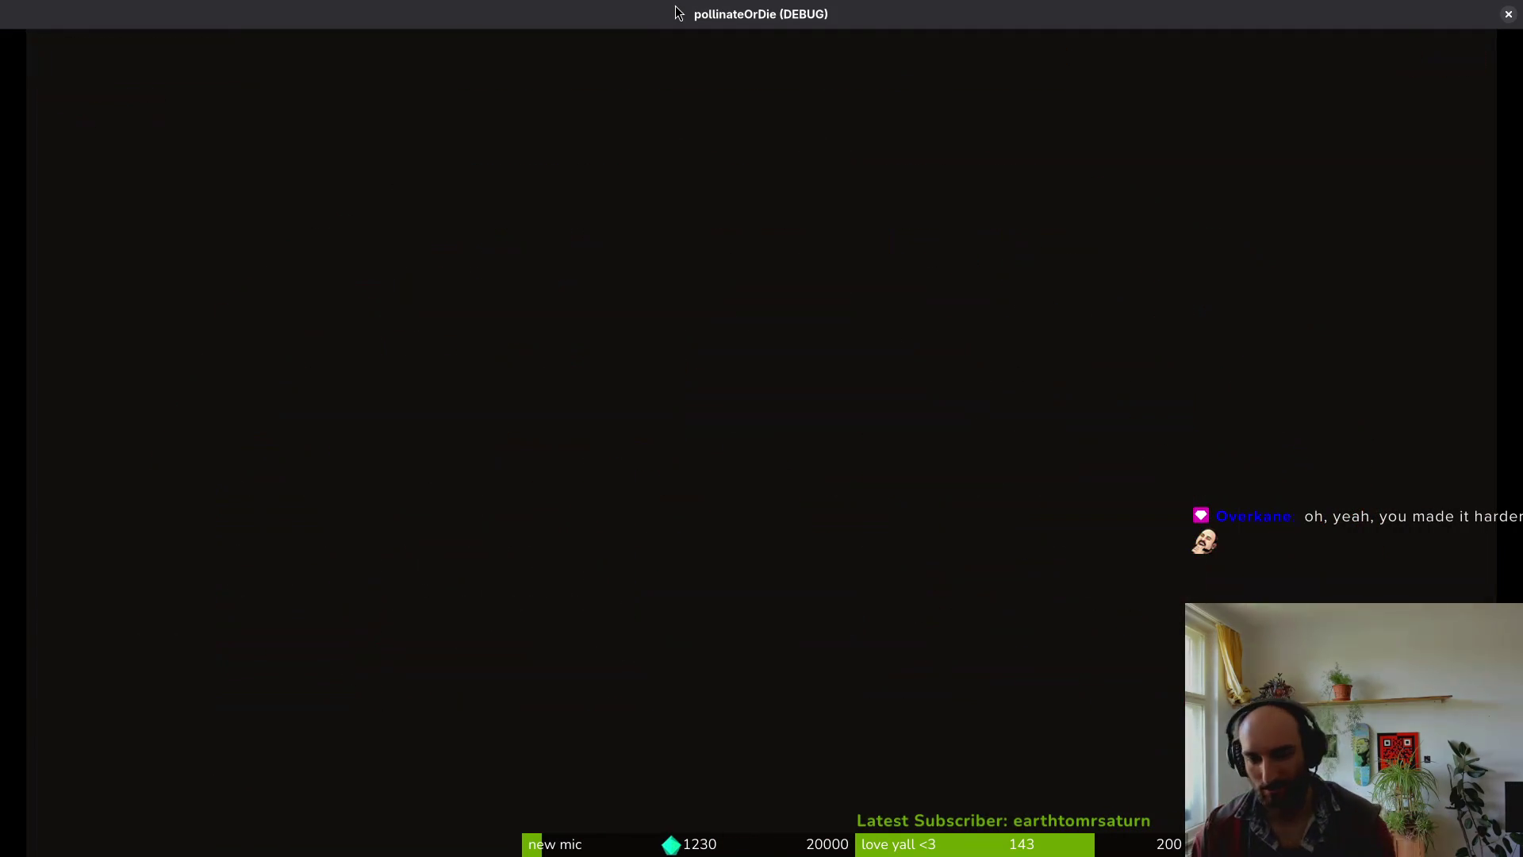
- Rebirth from the death summary and open the debug level-select menu
key("Return")
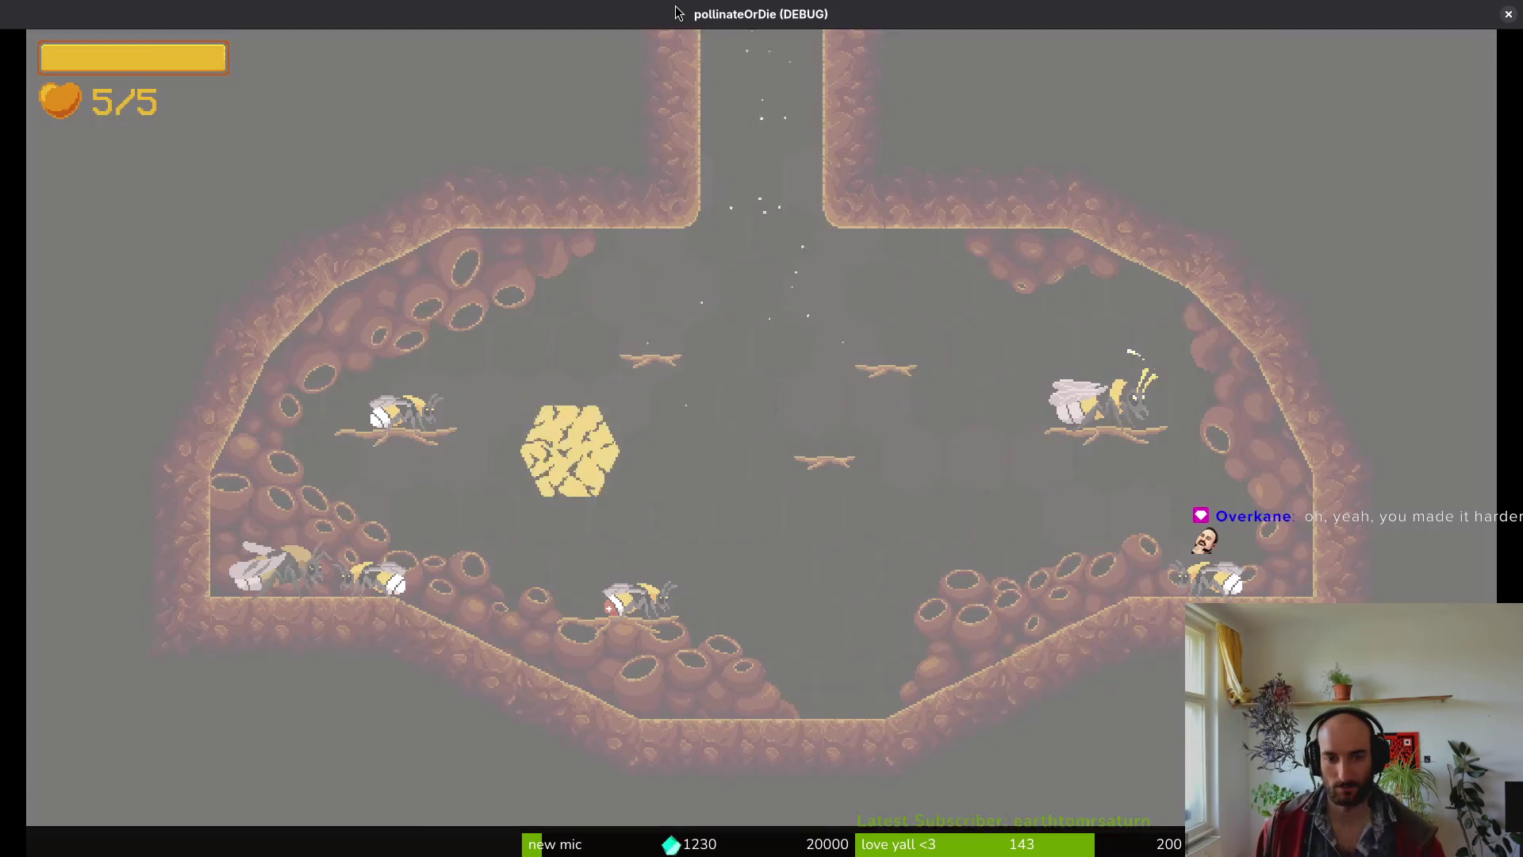
key("Left")
key("Down")
- Browse the level entries toward the G levels and back to level 1-3
key("Down")
key("Right")
key("Up")
key("Right")
key("Down")
key("Up")
key("Right")
key("Right")
key("Left")
key("Left")
key("Left")
key("Left")
- Step through the world numbers, settle on world 3, and launch the Mantis boss level
key("Down")
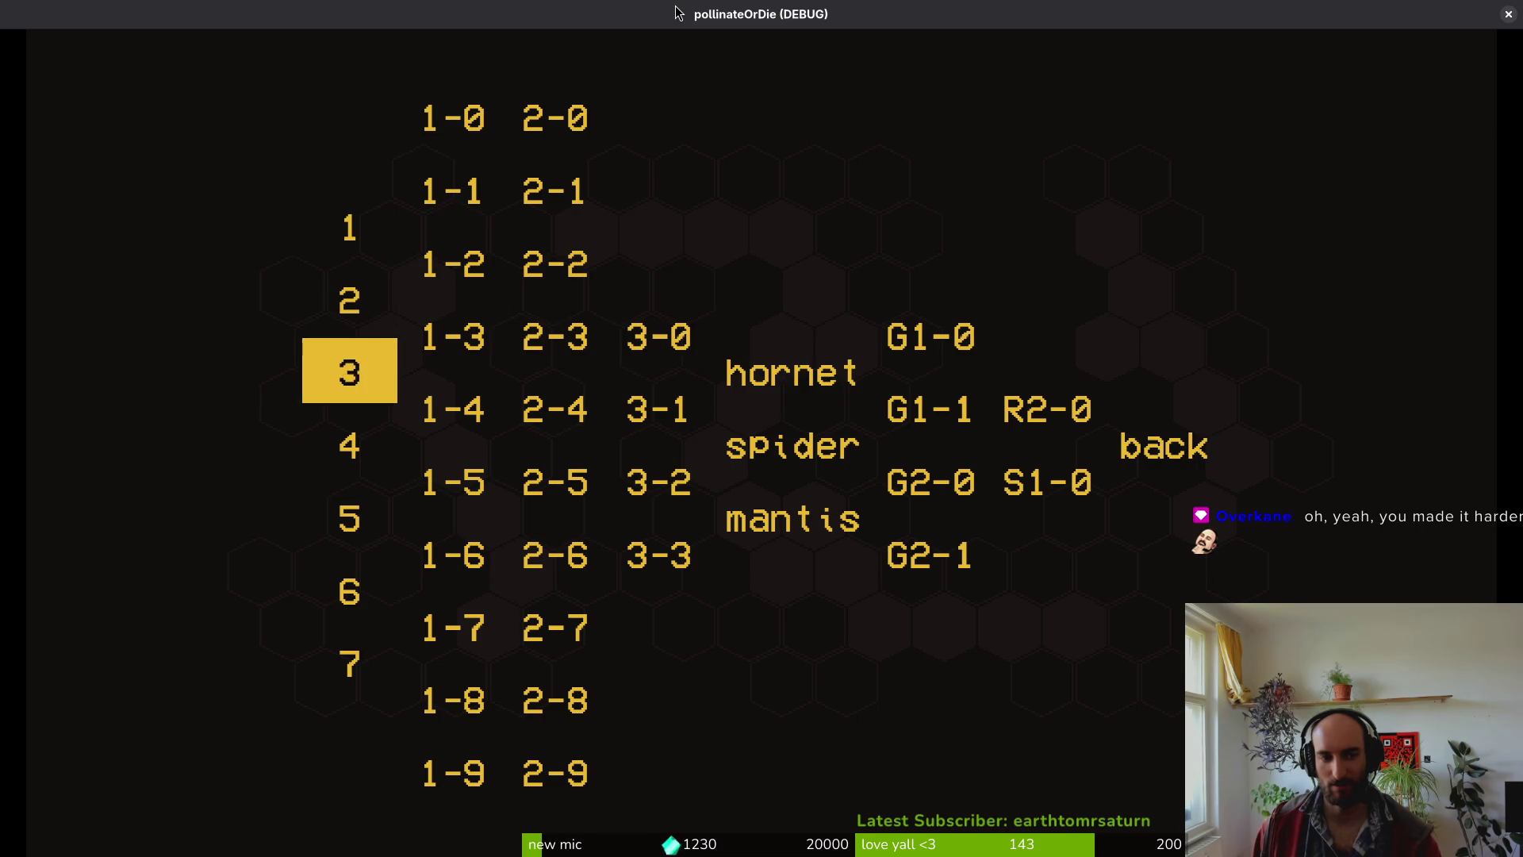
key("Down")
key("Down")
key("Down")
key("Up")
key("Up")
key("Up")
key("Up")
key("Up")
key("Down")
key("Down")
key("Down")
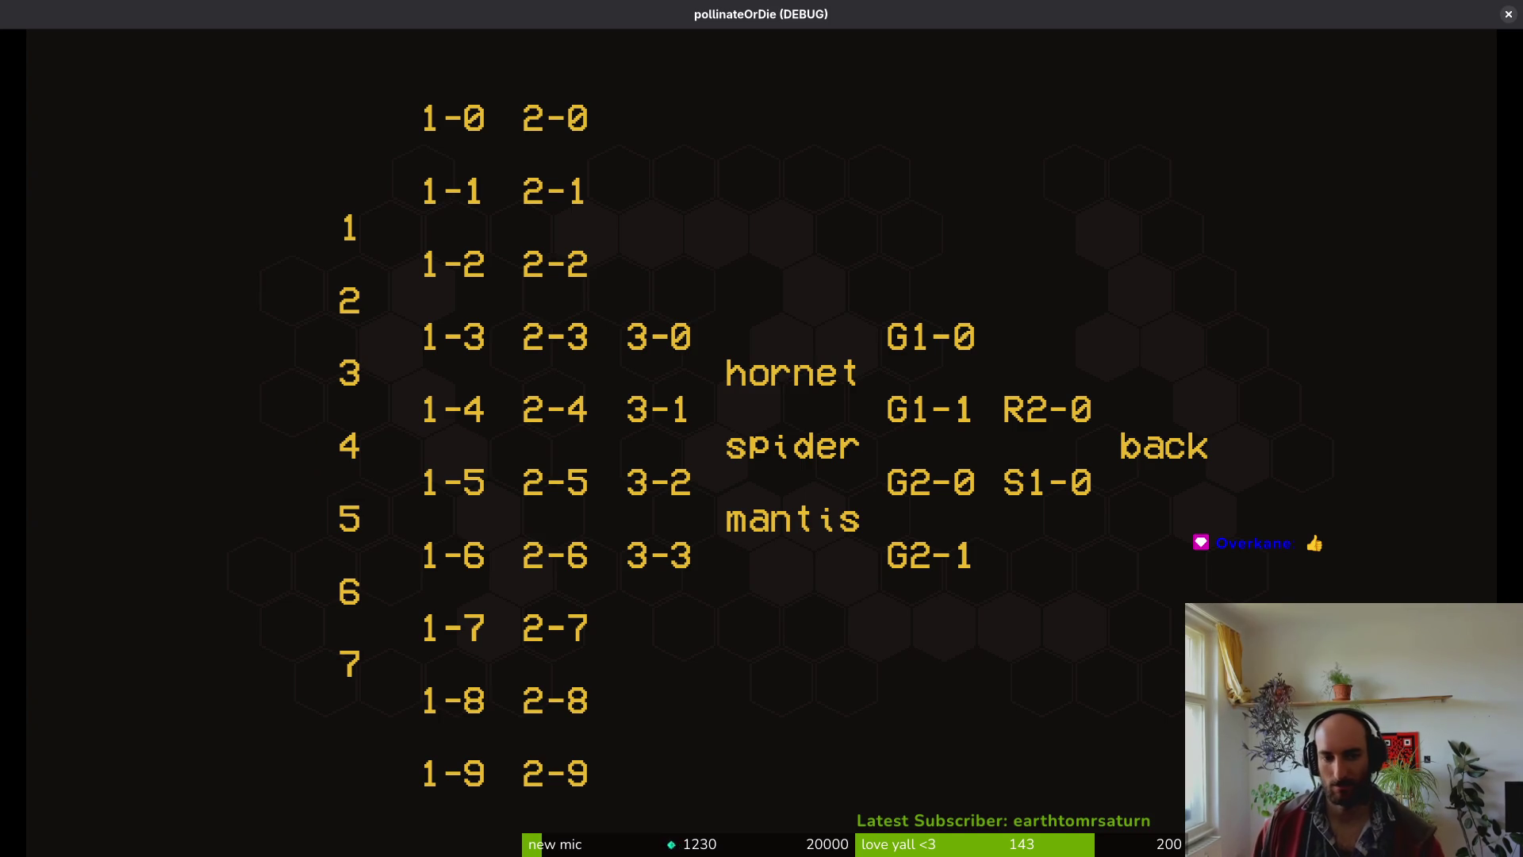
key("Left")
key("Return")
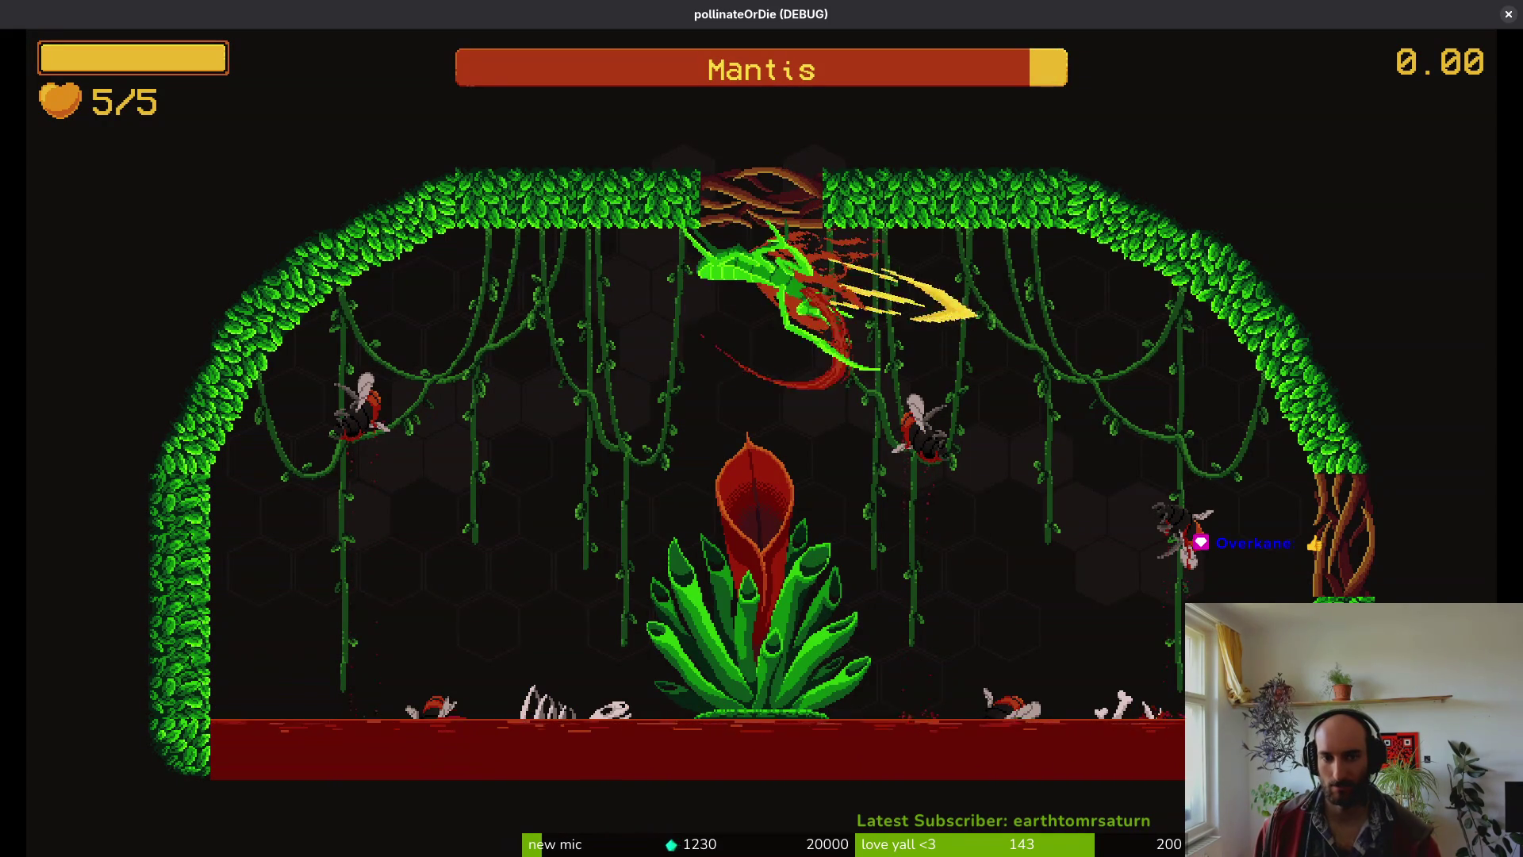
- Fly the bee into the Mantis, strike it on the right, and dive back beside the plant
key("Left")
key("Right")
key("Down")
key("Right")
key("Left")
key("Right")
key("Right")
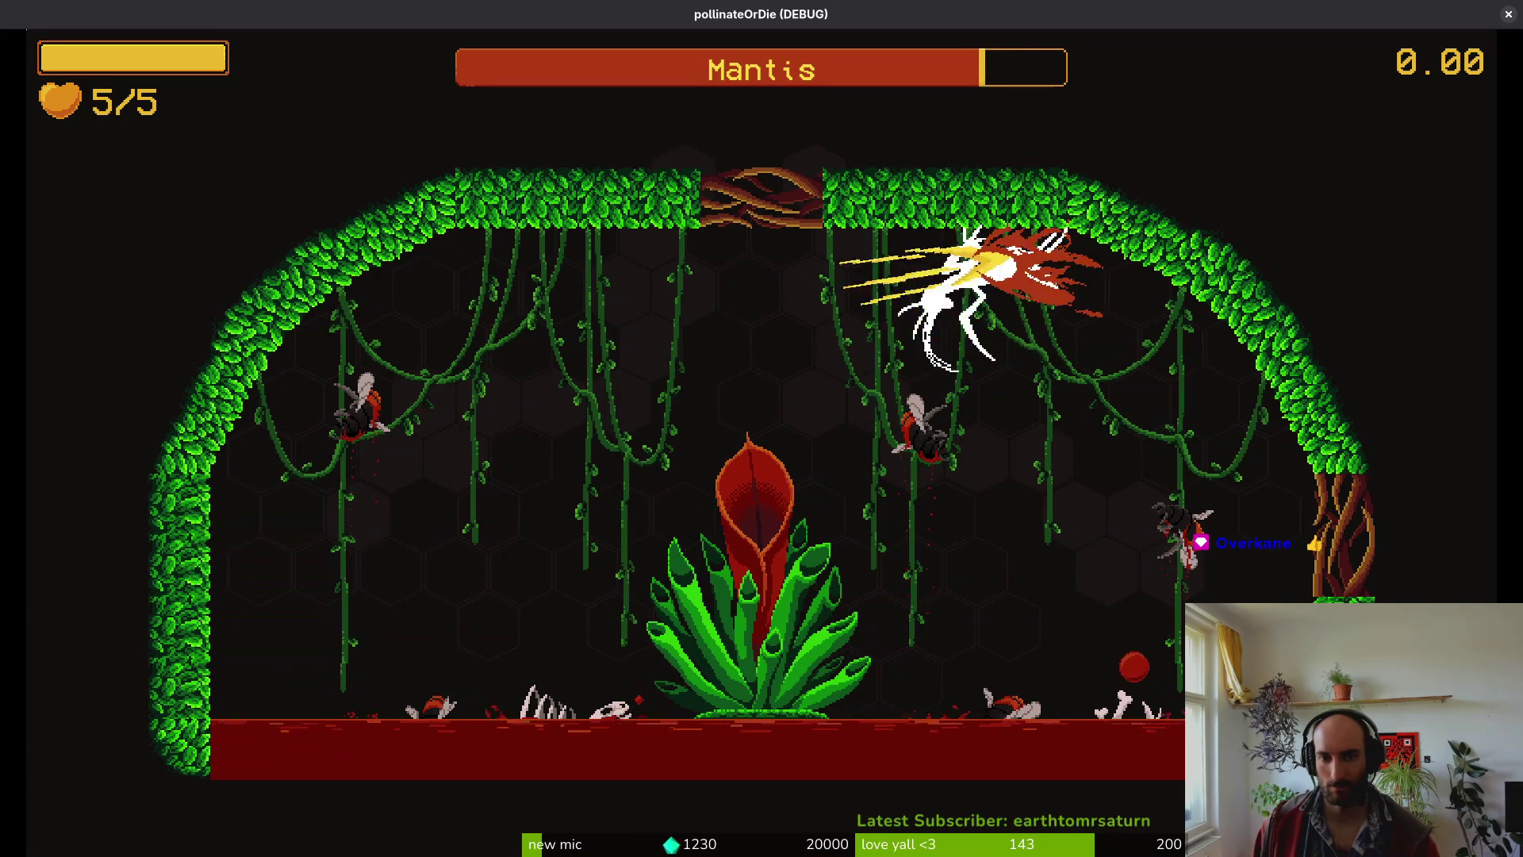
key("Down")
key("Left")
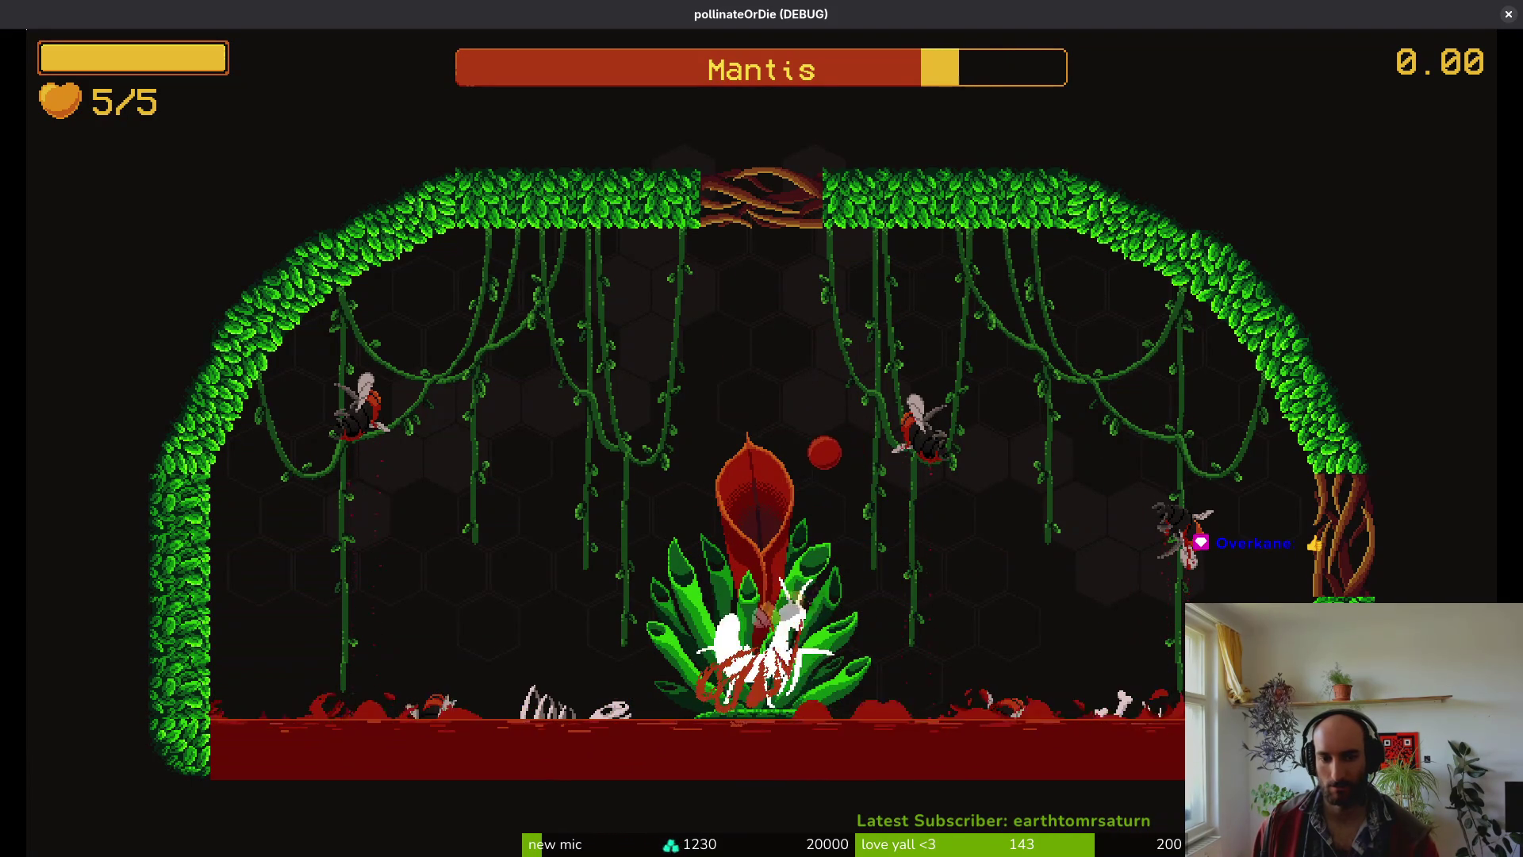
- Rise and slash the Mantis at the upper left, then return to the plant
key("Left")
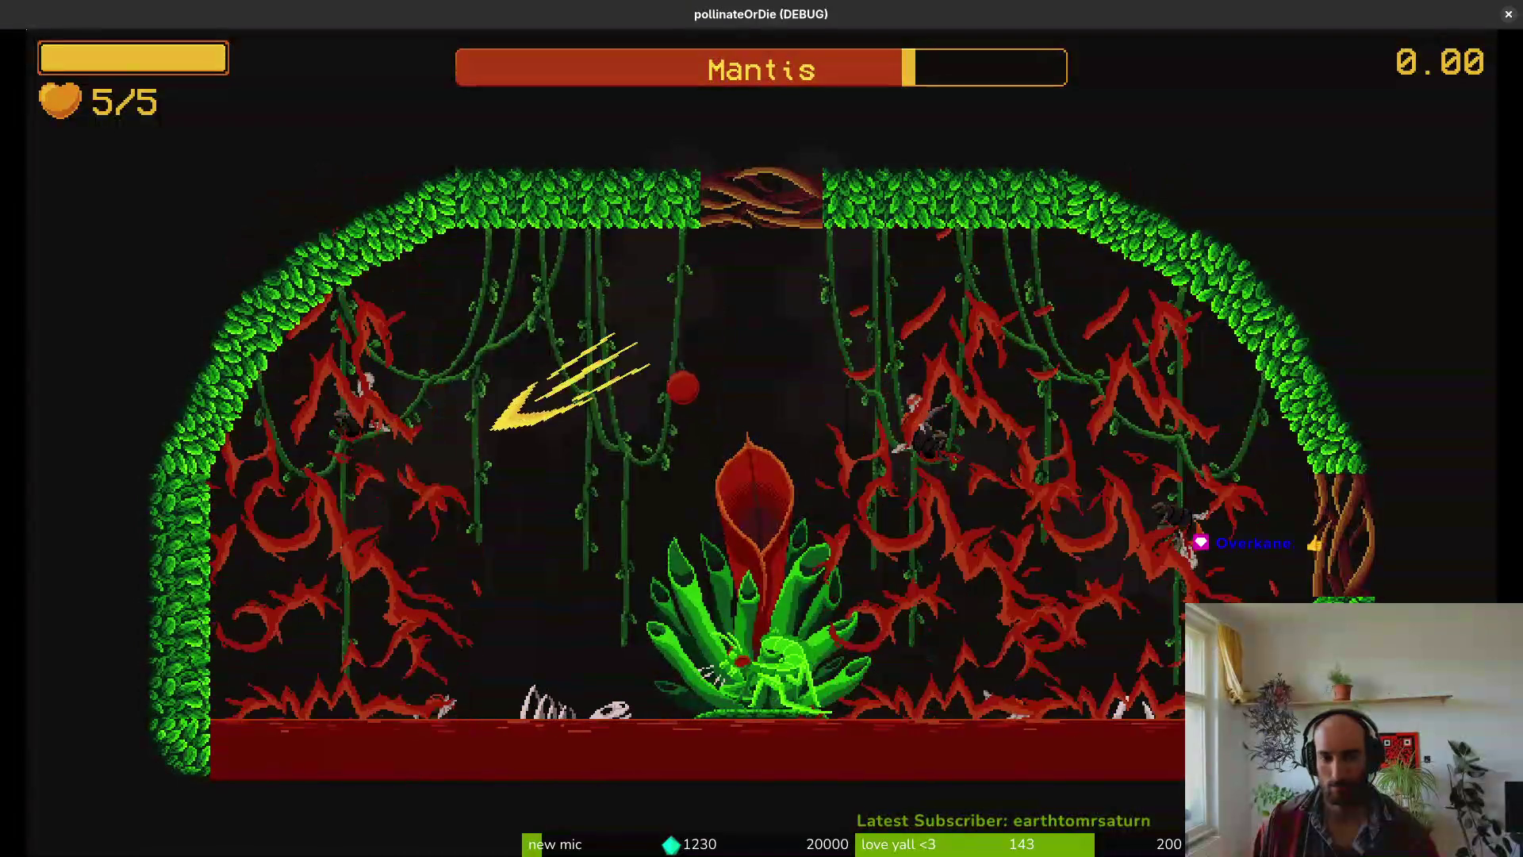
key("Up")
key("Down")
key("Right")
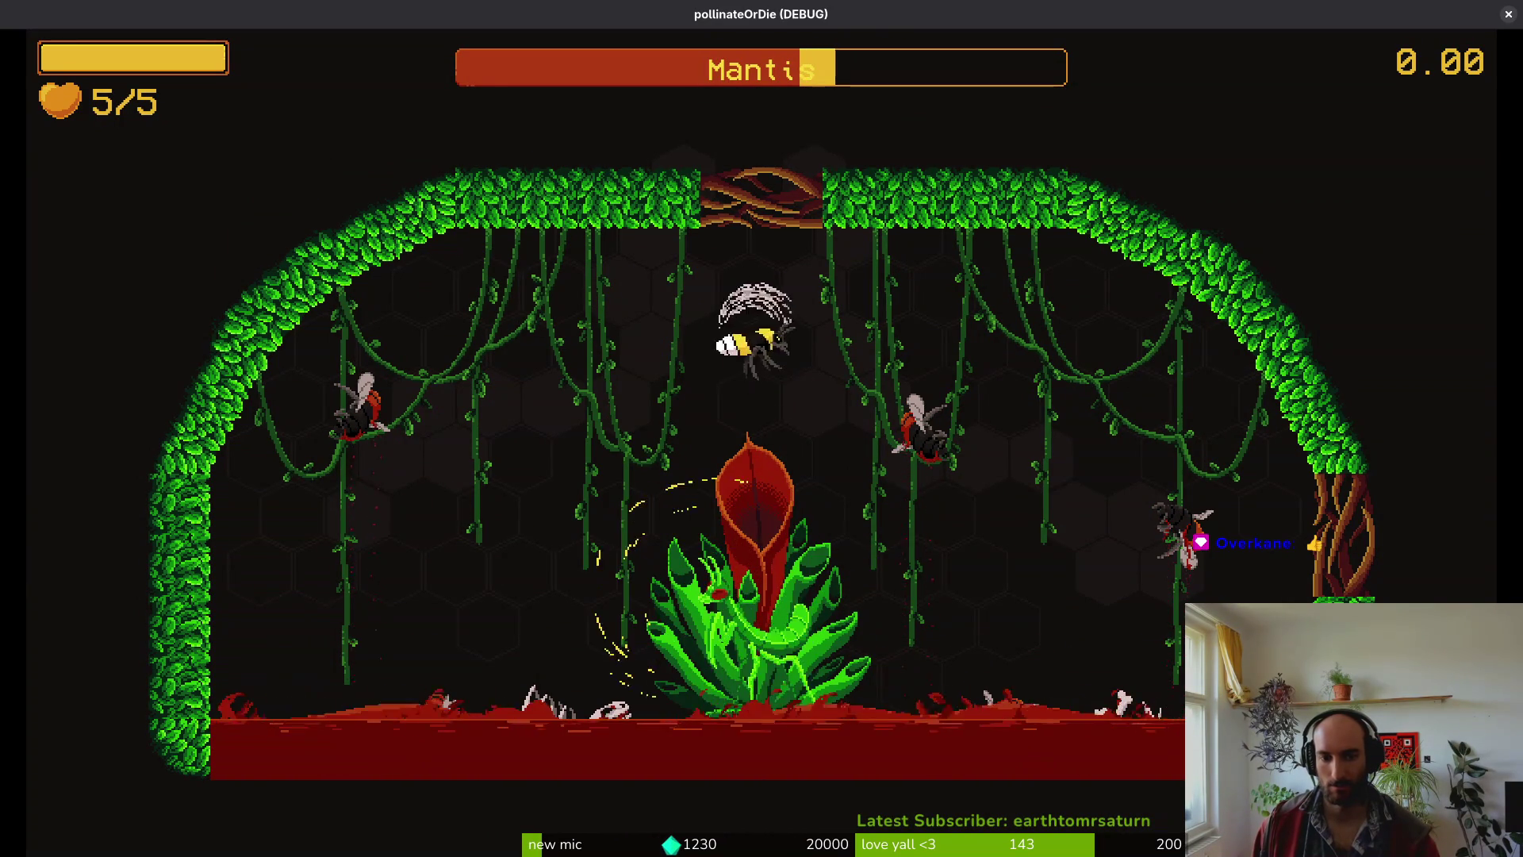
- Dodge the Mantis attacks, dart in to strike, and slash it at the lower left
key("Left")
key("Up")
key("Right")
key("Left")
key("Right")
key("Down")
key("Left")
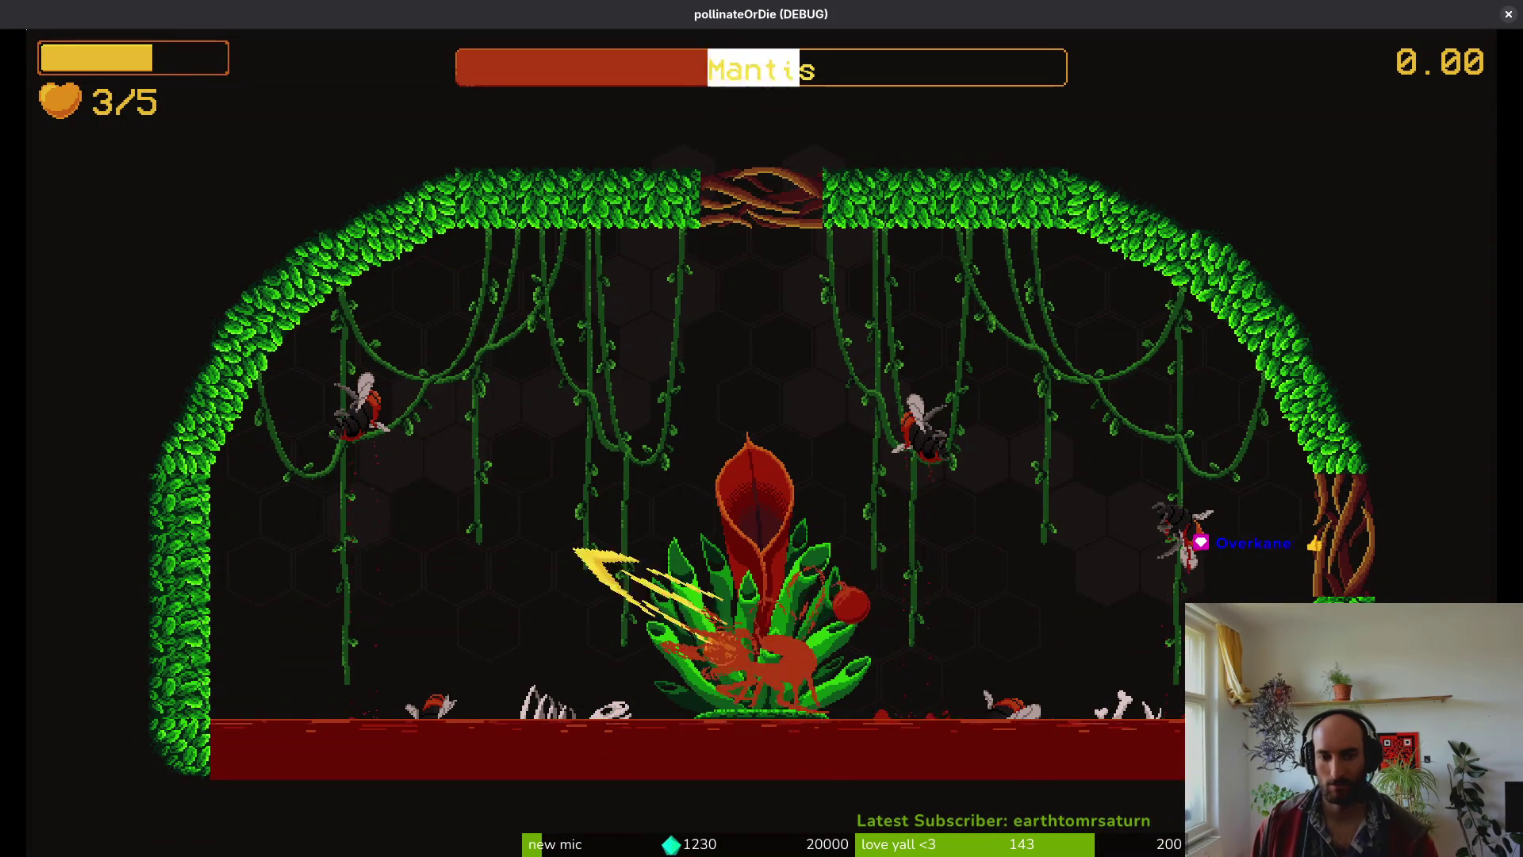
key("Left")
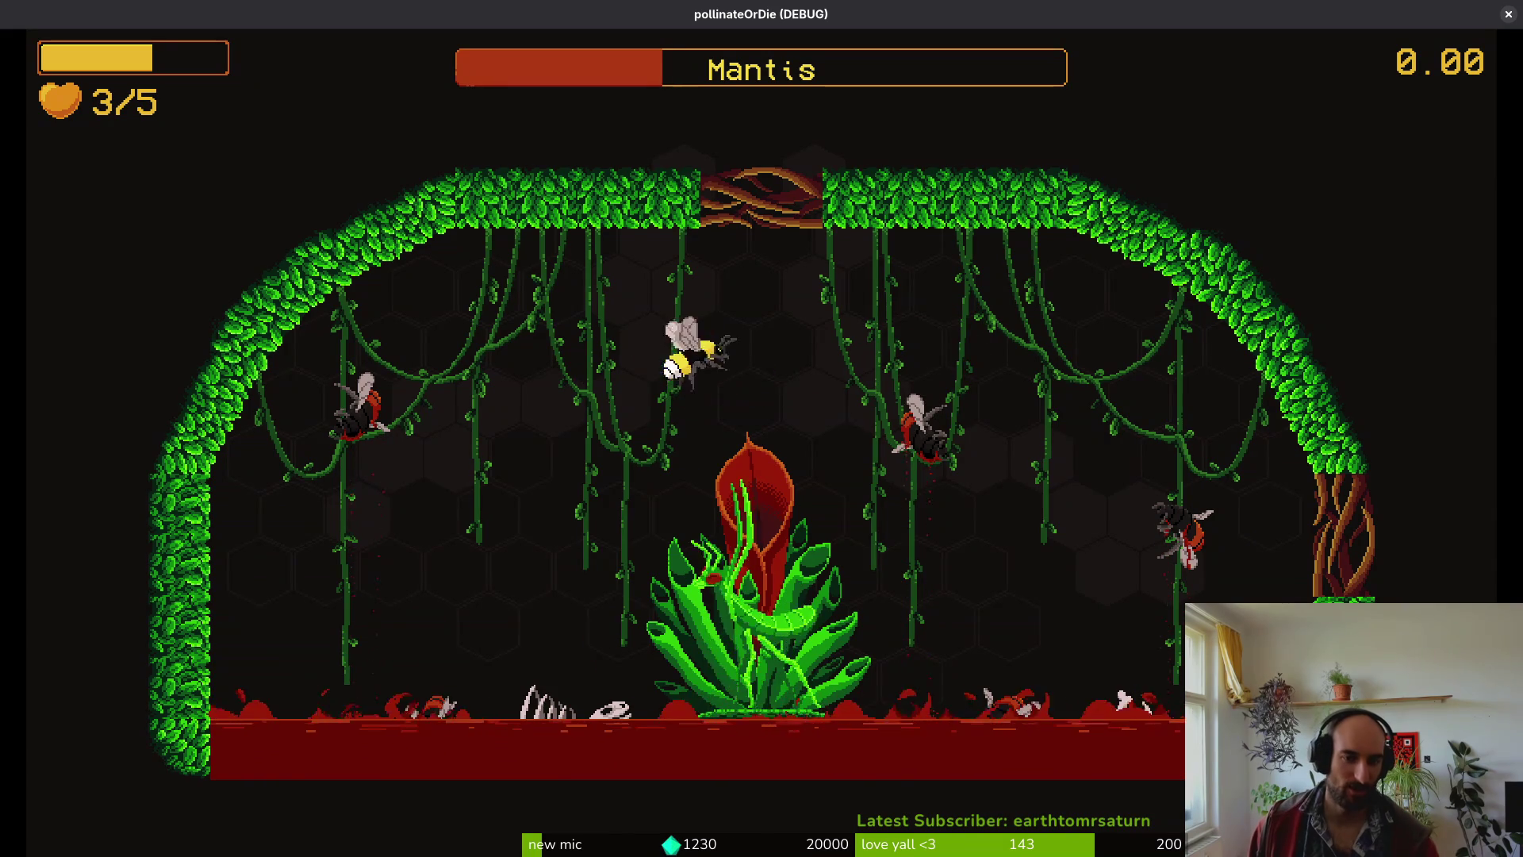
- Dive and flee toward the lower-left corner as the bee loses its last hearts
key("Down")
key("Up")
key("Down")
key("Left")
key("Down")
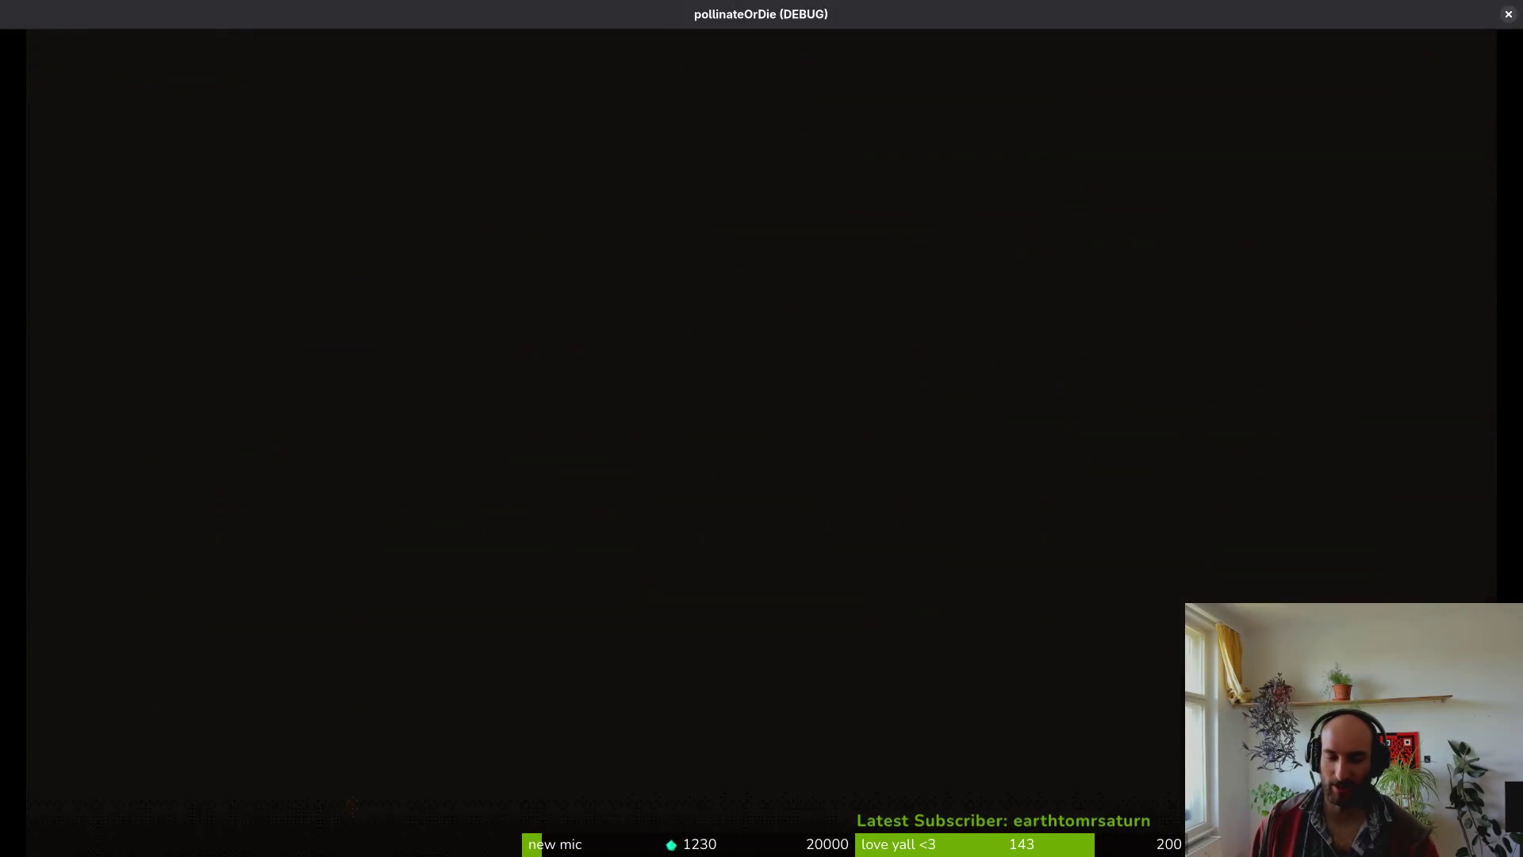
- Rebirth into the hive, choose mantis in the debug level-select menu, and start it
key("Return")
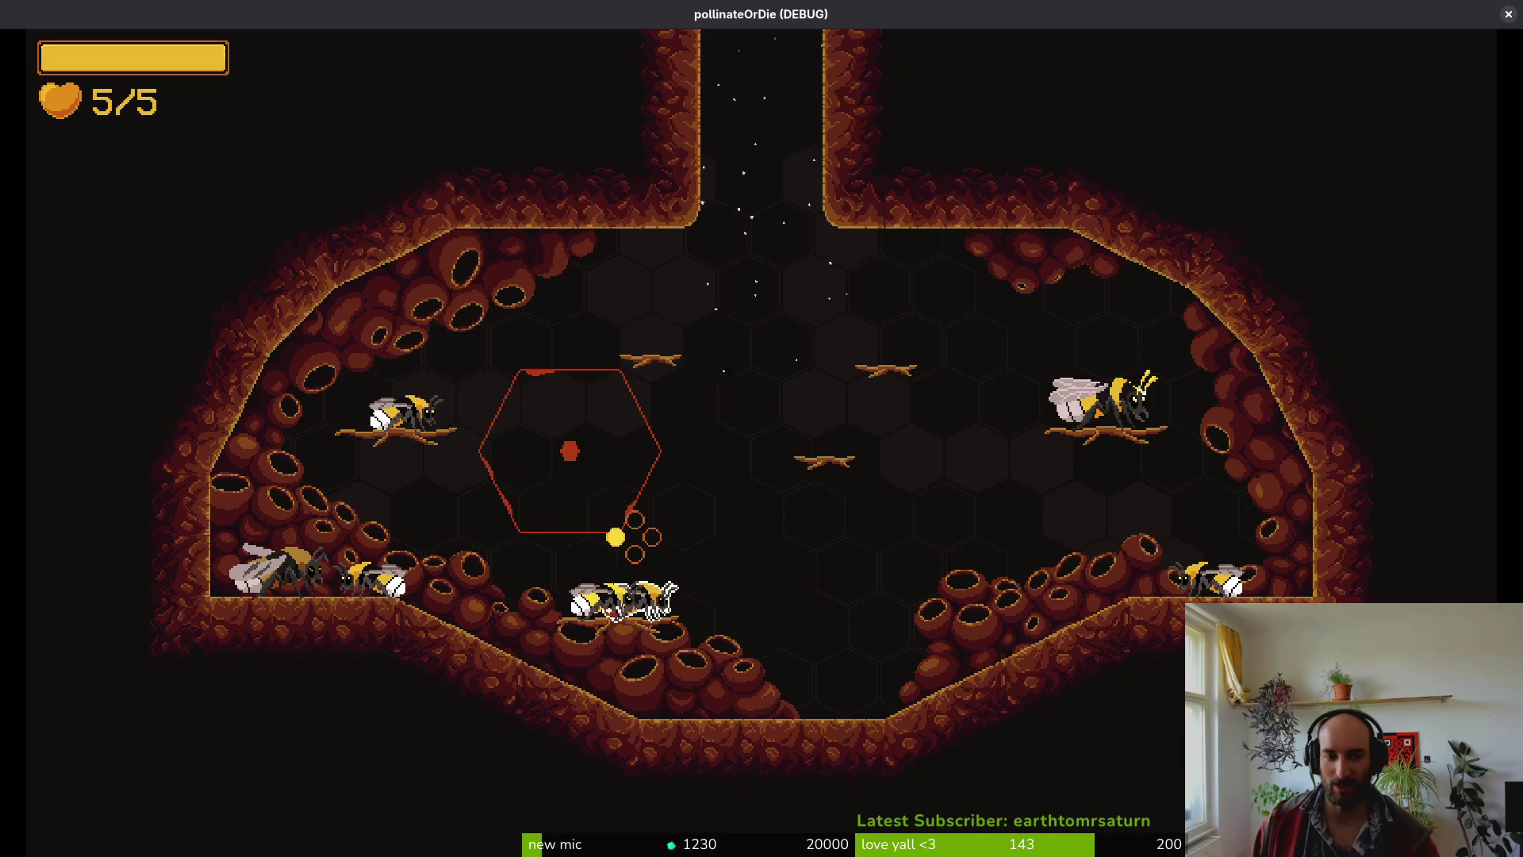
key("space")
key("Escape")
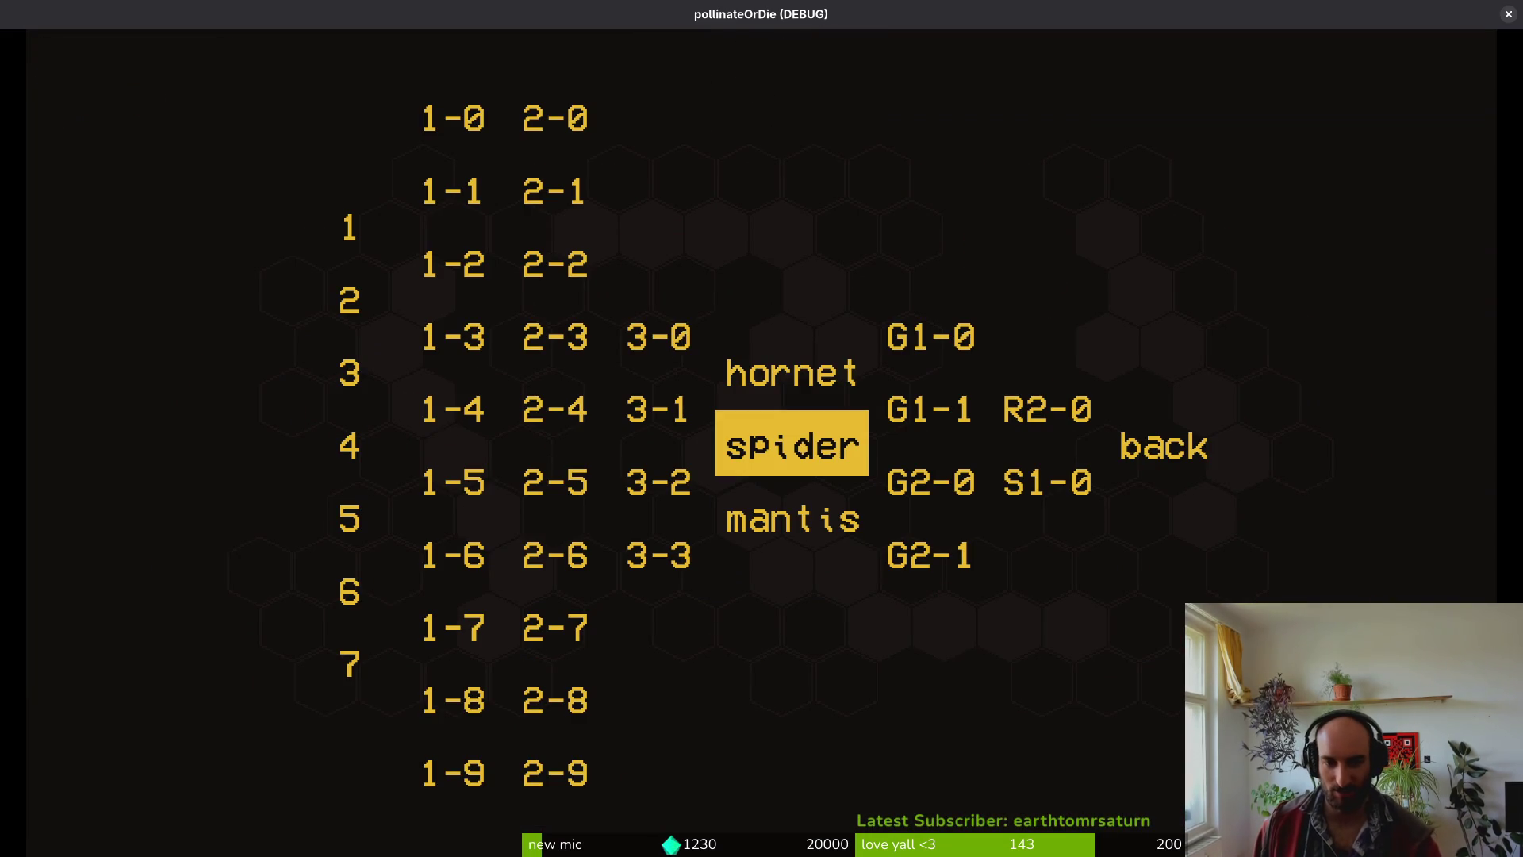
key("Down")
key("Return")
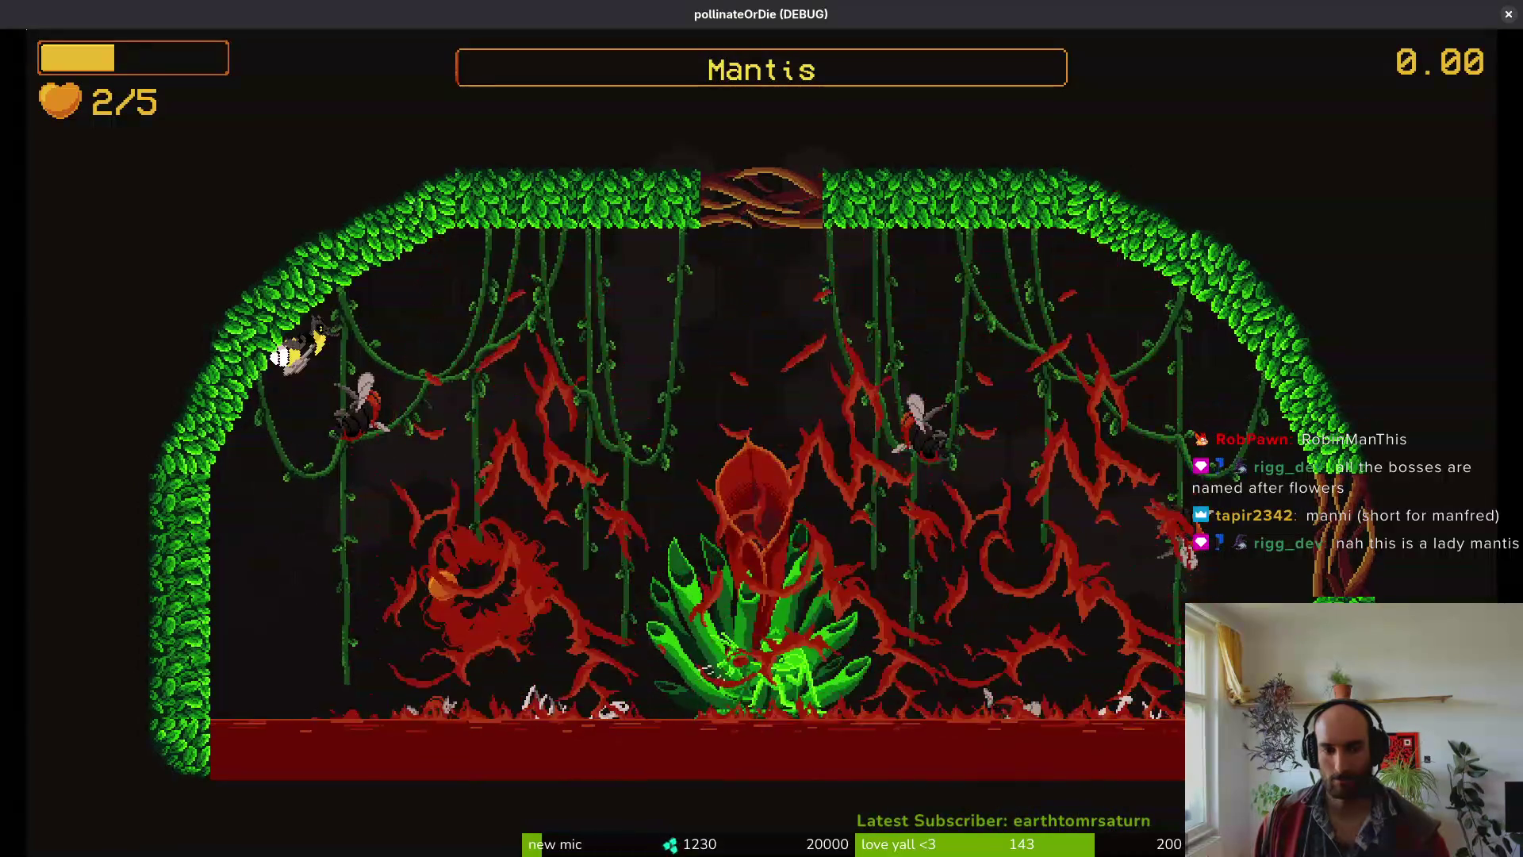
- Slash at the Mantis until the bee dies, ending on the attempt 4 summary
key("x")
key("x")
key("x")
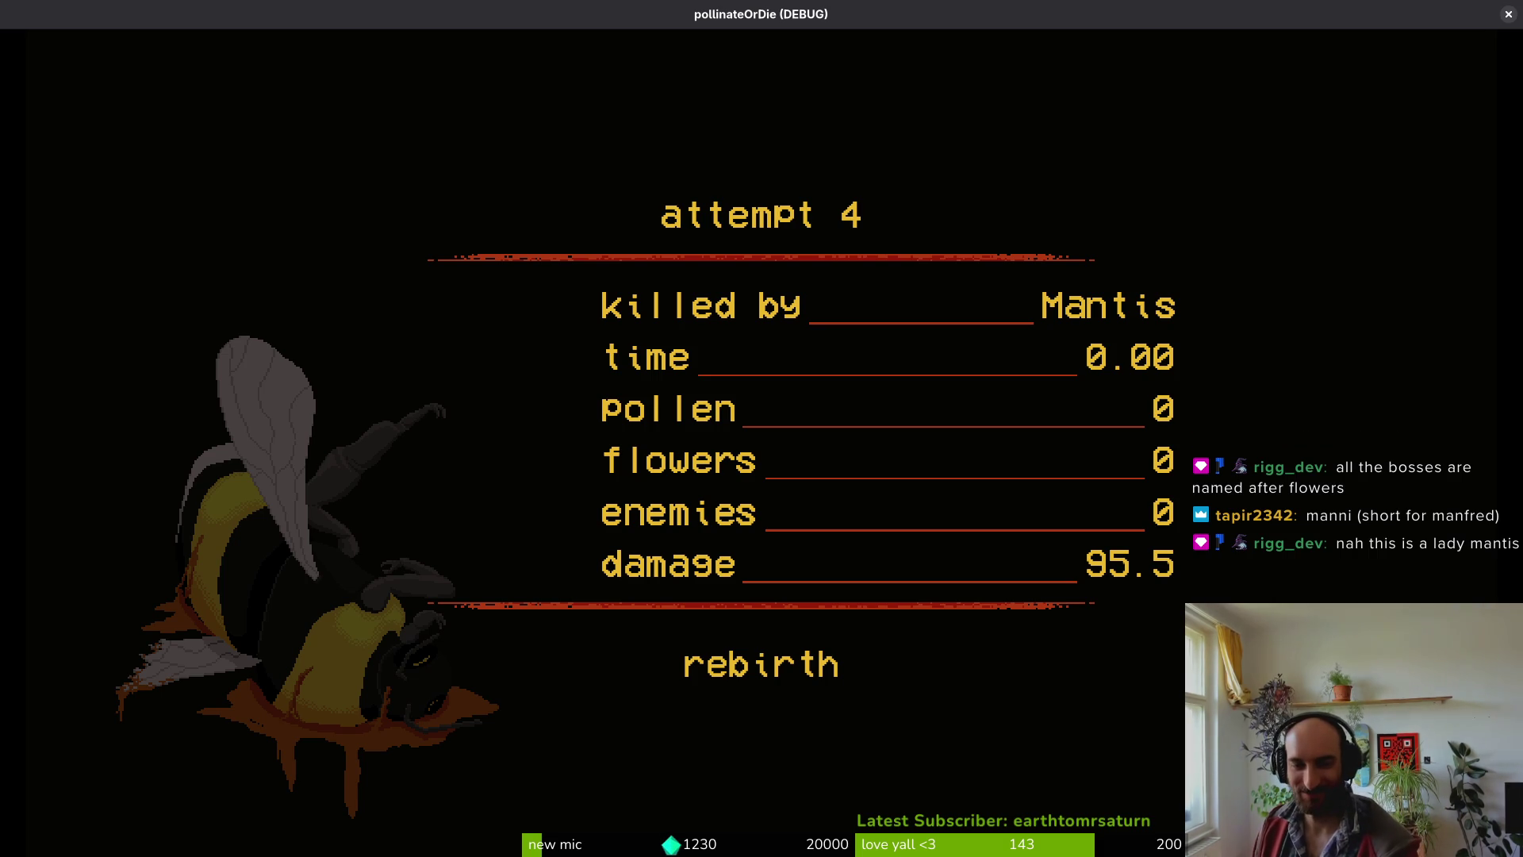
- Rebirth from the attempt 4 summary, then select mantis in the debug menu and load it
key("Return")
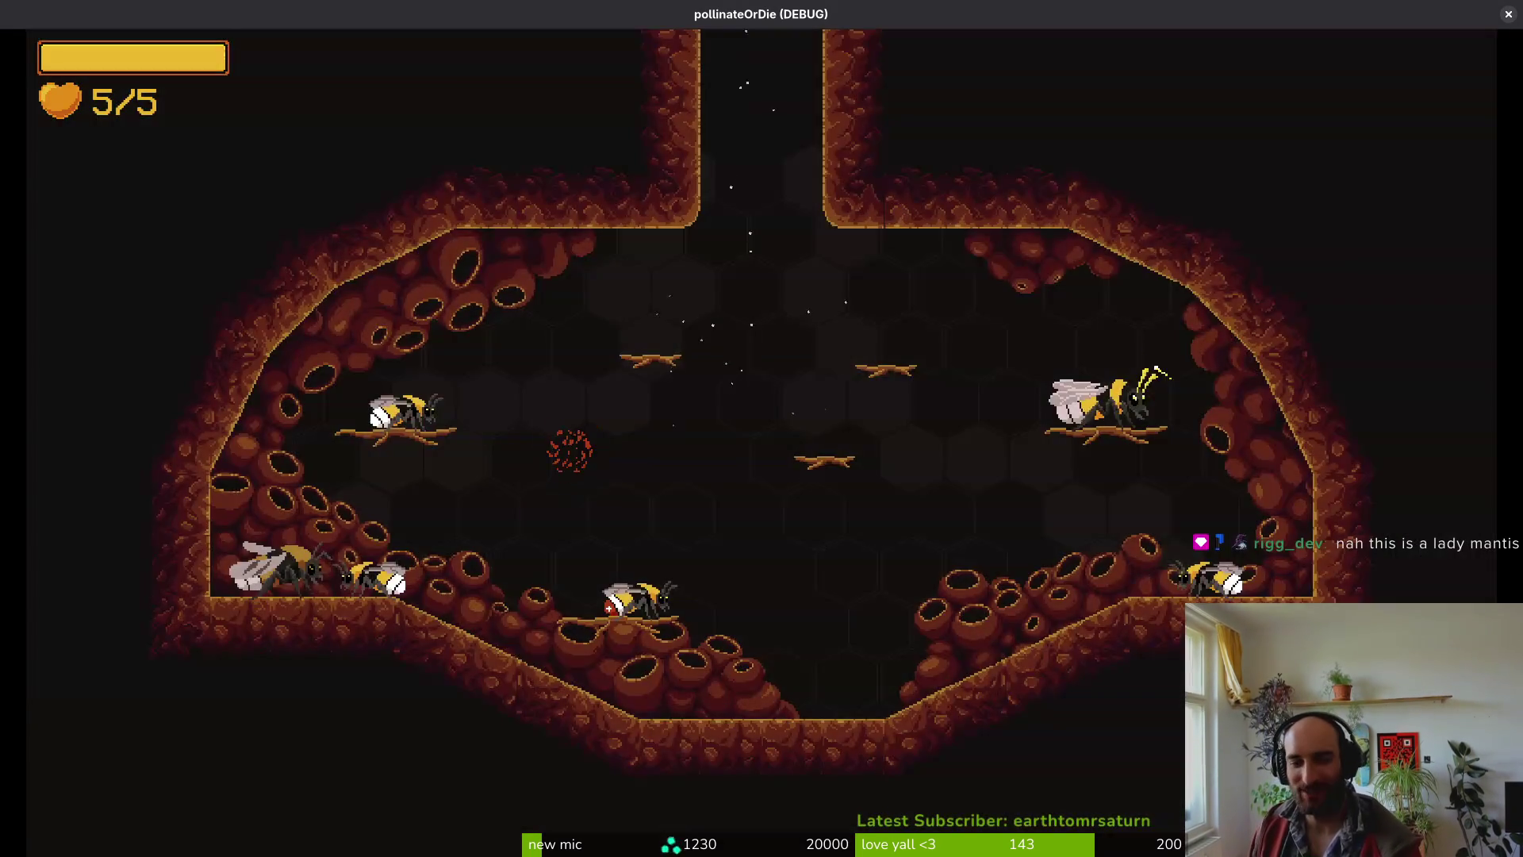
key("Escape")
key("Down")
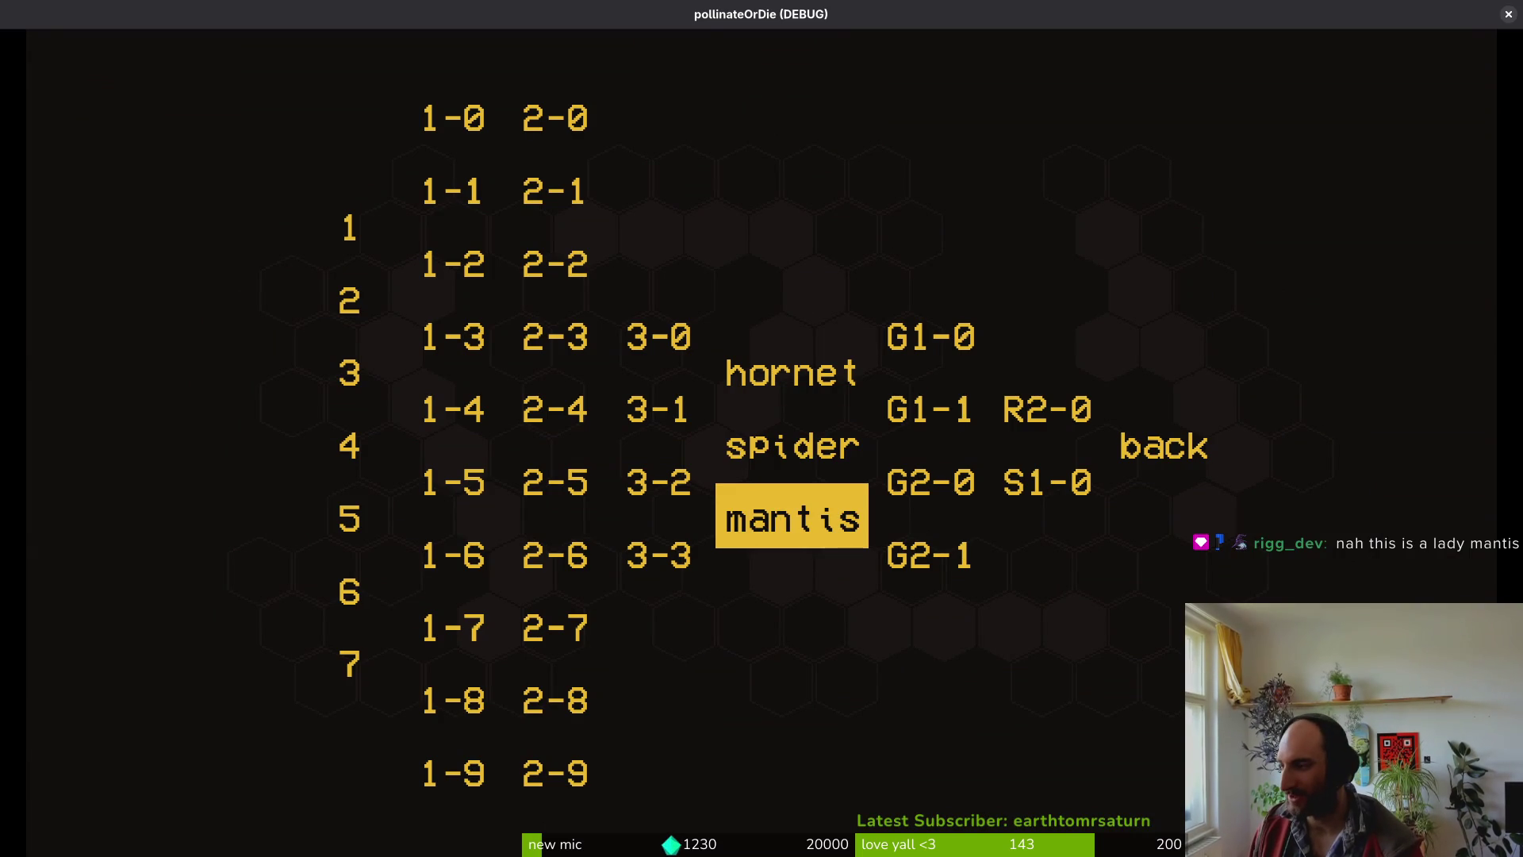
key("Return")
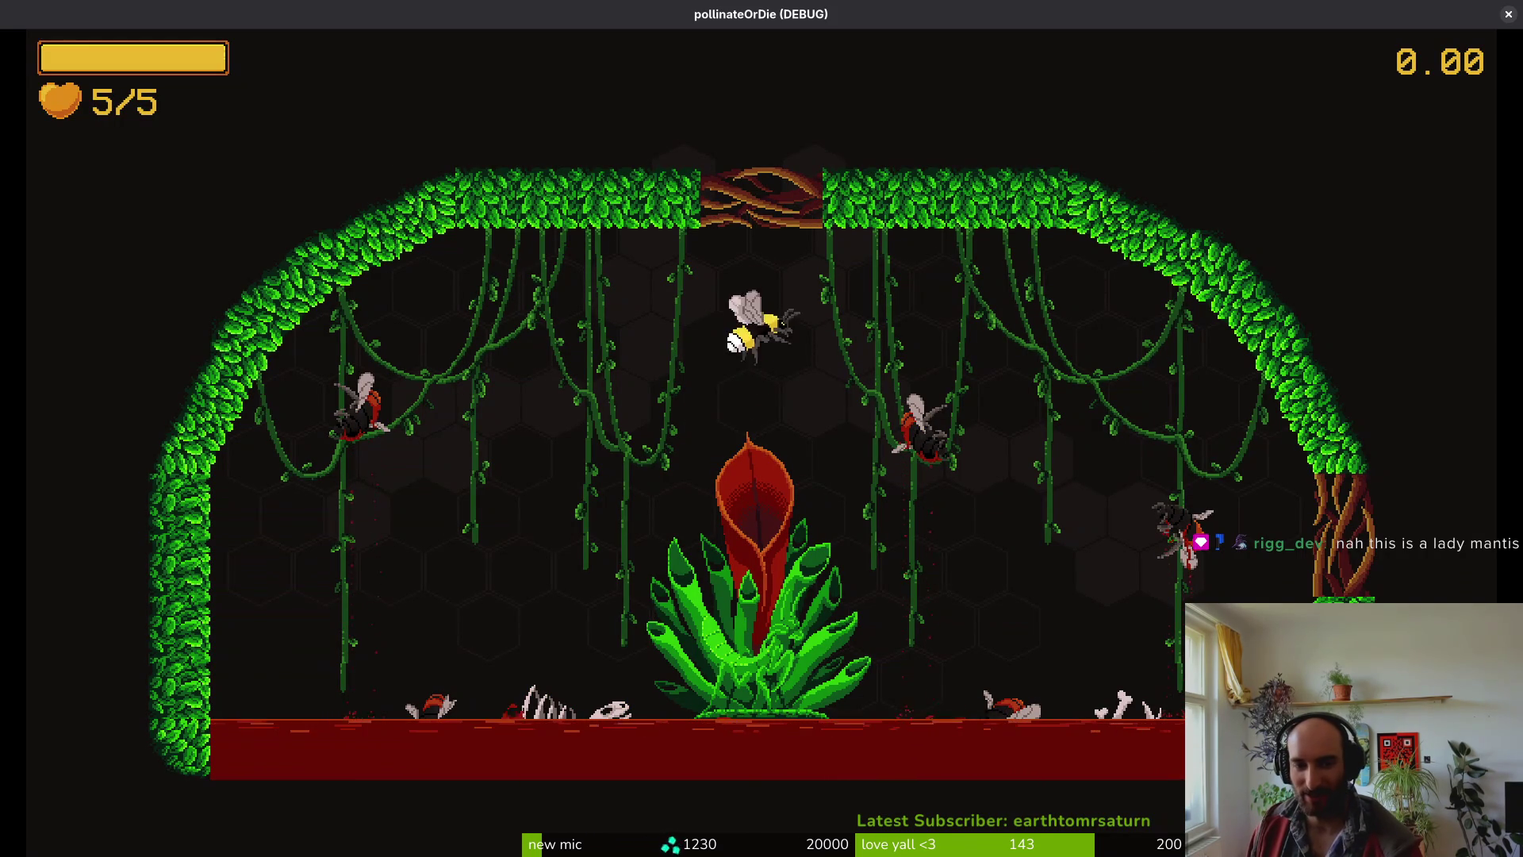
- Fly away from the red ring, down to the plant, and around it
key("Right")
key("Down")
key("Left")
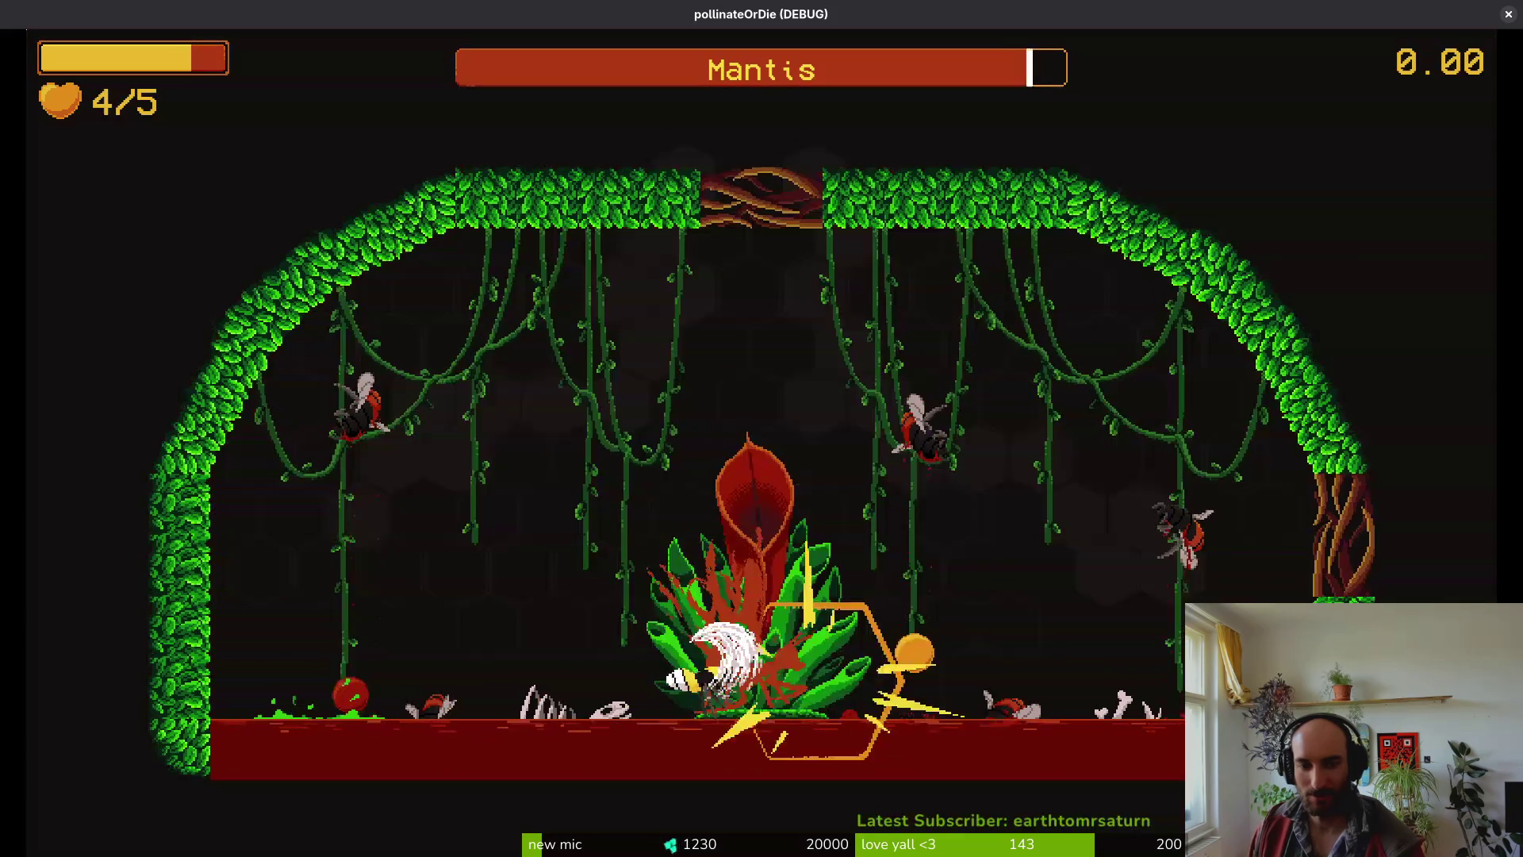
key("Up")
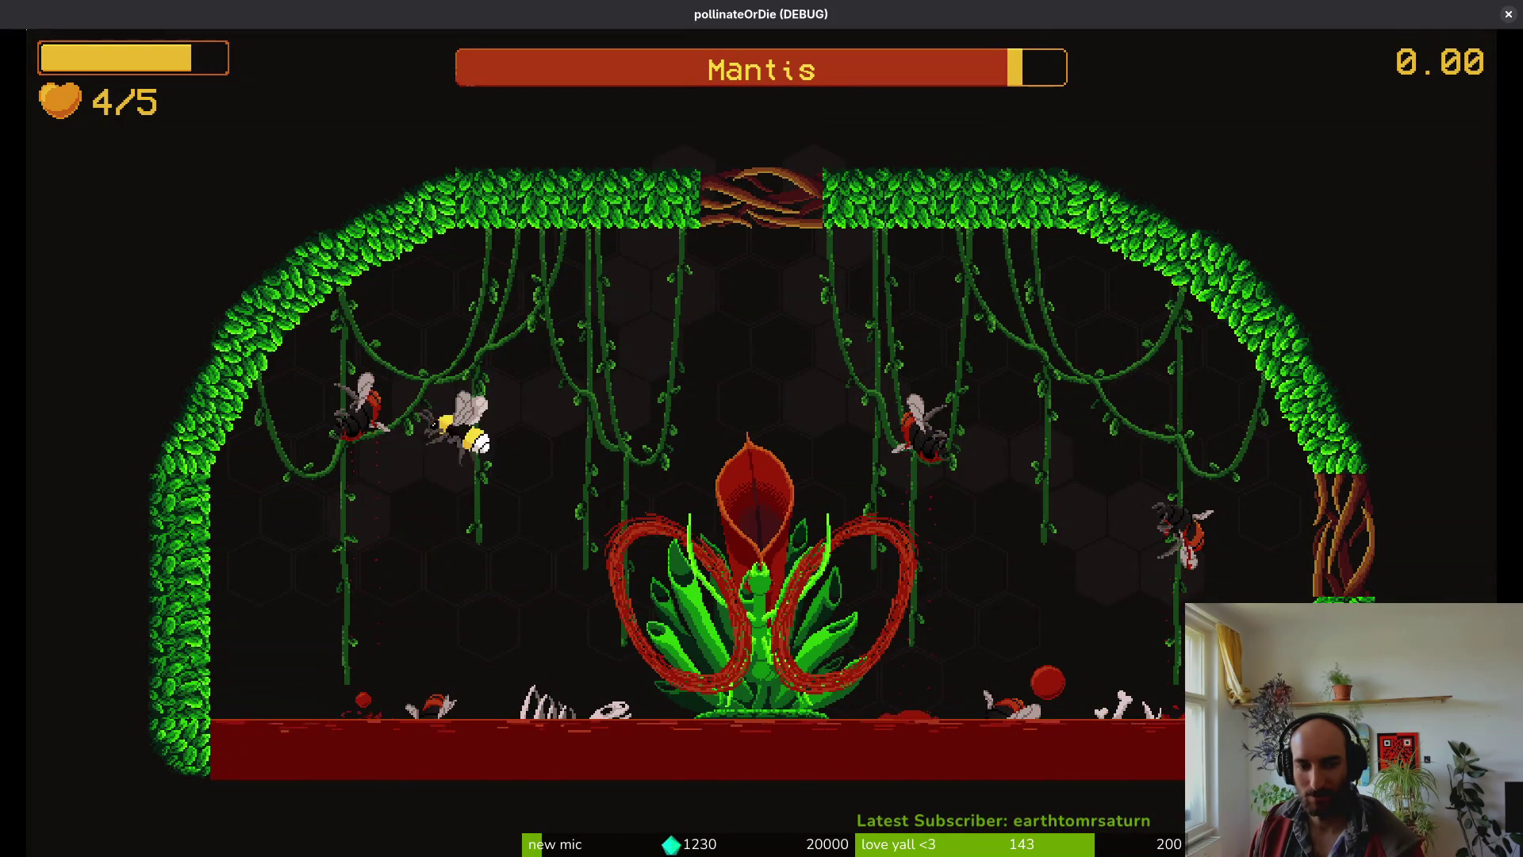
key("Up")
key("Right")
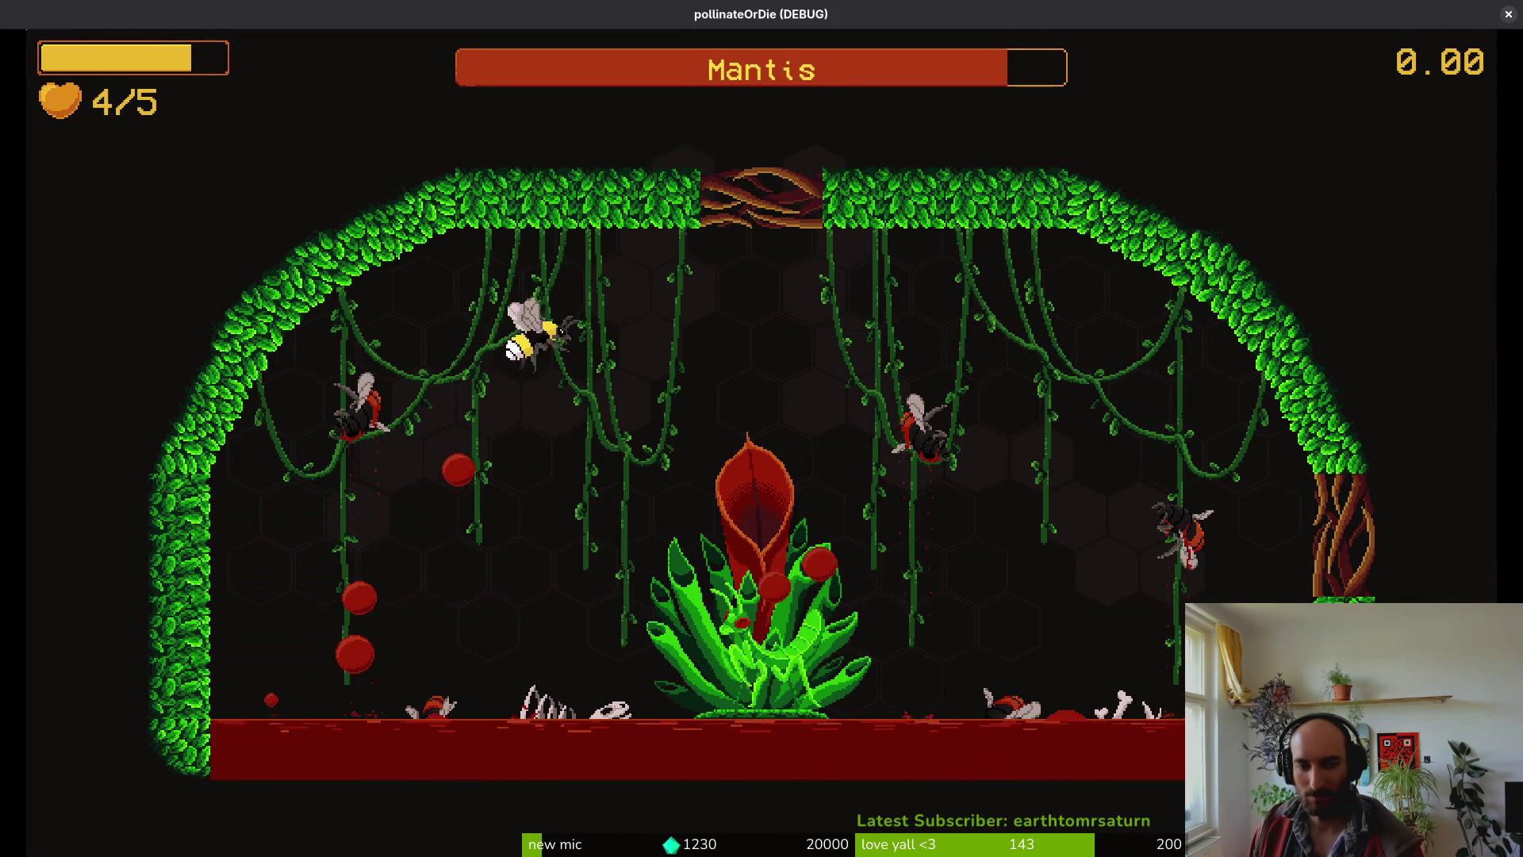
key("Left")
- Dash up-right and right repeatedly, slashing the Mantis between dives to the plant
key("Up")
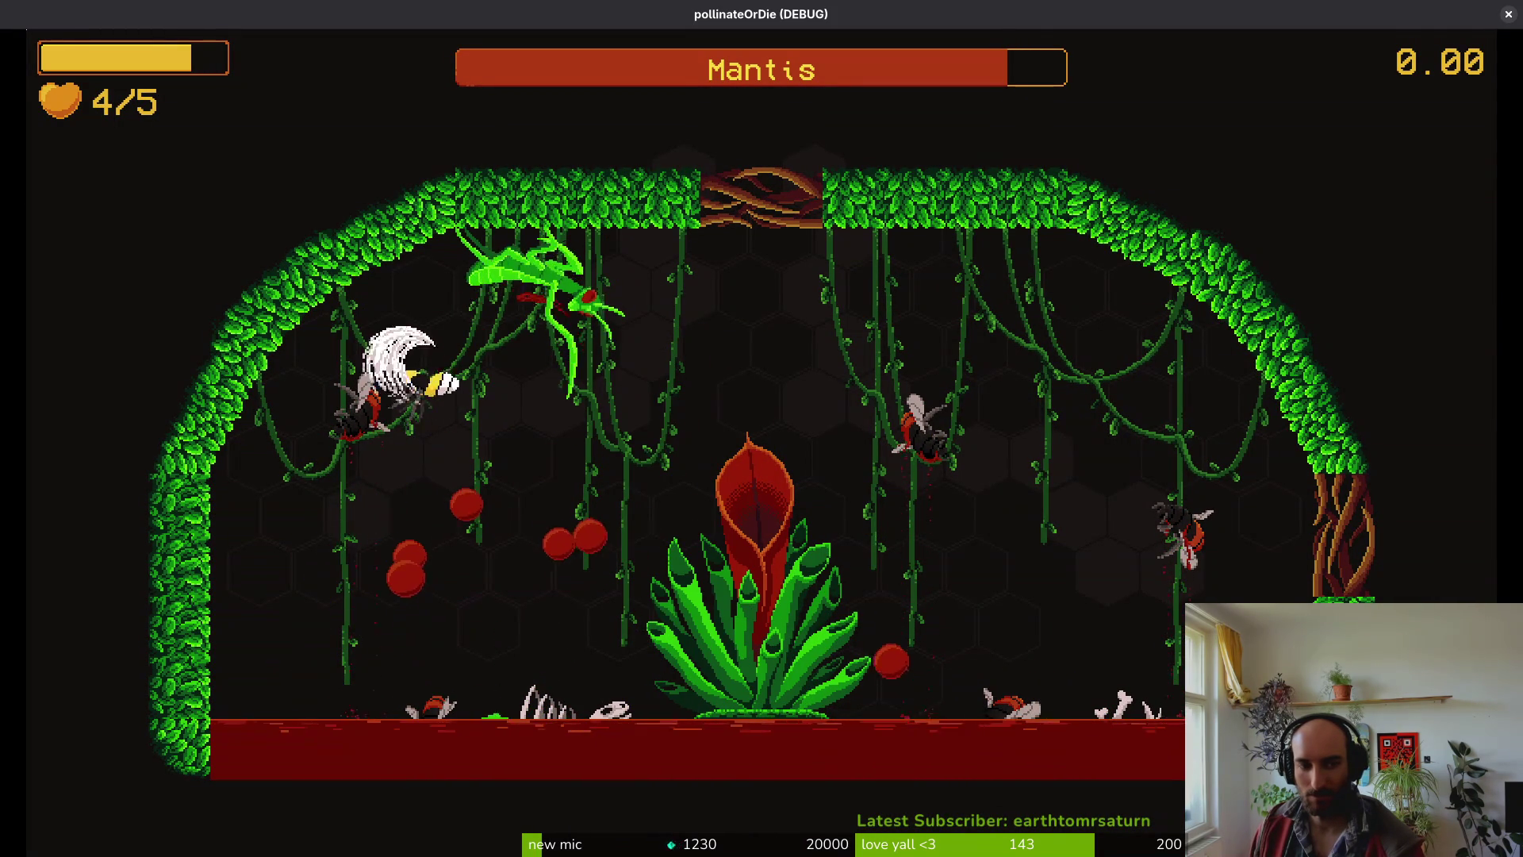
key("Up")
key("Right")
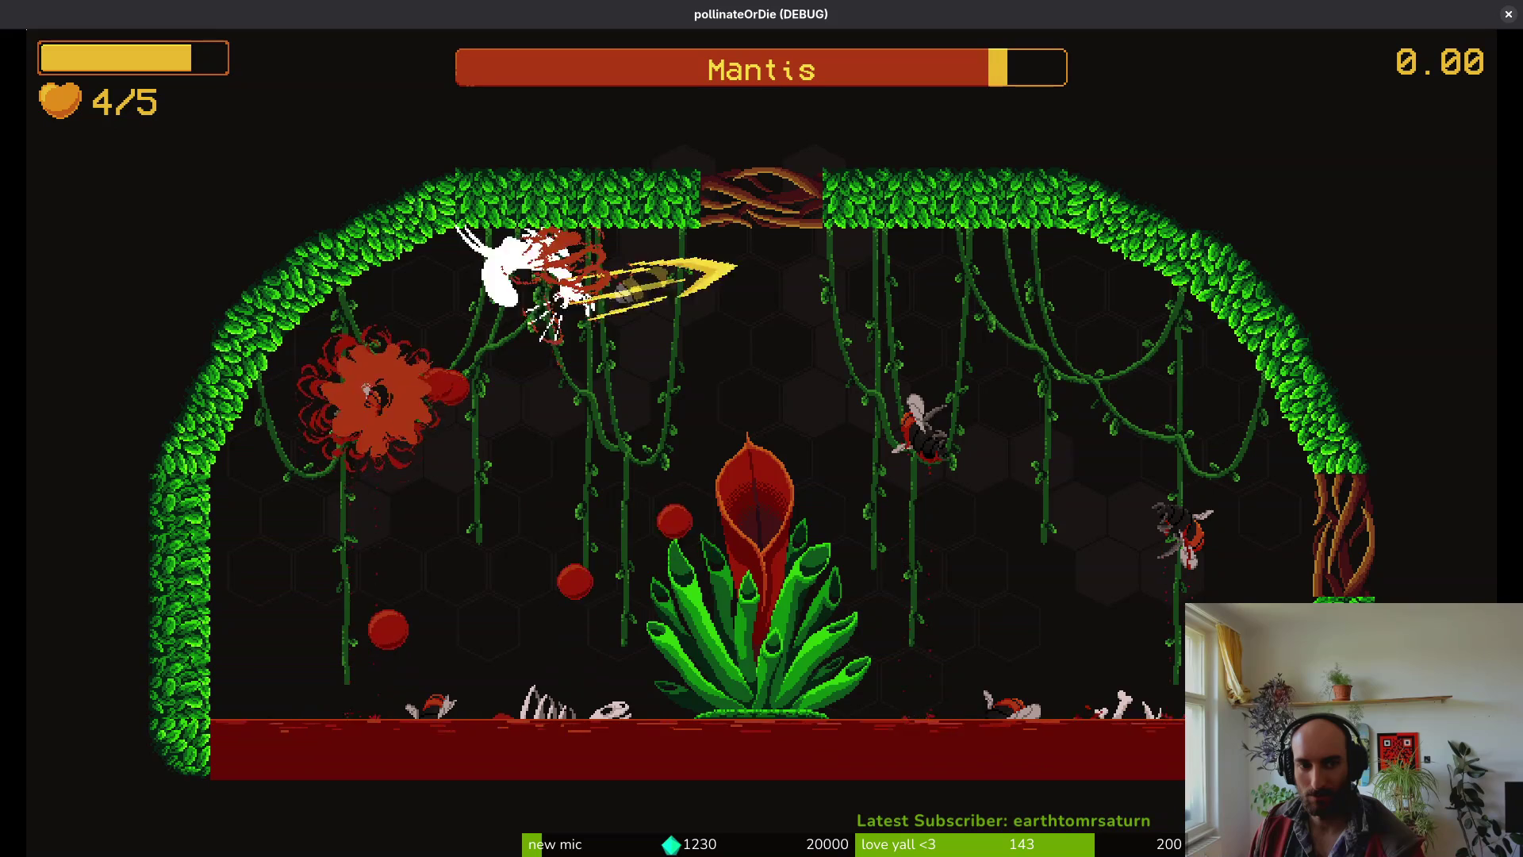
key("Down")
key("Left")
key("Up")
key("Up")
key("Right")
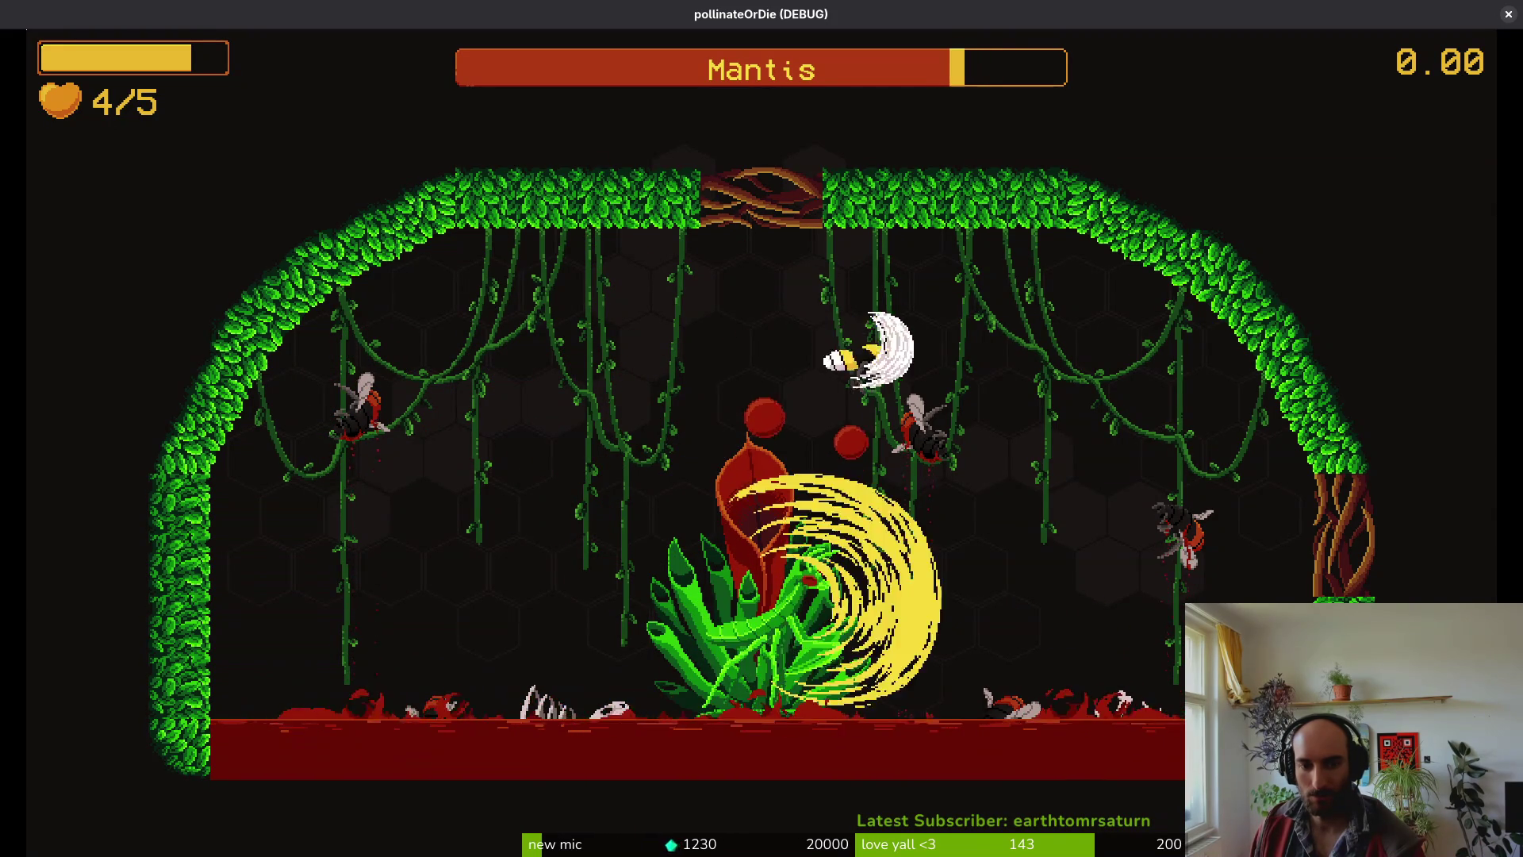
key("Right")
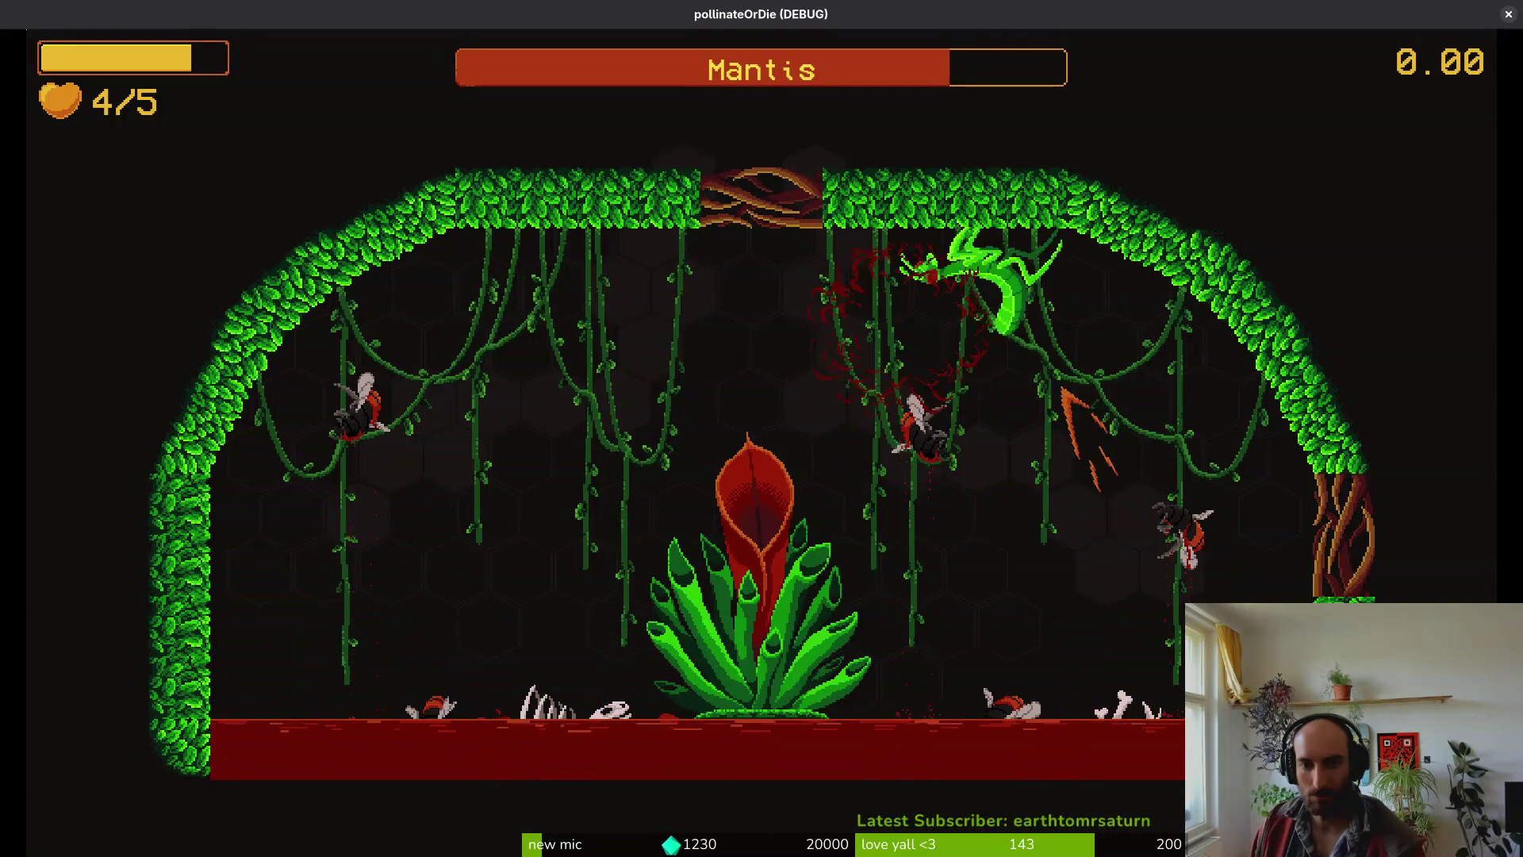
- Dash left and up from the plant, slashing the Mantis several more times
key("Left")
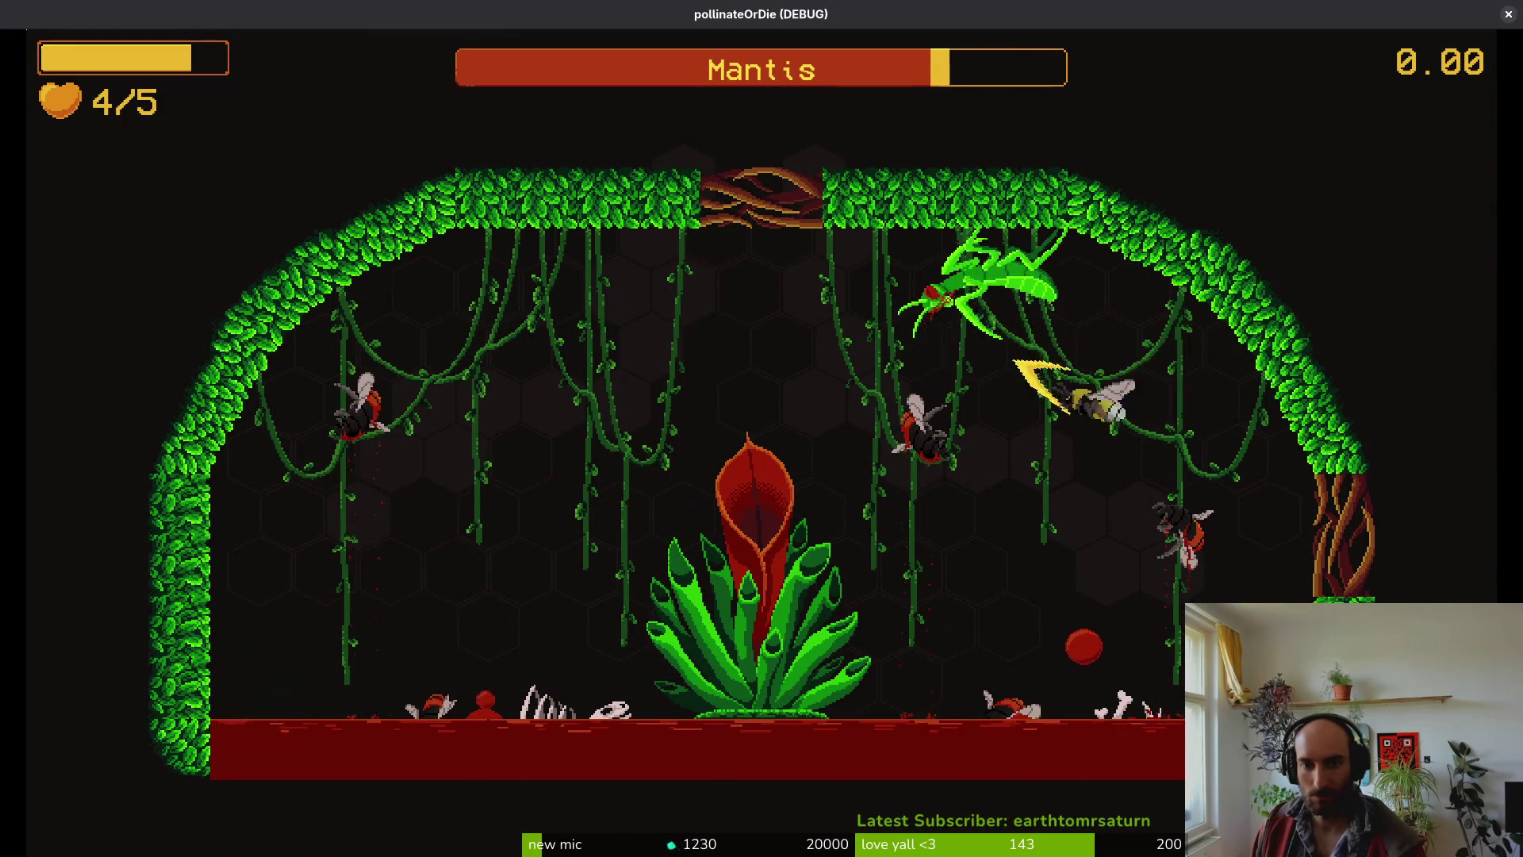
key("Left")
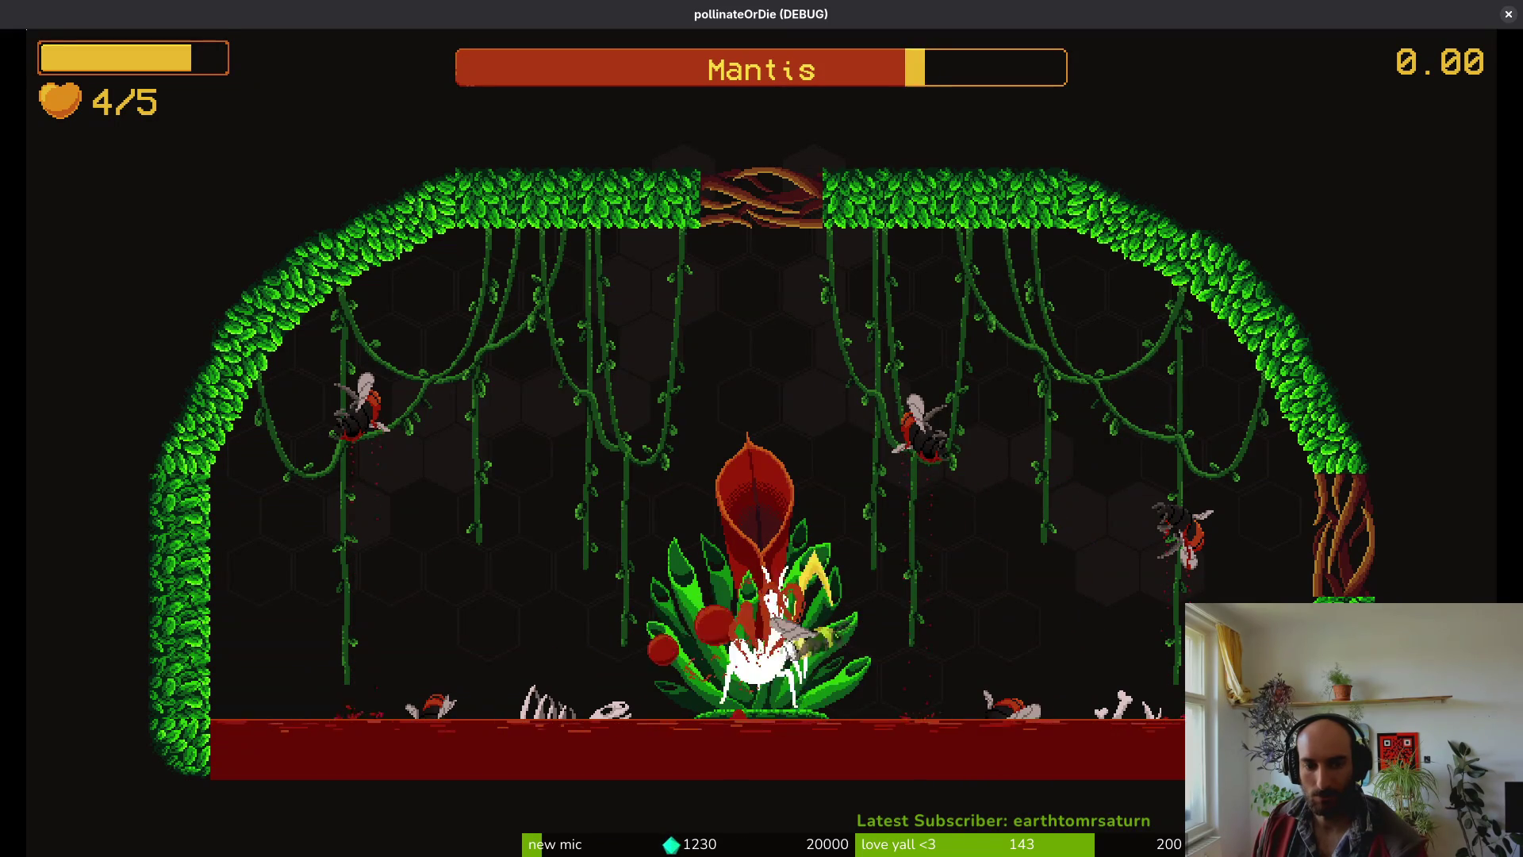
key("Up")
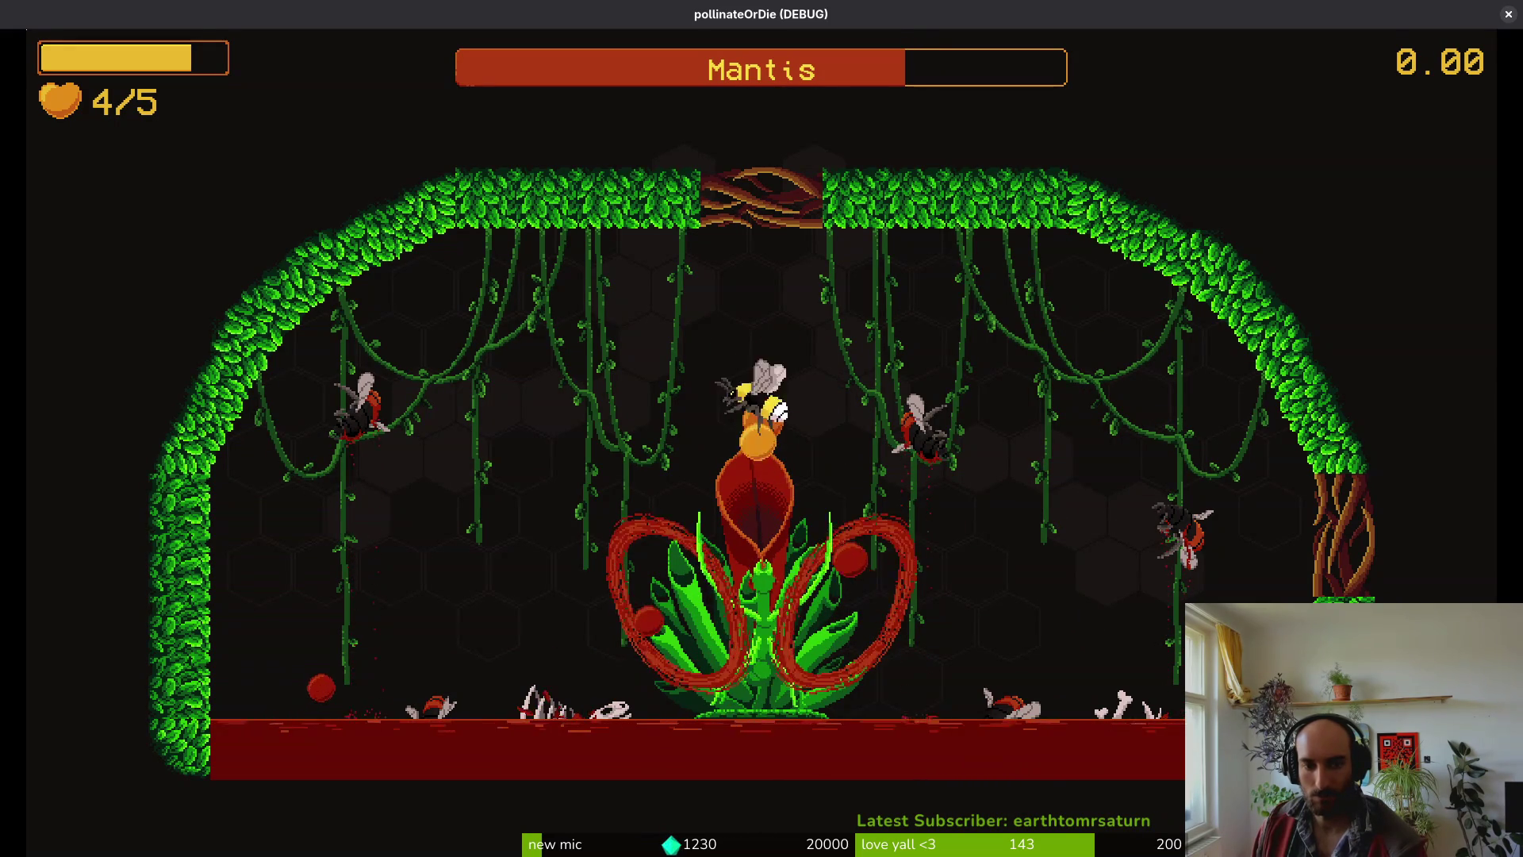
key("Right")
key("Left")
key("Up")
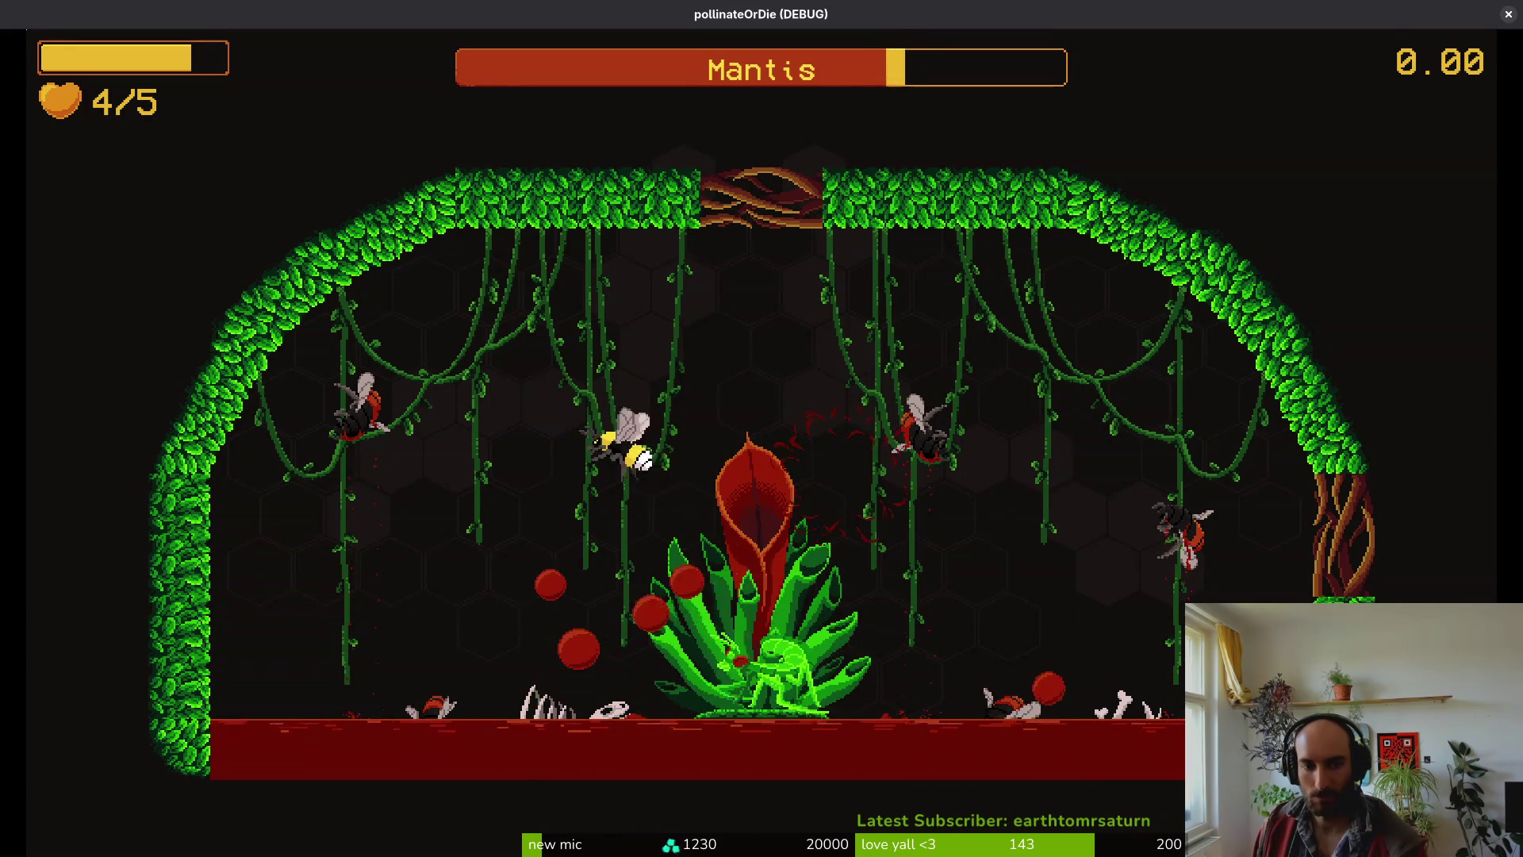
key("Left")
key("Up")
key("Right")
key("Down")
- Fly across the arena and drop to the floor as the last life is lost, then start a new attempt
key("Left")
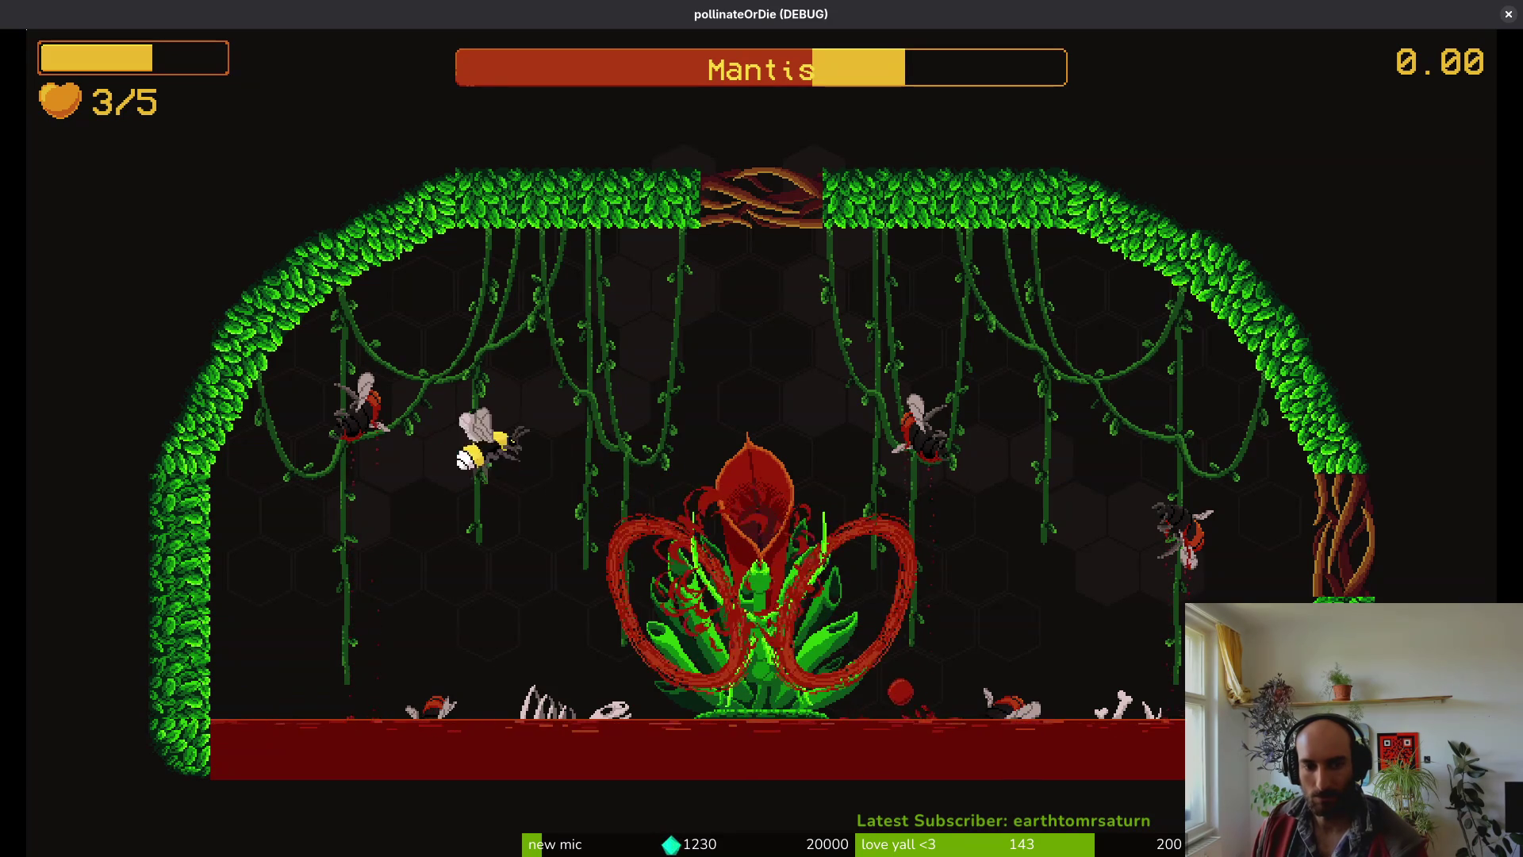
key("Up")
key("Right")
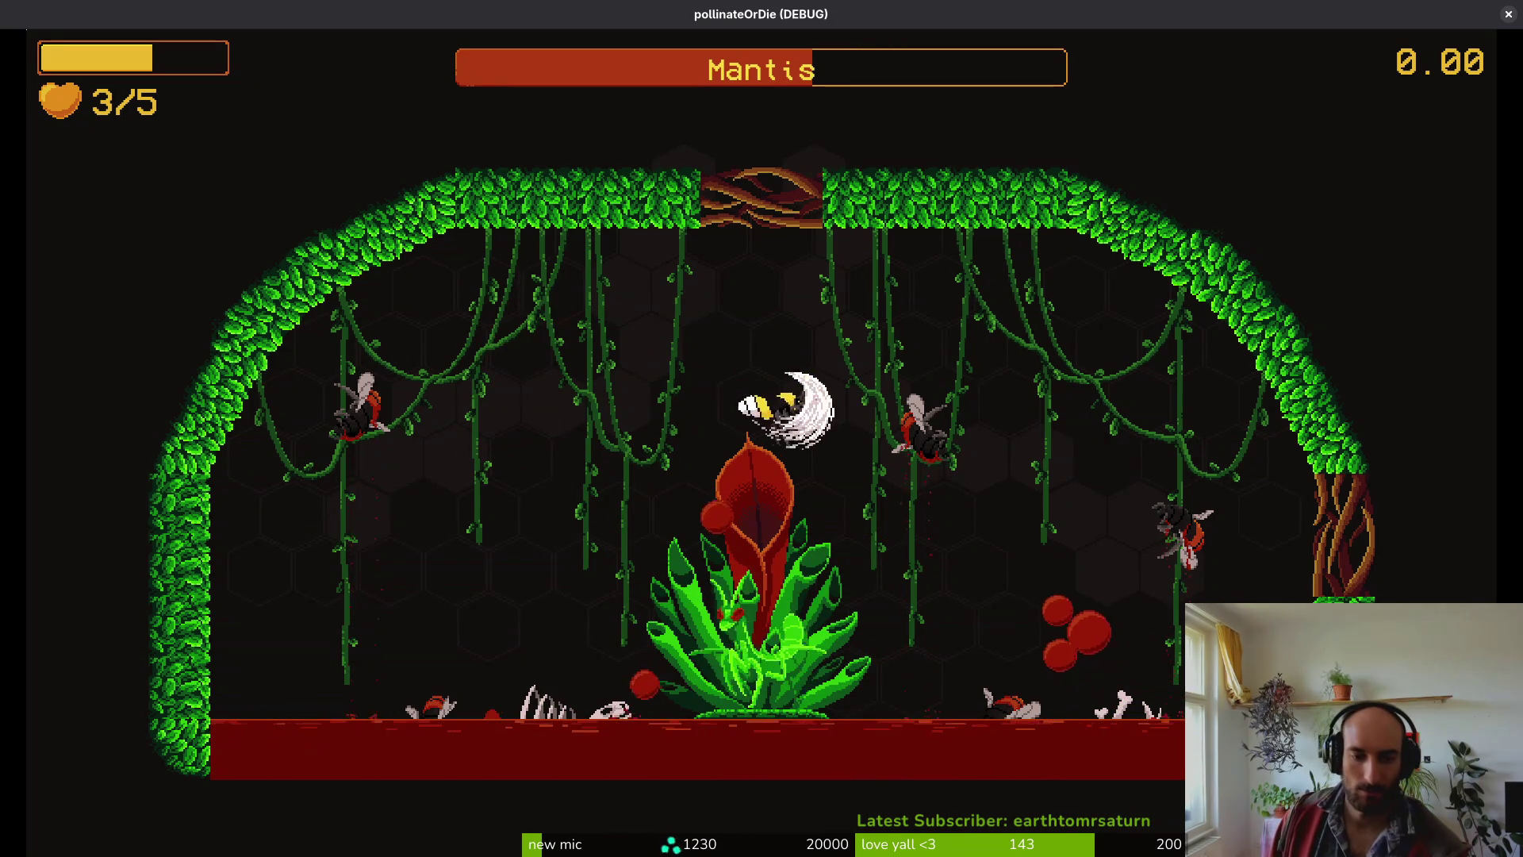
key("Right")
key("Left")
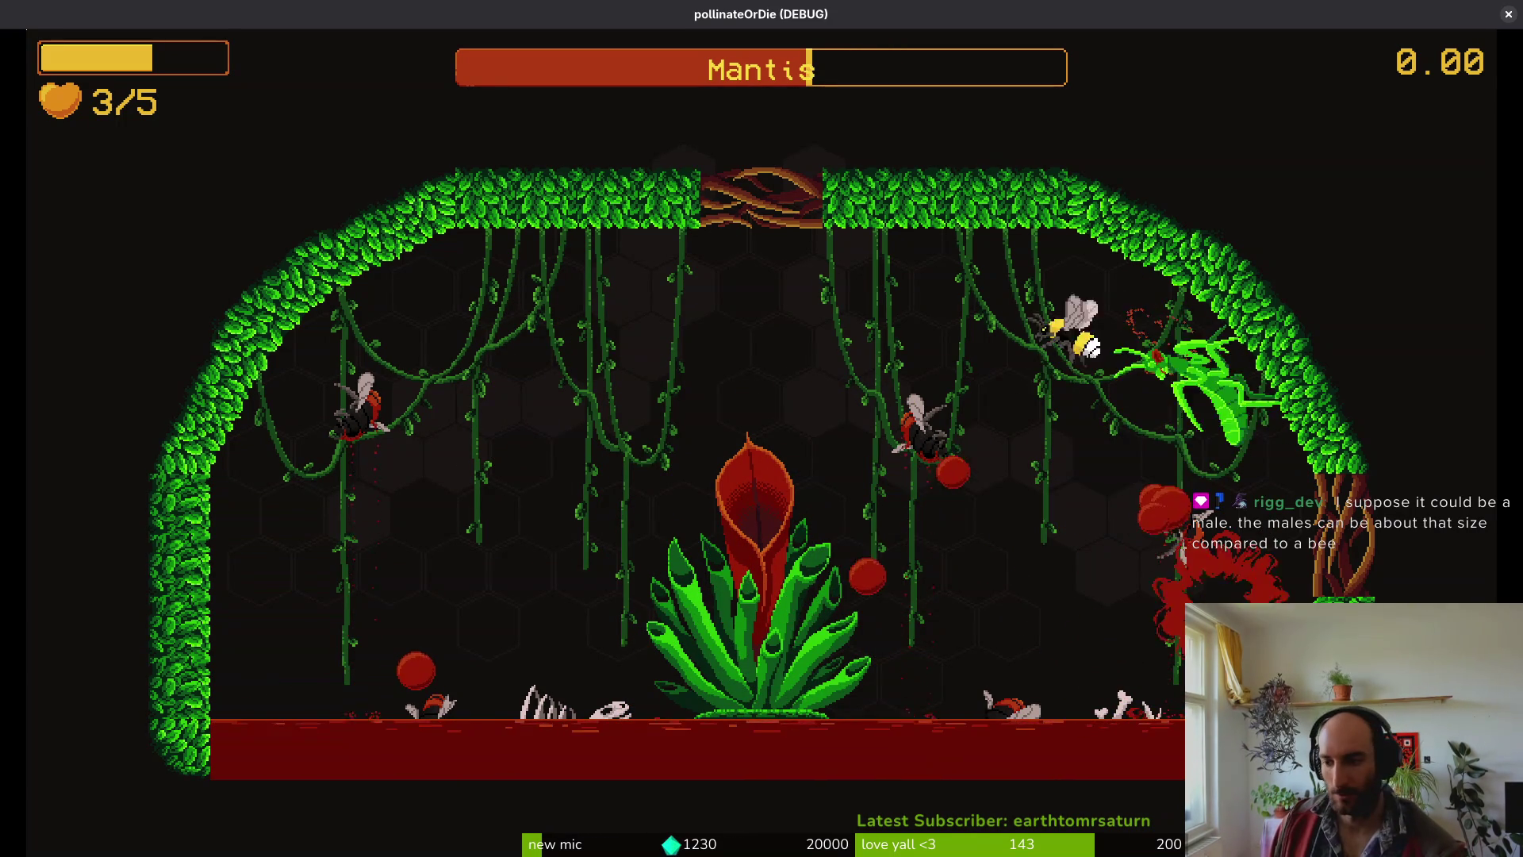
key("Down")
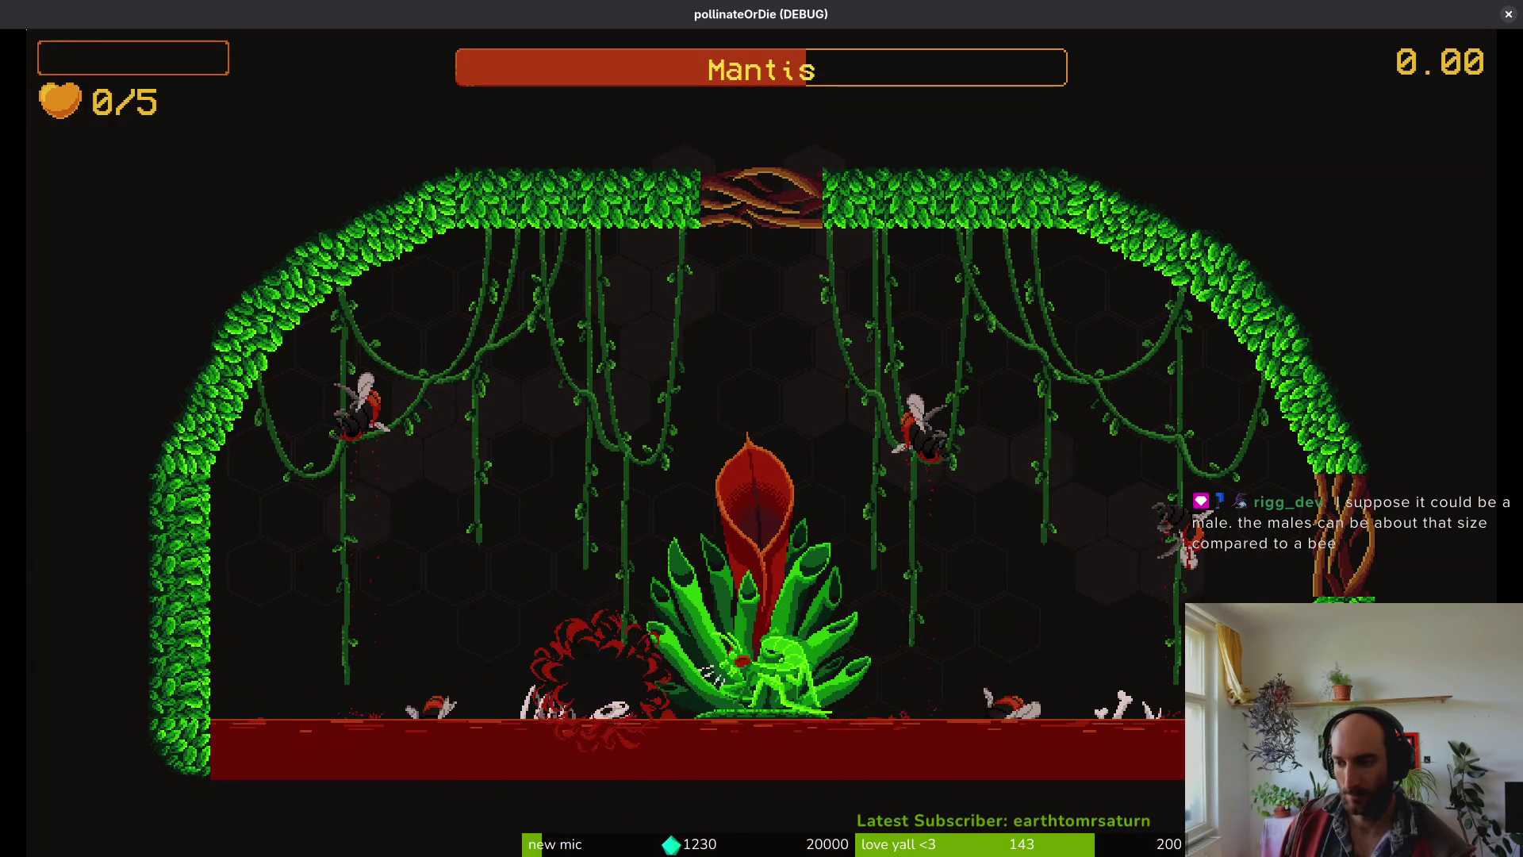
key("space")
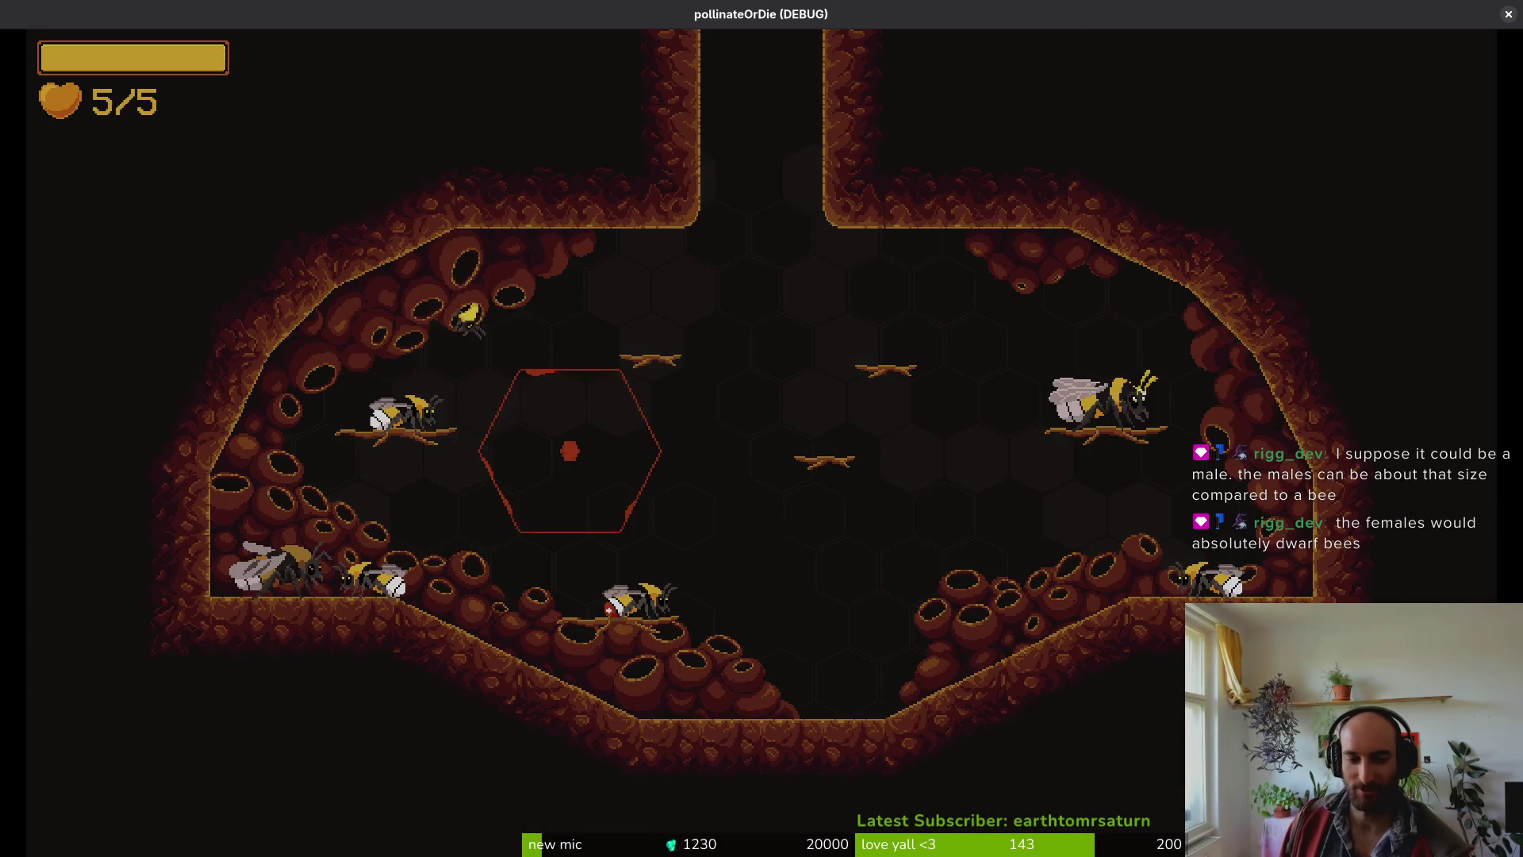
- Walk the bee right in the hive, then pick mantis from the debug level list and load it
key("Right")
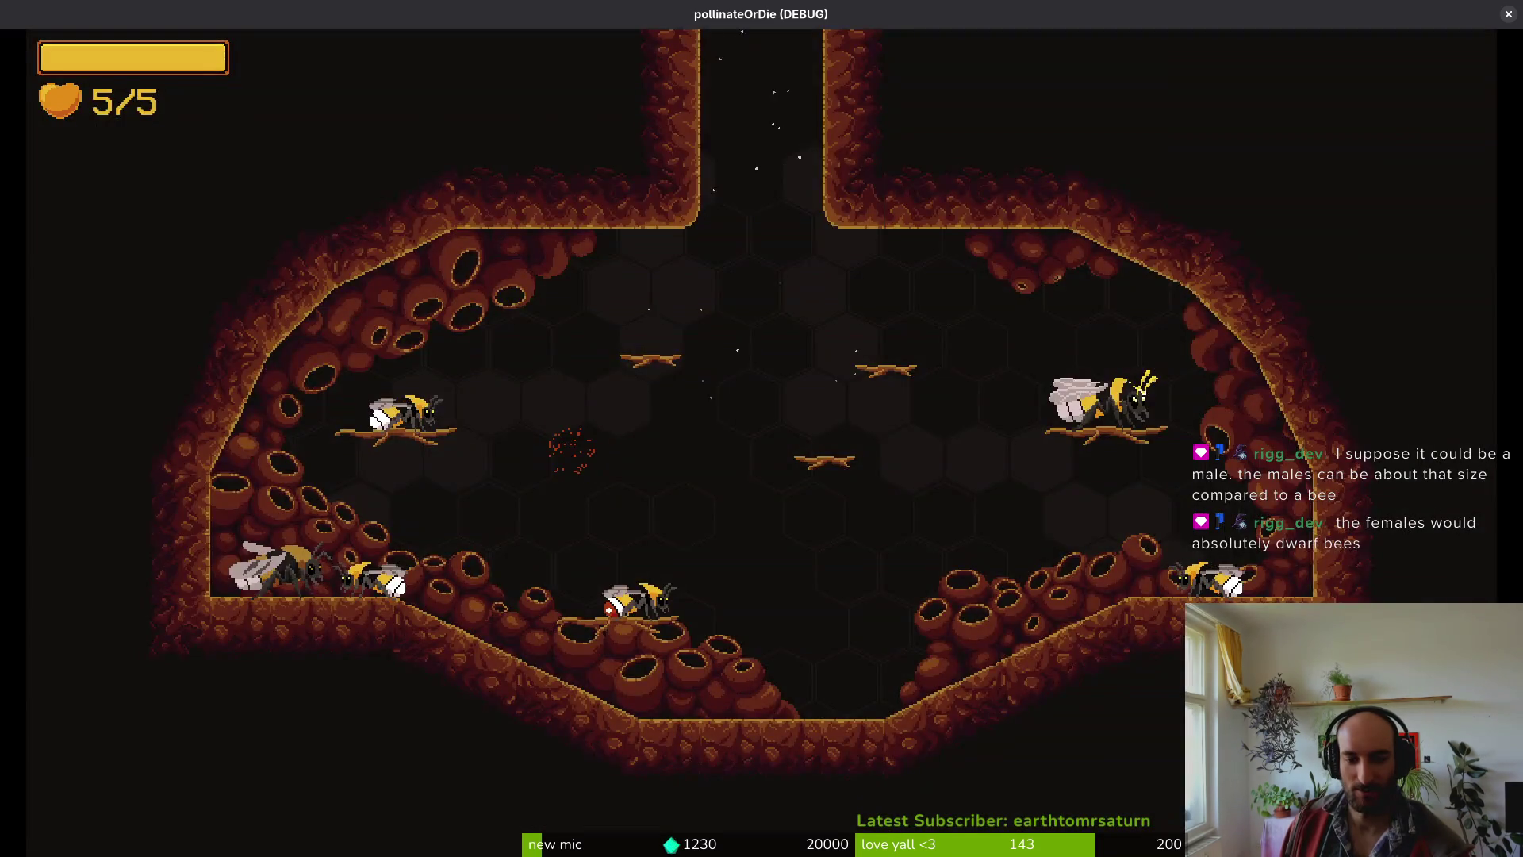
key("Escape")
key("Down")
key("Up")
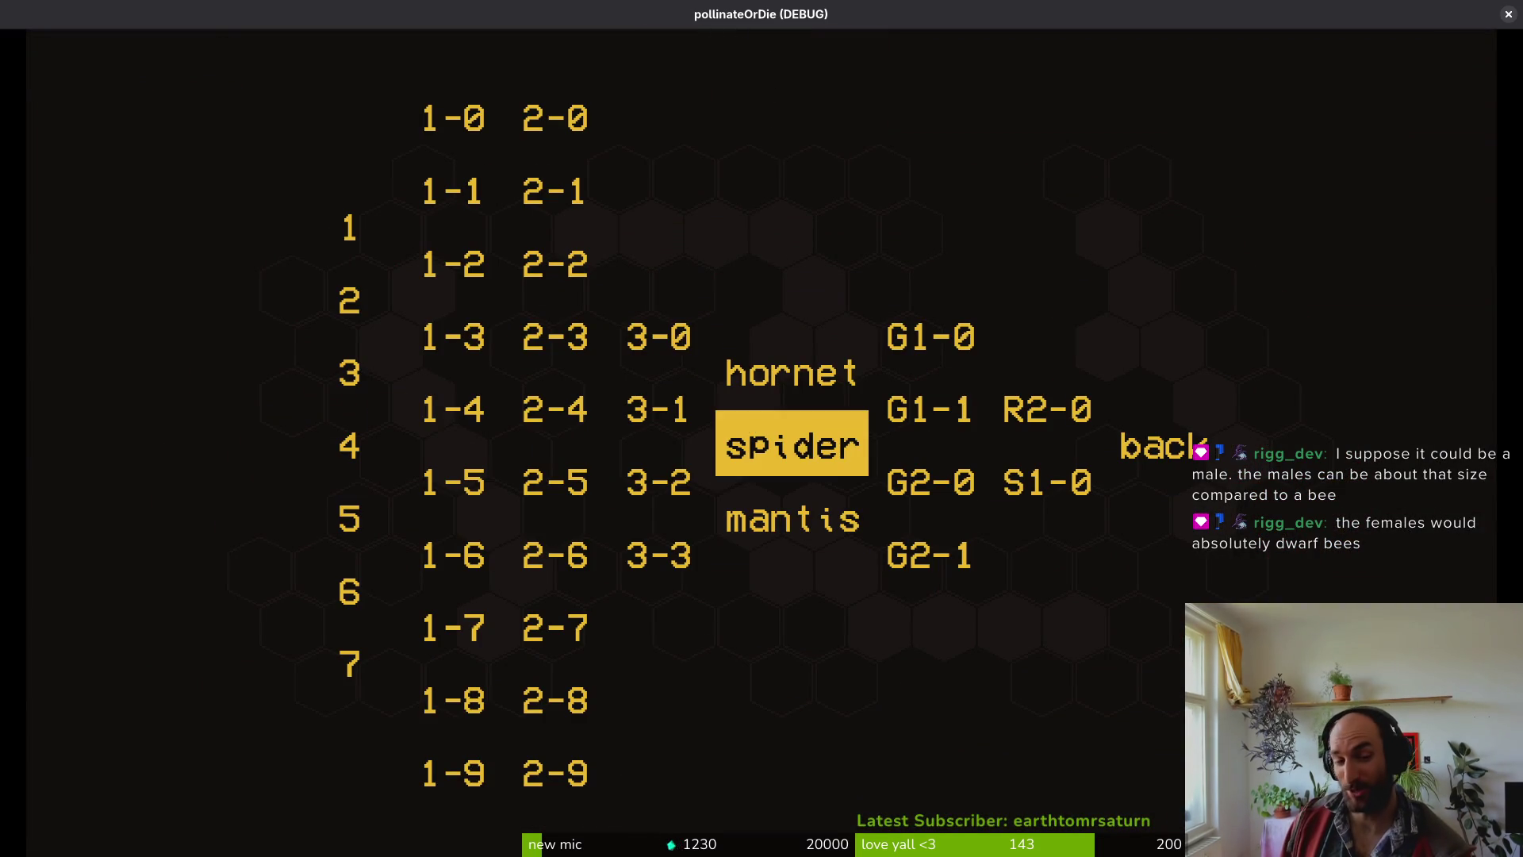
key("Down")
key("Return")
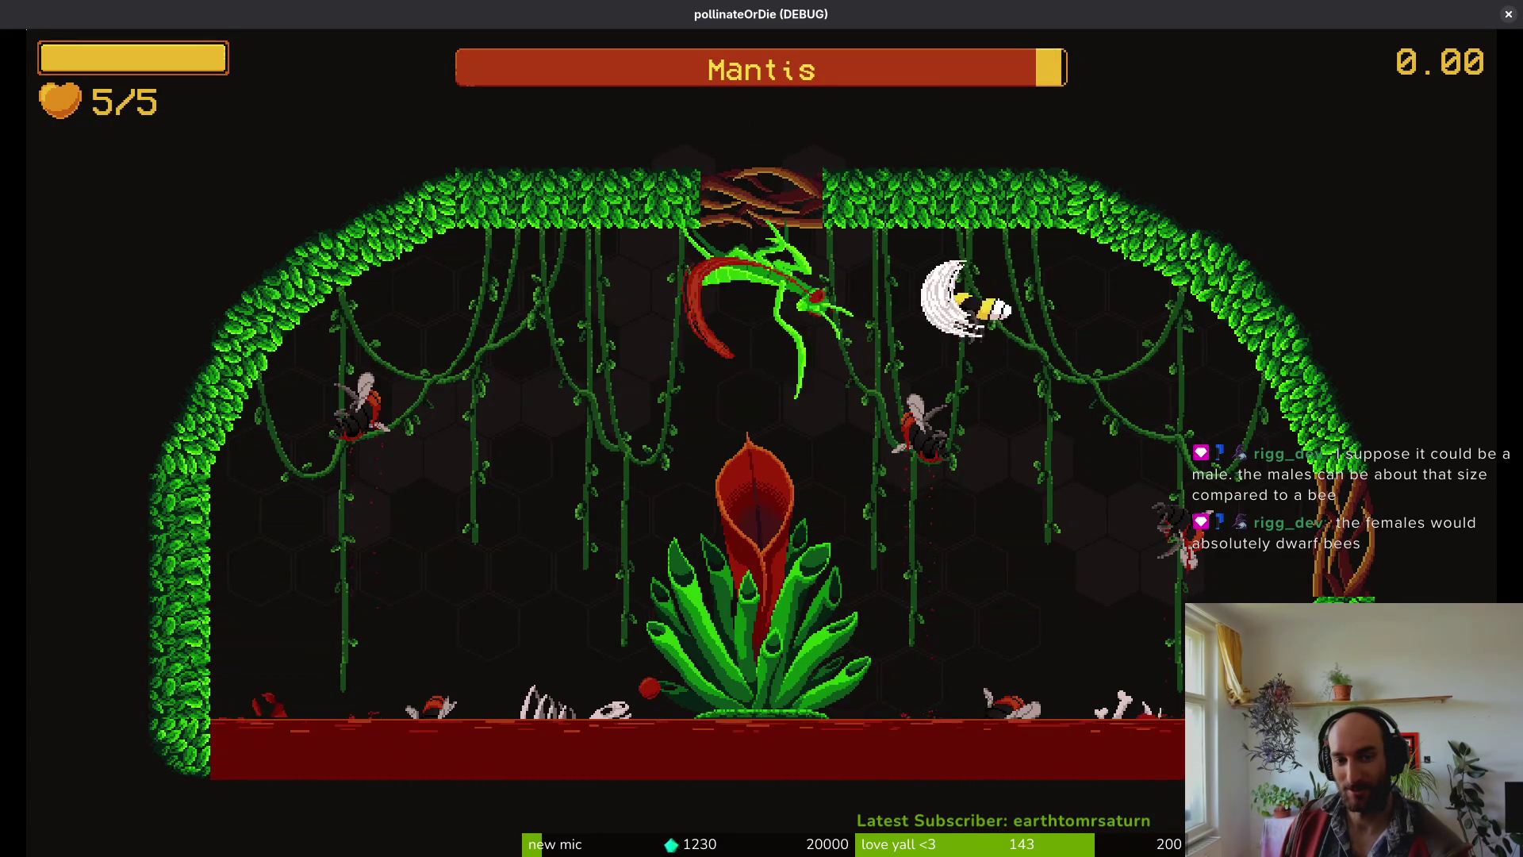
- Fly the bee far left, then to the upper right, and dive beside the plant slashing the Mantis
key("a")
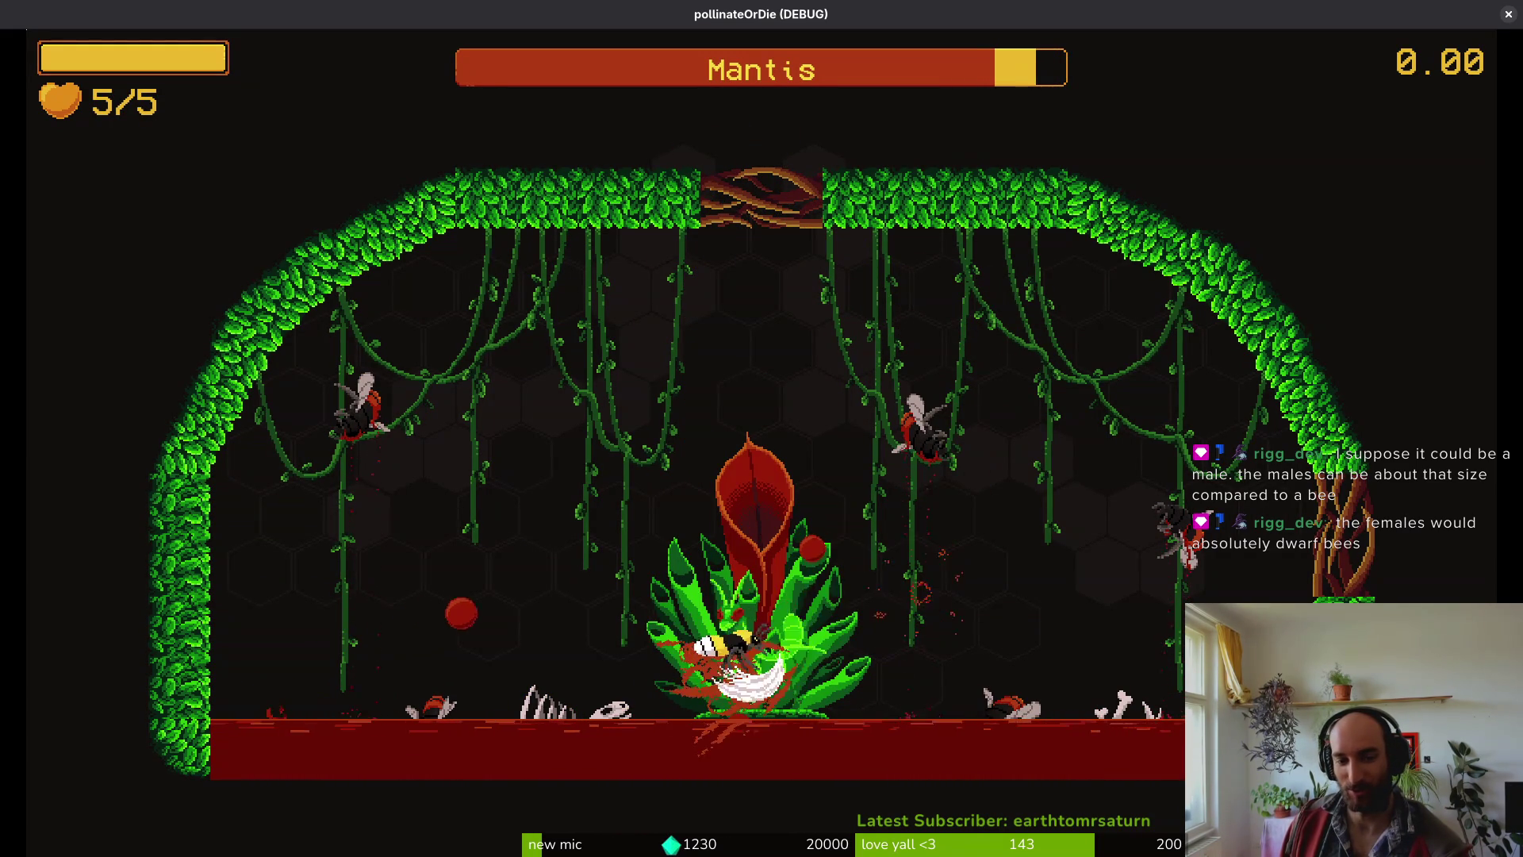
key("d")
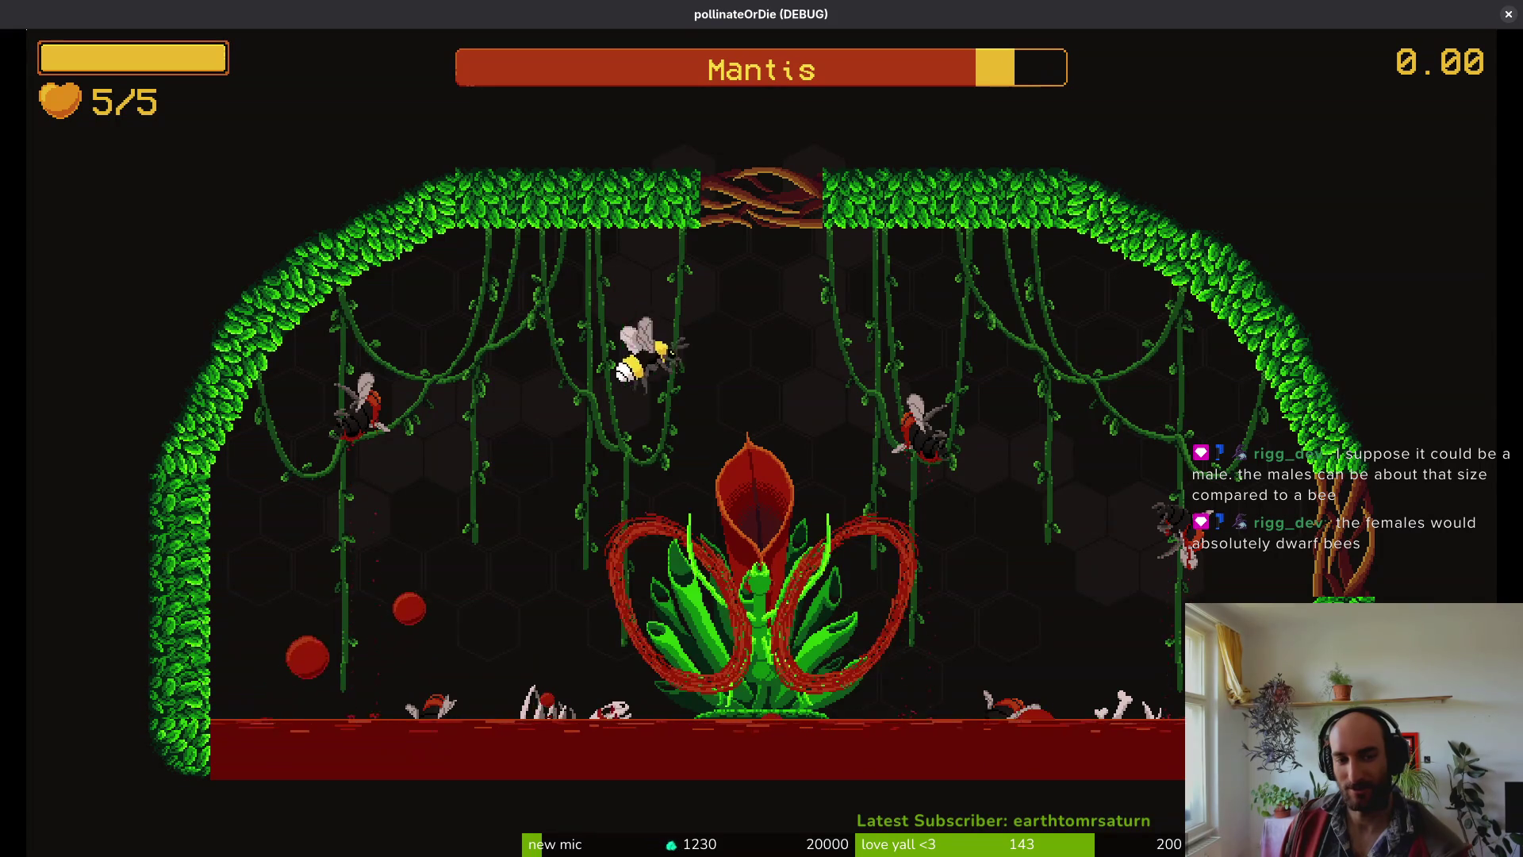
key("d")
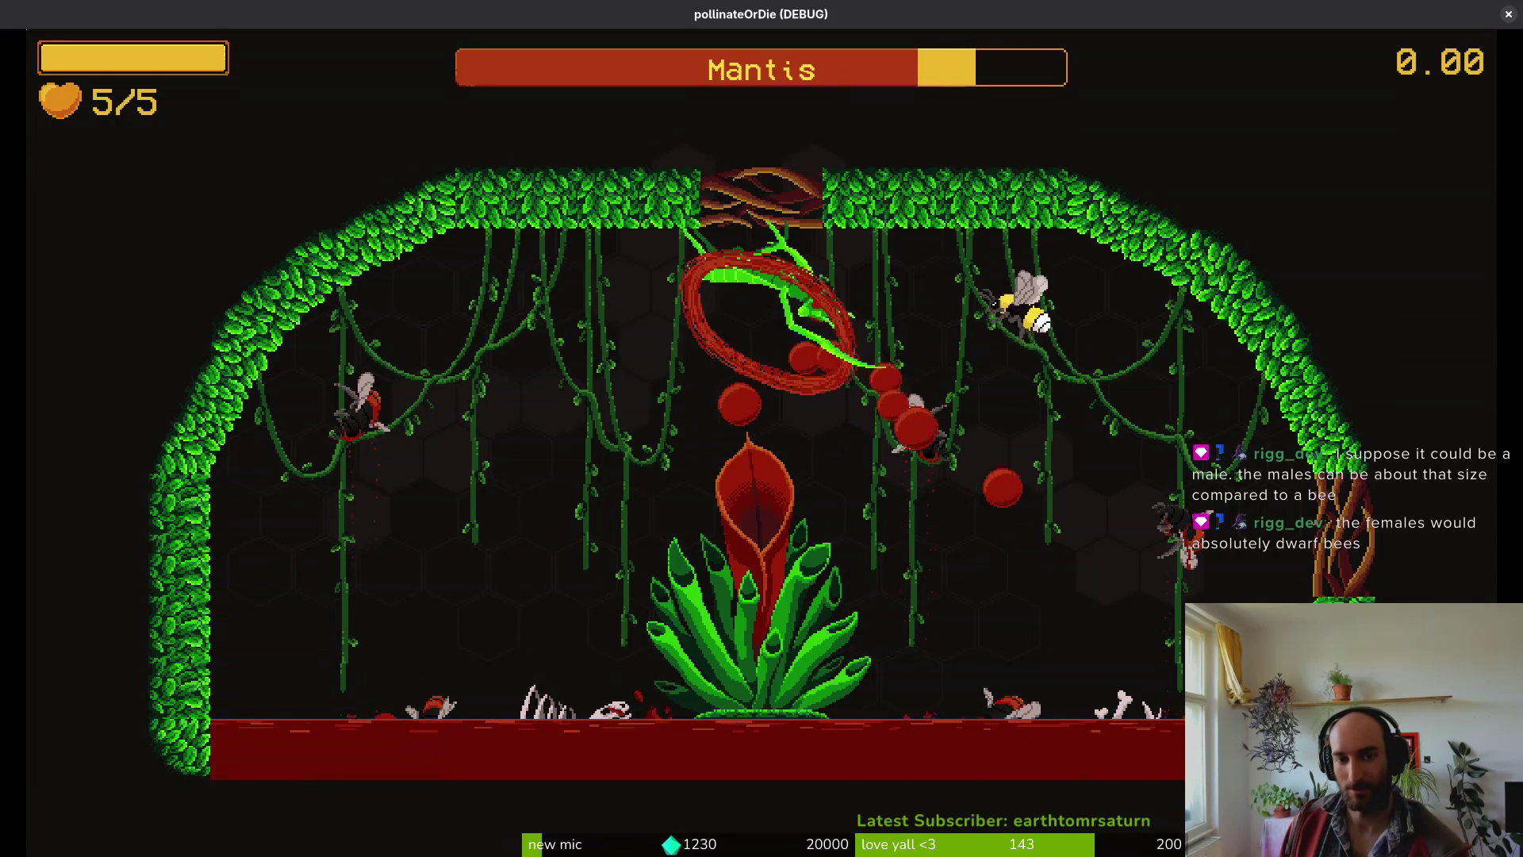
key("s")
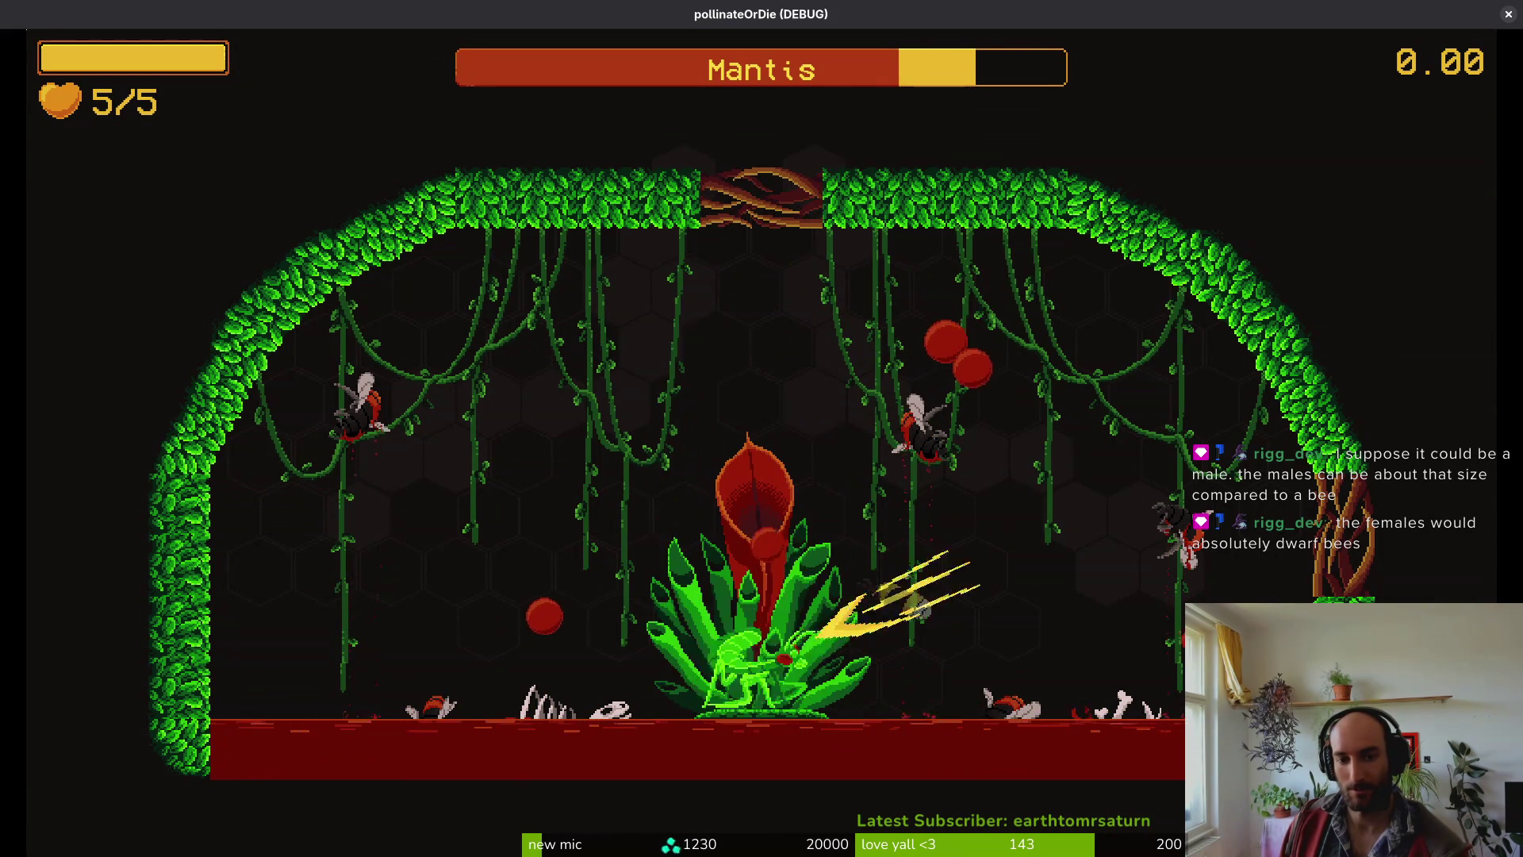
key("a")
key("w")
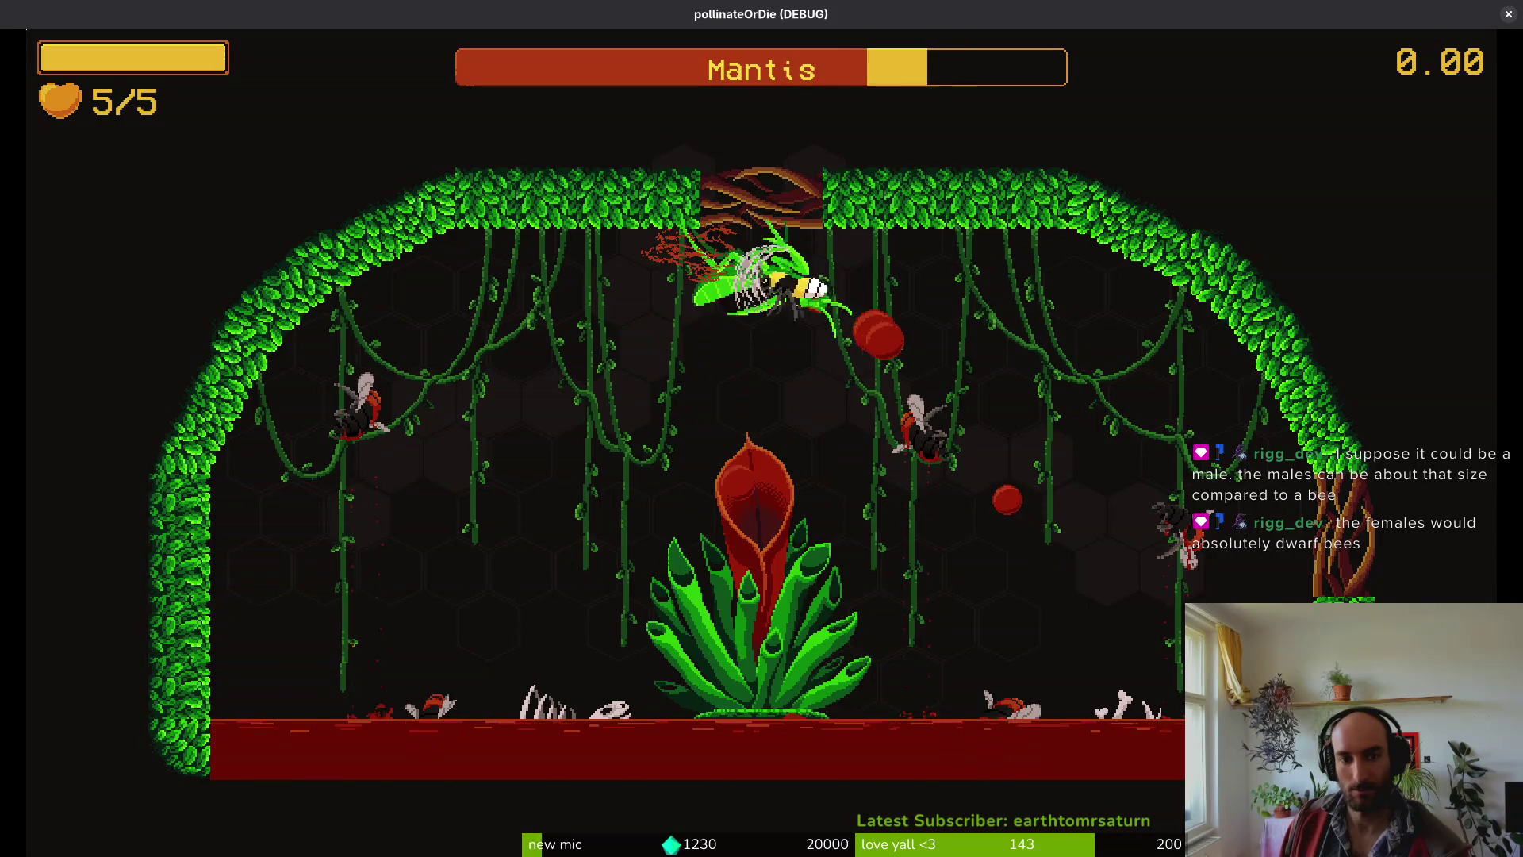
key("s")
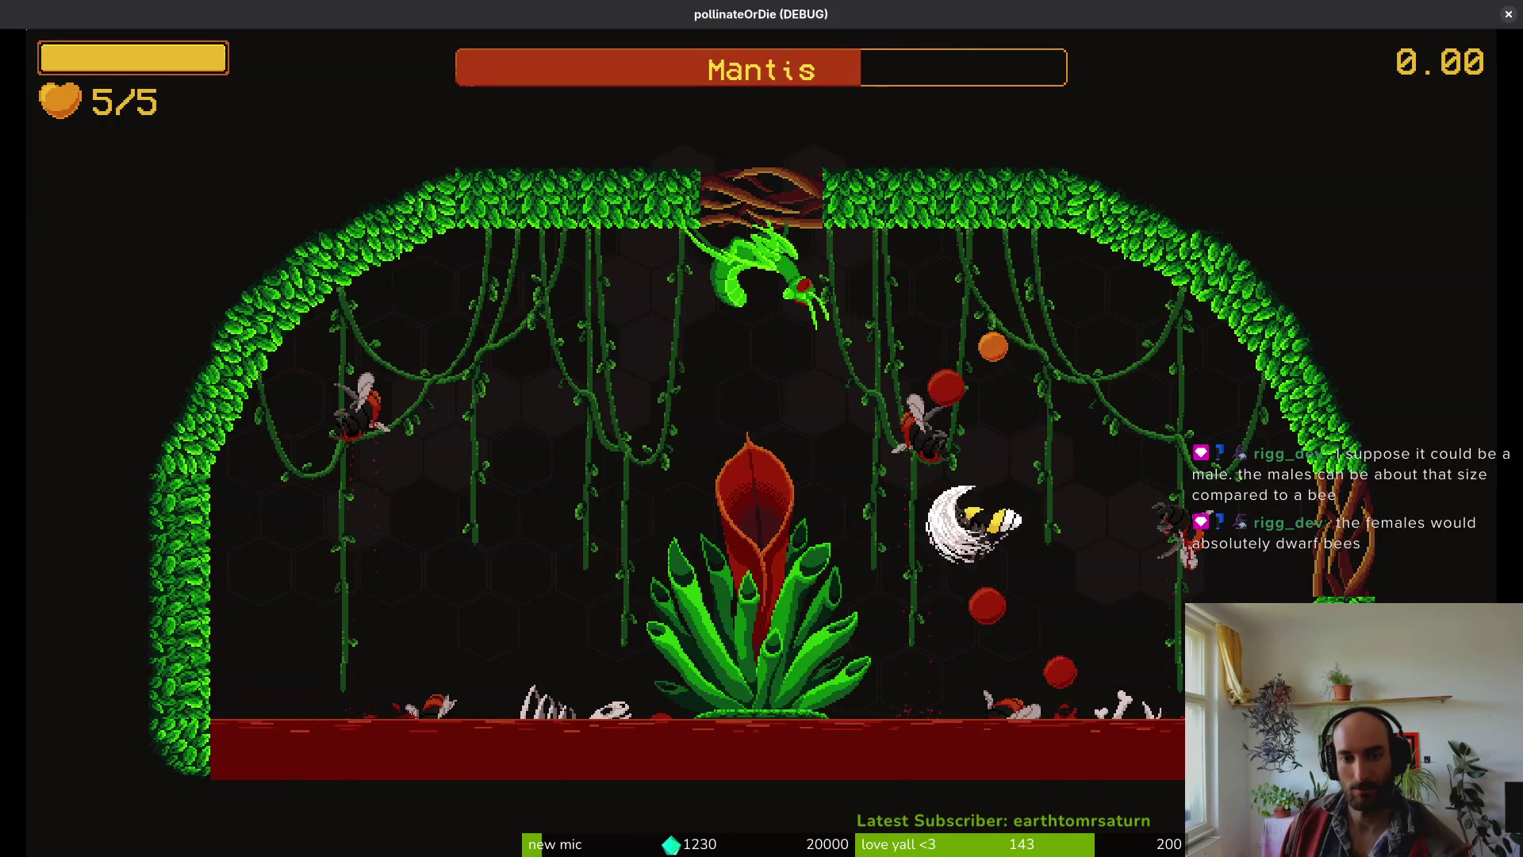
- Retreat right, rise above the plant, and dodge down to the lower left
key("d")
key("a")
key("s")
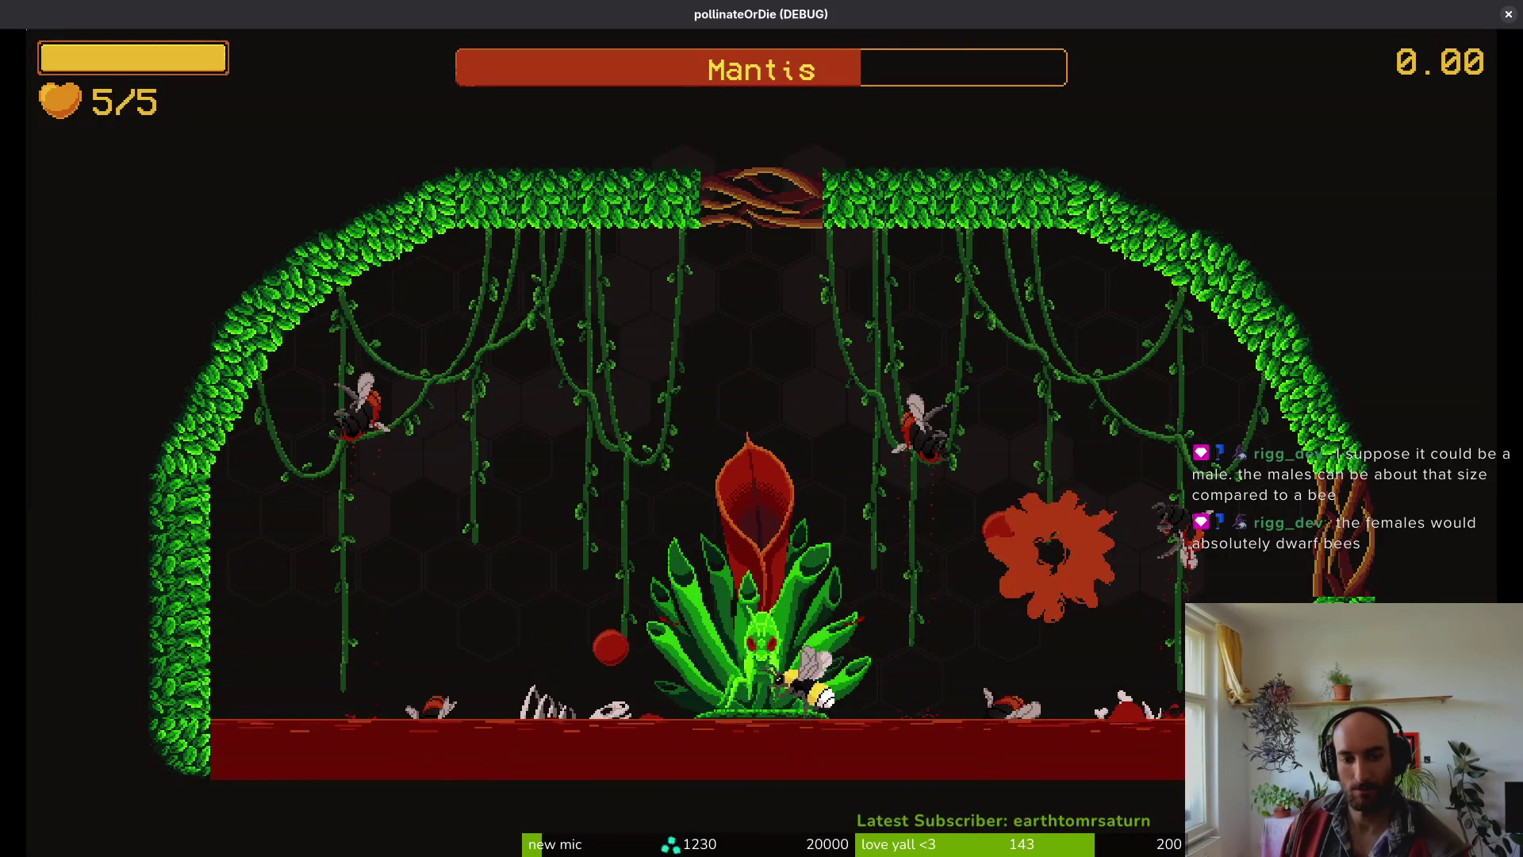
key("w")
key("w")
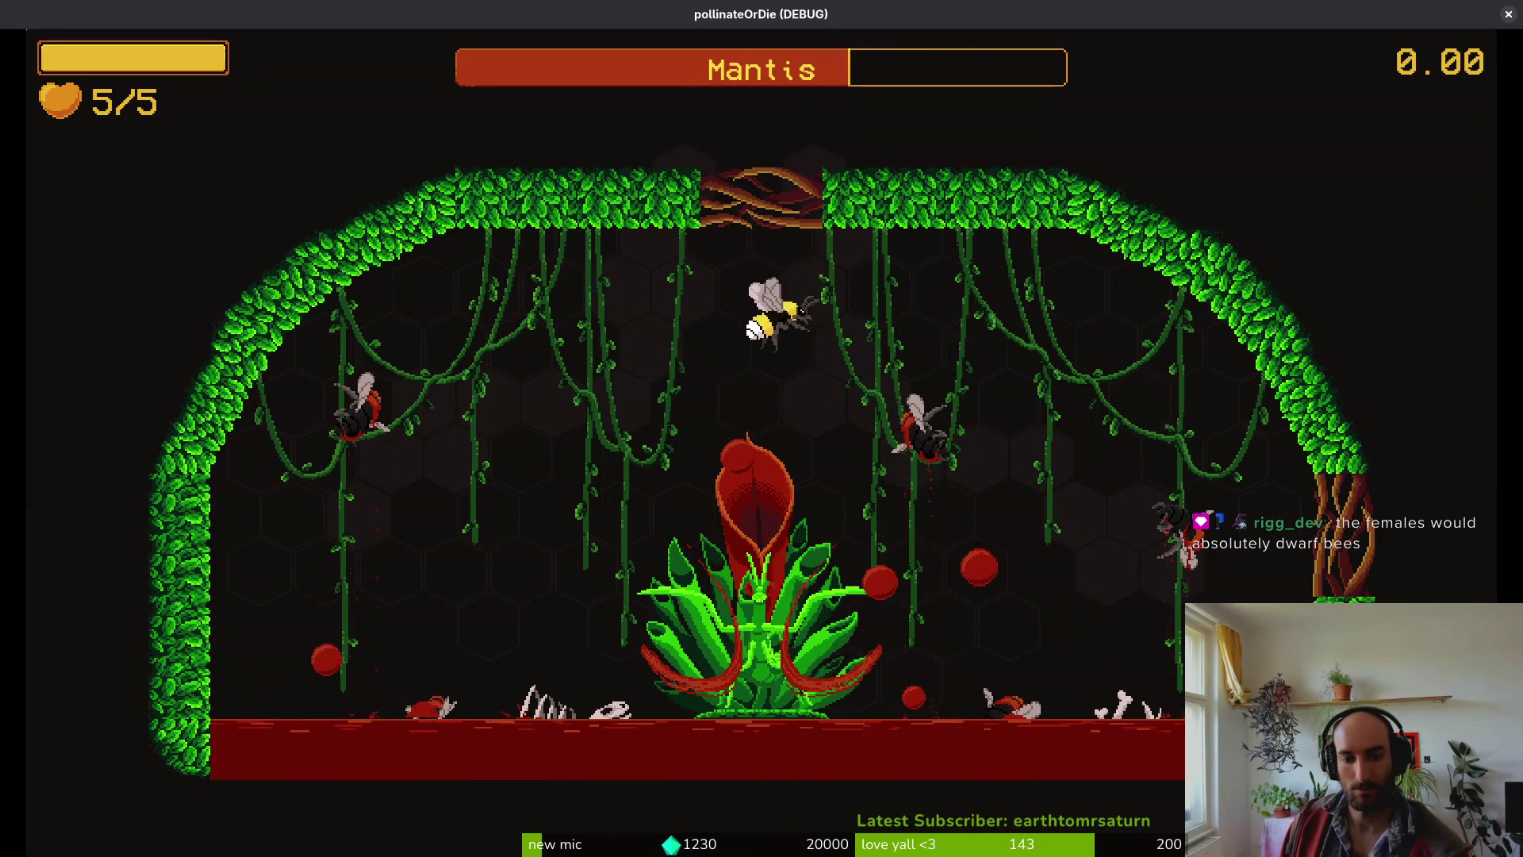
key("w")
key("d")
key("a")
key("s")
- Fly into the flower, escape upper right, dive and slash, then dodge toward the floor
key("d")
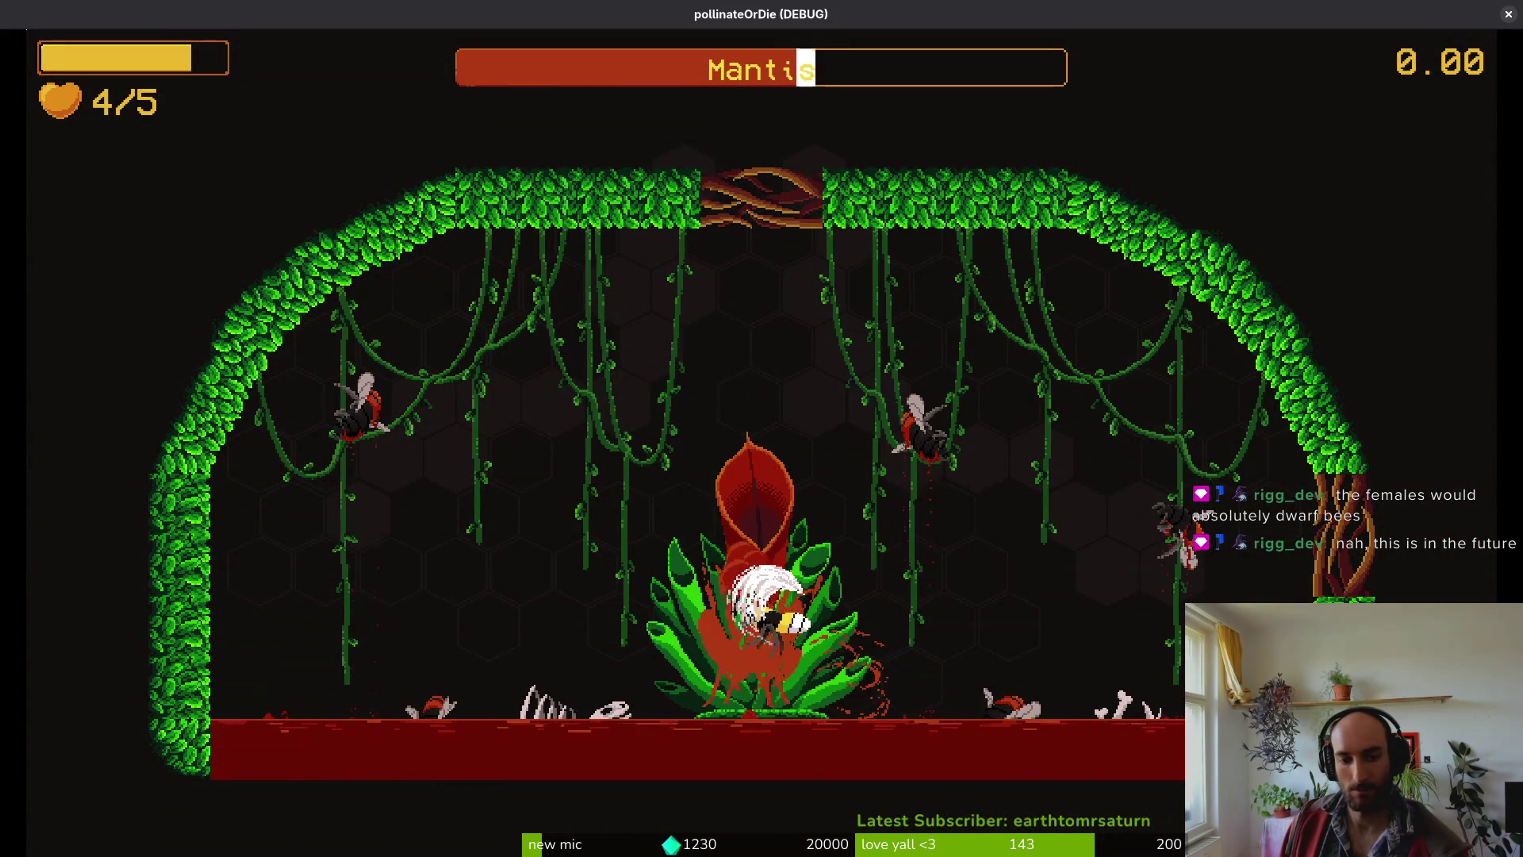
key("w")
key("d")
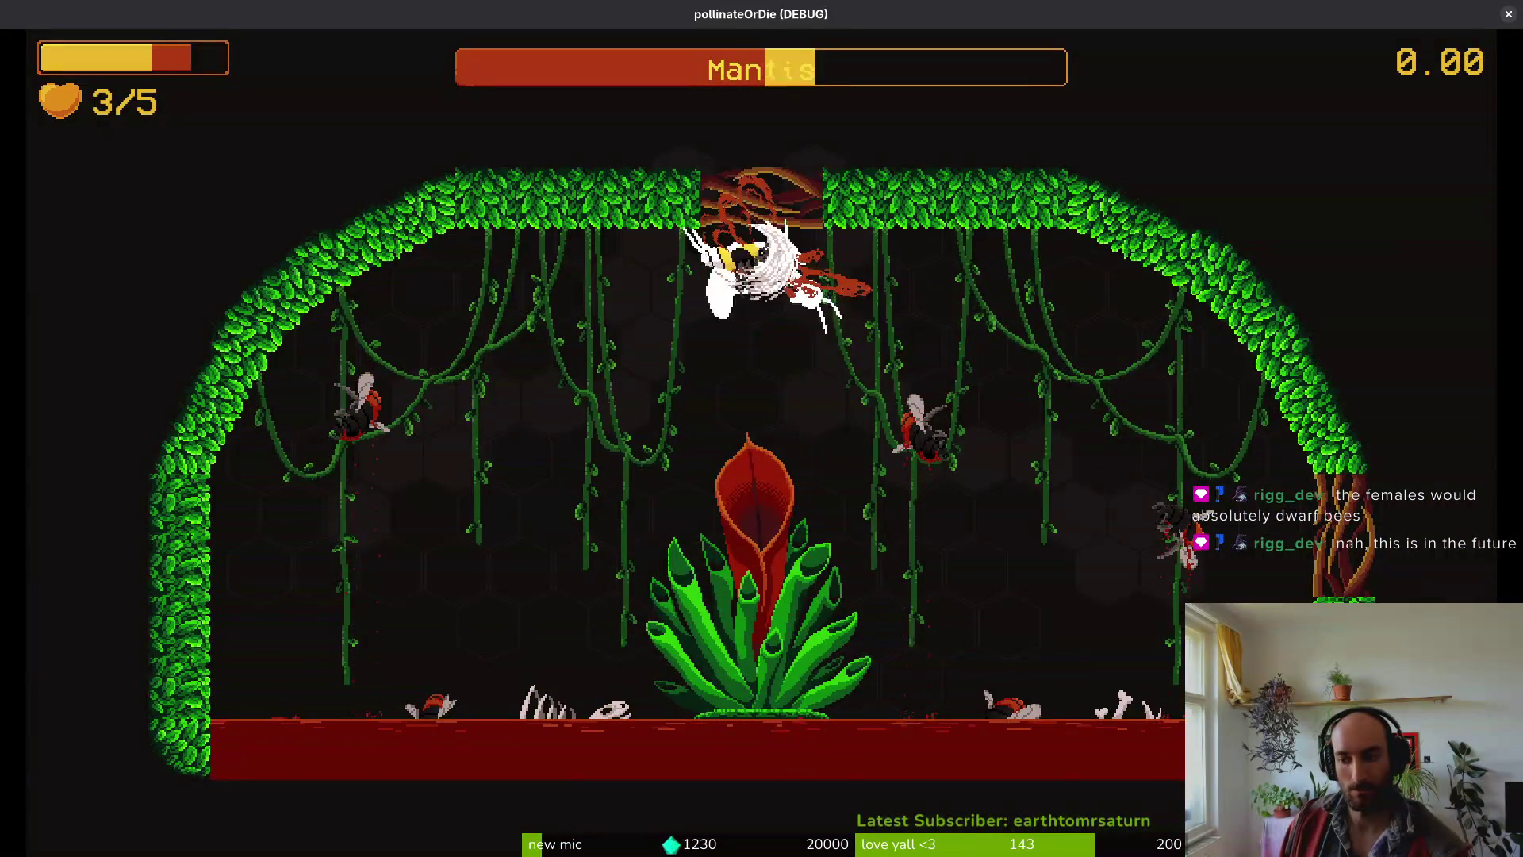
key("s")
key("a")
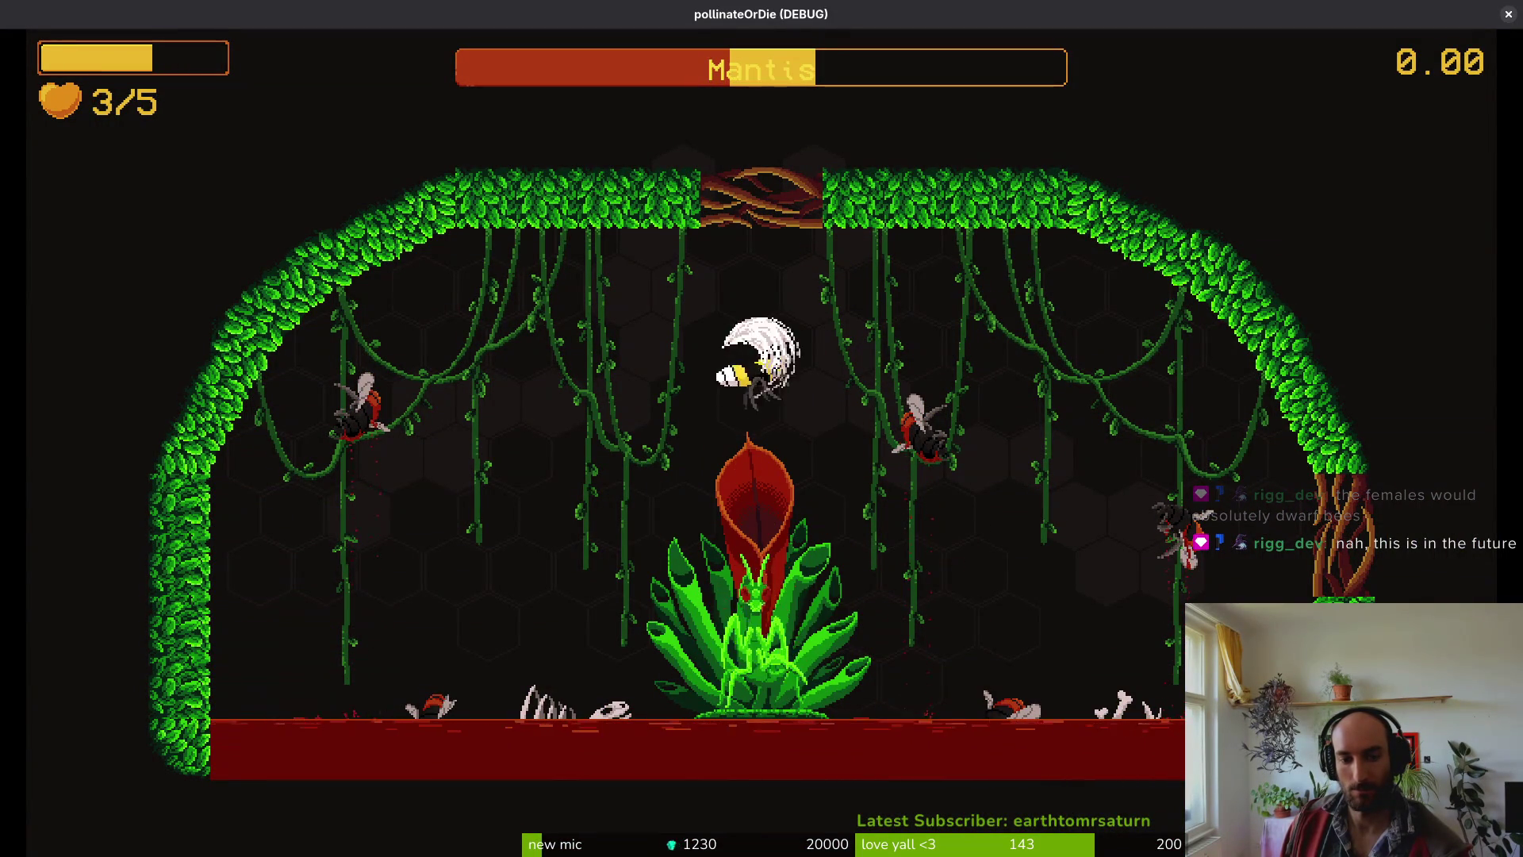
key("a")
key("s")
key("w")
key("s")
key("d")
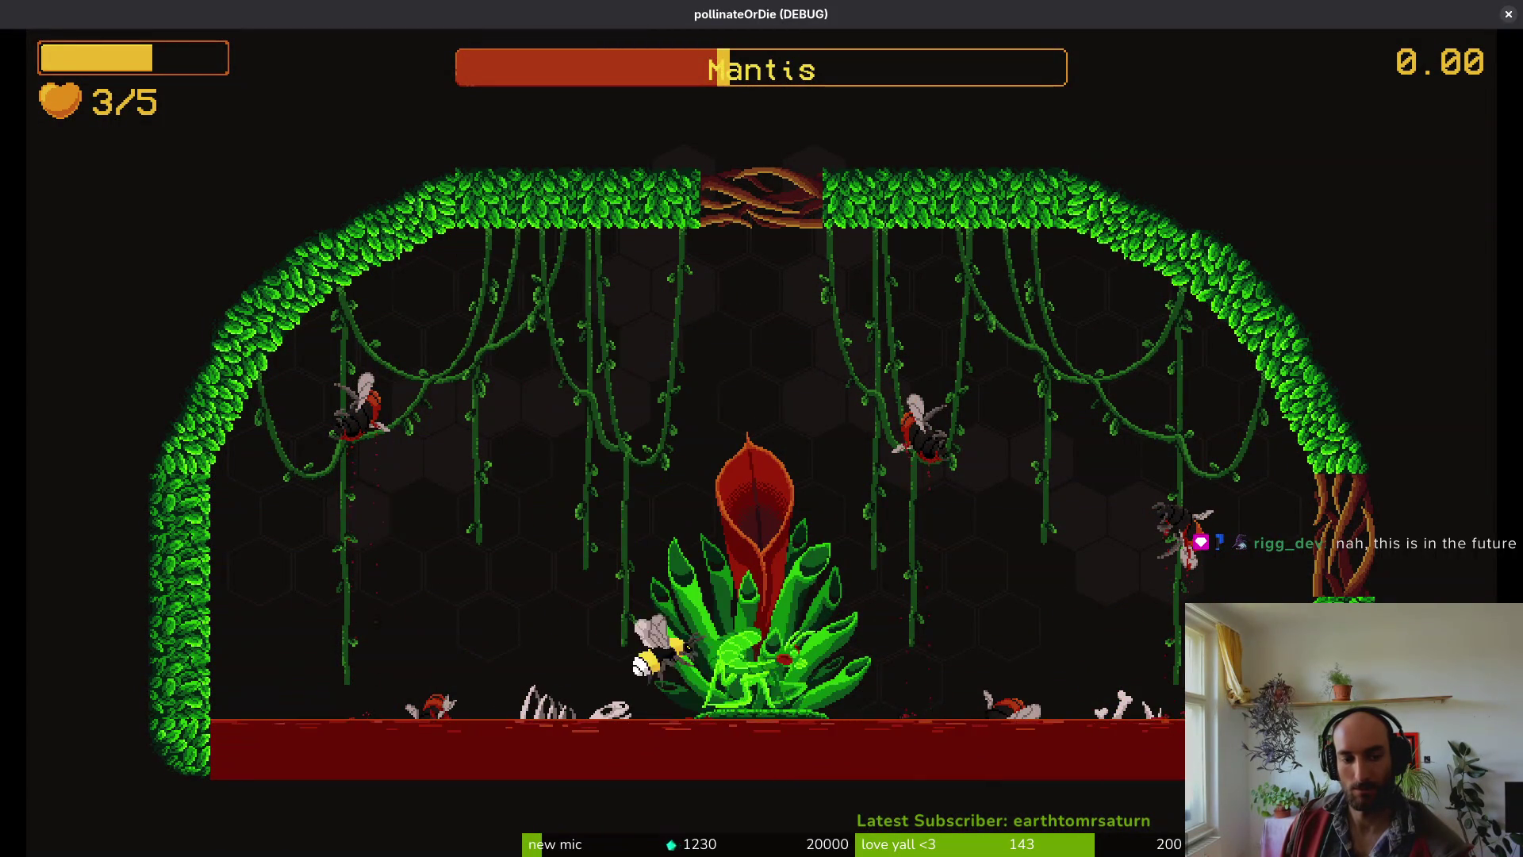
- Fly up to the top centre and maneuver around the flower toward the Mantis
key("w")
key("d")
key("a")
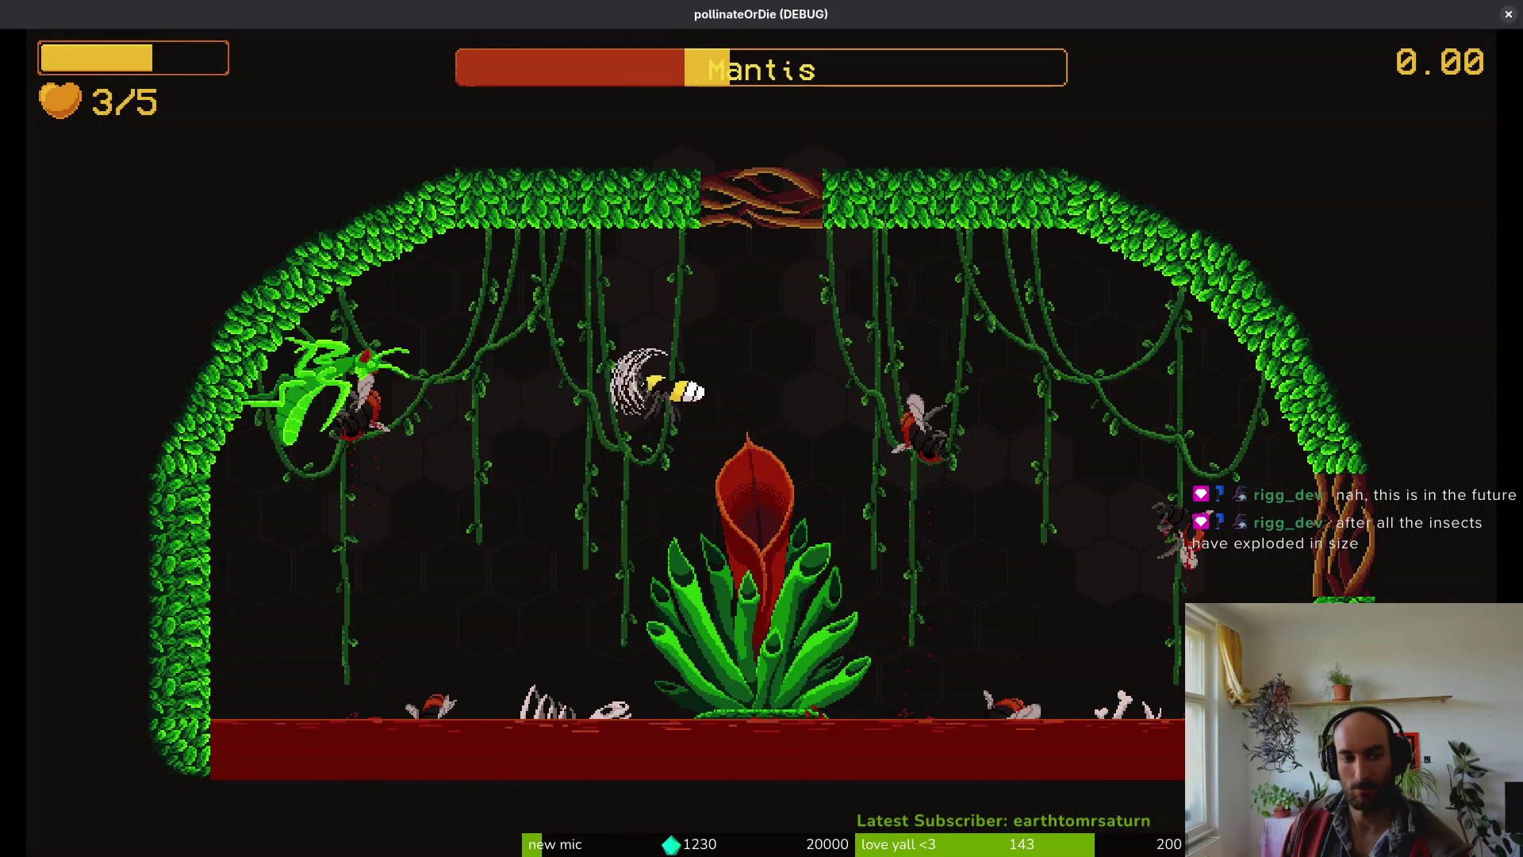
key("d")
key("s")
key("d")
key("w")
key("d")
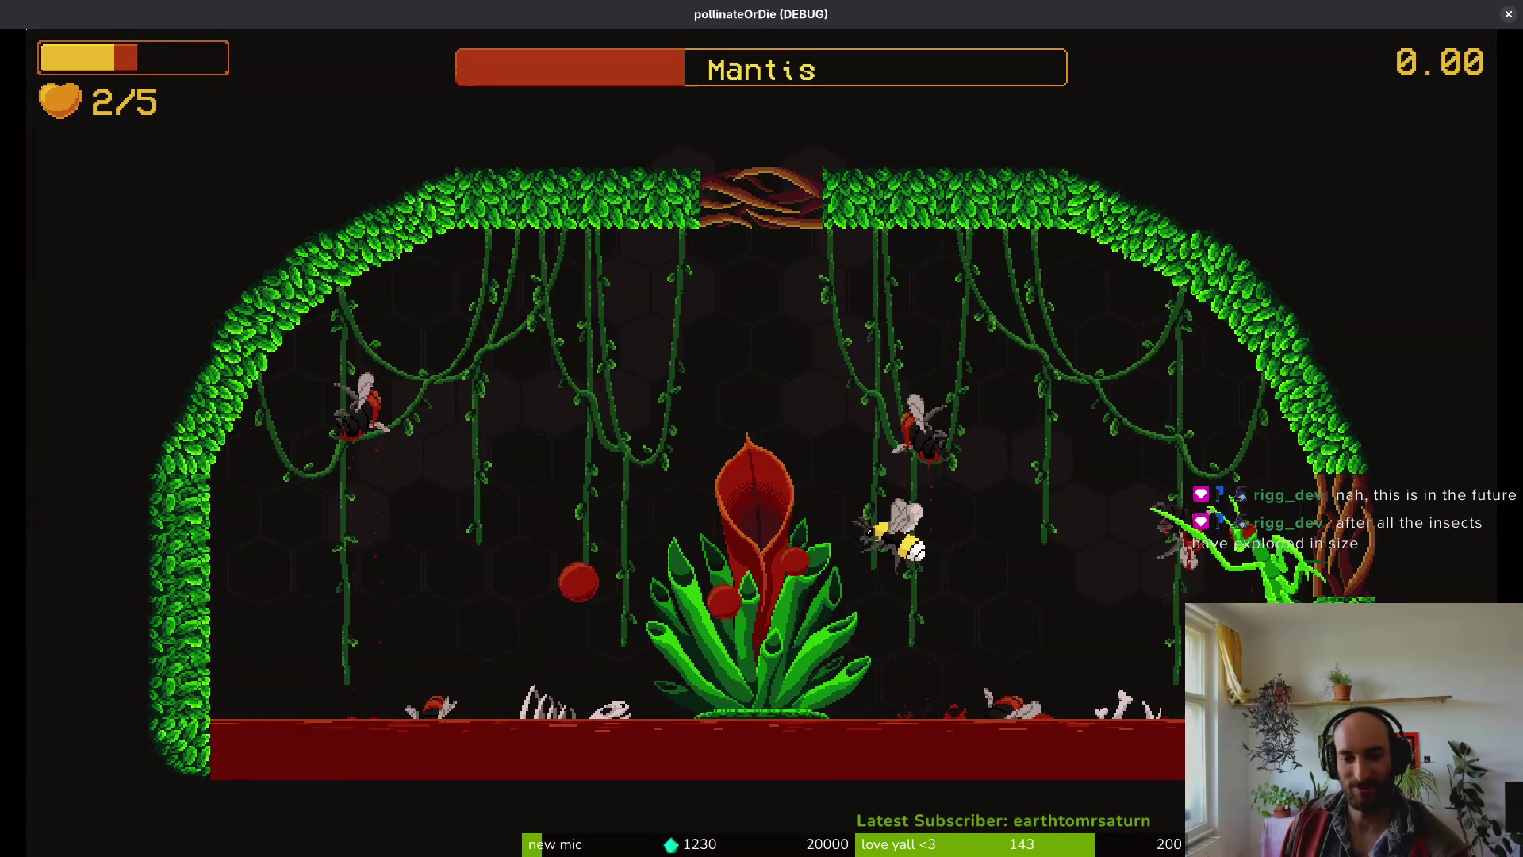
key("s")
- Ram the Mantis, drop beside the flower, and attack it again
key("d")
key("w")
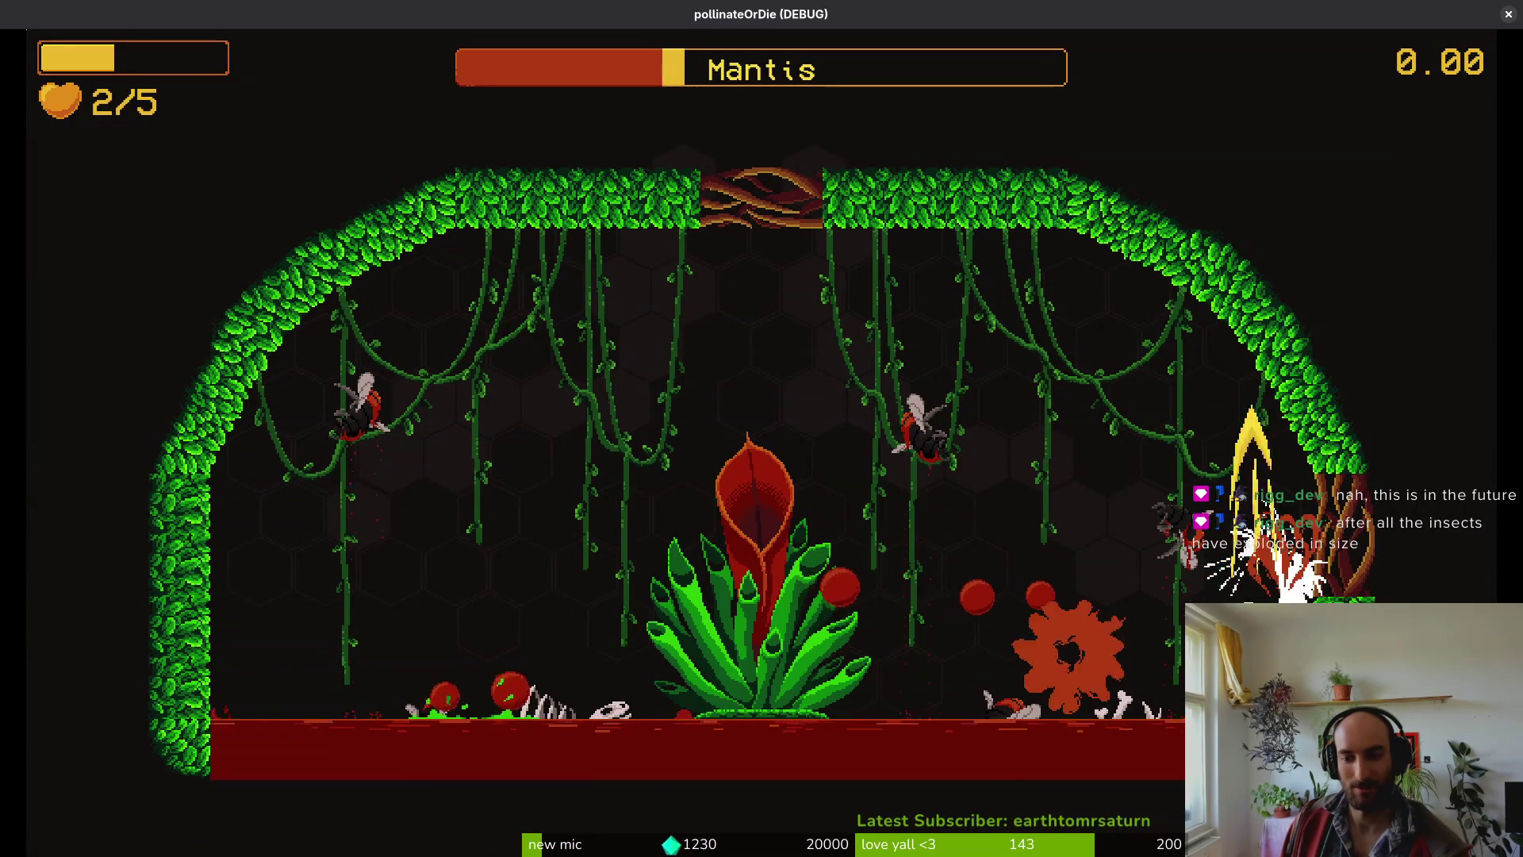
key("w")
key("a")
key("s")
key("d")
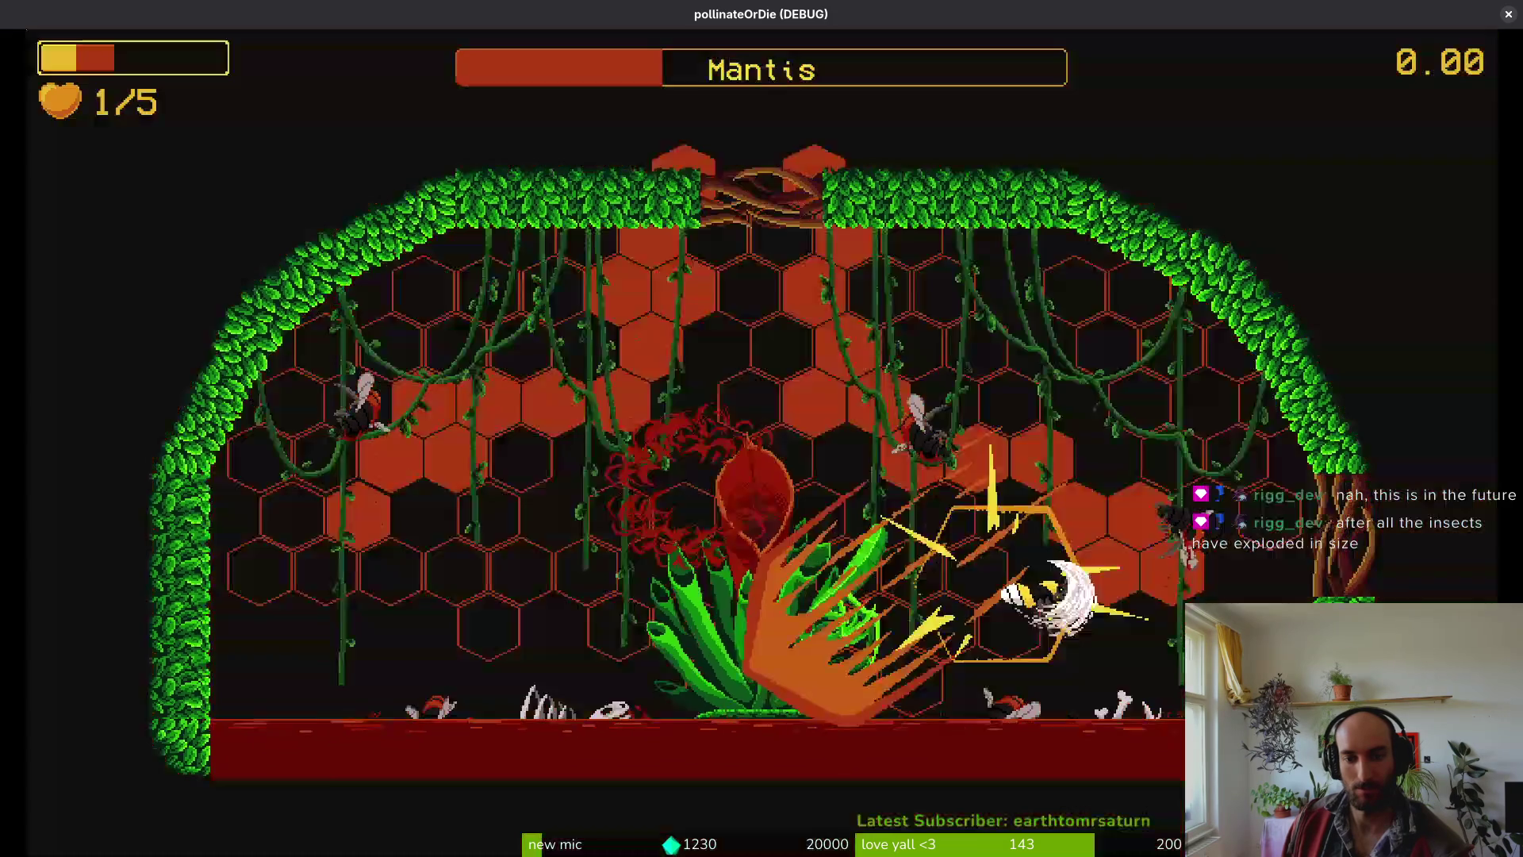
key("w")
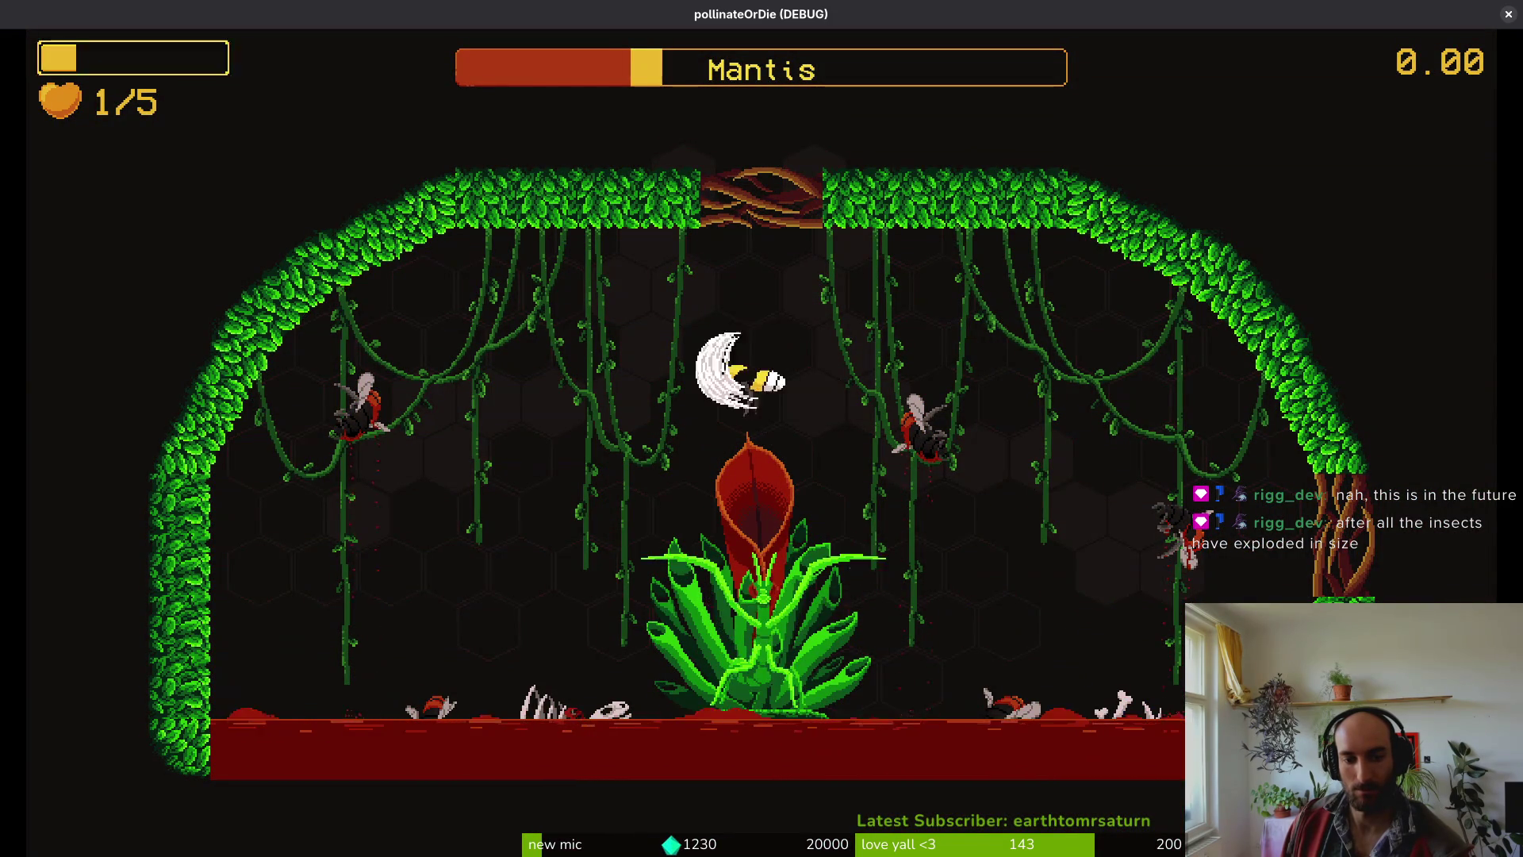
key("d")
key("s")
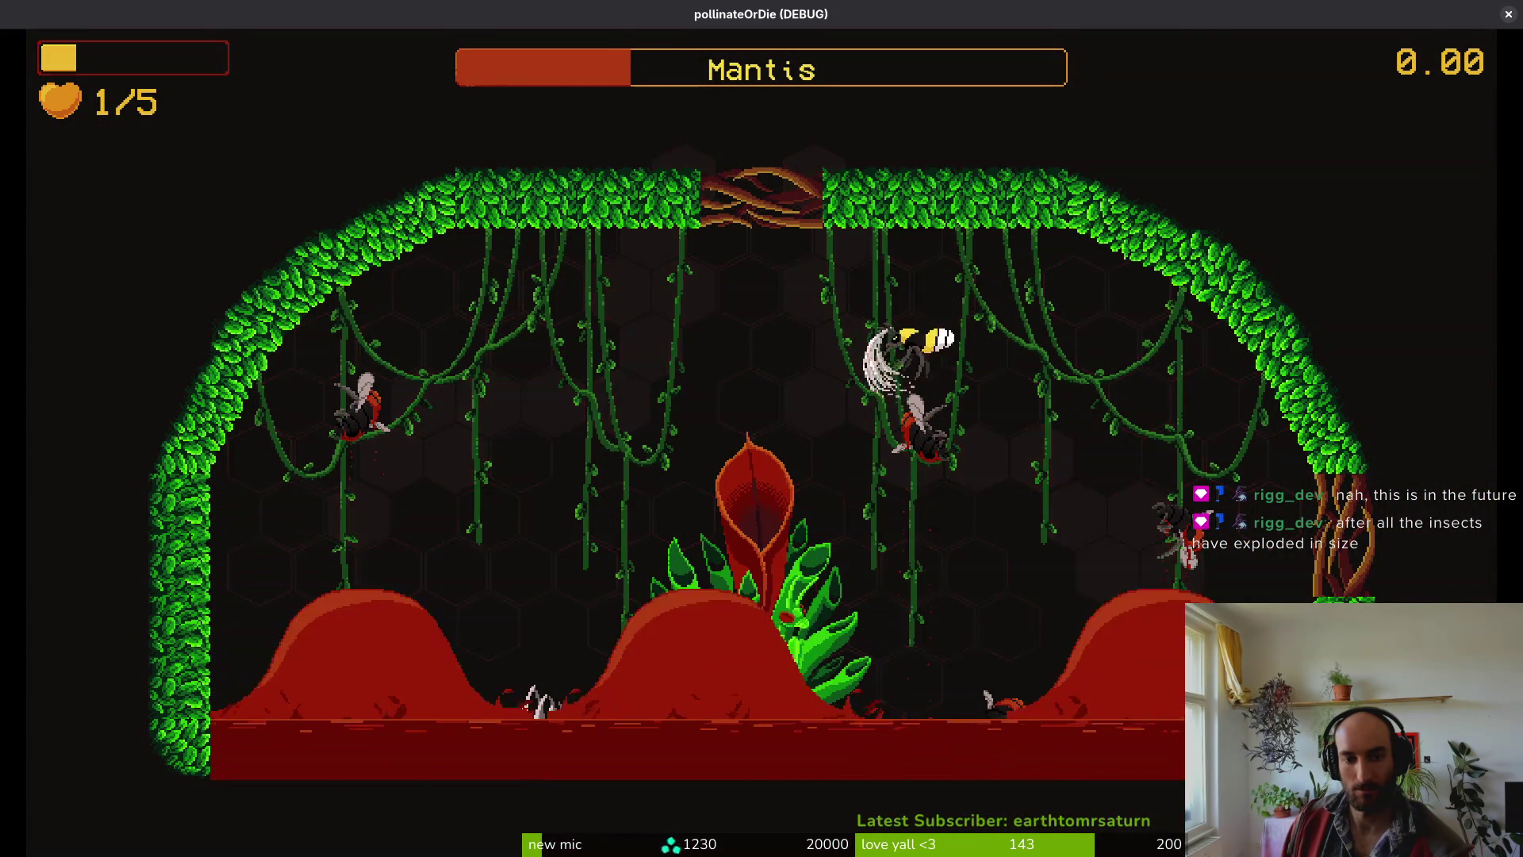
- Strike the Mantis from the right edge until the bee dies, then rebirth and close the game window
key("w")
key("a")
key("d")
key("s")
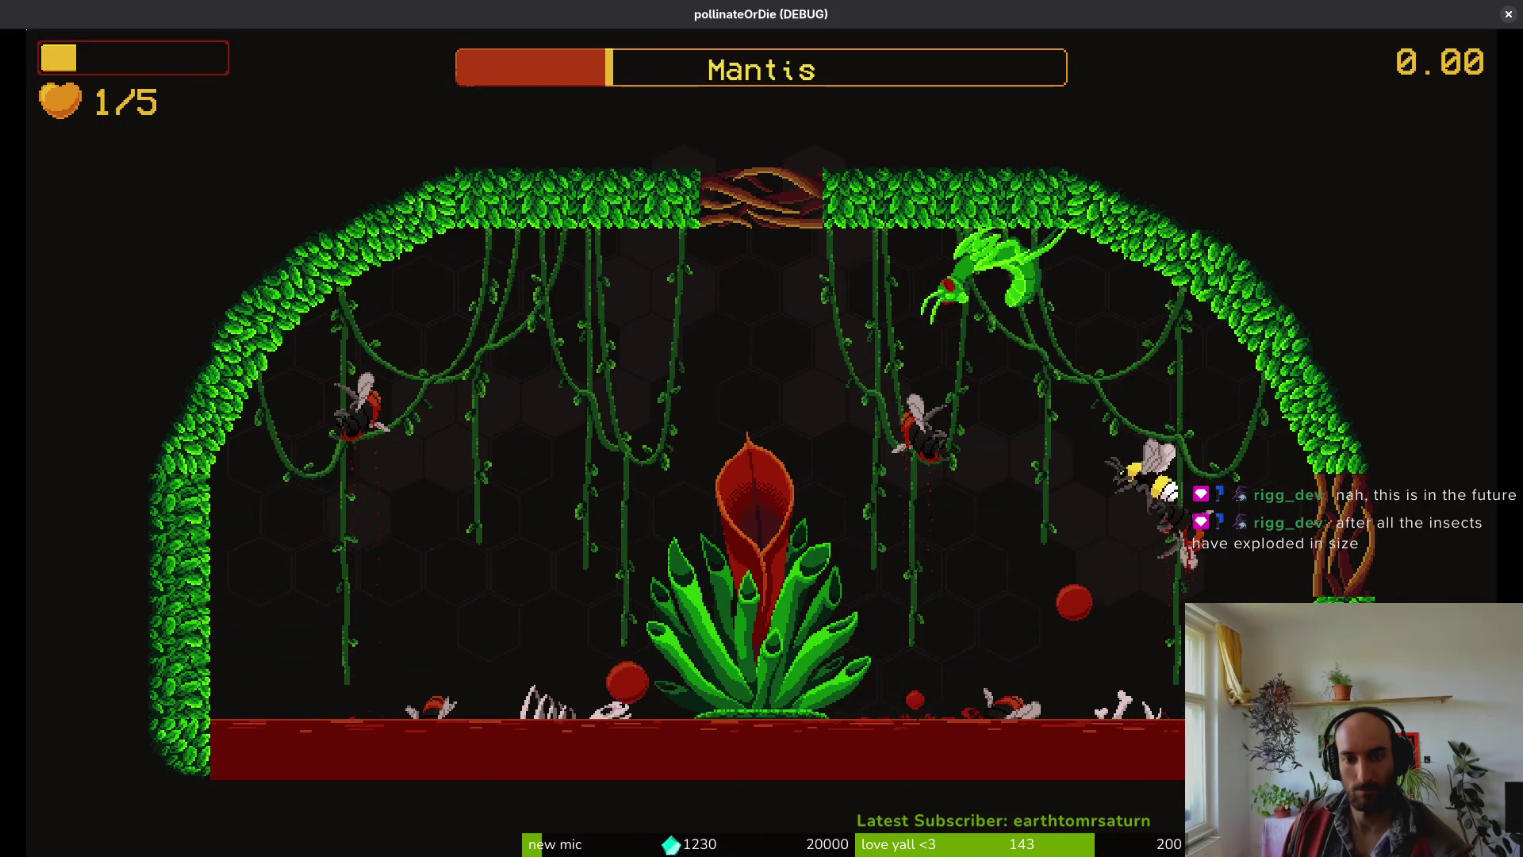
key("a")
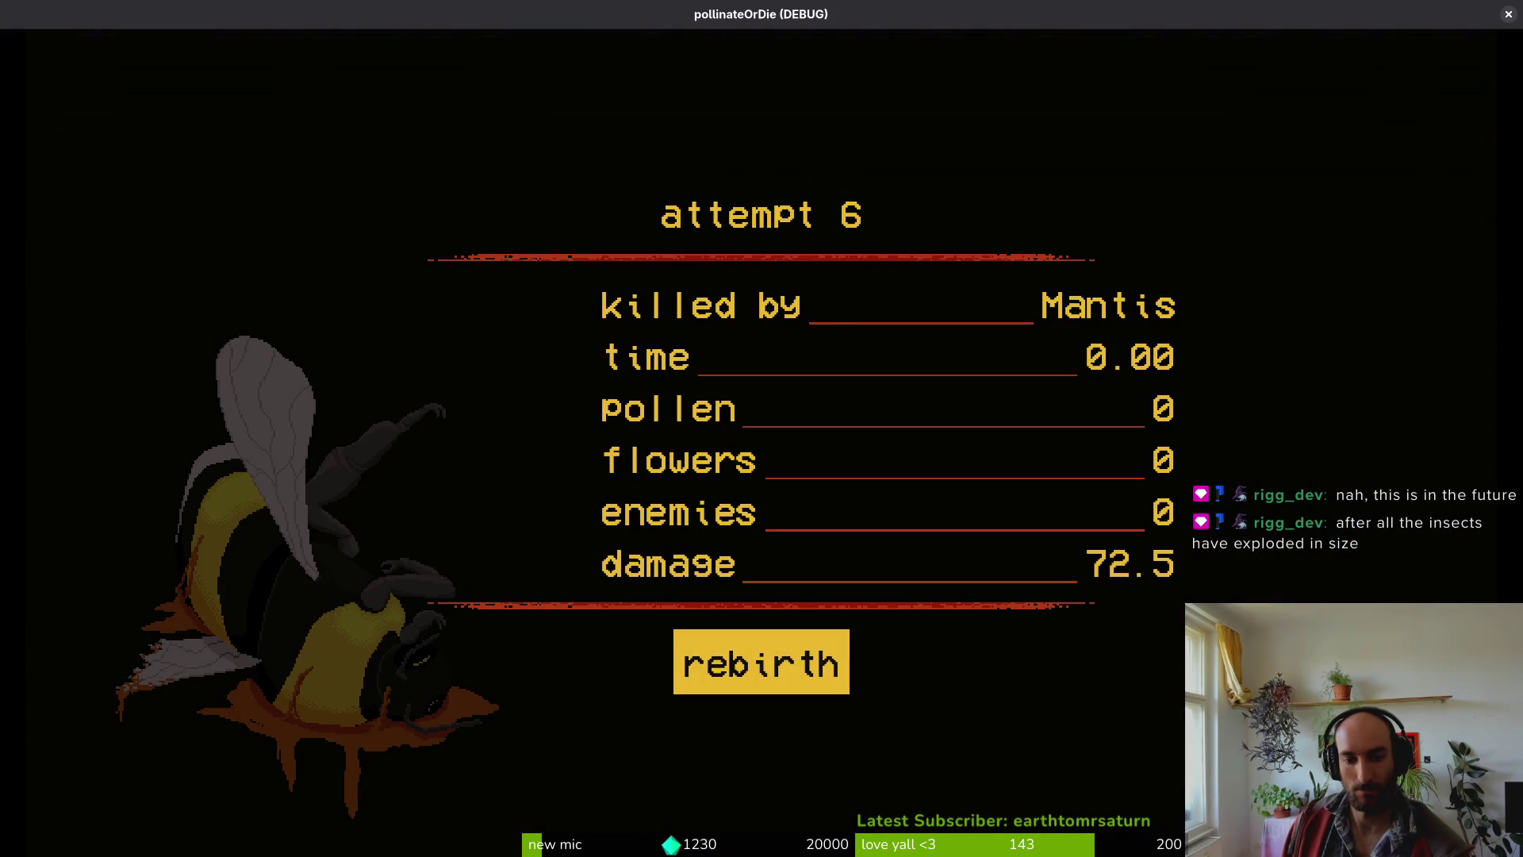
key("Return")
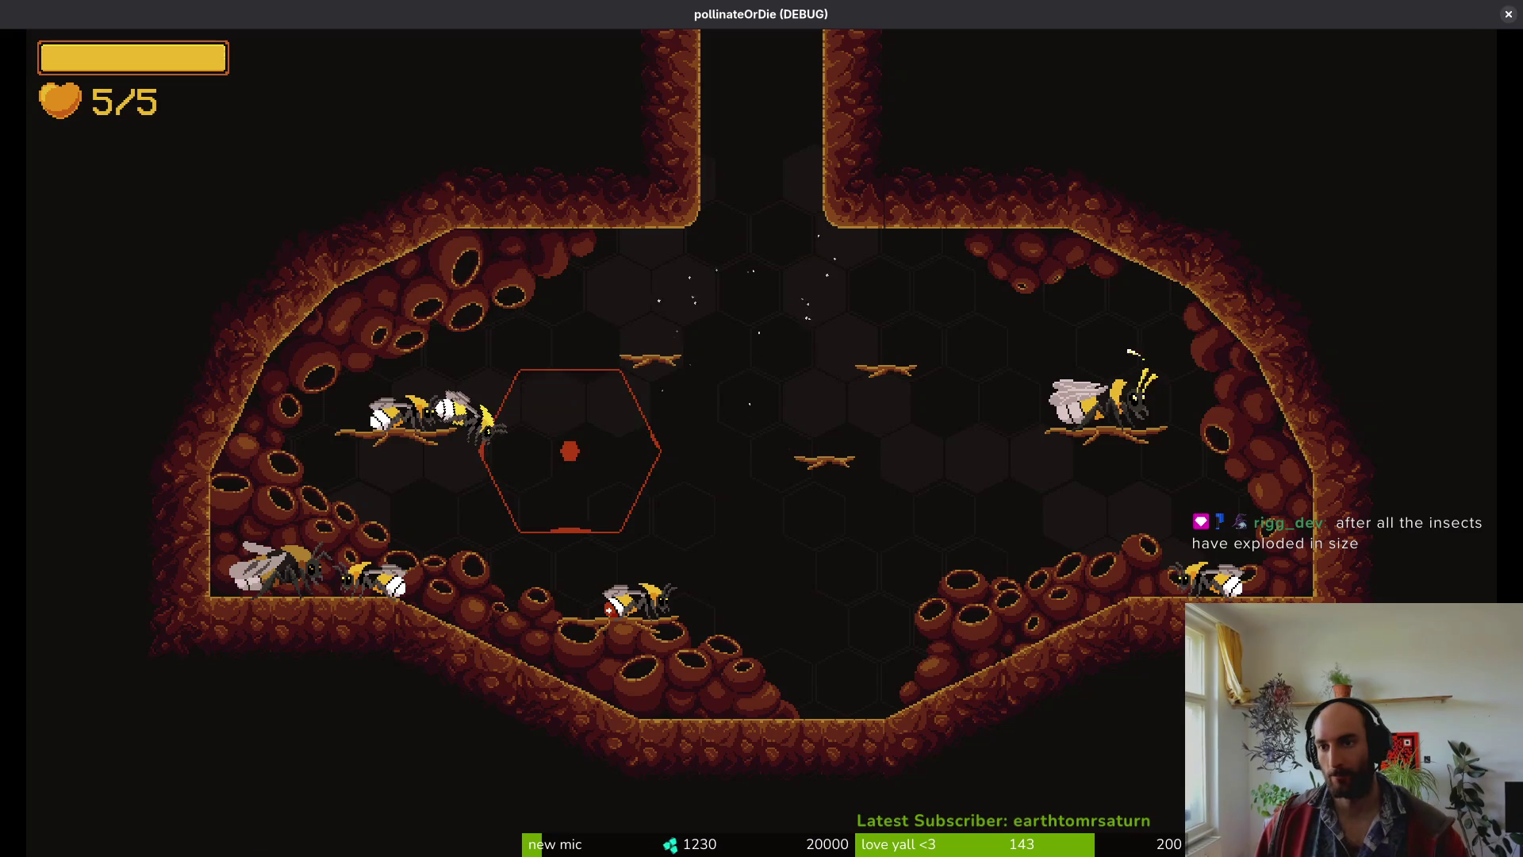
left_click(1506, 14)
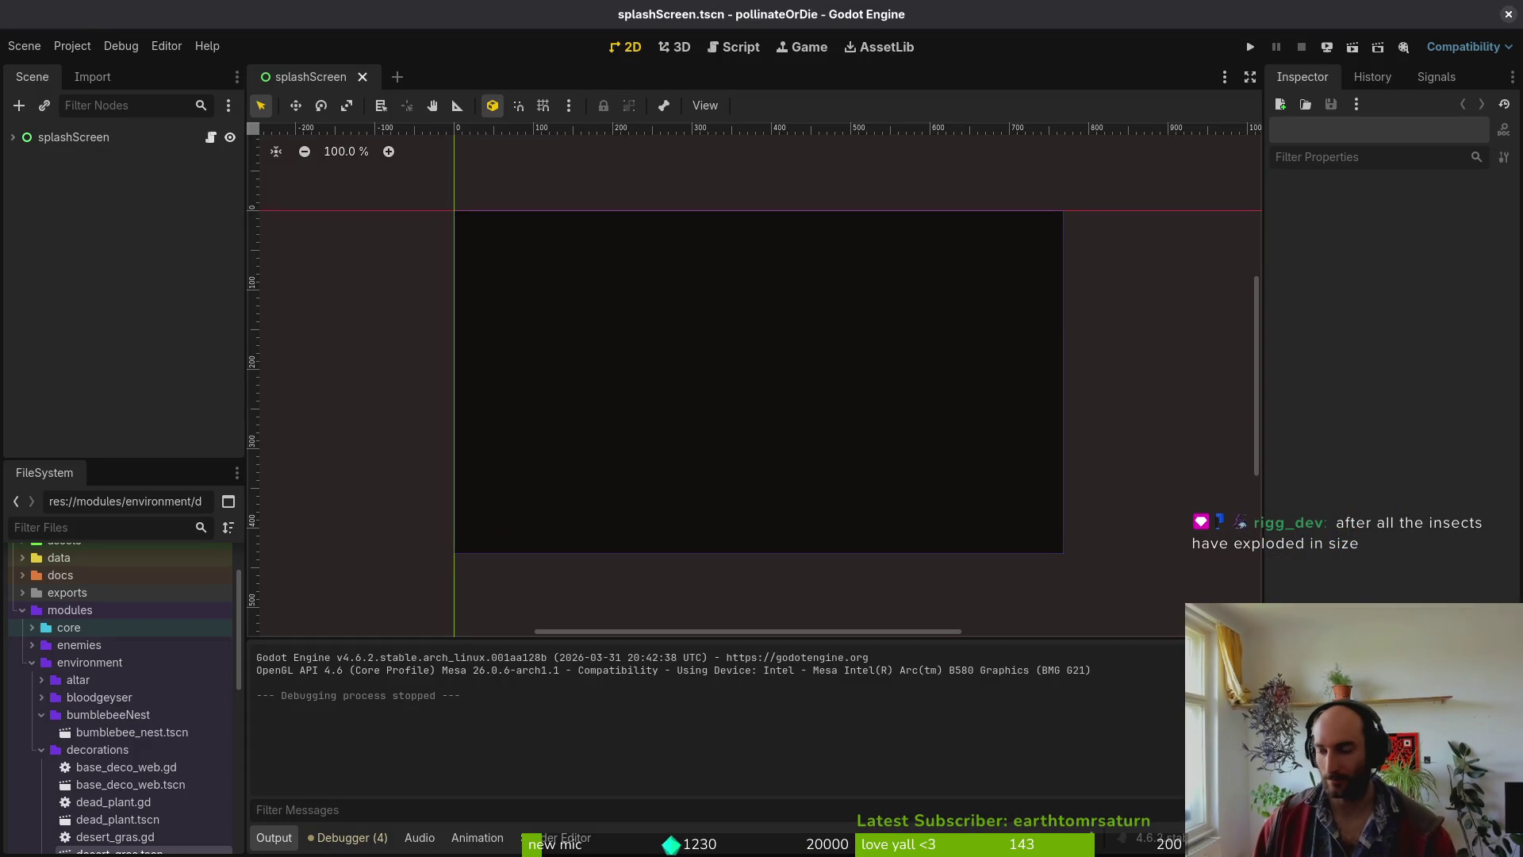
- Switch to the browser and scroll the search results for 'aseprite dither along line'
key("alt+Tab")
scroll(944, 341, "down", 2)
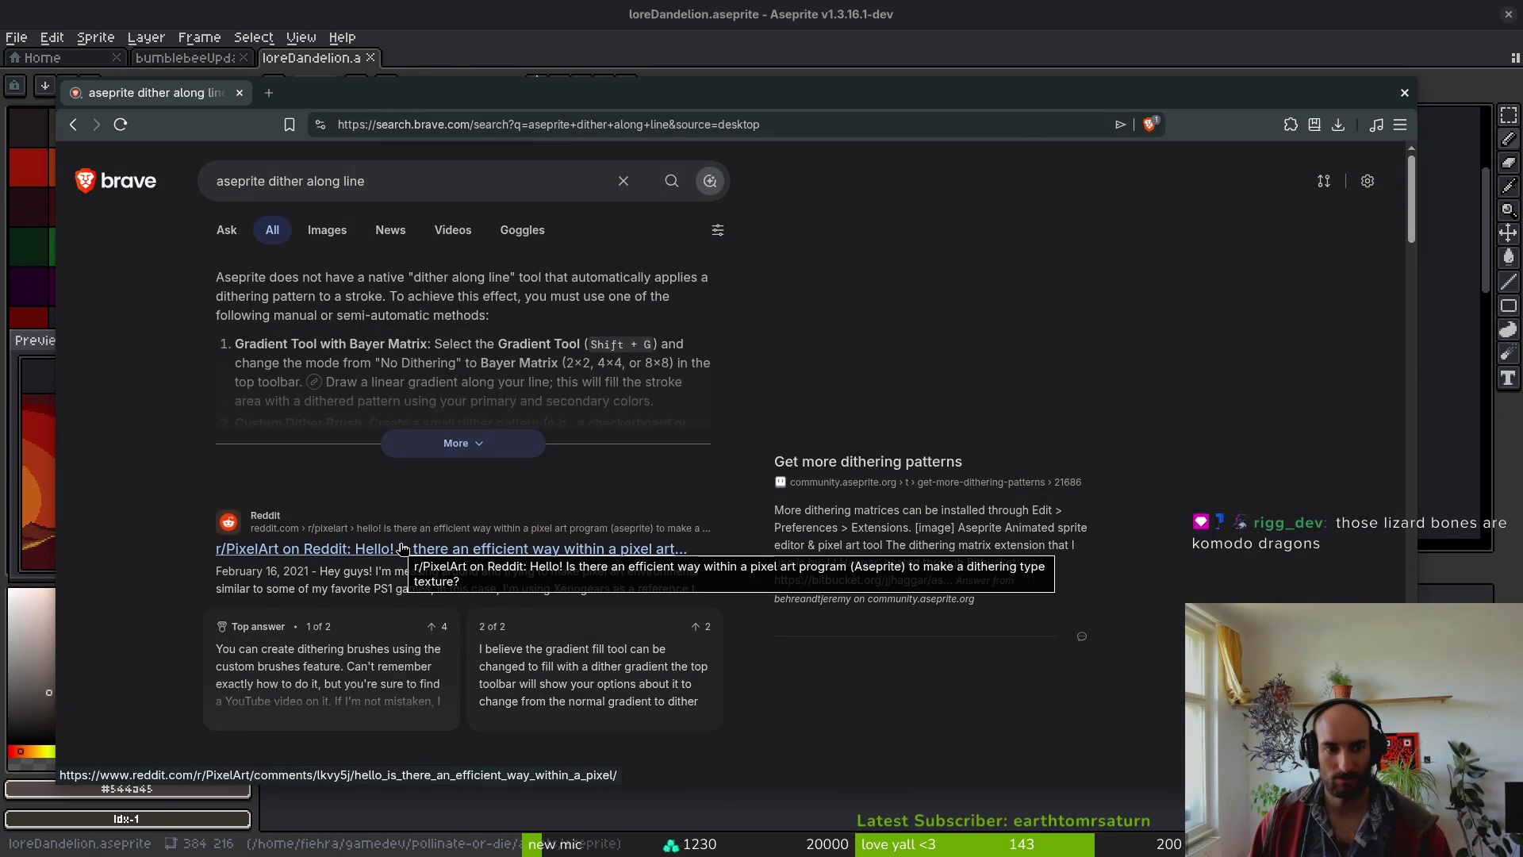
- Expand the full AI answer on dithering along a line, then close Brave
left_click(433, 449)
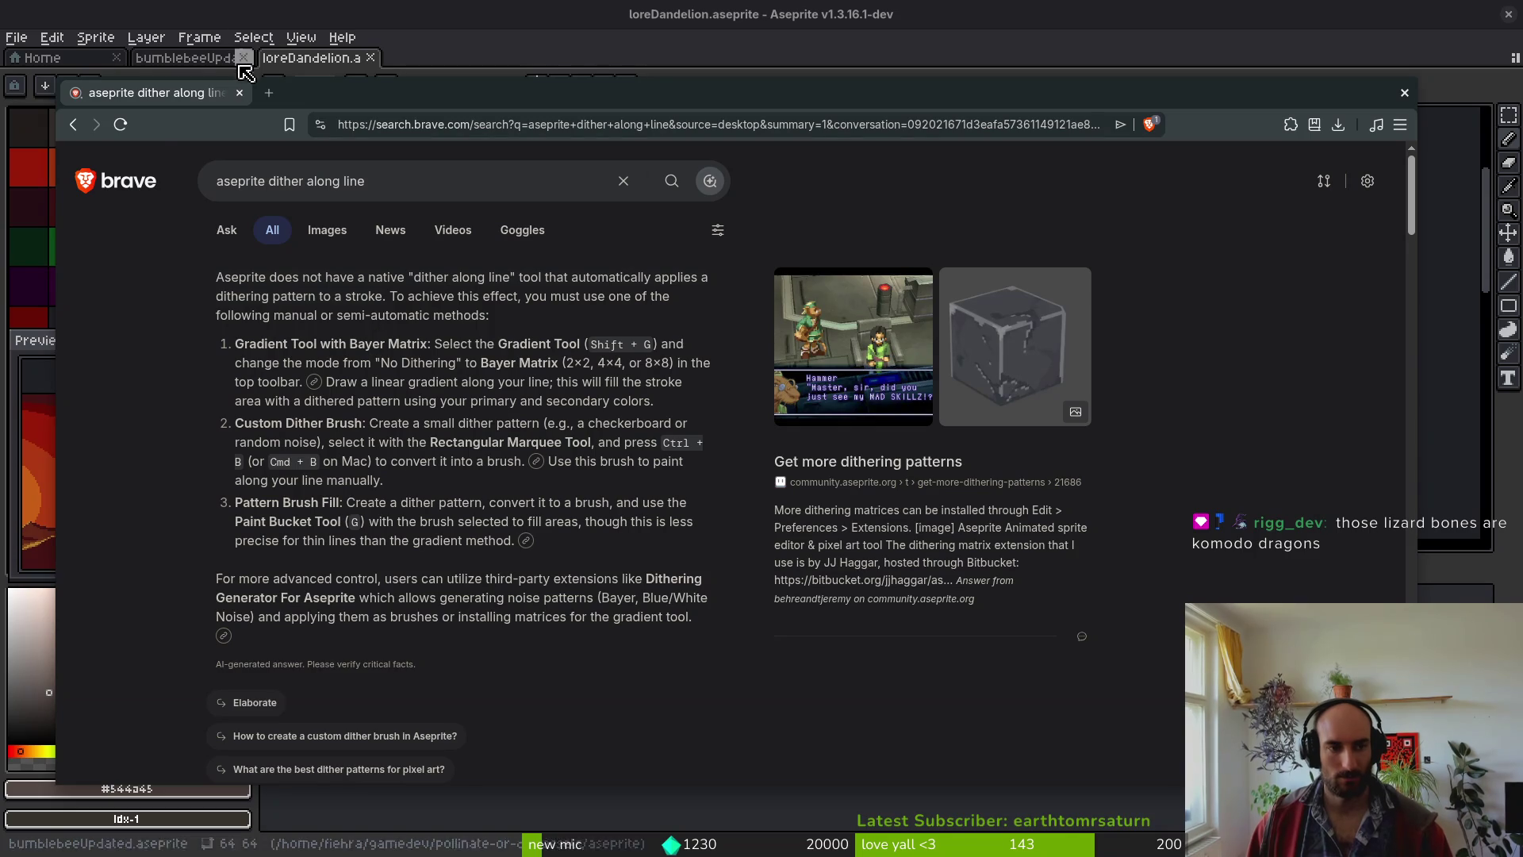
left_click(240, 93)
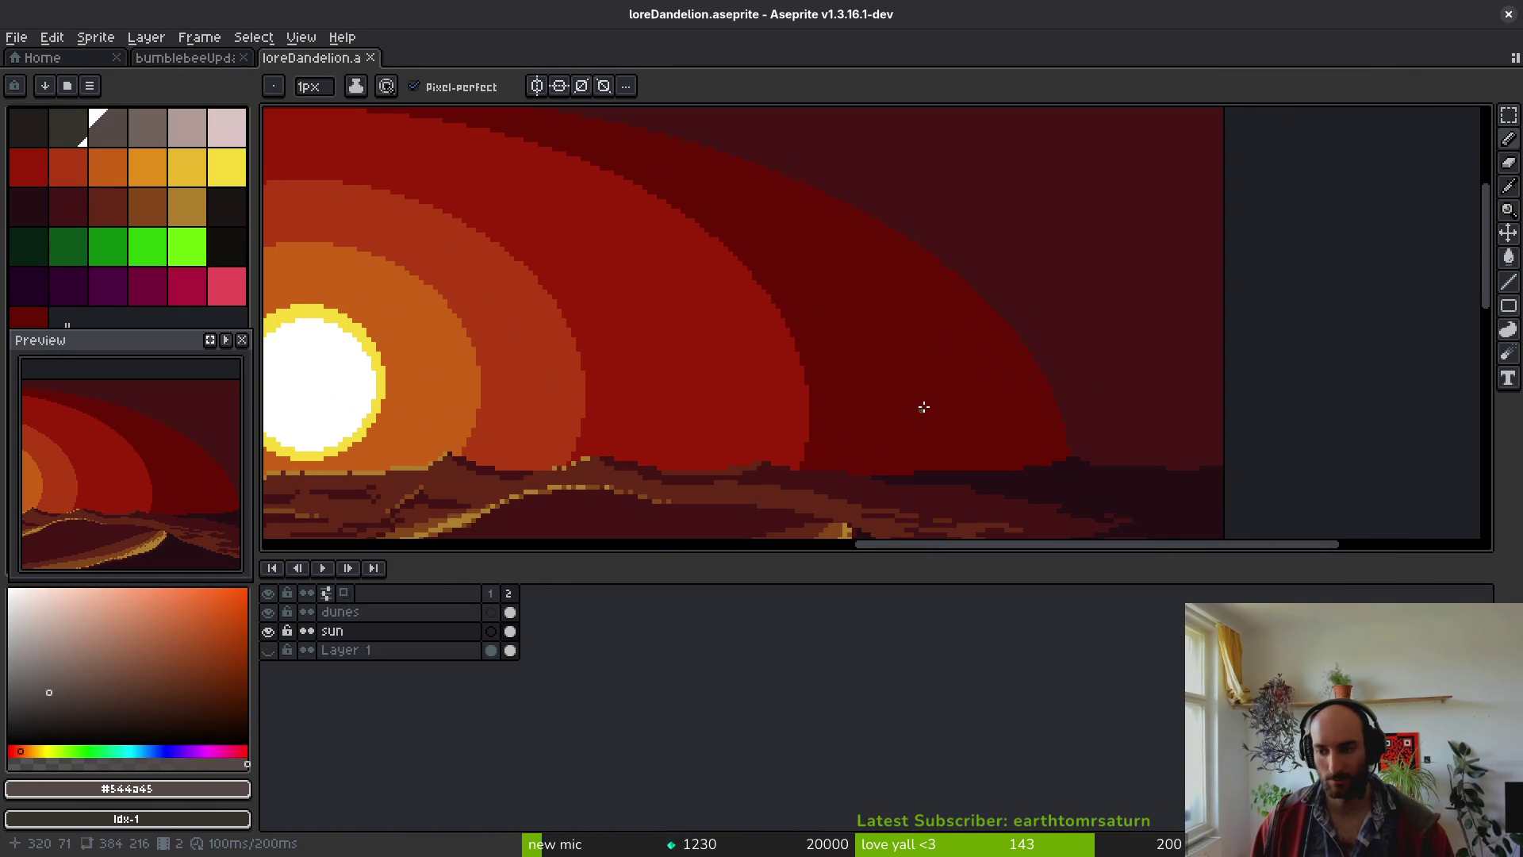
- Pick #600005 and #431414 as the two colours and zoom along the ring edge
left_click(1044, 374, "alt")
right_click(1087, 378, "alt")
scroll(1049, 400, "up", 3)
scroll(1111, 391, "down", 1)
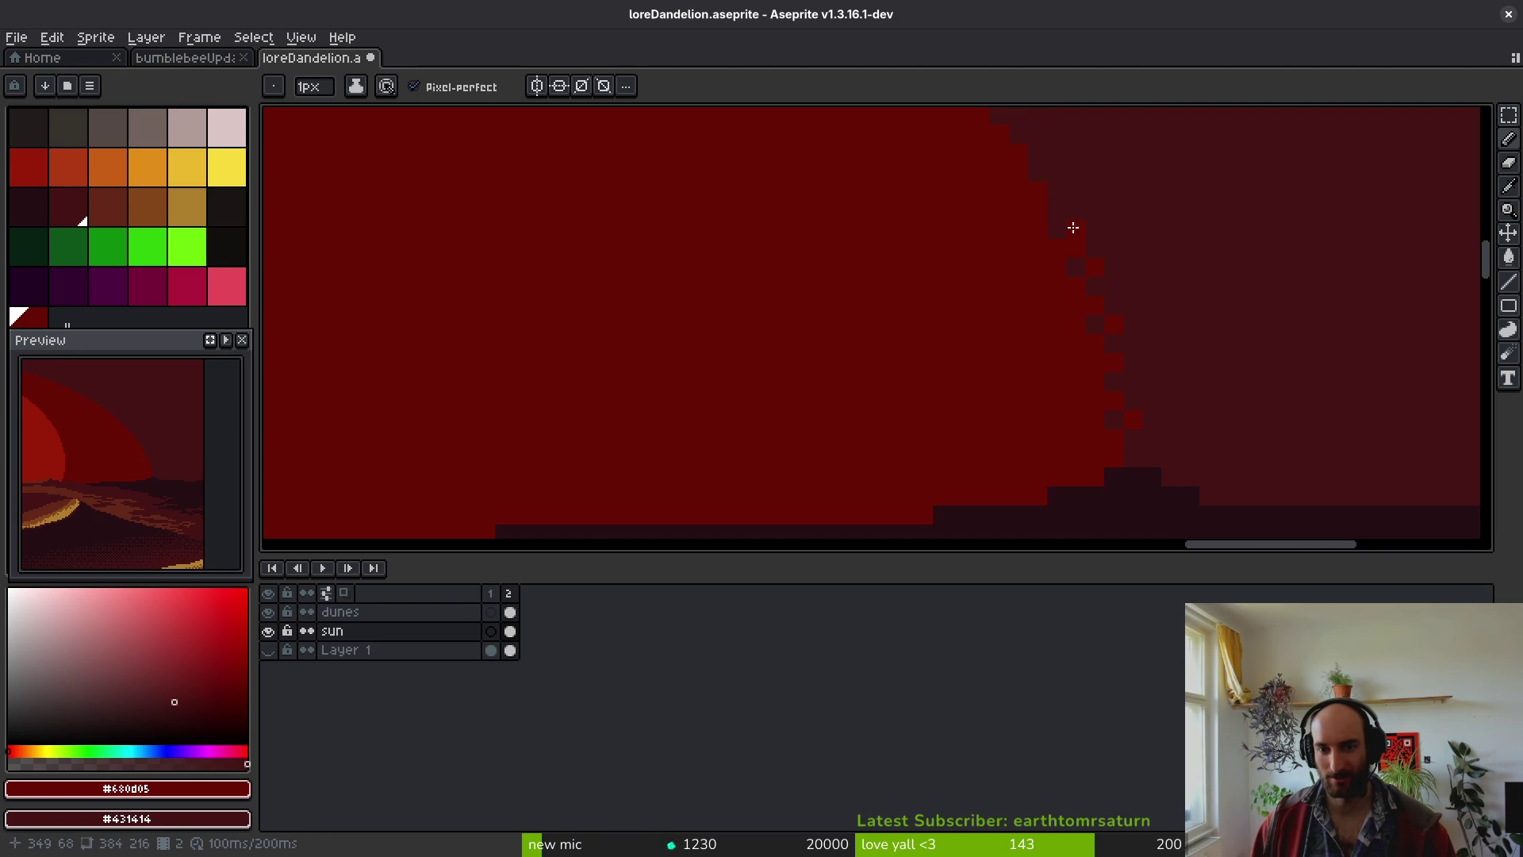
left_click_drag(1078, 211, 1049, 307)
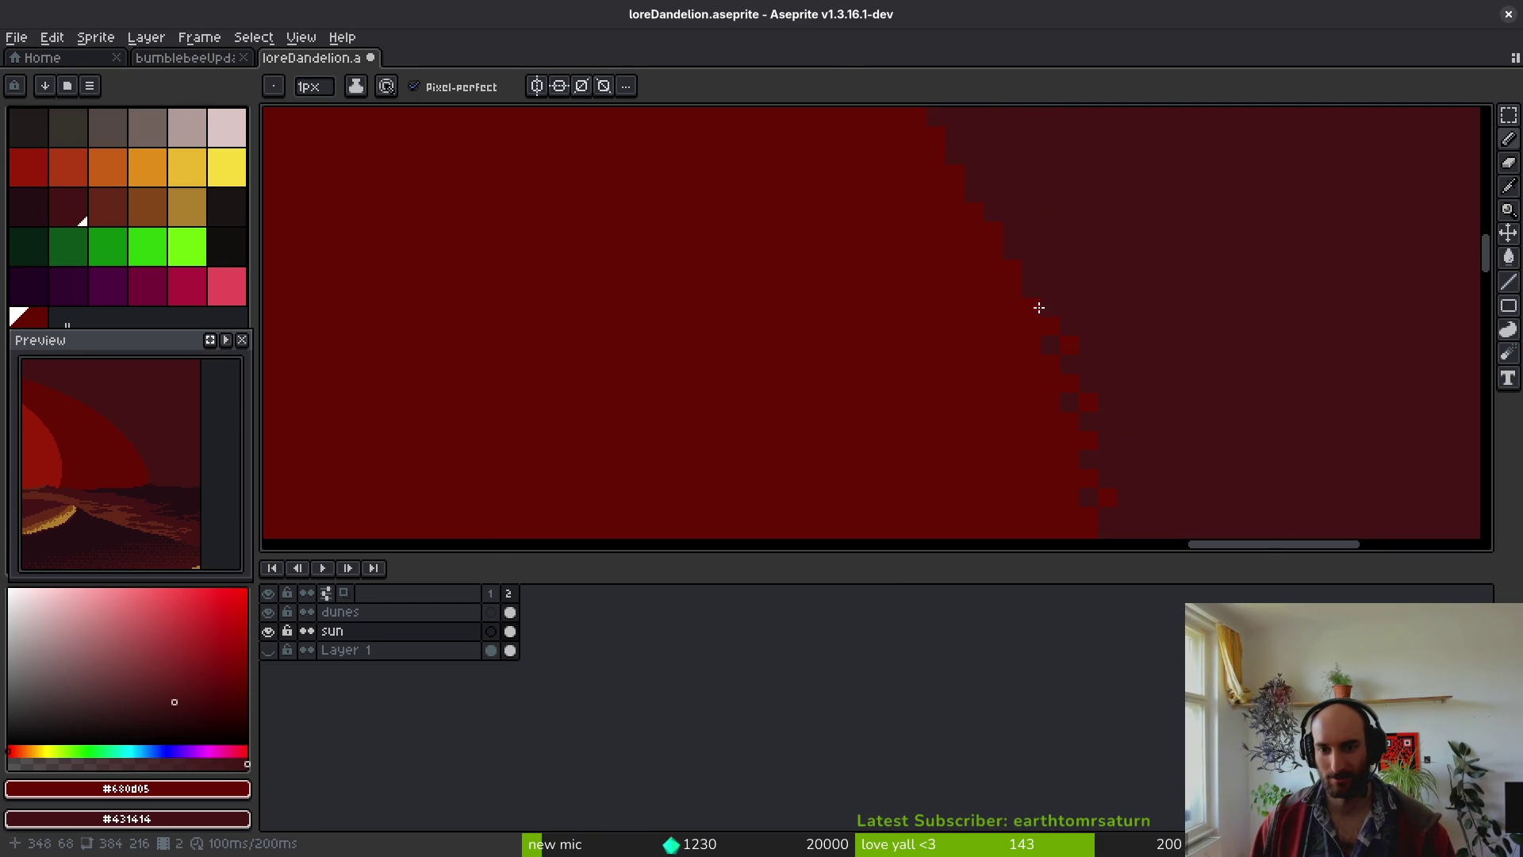
mouse_move(1013, 235)
left_mouse_down()
mouse_move(1020, 323)
mouse_move(958, 304)
left_mouse_up()
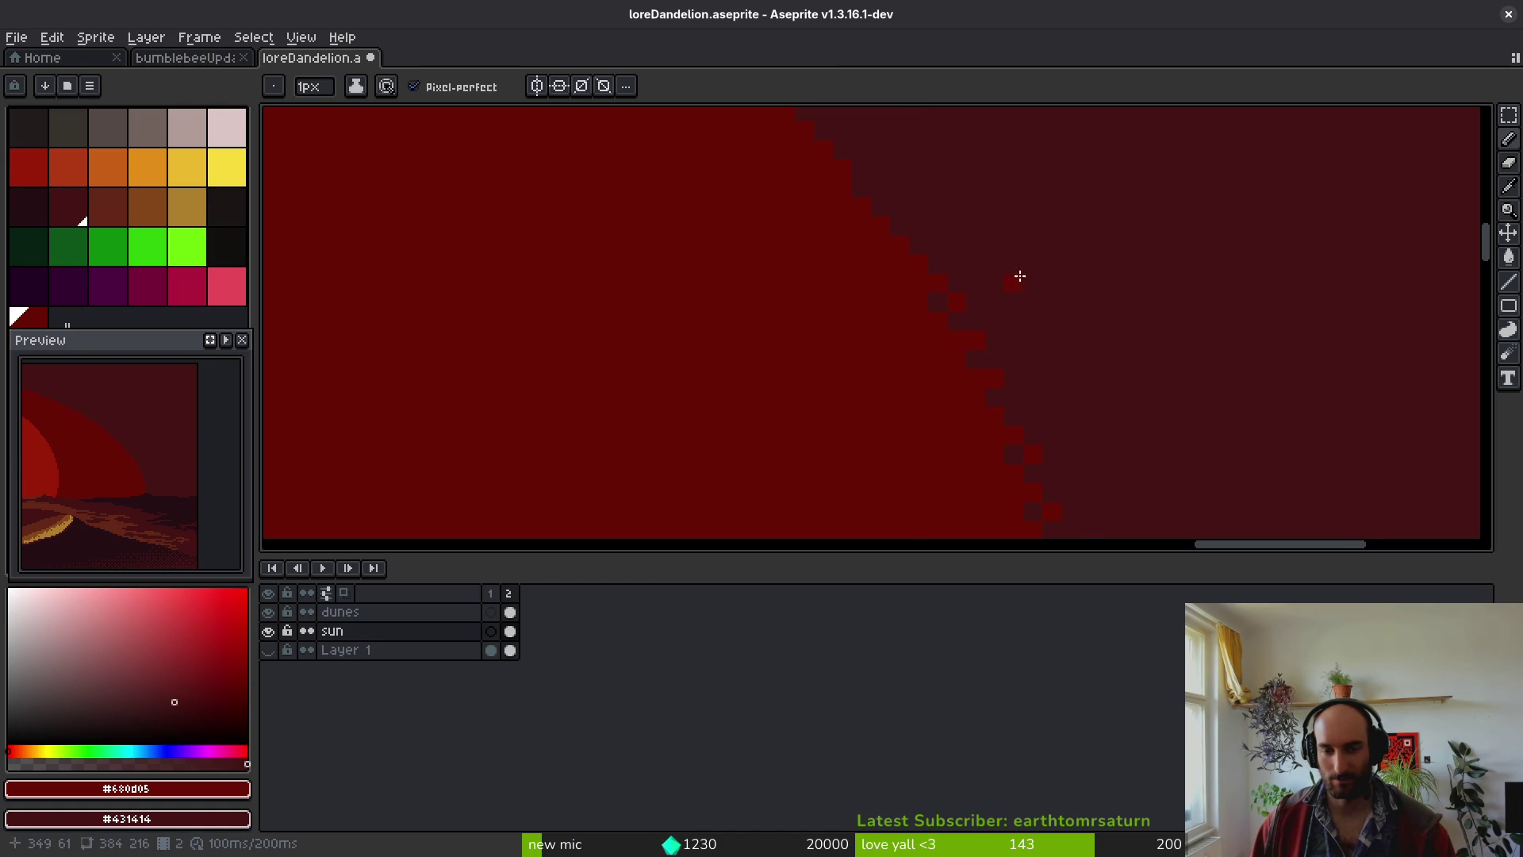
scroll(1012, 274, "down", 3)
scroll(1020, 317, "up", 3)
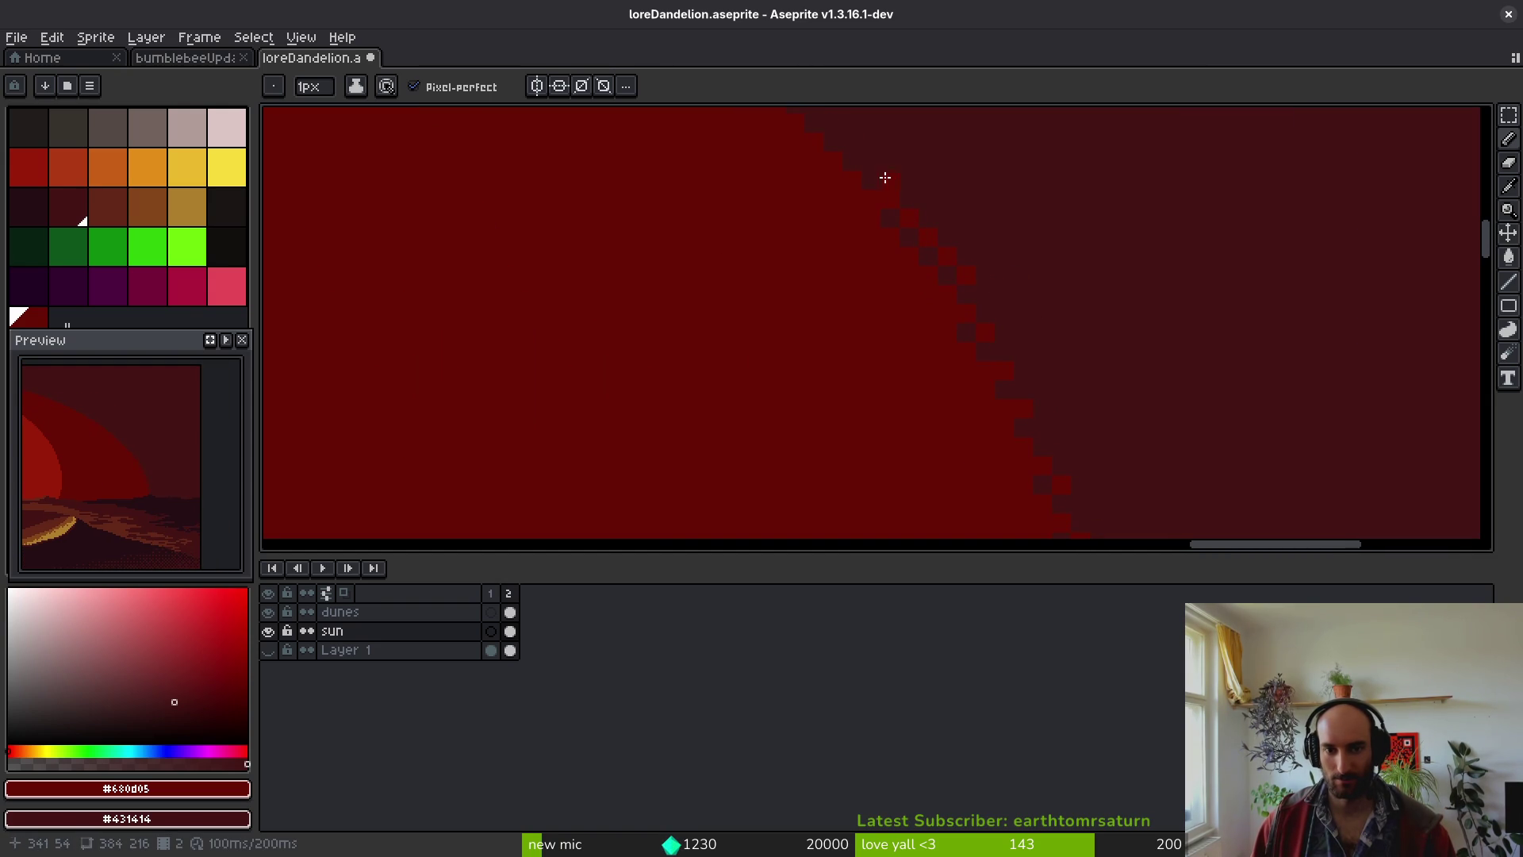
mouse_move(867, 164)
left_mouse_down()
mouse_move(910, 267)
mouse_move(845, 217)
left_mouse_up()
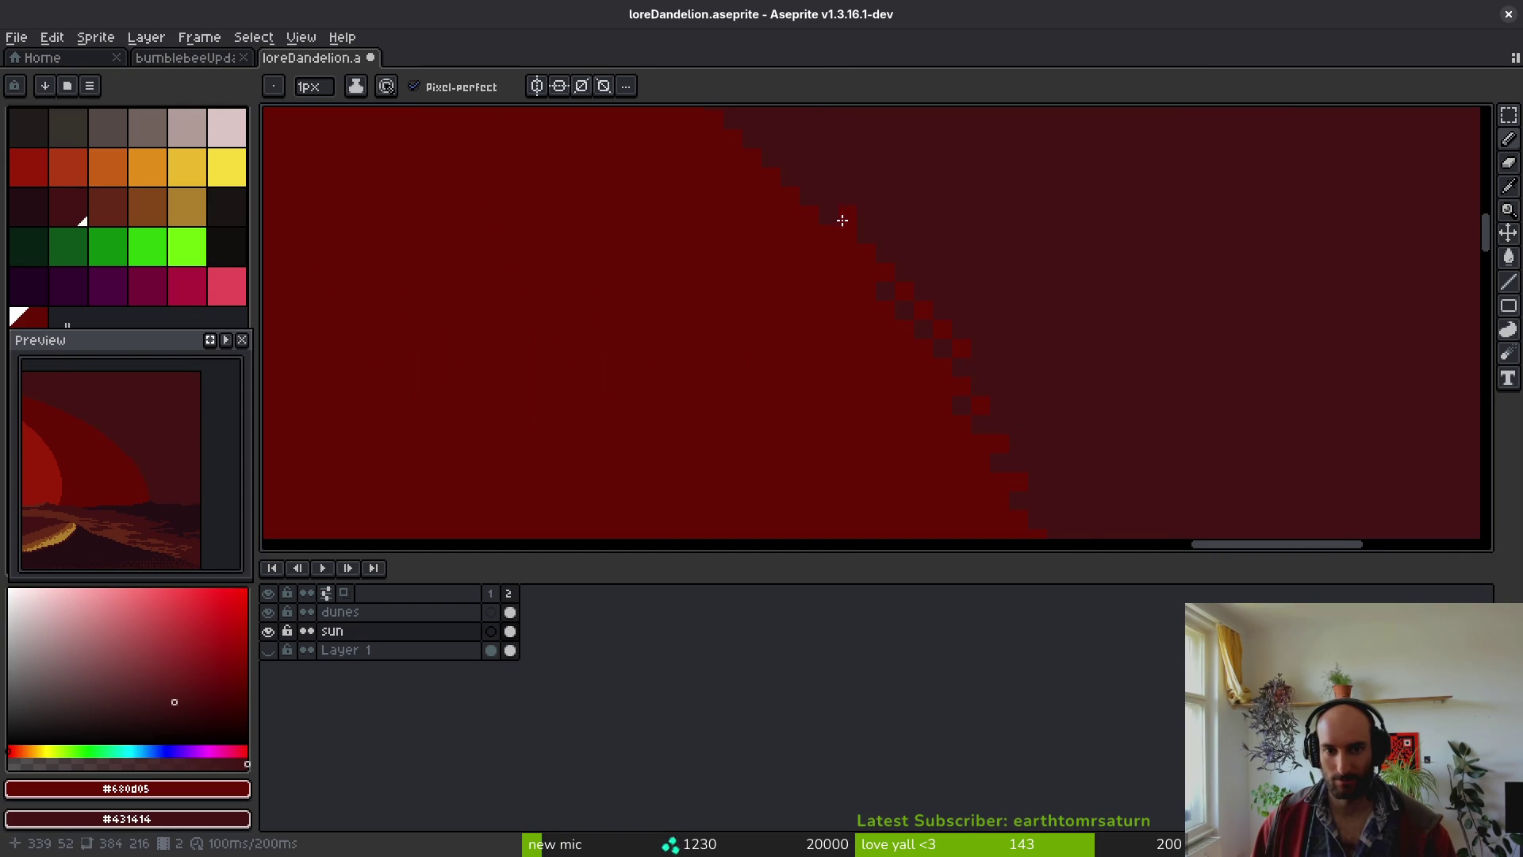
scroll(830, 208, "down", 3)
scroll(904, 251, "up", 3)
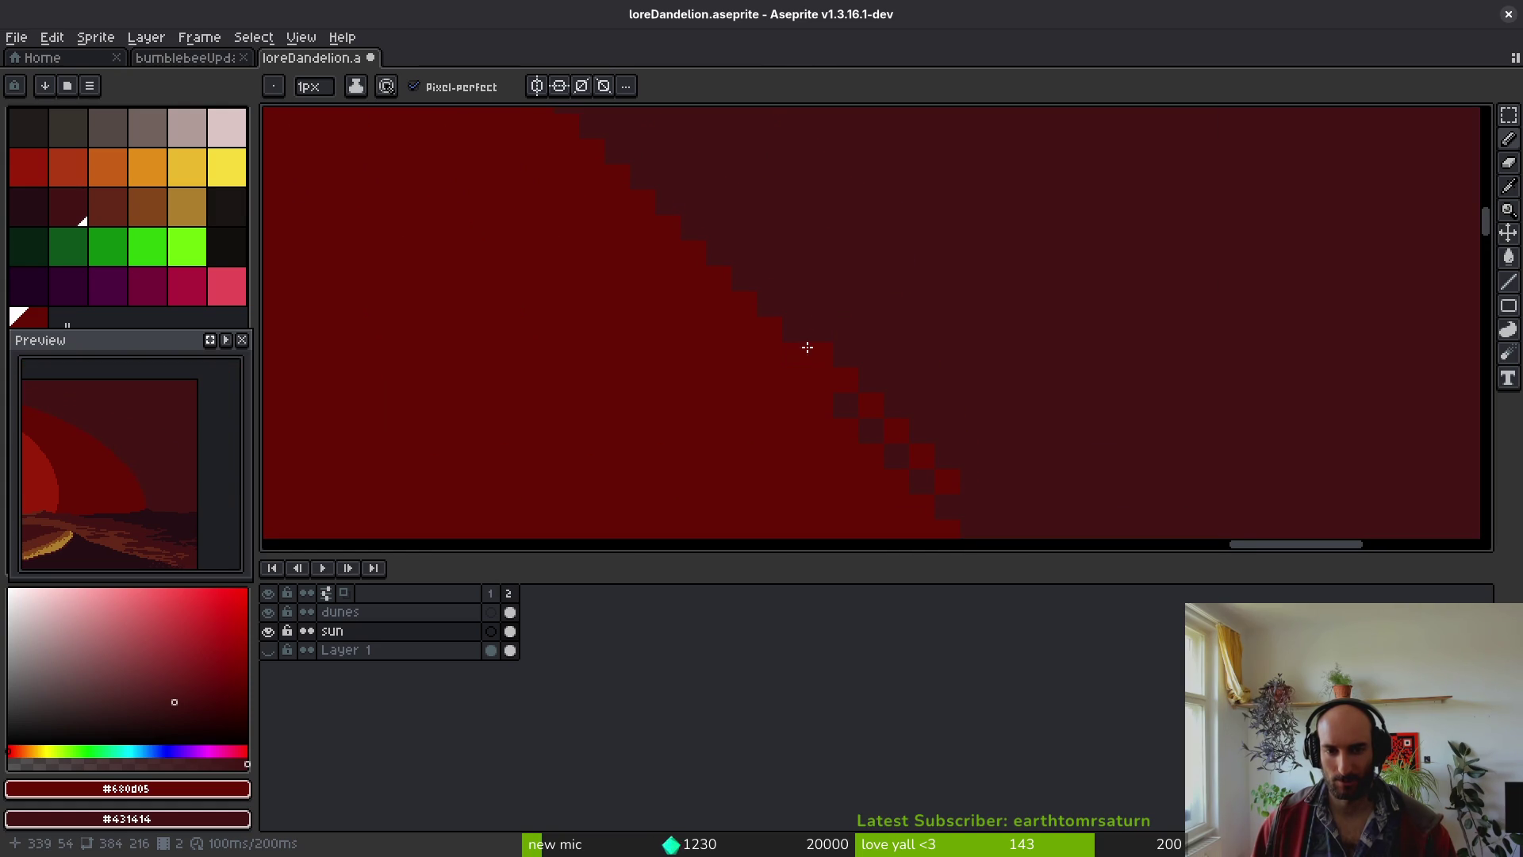
- Paint #600005 checker pixels diagonally up the sun ring's edge
left_click_drag(792, 323, 809, 307)
left_click_drag(769, 286, 694, 195)
scroll(666, 163, "down", 5)
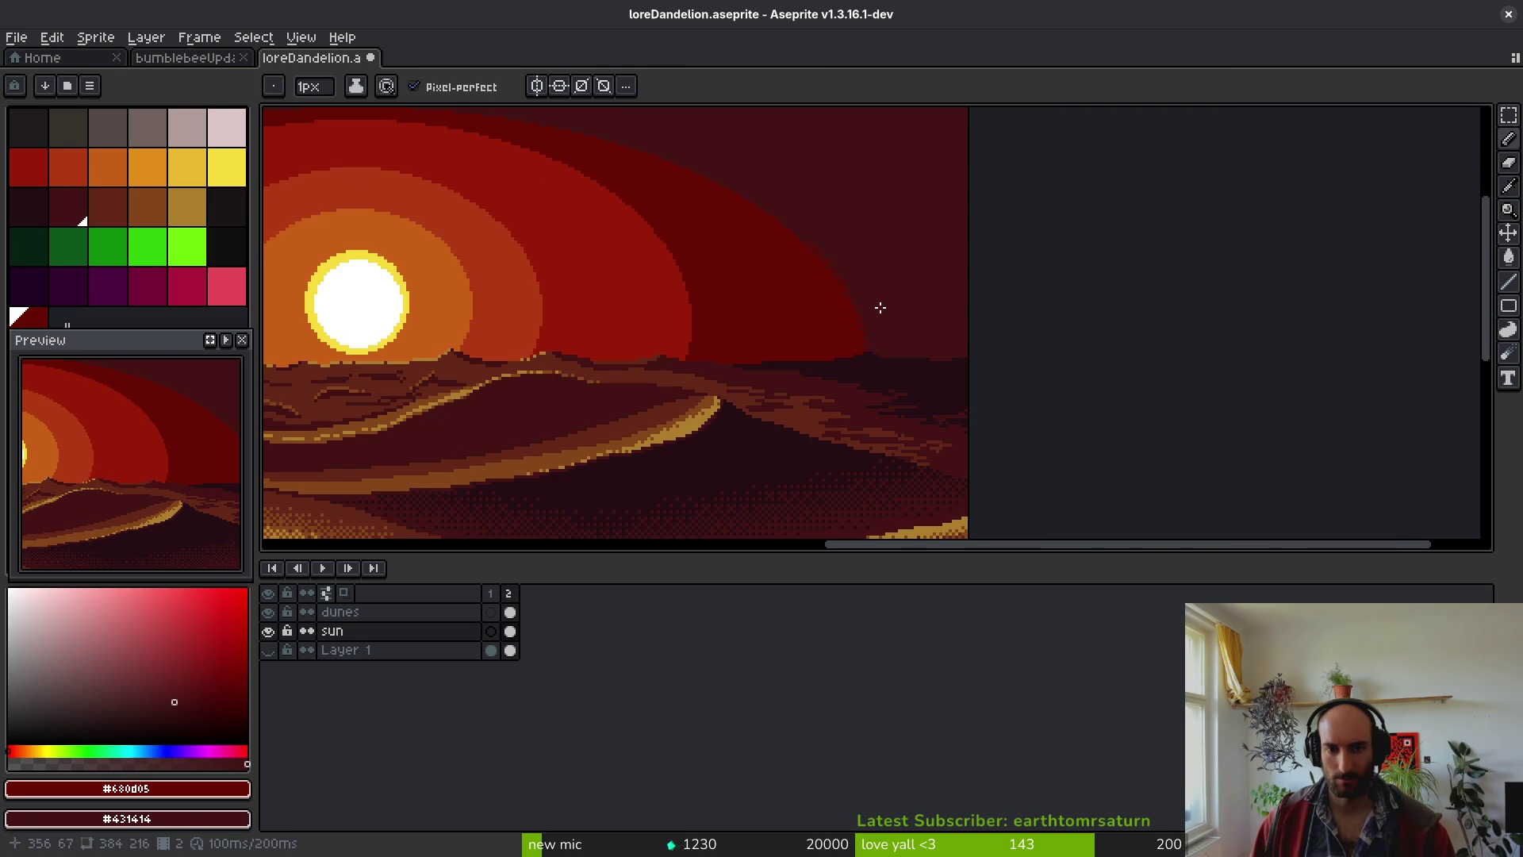
scroll(848, 289, "up", 5)
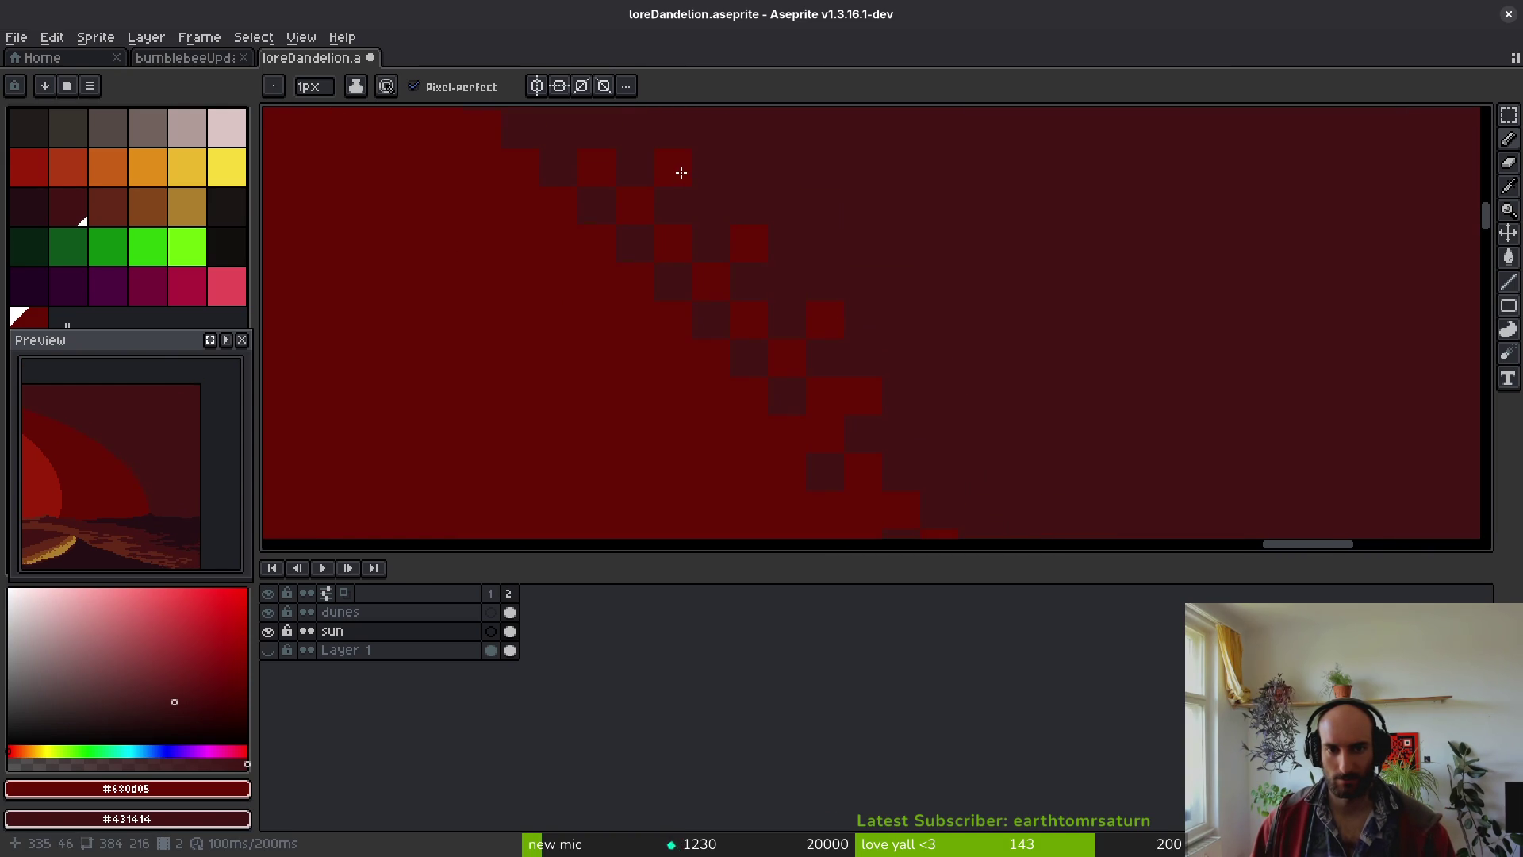
scroll(788, 285, "down", 3)
scroll(772, 326, "up", 3)
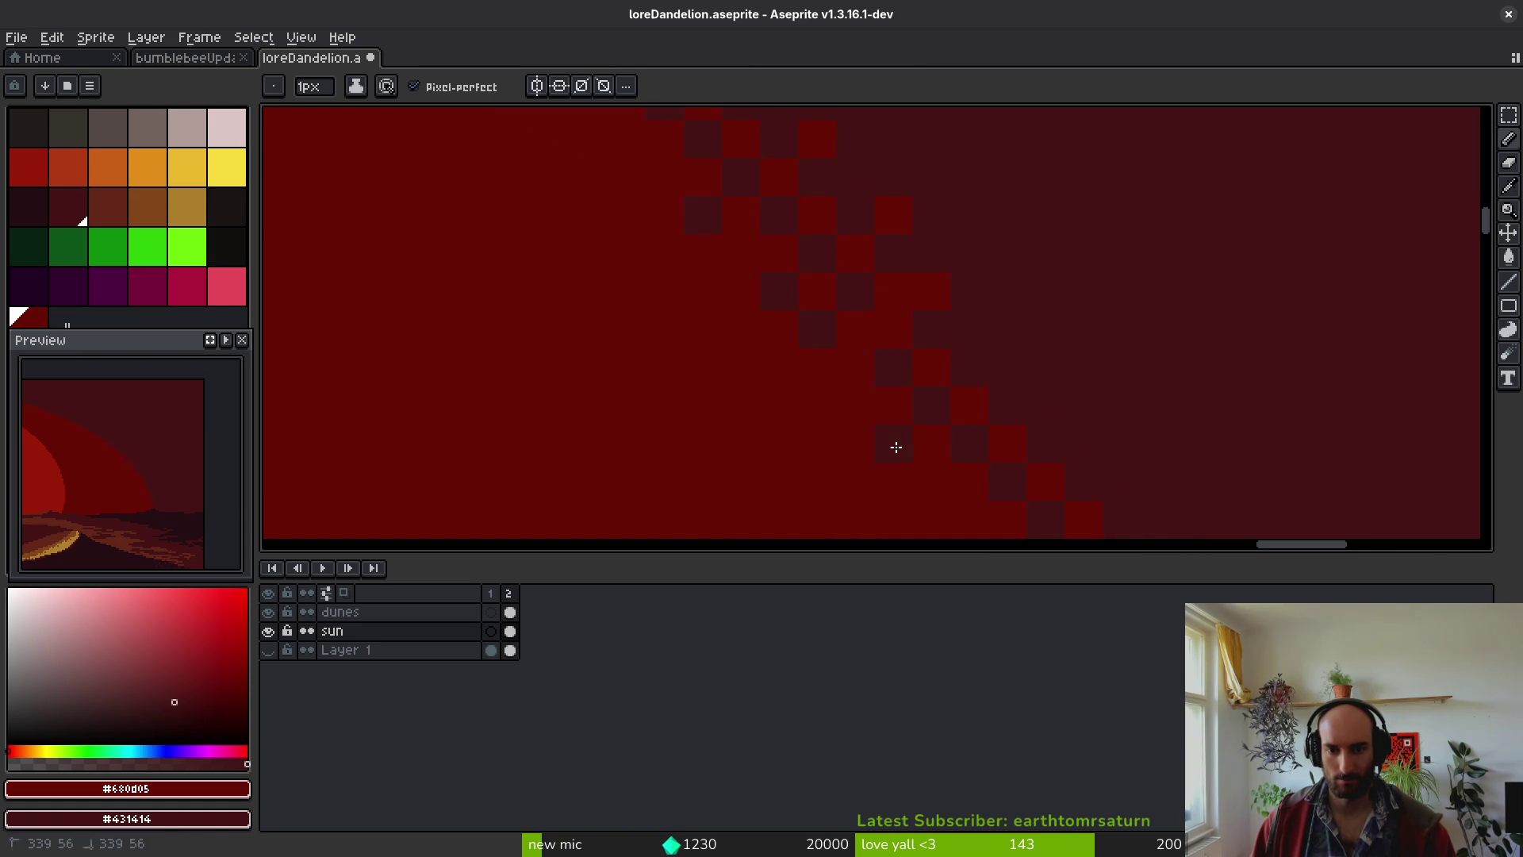
- Place dark #431414 sky pixels into the checker pattern along the edge
left_click_drag(894, 441, 812, 226)
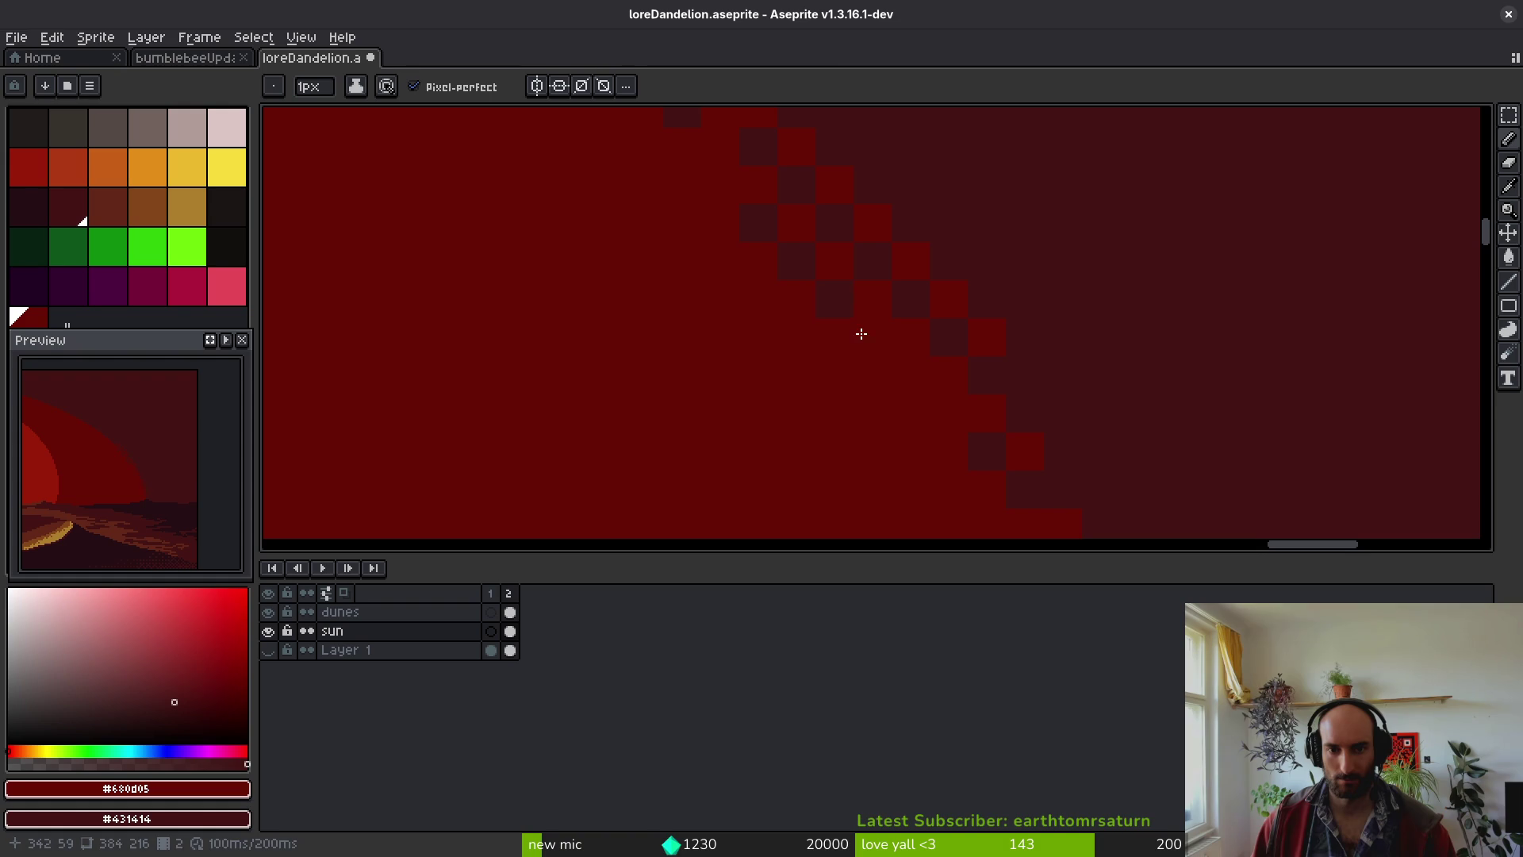
right_click(846, 374)
left_click_drag(1115, 452, 857, 340)
right_click(857, 333)
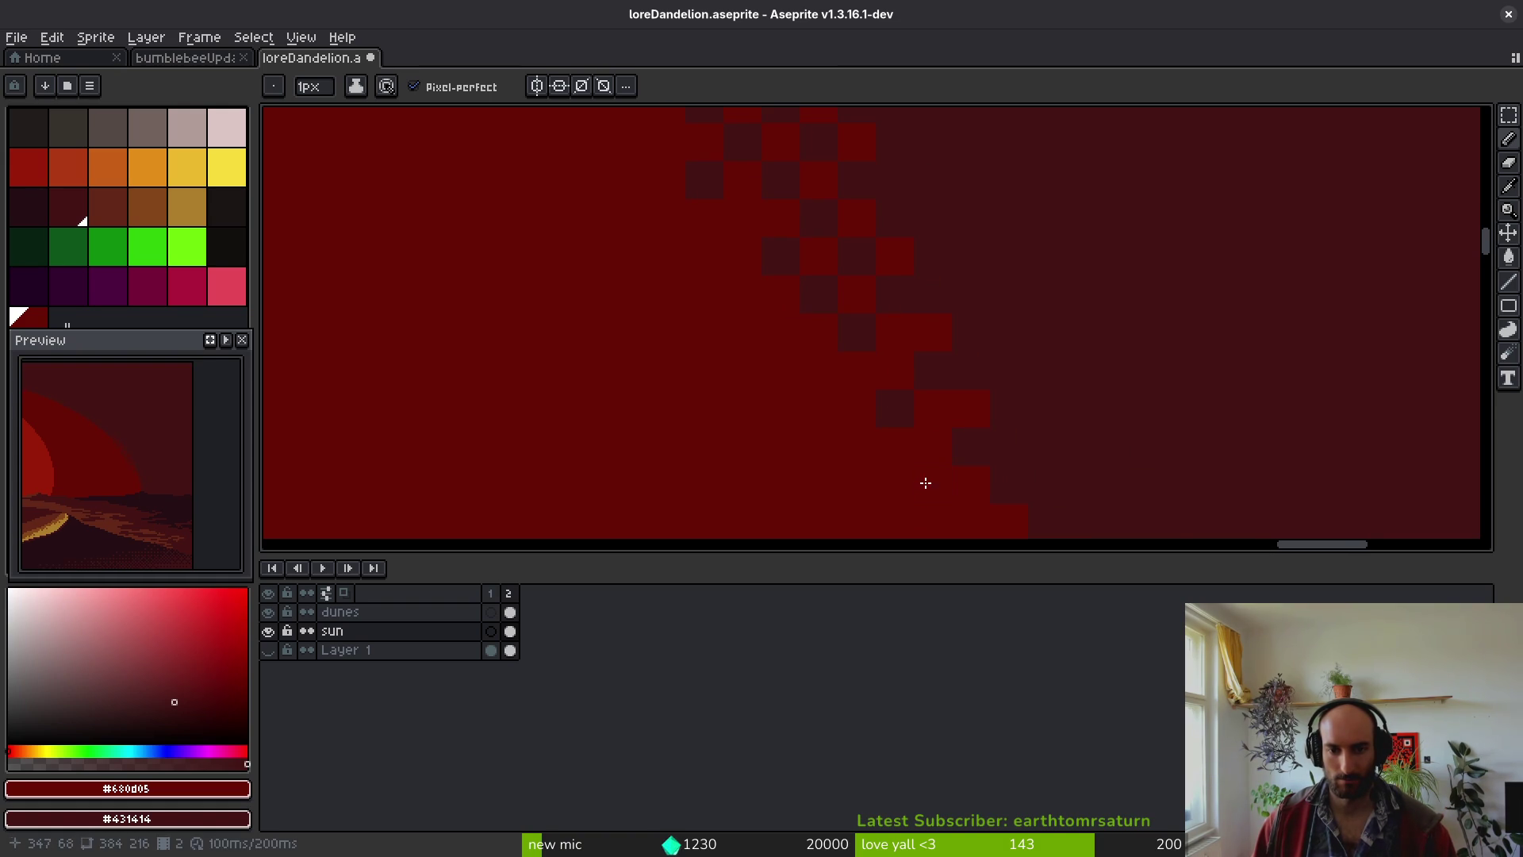
scroll(1043, 373, "down", 4)
scroll(999, 431, "down", 1)
- Add more #431414 checker pixels along the ring edge and save loreDandelion.aseprite
scroll(999, 431, "down", 2)
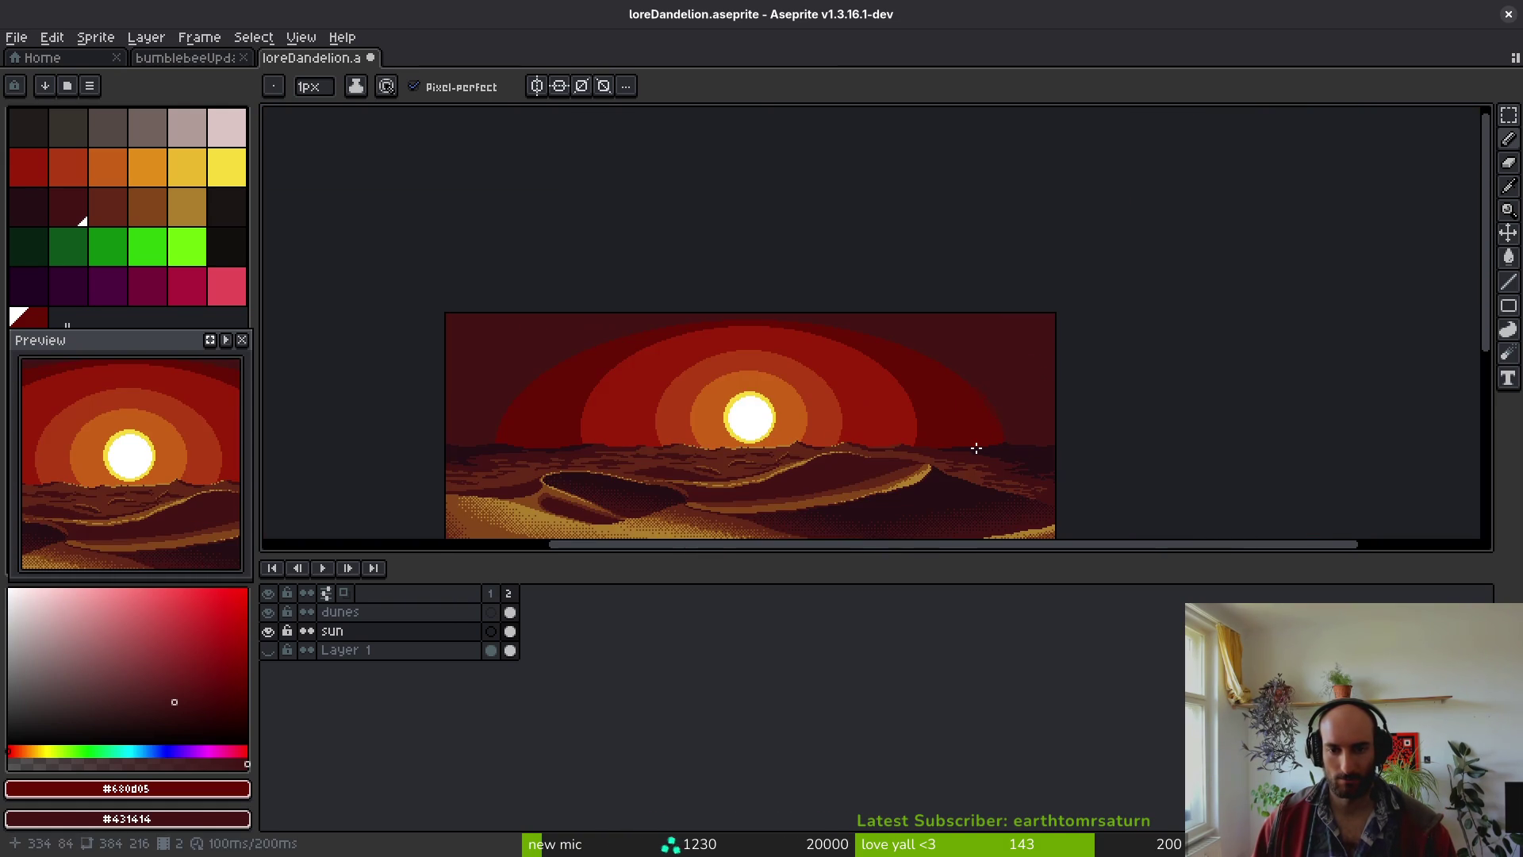
scroll(1011, 412, "up", 4)
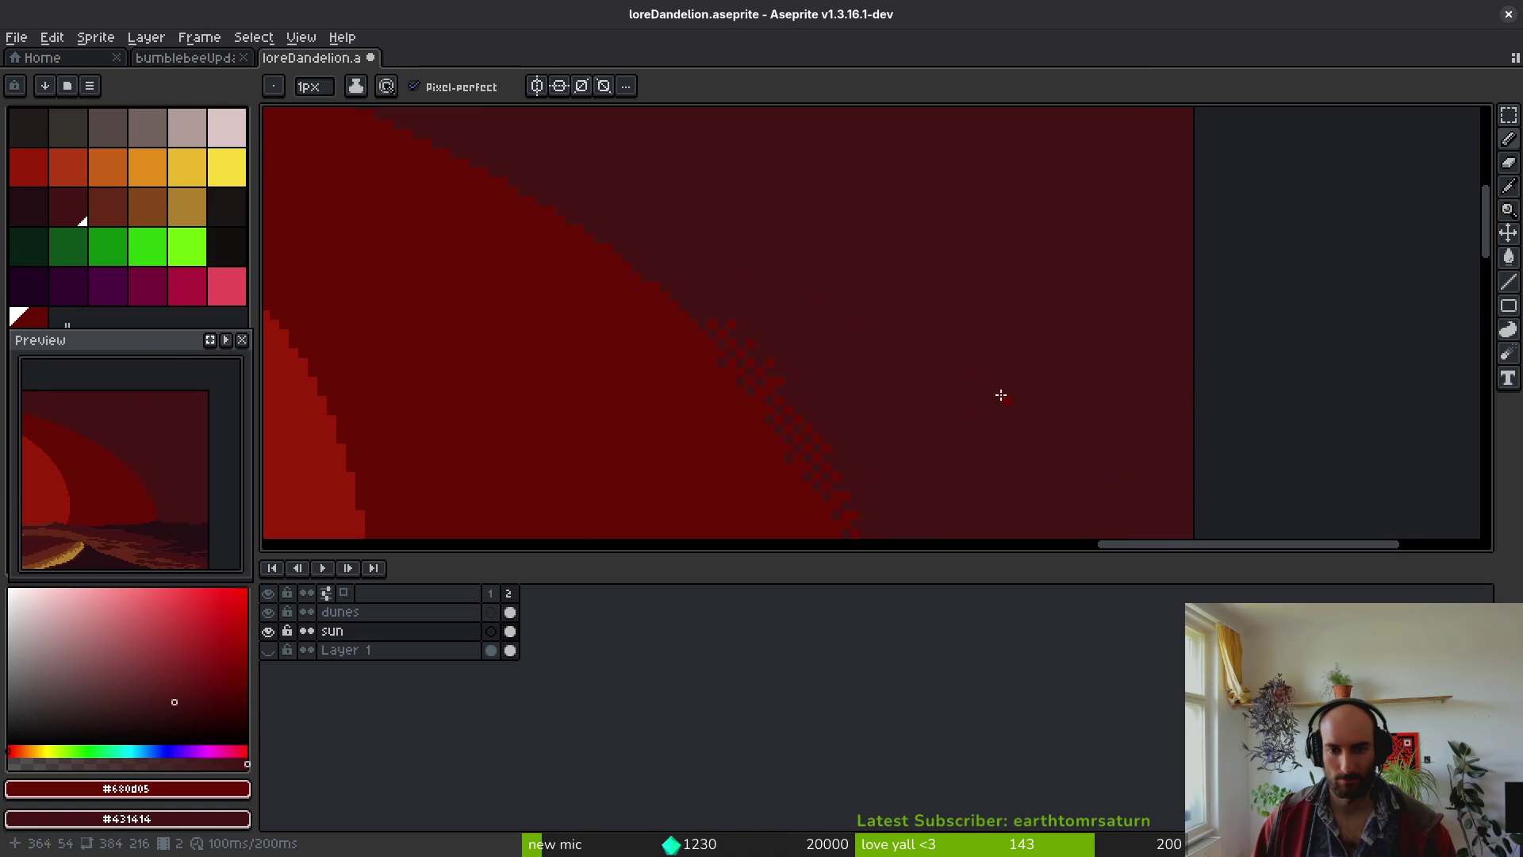
scroll(971, 402, "down", 4)
scroll(960, 401, "up", 3)
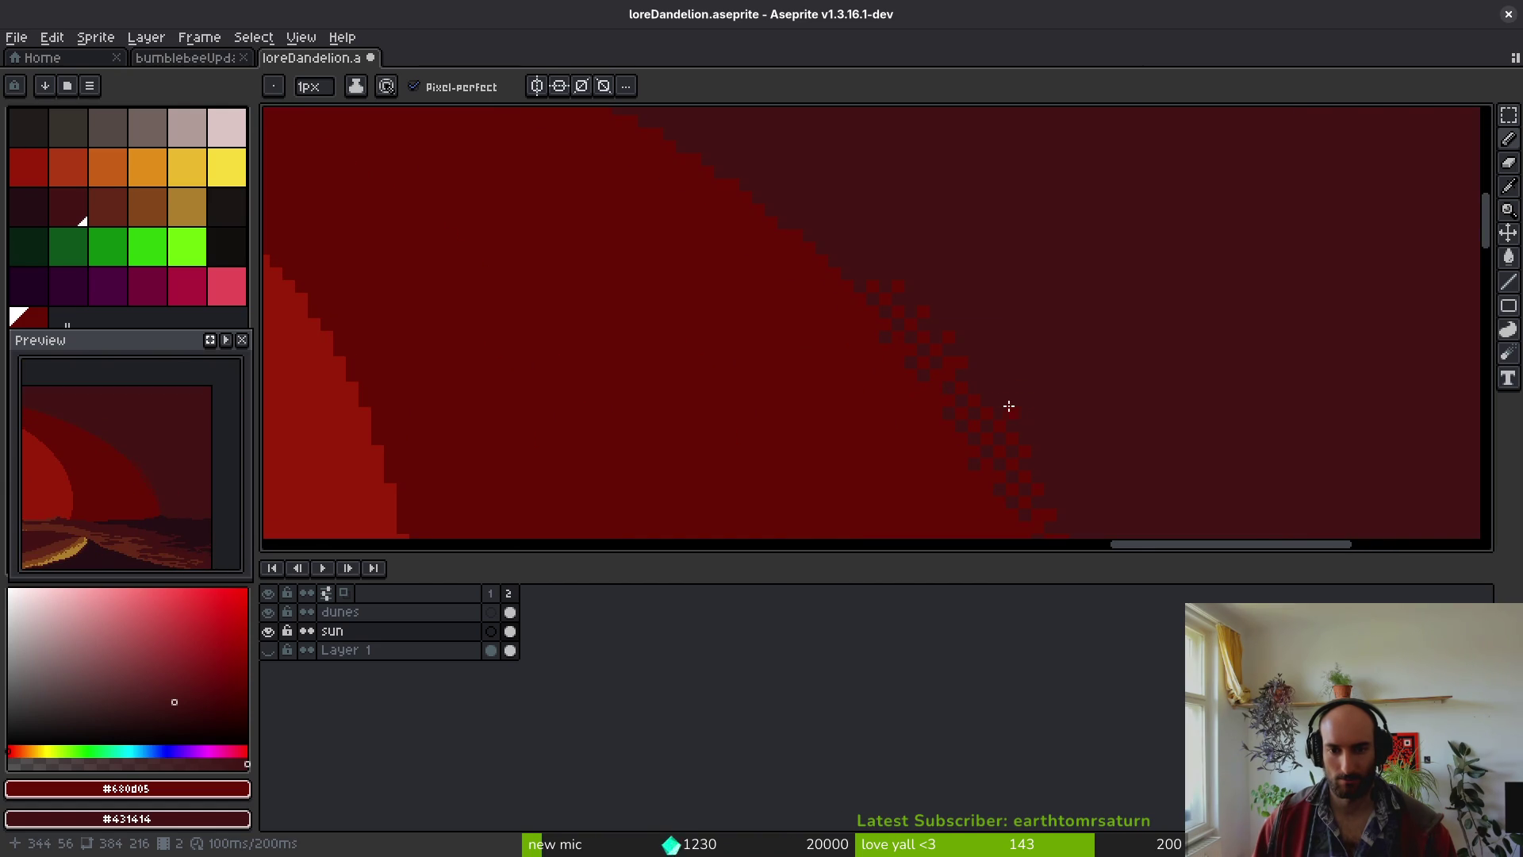
scroll(1009, 407, "up", 3)
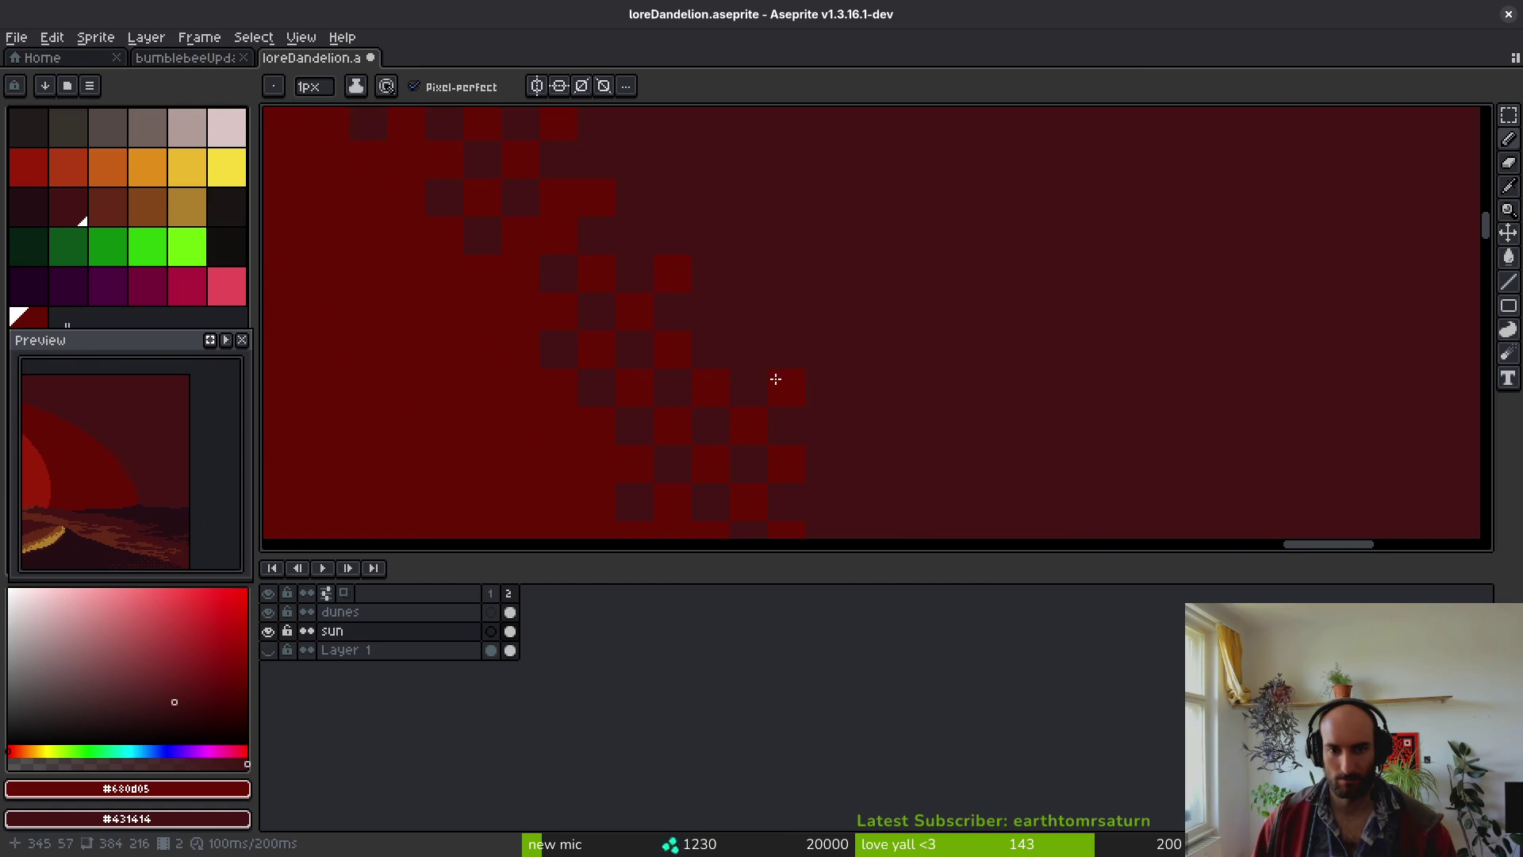
scroll(817, 424, "down", 3)
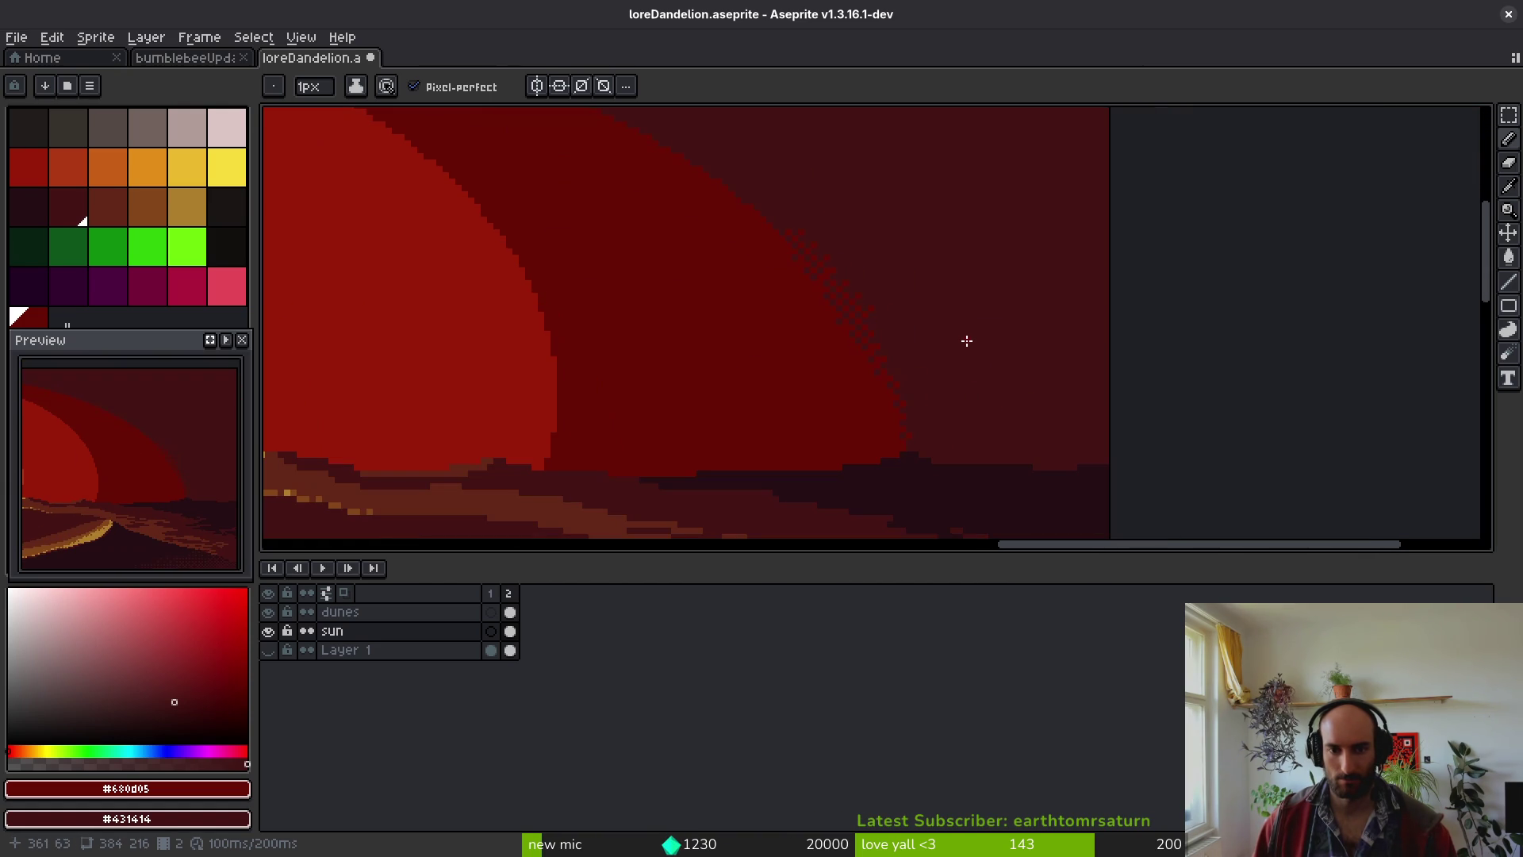
scroll(793, 238, "up", 2)
scroll(729, 285, "up", 2)
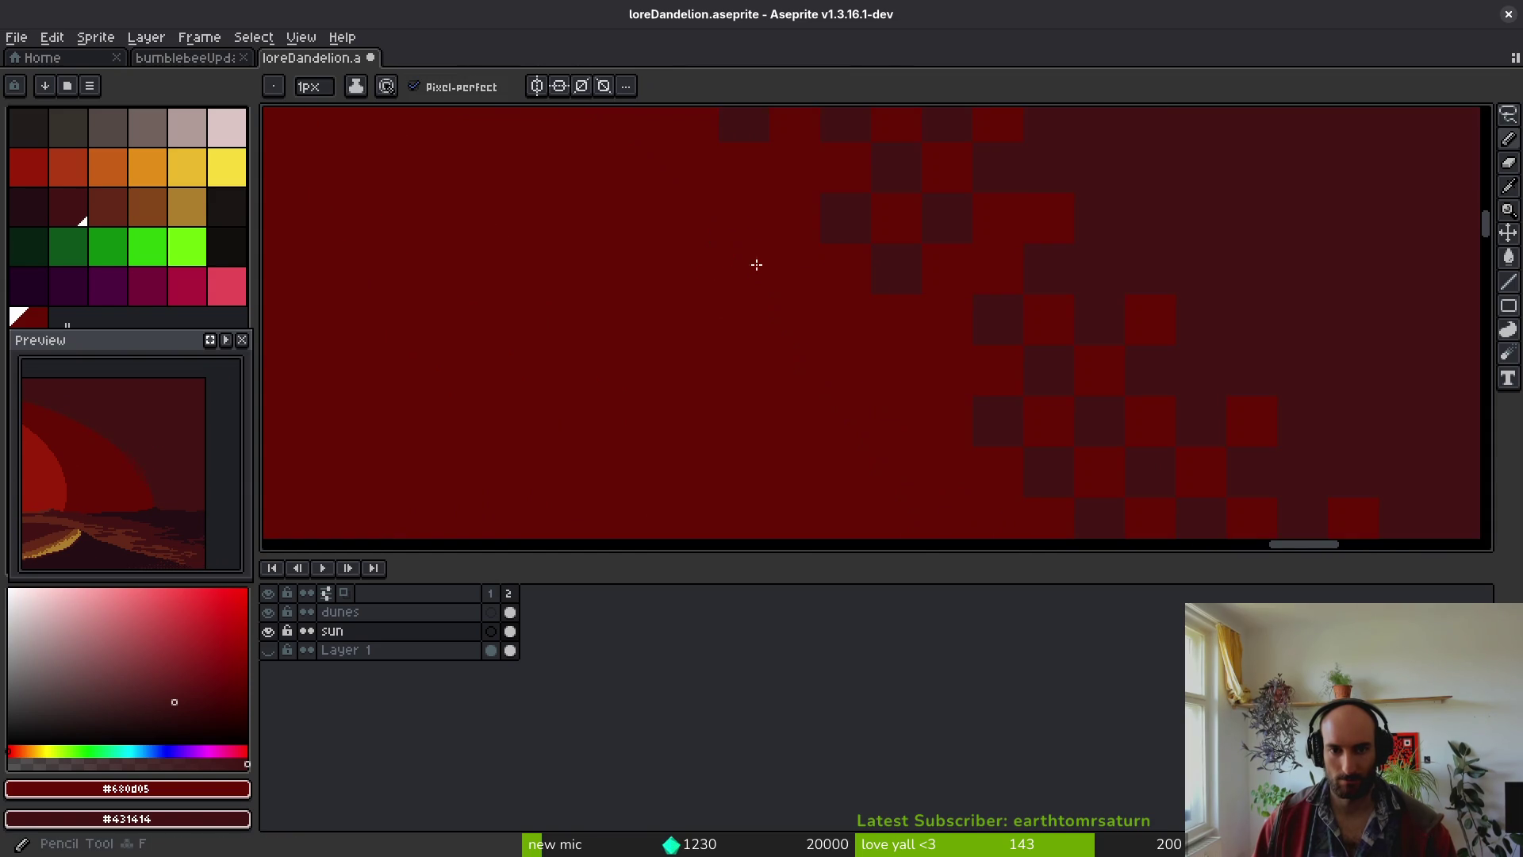
right_click(775, 173)
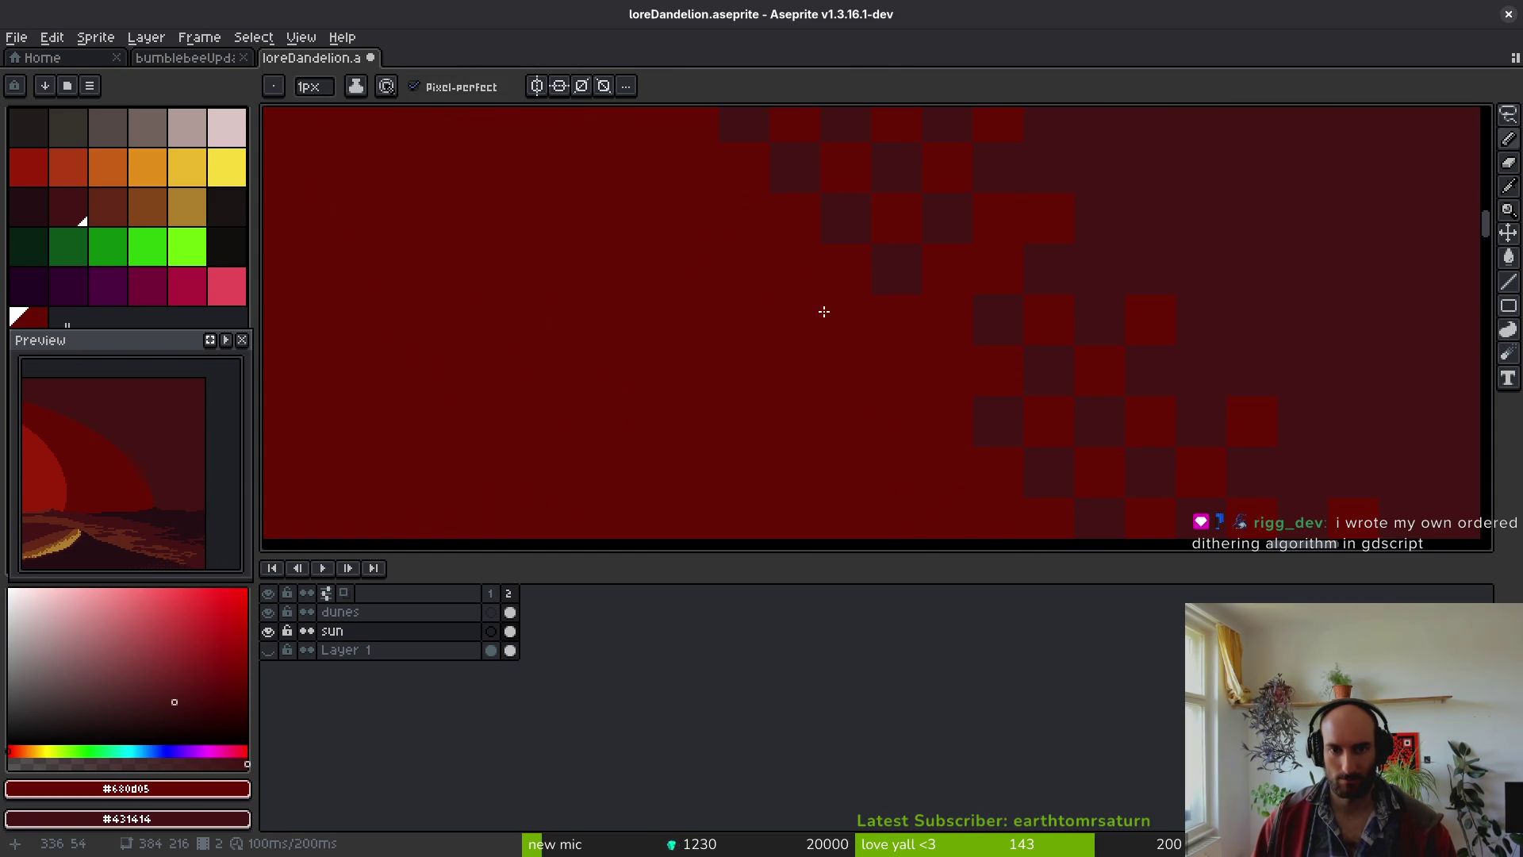
scroll(793, 357, "up", 1)
mouse_move(691, 210)
left_mouse_down()
mouse_move(683, 235)
mouse_move(861, 188)
left_mouse_up()
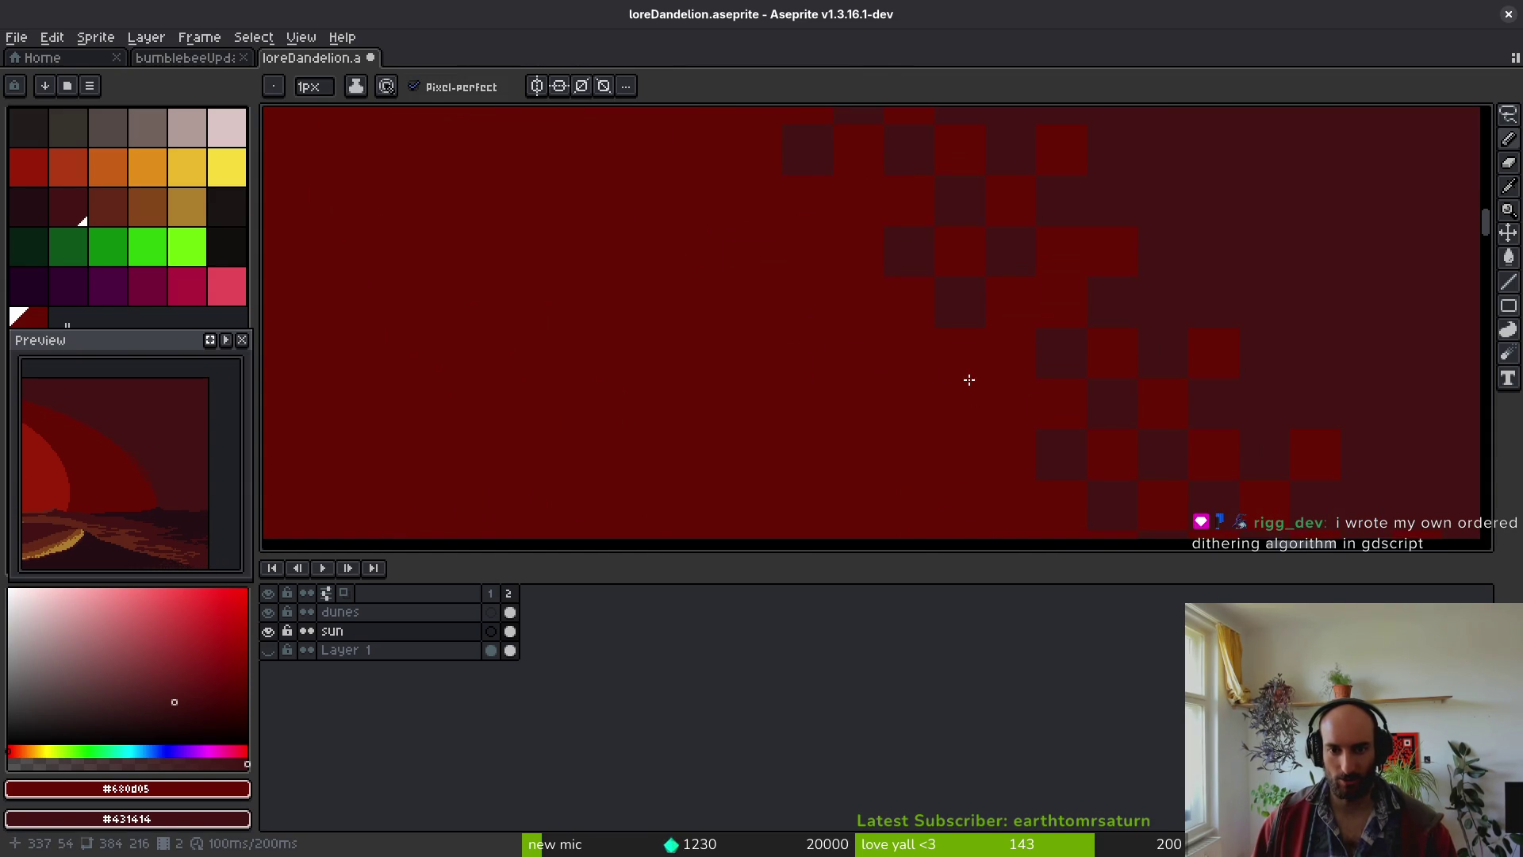
right_click(992, 391)
scroll(917, 349, "down", 1)
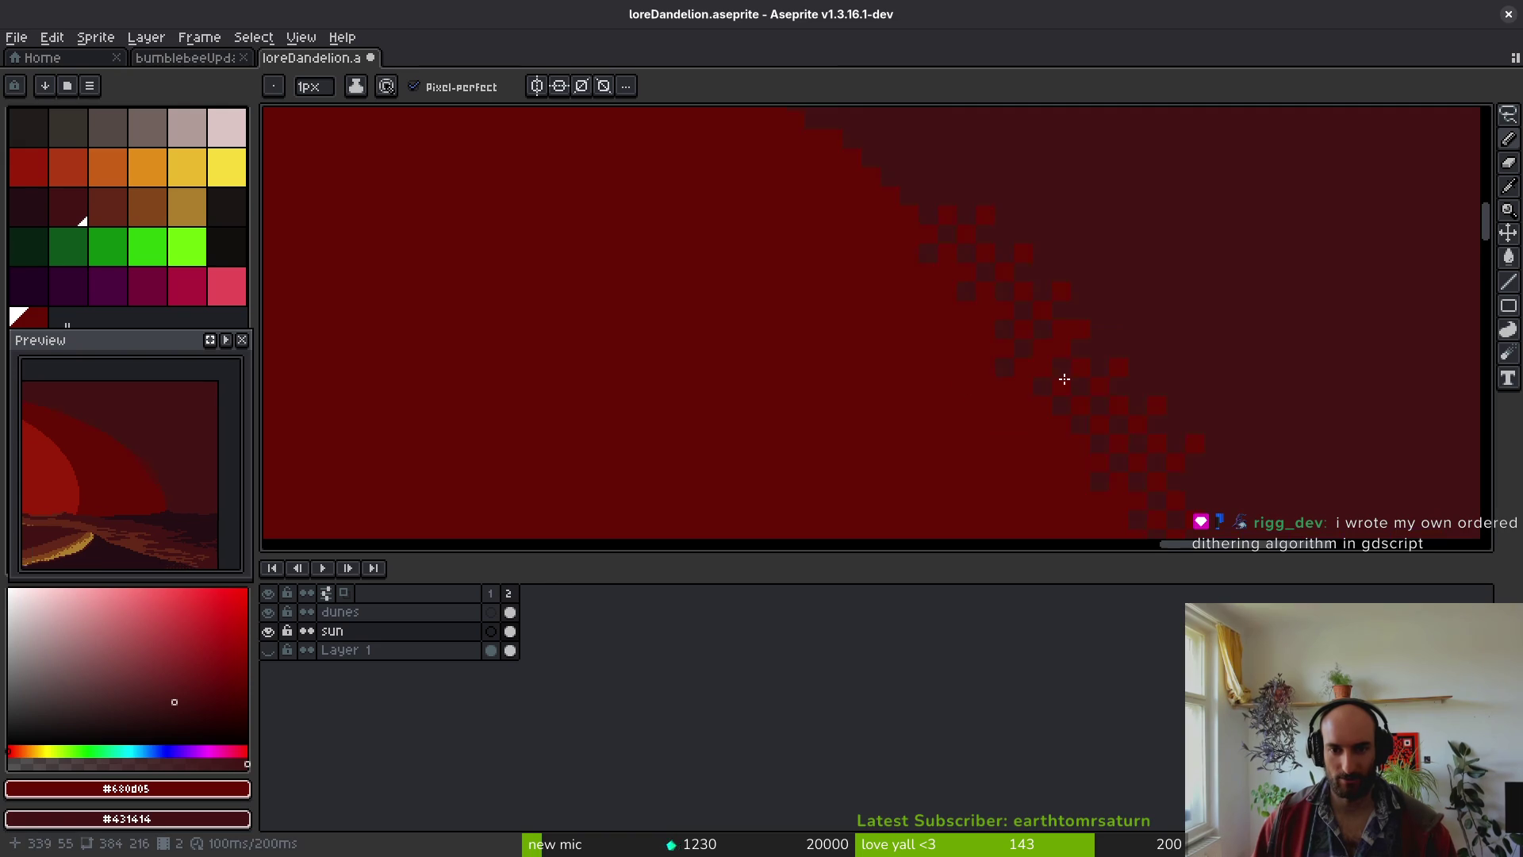
scroll(1166, 397, "down", 2)
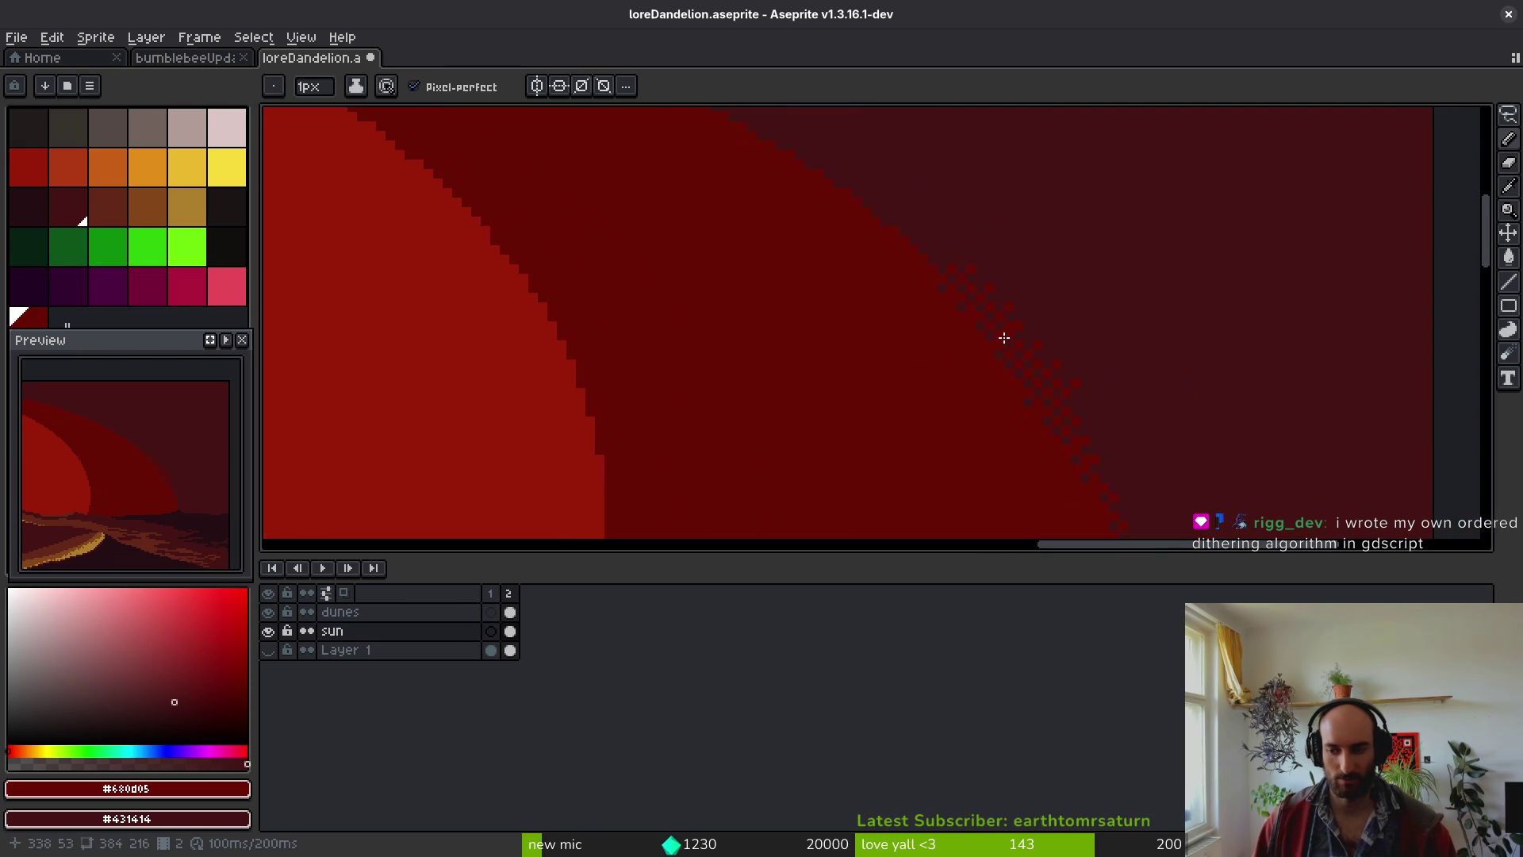
key("ctrl+s")
- Select a small strip of the checkered dither pattern with a selection tool
scroll(974, 363, "right", 2)
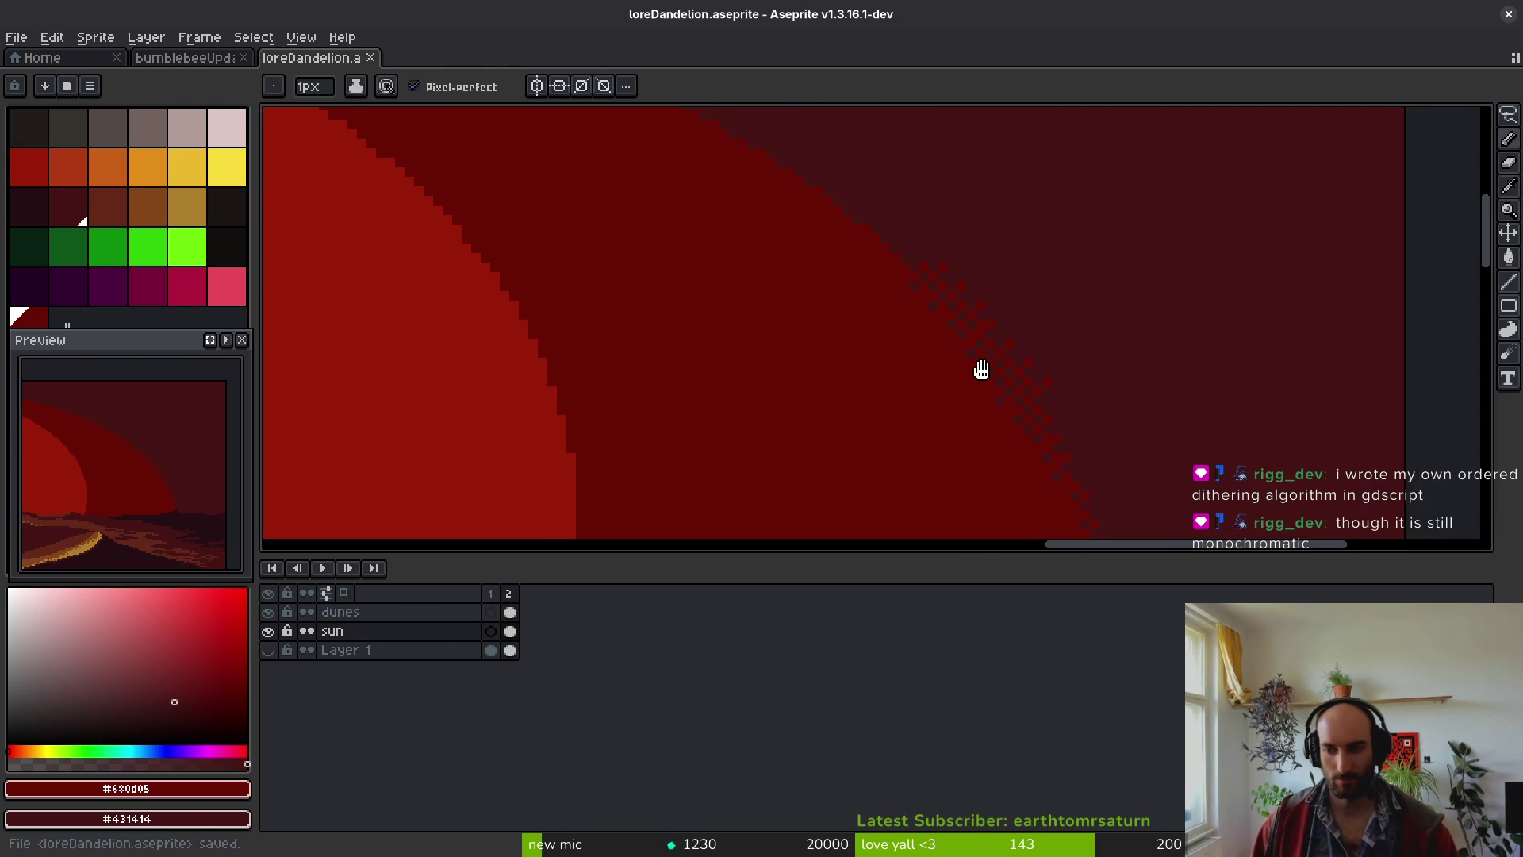
key("m")
mouse_move(1029, 365)
left_mouse_down()
mouse_move(954, 279)
mouse_move(864, 248)
mouse_move(965, 397)
mouse_move(1054, 408)
mouse_move(1031, 377)
left_mouse_up()
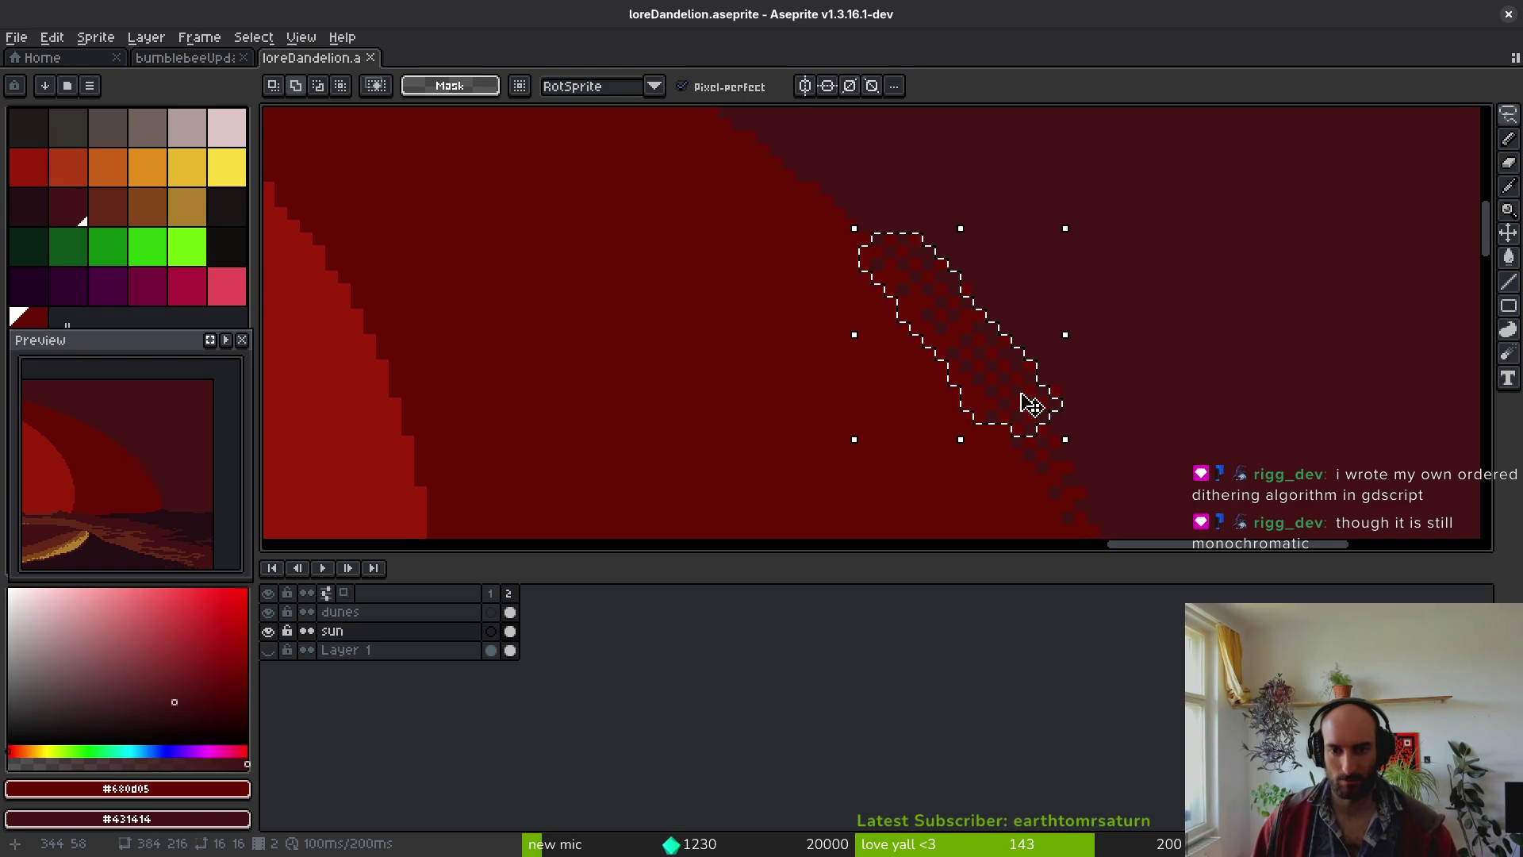
- Create a new 16x16 sprite from the selected dither strip
left_click(51, 37)
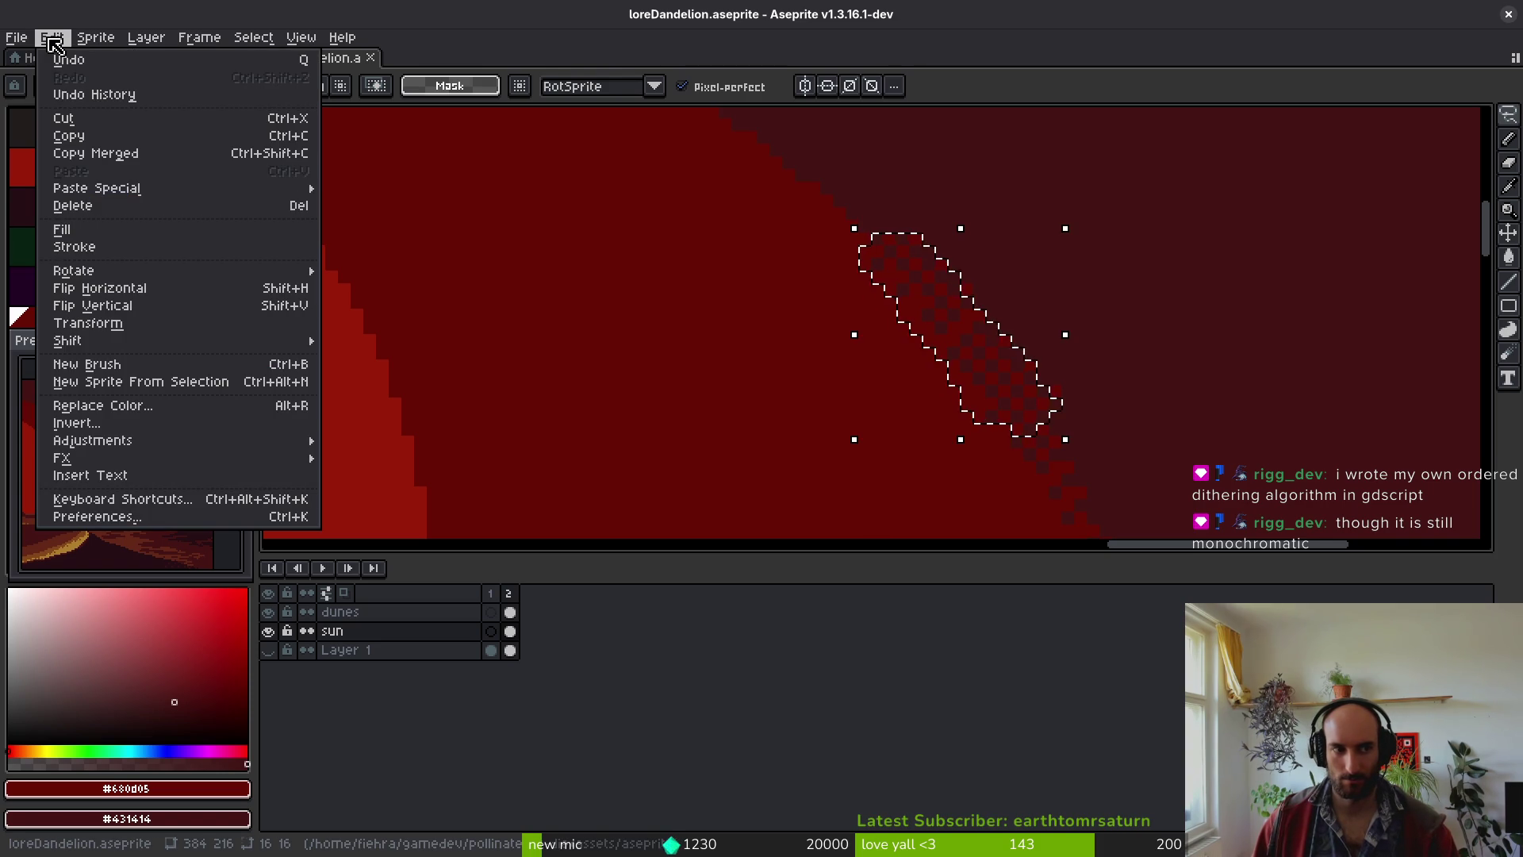
left_click(236, 383)
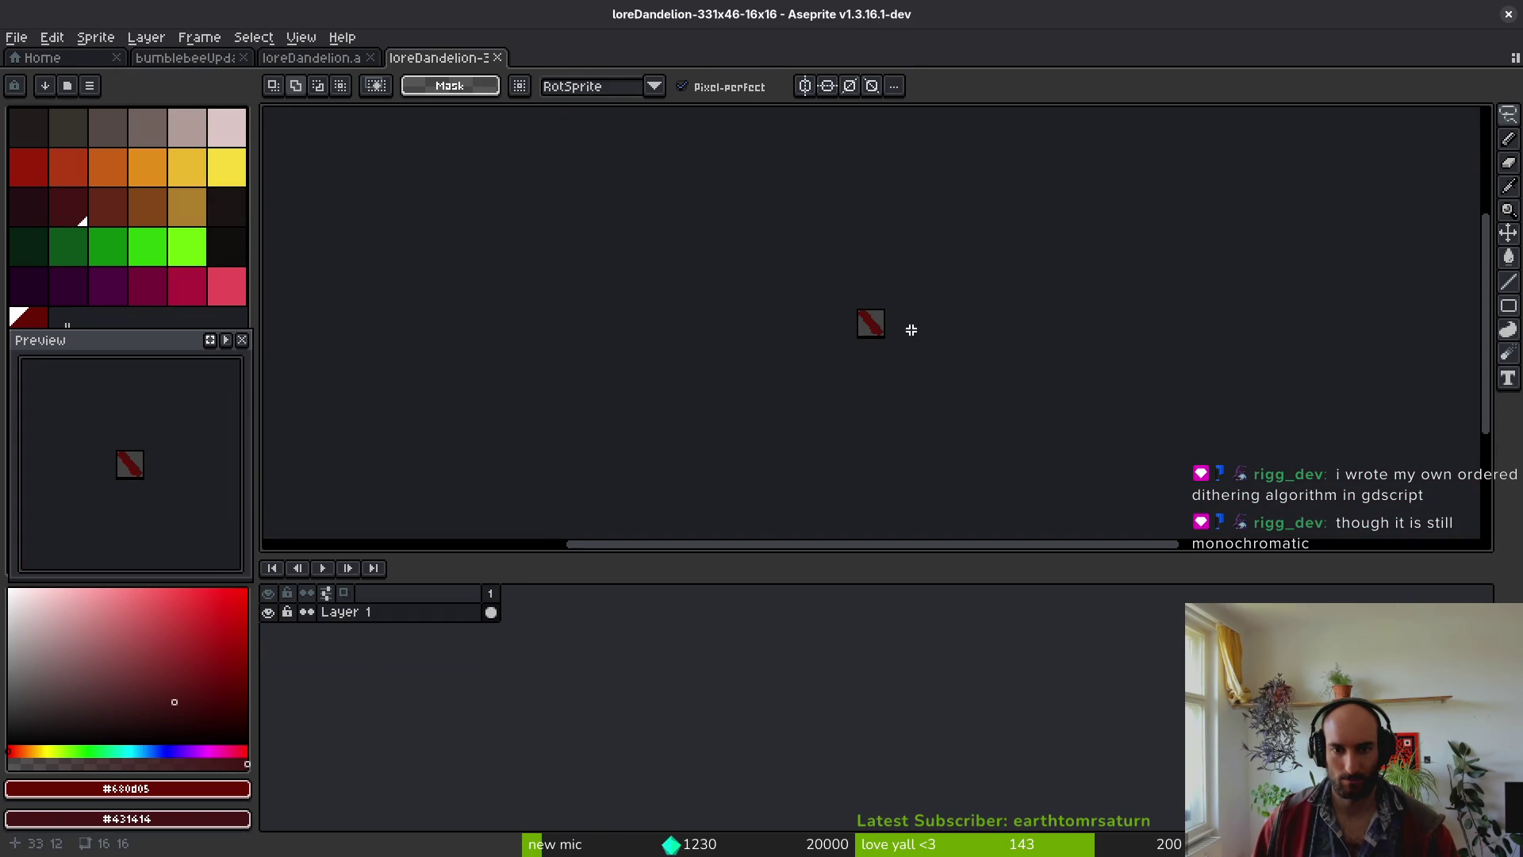
scroll(887, 331, "up", 5)
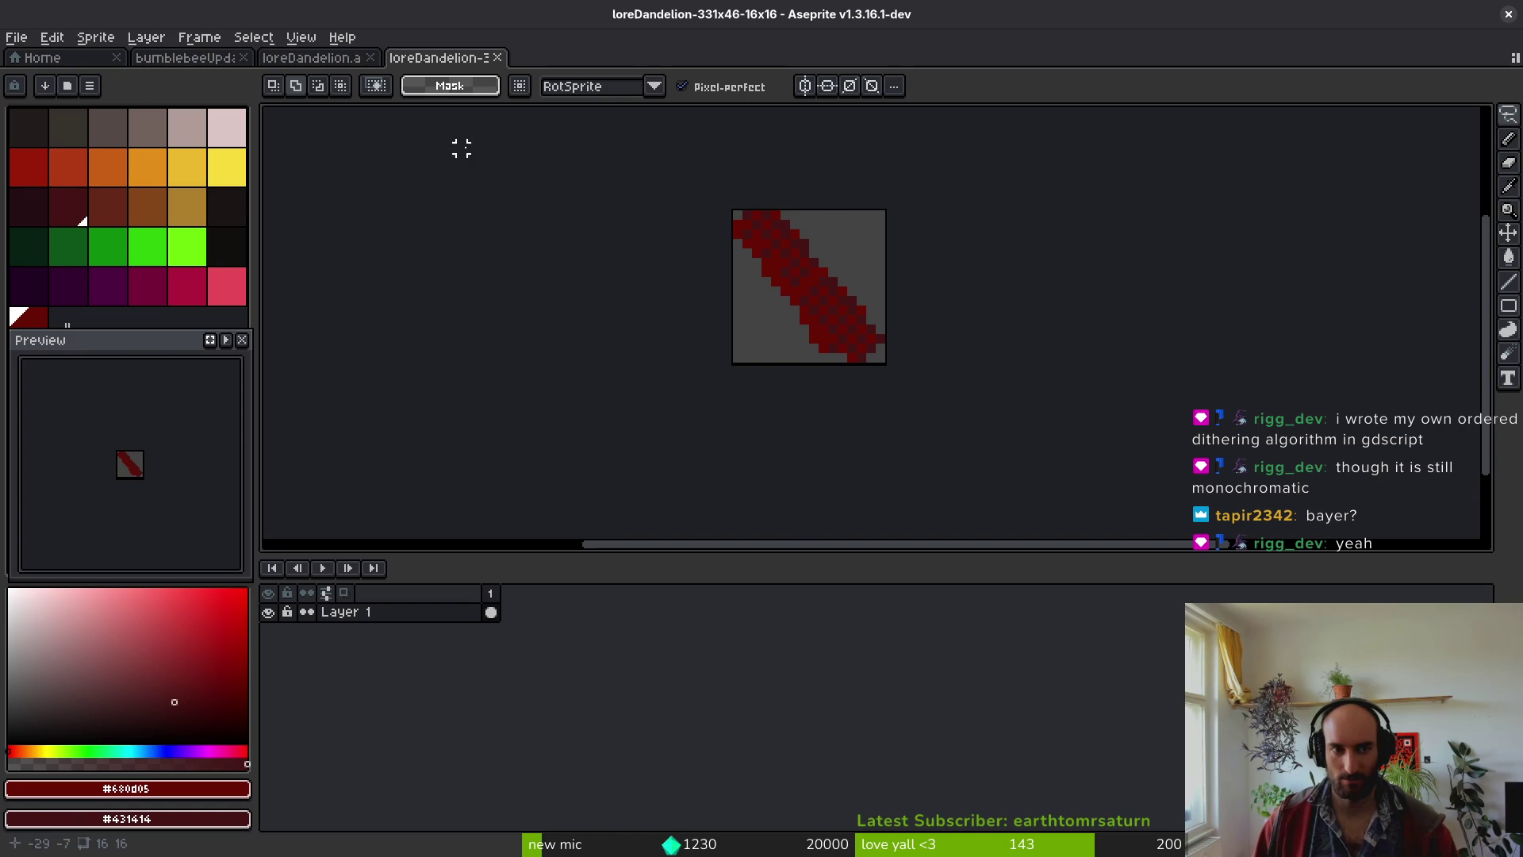
- Return to the sunset sprite, switch to the pencil, and check the ink options
left_click(314, 64)
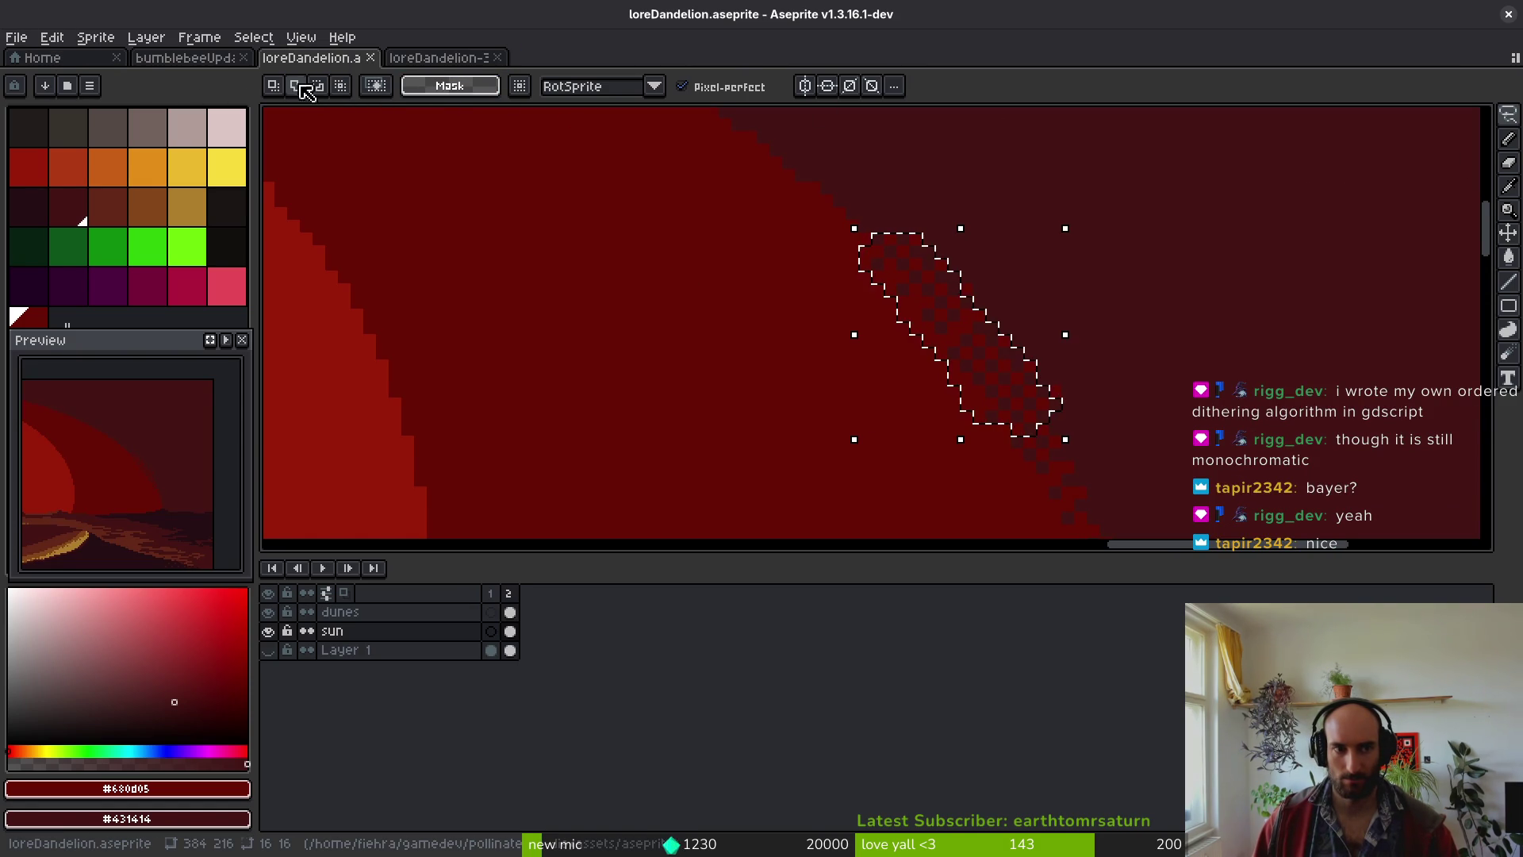
key("b")
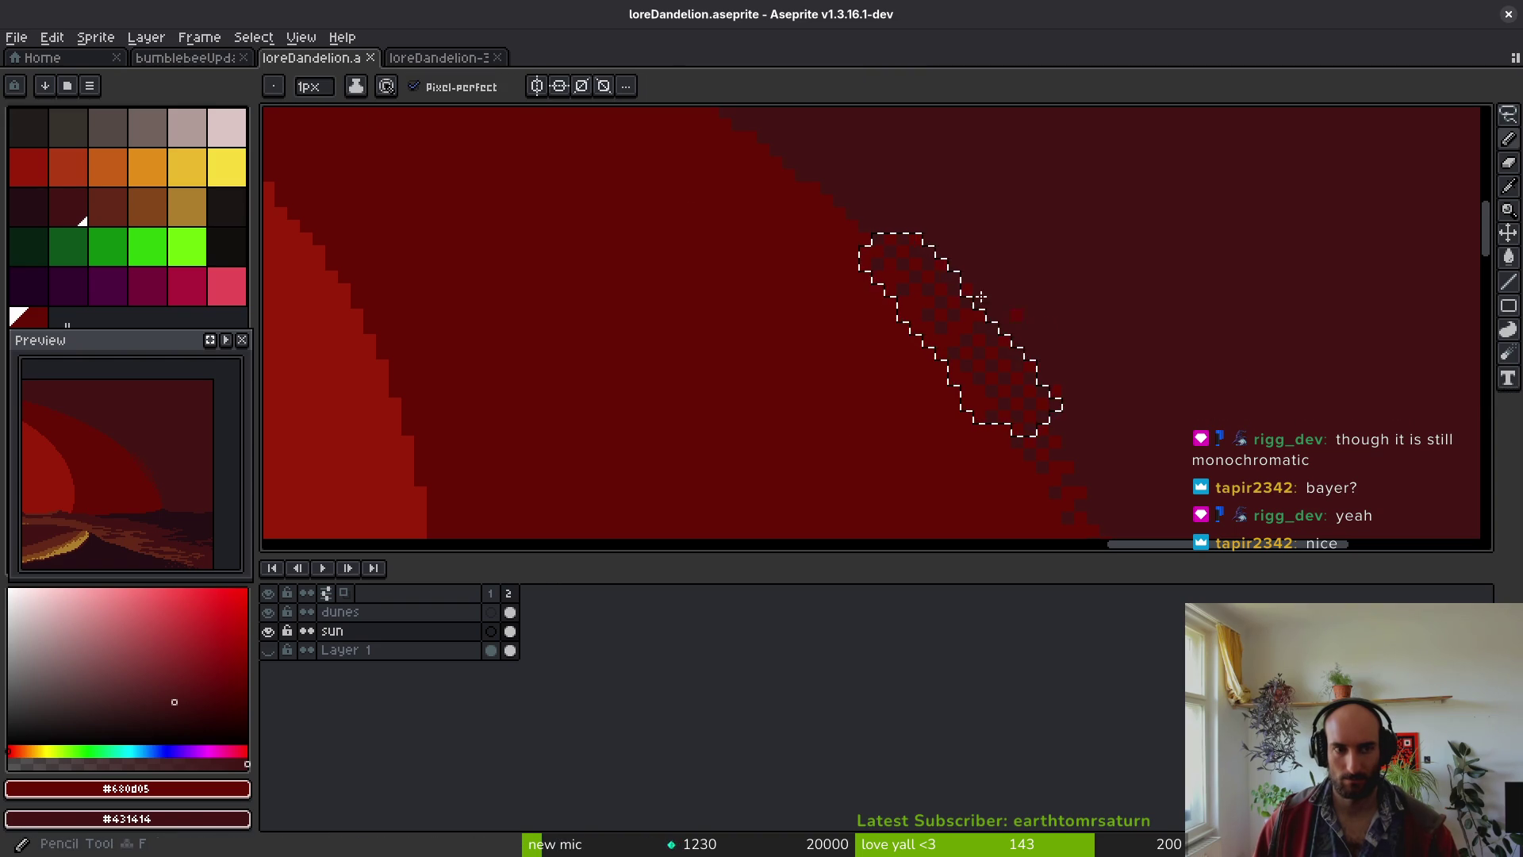
left_click(355, 85)
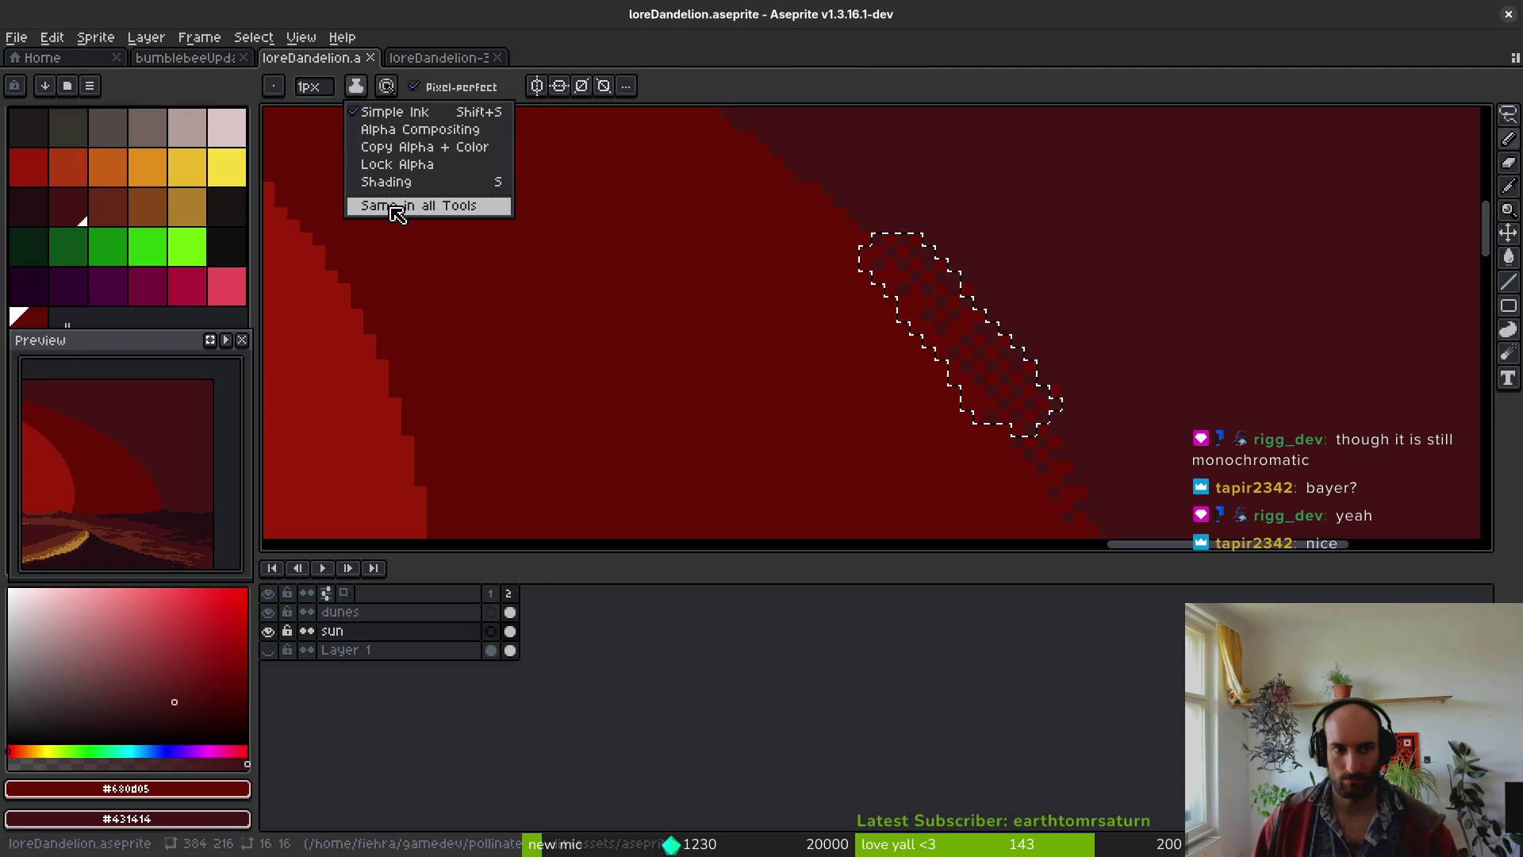
left_click(203, 98)
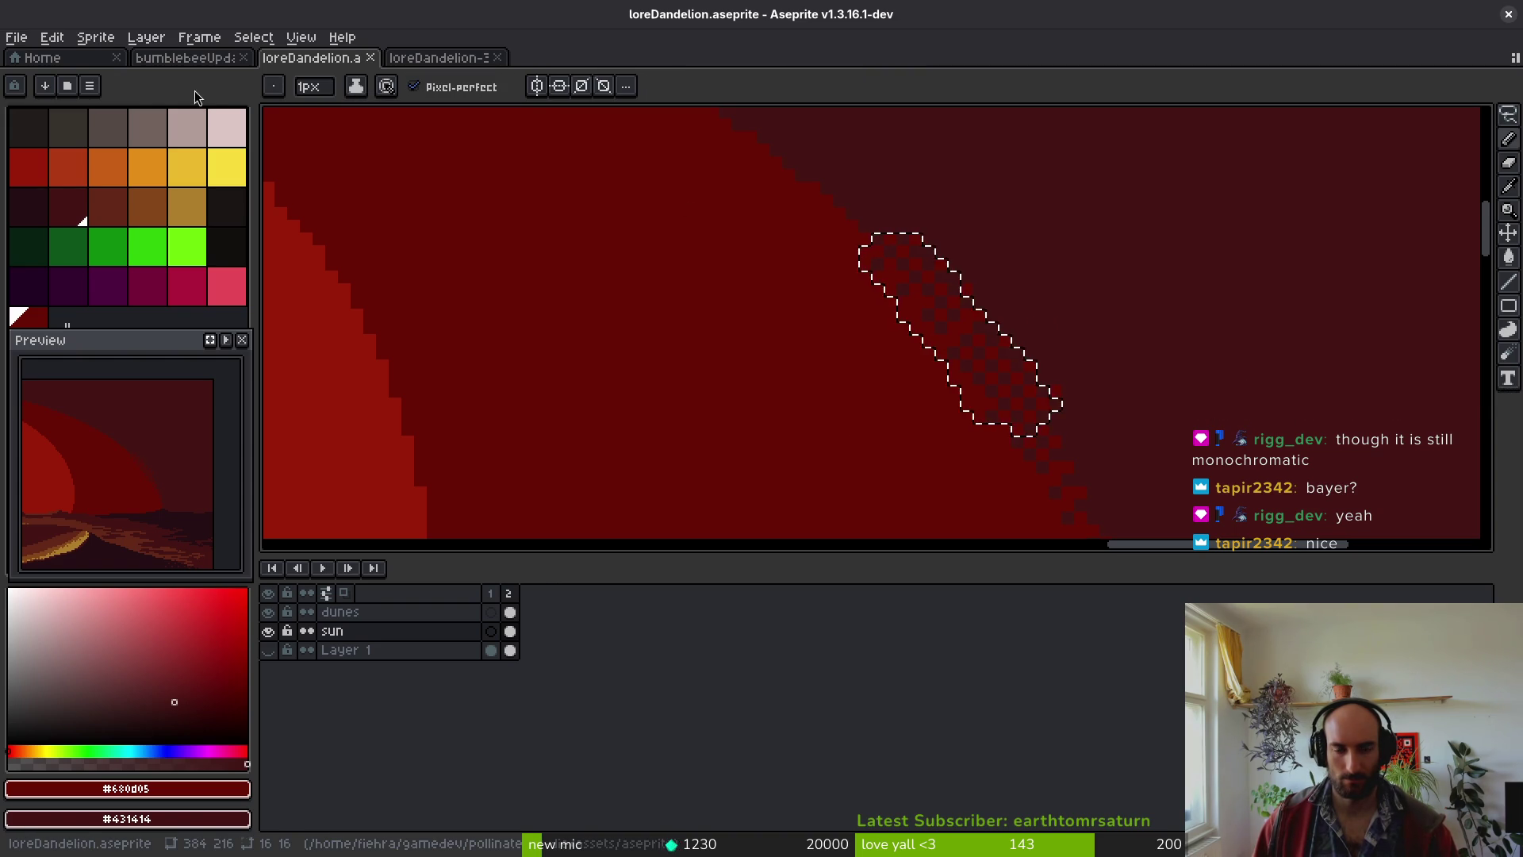
- Start saving the 16x16 stroke sprite, cancel, and return to loreDandelion's sun edge
left_click(438, 58)
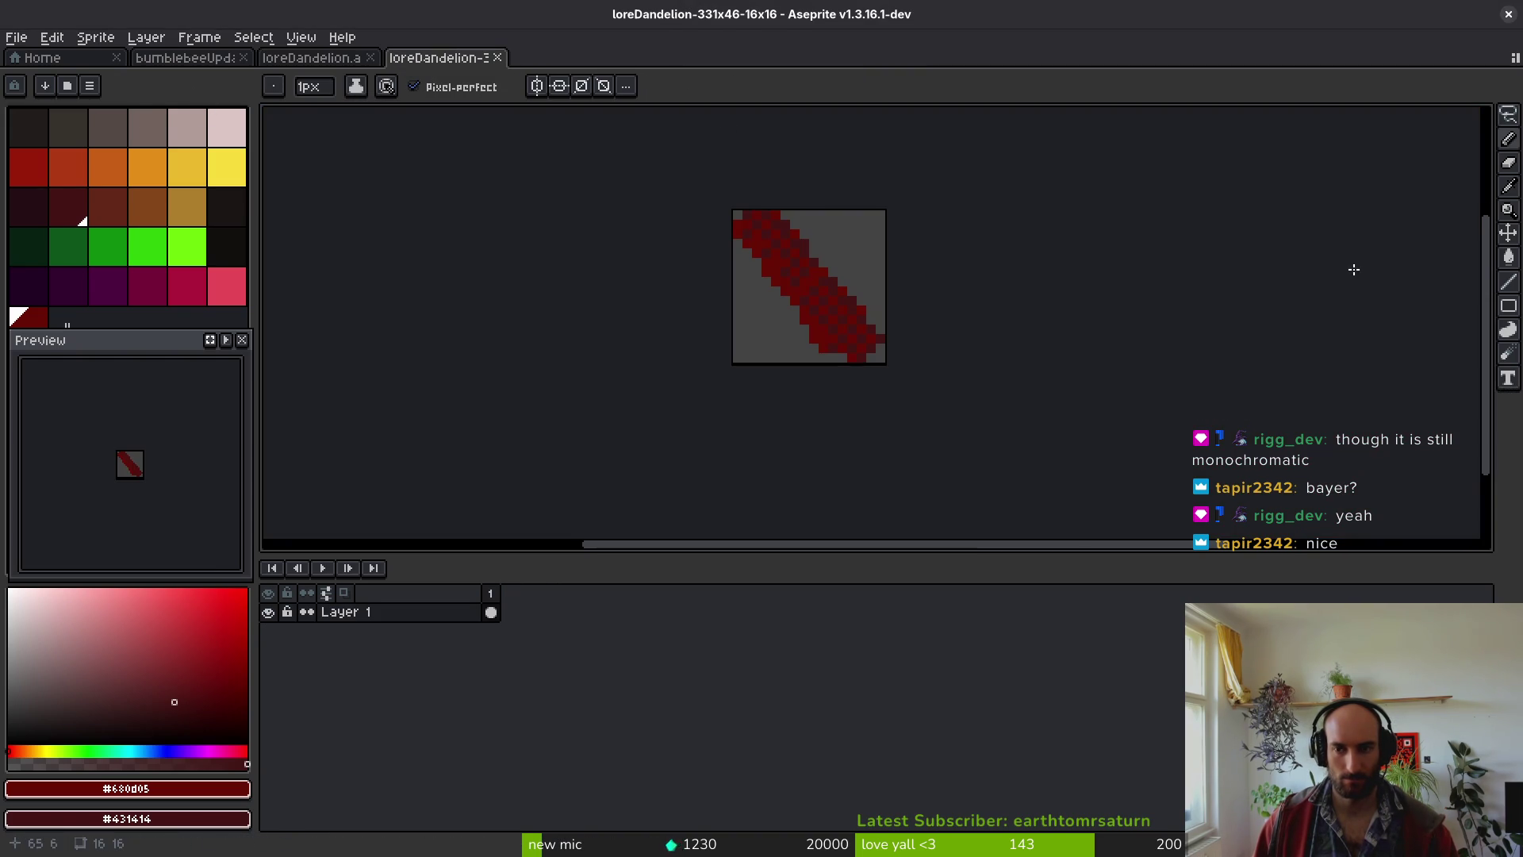
key("ctrl+s")
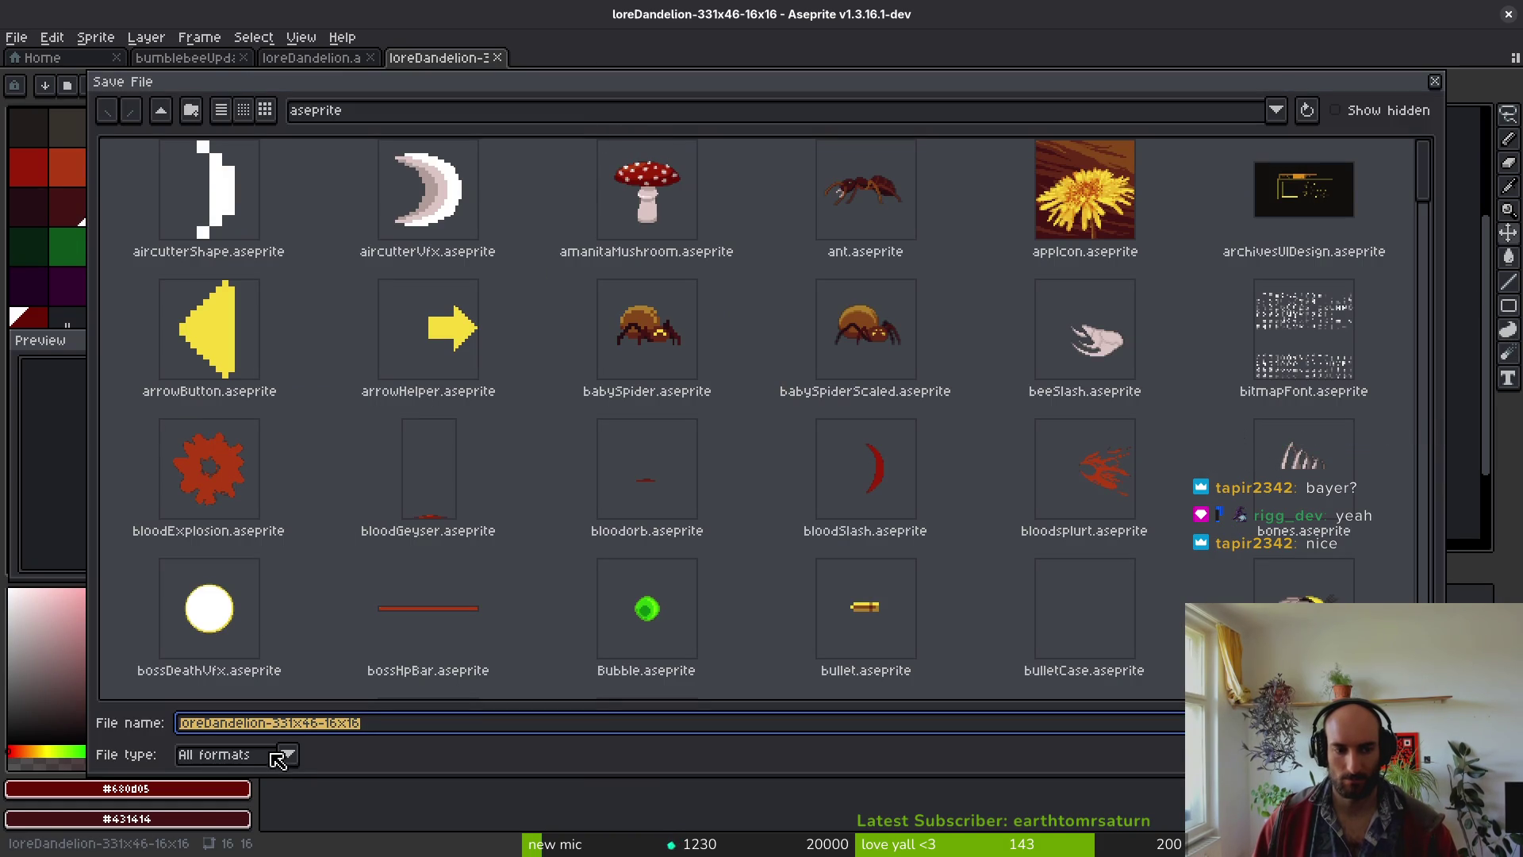
key("Escape")
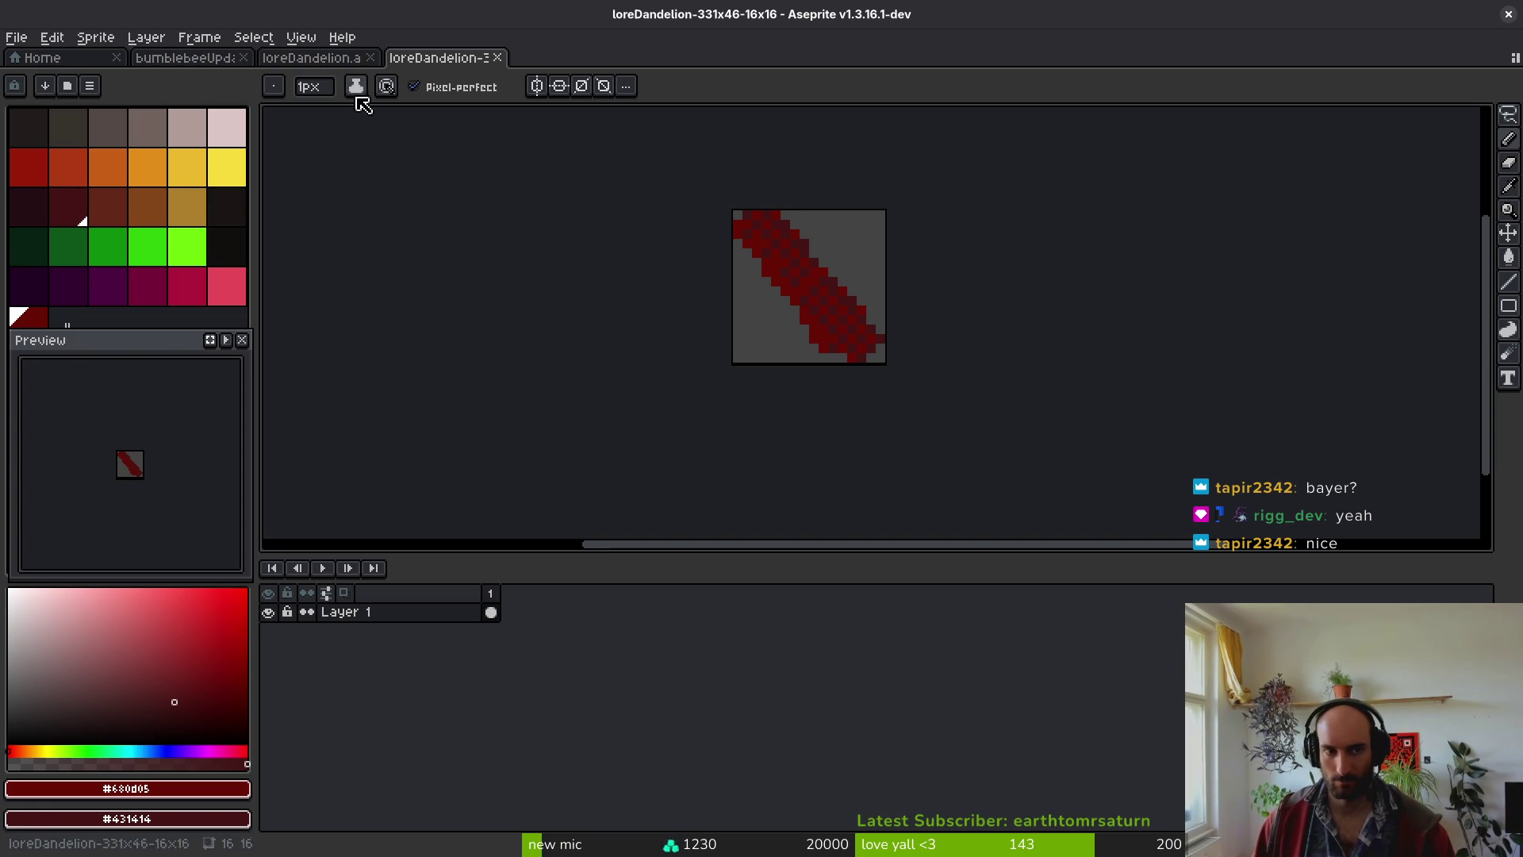
left_click(321, 59)
left_click_drag(968, 333, 854, 270)
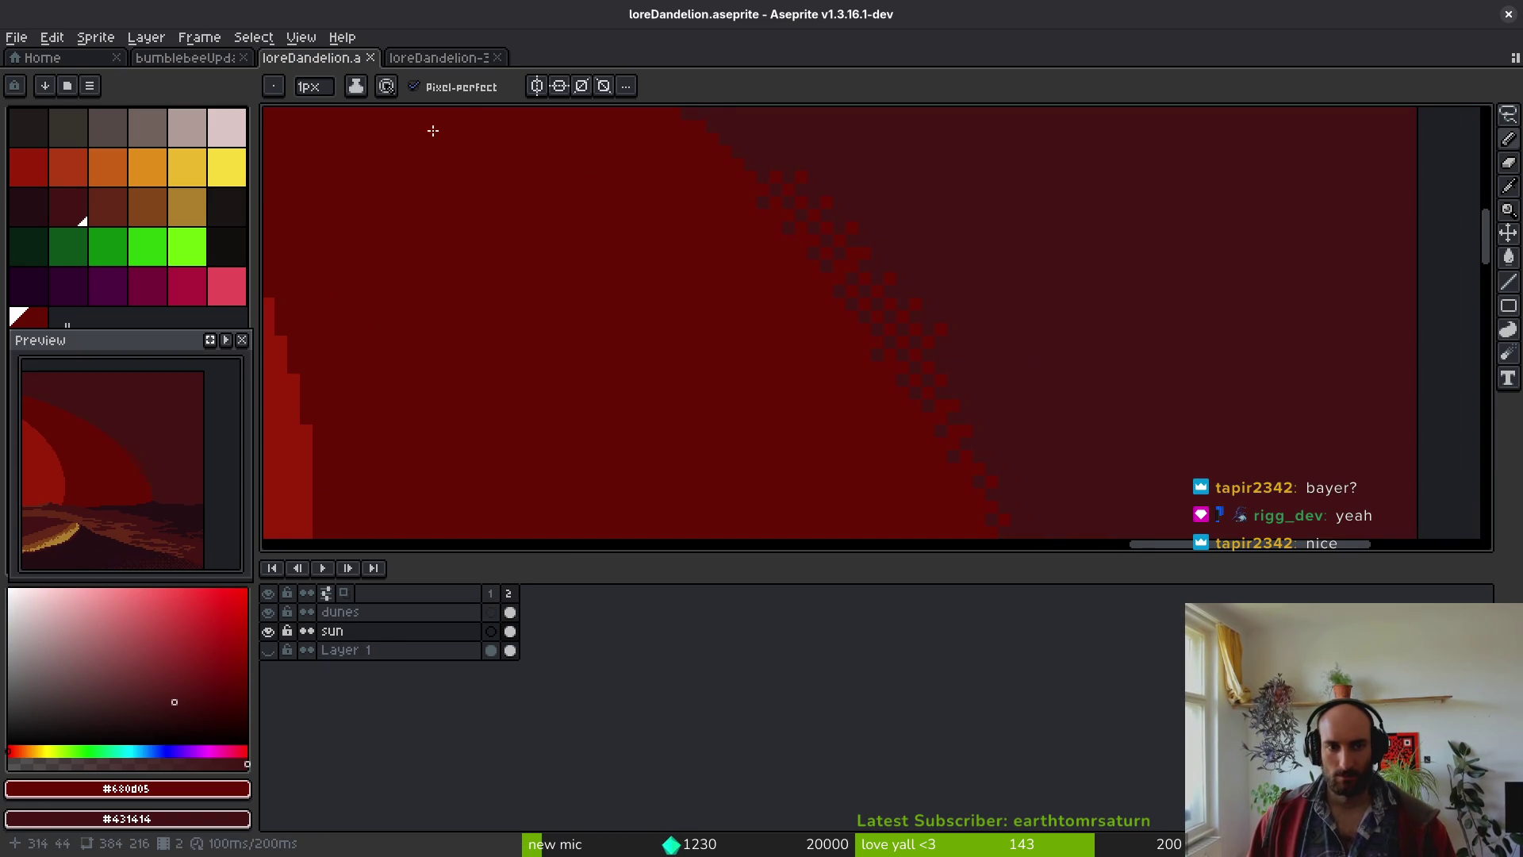
- Switch to the Gradient tool with Bayer Matrix 8x8 dithering
left_click(1507, 258)
left_click(1480, 258)
left_click(710, 95)
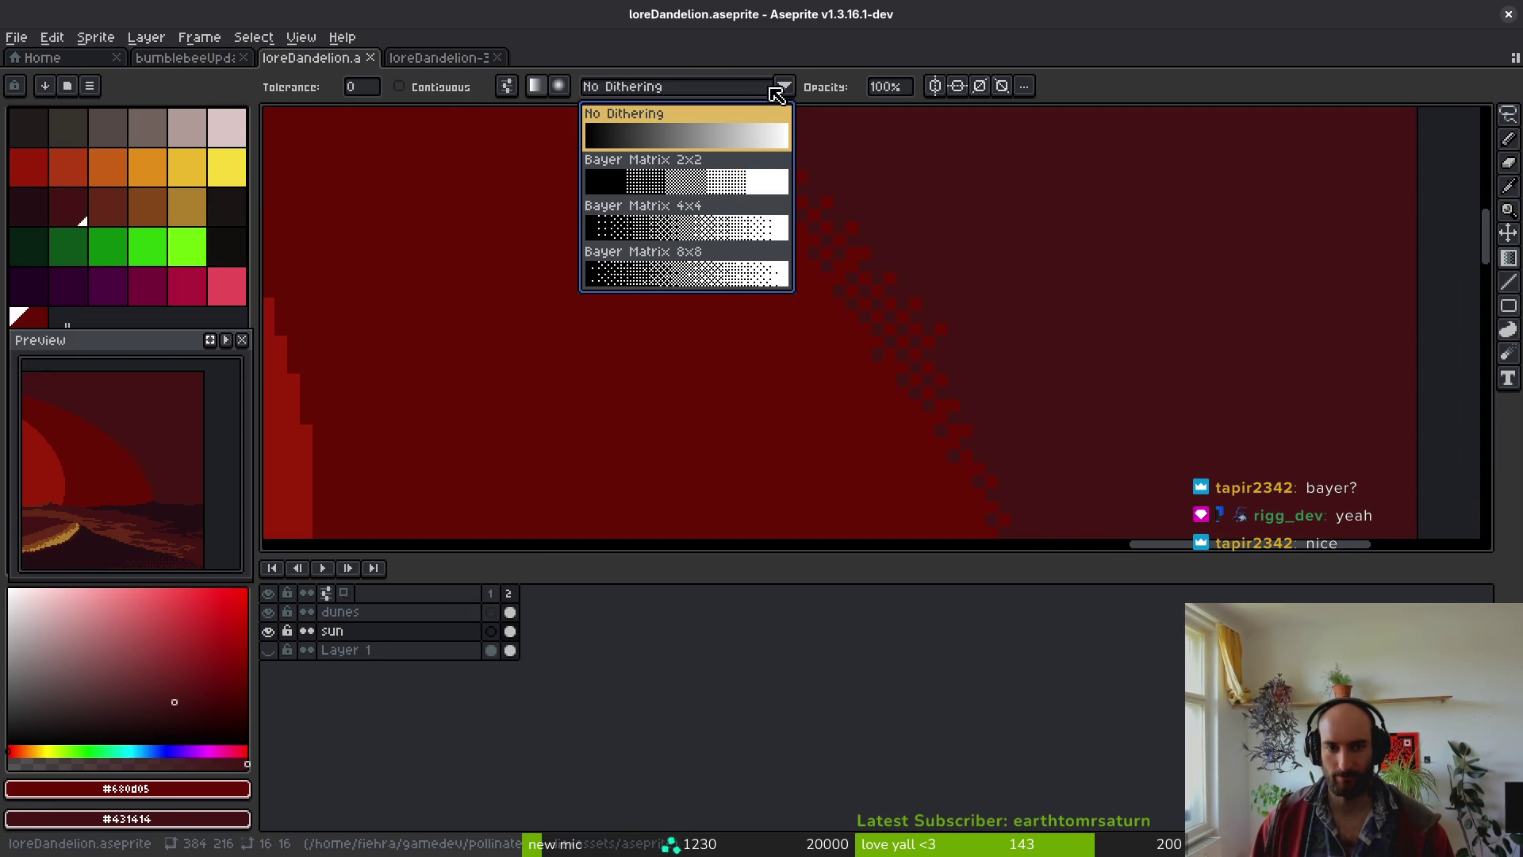
left_click(697, 295)
- Undo the stray red fill and test a dithered gradient across the sun edge
left_click_drag(761, 238, 905, 468)
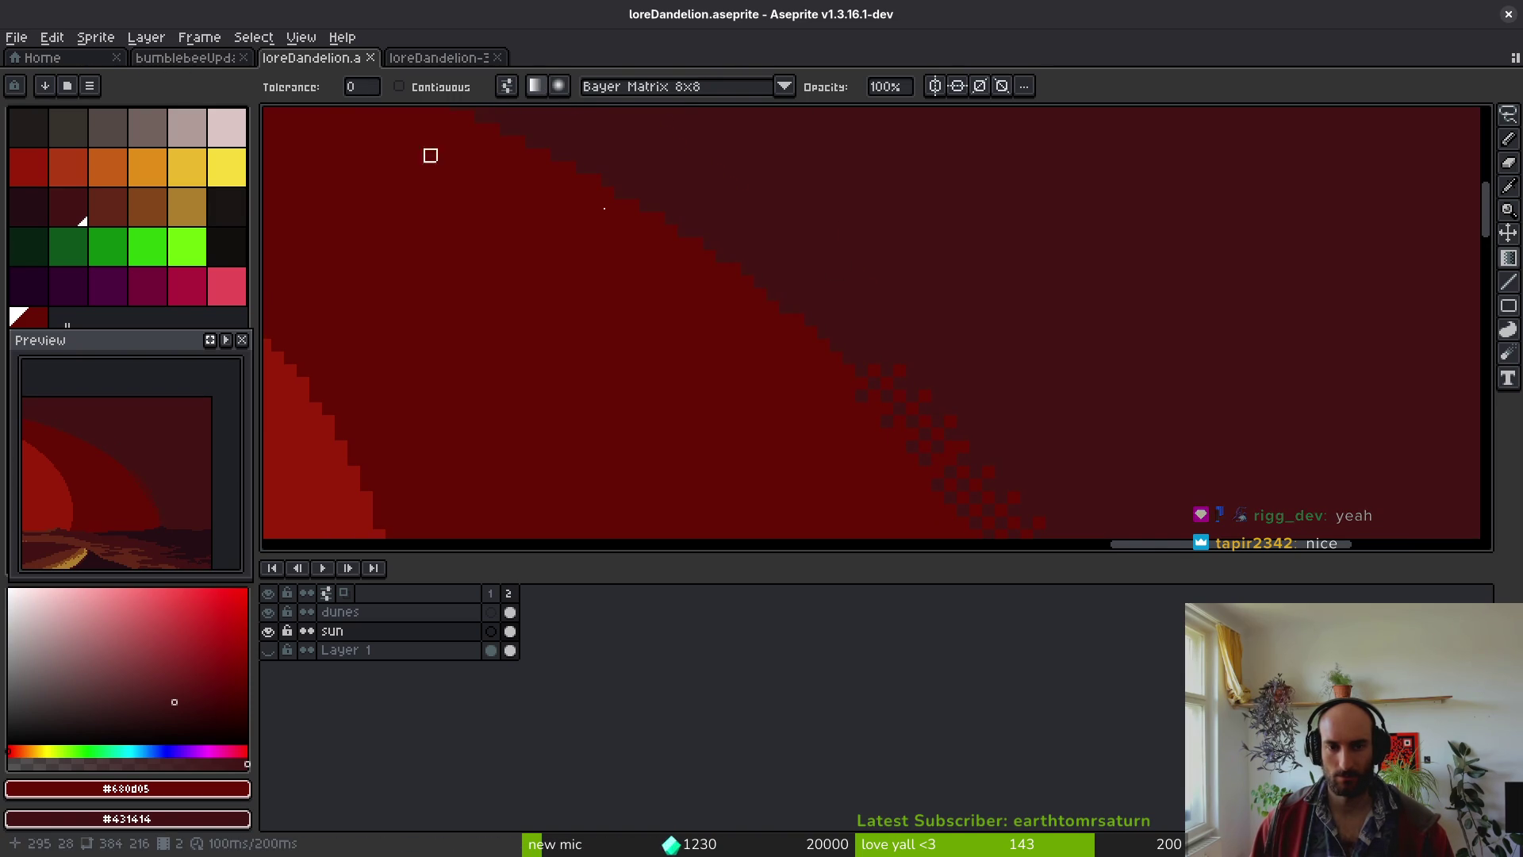
key("g")
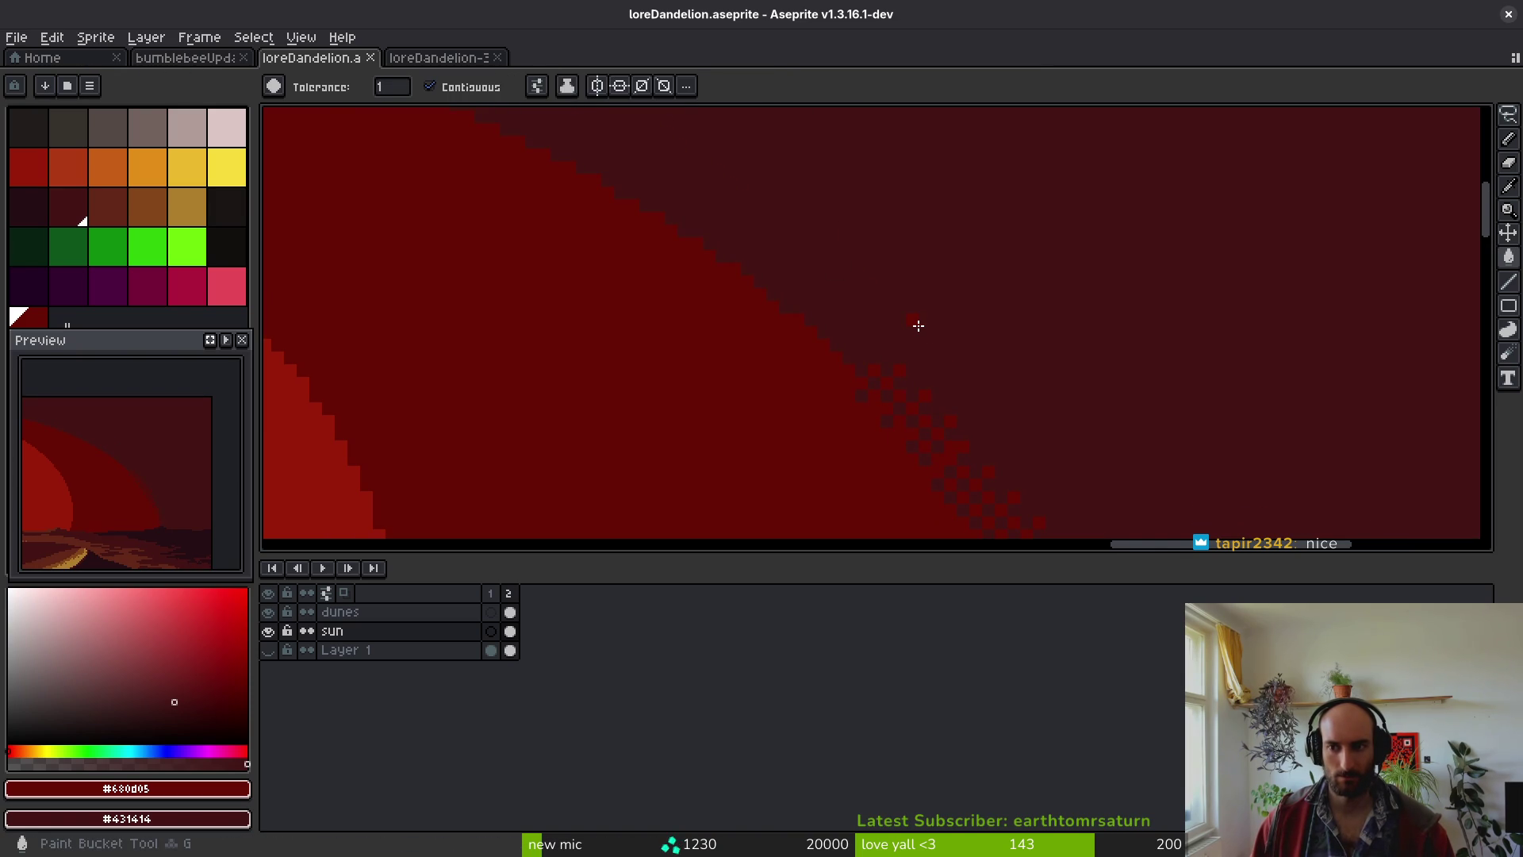
key("g")
key("ctrl+z")
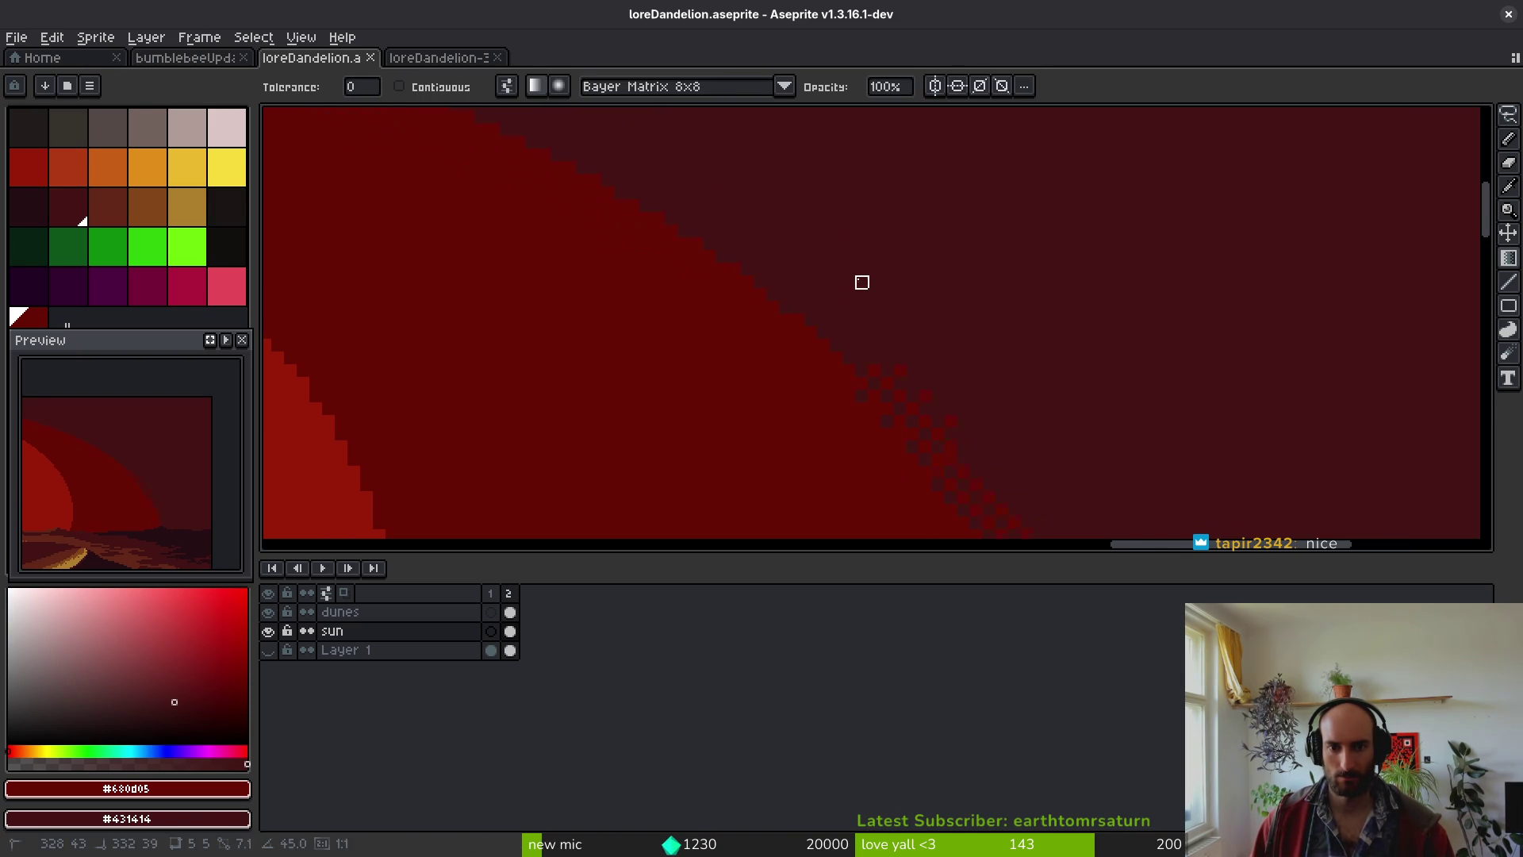
scroll(759, 315, "down", 3)
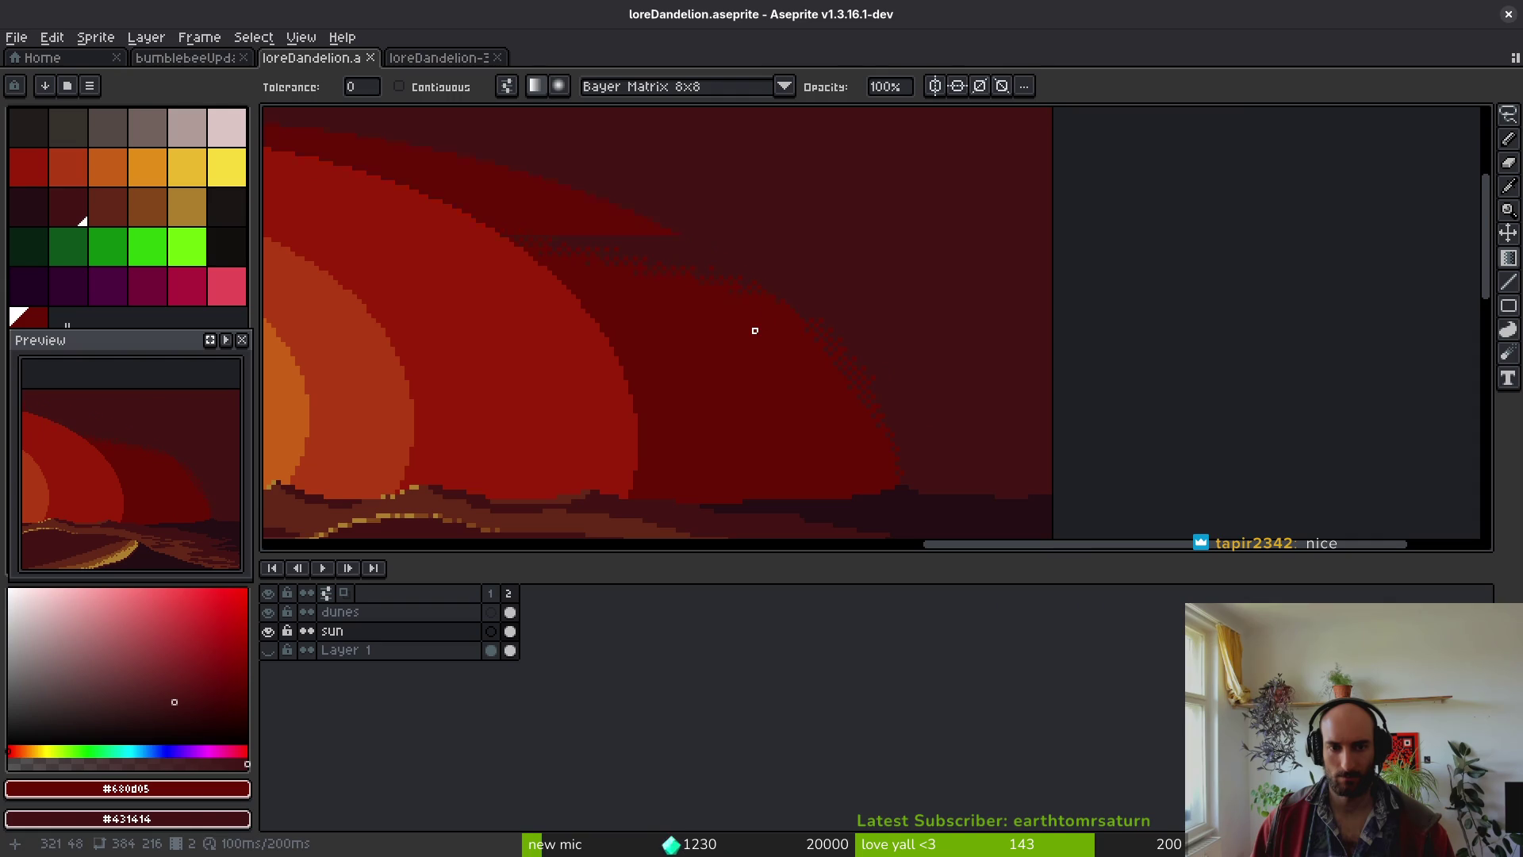
scroll(754, 330, "up", 2)
mouse_move(743, 320)
left_mouse_down()
mouse_move(735, 299)
mouse_move(749, 310)
left_mouse_up()
scroll(965, 336, "down", 4)
scroll(945, 340, "up", 4)
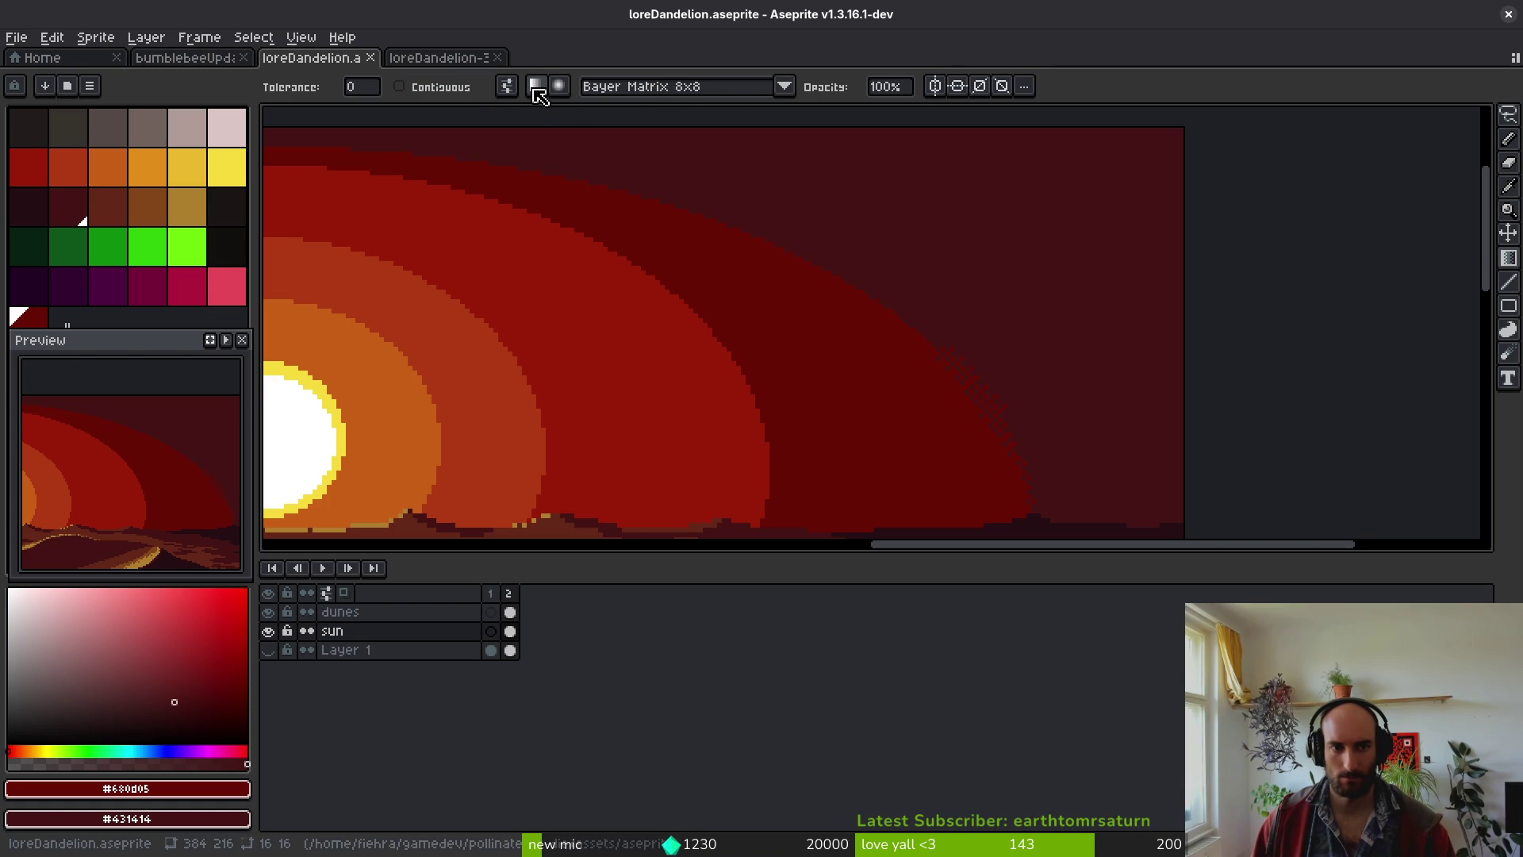
- Switch to radial gradients and try several on the ring edge, undoing the last attempt
left_click(560, 86)
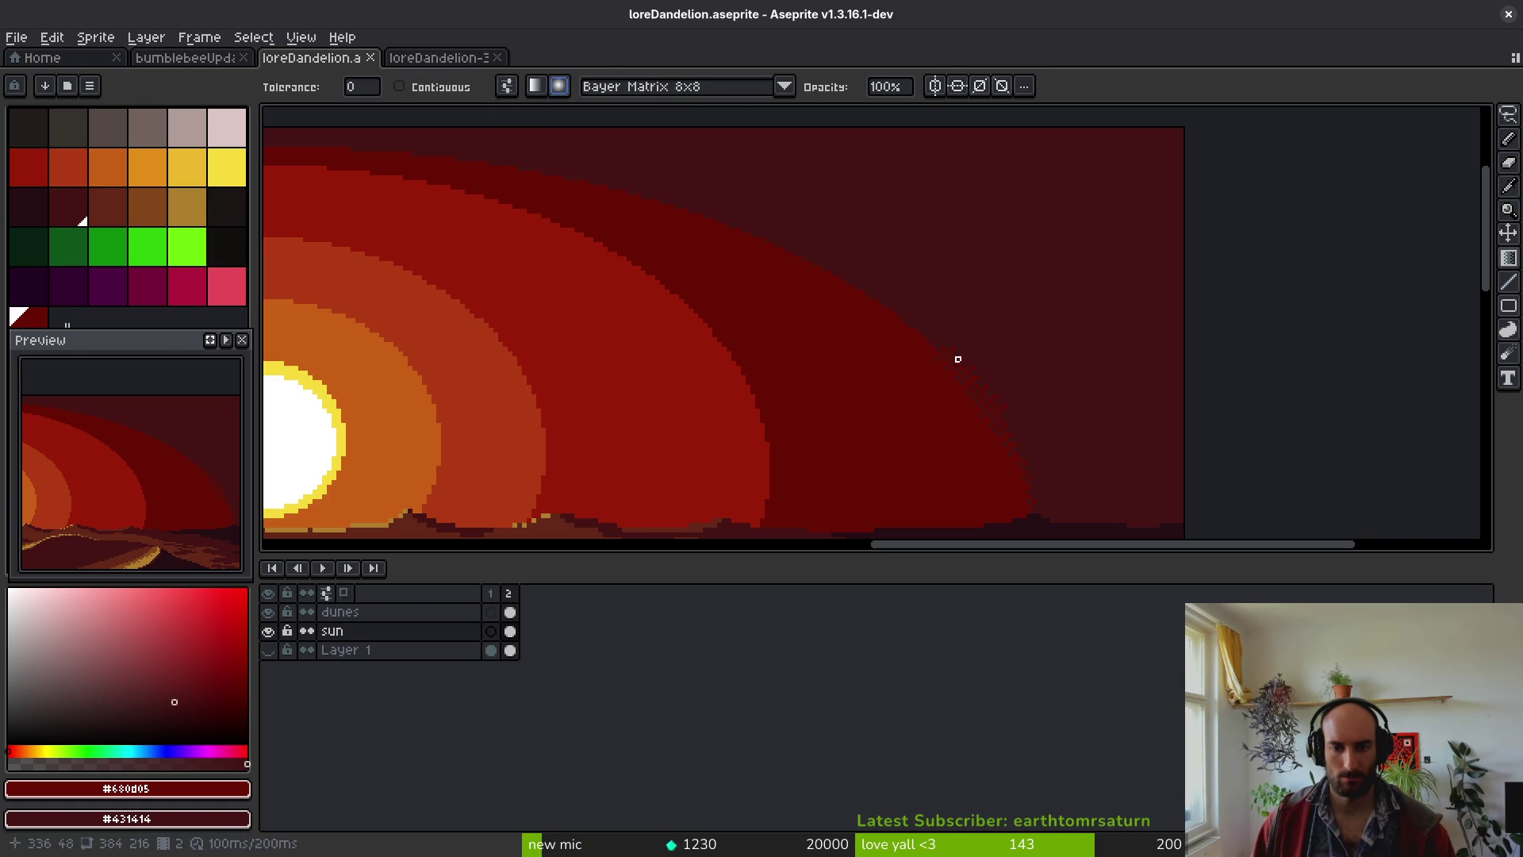
mouse_move(894, 306)
left_mouse_down()
mouse_move(877, 325)
mouse_move(897, 330)
left_mouse_up()
mouse_move(962, 287)
left_mouse_down()
mouse_move(838, 368)
mouse_move(790, 349)
left_mouse_up()
left_click_drag(936, 315, 819, 345)
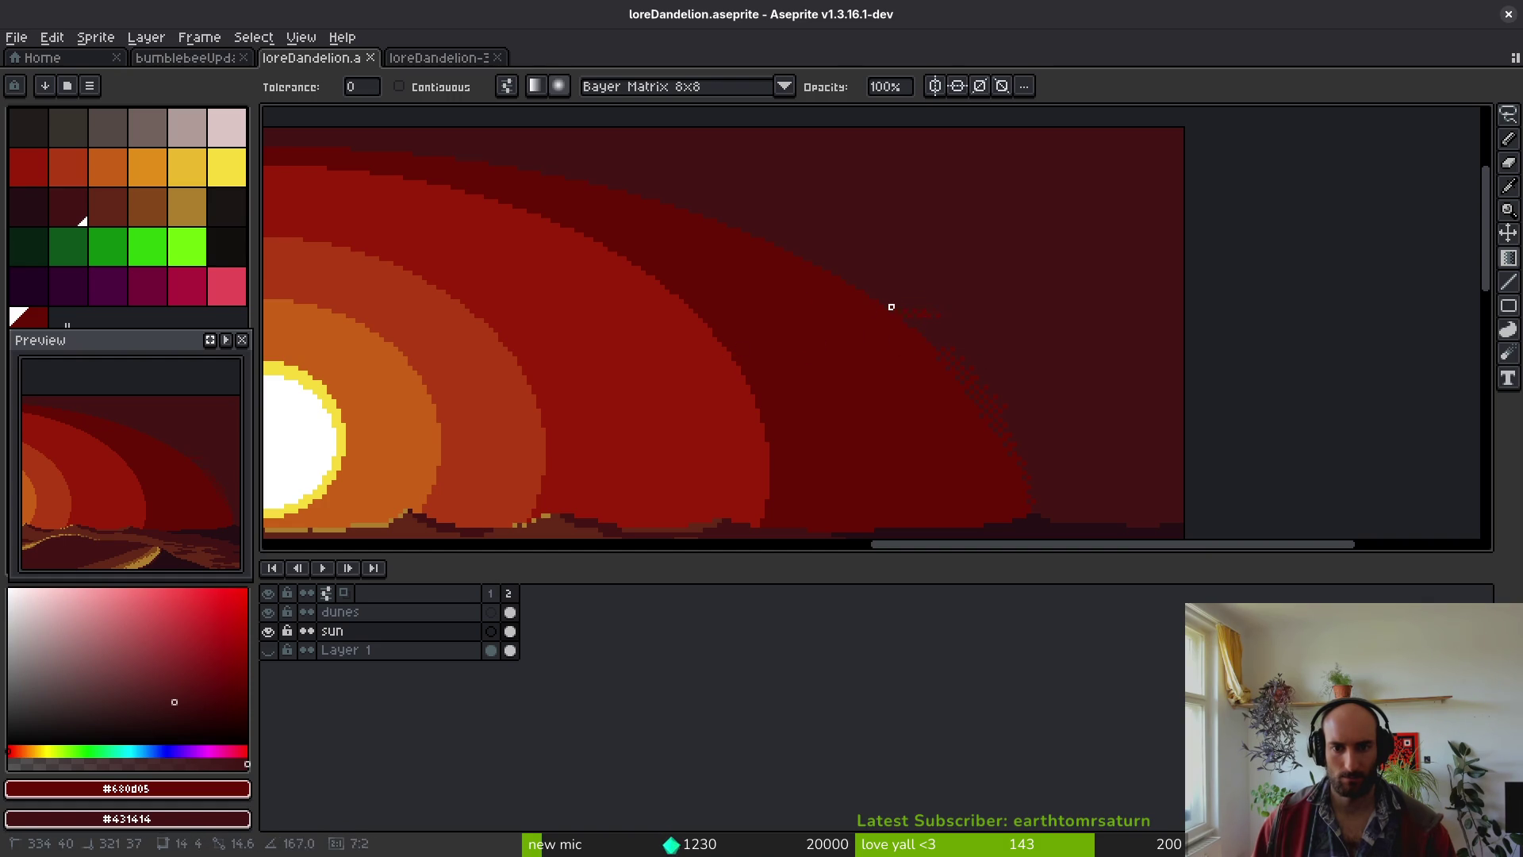
left_click_drag(943, 344, 948, 249)
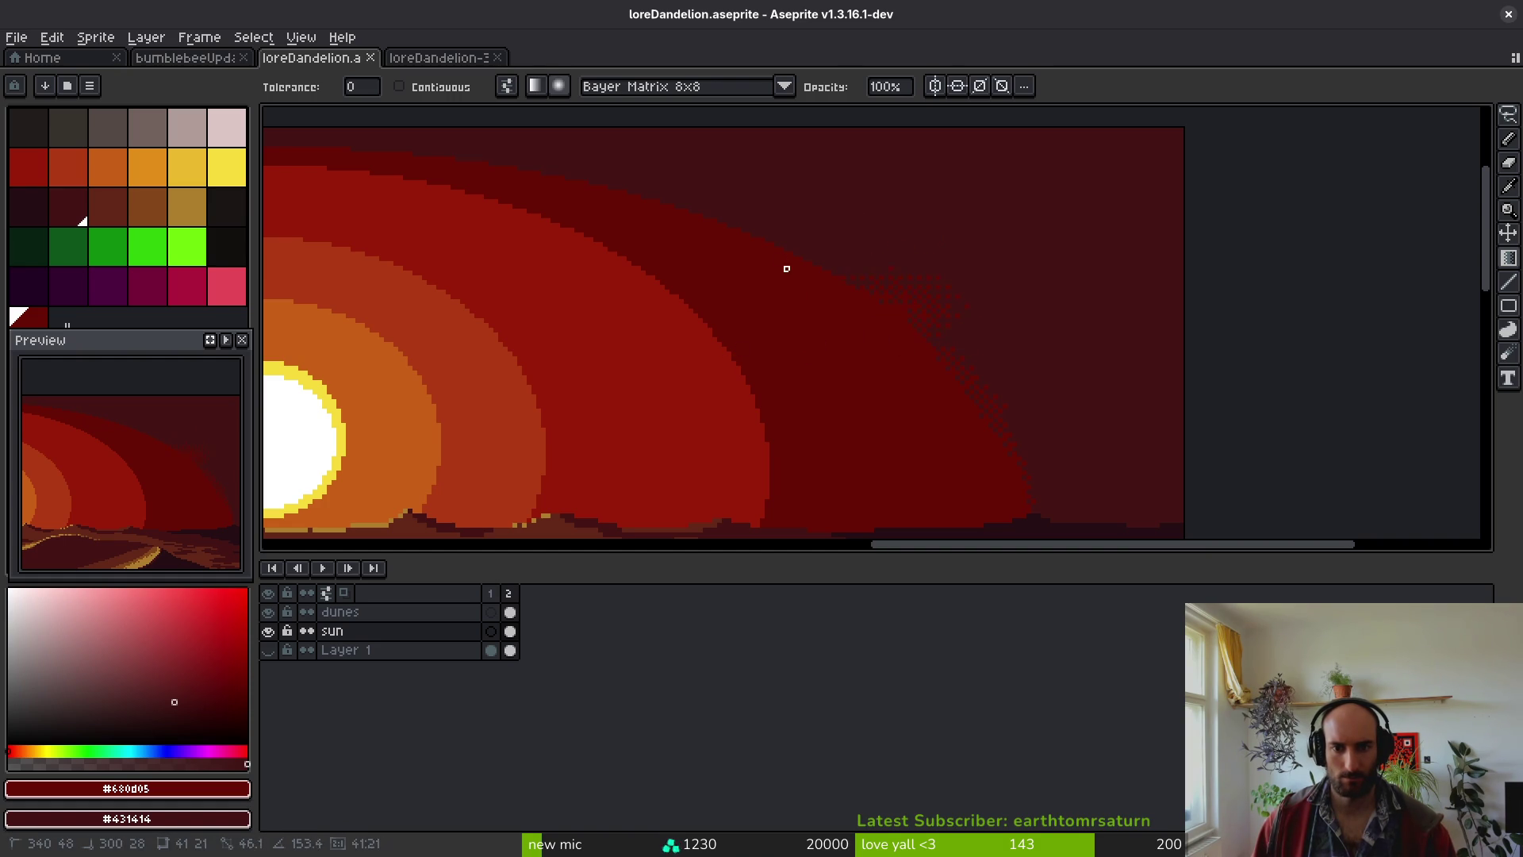
left_click_drag(863, 263, 849, 260)
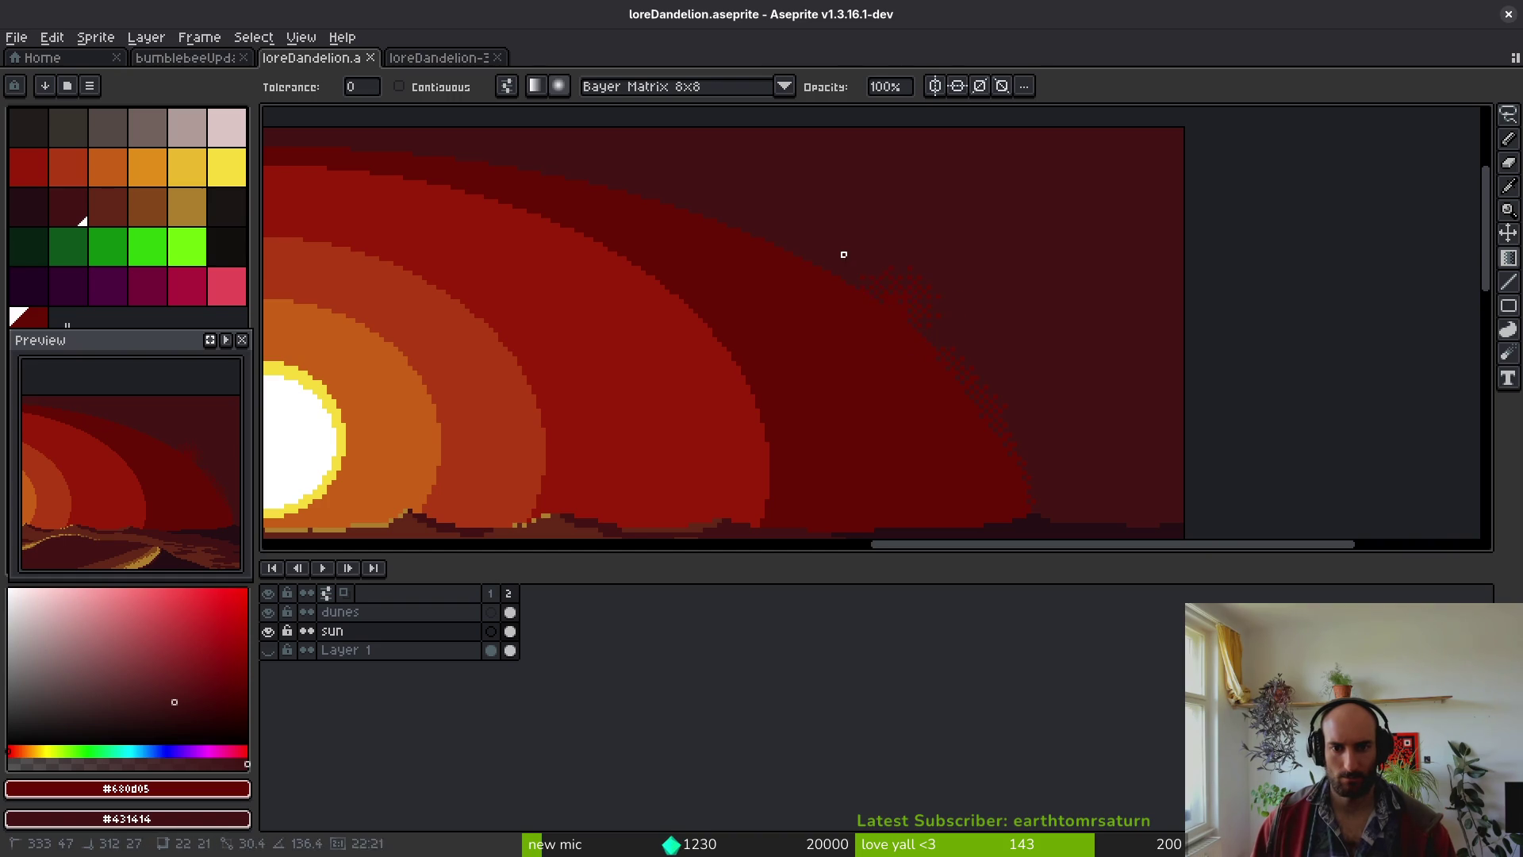
key("ctrl+z")
- Add darker red Bayer-dithered bands along the sun's outer arc
left_click_drag(642, 318, 1174, 415)
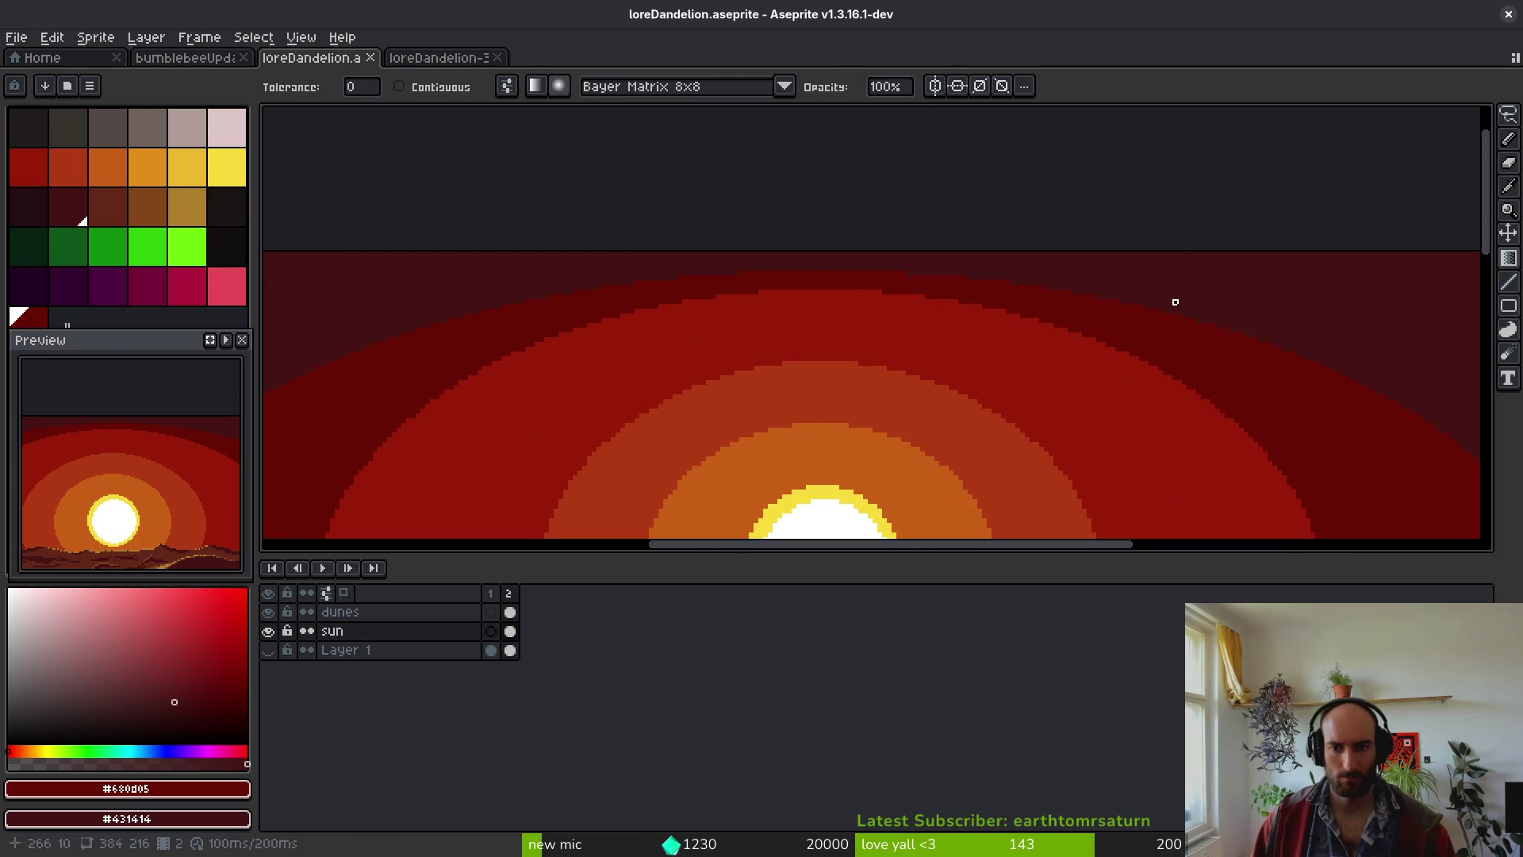
left_click_drag(904, 293, 905, 293)
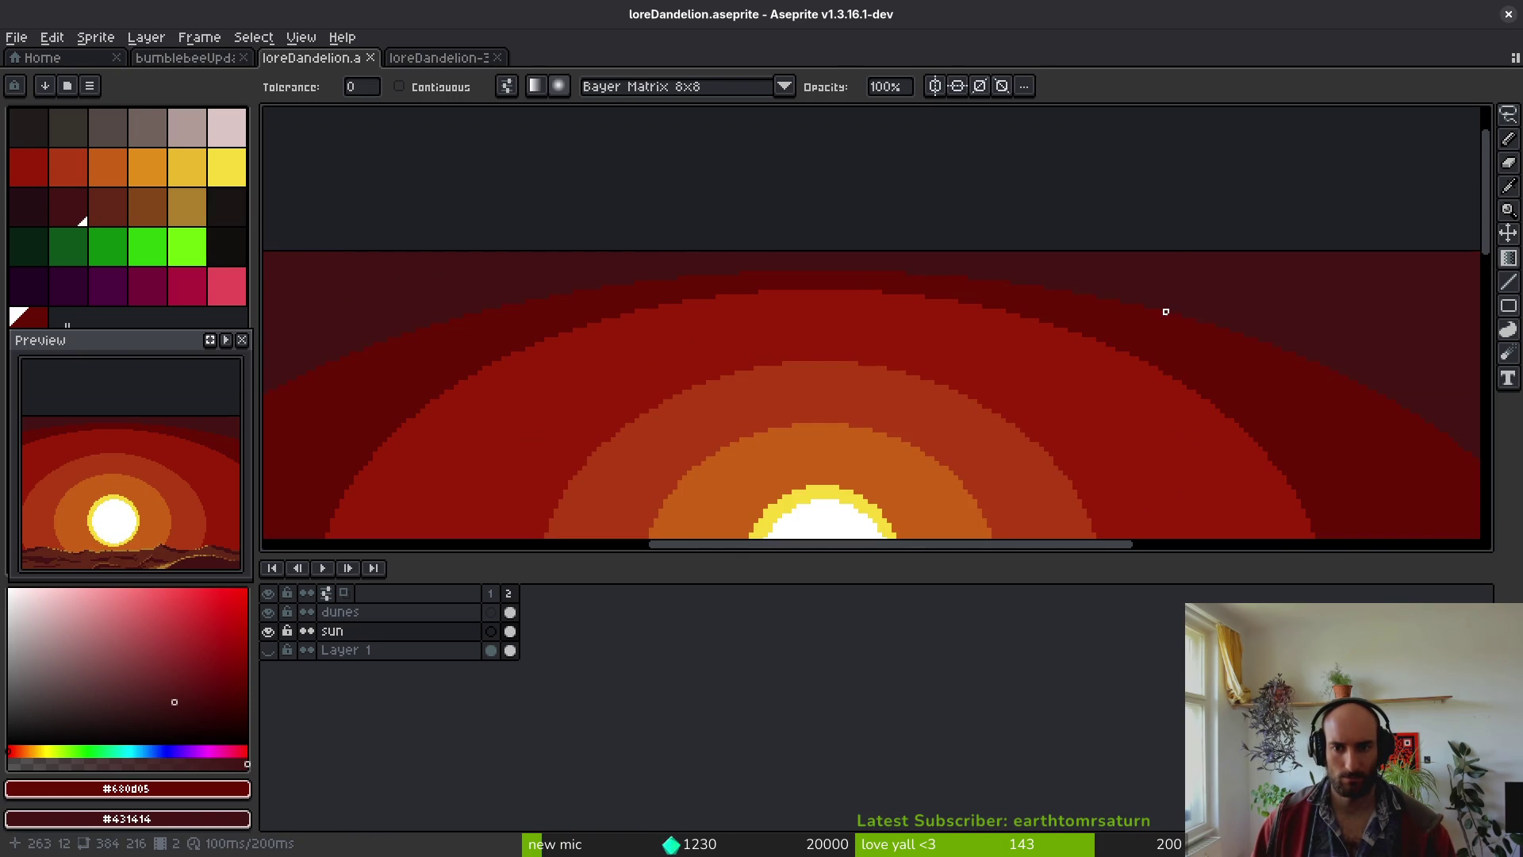
mouse_move(1151, 320)
left_mouse_down()
mouse_move(1074, 330)
mouse_move(992, 293)
mouse_move(622, 221)
mouse_move(717, 279)
mouse_move(844, 391)
mouse_move(687, 220)
mouse_move(619, 193)
mouse_move(744, 211)
mouse_move(873, 293)
left_mouse_up()
scroll(741, 283, "up", 2)
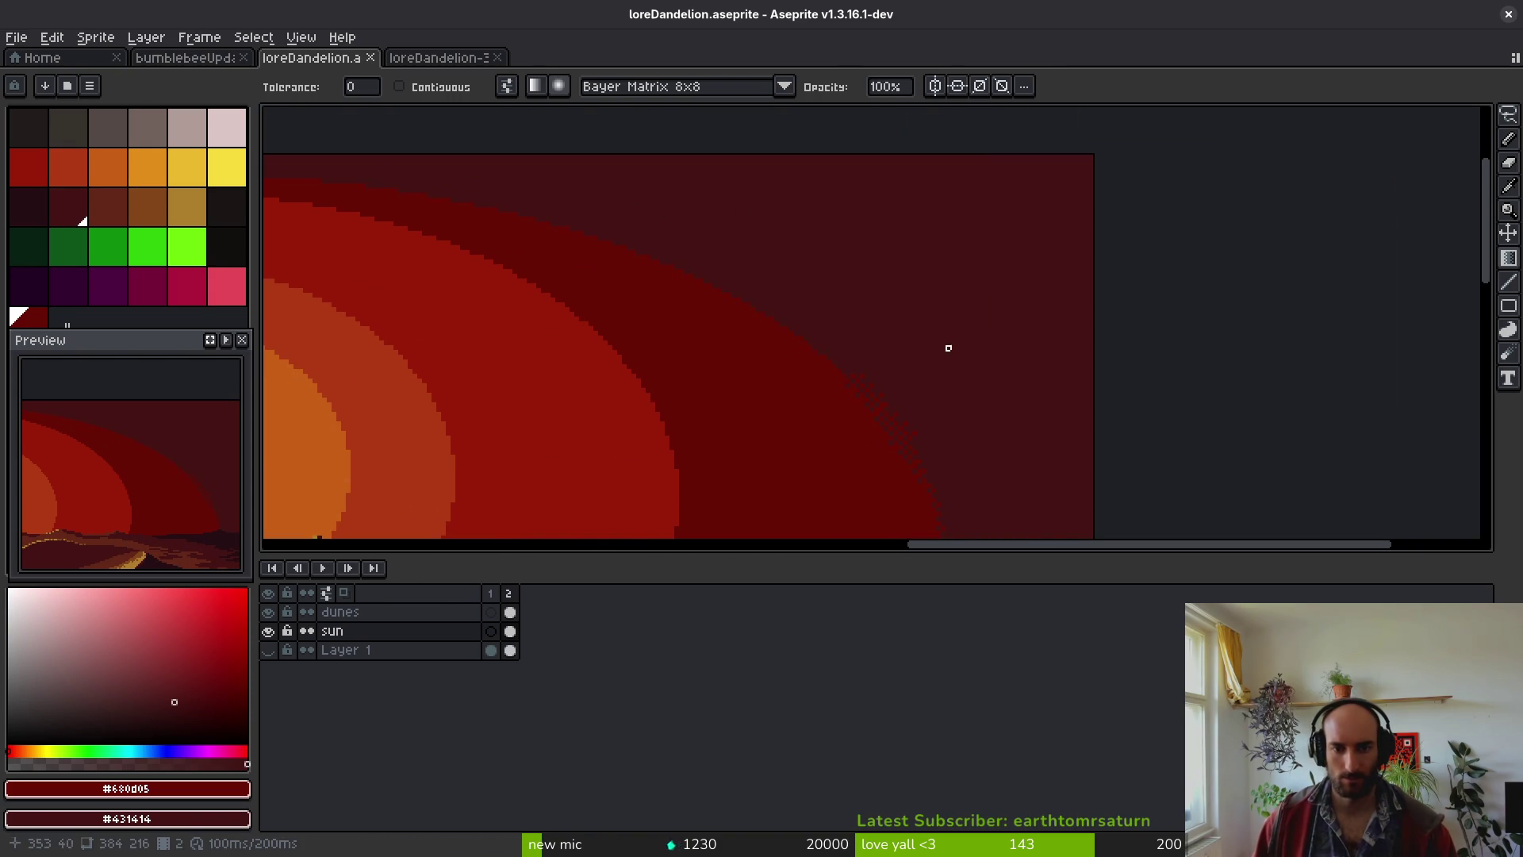
scroll(967, 365, "down", 1)
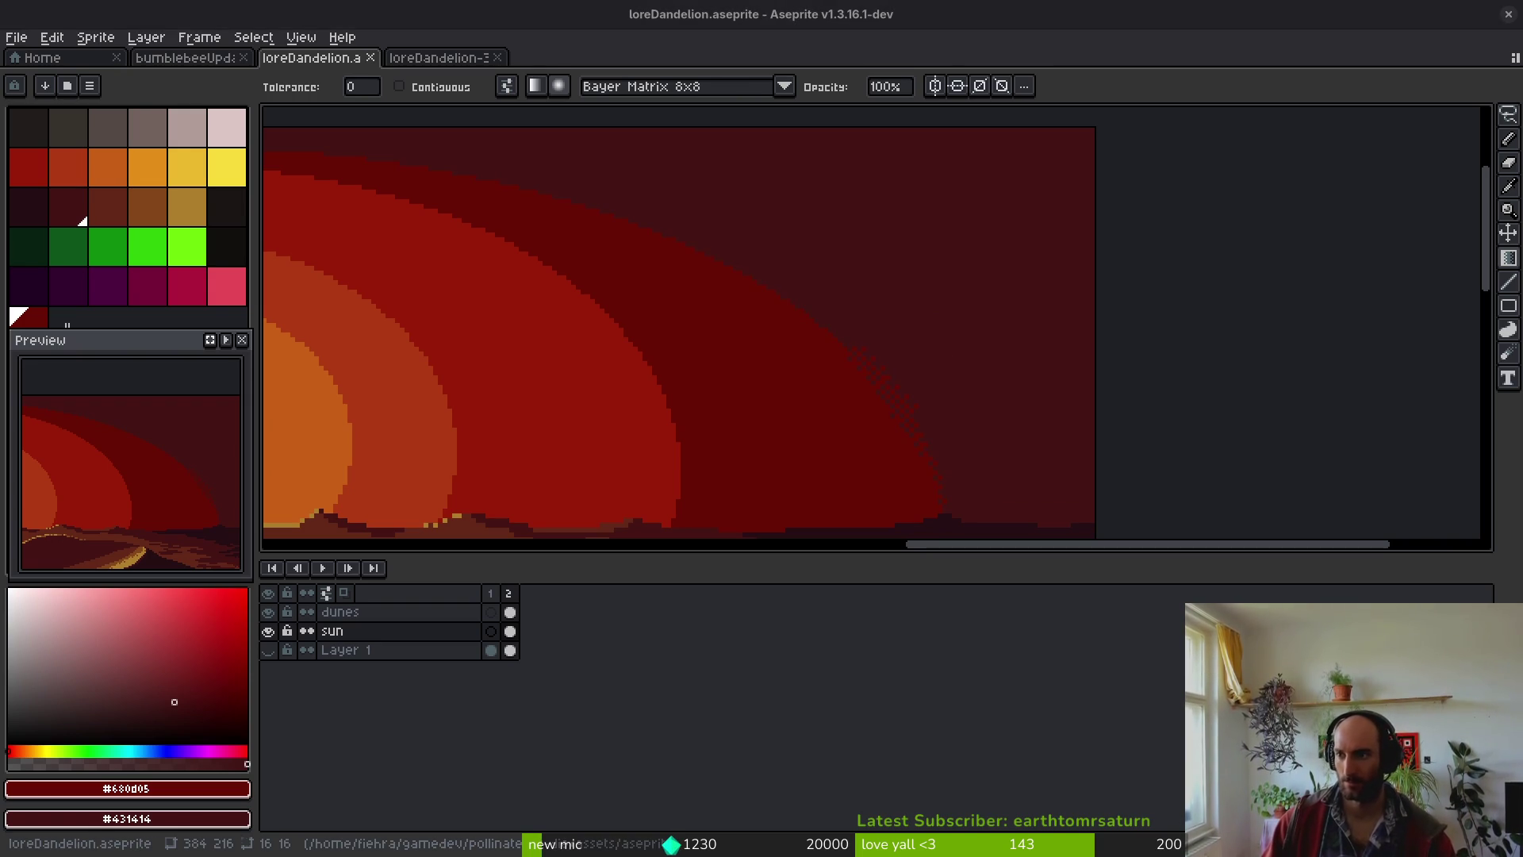
- Read the custom brushes section of Aseprite's Brushes docs, then return to the 16x16 stroke sprite
key("alt+Tab")
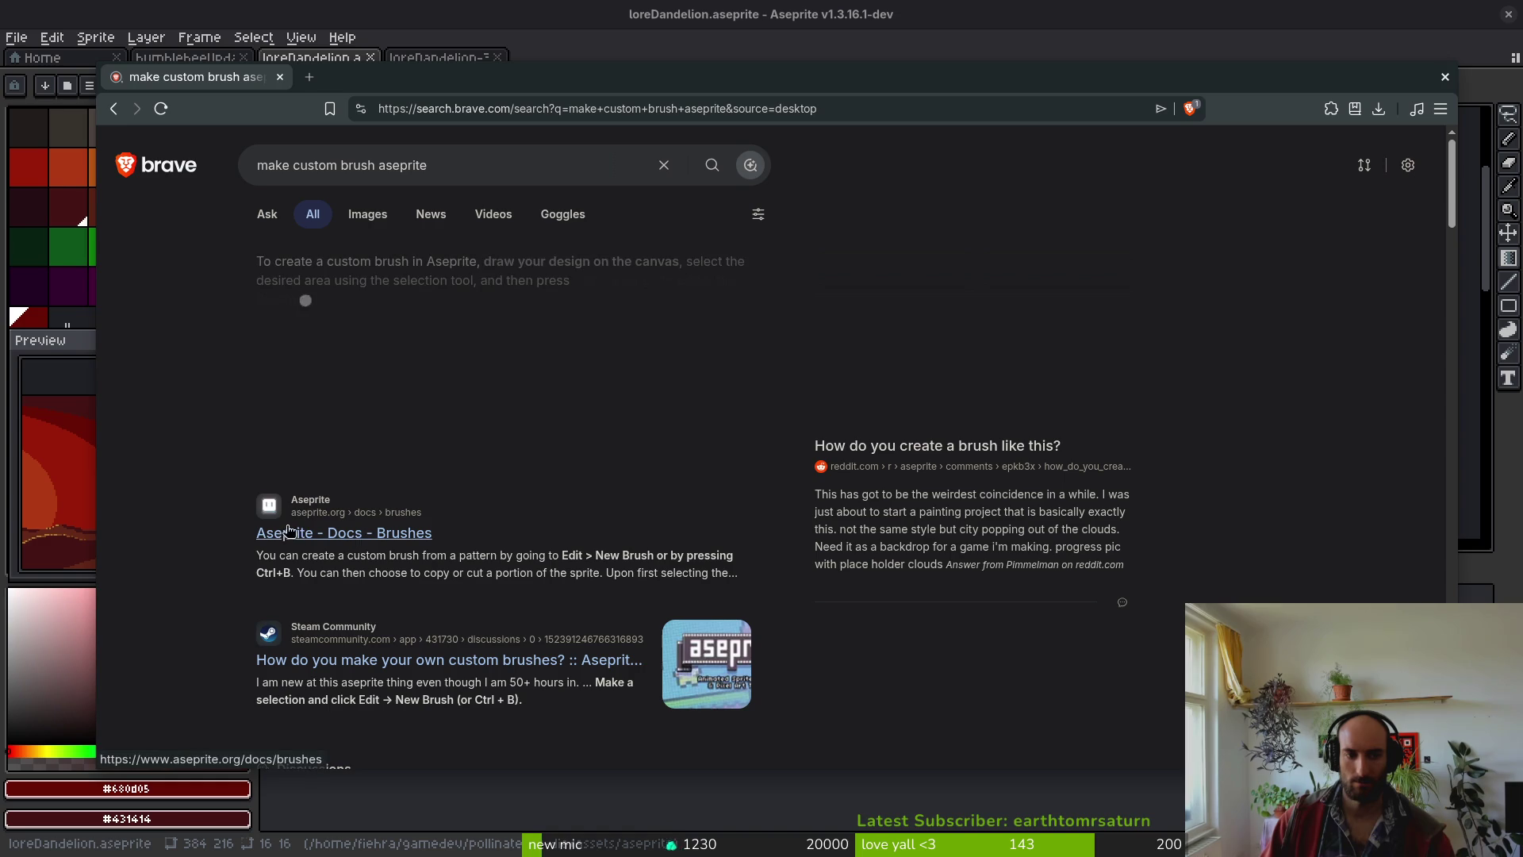
left_click(310, 532)
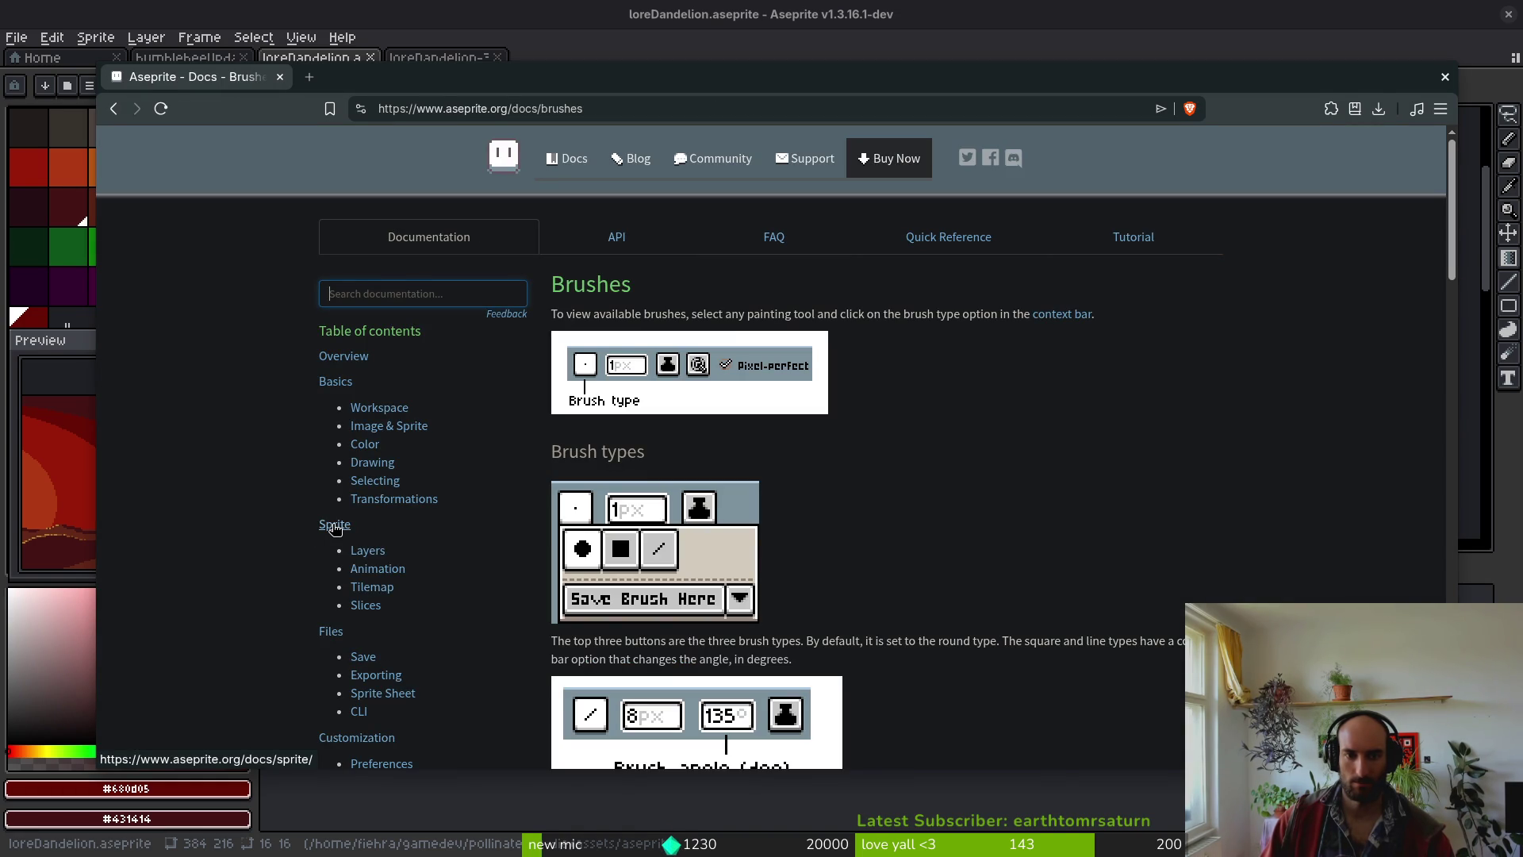
scroll(920, 667, "down", 5)
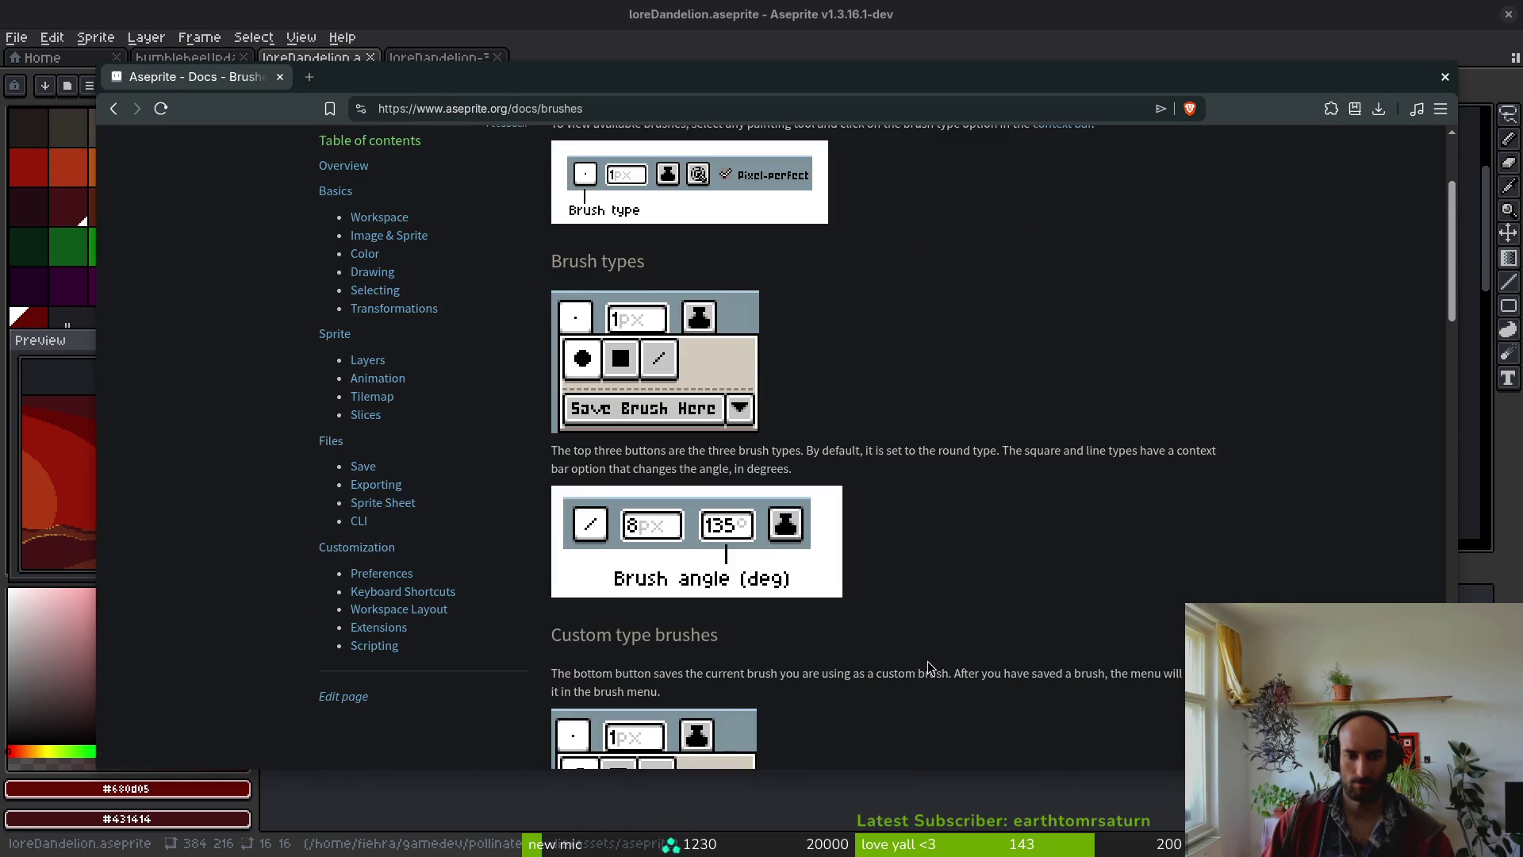
scroll(555, 470, "up", 5)
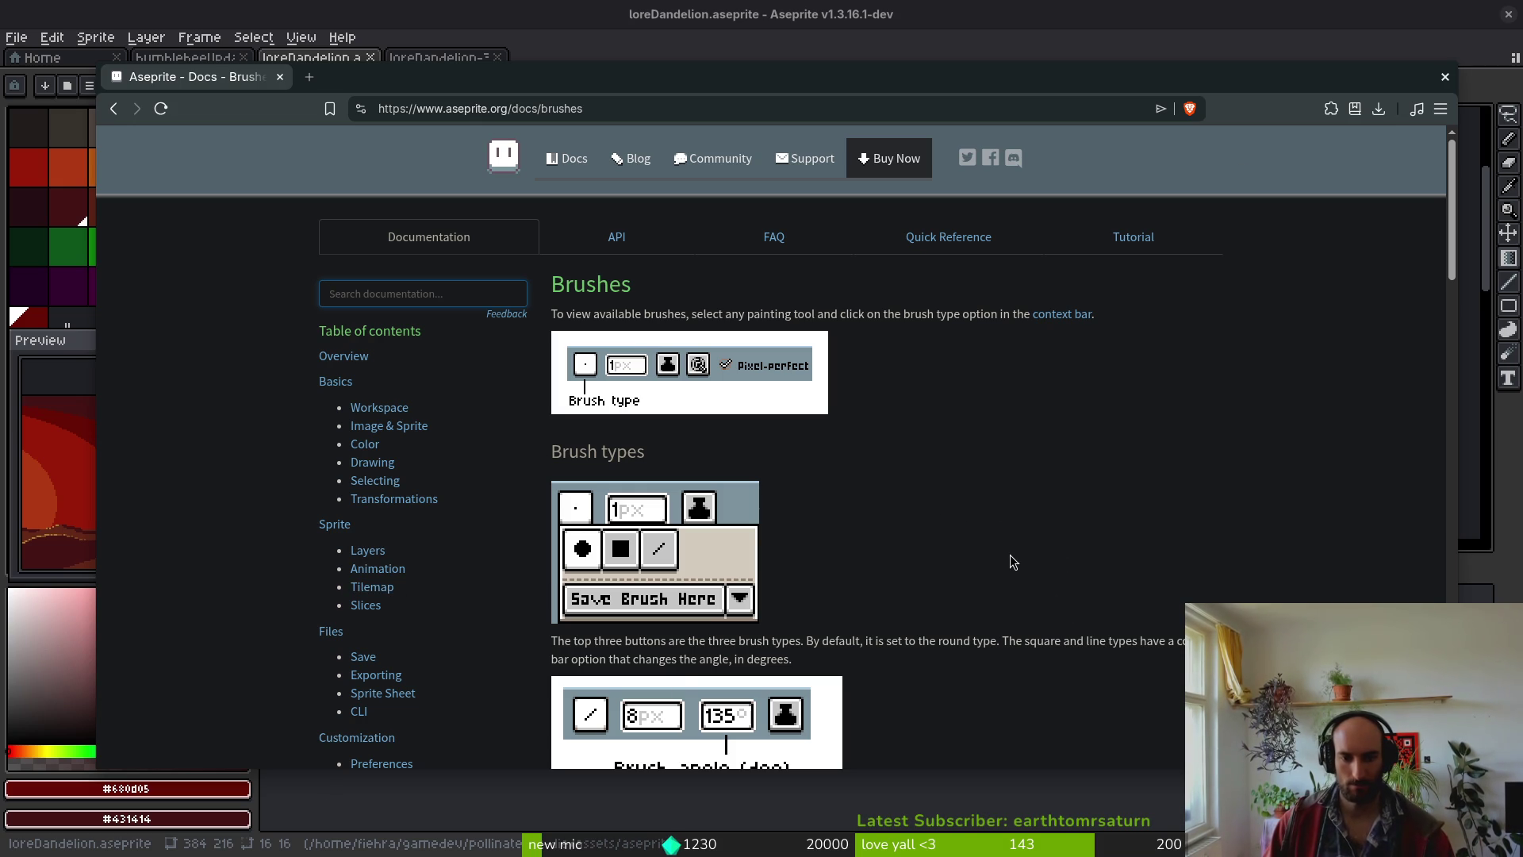
scroll(1016, 571, "down", 3)
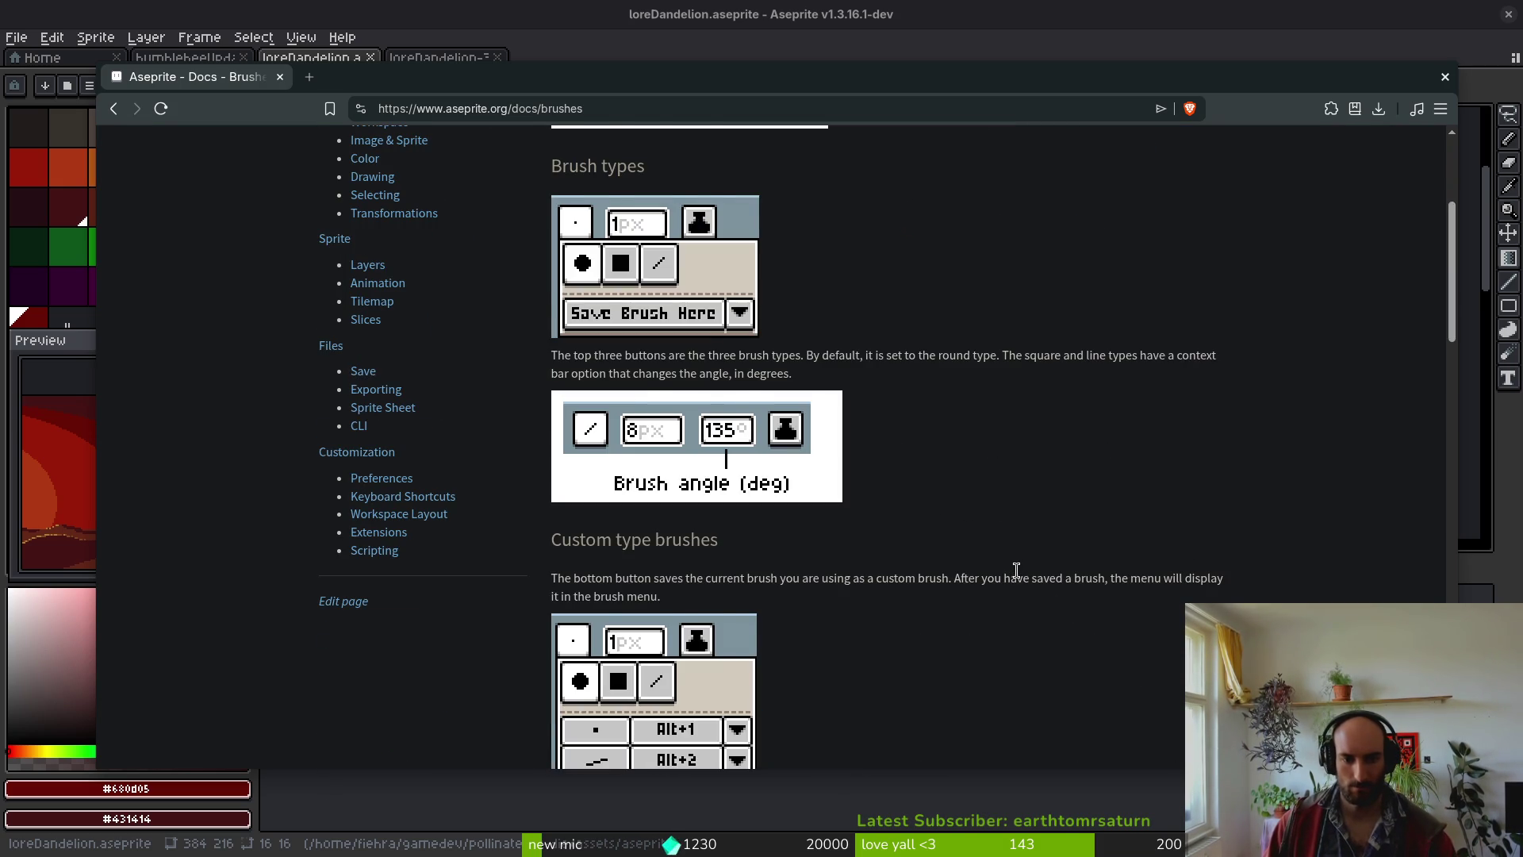
scroll(1004, 579, "down", 1)
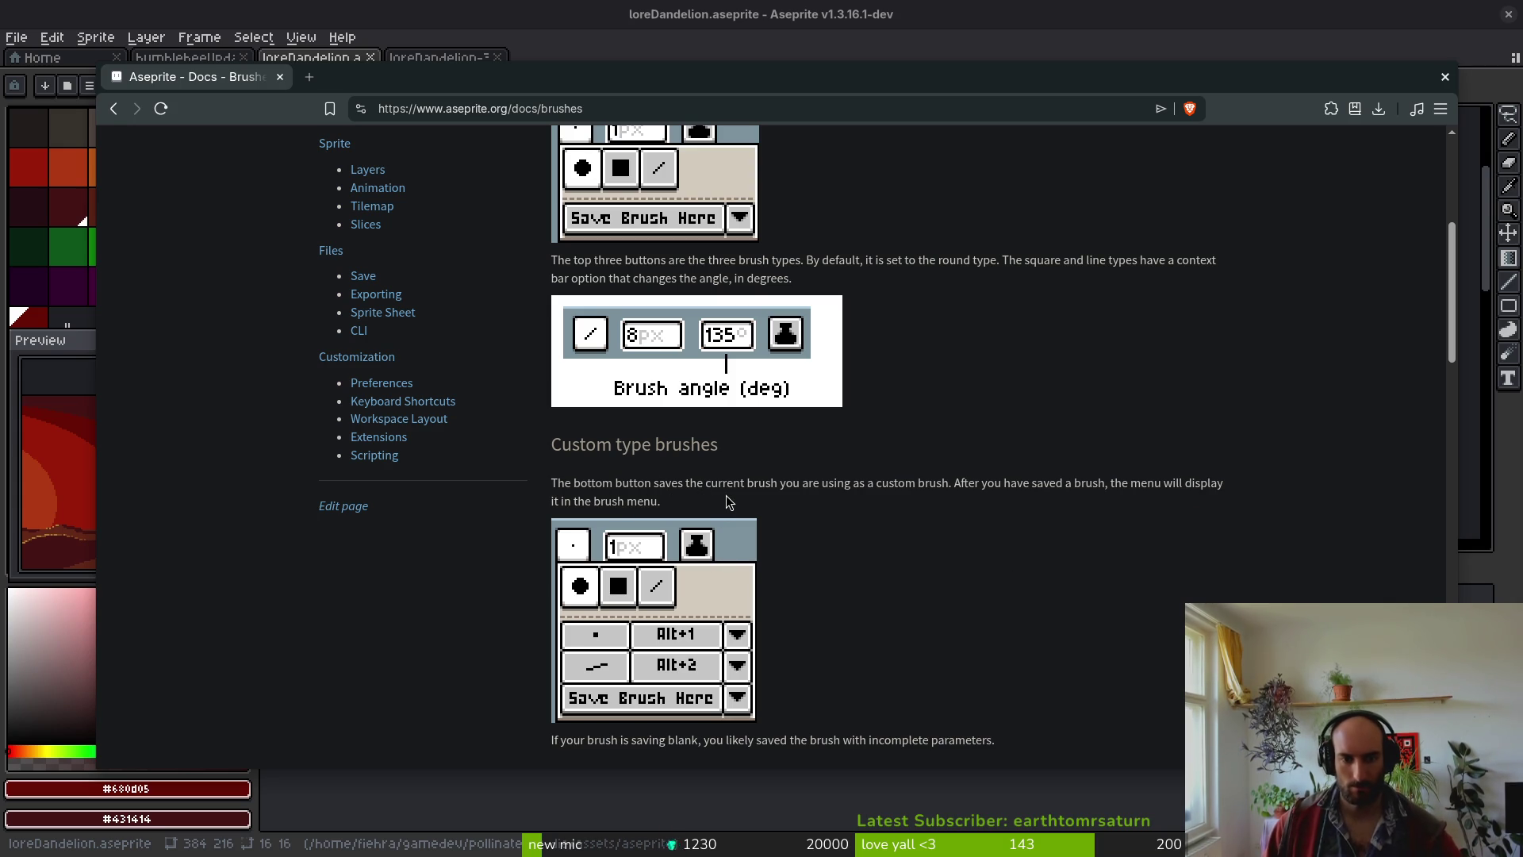
left_click(280, 77)
left_click(440, 57)
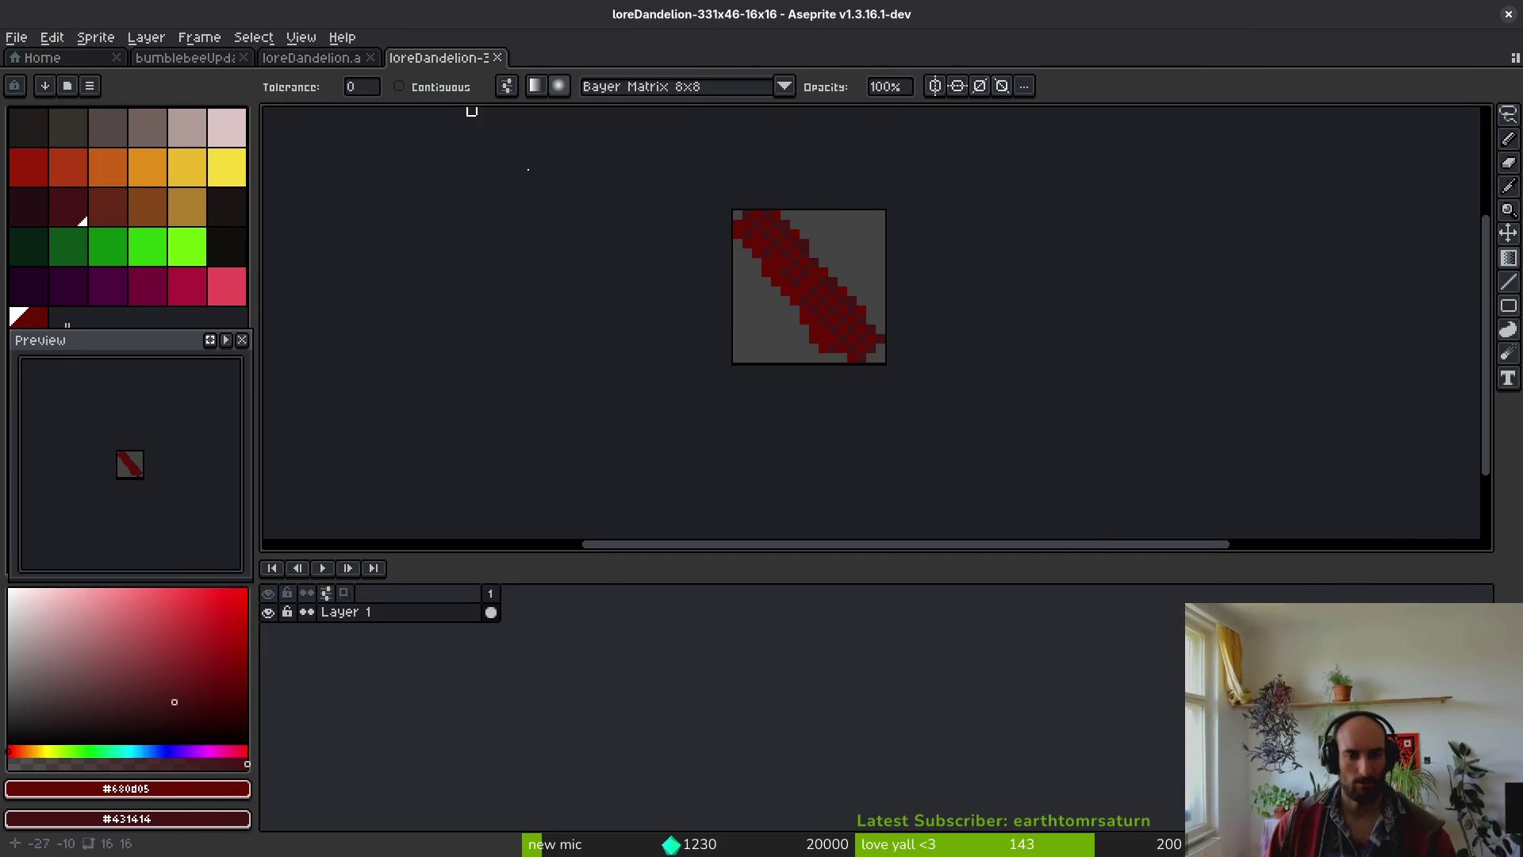
- Save the 16x16 stroke sprite as ditheringBrush.aseprite and close its tab
scroll(793, 311, "up", 1)
scroll(785, 333, "down", 1)
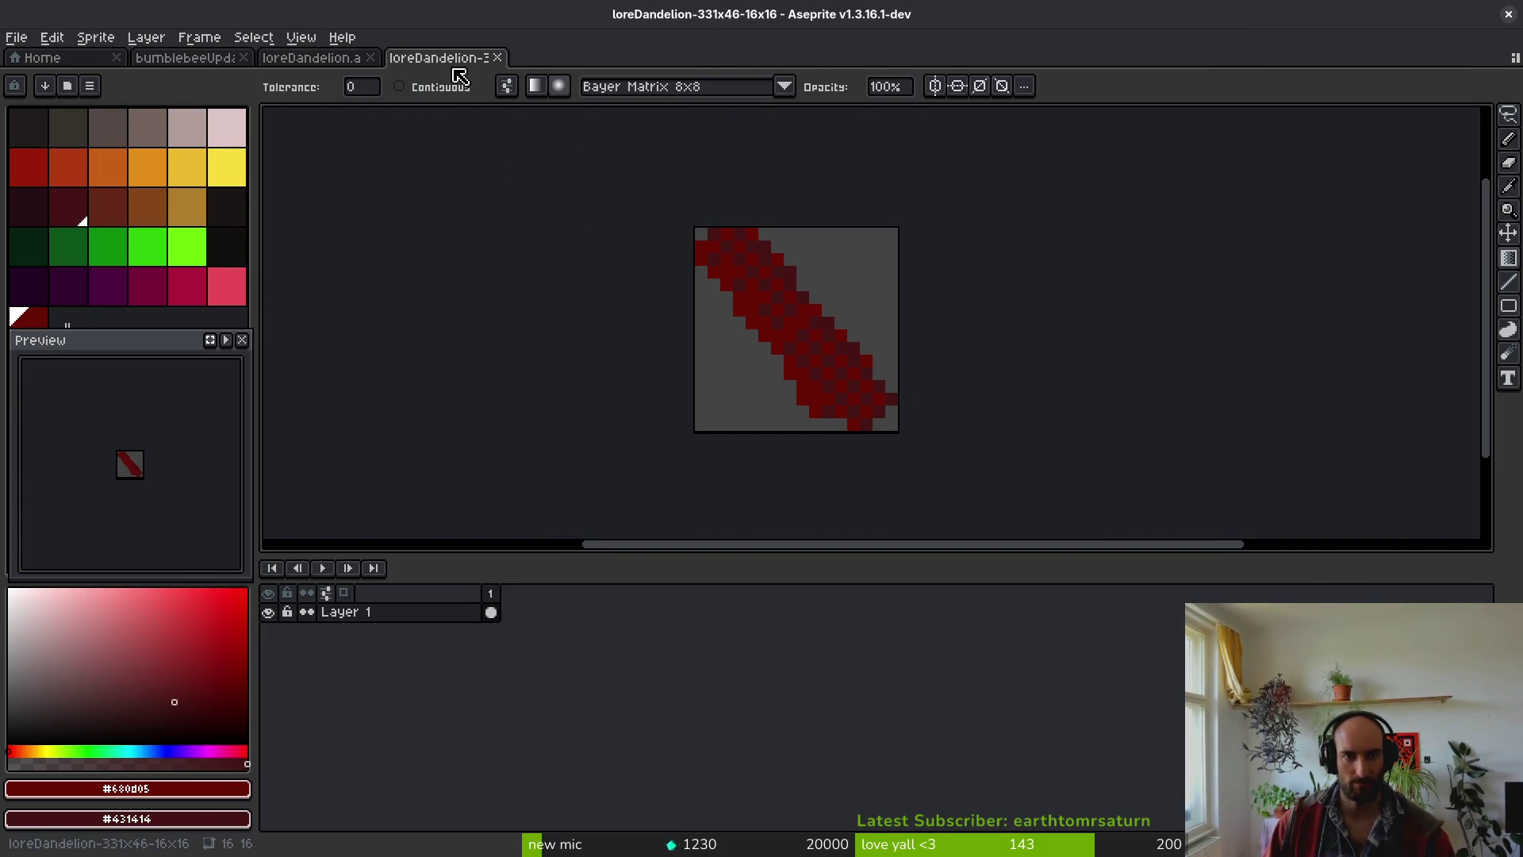
key("ctrl+s")
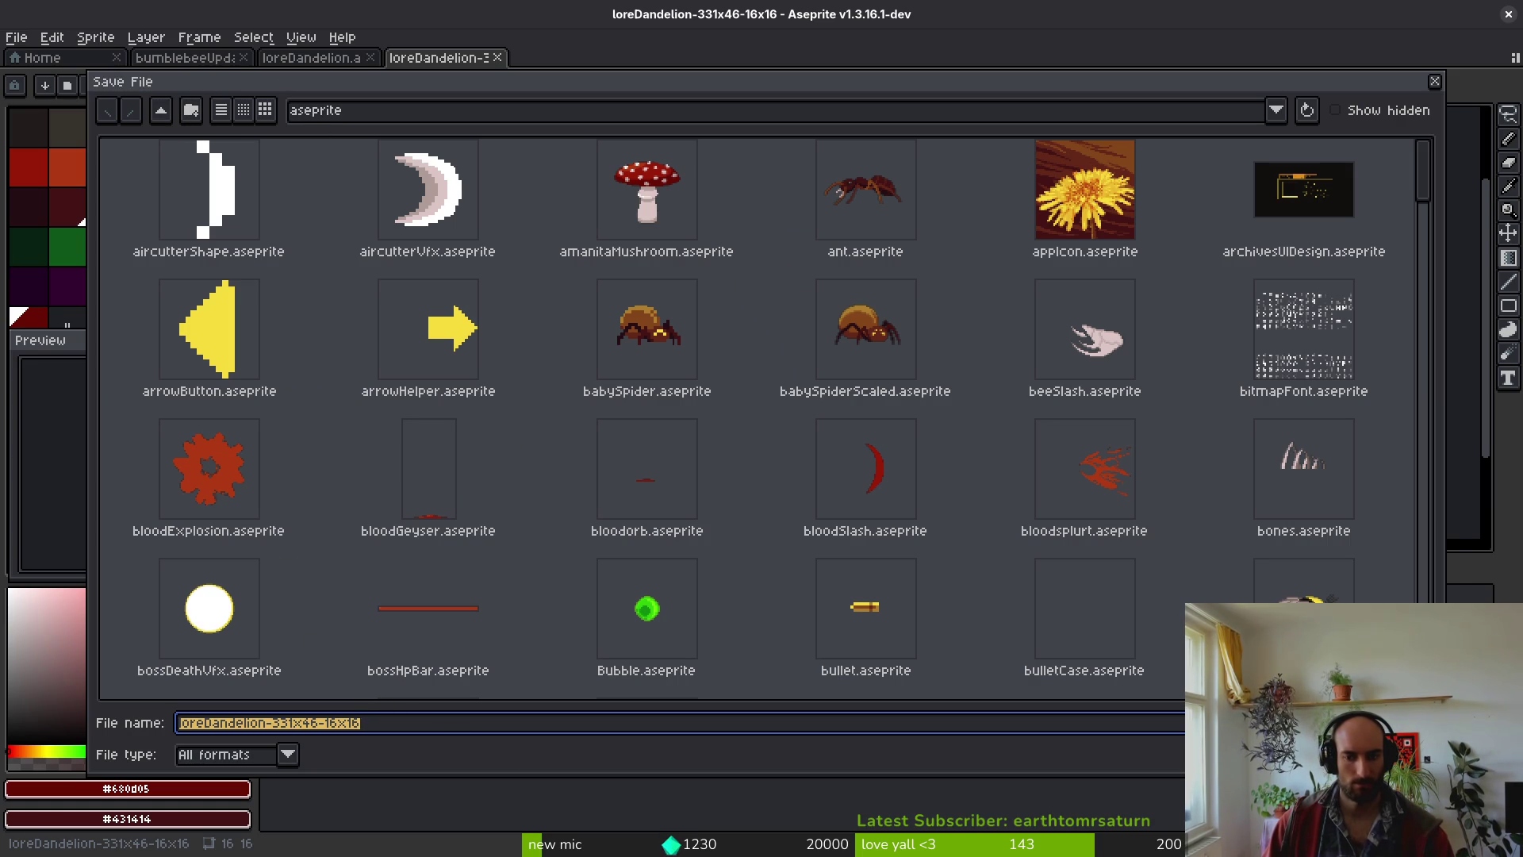
type("dither")
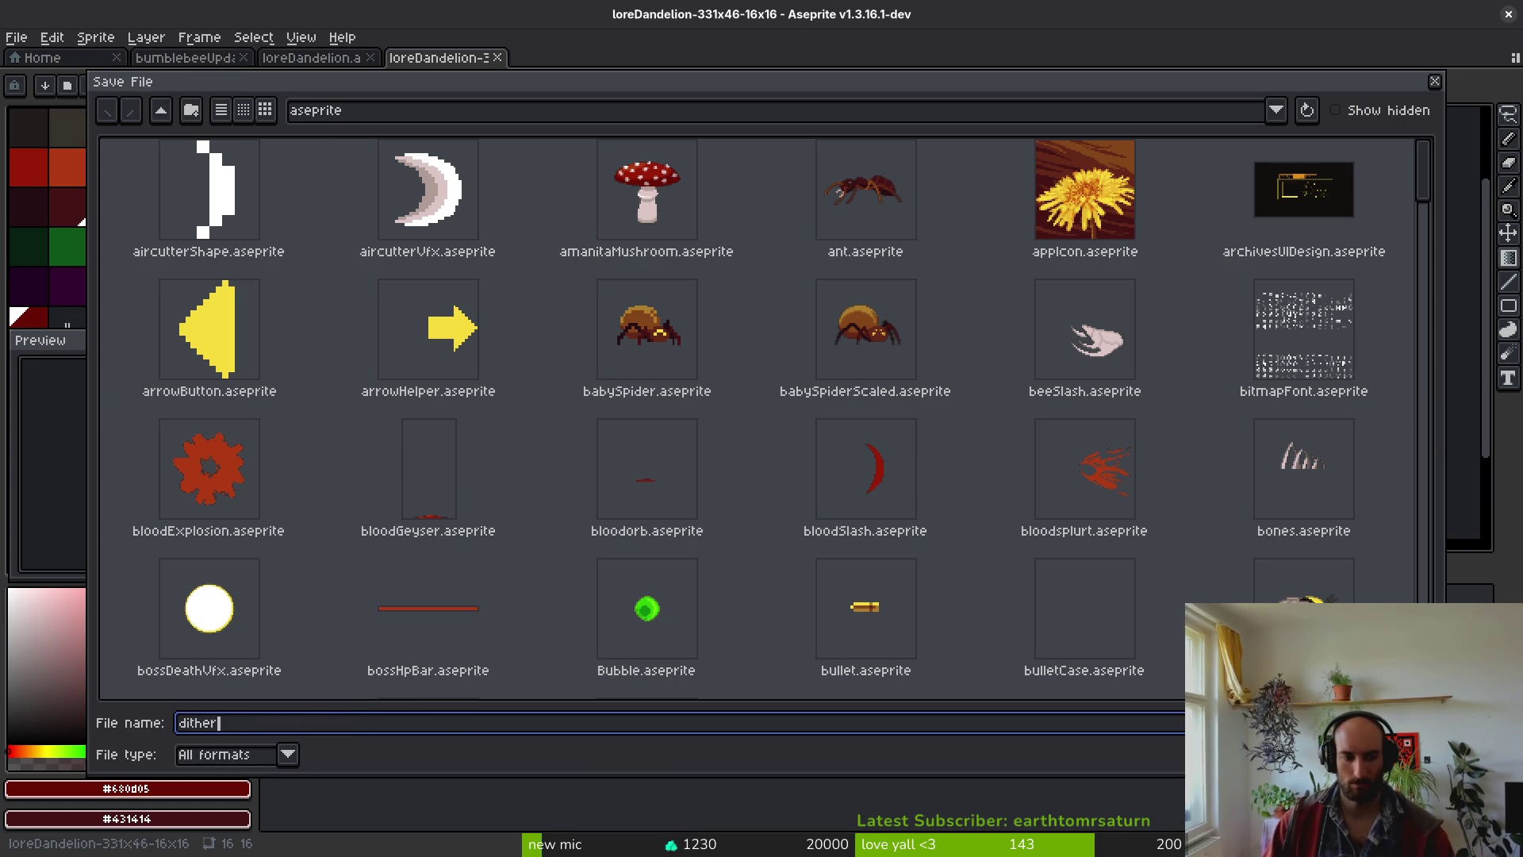
key("BackSpace")
key("BackSpace")
key("BackSpace")
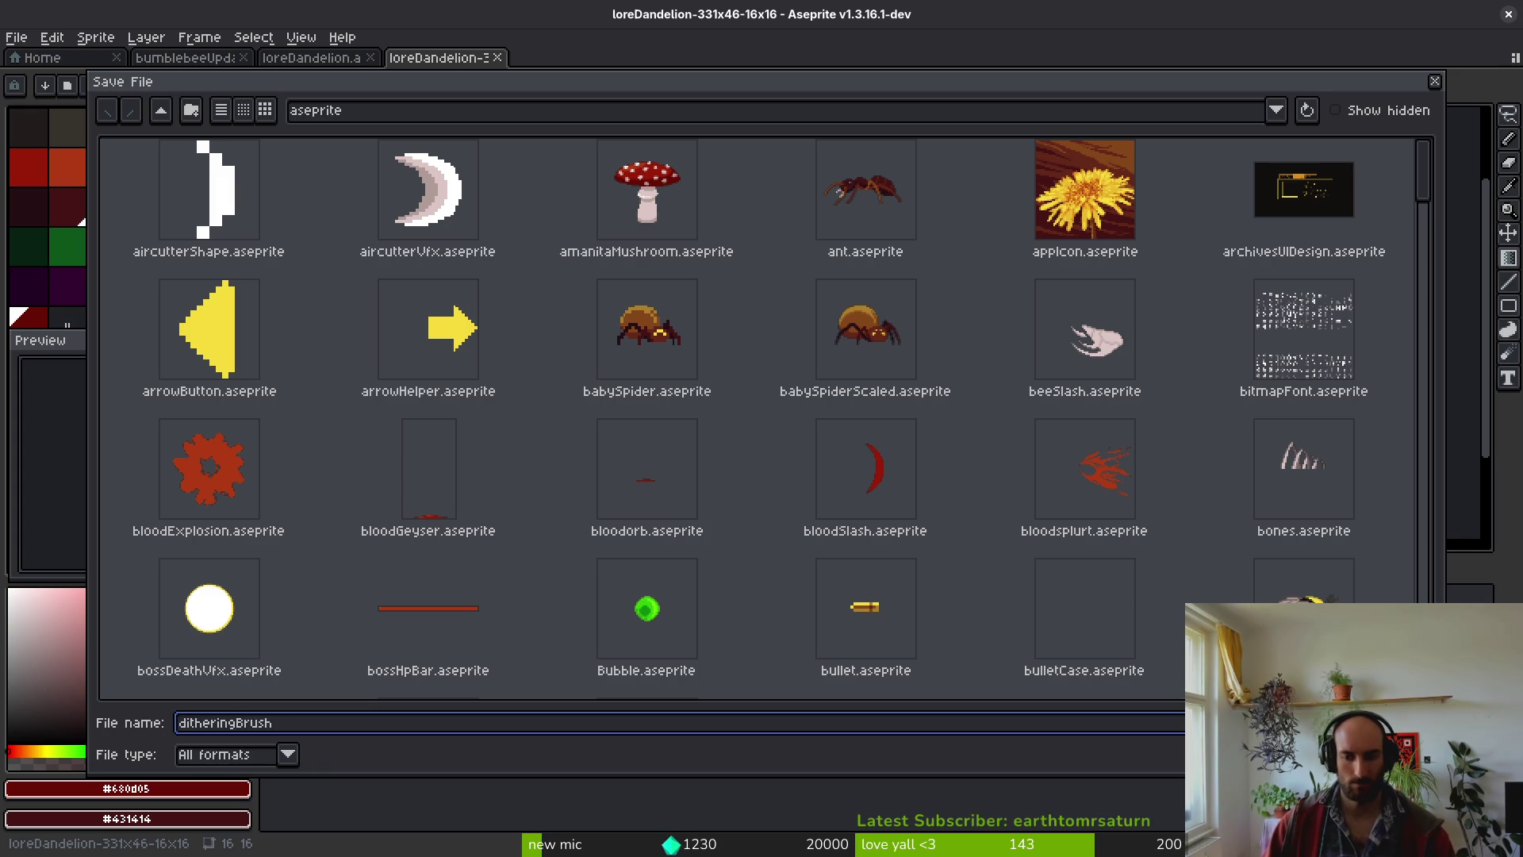
key("Return")
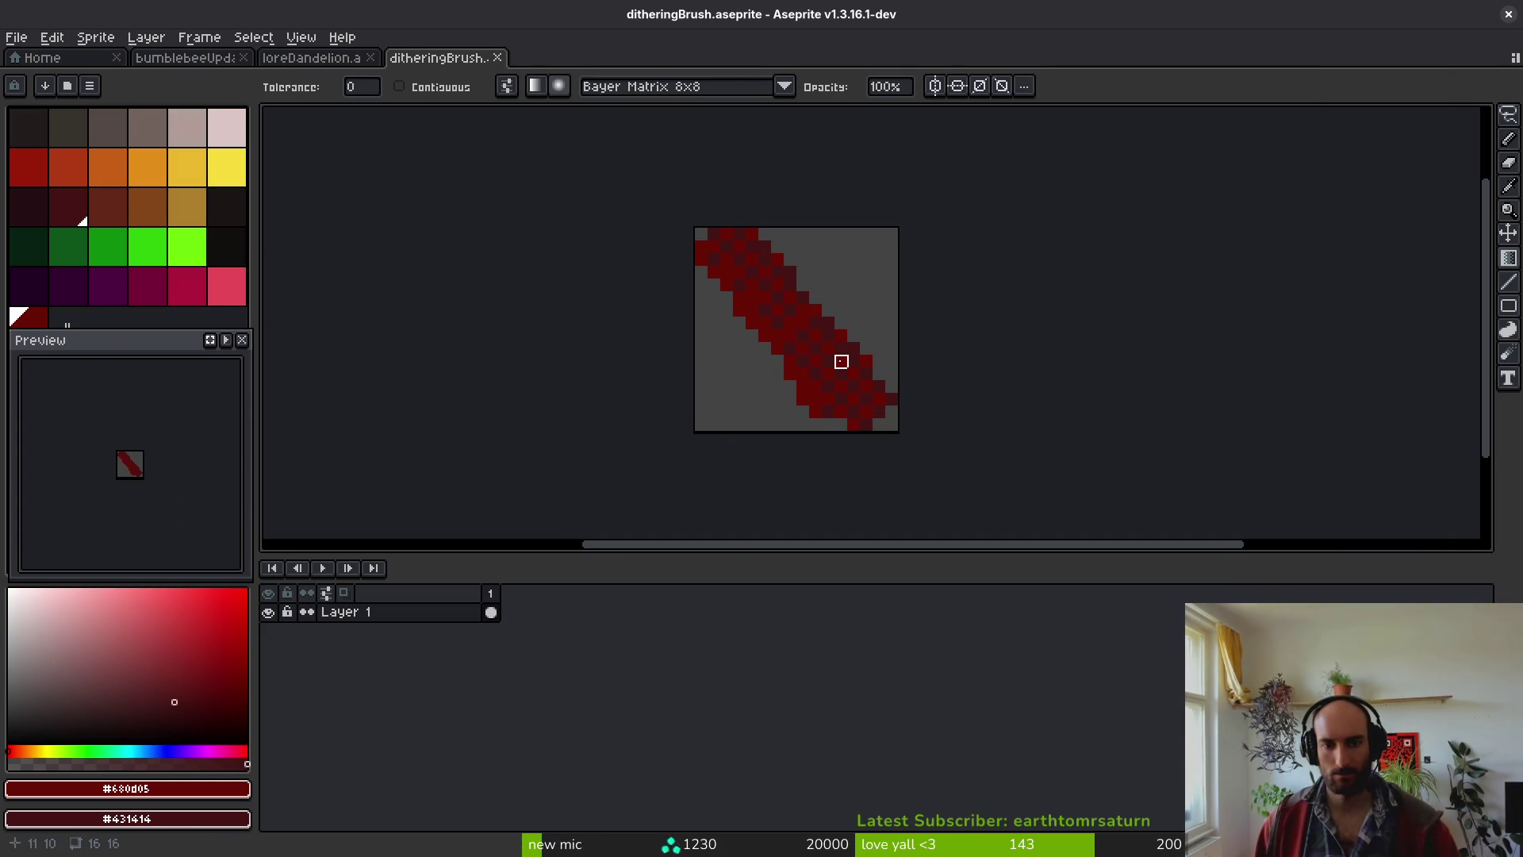
left_click(497, 58)
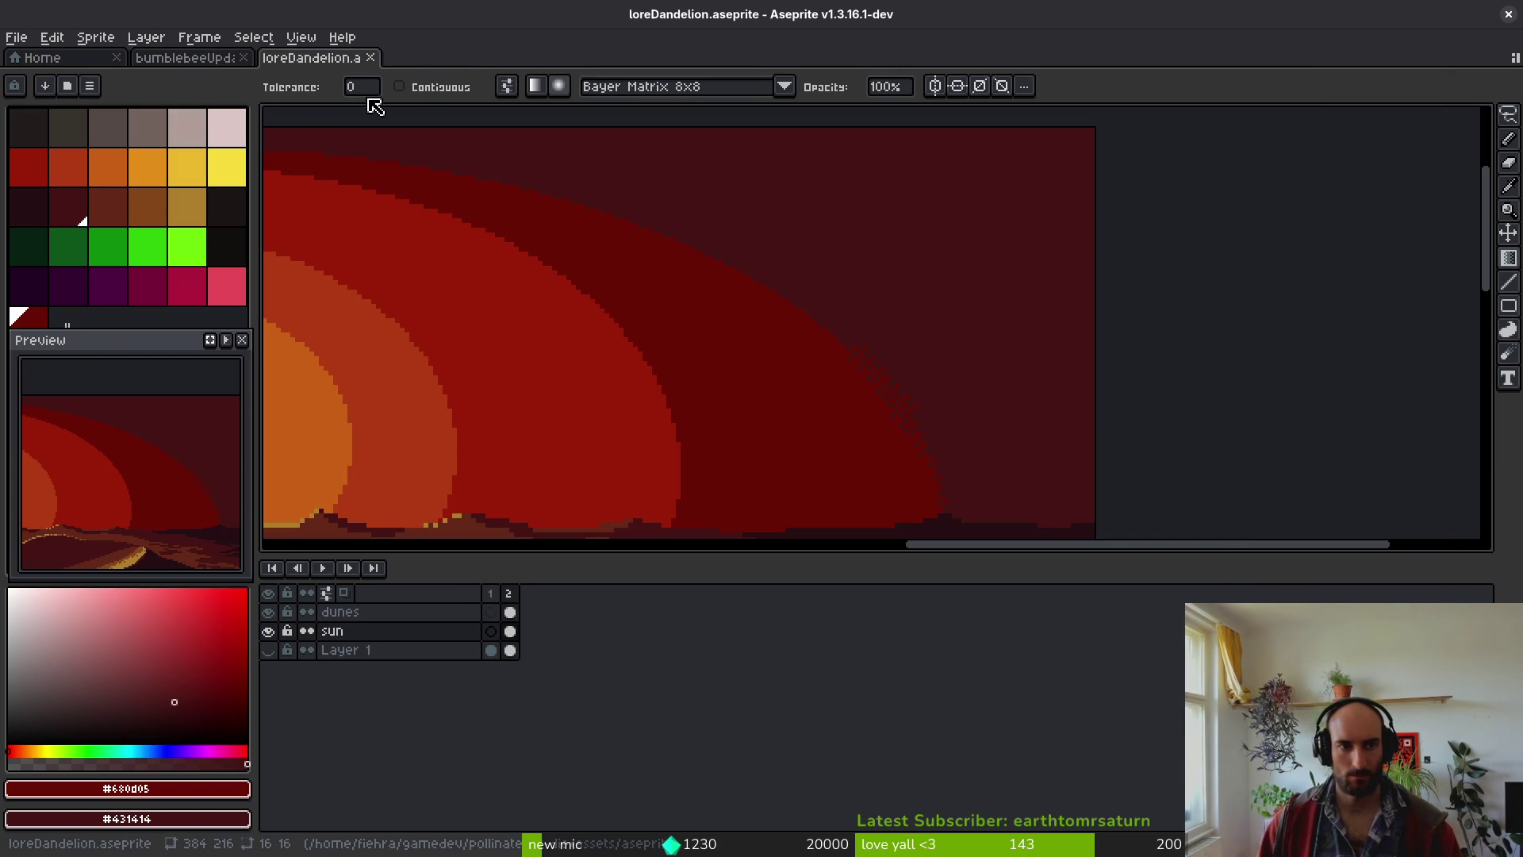
- Switch to the pencil and browse the ink modes and brush list without changes
key("b")
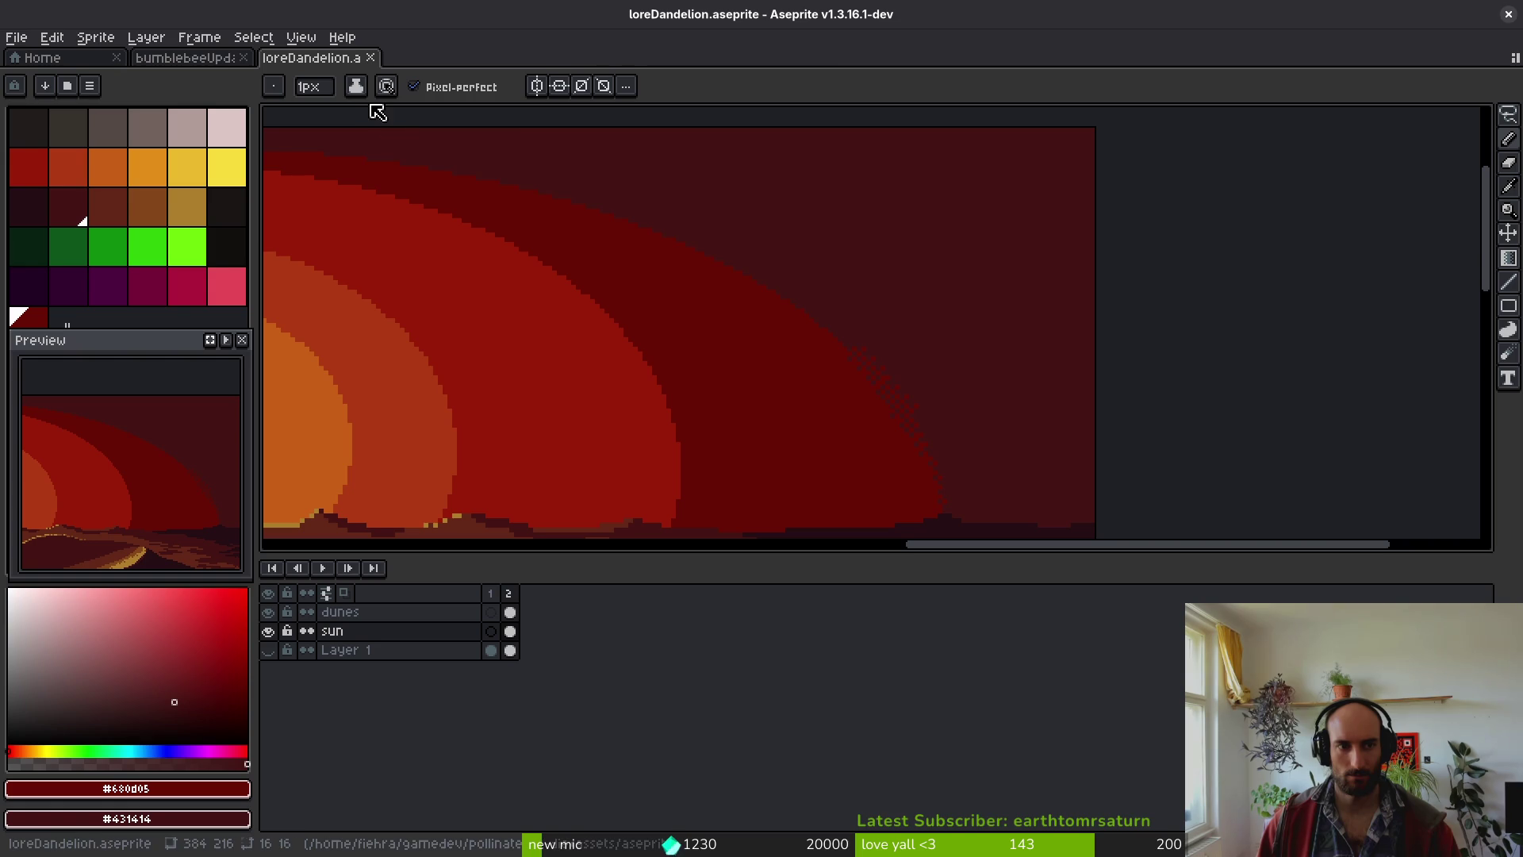
left_click(361, 90)
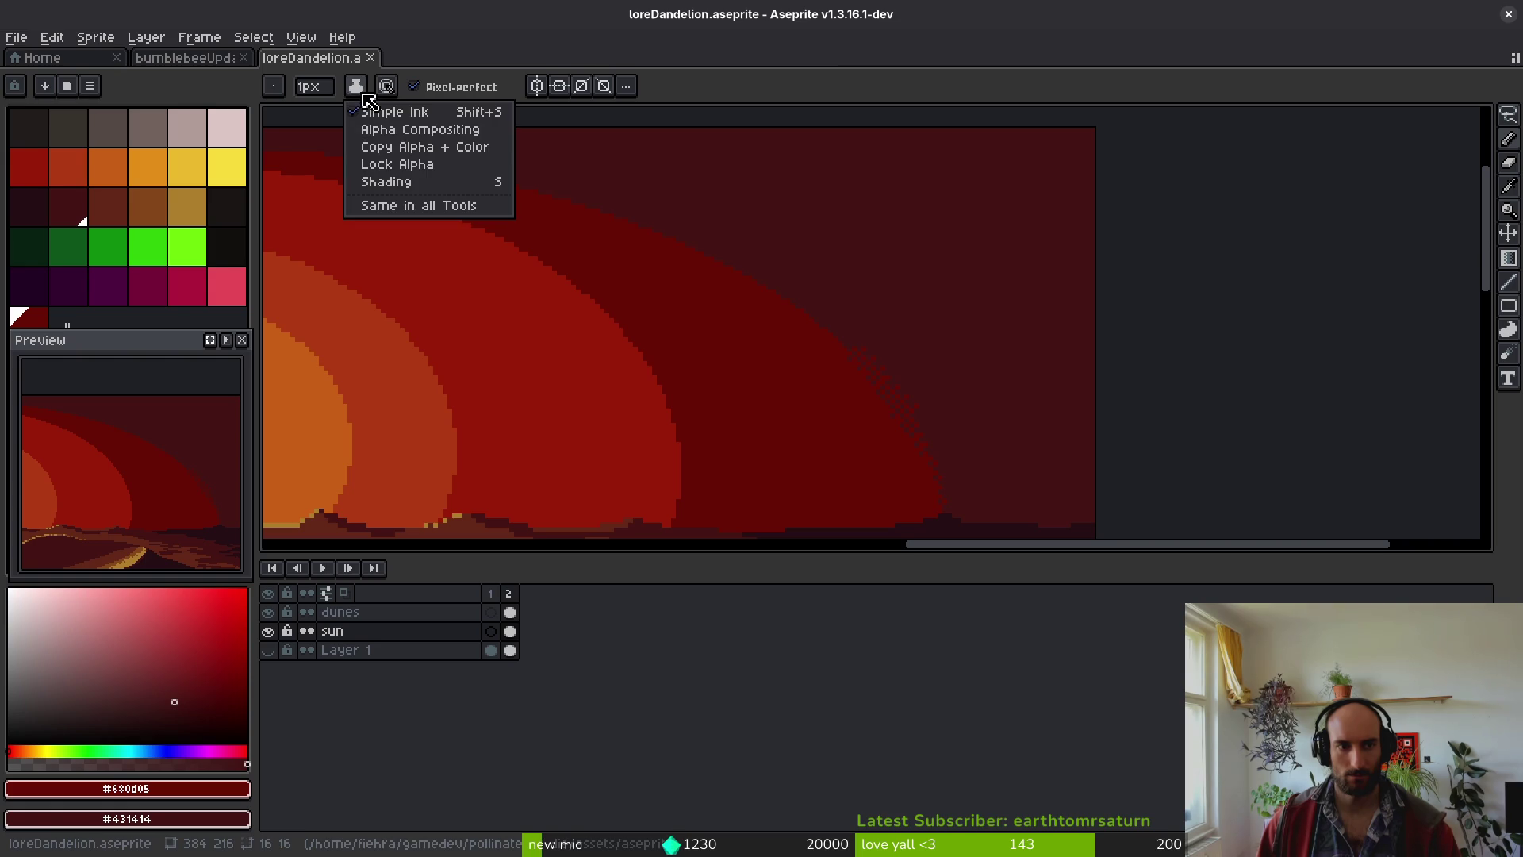
left_click(460, 47)
left_click(273, 86)
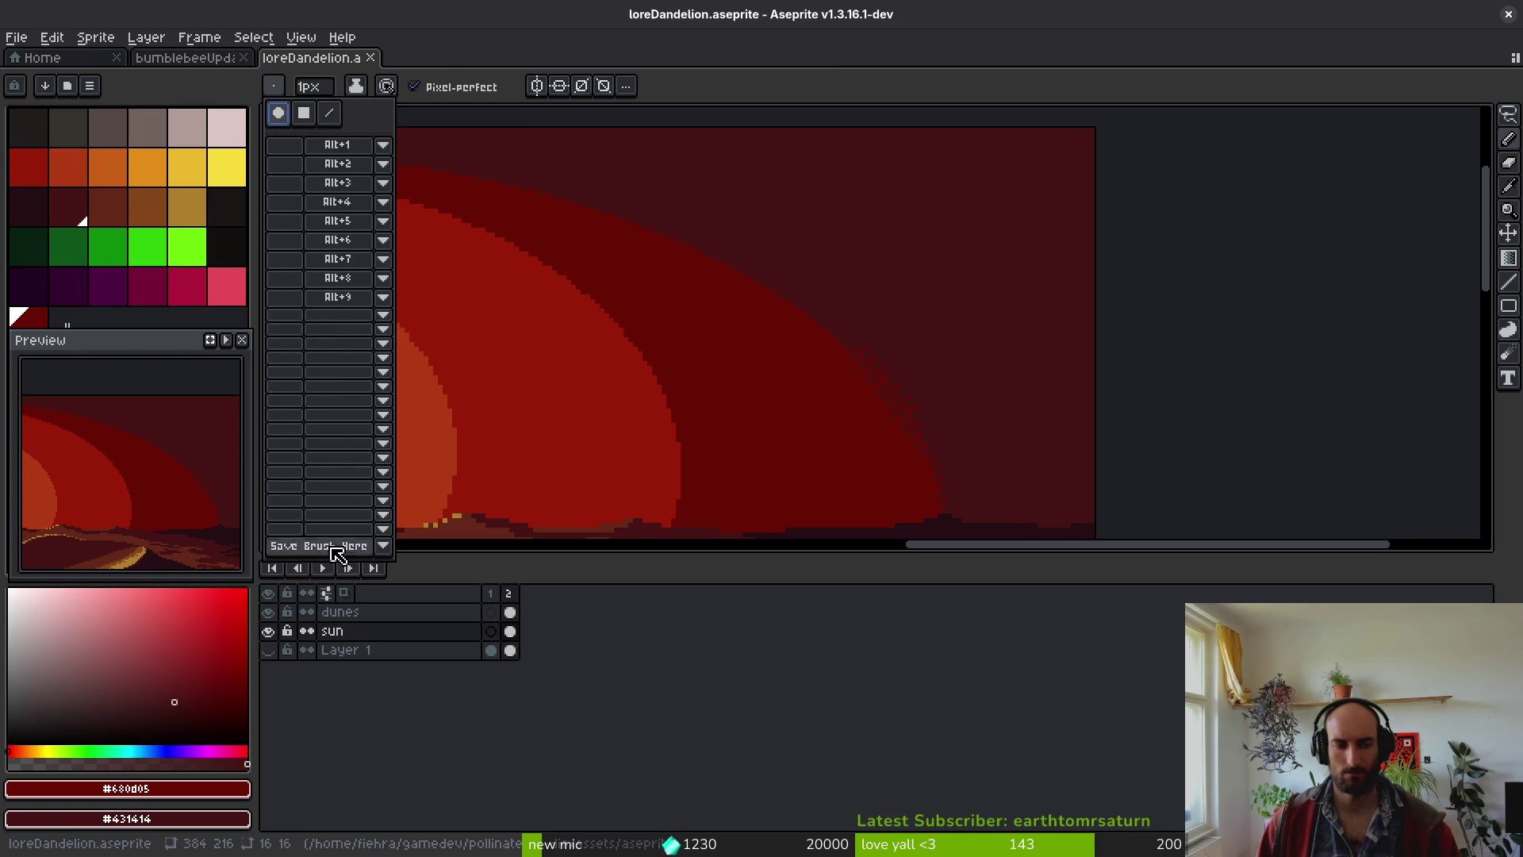
left_click(585, 369)
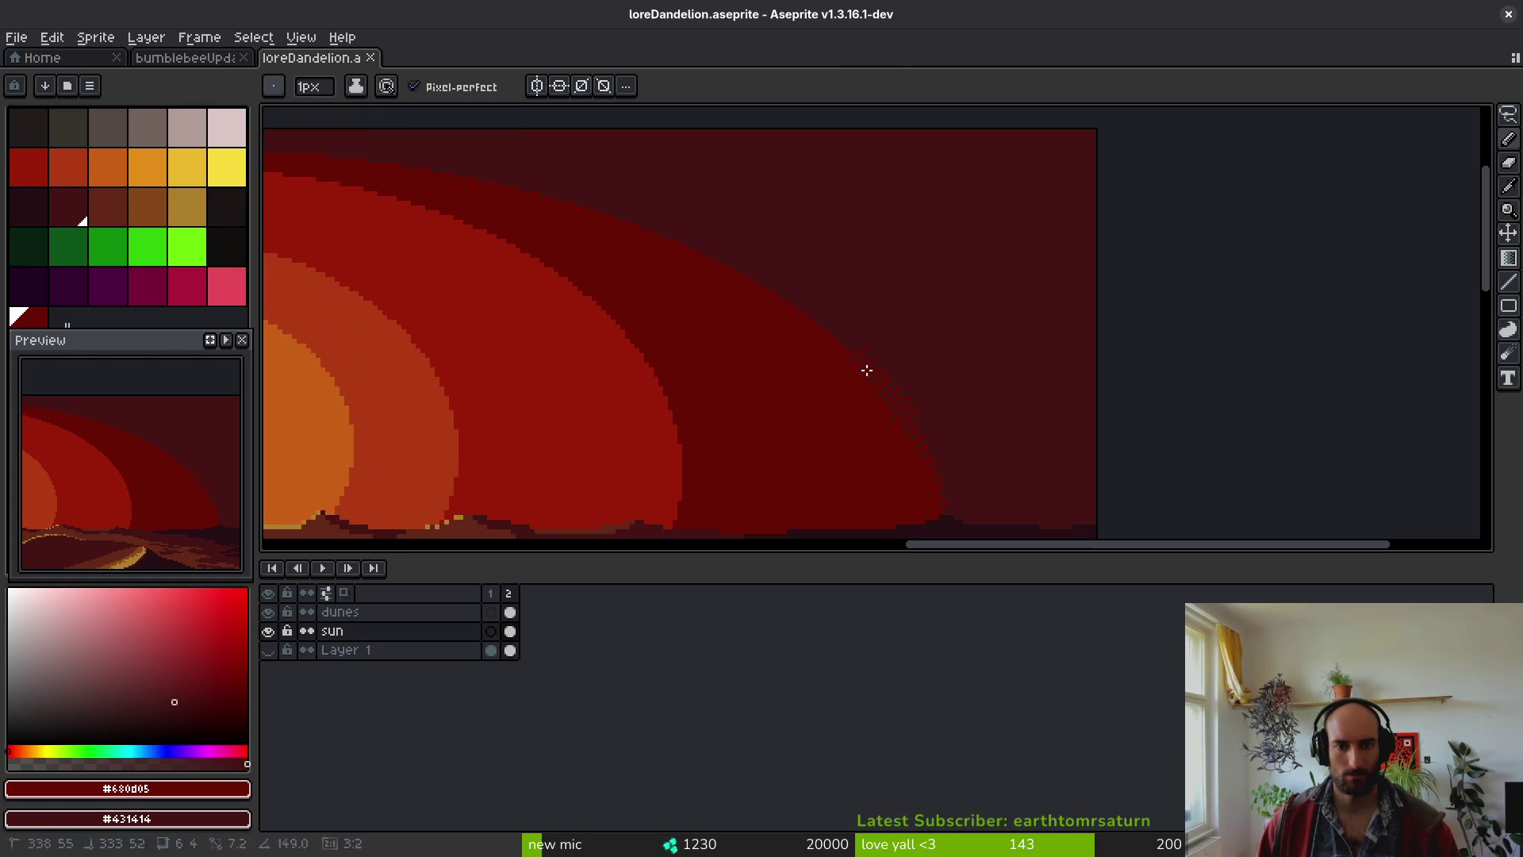
- Lasso-select the dithered diagonal band on the sun ring's edge
key("m")
scroll(922, 392, "up", 3)
mouse_move(922, 392)
left_mouse_down()
mouse_move(775, 287)
mouse_move(830, 397)
mouse_move(962, 466)
mouse_move(968, 444)
left_mouse_up()
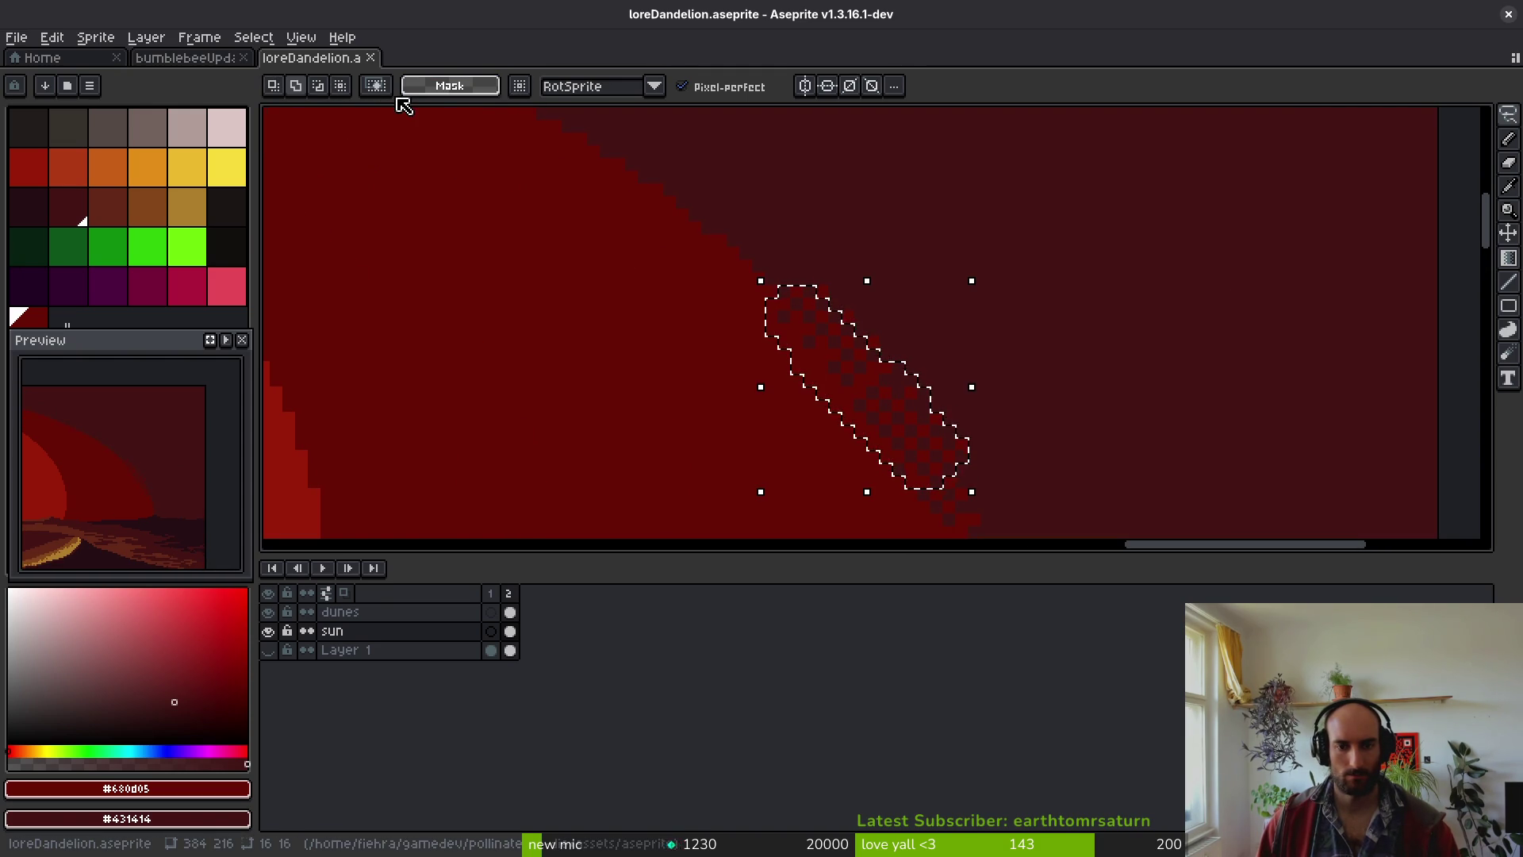
- Save the selected dithered band as custom brush #26 and review its shortcut settings without changes
key("b")
left_click(276, 87)
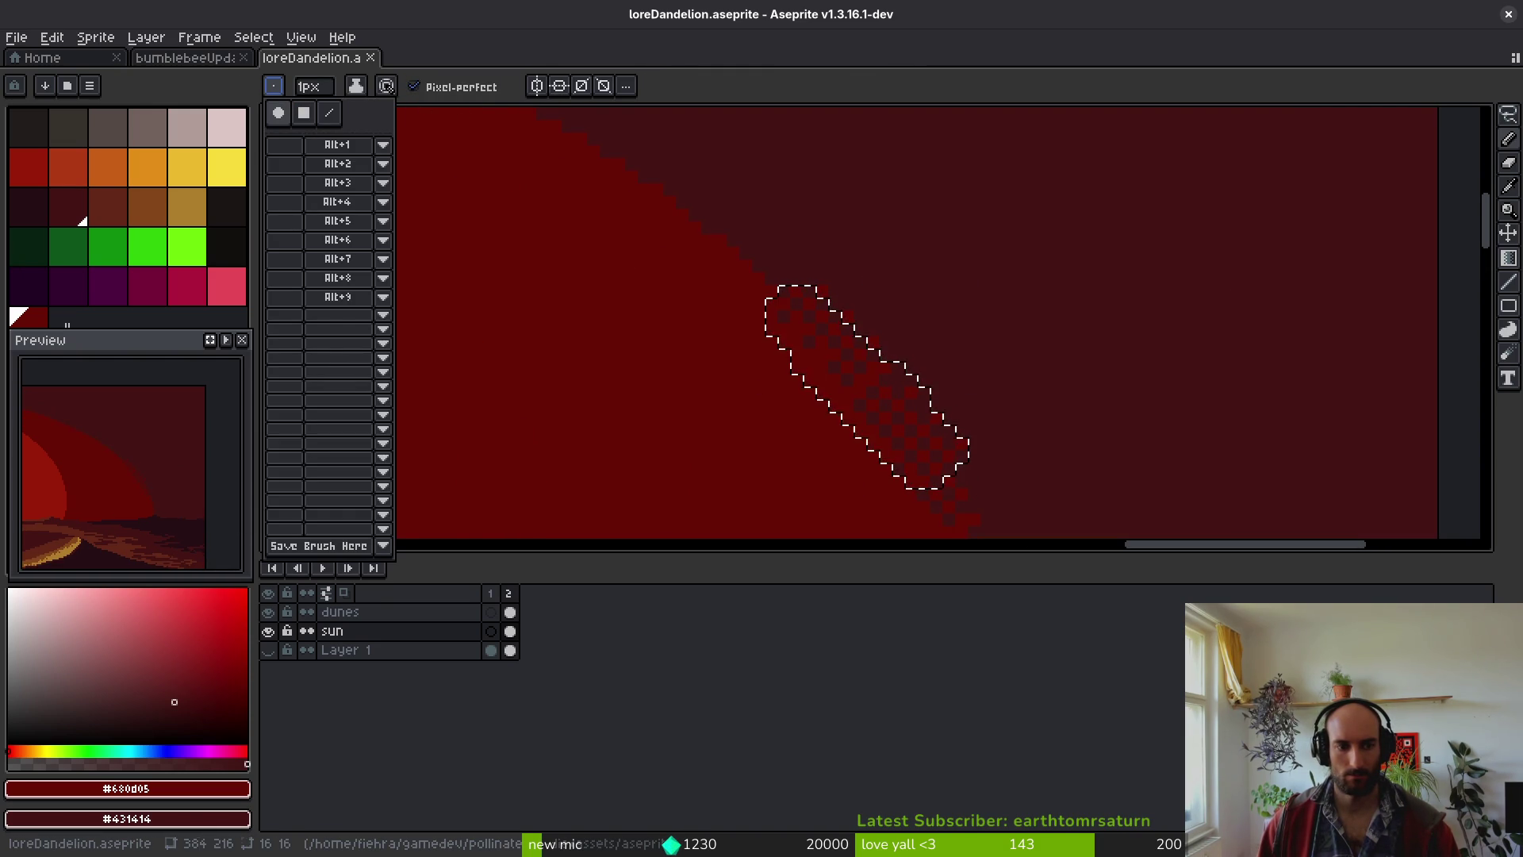
left_click(353, 548)
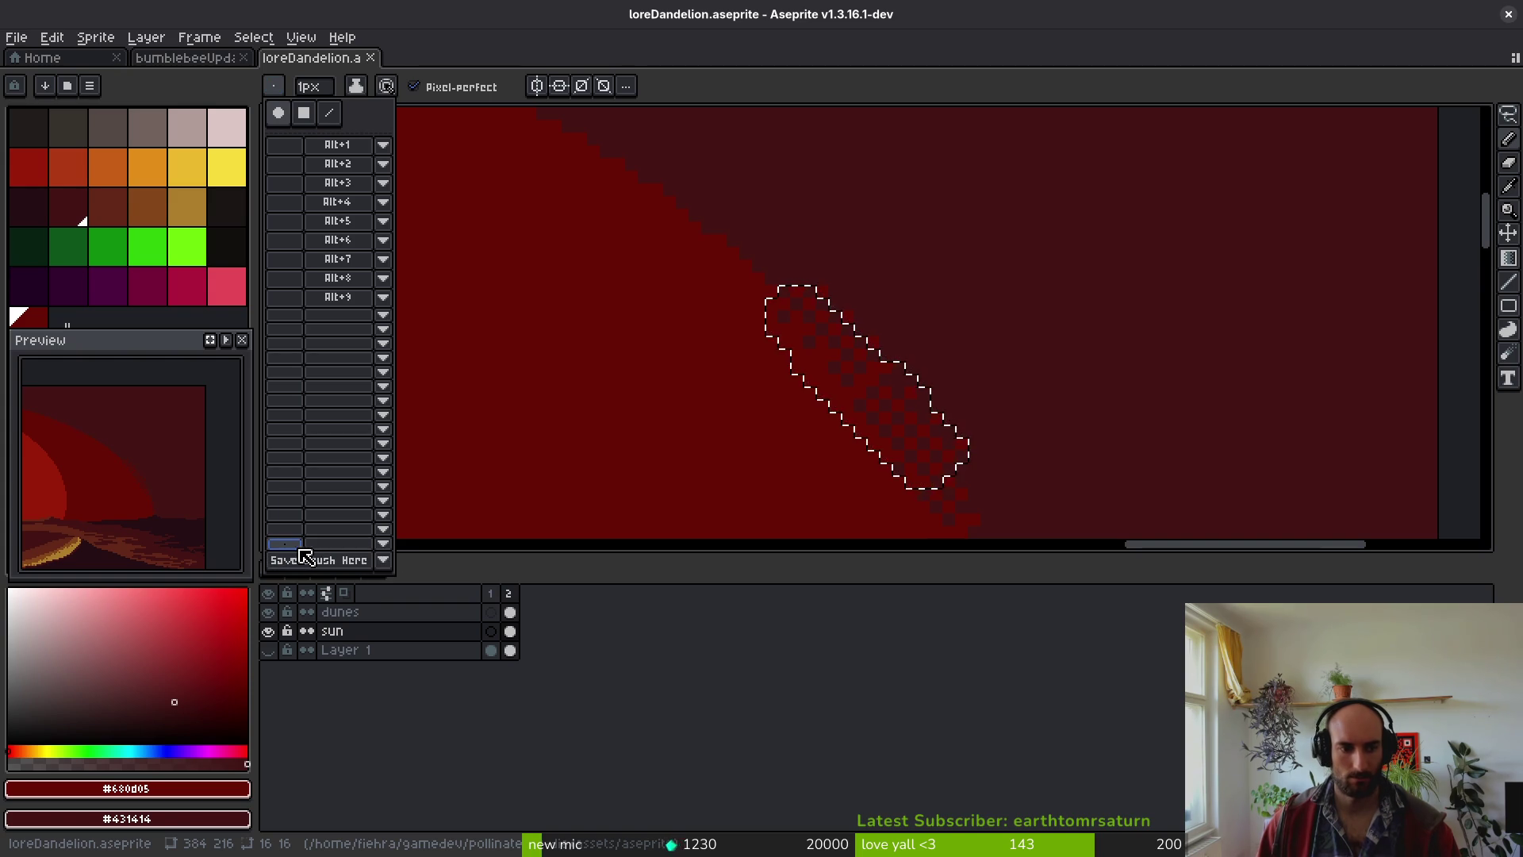
left_click(333, 547)
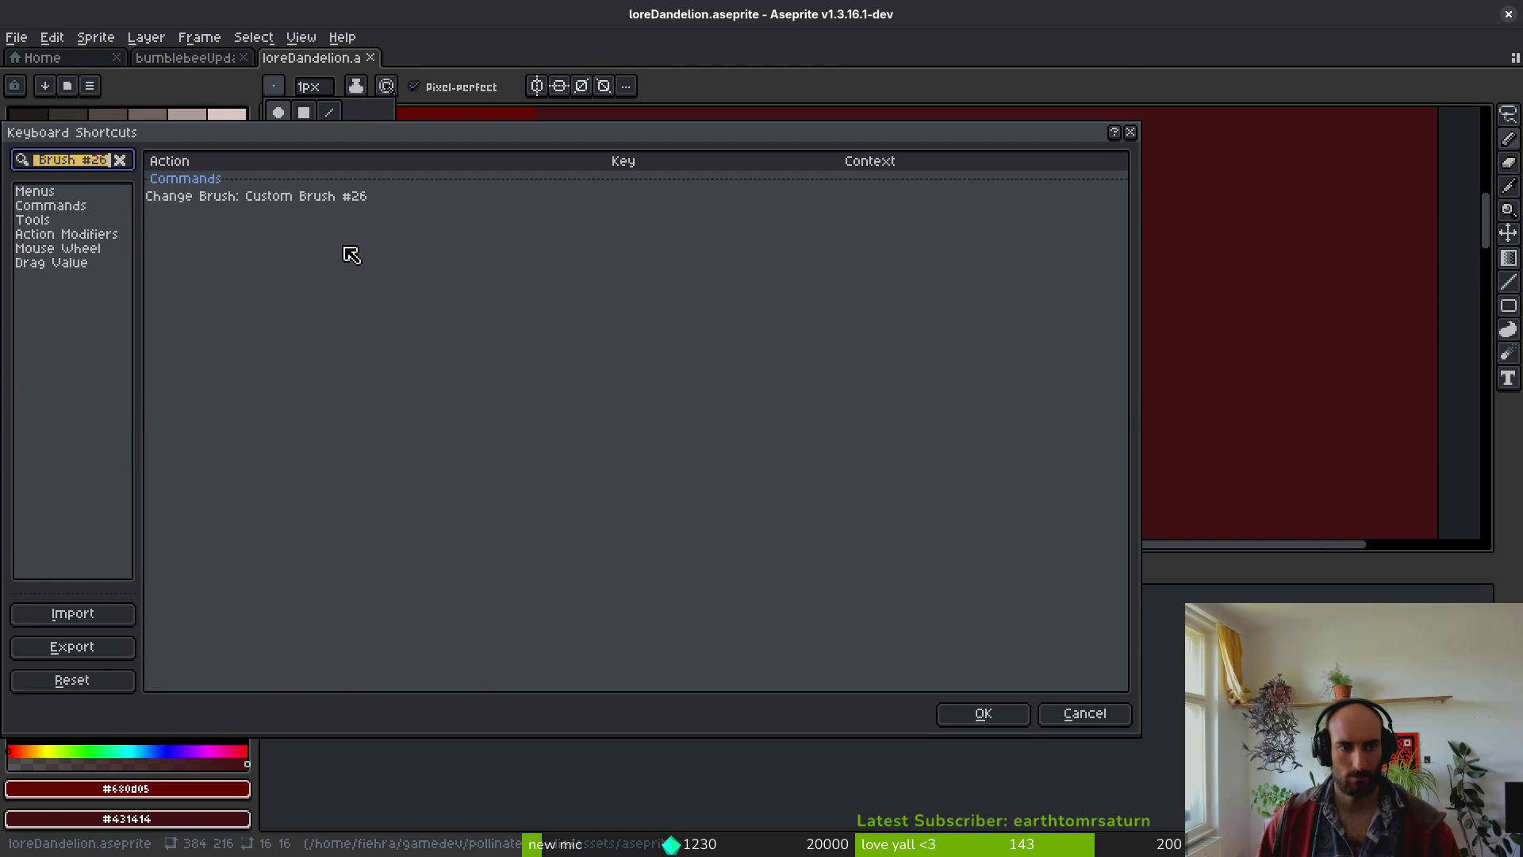
key("Escape")
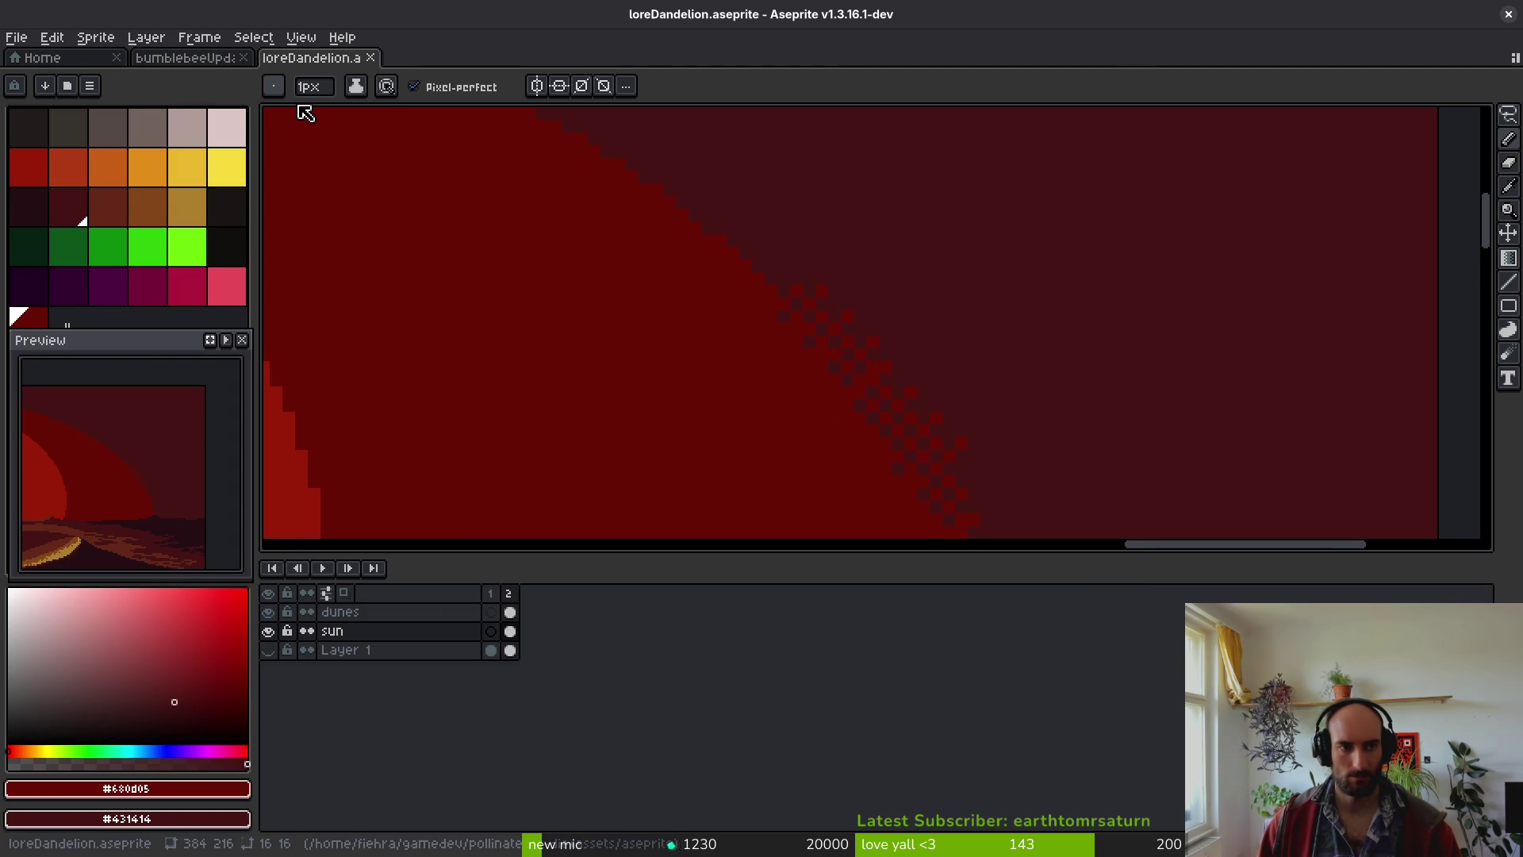
left_click(273, 87)
left_click(341, 543)
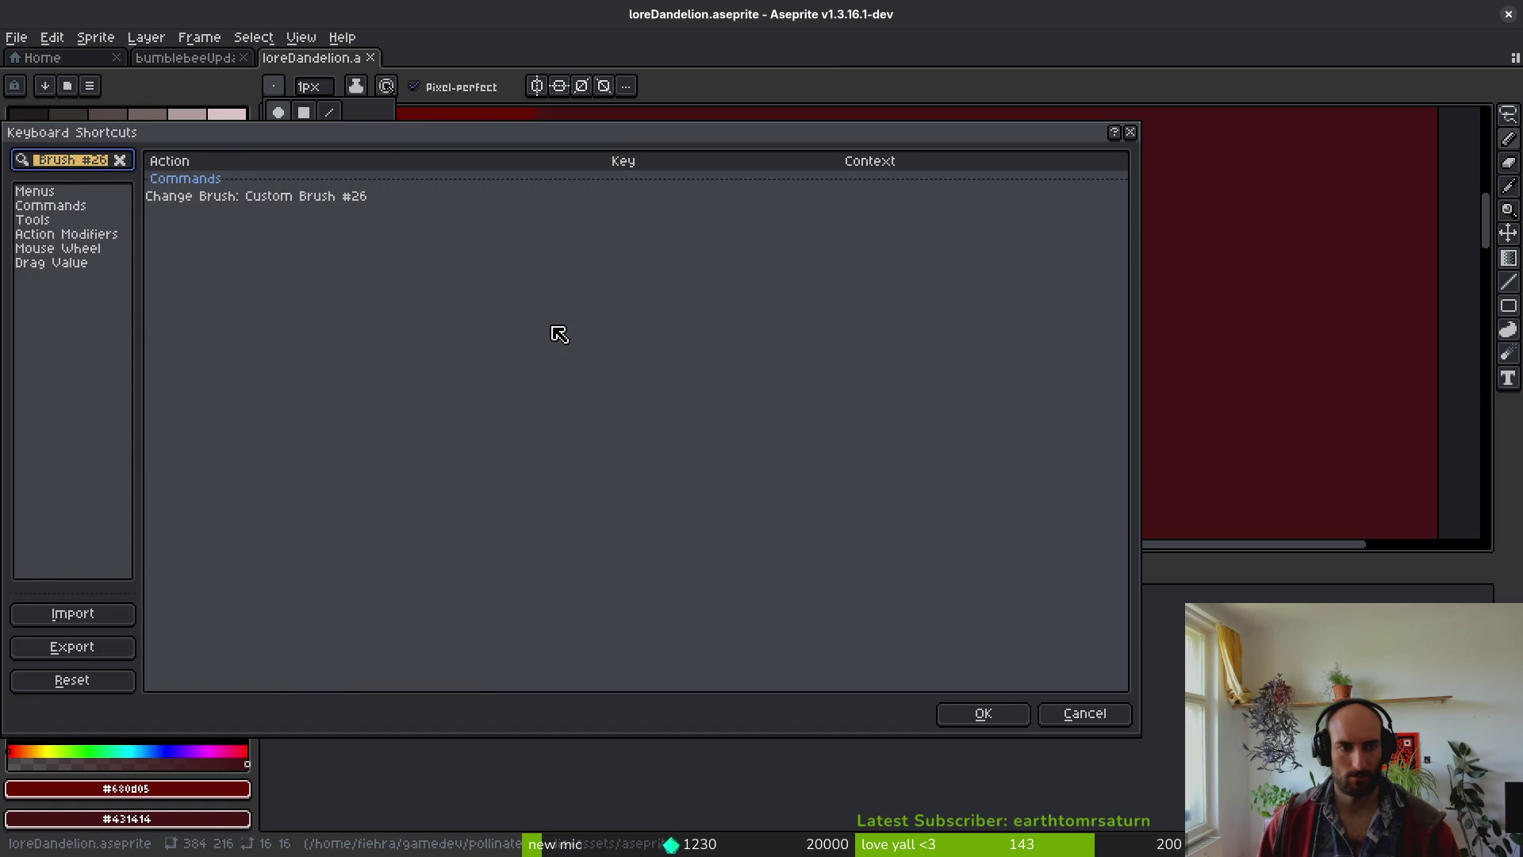
key("Escape")
left_click(273, 87)
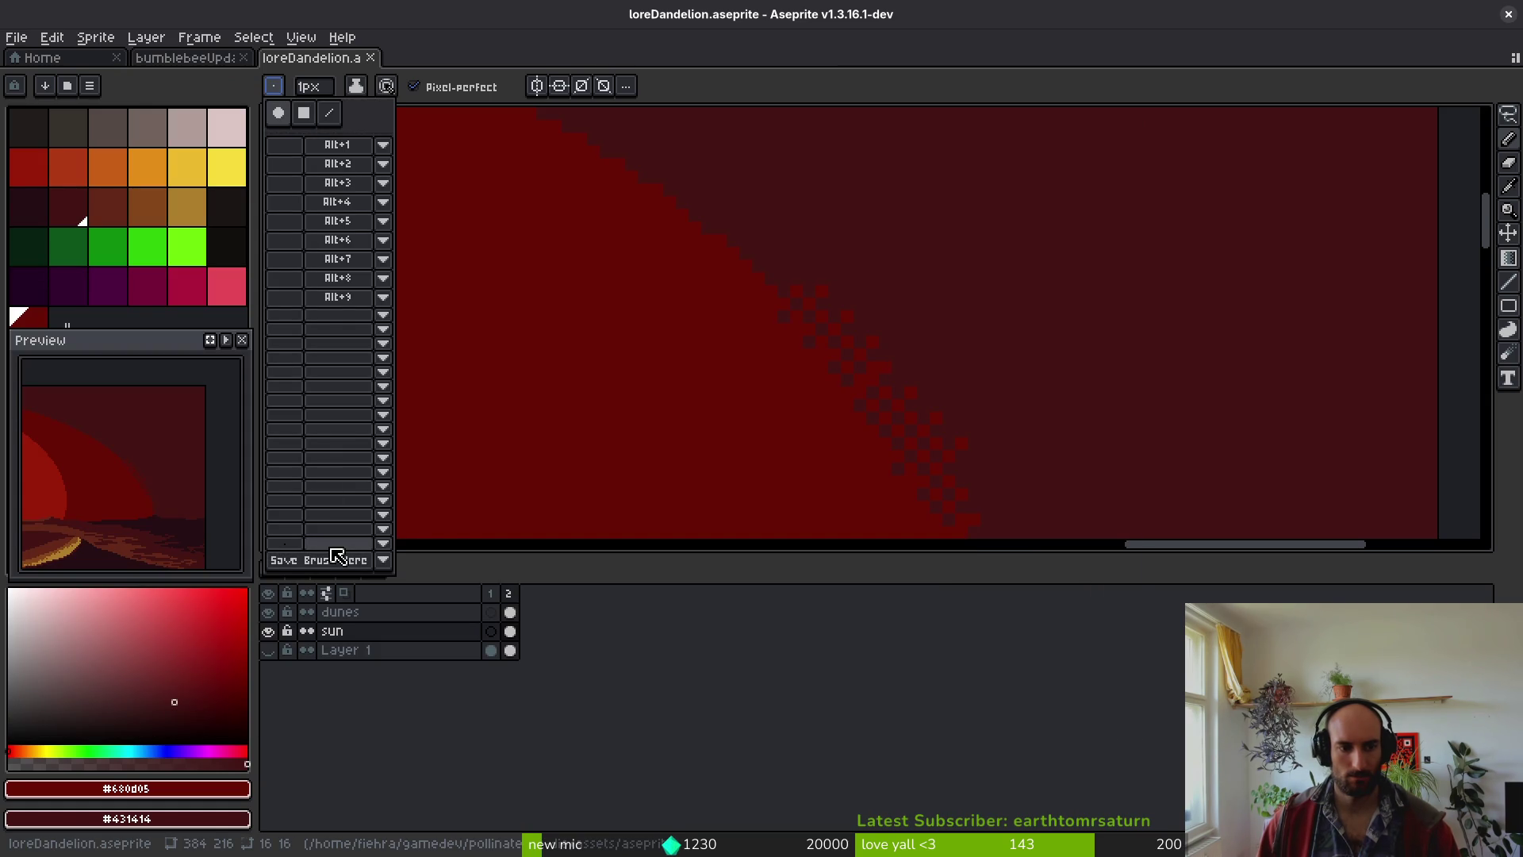
left_click(358, 559)
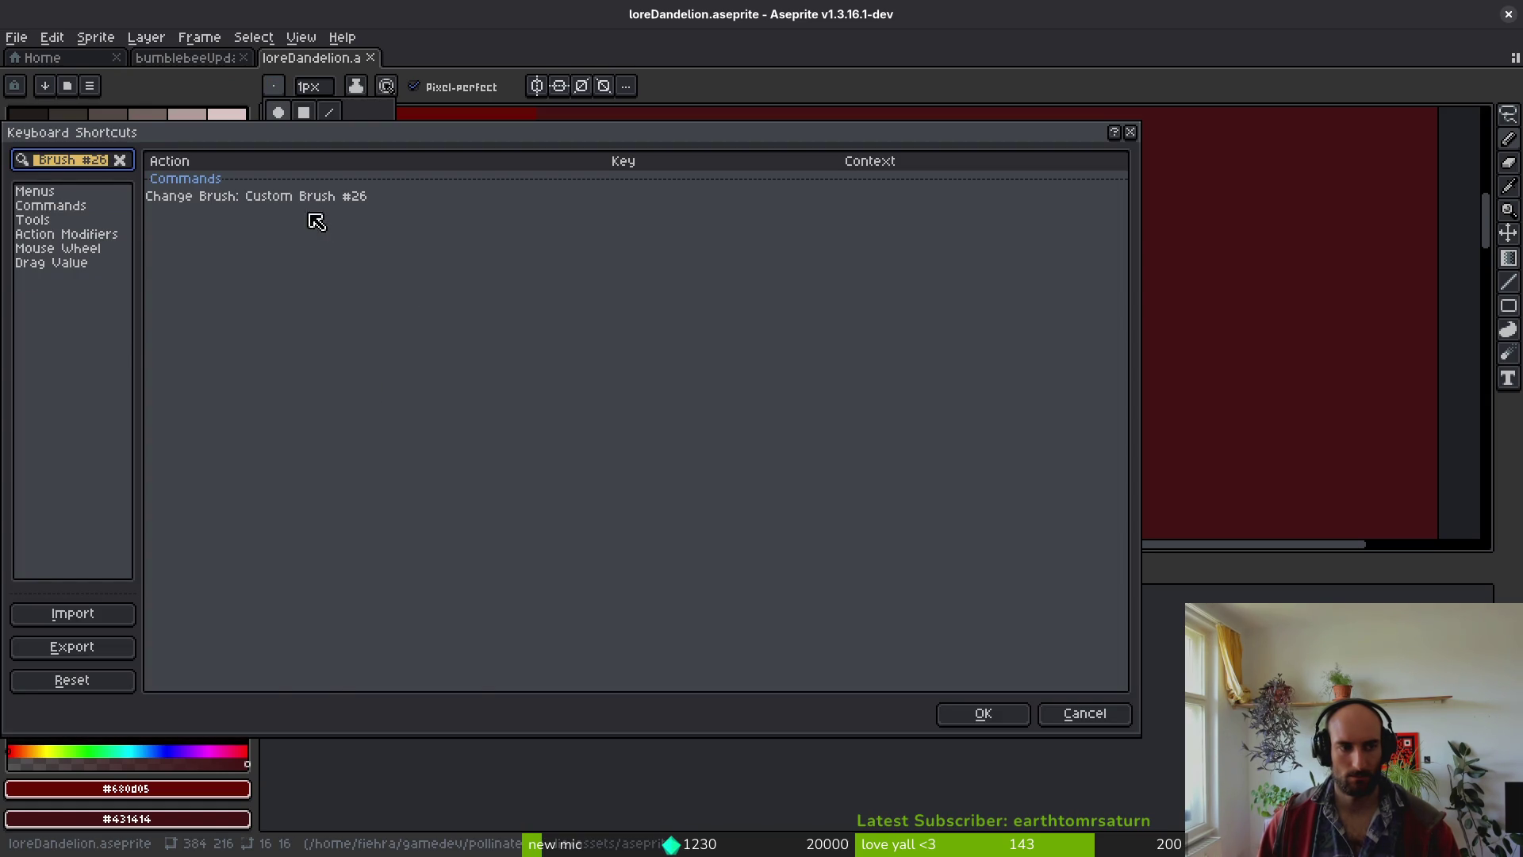
key("Escape")
- Test-paint strokes with the new custom dithering brush, then undo them
left_click(272, 87)
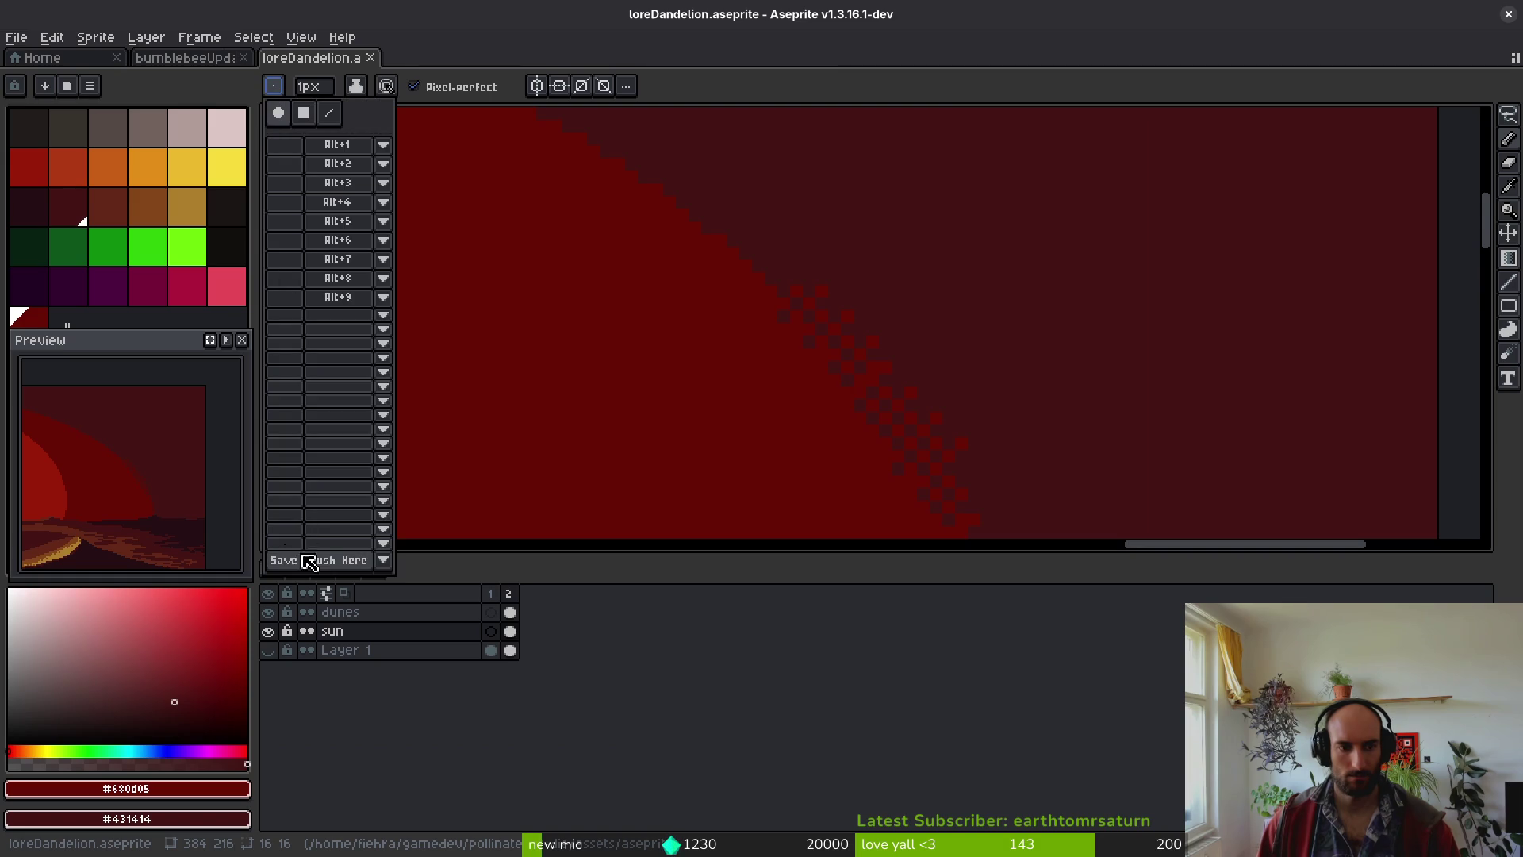
left_click(1000, 282)
left_click_drag(1000, 279, 1090, 369)
left_click_drag(1306, 412, 1353, 391)
key("ctrl+z")
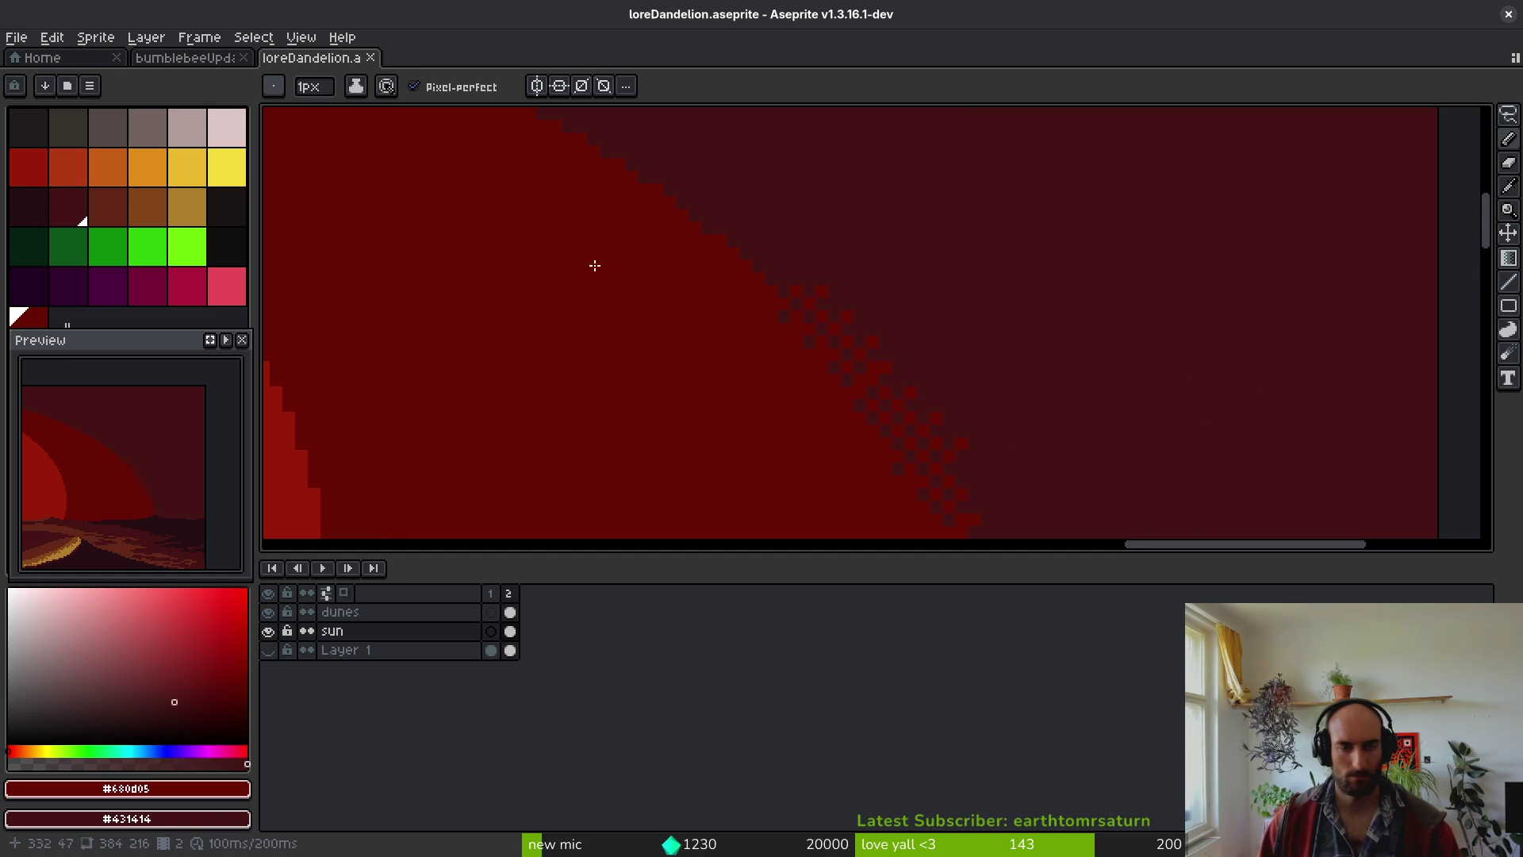
- Paint a test stroke with a 9px round brush and undo it
left_click(272, 87)
left_click(278, 112)
left_click_drag(1242, 330, 1120, 299)
key("ctrl+z")
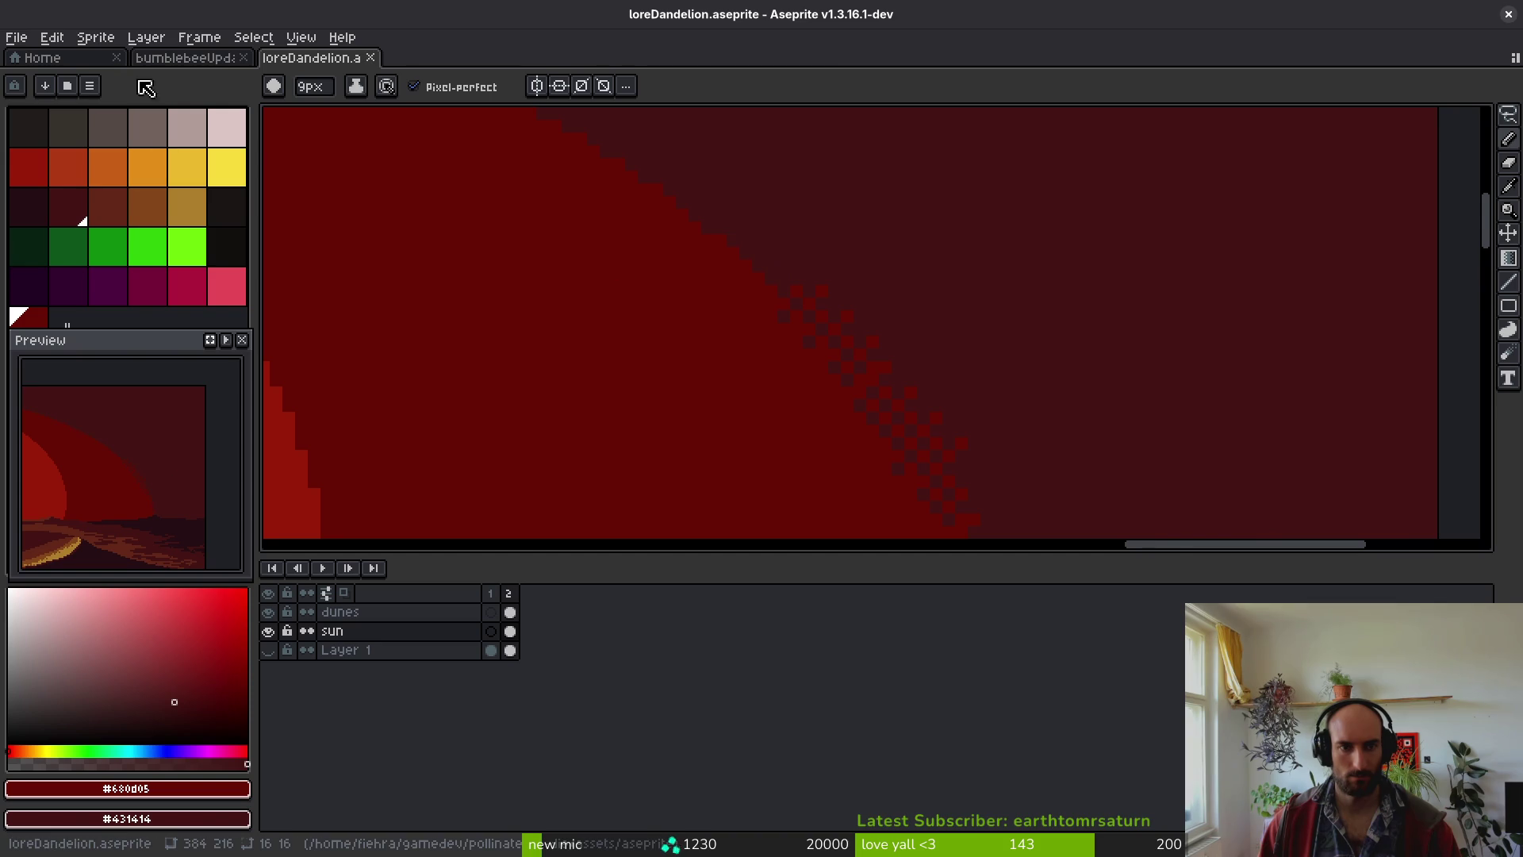
- Look at the saved brush slot's options and close them unchanged
left_click(274, 87)
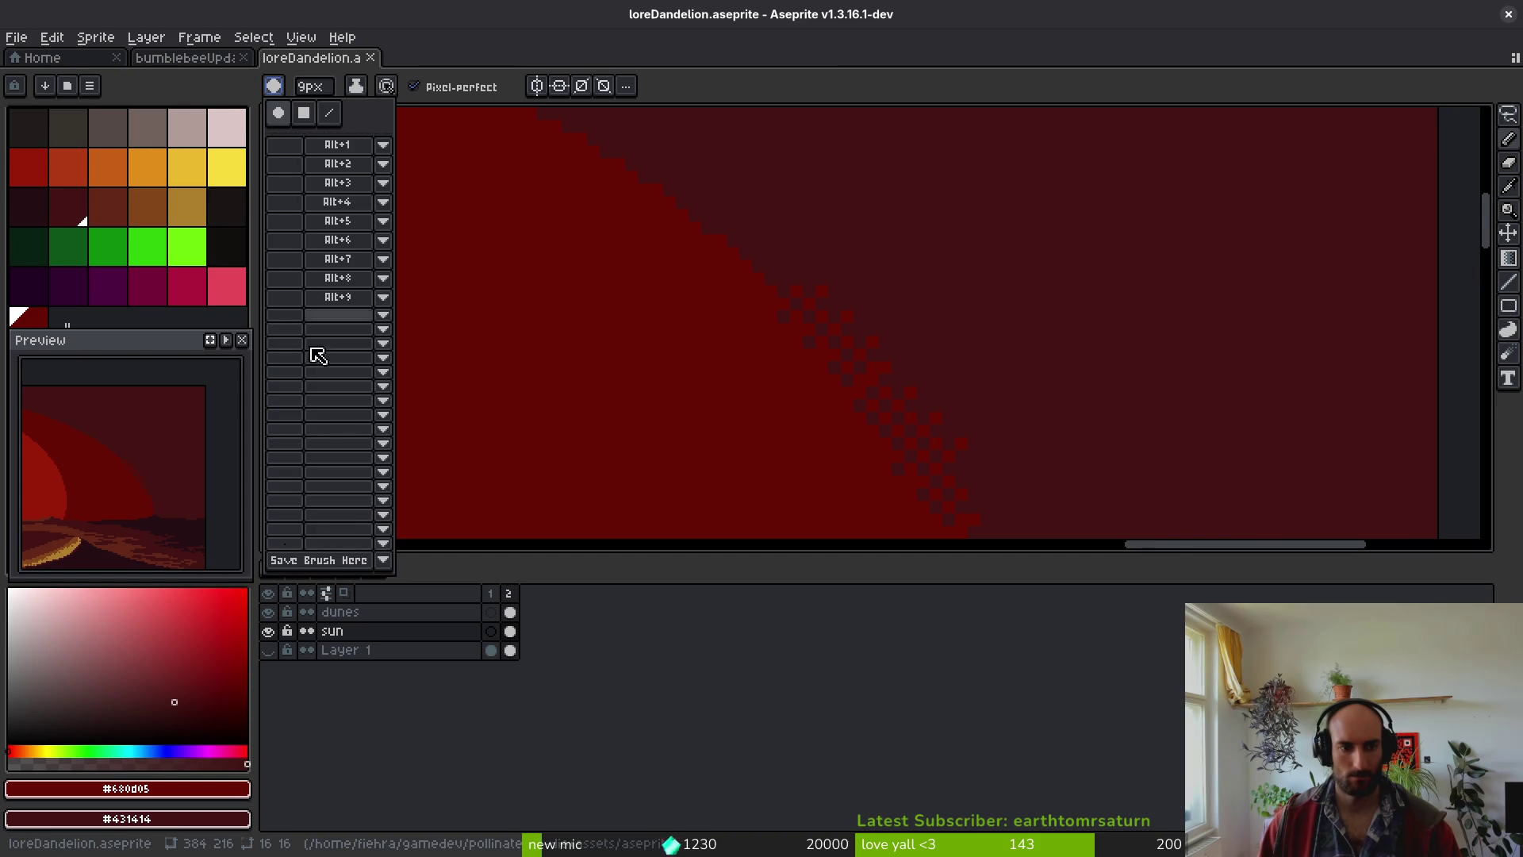
left_click(384, 544)
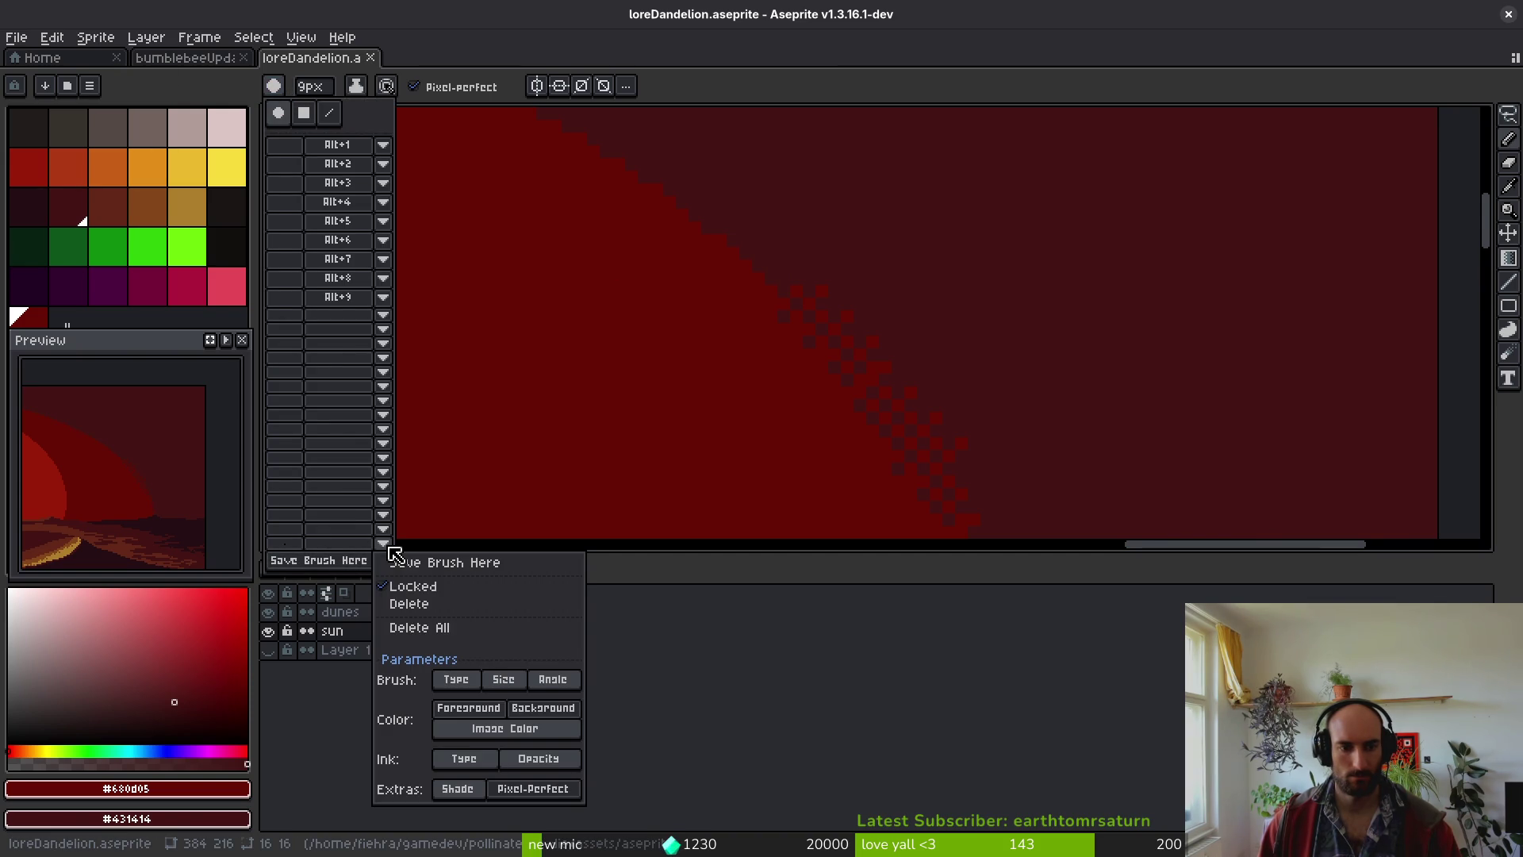
key("Escape")
key("i")
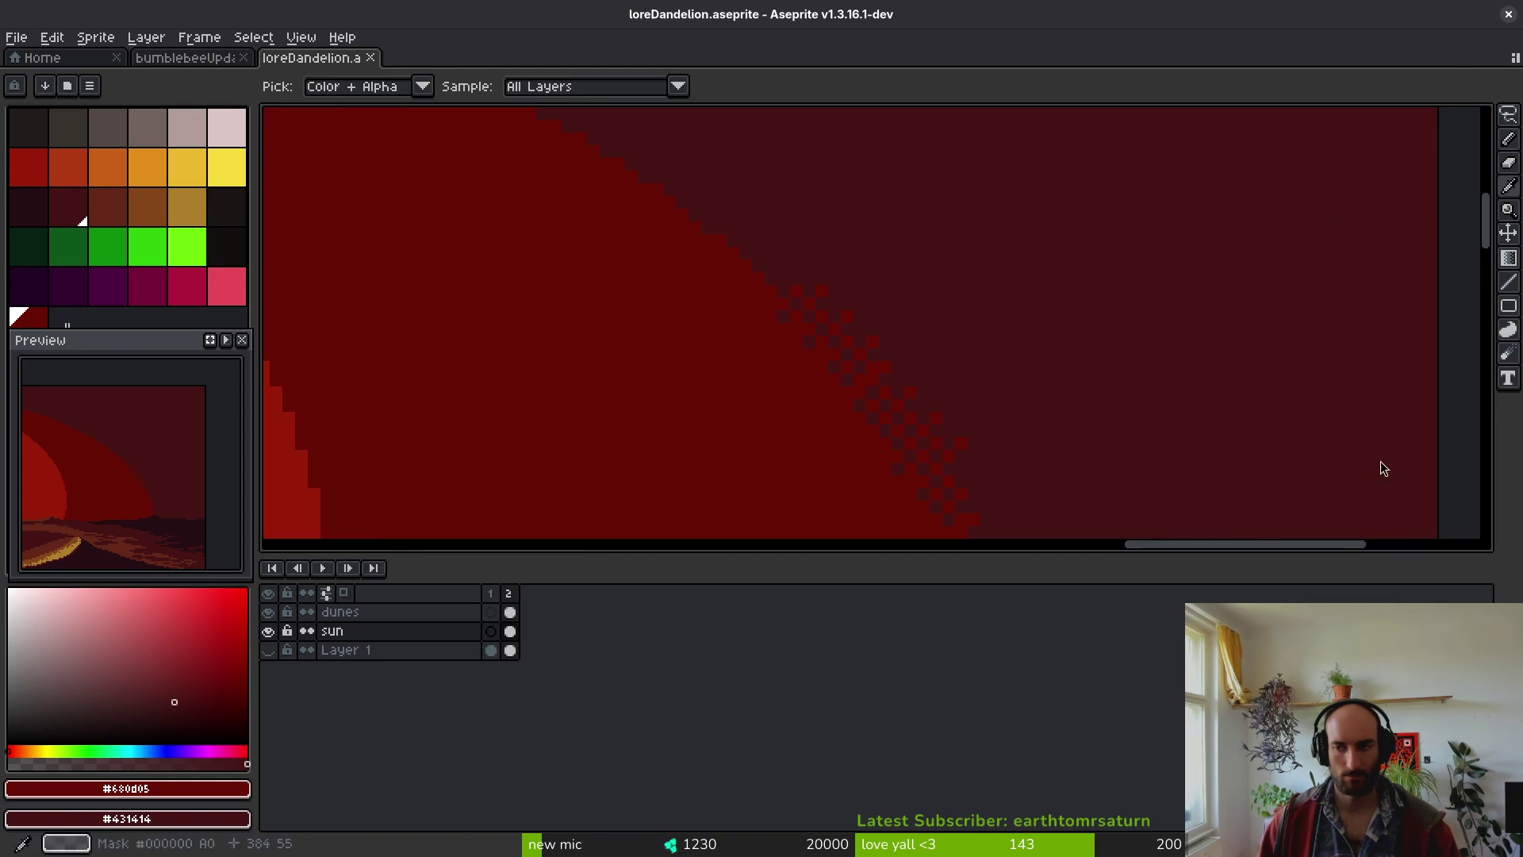
key("alt+Tab")
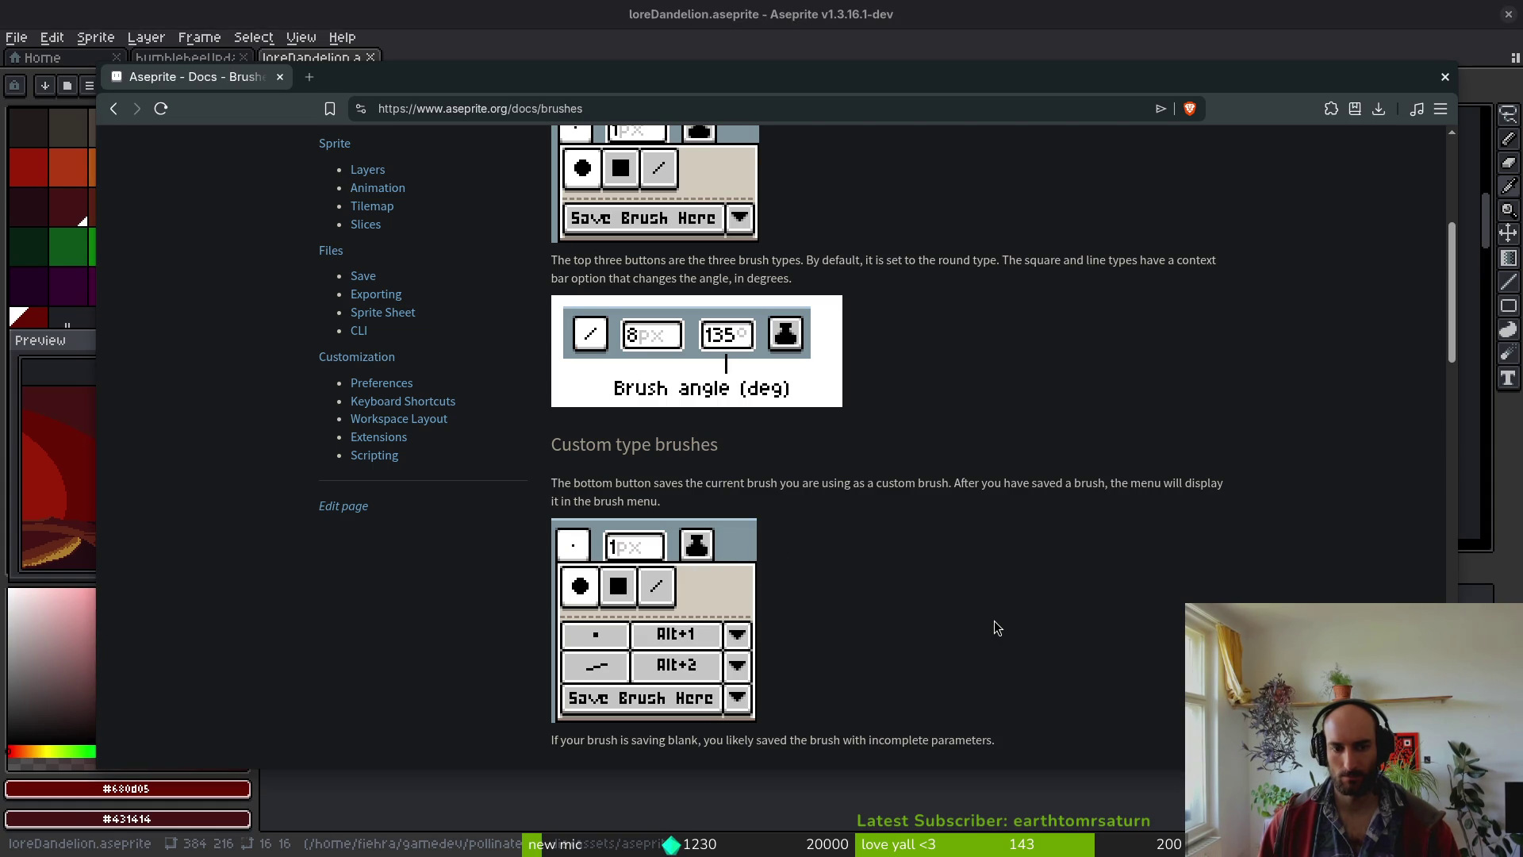
scroll(997, 627, "down", 2)
scroll(1040, 596, "down", 2)
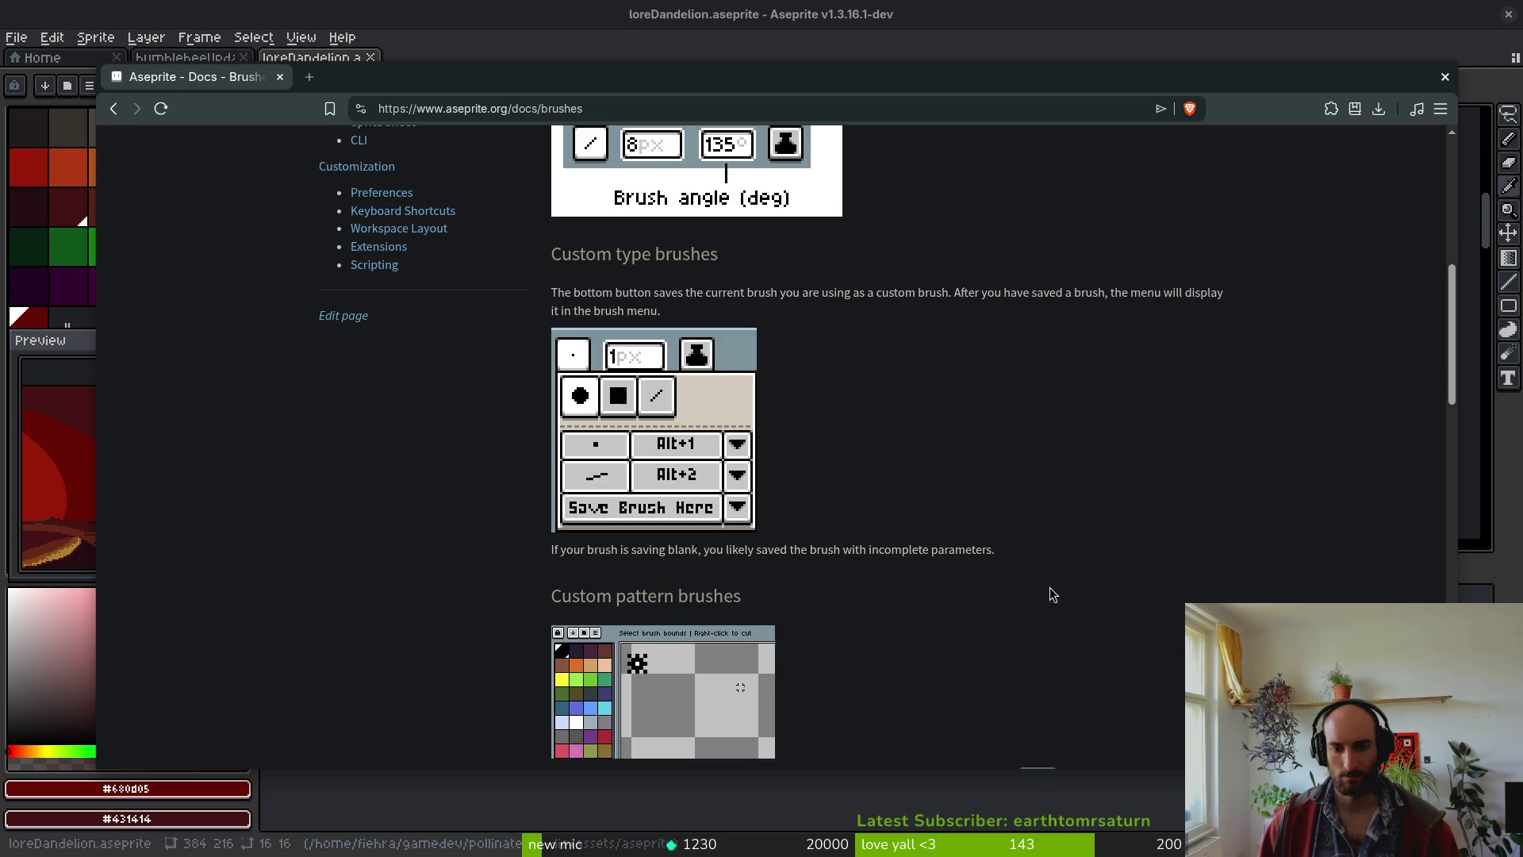
scroll(1051, 588, "down", 2)
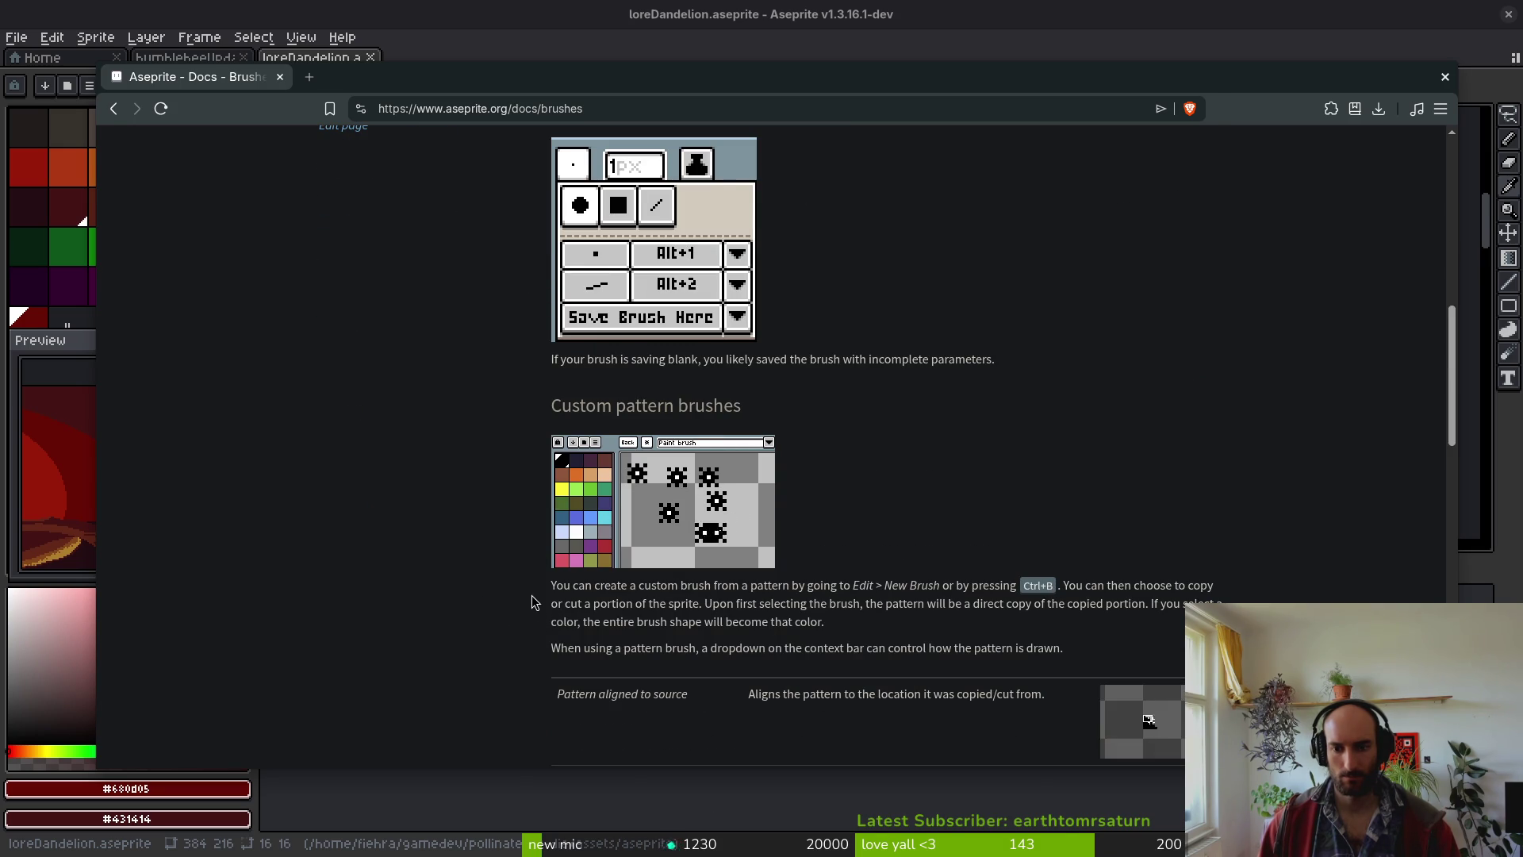
scroll(507, 602, "down", 1)
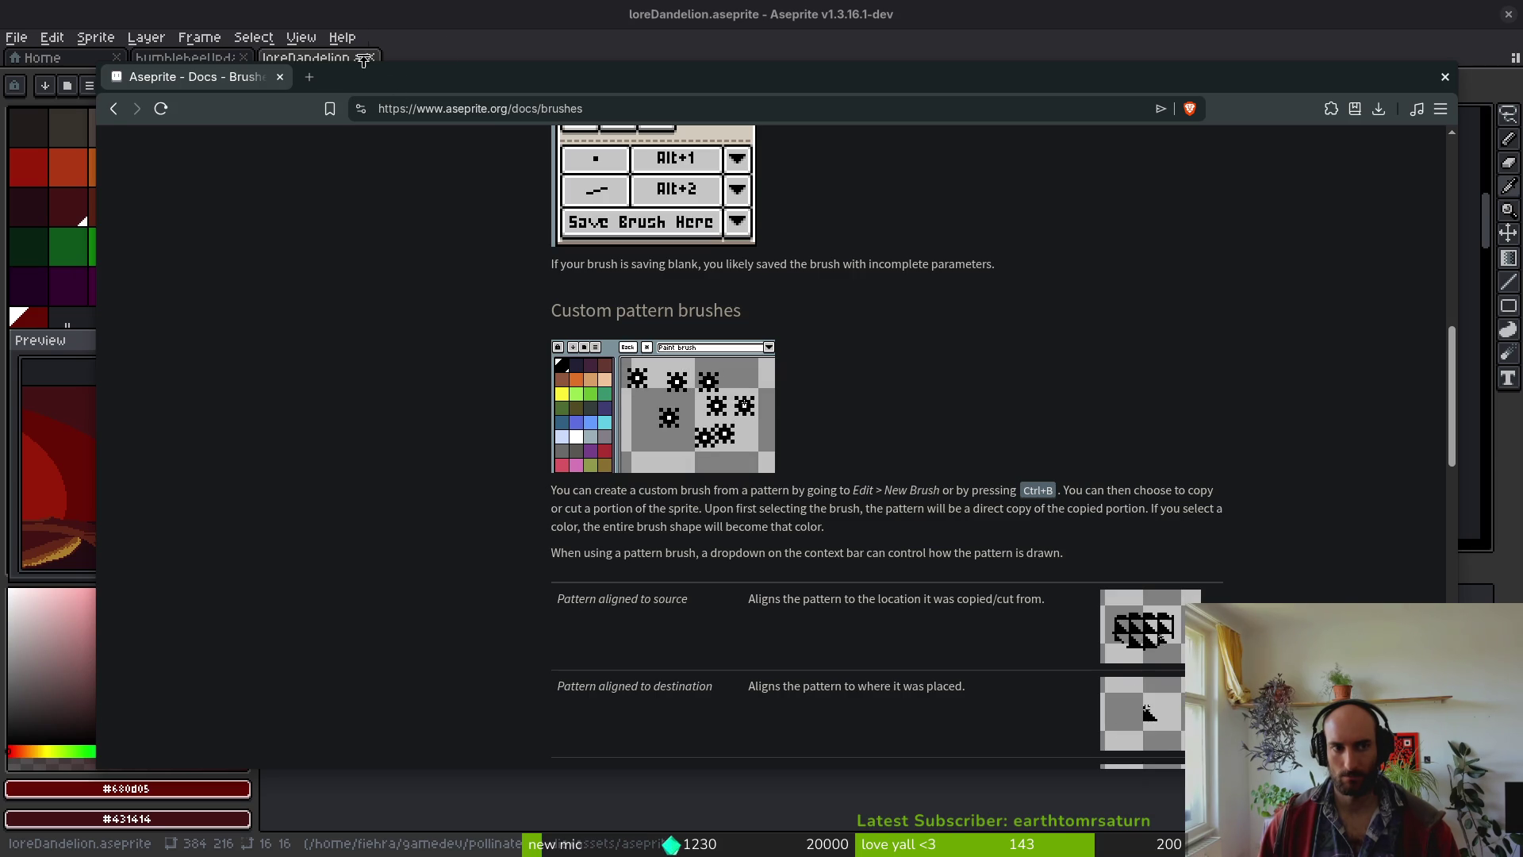
left_click(410, 20)
left_click(423, 86)
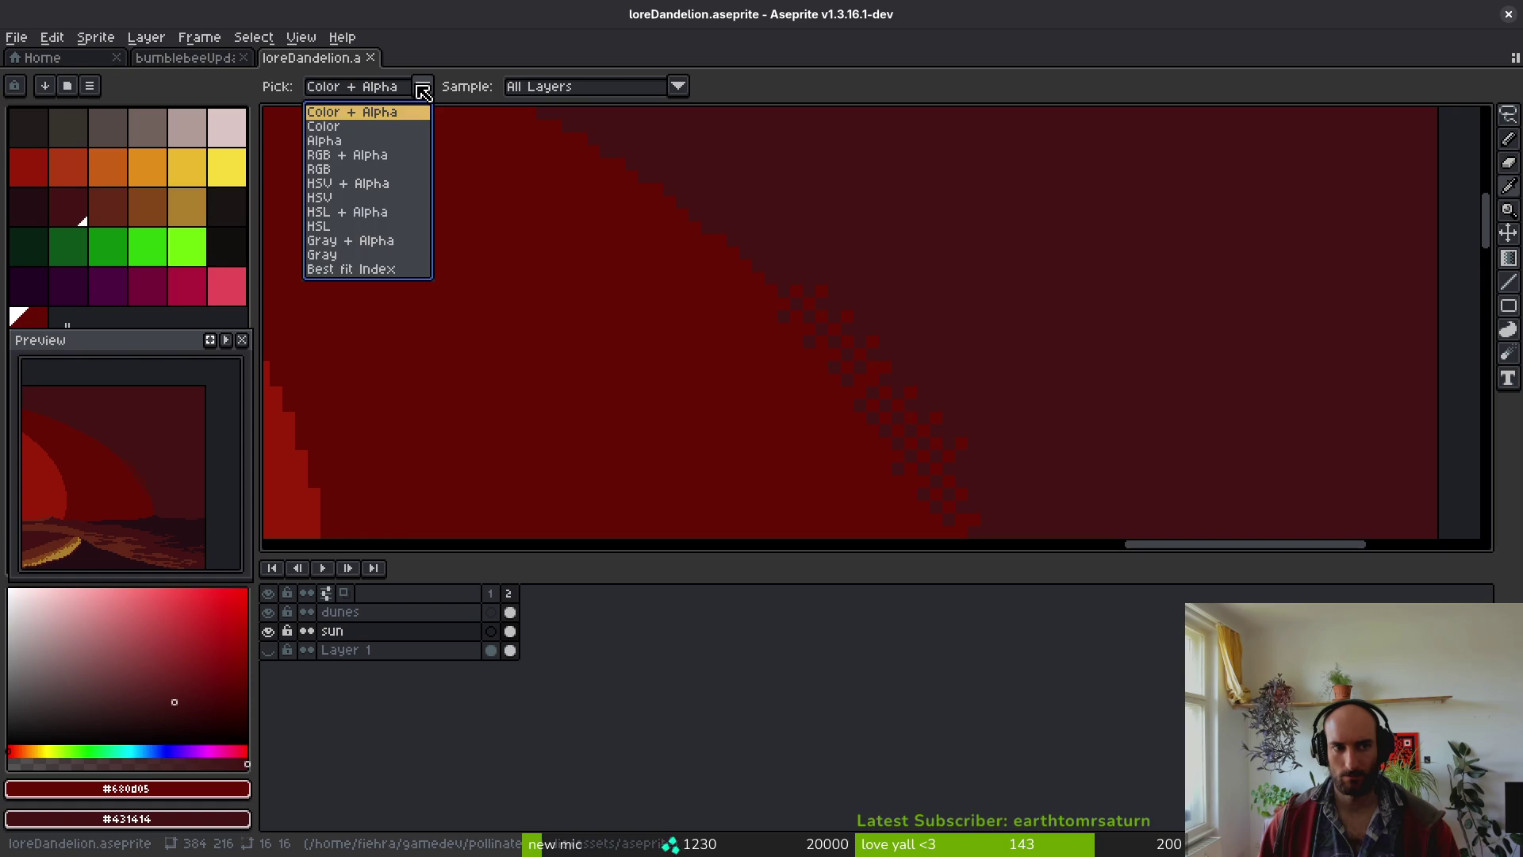
- Close and reopen loreDandelion, and close the ditheringBrush file
left_click(423, 86)
left_click(370, 58)
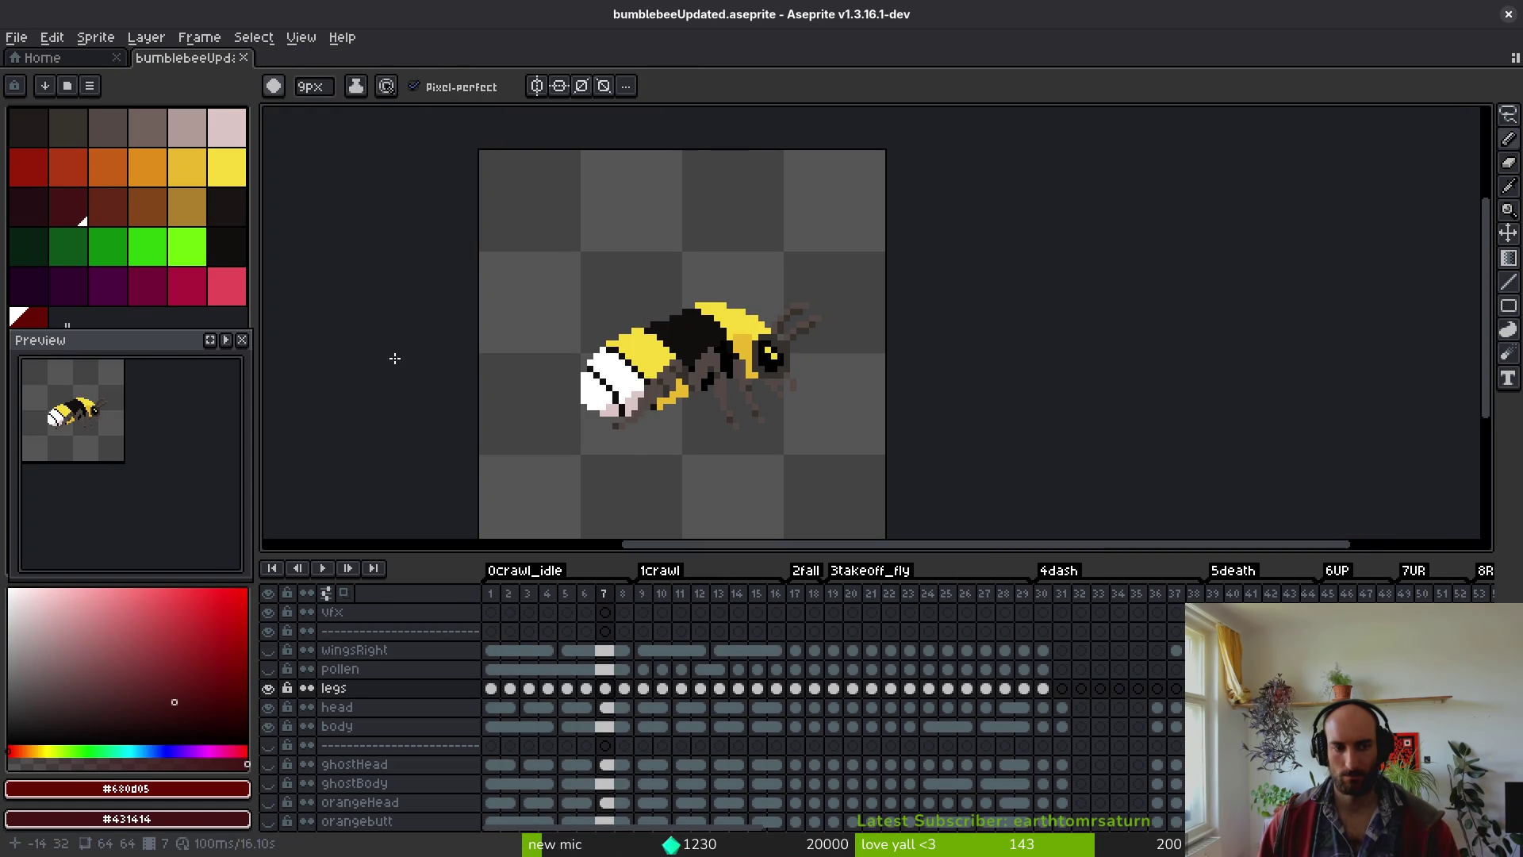
key("ctrl+shift+t")
key("ctrl+shift+t")
middle_click(468, 60)
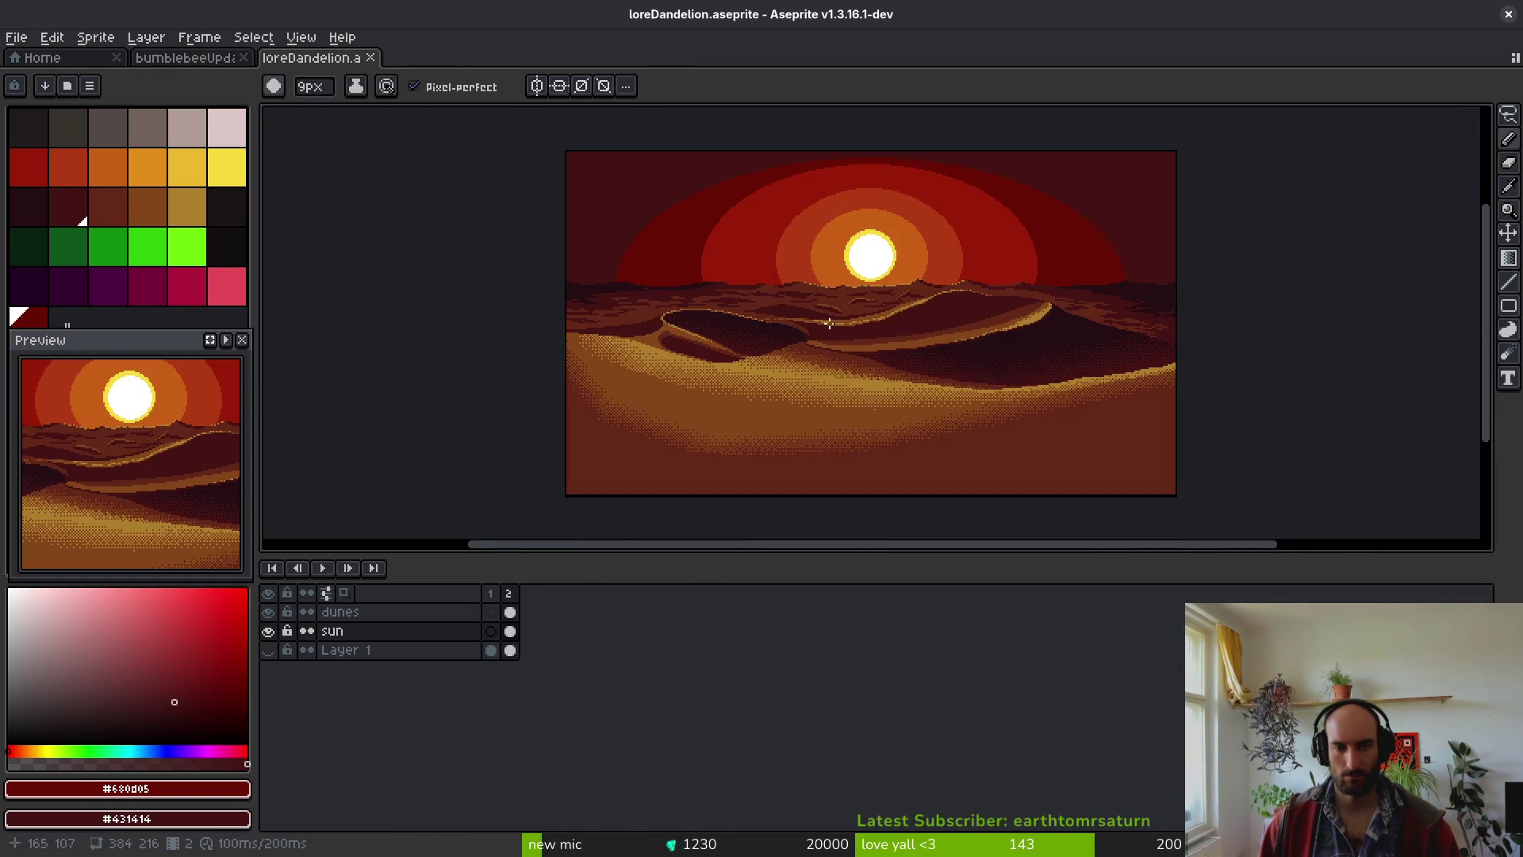
- Save the current round brush in a brush slot, then lasso a patch of the dithered ring edge
left_click_drag(818, 331, 796, 341)
scroll(737, 351, "up", 3)
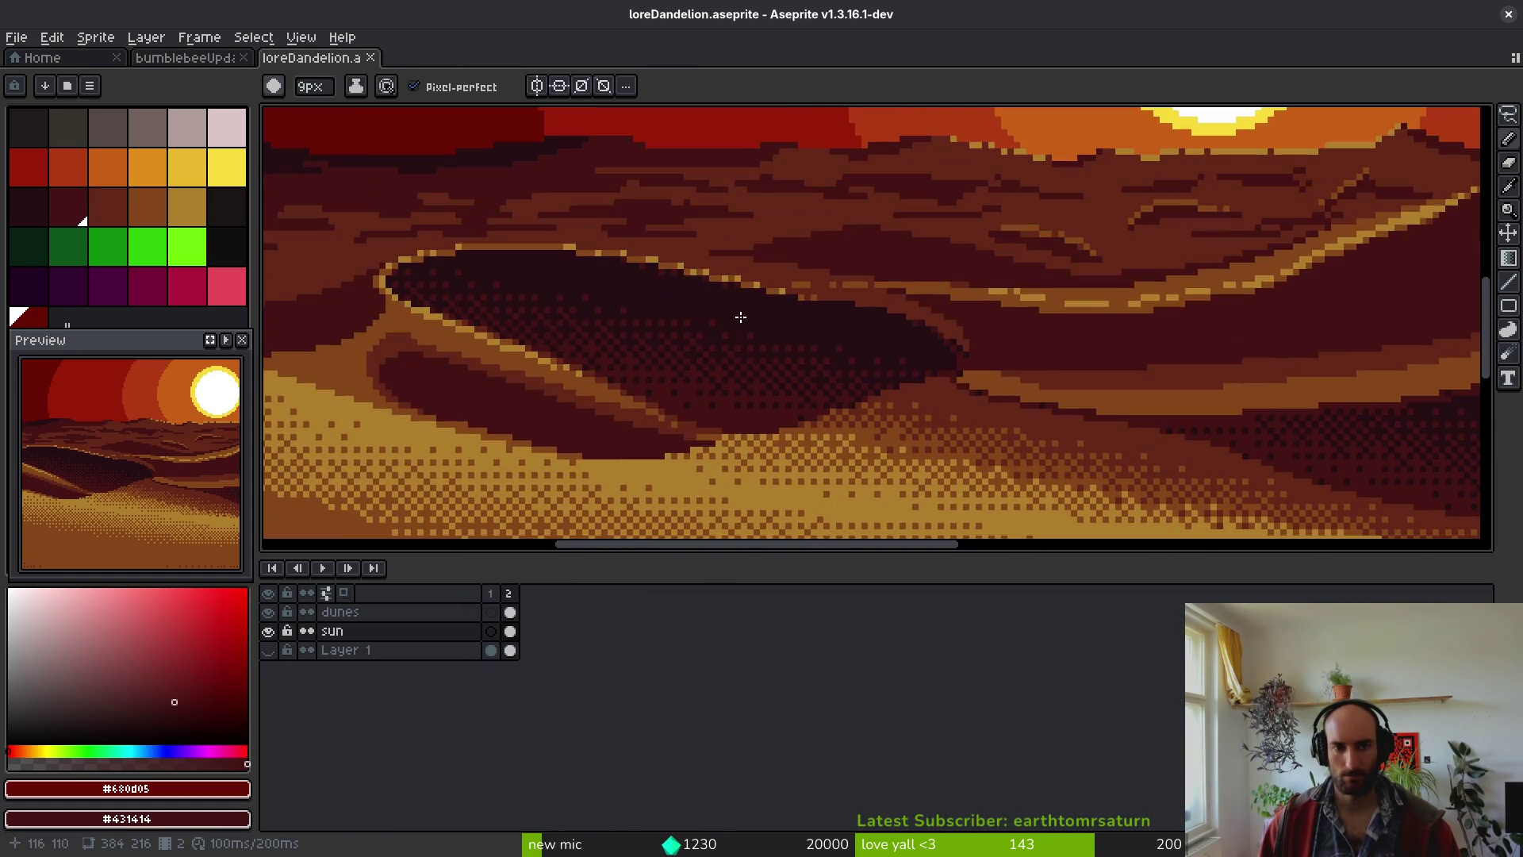
scroll(738, 320, "down", 3)
scroll(856, 360, "up", 5)
scroll(876, 357, "up", 1)
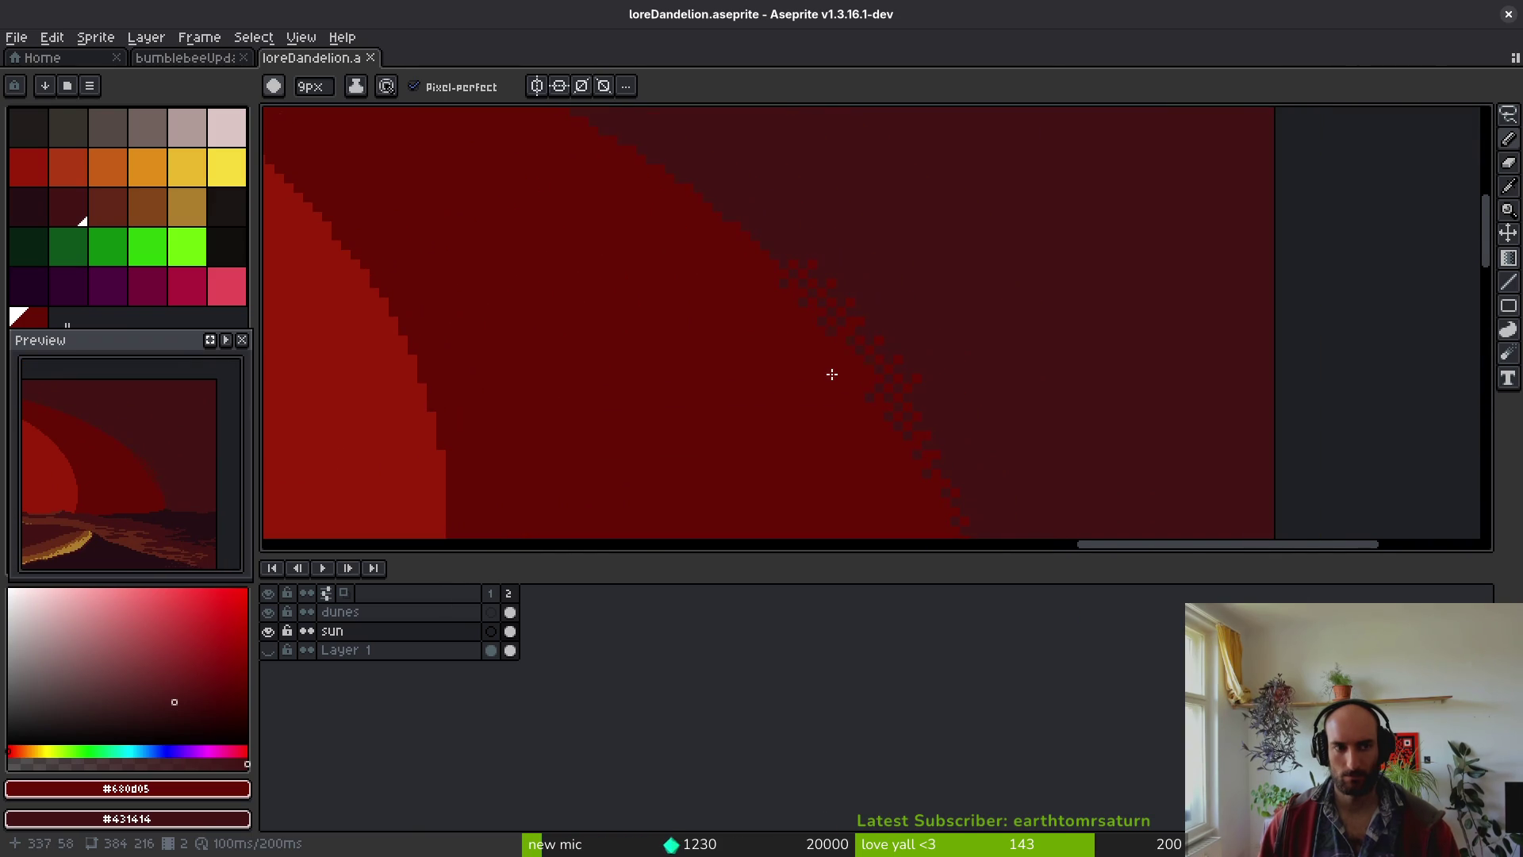
left_click(273, 86)
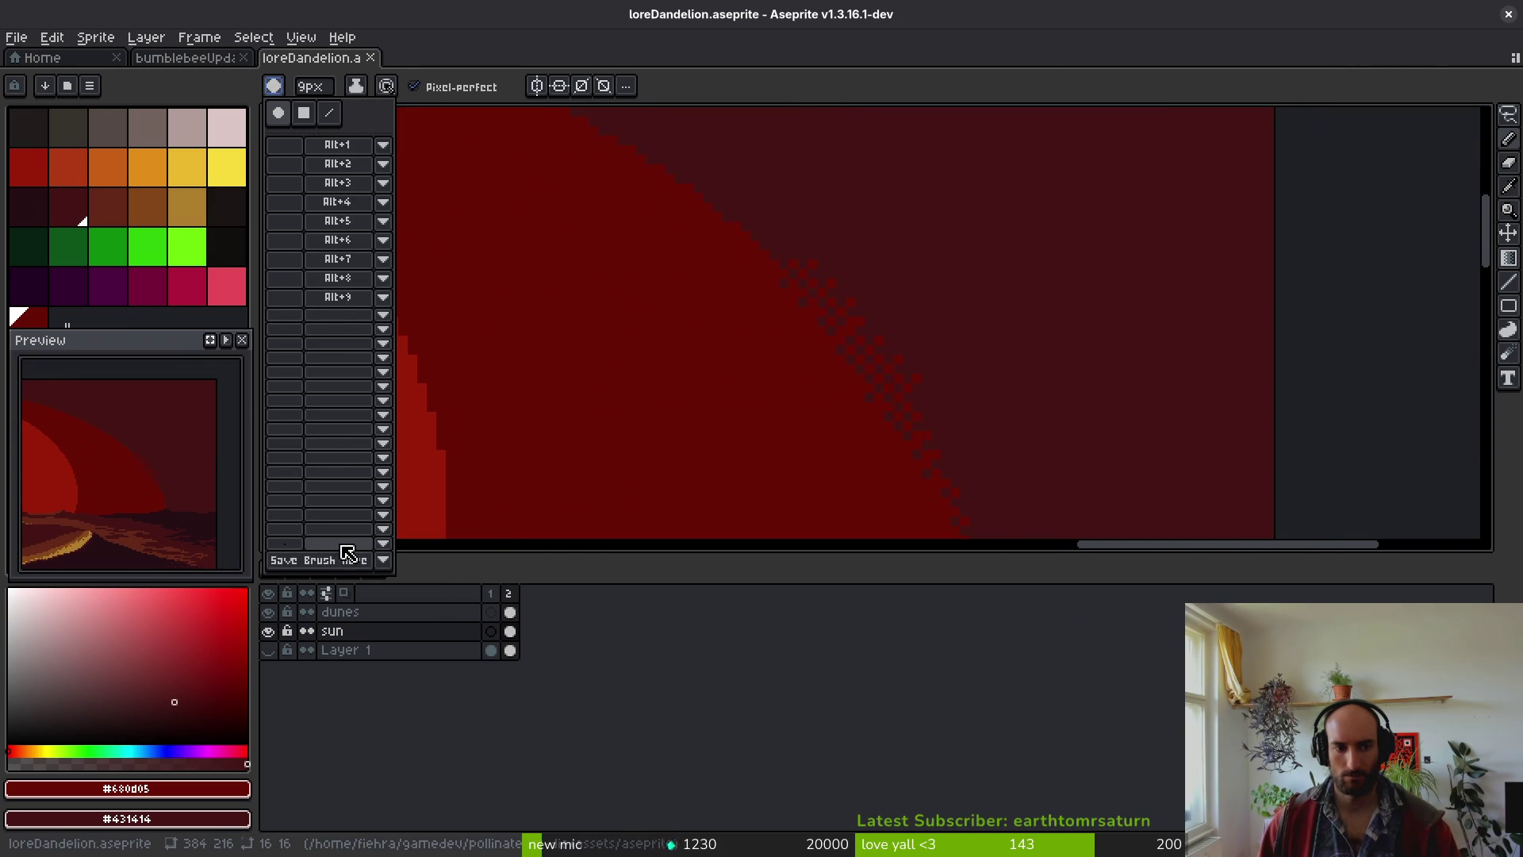
left_click(348, 555)
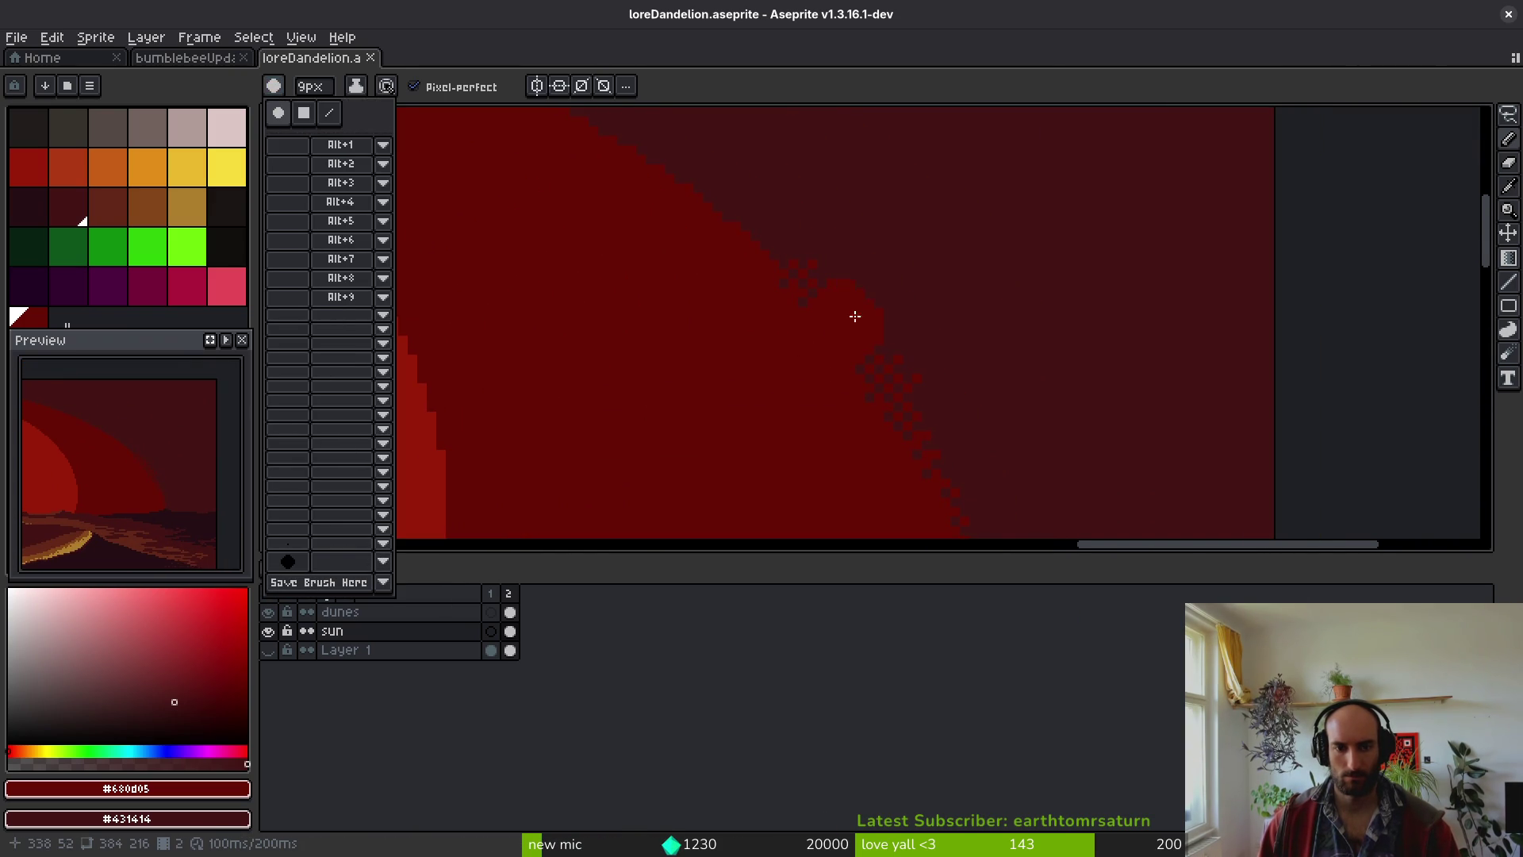
key("q")
mouse_move(890, 349)
left_mouse_down()
mouse_move(817, 295)
mouse_move(840, 361)
mouse_move(896, 388)
mouse_move(890, 350)
left_mouse_up()
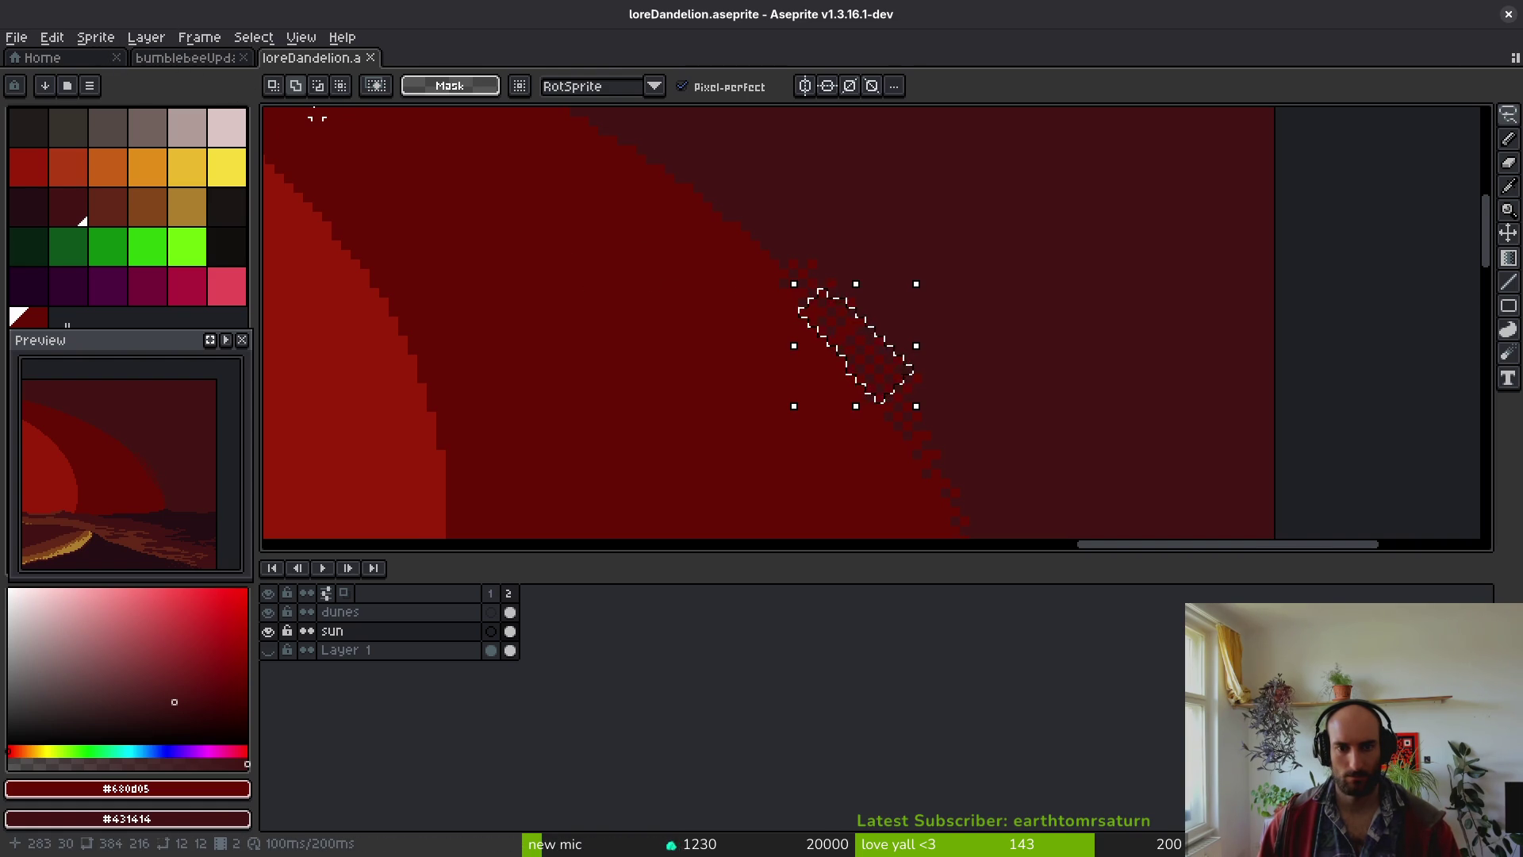
- After checking the Brushes documentation, turn the lassoed patch into a brush with Edit > New Brush
key("alt+Tab")
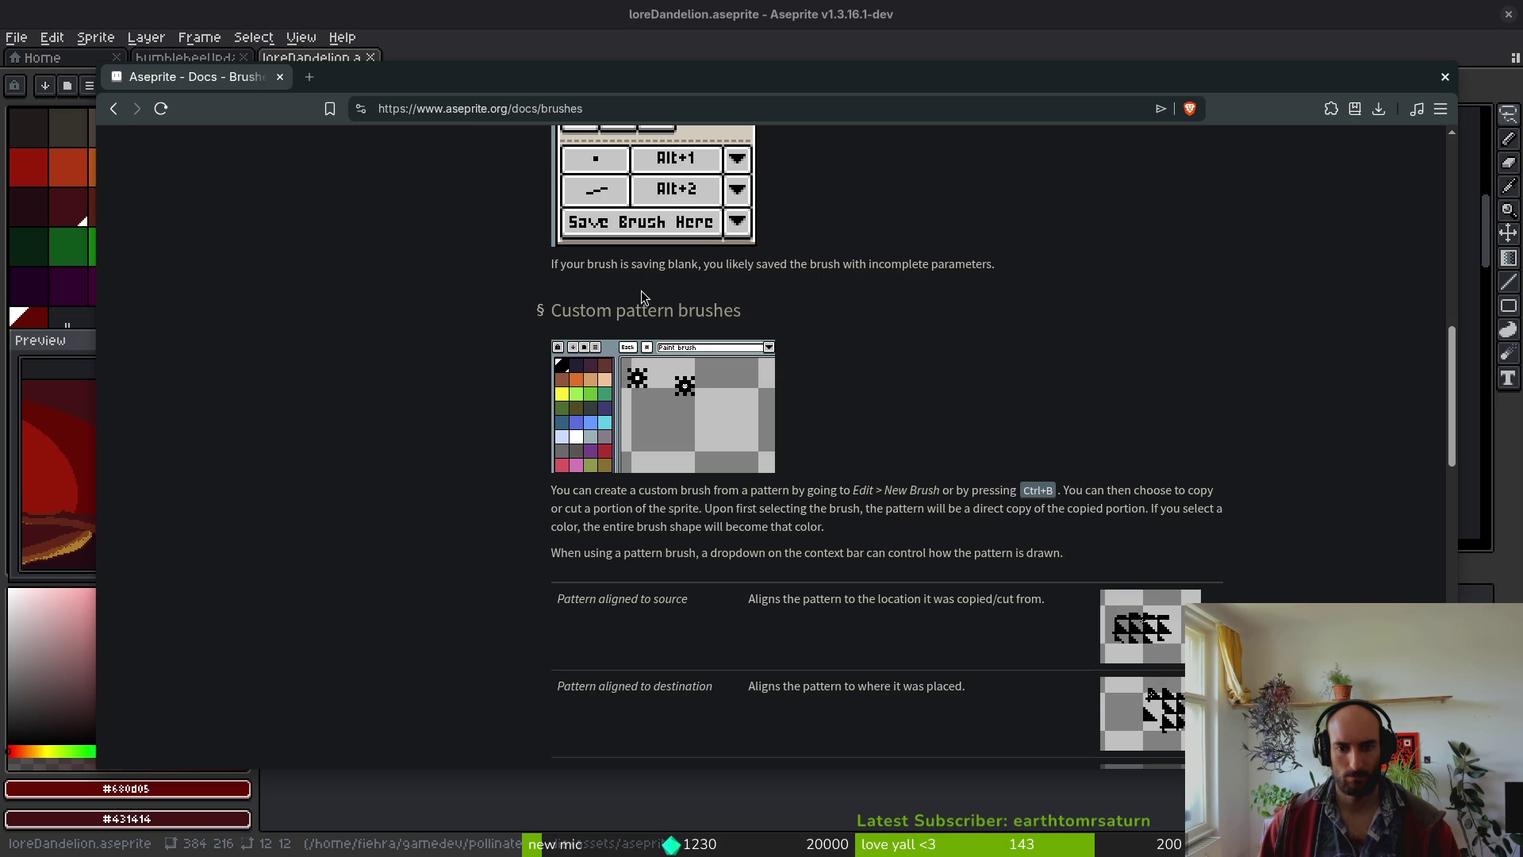
key("alt+Tab")
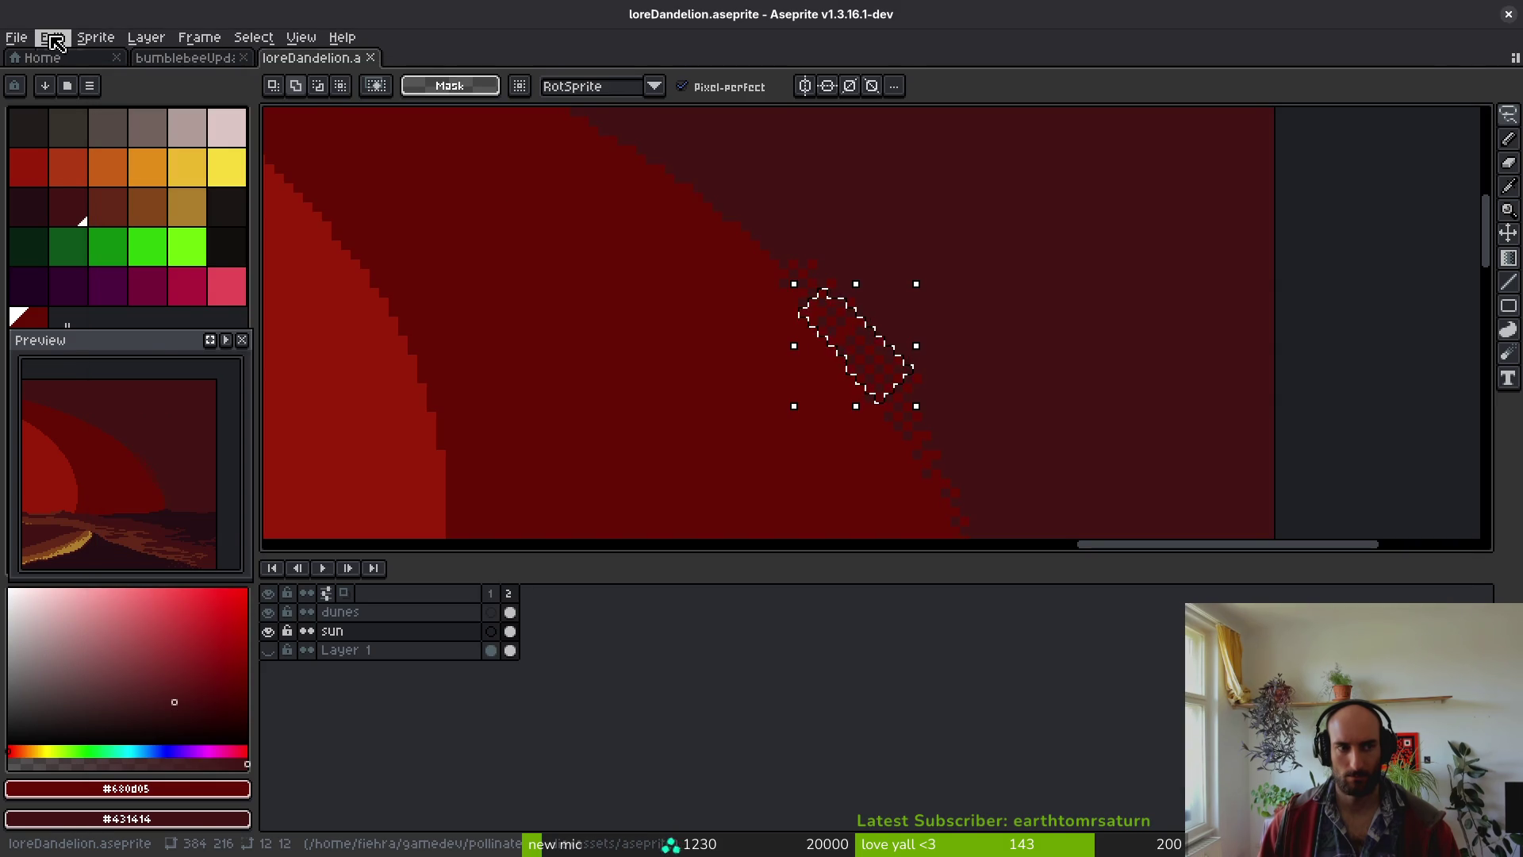
left_click(51, 37)
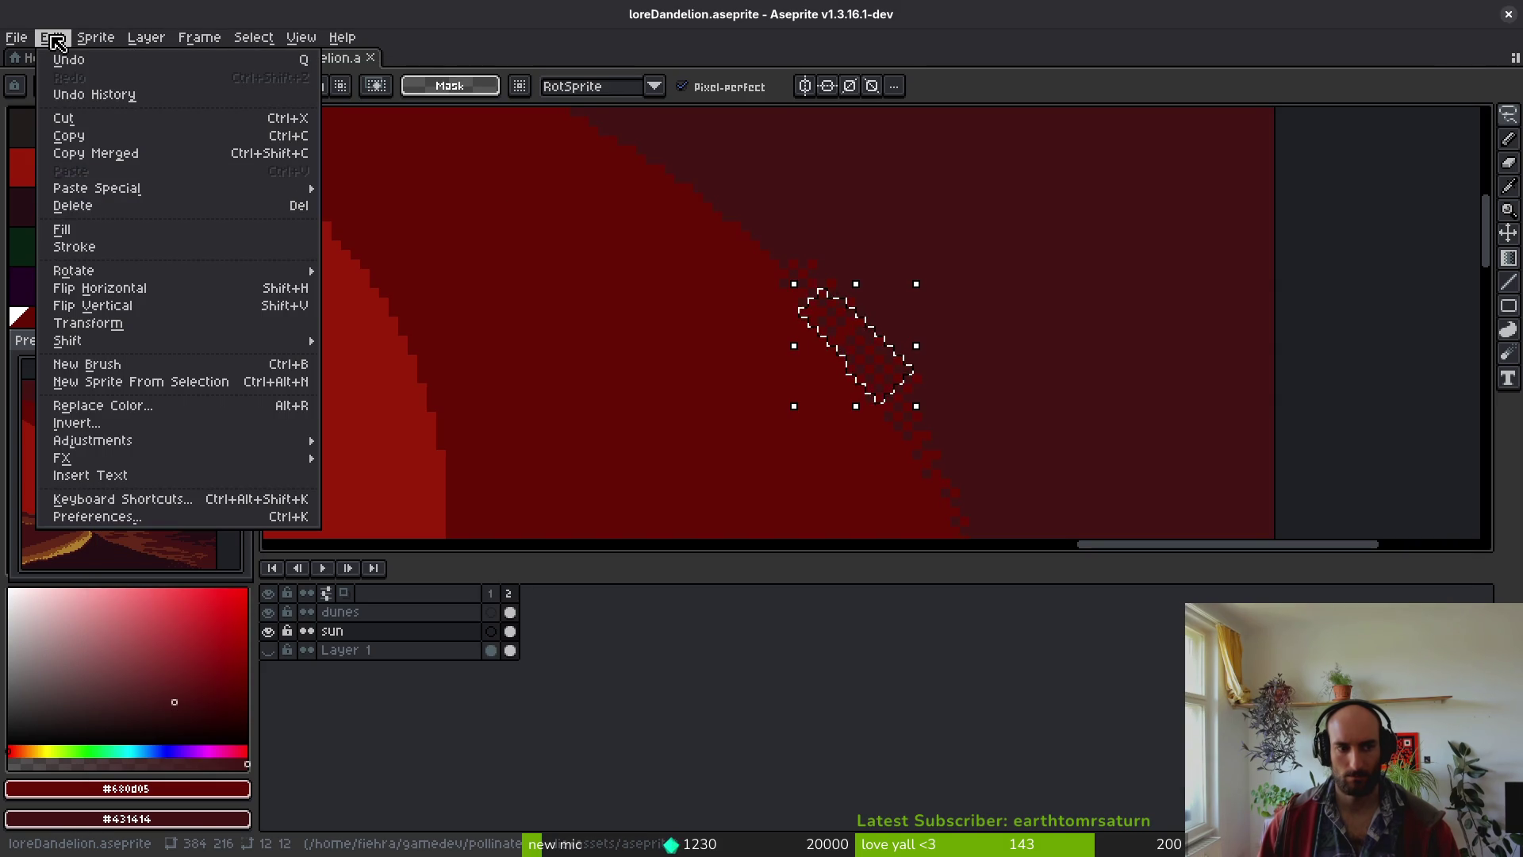
left_click(270, 364)
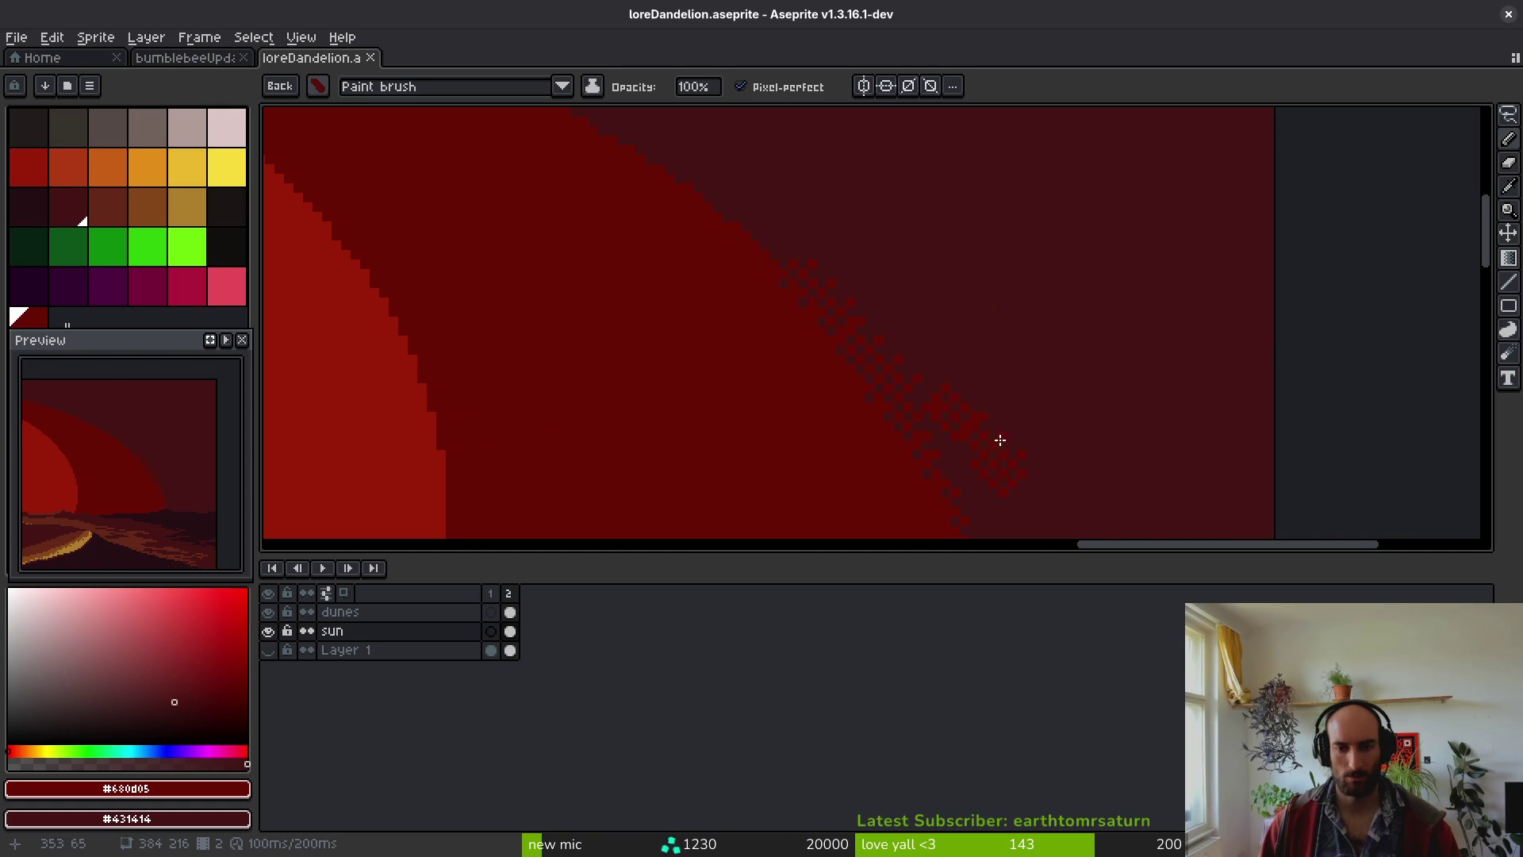
- Select the custom dither brush from the saved brushes list
left_click_drag(975, 445, 870, 374)
left_click(317, 85)
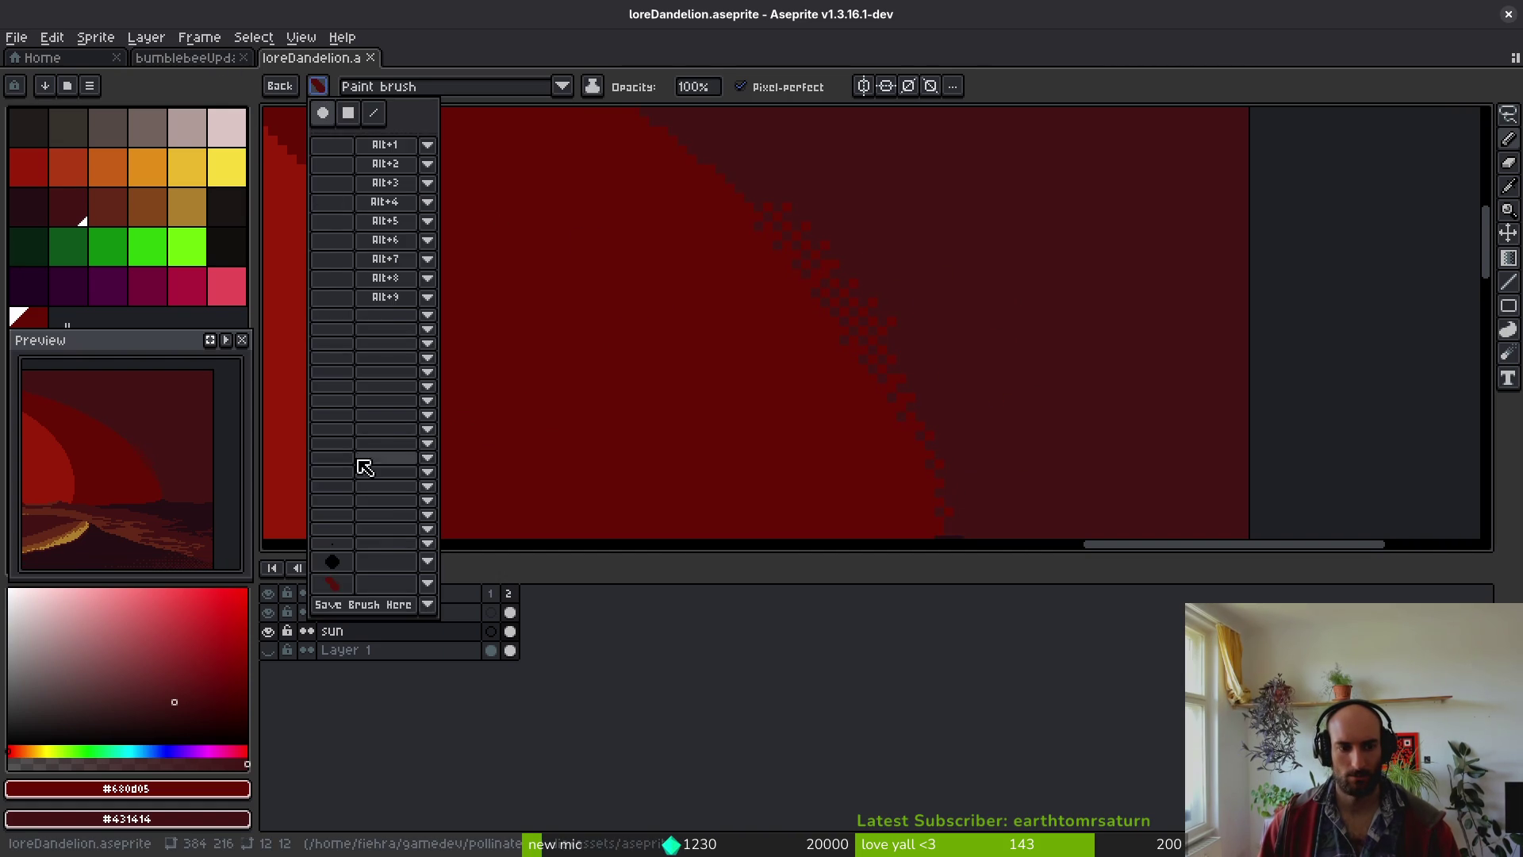
key("Escape")
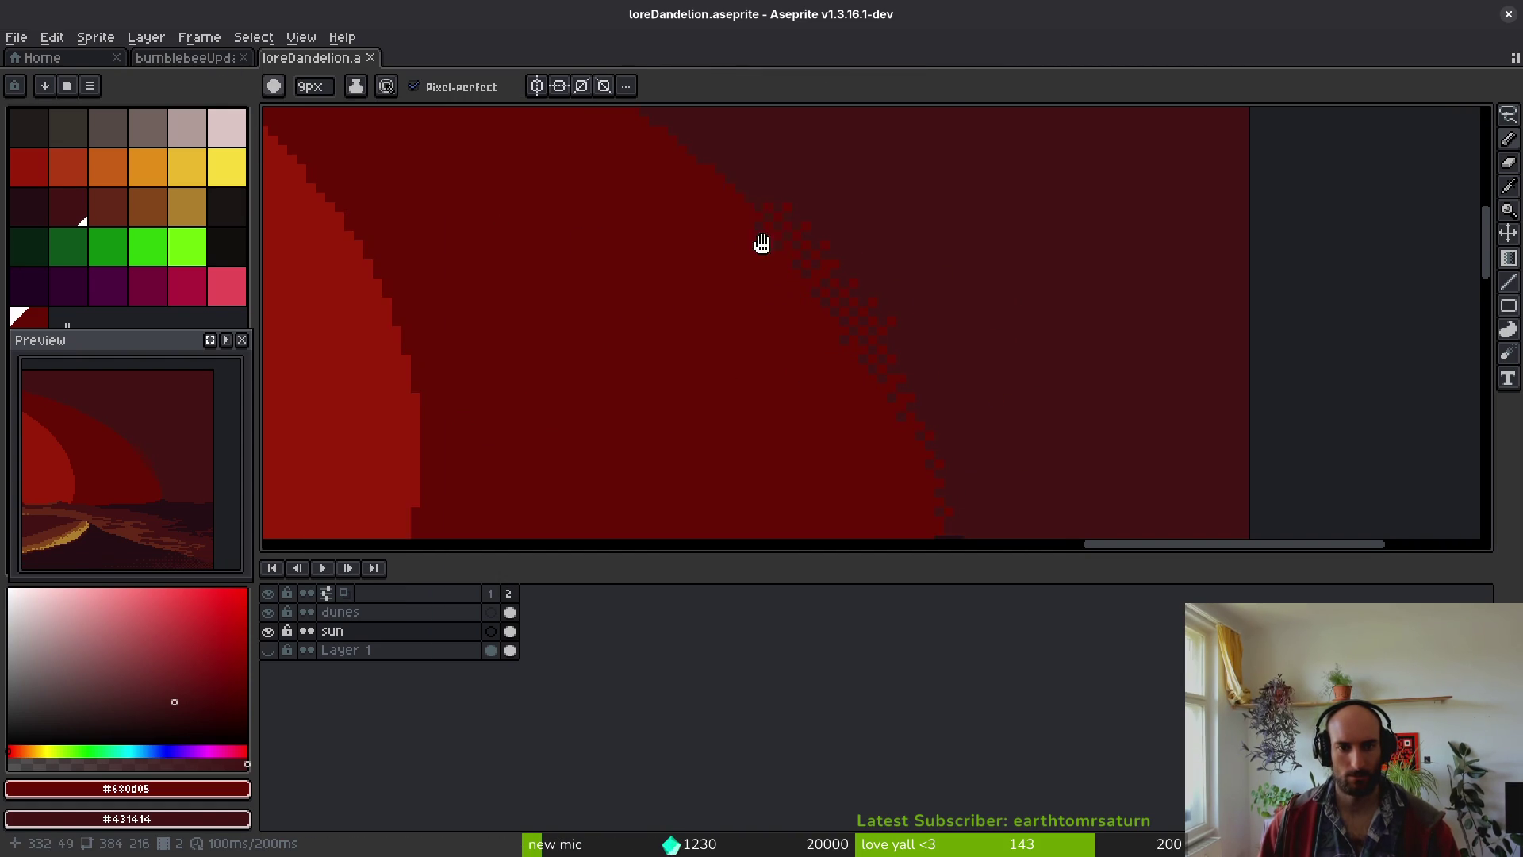
scroll(589, 224, "down", 2)
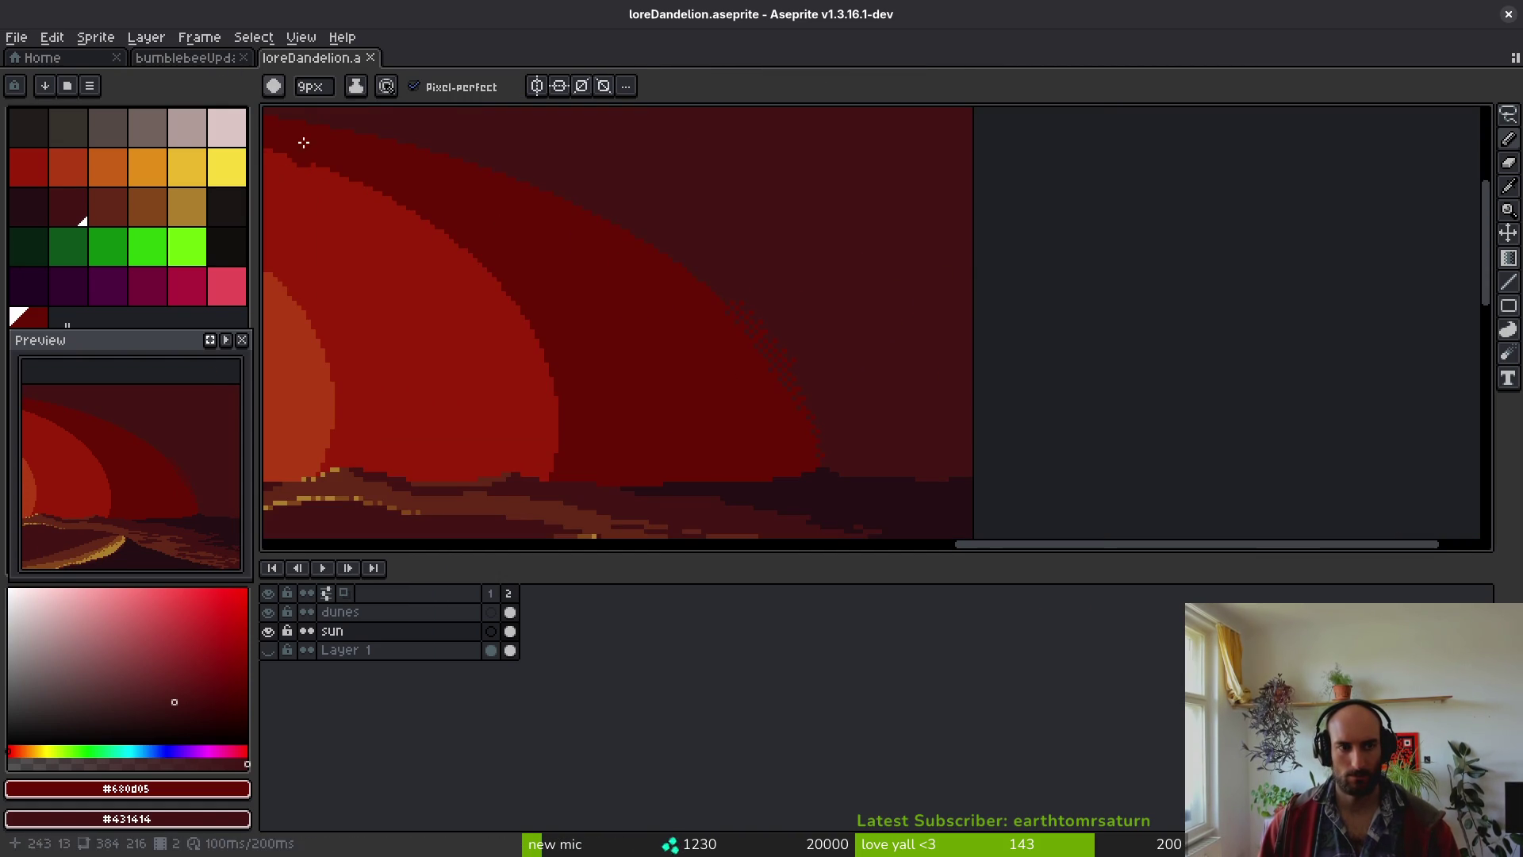
left_click(273, 85)
left_click(288, 583)
- Sample the dark sky colour #431414 from the canvas and shrink the brush to one pixel
scroll(676, 272, "up", 2)
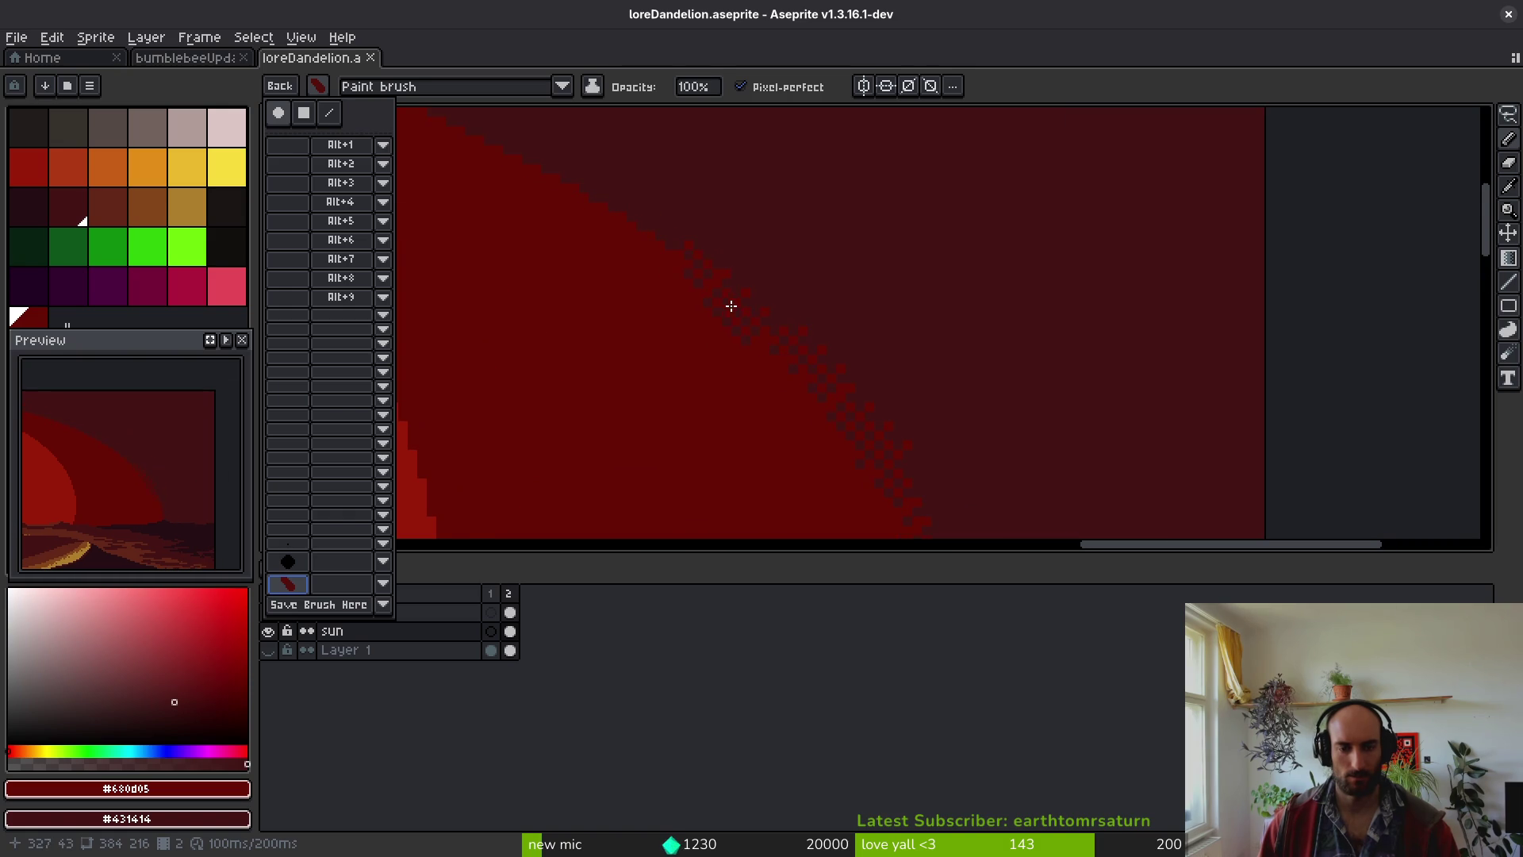
scroll(786, 292, "down", 2)
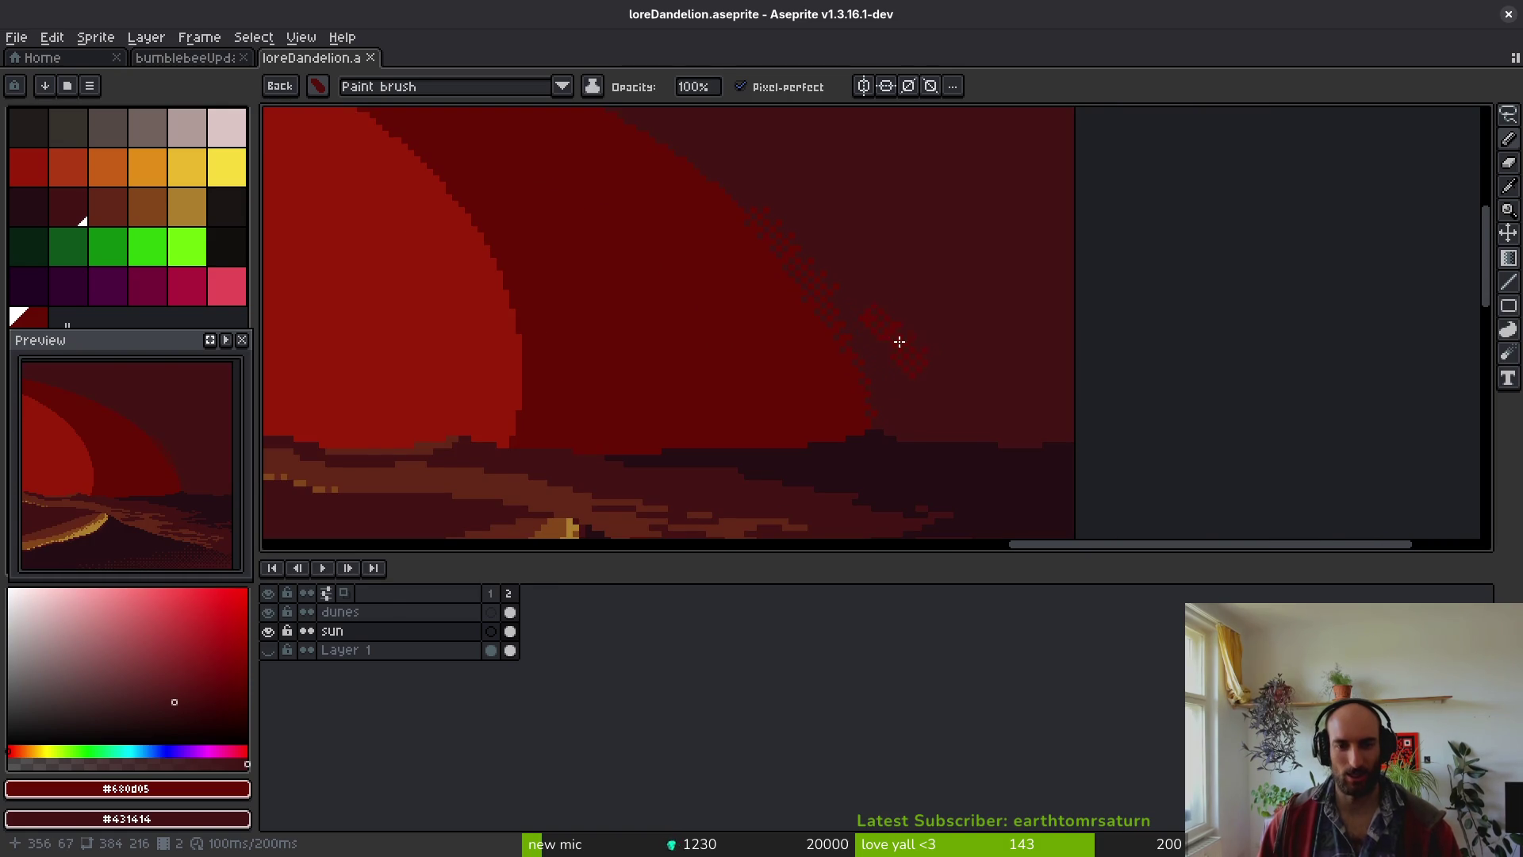
scroll(805, 363, "down", 1)
scroll(757, 430, "left", 3)
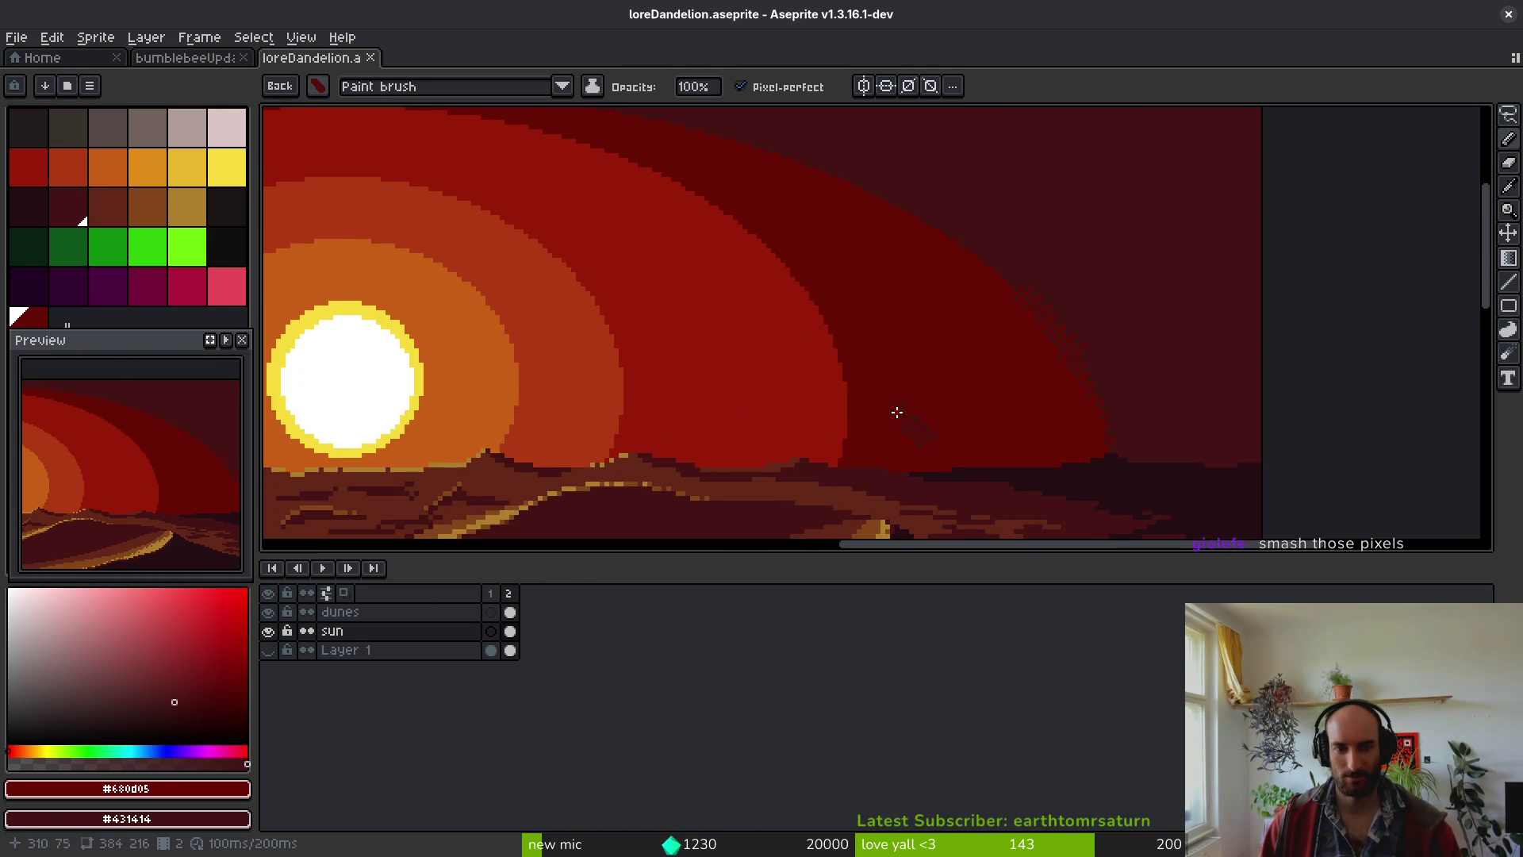
scroll(818, 257, "up", 2)
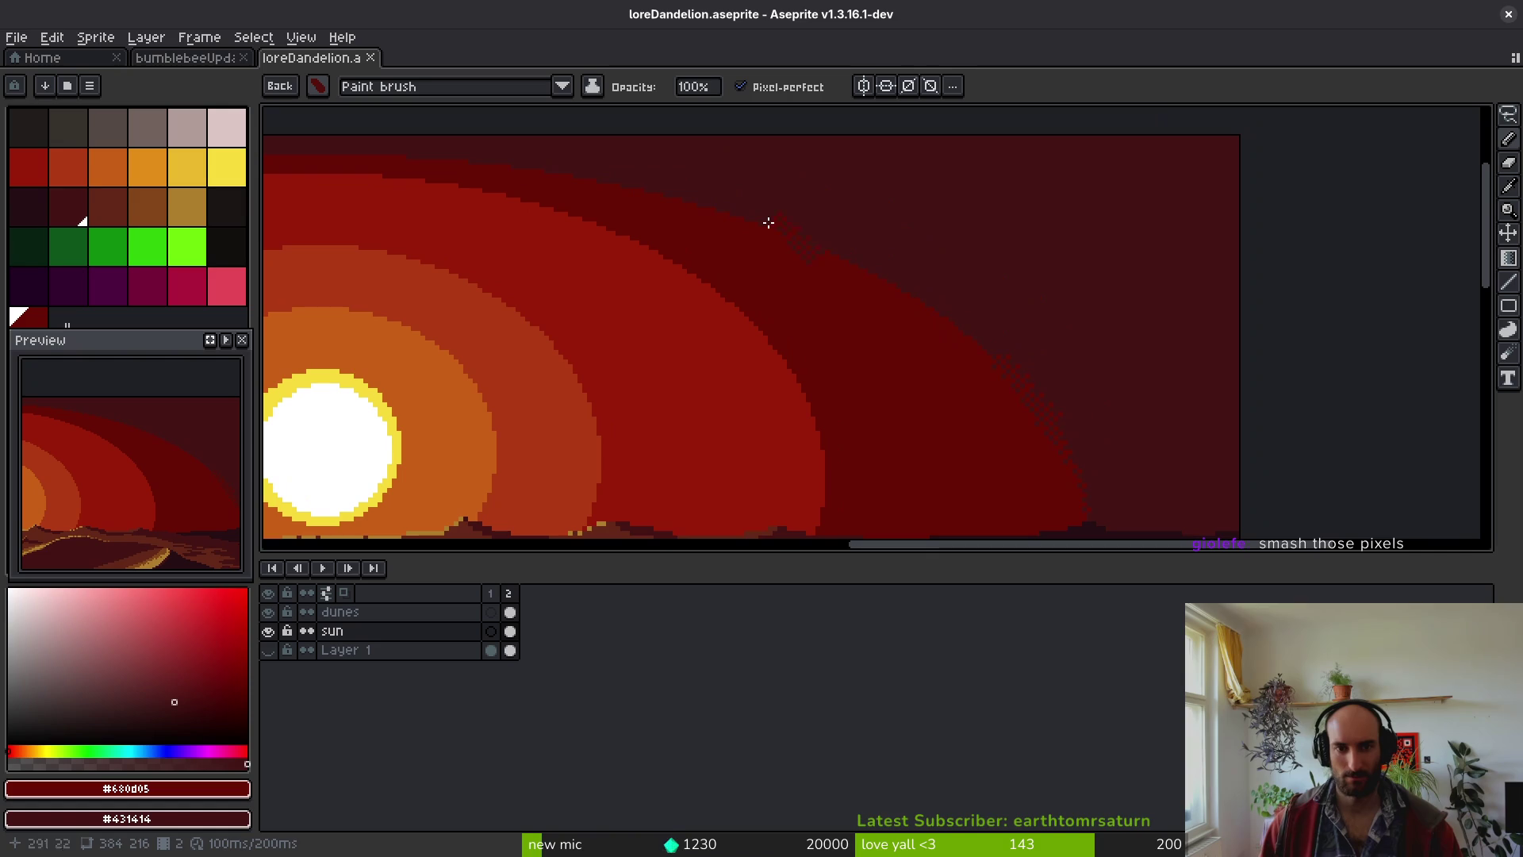
scroll(723, 212, "up", 3)
left_click(833, 214, "alt")
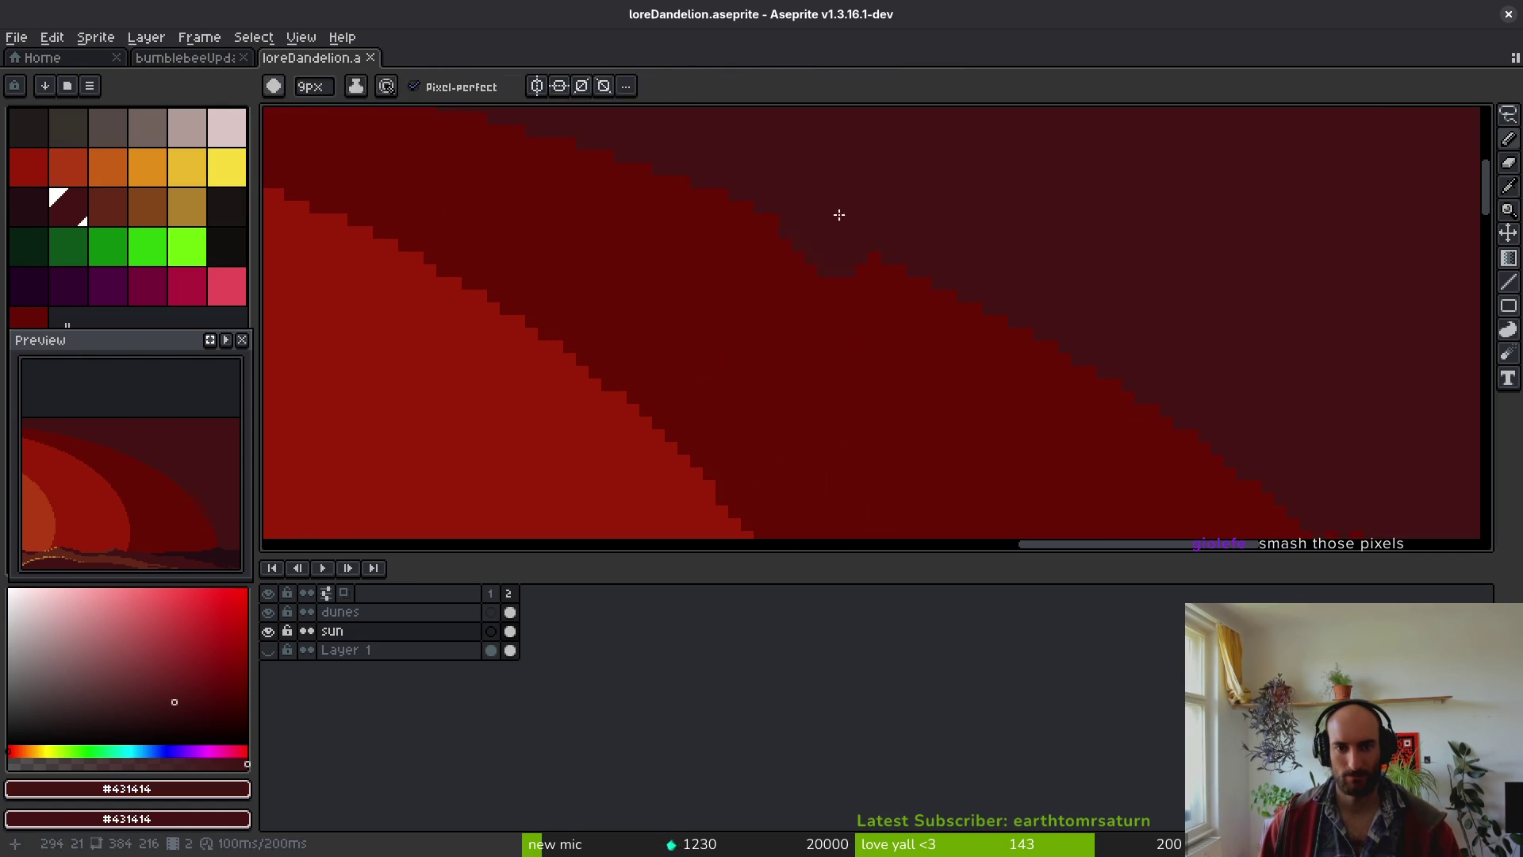
key("minus")
key("minus")
key("minus")
- Sample ring red #680d05 and place checker pixels along the ring's upper edge
left_click_drag(894, 289, 741, 446)
left_click(741, 446, "alt")
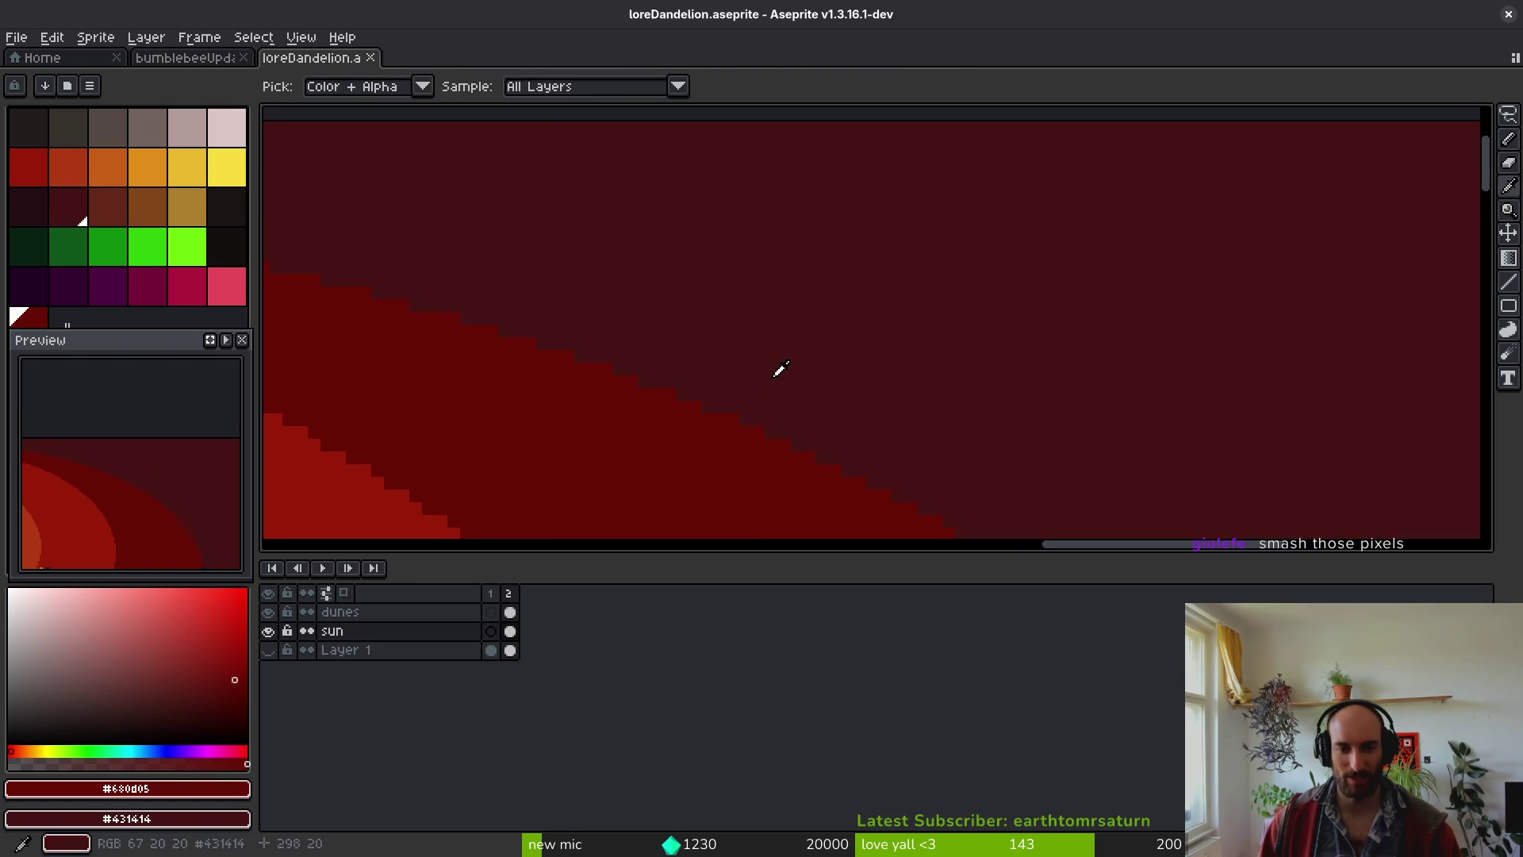
left_click(728, 396)
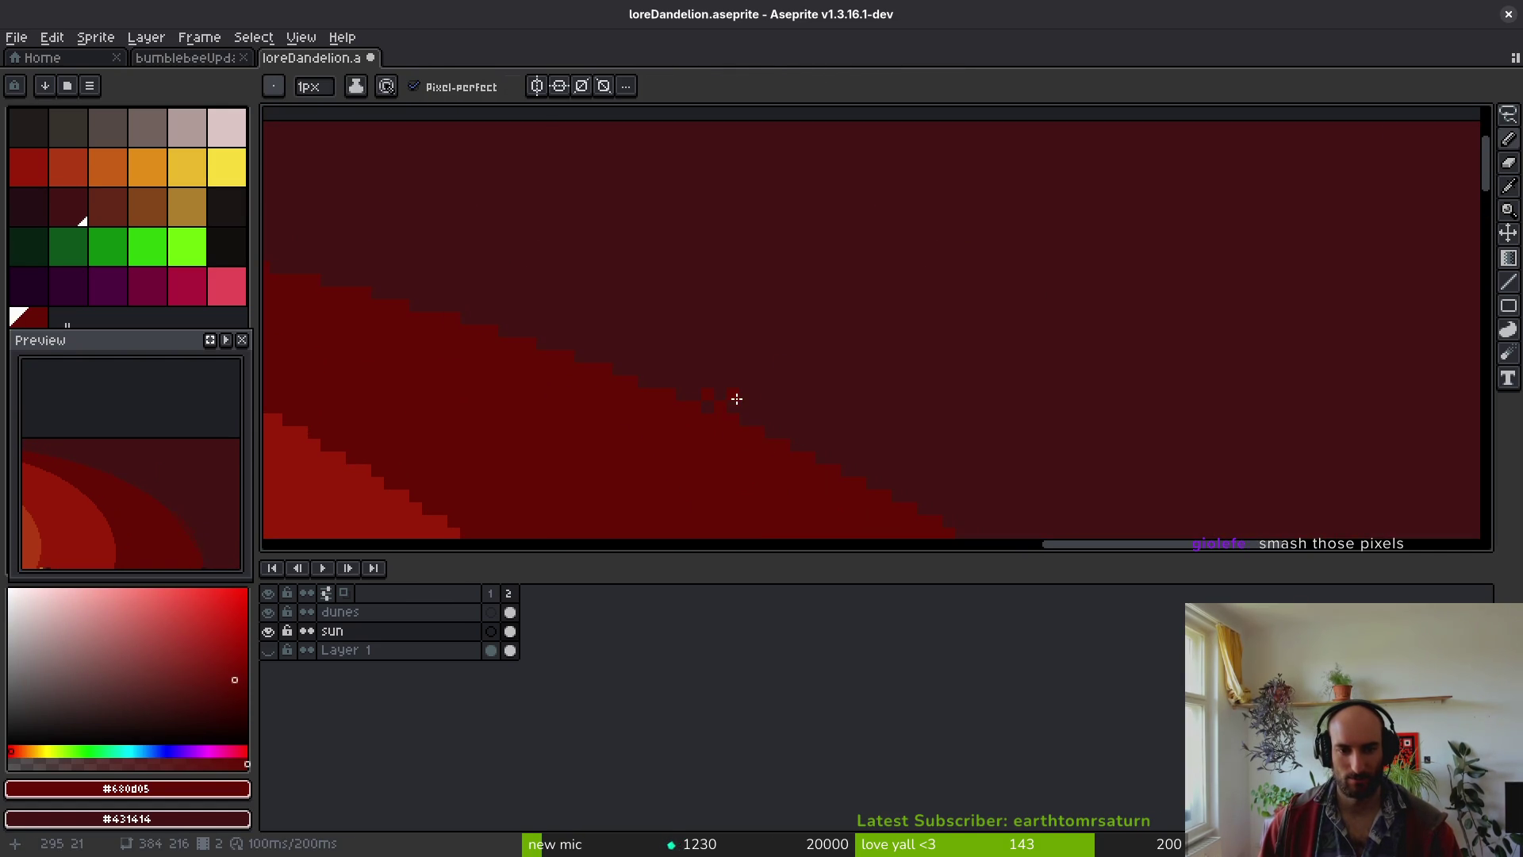
scroll(726, 403, "up", 1)
left_click(766, 429)
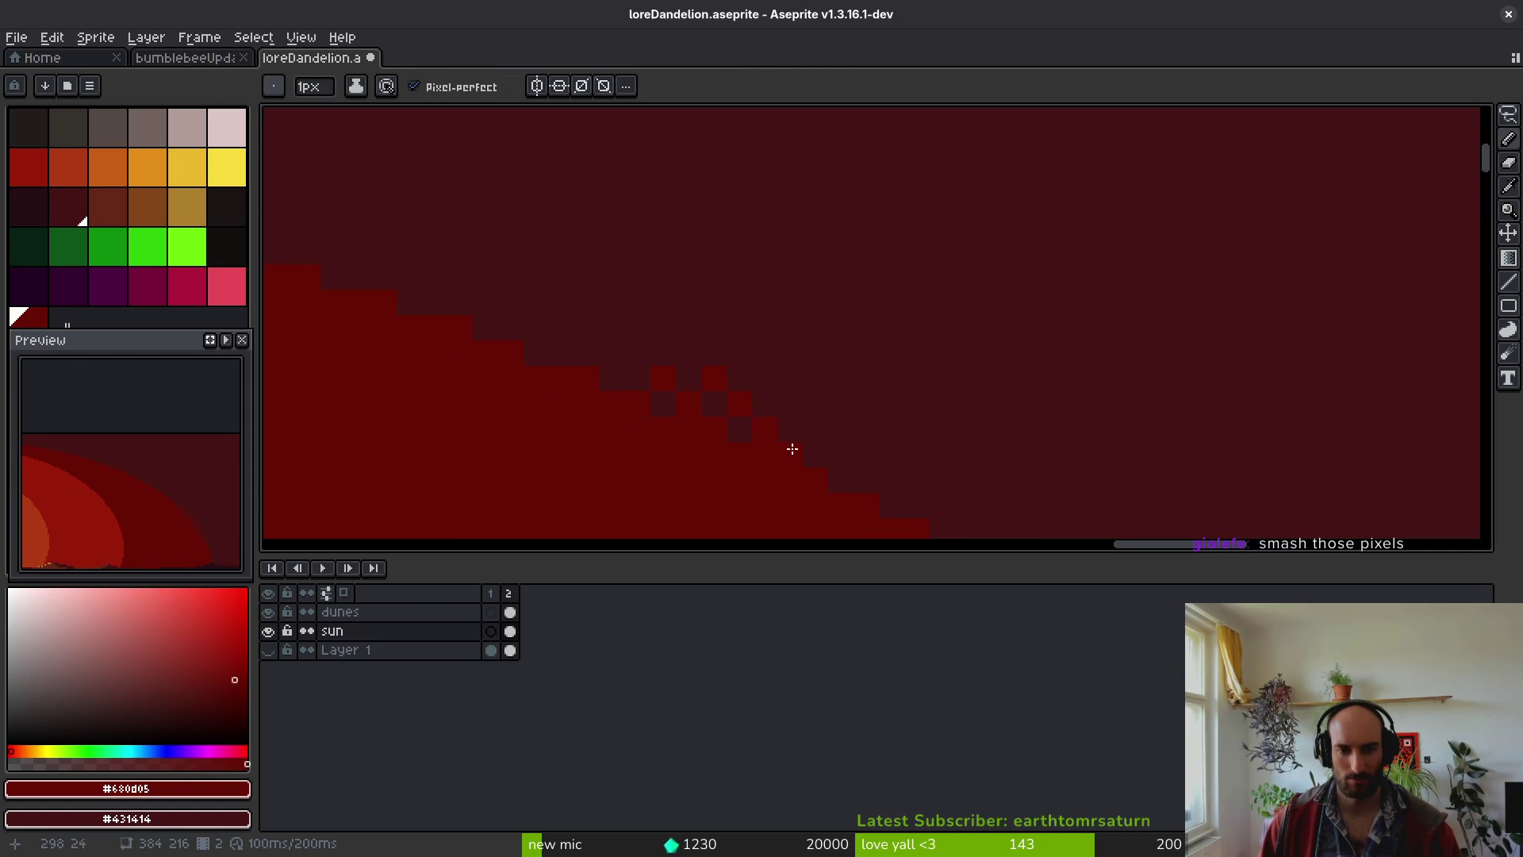
left_click_drag(791, 427, 808, 435)
- Draw a diagonal dithered line along the edge and add red checker pixels beyond it
scroll(841, 457, "down", 2)
scroll(842, 457, "right", 3)
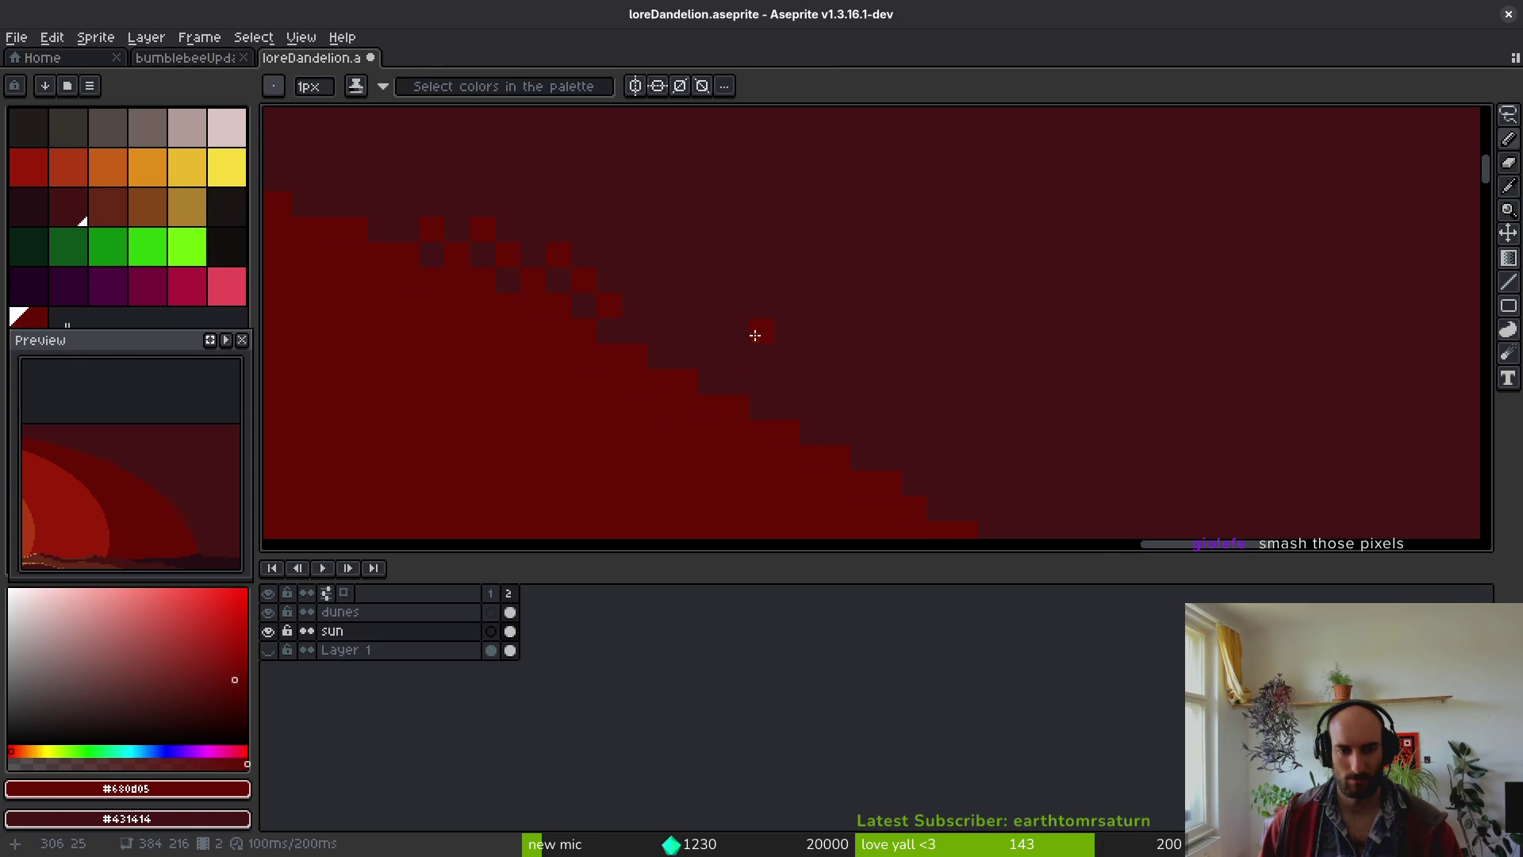
mouse_move(626, 268)
left_mouse_down()
mouse_move(725, 367)
mouse_move(752, 346)
mouse_move(825, 435)
left_mouse_up()
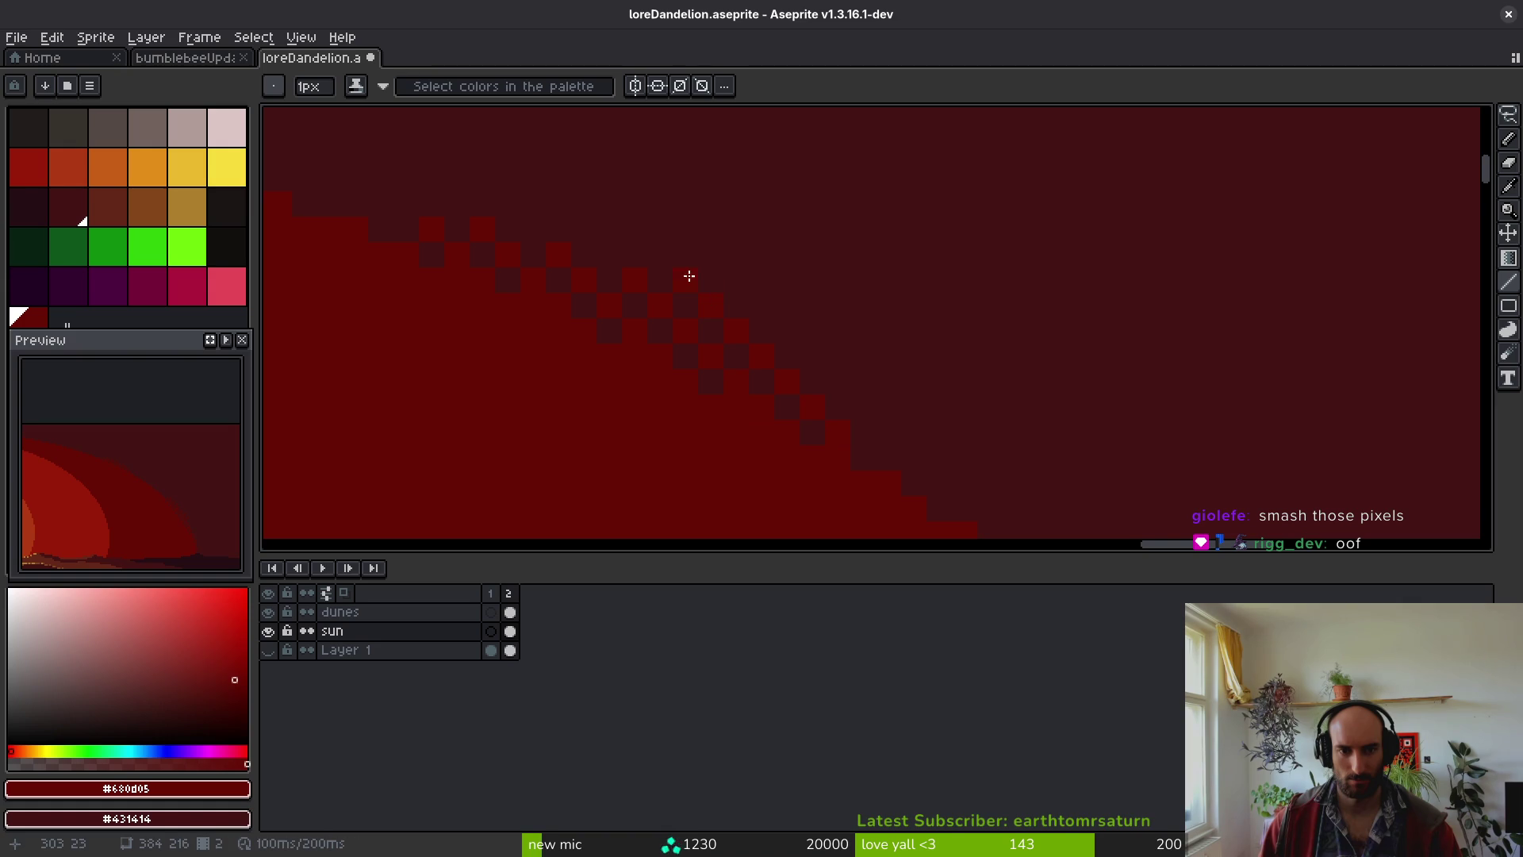
left_click(701, 270)
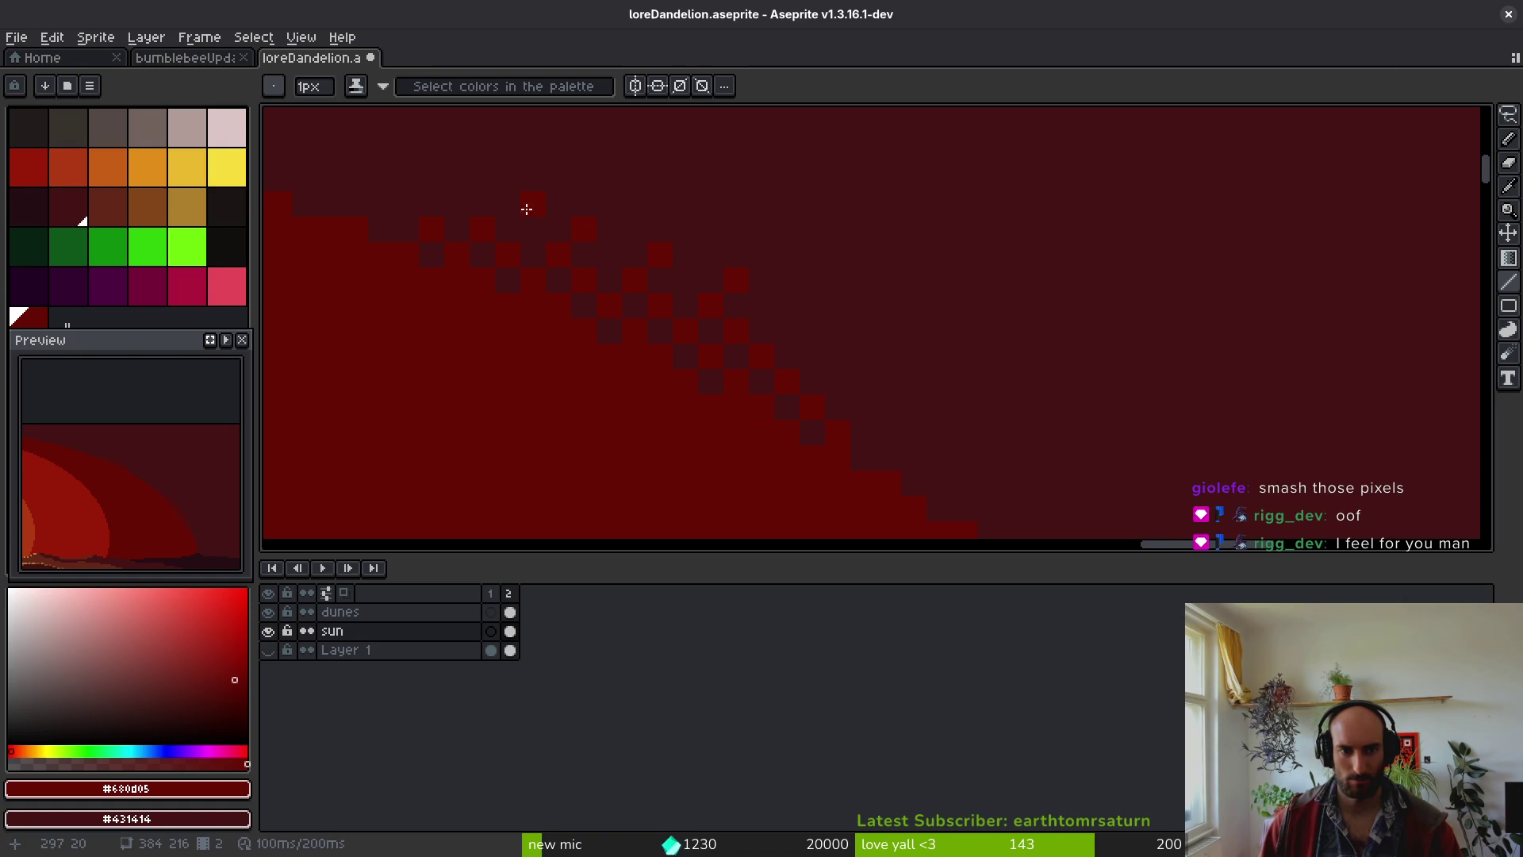
left_click(856, 403)
left_click(917, 409)
left_click(894, 388)
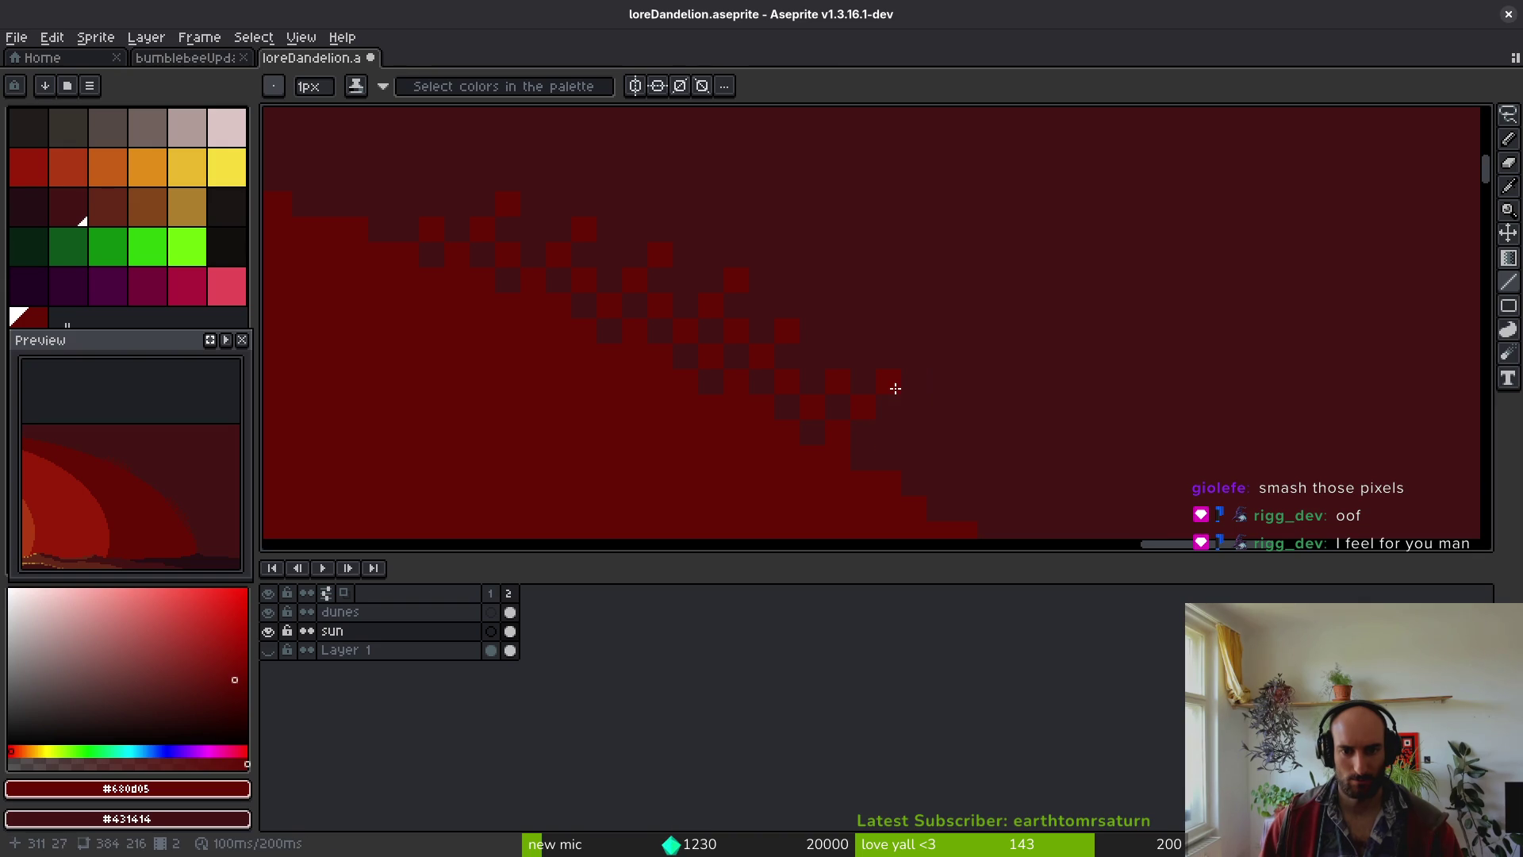
- Extend the checker pattern diagonally down the next stretch of the ring edge
left_click_drag(961, 483, 714, 289)
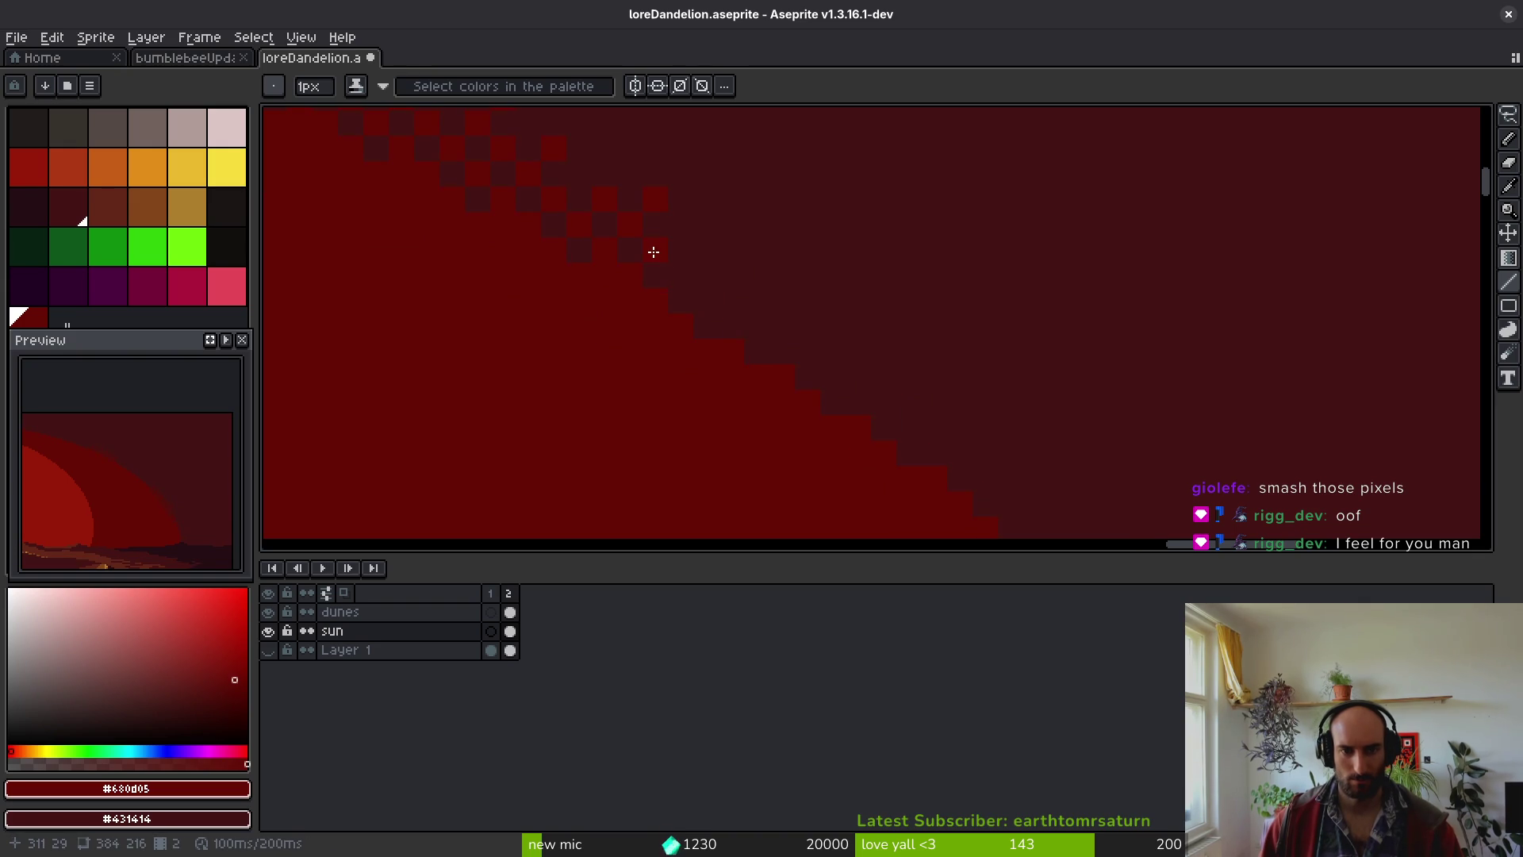
left_click(763, 305)
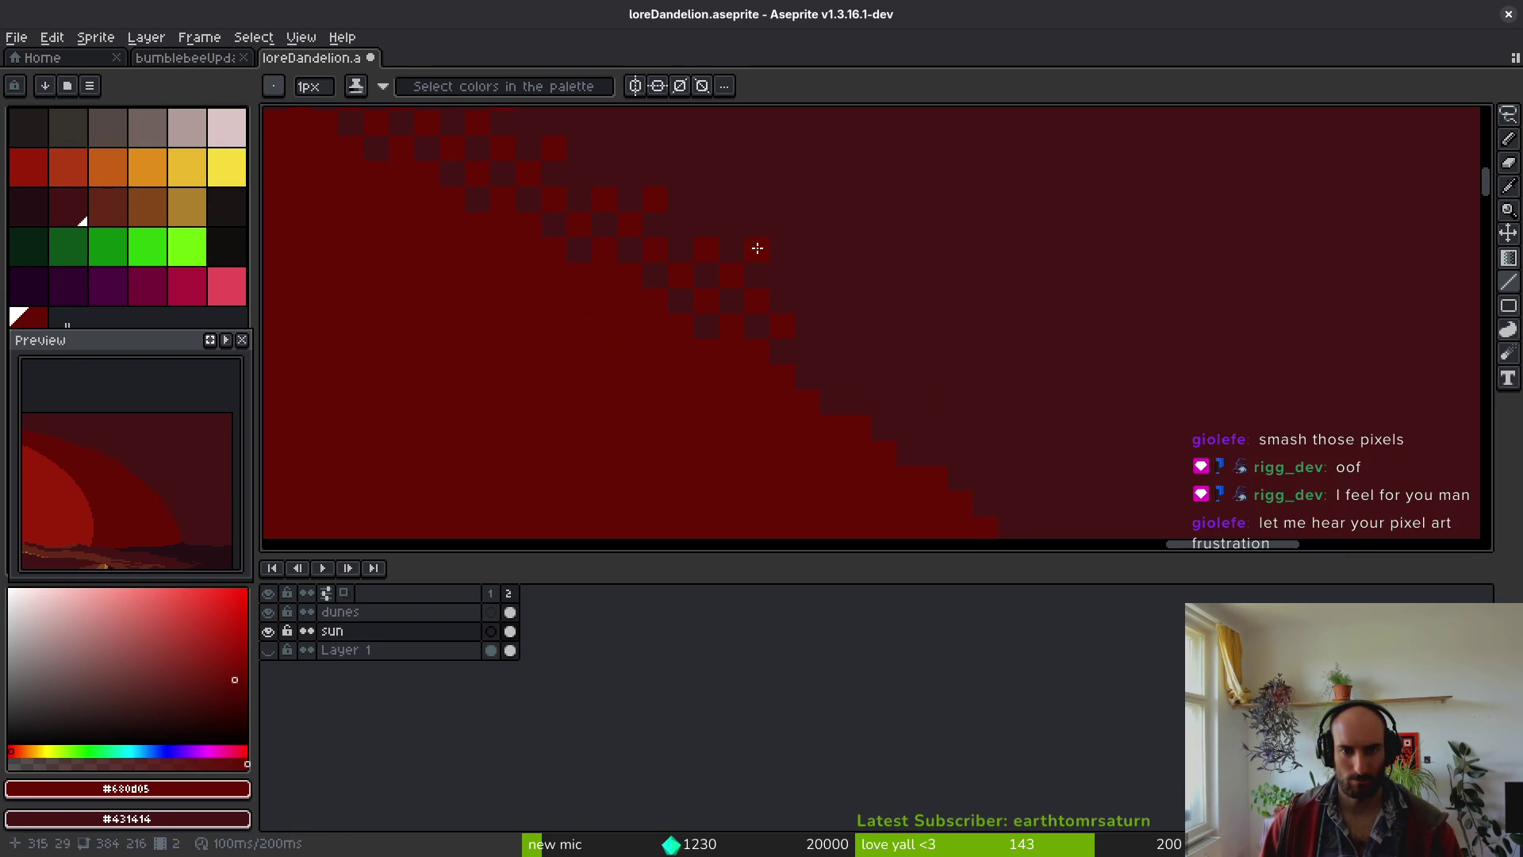
left_click(789, 337)
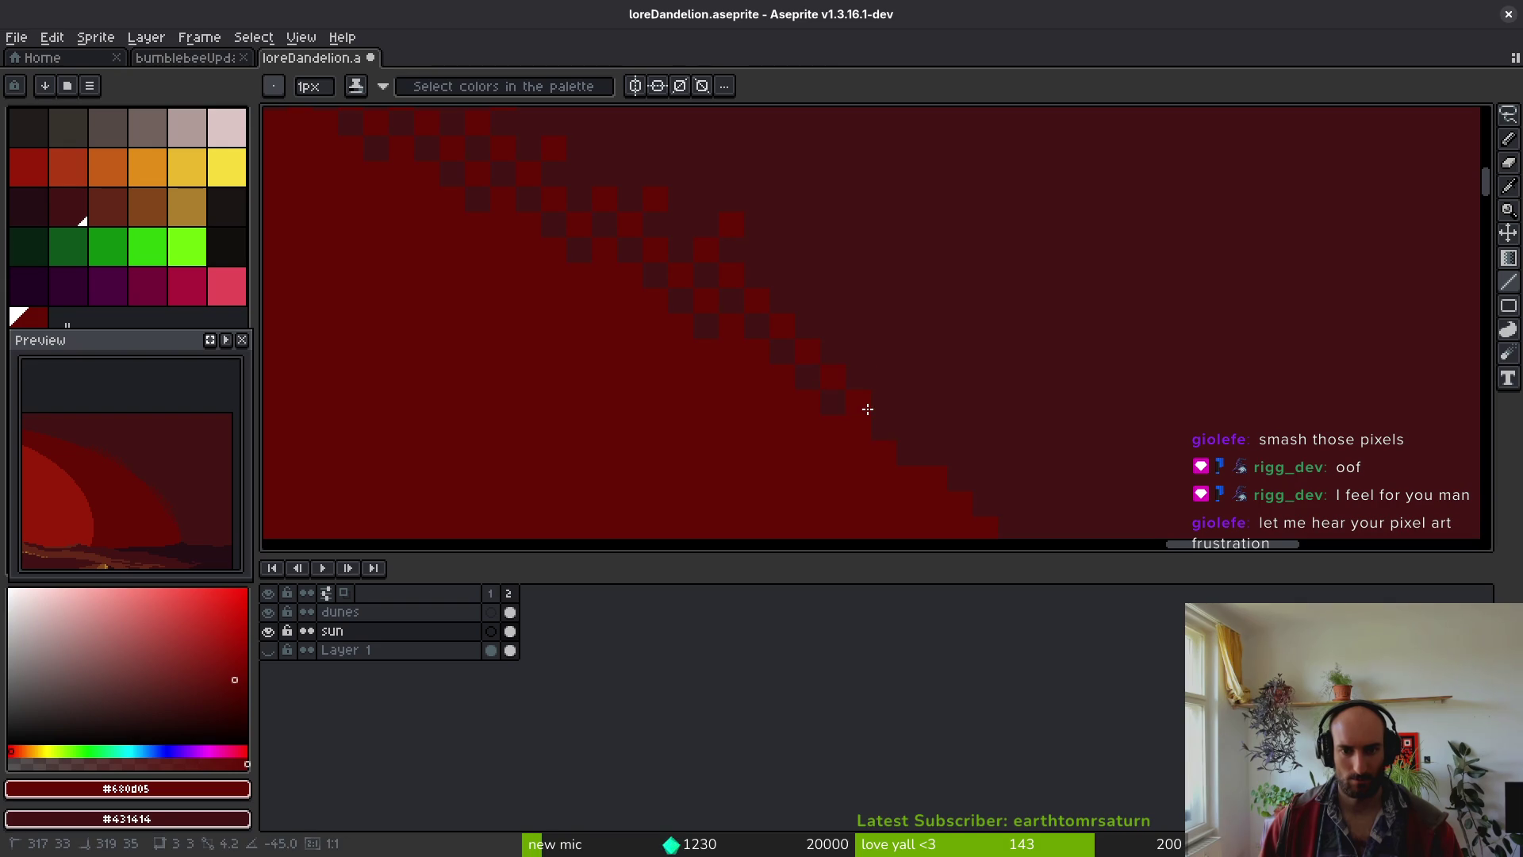
mouse_move(826, 319)
left_mouse_down()
mouse_move(932, 442)
mouse_move(818, 363)
left_mouse_up()
left_click(674, 242)
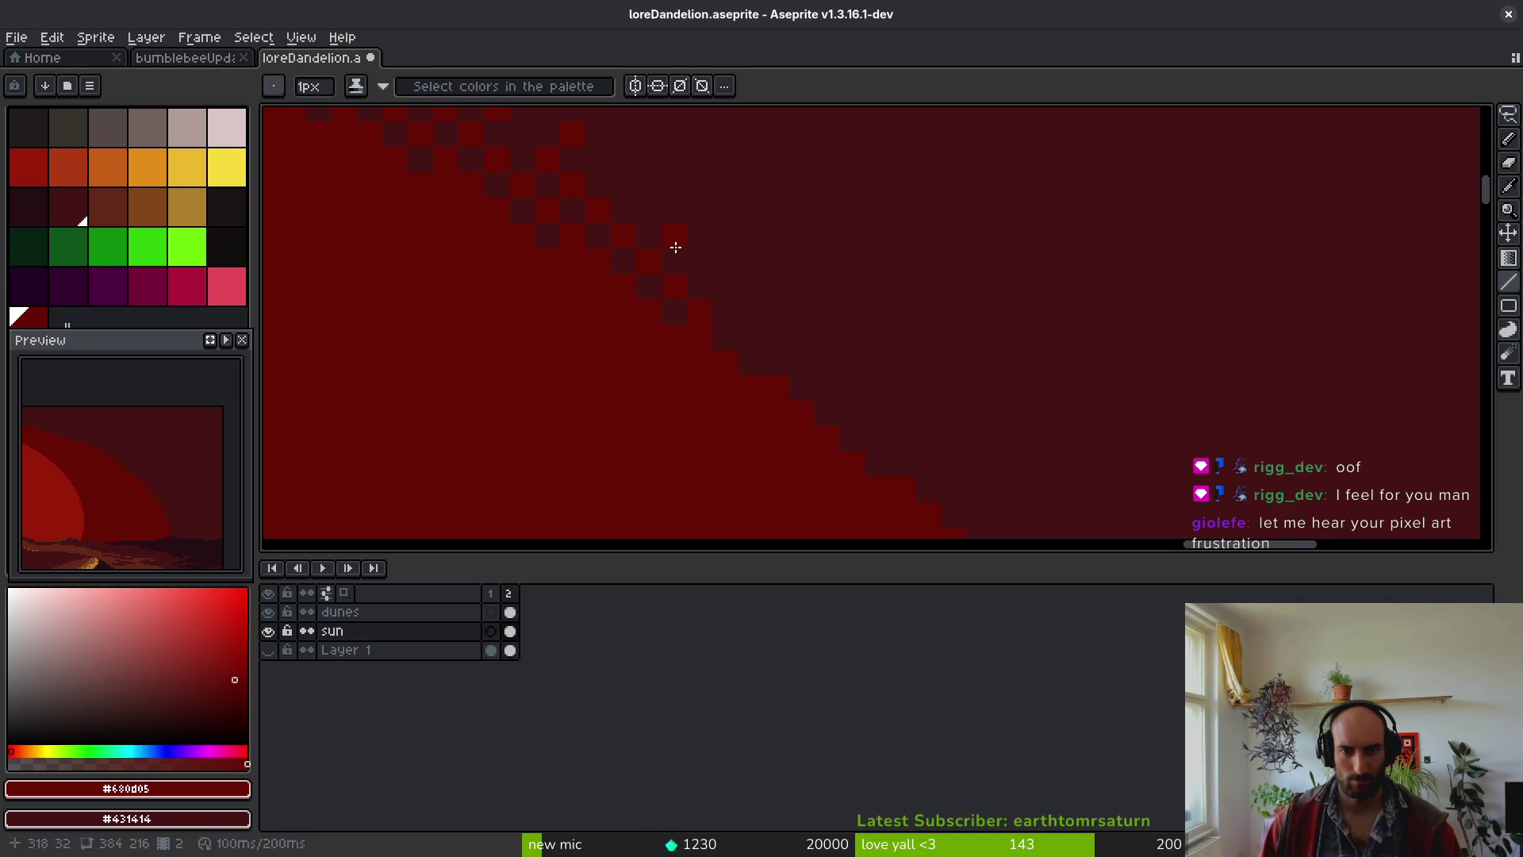
left_click(778, 313, "shift")
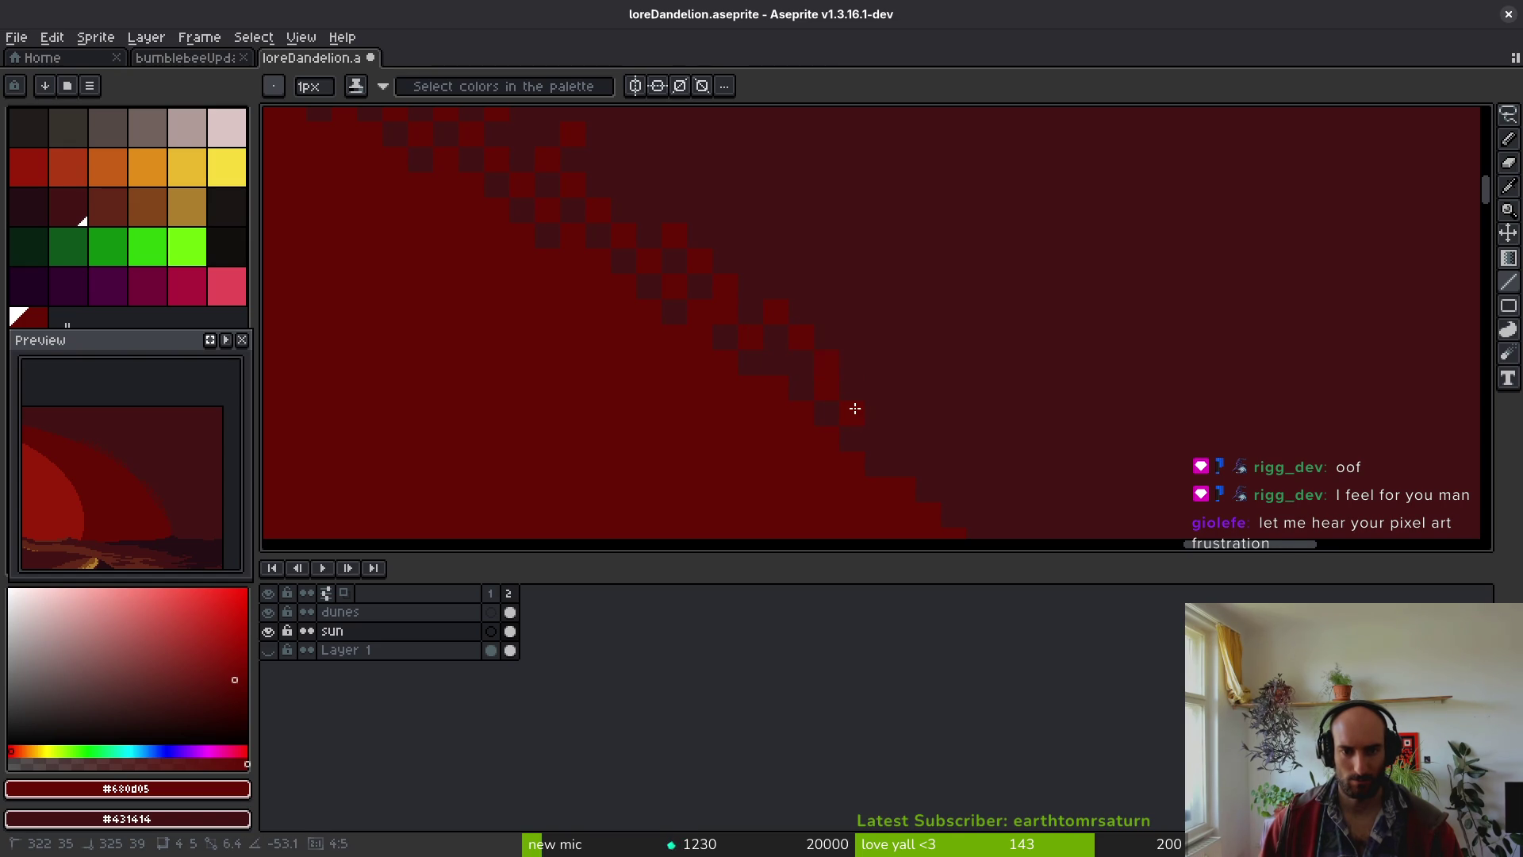
scroll(748, 316, "down", 3)
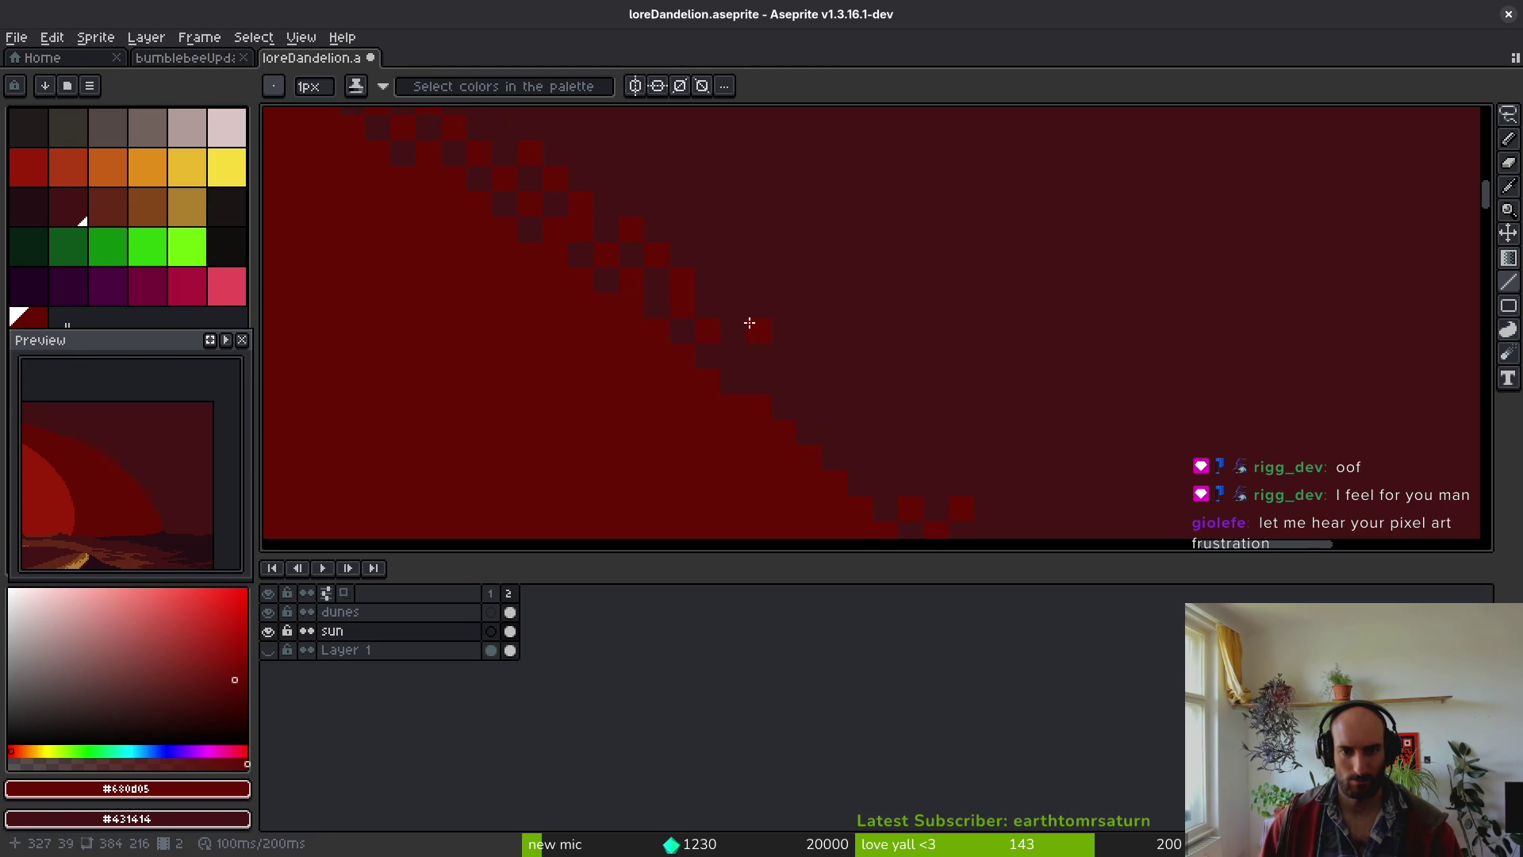
left_click_drag(730, 356, 875, 471)
scroll(826, 425, "down", 5)
- Punch dark sky pixels into the checker dither along the upper ring edge
scroll(832, 455, "up", 5)
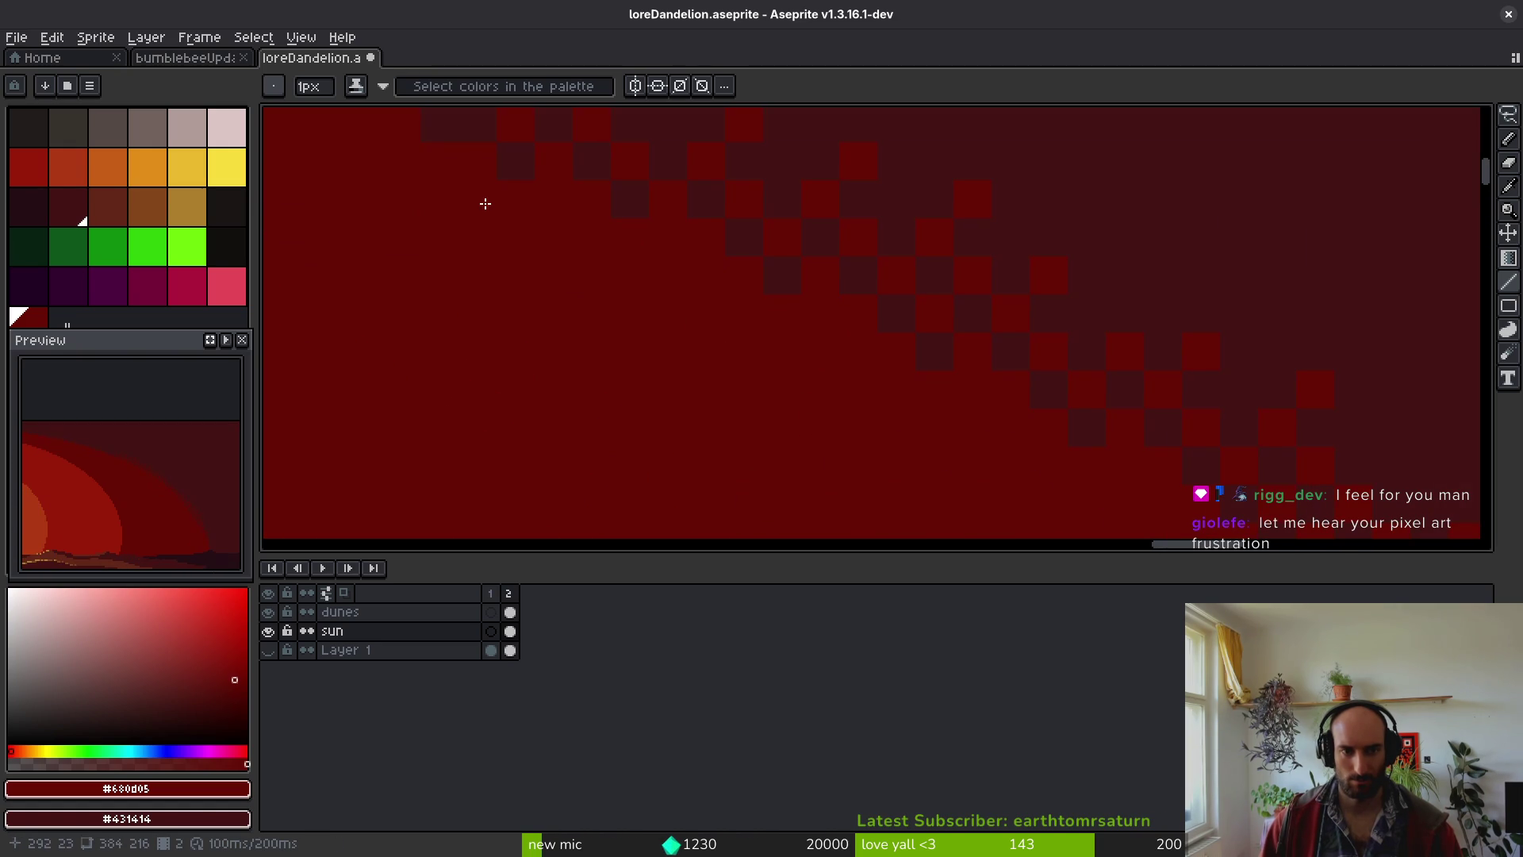
right_click(555, 200)
right_click(479, 207)
right_click(478, 276)
right_click(594, 236)
right_click(671, 239)
right_click(626, 277)
right_click(589, 315)
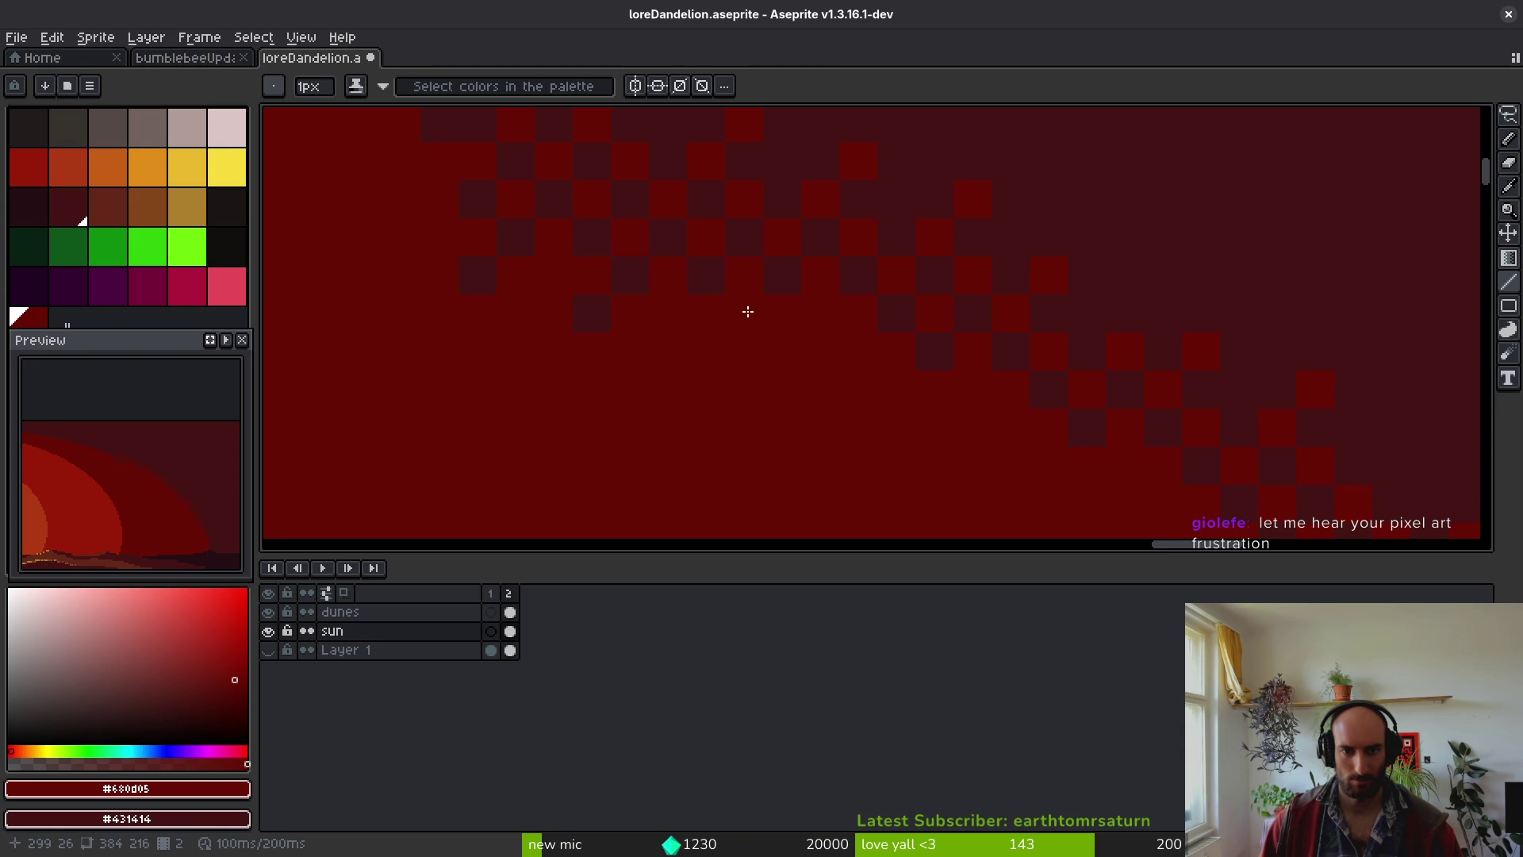
- Add dark pixels lower on the edge to extend the checker pattern
right_click(823, 314)
right_click(861, 352)
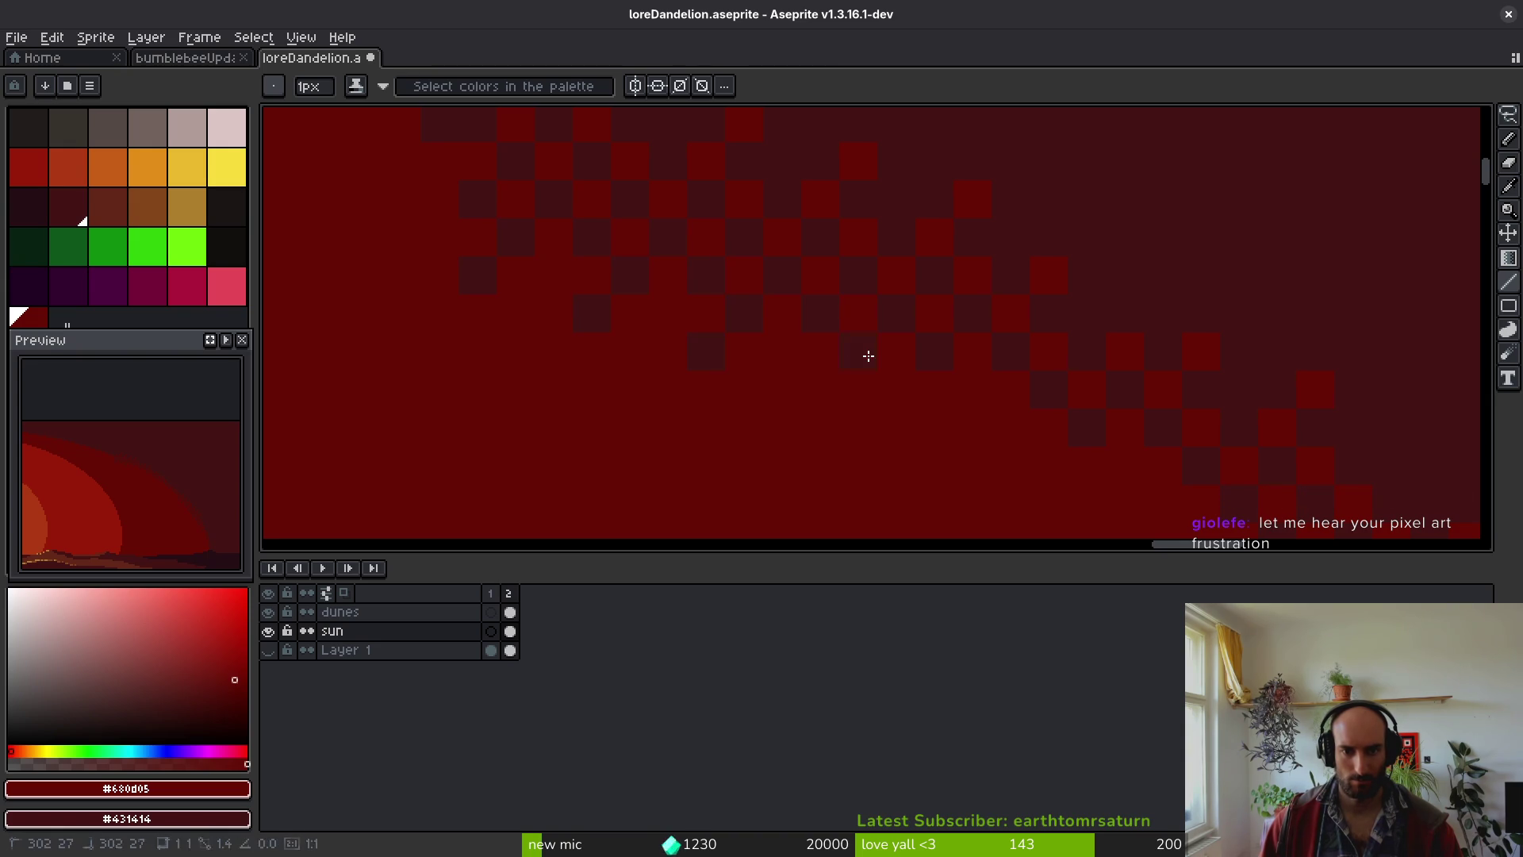
right_click(923, 419)
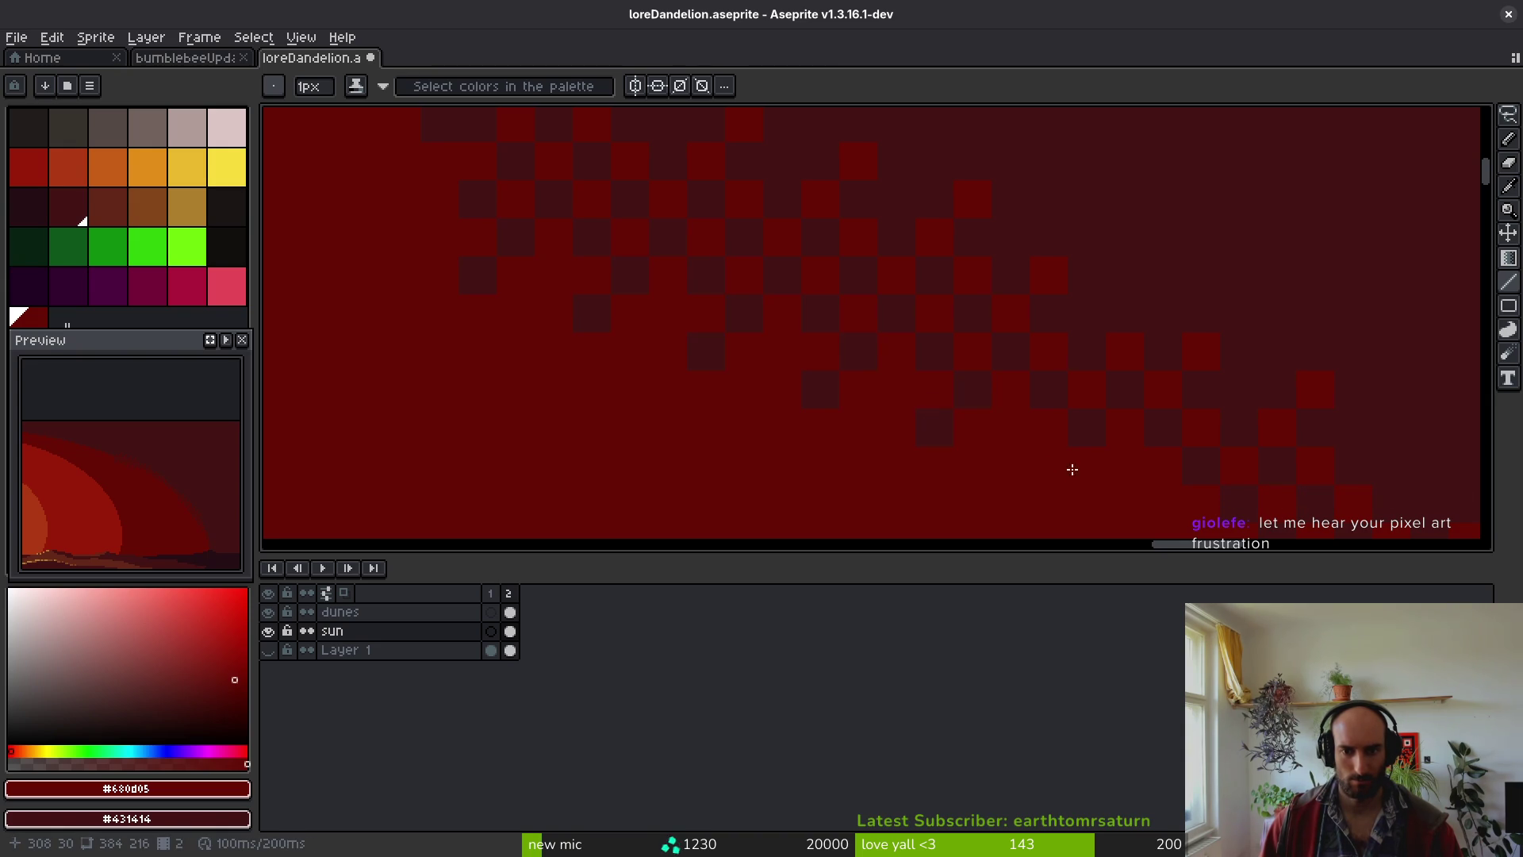
scroll(927, 342, "down", 1)
scroll(927, 342, "right", 1)
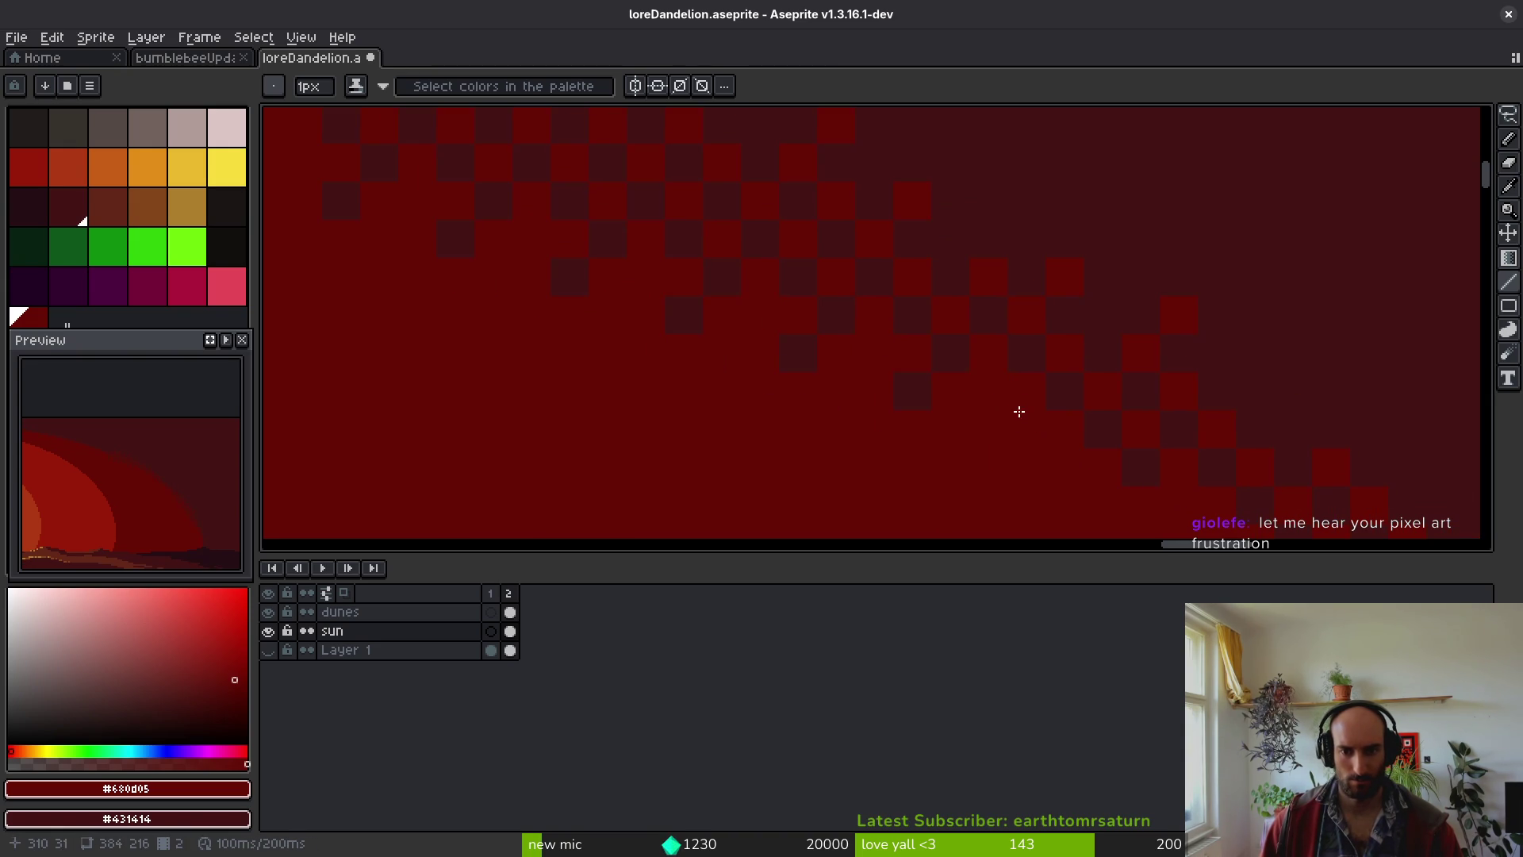
scroll(833, 317, "down", 1)
scroll(832, 316, "right", 1)
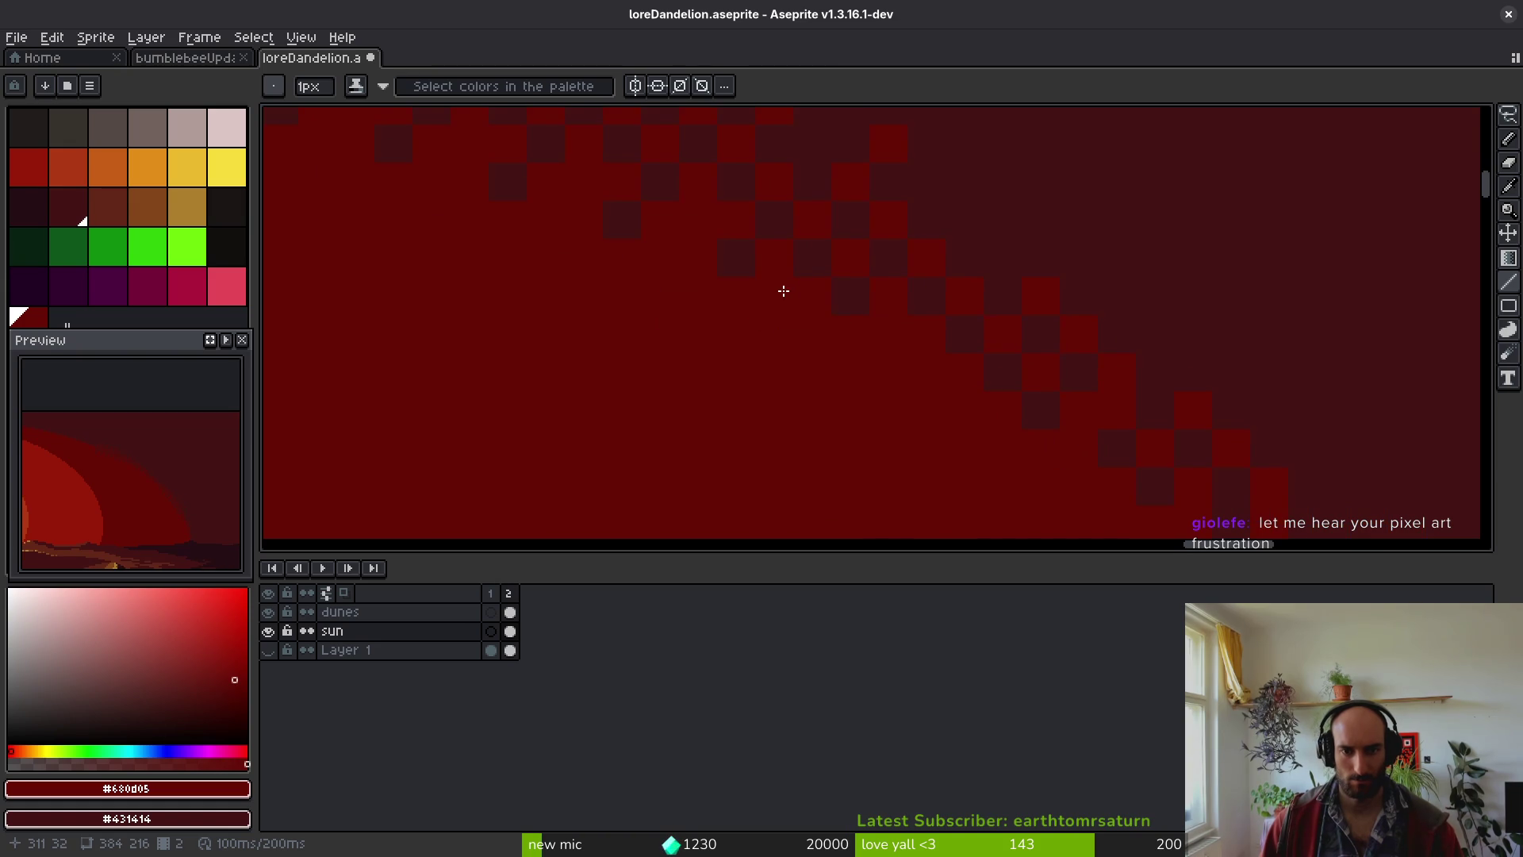
- Place more dark dither pixels further along the ring's dithered edge
right_click(825, 344)
right_click(769, 369)
right_click(927, 372)
right_click(950, 413)
scroll(928, 421, "down", 4)
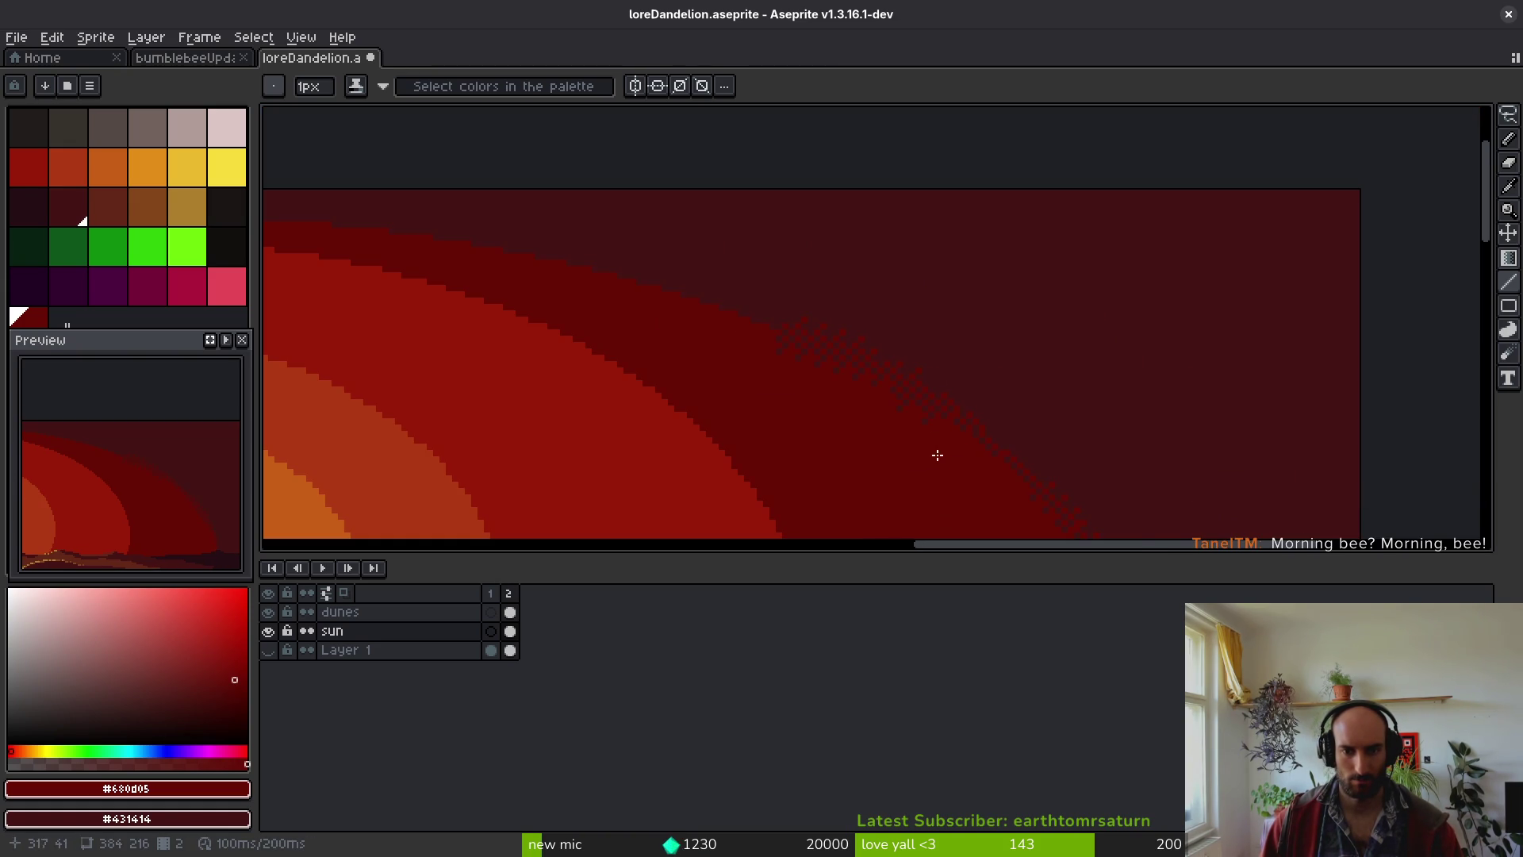
scroll(935, 452, "up", 3)
scroll(825, 281, "down", 3)
scroll(869, 375, "up", 3)
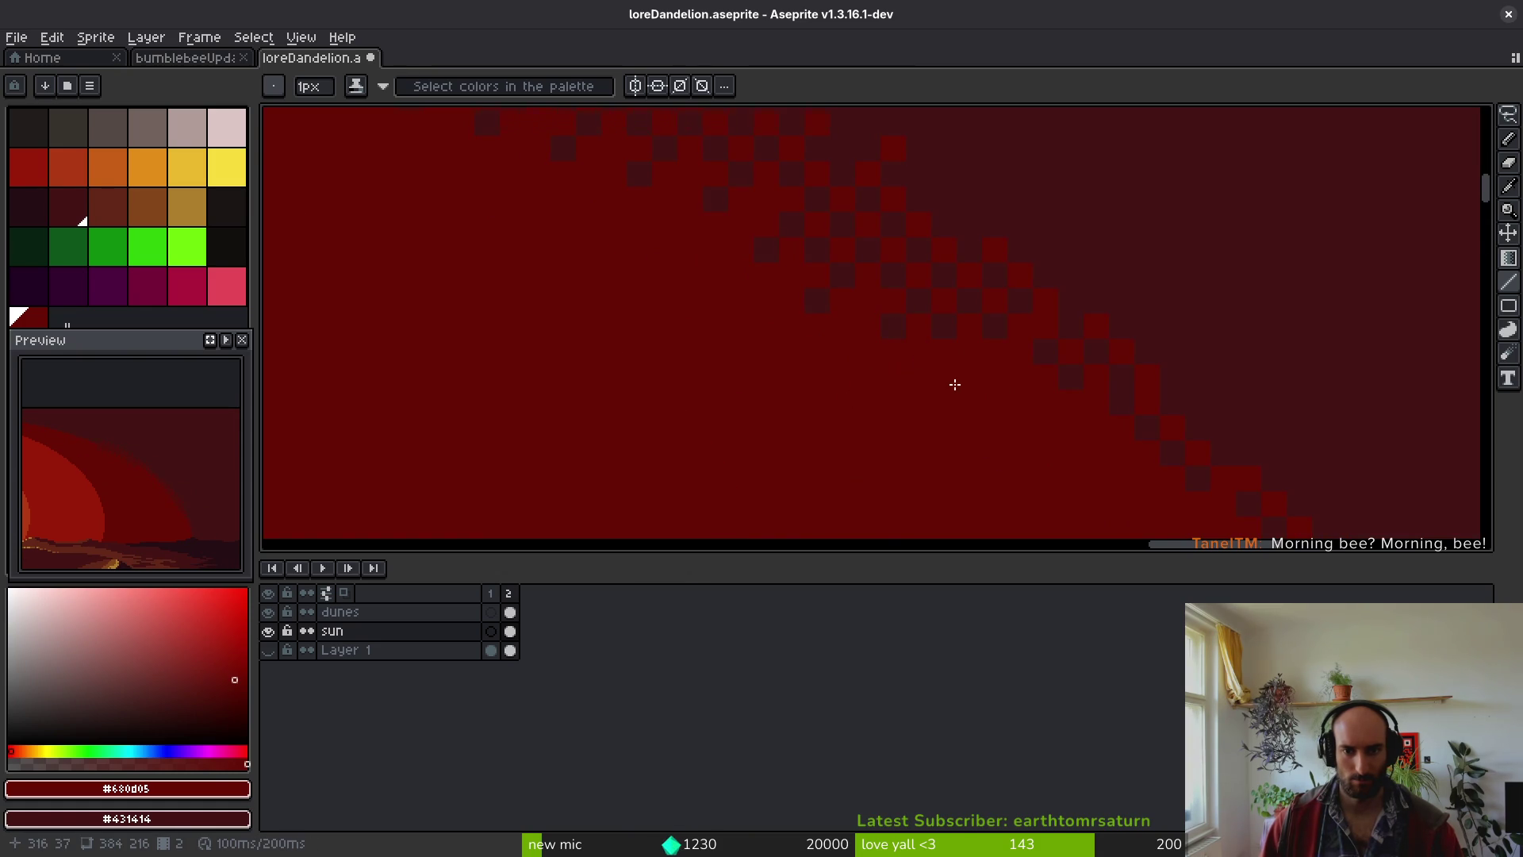
scroll(944, 381, "down", 4)
scroll(907, 407, "up", 3)
scroll(867, 341, "up", 1)
- Lasso a patch of the dithered edge and make it a custom brush via Edit > New Brush
key("q")
mouse_move(947, 324)
left_mouse_down()
mouse_move(833, 282)
mouse_move(724, 269)
mouse_move(761, 337)
mouse_move(972, 403)
mouse_move(916, 333)
mouse_move(944, 405)
left_mouse_up()
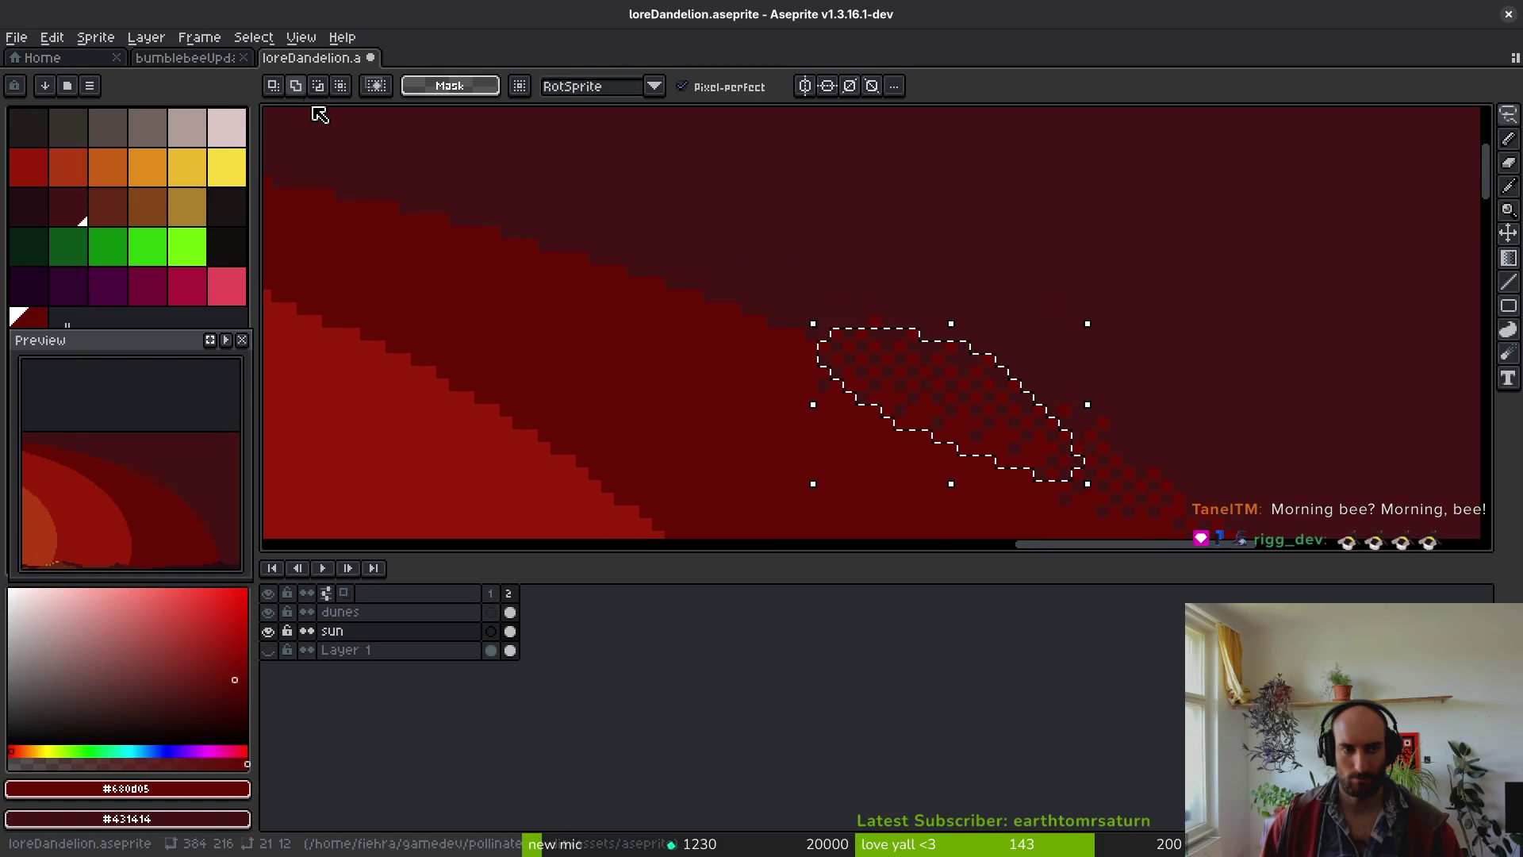
left_click(53, 37)
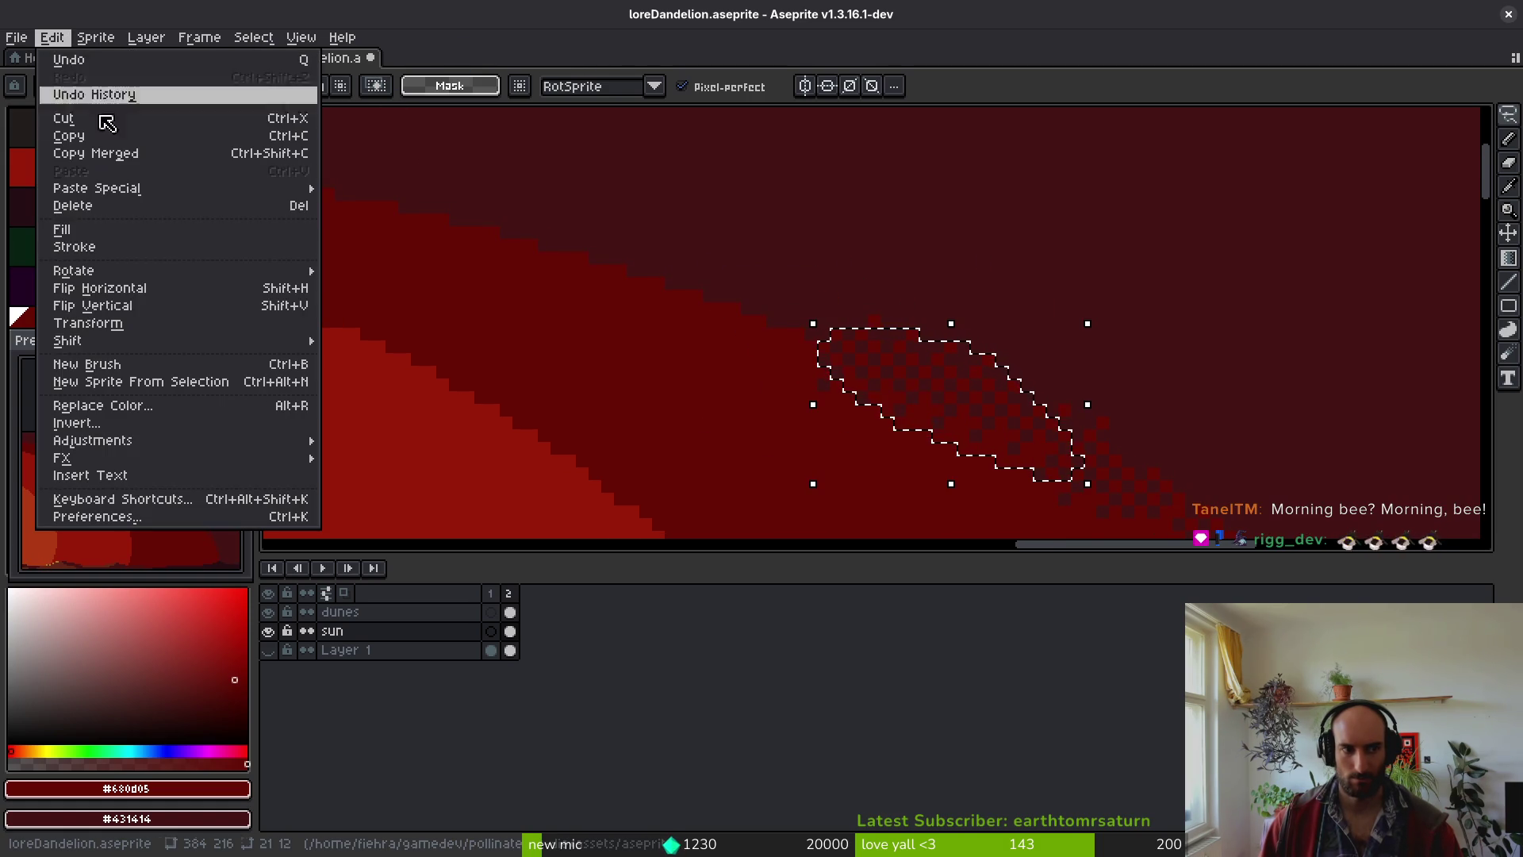
left_click(170, 366)
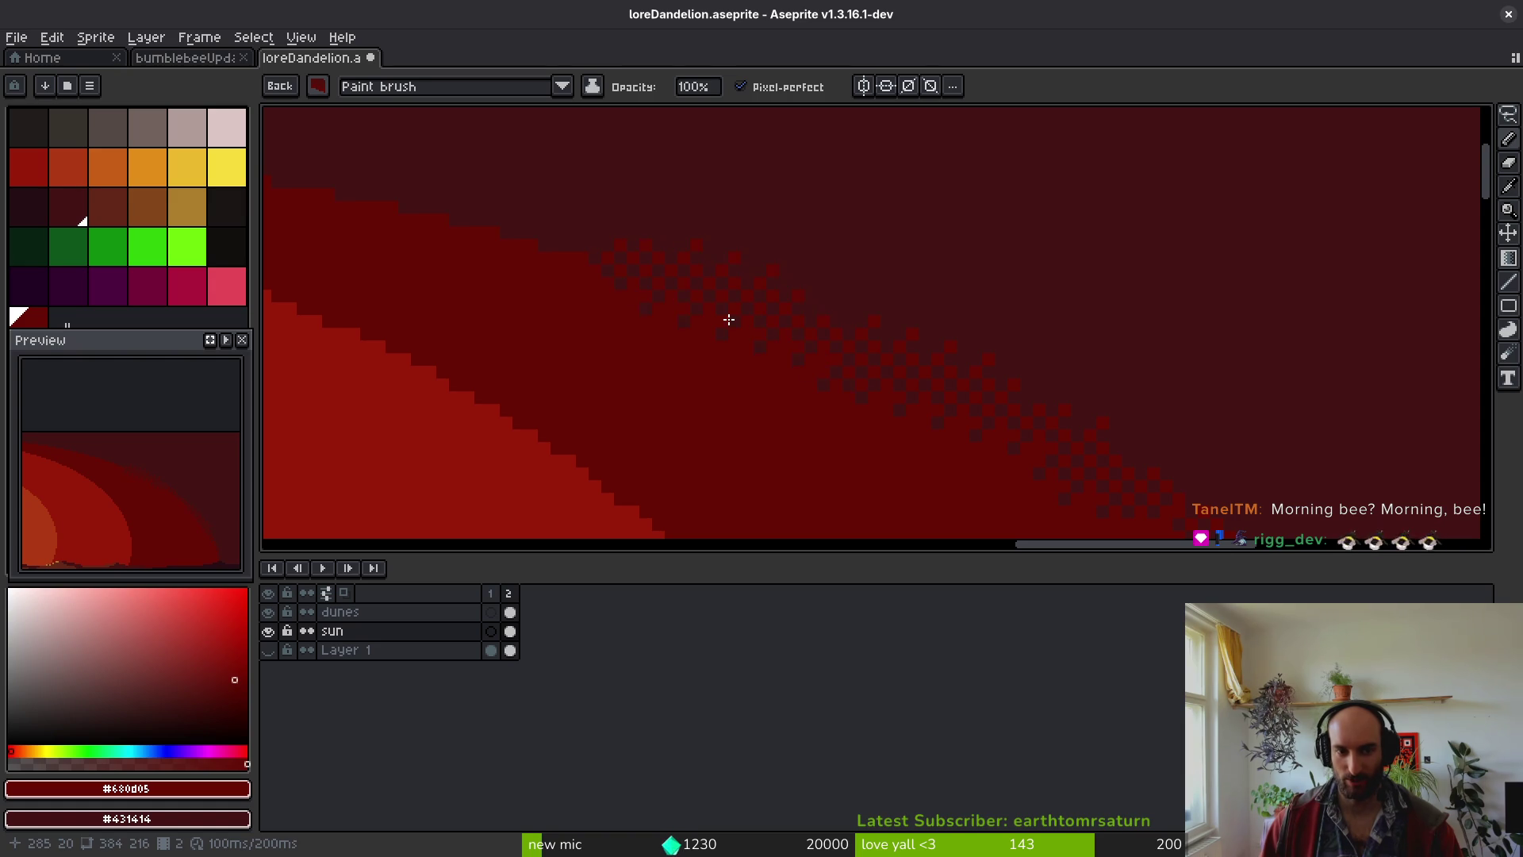
- Close the extra brush sprite without saving, reopen loreDandelion, and close ditheringBrush
left_click_drag(442, 216, 842, 350)
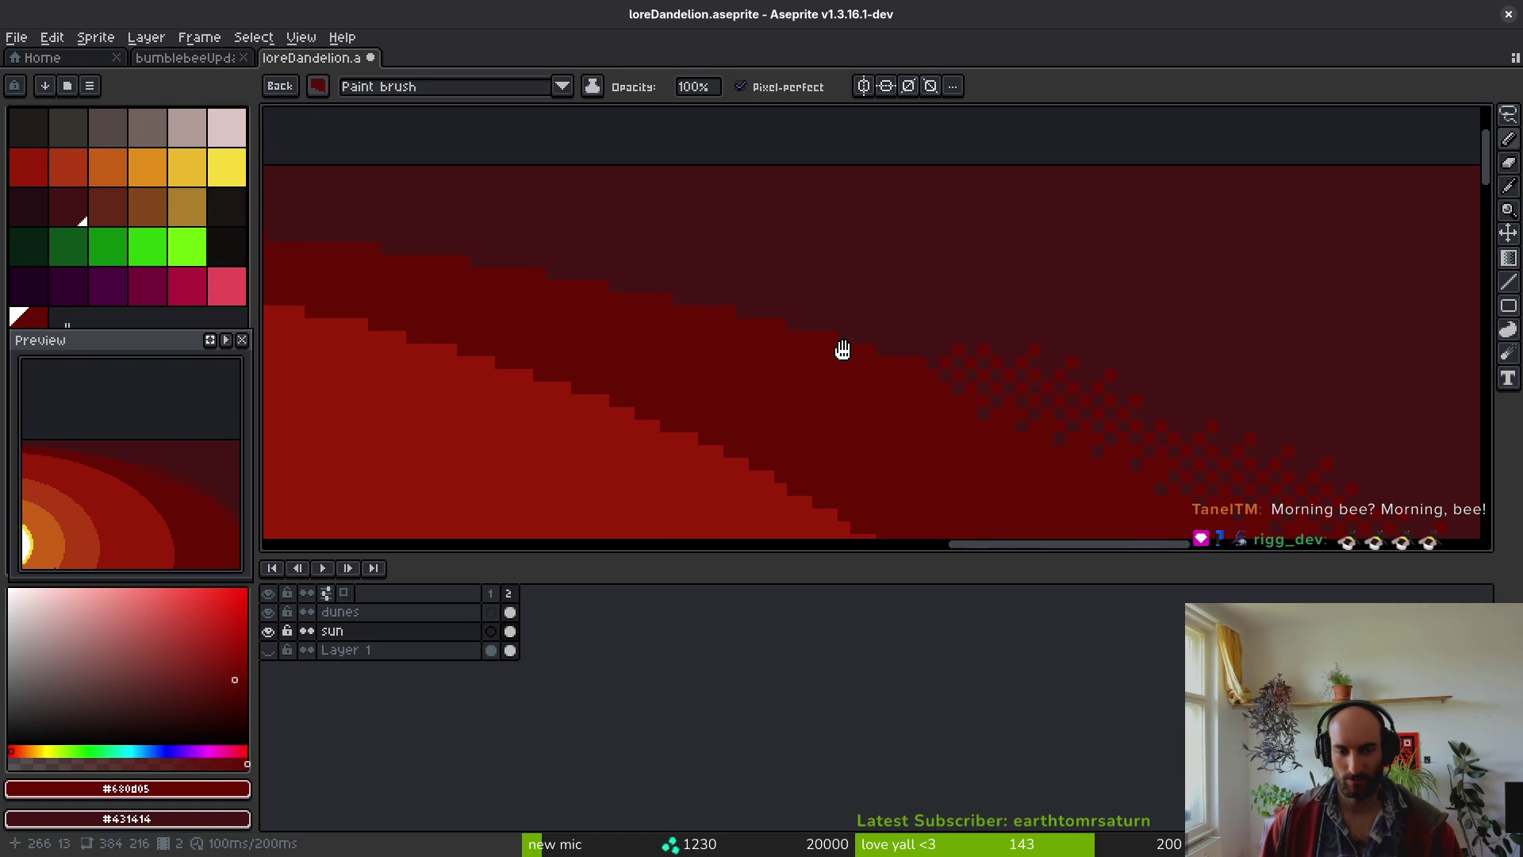
key("ctrl+w")
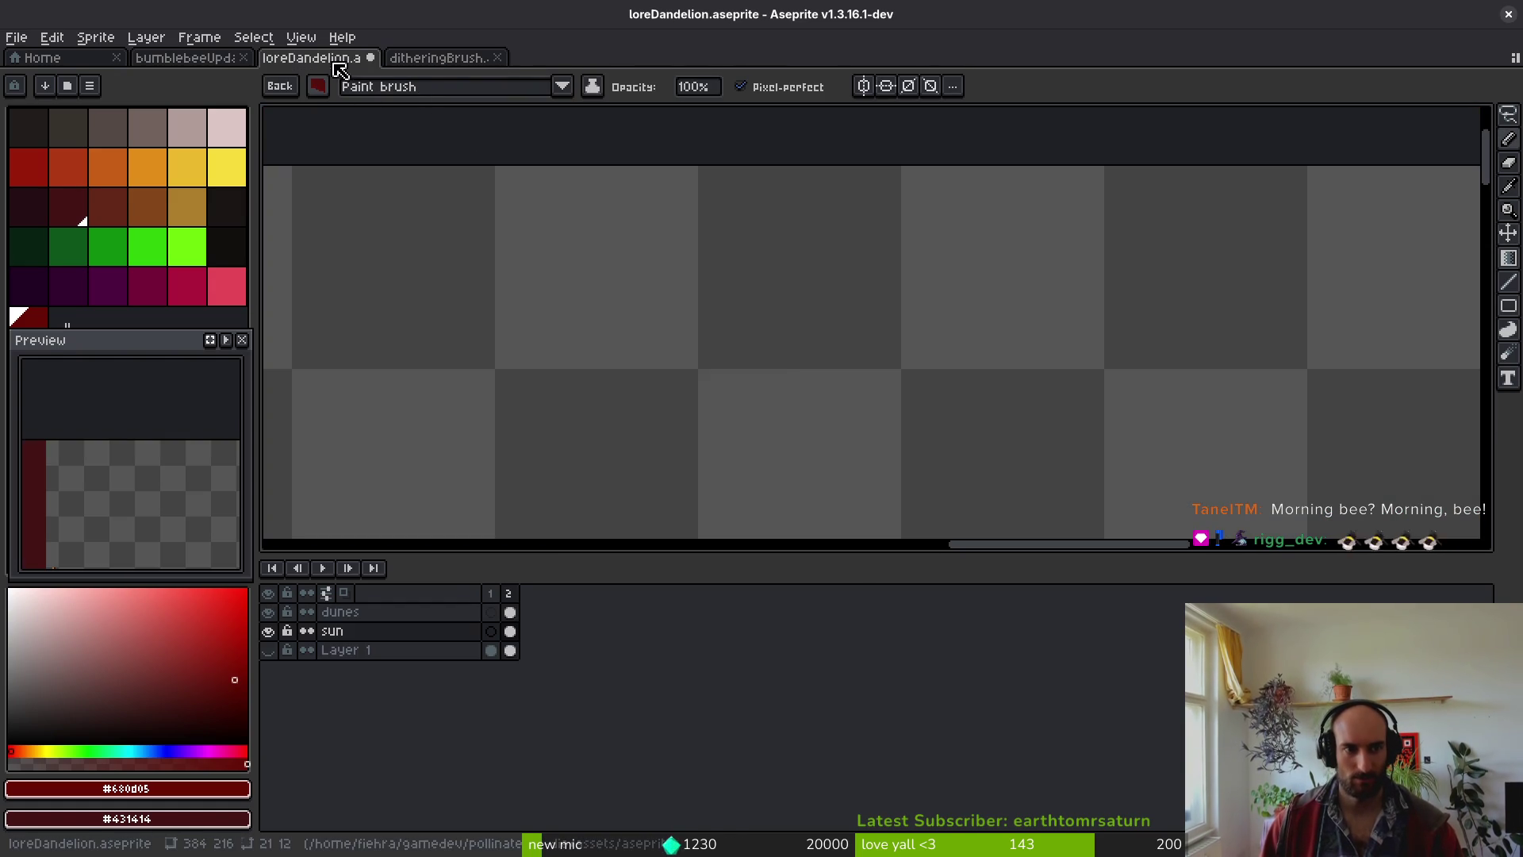
left_click(758, 478)
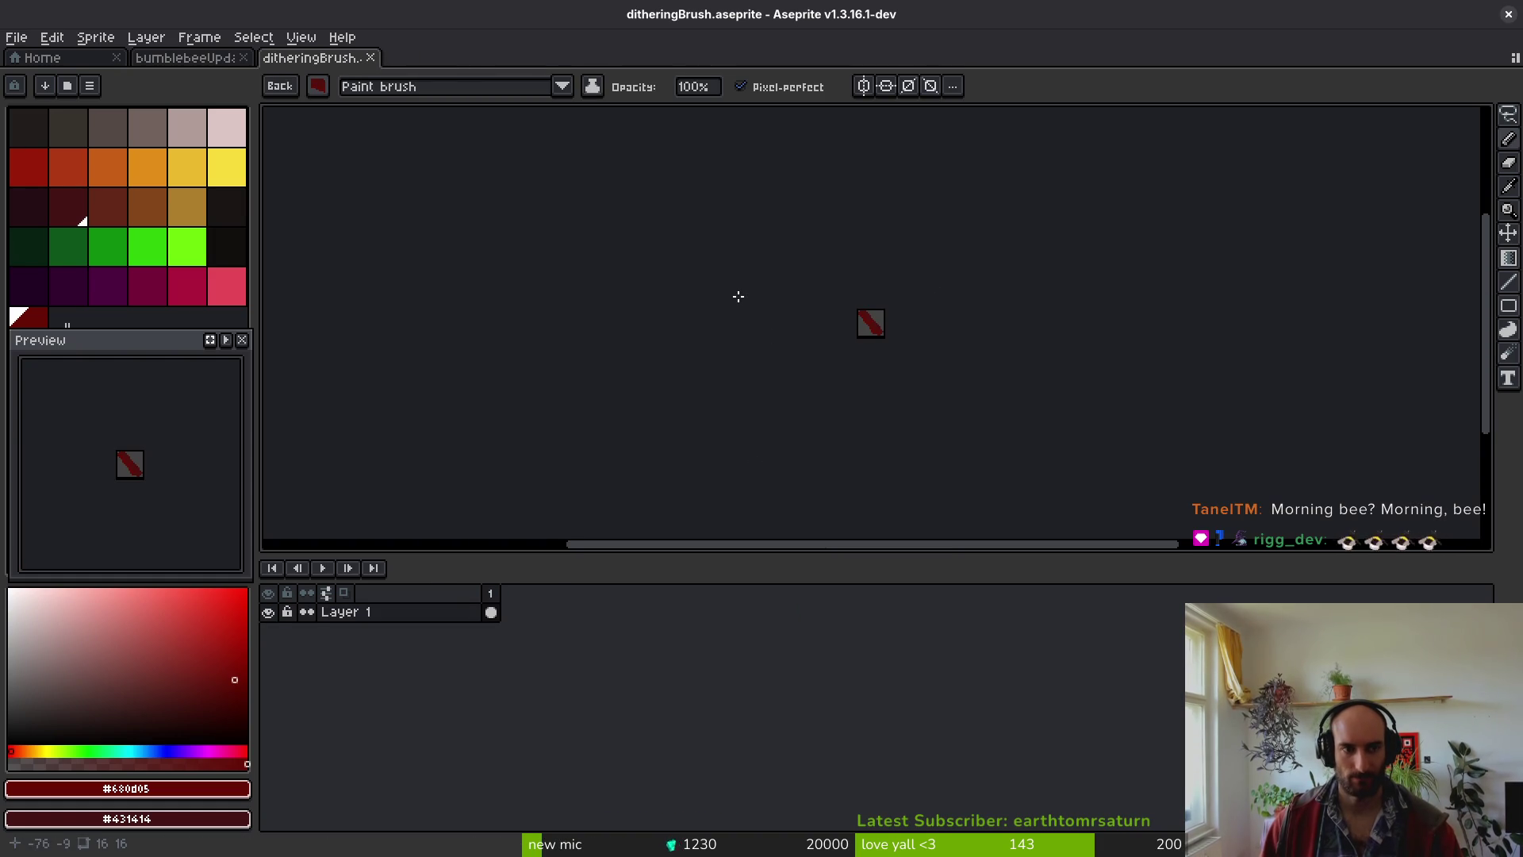
key("ctrl+shift+t")
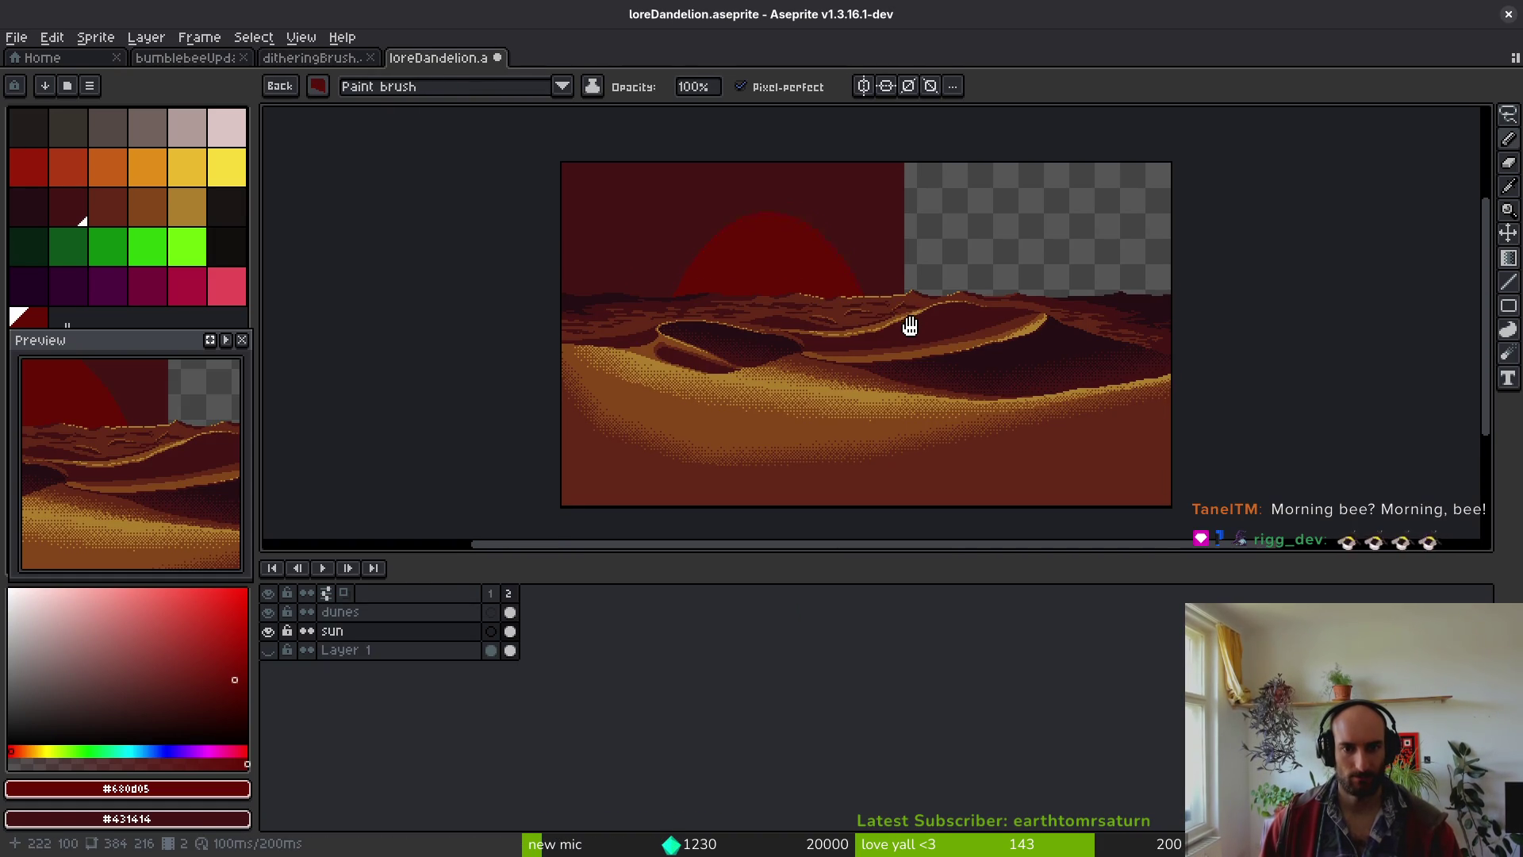
scroll(892, 349, "up", 4)
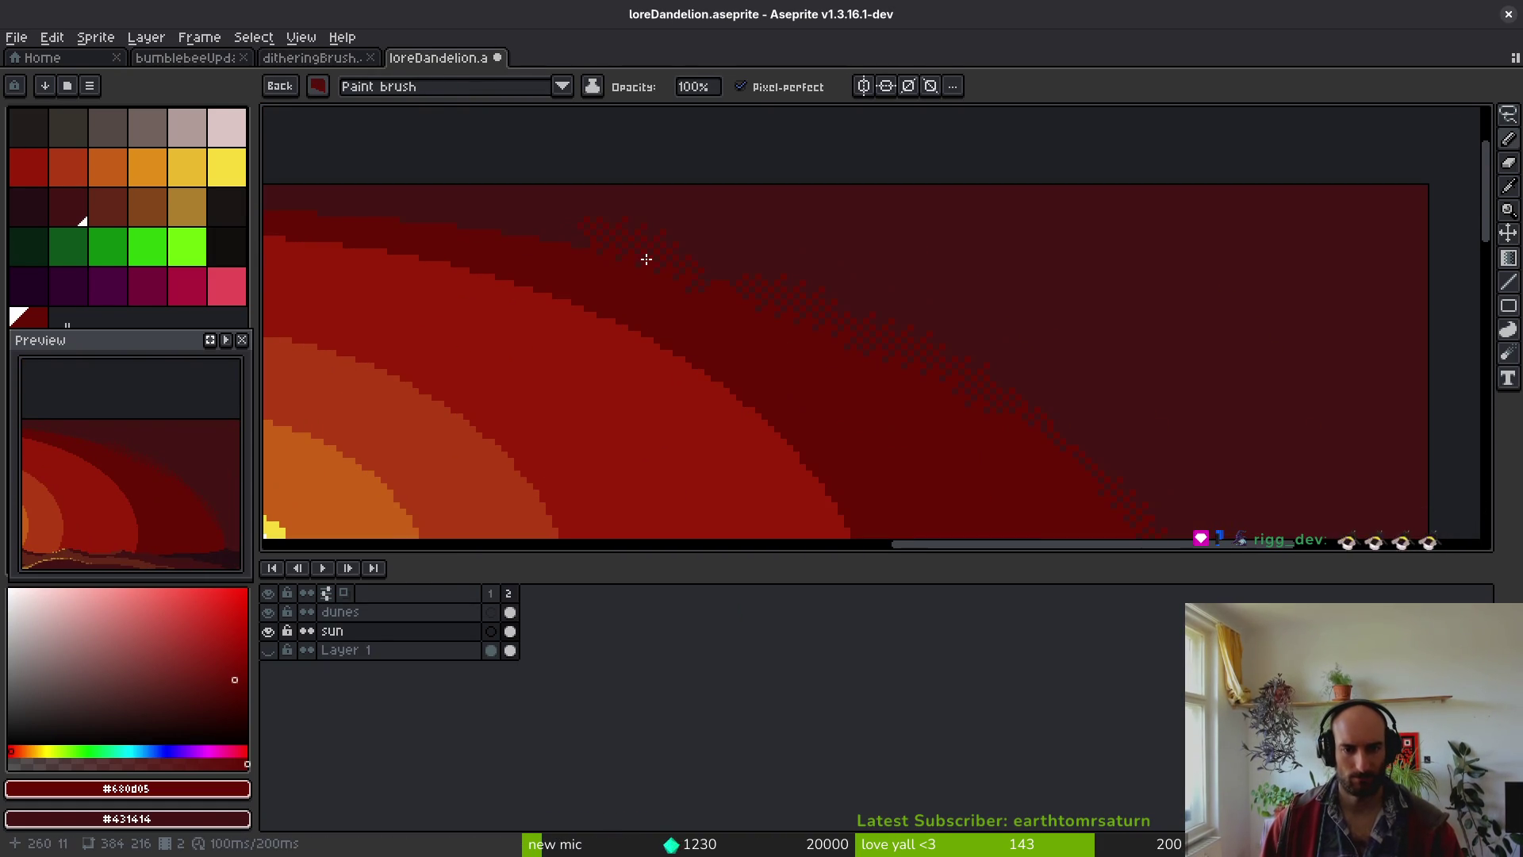
left_click(370, 57)
- Save loreDandelion.aseprite, undo the accidental sun layer shift, and return to the pencil
key("ctrl+s")
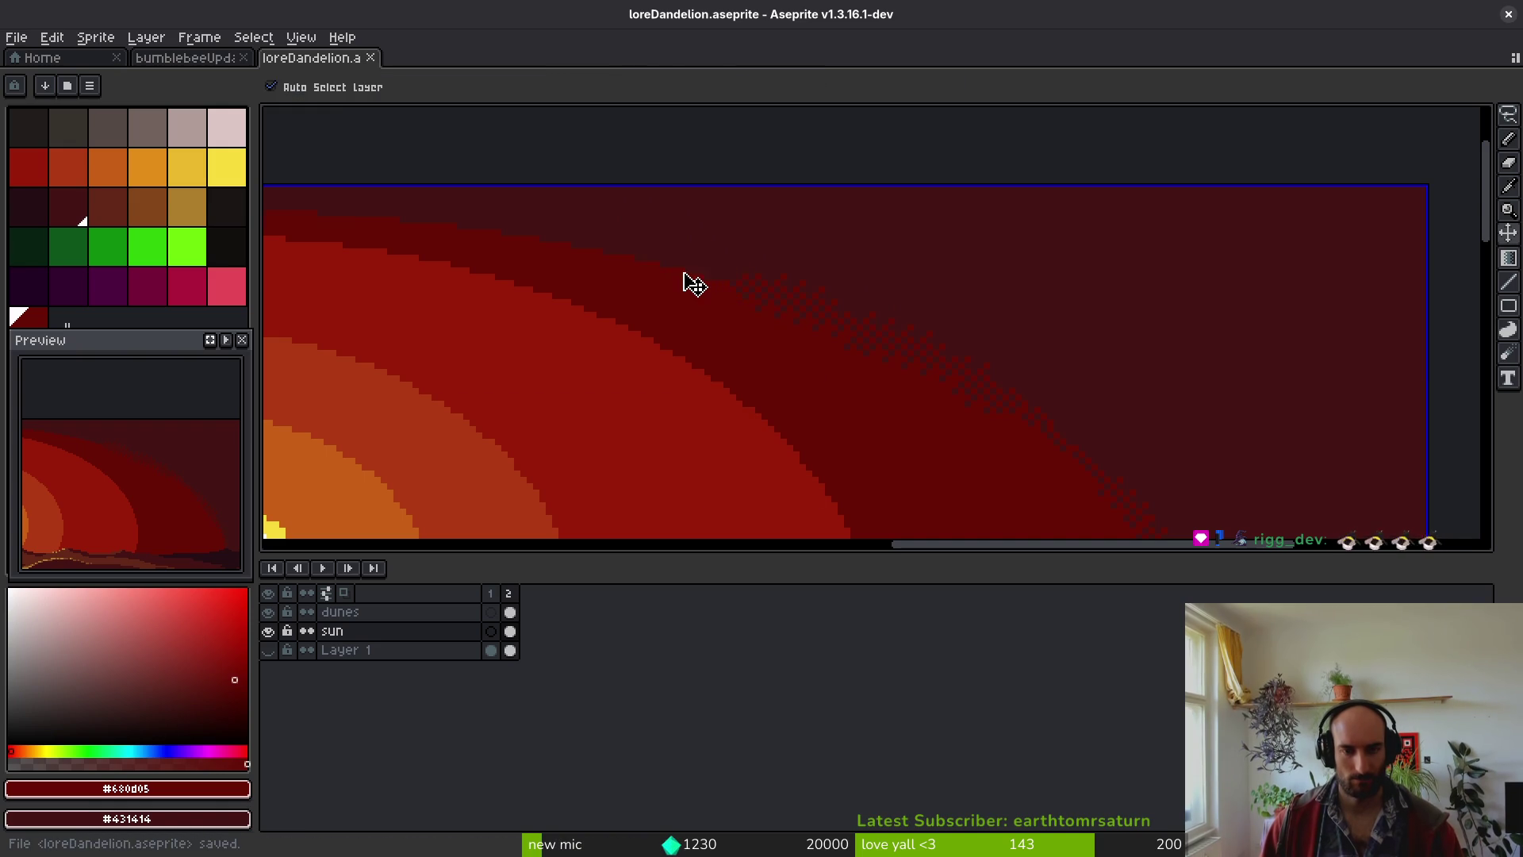
key("ctrl+z")
key("ctrl+z")
scroll(765, 345, "down", 5)
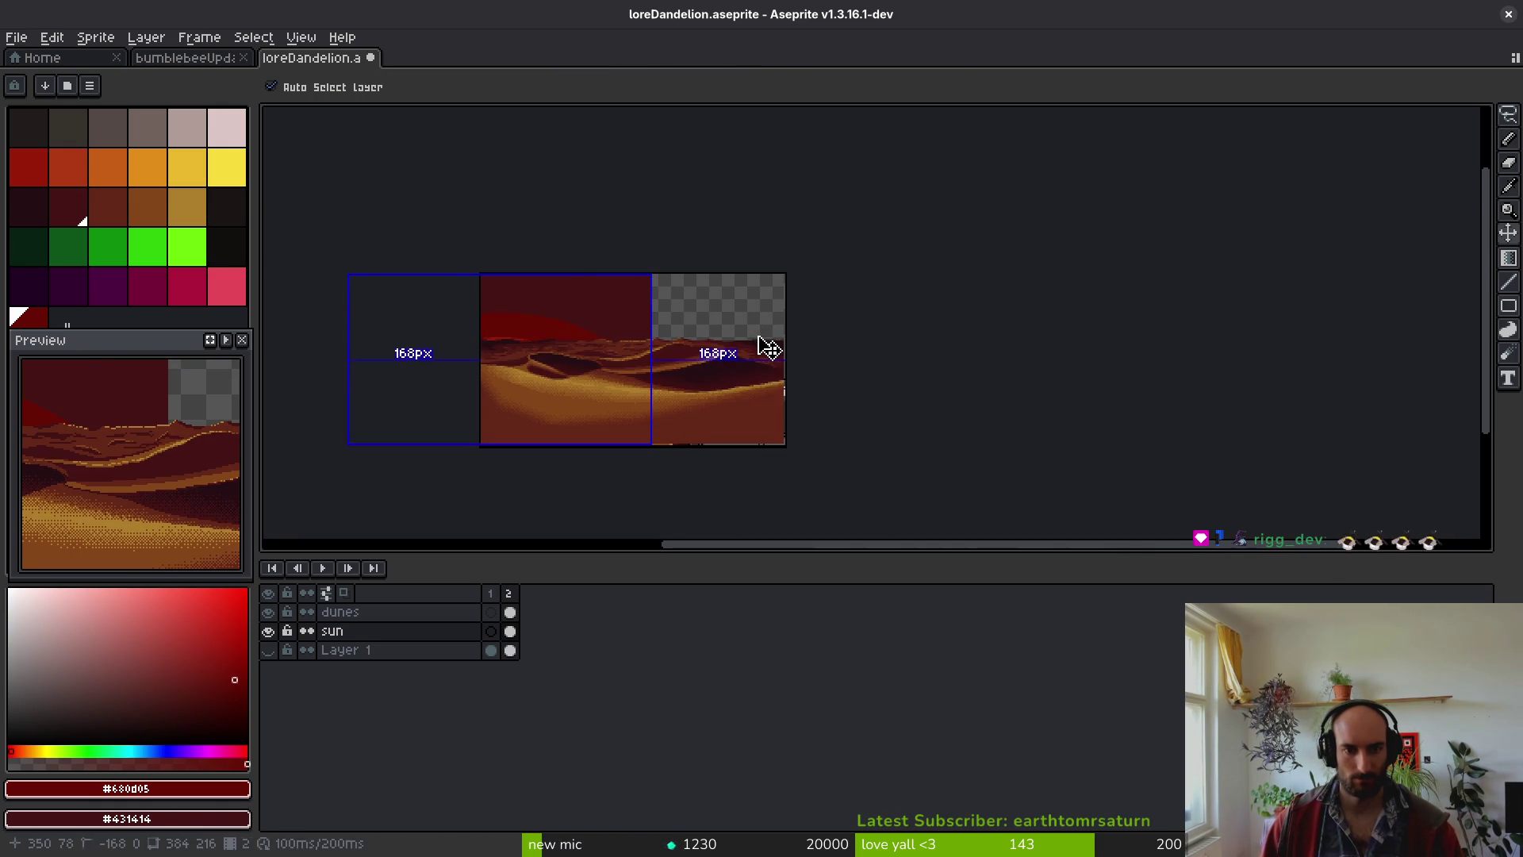
key("ctrl+z")
key("b")
scroll(693, 302, "up", 5)
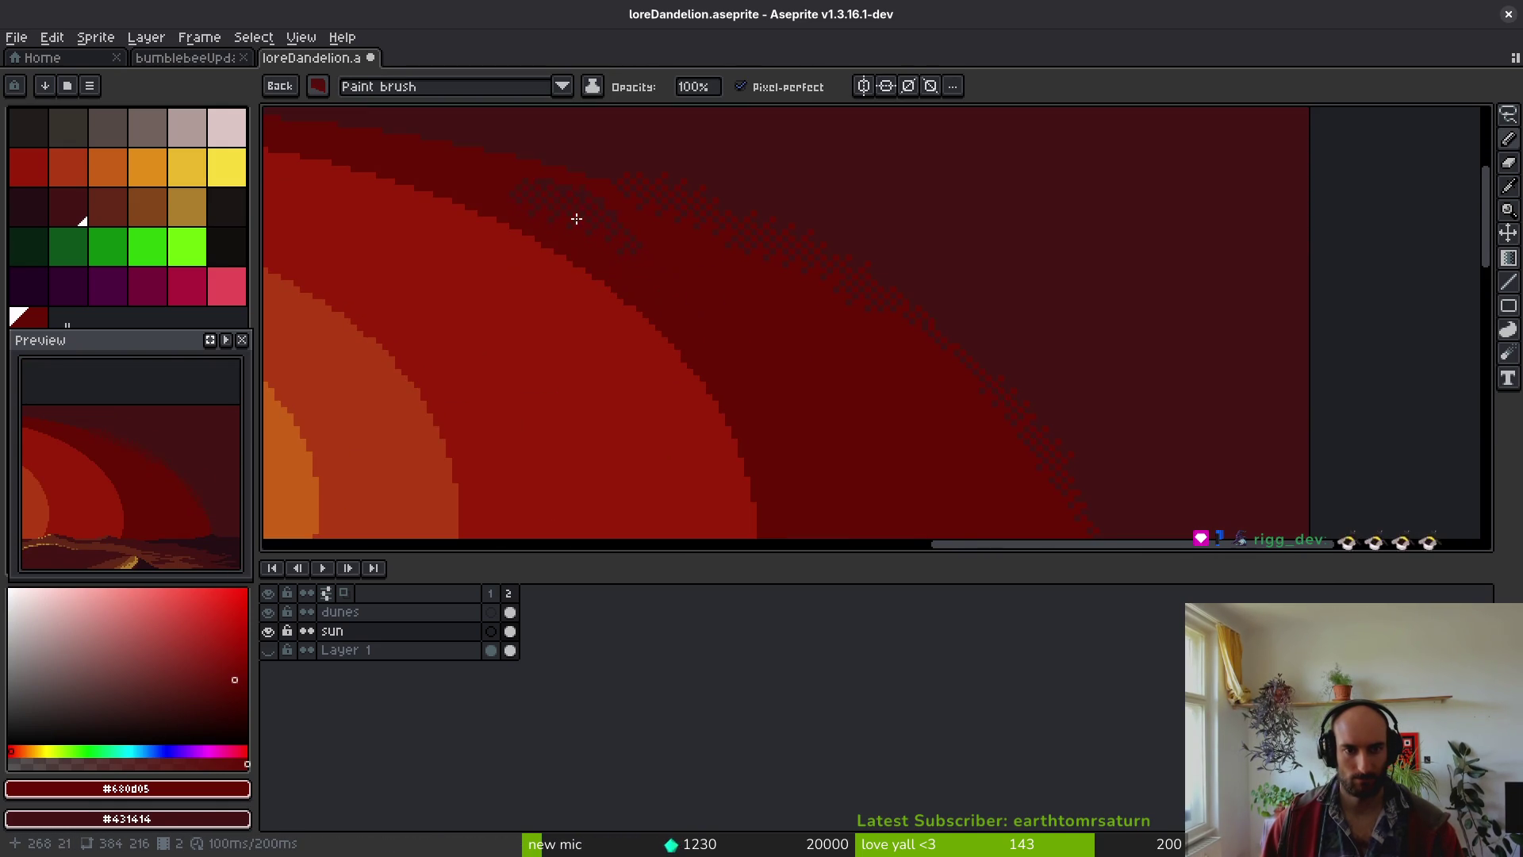
scroll(576, 219, "up", 2)
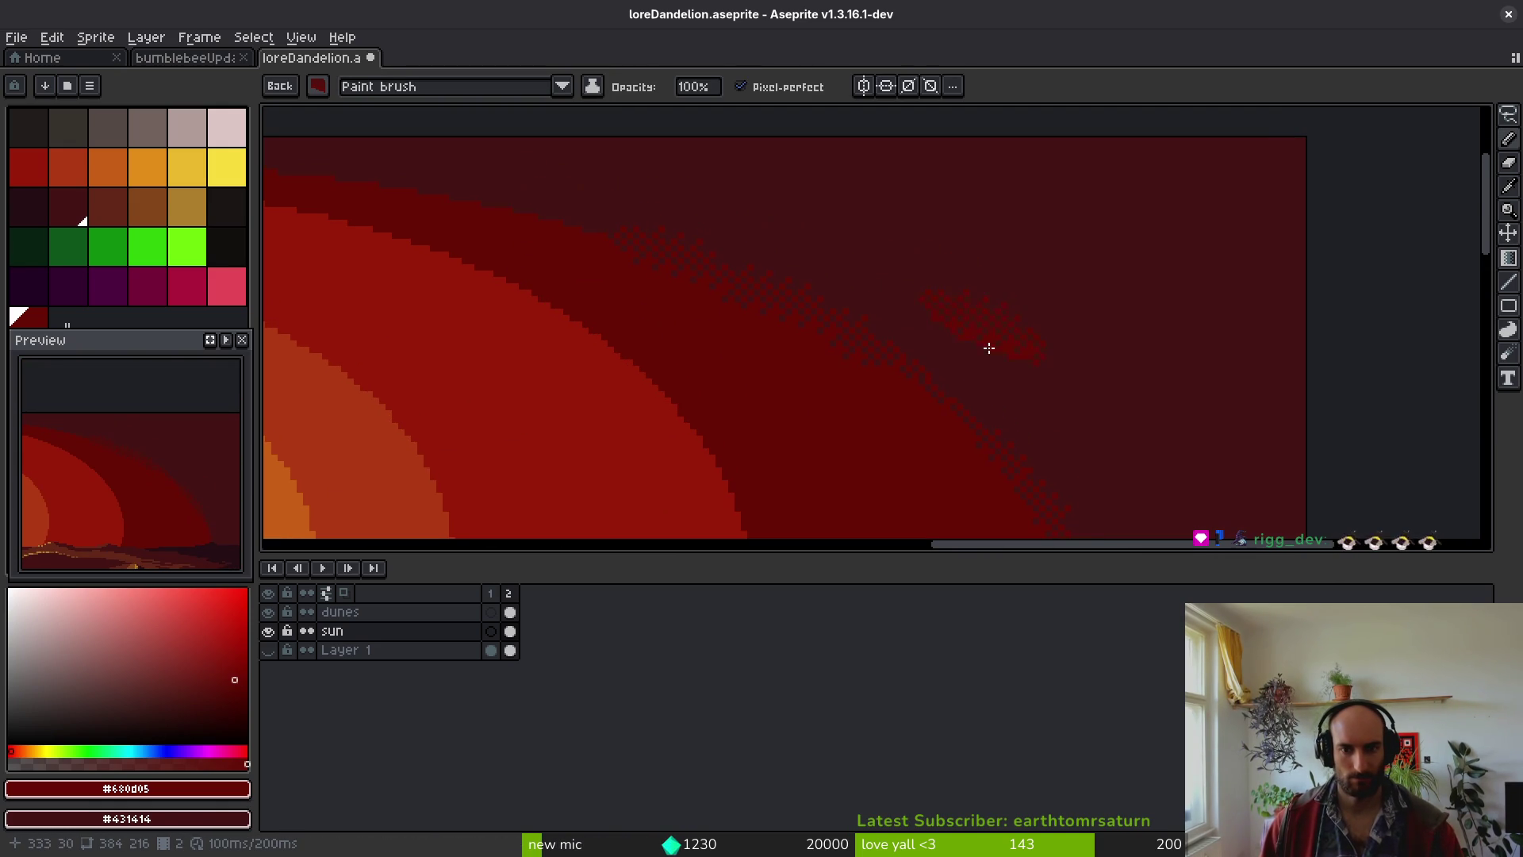
key("b")
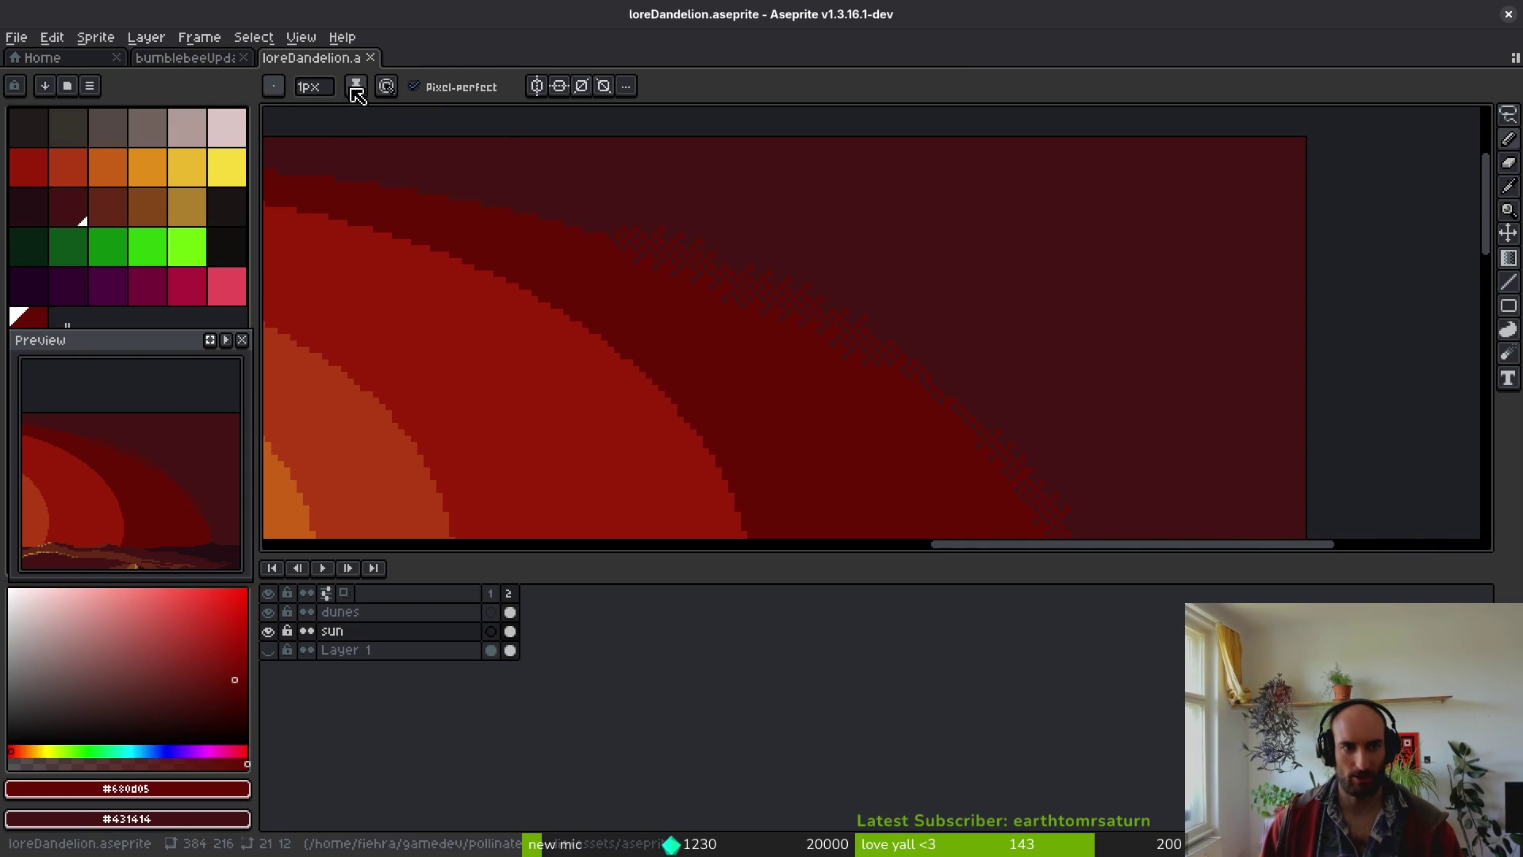
- Pick the dither-patch custom brush and stamp it on the sun's outer ring edge
left_click(277, 91)
left_click(288, 584)
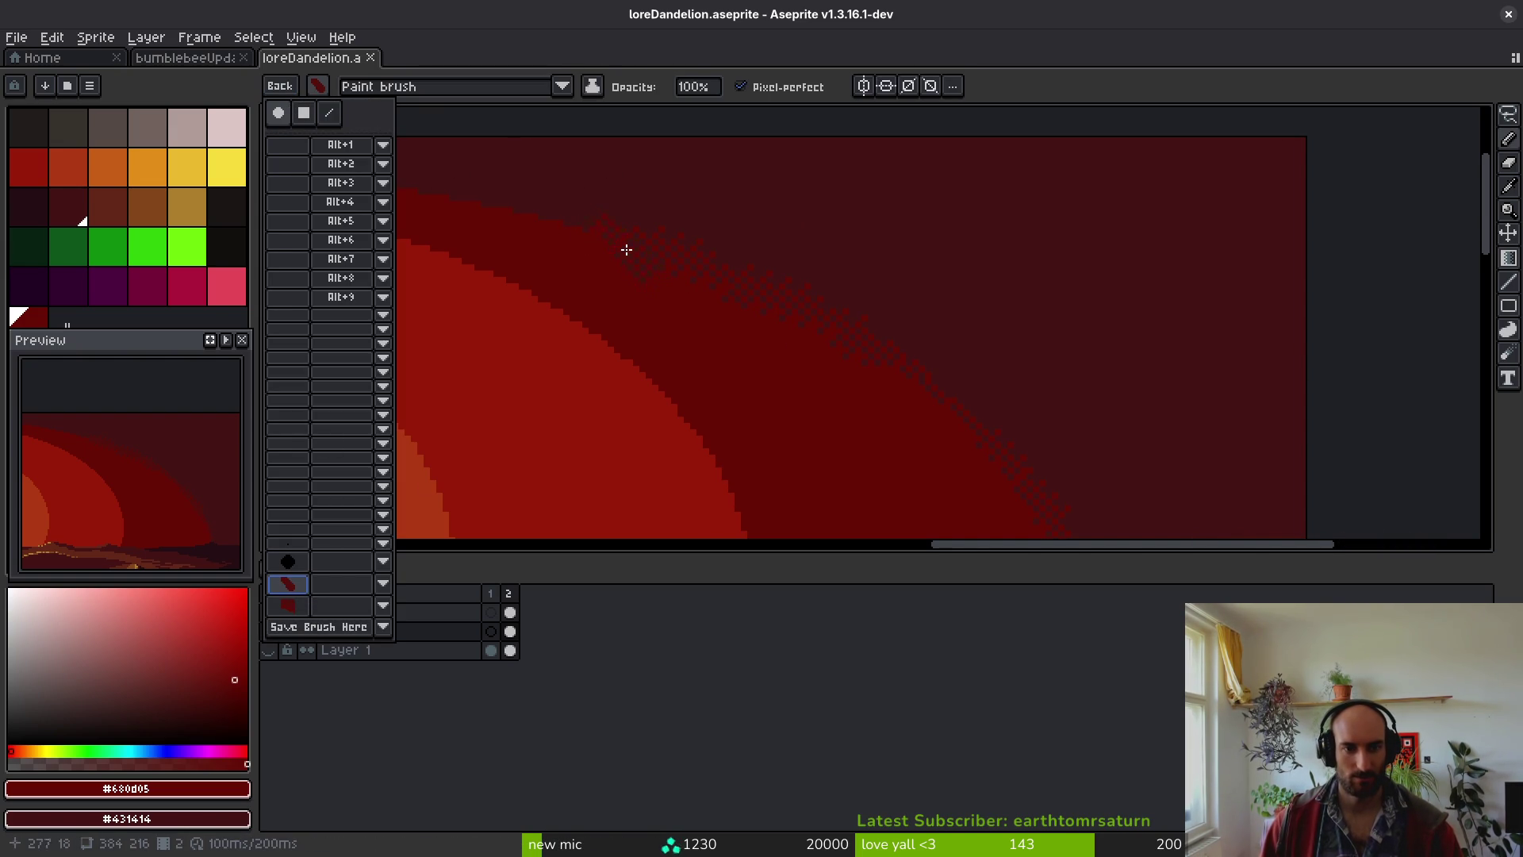
left_click(288, 606)
left_click(563, 334)
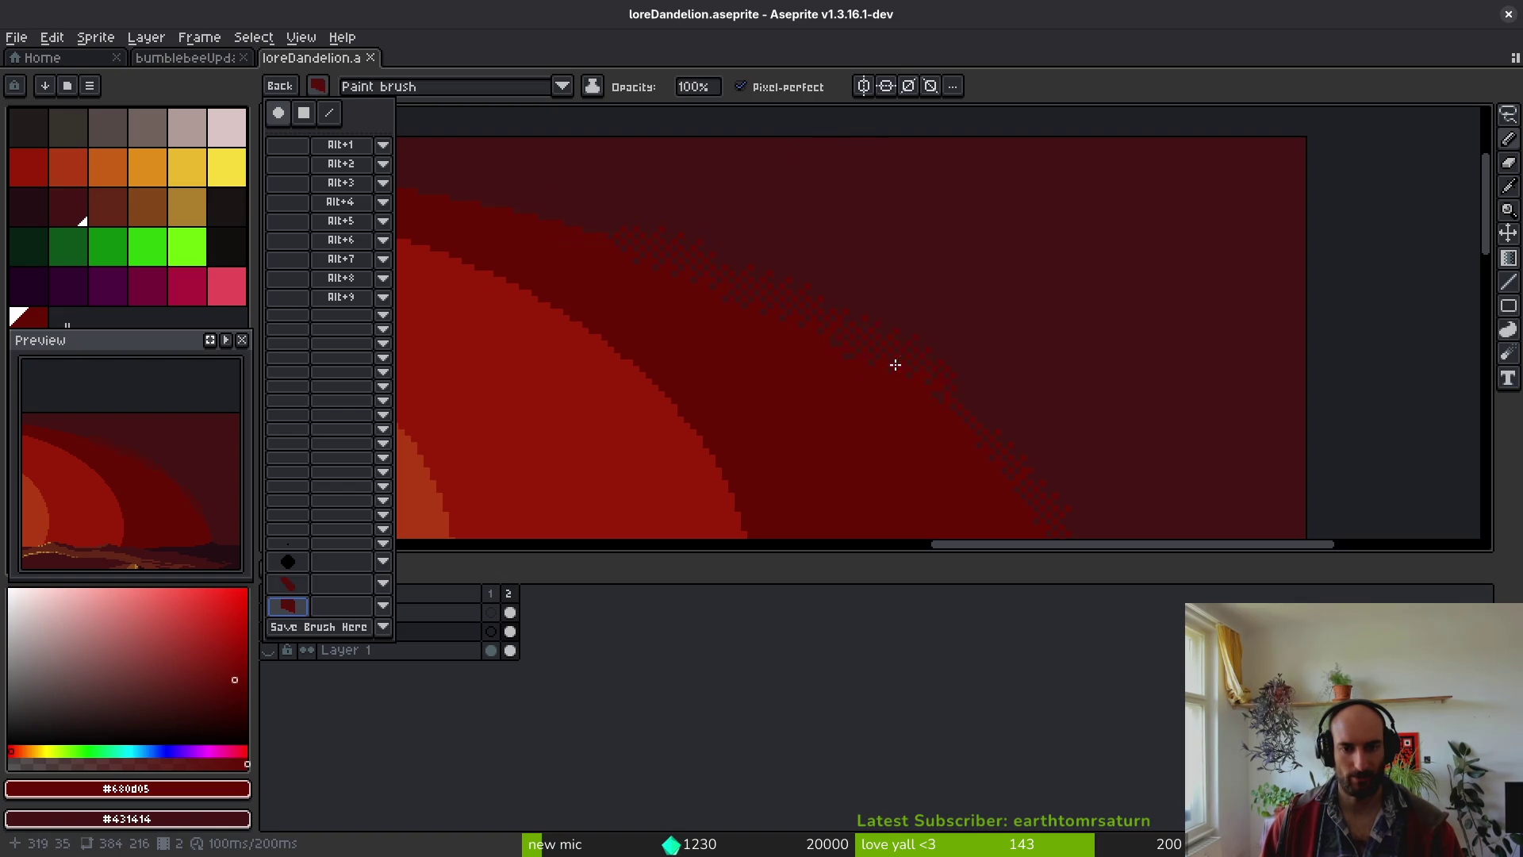
scroll(951, 411, "up", 3)
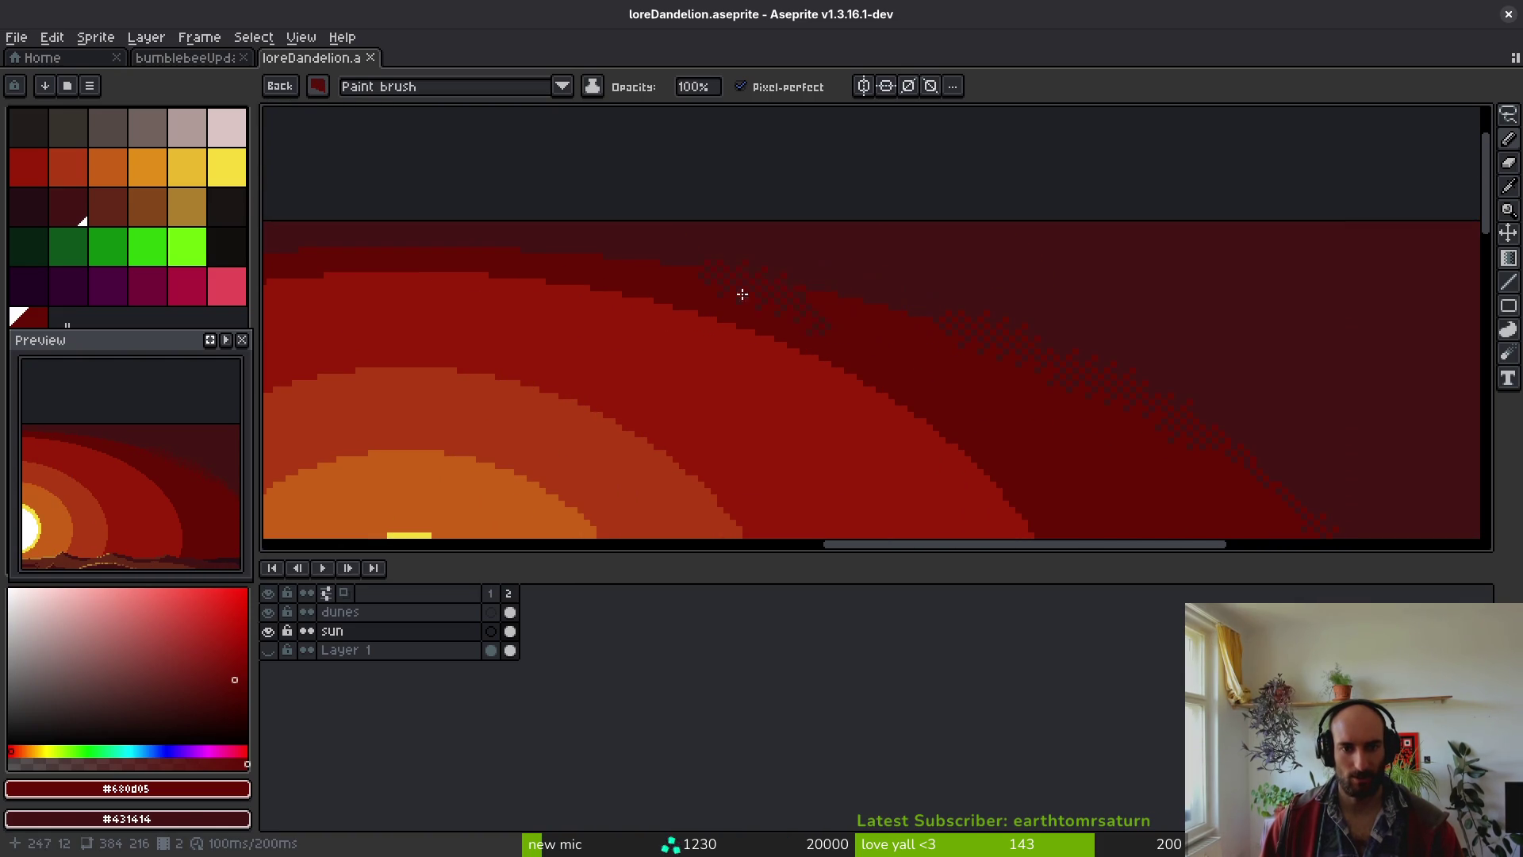
scroll(1016, 418, "down", 4)
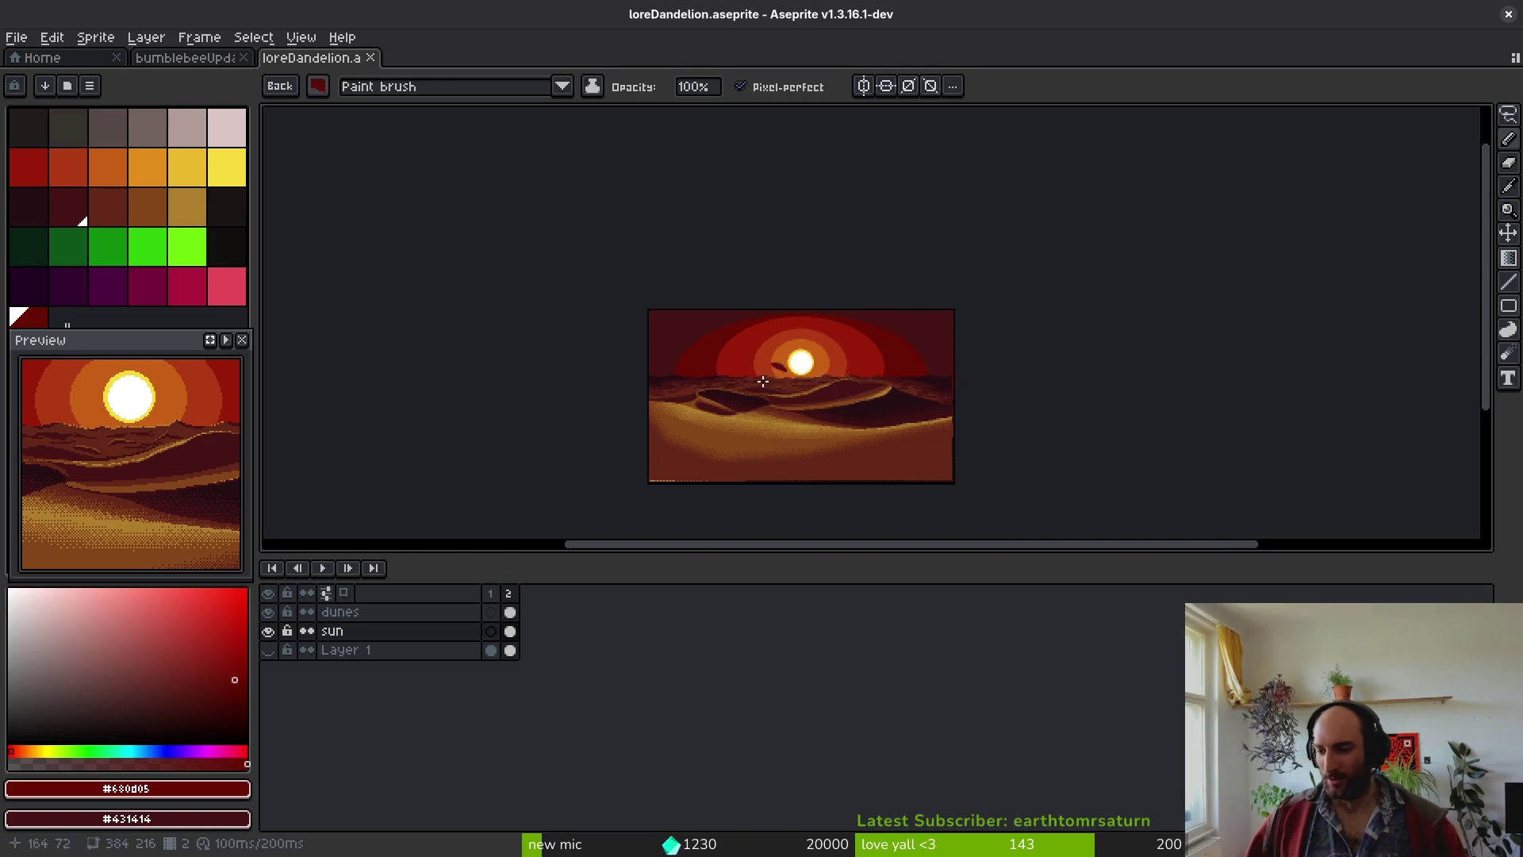
scroll(936, 386, "up", 5)
scroll(960, 381, "right", 2)
scroll(976, 393, "down", 3)
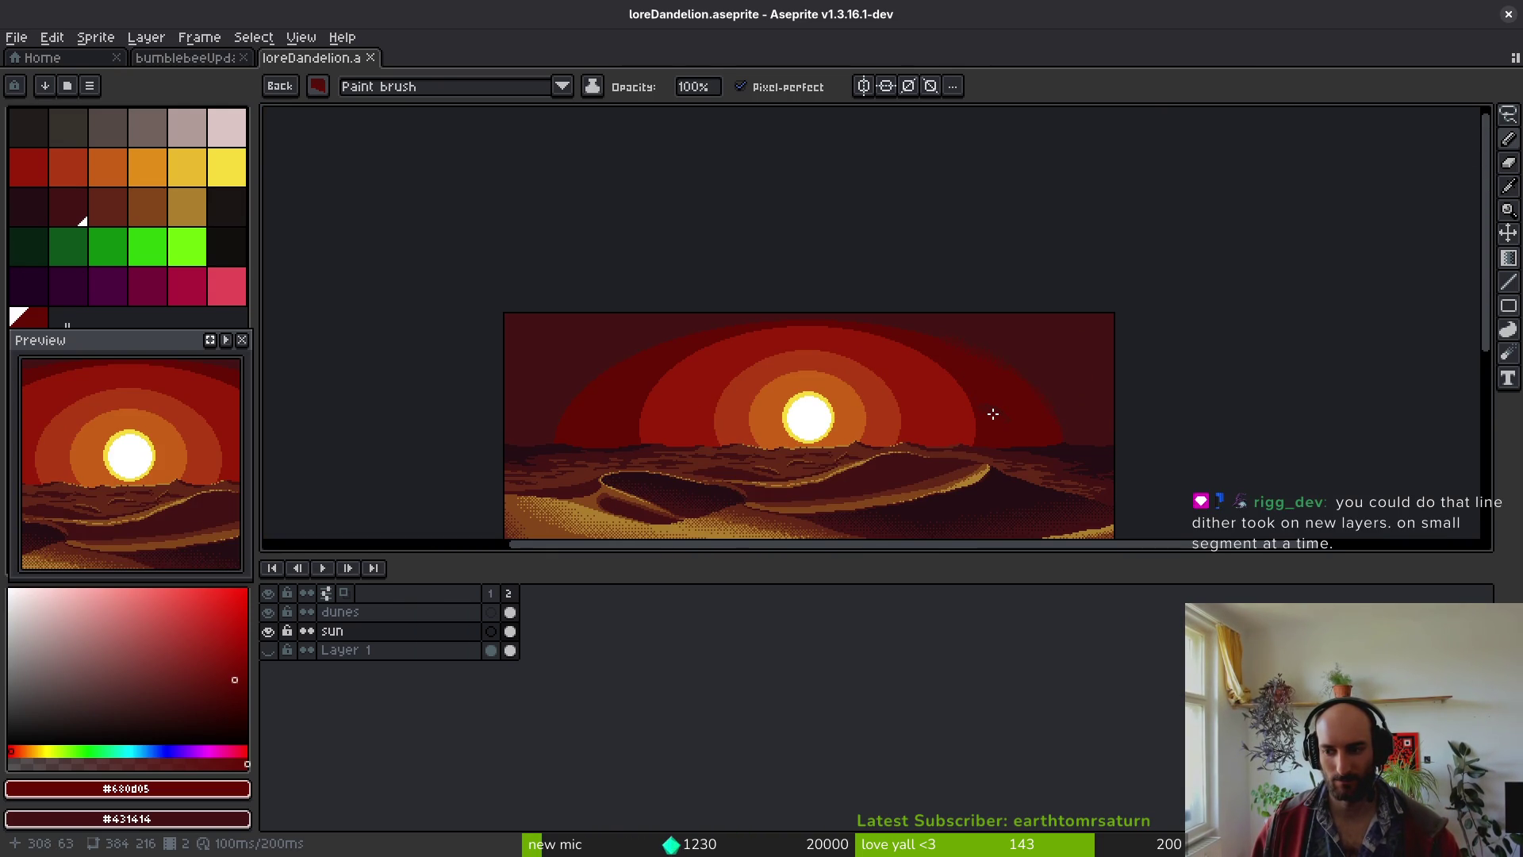
left_click_drag(992, 413, 977, 422)
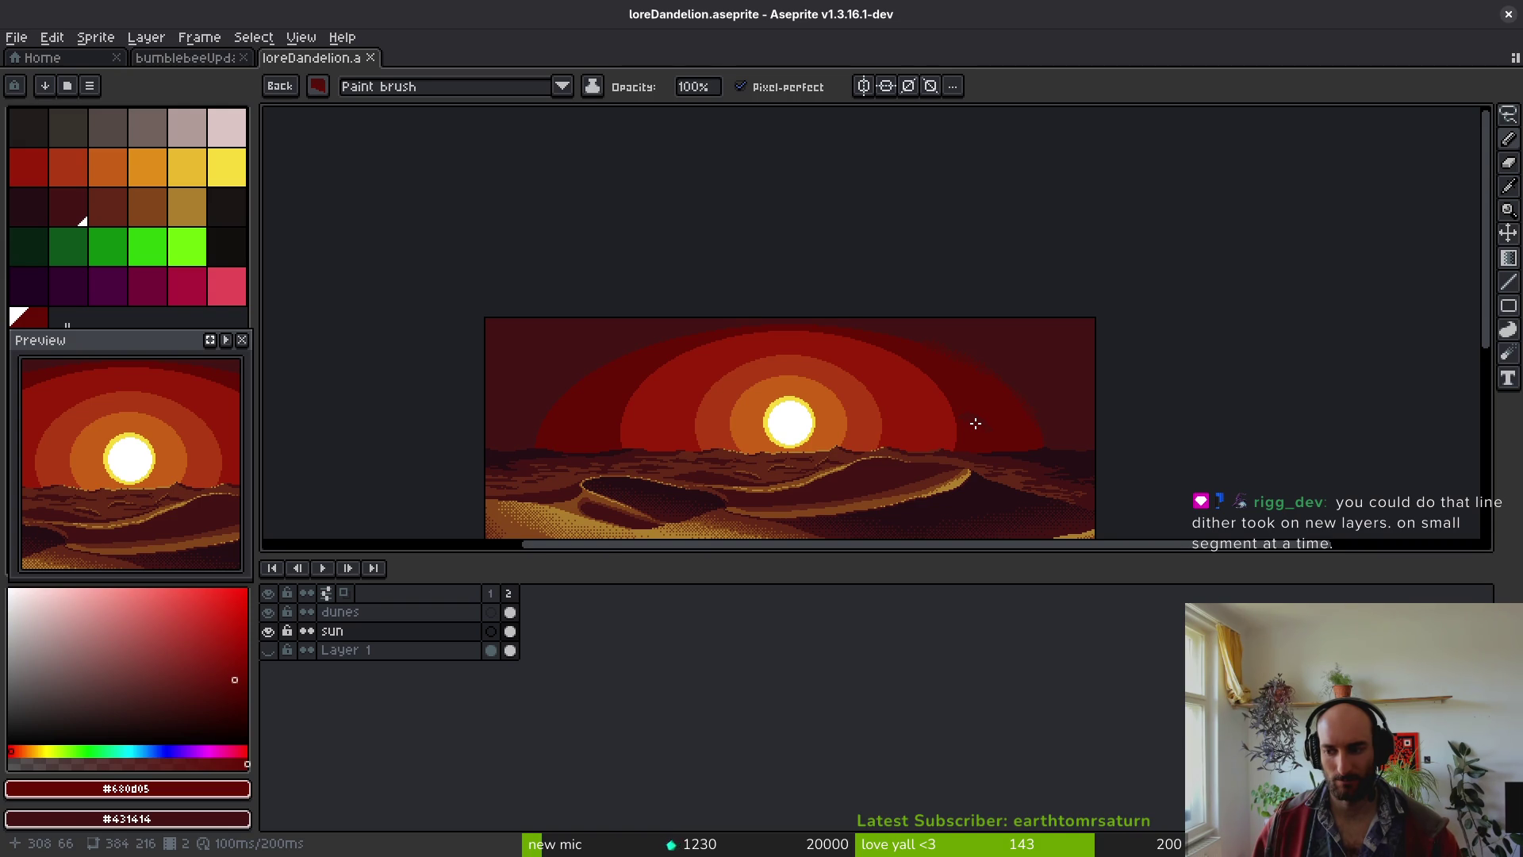
scroll(976, 425, "up", 4)
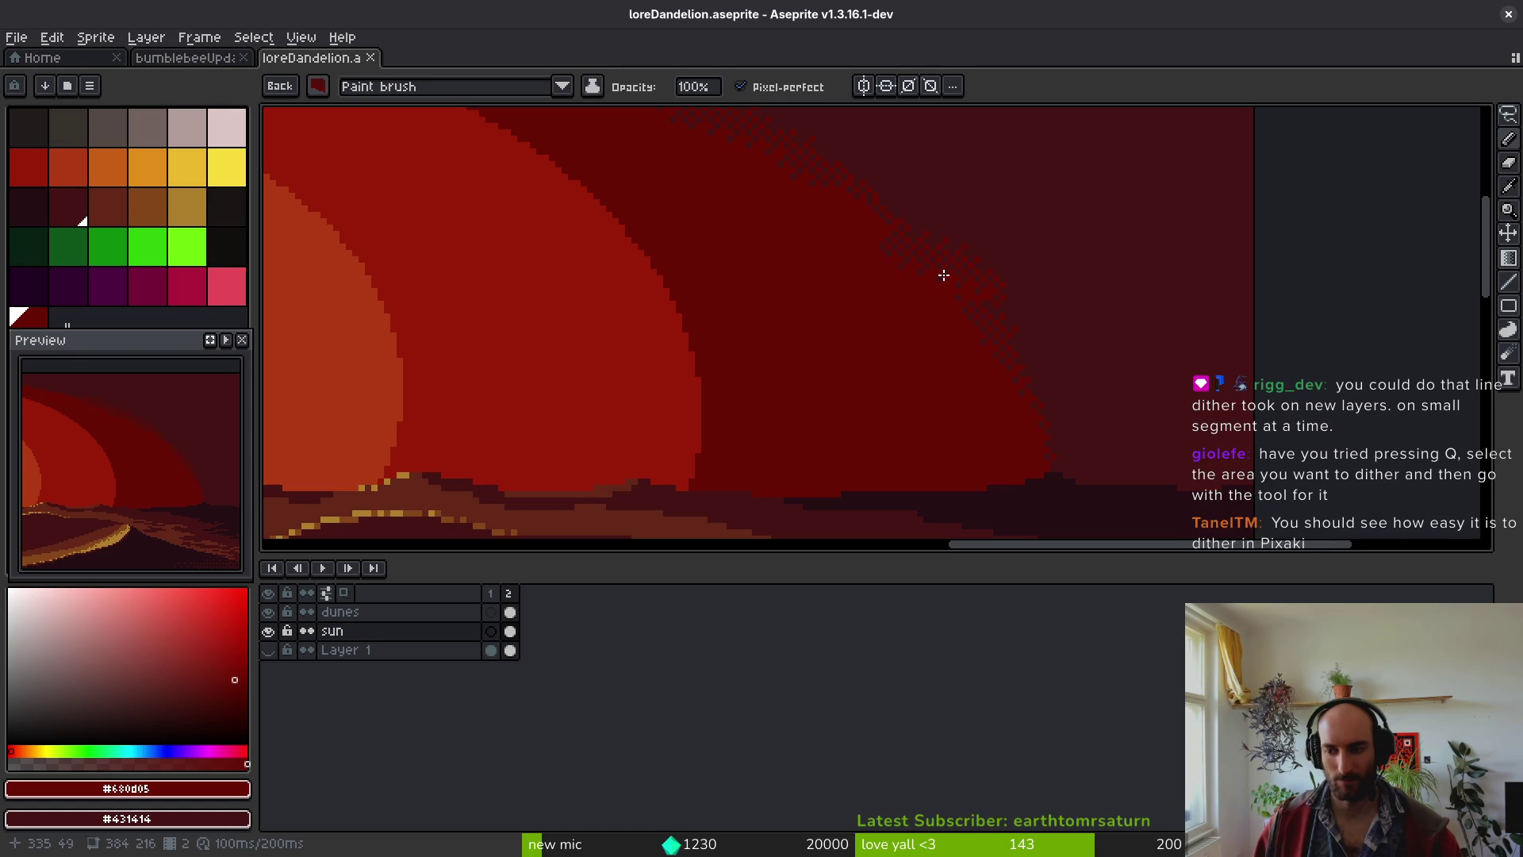
- Redo the selection rotation and lay Bayer 8x8 dithered gradients across the upper-right sky
left_click_drag(915, 269, 870, 294)
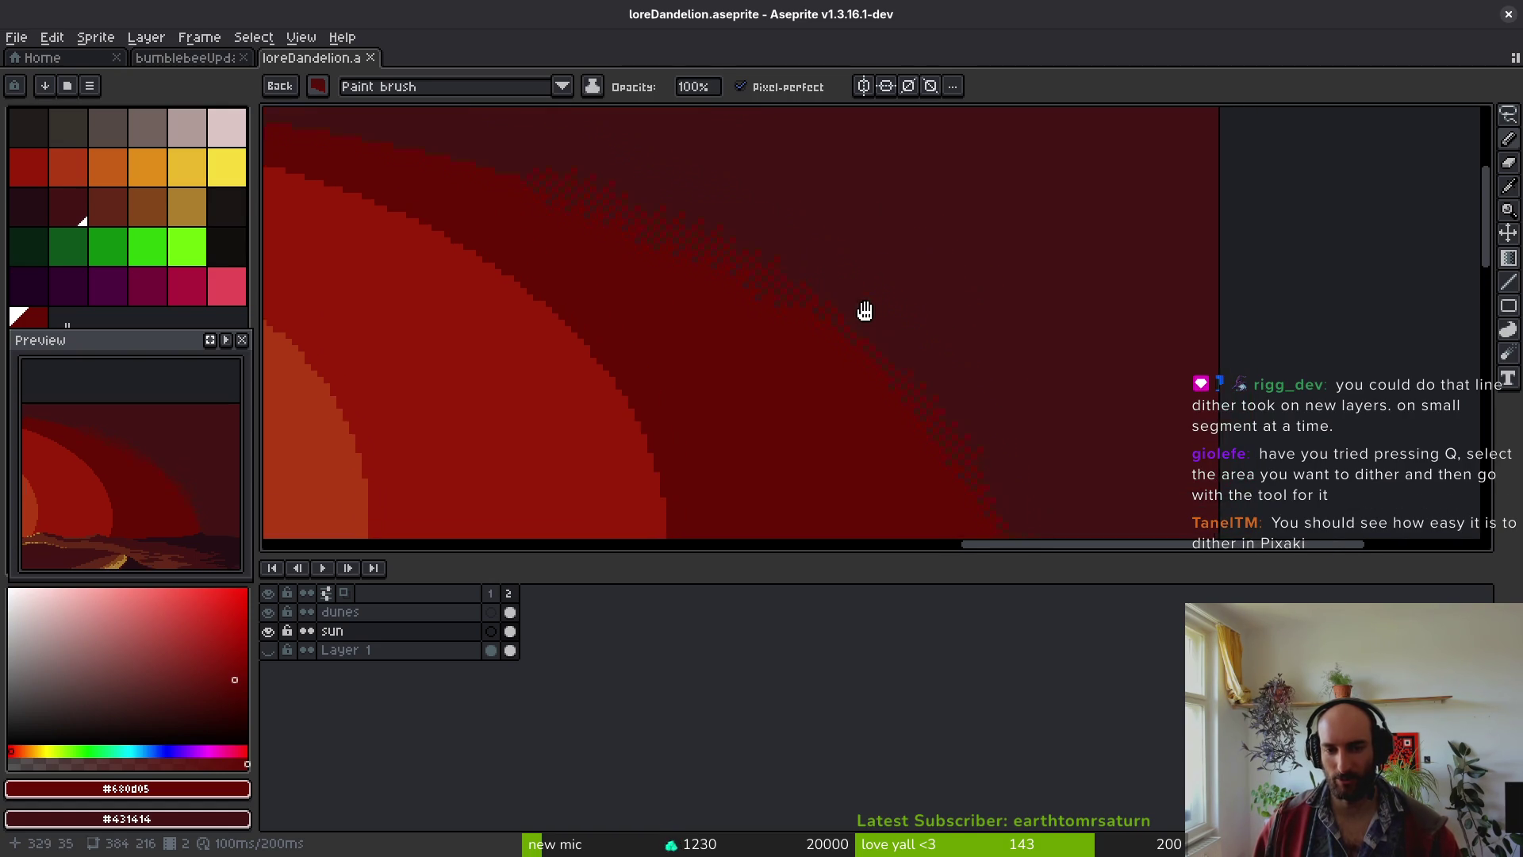
key("ctrl+y")
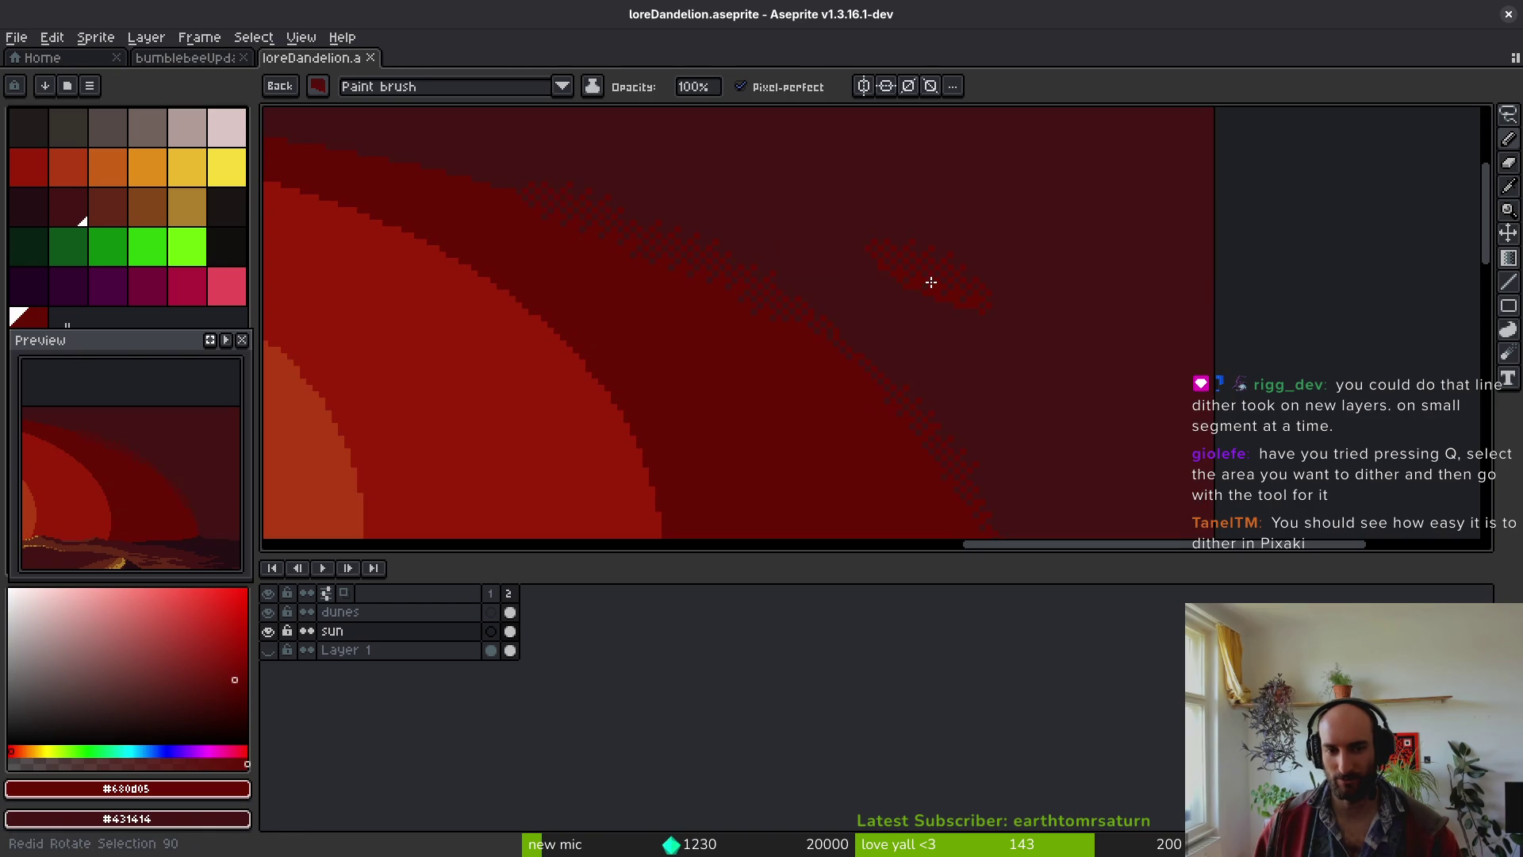
key("shift+g")
mouse_move(824, 317)
left_mouse_down()
mouse_move(943, 217)
mouse_move(1153, 106)
left_mouse_up()
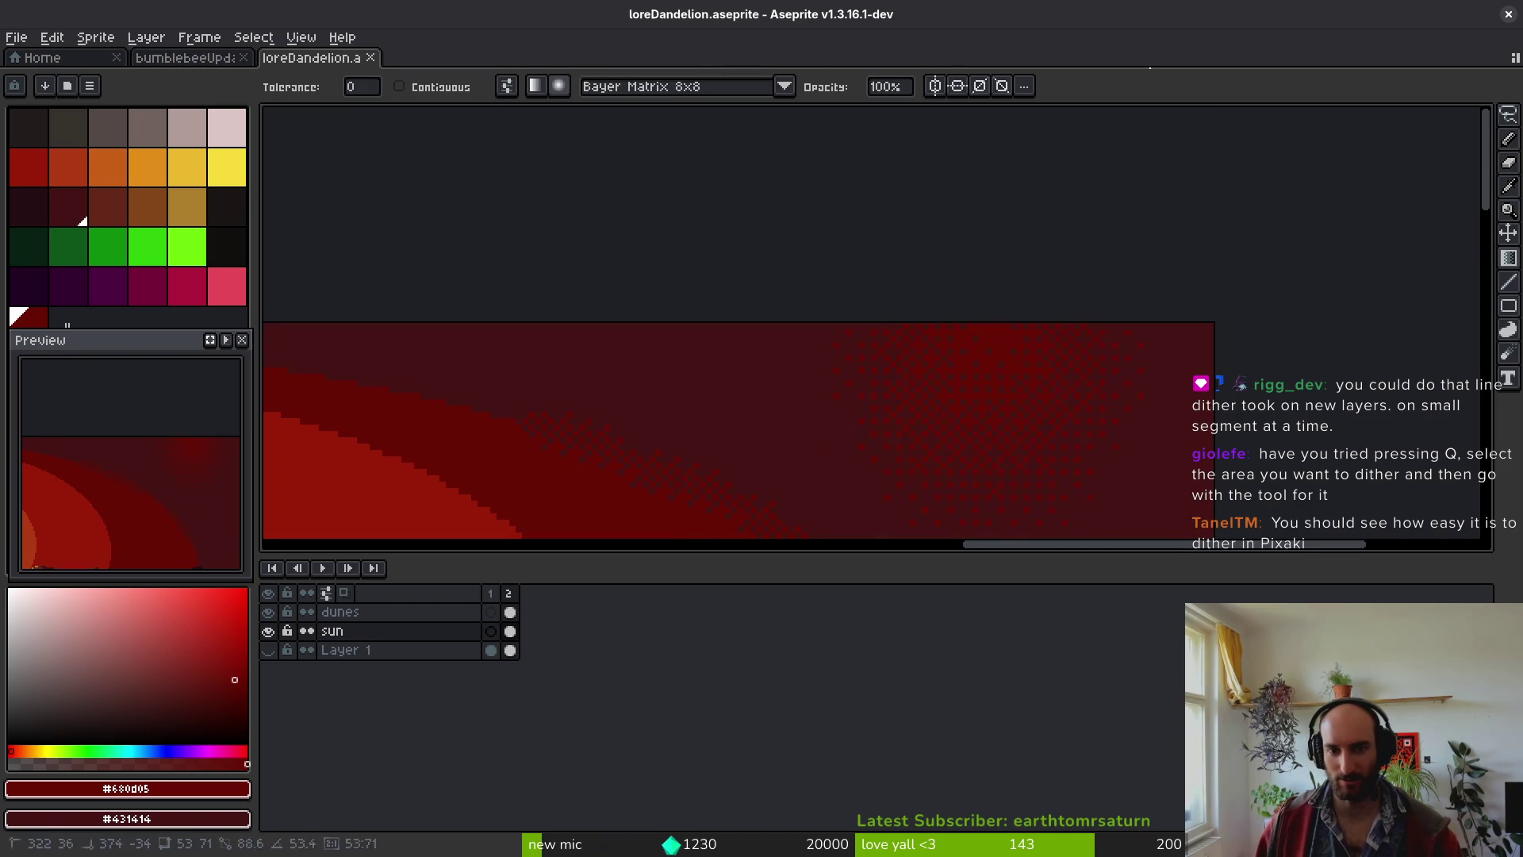
left_click_drag(1012, 410, 1002, 330)
left_click_drag(972, 404, 939, 304)
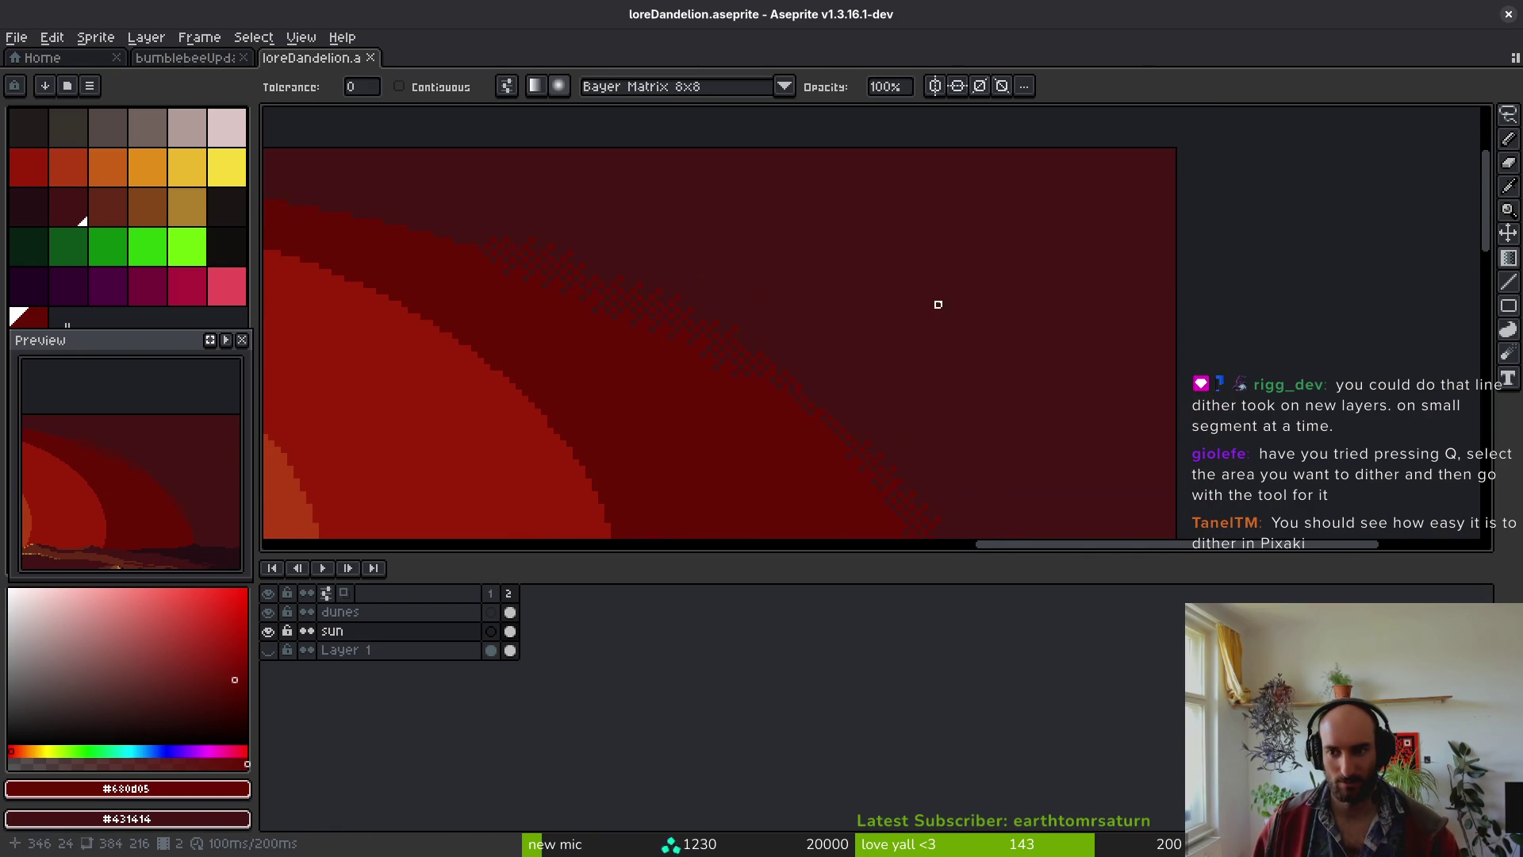
key("shift+g")
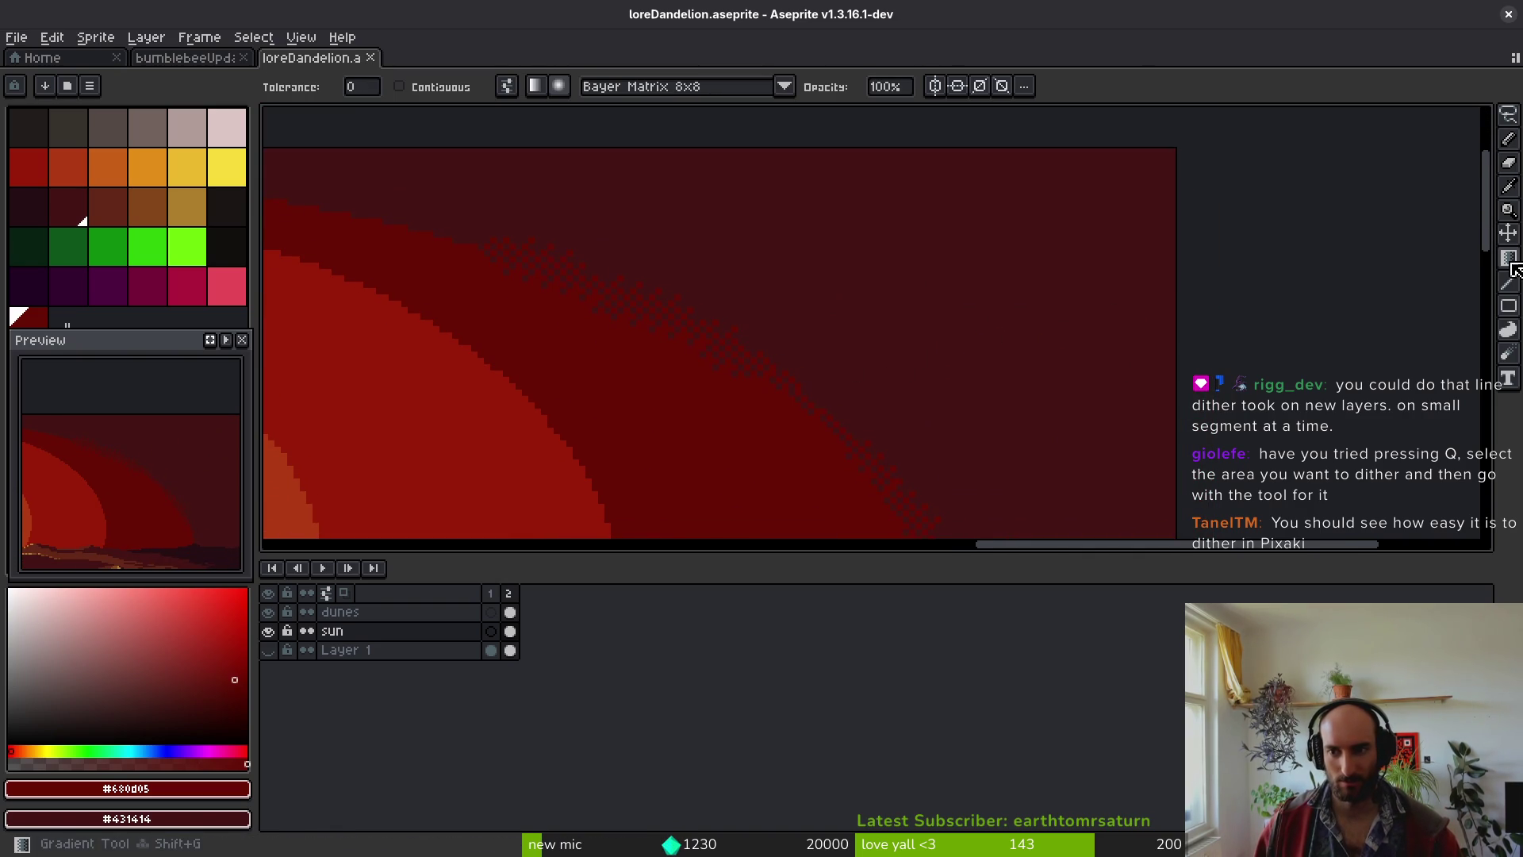
left_click_drag(761, 368, 951, 273)
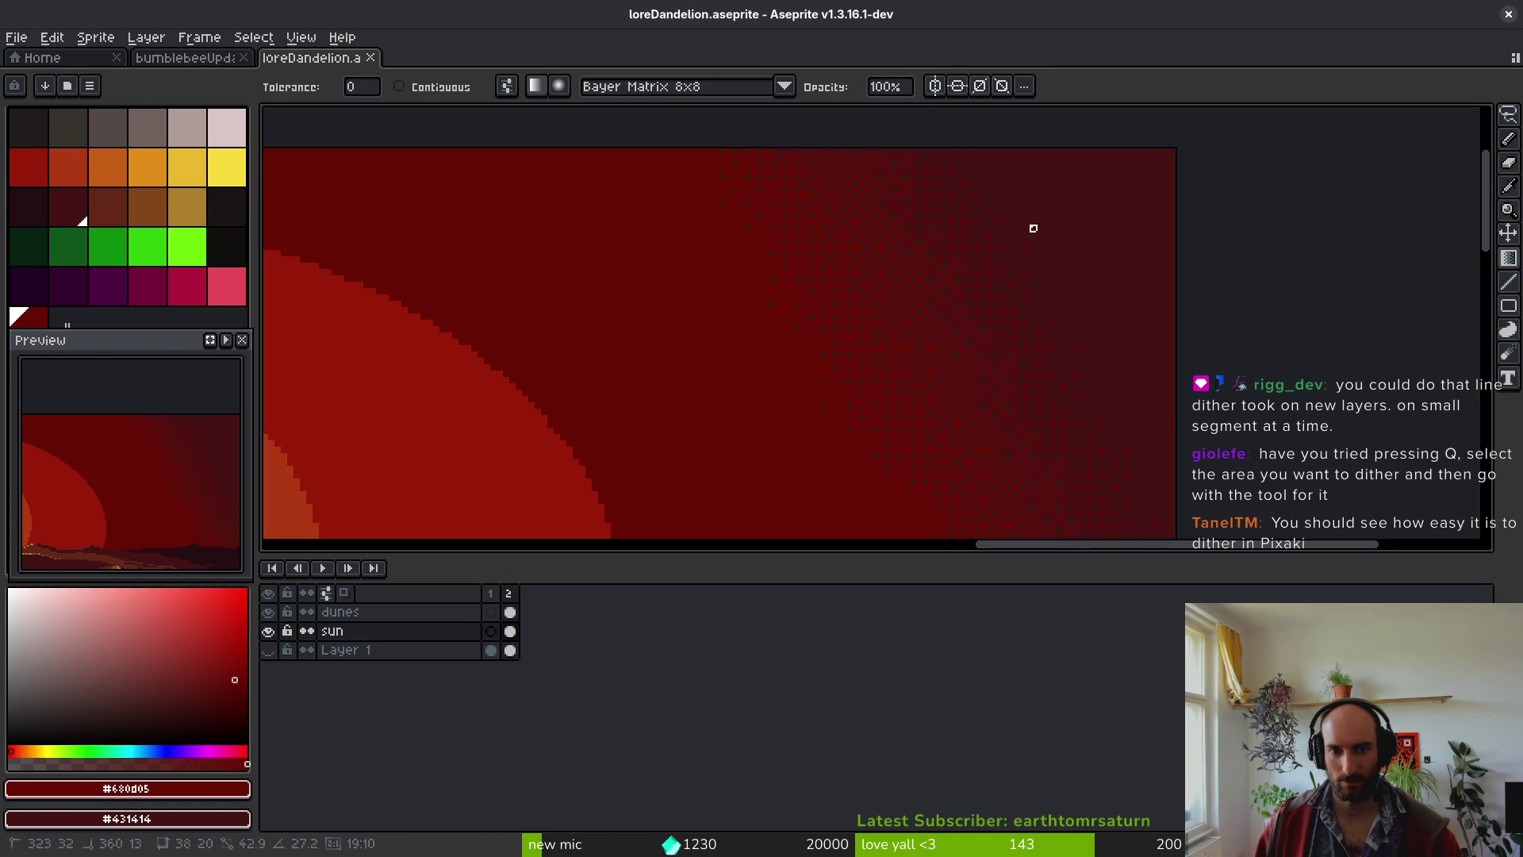
- Check the halo's dithered edge and save loreDandelion.aseprite
scroll(873, 283, "down", 3)
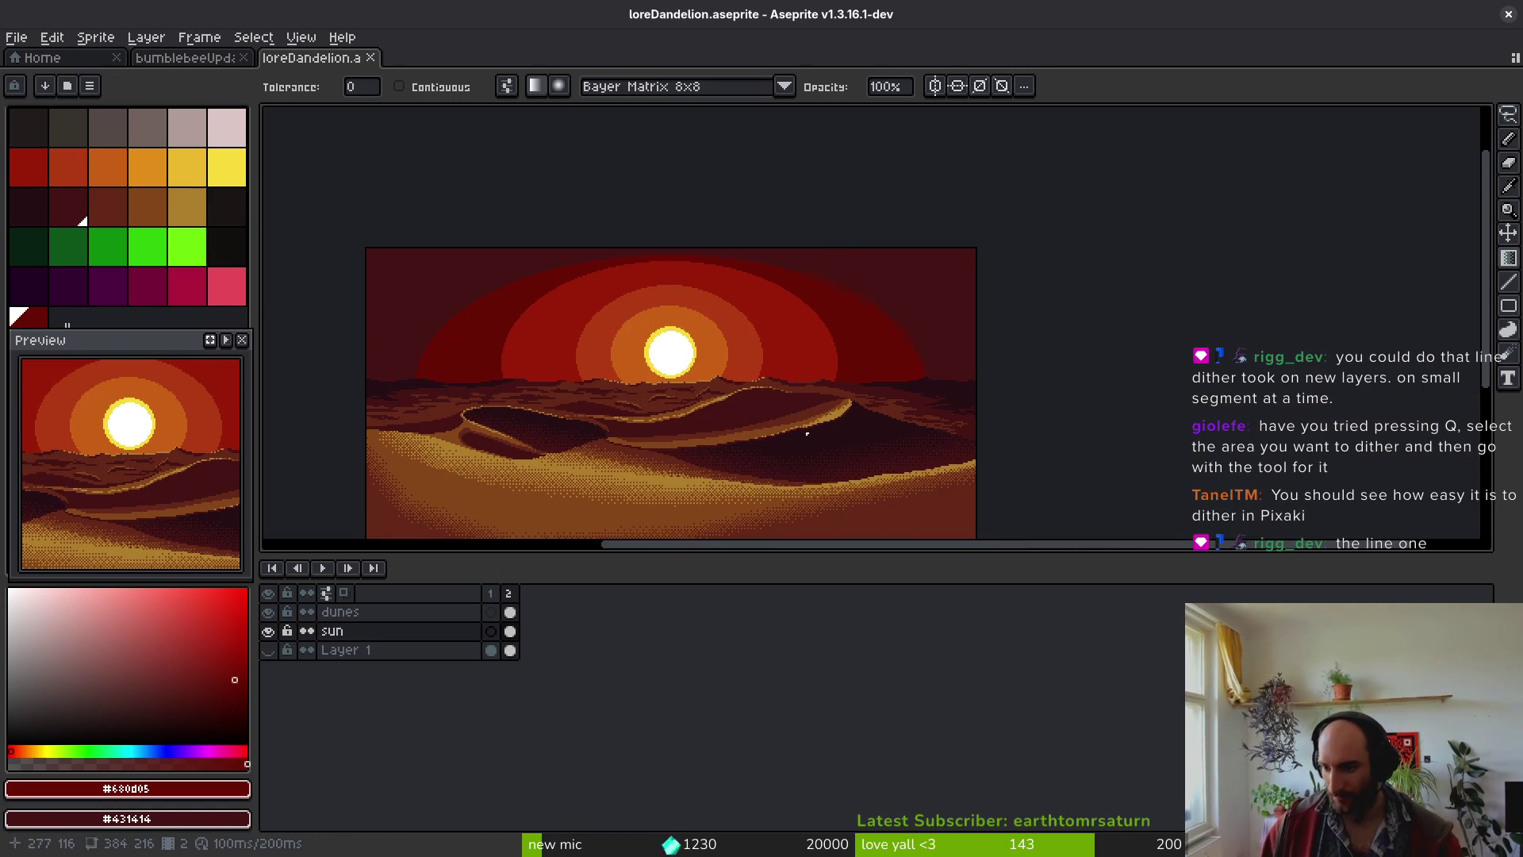
scroll(881, 417, "up", 5)
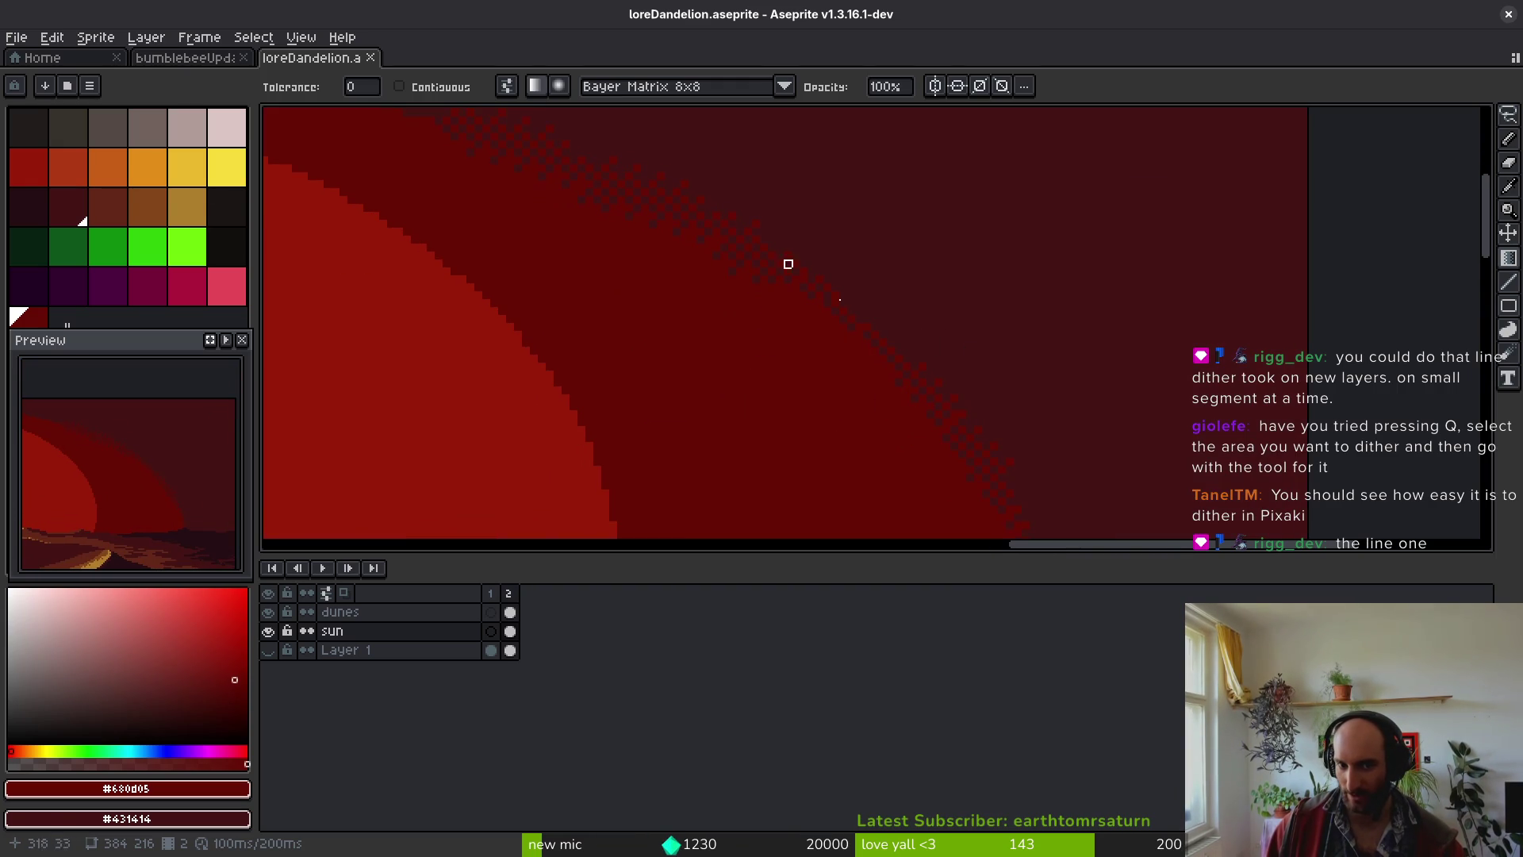
mouse_move(904, 376)
left_mouse_down()
mouse_move(811, 312)
mouse_move(838, 313)
left_mouse_up()
scroll(878, 352, "down", 4)
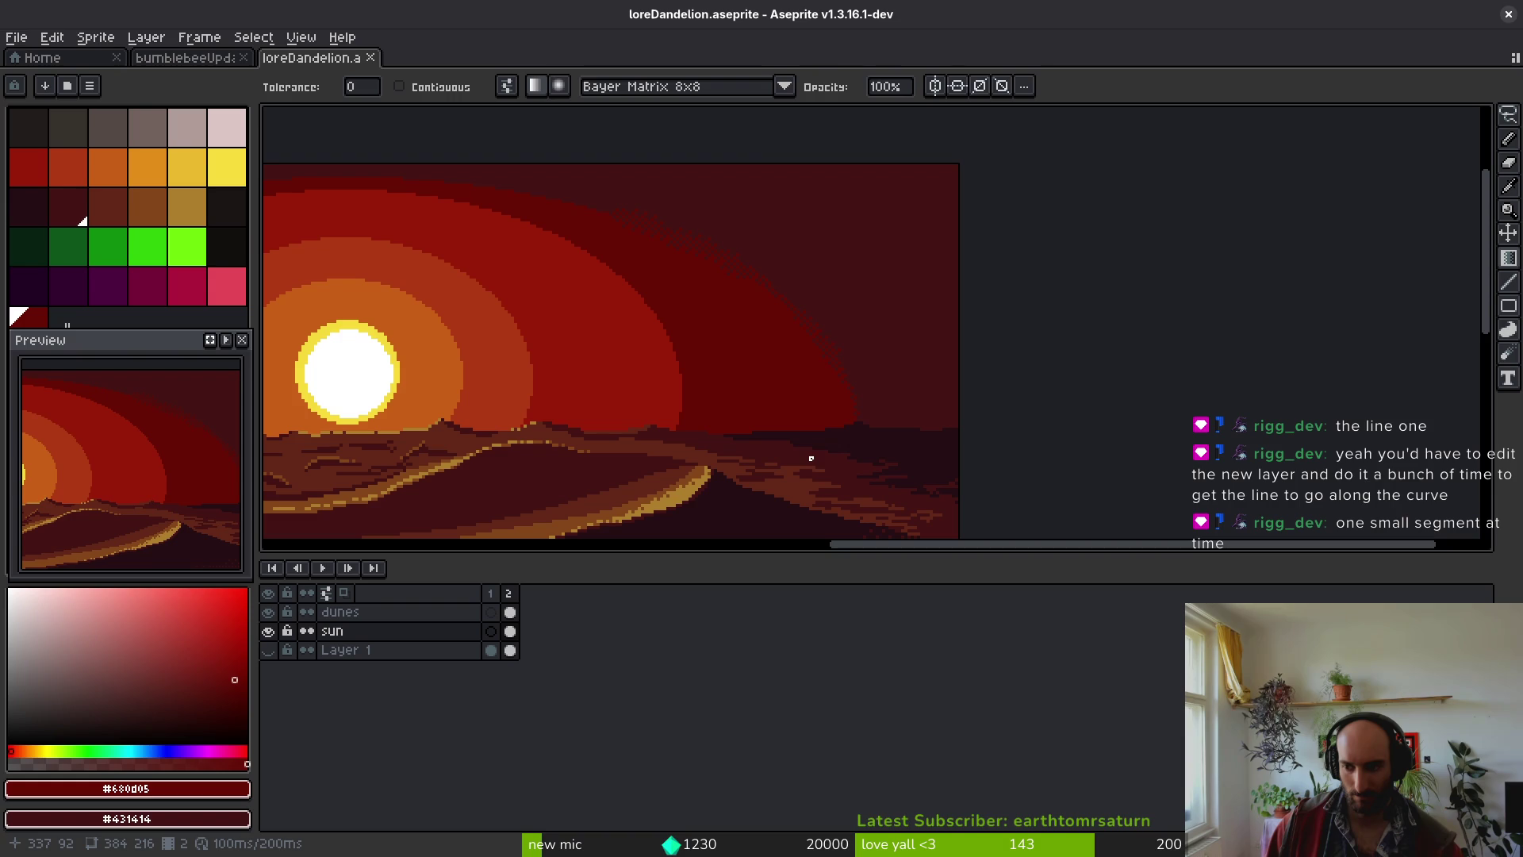
key("ctrl+s")
- Eyedrop the dark sky colour #431414 from the canvas as the drawing colour
scroll(851, 252, "up", 3)
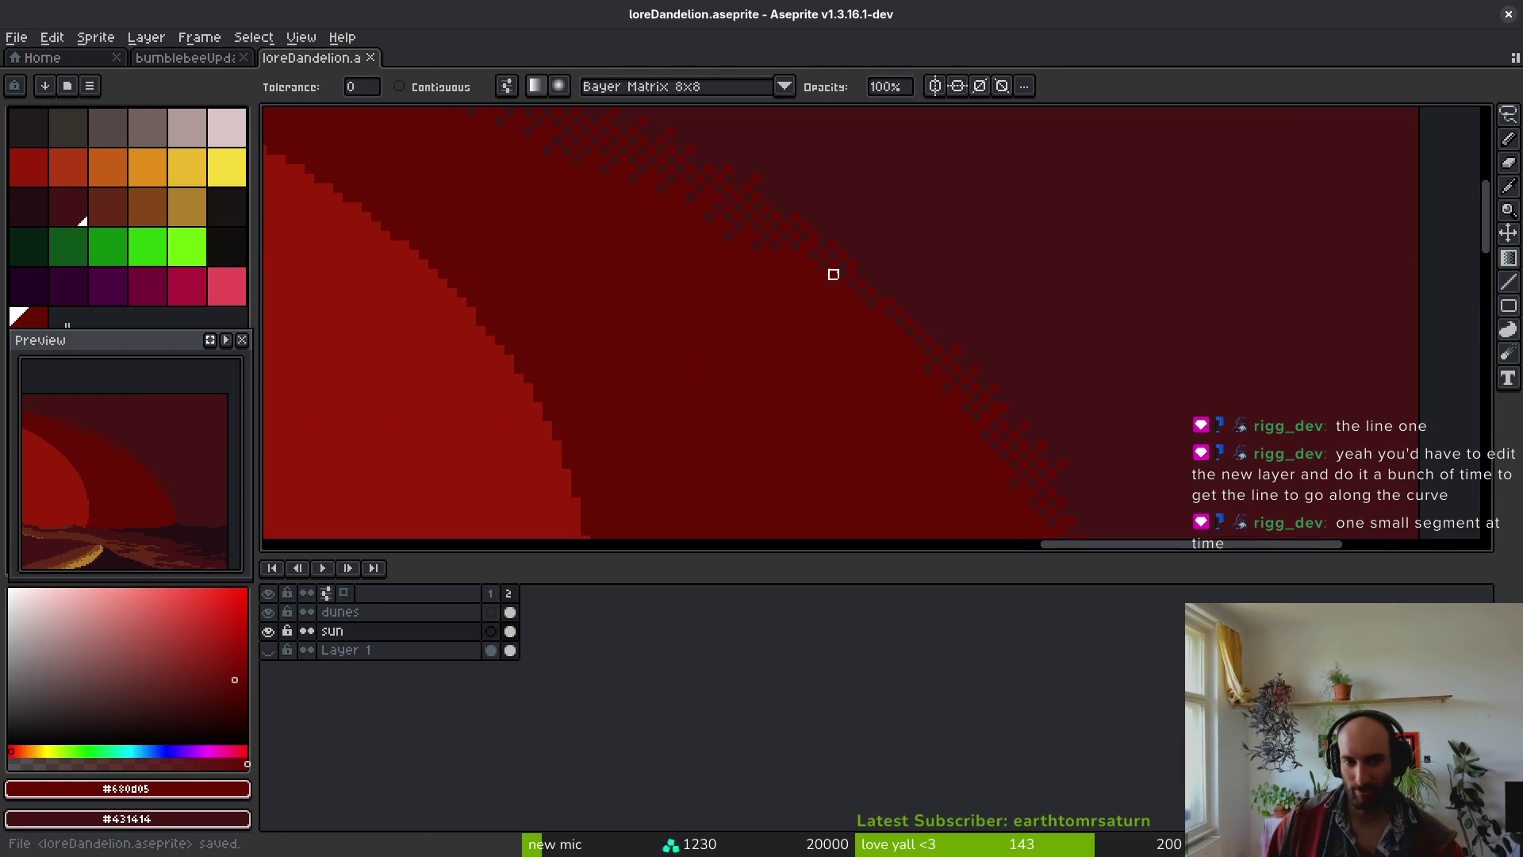
key("alt")
left_click(856, 257, "alt")
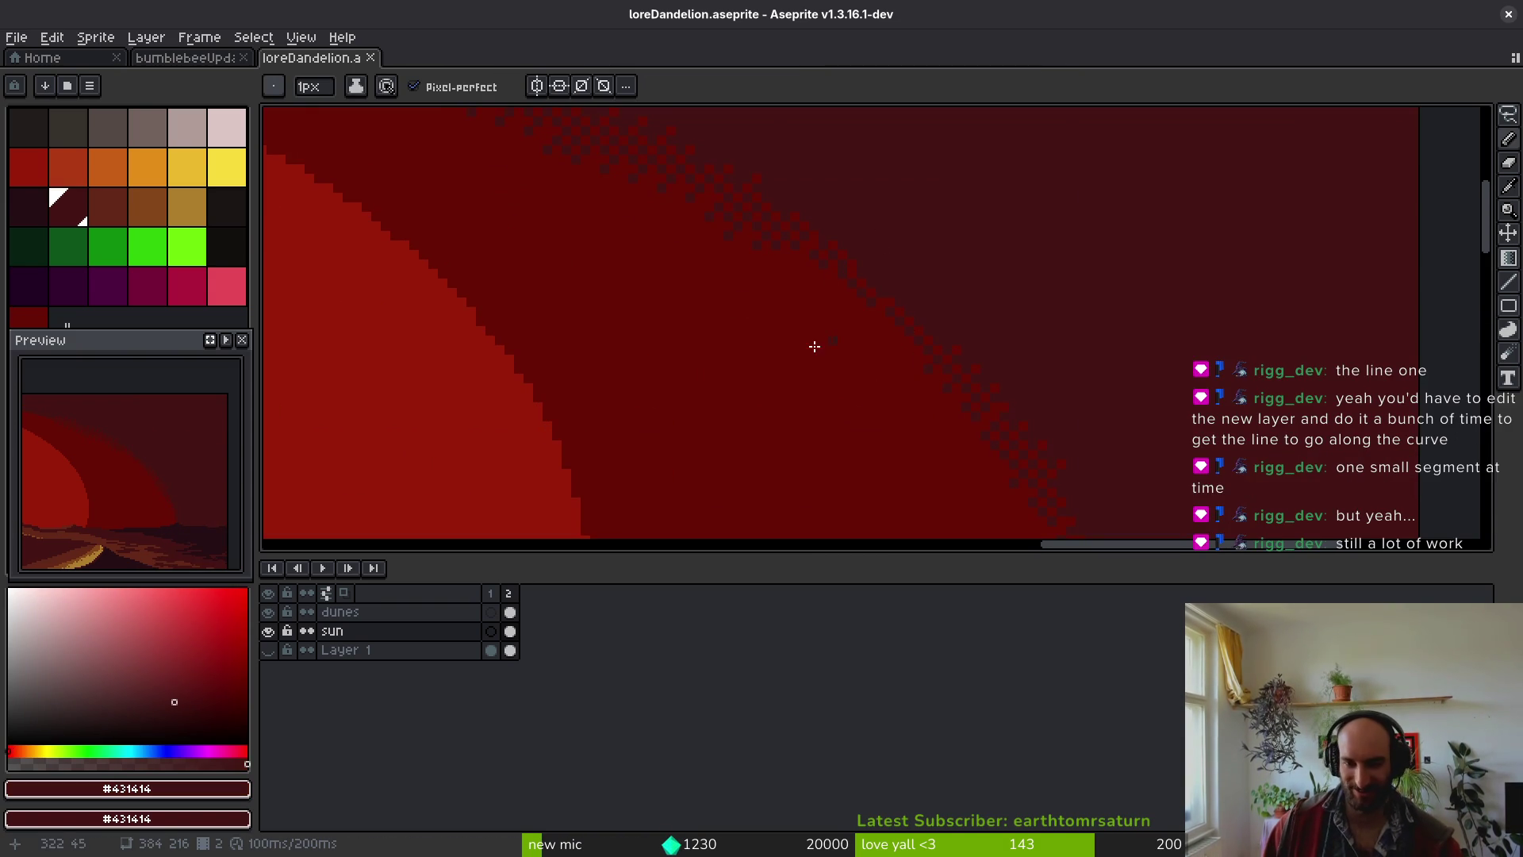
- Inspect the dithered band along the sprite's top, then eyedrop the halo red #680d05
scroll(833, 343, "down", 3)
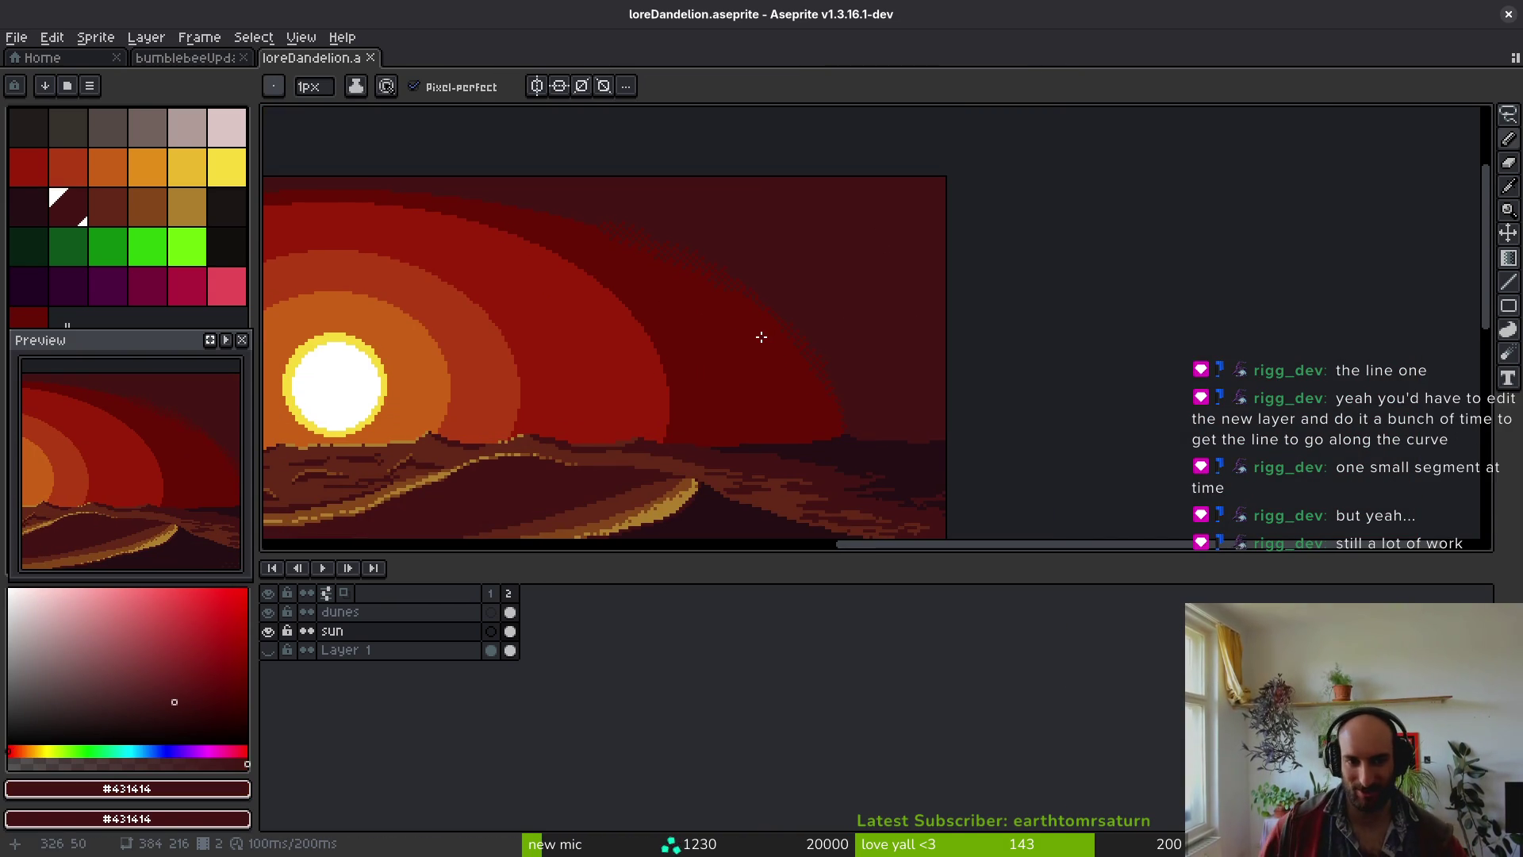
scroll(867, 313, "up", 3)
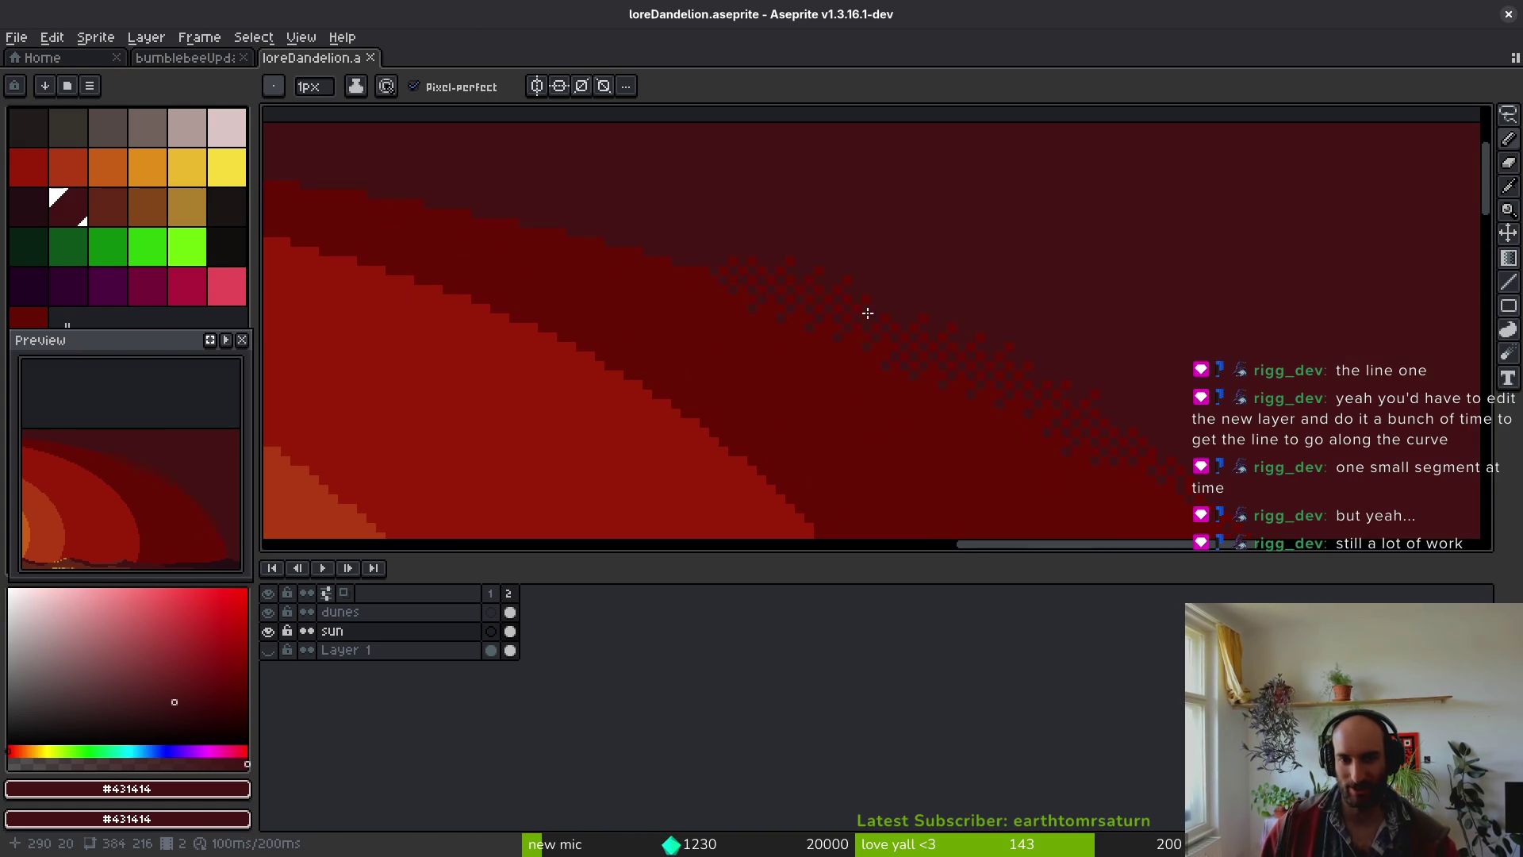
left_click_drag(619, 281, 962, 399)
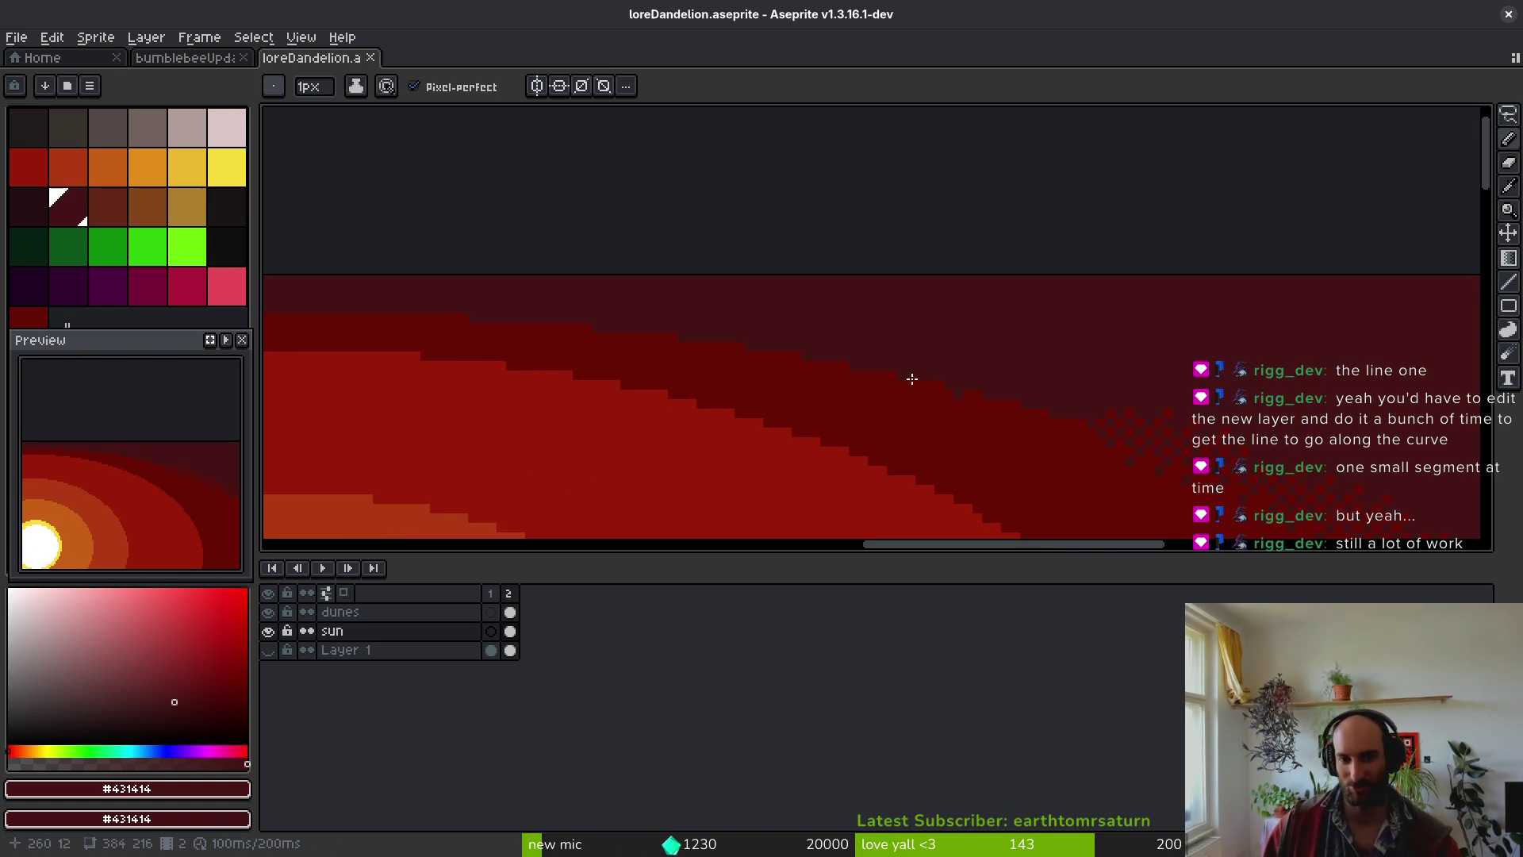
mouse_move(877, 343)
left_mouse_down()
mouse_move(794, 272)
mouse_move(611, 264)
left_mouse_up()
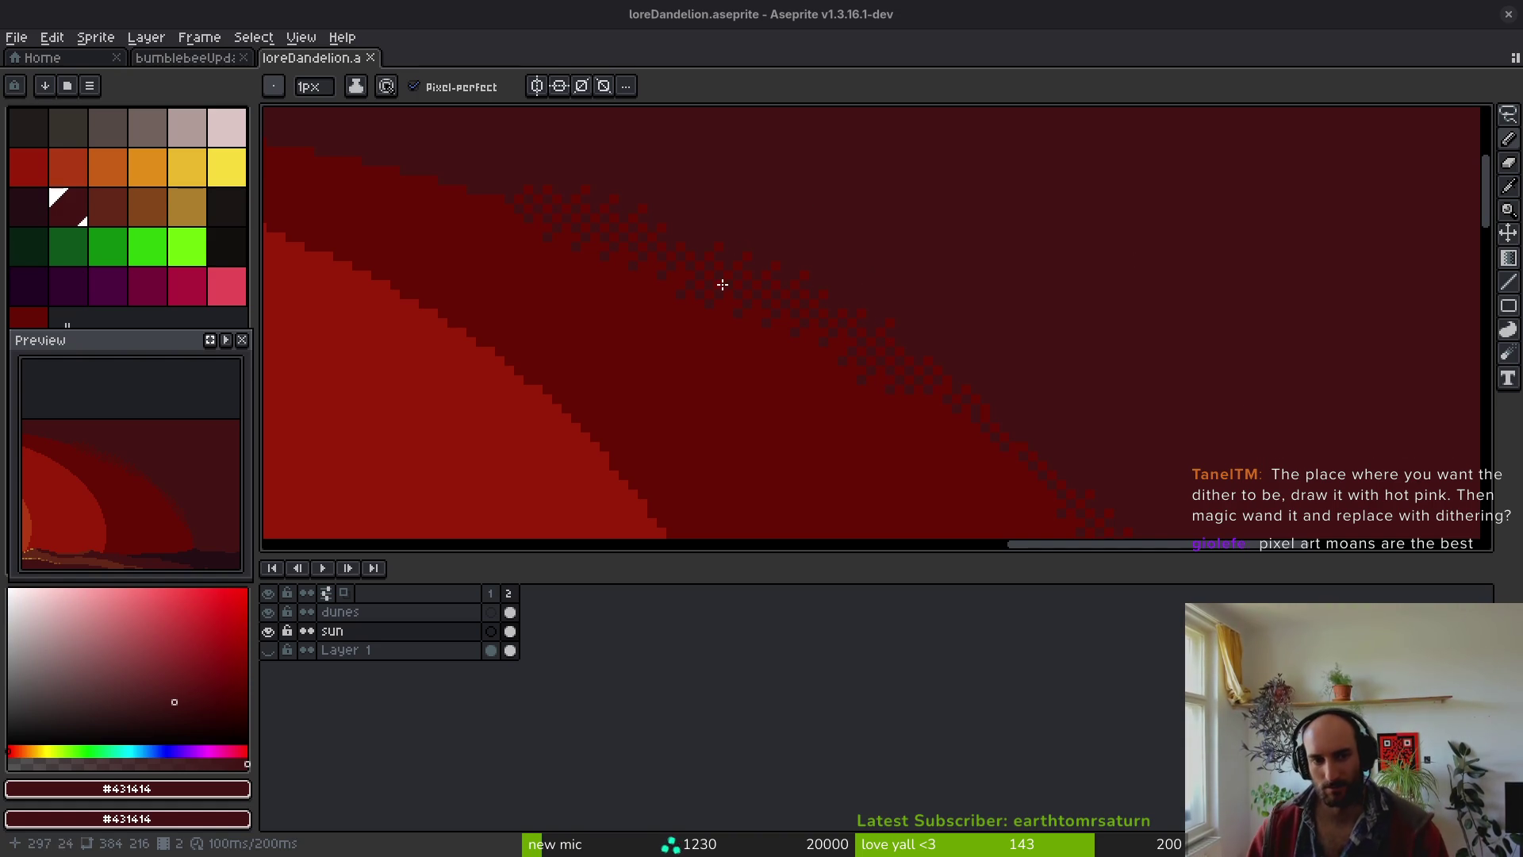
mouse_move(621, 350)
left_mouse_down()
mouse_move(894, 428)
mouse_move(1048, 393)
left_mouse_up()
scroll(1033, 402, "down", 3)
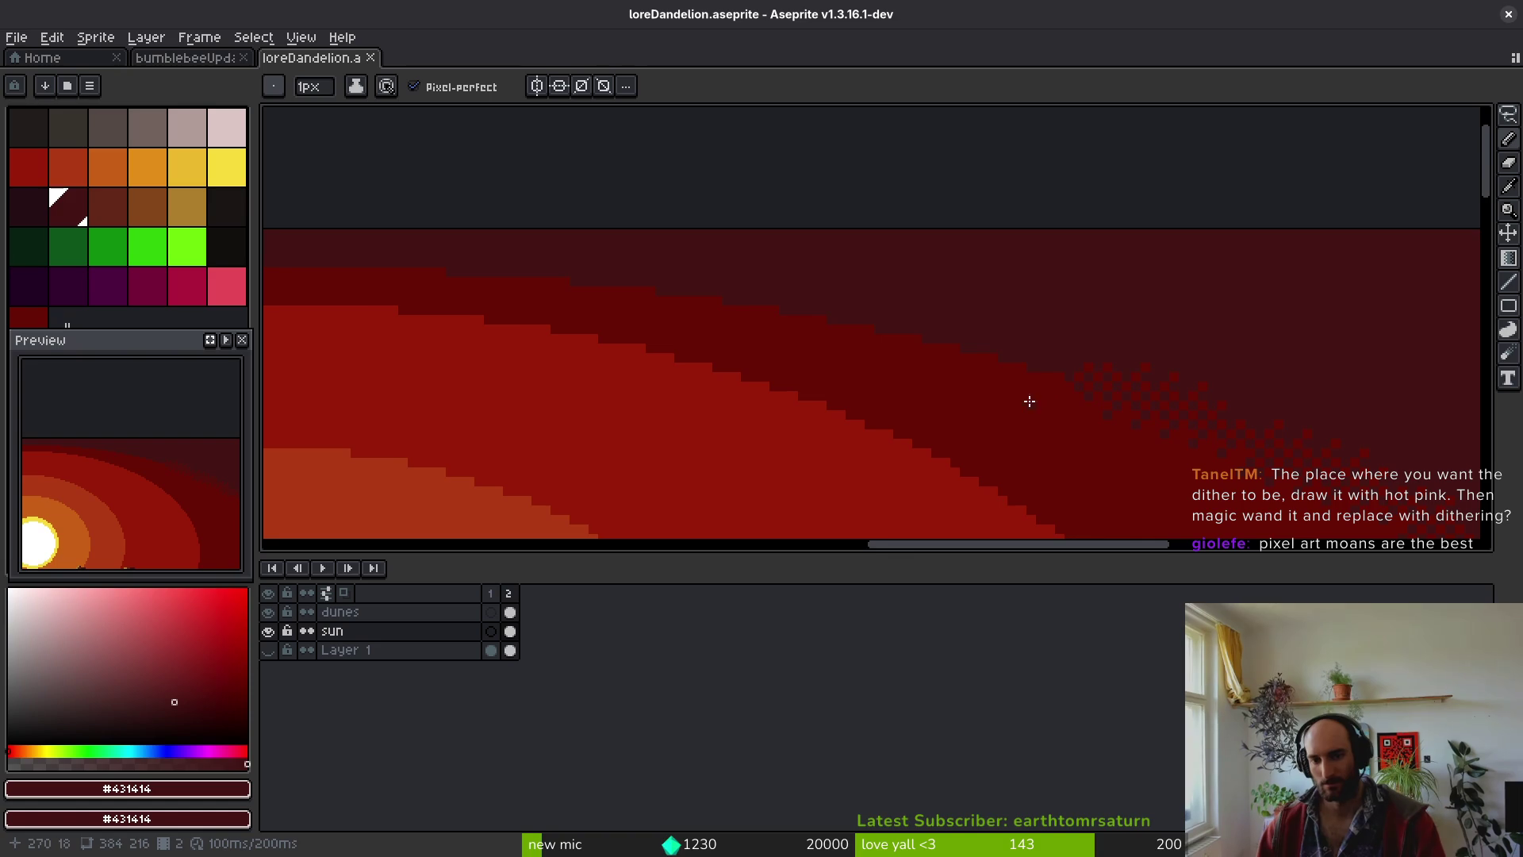
scroll(973, 343, "right", 4)
key("alt")
left_click(951, 373)
scroll(1081, 381, "up", 1)
scroll(925, 397, "down", 1)
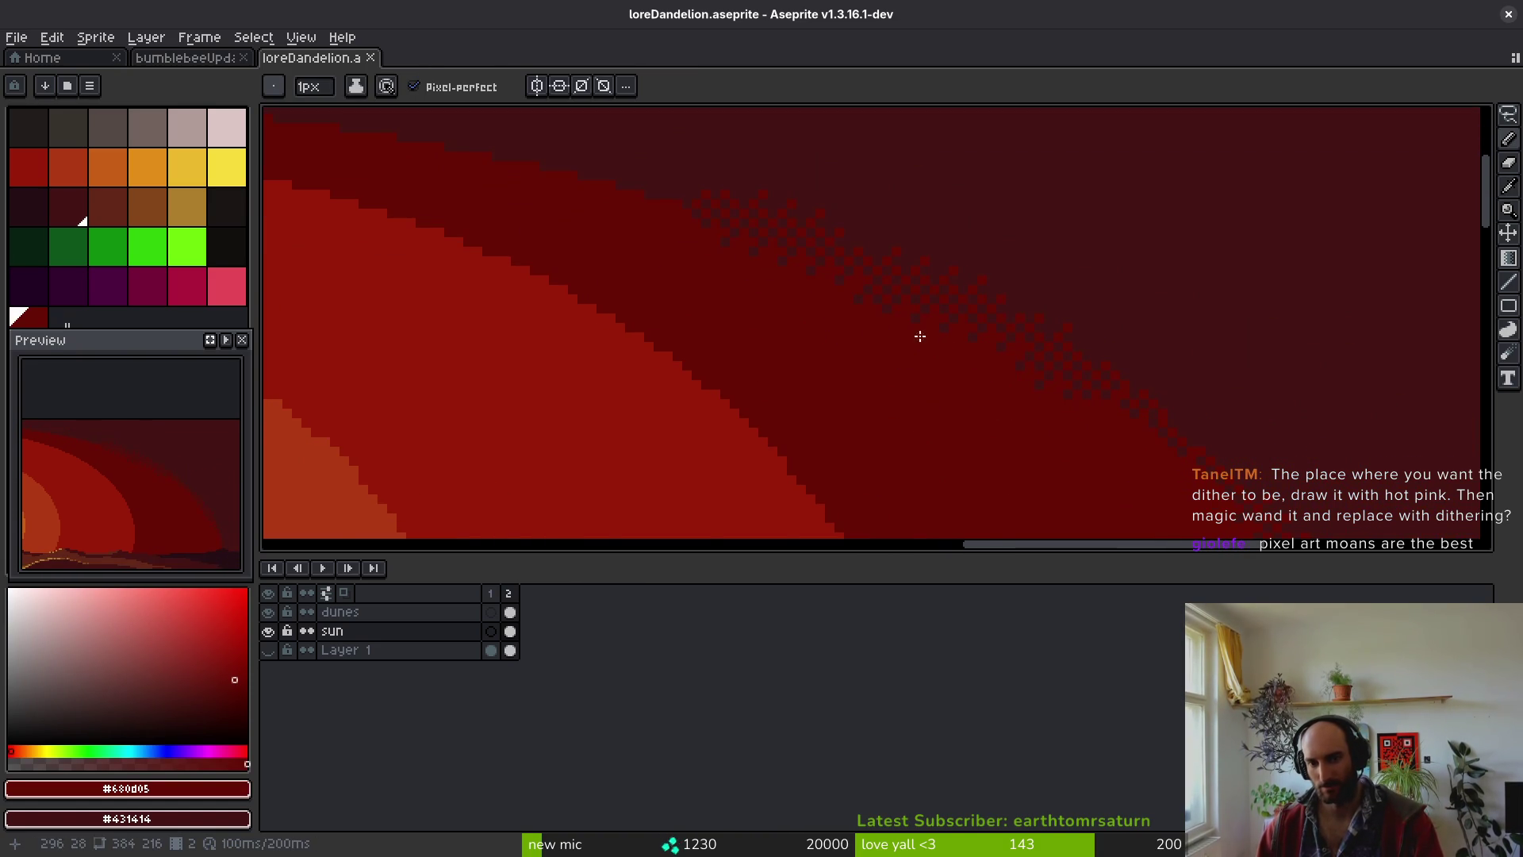
scroll(880, 330, "down", 2)
- Marquee-select a small patch of the dithered halo edge, then undo it
mouse_move(955, 373)
left_mouse_down()
mouse_move(856, 354)
mouse_move(794, 297)
mouse_move(885, 410)
left_mouse_up()
scroll(843, 330, "up", 2)
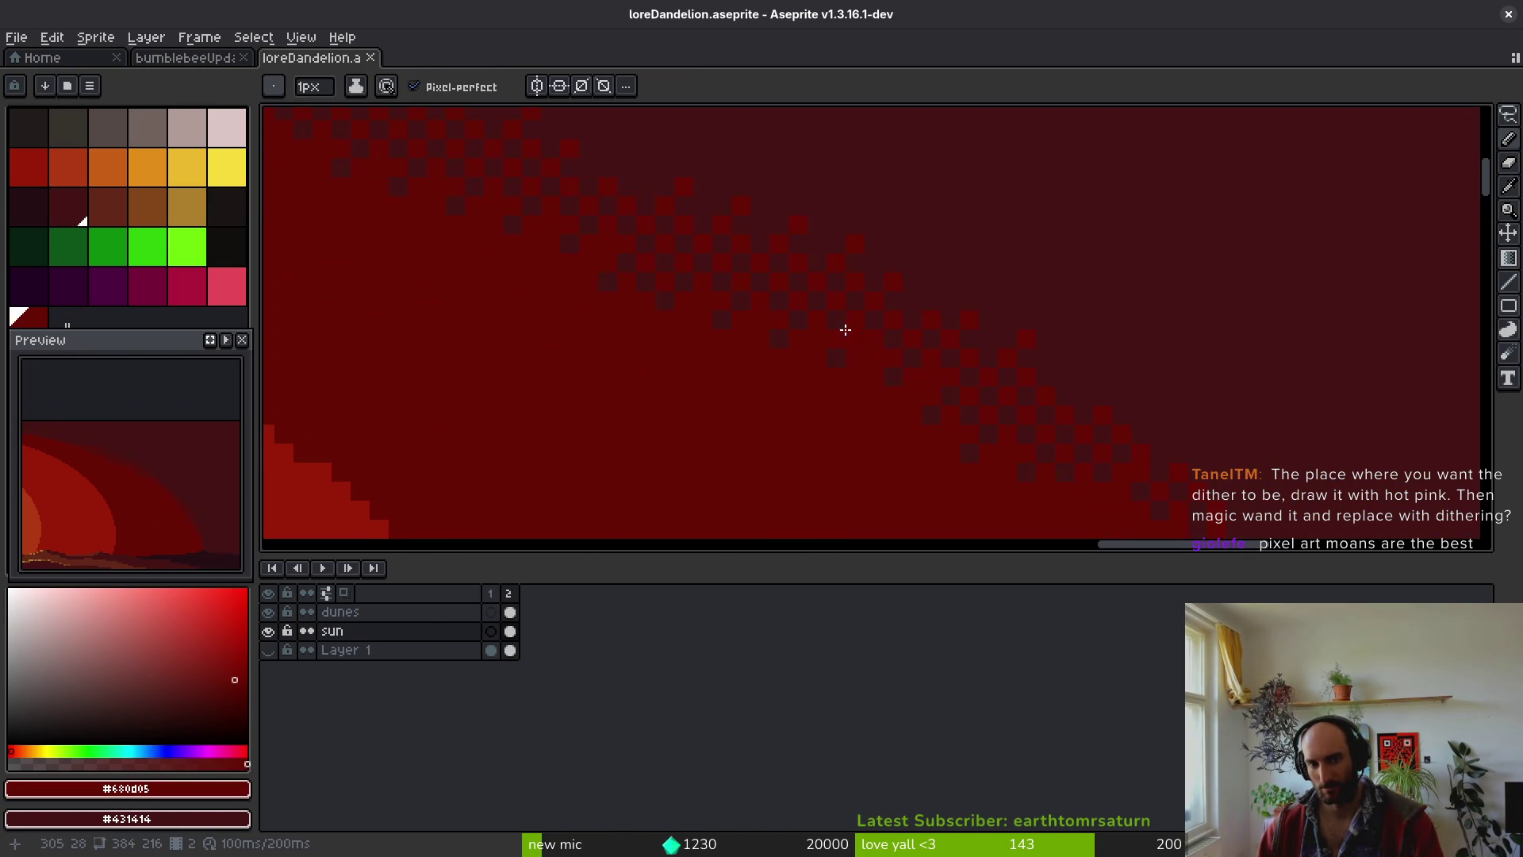
key("m")
mouse_move(918, 328)
left_mouse_down()
mouse_move(747, 321)
mouse_move(789, 385)
mouse_move(917, 387)
mouse_move(918, 349)
mouse_move(1145, 442)
mouse_move(1020, 449)
mouse_move(872, 395)
mouse_move(646, 238)
mouse_move(866, 340)
mouse_move(754, 310)
left_mouse_up()
key("ctrl+z")
- Draw a Bayer Matrix 2x2 dithered gradient across the sky
scroll(802, 415, "down", 5)
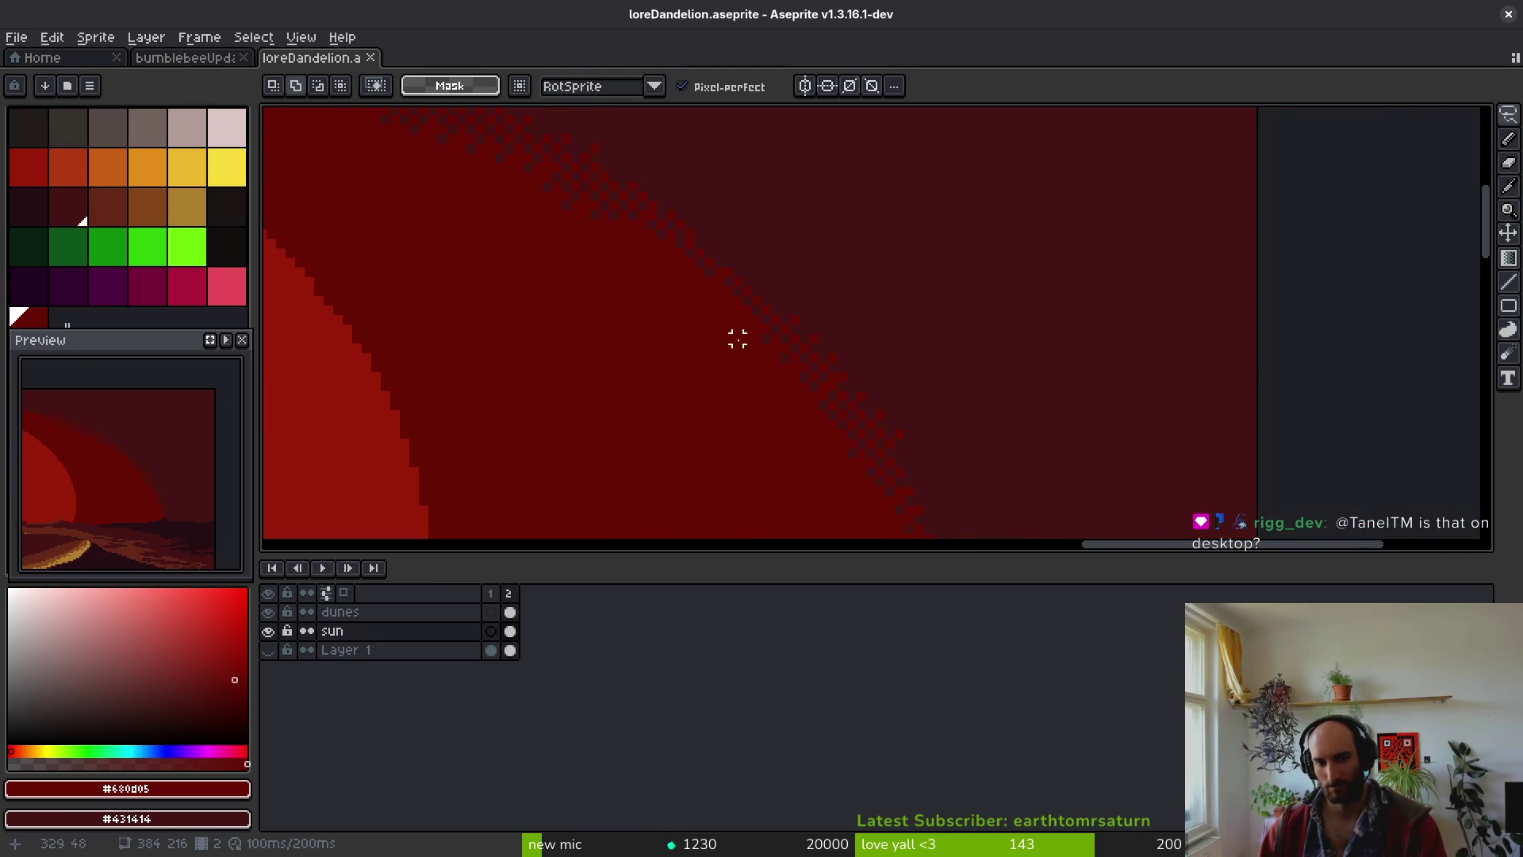
scroll(802, 333, "down", 2)
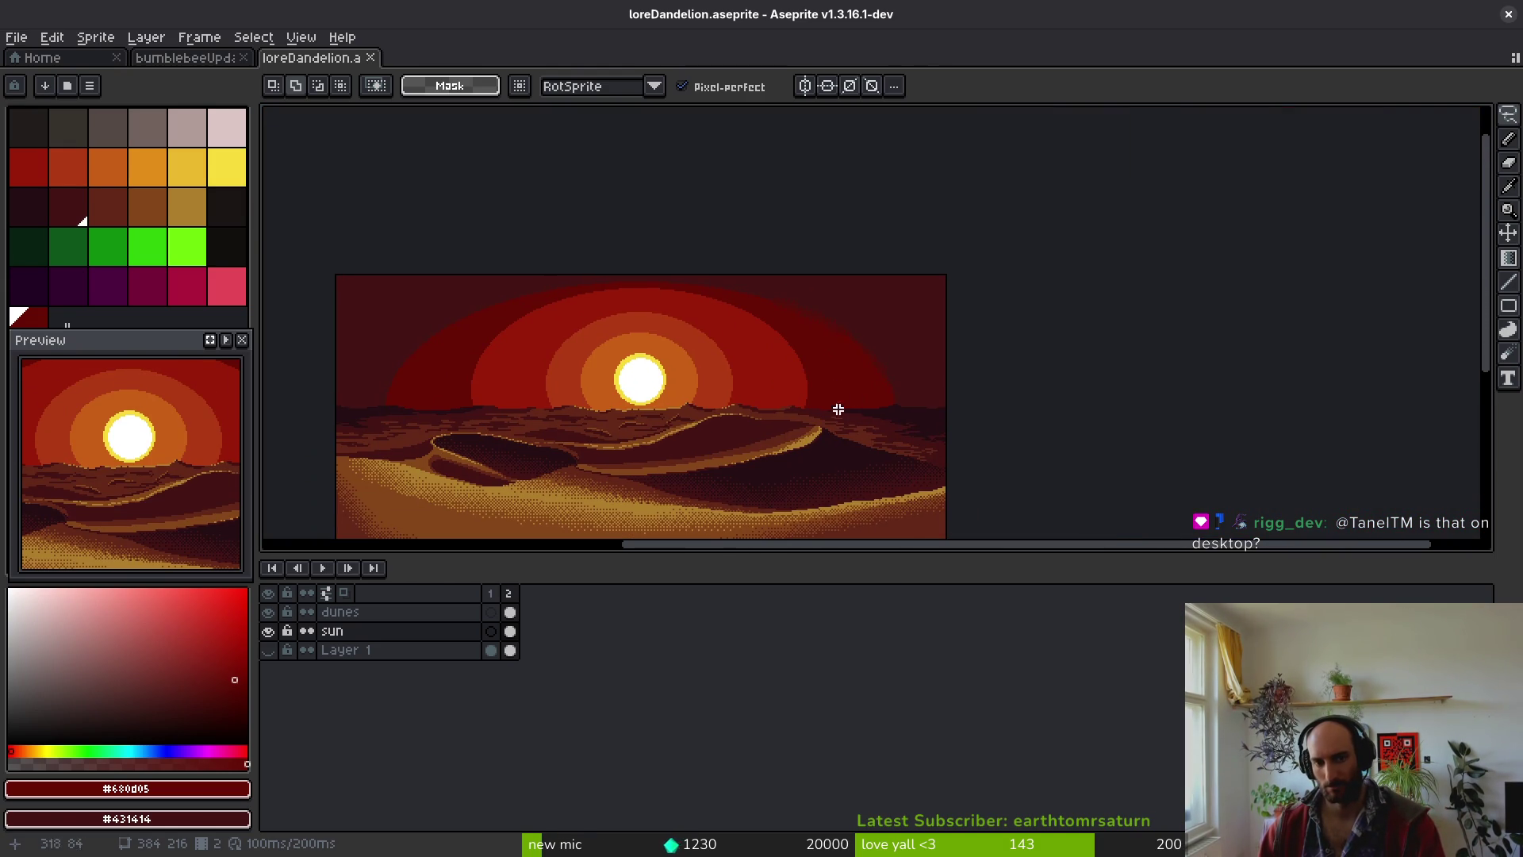
scroll(837, 394, "up", 5)
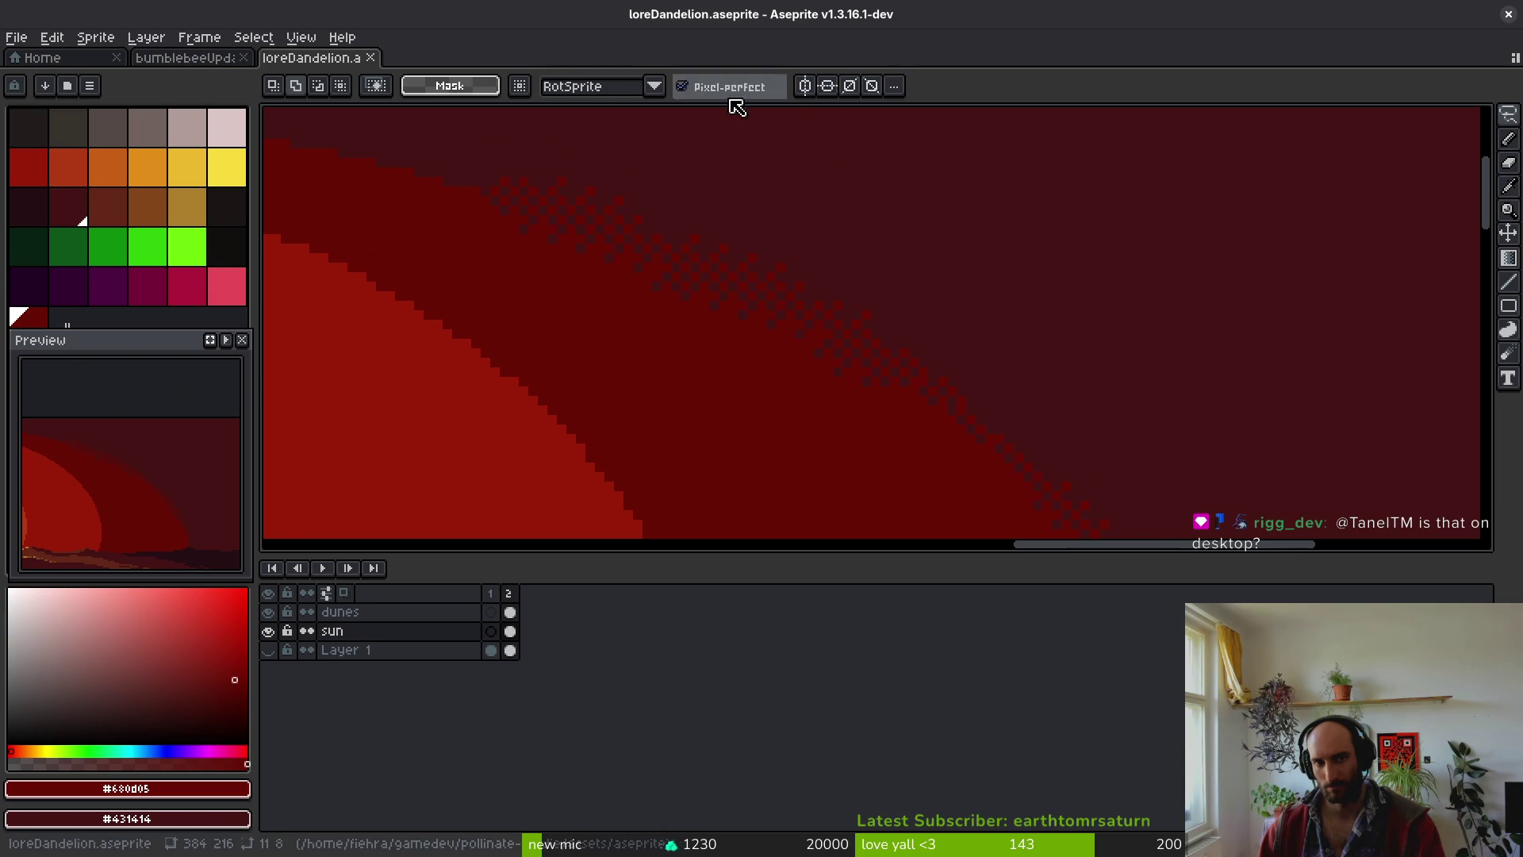
key("shift+g")
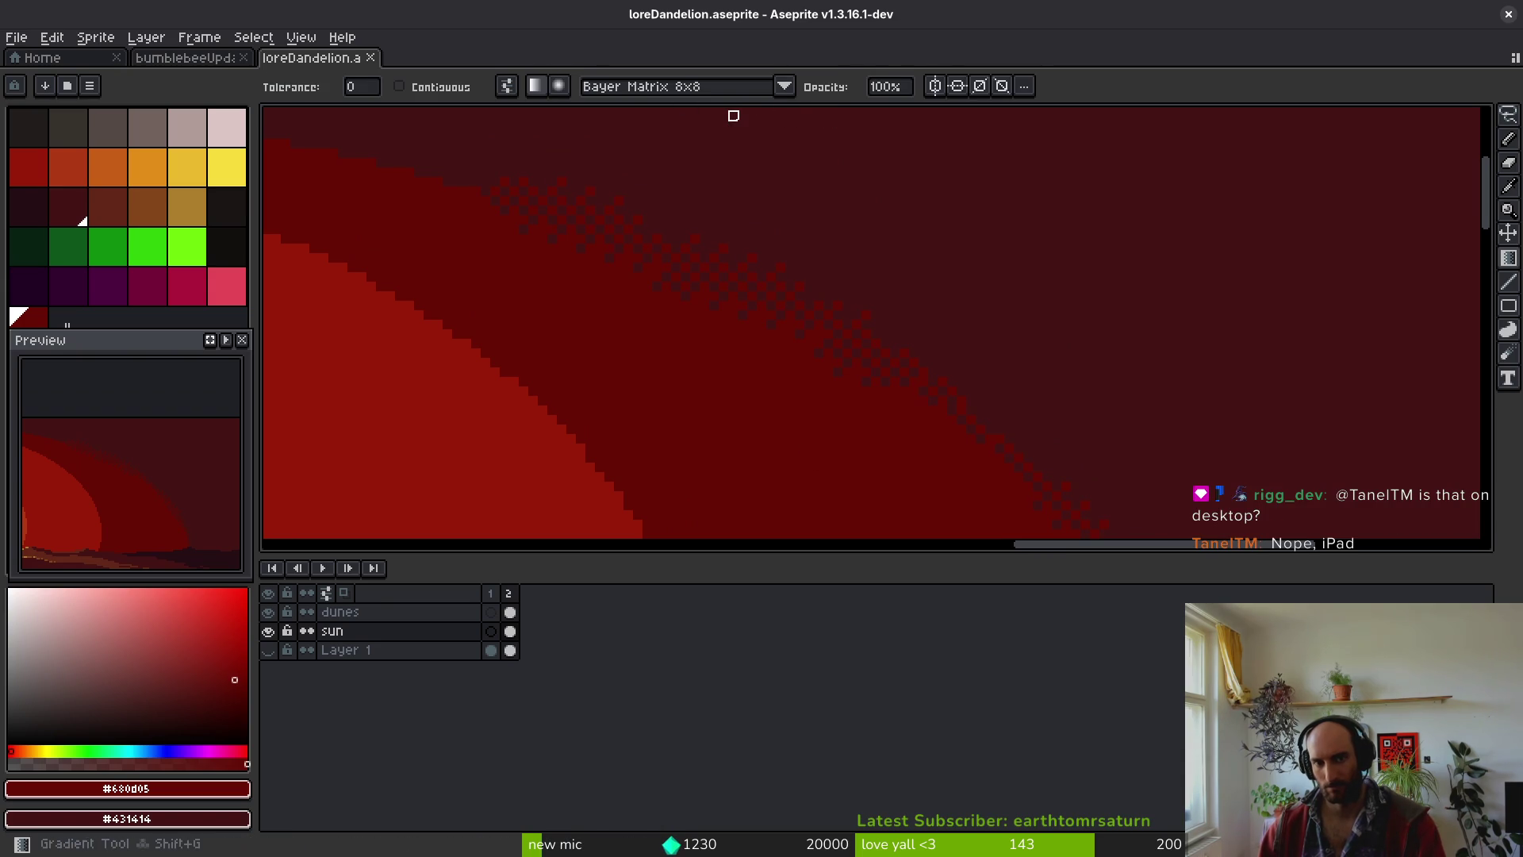
left_click(704, 91)
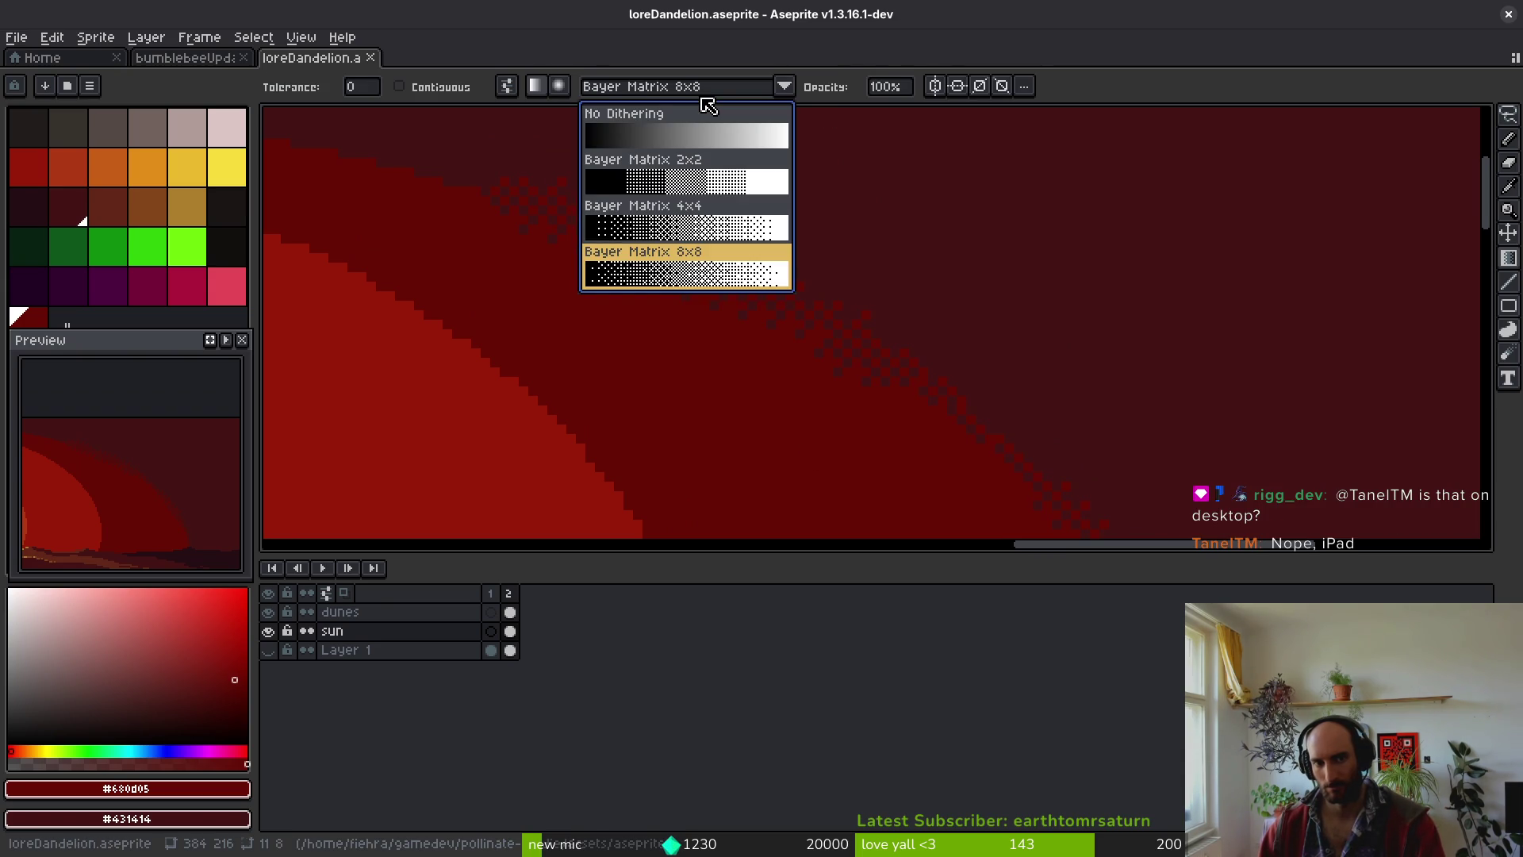
left_click(674, 176)
mouse_move(1238, 202)
left_mouse_down()
mouse_move(1313, 192)
mouse_move(1234, 159)
mouse_move(1397, 180)
left_mouse_up()
- Redraw the sky gradient with Bayer Matrix 4x4 dithering near the sun's upper-right edge
scroll(1303, 326, "down", 5)
scroll(1302, 326, "down", 1)
scroll(1309, 391, "up", 4)
mouse_move(1323, 367)
left_mouse_down()
mouse_move(1241, 415)
mouse_move(1058, 346)
mouse_move(1166, 384)
left_mouse_up()
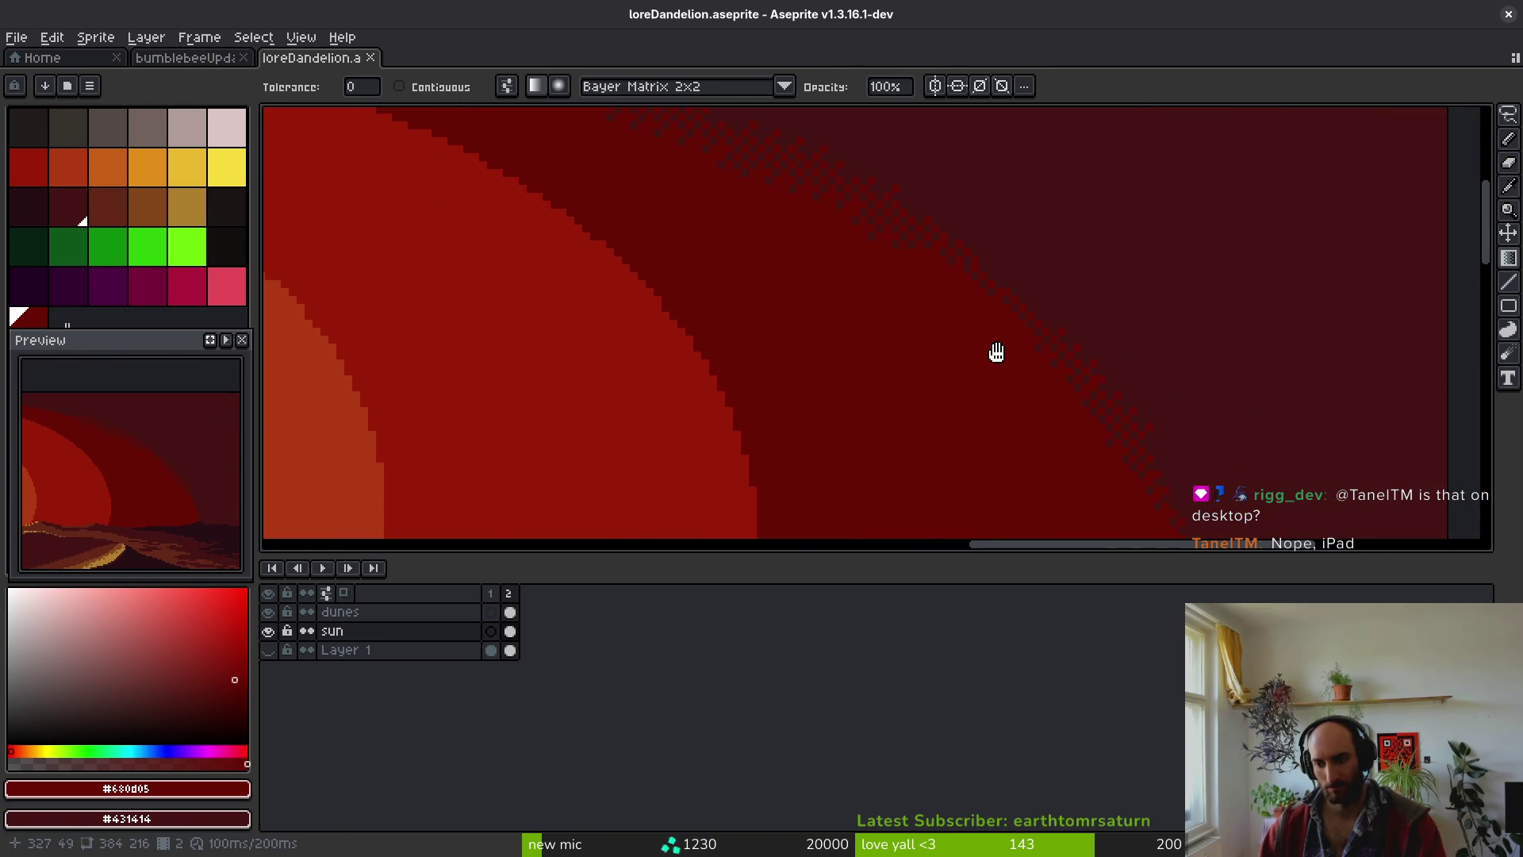
left_click_drag(996, 354, 1054, 357)
left_click(783, 87)
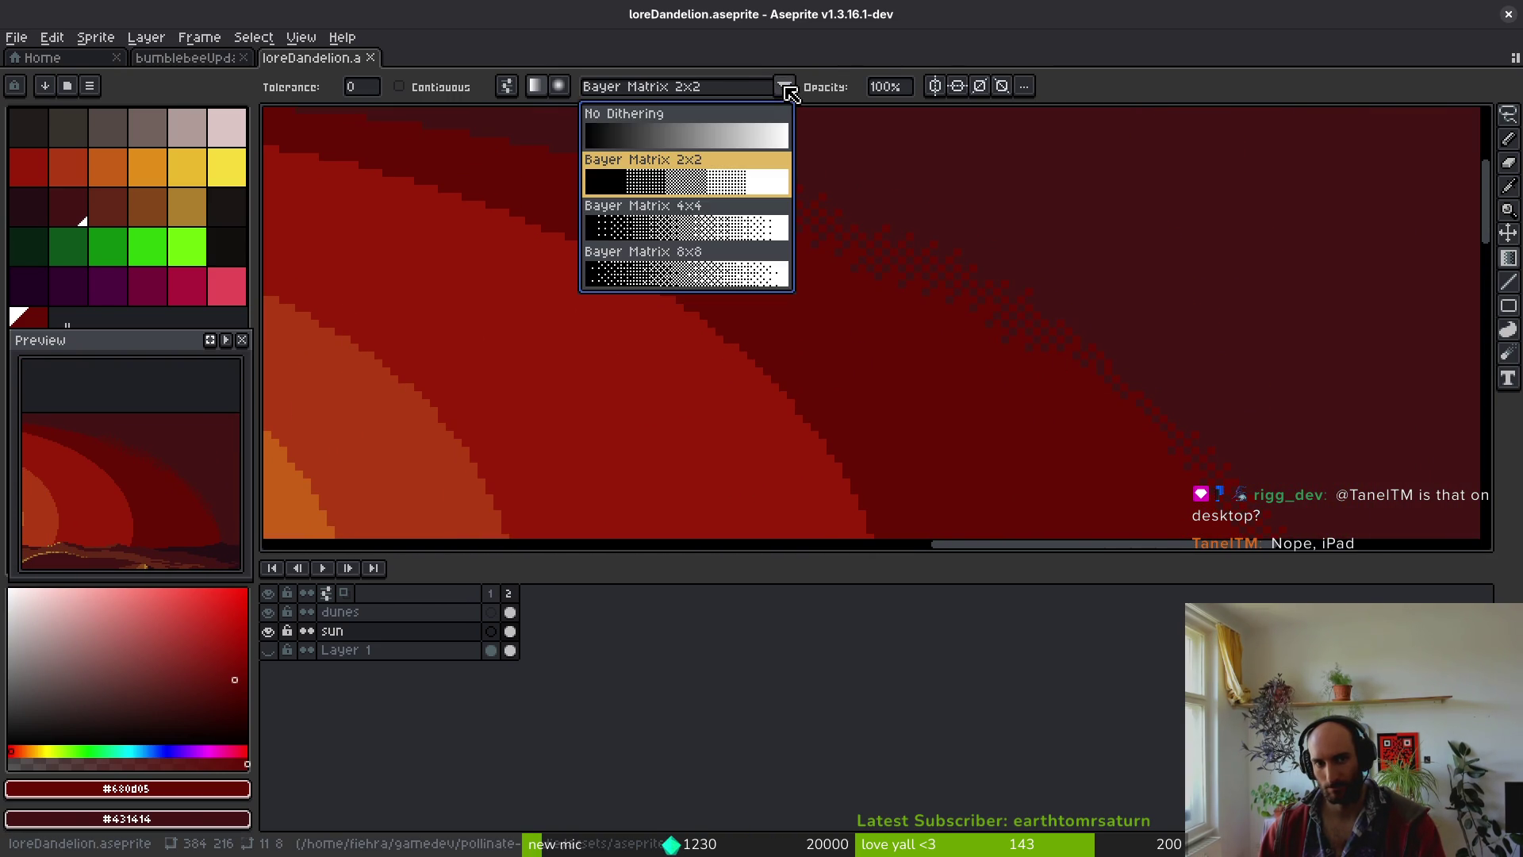
left_click(684, 238)
mouse_move(931, 394)
left_mouse_down()
mouse_move(1330, 165)
mouse_move(839, 361)
left_mouse_up()
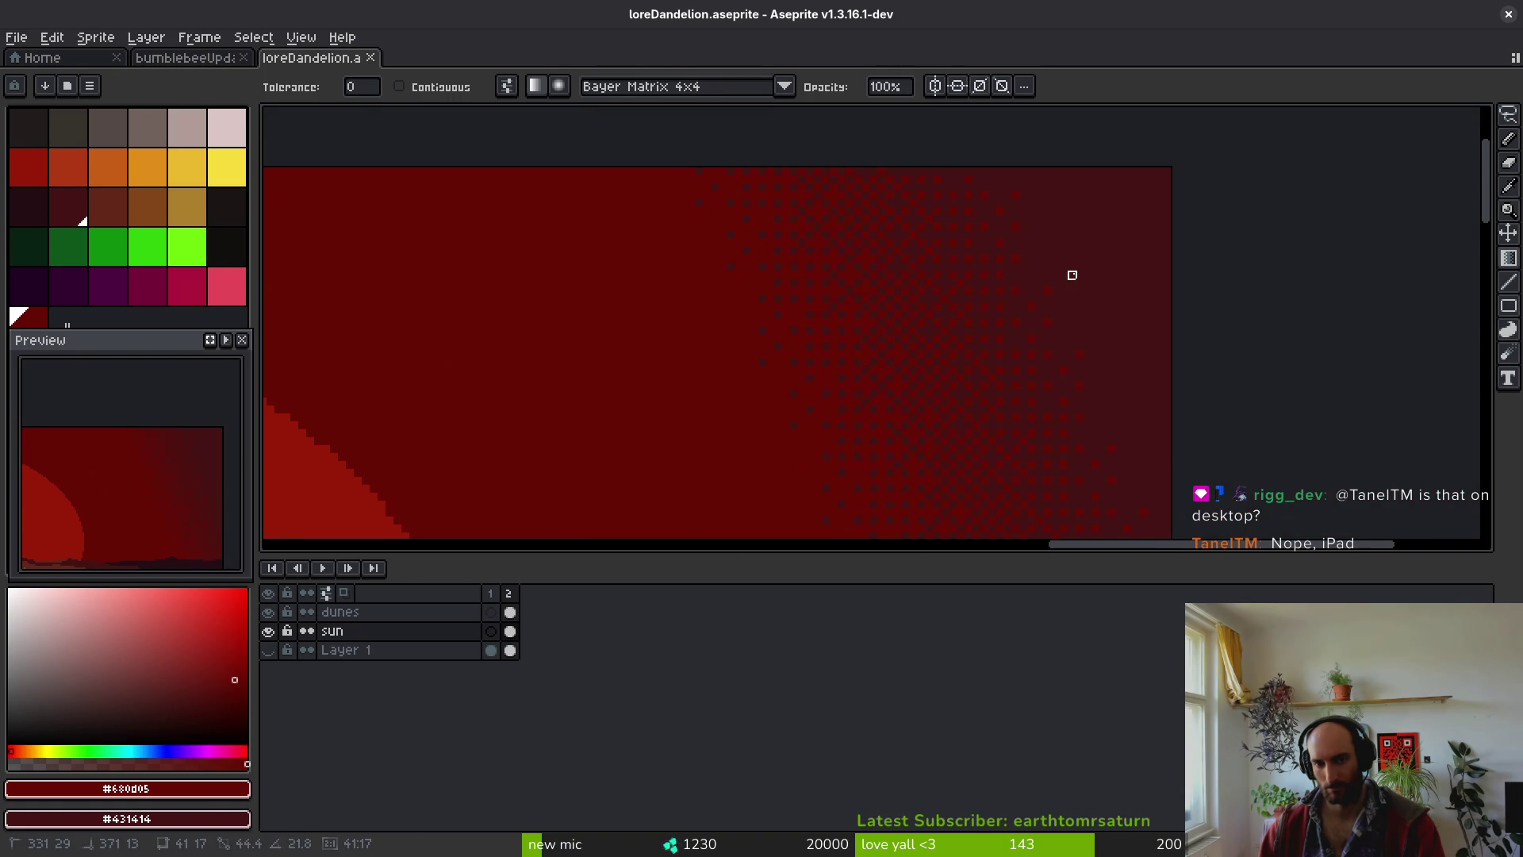
- Switch to Bayer Matrix 8x8 and lay dithered gradients across the upper sky
left_click(651, 88)
left_click(721, 268)
mouse_move(1159, 251)
left_mouse_down()
mouse_move(992, 153)
mouse_move(1065, 156)
left_mouse_up()
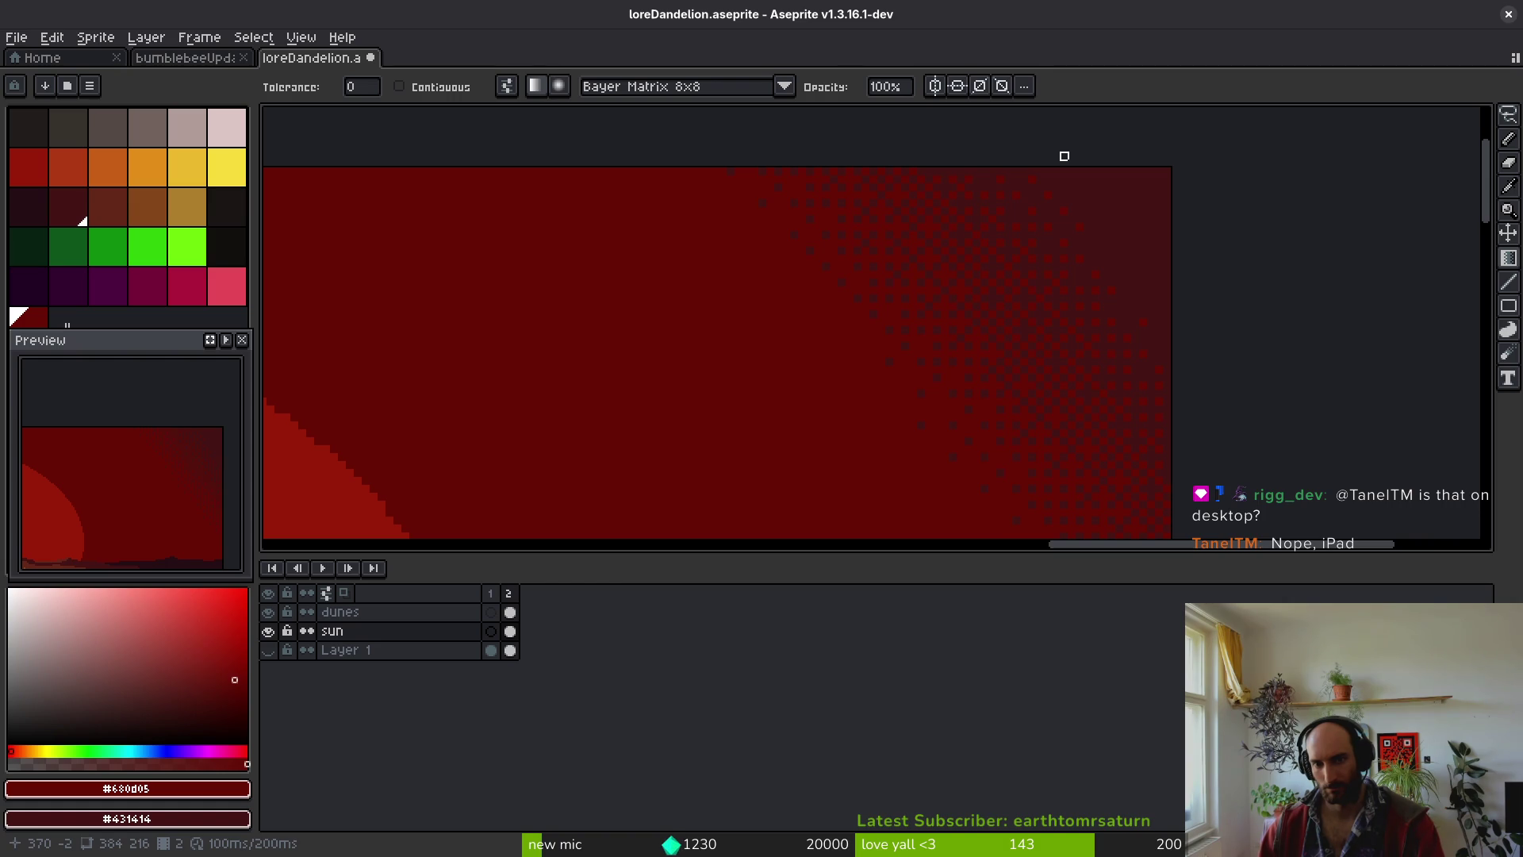
scroll(1031, 238, "down", 5)
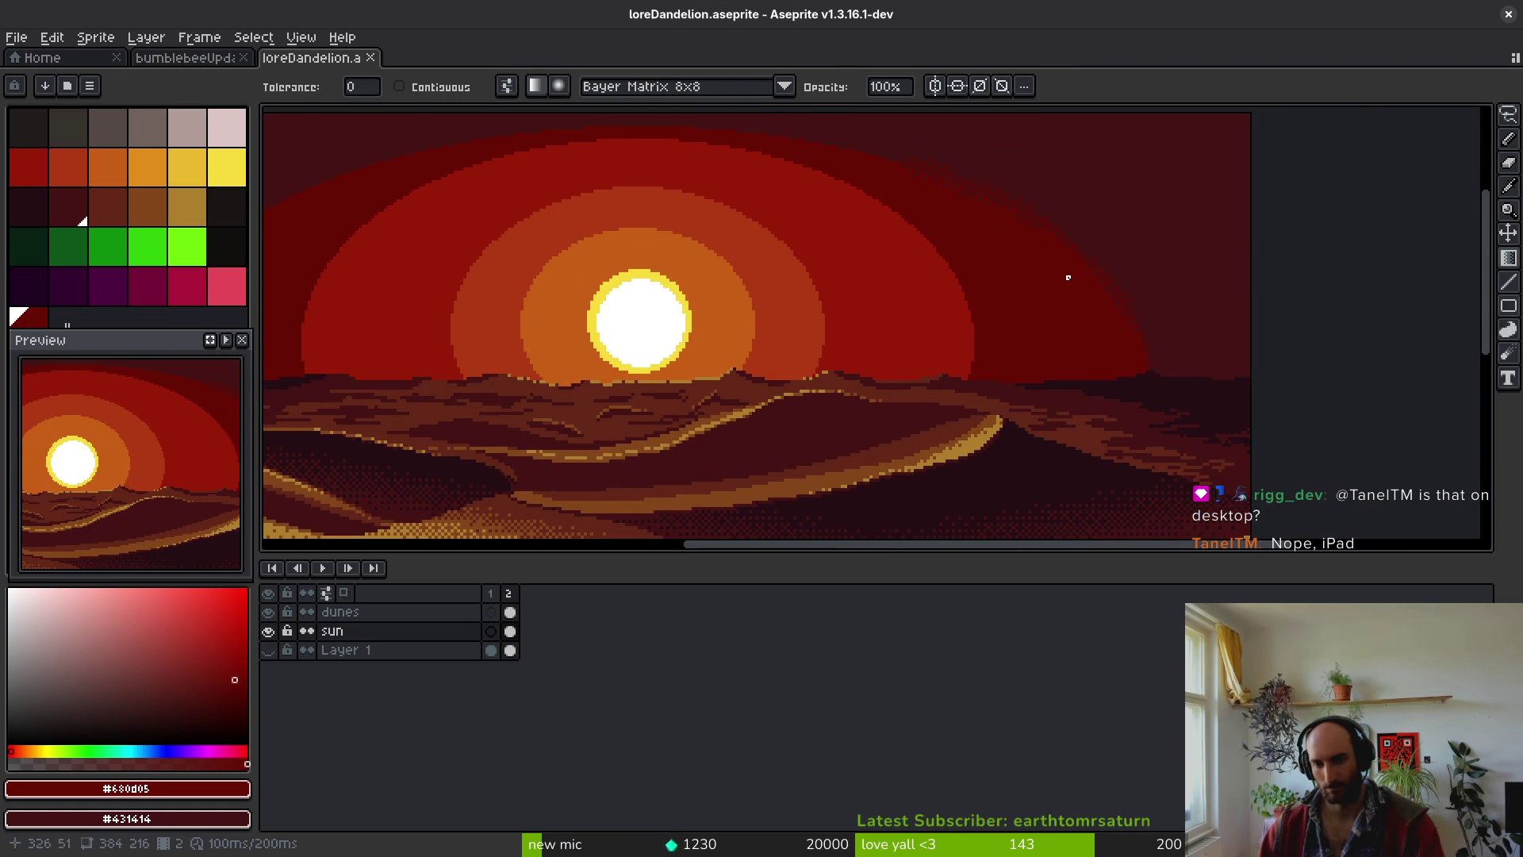
scroll(1067, 277, "up", 5)
scroll(1067, 277, "left", 5)
mouse_move(1056, 318)
left_mouse_down()
mouse_move(1054, 273)
mouse_move(1064, 302)
left_mouse_up()
scroll(1156, 272, "down", 5)
scroll(1155, 272, "left", 8)
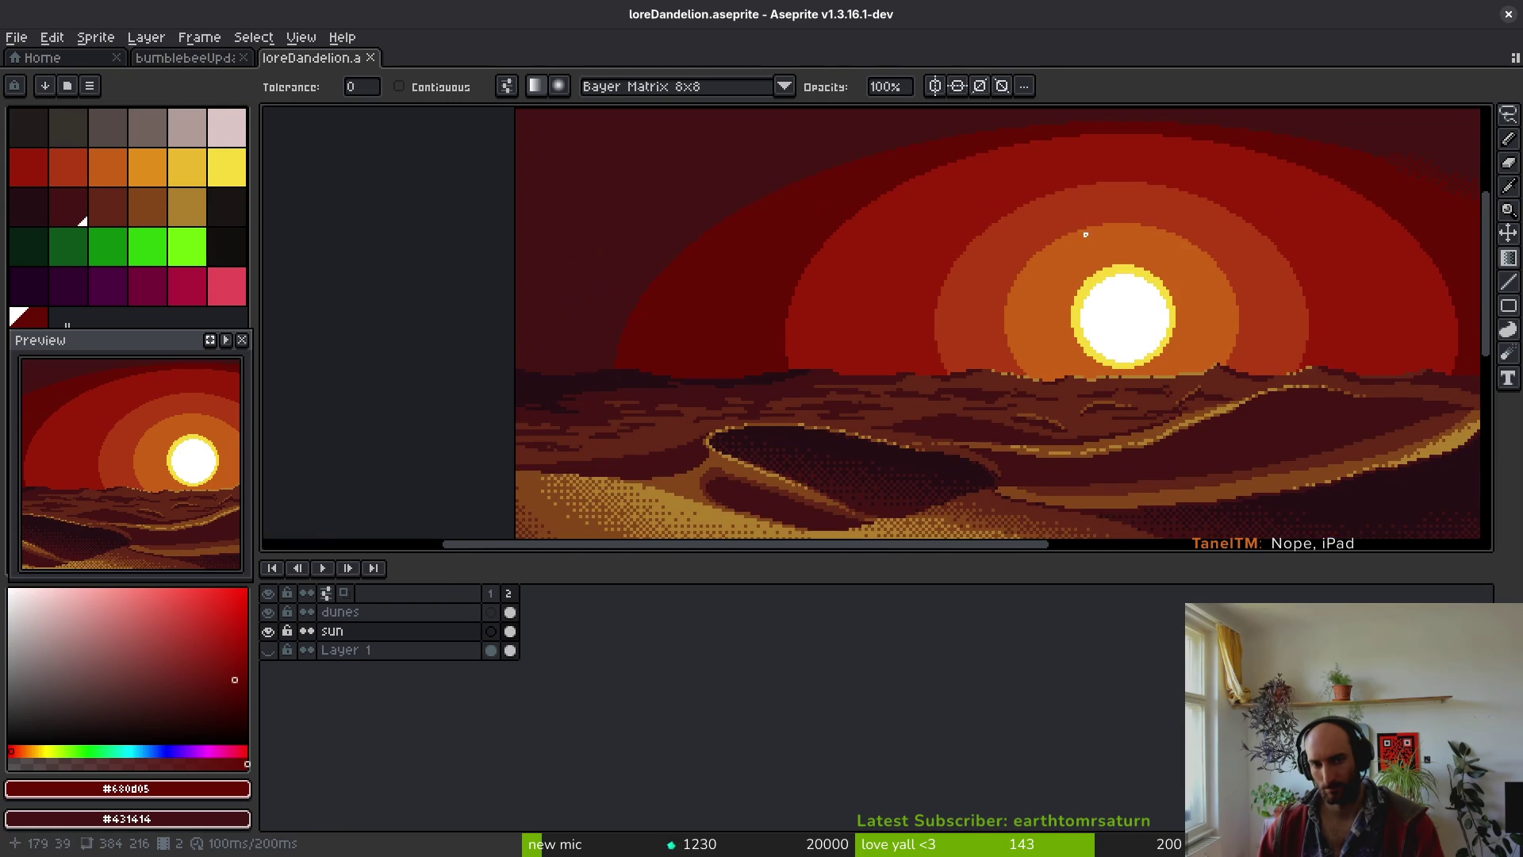
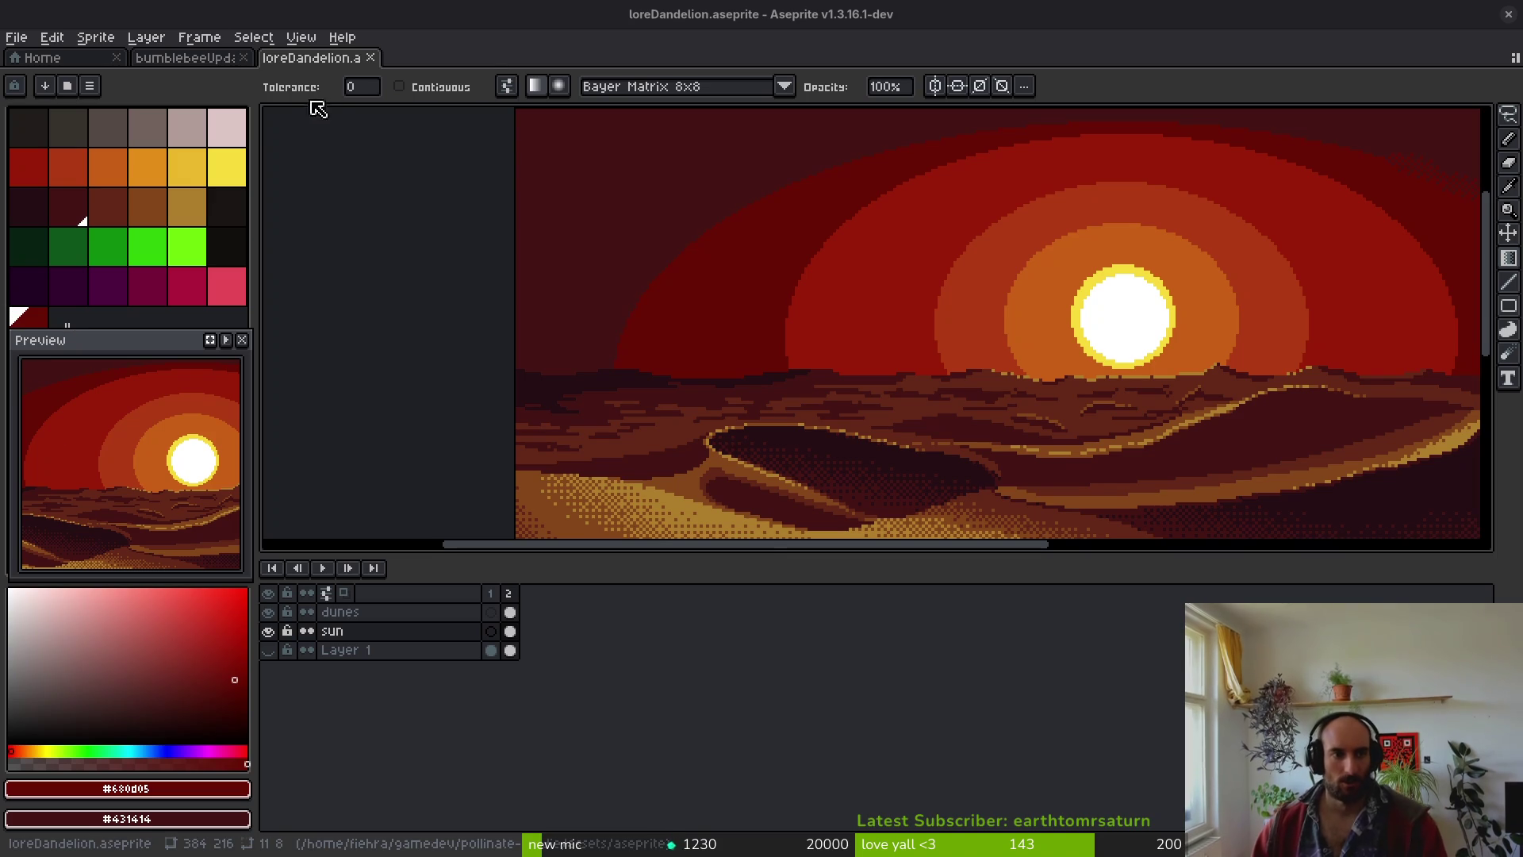
- Save the sunset as loreDandelion.aseprite and move to the empty first frame
scroll(816, 333, "right", 5)
key("ctrl+s")
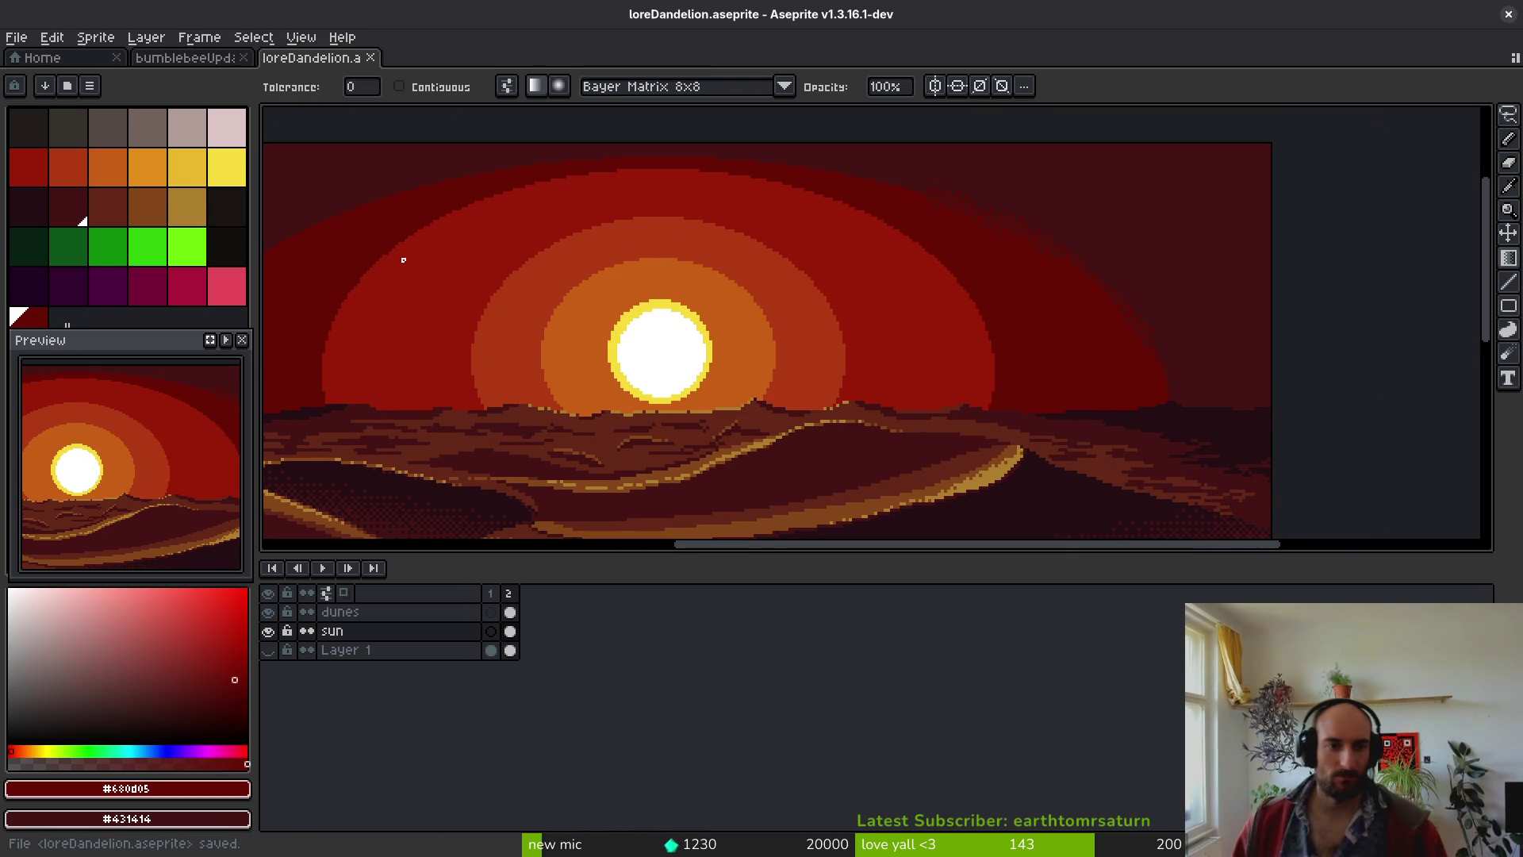
scroll(1050, 330, "down", 3)
key("Left")
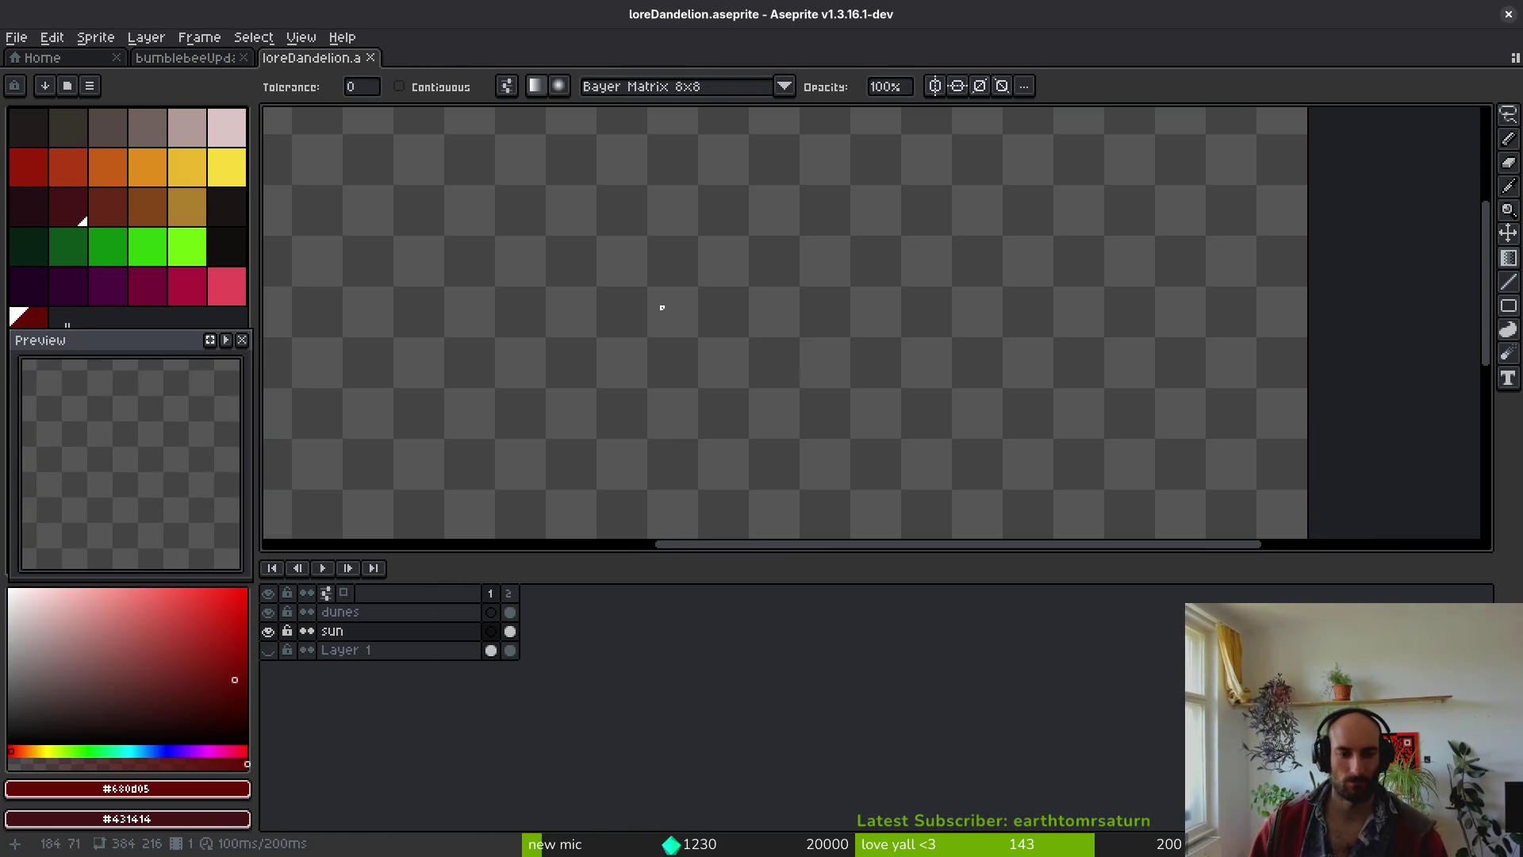
scroll(1031, 365, "down", 3)
scroll(991, 349, "up", 7)
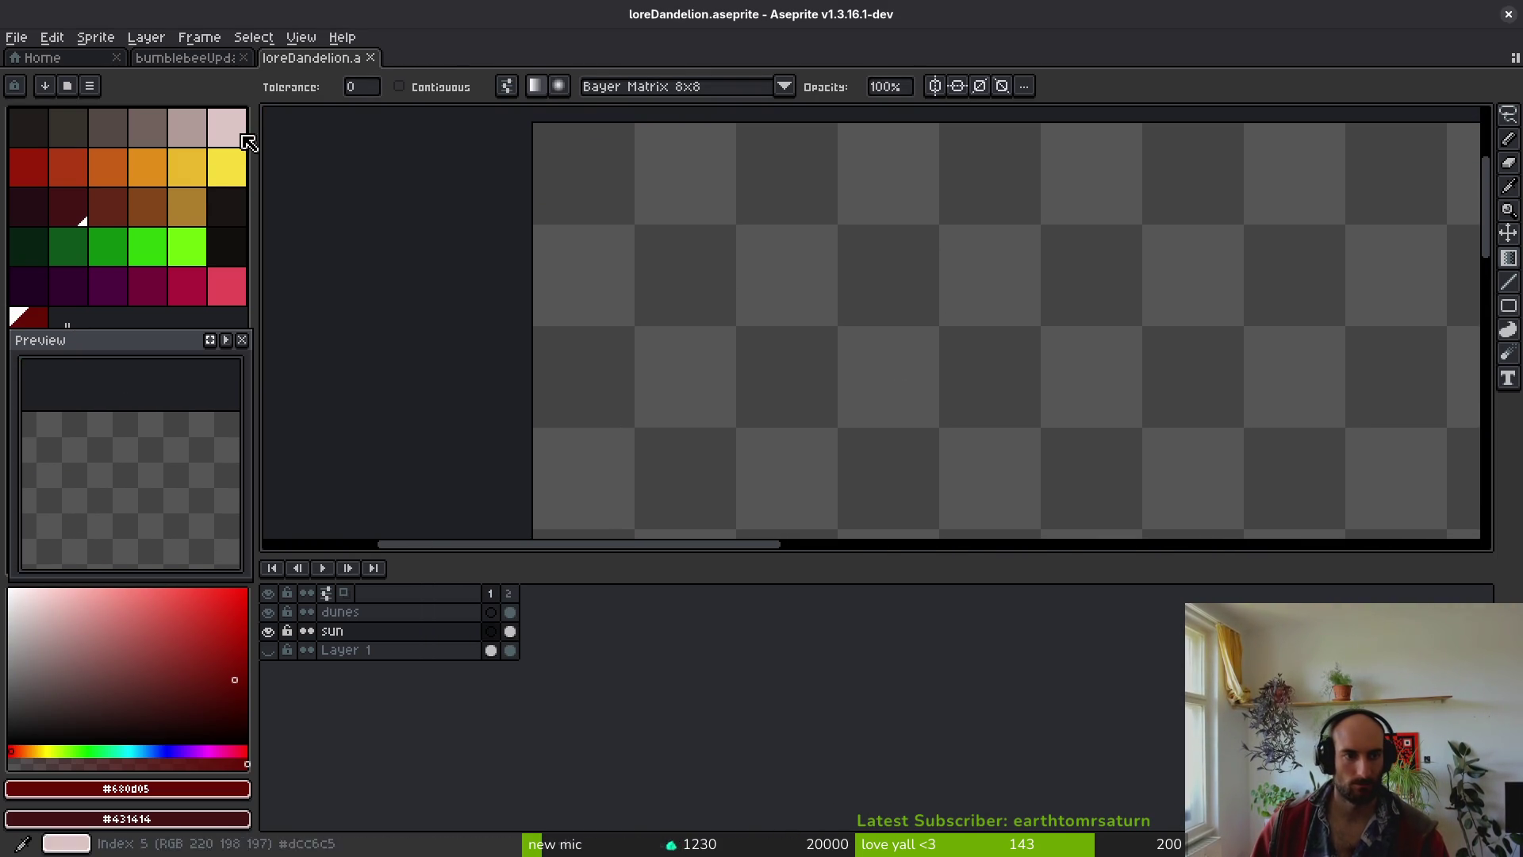
- Pick the pale pink palette colour and switch to the 1px Pencil
left_click(227, 127)
scroll(773, 341, "up", 2)
scroll(768, 353, "up", 3)
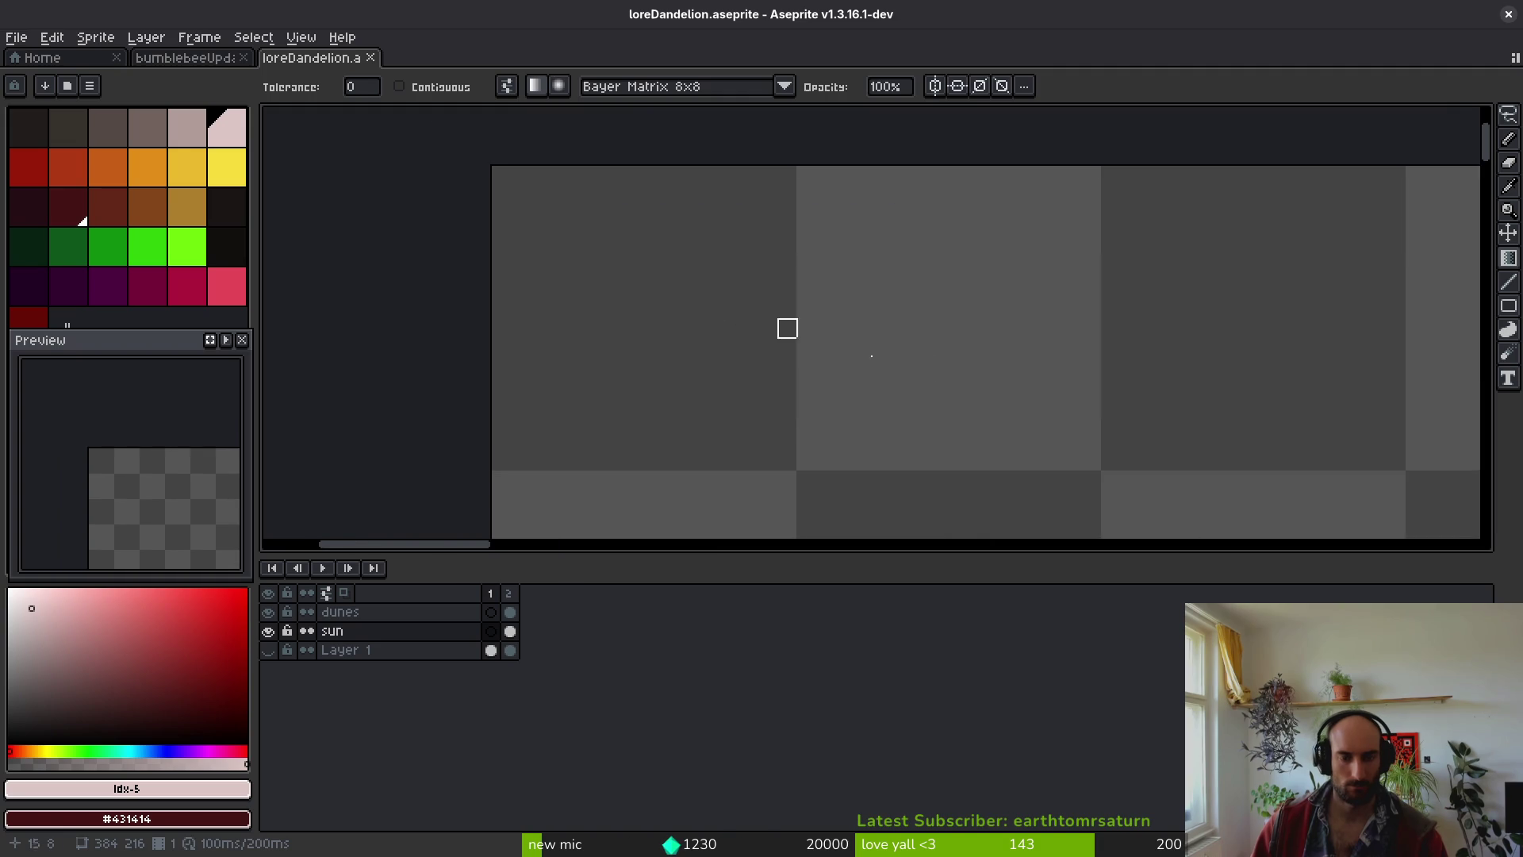
key("b")
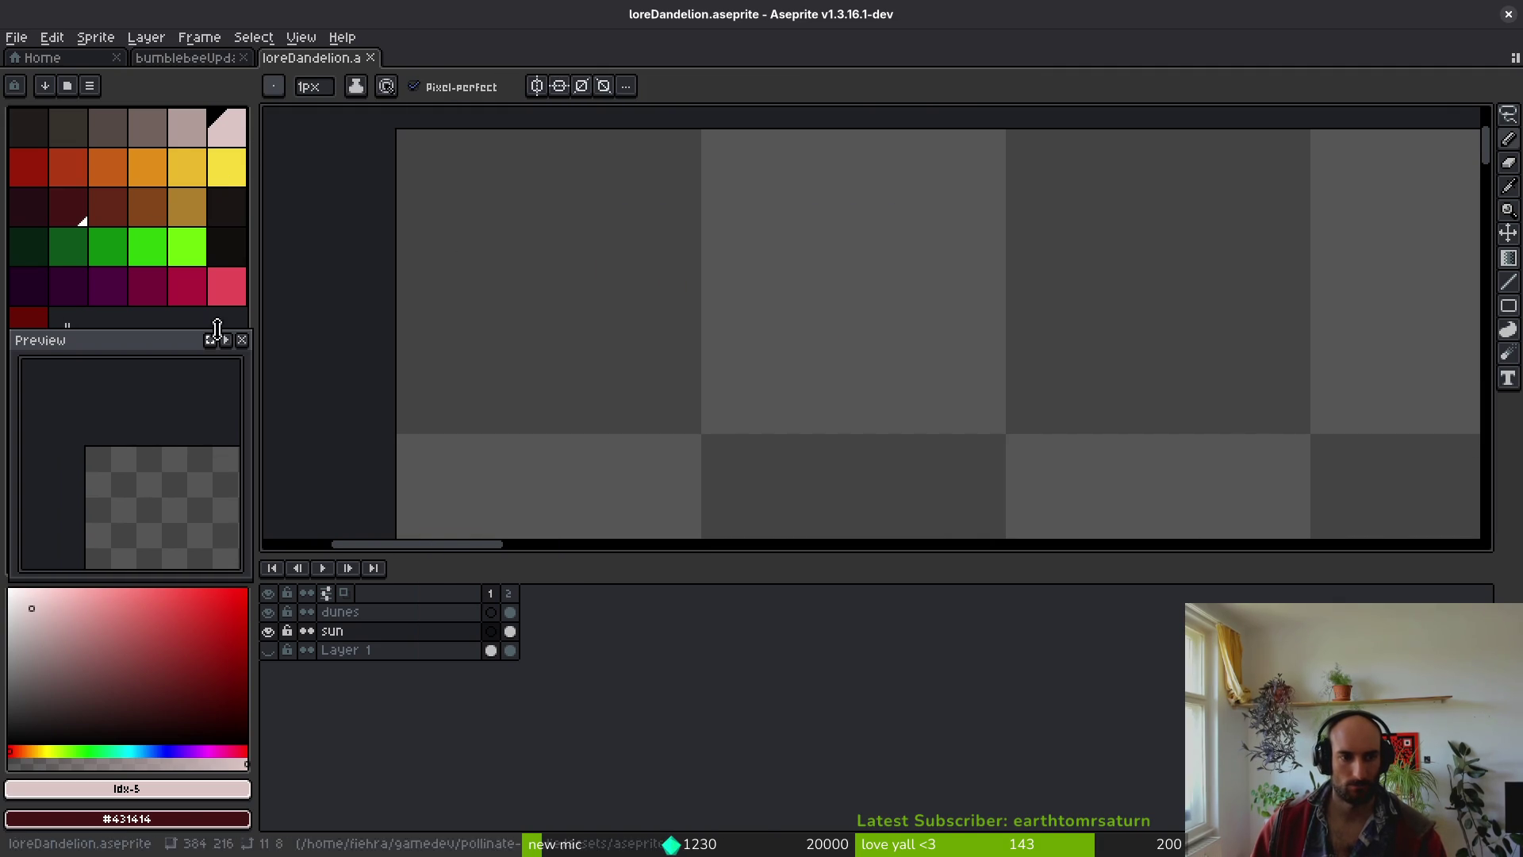
- Sample sky reds #431414 and #680d05 as primary and secondary colours, then return to frame 1
key("Right")
left_click(1125, 405)
scroll(1002, 379, "down", 1)
scroll(992, 373, "down", 1)
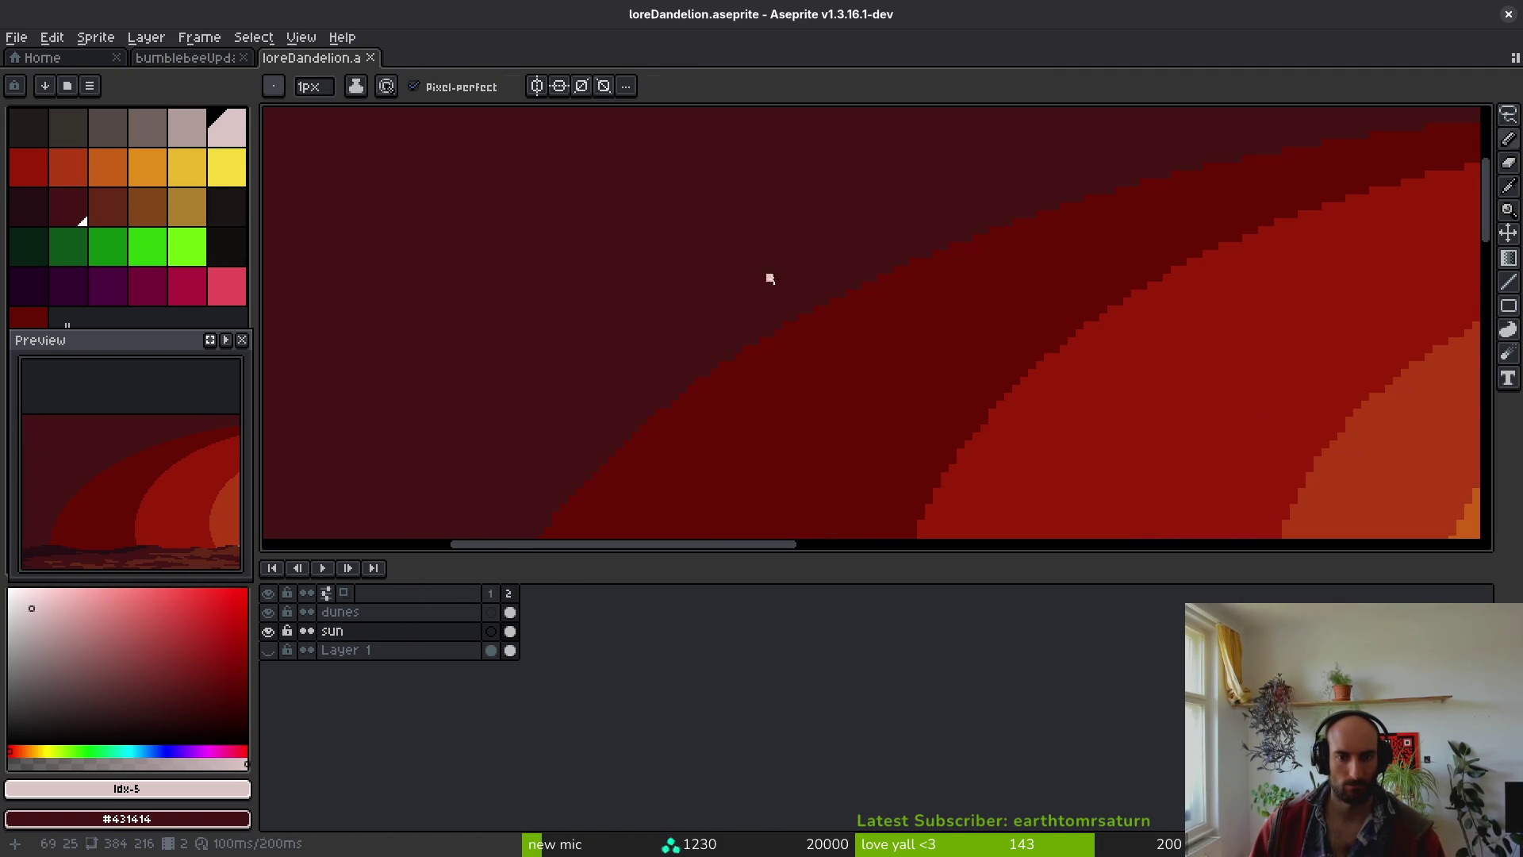
left_click(761, 275, "alt")
right_click(860, 343, "alt")
key("Left")
scroll(828, 350, "down", 1)
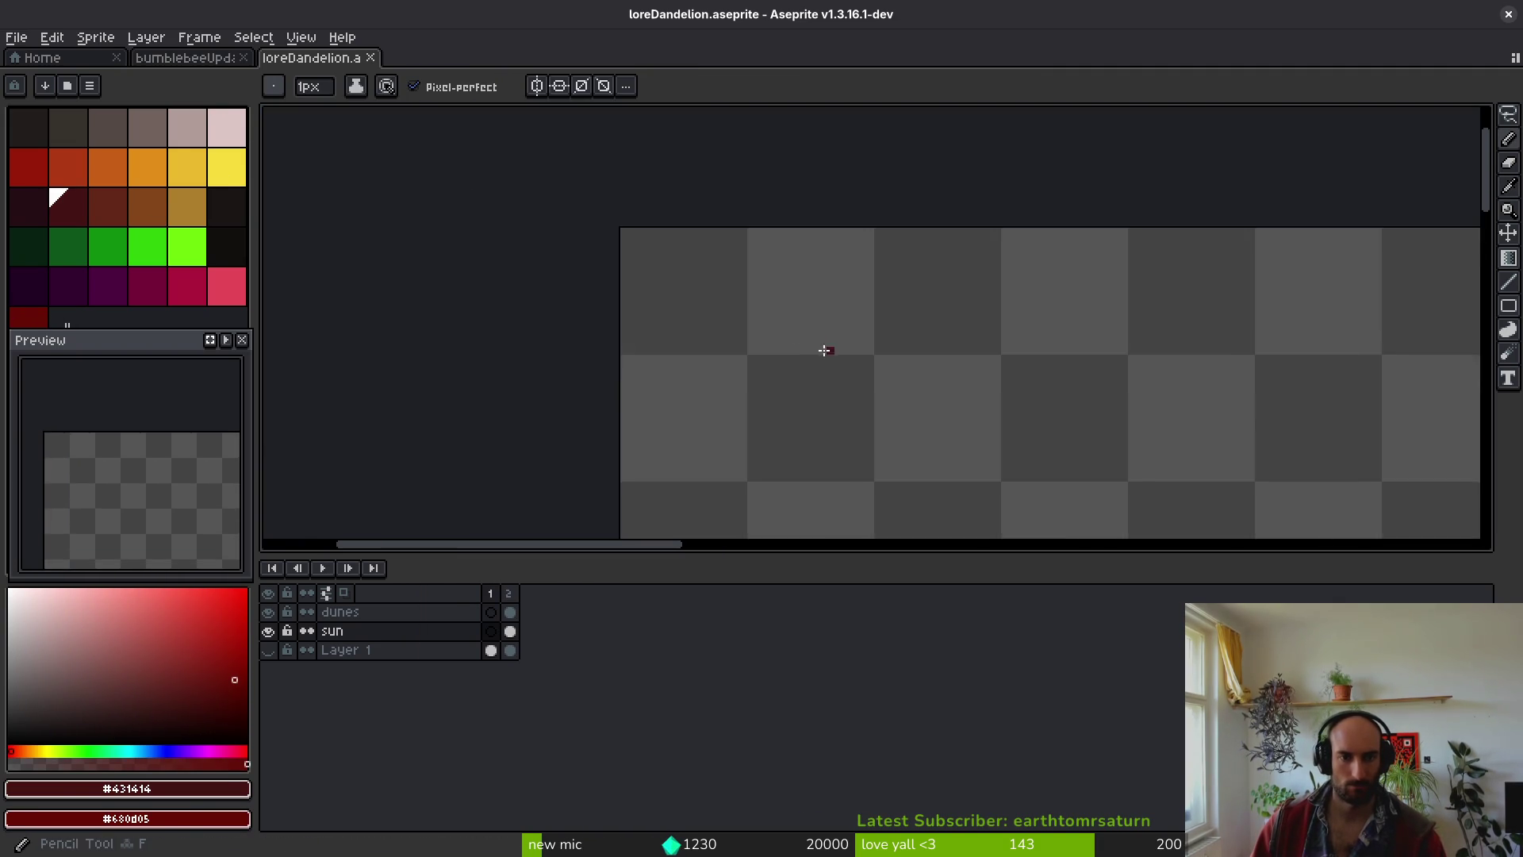
scroll(876, 349, "up", 3)
- Paint two small 2×2 dark-red pixel blocks on frame 1
mouse_move(783, 334)
left_mouse_down()
mouse_move(817, 335)
mouse_move(793, 354)
mouse_move(878, 355)
left_mouse_up()
left_click(879, 336)
left_click_drag(1023, 373, 815, 342)
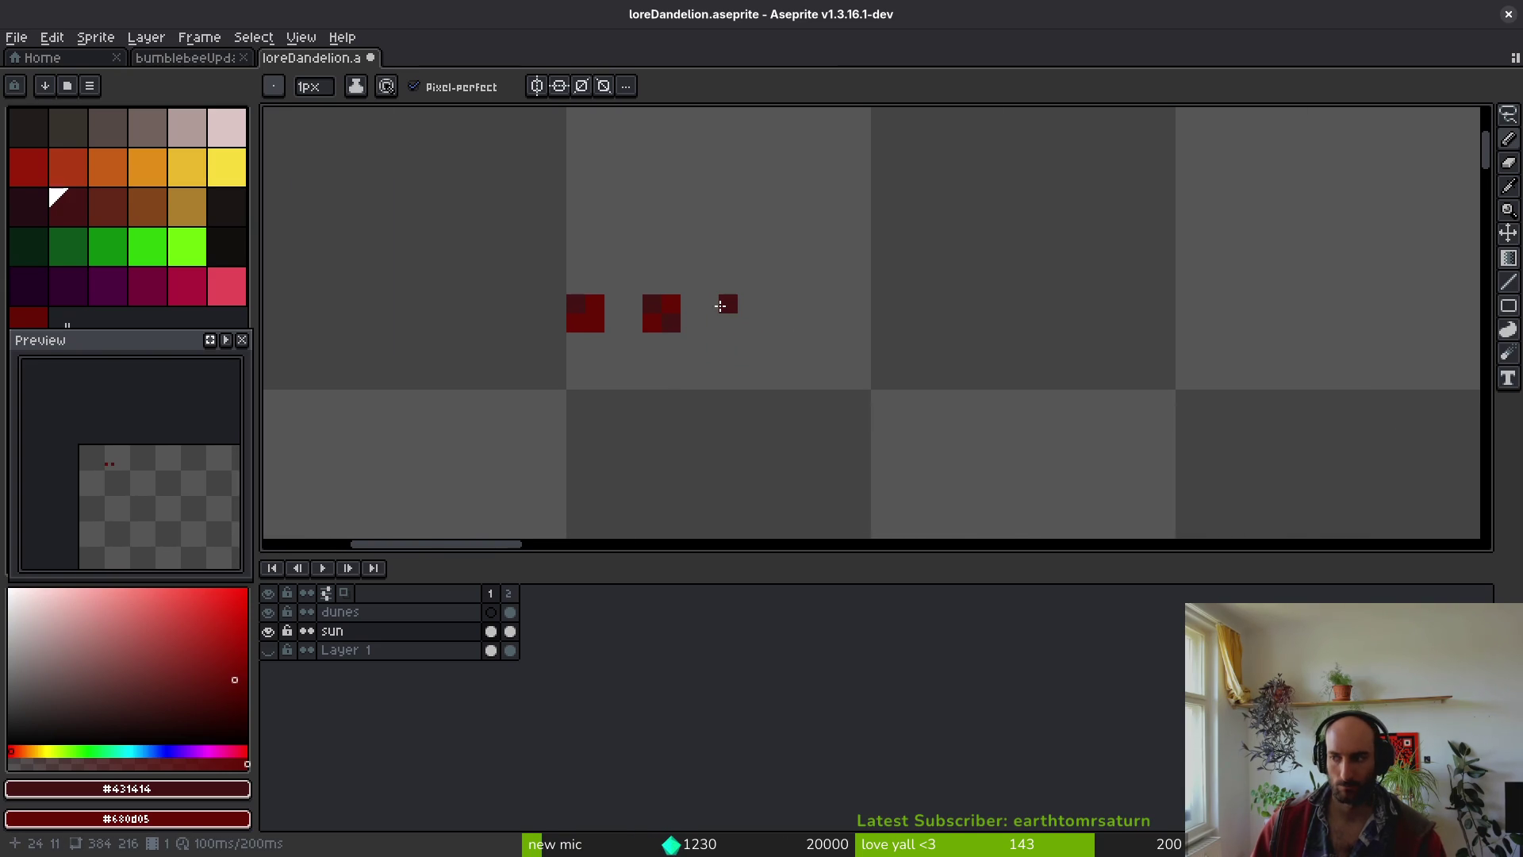
- Paint a 4×4 checkered dither block using both dark reds
left_click_drag(727, 306, 769, 337)
left_click(785, 361)
left_click(785, 323)
left_click(747, 361)
left_click(766, 323)
left_click(766, 304)
left_click(747, 304)
left_click(785, 304)
left_click(785, 341)
left_click(766, 361)
left_click(747, 342)
left_click(728, 361)
left_click(728, 342)
left_click(728, 323)
- Add a pixel beside the large block and marquee-select the leftmost red block
left_click_drag(867, 343, 773, 339)
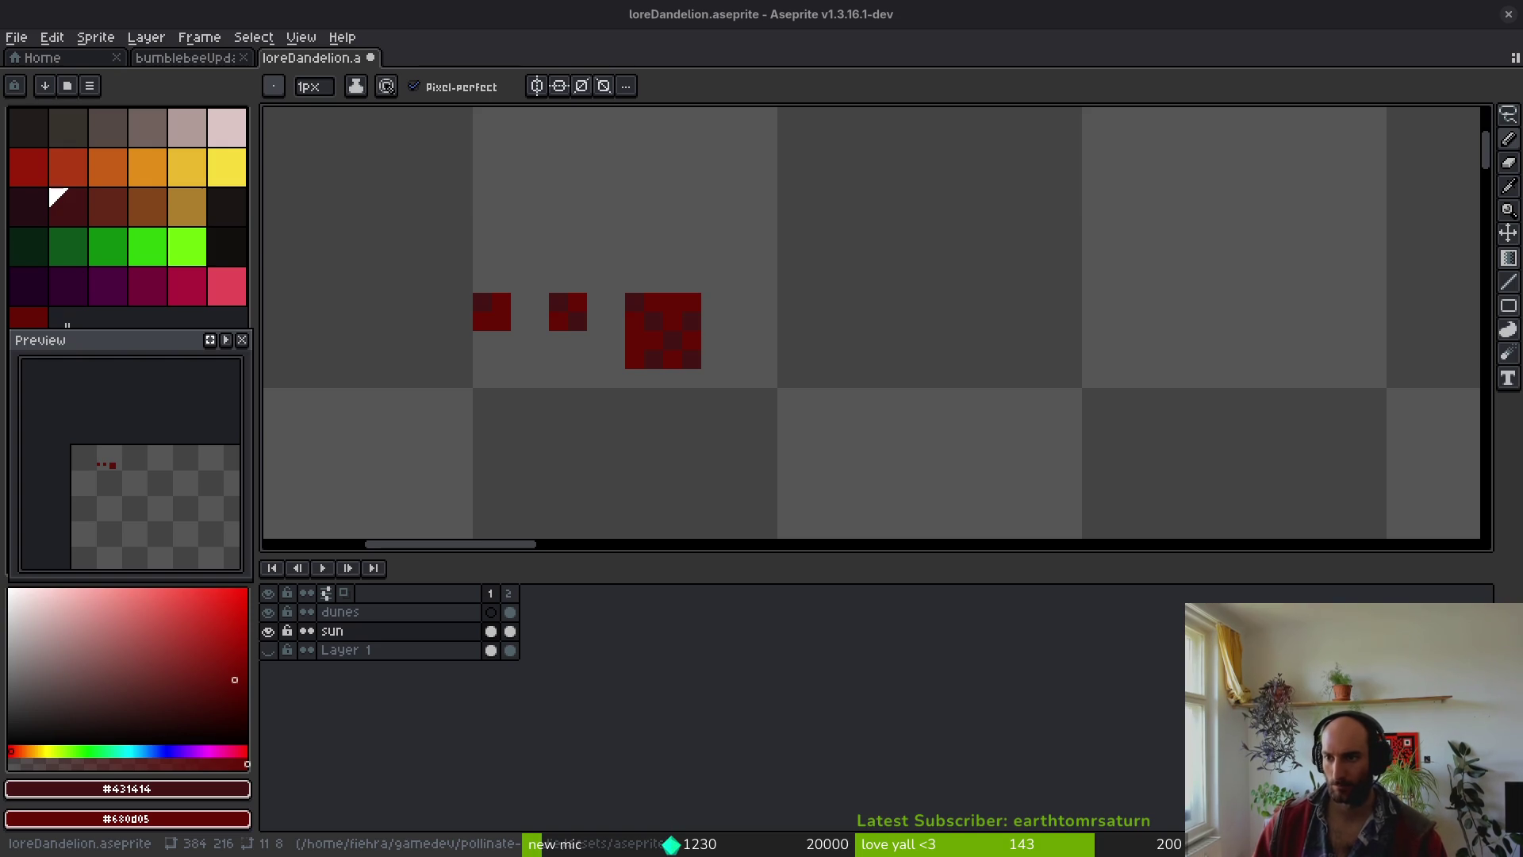
left_click(724, 327)
key("m")
left_click_drag(602, 327, 640, 367)
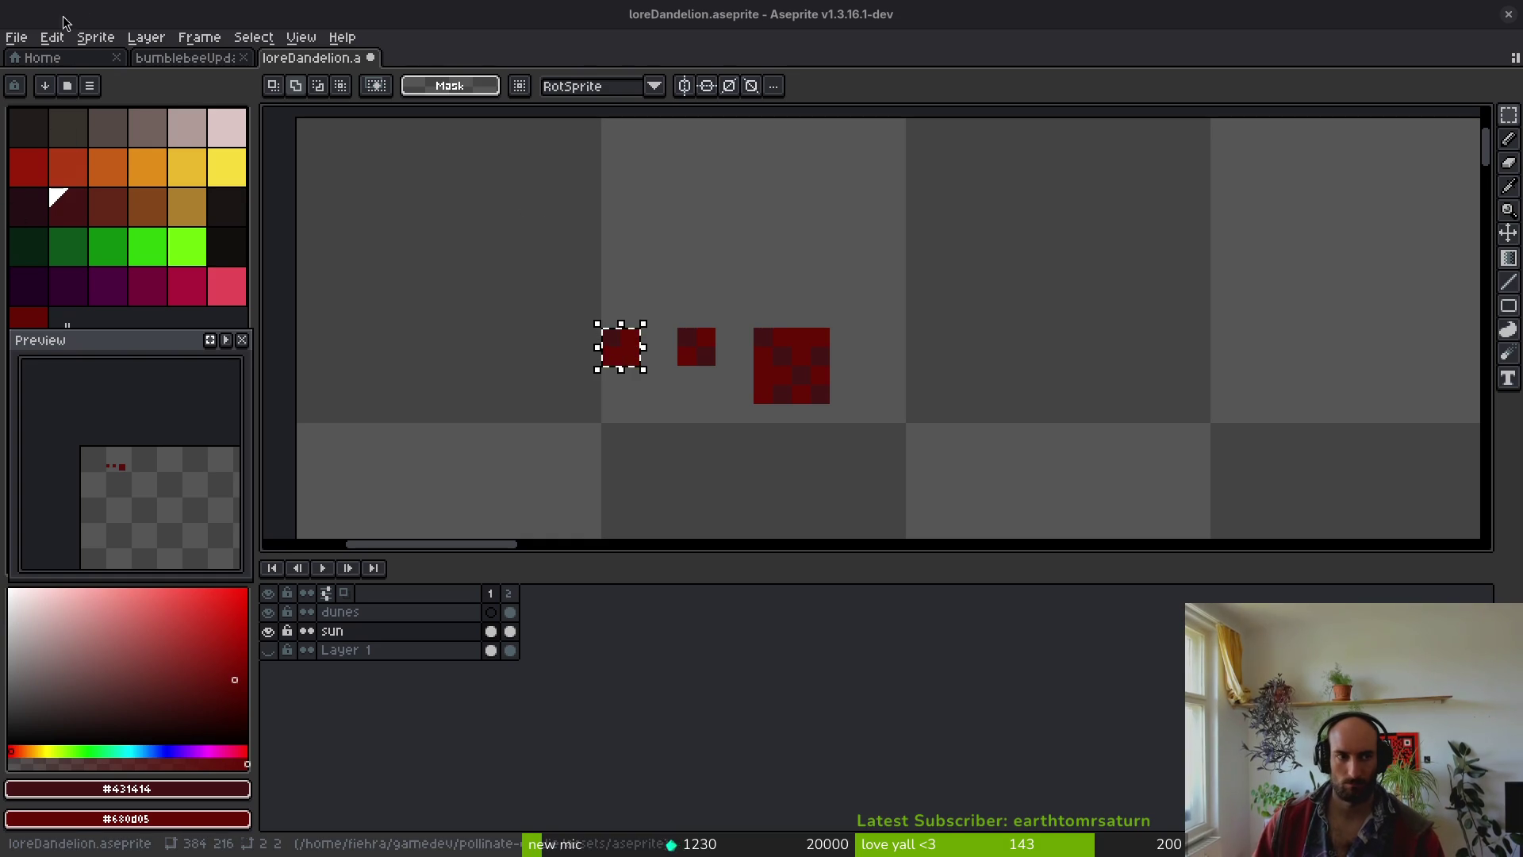
- Make a new sprite from the selected block, close it, and turn the block into a brush
left_click(51, 37)
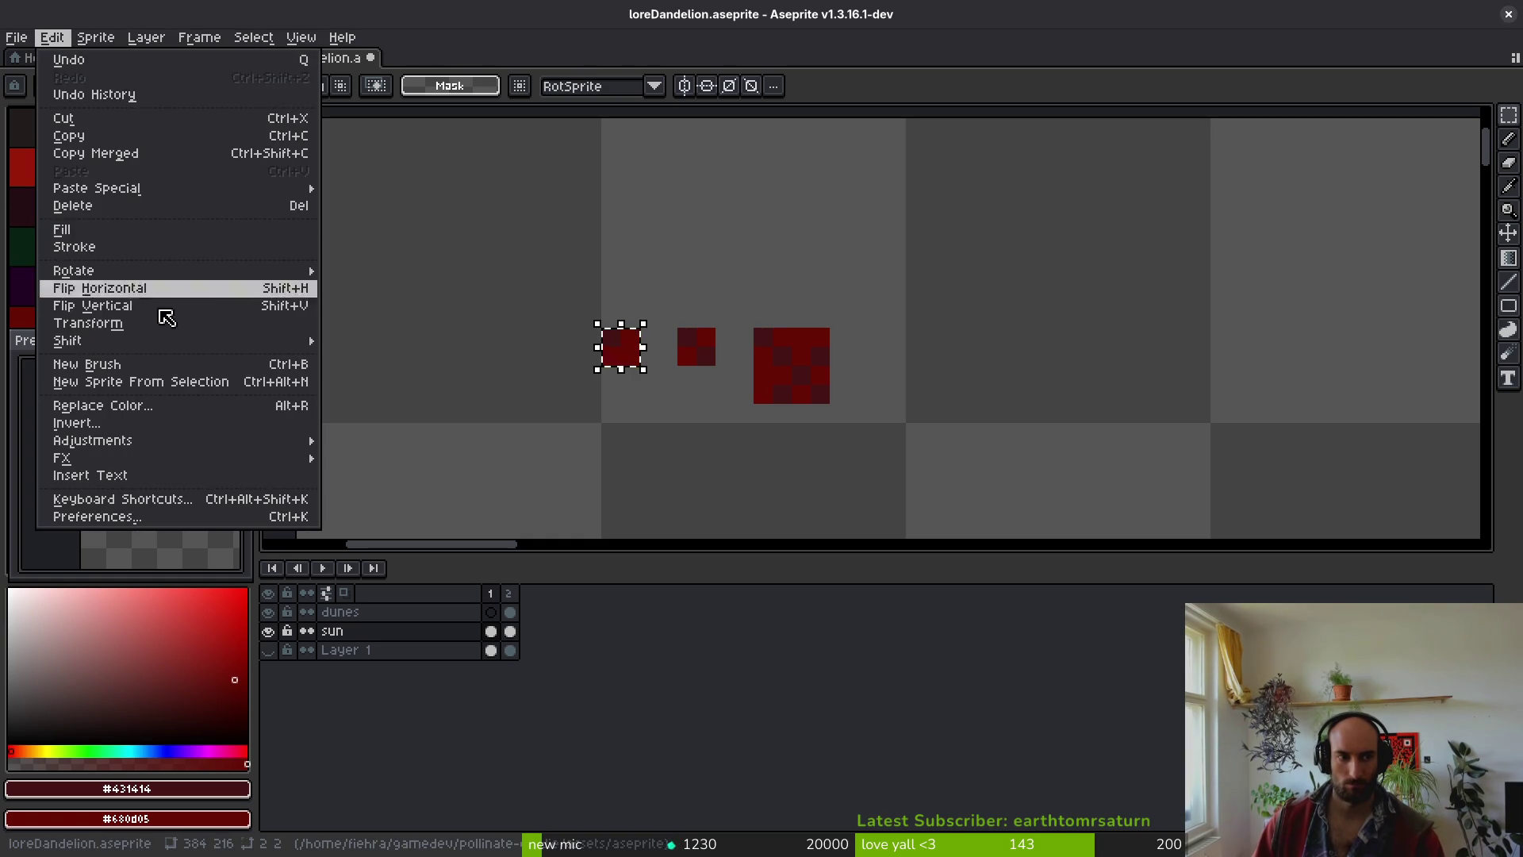
left_click(238, 388)
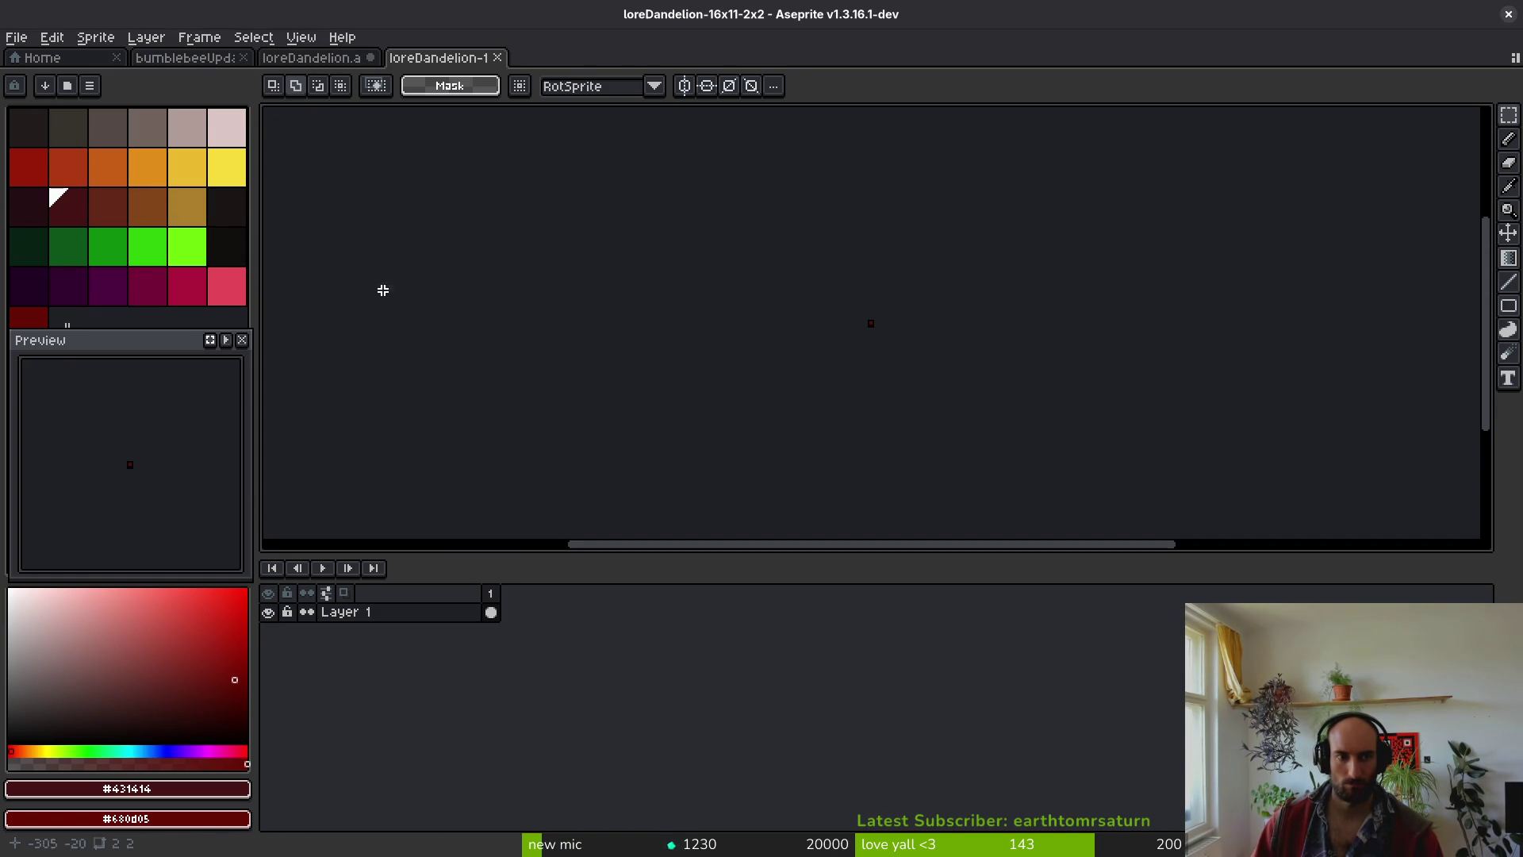
left_click(498, 58)
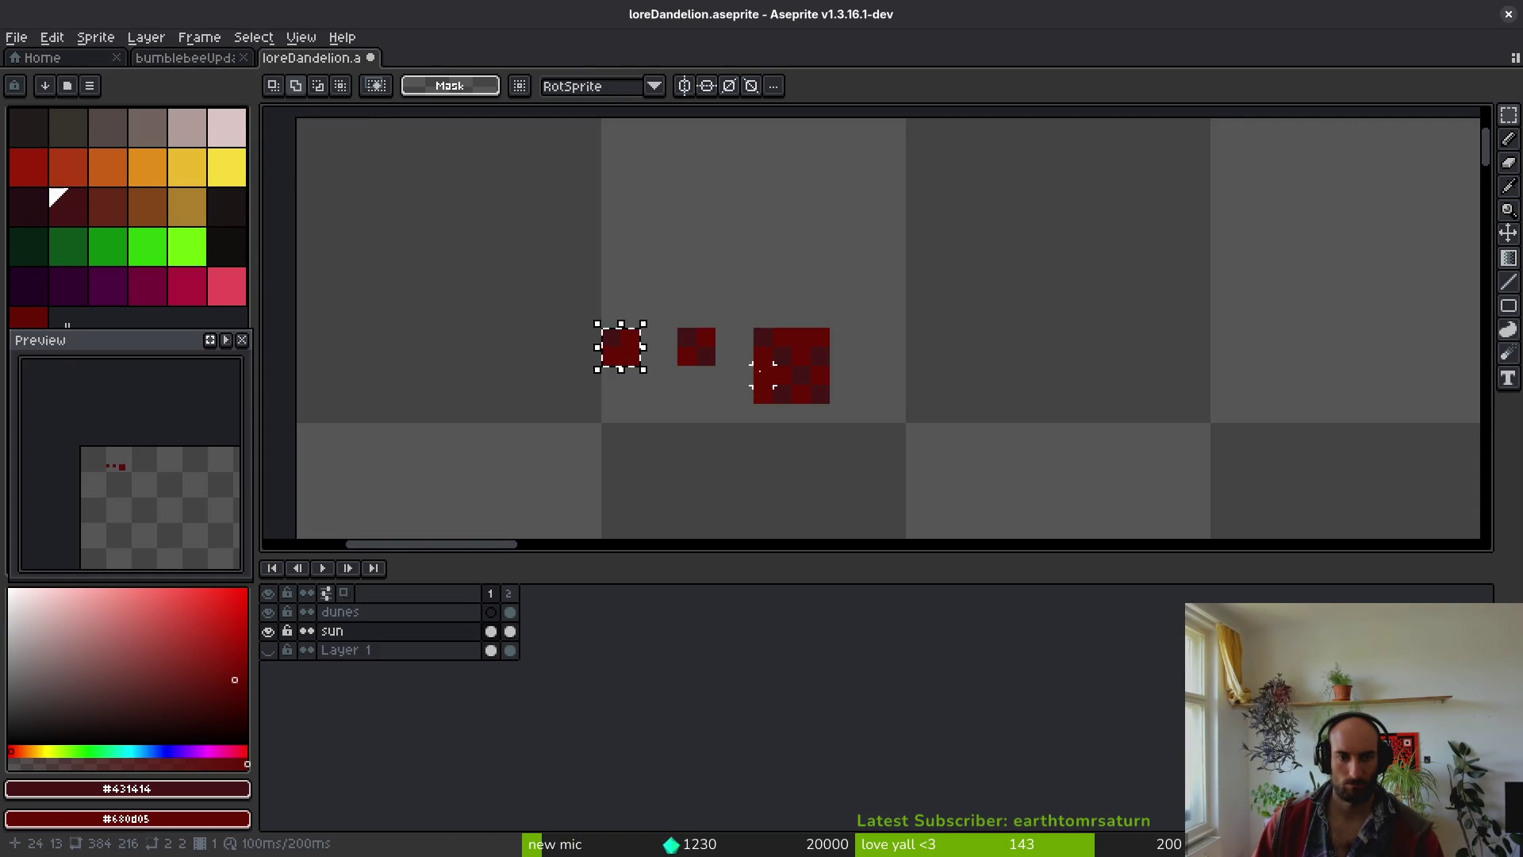
key("ctrl+b")
key("ctrl+b")
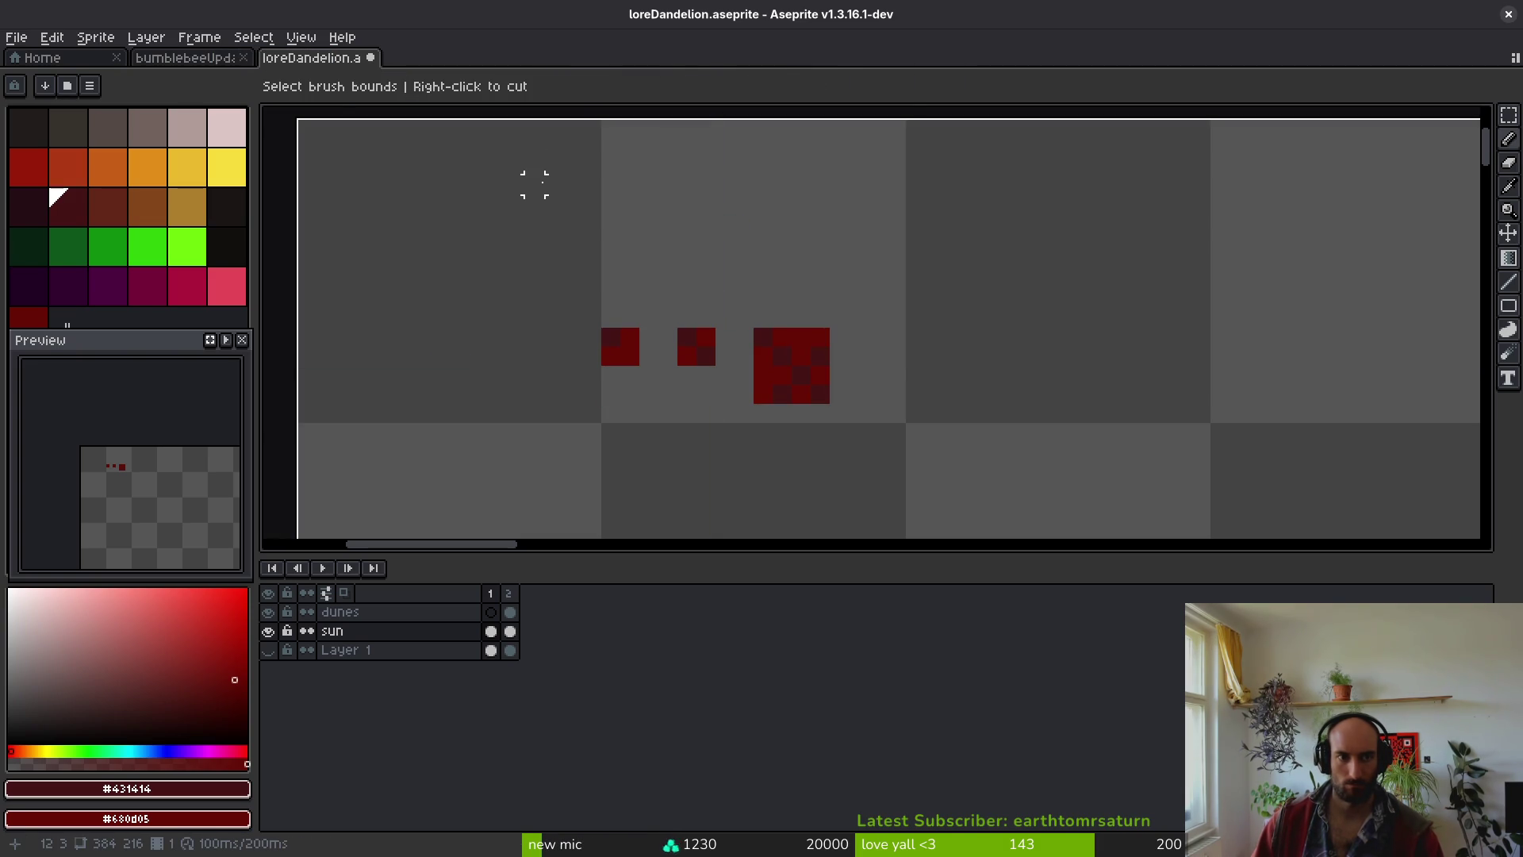
- Save the small red-square brush into an empty brush slot
scroll(718, 269, "down", 5)
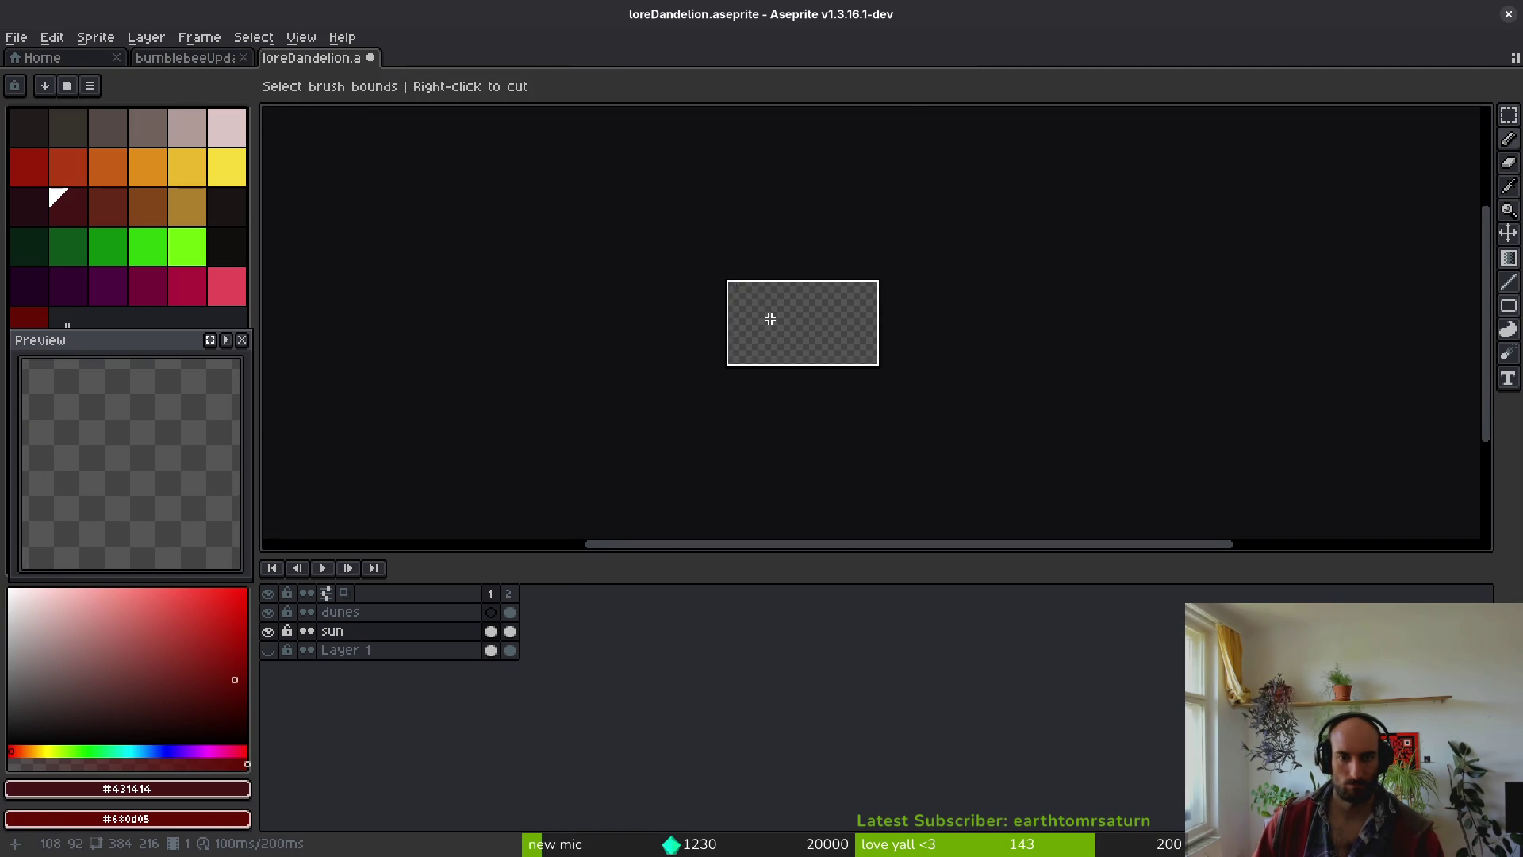
scroll(751, 303, "up", 2)
left_click_drag(751, 303, 726, 328)
scroll(727, 328, "up", 5)
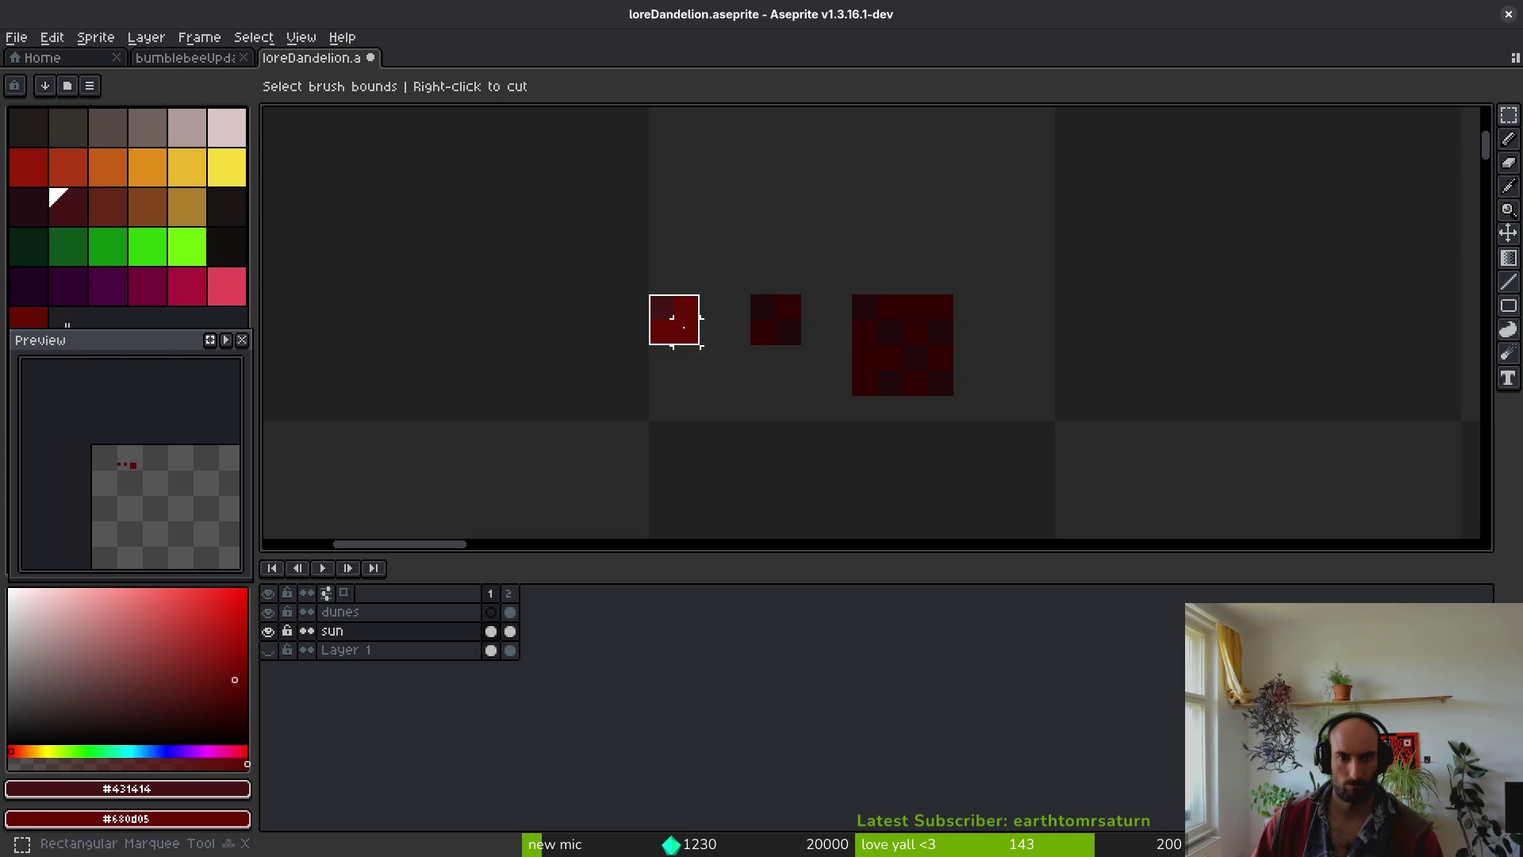
left_click(683, 327)
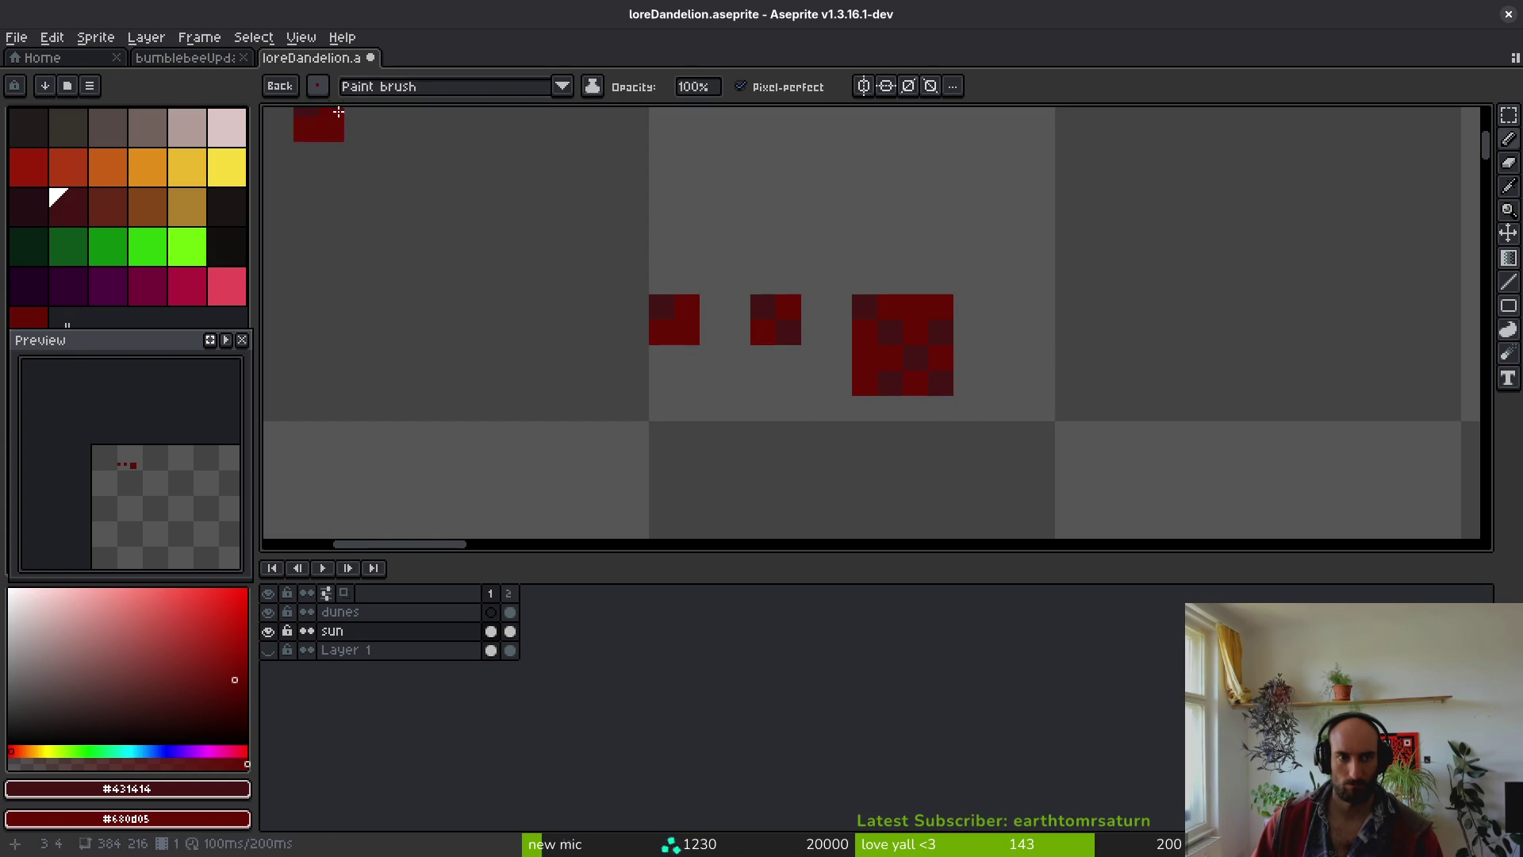
left_click(318, 87)
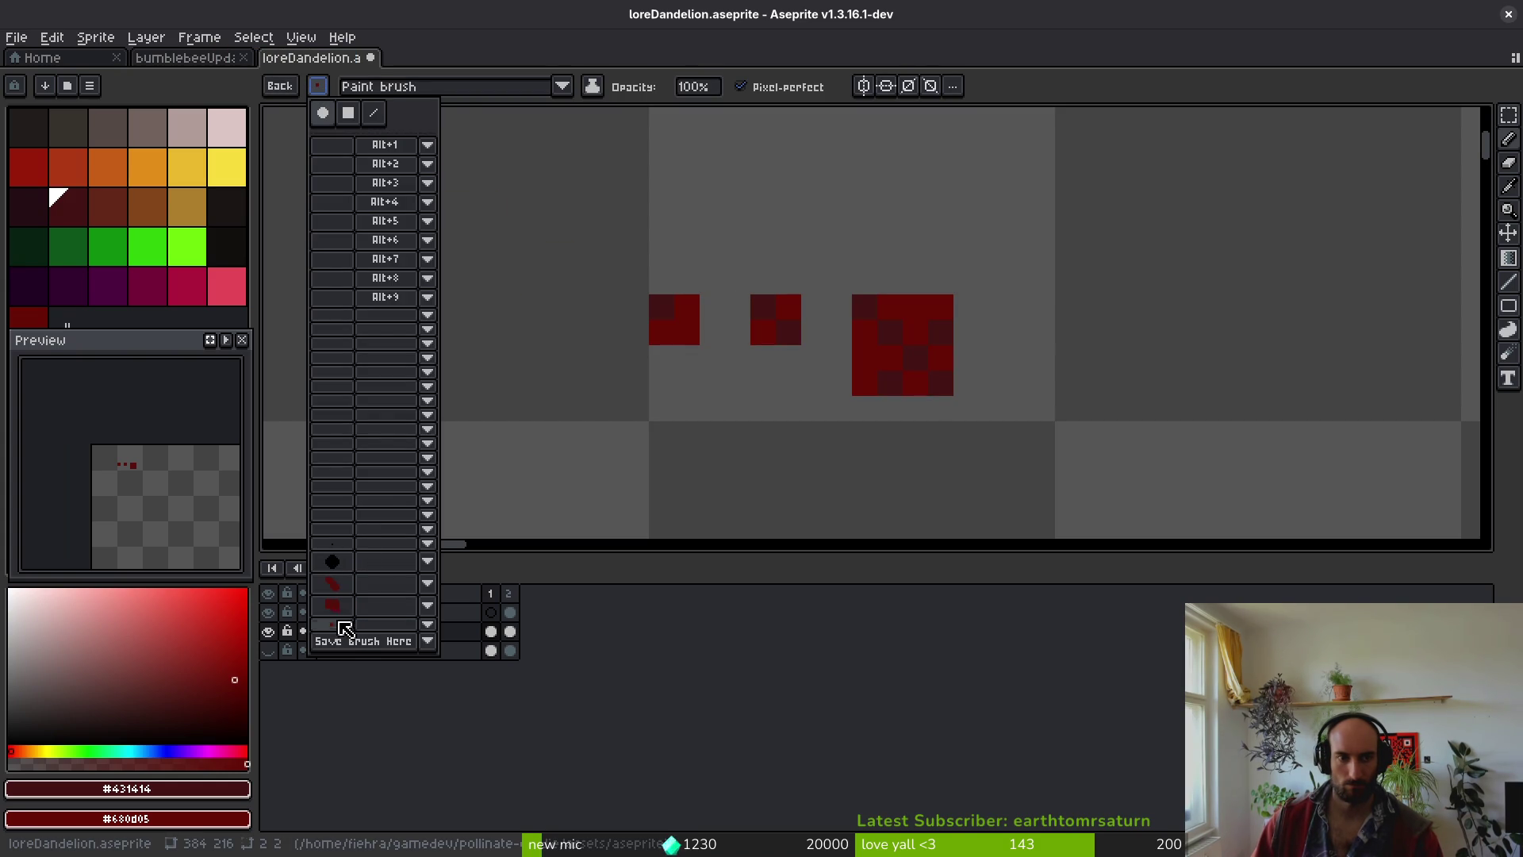
left_click(428, 163)
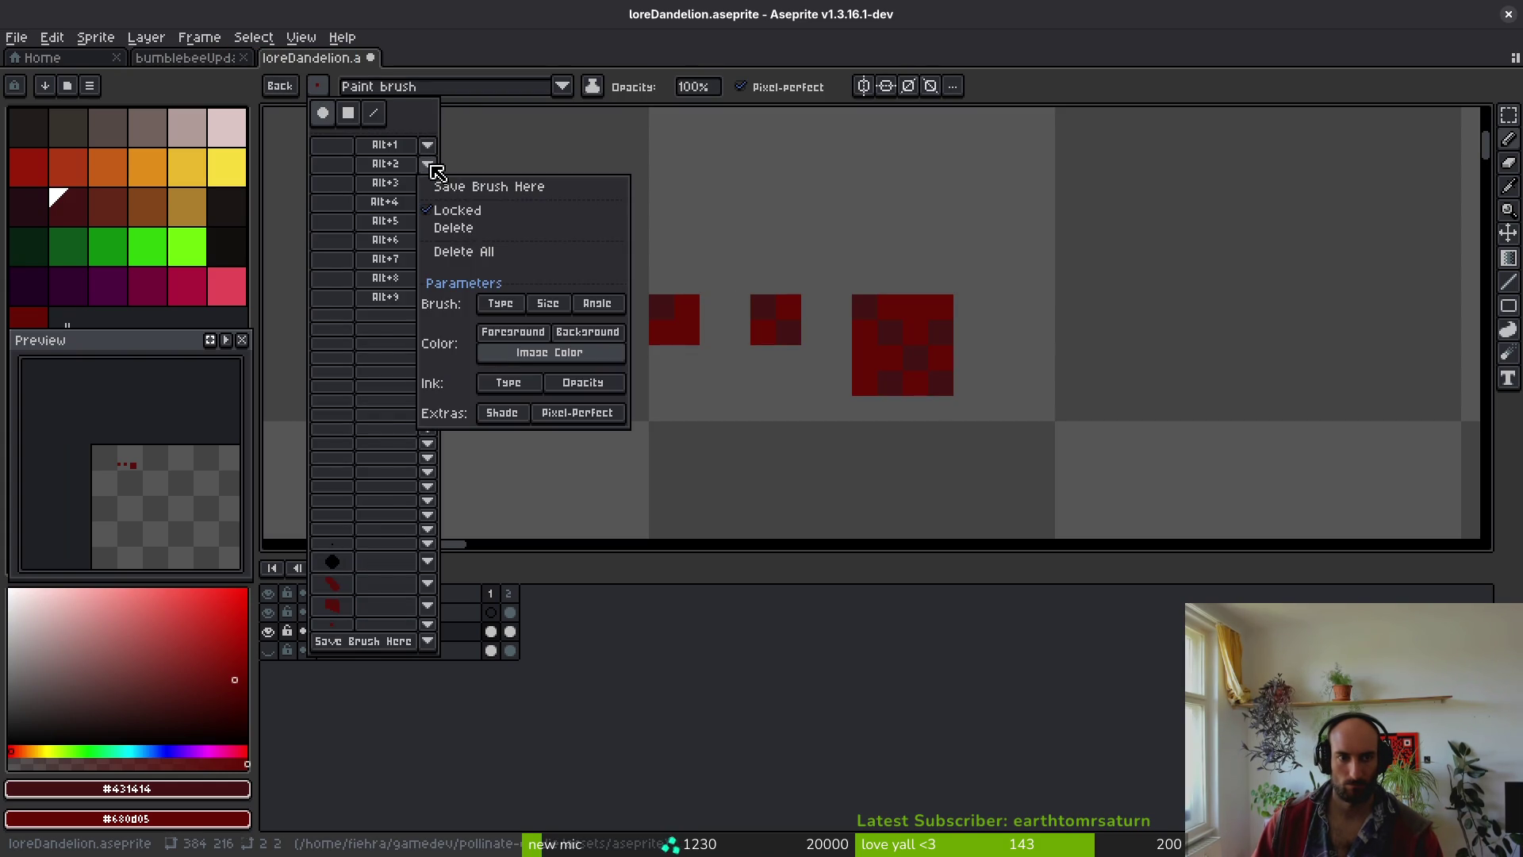
left_click(367, 317)
left_click(428, 315)
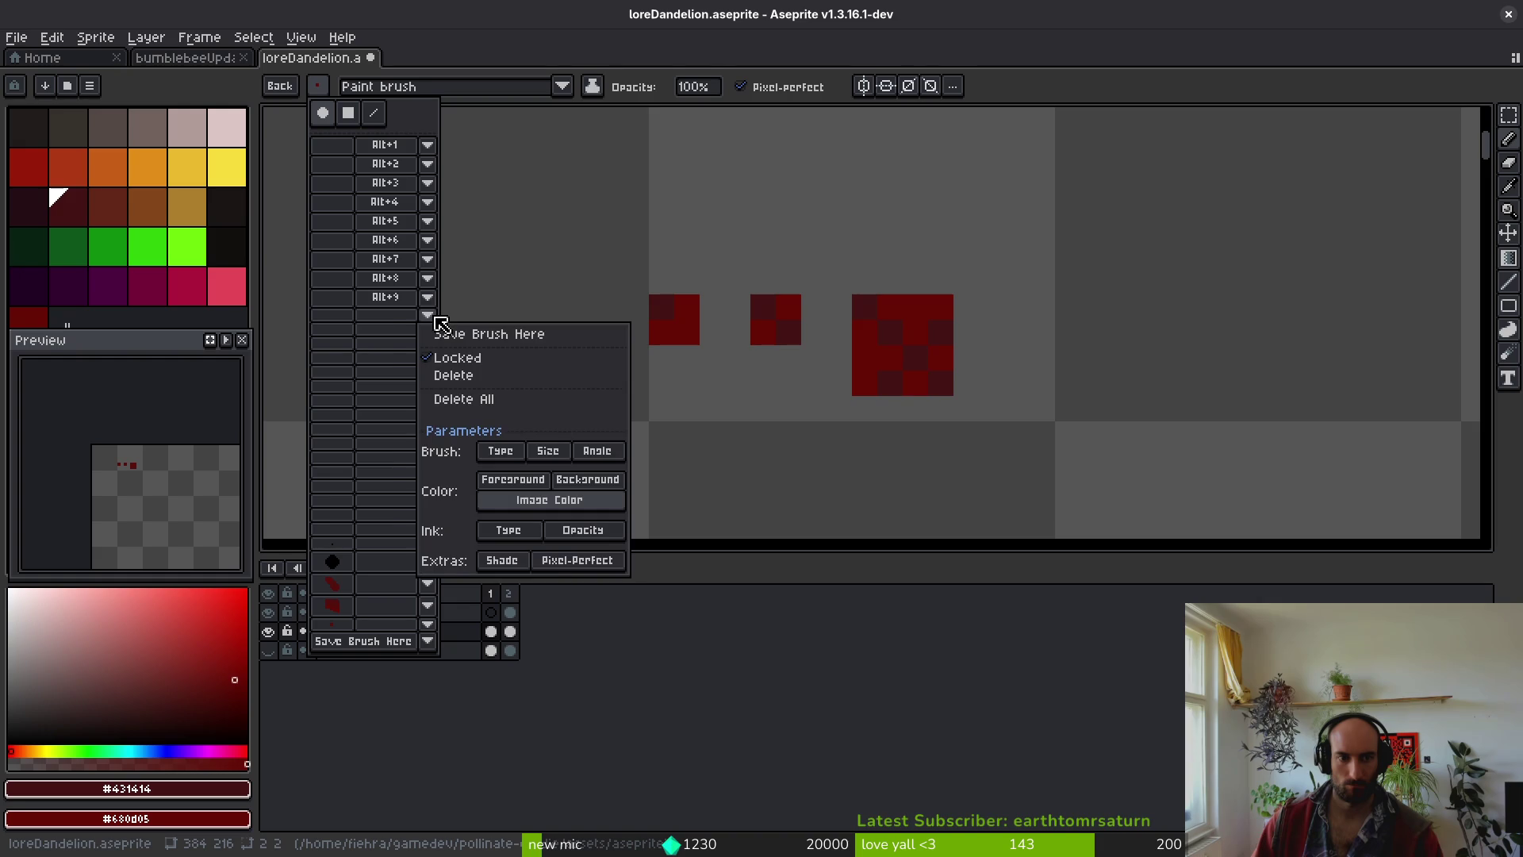
left_click(504, 337)
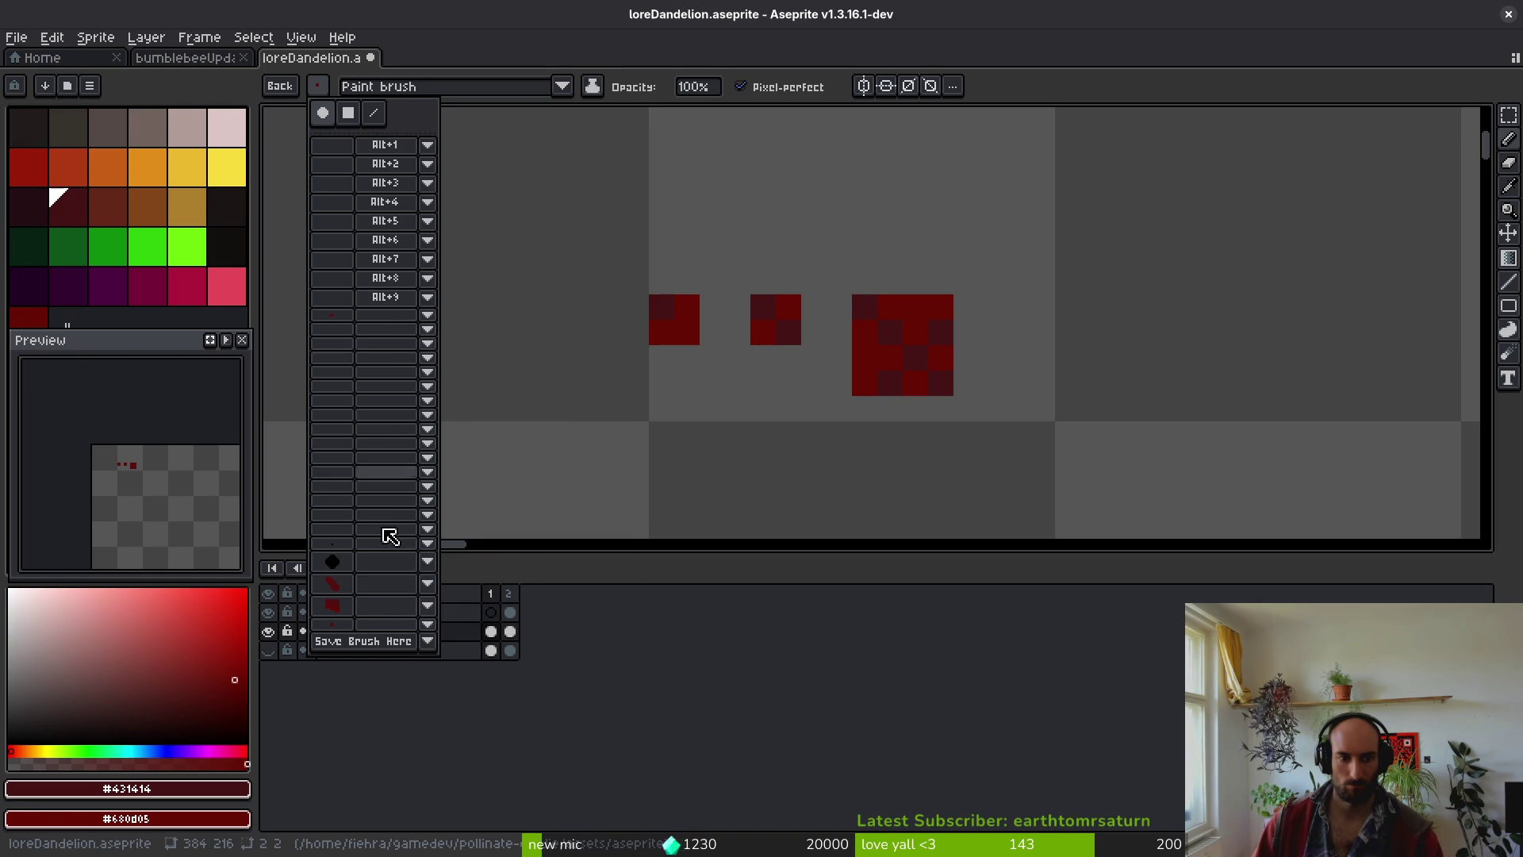
- Delete the old black round and red saved brushes from the brush slots
left_click(427, 561)
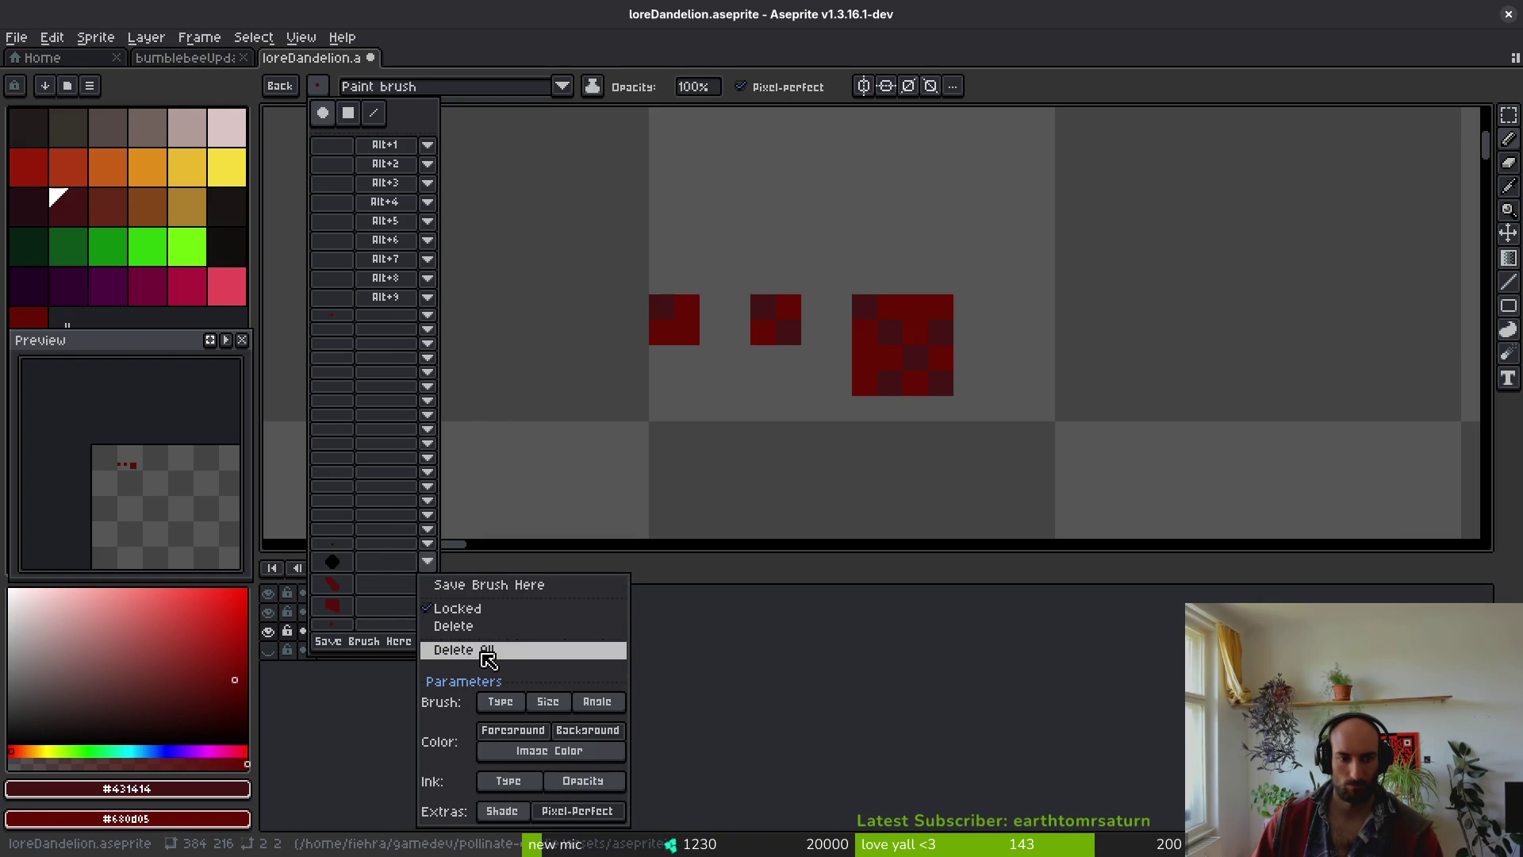
left_click(476, 625)
left_click(428, 575)
left_click(453, 640)
left_click(428, 591)
left_click(453, 656)
left_click(428, 617)
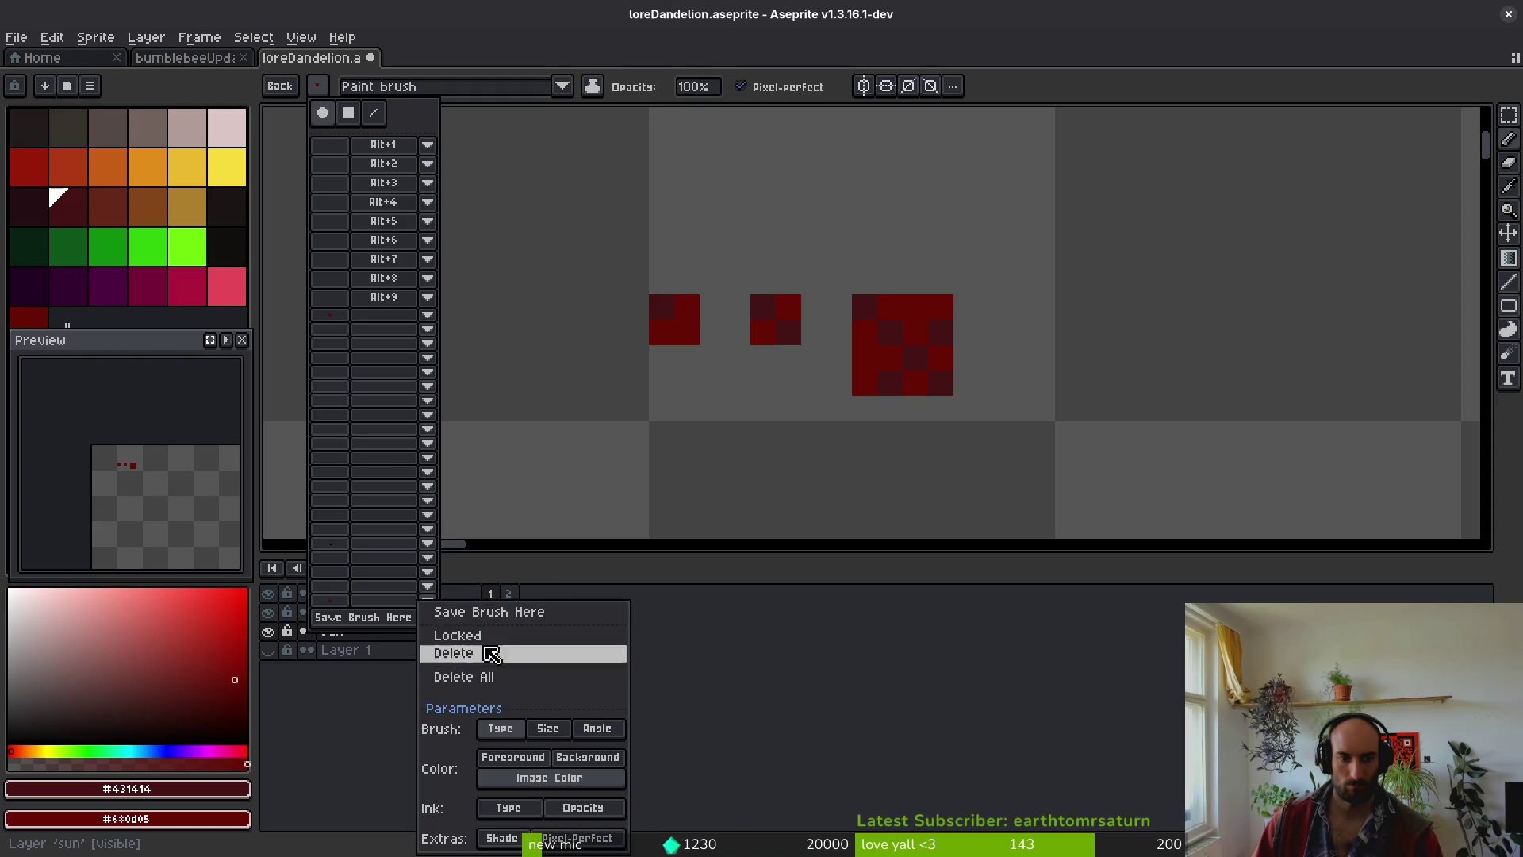
left_click(500, 653)
- Make the middle red square a brush, save it in an empty slot, and test-stamp it
key("m")
left_click_drag(750, 294, 801, 344)
key("ctrl+b")
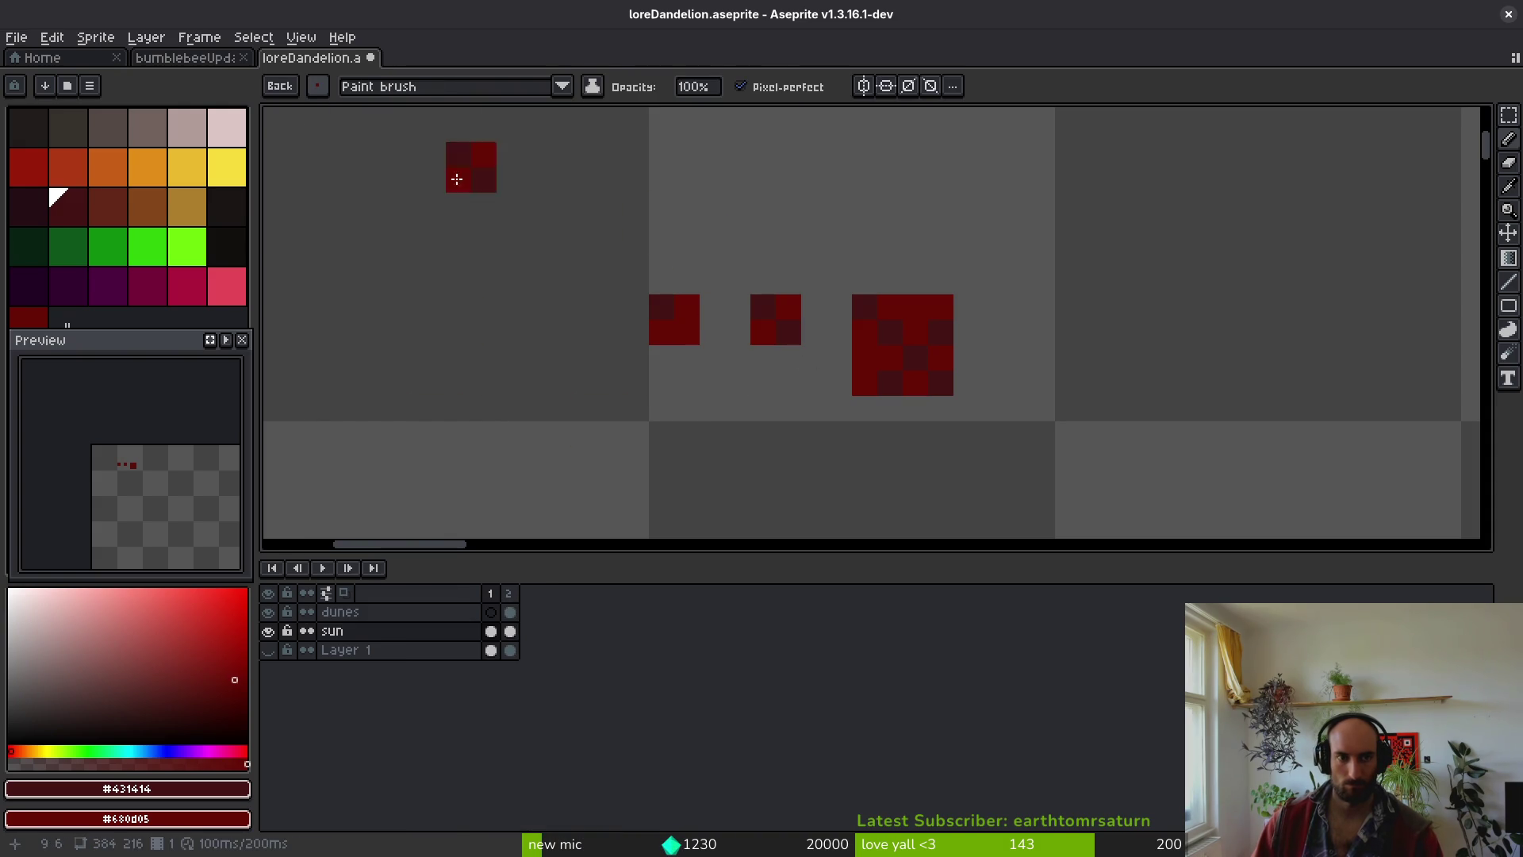
left_click(323, 91)
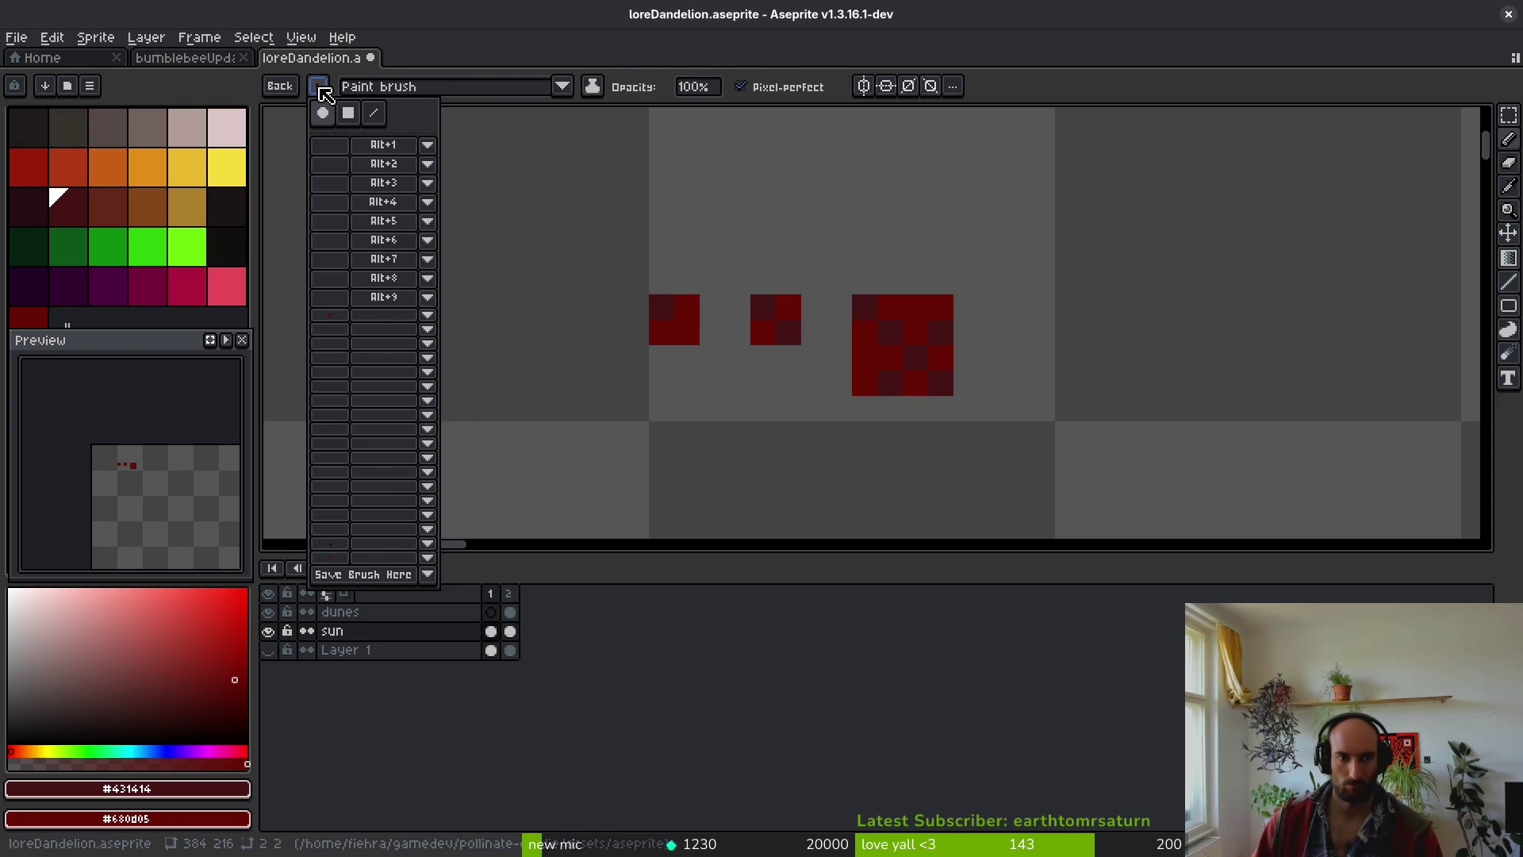
left_click(429, 329)
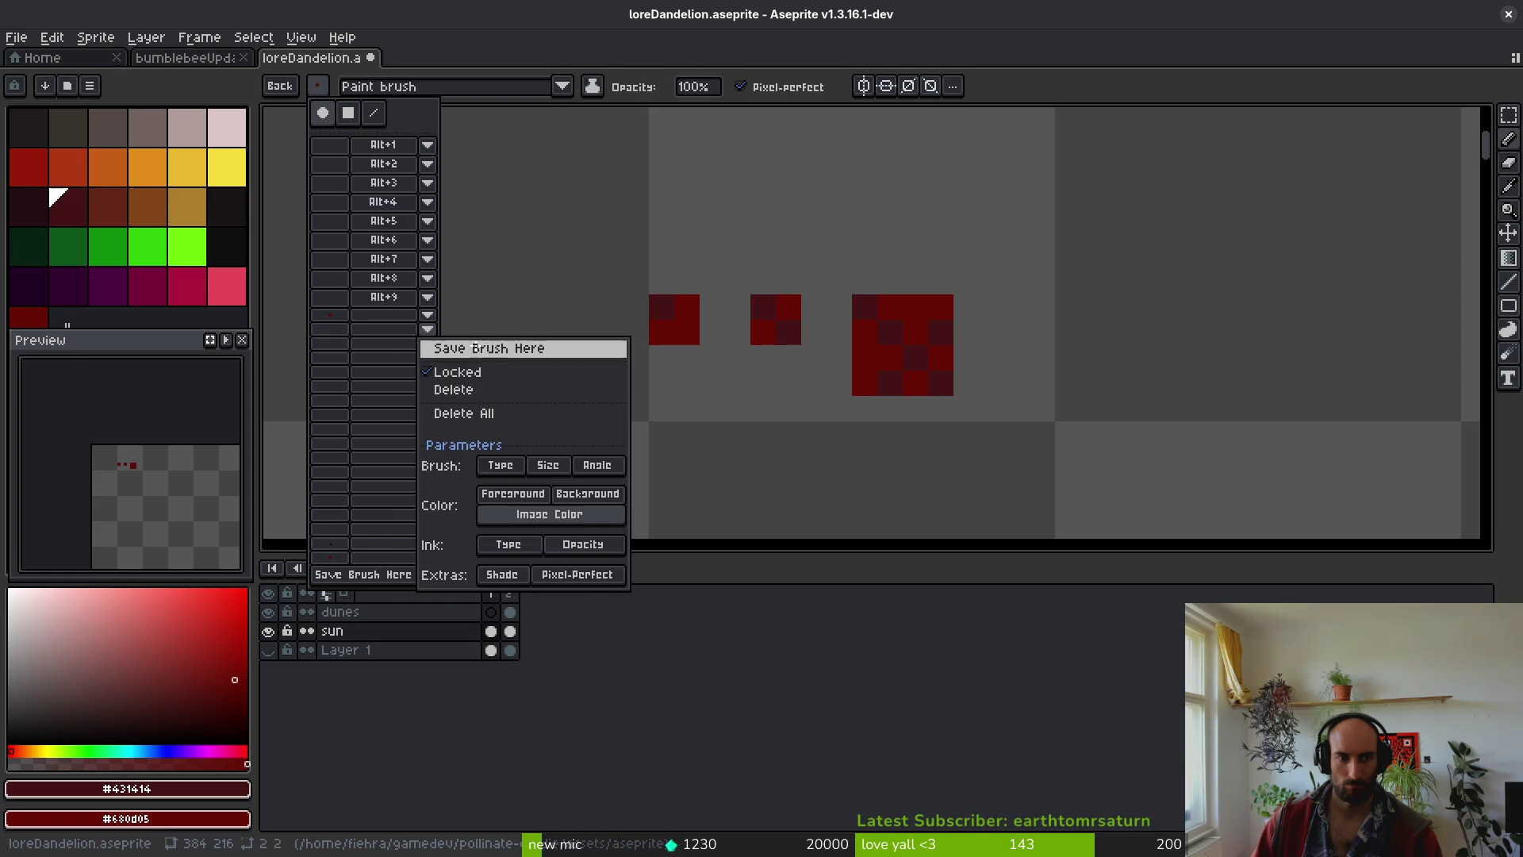
left_click(484, 349)
left_click(700, 294)
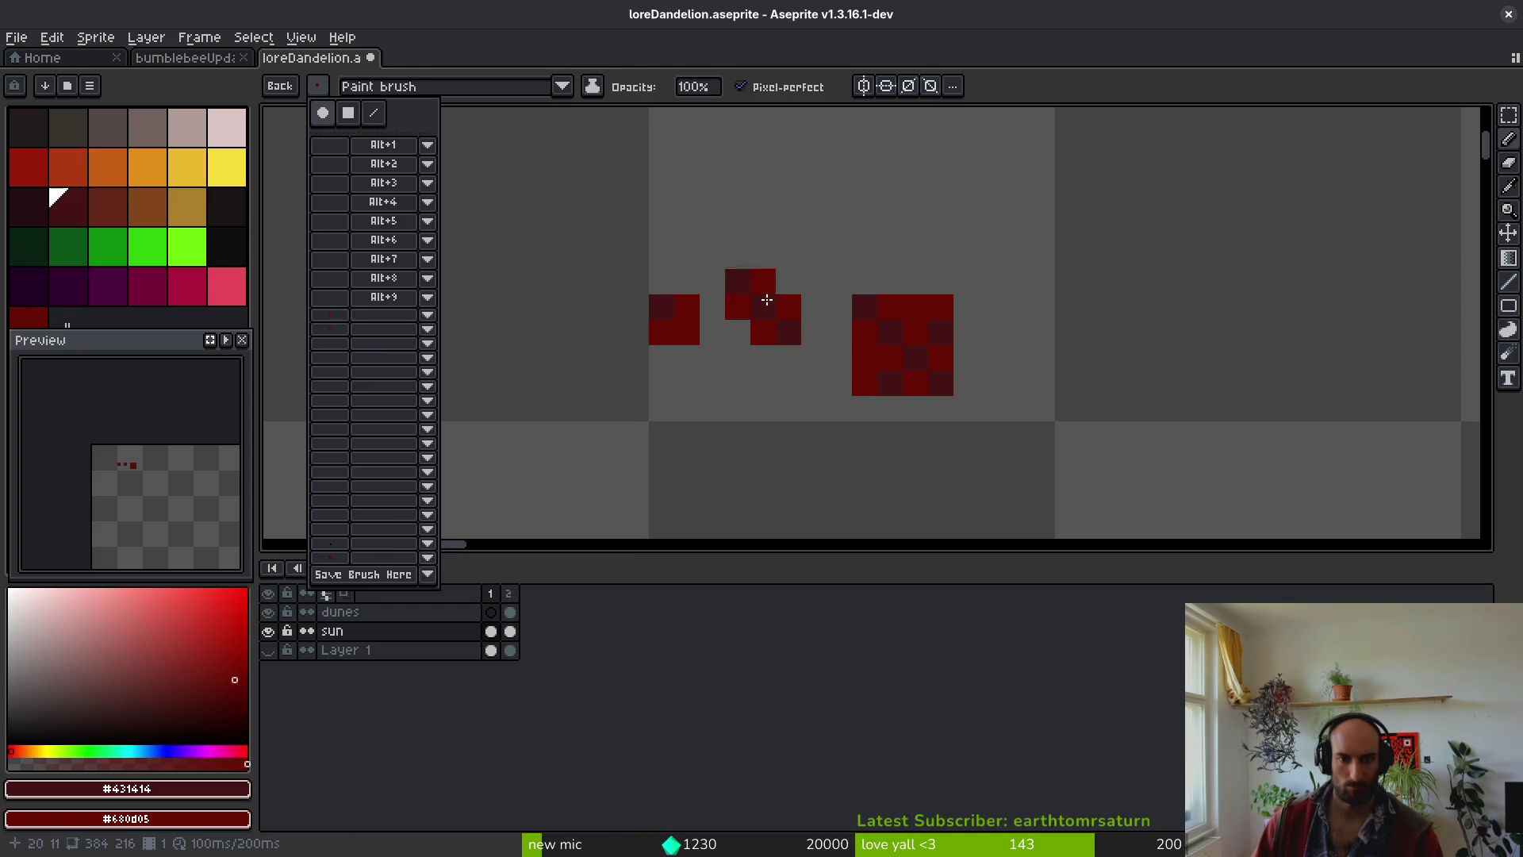
- Make the large 4×4 dither square a brush and save it in the next slot
key("m")
left_click_drag(848, 291, 957, 399)
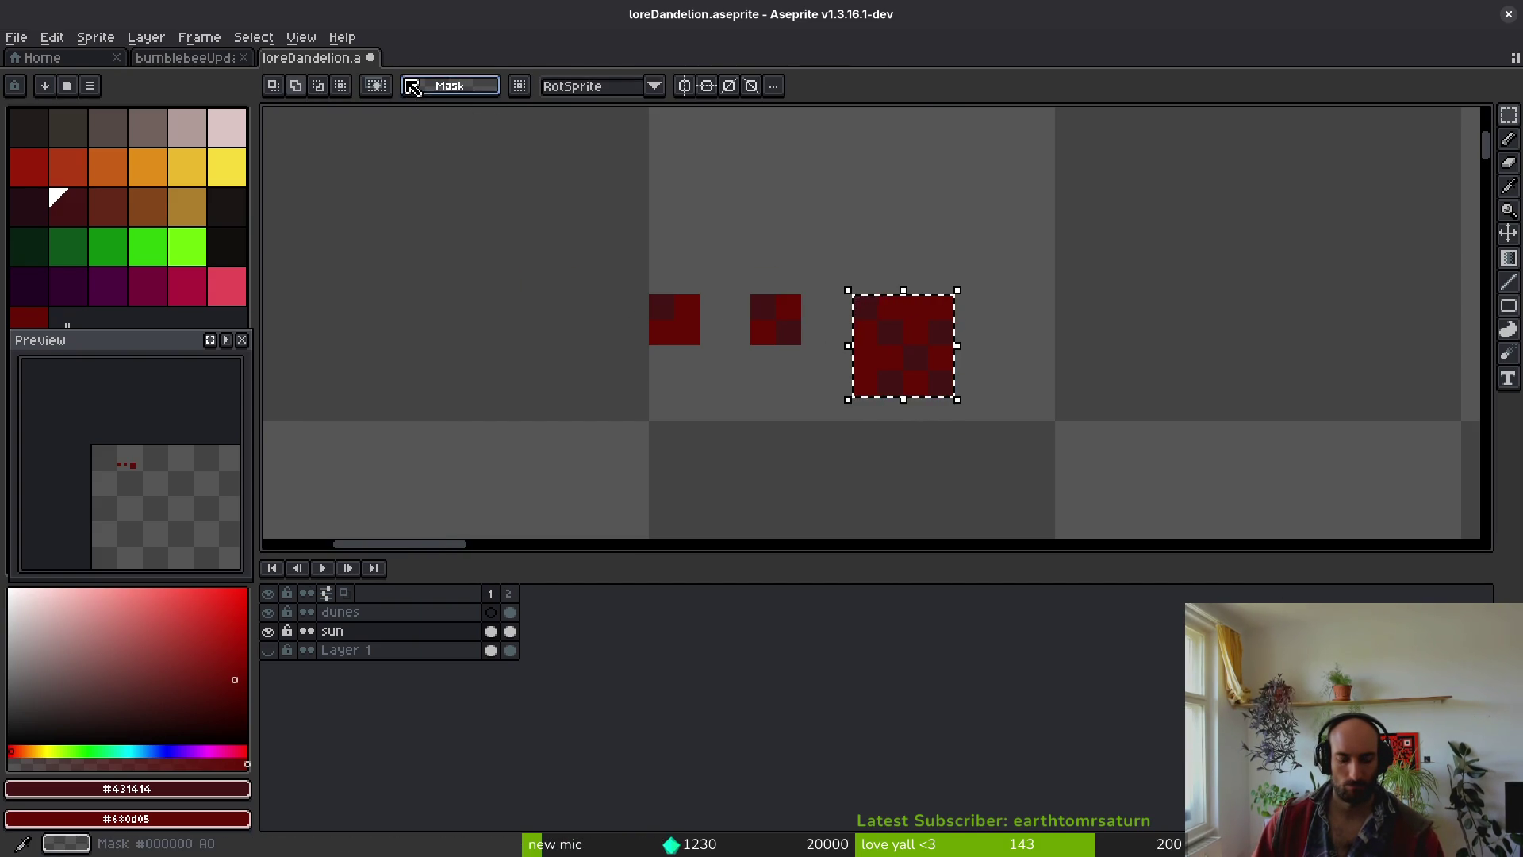
key("ctrl+b")
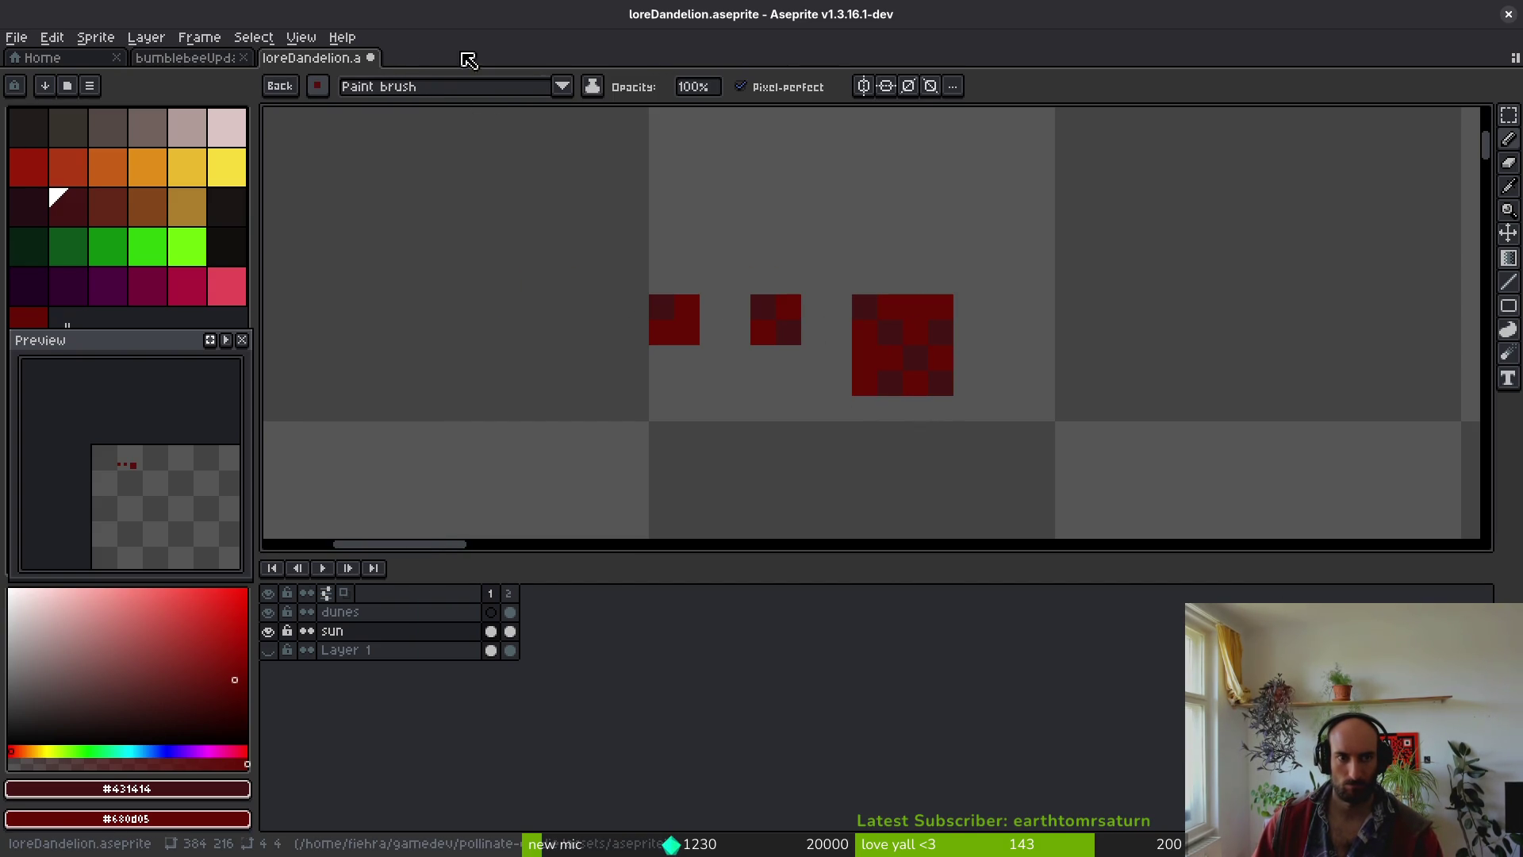
left_click(317, 86)
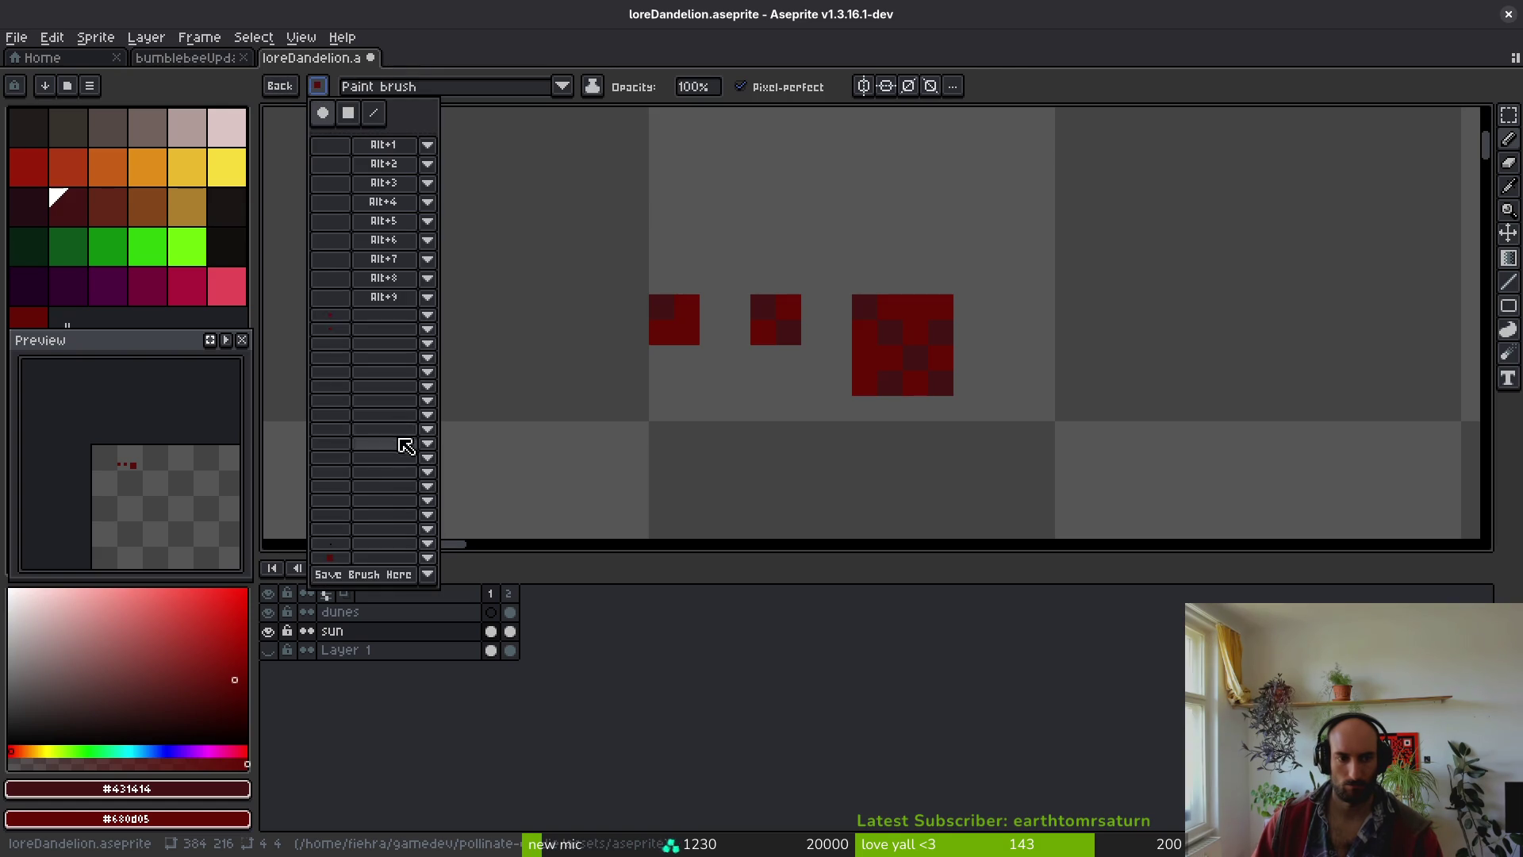
left_click(428, 344)
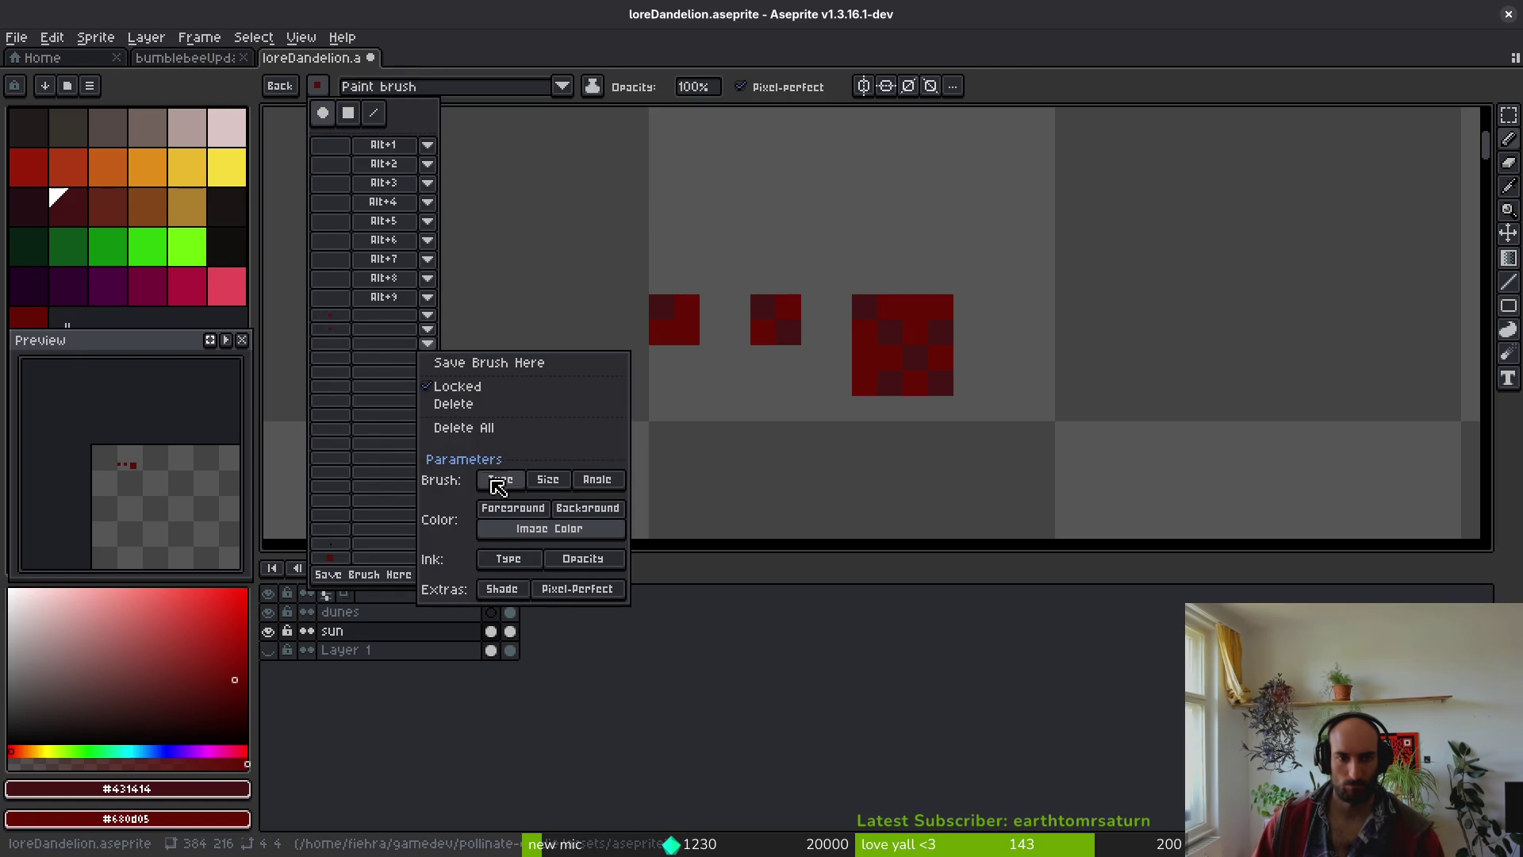
left_click(496, 363)
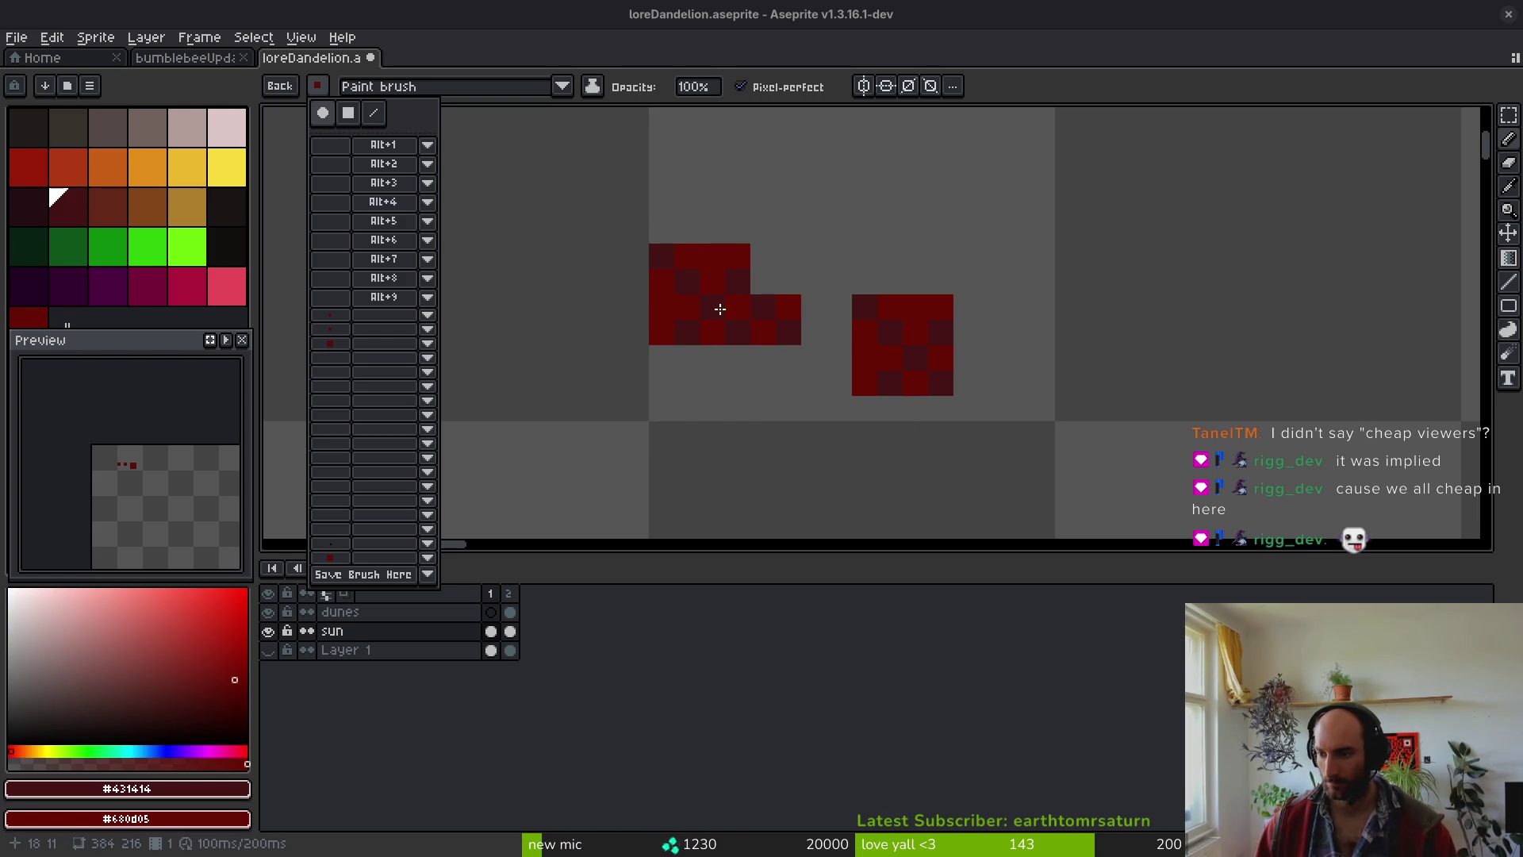
- View the bumblebeeUpdated sprite, return to loreDandelion, and step to frame 2
scroll(730, 301, "down", 2)
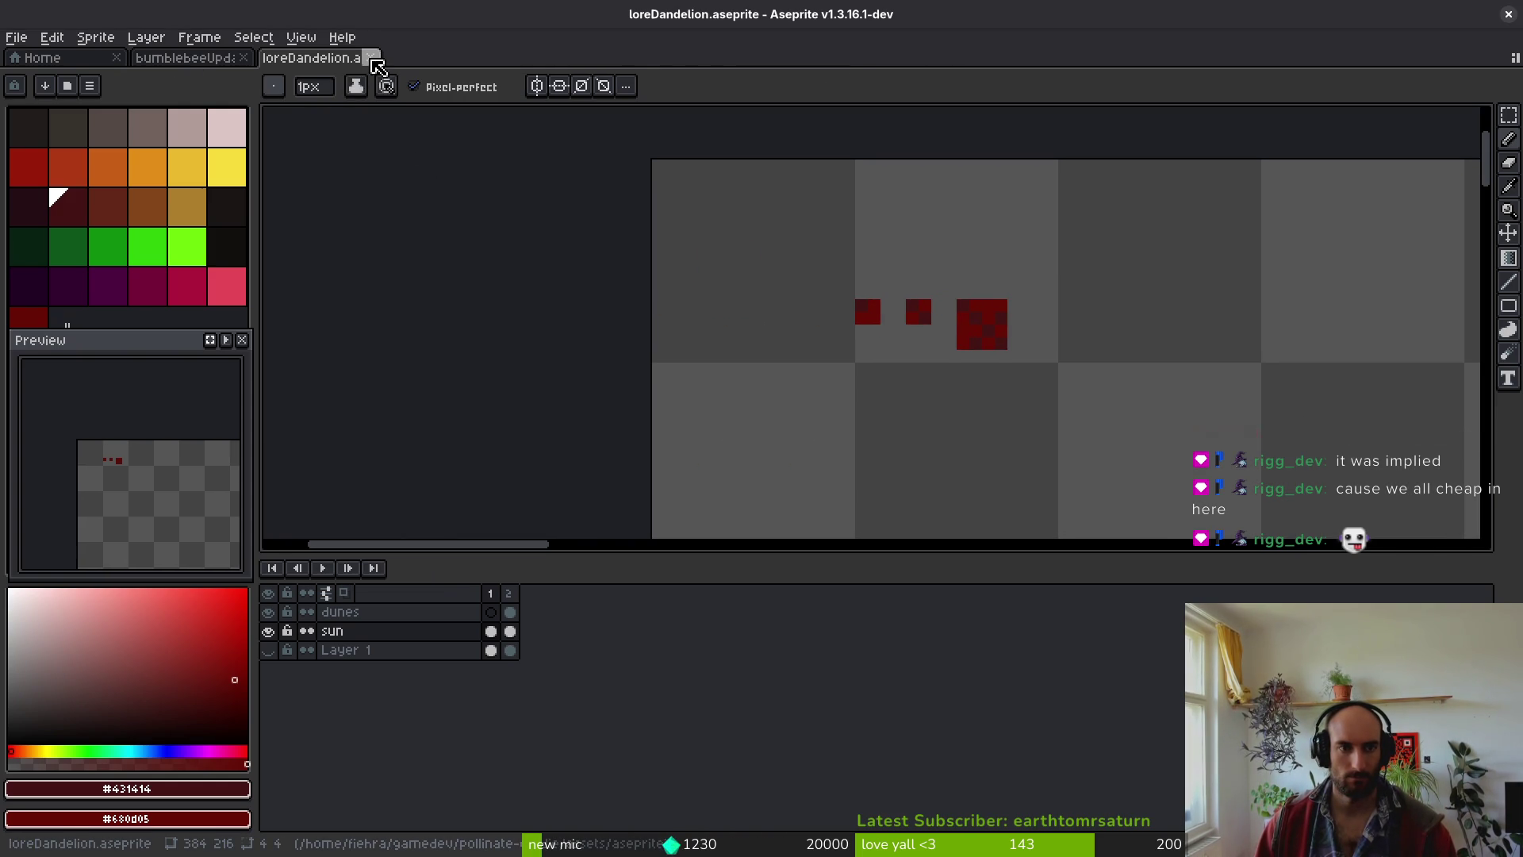
left_click(182, 58)
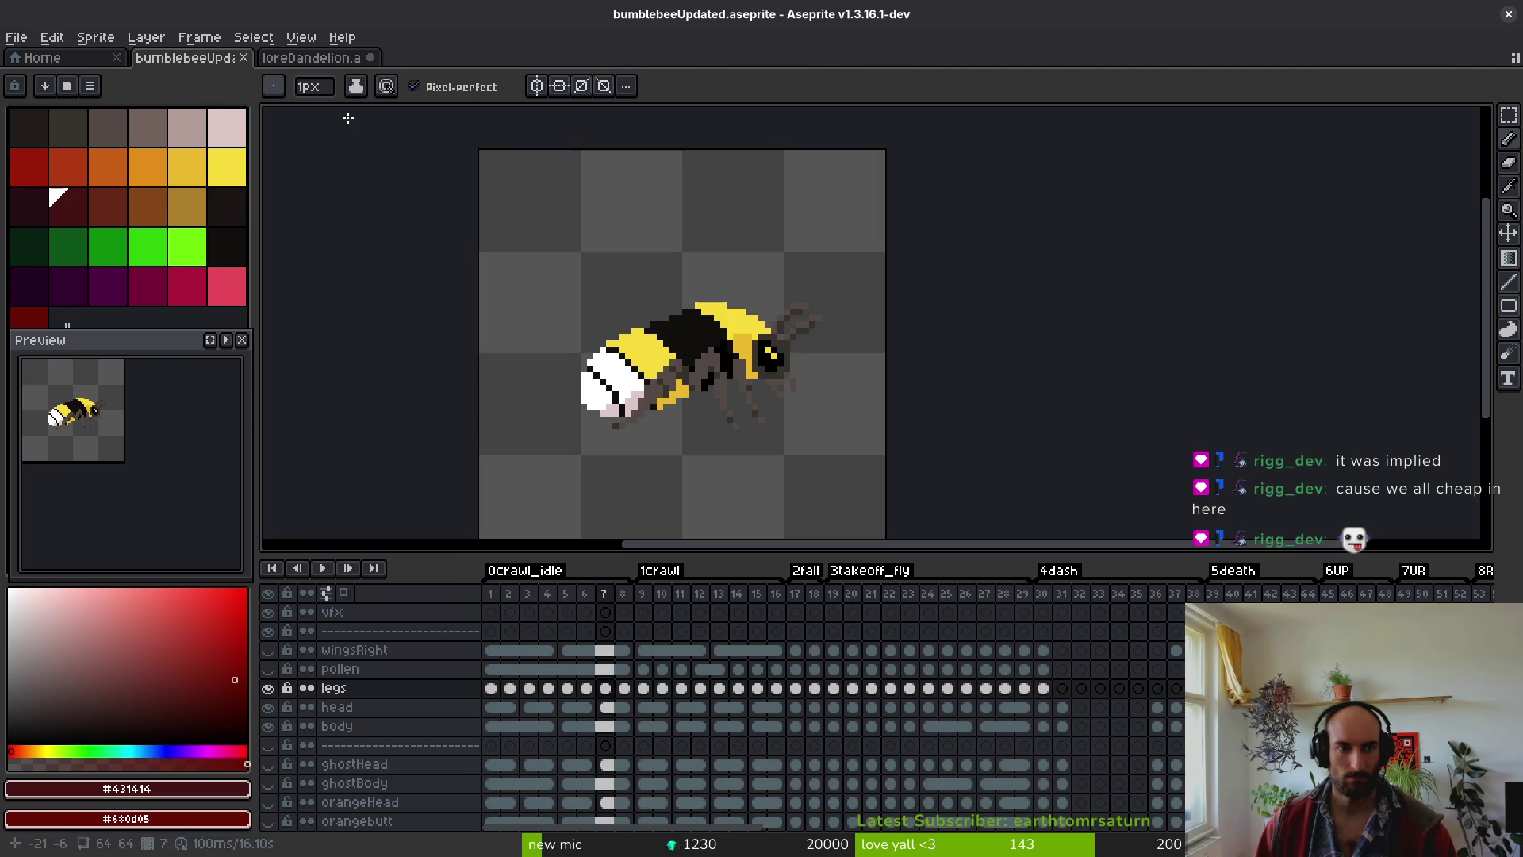
left_click(272, 86)
left_click(313, 58)
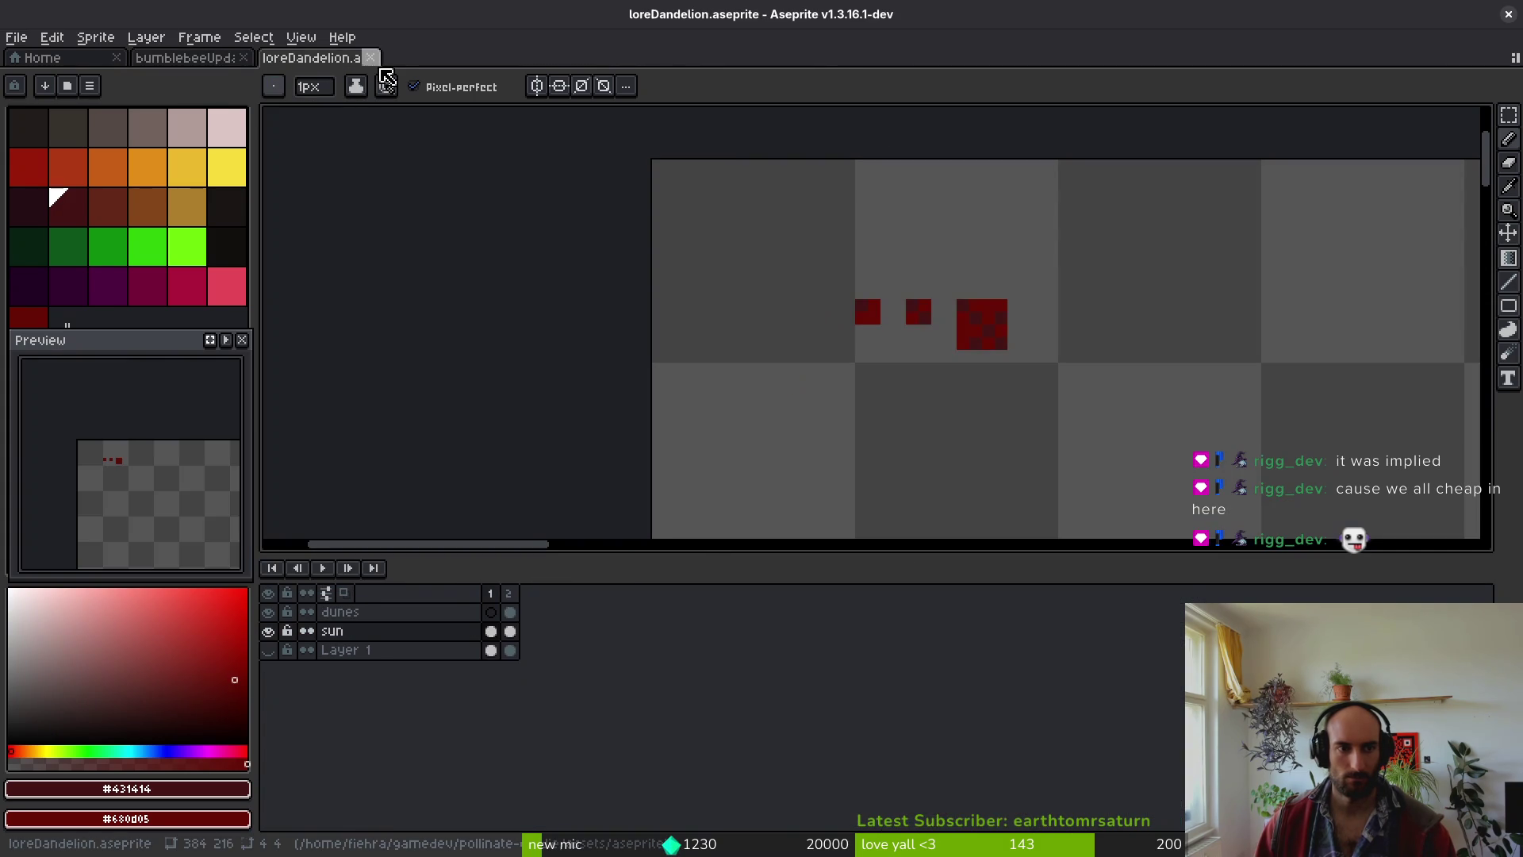
left_click(197, 58)
left_click(349, 60)
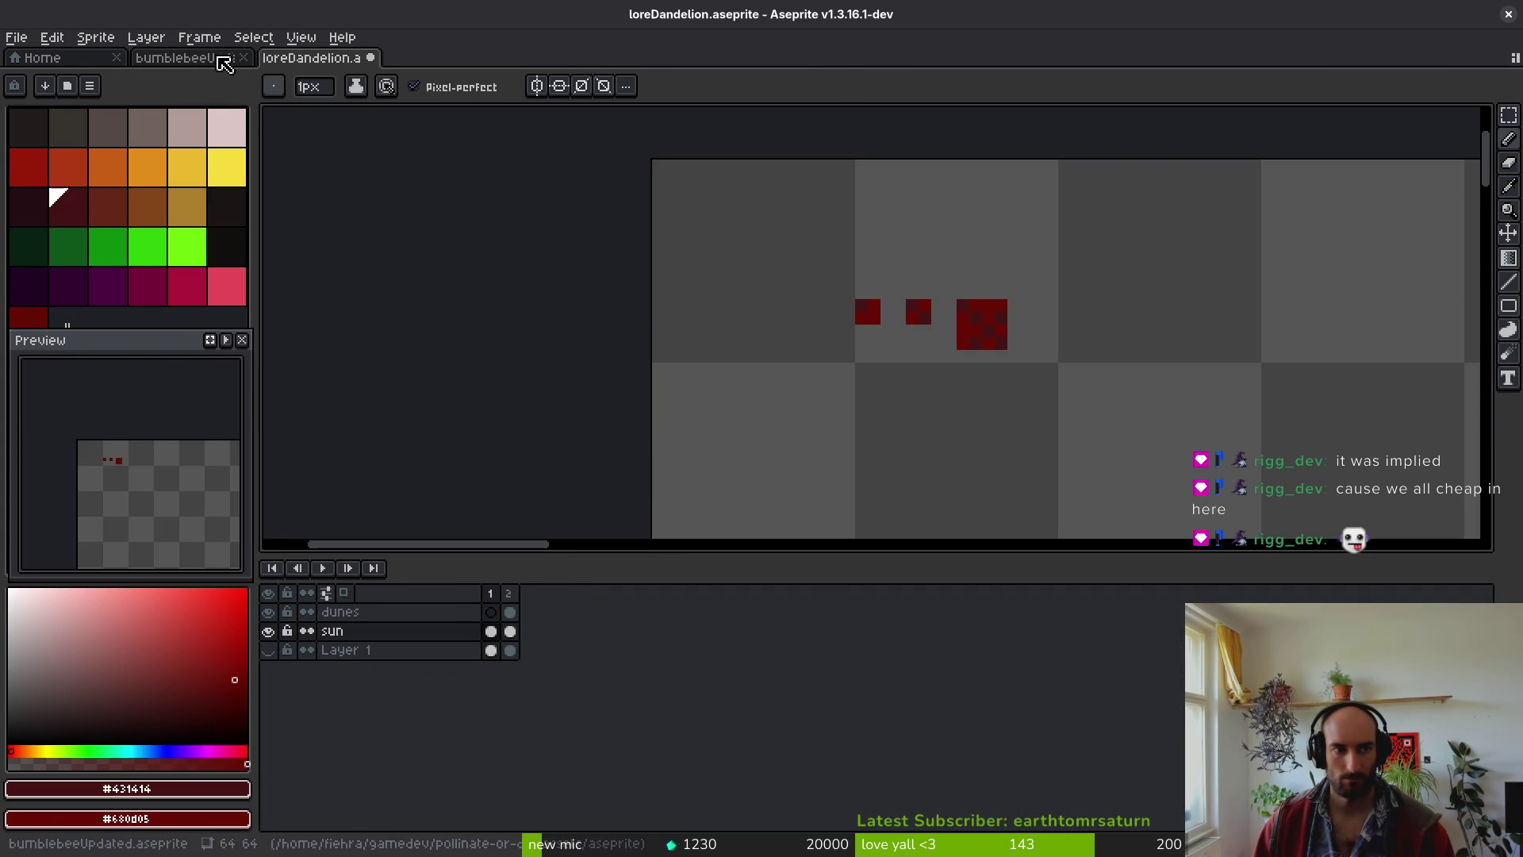
key("alt+Right")
scroll(613, 333, "down", 1)
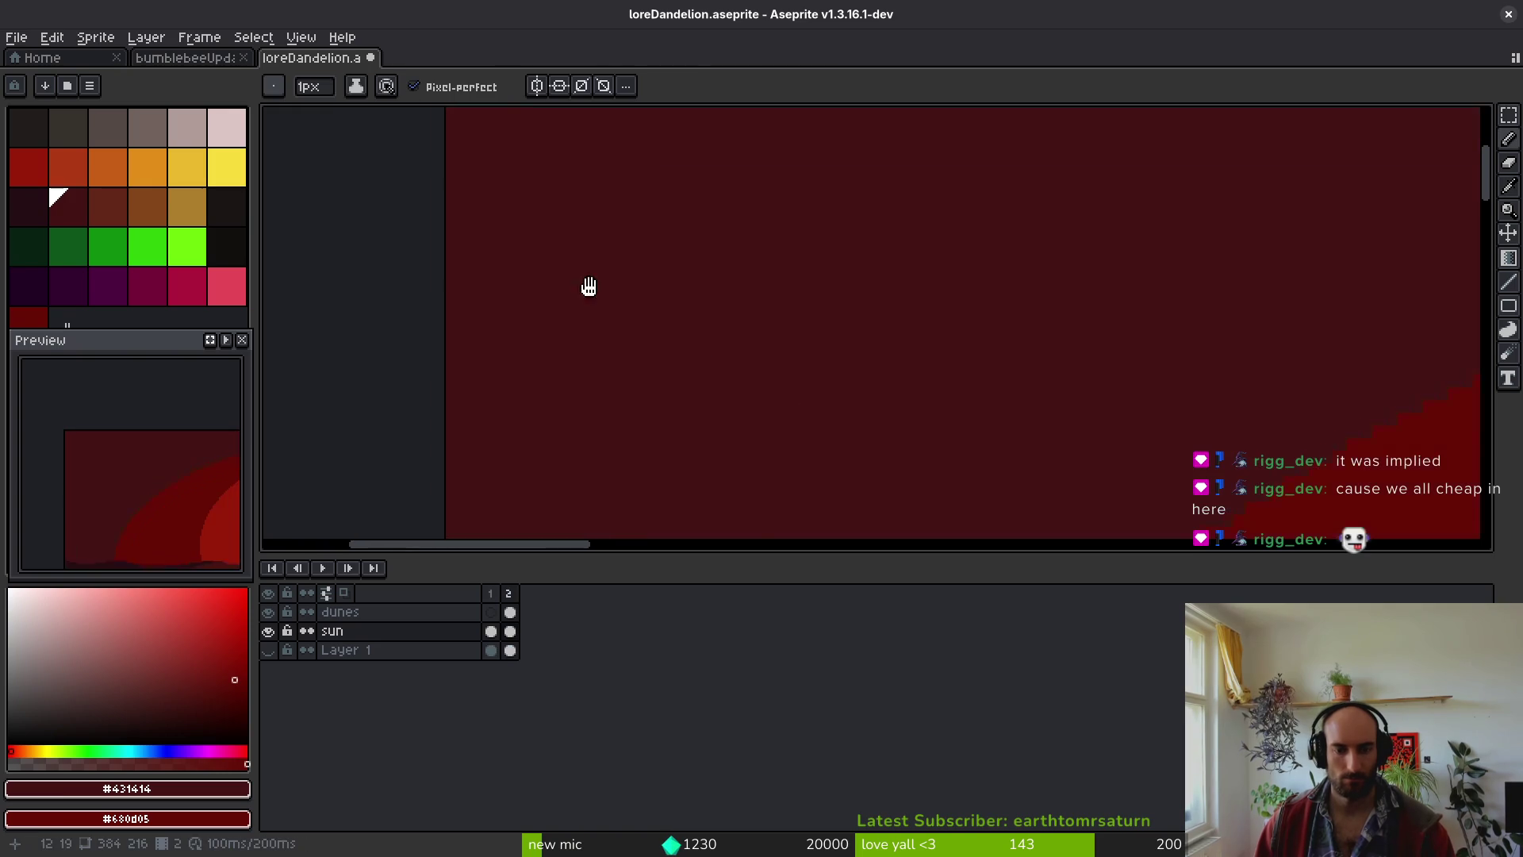
- Pan to the sun, pick a saved dither brush, and try then undo a band-edge stroke
left_click_drag(612, 299, 932, 409)
scroll(932, 410, "down", 1)
left_click_drag(603, 397, 416, 312)
left_click(273, 86)
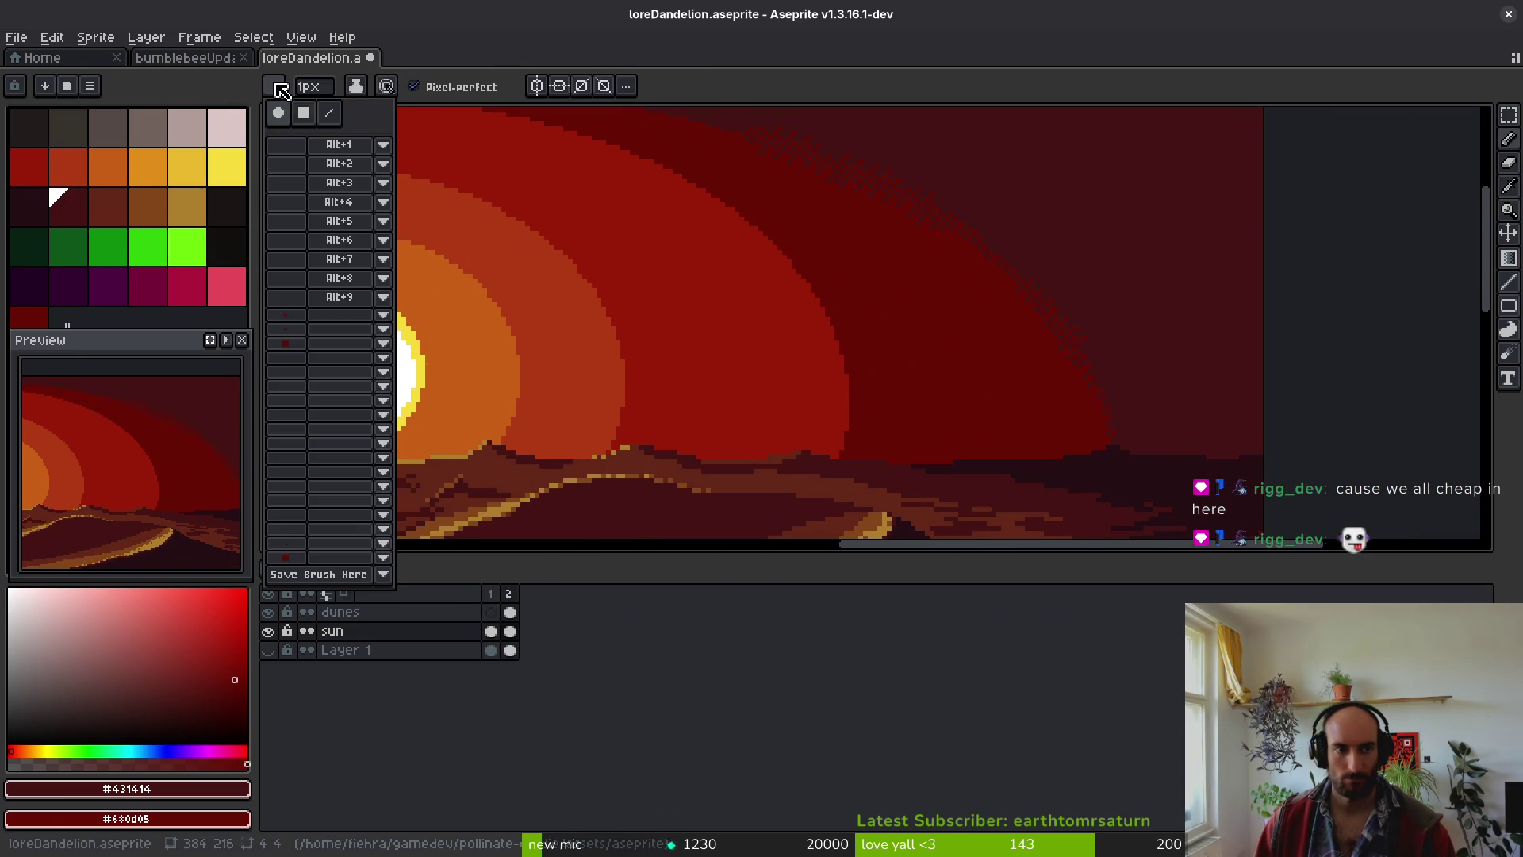
left_click(299, 329)
scroll(1002, 364, "up", 2)
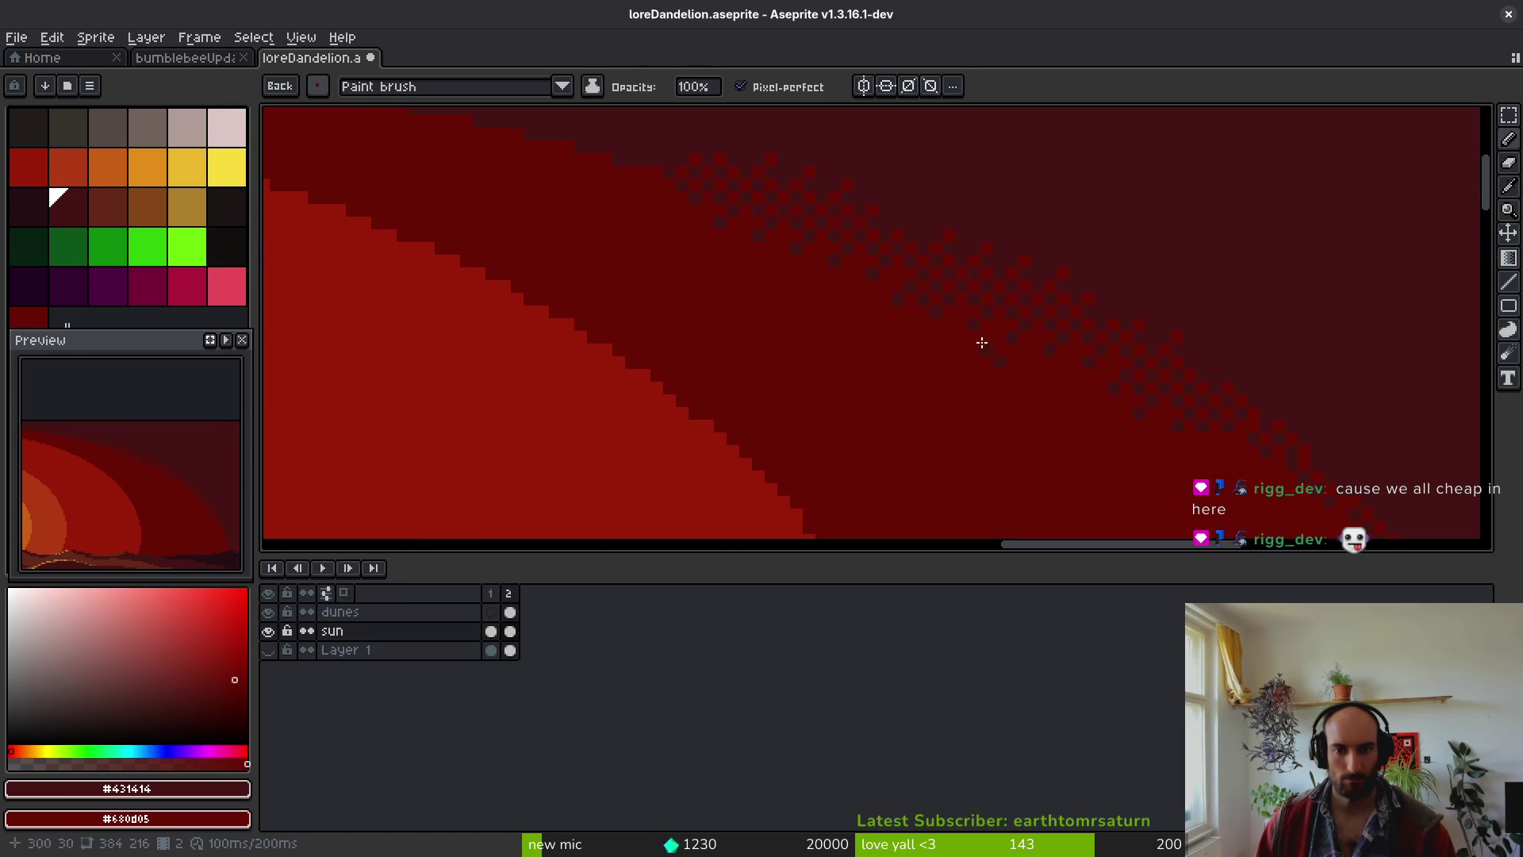
scroll(1090, 389, "up", 1)
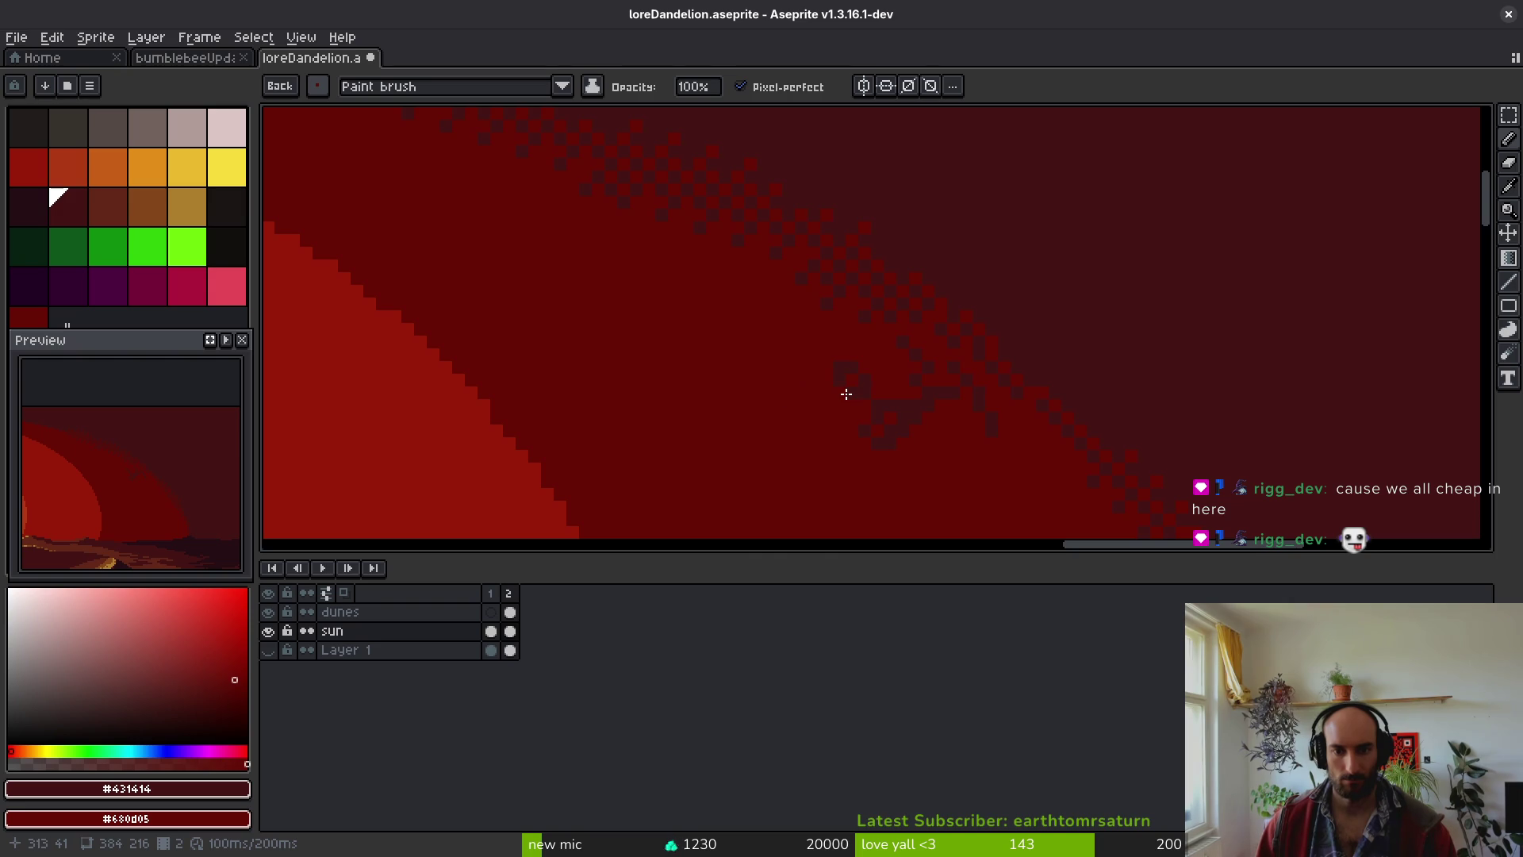
left_click_drag(888, 367, 819, 428)
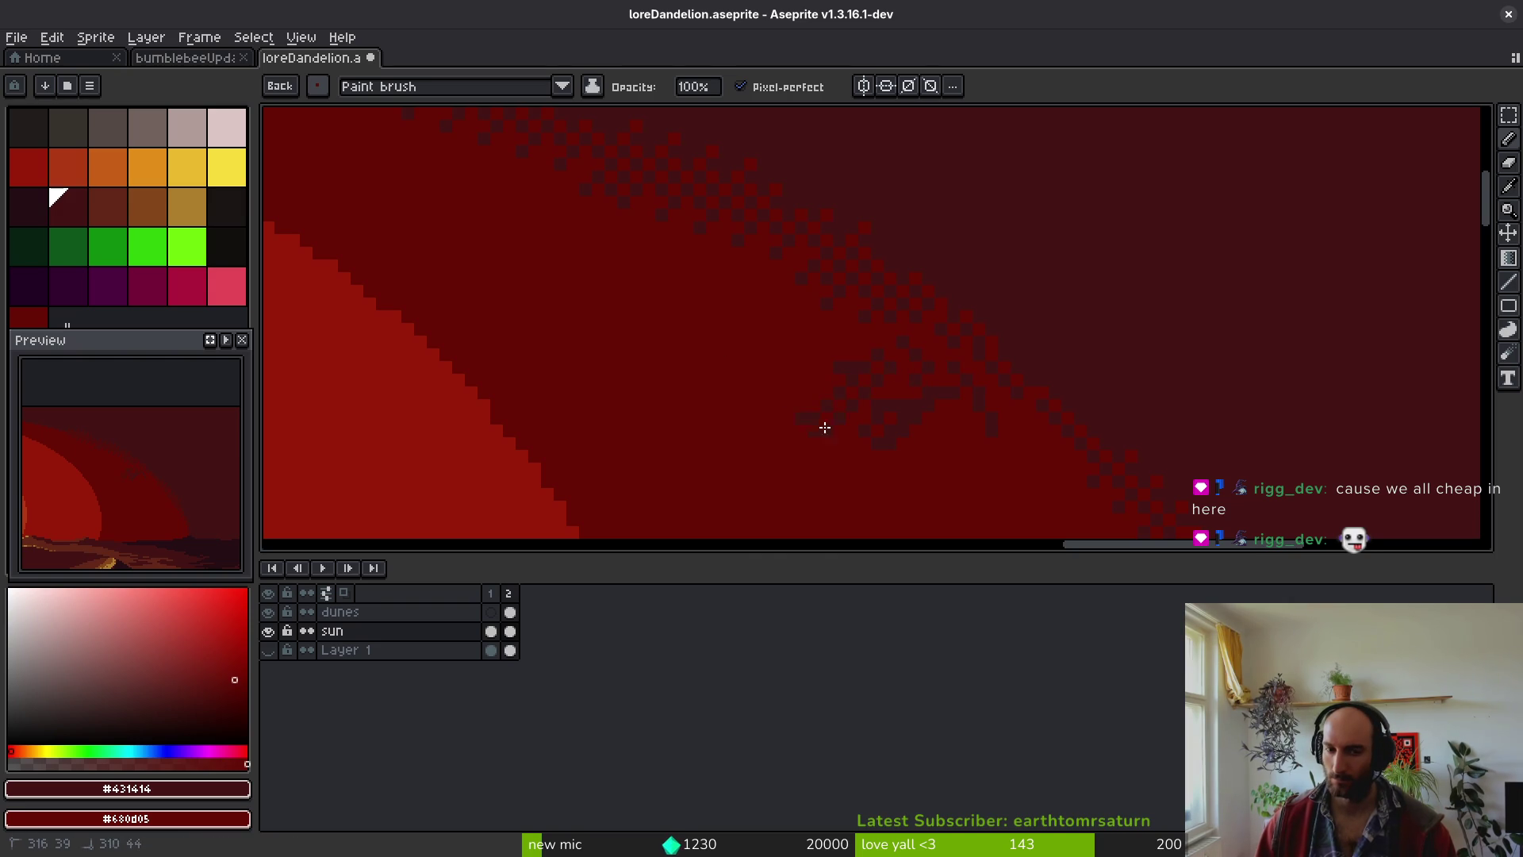
key("ctrl+z")
key("ctrl+z")
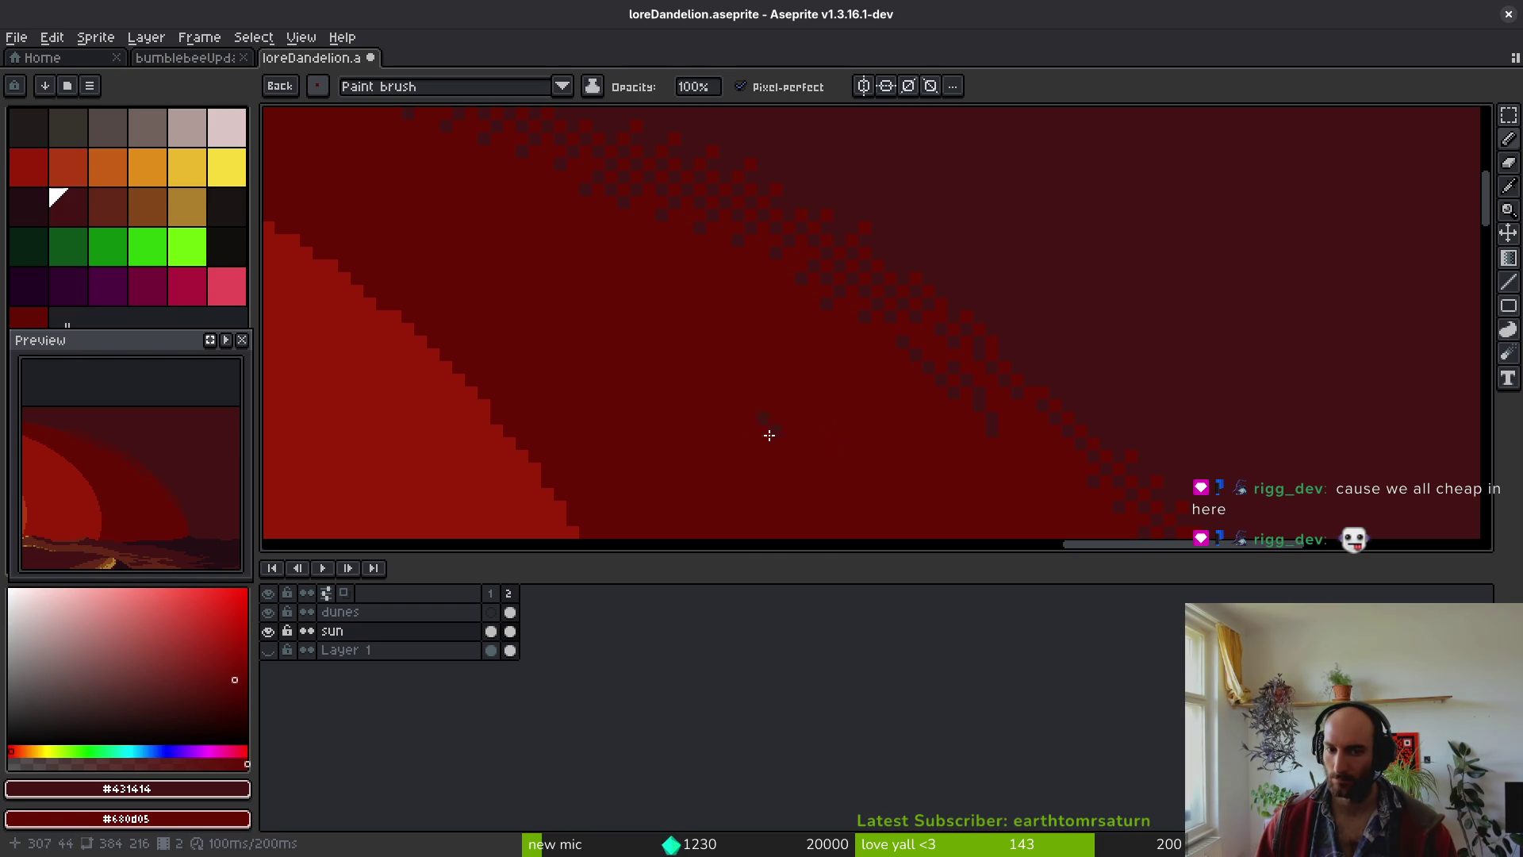
- Try the first saved brush and a pencil loop on the sky, undoing both
left_click(317, 85)
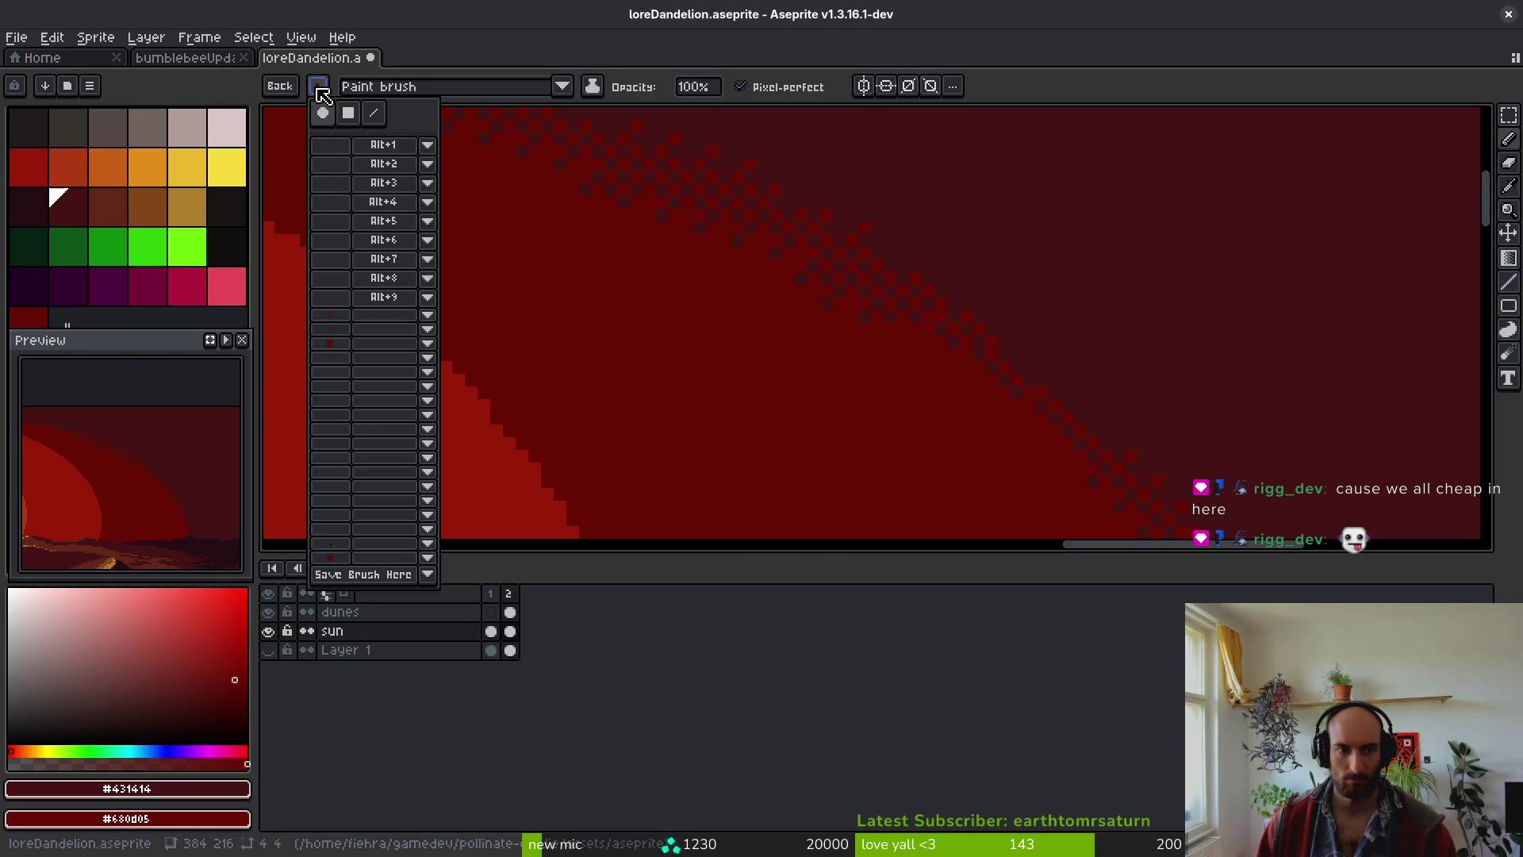
left_click(341, 317)
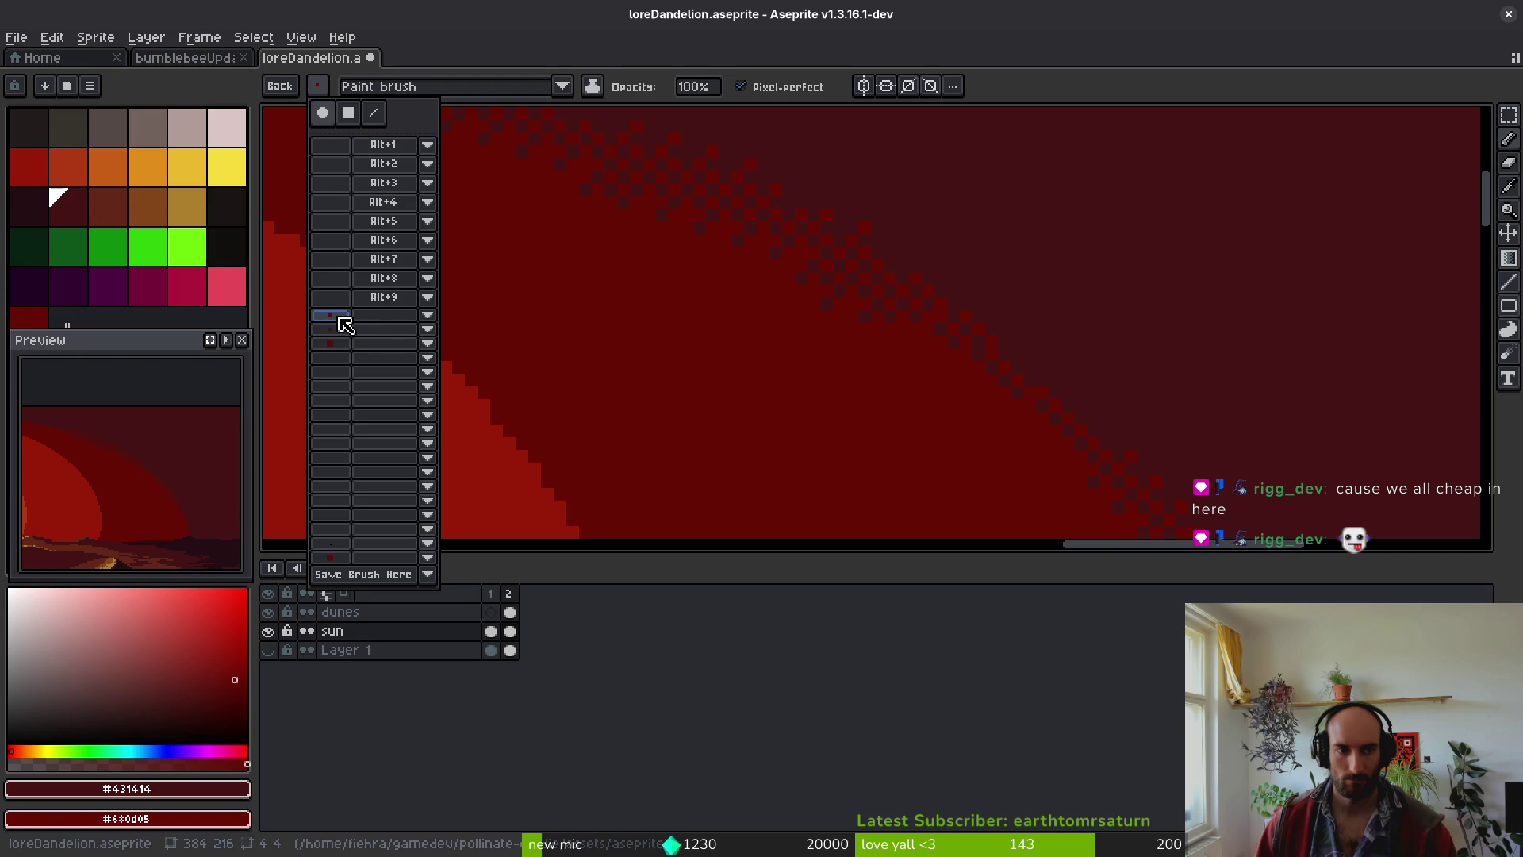
left_click(899, 357)
left_click_drag(841, 341, 941, 478)
key("ctrl+z")
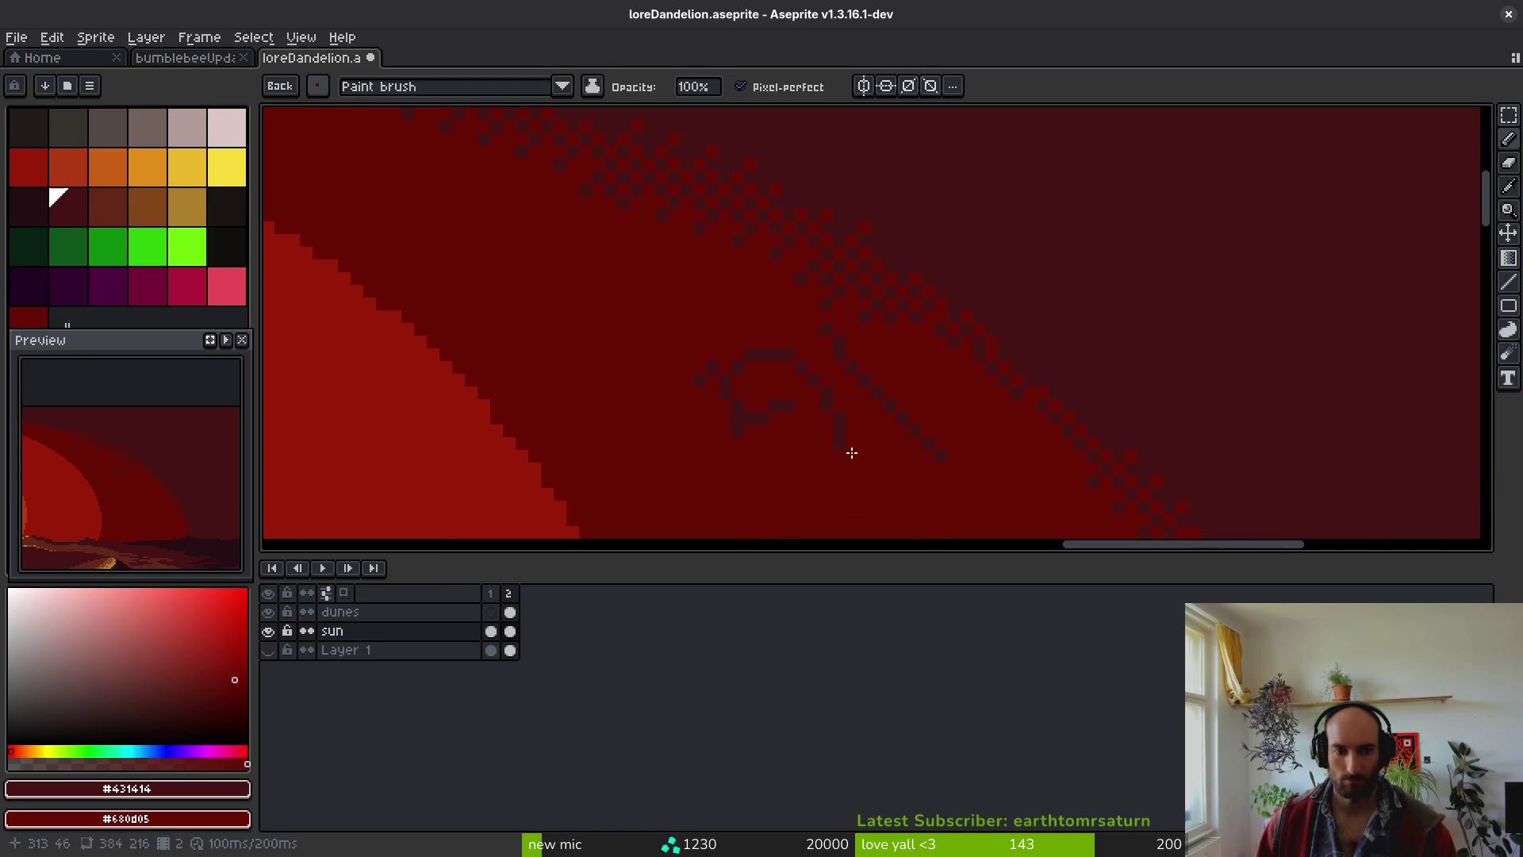
key("b")
left_click_drag(728, 460, 882, 428)
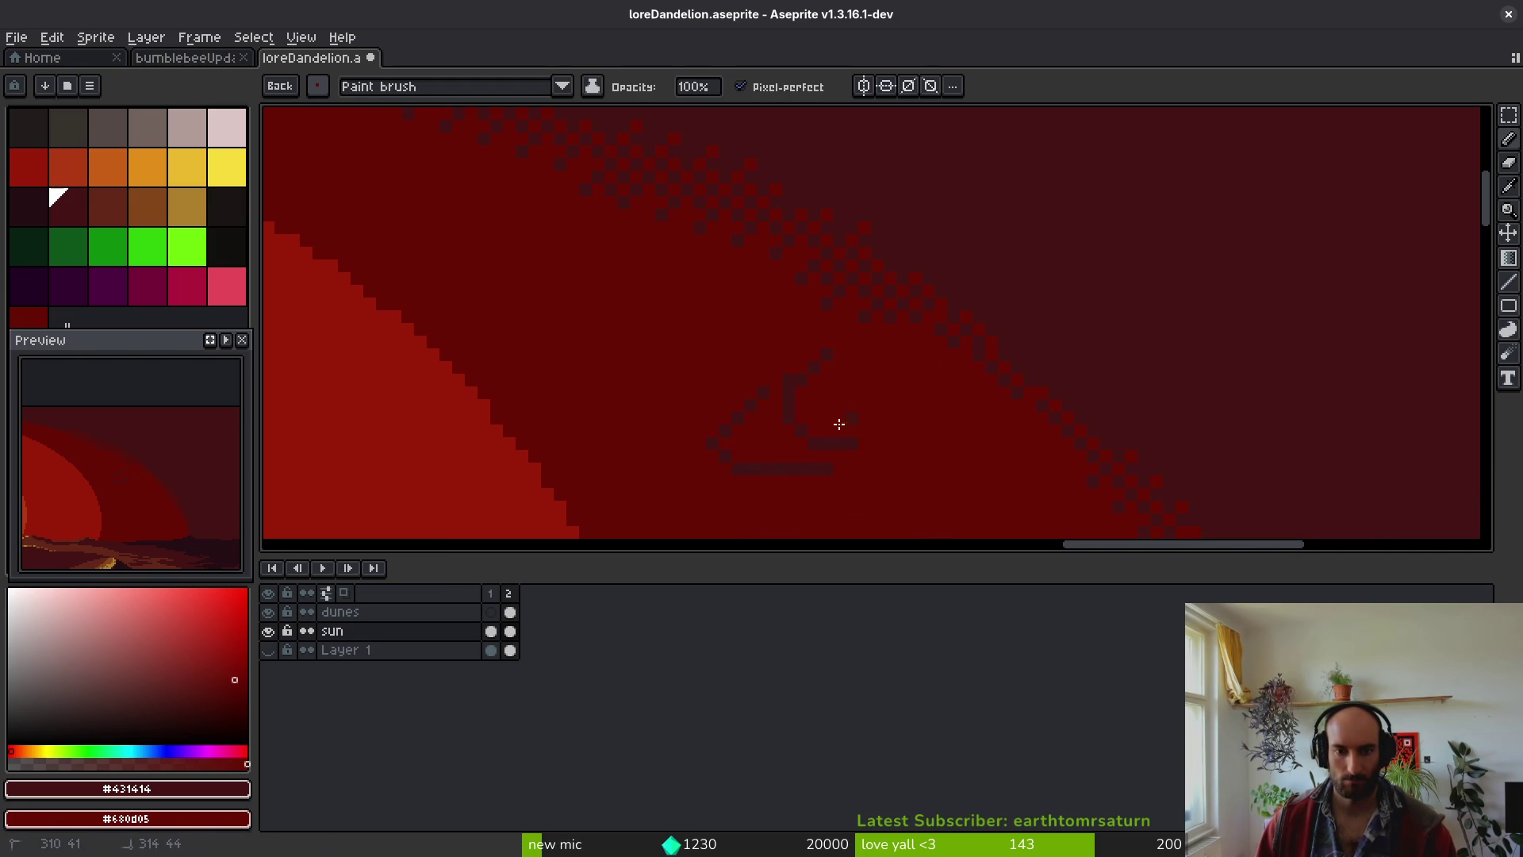
key("ctrl+z")
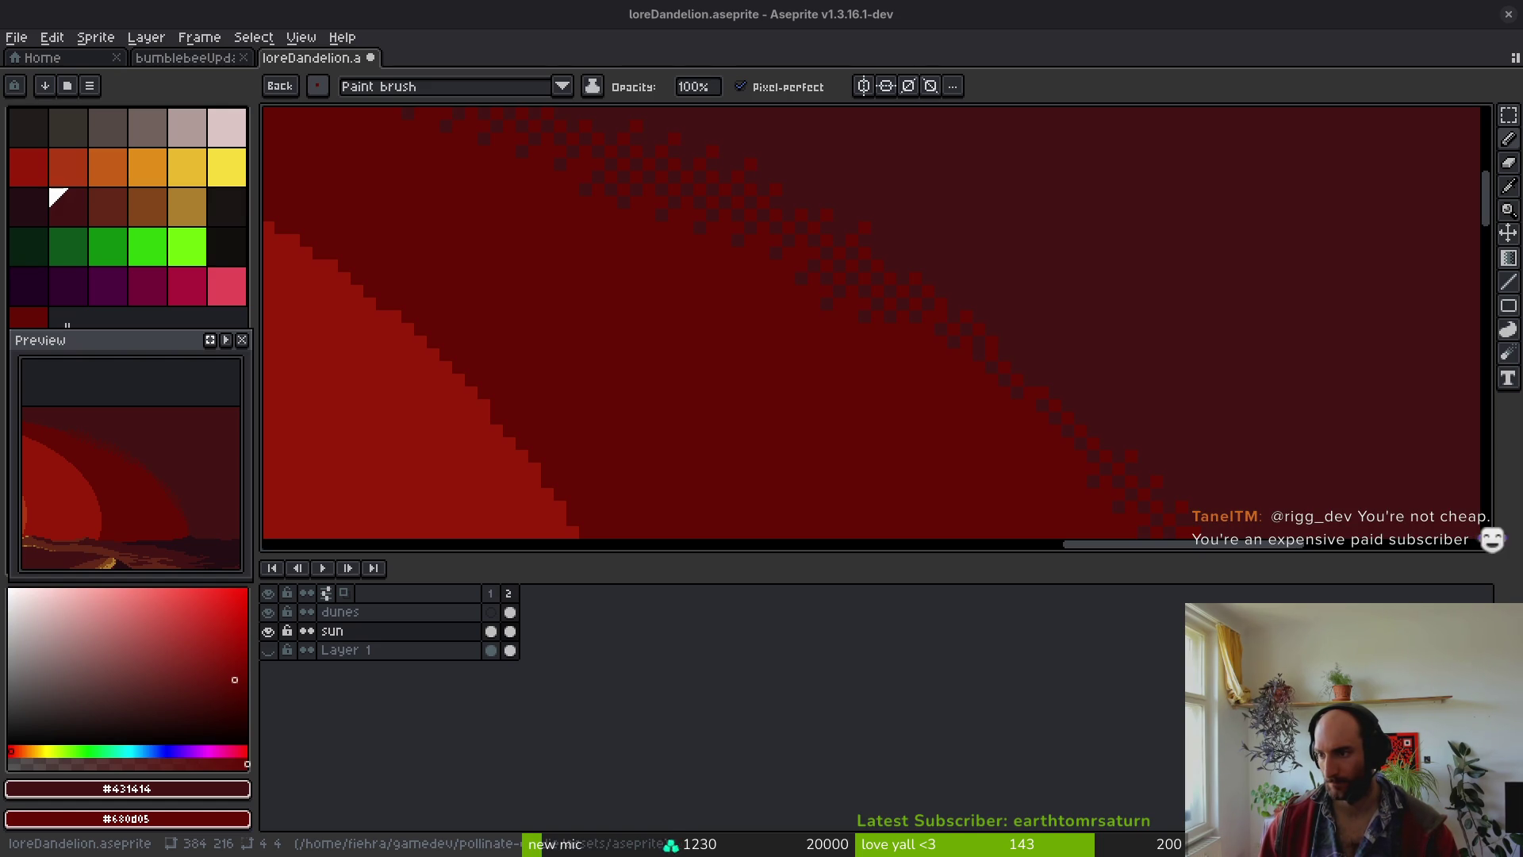
- Stamp dark-red dither pixels along the diagonal band edge and beside it
scroll(843, 313, "down", 3)
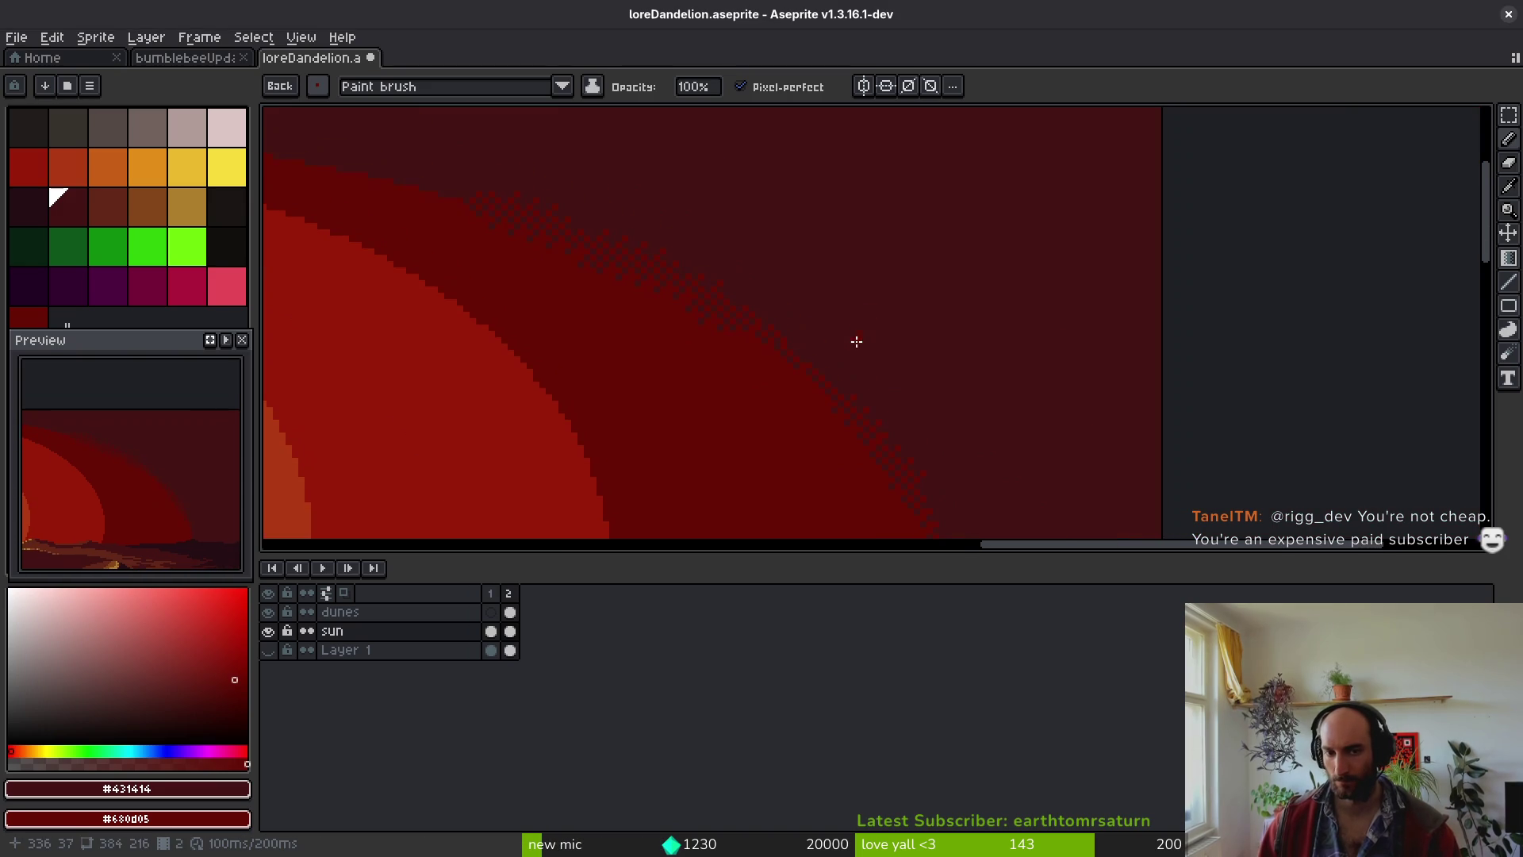
mouse_move(918, 376)
left_mouse_down()
mouse_move(958, 371)
mouse_move(956, 409)
left_mouse_up()
scroll(1052, 415, "up", 3)
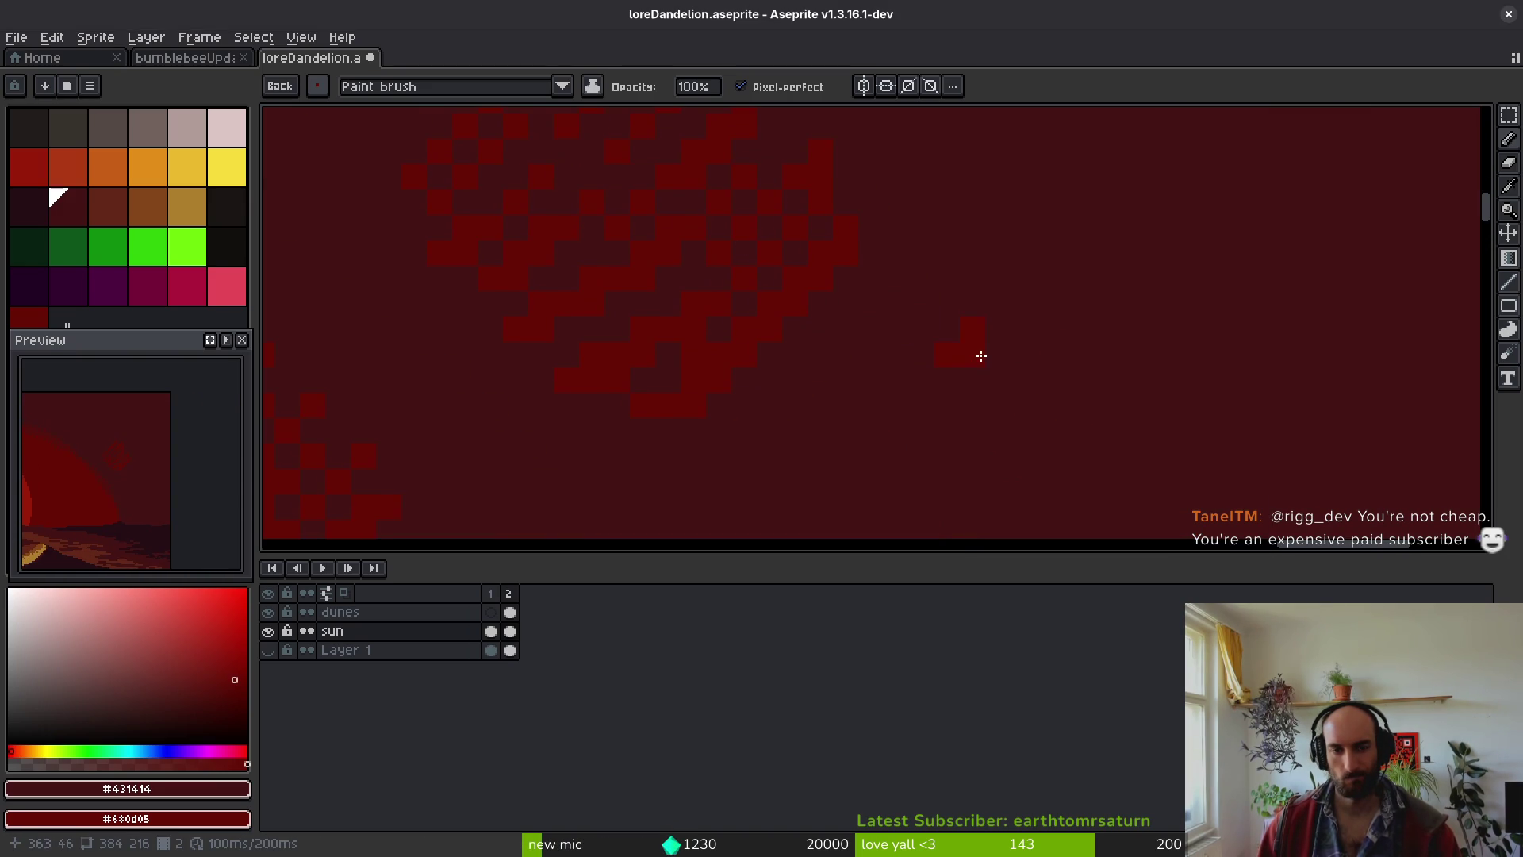
mouse_move(972, 310)
left_mouse_down()
mouse_move(993, 294)
mouse_move(782, 340)
mouse_move(912, 198)
left_mouse_up()
left_click(451, 89)
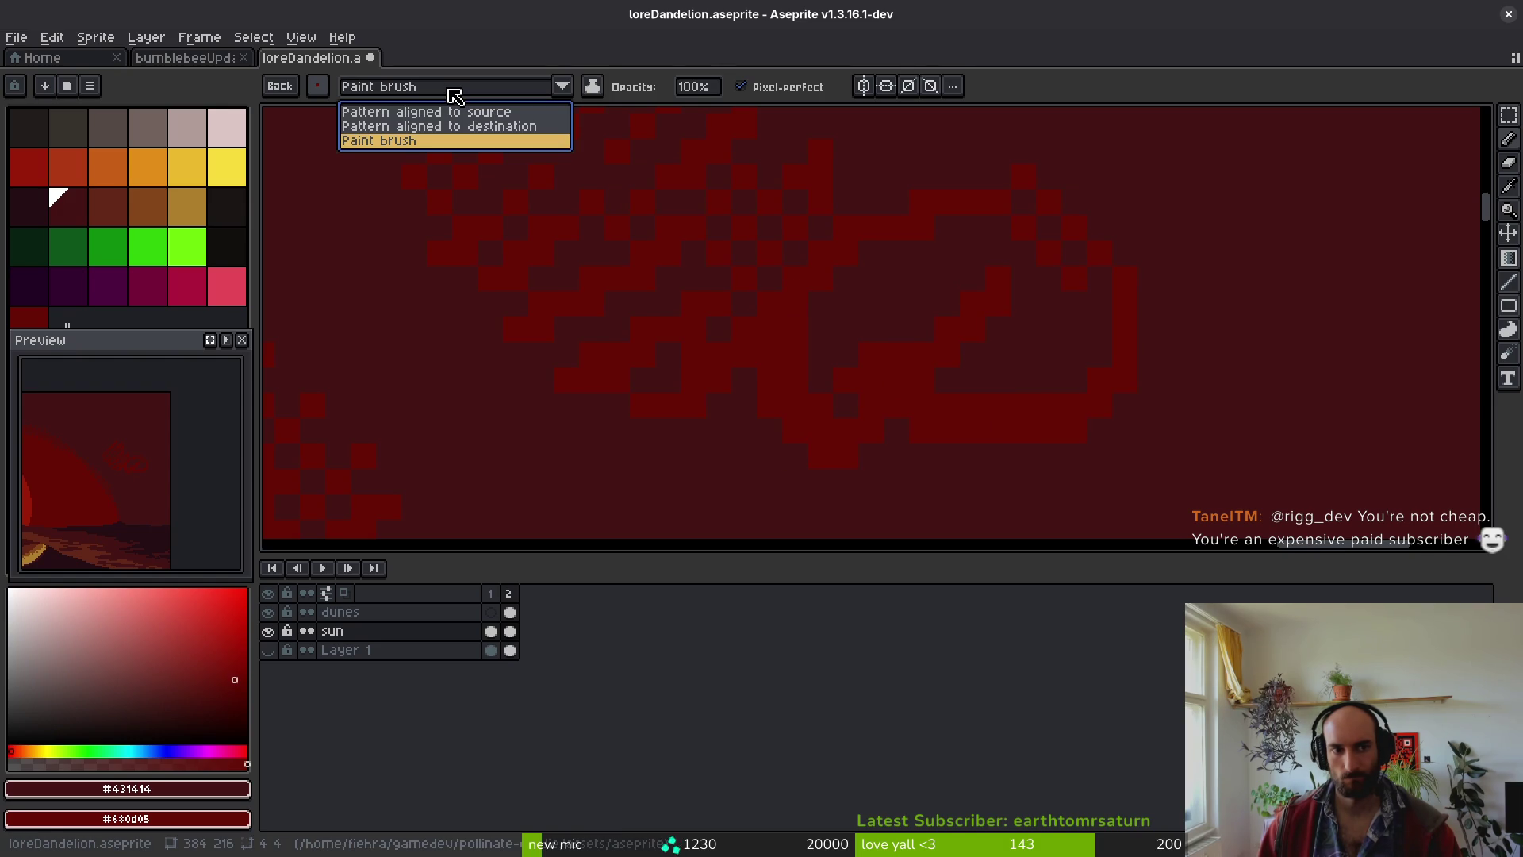
- Widen the palette panel, pick a saved custom brush, and undo red test strokes
key("Escape")
scroll(910, 323, "down", 2)
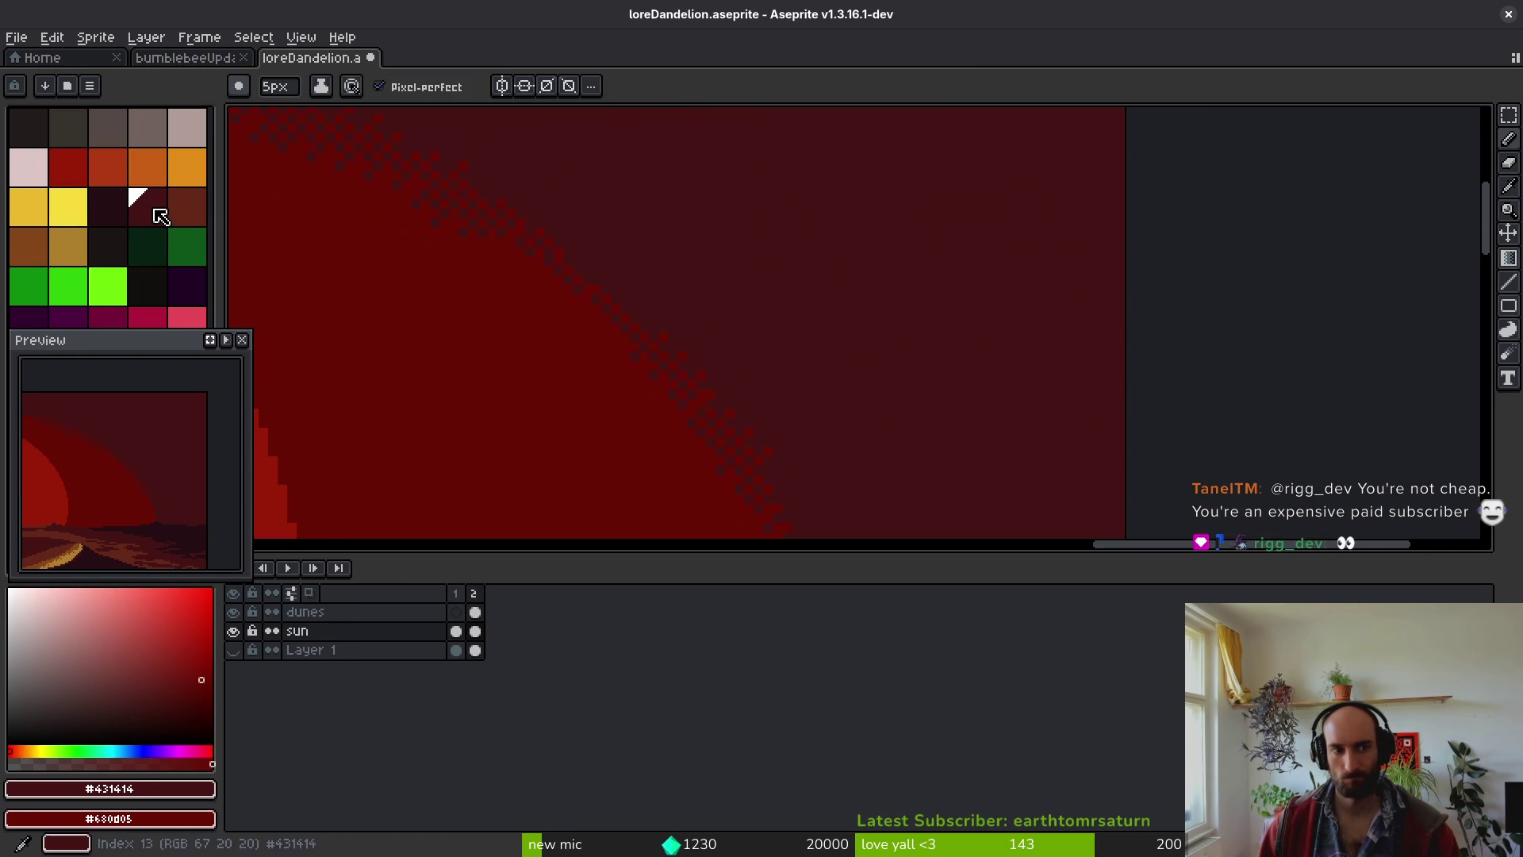
left_click_drag(228, 219, 269, 225)
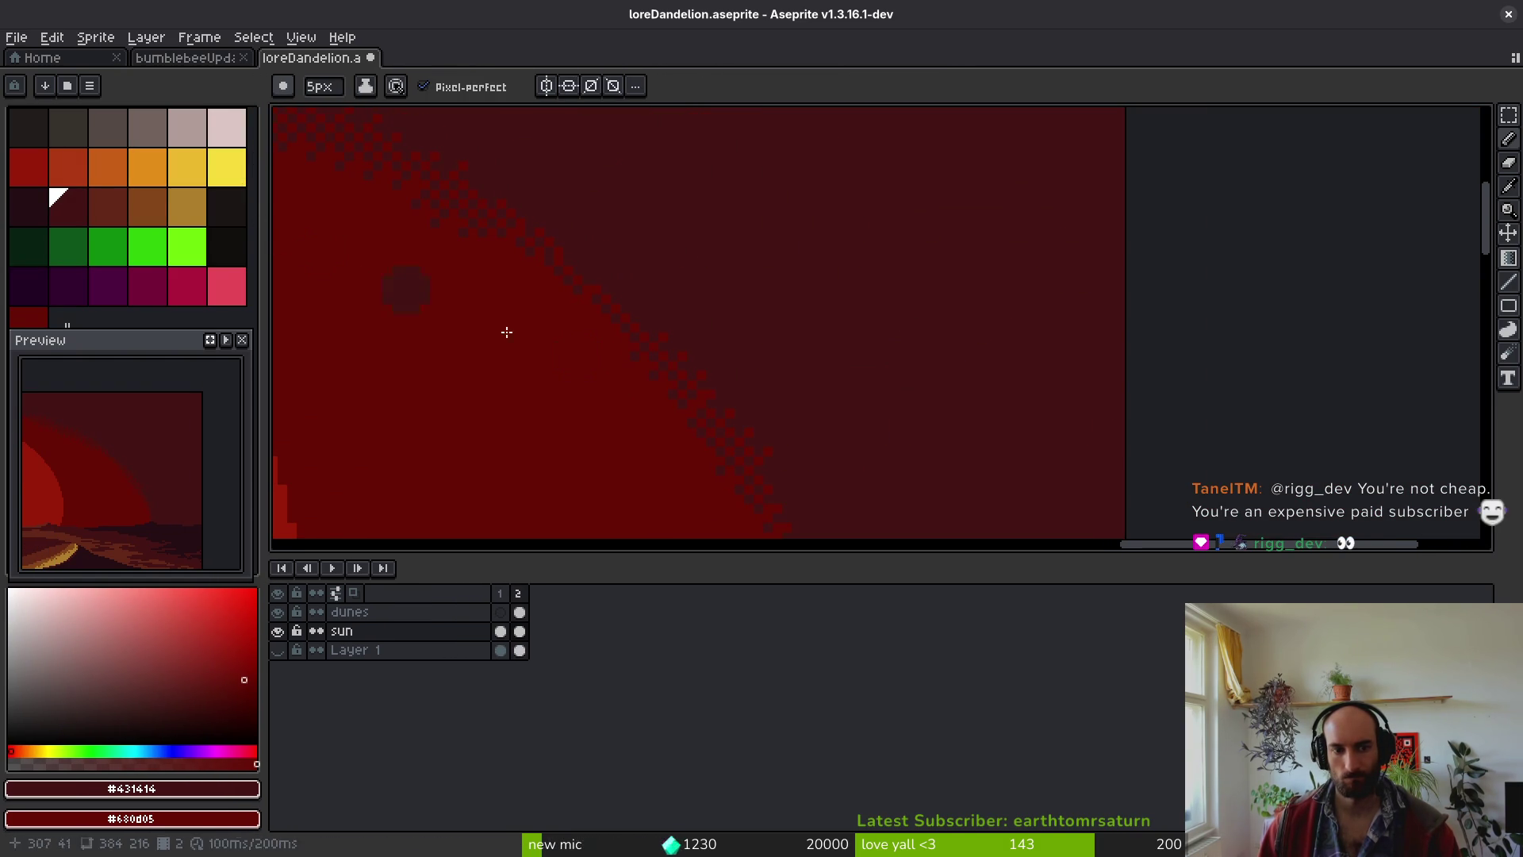
scroll(656, 391, "down", 2)
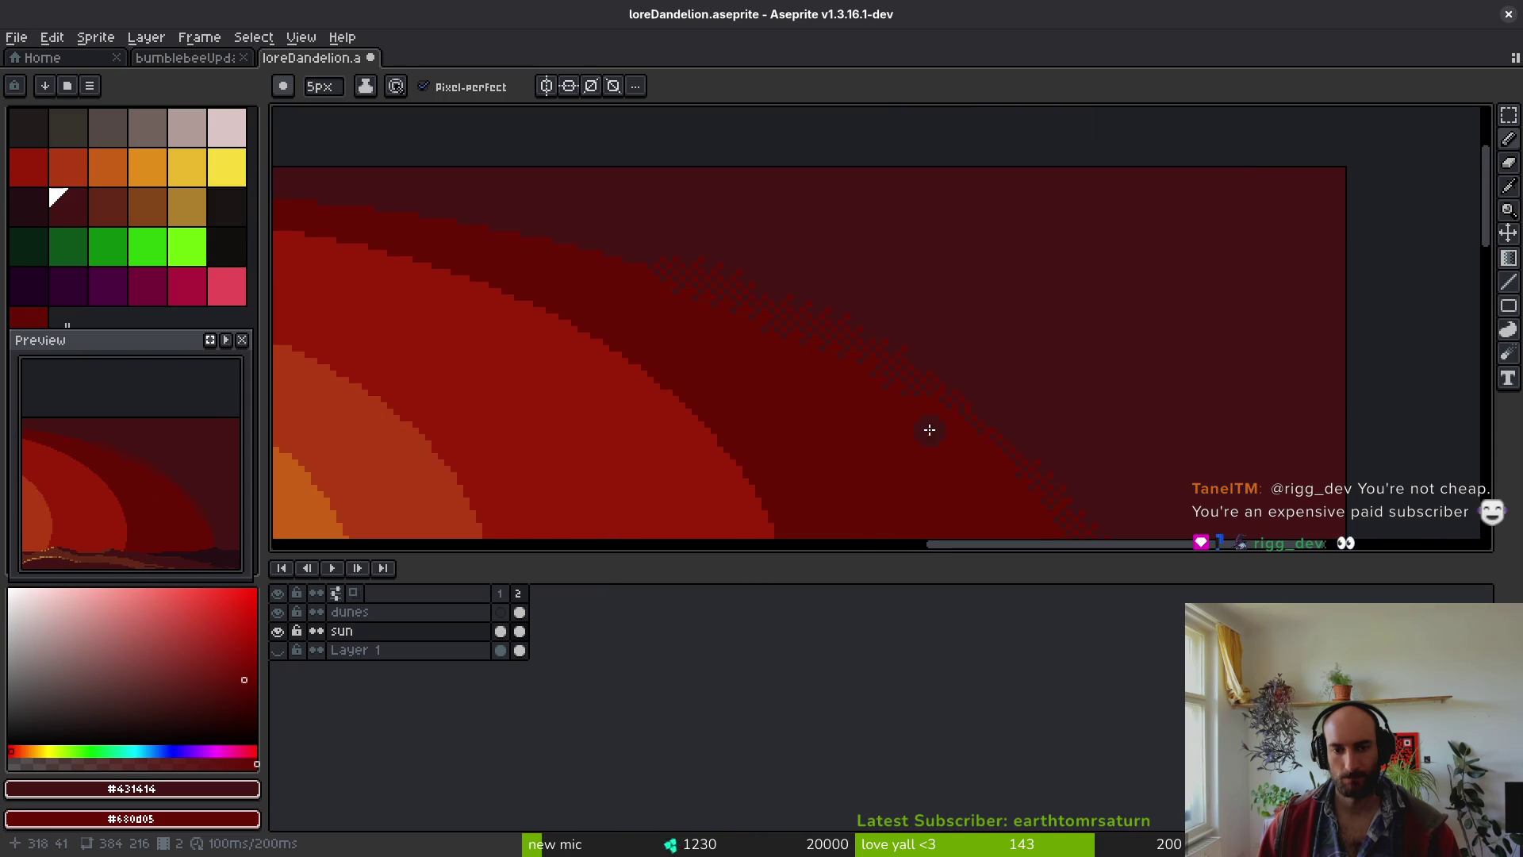
left_click(283, 86)
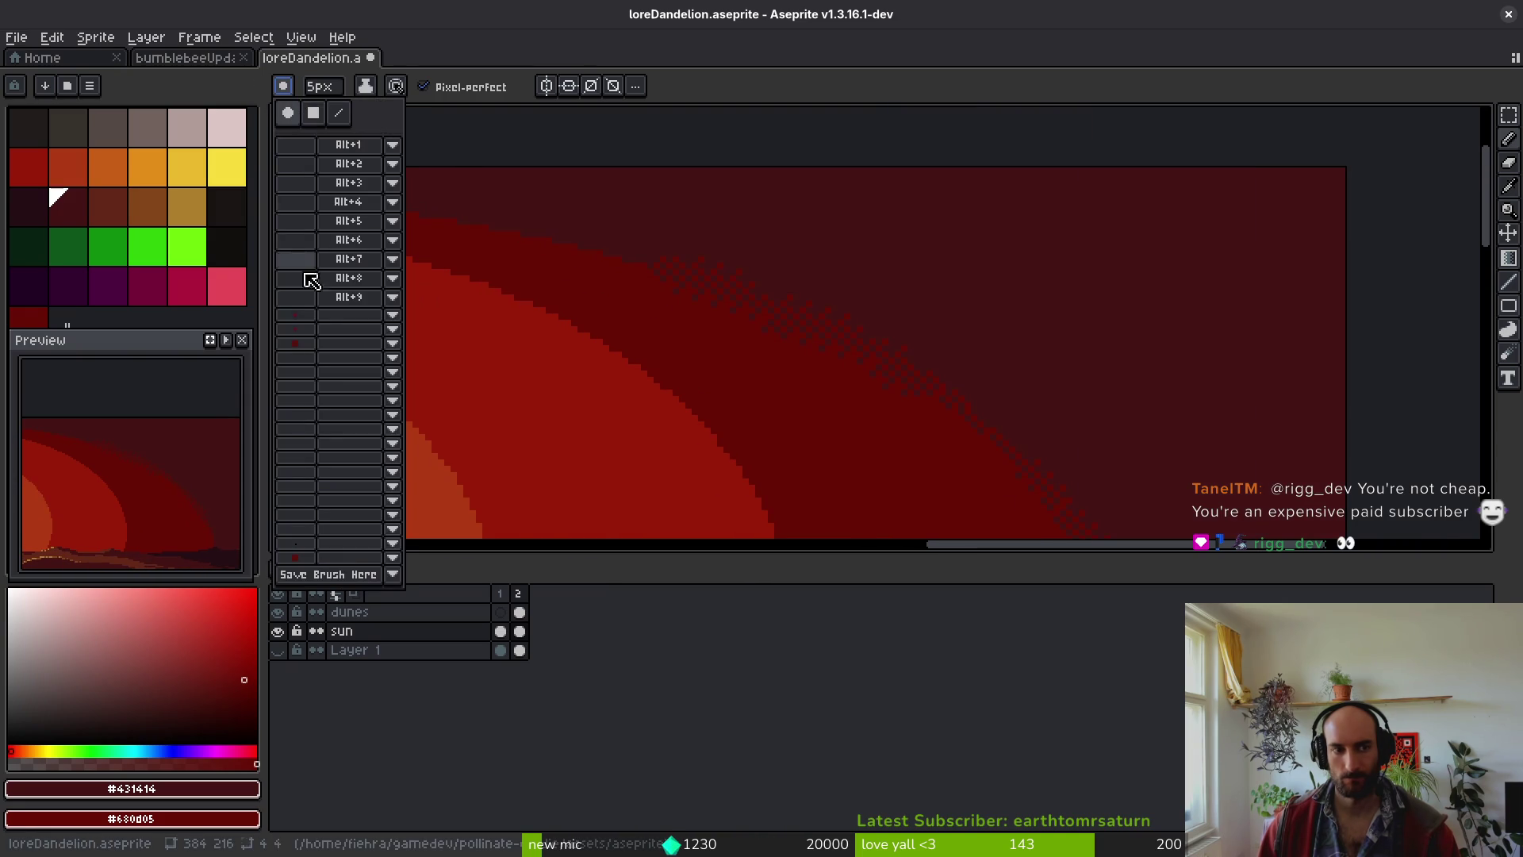
left_click(306, 343)
left_click_drag(970, 249, 958, 295)
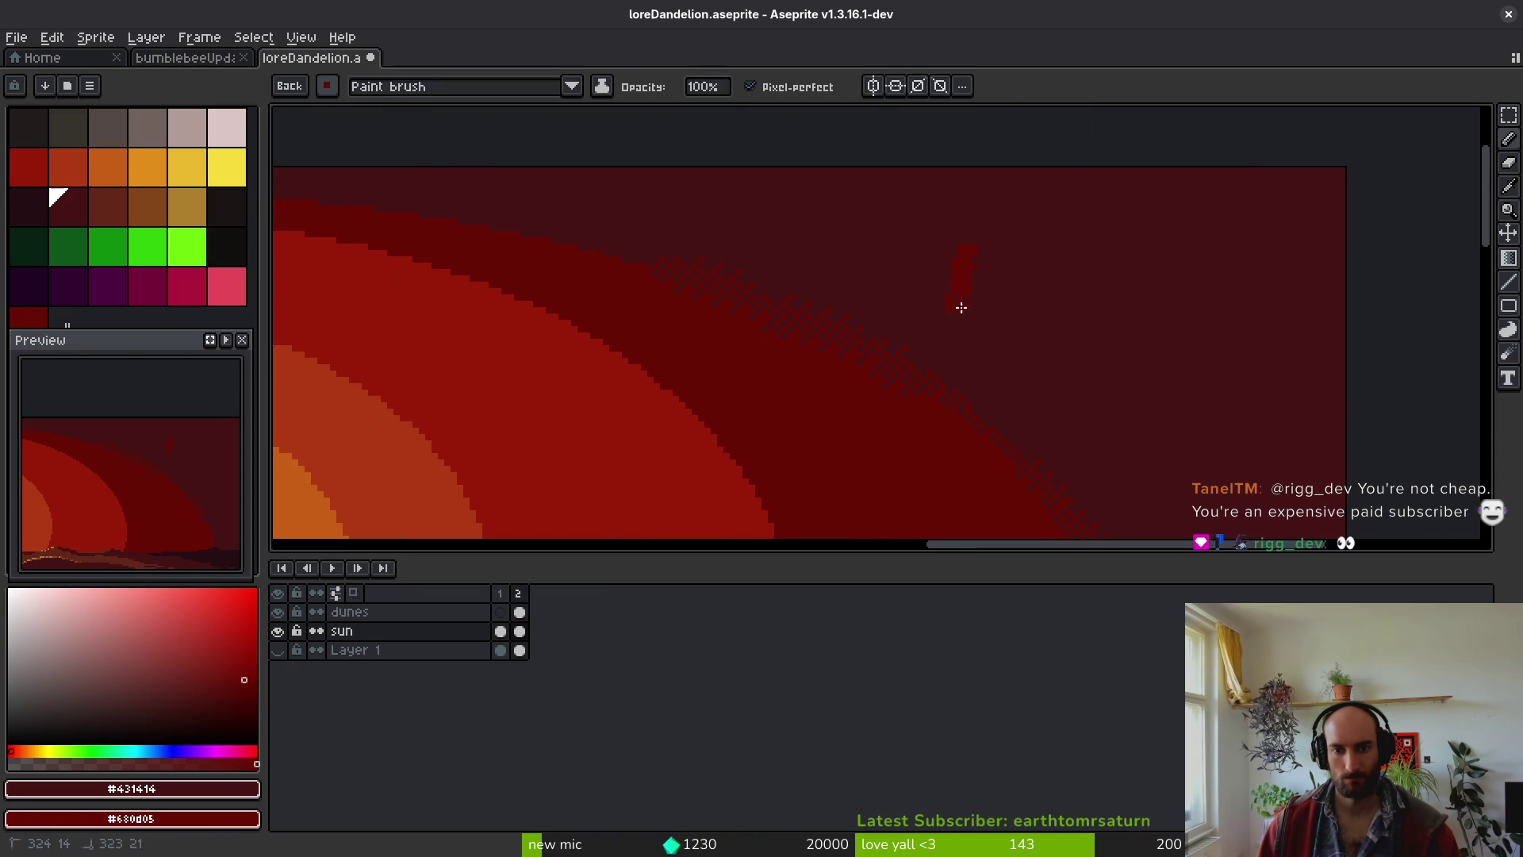
scroll(1027, 299, "up", 2)
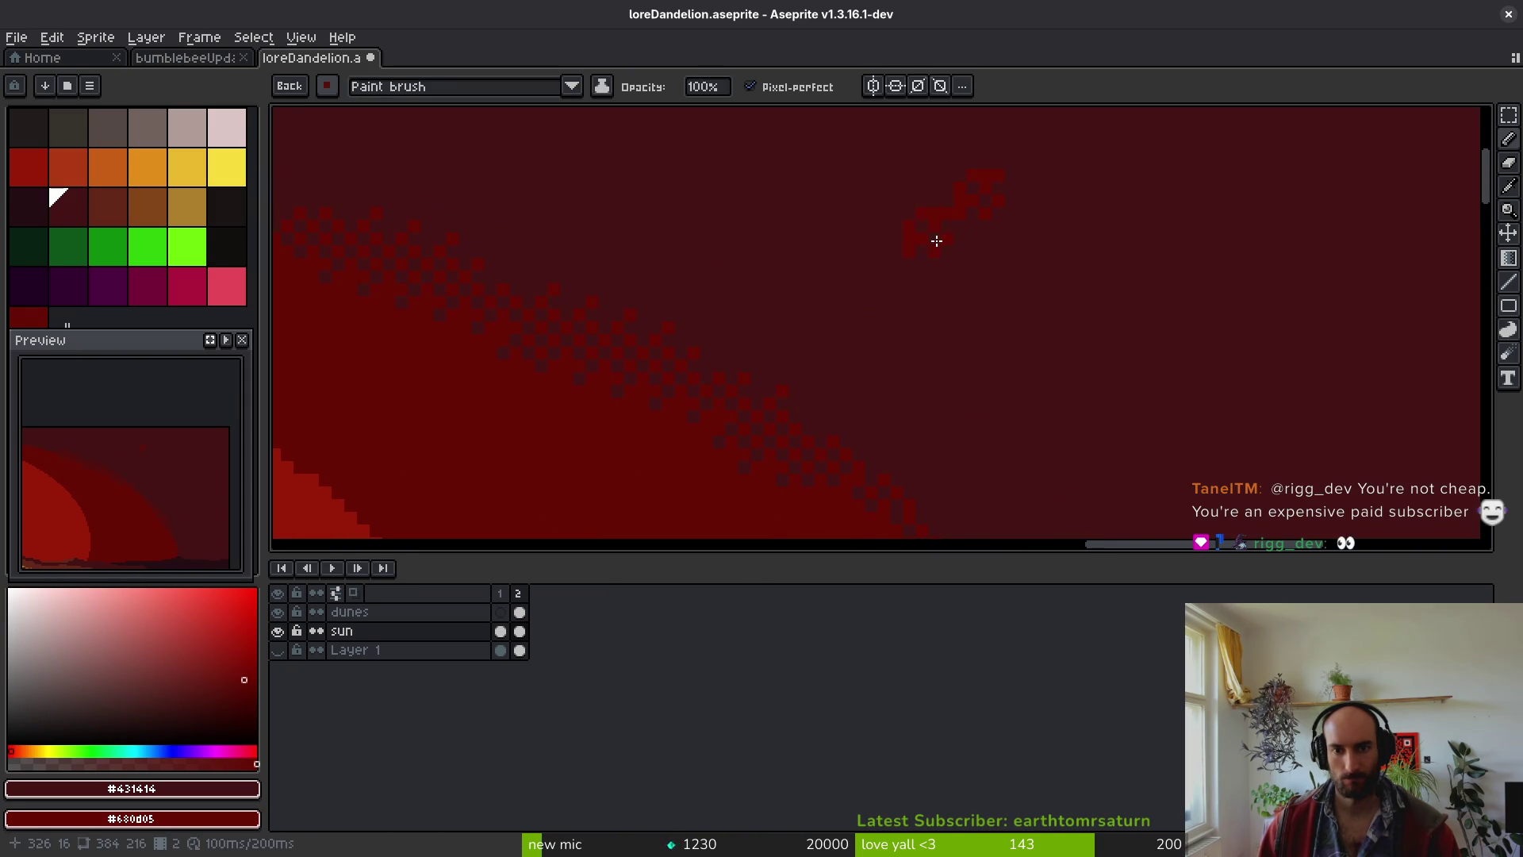
left_click_drag(1105, 250, 1087, 380)
key("ctrl+z")
key("ctrl+z")
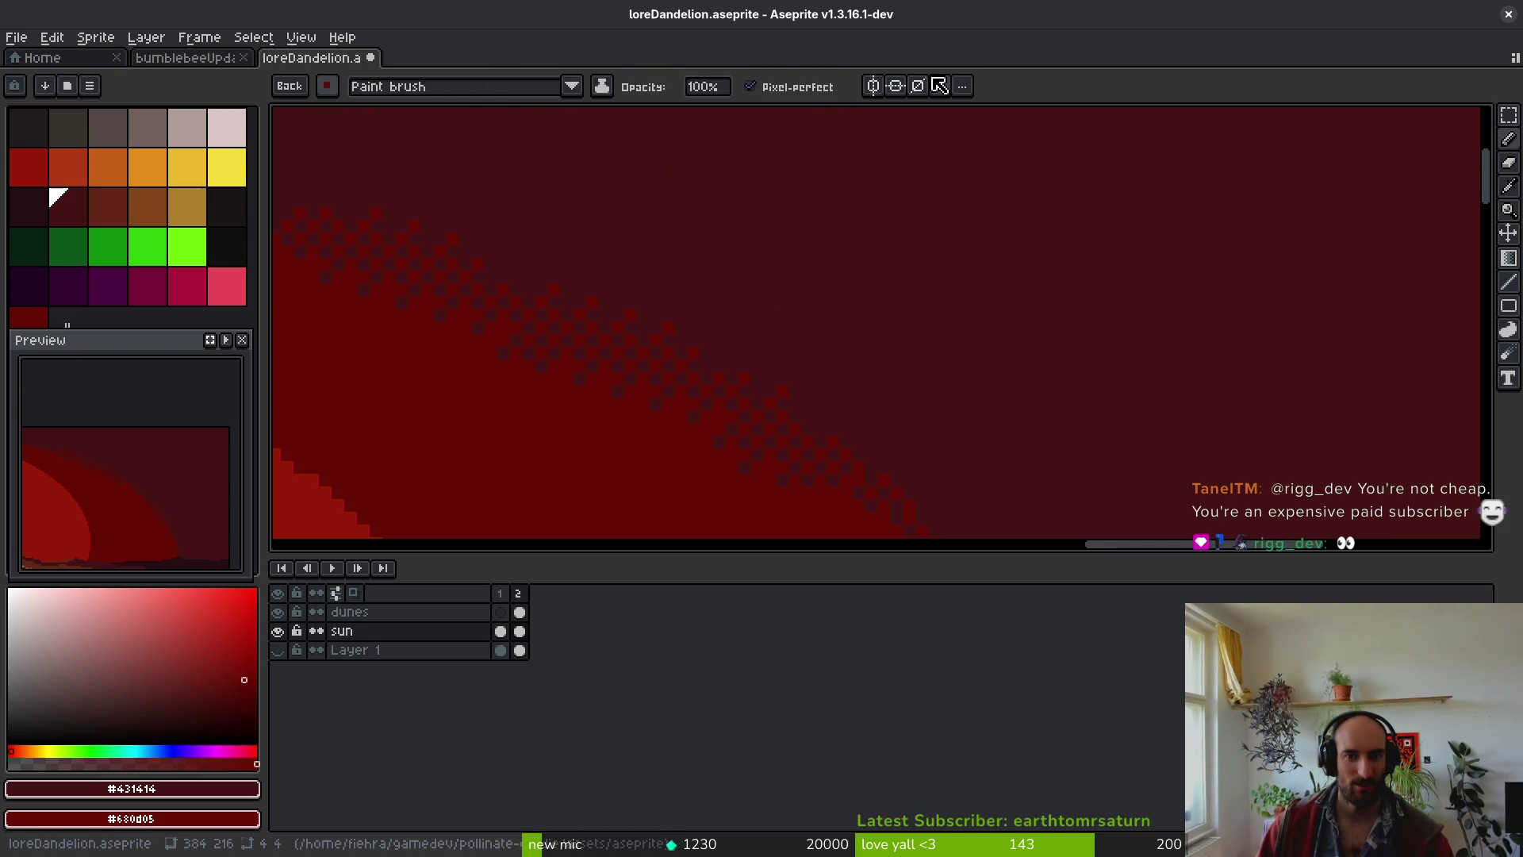
- Test a stroke with Pixel-perfect off, undo it, and turn Pixel-perfect back on
left_click(748, 89)
mouse_move(1035, 189)
left_mouse_down()
mouse_move(986, 238)
mouse_move(1115, 323)
left_mouse_up()
key("ctrl+z")
left_click(785, 87)
- Set ink to Pattern aligned to source and undo the patterned test strokes
left_click(391, 94)
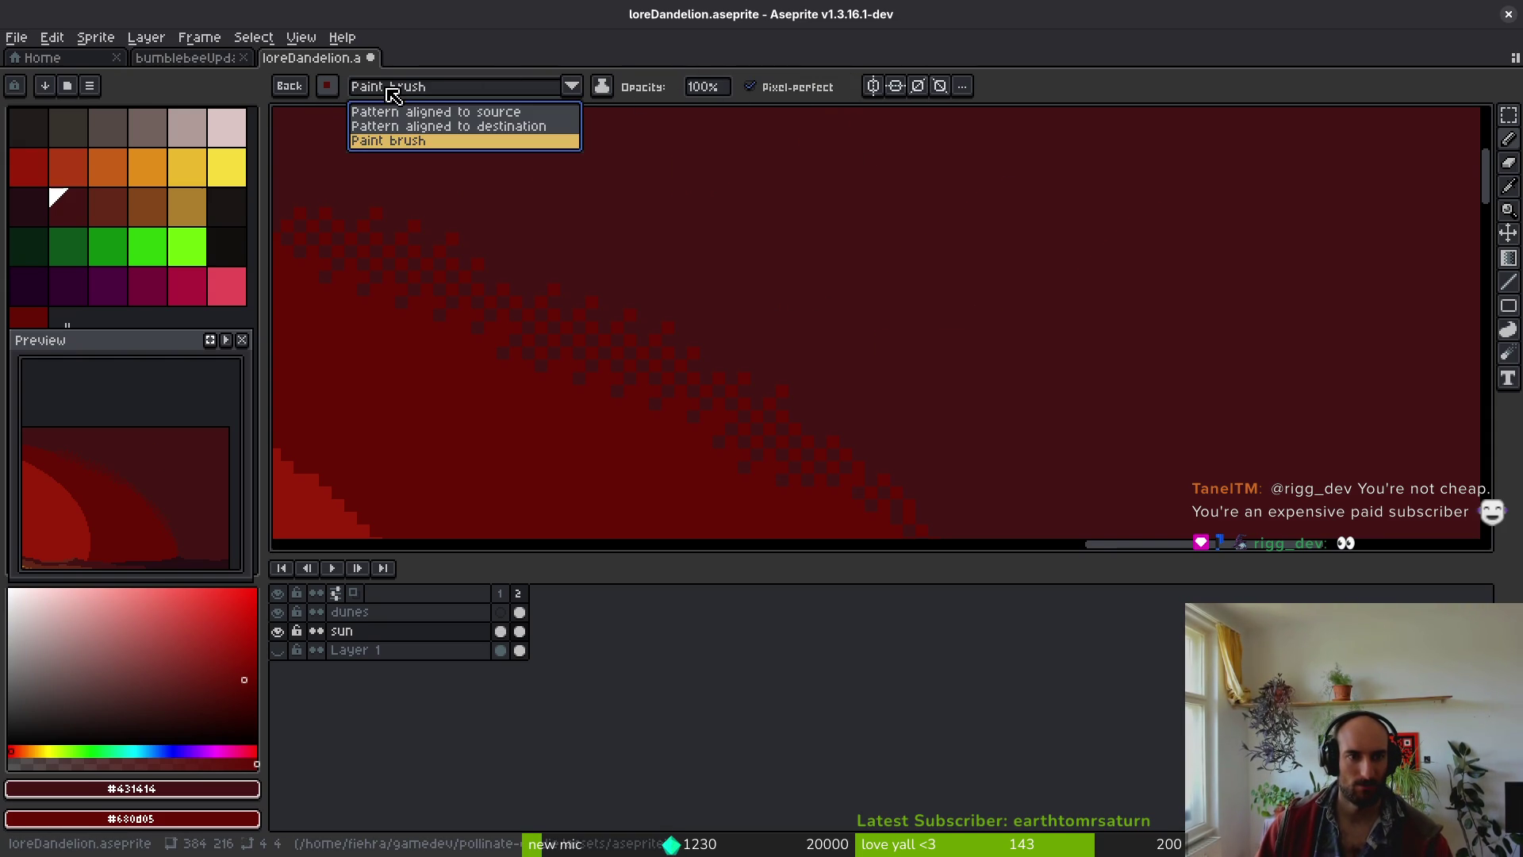
left_click(441, 112)
mouse_move(1031, 230)
left_mouse_down()
mouse_move(1088, 245)
mouse_move(1188, 351)
left_mouse_up()
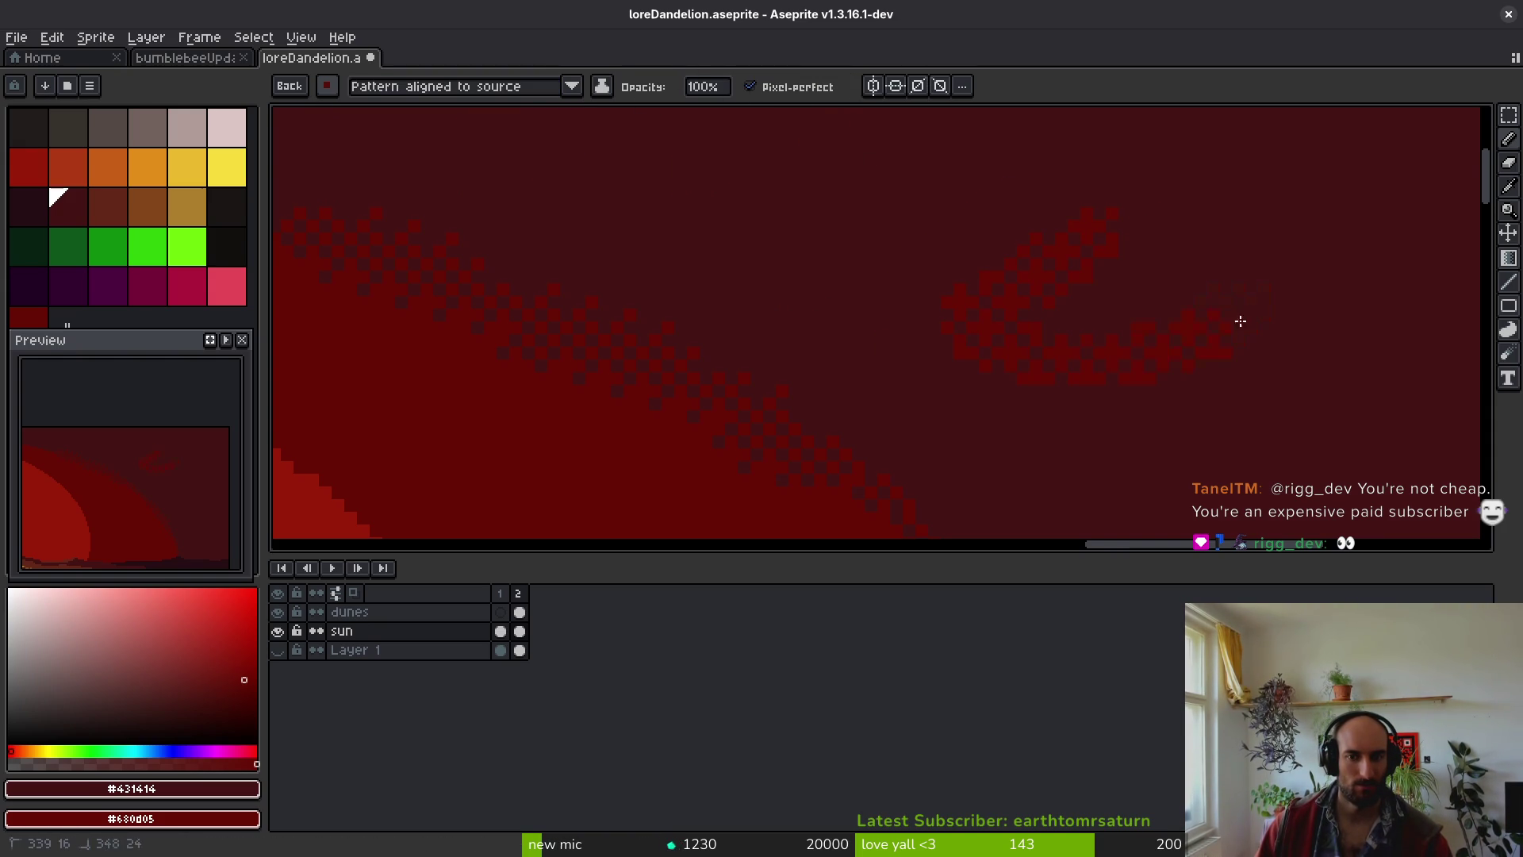
mouse_move(1097, 188)
left_mouse_down()
mouse_move(989, 245)
mouse_move(1146, 284)
left_mouse_up()
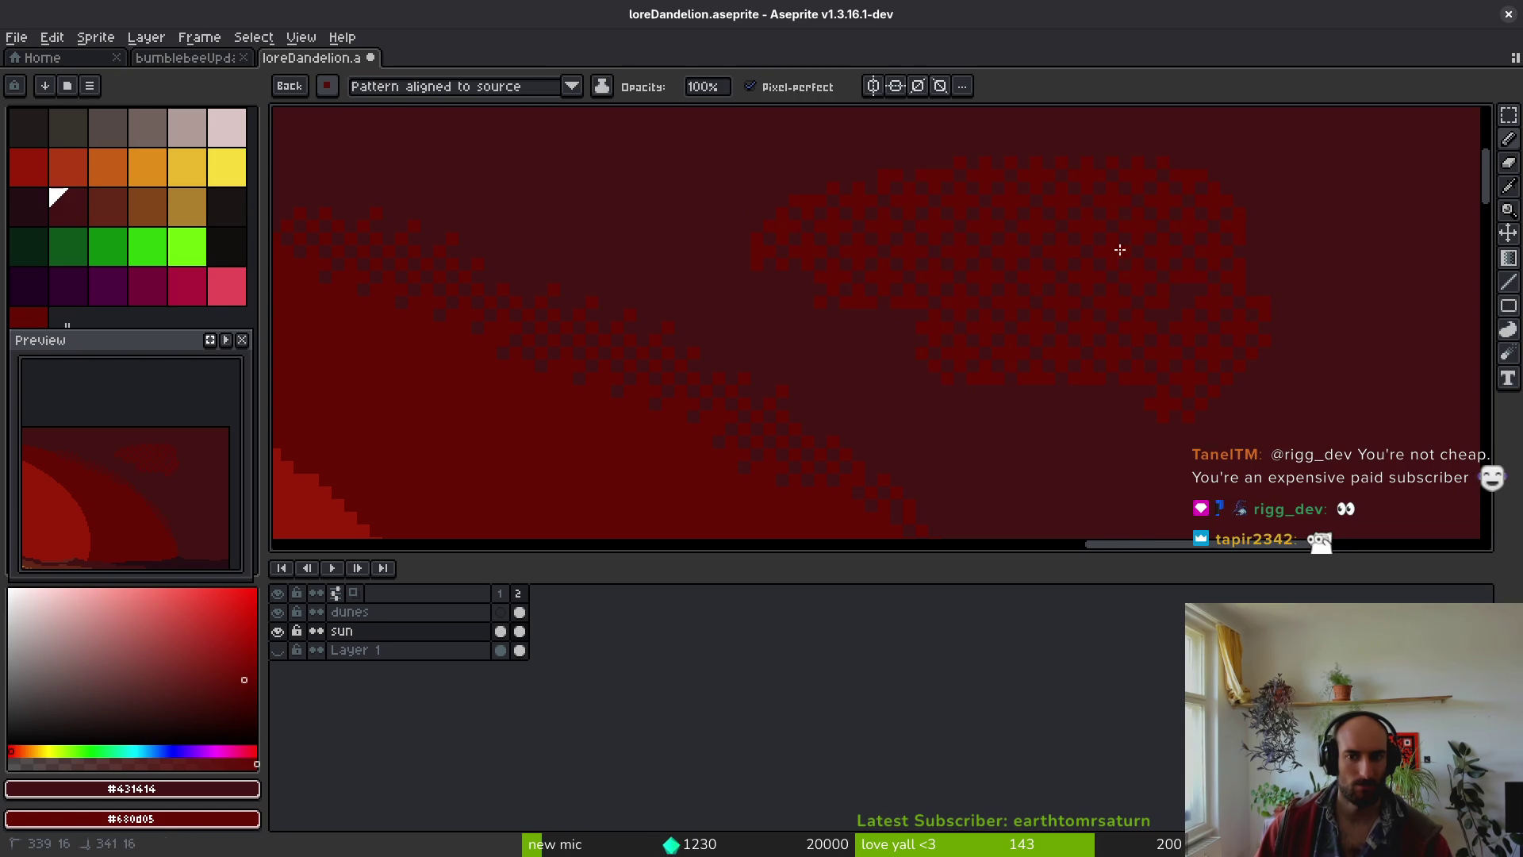
key("ctrl+z")
key("ctrl+z")
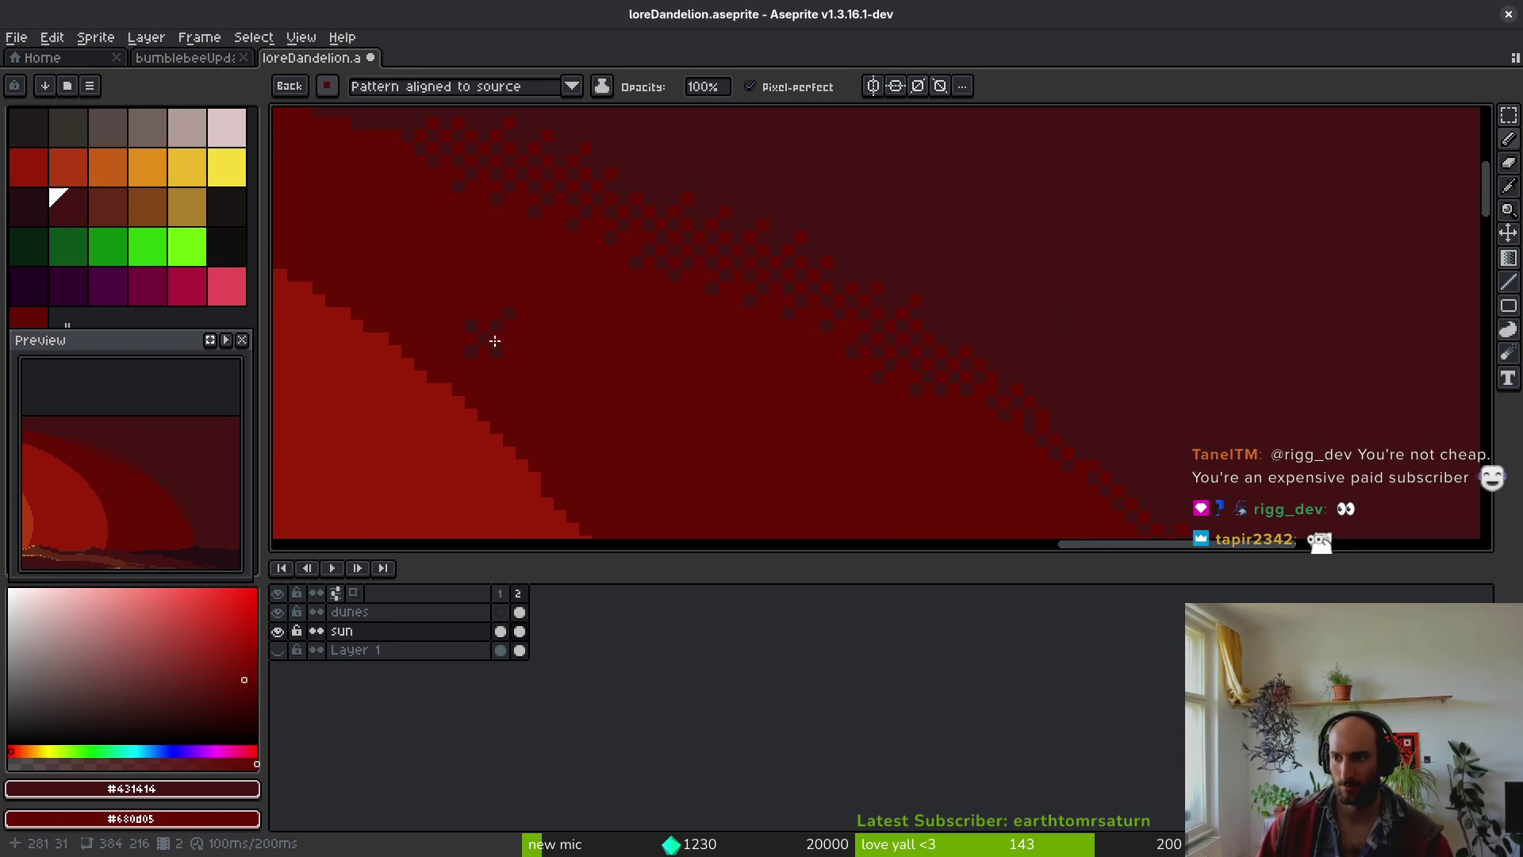
- Switch ink to Pattern aligned to destination, undo test patches, and pick the small-dot brush
left_click(542, 87)
left_click(499, 126)
left_click_drag(1226, 213, 1121, 336)
mouse_move(1318, 407)
left_mouse_down()
mouse_move(1277, 258)
mouse_move(1006, 237)
mouse_move(1072, 284)
left_mouse_up()
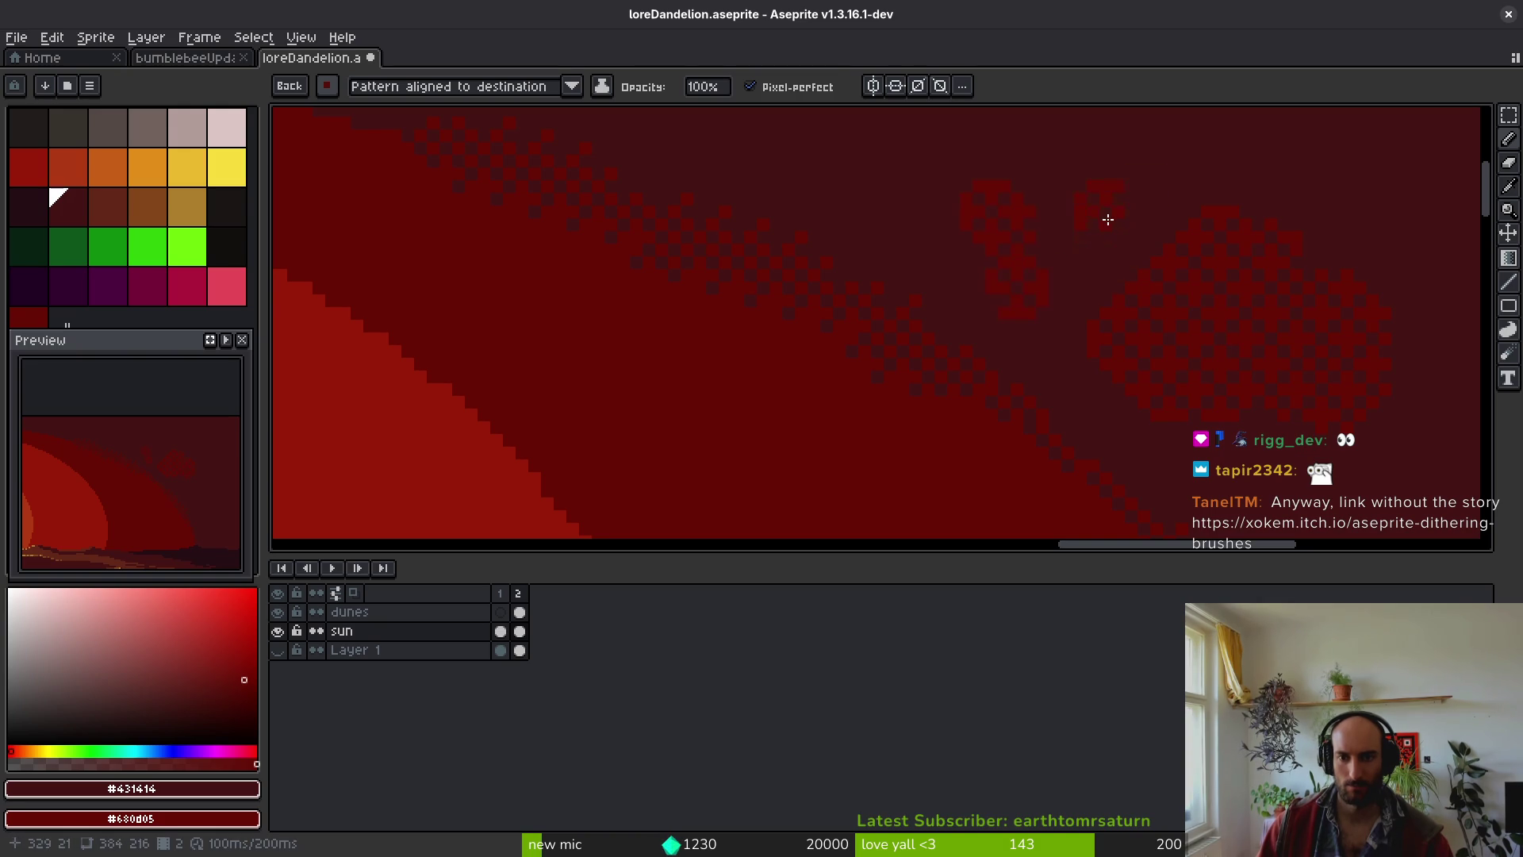
key("Left")
left_click(327, 86)
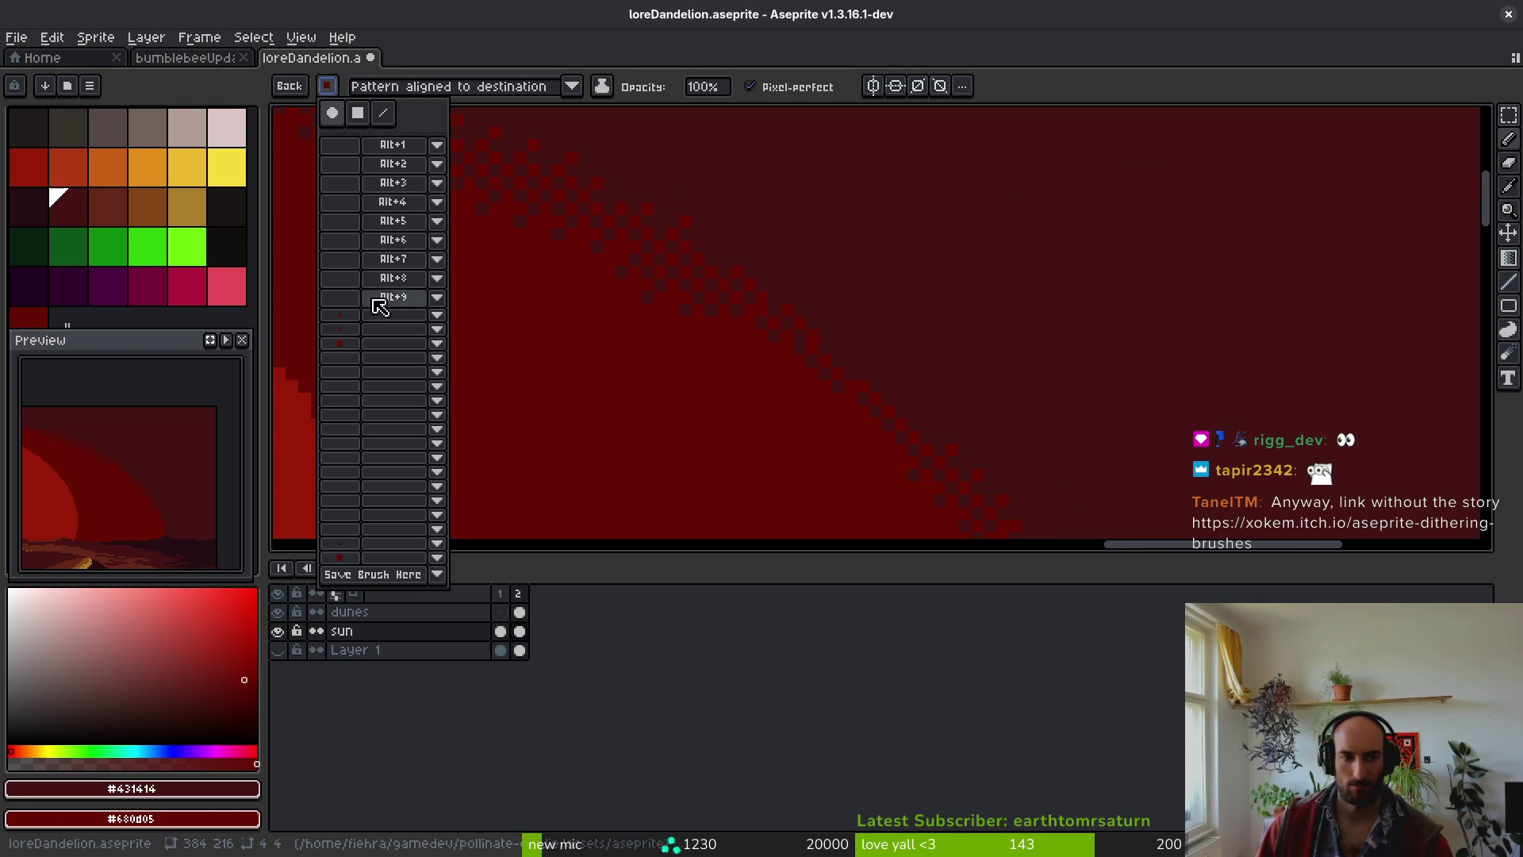
left_click(341, 329)
left_click(907, 421)
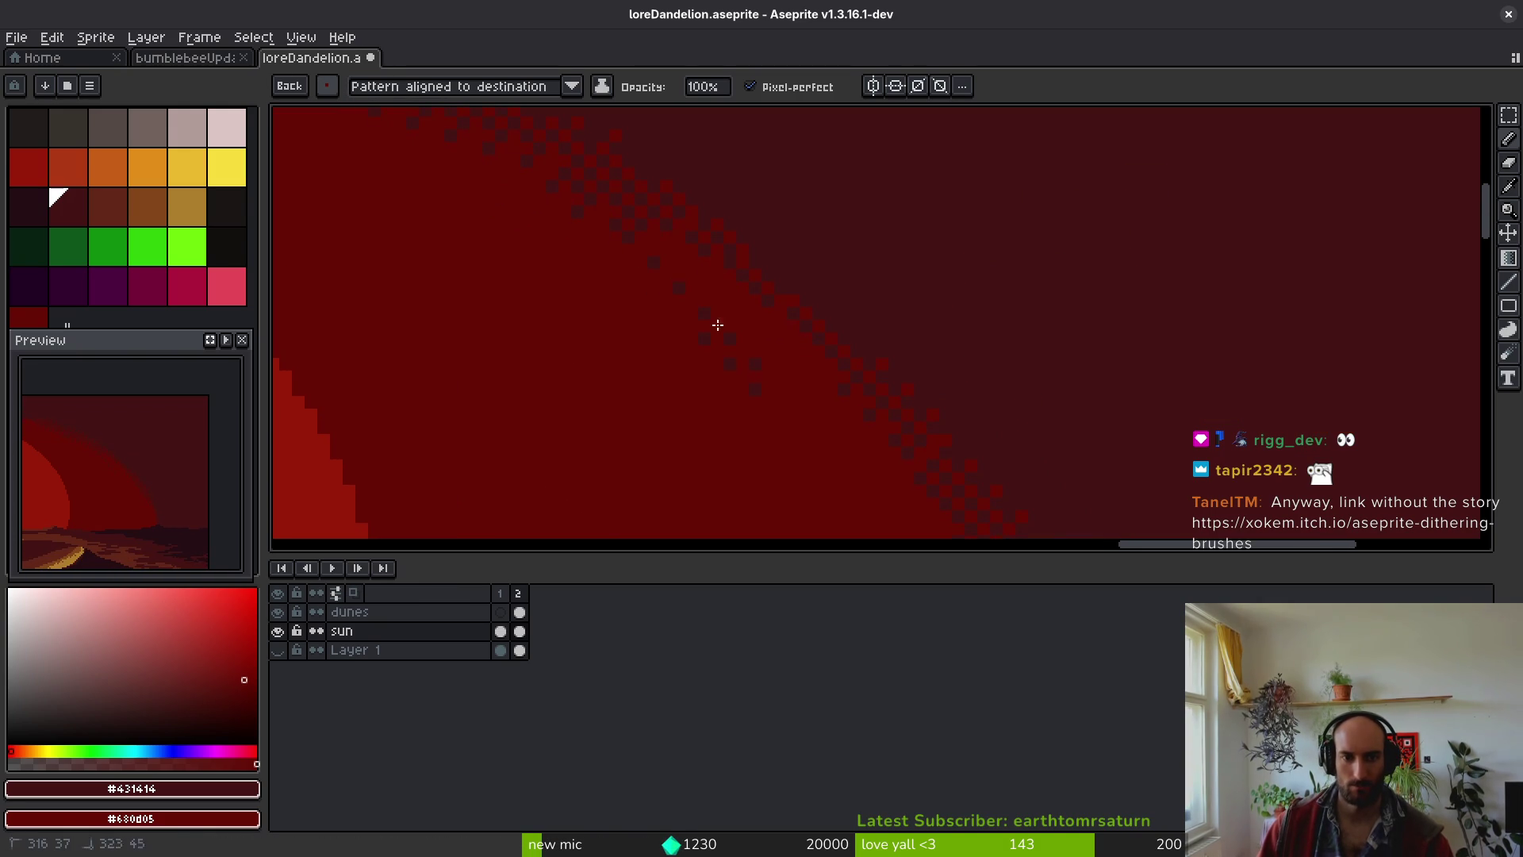
- Check that the saved dither brush is available in the saved brushes list
scroll(841, 409, "down", 3)
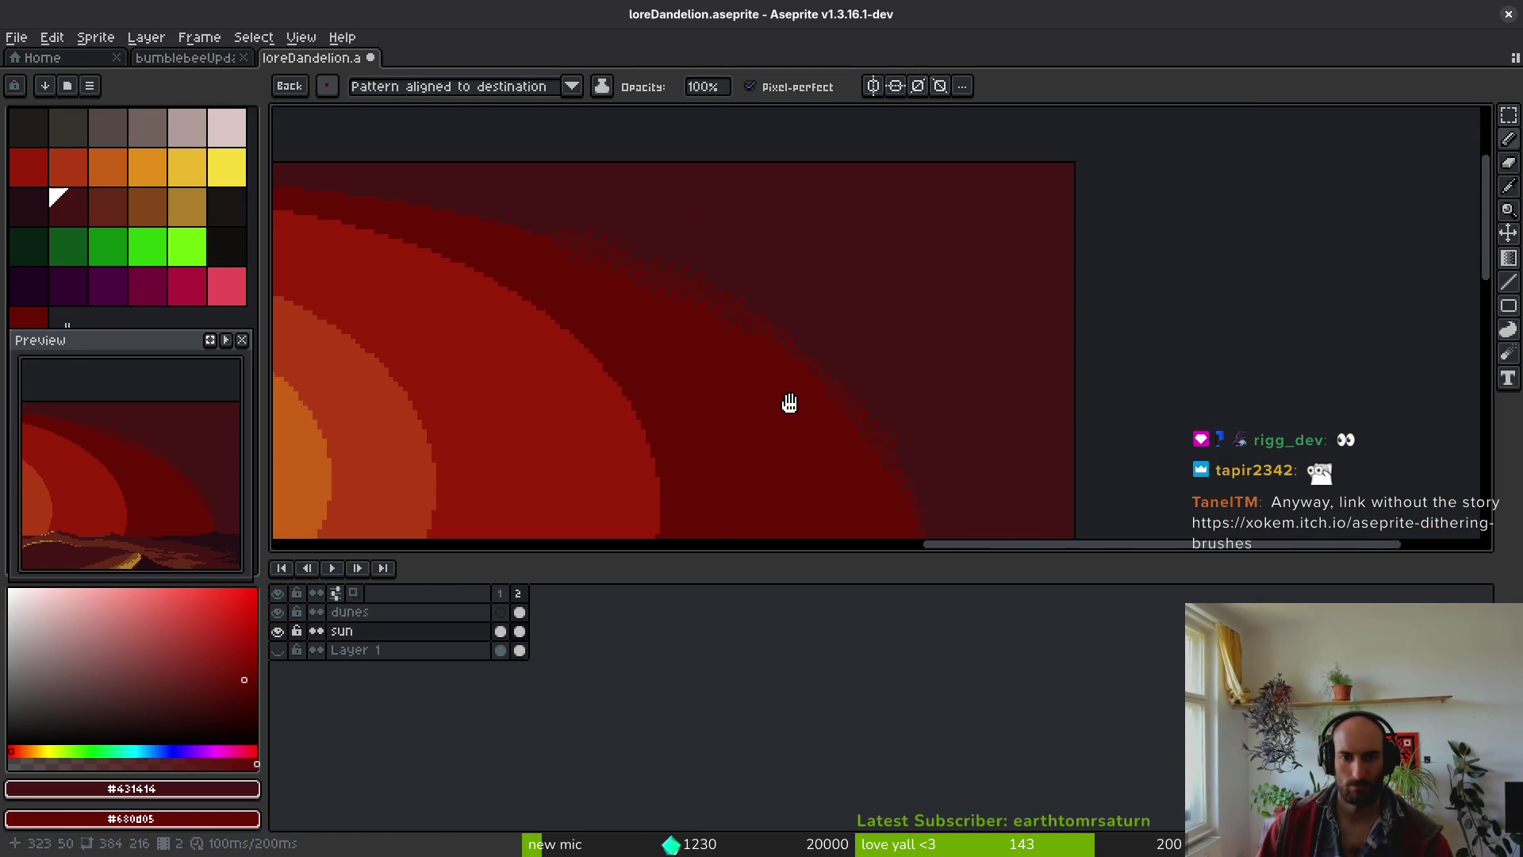
scroll(851, 411, "up", 2)
scroll(841, 369, "right", 2)
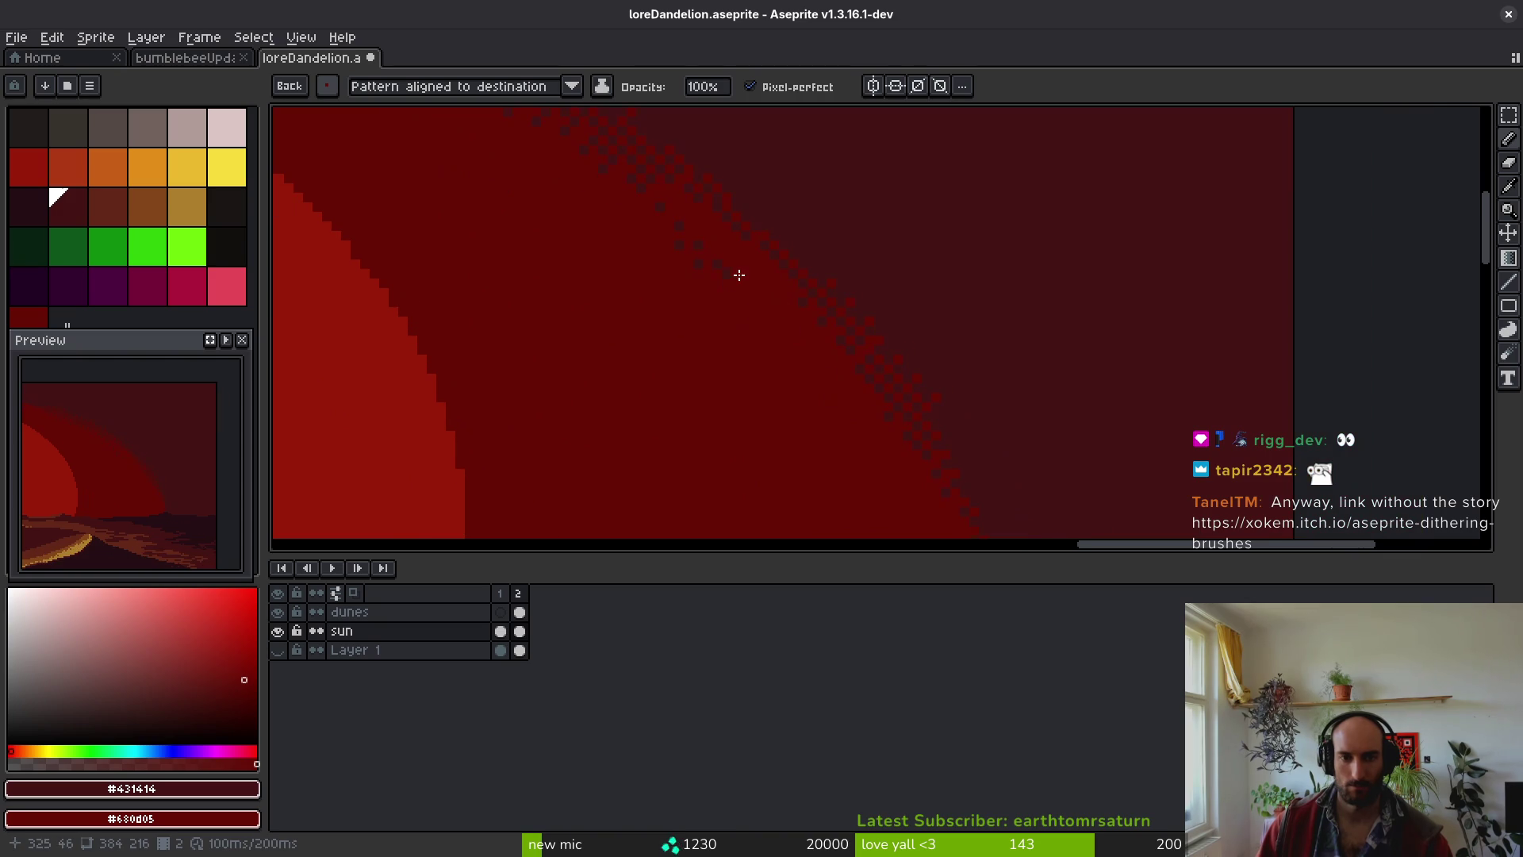
left_click(326, 86)
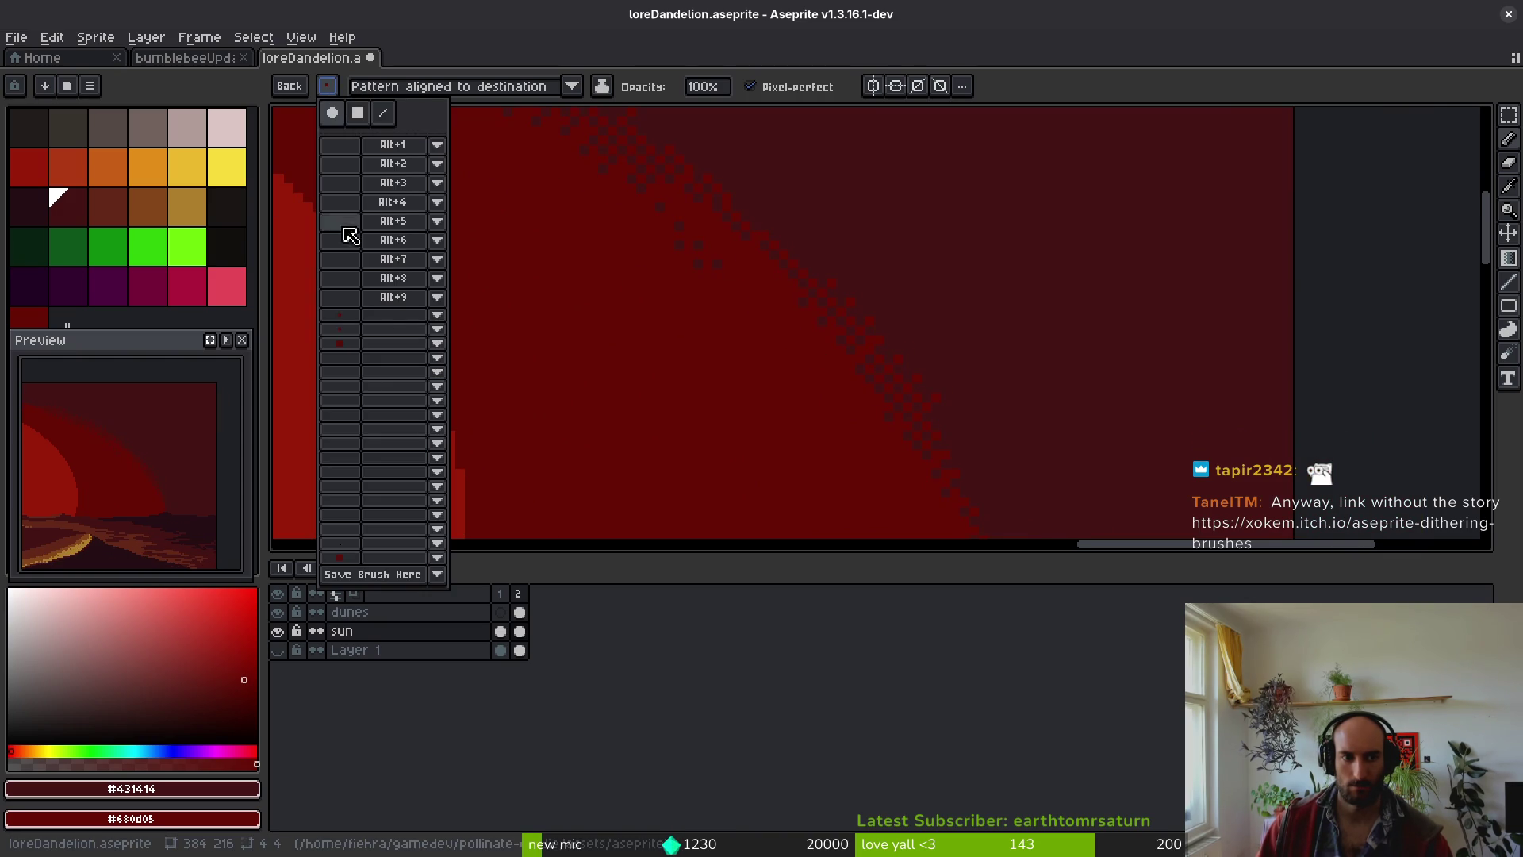
left_click(849, 354)
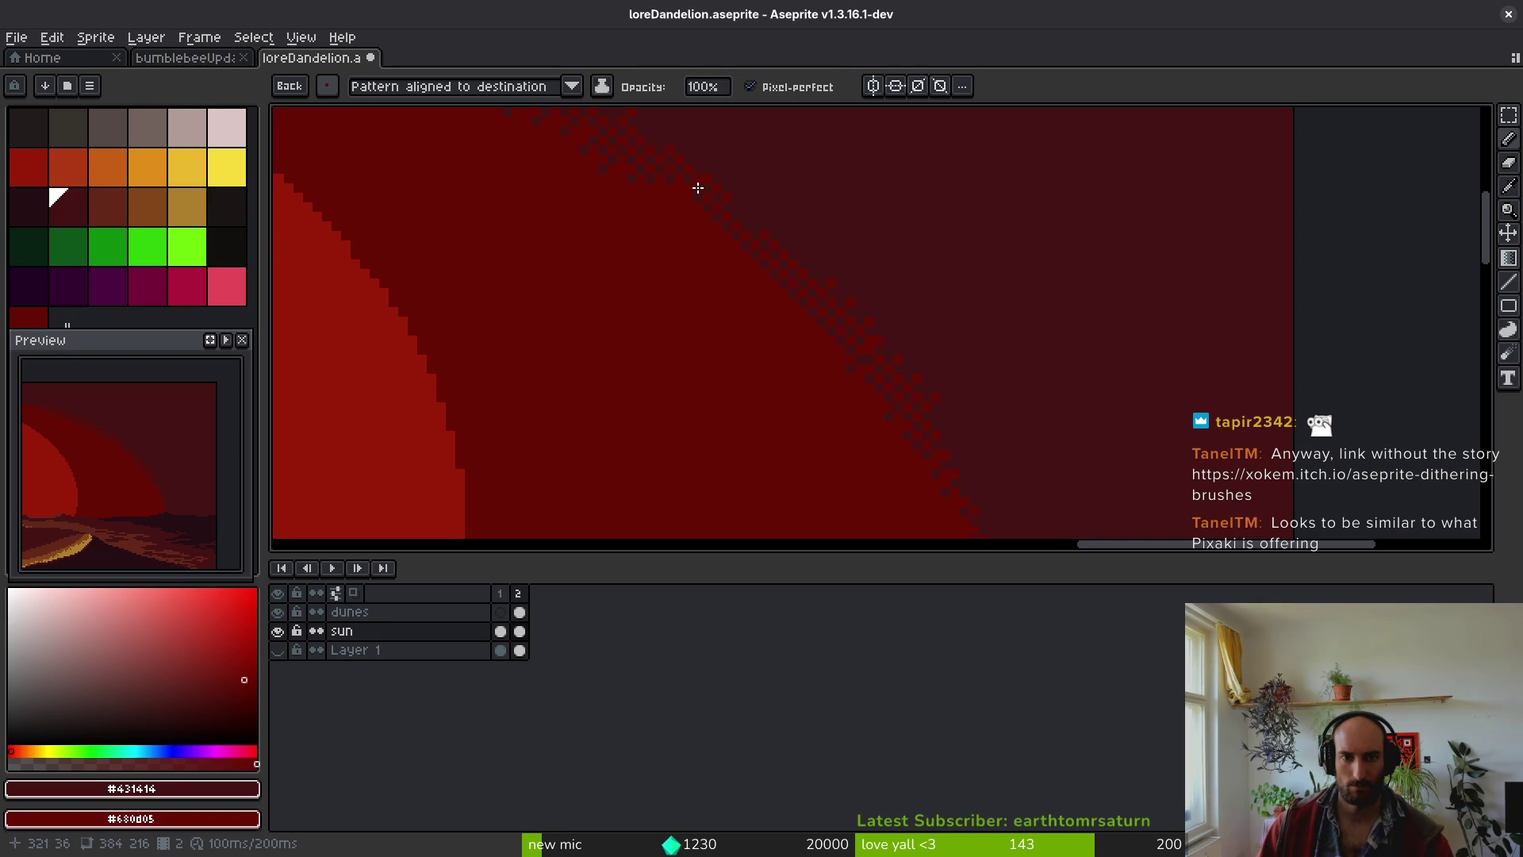
- Stamp dither along the outer sky band edge, undoing the stretch that went astray
mouse_move(853, 260)
left_mouse_down()
mouse_move(696, 153)
mouse_move(706, 224)
left_mouse_up()
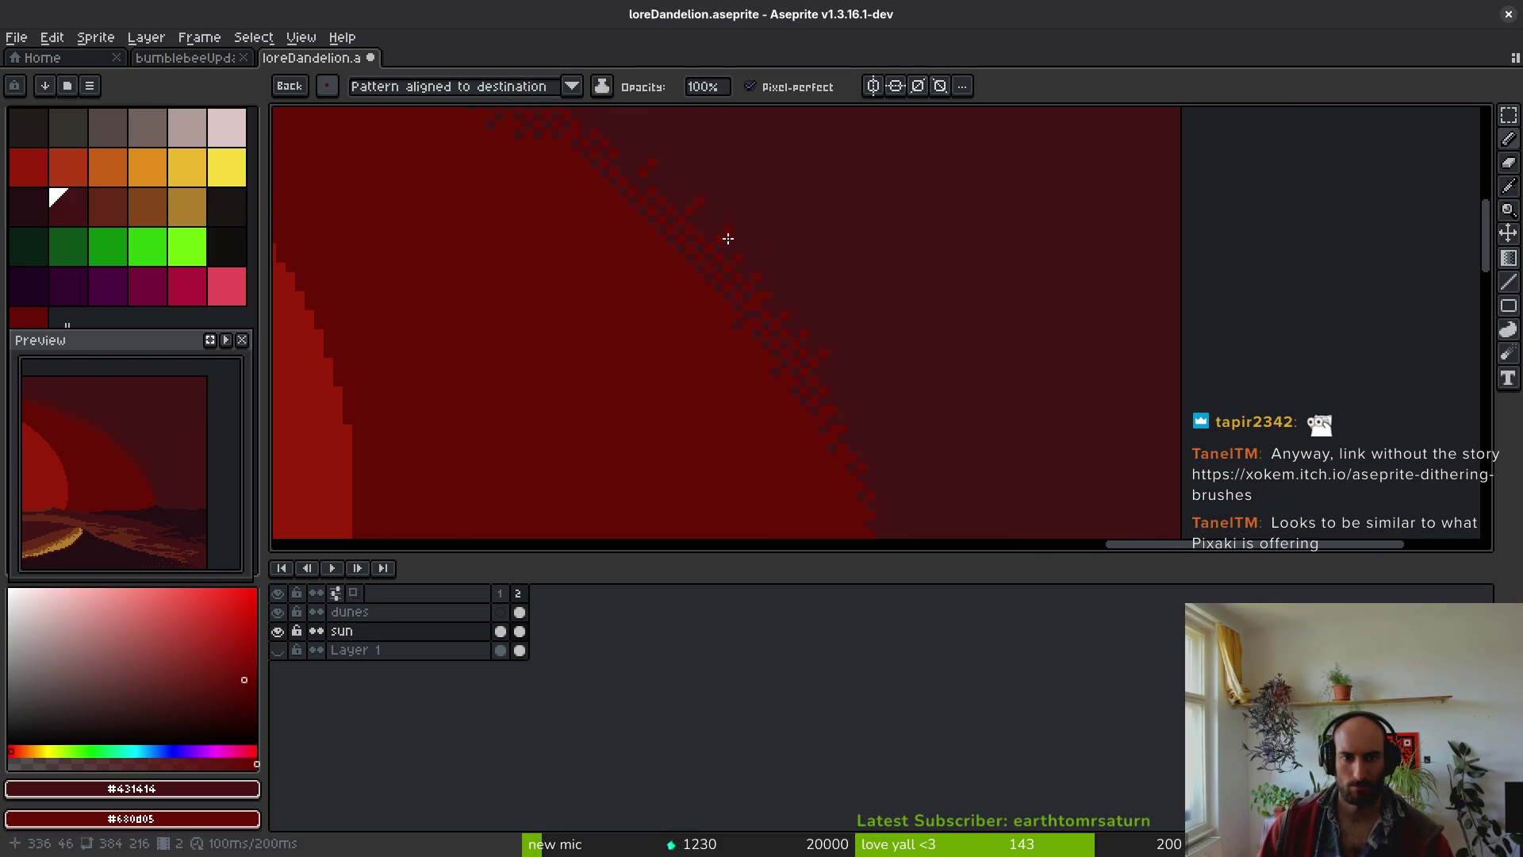
left_click_drag(822, 326, 826, 234)
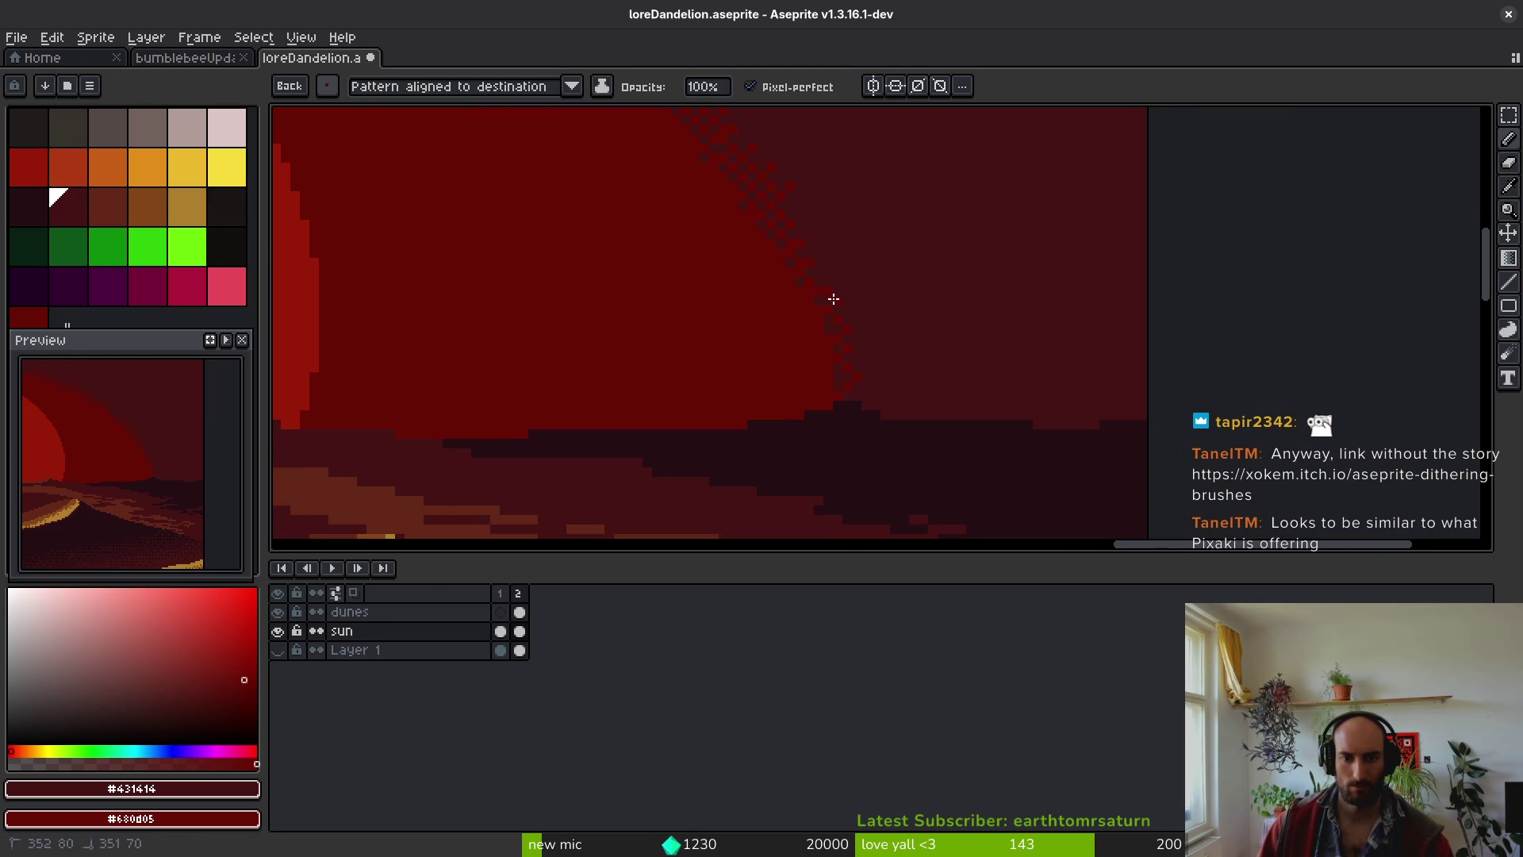
mouse_move(815, 333)
left_mouse_down()
mouse_move(754, 336)
mouse_move(993, 446)
left_mouse_up()
scroll(970, 428, "up", 3)
scroll(905, 390, "left", 5)
left_click_drag(977, 391, 847, 359)
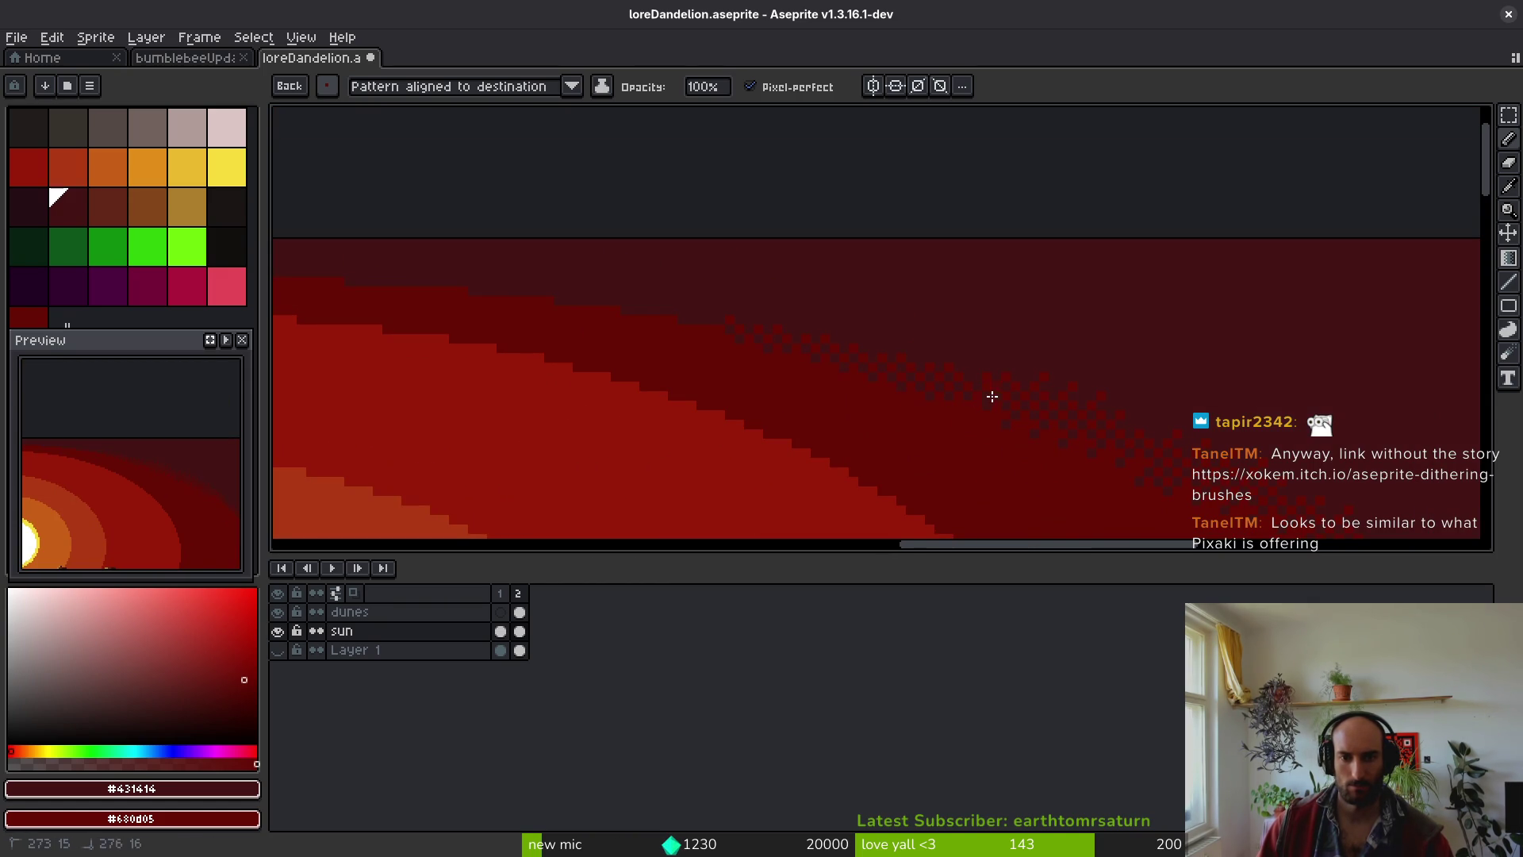
mouse_move(786, 329)
left_mouse_down()
mouse_move(659, 319)
mouse_move(959, 344)
left_mouse_up()
mouse_move(568, 292)
left_mouse_down()
mouse_move(1061, 316)
mouse_move(877, 320)
mouse_move(988, 323)
left_mouse_up()
key("ctrl+z")
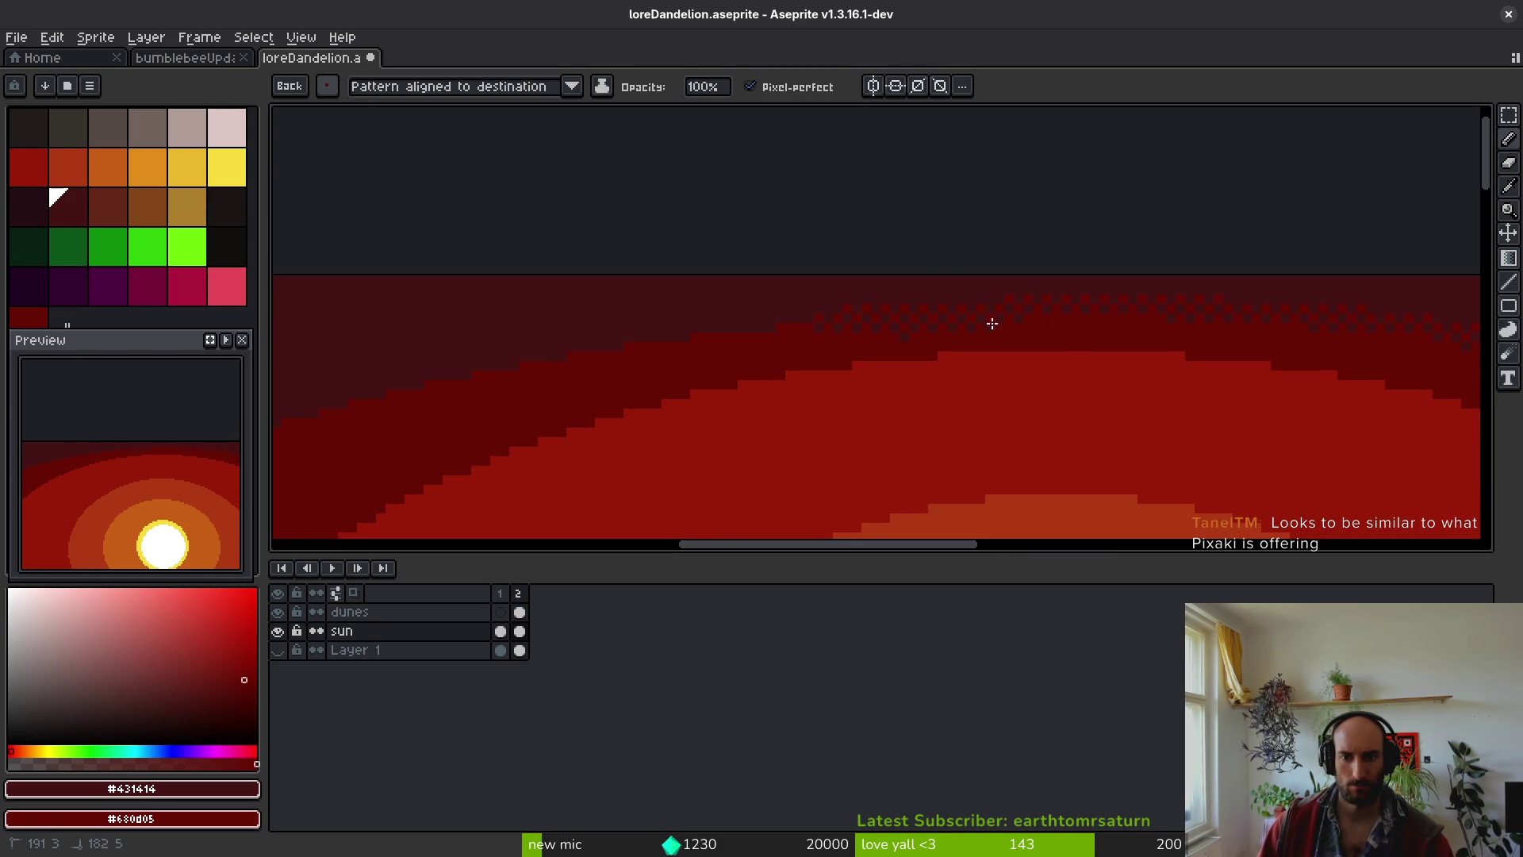
- Restamp dither across the top of the arc and continue it down the left side toward the dunes
left_click_drag(839, 305, 728, 330)
mouse_move(586, 346)
left_mouse_down()
mouse_move(1035, 251)
mouse_move(1013, 239)
left_mouse_up()
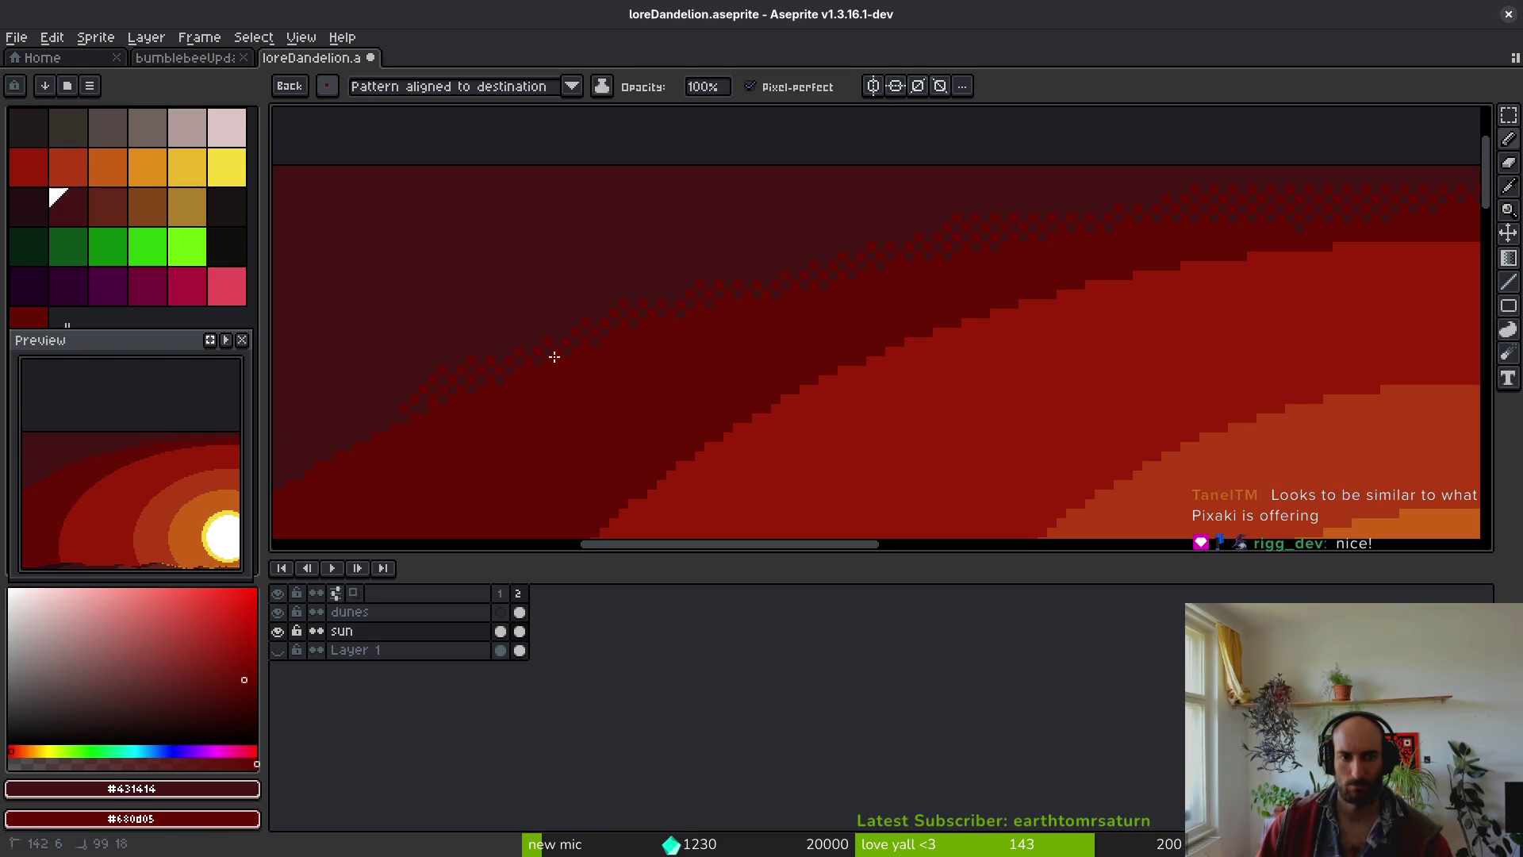
left_click_drag(693, 315, 1098, 187)
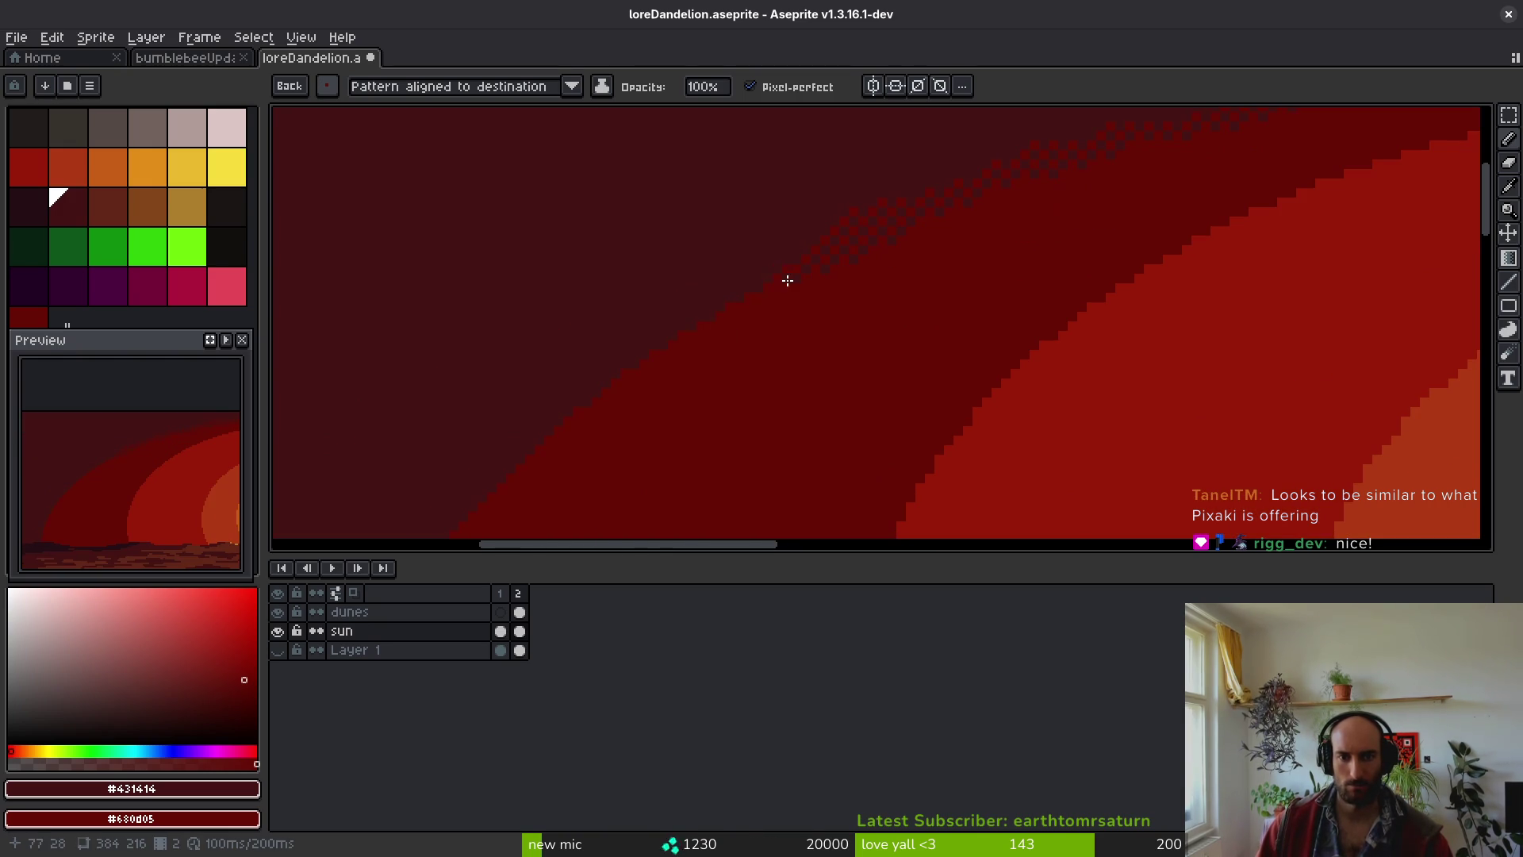
left_click_drag(806, 268, 670, 337)
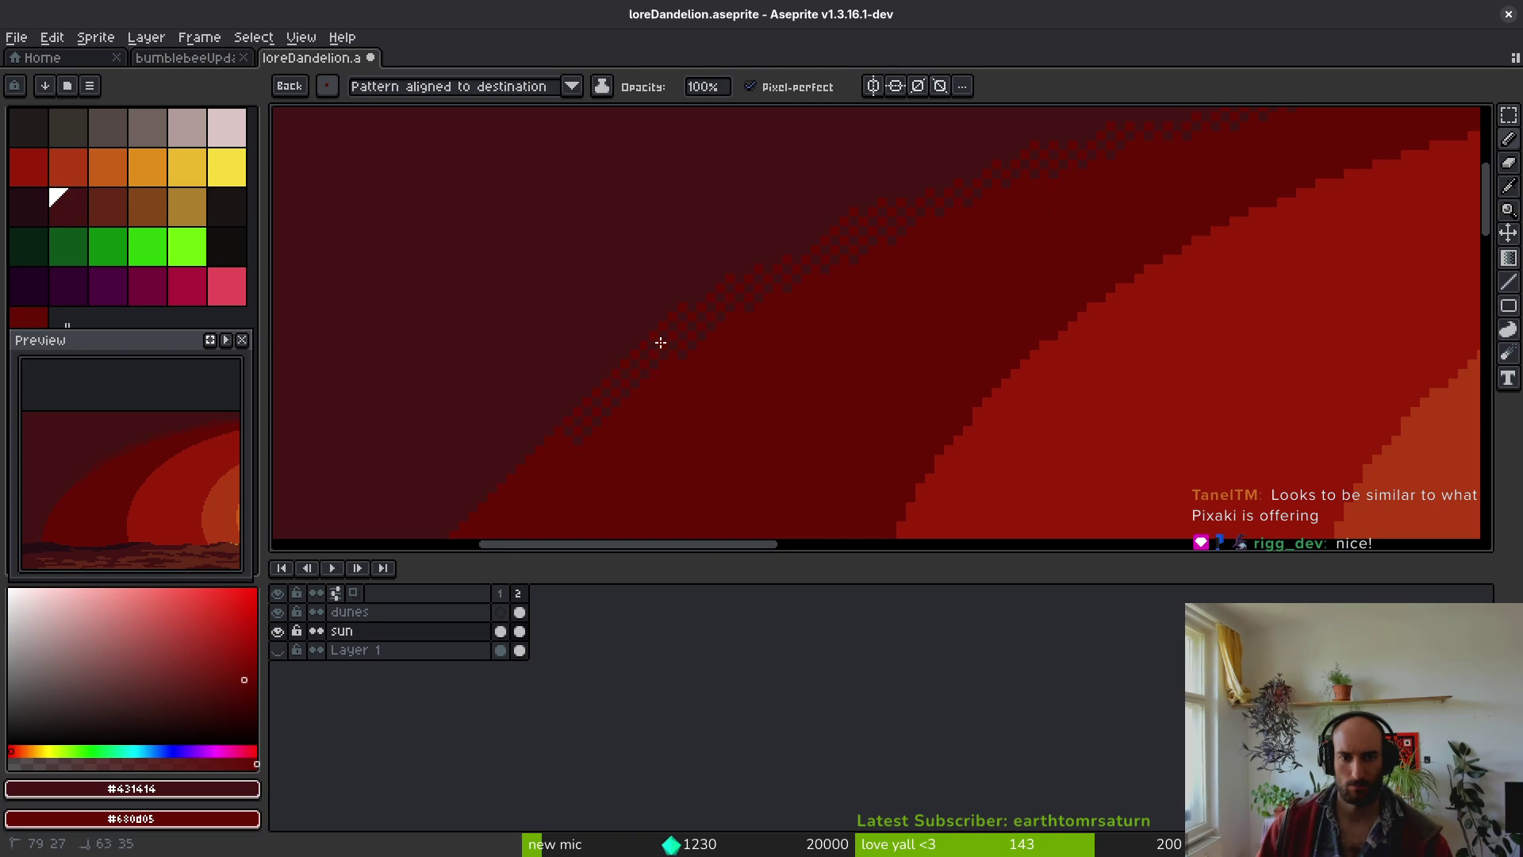
left_click_drag(520, 459, 495, 467)
mouse_move(588, 431)
left_mouse_down()
mouse_move(897, 194)
mouse_move(922, 157)
left_mouse_up()
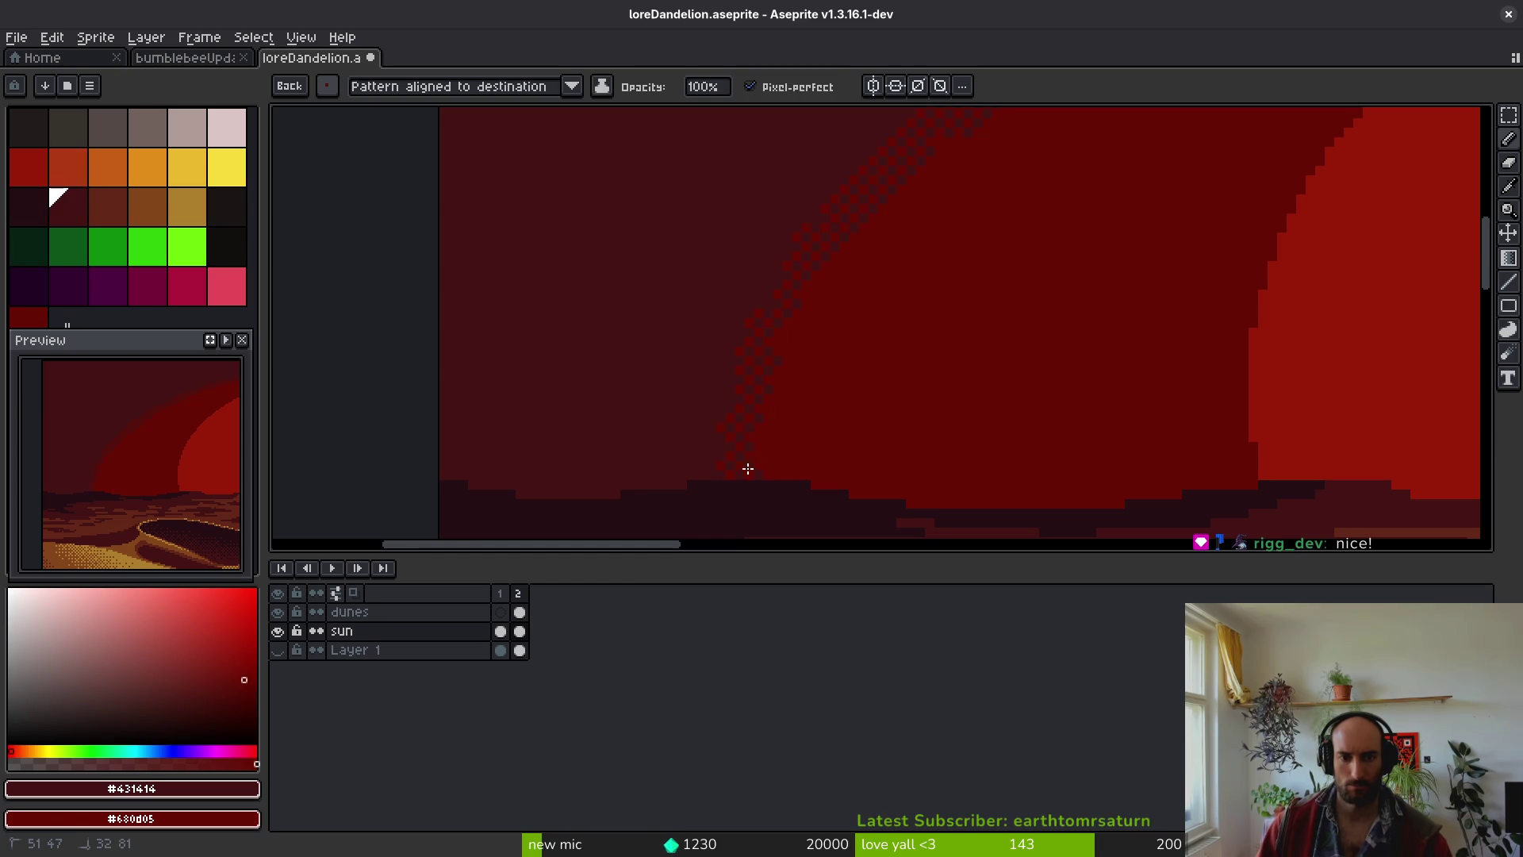
scroll(912, 294, "down", 2)
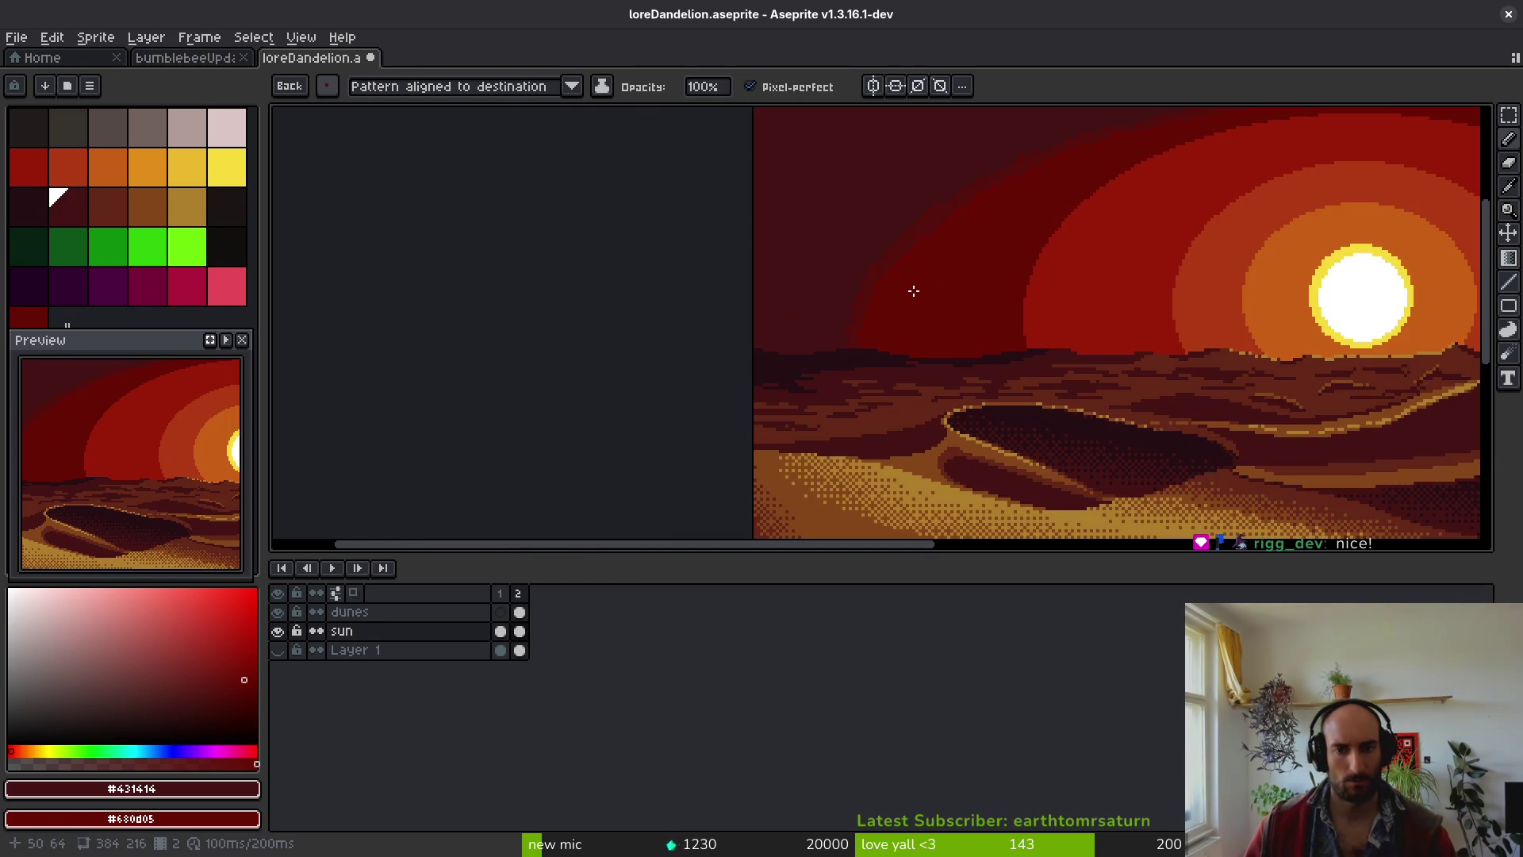
- Reselect the dither brush and repaint the dither at the band edge's lower end
left_click(327, 87)
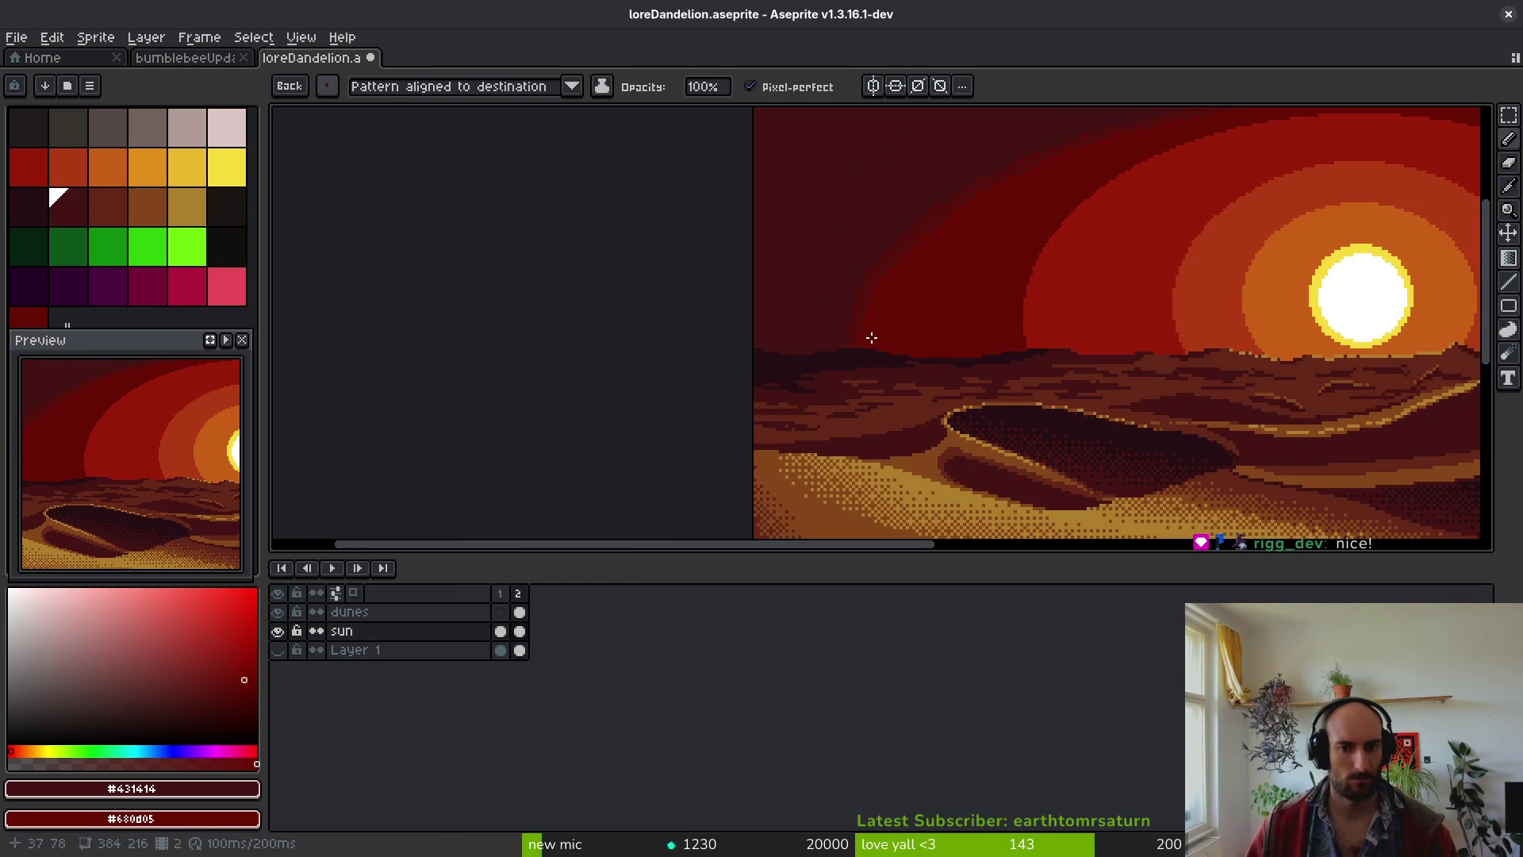
scroll(879, 330, "up", 4)
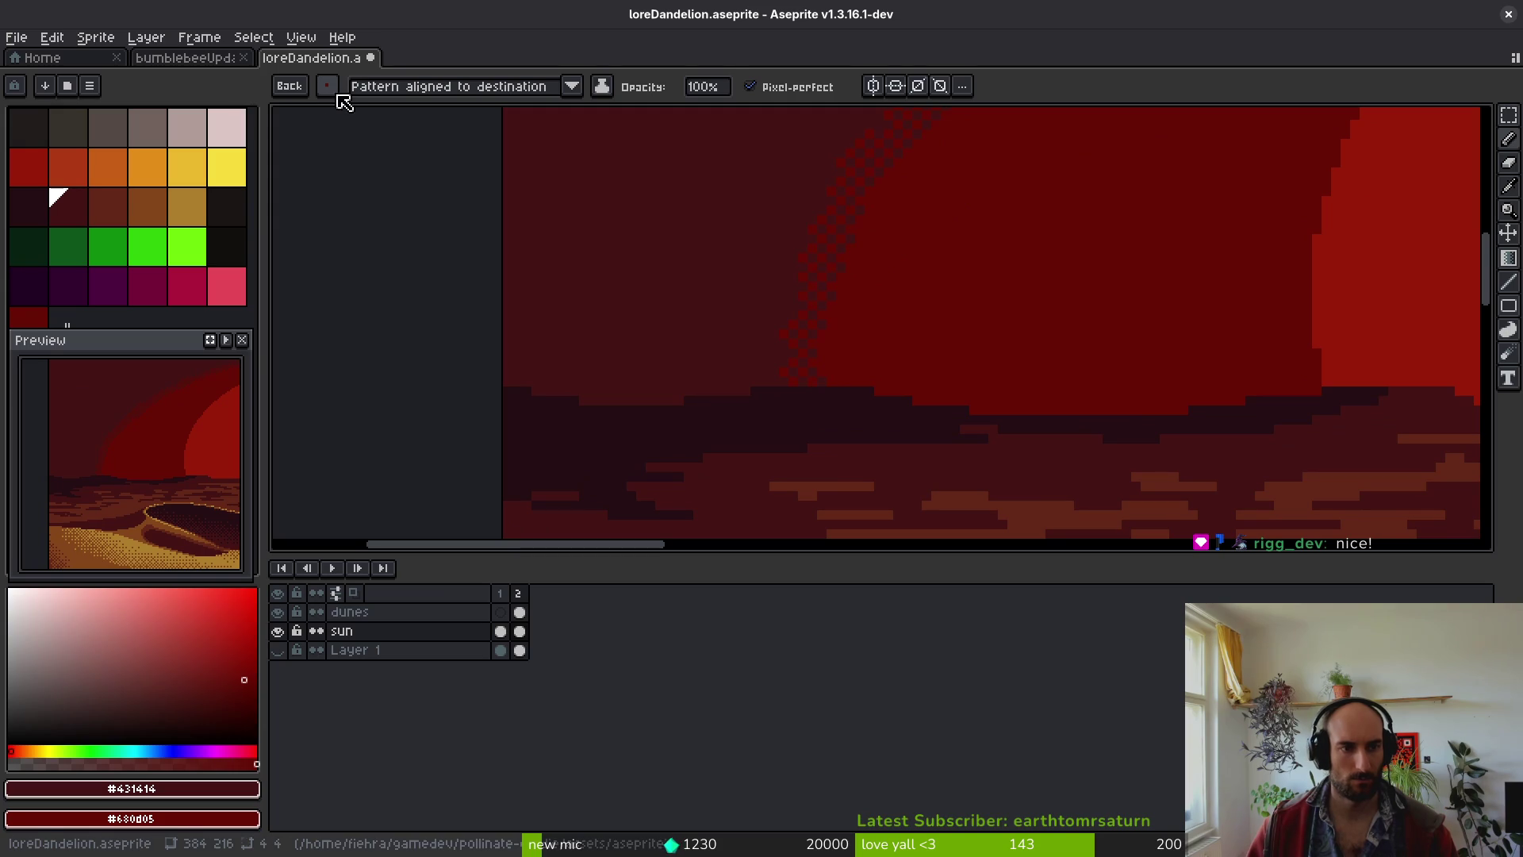
left_click(328, 87)
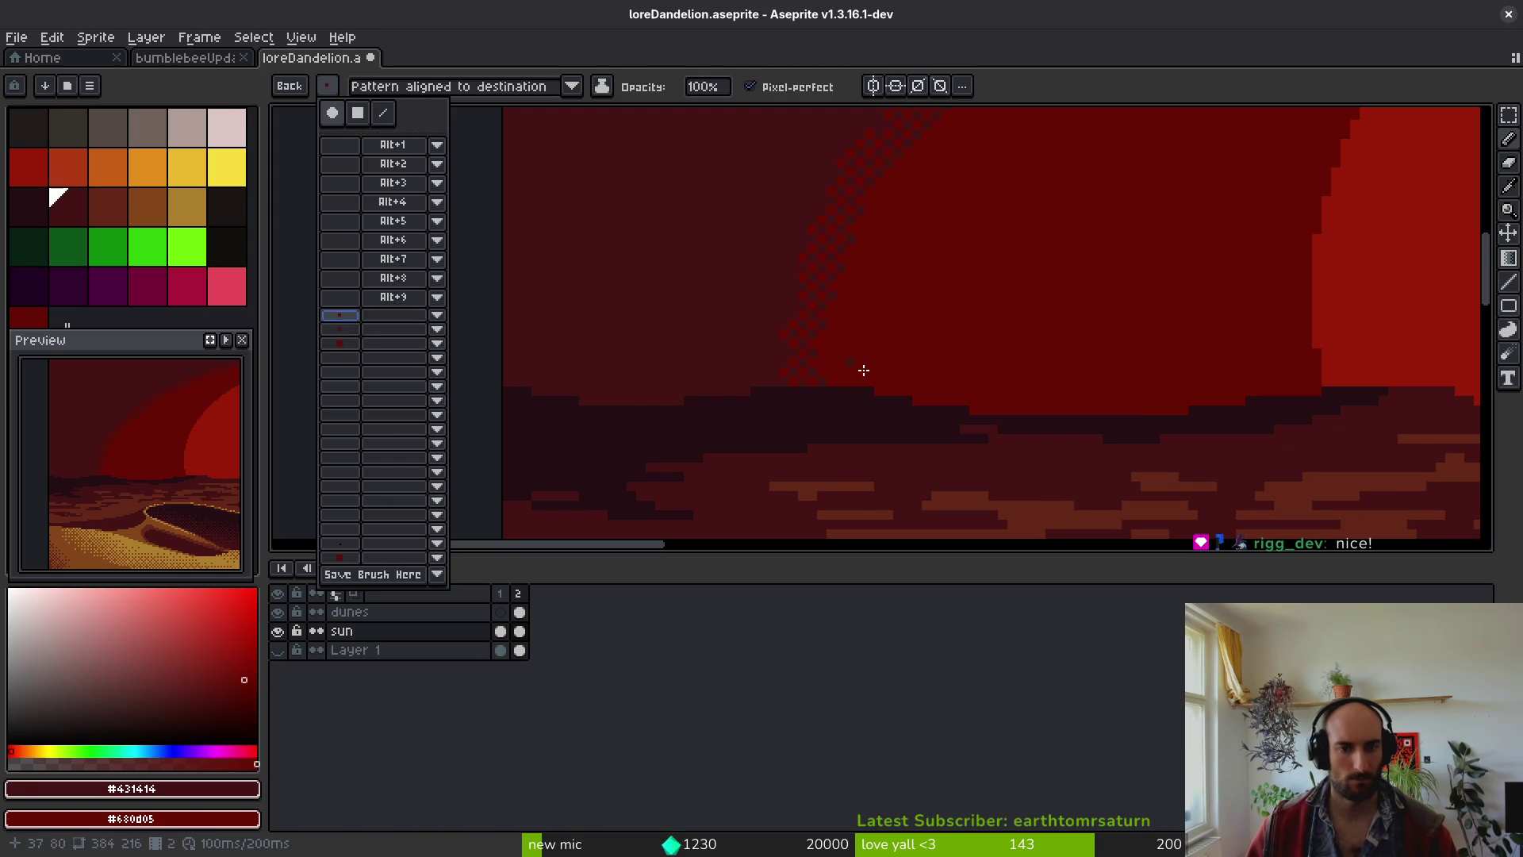
left_click(849, 368)
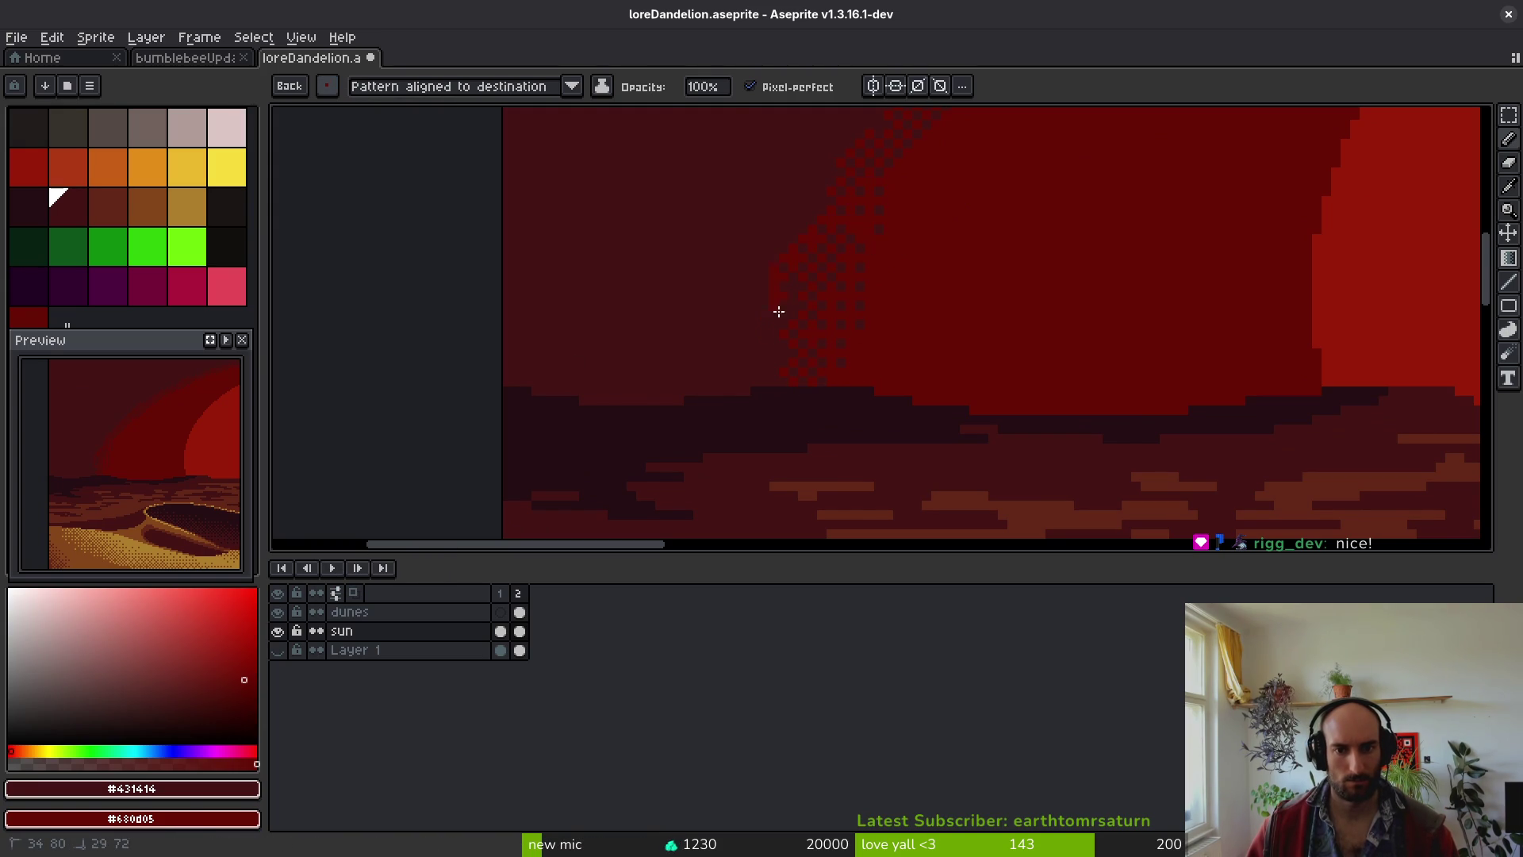
mouse_move(772, 361)
left_mouse_down()
mouse_move(860, 227)
mouse_move(850, 272)
mouse_move(880, 258)
left_mouse_up()
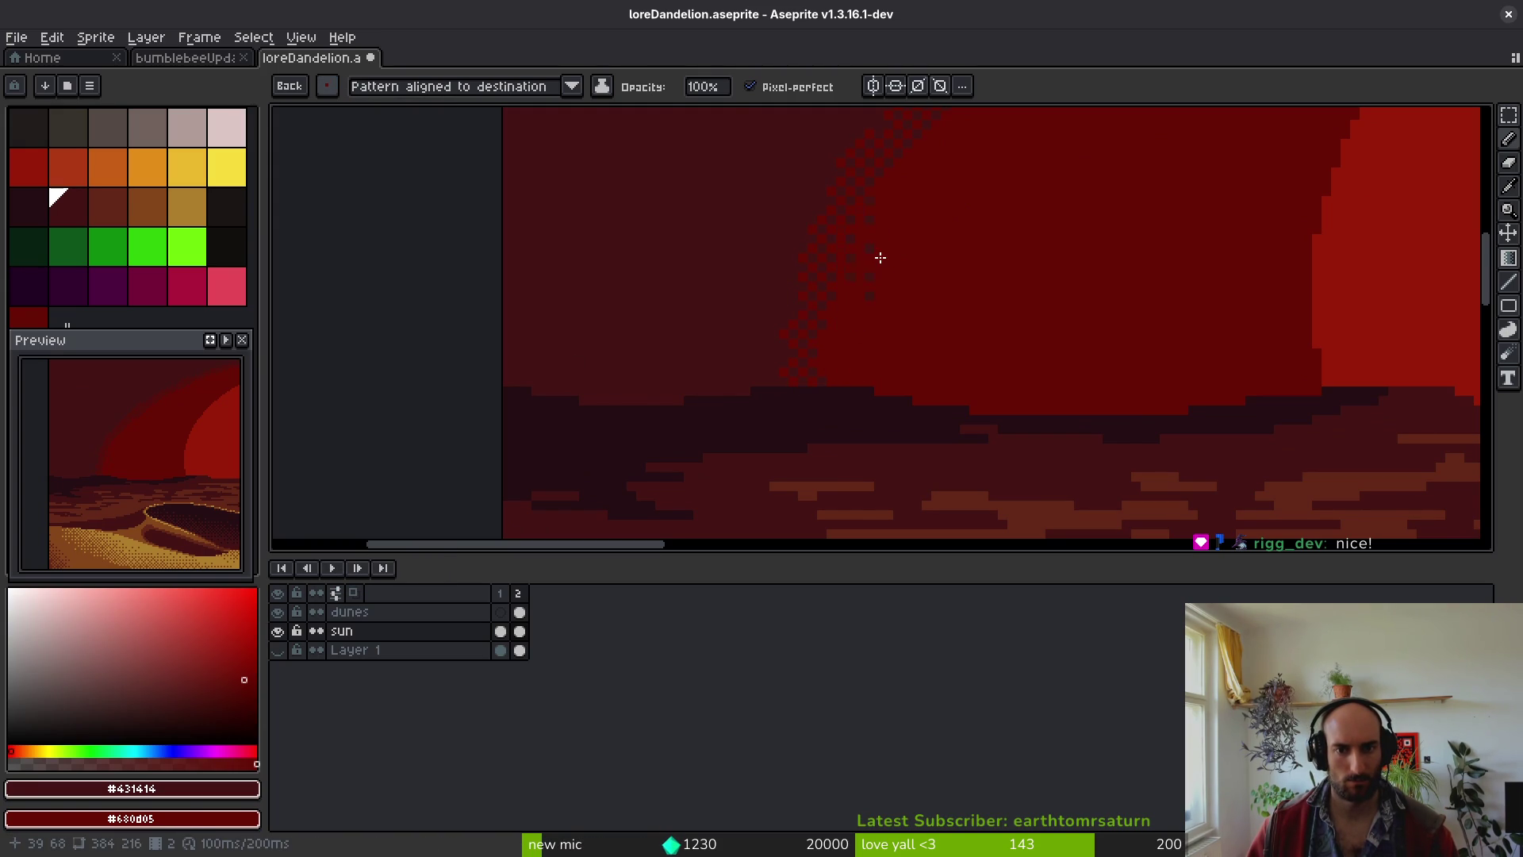
left_click_drag(893, 205, 882, 244)
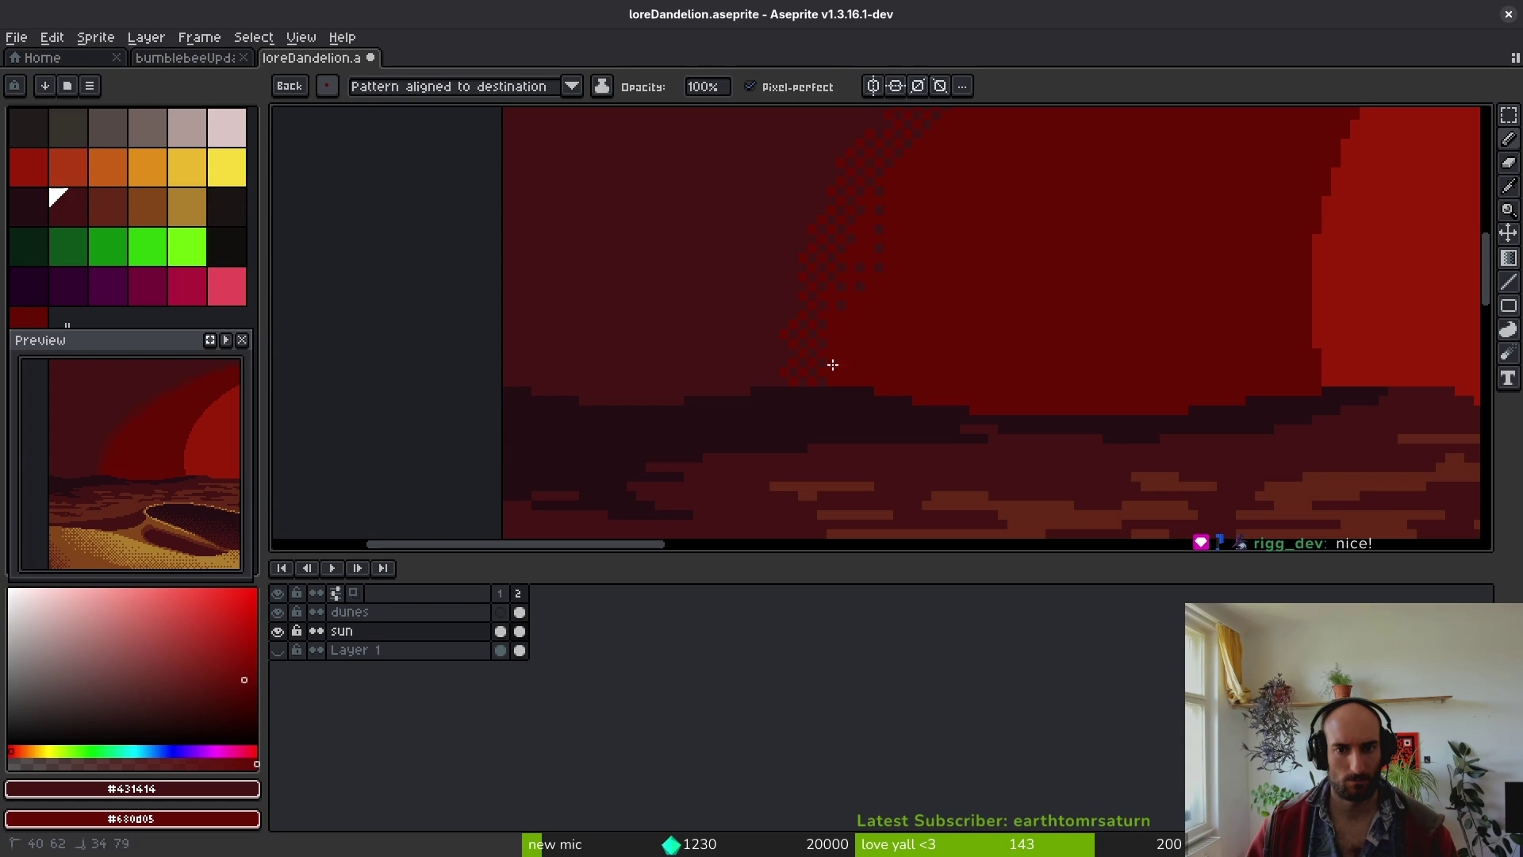
- Extend the dither down the band edge to the dune horizon
scroll(856, 337, "down", 3)
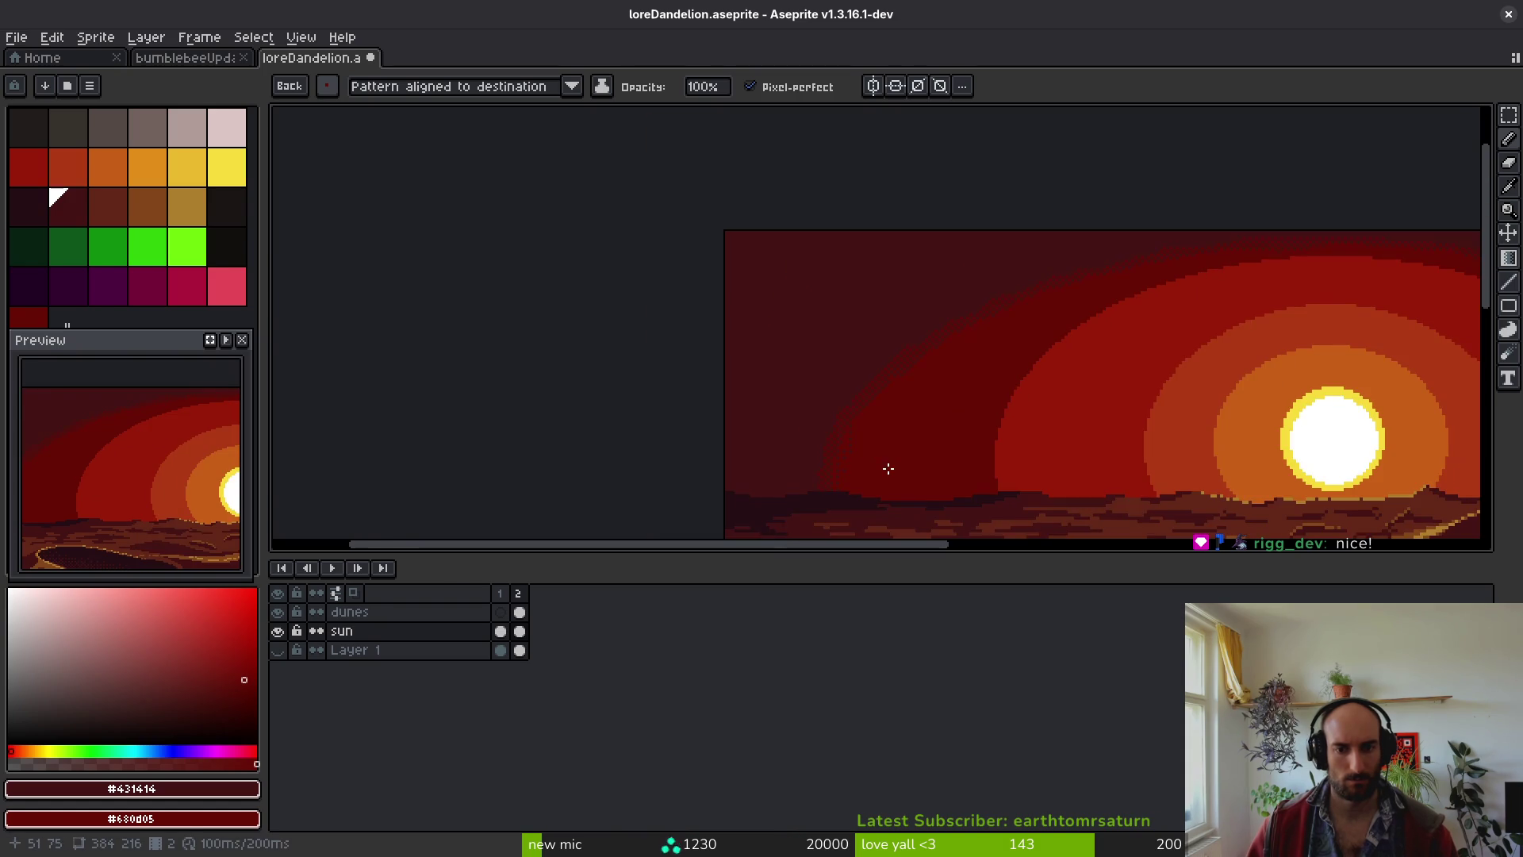
scroll(879, 464, "up", 2)
left_click_drag(829, 361, 776, 494)
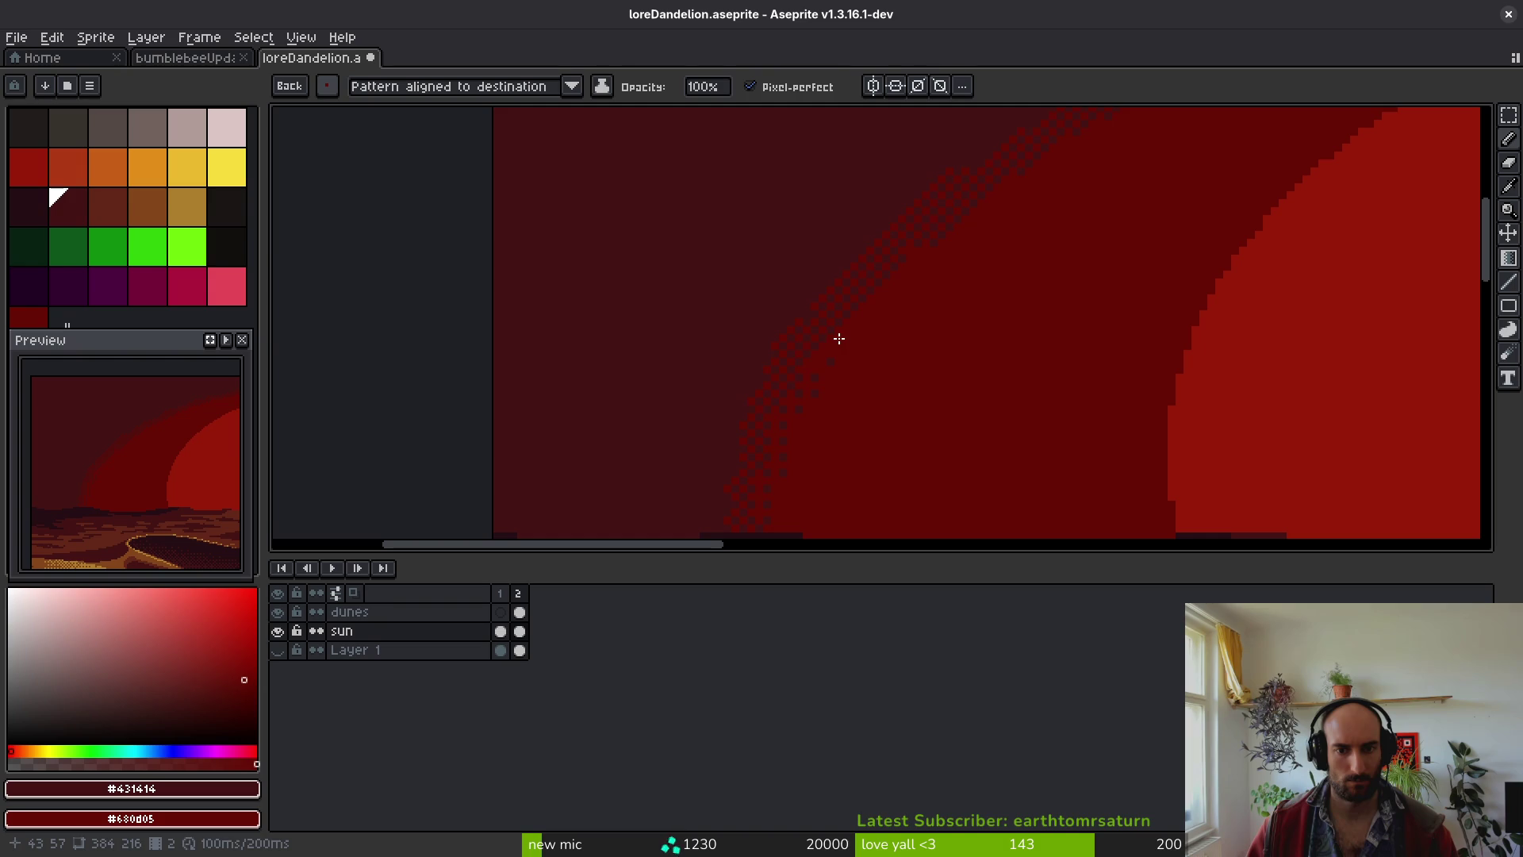
scroll(884, 352, "down", 1)
left_click_drag(883, 338, 883, 338)
mouse_move(936, 289)
left_mouse_down()
mouse_move(1135, 197)
mouse_move(1099, 243)
left_mouse_up()
scroll(937, 368, "down", 5)
scroll(937, 368, "up", 3)
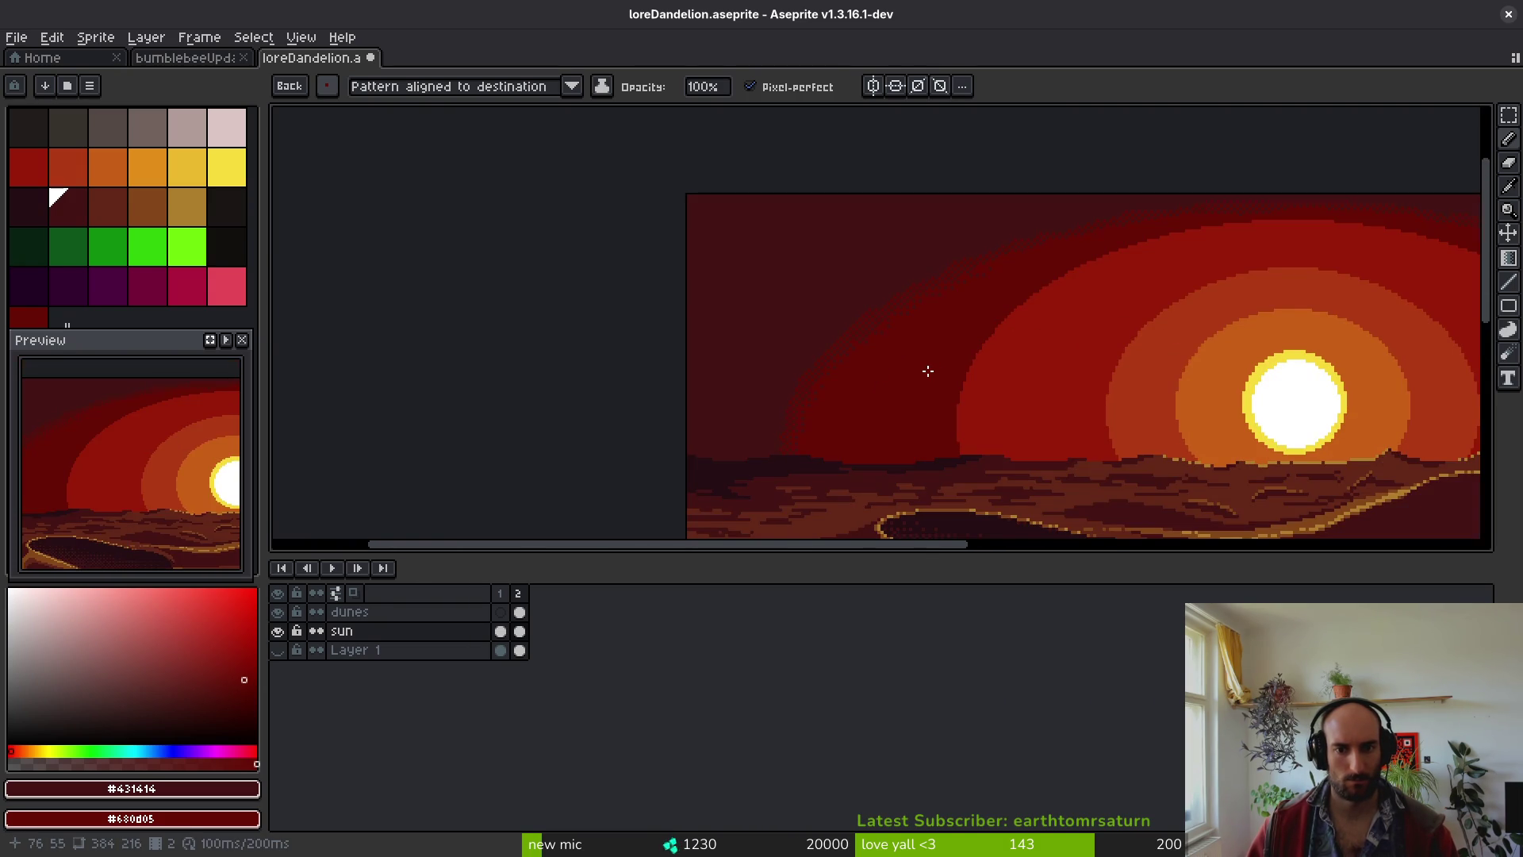
scroll(930, 369, "down", 2)
scroll(797, 352, "up", 2)
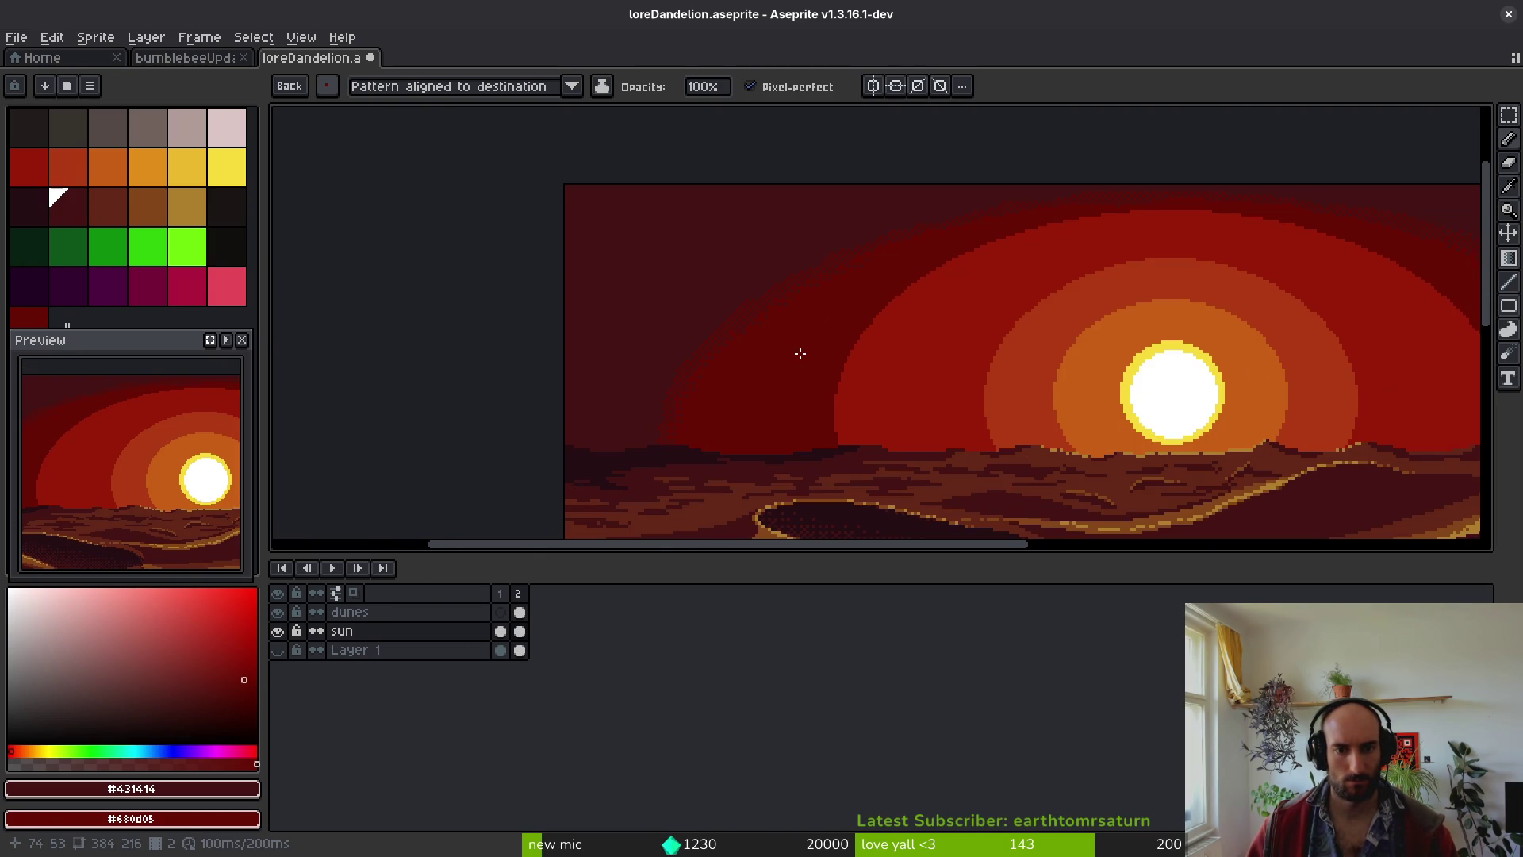
scroll(800, 353, "up", 2)
scroll(697, 343, "up", 2)
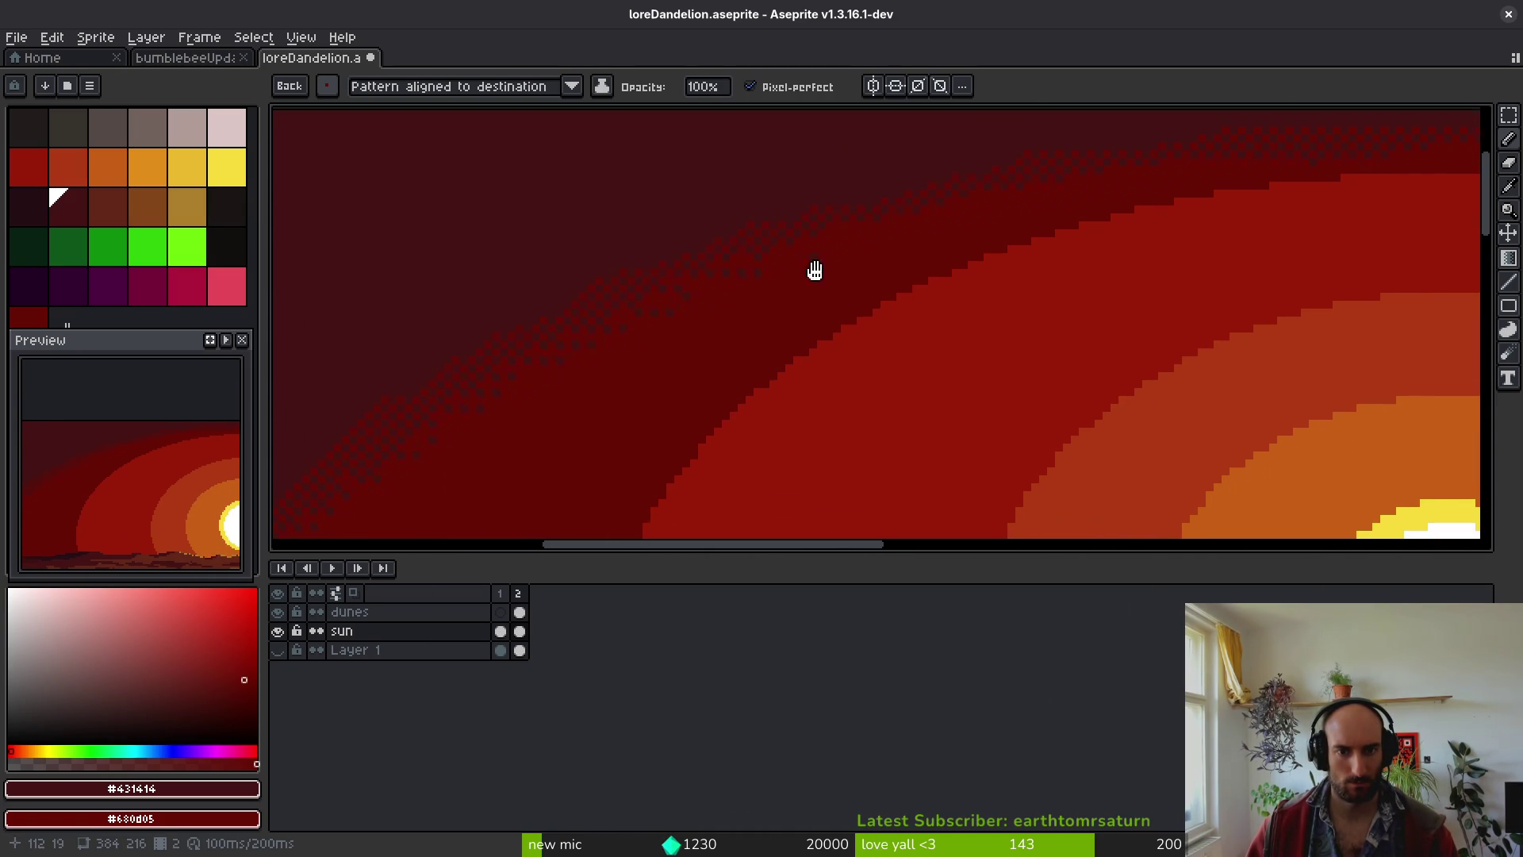
- Eyedrop the dark red band colour and the darkest sky colour from the canvas
scroll(725, 312, "up", 2)
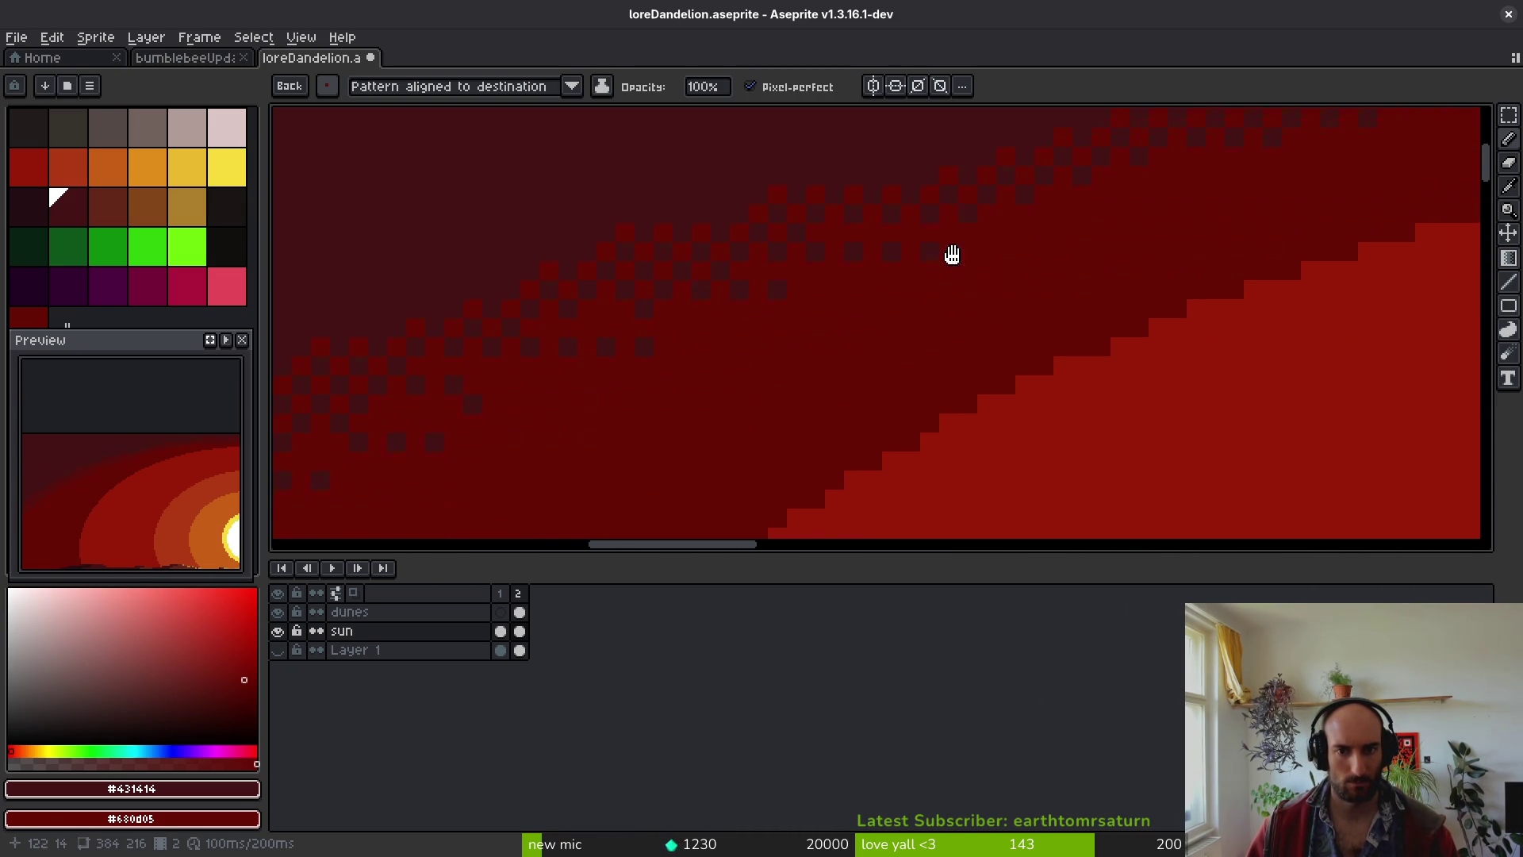
left_click_drag(983, 234, 768, 421)
mouse_move(949, 343)
left_mouse_down()
mouse_move(714, 378)
mouse_move(744, 346)
mouse_move(462, 340)
left_mouse_up()
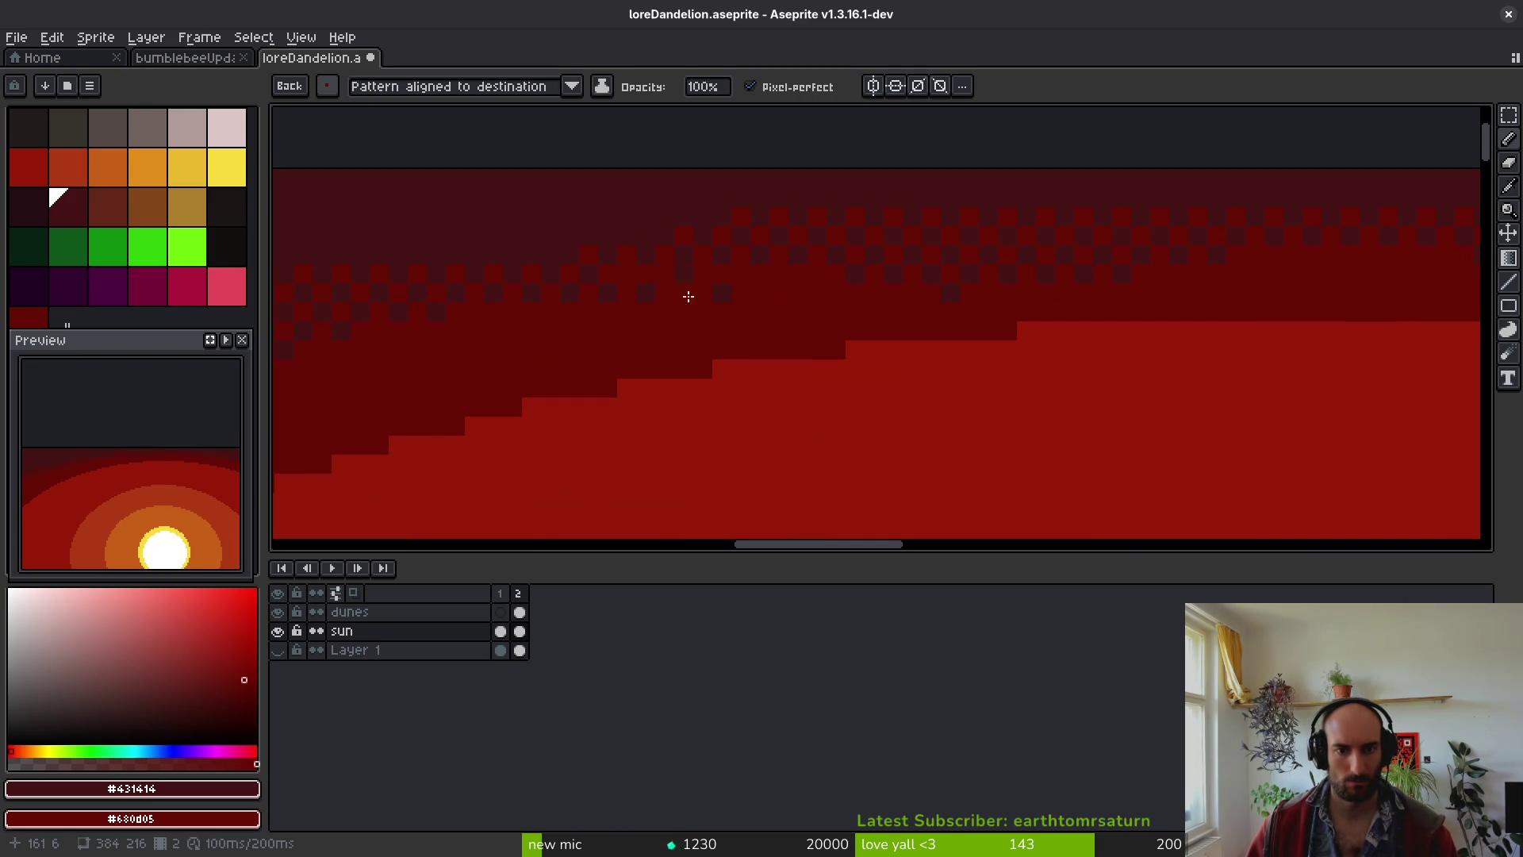
left_click(634, 287)
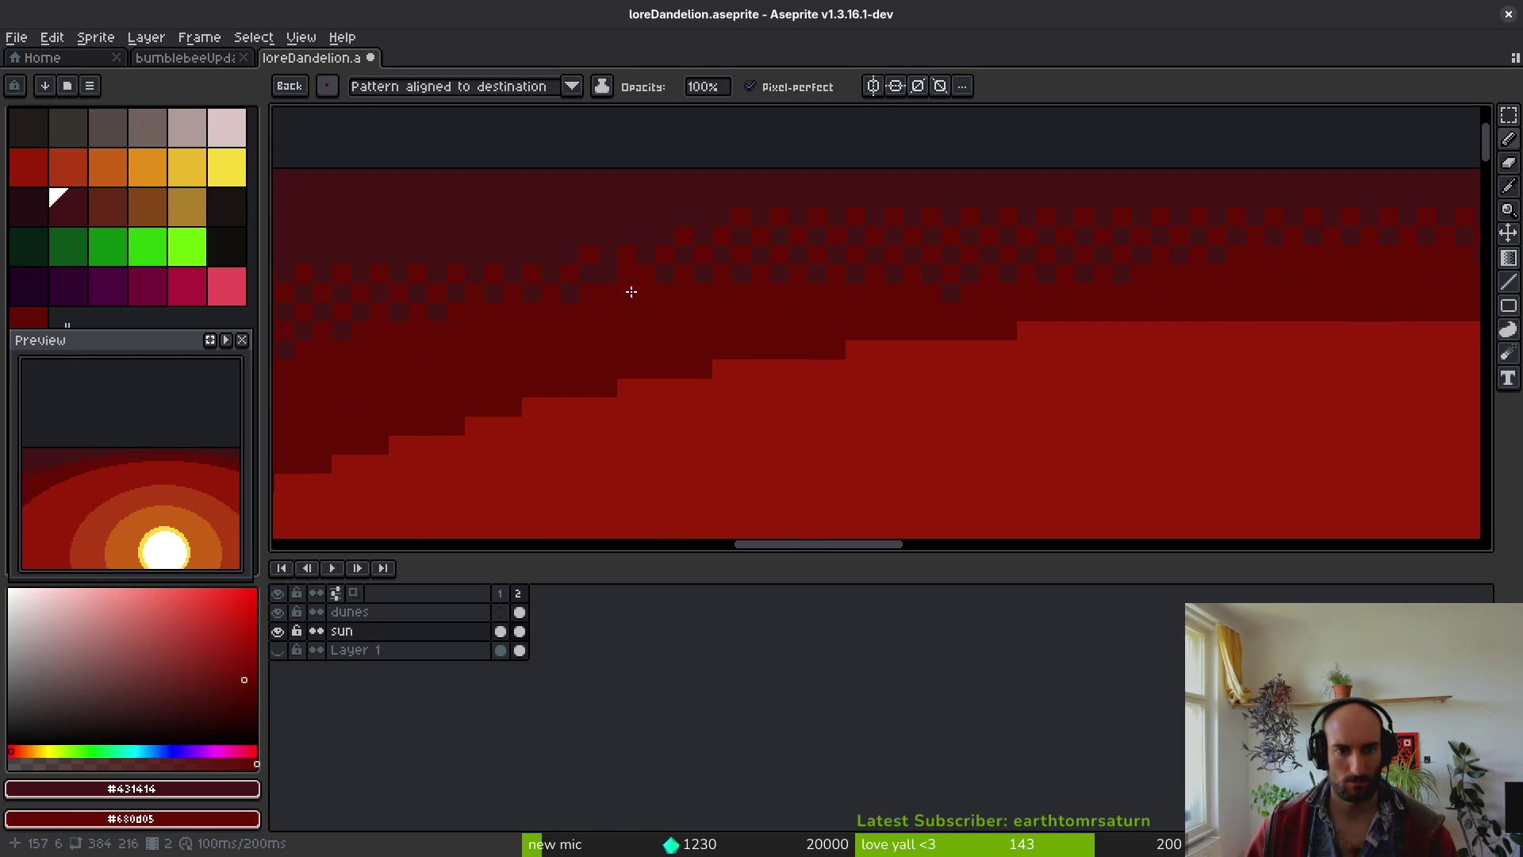
left_click(650, 287)
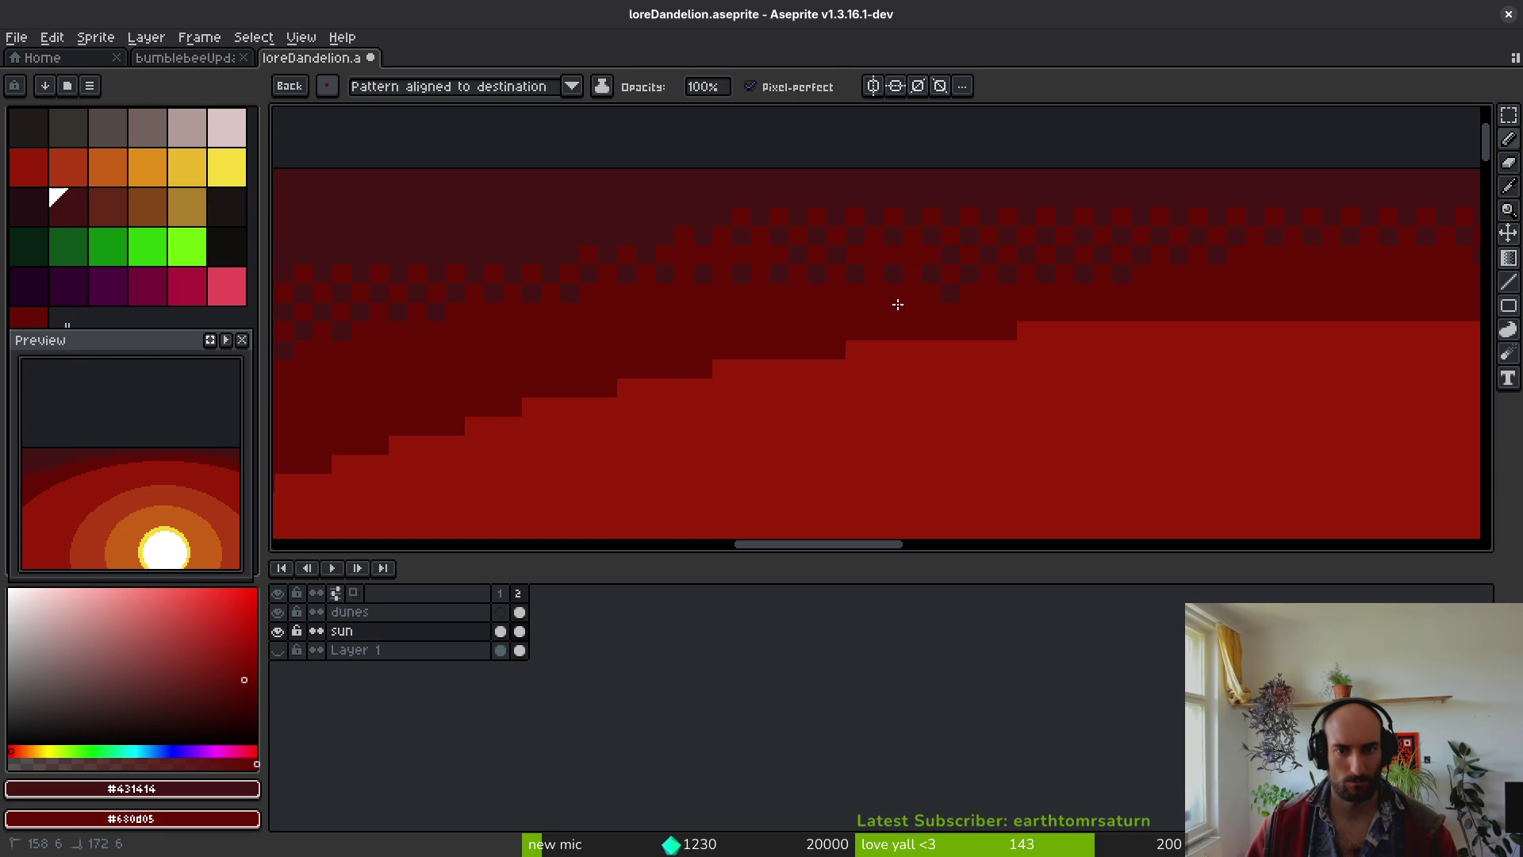
left_click_drag(984, 293, 625, 285)
left_click(588, 286, "alt")
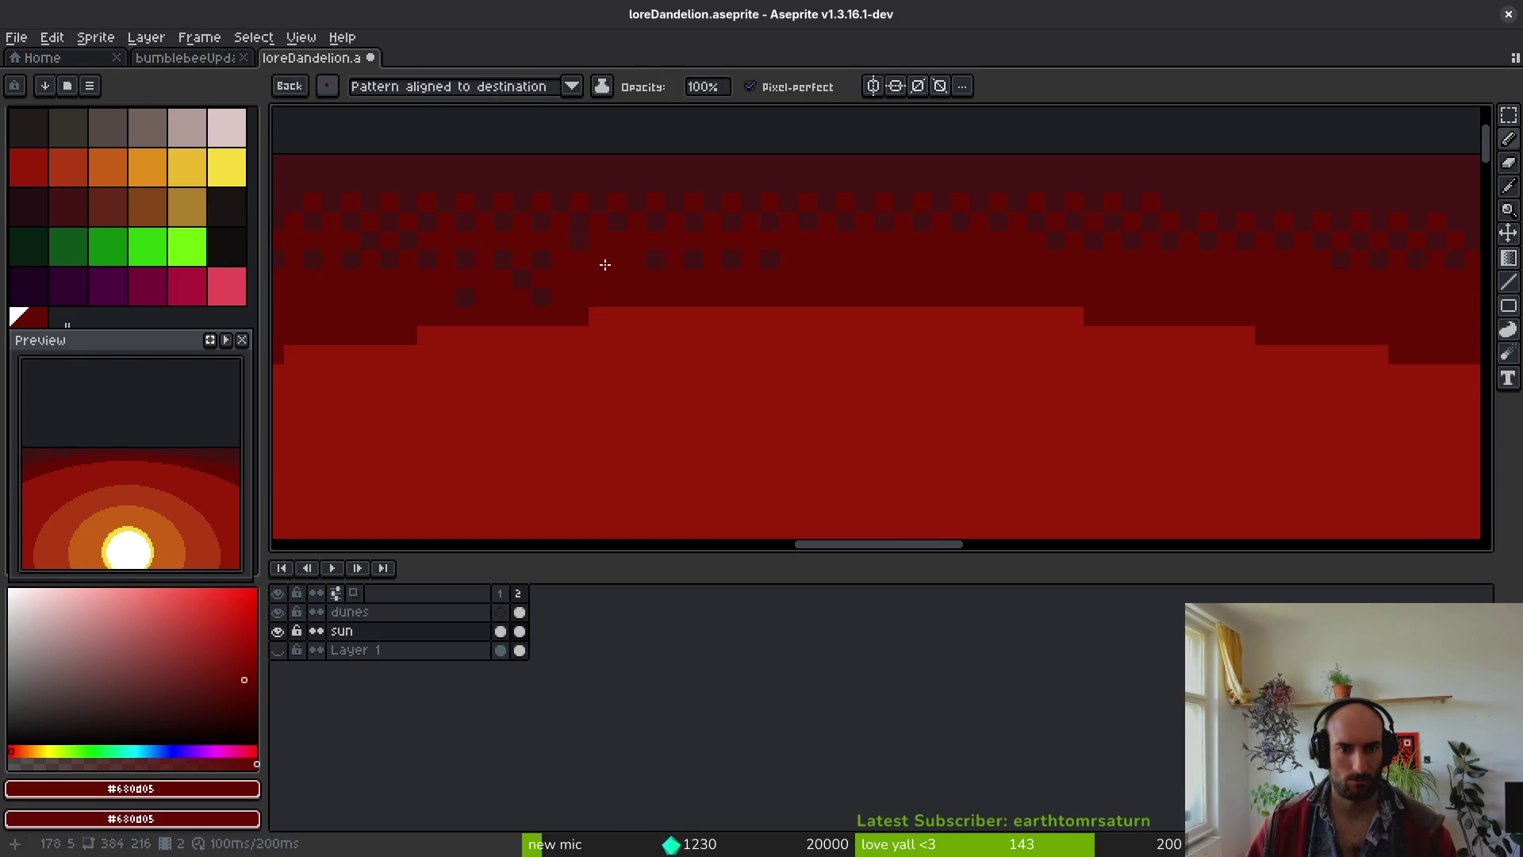
left_click(543, 299)
left_click(549, 253, "alt")
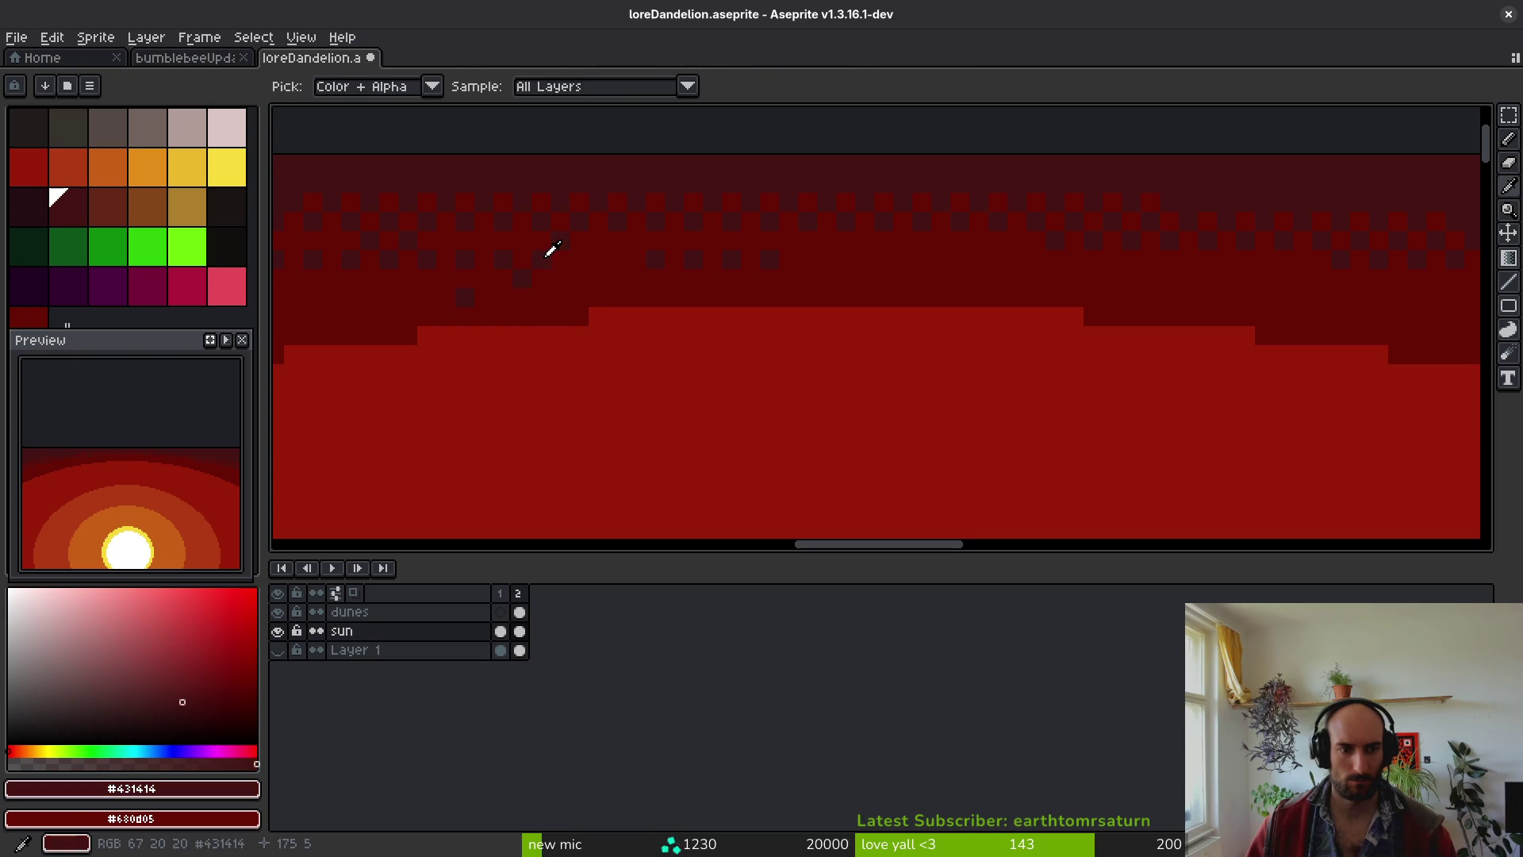
left_click(808, 277, "alt")
- Touch up pixels along the dune top and red band, then resample sky red #680d05
left_click(881, 388)
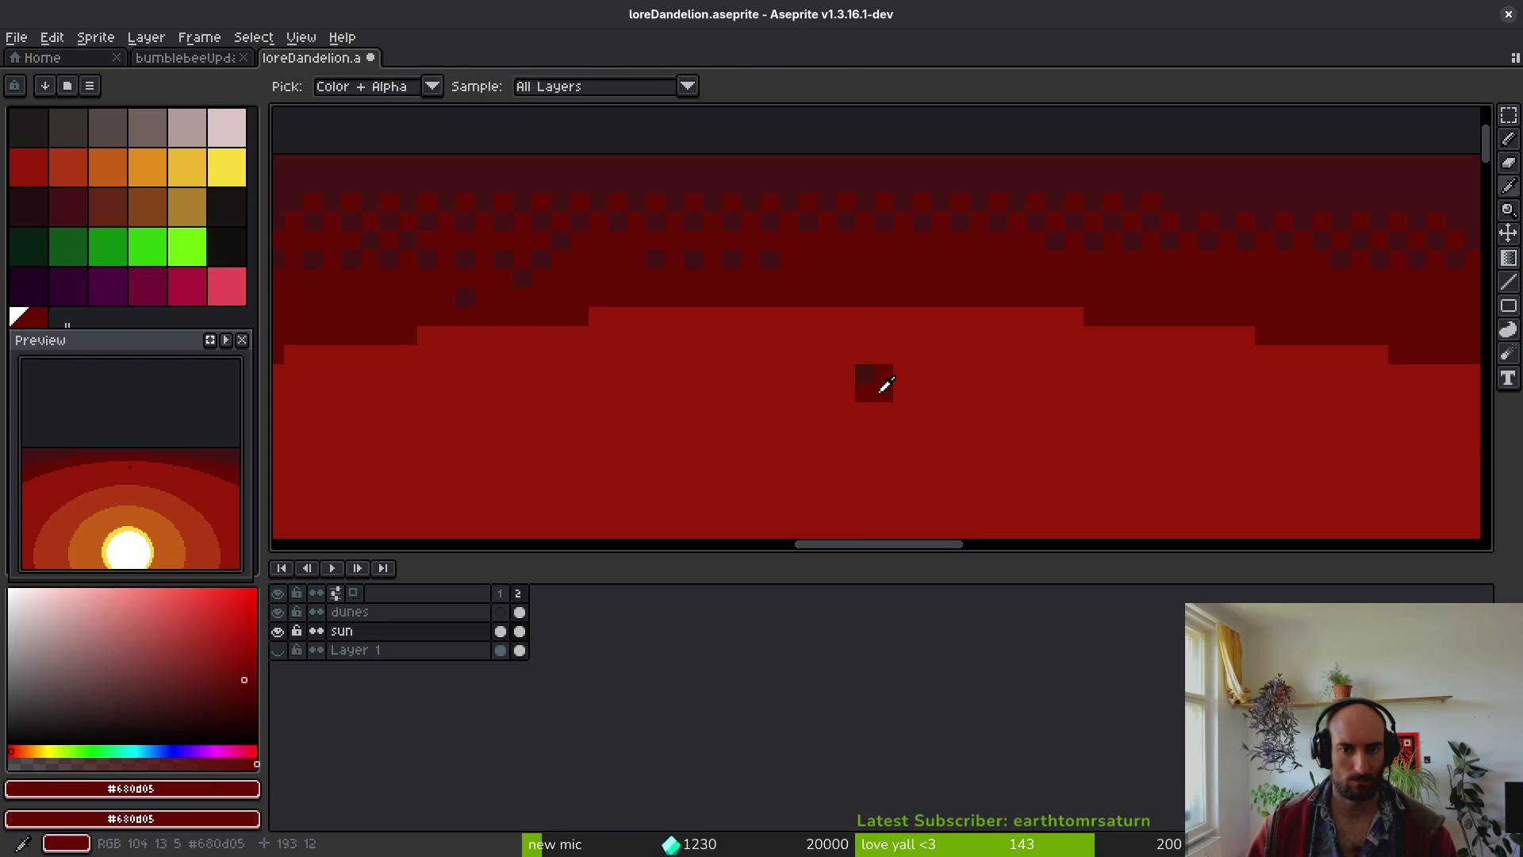
left_click(912, 397, "alt")
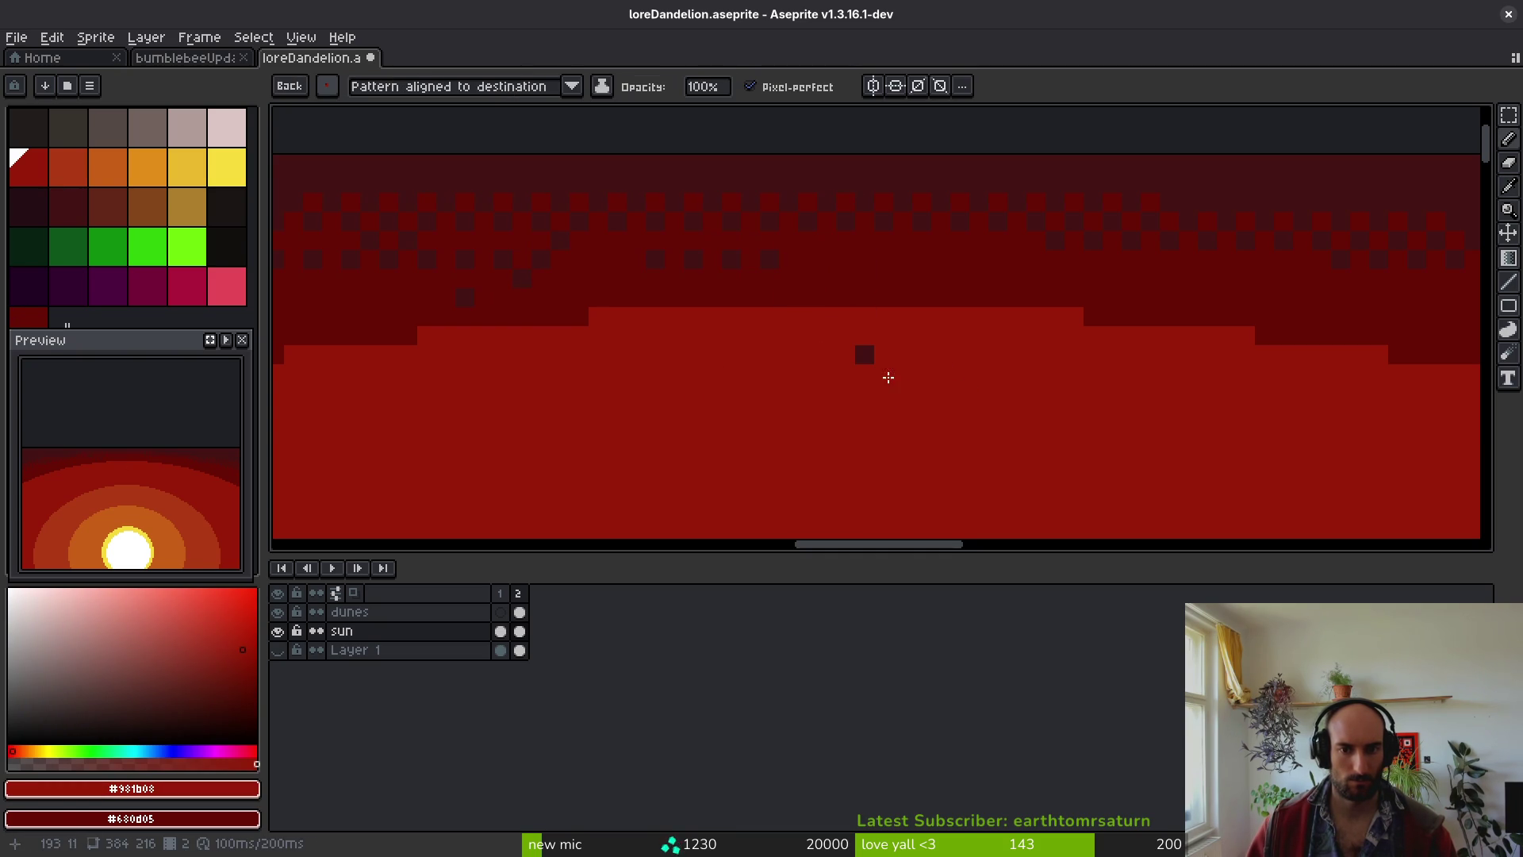
mouse_move(845, 278)
left_mouse_down()
mouse_move(848, 297)
mouse_move(817, 296)
left_mouse_up()
left_click(851, 262, "alt")
left_click(809, 159, "alt")
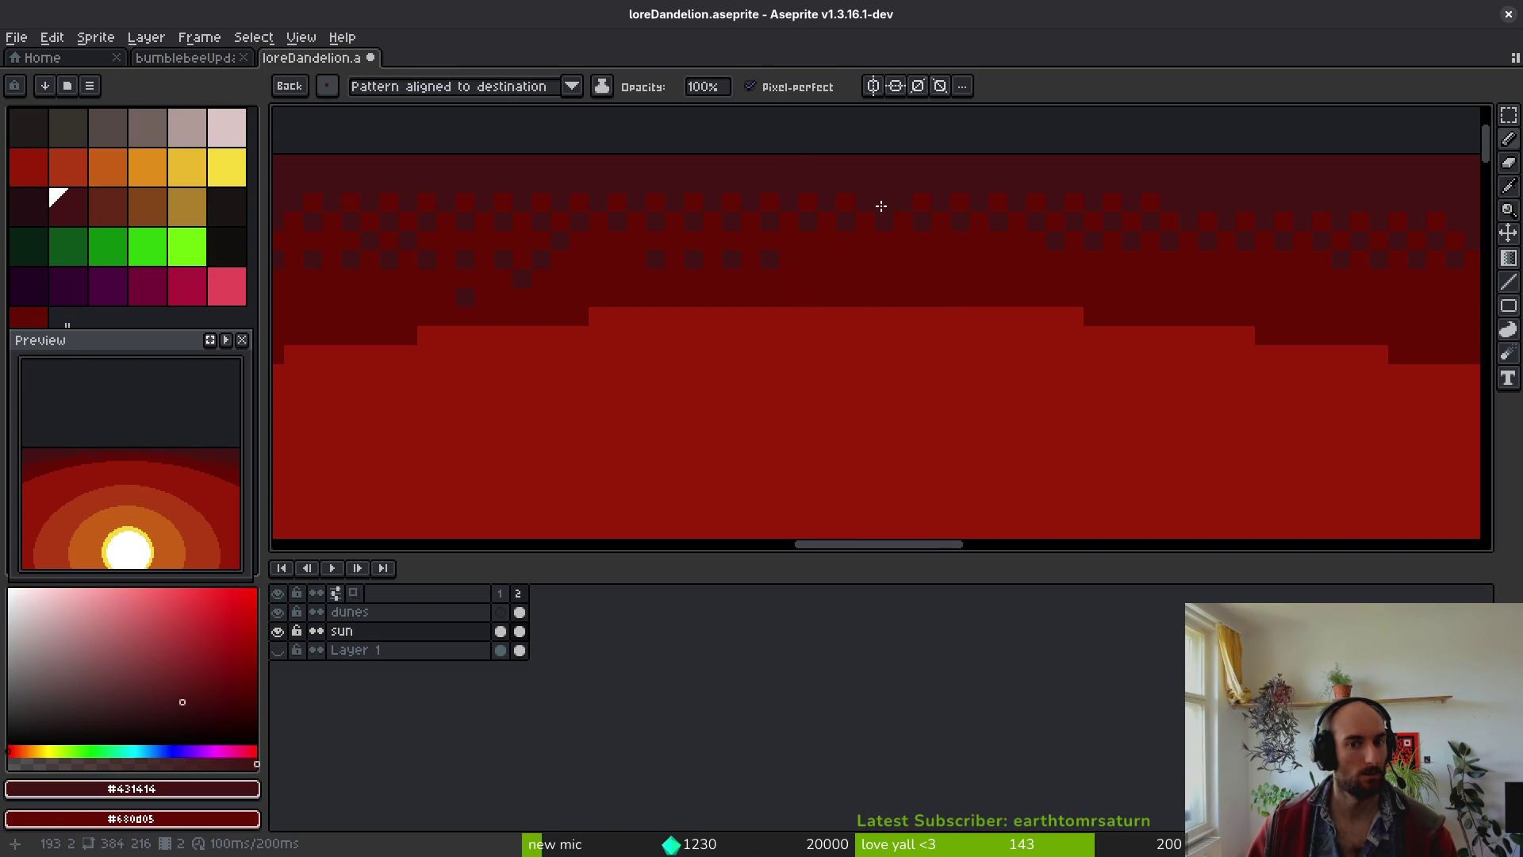
left_click(823, 242, "alt")
- Stamp dark checker pixels along the band edge above the sloping dunes
mouse_move(843, 251)
left_mouse_down()
mouse_move(938, 313)
mouse_move(526, 290)
left_mouse_up()
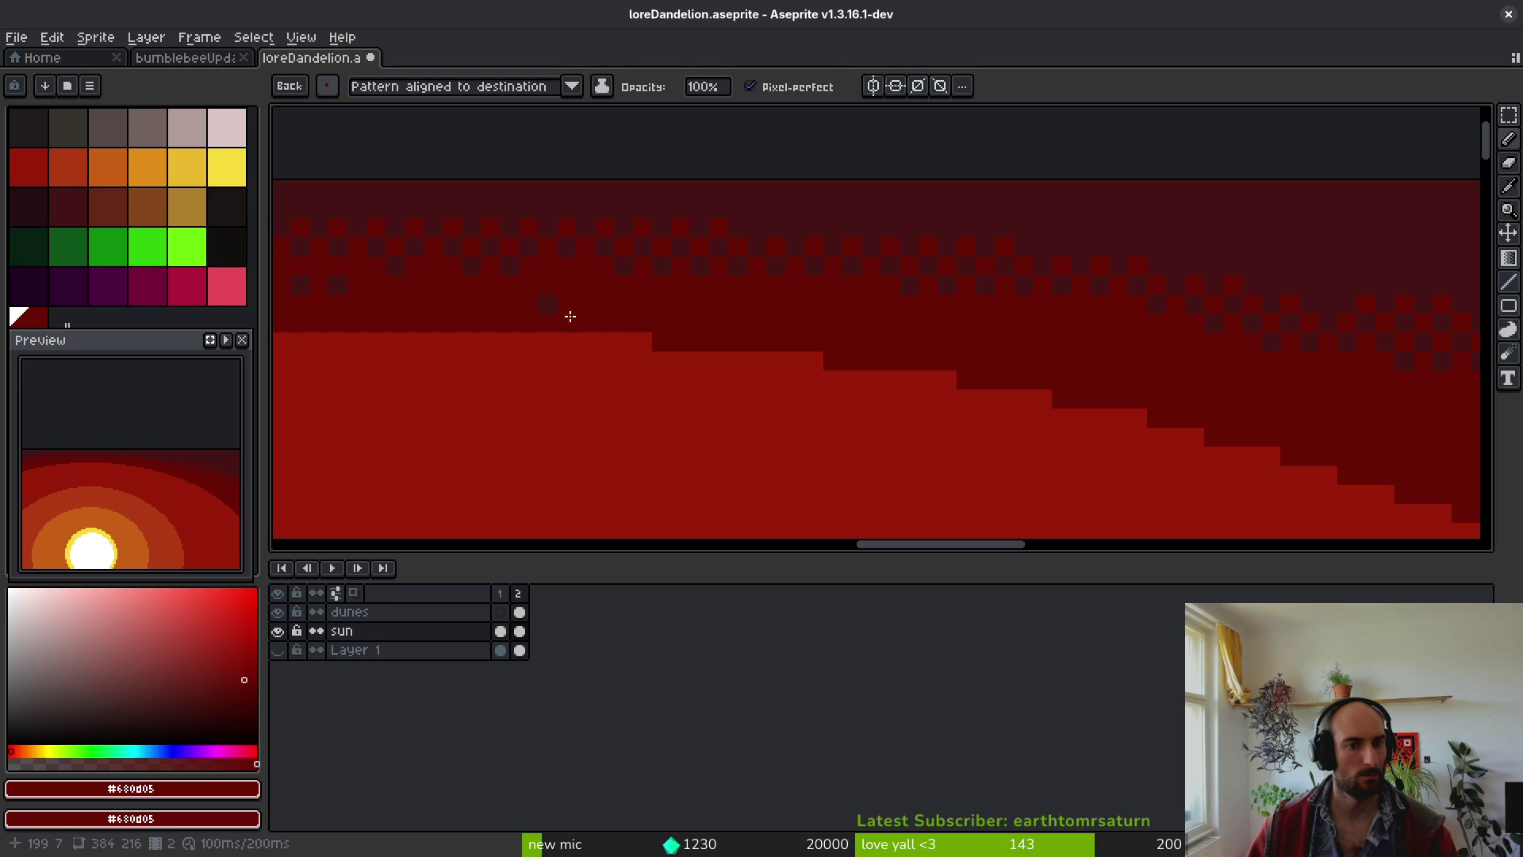
scroll(508, 313, "right", 3)
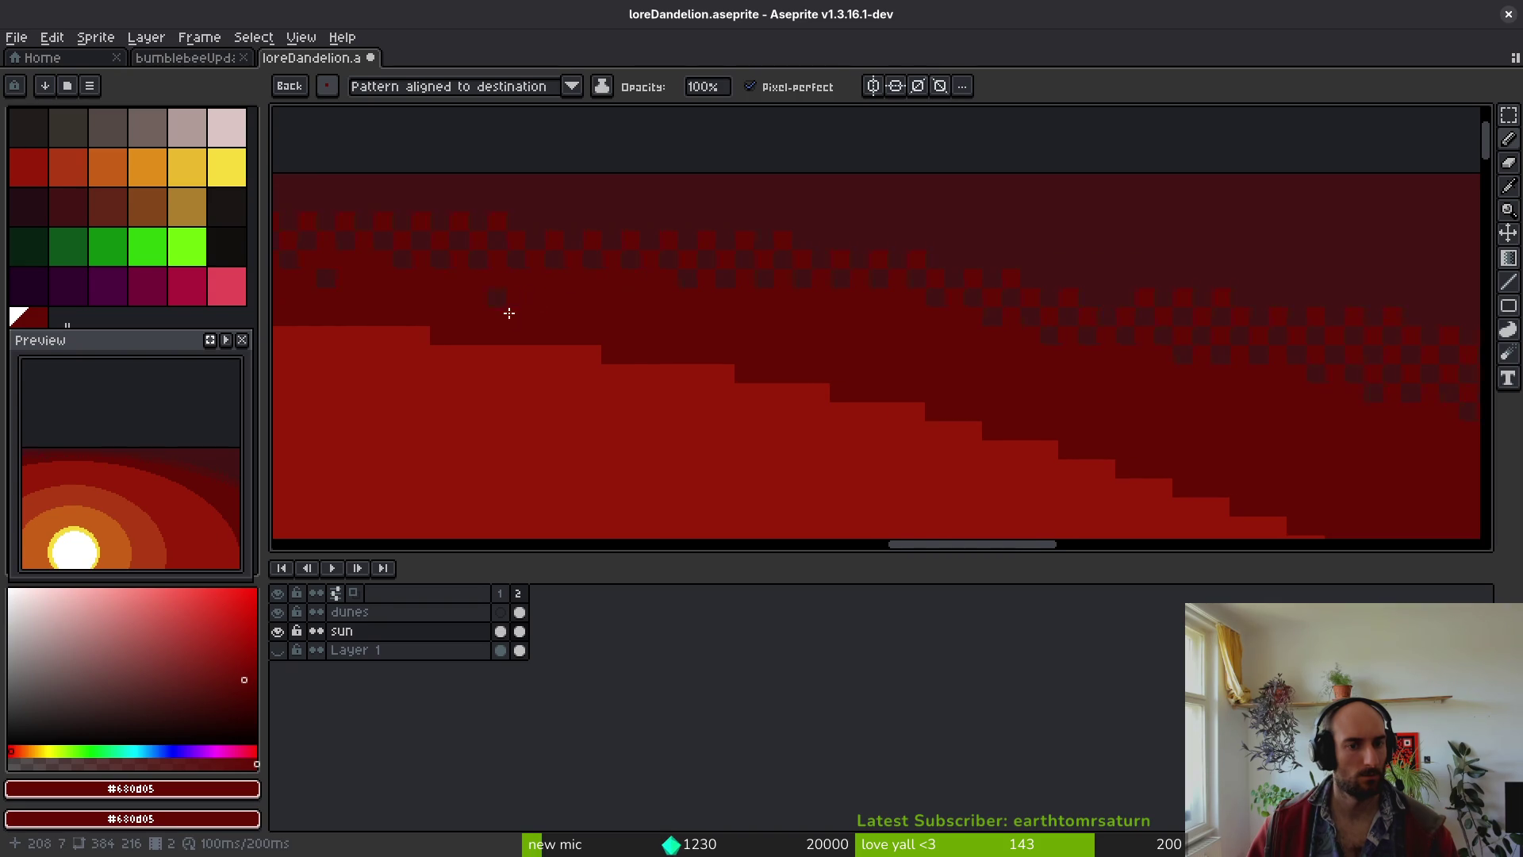
left_click(572, 295)
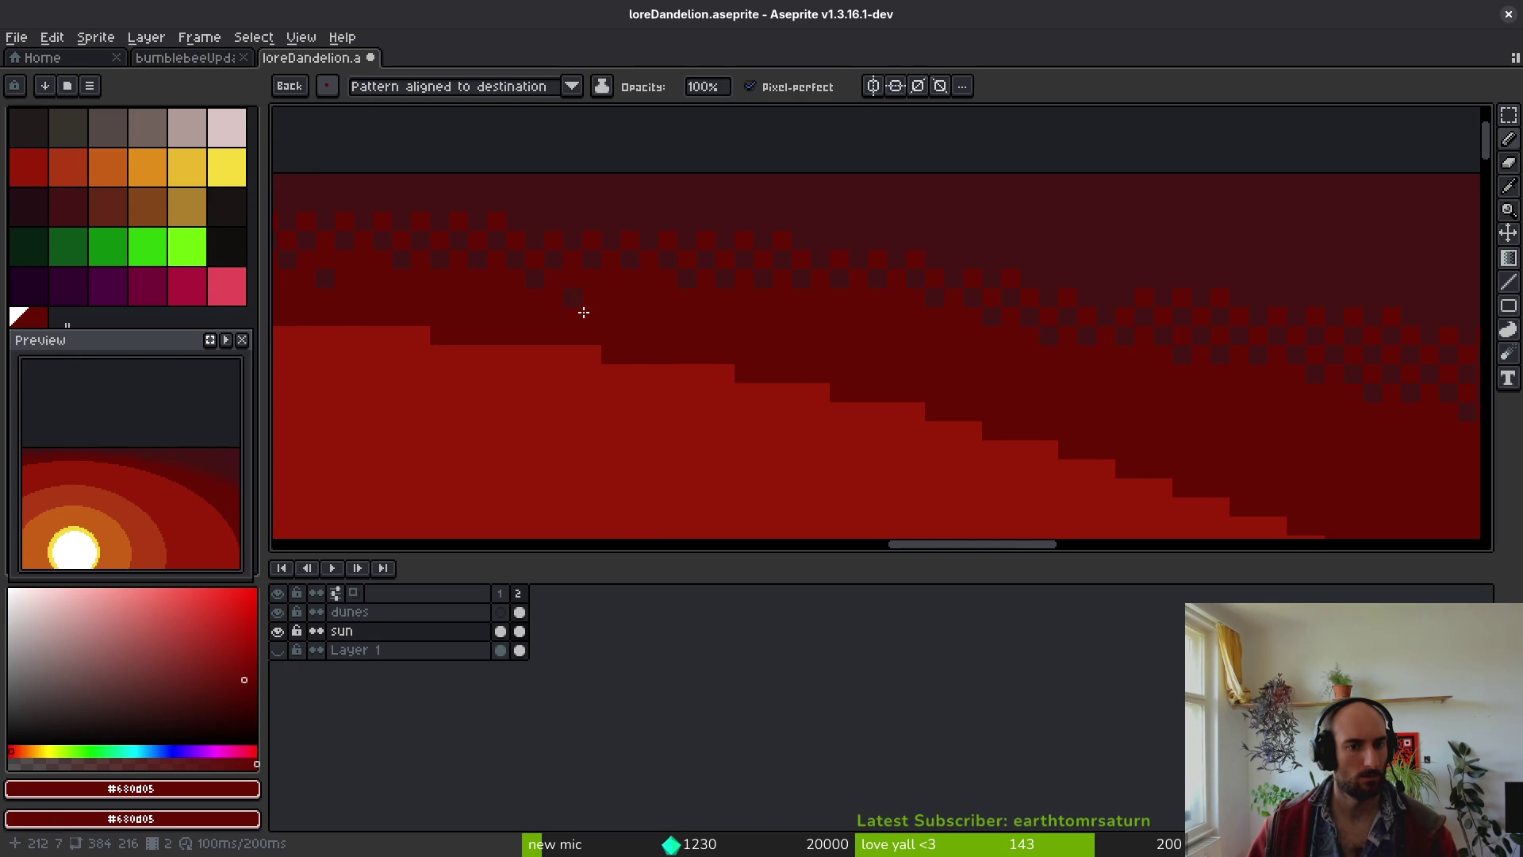
left_click(814, 322)
left_click(853, 328)
left_click(996, 344)
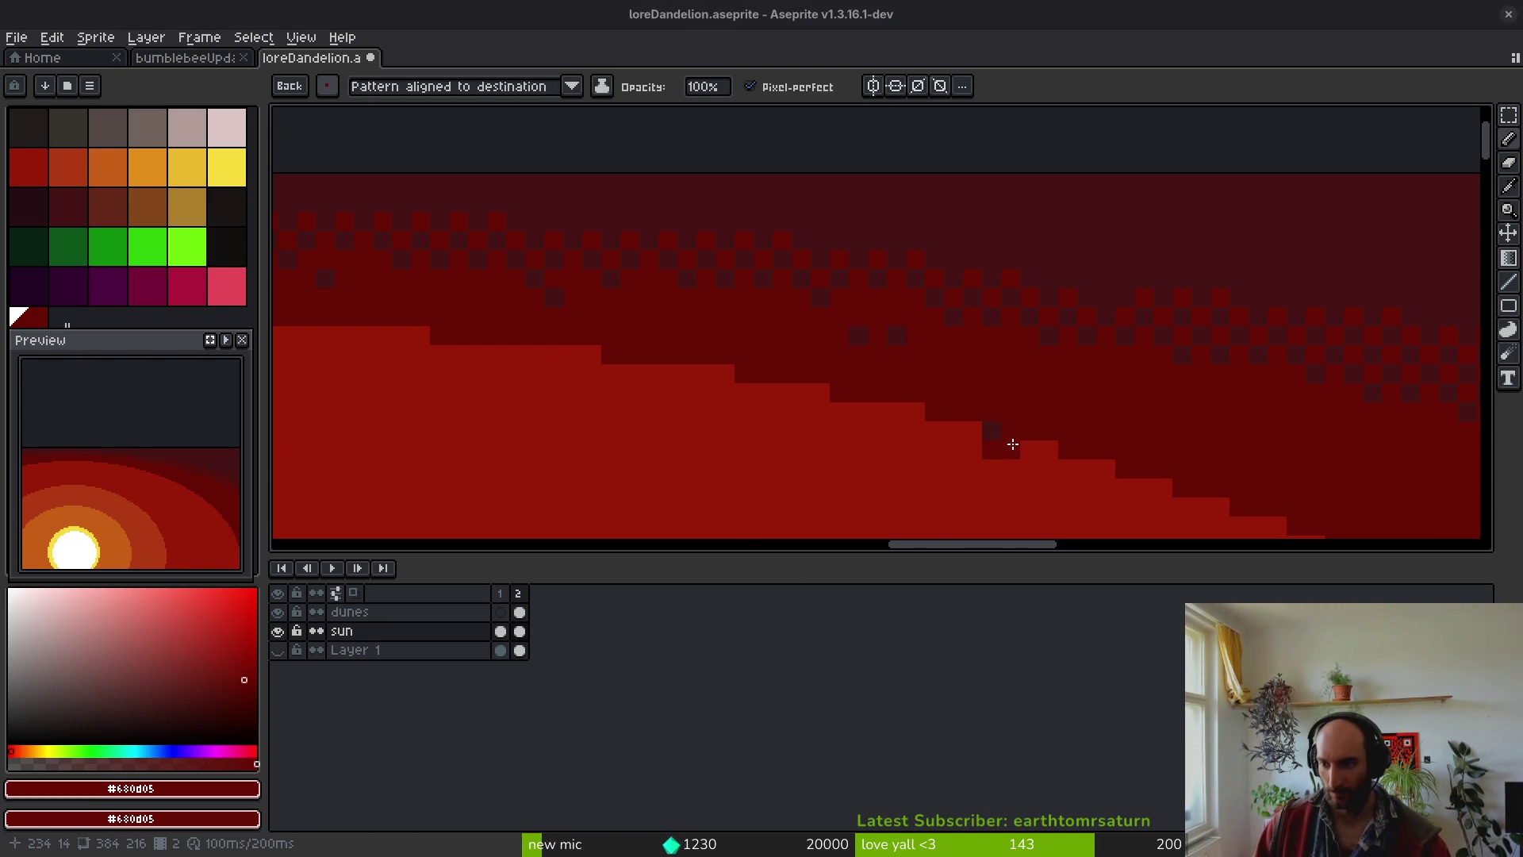
- Paint further rows of dark dither pixels along the edge, touching up near the dune step
left_click_drag(1036, 455, 826, 408)
mouse_move(924, 406)
left_mouse_down()
mouse_move(944, 445)
mouse_move(918, 394)
mouse_move(925, 413)
left_mouse_up()
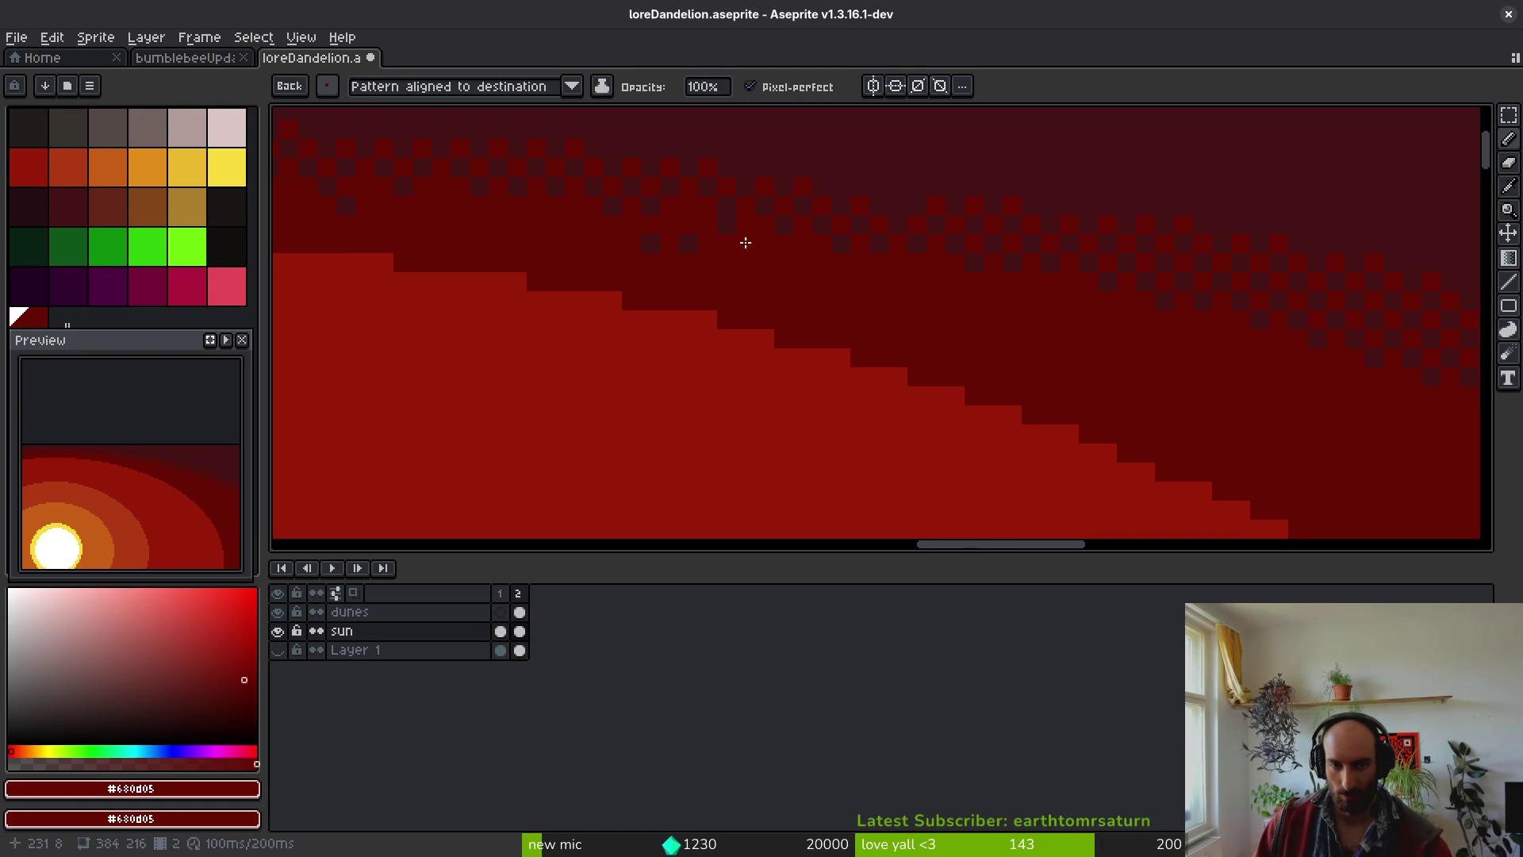
left_click_drag(819, 268, 948, 287)
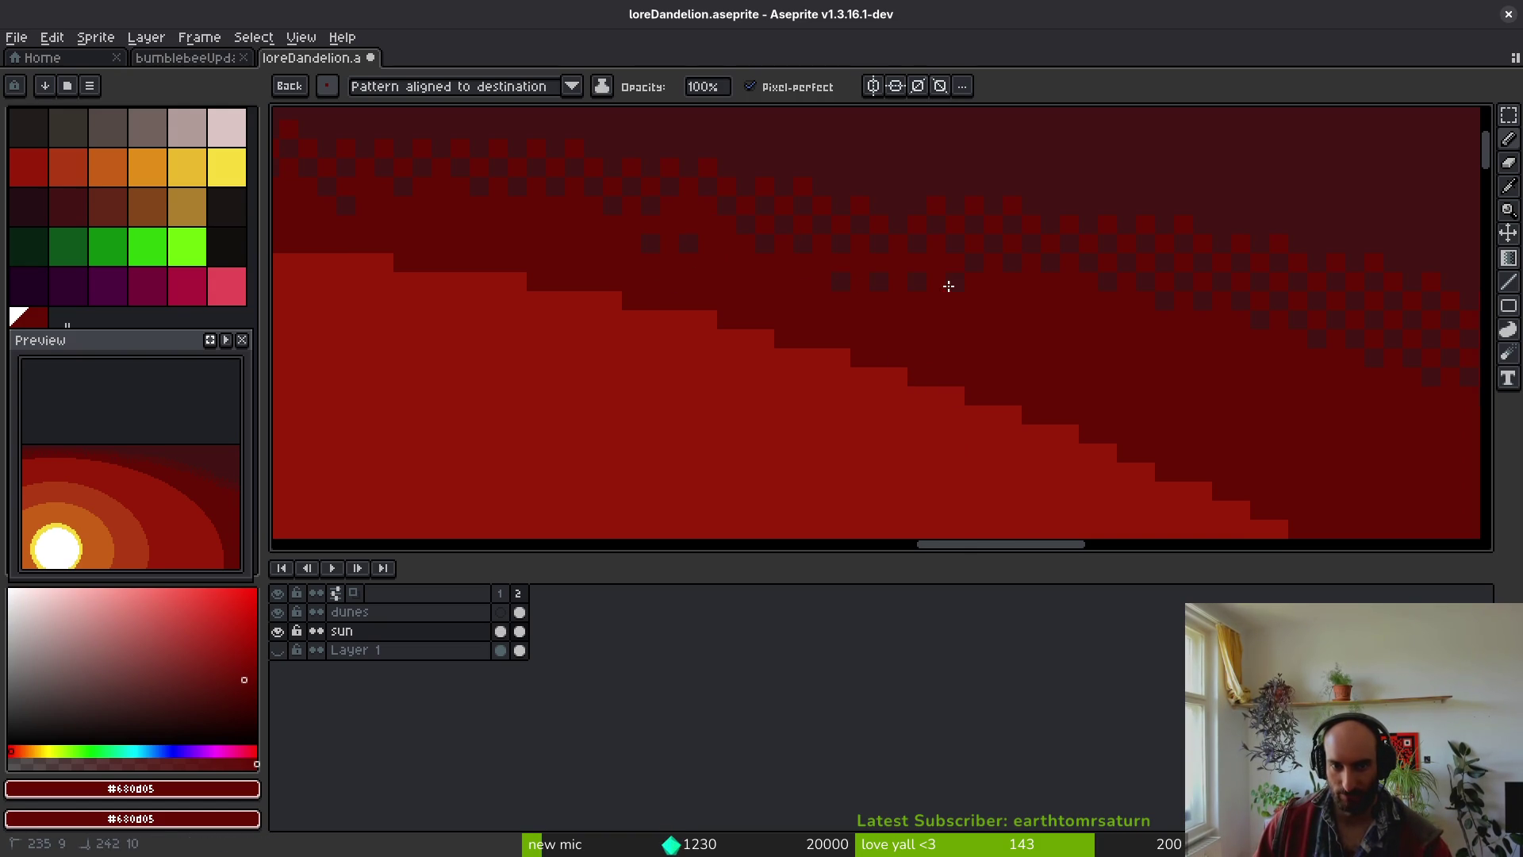
scroll(779, 246, "right", 3)
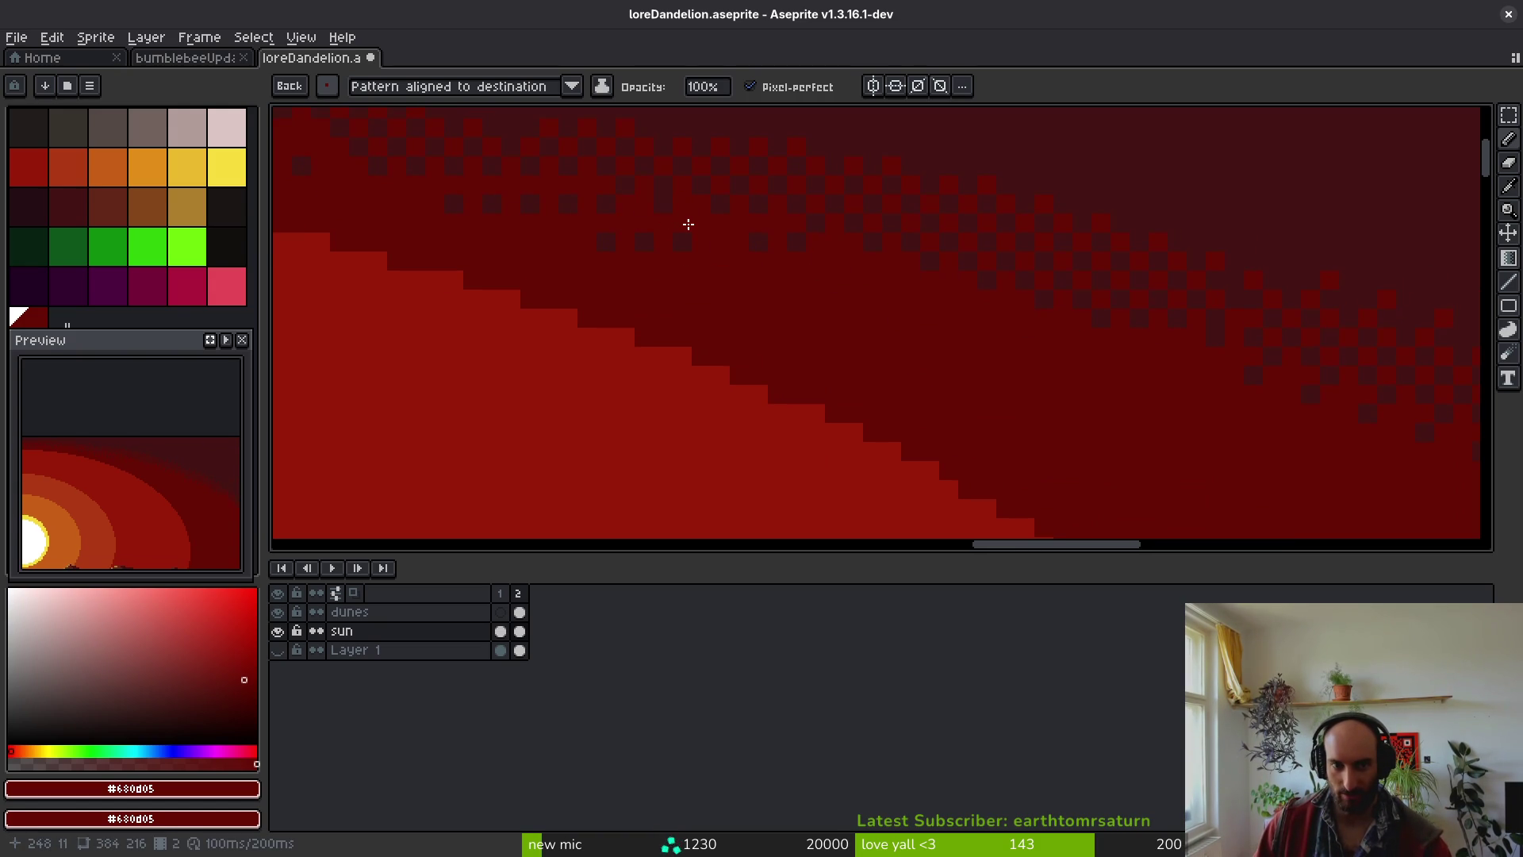
left_click_drag(855, 264, 1008, 320)
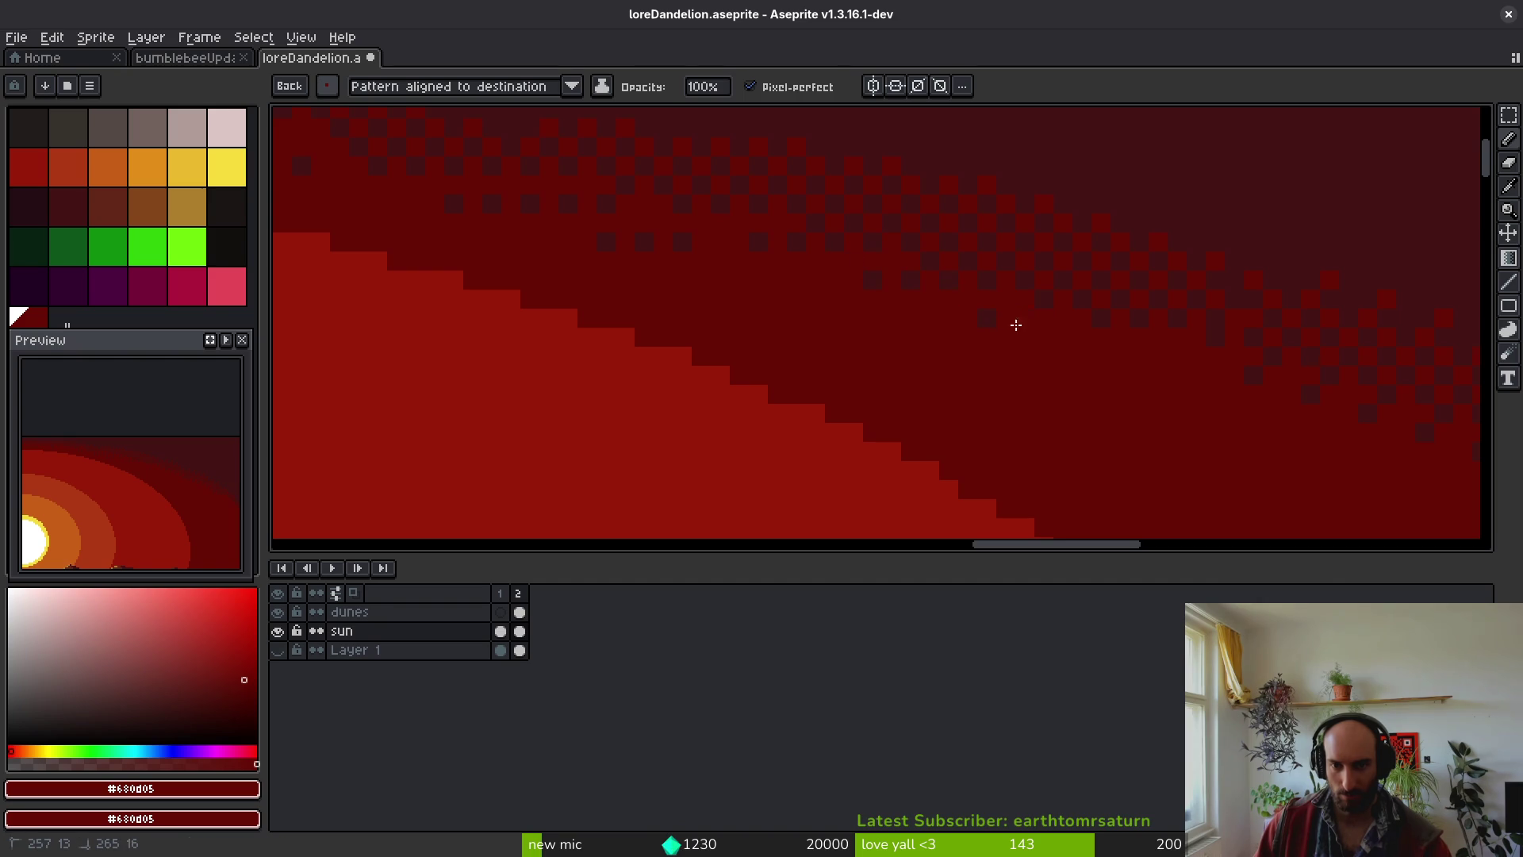
mouse_move(1258, 401)
left_mouse_down()
mouse_move(797, 287)
mouse_move(874, 305)
left_mouse_up()
scroll(1142, 462, "down", 3)
scroll(952, 421, "up", 4)
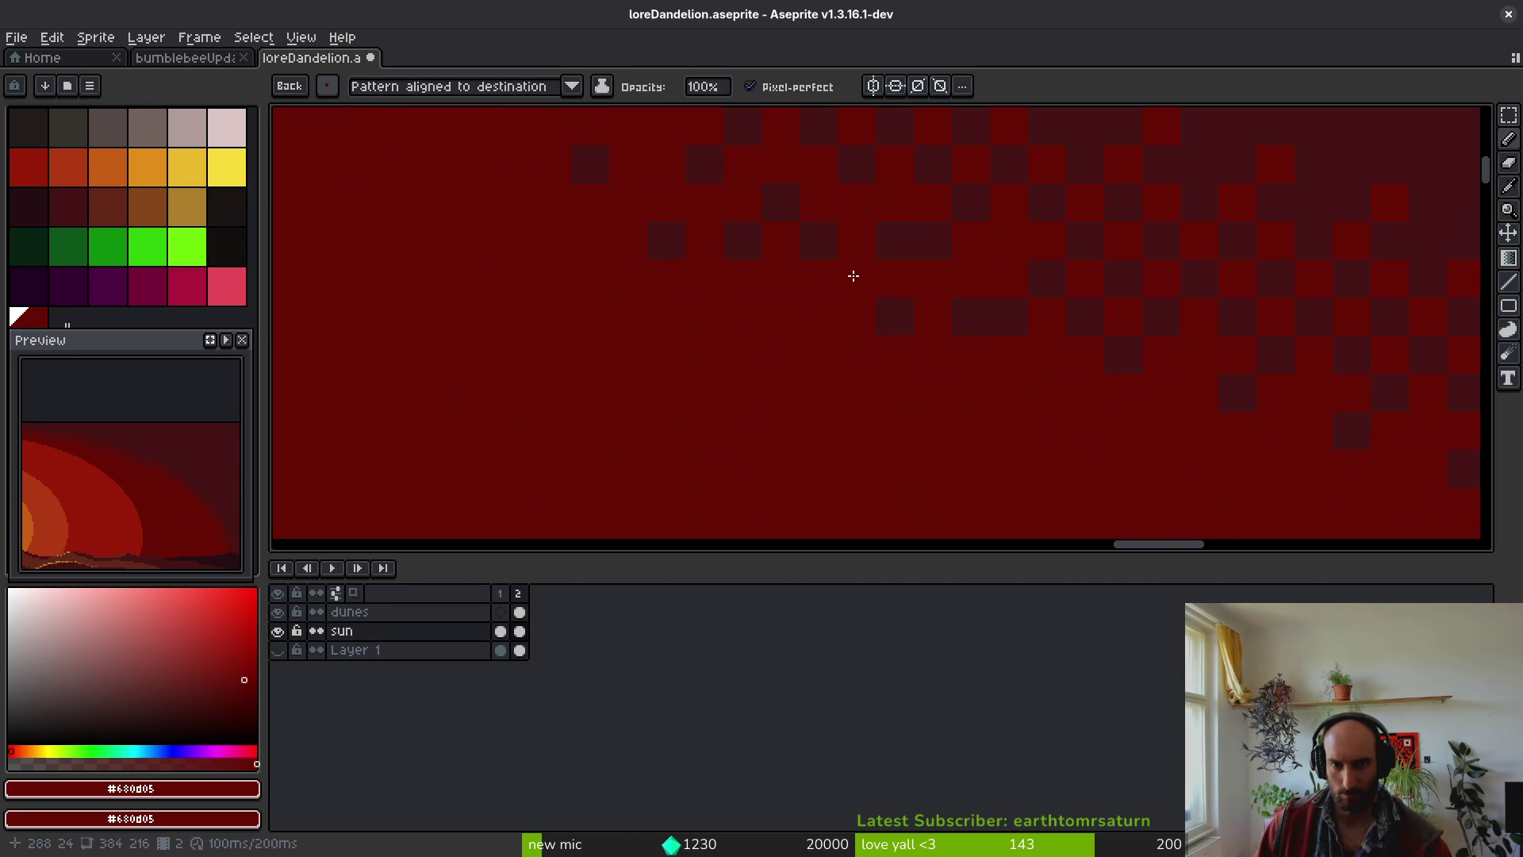
- Paint dark dither pixels along the diagonal edge between the darkest sky bands
scroll(852, 275, "down", 3)
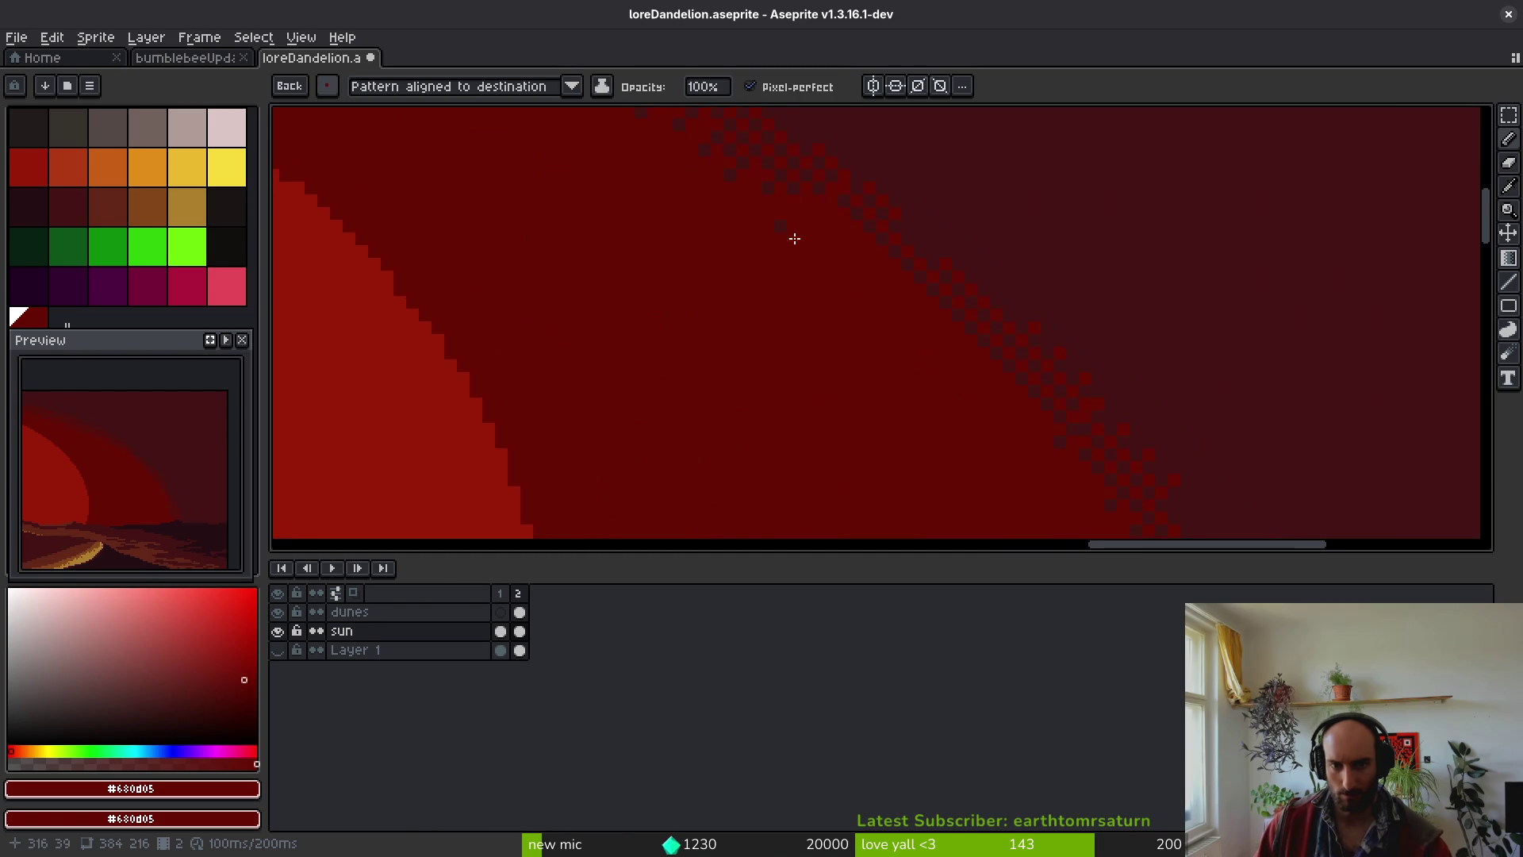
scroll(827, 215, "up", 2)
left_click_drag(802, 207, 866, 264)
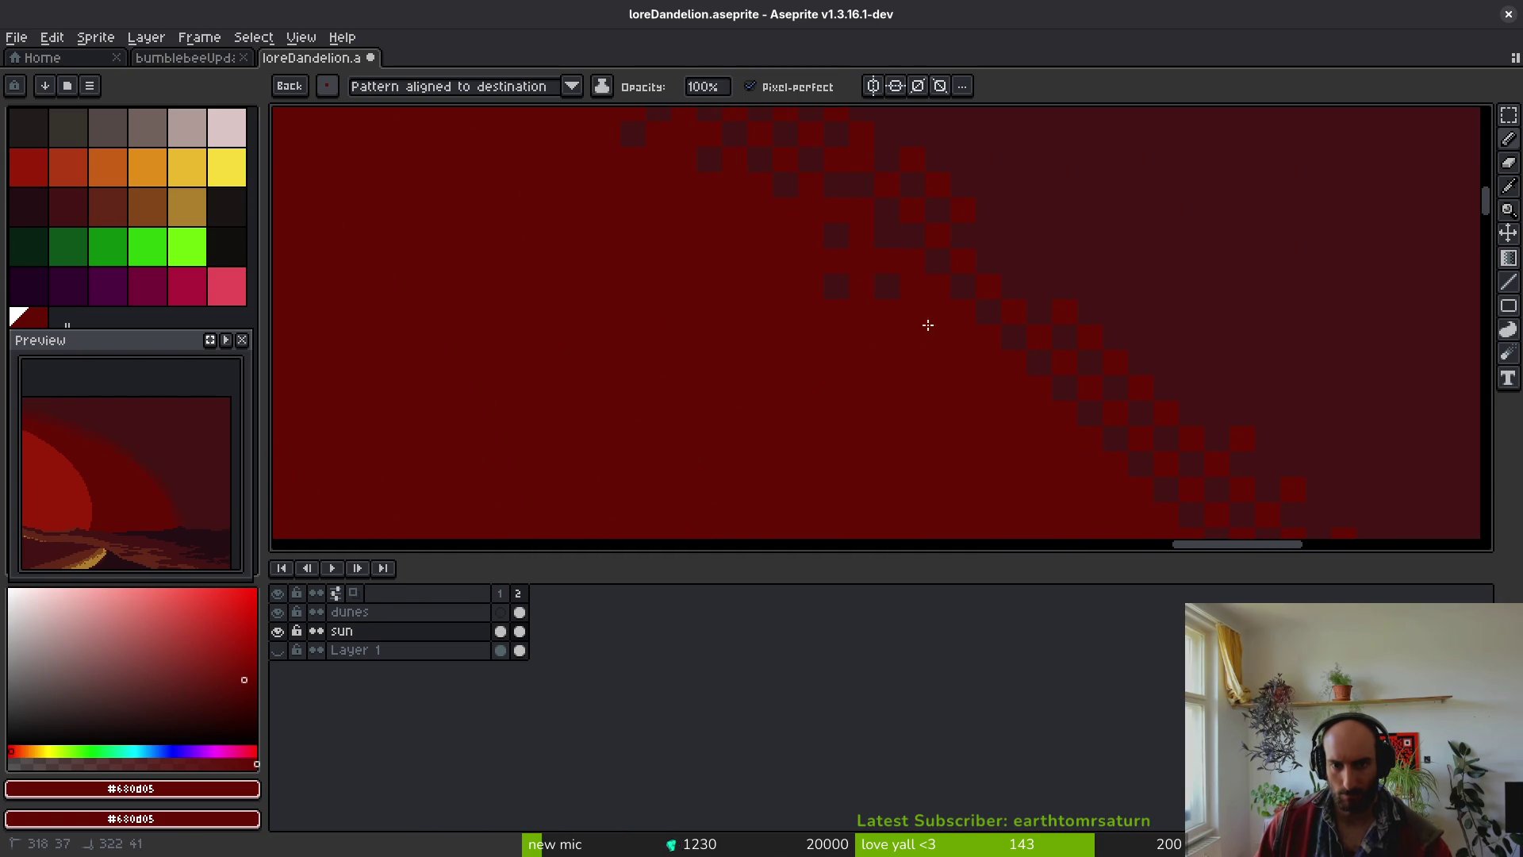
mouse_move(1020, 410)
left_mouse_down()
mouse_move(682, 262)
mouse_move(721, 272)
left_mouse_up()
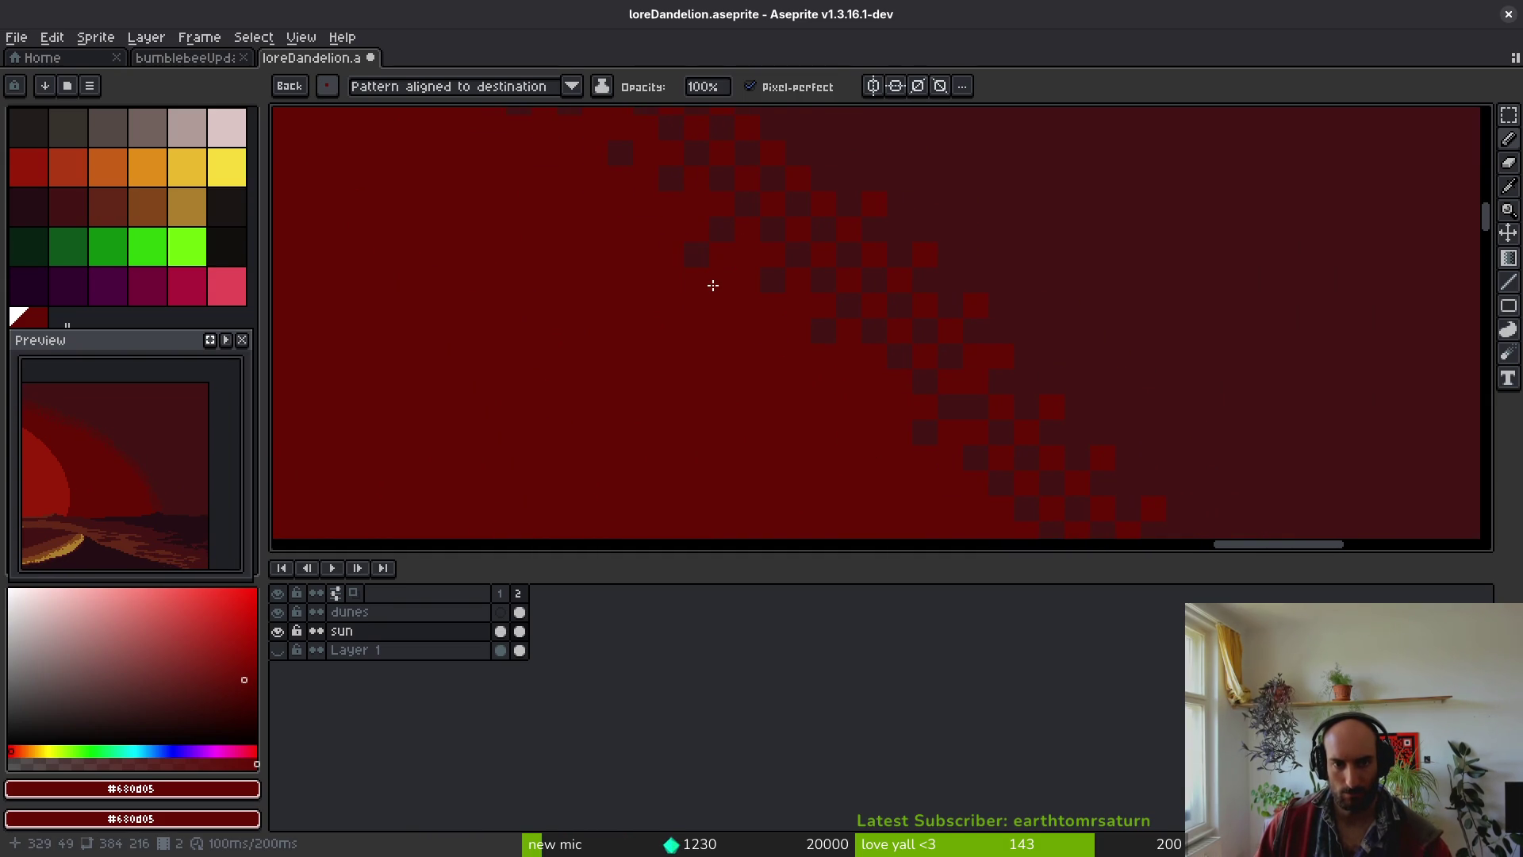
left_click_drag(866, 266, 731, 254)
left_click(729, 221)
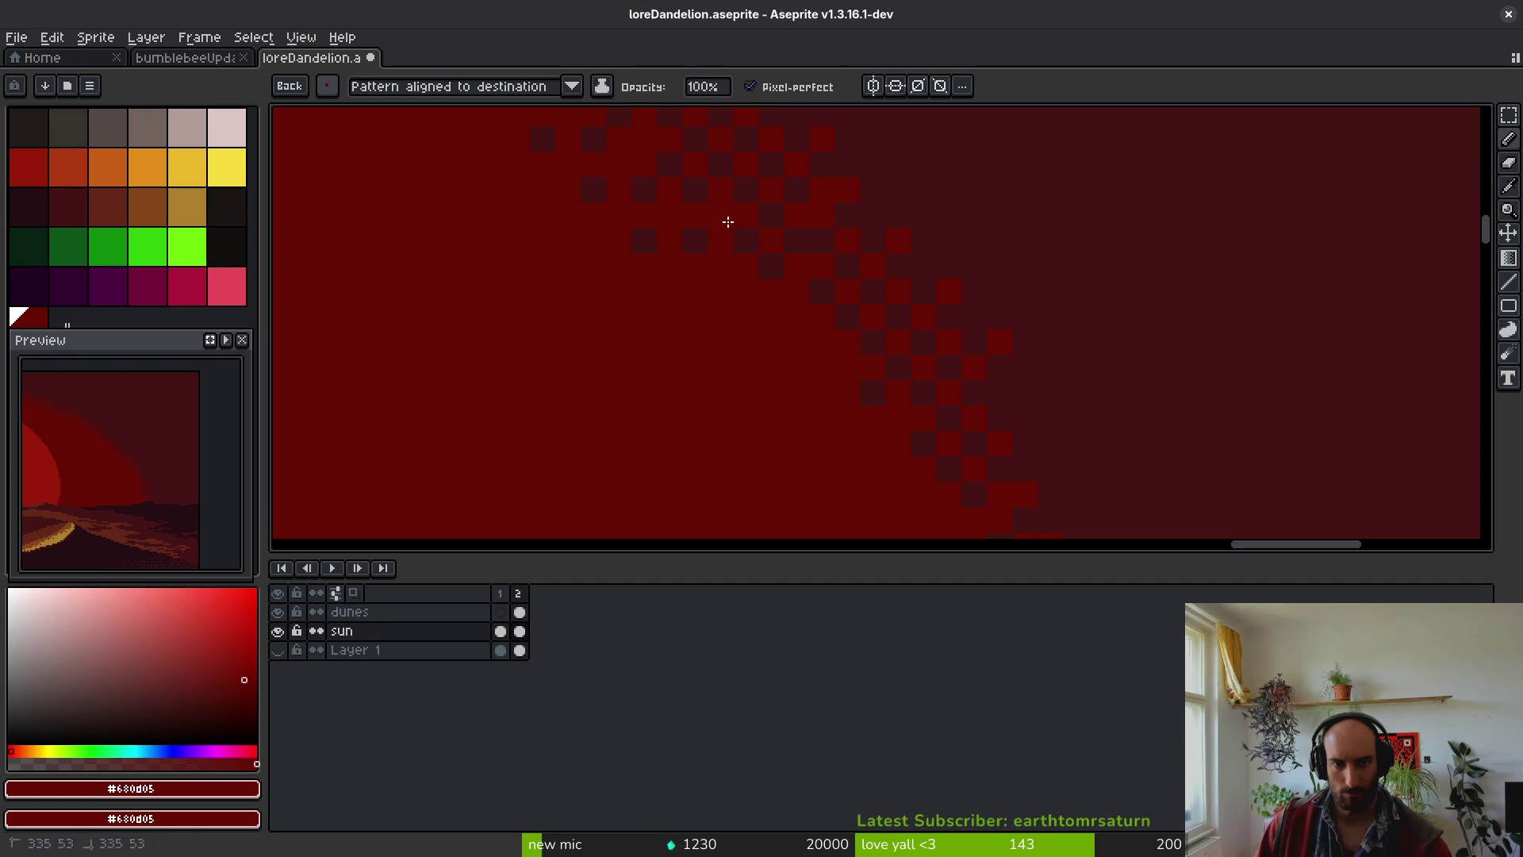
mouse_move(830, 452)
left_mouse_down()
mouse_move(750, 252)
mouse_move(792, 292)
left_mouse_up()
left_click_drag(834, 495, 760, 275)
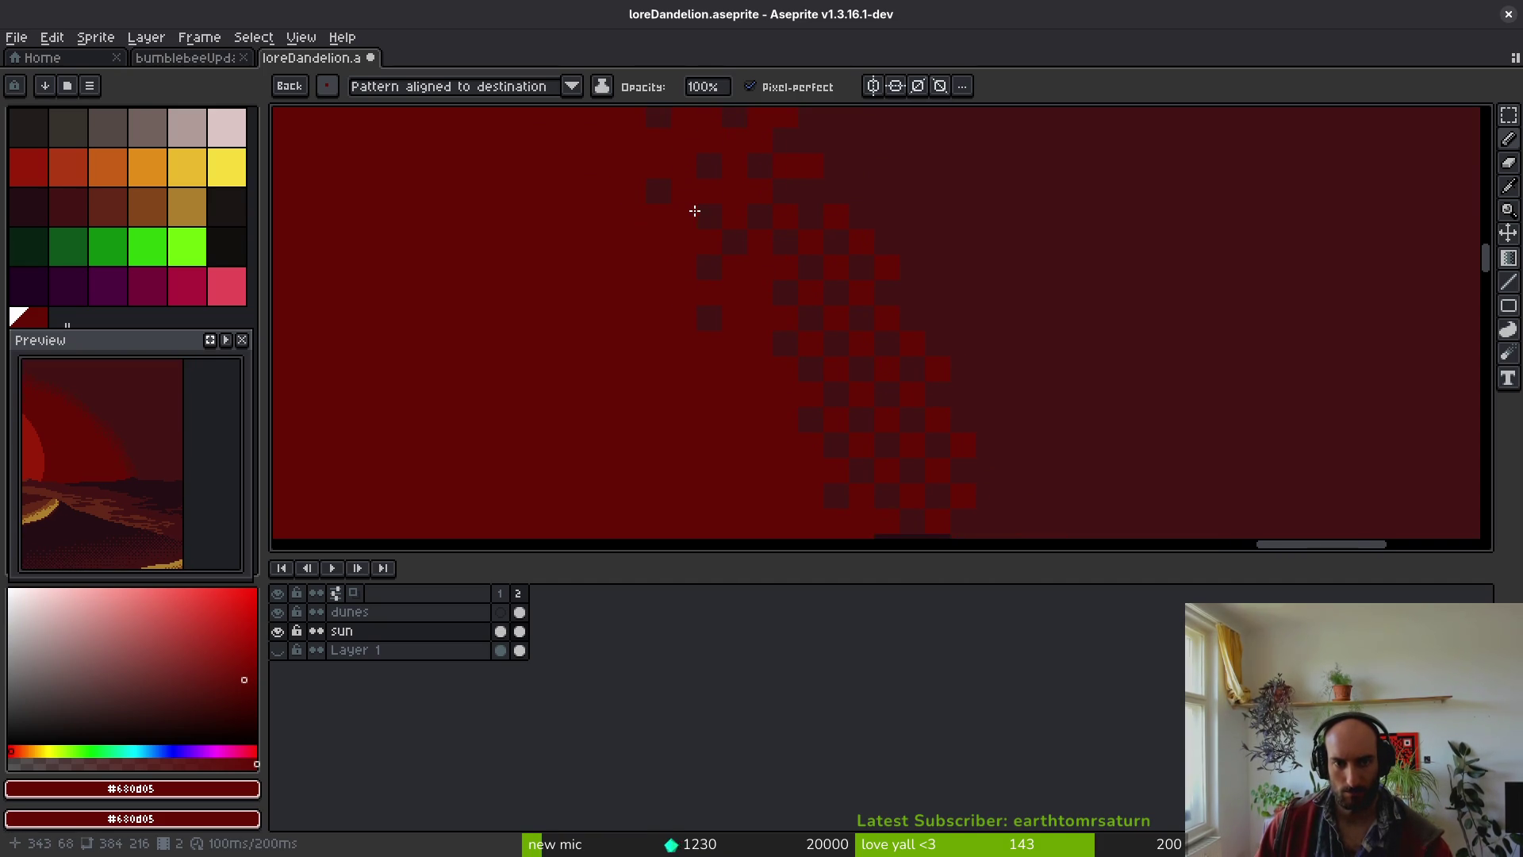
- Realign misplaced dither pixels to the checker pattern and undo a stray dark pixel
left_click_drag(699, 223, 674, 218)
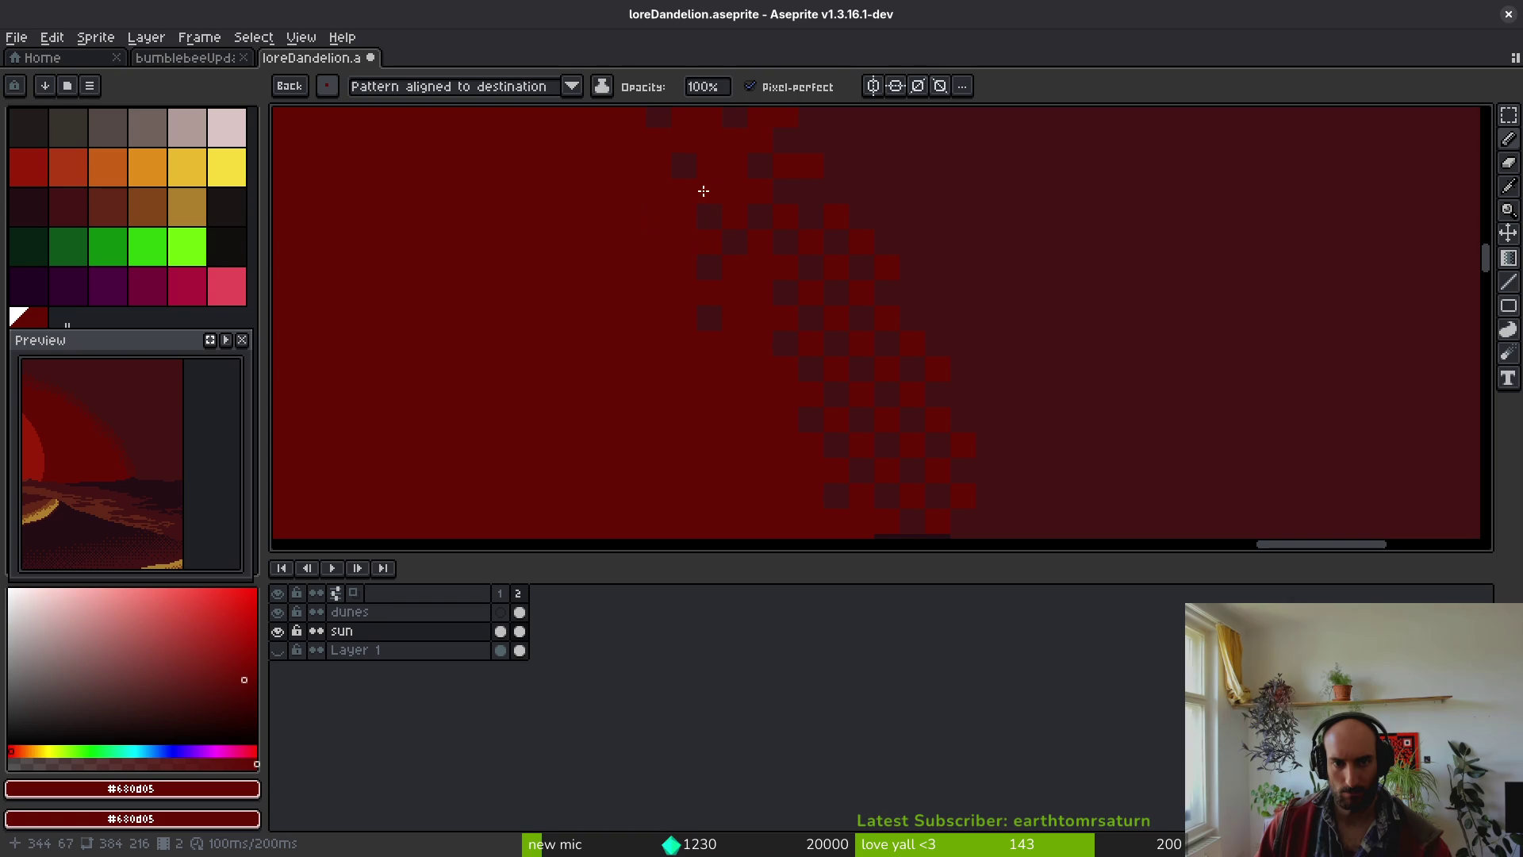
left_click(701, 208)
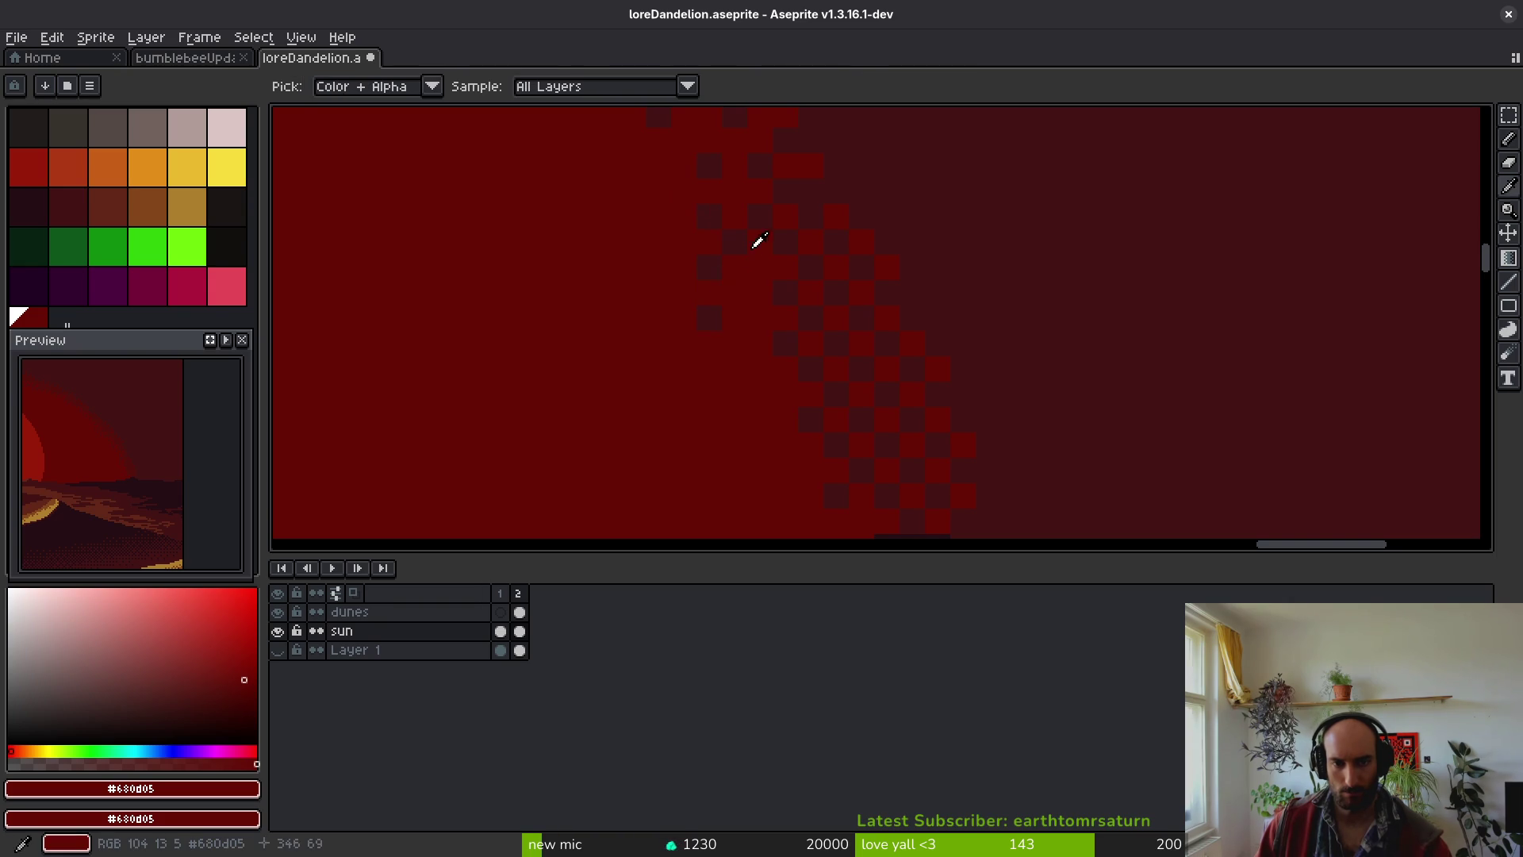
left_click(435, 139)
key("ctrl+z")
scroll(825, 425, "down", 3)
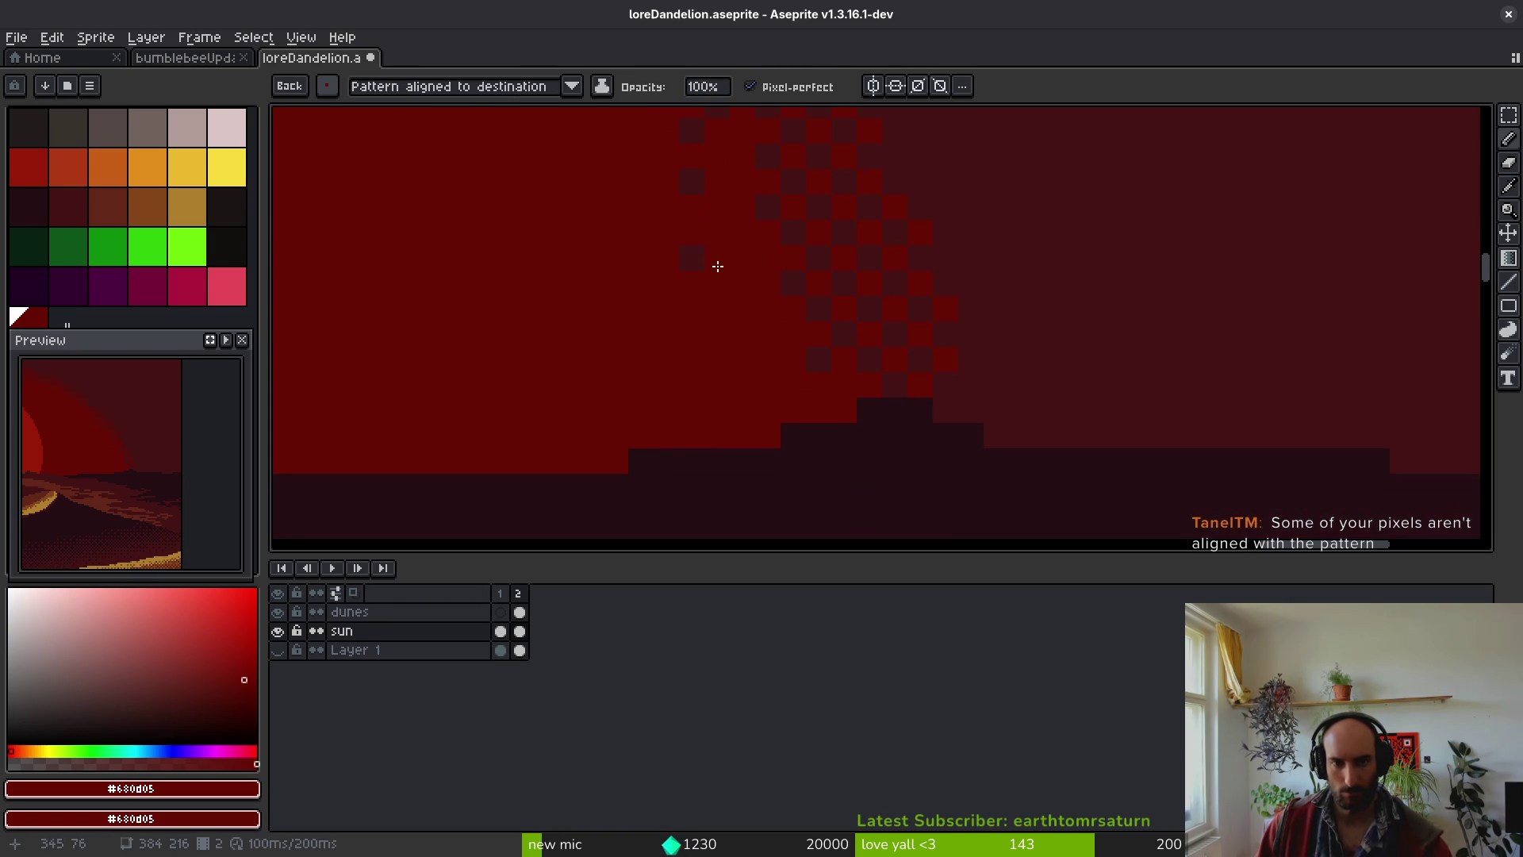
- Add more dither pixels along the edge near the top of the sun's arcs, then zoom out
left_click_drag(746, 178, 763, 298)
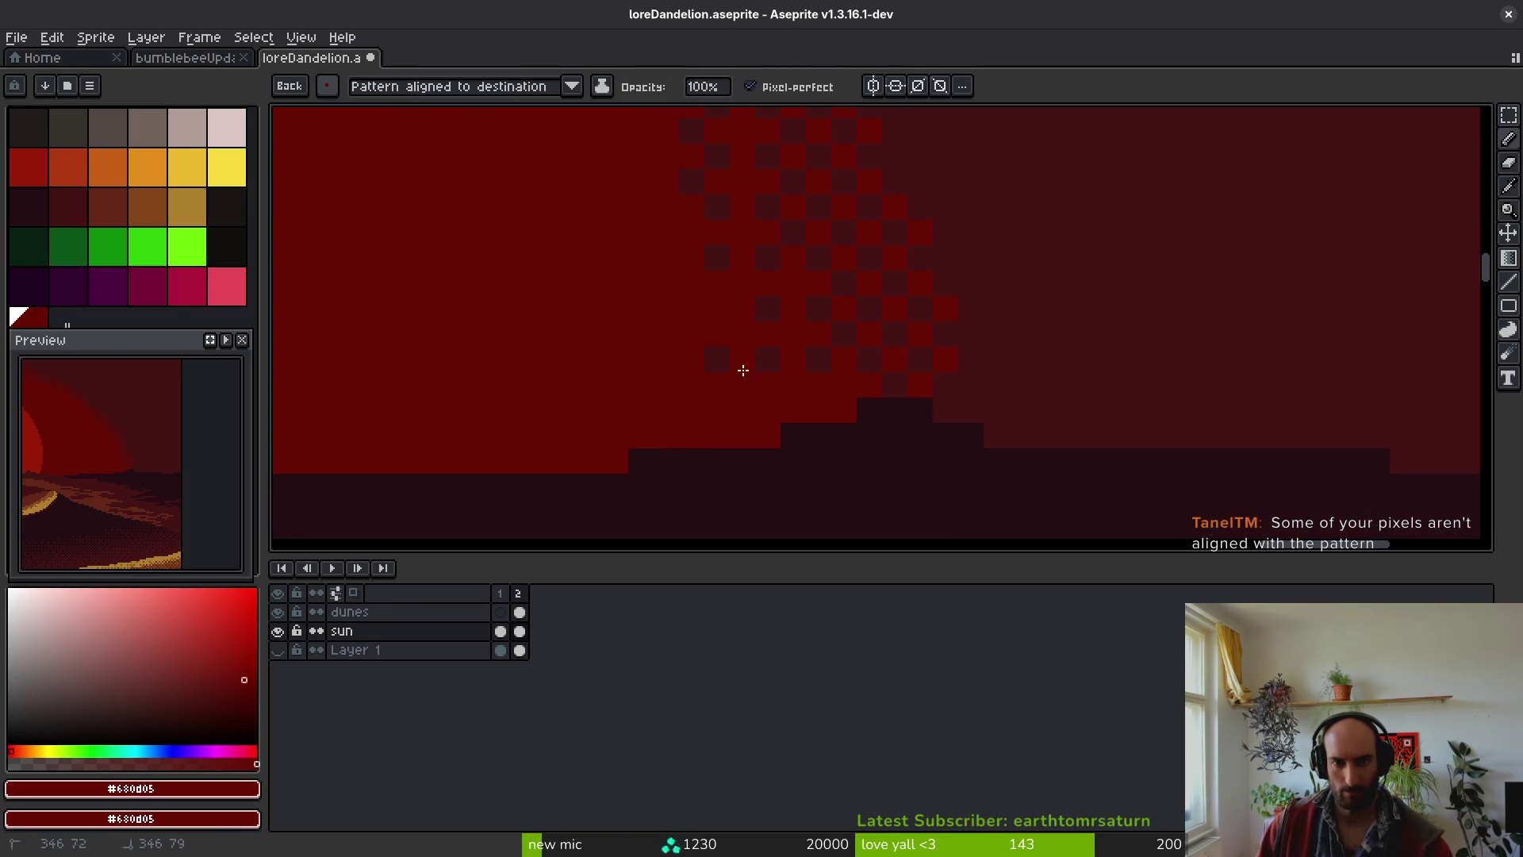
left_click_drag(828, 415, 850, 402)
scroll(863, 391, "down", 3)
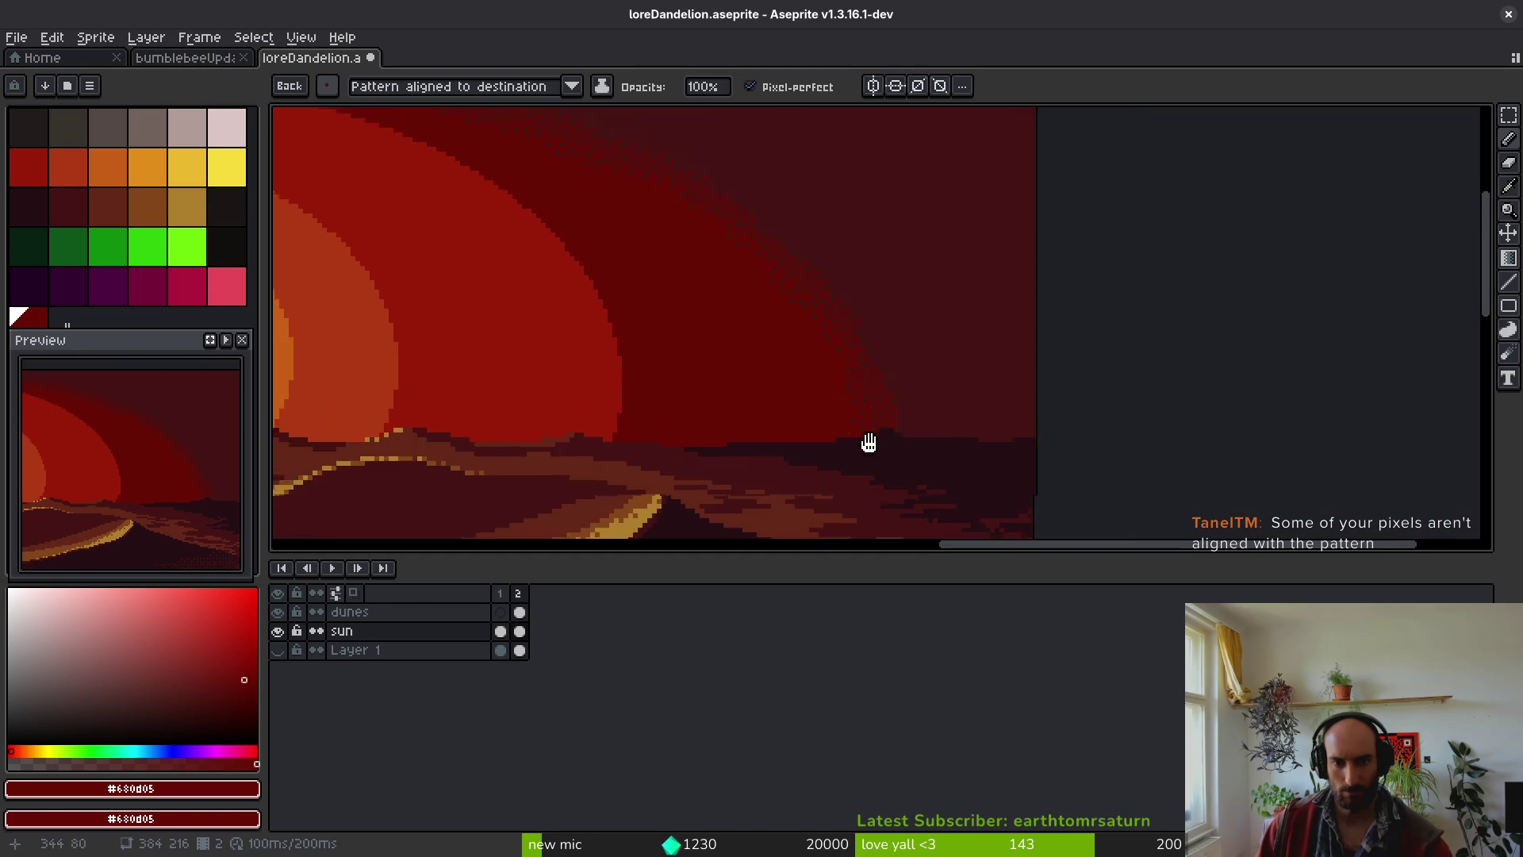
scroll(894, 473, "up", 2)
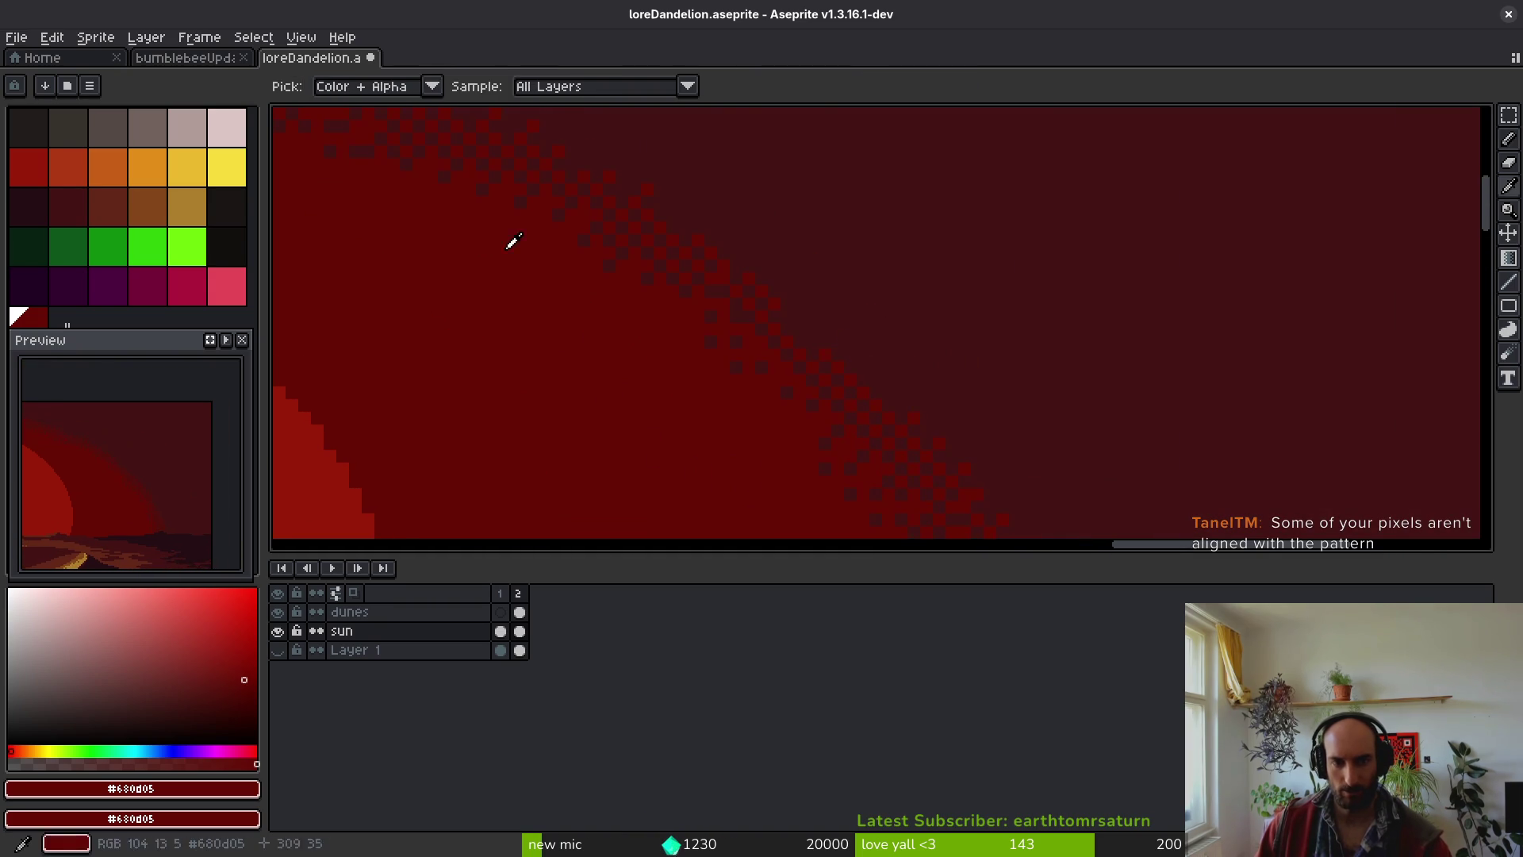
mouse_move(653, 272)
left_mouse_down()
mouse_move(877, 394)
mouse_move(1197, 445)
mouse_move(751, 323)
mouse_move(1335, 388)
mouse_move(915, 388)
mouse_move(969, 340)
left_mouse_up()
scroll(969, 340, "up", 1)
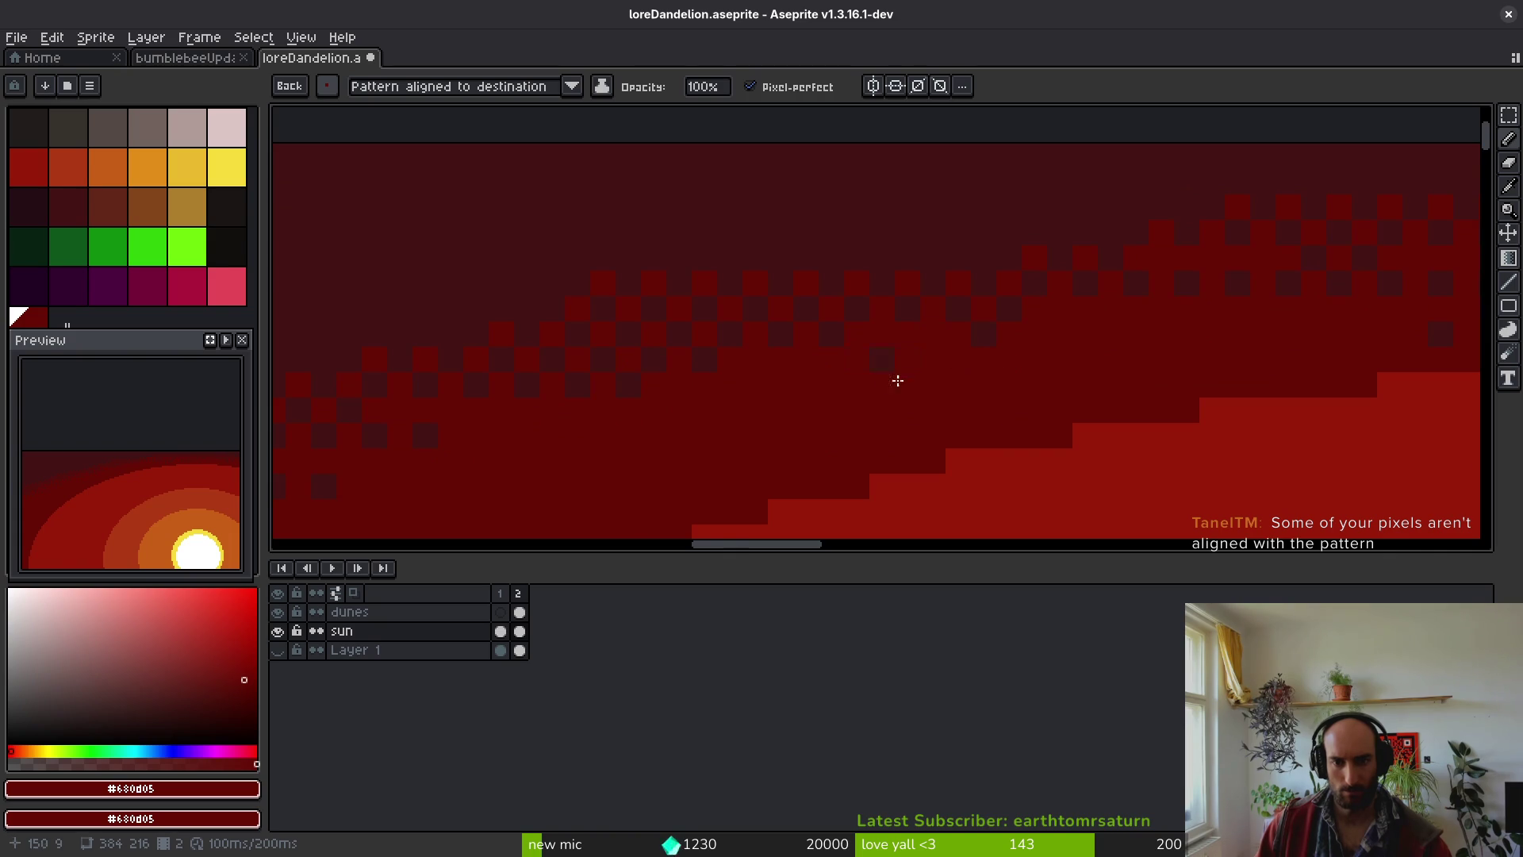
left_click_drag(894, 374, 795, 408)
scroll(787, 393, "down", 2)
scroll(717, 387, "up", 1)
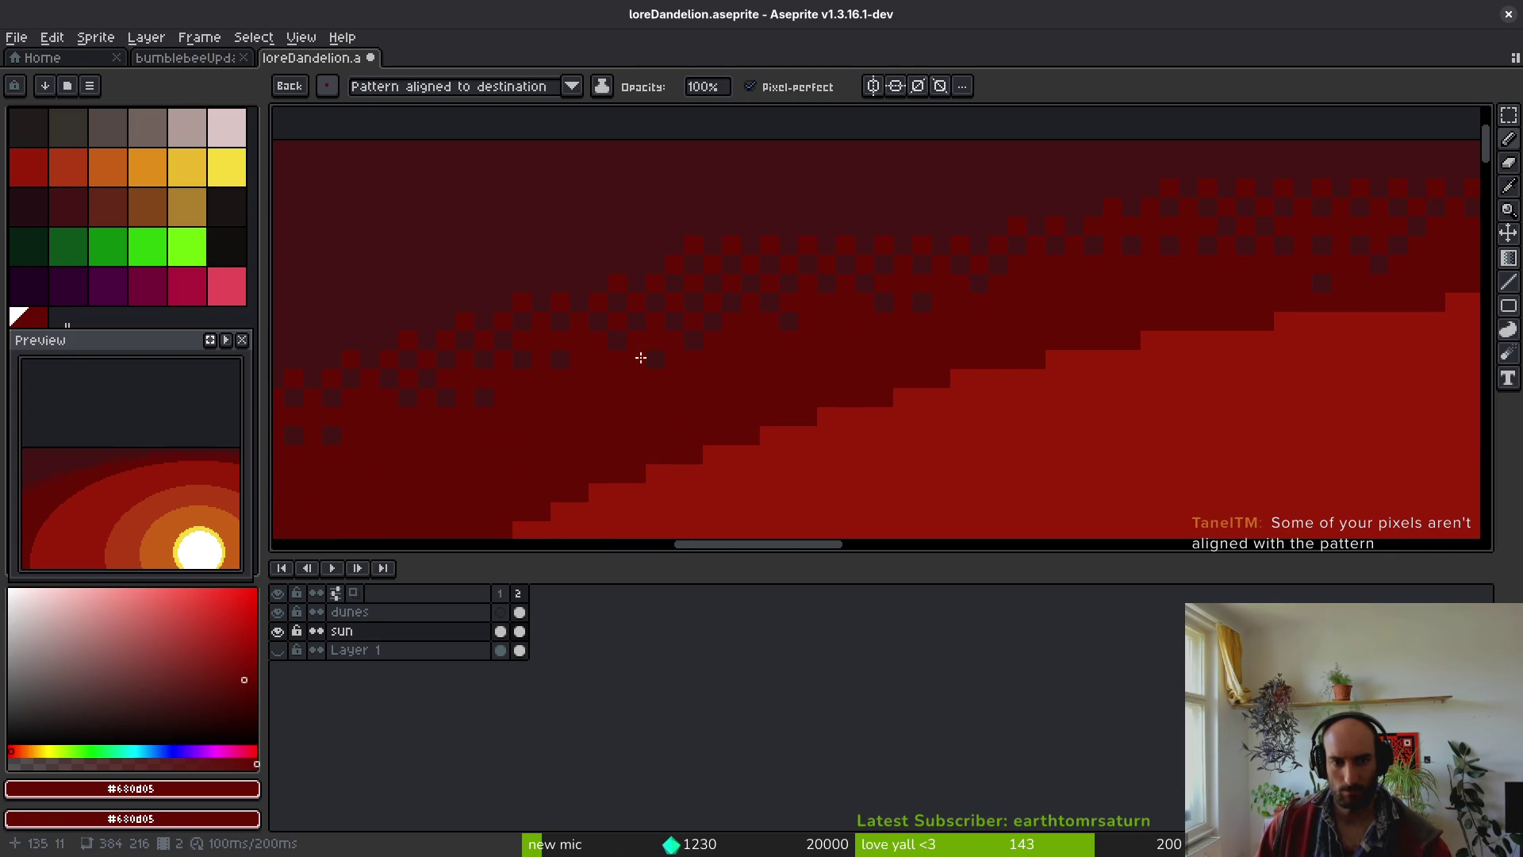
scroll(752, 364, "down", 3)
scroll(706, 333, "down", 2)
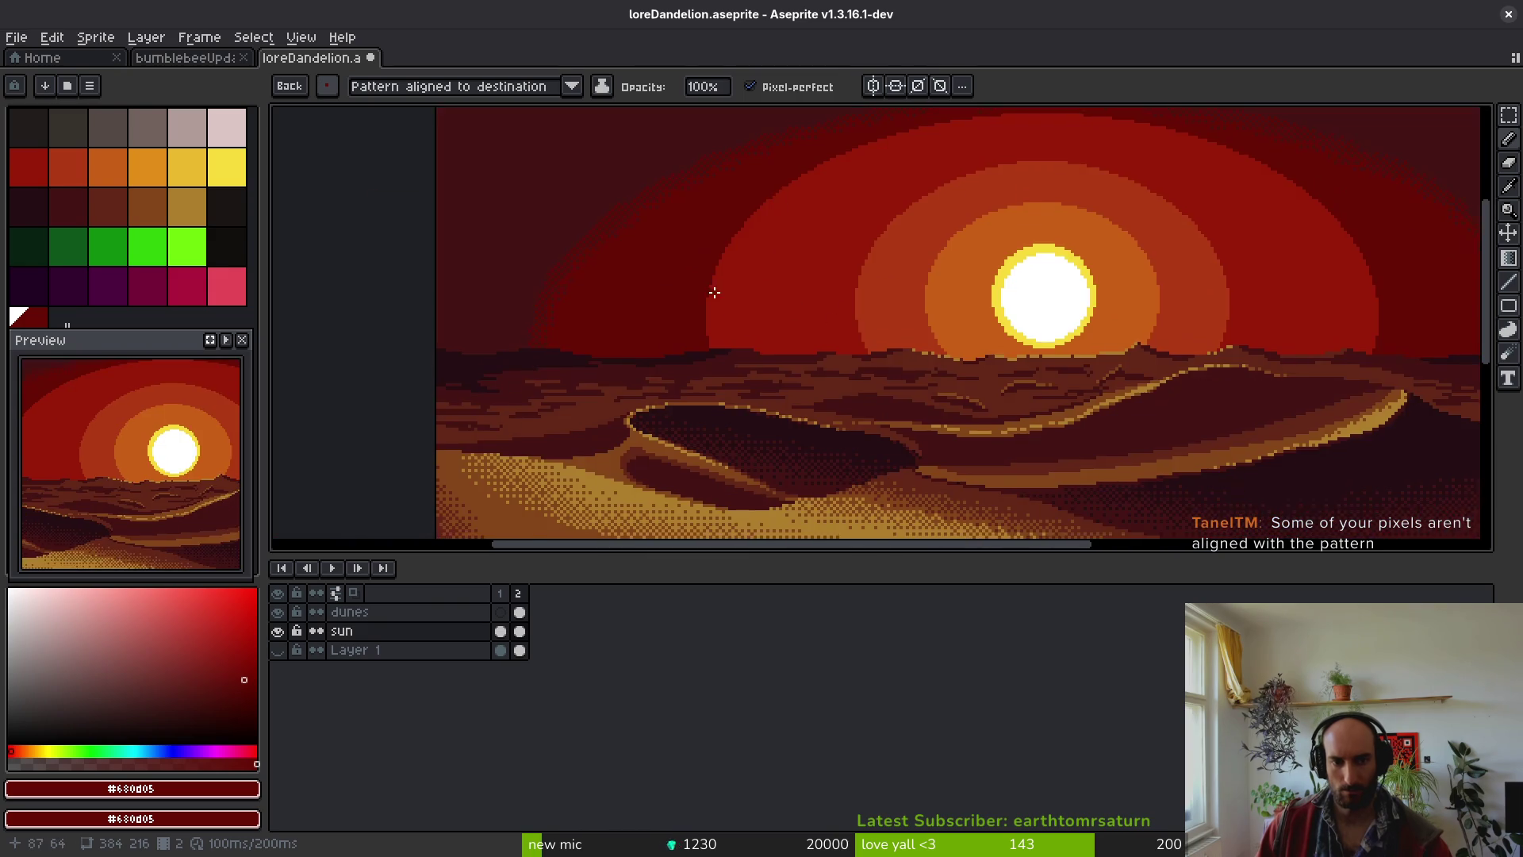
scroll(820, 330, "up", 4)
- Go to frame 1 of loreDandelion and sample dark red #431414 from the first pixel block
left_click(214, 58)
left_click(306, 58)
key("Left")
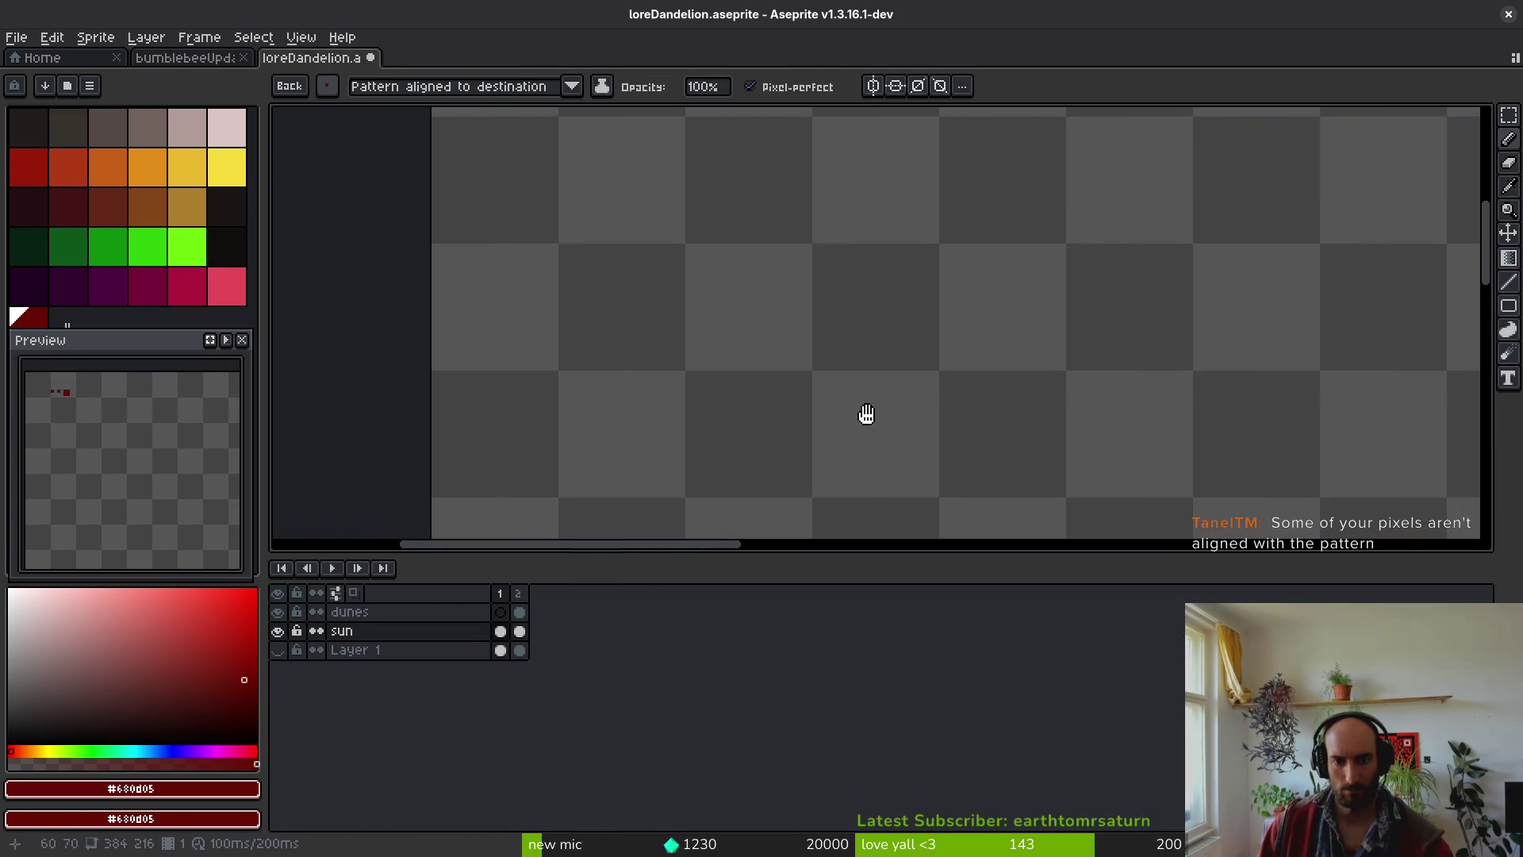
scroll(871, 431, "up", 4)
left_click_drag(871, 431, 771, 395)
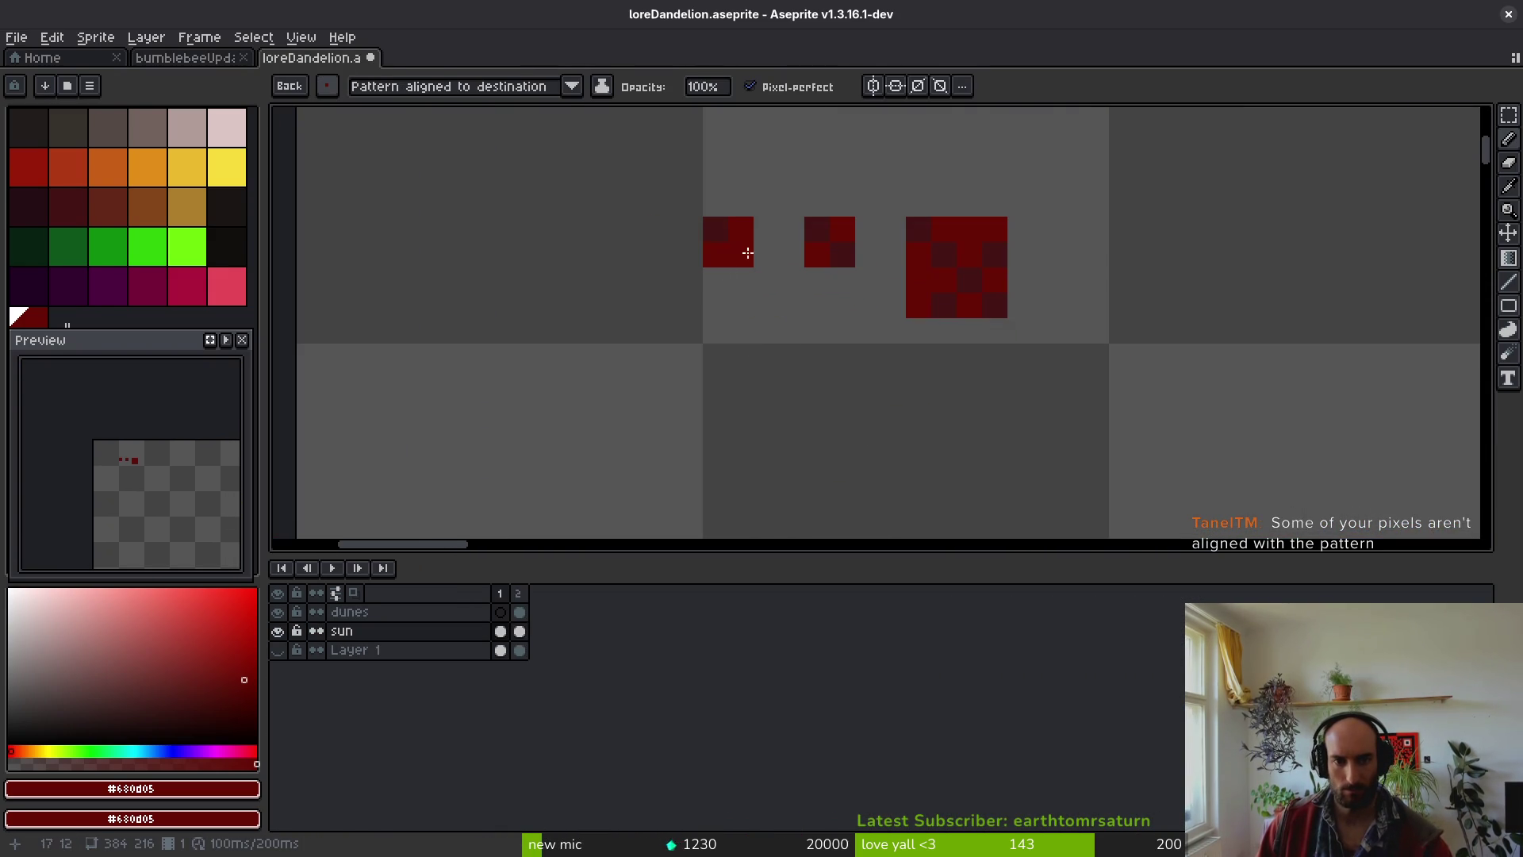
left_click(722, 235, "alt")
- Switch to a round brush shape and draw a dark-red two-pixel-wide column
left_click(328, 87)
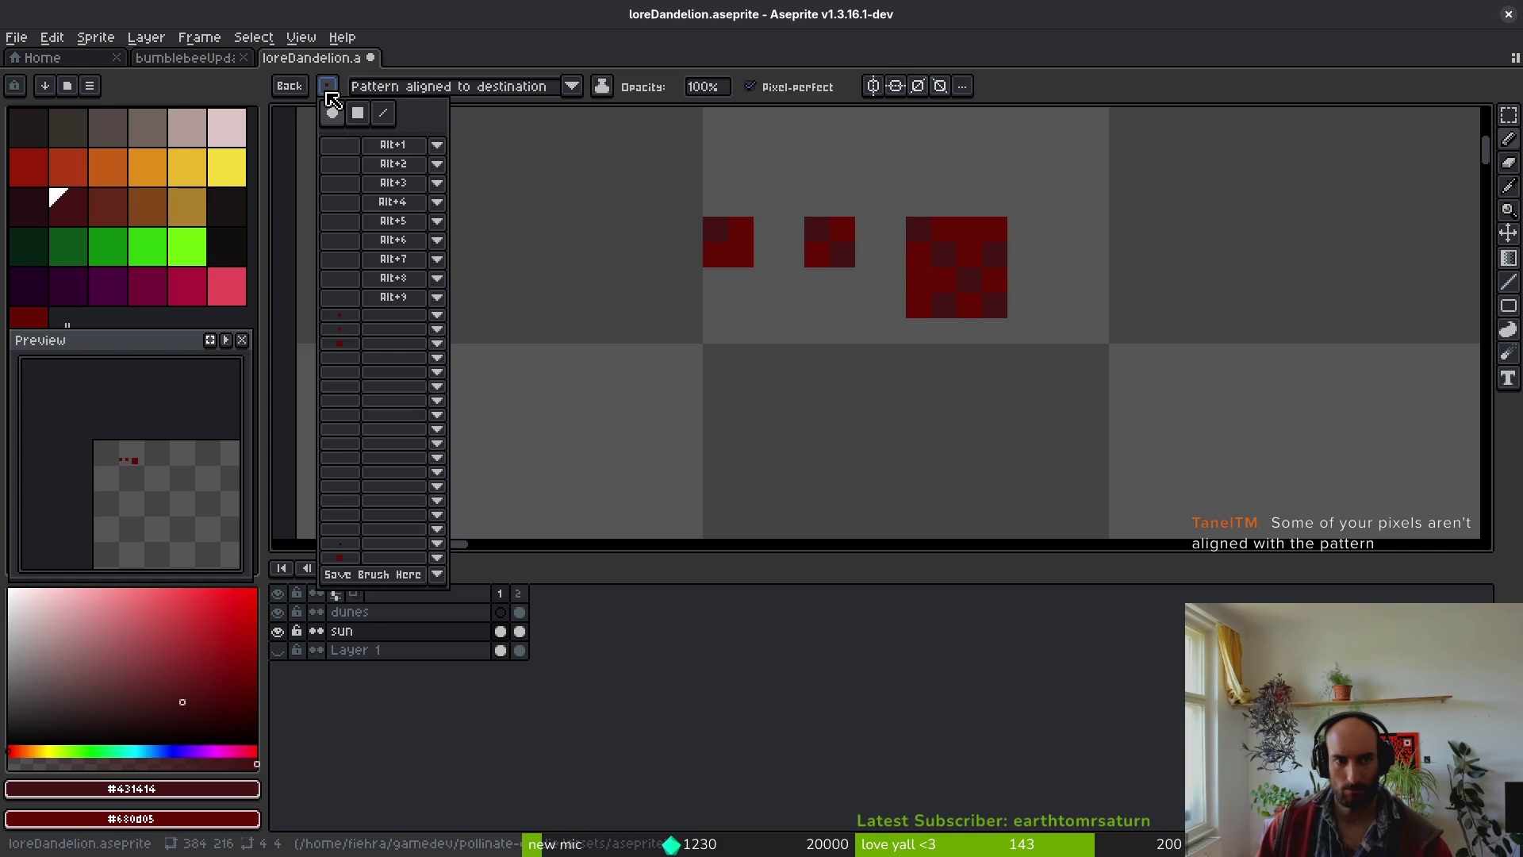
left_click(334, 114)
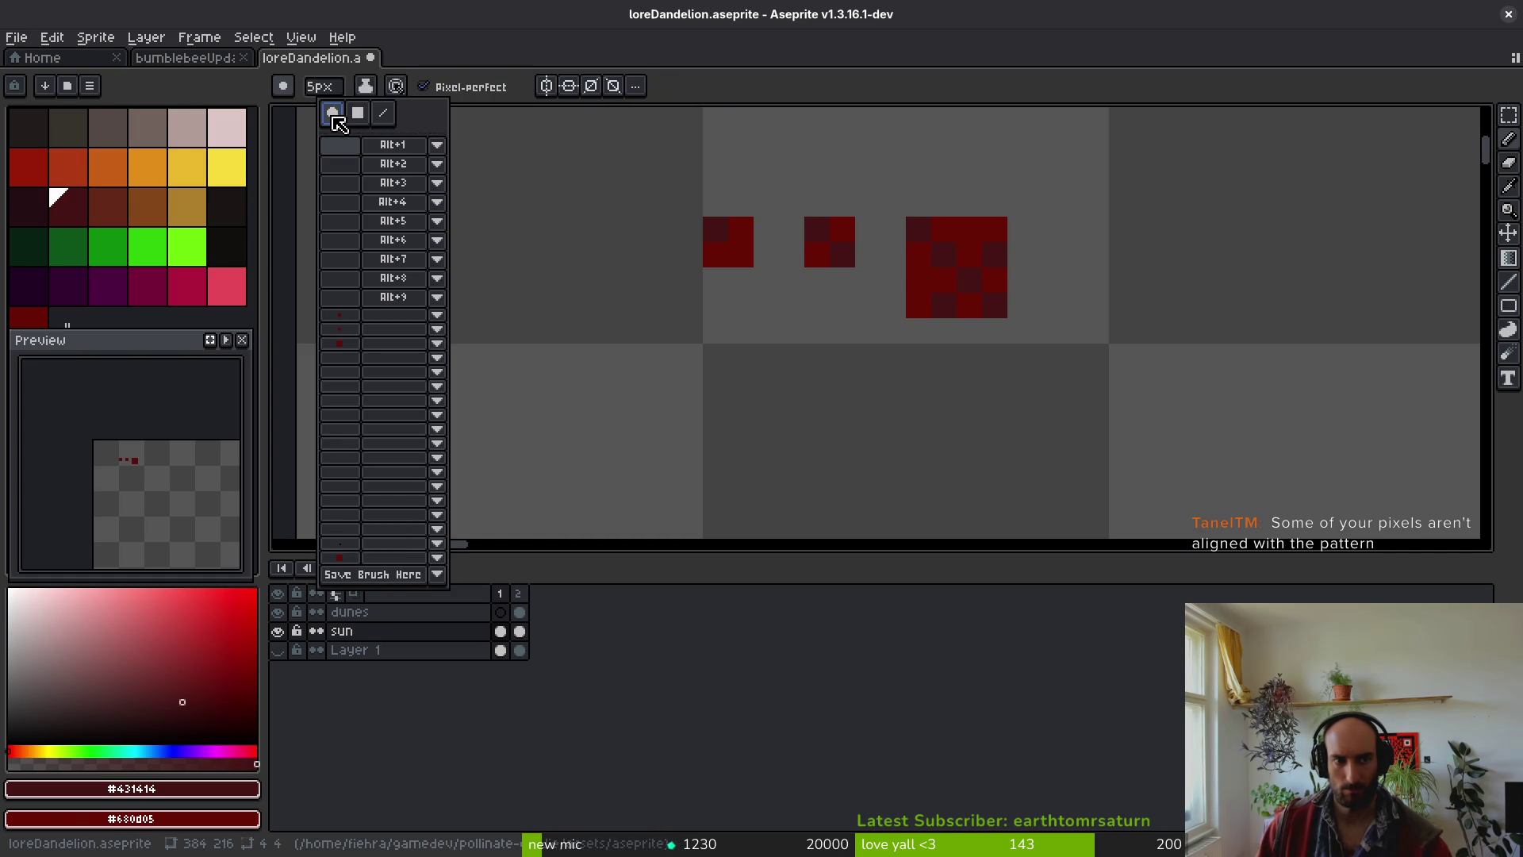
scroll(679, 407, "down", 5)
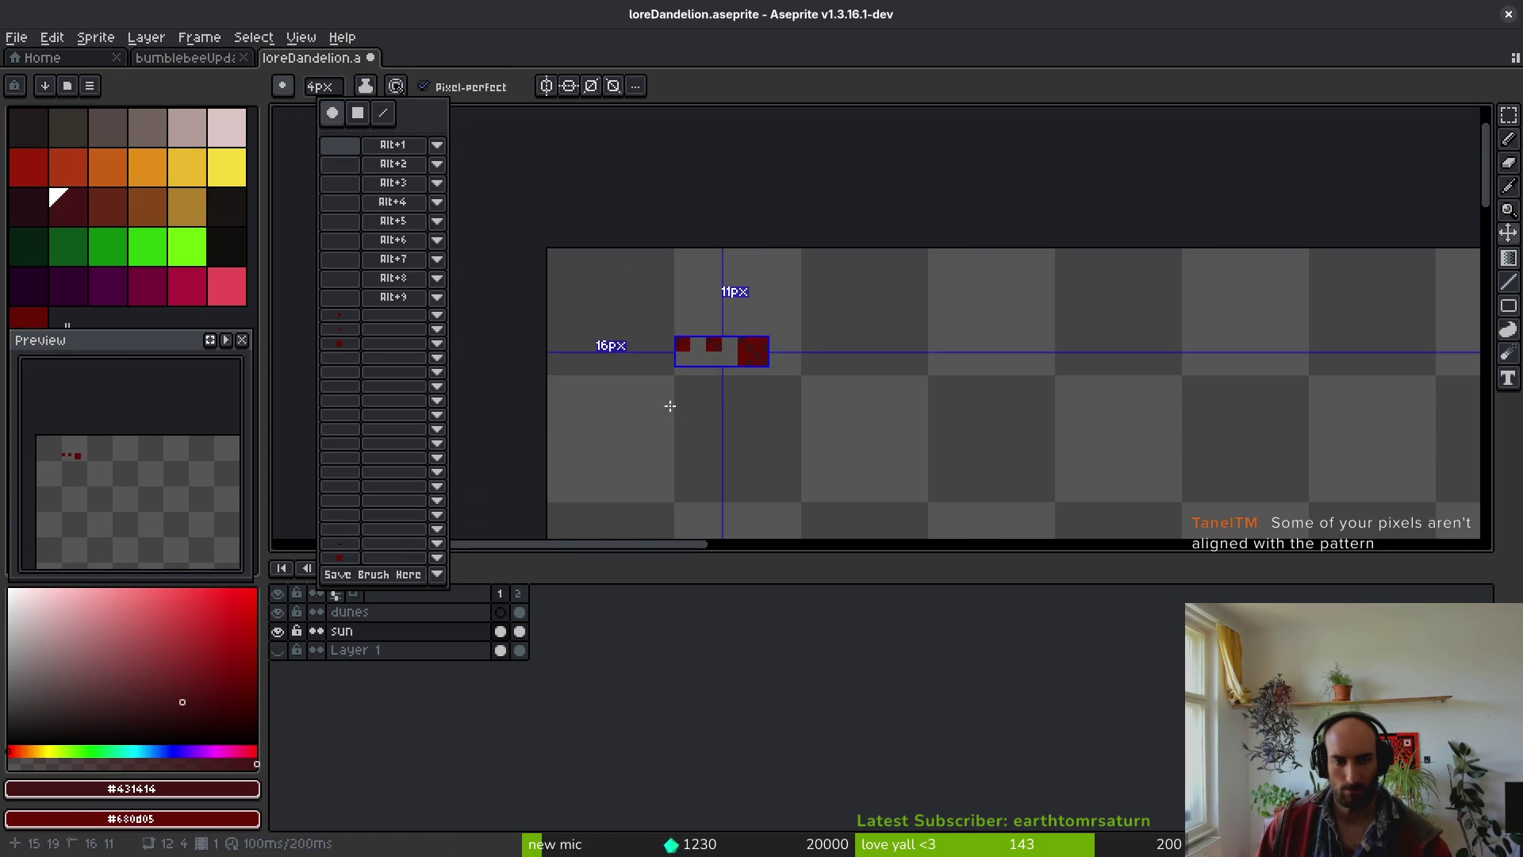
scroll(669, 414, "down", 4)
scroll(670, 414, "up", 7)
mouse_move(684, 286)
left_mouse_down()
mouse_move(721, 275)
mouse_move(721, 393)
mouse_move(758, 354)
mouse_move(721, 354)
left_mouse_up()
- Erase most of the column and set foreground #680d05 and background #431414
key("e")
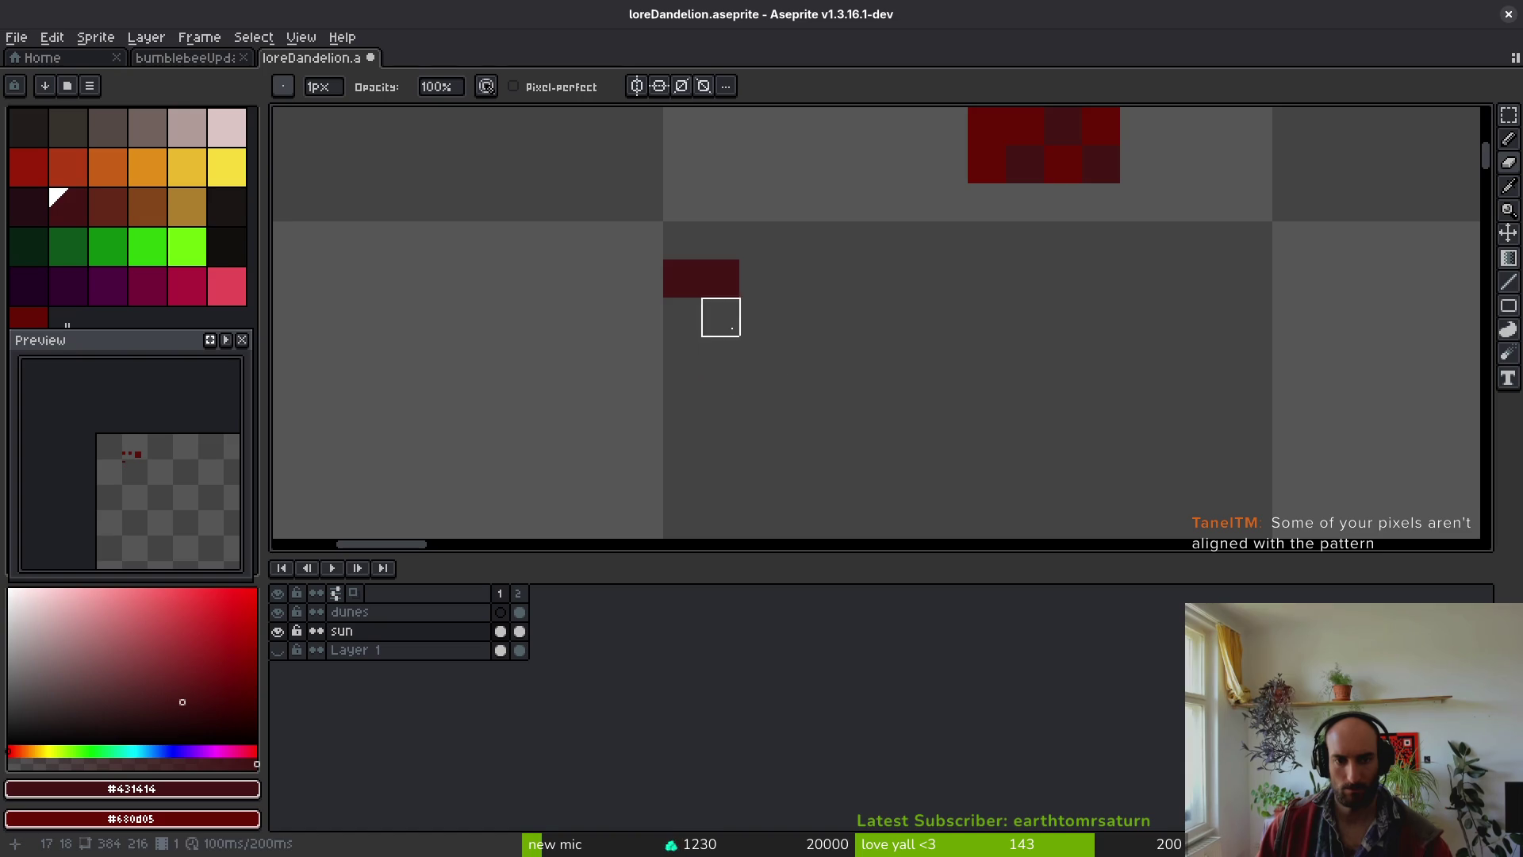
scroll(978, 238, "up", 1)
key("i")
left_click(1007, 179)
right_click(1012, 178)
key("b")
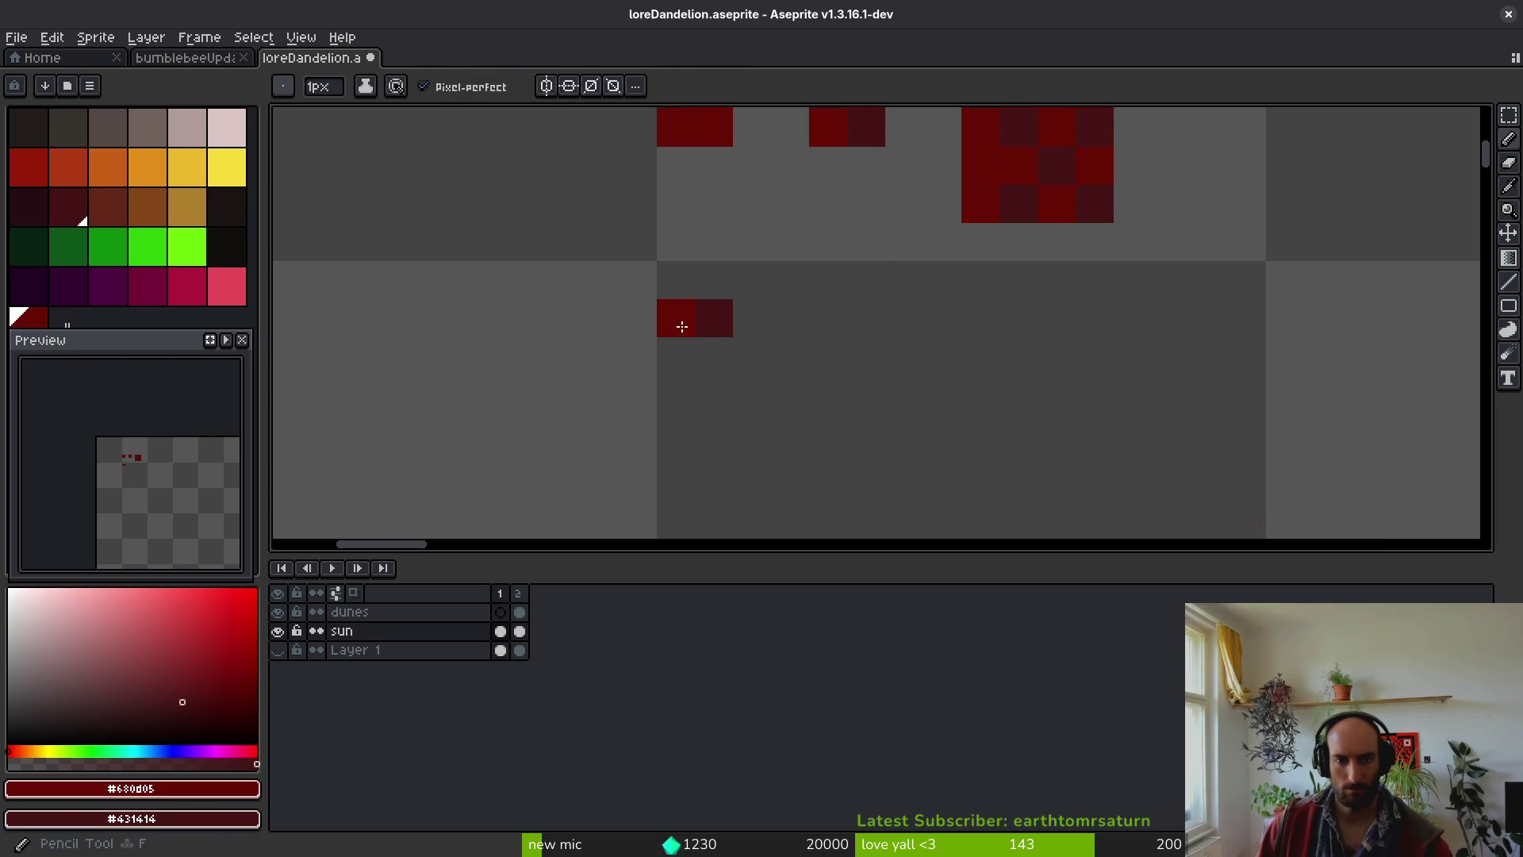
- Paint a 2×2 checker of bright red and dark red pixels
left_click_drag(674, 343, 707, 349)
scroll(856, 357, "down", 5)
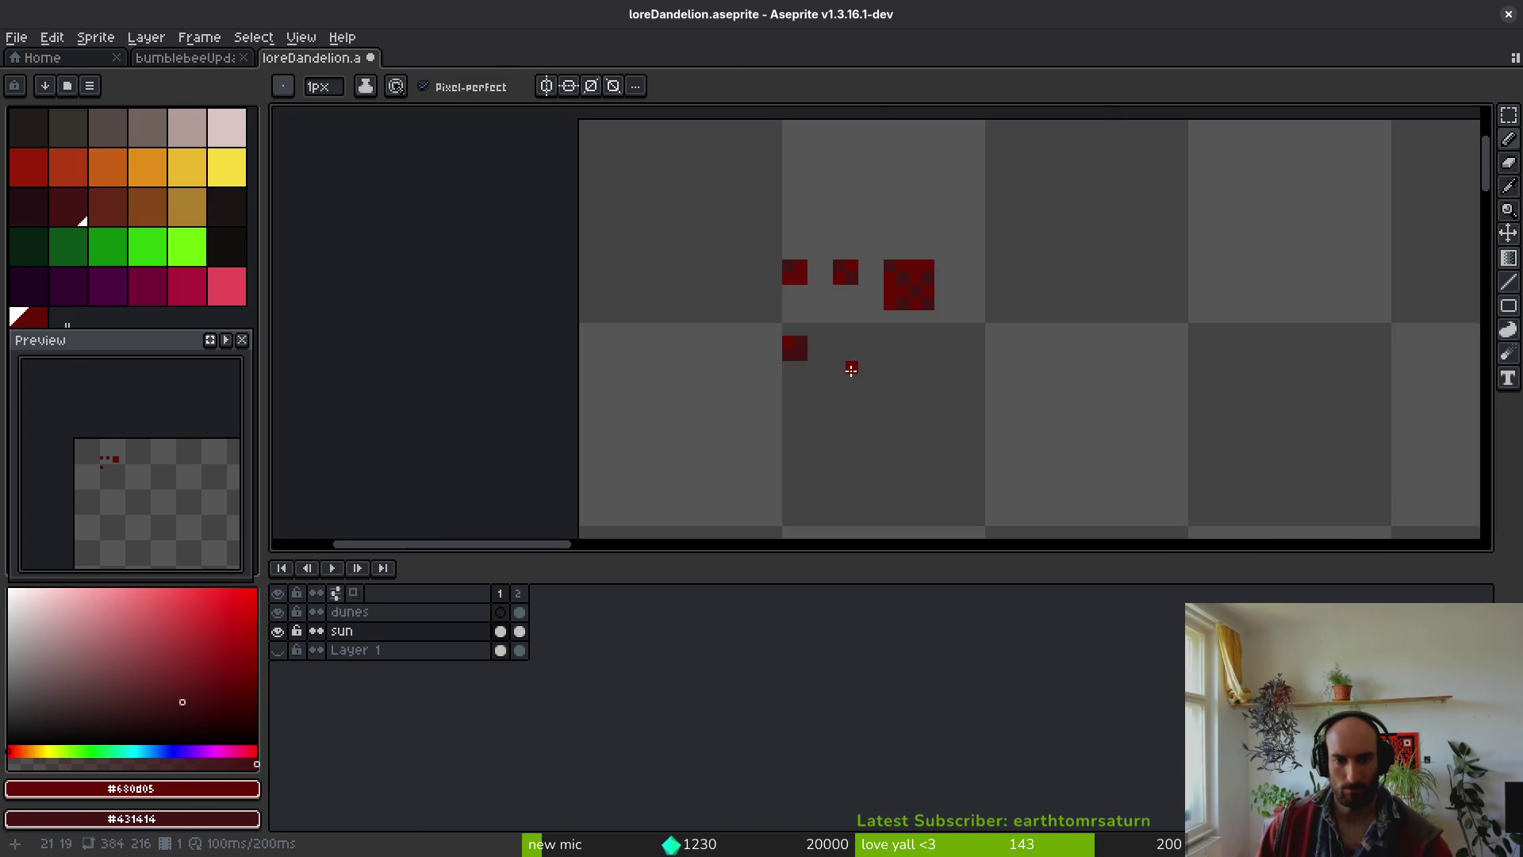
scroll(843, 375, "up", 7)
left_click(826, 254)
left_click(867, 296)
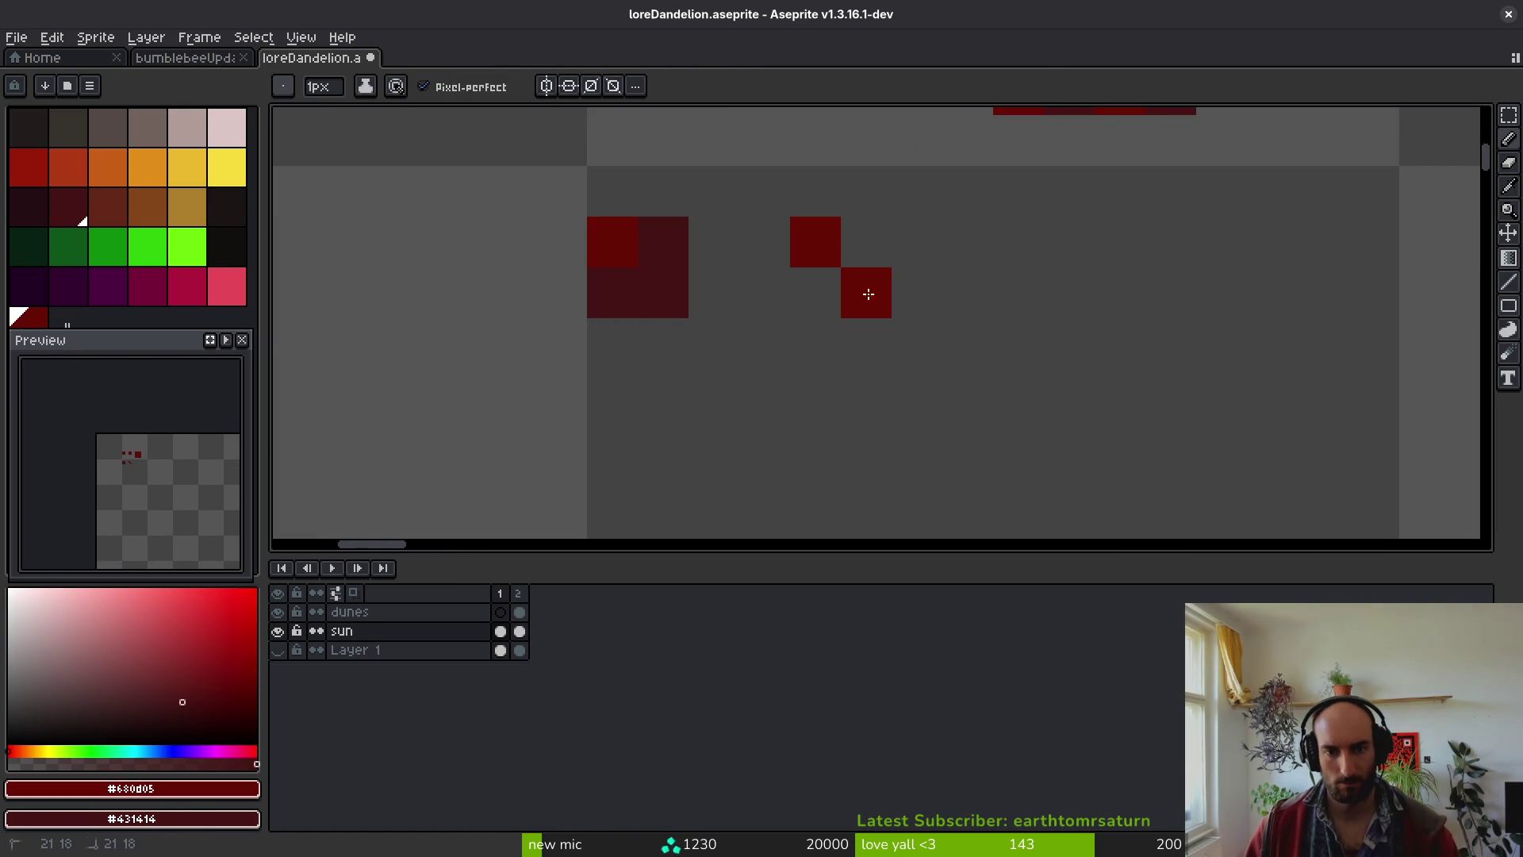
right_click(877, 248)
right_click(829, 295)
scroll(909, 370, "down", 4)
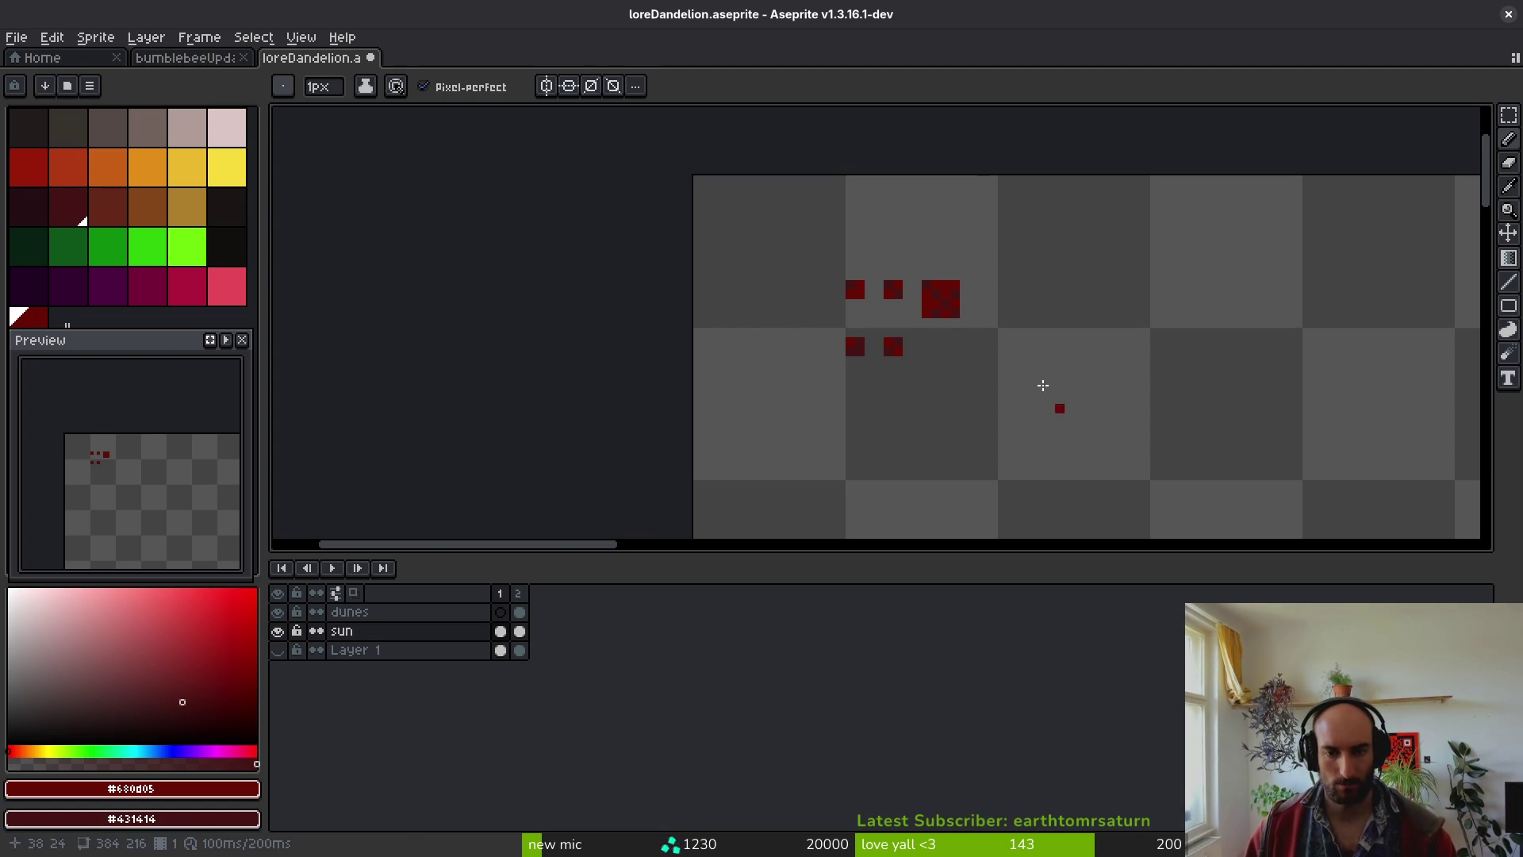
scroll(907, 359, "up", 4)
- Marquee the 2×2 checker block and turn it into a custom brush
key("m")
left_click_drag(785, 312, 821, 349)
key("ctrl+b")
left_click(327, 86)
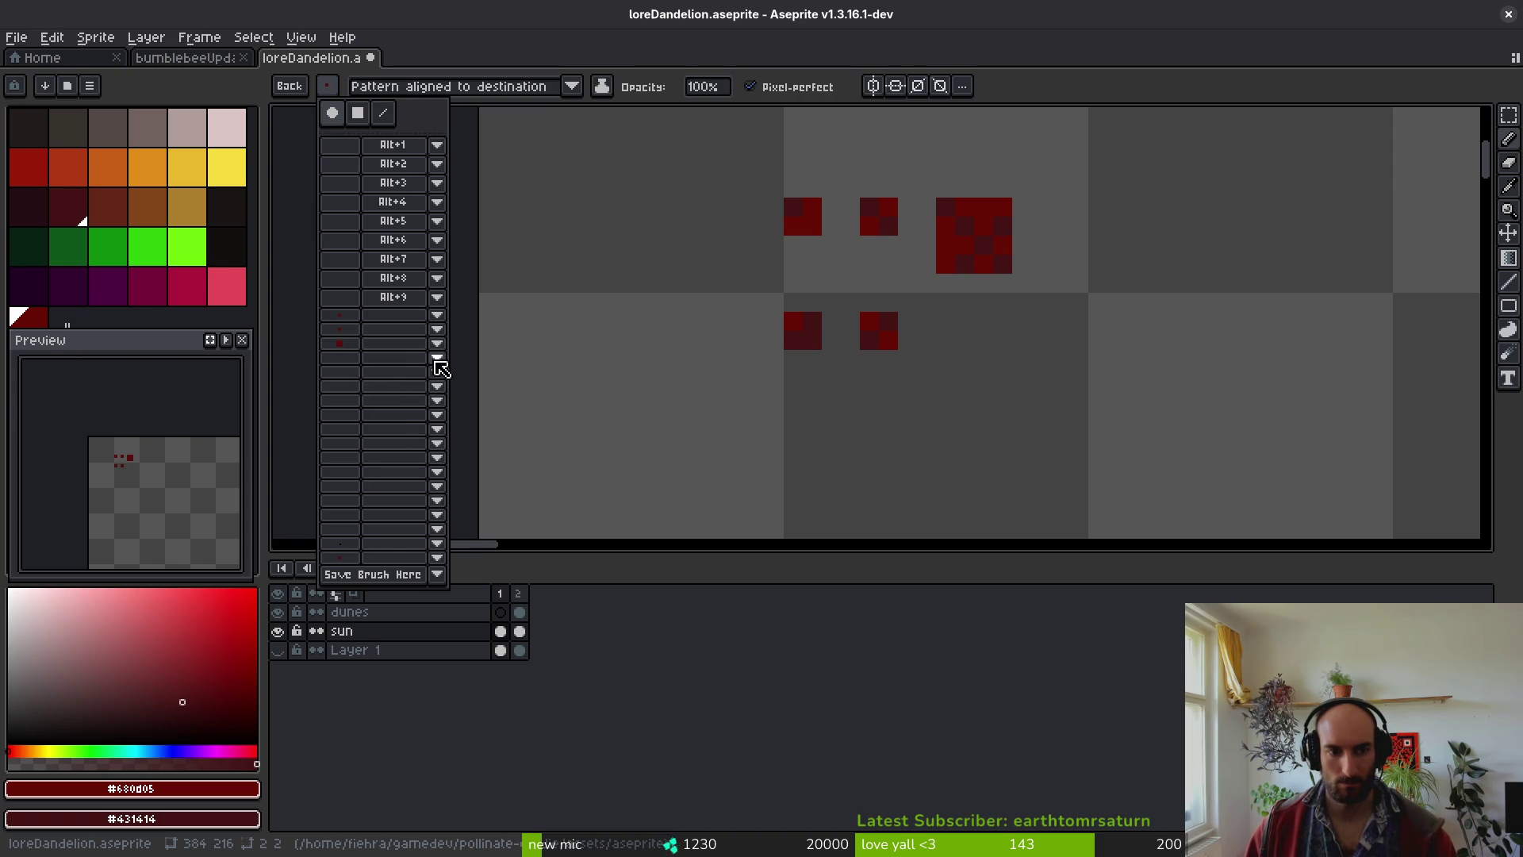
- Save the checker brush into an empty saved-brush slot via Save Brush Here
left_click(436, 358)
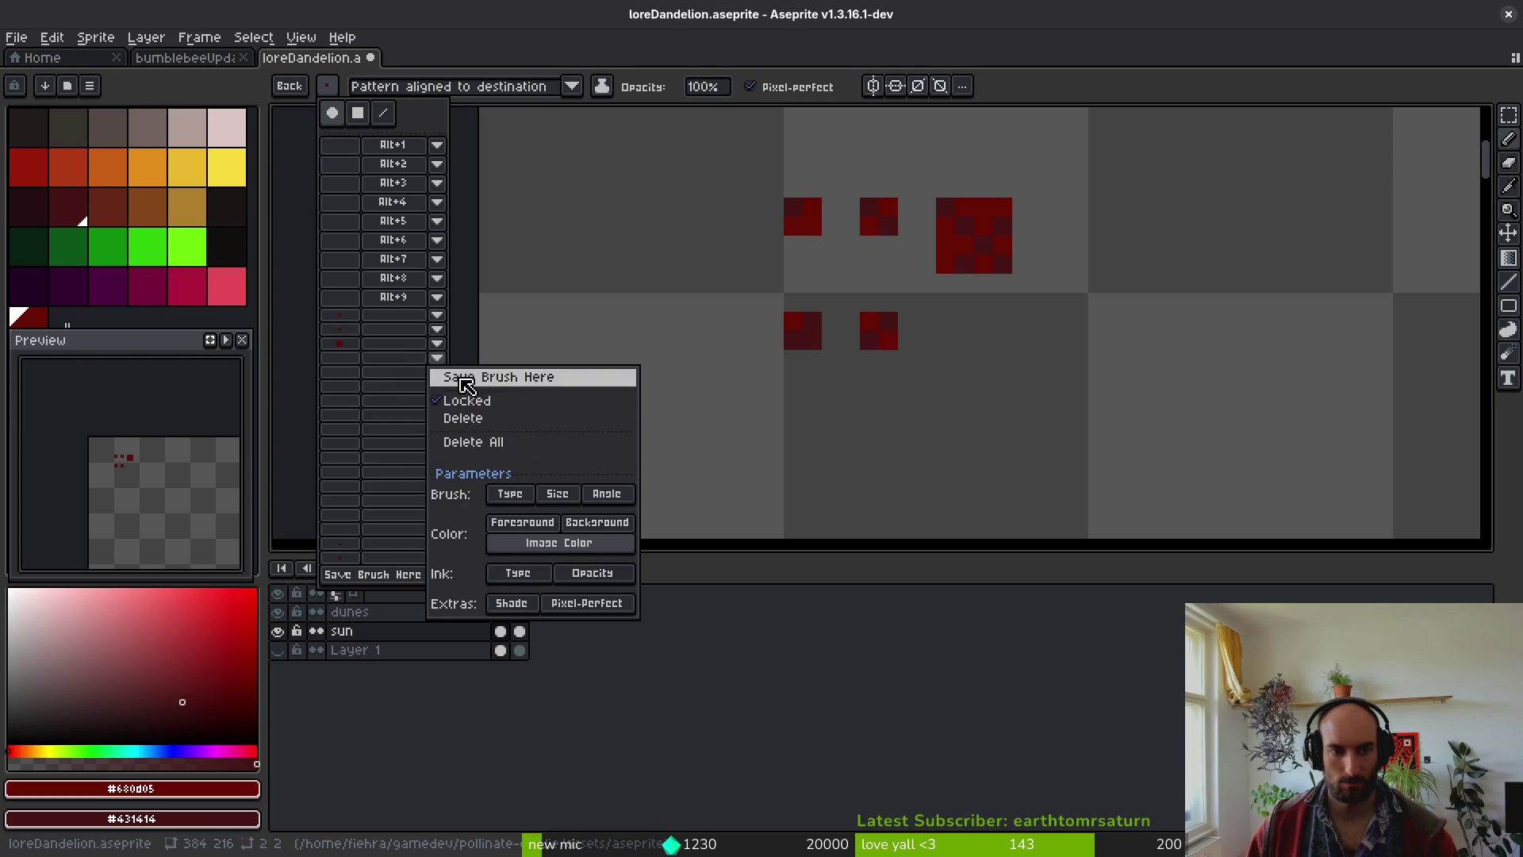
left_click(466, 384)
key("w")
left_click(873, 326)
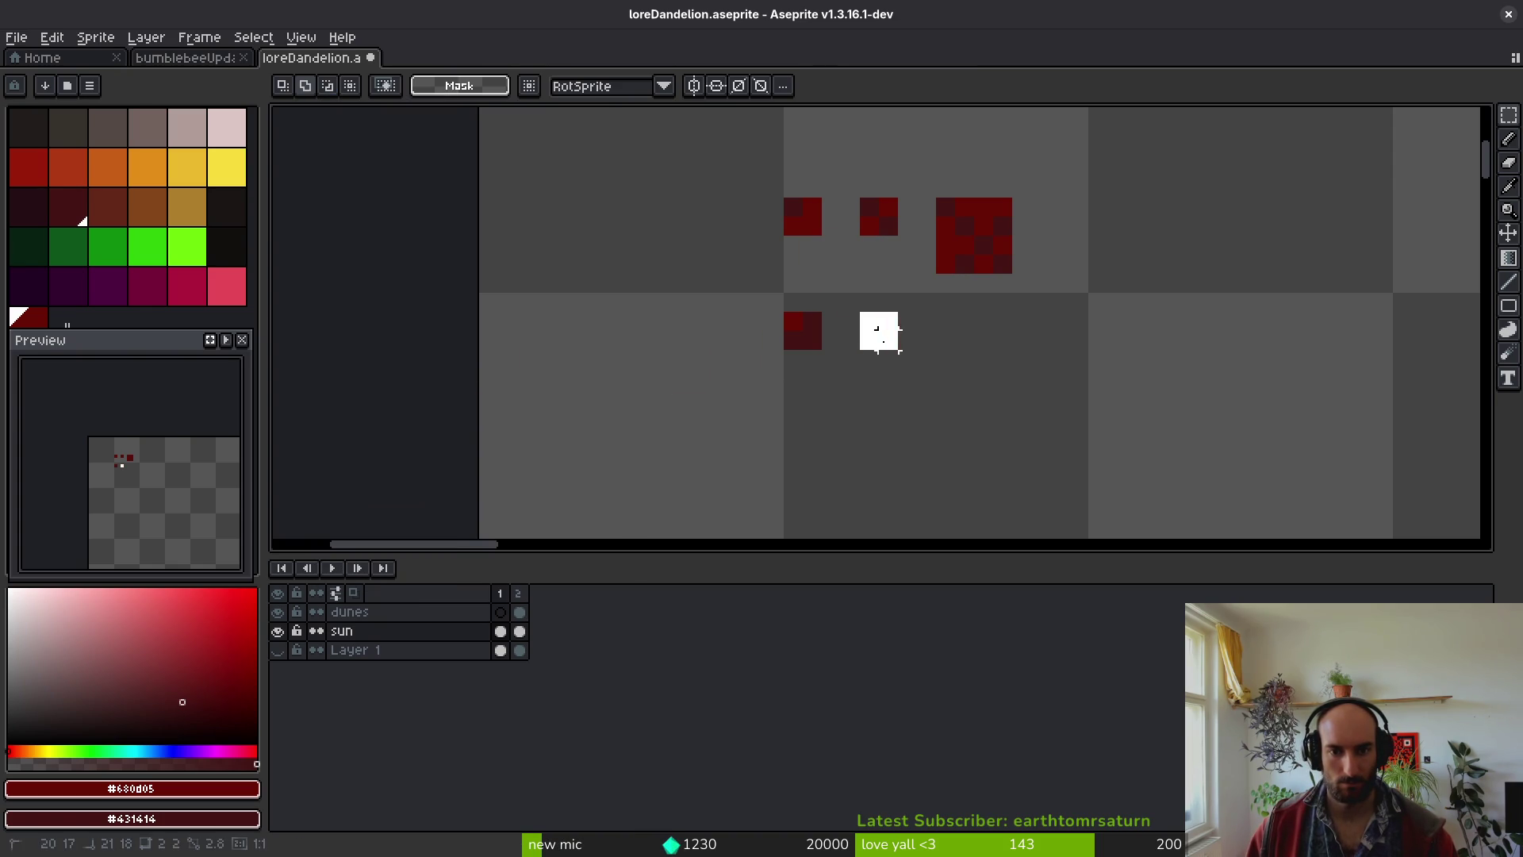
key("b")
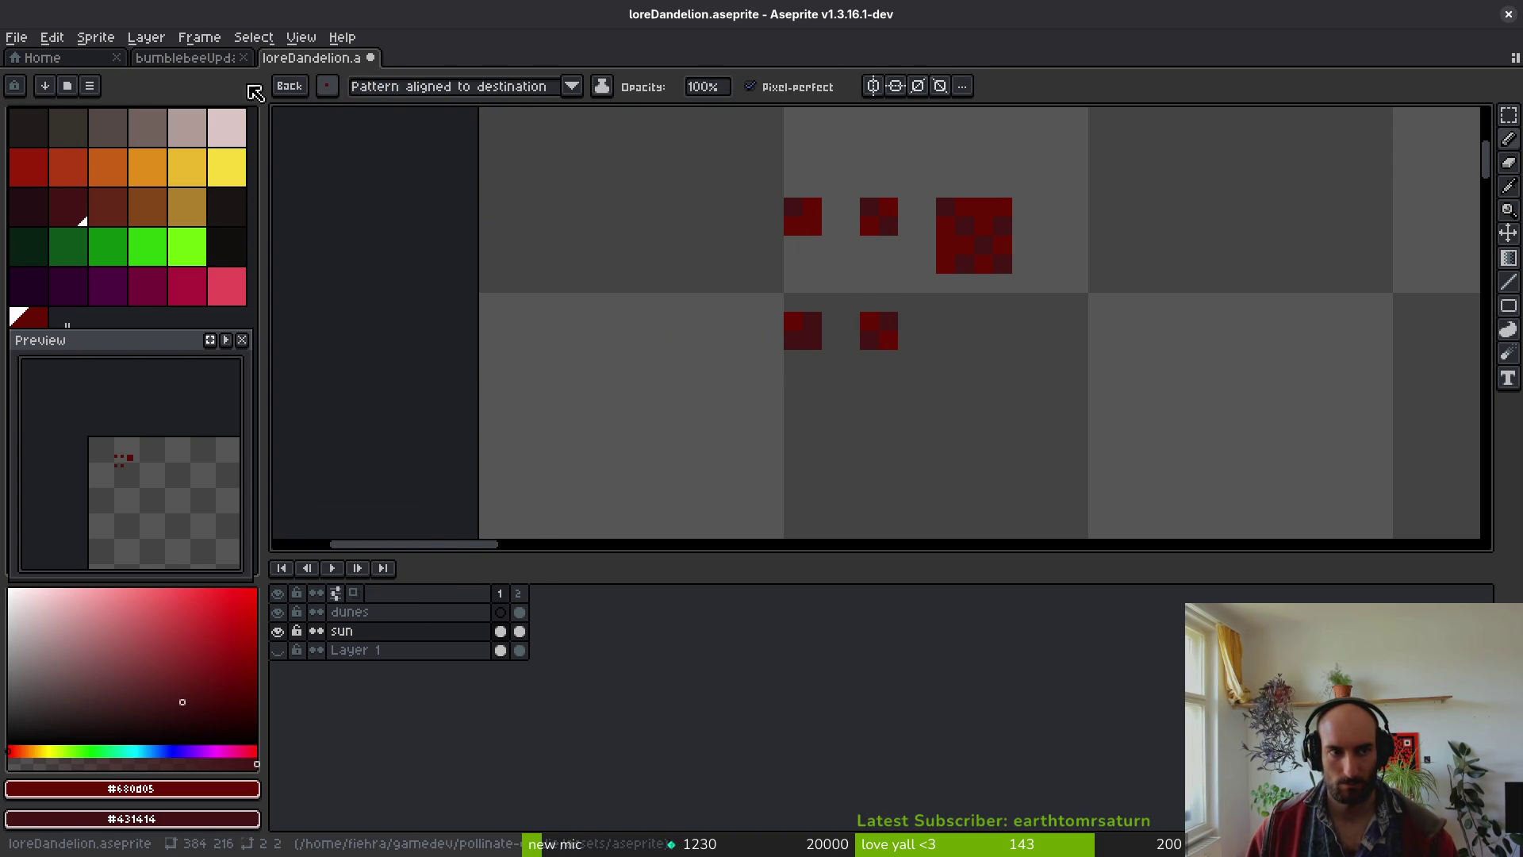
left_click(328, 86)
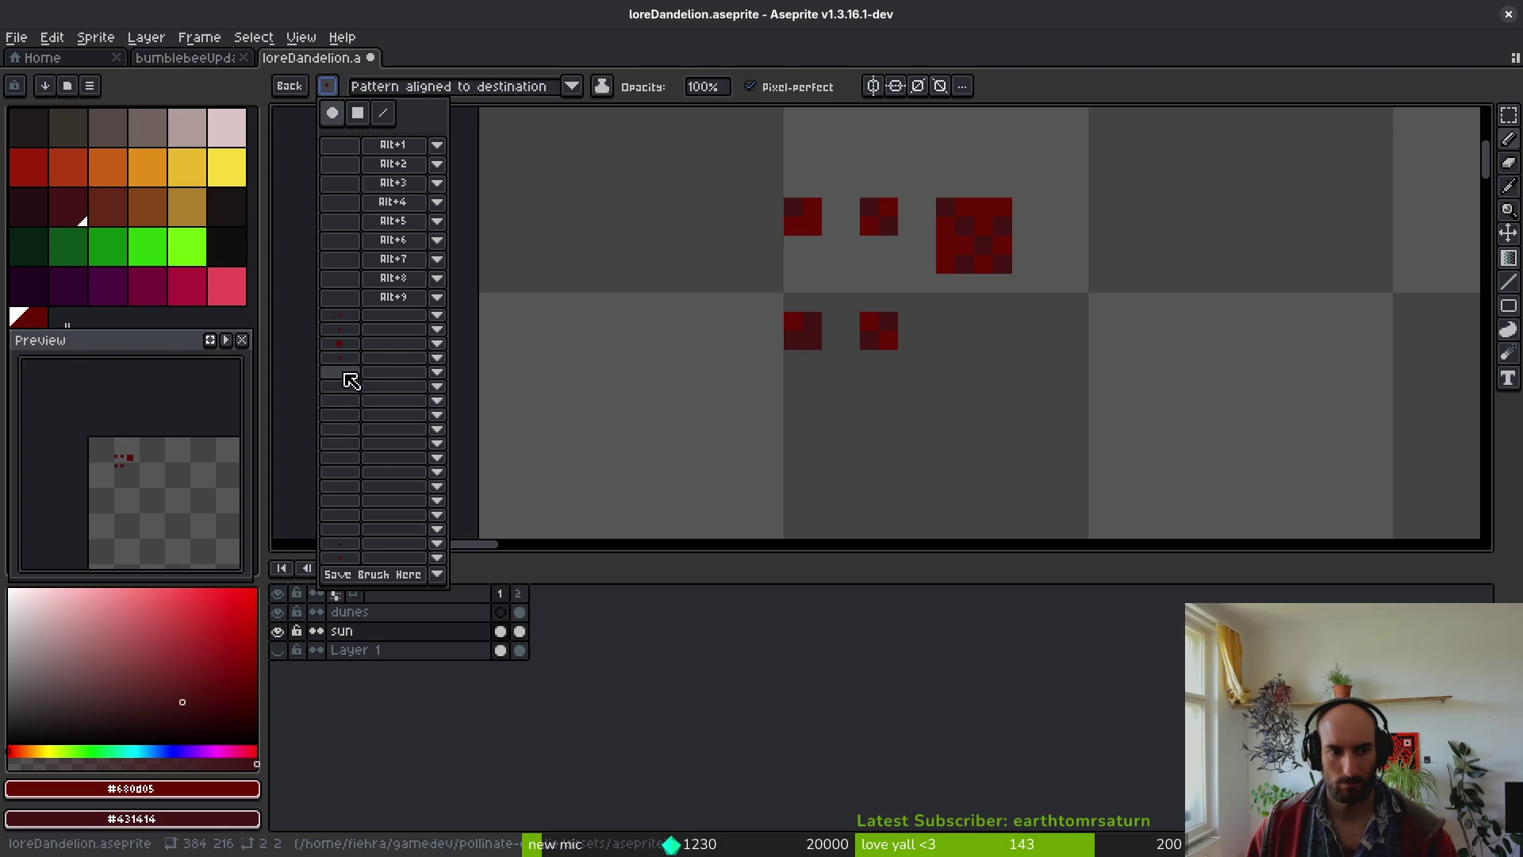
left_click(441, 374)
left_click(479, 391)
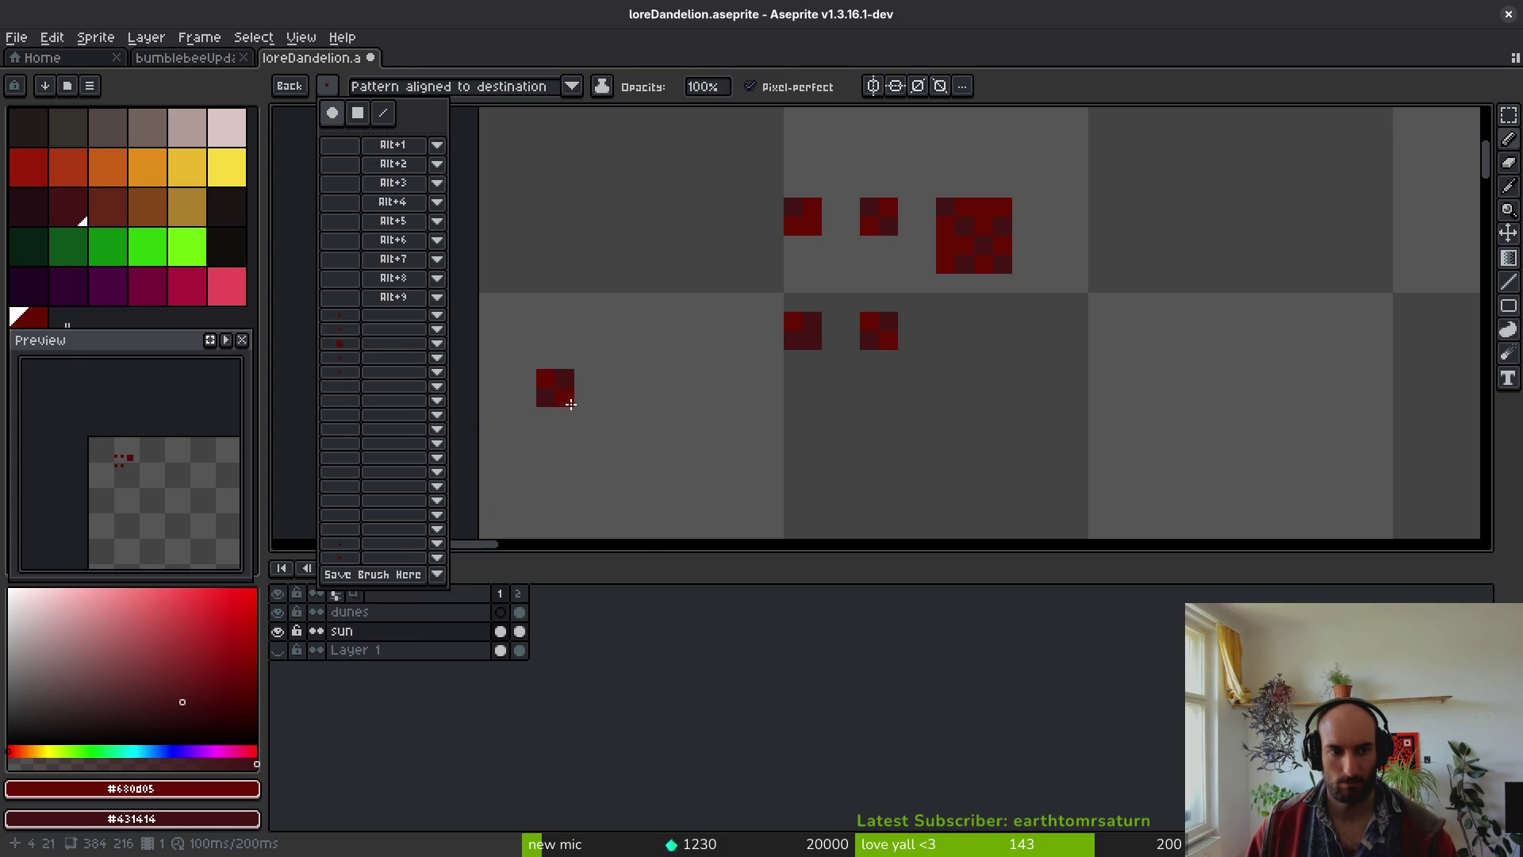
- Save the loreDandelion file and move to frame 2 with the full red sun
left_click(190, 58)
left_click(310, 57)
key("v")
key("ctrl+s")
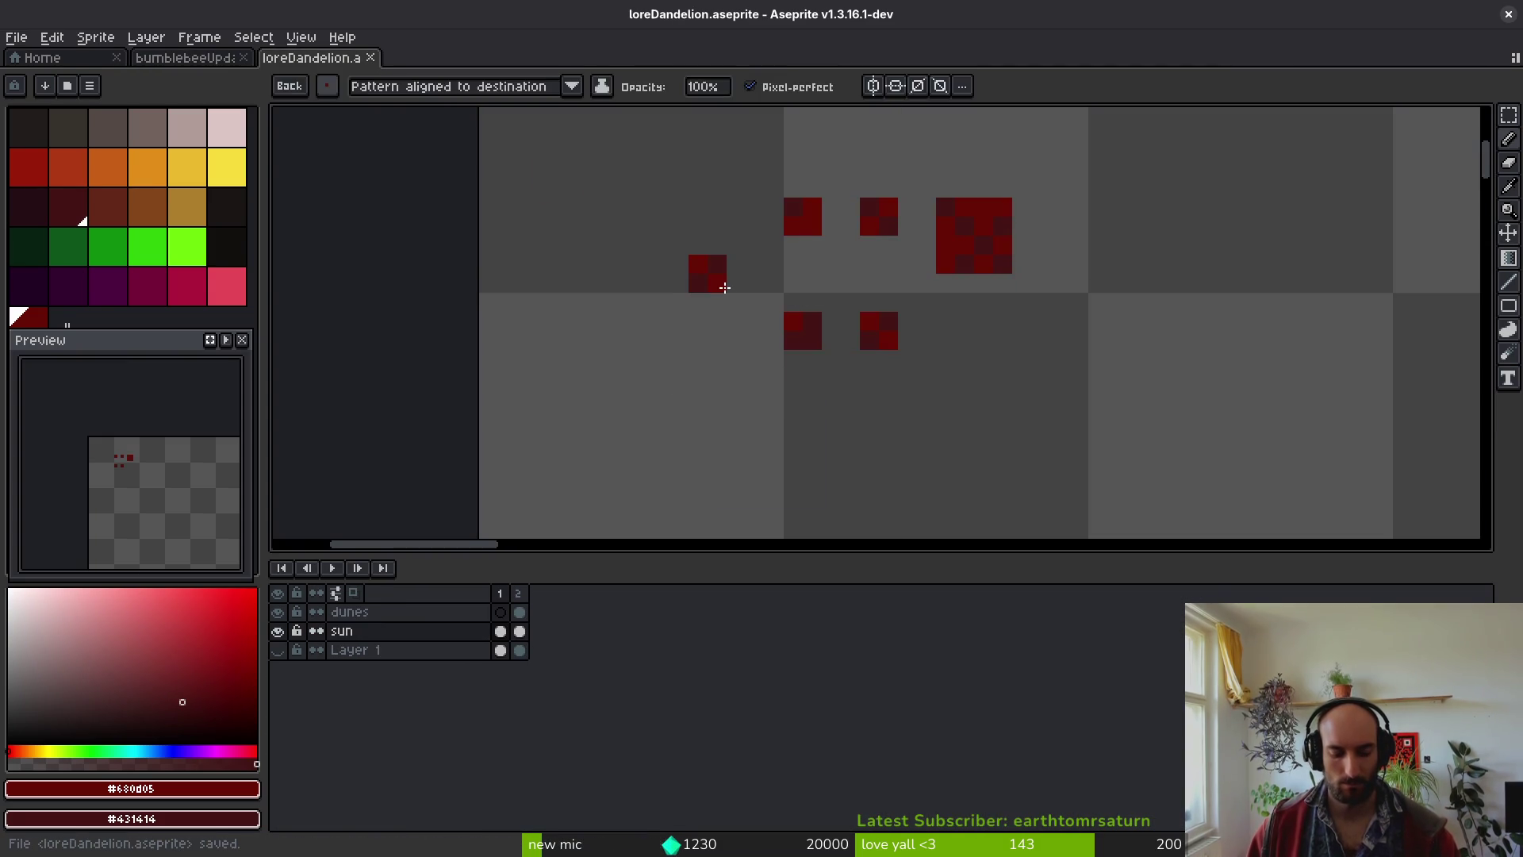
key("Right")
scroll(765, 330, "down", 4)
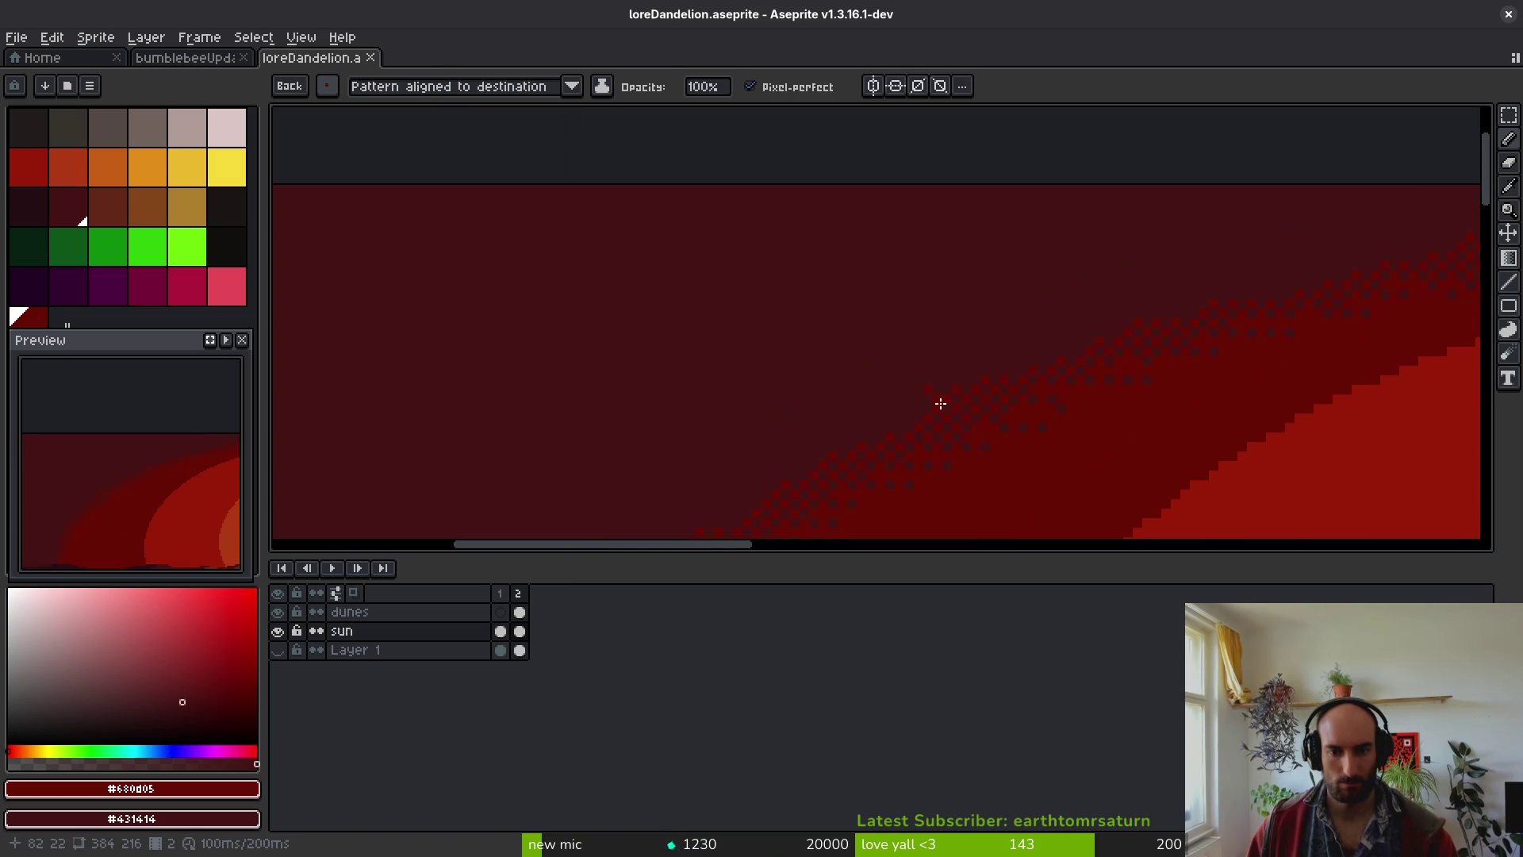
- Pick dark #431414 from frame 1's samples and move to frame 2
key("Left")
key("Right")
key("Left")
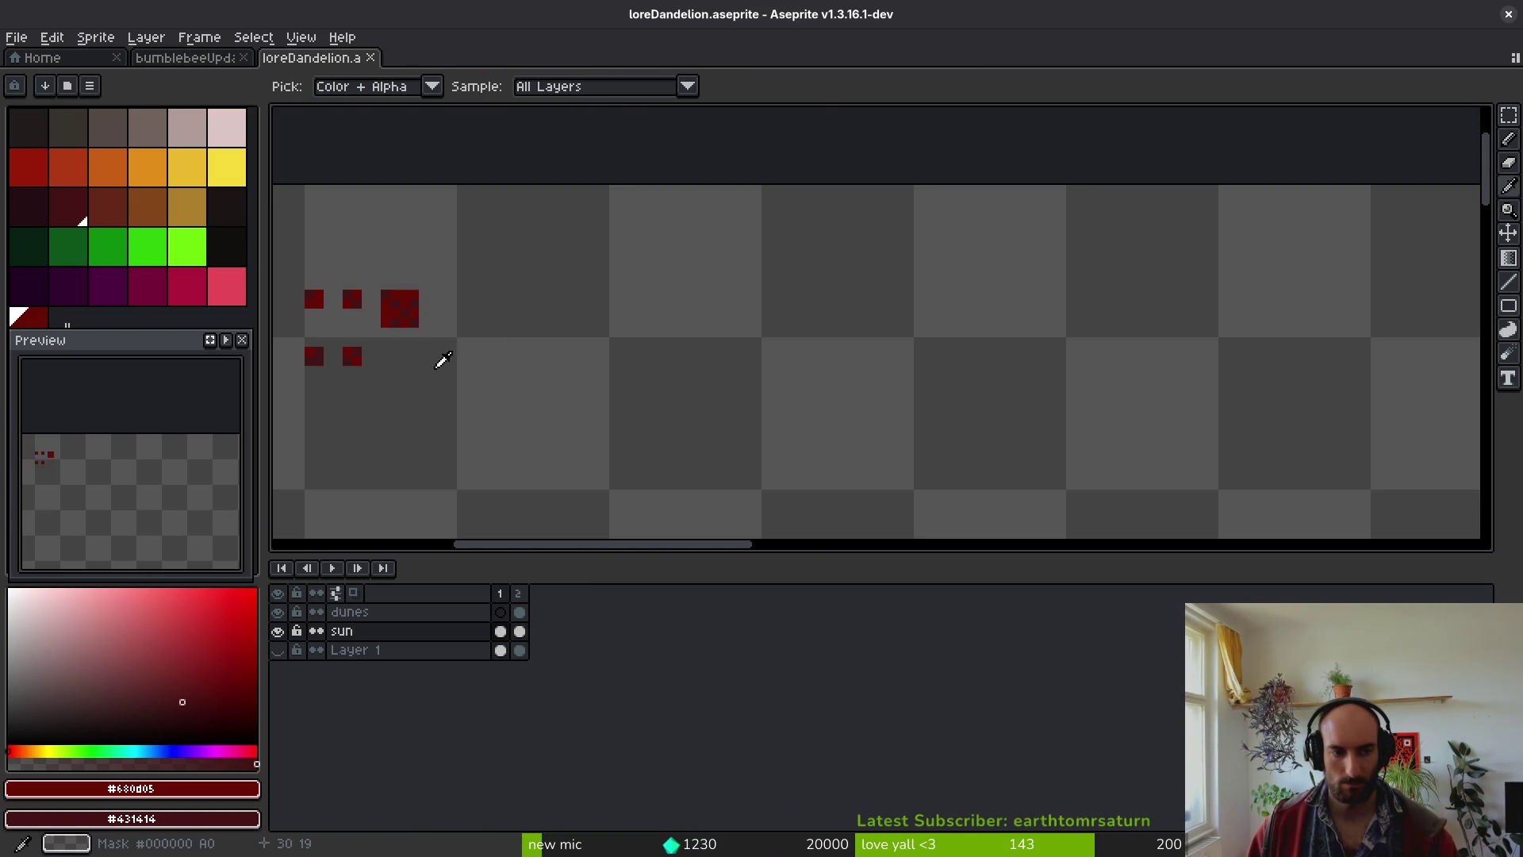
left_click(316, 349)
key("Right")
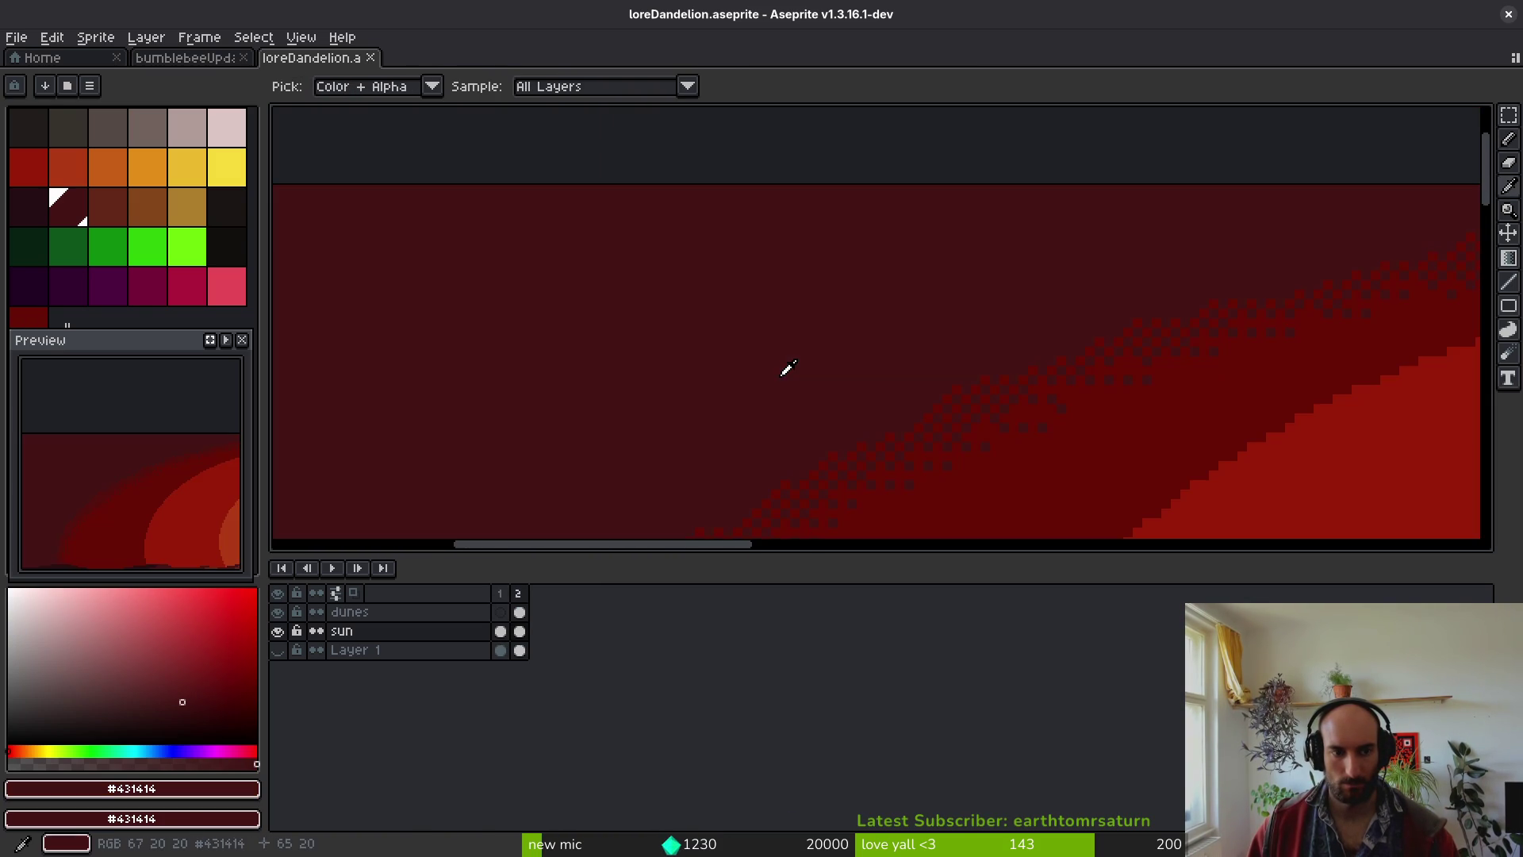
- Select the saved checker pattern brush from the brush list
left_click(328, 89)
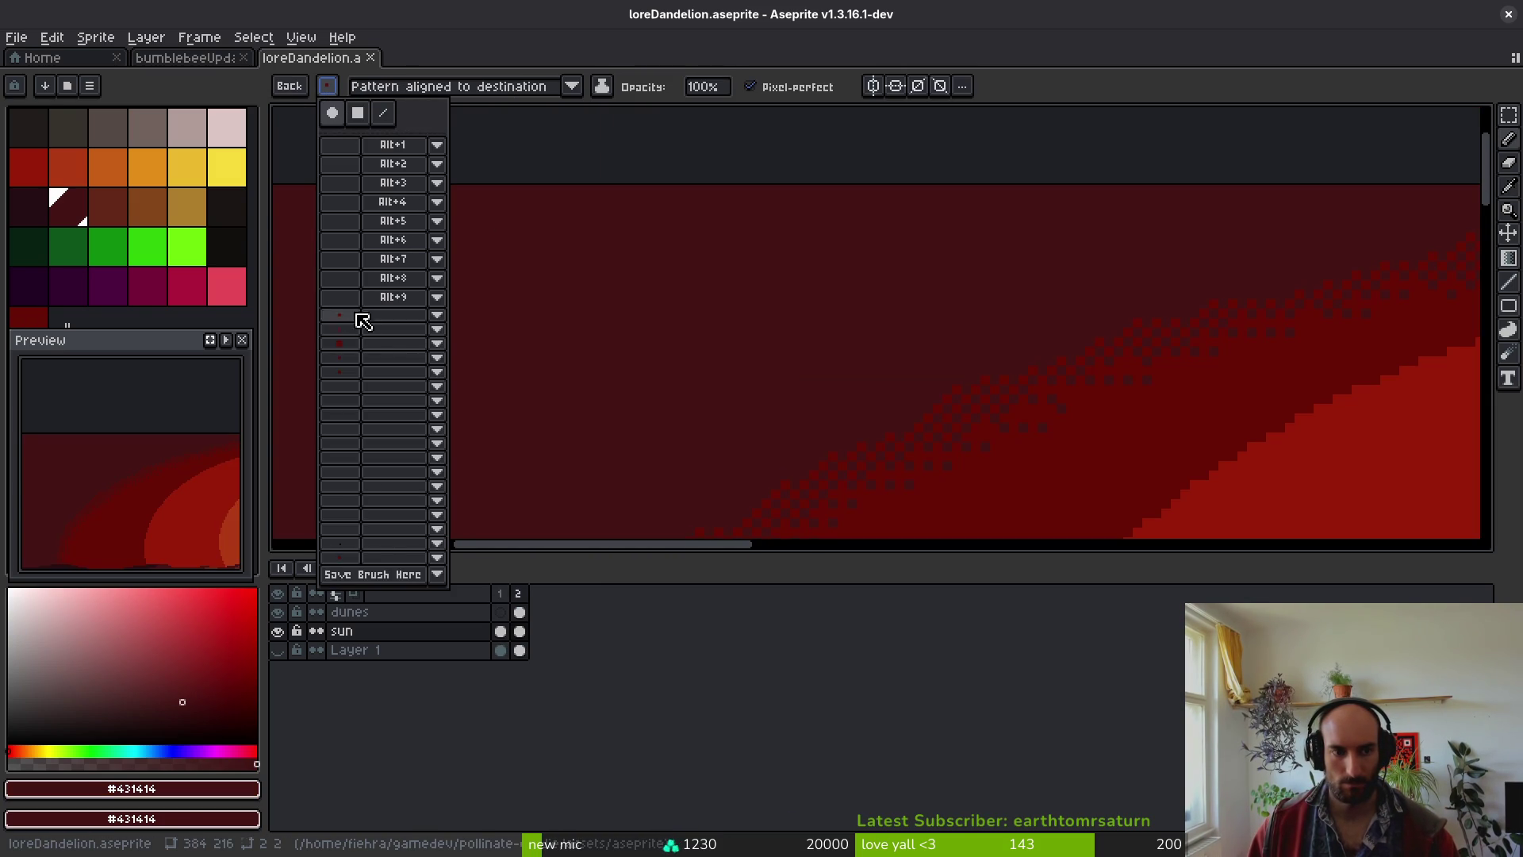
left_click(353, 357)
scroll(825, 391, "up", 2)
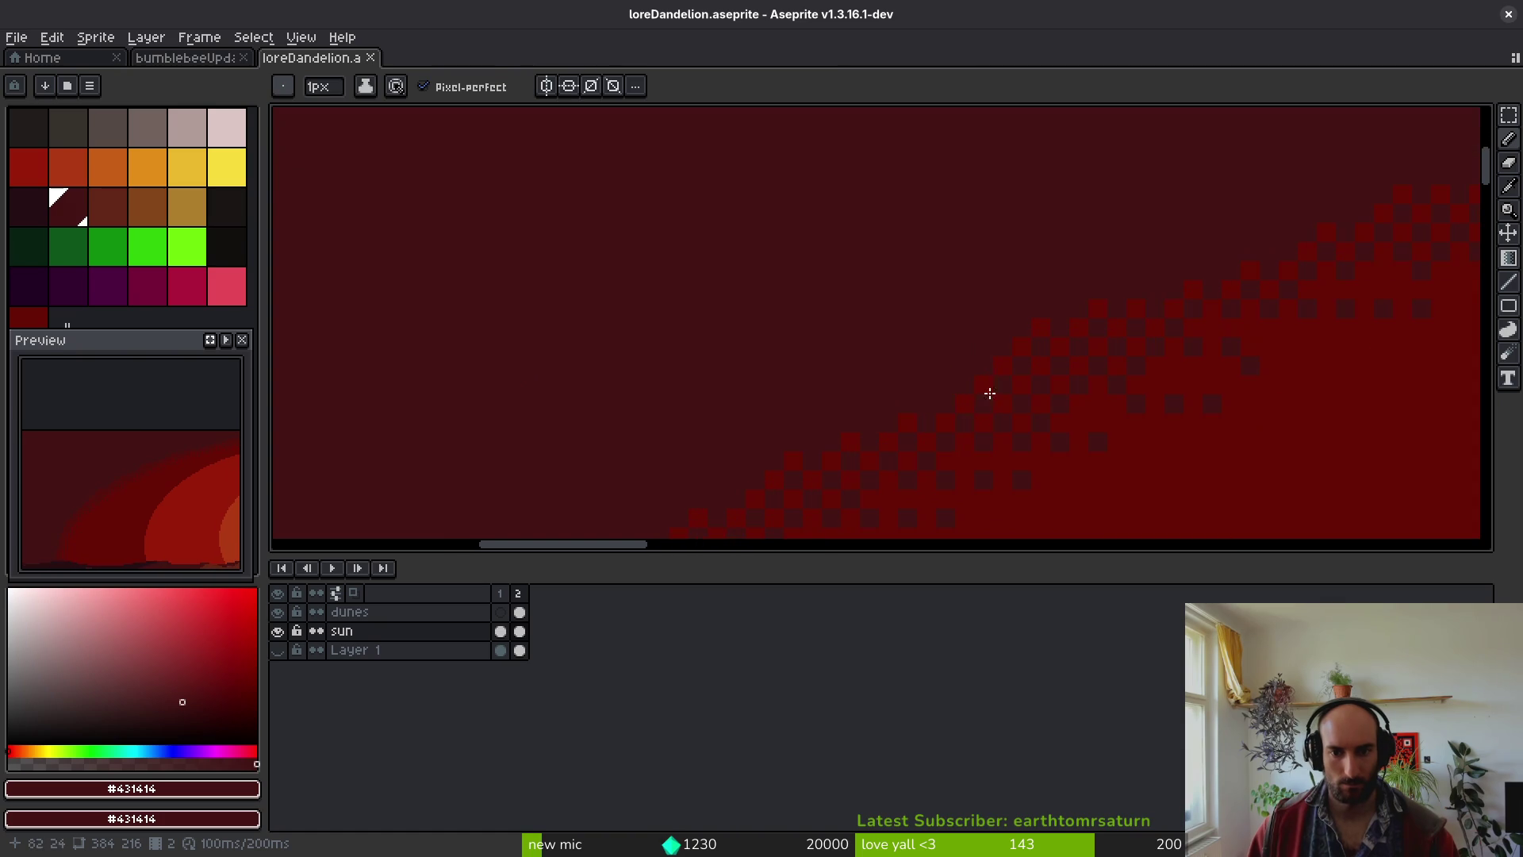
left_click(284, 89)
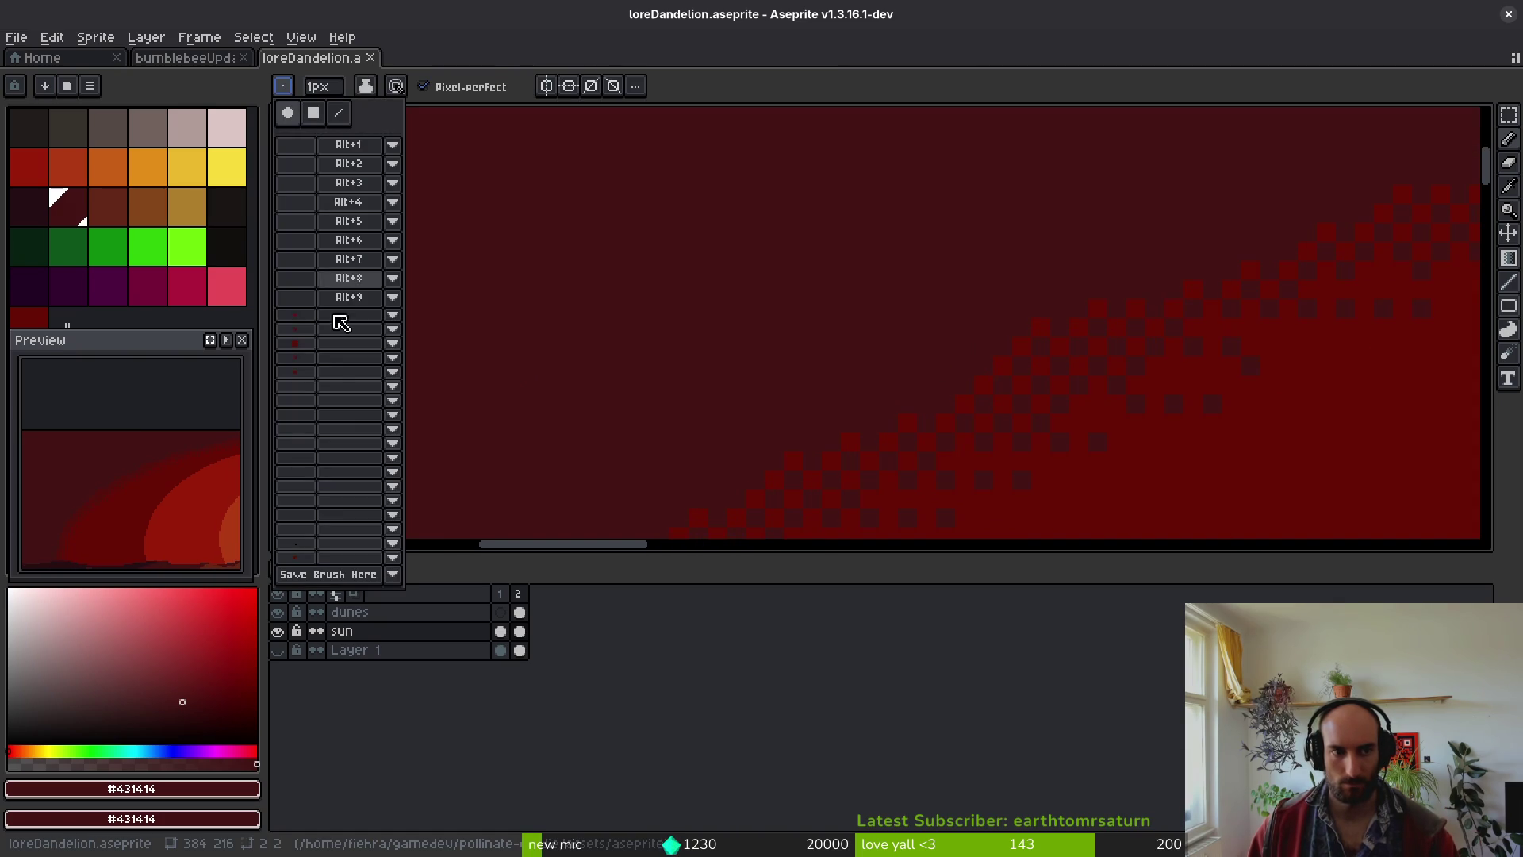
left_click(310, 361)
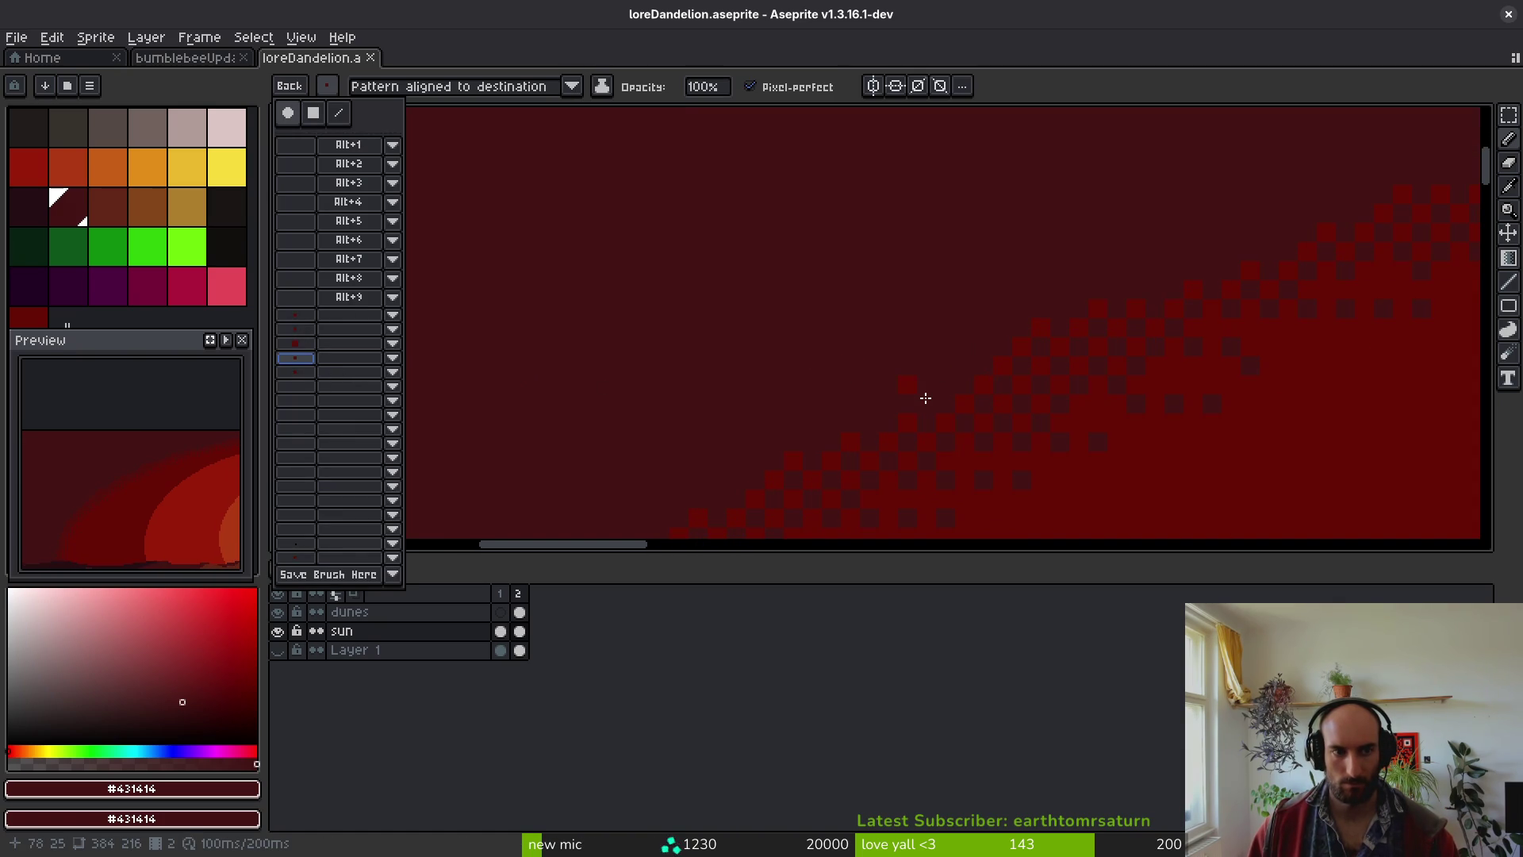
- Stamp dark checker squares along the red sun's diagonal band edge
left_click(900, 395)
left_click_drag(1068, 285, 920, 406)
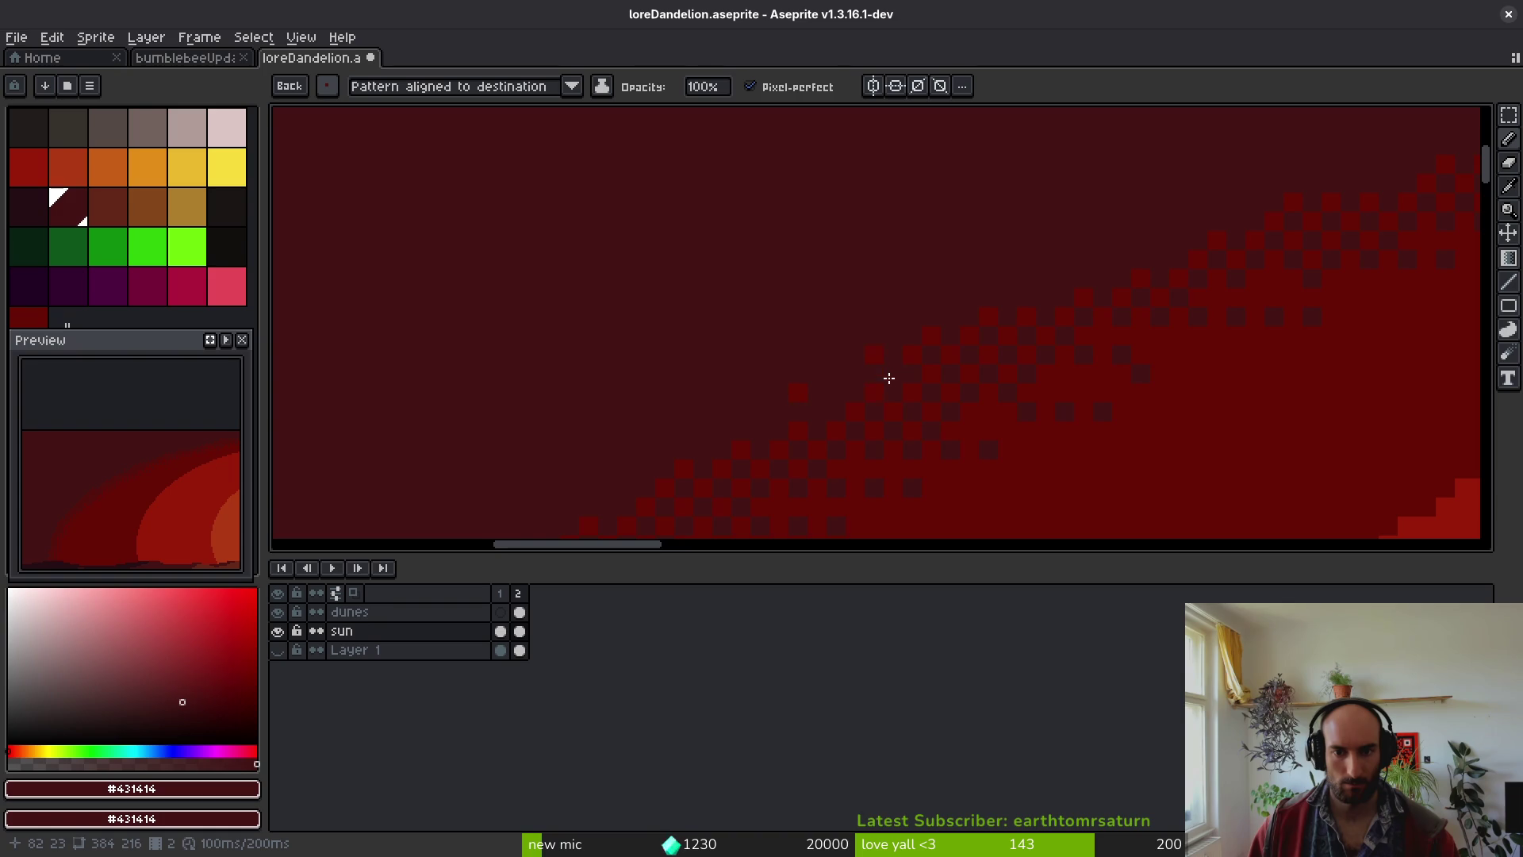
left_click_drag(855, 384, 893, 352)
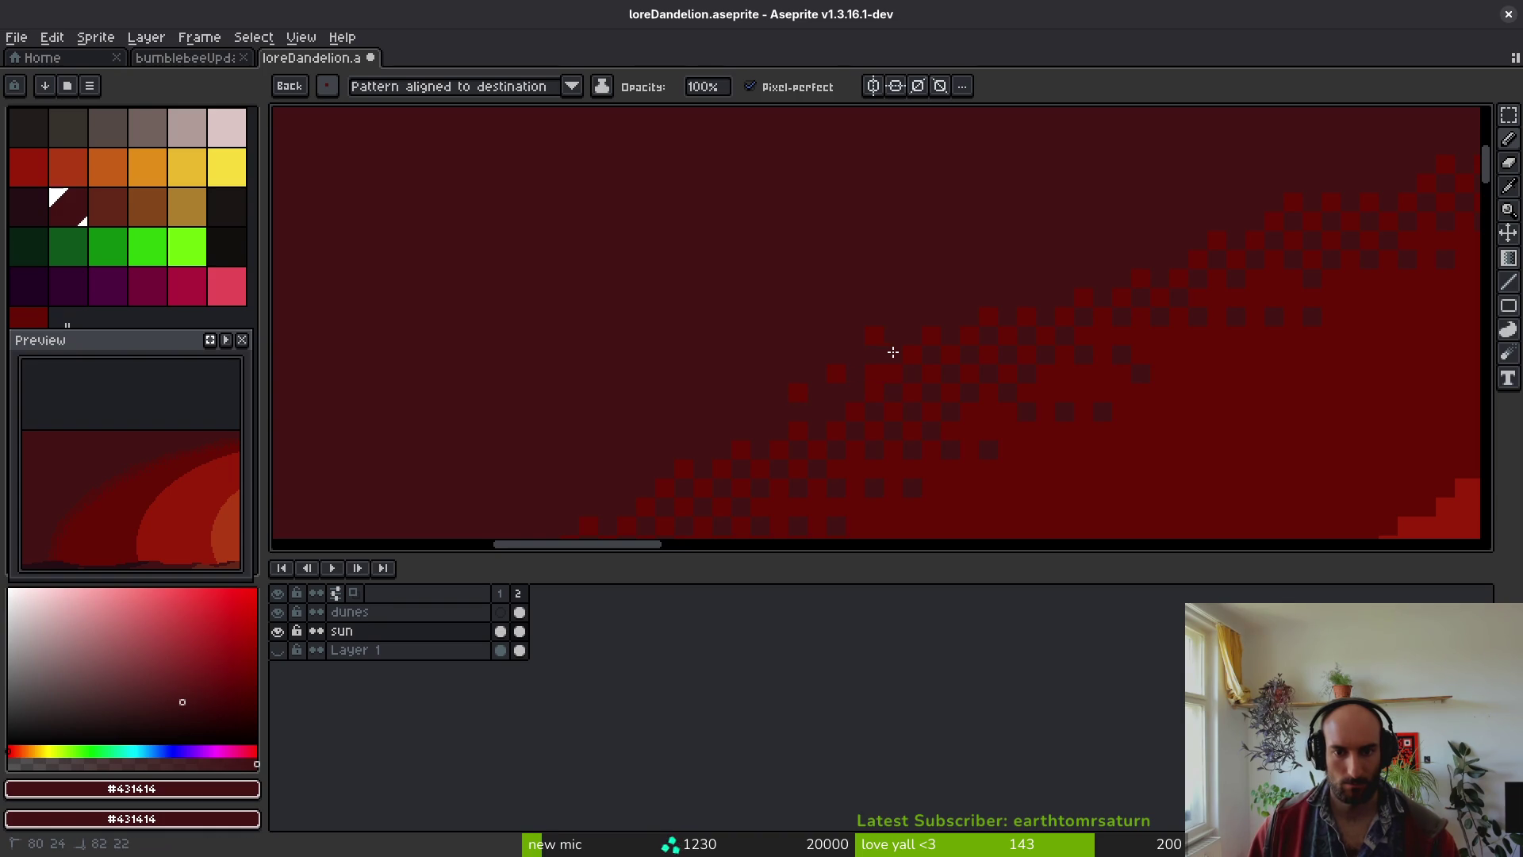
left_click_drag(958, 272, 948, 329)
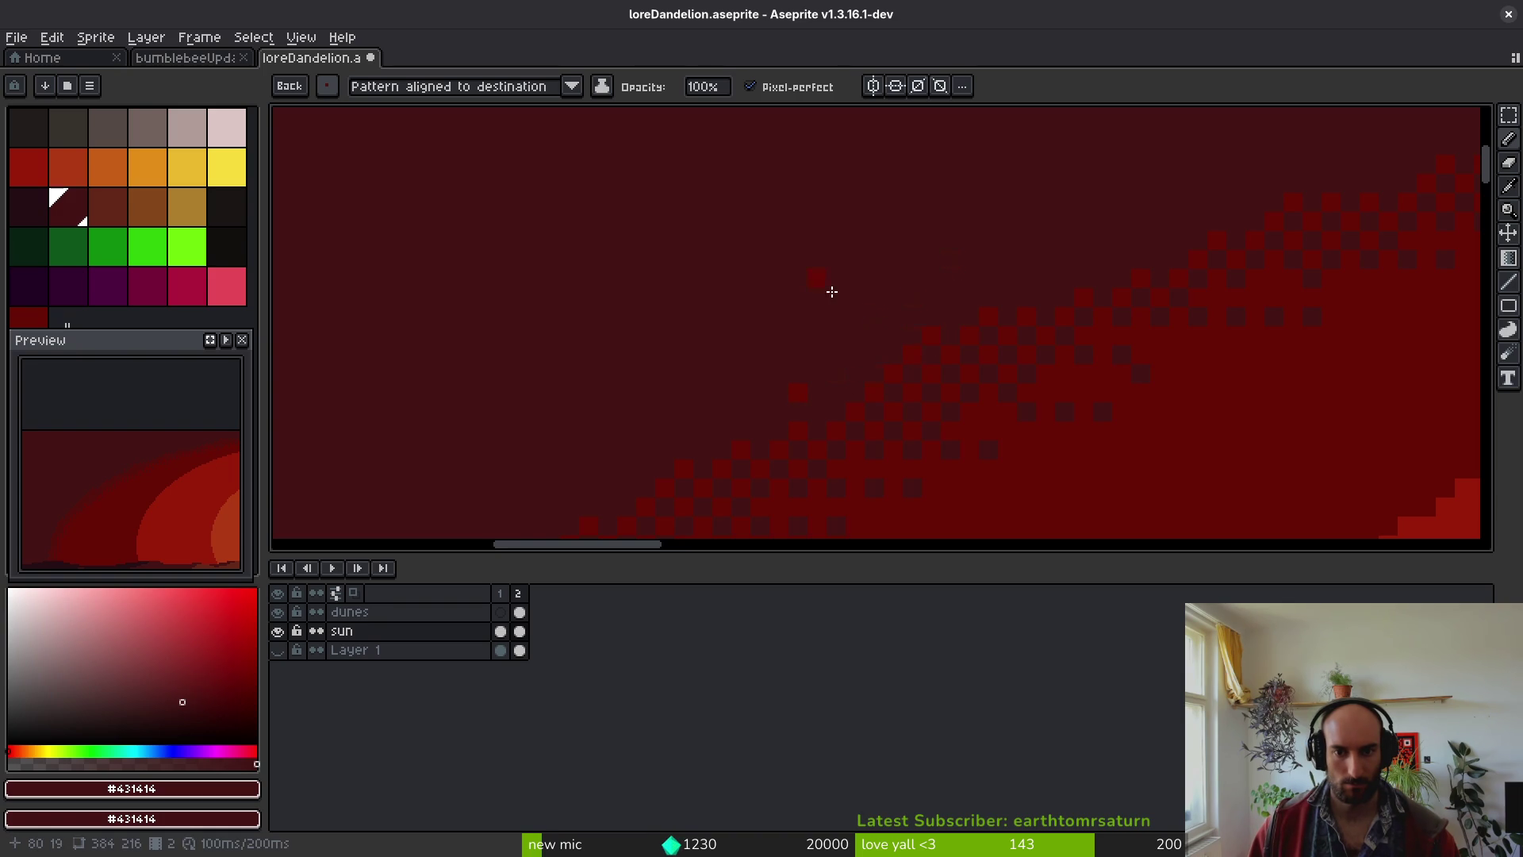
- Glance at the other sprite, then return to loreDandelion's frame 1 brush samples
left_click(222, 57)
left_click(307, 60)
key("Left")
mouse_move(894, 343)
left_mouse_down()
mouse_move(980, 330)
mouse_move(1051, 347)
mouse_move(1029, 361)
mouse_move(1033, 347)
left_mouse_up()
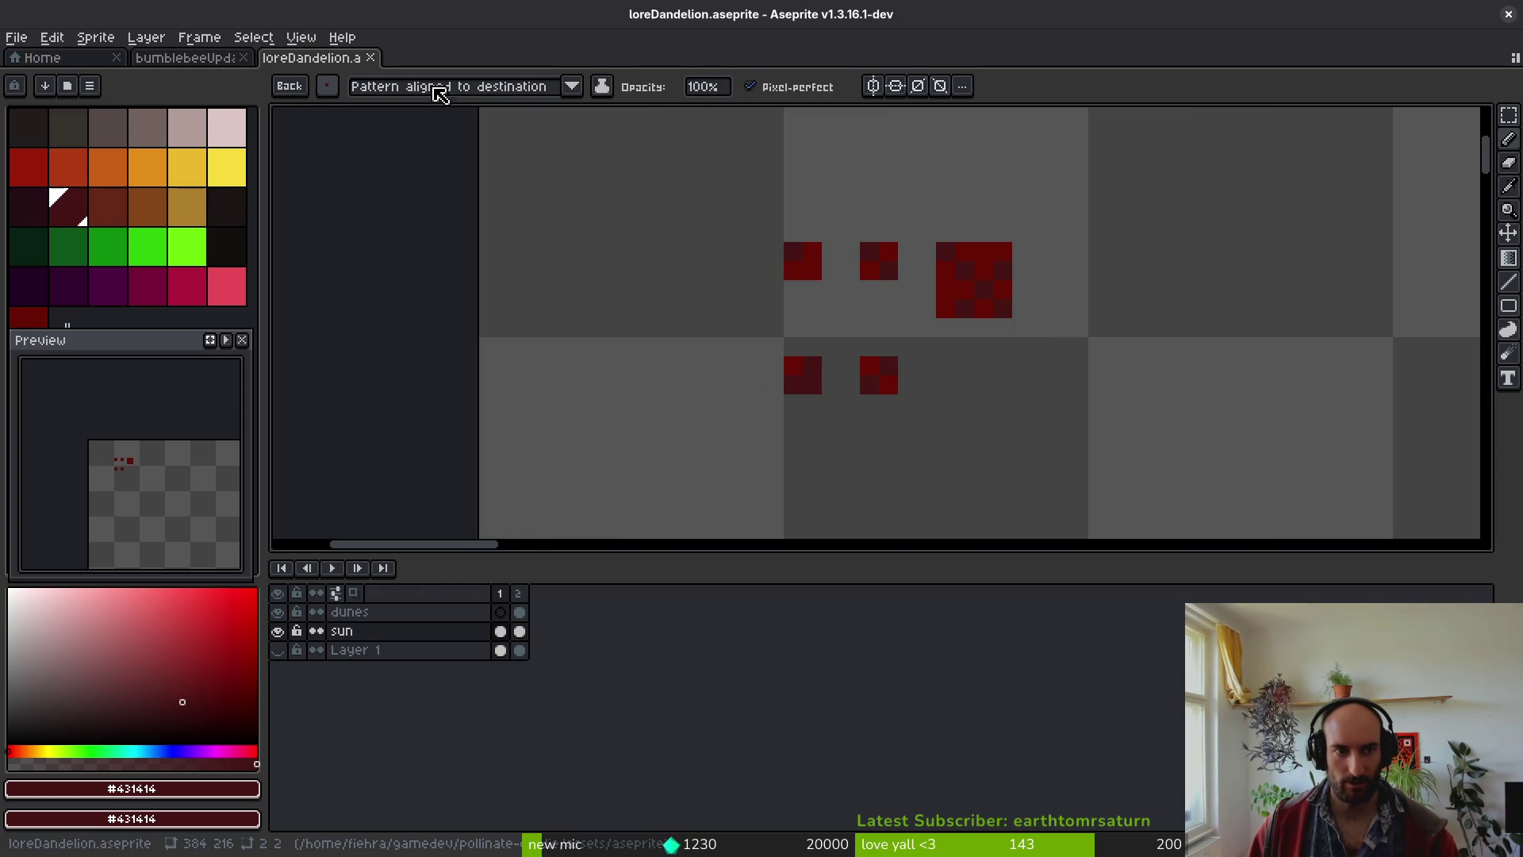
- Browse the Edit menu, then undo and redo the last painting twice
left_click(50, 38)
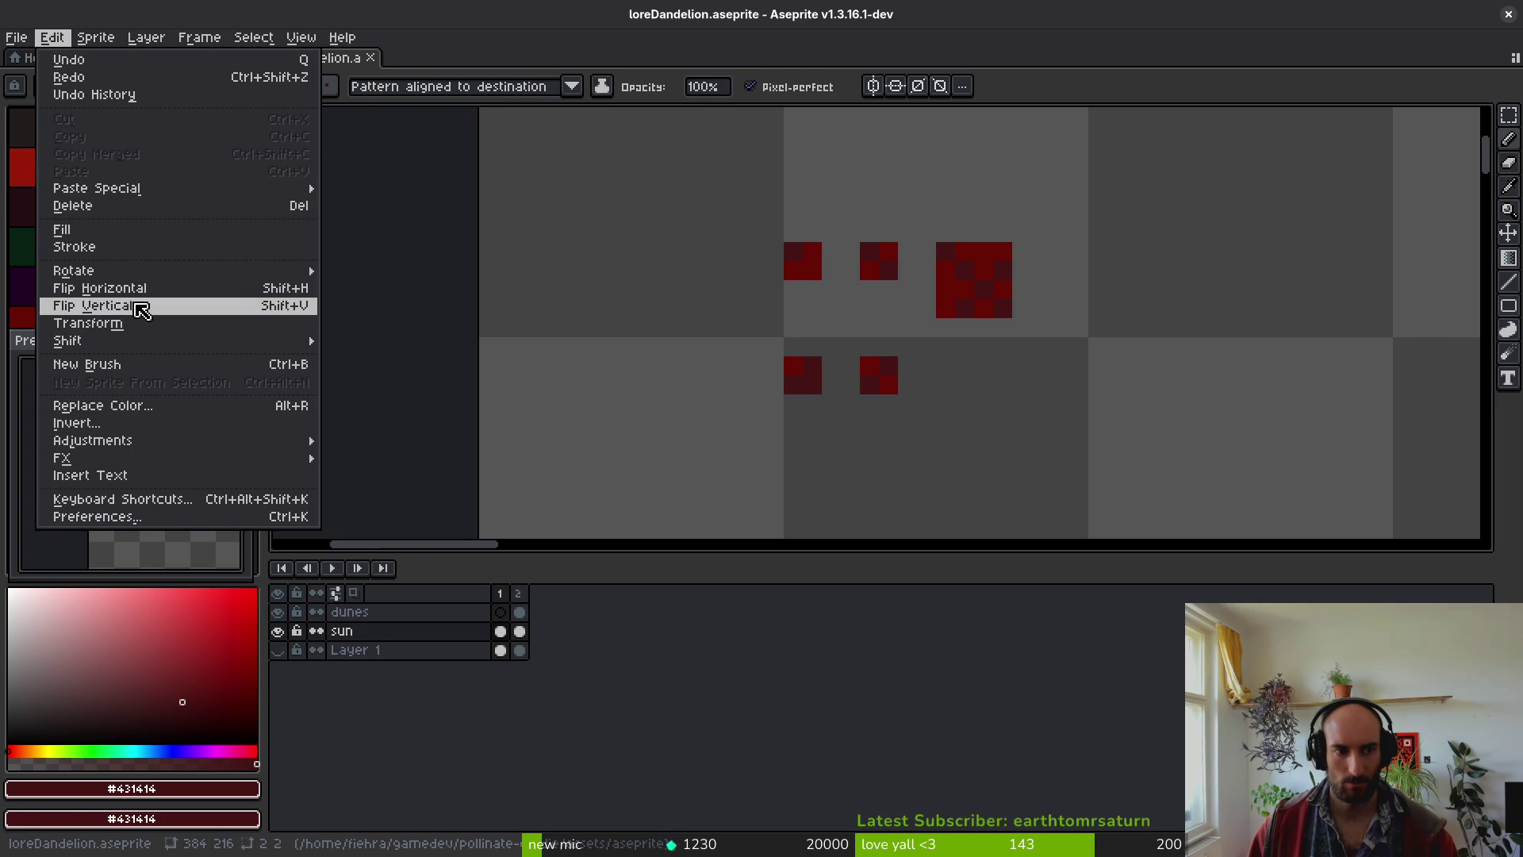
left_click(675, 307)
key("ctrl+z")
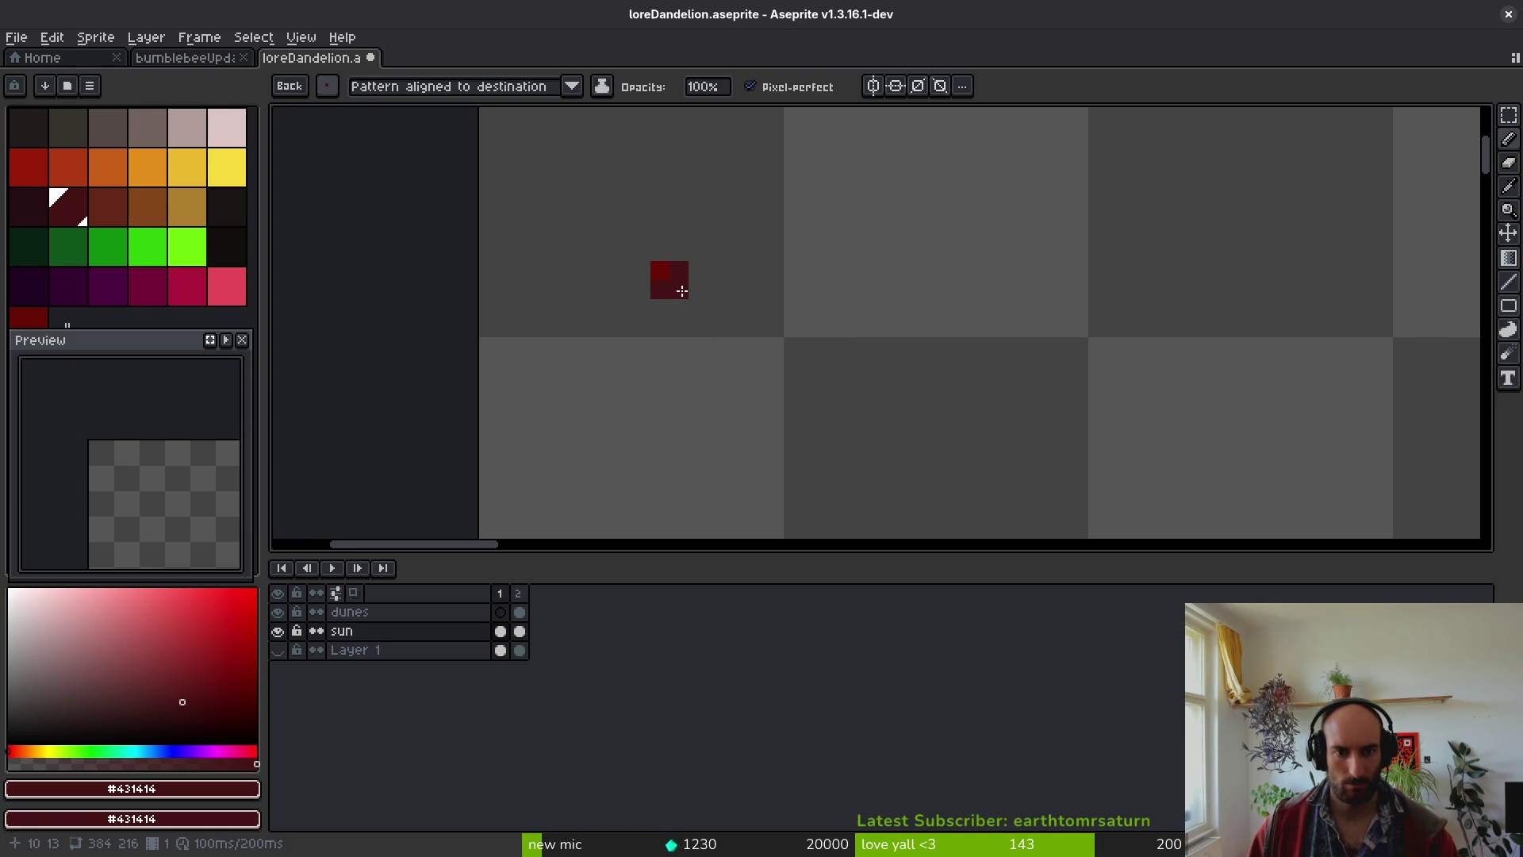
key("ctrl+y")
key("ctrl+z")
key("ctrl+y")
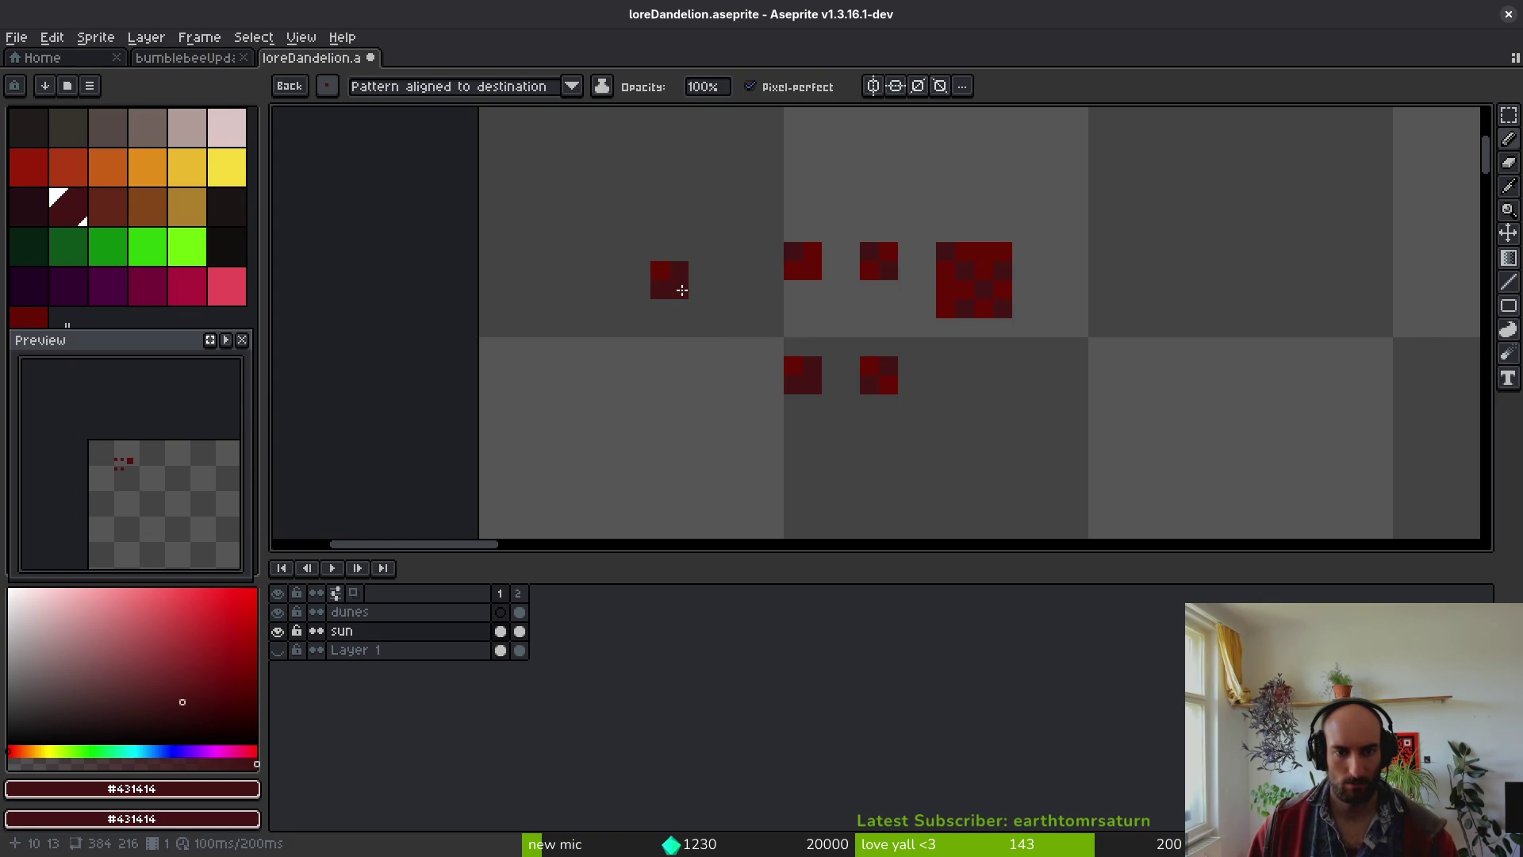
- Pick bright red #680d05 and draw a test dot and V-shaped stroke
left_click_drag(683, 290, 905, 404)
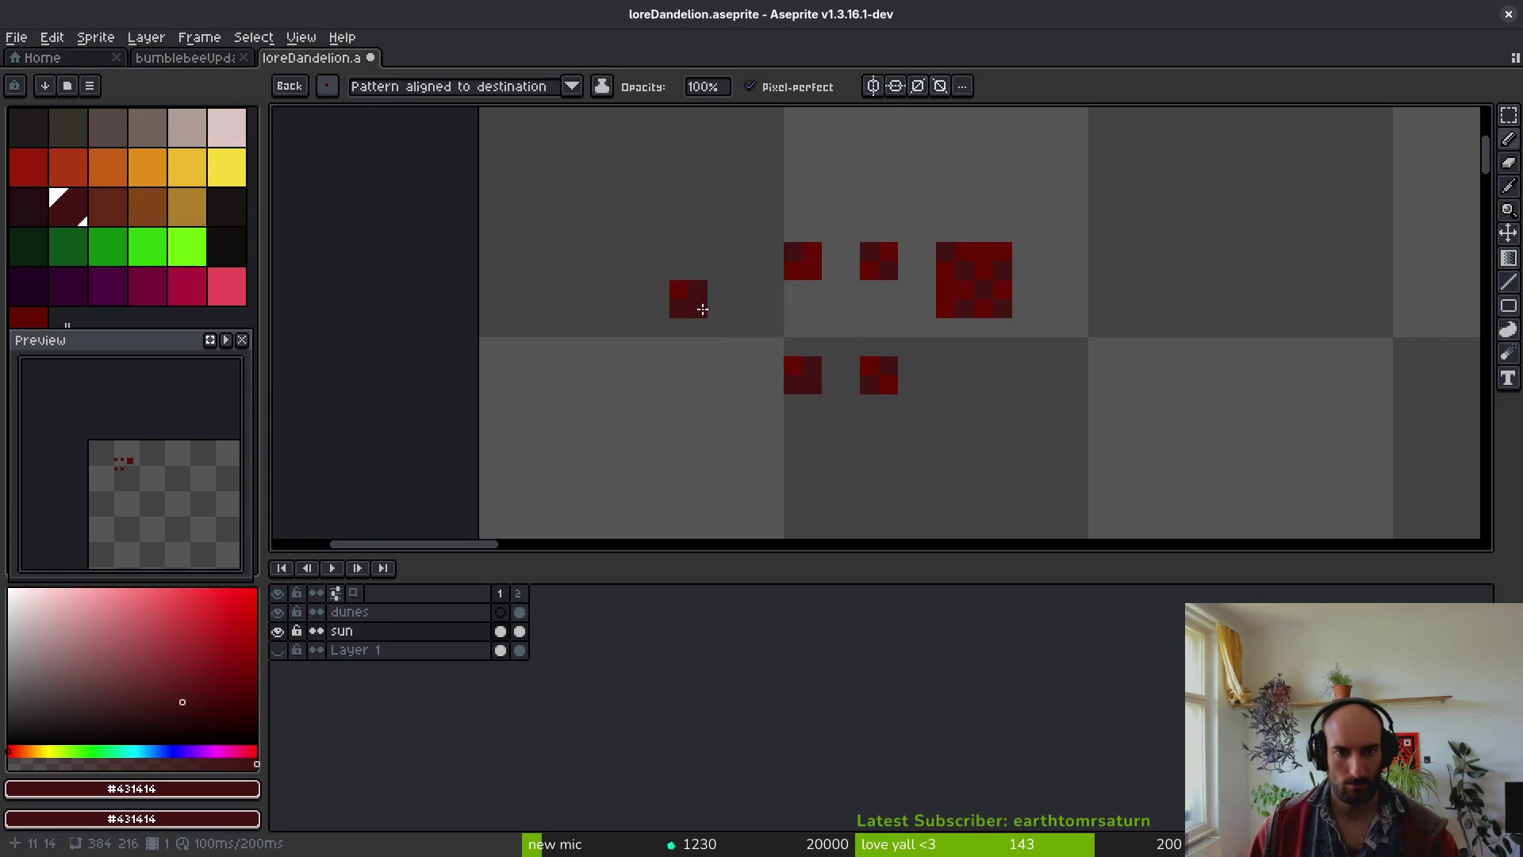
left_click(802, 358, "alt")
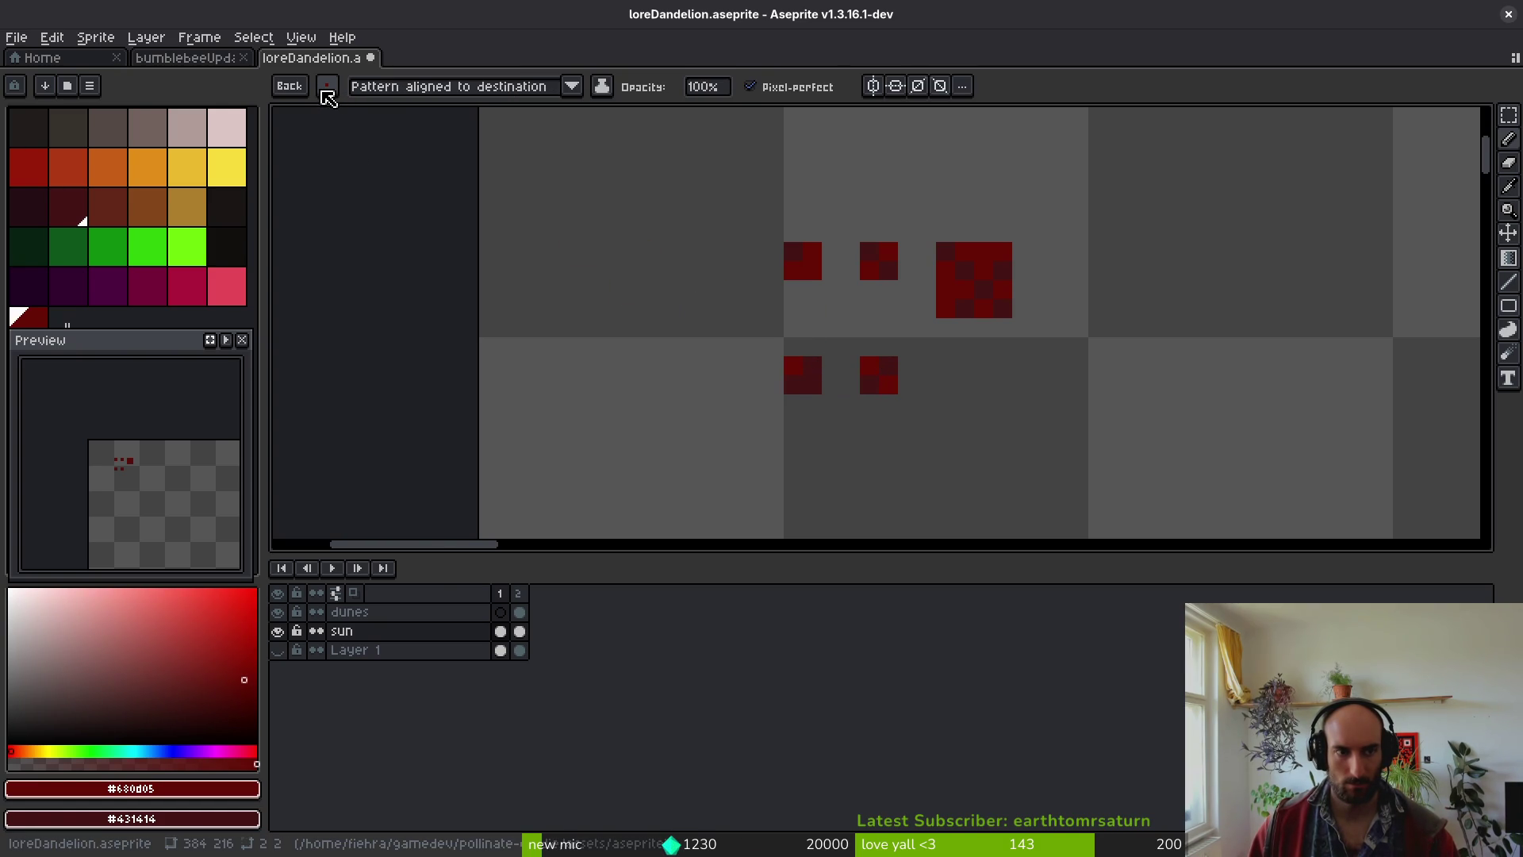
left_click(327, 86)
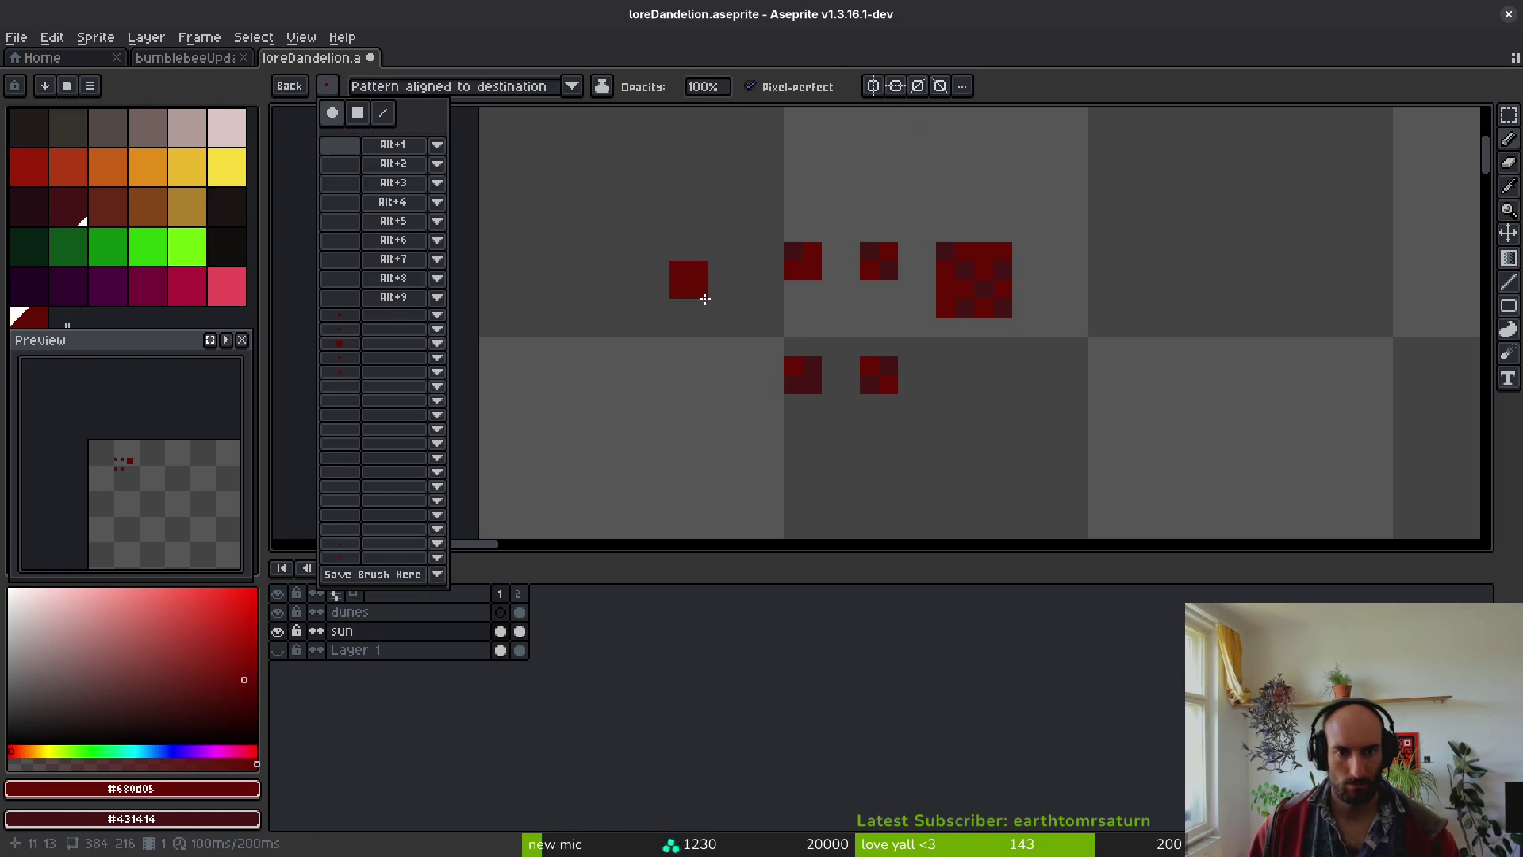
left_click(644, 194)
mouse_move(607, 250)
left_mouse_down()
mouse_move(581, 293)
mouse_move(507, 237)
left_mouse_up()
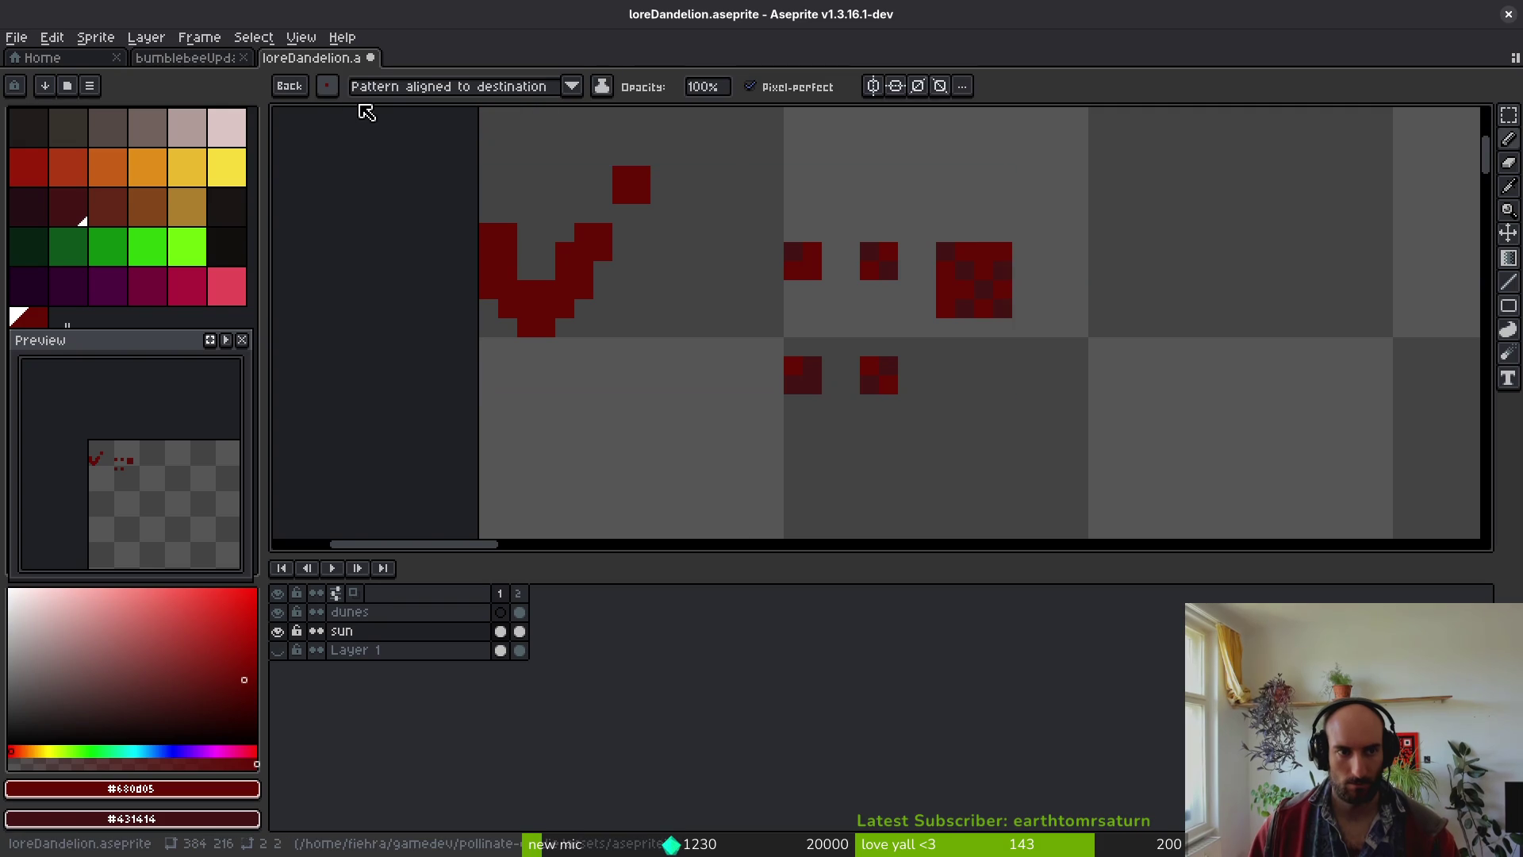
- Switch the brush back to a round shape
left_click(330, 87)
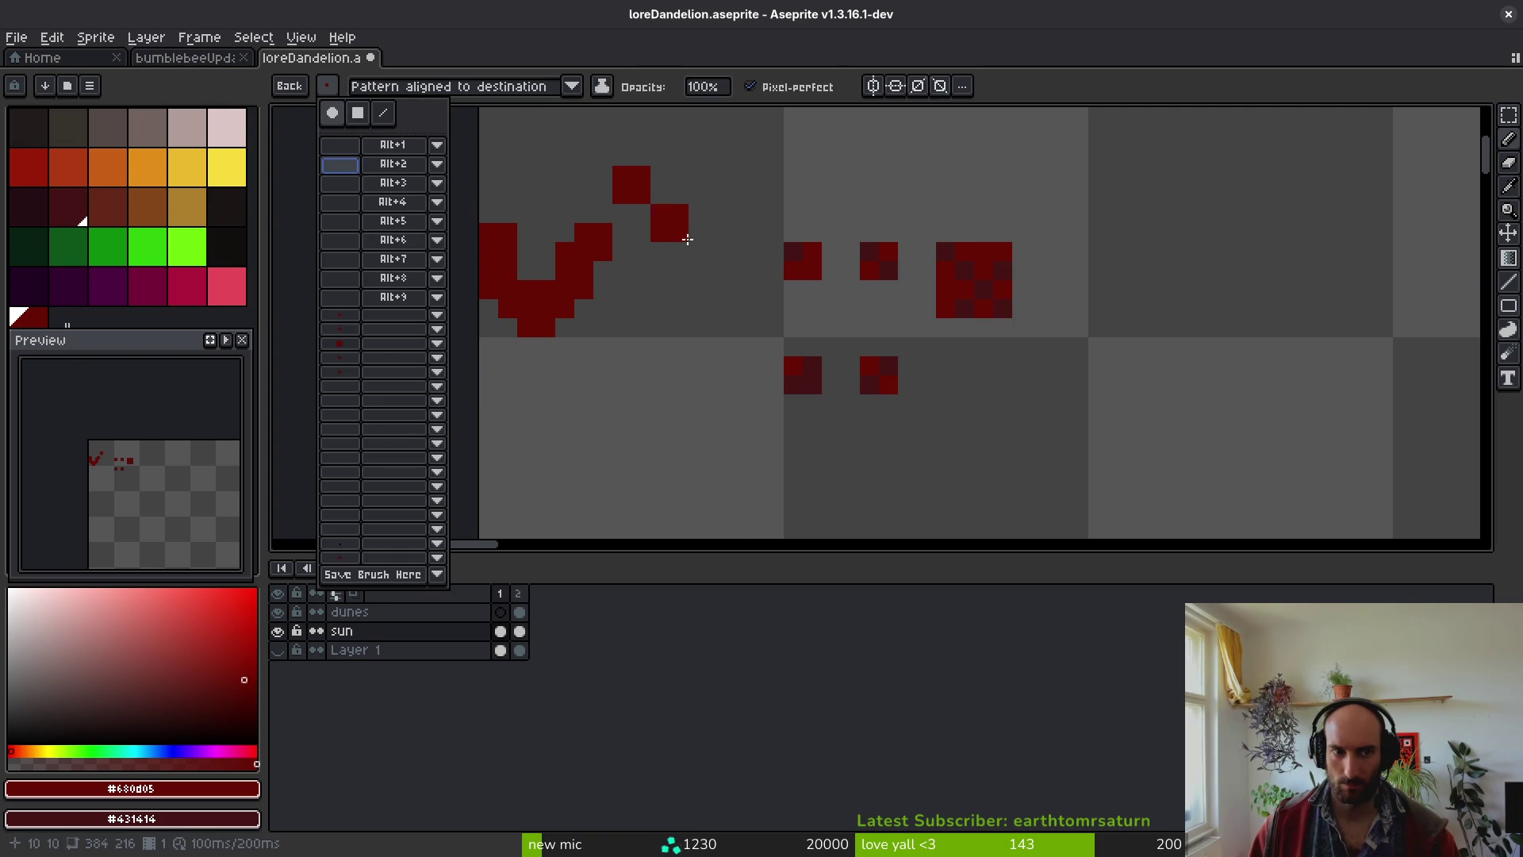
left_click(334, 115)
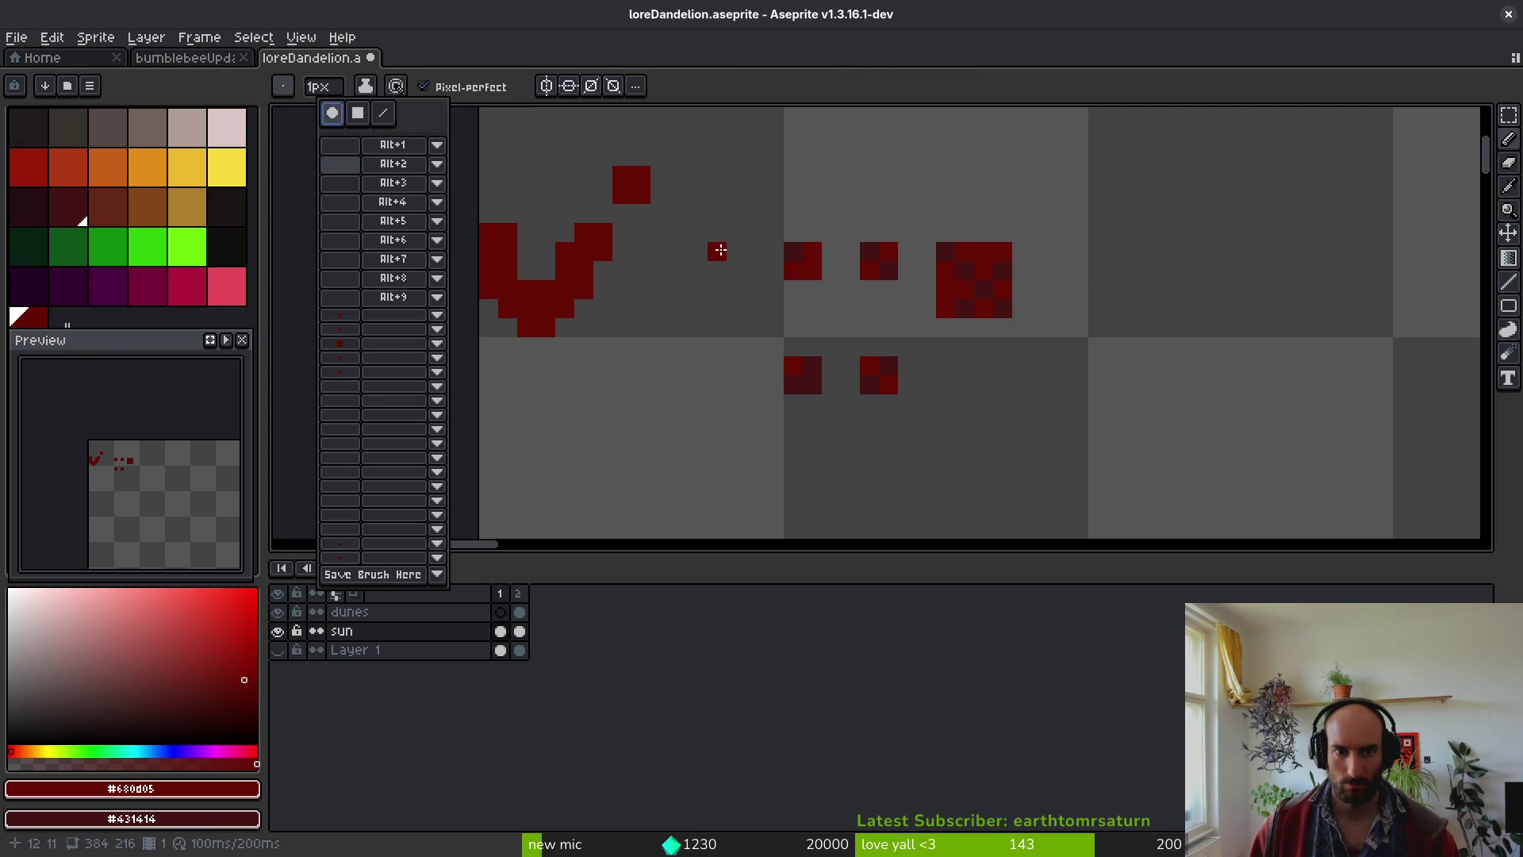
left_click(292, 82)
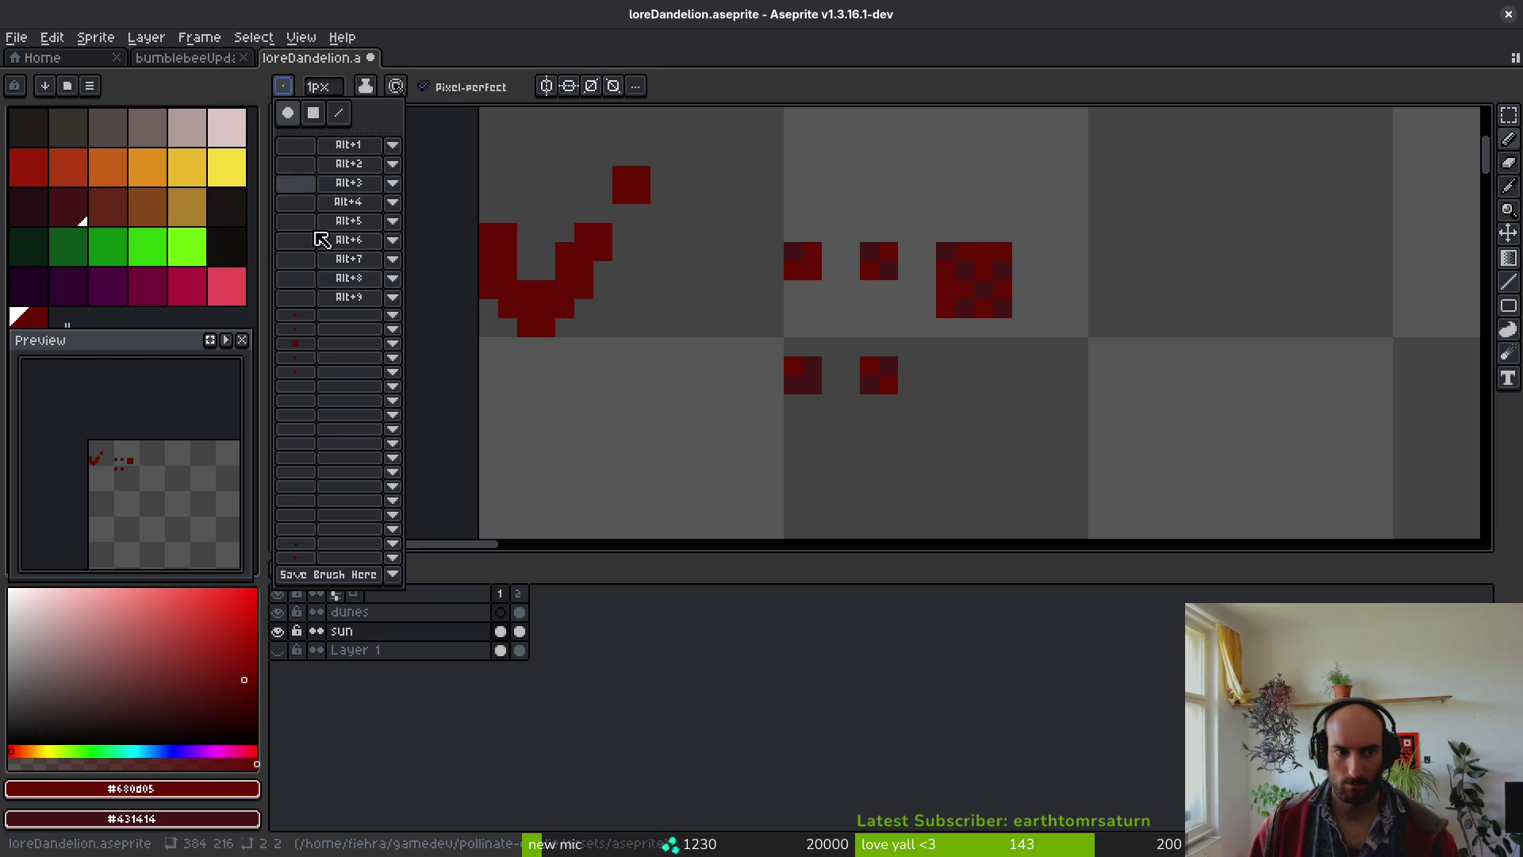
left_click(697, 271)
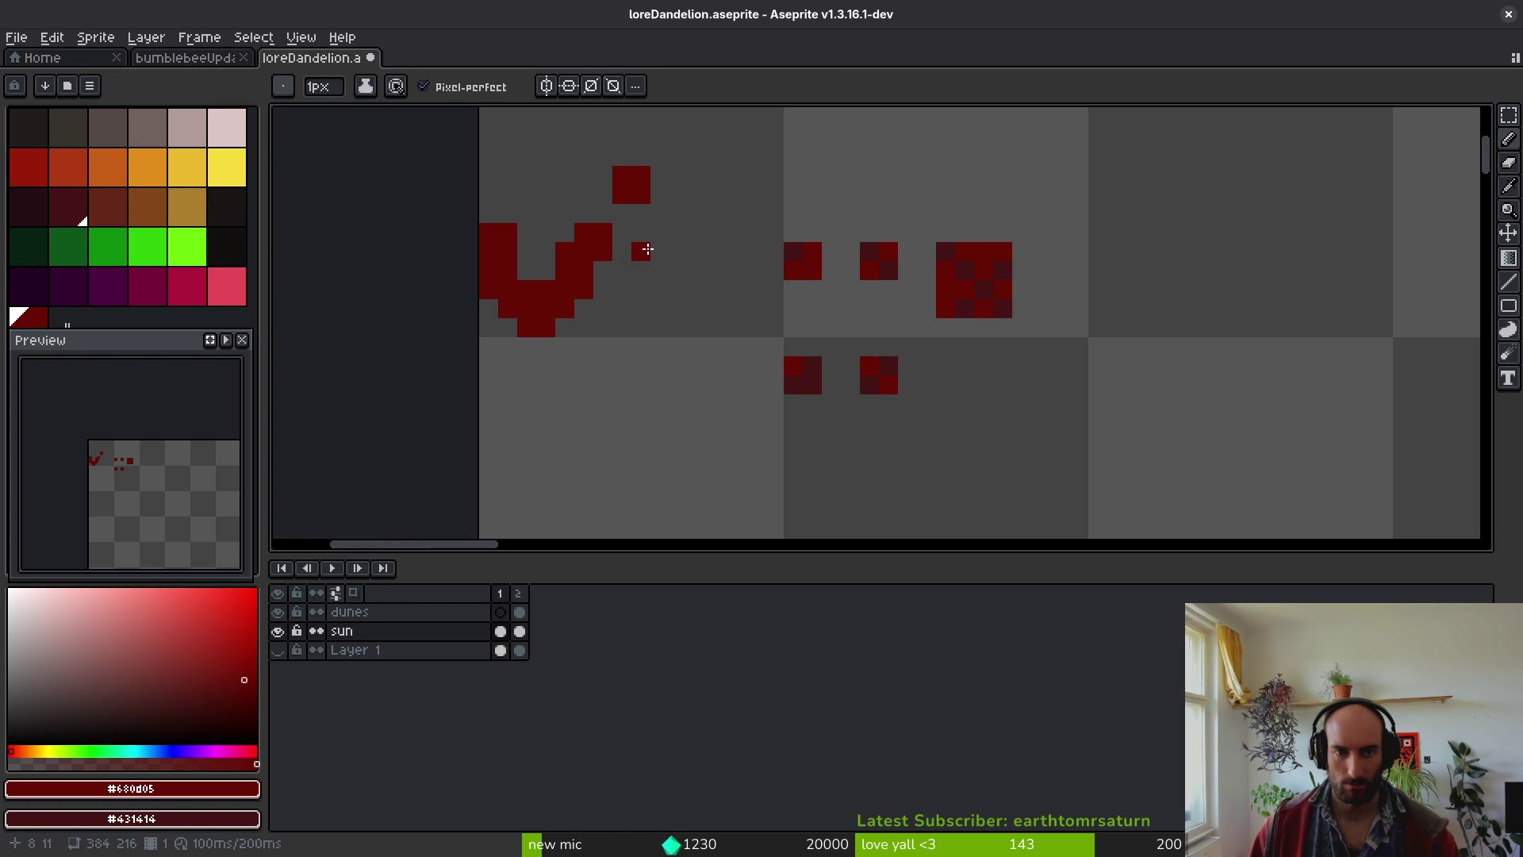
- Undo the test stroke and paint a new small dark-red #431414 dither block
key("ctrl+z")
key("ctrl+z")
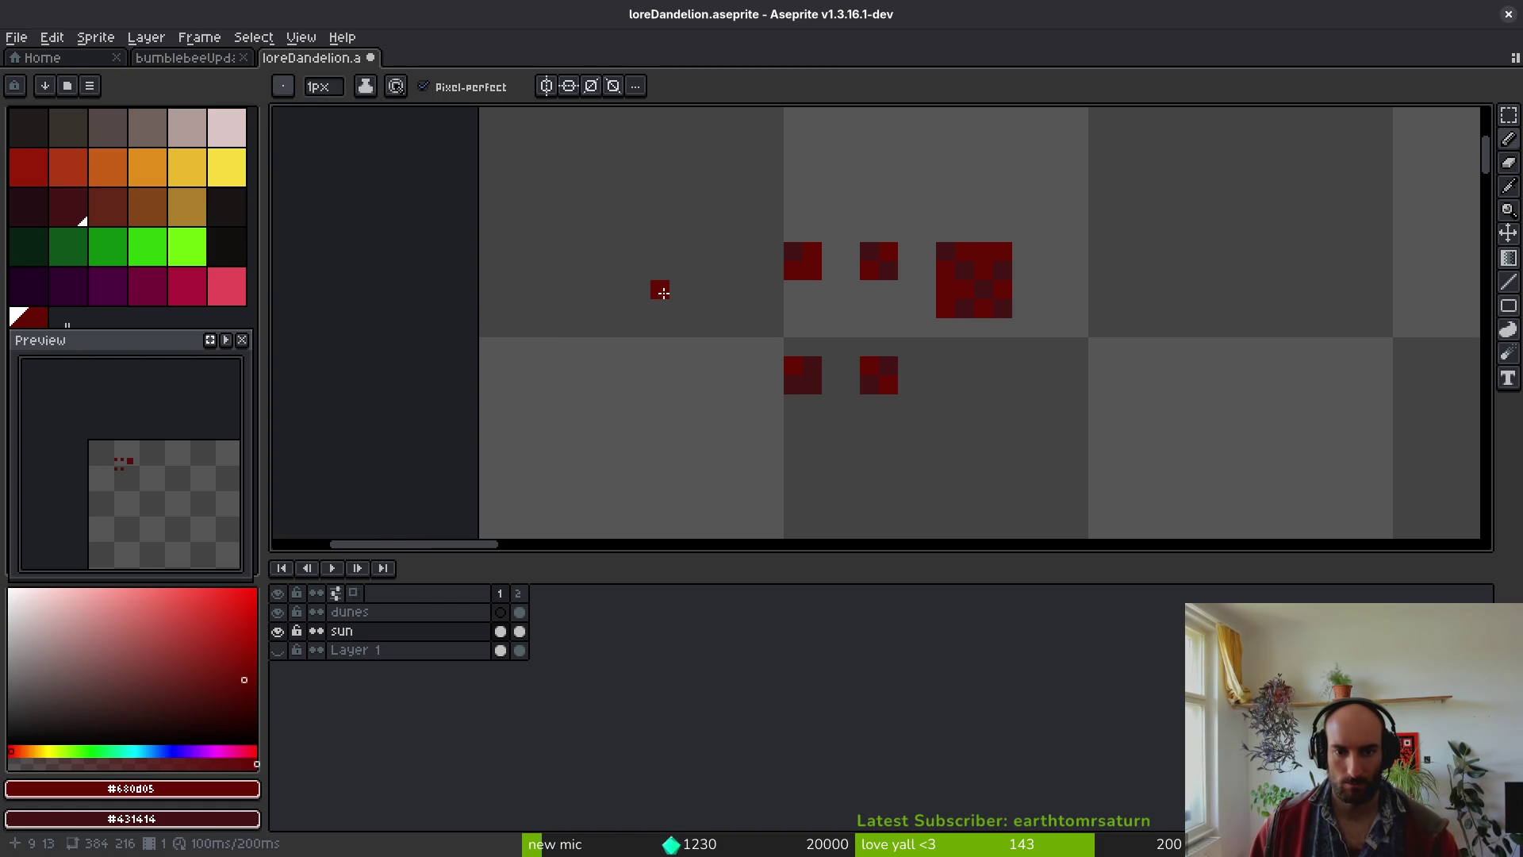
left_click(660, 282)
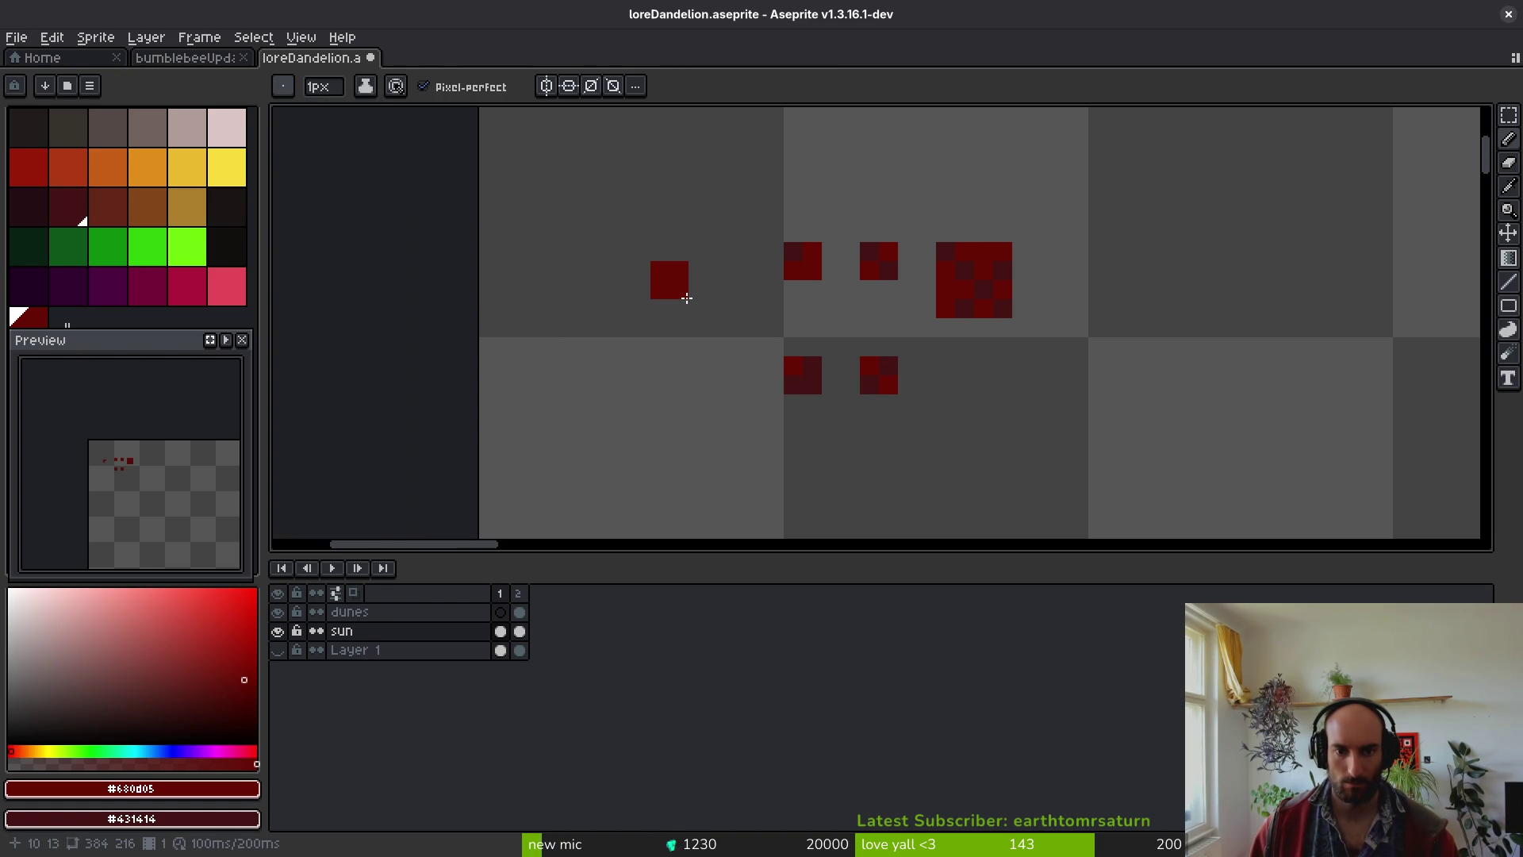
left_click(792, 249, "alt")
left_click(682, 286)
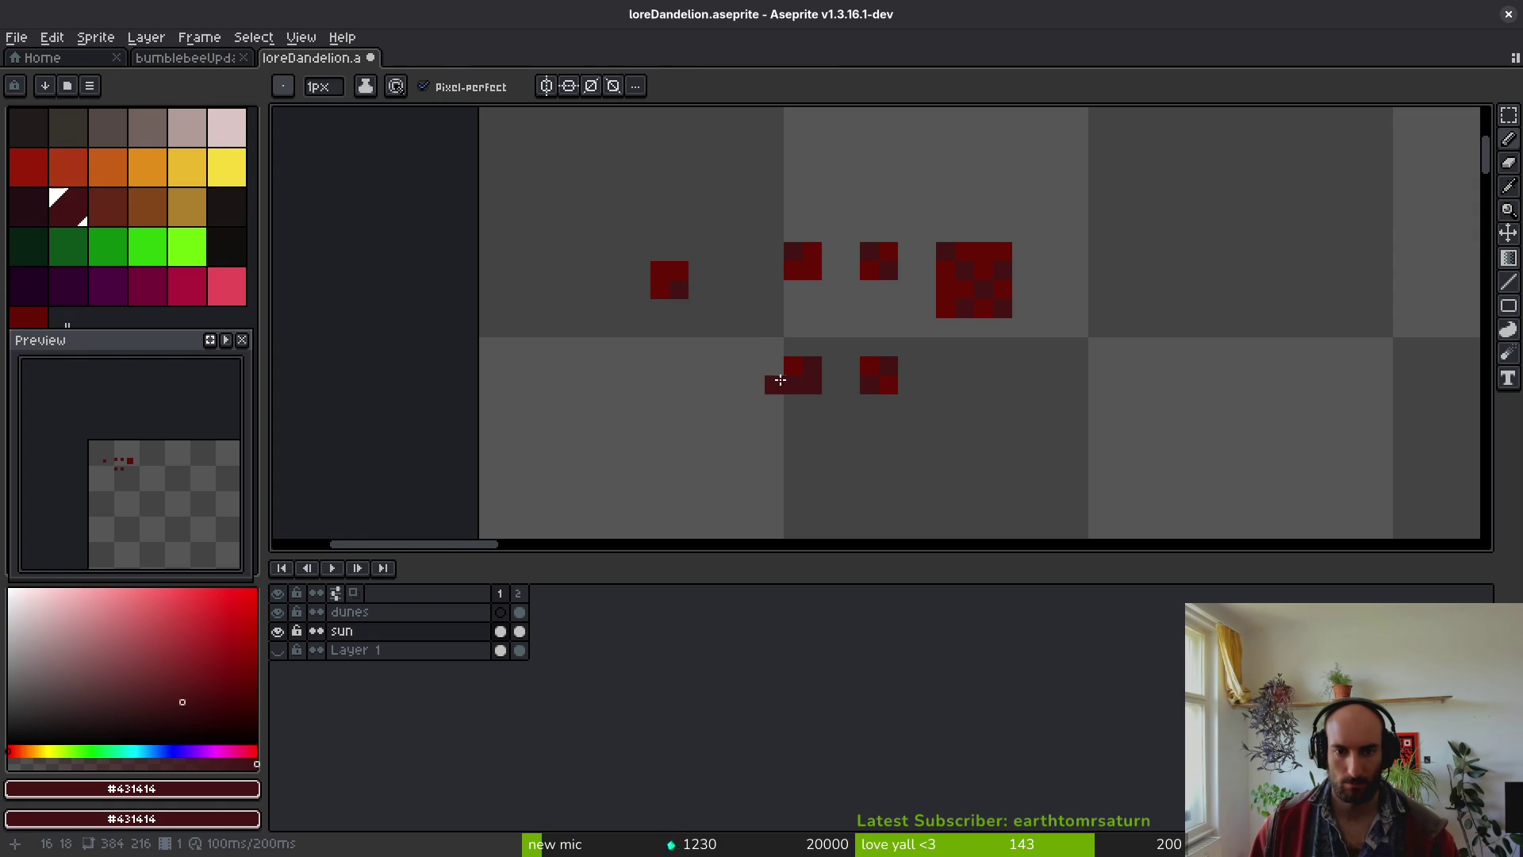
left_click(698, 385)
left_click(701, 366)
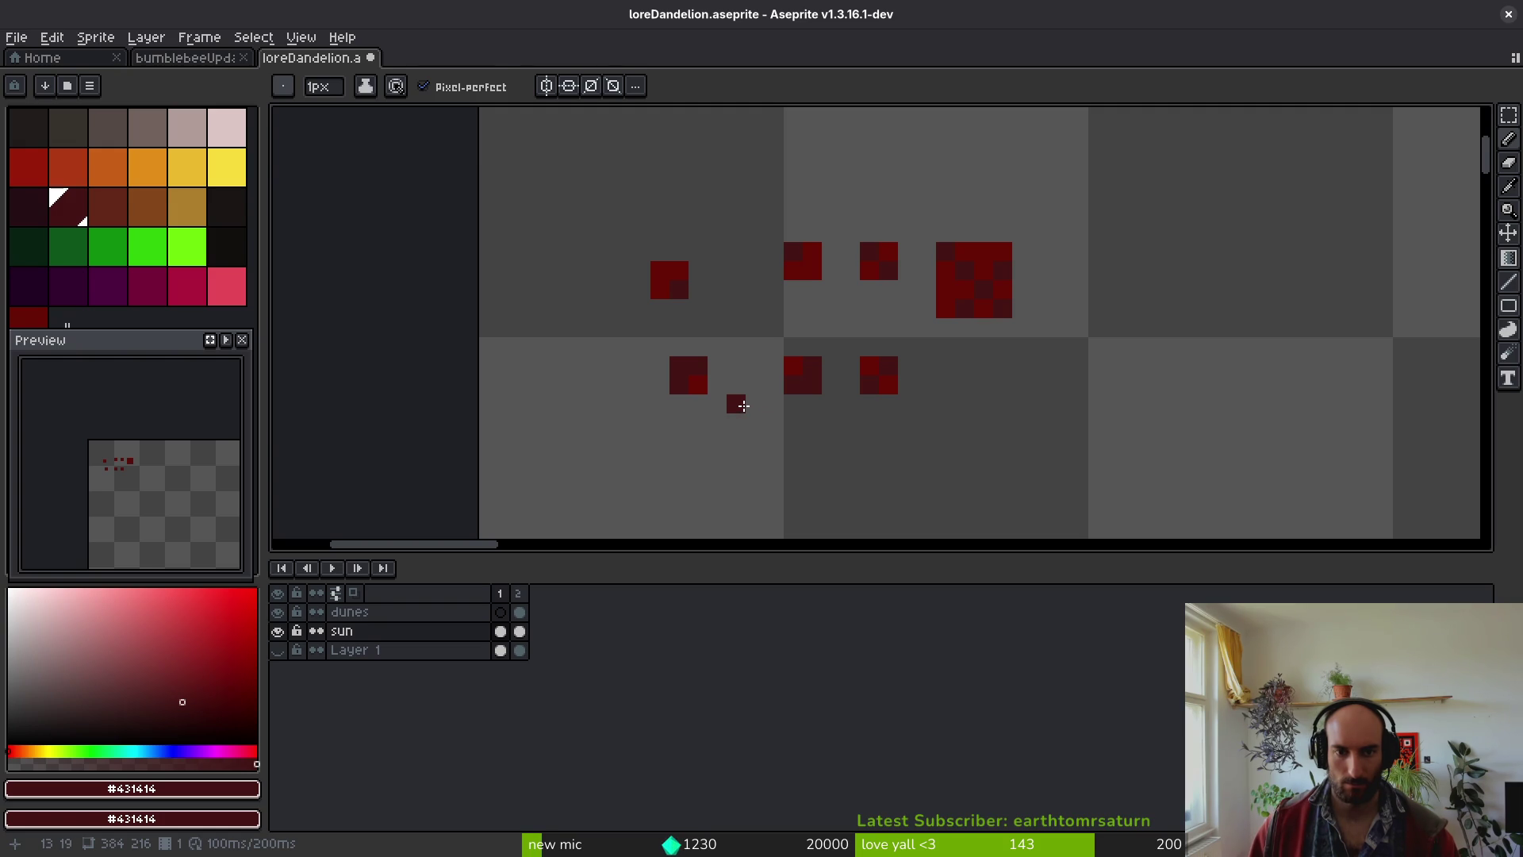
- Store the marquee-selected block as a saved custom brush, save the file, and show frame 2
key("m")
left_click_drag(674, 359, 704, 395)
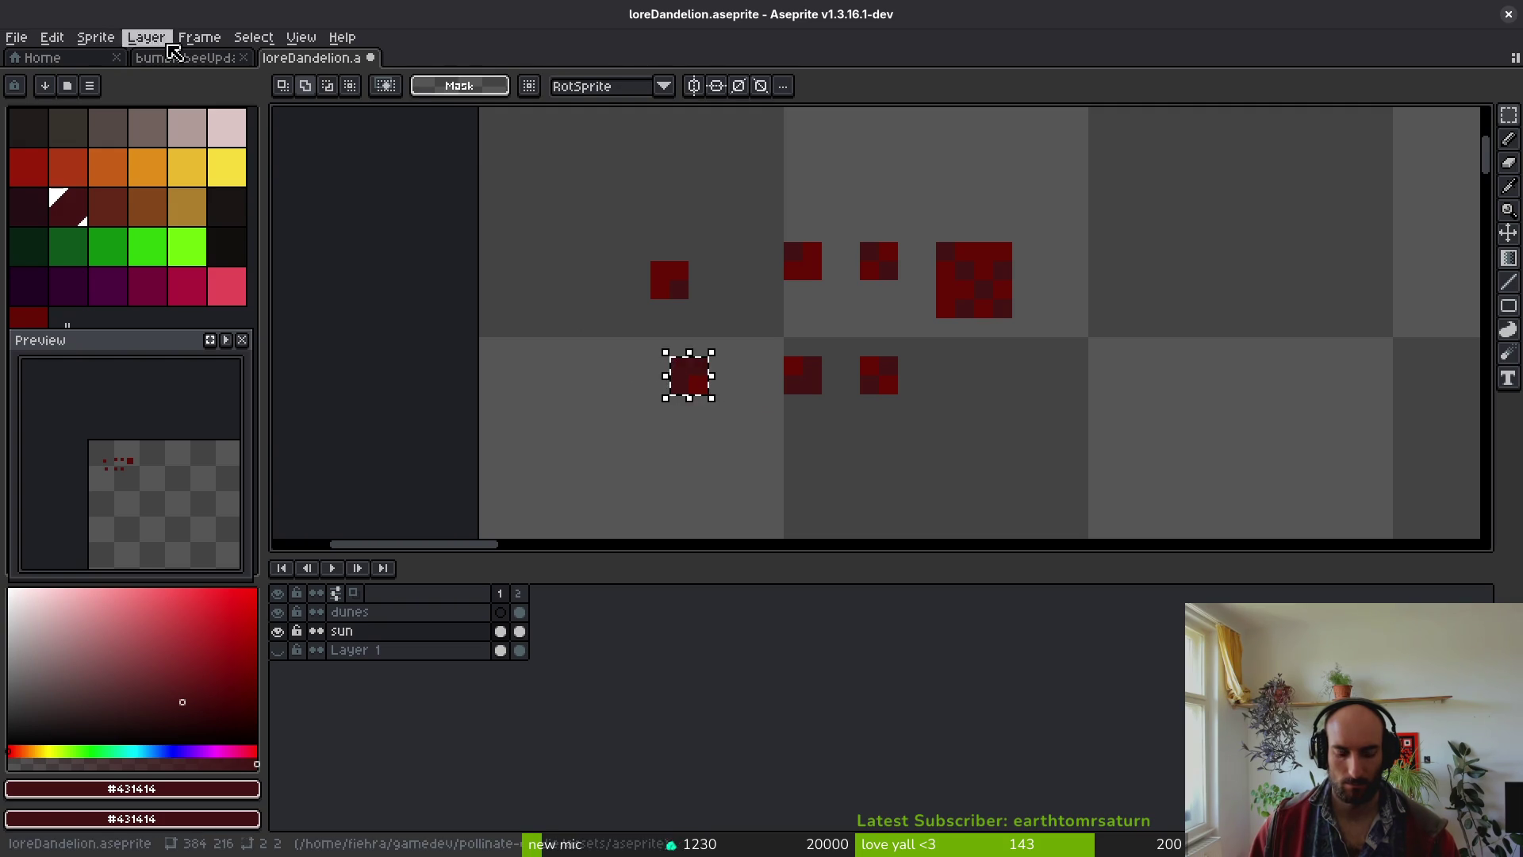
key("ctrl+b")
left_click(329, 87)
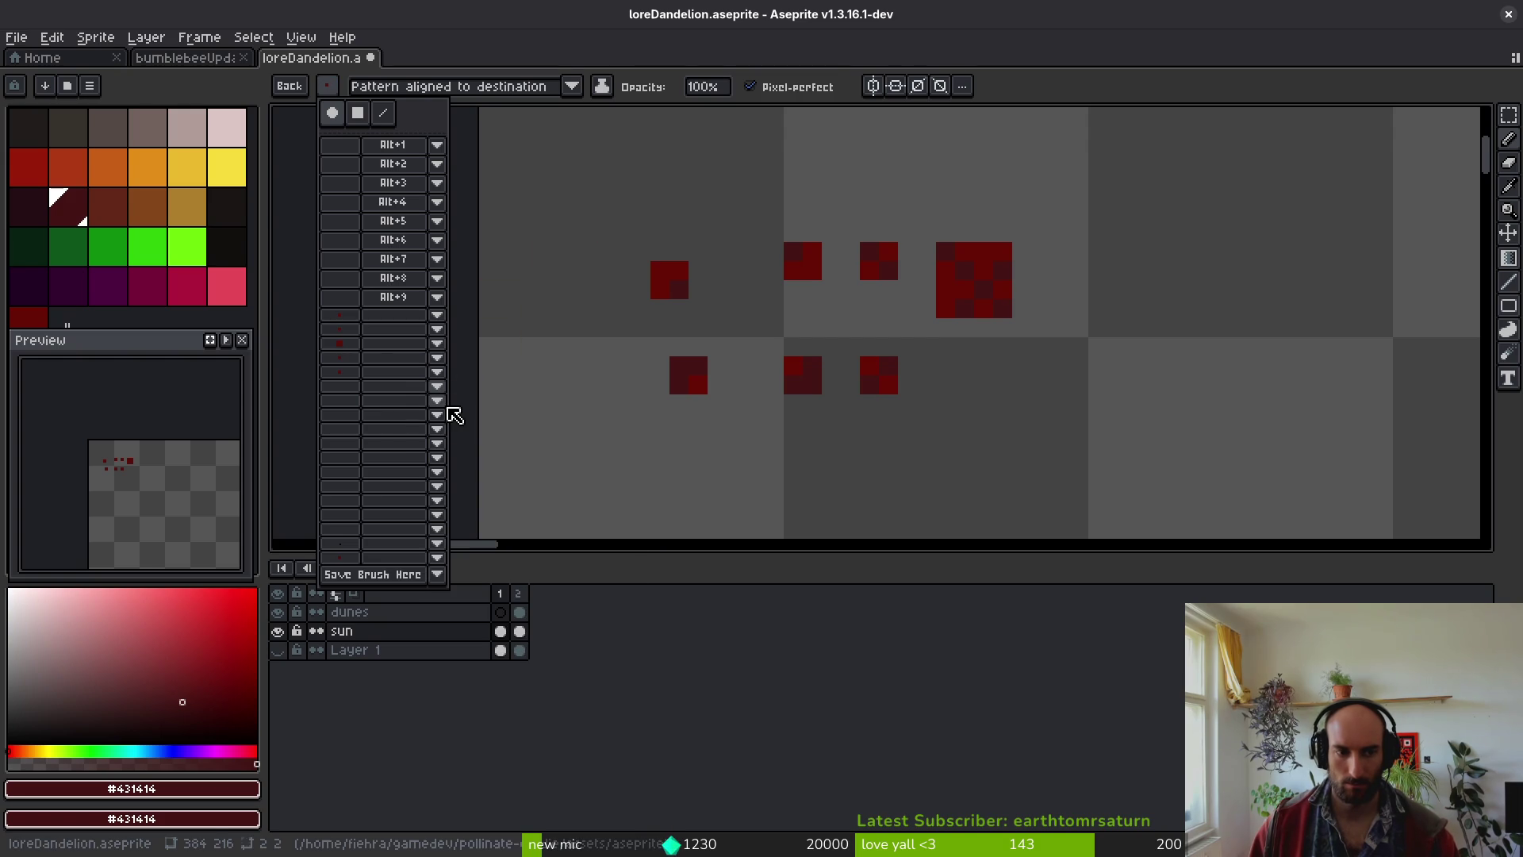
left_click(437, 386)
left_click(498, 406)
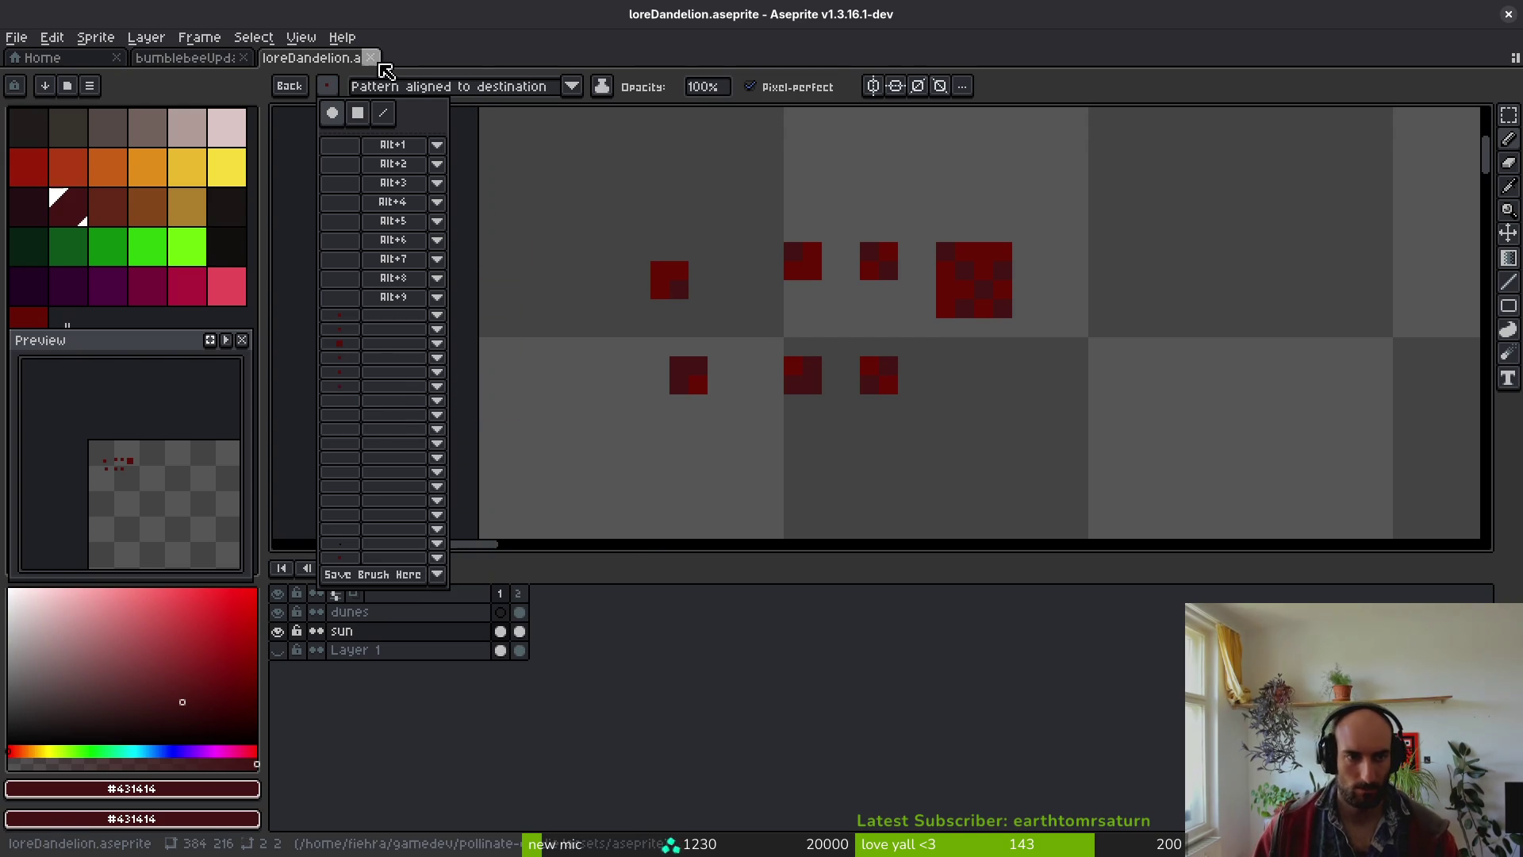
left_click(464, 58)
key("ctrl+s")
key("Right")
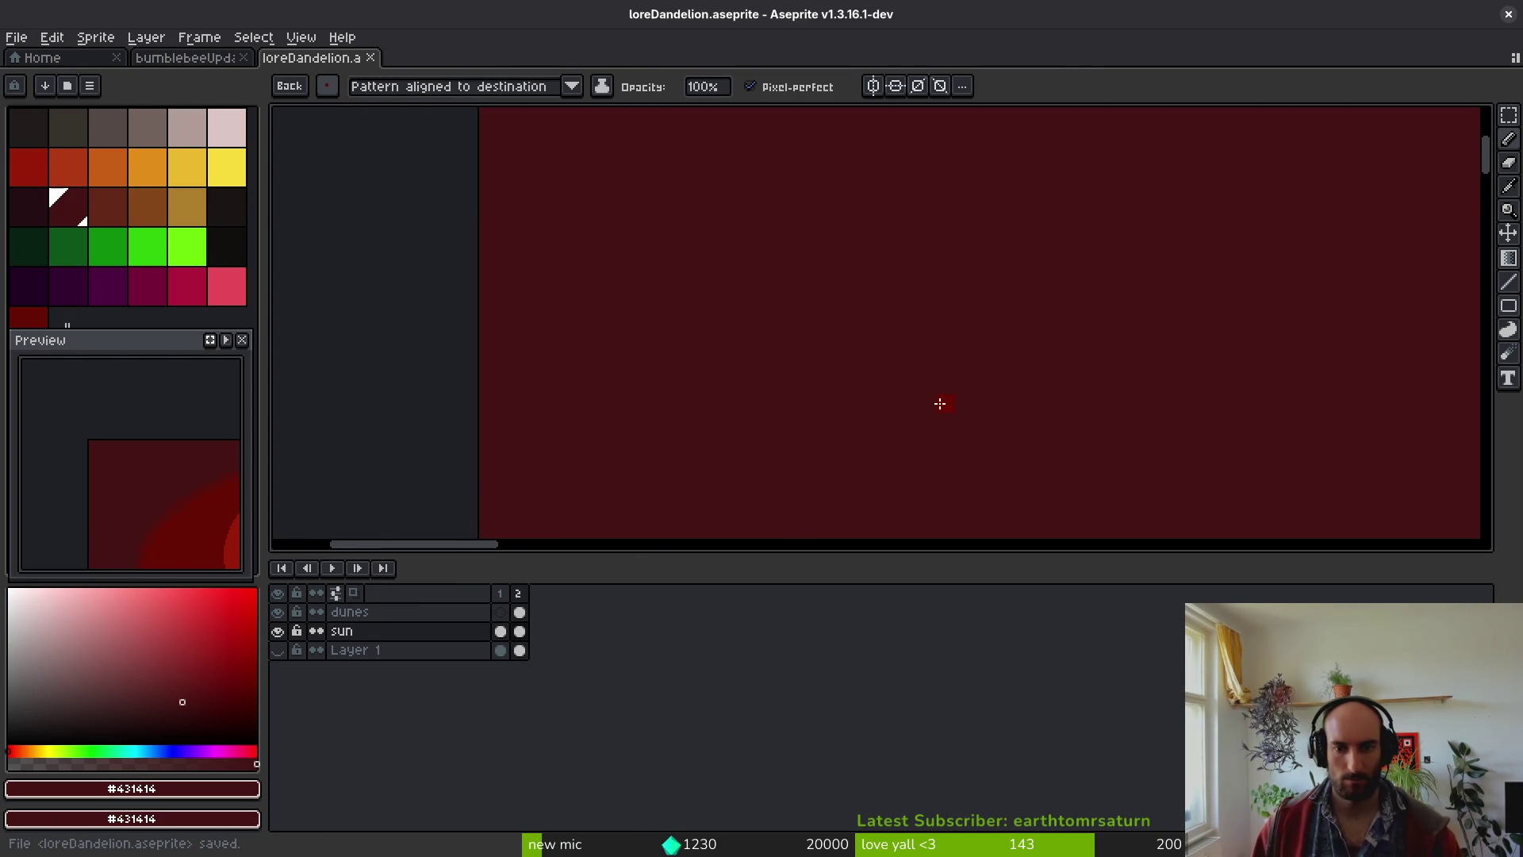
- Zoom in on the darkest sky band's edge and stamp the first checker squares
left_click(327, 86)
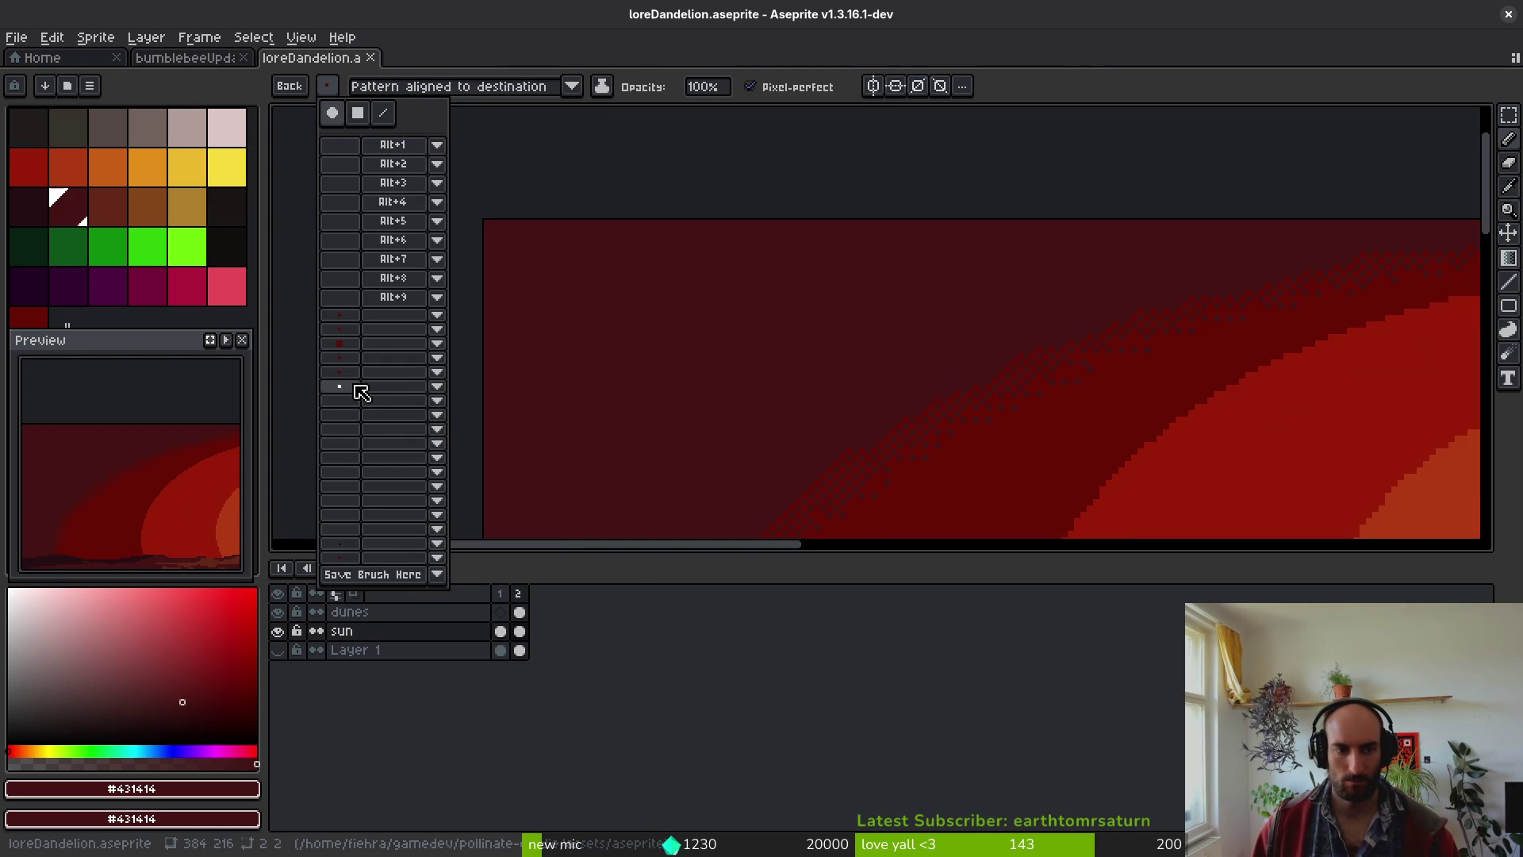
scroll(923, 410, "up", 1)
left_click(1007, 362)
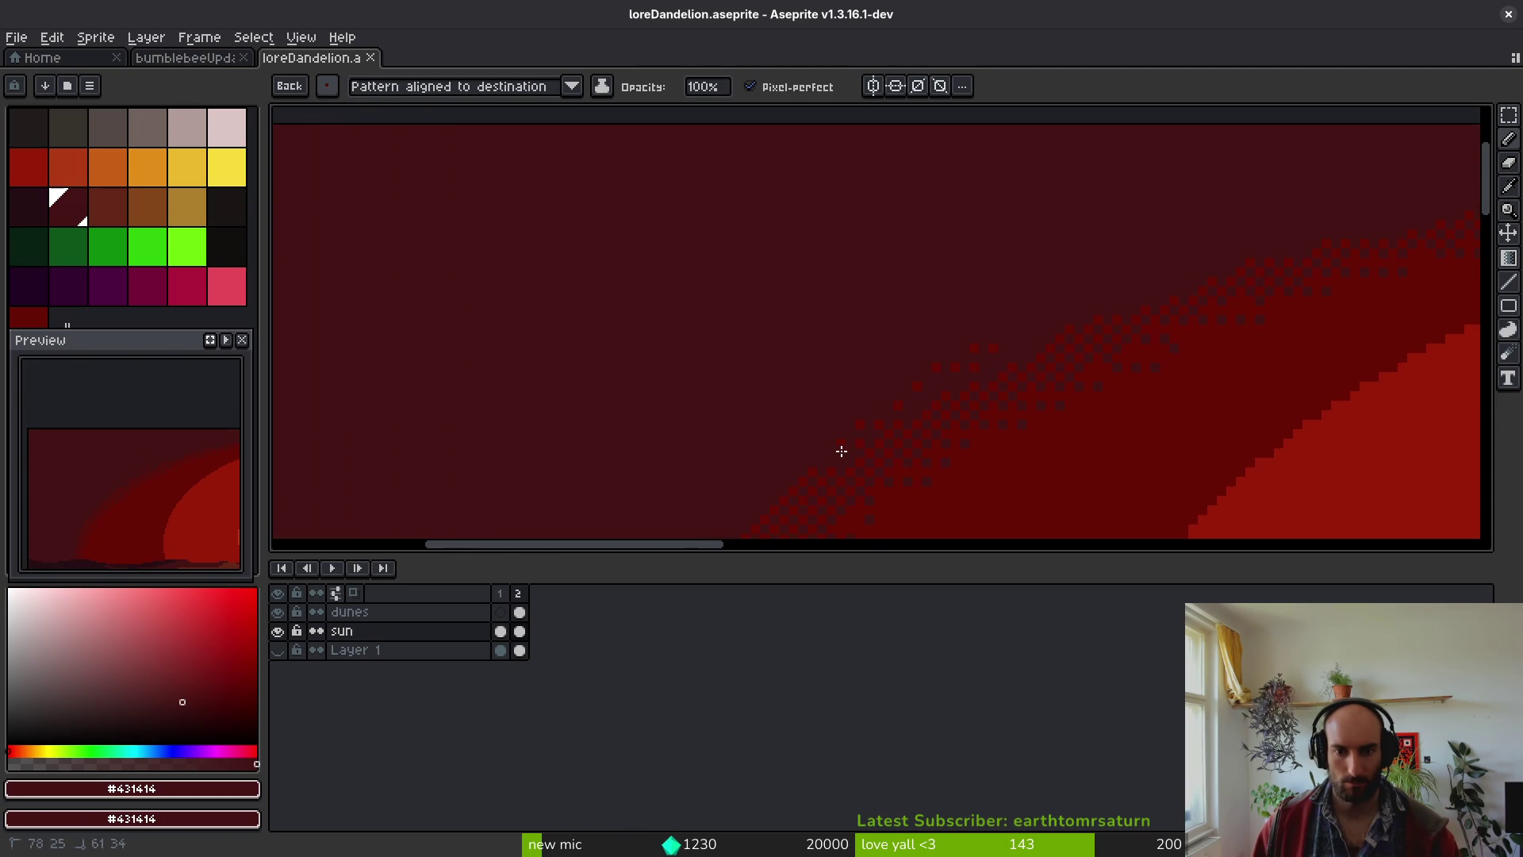
left_click_drag(774, 479, 809, 427)
scroll(897, 390, "up", 1)
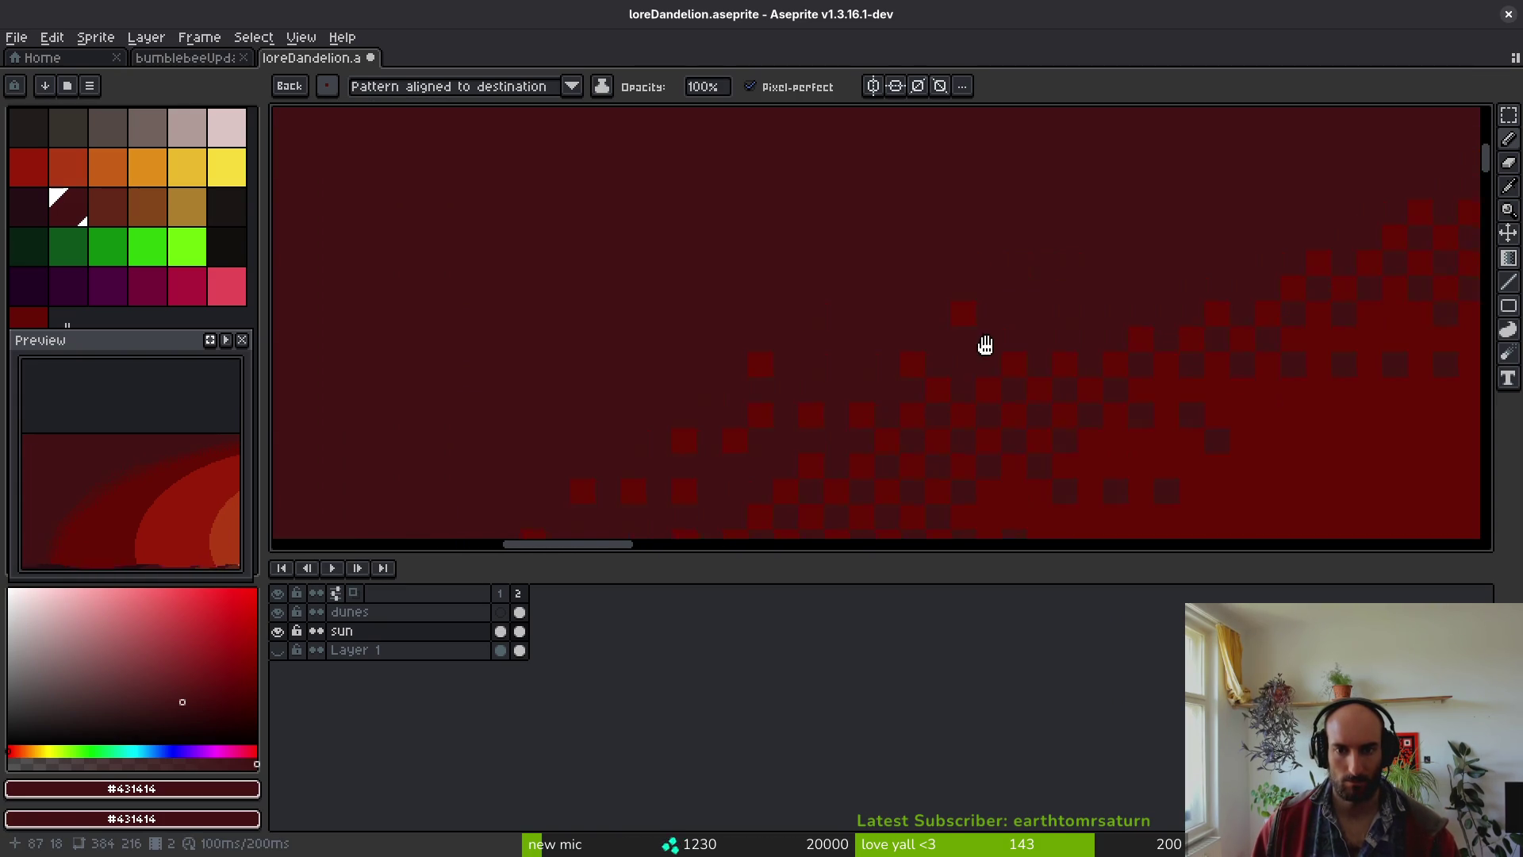
left_click_drag(1037, 306, 934, 421)
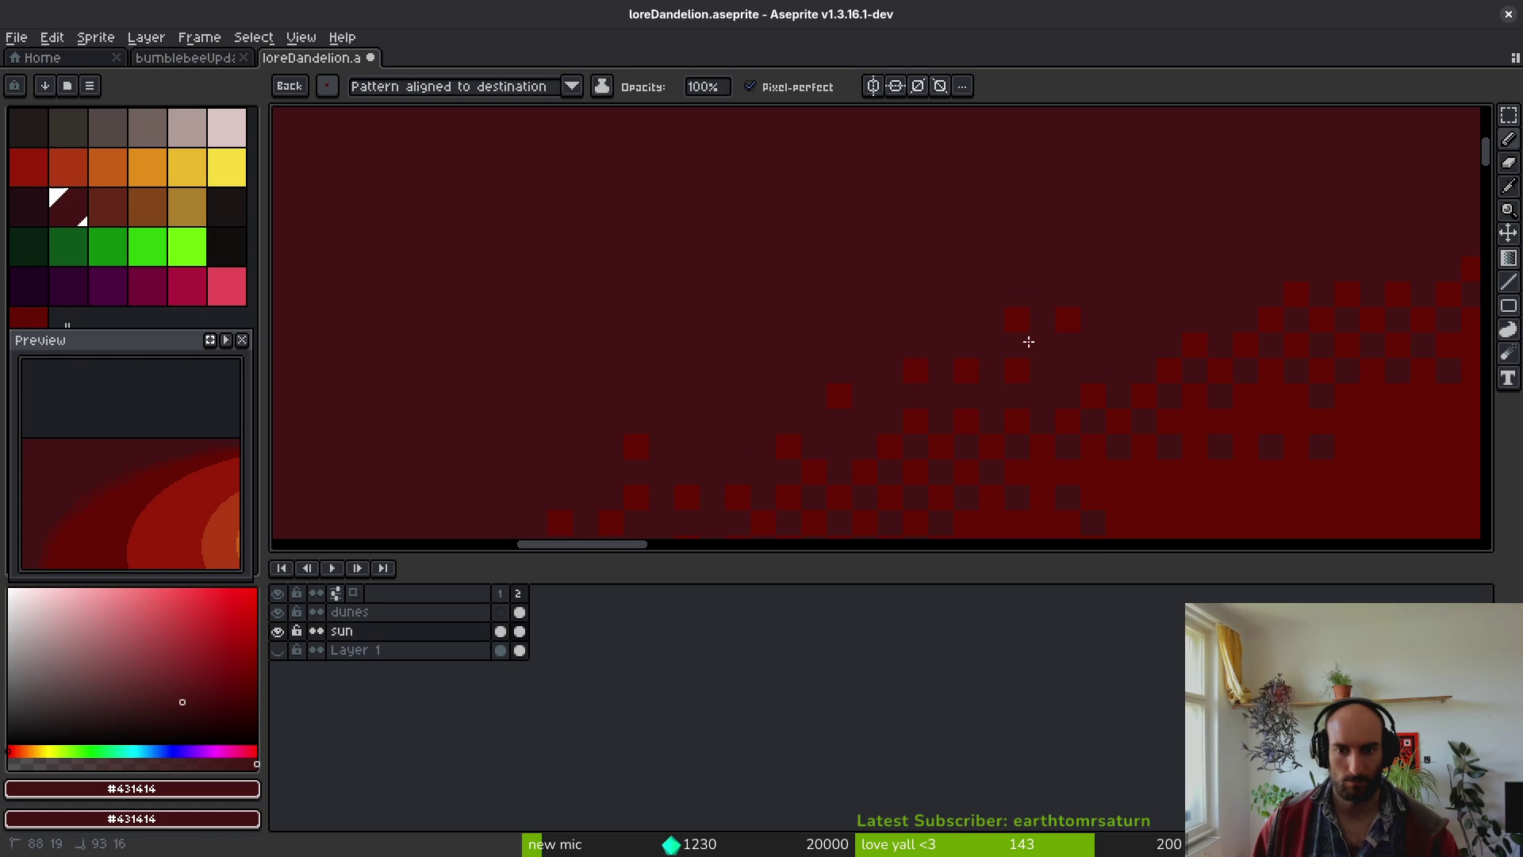
left_click_drag(1071, 381, 1035, 402)
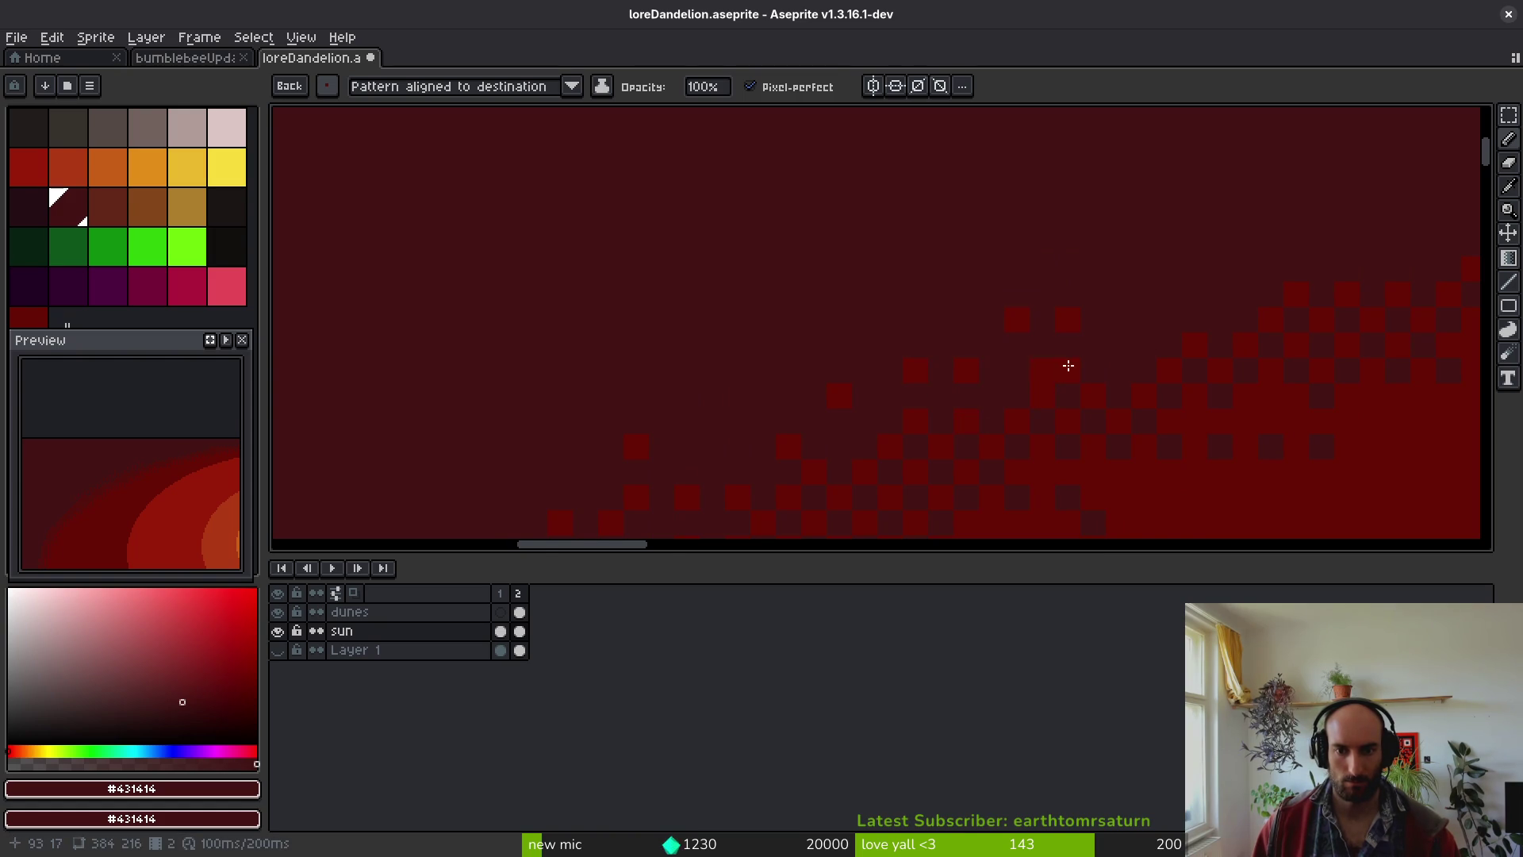
- Continue stamping checker dither squares rightward along the band edge, then zoom out
scroll(1012, 376, "right", 5)
scroll(822, 422, "up", 2)
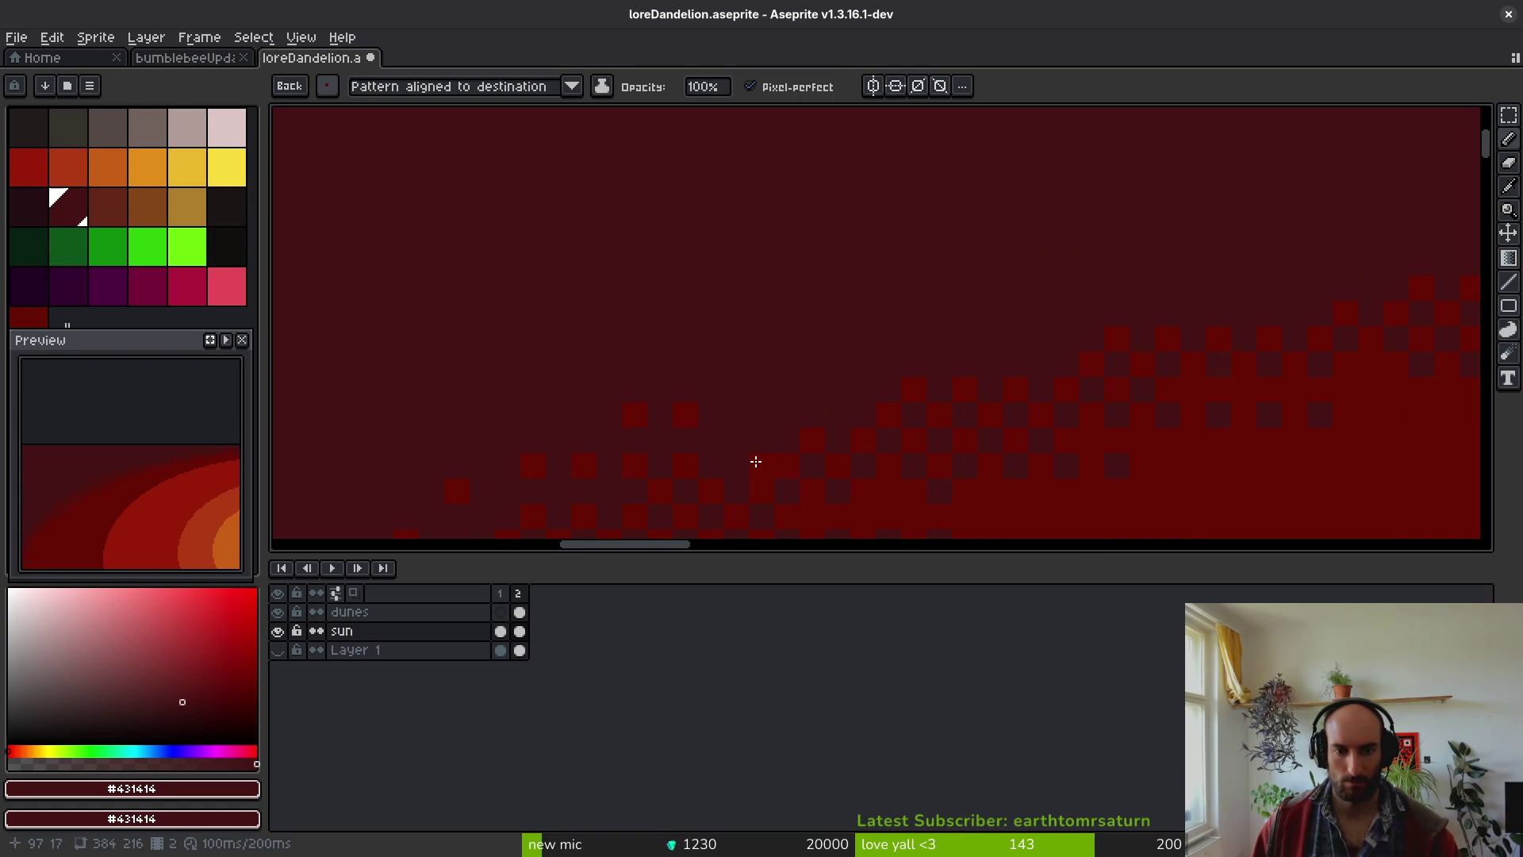
left_click_drag(771, 439, 787, 386)
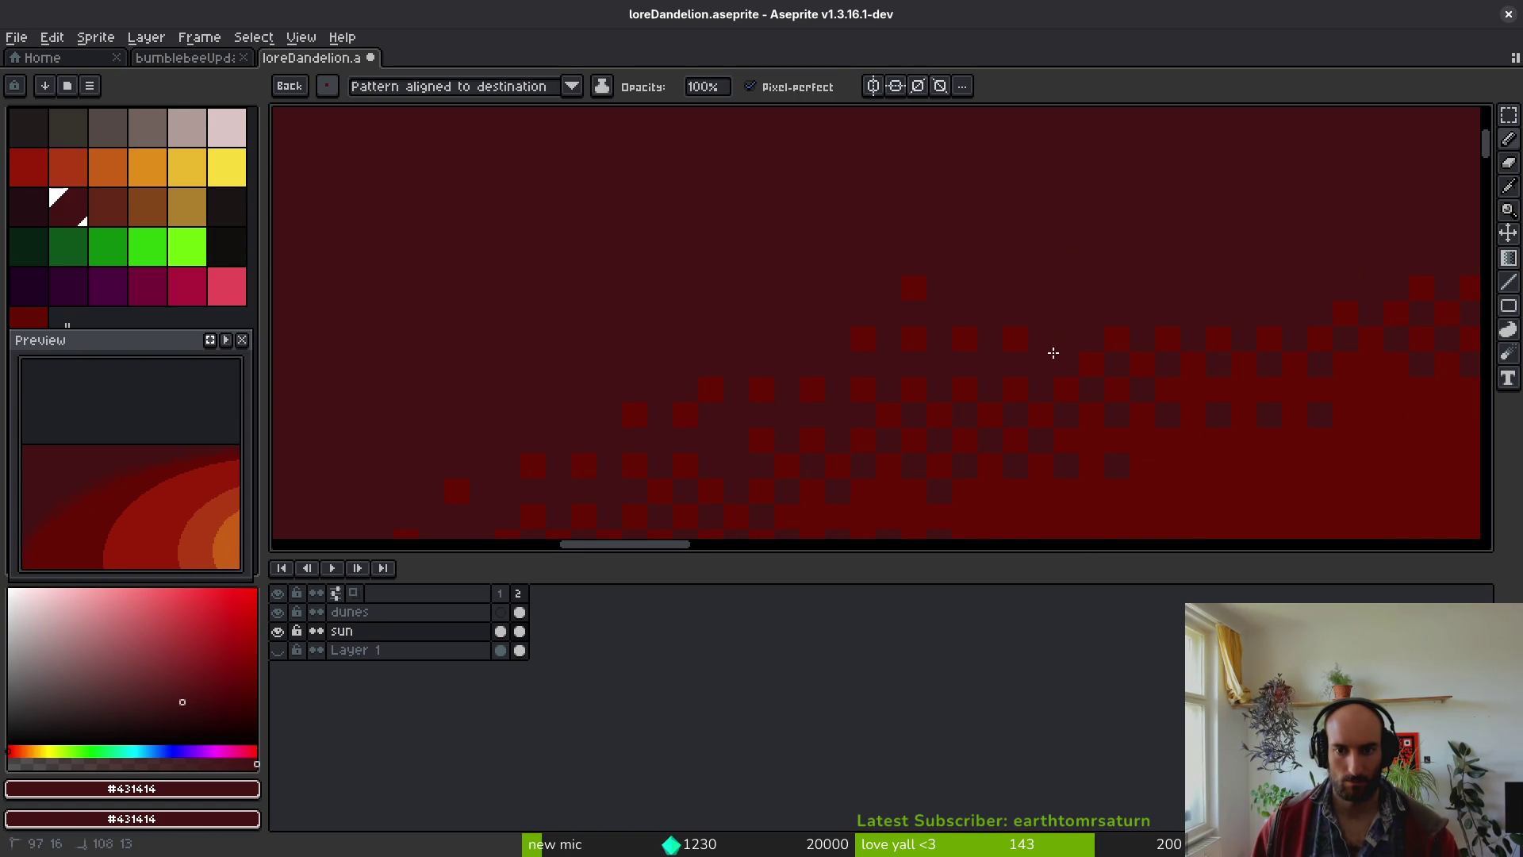
mouse_move(1278, 326)
left_mouse_down()
mouse_move(712, 264)
mouse_move(794, 272)
left_mouse_up()
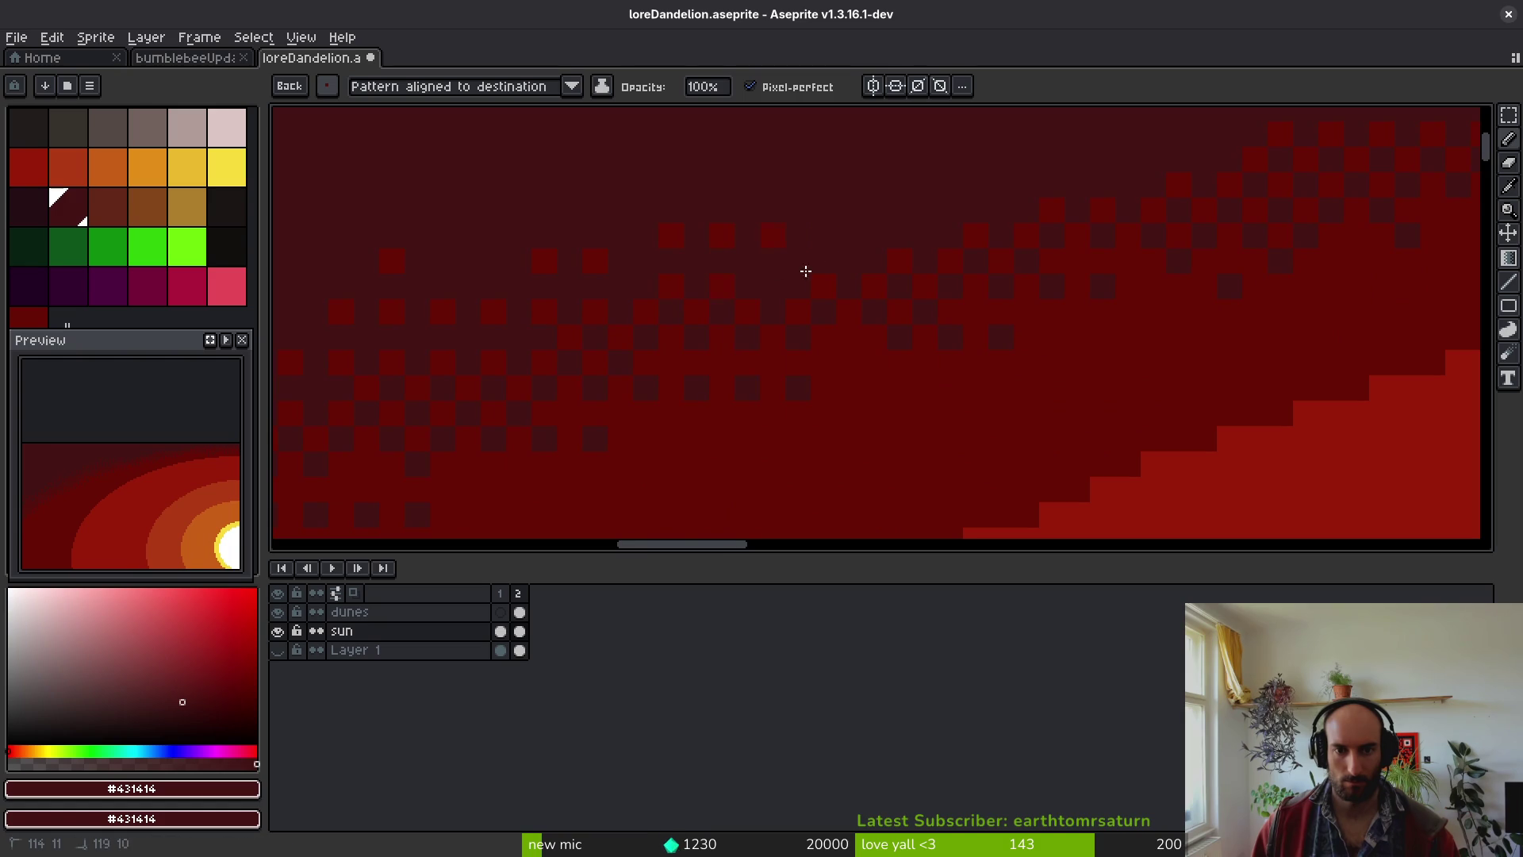
left_click_drag(887, 267, 776, 448)
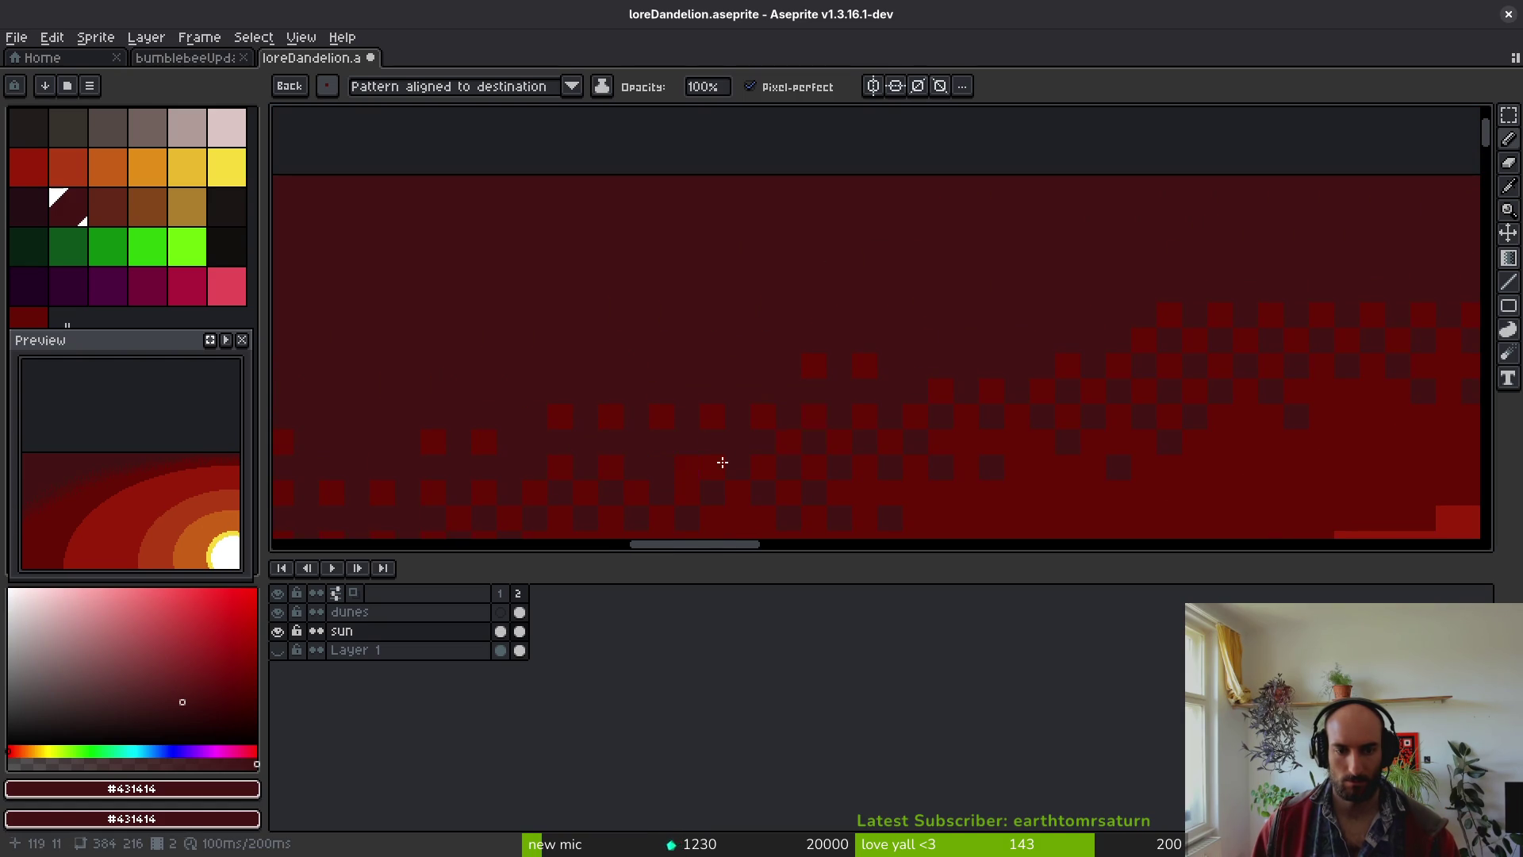
scroll(773, 463, "right", 3)
mouse_move(806, 428)
left_mouse_down()
mouse_move(856, 423)
mouse_move(812, 379)
mouse_move(832, 353)
left_mouse_up()
scroll(980, 369, "right", 3)
mouse_move(943, 388)
left_mouse_down()
mouse_move(993, 347)
mouse_move(949, 354)
mouse_move(968, 379)
mouse_move(1036, 382)
left_mouse_up()
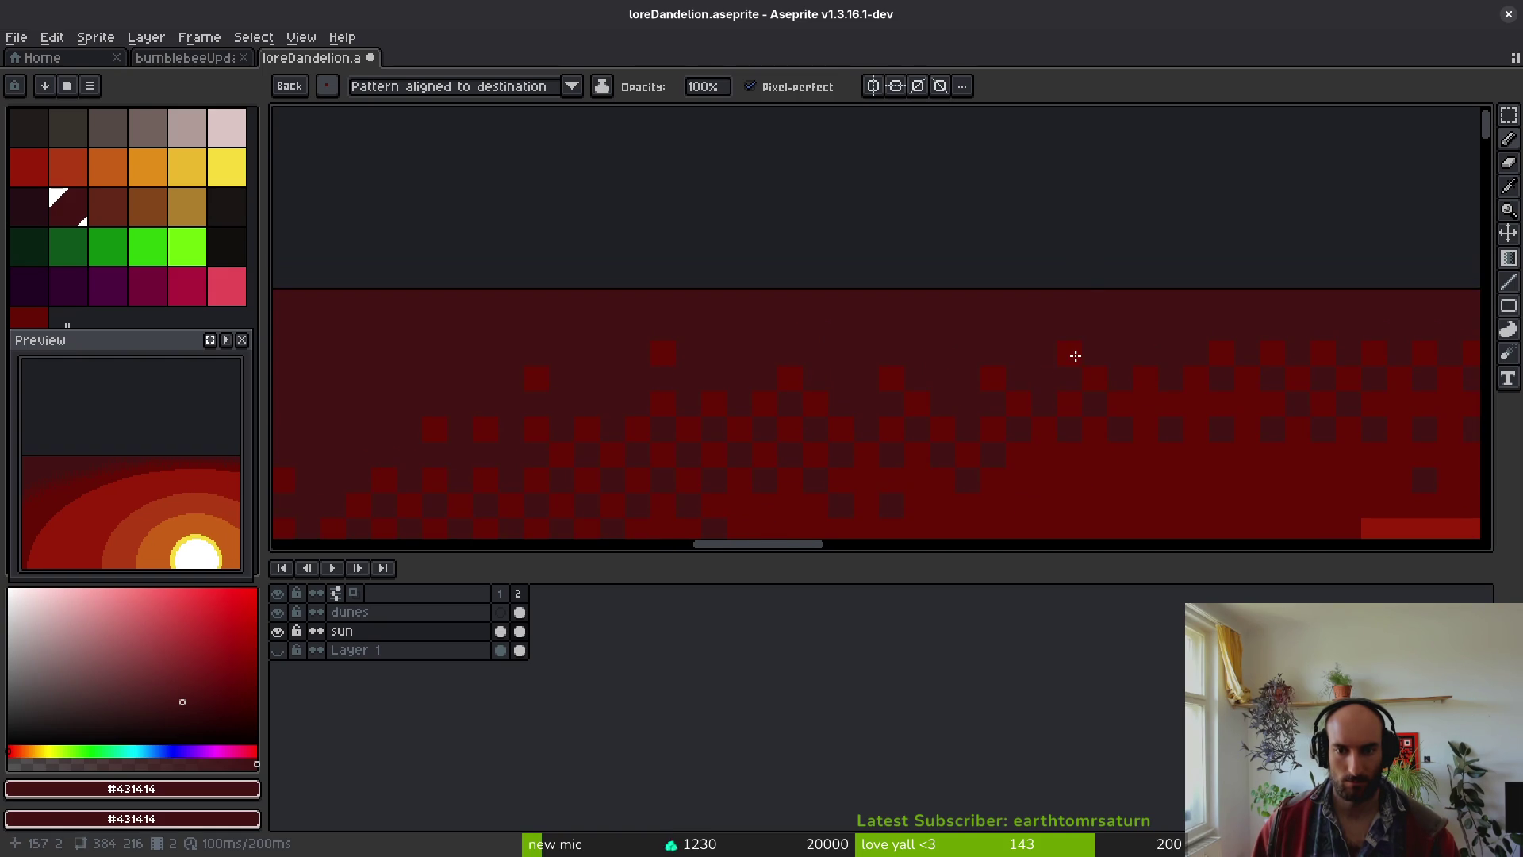
scroll(1079, 361, "down", 4)
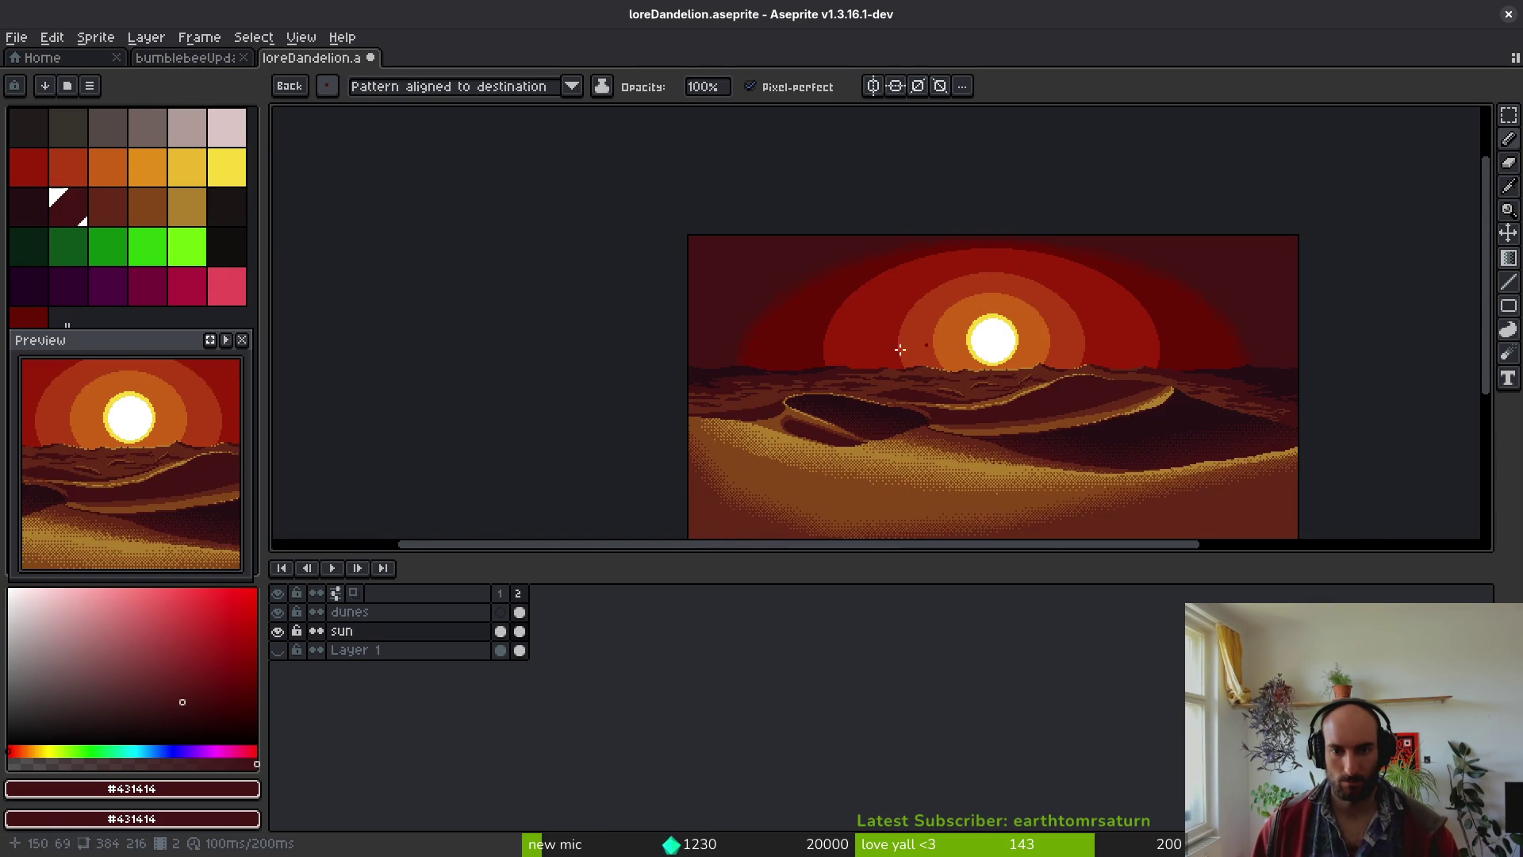
- Zoom into the band's left edge and stamp two checker squares there
scroll(937, 342, "up", 7)
left_click_drag(1036, 376, 1044, 409)
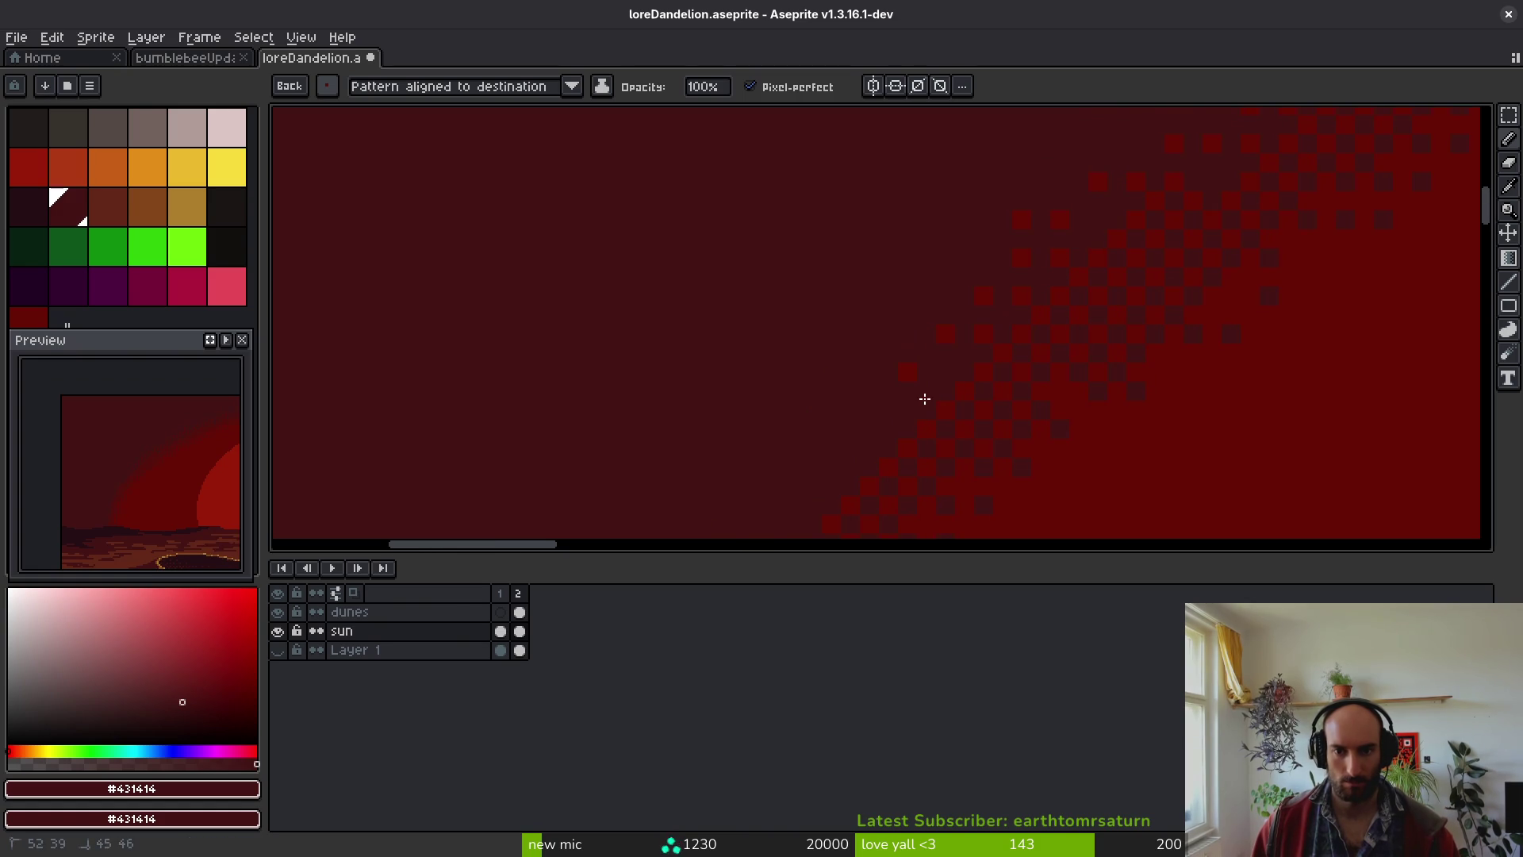
mouse_move(958, 372)
left_mouse_down()
mouse_move(1041, 205)
mouse_move(1019, 237)
left_mouse_up()
mouse_move(817, 430)
left_mouse_down()
mouse_move(916, 349)
mouse_move(923, 287)
mouse_move(924, 303)
left_mouse_up()
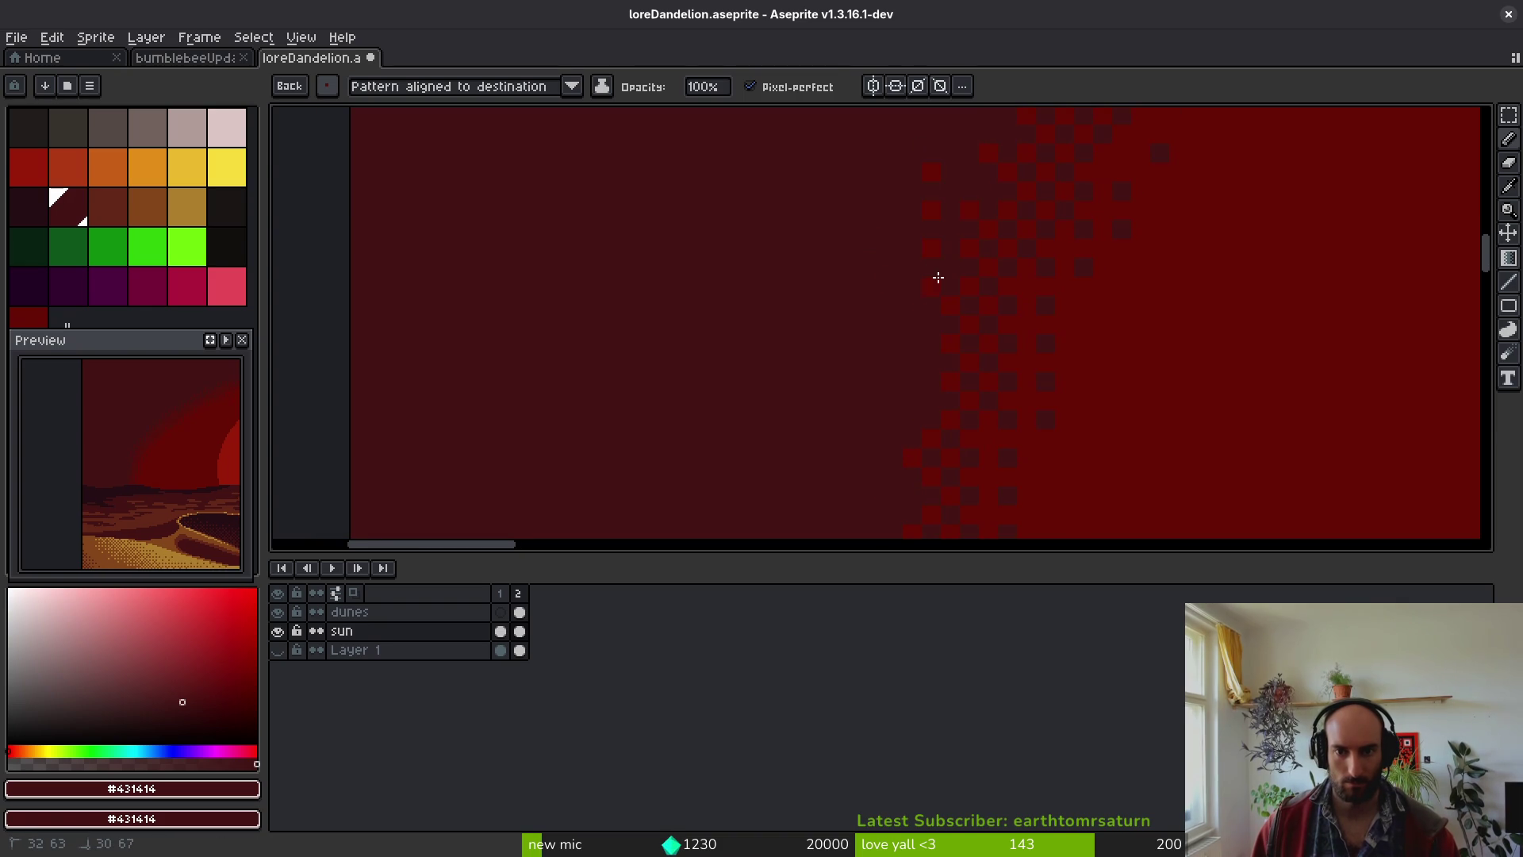
scroll(903, 299, "down", 2)
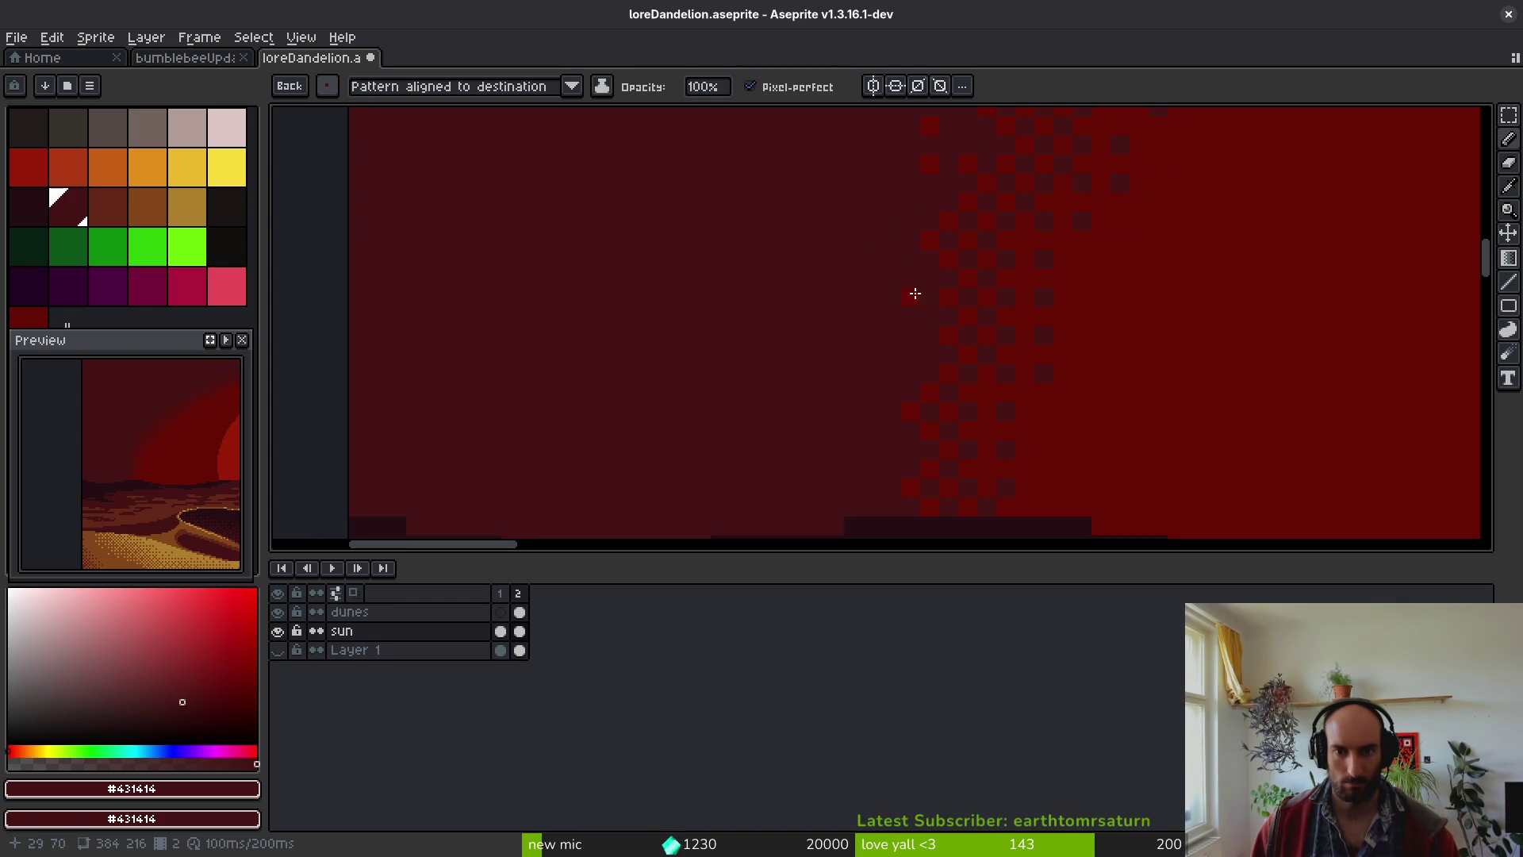
left_click(891, 313)
left_click(929, 334)
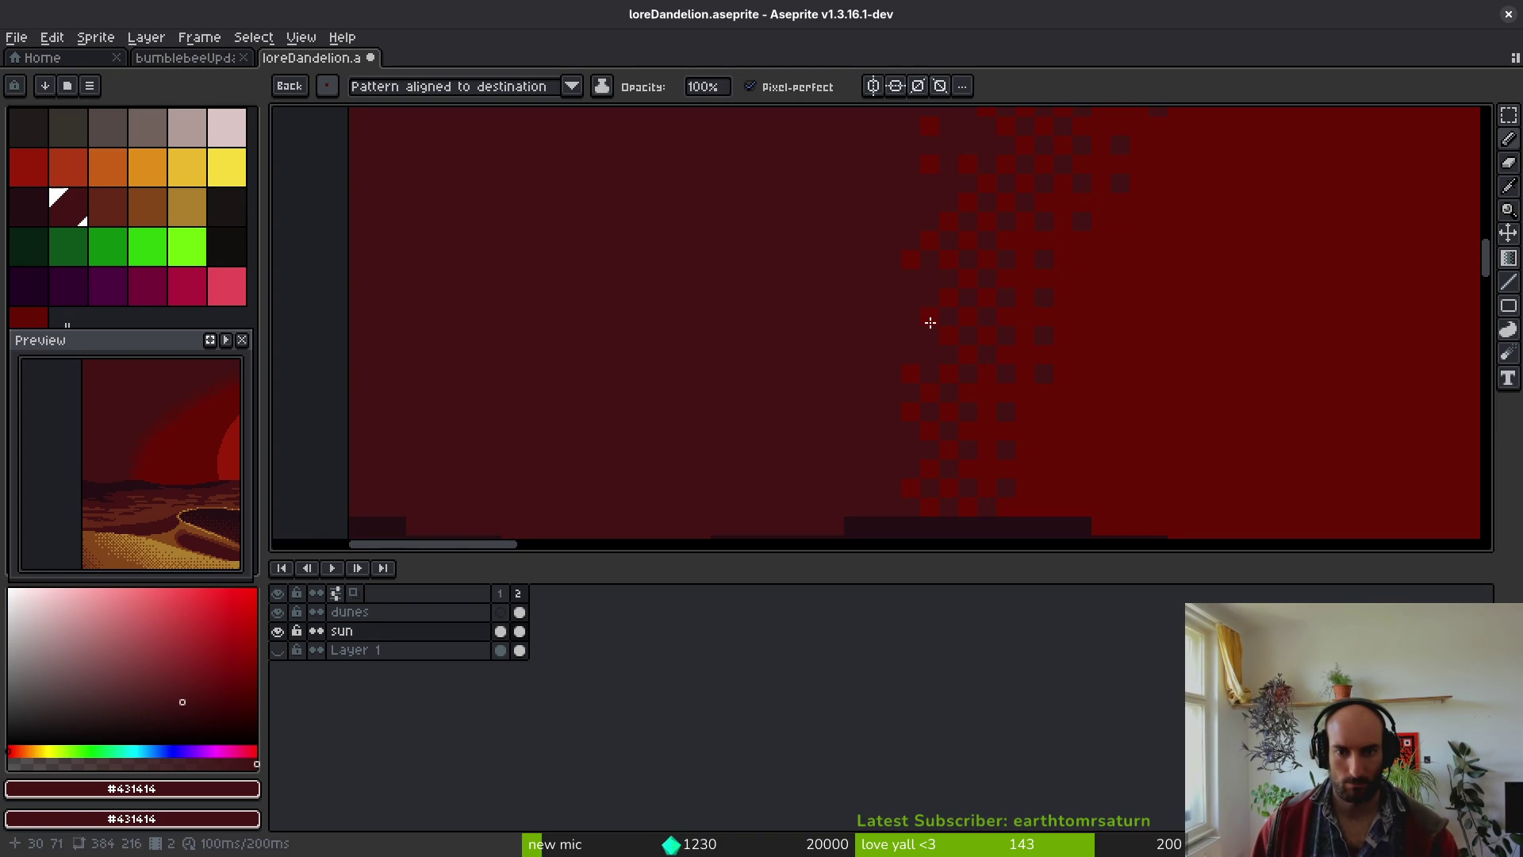
- Stamp more checker squares down the edge toward the dunes, then zoom out
scroll(930, 294, "down", 5)
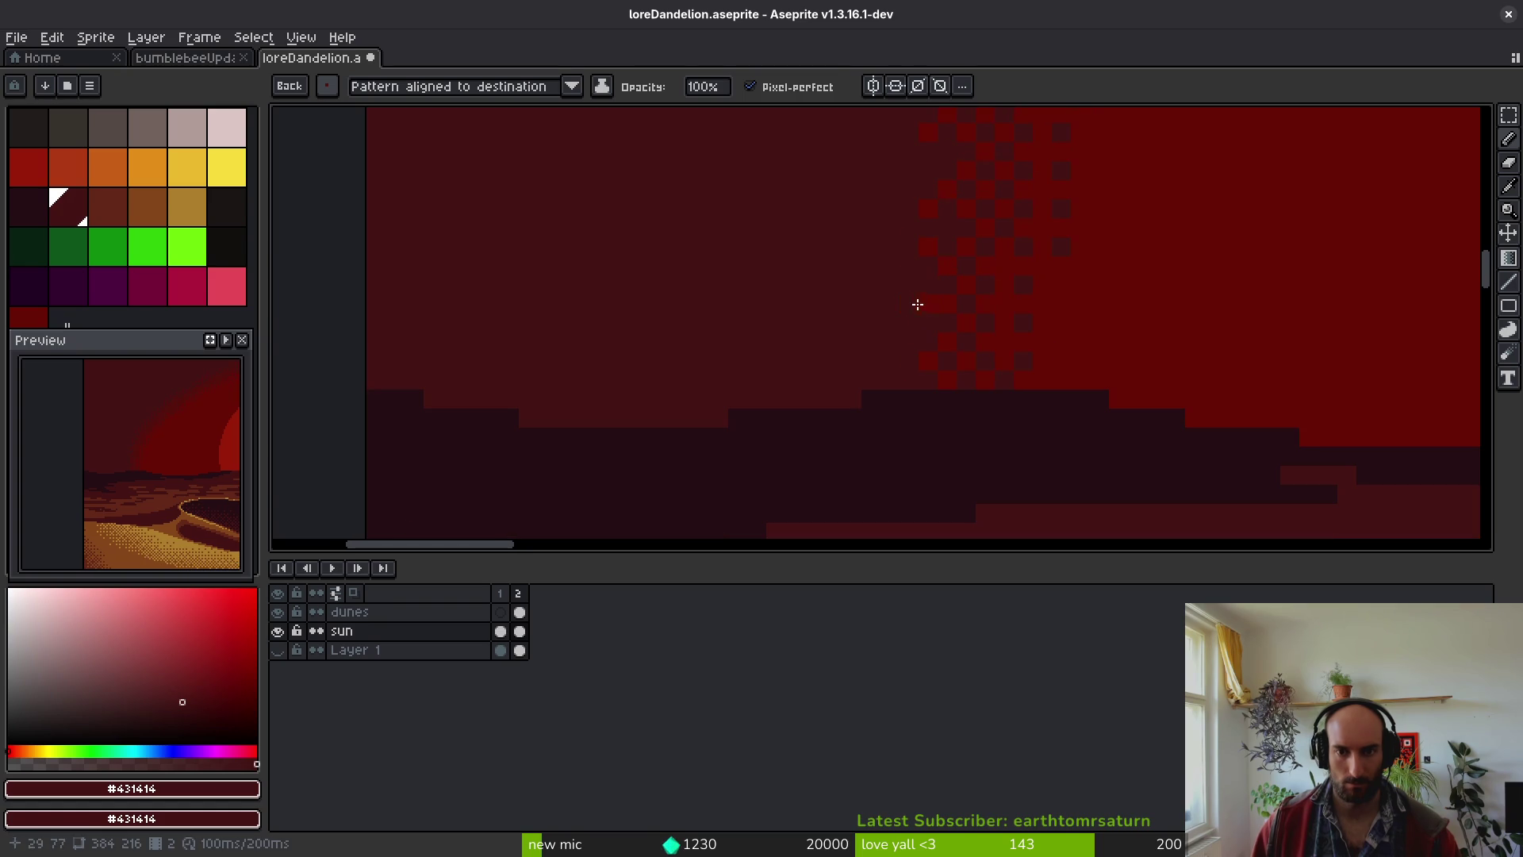
left_click(891, 262)
mouse_move(903, 337)
left_mouse_down()
mouse_move(896, 322)
mouse_move(898, 372)
left_mouse_up()
left_click(919, 329)
left_click(887, 377)
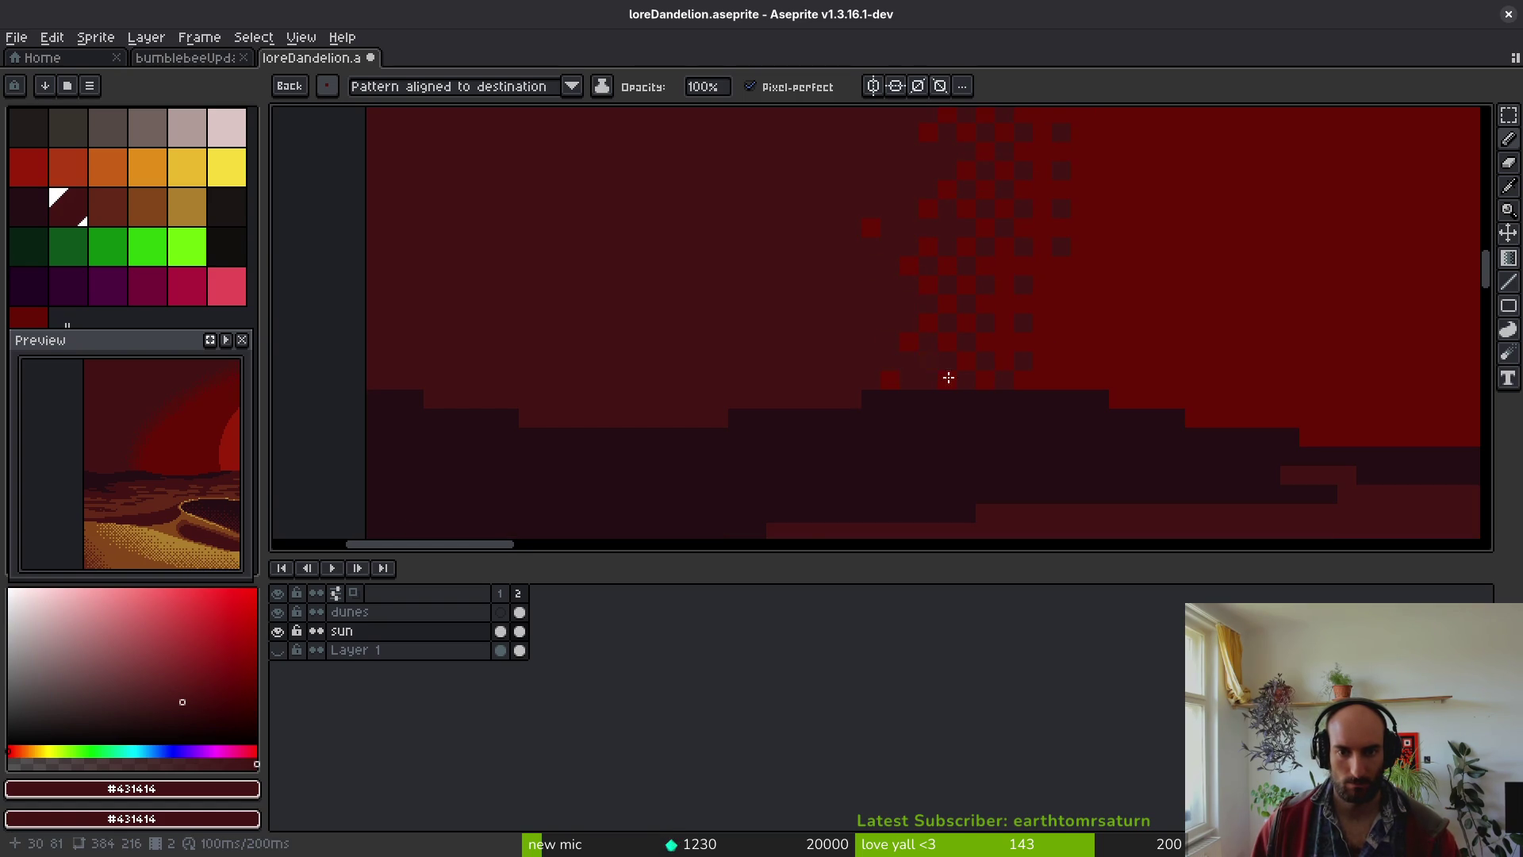
scroll(939, 378, "down", 8)
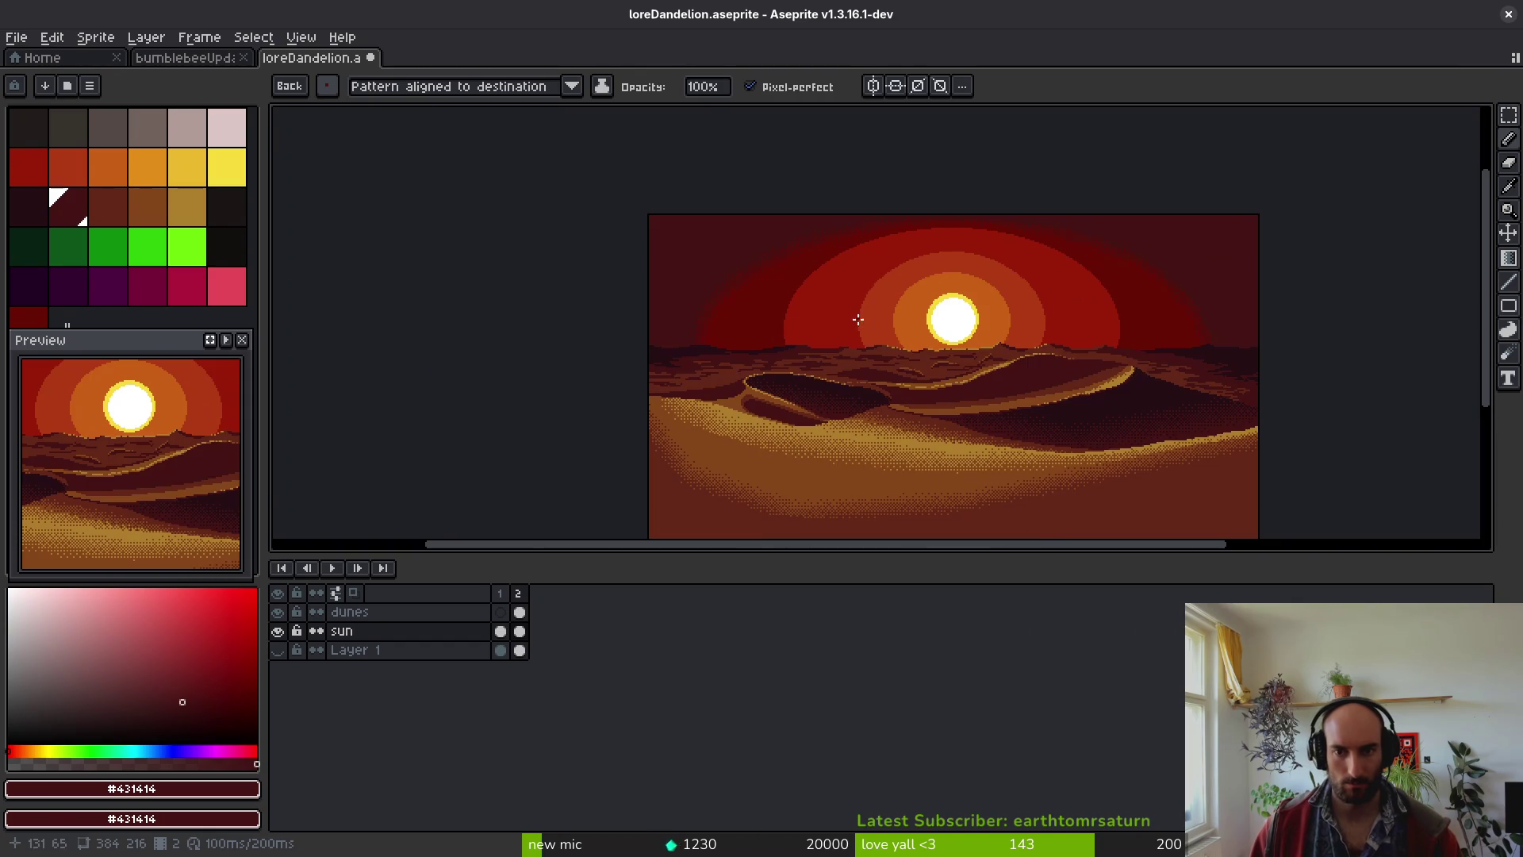
- Choose a saved dither brush and stamp more squares along the upper band edge
left_click_drag(1189, 326, 1069, 359)
scroll(1135, 312, "up", 4)
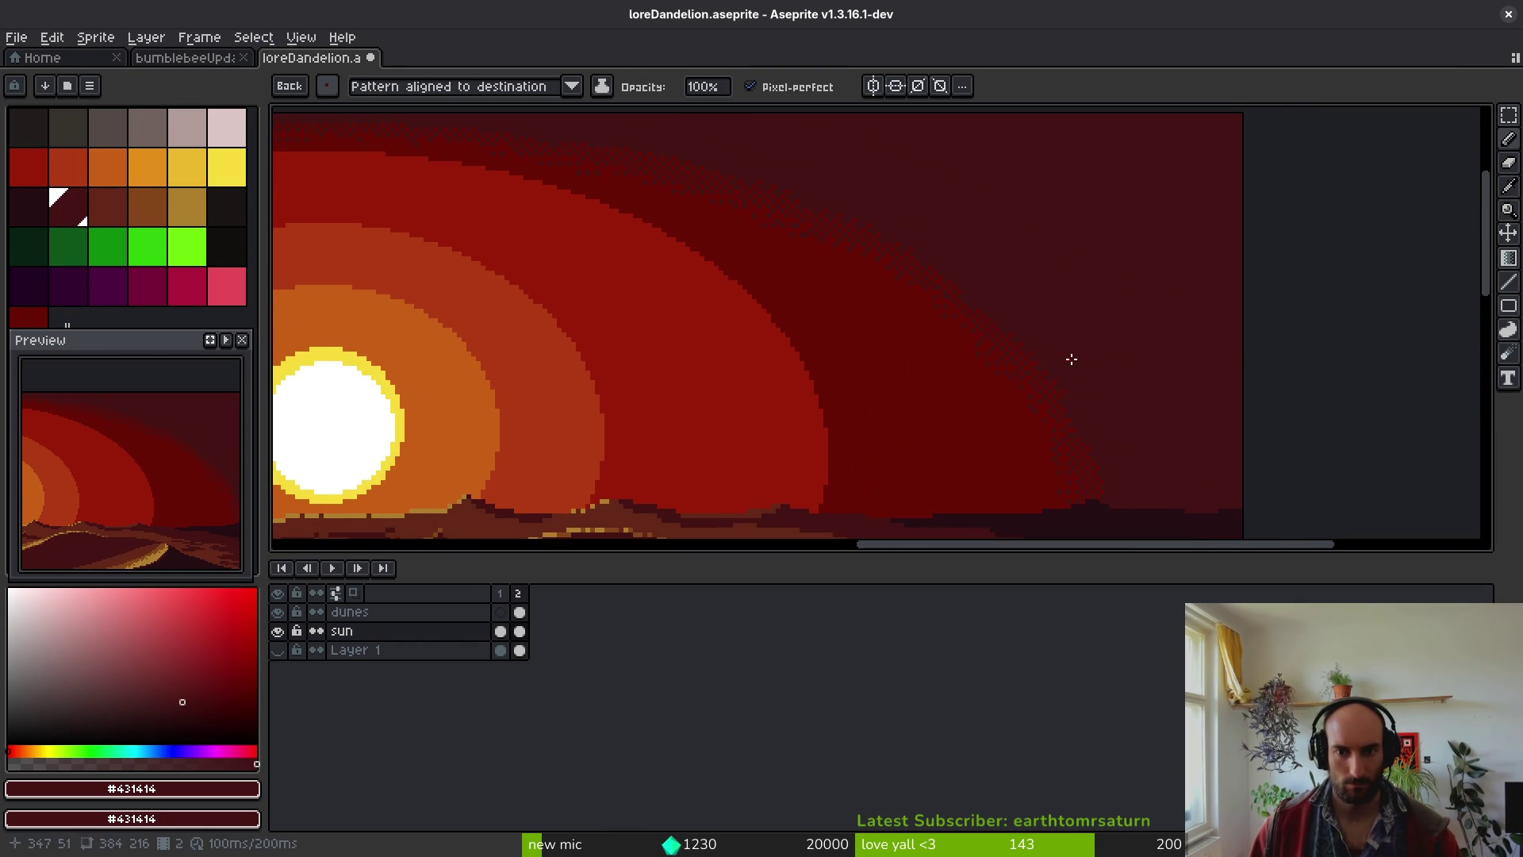
scroll(764, 278, "up", 2)
left_click(327, 85)
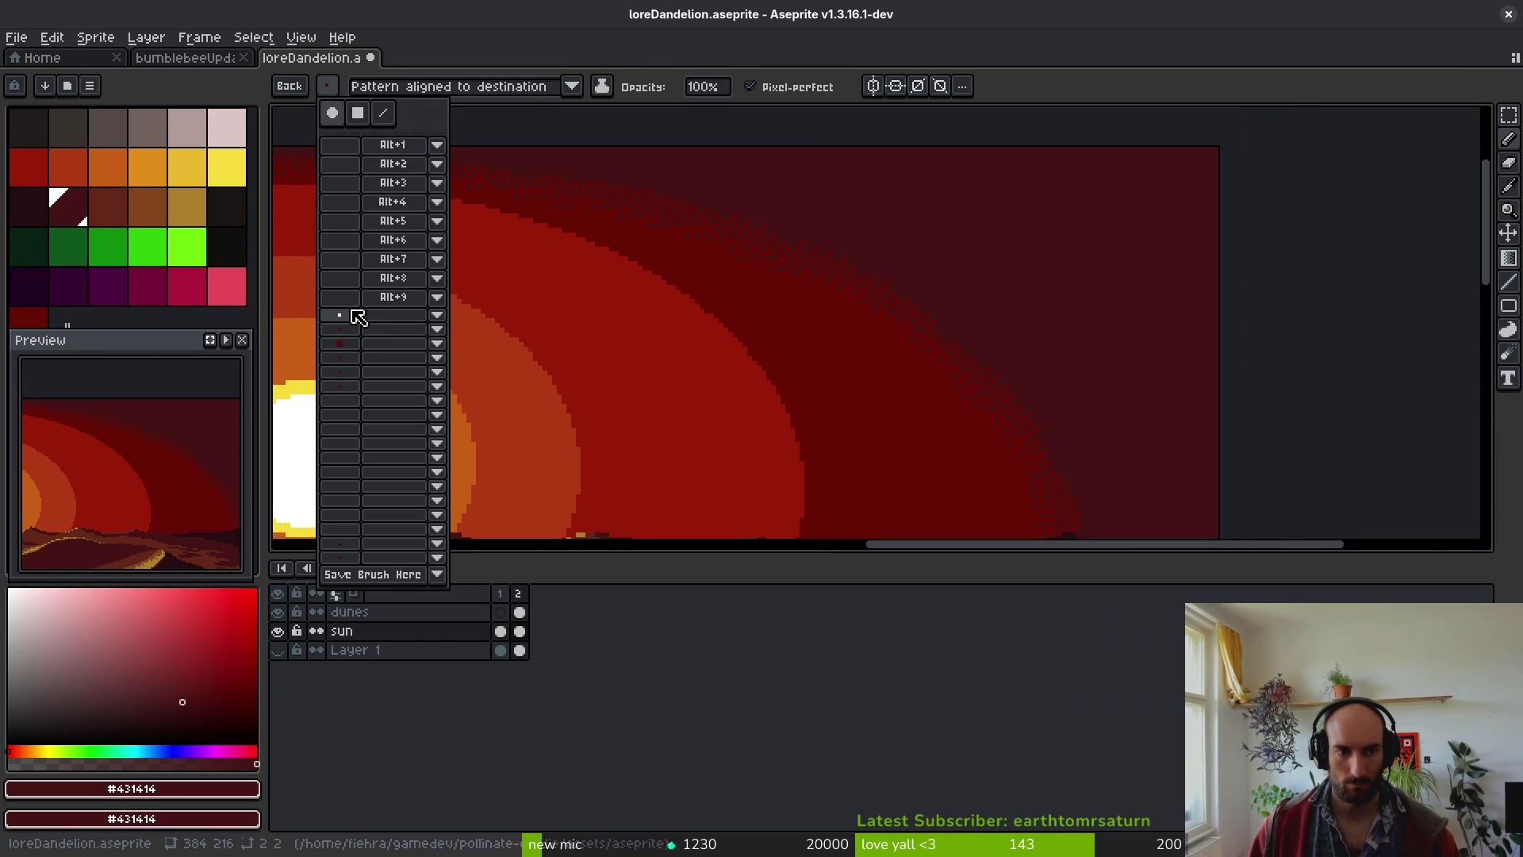
left_click(802, 245)
scroll(792, 262, "up", 4)
left_click_drag(783, 286, 846, 368)
left_click(326, 85)
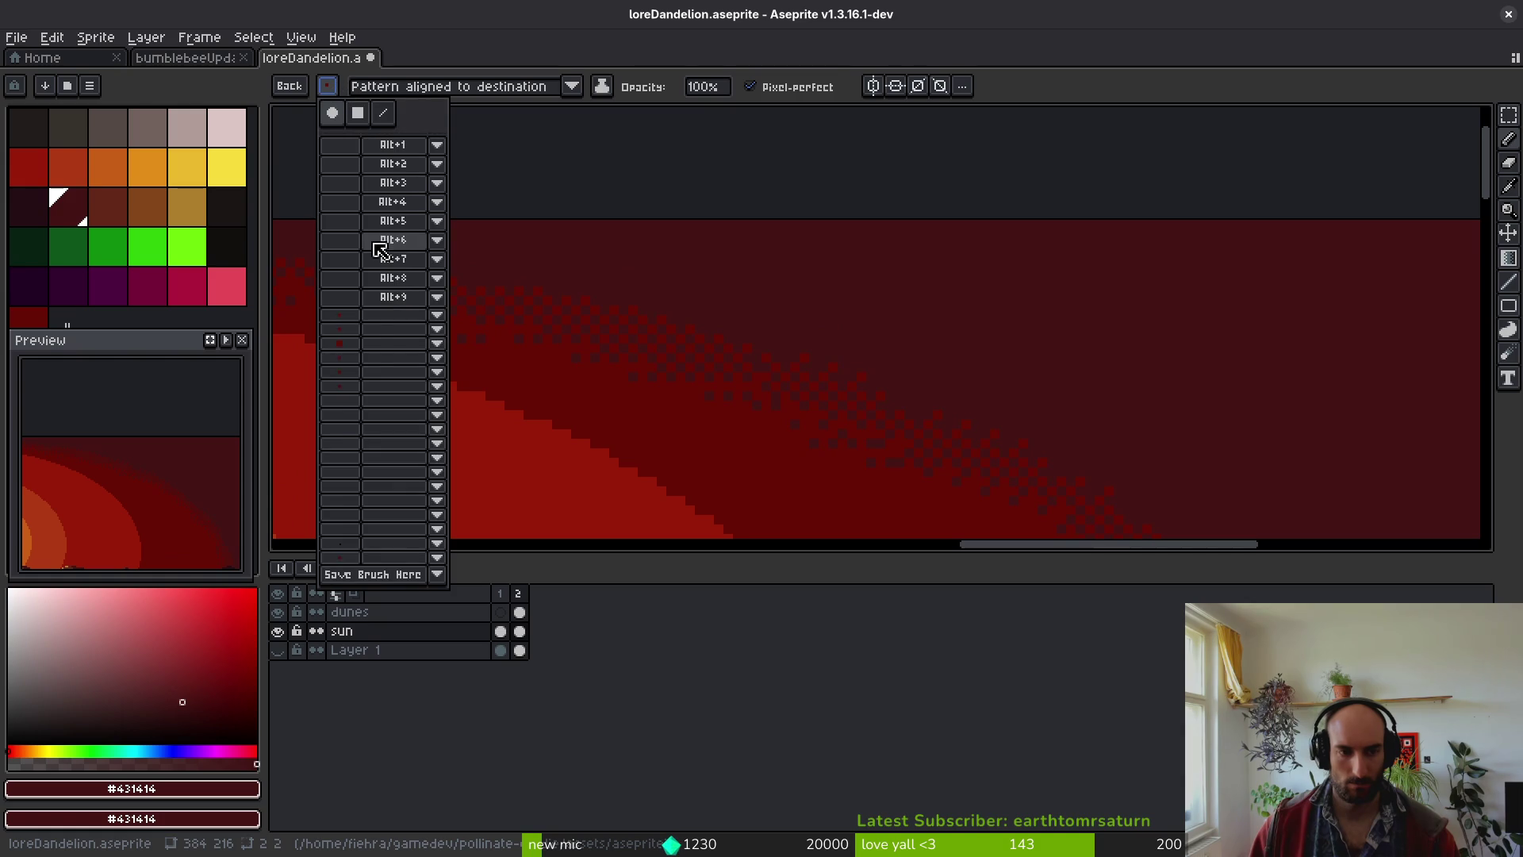
left_click(349, 357)
left_click(763, 345)
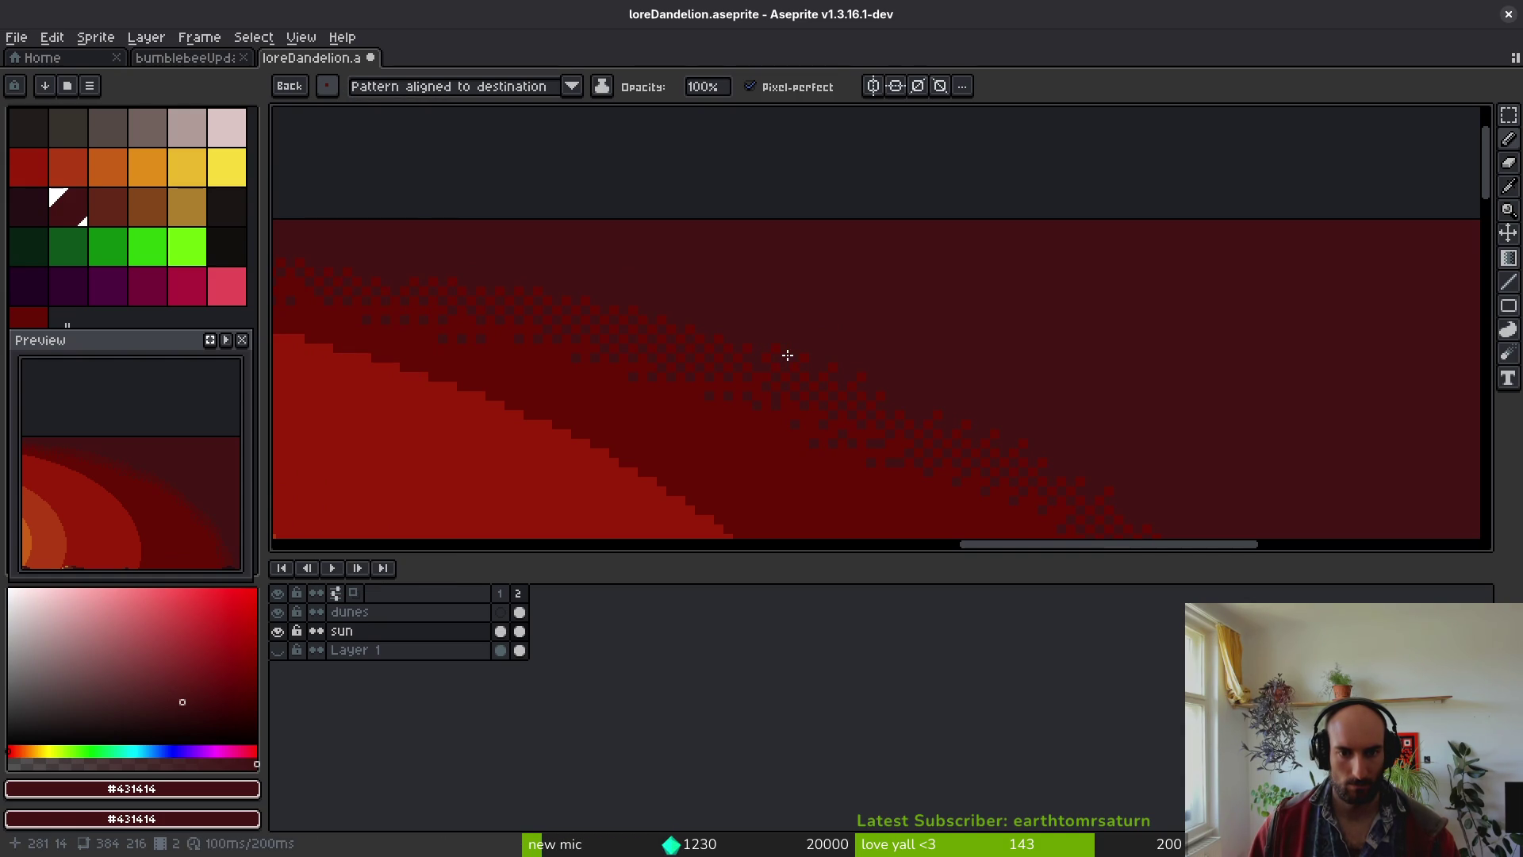
left_click_drag(784, 355, 773, 332)
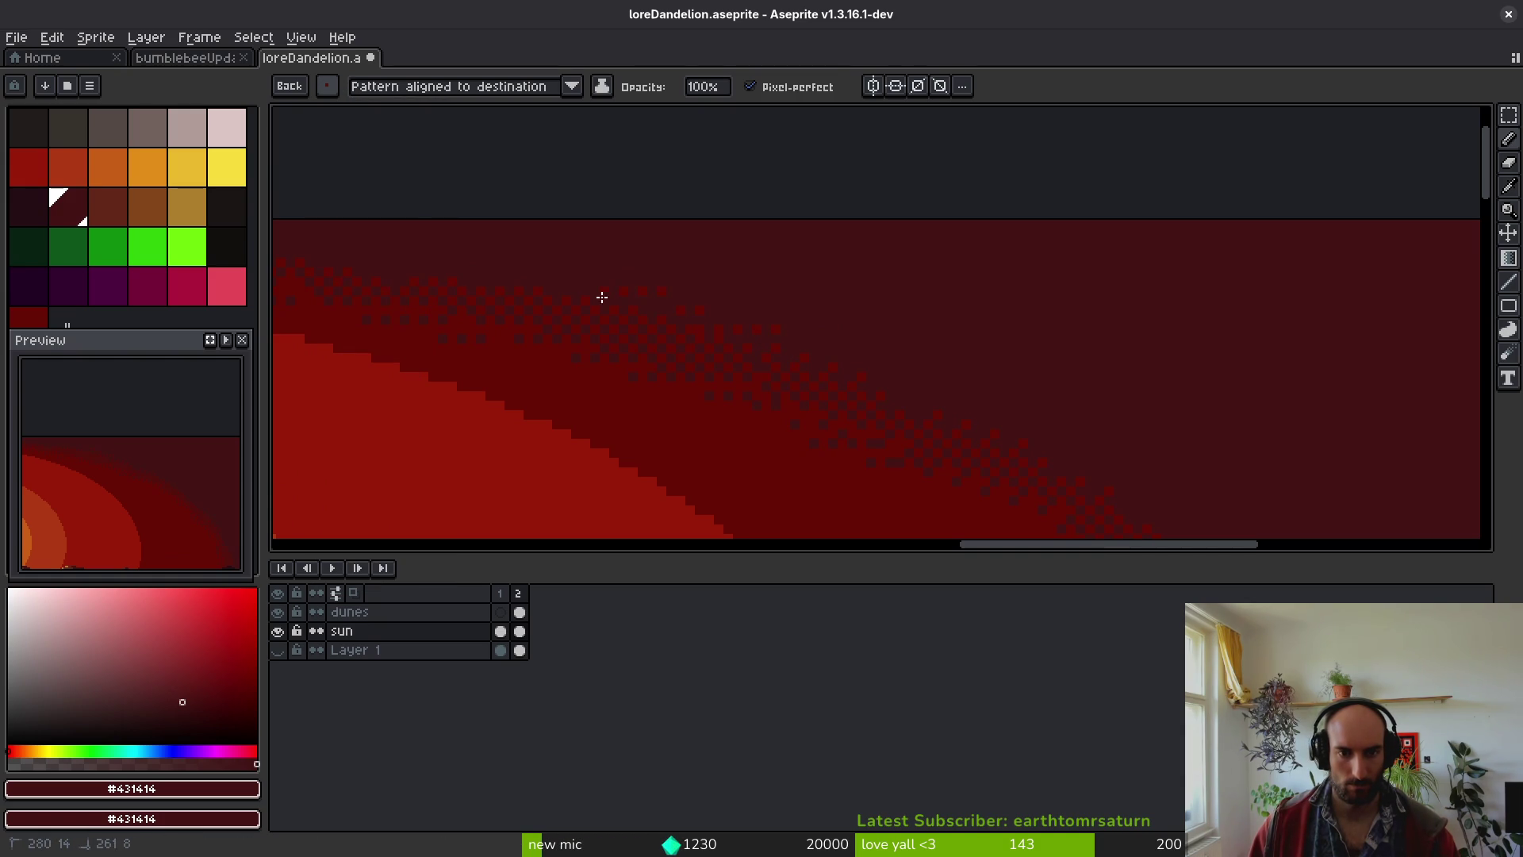
- Set the background colour to the sky red #680d05 and return to the 1px round brush
scroll(785, 402, "up", 3)
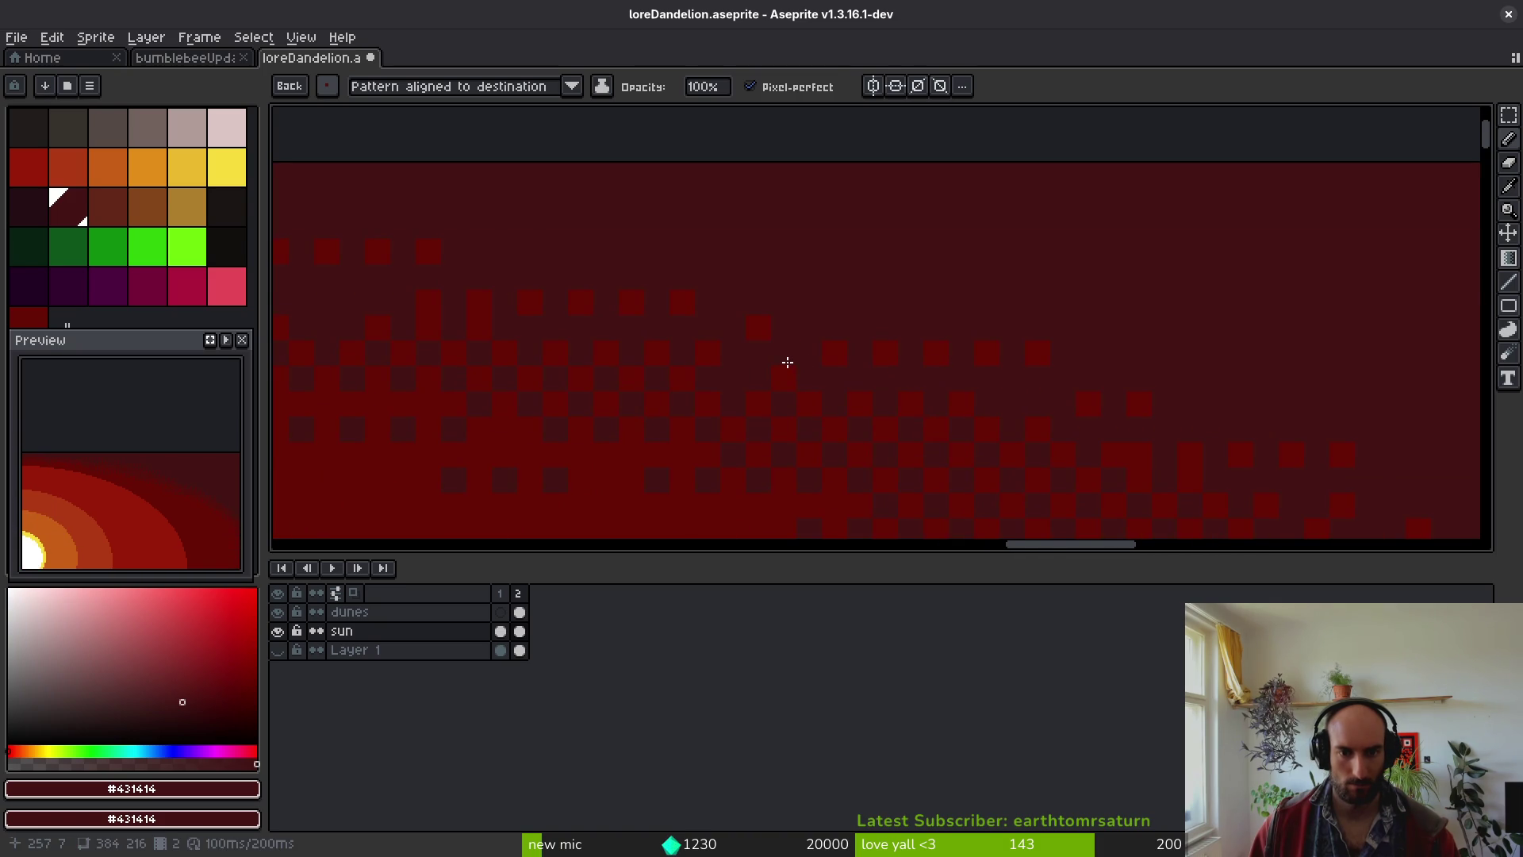
scroll(789, 365, "up", 2)
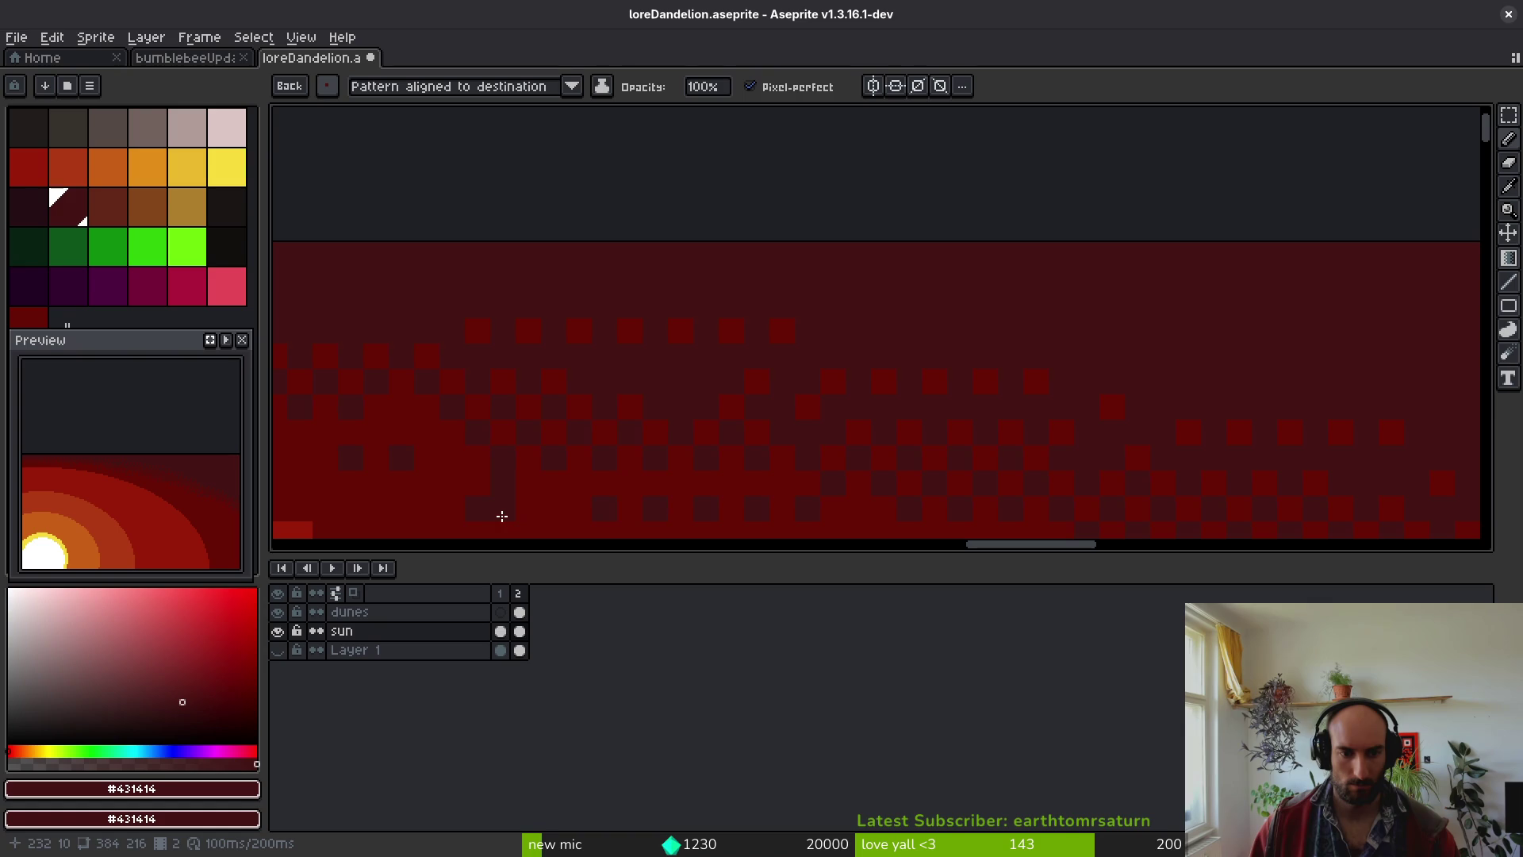
scroll(626, 241, "down", 3)
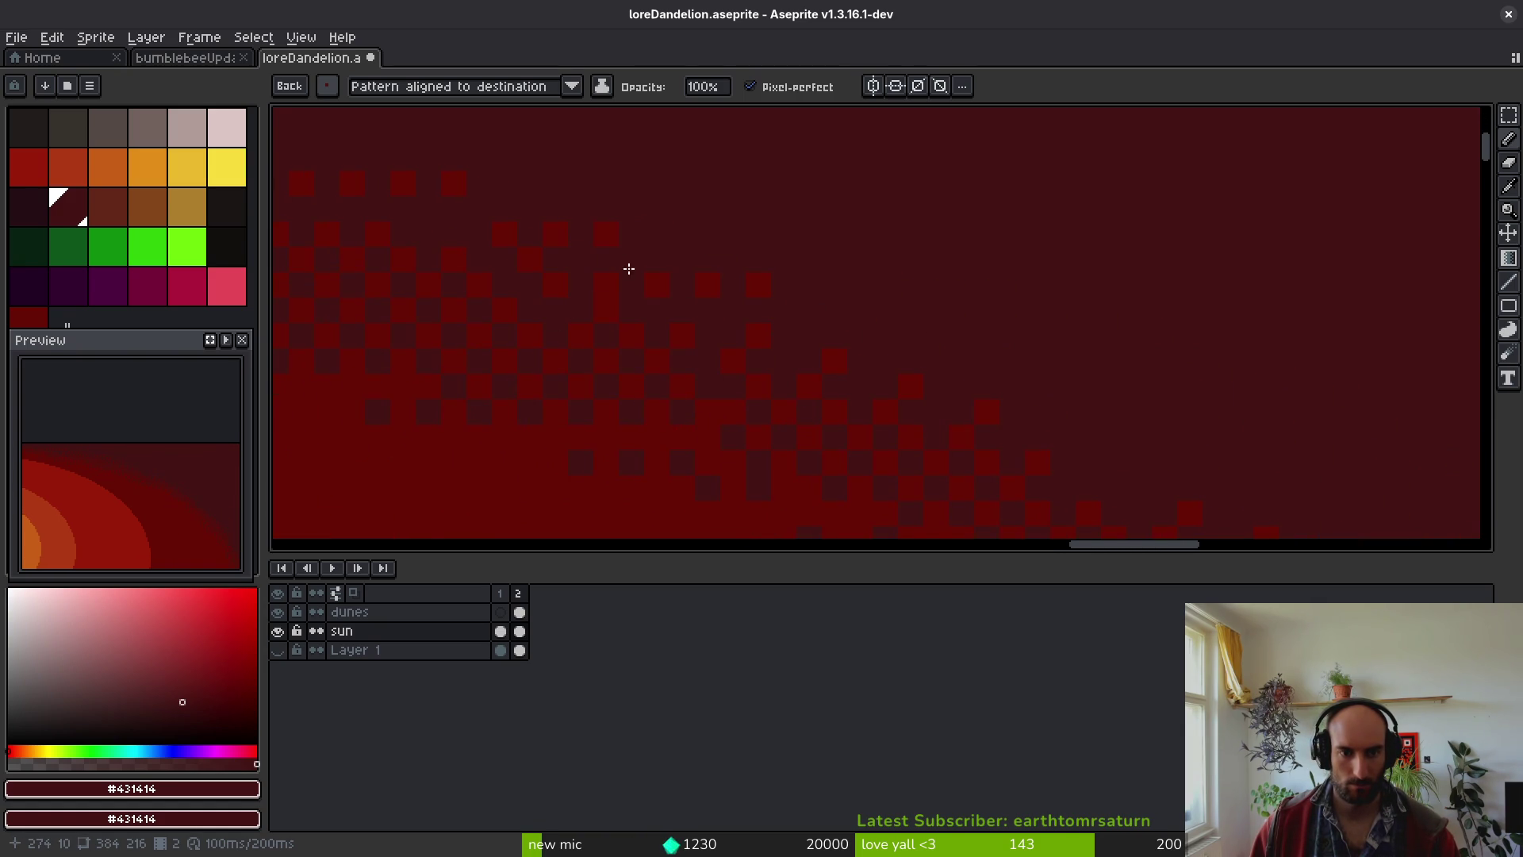
right_click(611, 281, "alt")
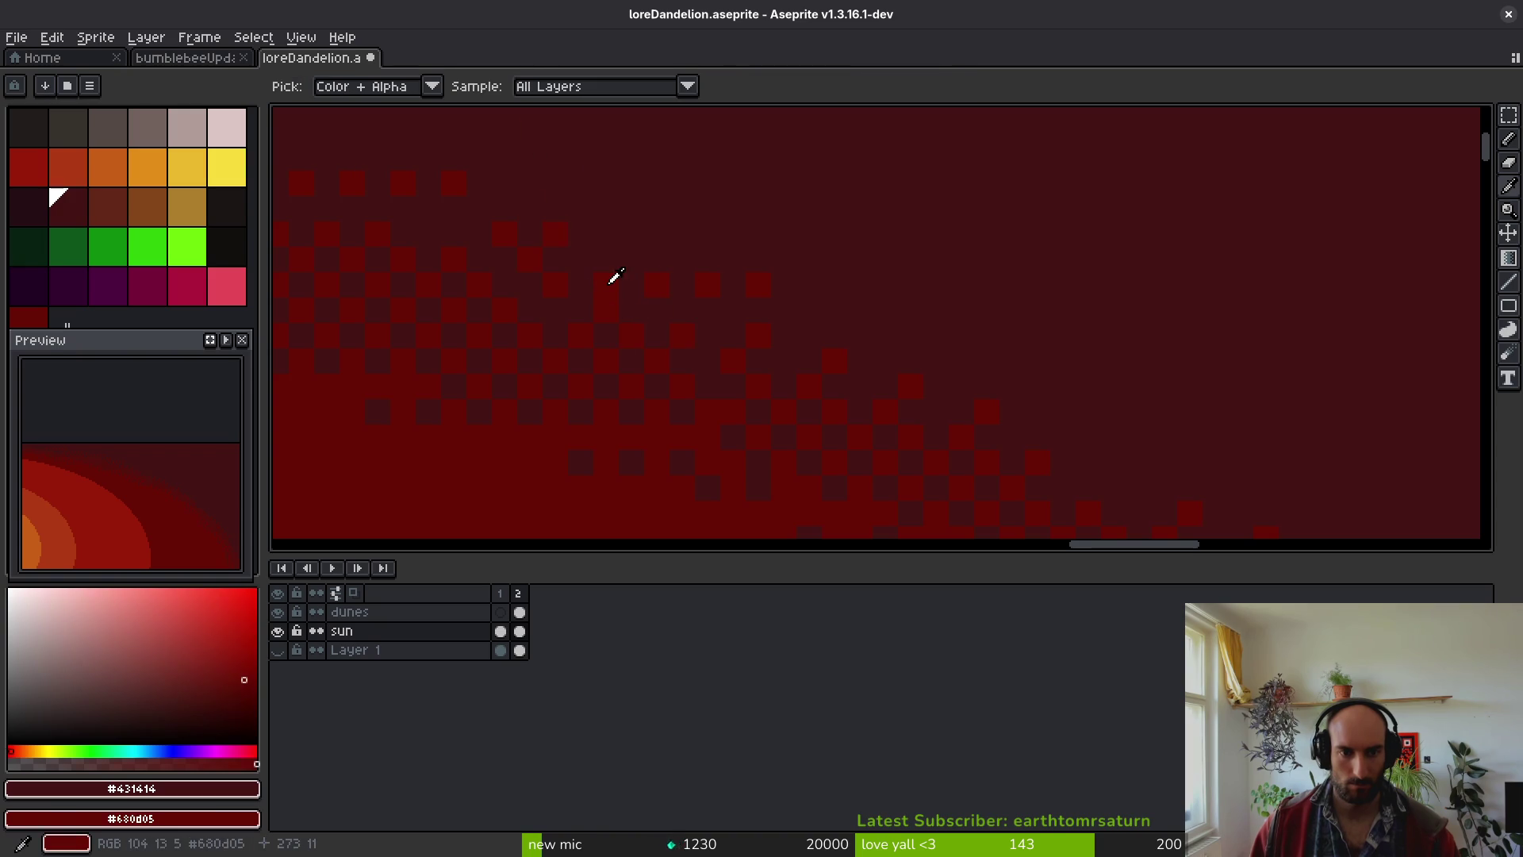
left_click(327, 85)
left_click(355, 115)
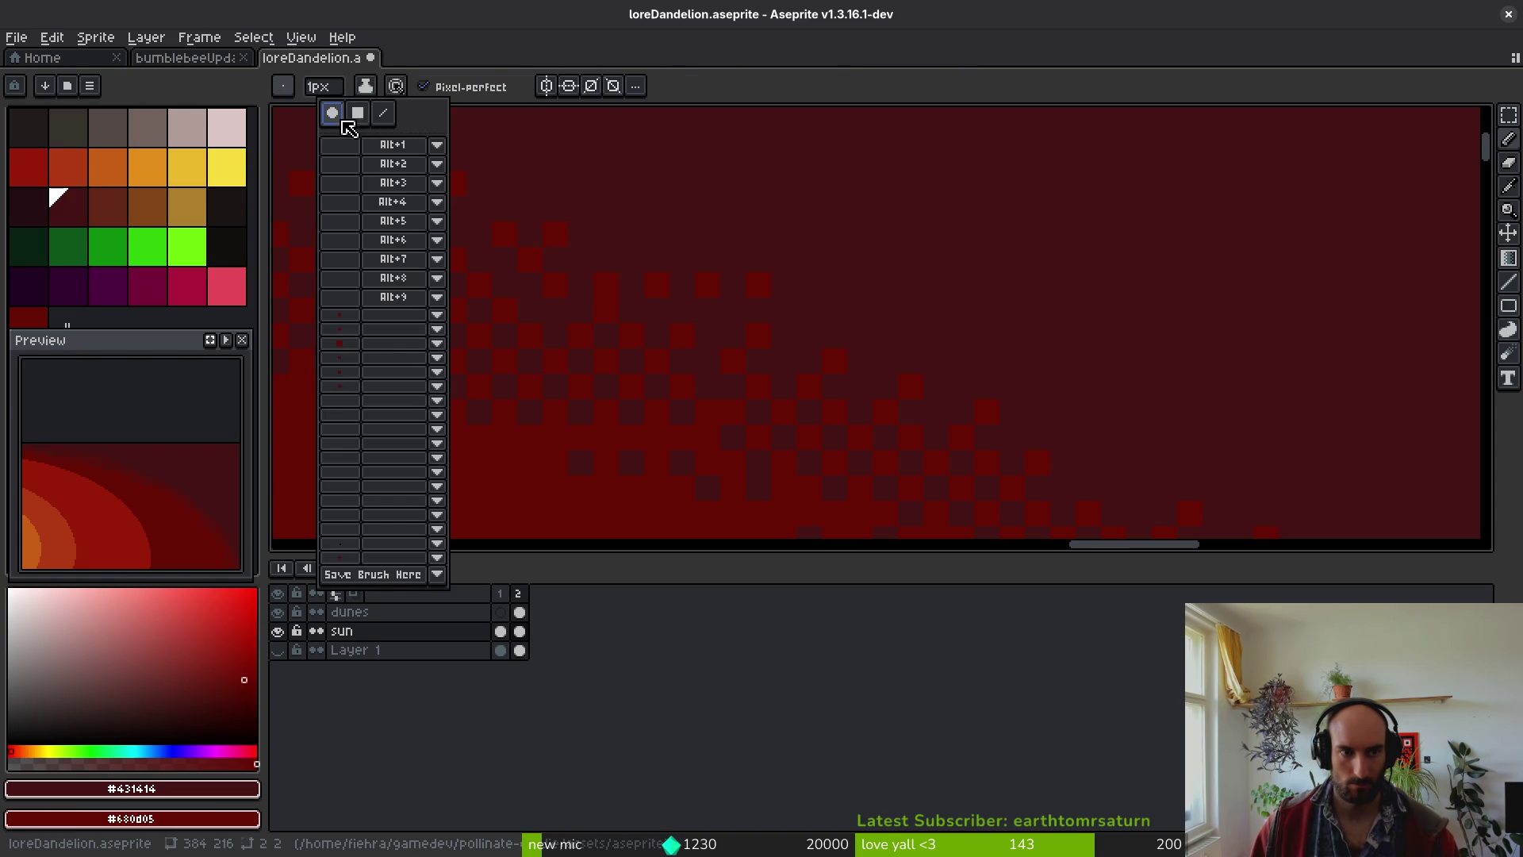
left_click(593, 262)
- Pick base red #680d05 and paint over the stray dark pixels at the band edge
scroll(730, 333, "down", 2)
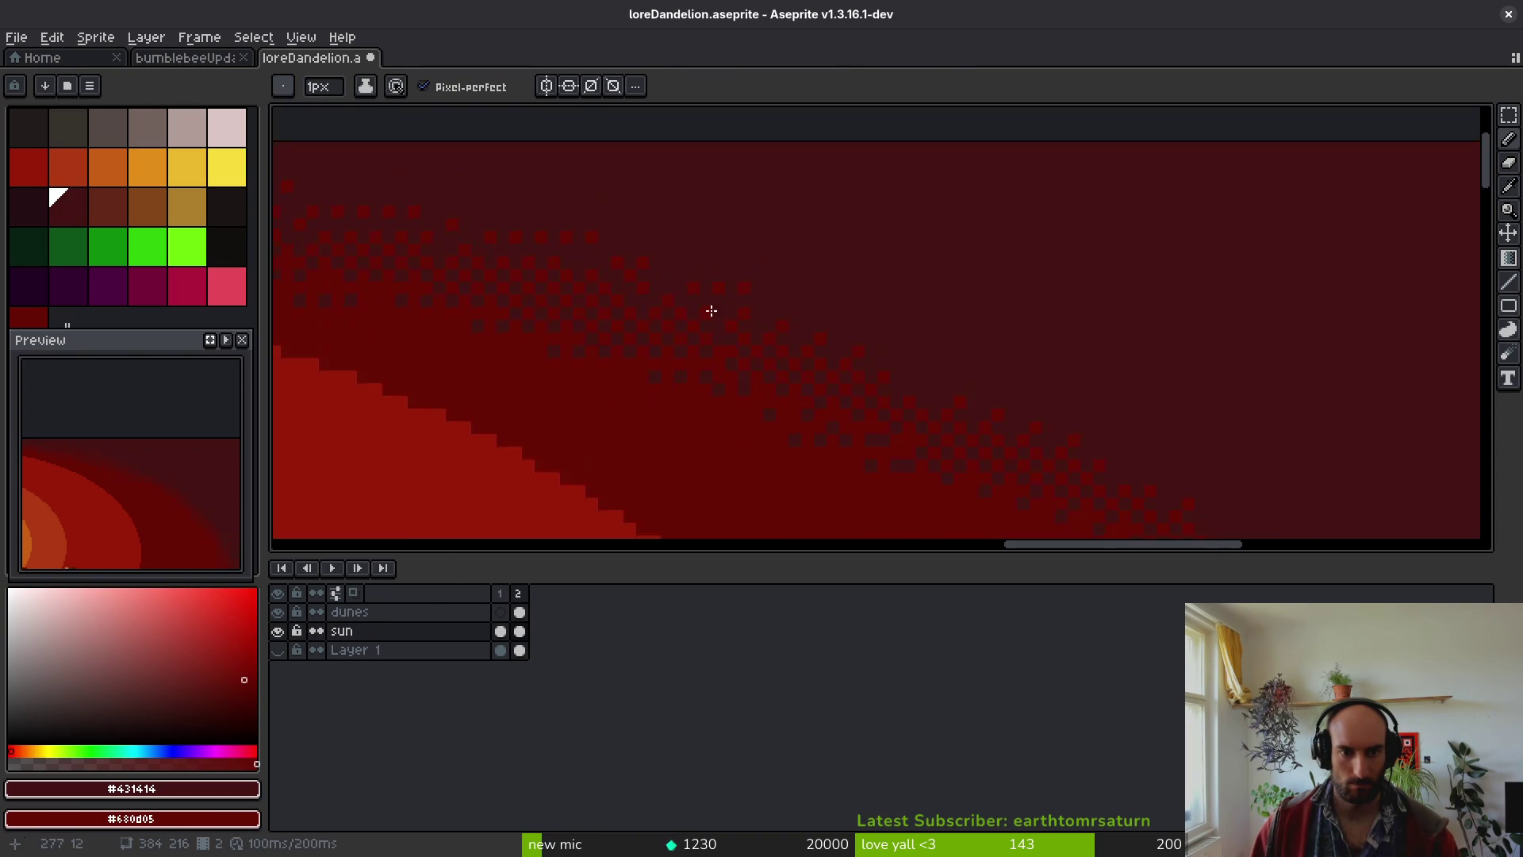
scroll(709, 316, "up", 2)
left_click(541, 266, "alt")
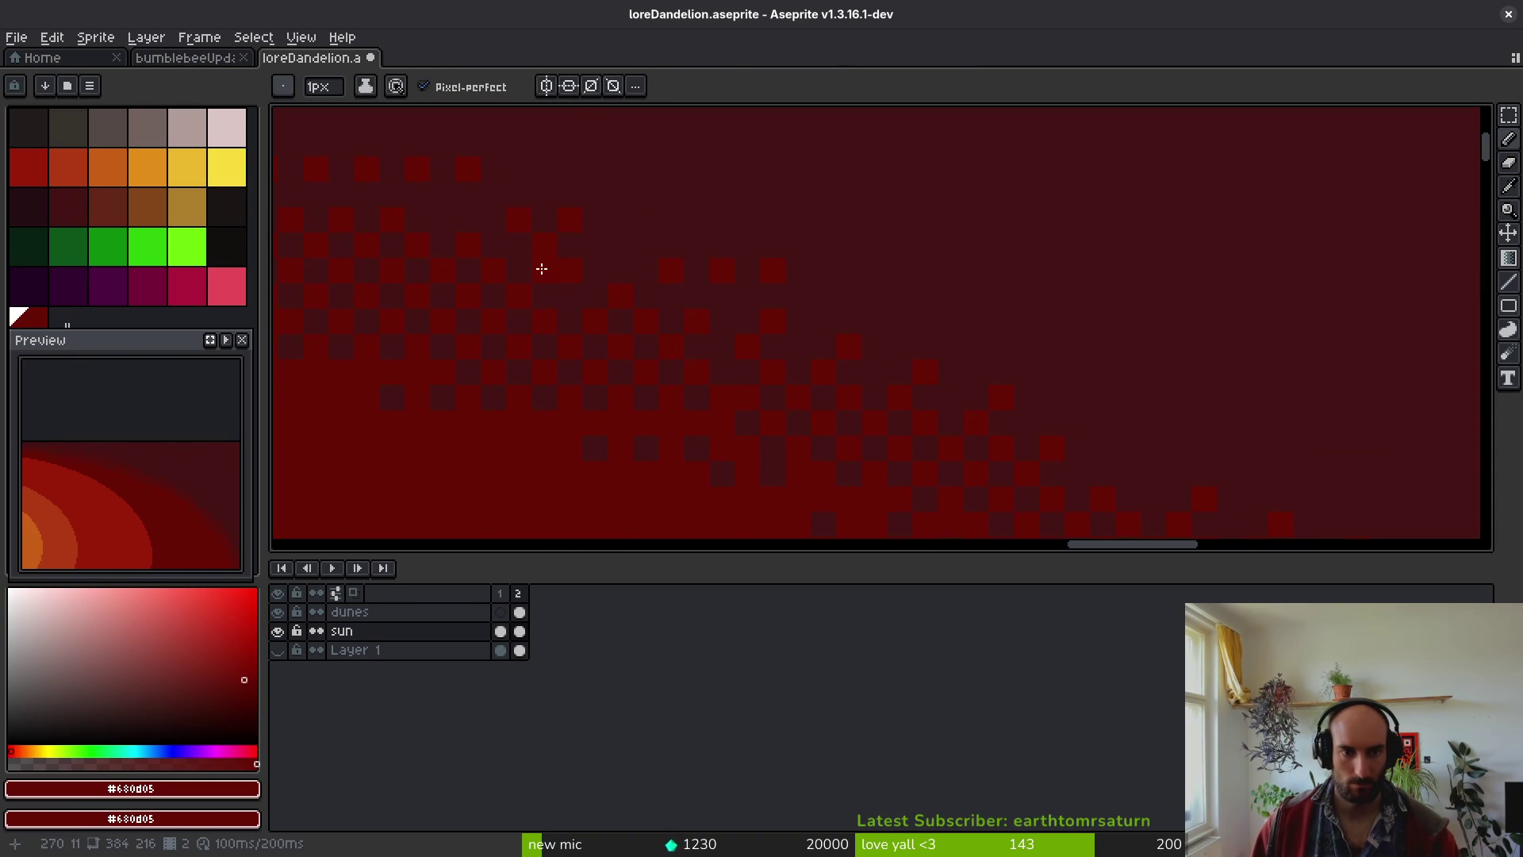
left_click(558, 238, "alt")
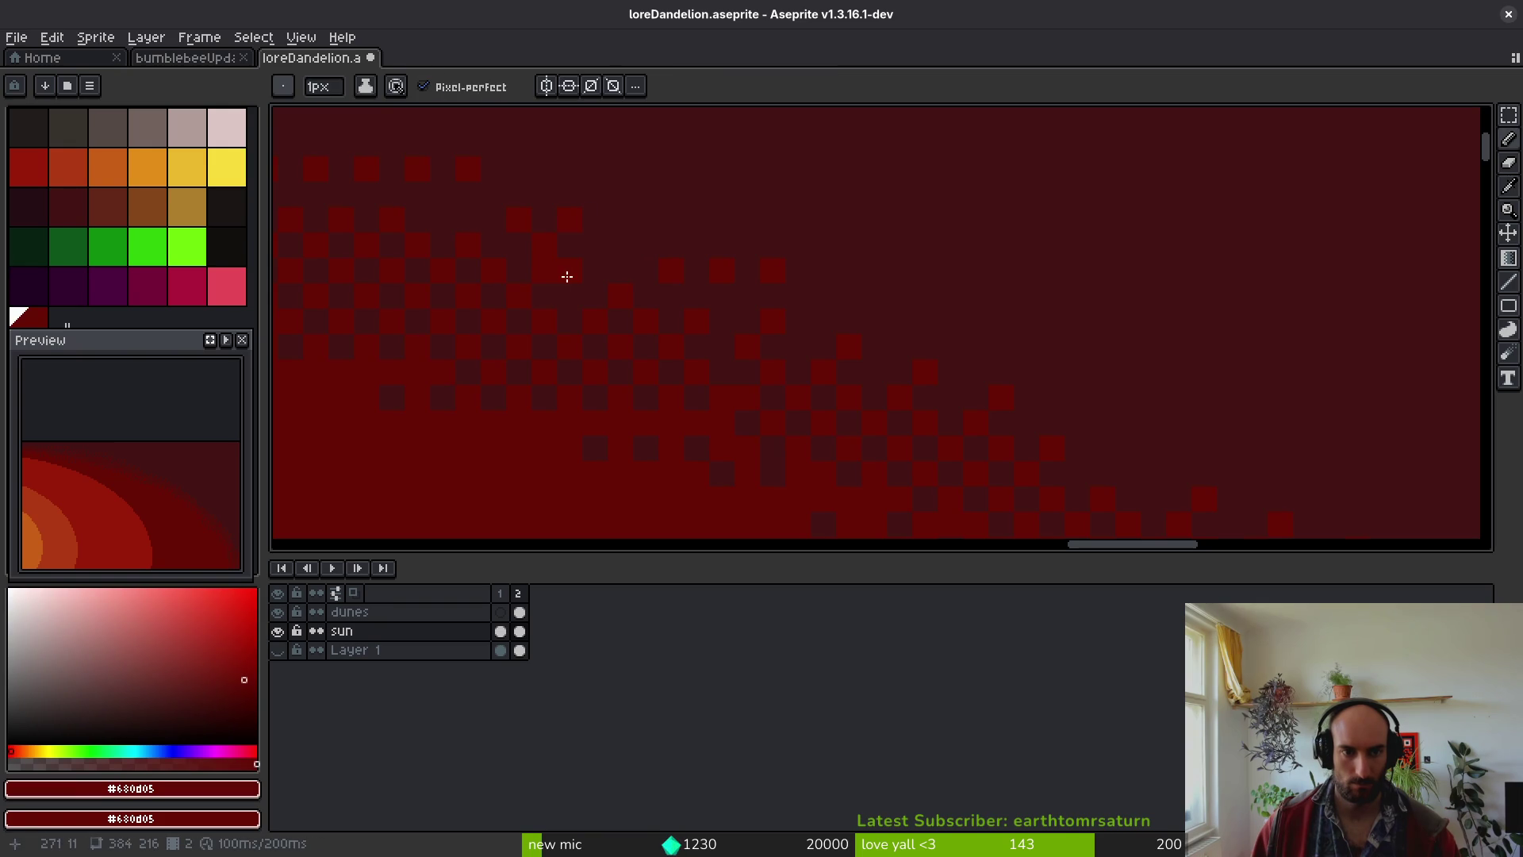
left_click(588, 231, "alt")
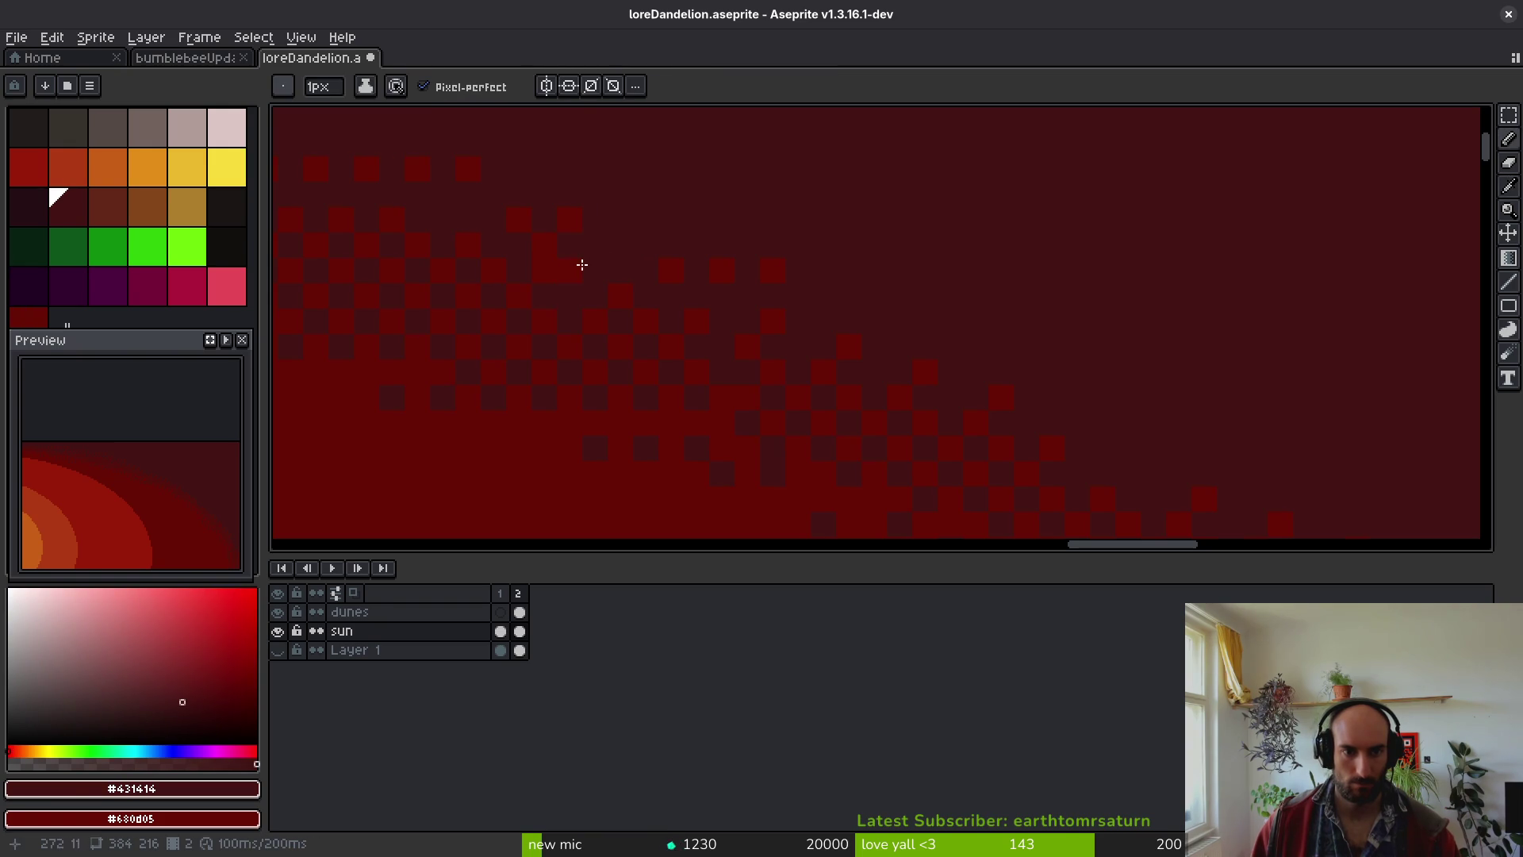
left_click(562, 265, "alt")
left_click_drag(611, 220, 517, 217)
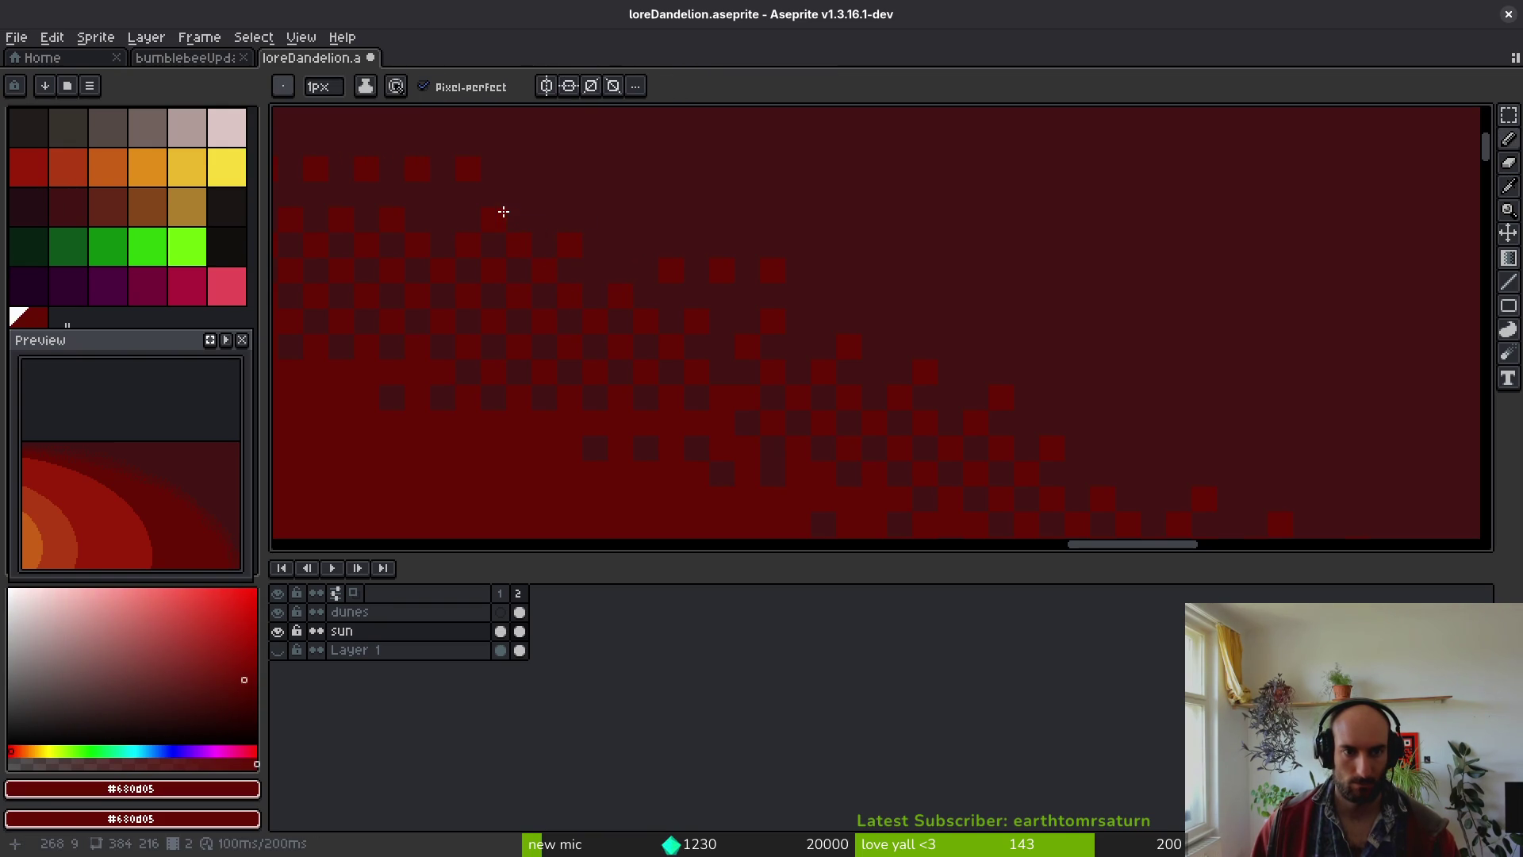
- Zoom out to view the whole sun and look through the frame options
scroll(531, 199, "down", 3)
left_click_drag(721, 317, 483, 91)
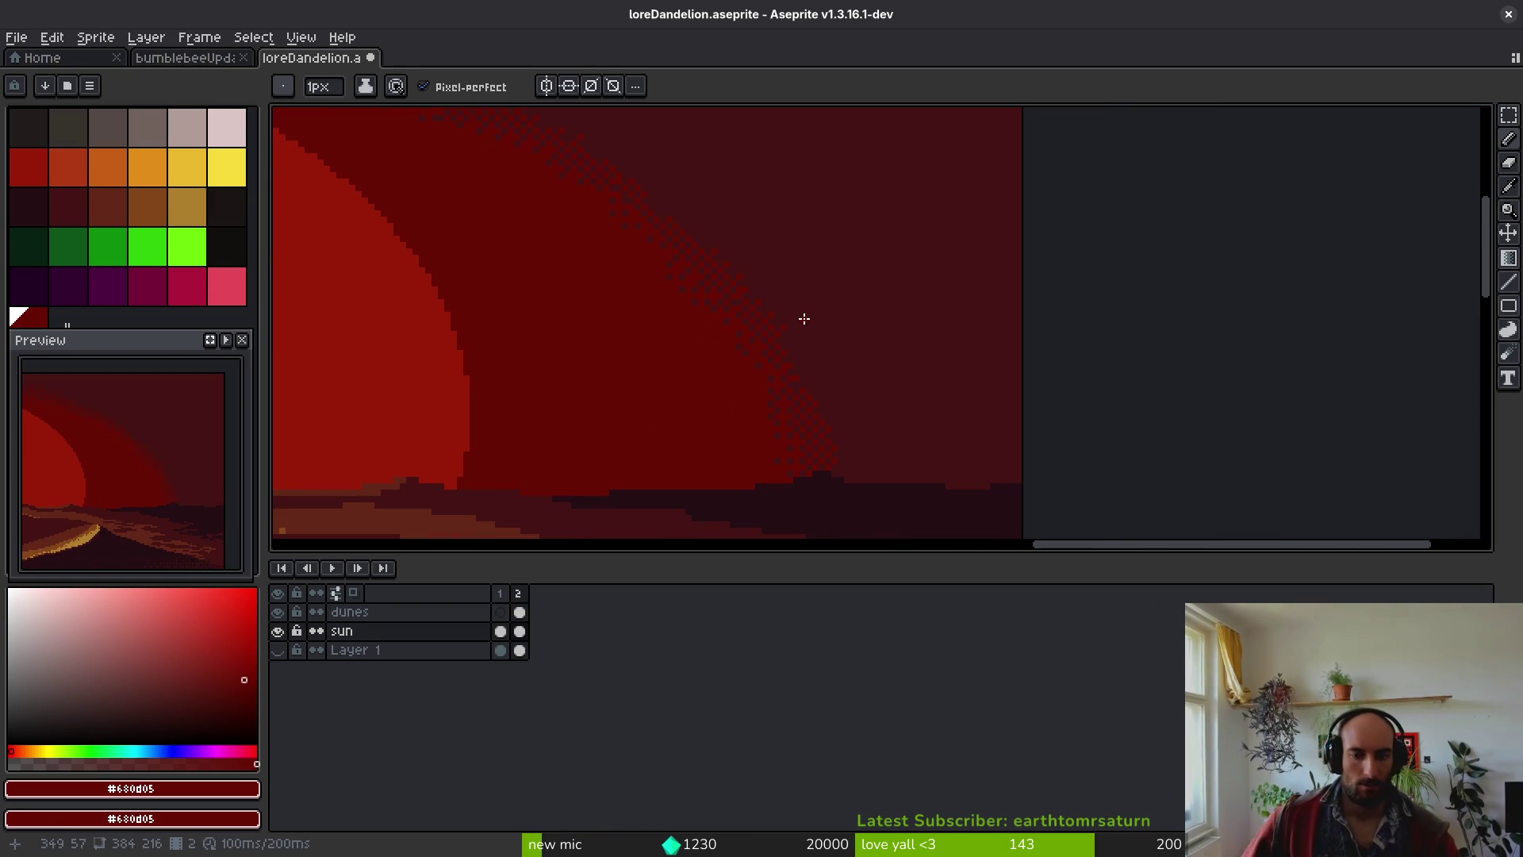
left_click(199, 37)
- Go to frame 1 and pick dark red #431414 from a sample block
key("Escape")
key("Left")
scroll(1006, 388, "left", 8)
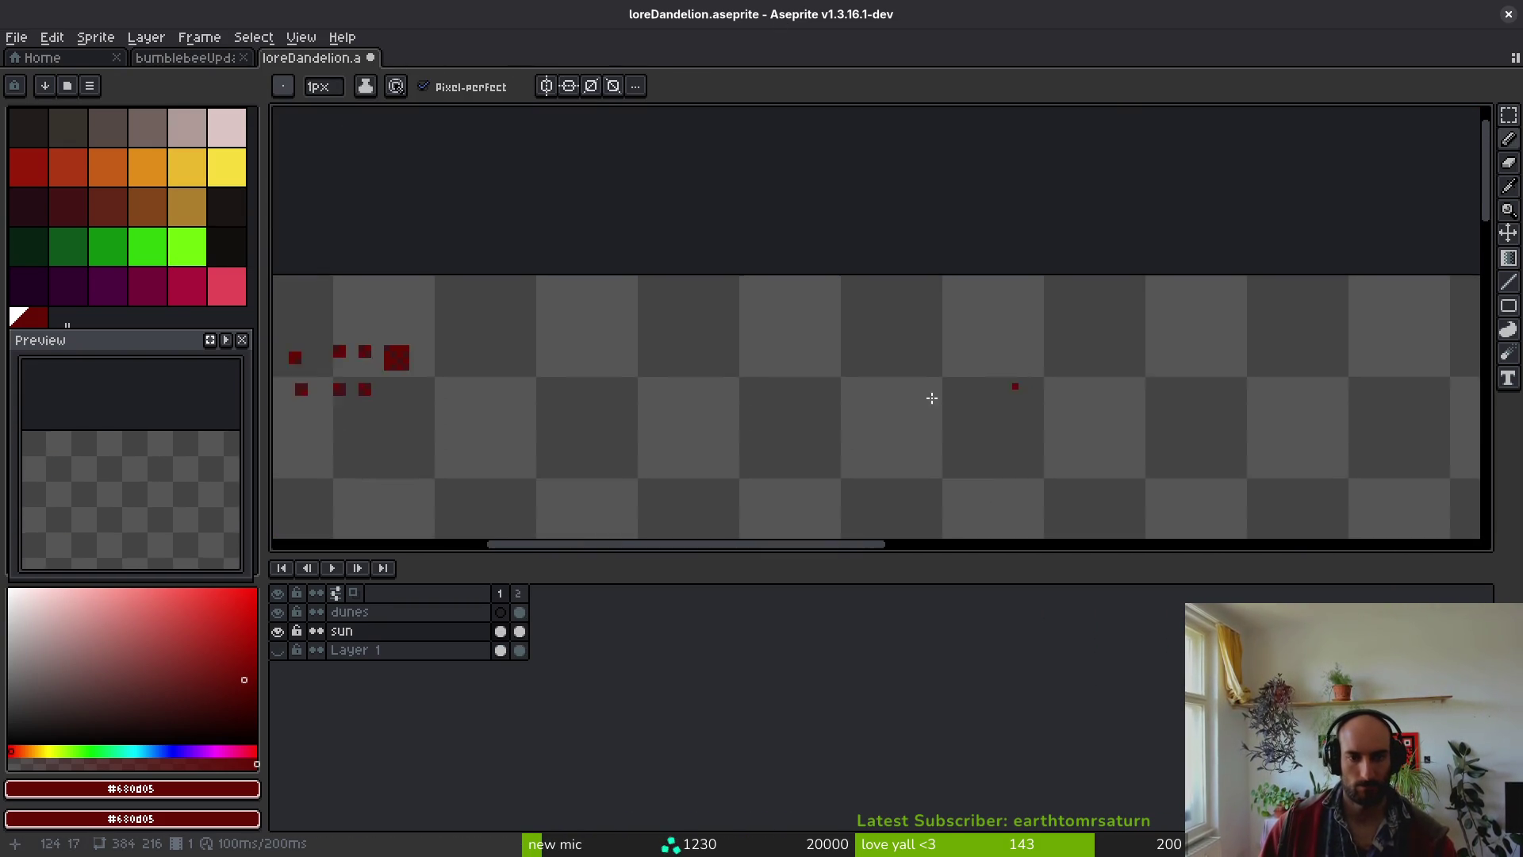
scroll(1039, 397, "up", 3)
key("alt")
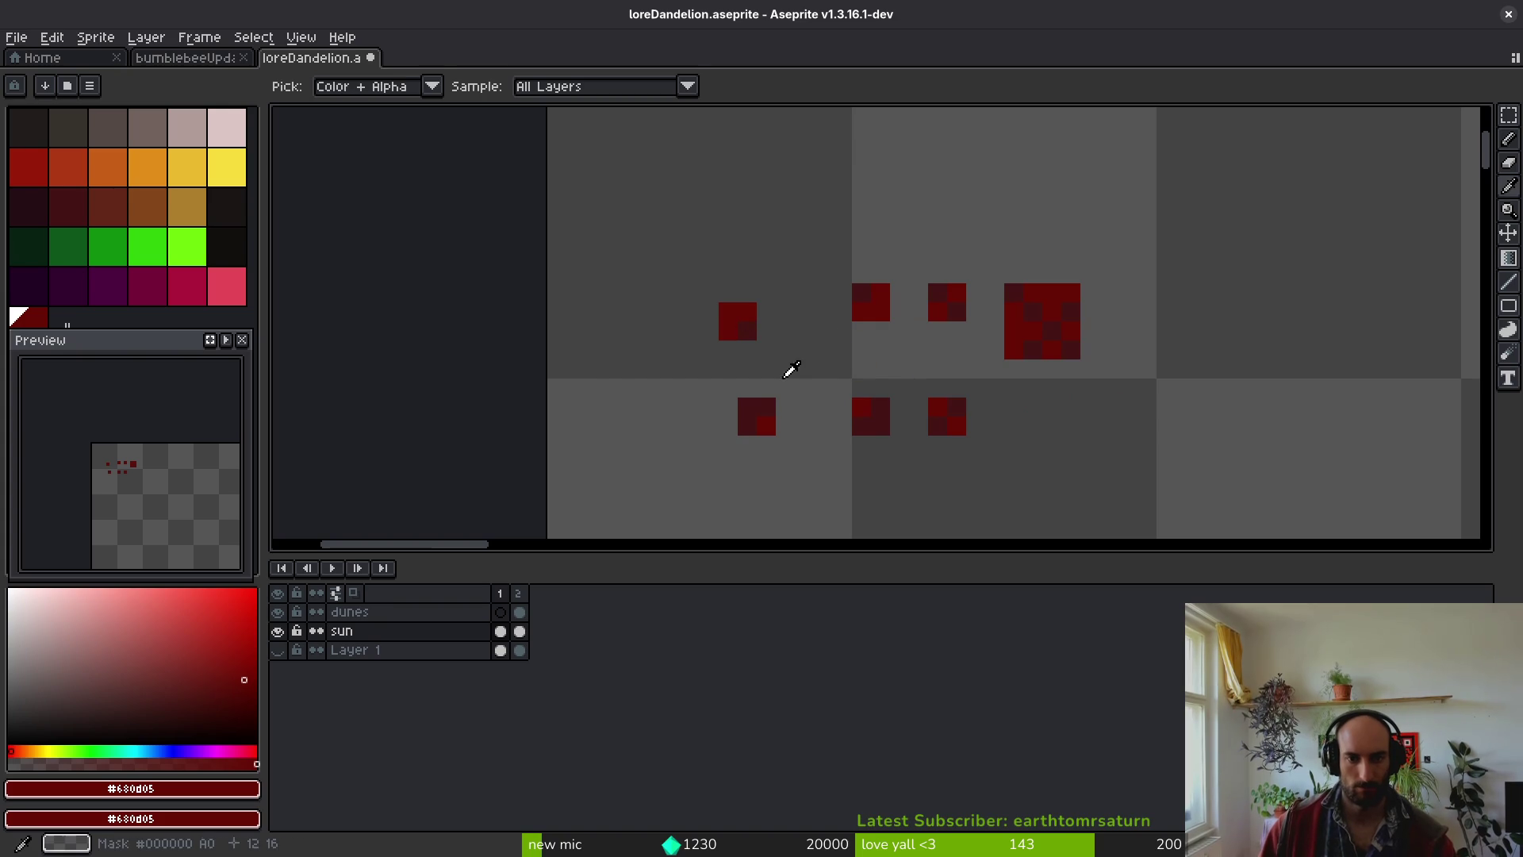
left_click(872, 297, "alt")
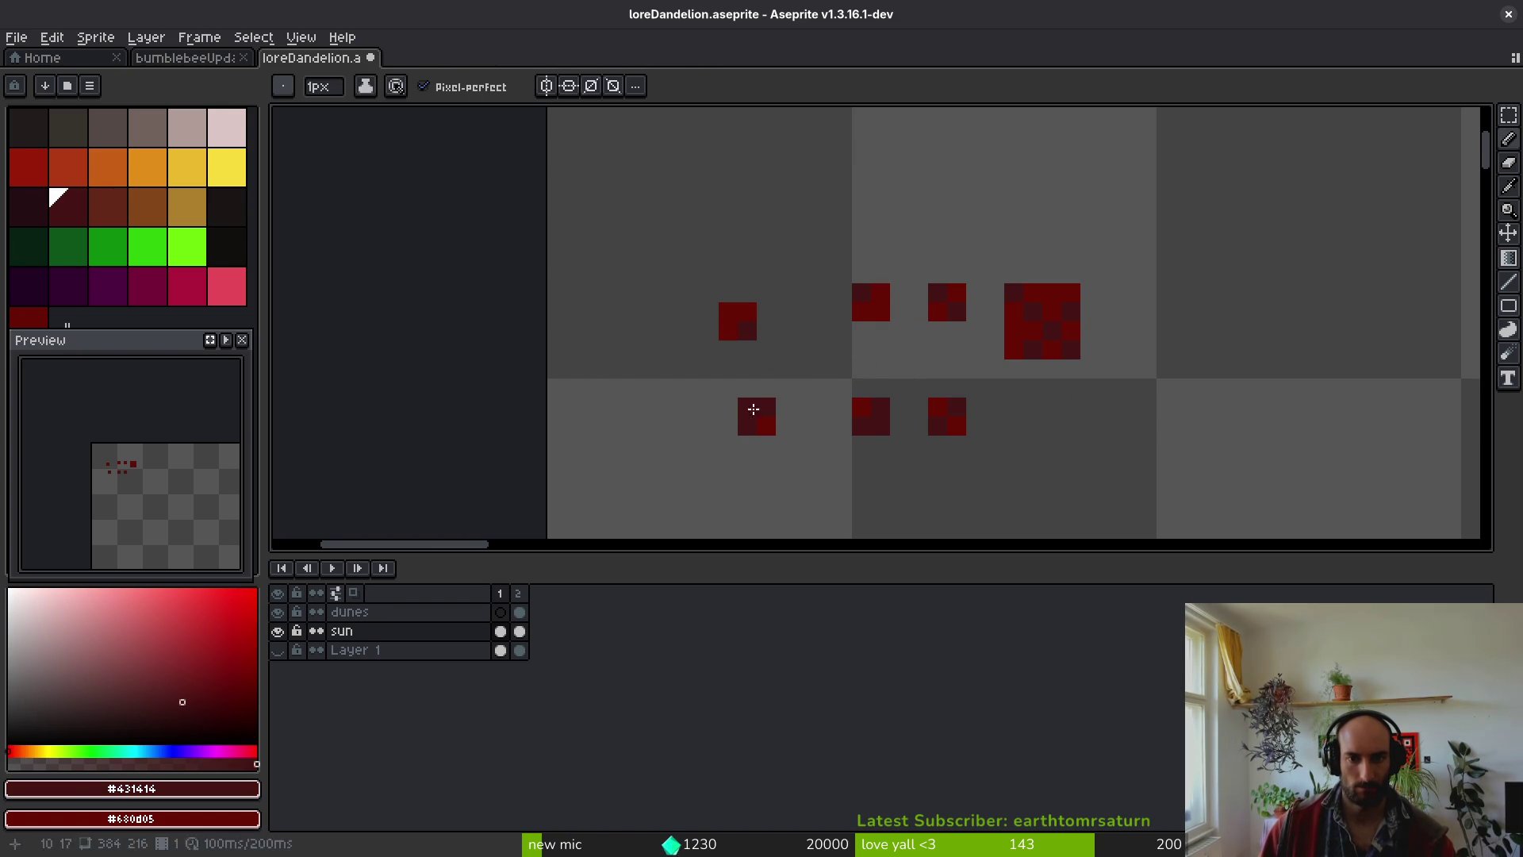
key("alt")
left_click(208, 58)
left_click(321, 60)
scroll(611, 241, "down", 6)
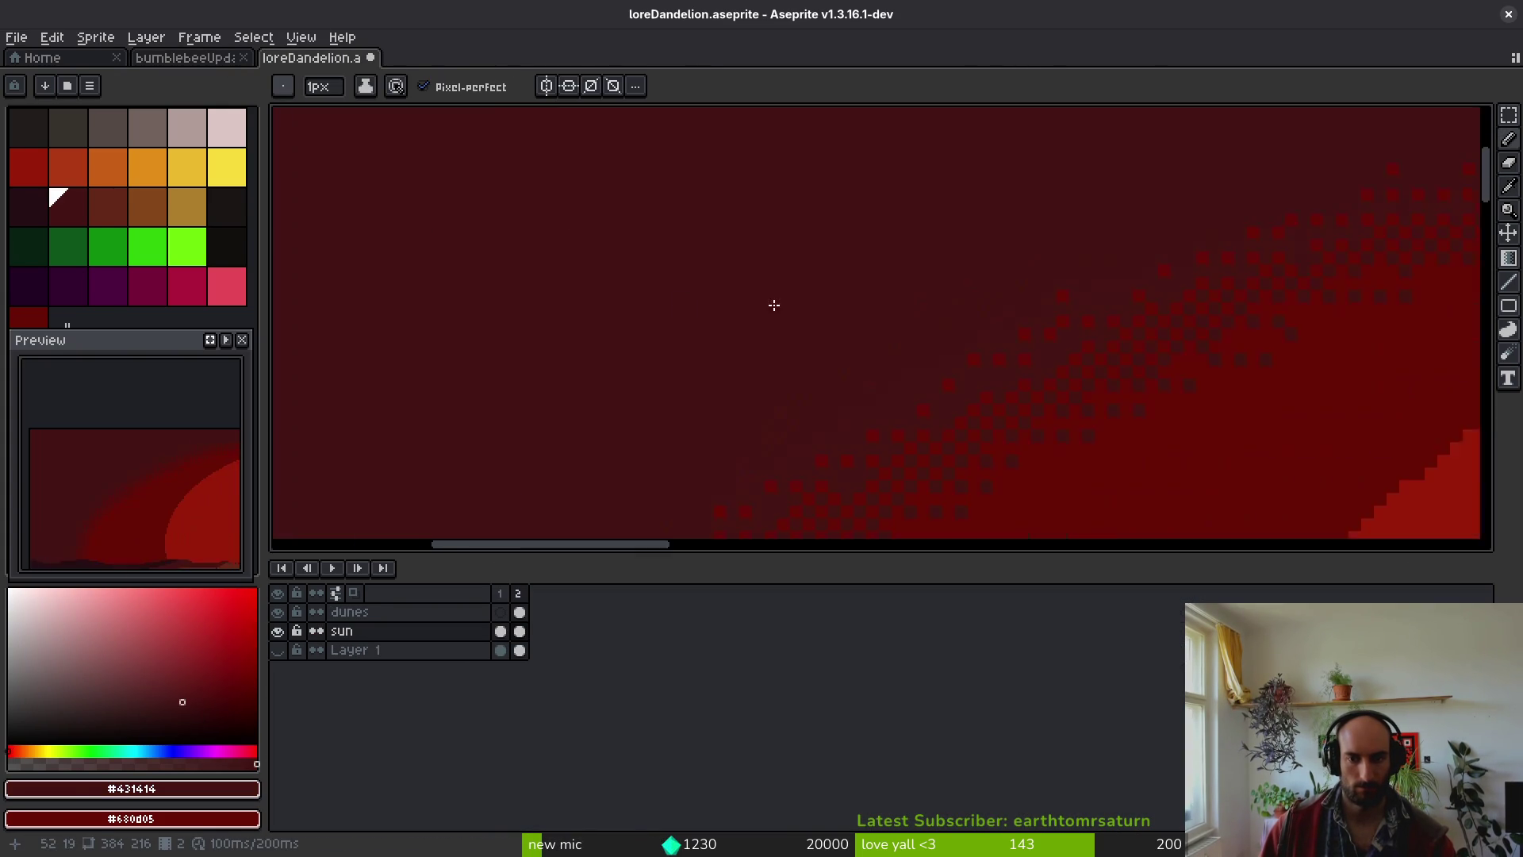
scroll(826, 381, "up", 3)
scroll(934, 349, "up", 4)
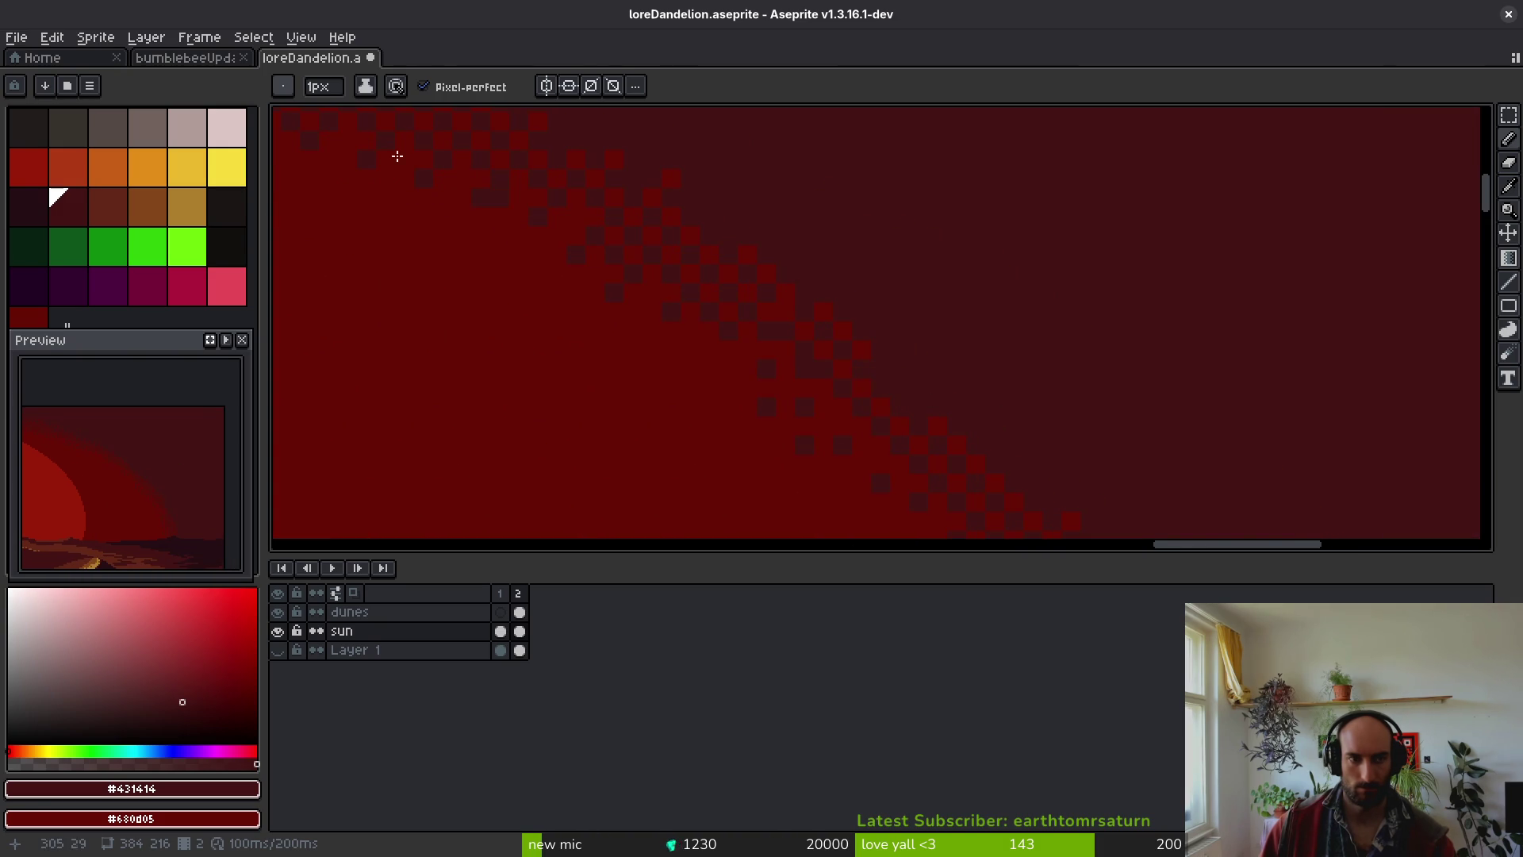
key("Left")
scroll(556, 293, "down", 5)
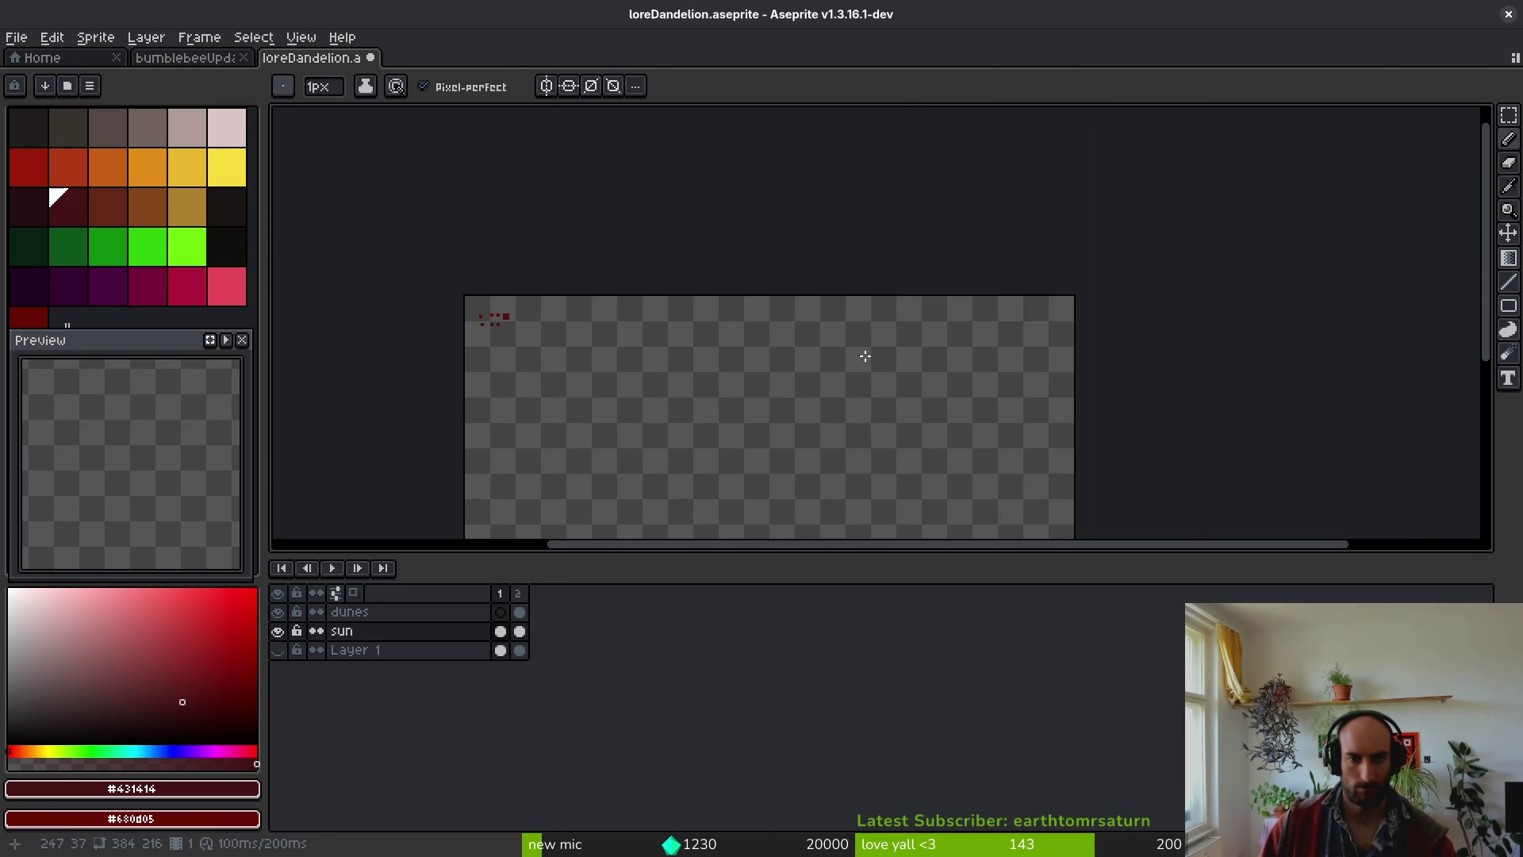
- Paint a new small dither block in dark red and base red #680d05
left_click(849, 354)
scroll(849, 354, "up", 8)
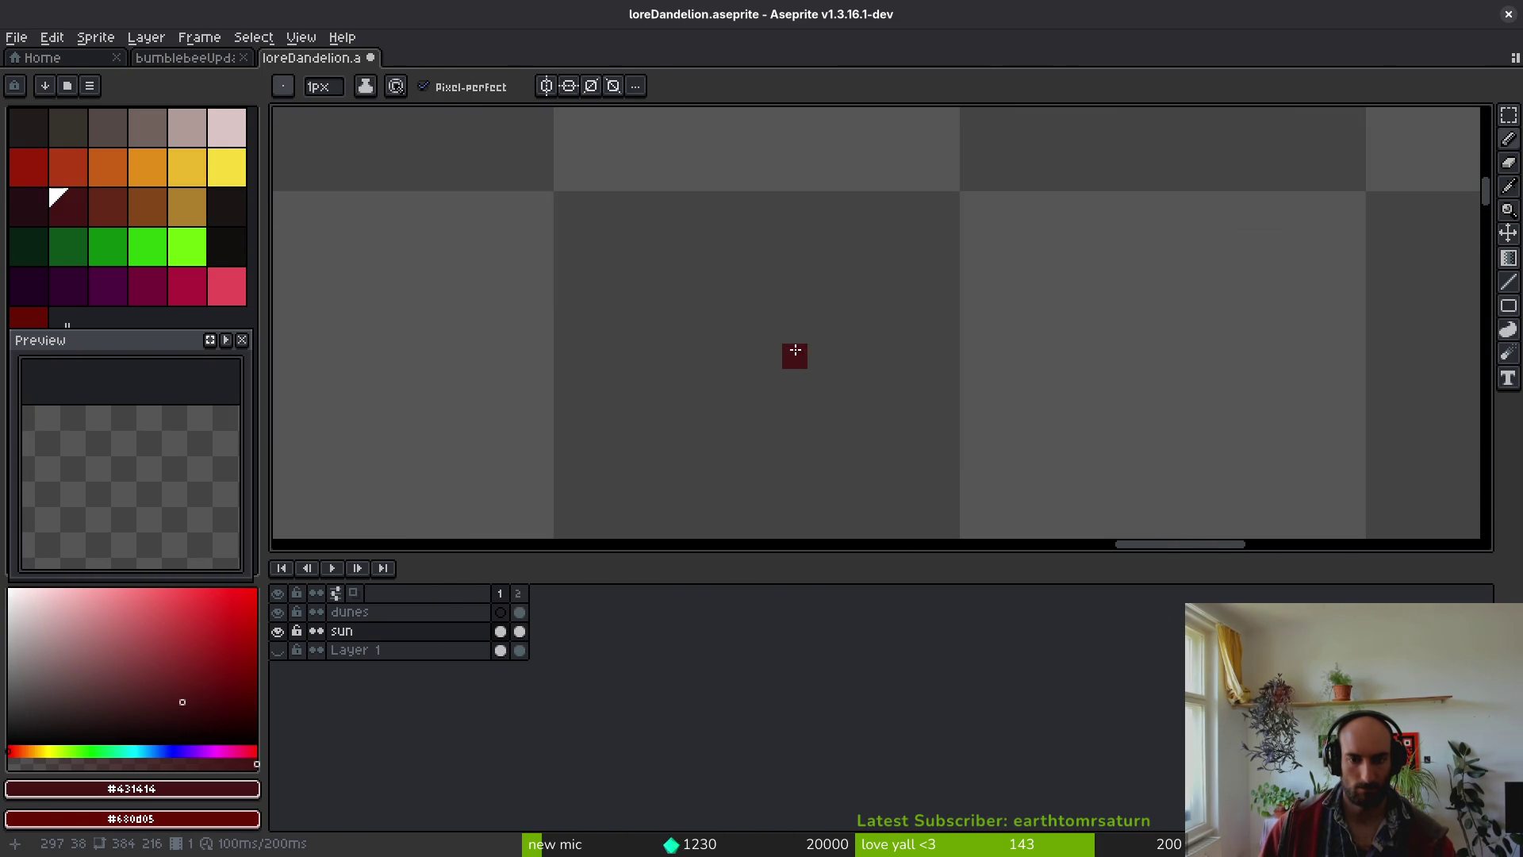
scroll(791, 355, "down", 5)
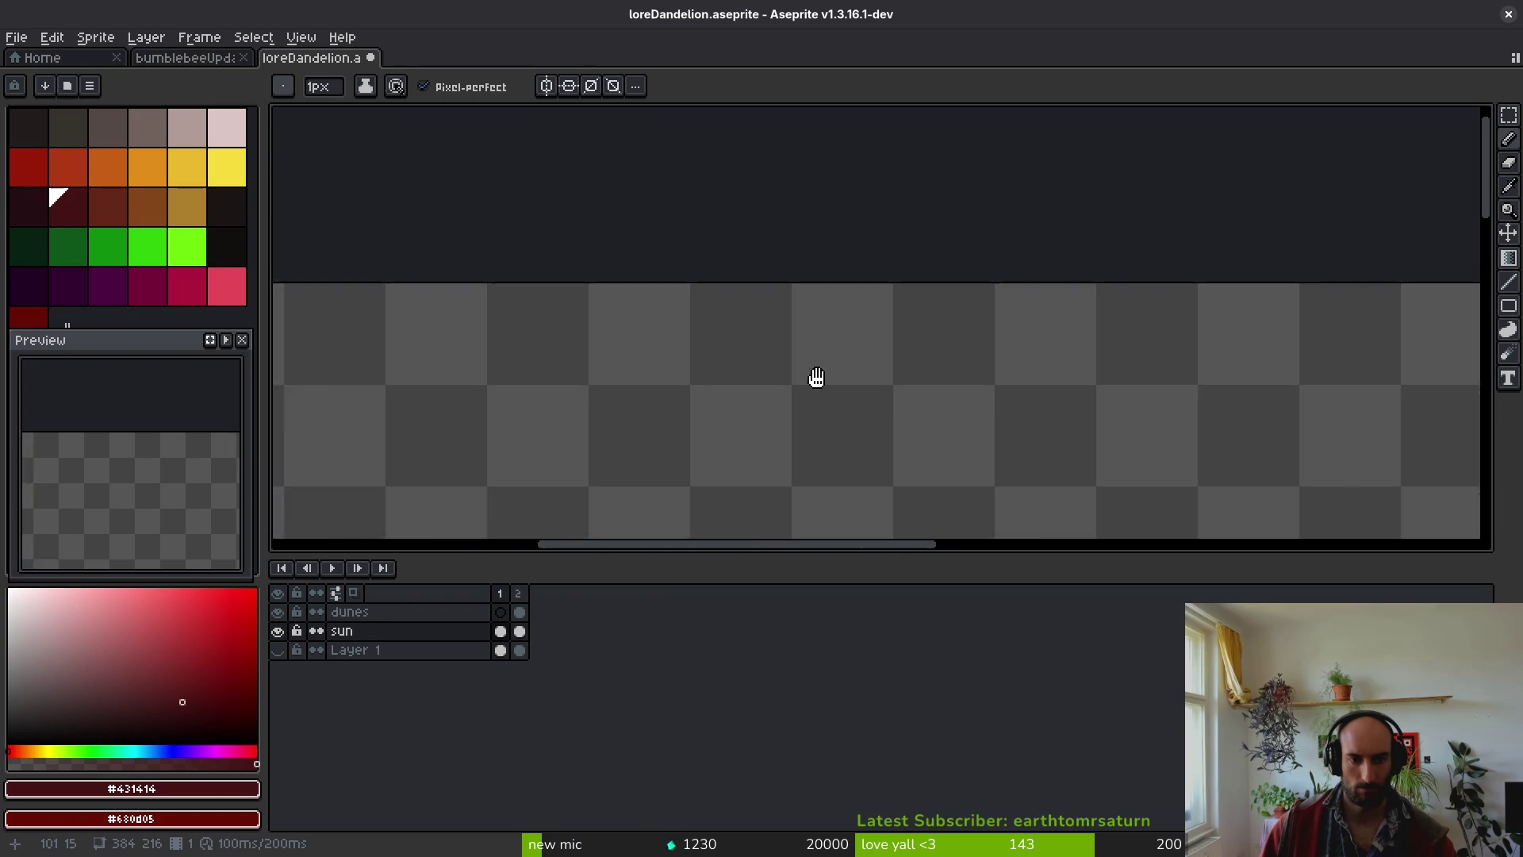
scroll(629, 378, "up", 3)
left_click(577, 503)
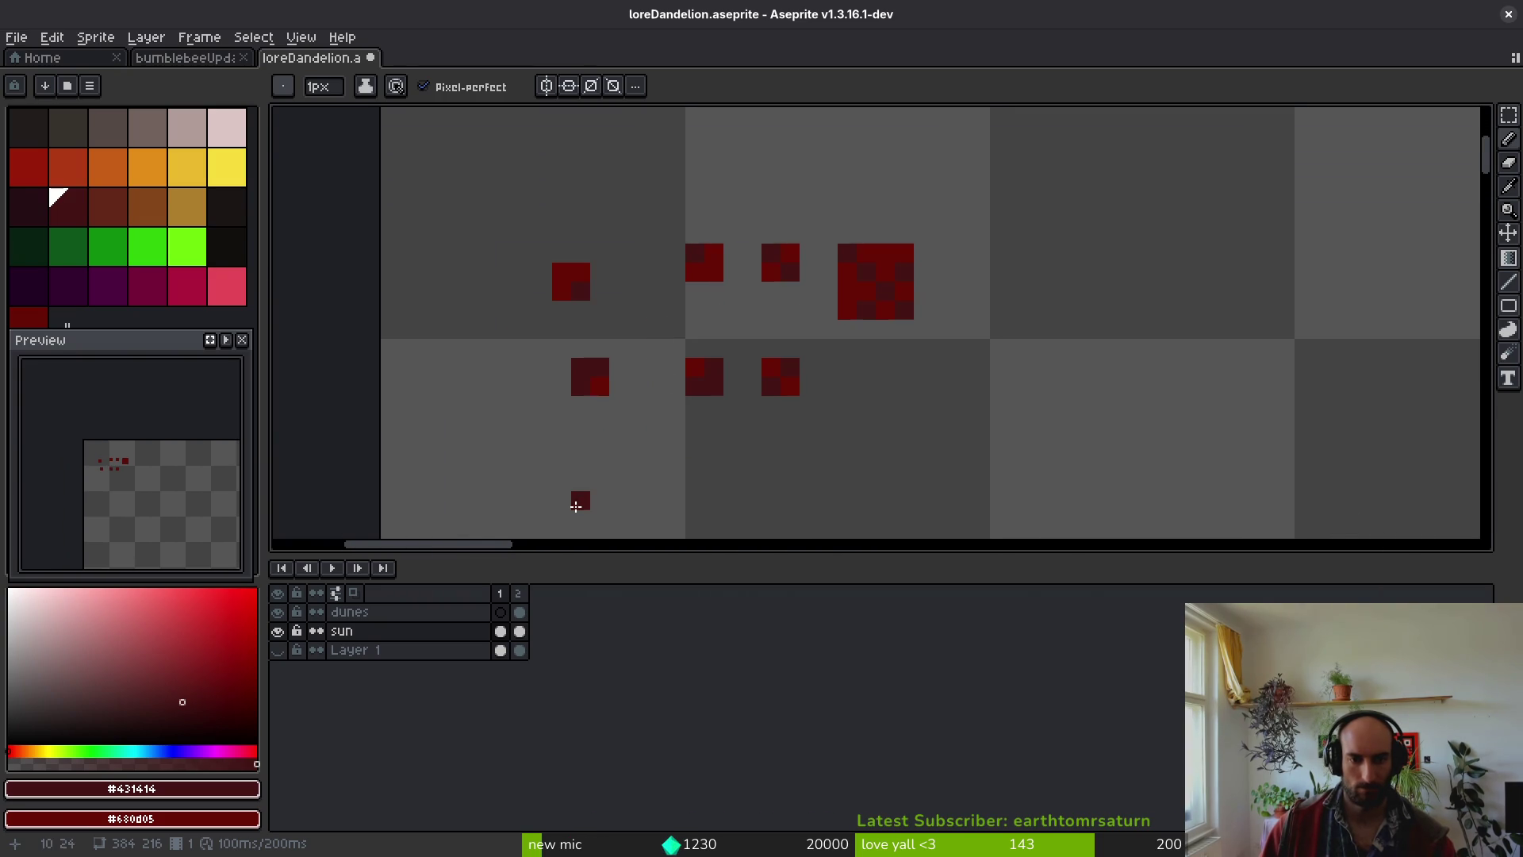
scroll(618, 388, "down", 2)
left_click(625, 285, "alt")
left_click(603, 403)
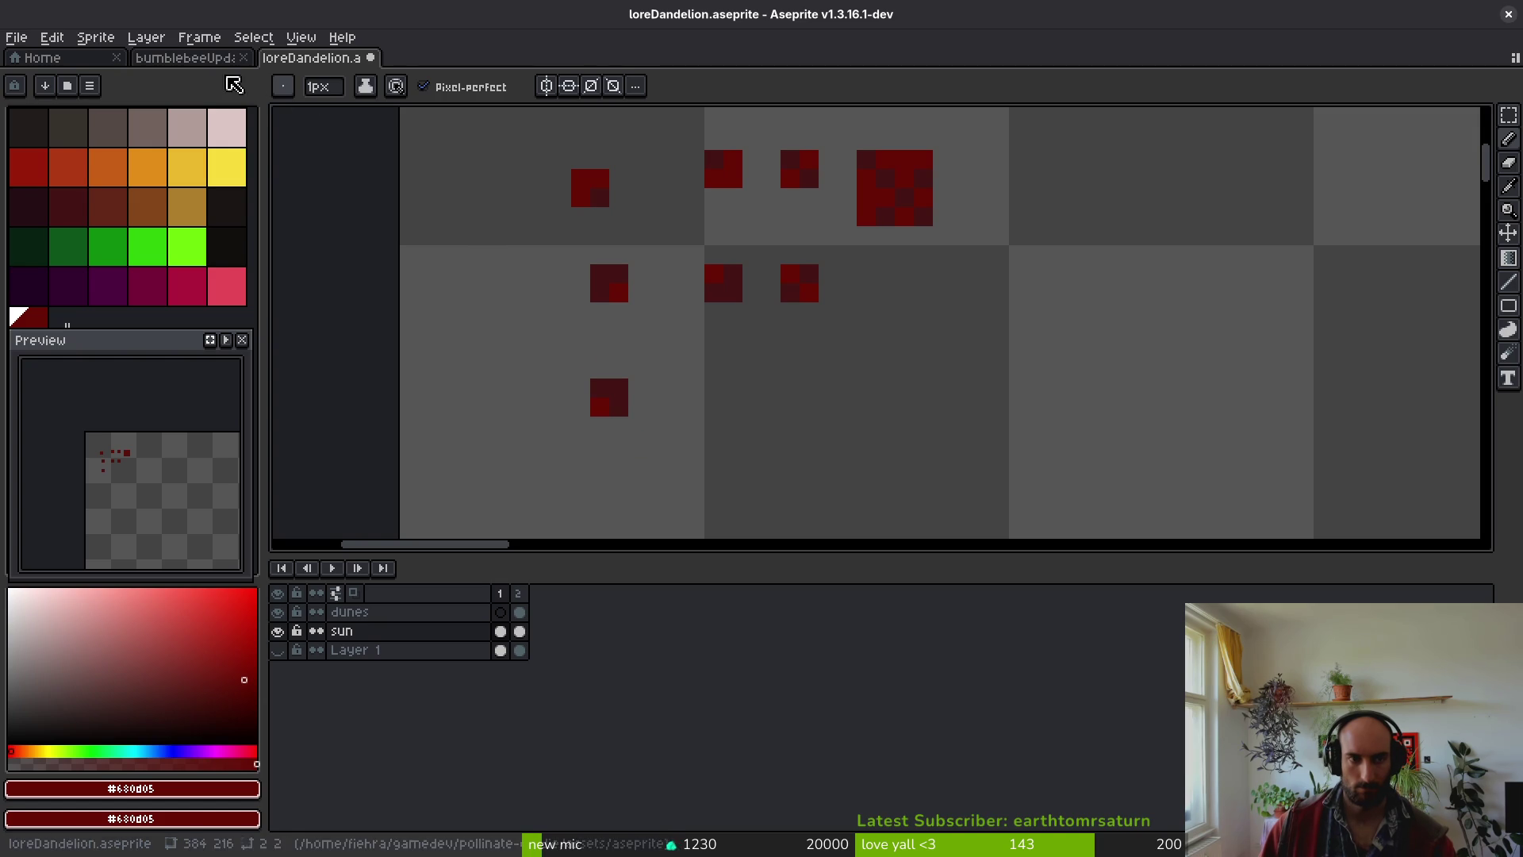
- Capture the block as a brush, store it in an empty slot, and save the file
key("ctrl+b")
left_click_drag(595, 383, 623, 412)
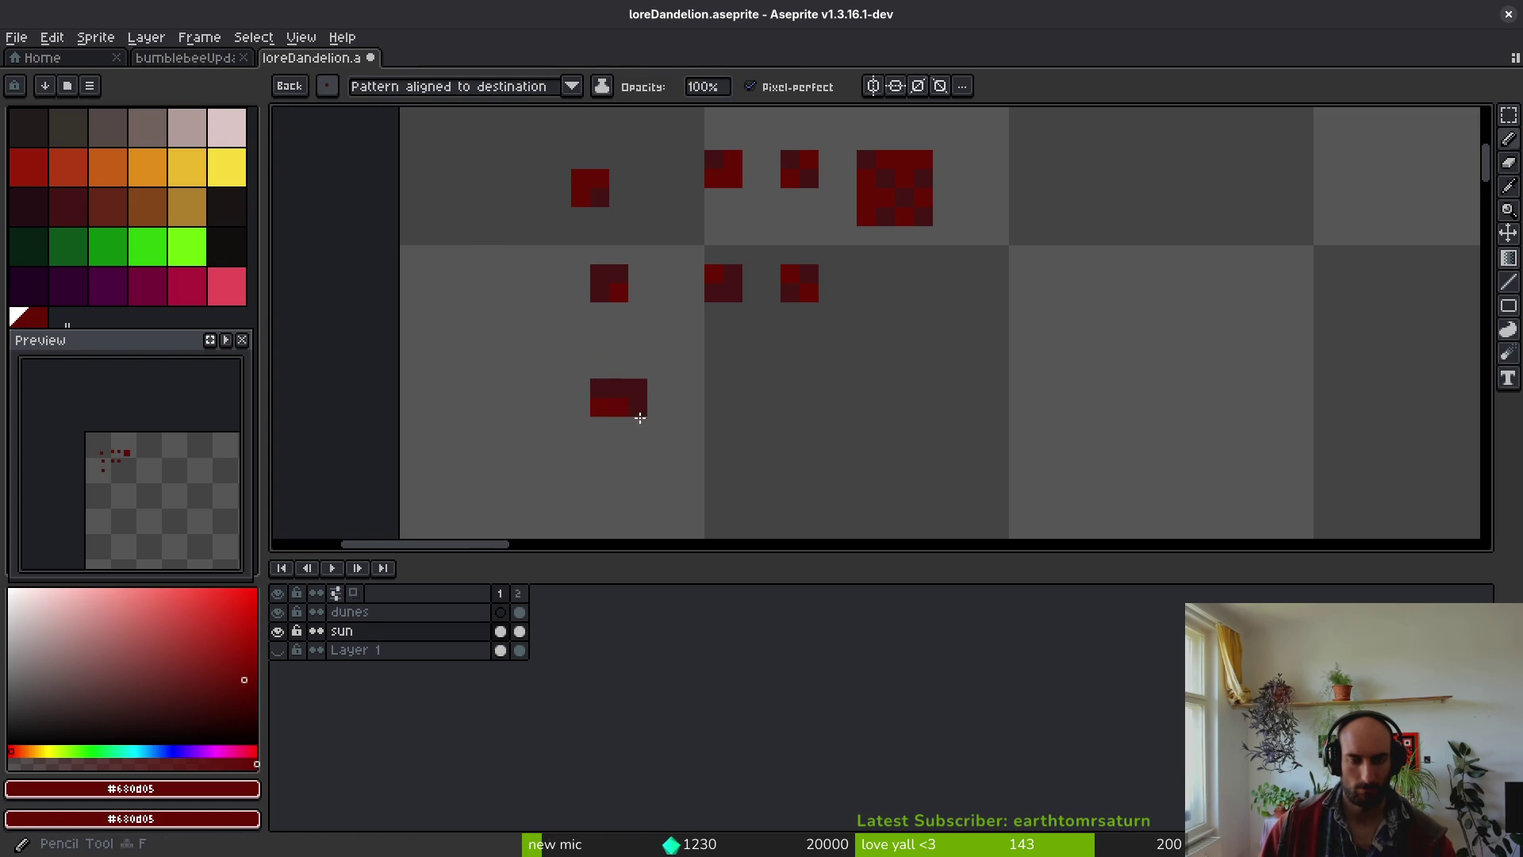
left_click(327, 87)
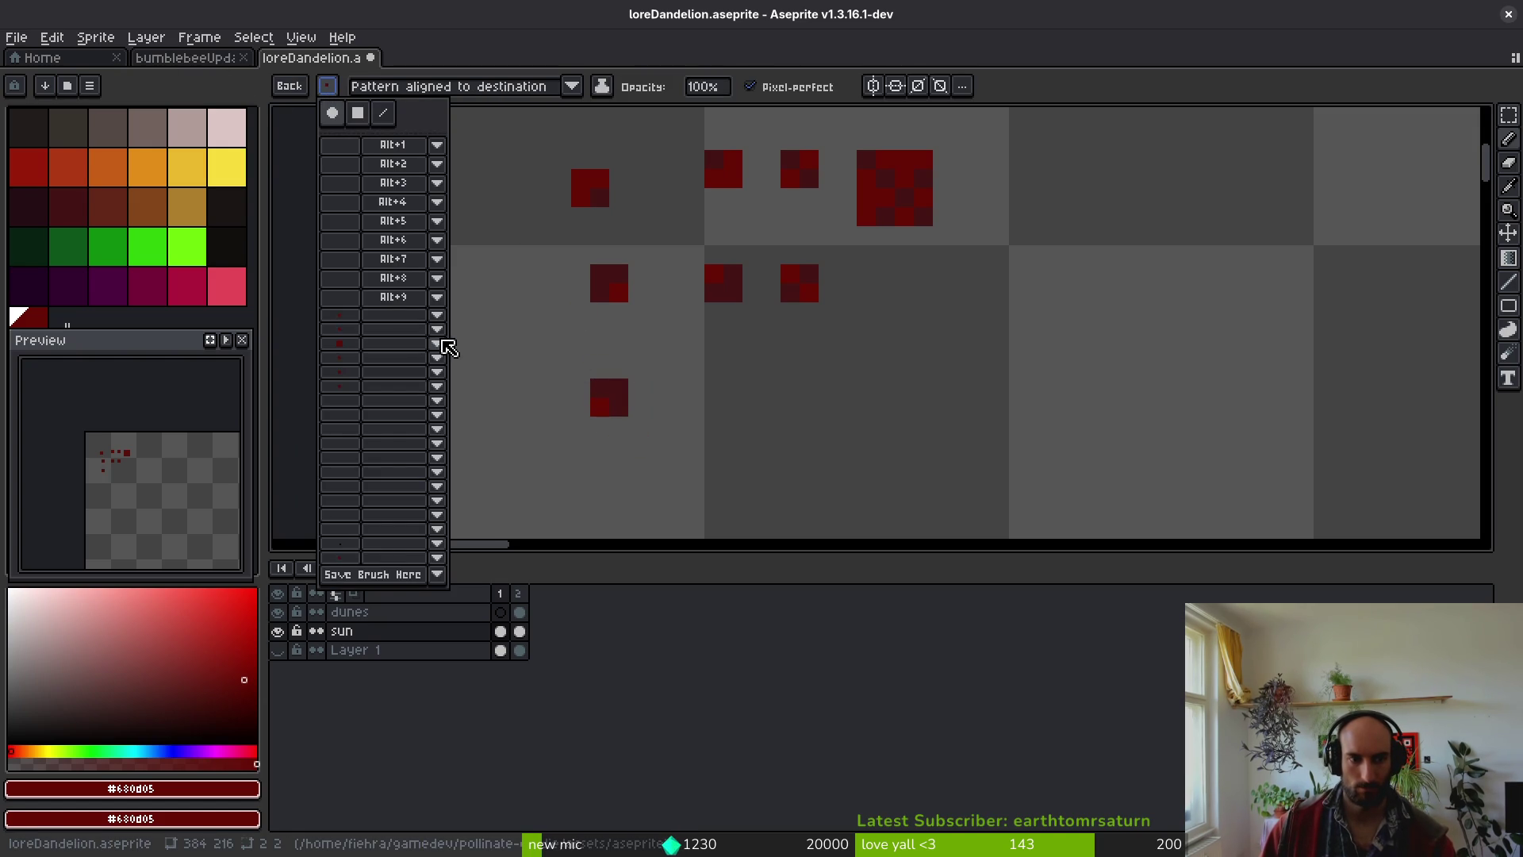
left_click(437, 344)
left_click(498, 363)
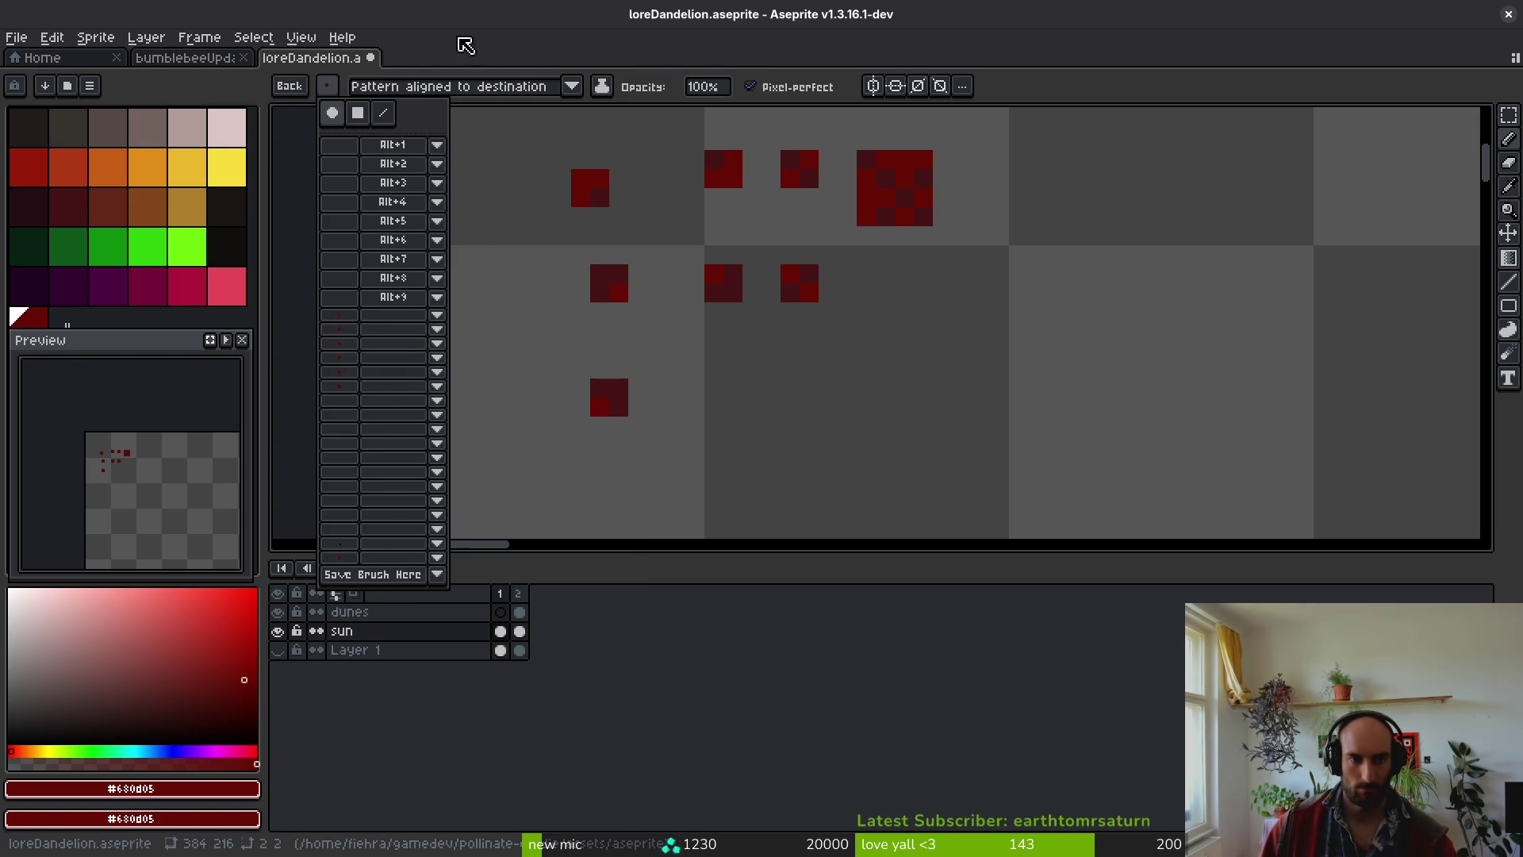
key("ctrl+s")
scroll(867, 330, "down", 3)
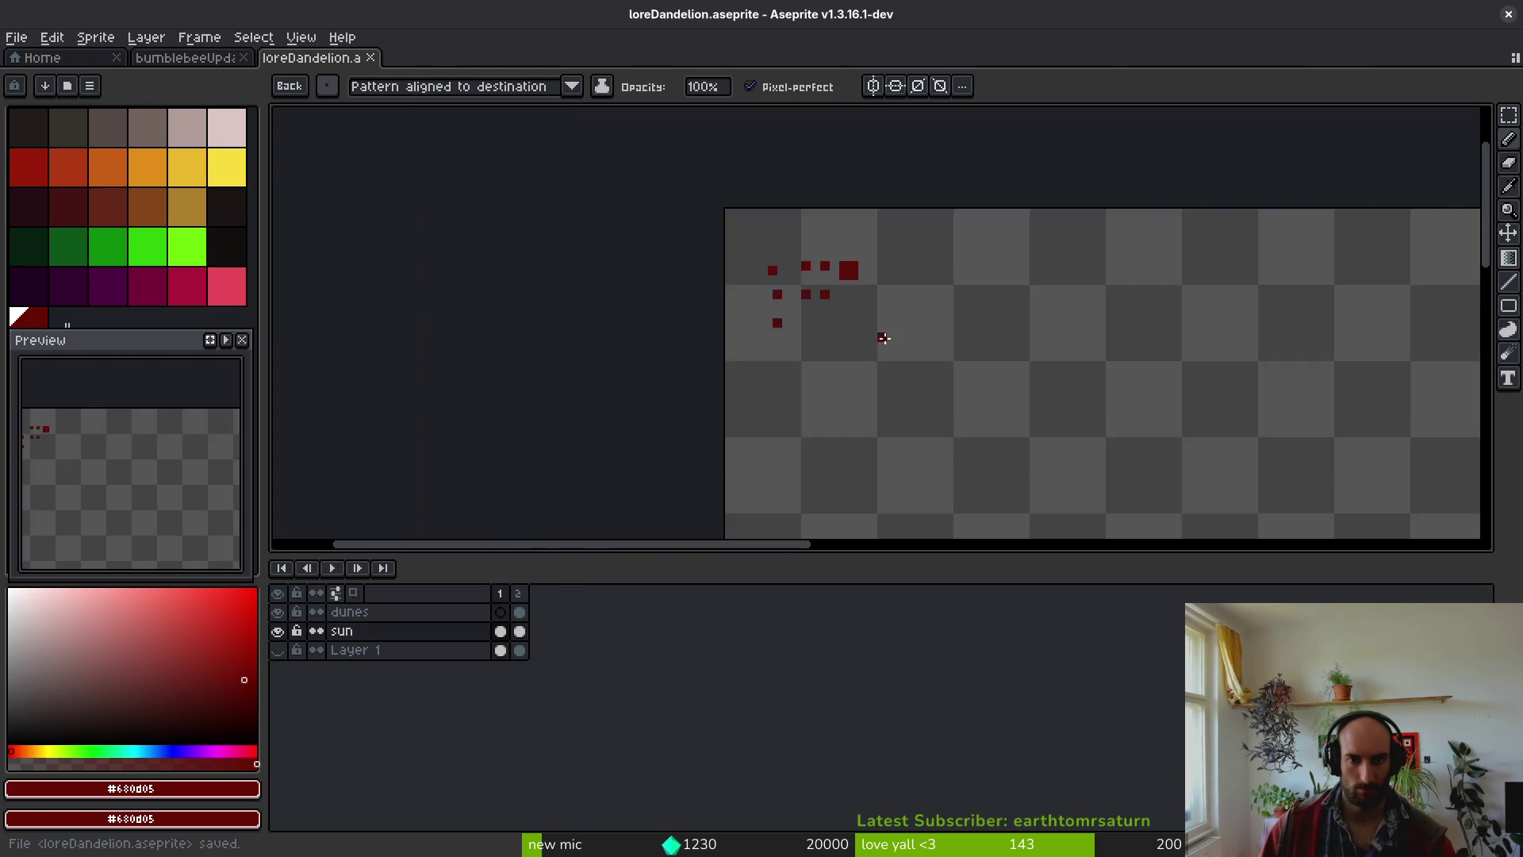
- Return to frame 2's sunset and select the newly stored dither brush
key("Right")
scroll(628, 281, "up", 4)
left_click_drag(628, 281, 860, 262)
scroll(344, 160, "down", 2)
left_click(327, 87)
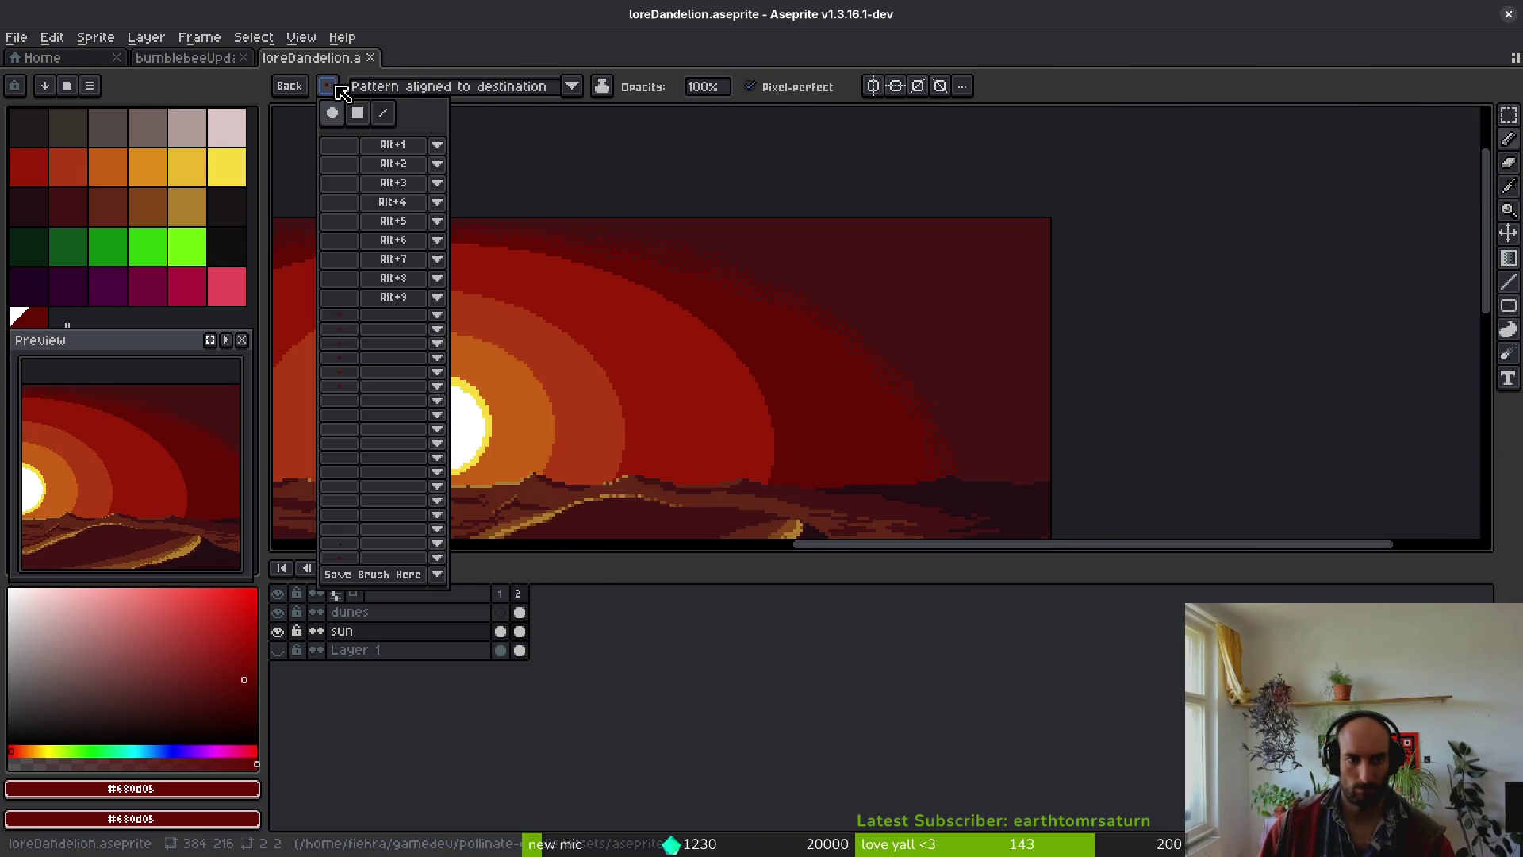
left_click(354, 343)
- Stamp the dither brush along the dark sky band edge, comparing with undo/redo before keeping it
scroll(877, 395, "up", 4)
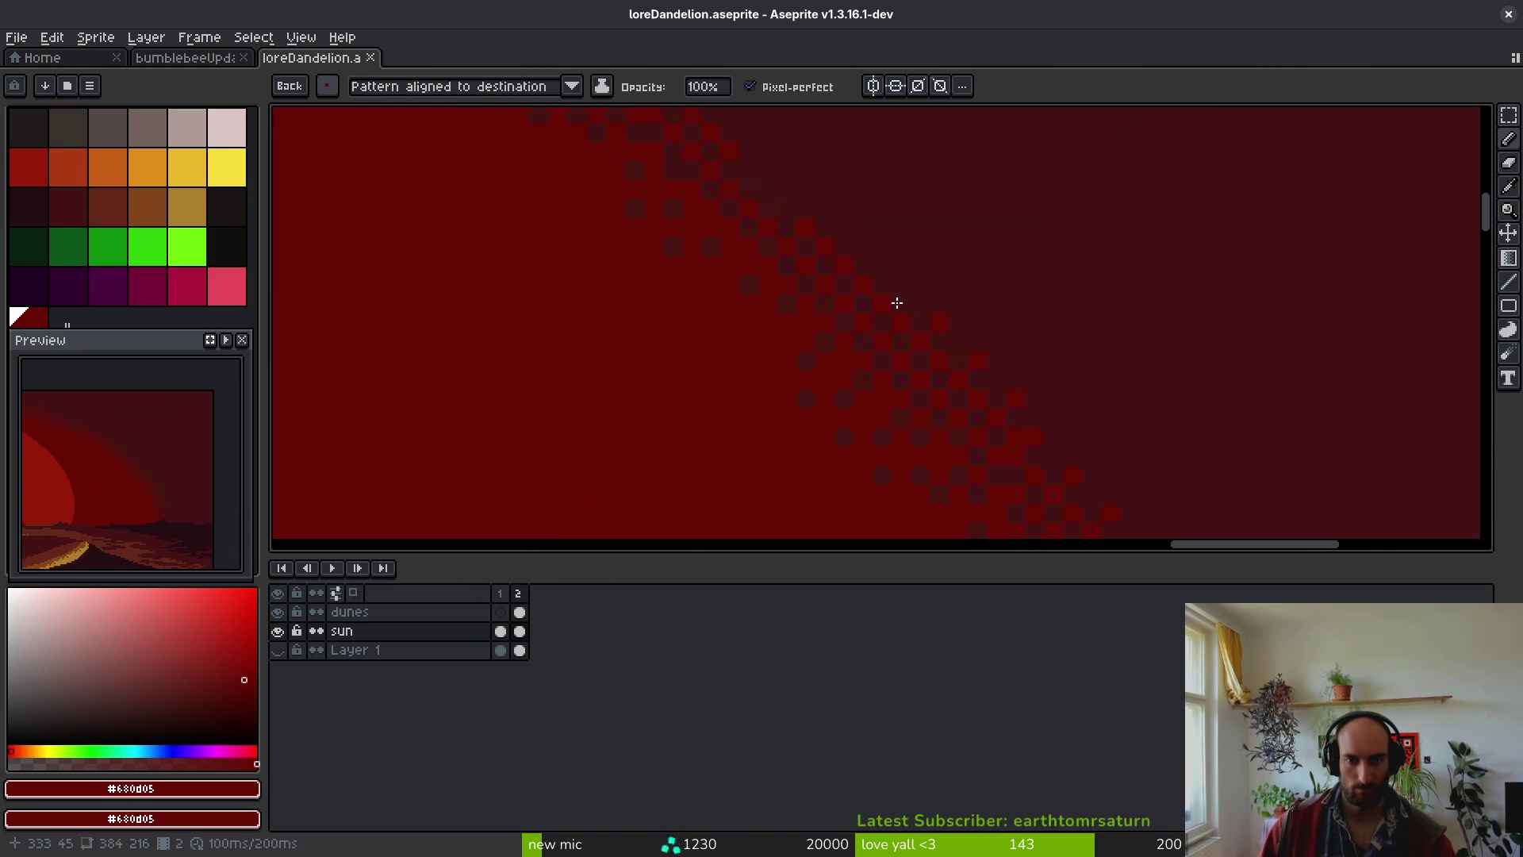
left_click_drag(513, 146, 547, 266)
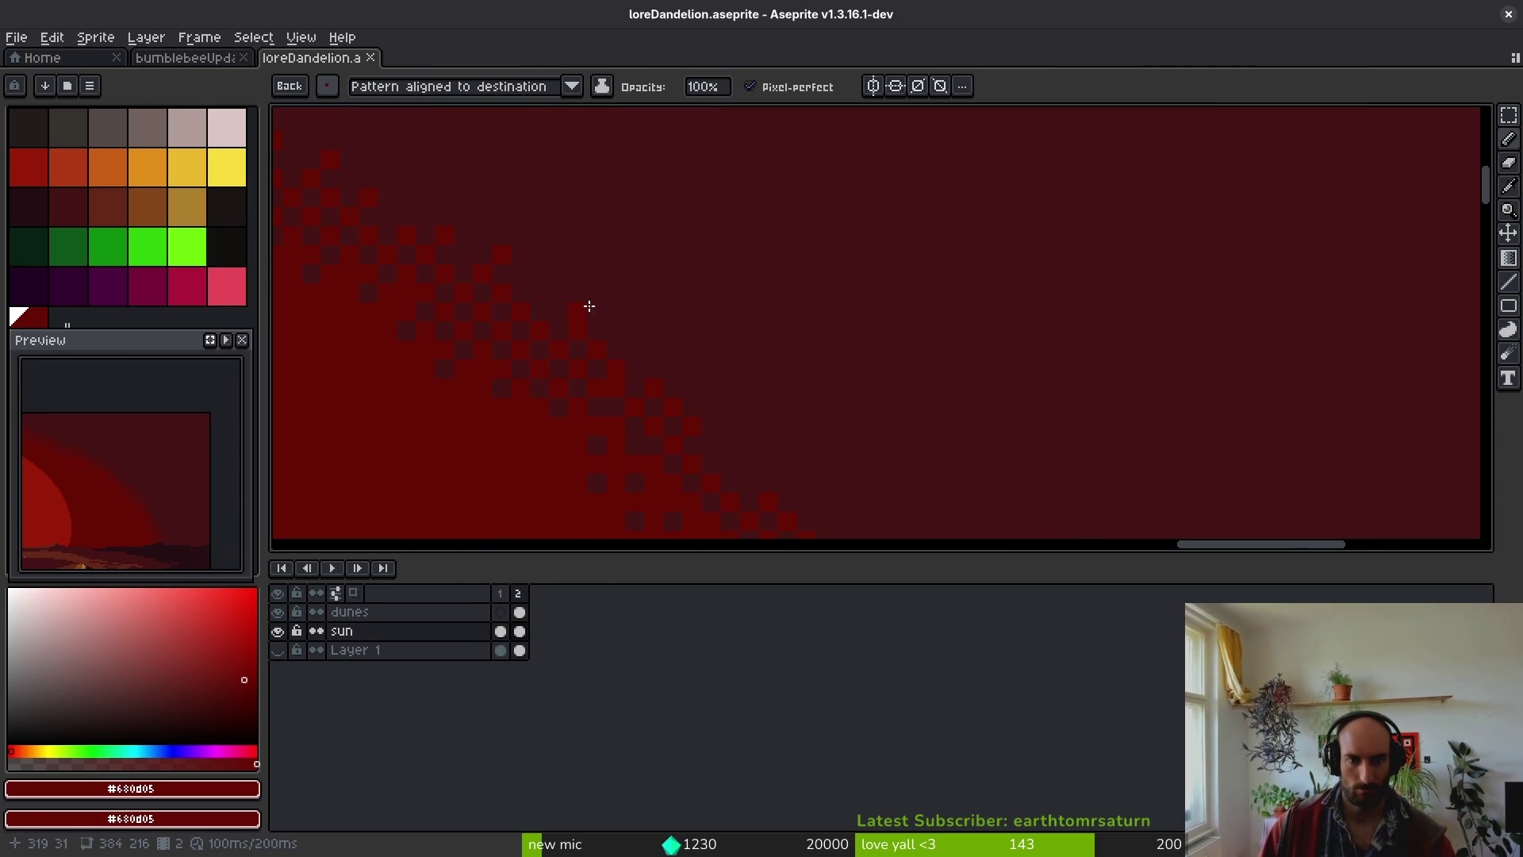
mouse_move(867, 462)
left_mouse_down()
mouse_move(565, 252)
mouse_move(587, 280)
left_mouse_up()
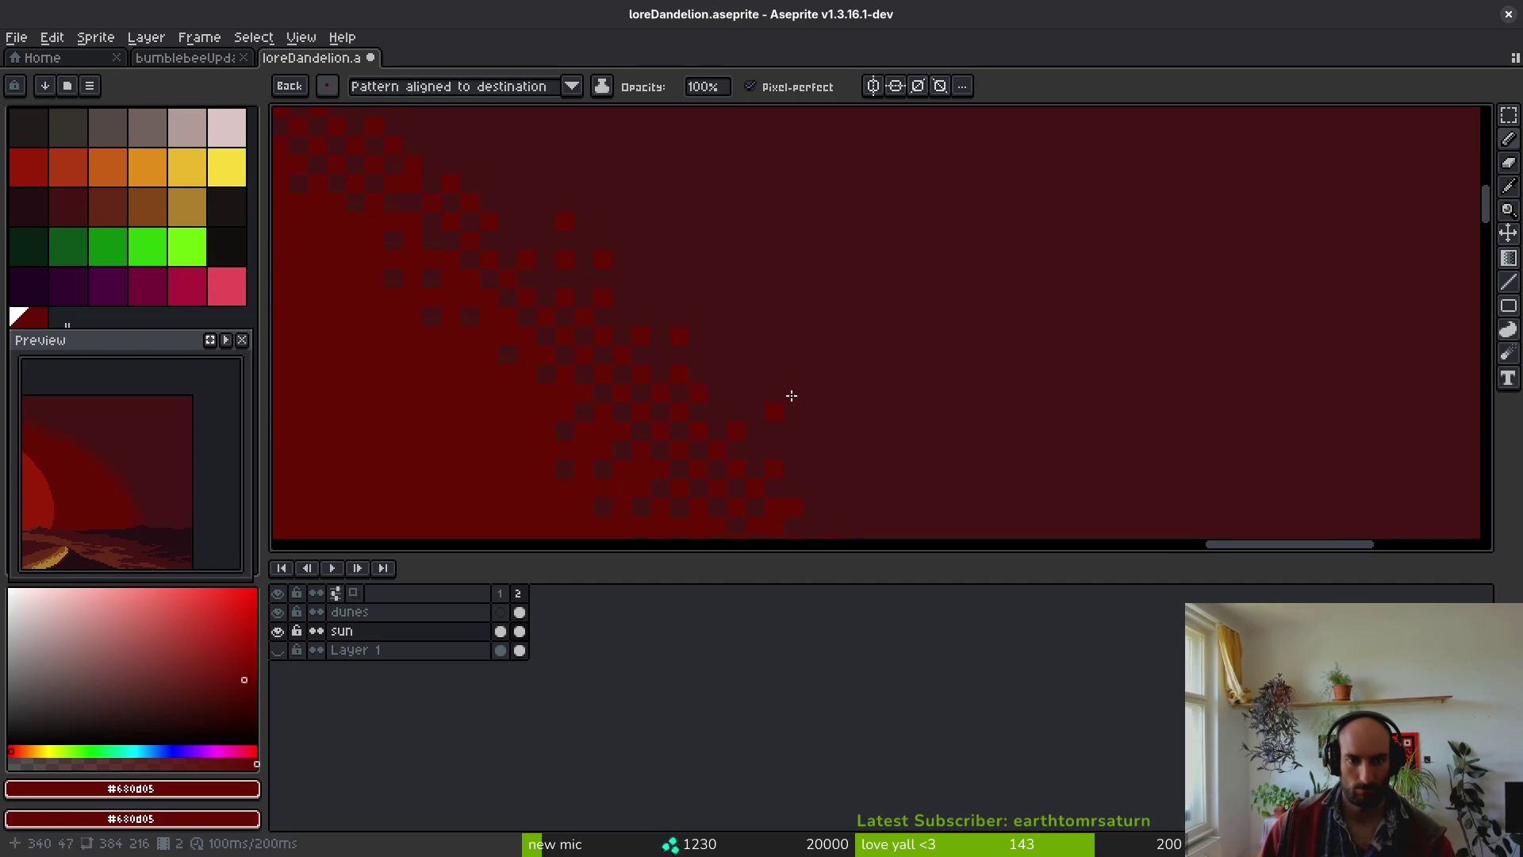
scroll(819, 360, "down", 5)
scroll(797, 341, "up", 5)
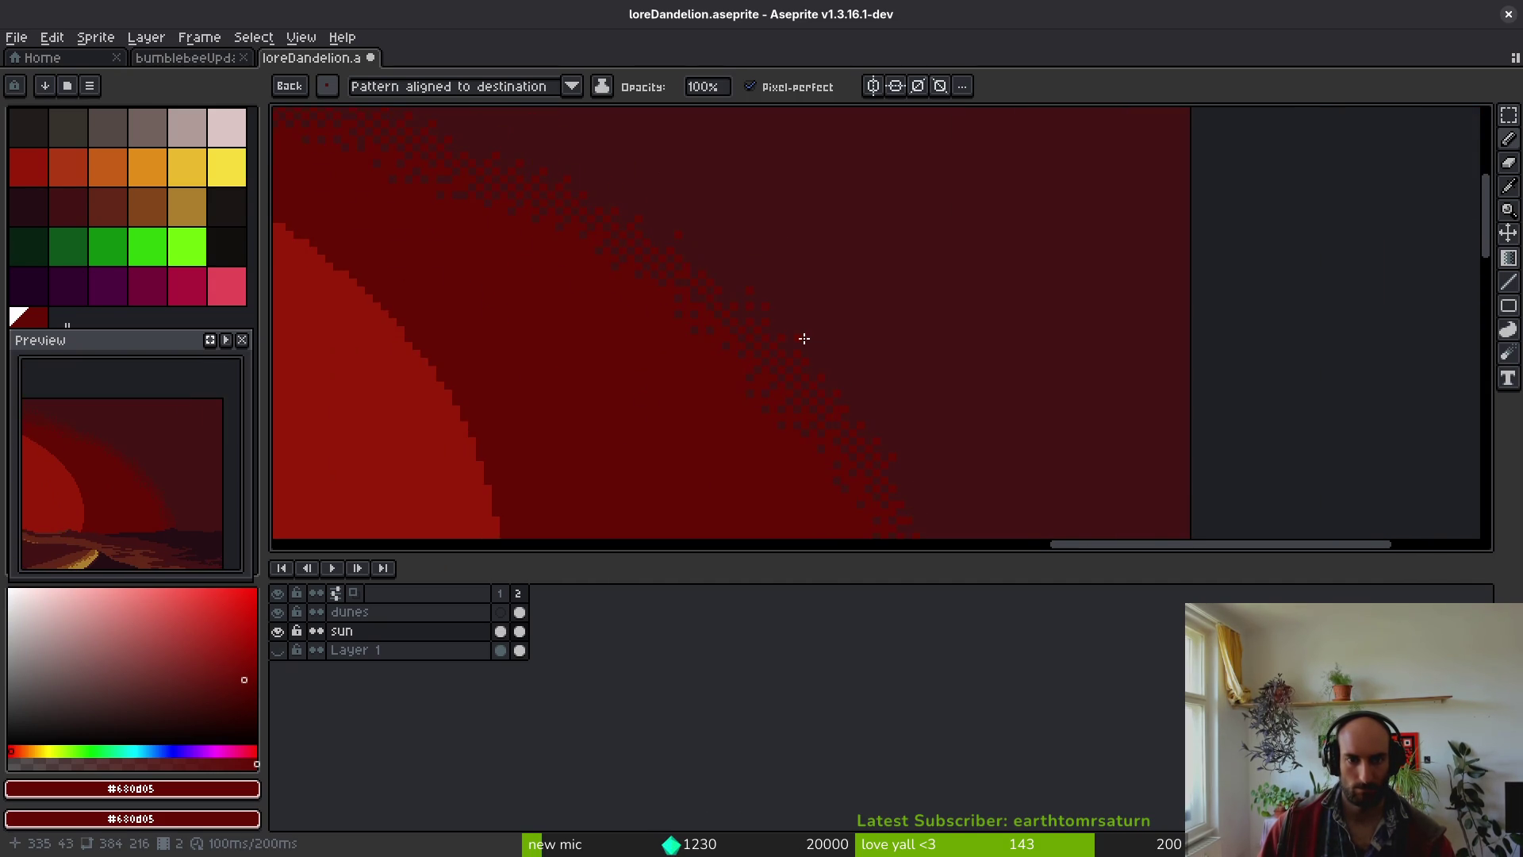
left_click_drag(636, 262, 646, 277)
mouse_move(736, 364)
left_mouse_down()
mouse_move(778, 391)
mouse_move(763, 355)
left_mouse_up()
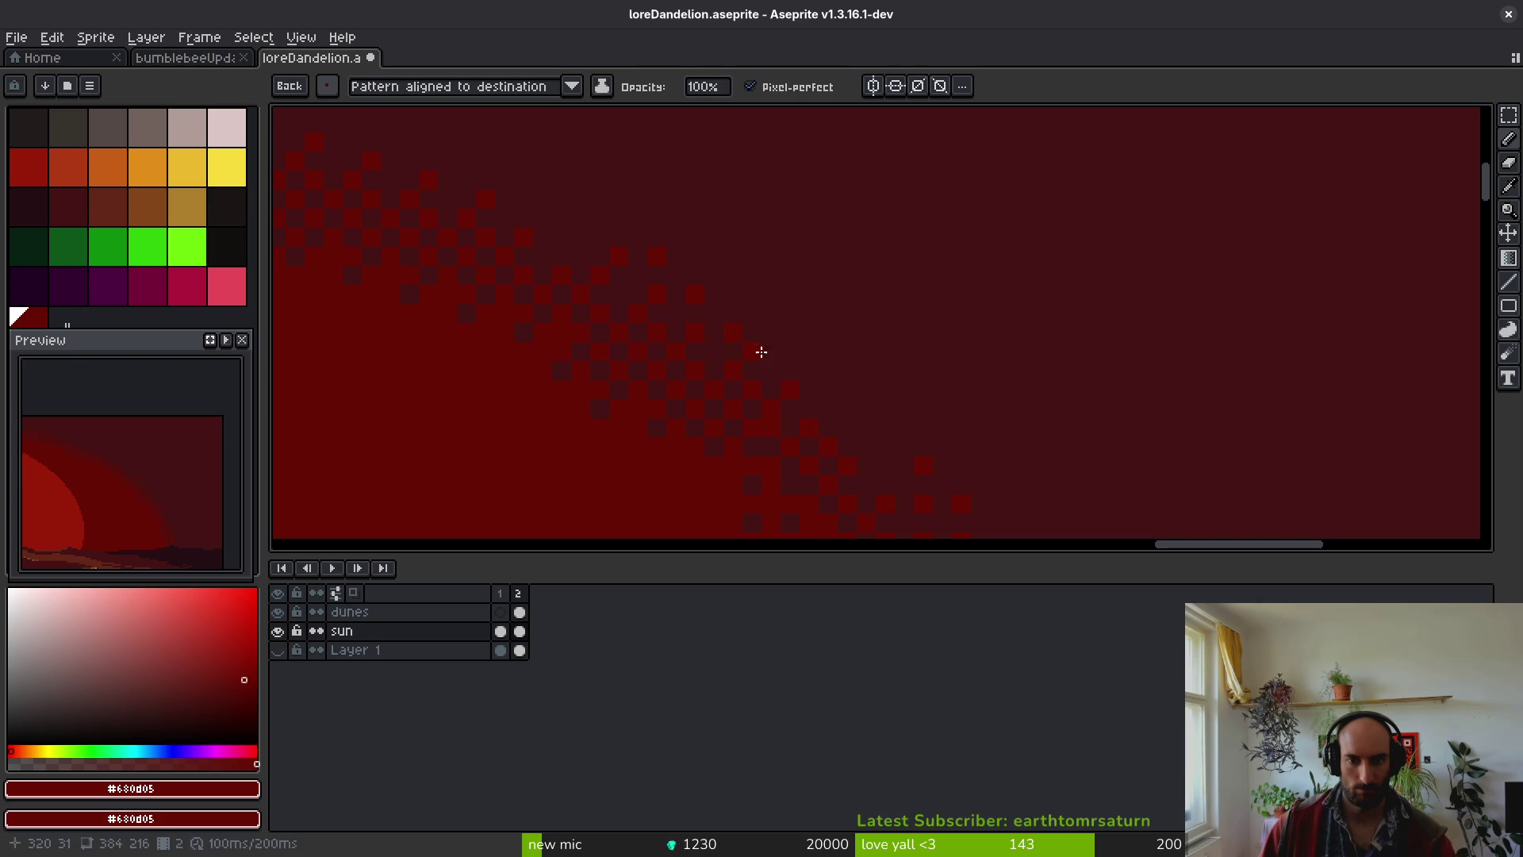
key("ctrl+z")
key("ctrl+y")
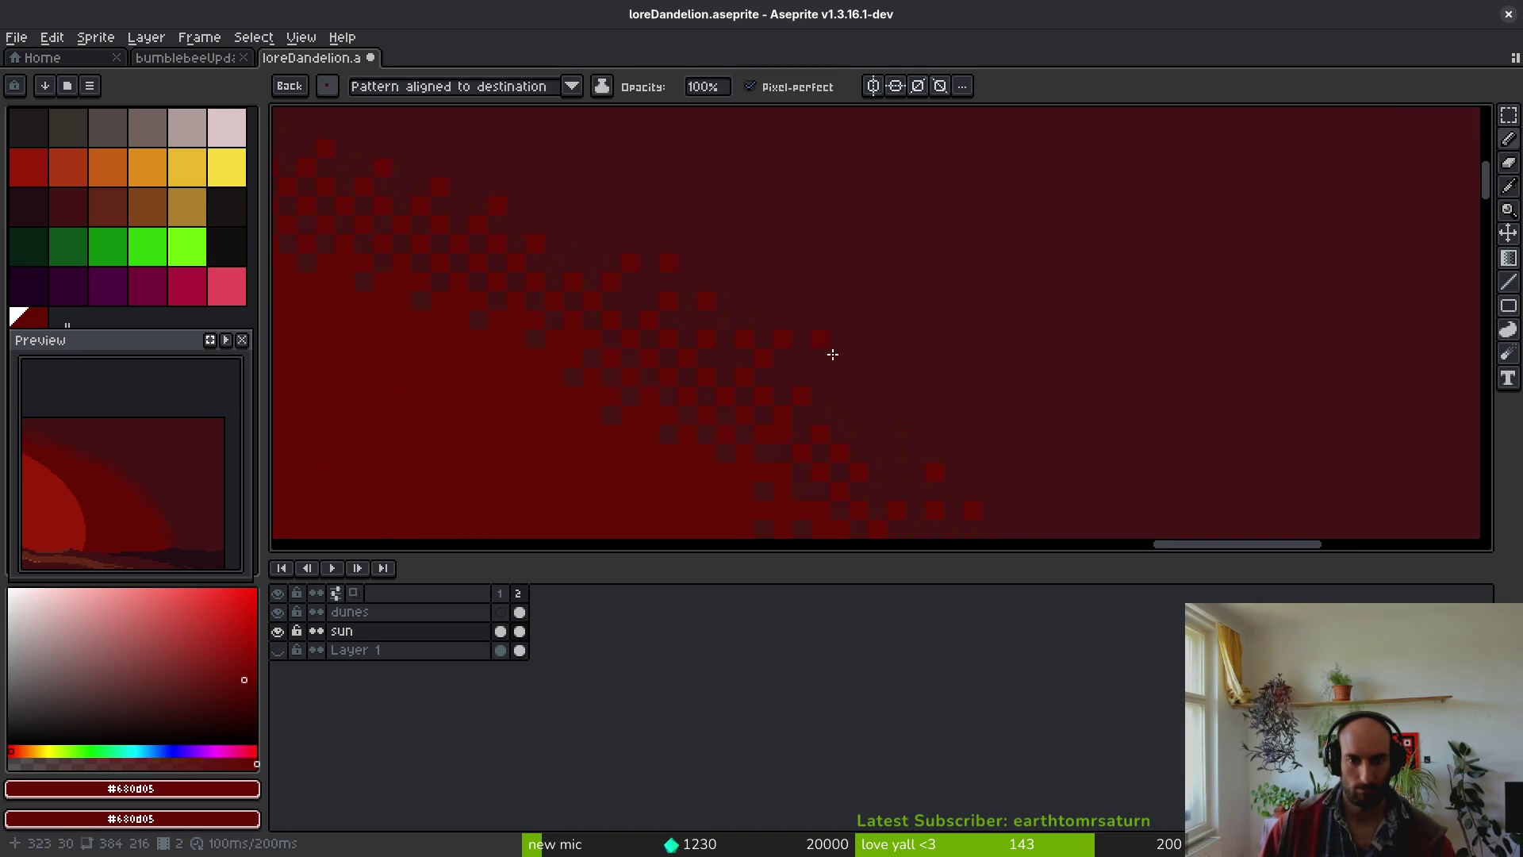
key("ctrl+z")
key("ctrl+y")
- Place three more dither squares along the band edge
mouse_move(714, 323)
left_mouse_down()
mouse_move(619, 271)
mouse_move(644, 325)
left_mouse_up()
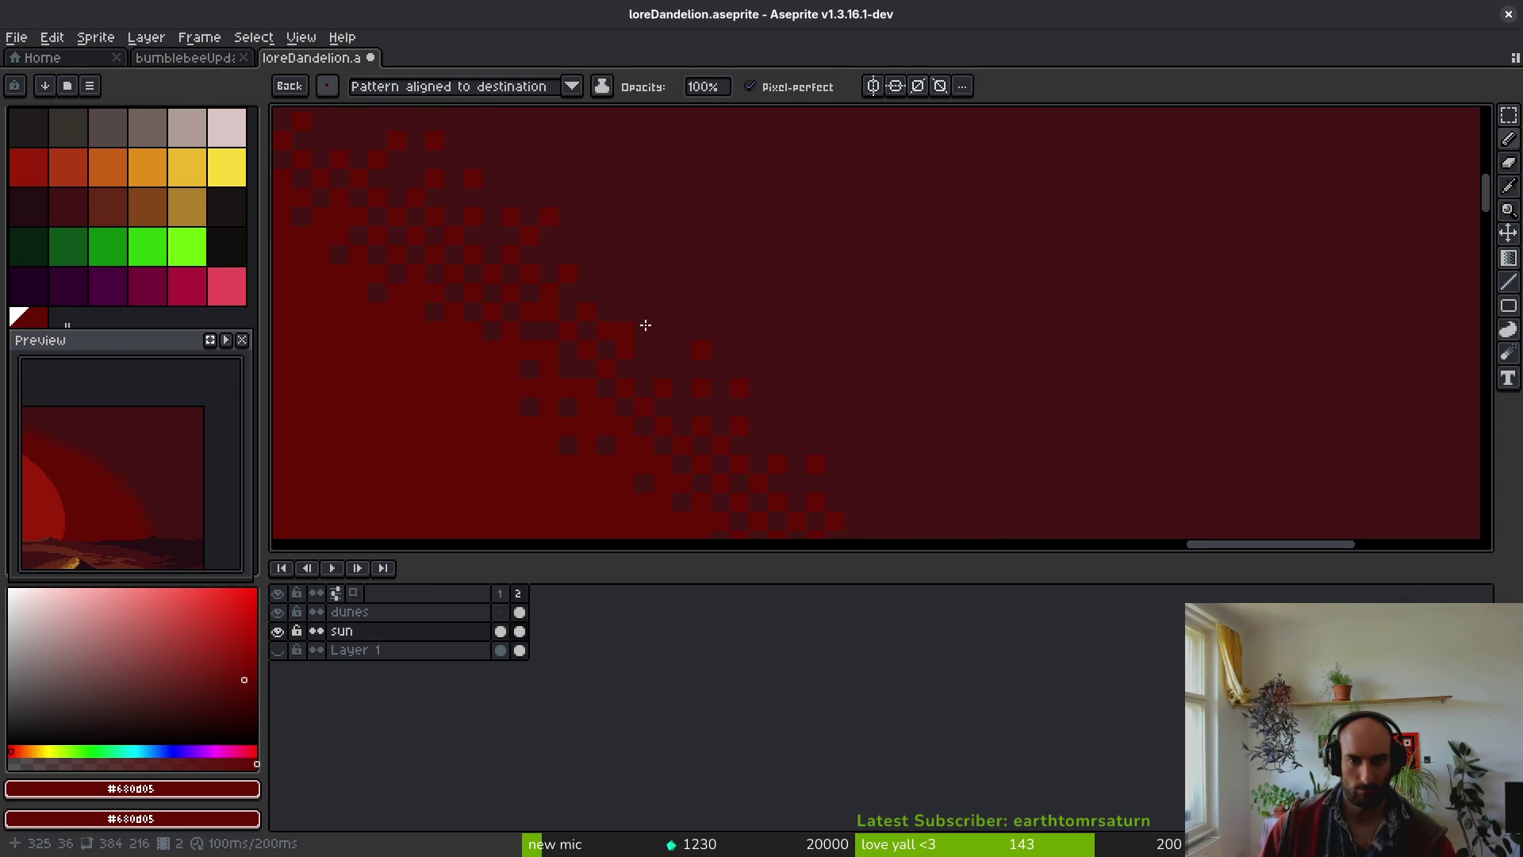
scroll(738, 325, "down", 2)
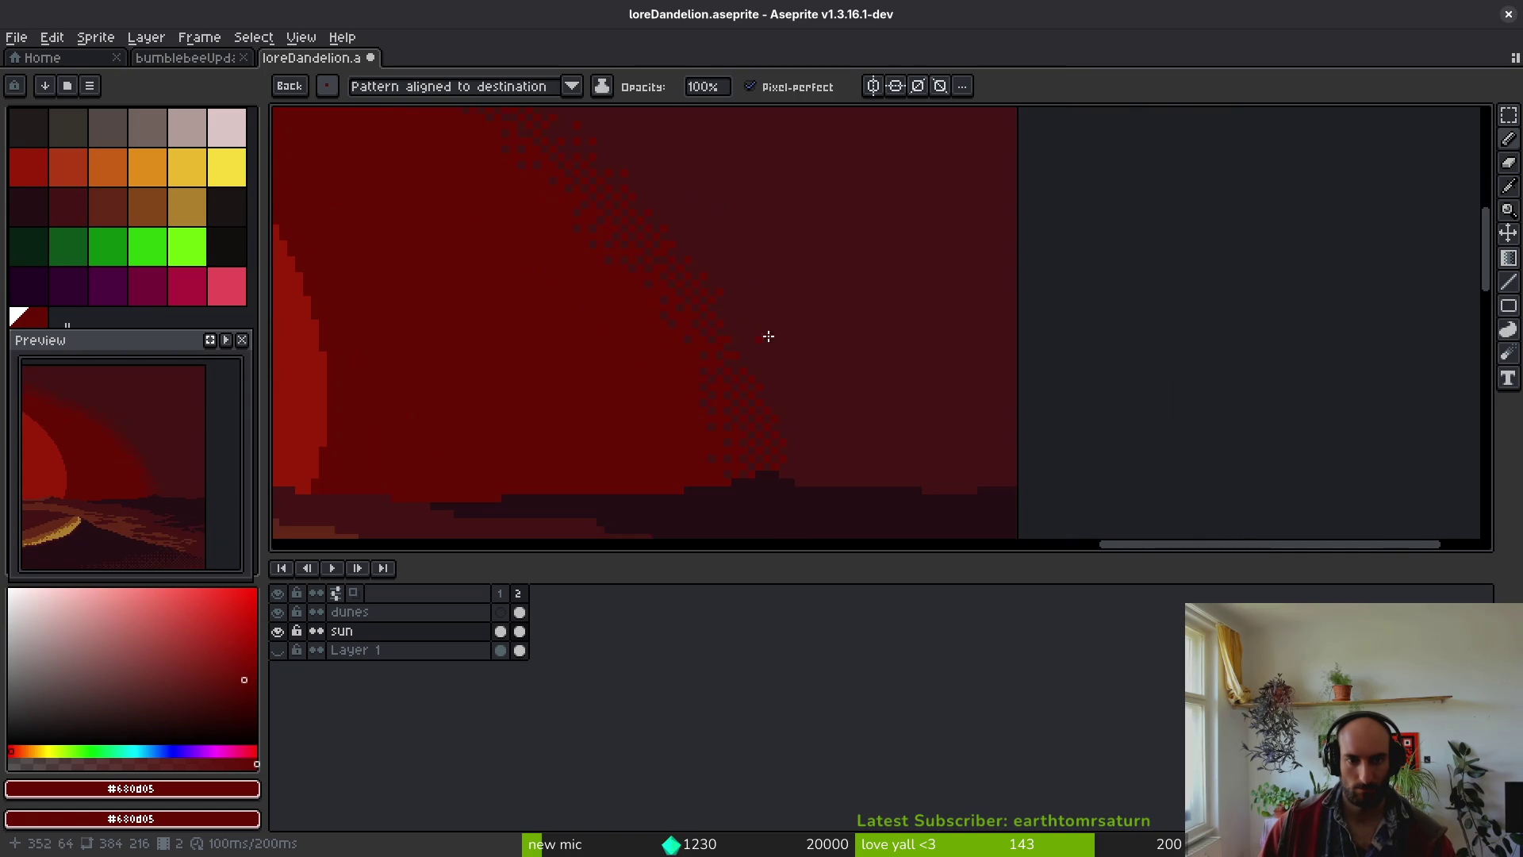
scroll(793, 343, "up", 1)
scroll(811, 349, "down", 2)
scroll(788, 299, "up", 4)
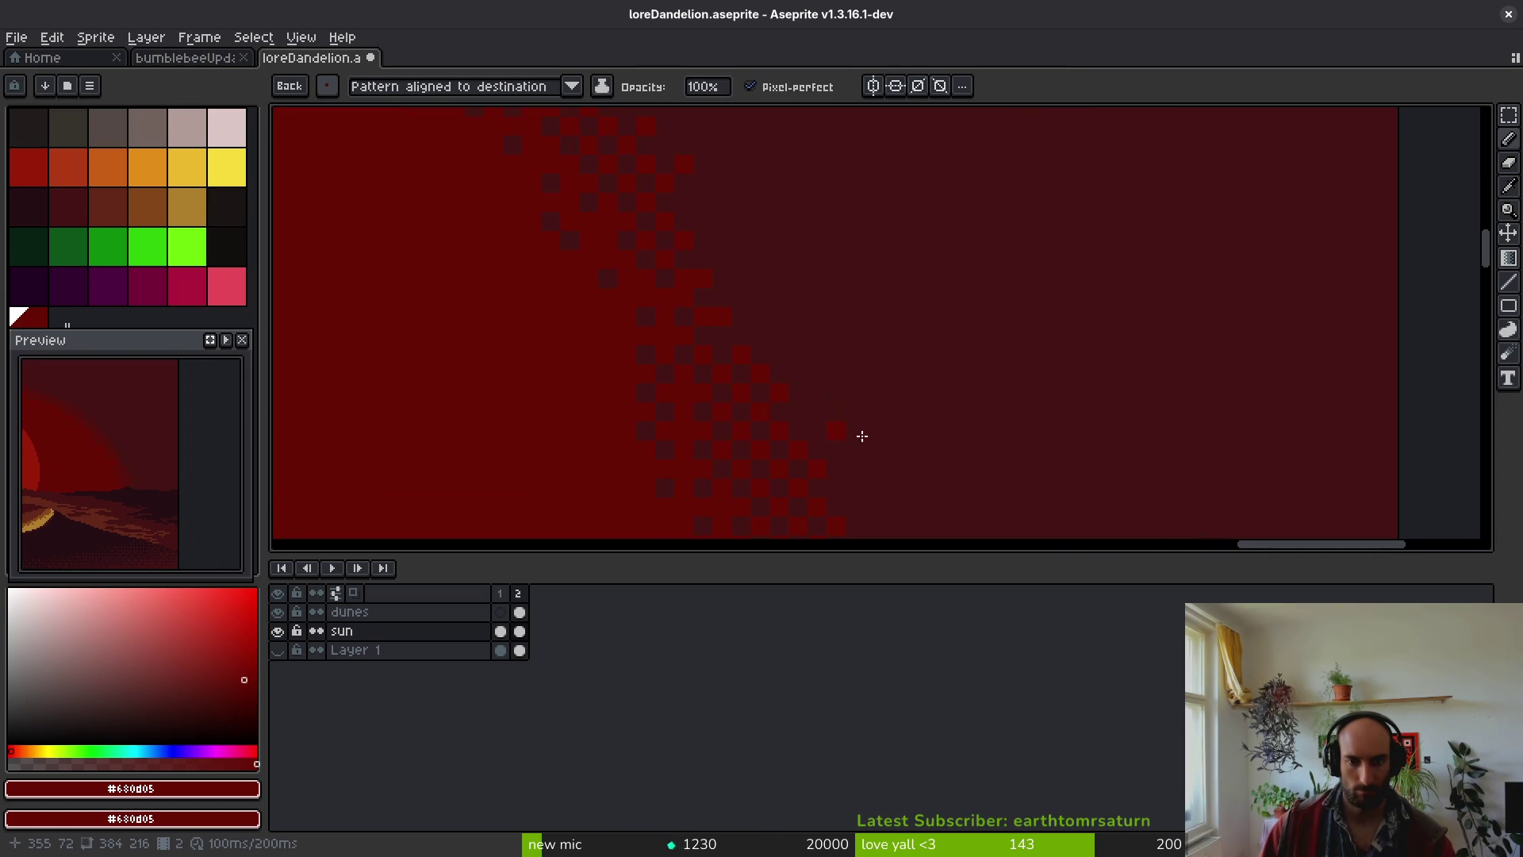
left_click(837, 411)
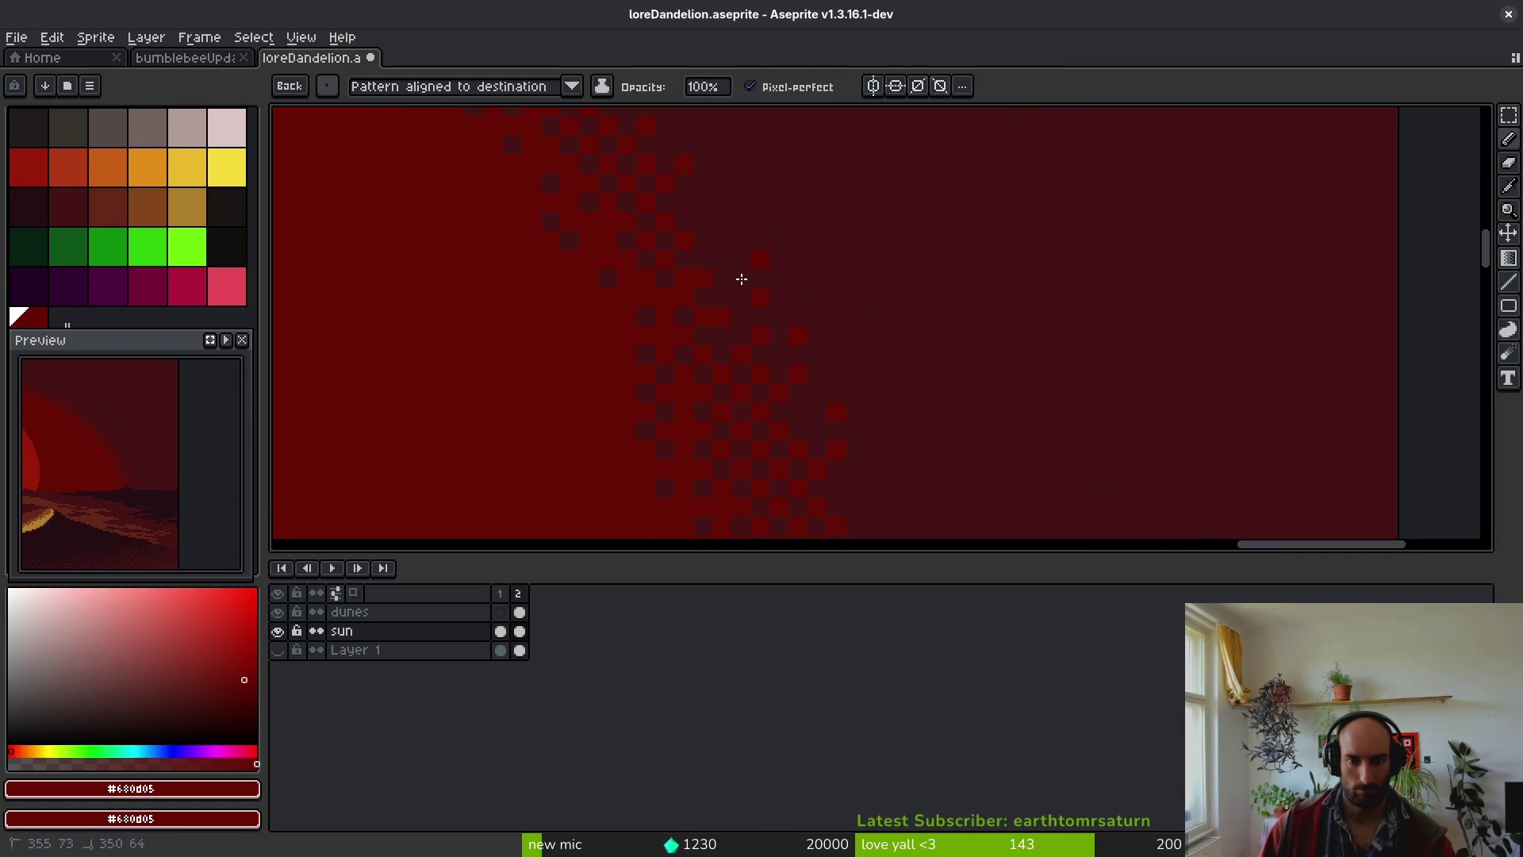
scroll(825, 341, "down", 2)
left_click(802, 340)
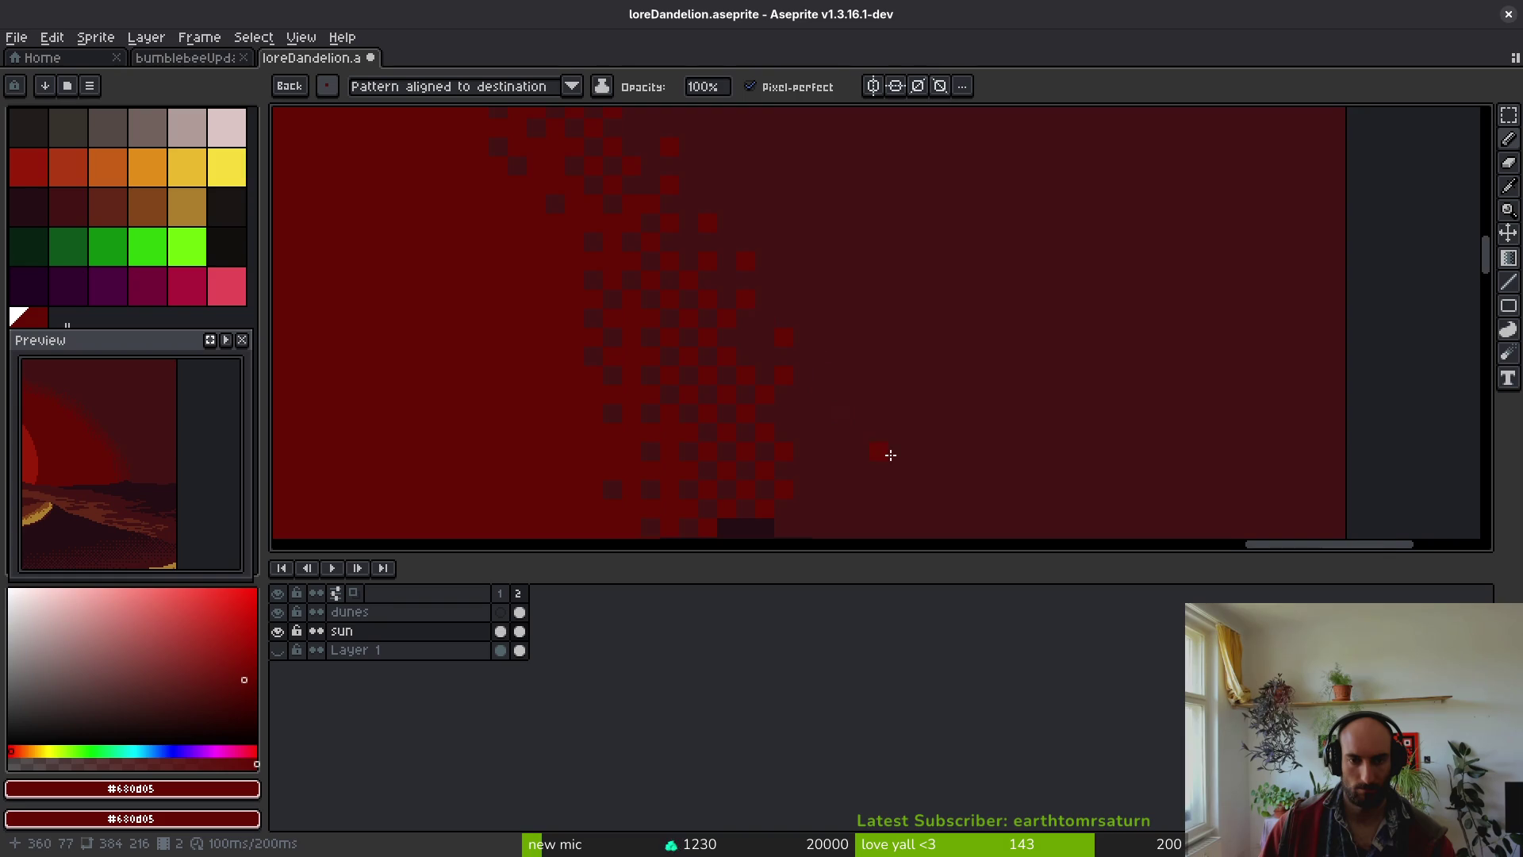
scroll(824, 379, "down", 2)
left_click(776, 326)
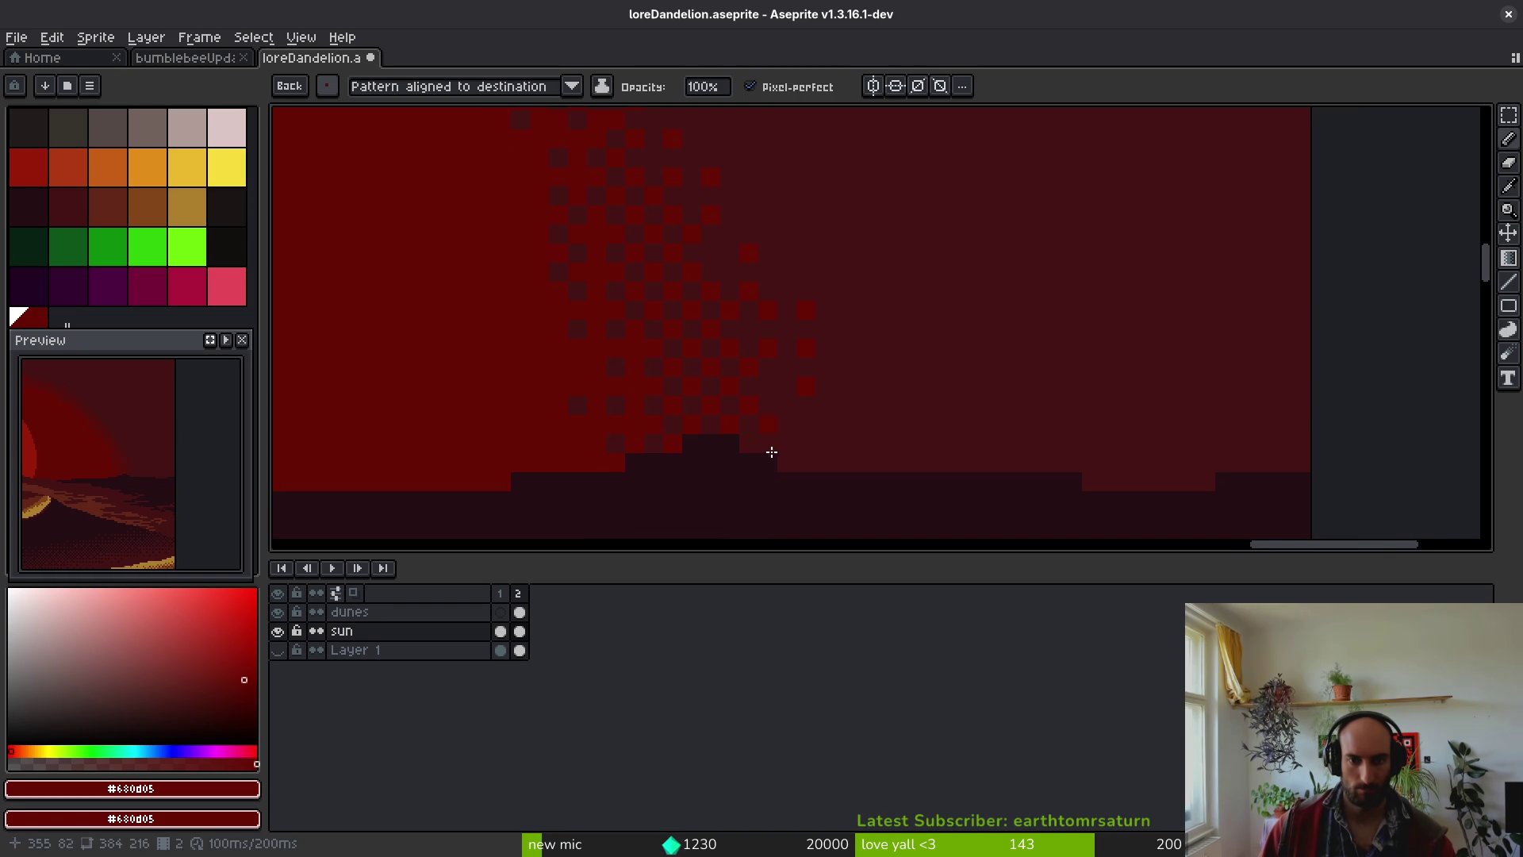
- Sample the darkest sky colour #431414 and save the sunset with Ctrl+S
left_click(809, 381, "alt")
scroll(811, 312, "down", 4)
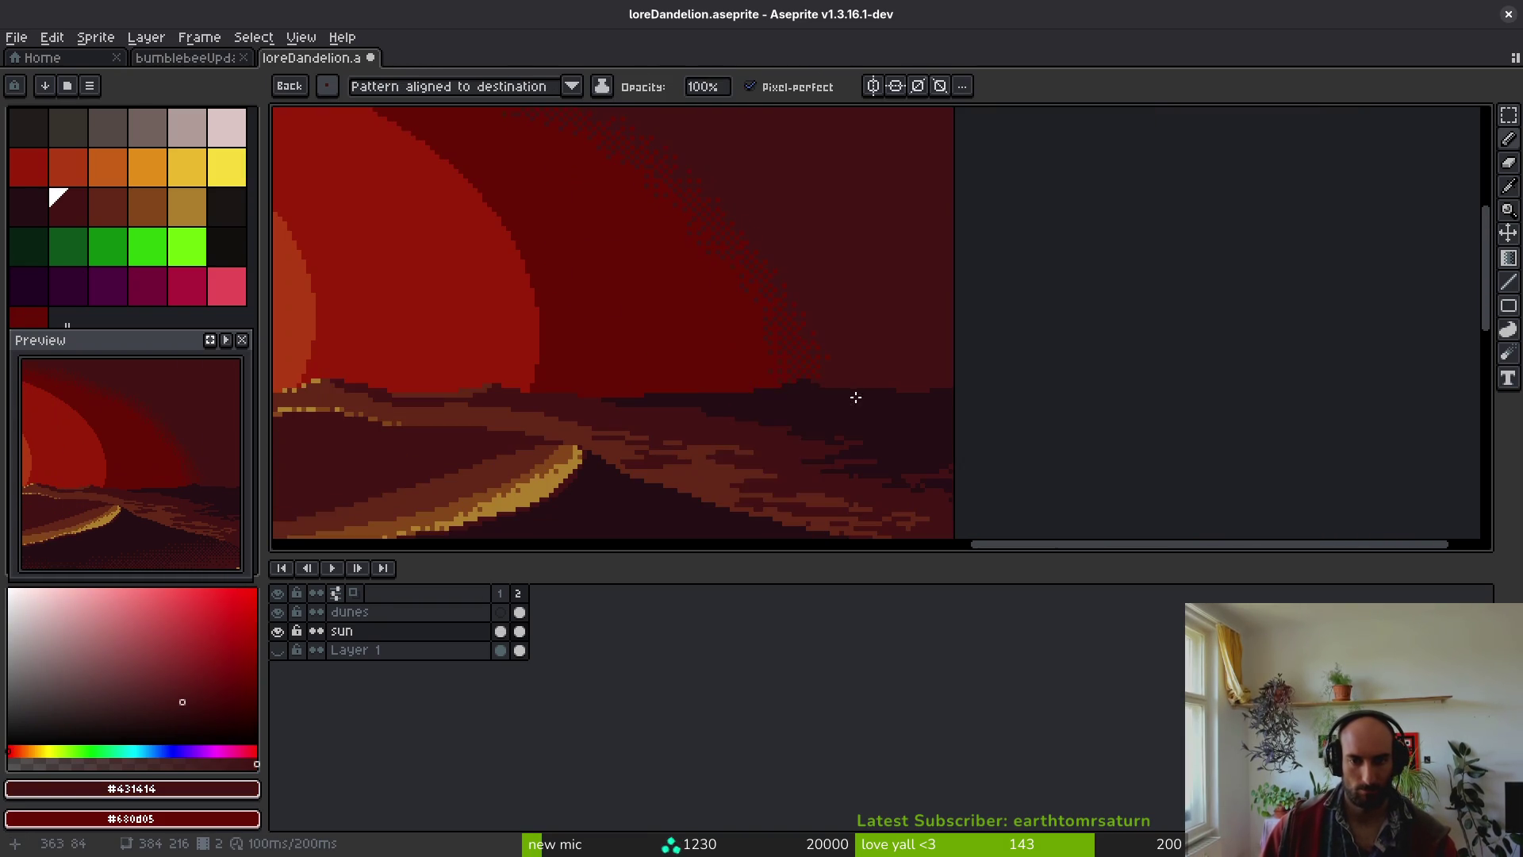
key("ctrl+s")
scroll(750, 269, "up", 1)
scroll(749, 269, "up", 3)
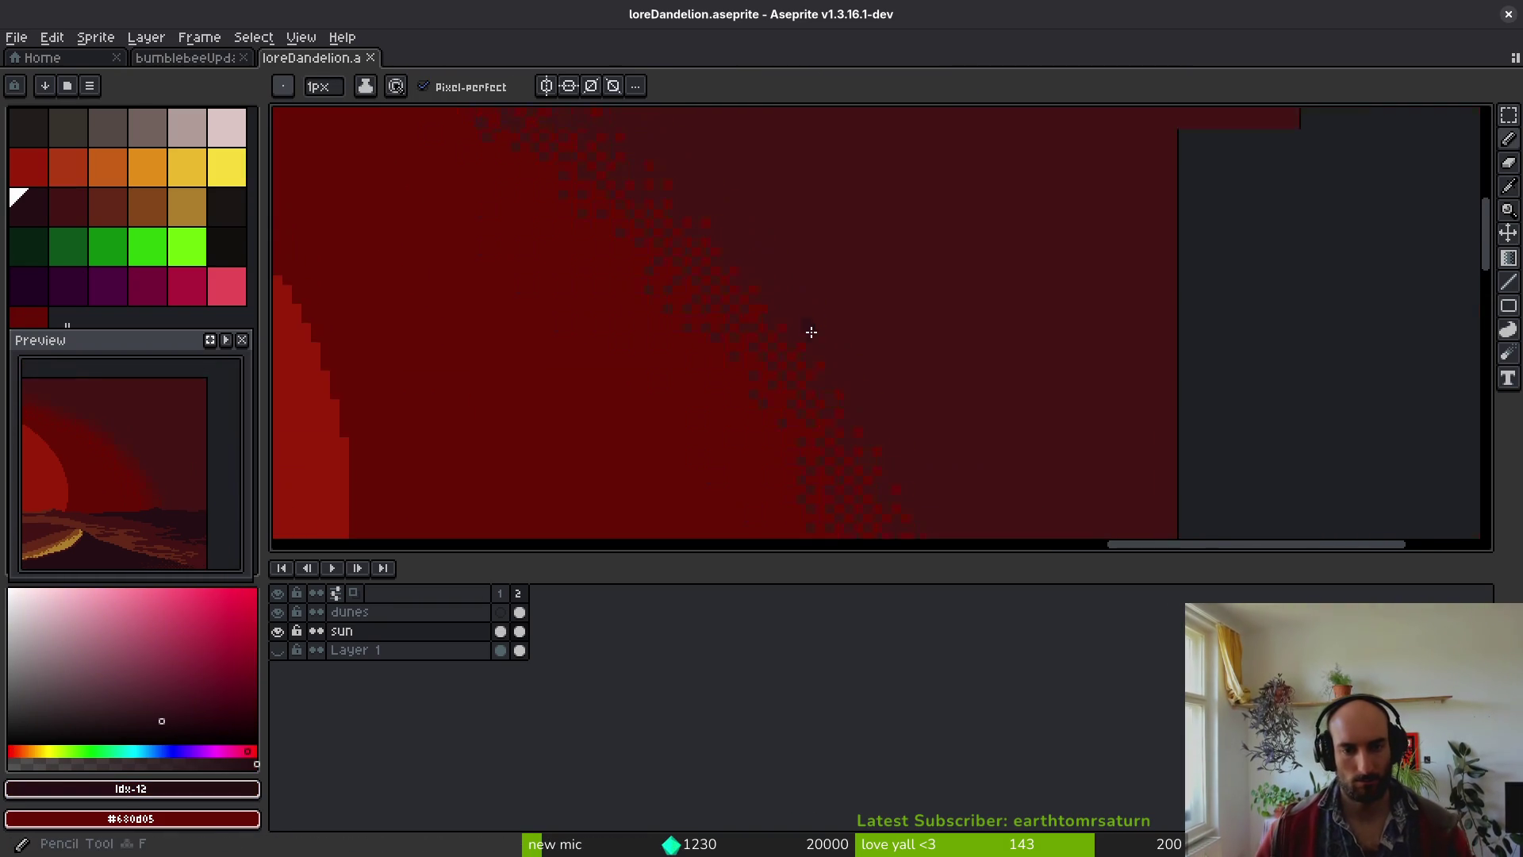
- Resample red #680d05 and stamp dither along the diagonal band edge
left_click(742, 358, "alt")
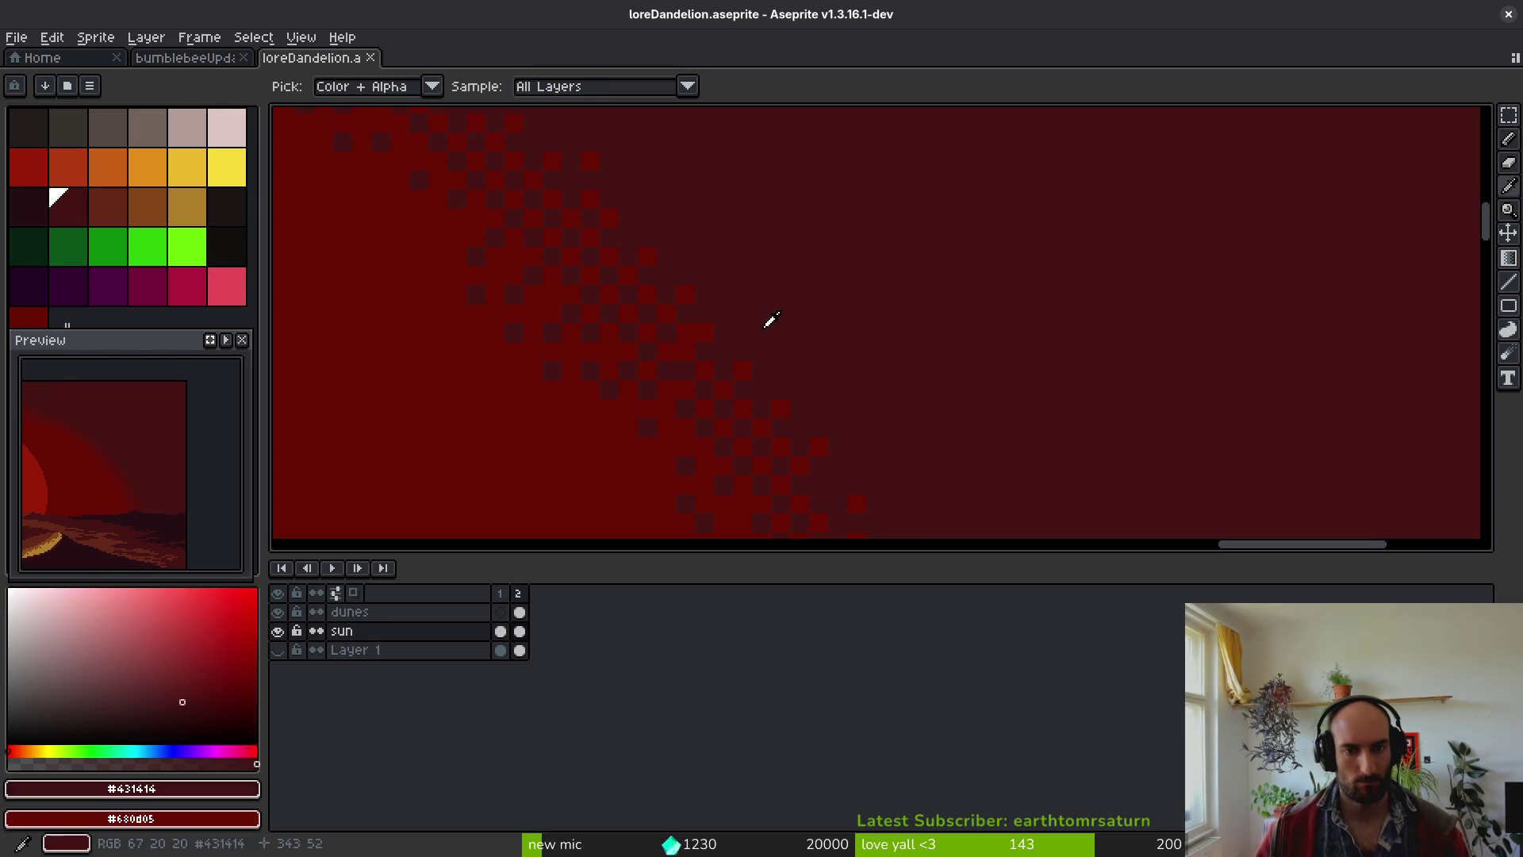
left_click(765, 352)
scroll(765, 351, "down", 4)
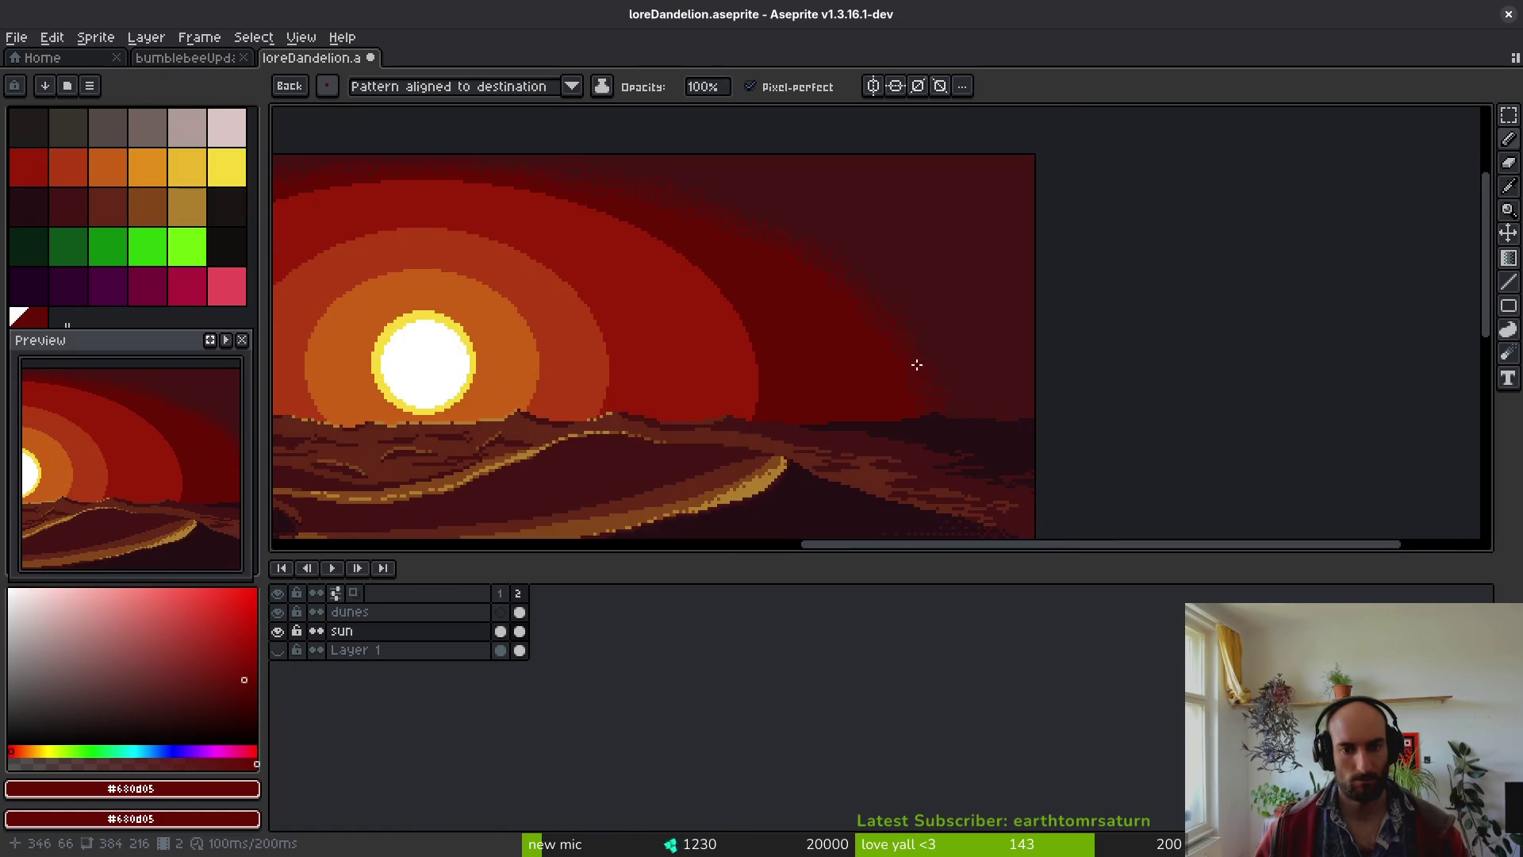
scroll(1087, 261, "up", 5)
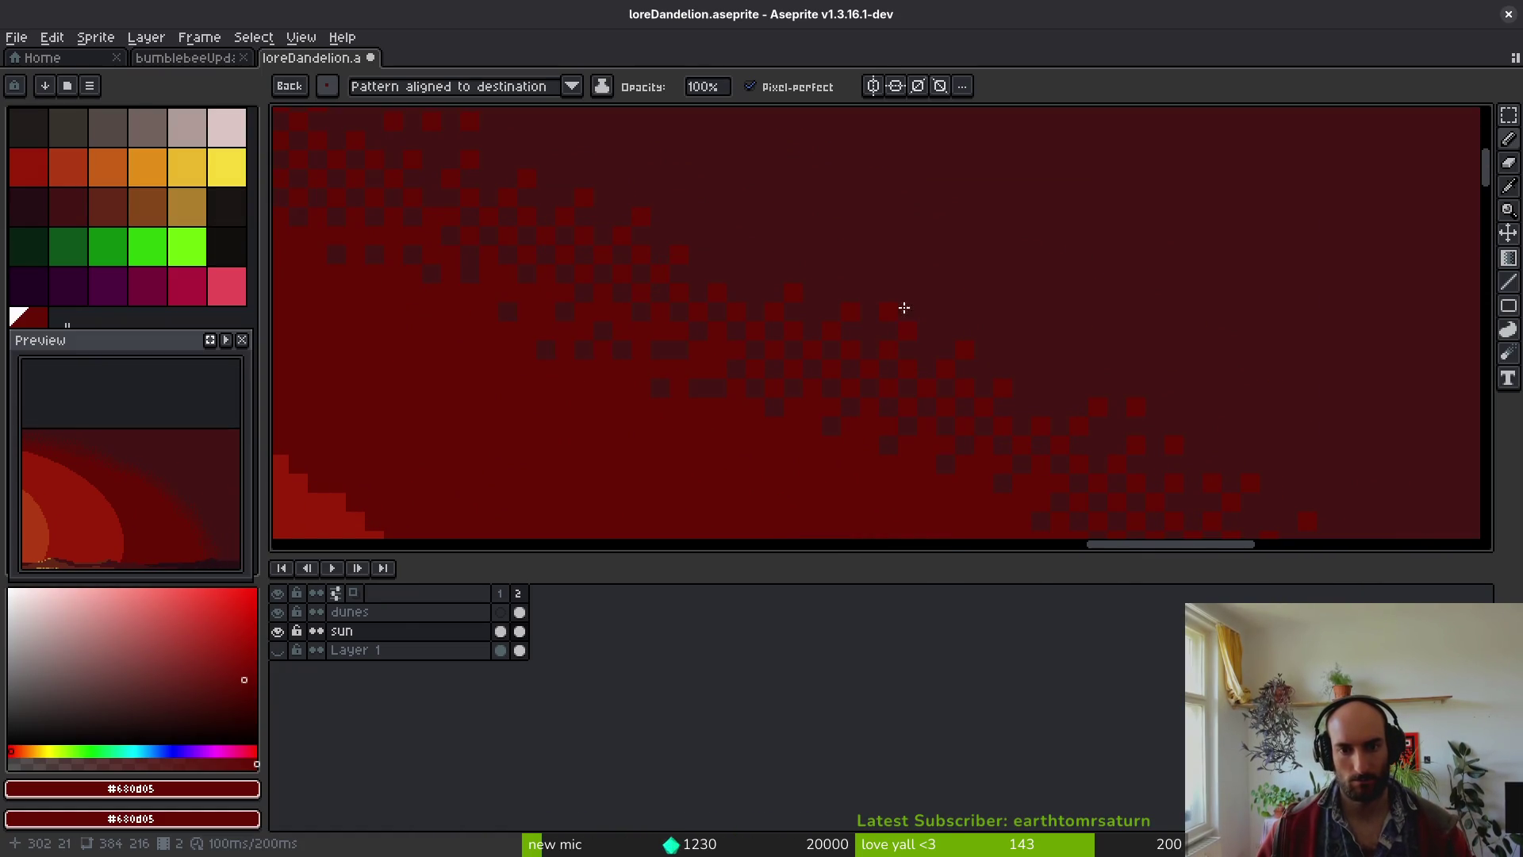
left_click_drag(602, 182, 975, 340)
scroll(1051, 381, "down", 3)
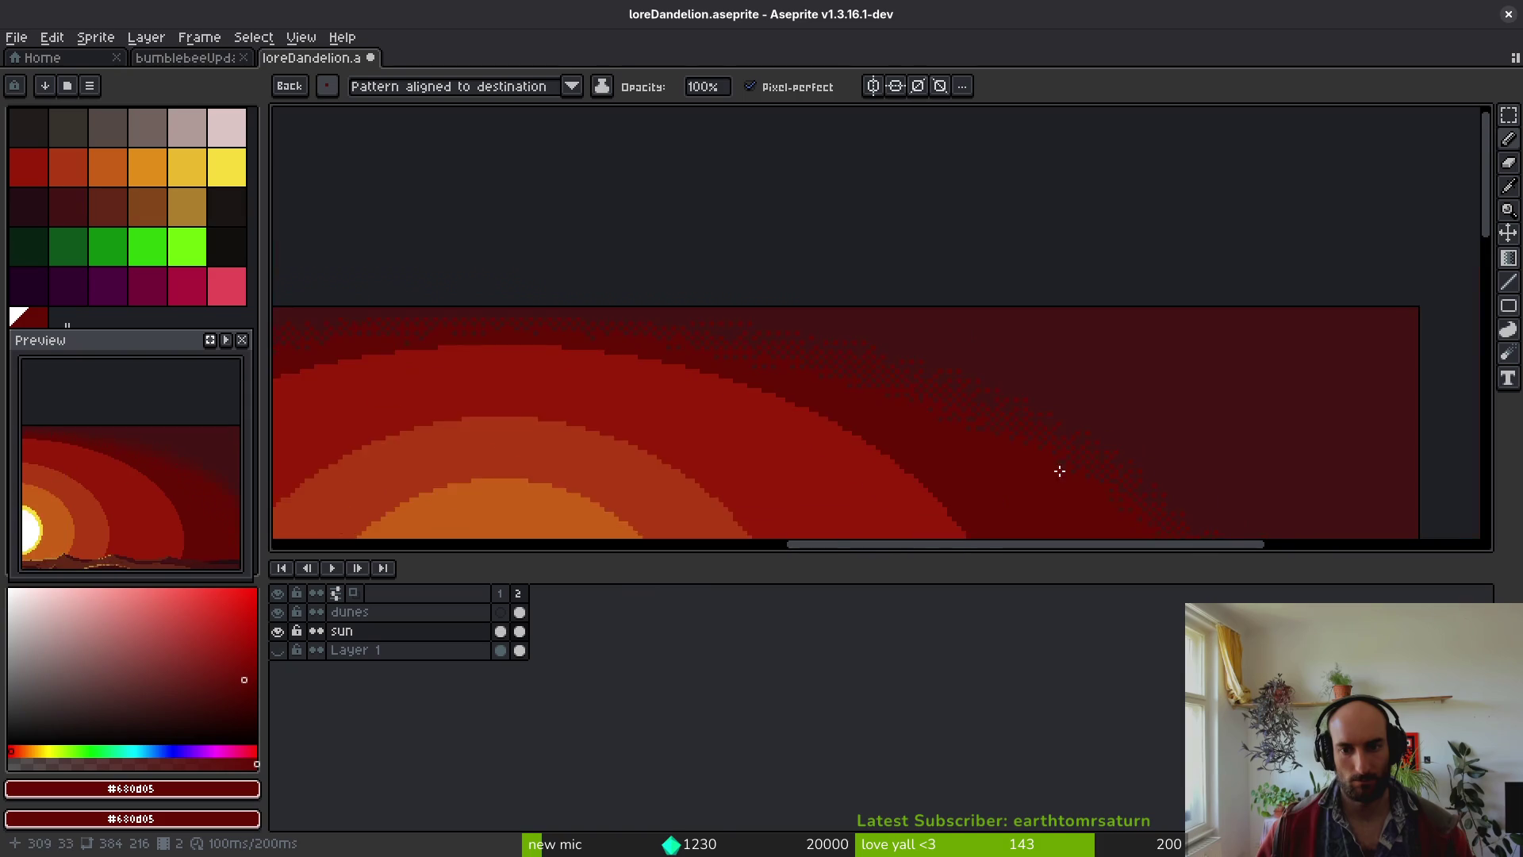
scroll(912, 404, "down", 2)
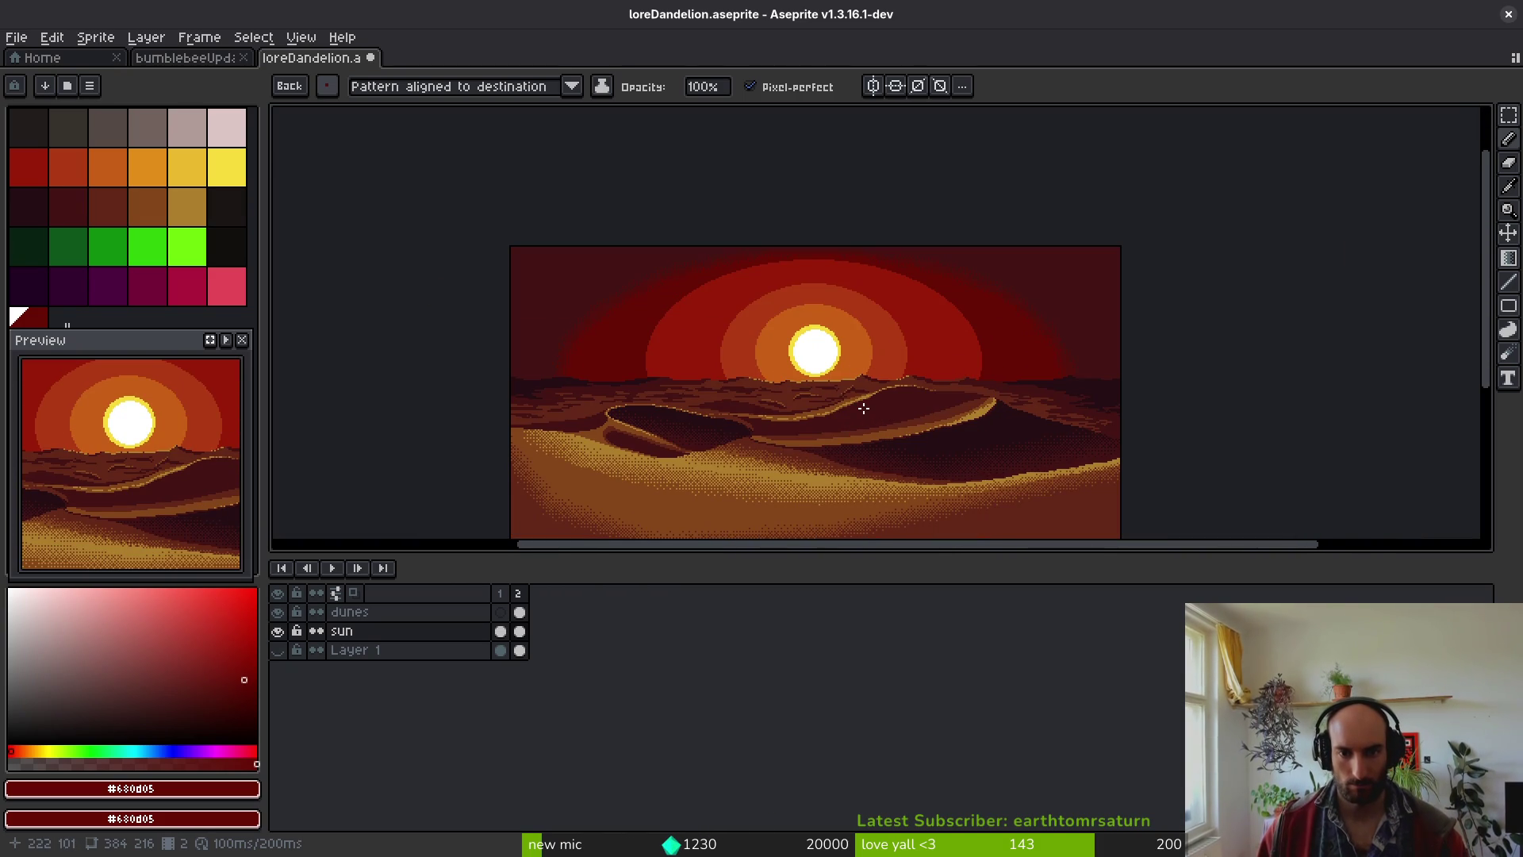
- Eyedrop the bright sky red #981b08 as second colour, then step back to empty frame 1
scroll(863, 406, "down", 1)
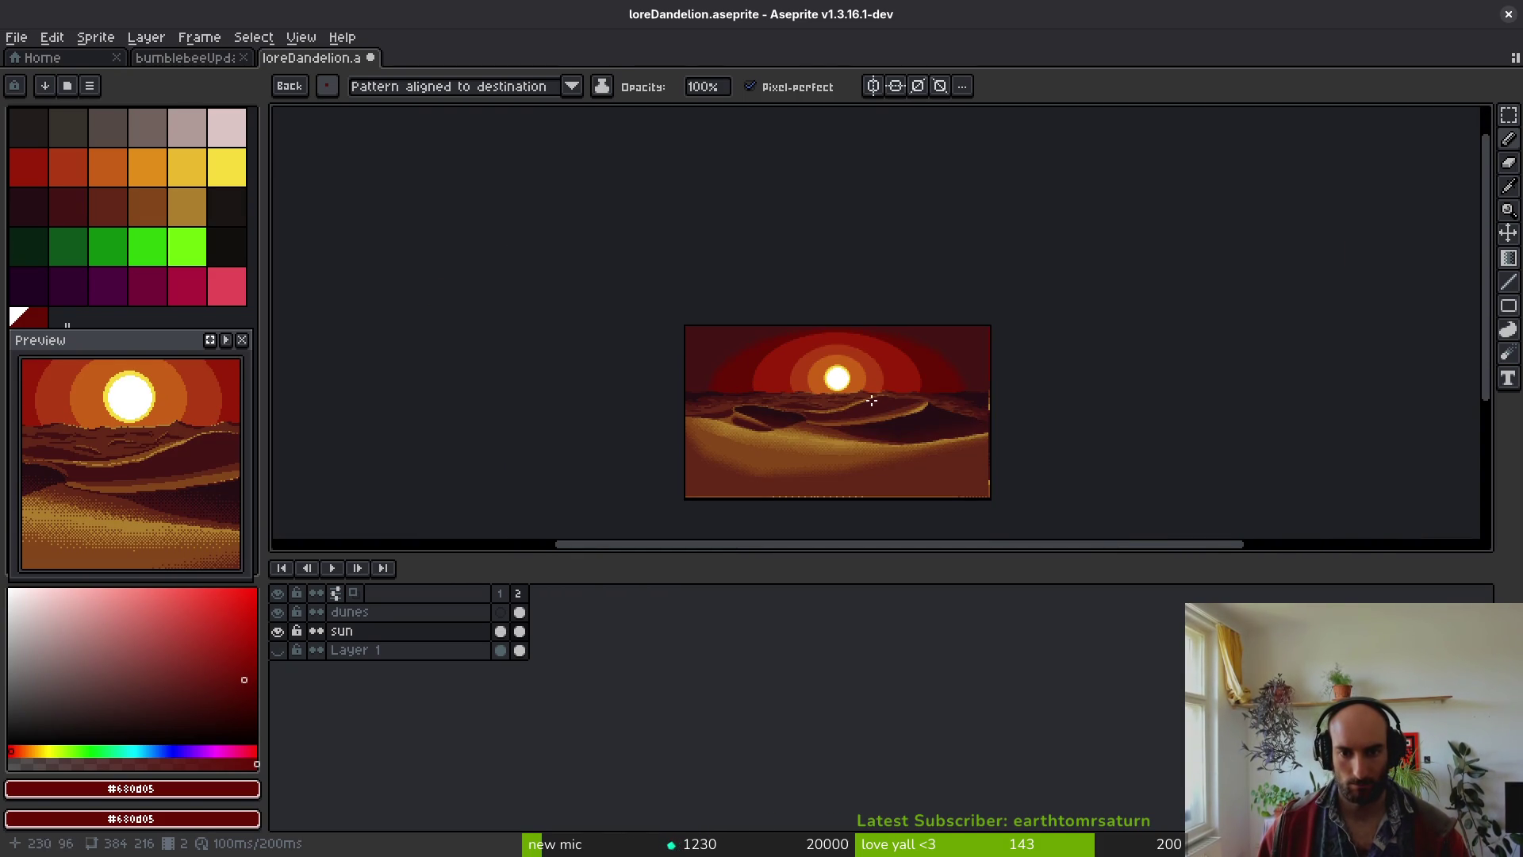
scroll(866, 405, "up", 1)
mouse_move(913, 425)
left_mouse_down()
mouse_move(909, 339)
mouse_move(953, 414)
left_mouse_up()
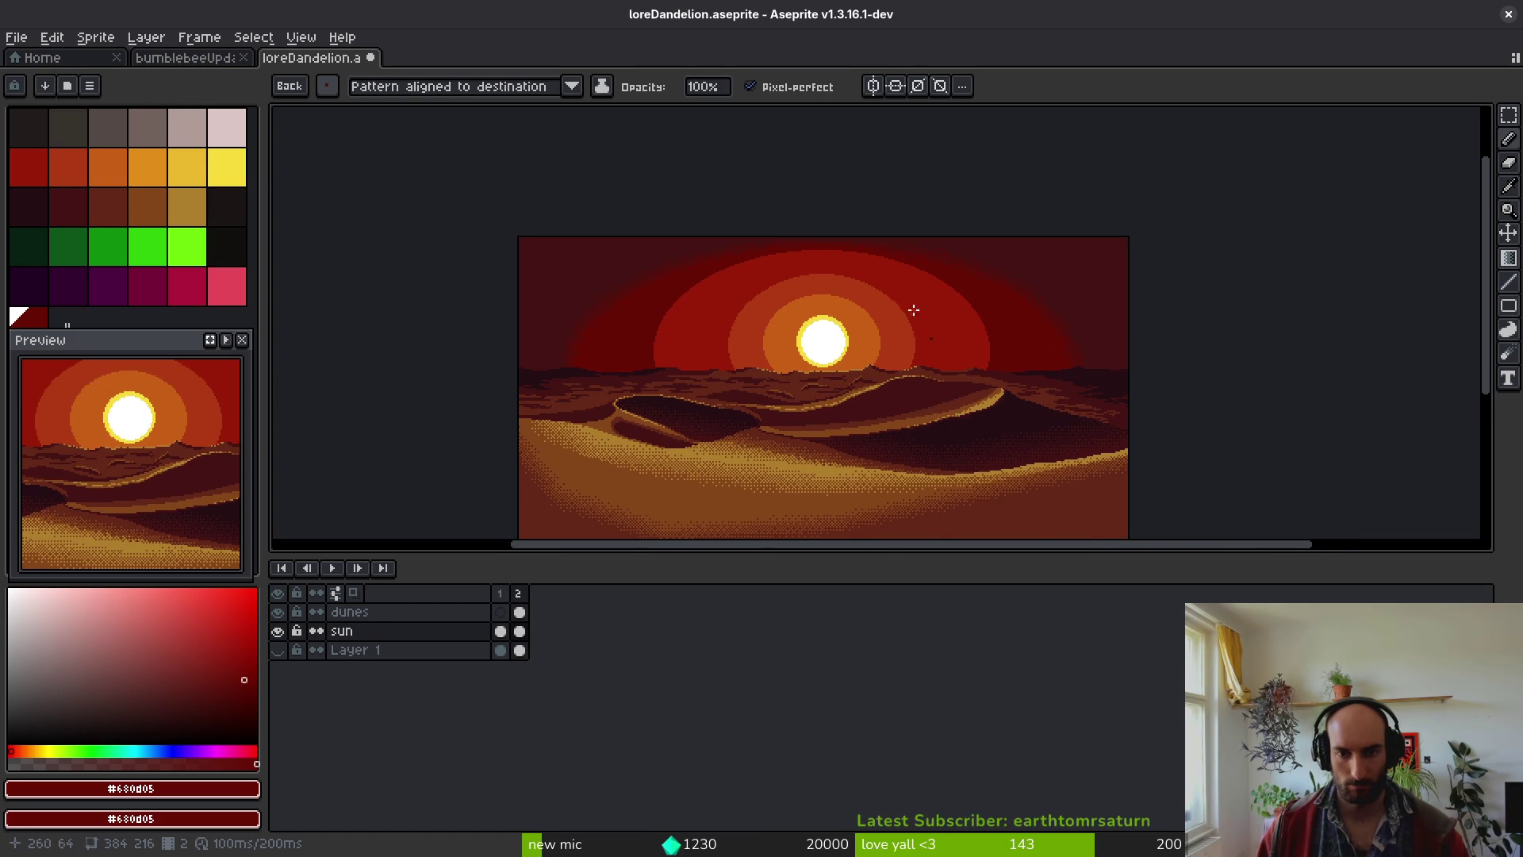
scroll(915, 302, "up", 4)
scroll(908, 358, "down", 2)
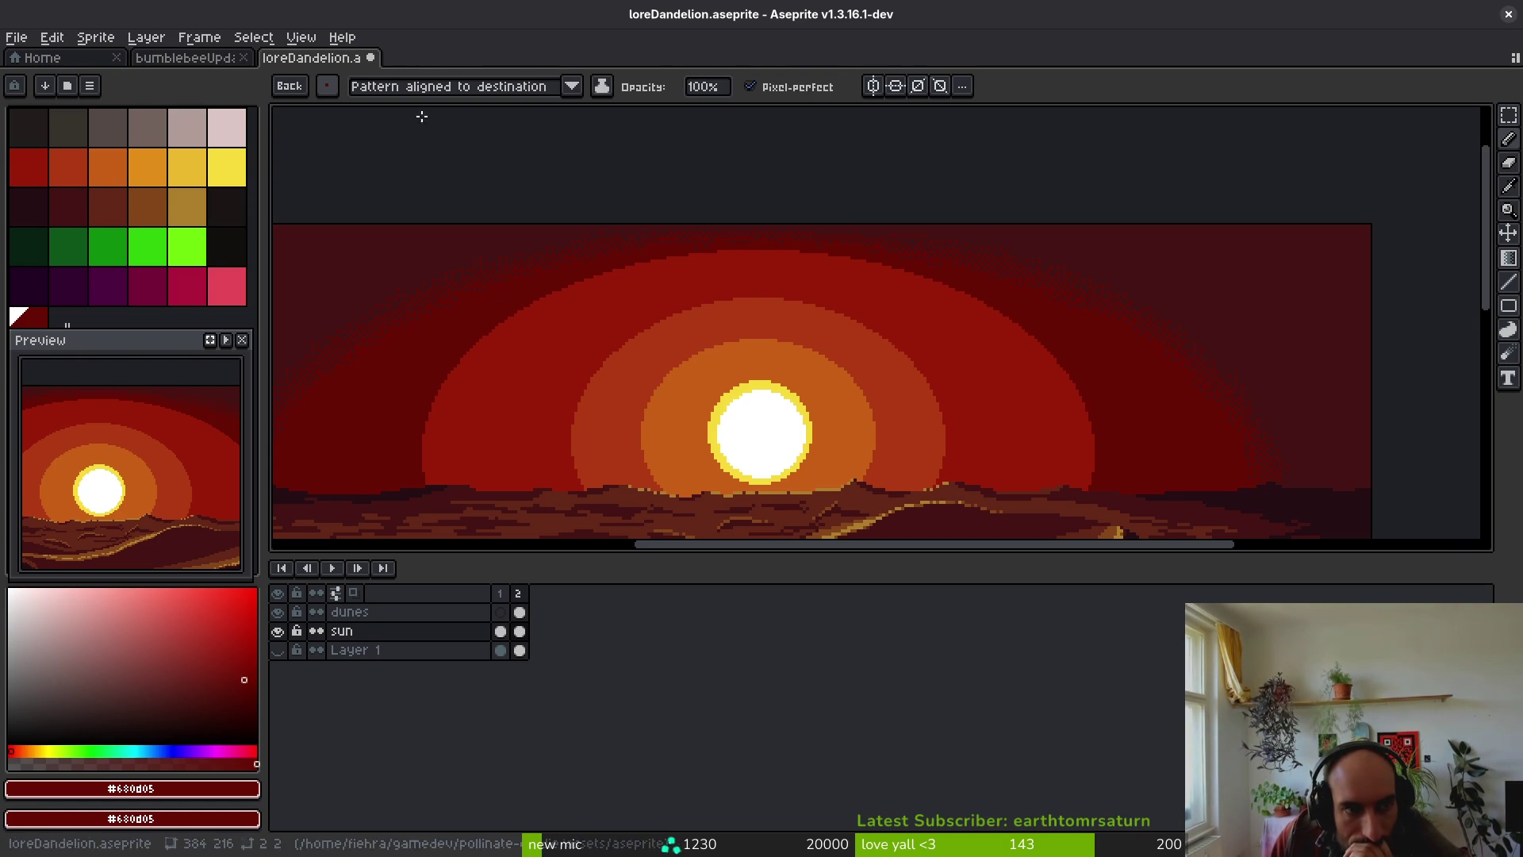
scroll(1016, 312, "up", 3)
right_click(578, 244, "alt")
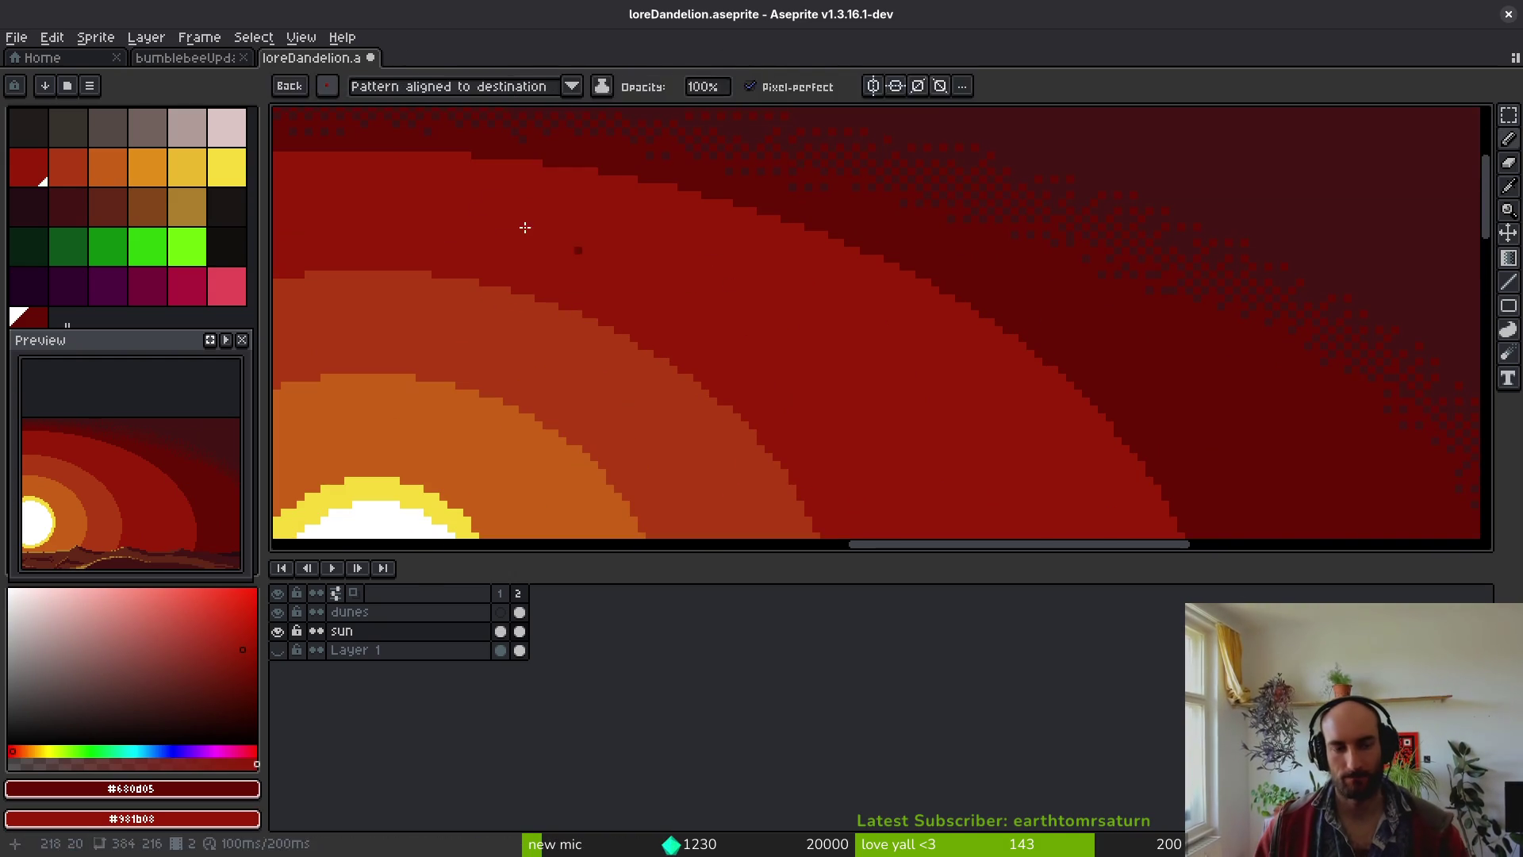
key("comma")
scroll(875, 334, "left", 5)
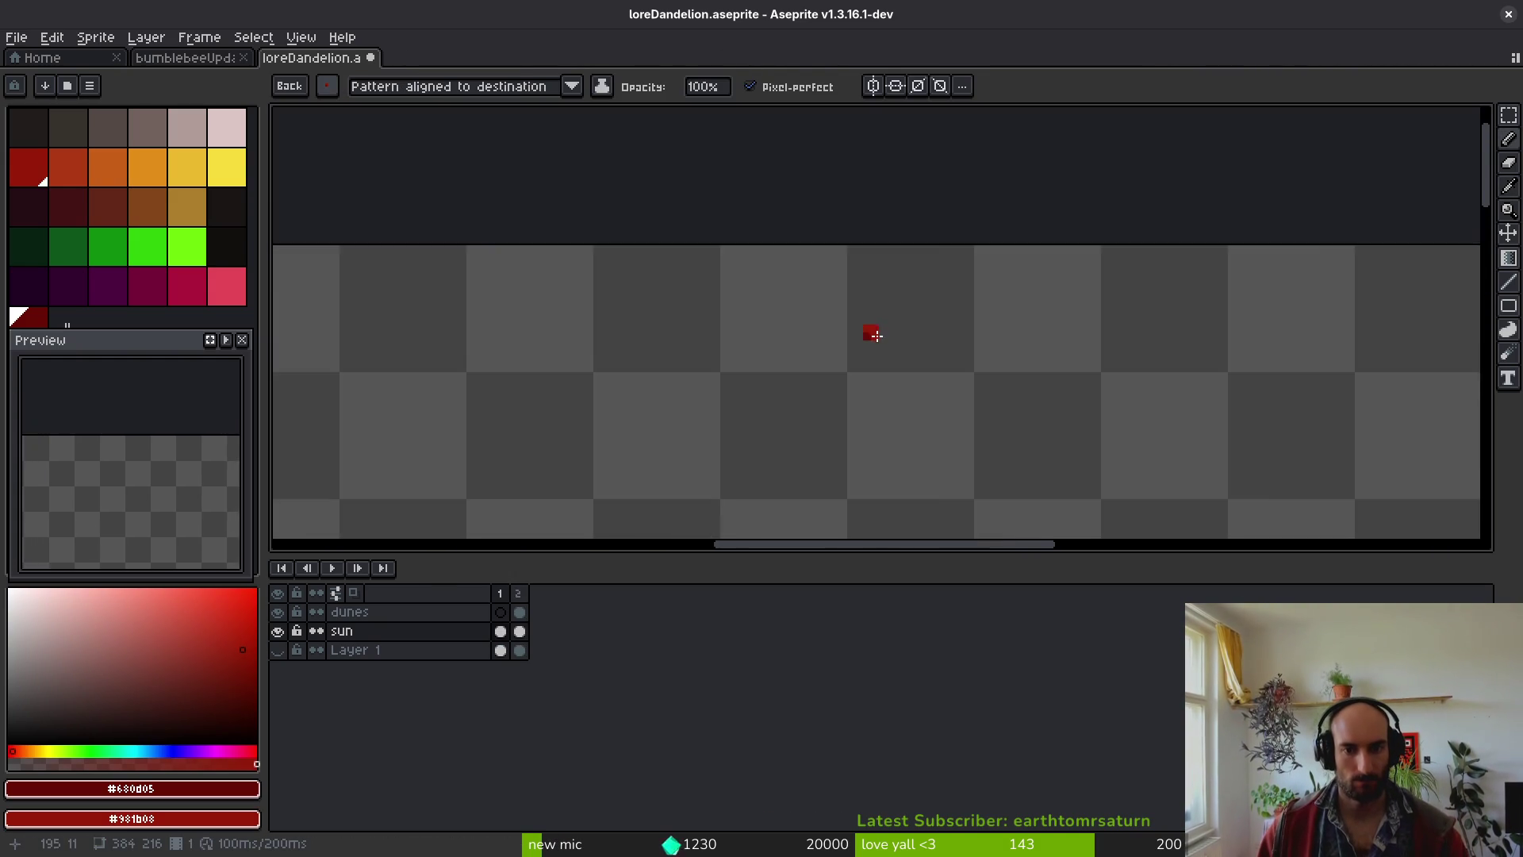
- Paint a 2×2 red block on the scratch frame with the round brush
scroll(876, 334, "up", 1)
left_click(538, 338)
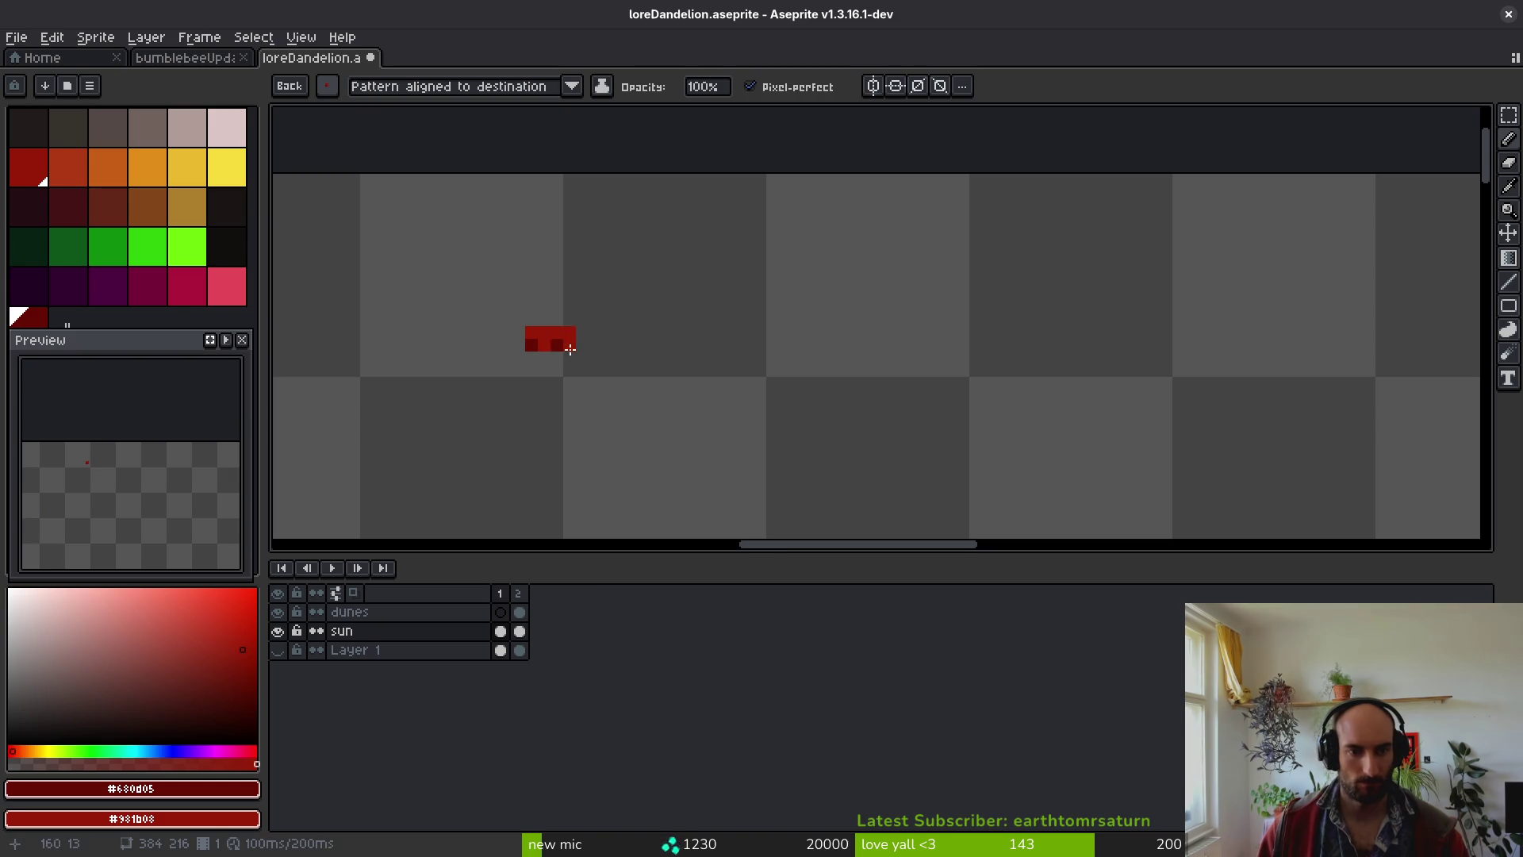
left_click(327, 86)
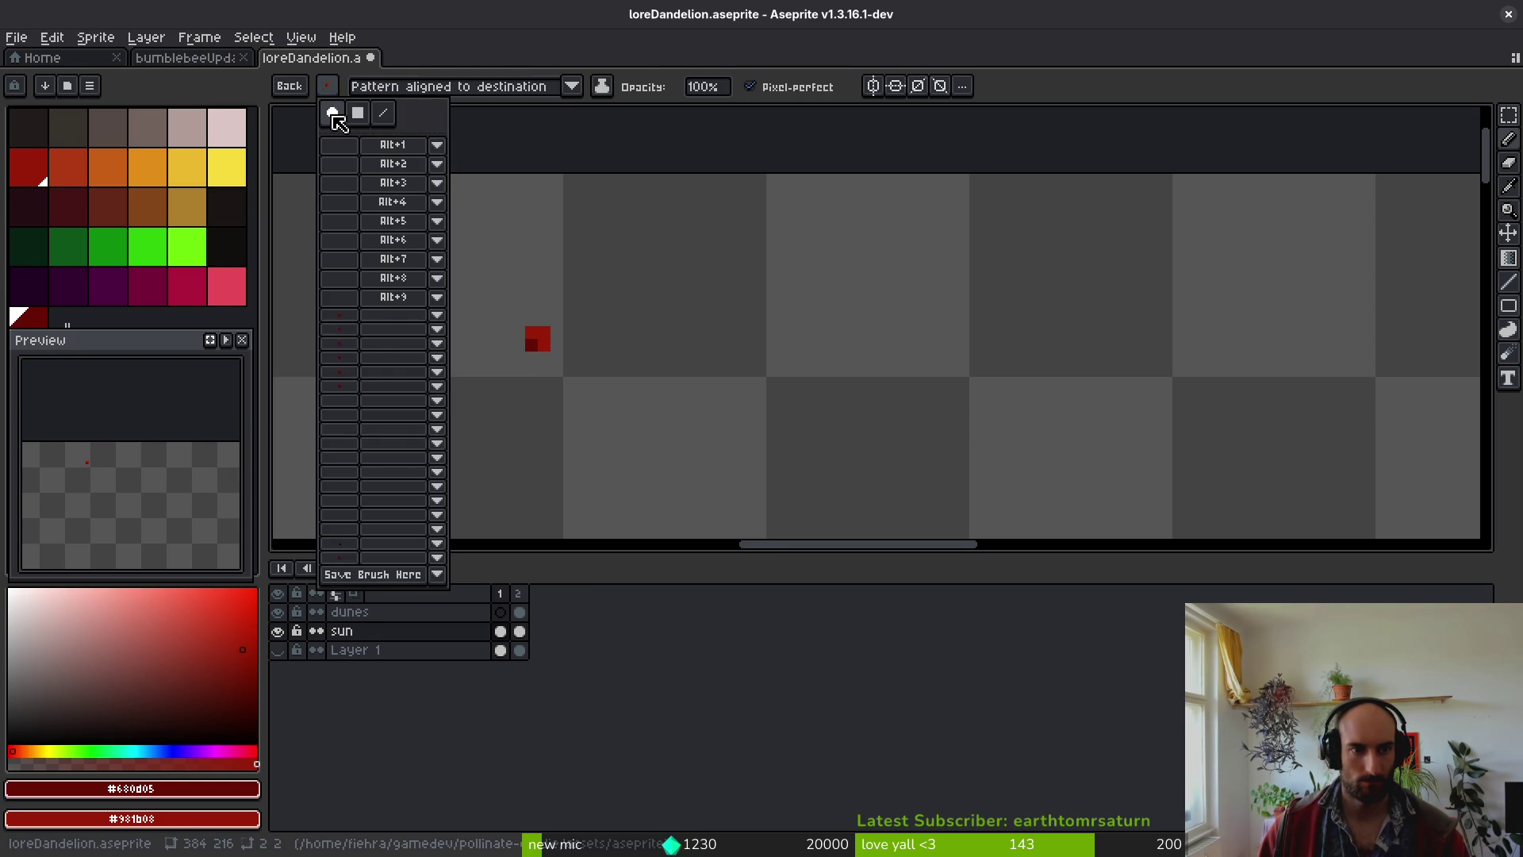
left_click(334, 113)
left_click(620, 346)
left_click(633, 346)
left_click(636, 357)
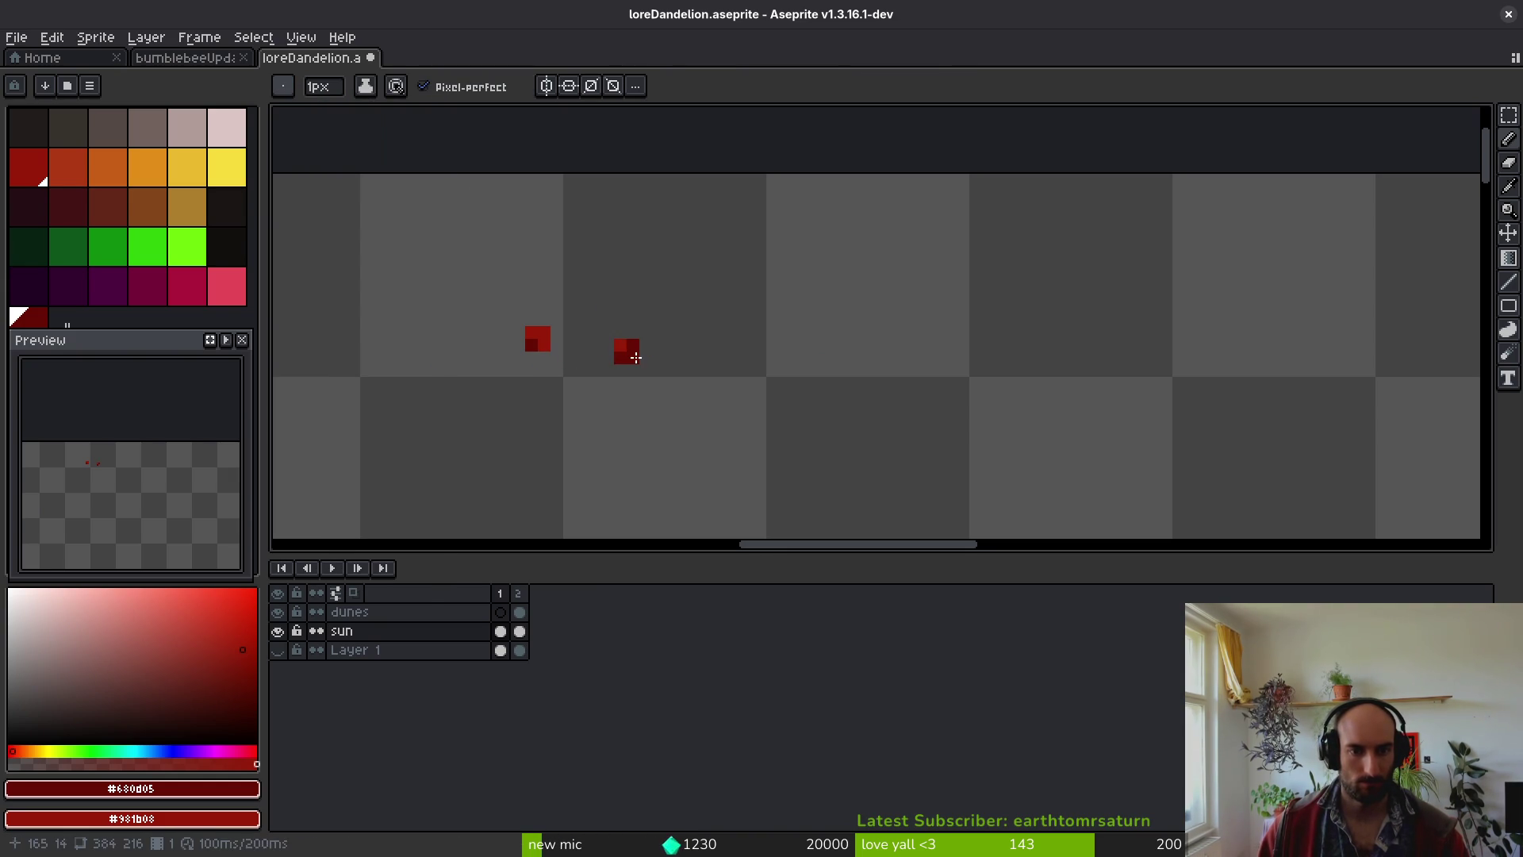
- Paint a two-tone checker block alternating bright and dark red pixels
scroll(748, 354, "up", 3)
right_click(742, 221)
left_click(704, 259)
left_click(702, 221)
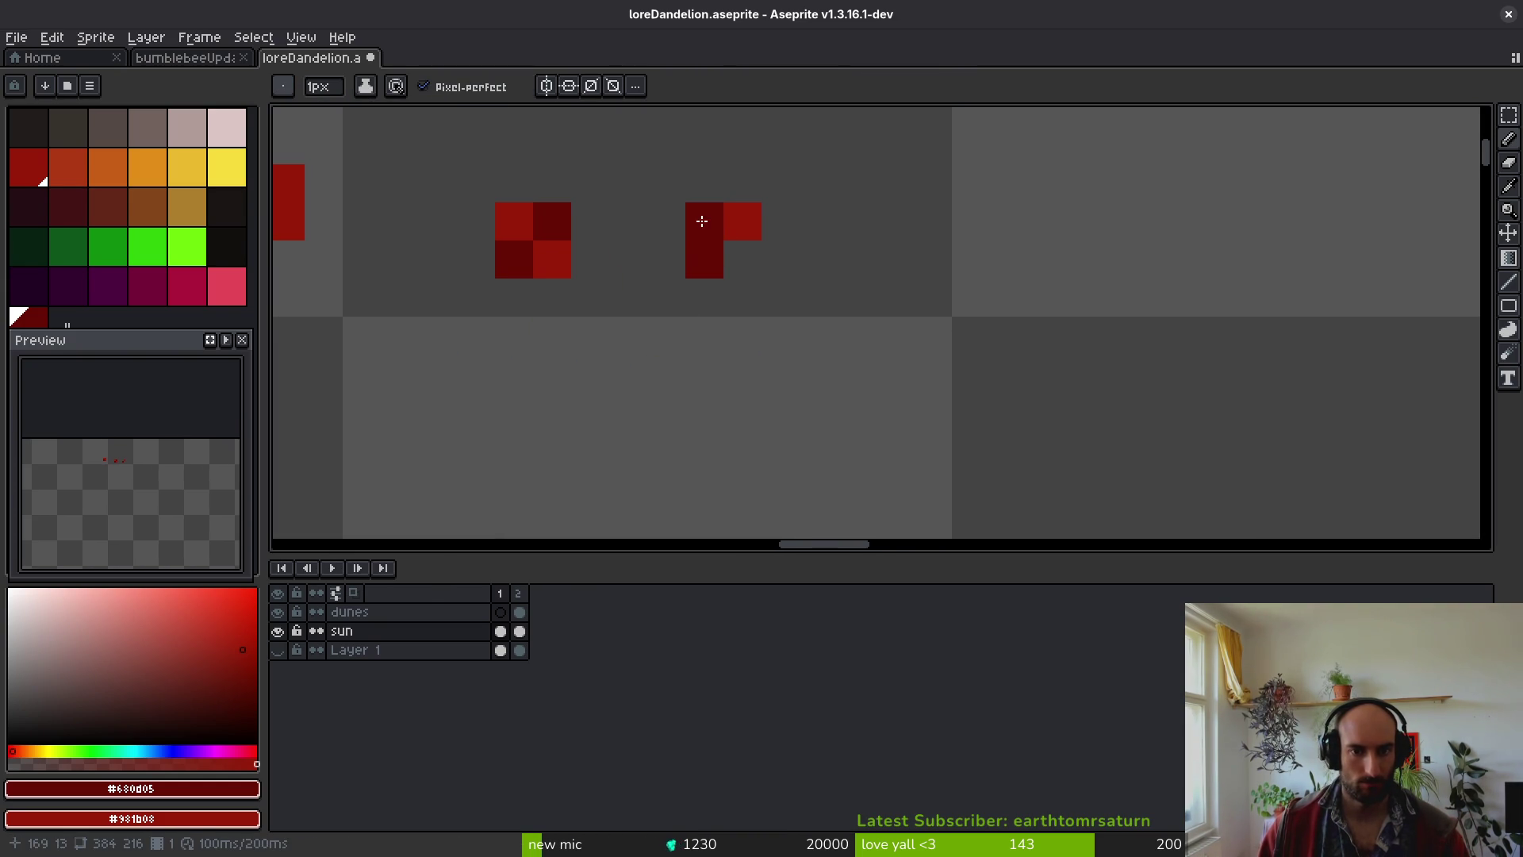
left_click(743, 259)
right_click(705, 259)
scroll(817, 302, "down", 3)
- Turn the middle red checker block into a brush with Ctrl+B
key("m")
left_click_drag(658, 290, 698, 329)
key("ctrl+b")
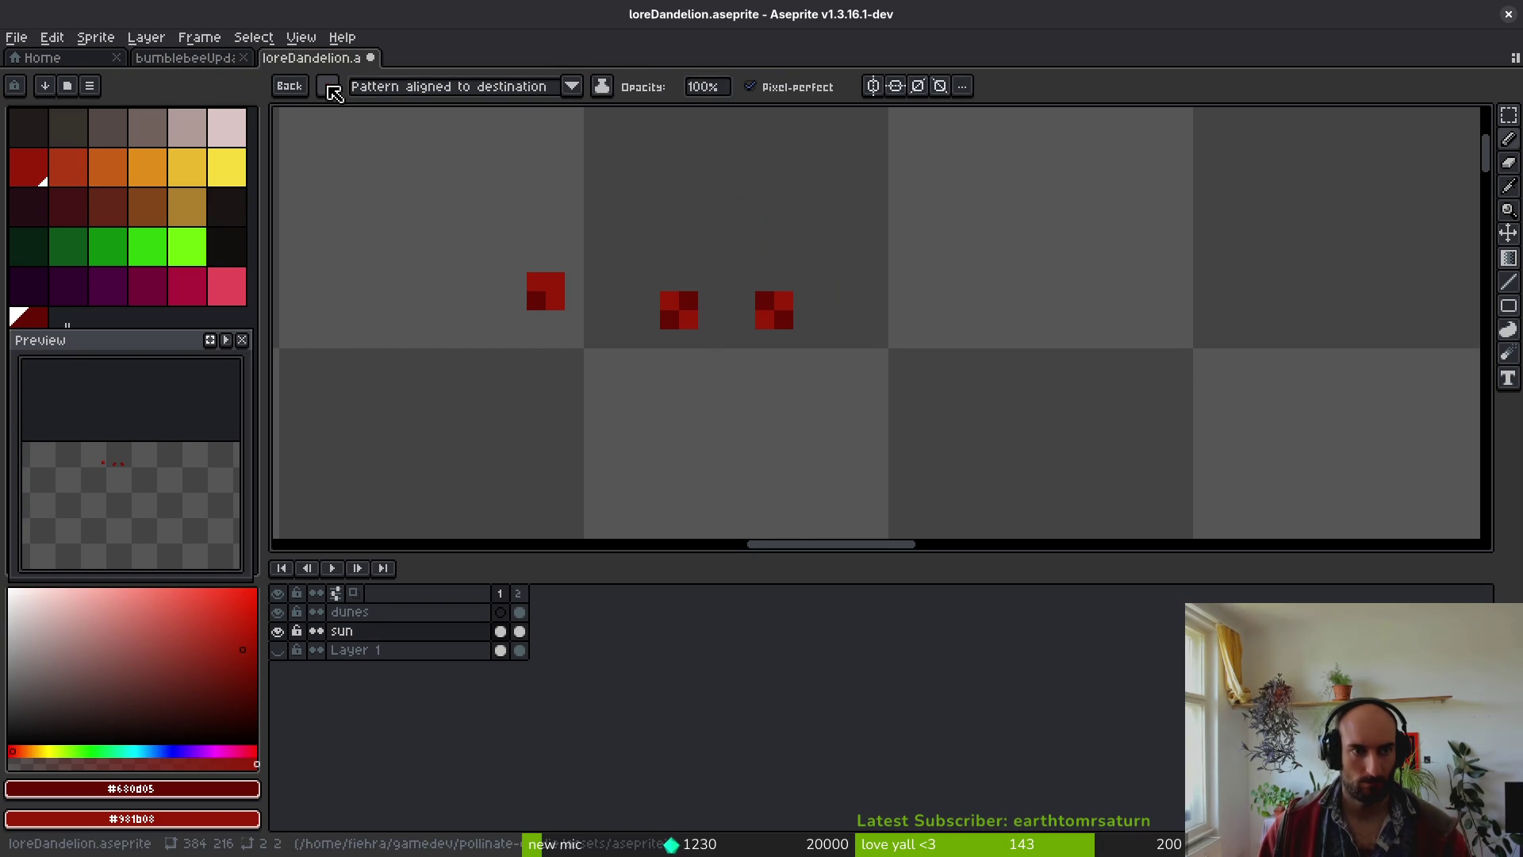
left_click(329, 89)
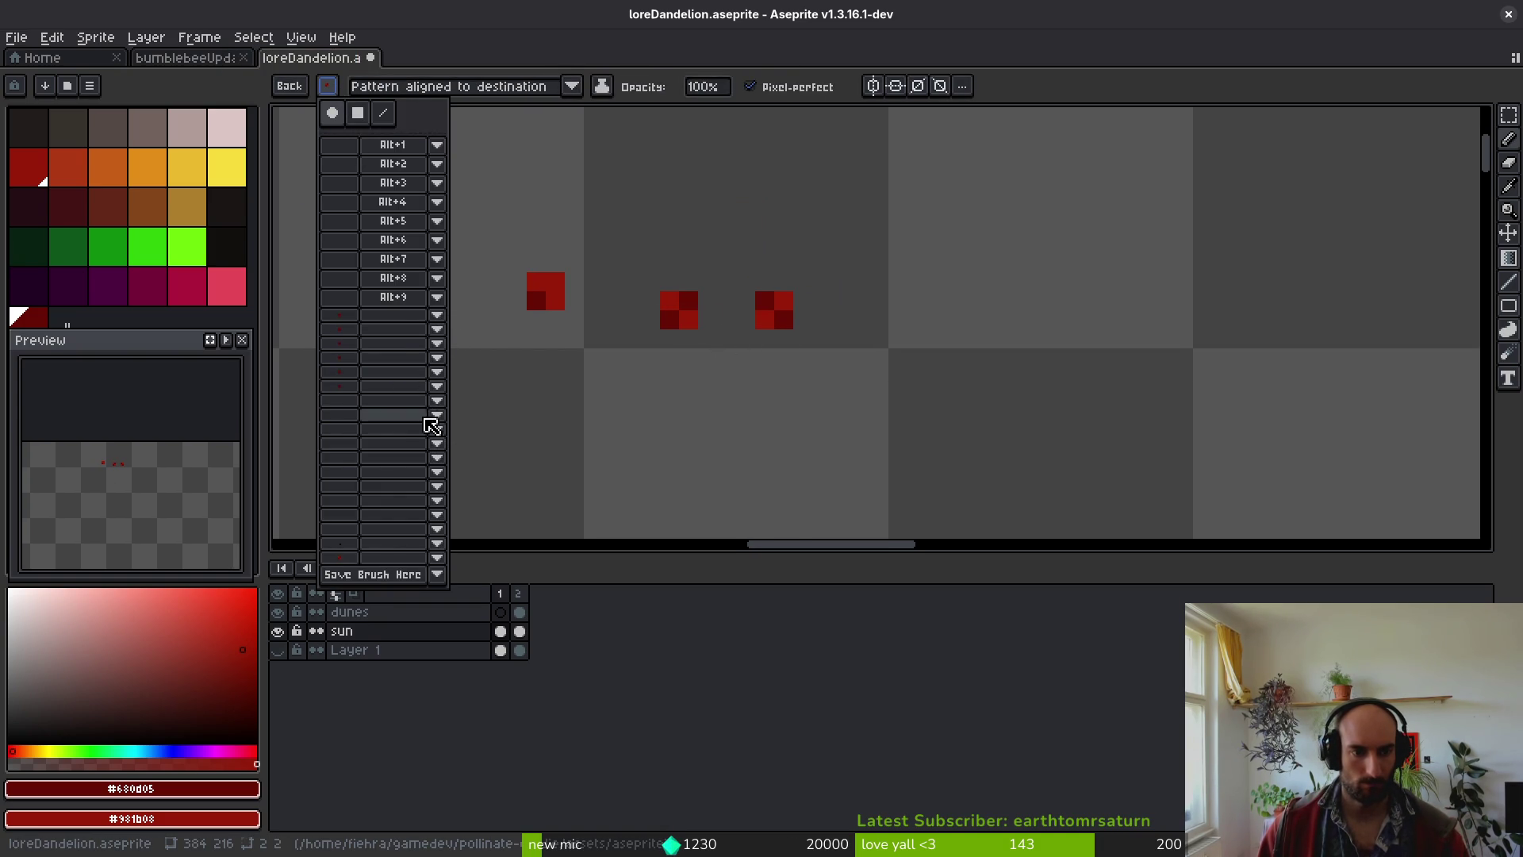
left_click(443, 401)
left_click(466, 418)
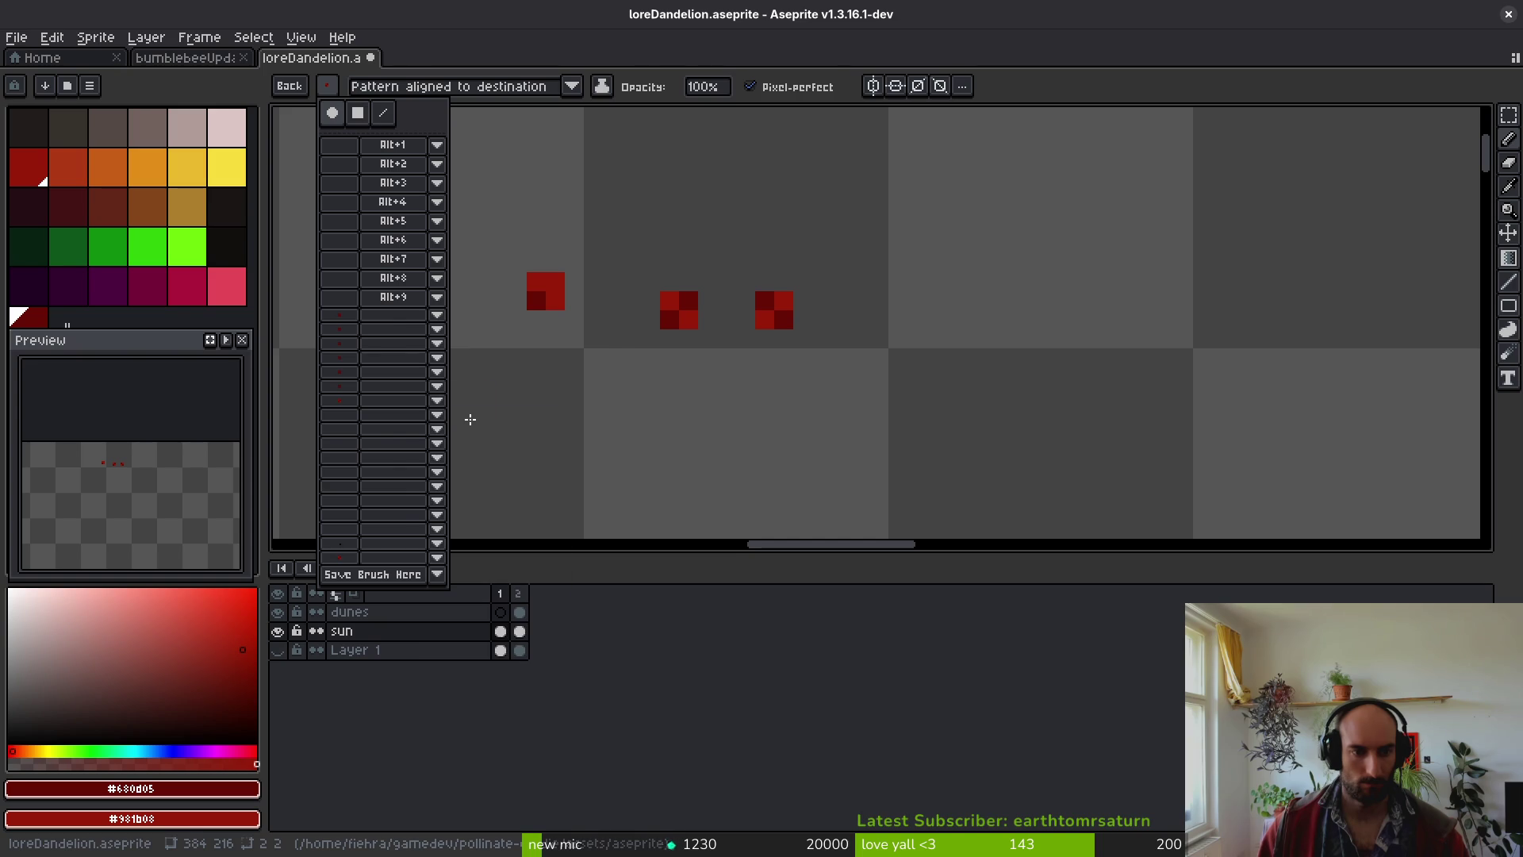
left_click(702, 338)
- Make the right checker square a brush, save it in an empty slot, and return to the sunset
key("m")
left_click_drag(760, 295, 782, 328)
key("ctrl+b")
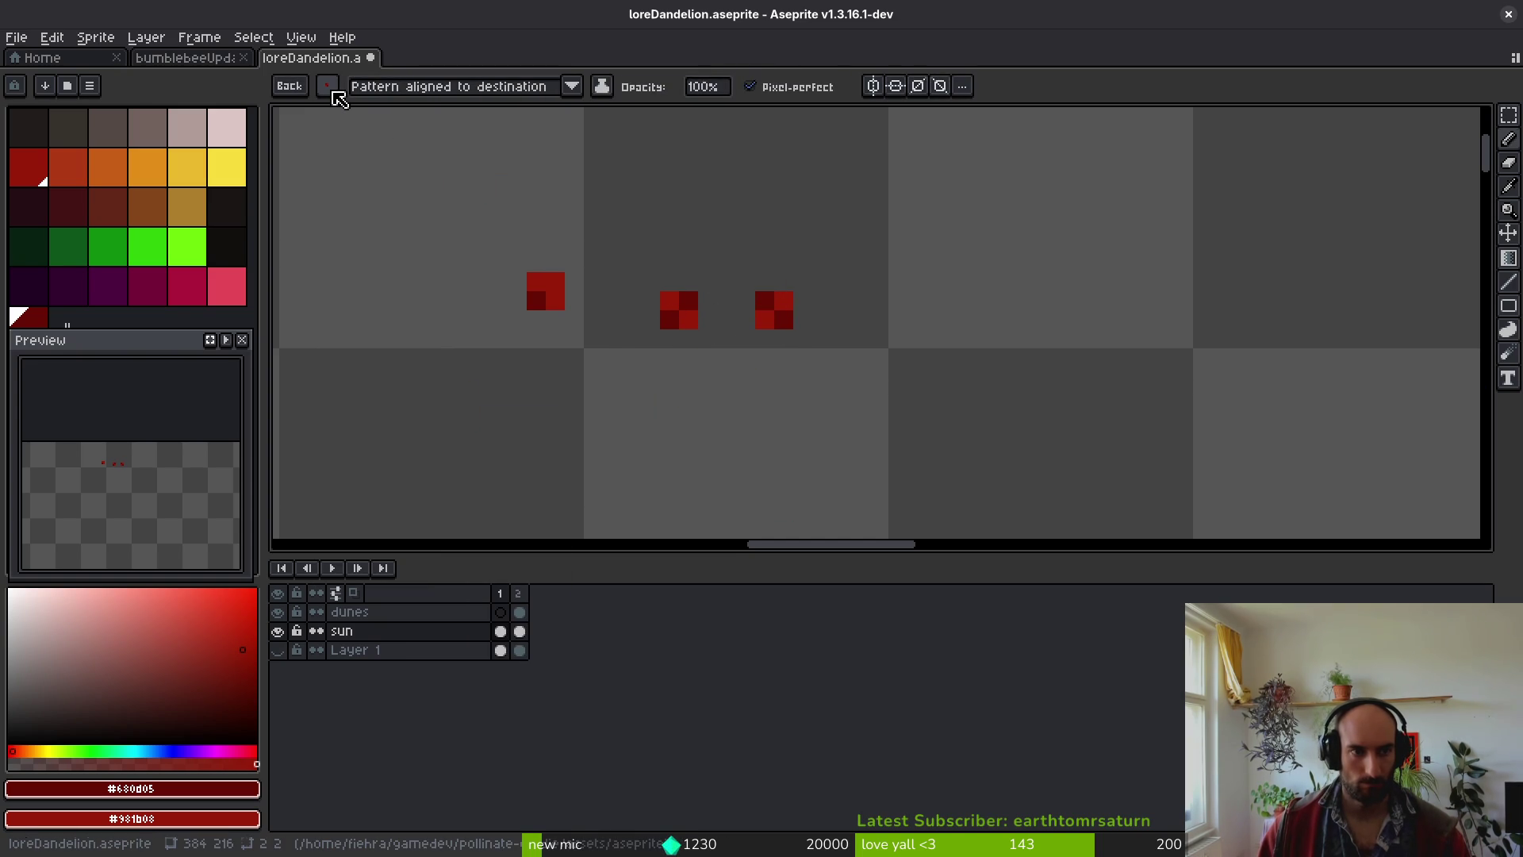
left_click(328, 85)
left_click(437, 414)
left_click(472, 433)
key("Escape")
key("Right")
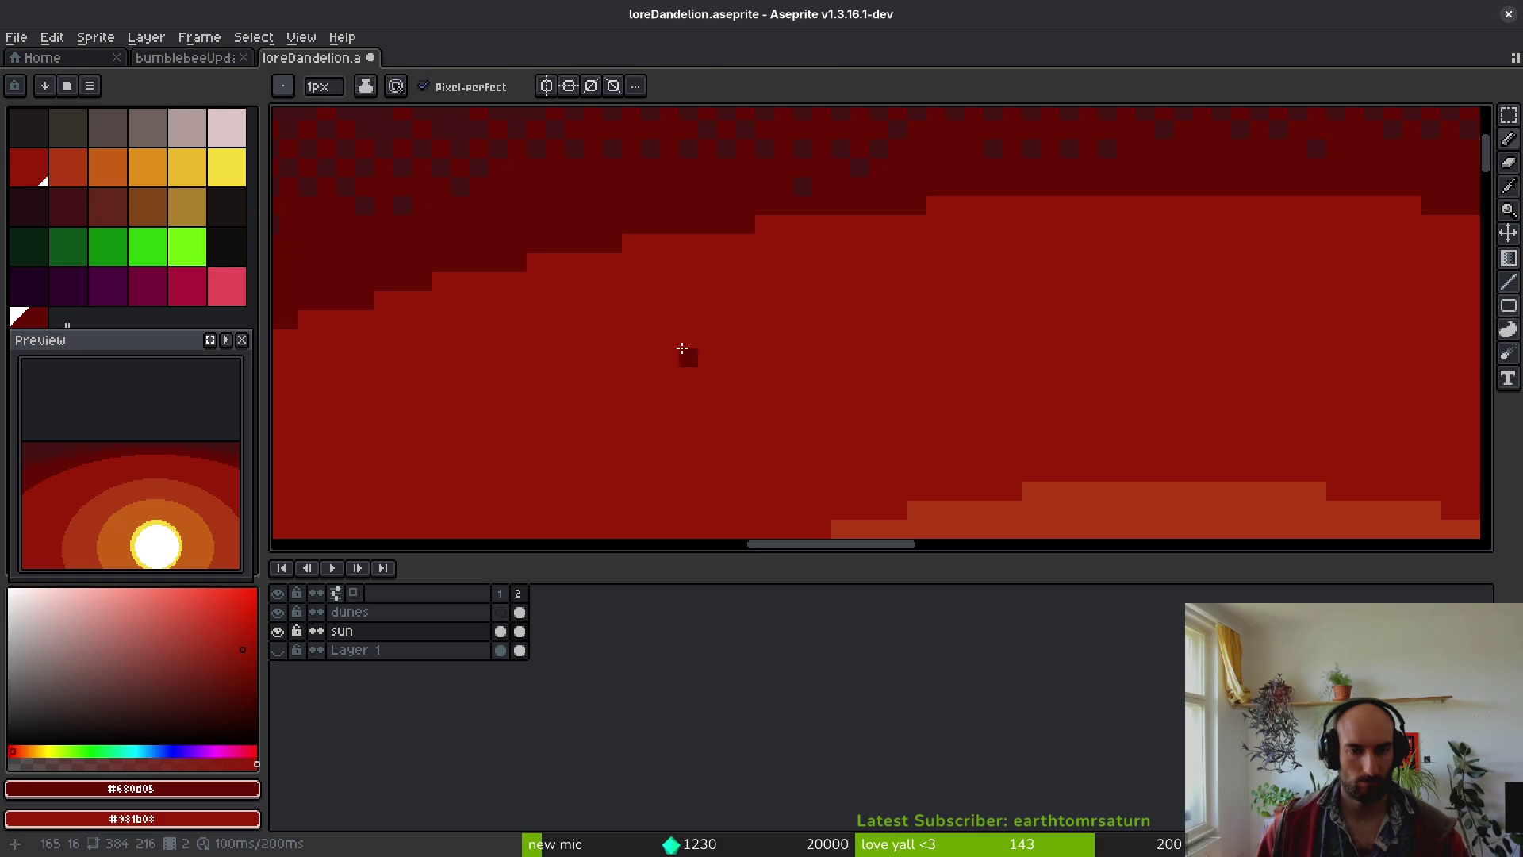
- Select the saved checker dither brush with the sun's arcs in view
scroll(690, 353, "up", 2)
mouse_move(1030, 401)
left_mouse_down()
mouse_move(778, 352)
mouse_move(532, 238)
left_mouse_up()
left_click(283, 86)
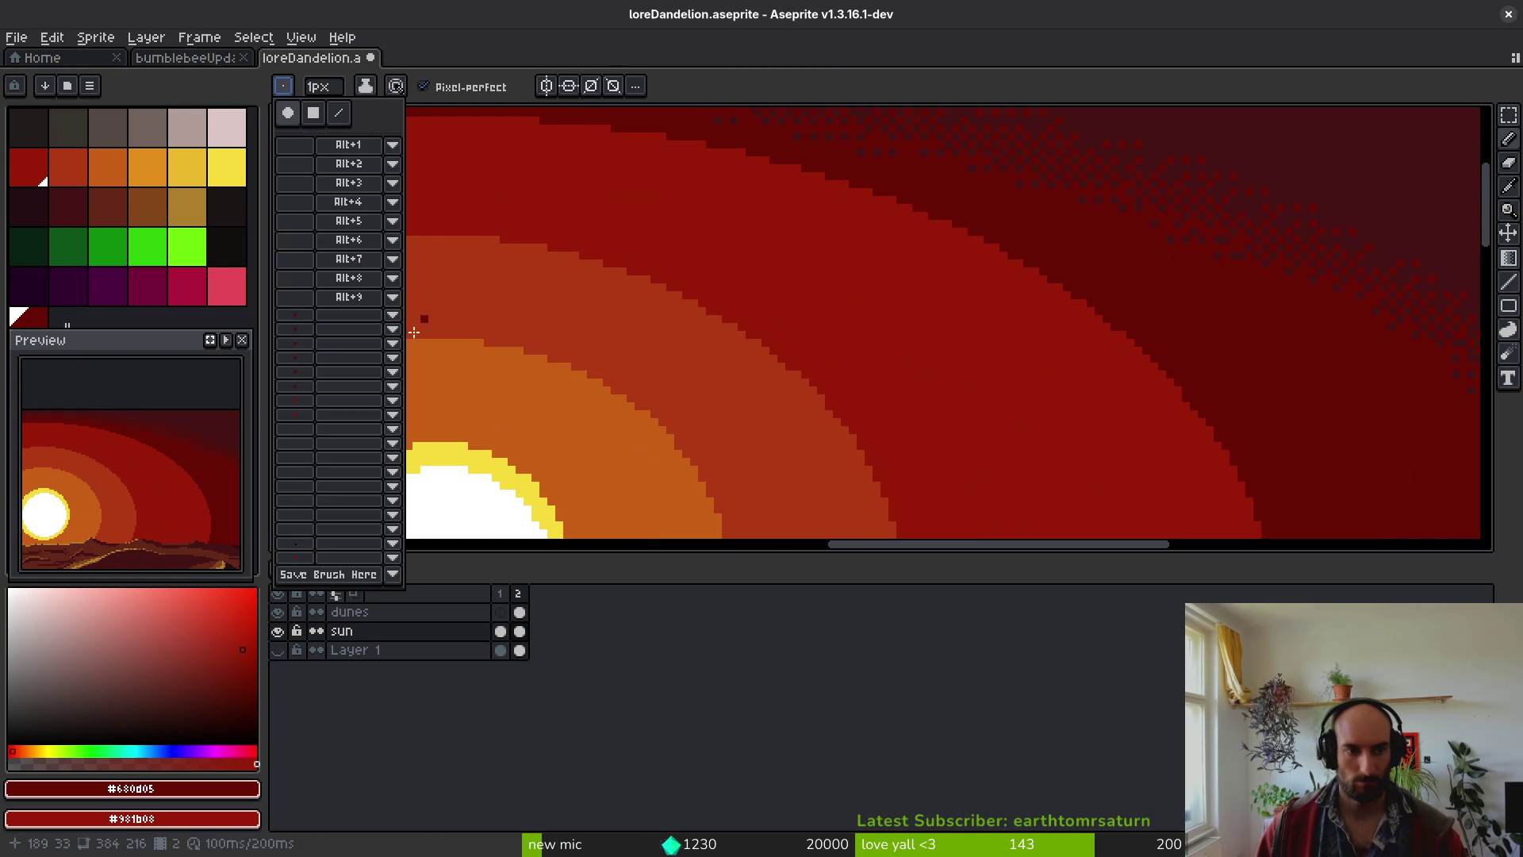
left_click(318, 403)
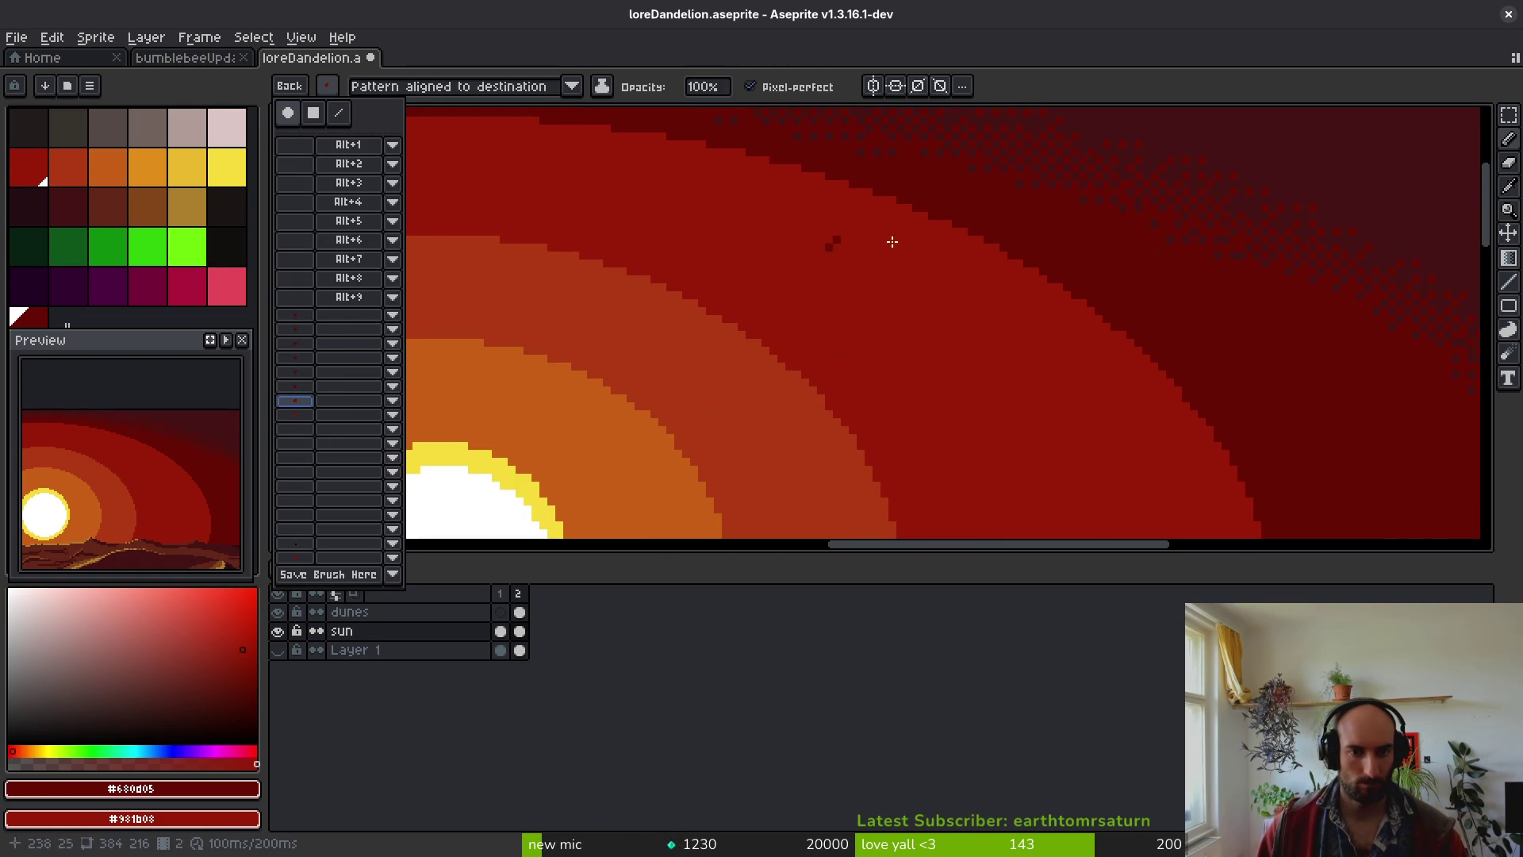
left_click(1008, 268)
- Stamp checker dither along the red arc edge, undoing the last stray stroke
scroll(992, 278, "up", 2)
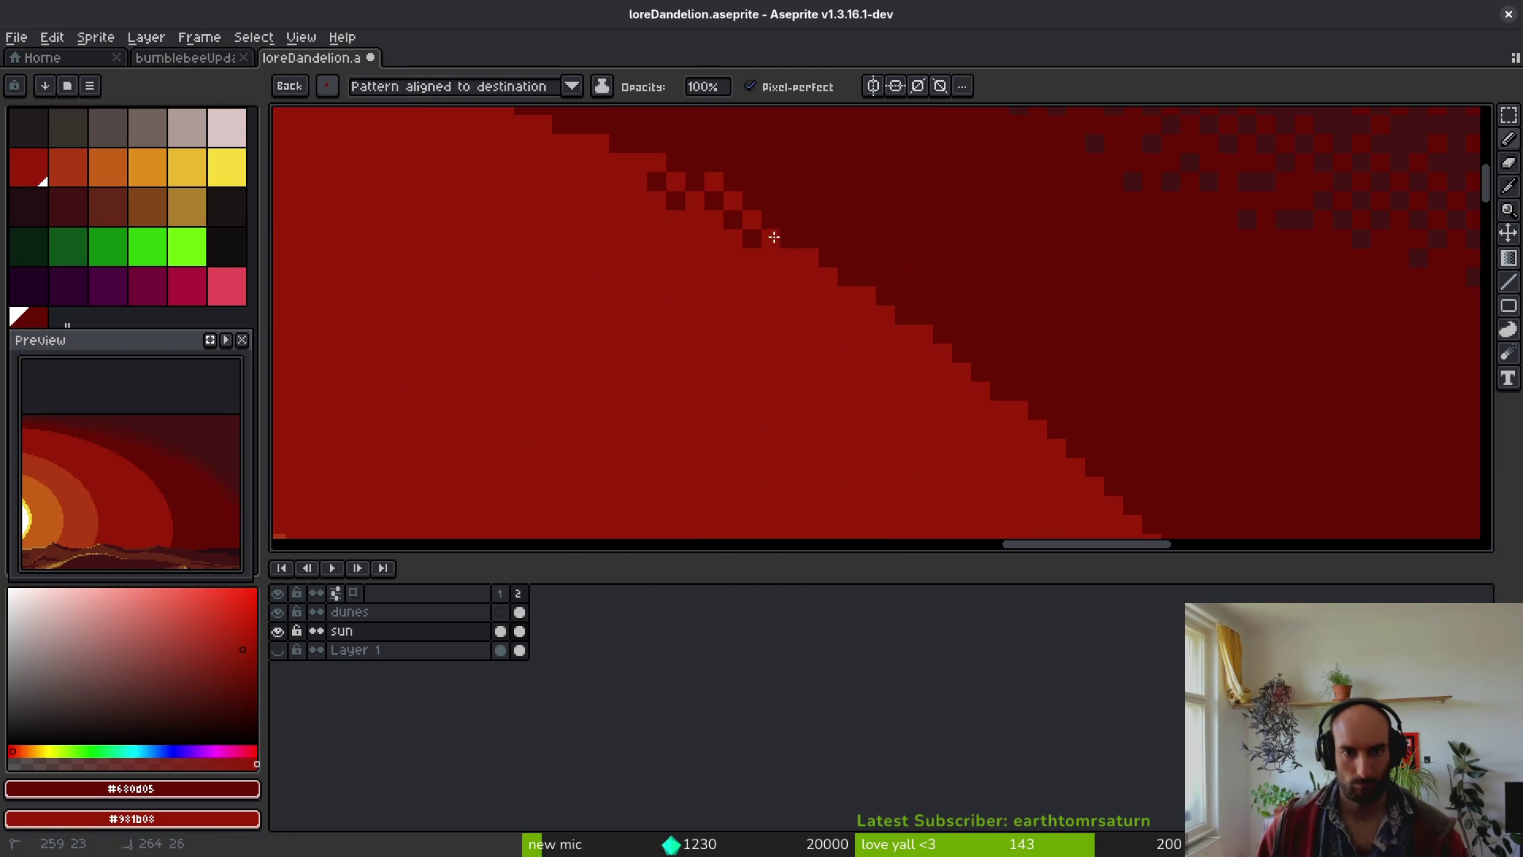
left_click_drag(765, 230, 958, 357)
left_click_drag(710, 224, 870, 323)
mouse_move(821, 267)
left_mouse_down()
mouse_move(442, 142)
mouse_move(457, 154)
left_mouse_up()
scroll(785, 323, "down", 3)
mouse_move(651, 247)
left_mouse_down()
mouse_move(997, 347)
mouse_move(901, 313)
mouse_move(605, 262)
mouse_move(479, 278)
mouse_move(1096, 364)
left_mouse_up()
scroll(997, 347, "up", 2)
mouse_move(1064, 299)
left_mouse_down()
mouse_move(1282, 360)
mouse_move(1332, 402)
mouse_move(1316, 359)
mouse_move(1196, 328)
left_mouse_up()
left_click_drag(925, 297, 799, 320)
mouse_move(704, 324)
left_mouse_down()
mouse_move(544, 340)
mouse_move(748, 322)
left_mouse_up()
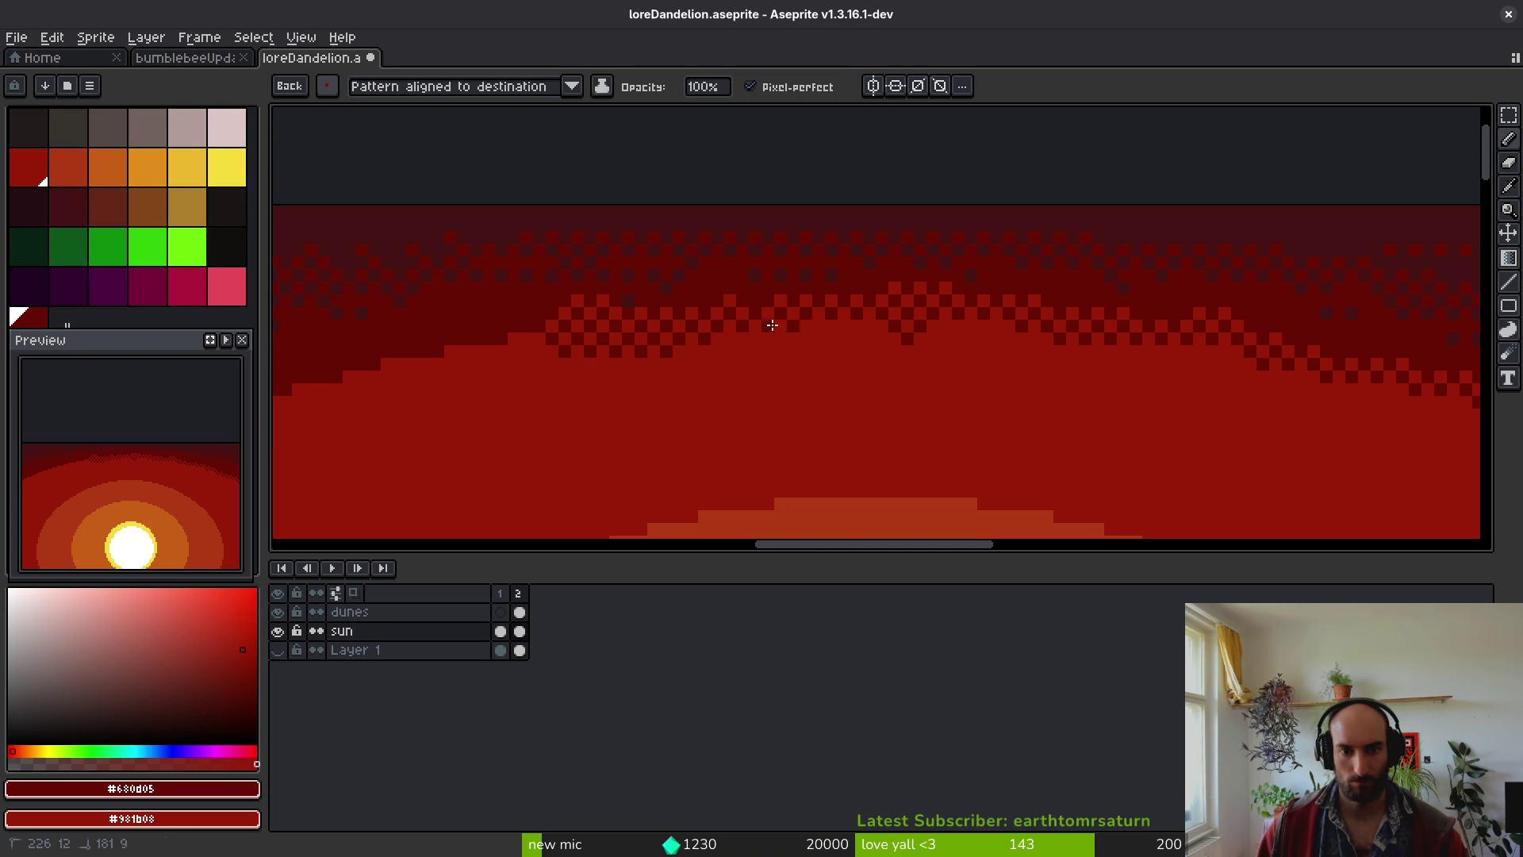
scroll(952, 341, "left", 5)
mouse_move(1207, 357)
left_mouse_down()
mouse_move(964, 303)
mouse_move(782, 333)
left_mouse_up()
key("ctrl+z")
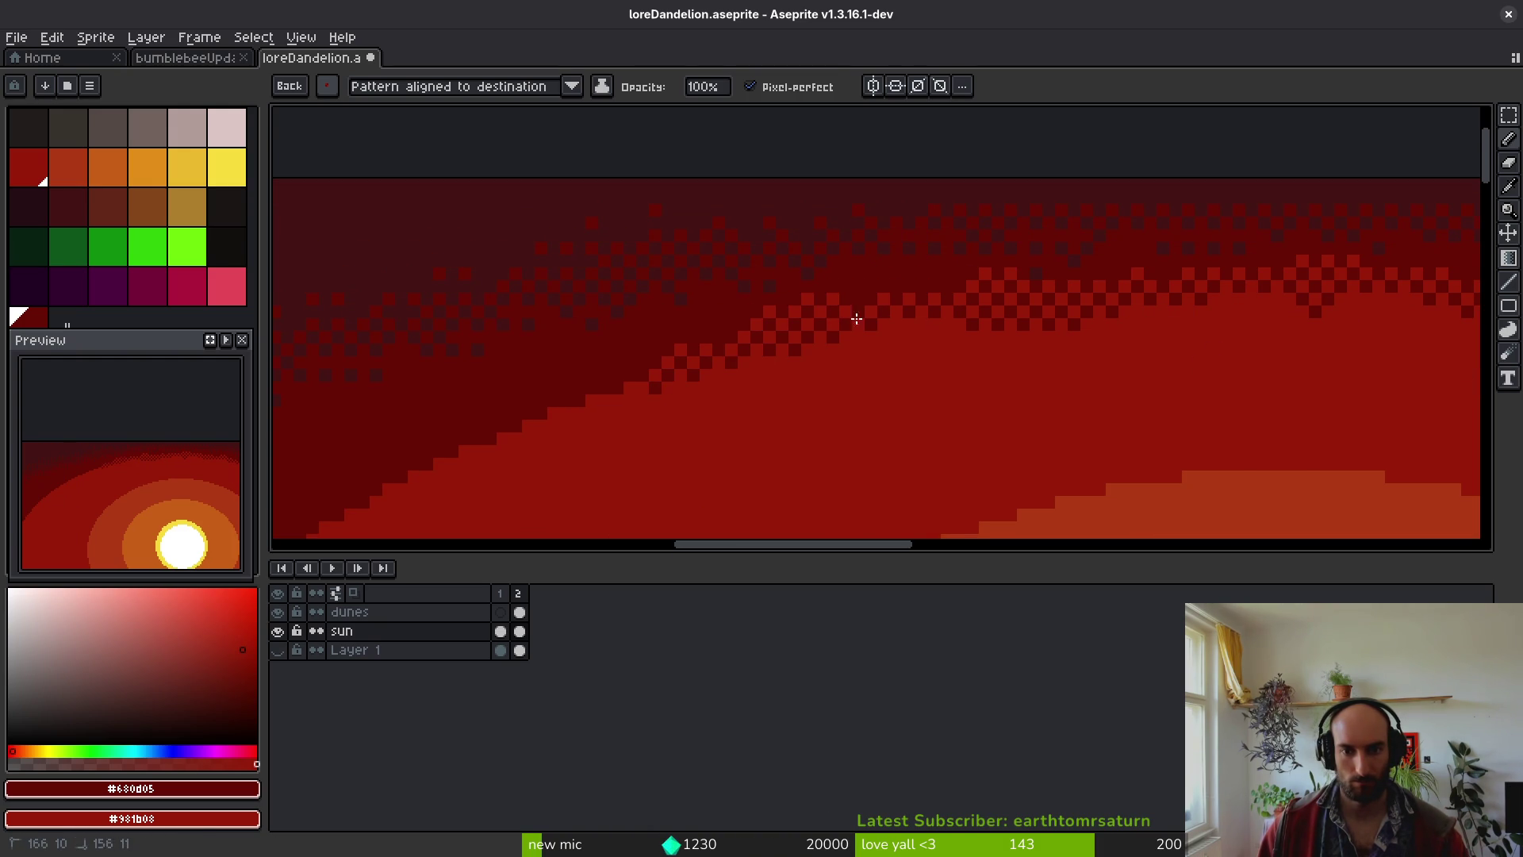
- Paint checker dither down-left along the maroon/red band edge
scroll(995, 293, "left", 5)
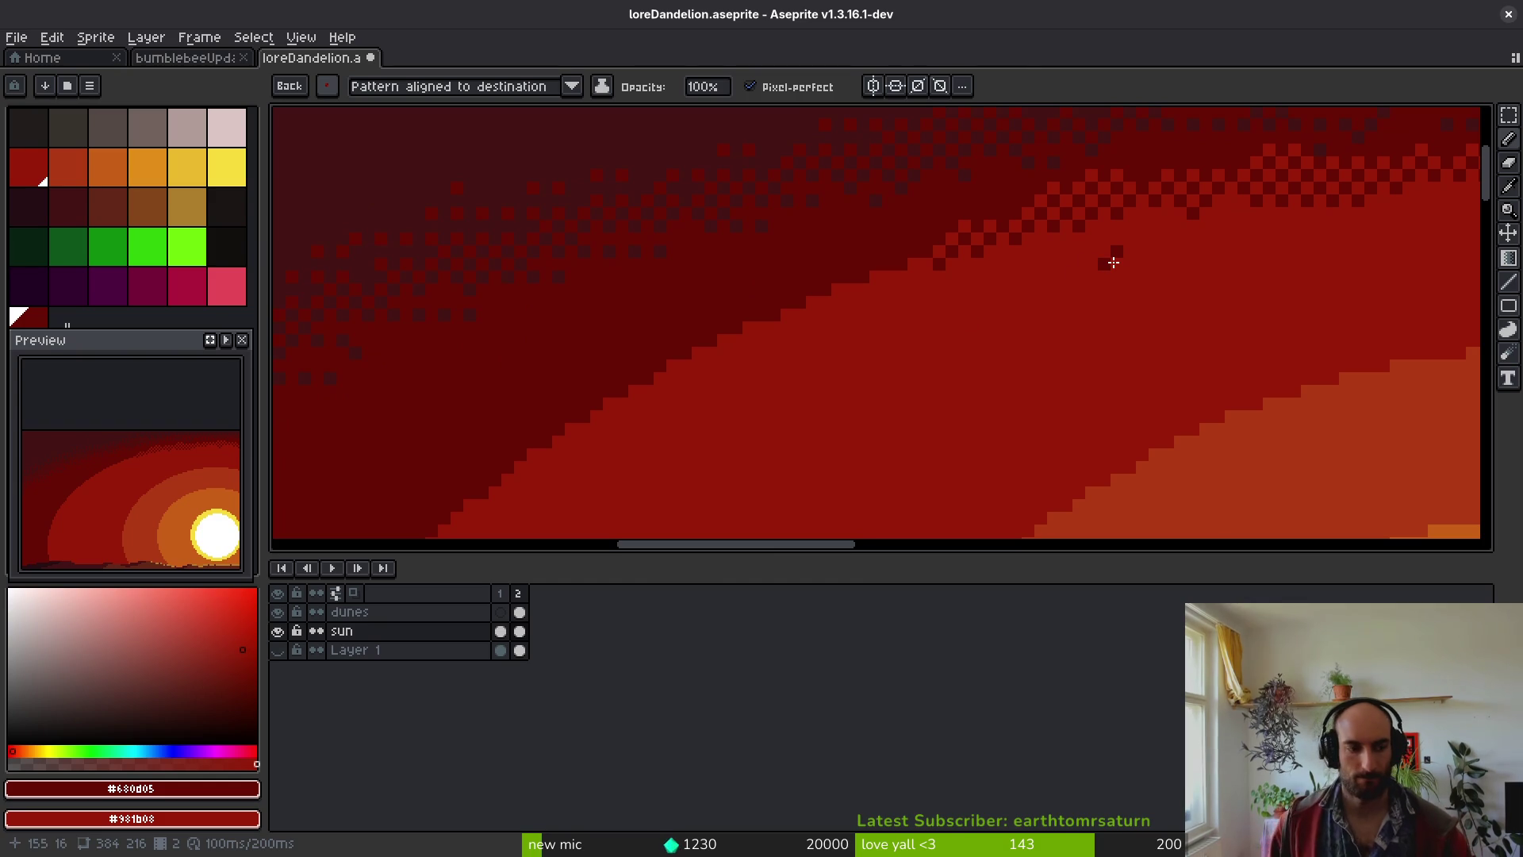
scroll(1055, 221, "left", 2)
scroll(1056, 221, "up", 2)
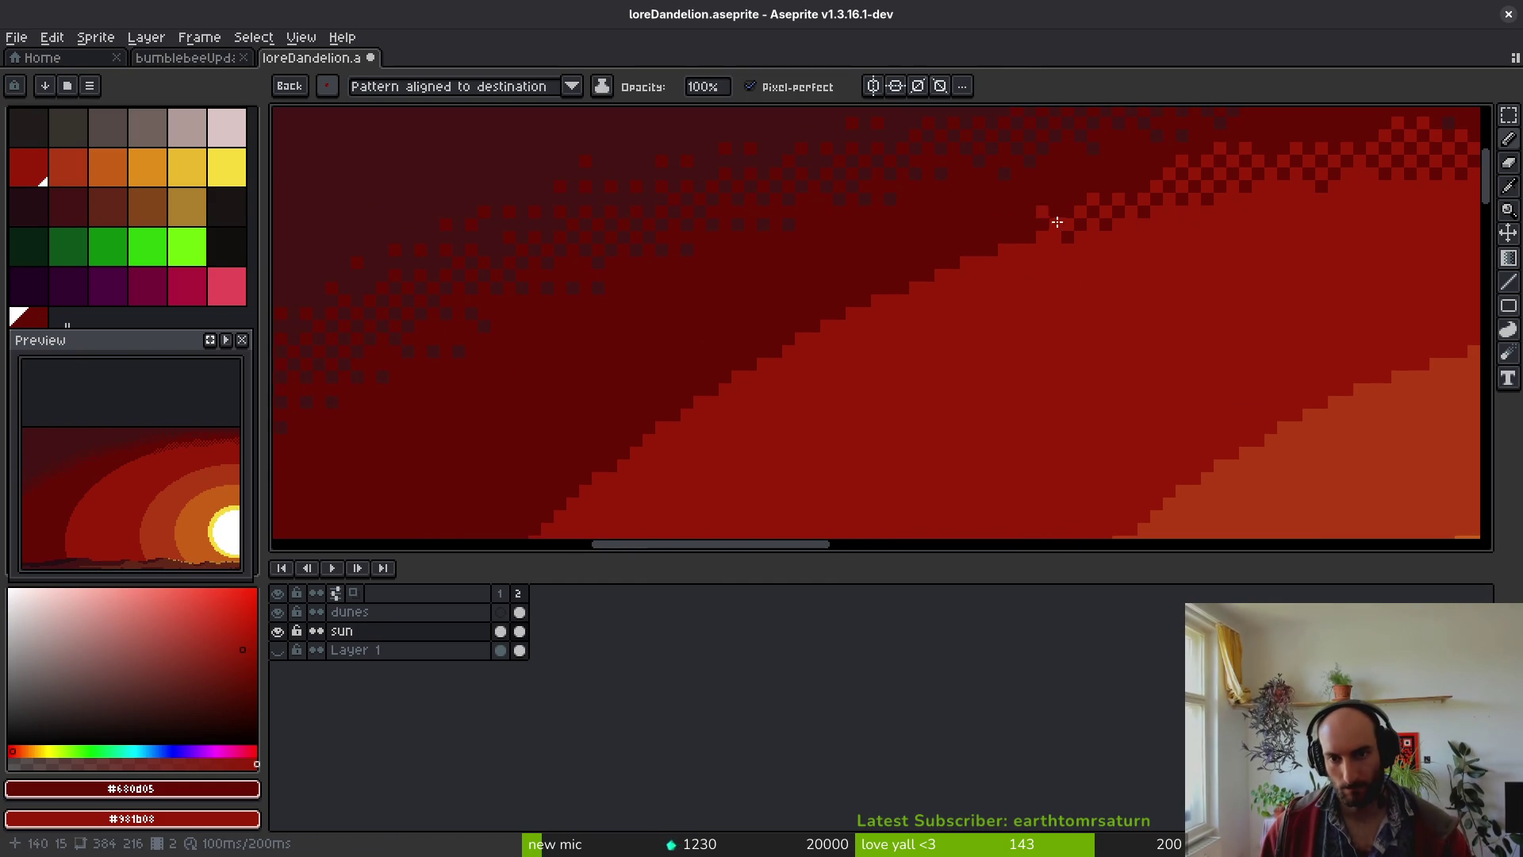
mouse_move(1079, 235)
left_mouse_down()
mouse_move(768, 350)
mouse_move(663, 416)
left_mouse_up()
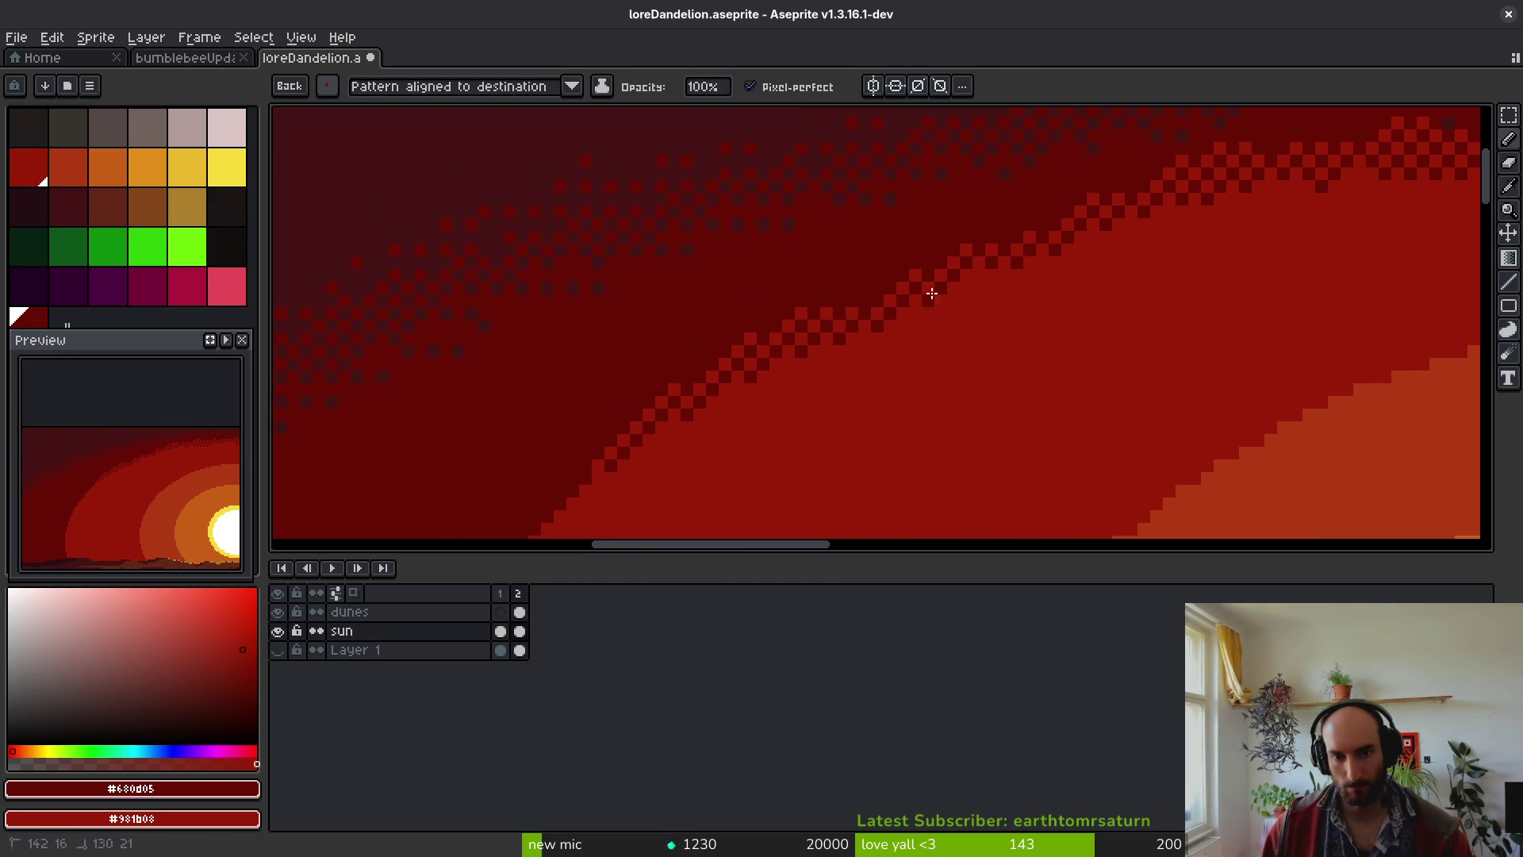
scroll(998, 232, "down", 2)
scroll(998, 232, "left", 1)
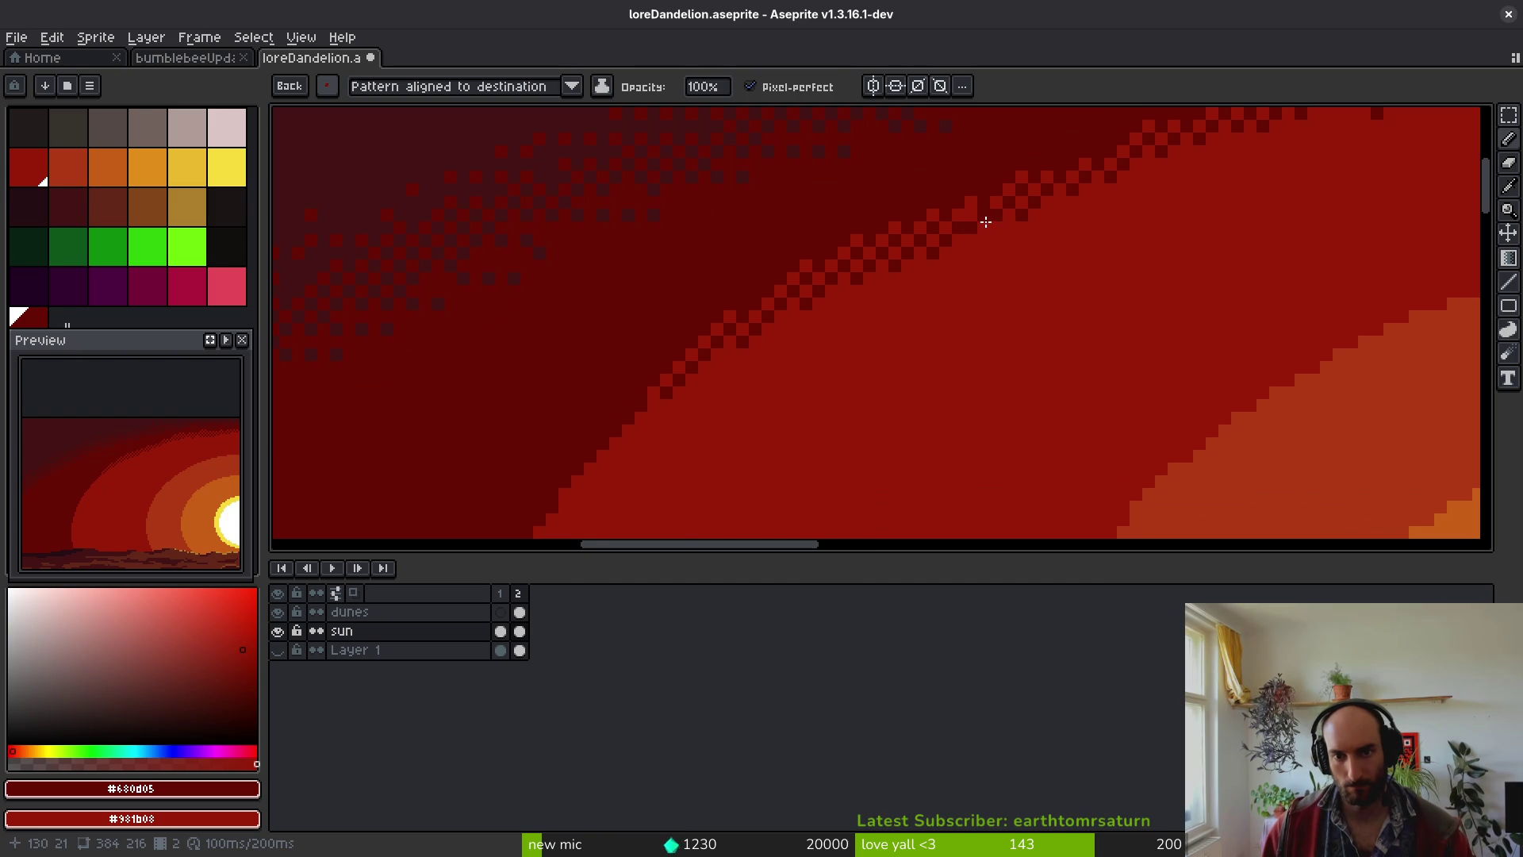
scroll(1182, 204, "left", 3)
scroll(1182, 204, "down", 1)
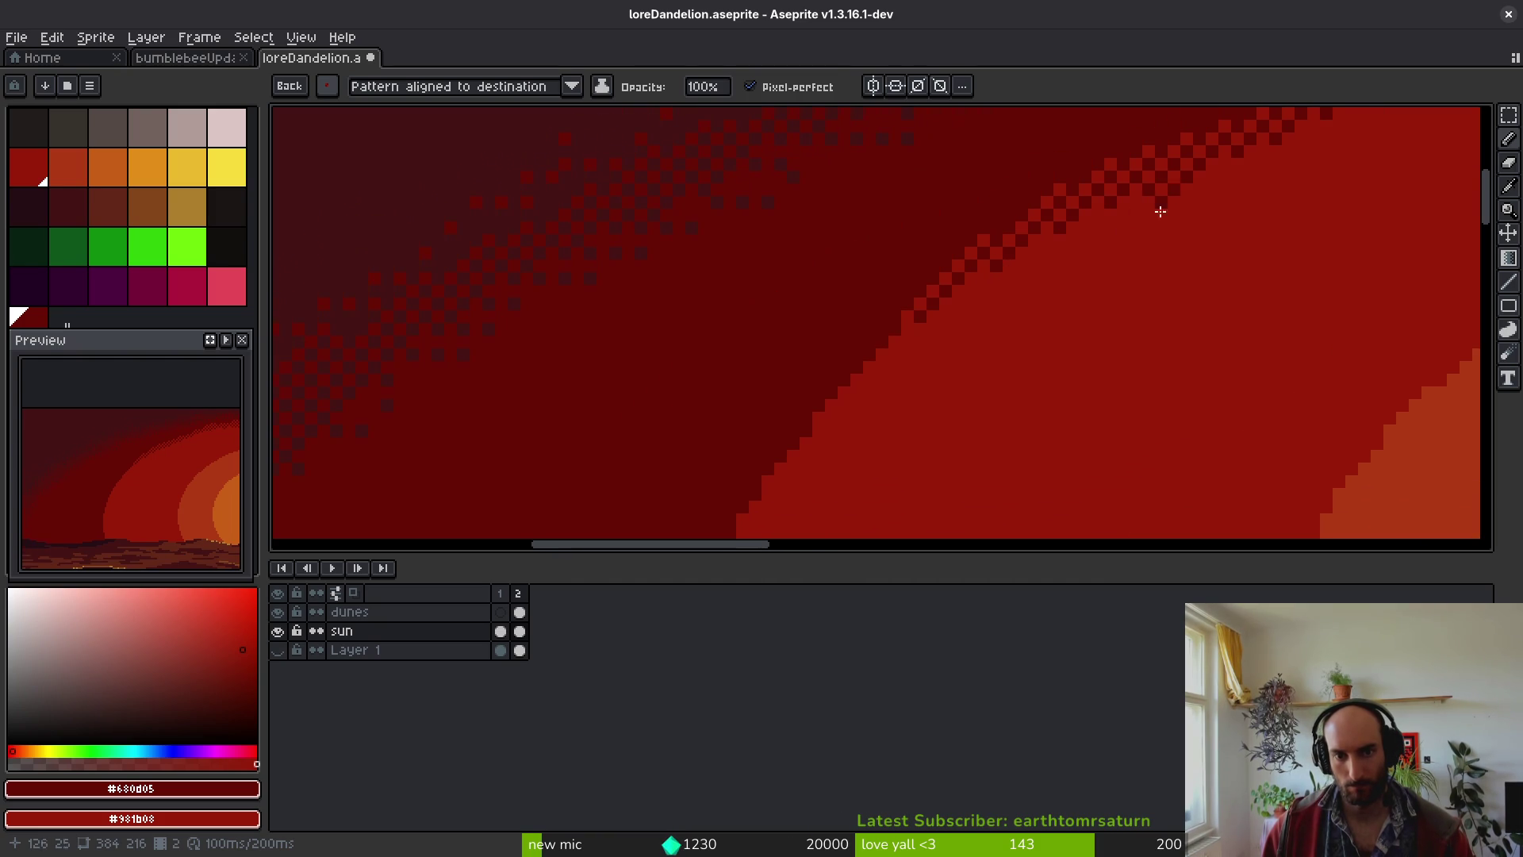
mouse_move(957, 284)
left_mouse_down()
mouse_move(891, 312)
mouse_move(890, 340)
mouse_move(926, 318)
mouse_move(881, 336)
mouse_move(784, 483)
left_mouse_up()
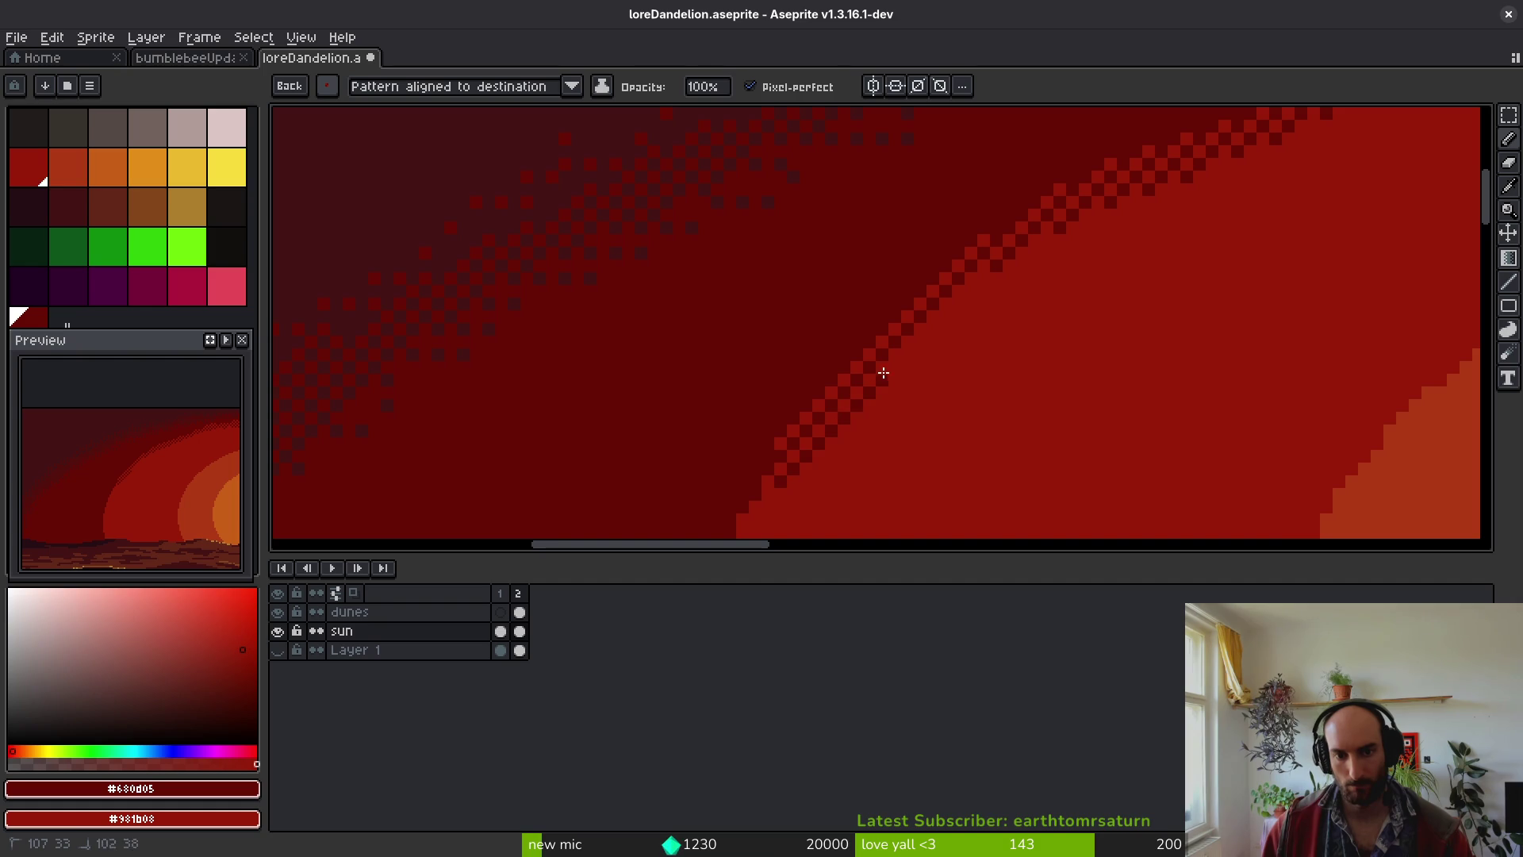
- Continue the dither down the diagonal band edge to the dunes
scroll(948, 312, "down", 3)
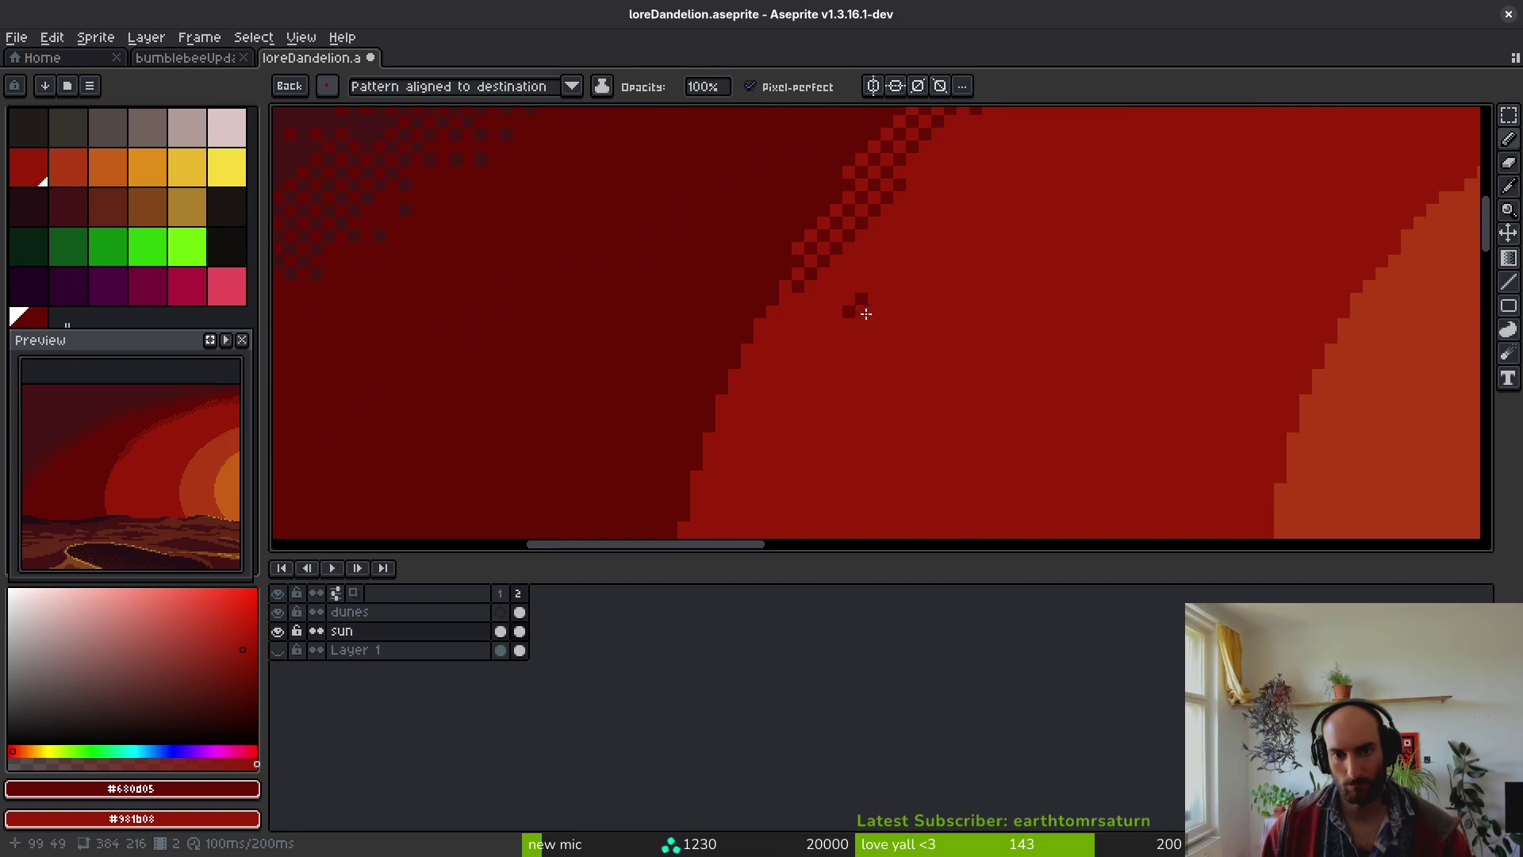
mouse_move(794, 296)
left_mouse_down()
mouse_move(744, 340)
mouse_move(705, 444)
left_mouse_up()
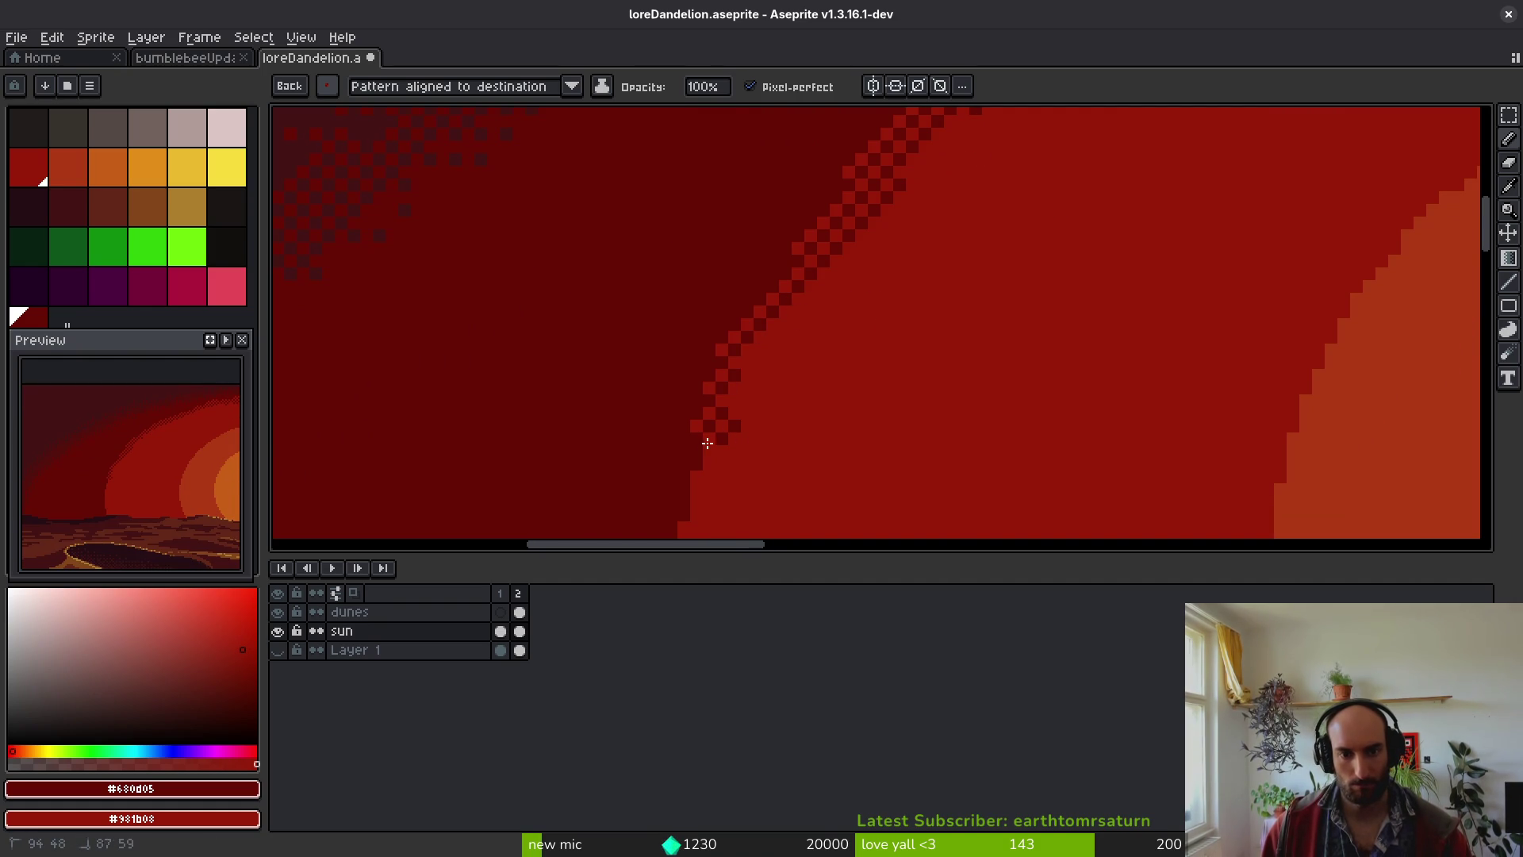
key("Return")
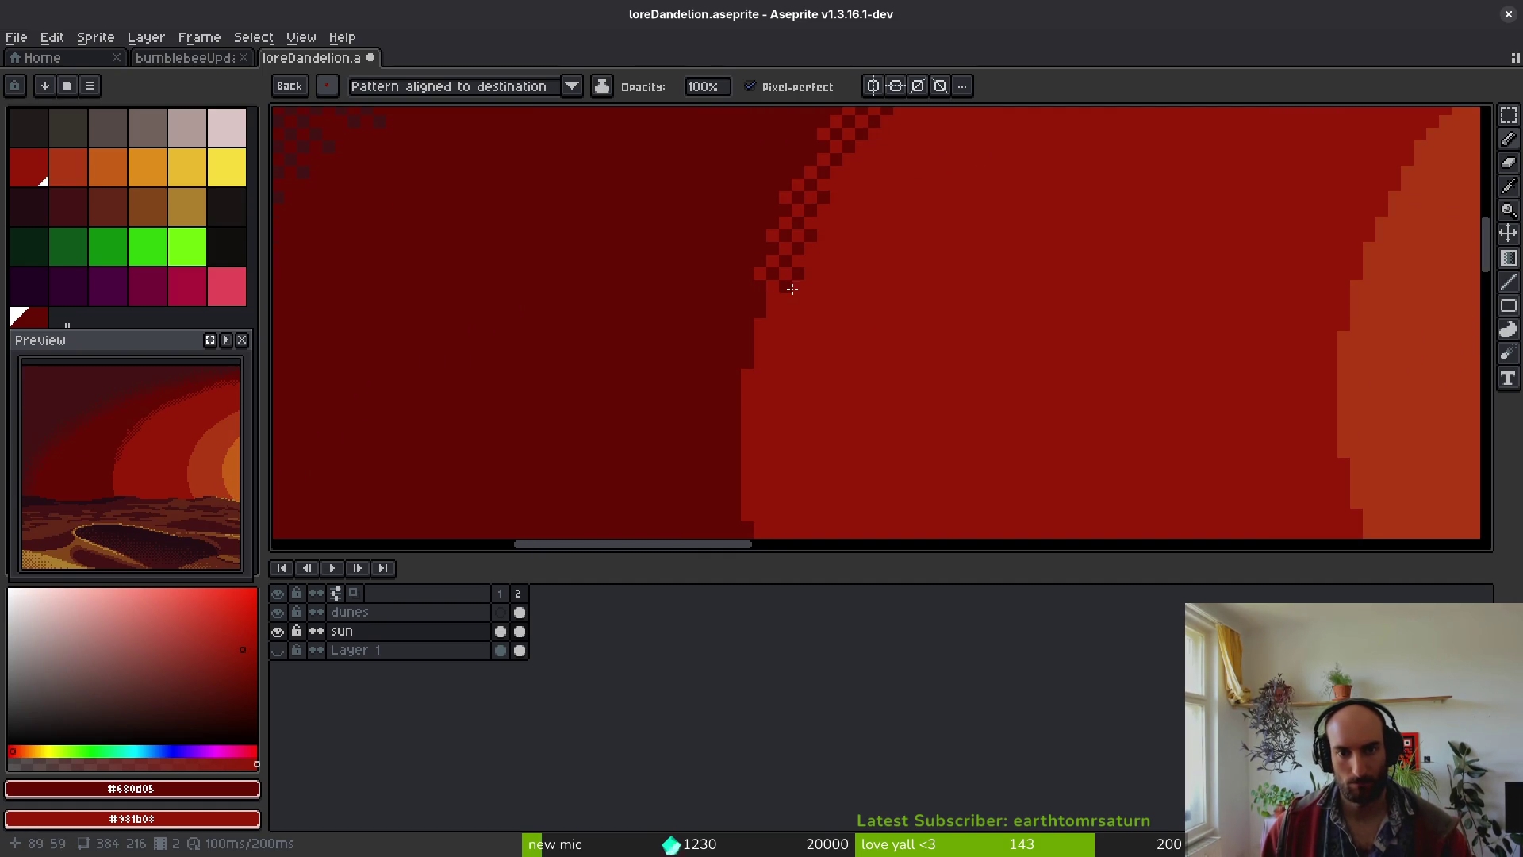
left_click_drag(775, 284, 781, 303)
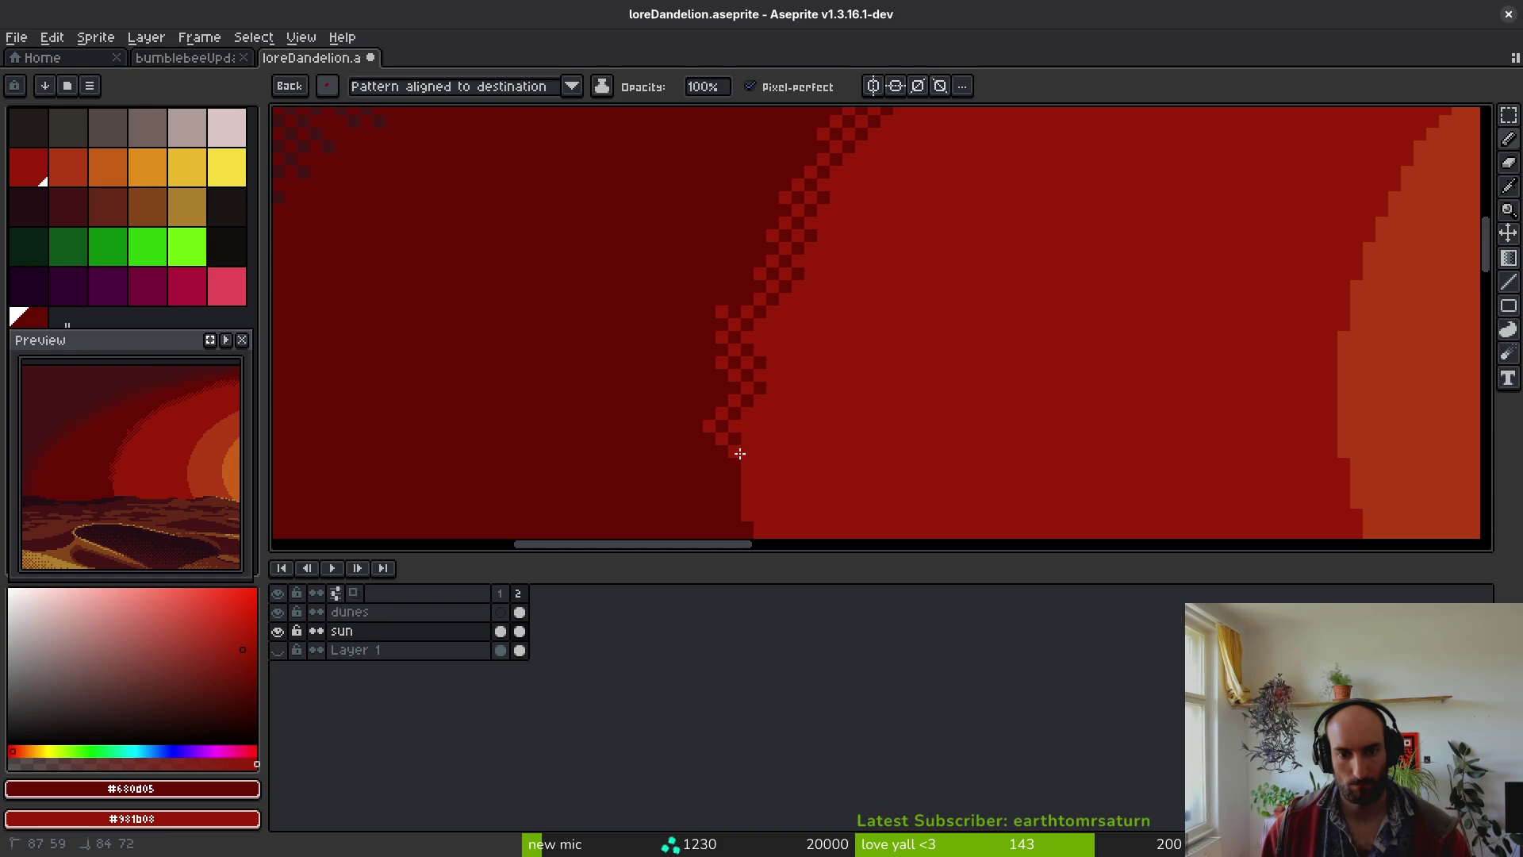
left_click_drag(790, 184, 776, 364)
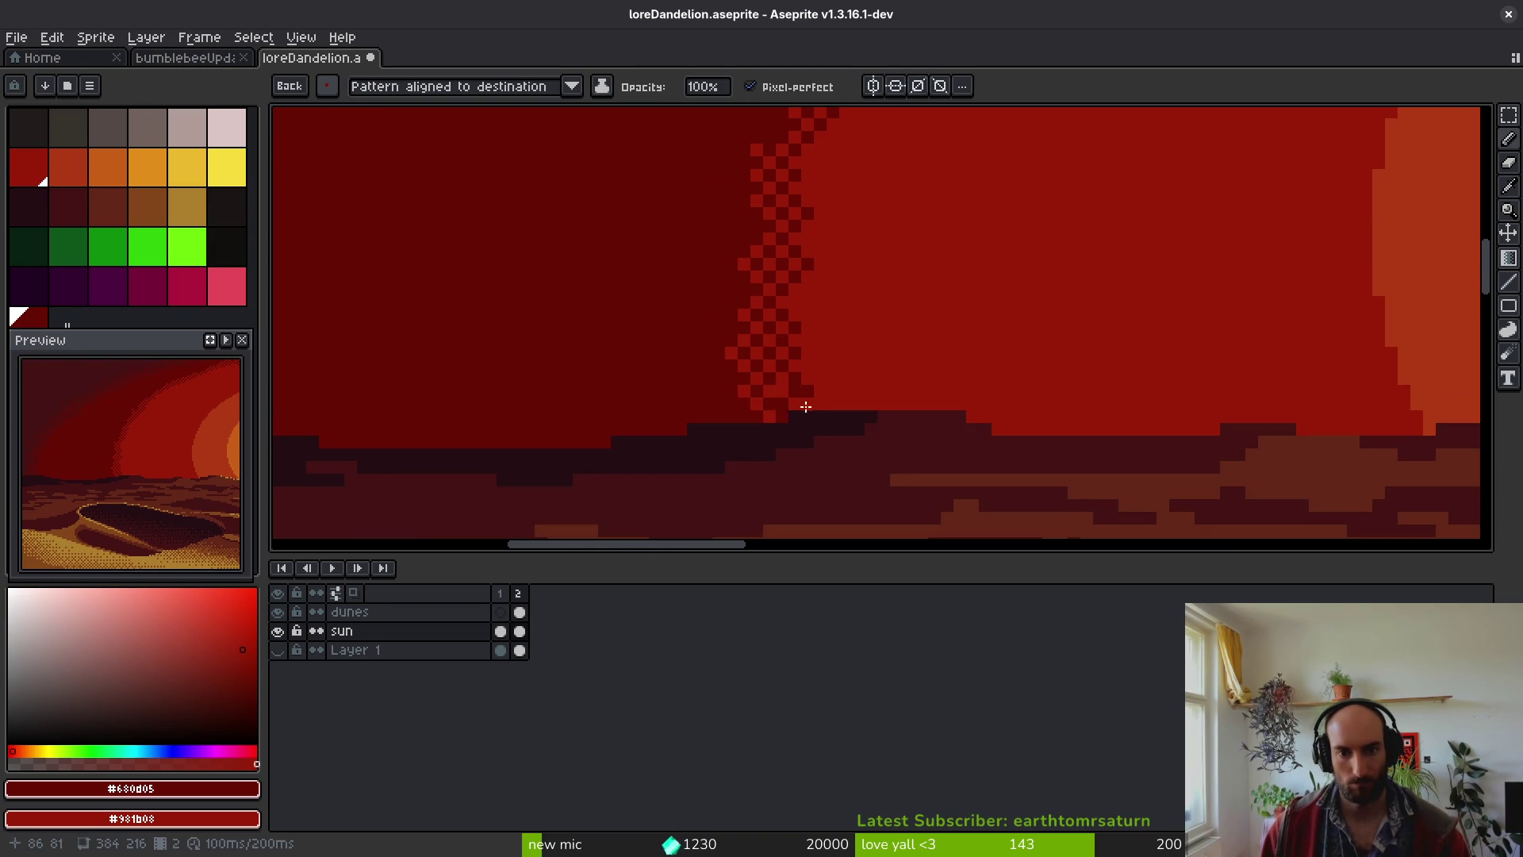
scroll(778, 408, "down", 3)
scroll(1110, 356, "right", 5)
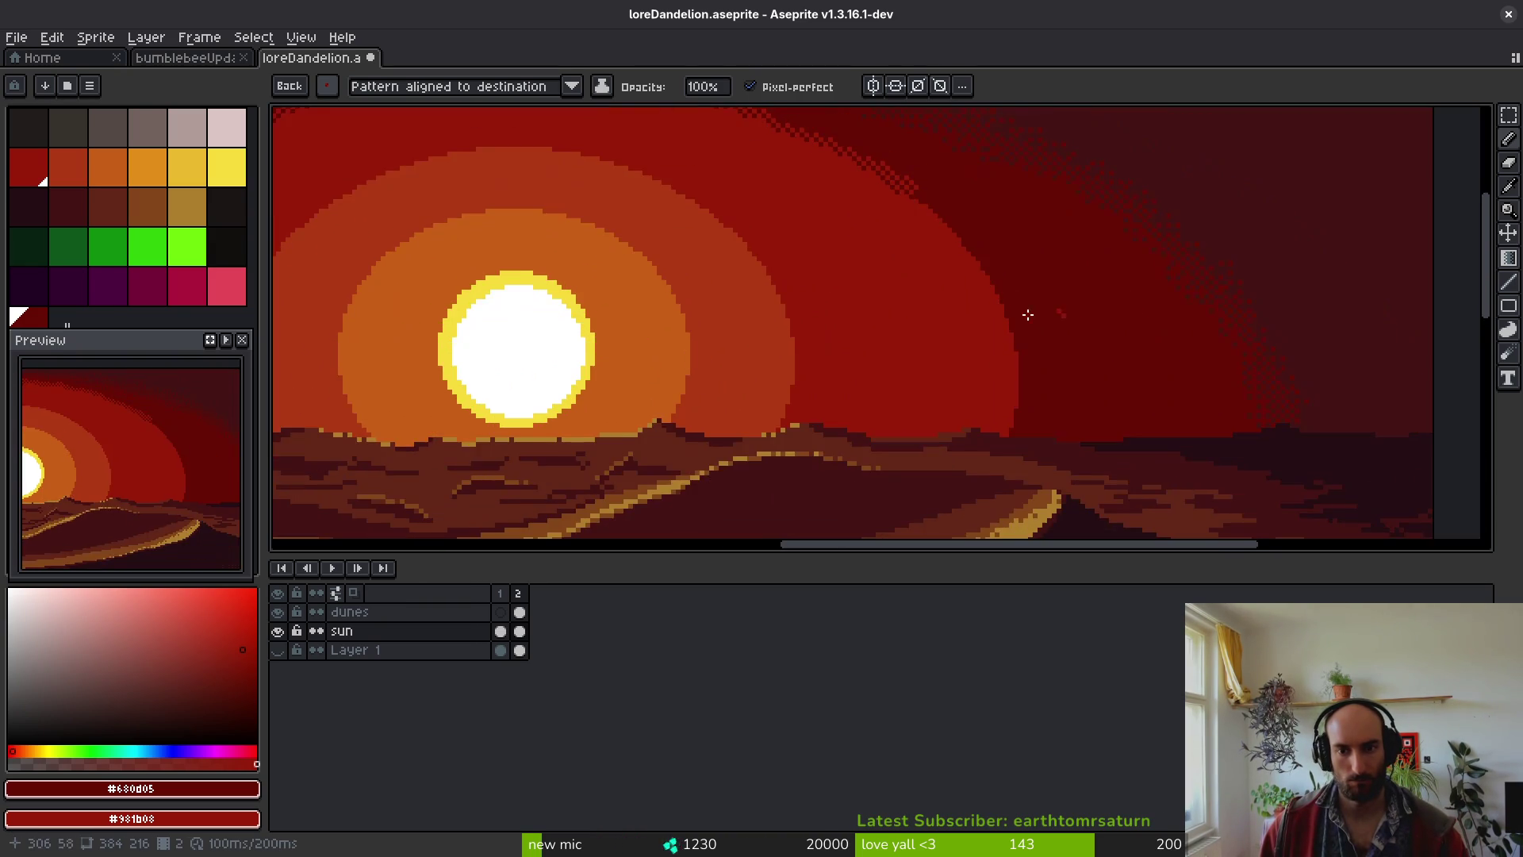
- Dither the red band's outer edge on the sun's right side down to the dunes
scroll(760, 186, "up", 3)
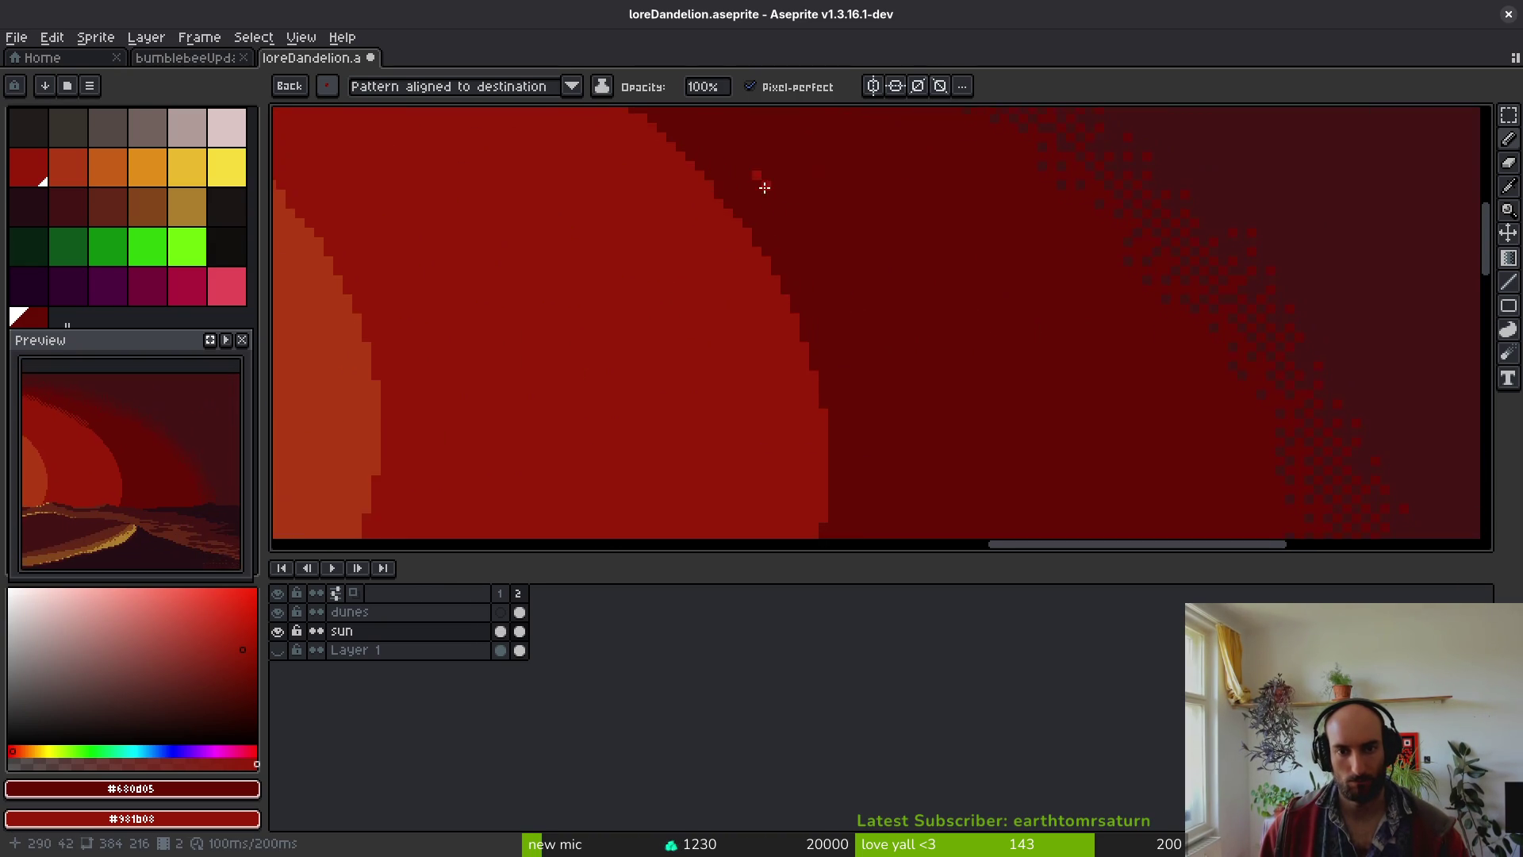
left_click(744, 245)
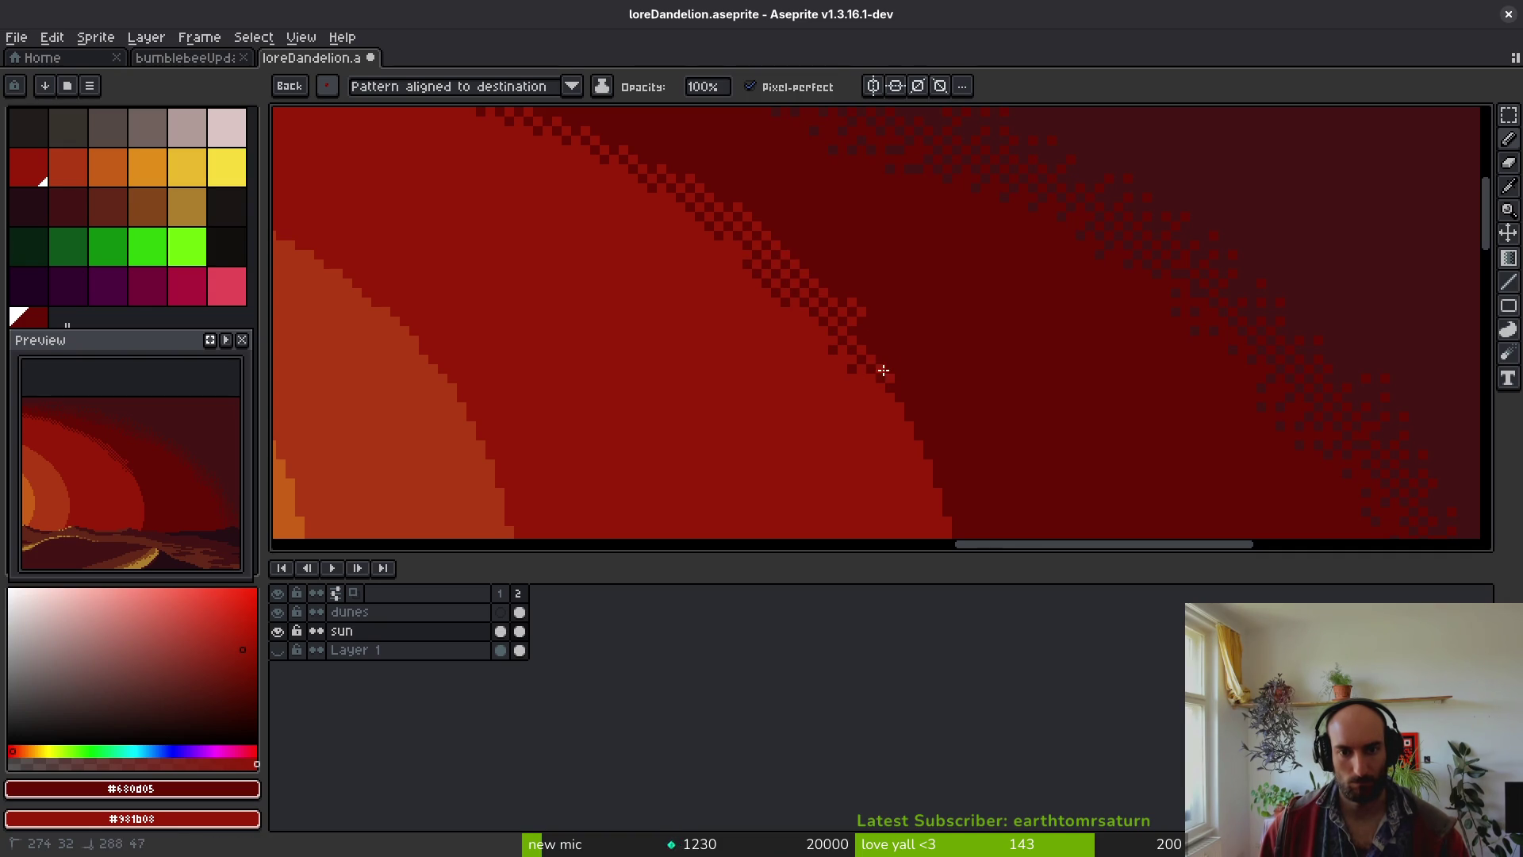
mouse_move(909, 442)
left_mouse_down()
mouse_move(838, 222)
mouse_move(842, 240)
left_mouse_up()
left_click_drag(844, 309, 849, 444)
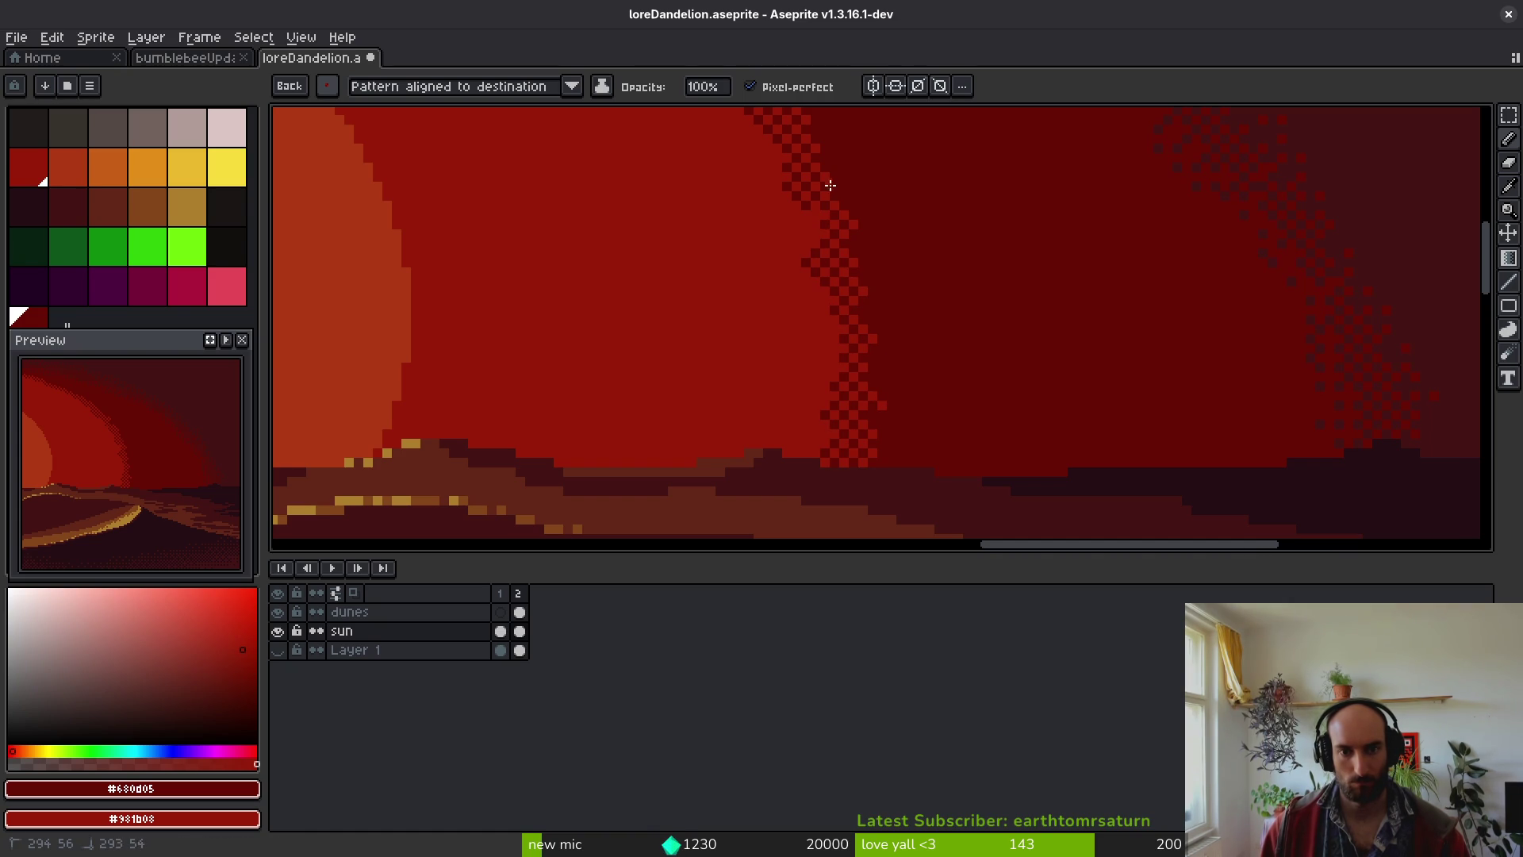
scroll(849, 317, "down", 4)
scroll(850, 367, "up", 3)
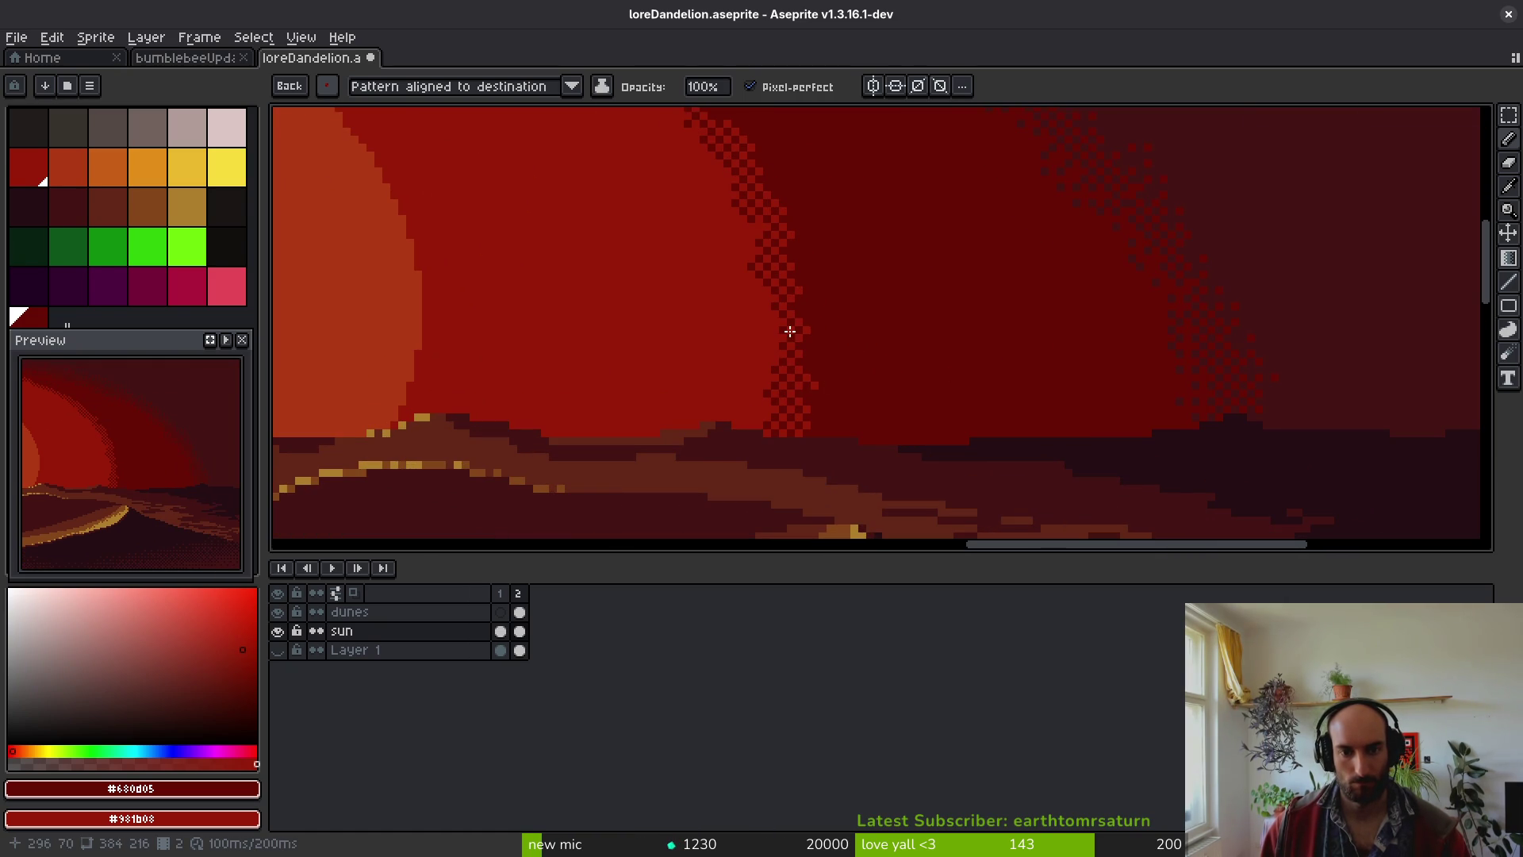
scroll(782, 329, "down", 3)
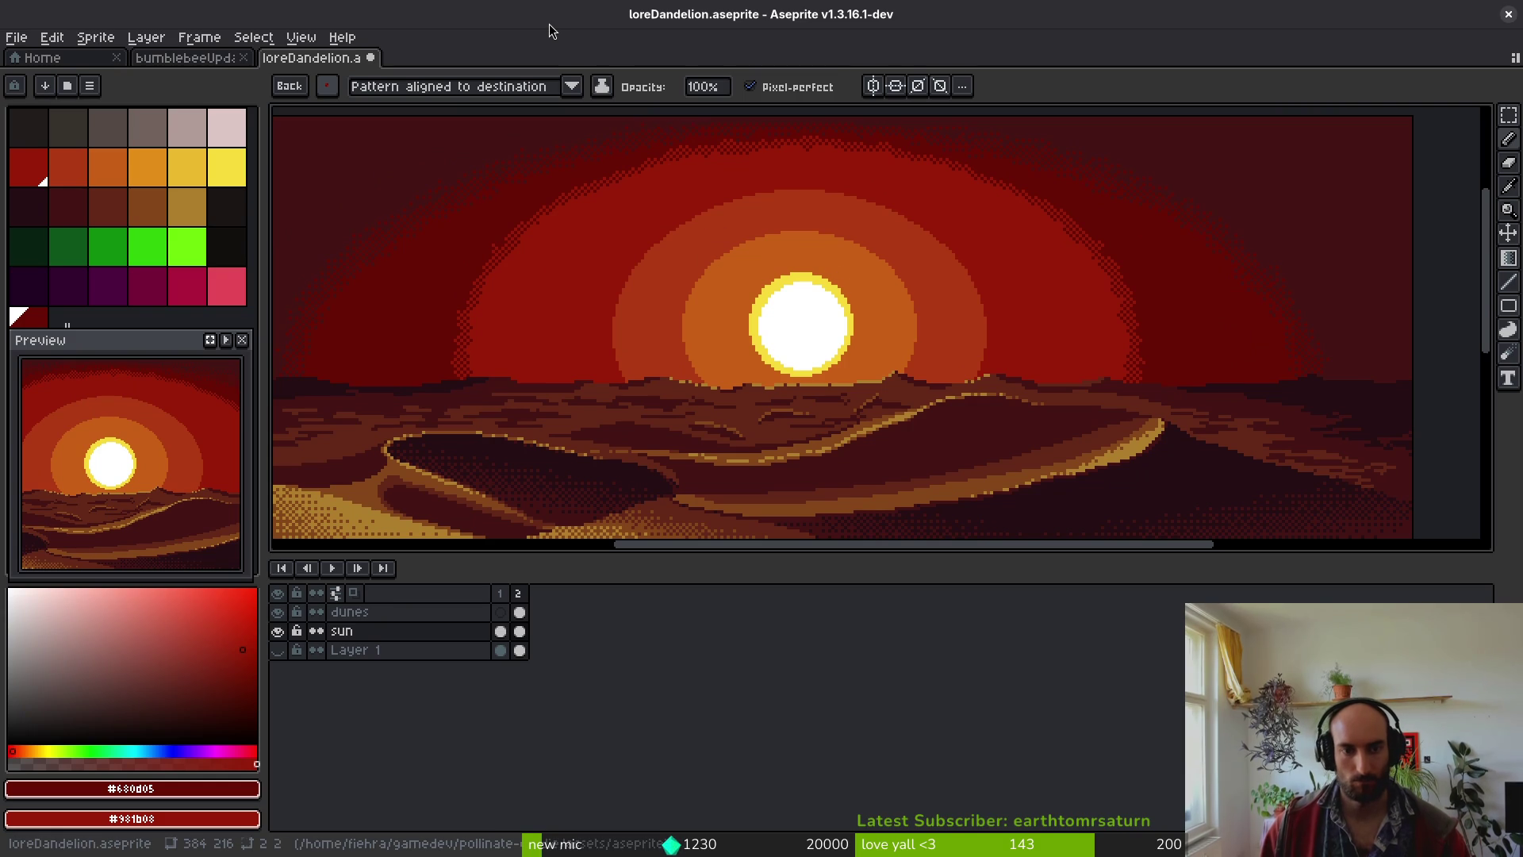
- Eyedrop red #981b08 as first colour and orange-red #af3a13 as second colour
scroll(682, 321, "up", 4)
left_click(692, 319, "alt")
right_click(737, 347, "alt")
scroll(737, 347, "up", 3)
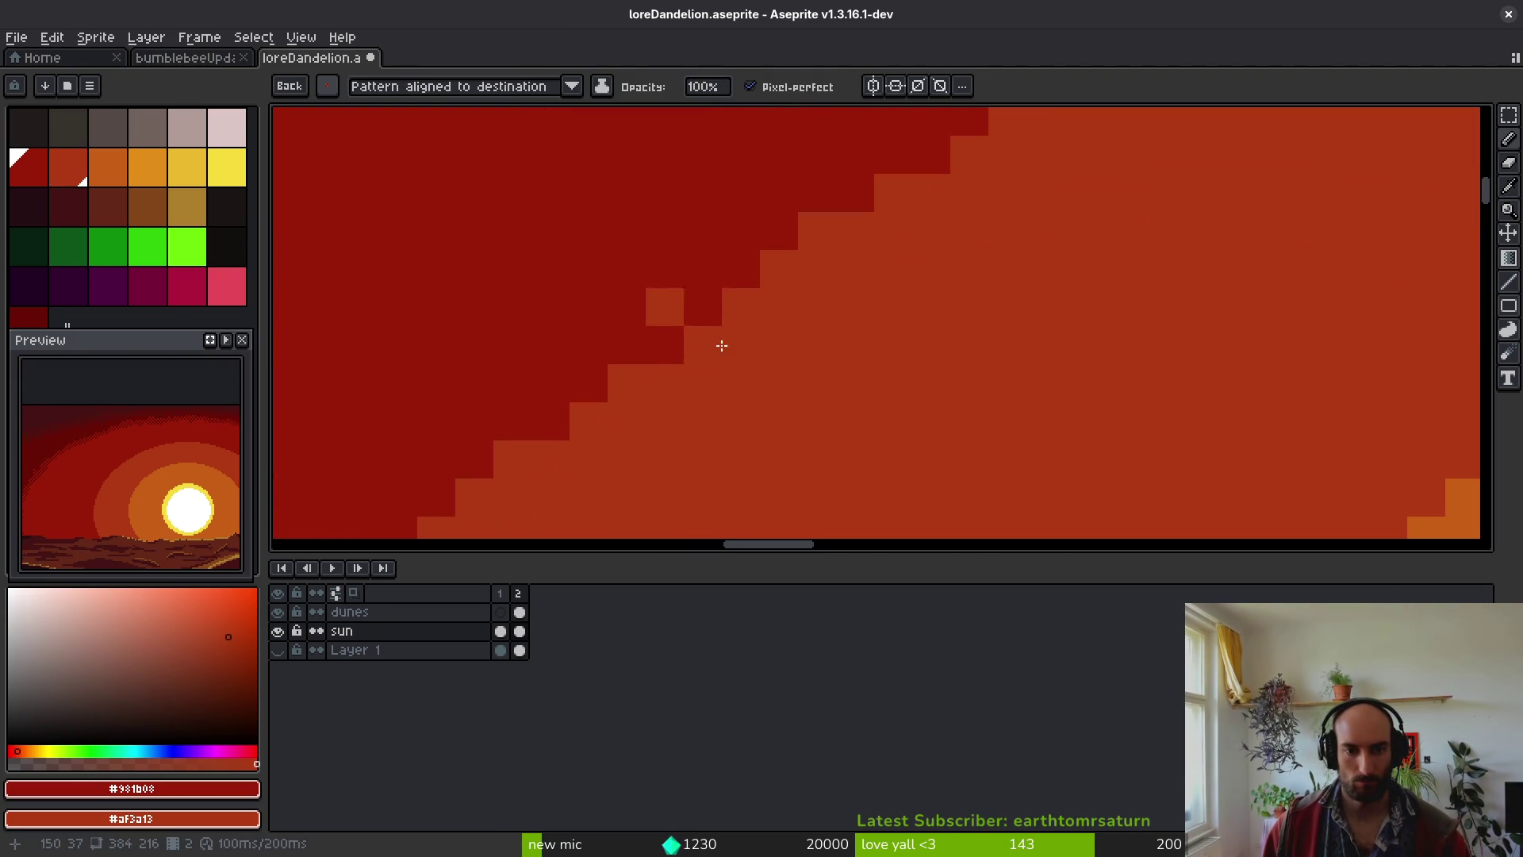
right_click(665, 270)
scroll(691, 284, "down", 3)
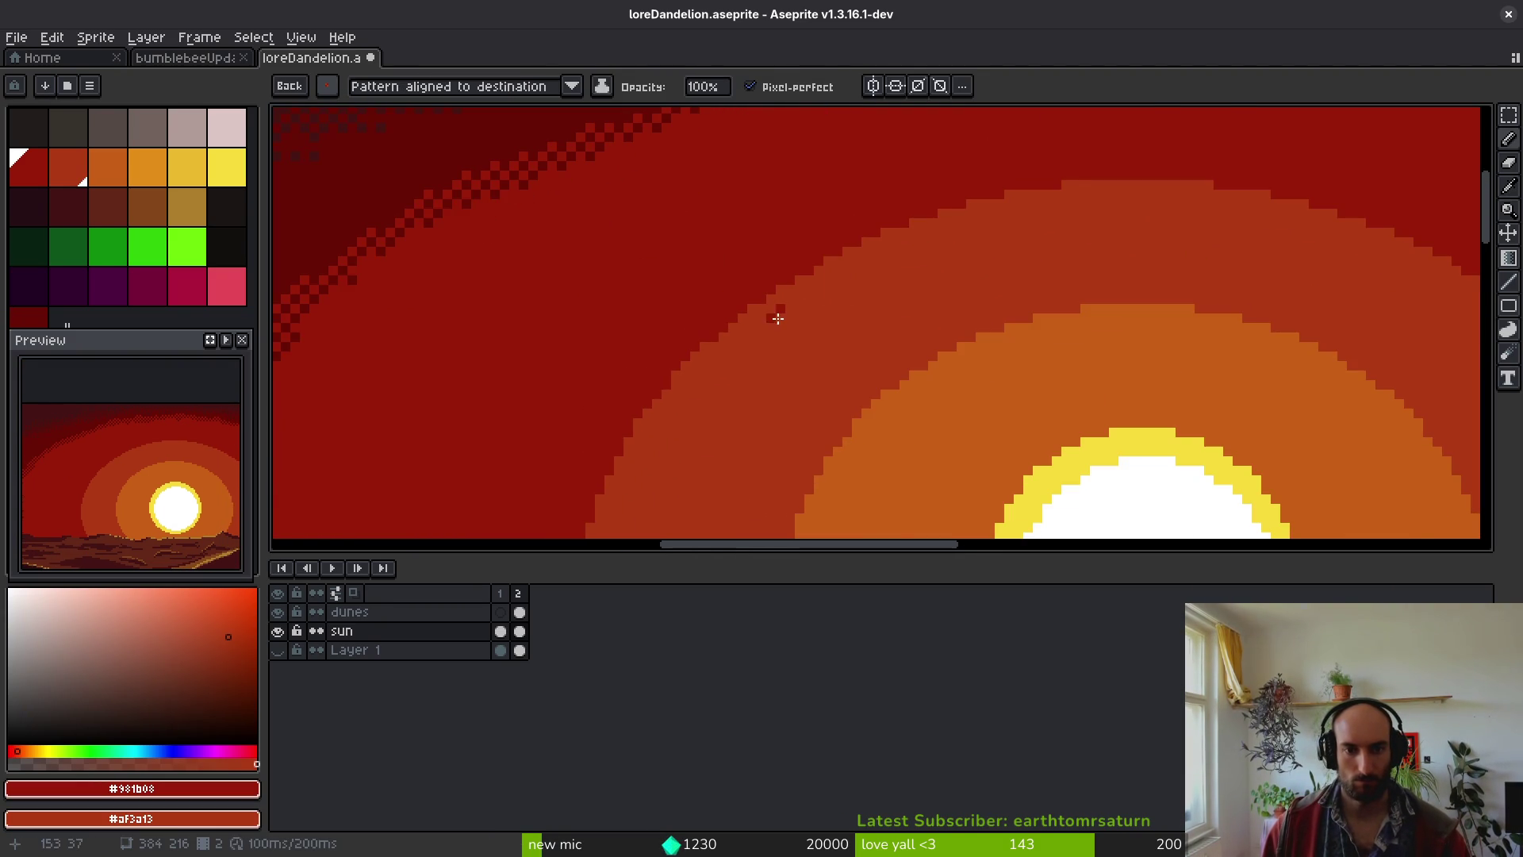
- Stamp checker dither along the orange-red ring edge across the top of the sun
mouse_move(796, 283)
left_mouse_down()
mouse_move(752, 302)
mouse_move(676, 384)
left_mouse_up()
mouse_move(625, 501)
left_mouse_down()
mouse_move(761, 282)
mouse_move(737, 236)
mouse_move(745, 276)
left_mouse_up()
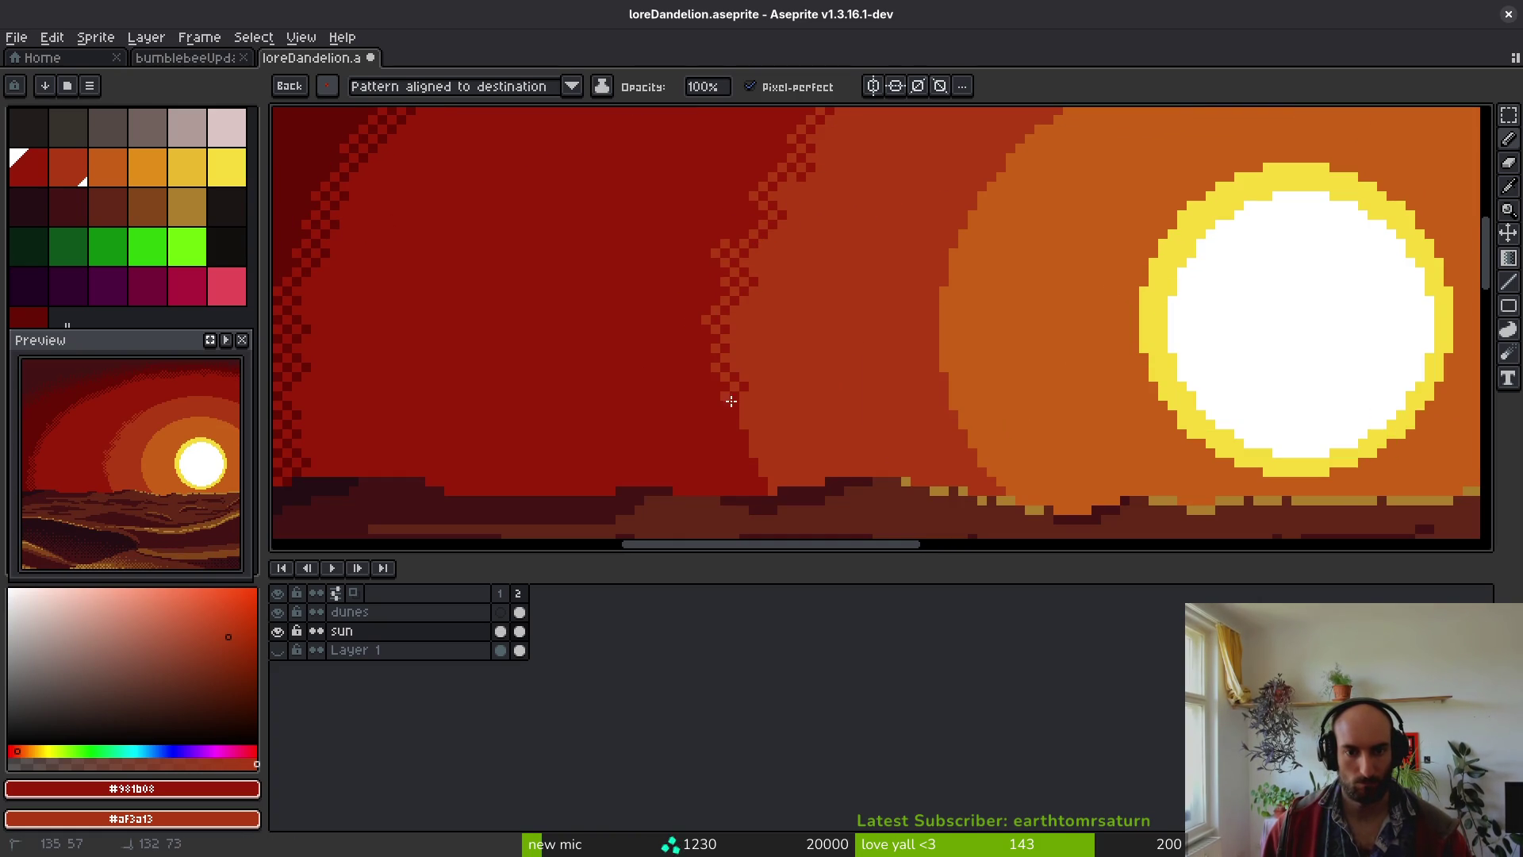
scroll(785, 387, "down", 3)
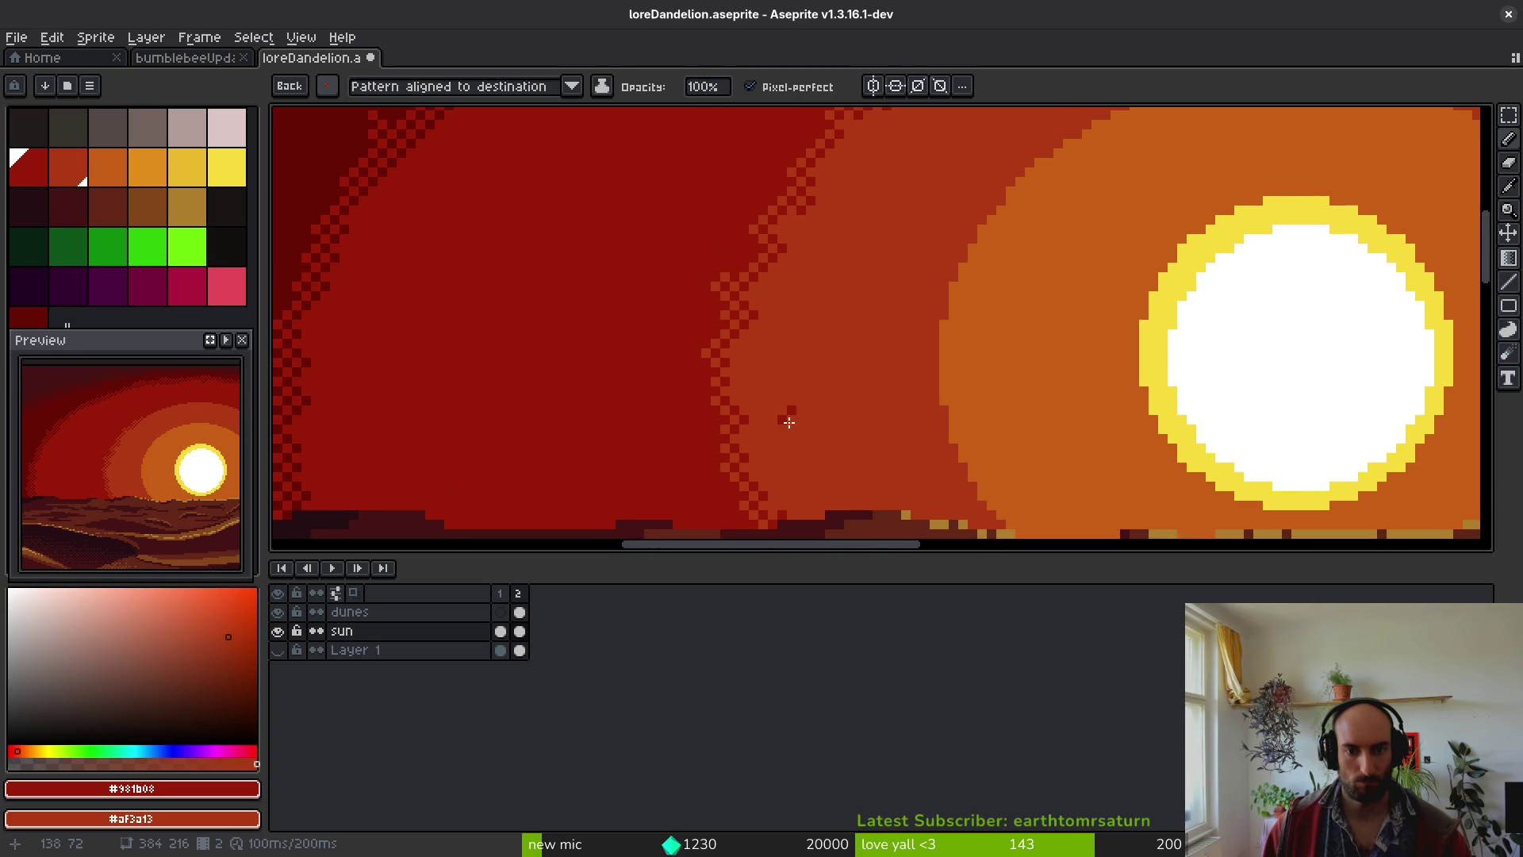
scroll(762, 365, "up", 4)
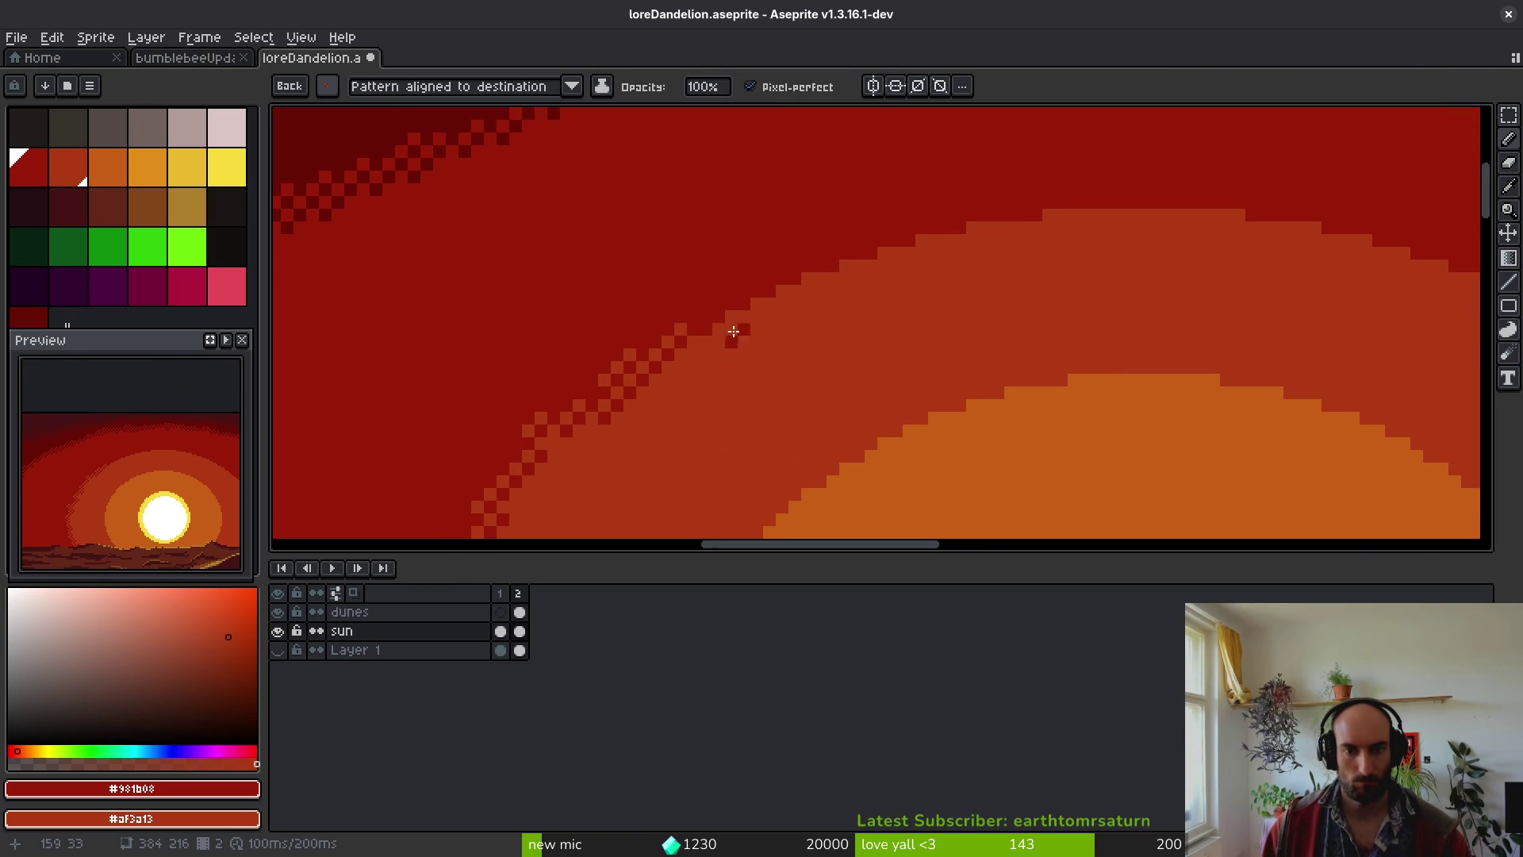
mouse_move(705, 335)
left_mouse_down()
mouse_move(718, 342)
mouse_move(869, 265)
left_mouse_up()
left_click_drag(959, 226, 1020, 228)
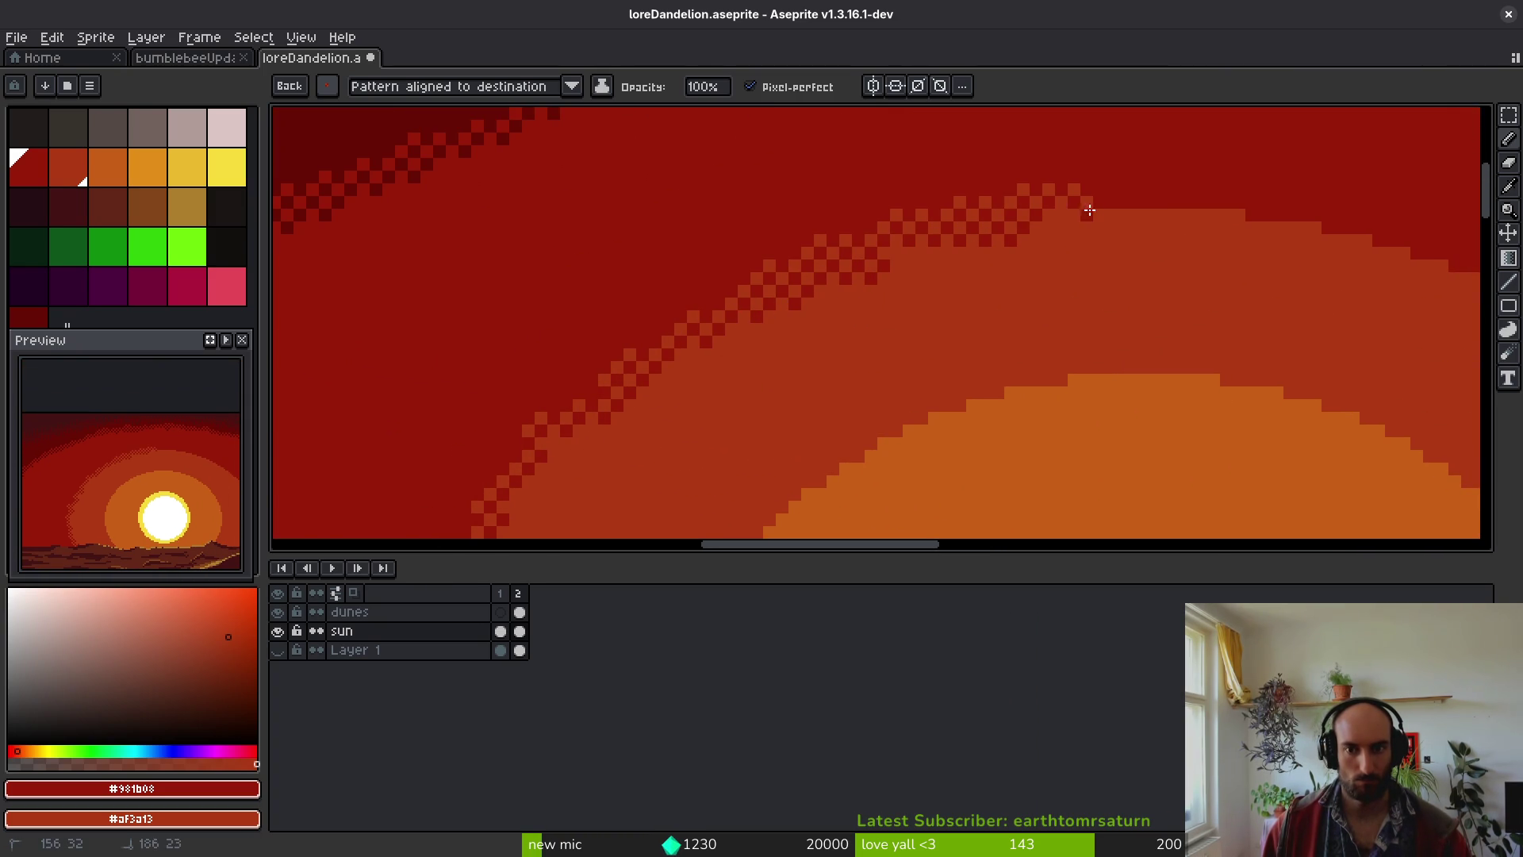
mouse_move(1137, 207)
left_mouse_down()
mouse_move(1224, 221)
mouse_move(645, 252)
mouse_move(724, 238)
mouse_move(779, 265)
left_mouse_up()
mouse_move(907, 278)
left_mouse_down()
mouse_move(940, 321)
mouse_move(1031, 367)
mouse_move(1148, 487)
left_mouse_up()
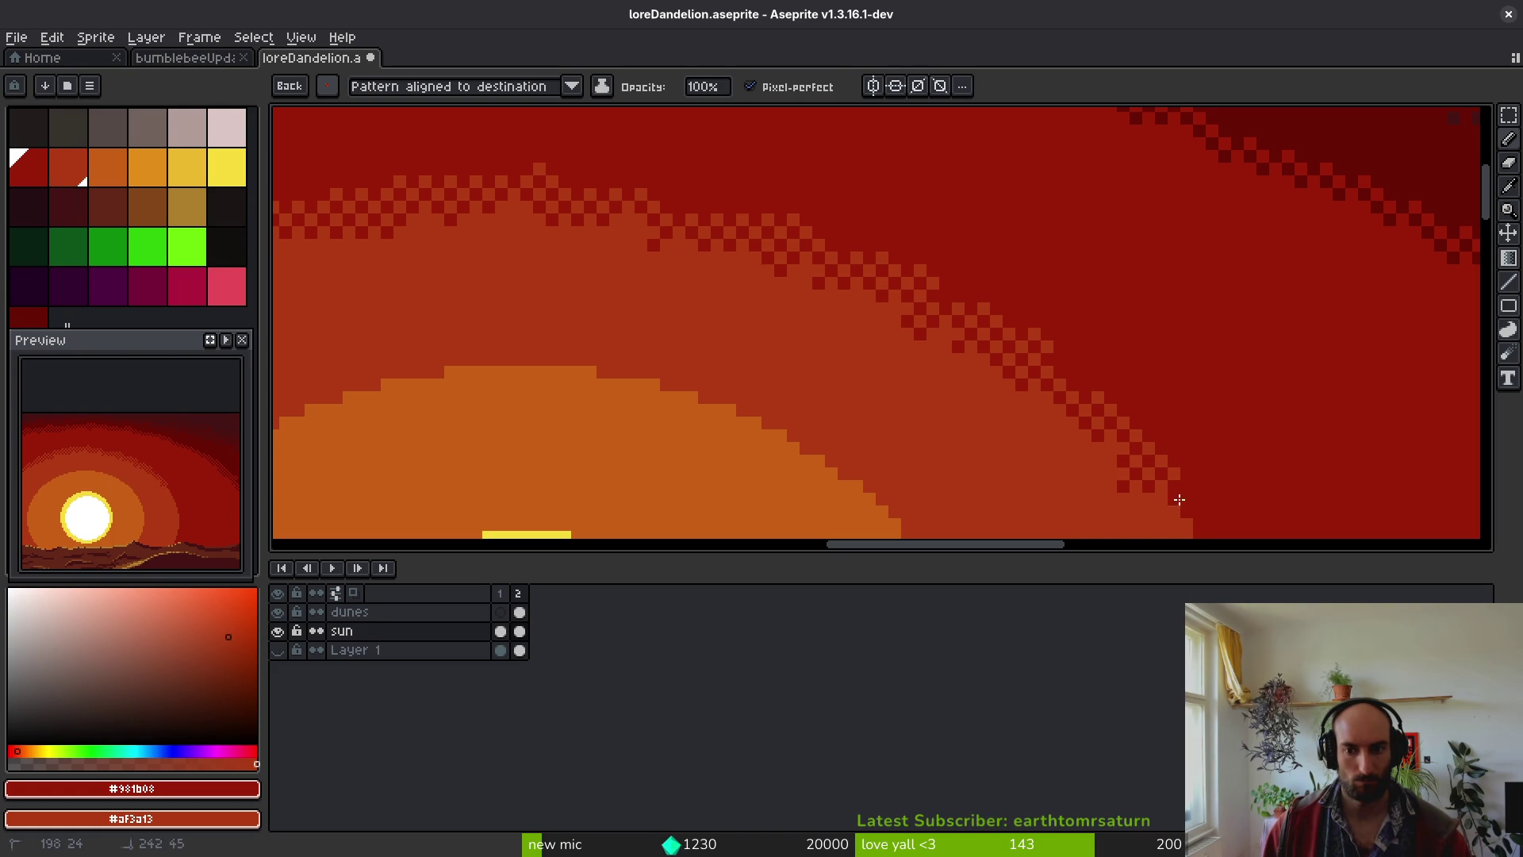
- Carry the ring-edge dither down the right side to the dunes
scroll(810, 232, "down", 2)
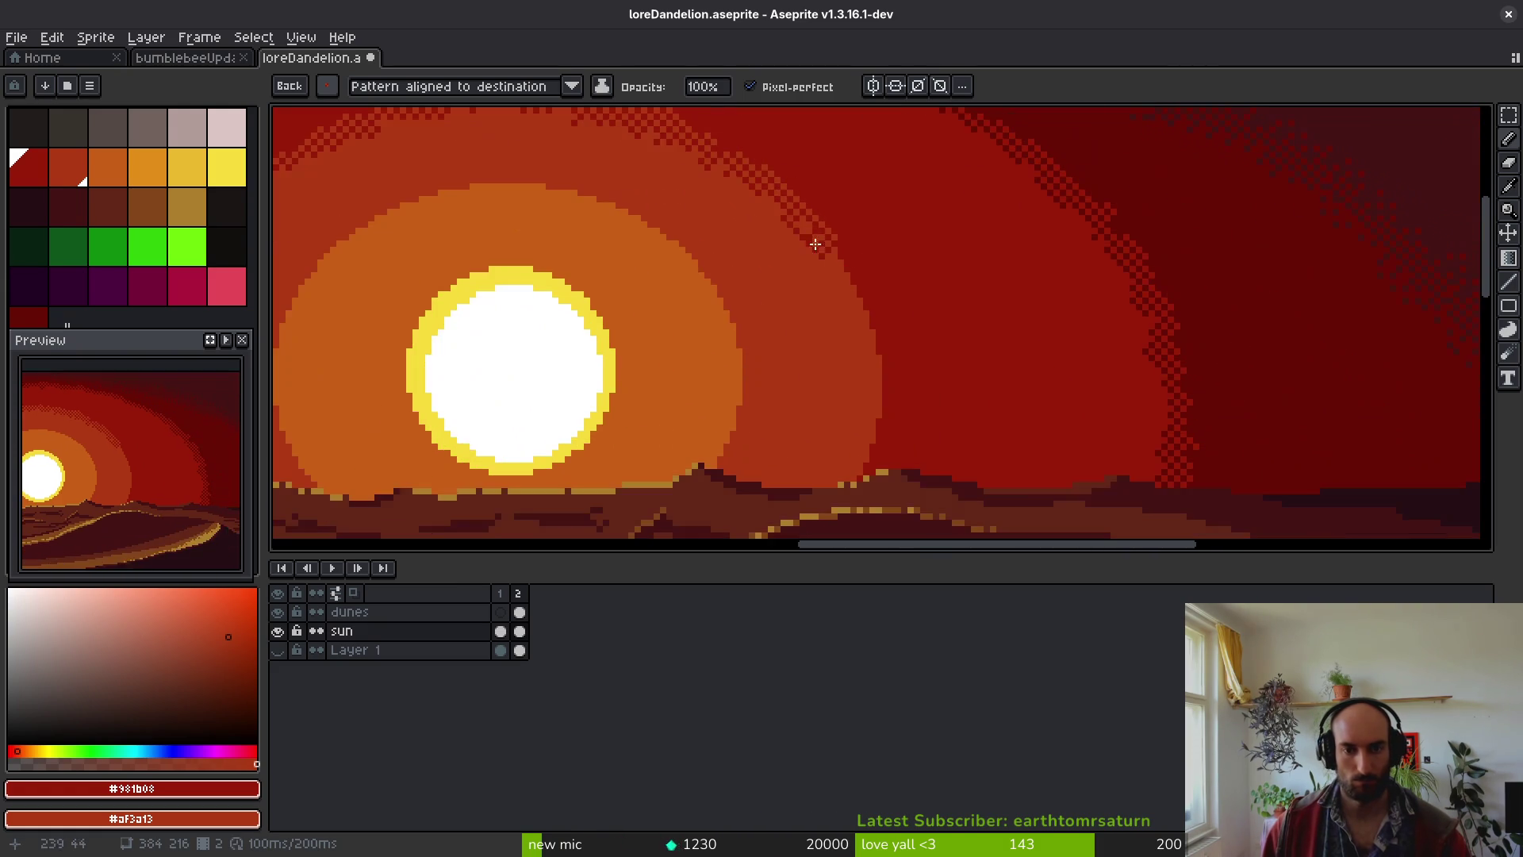
scroll(810, 232, "up", 2)
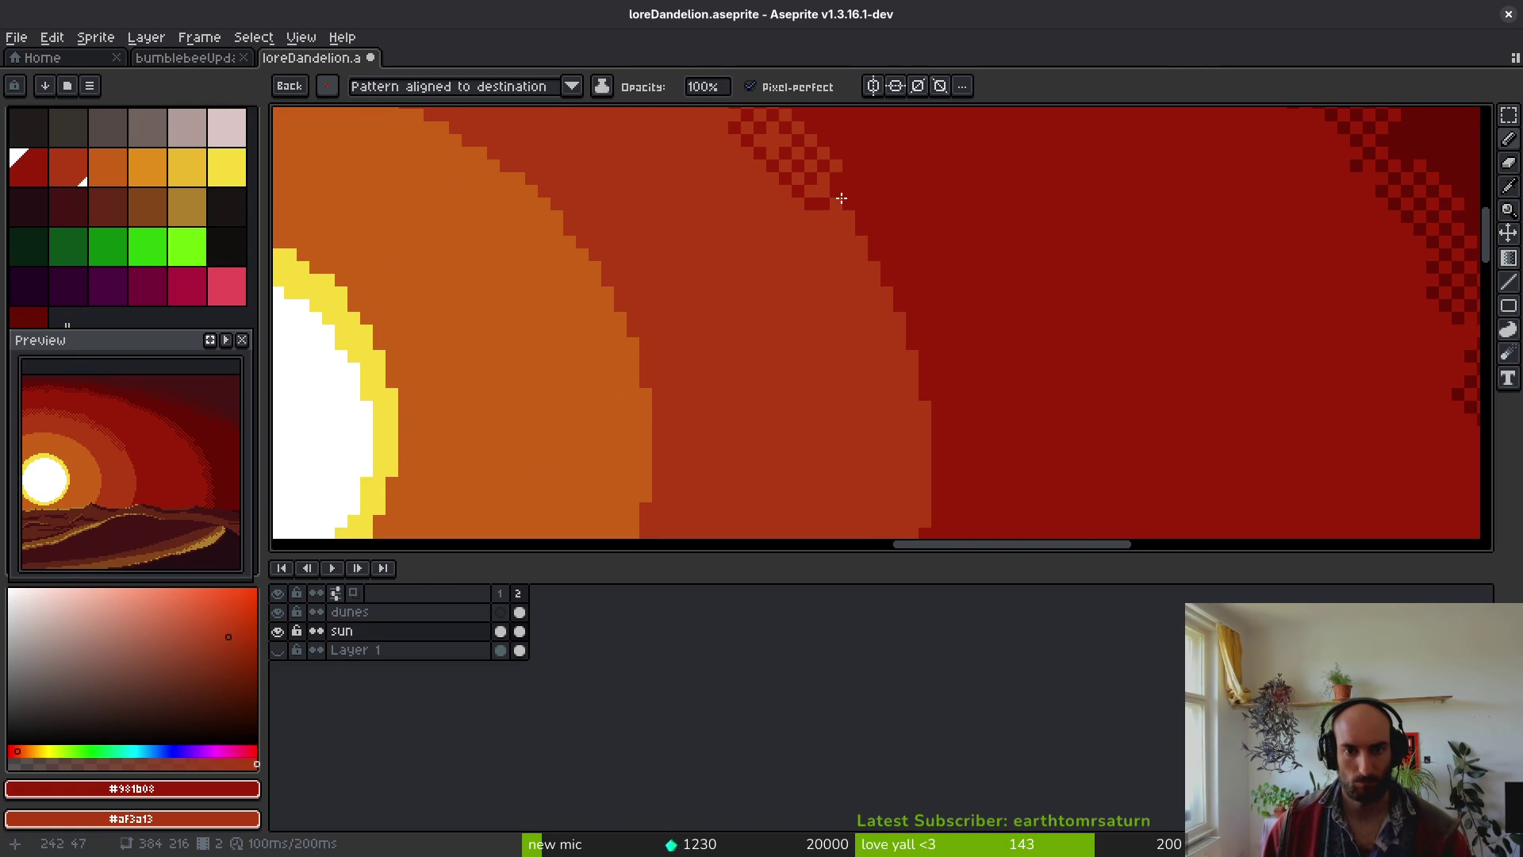
mouse_move(841, 198)
left_mouse_down()
mouse_move(924, 313)
mouse_move(921, 399)
mouse_move(919, 293)
left_mouse_up()
left_click_drag(942, 475, 918, 275)
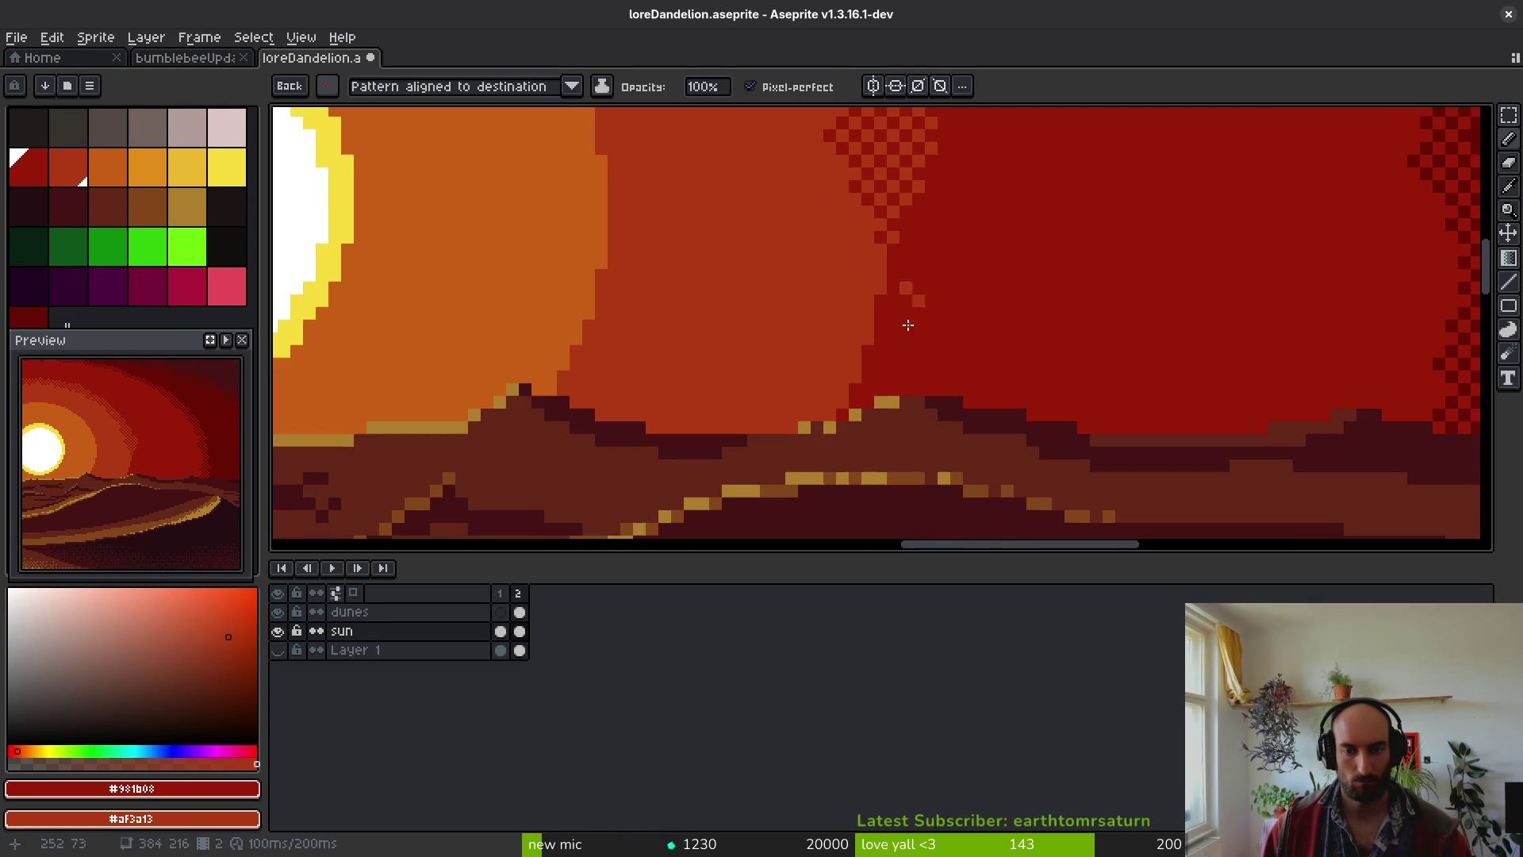
left_click(851, 415)
left_click_drag(866, 352, 881, 211)
scroll(903, 330, "down", 4)
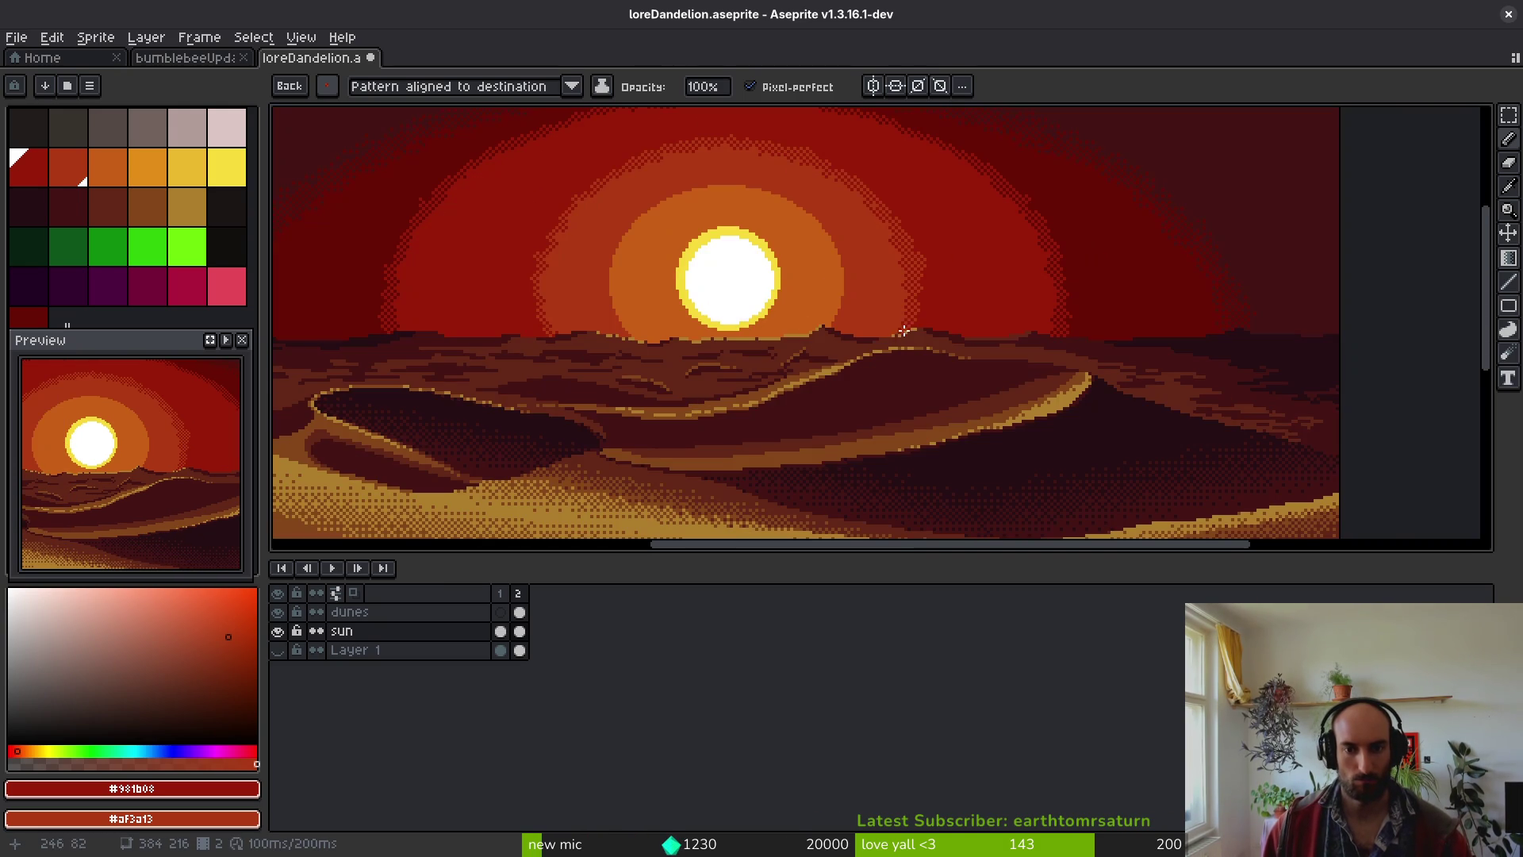
scroll(934, 325, "down", 2)
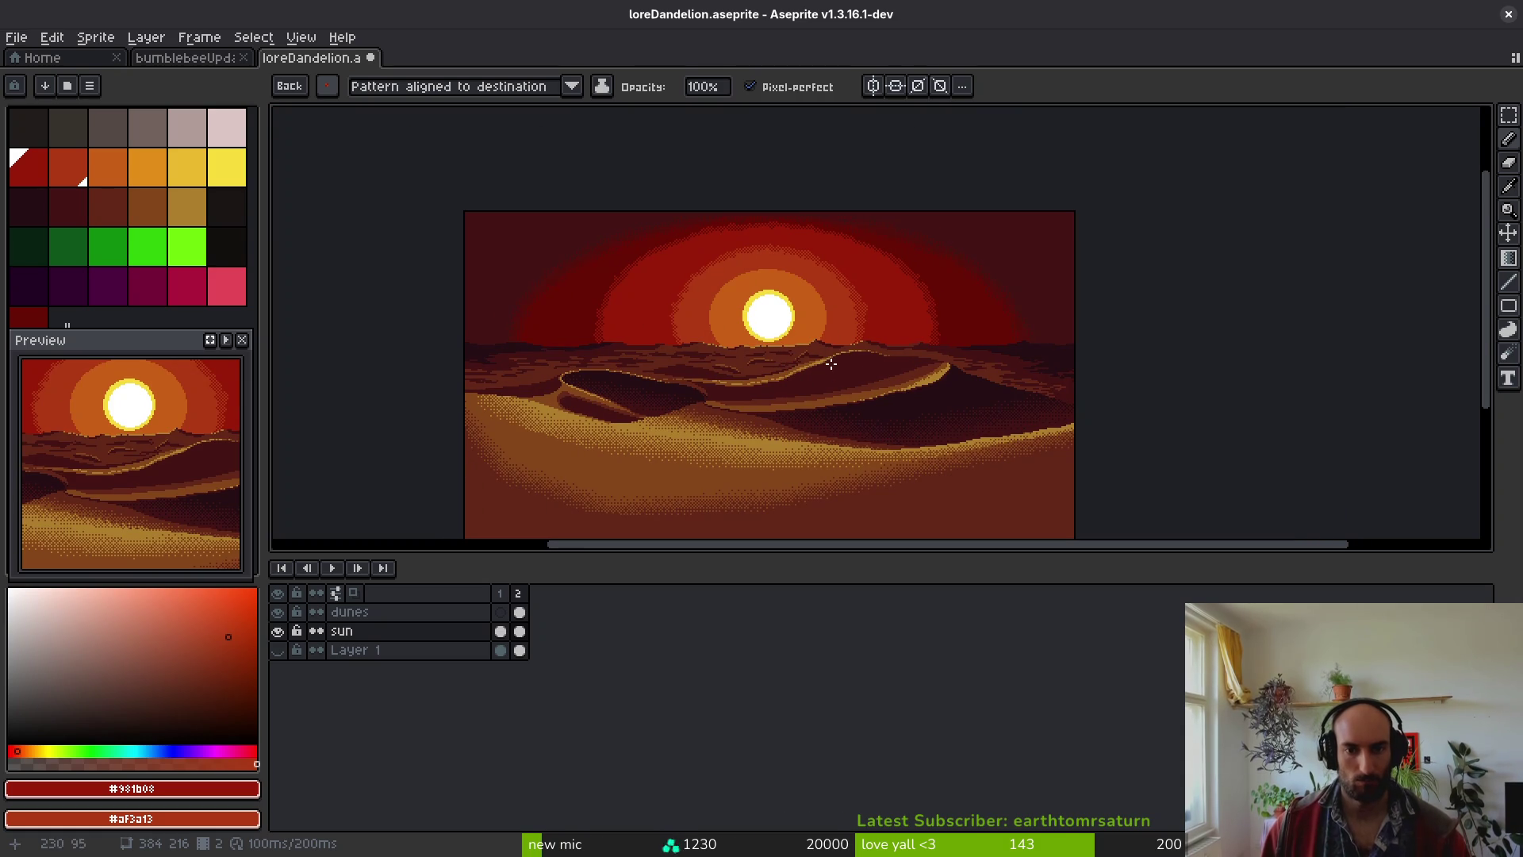
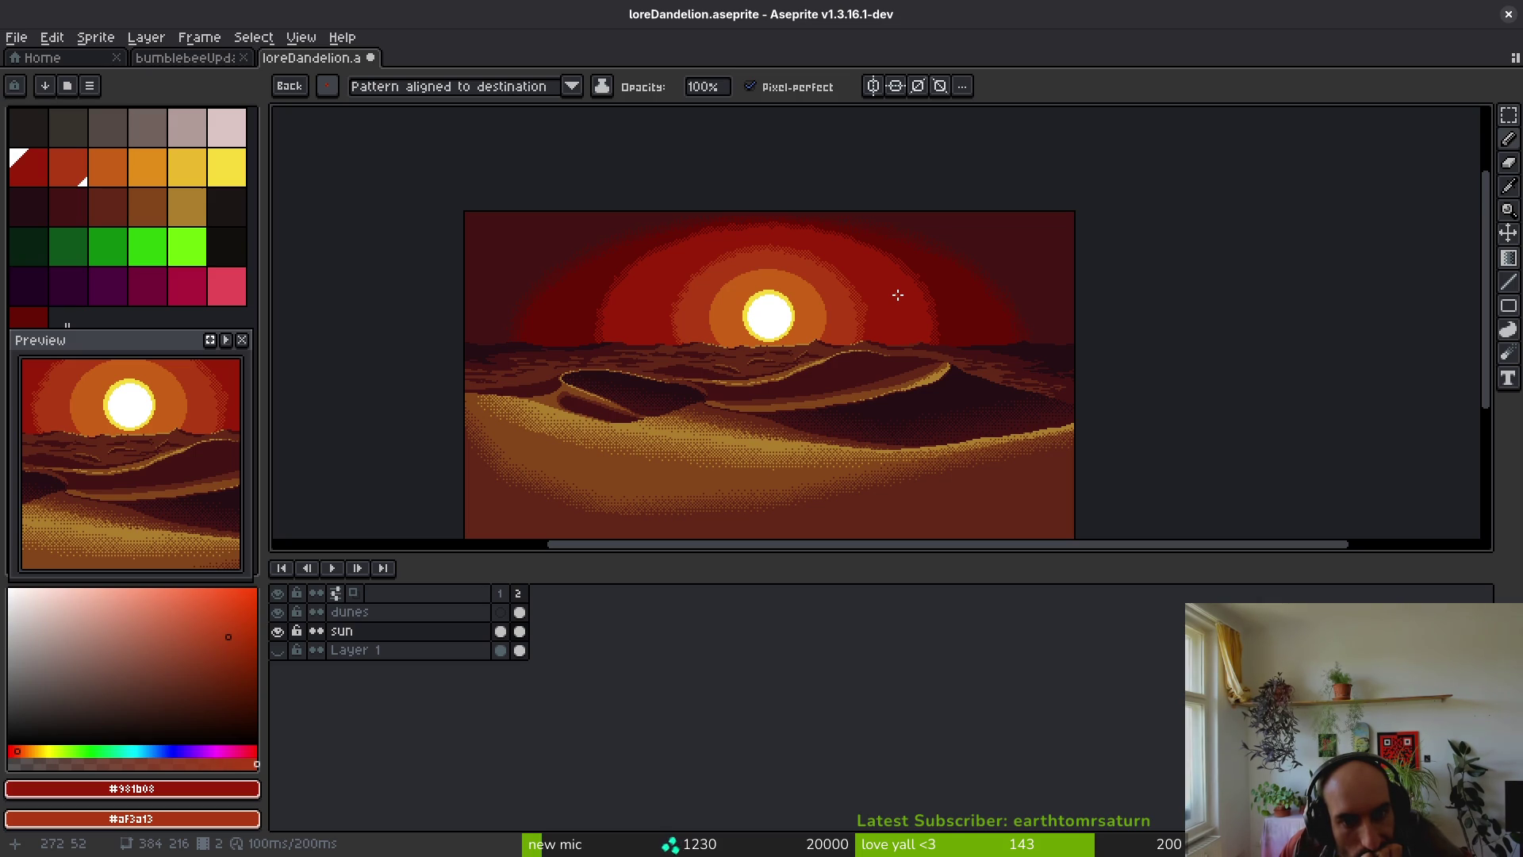
- Browse the saved brushes while panning across the sky, sun and dunes
scroll(758, 298, "up", 2)
scroll(412, 150, "up", 1)
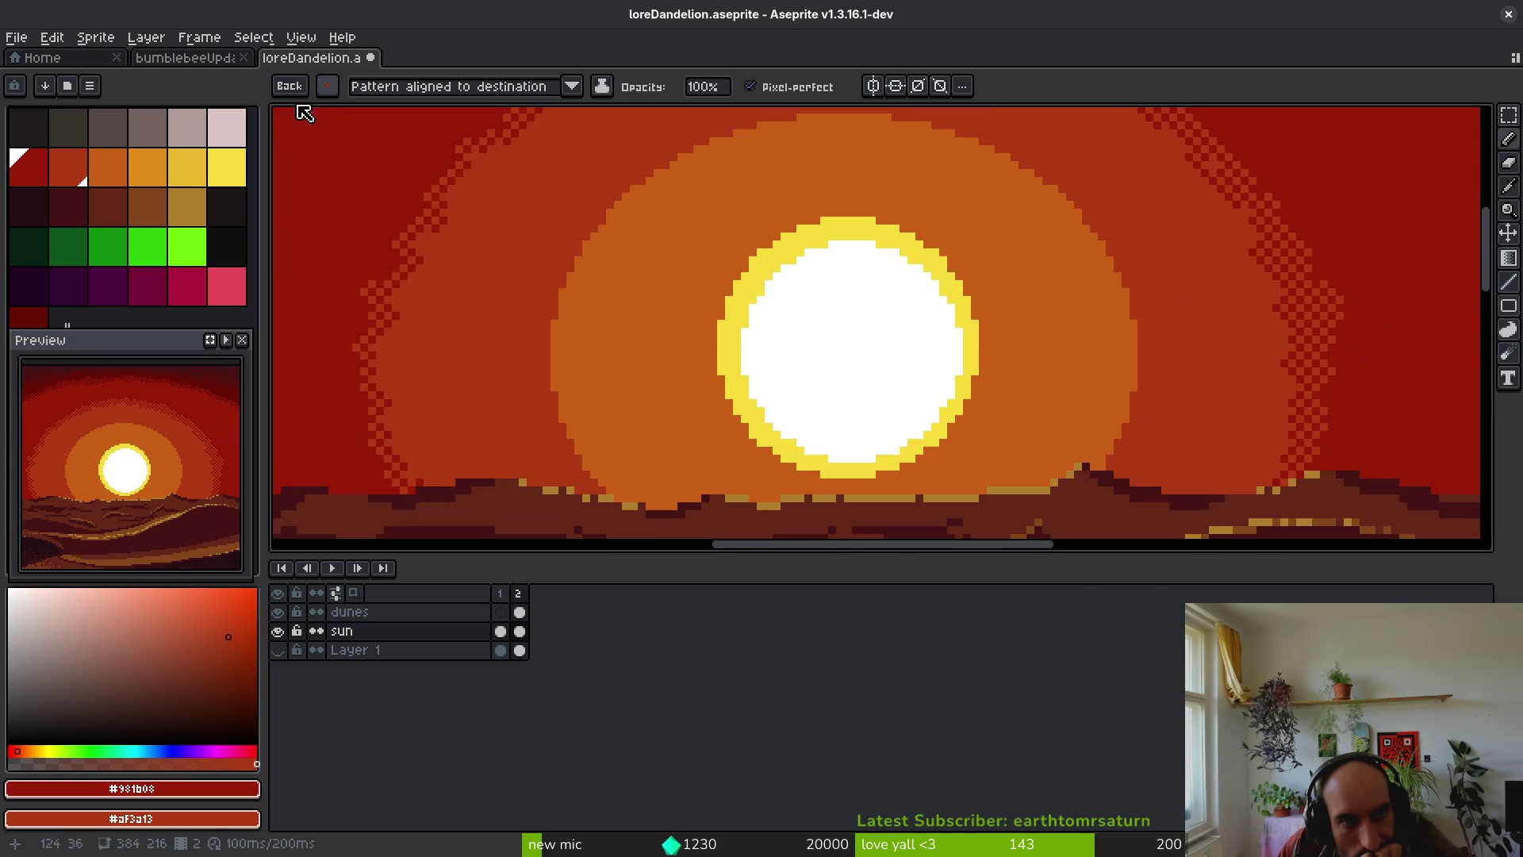
left_click(327, 86)
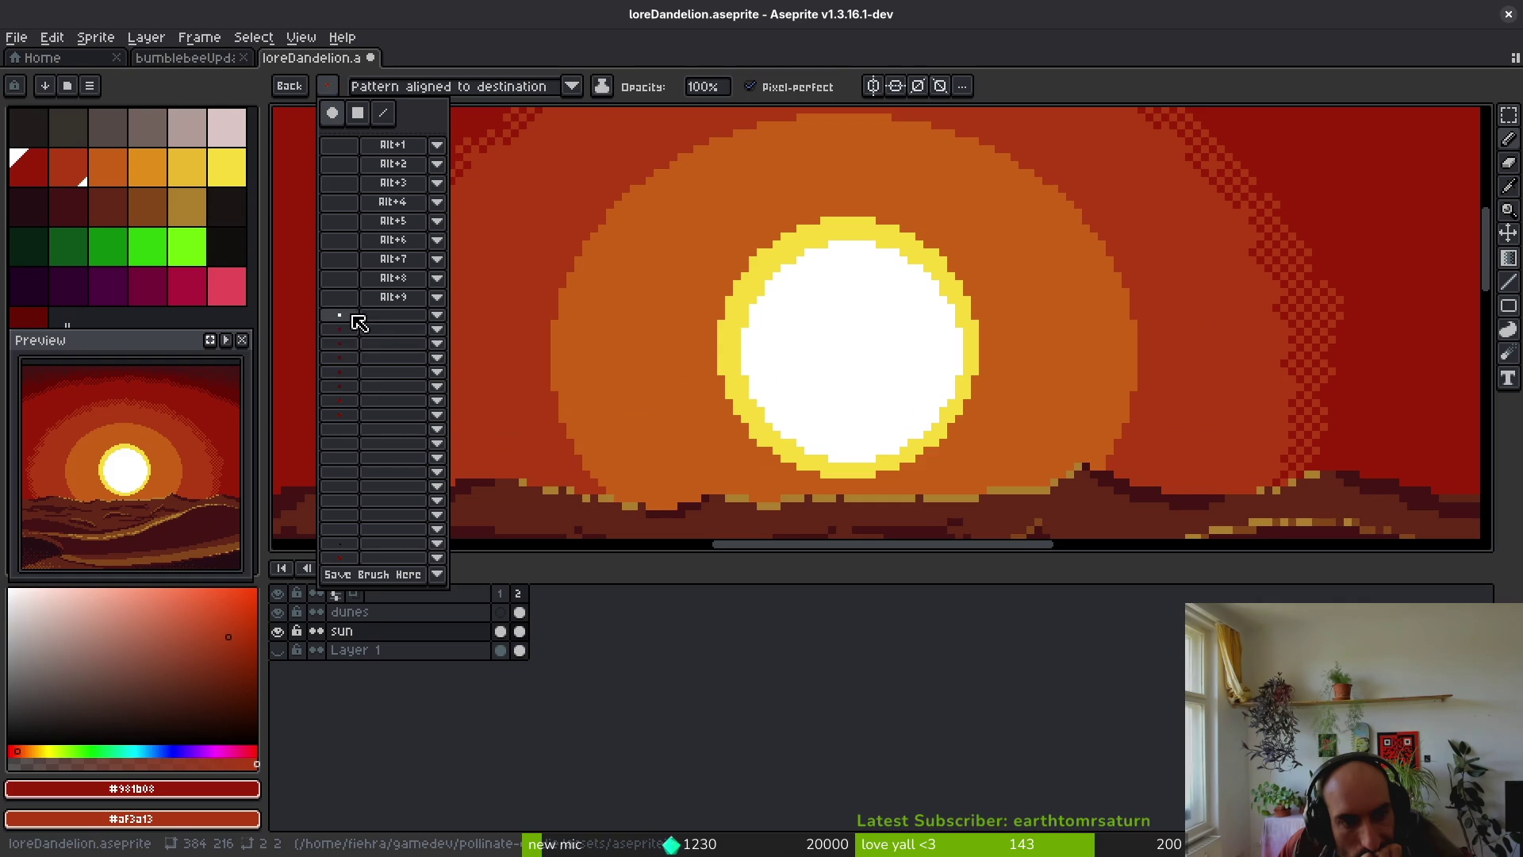
left_click_drag(441, 249, 679, 330)
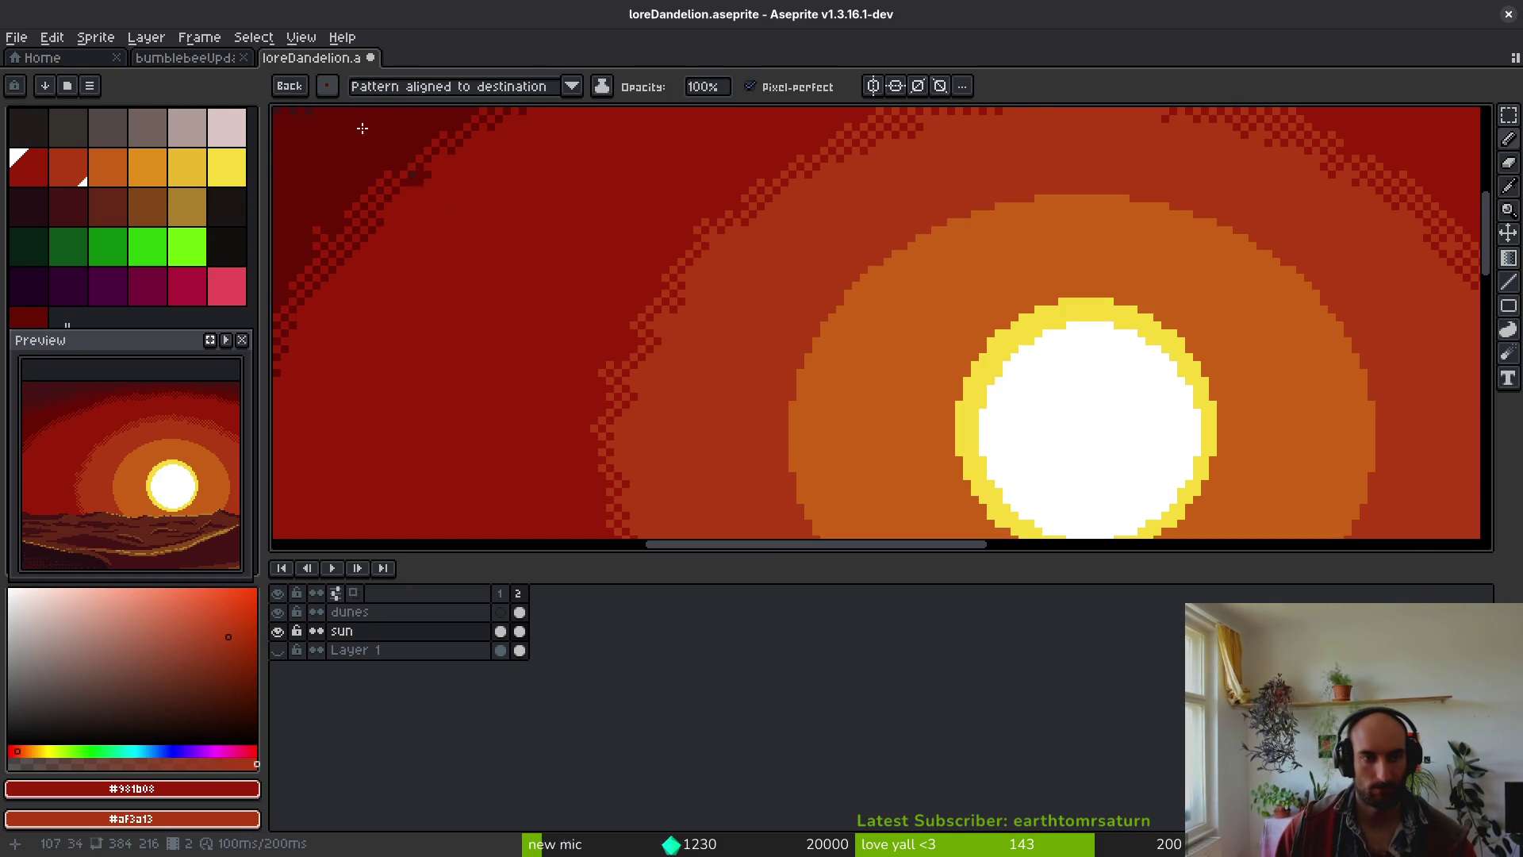
left_click_drag(884, 288, 677, 237)
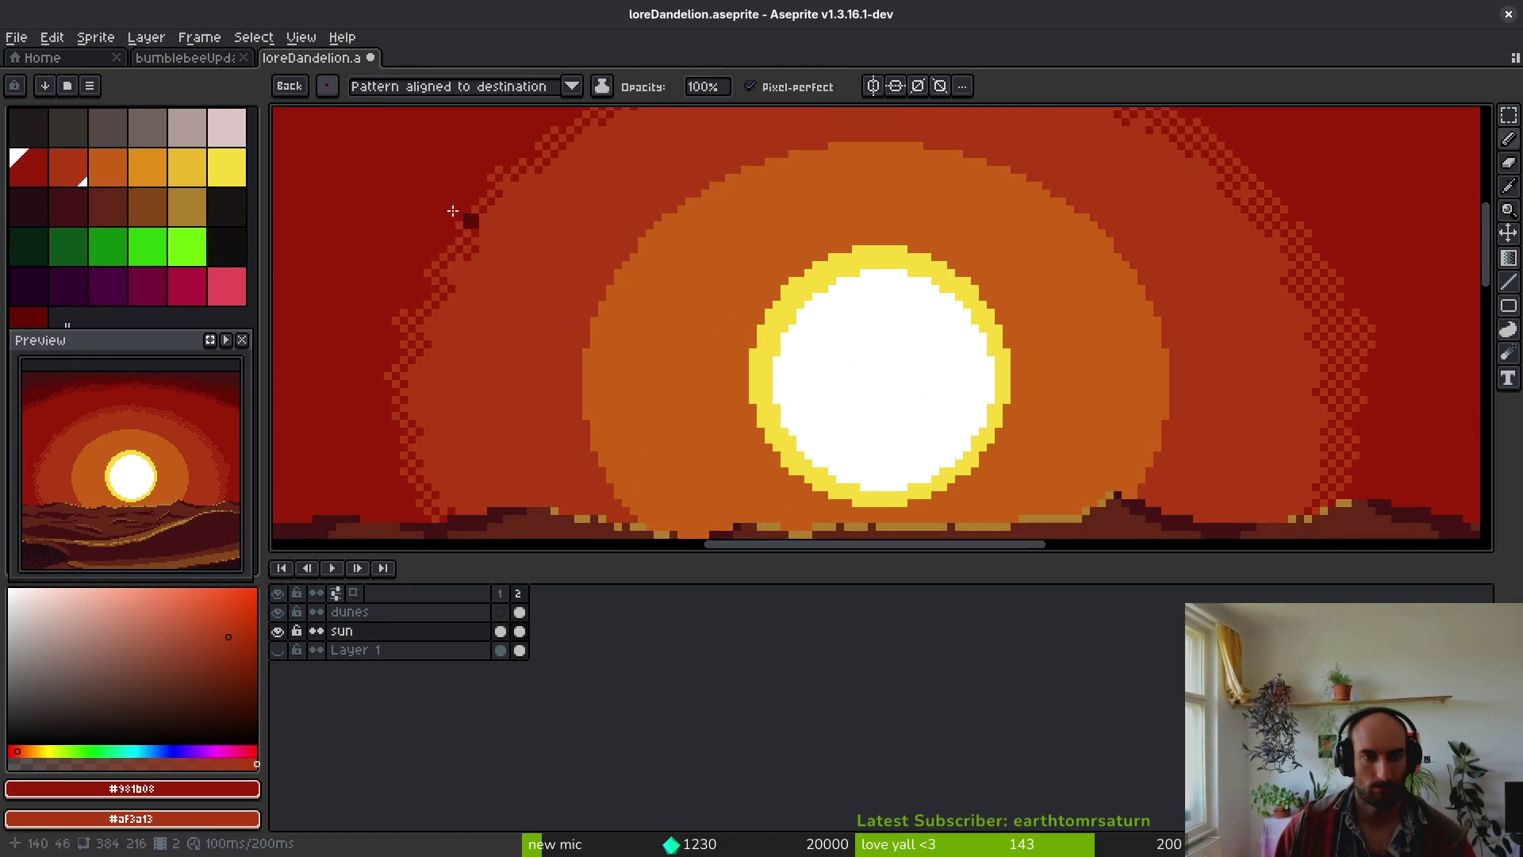
left_click(327, 87)
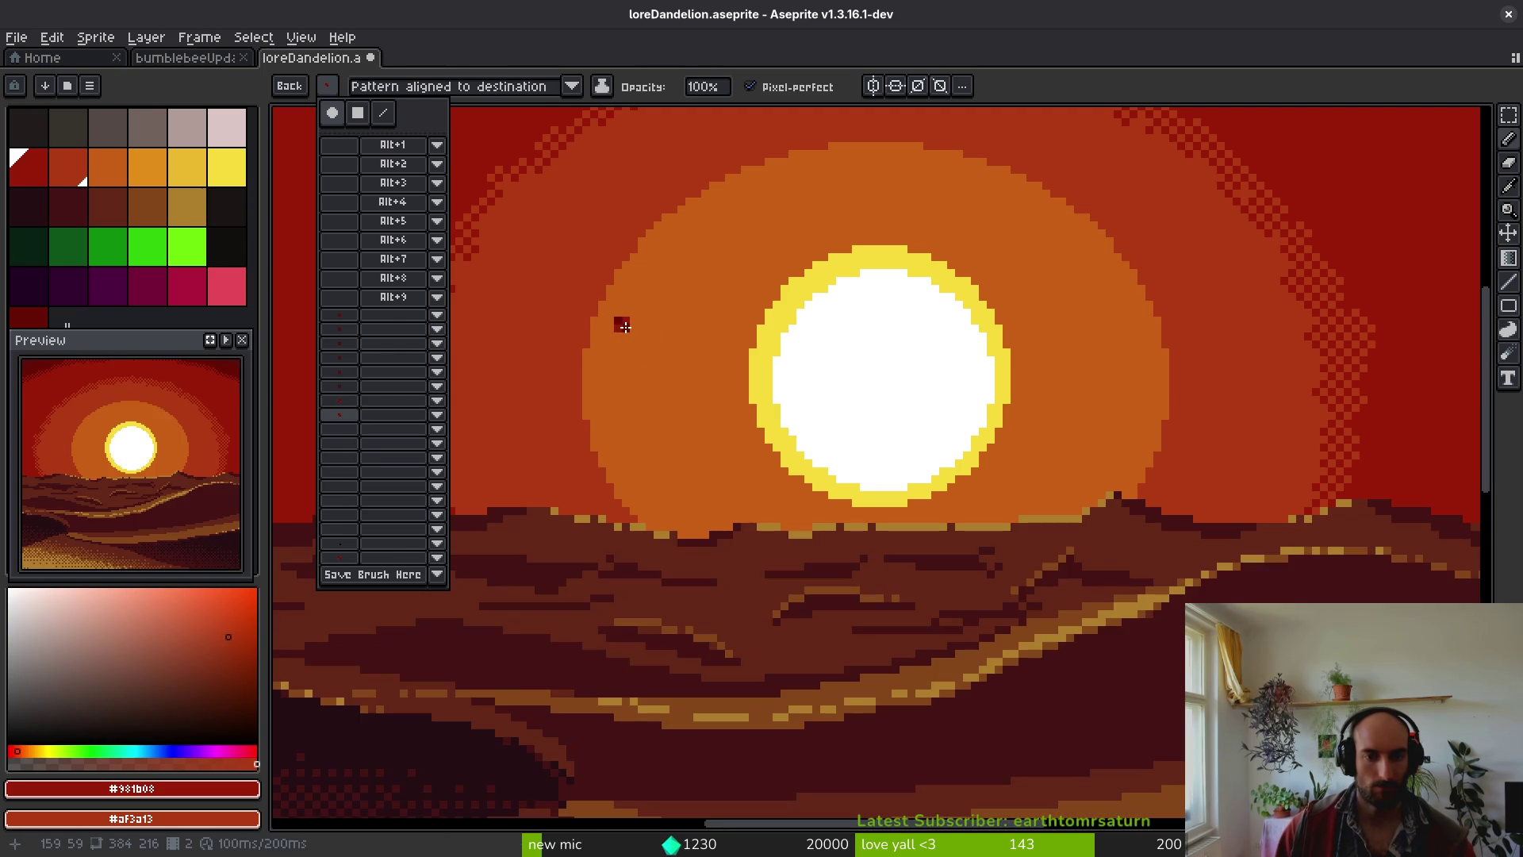
- Sample the orange ring colour and choose a saved custom dither brush
key("i")
left_click(600, 323)
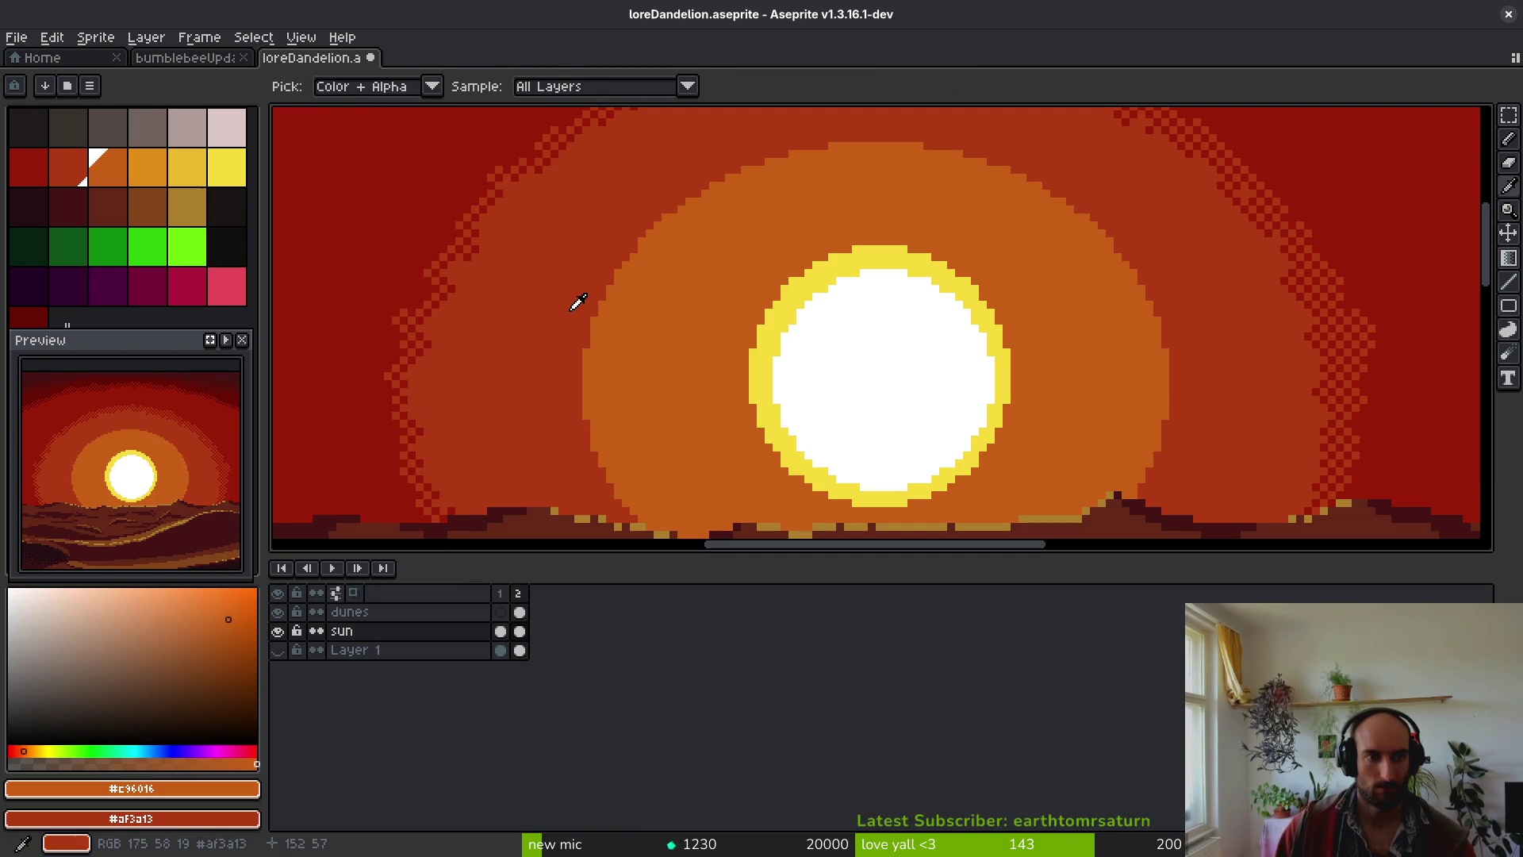
key("g")
left_click(284, 87)
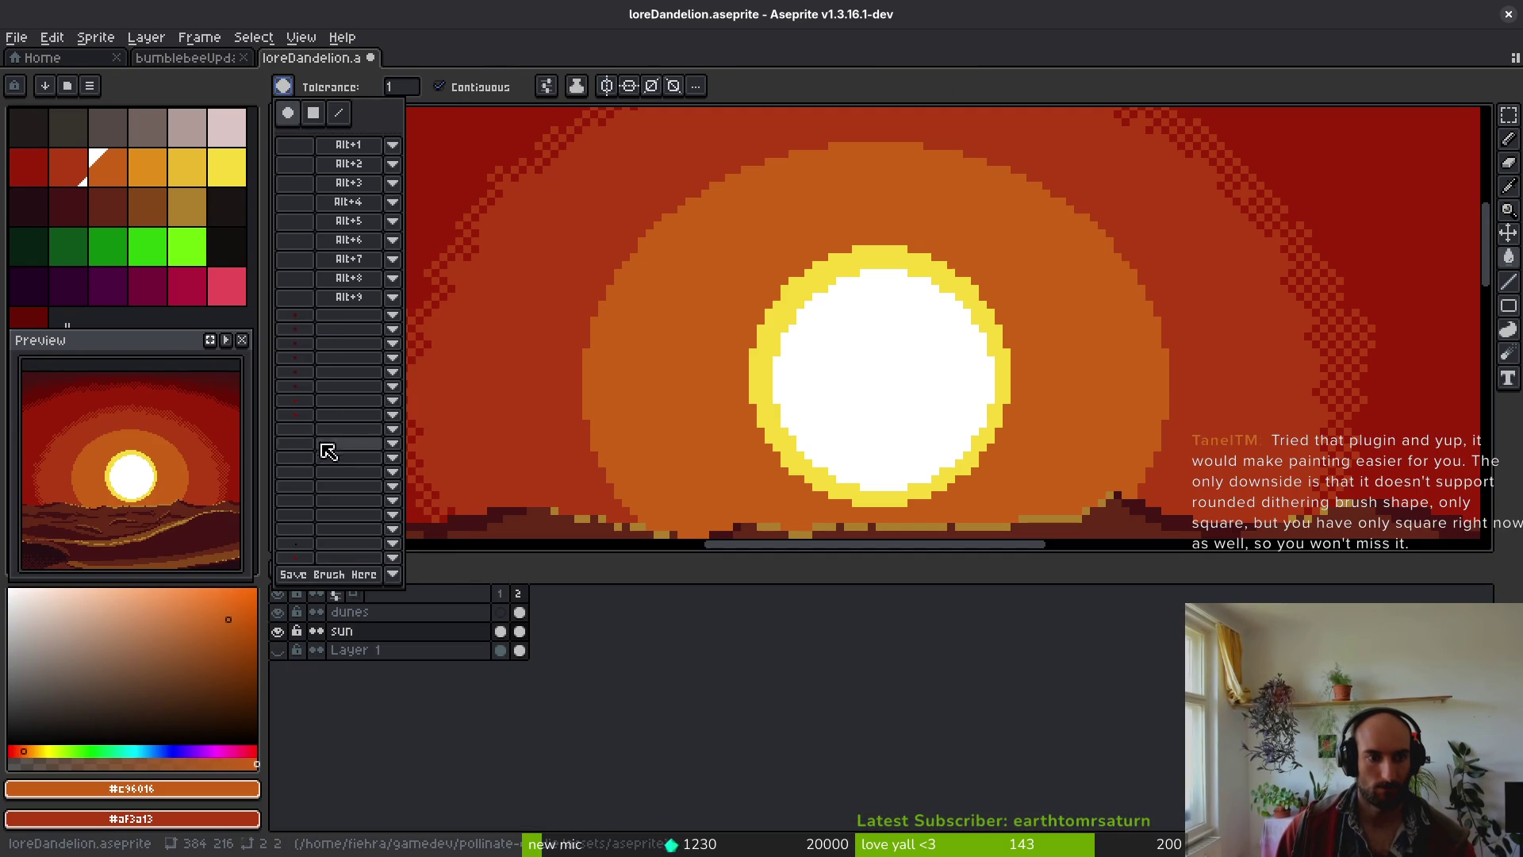
left_click(305, 416)
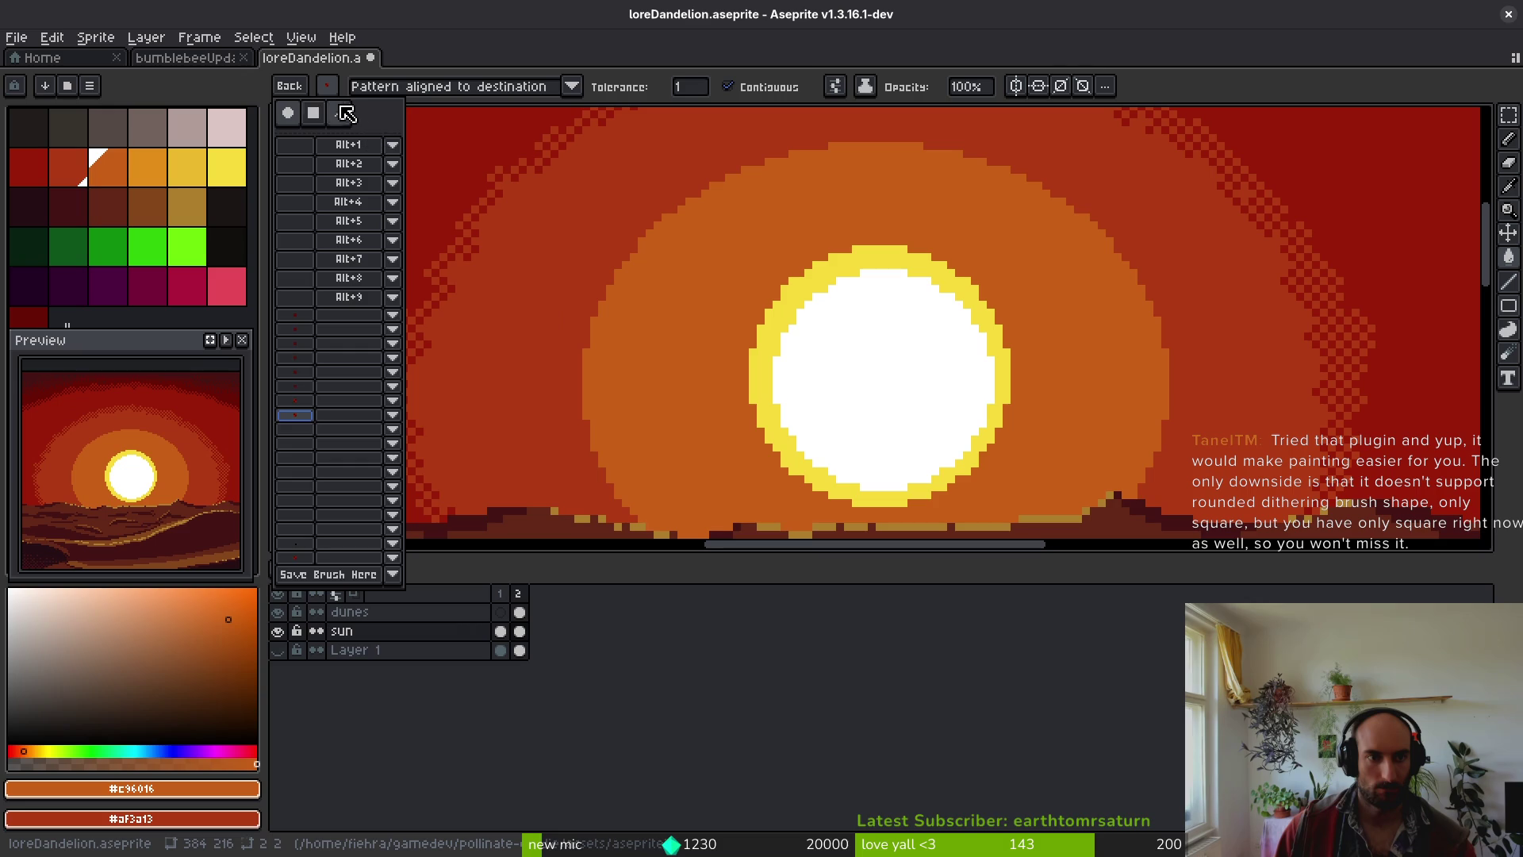
left_click(617, 314)
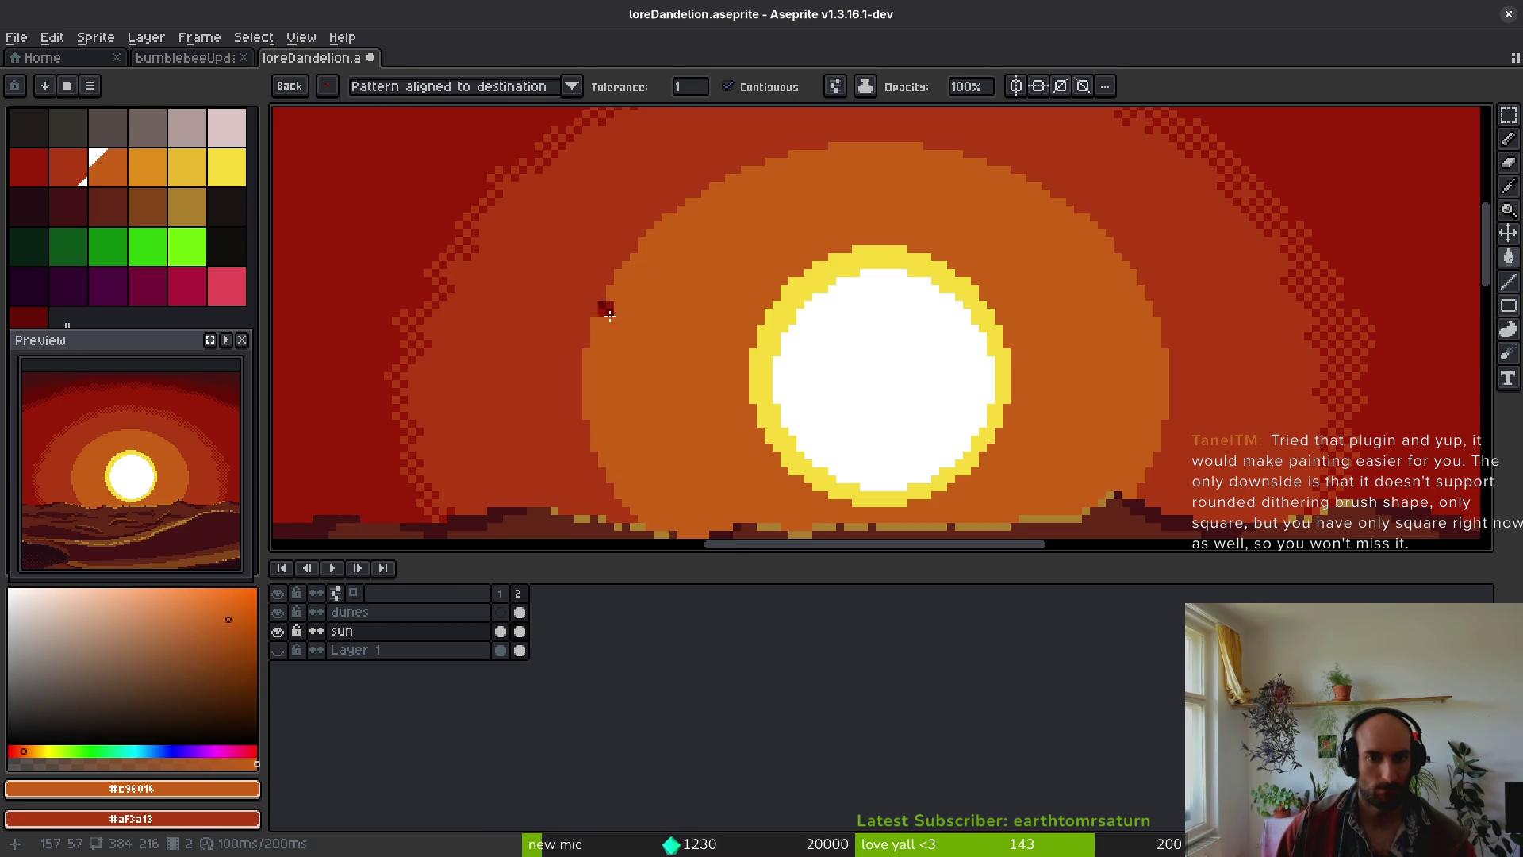
- Sample the red glow-ring and orange ring colours from the canvas
scroll(597, 318, "up", 3)
key("alt")
scroll(553, 295, "down", 3)
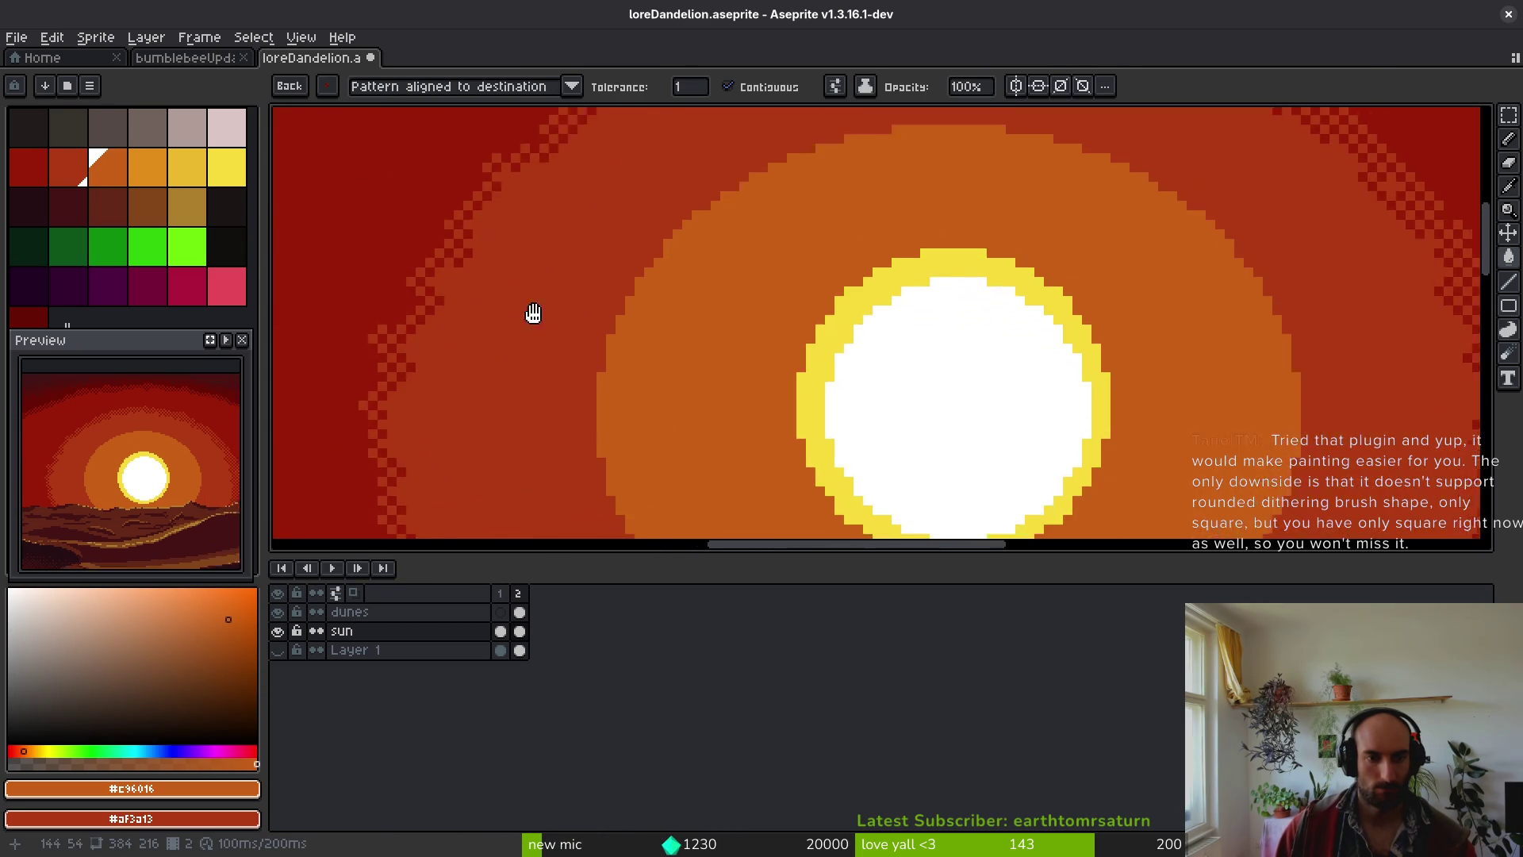
scroll(486, 272, "up", 3)
left_click(508, 280, "alt")
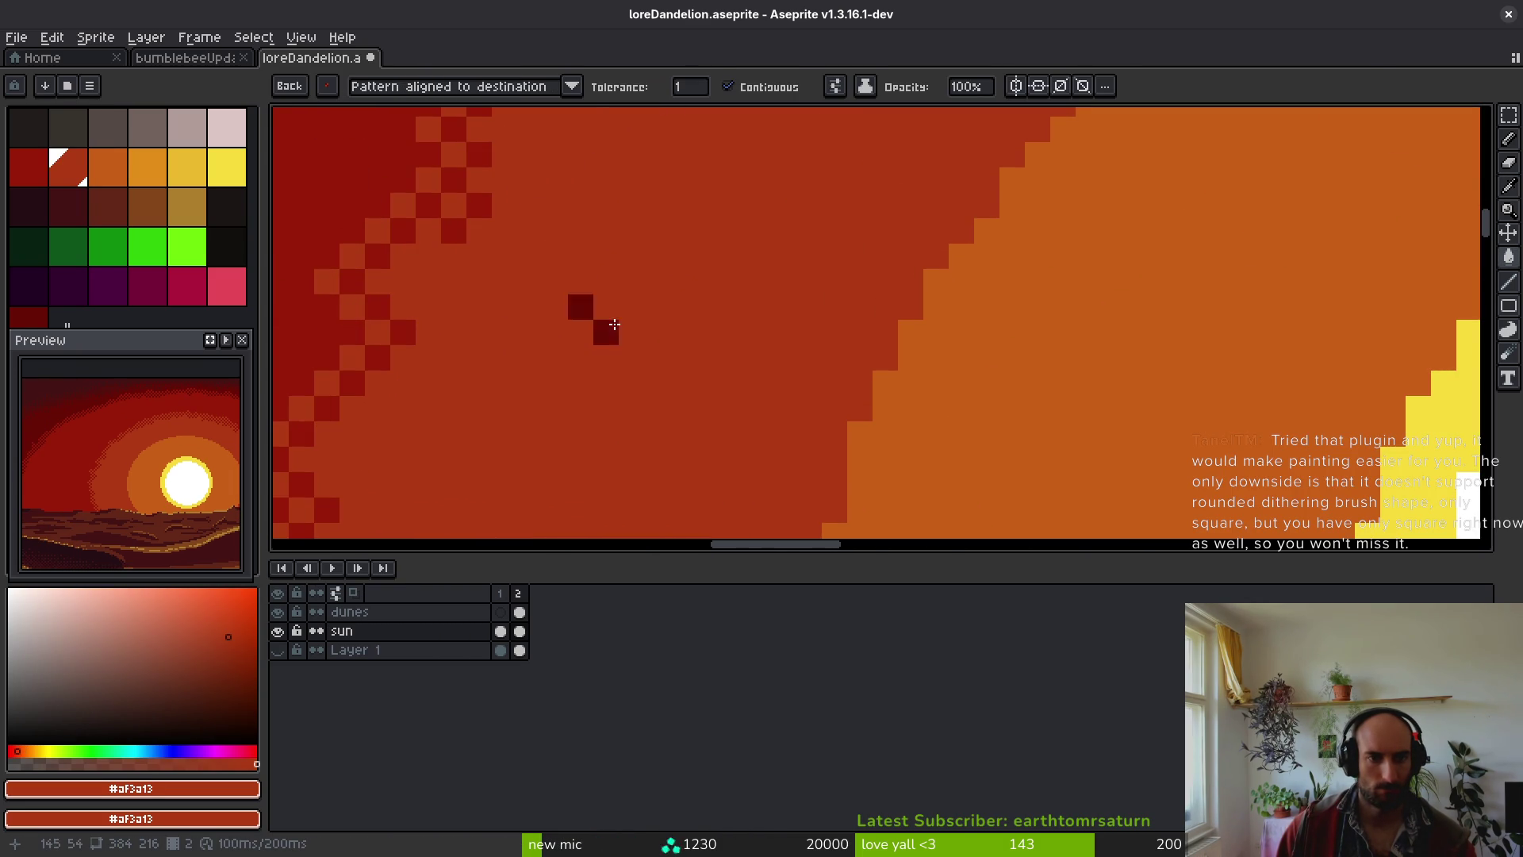
scroll(579, 326, "right", 2)
left_click(830, 394, "alt")
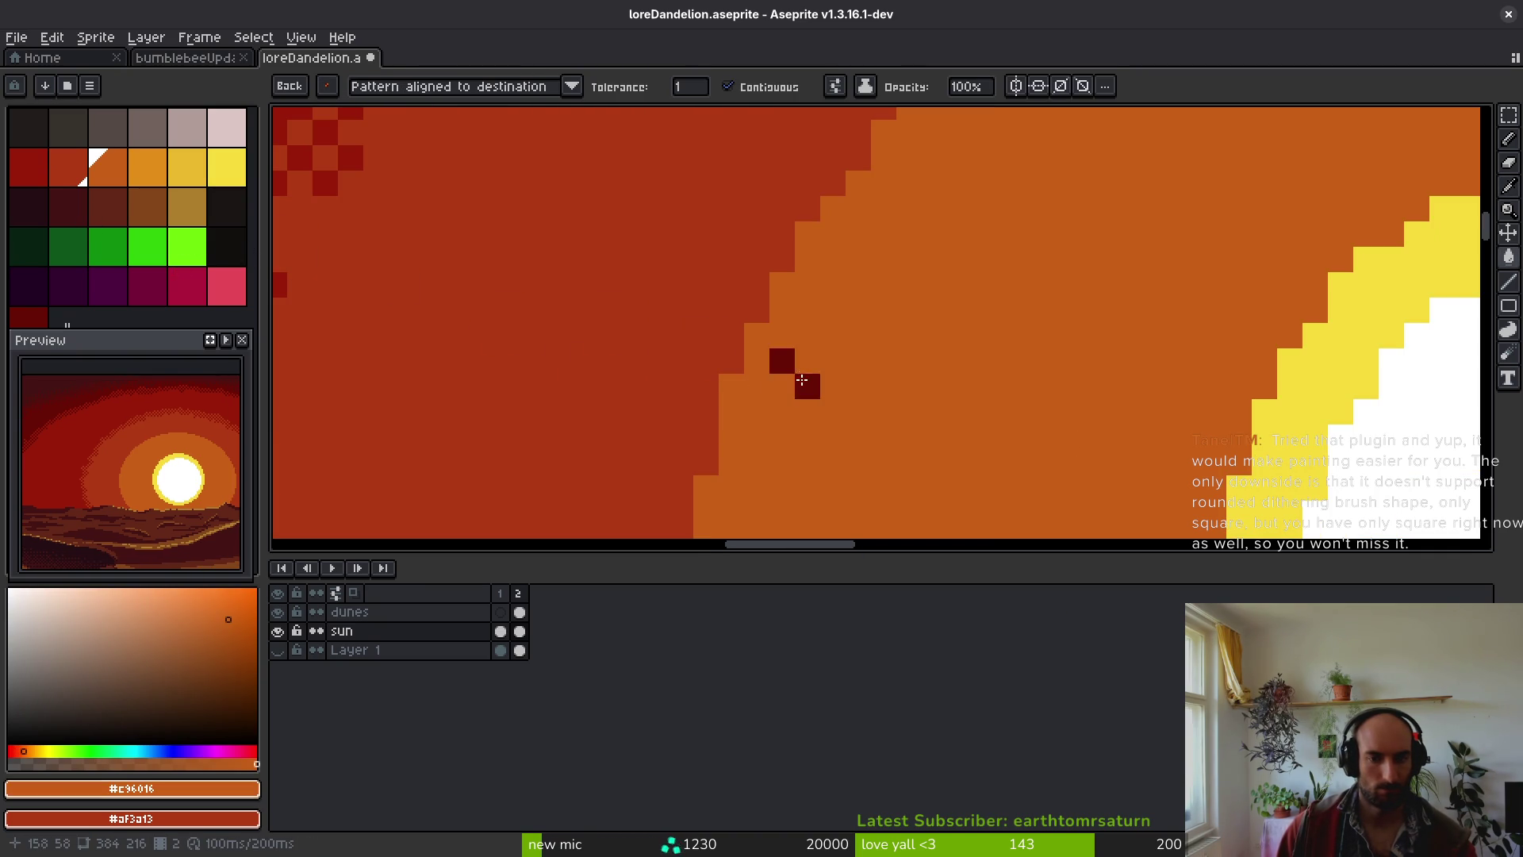
- Choose the saved 2x2 dither brush and try it on the glow ring
scroll(805, 384, "down", 2)
scroll(669, 394, "up", 2)
left_click(327, 87)
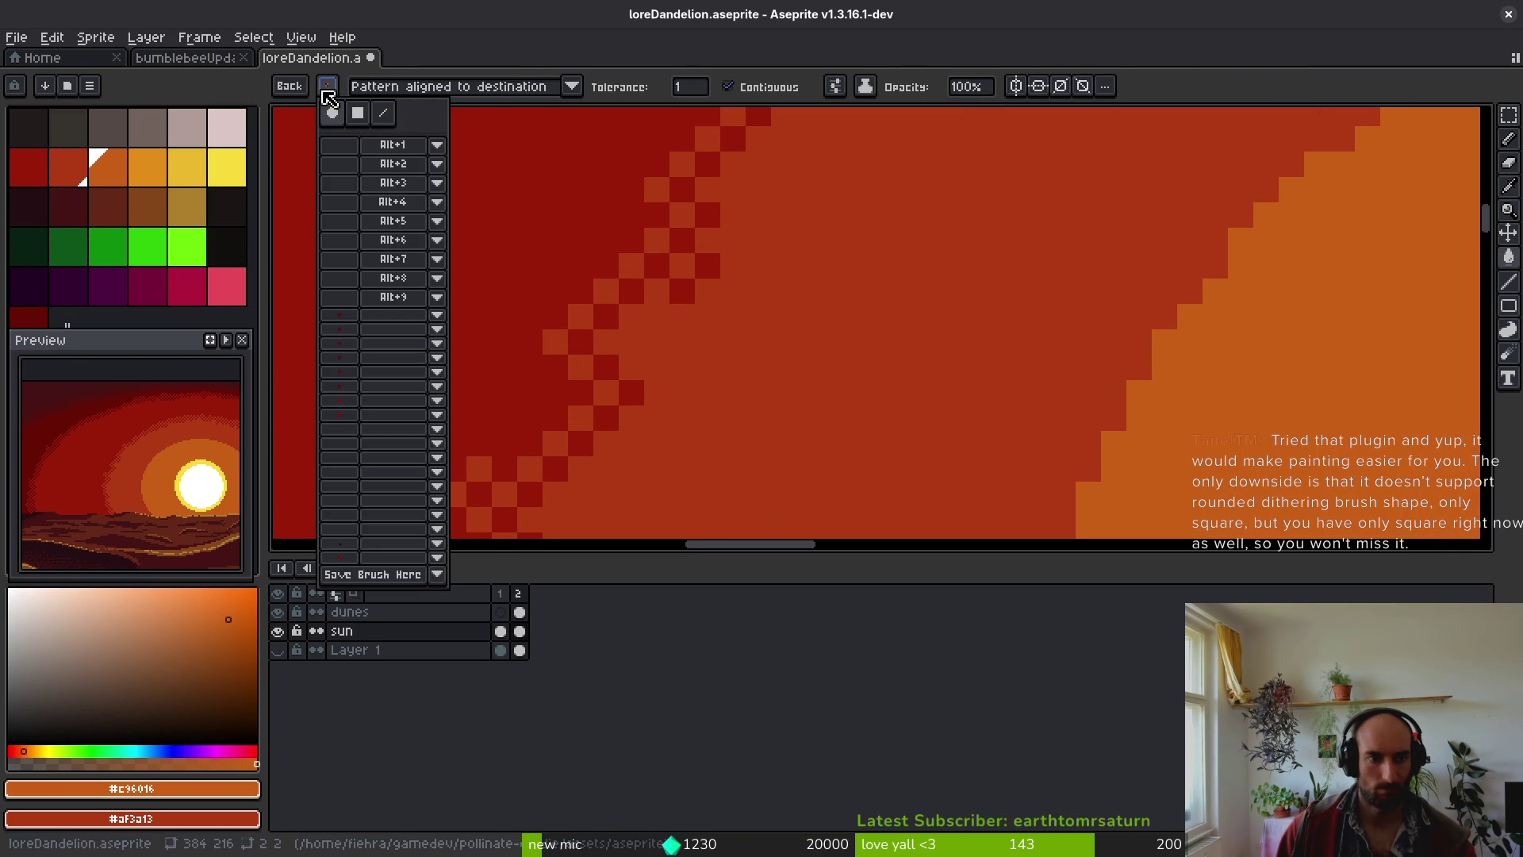
left_click(349, 414)
left_click(703, 402)
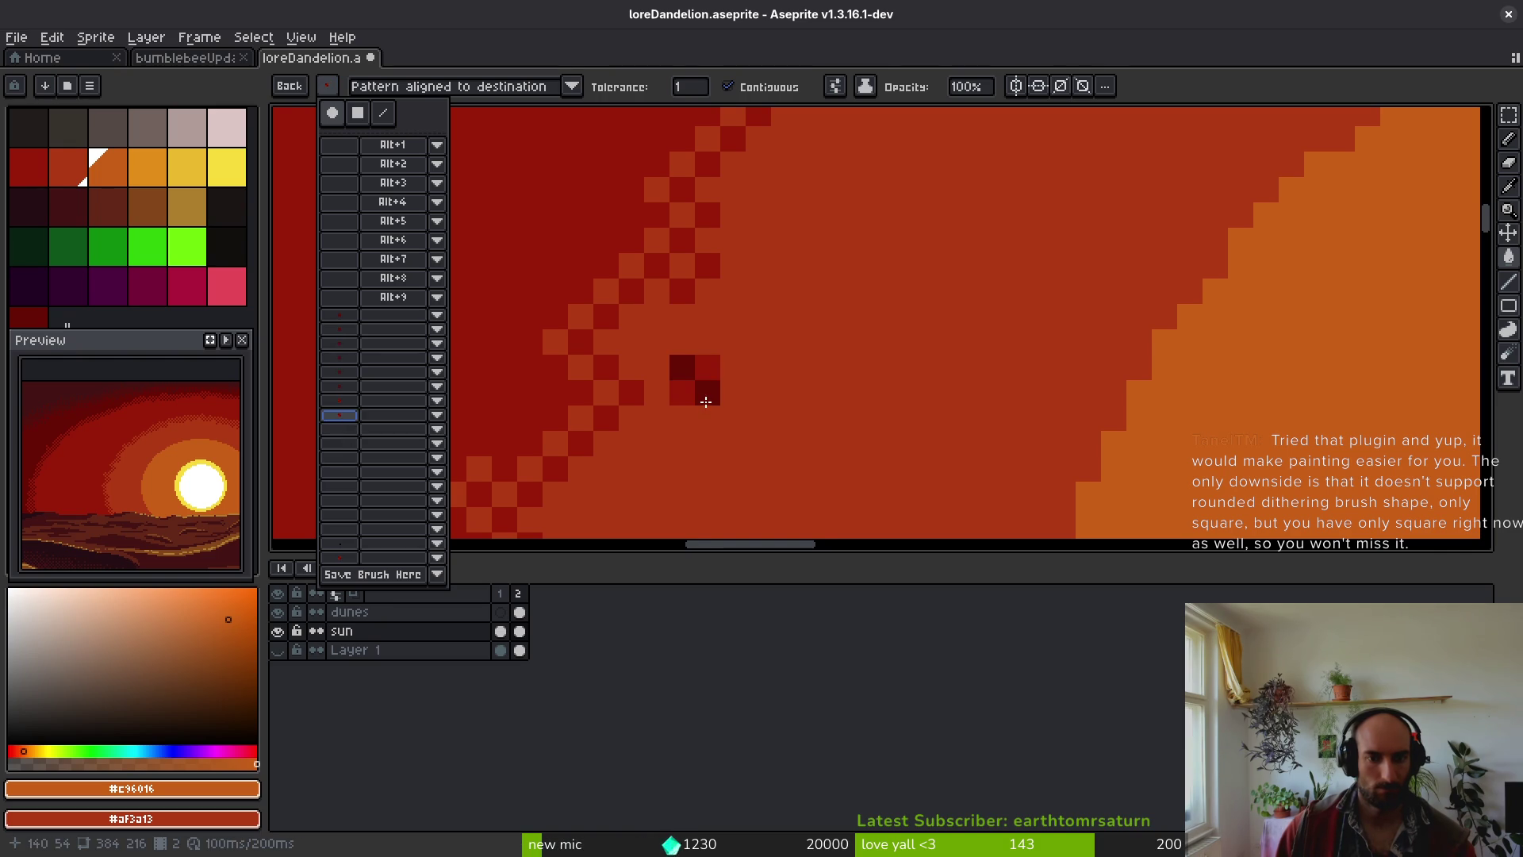
key("Escape")
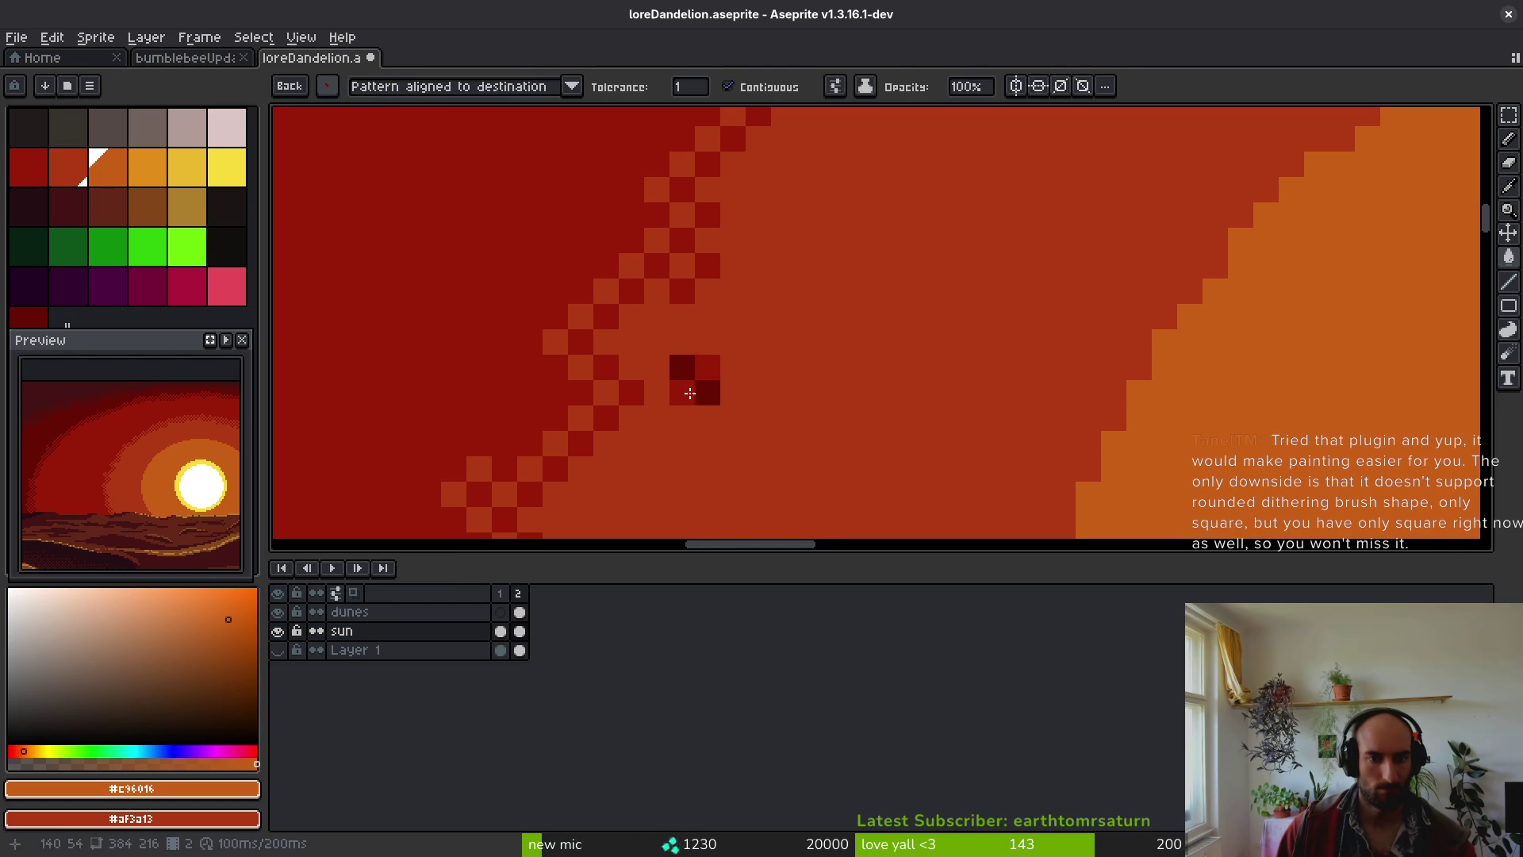
- Sample the red glow colour and look over the glow rings and the sun's yellow rim
left_click(327, 87)
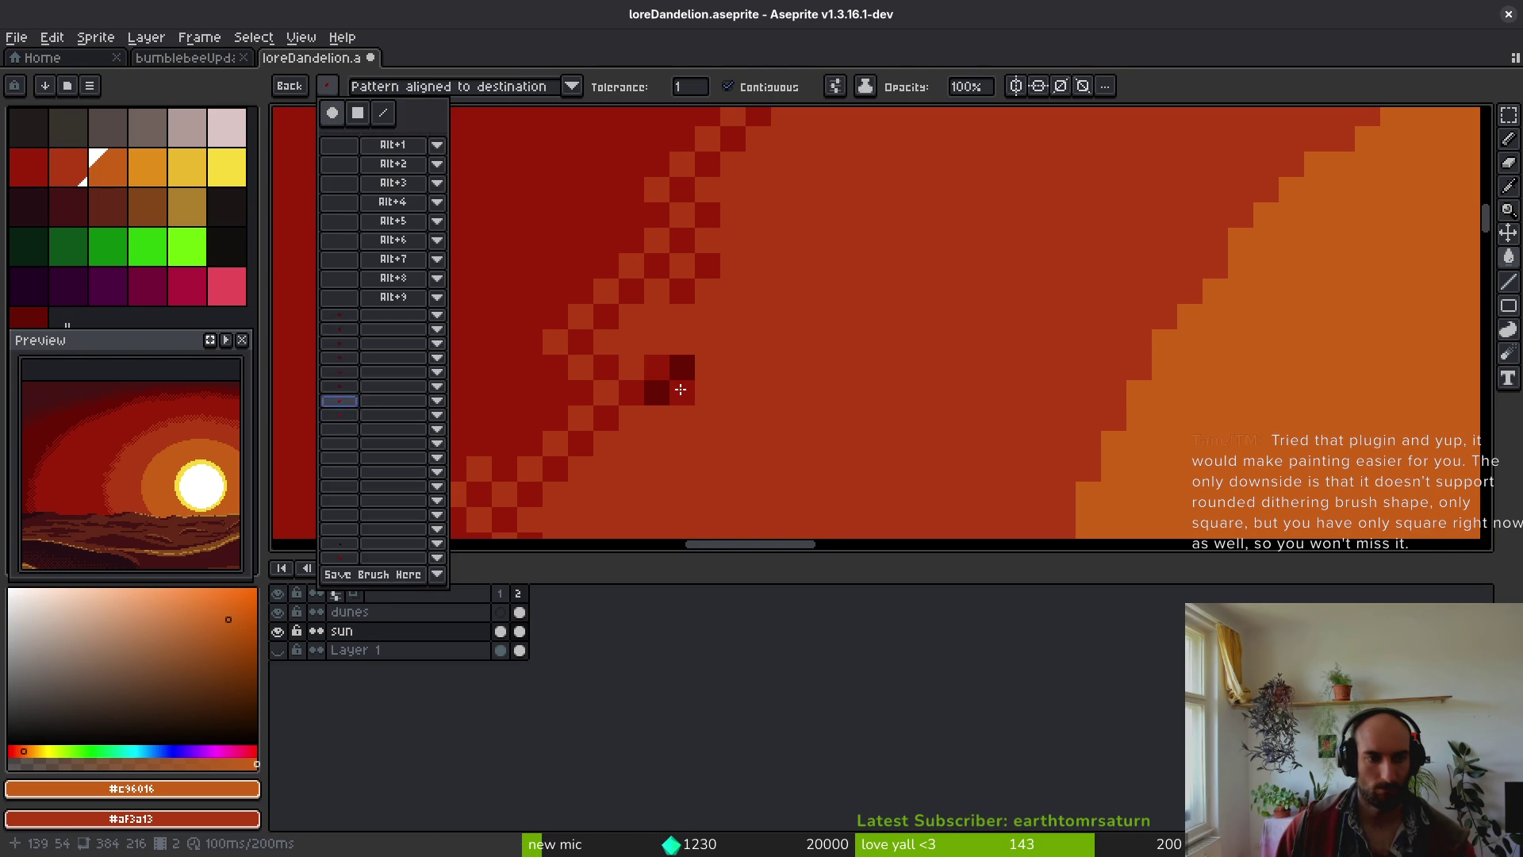
left_click(714, 381, "alt")
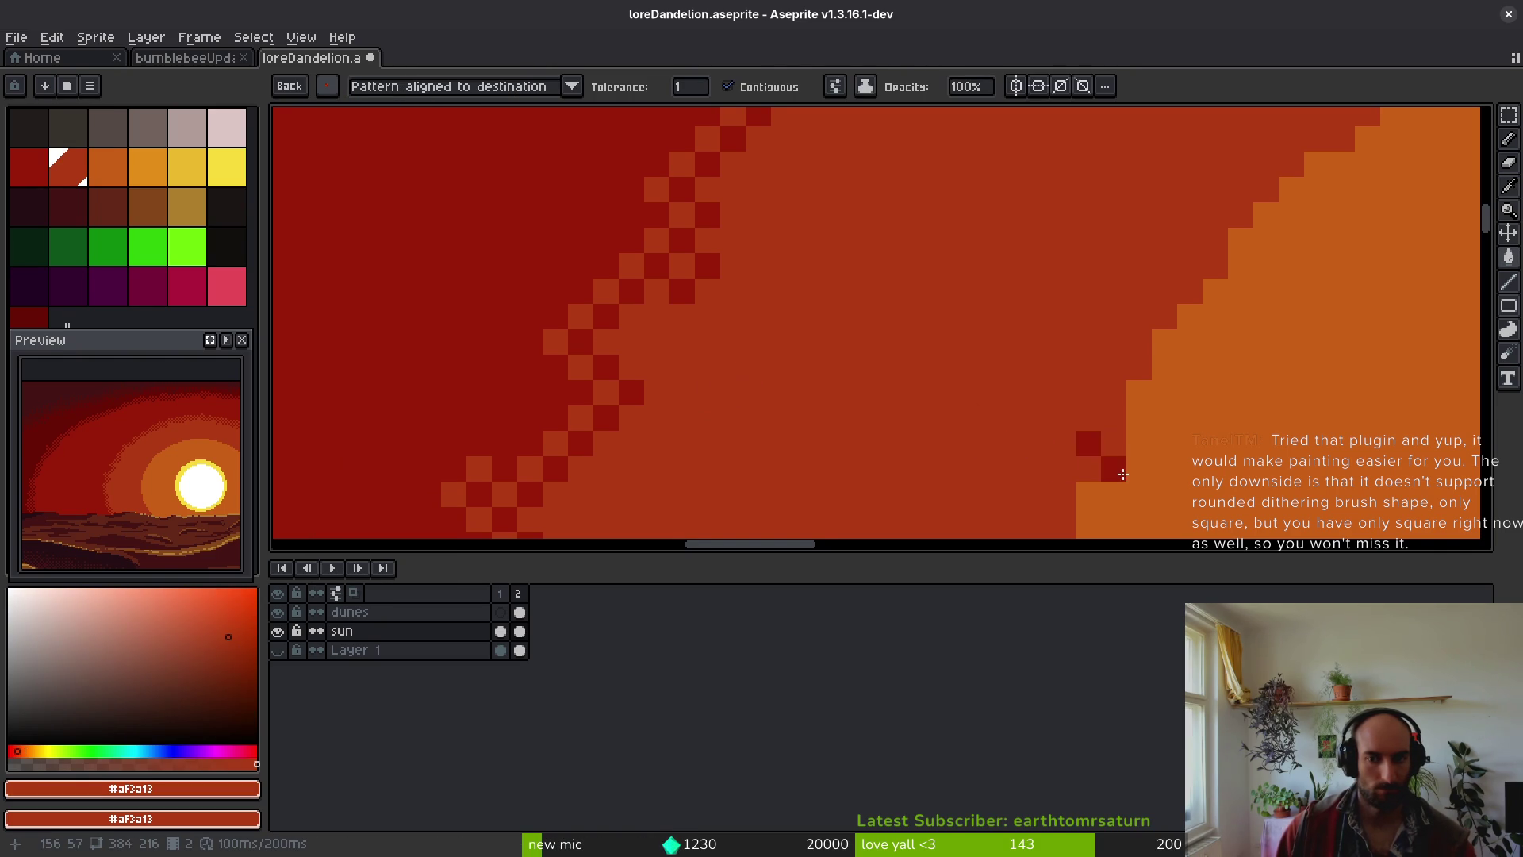
left_click_drag(1086, 442, 920, 401)
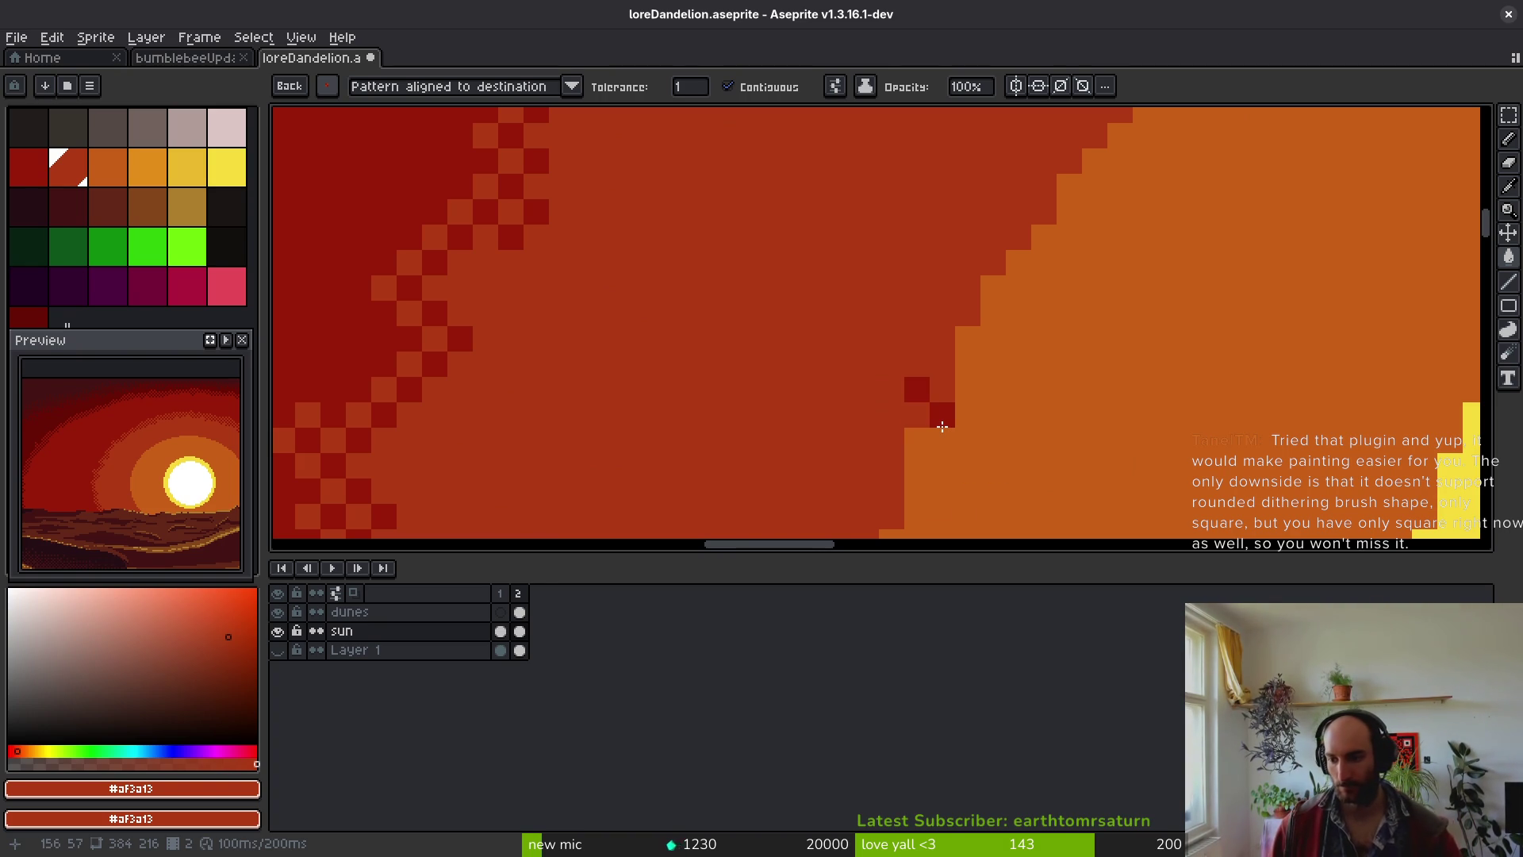
mouse_move(963, 523)
left_mouse_down()
mouse_move(841, 254)
mouse_move(817, 286)
left_mouse_up()
mouse_move(888, 211)
left_mouse_down()
mouse_move(793, 288)
mouse_move(1036, 319)
mouse_move(920, 345)
left_mouse_up()
scroll(823, 302, "down", 1)
scroll(918, 282, "down", 2)
scroll(931, 285, "right", 3)
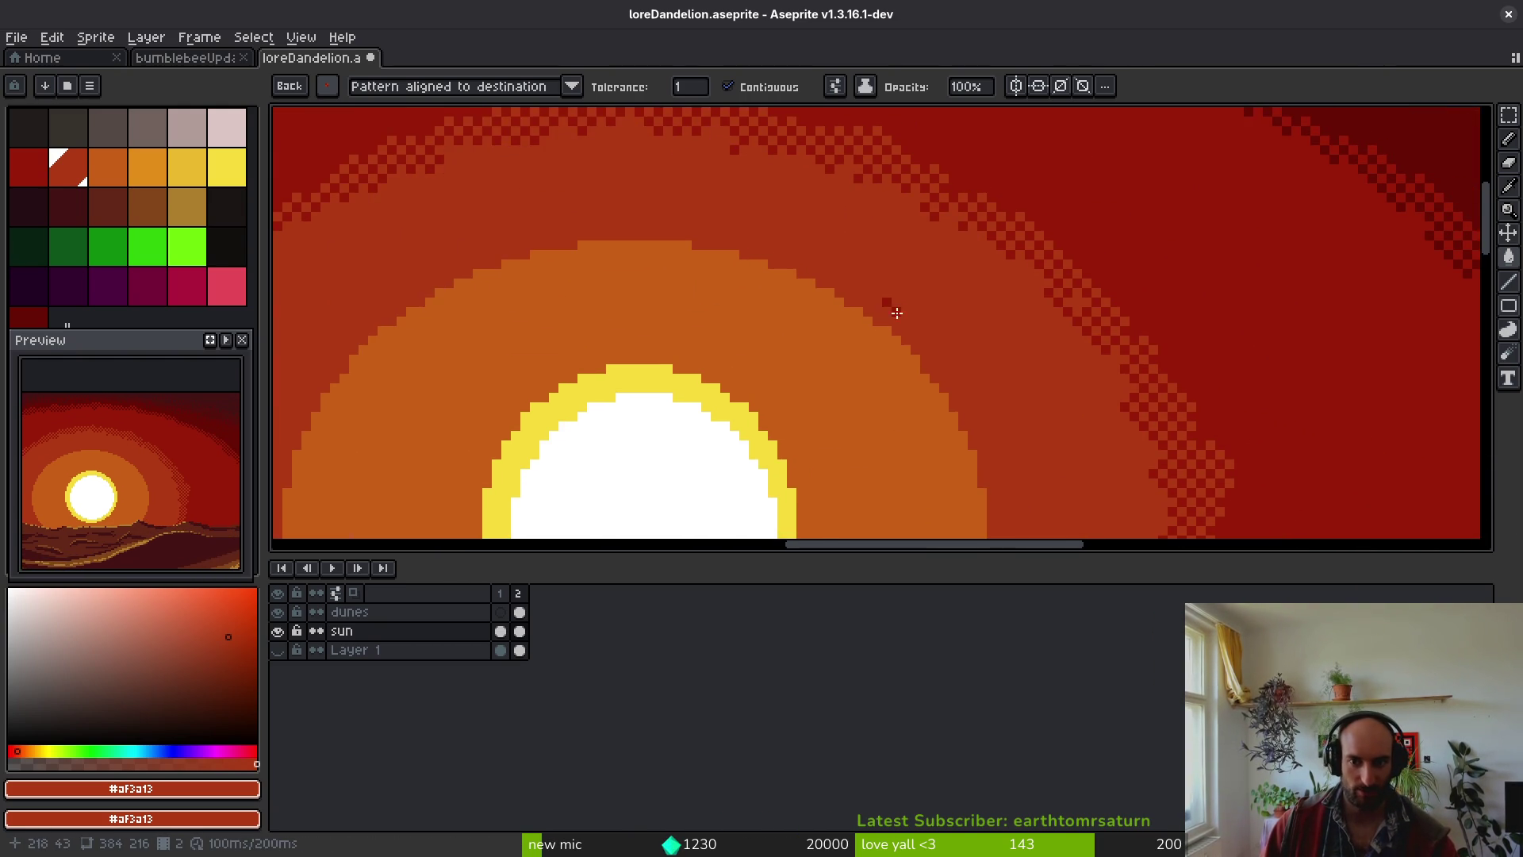
scroll(833, 306, "down", 2)
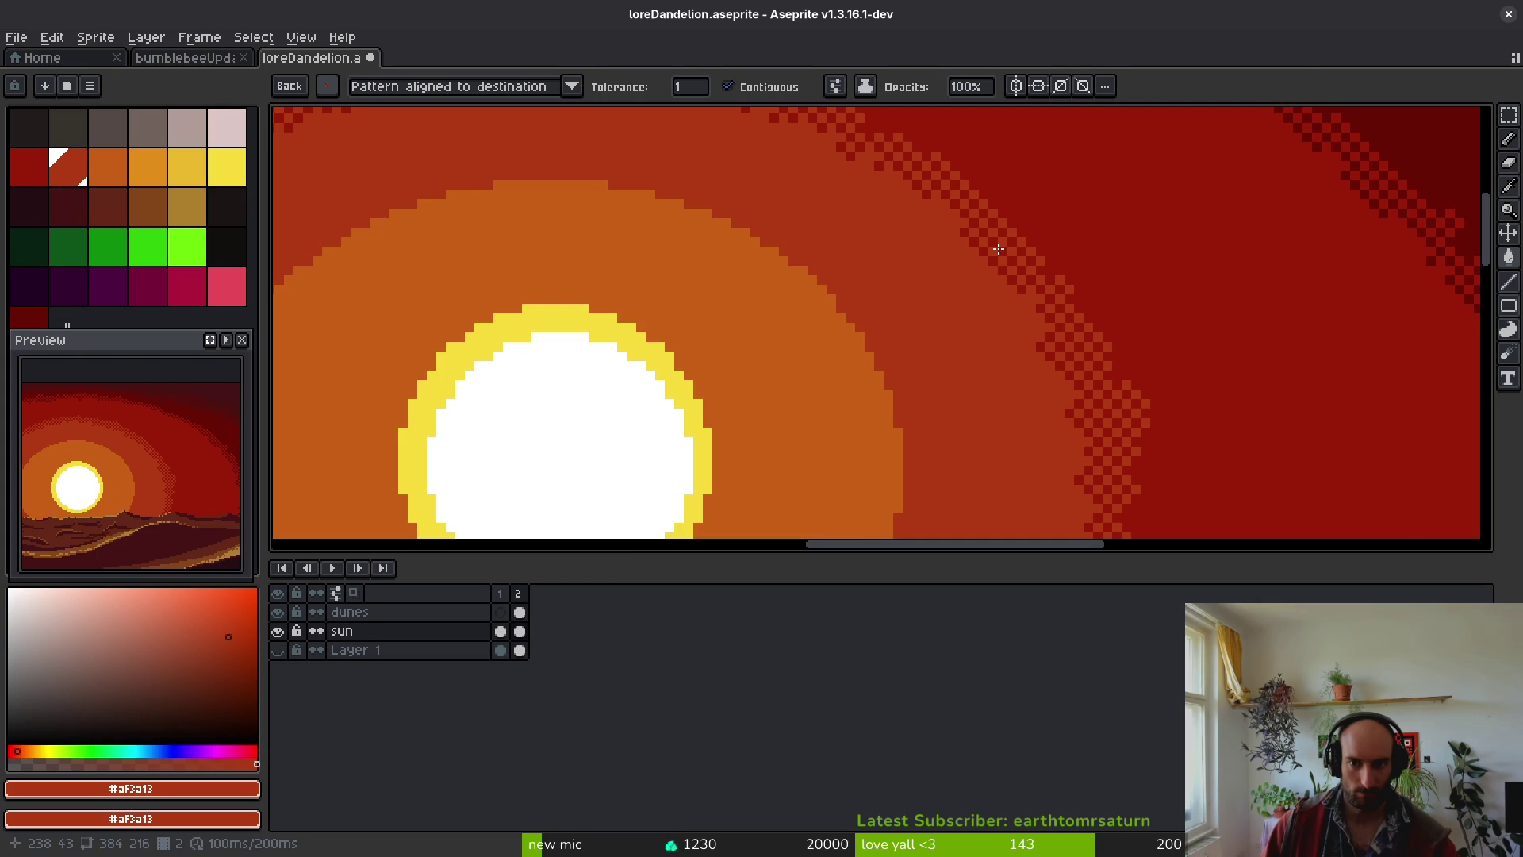
scroll(997, 249, "down", 2)
left_click_drag(859, 341, 903, 322)
mouse_move(679, 301)
left_mouse_down()
mouse_move(693, 285)
mouse_move(918, 360)
mouse_move(940, 389)
mouse_move(824, 214)
left_mouse_up()
- Sample the dark outer sky red and save the file as loreDandelion.aseprite
left_click(334, 86)
left_click(334, 86)
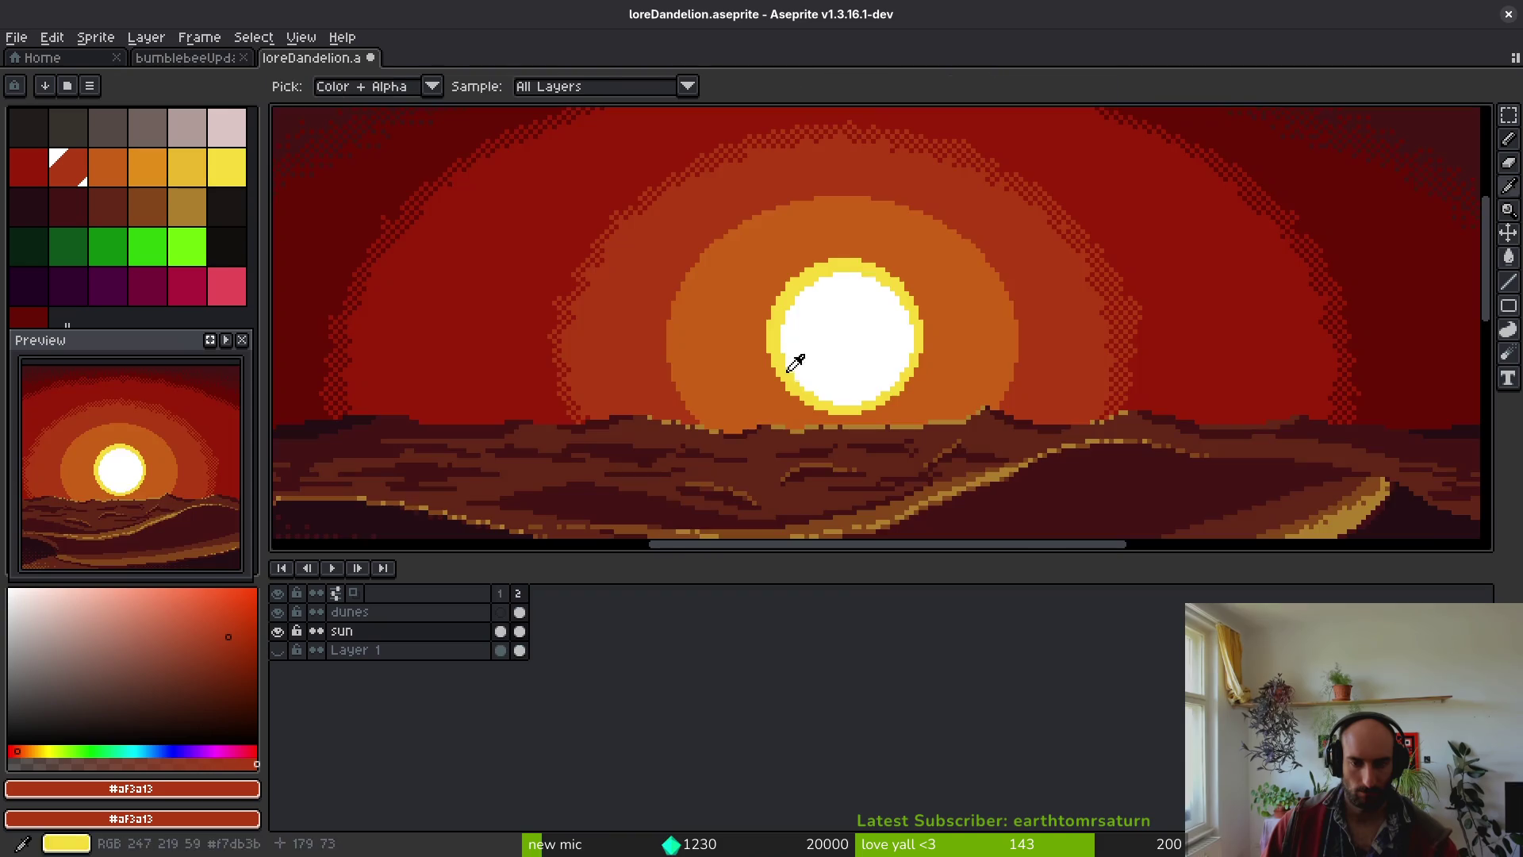
scroll(958, 436, "up", 2)
scroll(958, 435, "up", 2)
key("alt")
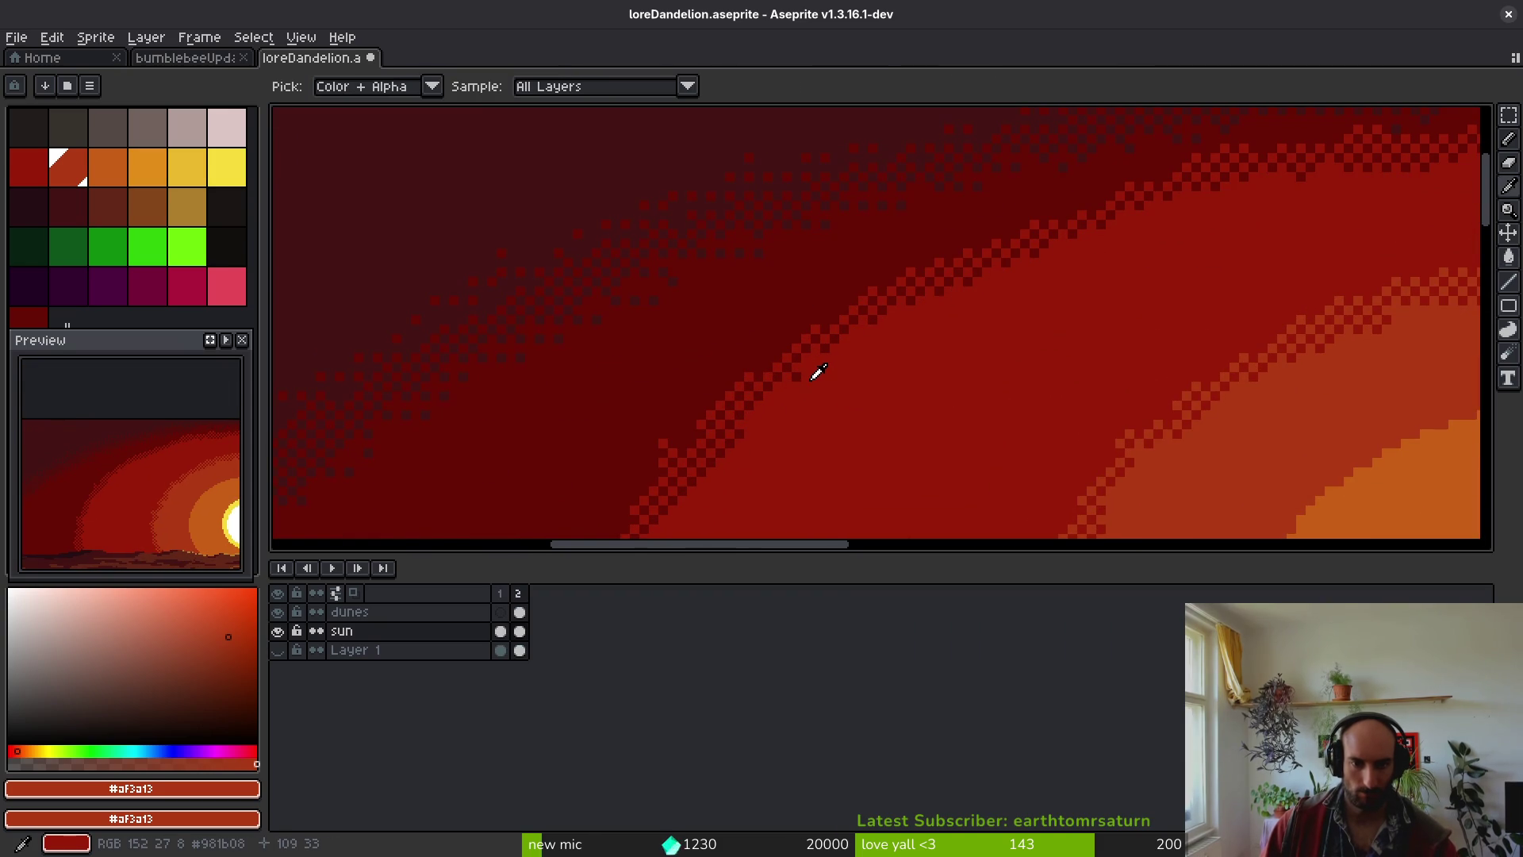
left_click(818, 371, "alt")
key("ctrl+s")
scroll(872, 416, "down", 3)
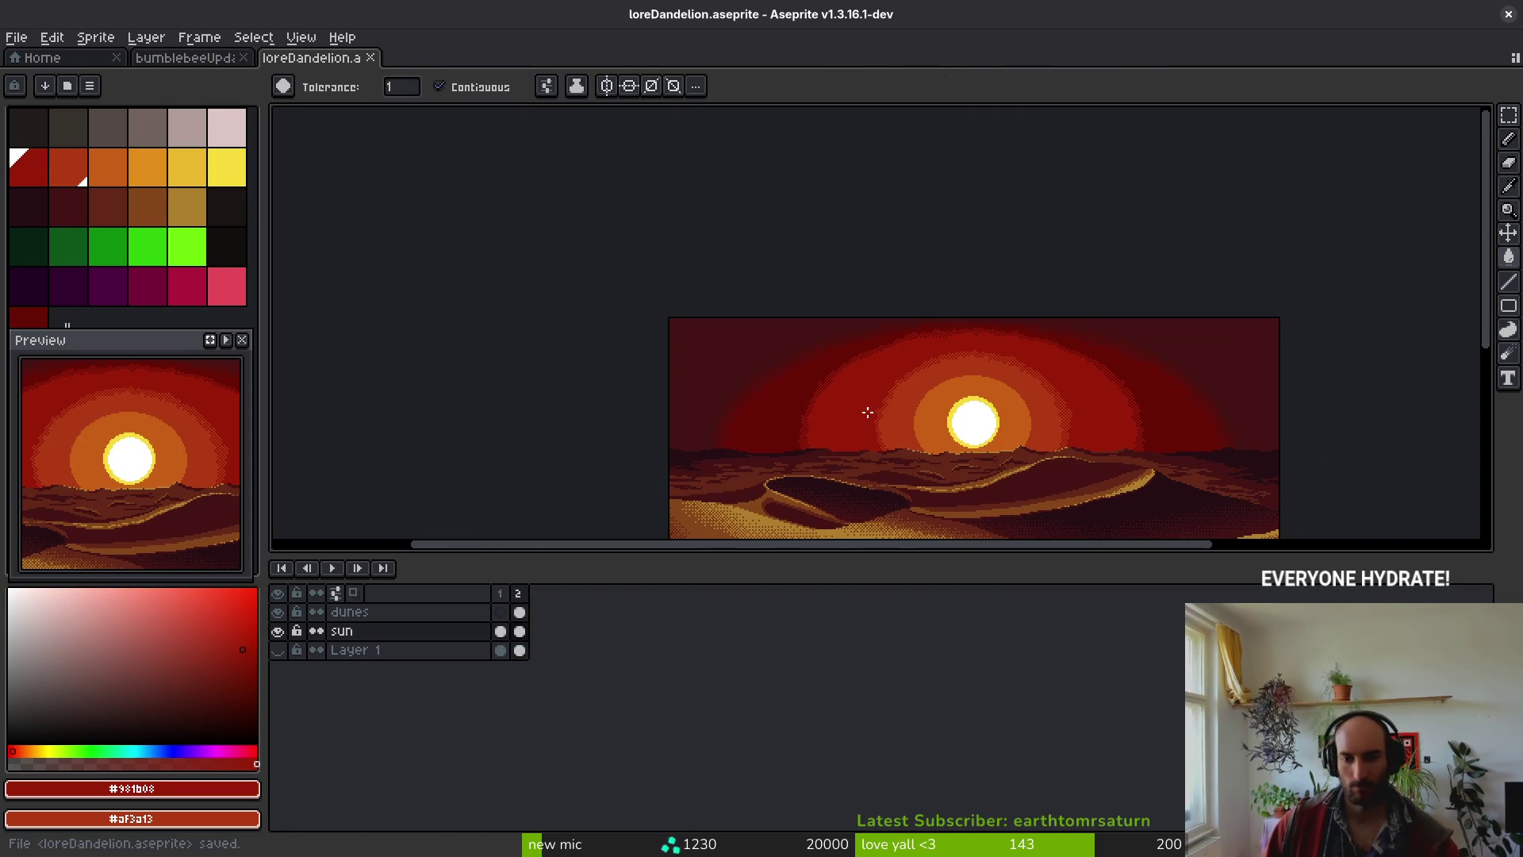
- Select the sun layer's frame 2 cel and undo the last pencil stroke
scroll(991, 388, "up", 2)
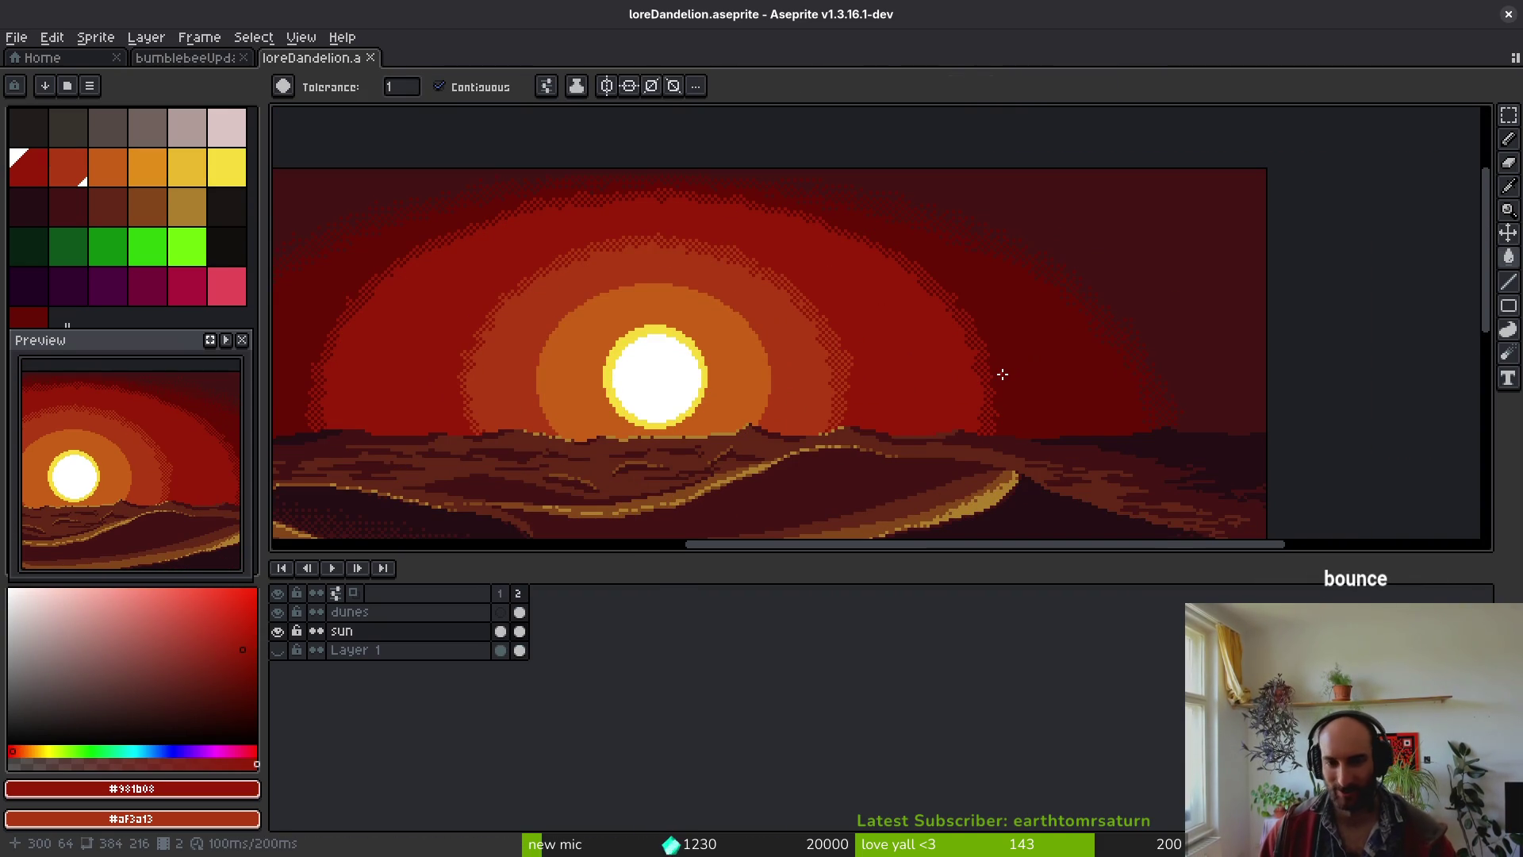
left_click_drag(690, 371, 825, 391)
scroll(886, 370, "down", 1)
scroll(892, 365, "down", 1)
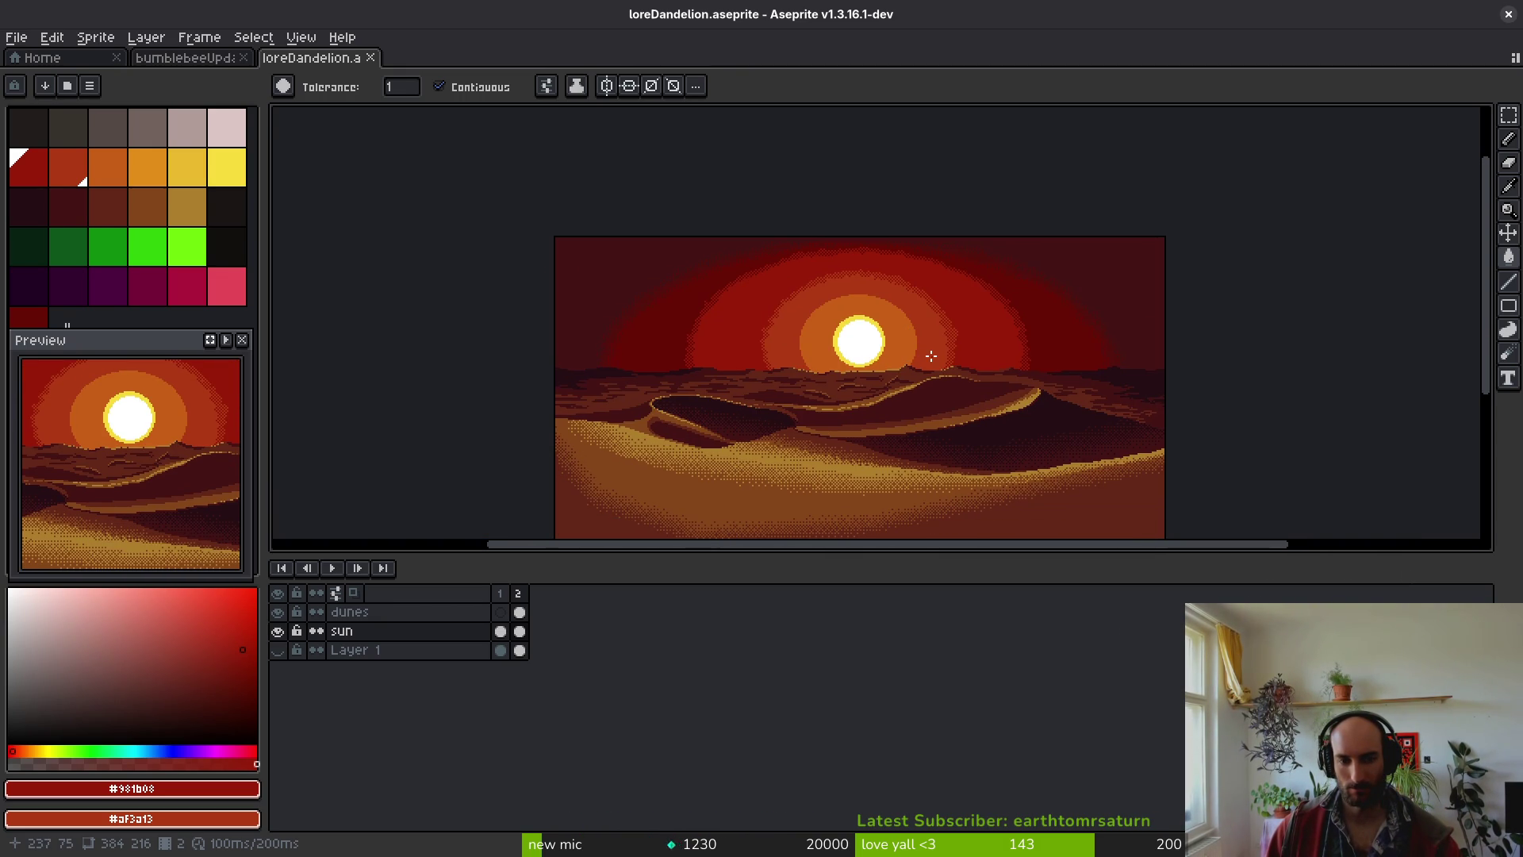
left_click(519, 631)
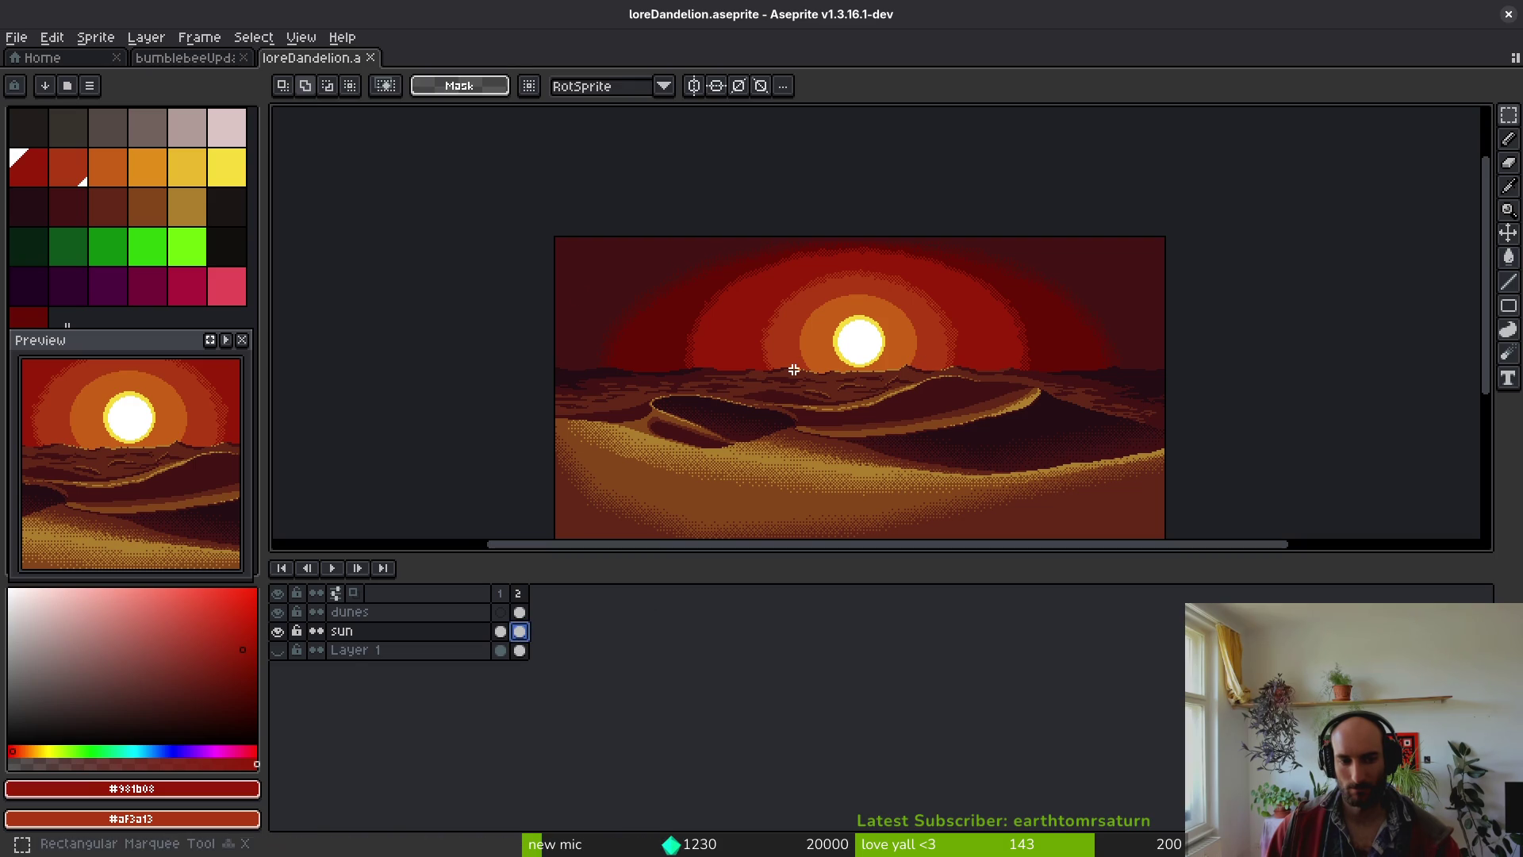
scroll(754, 432, "down", 2)
scroll(1204, 537, "down", 1)
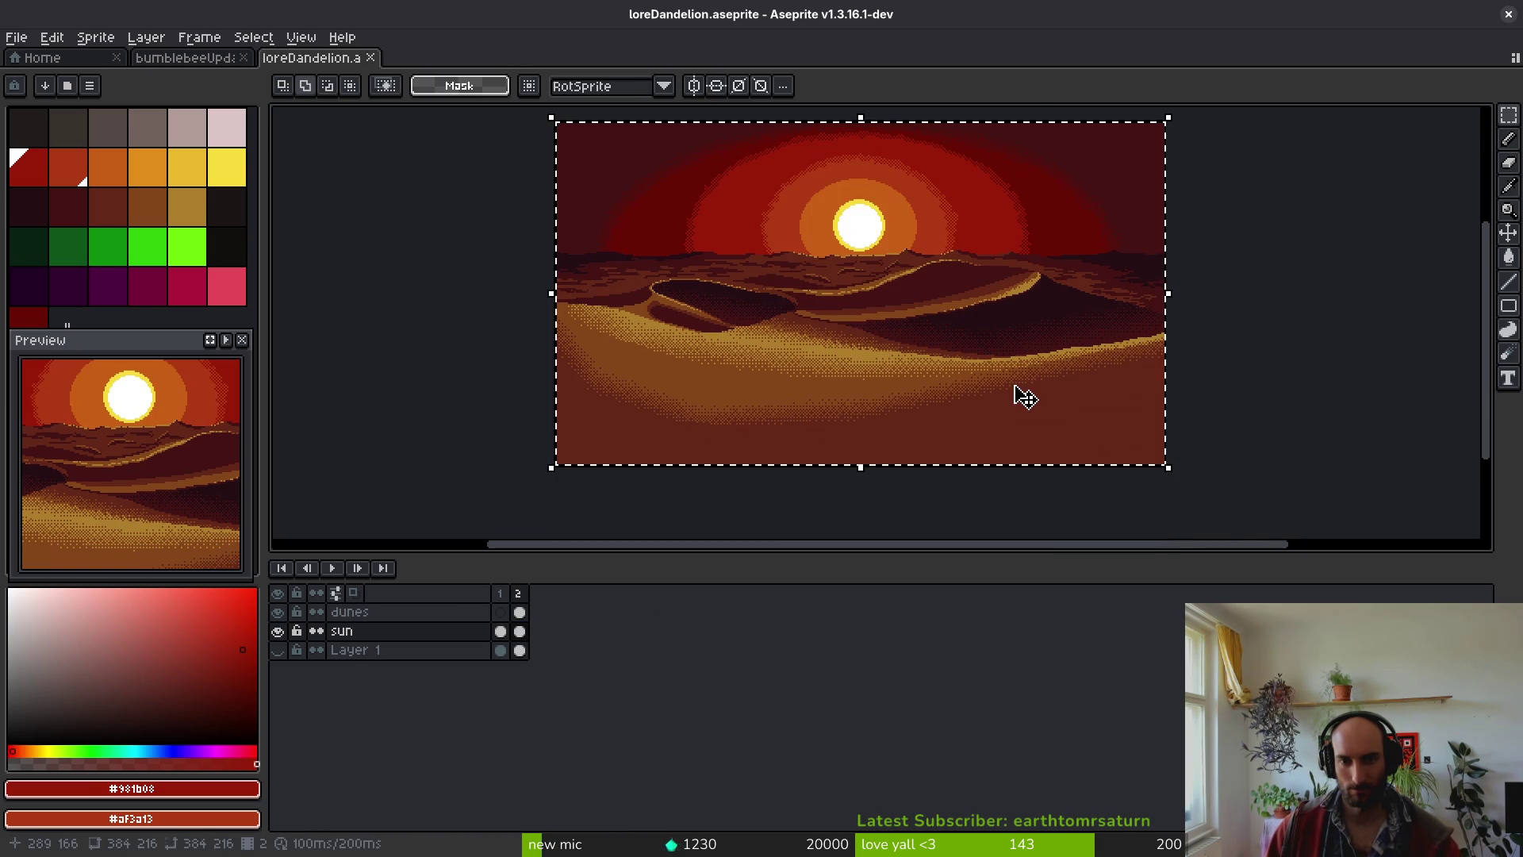
key("ctrl+z")
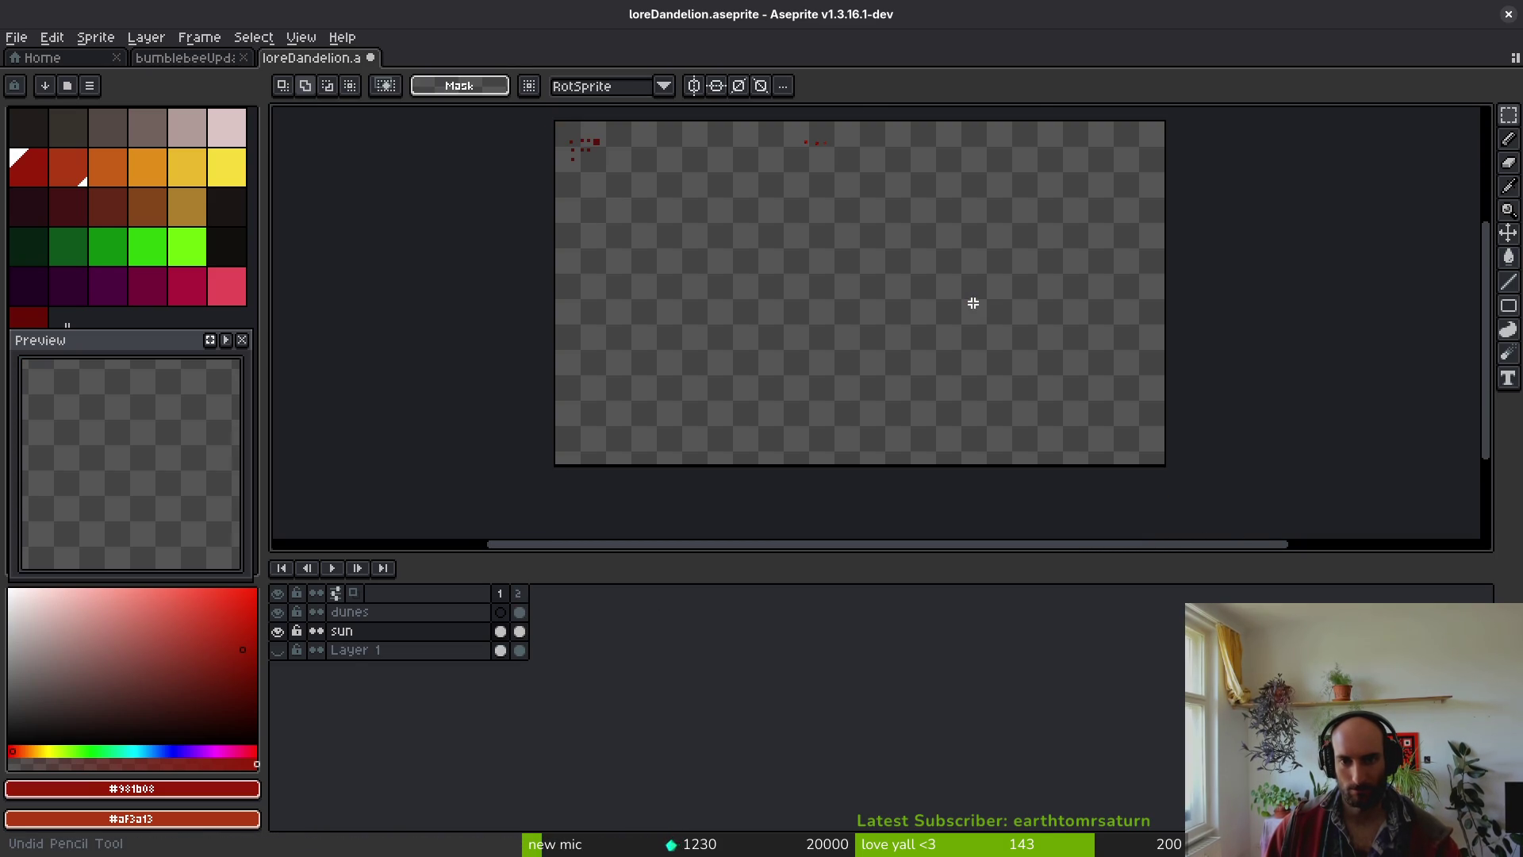
- Compare frames 1 and 2, then undo the last line stroke
key("Right")
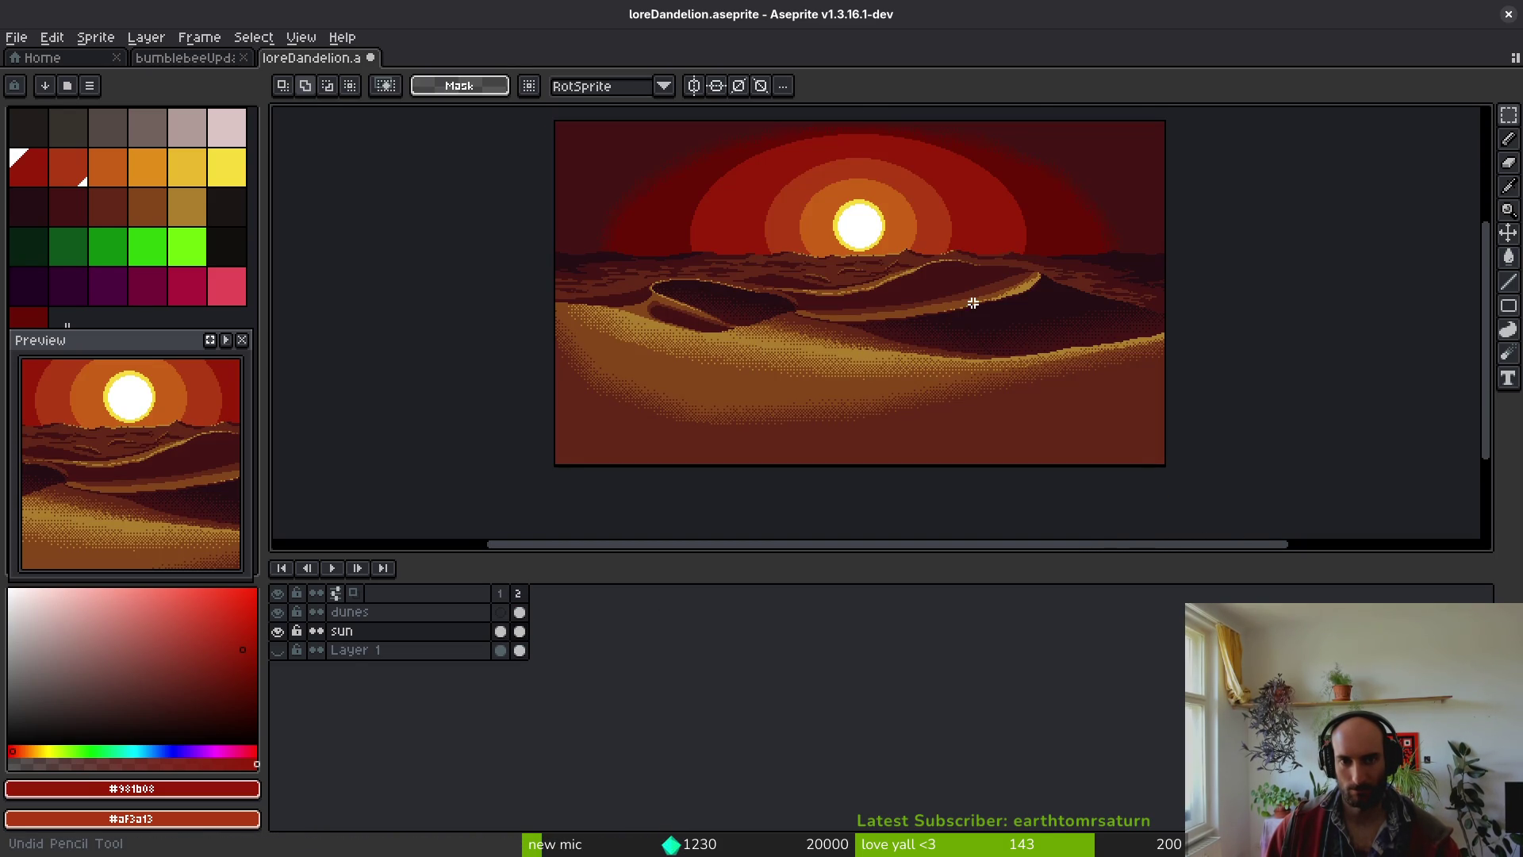
key("Left")
key("Right")
key("Left")
key("Right")
key("Left")
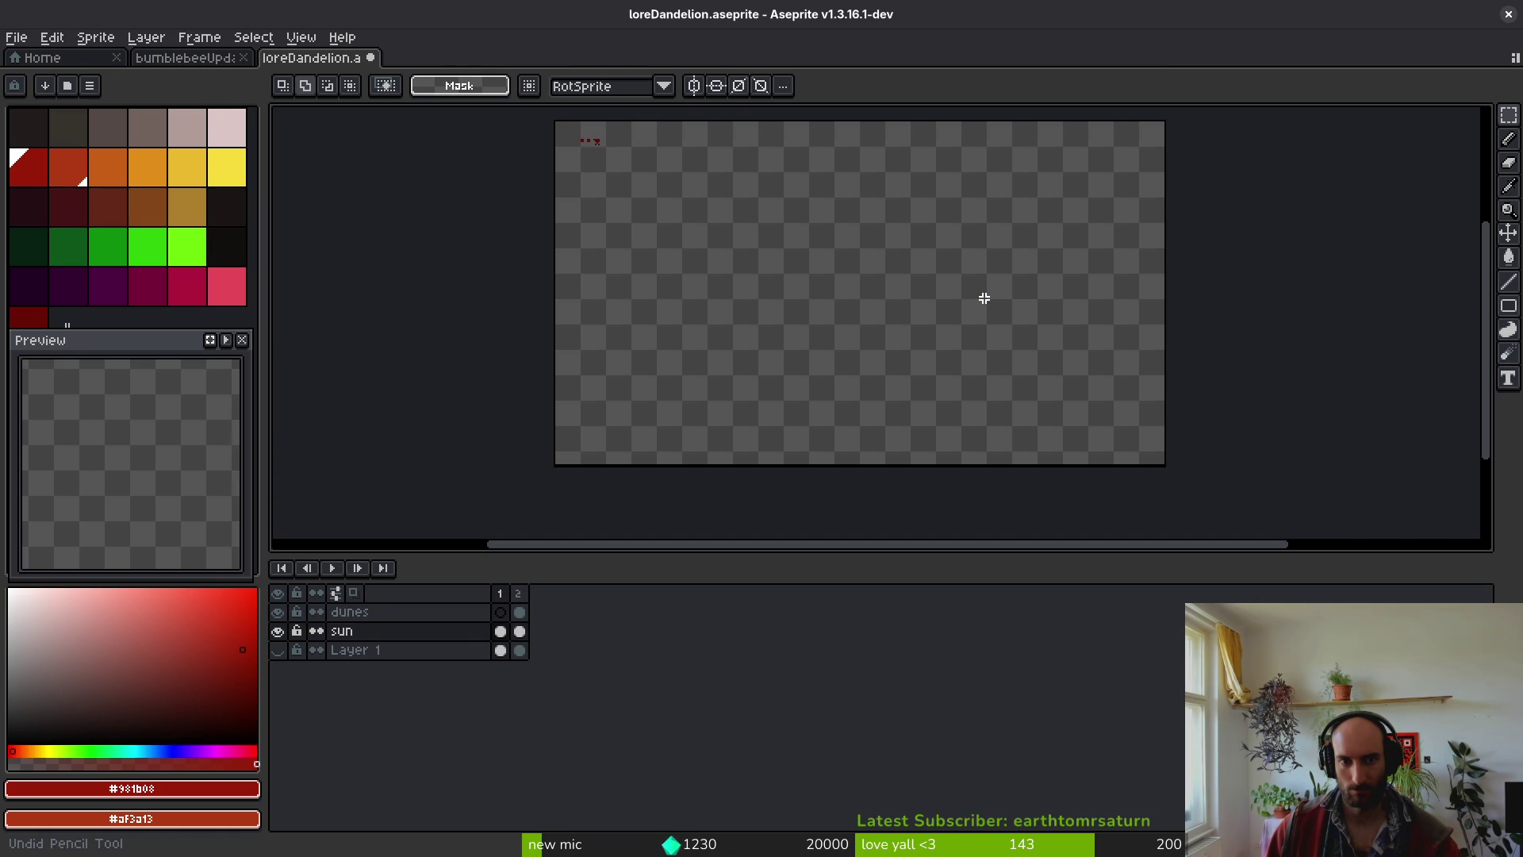
key("ctrl+z")
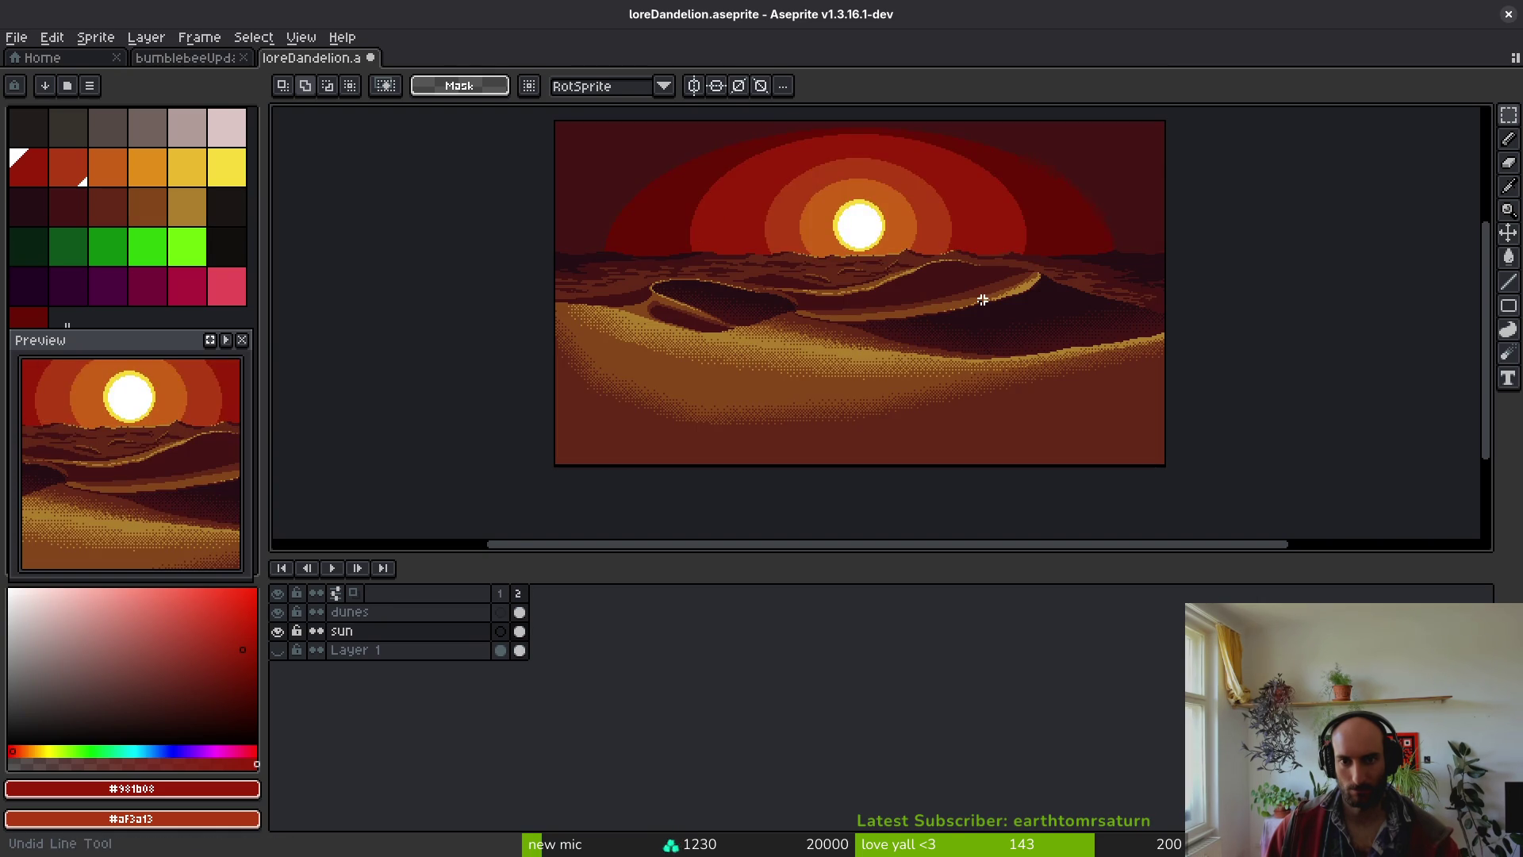
- Undo the layer property change, restore the sun layer's name, and add a third frame
scroll(1012, 246, "up", 3)
scroll(850, 358, "down", 2)
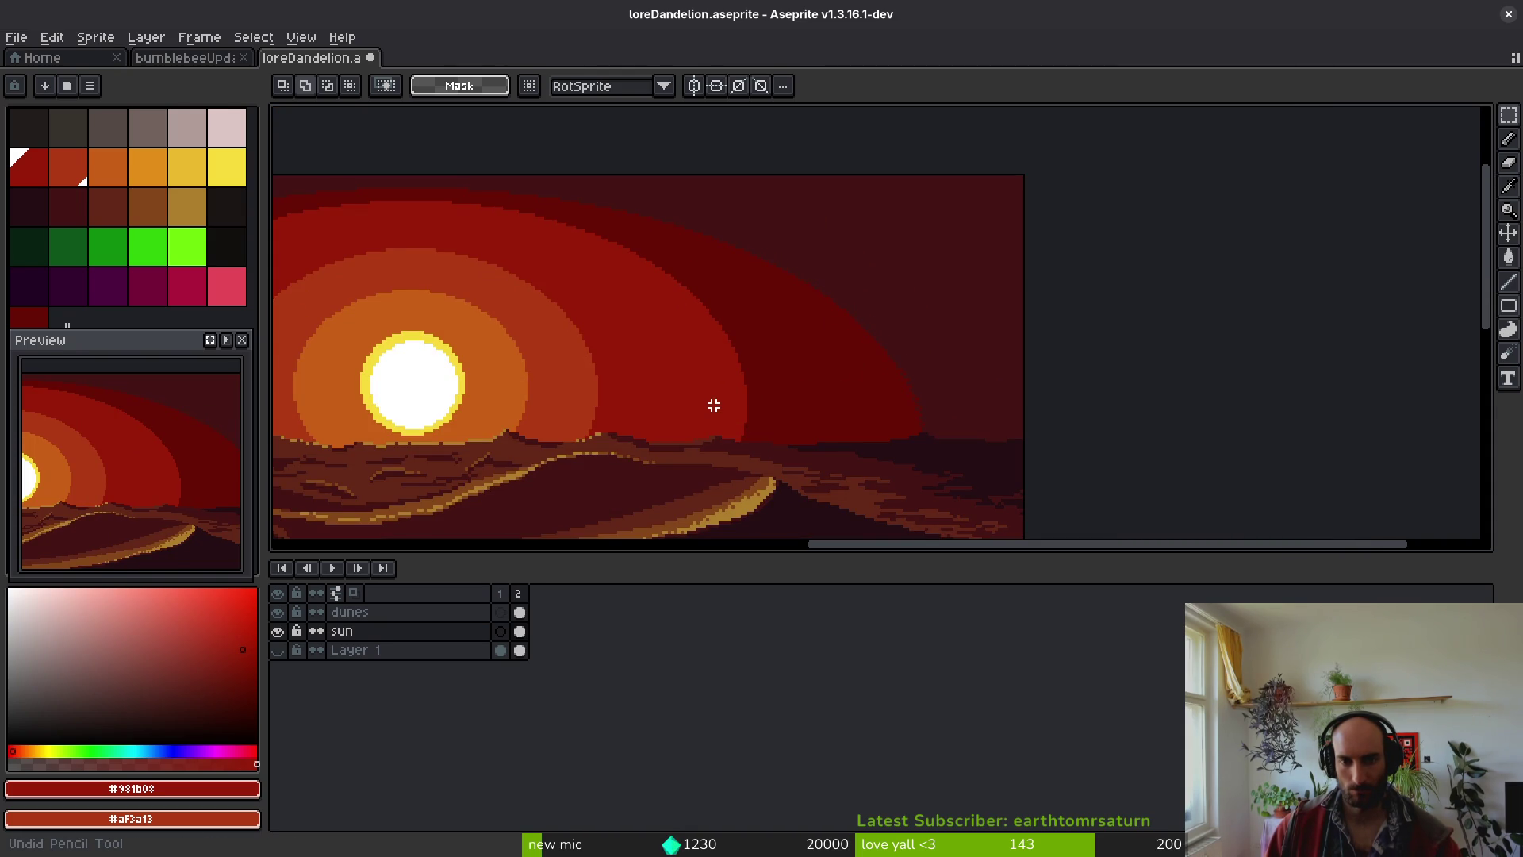
key("ctrl+z")
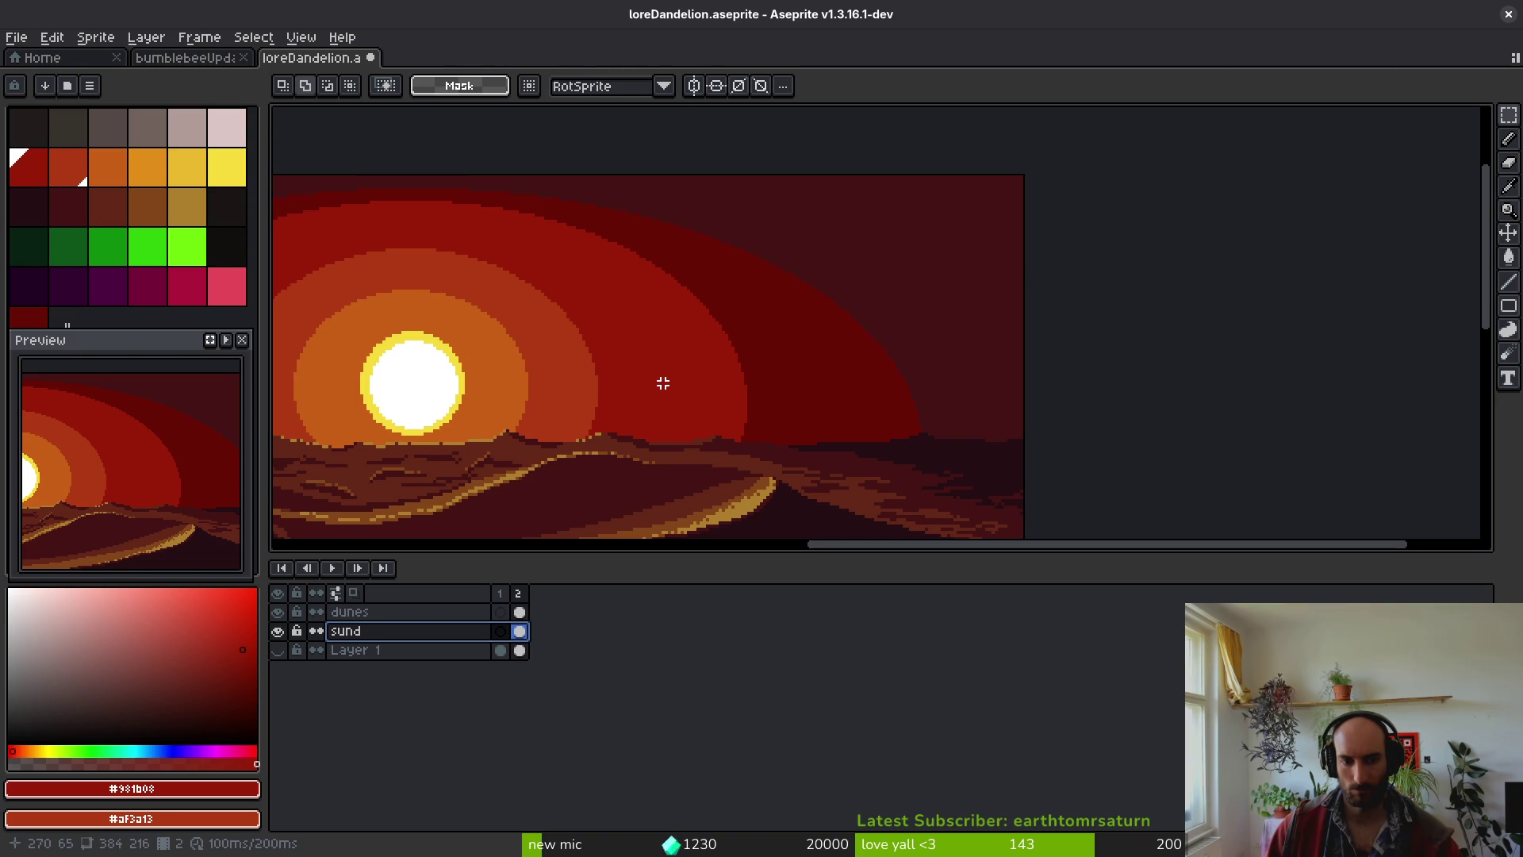
scroll(663, 383, "down", 4)
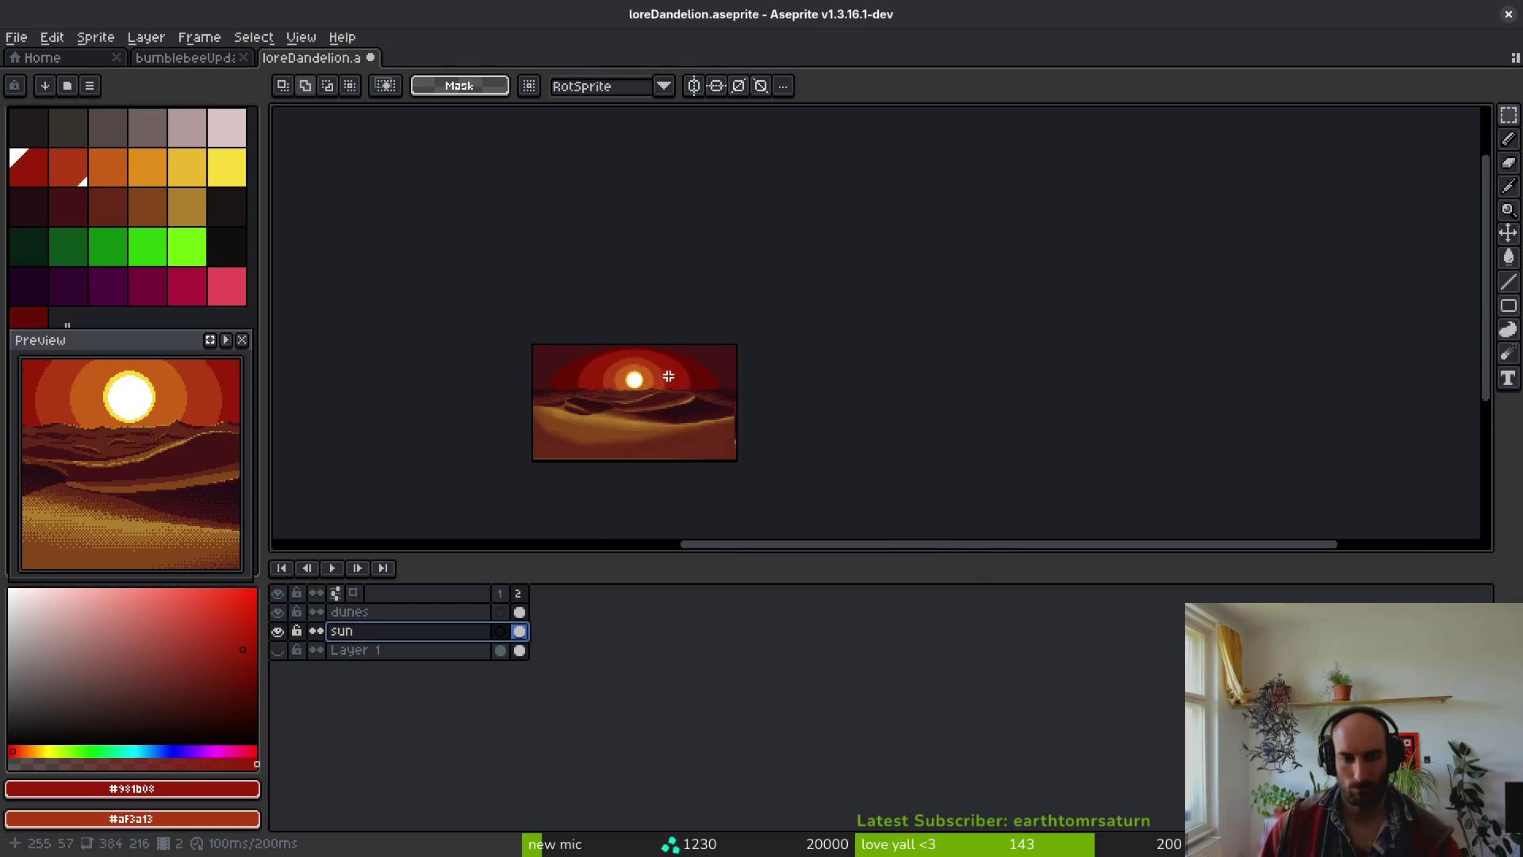
key("ctrl+y")
key("alt+n")
- Play back frames 2 and 3 and reselect the sun's frame 2 cel
left_click(520, 631)
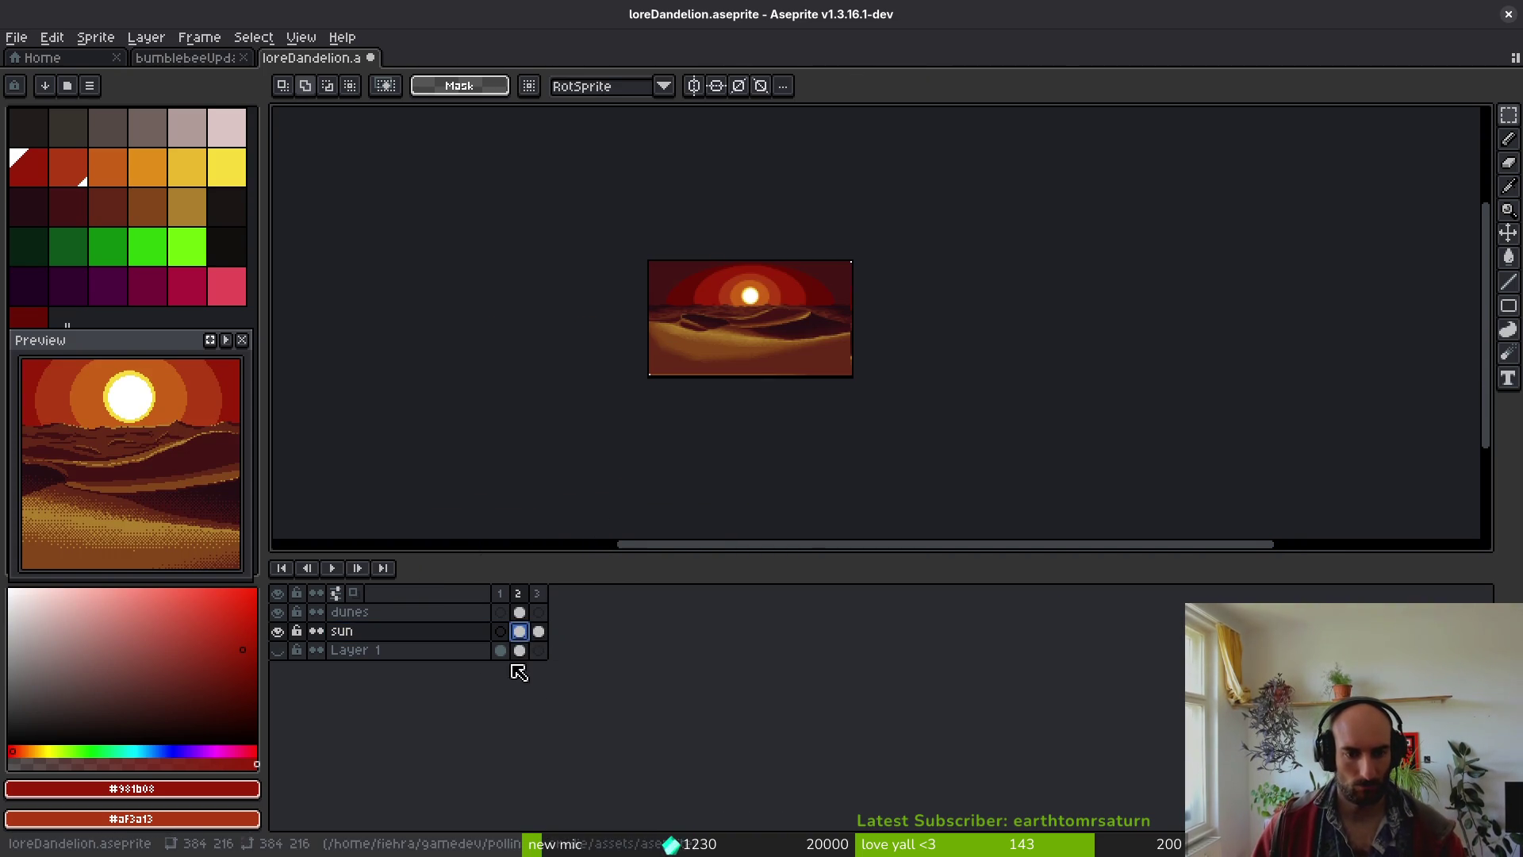
key("Right")
scroll(669, 245, "up", 3)
left_click_drag(907, 412, 654, 355)
key("Return")
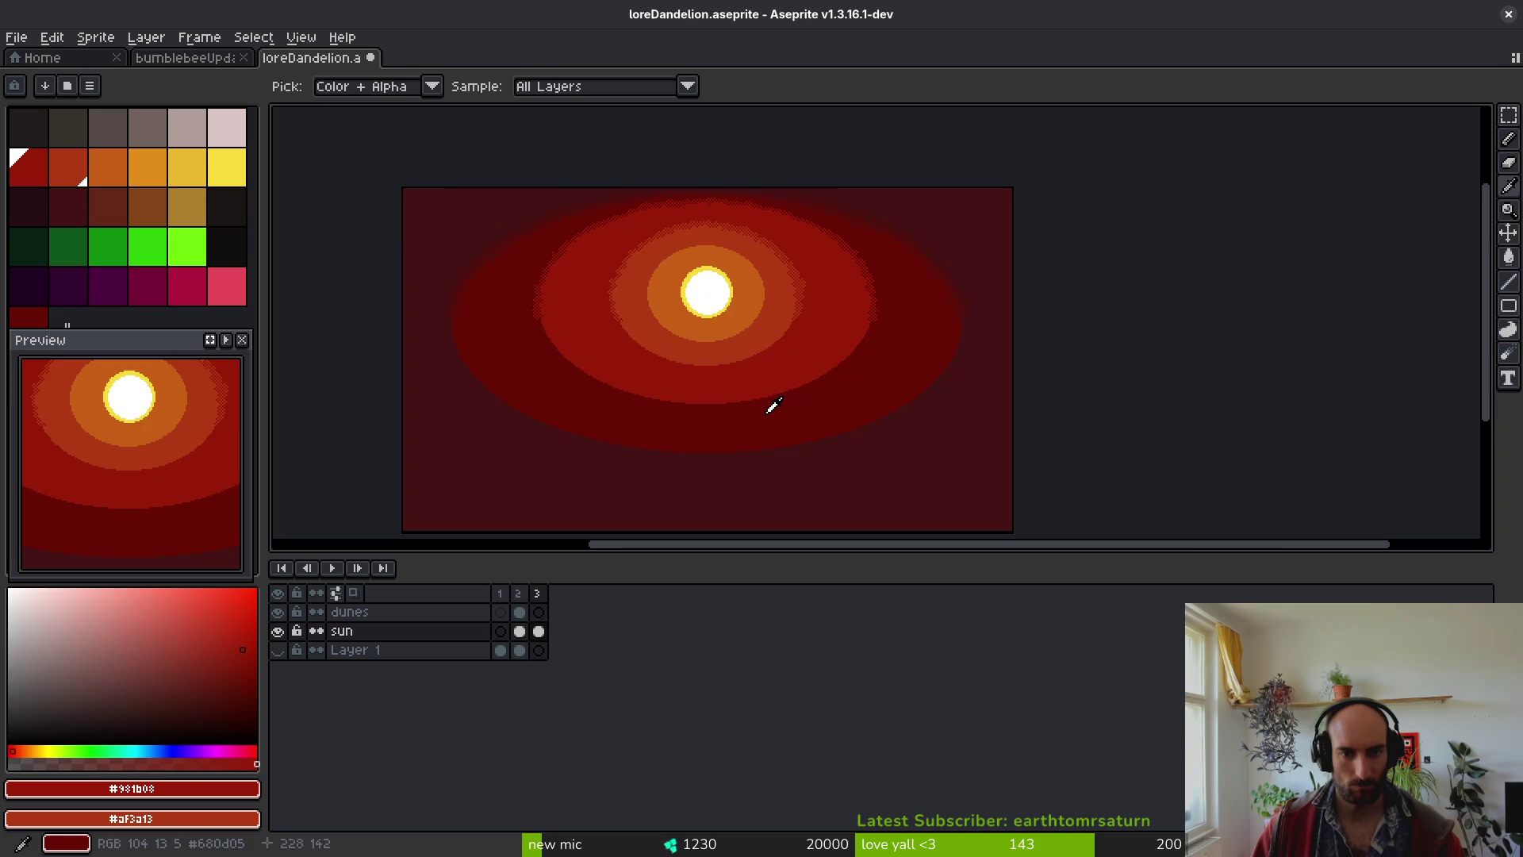
left_click(540, 632)
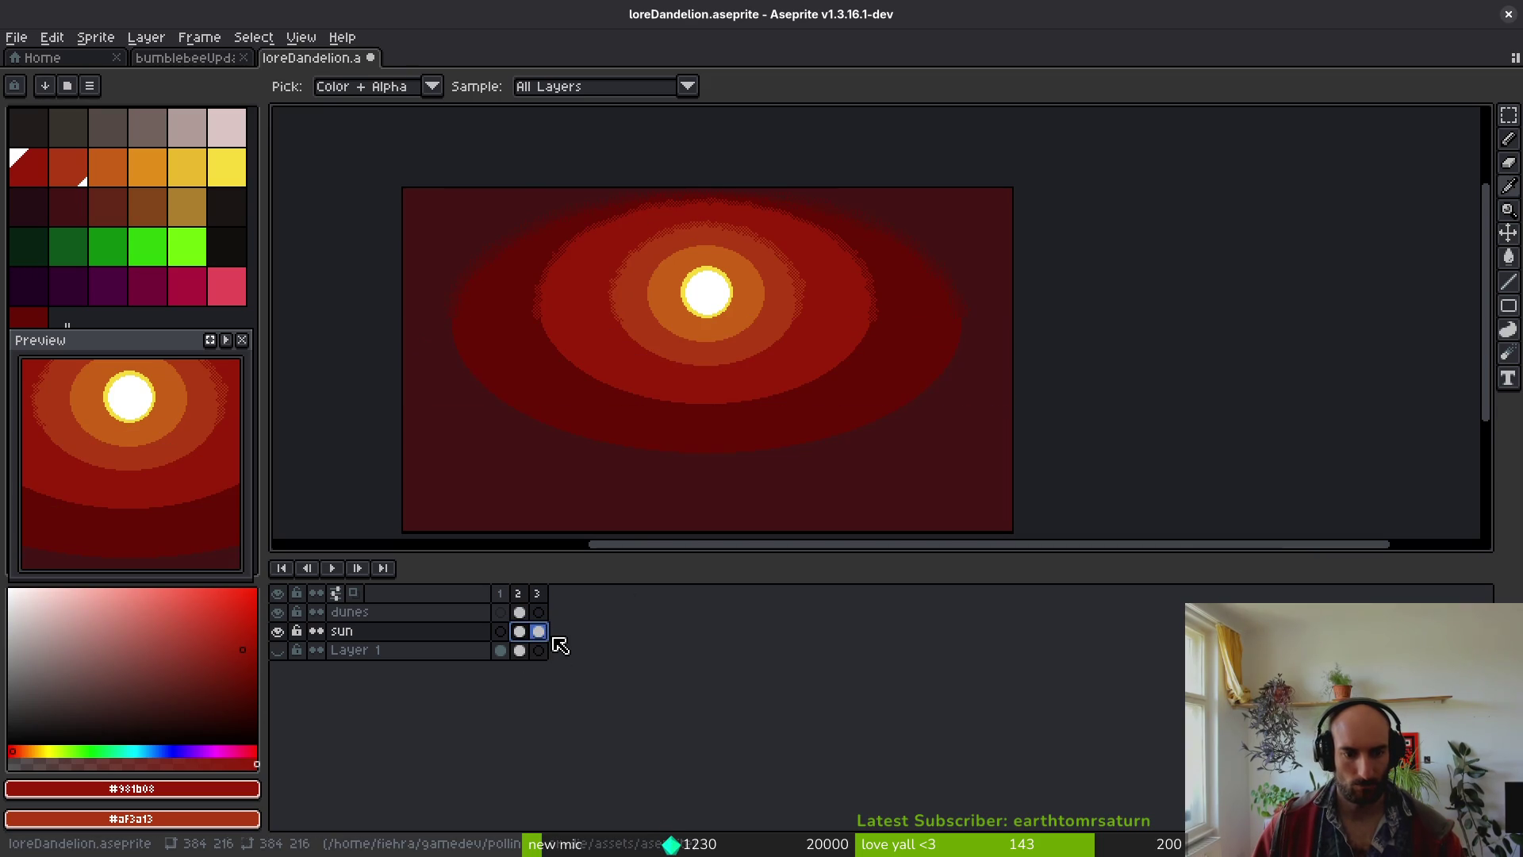
left_click(520, 631)
- Scramble the glow's outer edge with the Jumble tool at 12px
key("m")
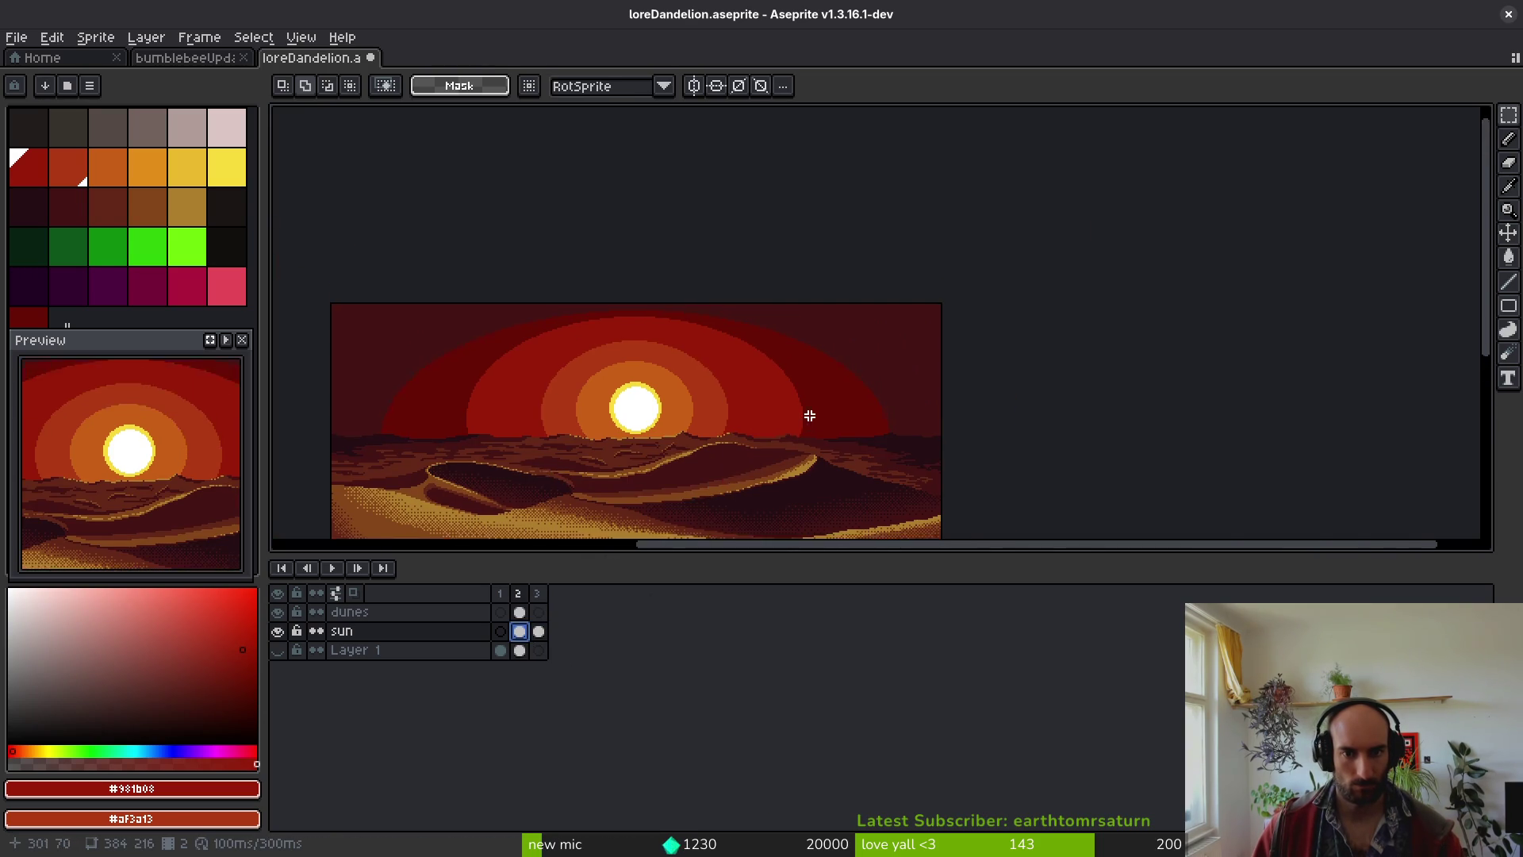
scroll(784, 369, "up", 4)
key("shift+b")
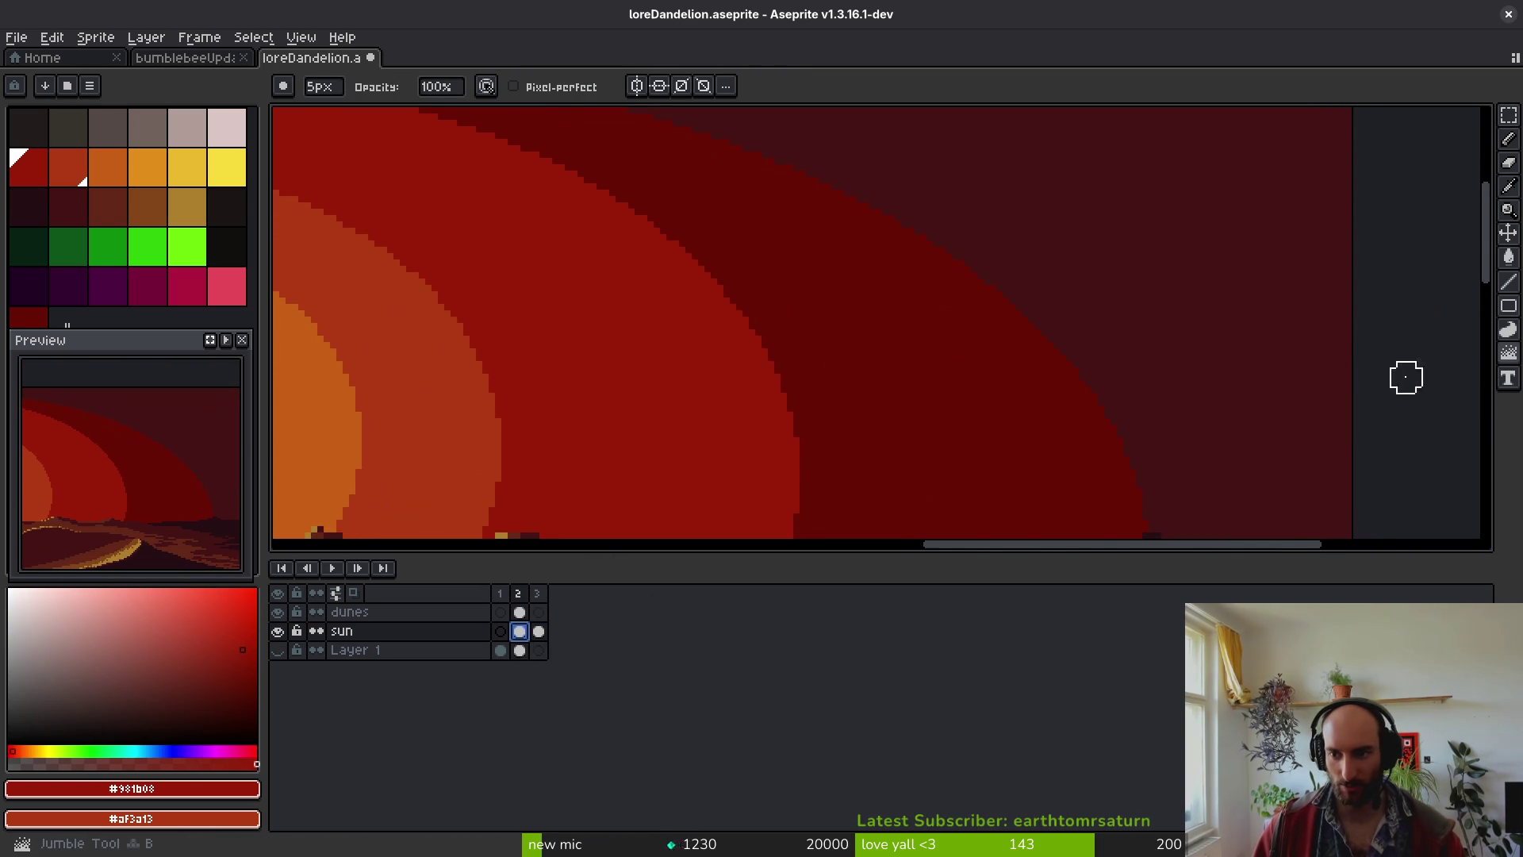
key("plus")
key("plus")
key("plus")
left_click_drag(1044, 350, 1105, 425)
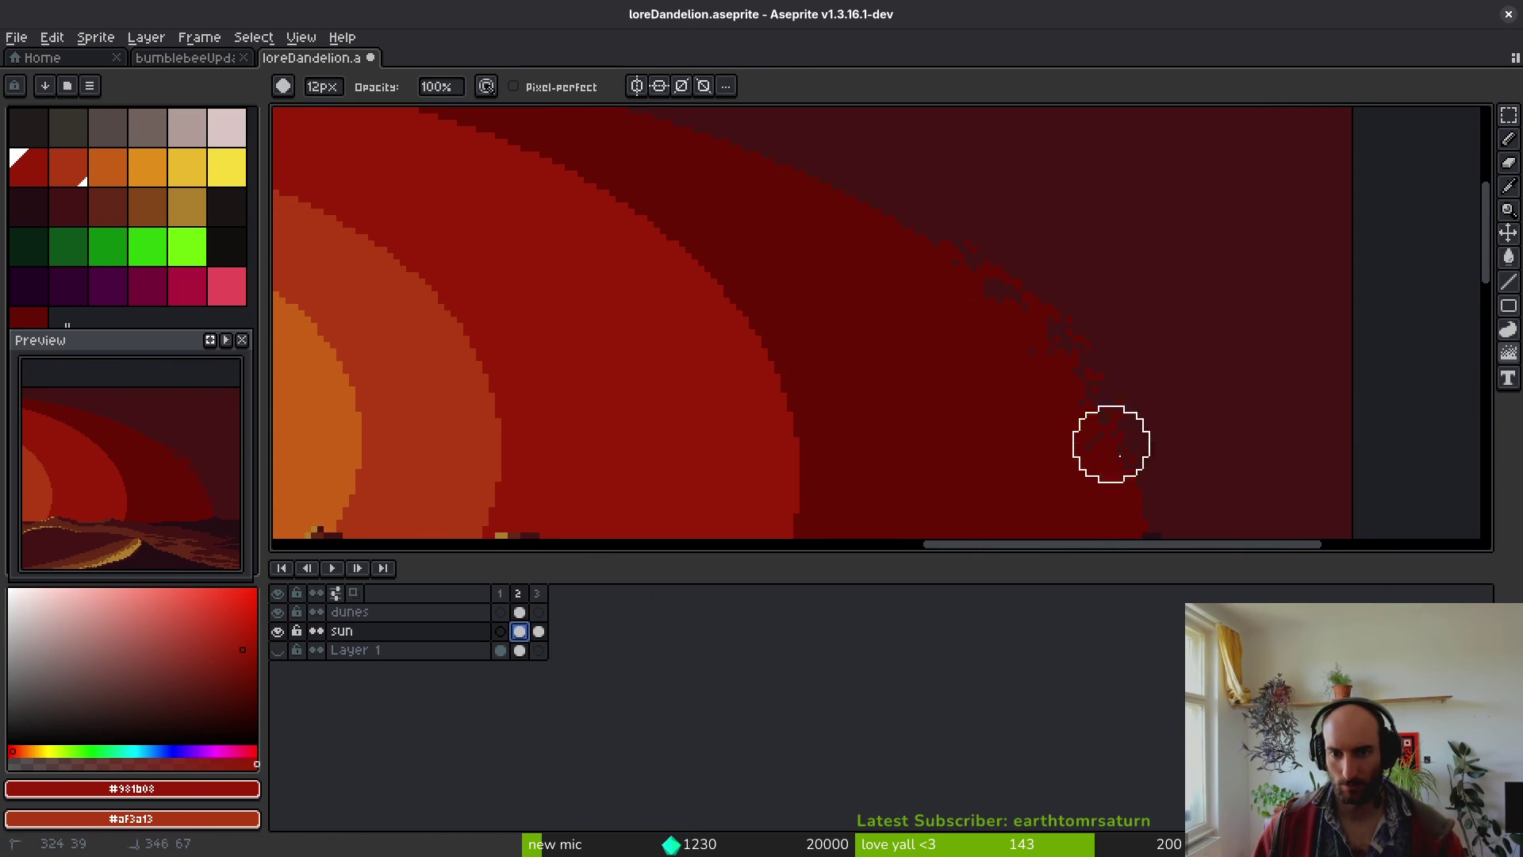
- Mix more dark and red speckles across the glow edge beside the white sun
left_click_drag(877, 208, 1109, 411)
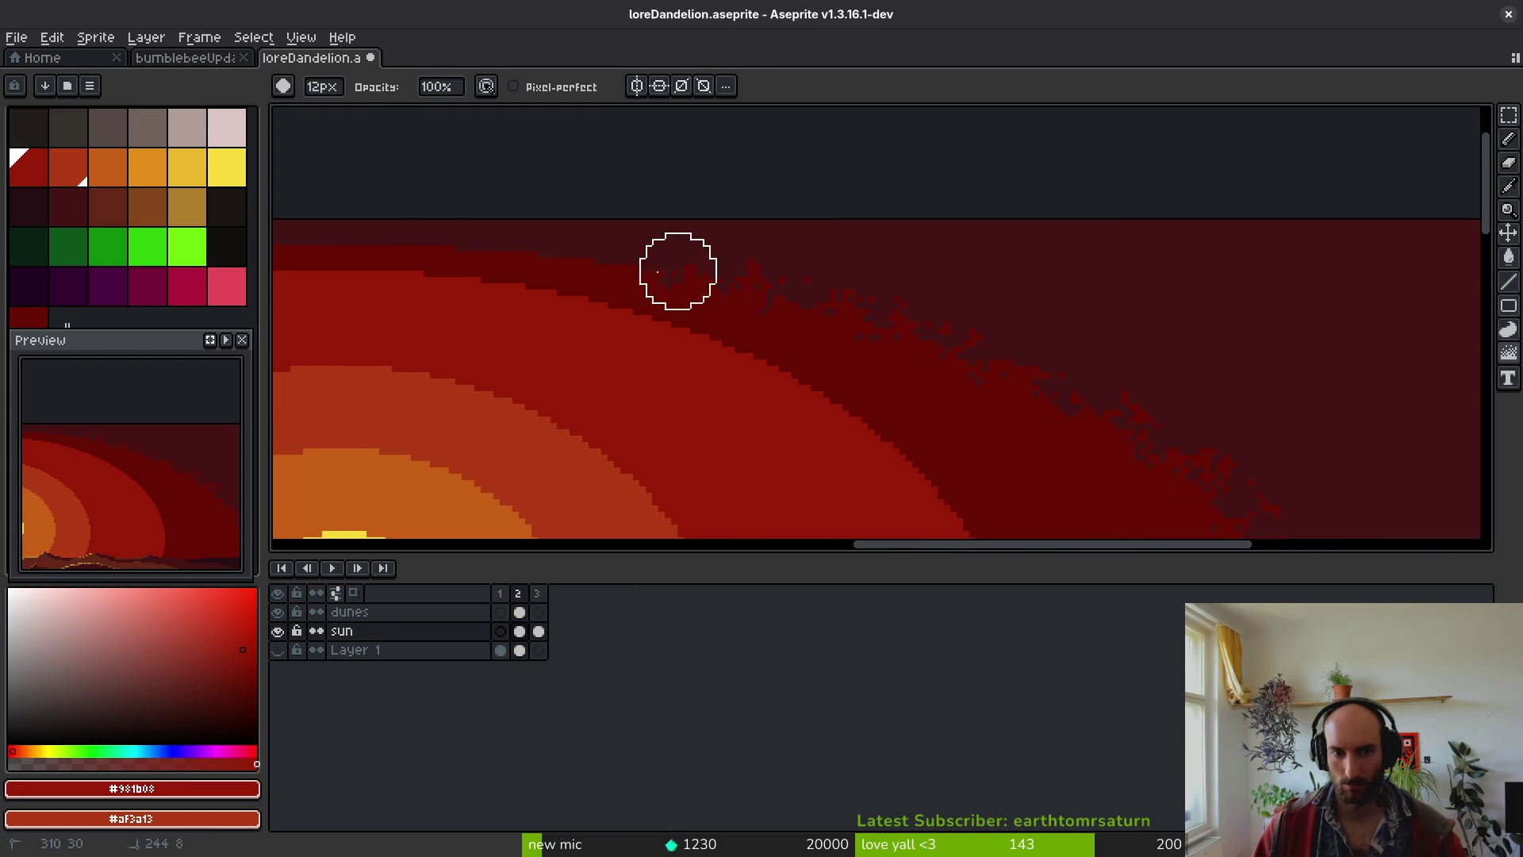
left_click_drag(912, 334, 1091, 314)
scroll(1047, 301, "down", 6)
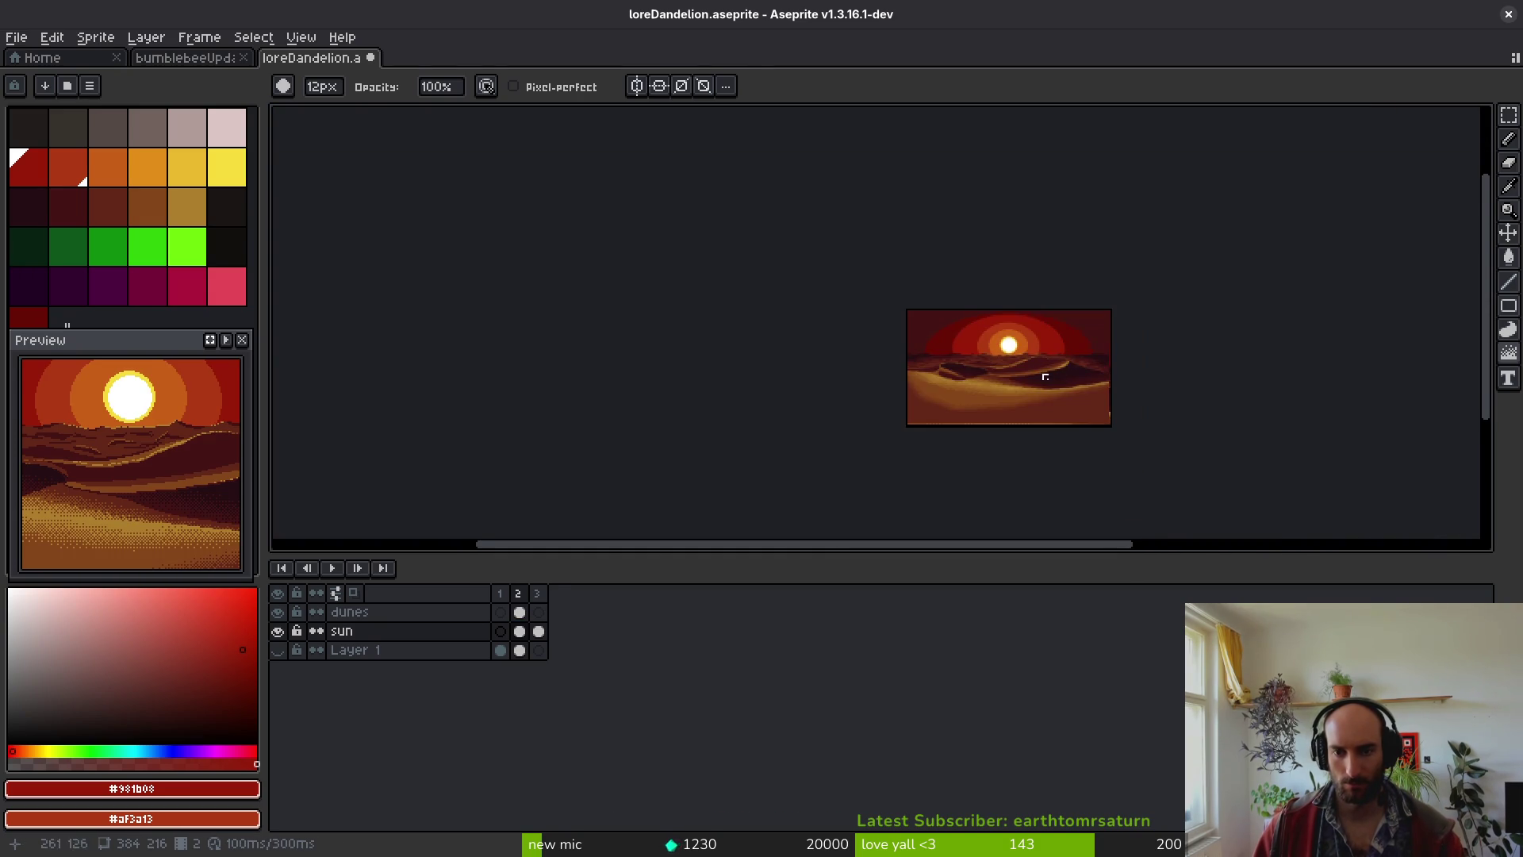
scroll(1082, 357, "up", 2)
scroll(1088, 368, "up", 4)
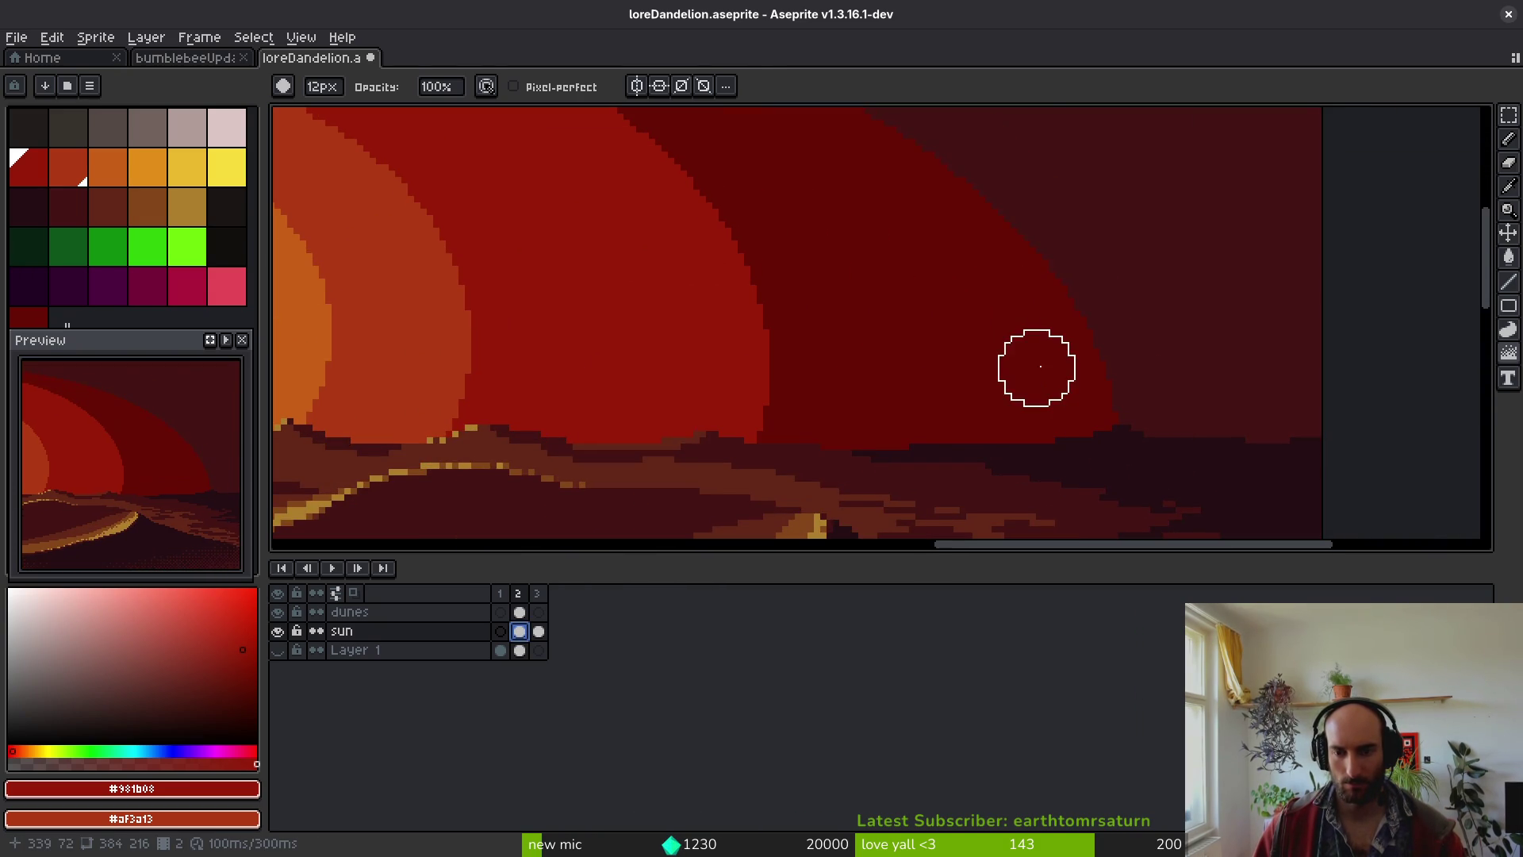
scroll(1039, 350, "up", 5, "alt")
mouse_move(1023, 312)
left_mouse_down()
mouse_move(1095, 330)
mouse_move(1115, 353)
mouse_move(1052, 266)
left_mouse_up()
scroll(1047, 302, "up", 3)
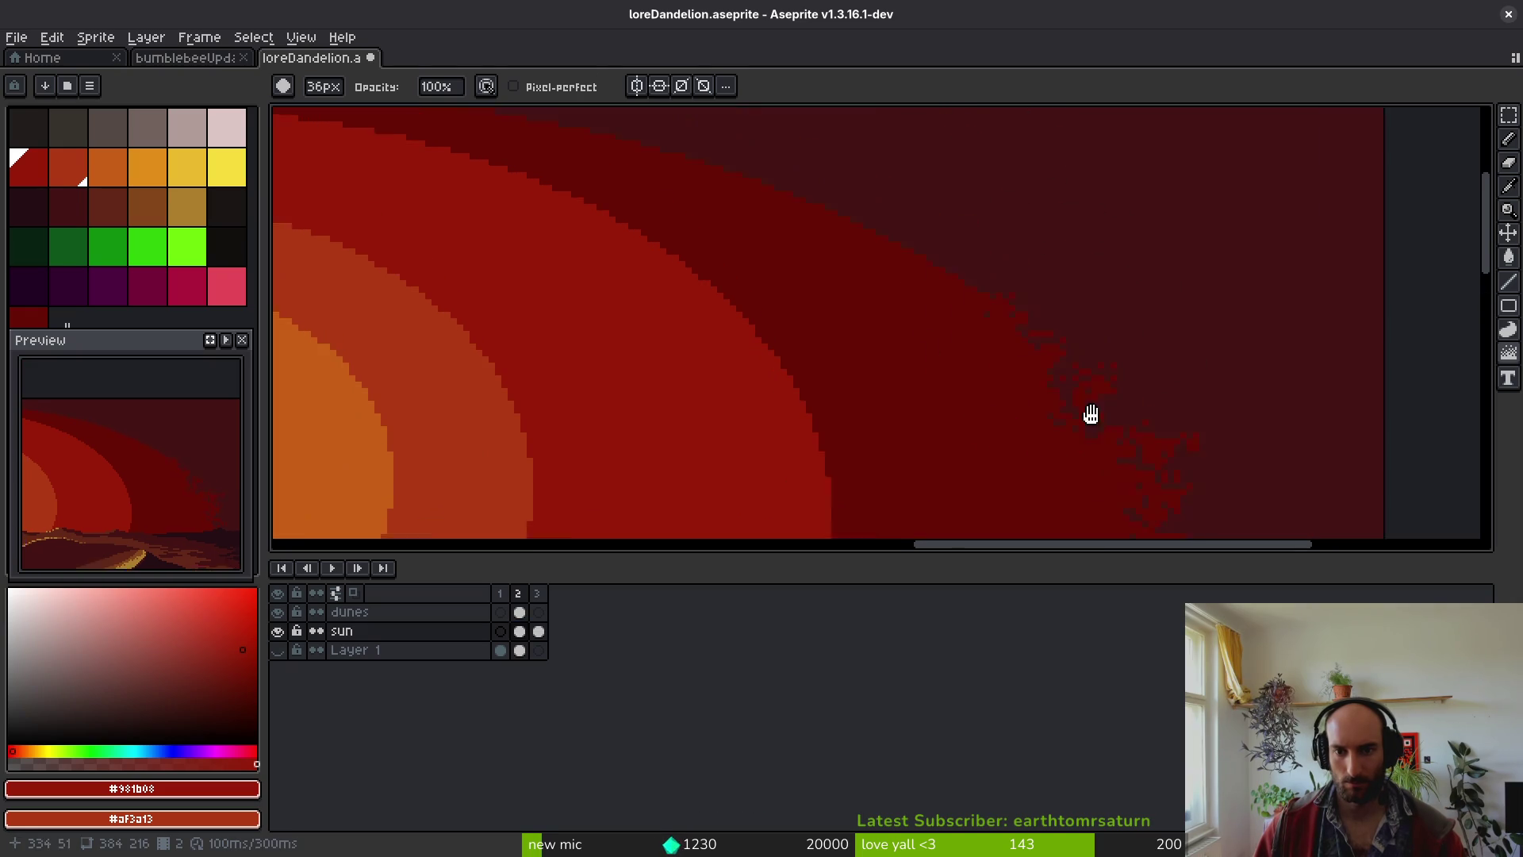
scroll(1104, 376, "down", 6)
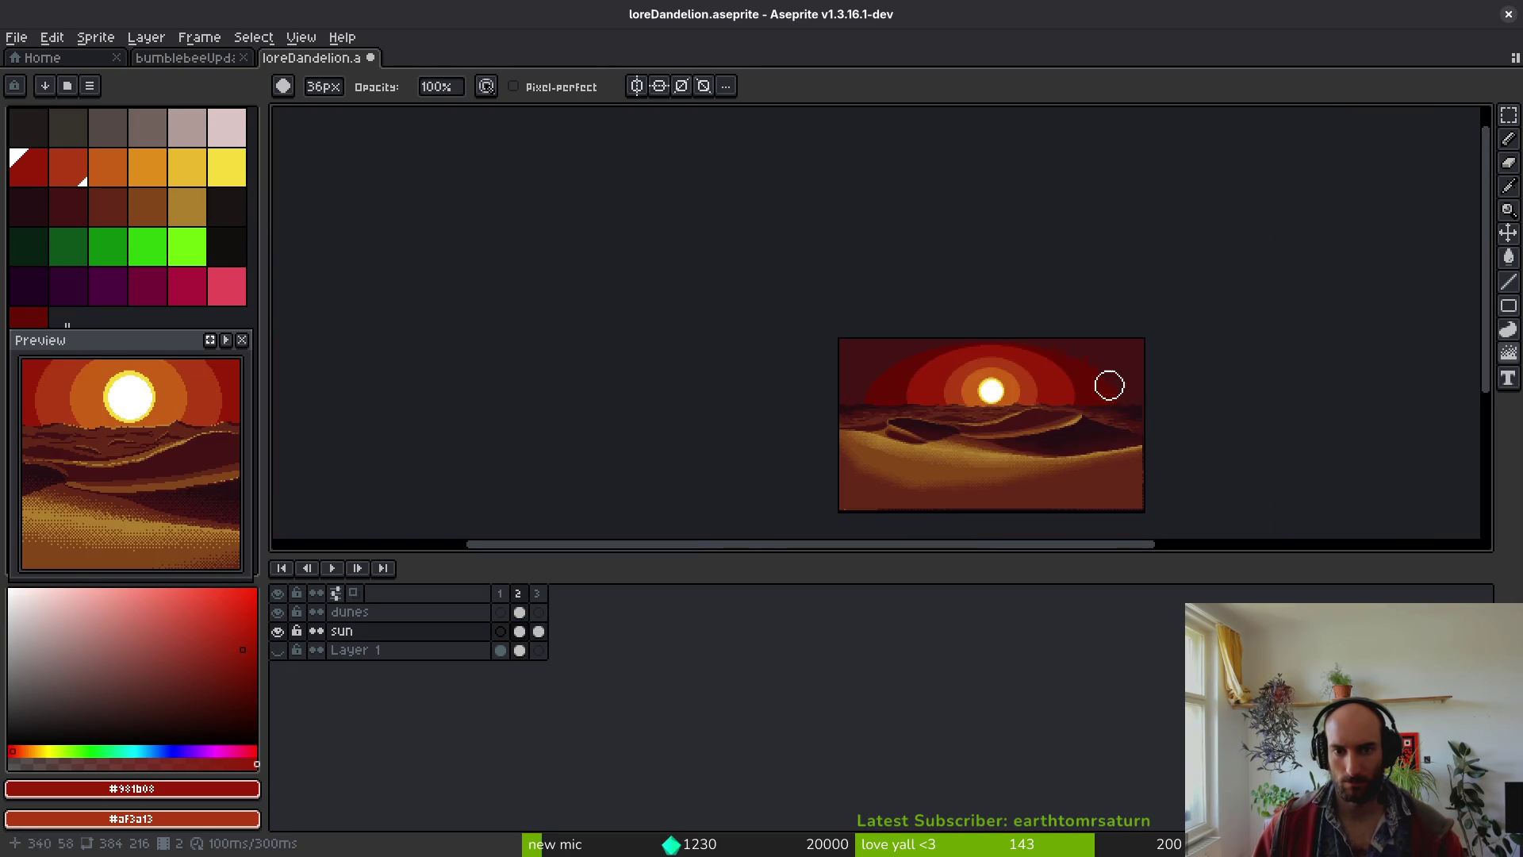
scroll(1094, 379, "up", 5)
scroll(1087, 325, "down", 1)
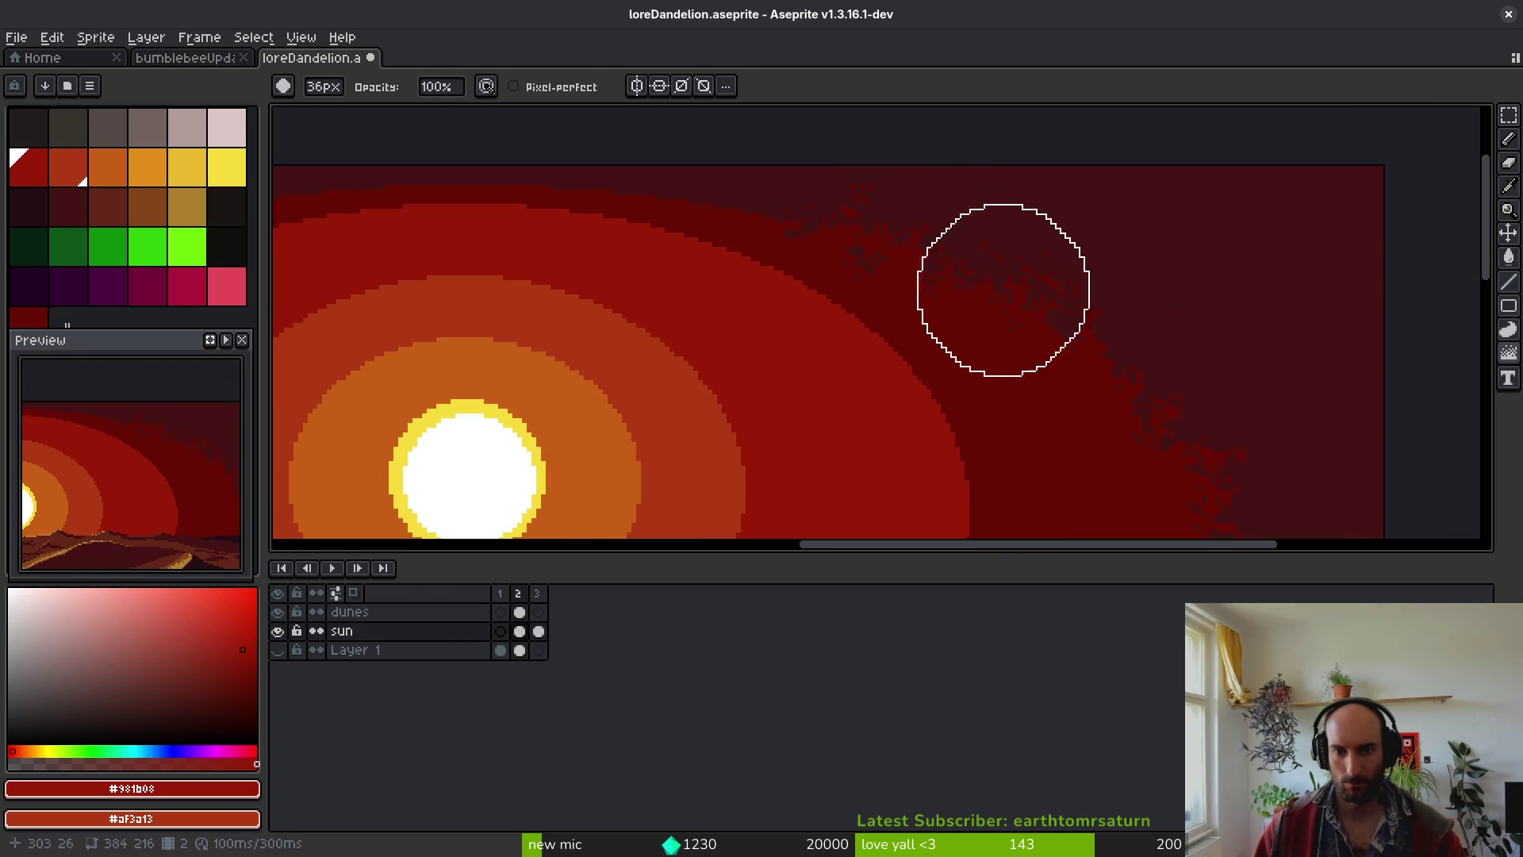
scroll(1142, 317, "down", 2)
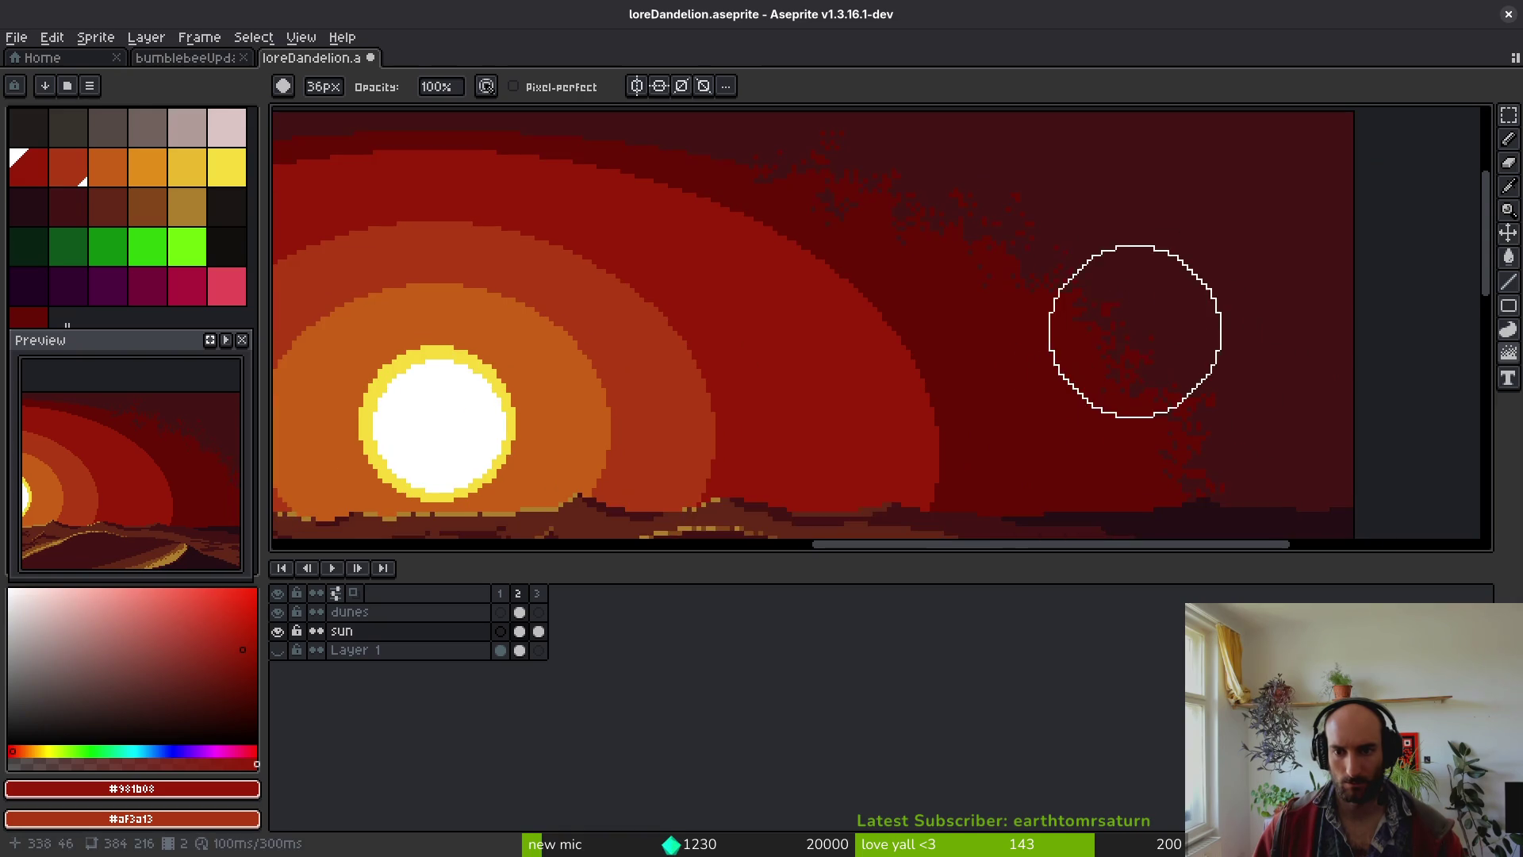
scroll(1189, 381, "down", 2)
mouse_move(1131, 349)
left_mouse_down()
mouse_move(1122, 330)
mouse_move(1132, 344)
left_mouse_up()
- Undo the speckle strokes and the added third frame
scroll(1217, 418, "down", 5)
scroll(1249, 453, "up", 3)
scroll(1190, 453, "right", 2)
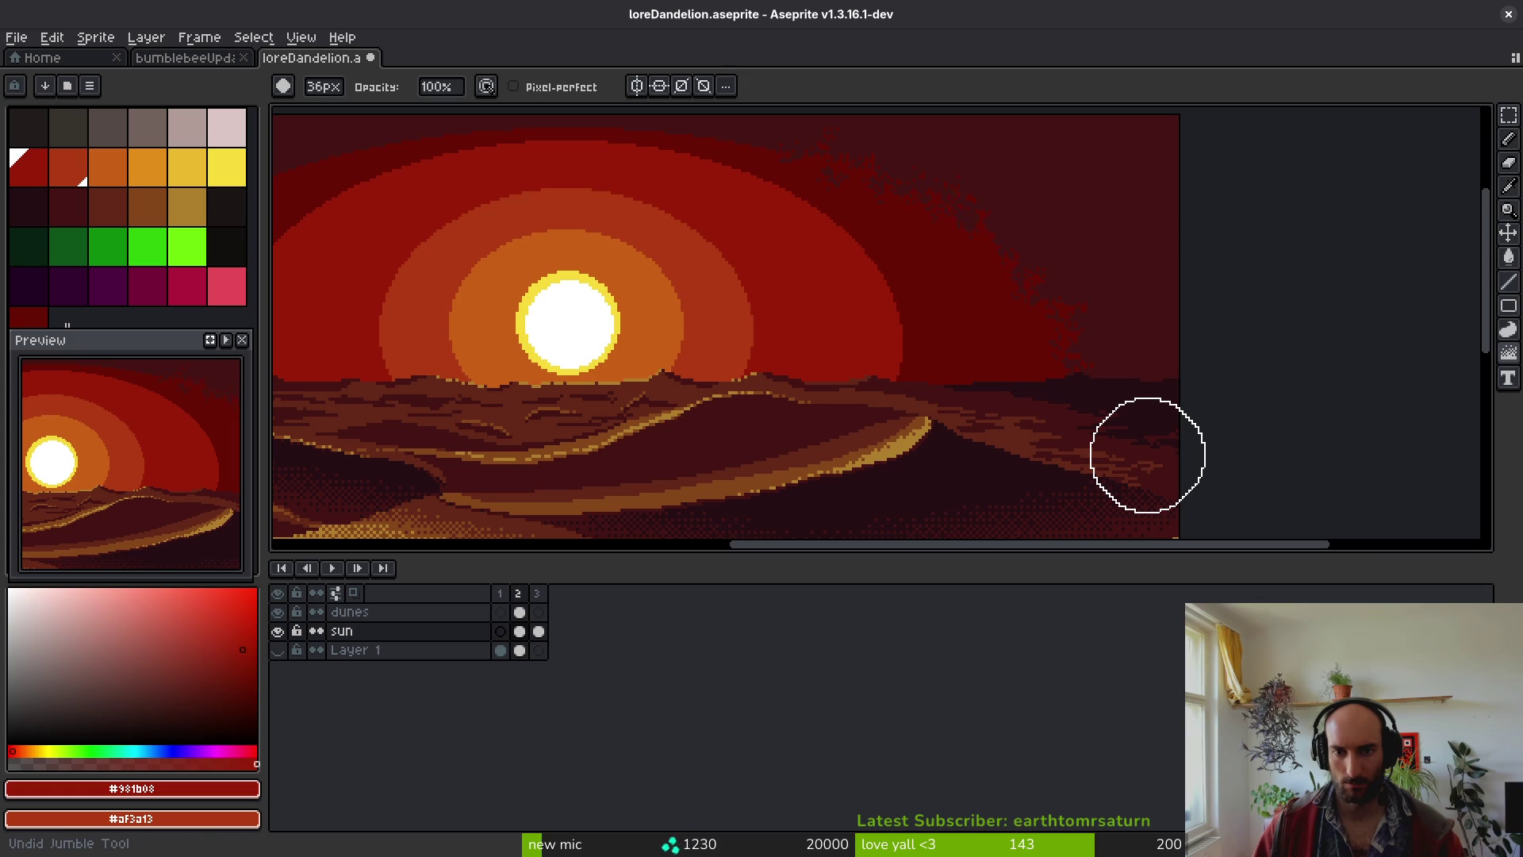
key("ctrl+z")
key("ctrl+z")
key("ctrl+z")
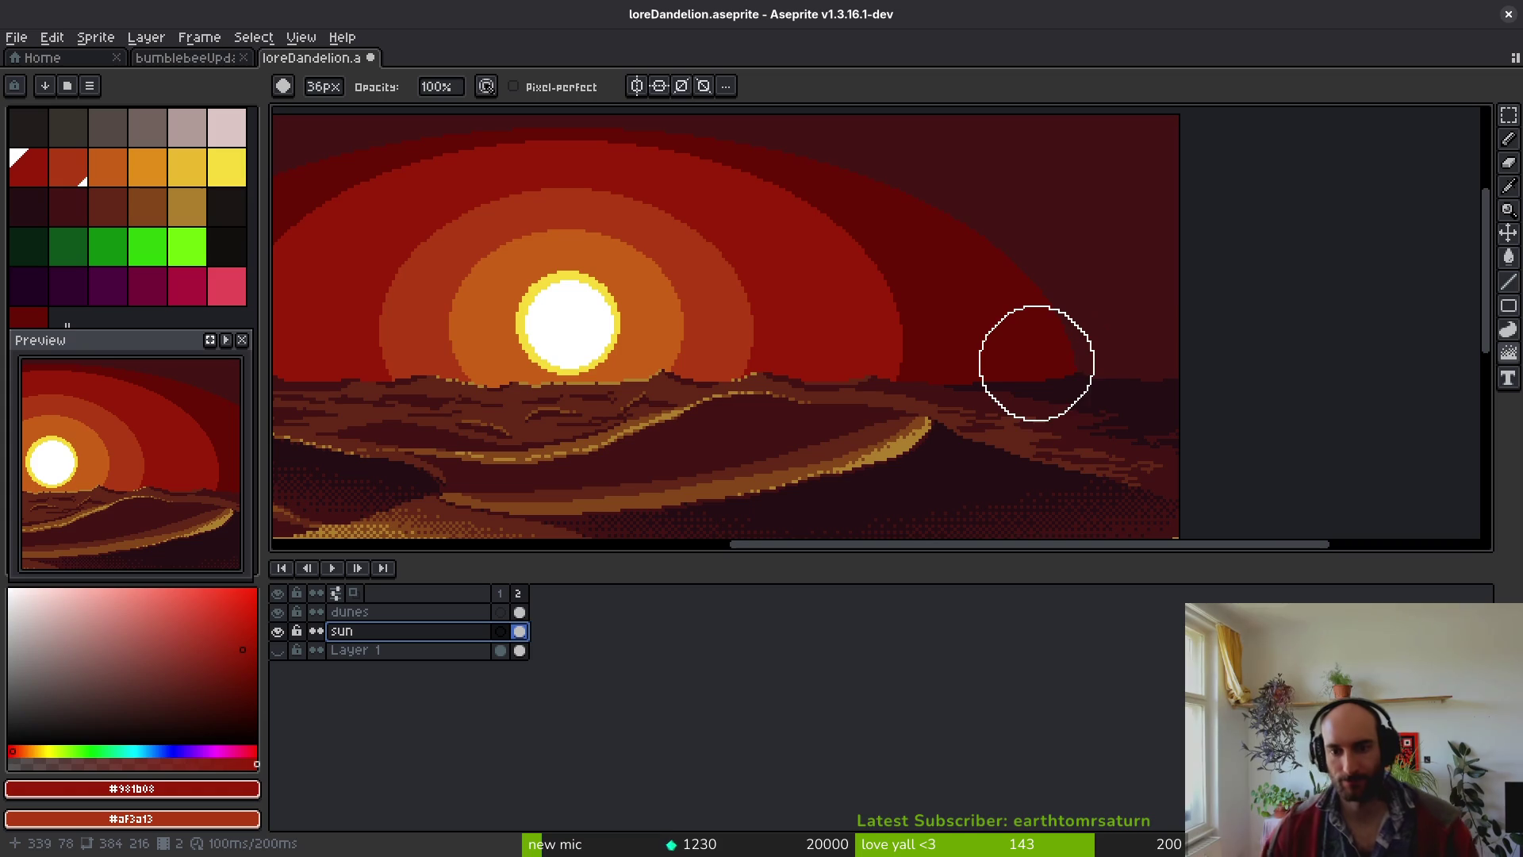
- Deselect the frame 2 cel and shrink the brush from 36px to 31px
key("Escape")
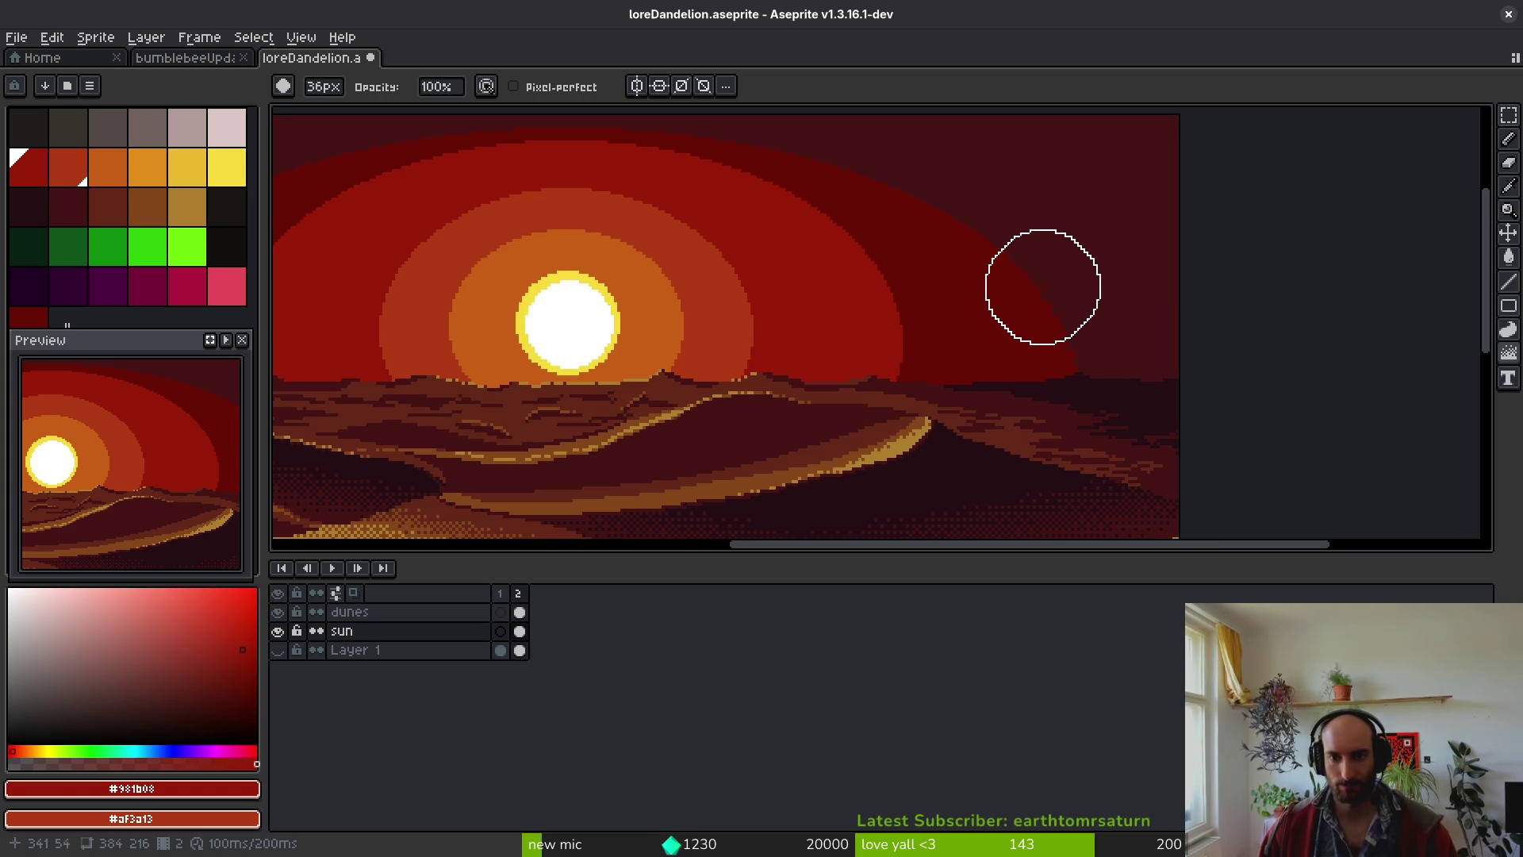
mouse_move(868, 192)
left_mouse_down()
mouse_move(1074, 278)
mouse_move(1006, 245)
mouse_move(778, 232)
left_mouse_up()
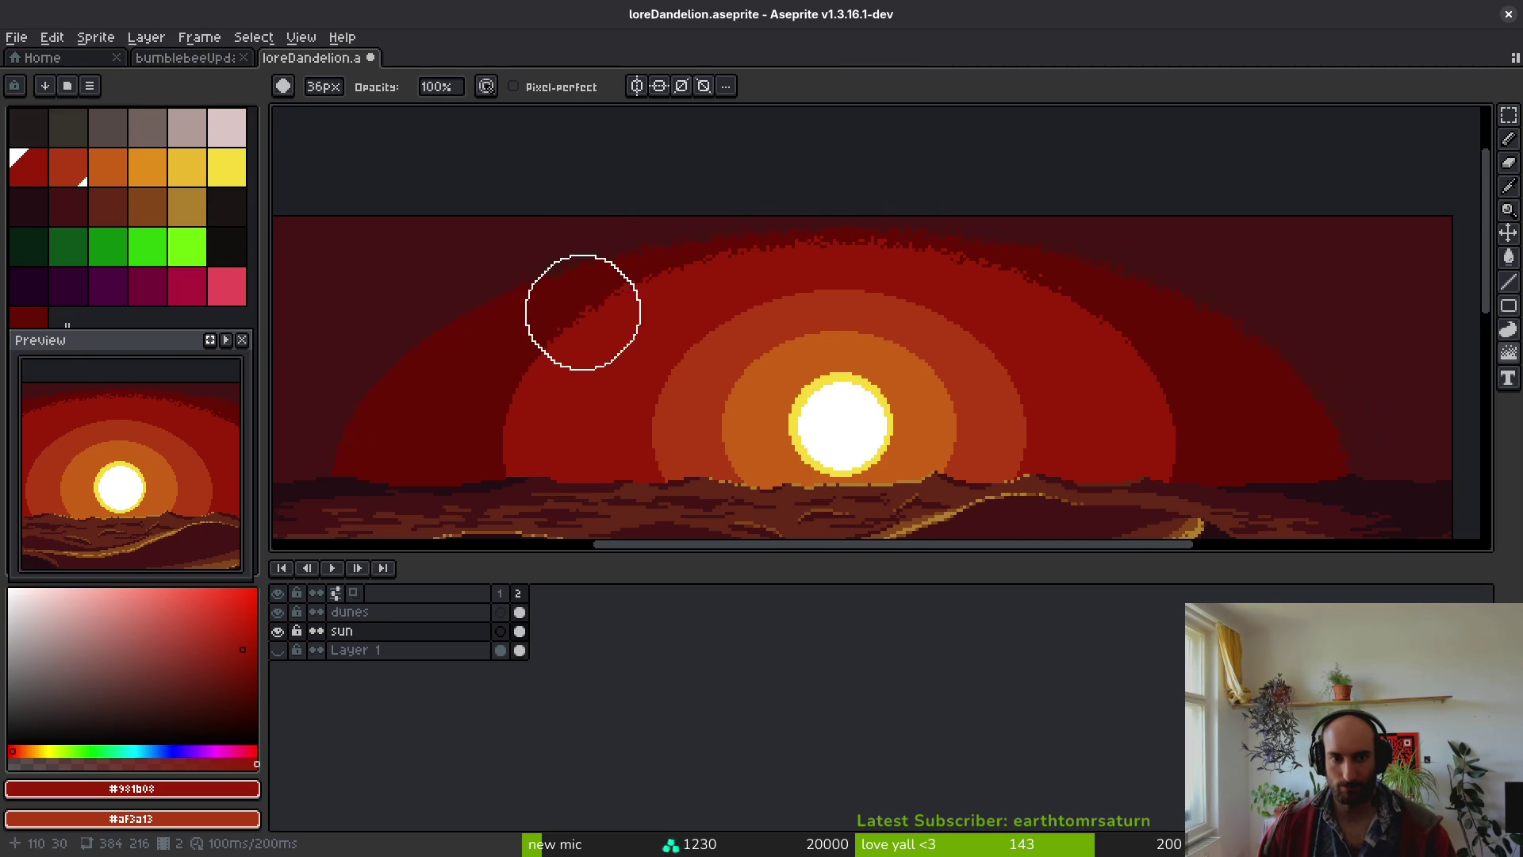
scroll(579, 315, "left", 3)
scroll(595, 321, "down", 1)
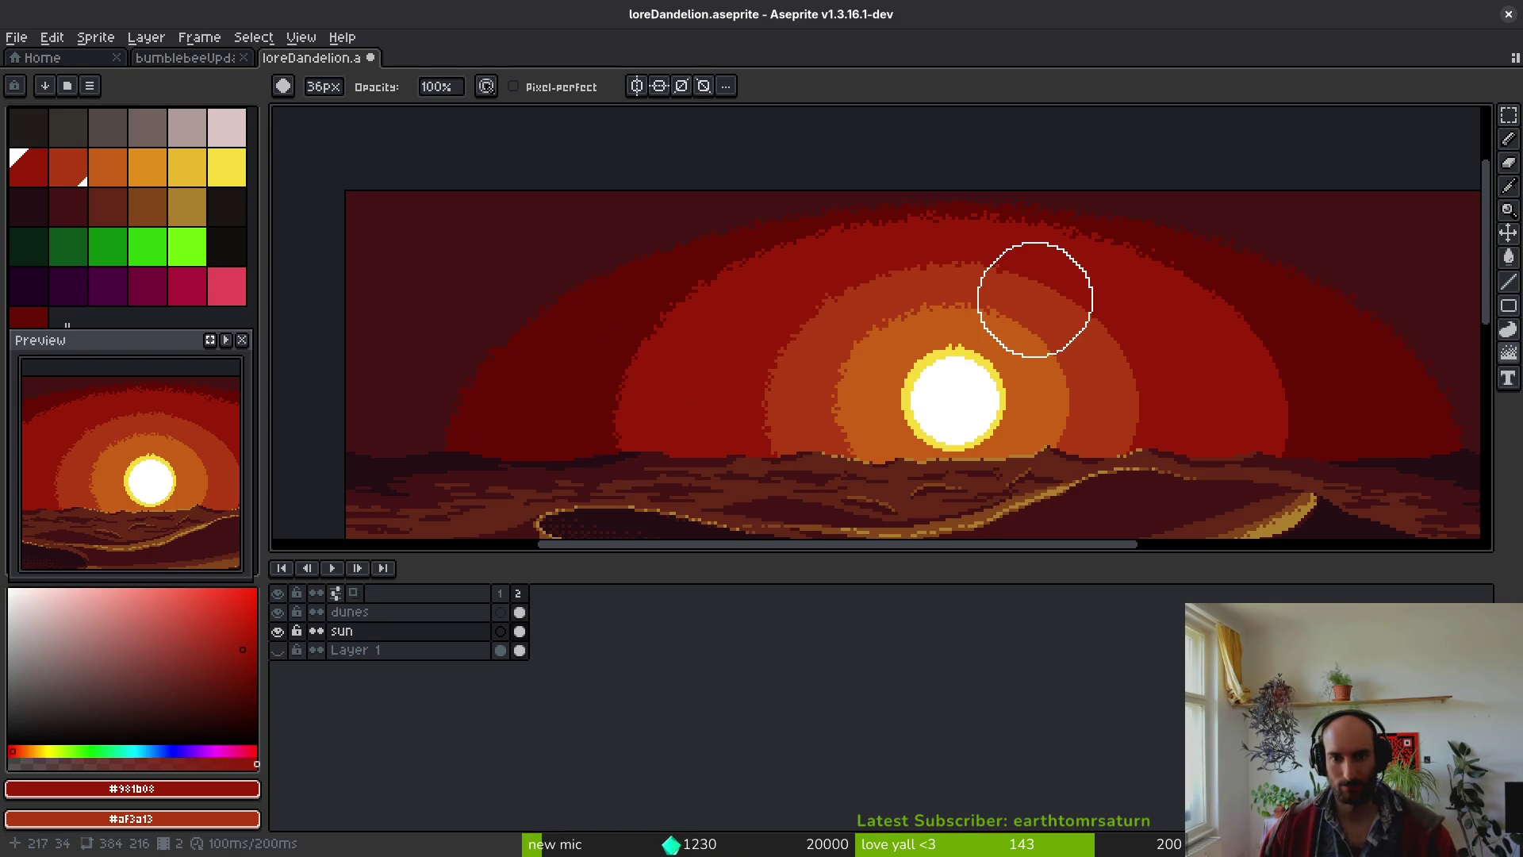
key("minus")
key("minus")
key("minus")
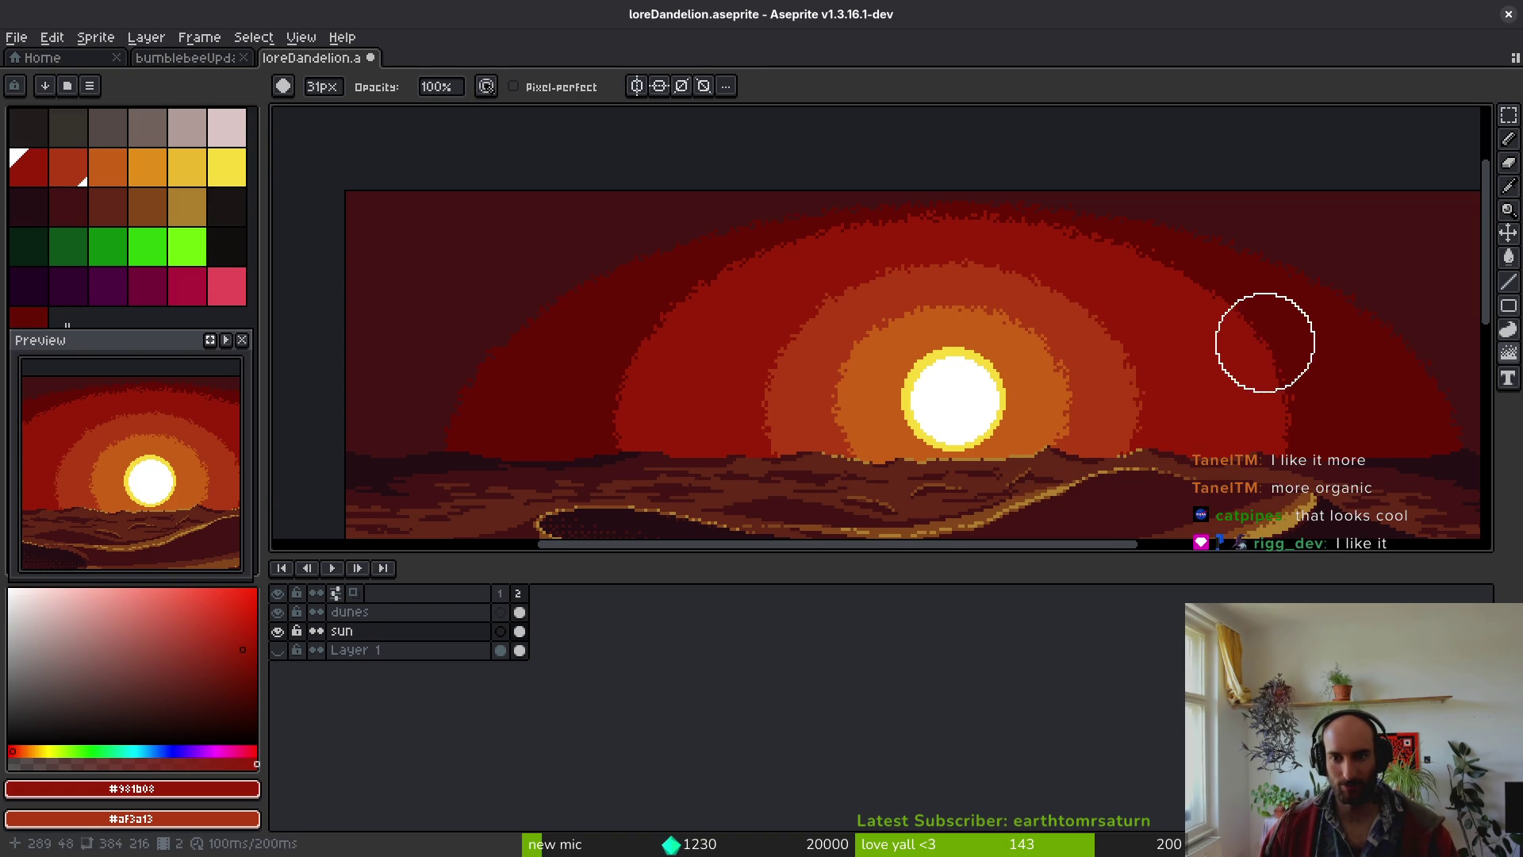
- Zoom in and out to check the ragged glow ring edges across the sprite
scroll(1026, 497, "down", 4)
scroll(1060, 483, "up", 4)
scroll(1070, 471, "up", 2)
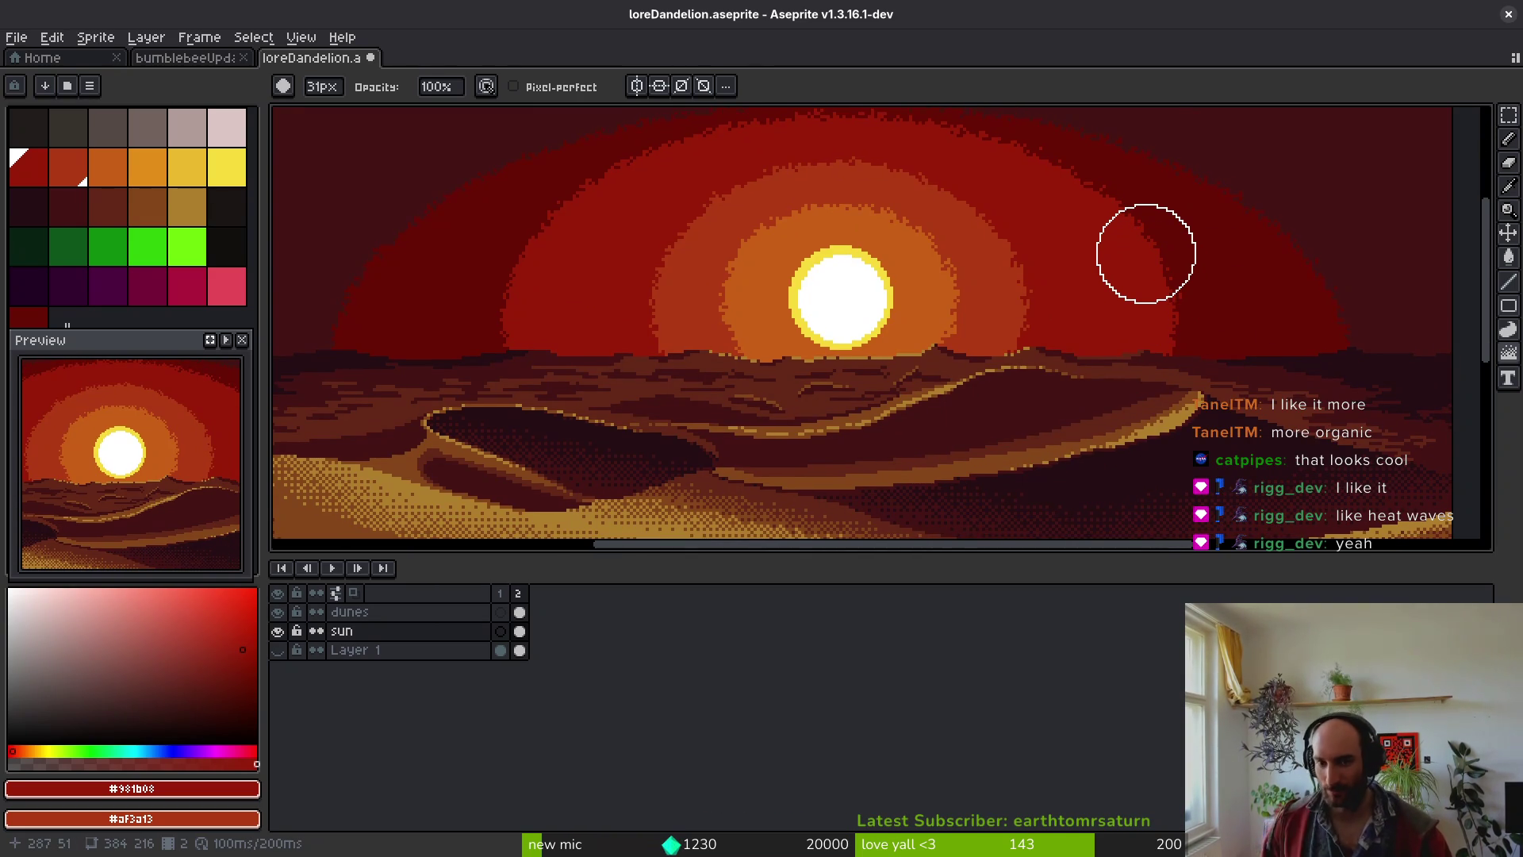
scroll(920, 333, "down", 1)
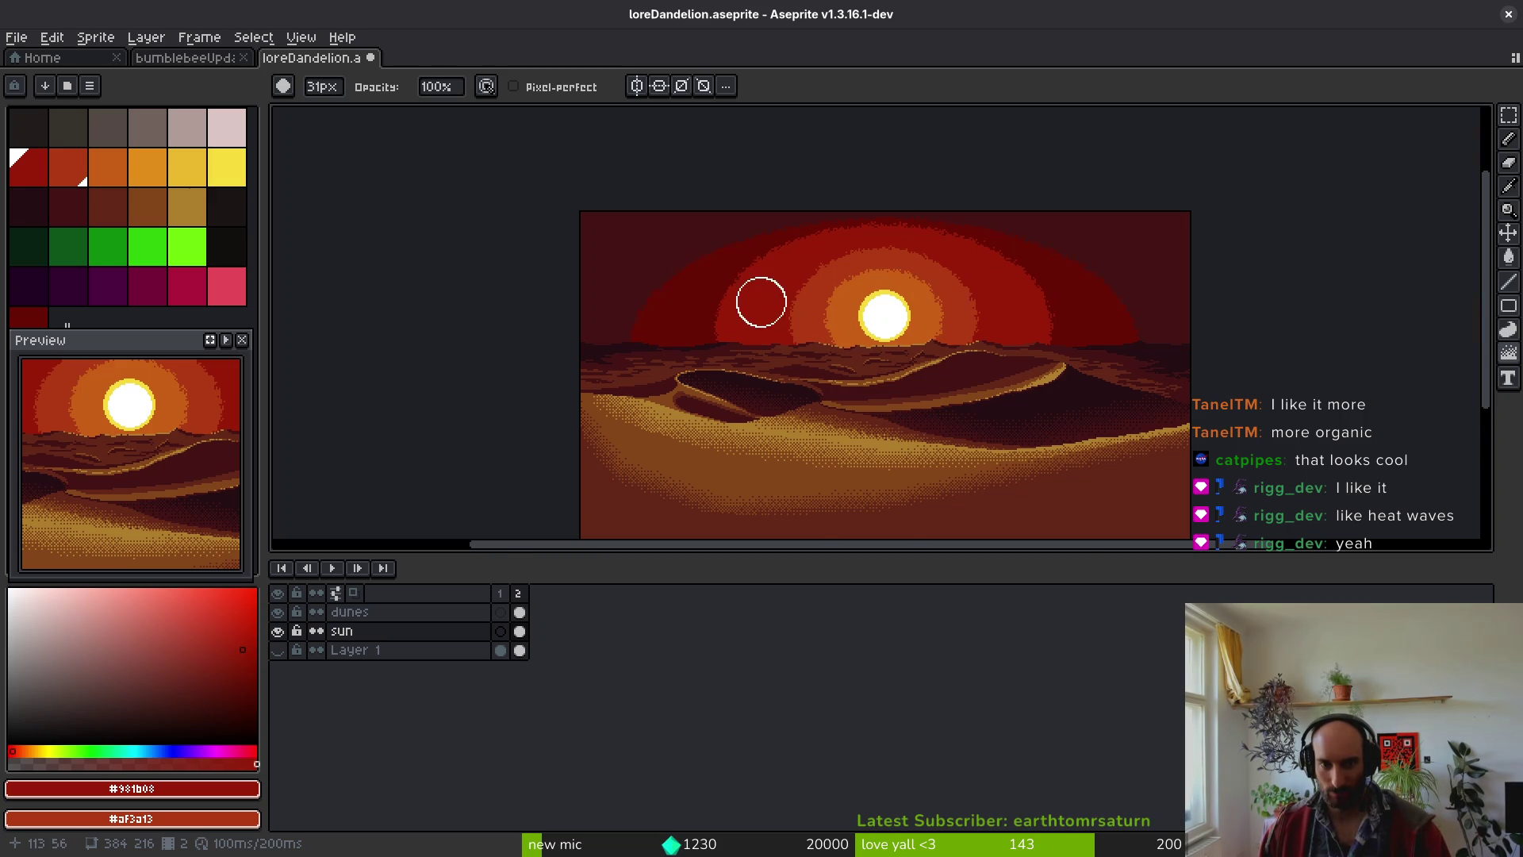
scroll(761, 301, "up", 1)
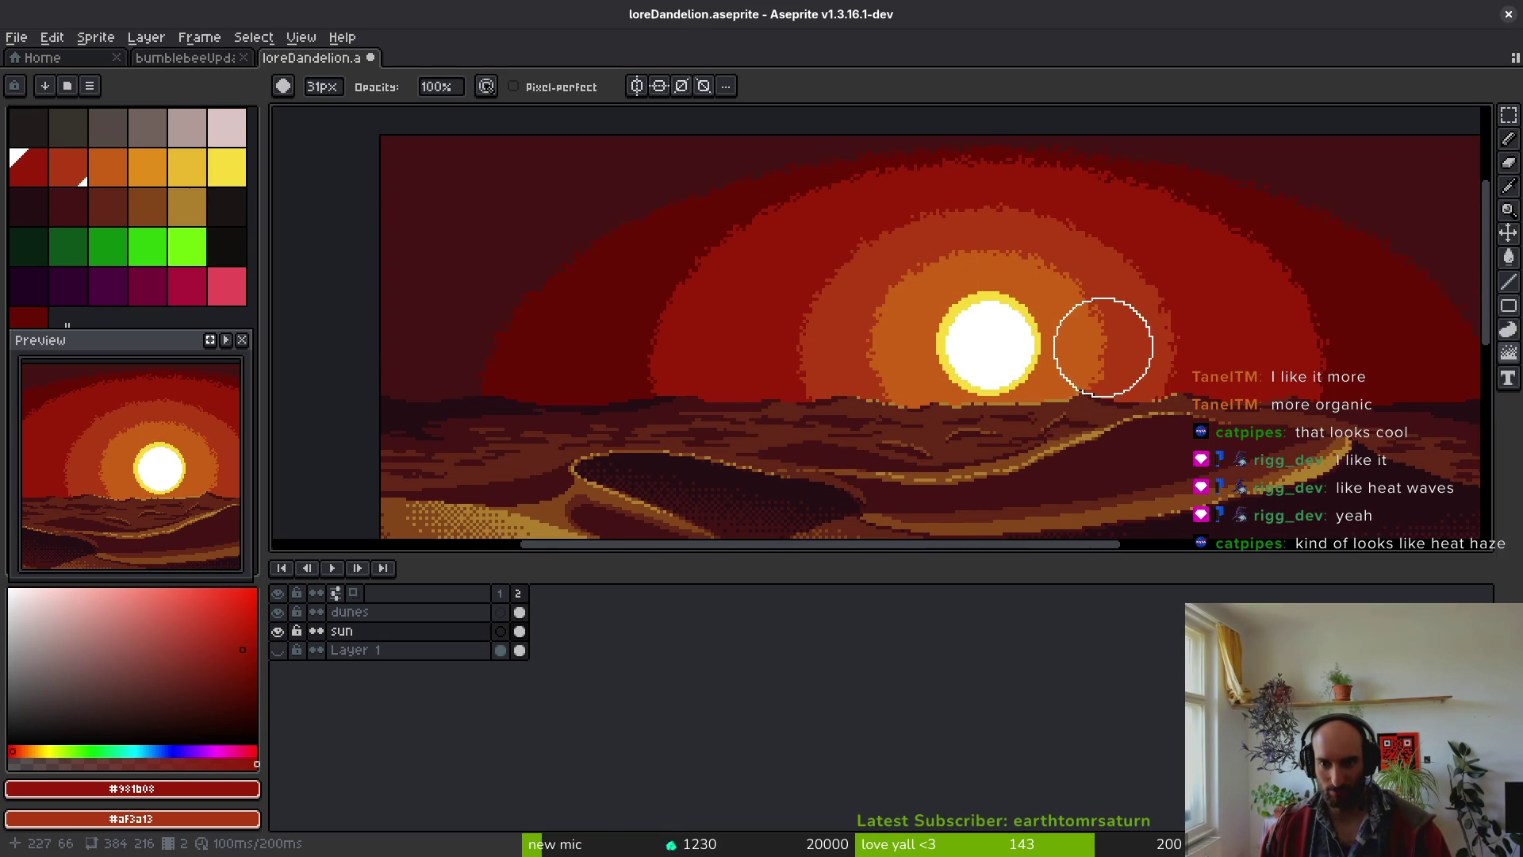
scroll(1102, 346, "down", 1)
scroll(1087, 360, "up", 3)
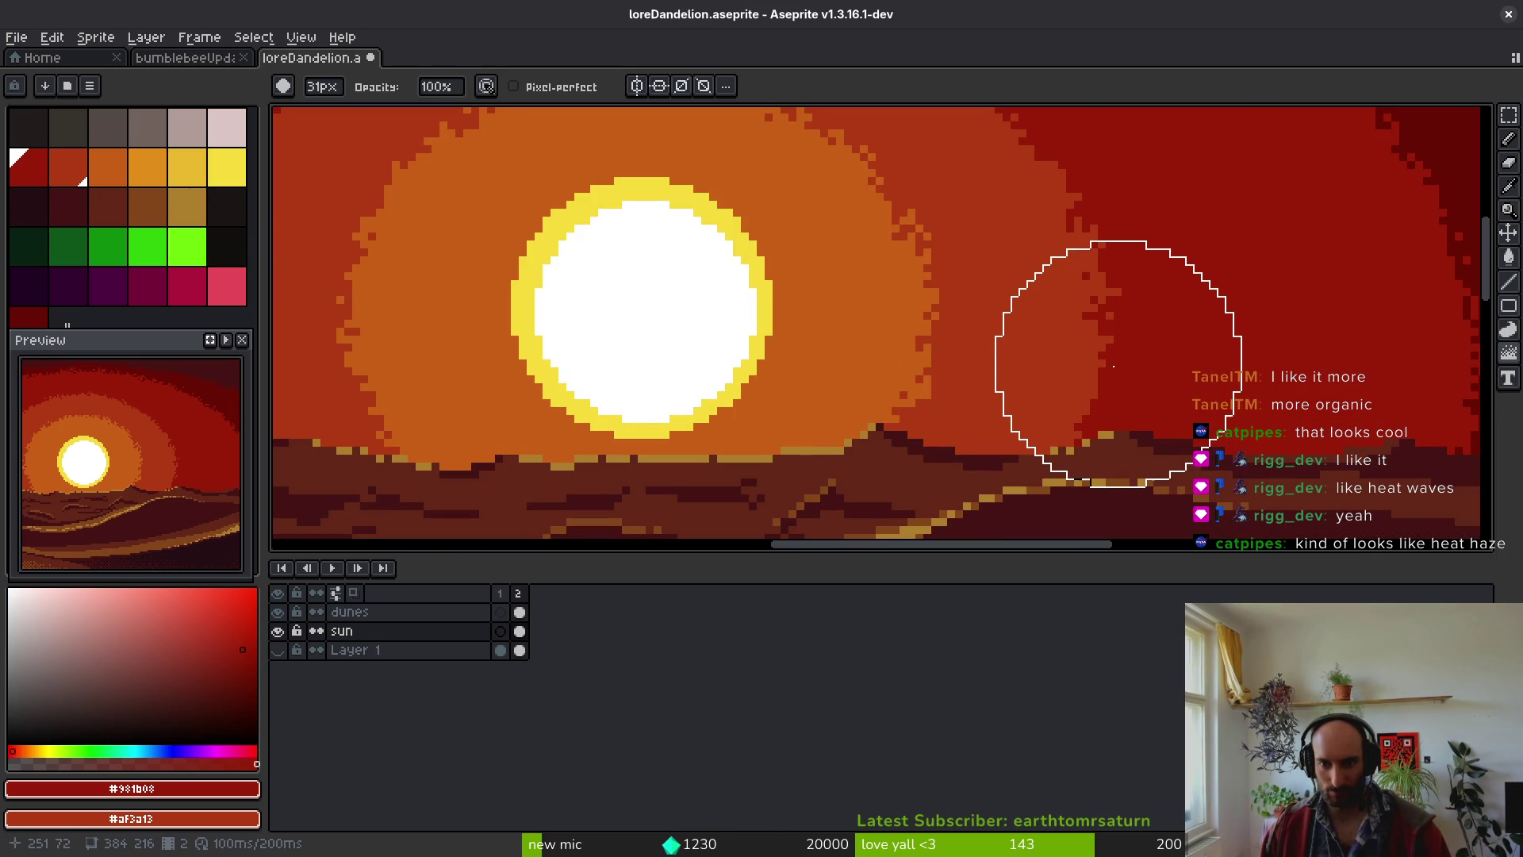
scroll(1102, 357, "down", 2)
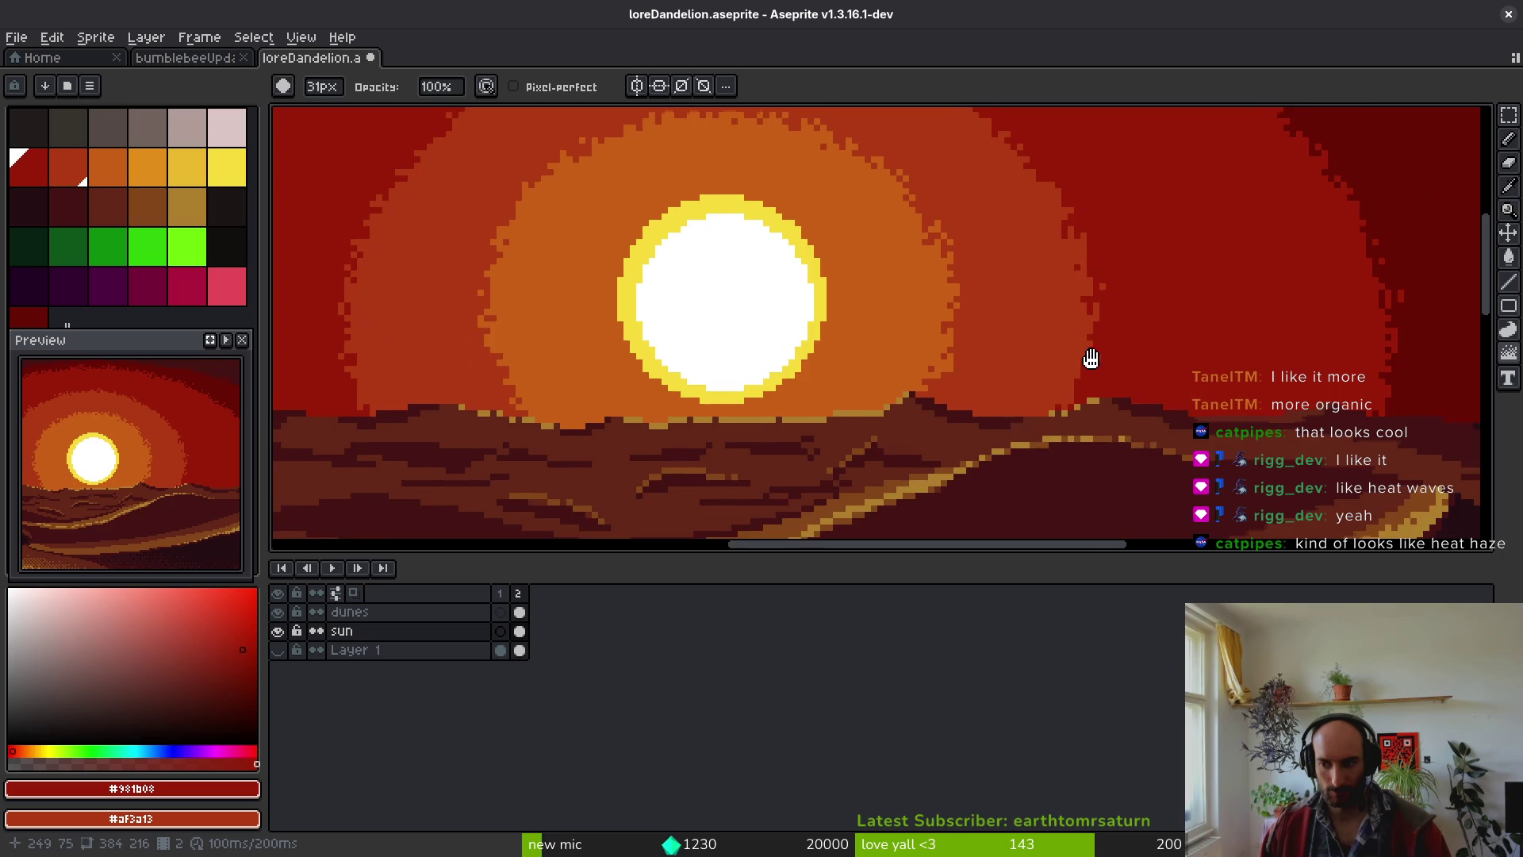
scroll(1071, 373, "down", 5)
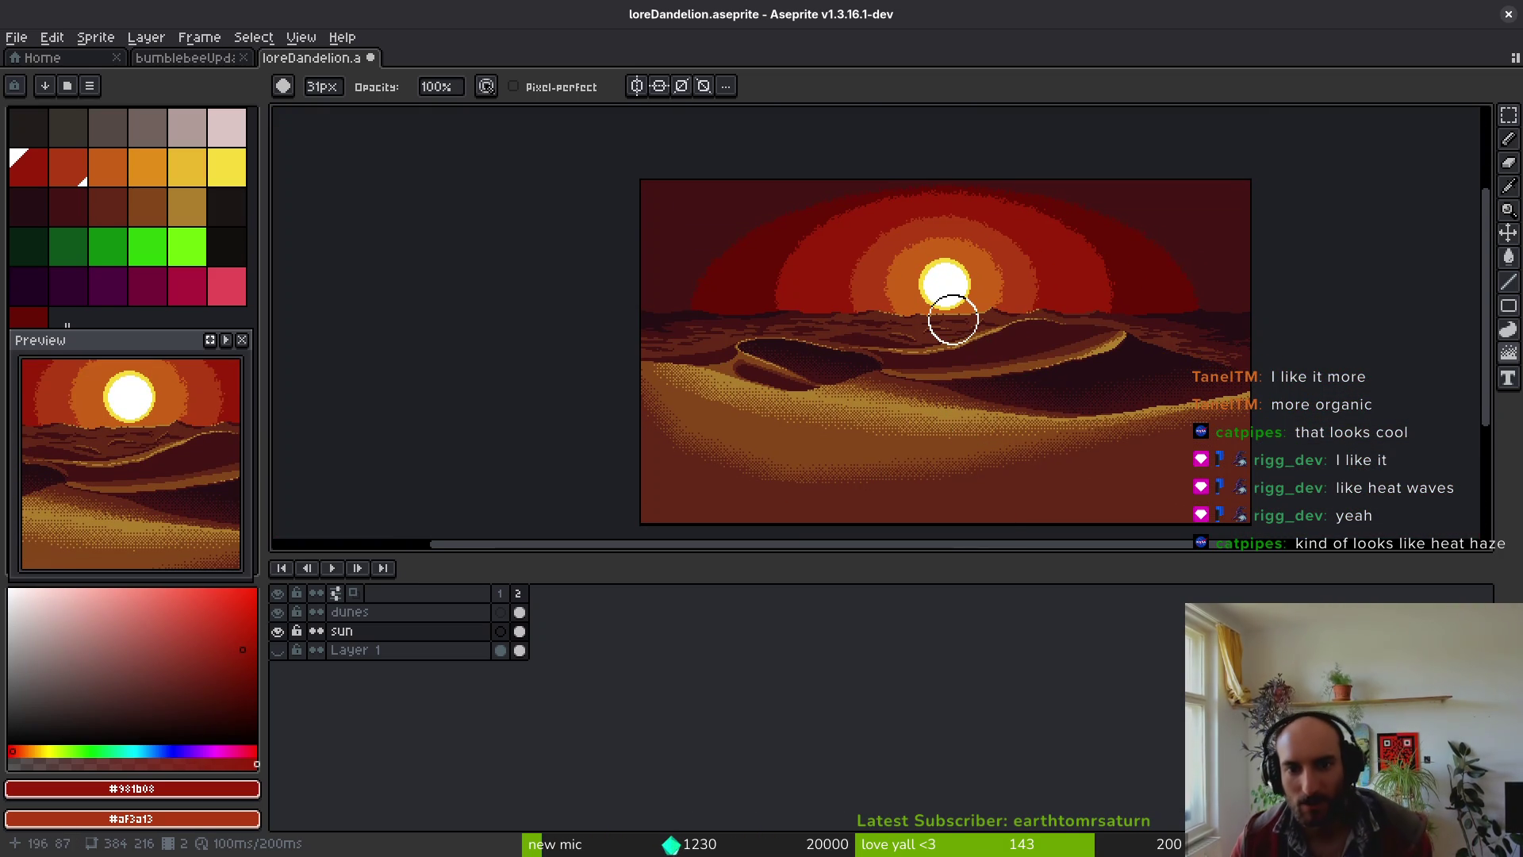
scroll(952, 317, "up", 5)
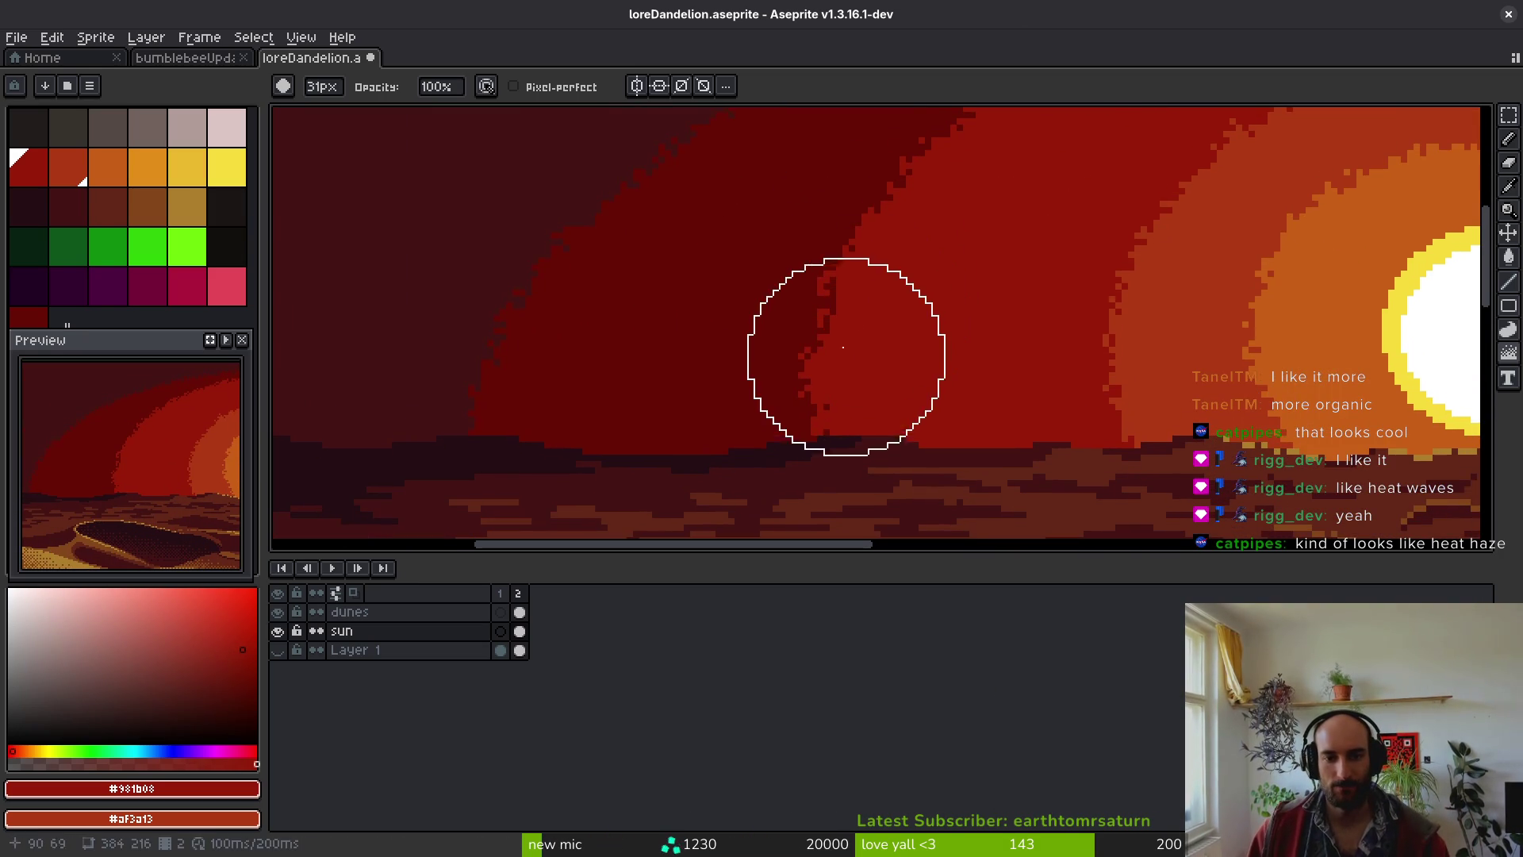
scroll(880, 261, "up", 3)
- Make the brush smaller and repaint along the red glow ring's dark edge
key("minus")
key("minus")
key("minus")
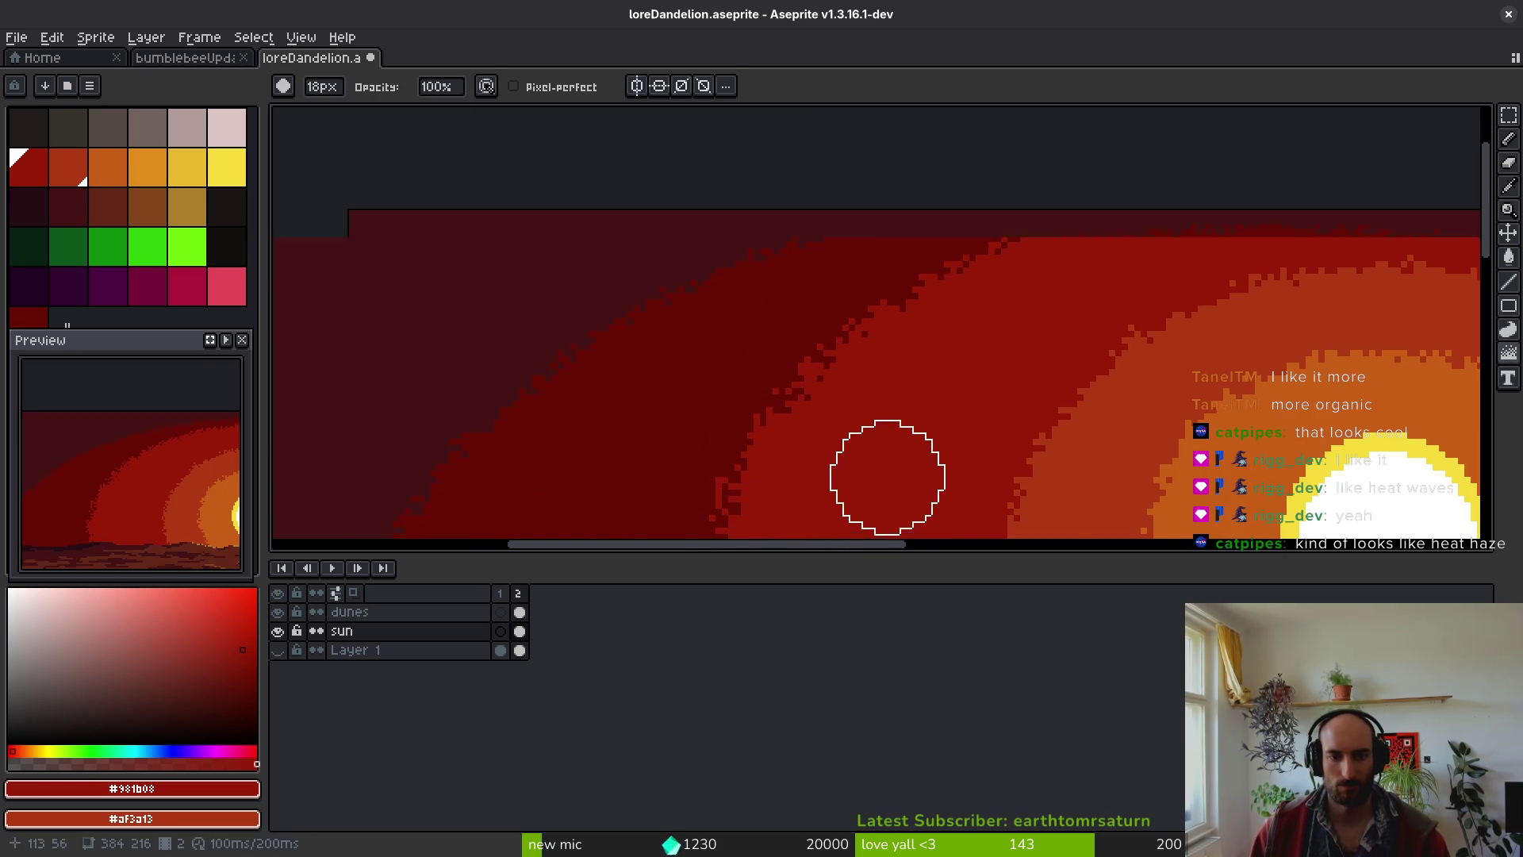
scroll(881, 475, "down", 1)
mouse_move(753, 326)
left_mouse_down()
mouse_move(819, 354)
mouse_move(836, 306)
mouse_move(877, 312)
left_mouse_up()
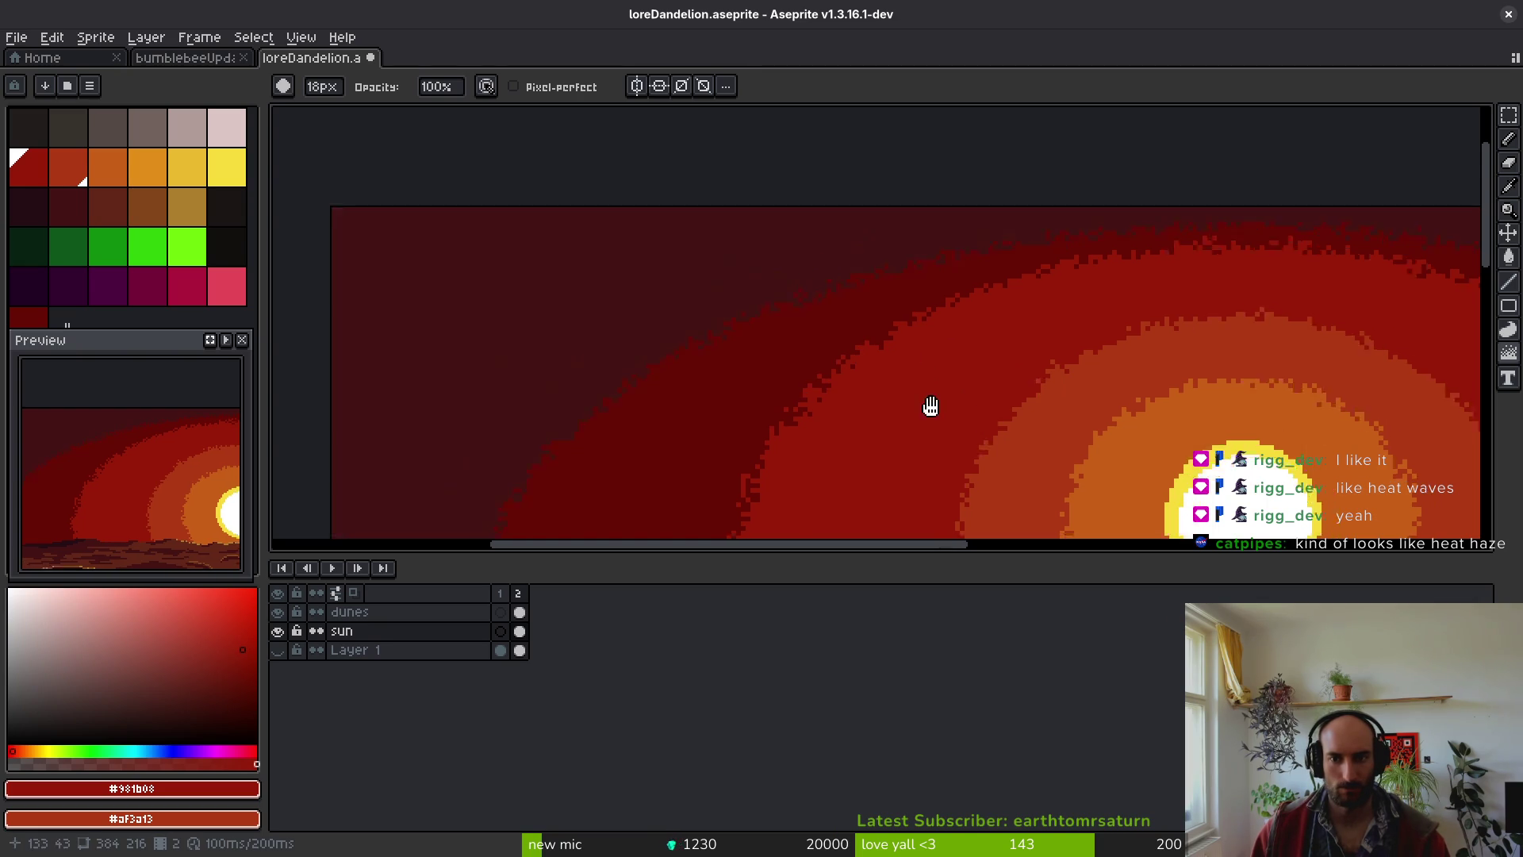
scroll(1023, 413, "right", 6)
scroll(1023, 412, "down", 2)
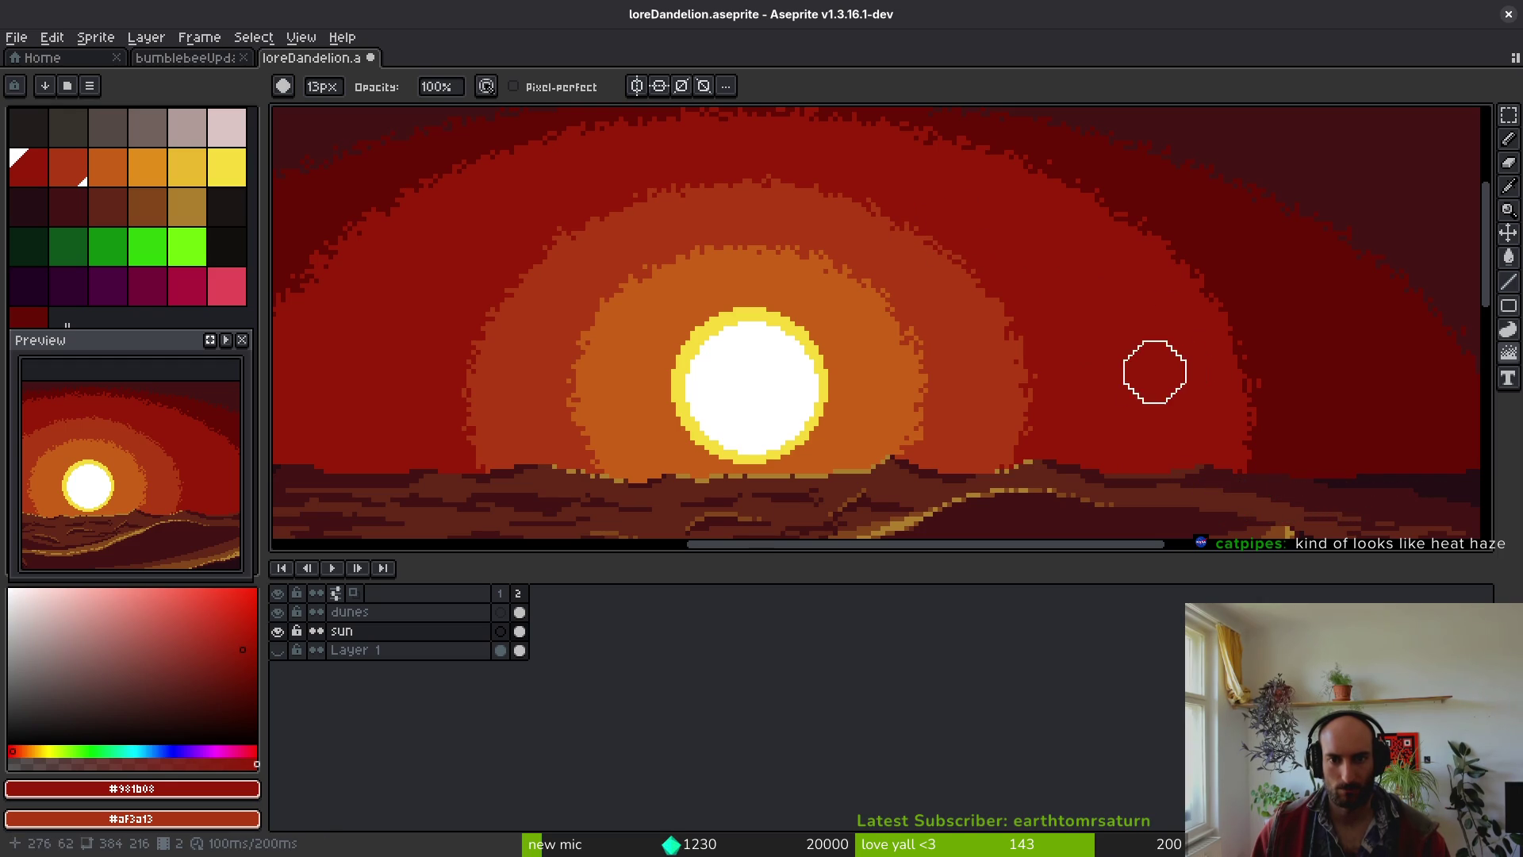
scroll(962, 306, "right", 8)
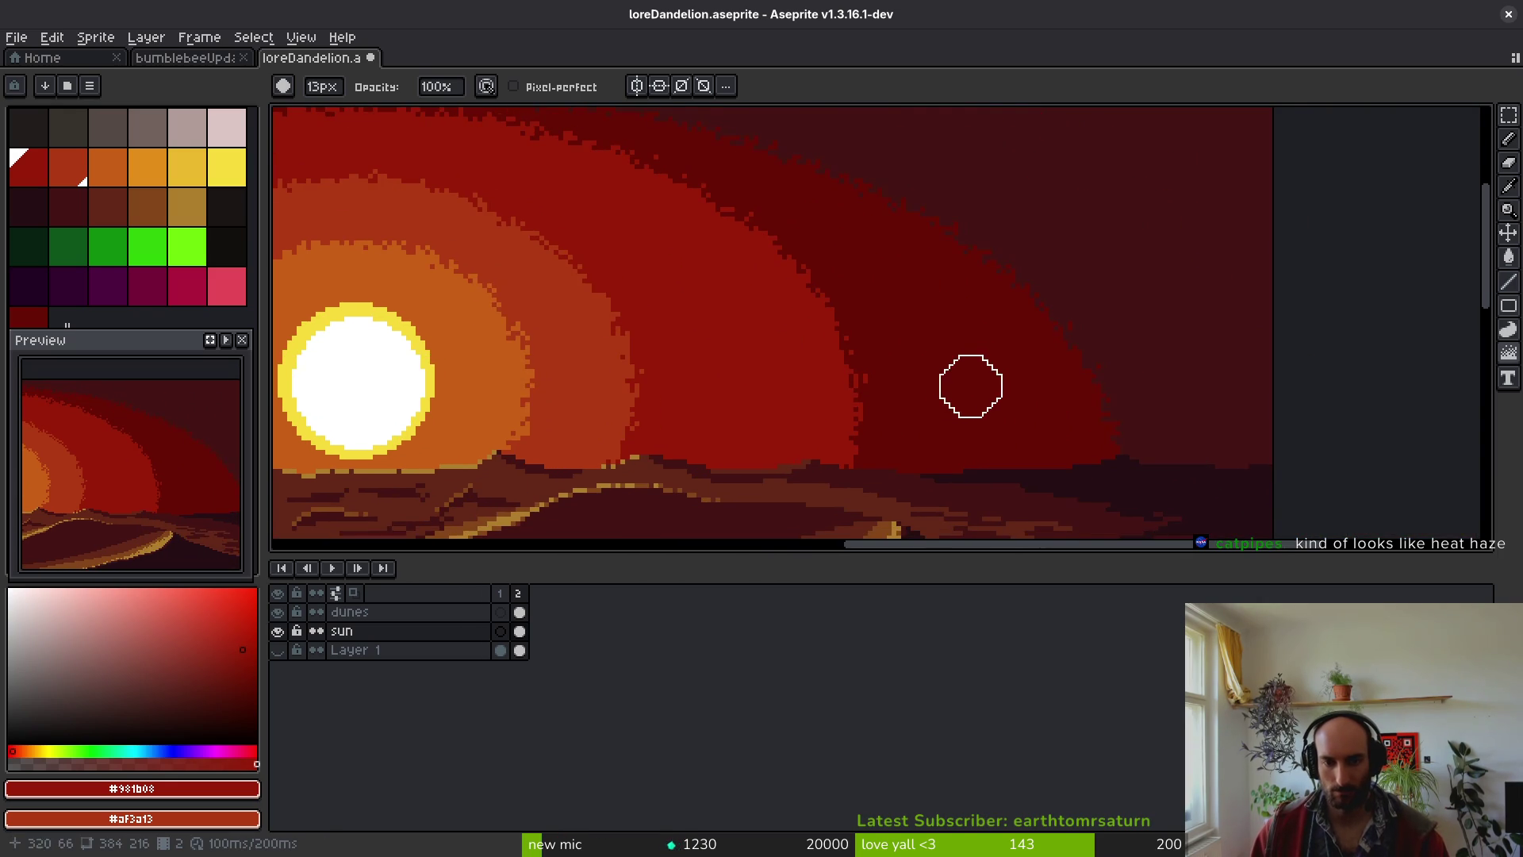
scroll(971, 386, "left", 10)
scroll(996, 408, "up", 3)
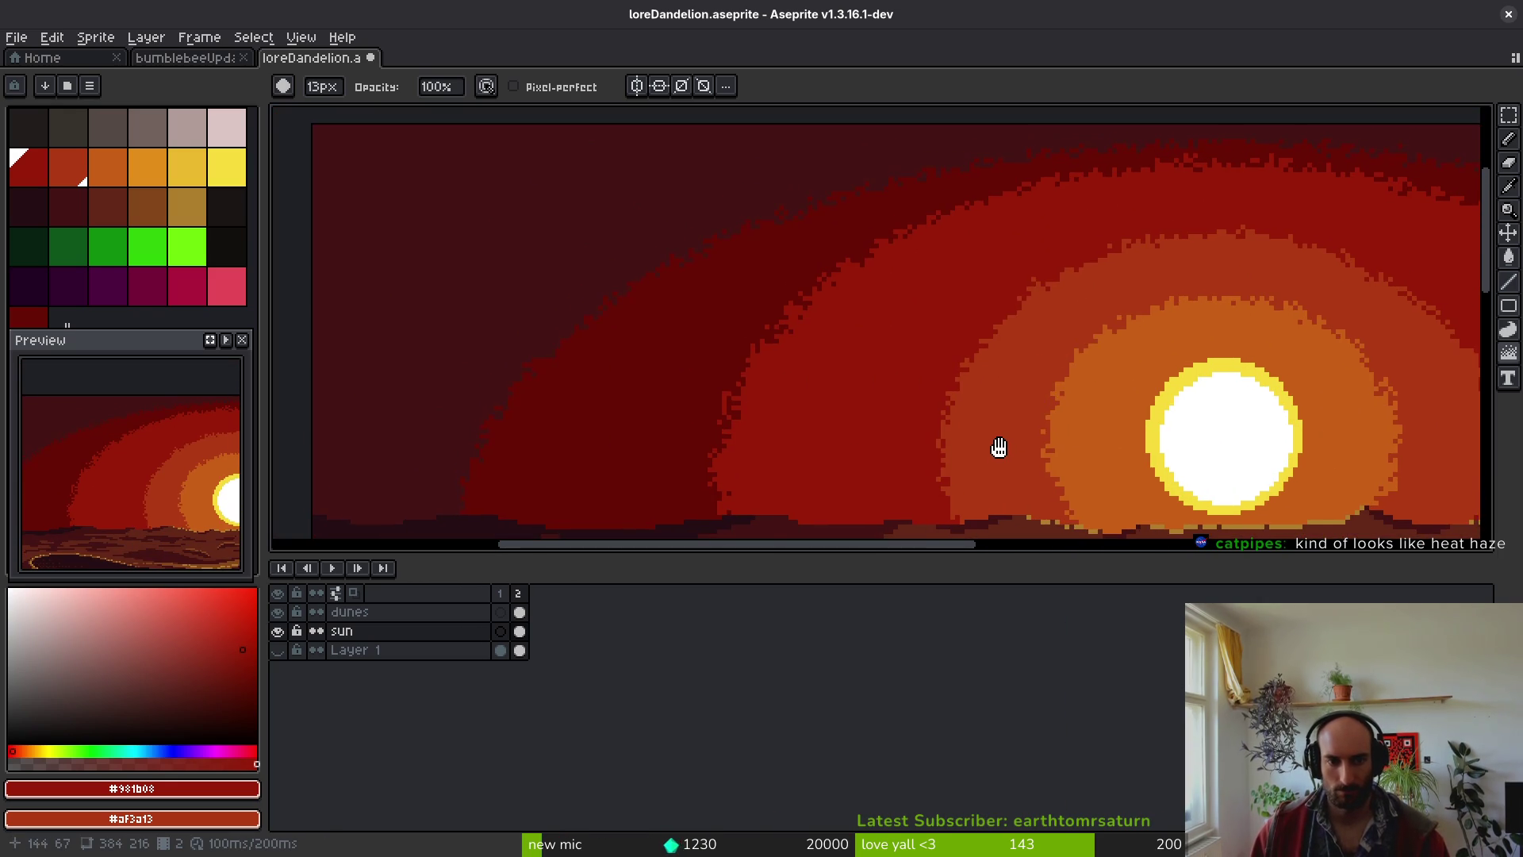
- Dab the ring edge left of the sun, then shrink the brush to 3px
left_click_drag(998, 448, 948, 391)
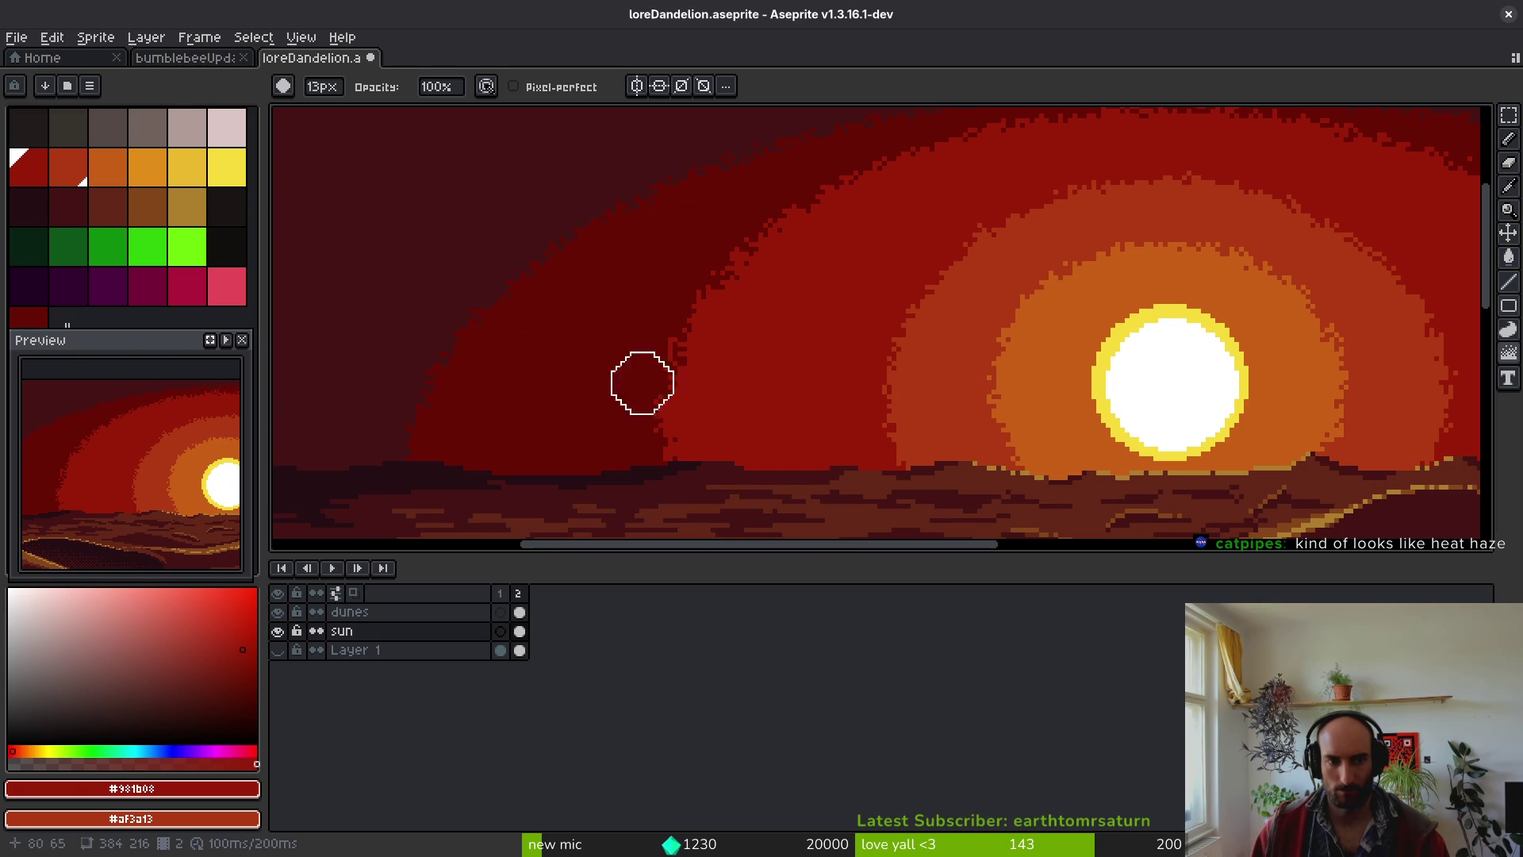
scroll(486, 282, "up", 2)
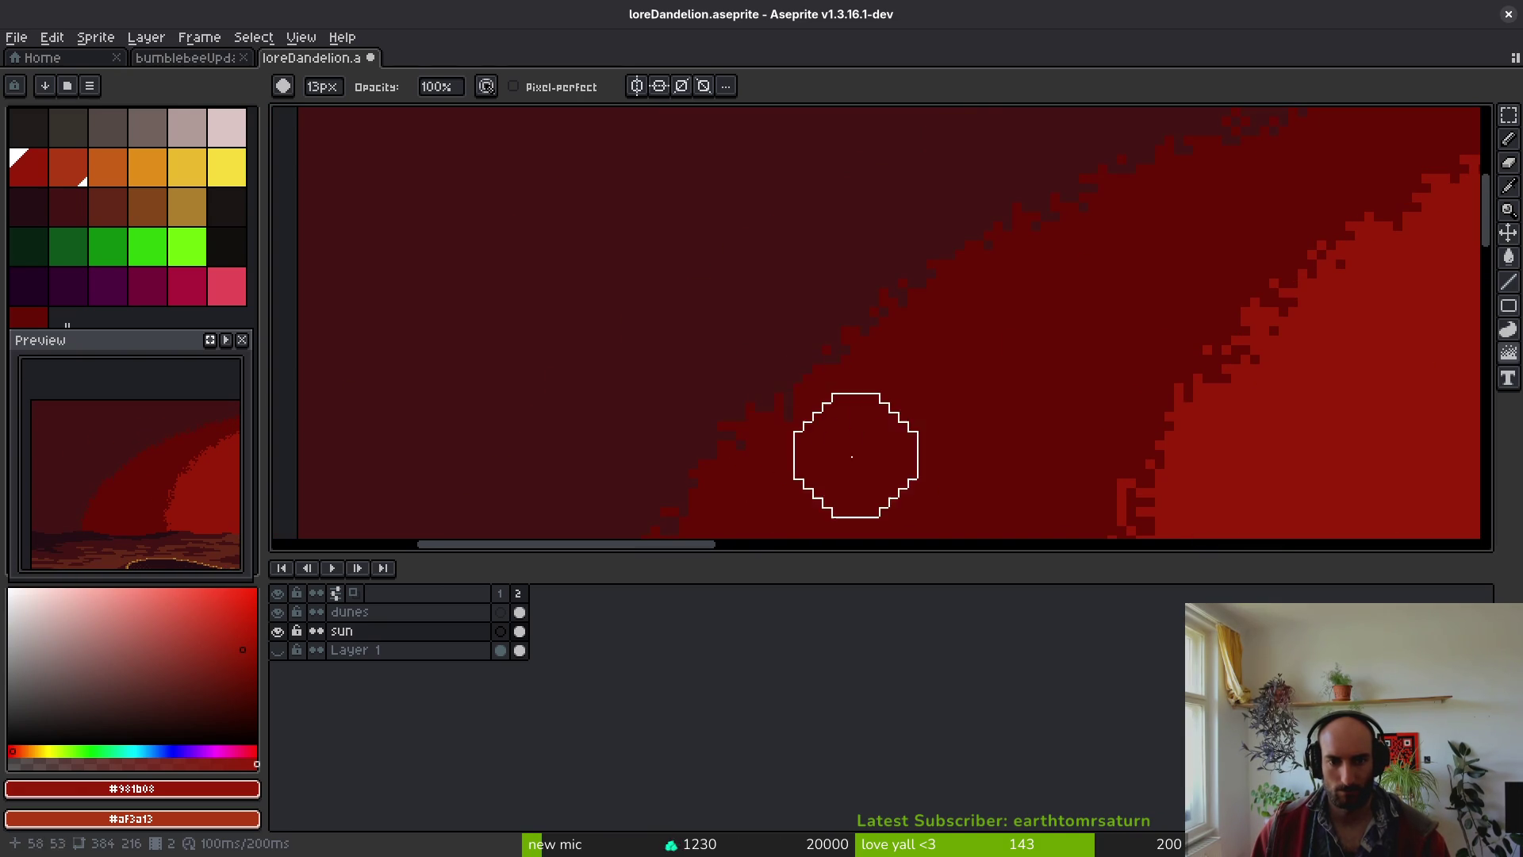
left_click_drag(924, 475, 917, 238)
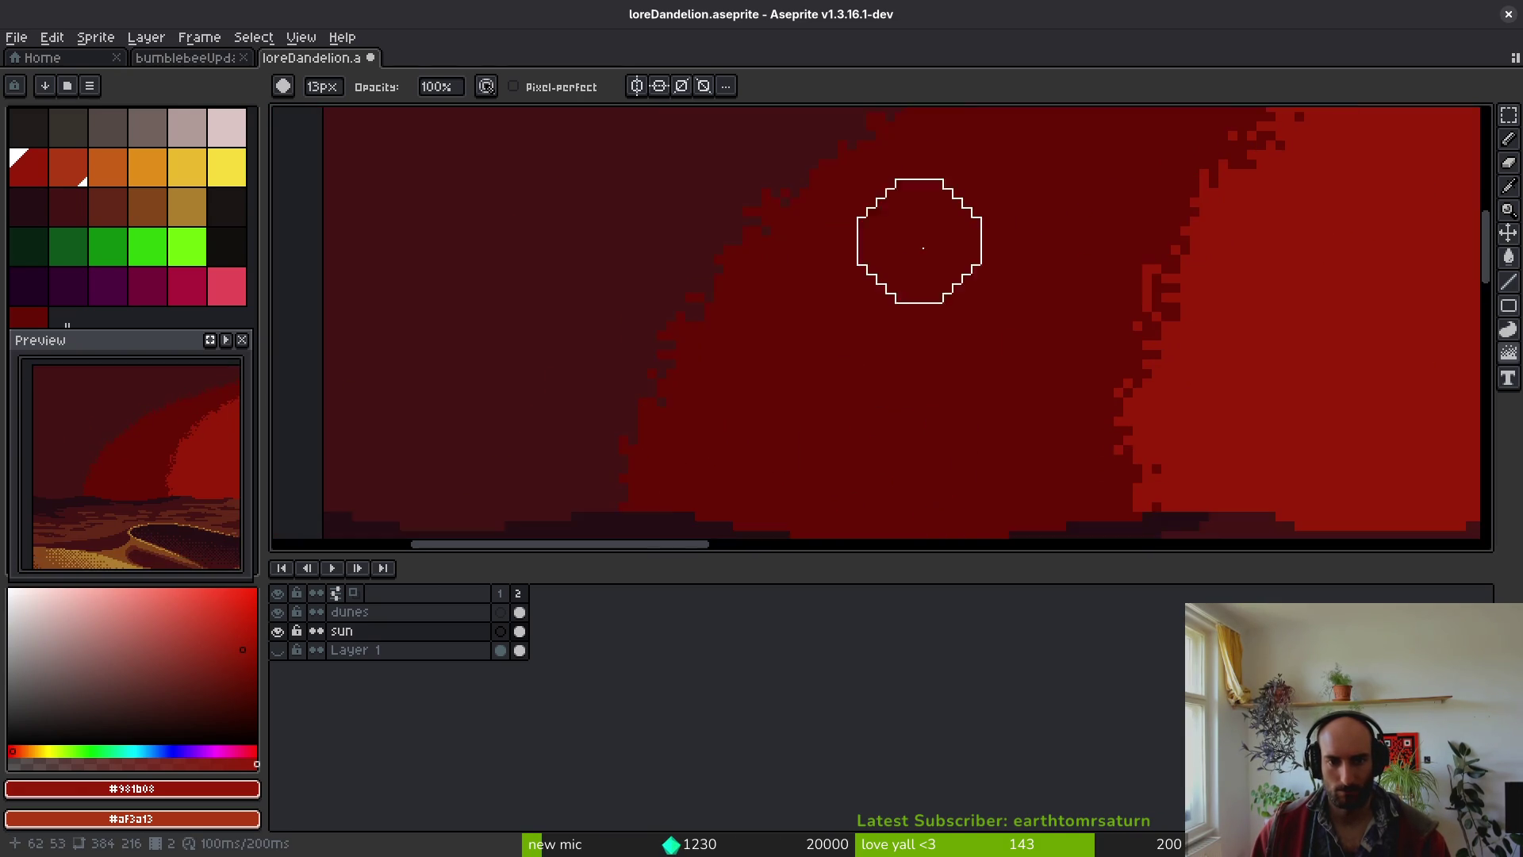
scroll(917, 278, "down", 1)
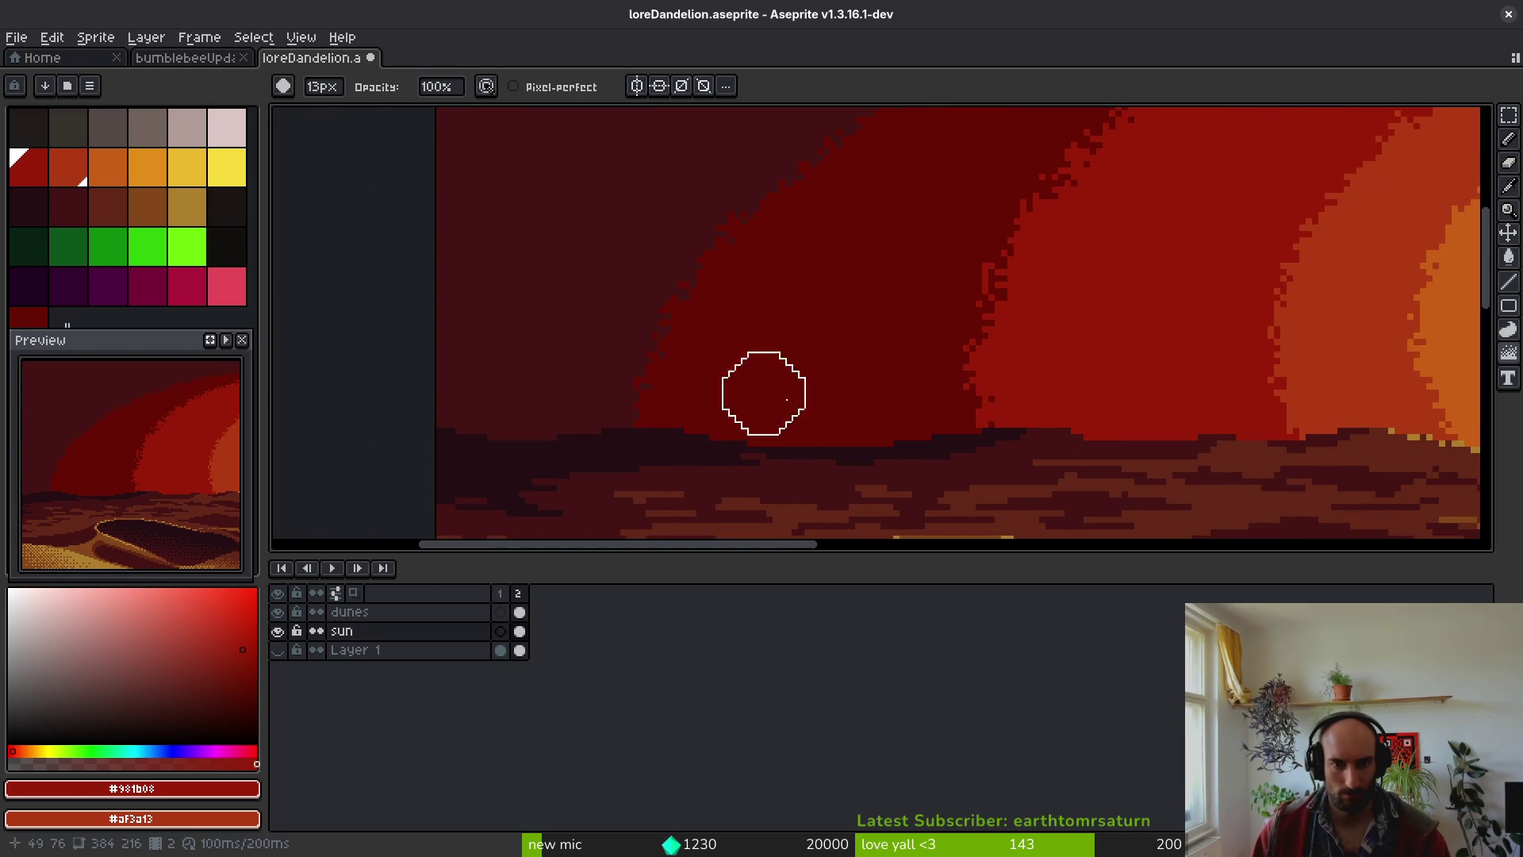
mouse_move(831, 398)
left_mouse_down()
mouse_move(978, 397)
mouse_move(746, 434)
left_mouse_up()
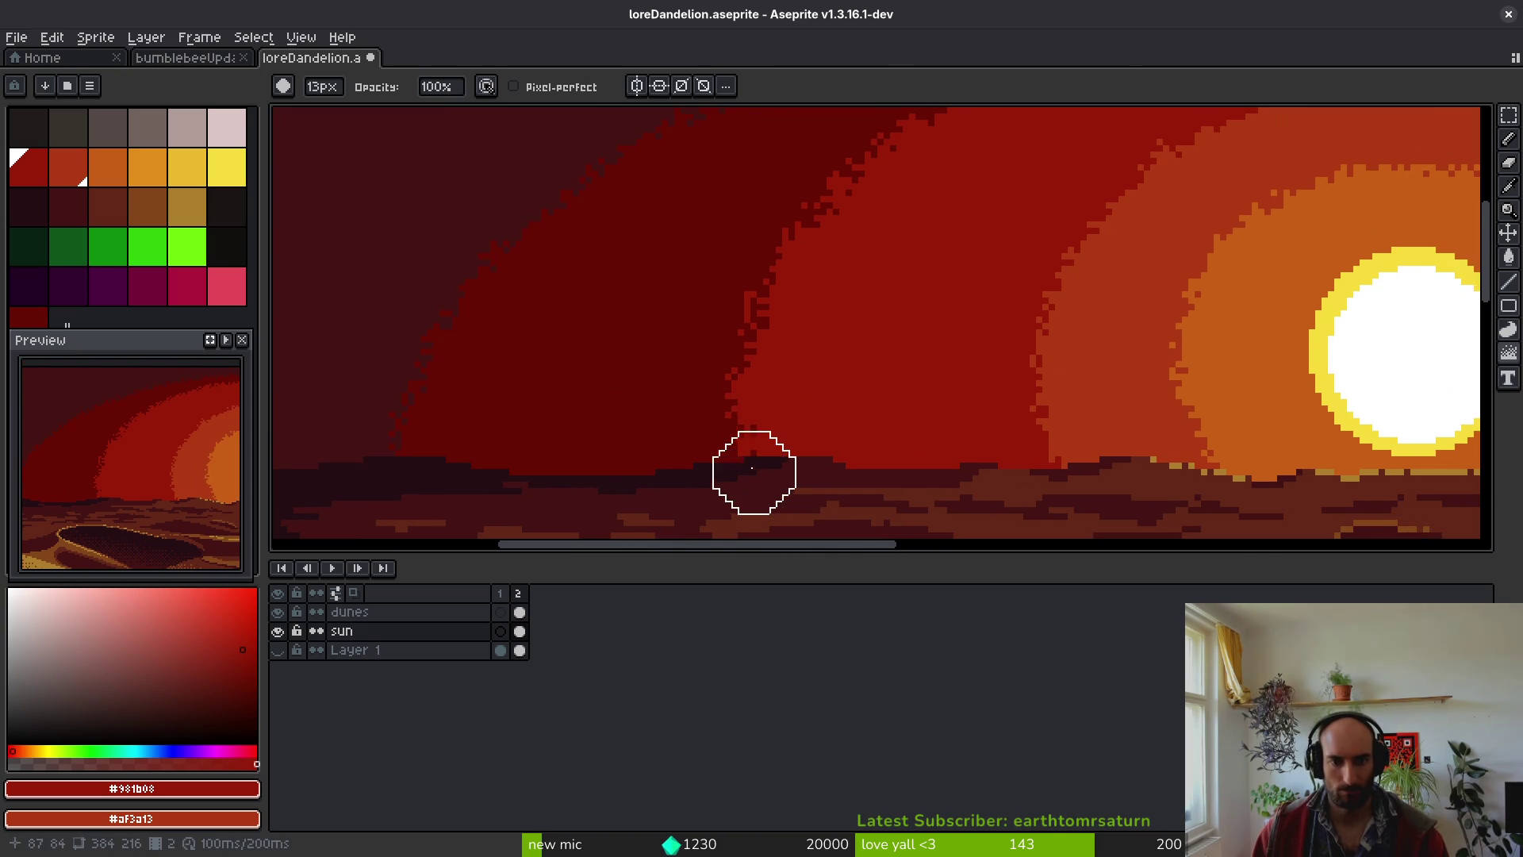
left_click(748, 447)
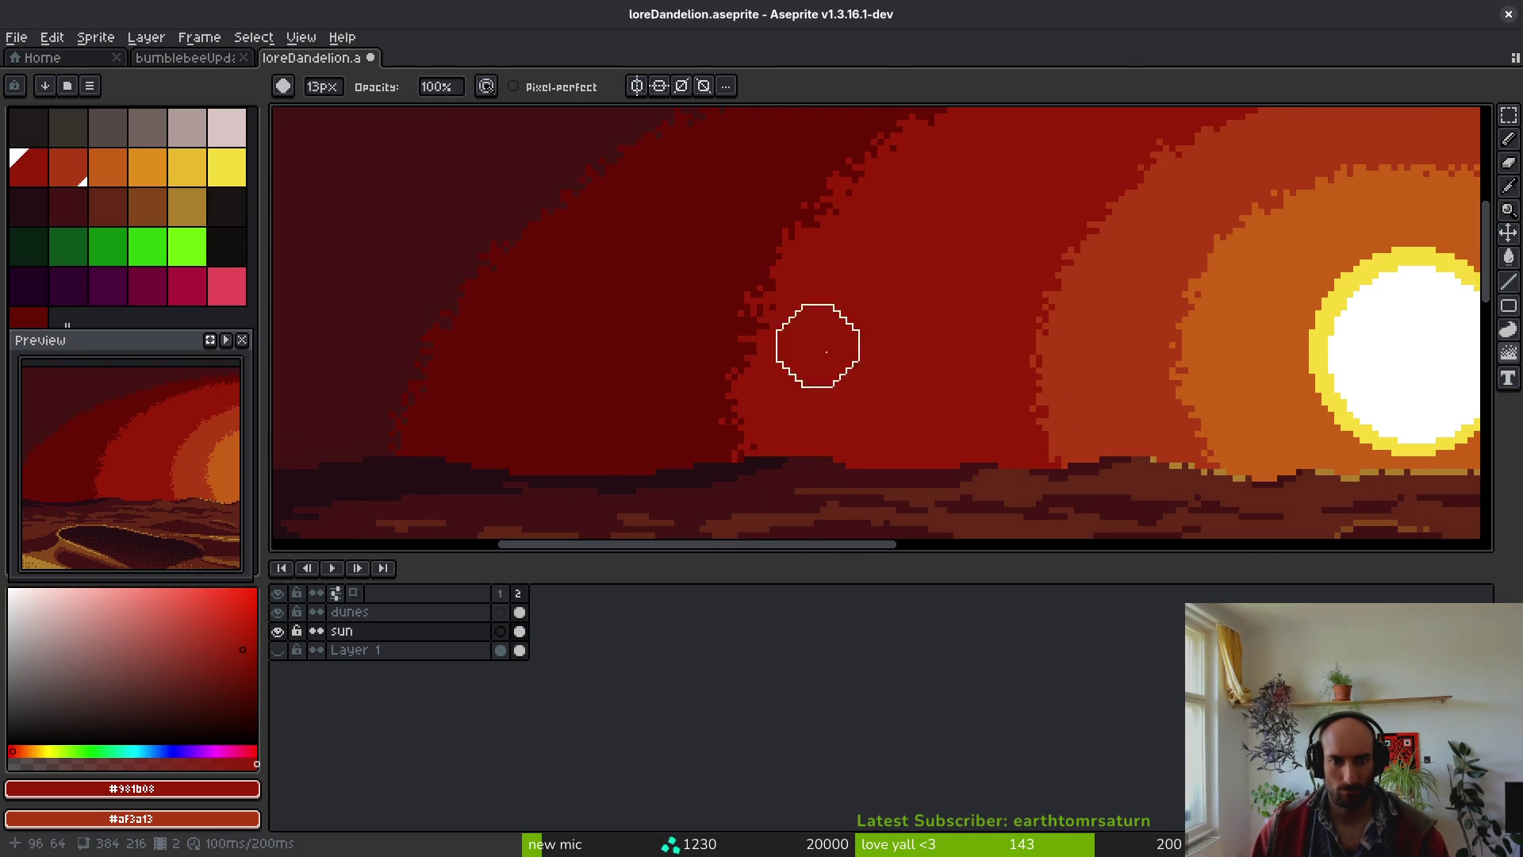
key("minus")
key("minus")
key("minus")
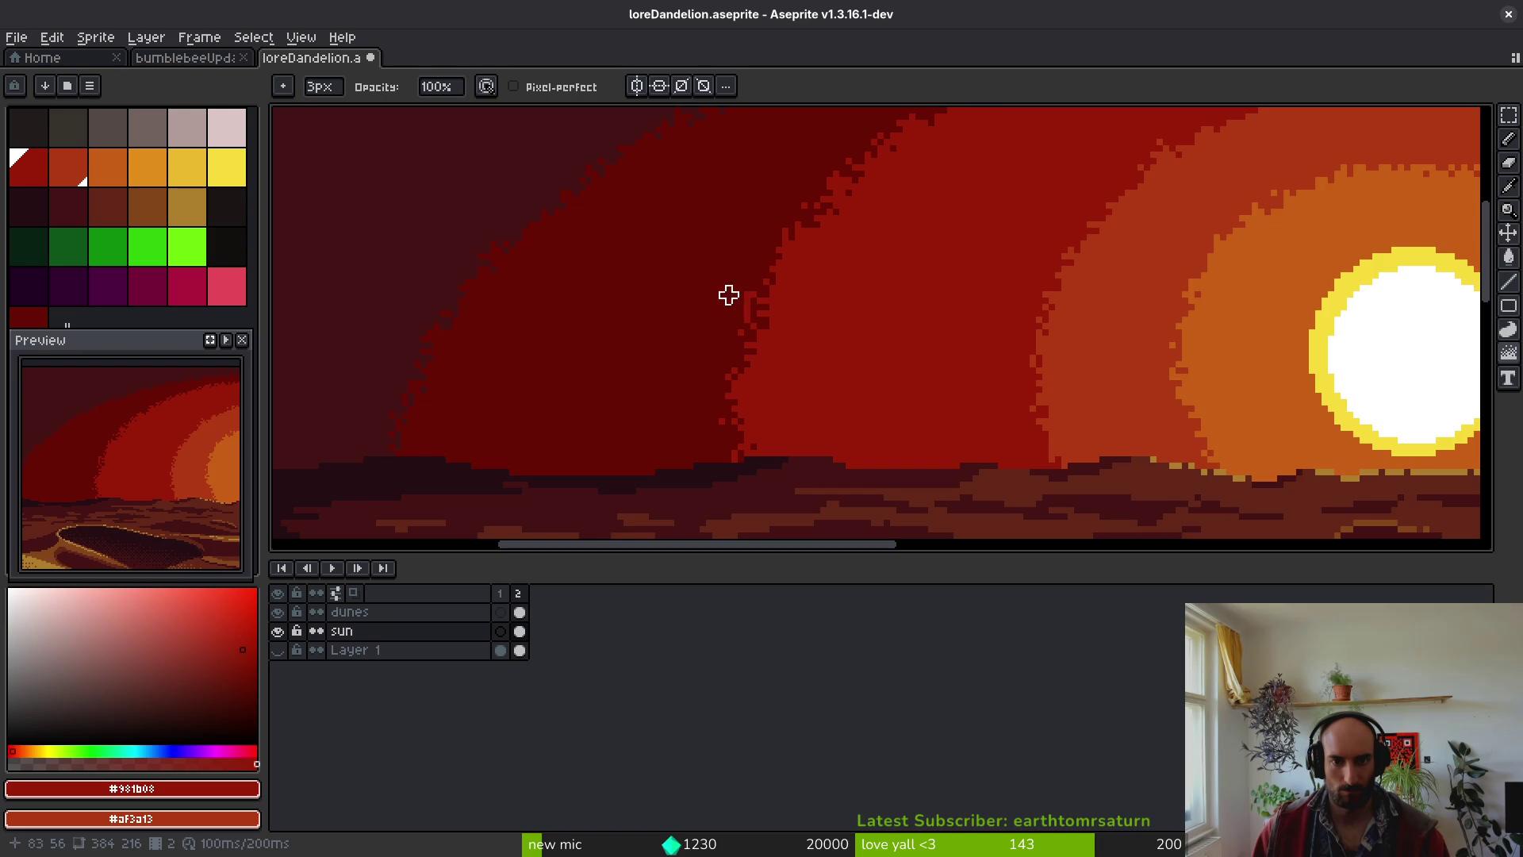
- With a 1px pixel-perfect pencil, repaint a bright red ring-edge pixel #680d05 and save the file
scroll(734, 253, "up", 4)
left_click(734, 253, "alt")
key("b")
scroll(735, 317, "down", 3)
scroll(703, 206, "up", 3)
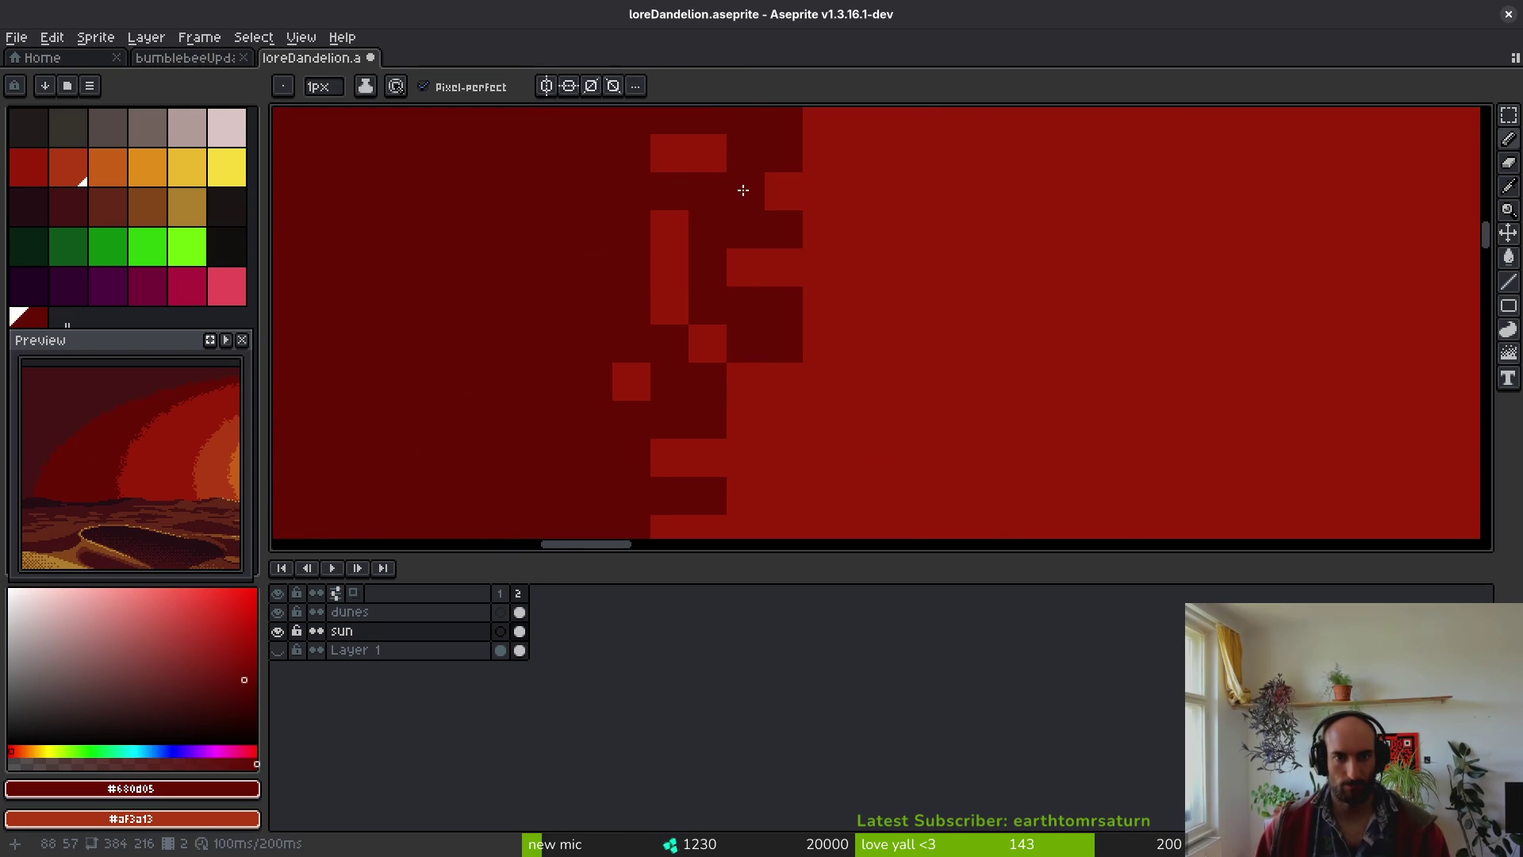
left_click(674, 280)
scroll(843, 321, "down", 3)
scroll(880, 407, "up", 3)
left_click(769, 349, "alt")
key("ctrl+s")
- Fix more single pixels along the ring edge, alternating #981b08 and #680d05 reds
scroll(904, 397, "down", 3)
scroll(734, 398, "up", 3)
left_click(707, 386)
left_click(722, 385, "alt")
left_click(723, 431)
scroll(836, 431, "down", 3)
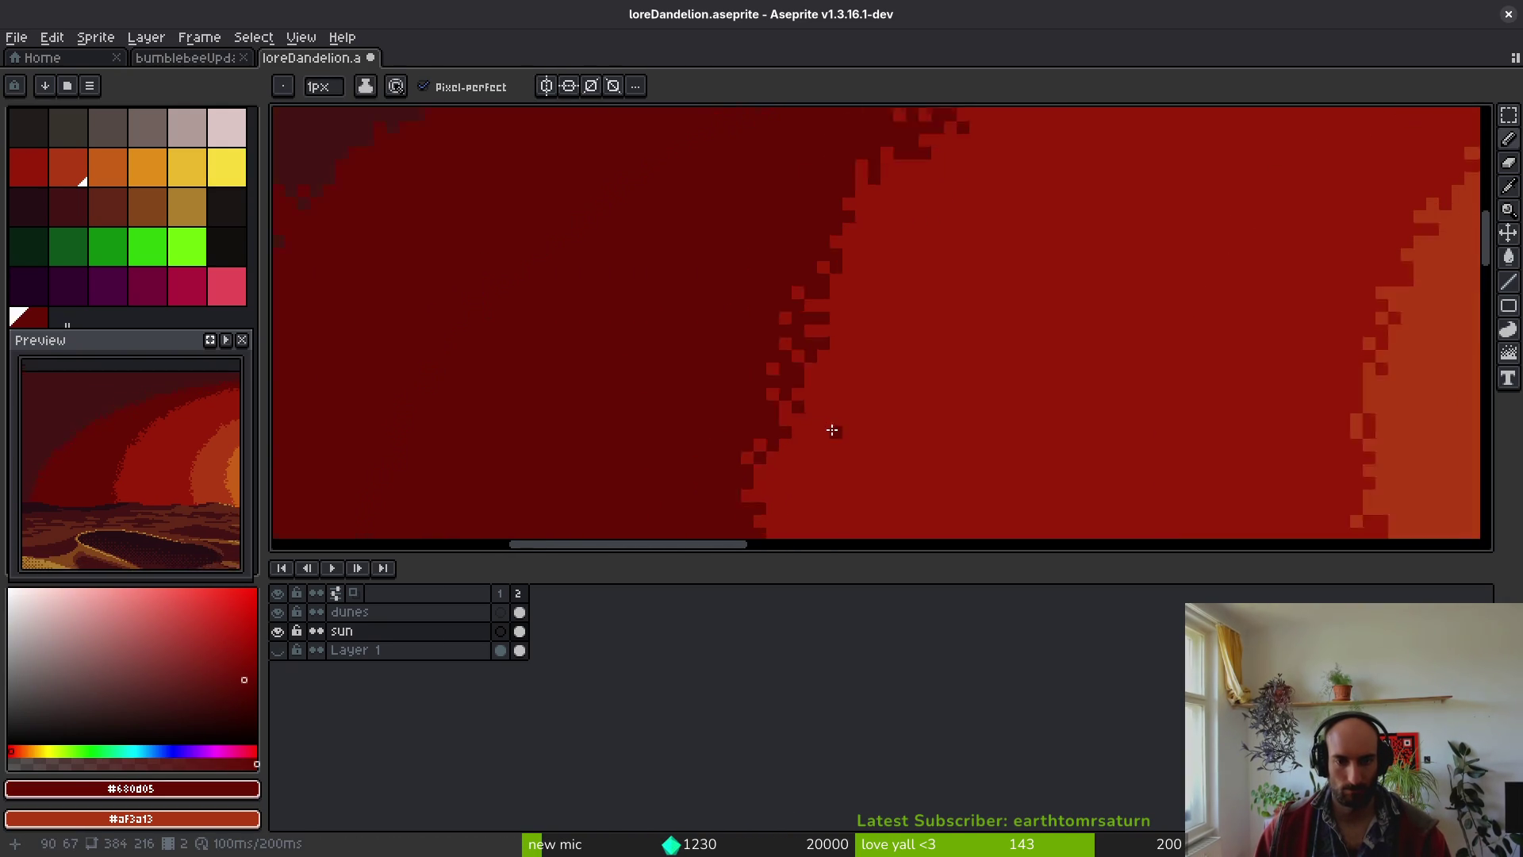
scroll(748, 383, "up", 4)
left_click(747, 385, "alt")
left_click(697, 407)
left_click(736, 421, "alt")
scroll(860, 415, "down", 3)
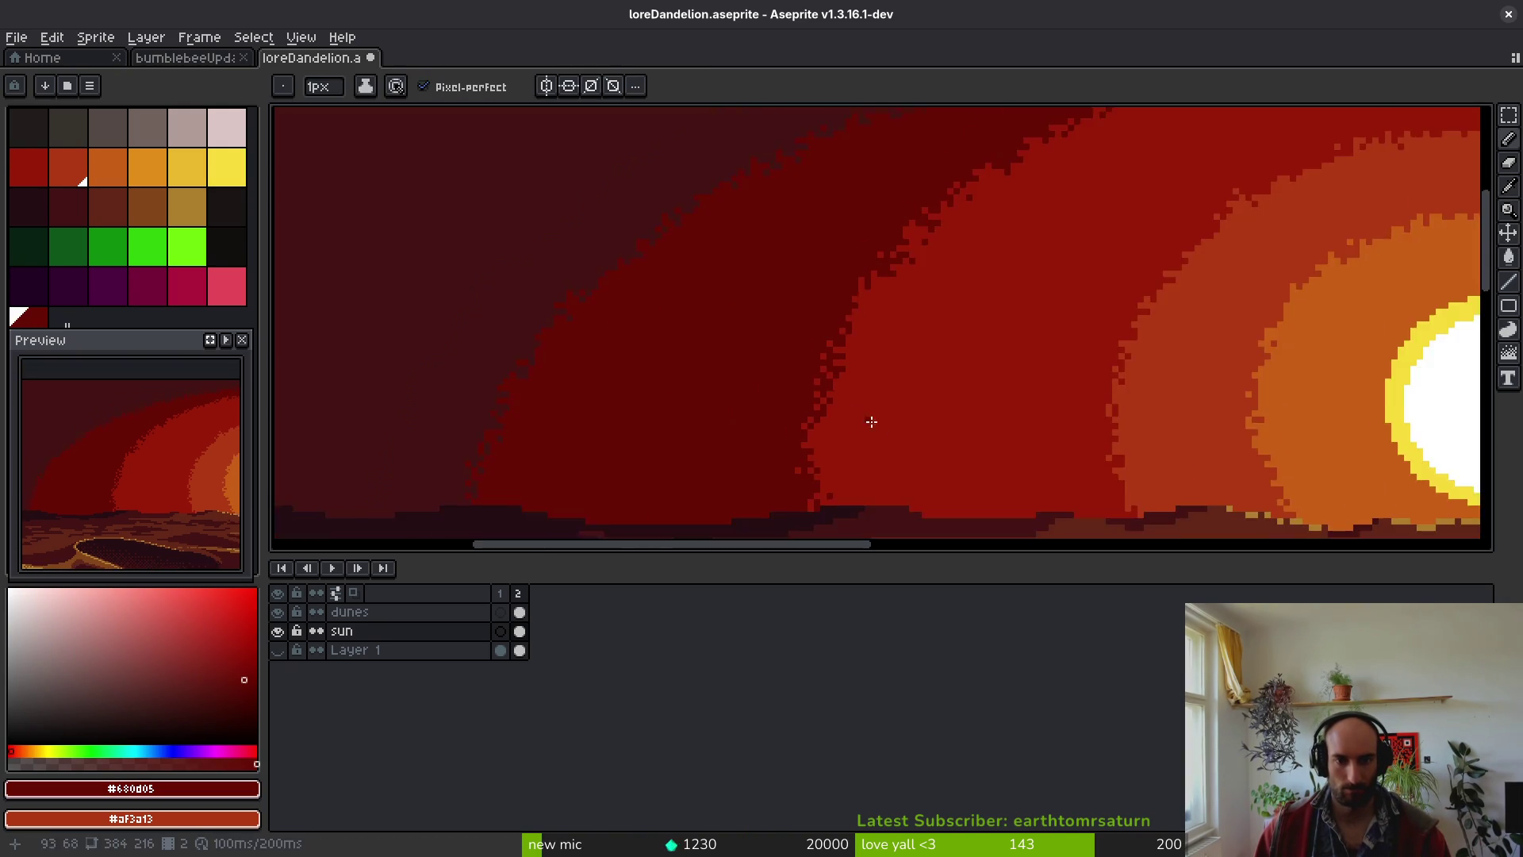
scroll(888, 424, "right", 5)
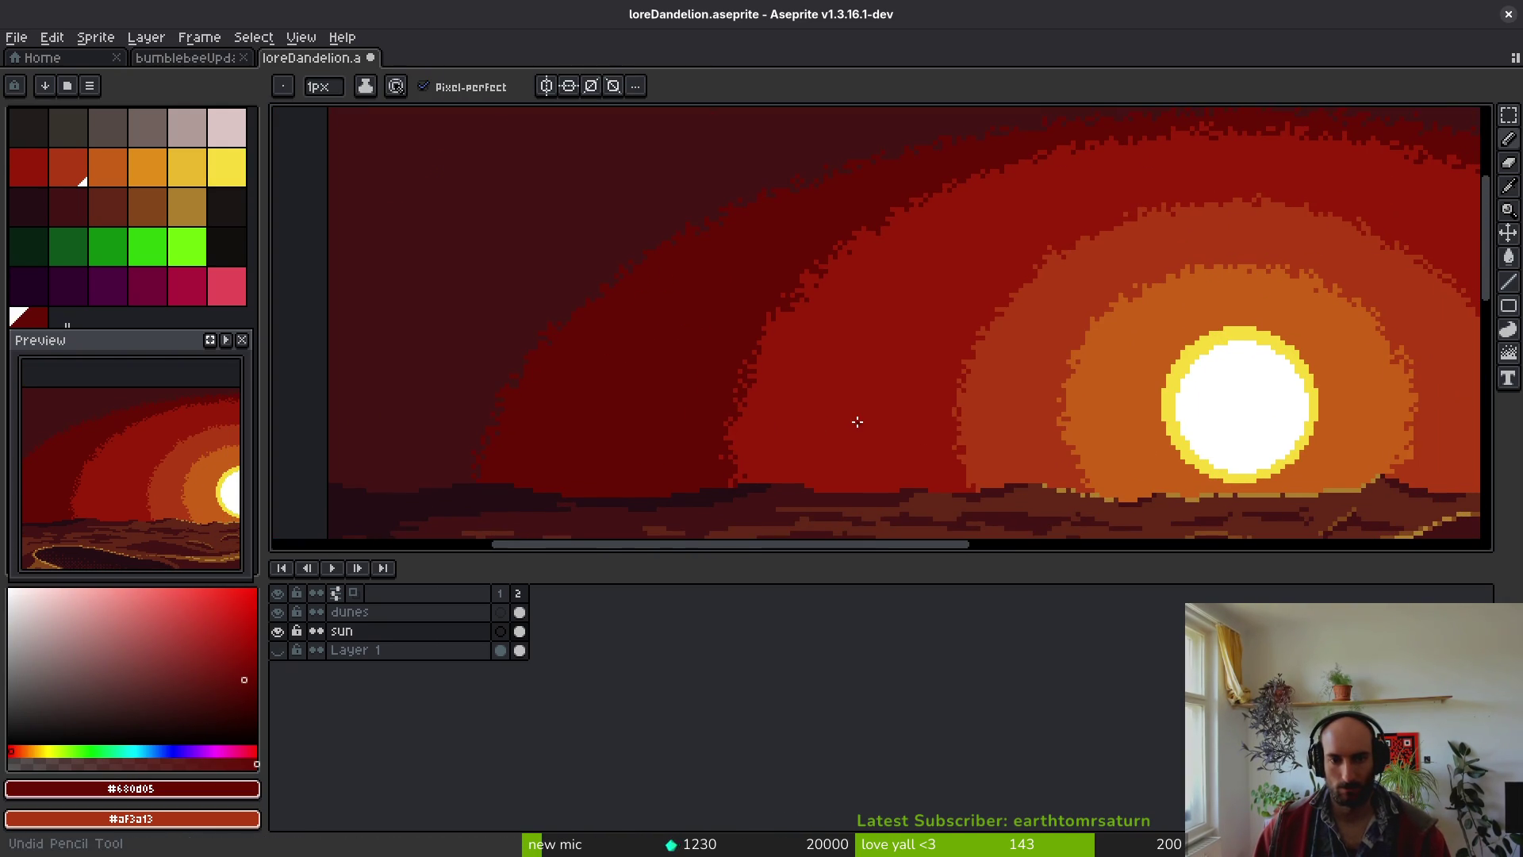
scroll(843, 425, "right", 5)
scroll(737, 425, "up", 2)
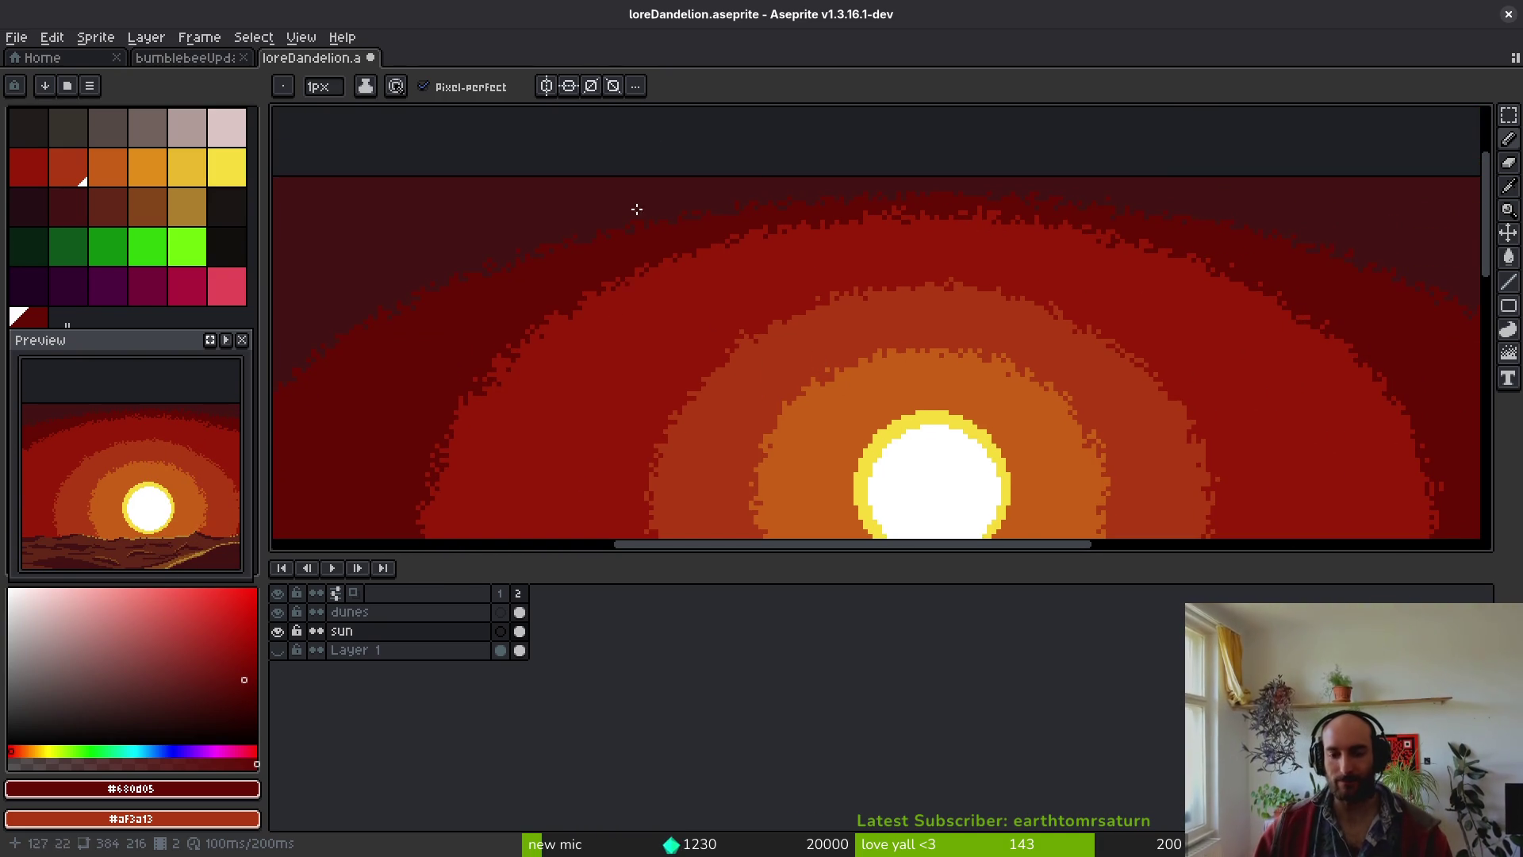
scroll(1100, 406, "down", 3)
scroll(1100, 406, "up", 3)
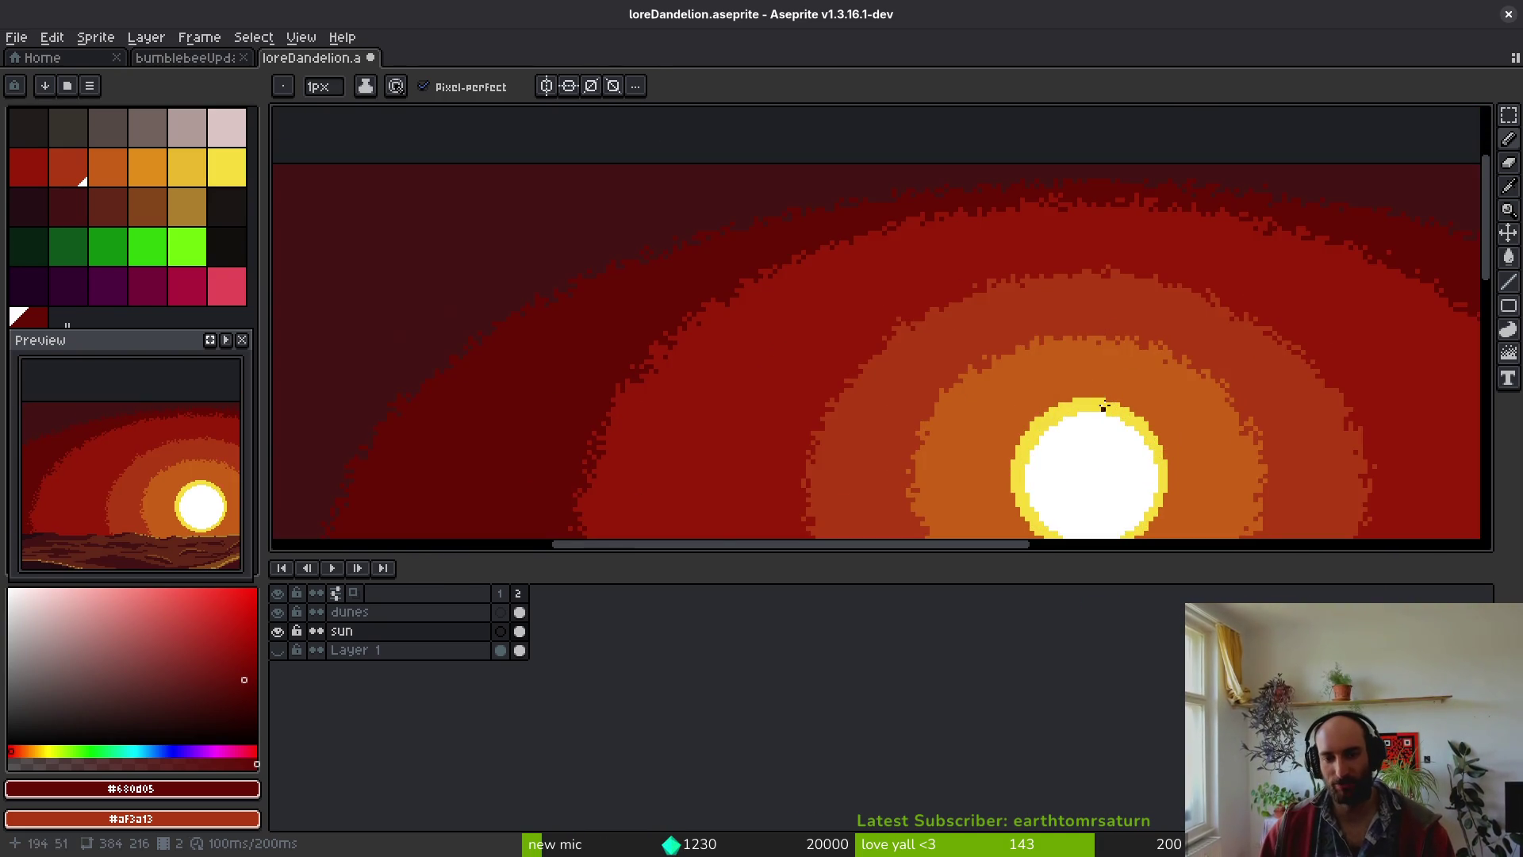
scroll(1100, 406, "down", 2)
scroll(1100, 406, "right", 3)
- Lasso a sky region left of the sun and shift it up and right
key("m")
scroll(887, 193, "up", 1)
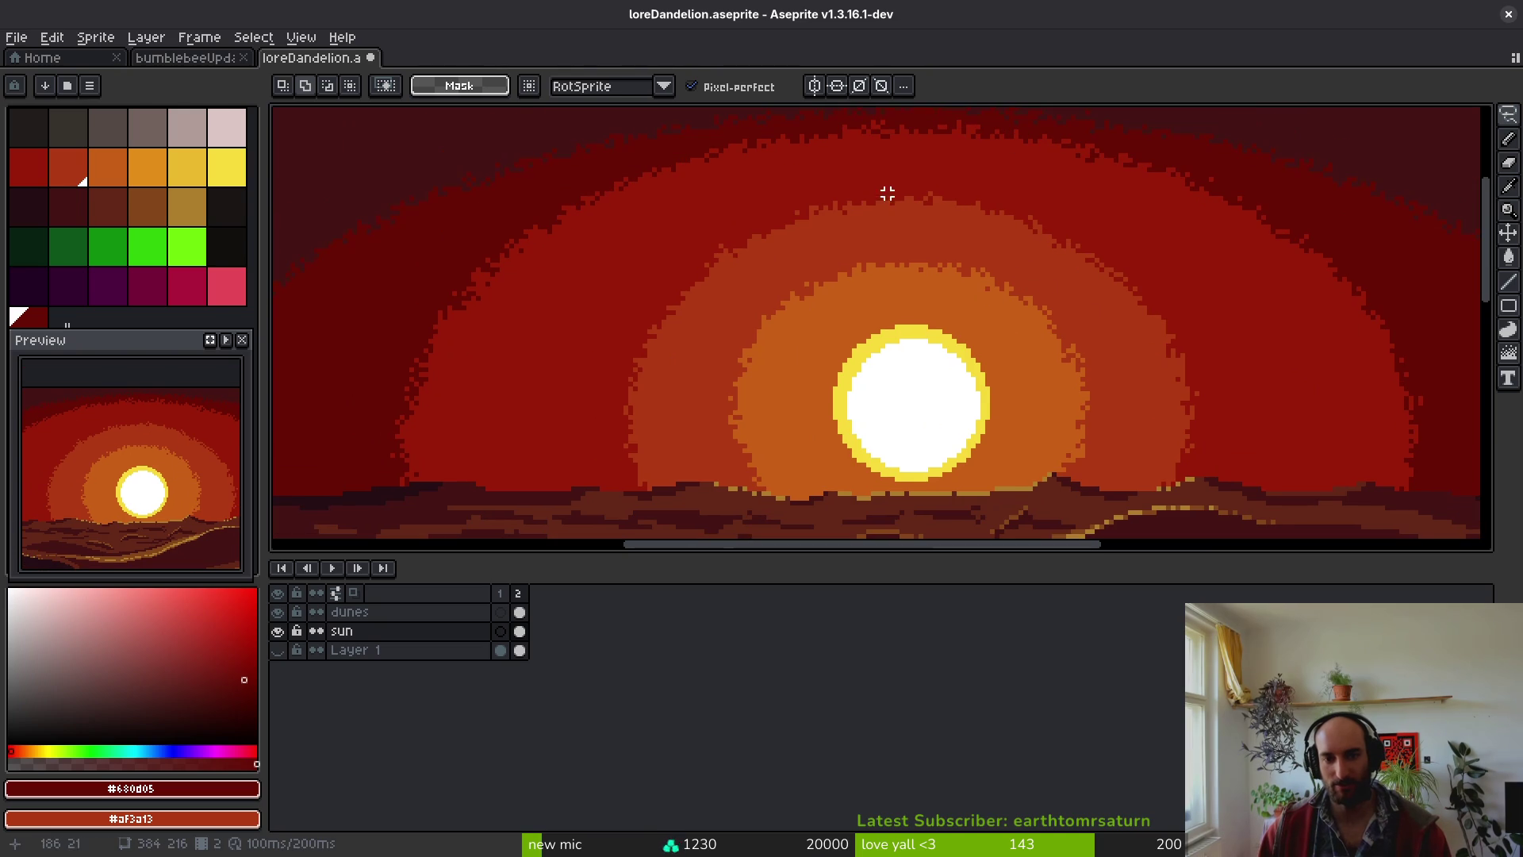
left_click_drag(684, 221, 611, 501)
left_click_drag(778, 236, 778, 236)
mouse_move(645, 330)
left_mouse_down()
mouse_move(690, 333)
mouse_move(683, 345)
left_mouse_up()
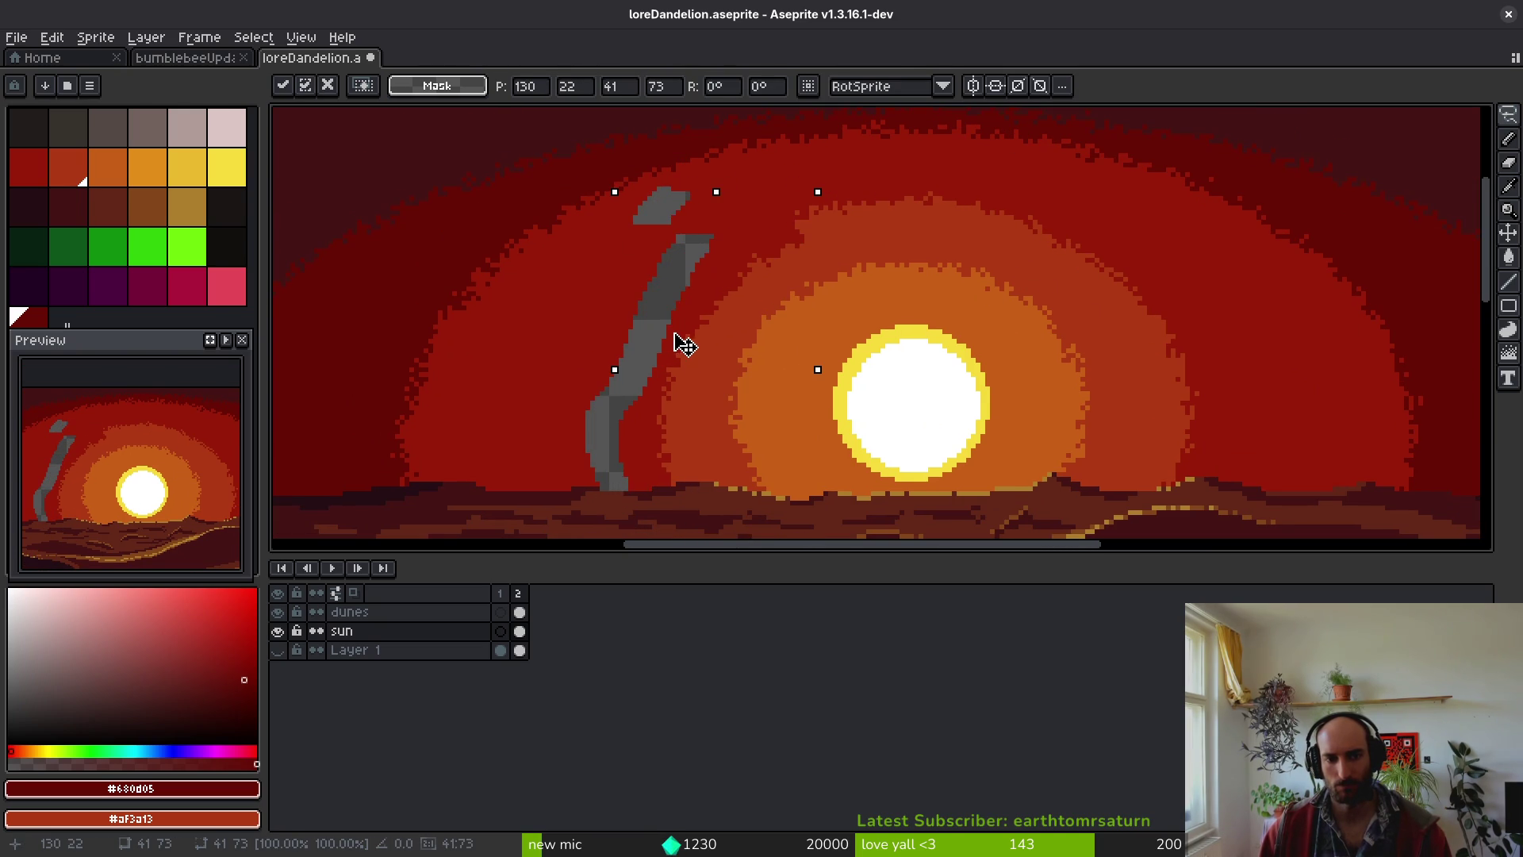
left_click(911, 170)
- Lasso curved strips in the upper and right sky, nudging them one pixel right and down
mouse_move(923, 169)
left_mouse_down()
mouse_move(825, 173)
mouse_move(812, 222)
left_mouse_up()
left_click_drag(831, 160, 792, 225)
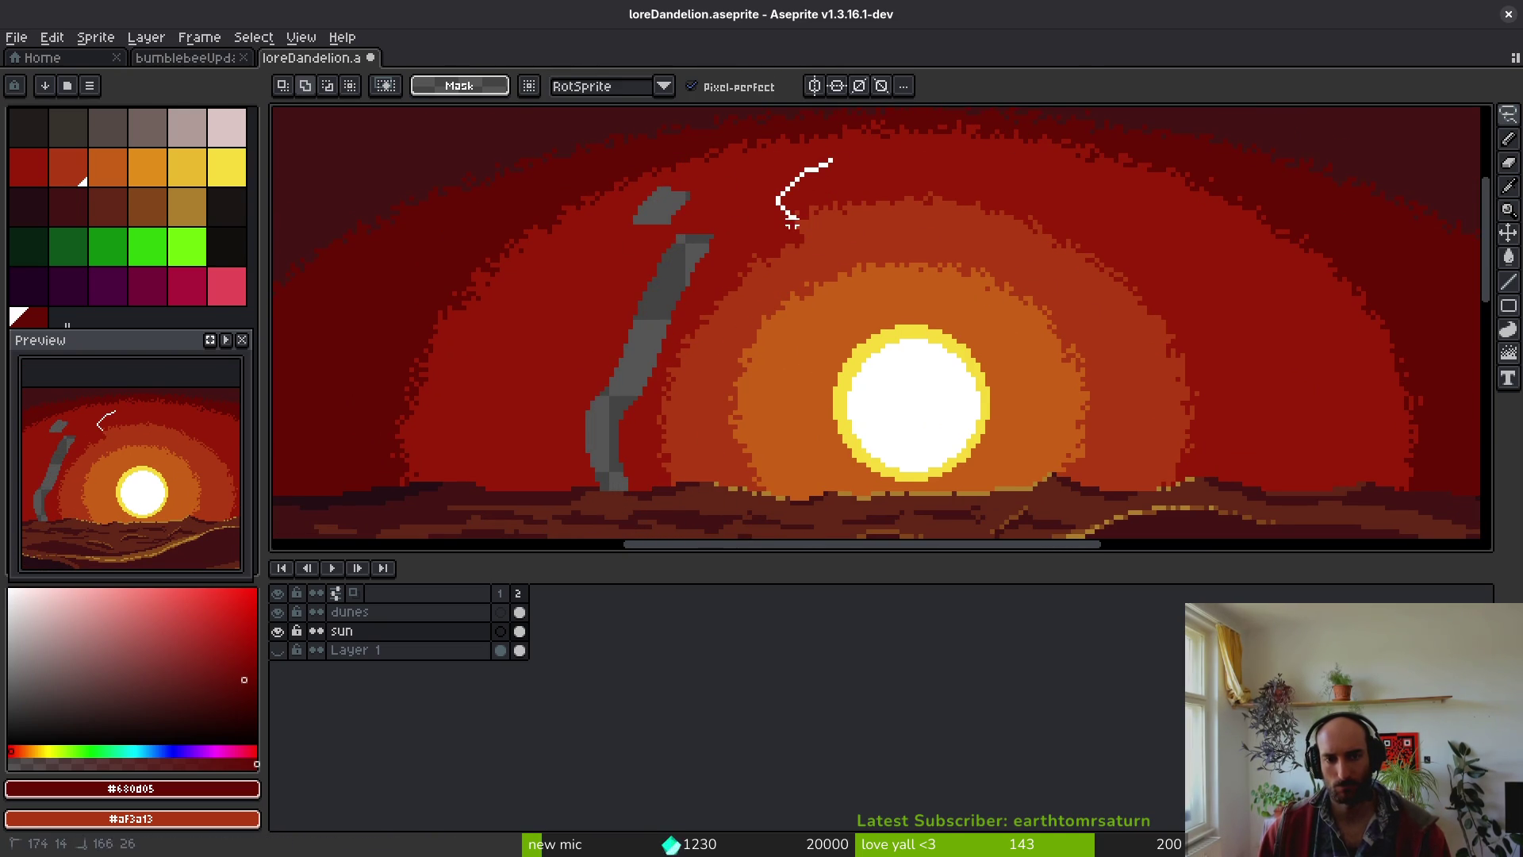
left_click_drag(1097, 238, 830, 162)
left_click(1015, 264)
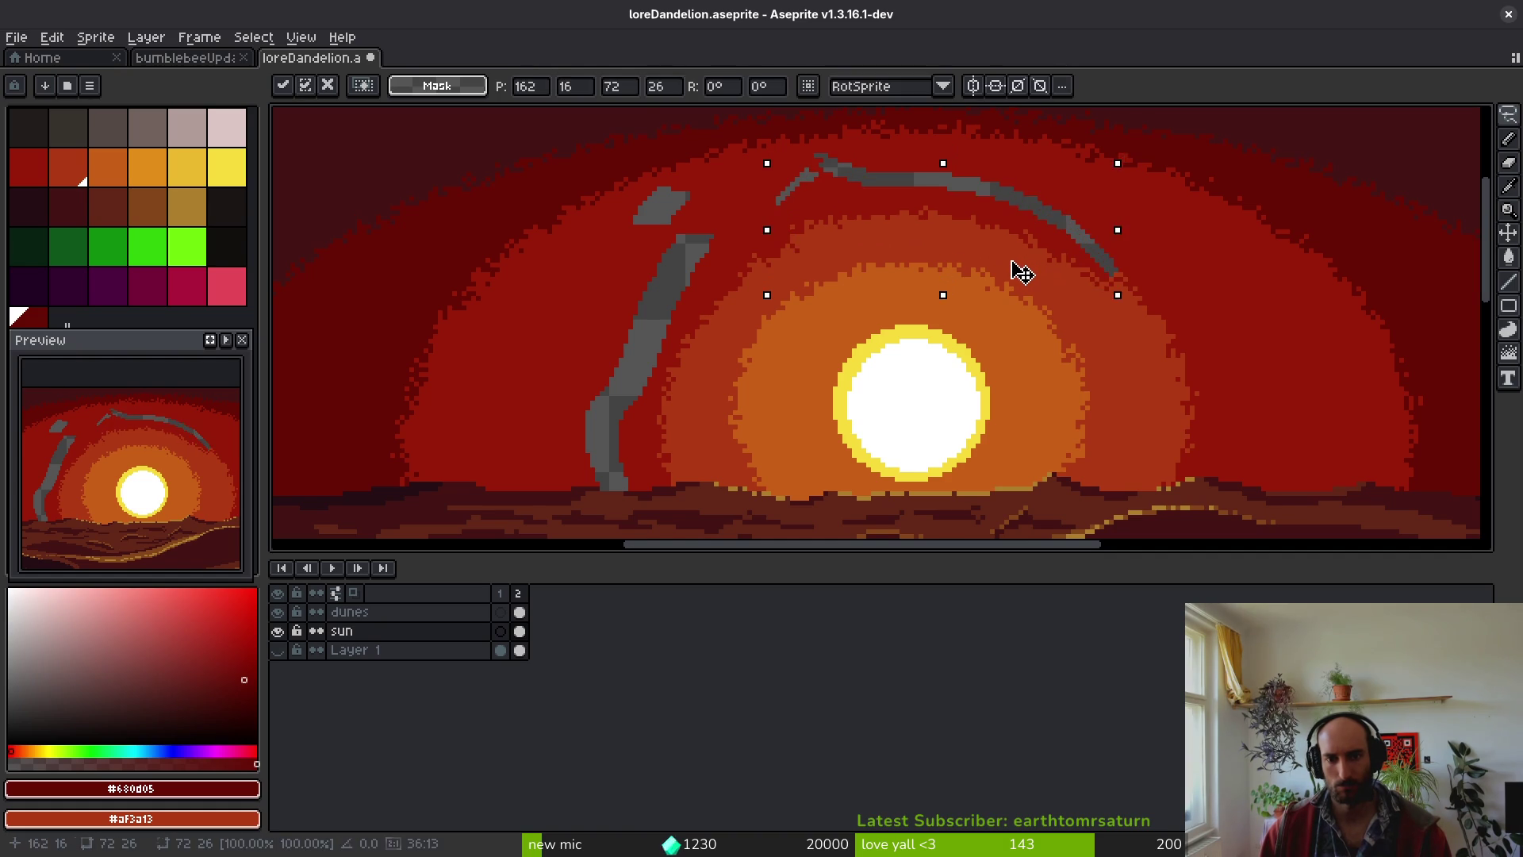
key("Right")
key("ctrl+d")
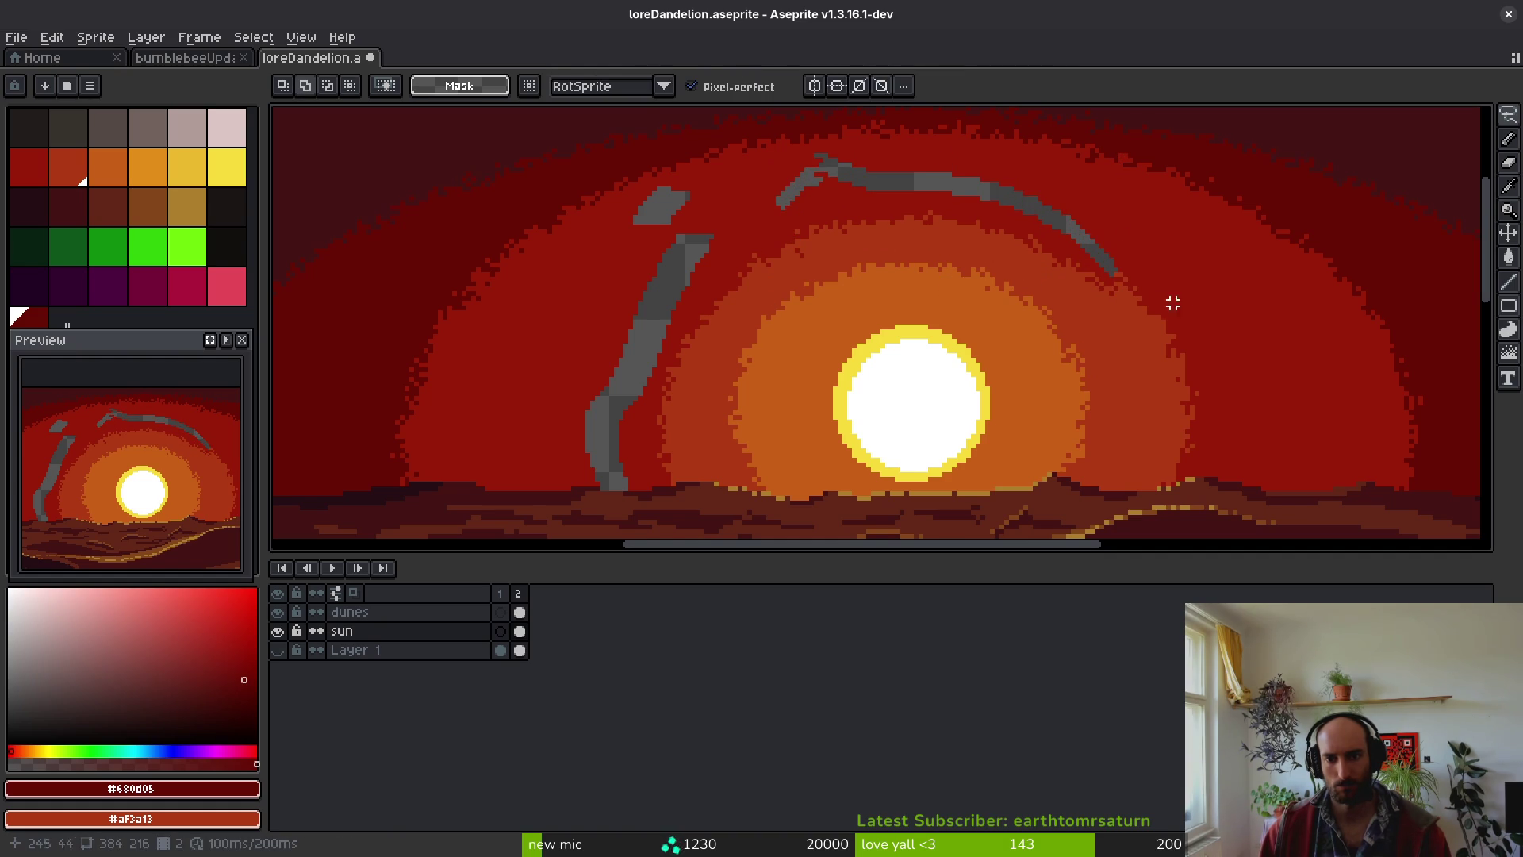
mouse_move(1160, 530)
left_mouse_down()
mouse_move(1142, 325)
mouse_move(1132, 384)
left_mouse_up()
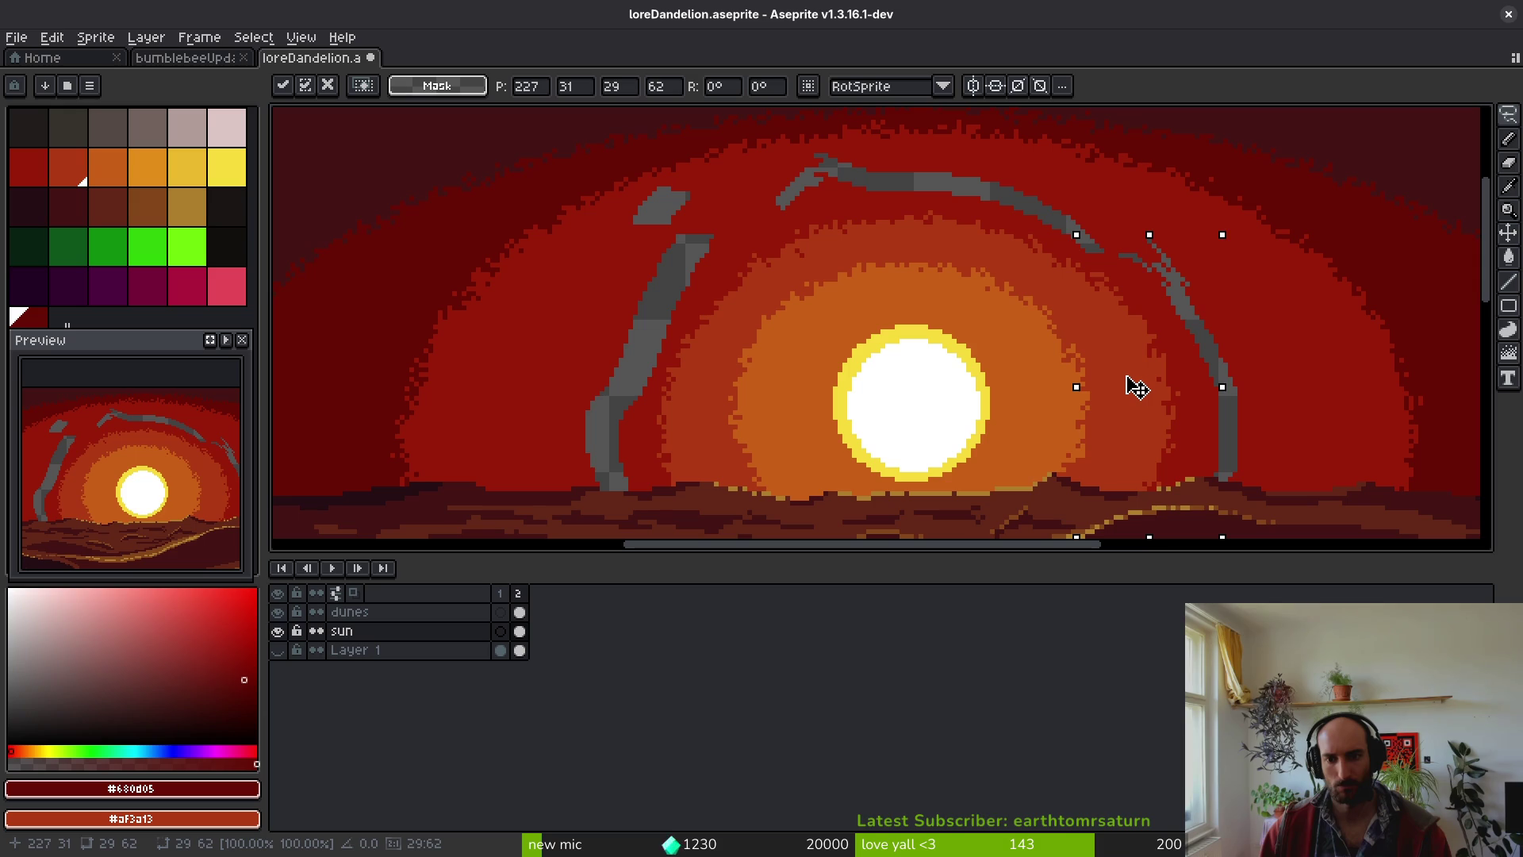
key("Down")
key("Return")
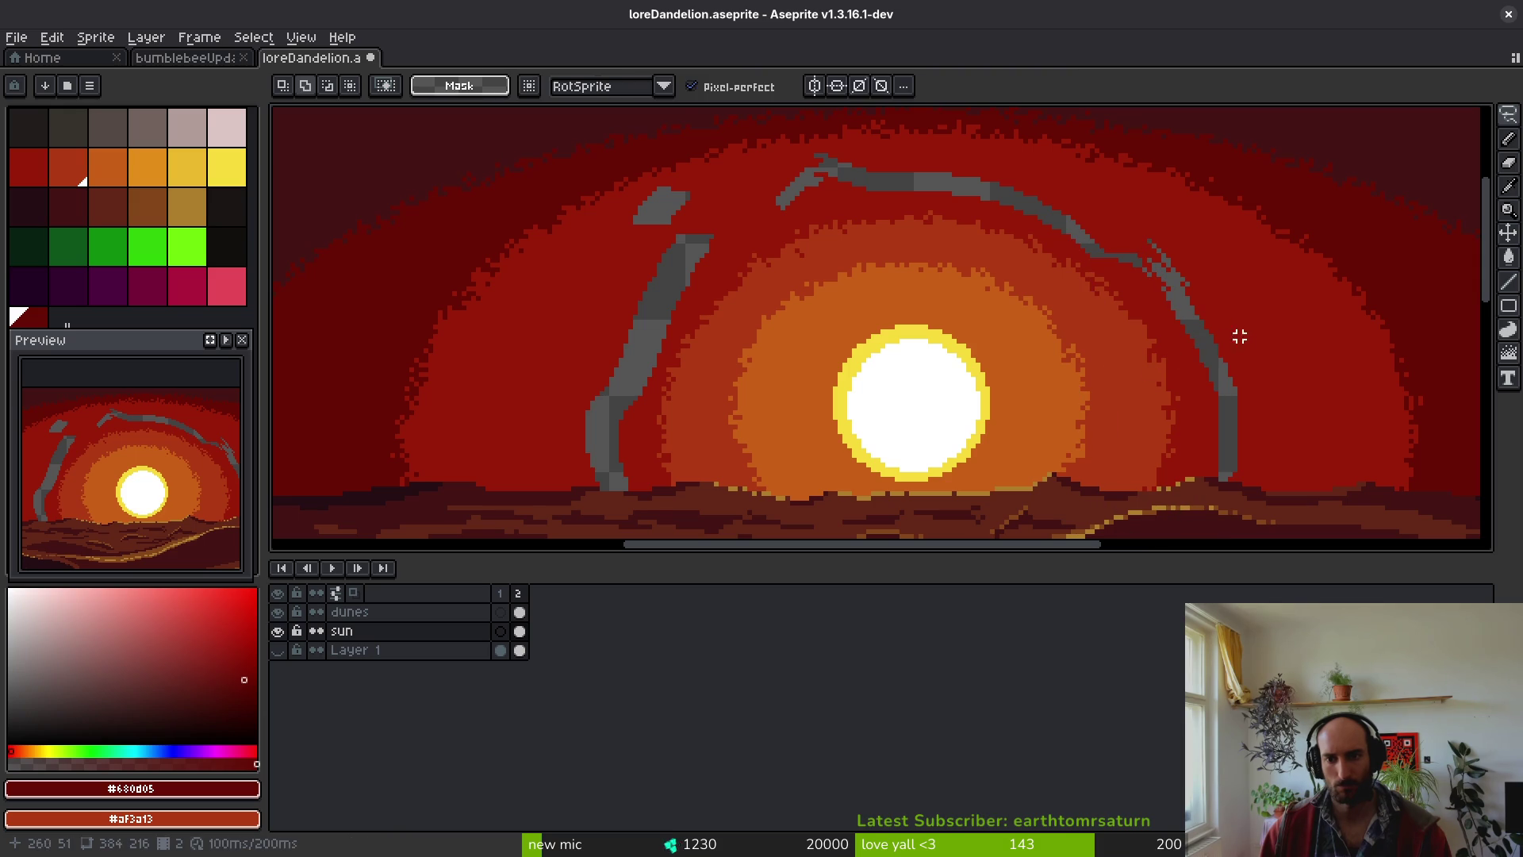
- Flood-fill the grey branches on the right, top and left of the sun with #981b08 red
left_click(1258, 333, "alt")
key("g")
left_click(1210, 357)
scroll(1148, 251, "up", 2)
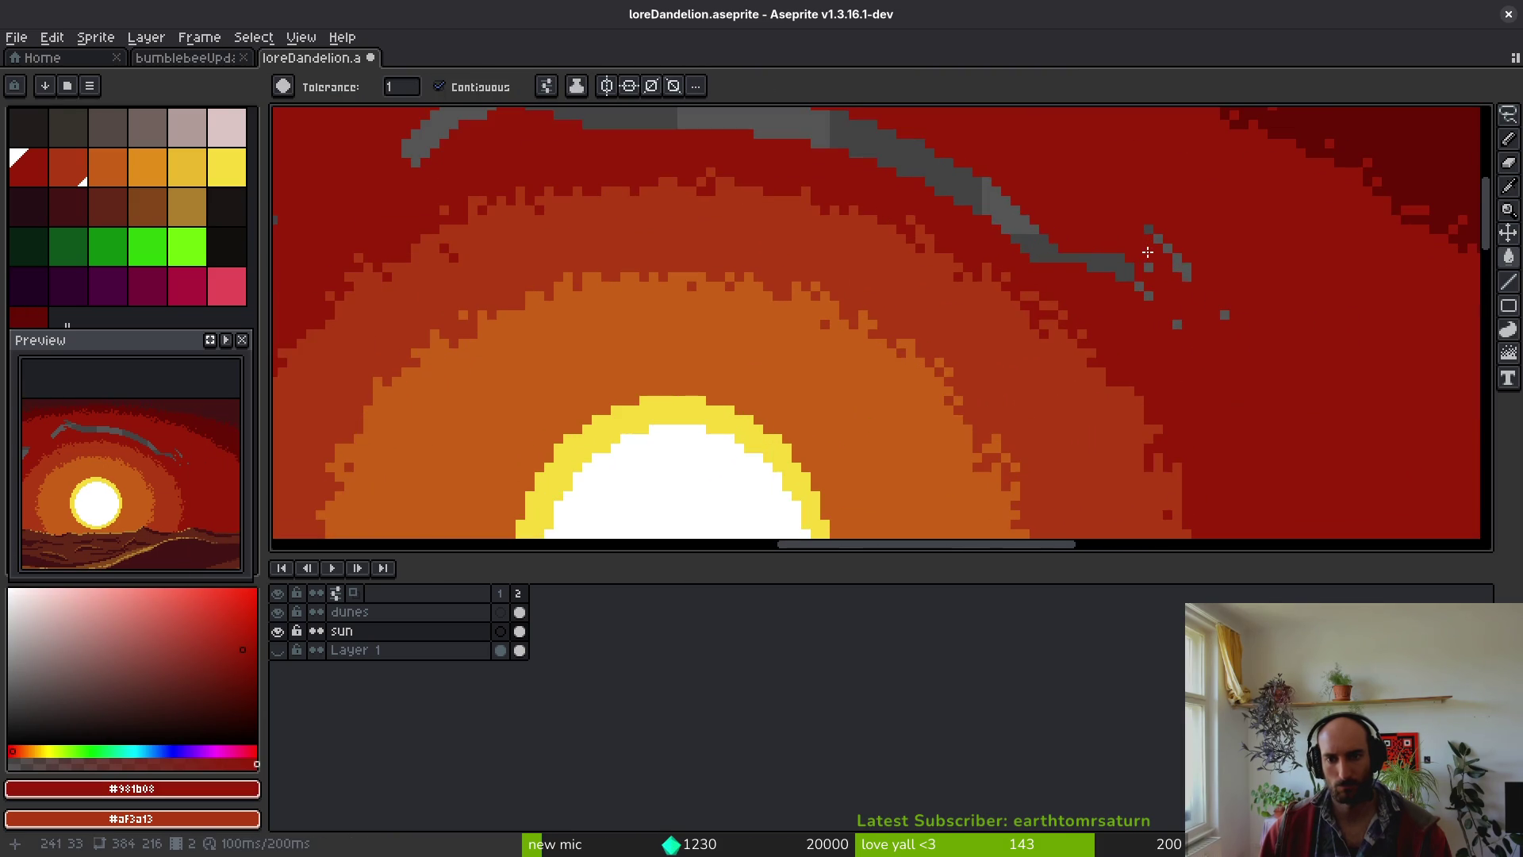
left_click(1146, 276)
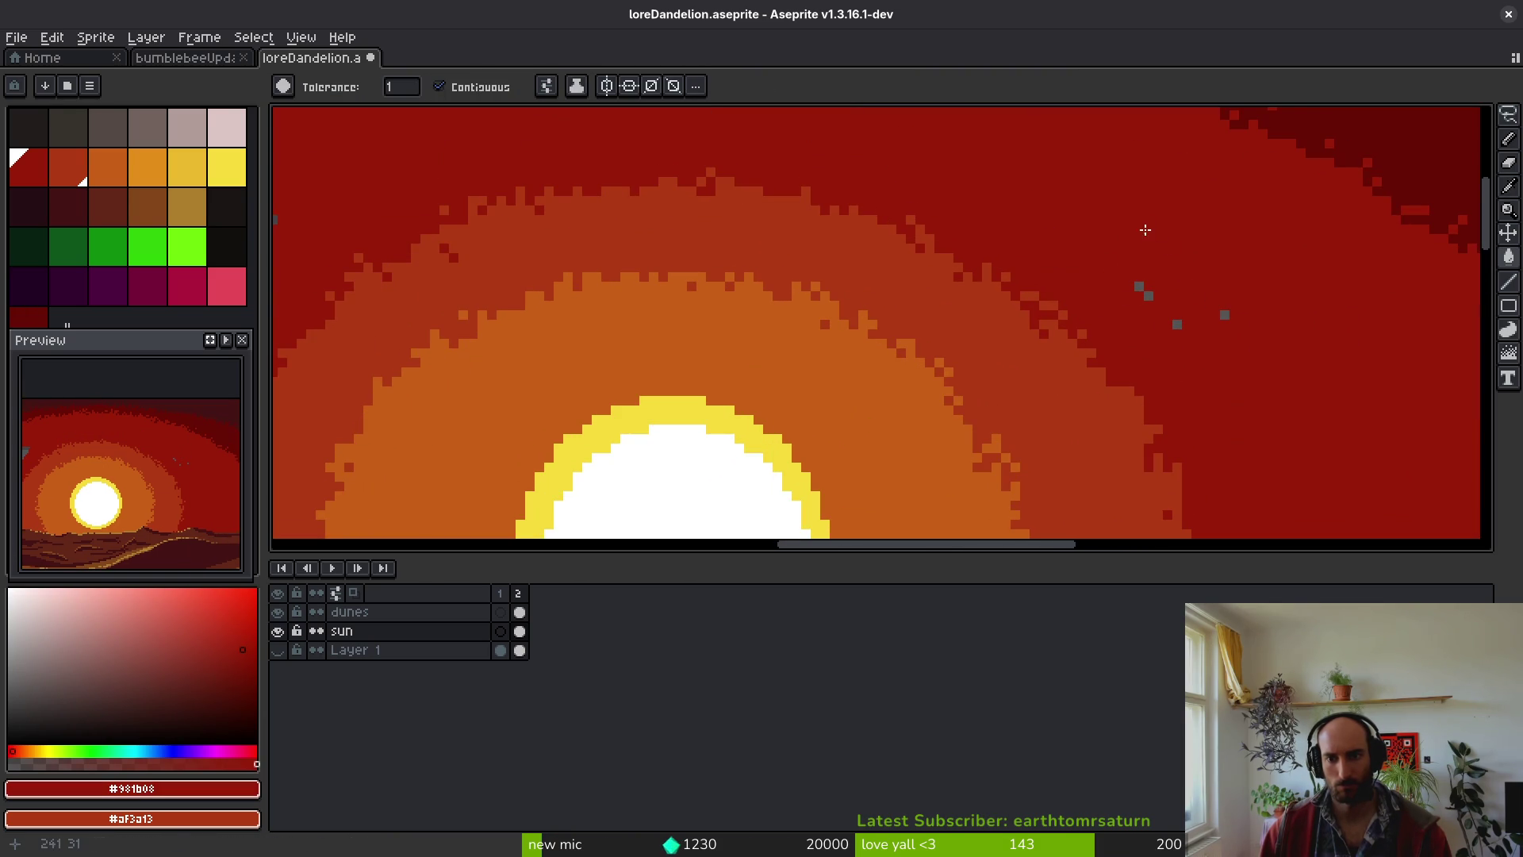
scroll(1227, 315, "down", 2)
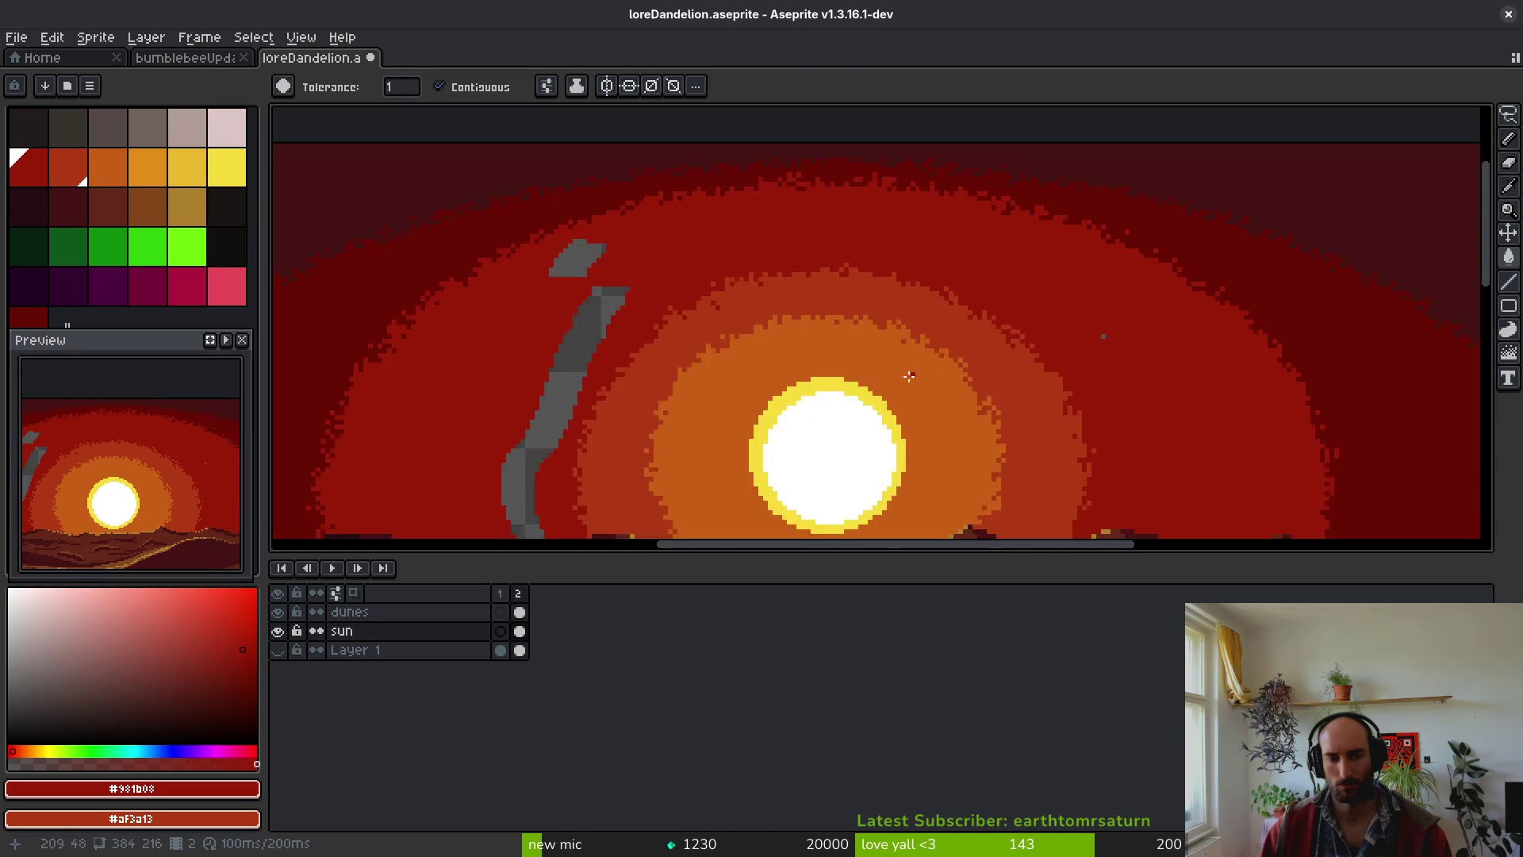
scroll(738, 262, "up", 3)
left_click(738, 317)
left_click(737, 147)
- Undo the last branch fills, then reapply them with Ctrl+Y
scroll(767, 253, "down", 2)
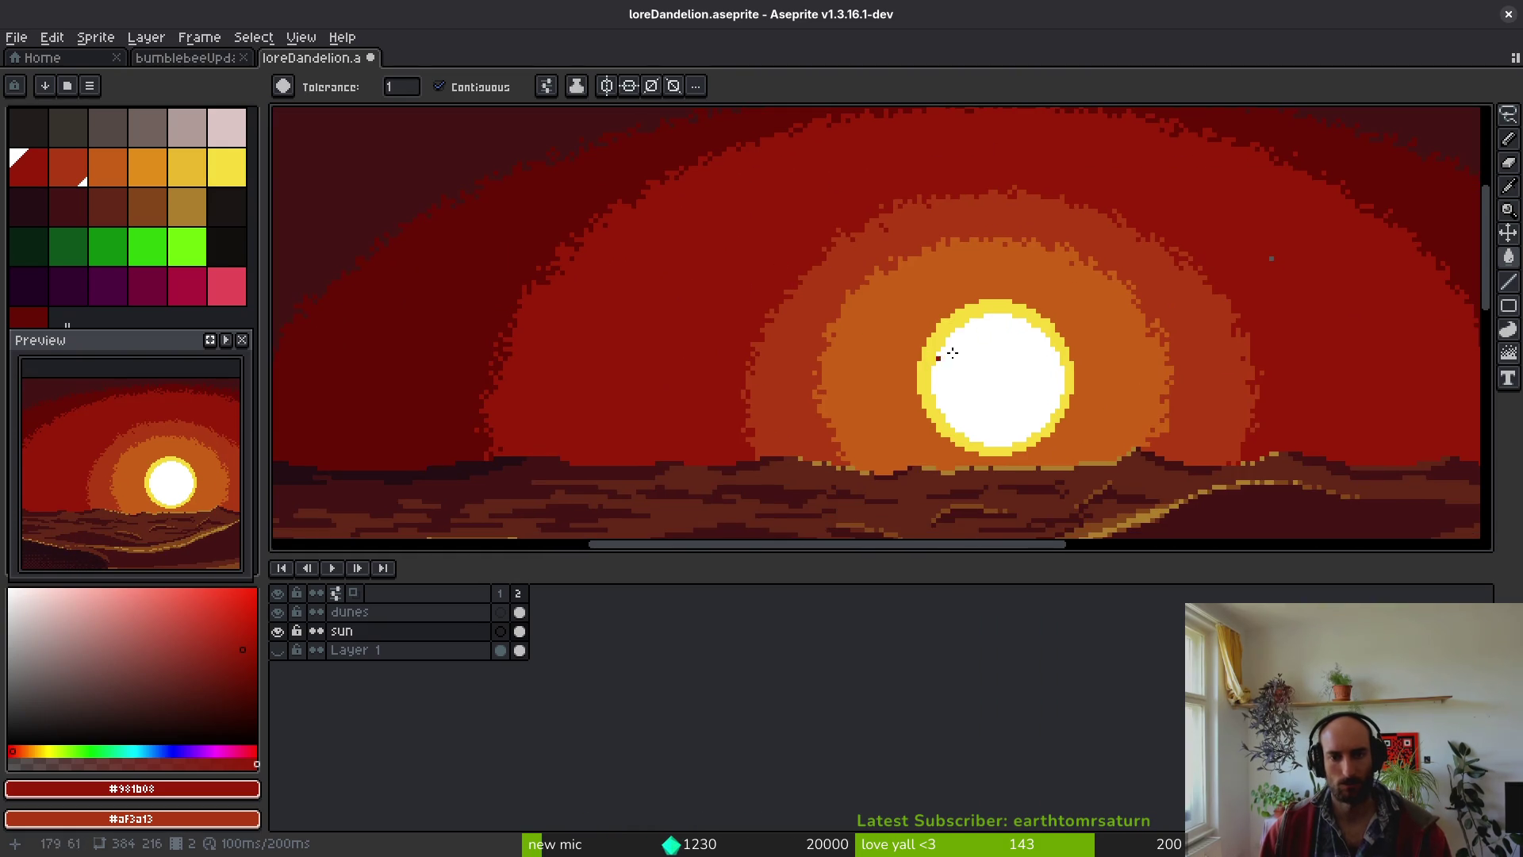
scroll(991, 375, "down", 2)
key("ctrl+z")
key("ctrl+z")
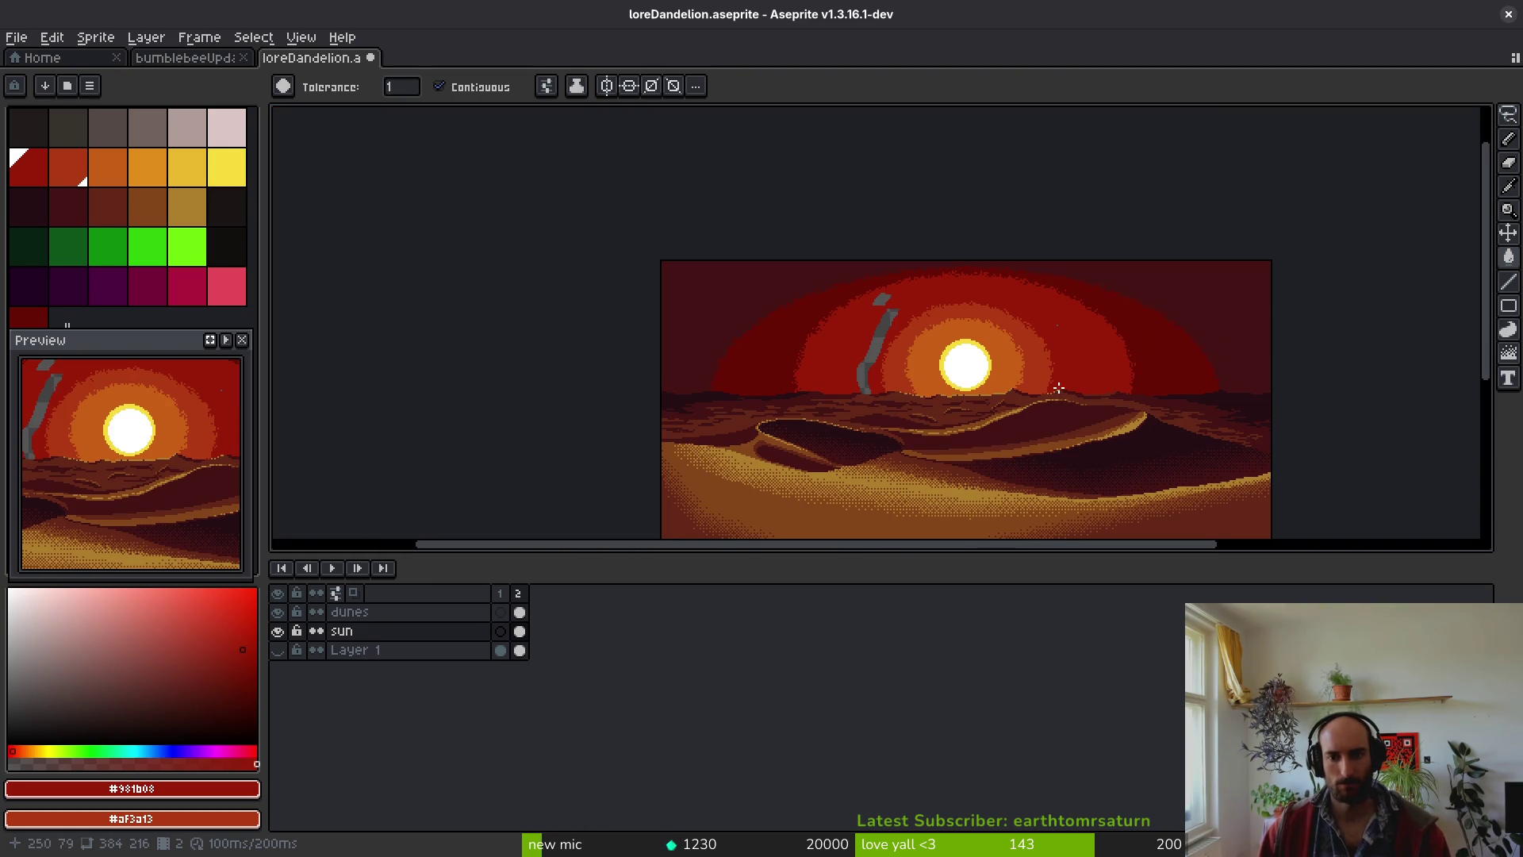
key("ctrl+y")
key("ctrl+y")
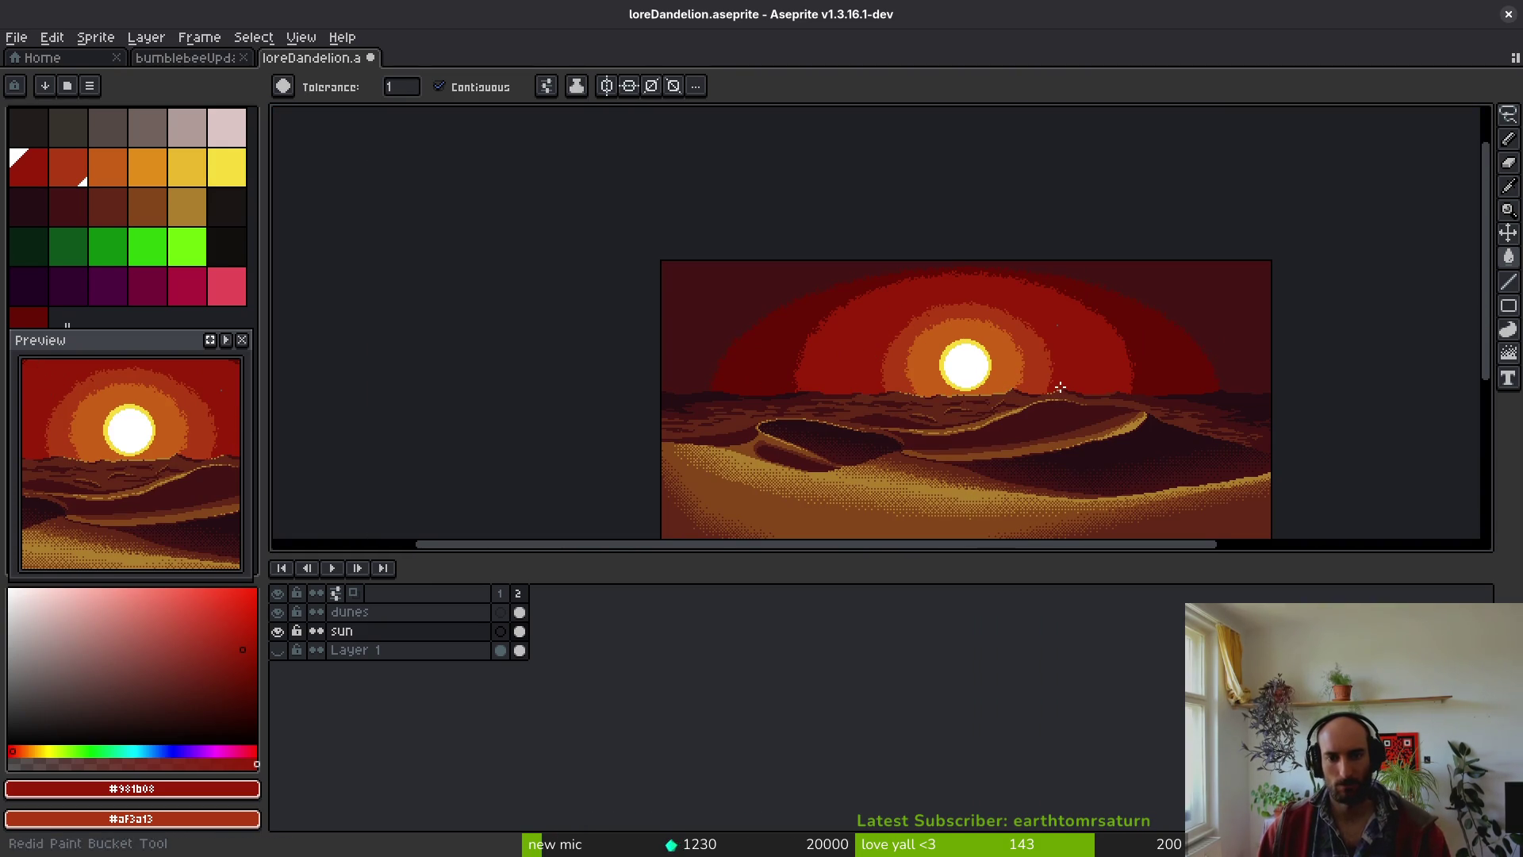
scroll(1047, 383, "up", 3)
scroll(1034, 377, "down", 2)
- Lasso a piece of the sky and move it slightly left
key("m")
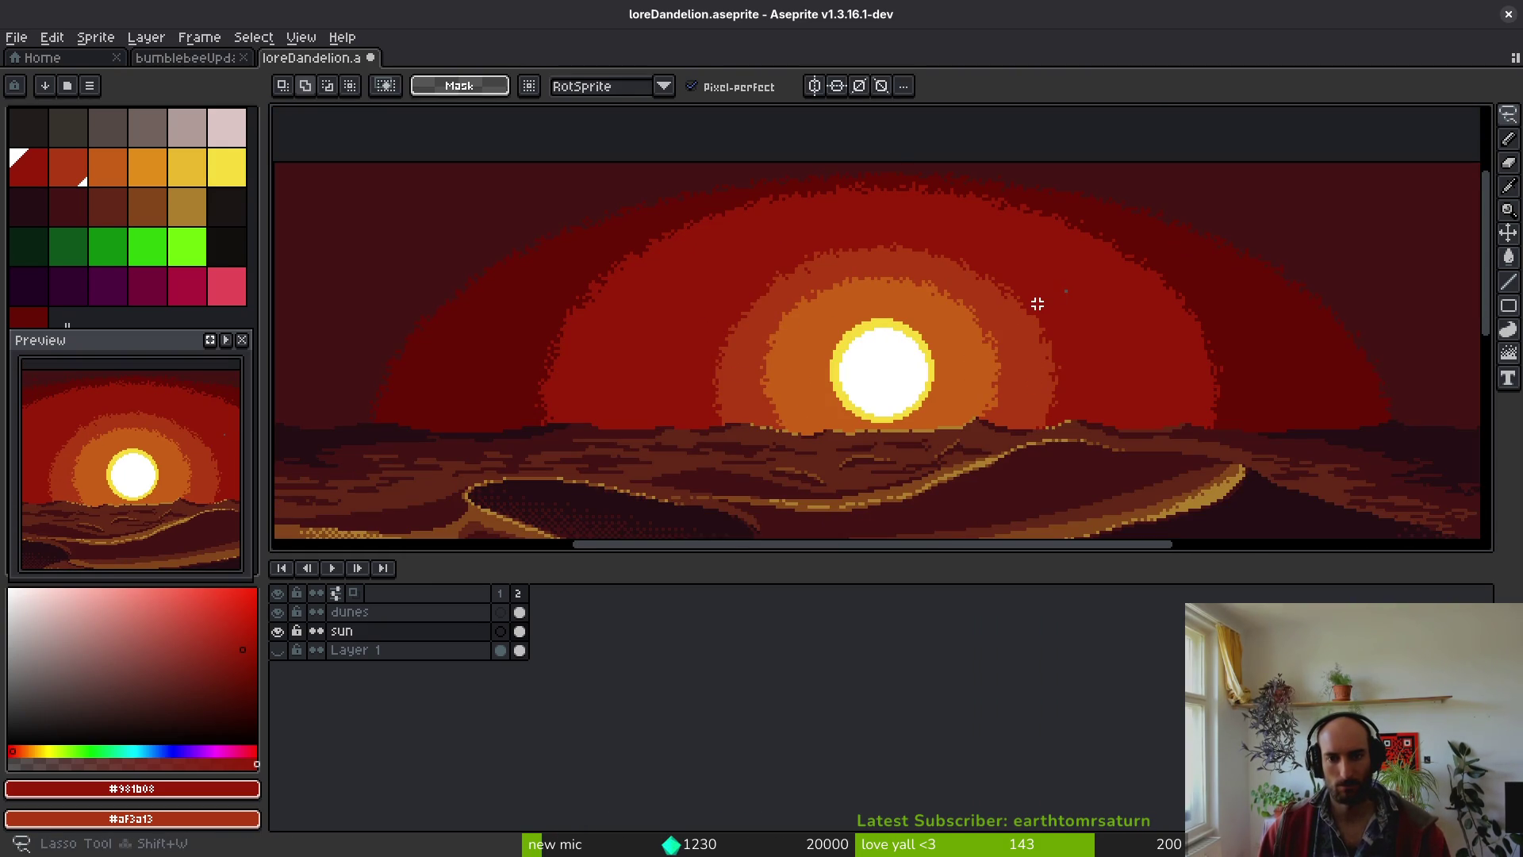
scroll(1036, 306, "up", 2)
scroll(1005, 433, "down", 1)
mouse_move(1003, 413)
left_mouse_down()
mouse_move(1009, 466)
mouse_move(1088, 493)
left_mouse_up()
left_click_drag(1009, 310, 1016, 317)
scroll(1026, 411, "up", 1)
left_click_drag(1026, 411, 1001, 418)
key("i")
- Fill the grey stroke and the small grey patch with sampled dark red
key("g")
left_click(1106, 444)
left_click(992, 273)
scroll(1005, 277, "up", 3)
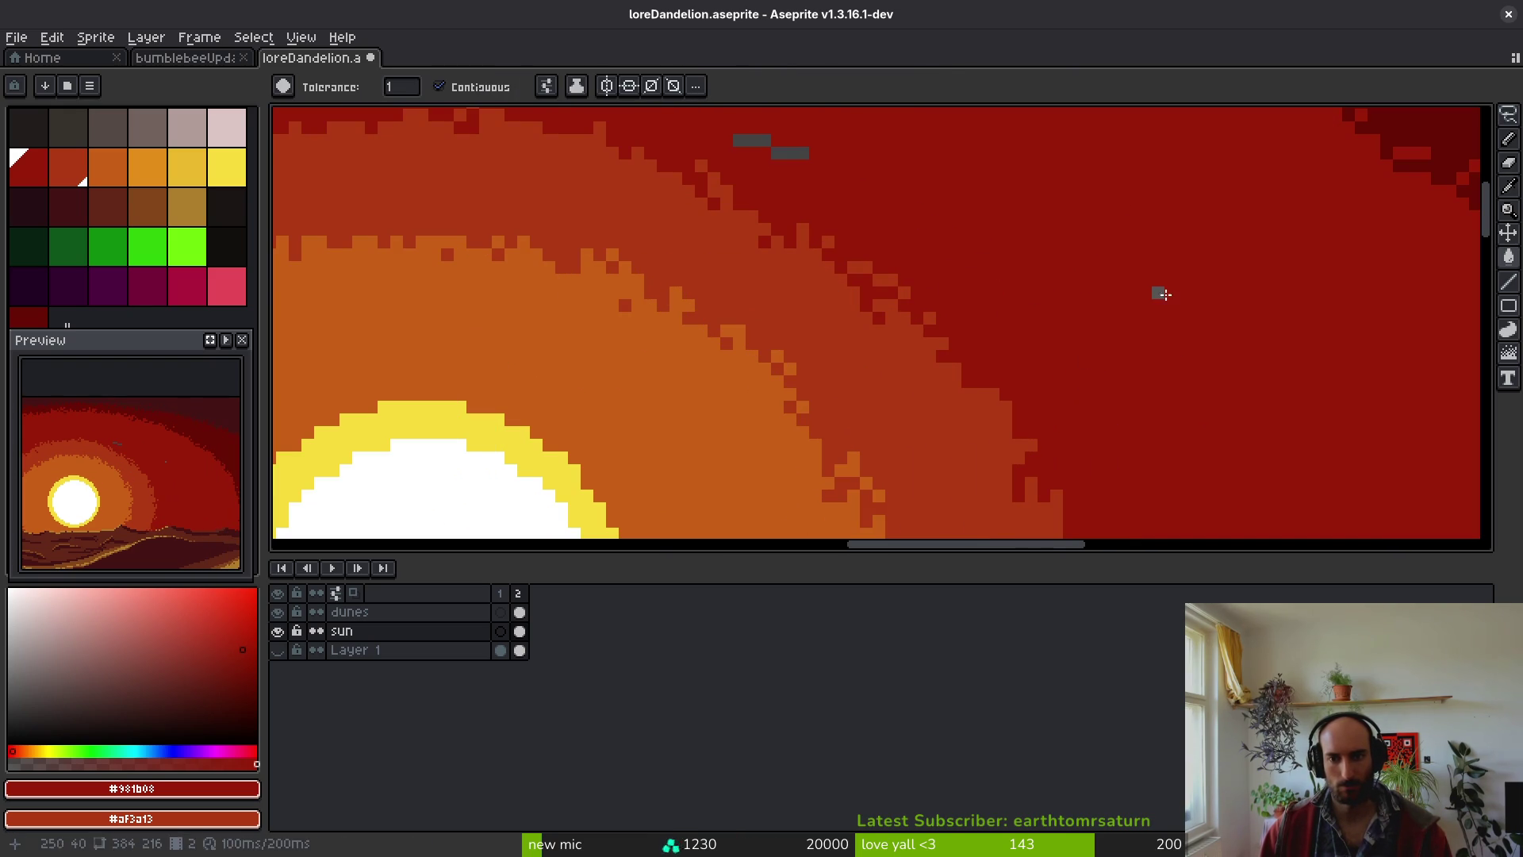
left_click(753, 141)
scroll(806, 279, "down", 3)
scroll(870, 296, "down", 3)
scroll(671, 293, "up", 3)
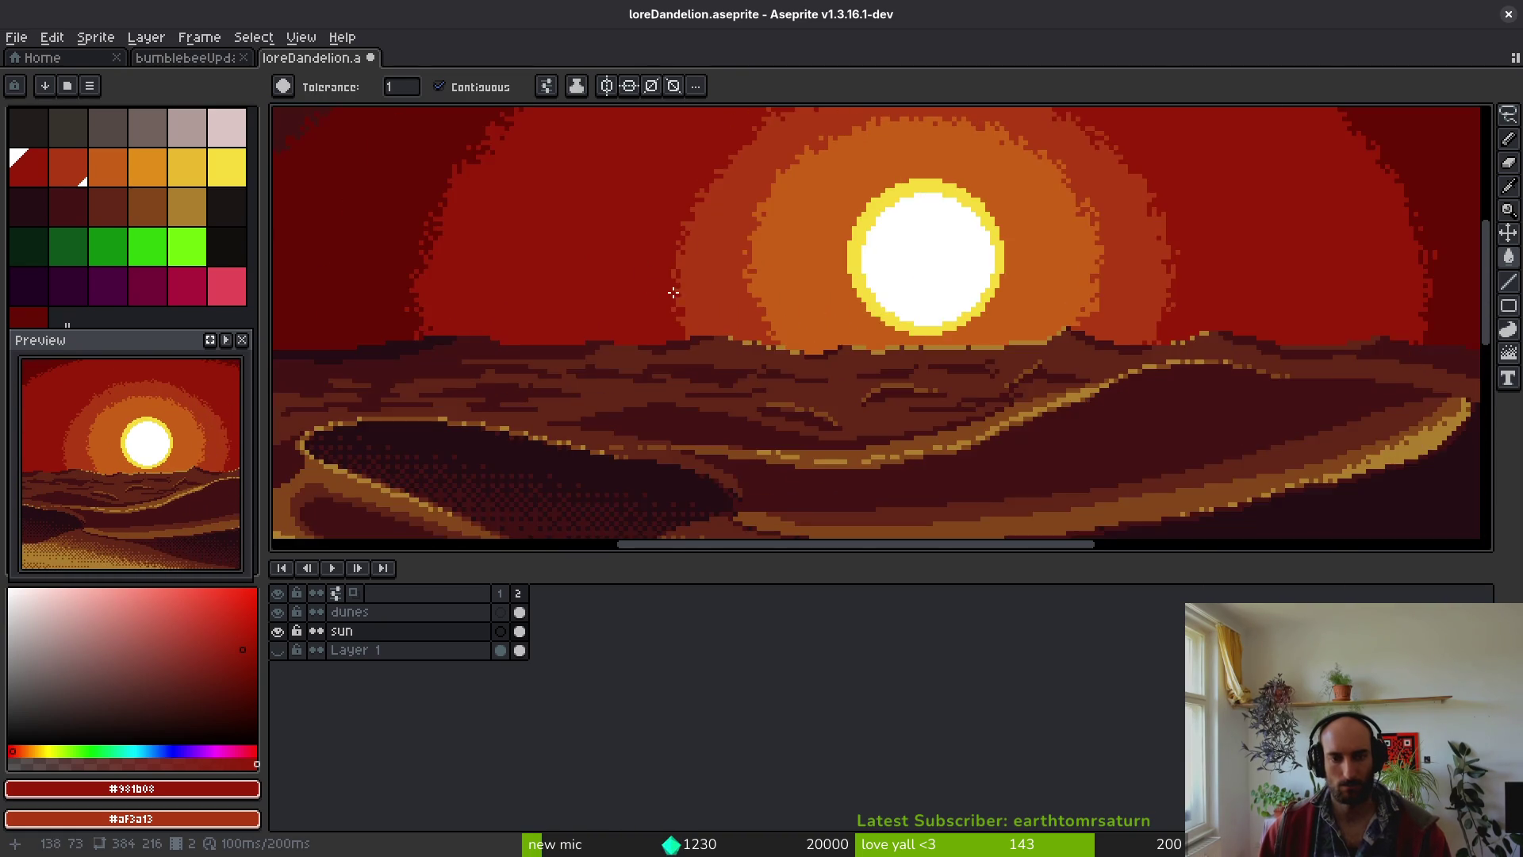
scroll(672, 294, "down", 3)
scroll(845, 306, "up", 1)
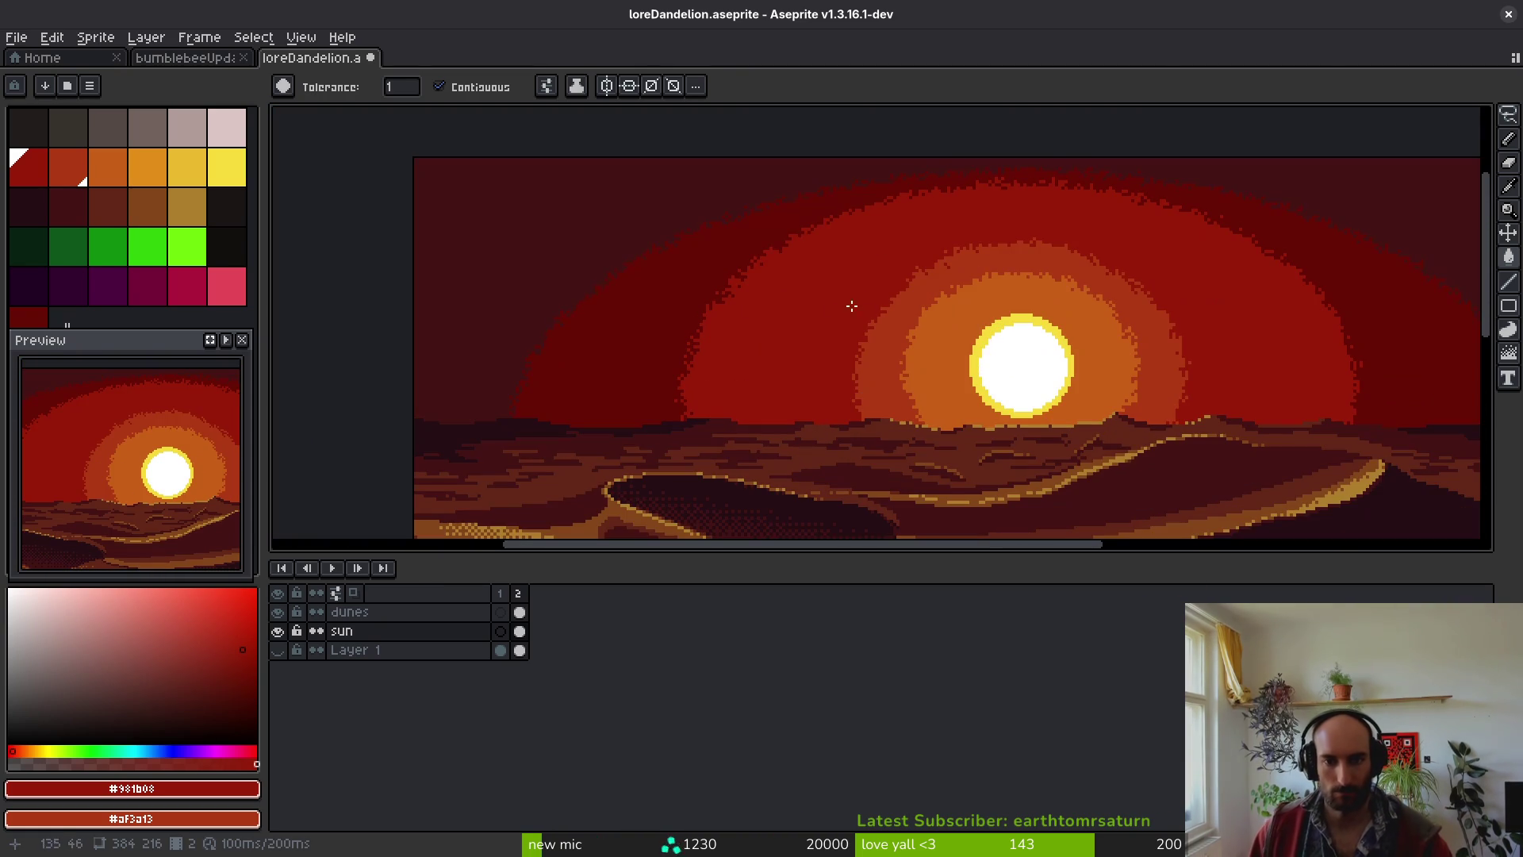
- Lasso the dark streak left of the sun and shift it to the right
key("m")
scroll(820, 204, "up", 2)
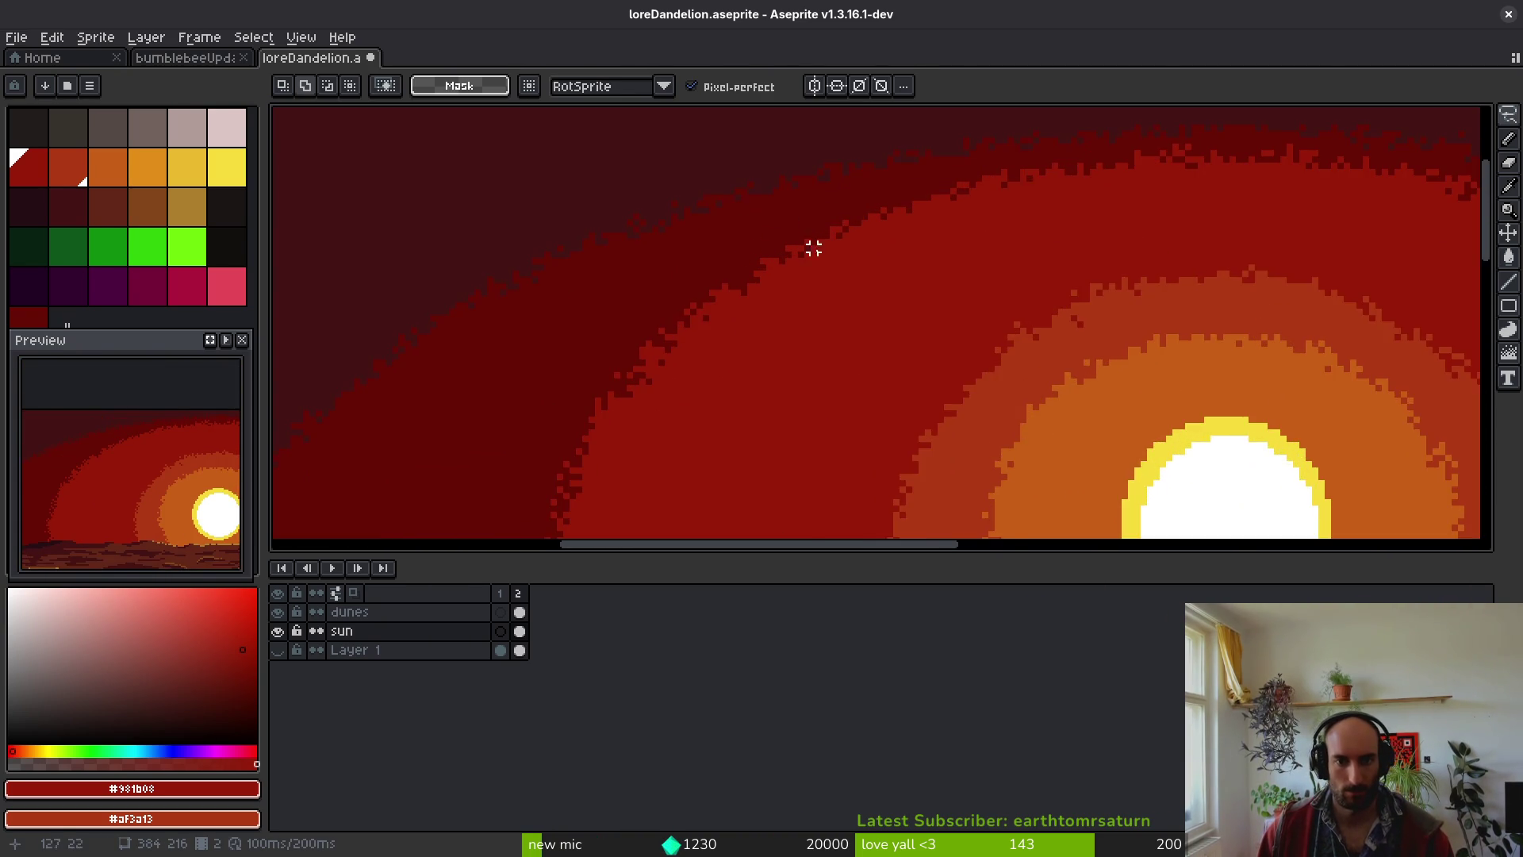
scroll(826, 236, "down", 1)
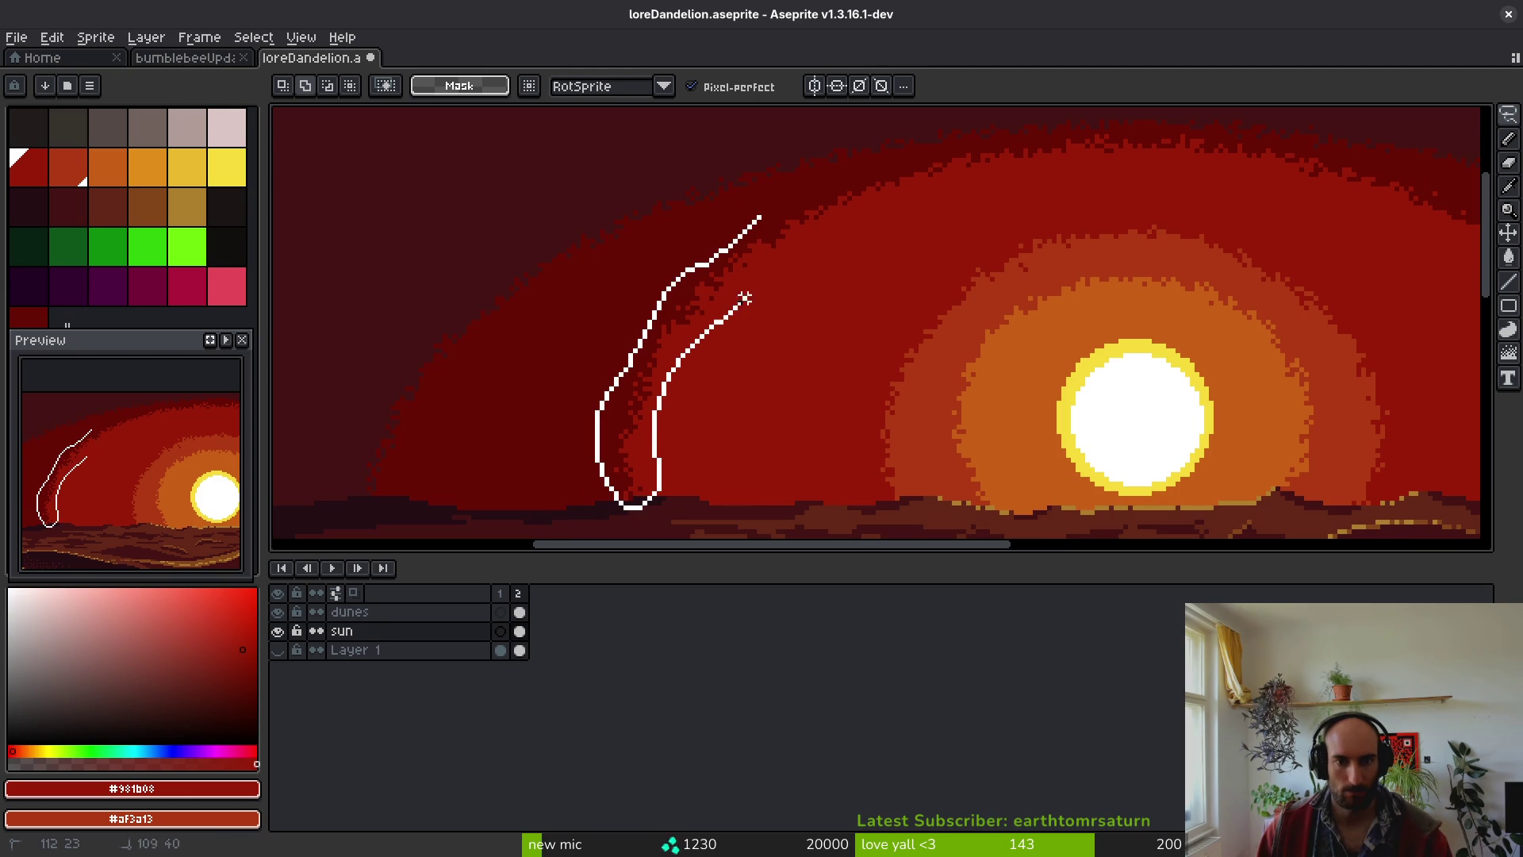
left_click_drag(787, 216, 785, 219)
scroll(843, 336, "down", 1)
left_click_drag(679, 326, 859, 346)
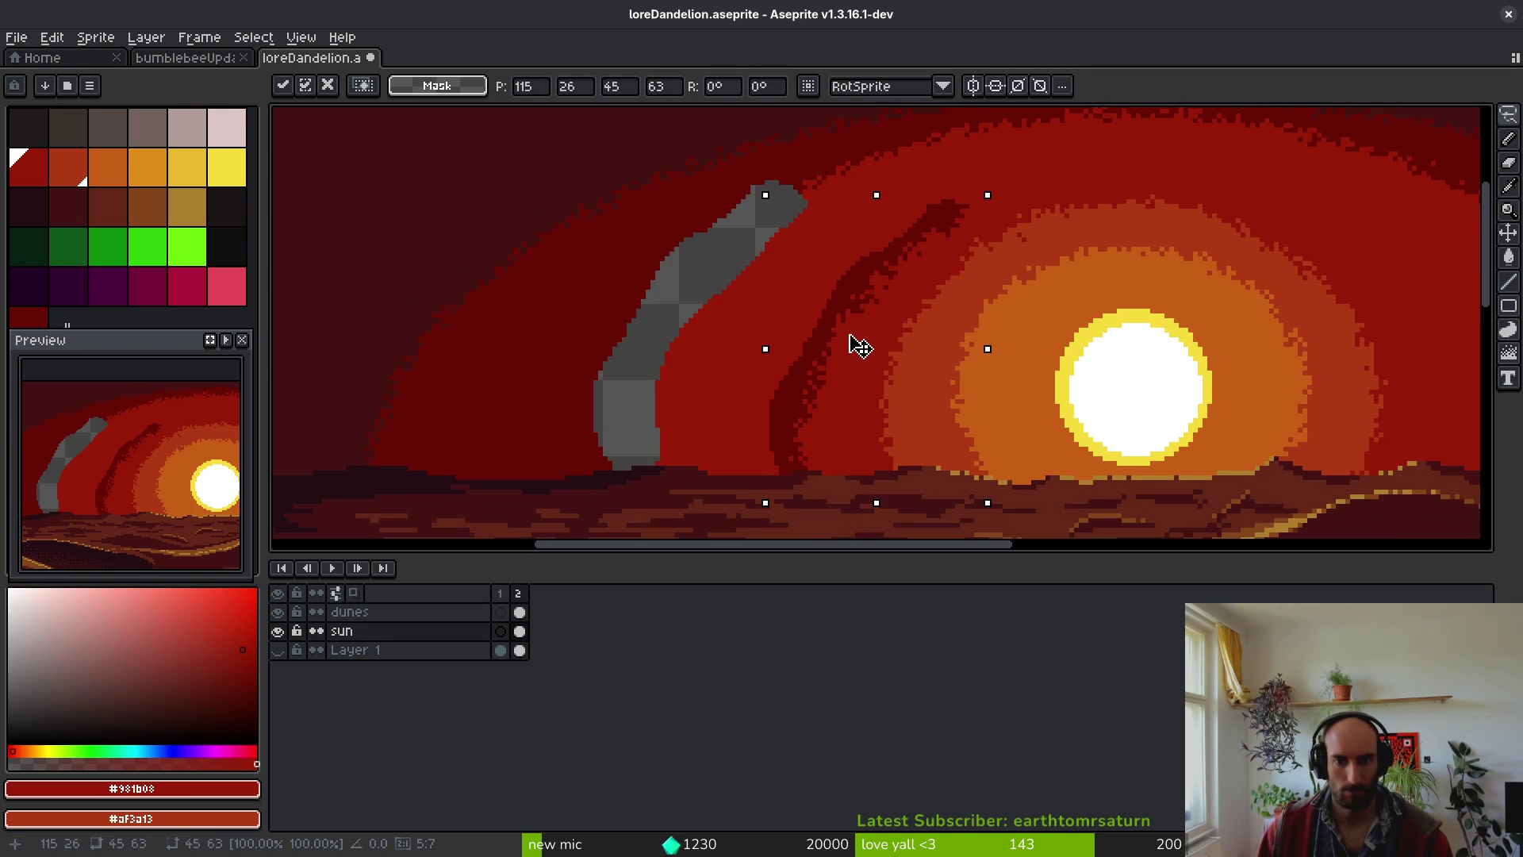
left_click_drag(858, 346, 847, 349)
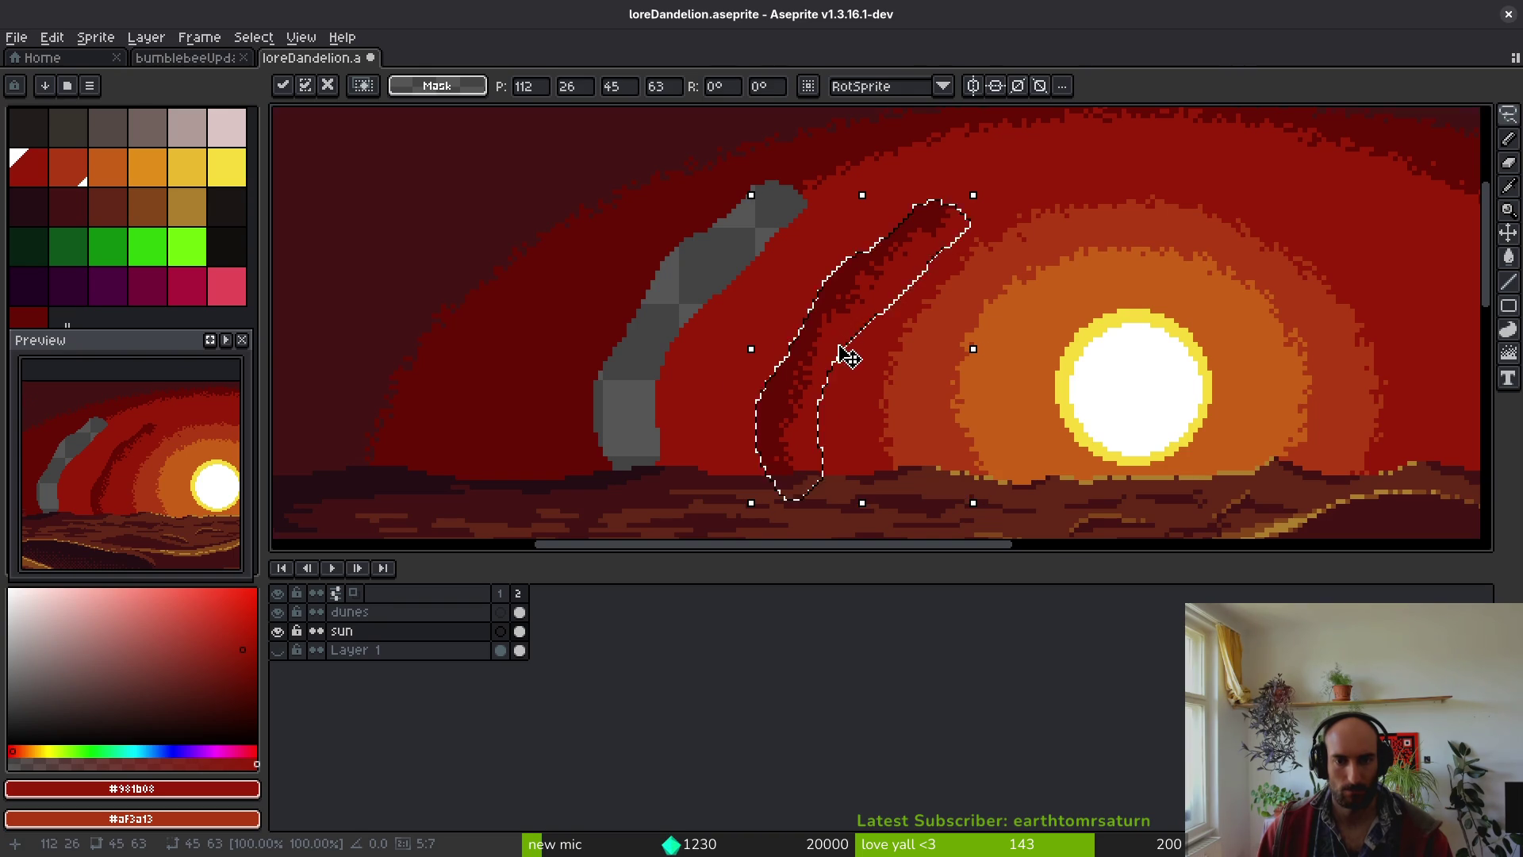
scroll(847, 349, "down", 5)
key("Escape")
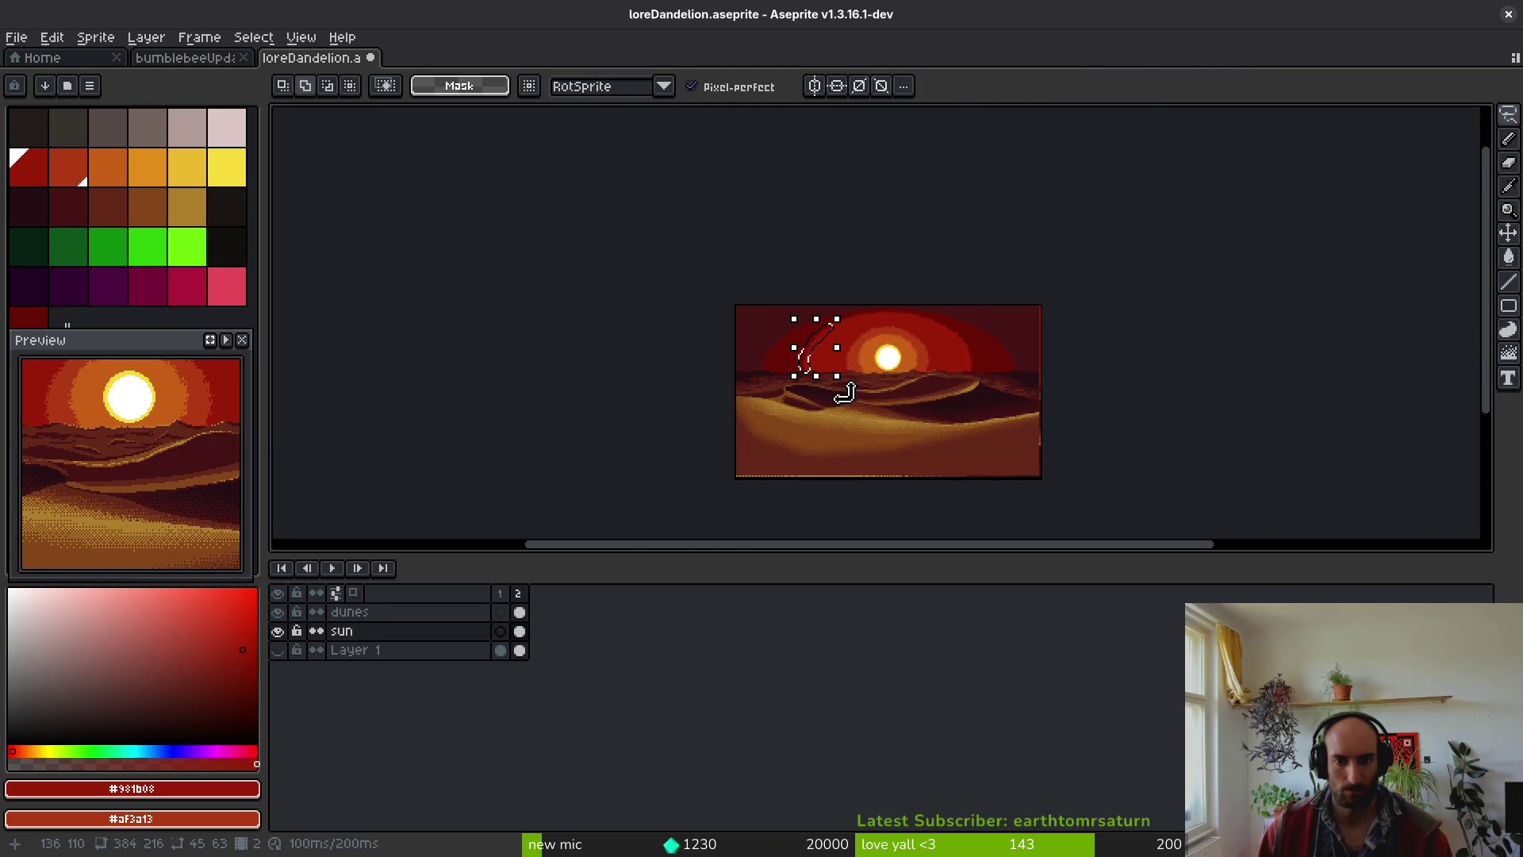
scroll(847, 386, "up", 5)
mouse_move(653, 326)
left_mouse_down()
mouse_move(773, 353)
mouse_move(792, 336)
left_mouse_up()
key("Return")
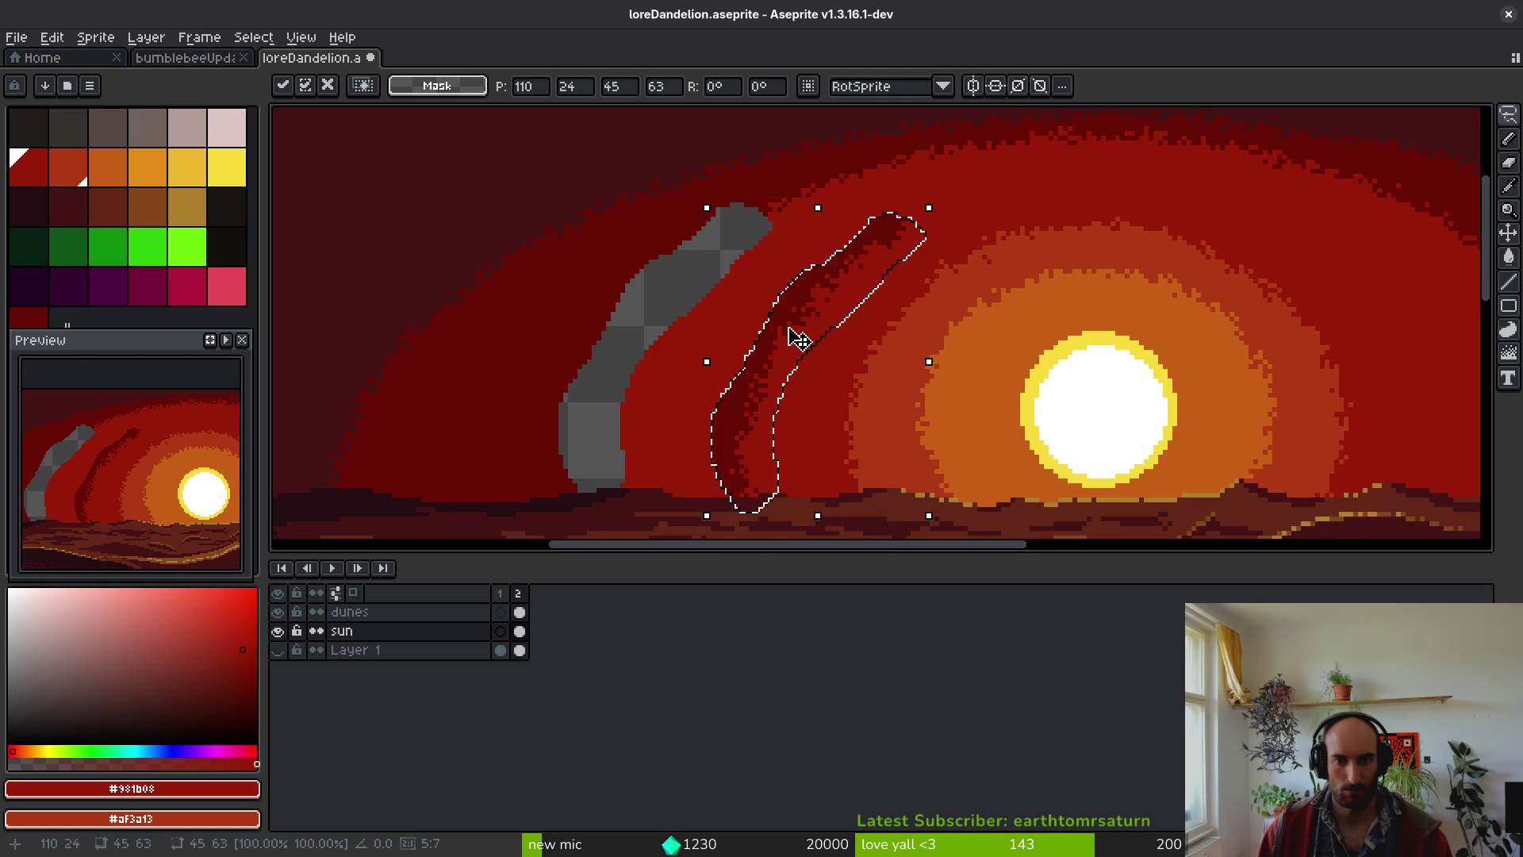
key("ctrl+d")
- Lasso a band along the upper arc and move it along the curve
left_click_drag(944, 150, 849, 160)
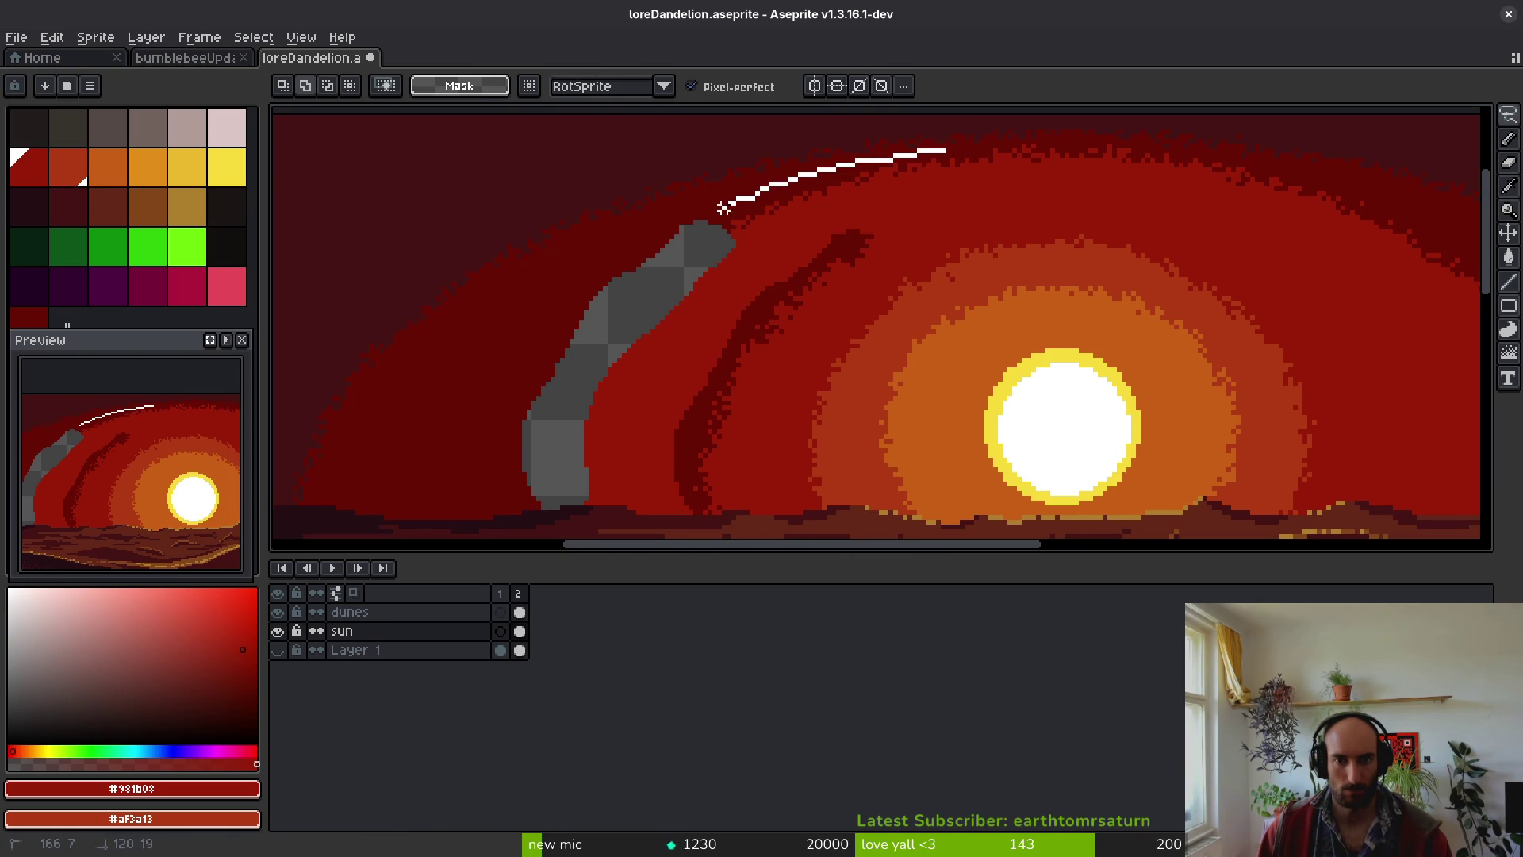
mouse_move(958, 151)
left_mouse_down()
mouse_move(907, 188)
mouse_move(976, 204)
mouse_move(984, 225)
left_mouse_up()
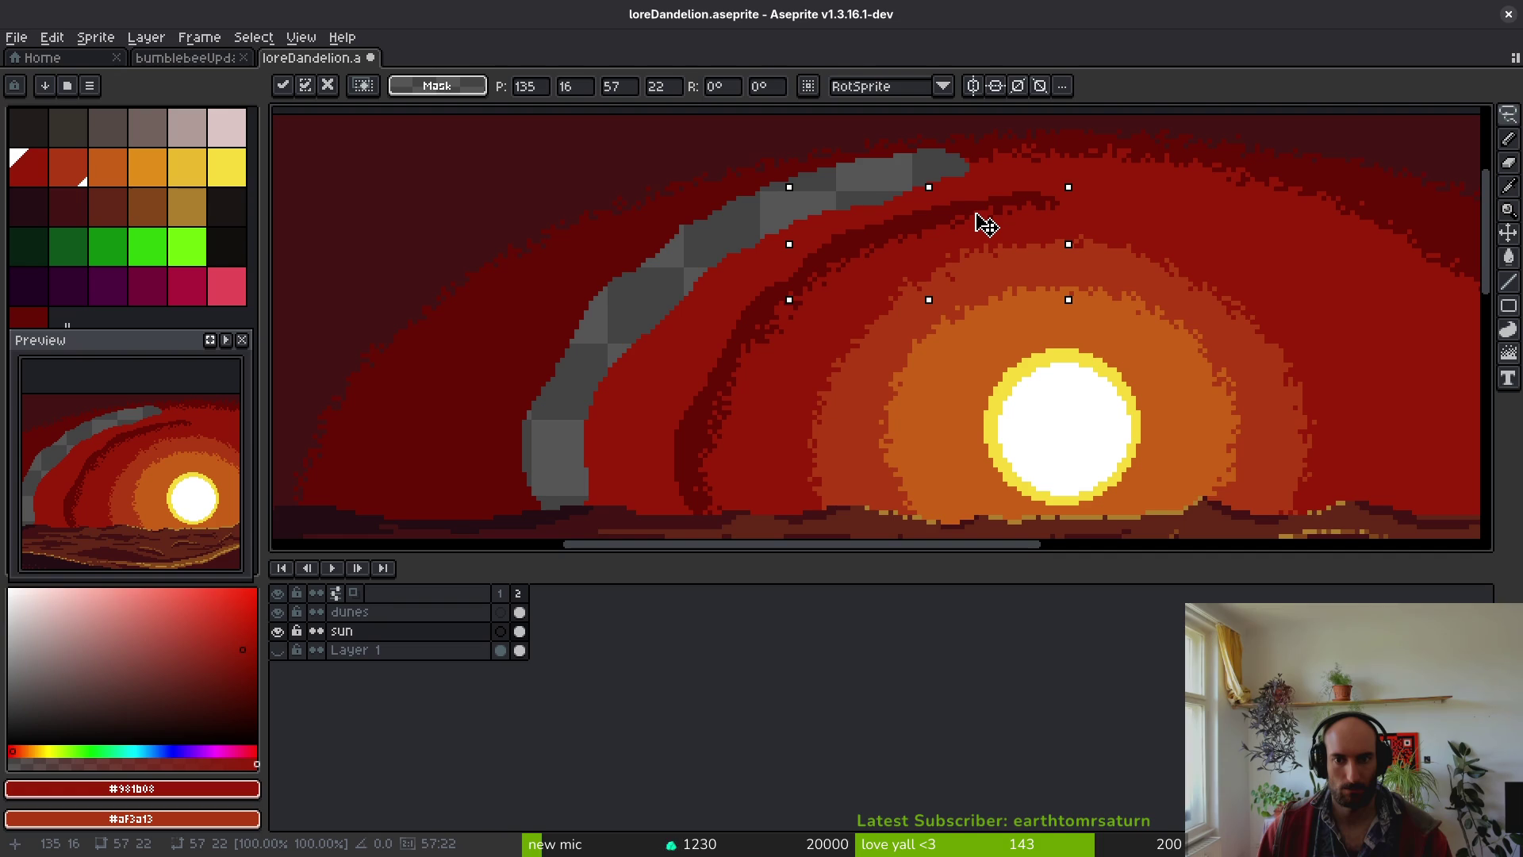
key("Return")
key("ctrl+d")
scroll(1062, 238, "up", 3)
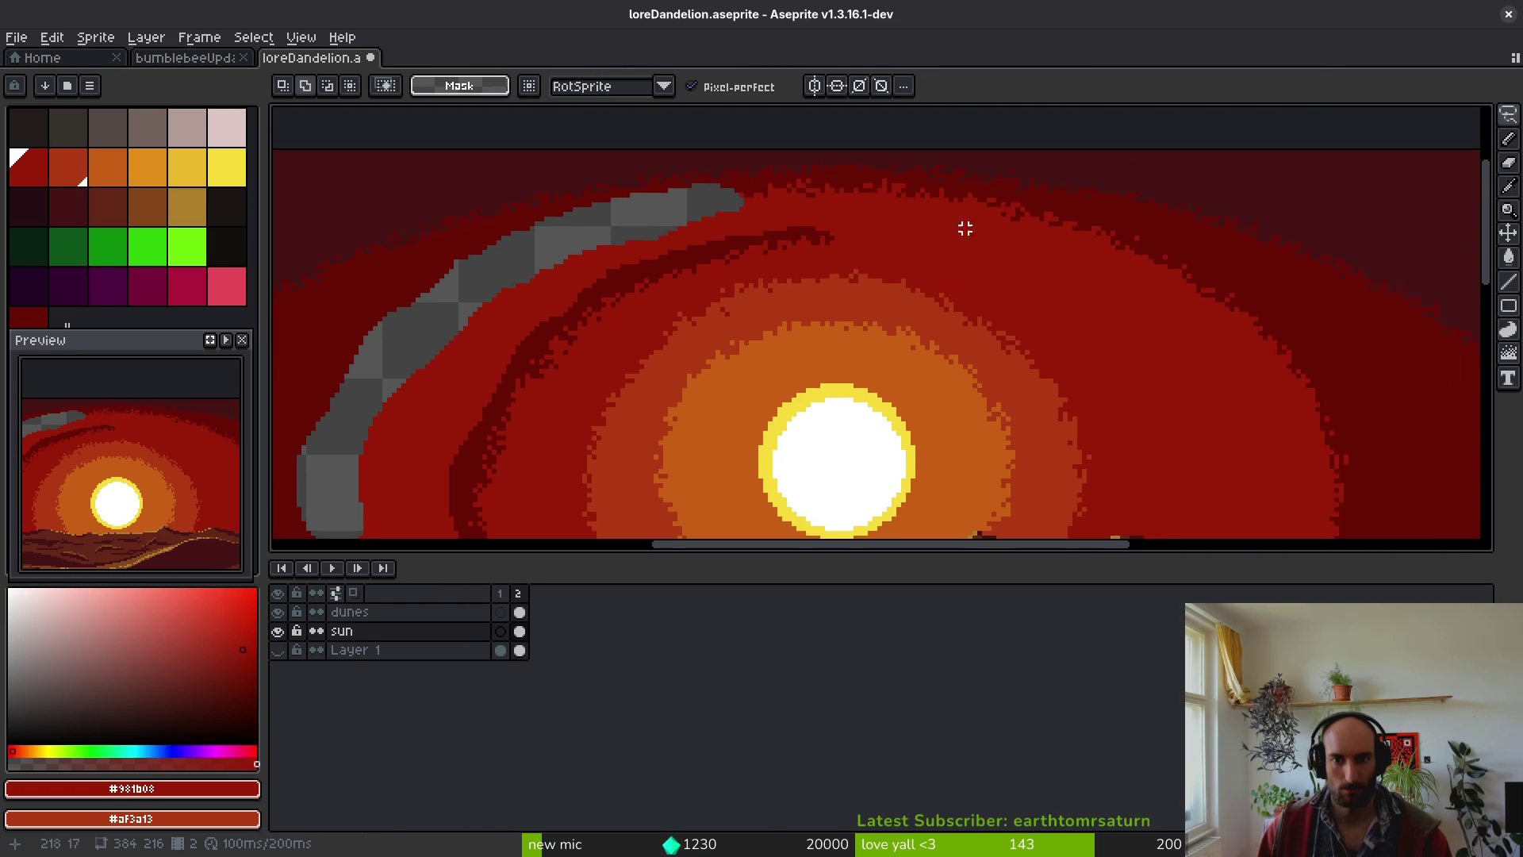
- Lasso a strip along the top of the glow and move it down onto the arc
scroll(973, 198, "up", 1)
left_click_drag(940, 181, 870, 174)
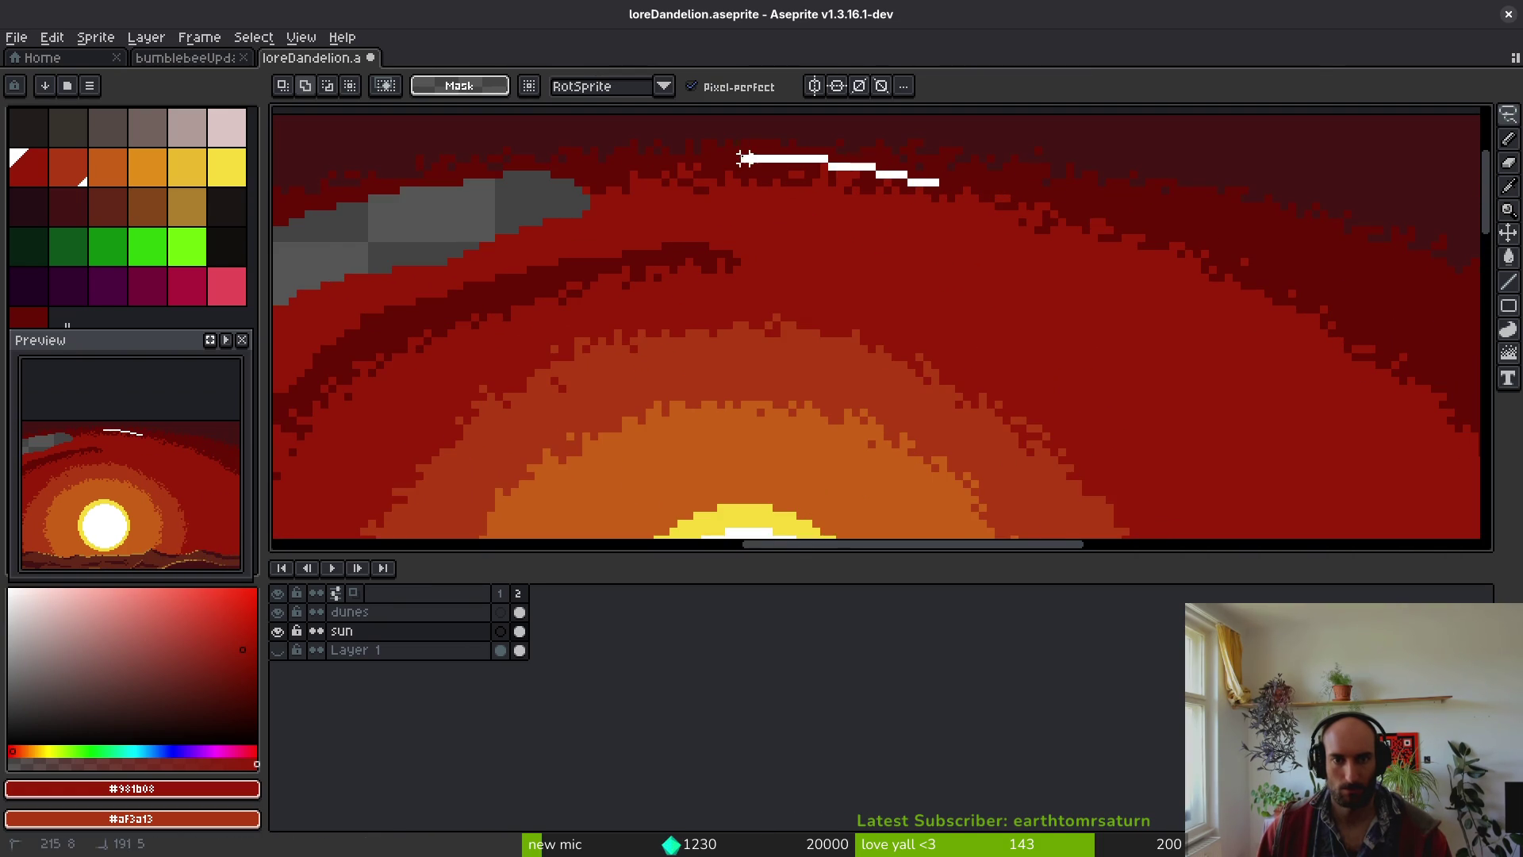
left_click_drag(966, 184, 967, 187)
mouse_move(860, 198)
left_mouse_down()
mouse_move(878, 258)
mouse_move(834, 284)
left_mouse_up()
key("Return")
key("ctrl+d")
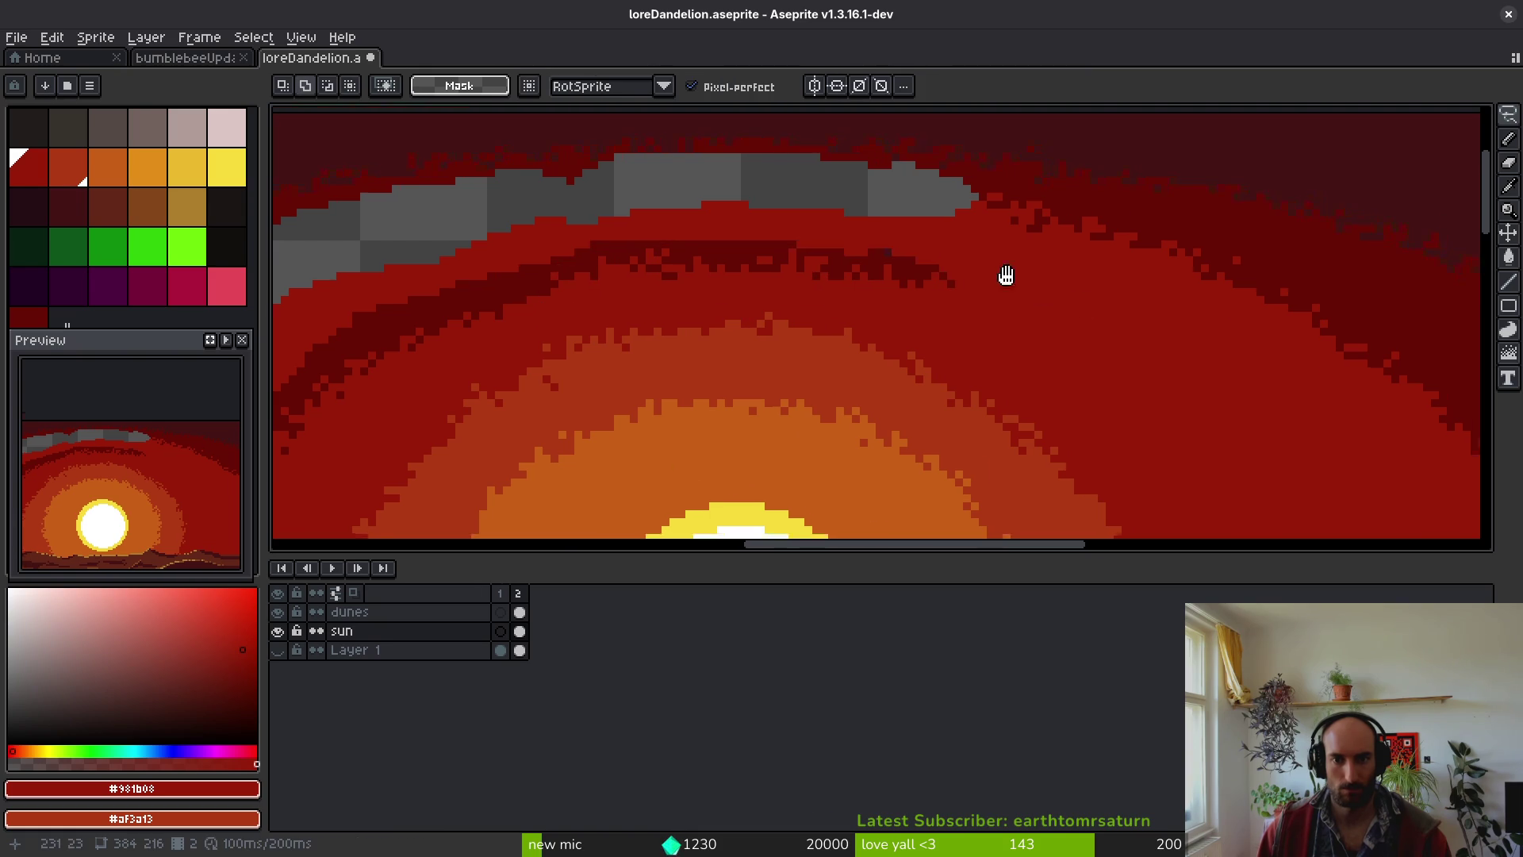
scroll(967, 263, "up", 1)
scroll(1258, 331, "down", 2)
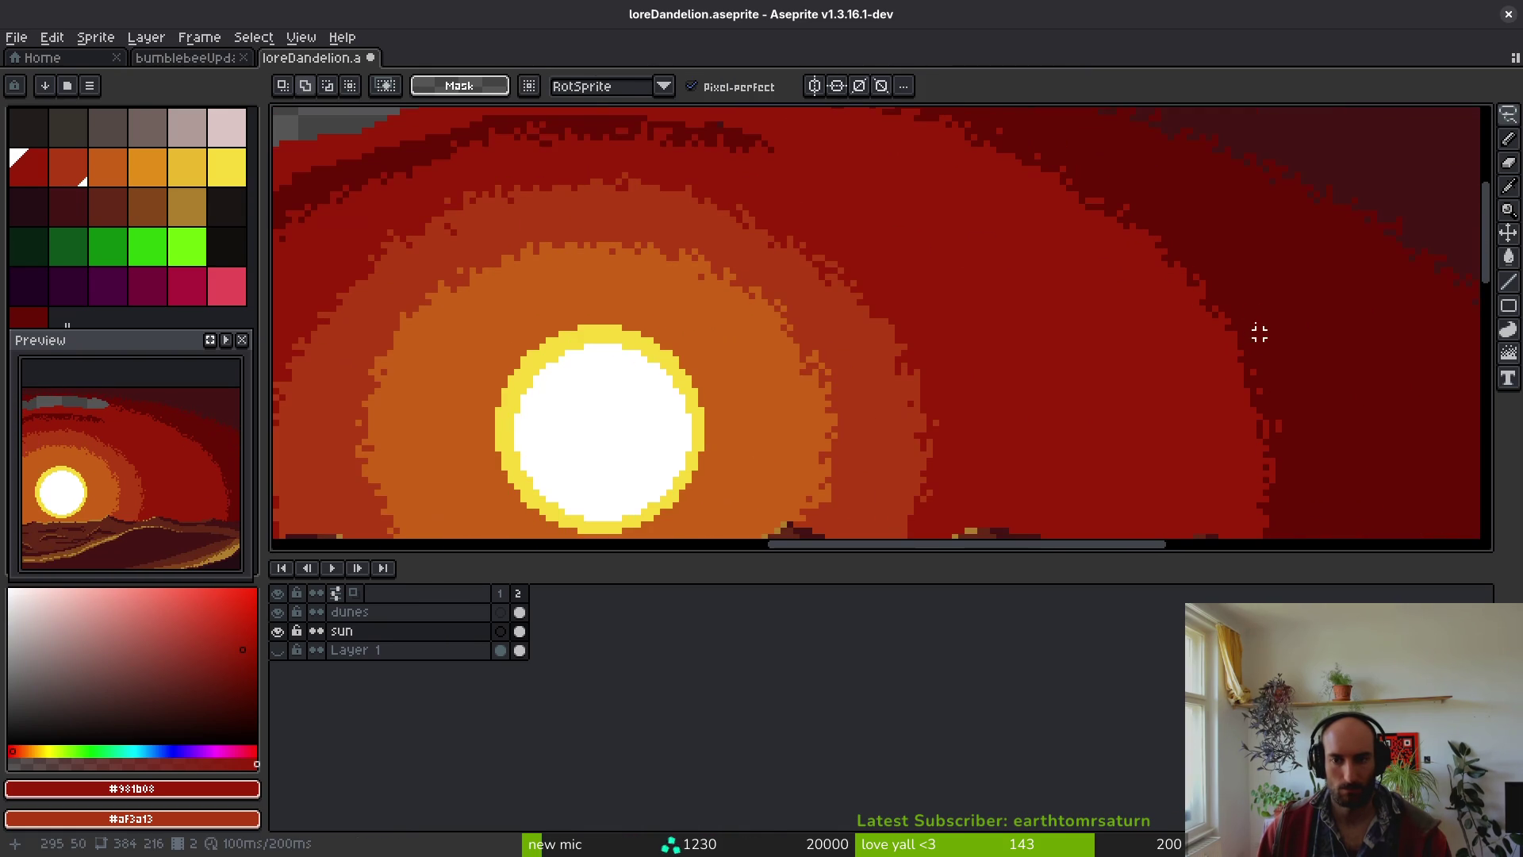
scroll(1237, 301, "down", 1)
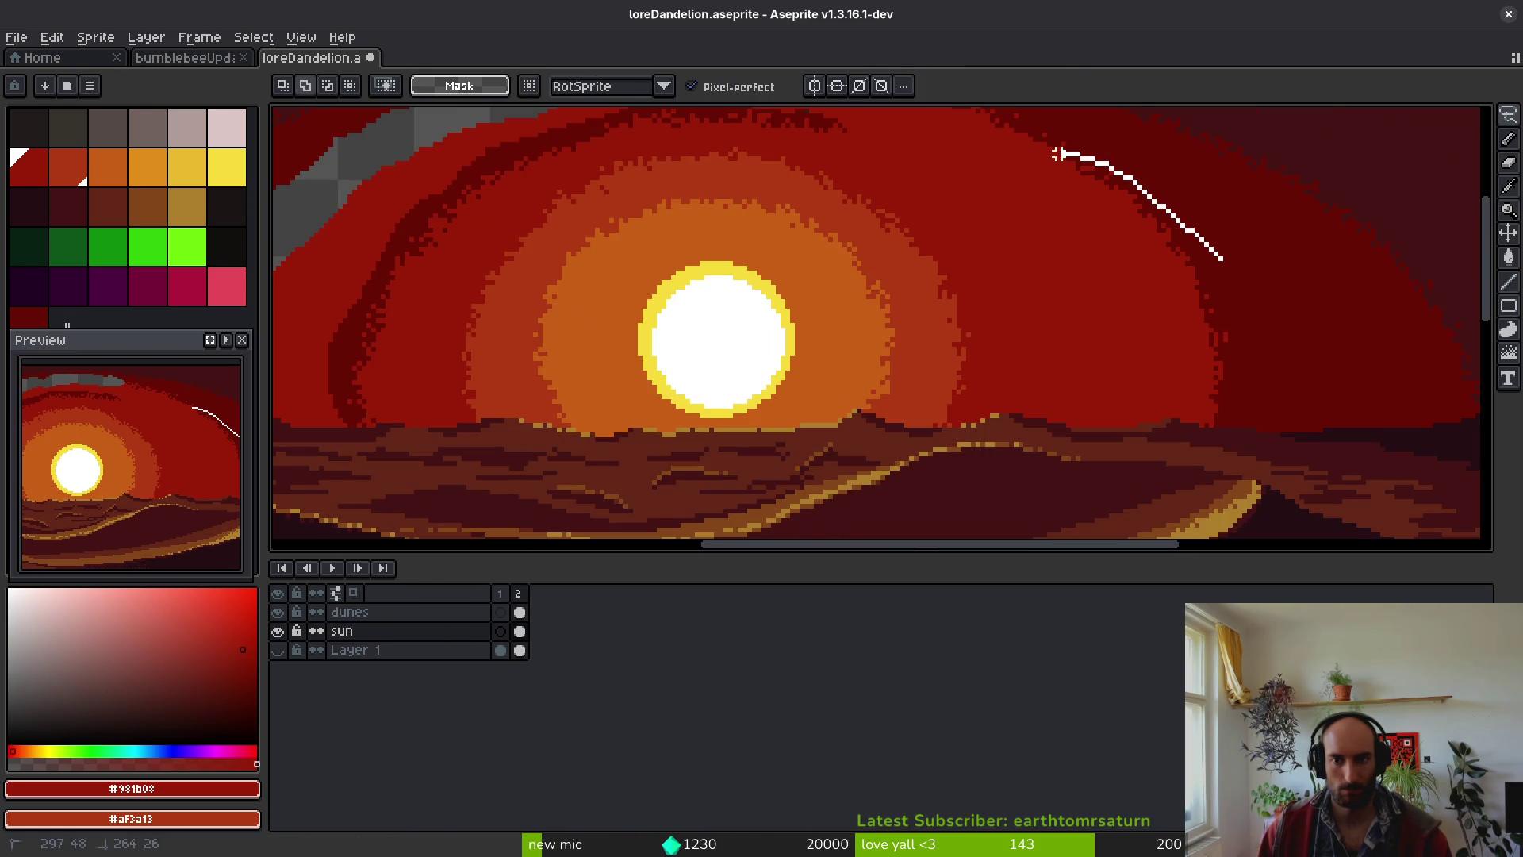
- Shift the right-side streak left and another upper-ring piece up-right
left_click_drag(1177, 424, 1179, 429)
key("ctrl+d")
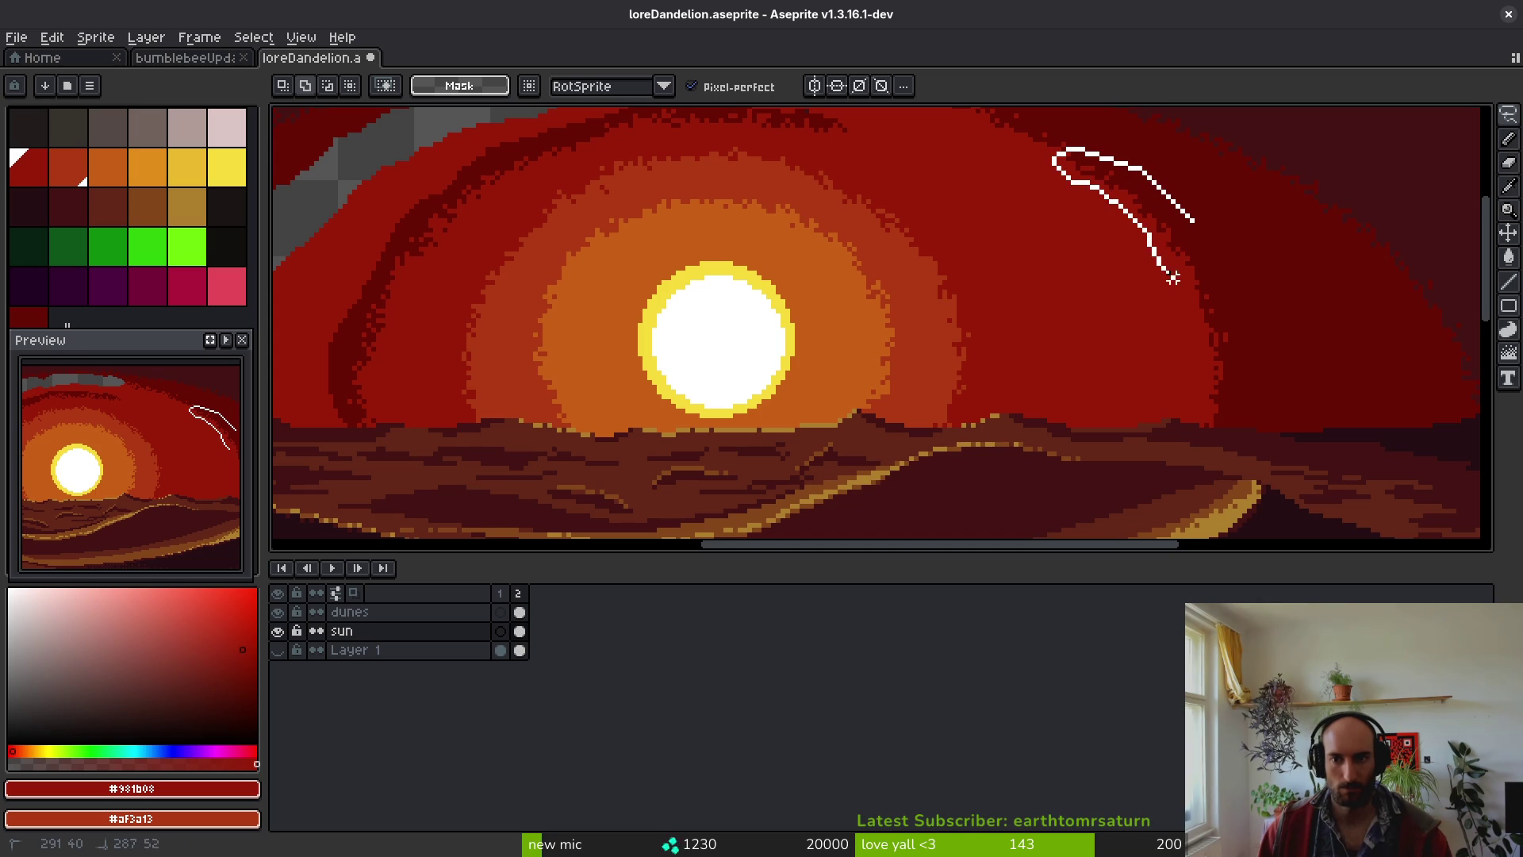
mouse_move(1194, 211)
left_mouse_down()
mouse_move(1122, 330)
mouse_move(1166, 350)
mouse_move(1063, 352)
mouse_move(1082, 352)
left_mouse_up()
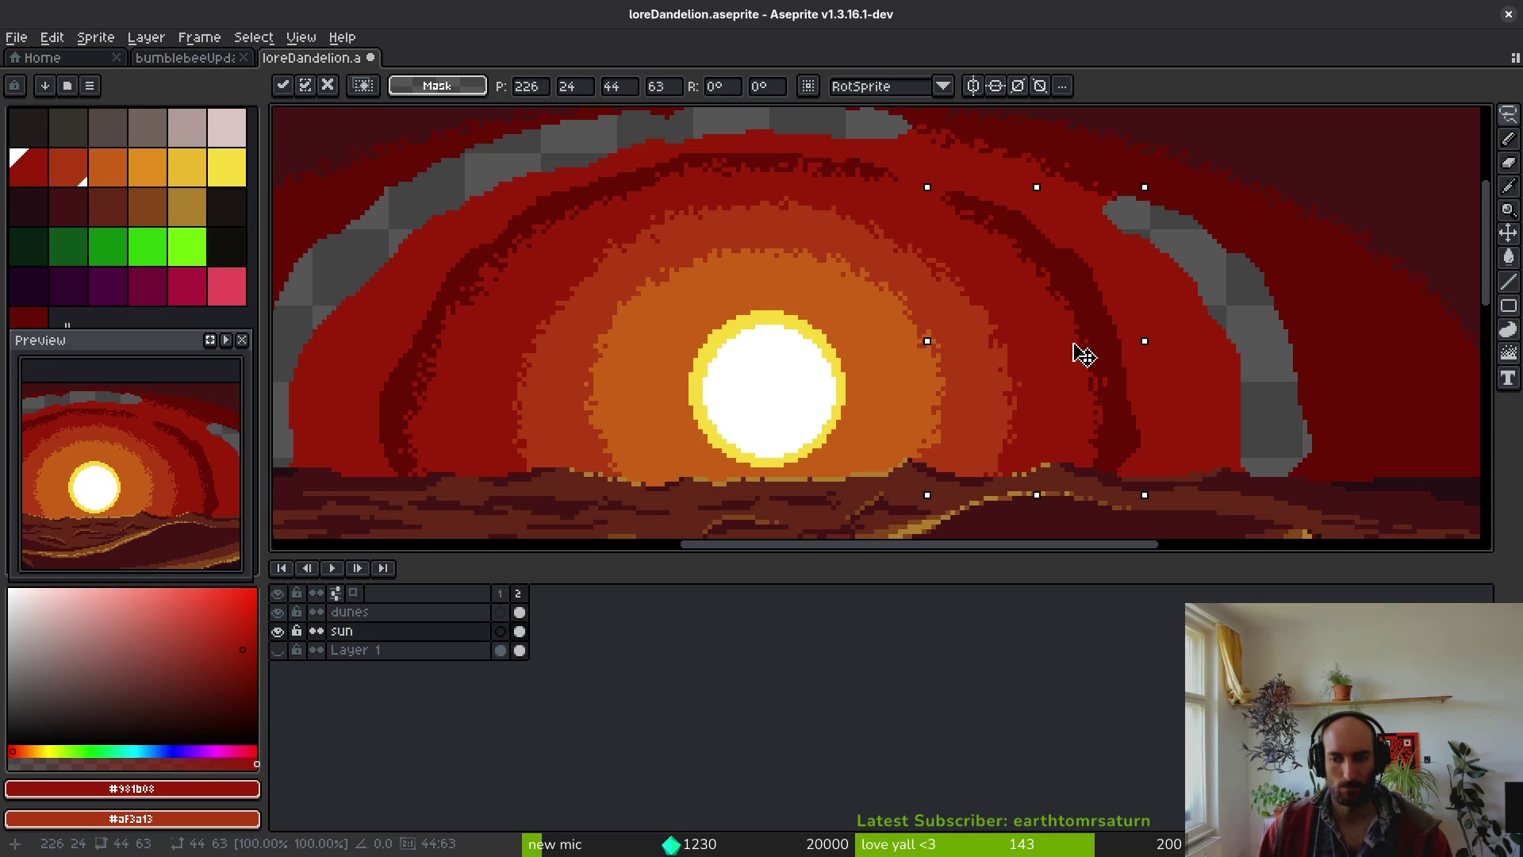
key("Return")
scroll(1092, 263, "up", 2)
scroll(1053, 214, "up", 1)
mouse_move(1031, 206)
left_mouse_down()
mouse_move(868, 156)
mouse_move(1122, 248)
mouse_move(983, 211)
mouse_move(884, 285)
mouse_move(1026, 231)
left_mouse_up()
key("Return")
- Move further upper-ring strips down and left to round off the arc
mouse_move(948, 167)
left_mouse_down()
mouse_move(833, 202)
mouse_move(969, 173)
mouse_move(944, 148)
left_mouse_up()
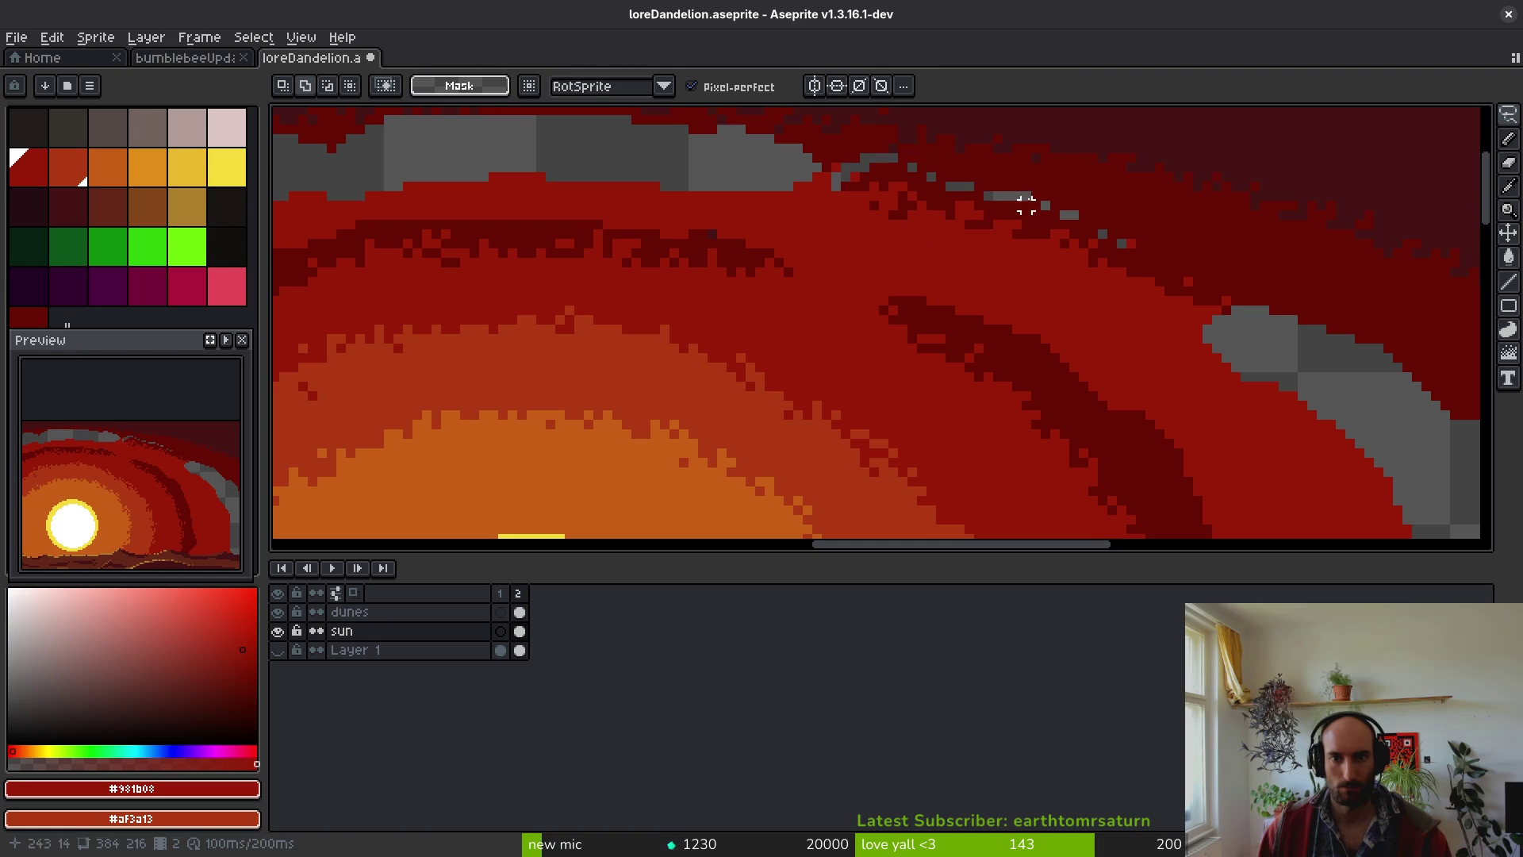
scroll(944, 148, "up", 1)
left_click_drag(969, 282, 1125, 292)
key("ctrl+d")
left_click_drag(937, 207, 860, 198)
left_click_drag(1014, 244, 874, 330)
key("ctrl+d")
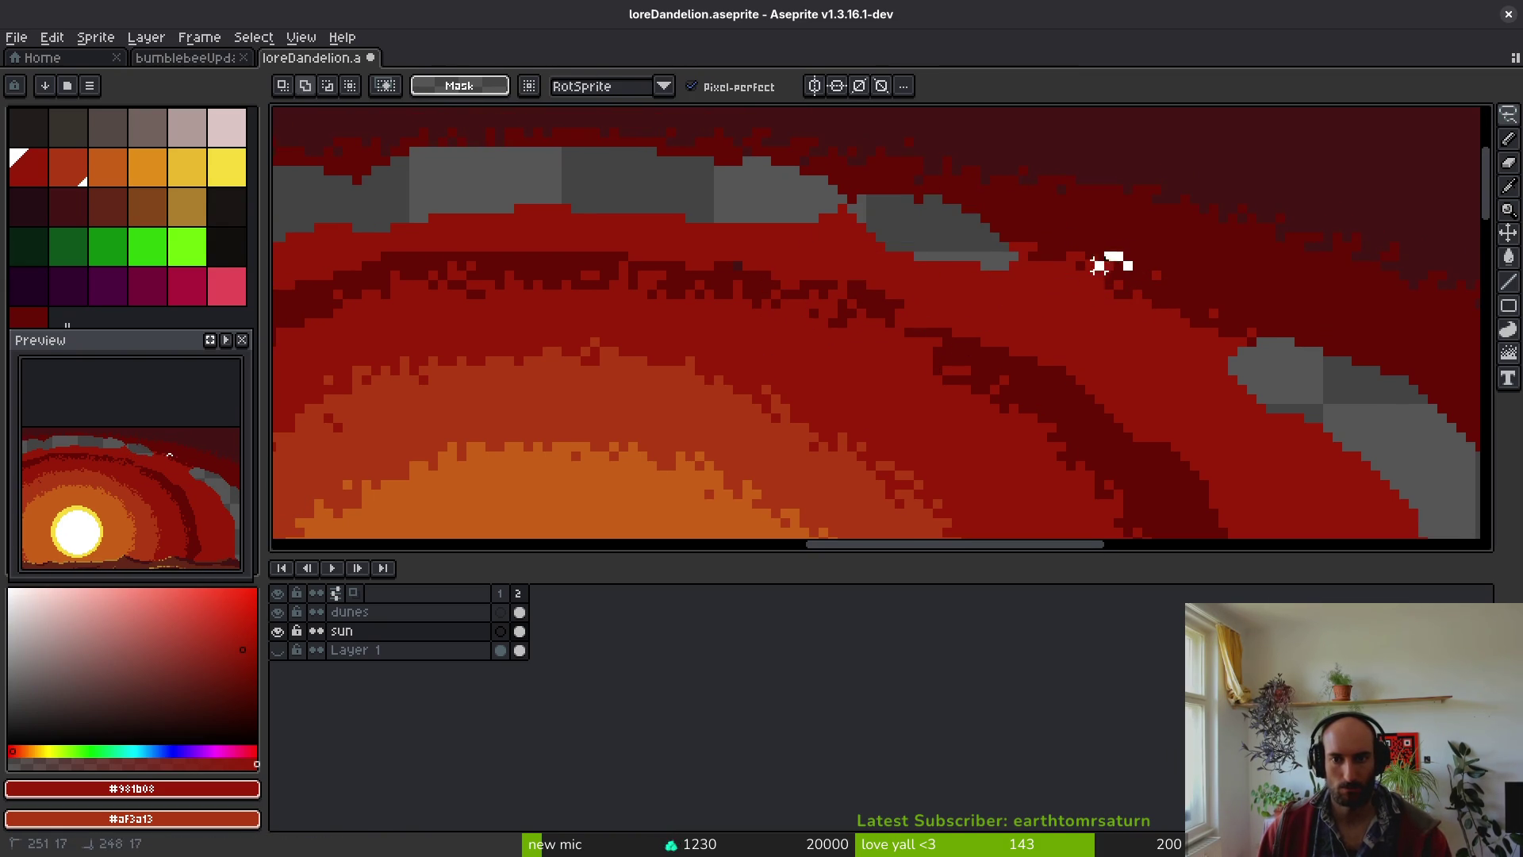
mouse_move(1116, 268)
left_mouse_down()
mouse_move(1043, 330)
mouse_move(930, 350)
left_mouse_up()
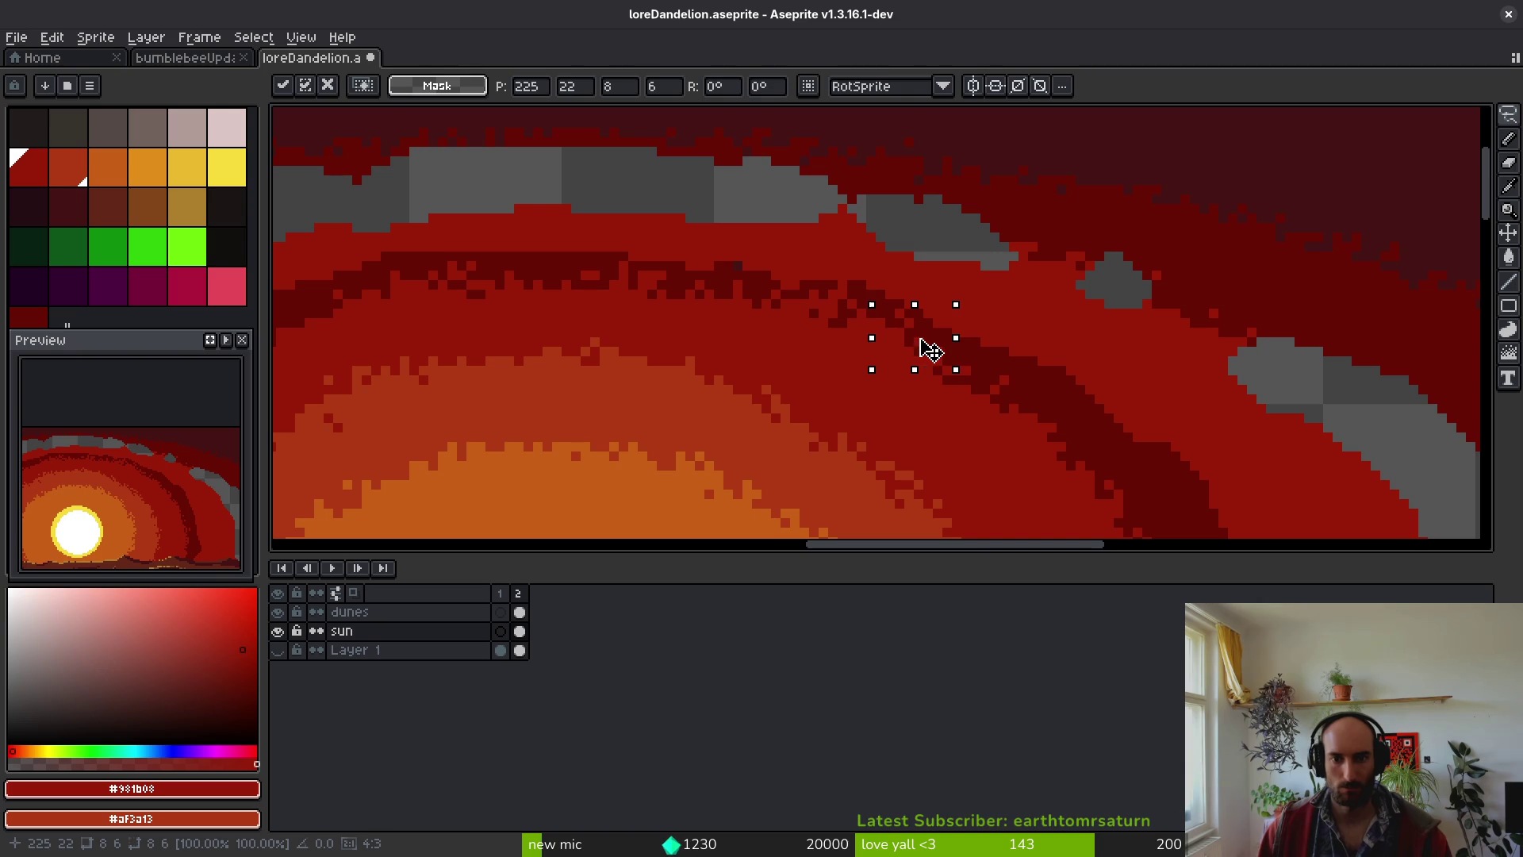
- Bucket-fill the outer band with darker #680d05 red
key("g")
scroll(1015, 286, "down", 2)
left_click(1078, 265, "alt")
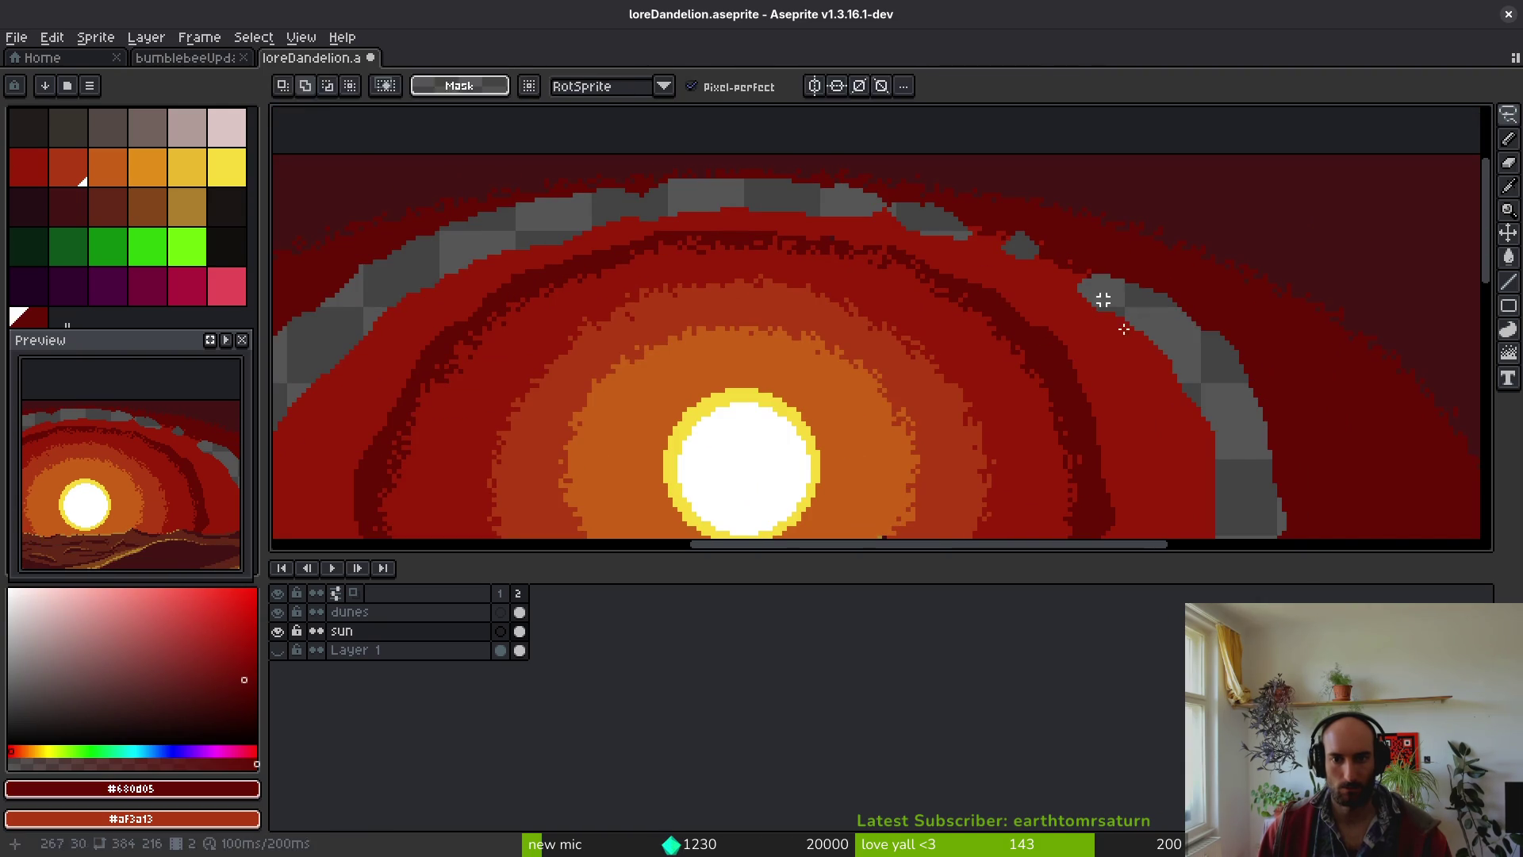
- Try dark fills on the outer glow band, undo them, and pan to the sky right of the sun
left_click(1086, 353)
key("ctrl+z")
key("b")
scroll(986, 238, "up", 3)
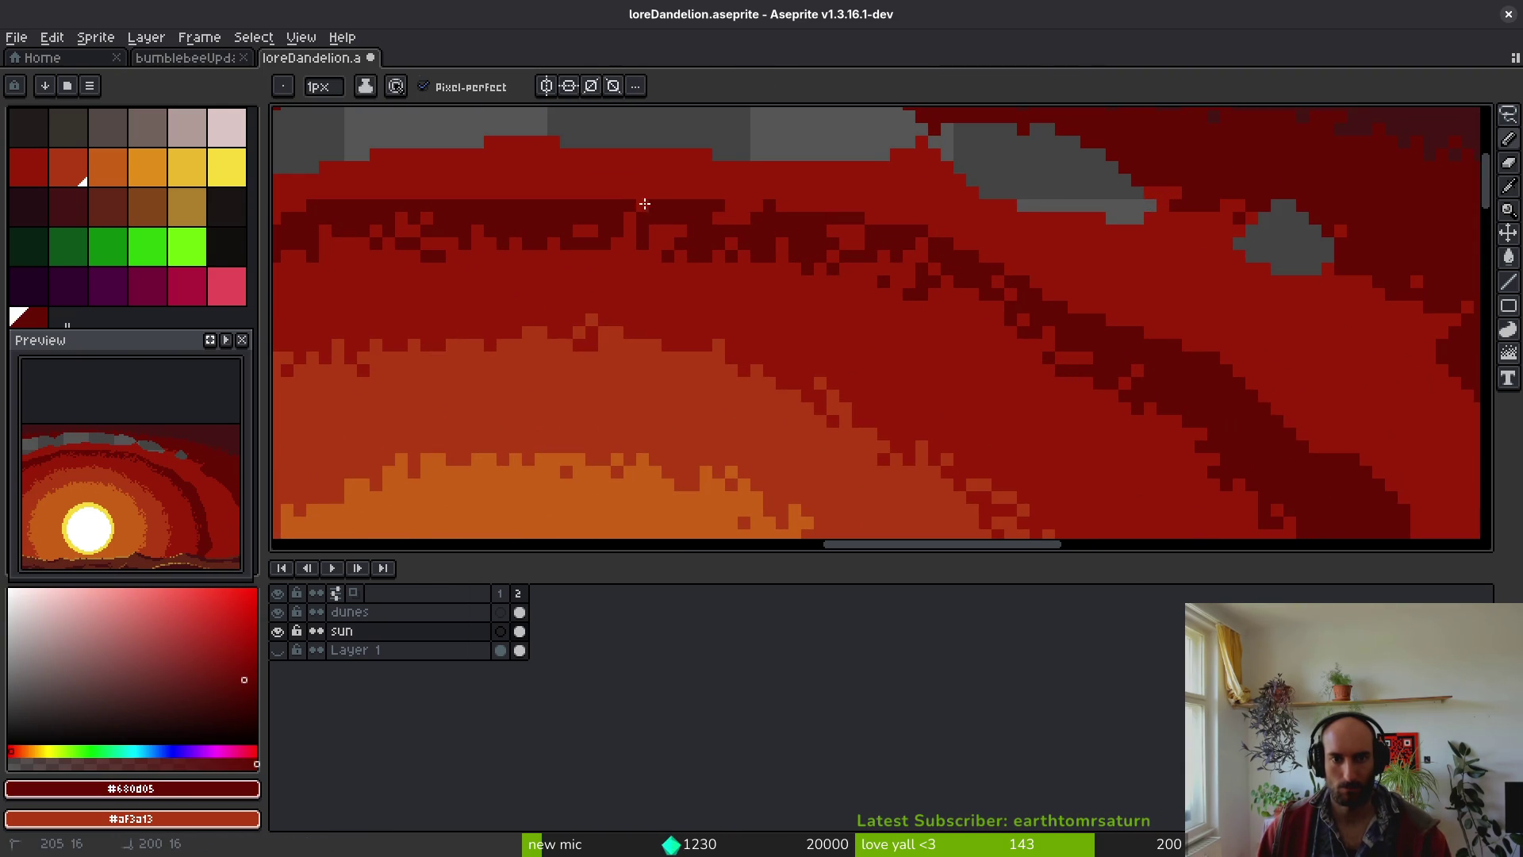
scroll(1074, 272, "down", 4)
key("g")
left_click(1190, 349)
key("ctrl+z")
scroll(1204, 323, "up", 4)
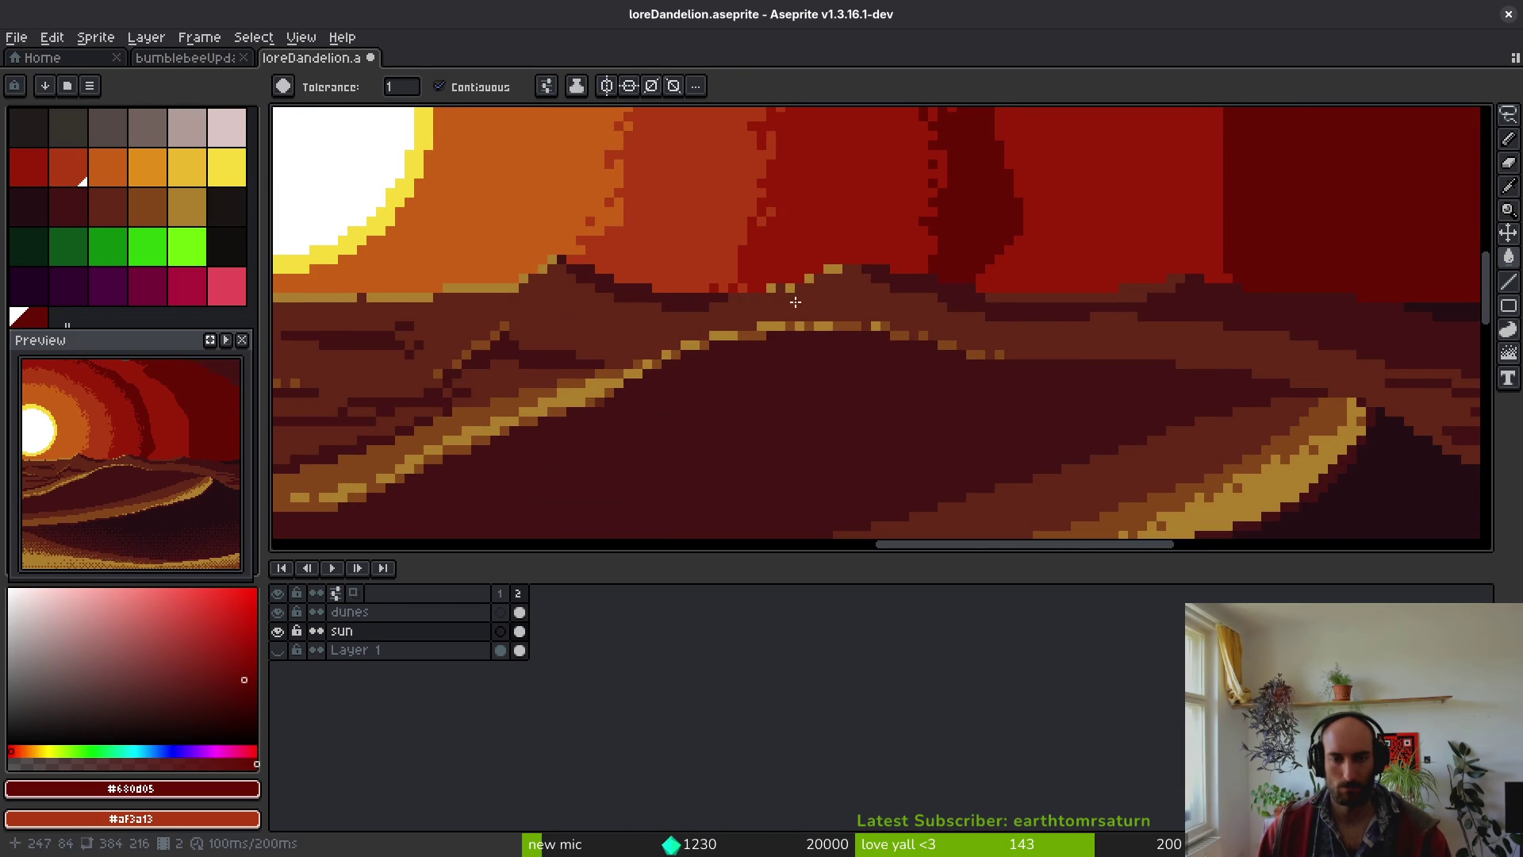
scroll(846, 302, "down", 3)
scroll(951, 346, "up", 3)
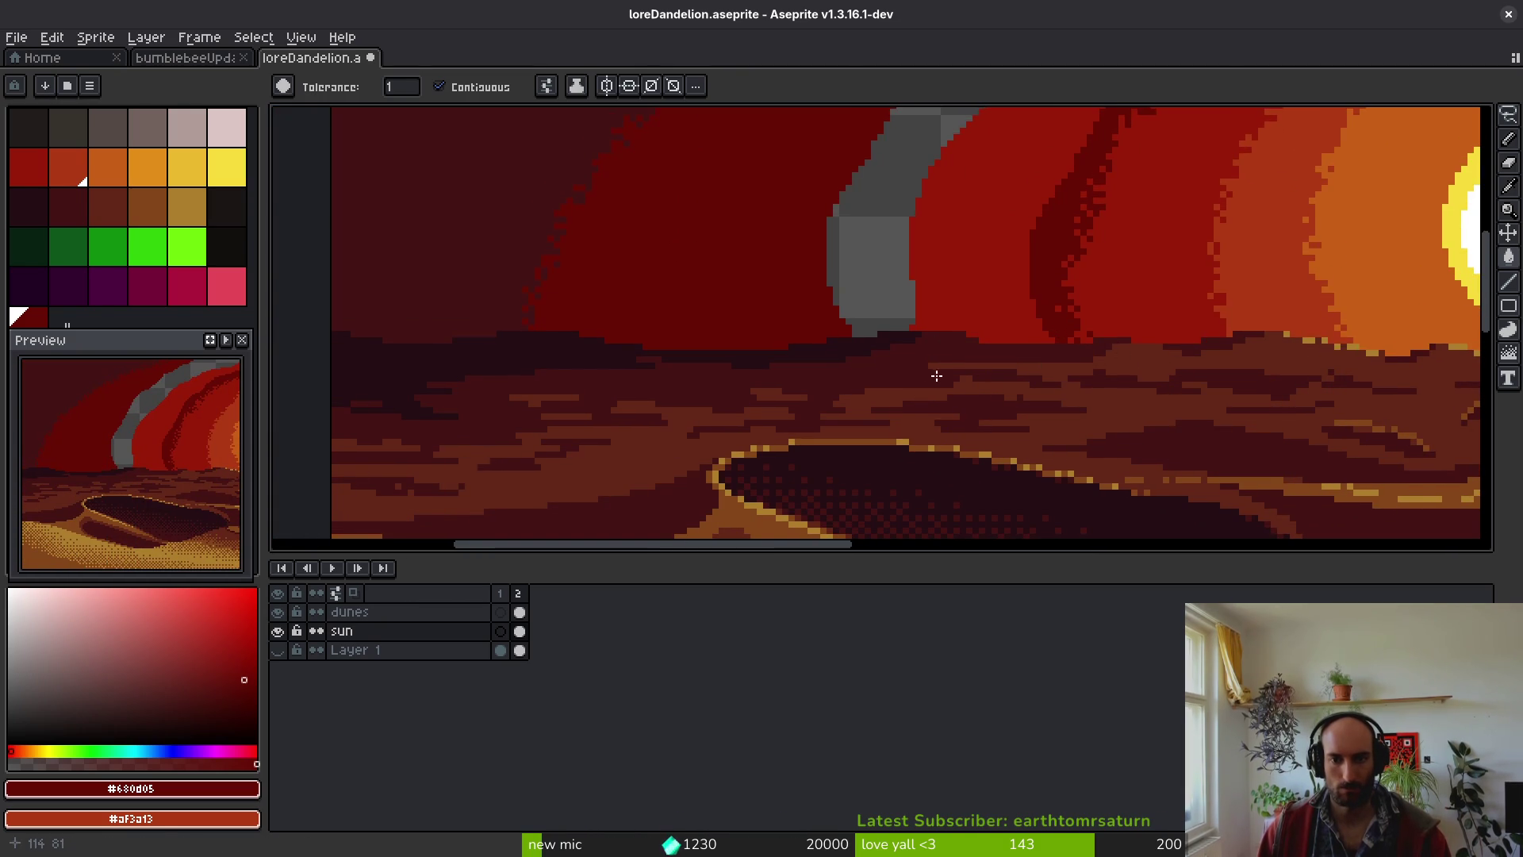
scroll(932, 270, "down", 2)
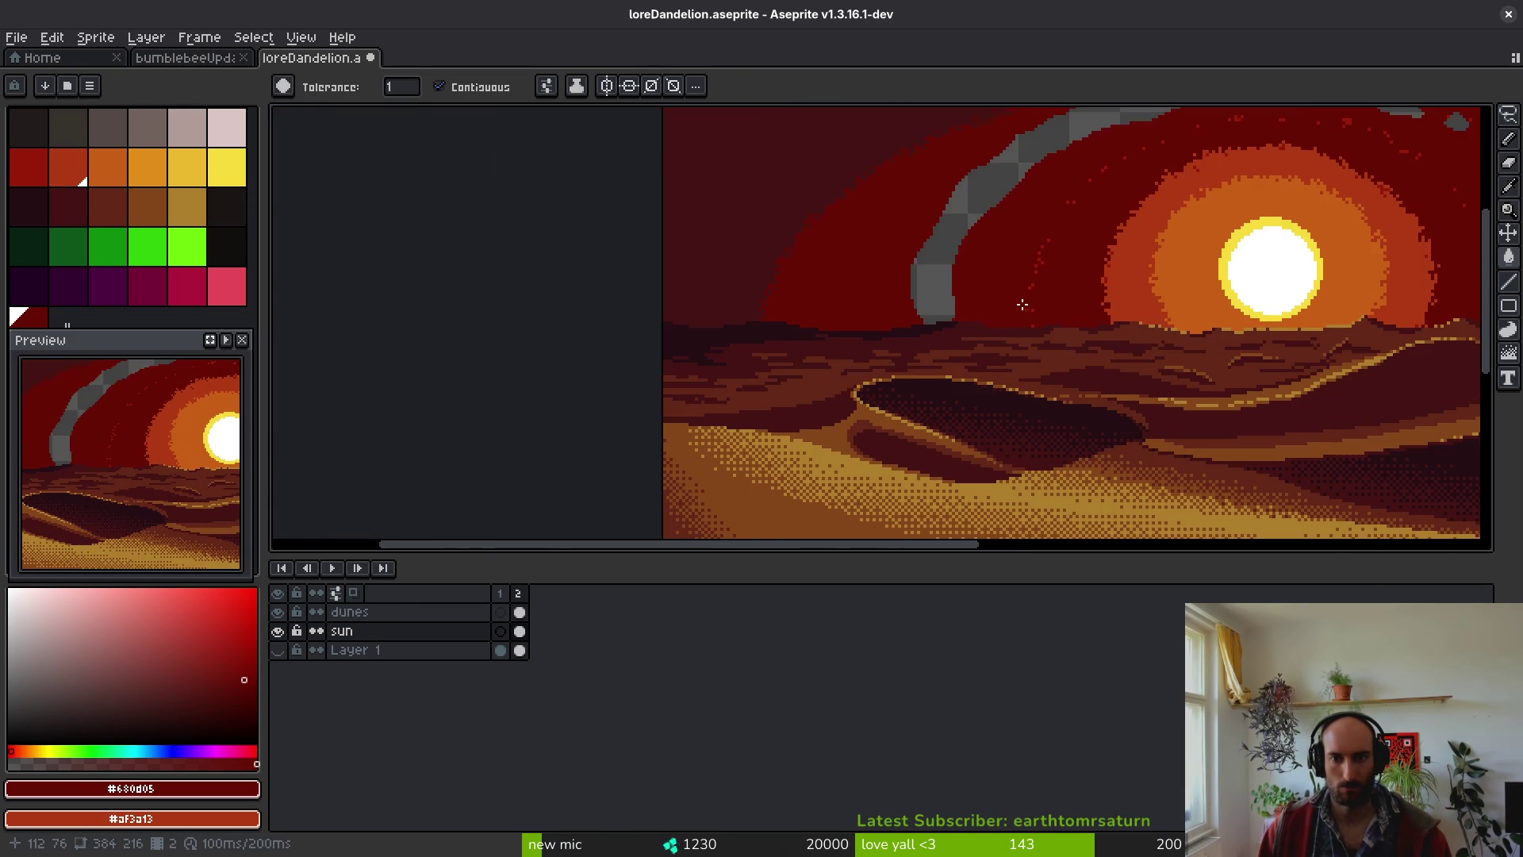
scroll(1013, 299, "up", 1)
left_click_drag(1069, 264, 914, 321)
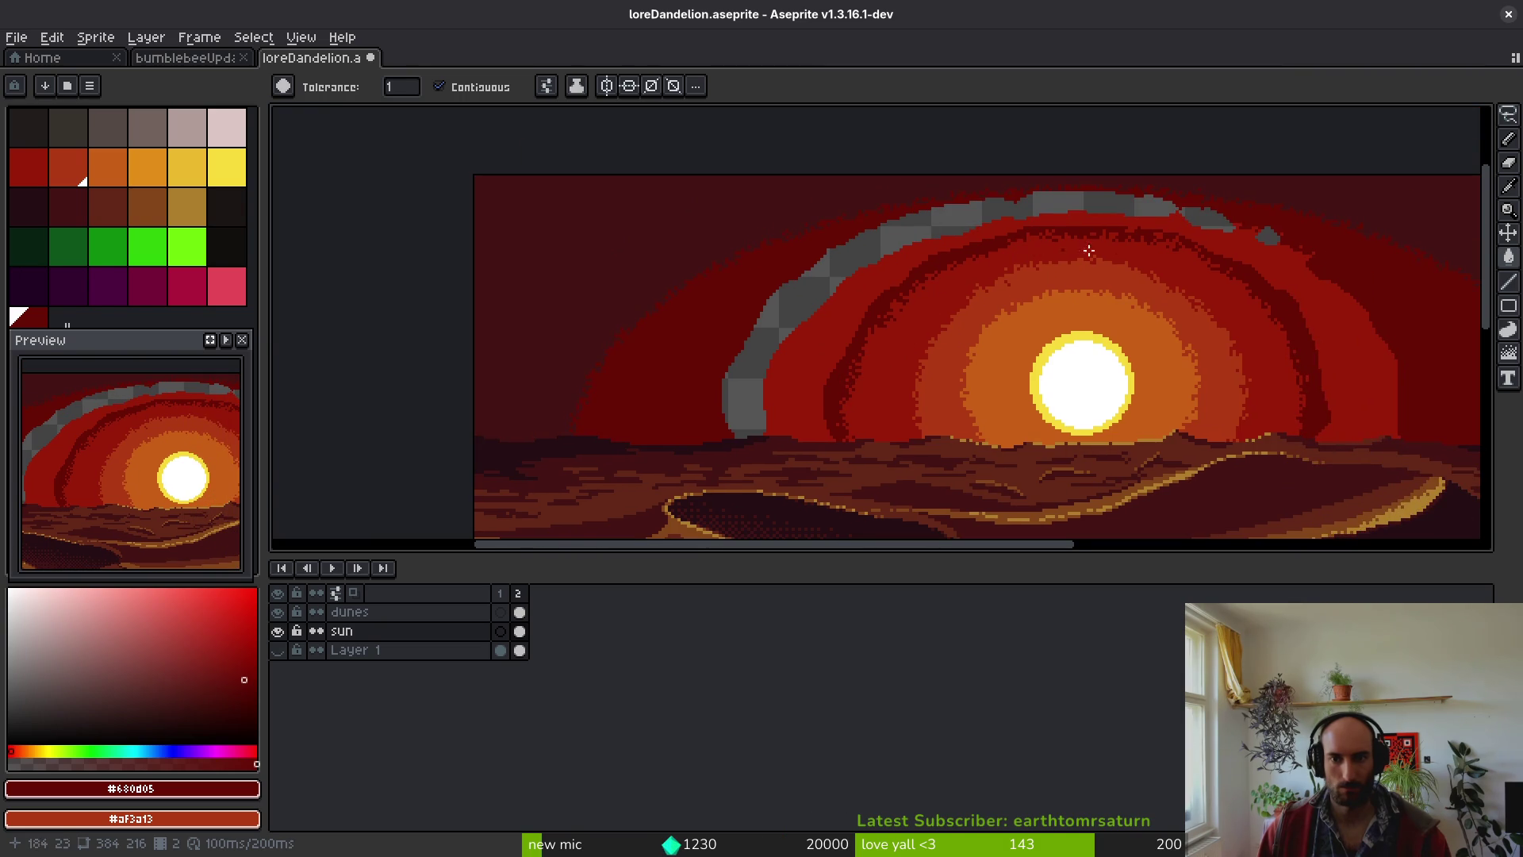
scroll(1049, 251, "up", 2)
mouse_move(1126, 248)
left_mouse_down()
mouse_move(864, 254)
mouse_move(921, 174)
left_mouse_up()
- Hide the dunes layer and bucket-fill the grey arc and leftover grey blob with dark red
left_click(279, 612)
scroll(798, 425, "down", 5)
scroll(799, 364, "up", 4)
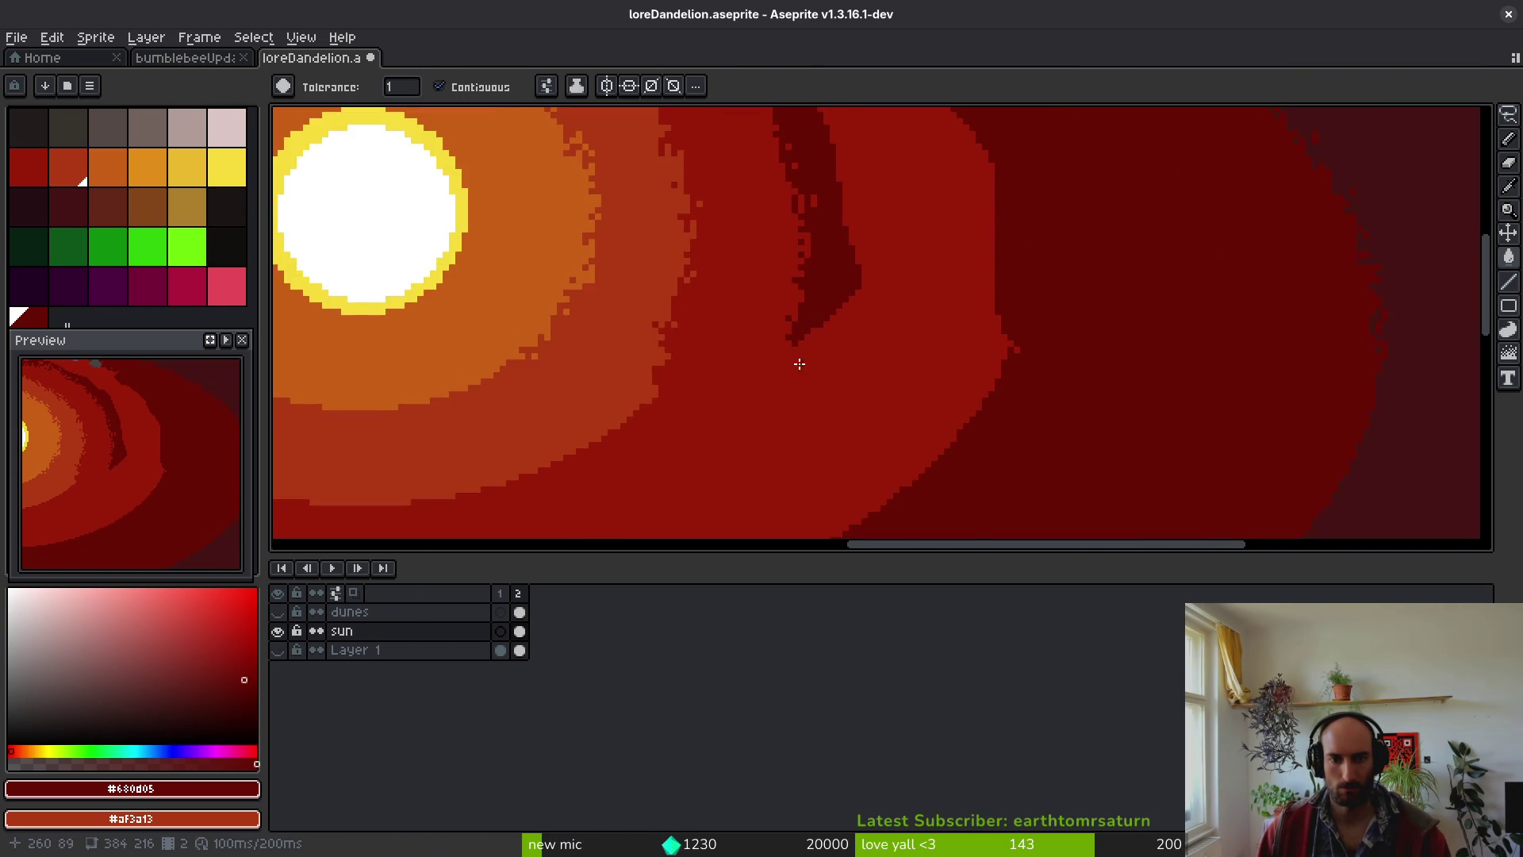
left_click_drag(800, 364, 866, 416)
key("b")
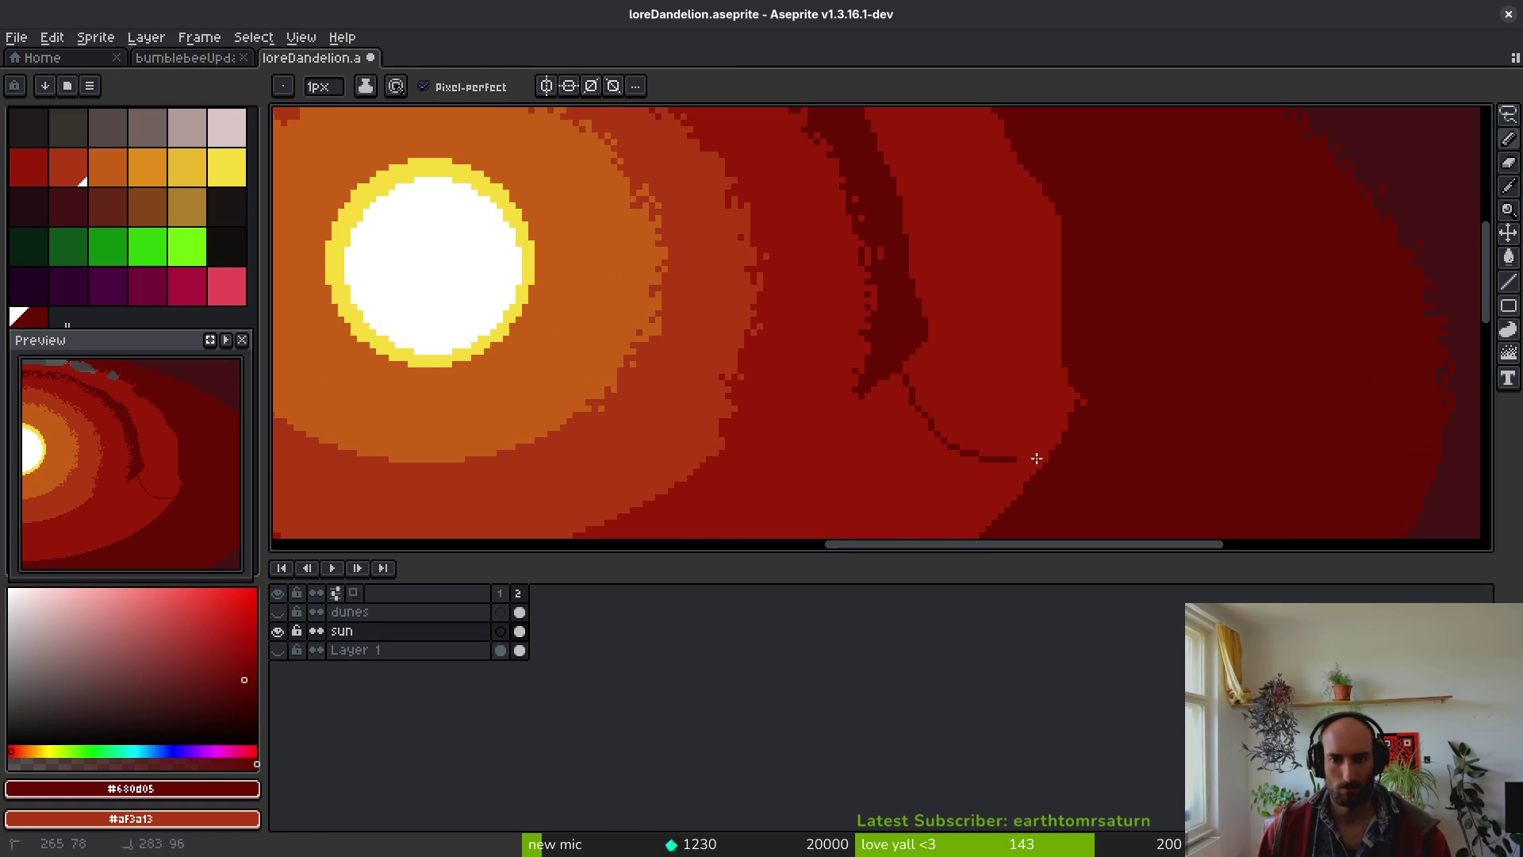
scroll(989, 459, "left", 10)
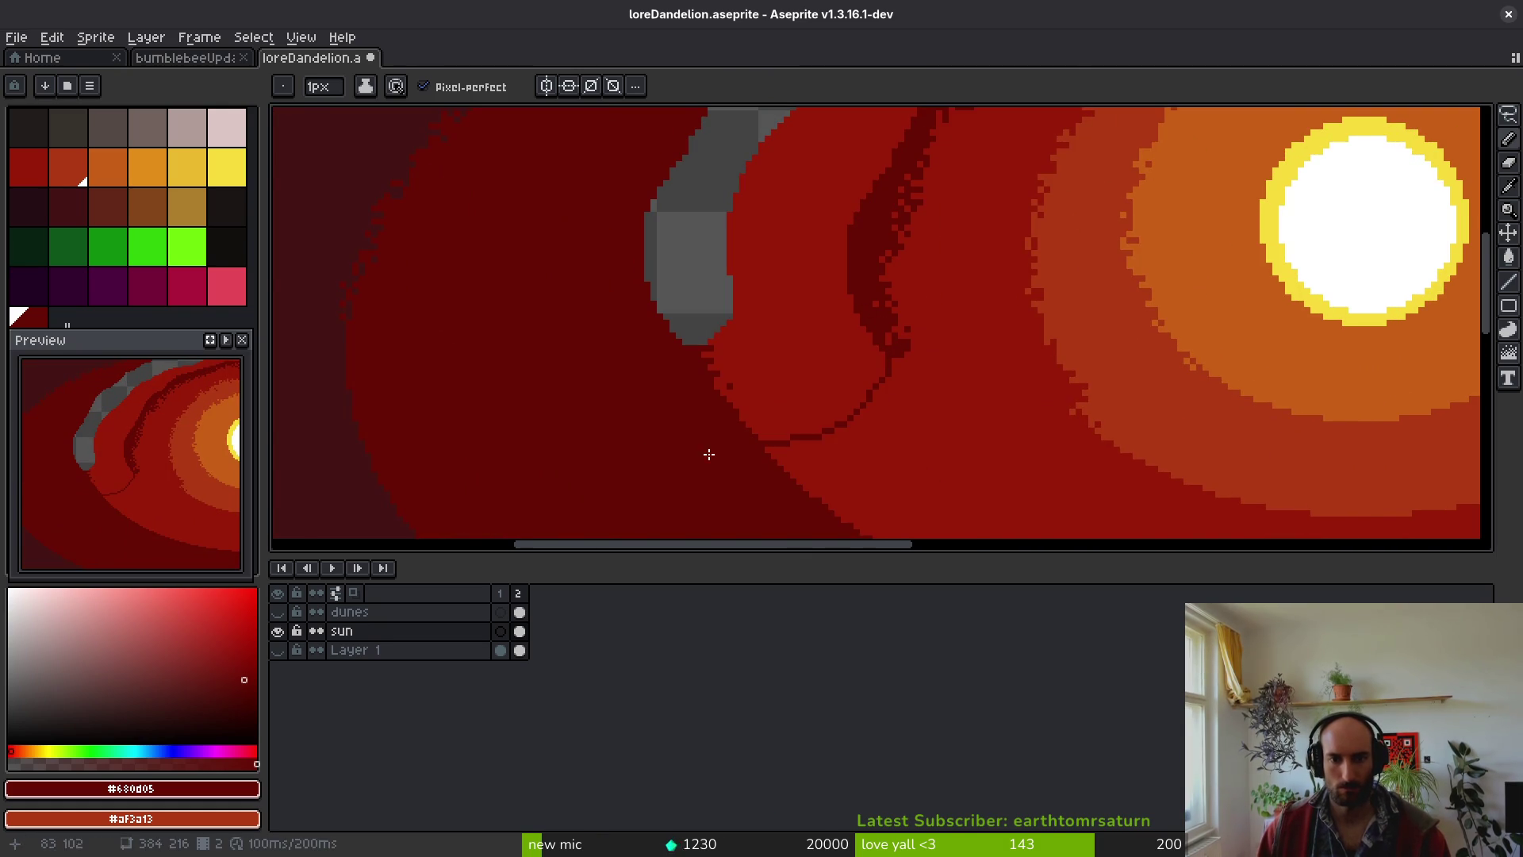
key("g")
scroll(660, 446, "down", 1)
left_click(770, 340)
scroll(1134, 371, "up", 3)
scroll(1135, 371, "right", 3)
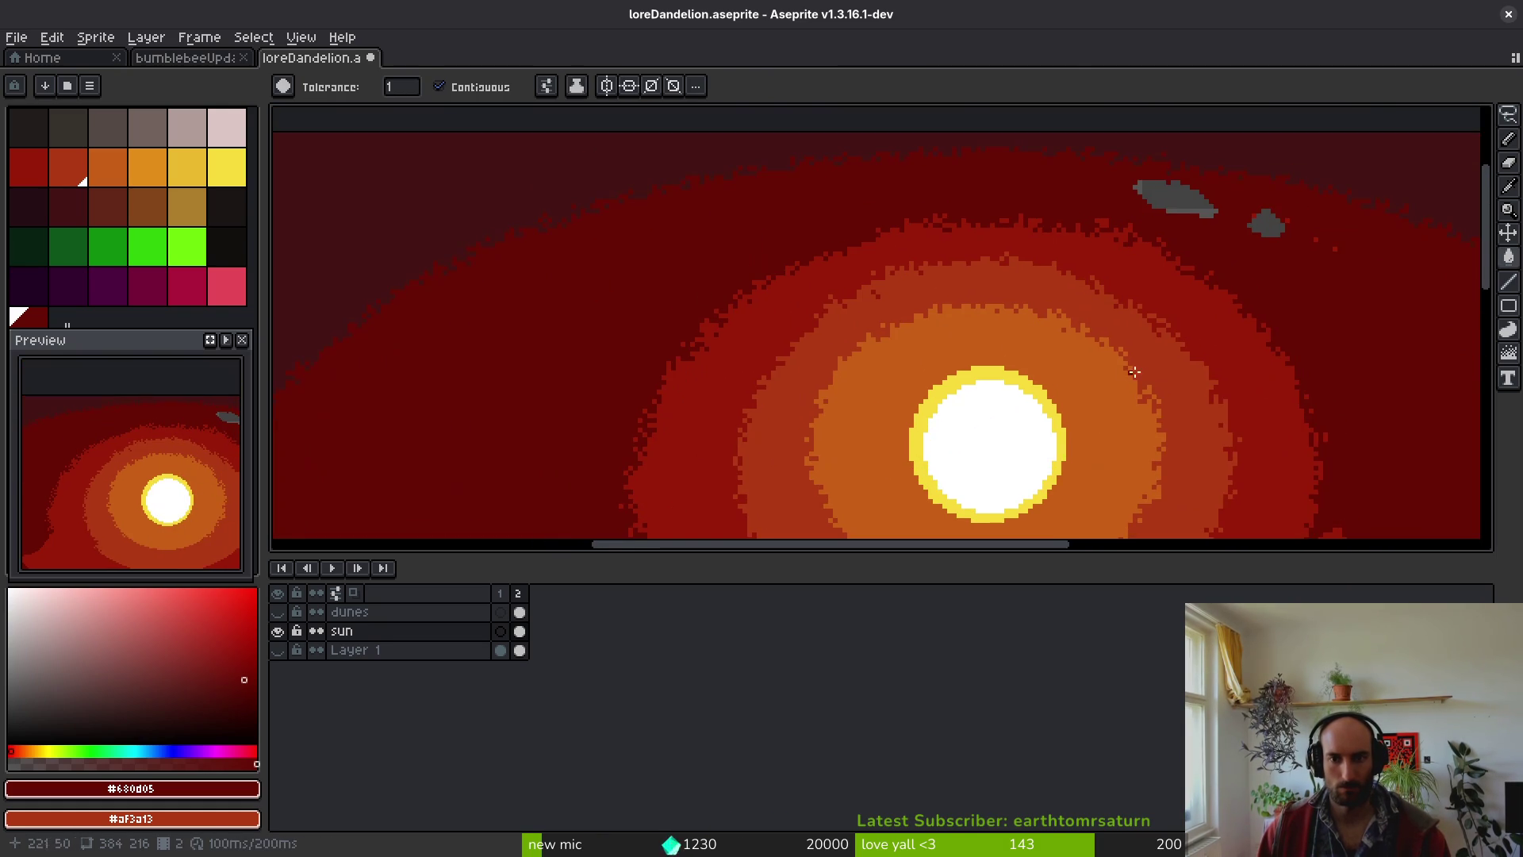
left_click(1191, 203)
- Save loreDandelion.aseprite with Ctrl+S and make the dunes layer visible again
scroll(1335, 304, "up", 2)
scroll(918, 299, "up", 1)
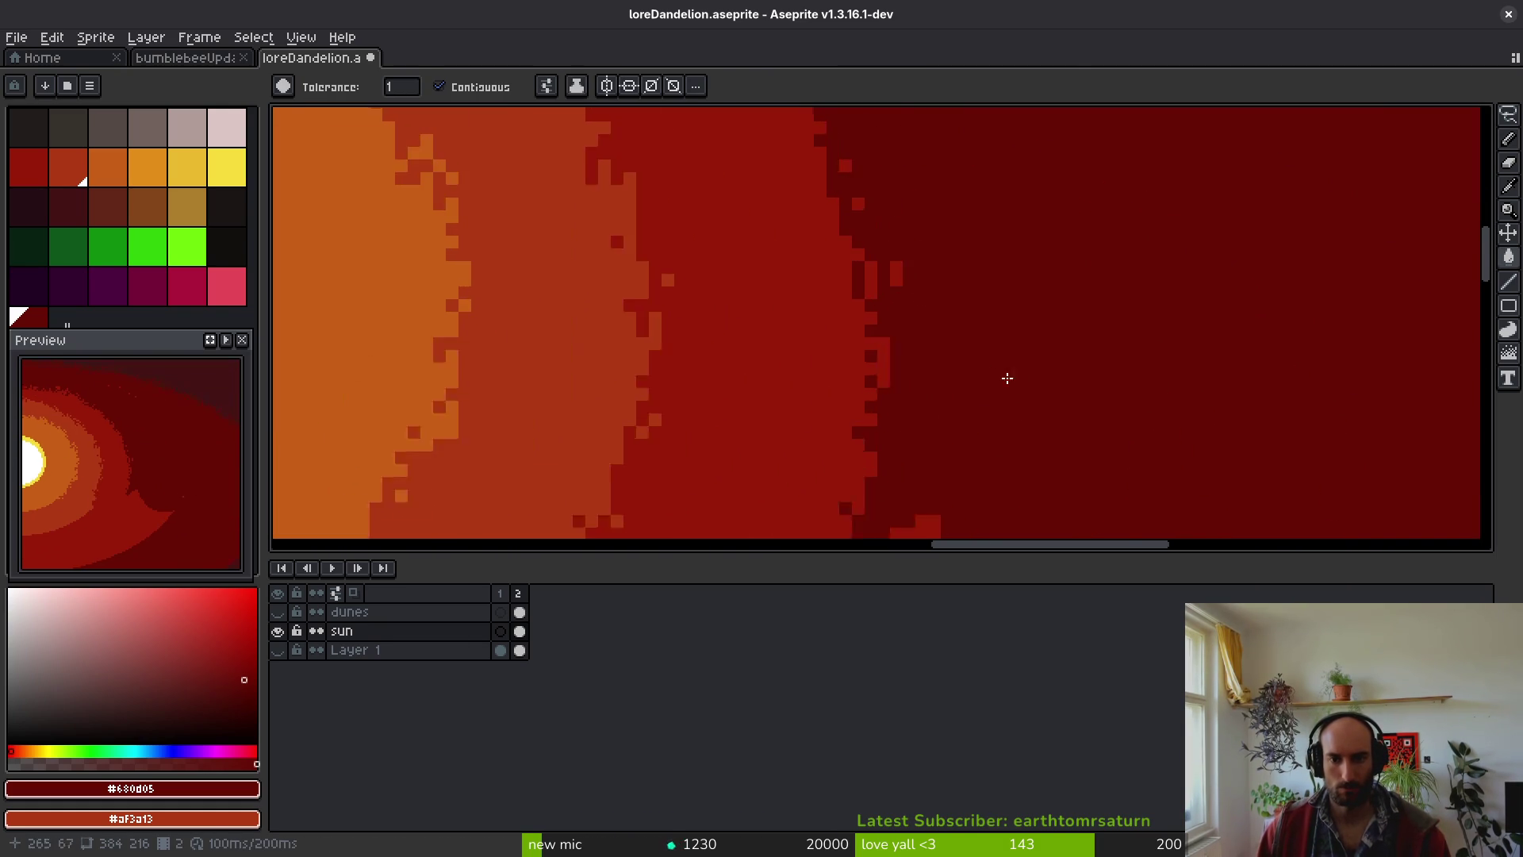
scroll(1241, 476, "down", 2)
scroll(1237, 547, "up", 1)
left_click_drag(1237, 547, 1100, 399)
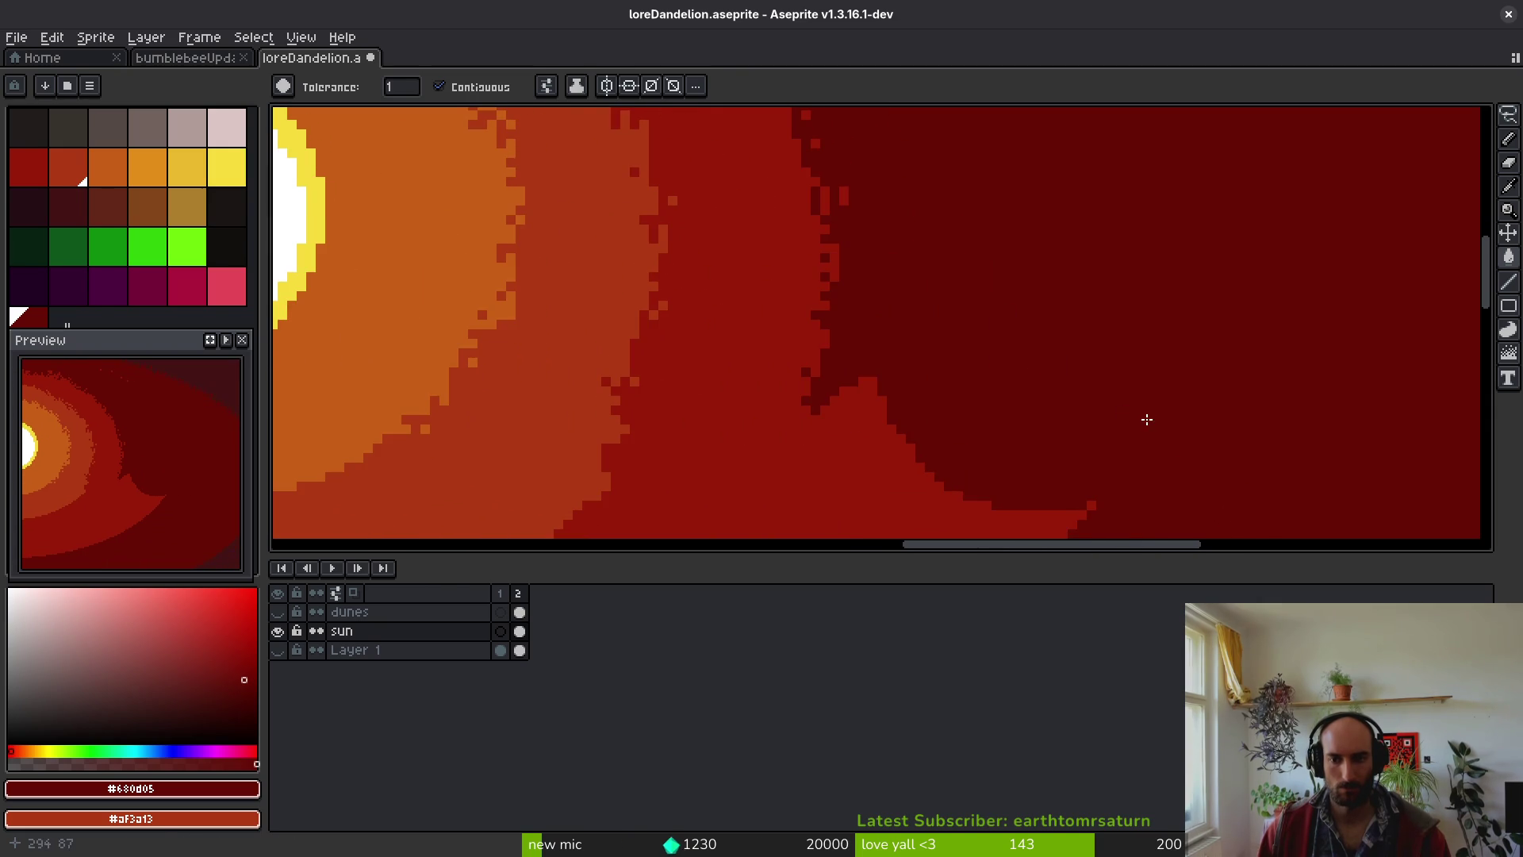
scroll(1147, 417, "down", 3)
scroll(913, 249, "up", 4)
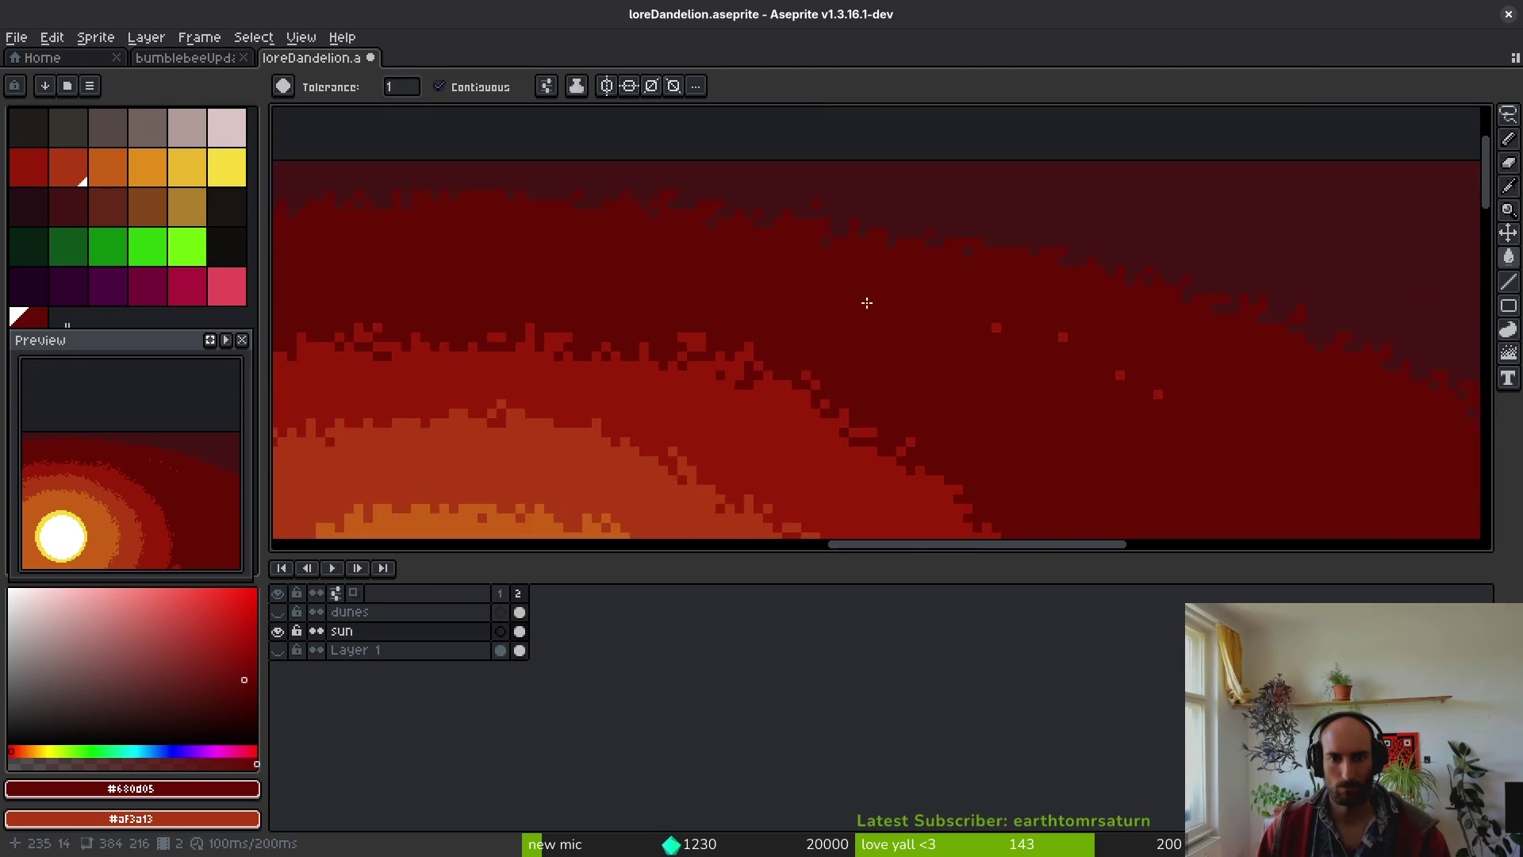
key("b")
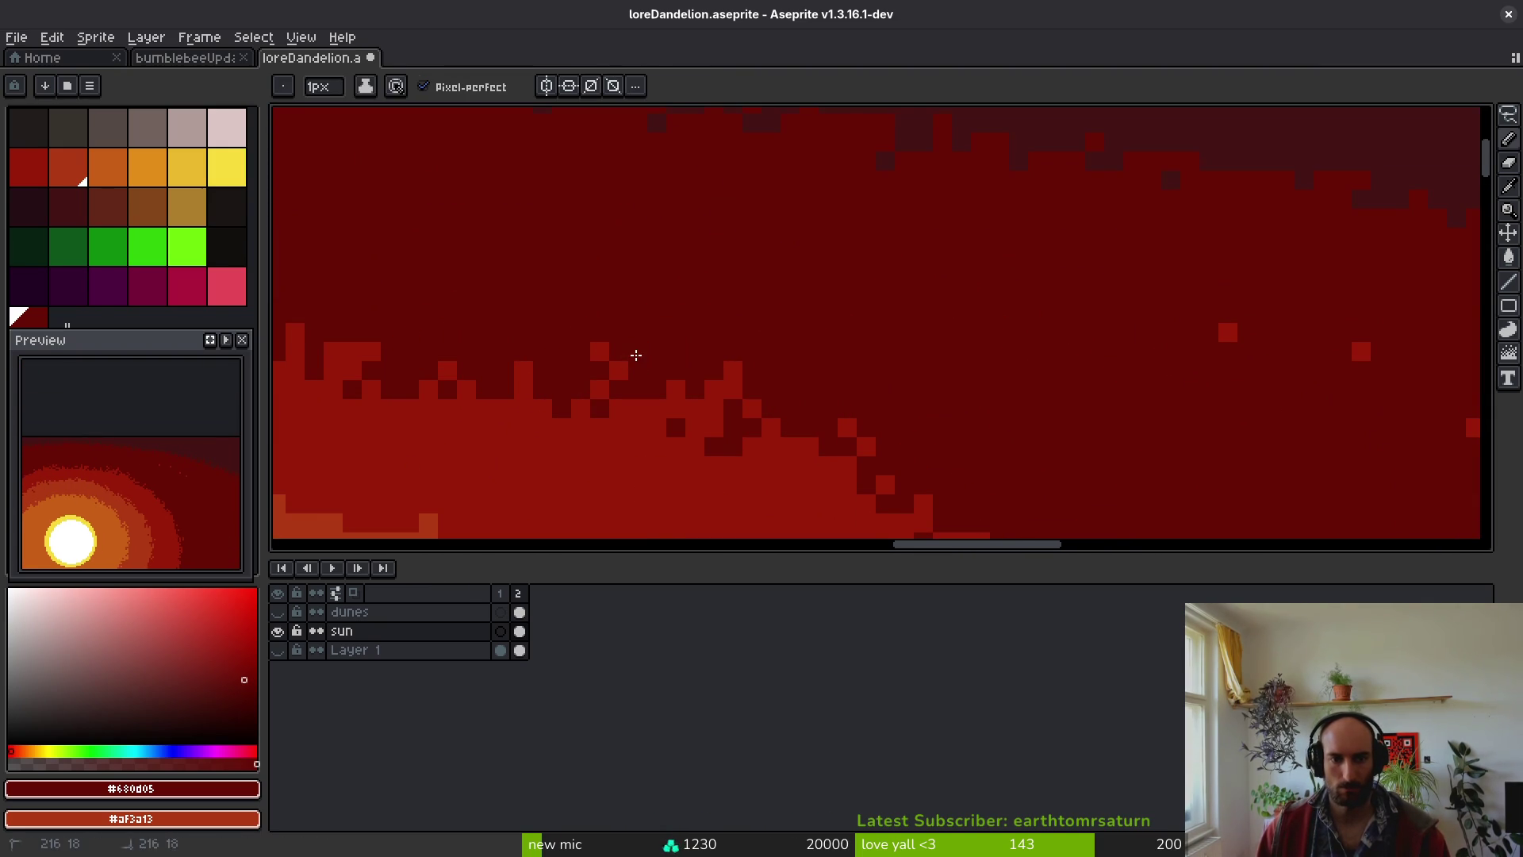
scroll(939, 282, "right", 5)
scroll(939, 282, "down", 1)
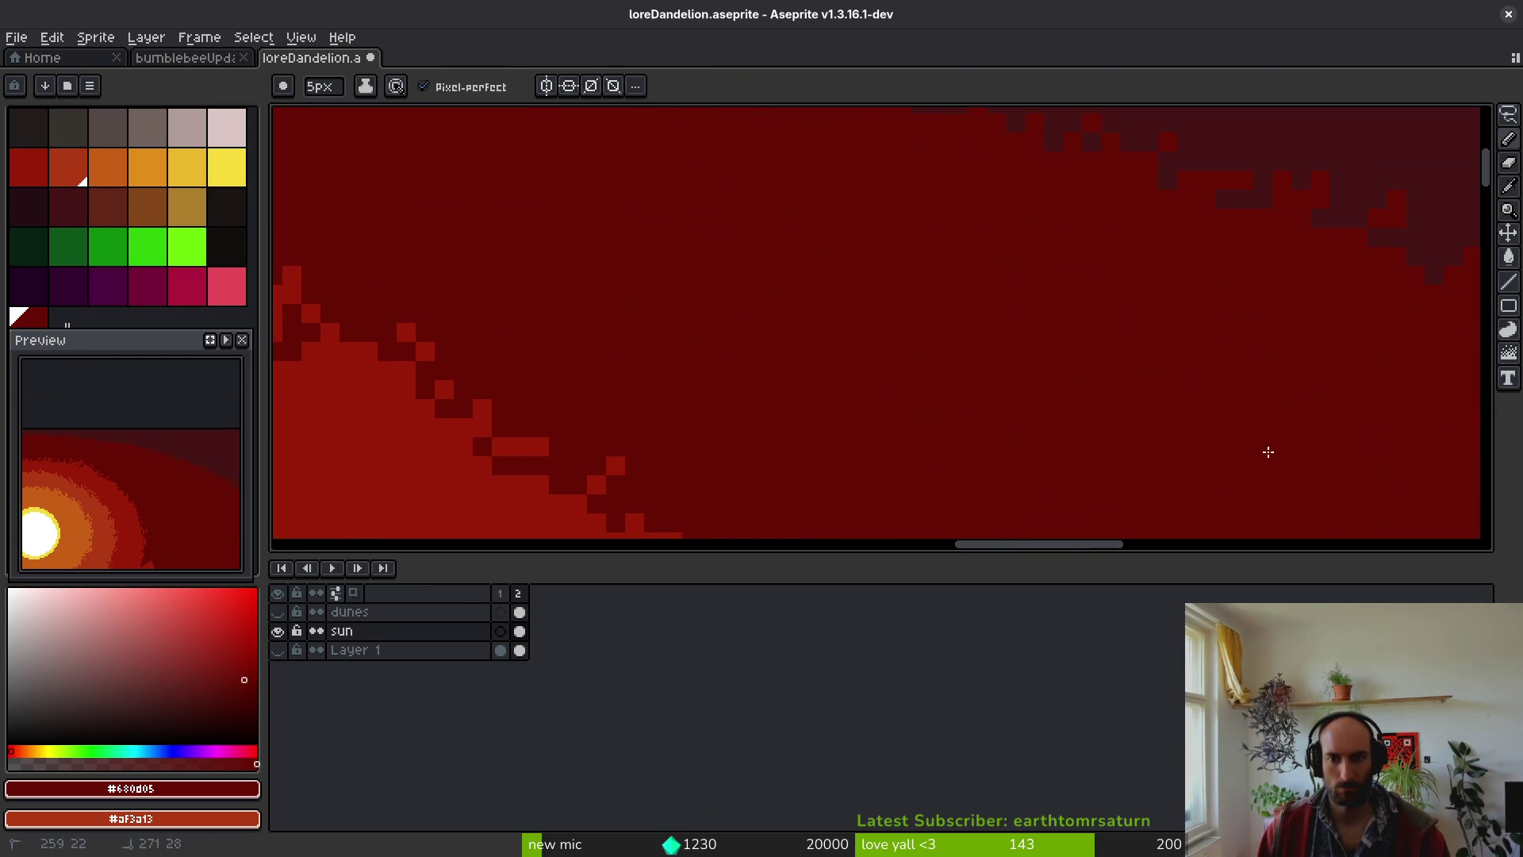
left_click_drag(1057, 384, 865, 316)
key("ctrl+s")
scroll(865, 315, "down", 5)
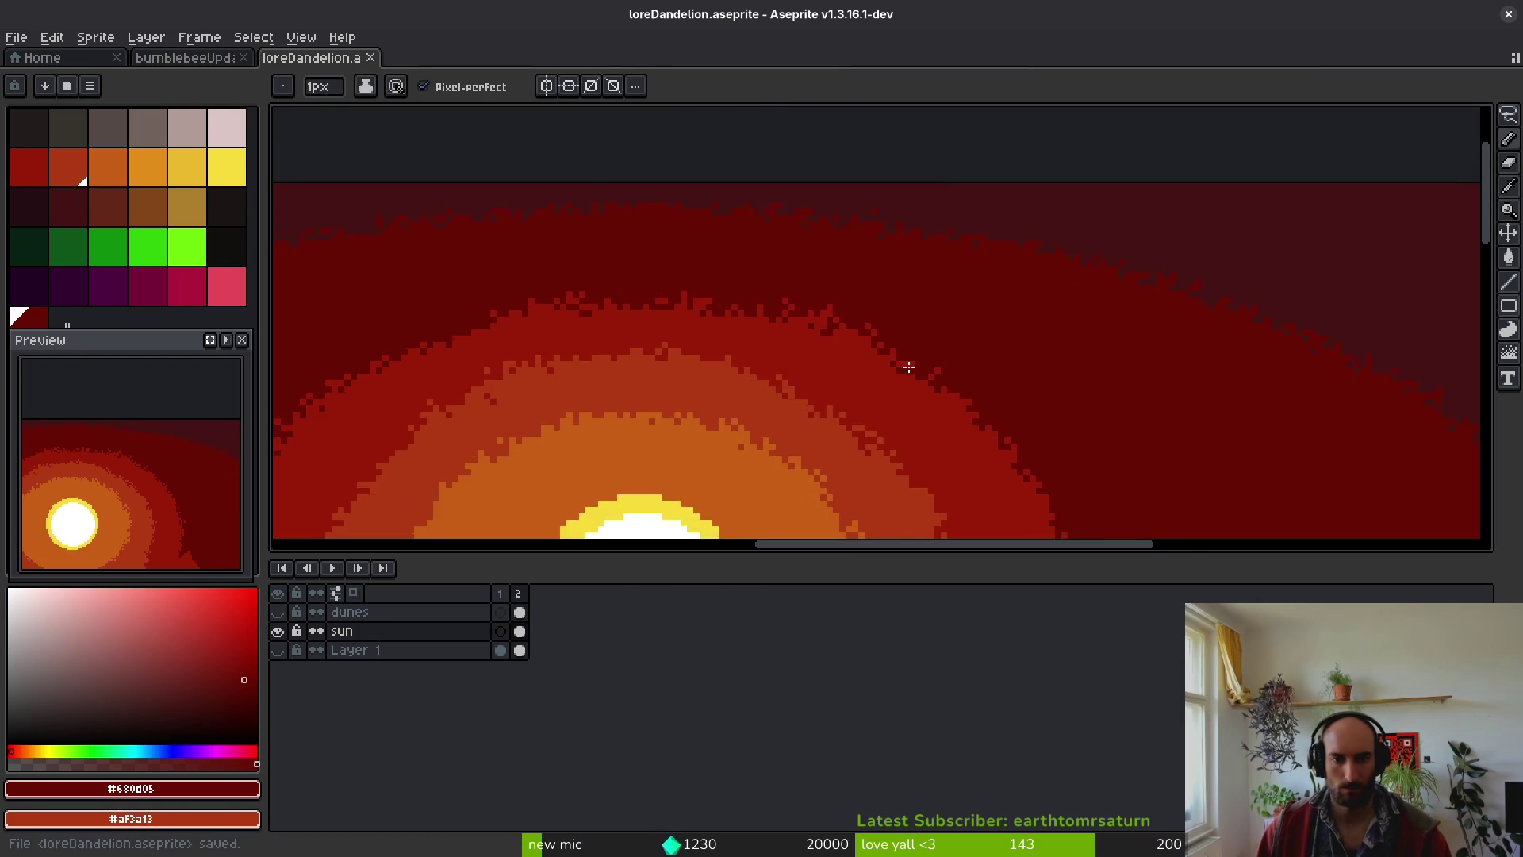
left_click(278, 612)
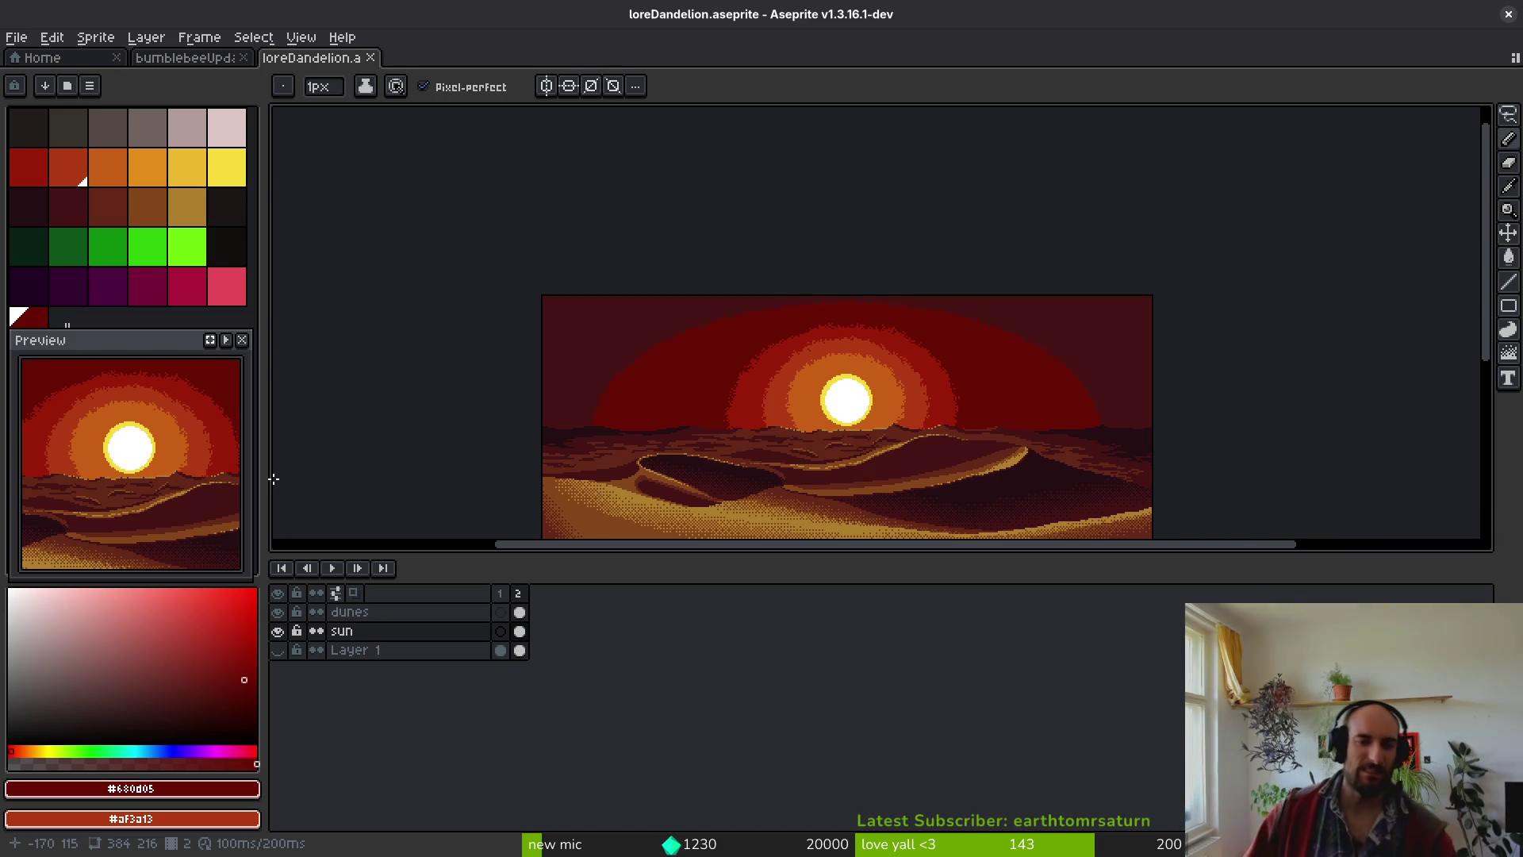
left_click(859, 459)
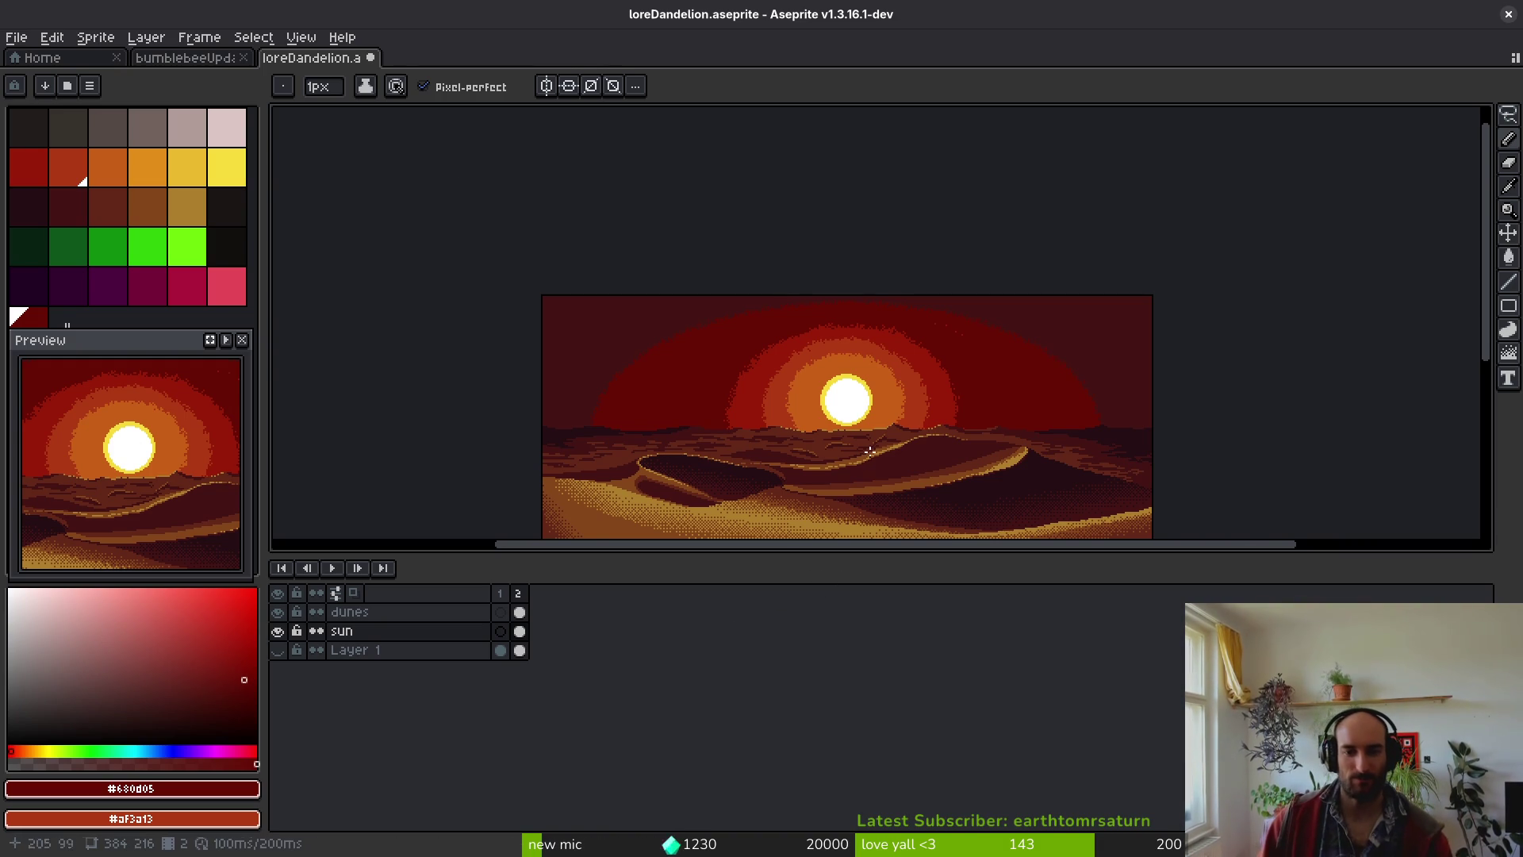
- Undo back past the earlier transformation and lasso selection, then save the file
key("ctrl+z")
key("ctrl+z")
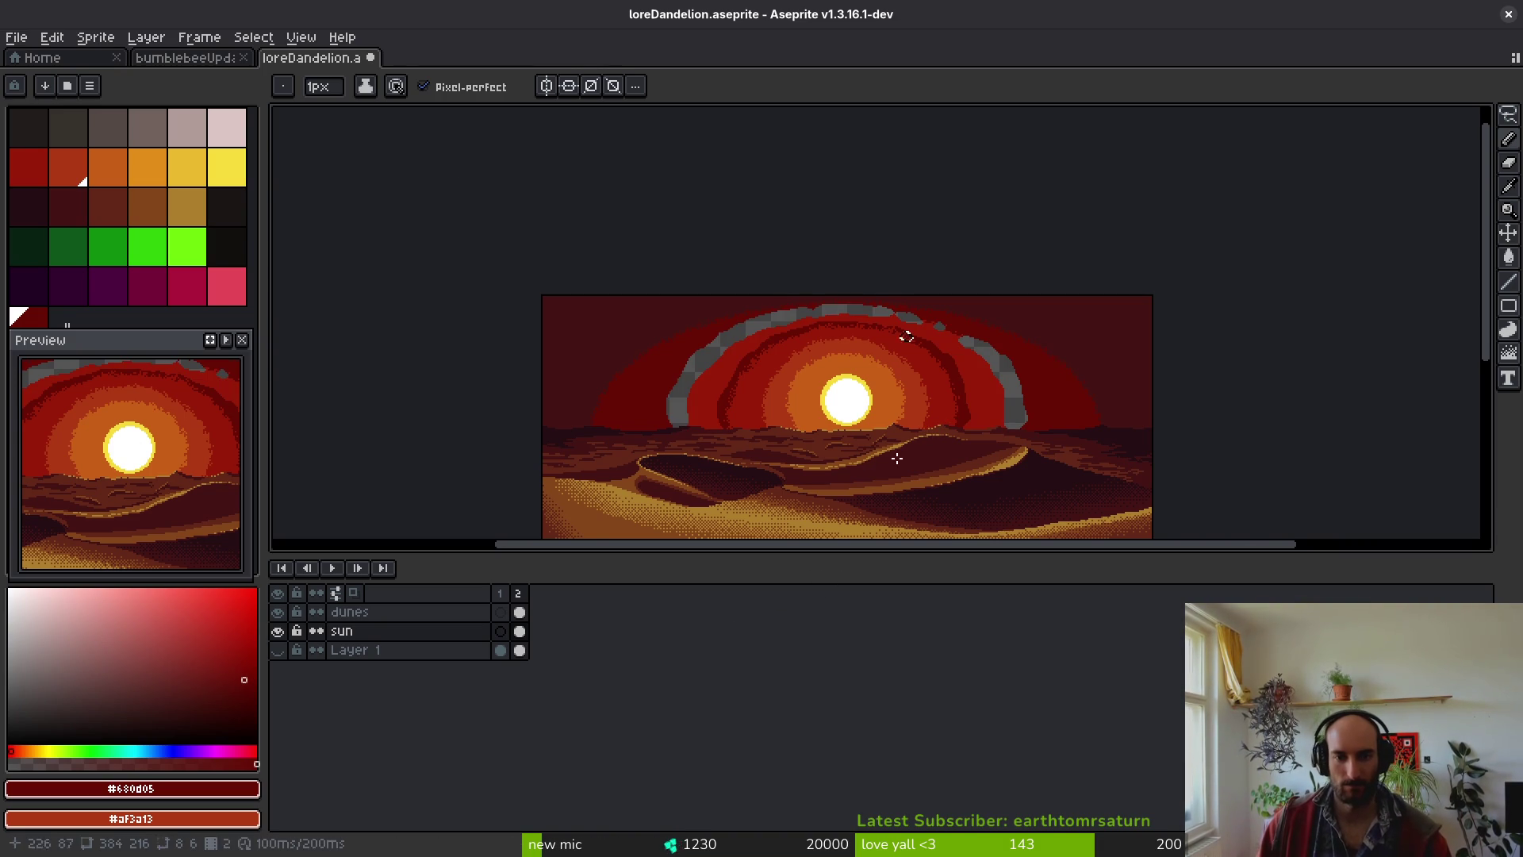
key("ctrl+z")
key("ctrl+z")
key("ctrl+z")
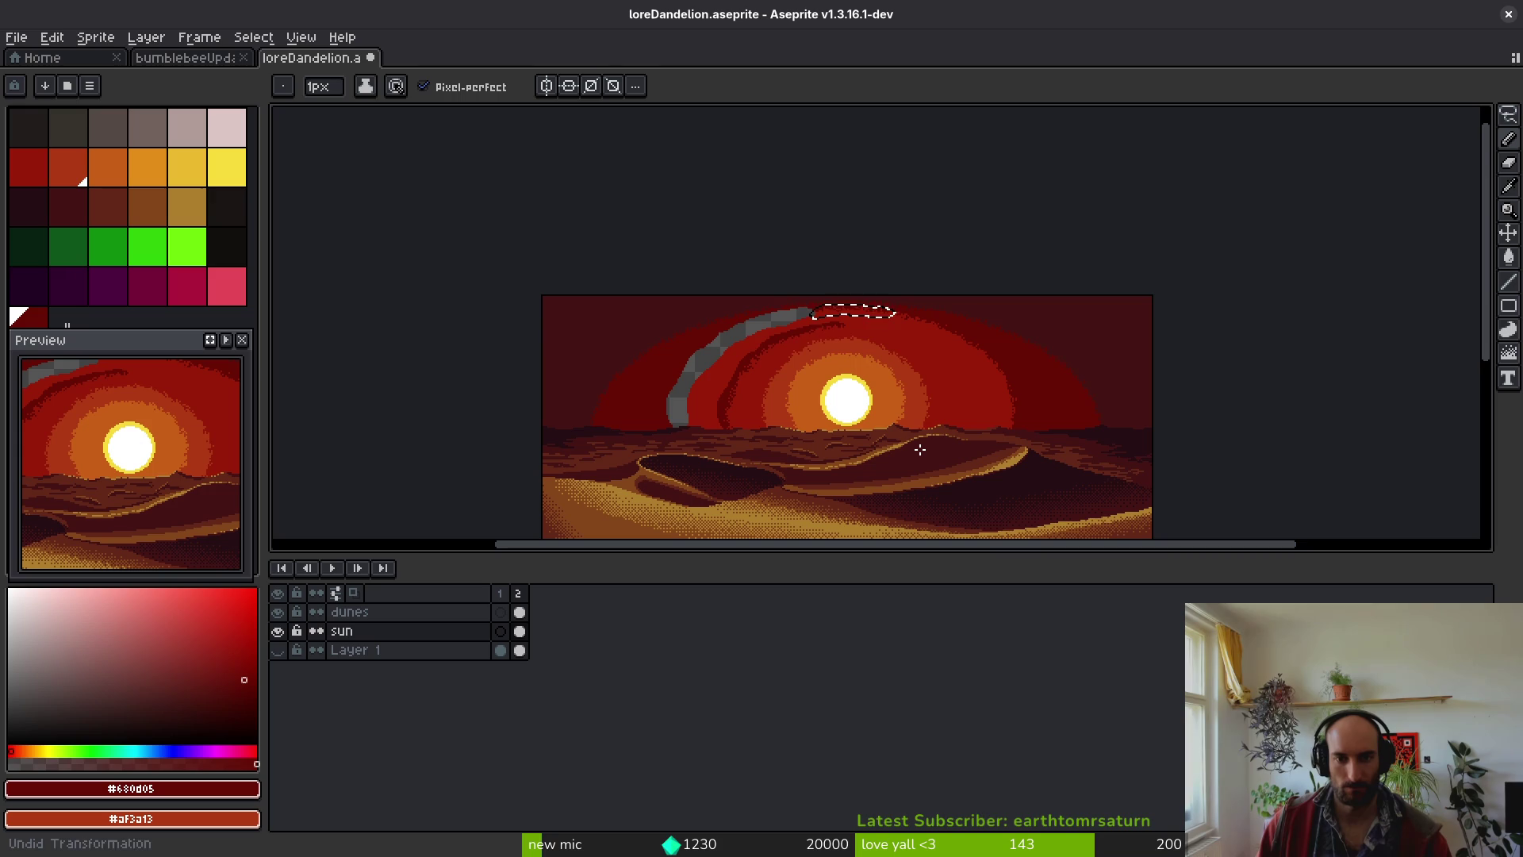
key("ctrl+z")
key("ctrl+s")
scroll(863, 408, "up", 5)
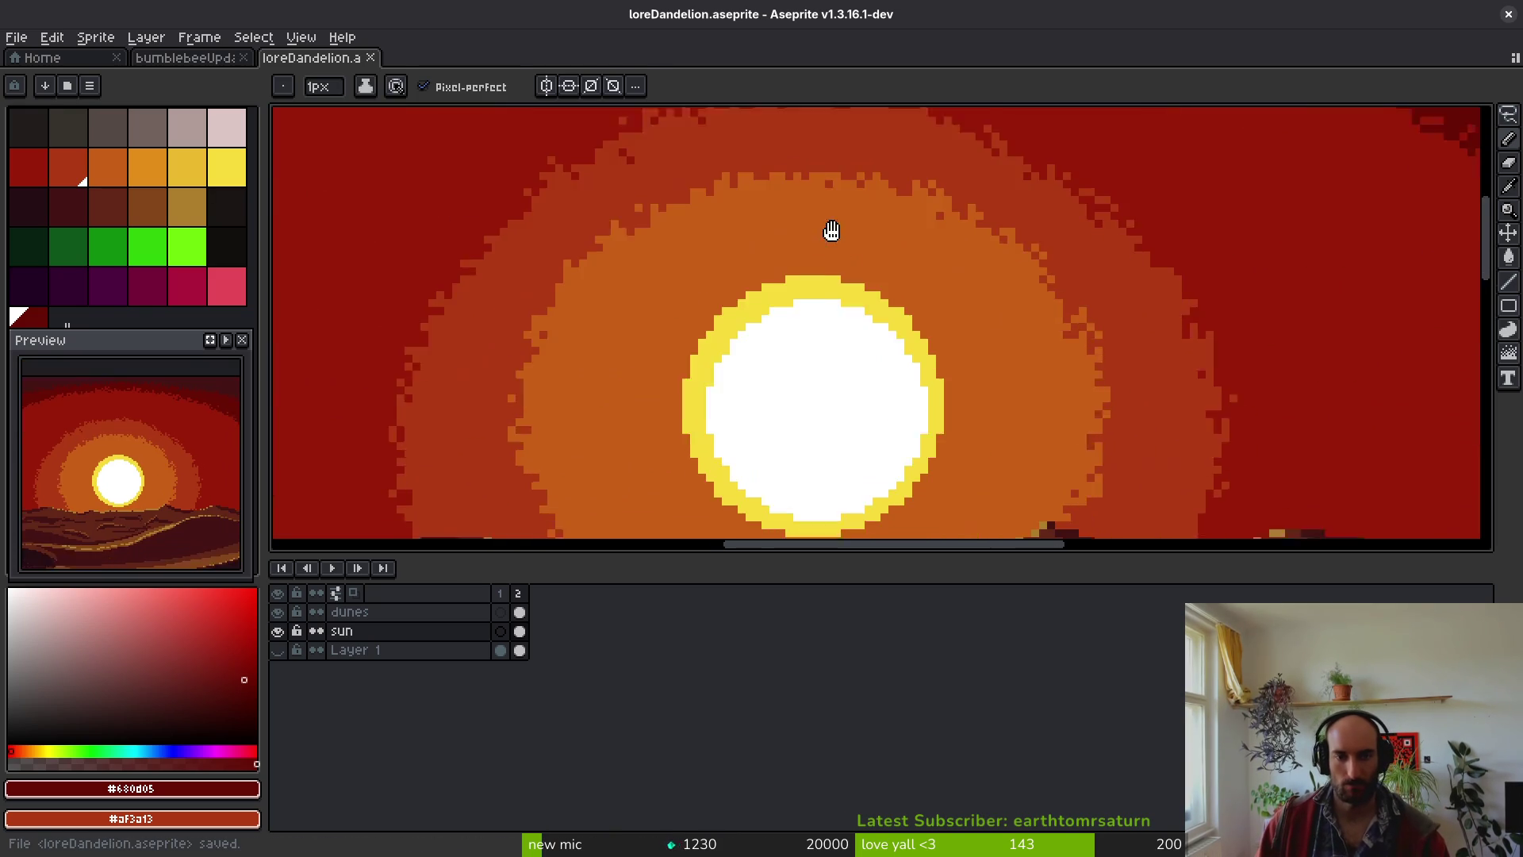
left_click_drag(853, 266, 732, 214)
scroll(774, 287, "down", 2)
- Lasso the sun and its inner glow and shrink the selection to about 80%
key("q")
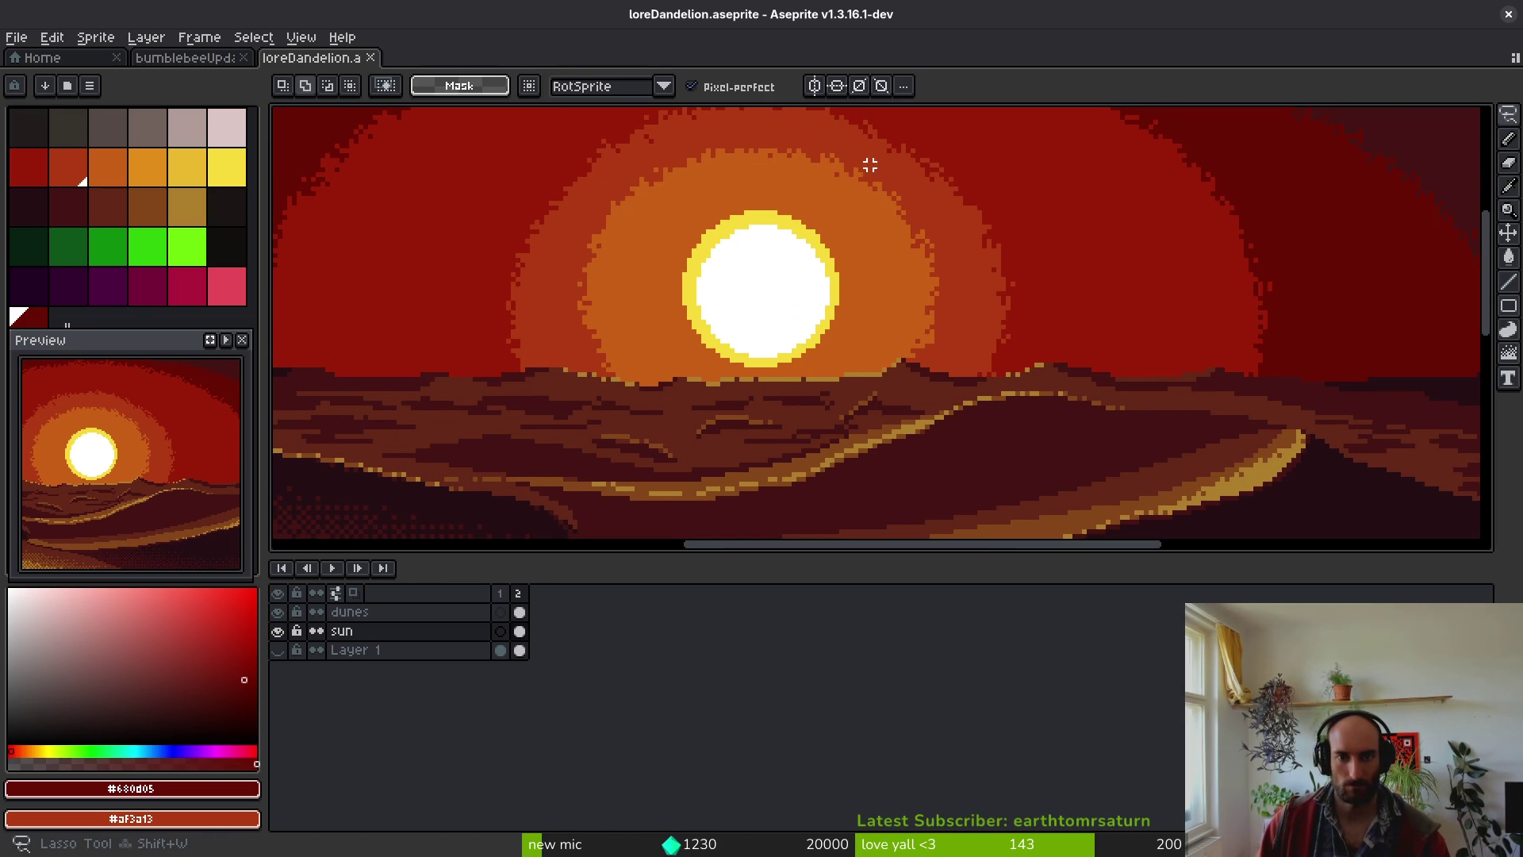
left_click_drag(880, 164, 765, 127)
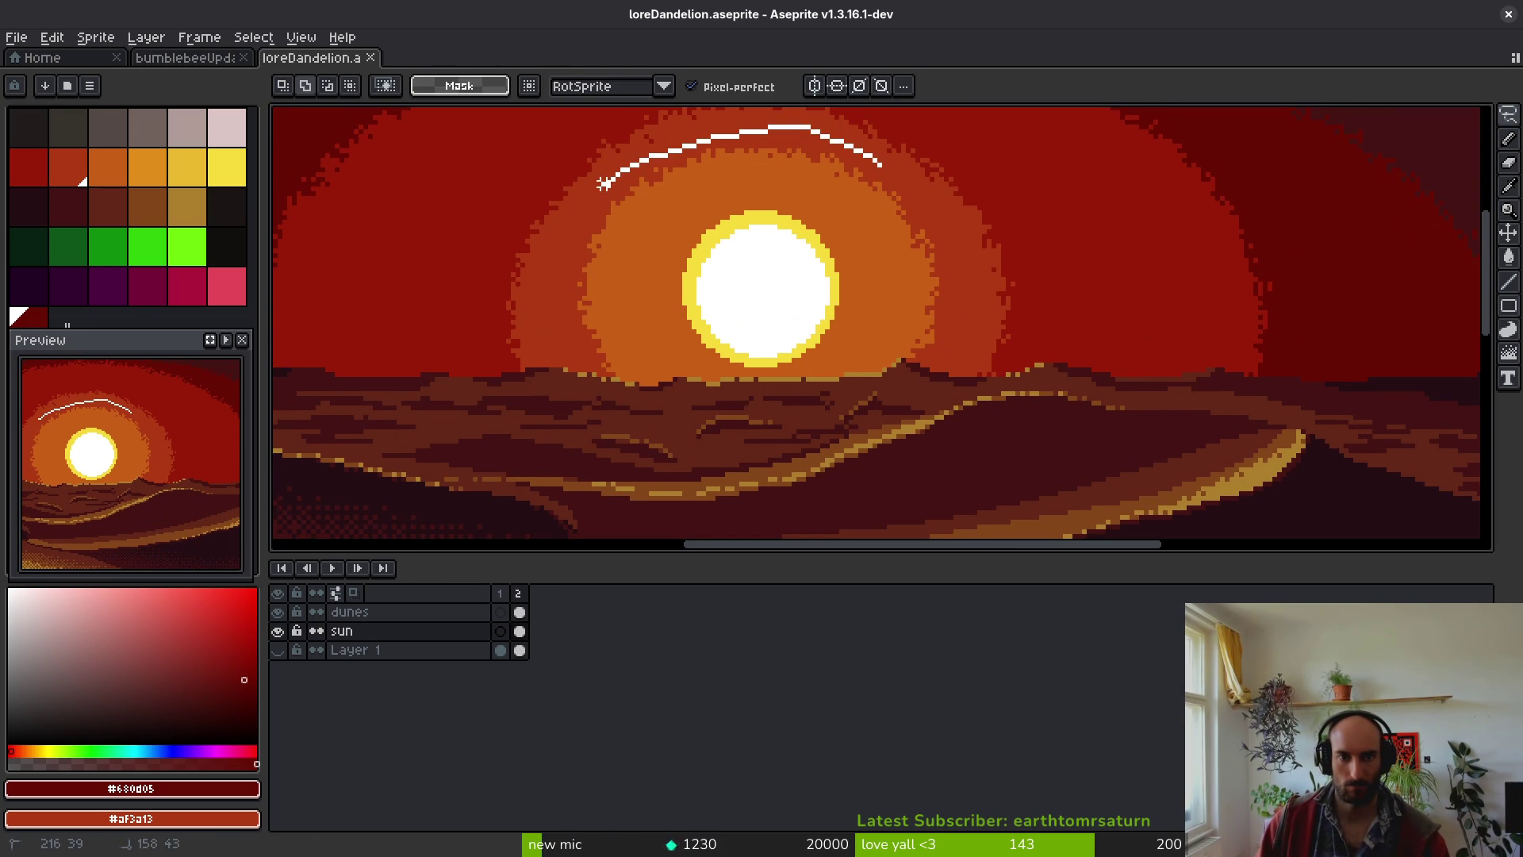
left_click_drag(574, 349, 716, 431)
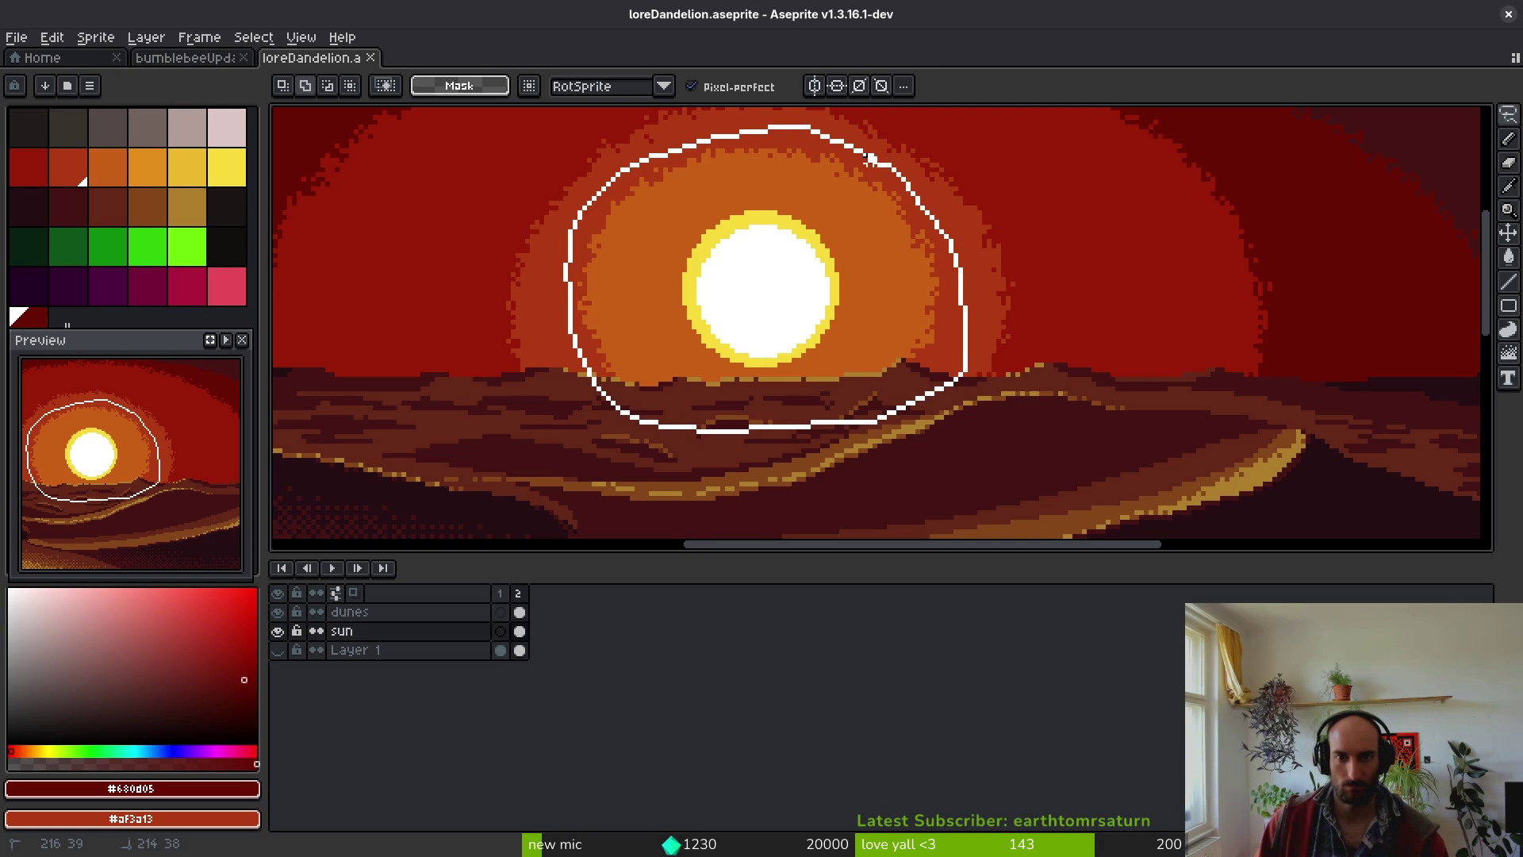
scroll(869, 158, "down", 3)
mouse_move(896, 179)
left_mouse_down()
mouse_move(870, 211)
mouse_move(897, 170)
left_mouse_up()
scroll(852, 238, "up", 3)
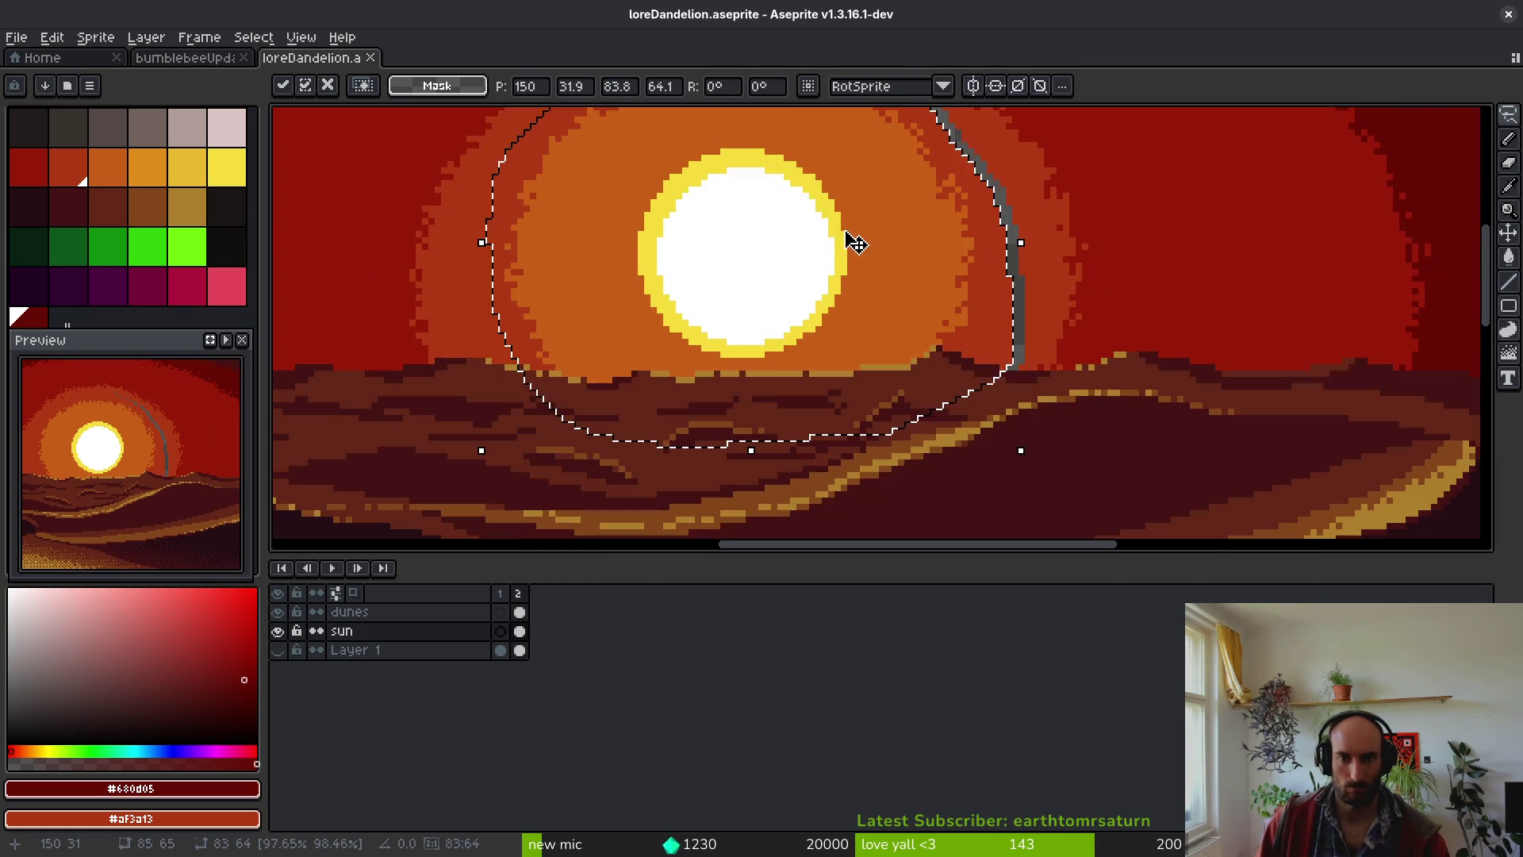
key("Return")
- Magic-wand the white sun disc, move it aside, and commit its new position
key("w")
left_click(796, 255)
scroll(789, 185, "up", 2)
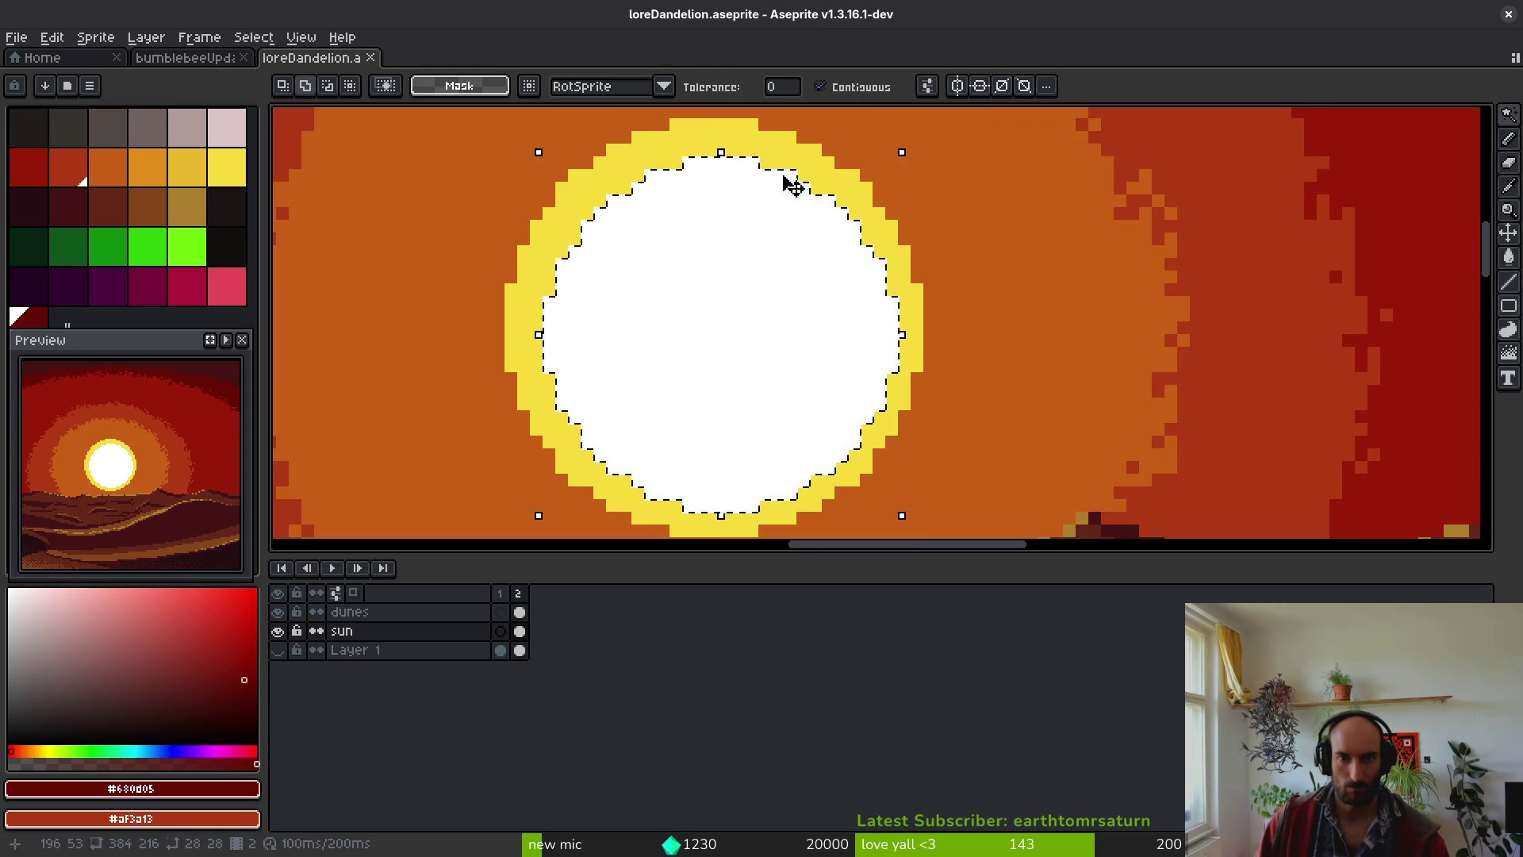
scroll(797, 222, "down", 3)
mouse_move(789, 269)
left_mouse_down()
mouse_move(1283, 271)
mouse_move(1087, 289)
mouse_move(1081, 262)
left_mouse_up()
scroll(1282, 271, "down", 4)
scroll(1094, 281, "up", 3)
scroll(1095, 282, "up", 2)
mouse_move(597, 268)
left_mouse_down()
mouse_move(567, 264)
mouse_move(611, 257)
left_mouse_up()
scroll(1291, 444, "right", 3)
key("Return")
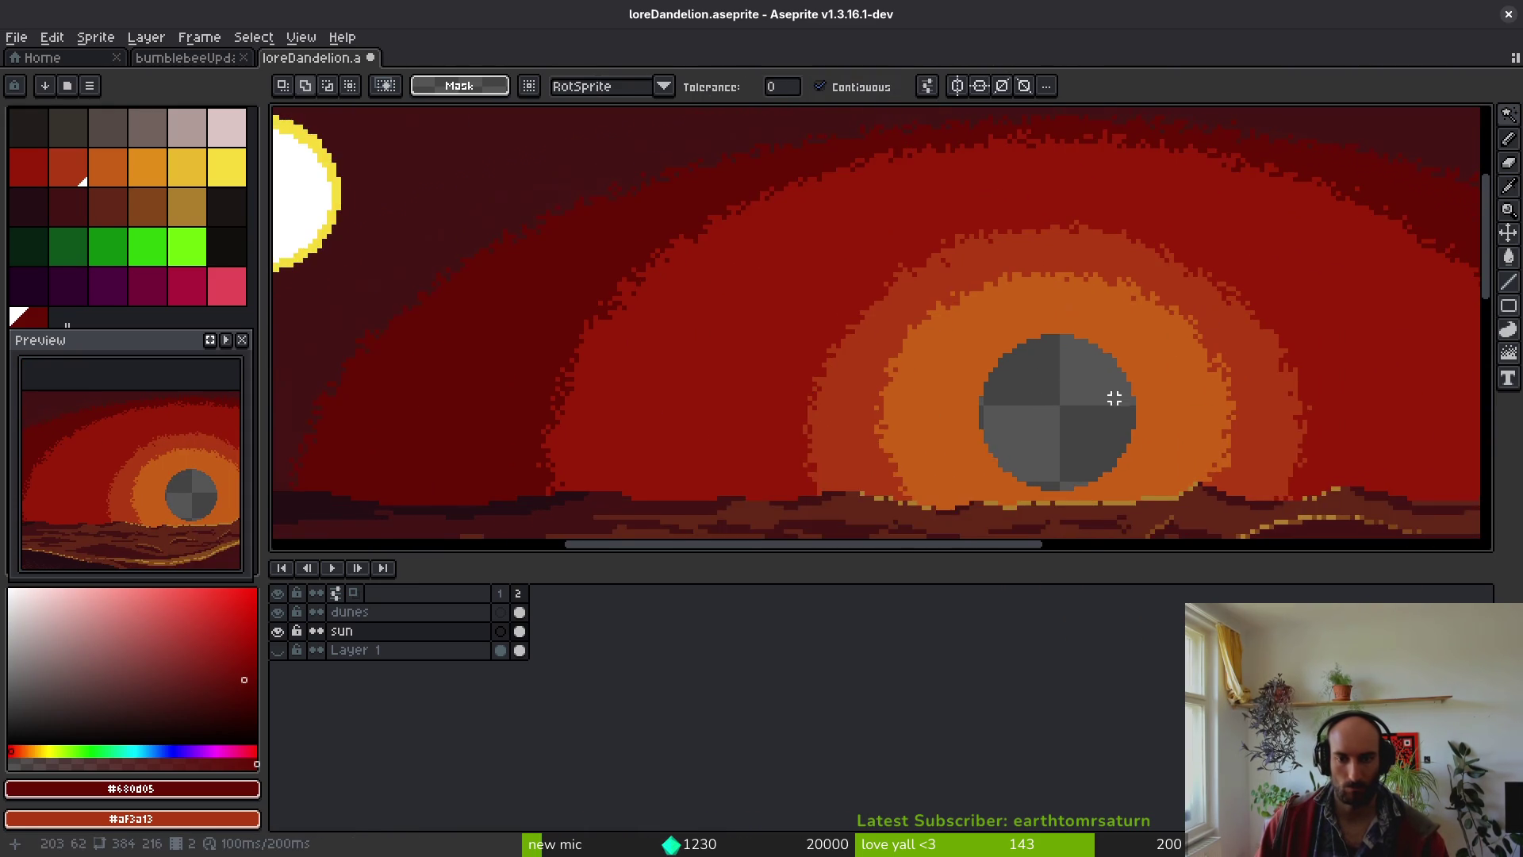
scroll(1031, 317, "right", 2)
- Lasso the inner glow rings, scale them to about 84%, adjust slightly, and commit
key("q")
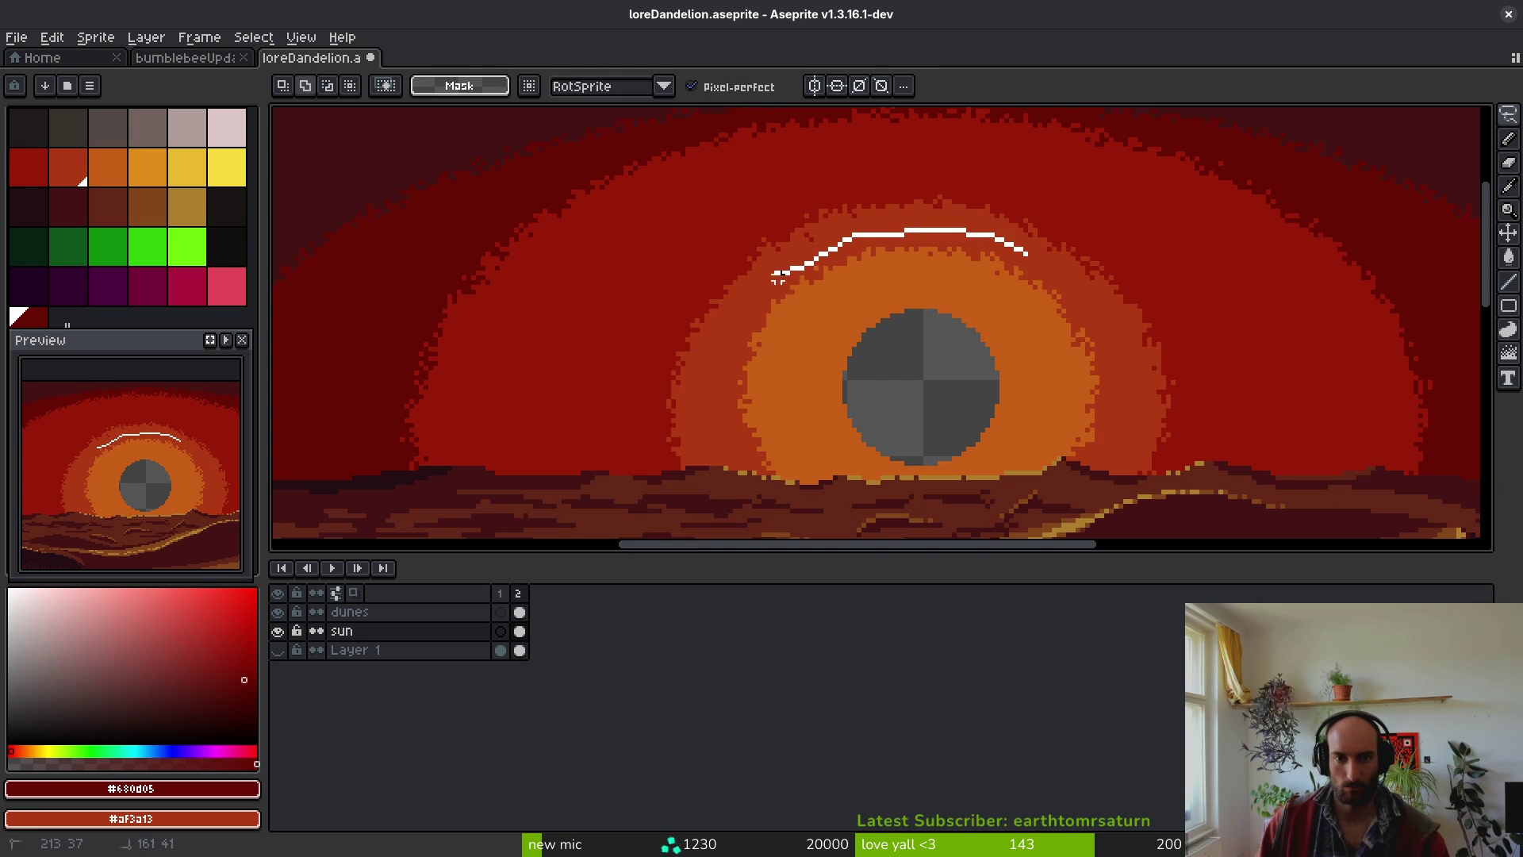
left_click_drag(739, 481, 957, 532)
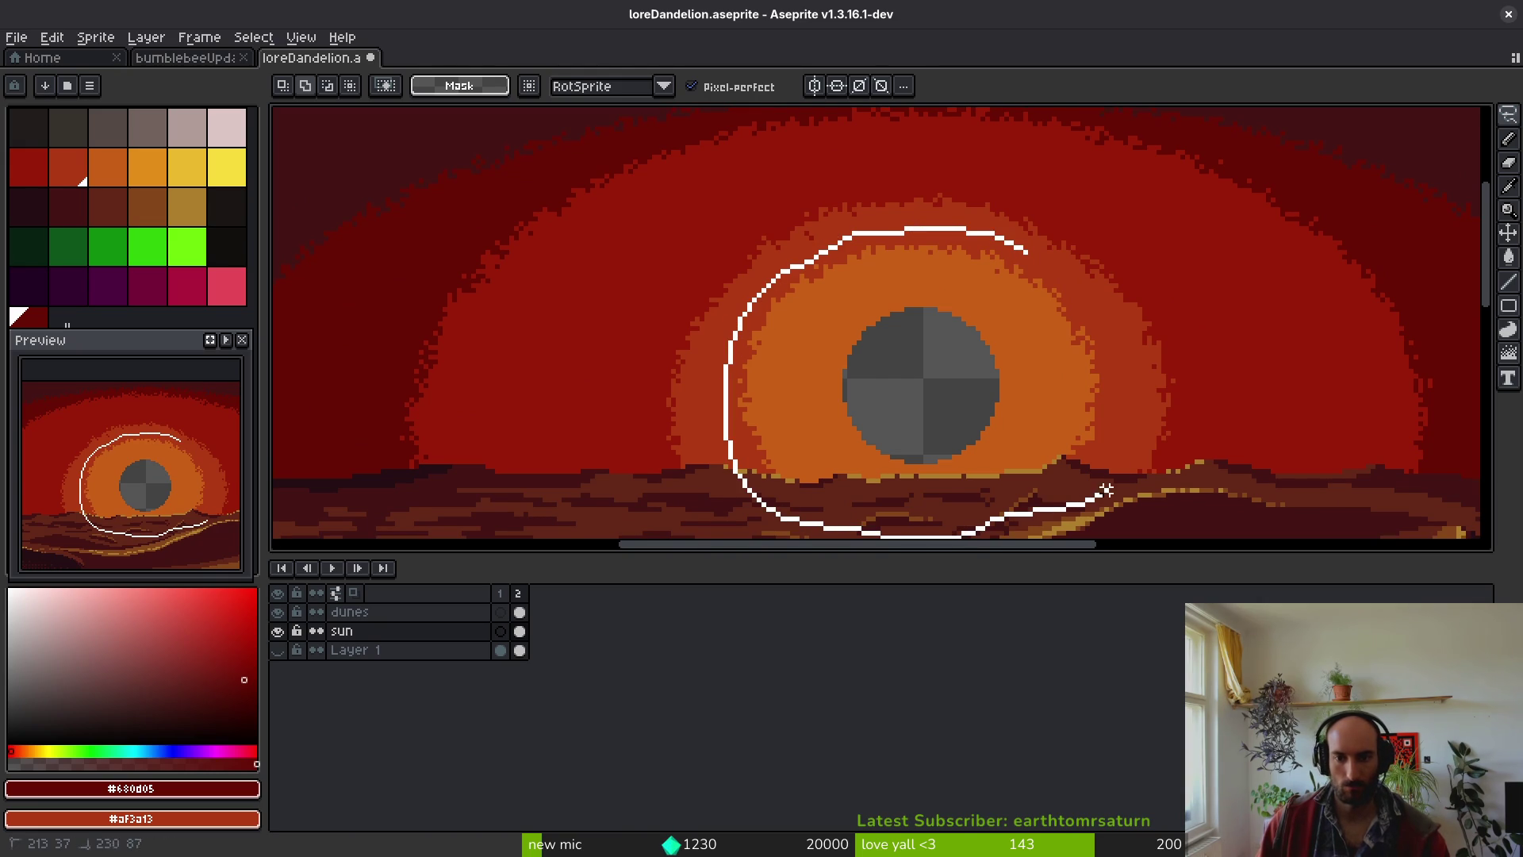
left_click_drag(1007, 254, 1023, 244)
left_click_drag(1121, 229, 1088, 272)
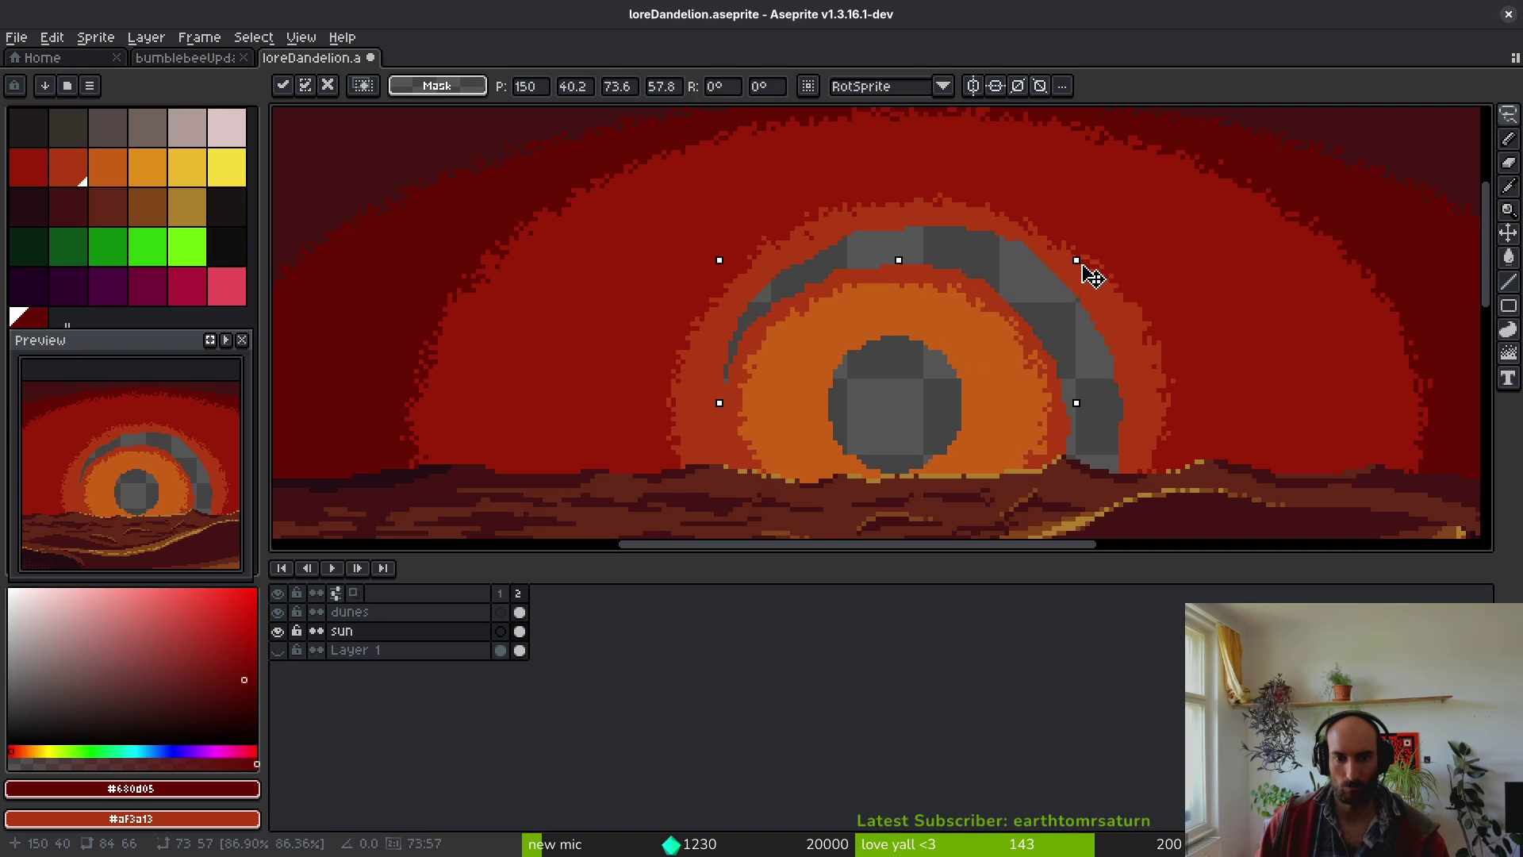
left_click_drag(992, 367, 1022, 347)
key("Return")
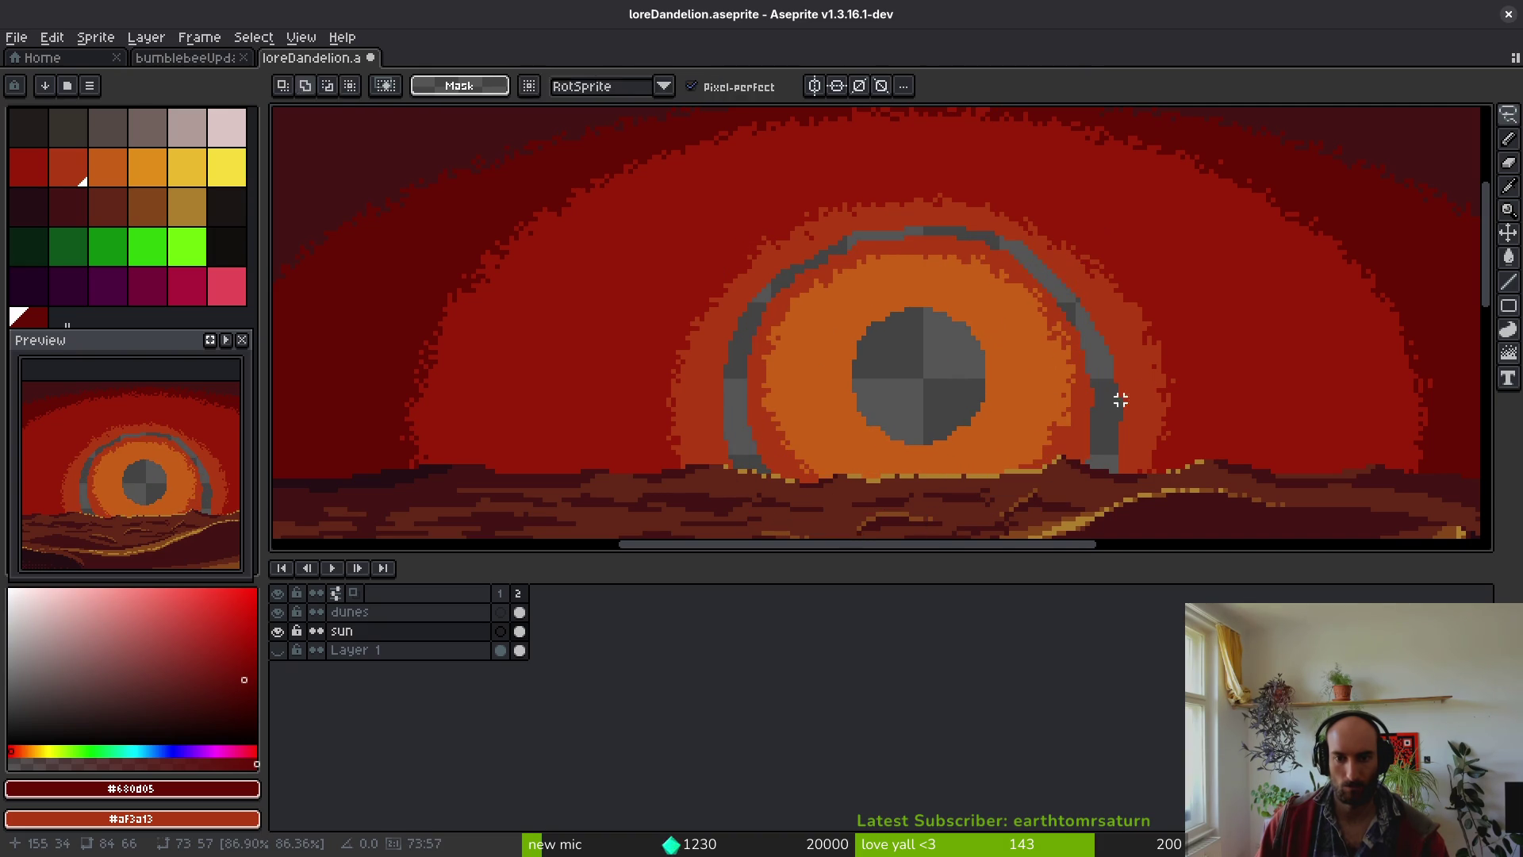
- Set the paint colour to #af3a13 and switch to the Paint Bucket
left_click(1105, 401, "alt")
key("g")
scroll(939, 419, "down", 5)
scroll(843, 379, "up", 5)
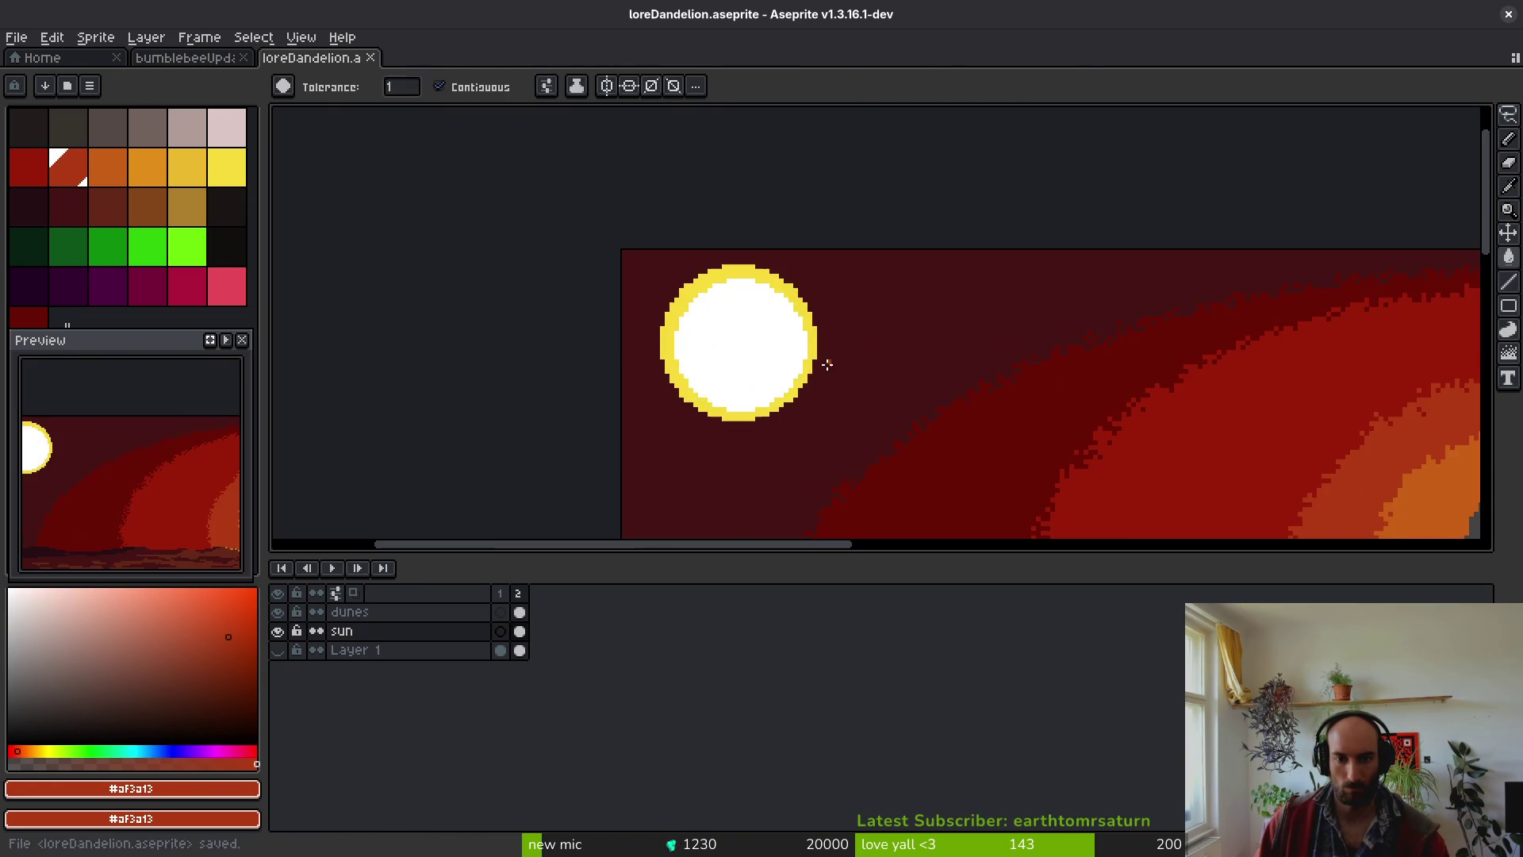
- Magic-wand select the sun and drag it down into the centre of the glow rings
key("w")
left_click(775, 360)
scroll(785, 341, "up", 2)
scroll(859, 339, "down", 2)
mouse_move(585, 251)
left_mouse_down()
mouse_move(1306, 456)
mouse_move(1175, 442)
left_mouse_up()
scroll(1180, 454, "up", 2)
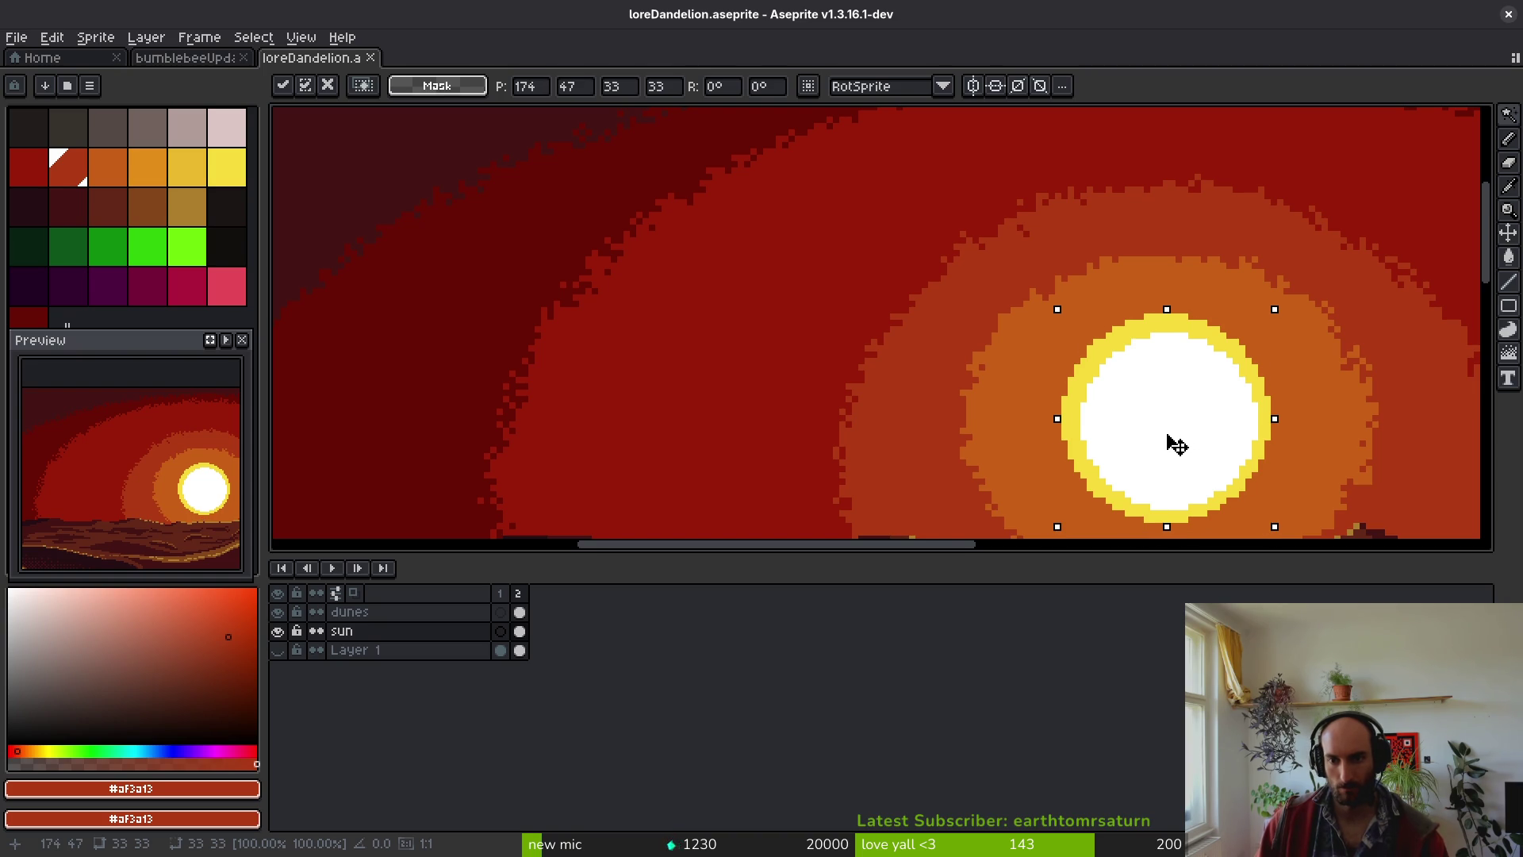
scroll(1190, 448, "down", 3)
- Fill the hole left by the sun with #431414 and save the file
key("g")
scroll(935, 317, "up", 3)
left_click(935, 317, "alt")
left_click(778, 327)
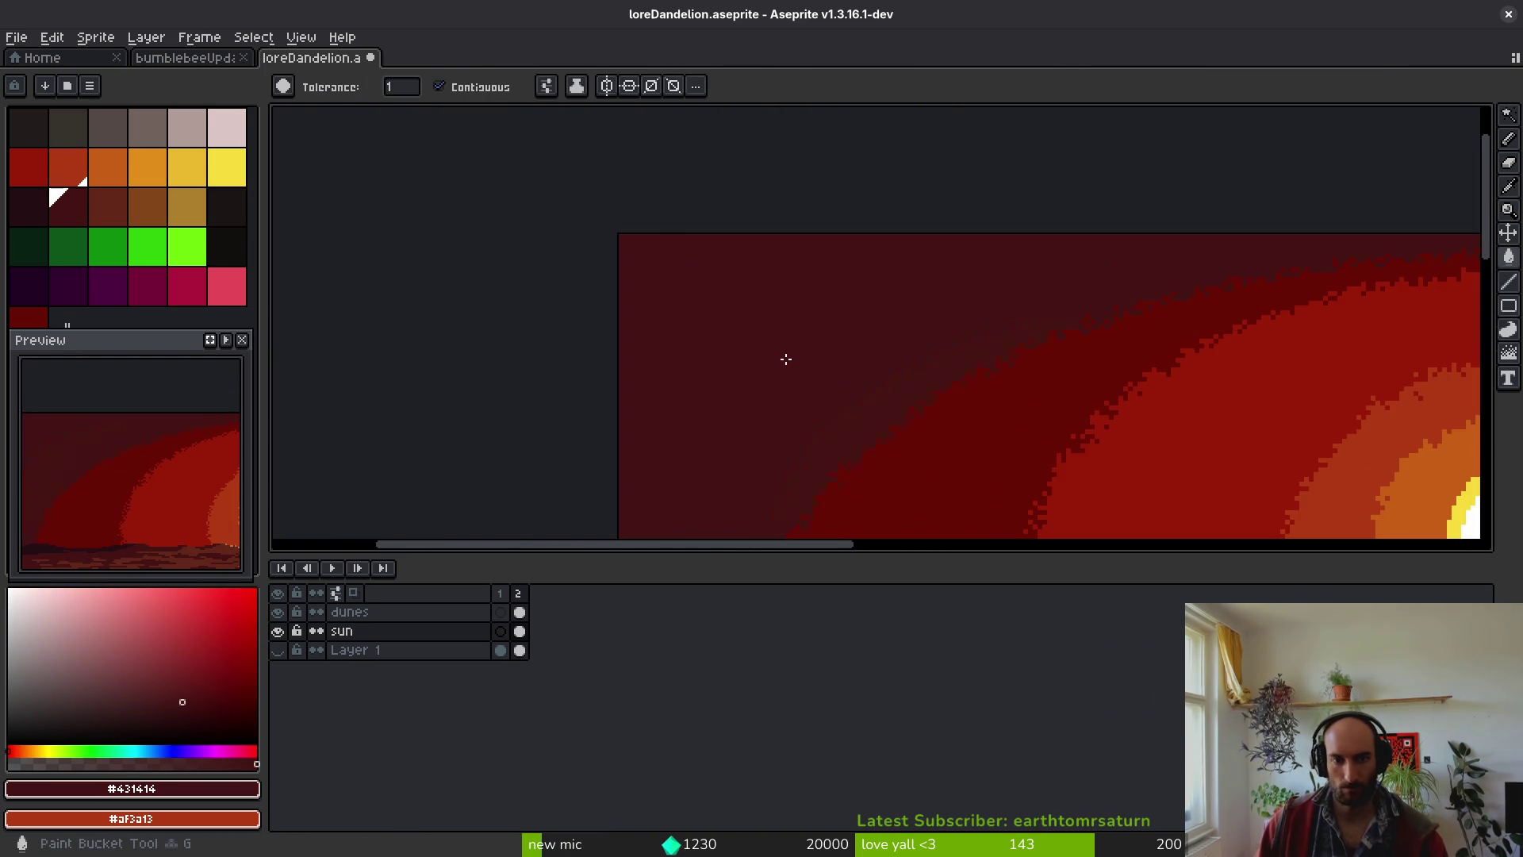
scroll(841, 384, "down", 5)
key("ctrl+s")
scroll(928, 434, "up", 2)
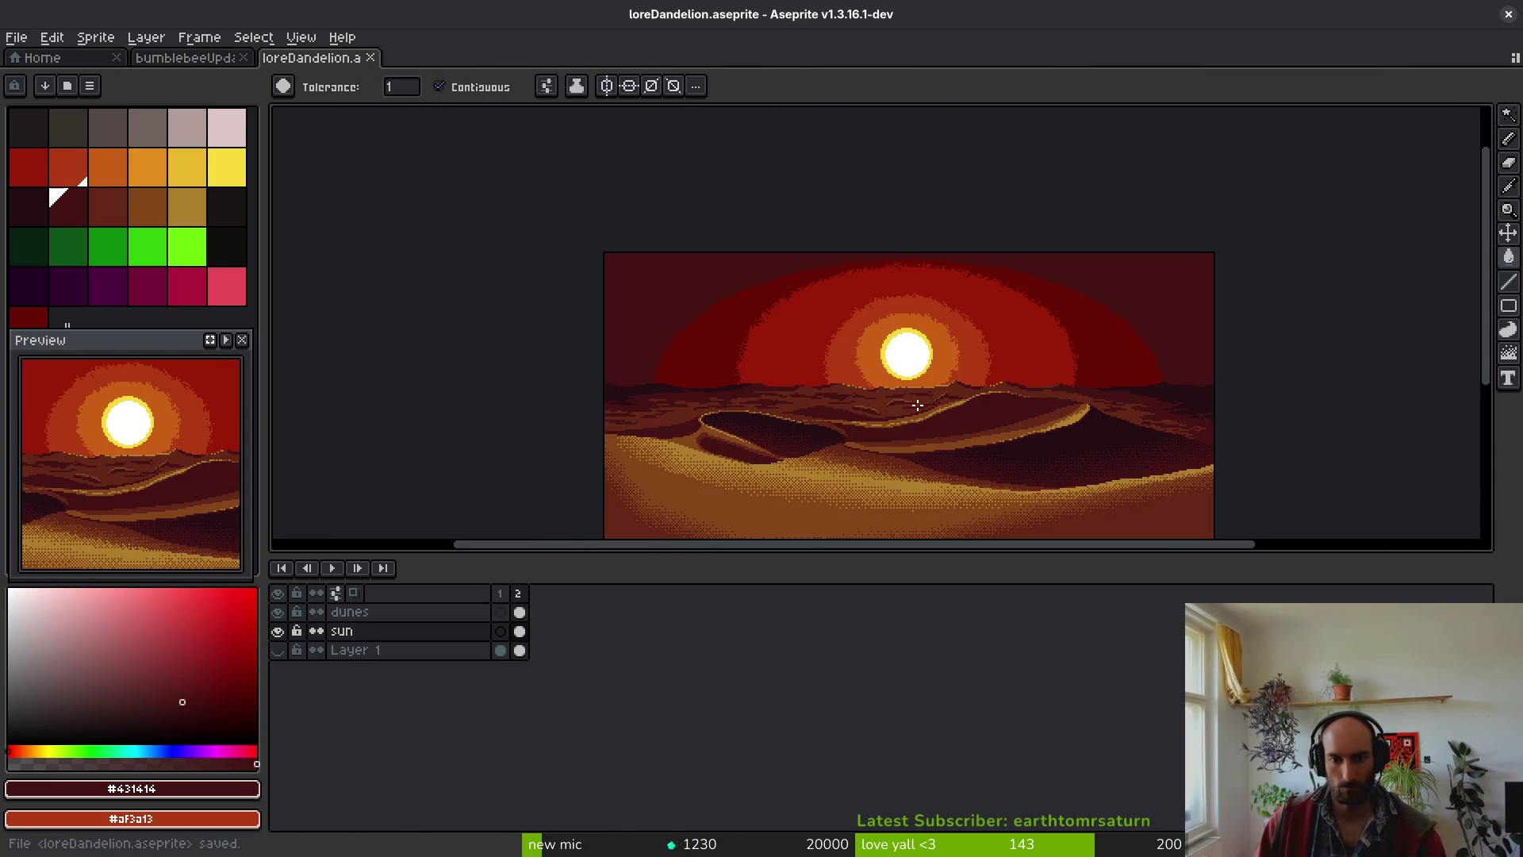
scroll(918, 404, "down", 2)
scroll(915, 404, "down", 1)
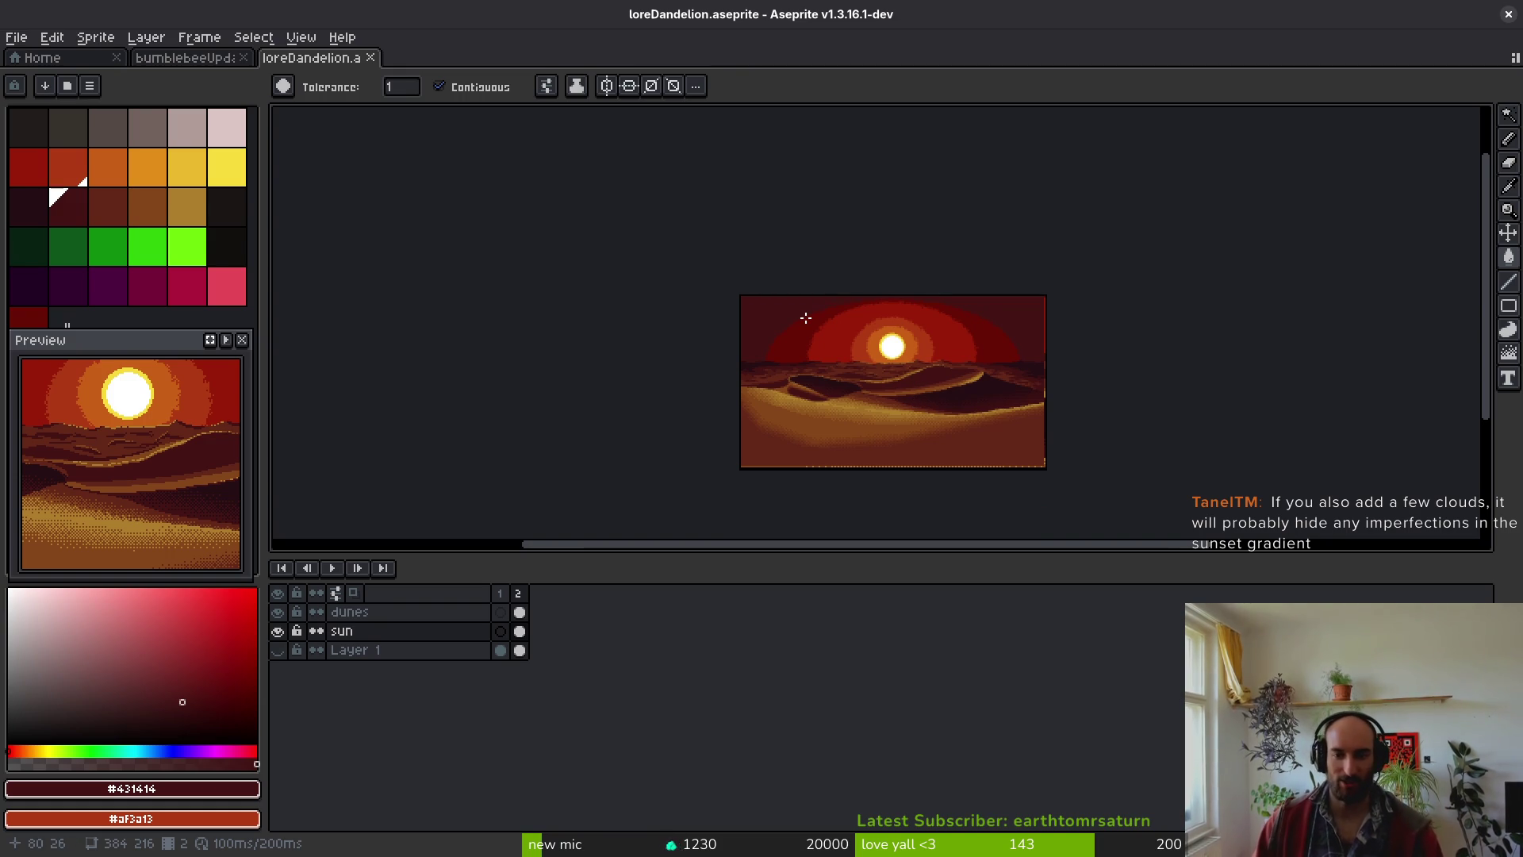
scroll(801, 341, "up", 5)
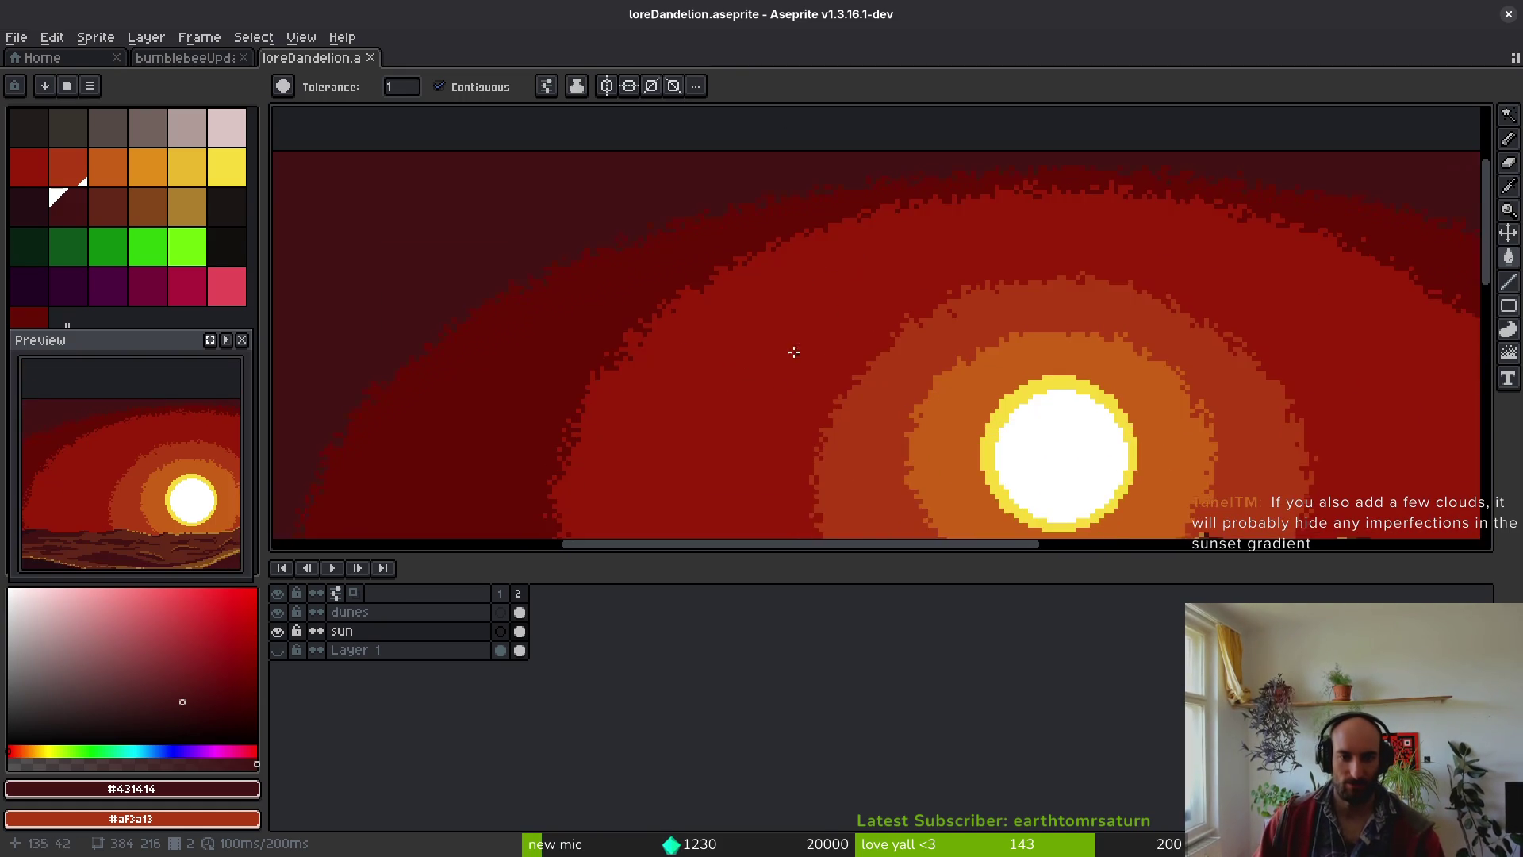
- With the pencil, place bright #981b08 pixels diagonally along the darkest band's edge
key("b")
left_click(714, 330, "alt")
scroll(714, 330, "up", 2)
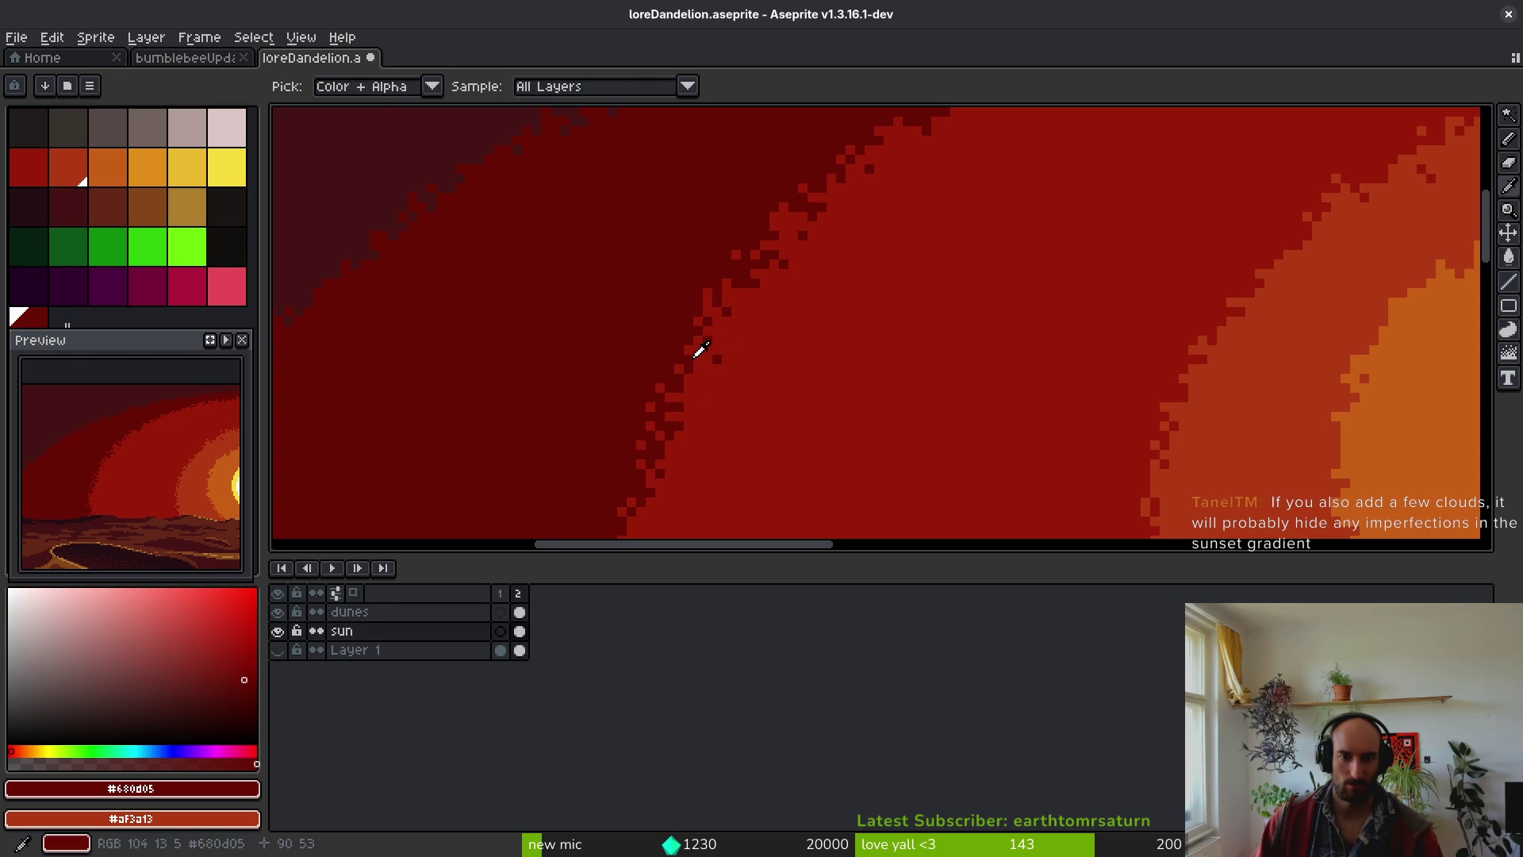
scroll(697, 343, "up", 2)
left_click(745, 344, "alt")
left_click(687, 298)
left_click_drag(687, 298, 714, 315)
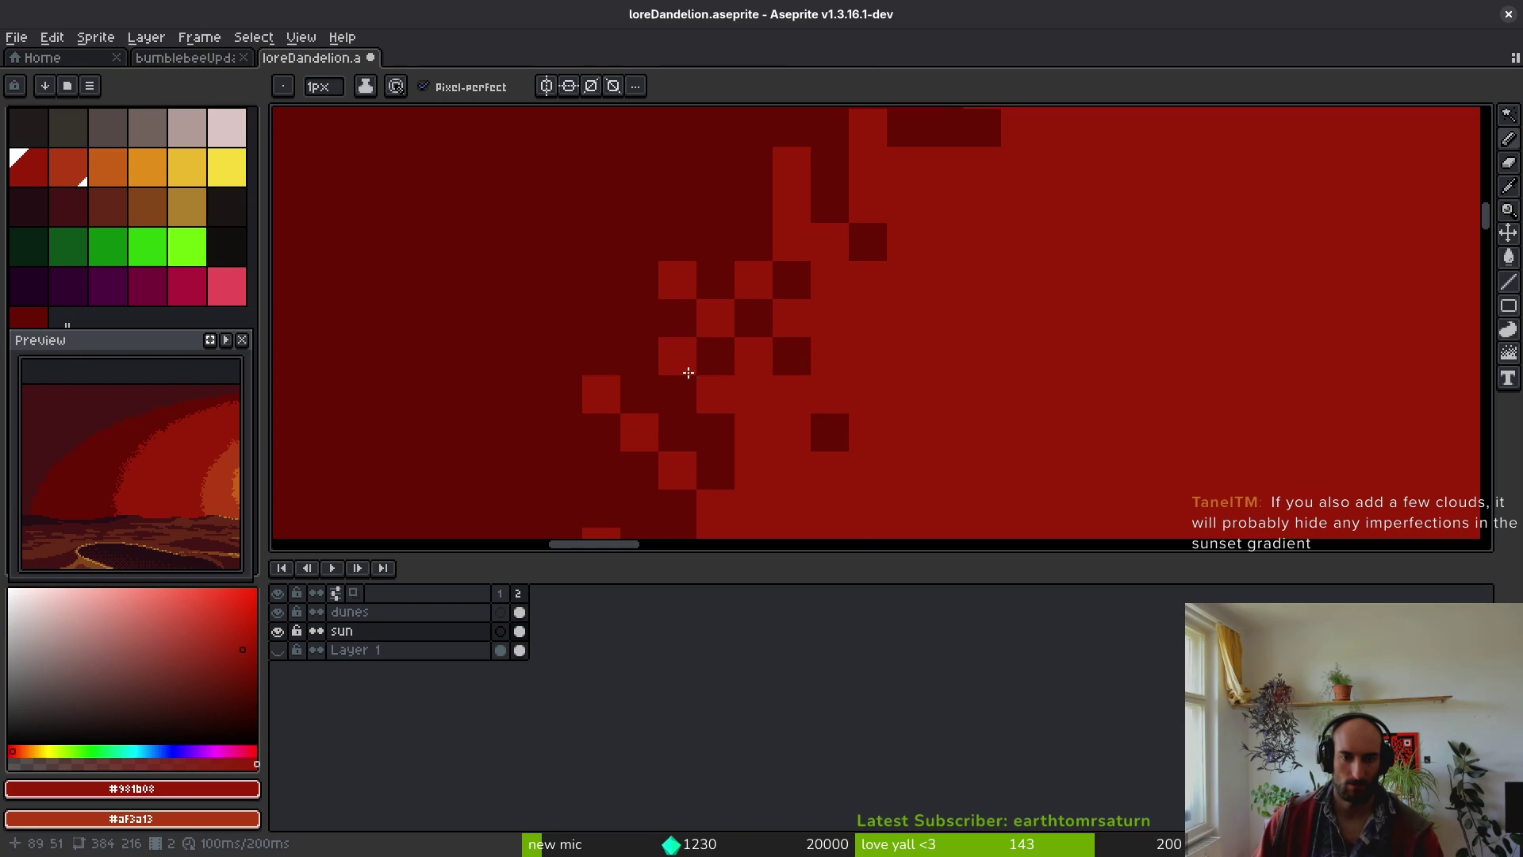
scroll(690, 368, "down", 3)
scroll(745, 420, "up", 3)
- Paint a dark #680d05 pixel into the brighter red band
left_click(670, 355, "alt")
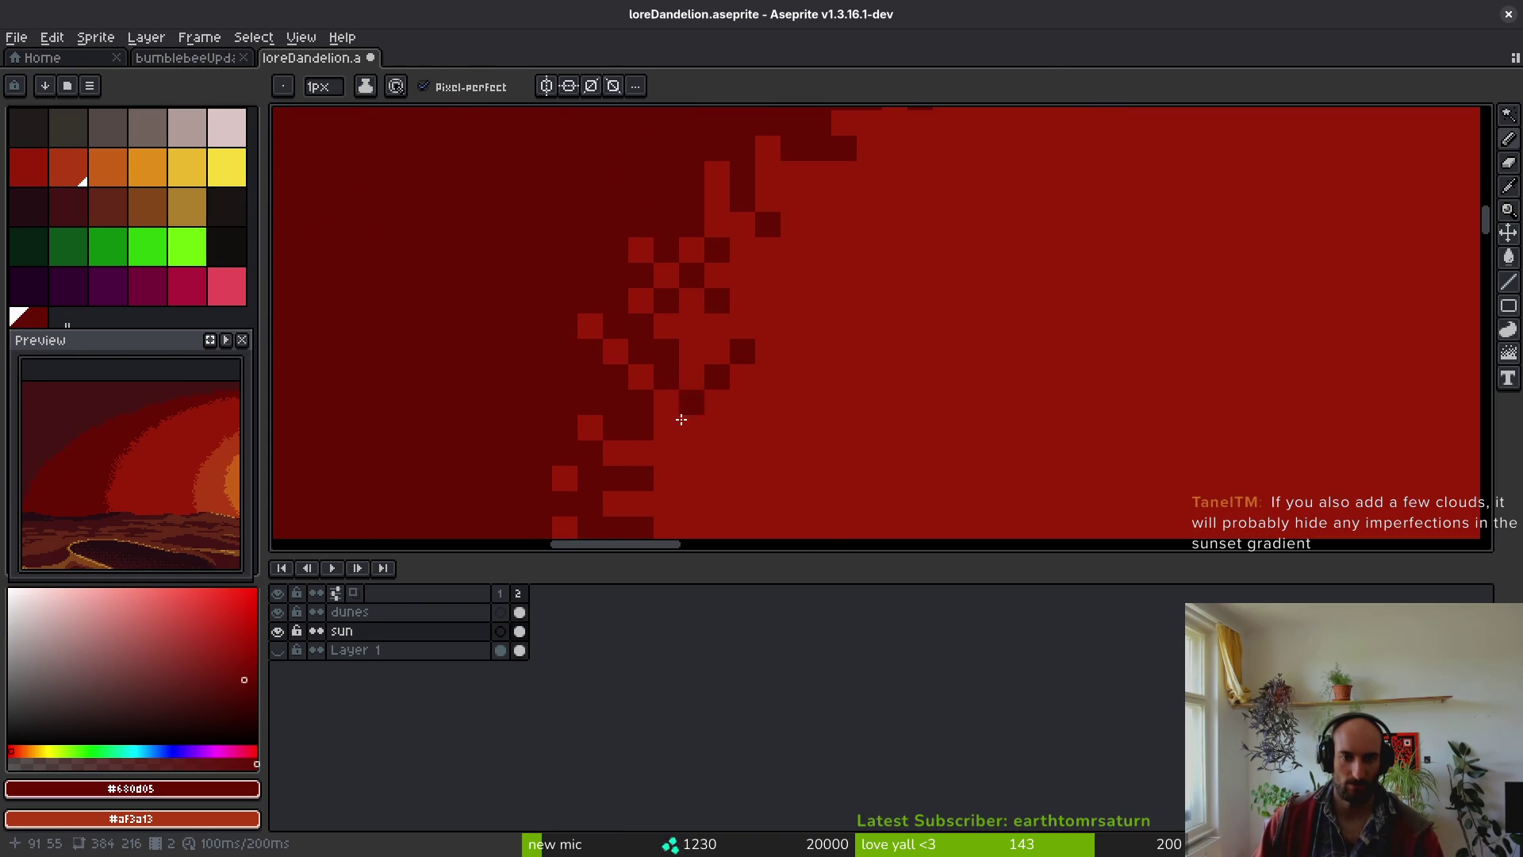
scroll(697, 465, "down", 4)
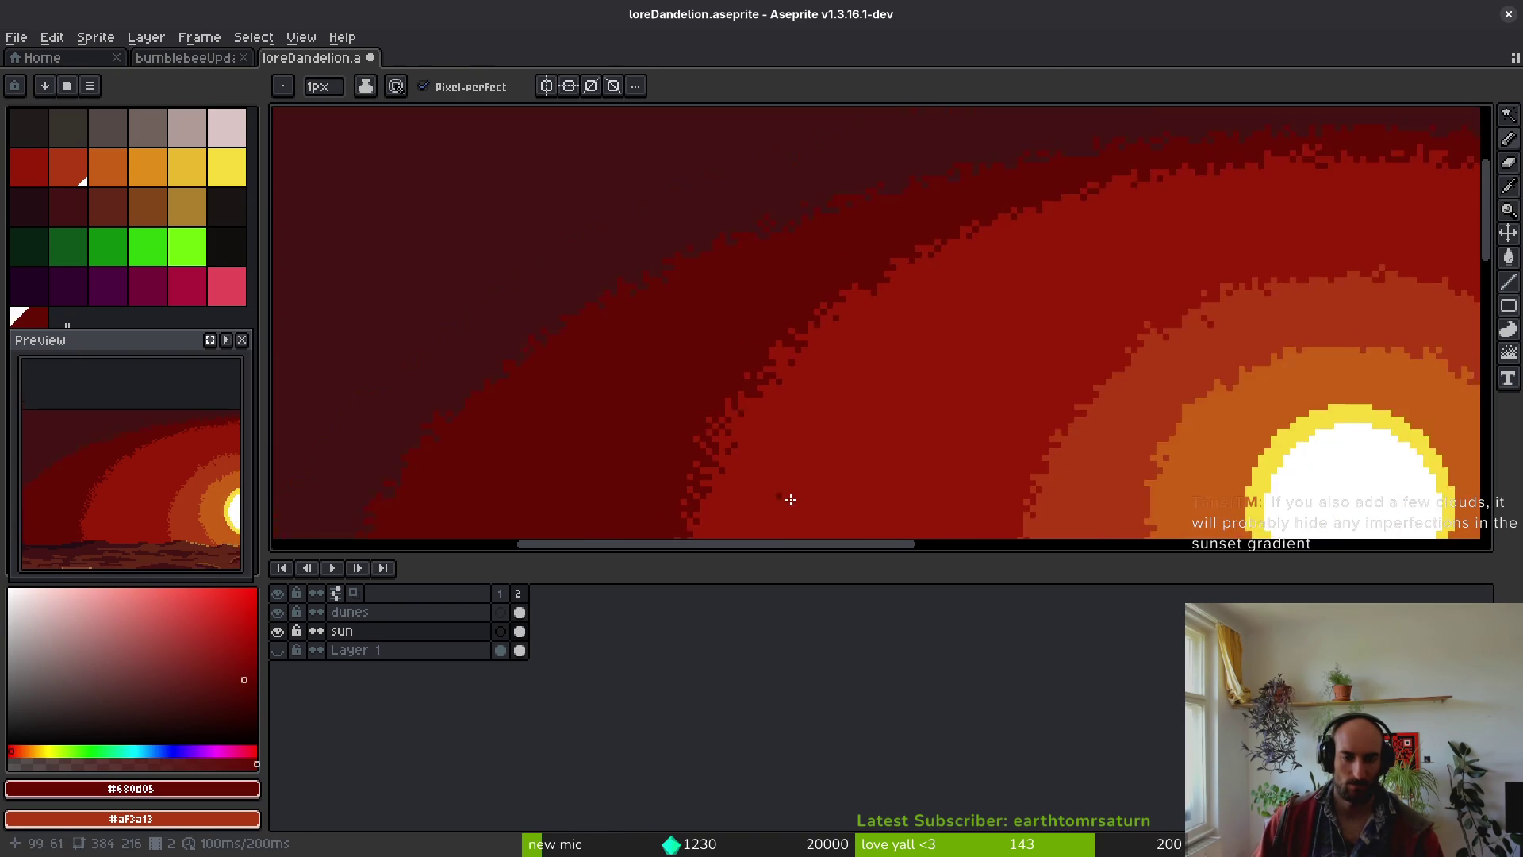
scroll(697, 448, "up", 3)
scroll(696, 447, "down", 5)
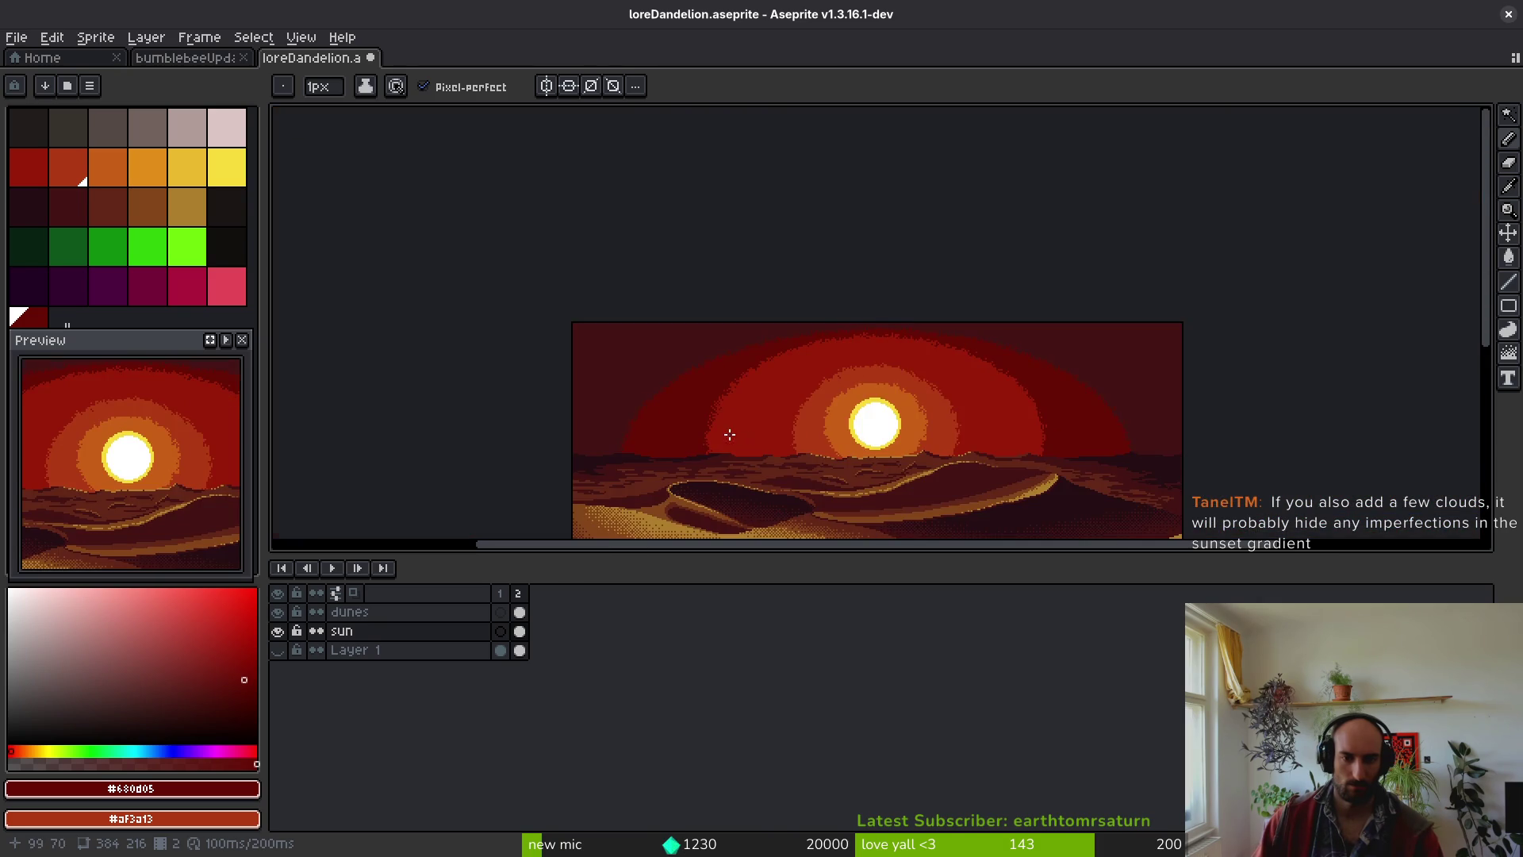
scroll(736, 436, "up", 4)
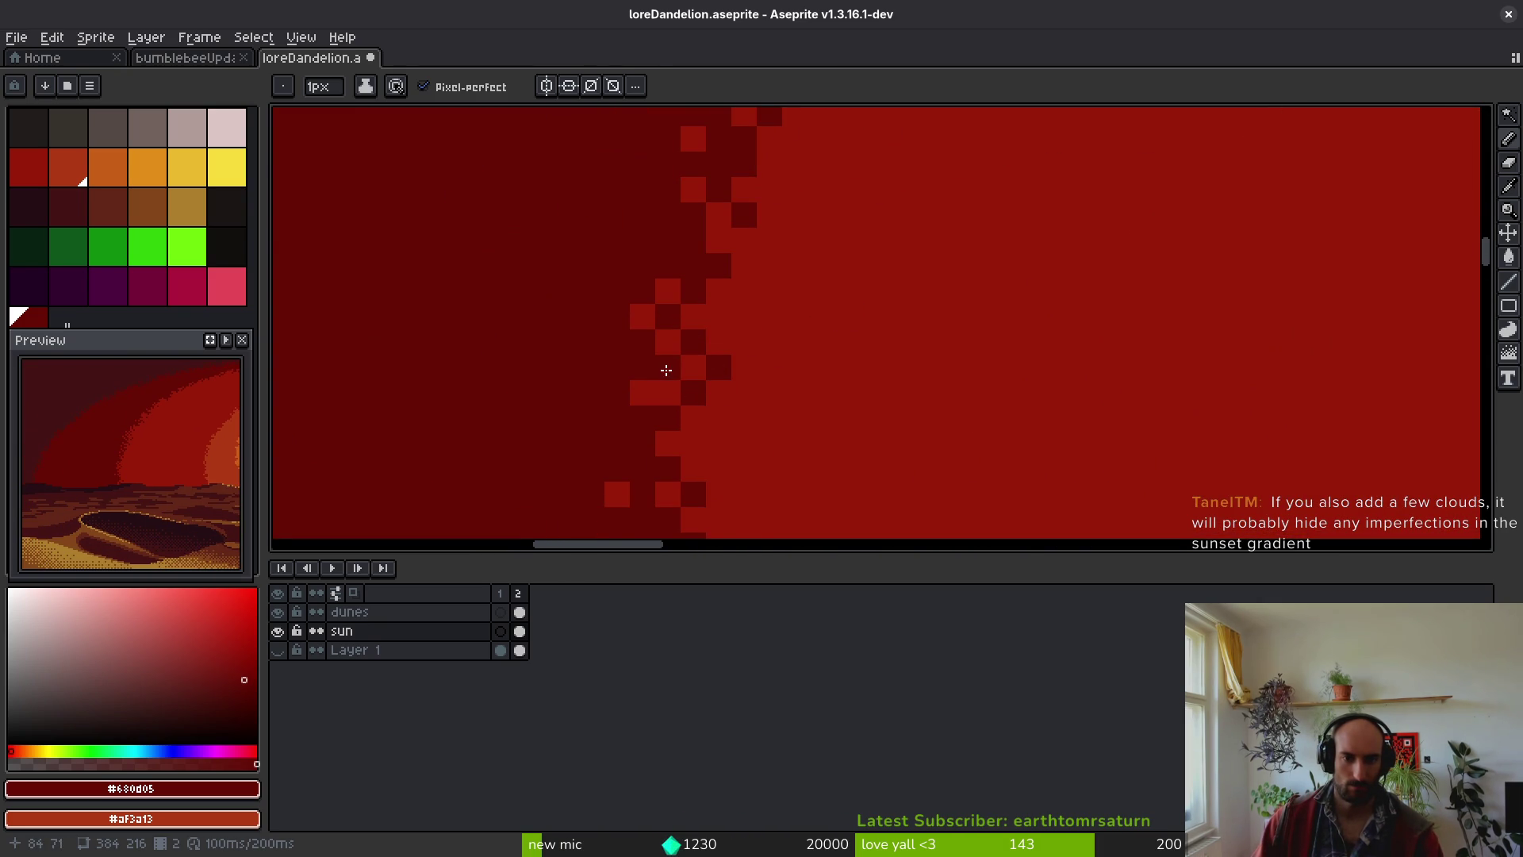
left_click(768, 348)
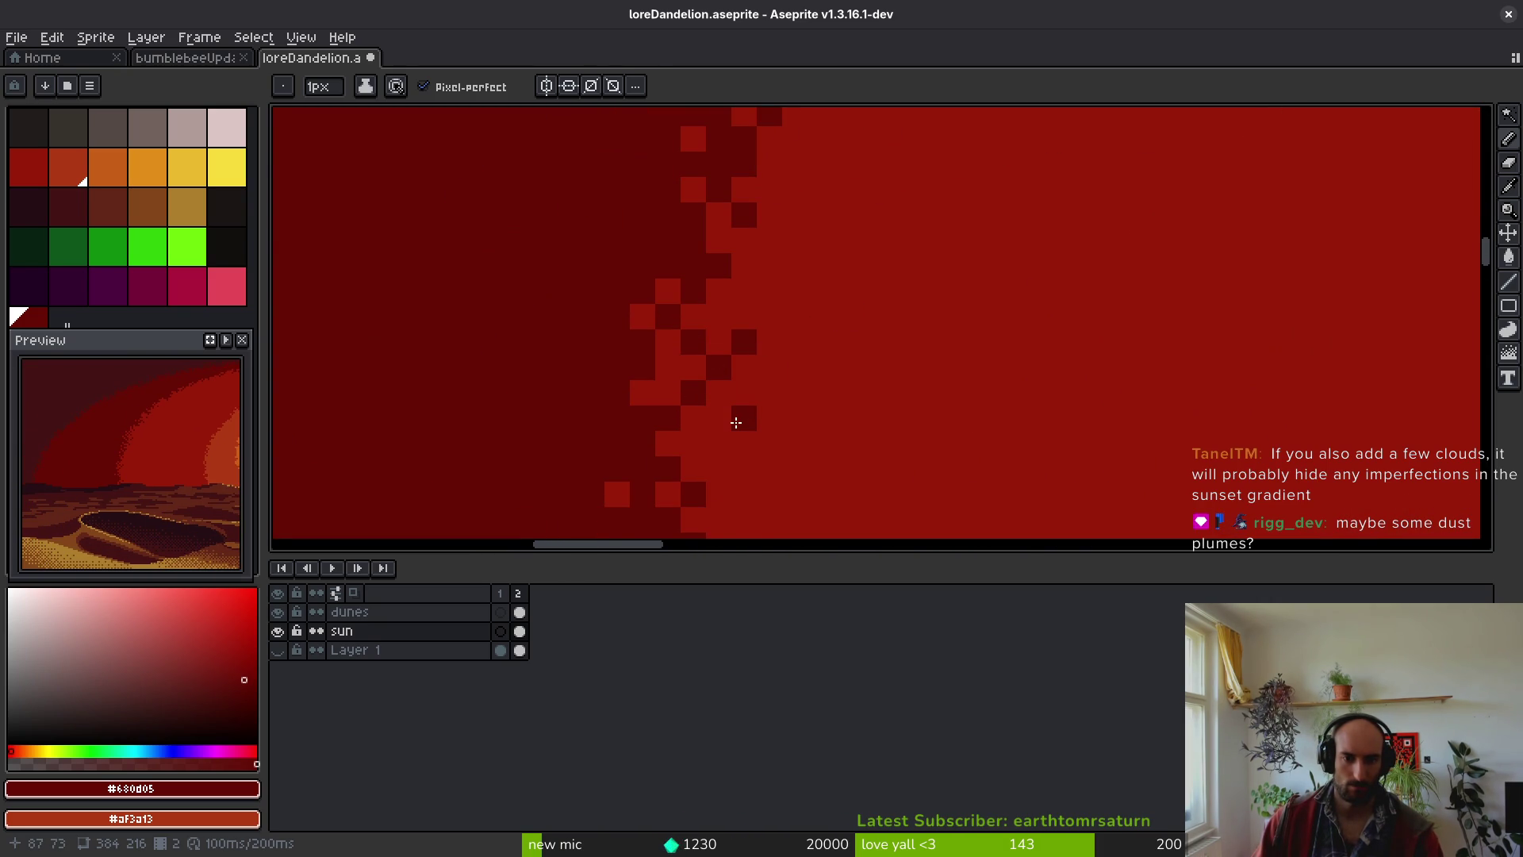
scroll(714, 441, "down", 4)
scroll(799, 425, "up", 4)
- Alternate #981b08 and #680d05 pixels along the band edge into a checkered dither
key("alt")
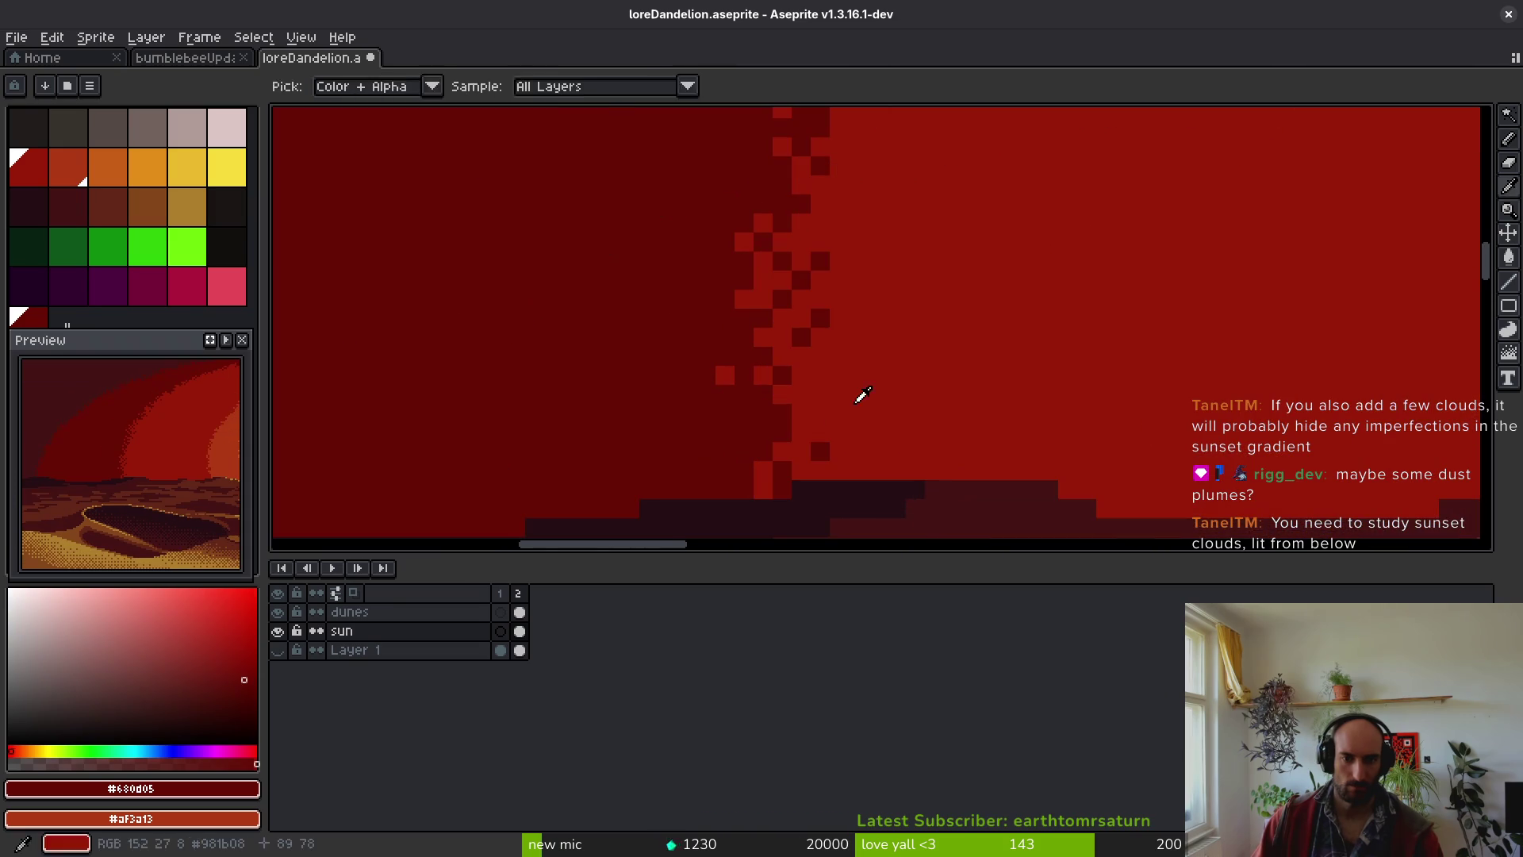
left_click(862, 395, "alt")
scroll(862, 395, "up", 2)
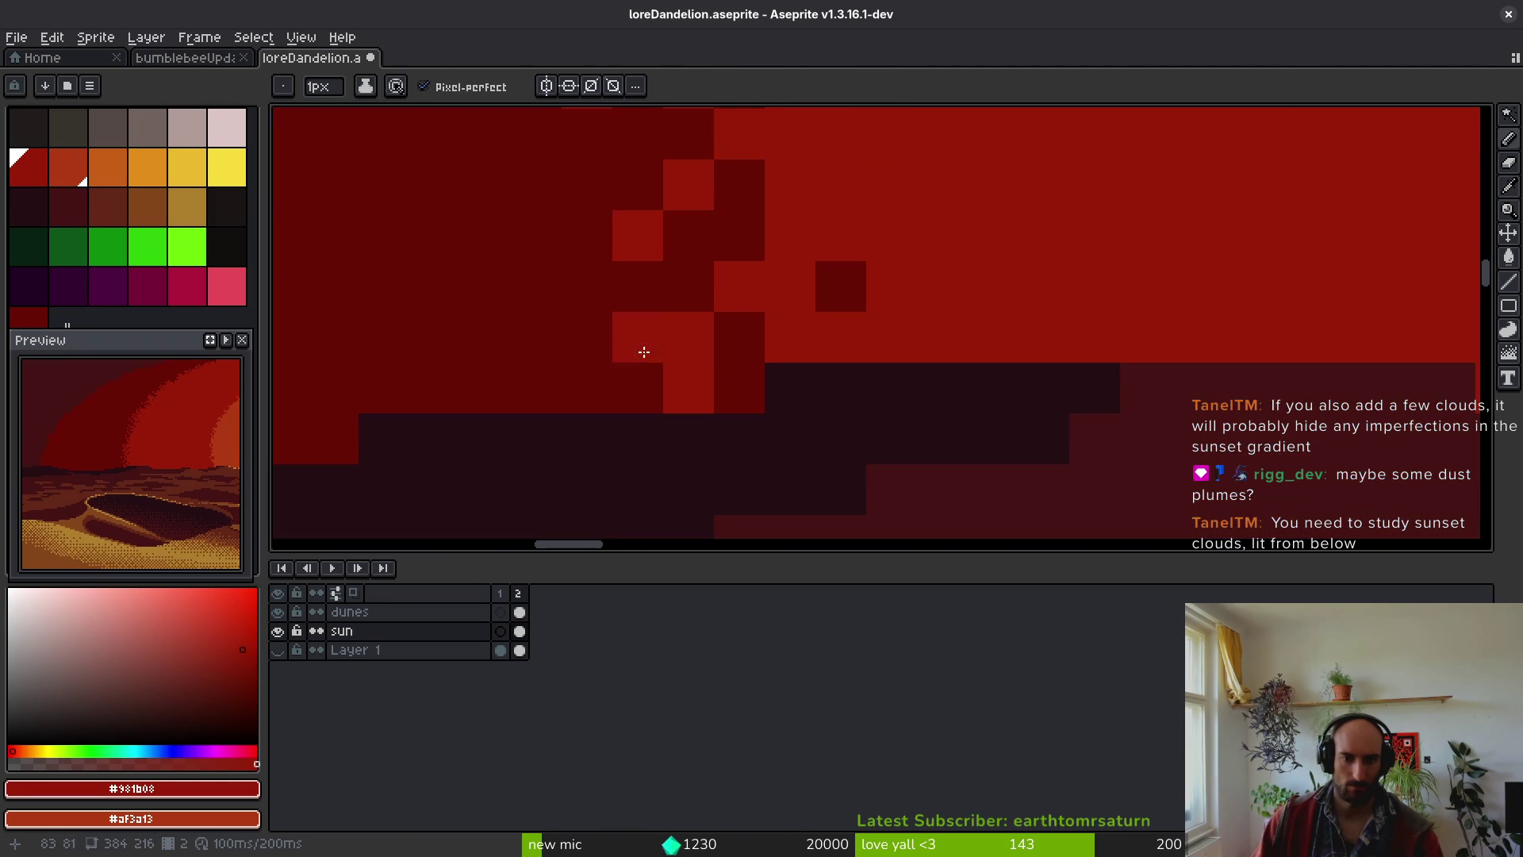
key("ctrl+z")
left_click(587, 184)
left_click(588, 305)
key("ctrl+z")
left_click(602, 341)
left_click(637, 387)
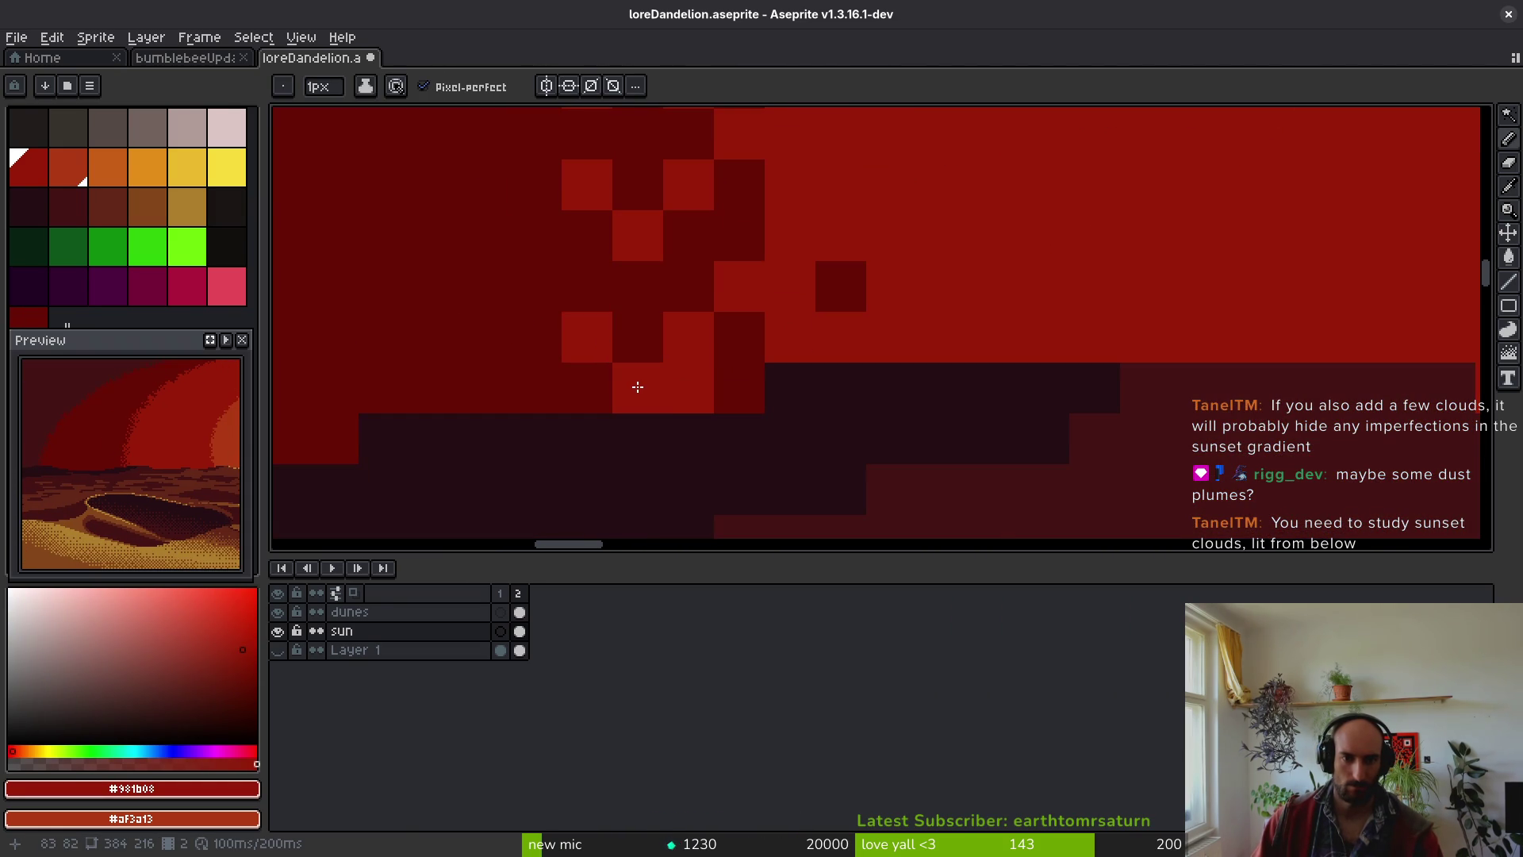
scroll(658, 386, "down", 5)
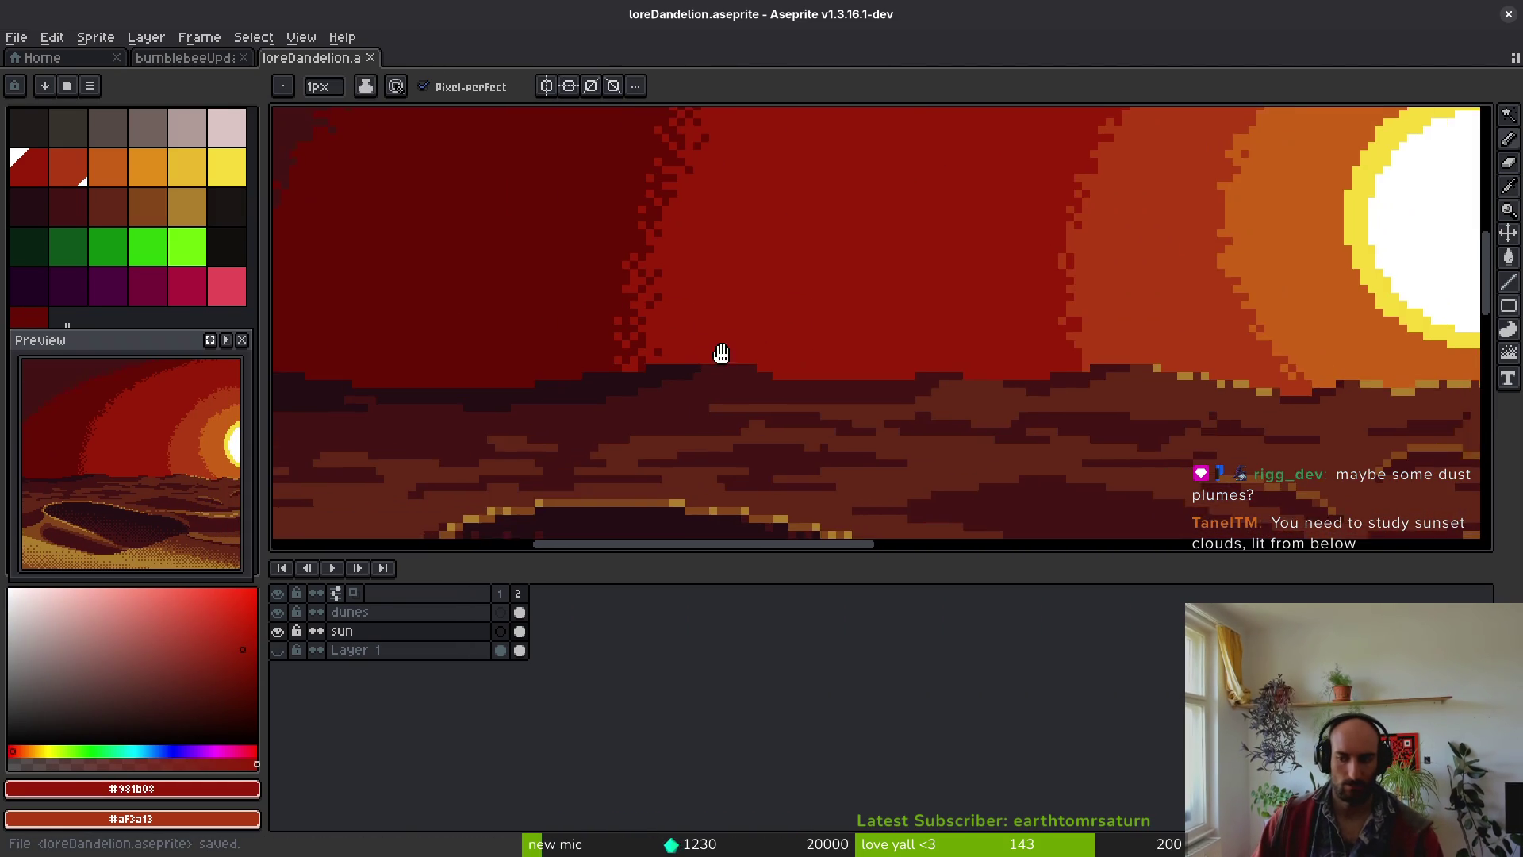
- Save loreDandelion.aseprite before retouching the glow rings
key("ctrl+s")
scroll(670, 365, "down", 1)
scroll(690, 333, "up", 4)
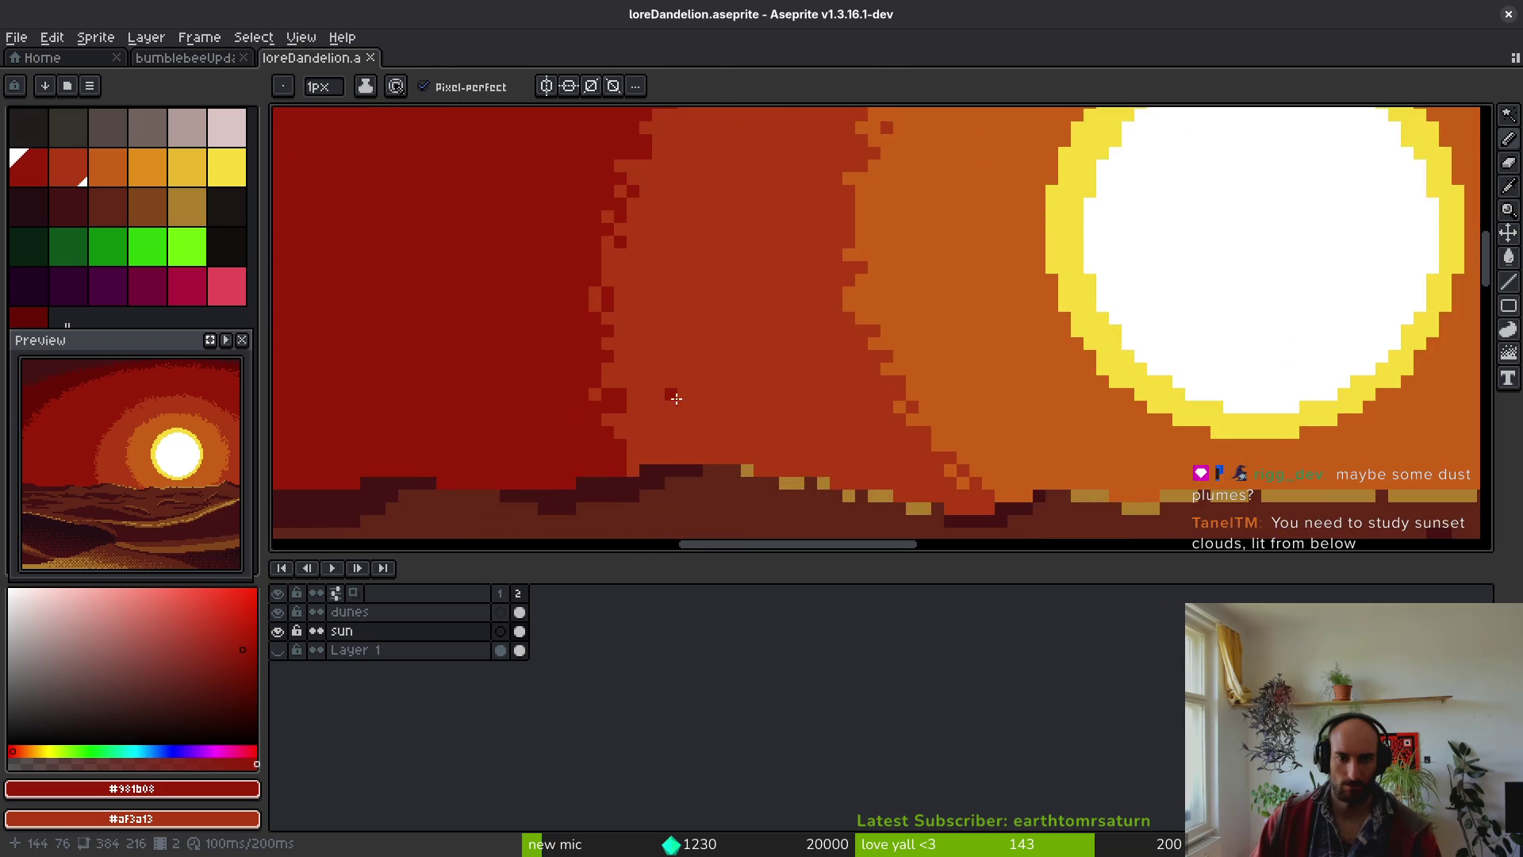
- Scatter red #981b08 and orange #af3a13 pixels into the sun's red glow band
key("bracketright")
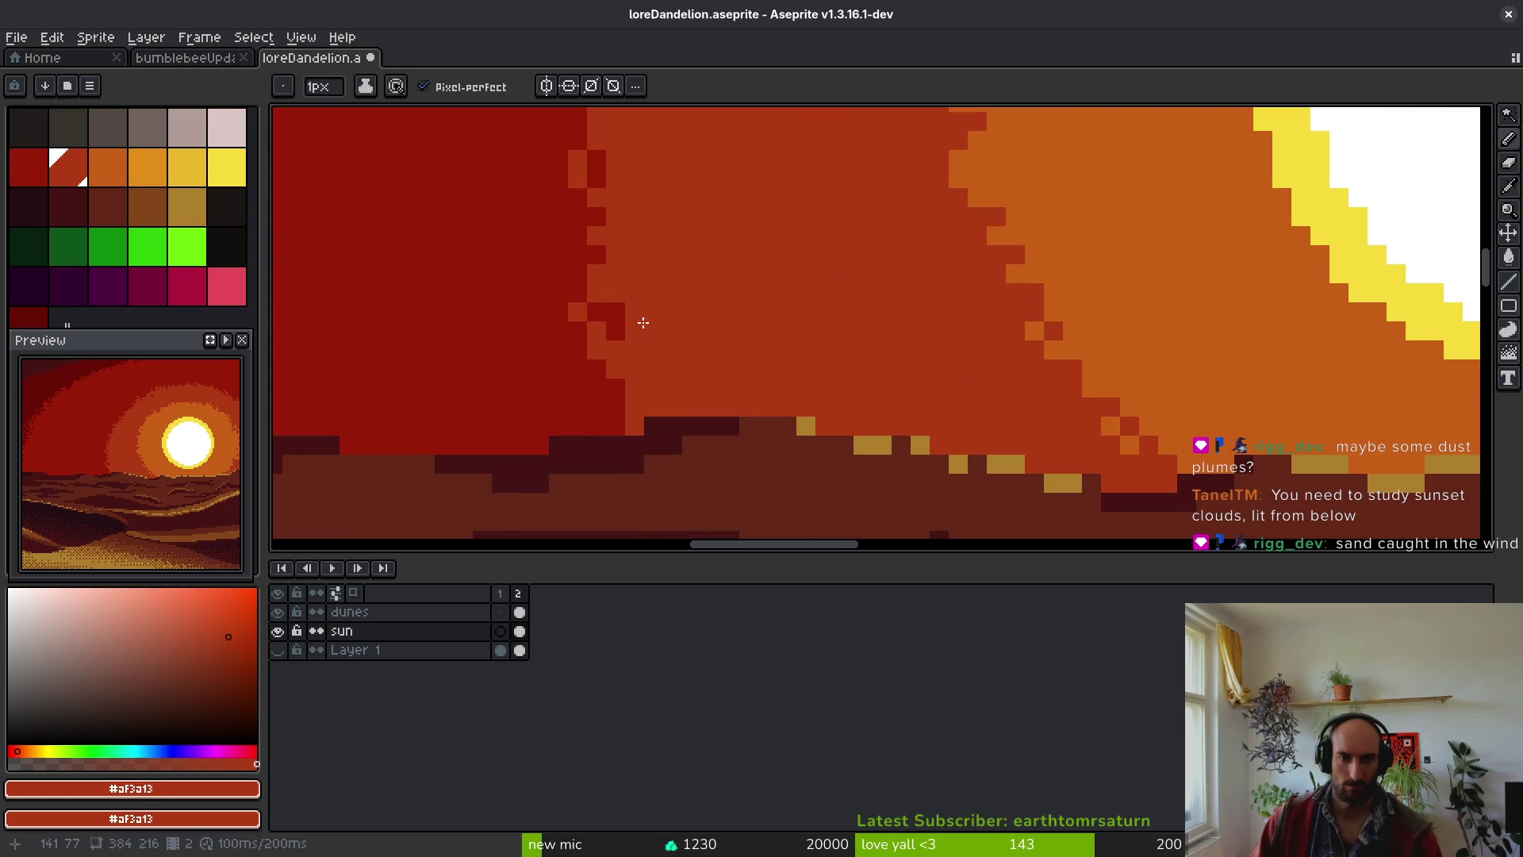
key("bracketleft")
left_click(653, 307, "alt")
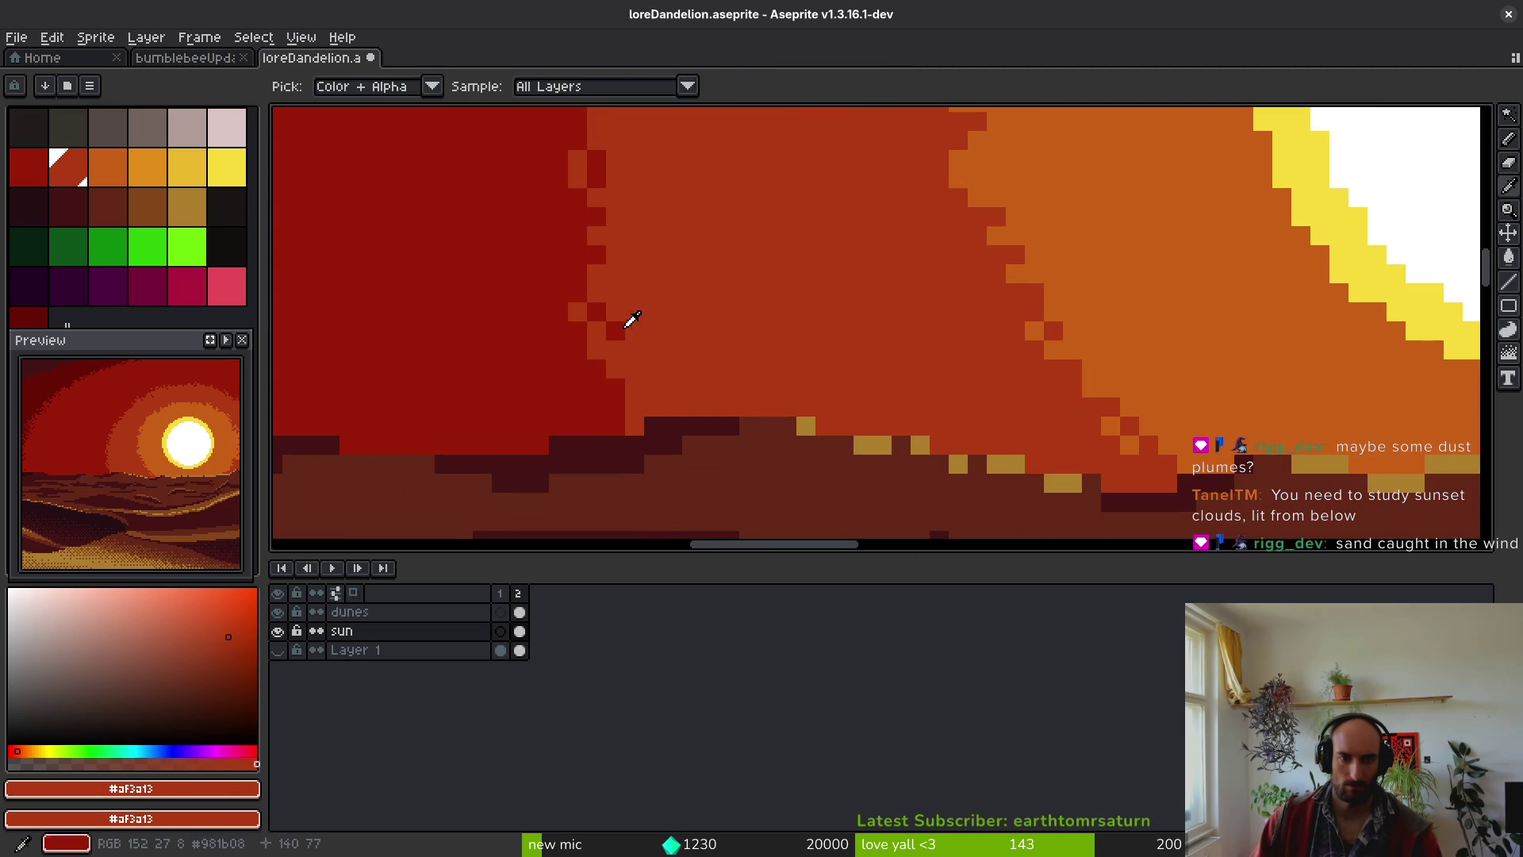
left_click(615, 310)
key("bracketleft")
left_click(634, 292)
right_click(638, 274)
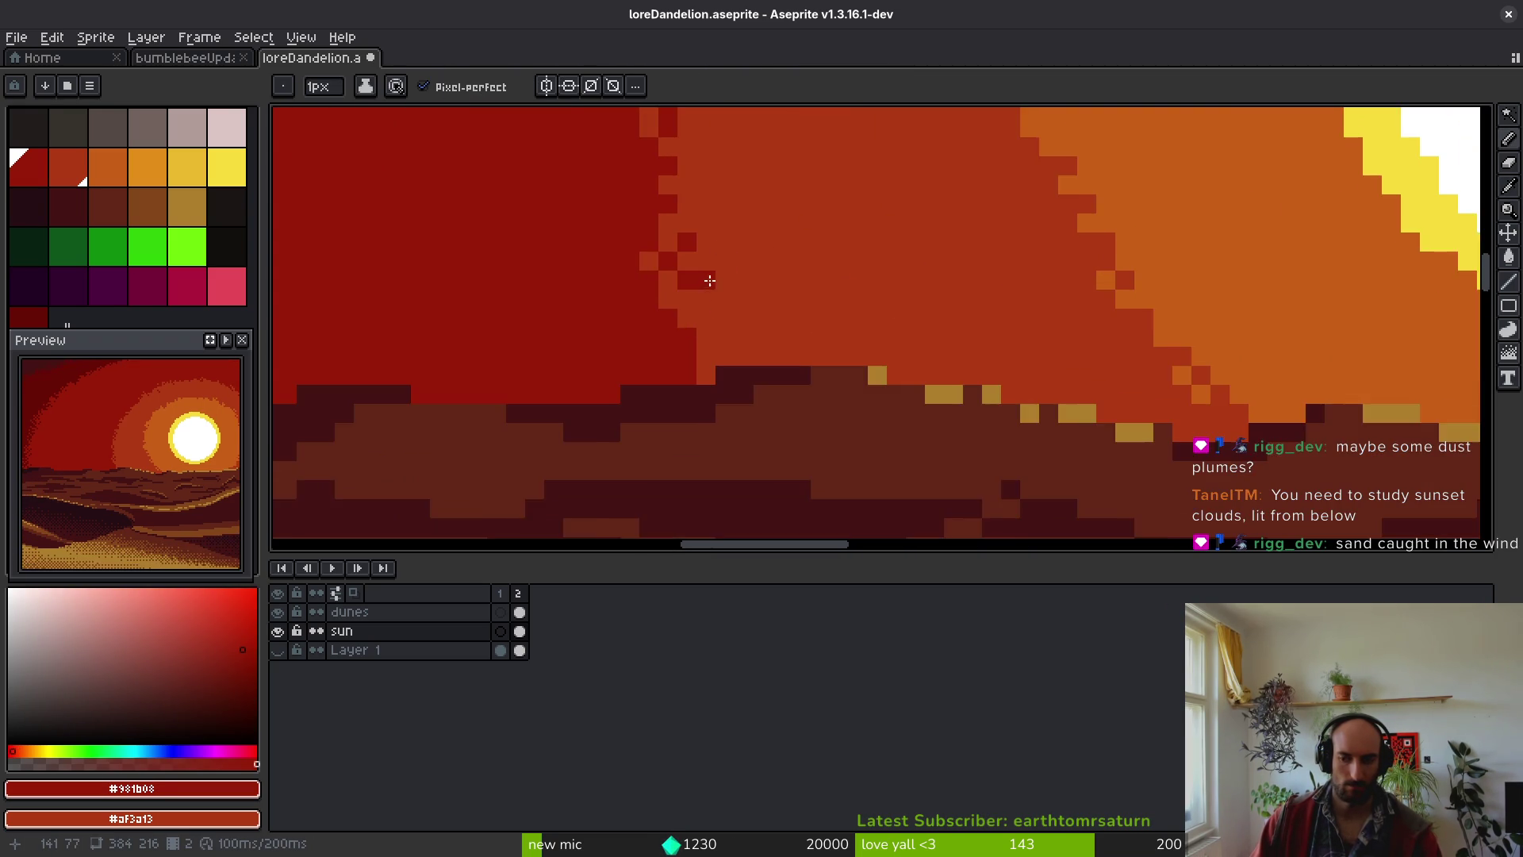
left_click(813, 306)
key("ctrl+s")
scroll(804, 334, "up", 3)
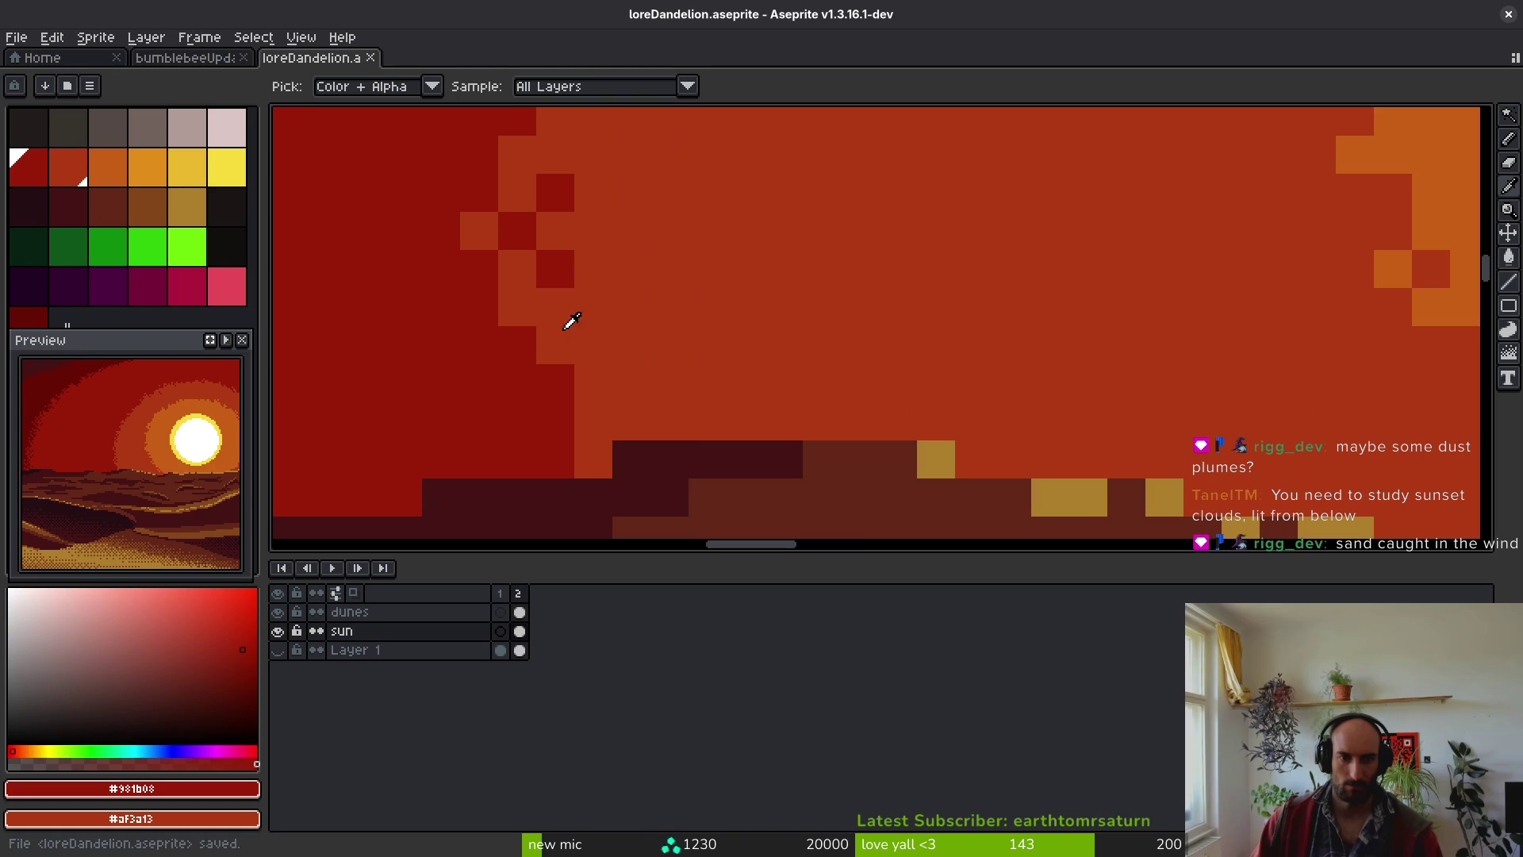
left_click(566, 335, "alt")
left_click(516, 380)
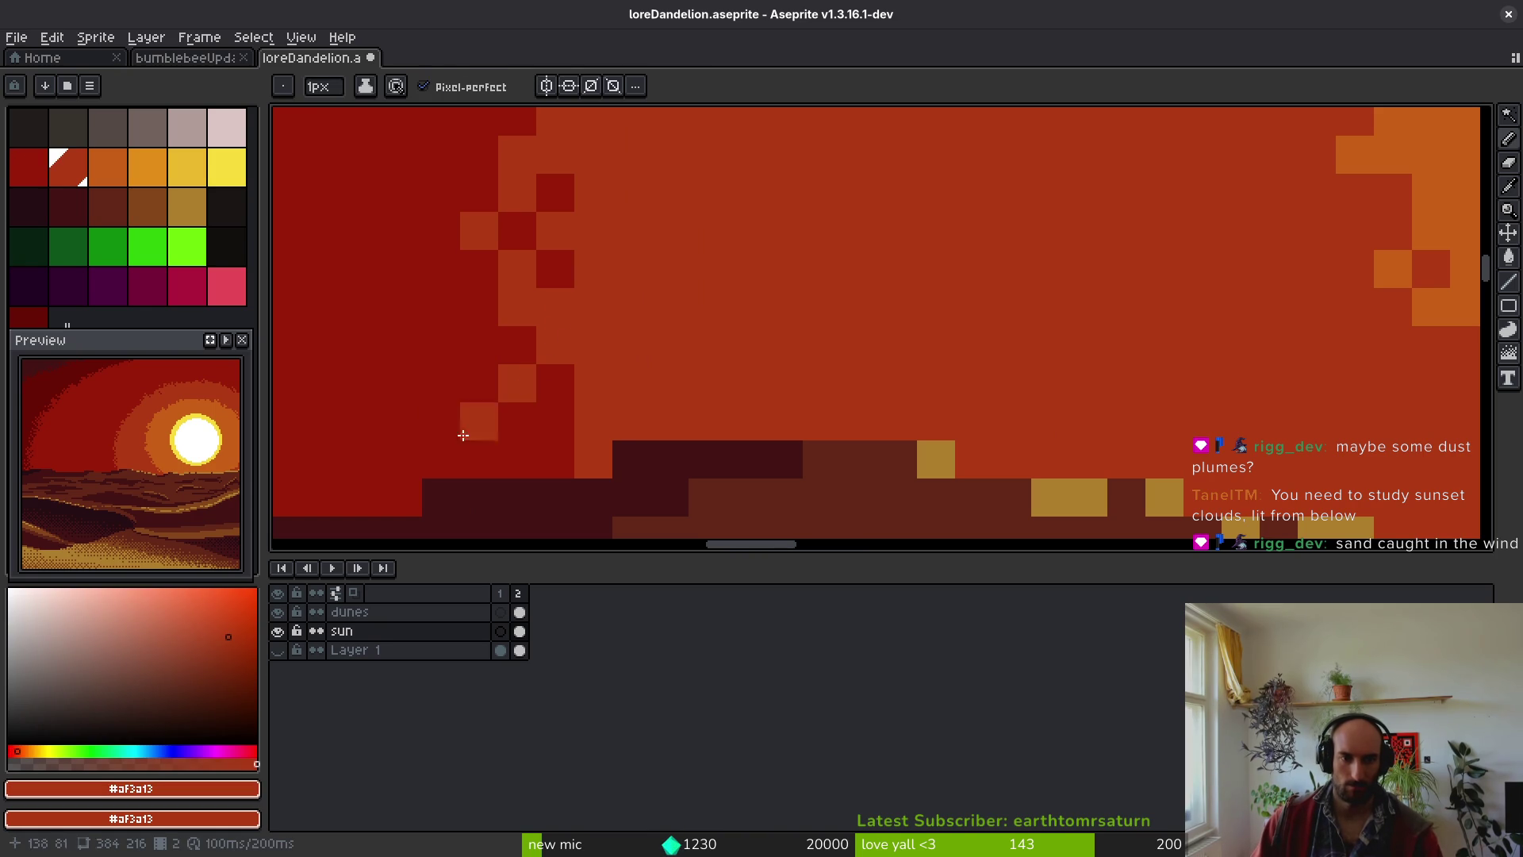
- Dot orange dither pixels along the lower edge of the red-orange band
scroll(412, 285, "up", 5)
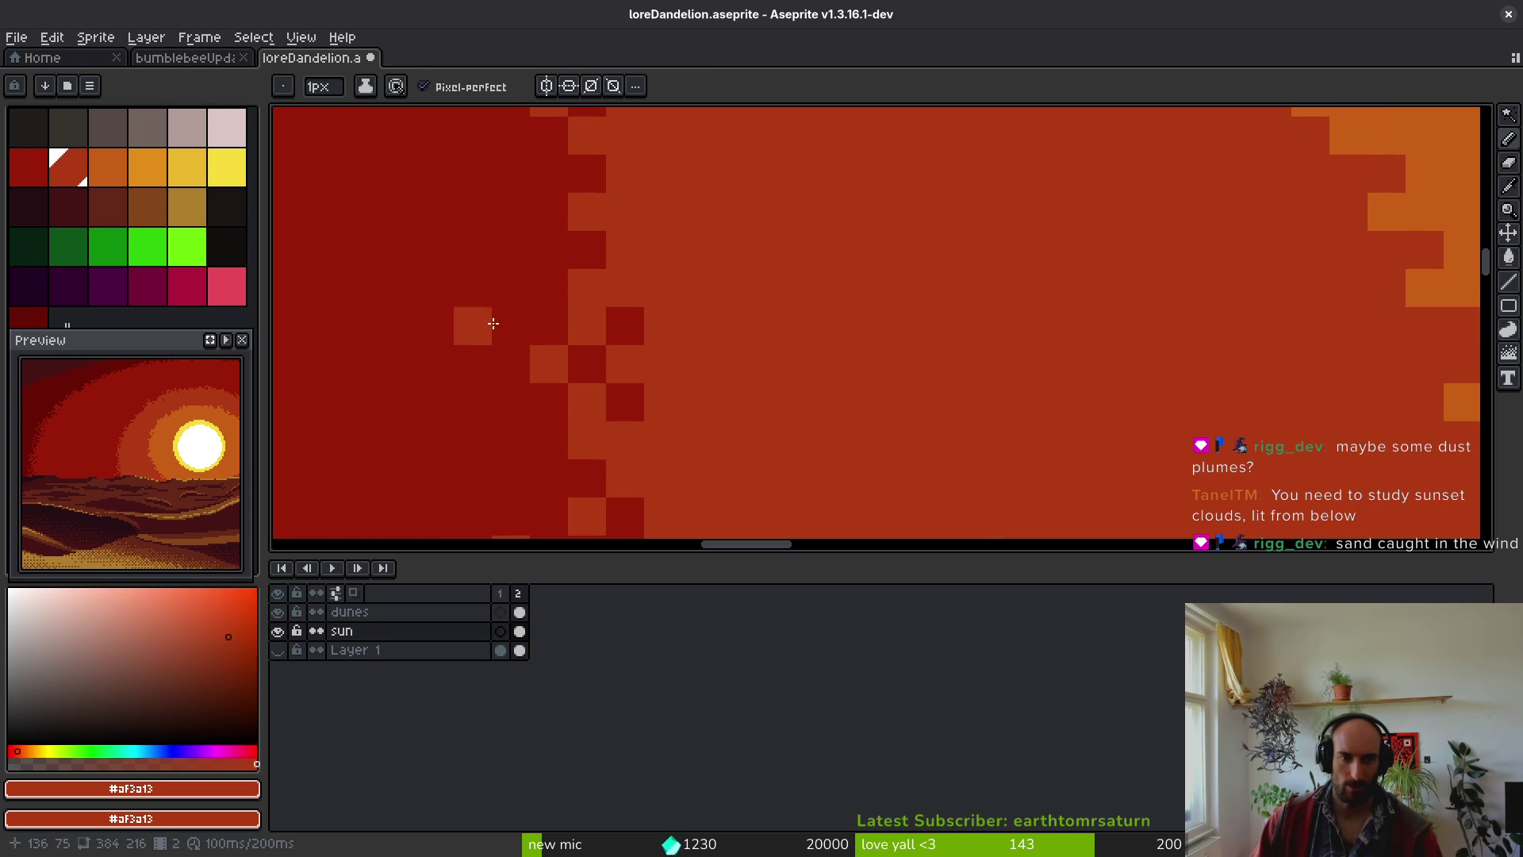
scroll(516, 318, "left", 3)
key("alt")
left_click(630, 422)
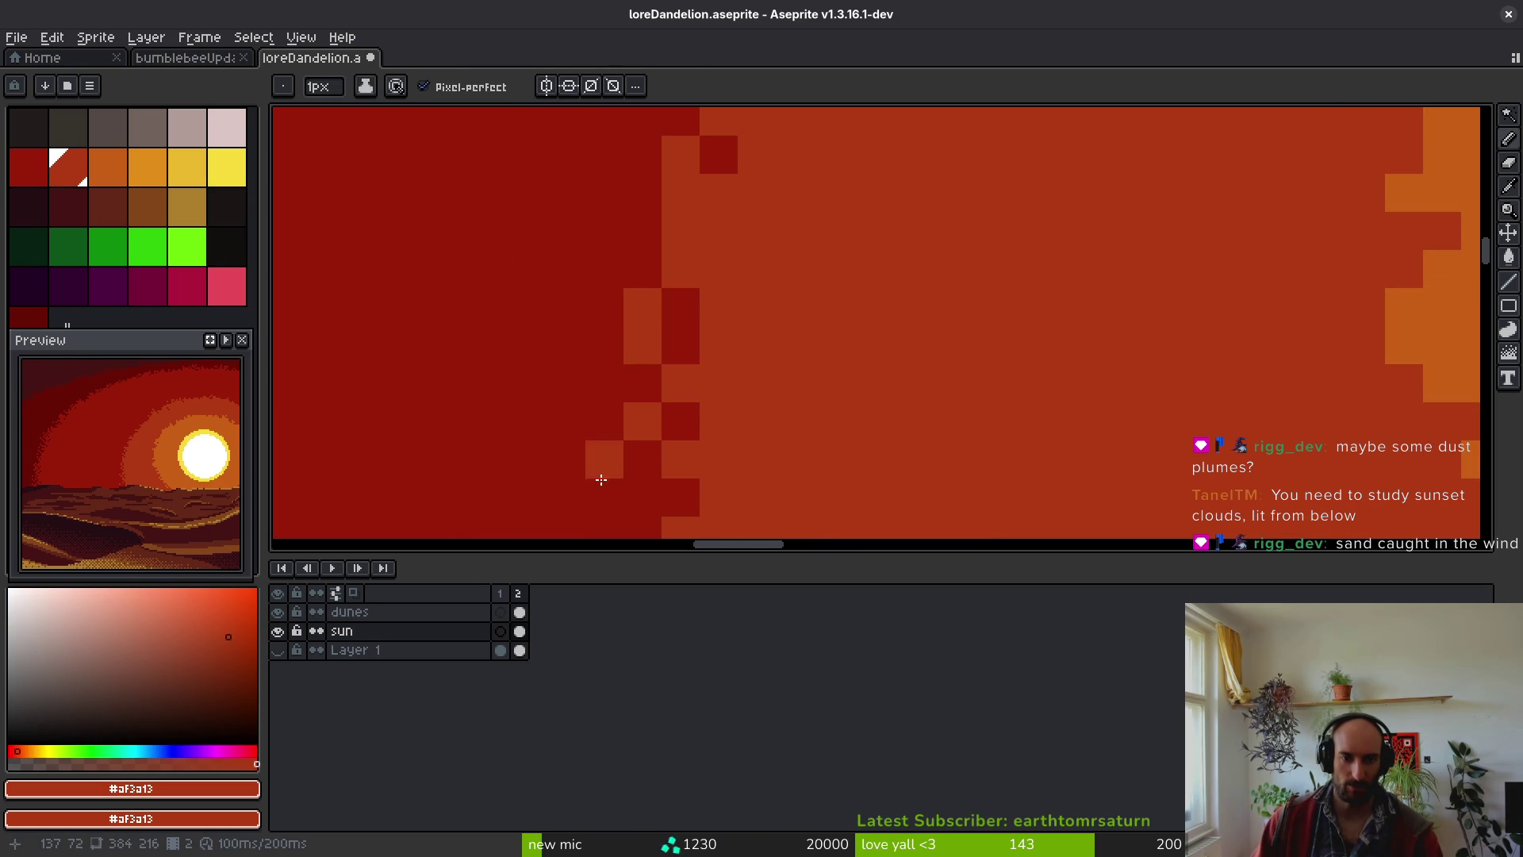
scroll(596, 432, "up", 4)
scroll(597, 432, "left", 1)
left_click(607, 452)
left_click(570, 414)
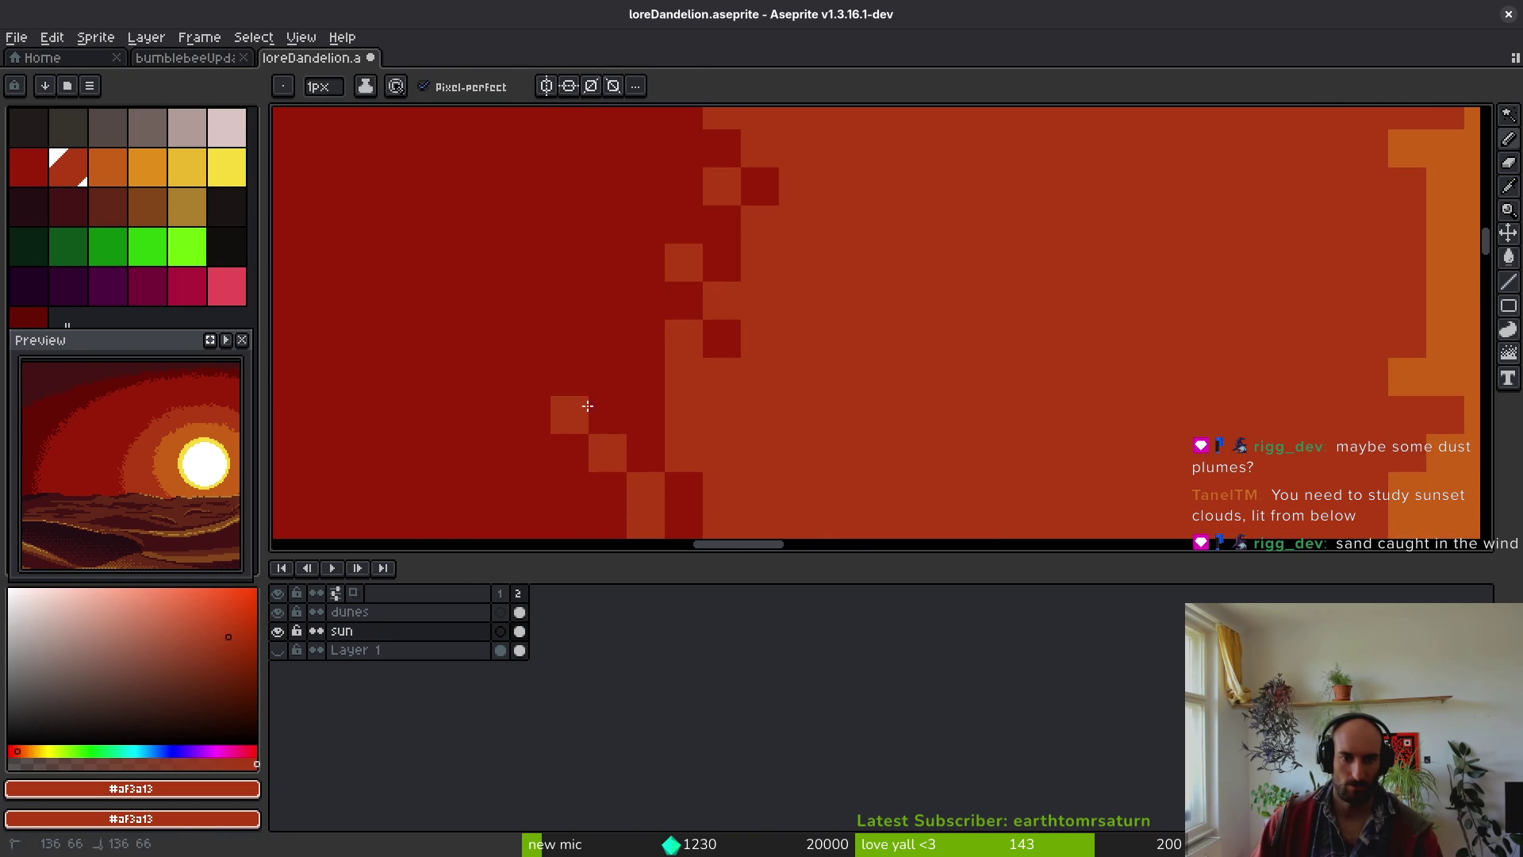
scroll(674, 381, "down", 8)
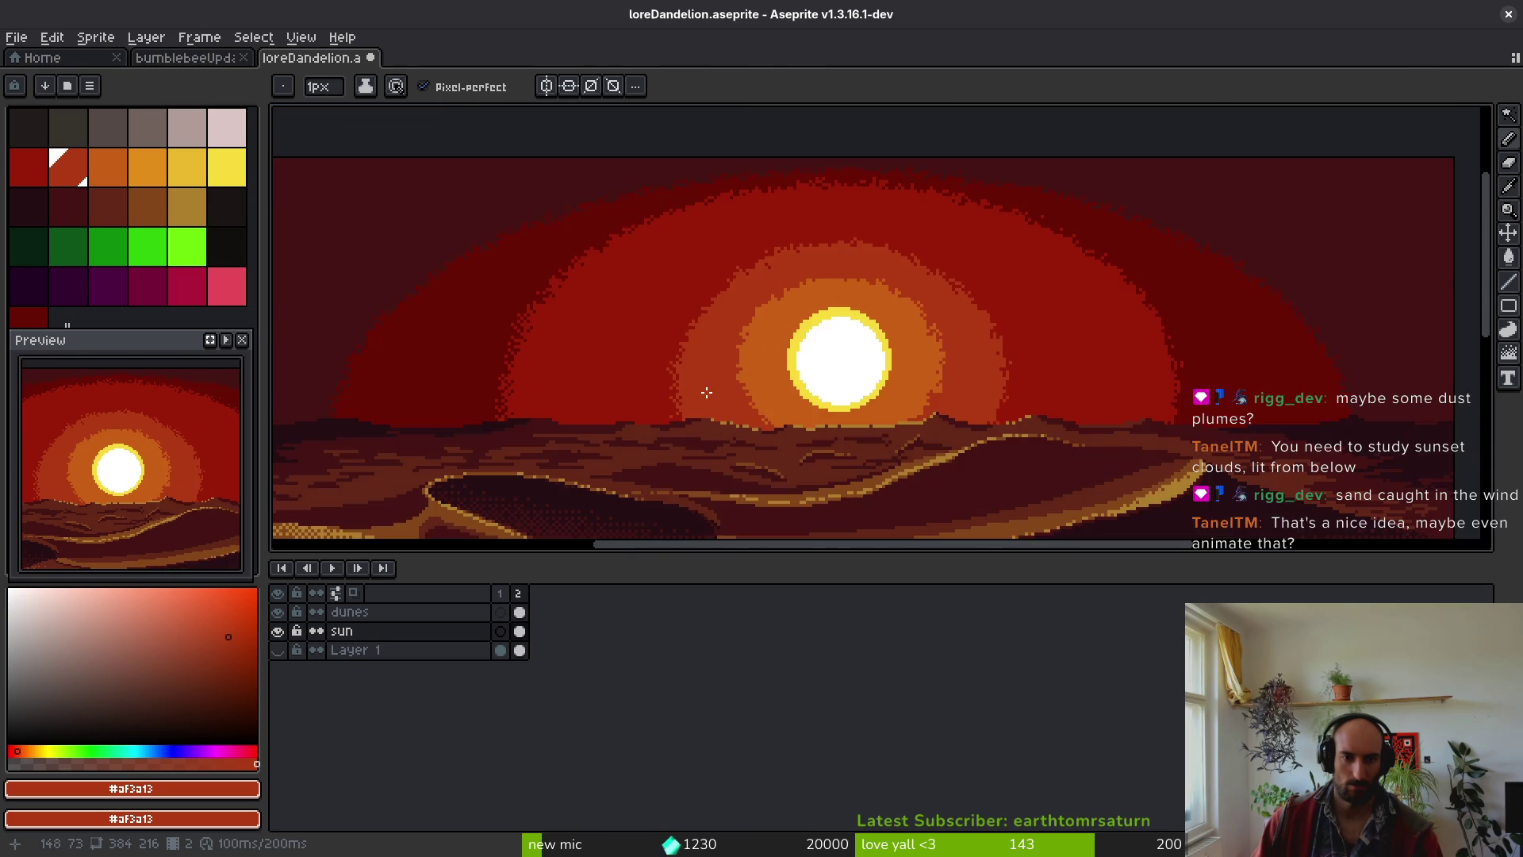
scroll(705, 325, "up", 4)
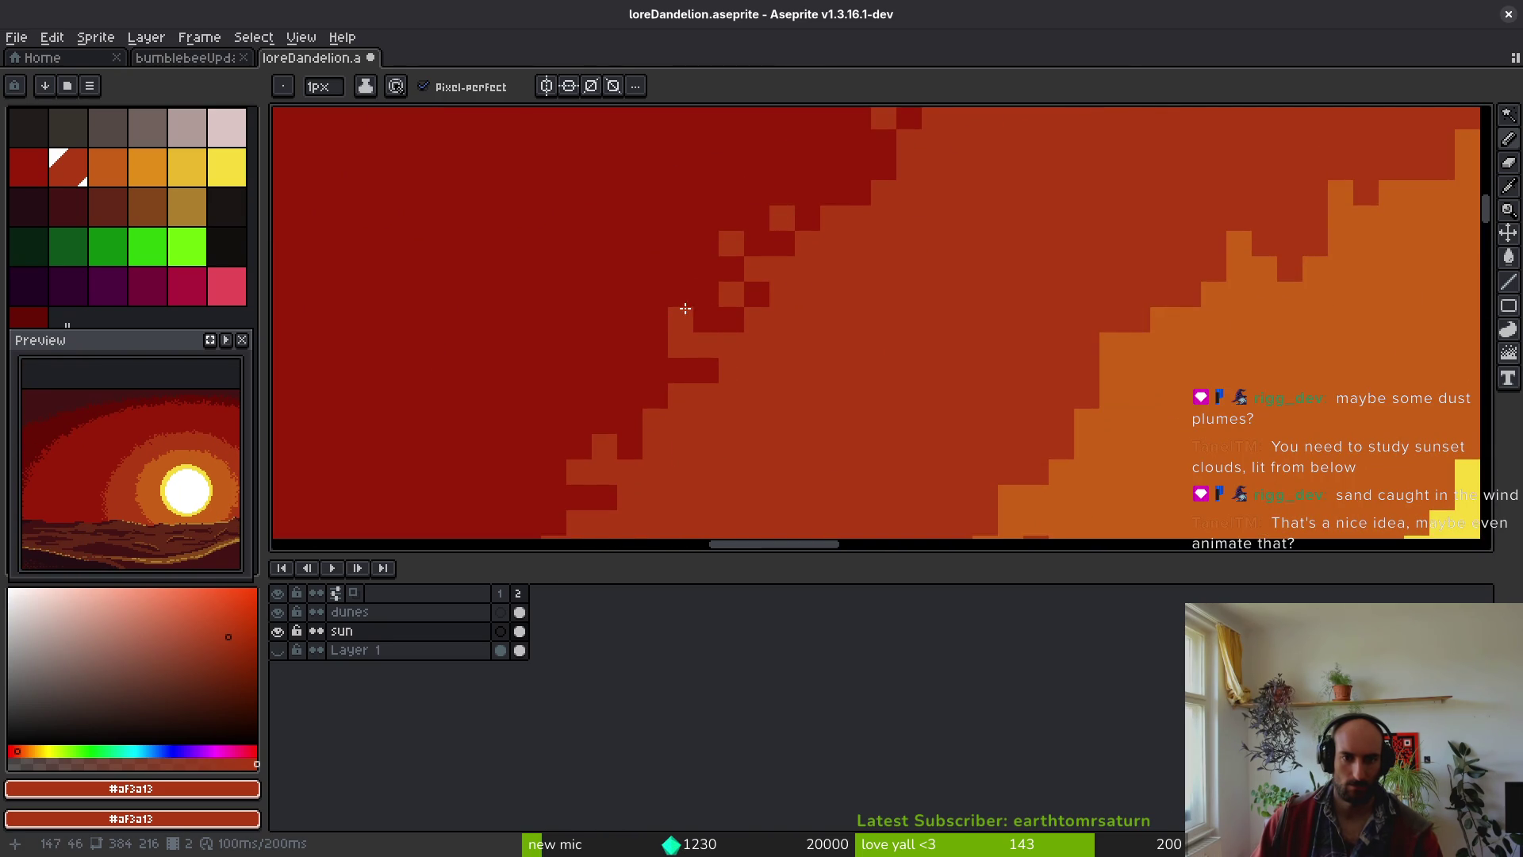
scroll(664, 315, "down", 3)
scroll(841, 270, "up", 4)
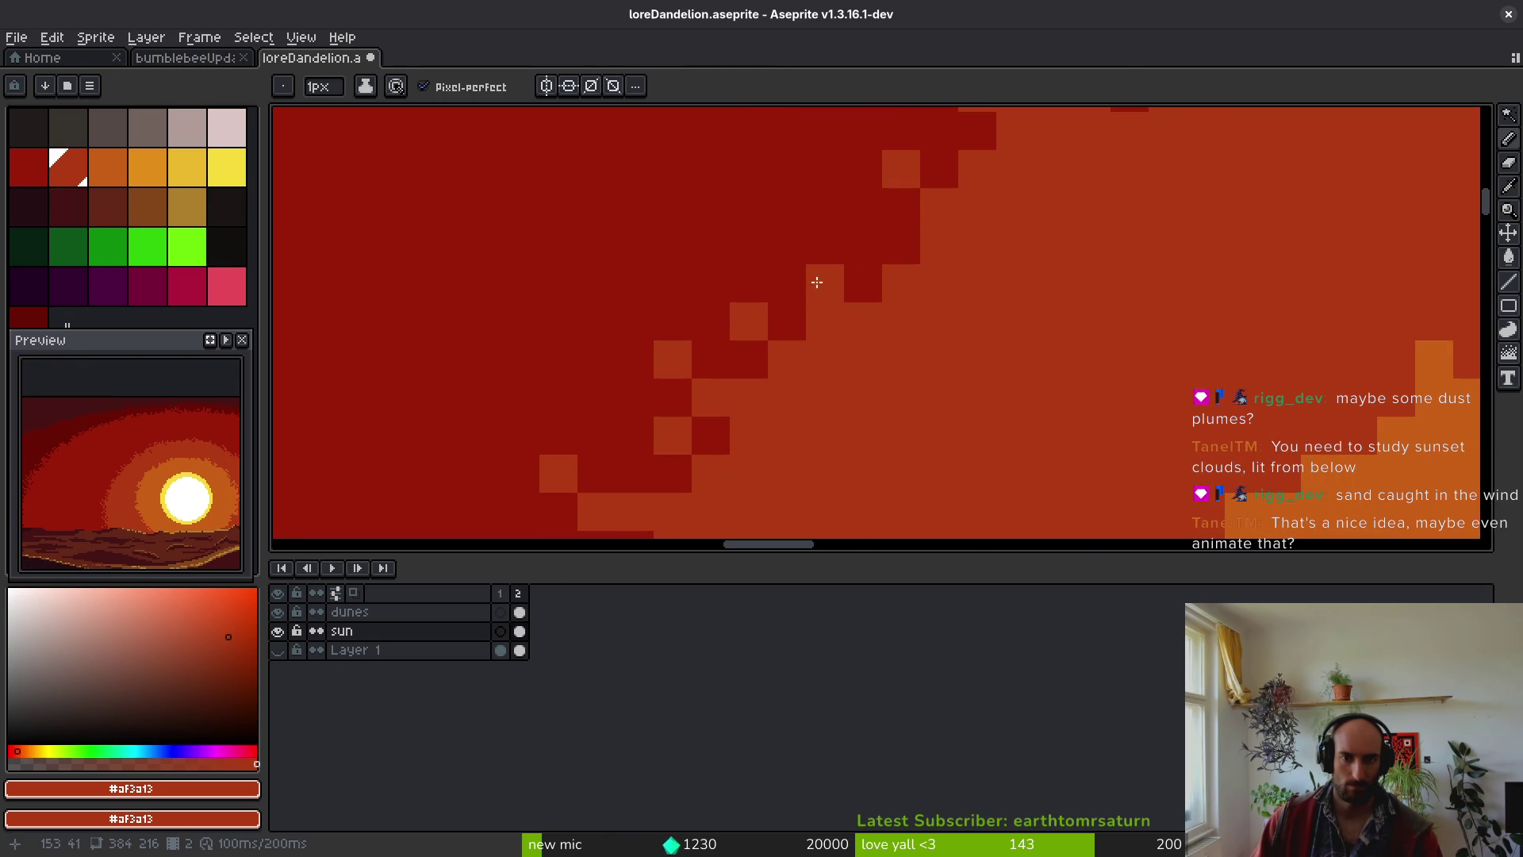
scroll(802, 220, "down", 5)
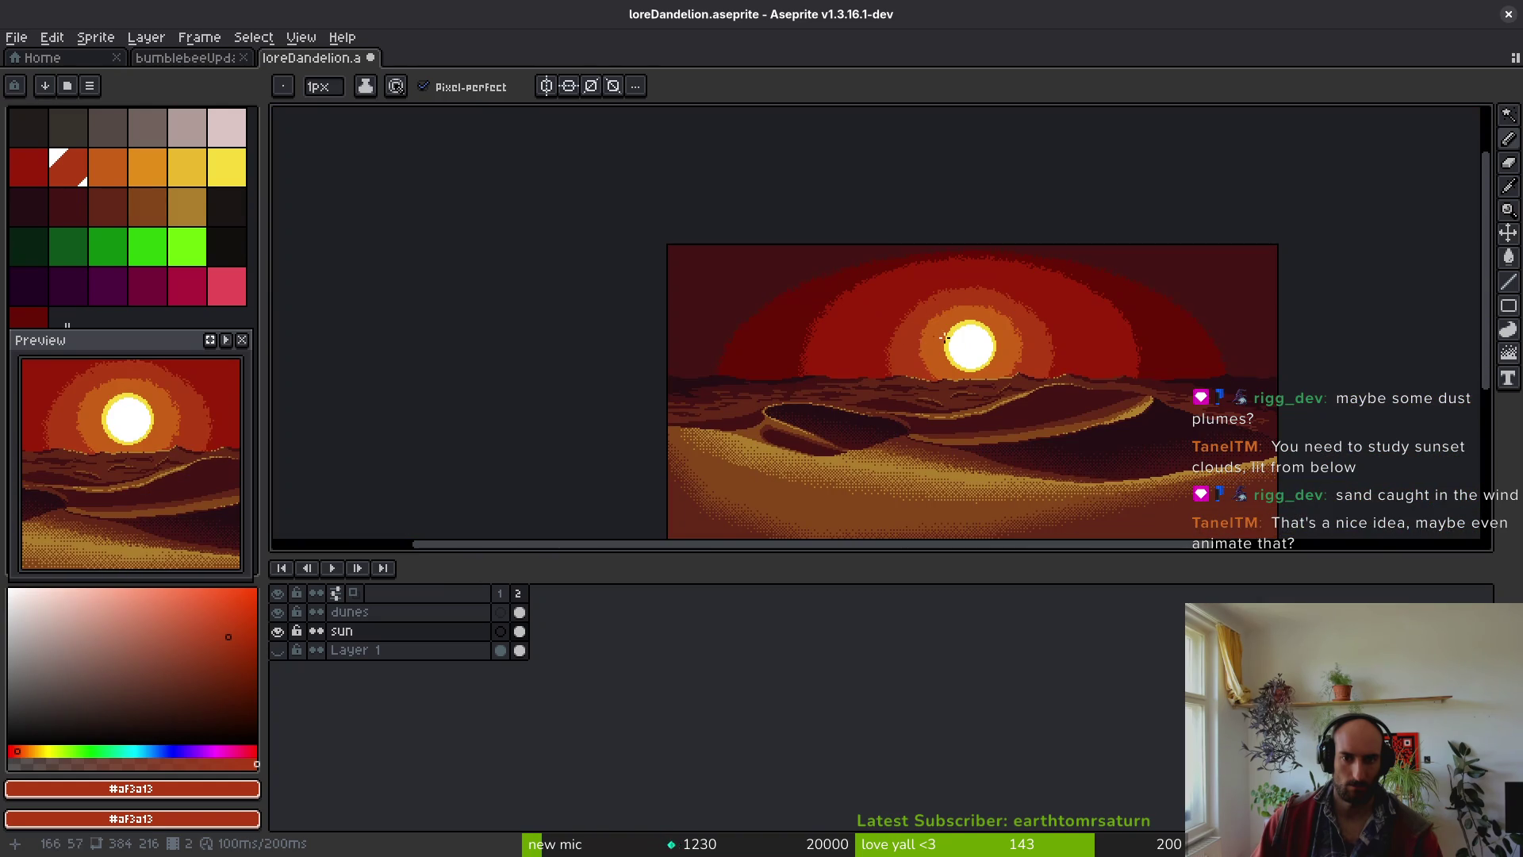
scroll(928, 335, "up", 5)
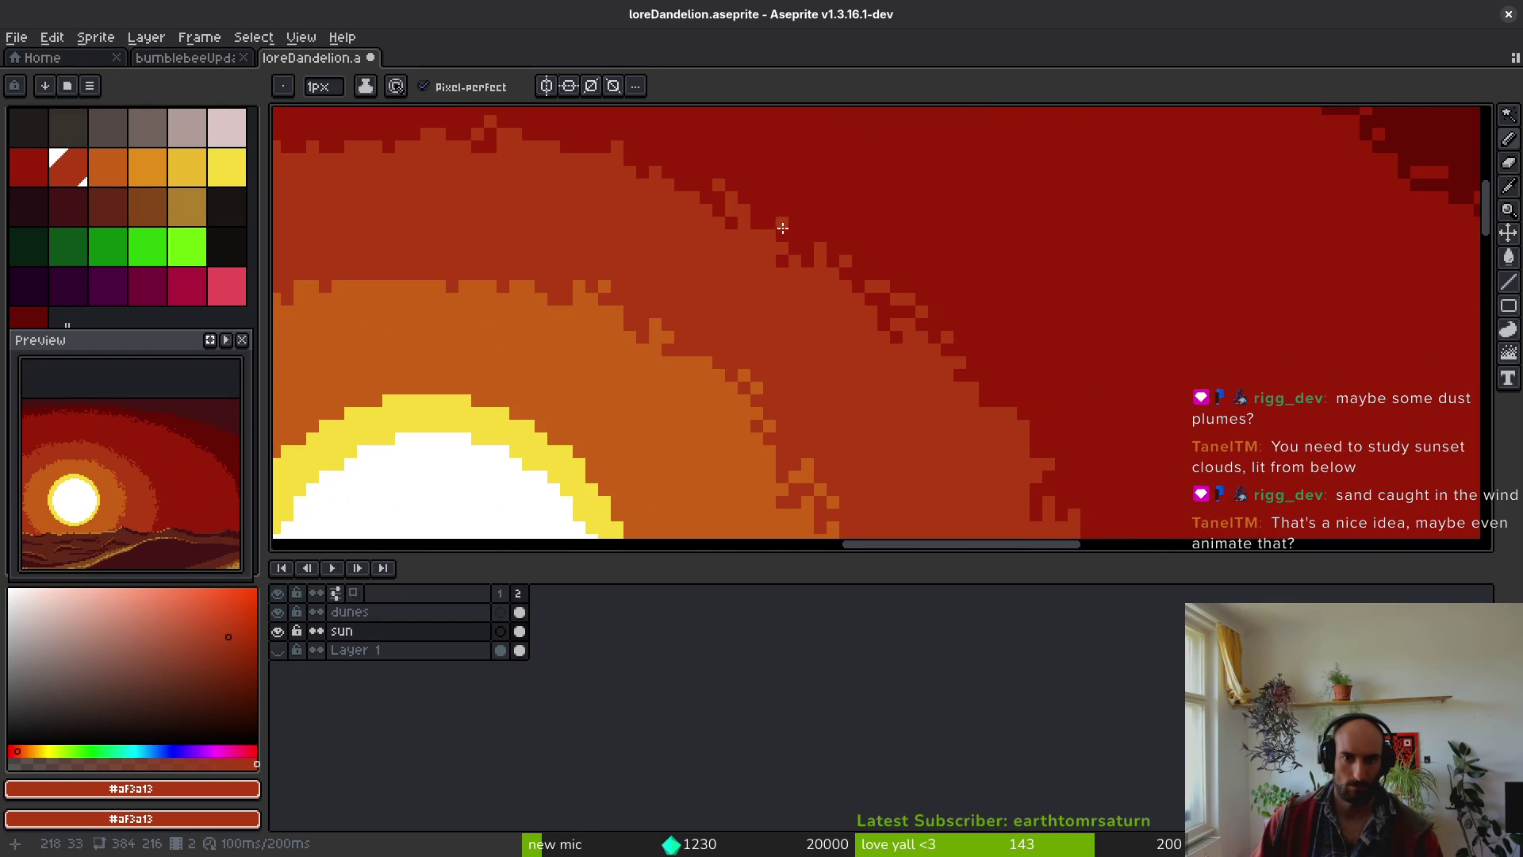
scroll(560, 245, "up", 3)
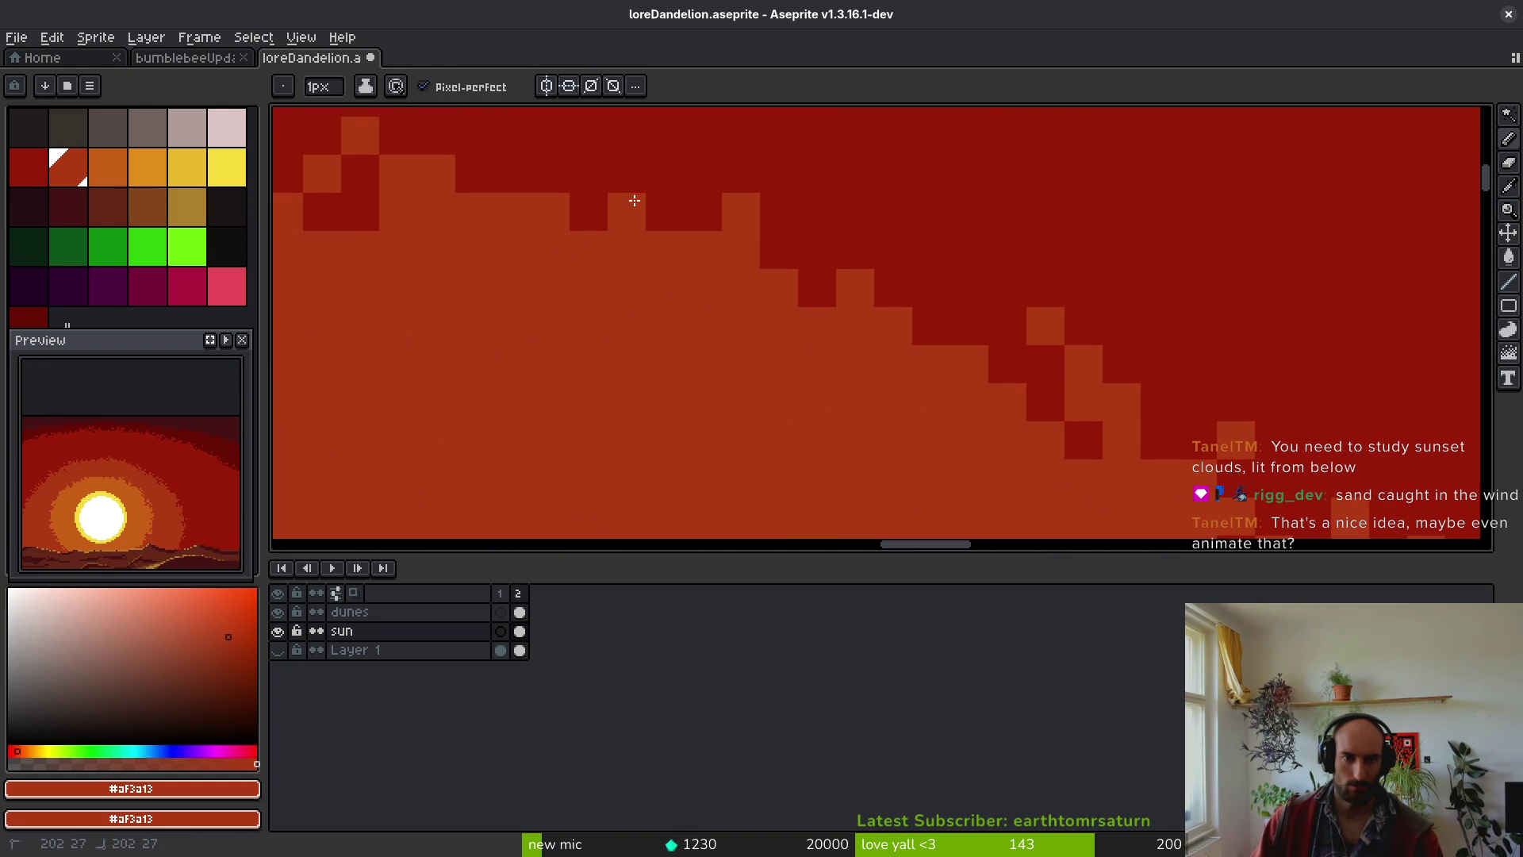
- Alternate dark red and orange pixels along the upper ring edge, fixing stray pixels
left_click(578, 214, "alt")
left_click(474, 250)
left_click(551, 249)
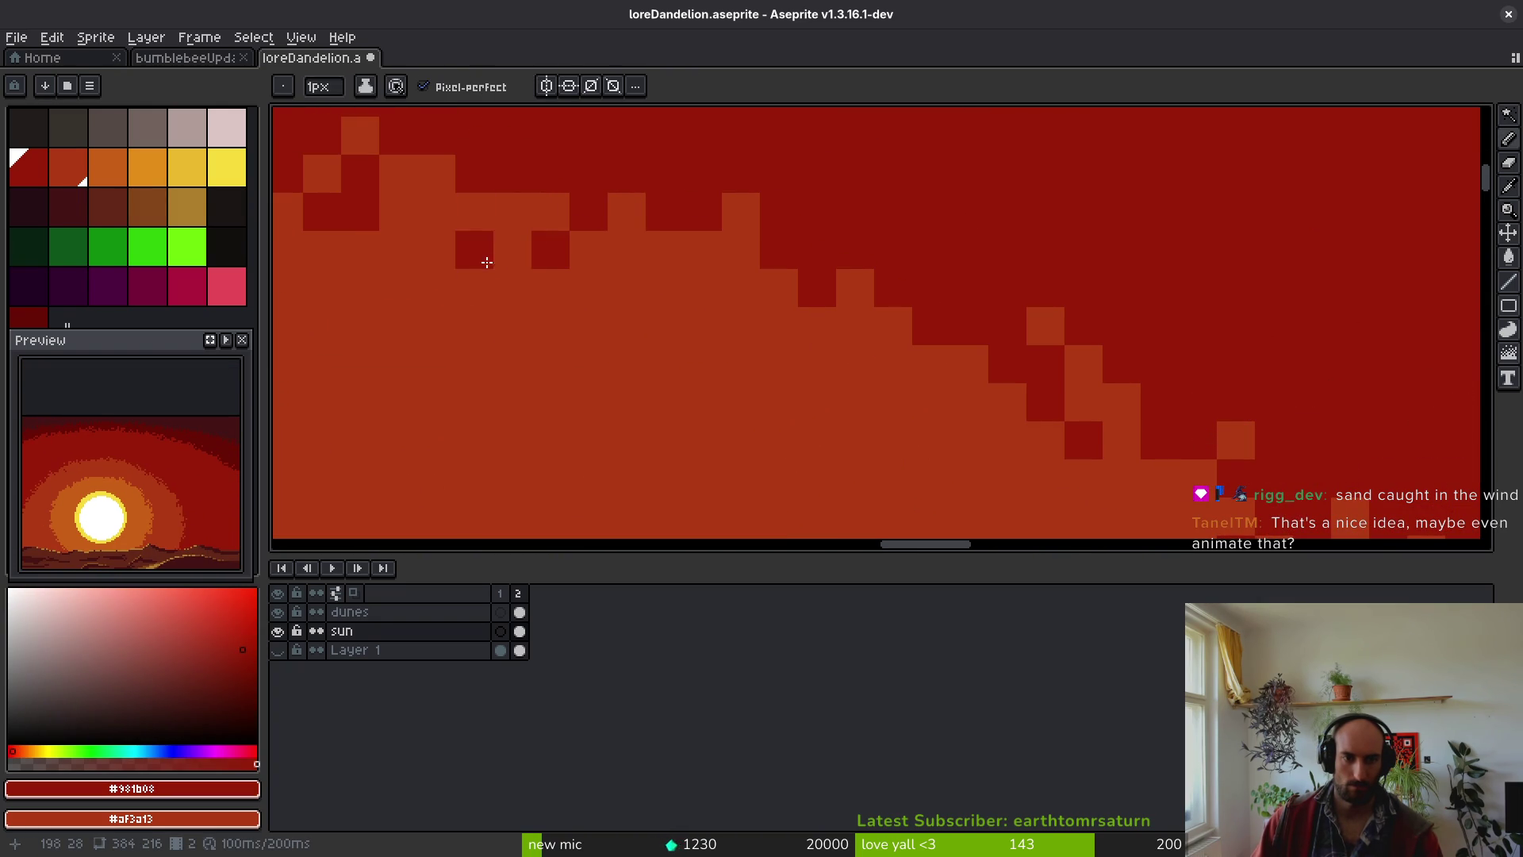
right_click(474, 250)
left_click(512, 288)
left_click(507, 260, "alt")
right_click(481, 226)
left_click(627, 288)
scroll(626, 288, "down", 3)
scroll(682, 298, "up", 2)
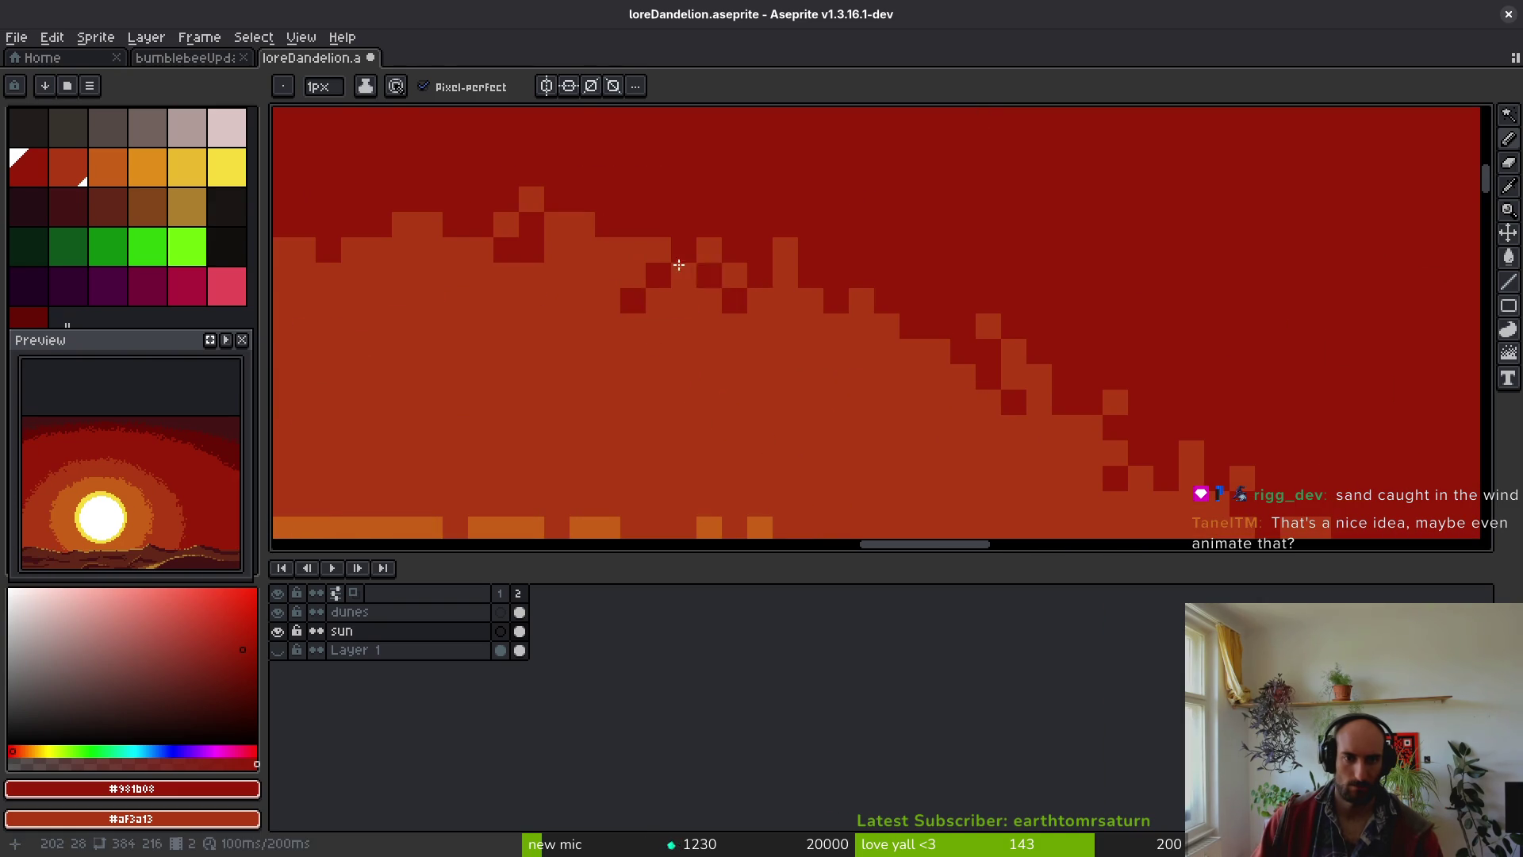
right_click(601, 244)
left_click(547, 247, "alt")
left_click(655, 220)
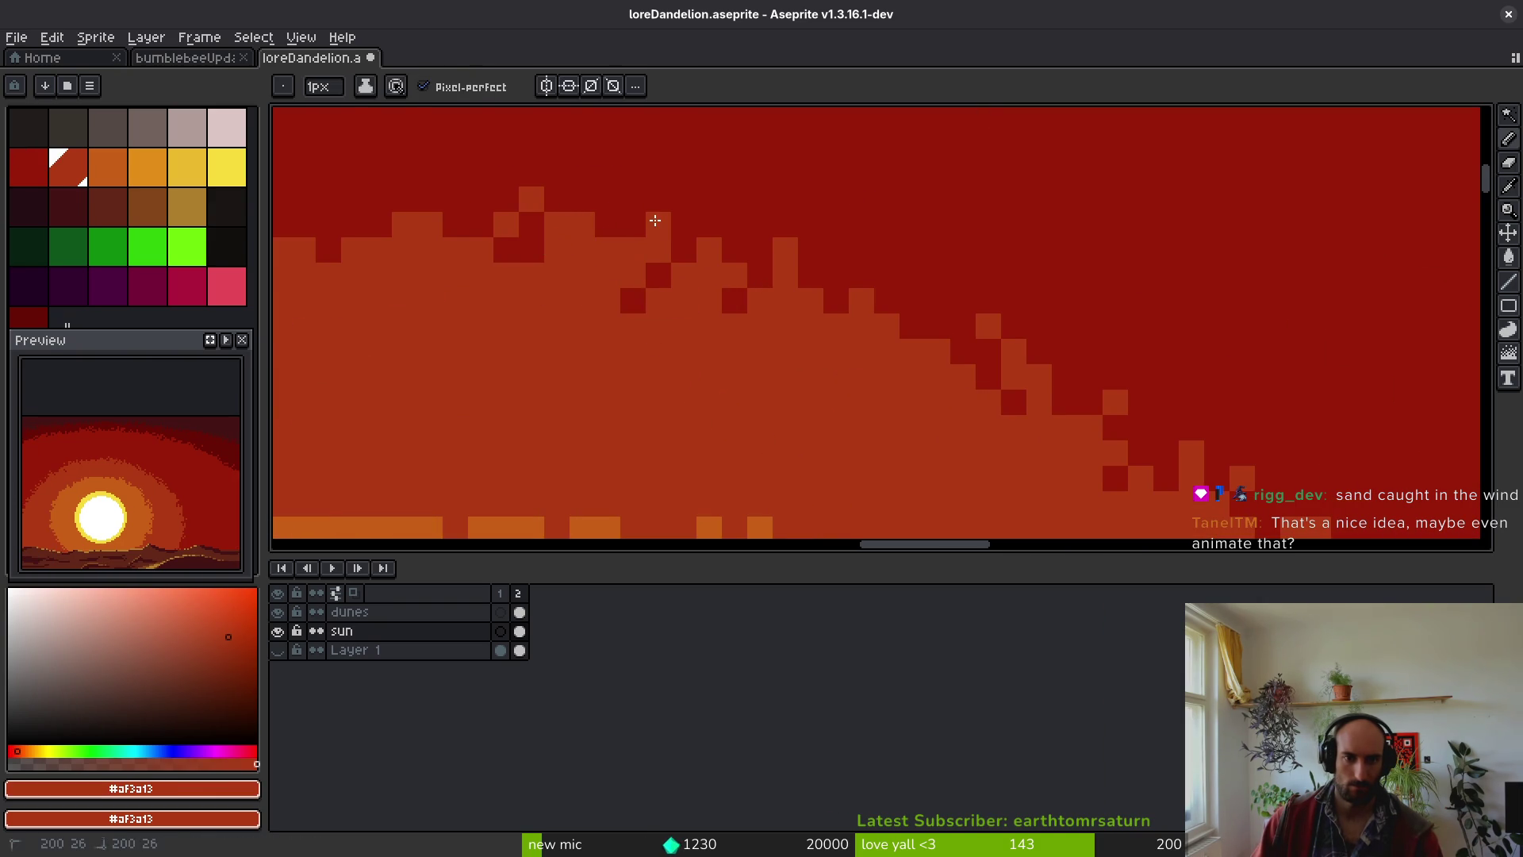
scroll(696, 266, "down", 3)
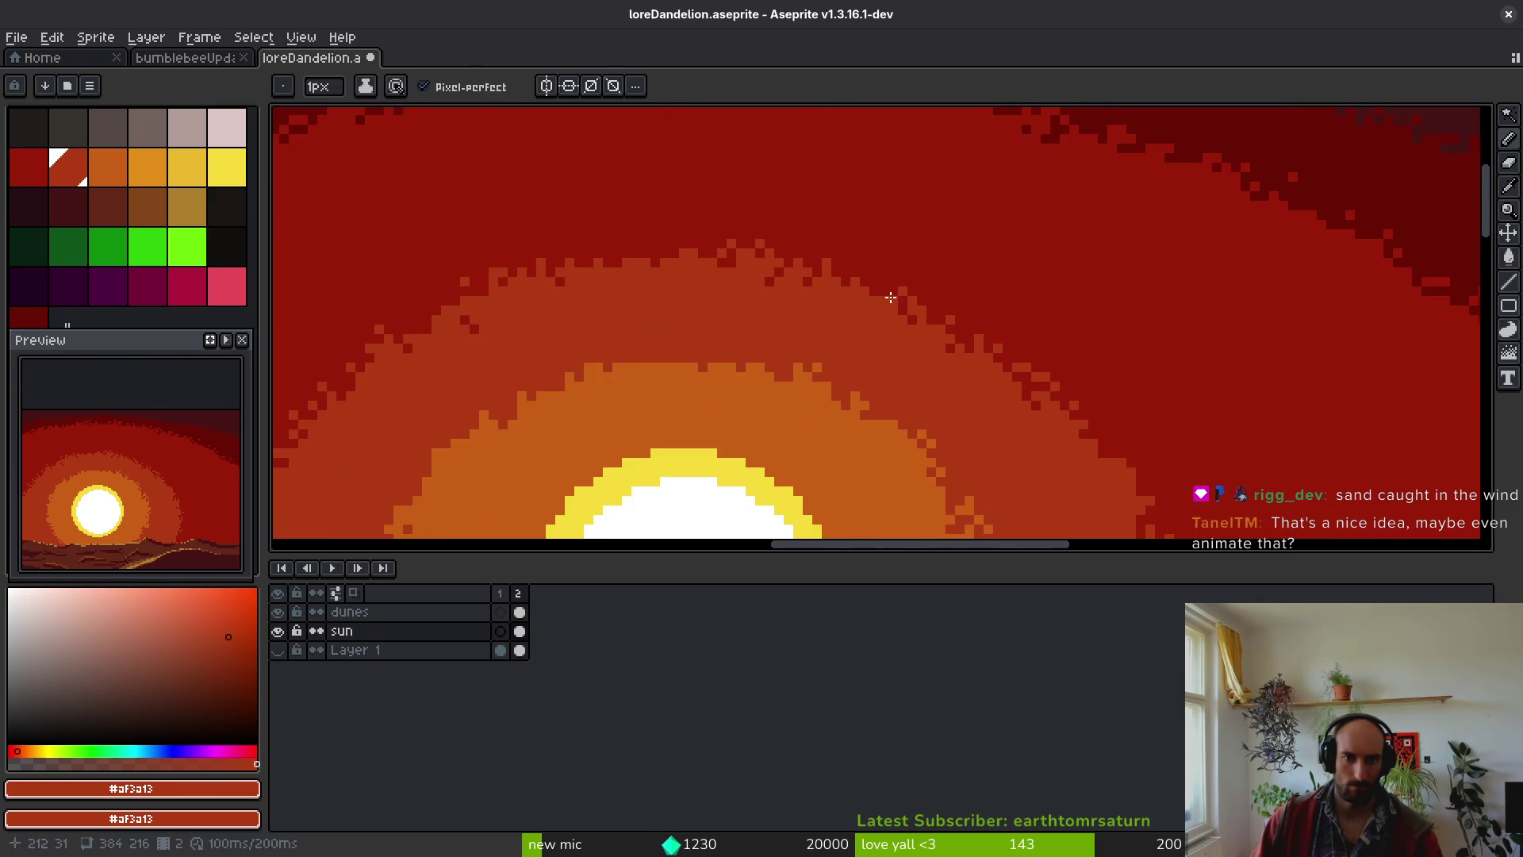
scroll(695, 265, "up", 5)
left_click(615, 256)
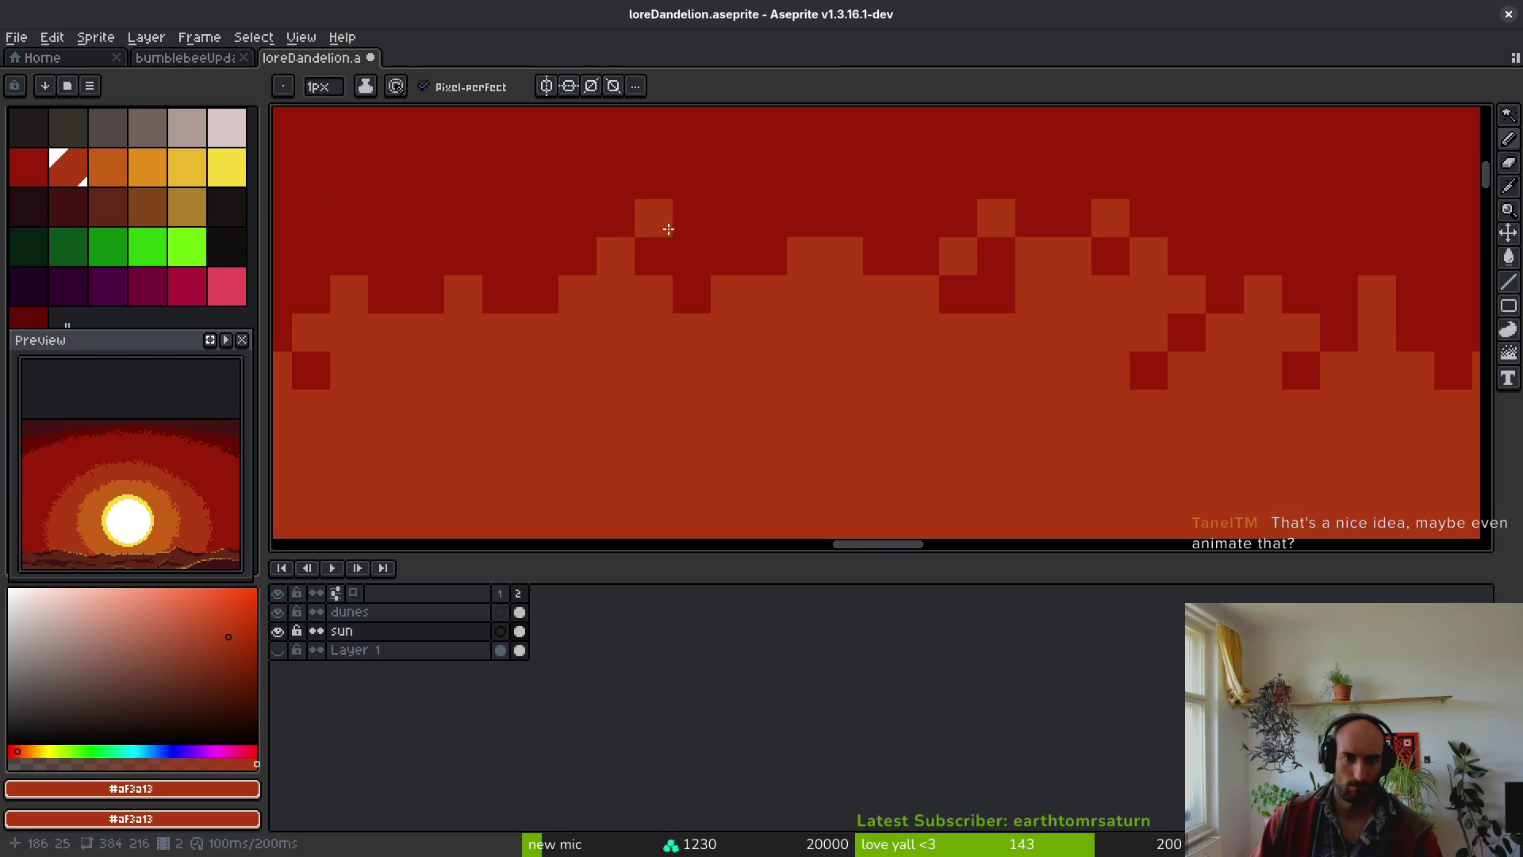
- Scatter dark red pixels into the orange band and orange pixels into the dark band
left_click(691, 294, "alt")
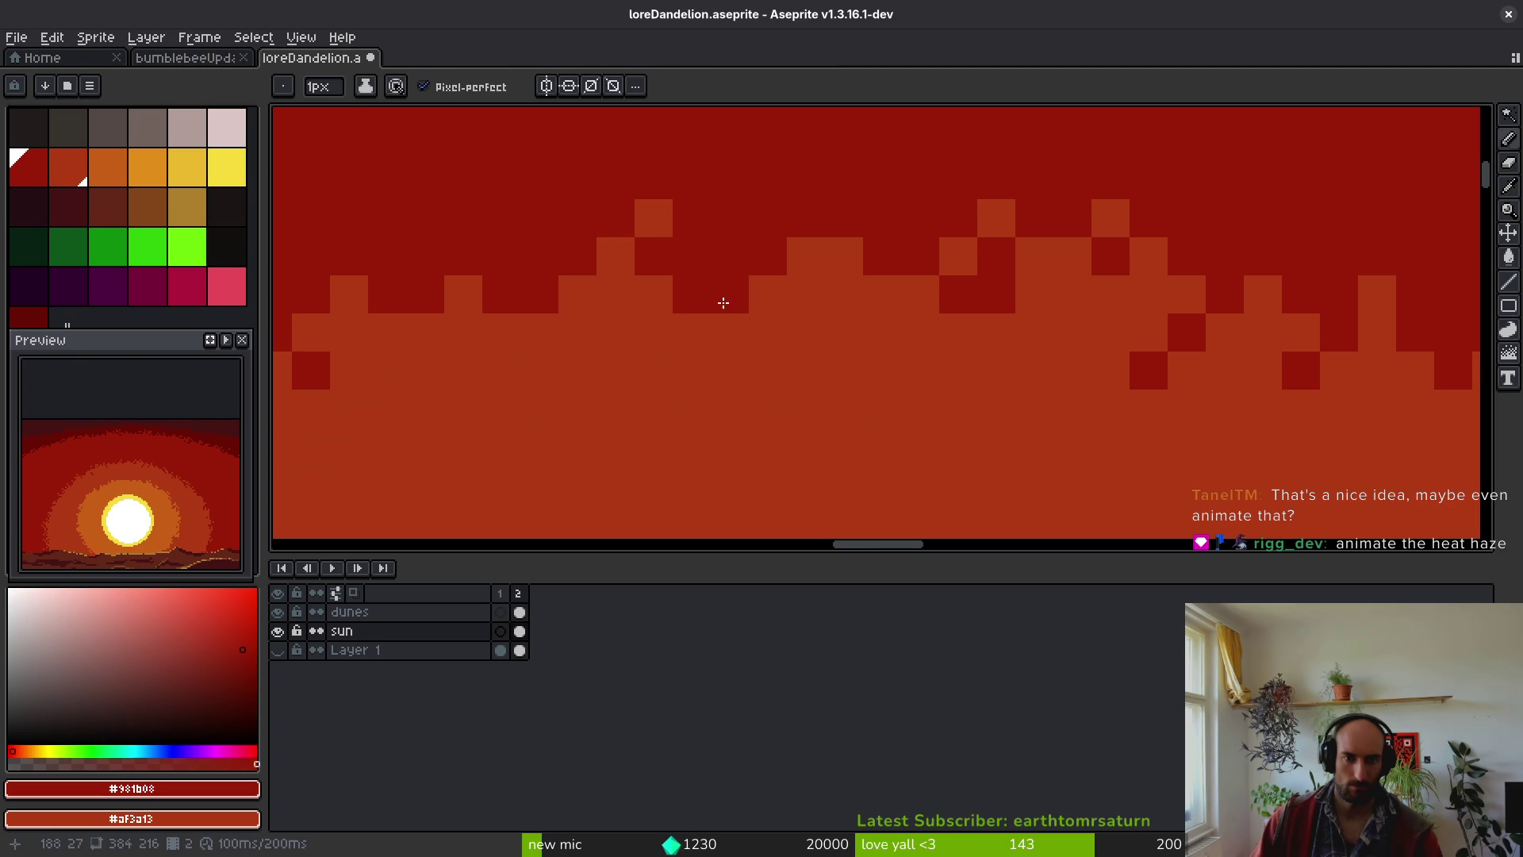
left_click(729, 332)
left_click(590, 339)
left_click(575, 286, "alt")
left_click(504, 254)
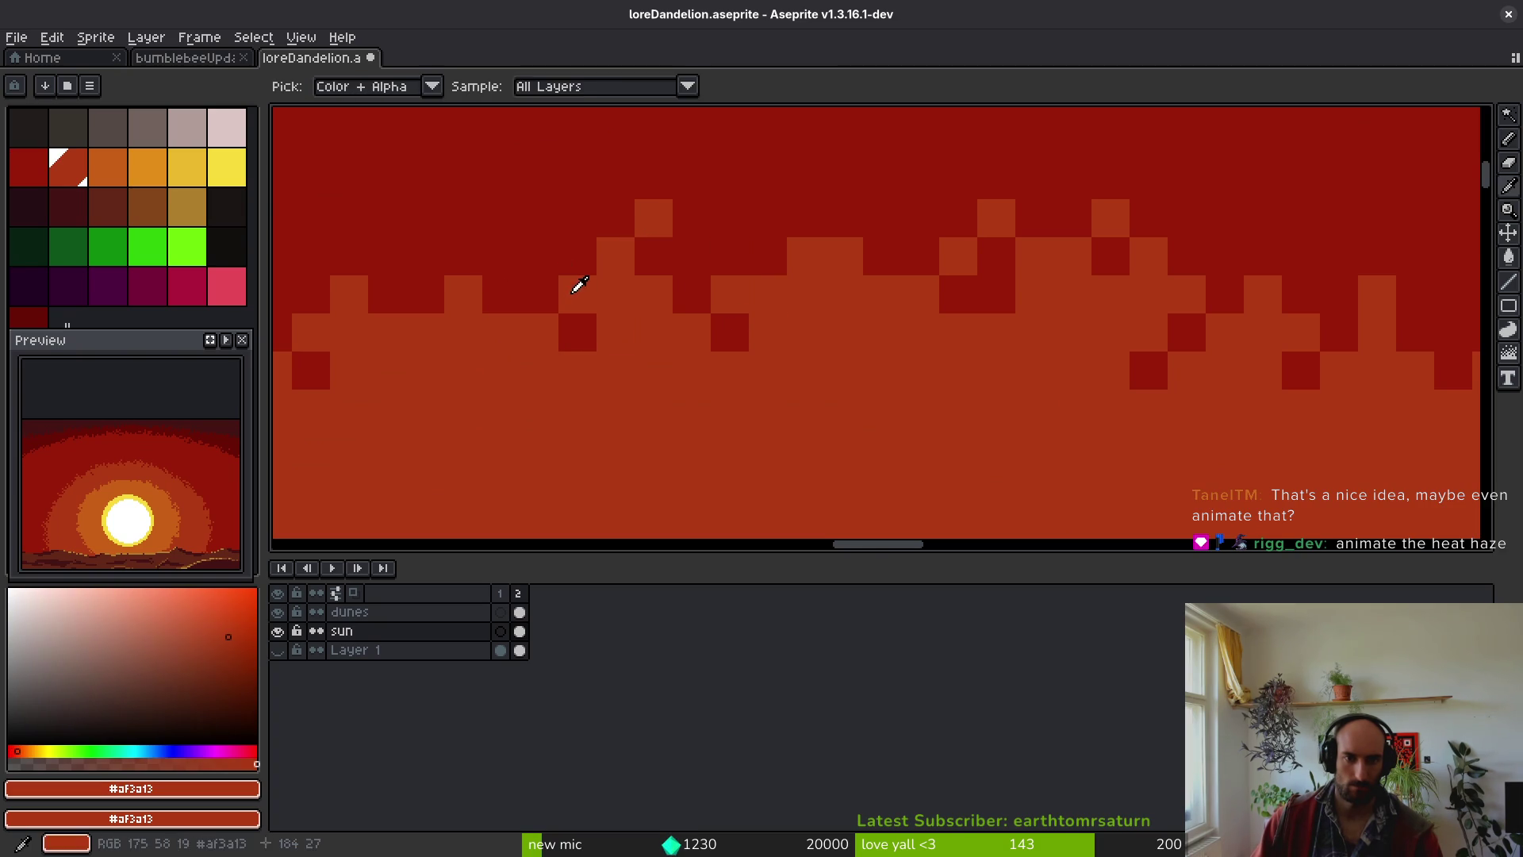
left_click(423, 301, "alt")
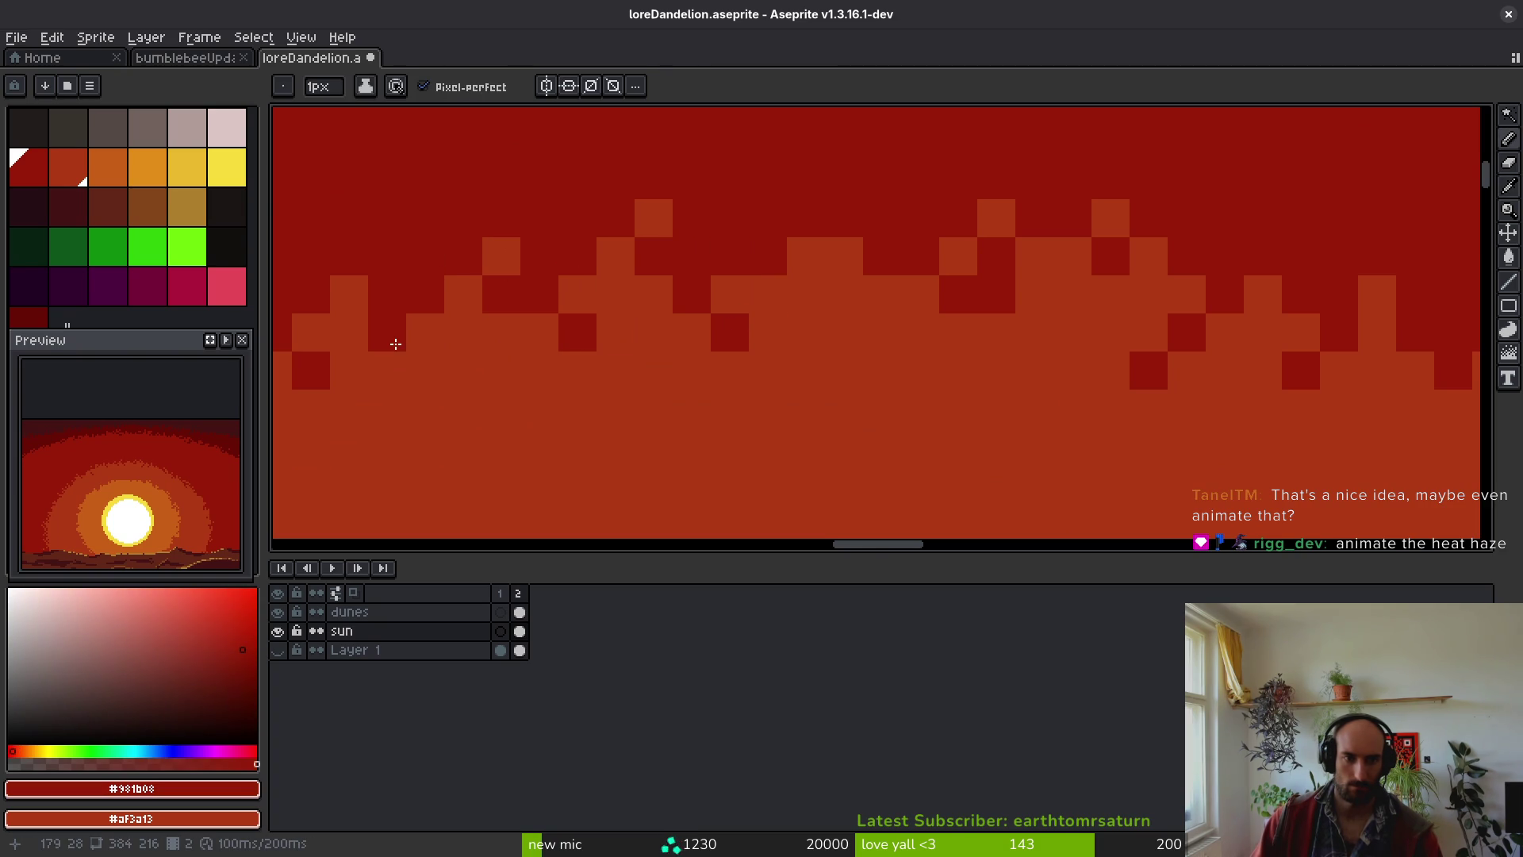
left_click(456, 341)
left_click(410, 368)
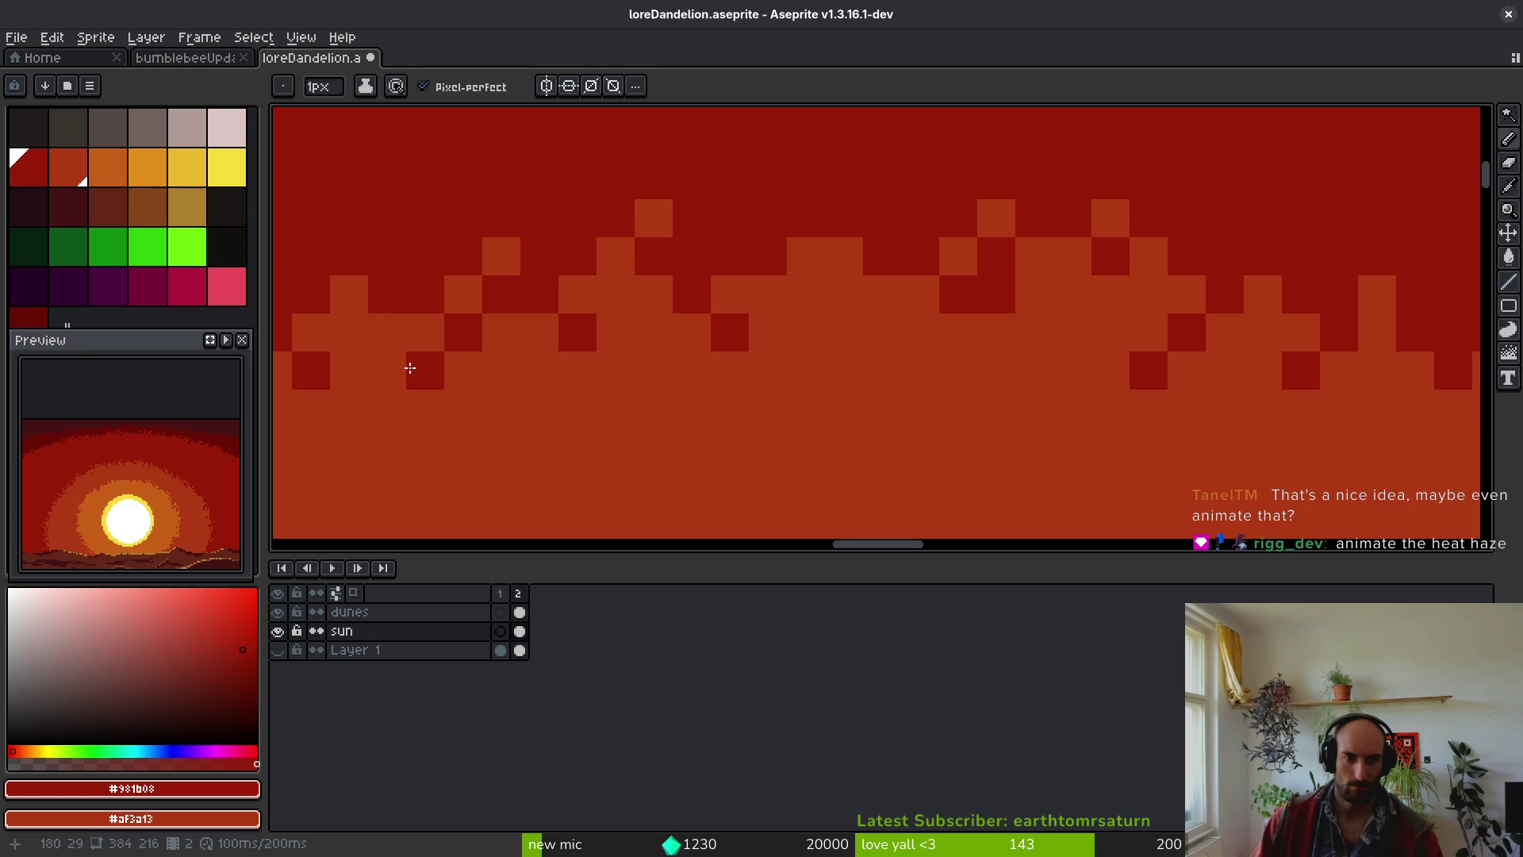
scroll(610, 378, "down", 5)
scroll(449, 377, "up", 5)
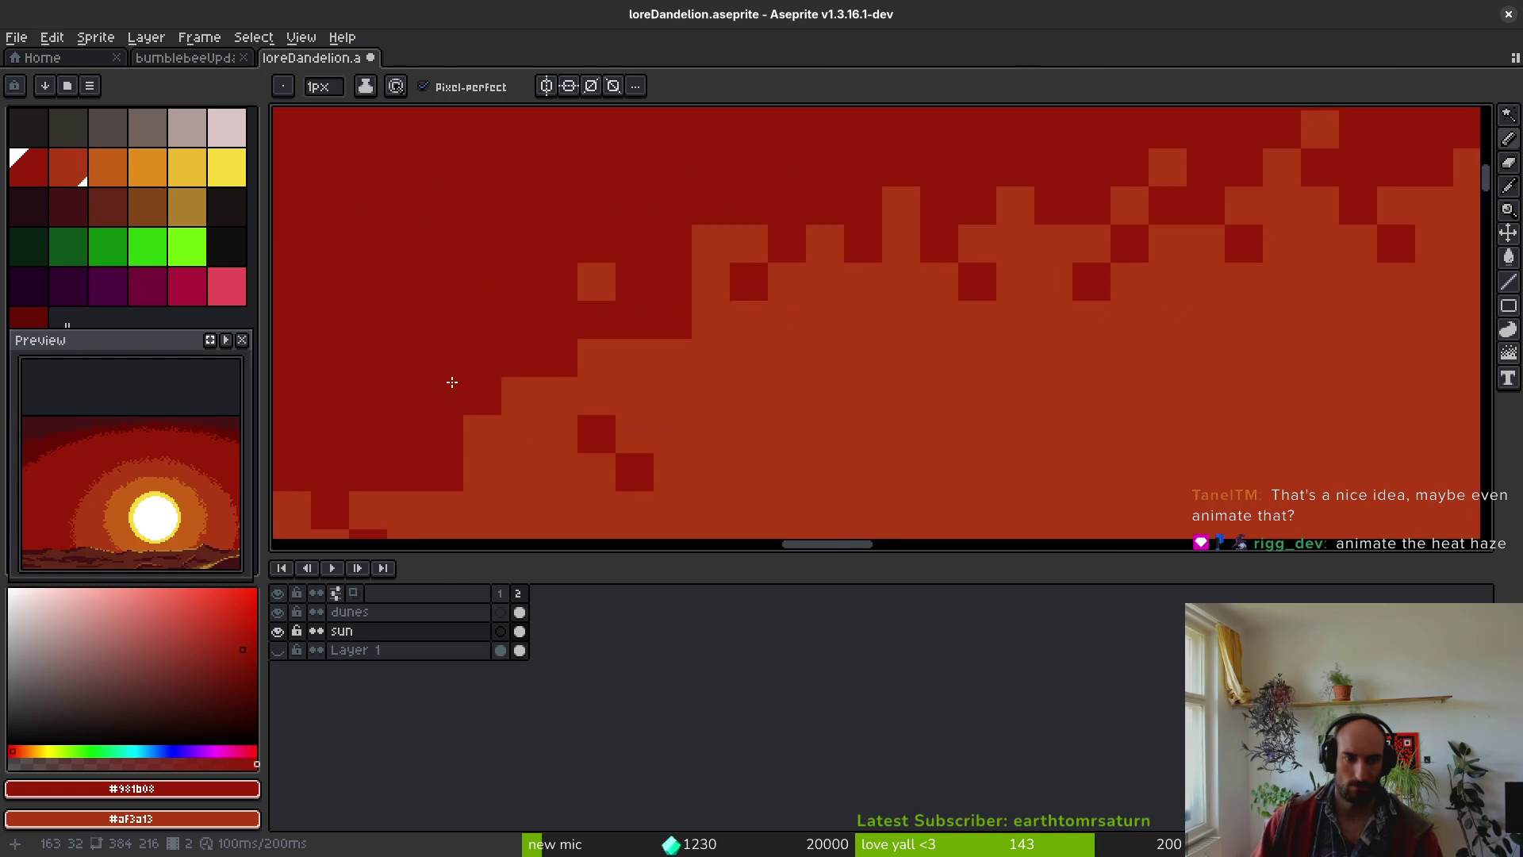
left_click(843, 357, "alt")
left_click(746, 364)
mouse_move(746, 364)
left_mouse_down()
mouse_move(769, 325)
mouse_move(692, 315)
left_mouse_up()
scroll(844, 323, "down", 5)
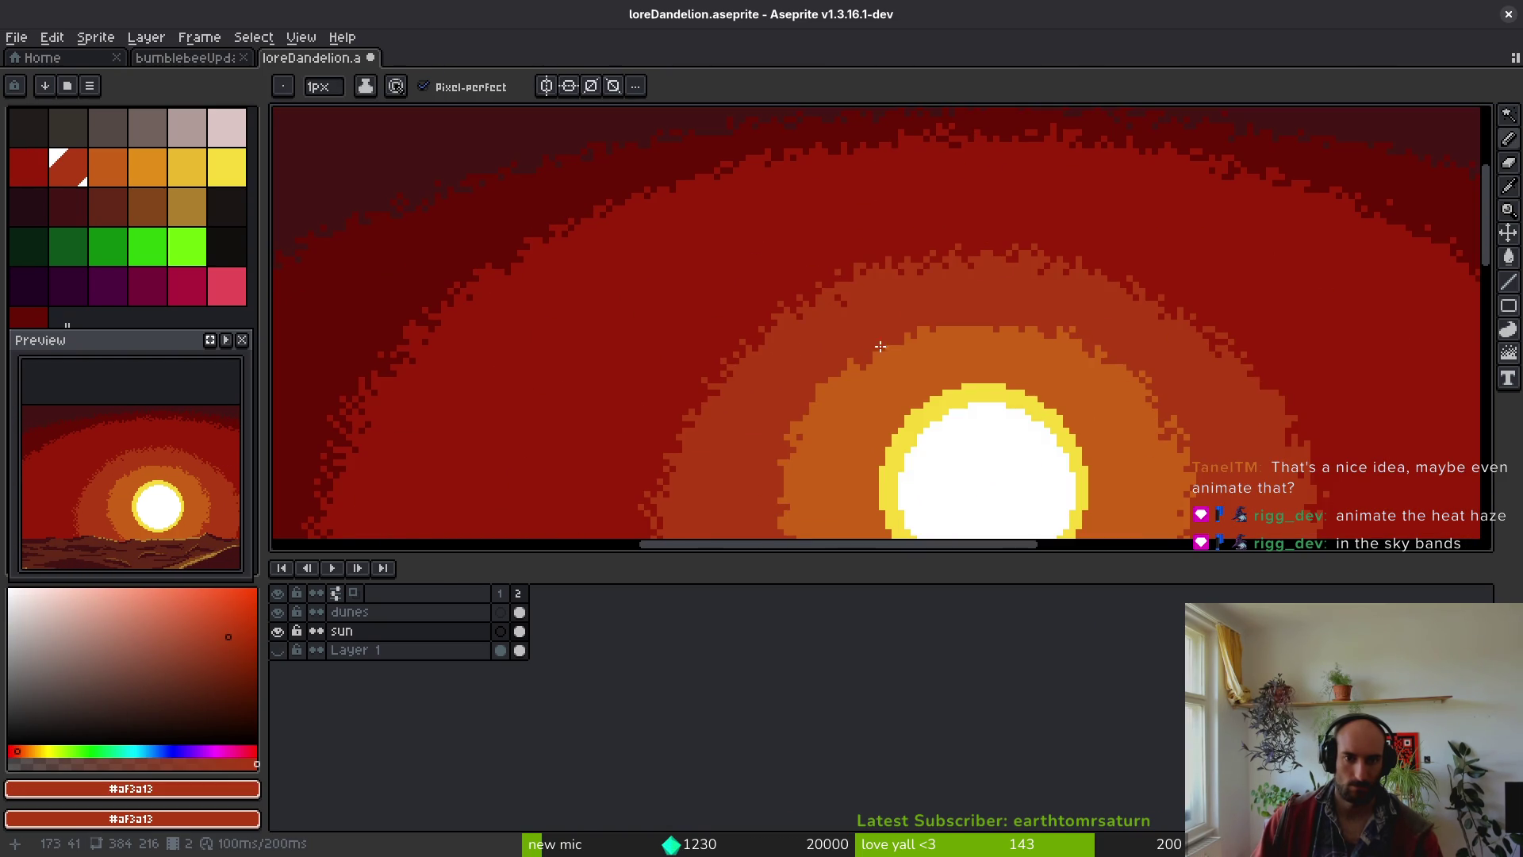
scroll(870, 344, "up", 5)
- Add a final diagonal dark red dither pixel on the right side of the ring
left_click(820, 212, "alt")
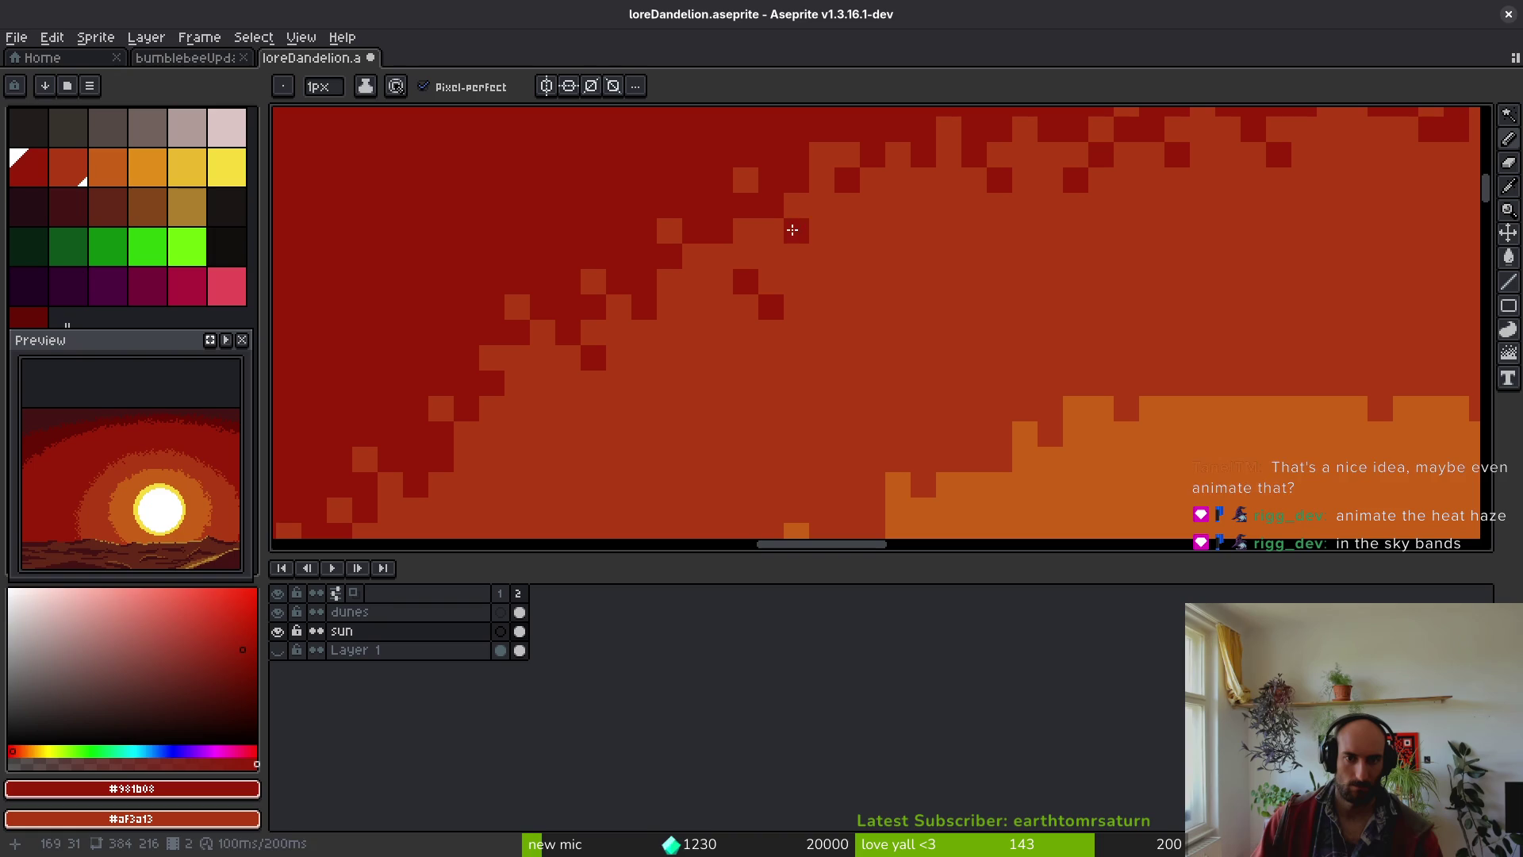
left_click(840, 227)
scroll(935, 303, "down", 4)
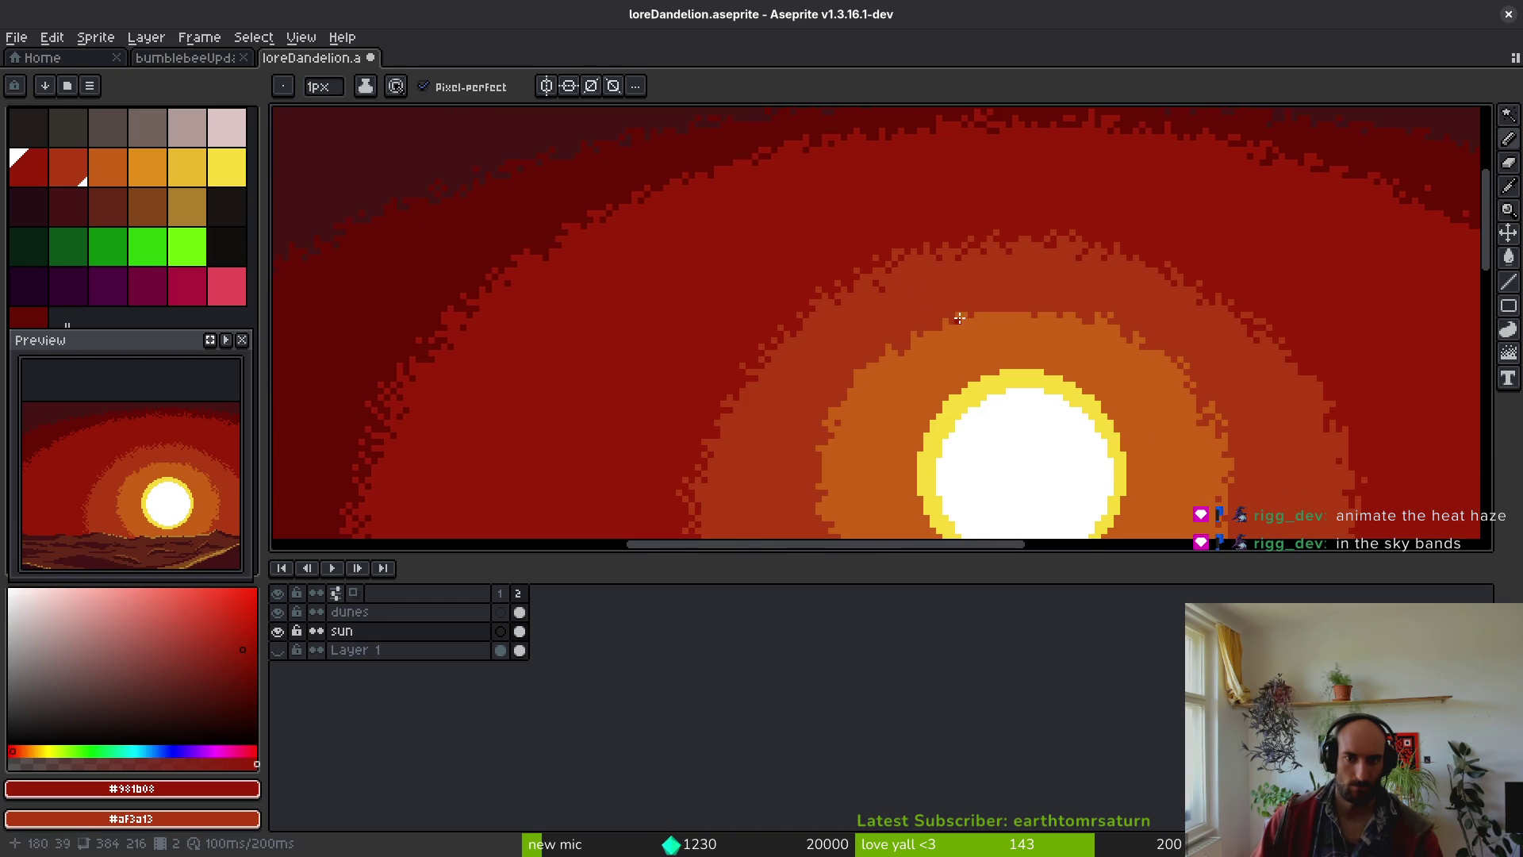
scroll(916, 284, "up", 4)
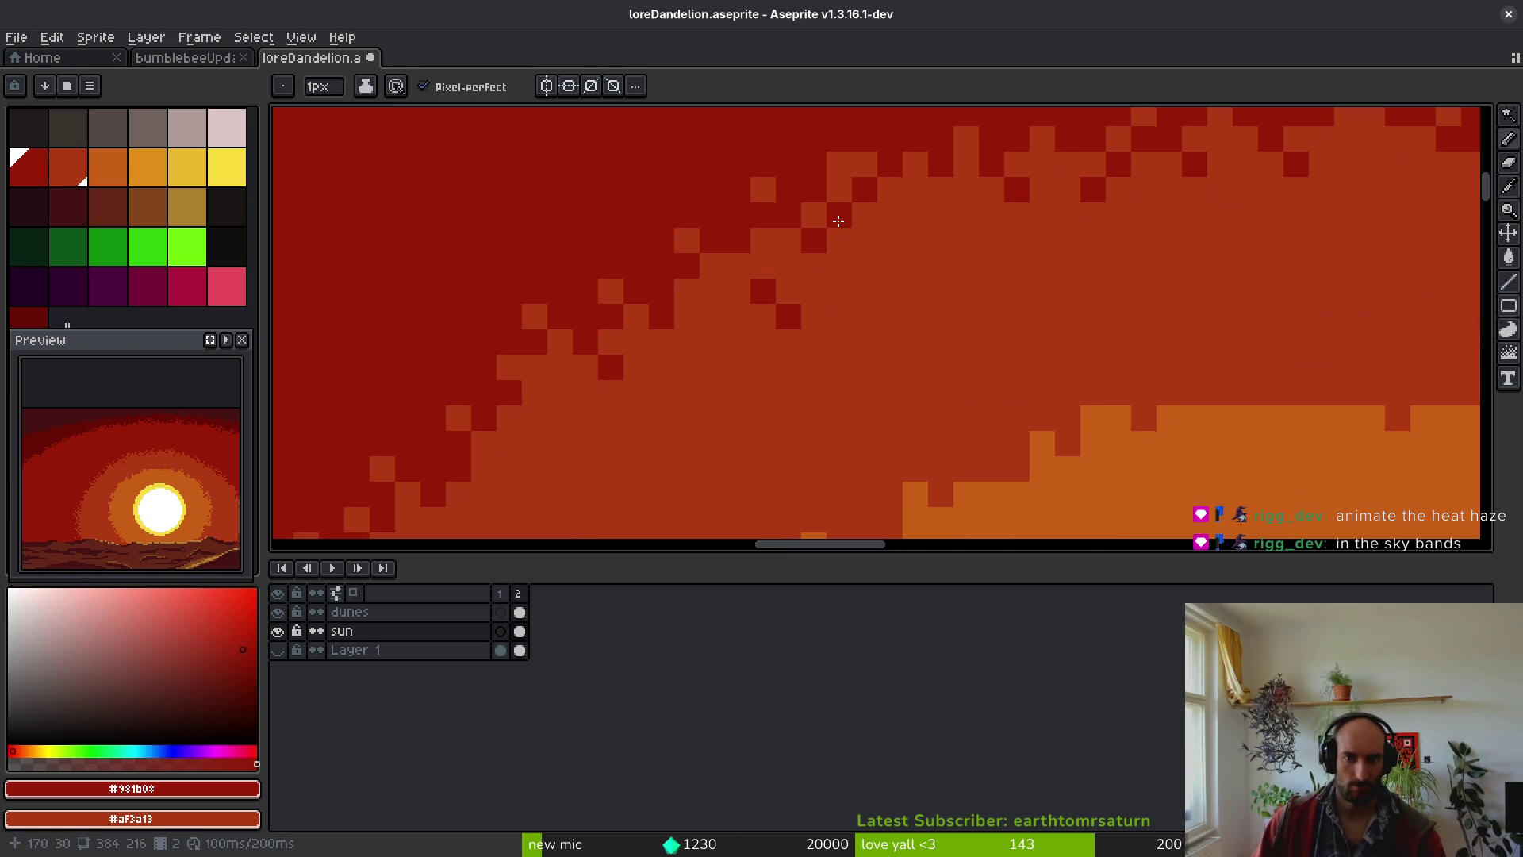
scroll(768, 265, "down", 4)
scroll(918, 242, "up", 4)
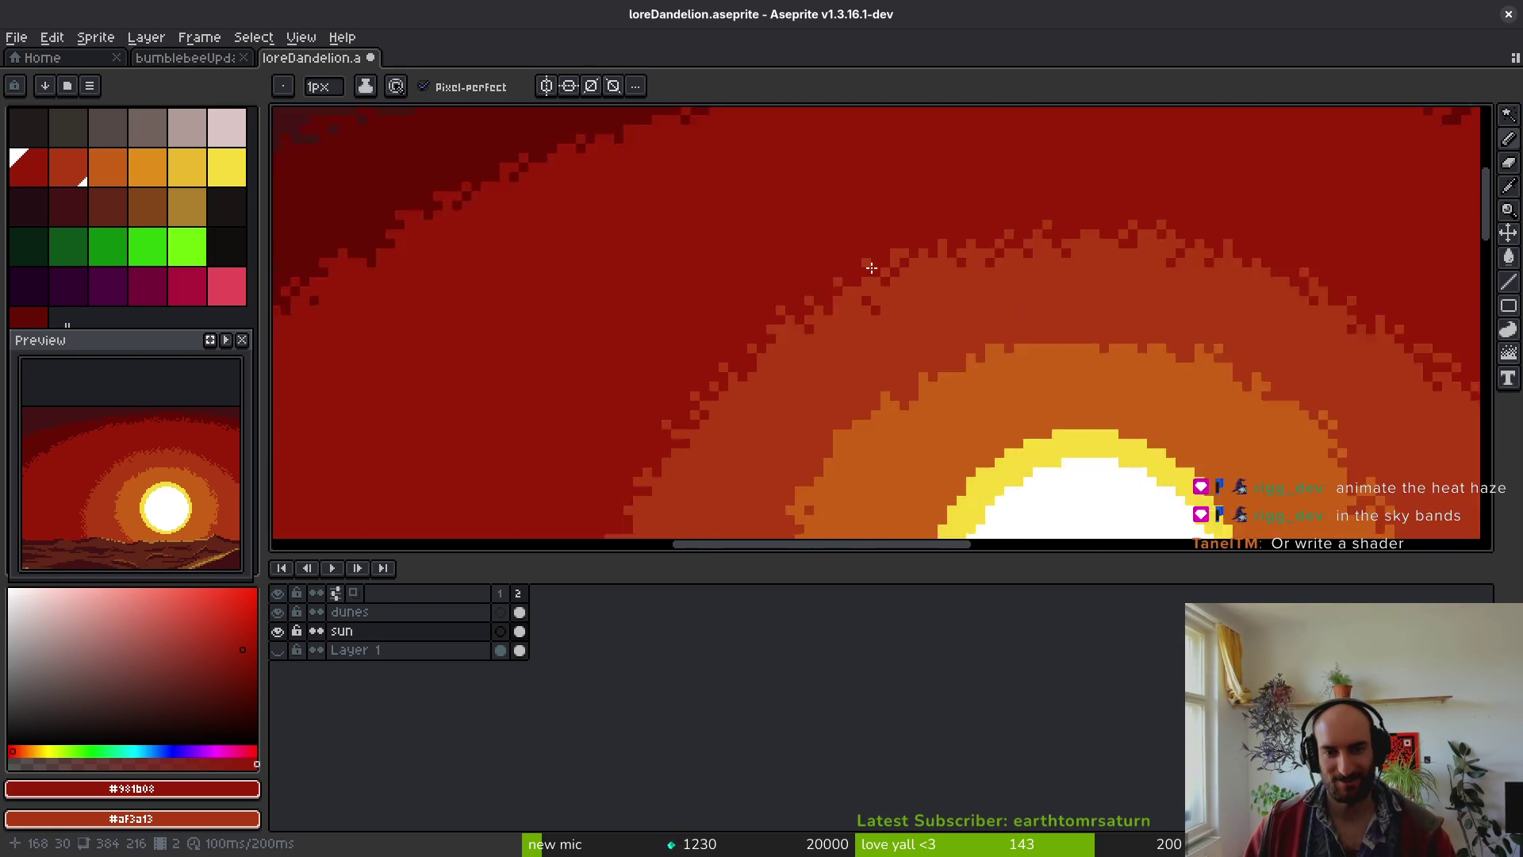
left_click(933, 232, "alt")
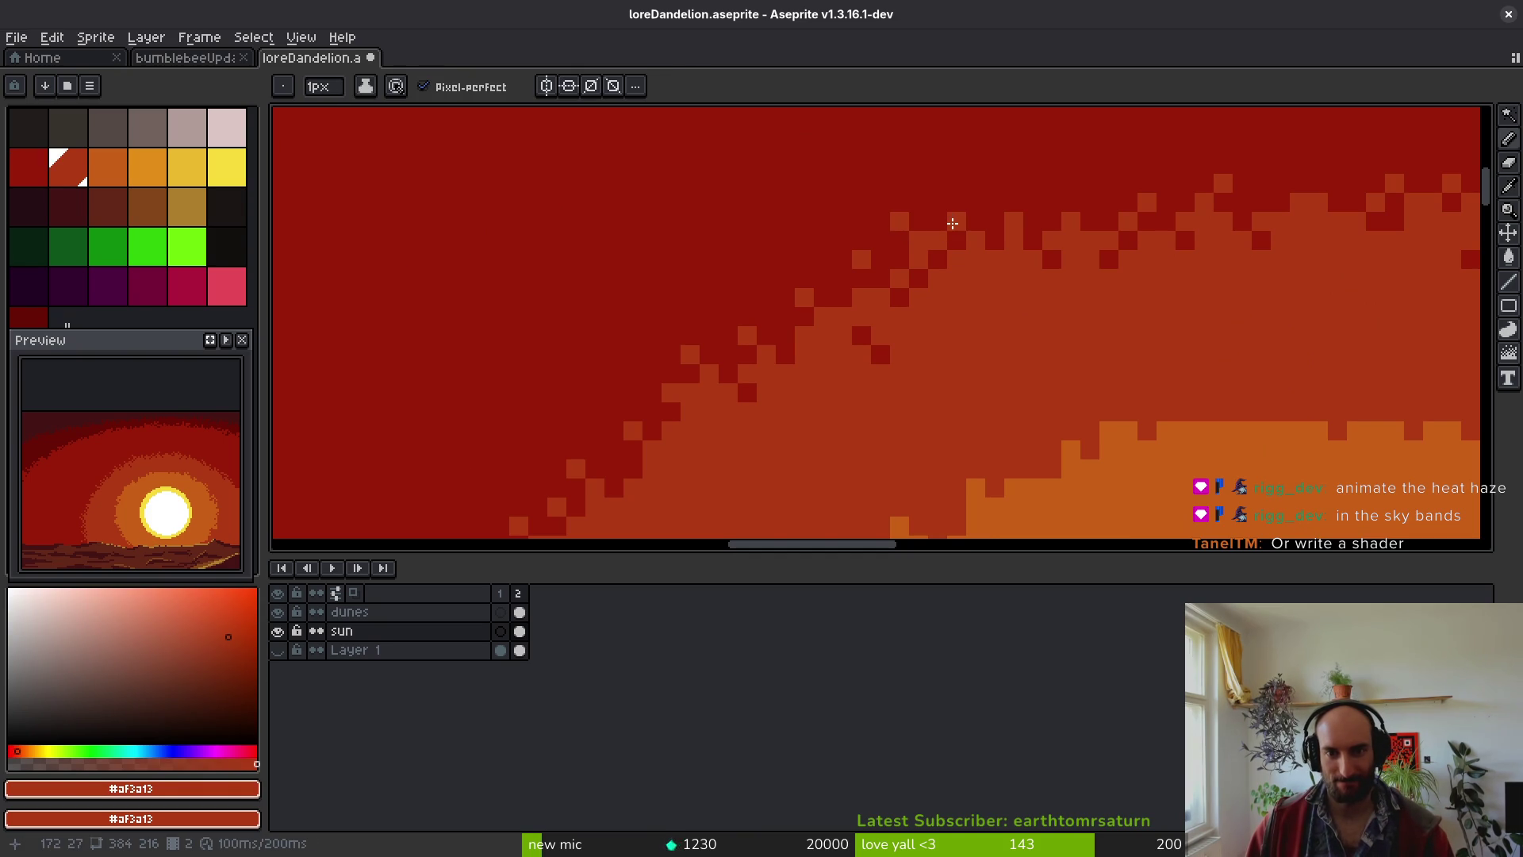
scroll(1064, 203, "down", 4)
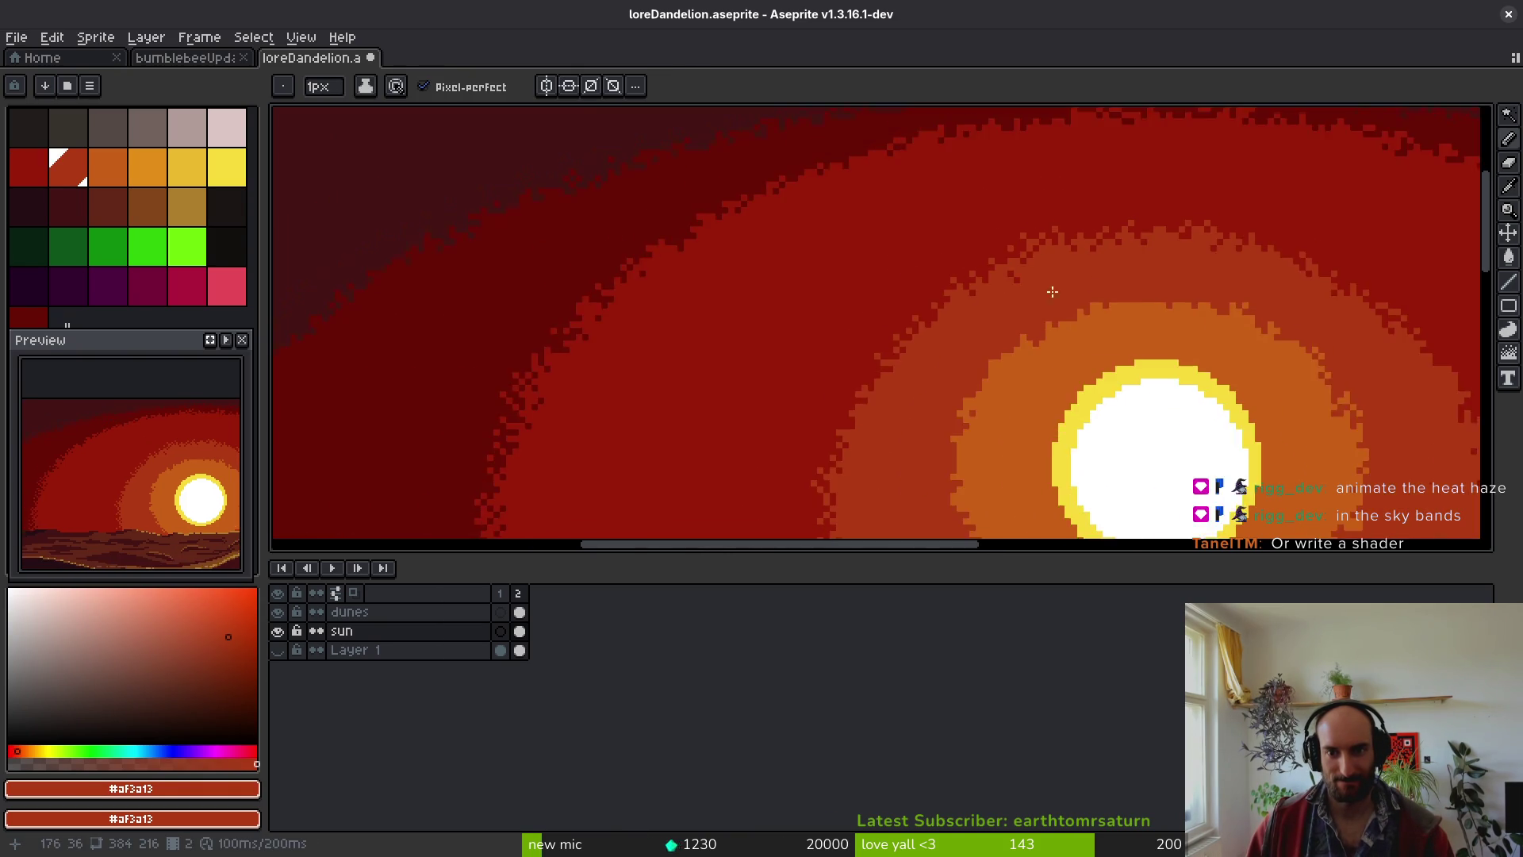
scroll(1007, 200, "up", 4)
scroll(1031, 172, "down", 3)
scroll(1063, 285, "up", 1)
- Save the dithered sunset back to loreDandelion.aseprite
key("ctrl+s")
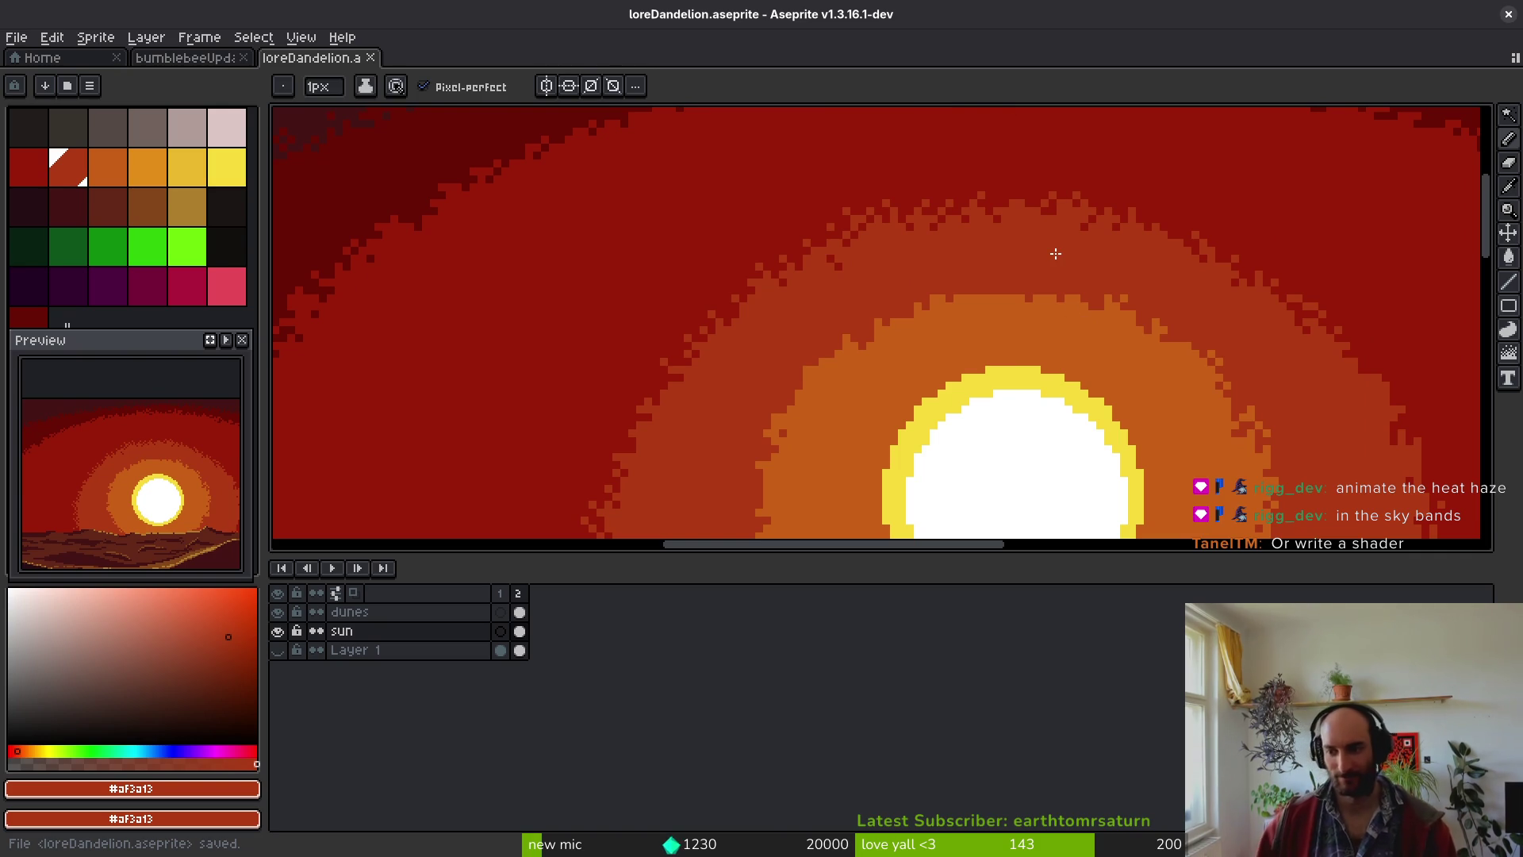
scroll(1055, 253, "down", 3)
scroll(955, 329, "up", 2)
scroll(955, 330, "up", 2)
scroll(820, 317, "up", 3)
- Dither the upper halo edge with alternating orange and red single pixels
left_click(820, 316, "alt")
left_click(758, 266)
right_click(829, 268)
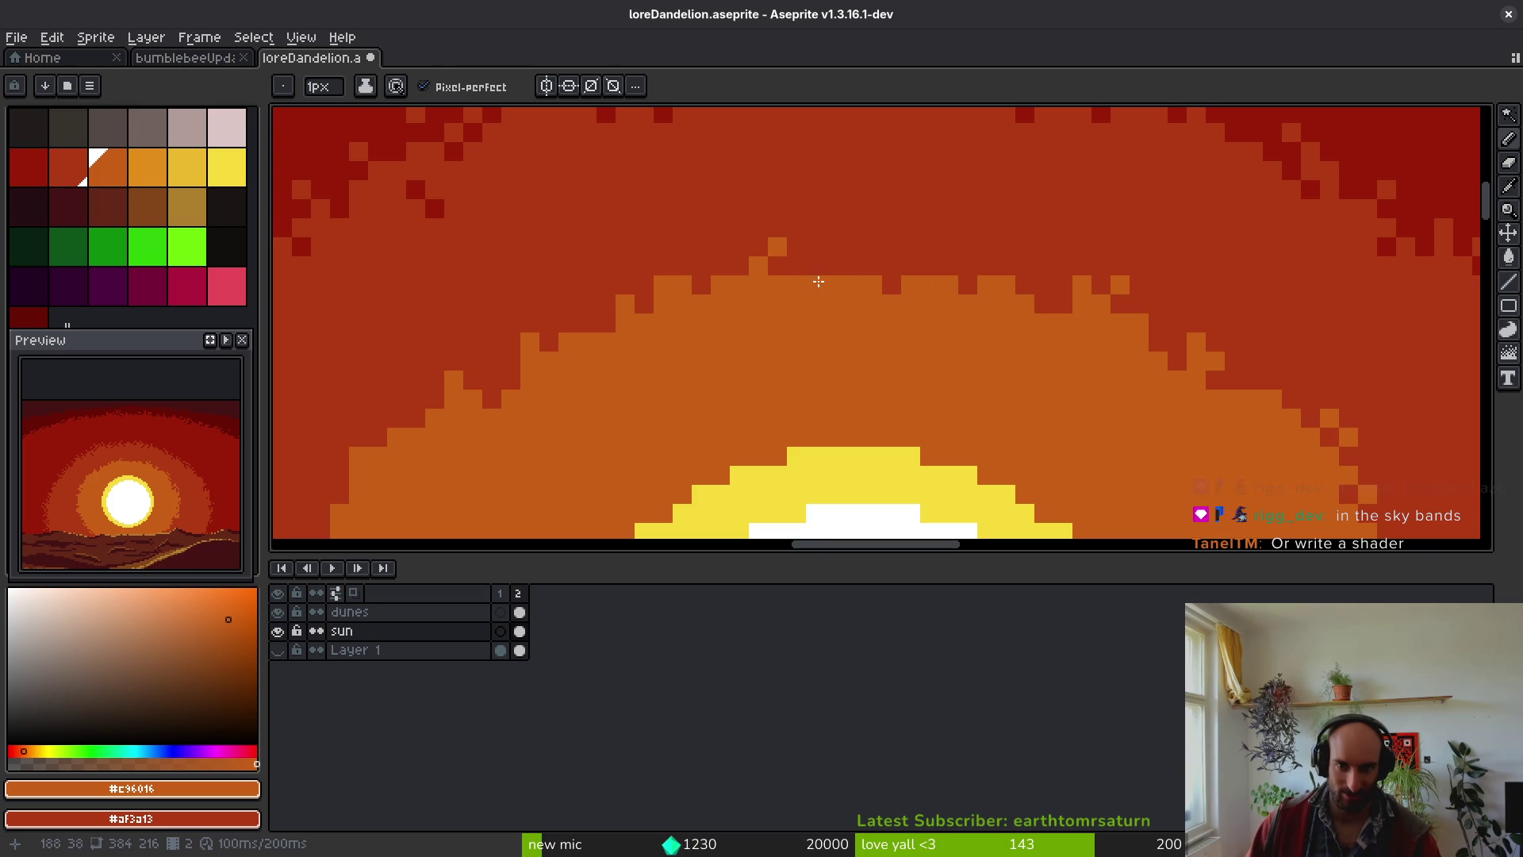
left_click(836, 266, "alt")
left_click(865, 259, "alt")
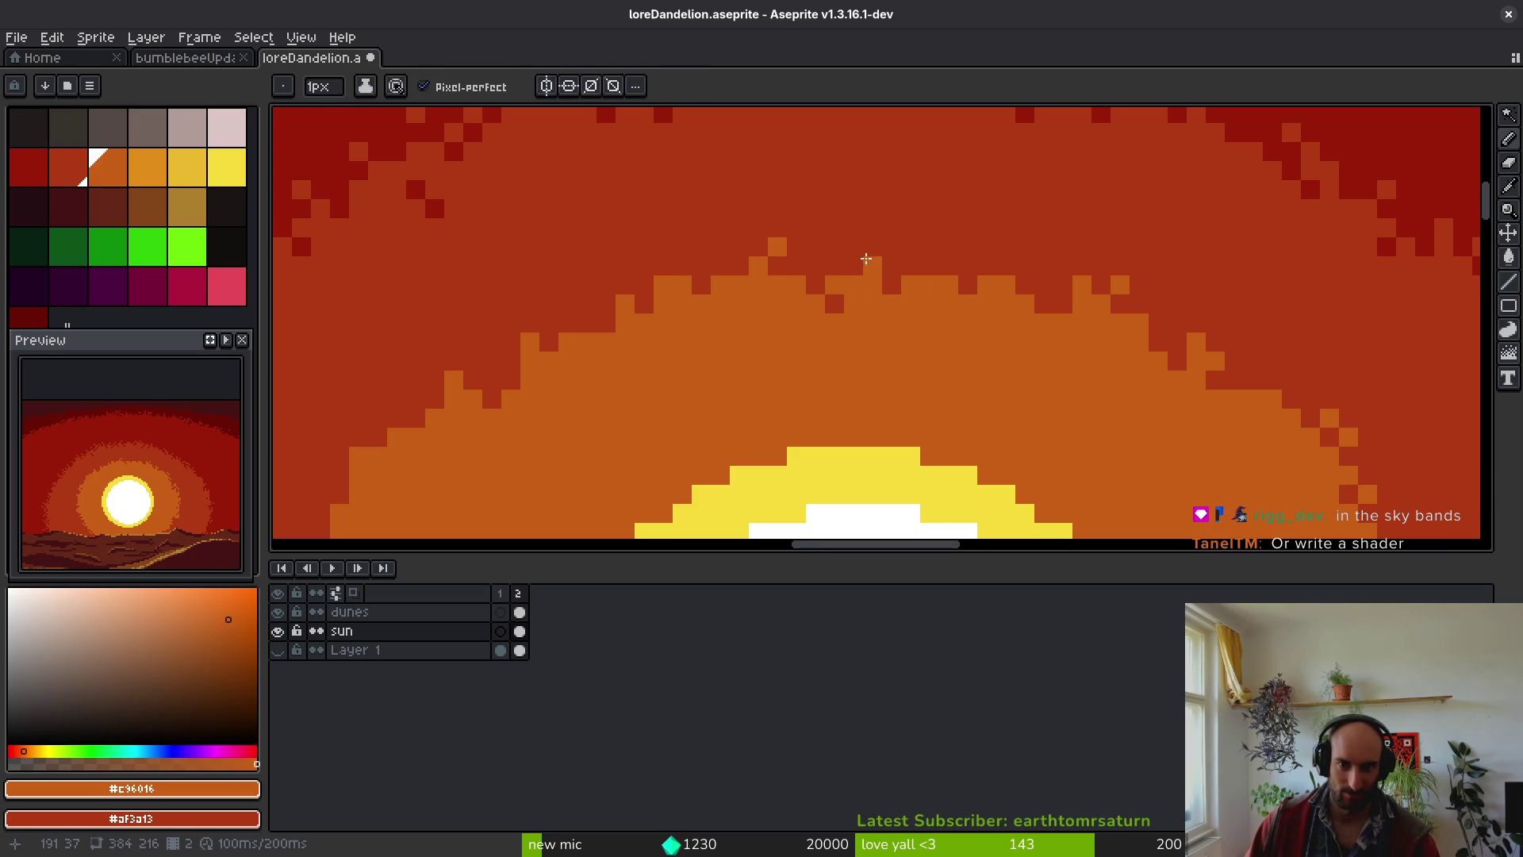
right_click(881, 253)
left_click(873, 246)
left_click(893, 263)
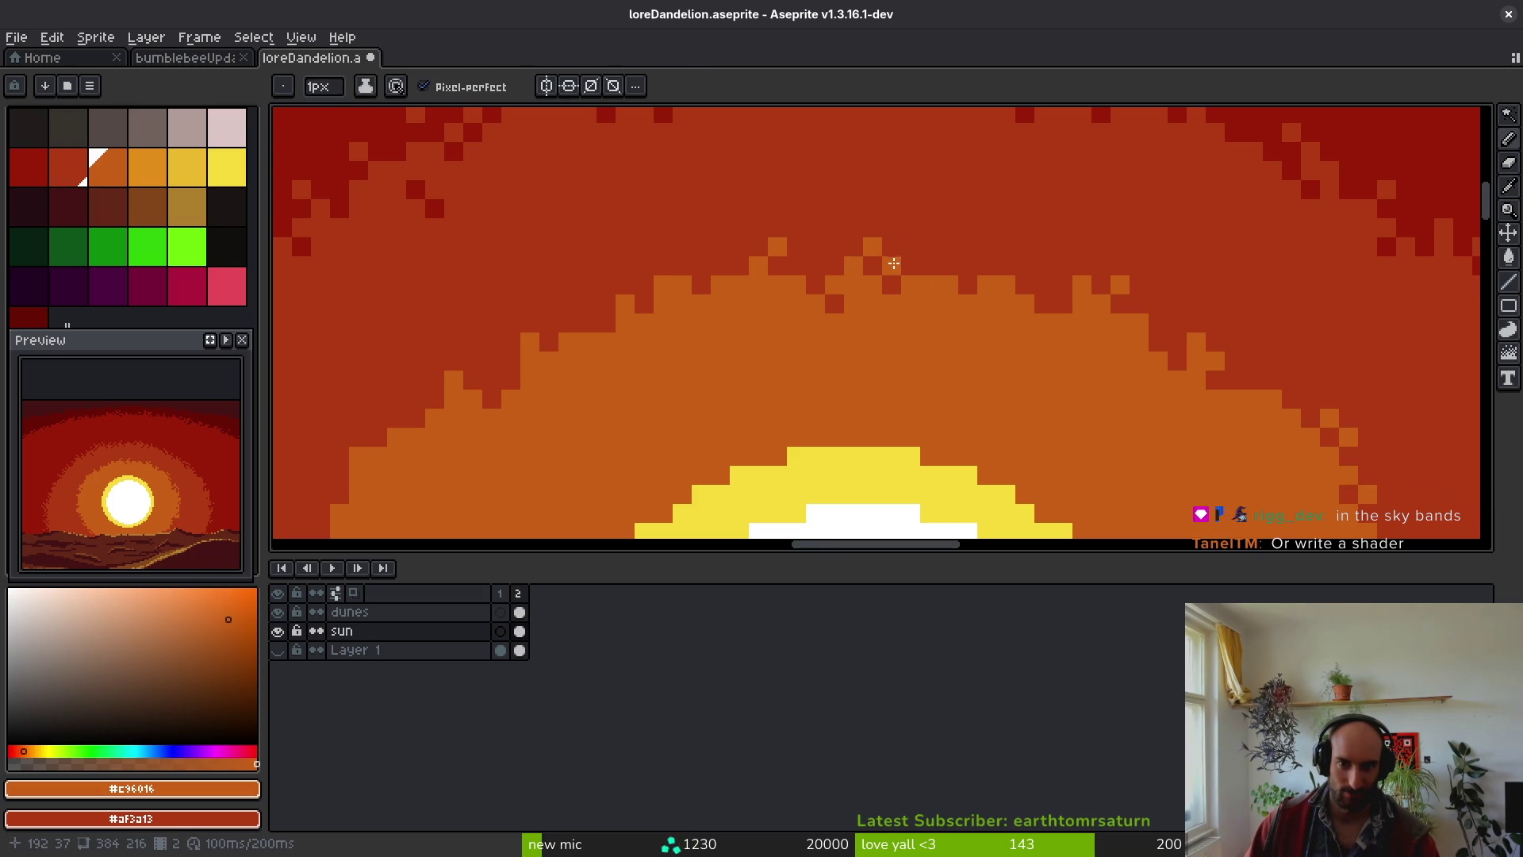
left_click(646, 272, "alt")
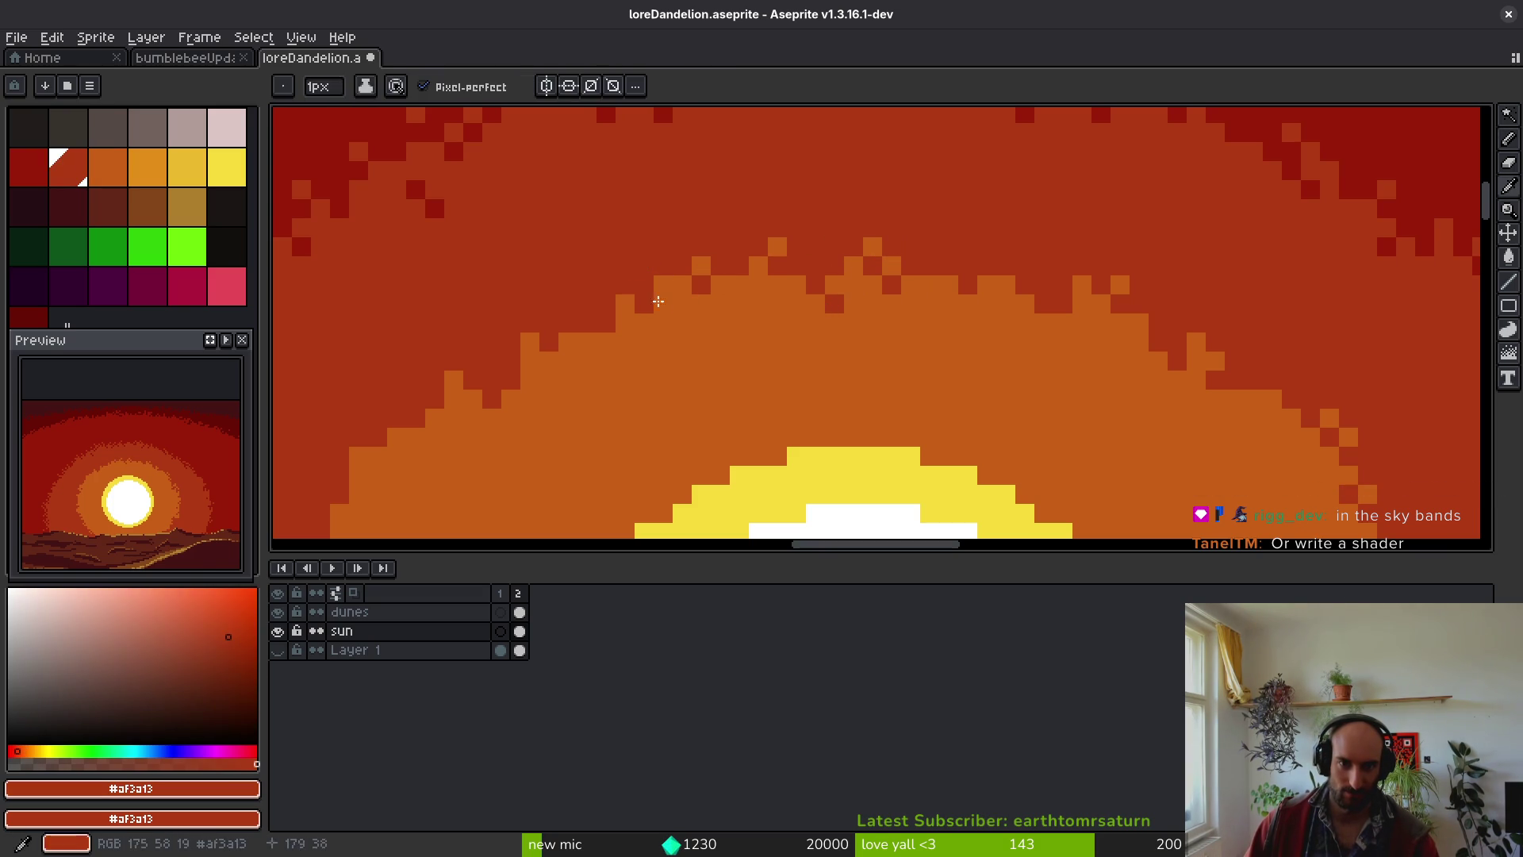
left_click(615, 339, "alt")
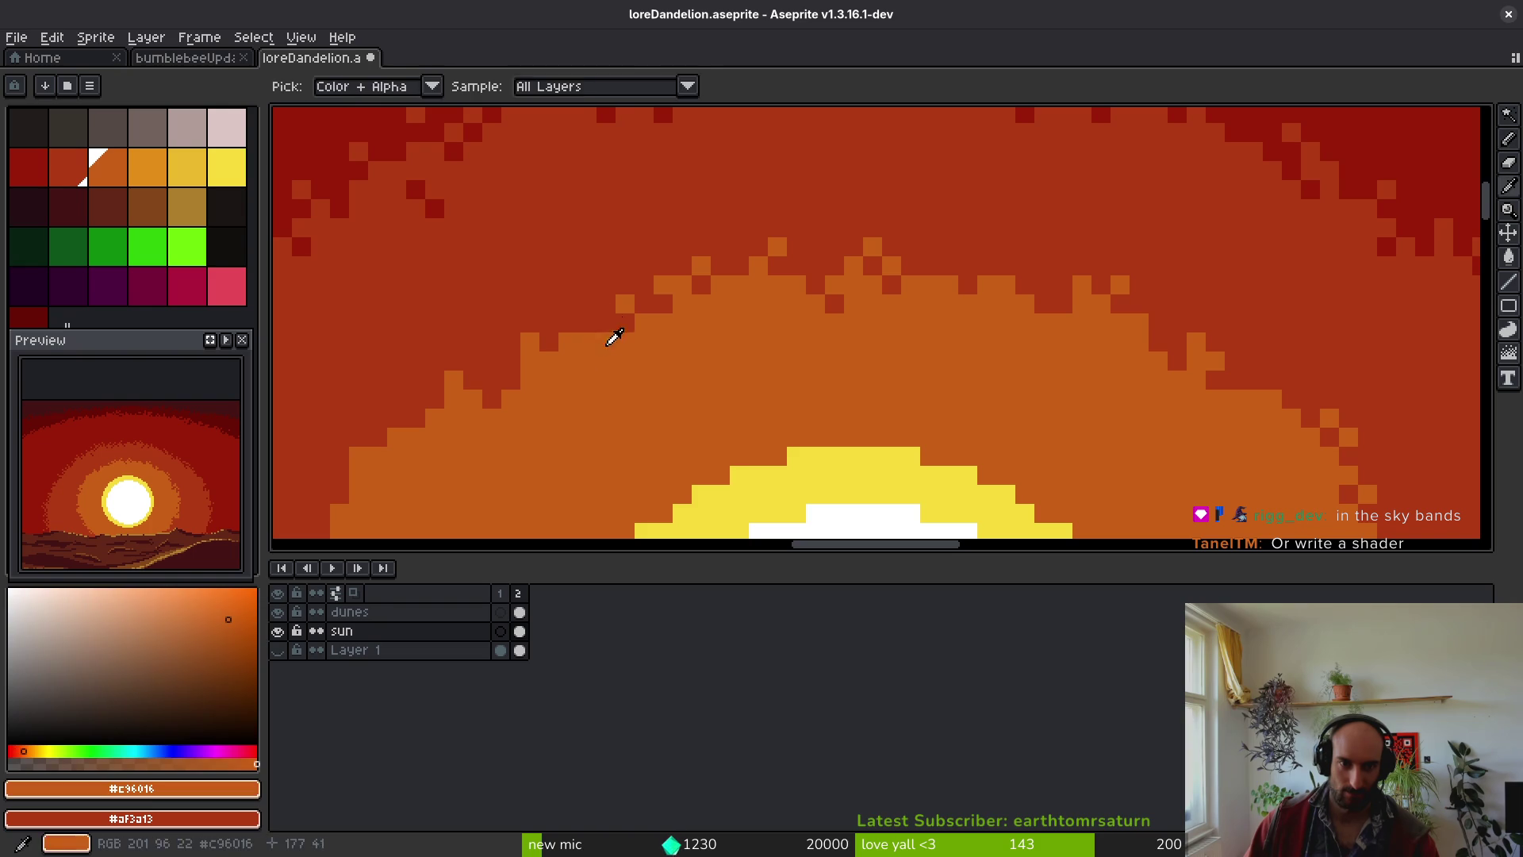
left_click(580, 321, "alt")
left_click(566, 358)
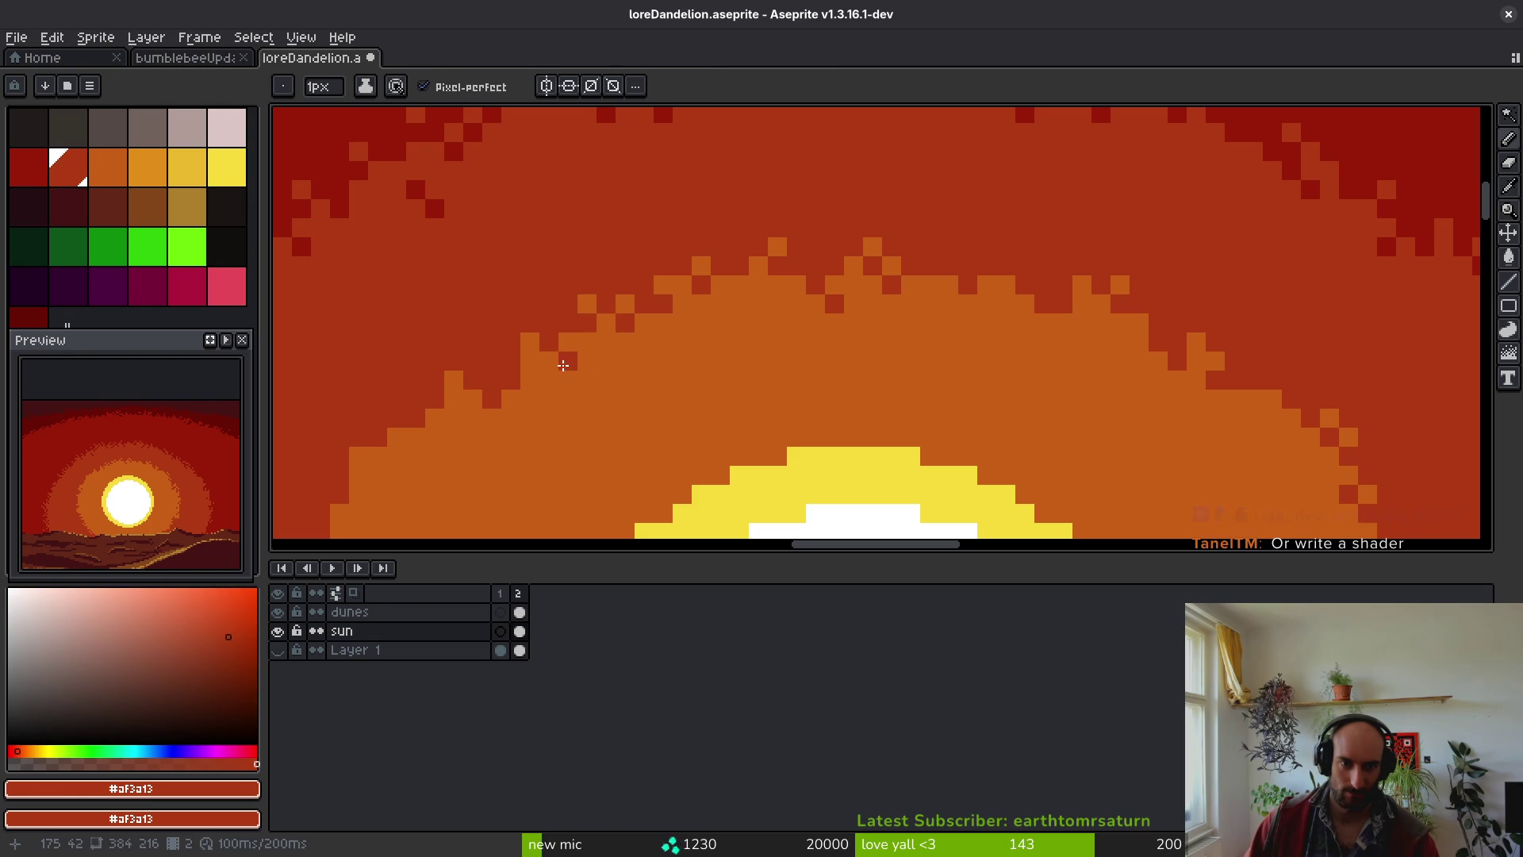
left_click(533, 361, "alt")
- Paint a short run of orange pixels along the glow edge left of the sun
left_click_drag(379, 452, 568, 330)
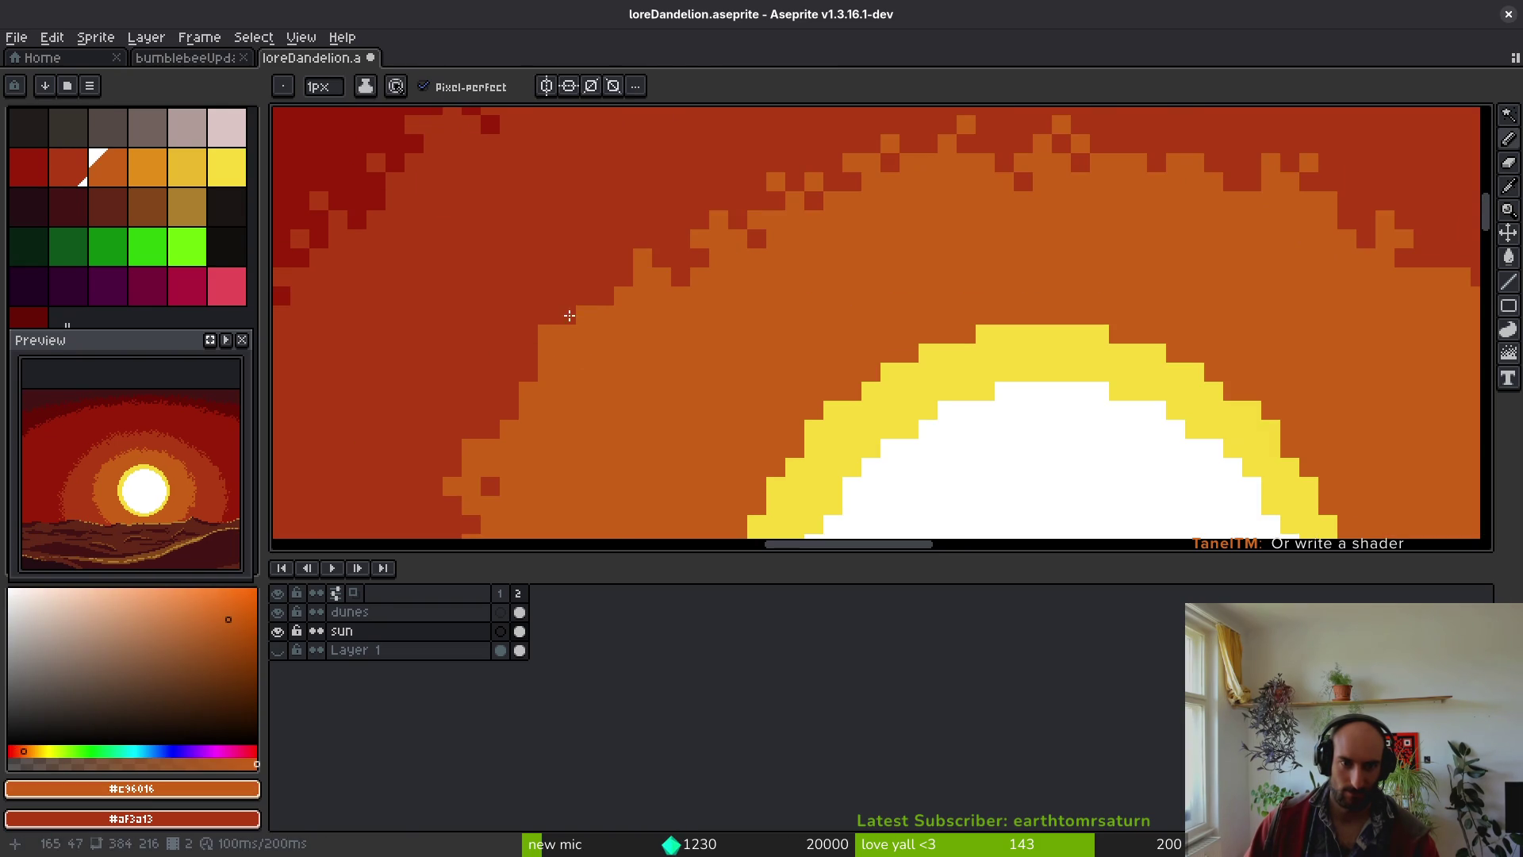
left_click(572, 341, "alt")
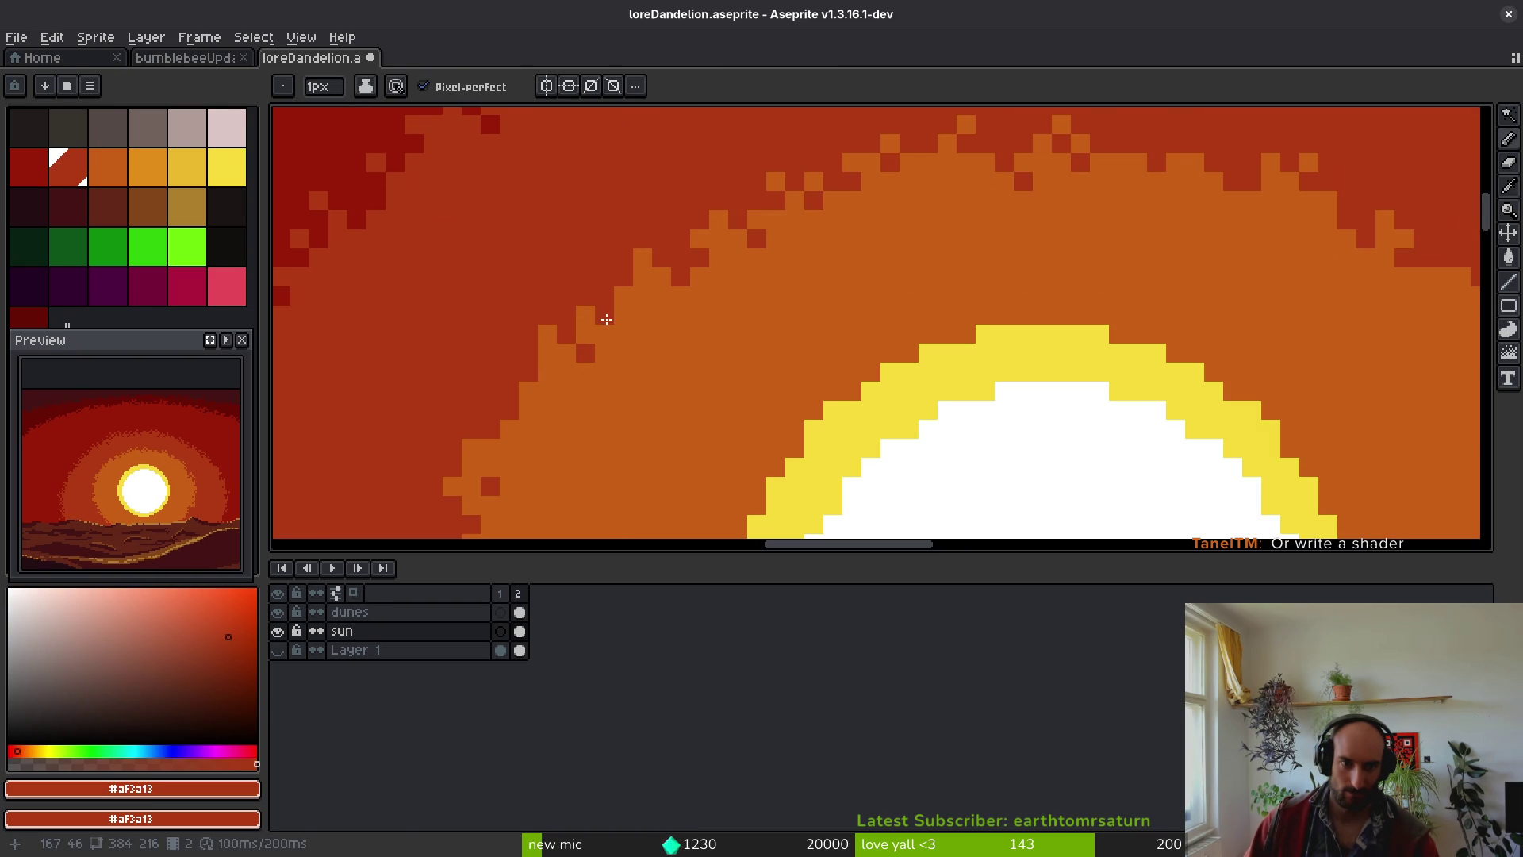
left_click(544, 365, "alt")
mouse_move(571, 365)
left_mouse_down()
mouse_move(594, 335)
mouse_move(751, 378)
mouse_move(765, 286)
mouse_move(690, 283)
mouse_move(758, 348)
left_mouse_up()
scroll(594, 335, "up", 3)
left_click(635, 288, "alt")
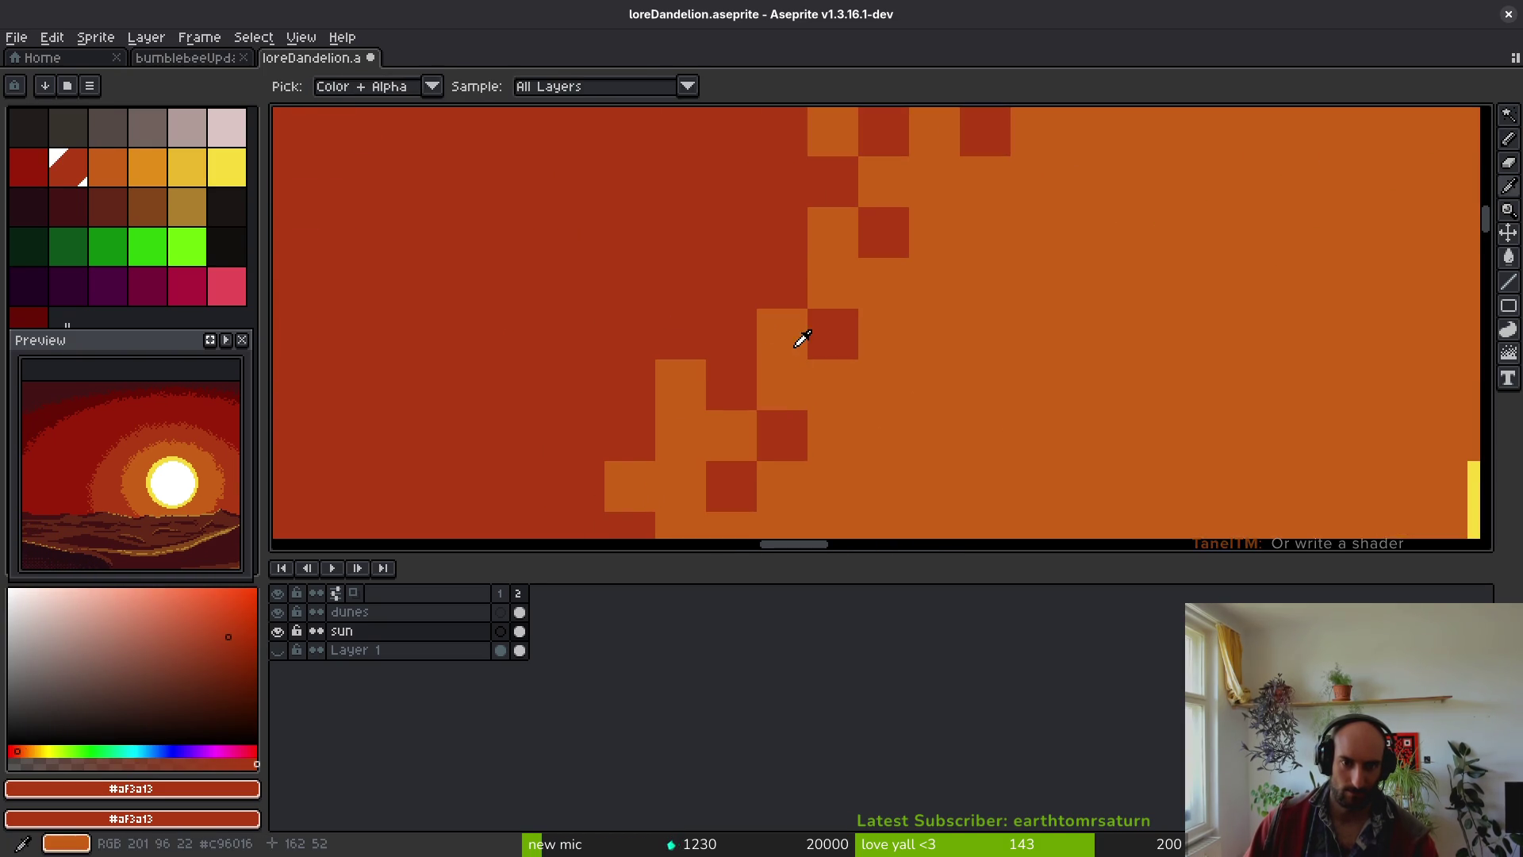
left_click(798, 342, "alt")
left_click_drag(713, 238, 721, 279)
scroll(832, 346, "down", 3)
scroll(751, 362, "up", 2)
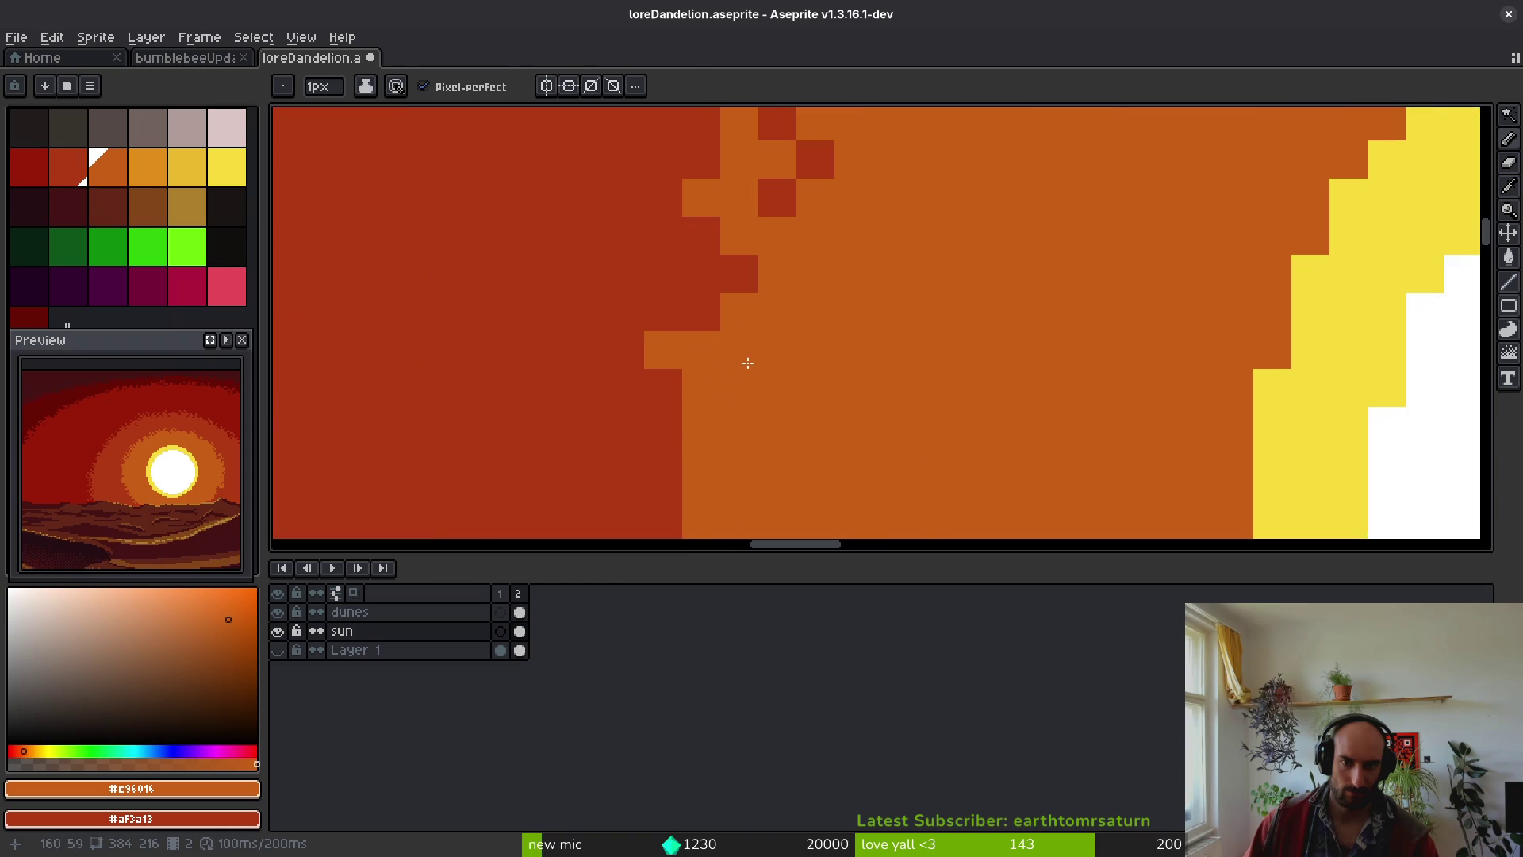
- Turn four orange edge pixels dark red #af3a13 to roughen the boundary
left_click_drag(639, 439, 690, 397)
left_click(698, 327, "alt")
left_click(681, 322, "alt")
left_click(694, 301, "alt")
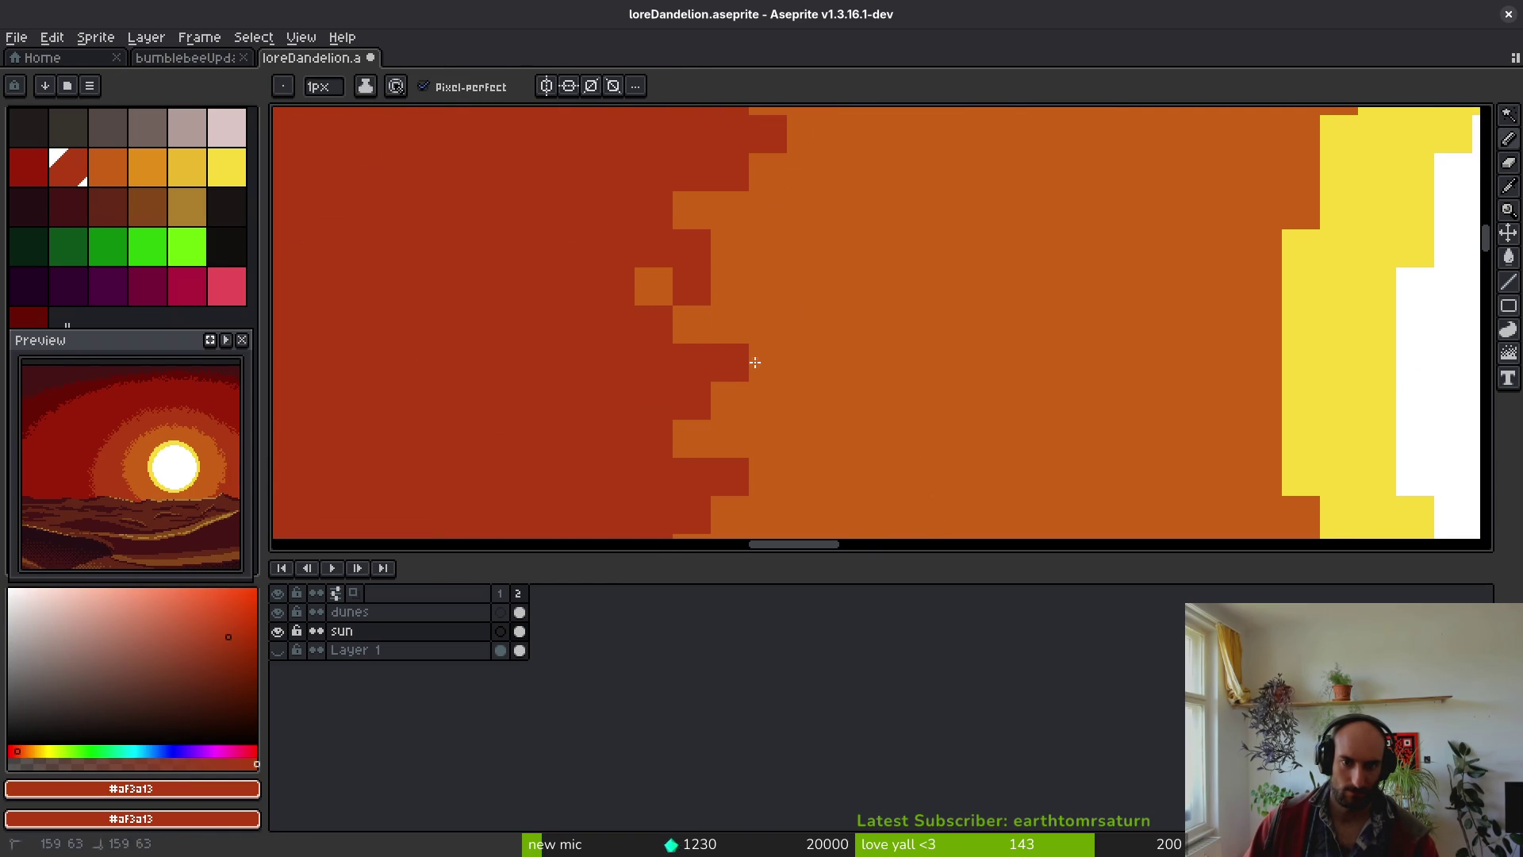
left_click(768, 325)
left_click(764, 249)
left_click(769, 210)
left_click(730, 286)
scroll(804, 391, "down", 4)
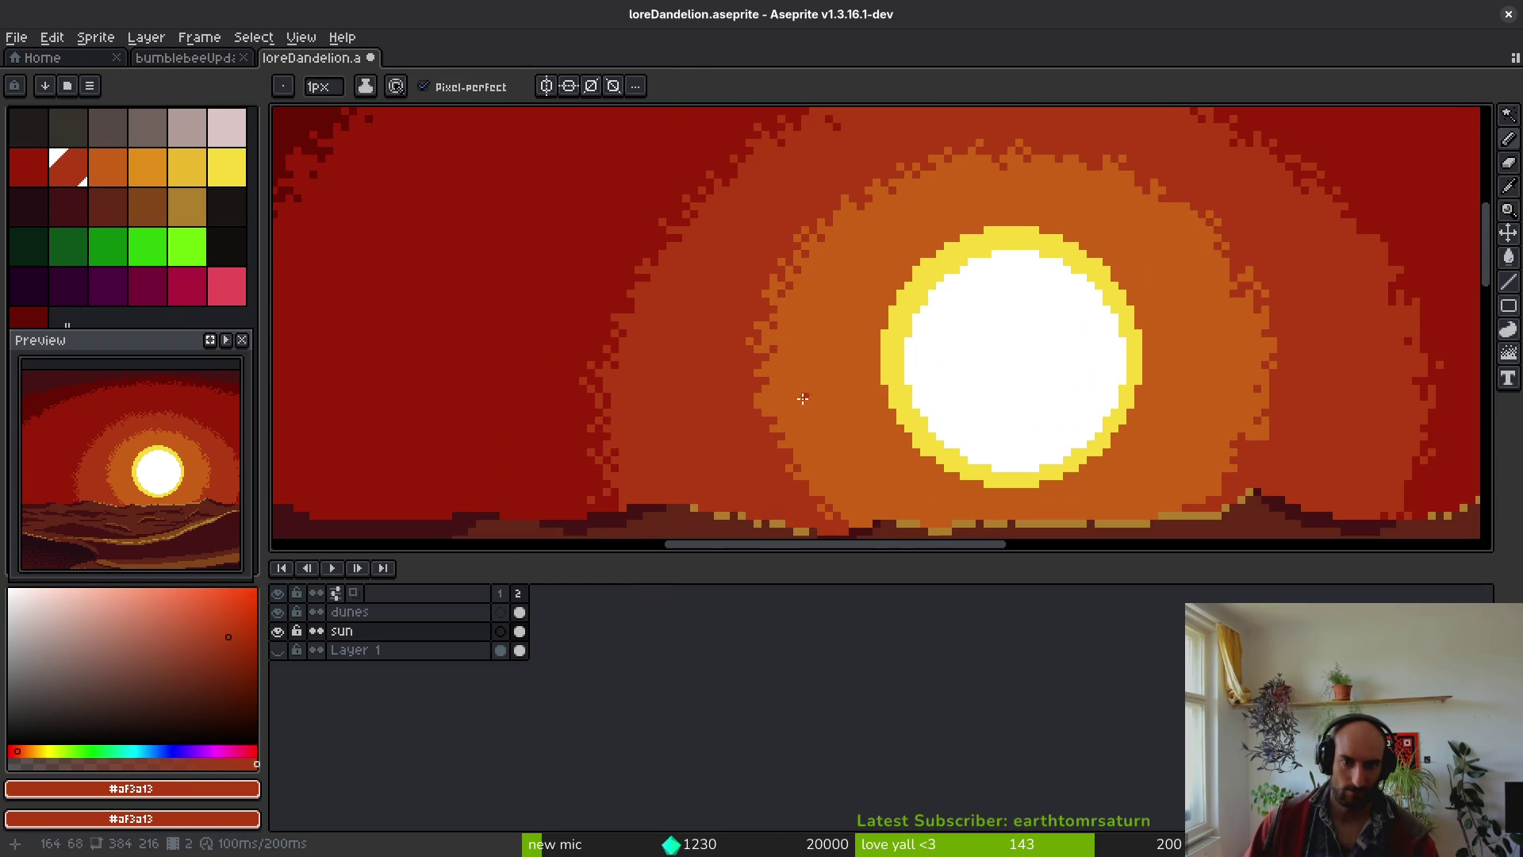
- Dot #c96016 orange and dark red pixels along the halo's glow edge
scroll(976, 415, "up", 4)
left_click(974, 338)
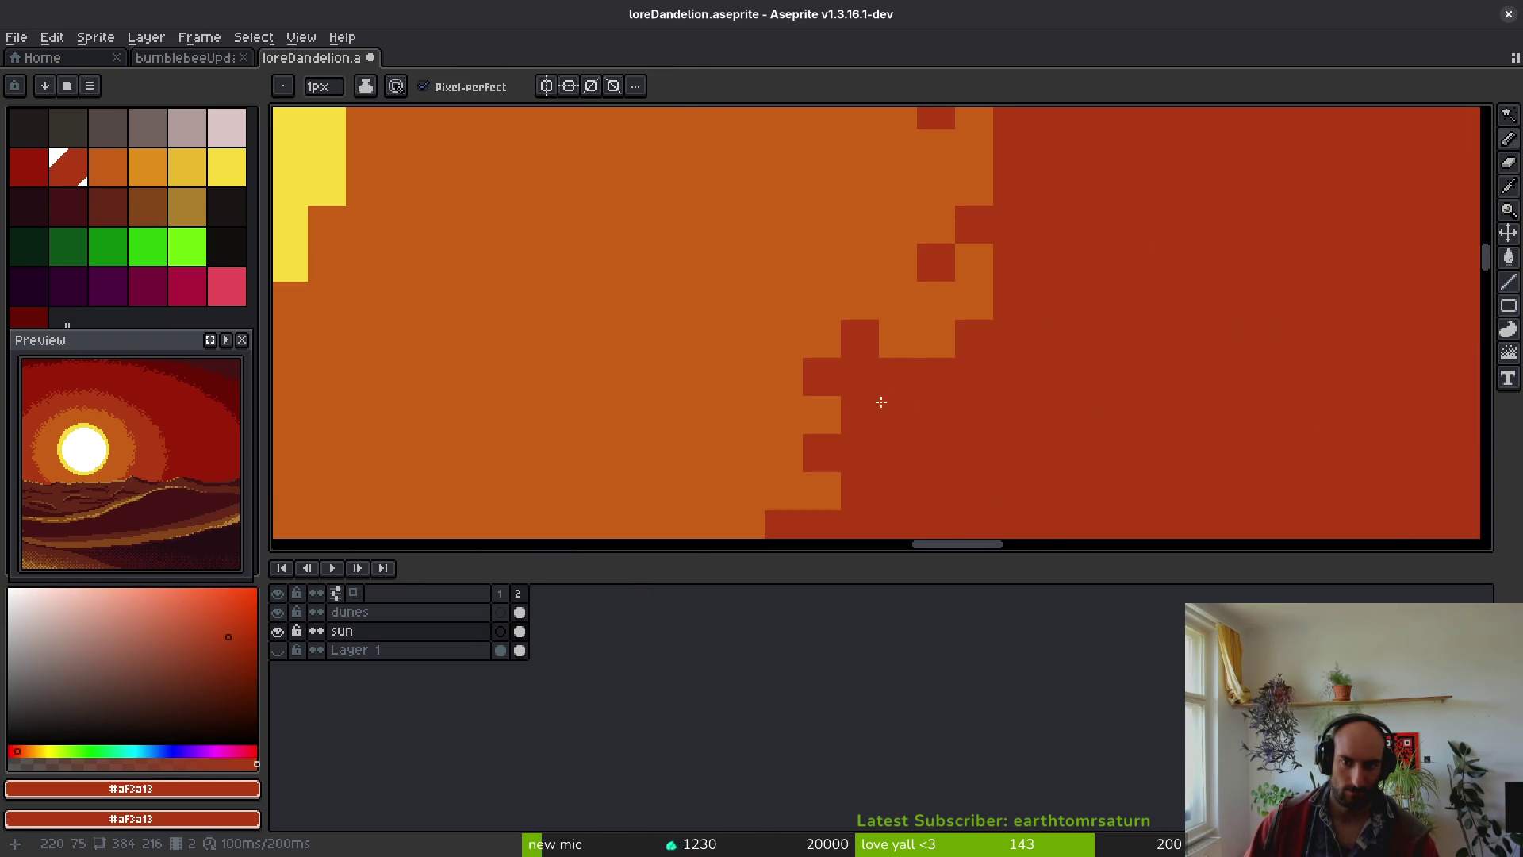
left_click(885, 386, "alt")
left_click(860, 377)
left_click(898, 415)
left_click_drag(1012, 492, 1000, 377)
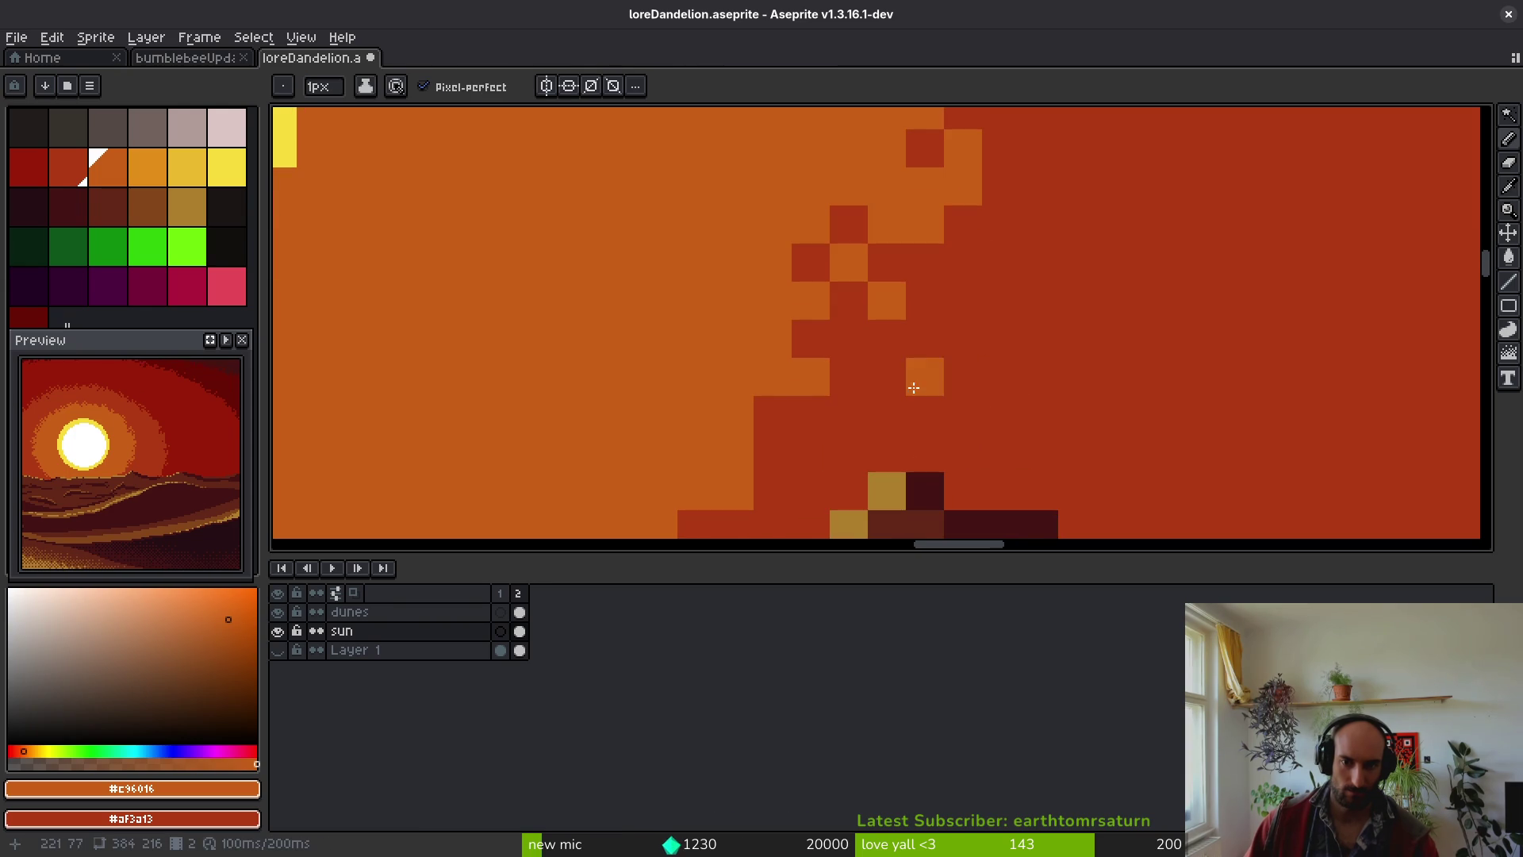
left_click(920, 378)
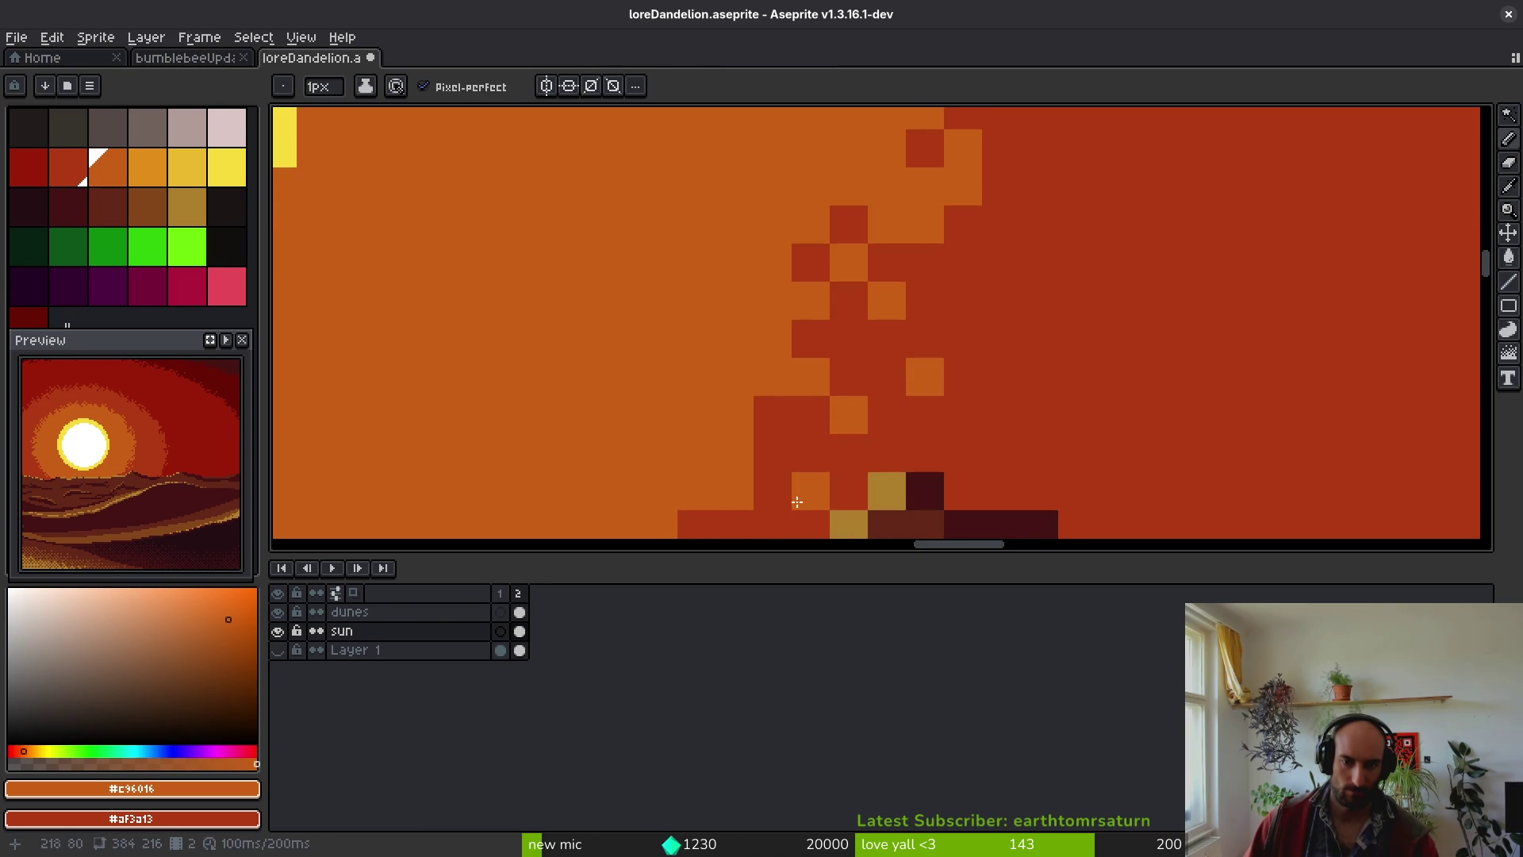
- Turn two red pixels on the glow edge orange and save the drawing
scroll(875, 381, "down", 2)
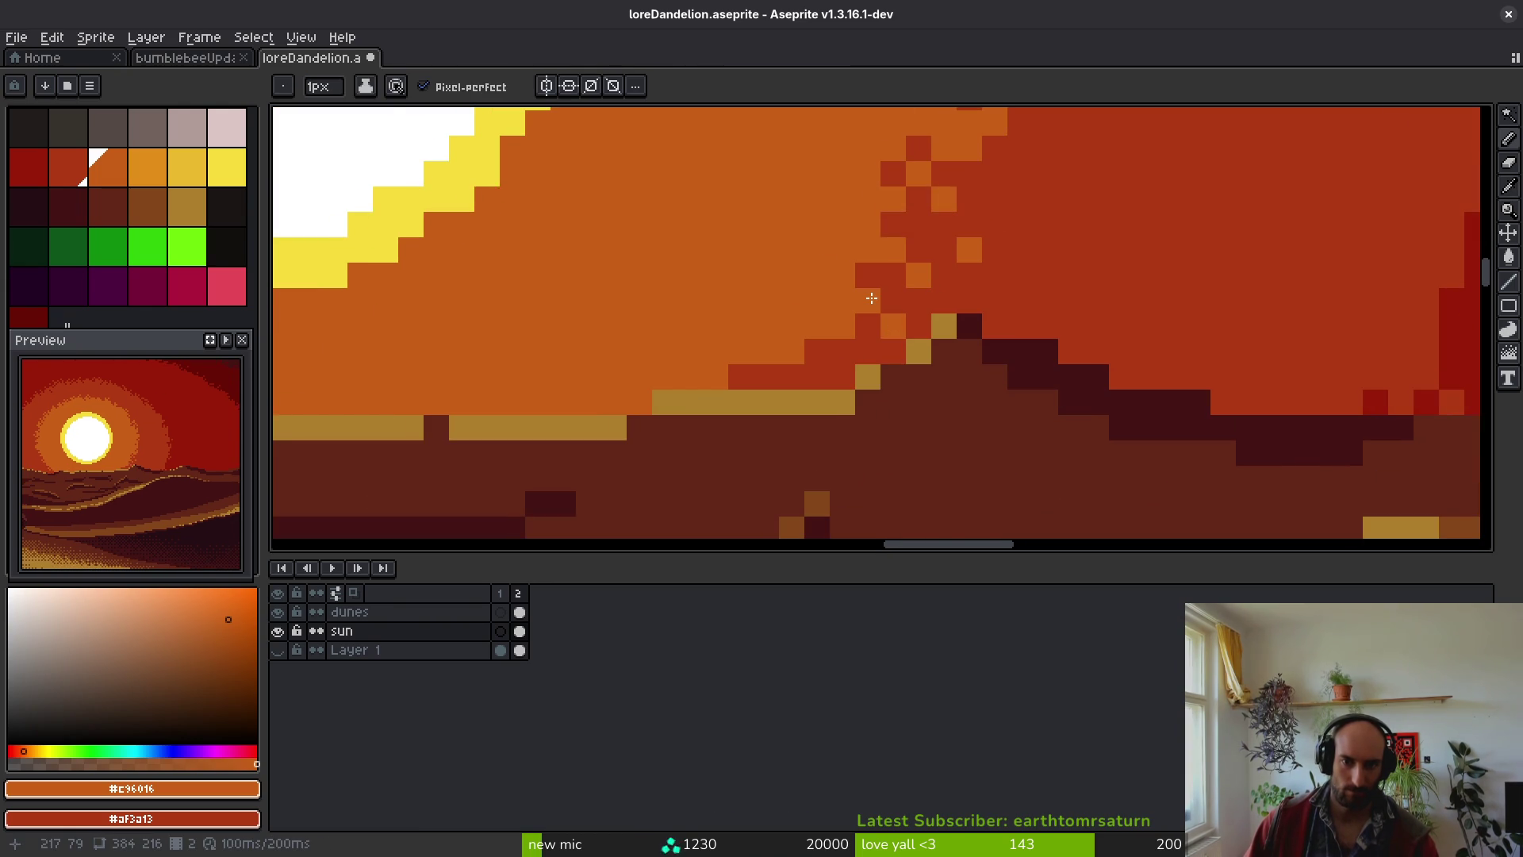
scroll(917, 341, "down", 3)
scroll(865, 341, "up", 1)
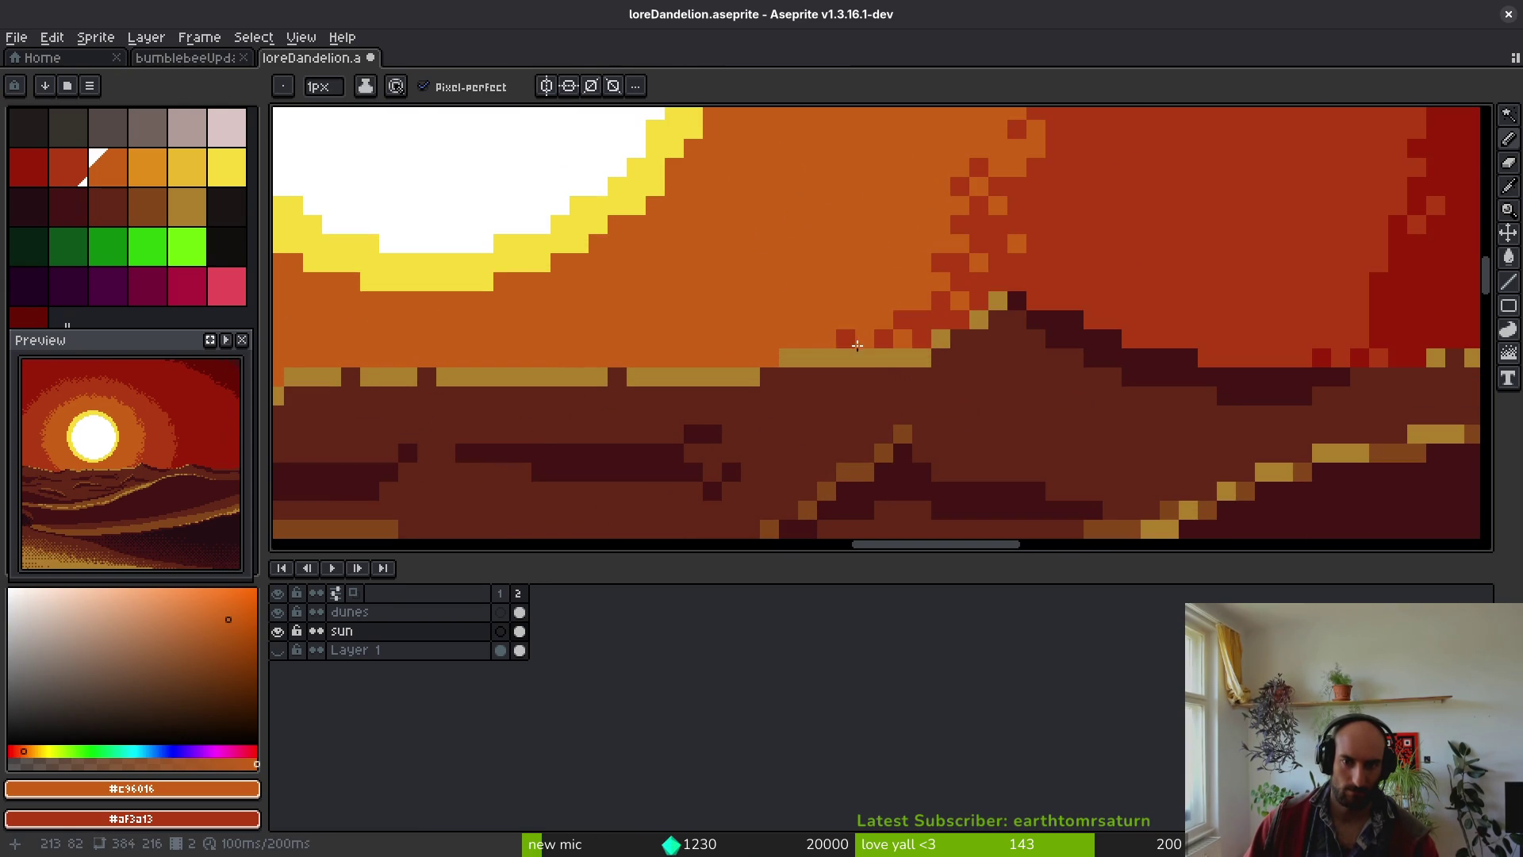
scroll(845, 361, "down", 1)
scroll(845, 360, "down", 1)
scroll(881, 238, "up", 4)
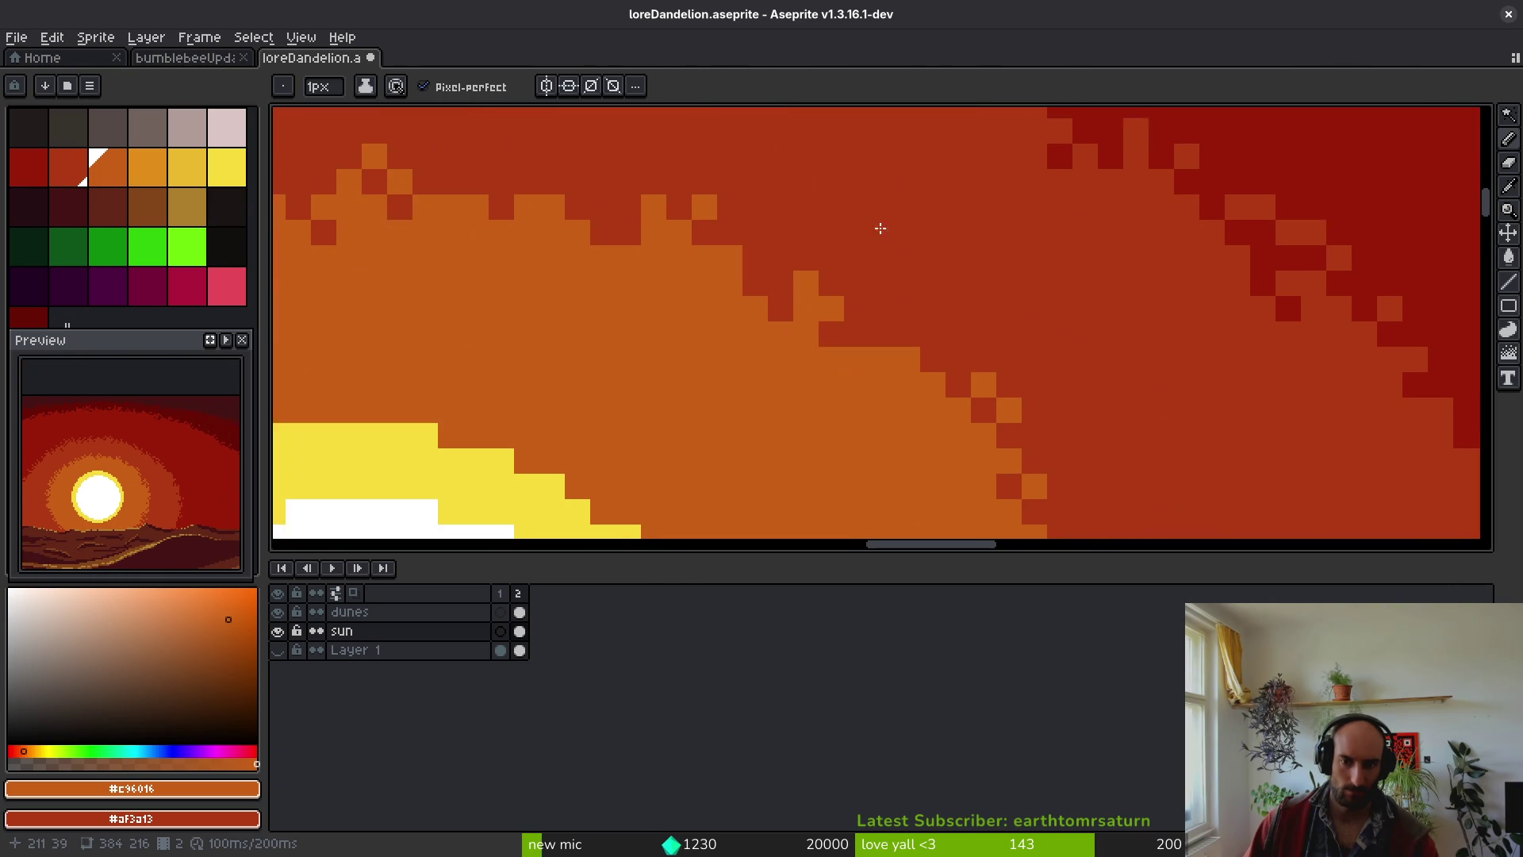
left_click(888, 315)
left_click(906, 297)
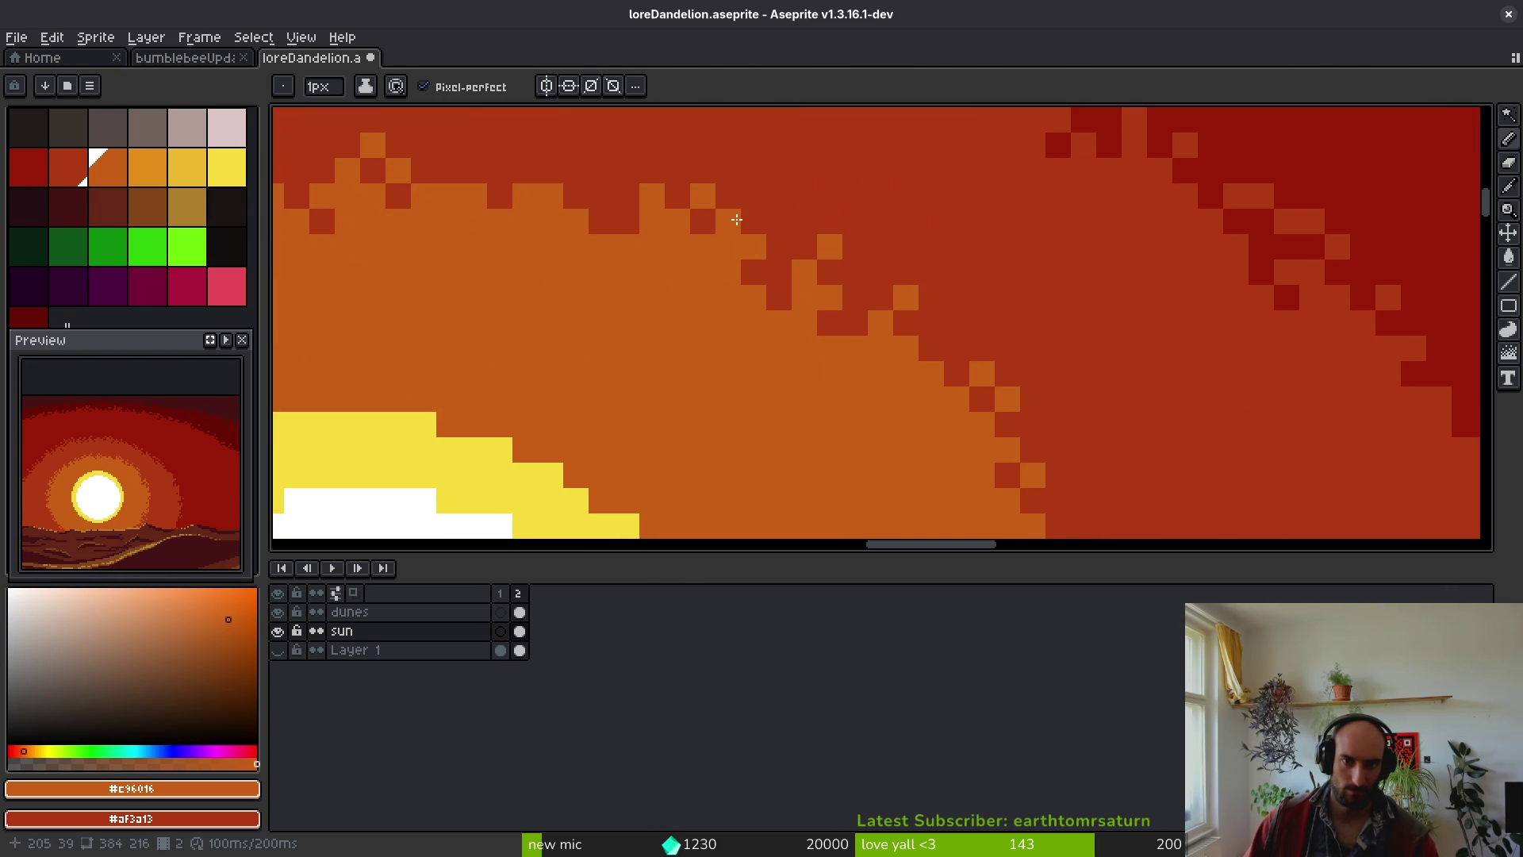
scroll(592, 172, "up", 3)
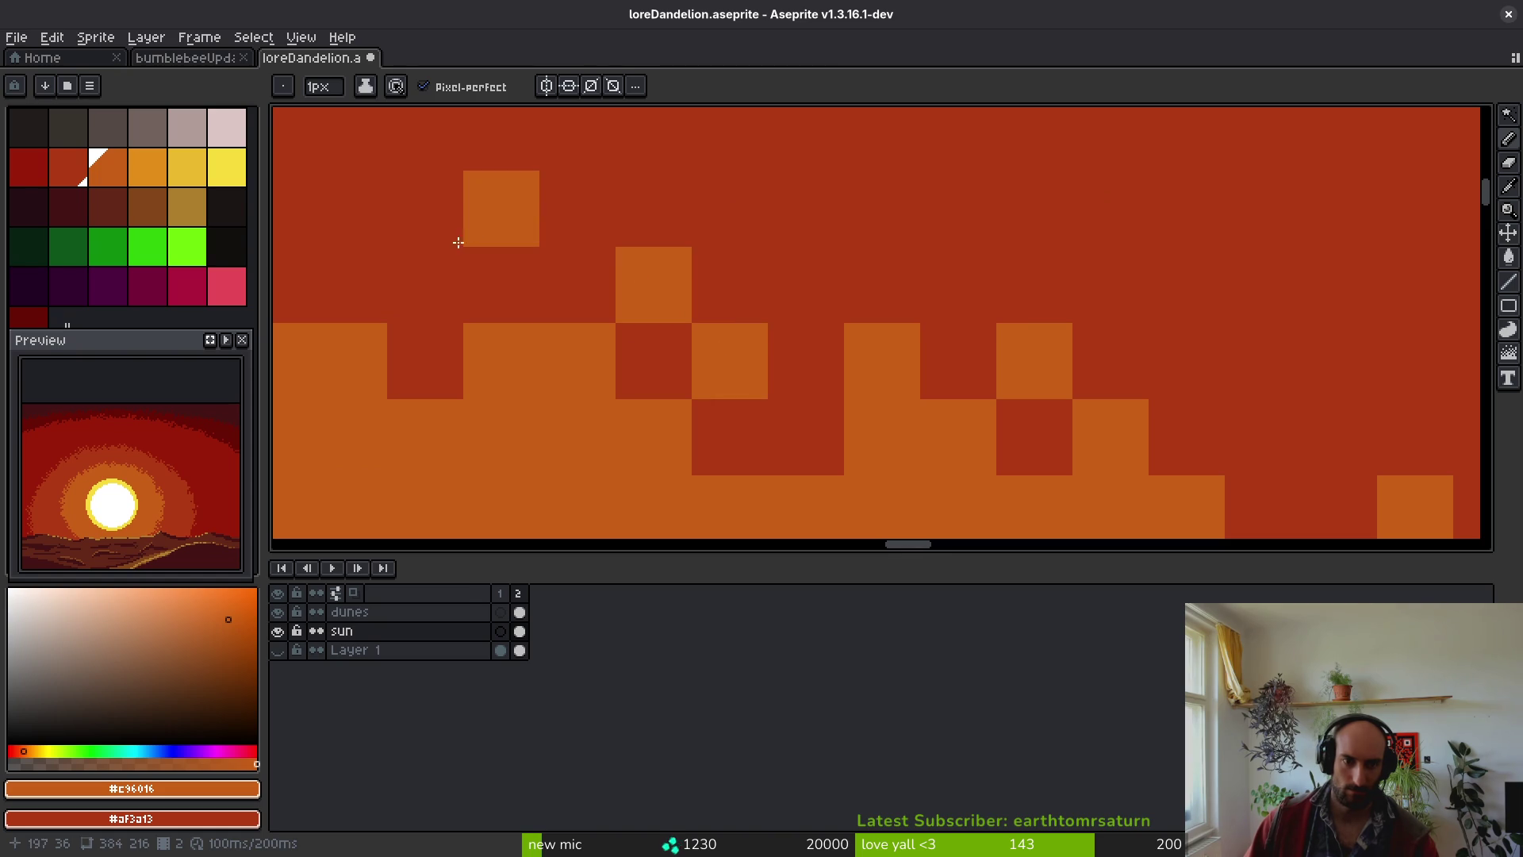
scroll(555, 285, "down", 3)
scroll(683, 318, "up", 2)
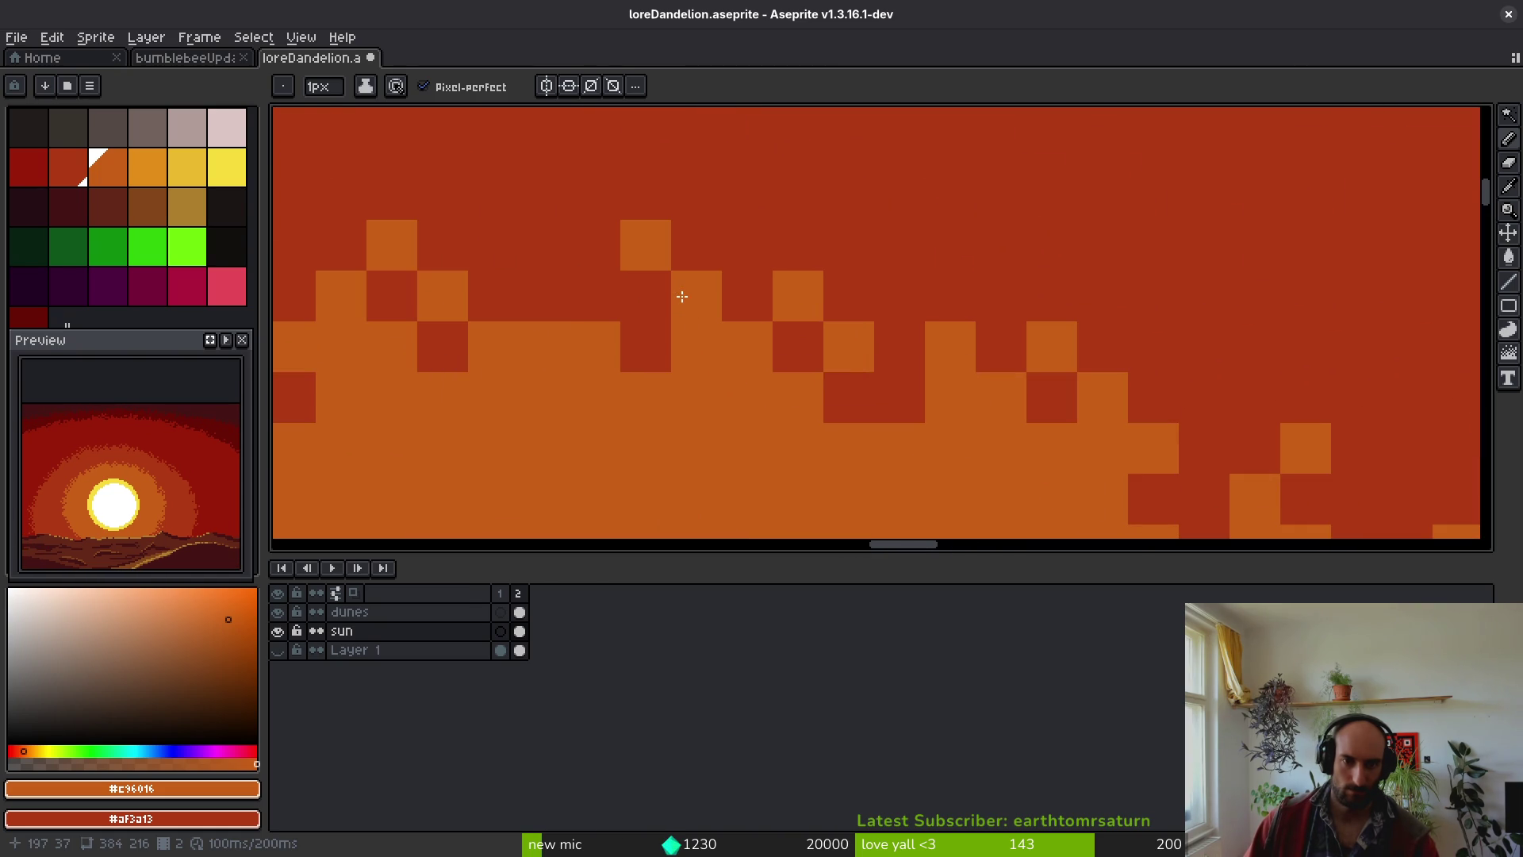
scroll(537, 302, "down", 3)
key("ctrl+s")
- Add a #af3a13 pixel to the halo edge and an orange pixel into the dark red ring
scroll(785, 343, "down", 3)
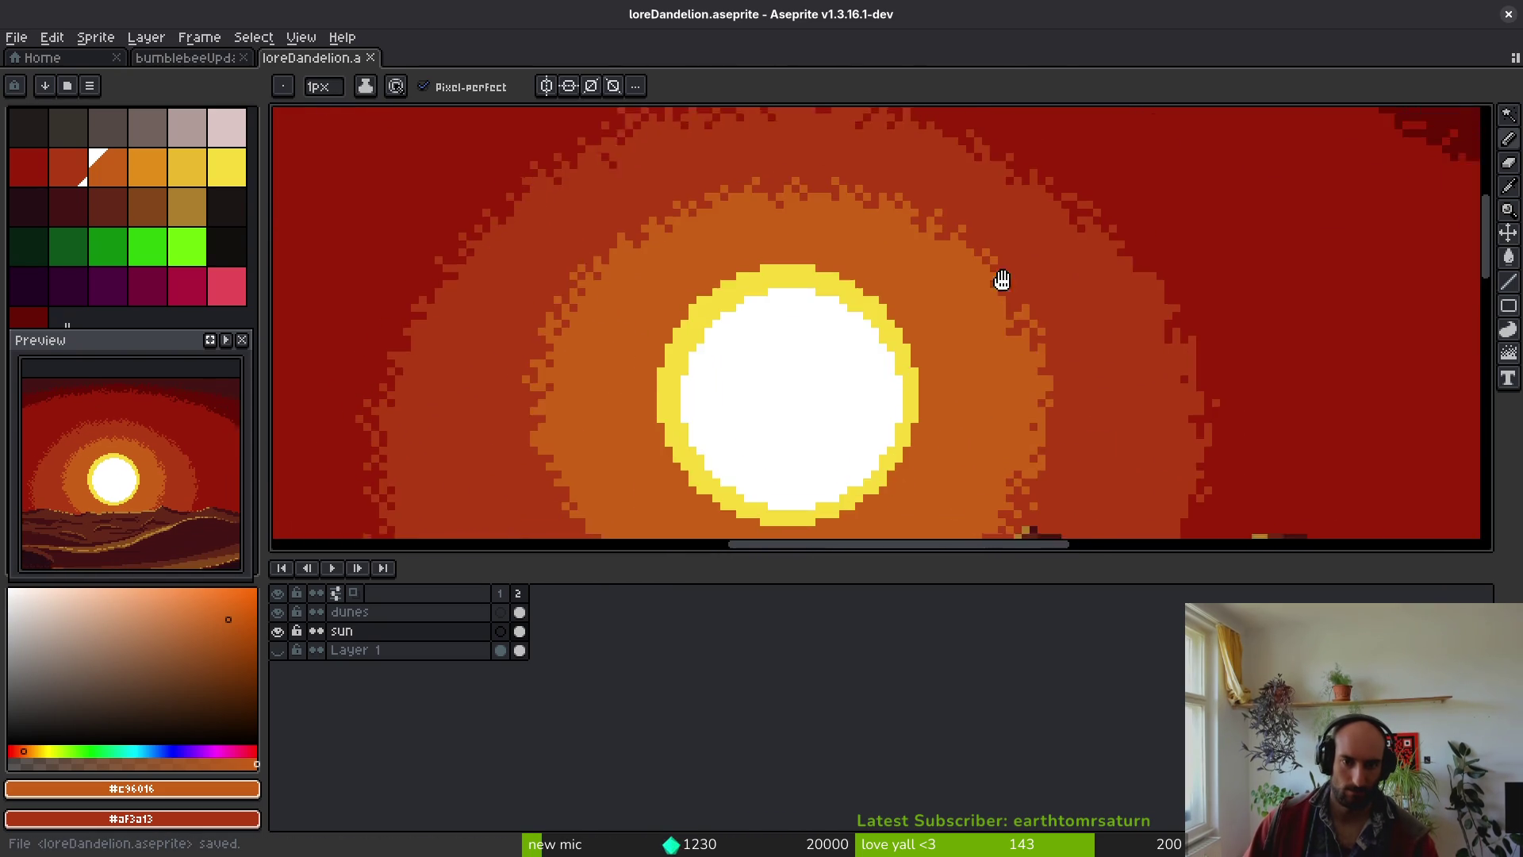
scroll(1008, 387, "up", 3)
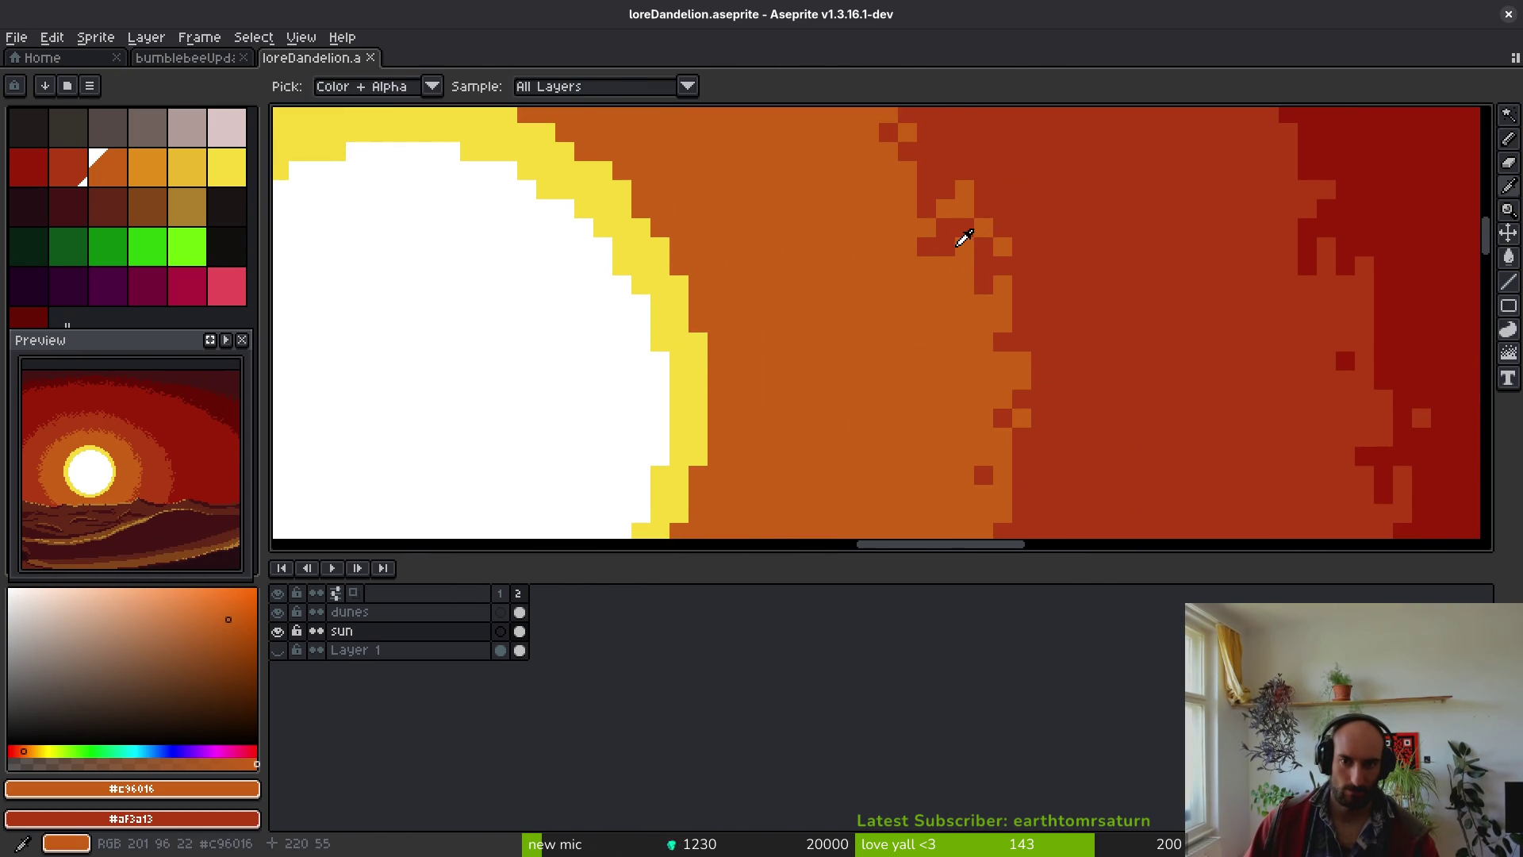
scroll(965, 238, "up", 2)
left_click(927, 282, "alt")
left_click(983, 338)
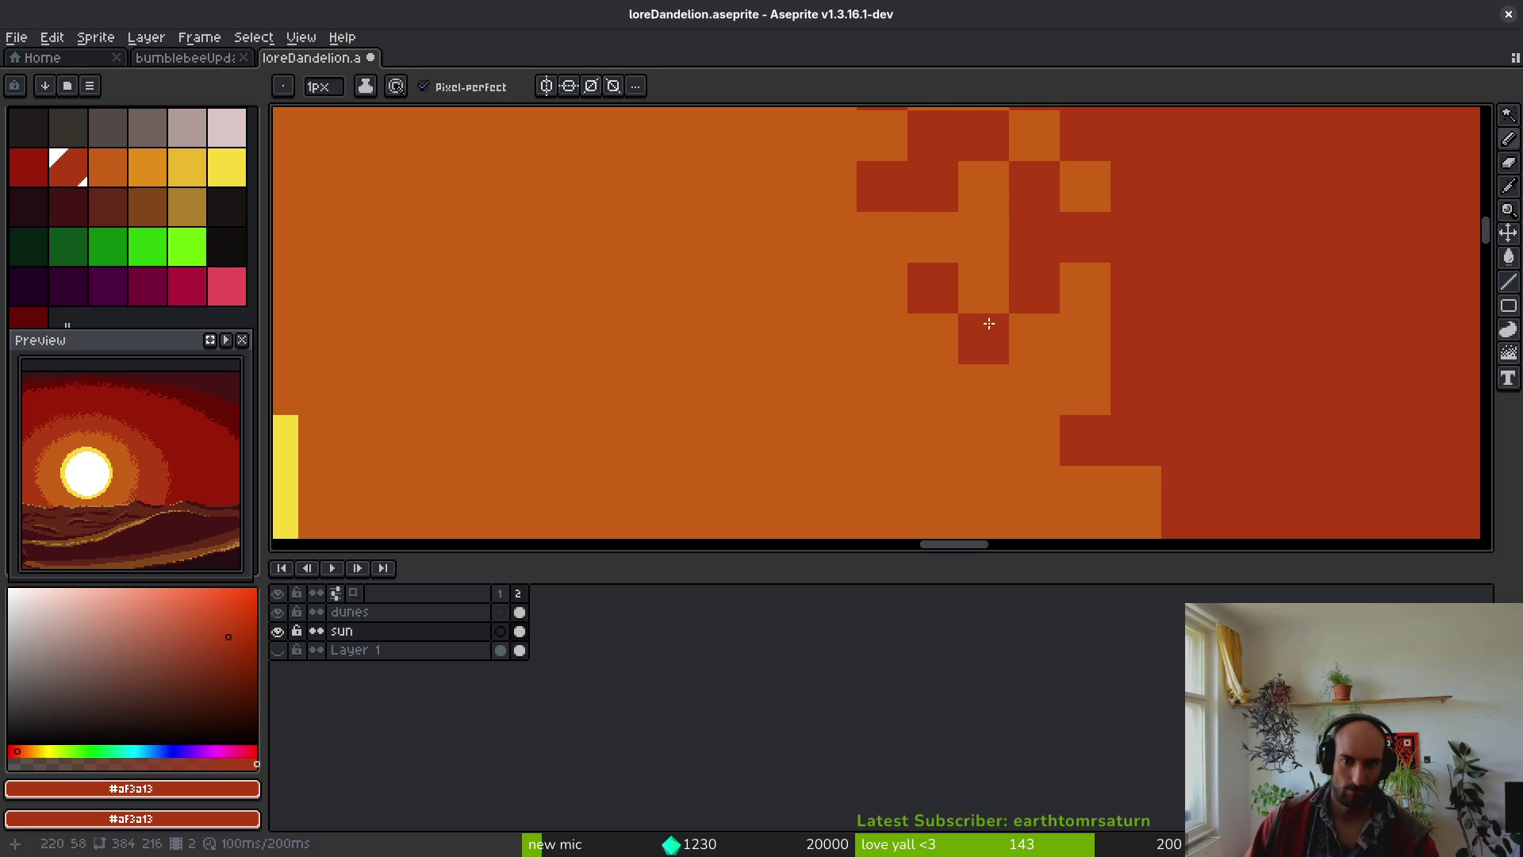
scroll(983, 333, "down", 3)
scroll(951, 325, "up", 3)
scroll(926, 335, "down", 1)
scroll(927, 335, "down", 3)
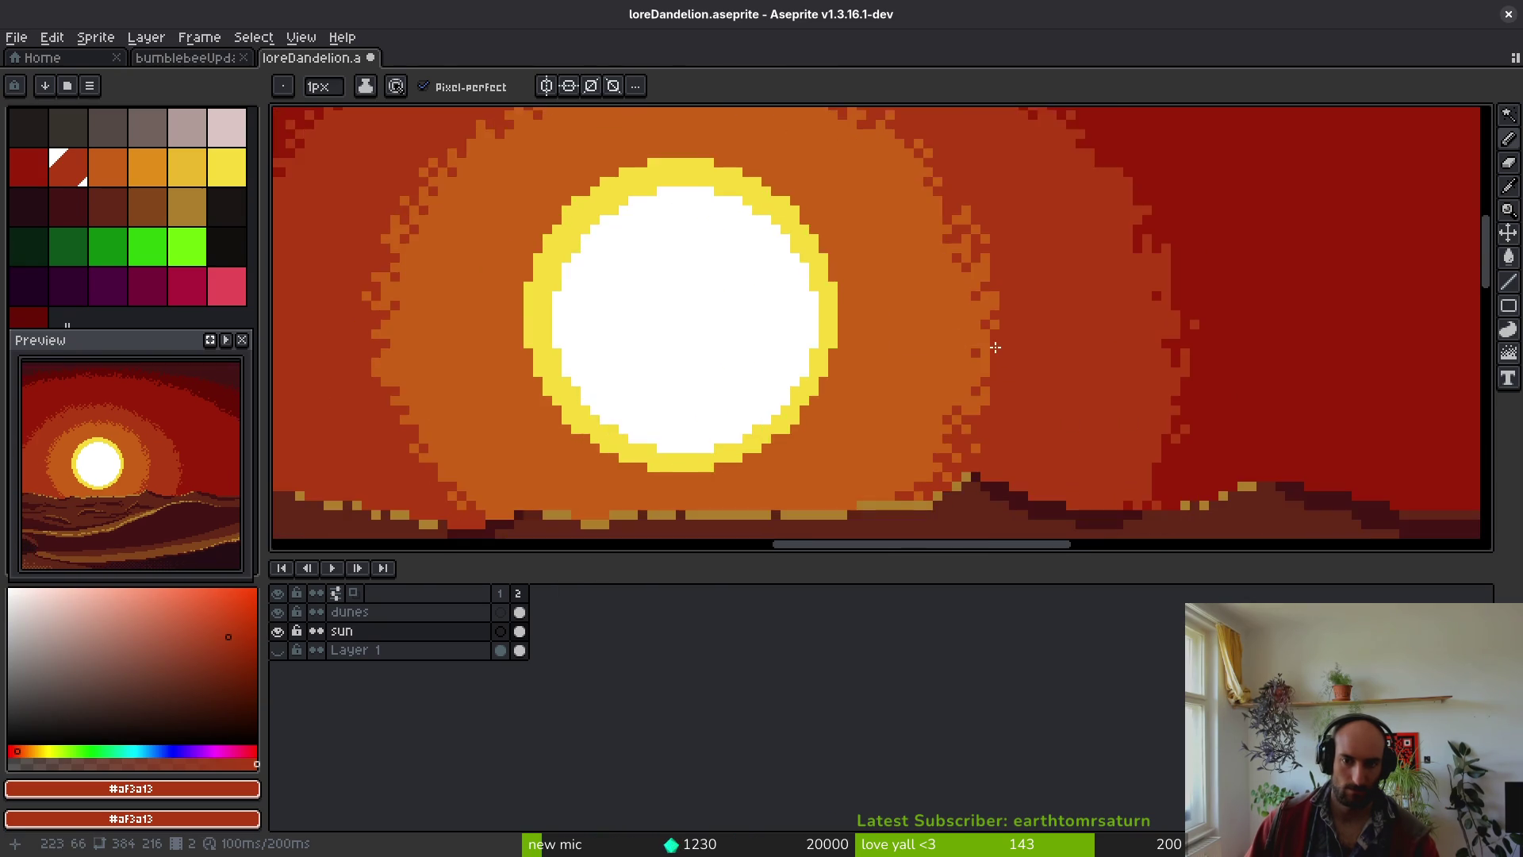
scroll(984, 364, "up", 3)
left_click(987, 357, "alt")
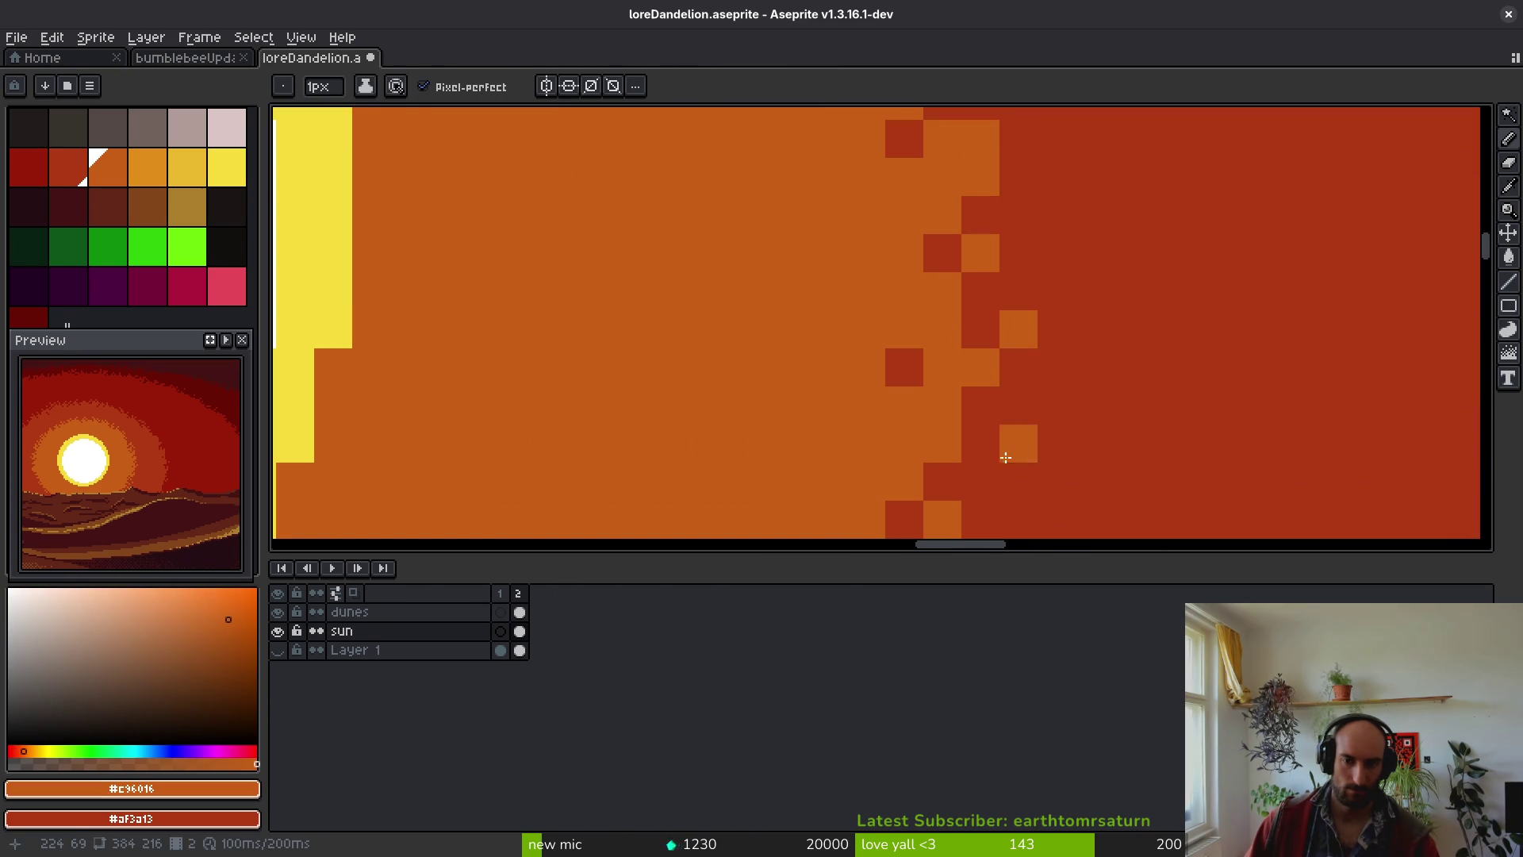
left_click(1052, 414)
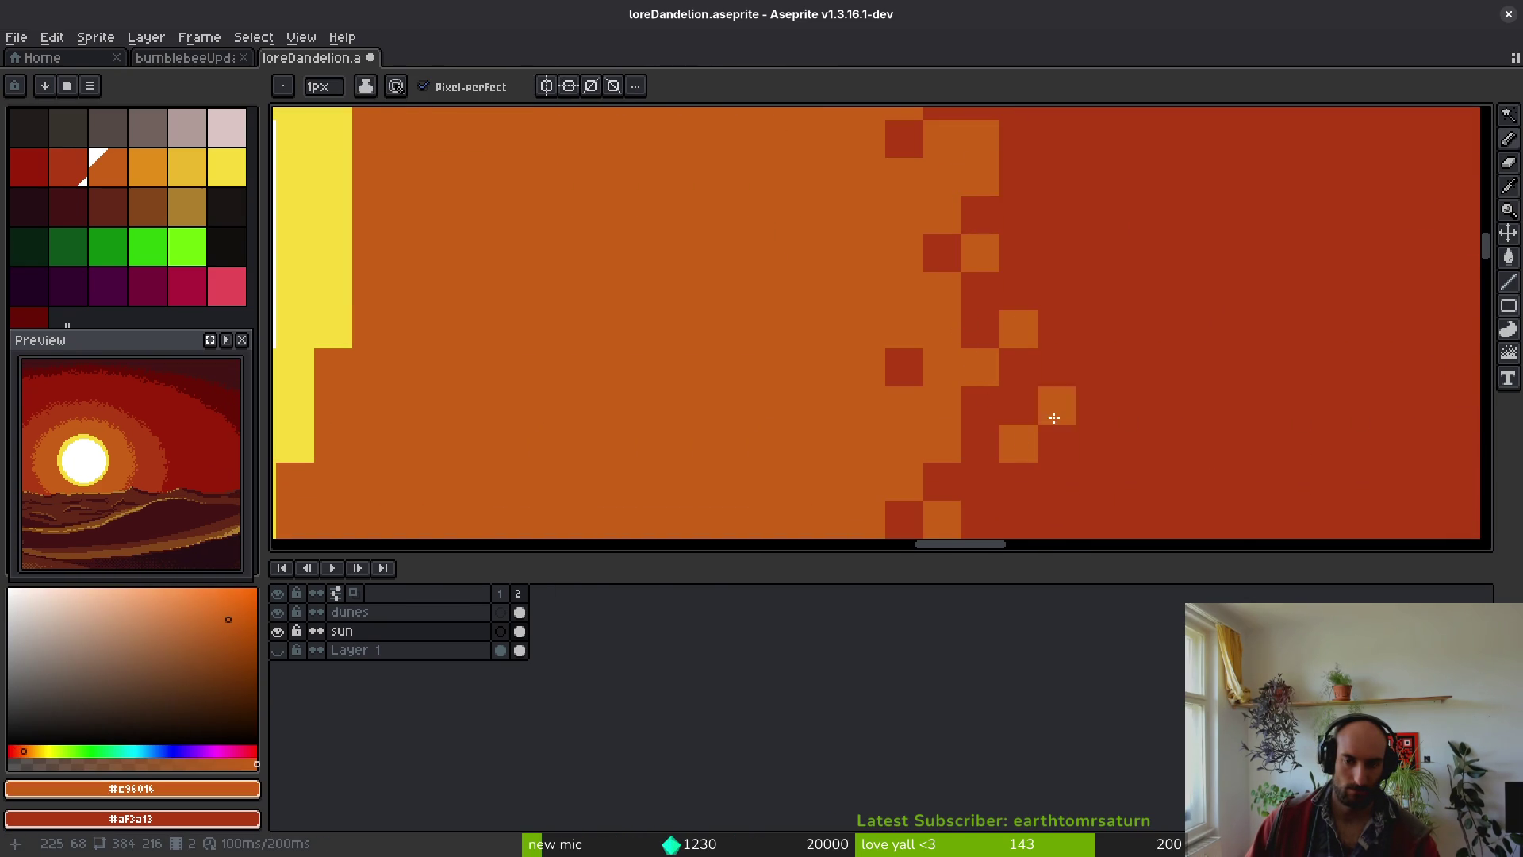
scroll(1052, 414, "down", 3)
scroll(951, 238, "up", 3)
- Dither the glow edge and dot #981b08 darker red pixels into the middle ring
left_click(915, 164)
right_click(878, 164)
left_click(916, 240)
scroll(927, 268, "down", 3)
scroll(983, 253, "up", 3)
left_click(884, 265, "alt")
left_click(832, 261)
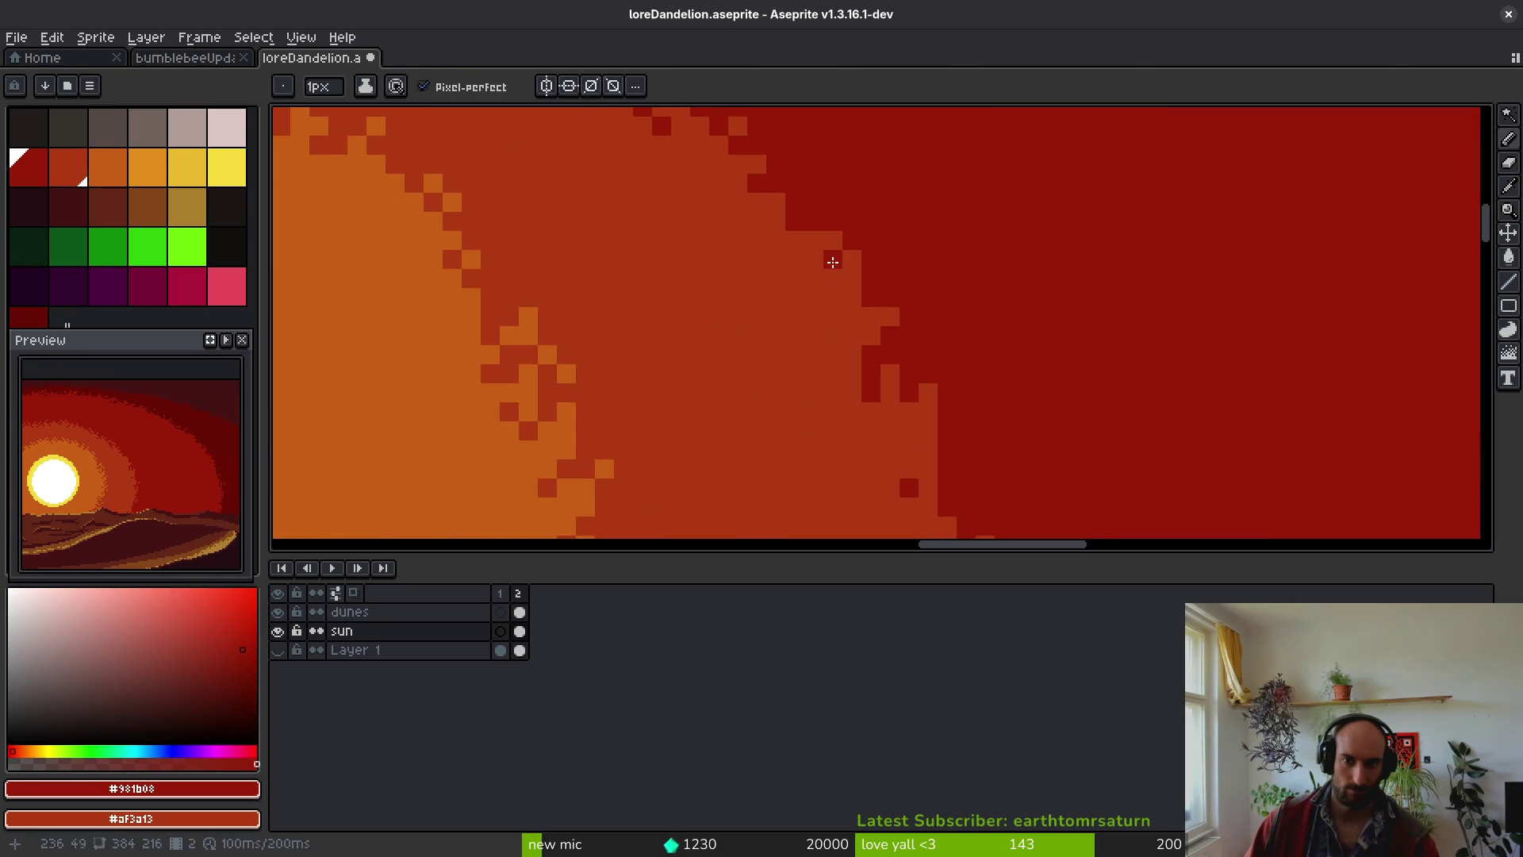
left_click(845, 326)
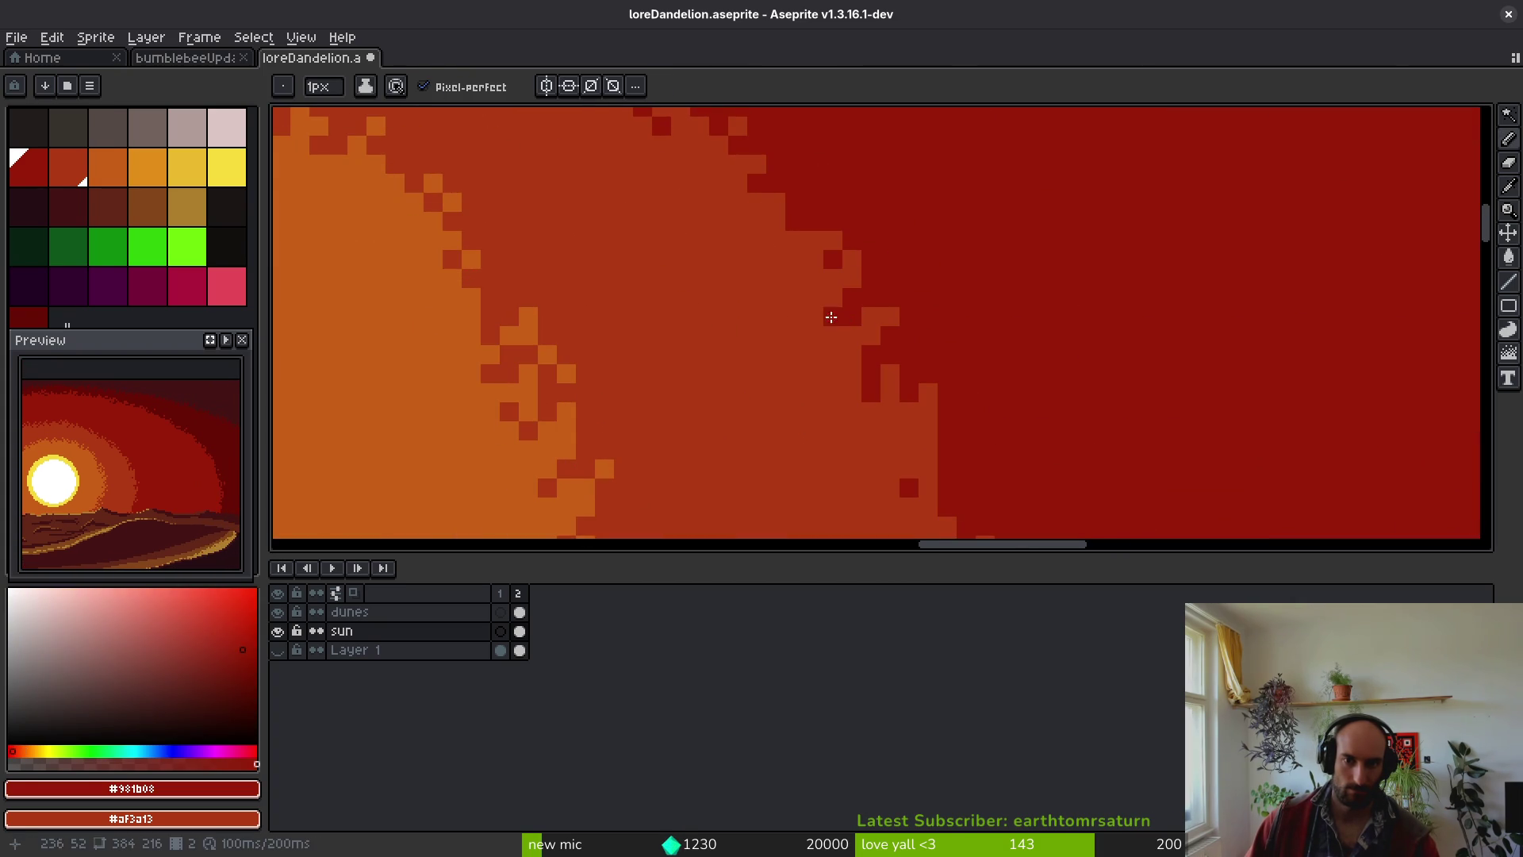
left_click(833, 336)
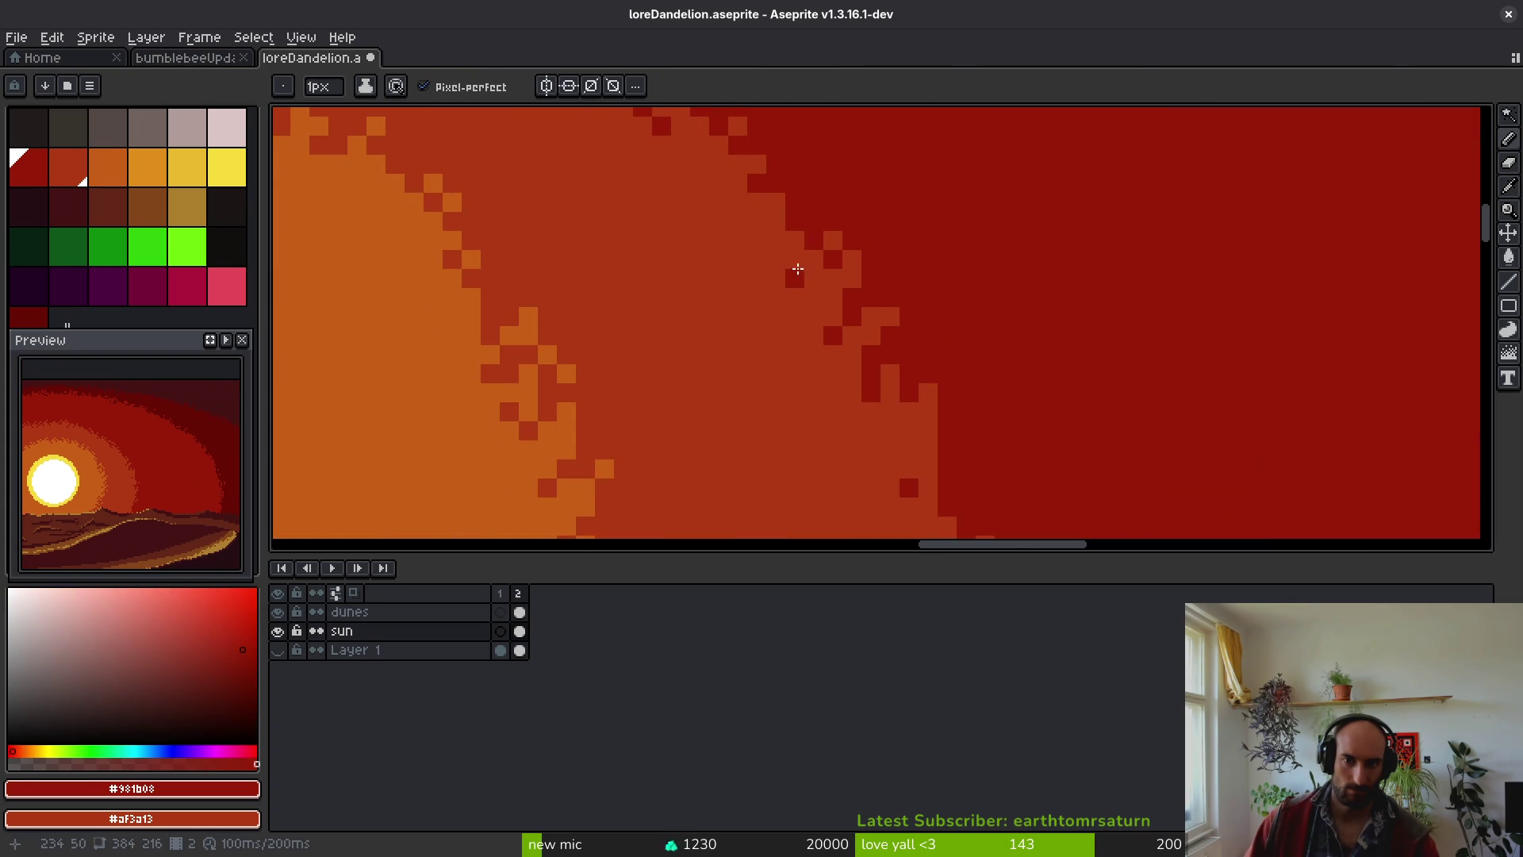
- Paint #af3a13 lighter red pixels into the outer ring and the dark sky
mouse_move(790, 262)
left_mouse_down()
mouse_move(792, 340)
mouse_move(748, 317)
left_mouse_up()
left_click(748, 316, "alt")
left_click(799, 321)
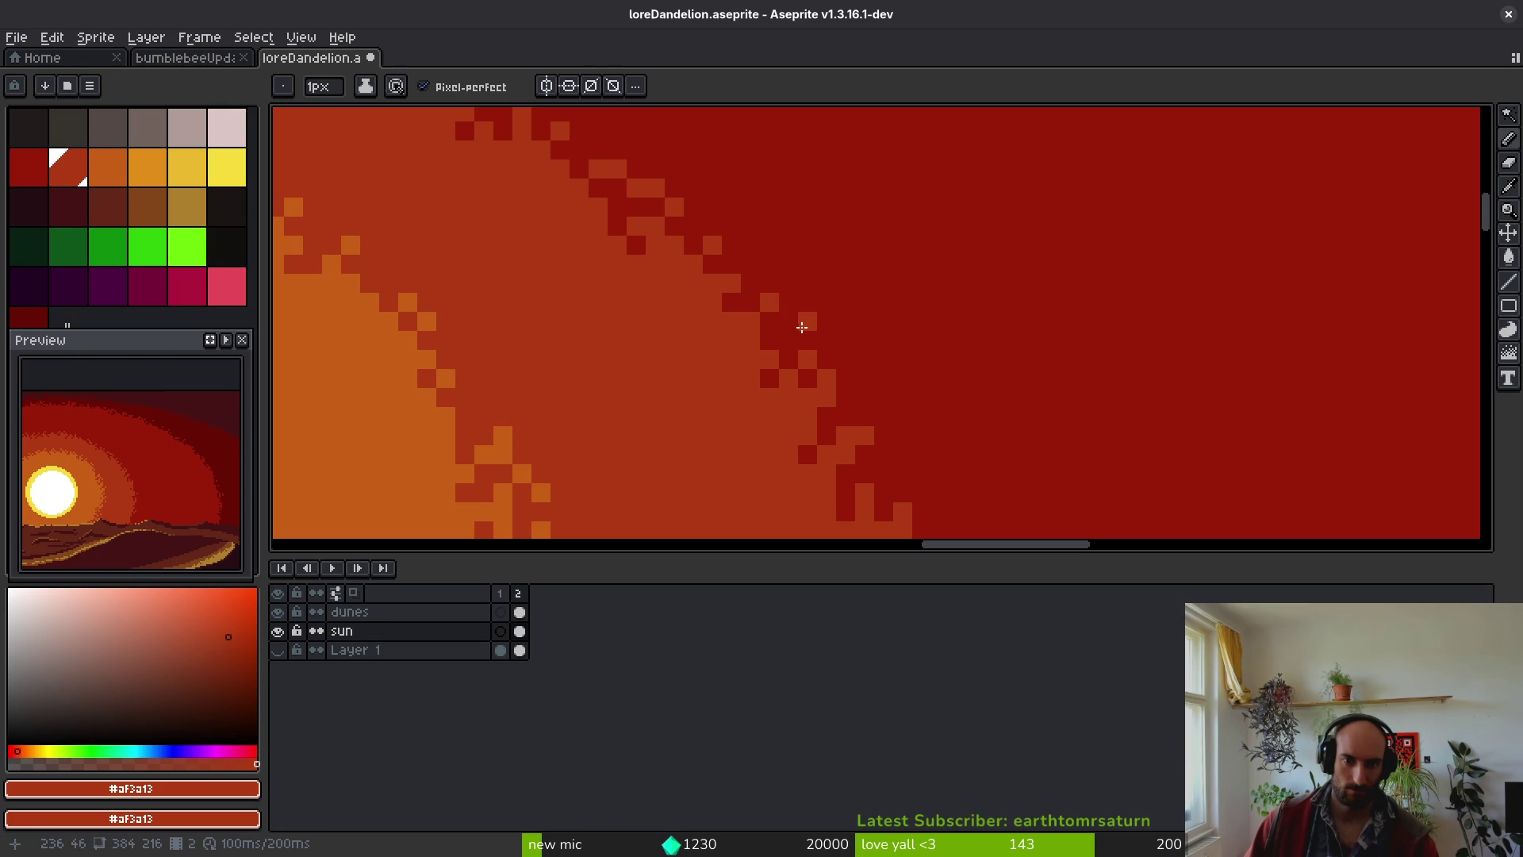
scroll(813, 360, "down", 5)
scroll(878, 332, "up", 5)
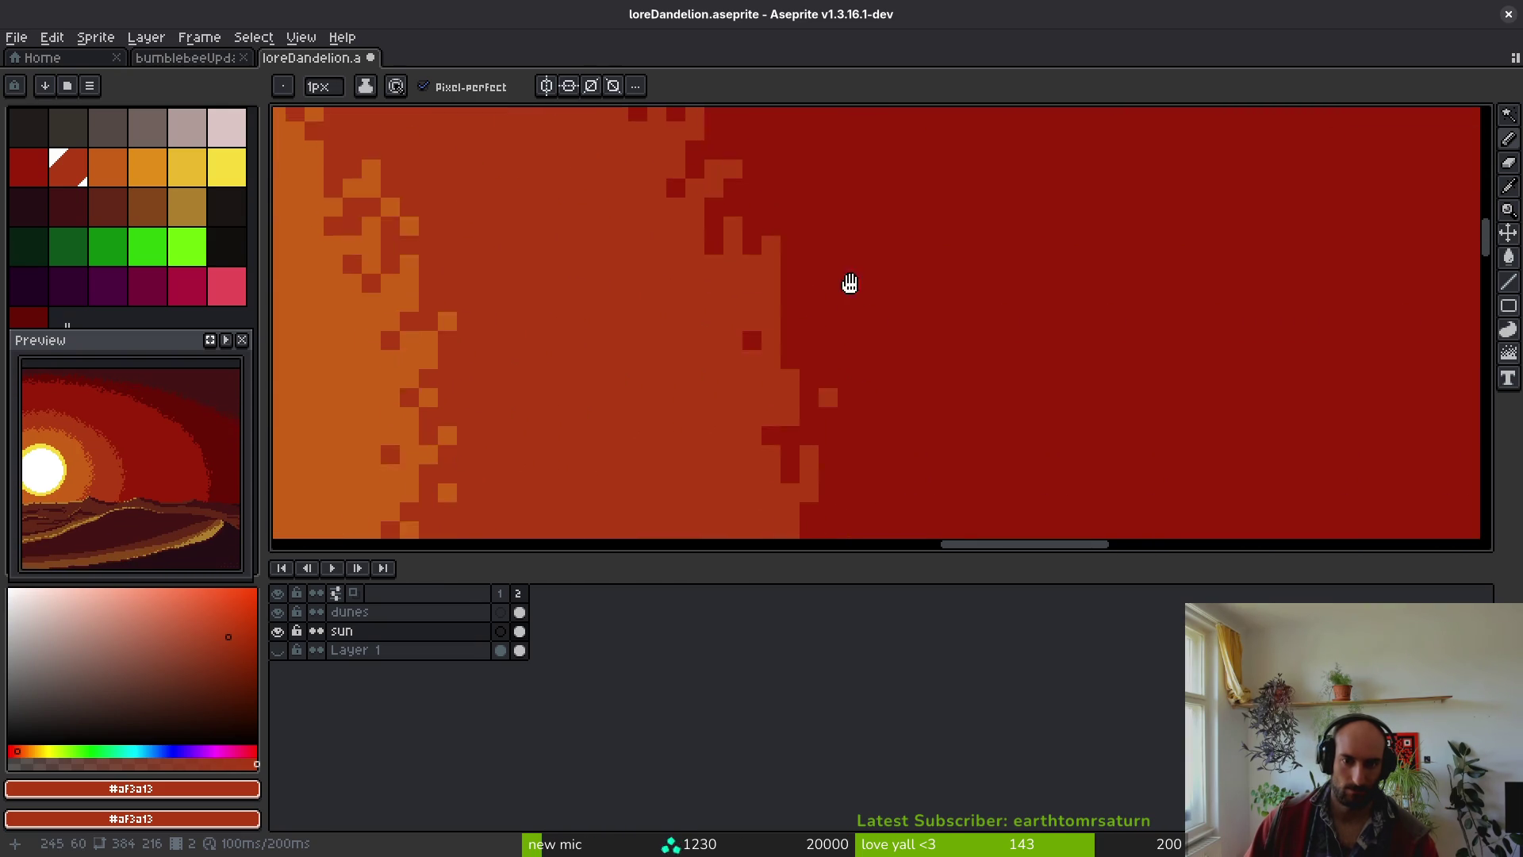
left_click(852, 288)
left_click(847, 341)
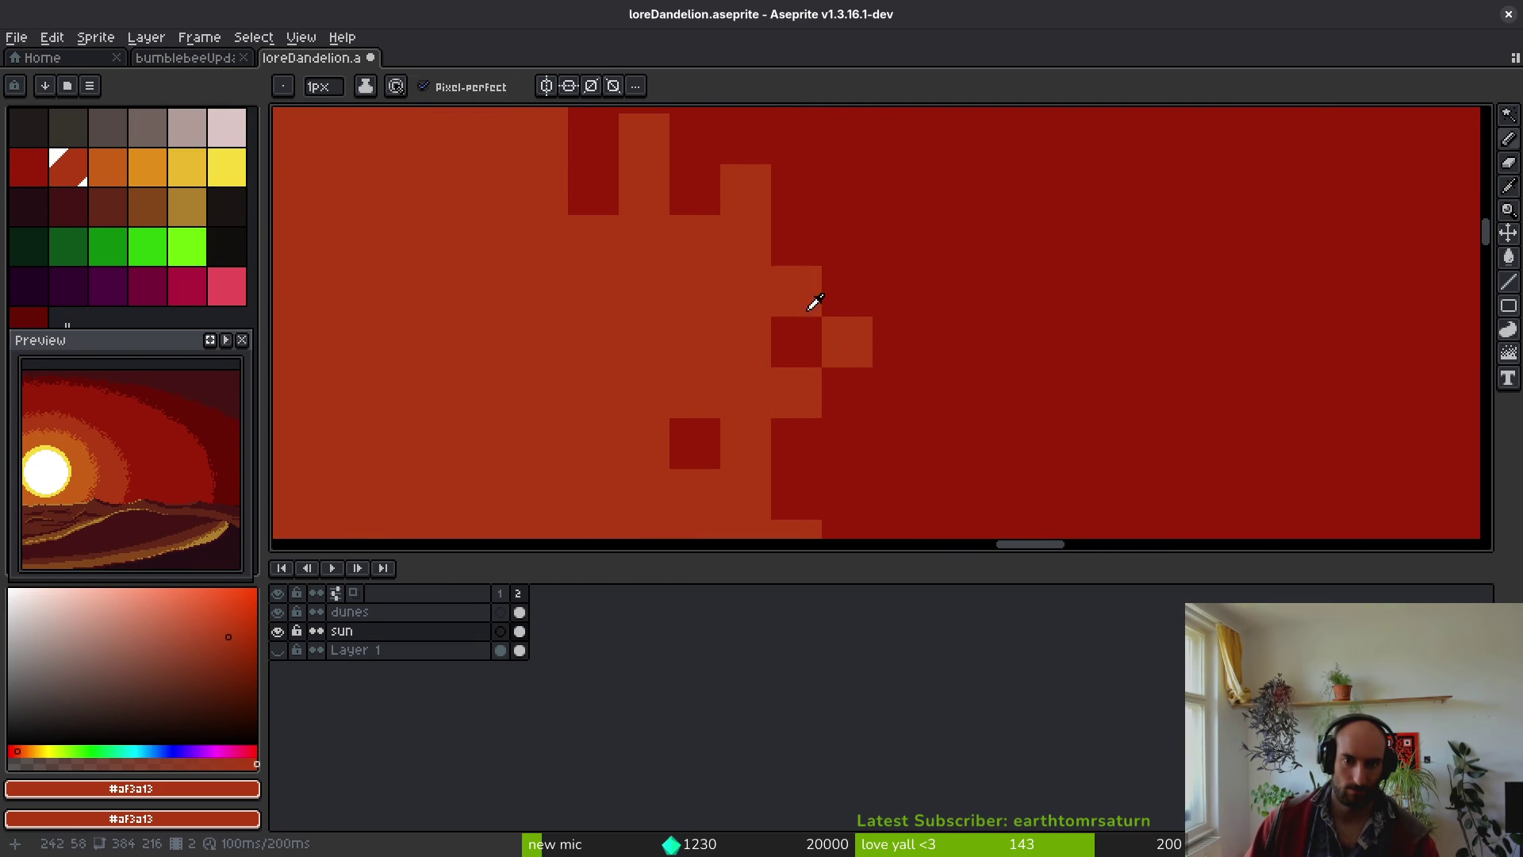
- Dot #981b08 dark red pixels into the middle ring, undoing the last one
left_click(801, 306, "alt")
left_click(733, 293)
left_click(639, 238)
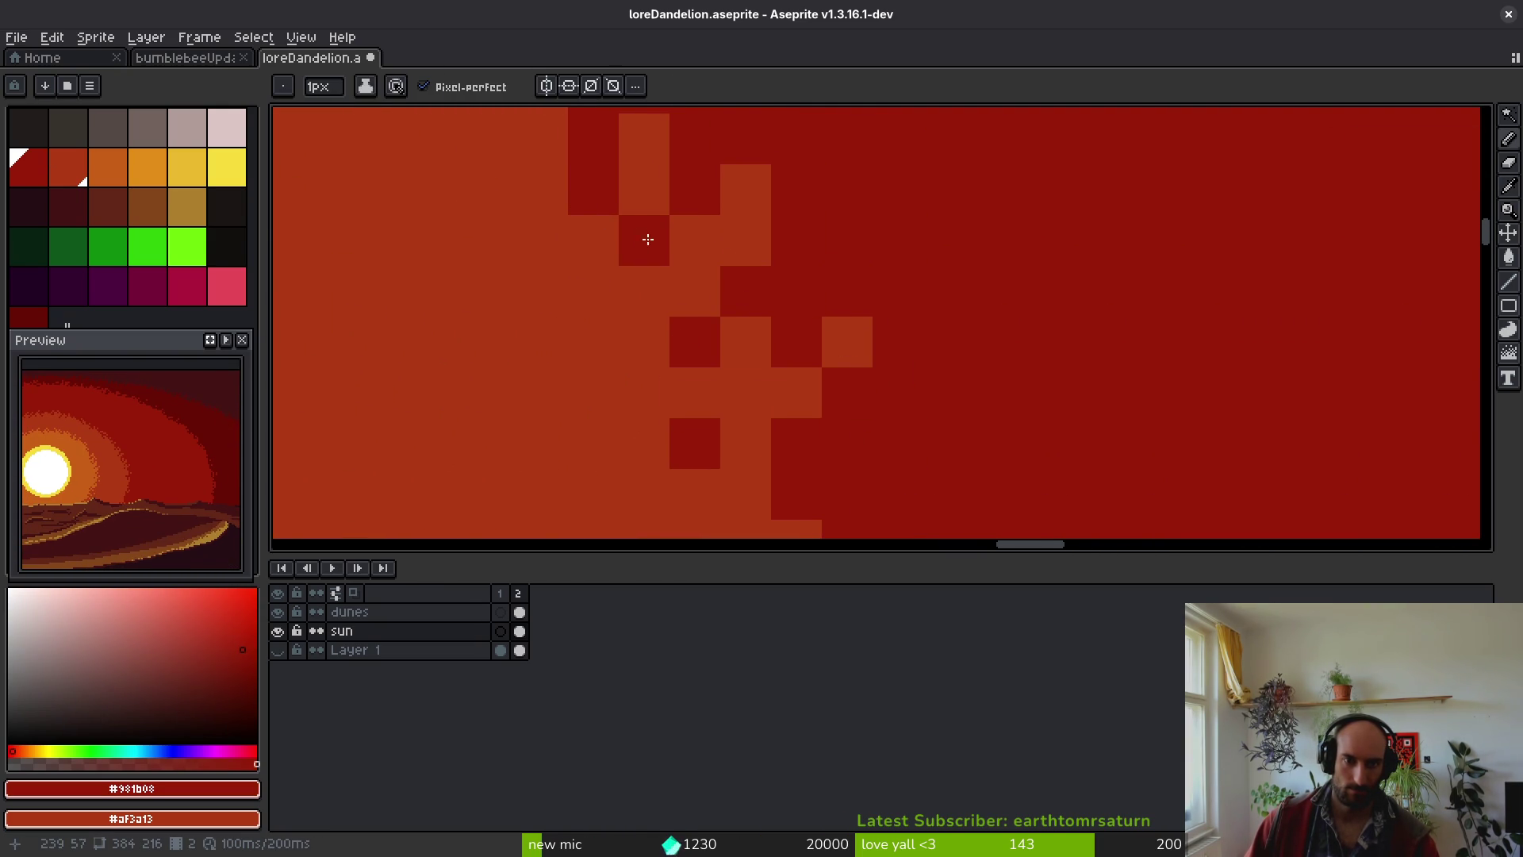
scroll(639, 238, "down", 4)
scroll(733, 232, "up", 3)
left_click(732, 232)
key("ctrl+z")
- Mix #af3a13 pixels into the dark ring and #981b08 dots along the ring boundary
left_click(718, 287)
left_click(728, 317, "alt")
left_click(751, 360)
left_click(749, 395, "alt")
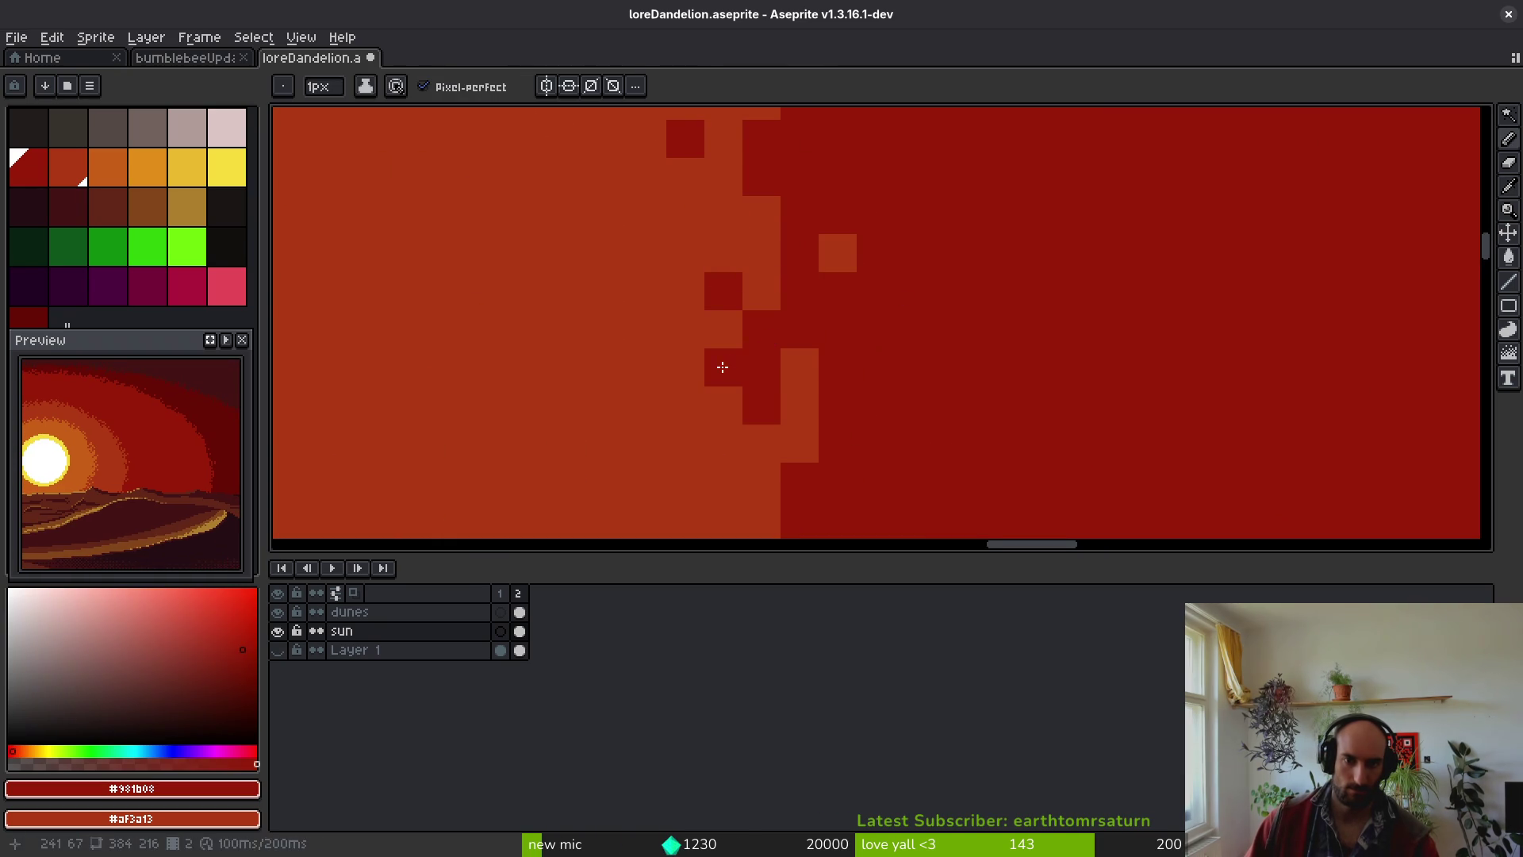
scroll(1002, 309, "down", 3)
left_click(704, 273)
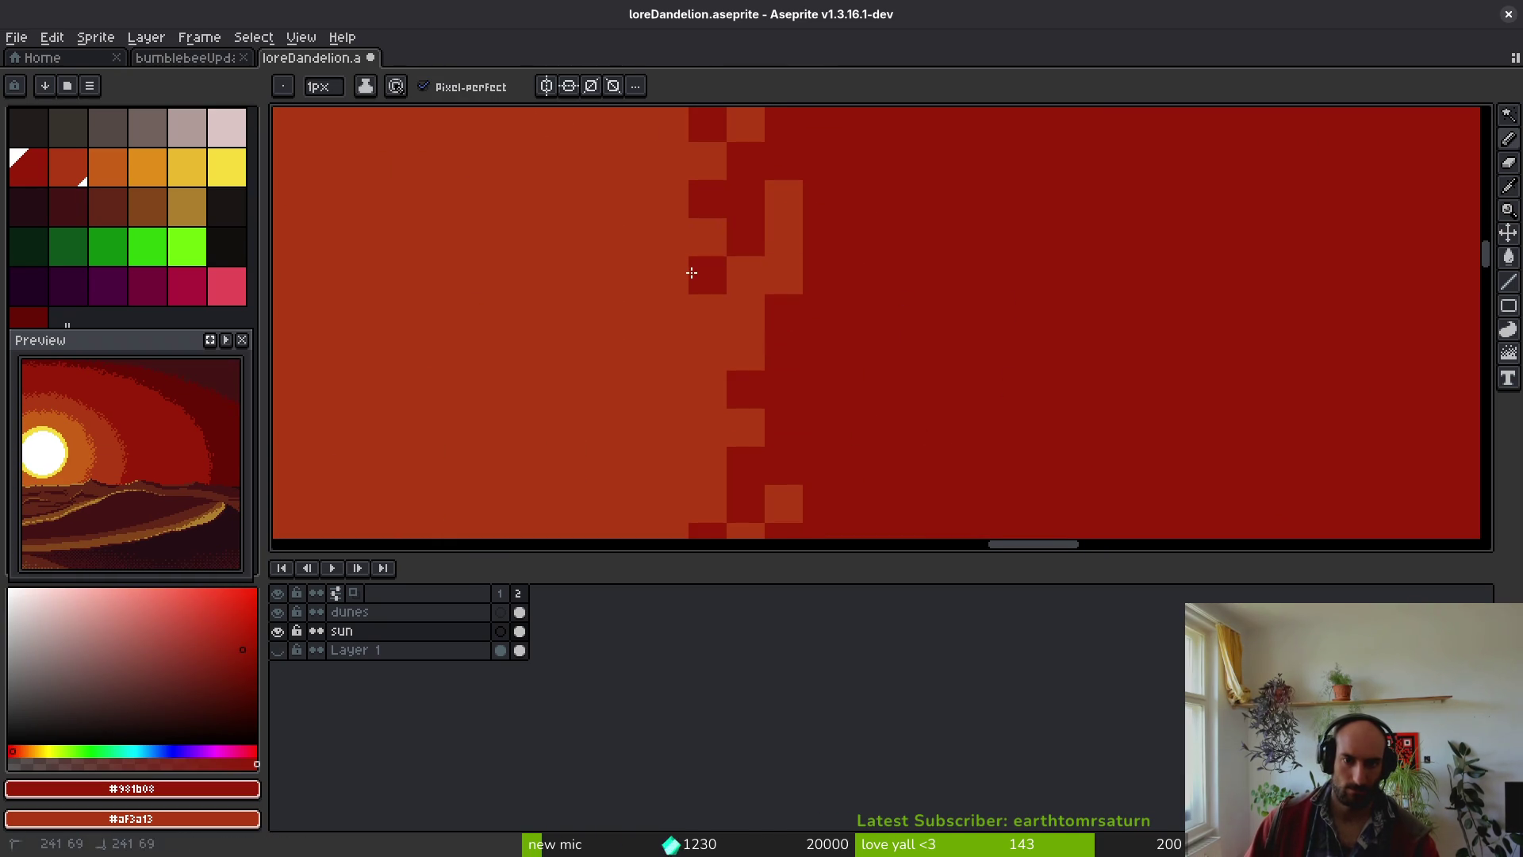
left_click(670, 352)
left_click(669, 391)
scroll(822, 391, "down", 4)
scroll(822, 391, "up", 4)
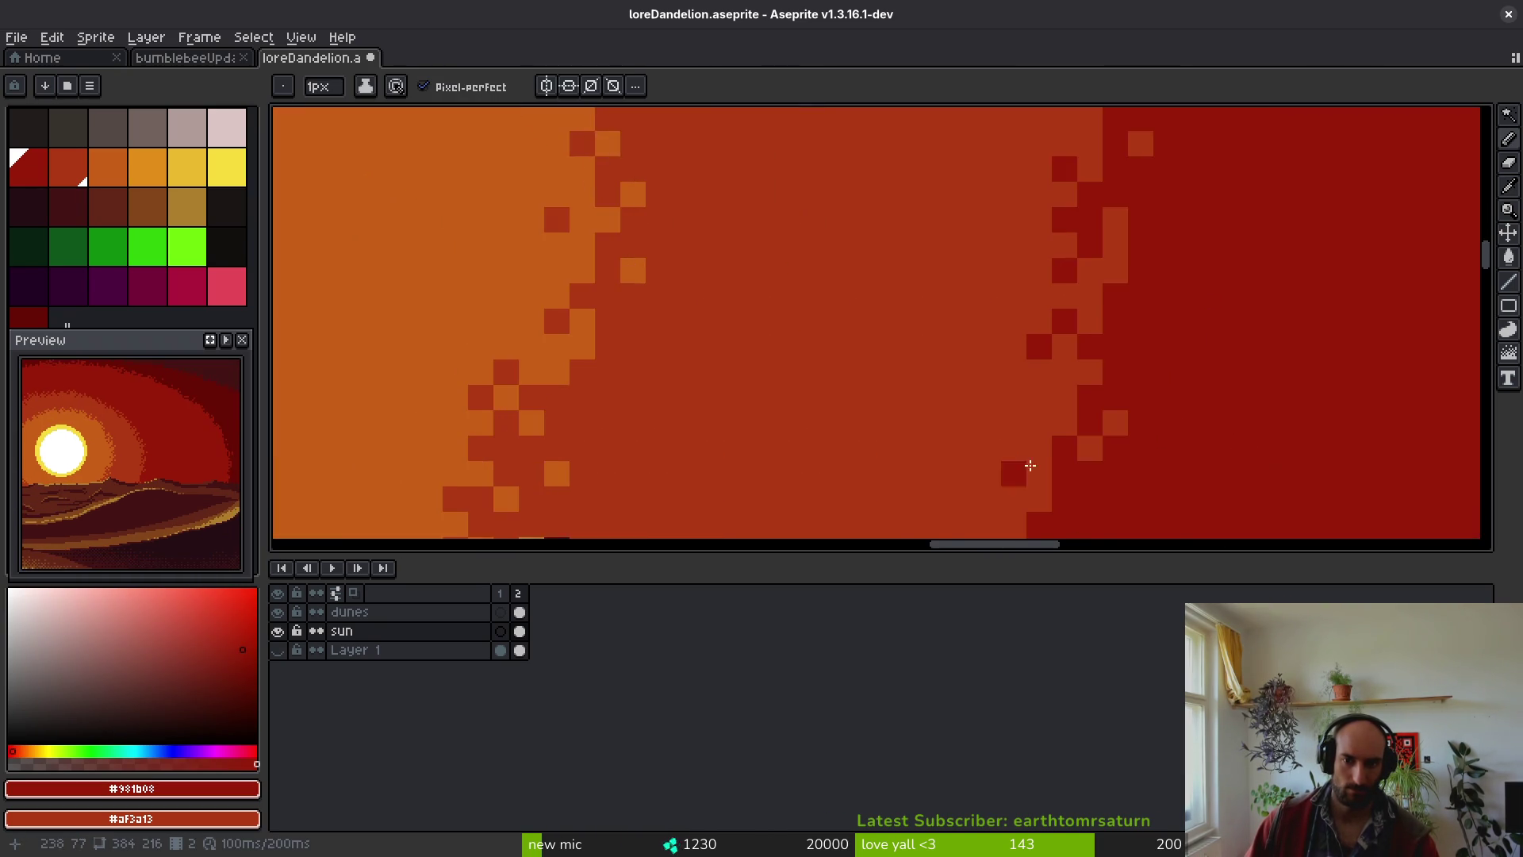
- Add two more orange pixels to the sky glow and zoom out
left_click(843, 326, "alt")
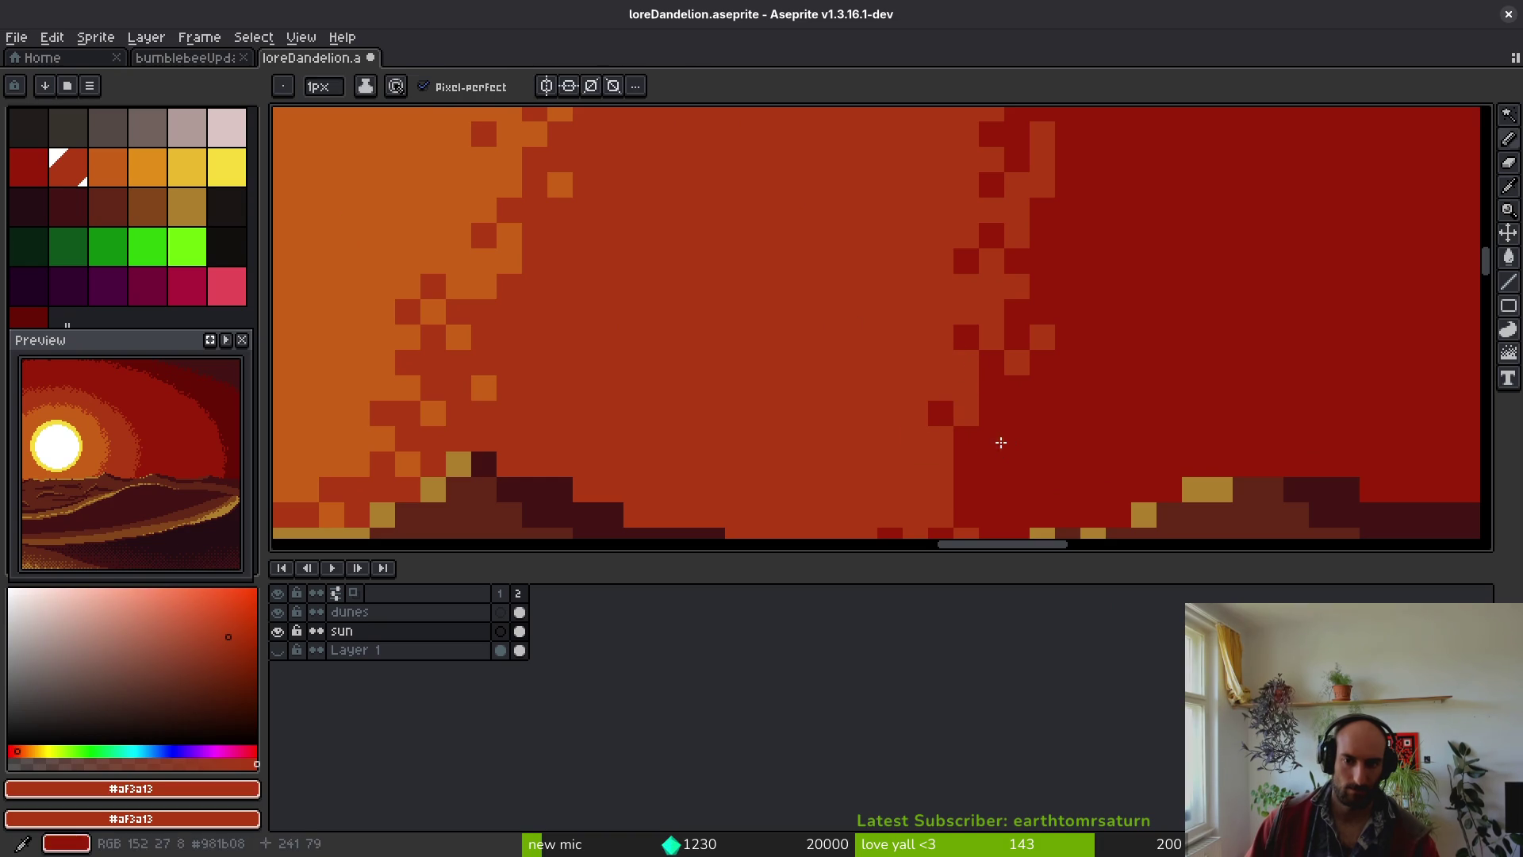
left_click(1003, 442)
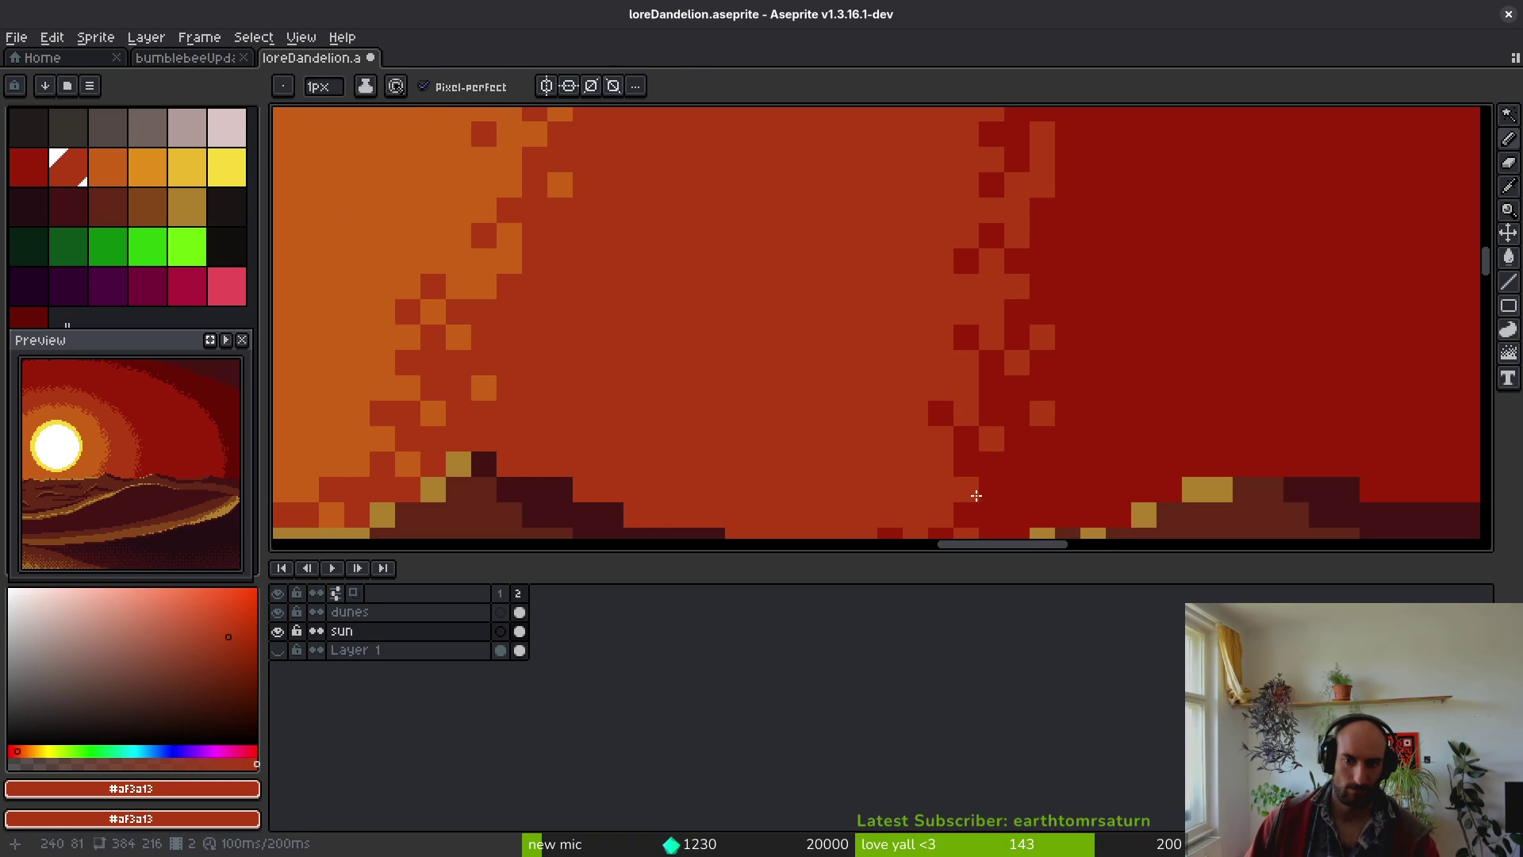
scroll(972, 495, "down", 4)
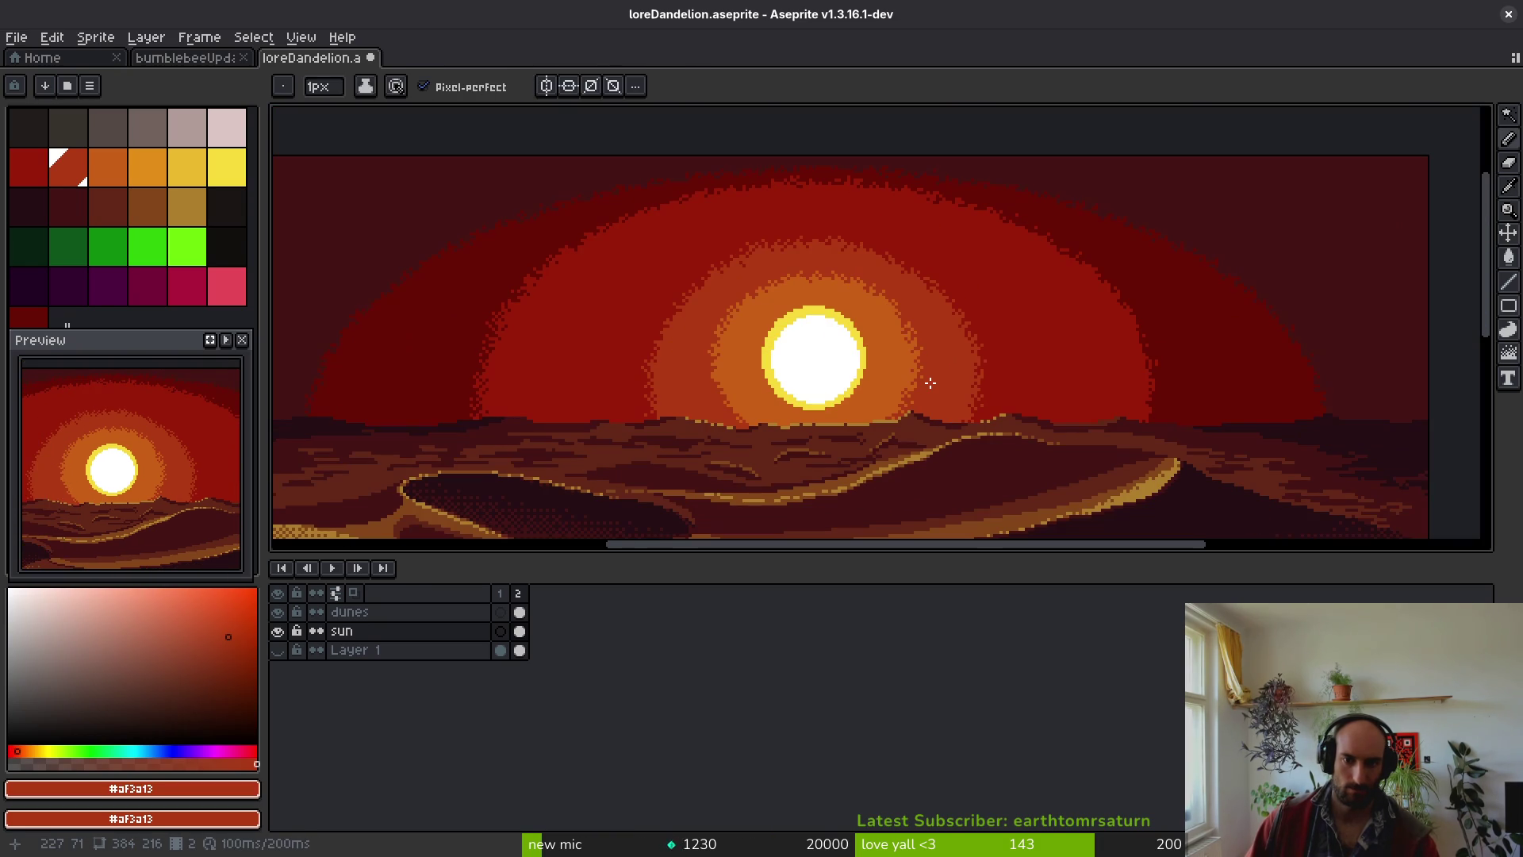
- Save loreDandelion.aseprite, then select the dunes layer and add an empty layer above it
scroll(932, 381, "down", 2)
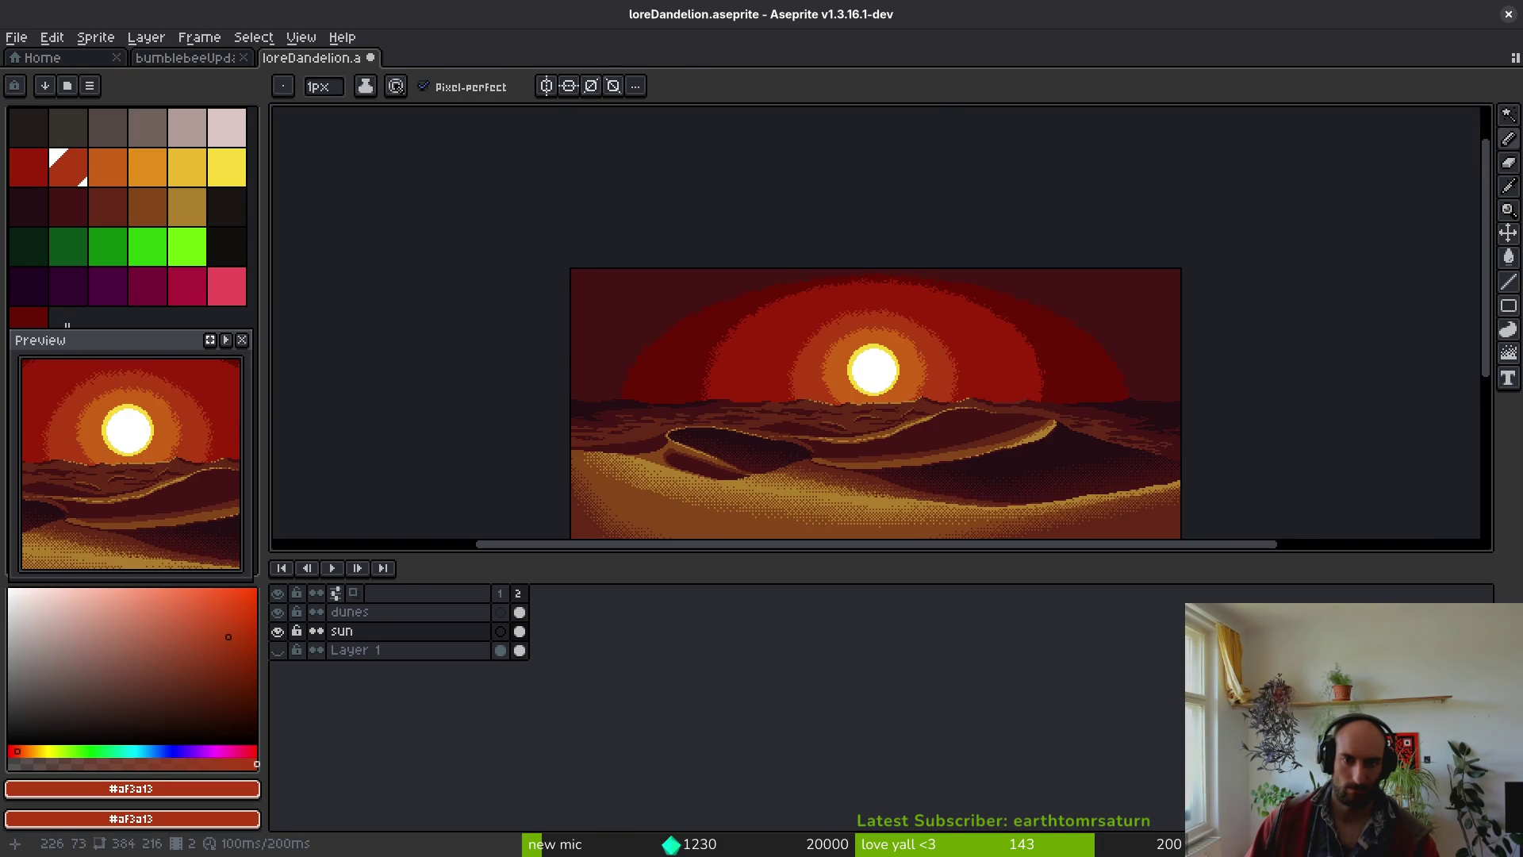
key("ctrl+s")
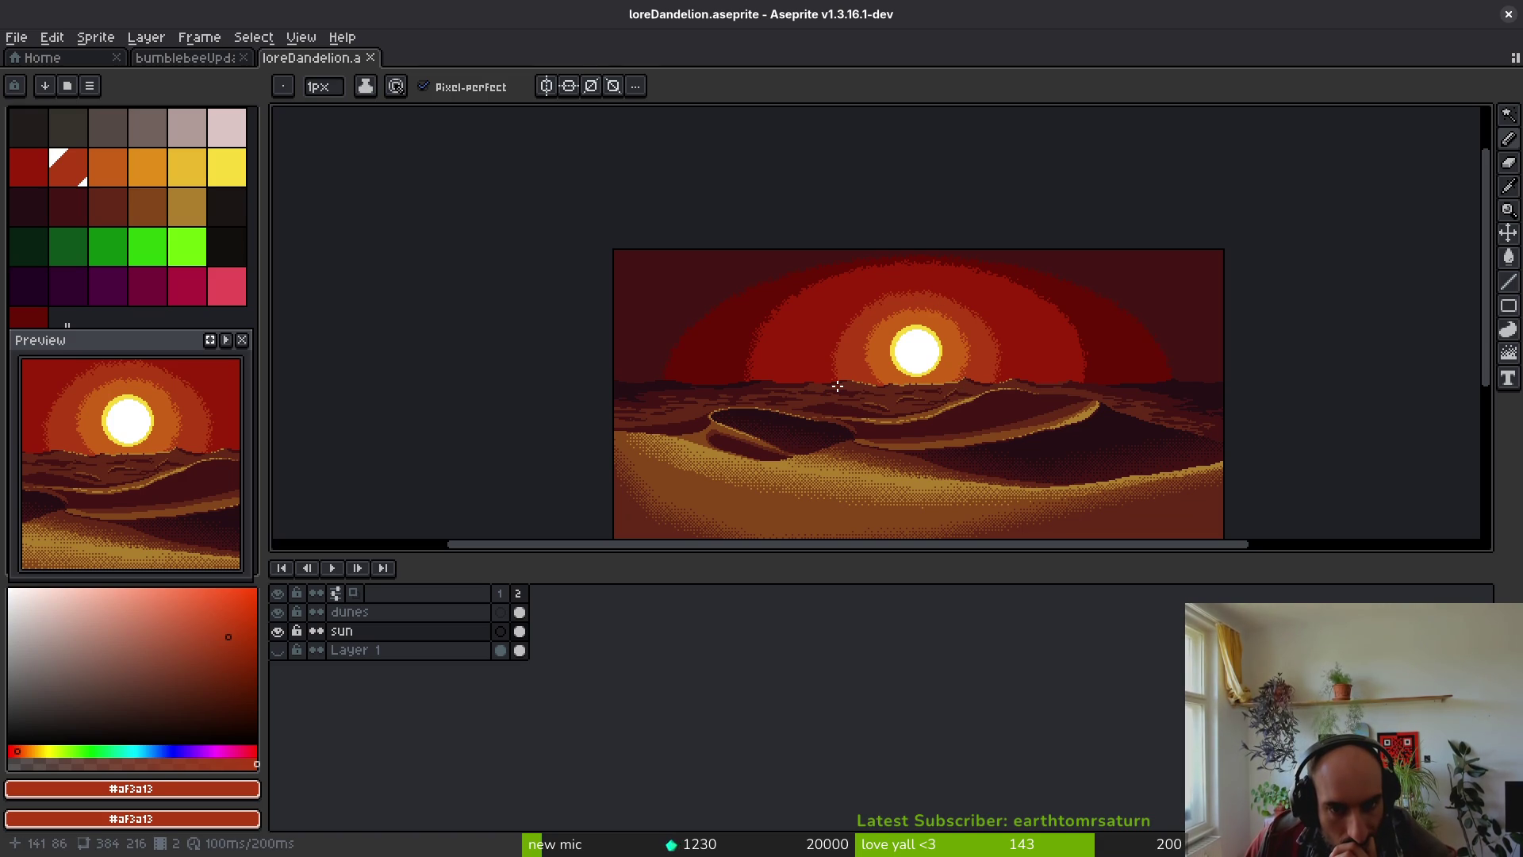
scroll(132, 478, "down", 3)
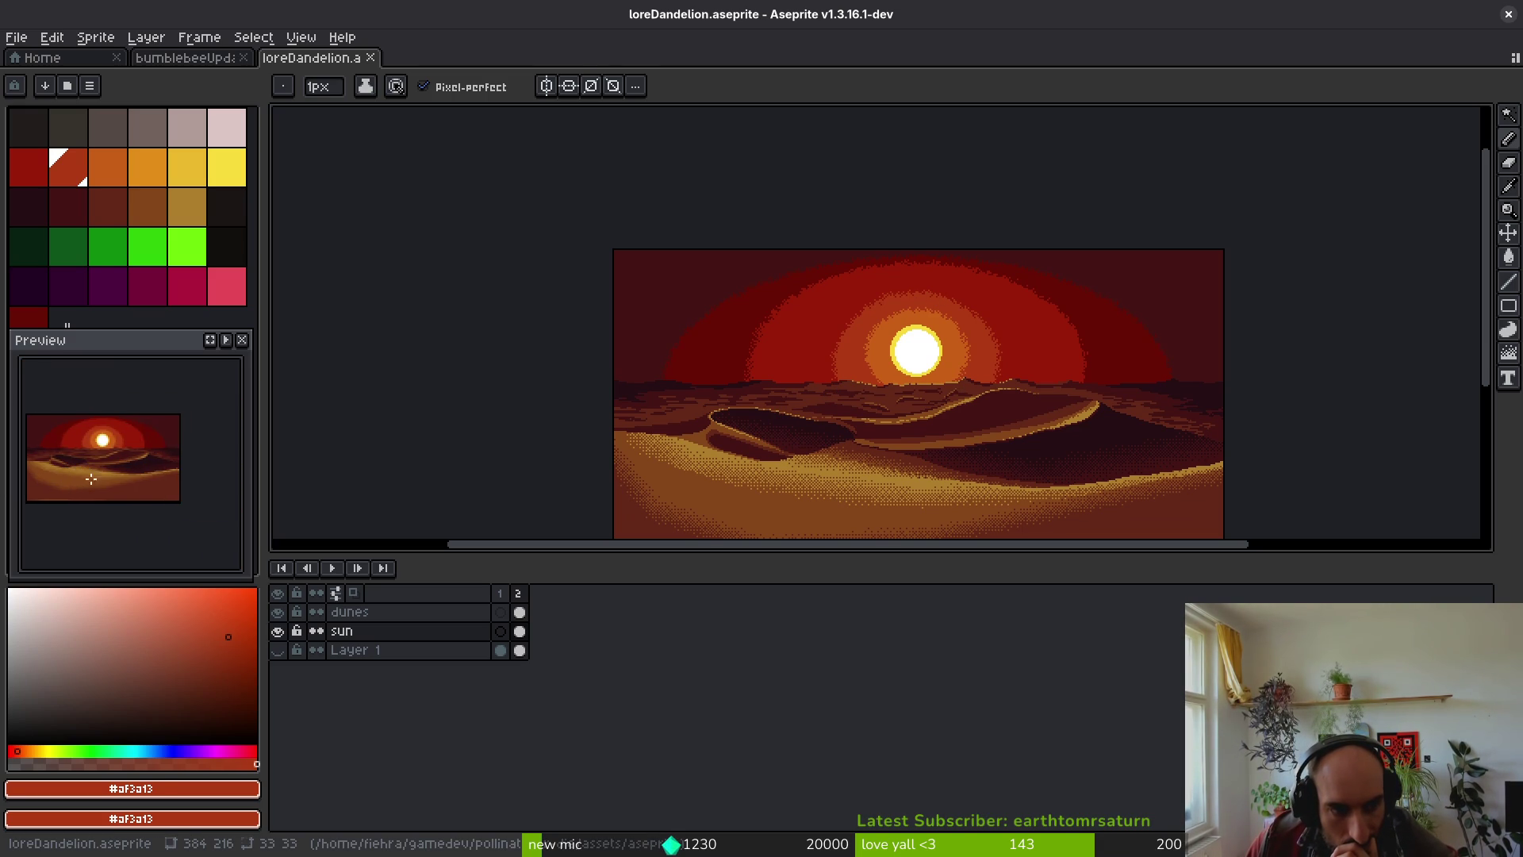
scroll(131, 478, "up", 1)
scroll(142, 492, "down", 2)
scroll(153, 503, "up", 1)
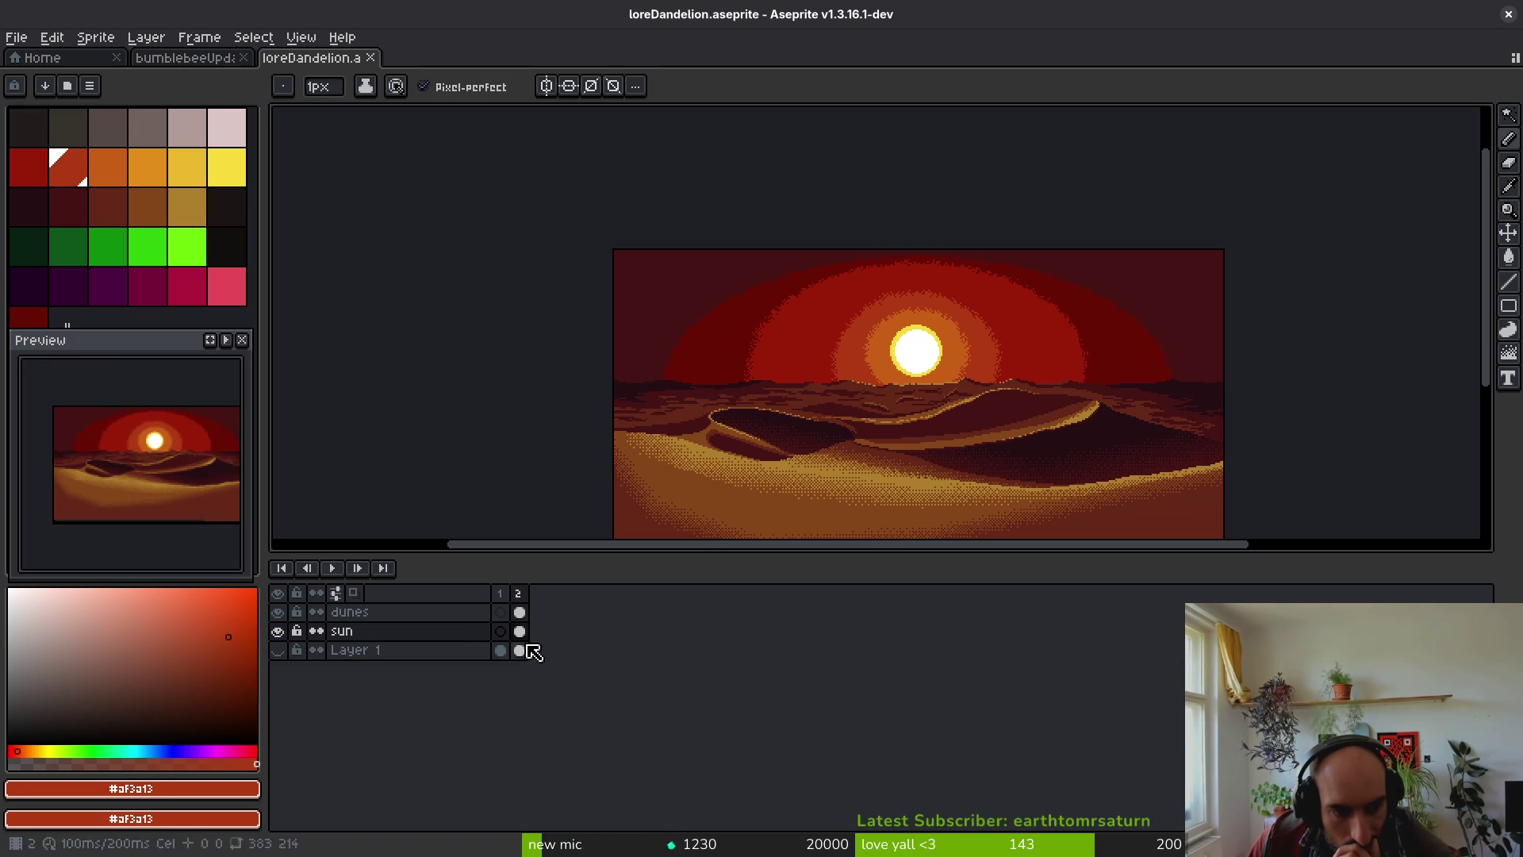
left_click(519, 613)
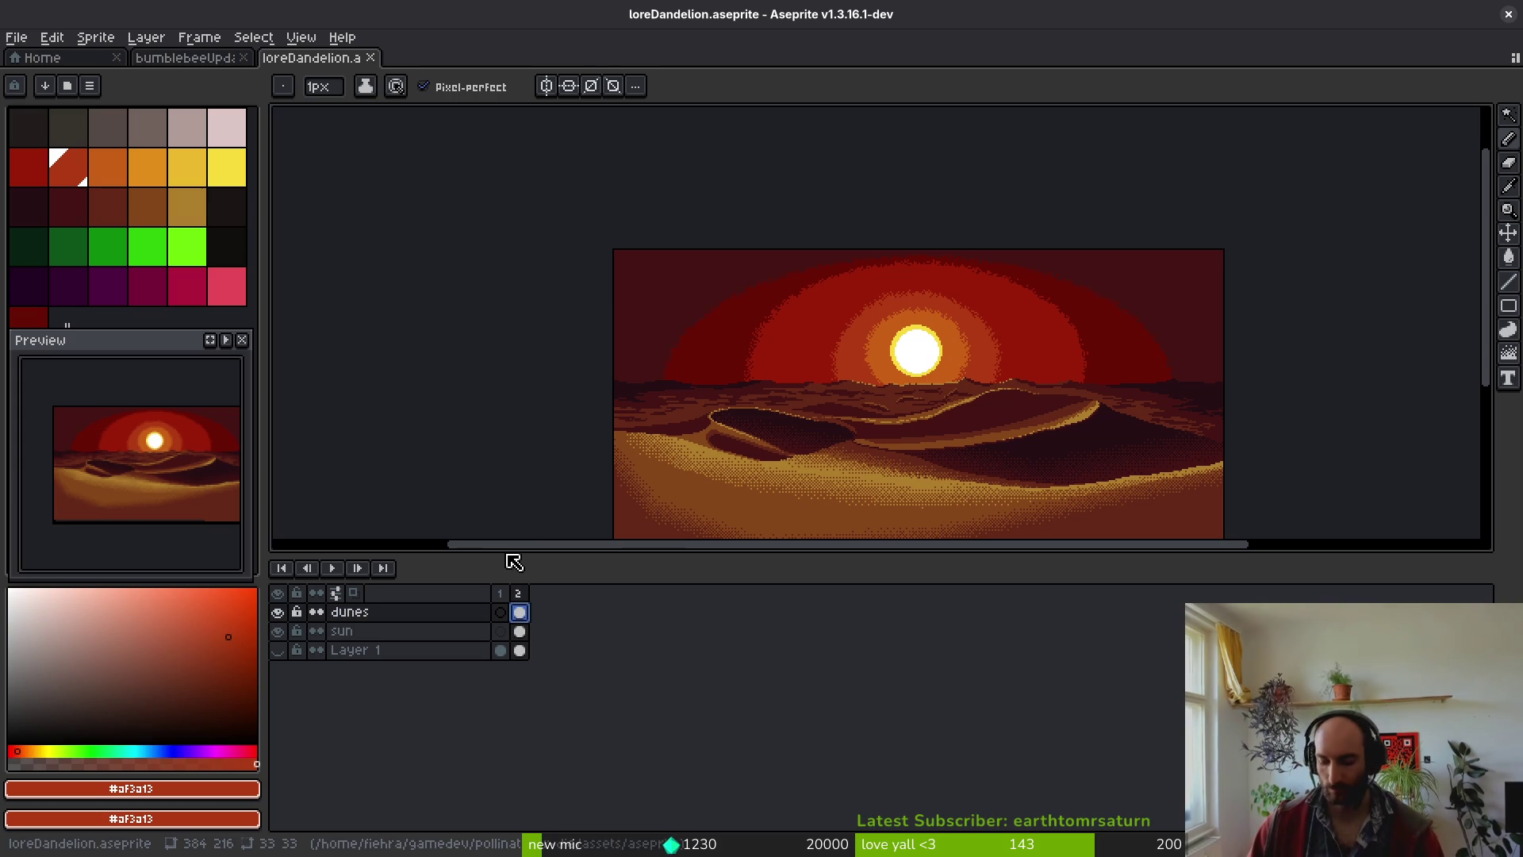
key("shift+n")
- Rename the new layer above dunes to 'dandelion' in Layer Properties
key("Left")
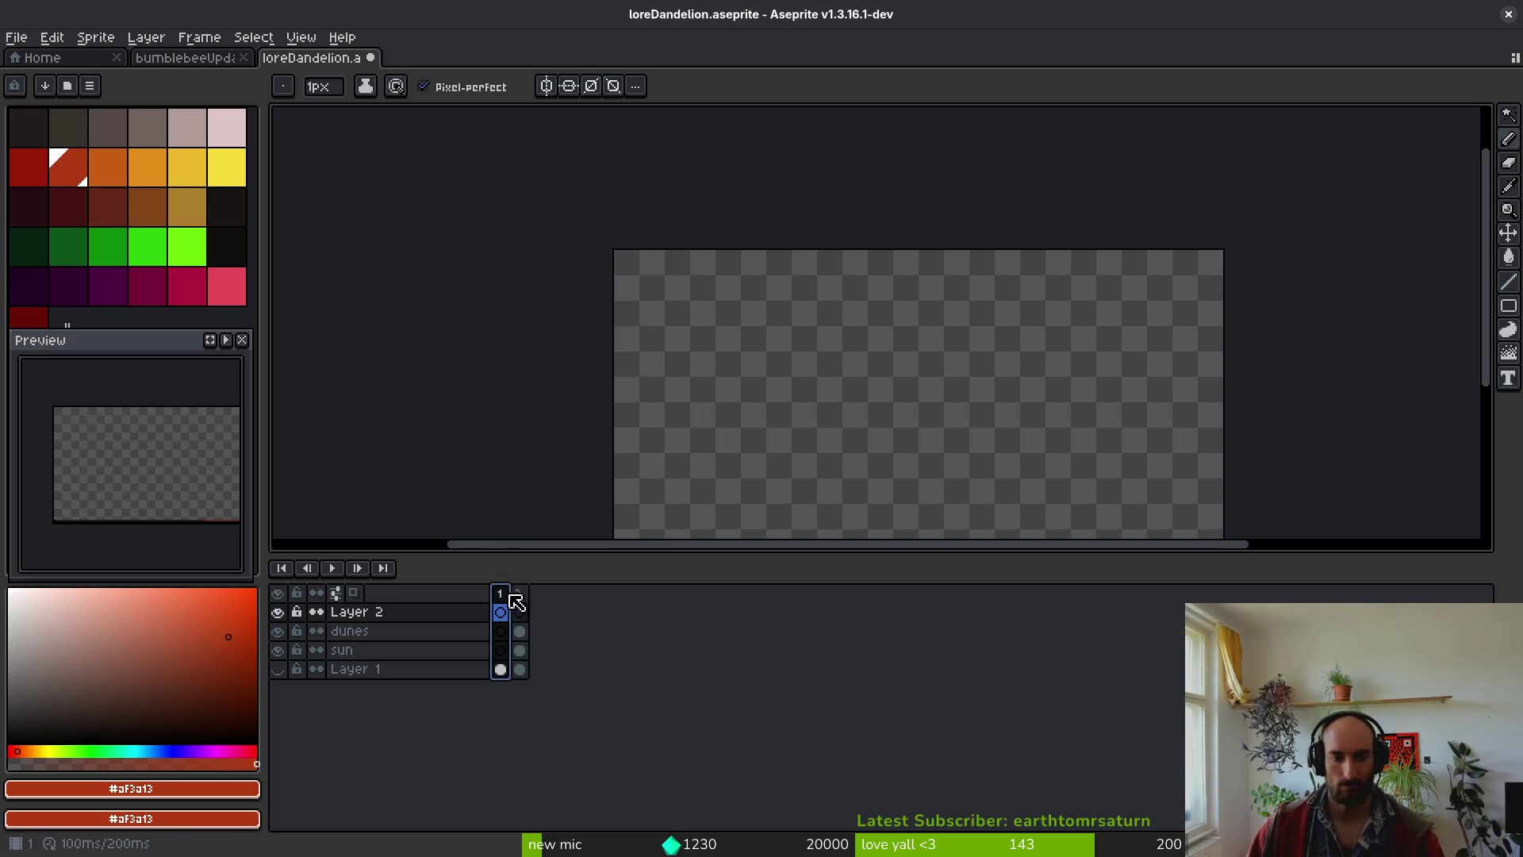
left_click(520, 612)
key("shift+p")
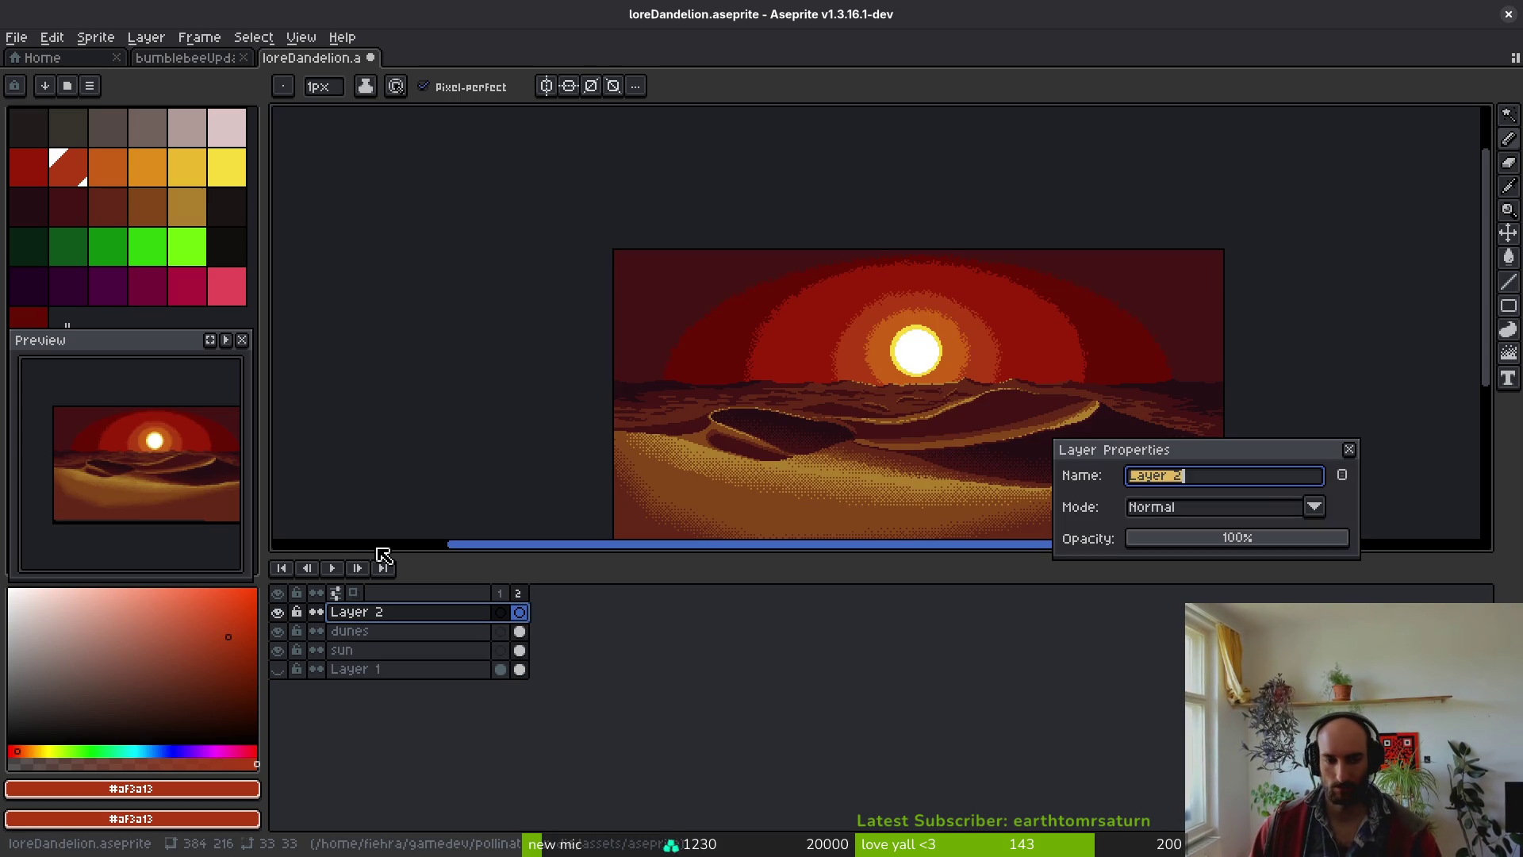
type("dandelion")
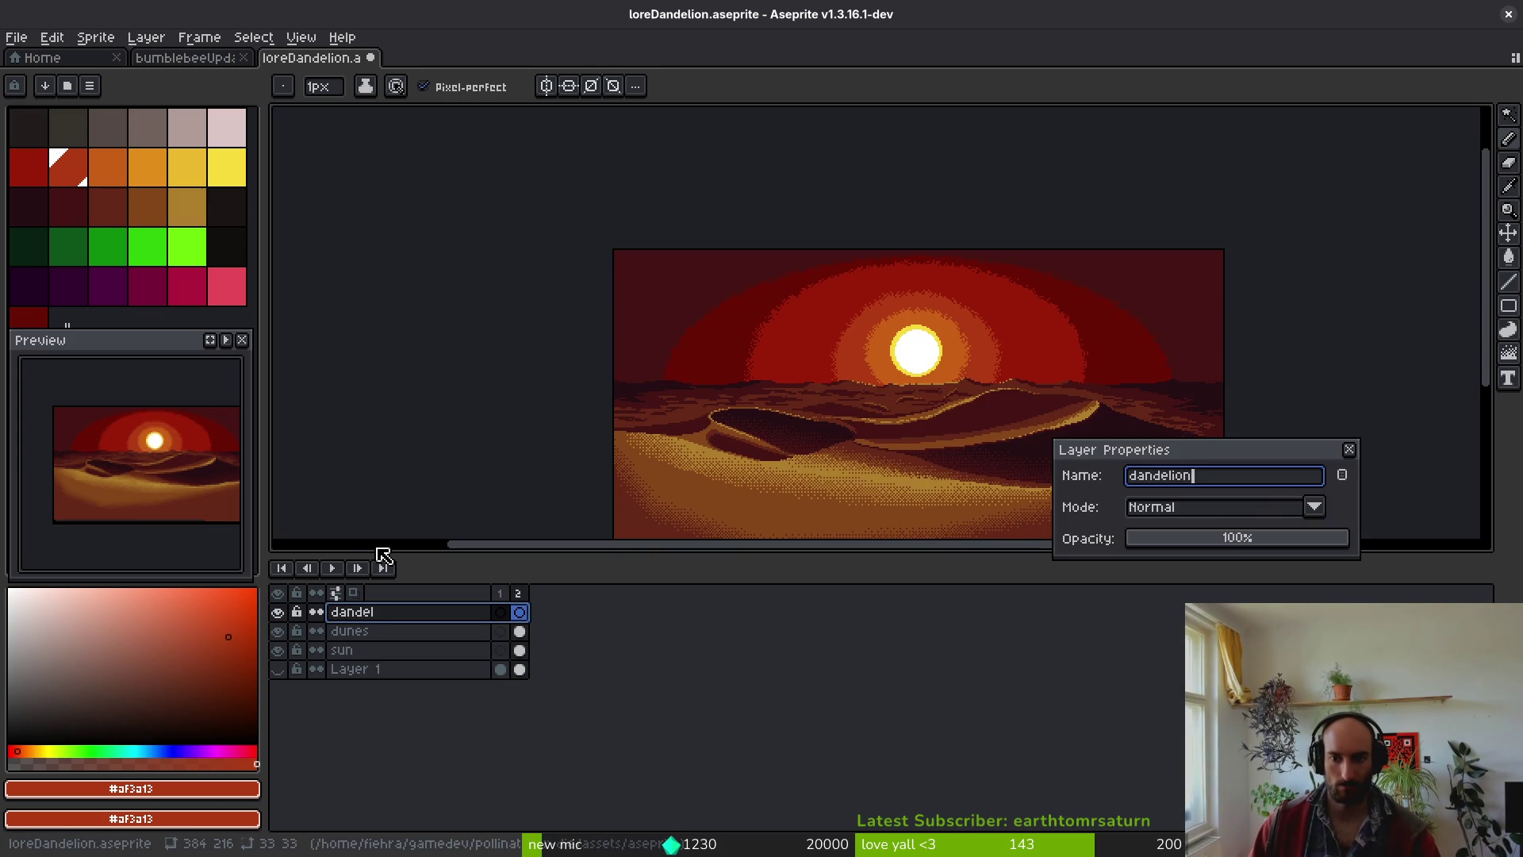
key("Return")
scroll(765, 384, "down", 2)
scroll(765, 383, "up", 2)
scroll(765, 384, "up", 2)
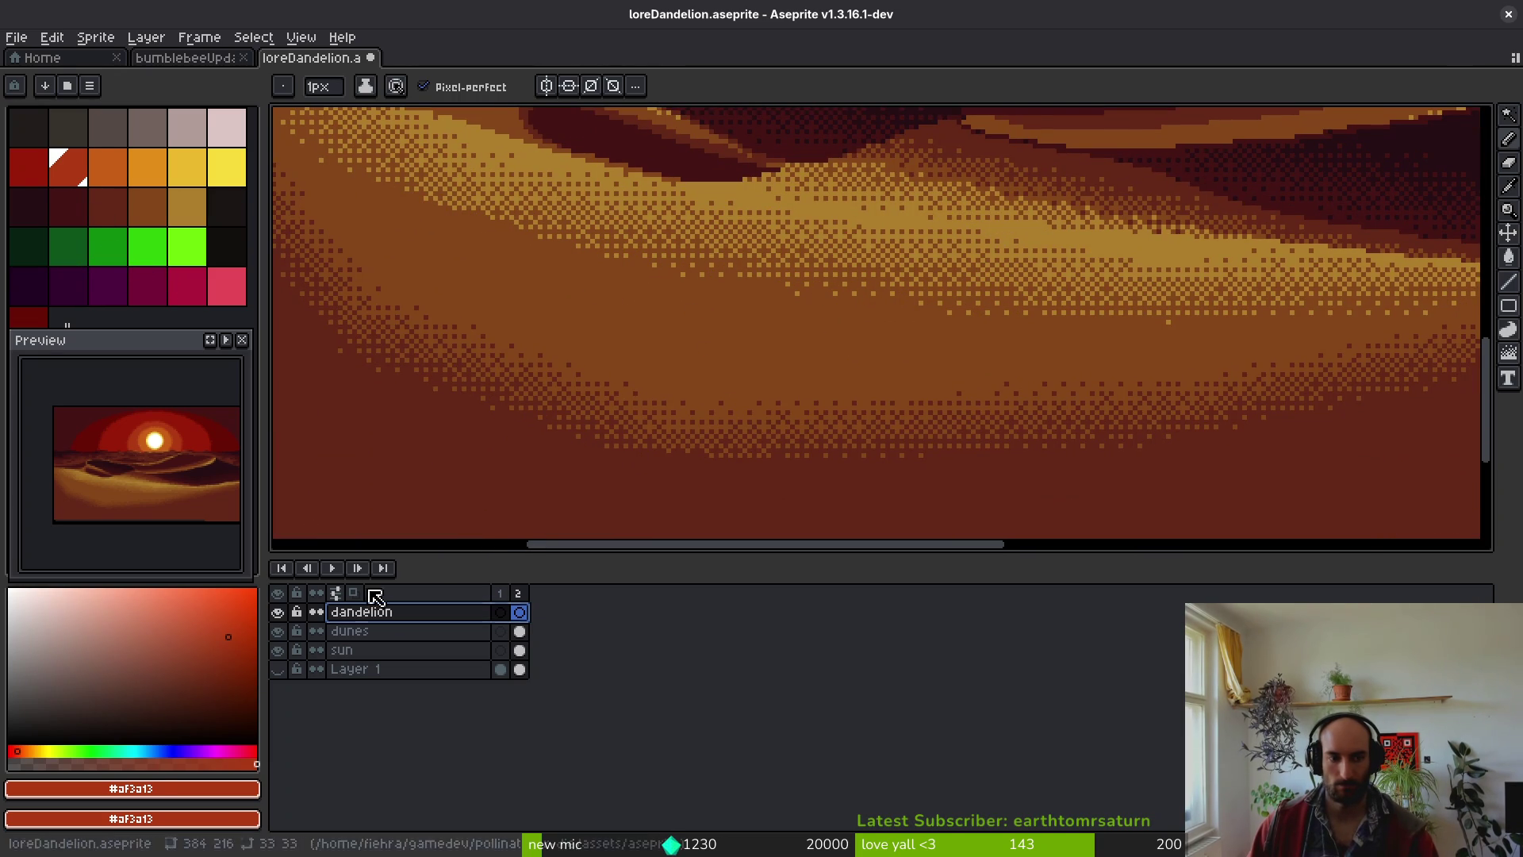
scroll(626, 354, "down", 3)
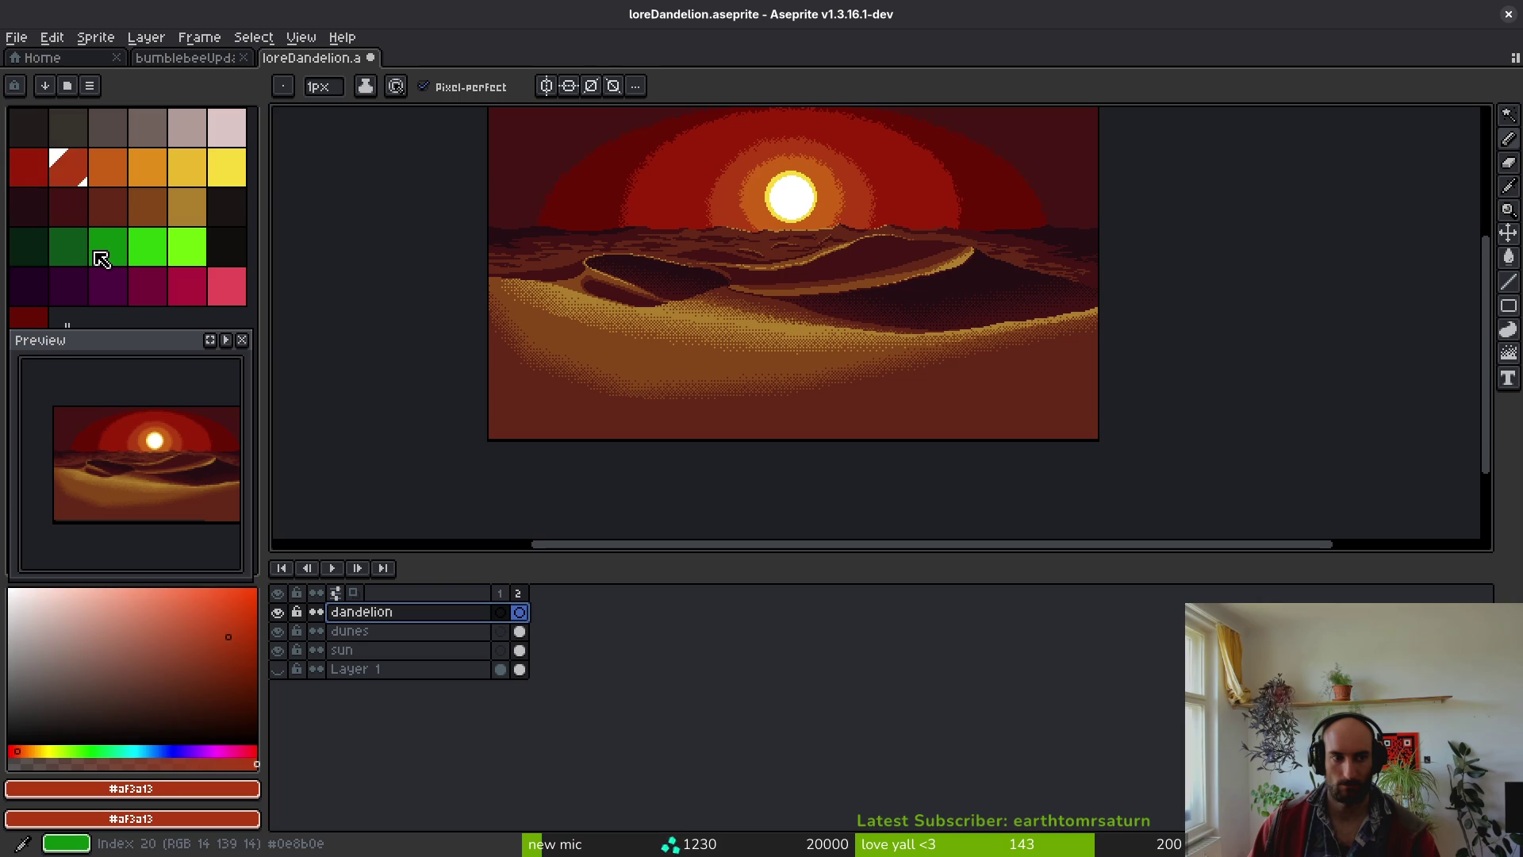
- Set dark green as primary and lighter green as secondary colour, then draw and undo a trial stem
left_click(70, 247)
right_click(125, 255)
scroll(626, 357, "up", 4)
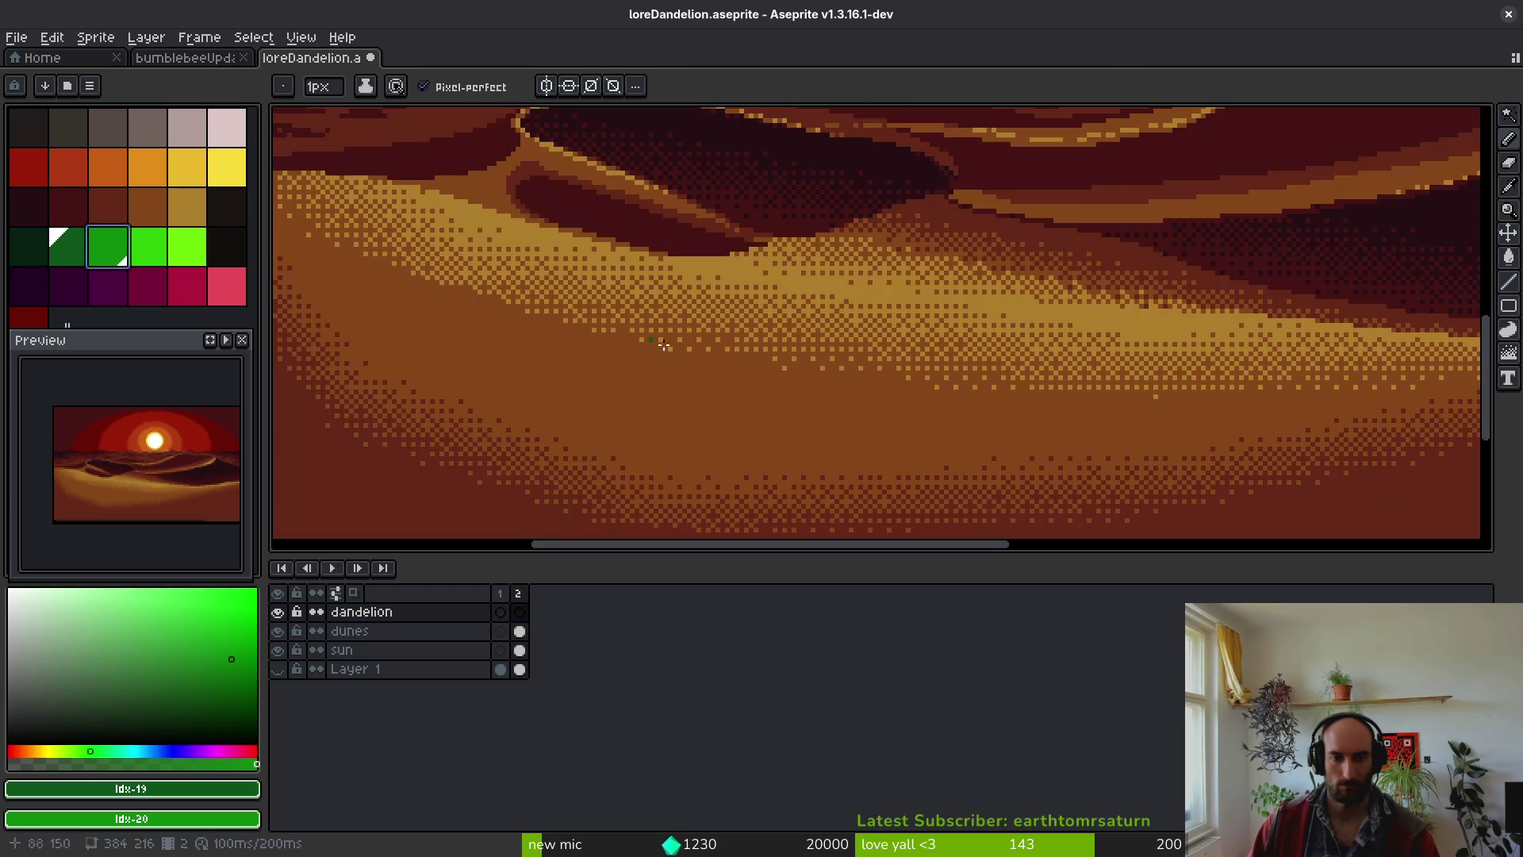
left_click_drag(623, 332, 584, 419)
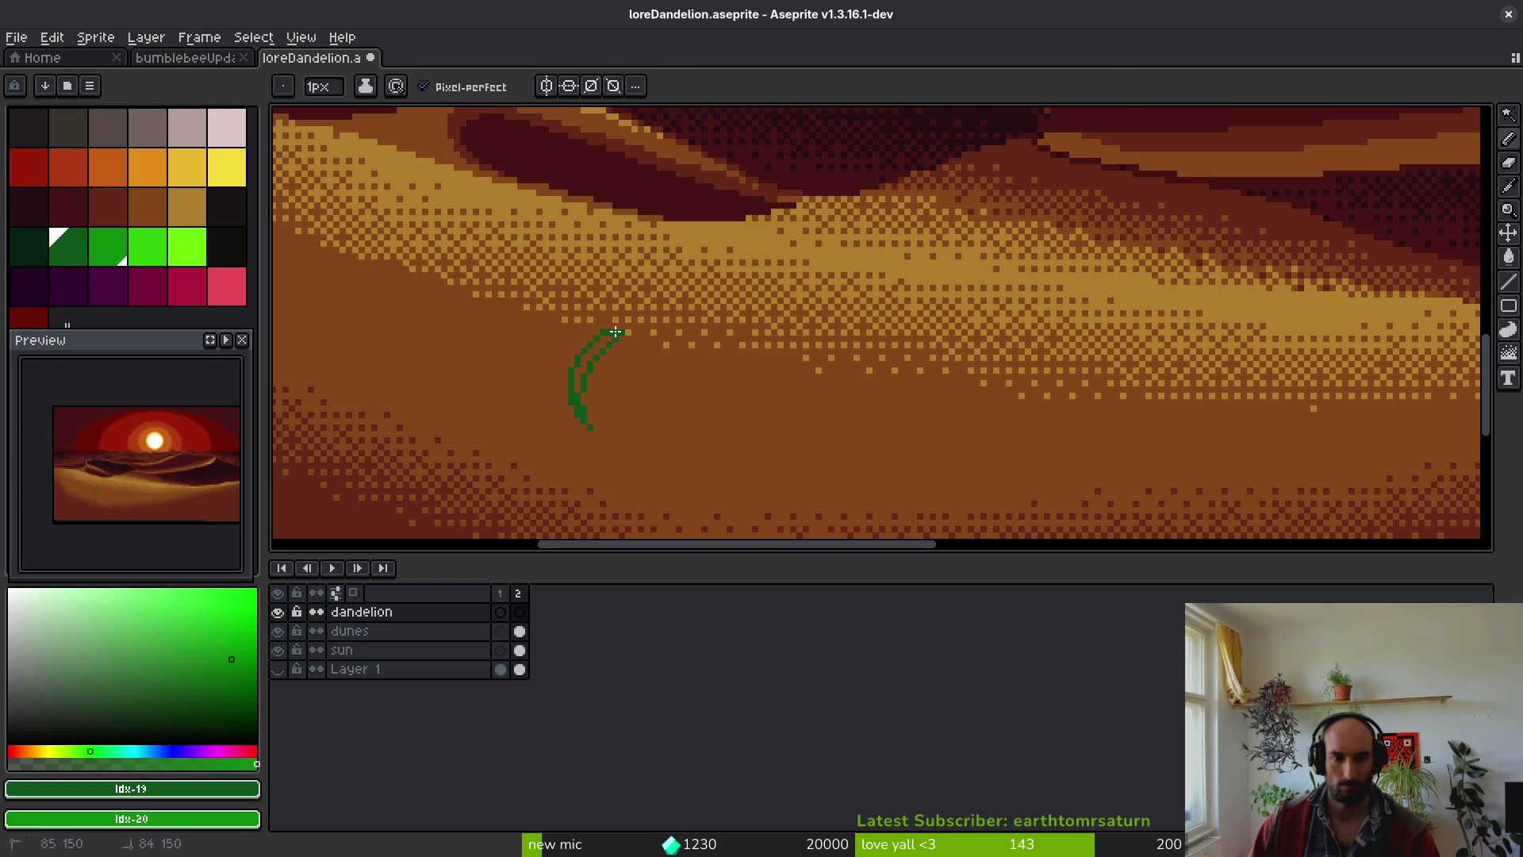
scroll(697, 388, "down", 3)
key("ctrl+z")
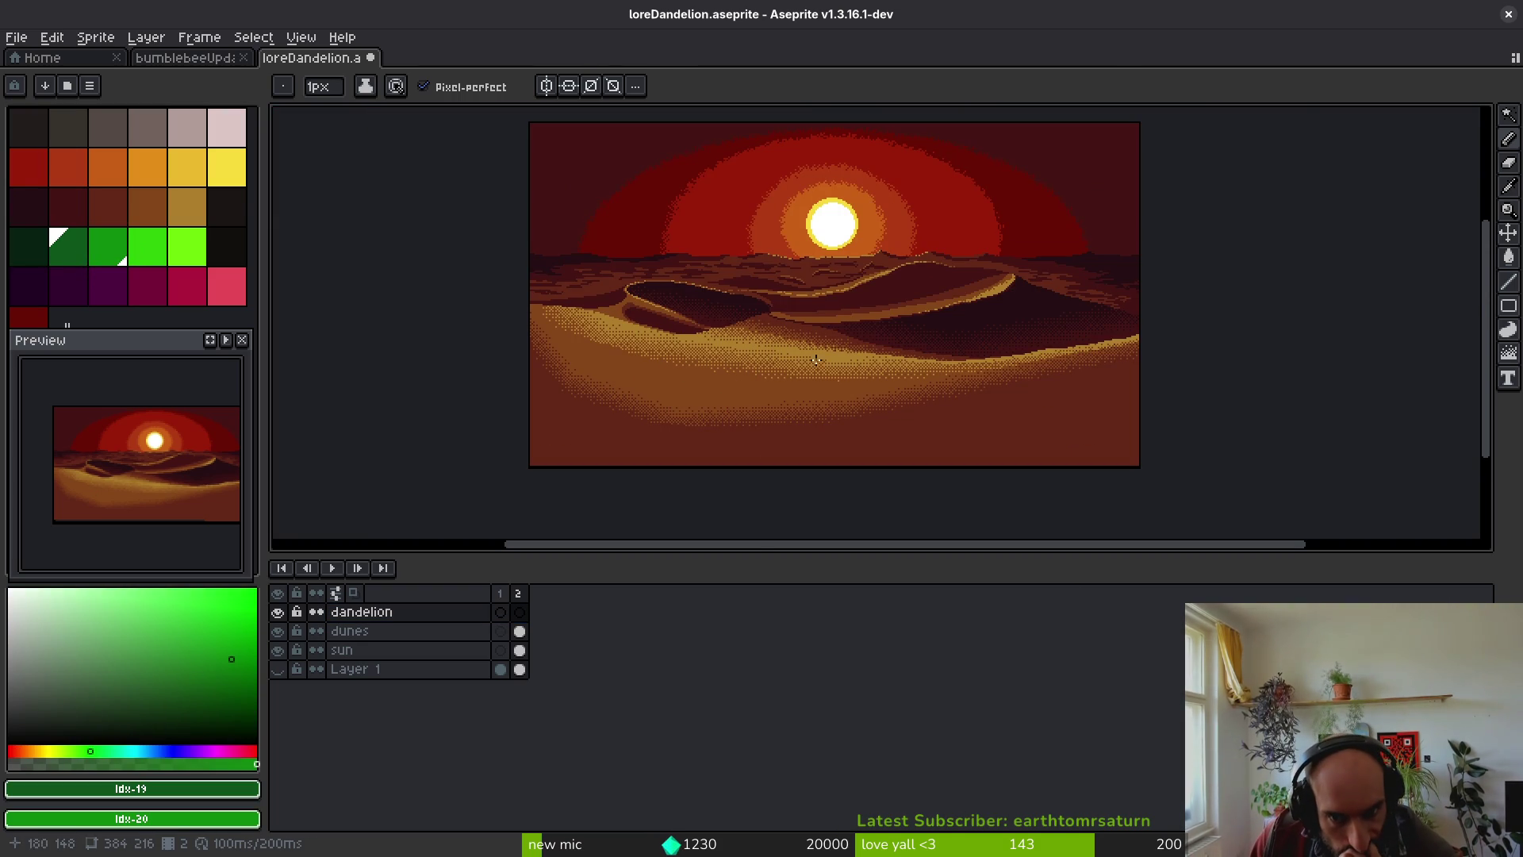
scroll(762, 357, "up", 3)
scroll(868, 390, "down", 3)
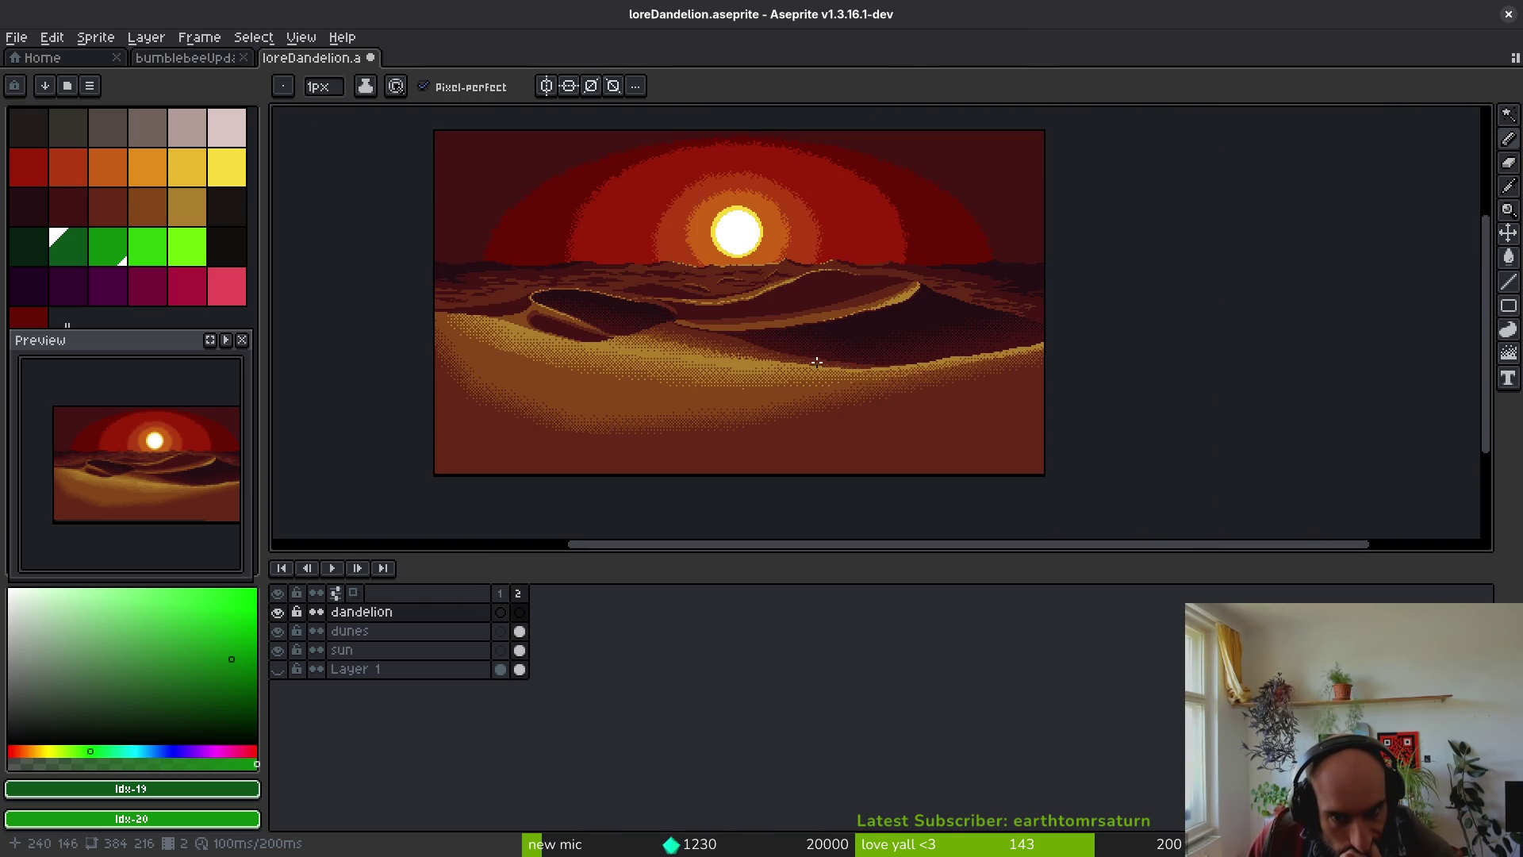
scroll(831, 350, "up", 3)
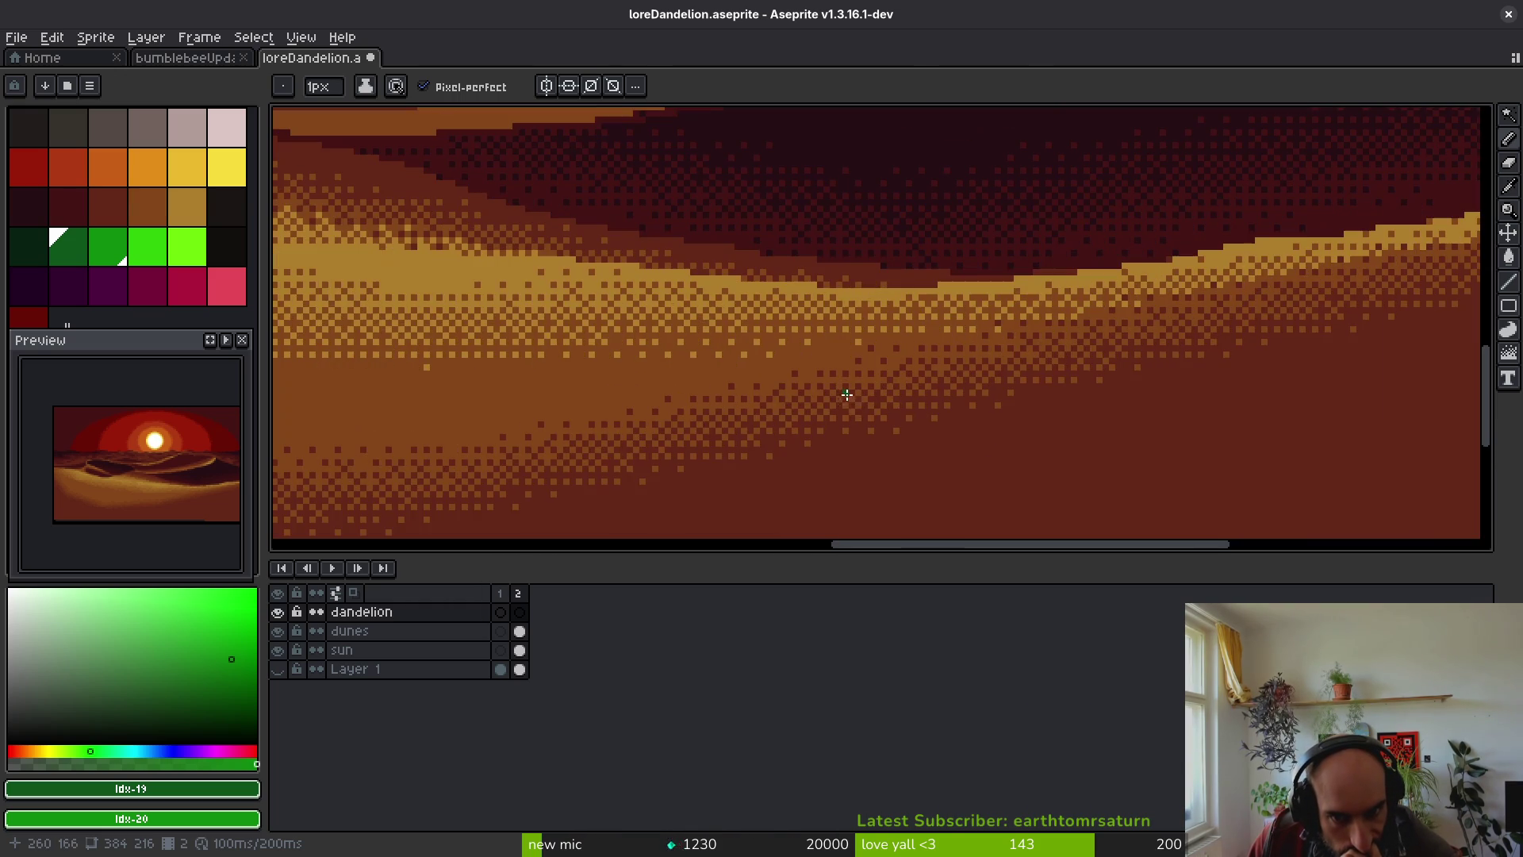
scroll(860, 416, "down", 4)
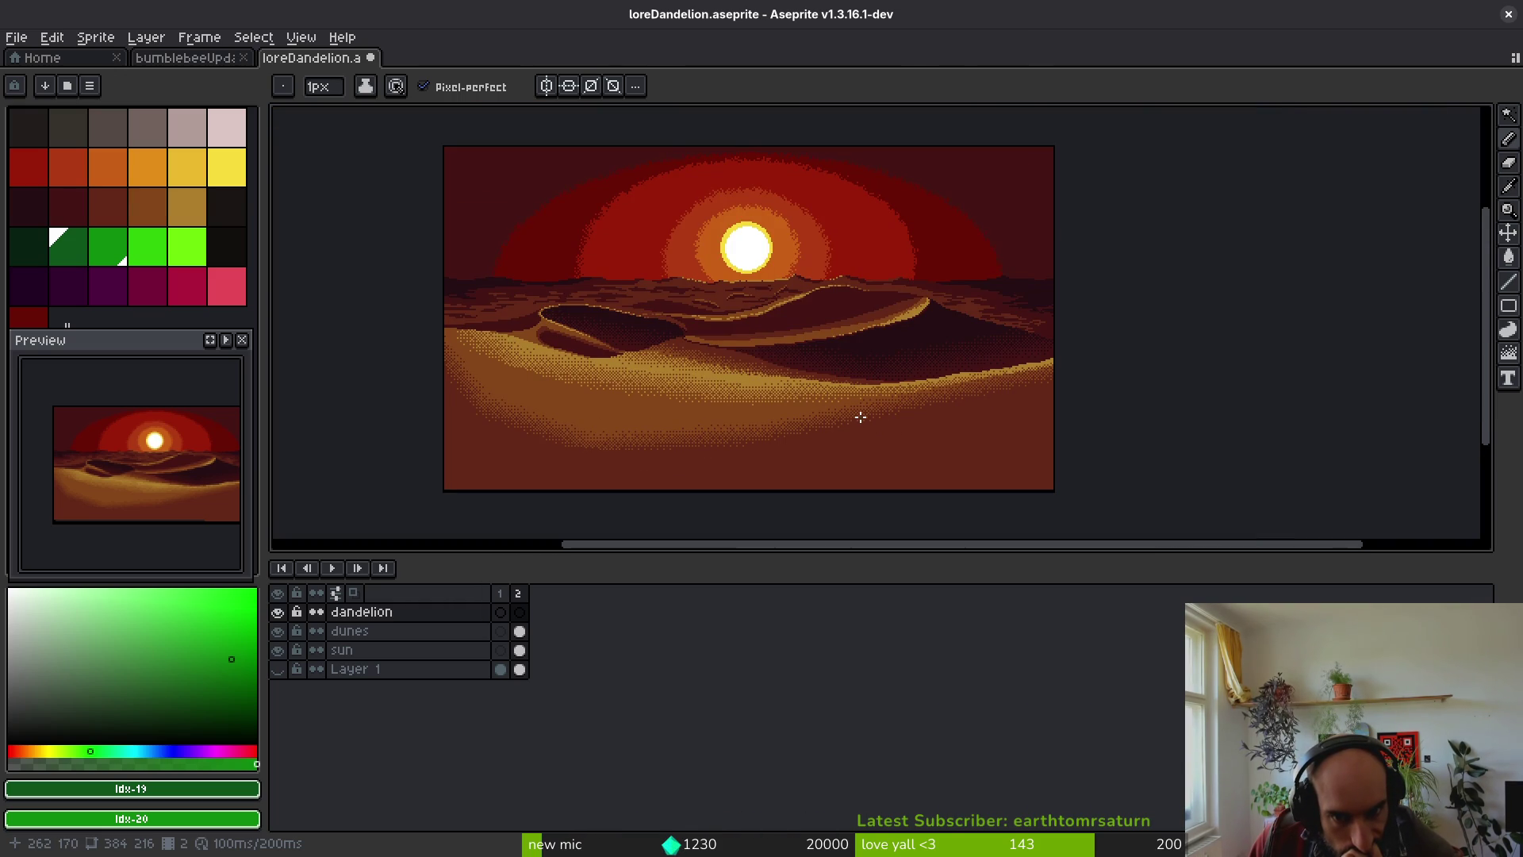
scroll(861, 416, "up", 3)
scroll(852, 402, "down", 2)
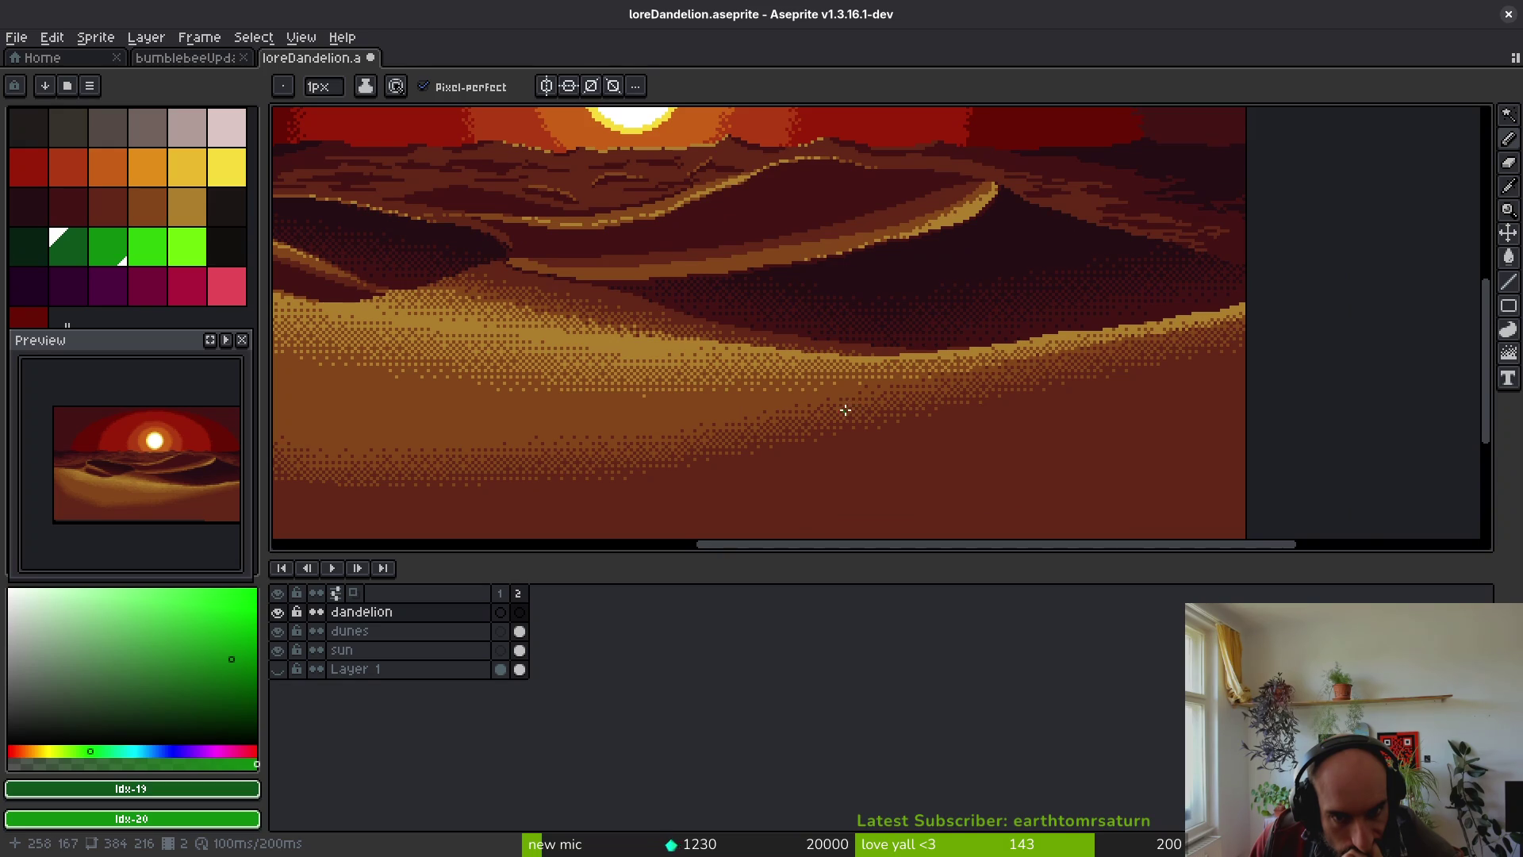
scroll(846, 410, "down", 2)
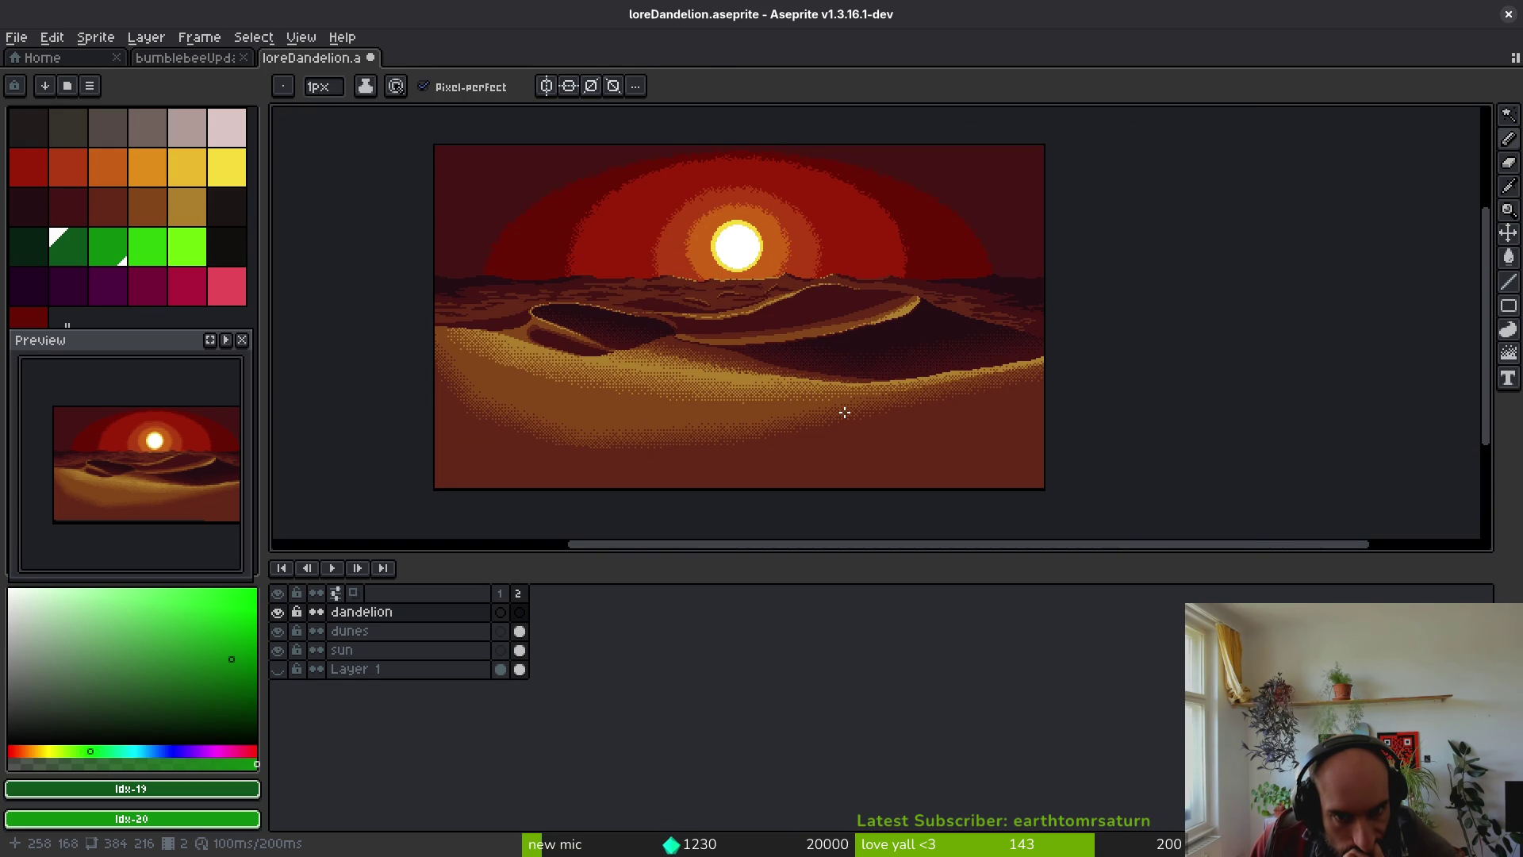
- Redraw the thin green stem slanting across the foreground sand
mouse_move(830, 412)
left_mouse_down()
mouse_move(947, 510)
mouse_move(924, 480)
left_mouse_up()
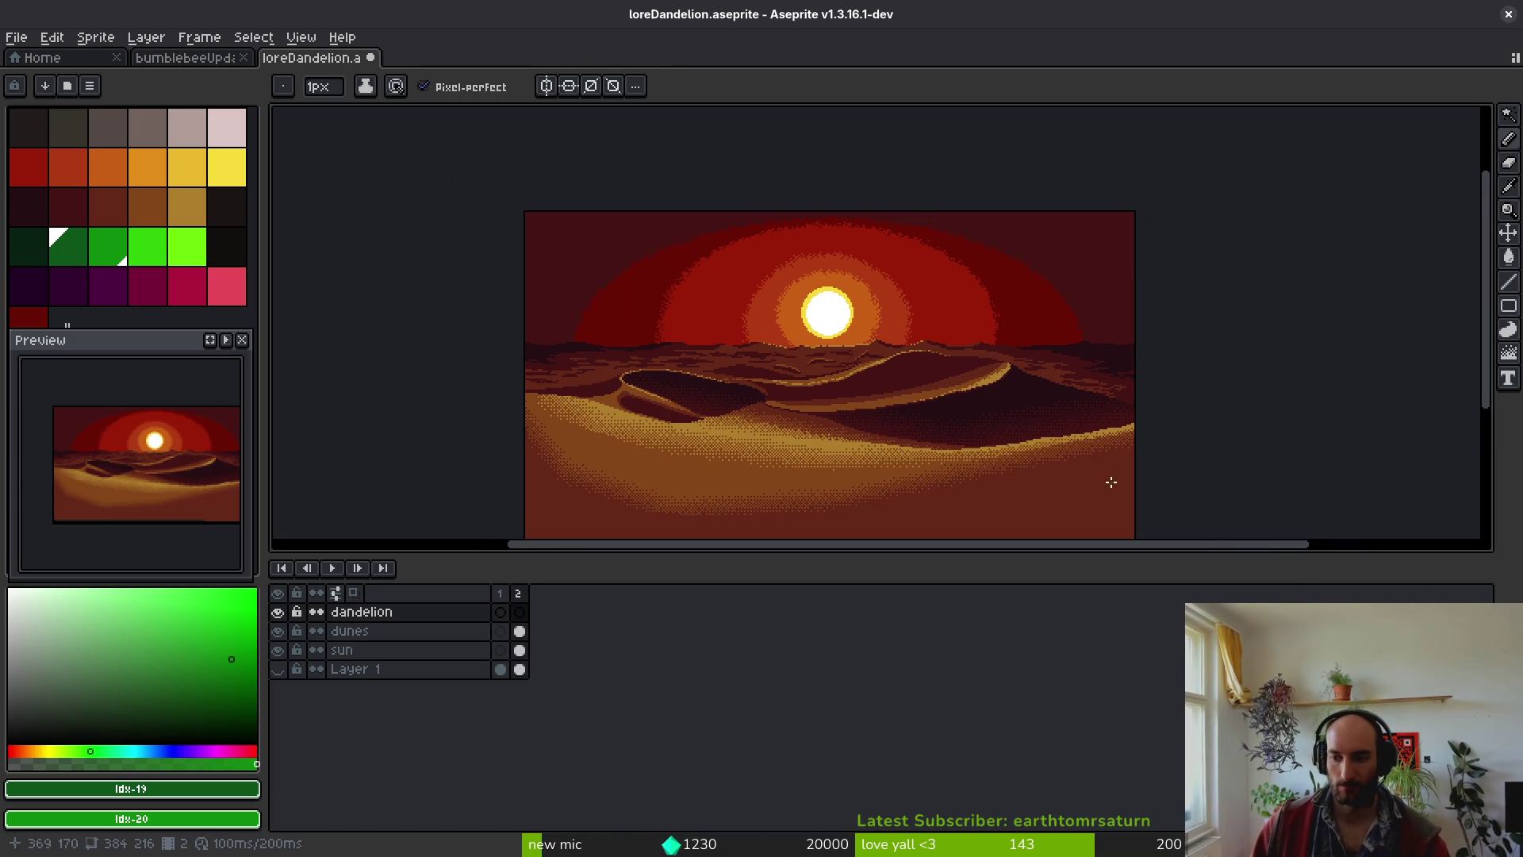
scroll(1110, 482, "up", 5)
left_click_drag(978, 370, 999, 380)
scroll(950, 376, "down", 5)
scroll(950, 377, "up", 5)
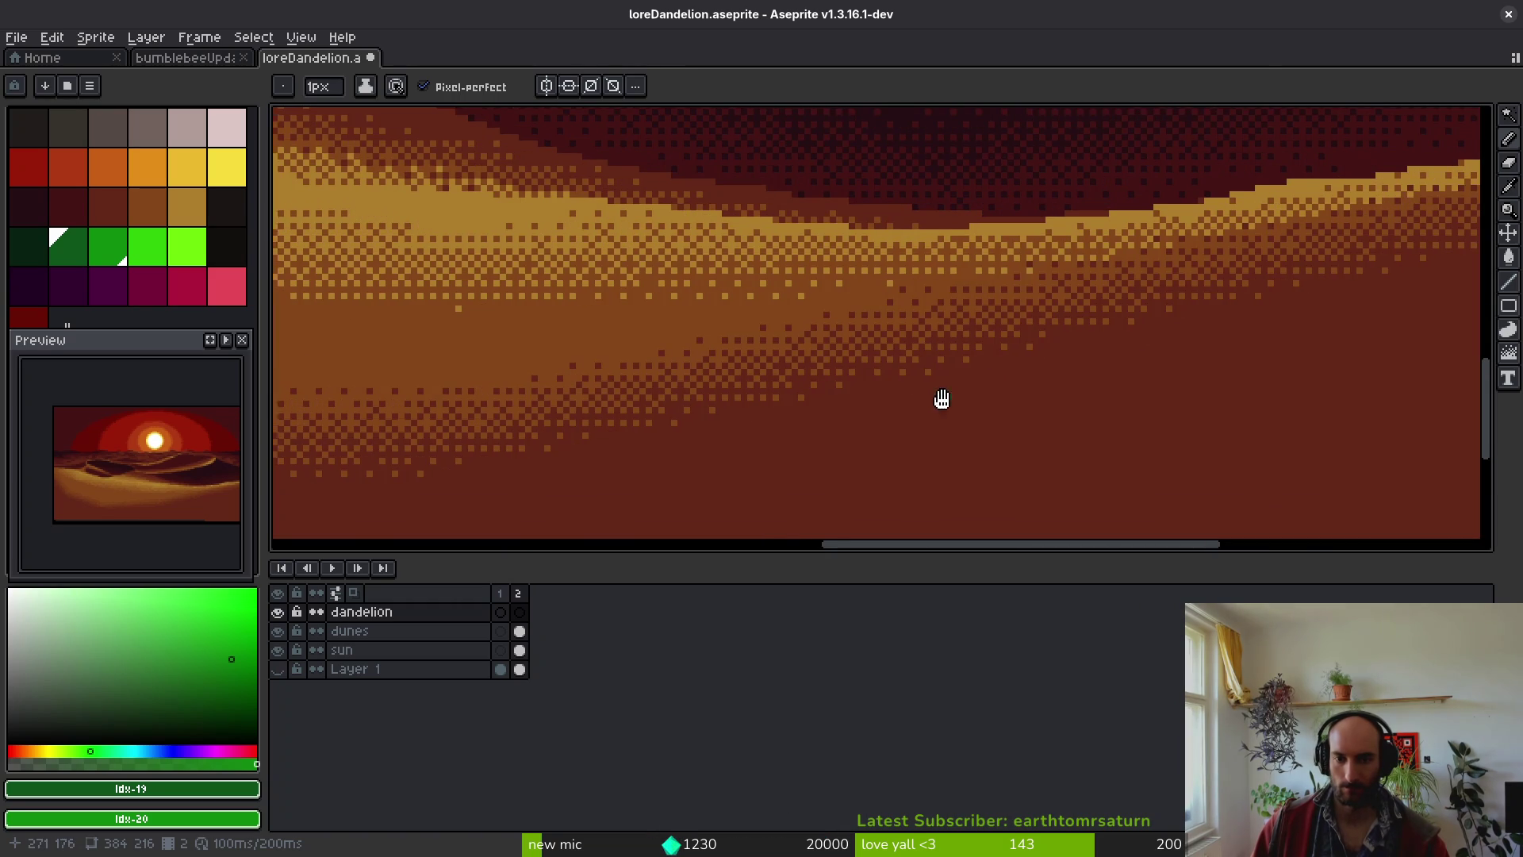
scroll(946, 367, "down", 4)
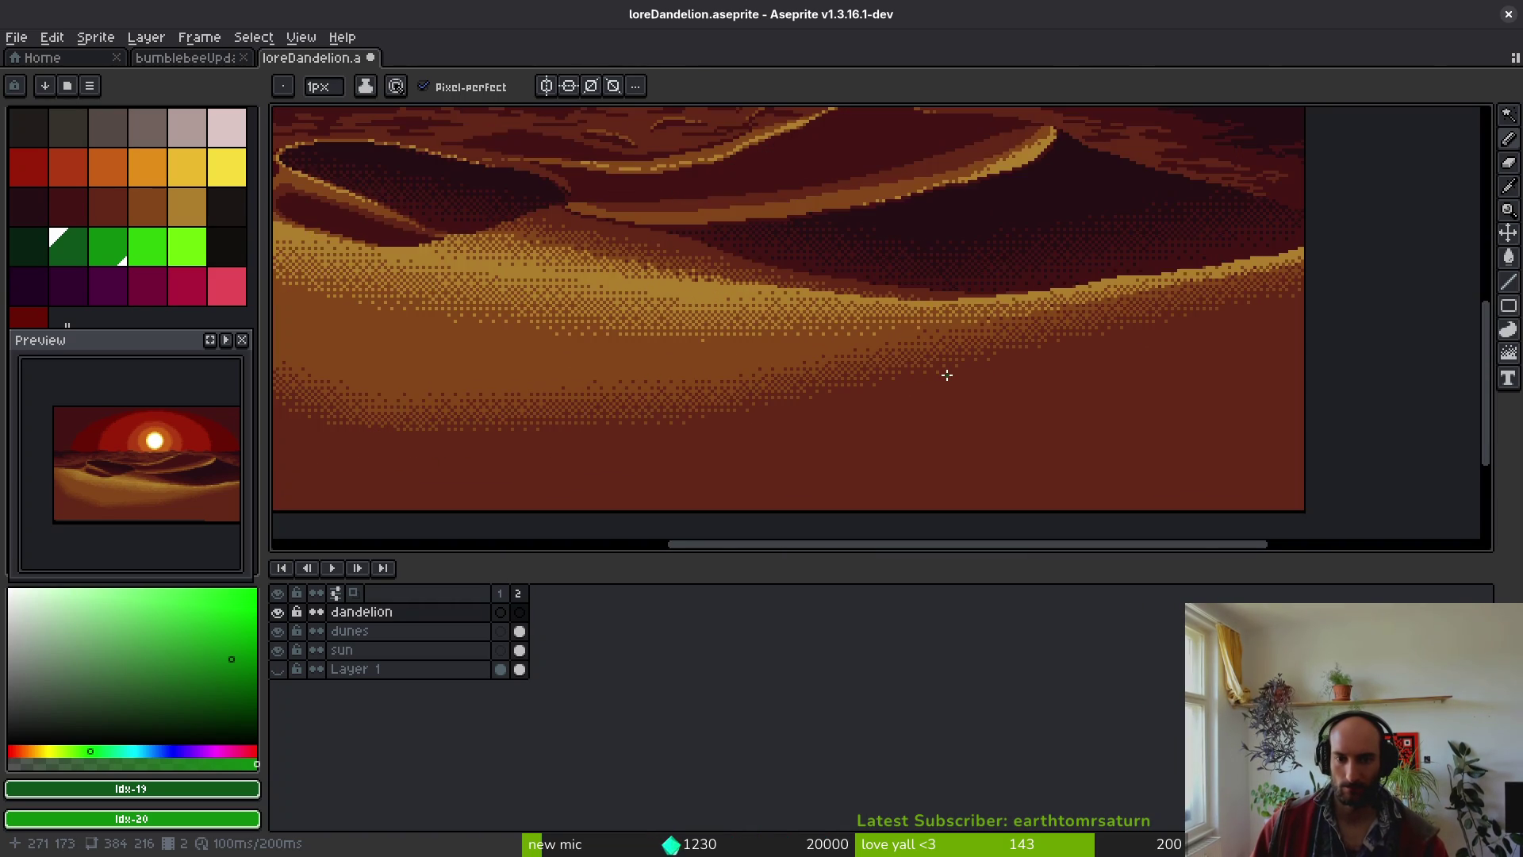
scroll(945, 376, "up", 4)
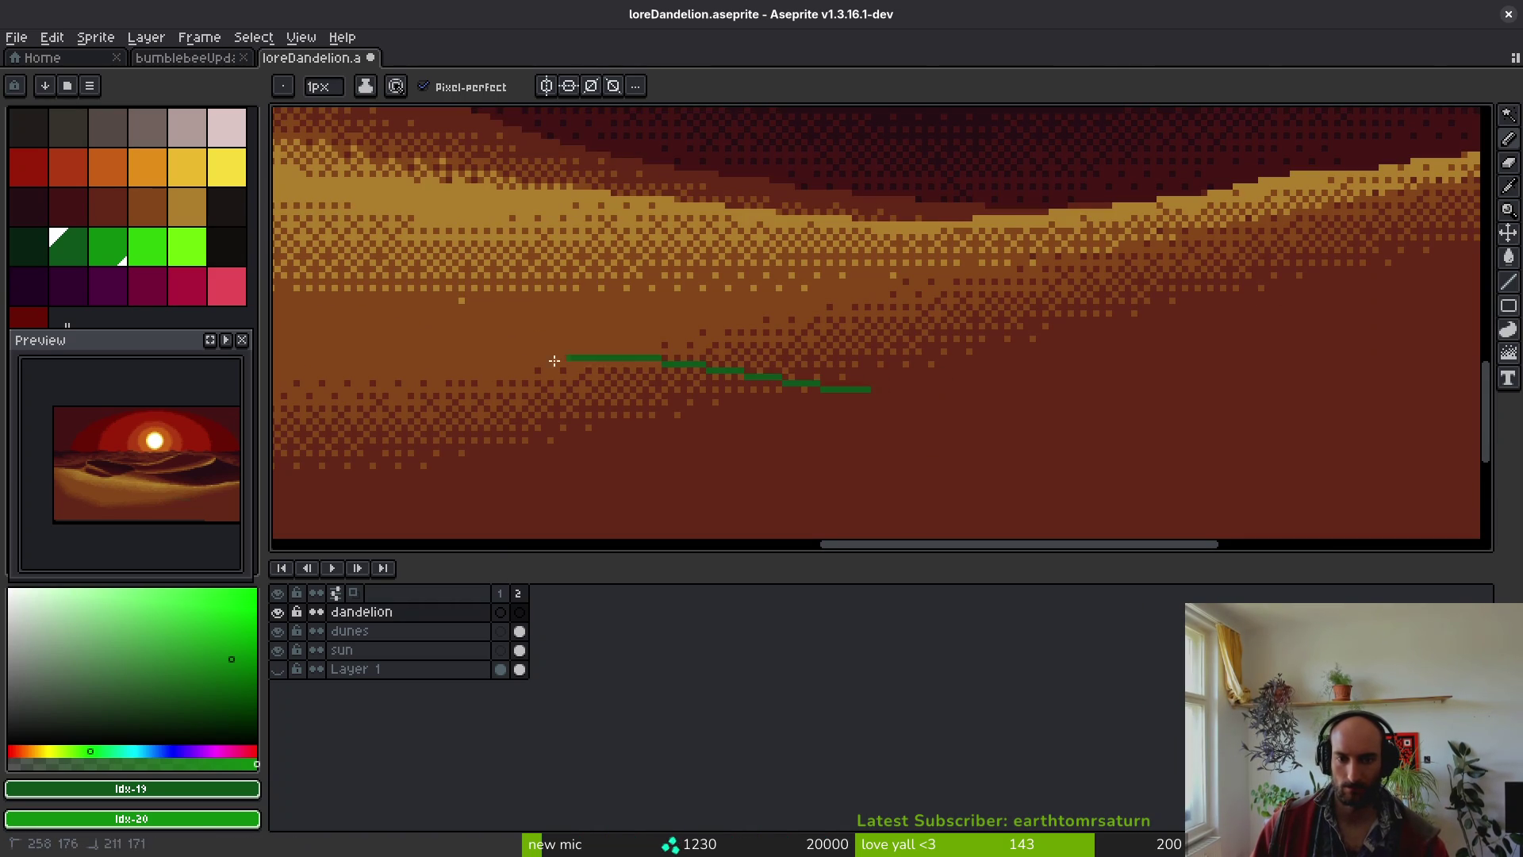
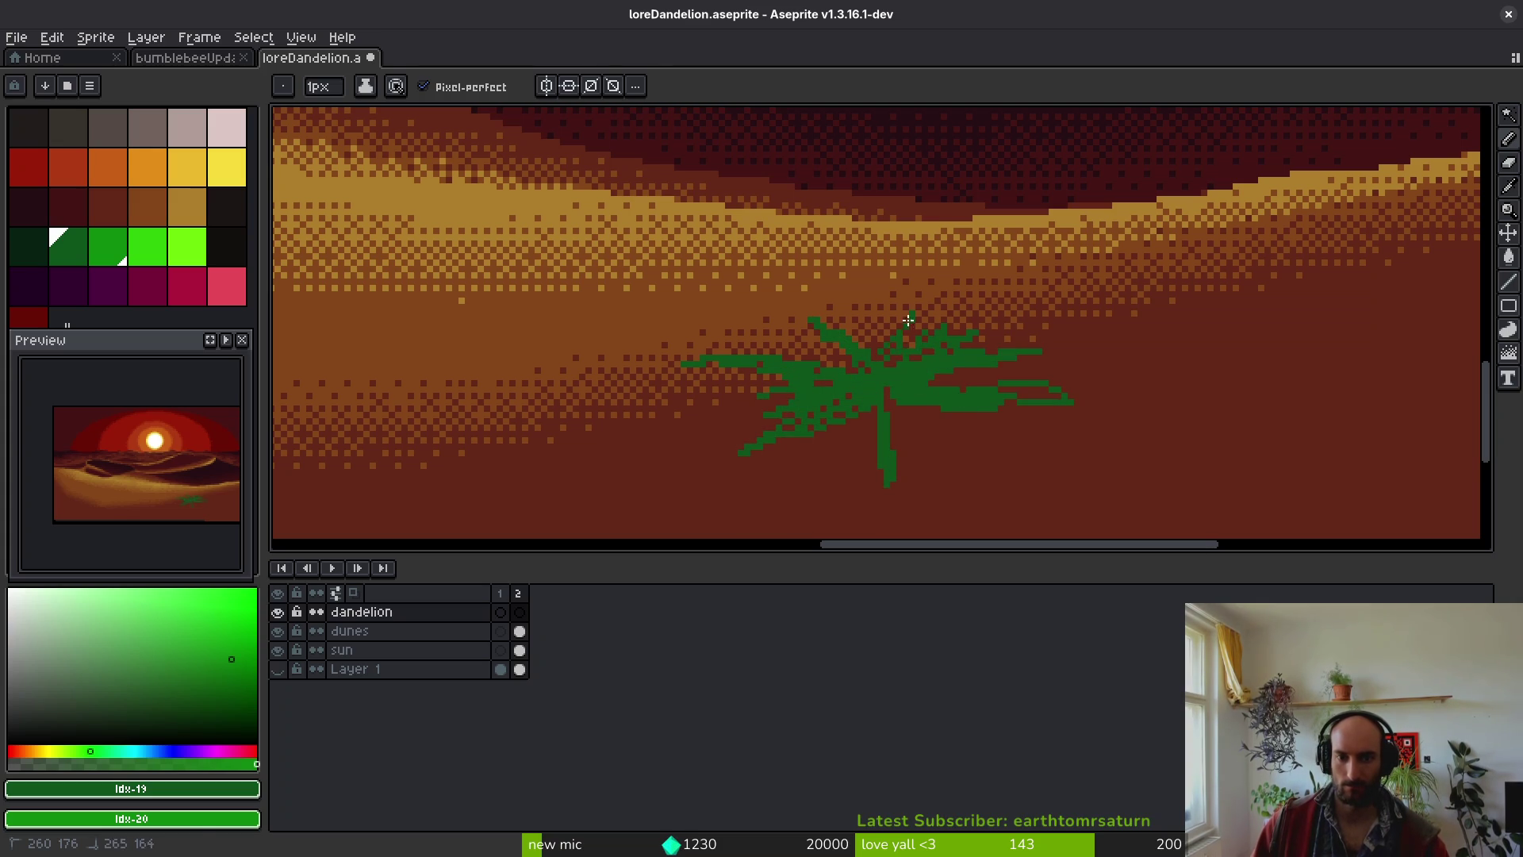
- Undo a stray stem stroke, then place green and light-green pixels at the stem top
scroll(840, 361, "up", 2)
left_click_drag(878, 396, 831, 303)
key("ctrl+z")
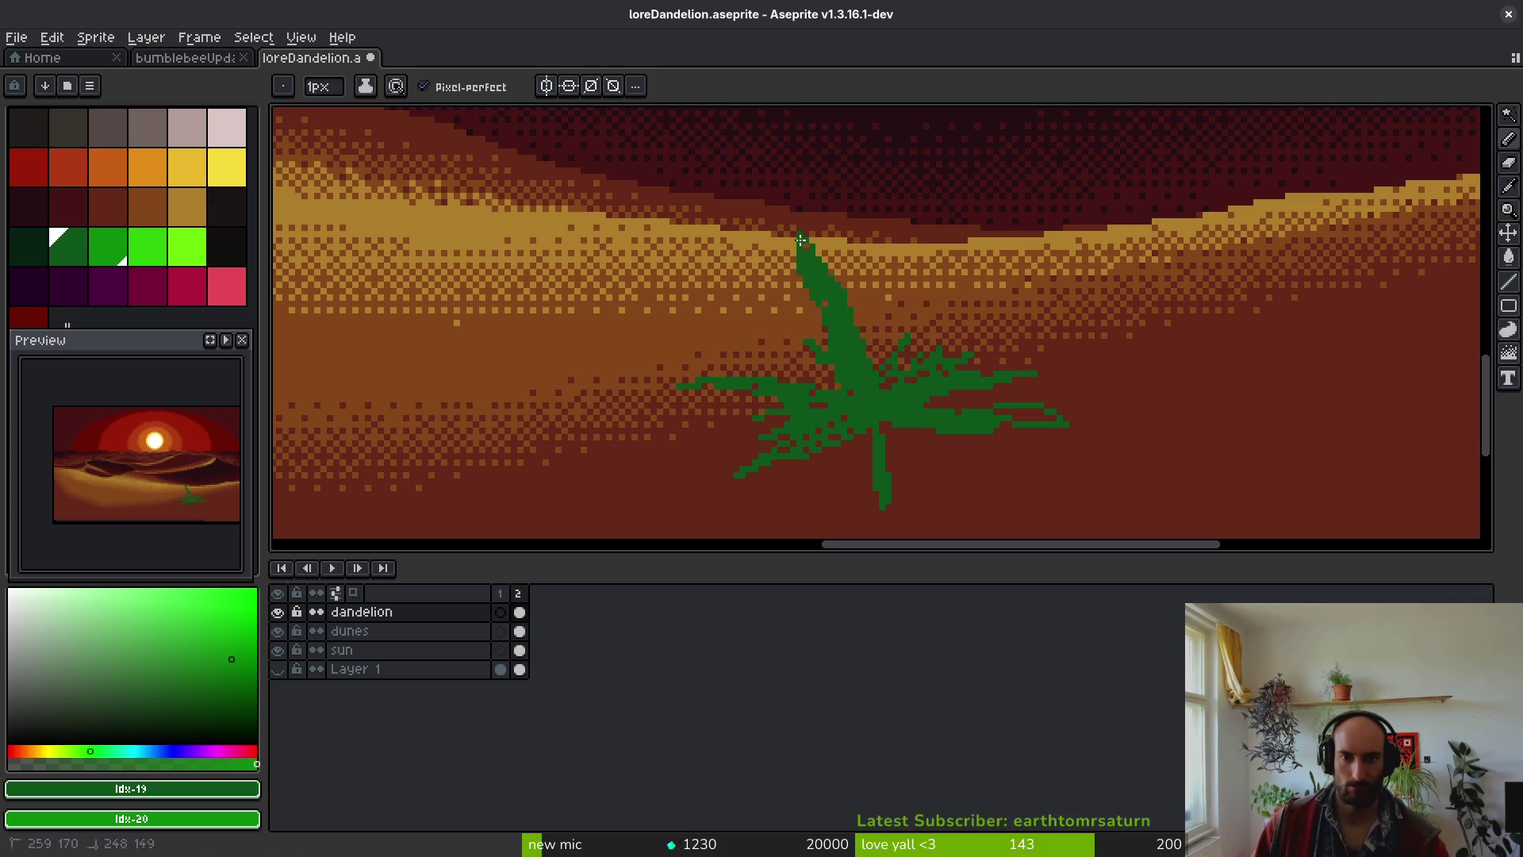
scroll(801, 241, "down", 1)
scroll(858, 303, "up", 2)
left_click(796, 205)
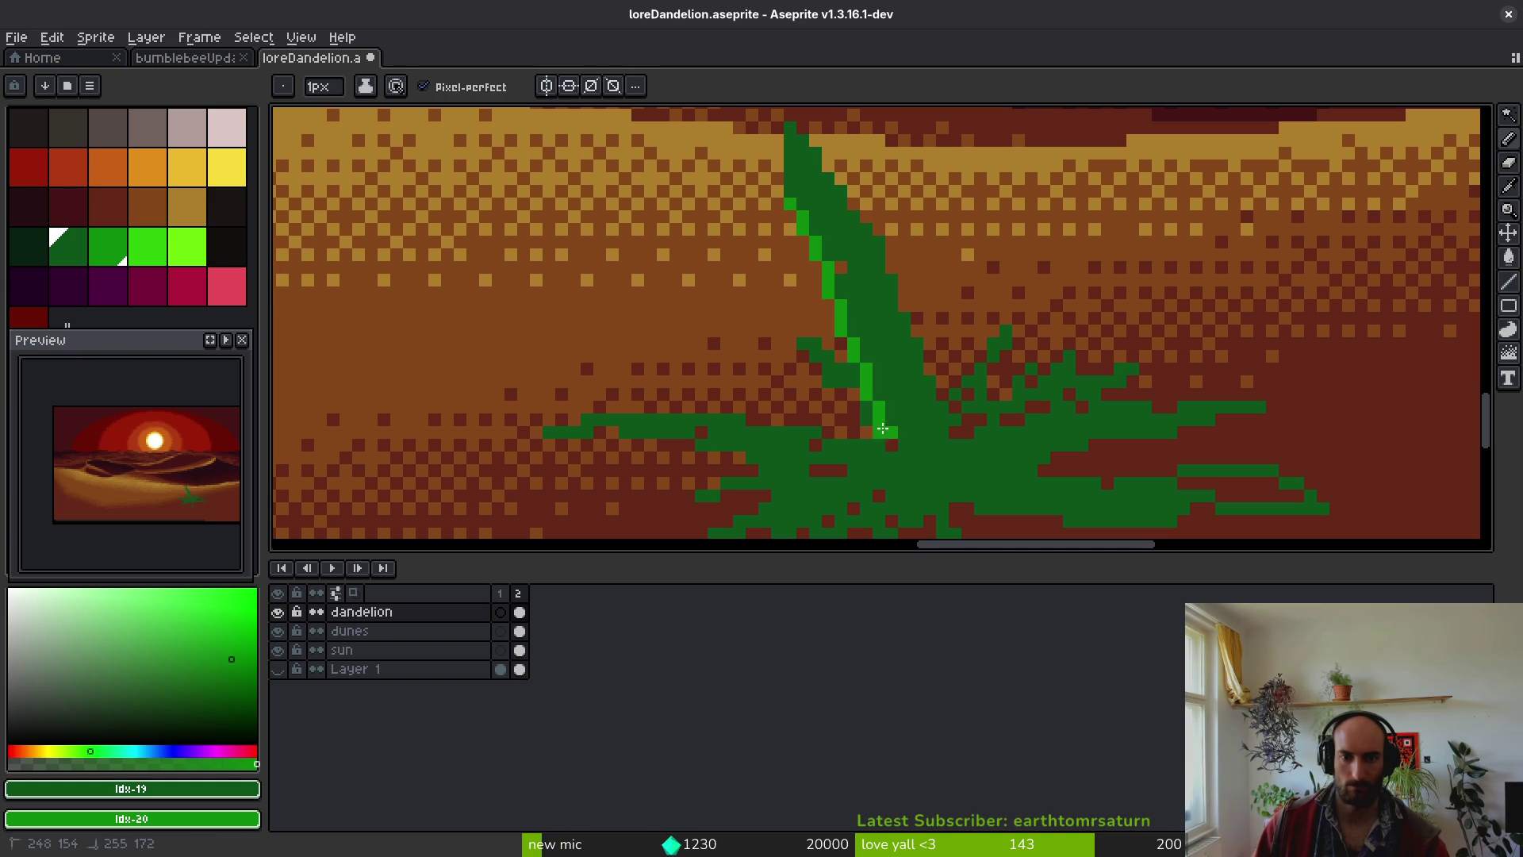
left_click(790, 193)
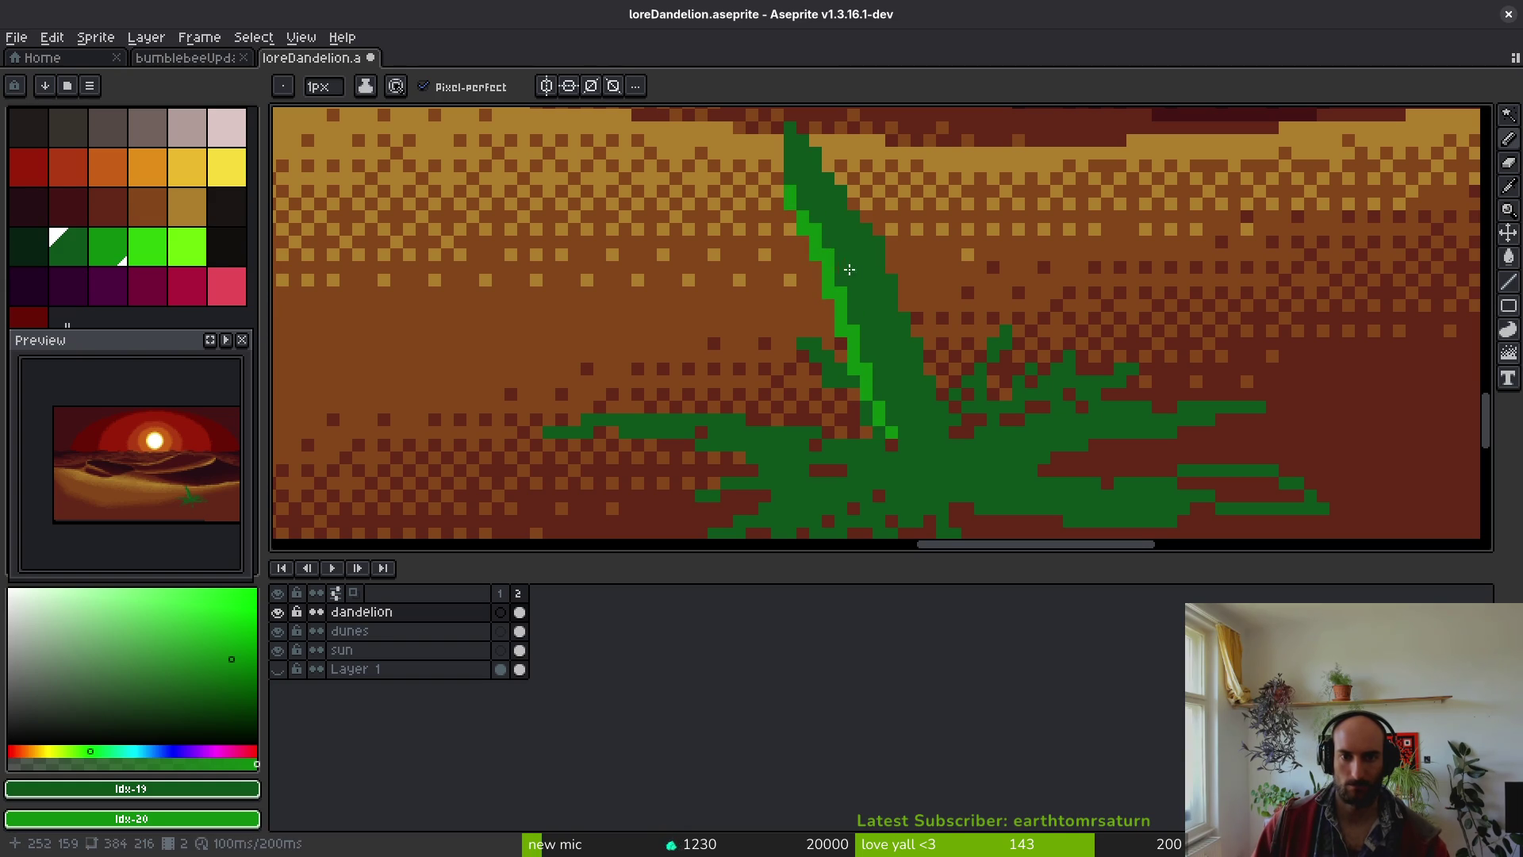
- Draw a light-green highlight down the right edge of the stem
scroll(856, 273, "down", 4)
scroll(812, 231, "up", 4)
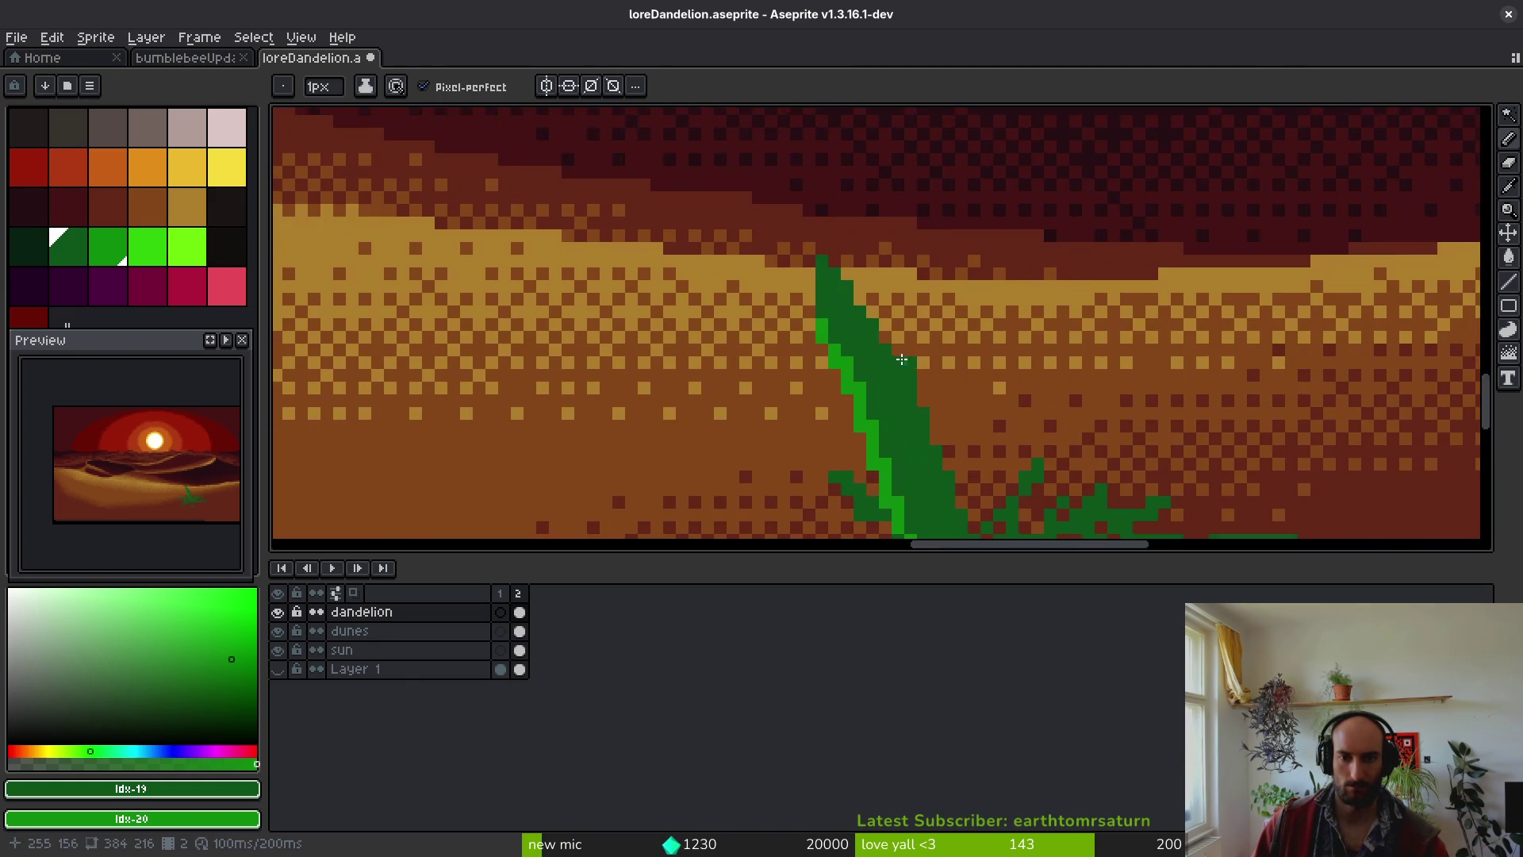
mouse_move(804, 171)
left_mouse_down()
mouse_move(855, 242)
mouse_move(935, 435)
left_mouse_up()
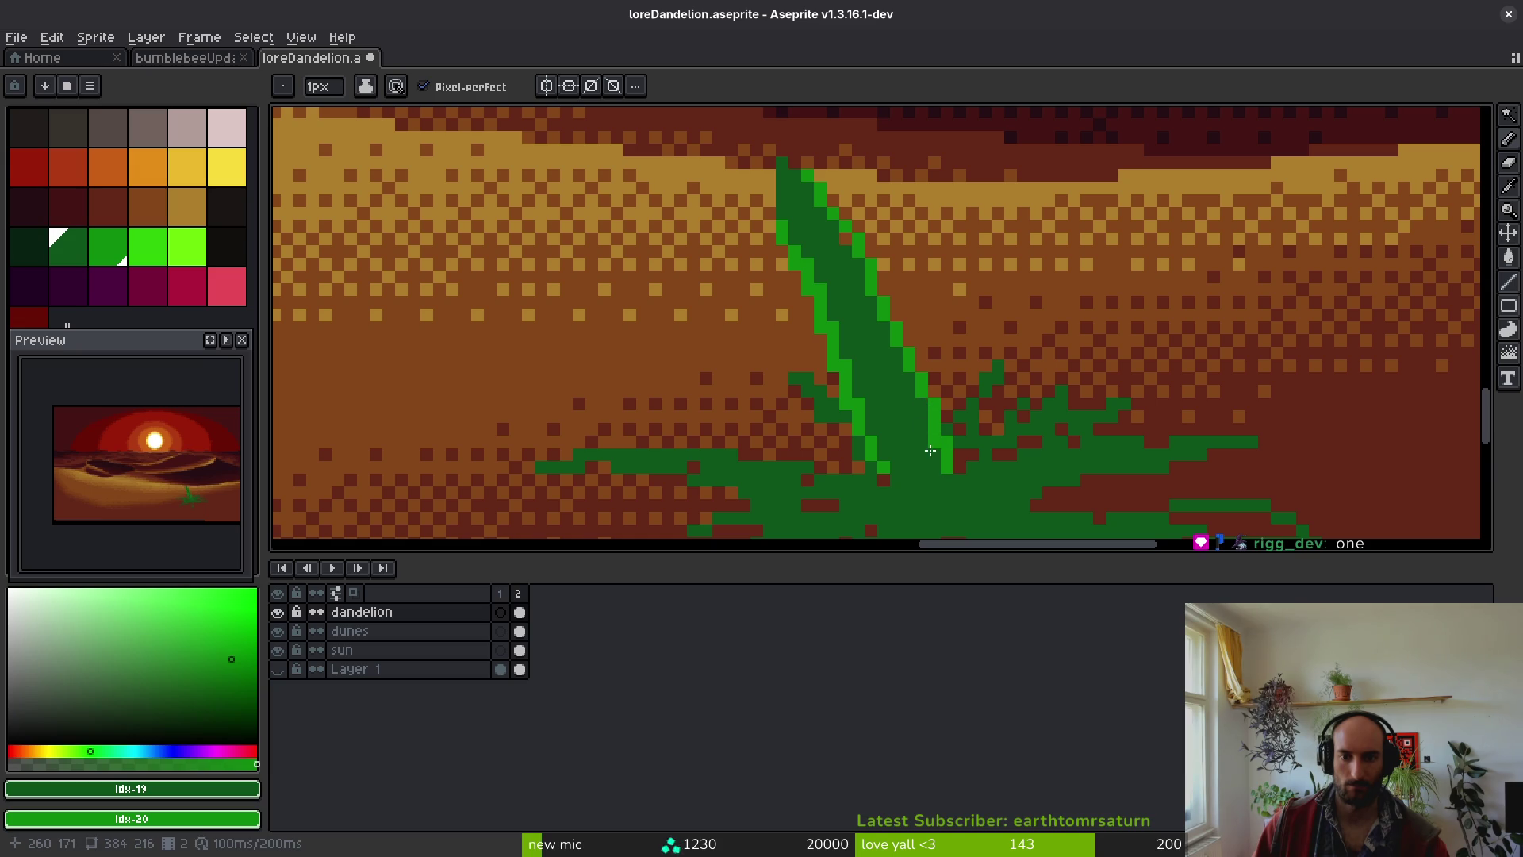
scroll(913, 432, "up", 1)
scroll(836, 275, "down", 4)
- Save loreDandelion.aseprite
key("ctrl+s")
scroll(904, 321, "down", 2)
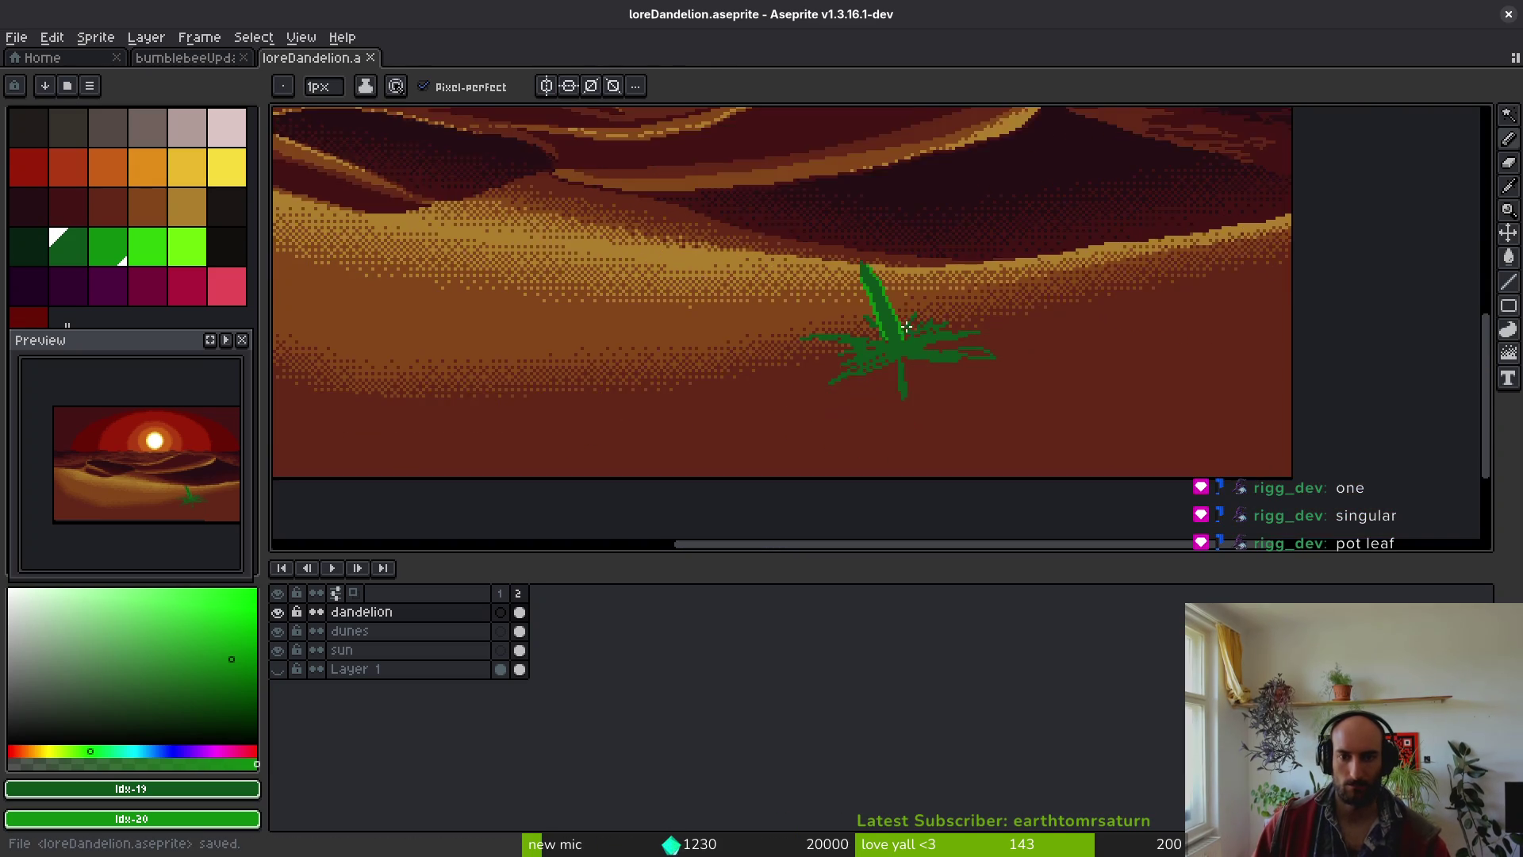
scroll(904, 321, "down", 1)
scroll(909, 356, "up", 5)
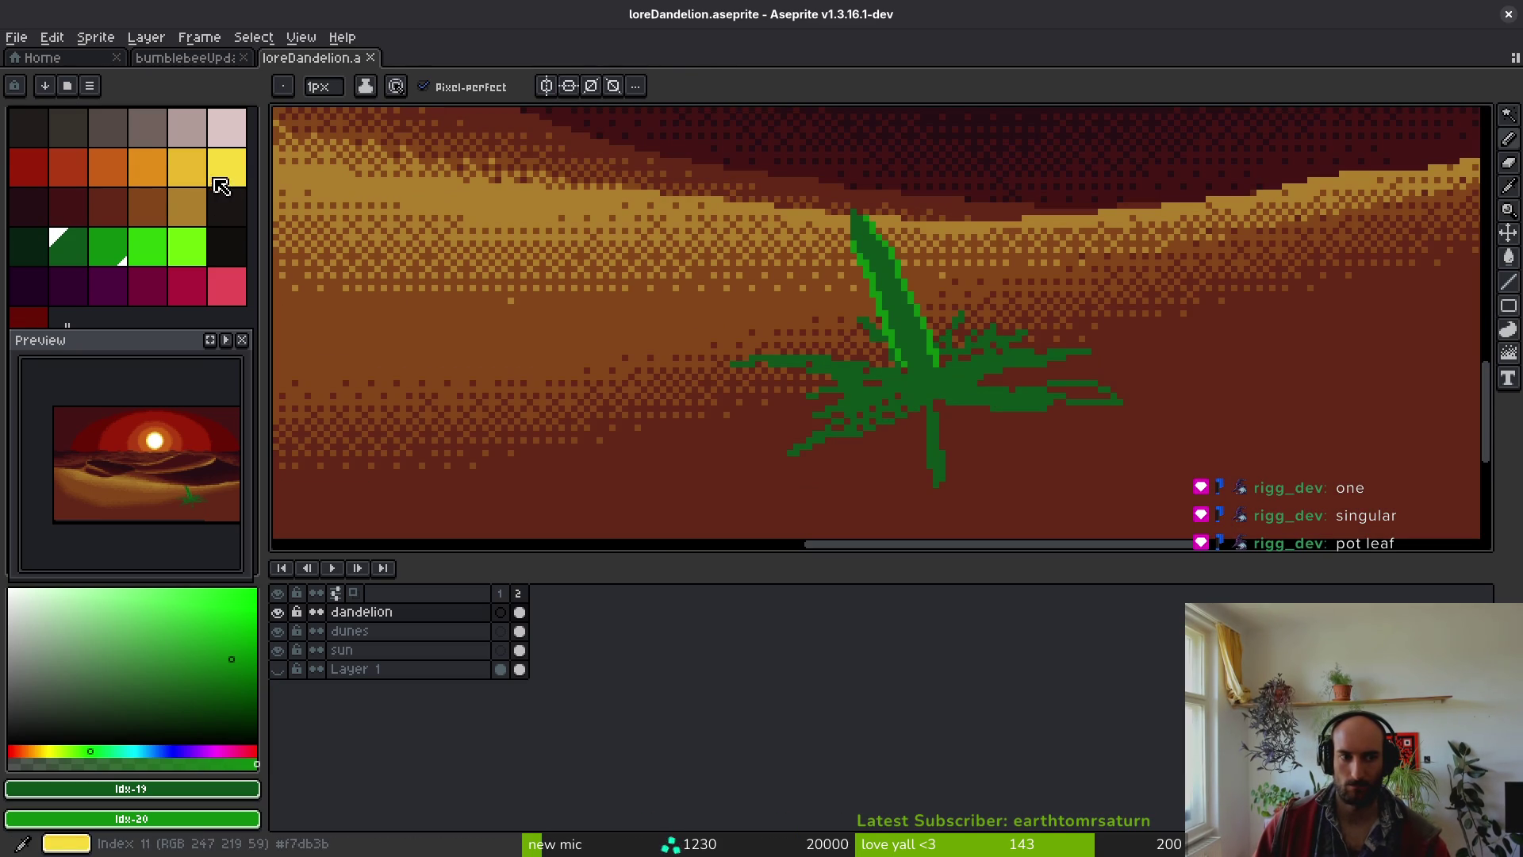
- Paint yellow petals with a 5px brush at the top of the stem
left_click(187, 167)
scroll(1000, 329, "up", 1)
key("plus")
key("plus")
key("plus")
mouse_move(797, 238)
left_mouse_down()
mouse_move(730, 289)
mouse_move(694, 233)
mouse_move(714, 238)
mouse_move(737, 190)
mouse_move(838, 227)
mouse_move(876, 297)
mouse_move(829, 262)
mouse_move(781, 317)
mouse_move(785, 351)
left_mouse_up()
scroll(785, 350, "down", 8)
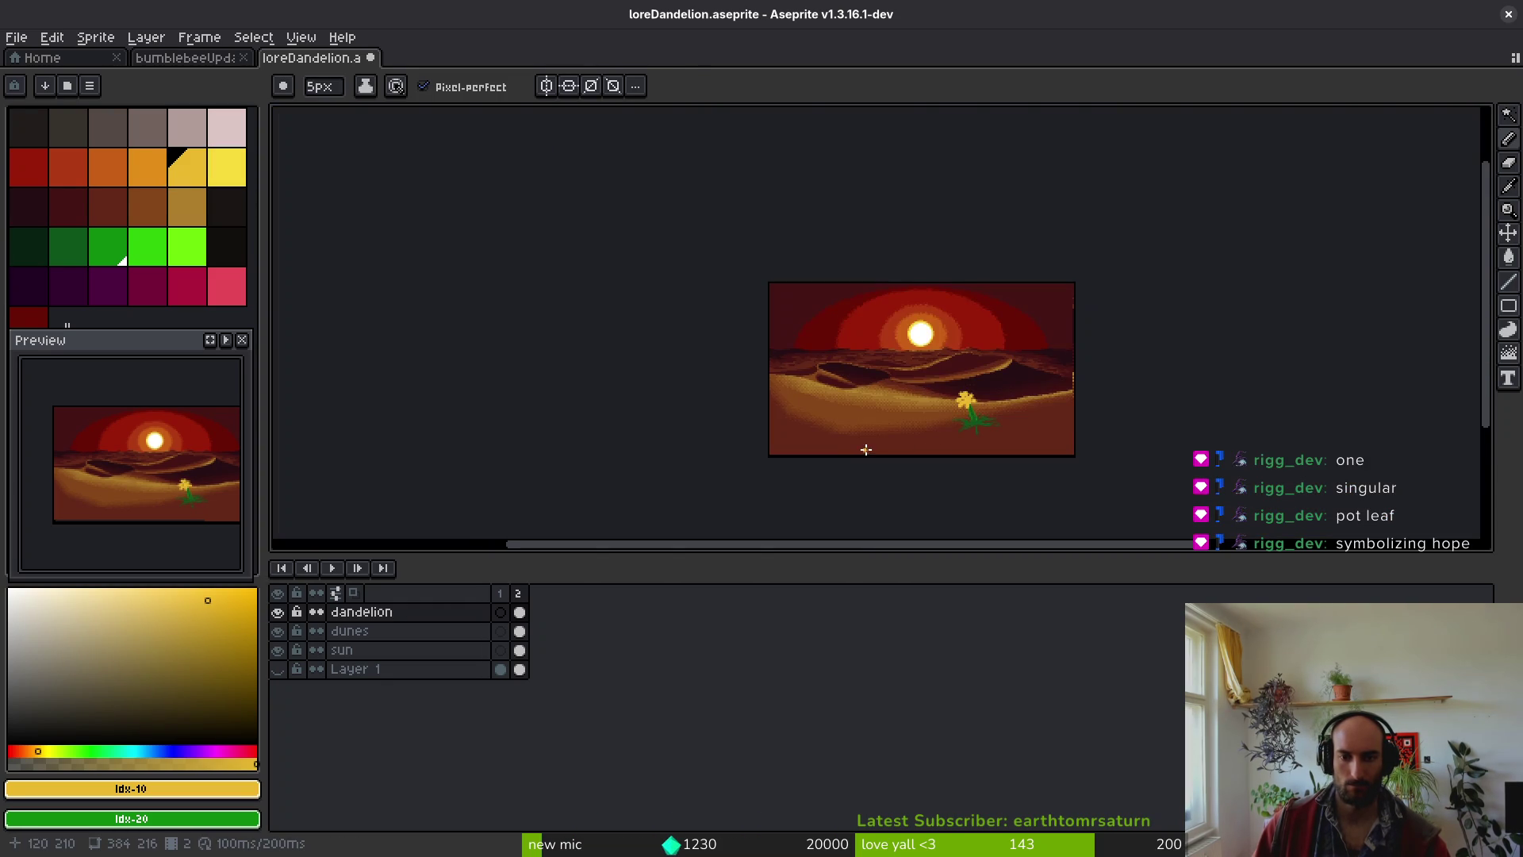
scroll(843, 450, "down", 1)
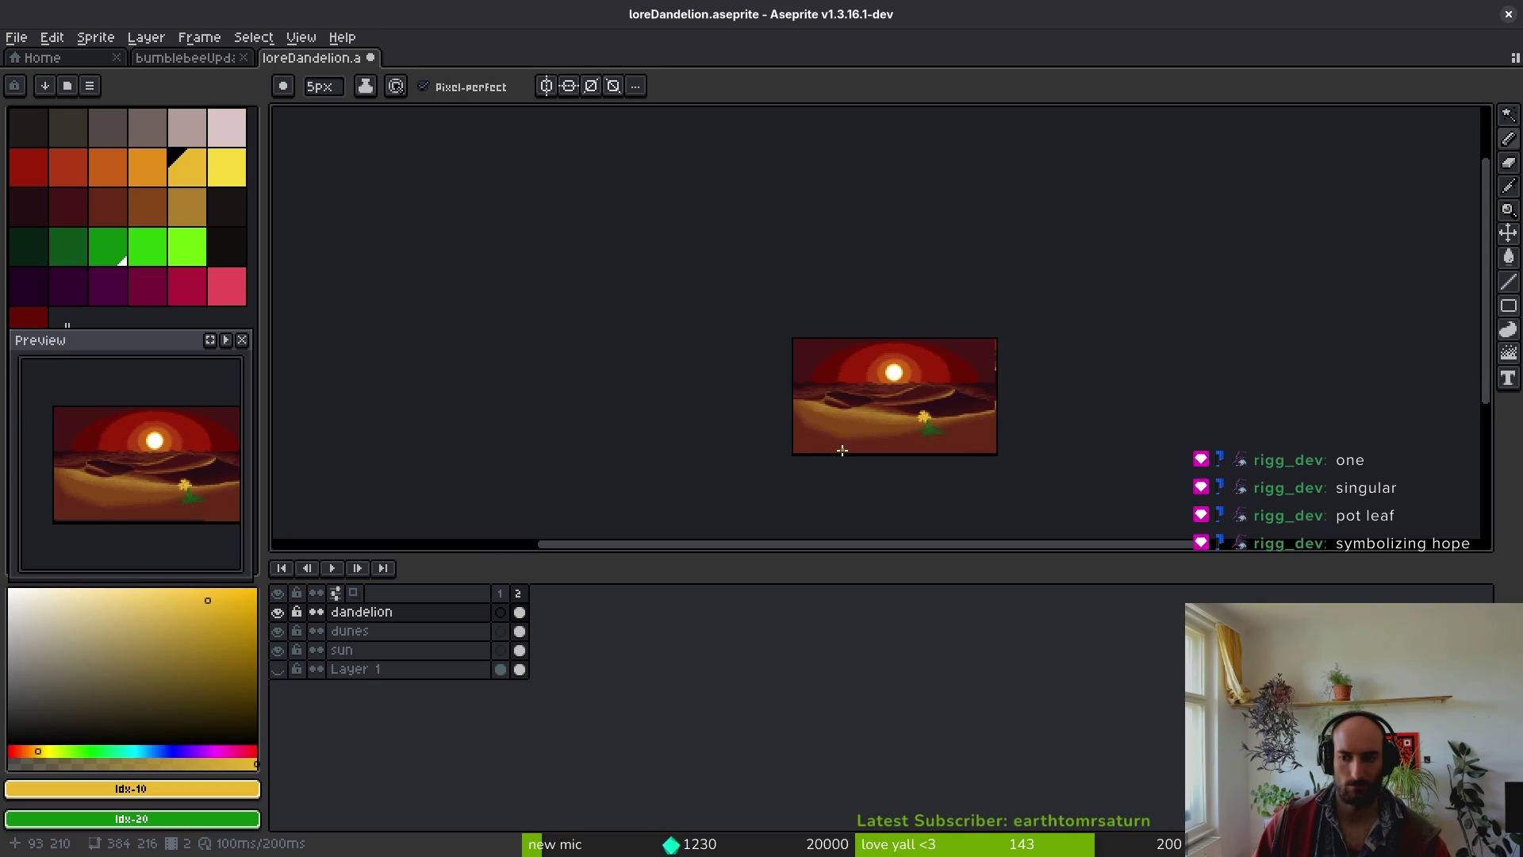
scroll(843, 450, "up", 1)
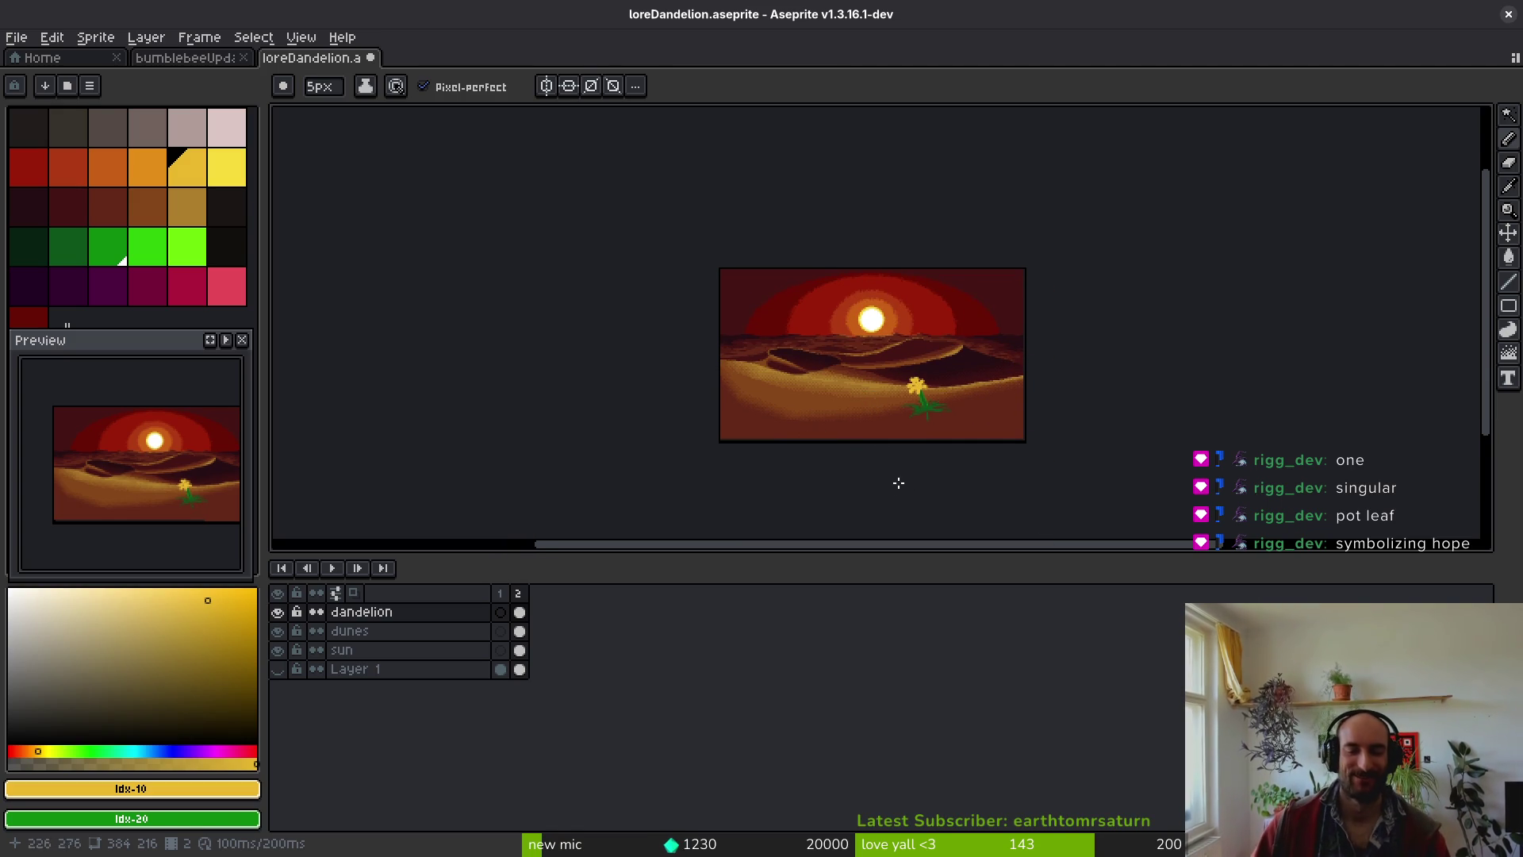
scroll(926, 404, "up", 1)
scroll(782, 432, "up", 4)
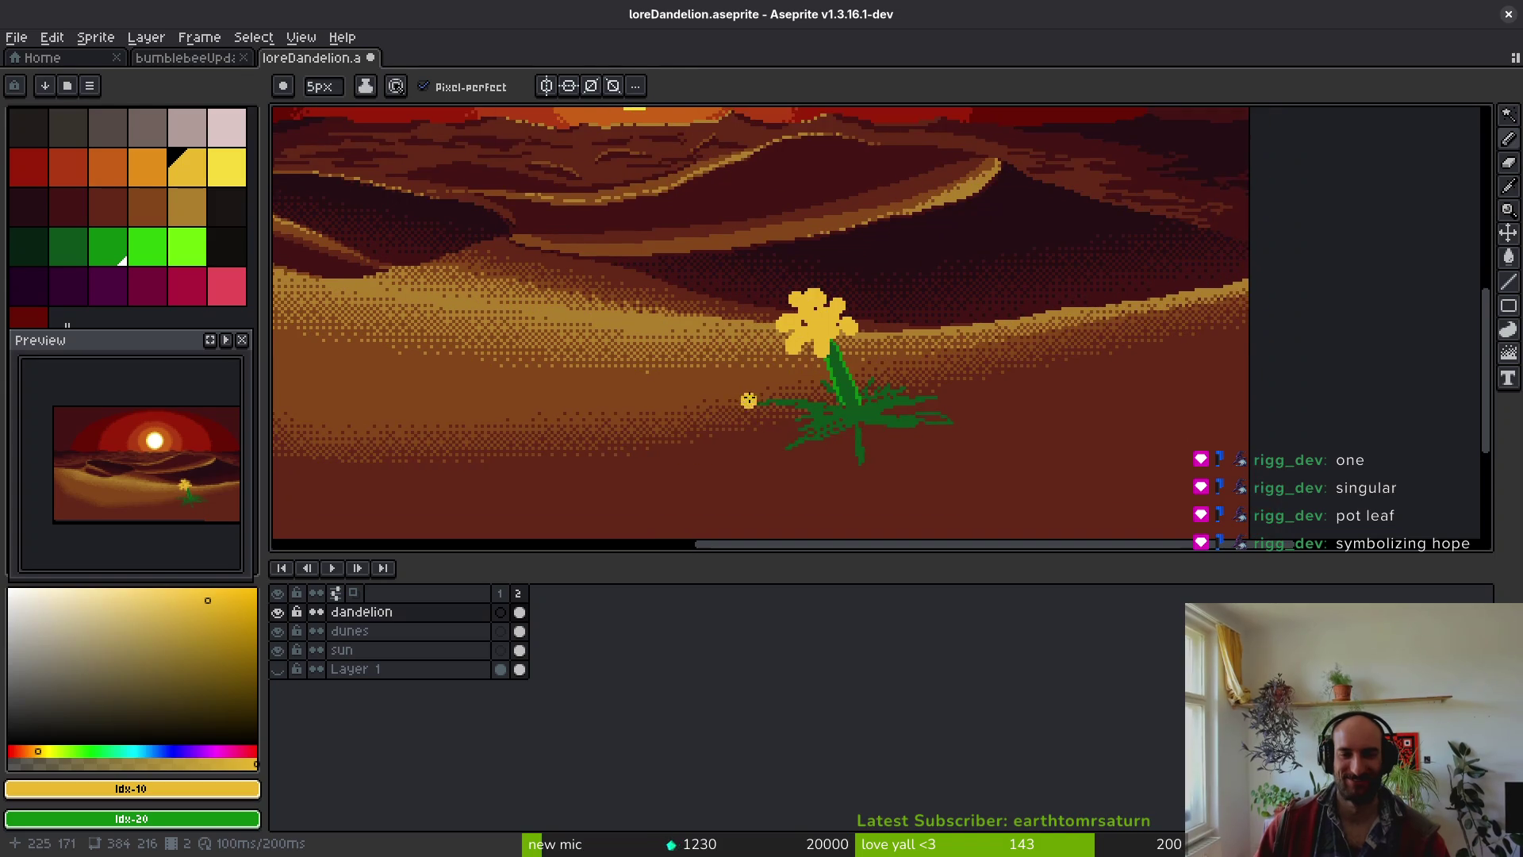
scroll(749, 364, "down", 3)
- Add lighter-yellow detail strokes on the flower with a 1px brush
key("bracketright")
scroll(843, 391, "up", 6)
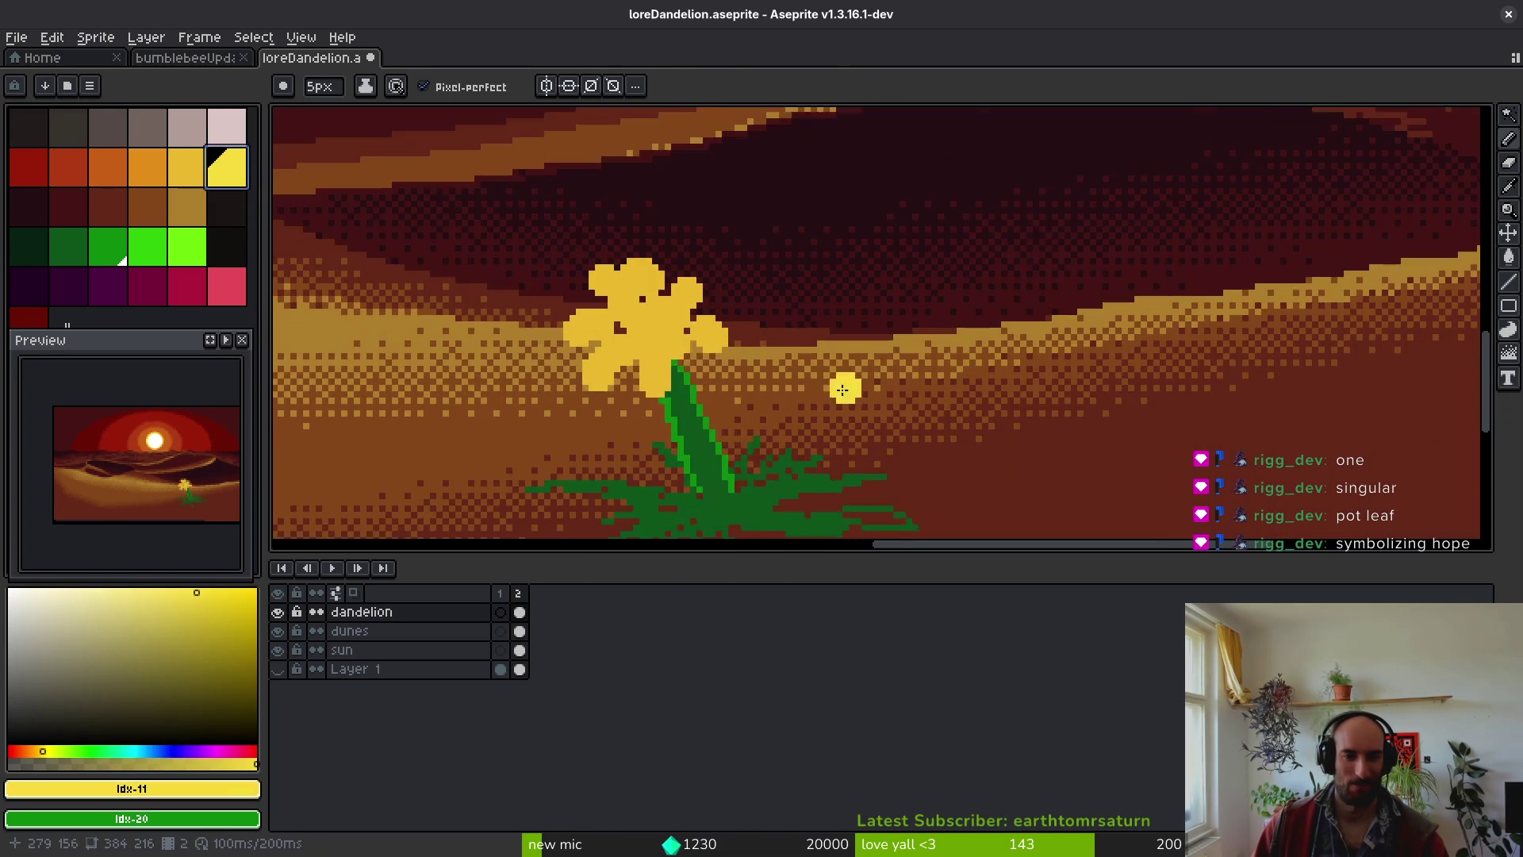
key("minus")
key("minus")
key("minus")
mouse_move(705, 327)
left_mouse_down()
mouse_move(721, 329)
mouse_move(645, 274)
mouse_move(639, 241)
mouse_move(607, 300)
mouse_move(564, 317)
mouse_move(583, 321)
mouse_move(566, 365)
left_mouse_up()
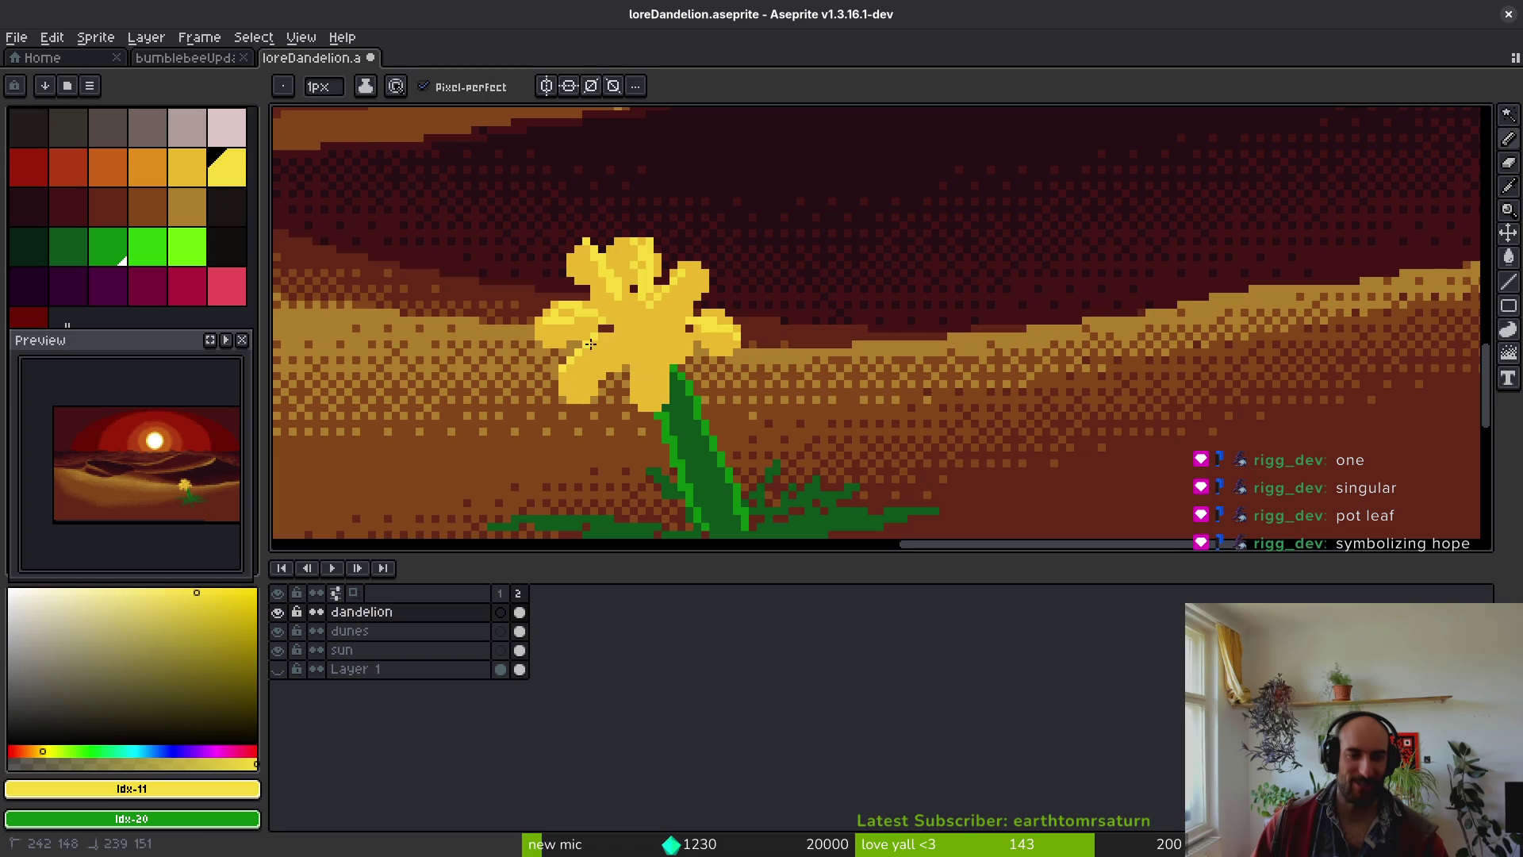
scroll(714, 383, "down", 3)
scroll(714, 384, "down", 2)
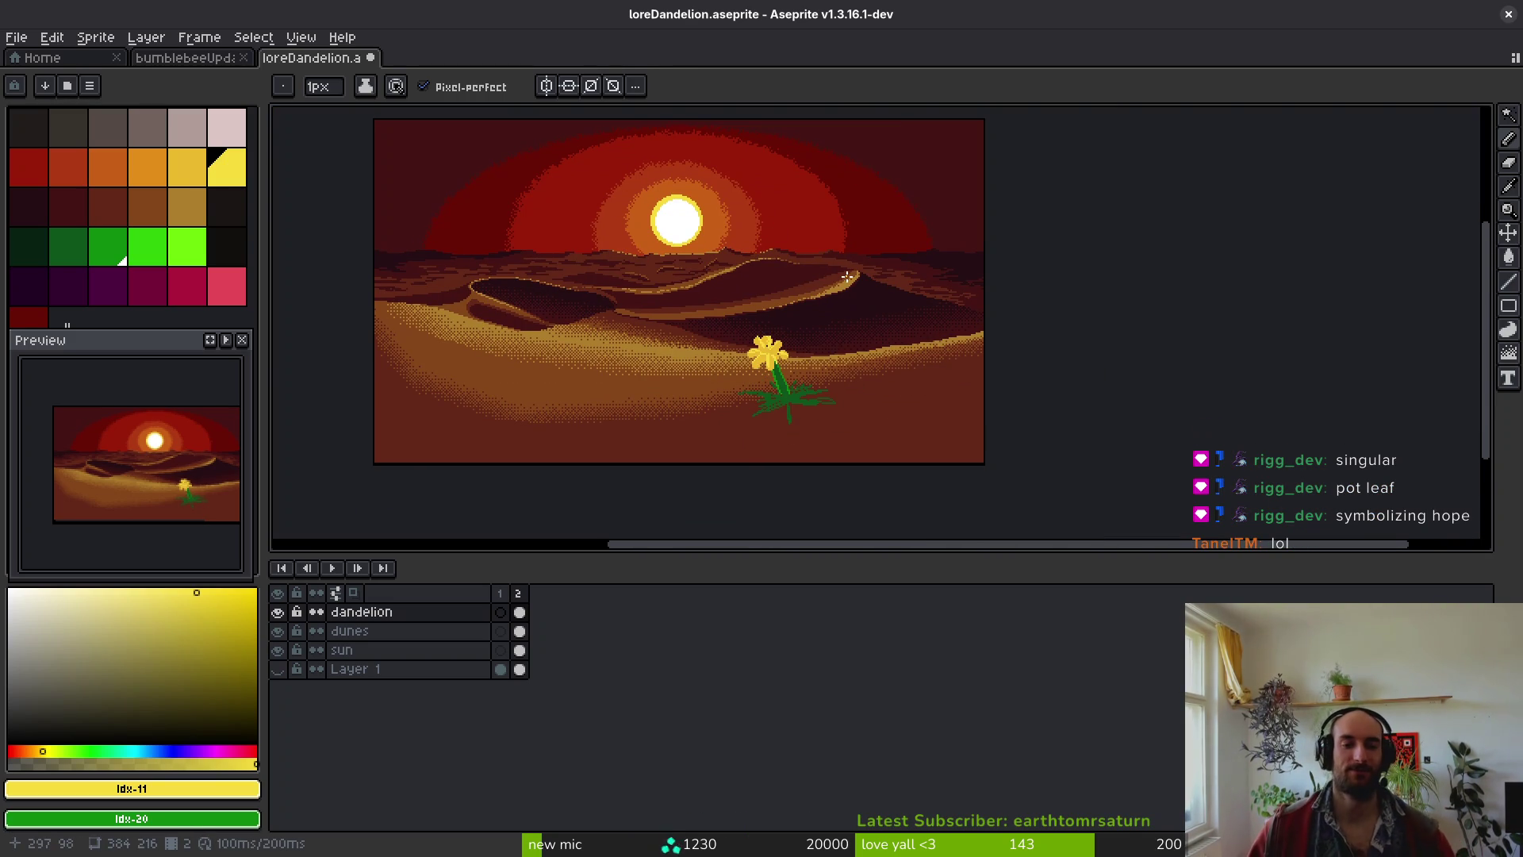
mouse_move(866, 419)
left_mouse_down()
mouse_move(830, 445)
mouse_move(842, 449)
left_mouse_up()
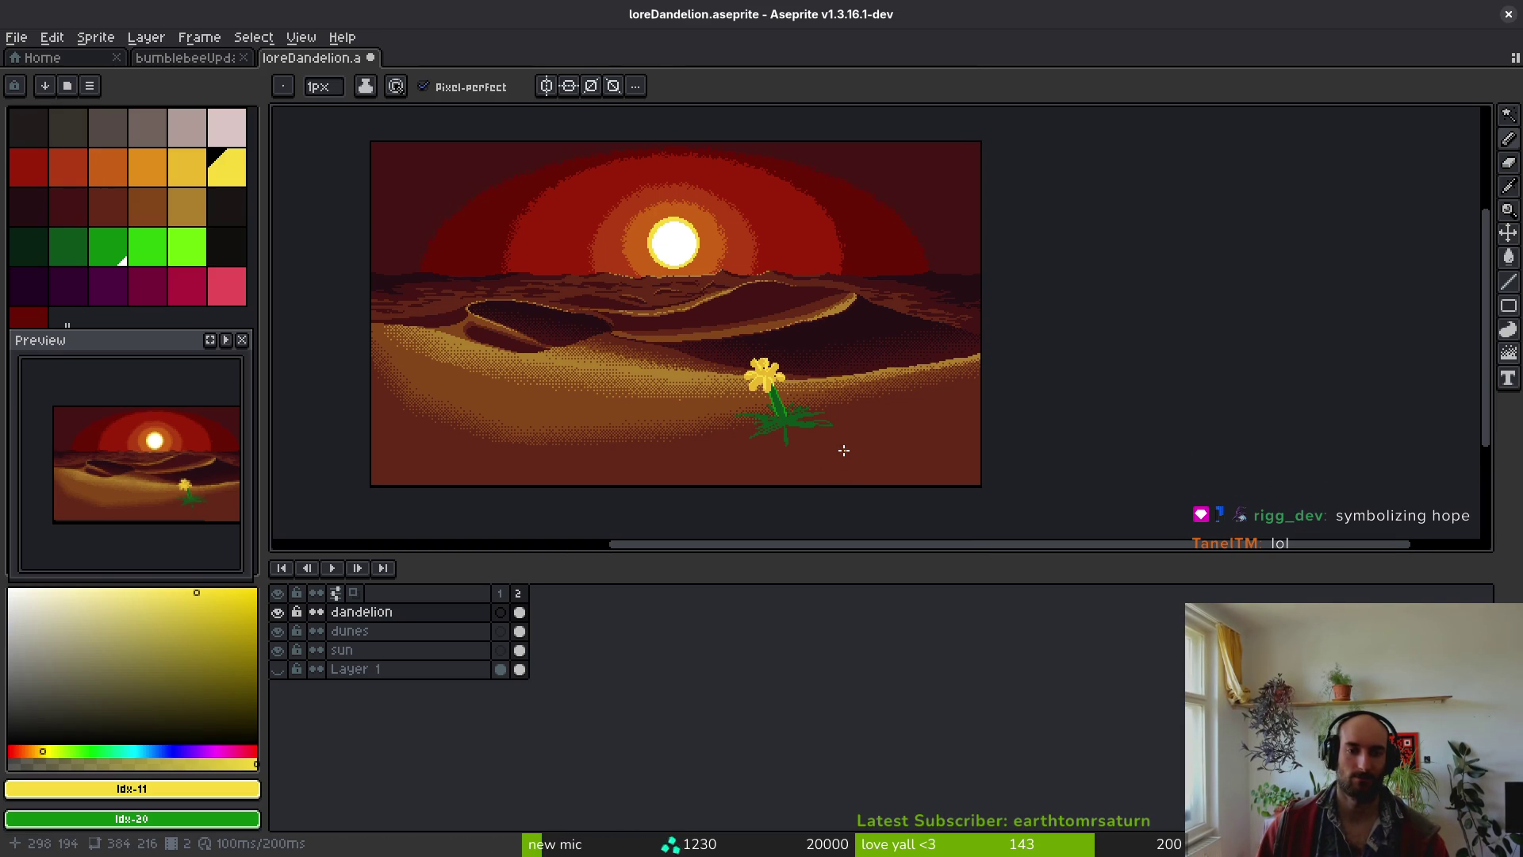
scroll(843, 450, "down", 1)
scroll(843, 448, "up", 4)
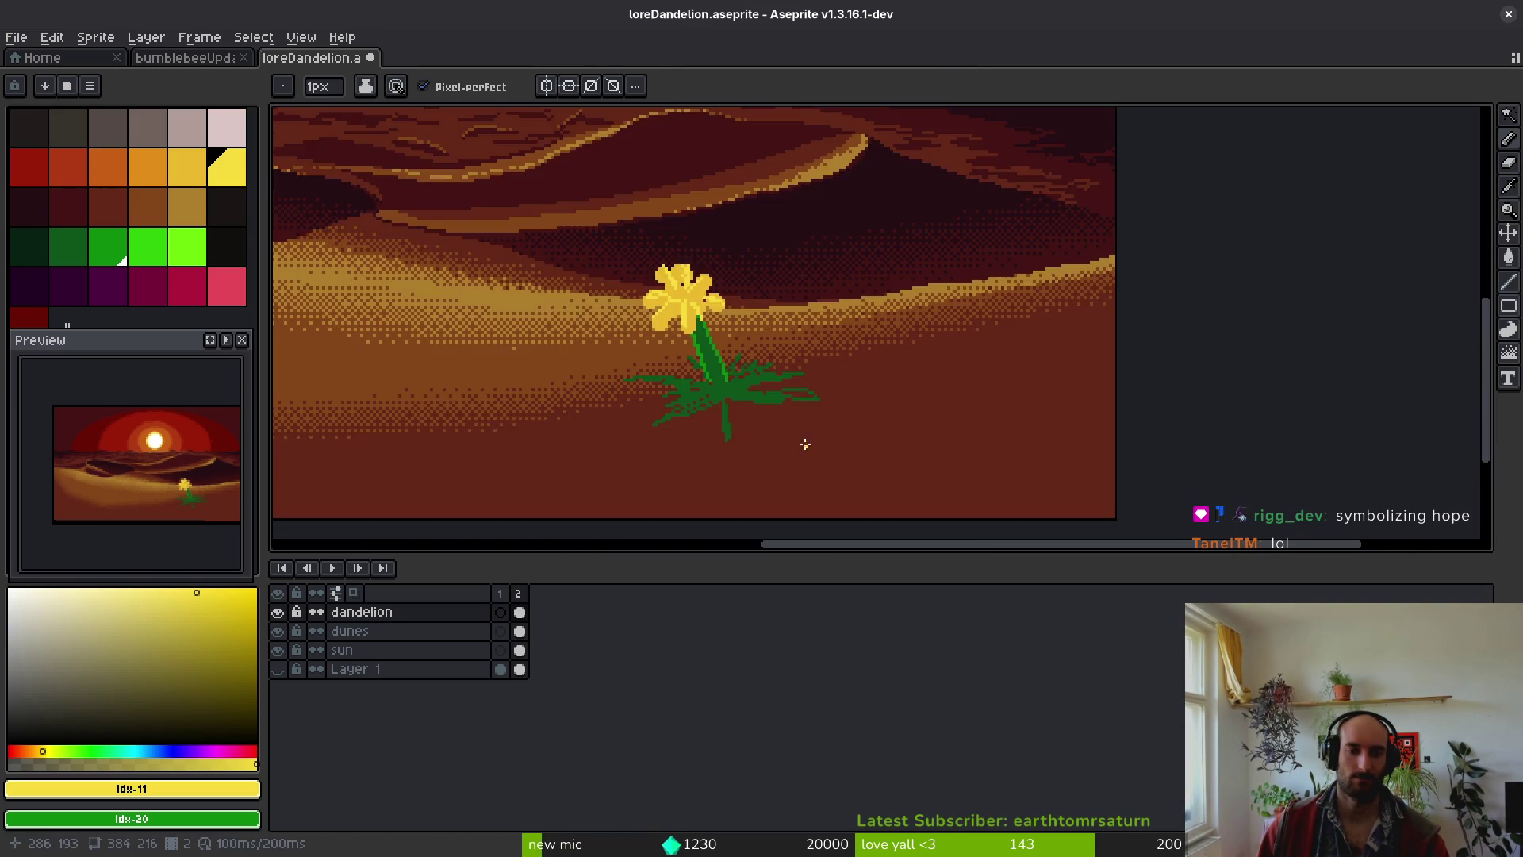
- Eyedrop the stem's green and bucket-fill the dark leaf patches with it
key("i")
left_click(657, 289)
key("g")
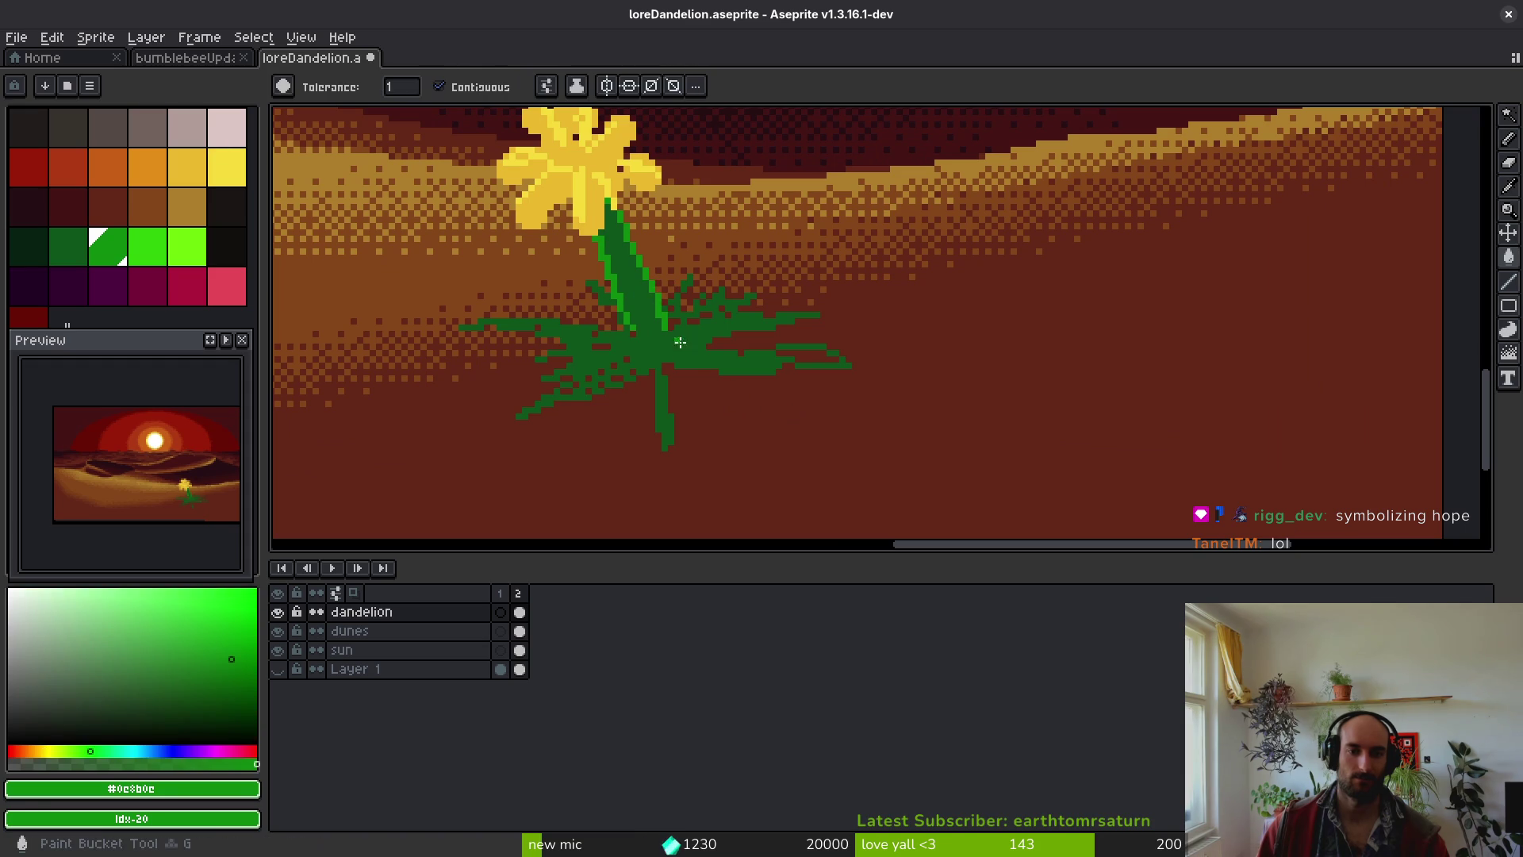
left_click(686, 346)
scroll(711, 387, "down", 3)
scroll(712, 387, "up", 5)
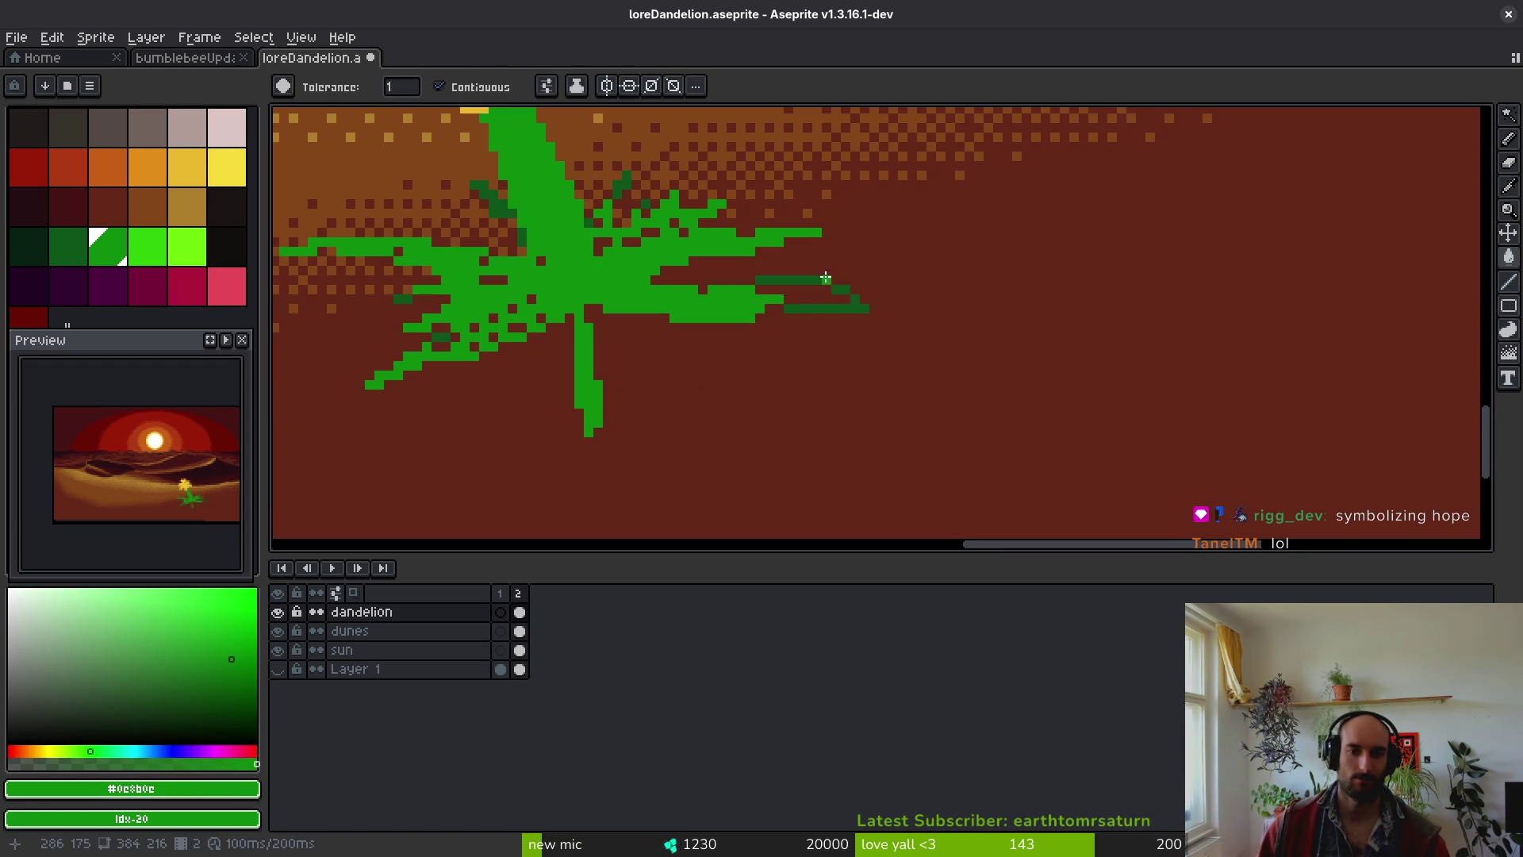
left_click(813, 308)
left_click(722, 280)
left_click(619, 182)
left_click(496, 206)
left_click(478, 189)
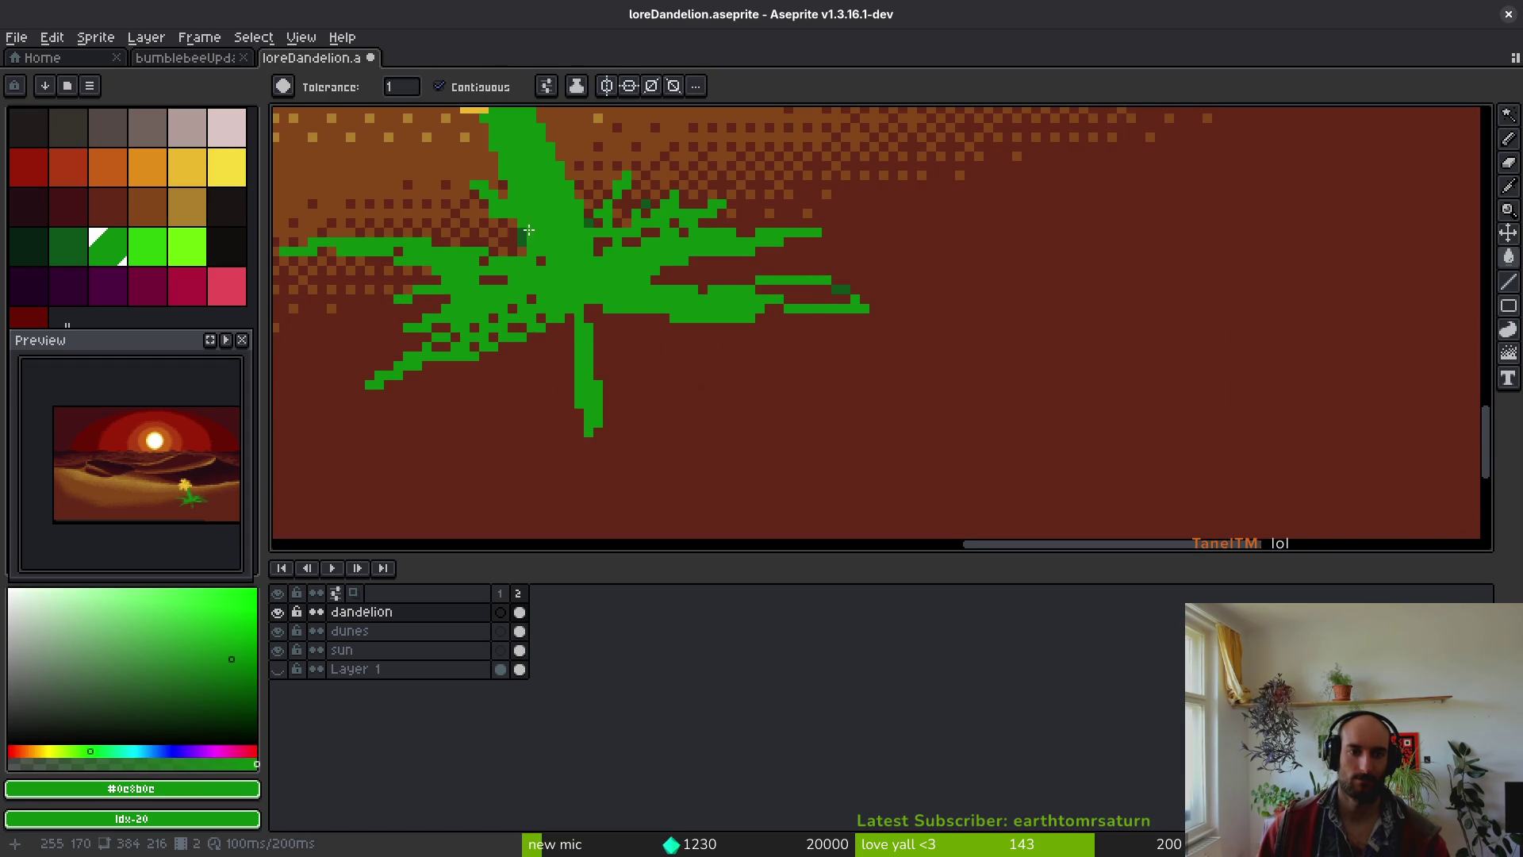
scroll(546, 234, "down", 5)
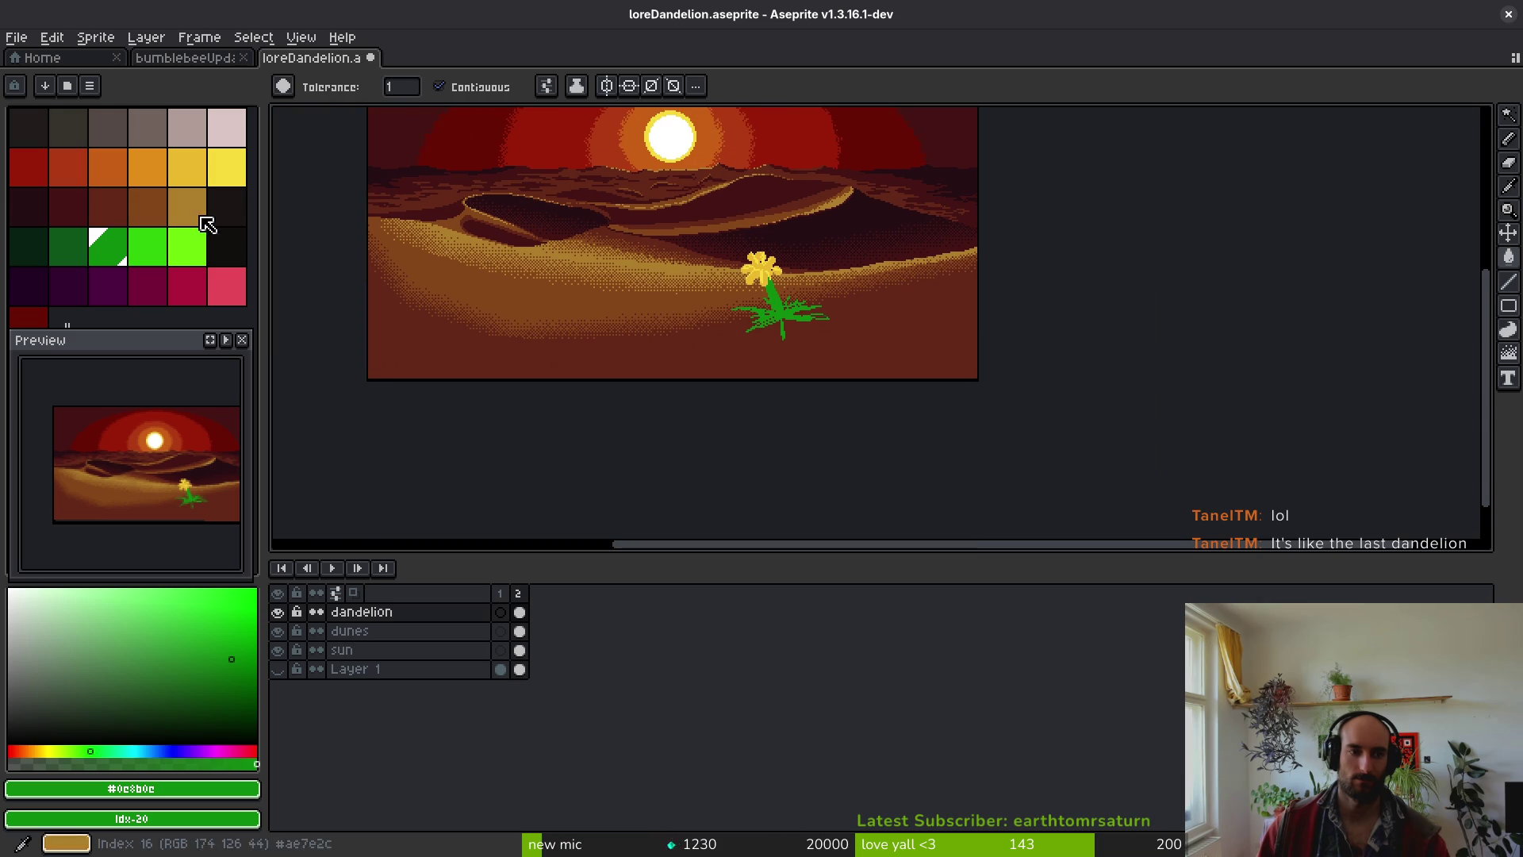
- Try a brighter green leaf fill, undo it, save, and hide the dandelion layer
left_click(146, 246)
scroll(781, 317, "up", 3)
left_click(413, 183)
scroll(663, 323, "down", 3)
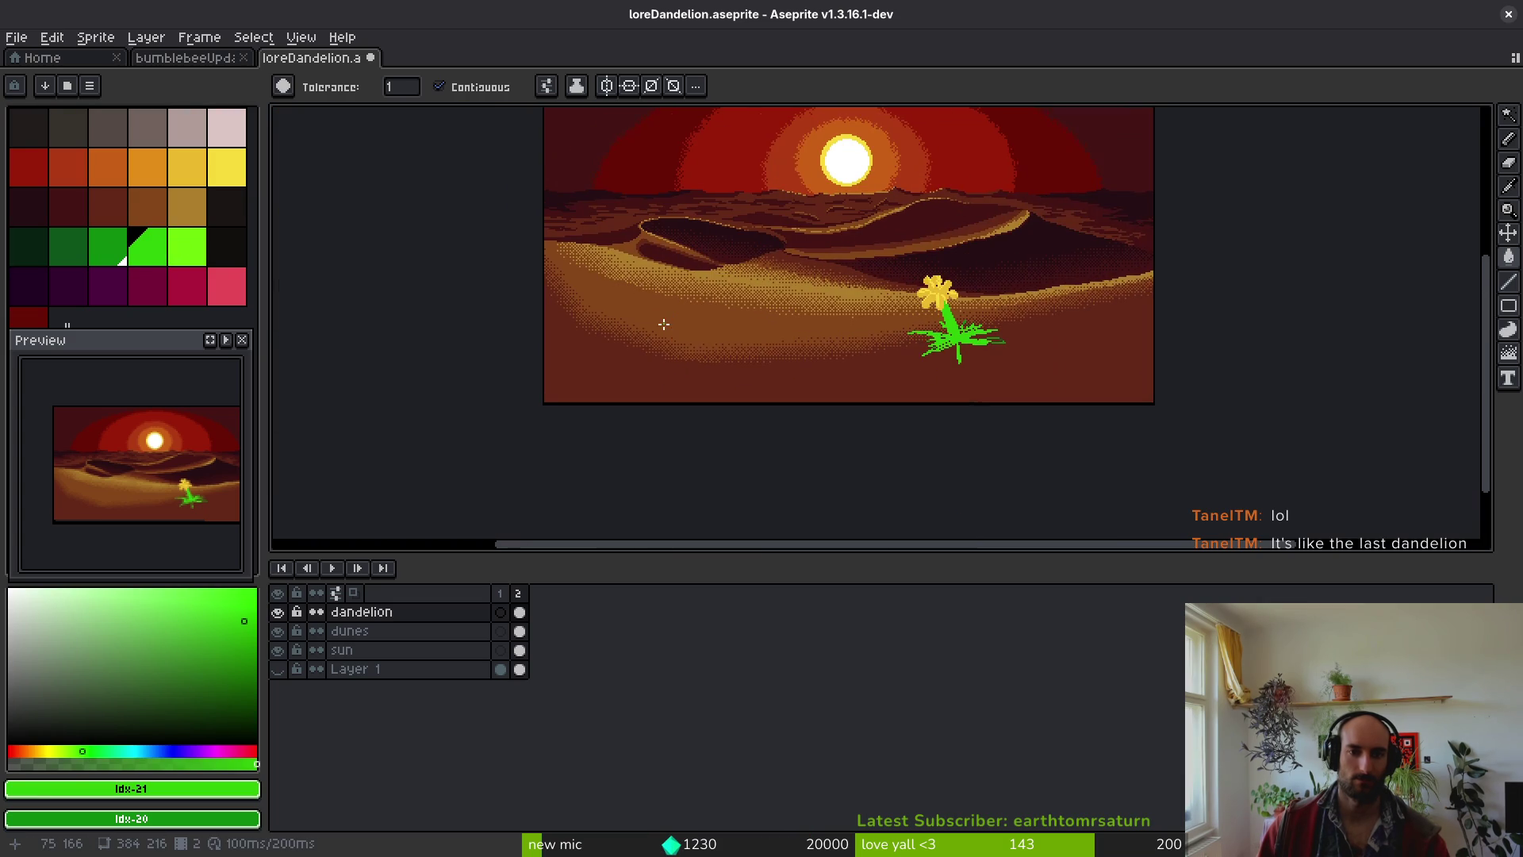
scroll(666, 321, "down", 1)
key("ctrl+z")
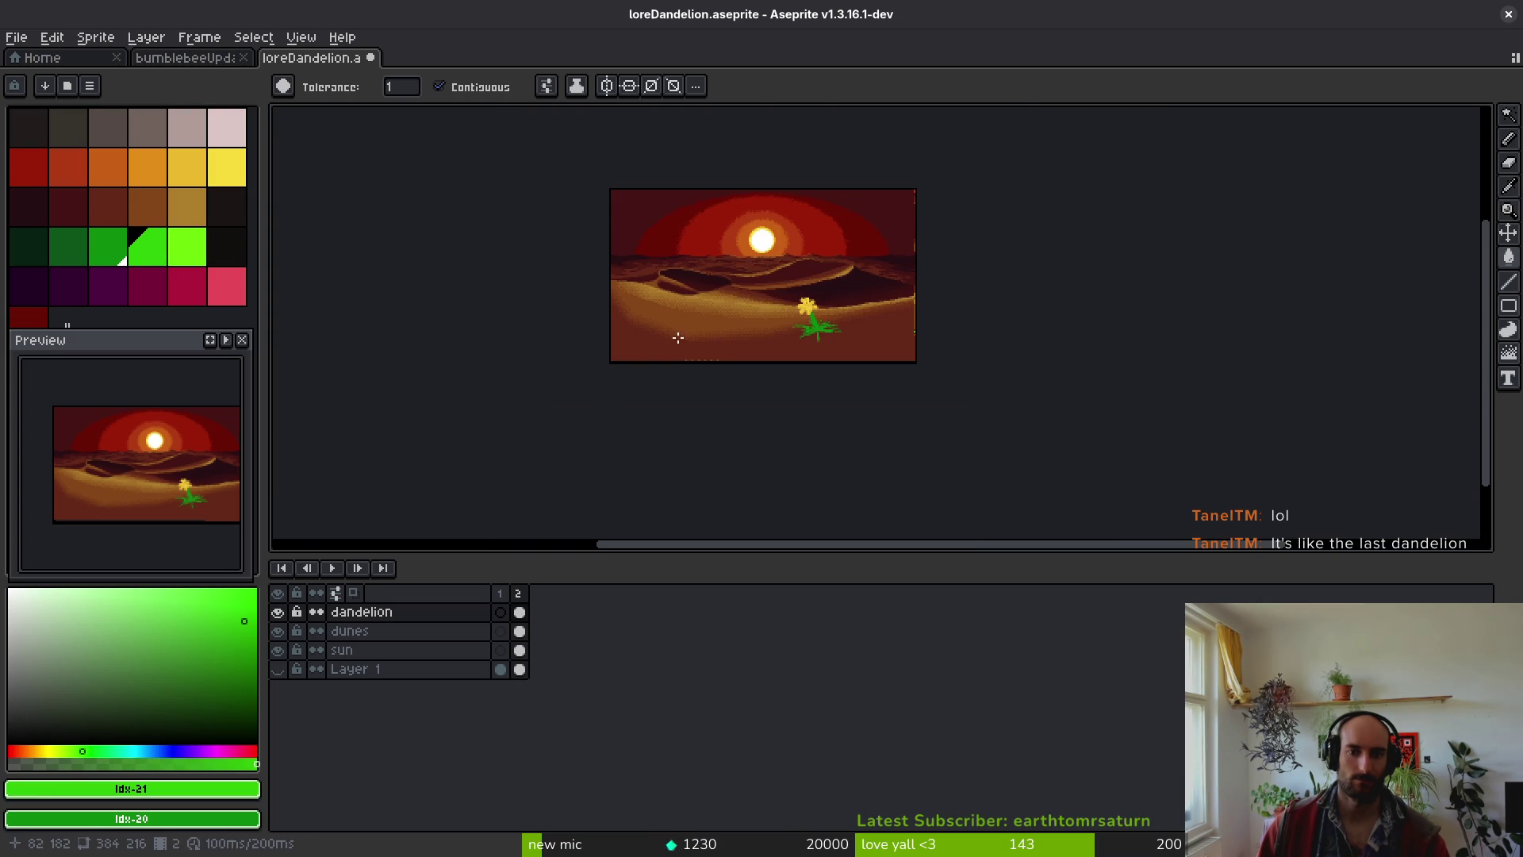
key("ctrl+s")
left_click(277, 611)
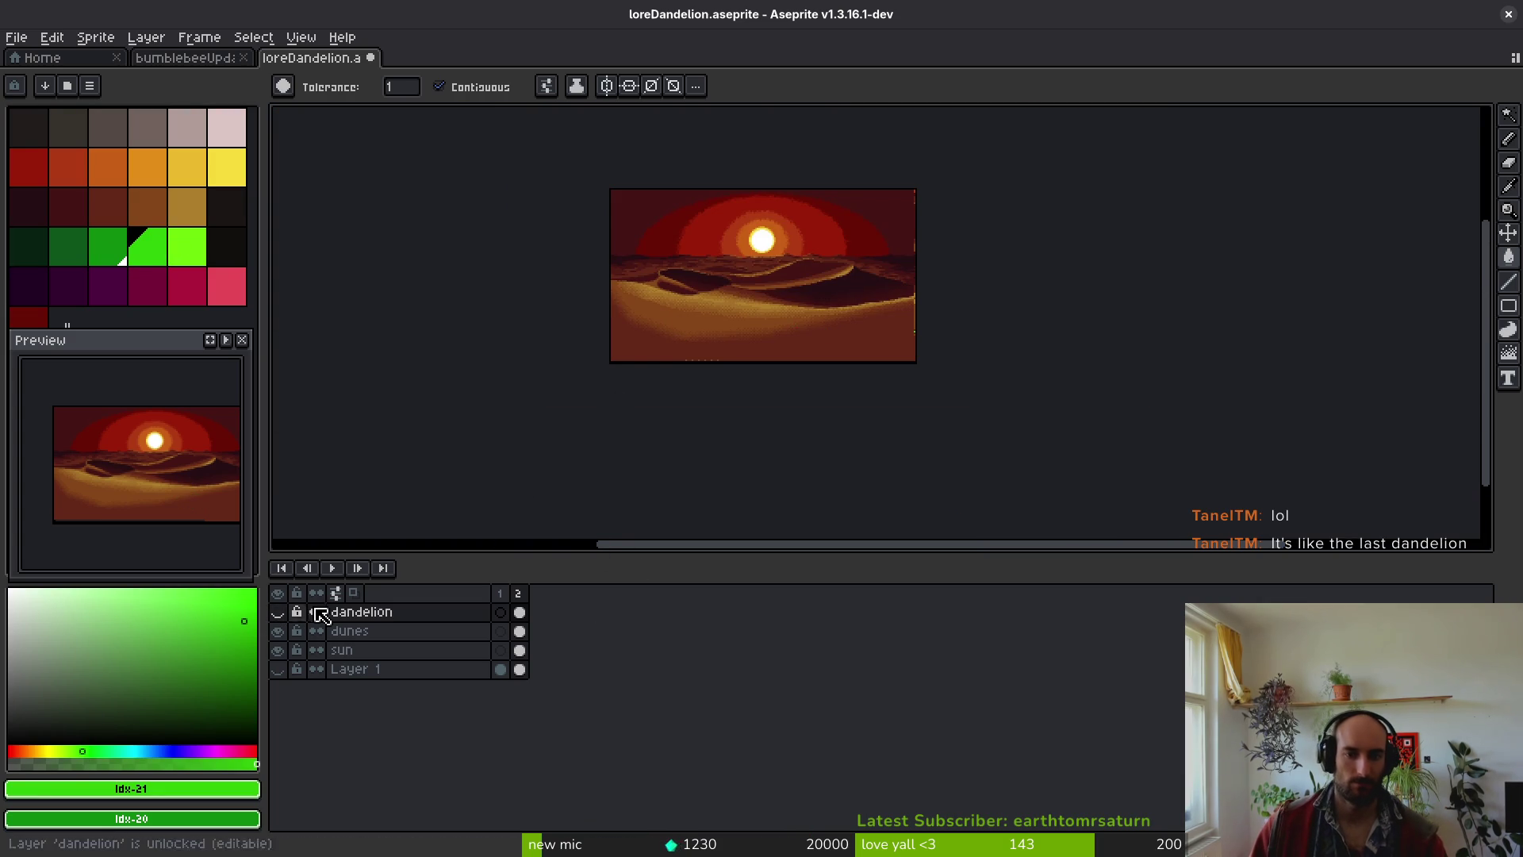
- Recentre the view, save, and pick dark green with the Pencil tool
left_click_drag(727, 382, 763, 449)
scroll(781, 365, "up", 1)
key("ctrl+s")
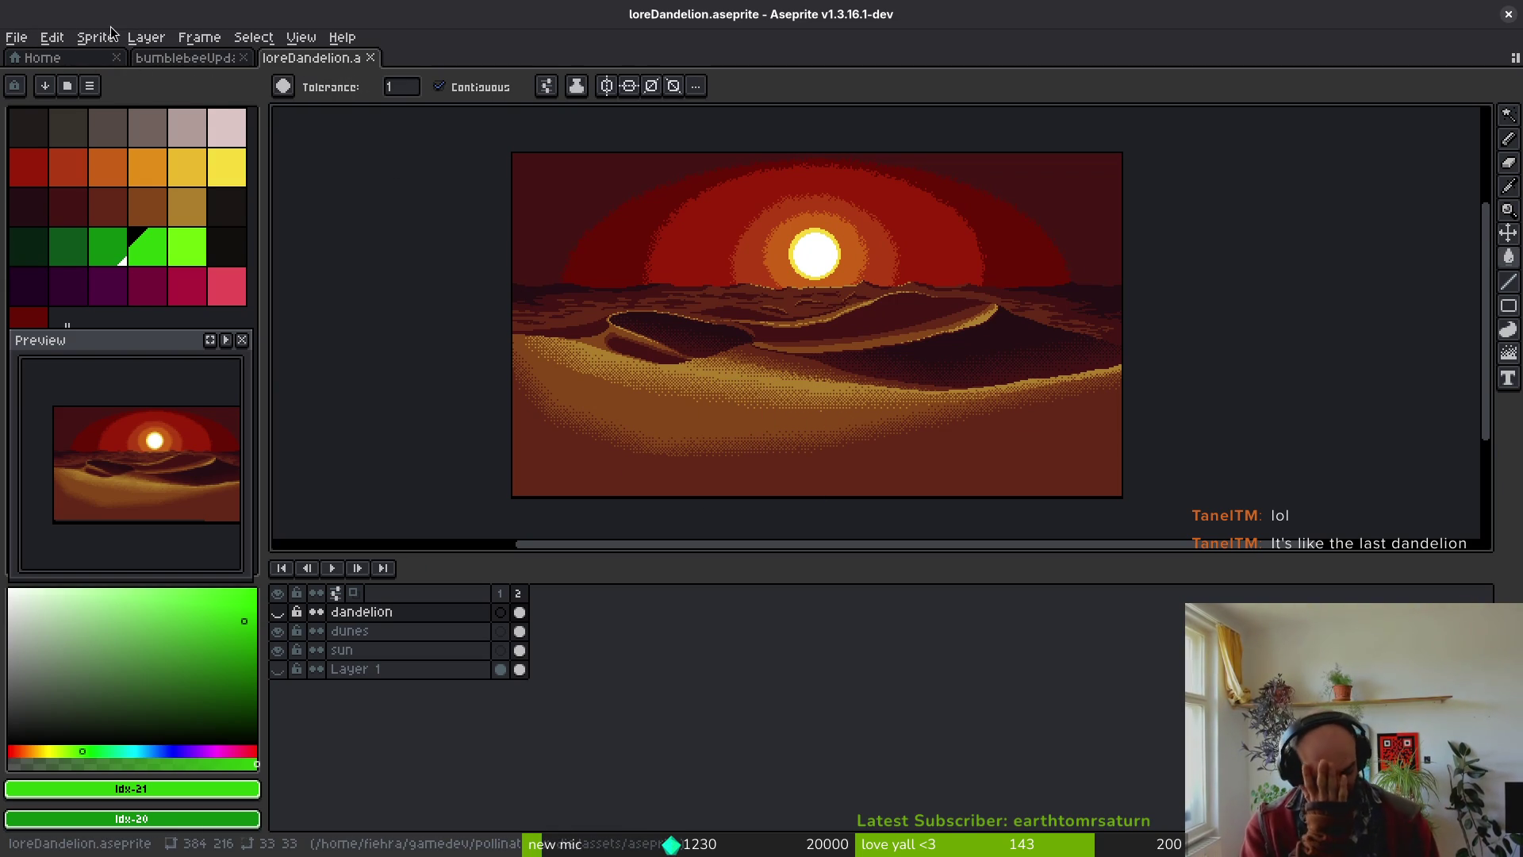
left_click(62, 241)
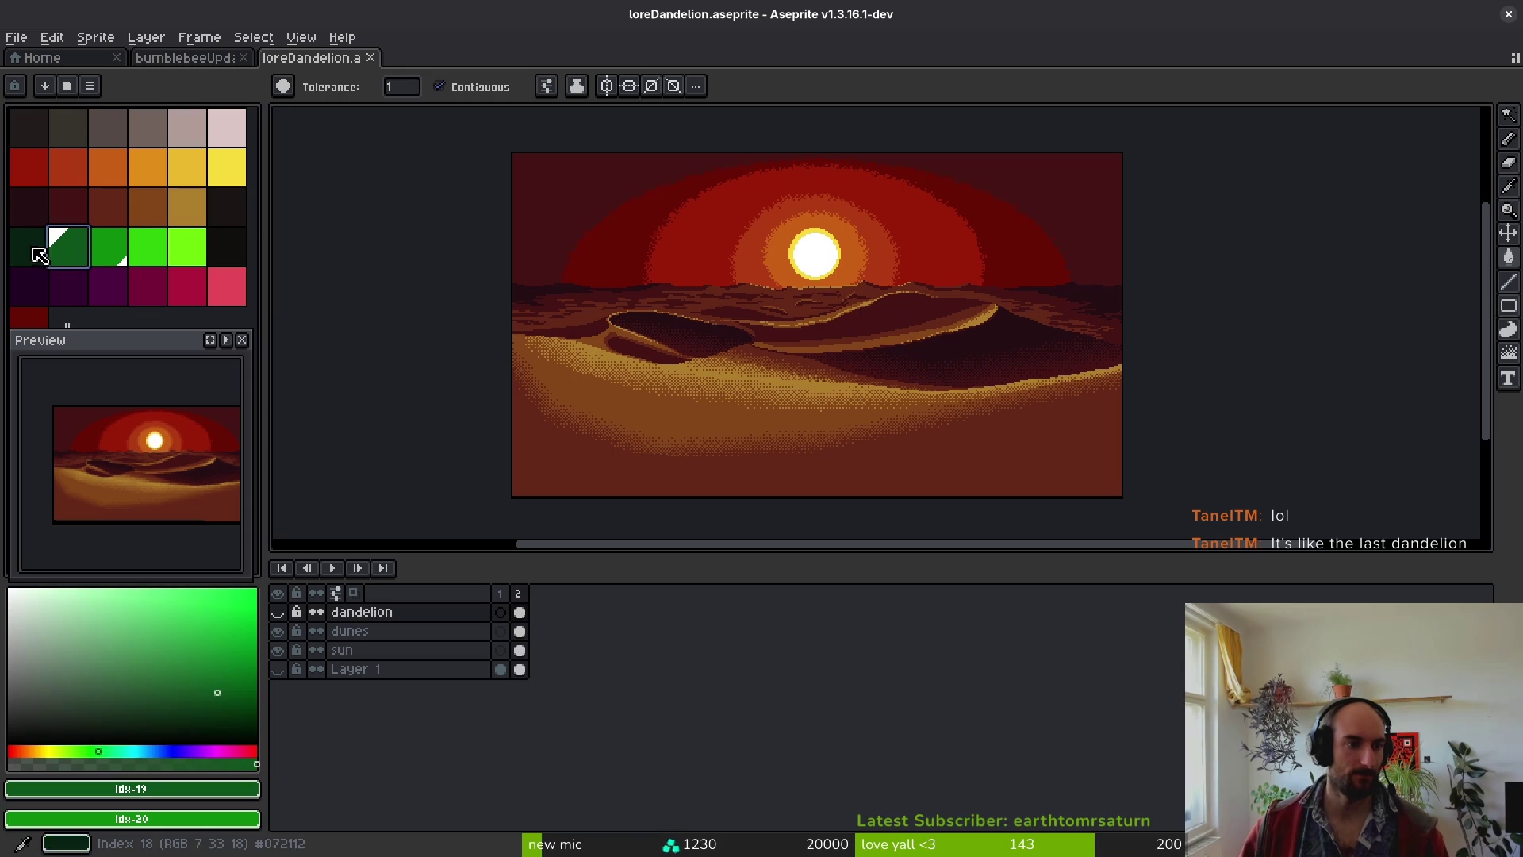
scroll(825, 423, "up", 1)
scroll(825, 422, "up", 1)
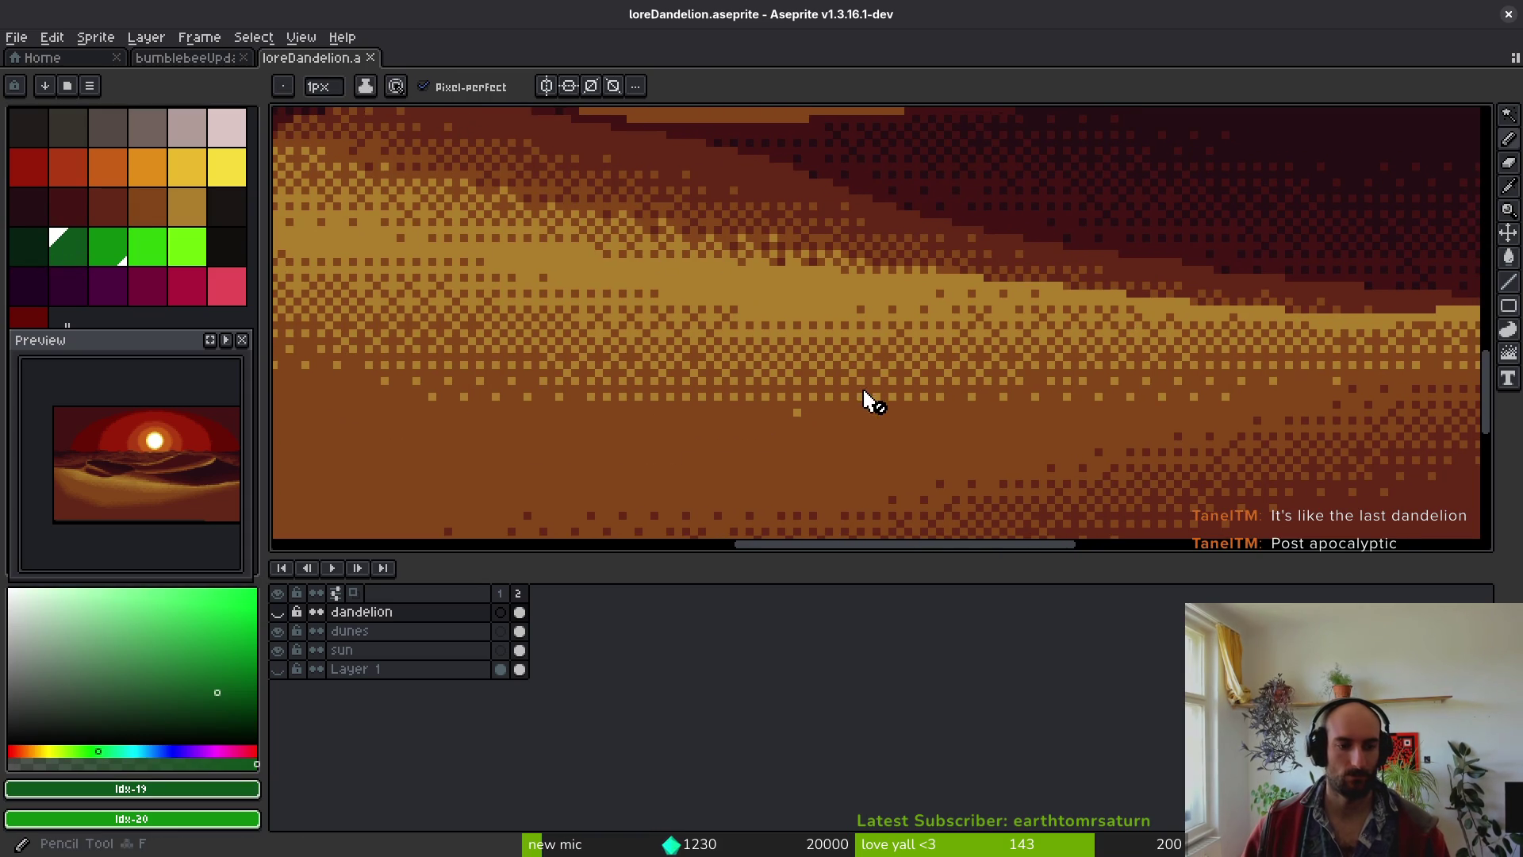
key("b")
scroll(796, 400, "up", 1)
scroll(805, 379, "down", 3)
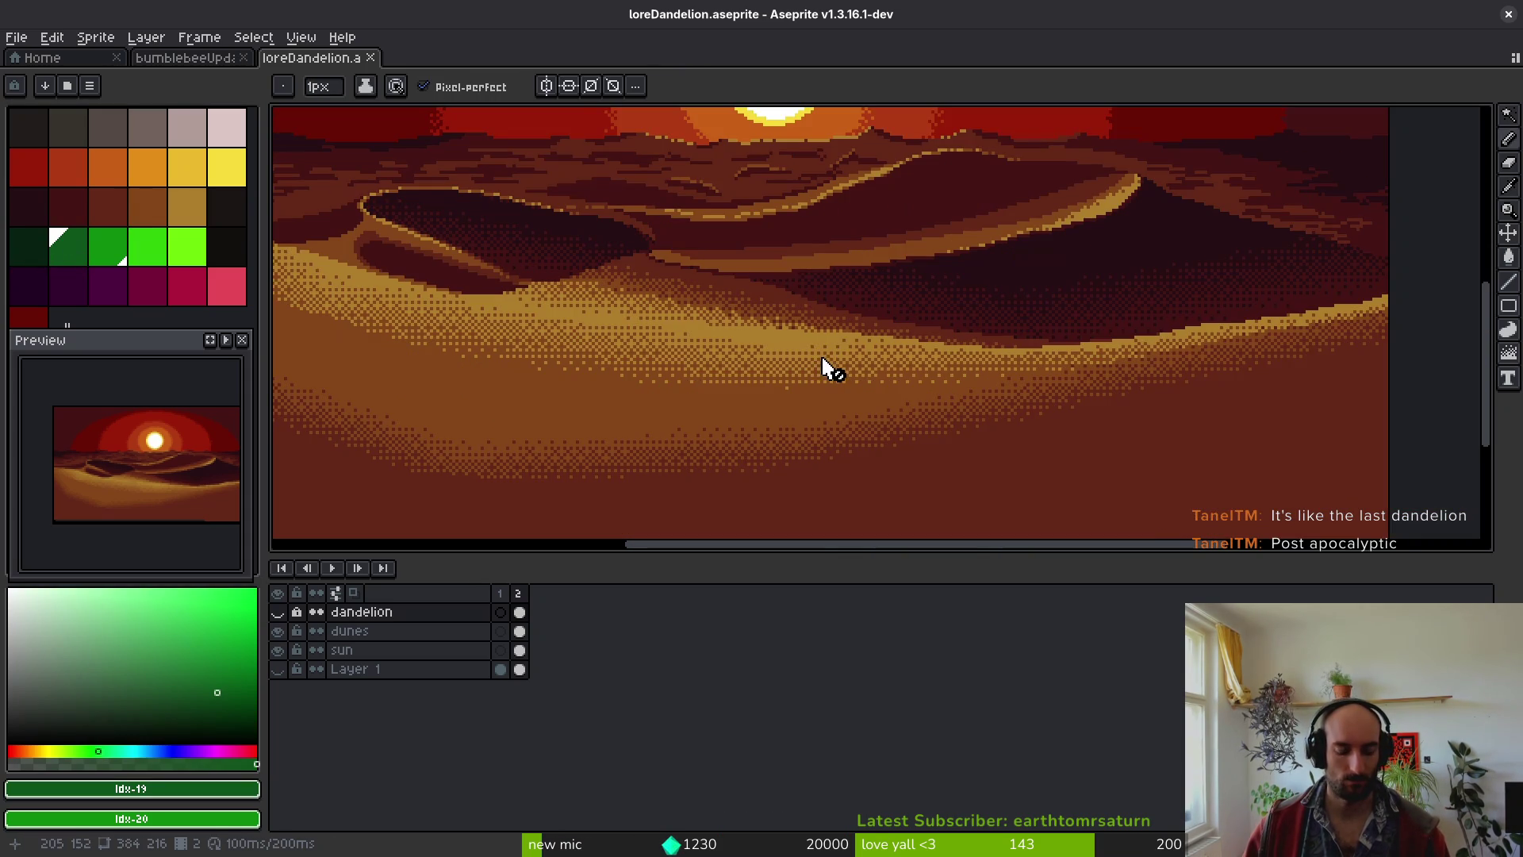
- Dismiss the clipboard history window and undo to show the dandelion layer again
key("alt")
key("super+v")
key("Escape")
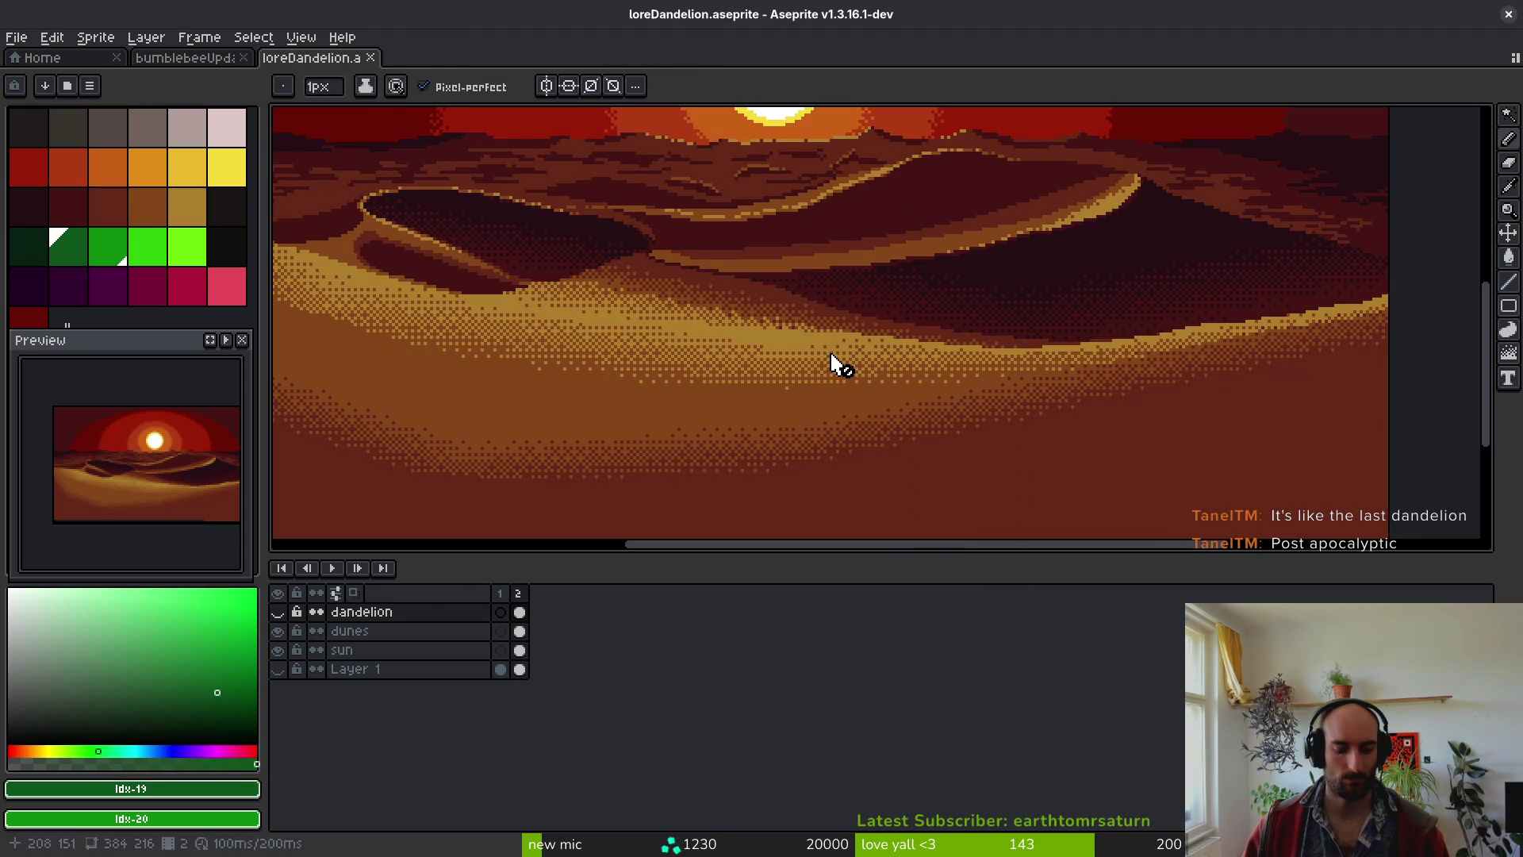
scroll(837, 349, "down", 3)
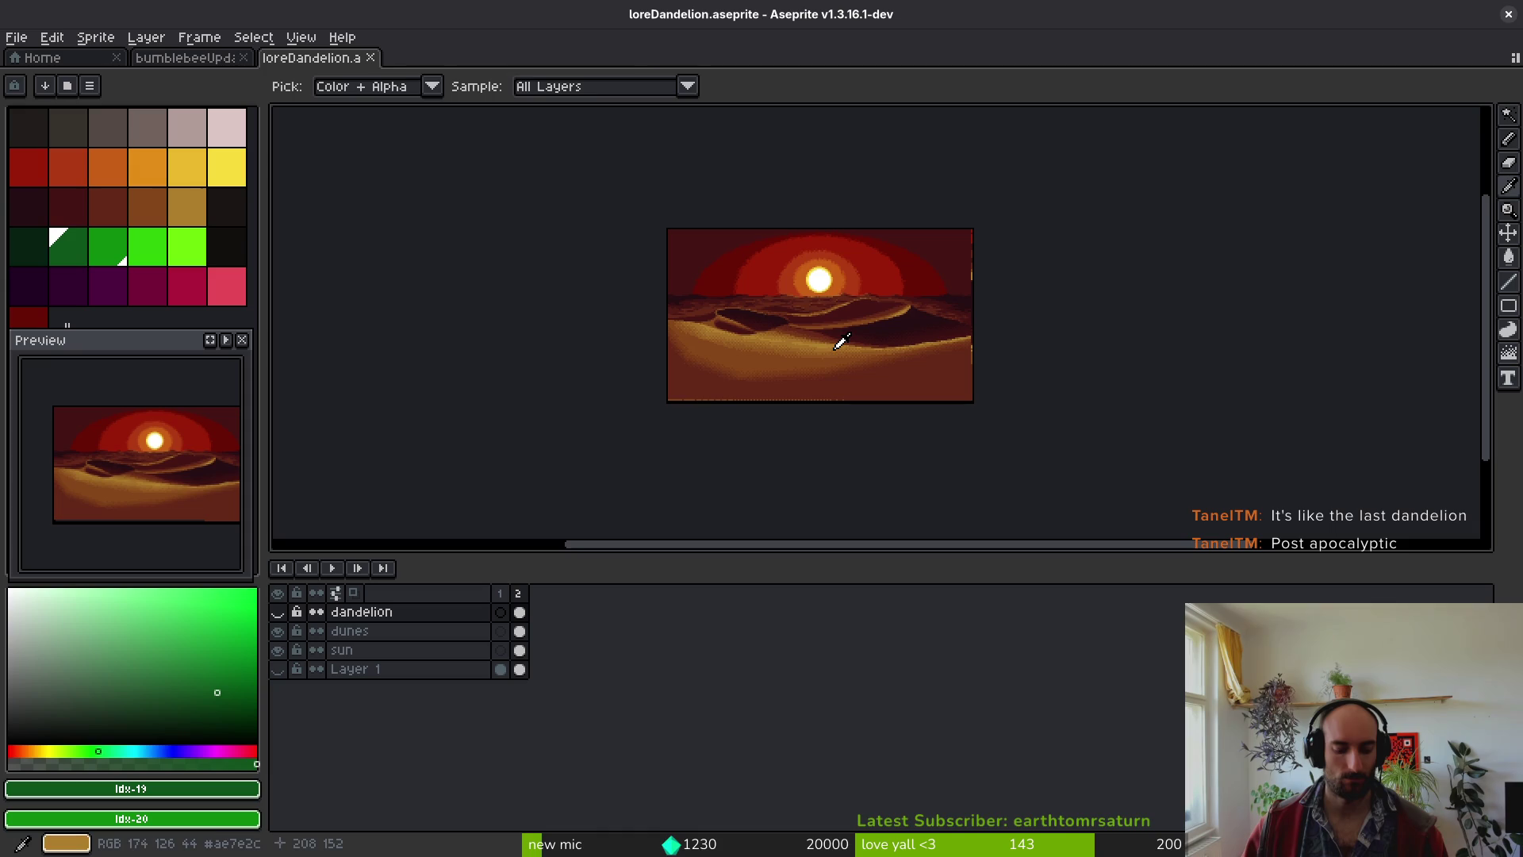
key("super+v")
key("Escape")
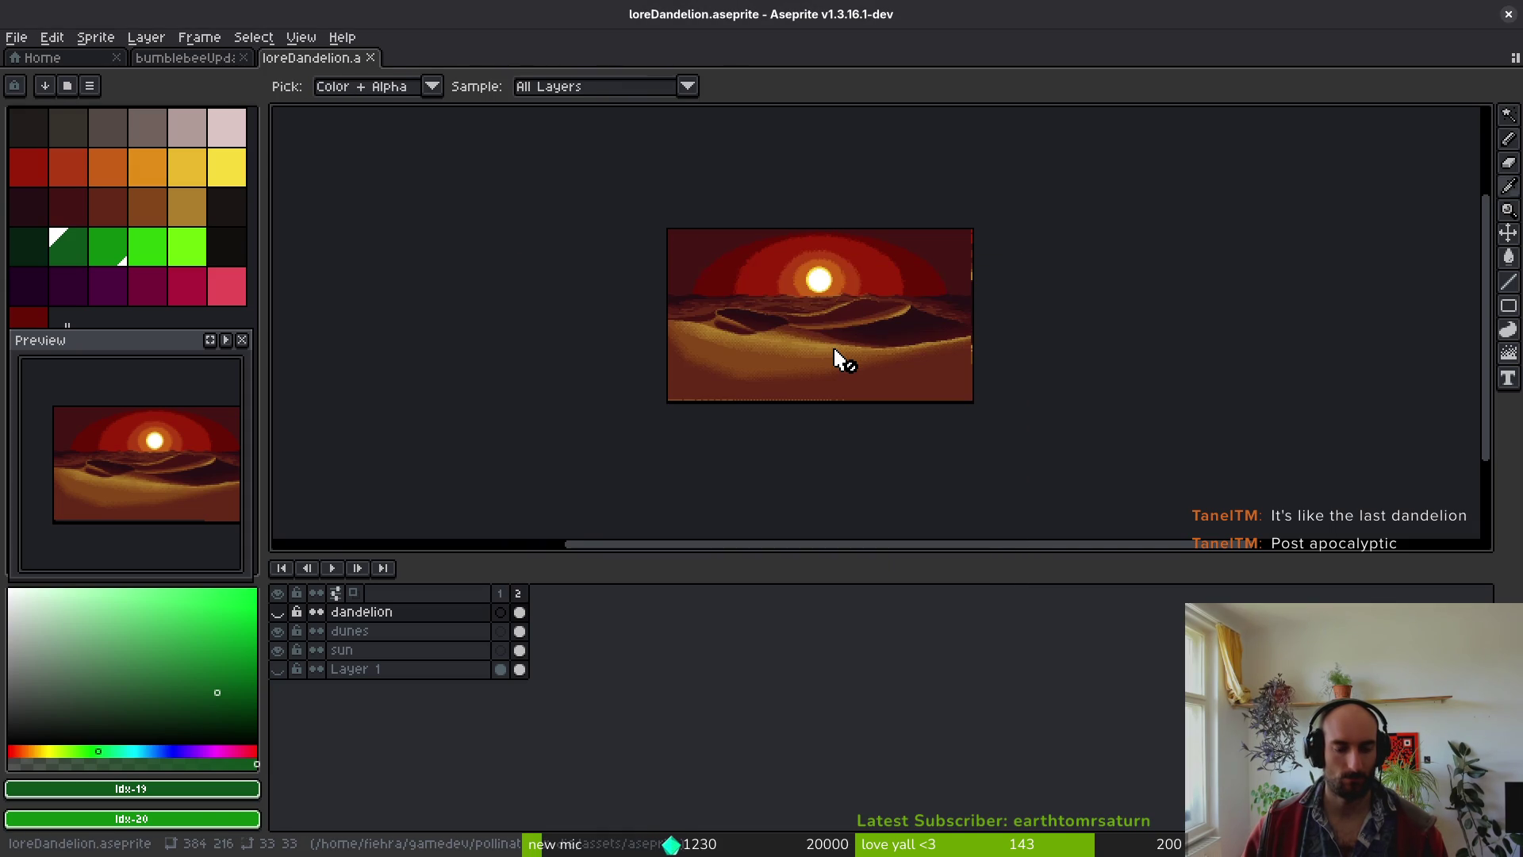
key("ctrl+z")
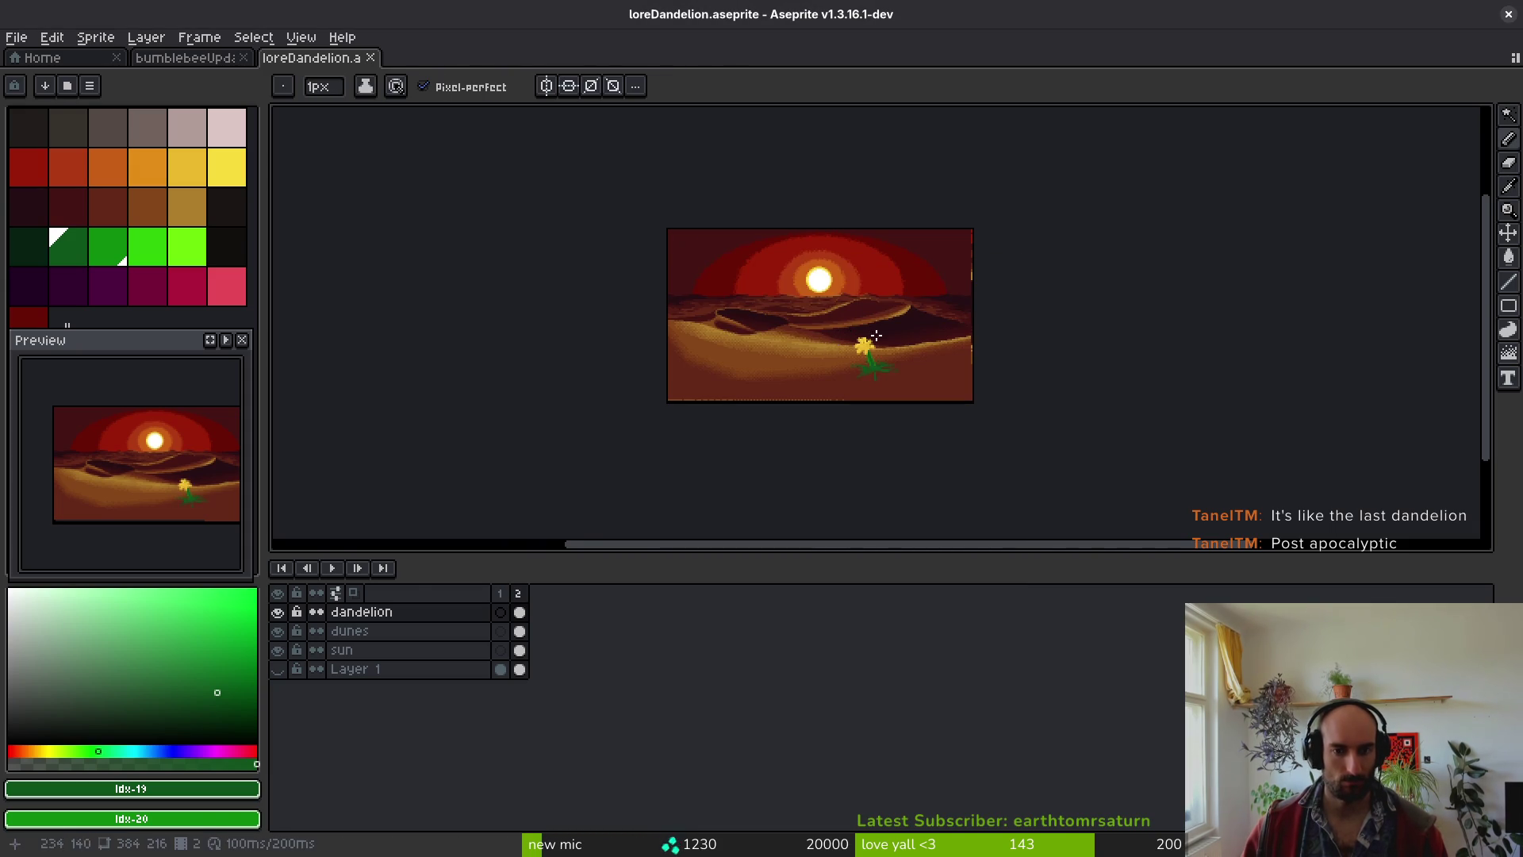
scroll(841, 361, "up", 5)
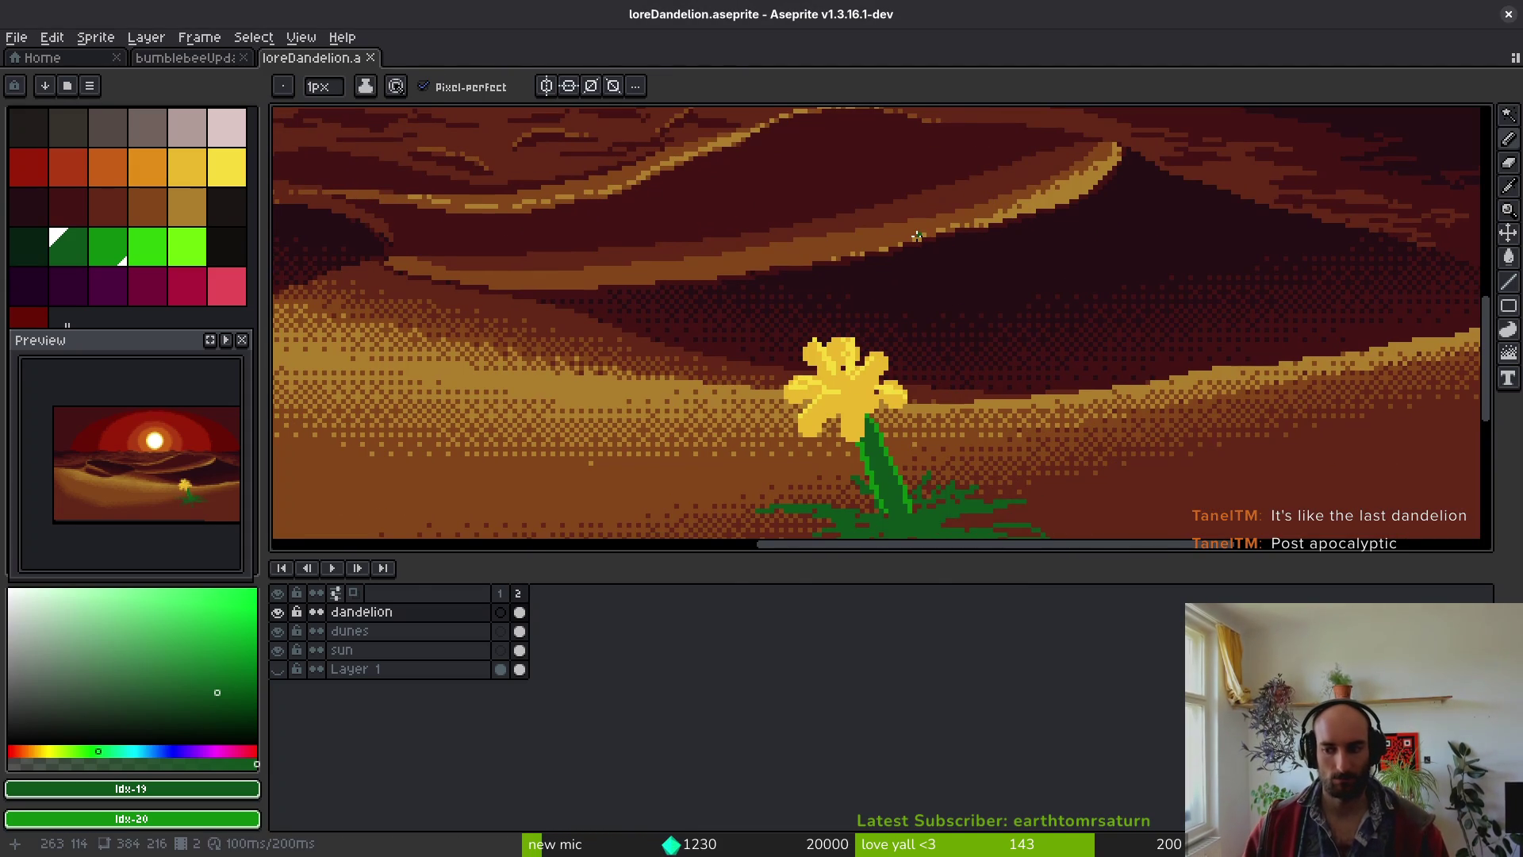
scroll(962, 258, "down", 2)
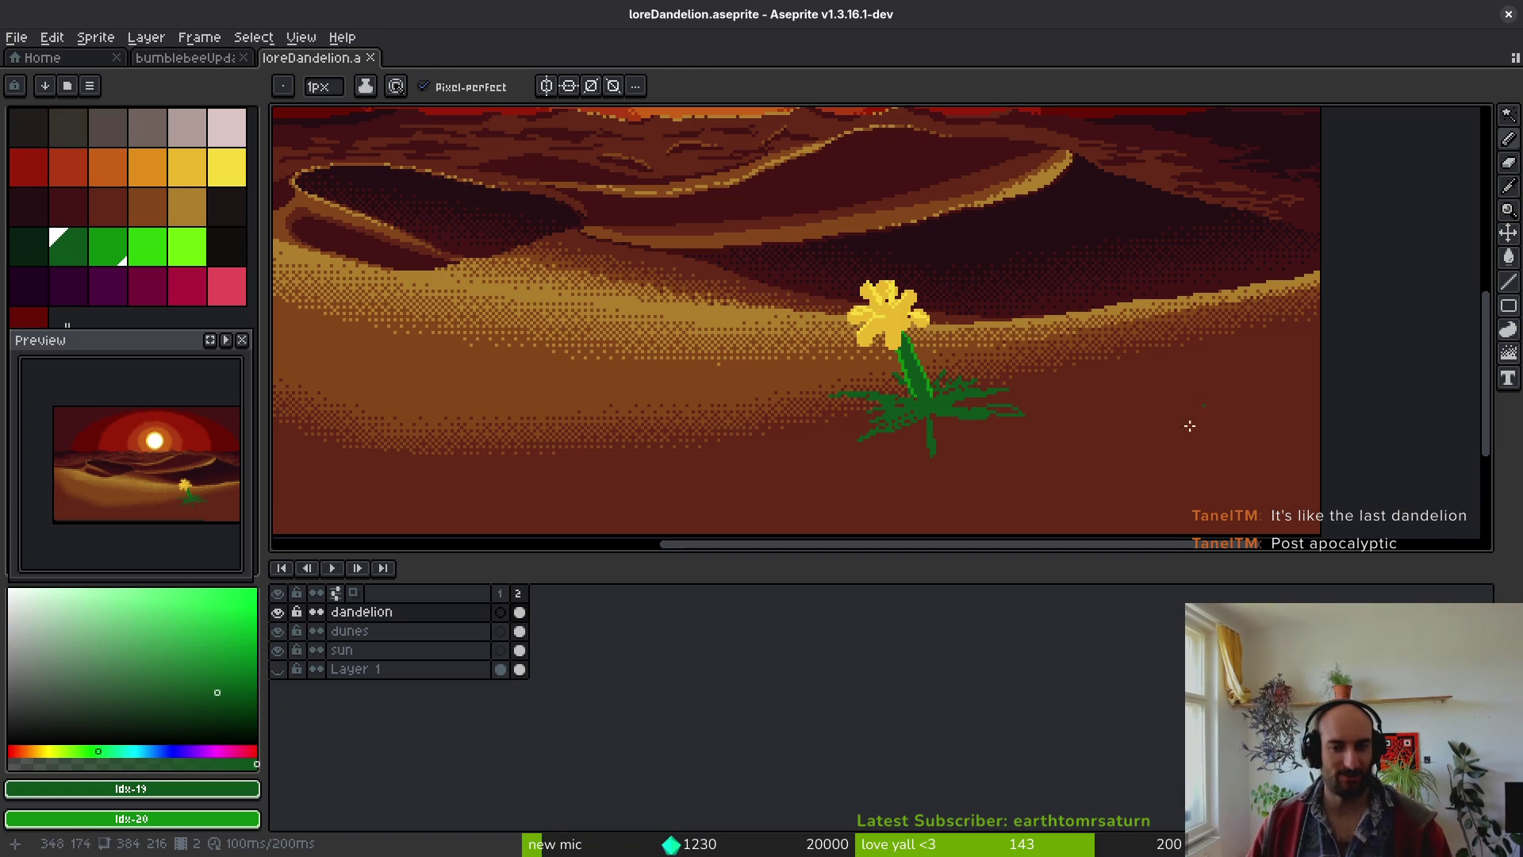
- Lasso-select the dandelion, delete it, and save the file
key("i")
key("b")
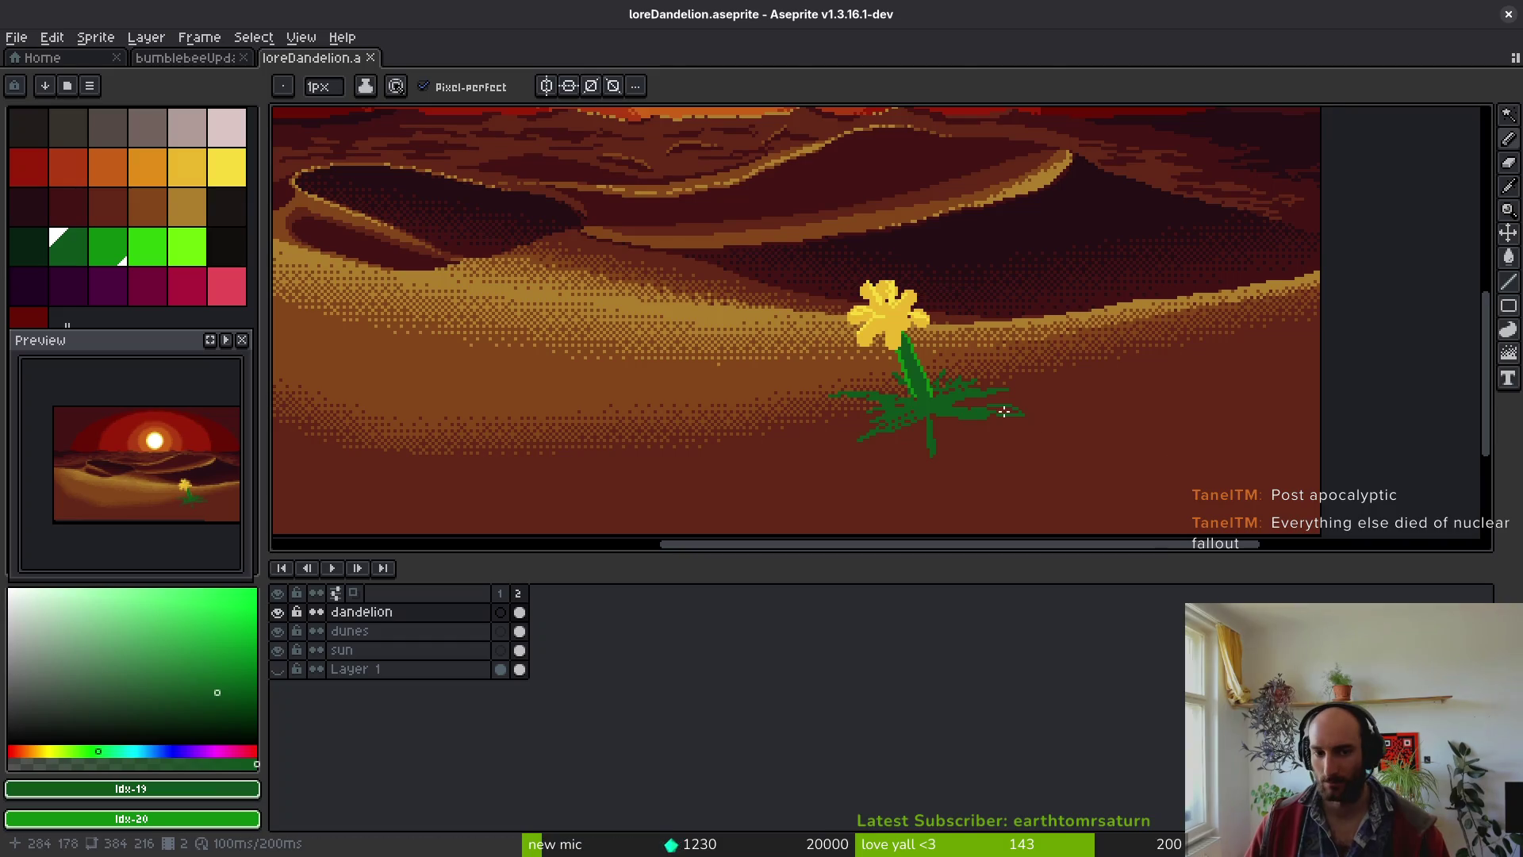
left_click_drag(880, 436, 892, 427)
key("q")
mouse_move(1055, 356)
left_mouse_down()
mouse_move(741, 374)
mouse_move(969, 211)
left_mouse_up()
key("Delete")
key("ctrl+s")
- Outline a rounded green cactus body on the sand, redoing a false start
left_click_drag(728, 150, 812, 158)
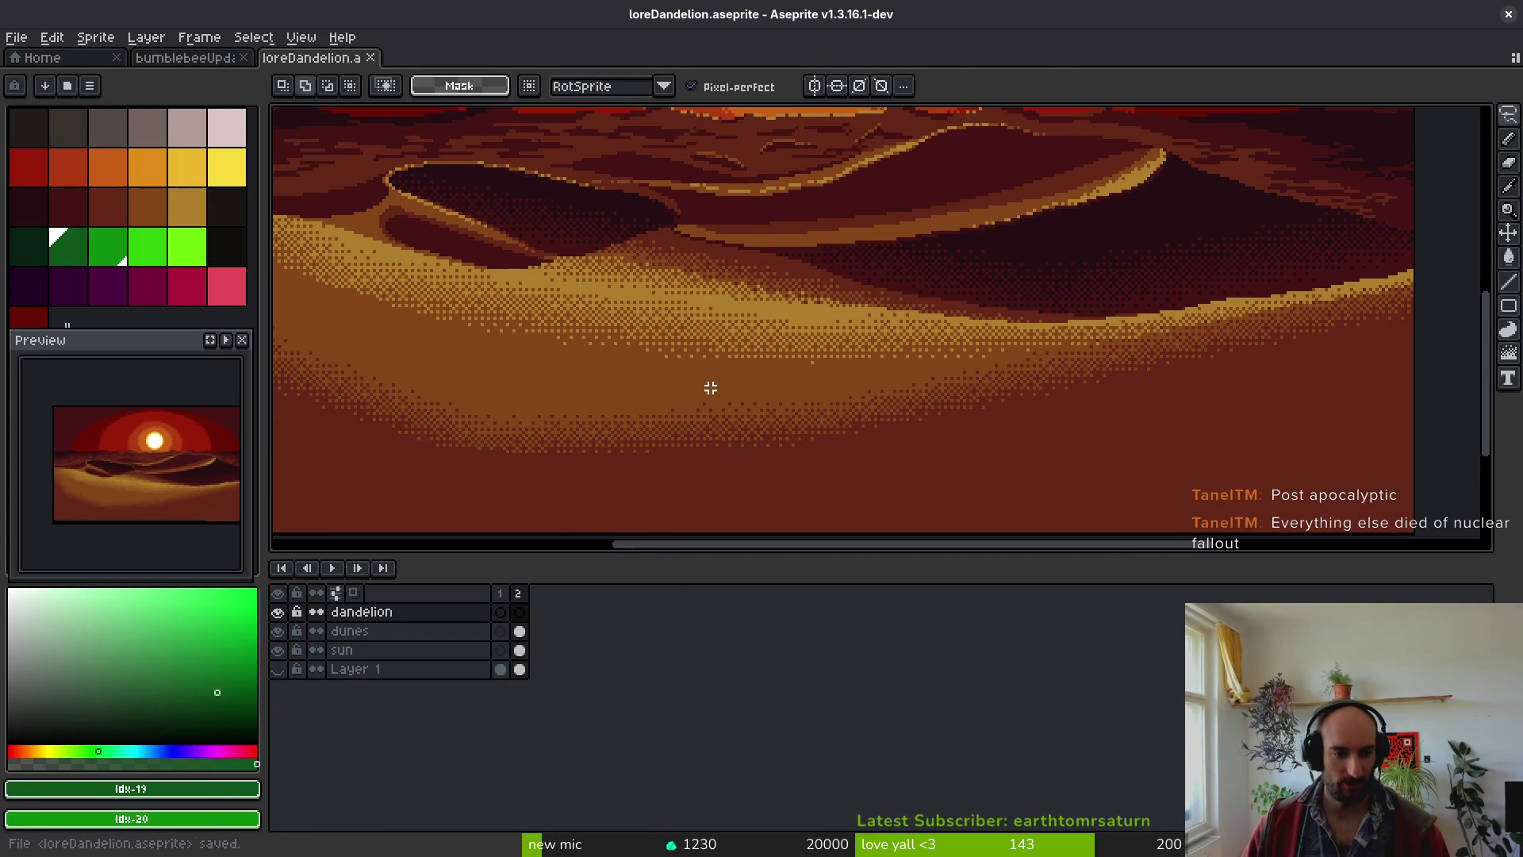
key("b")
scroll(872, 404, "up", 5)
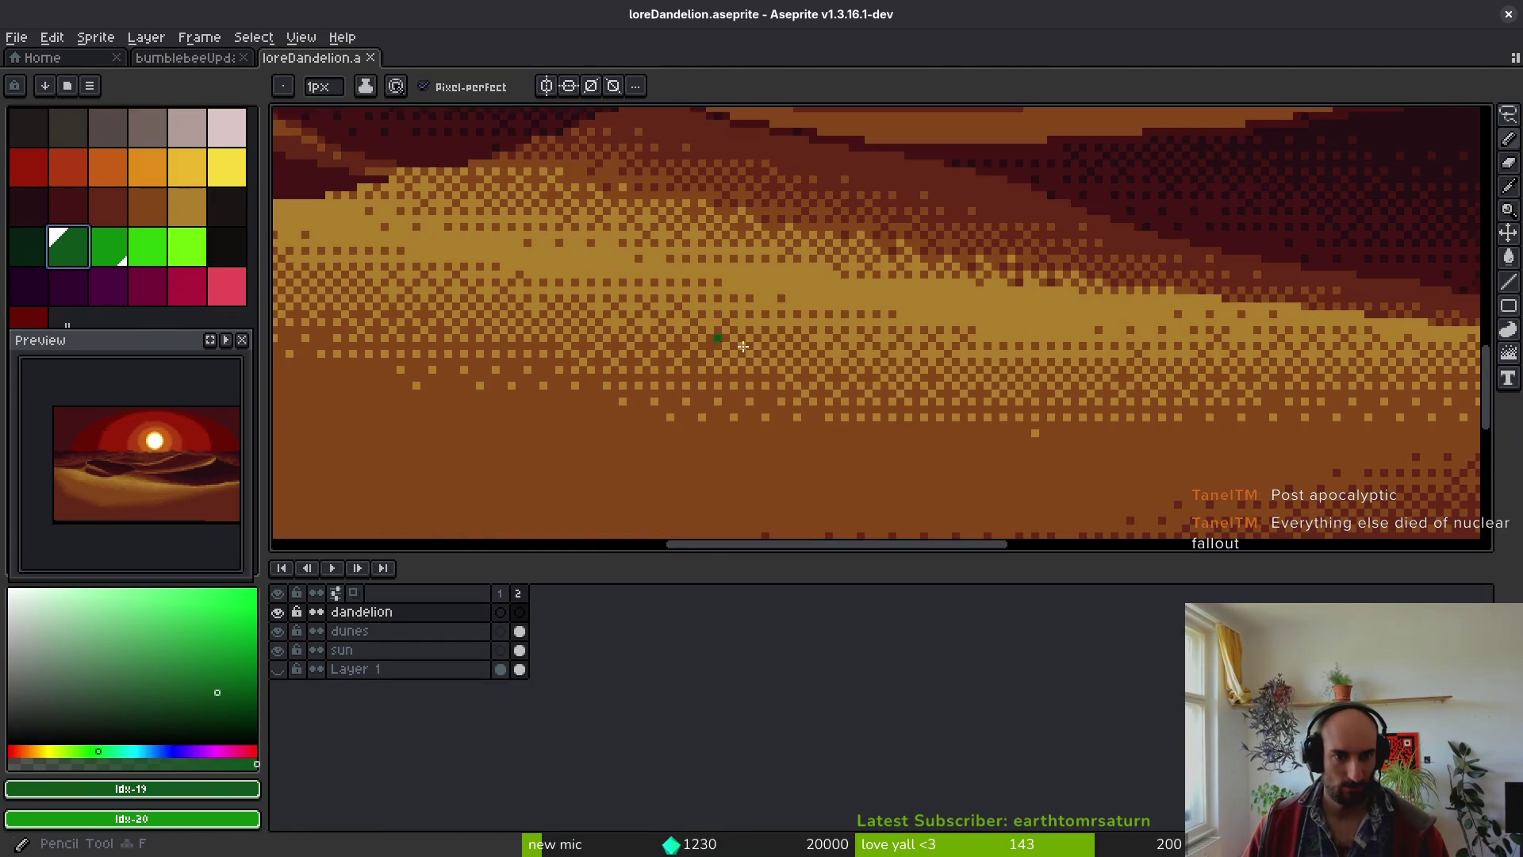
mouse_move(806, 431)
left_mouse_down()
mouse_move(780, 418)
mouse_move(797, 433)
left_mouse_up()
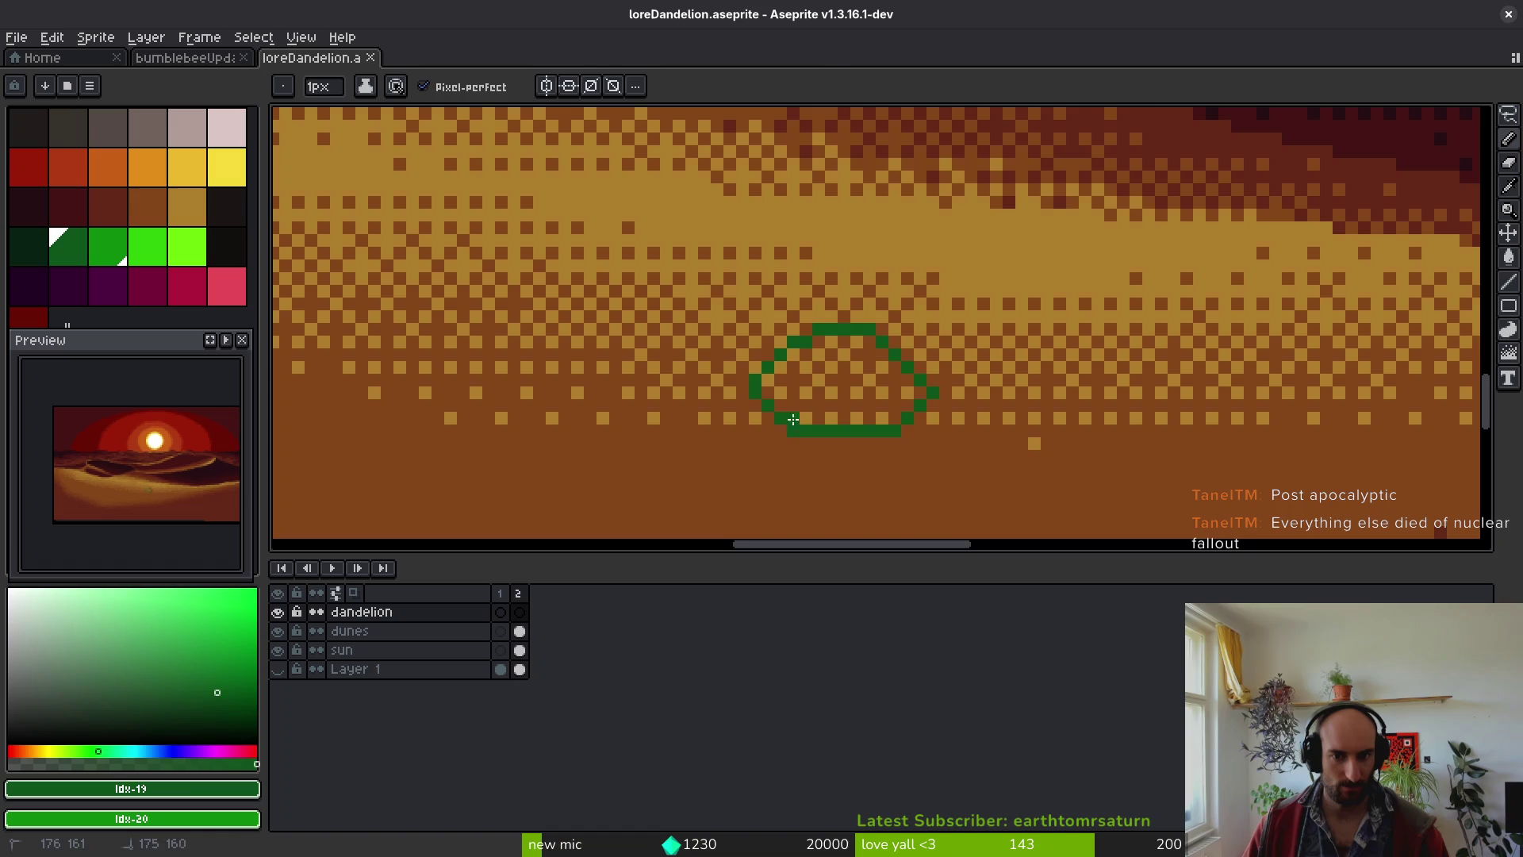
scroll(894, 428, "down", 5)
key("ctrl+z")
scroll(905, 439, "up", 4)
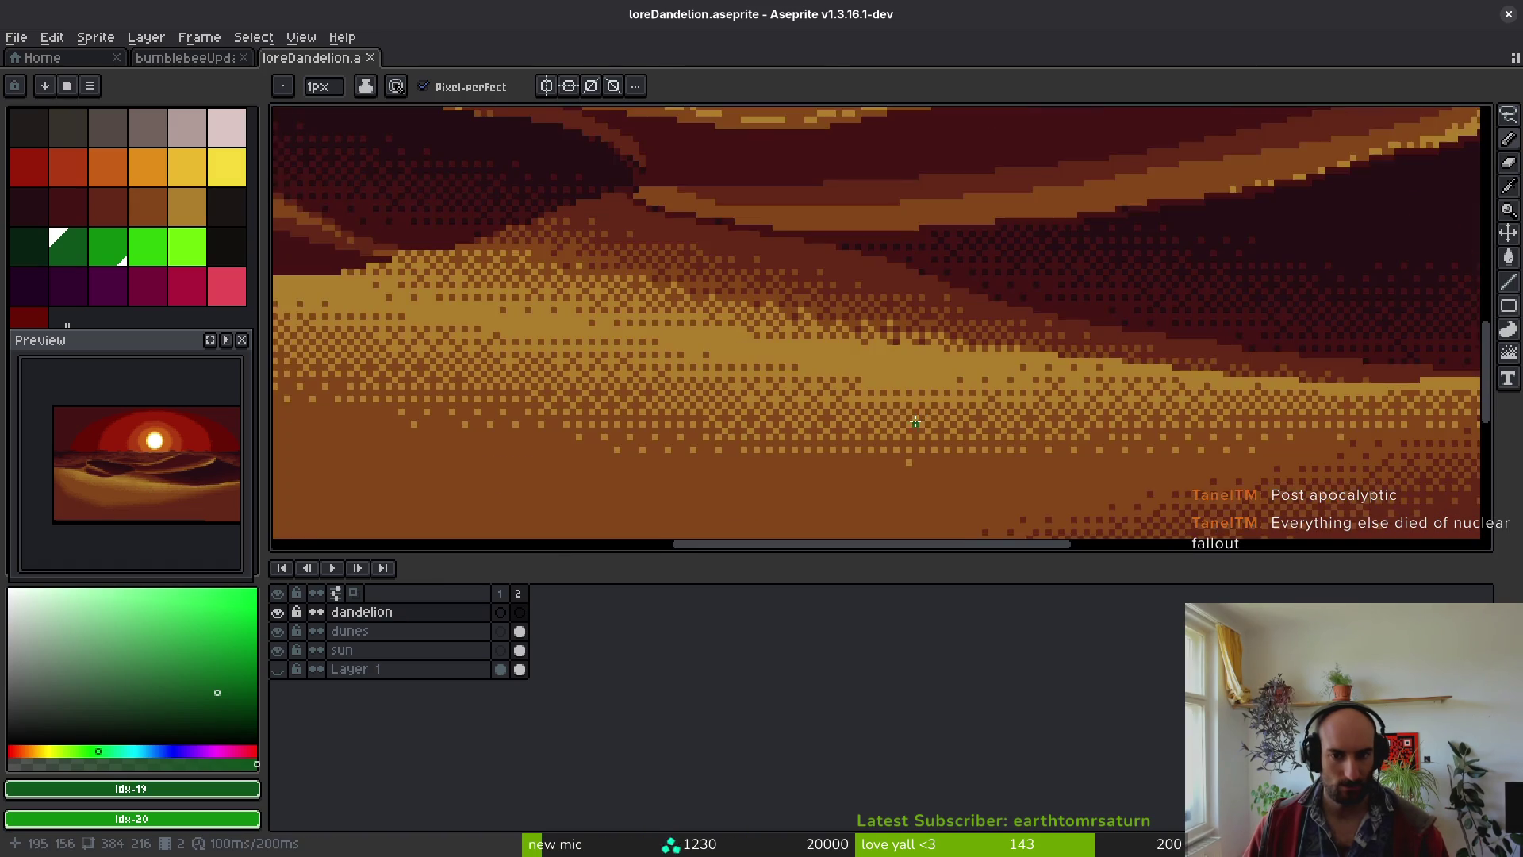
scroll(925, 375, "down", 1)
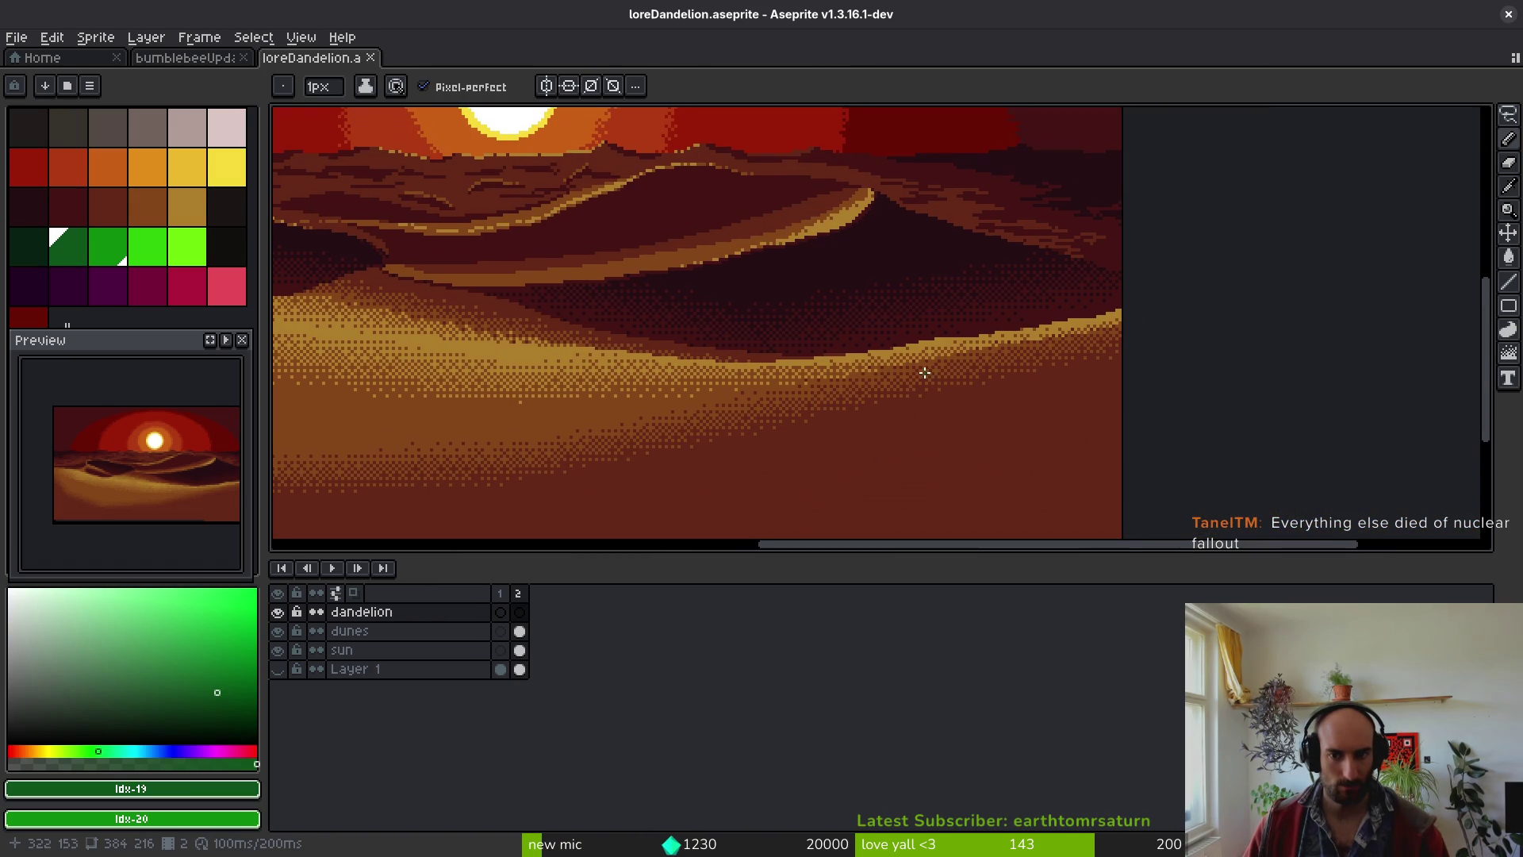
scroll(869, 385, "up", 3)
mouse_move(1127, 370)
left_mouse_down()
mouse_move(1121, 322)
mouse_move(781, 373)
mouse_move(1075, 441)
left_mouse_up()
- Bucket-fill the cactus outline and pencil several light-green vertical ribs on it
key("g")
left_click(942, 398)
scroll(955, 420, "down", 4)
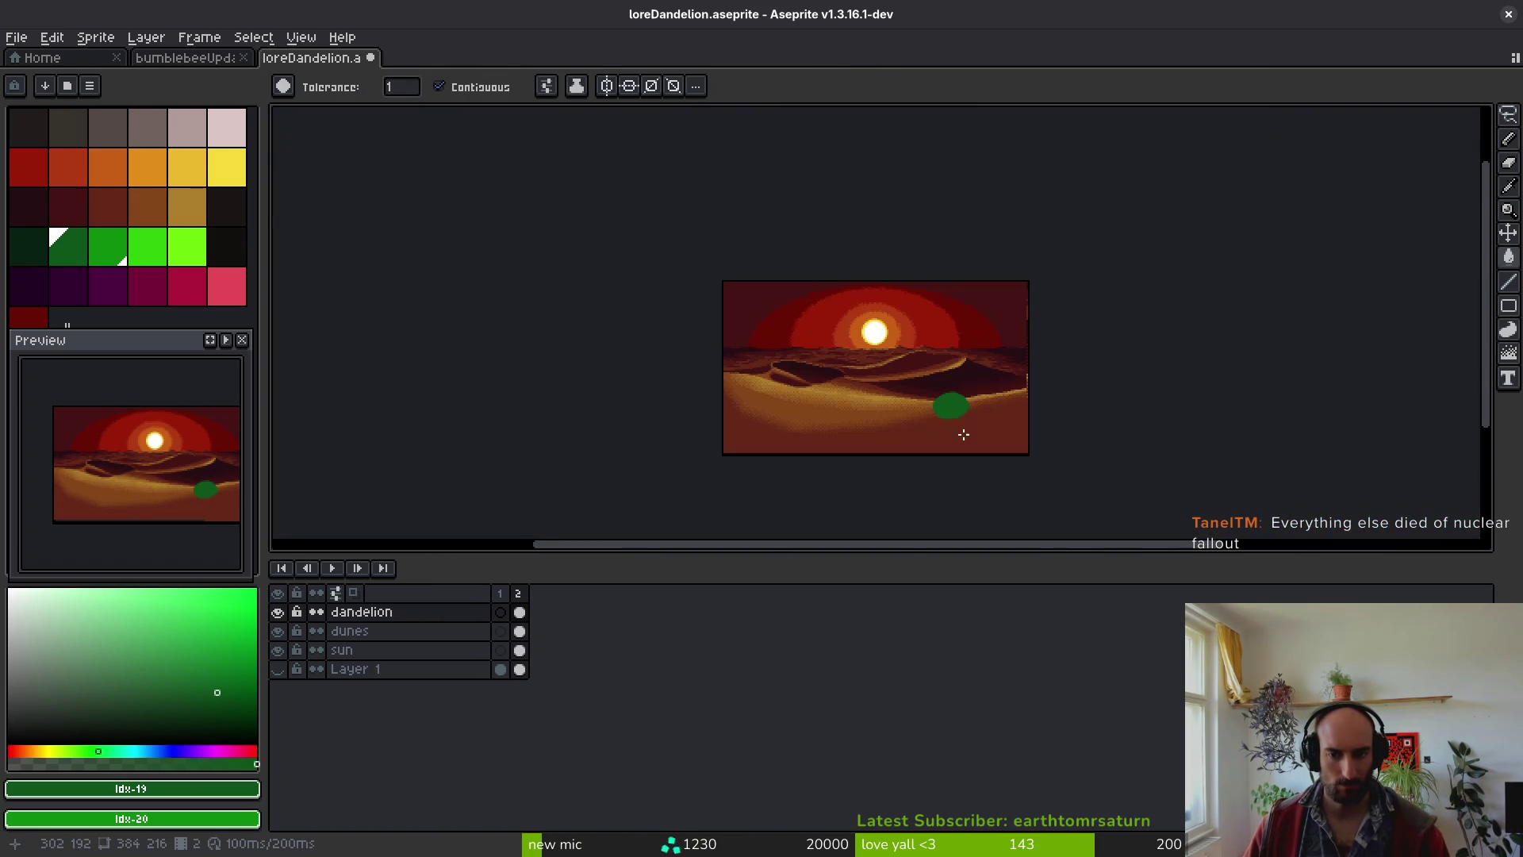
scroll(956, 436, "up", 4)
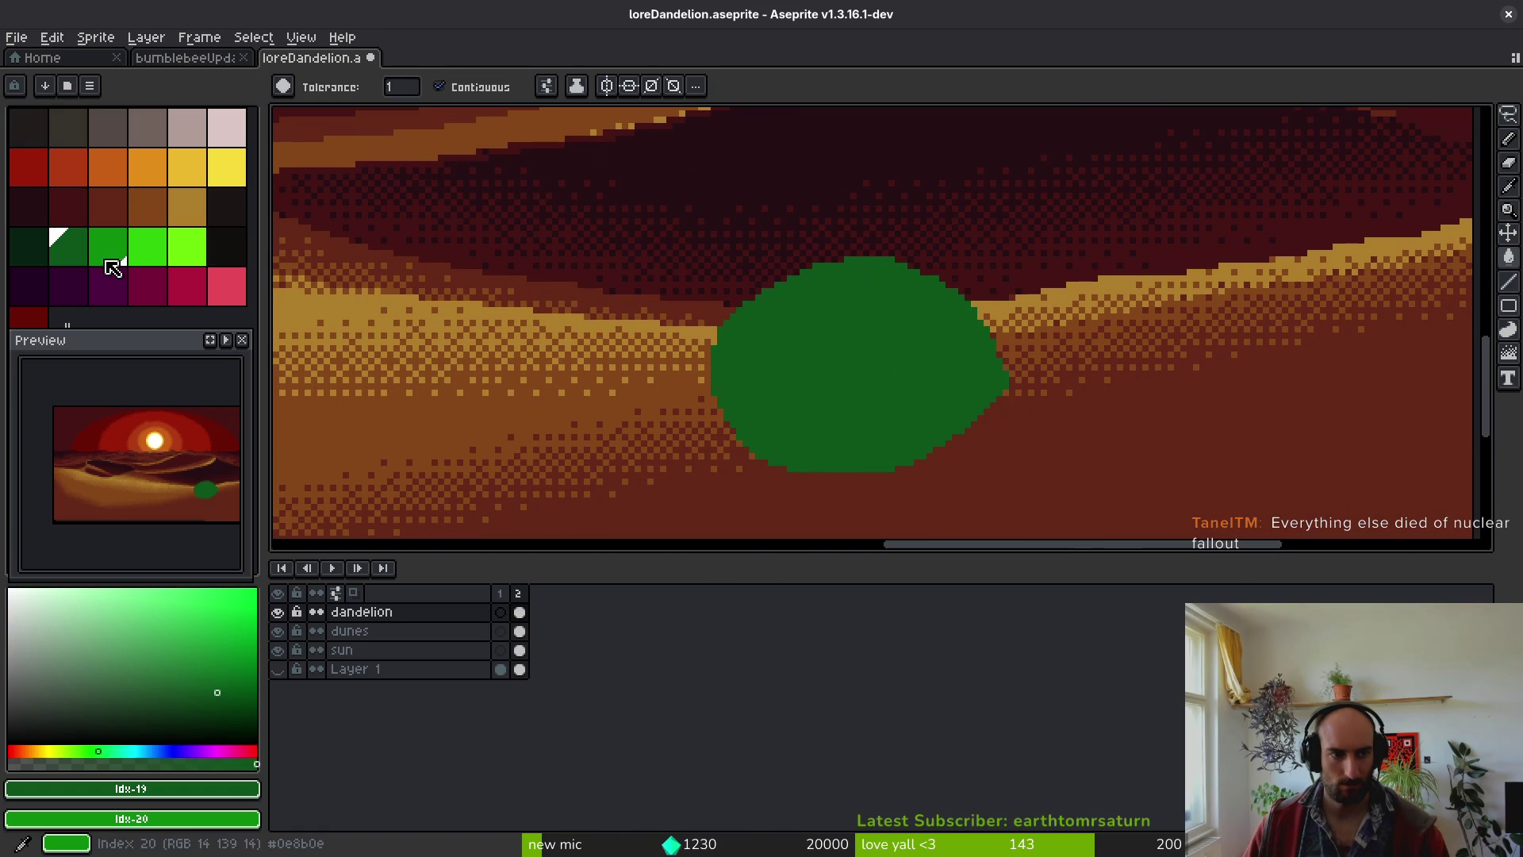
key("b")
left_click_drag(795, 283, 724, 406)
mouse_move(859, 277)
left_mouse_down()
mouse_move(827, 458)
mouse_move(897, 441)
left_mouse_up()
left_click_drag(922, 289, 962, 431)
- Set orange as the secondary colour and yellow as the primary colour
right_click(150, 163)
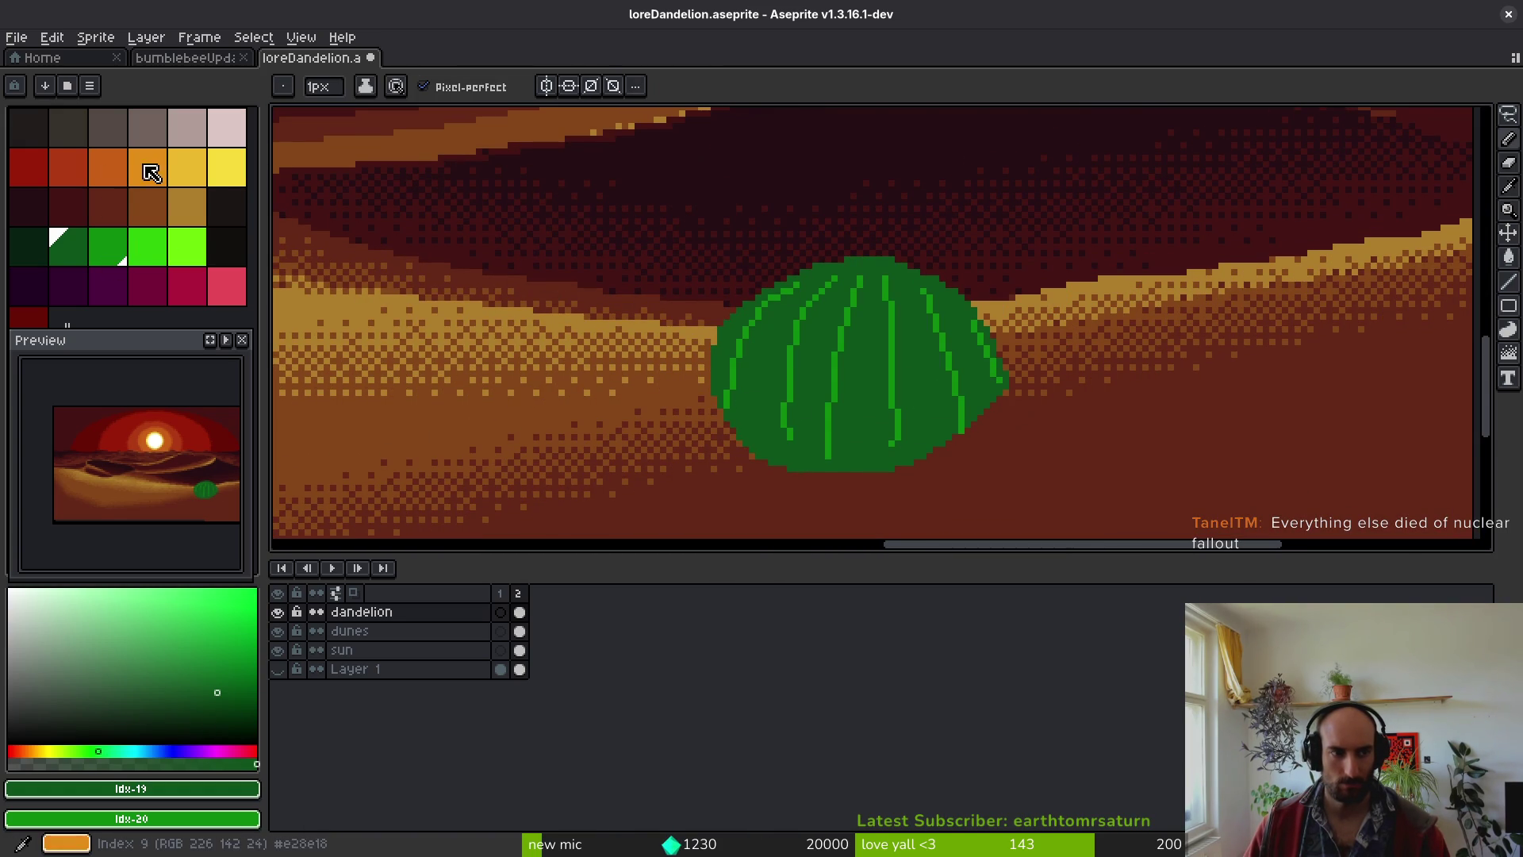
left_click(191, 163)
scroll(789, 296, "up", 1)
left_click_drag(789, 296, 768, 467)
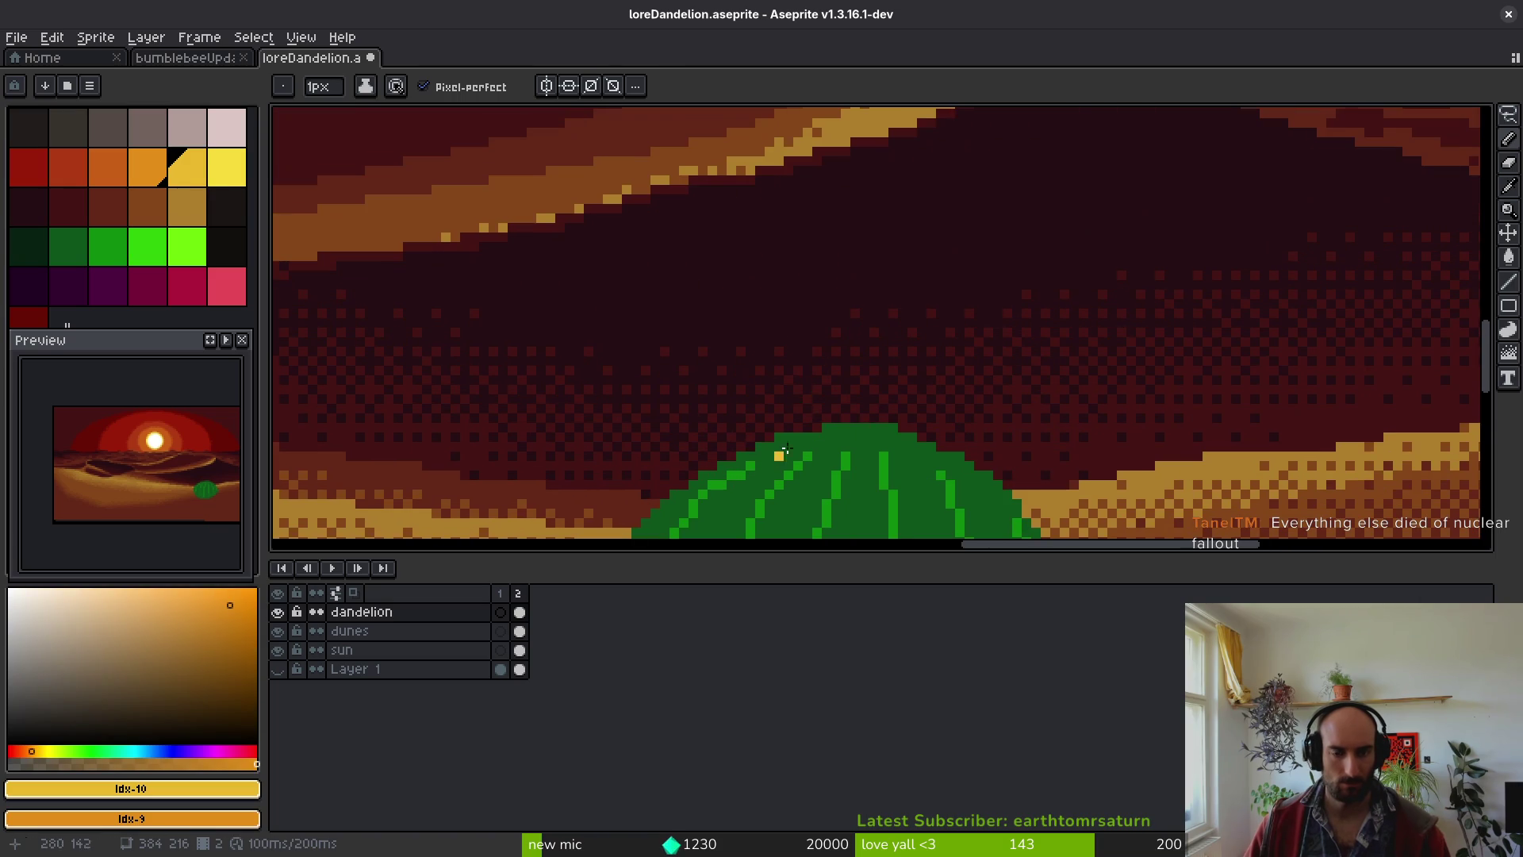
- Outline a flower atop the cactus, fill it yellow, and add orange shading inside
mouse_move(819, 414)
left_mouse_down()
mouse_move(763, 438)
mouse_move(657, 387)
left_mouse_up()
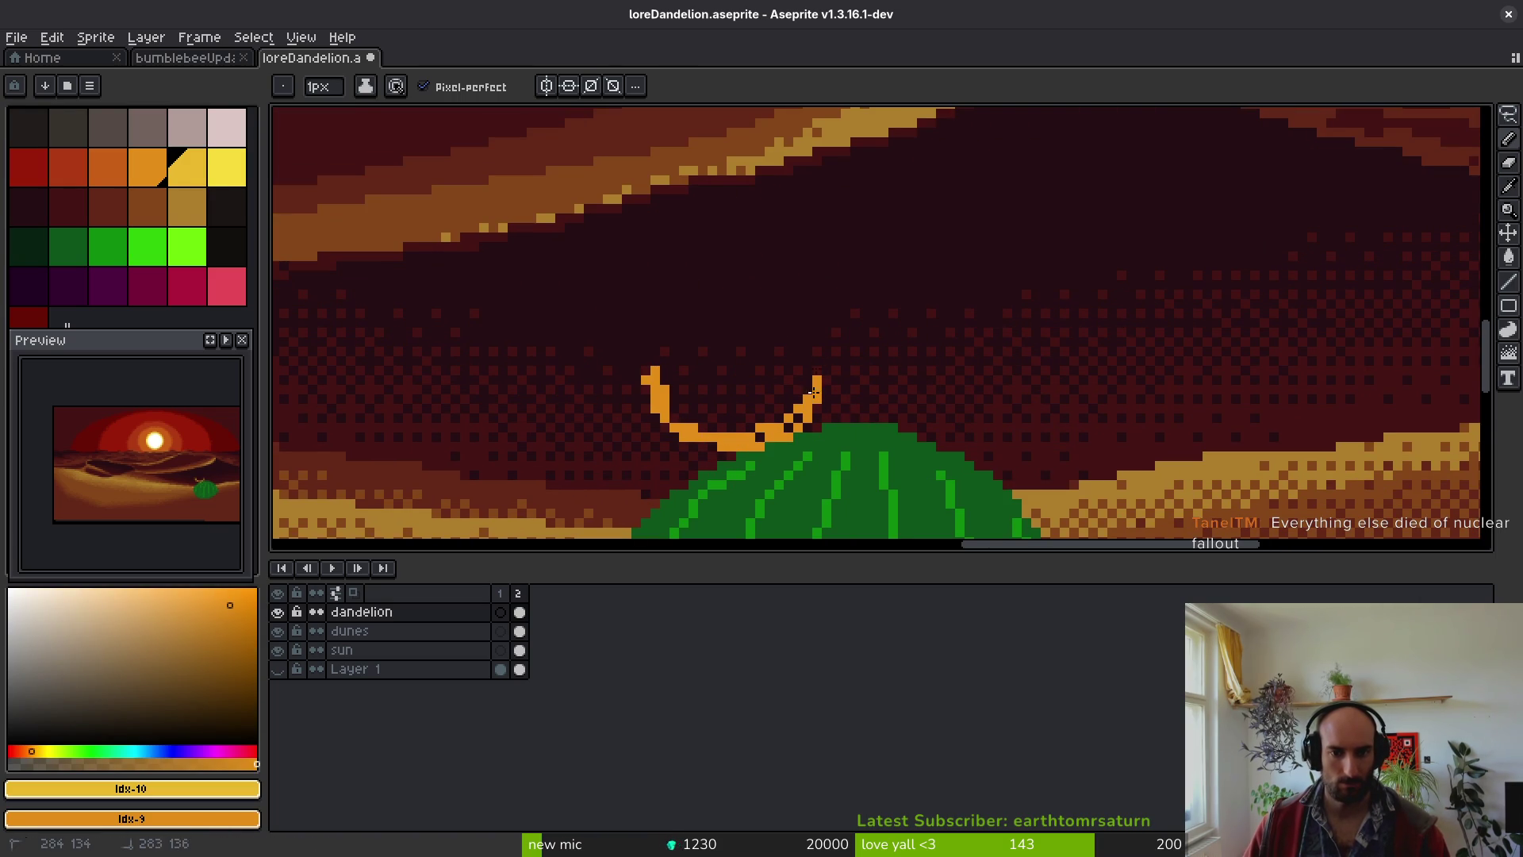
left_click_drag(816, 337, 742, 315)
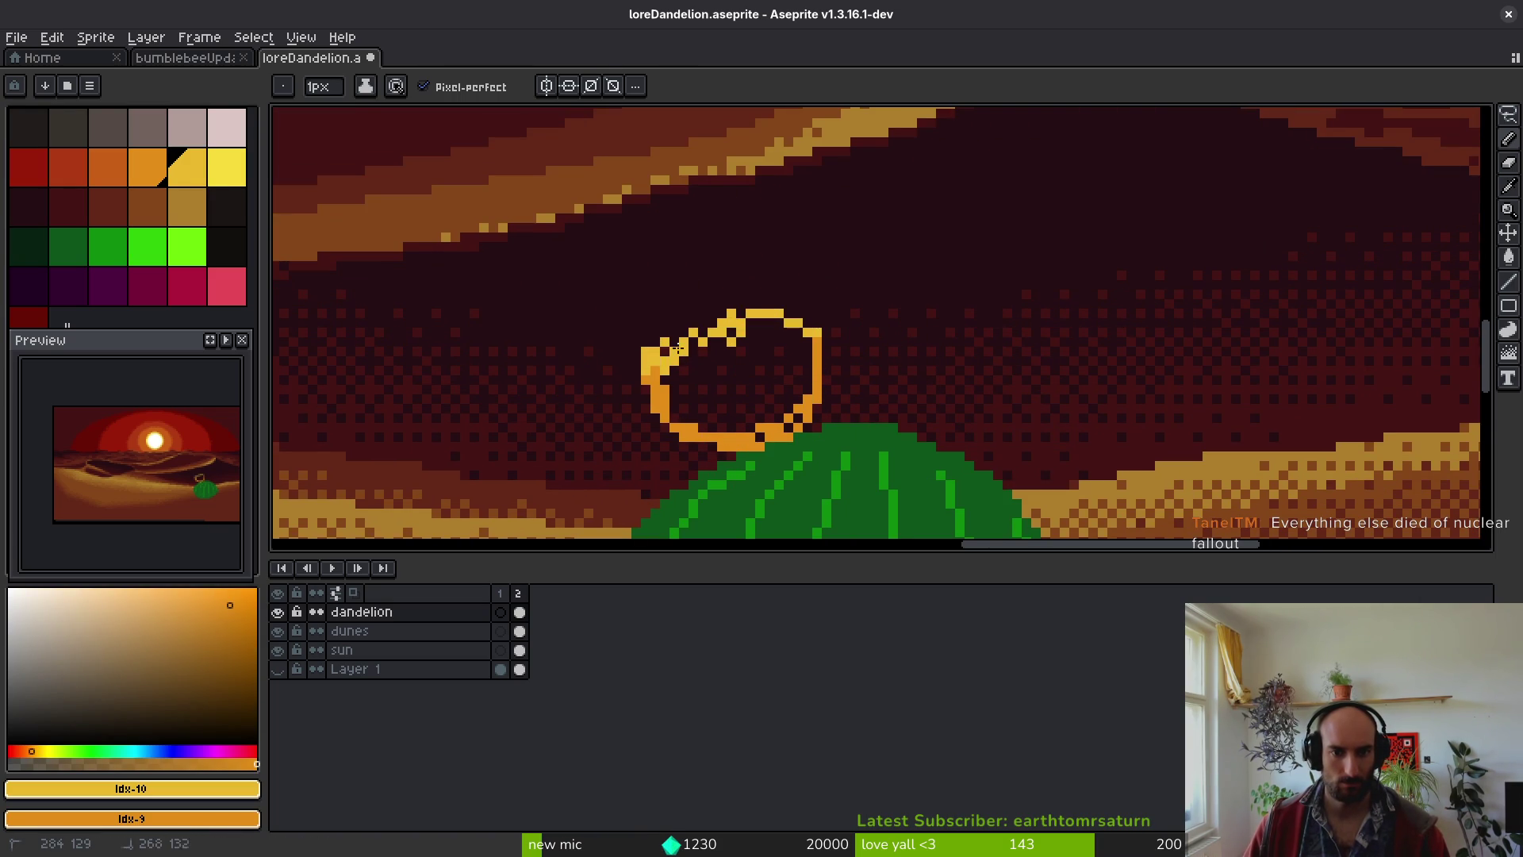
key("g")
left_click(757, 349)
key("b")
left_click_drag(813, 358, 738, 428)
mouse_move(670, 387)
left_mouse_down()
mouse_move(725, 413)
mouse_move(756, 407)
left_mouse_up()
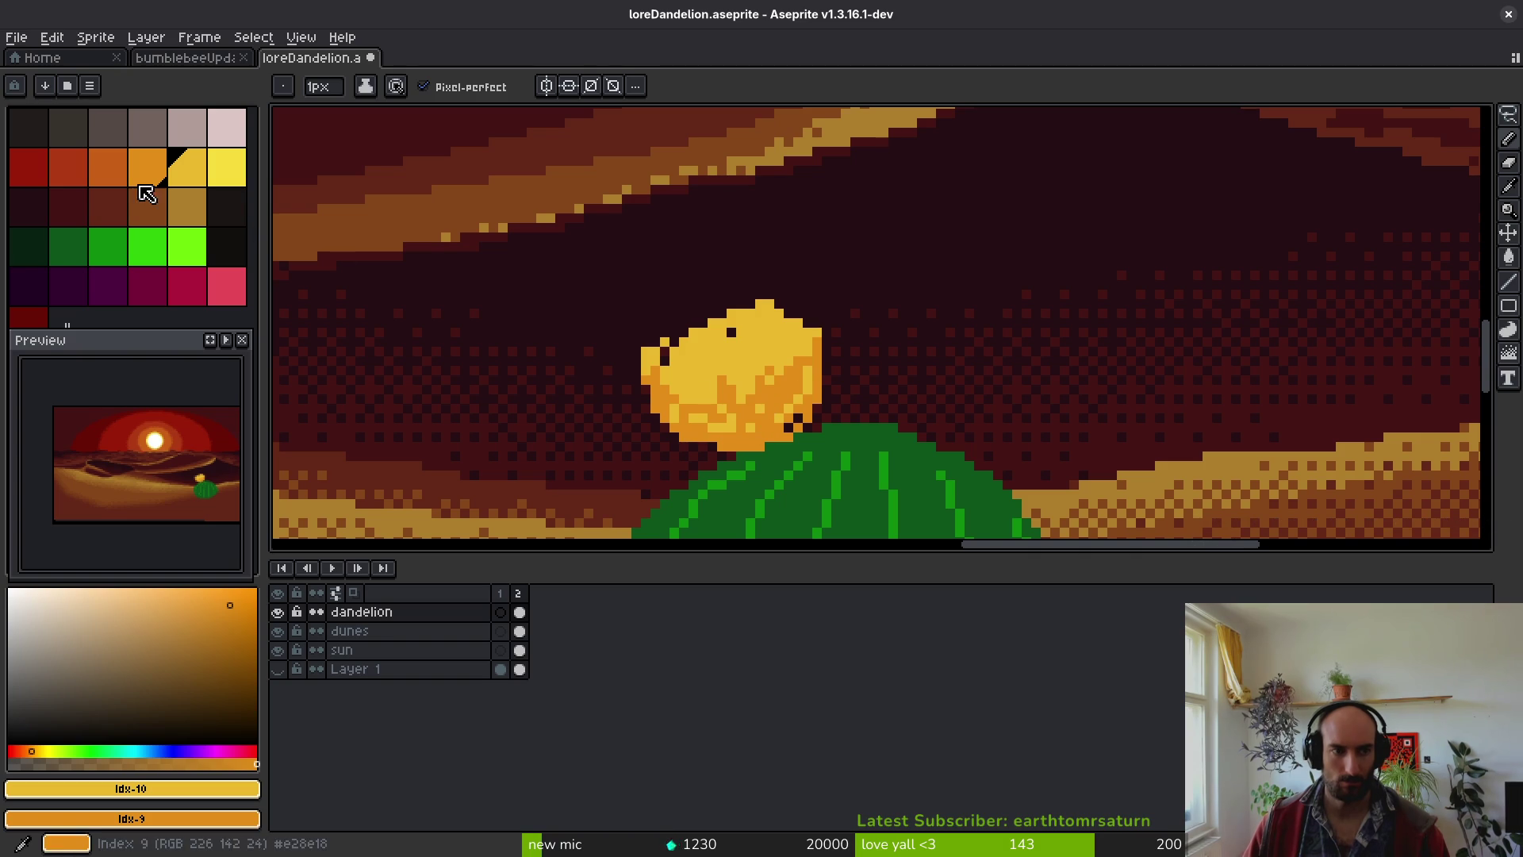
- Shade the flower's right and bottom edges dark orange and recentre the scene
left_click(108, 166)
left_click_drag(824, 362, 810, 386)
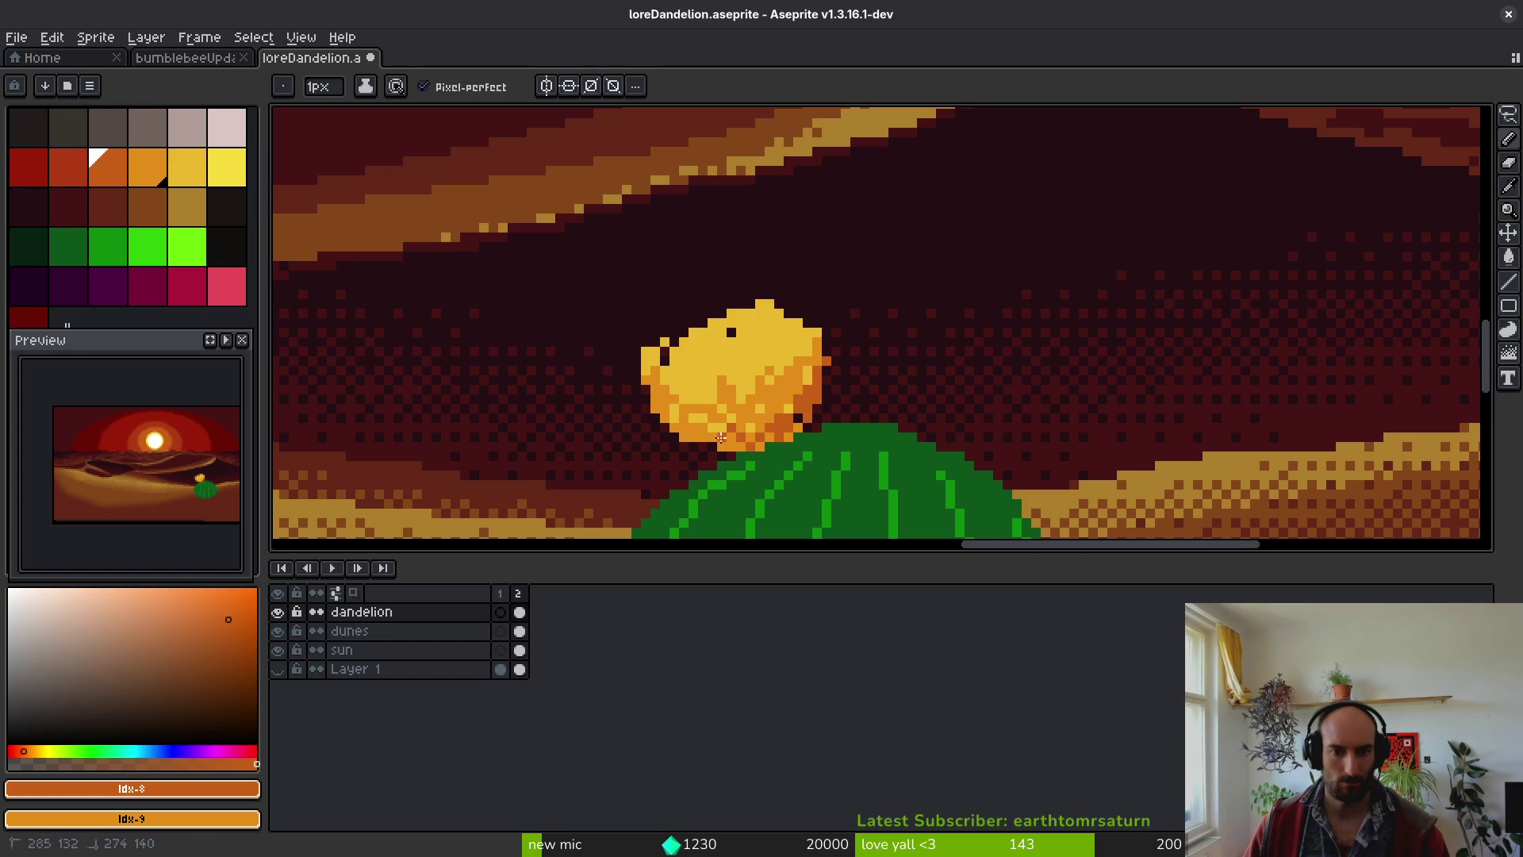
left_click_drag(723, 437, 763, 458)
scroll(793, 448, "down", 5)
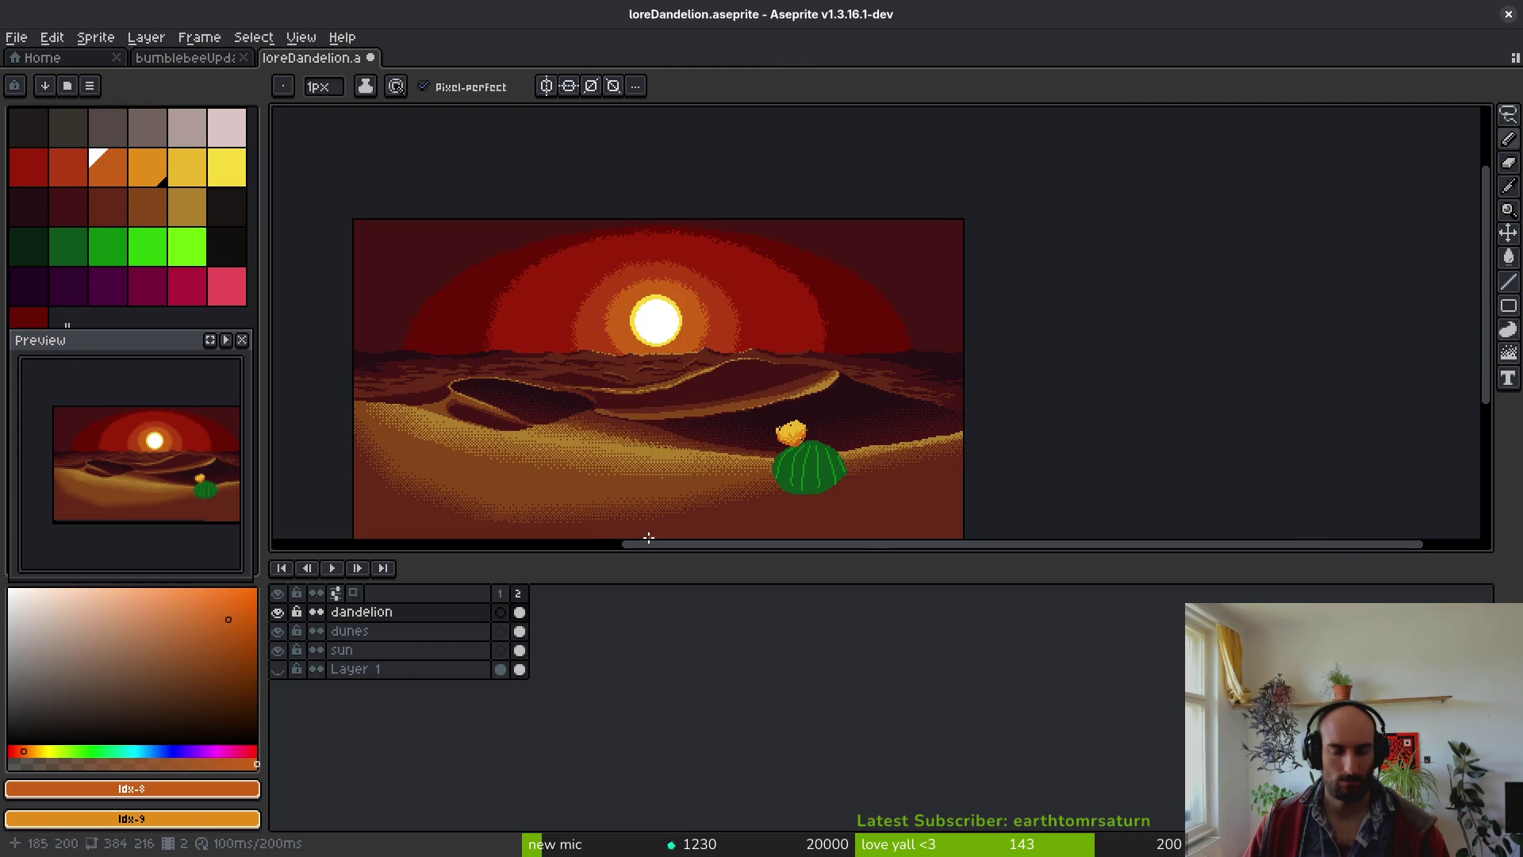
left_click_drag(687, 510, 700, 448)
left_click_drag(561, 423, 613, 418)
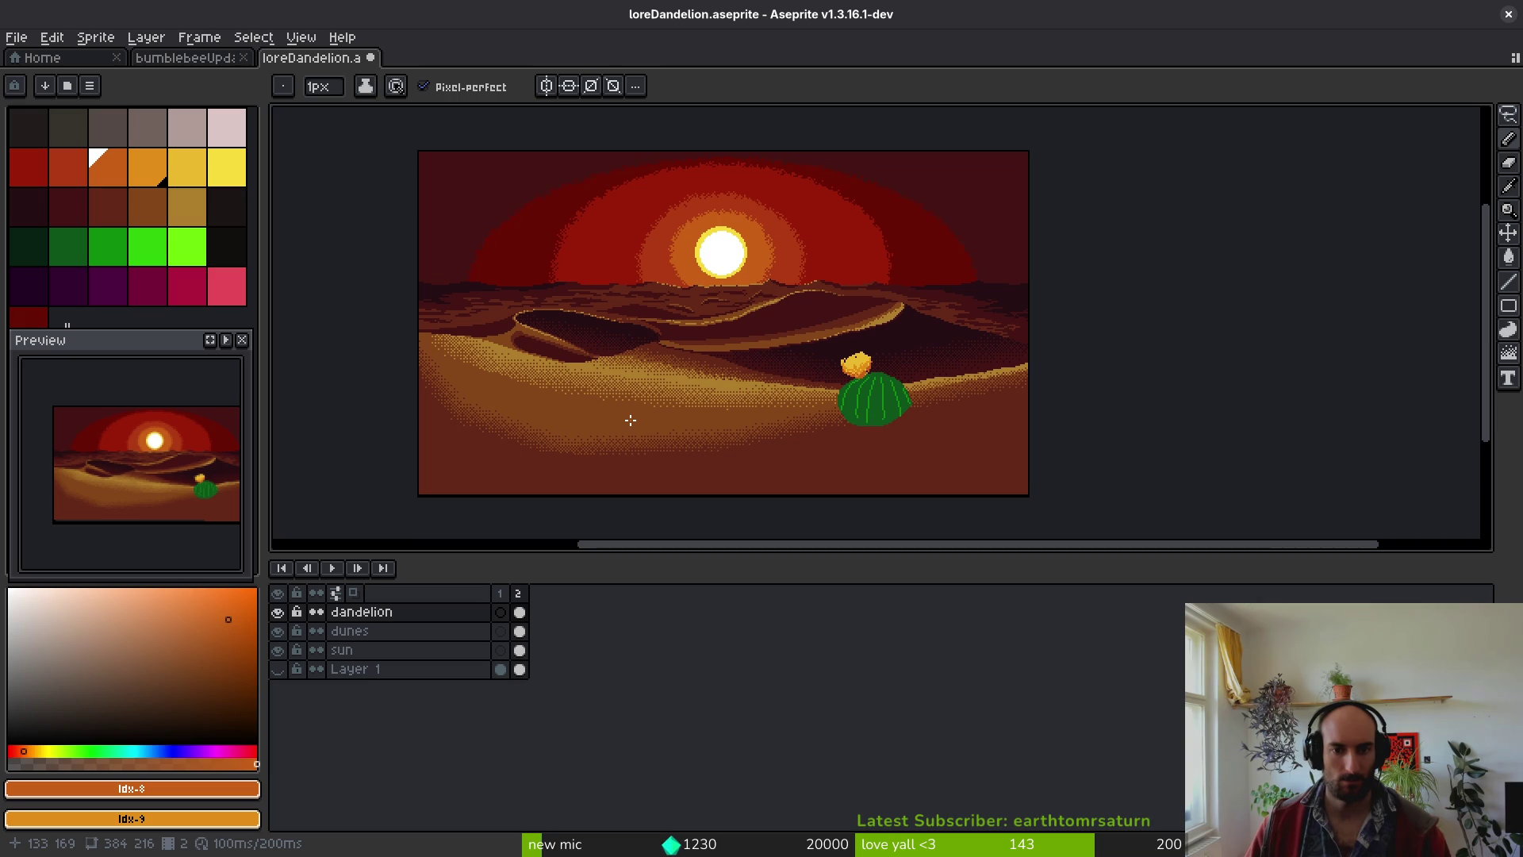
- Fill the cactus dark green and convert its remaining light green with Replace Color
left_click(29, 246)
key("g")
scroll(888, 415, "up", 4)
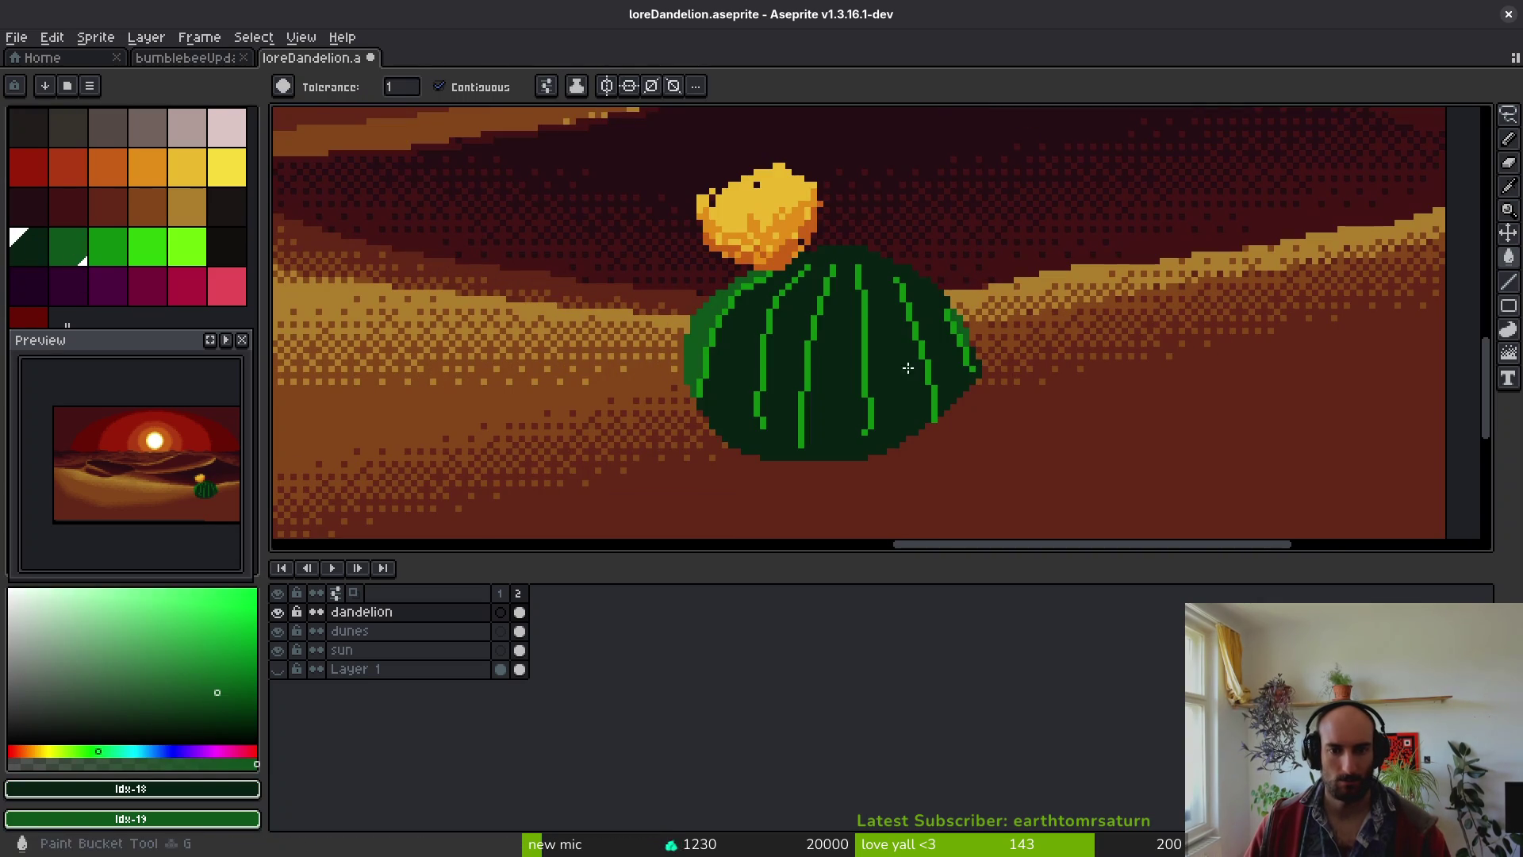
left_click(735, 346)
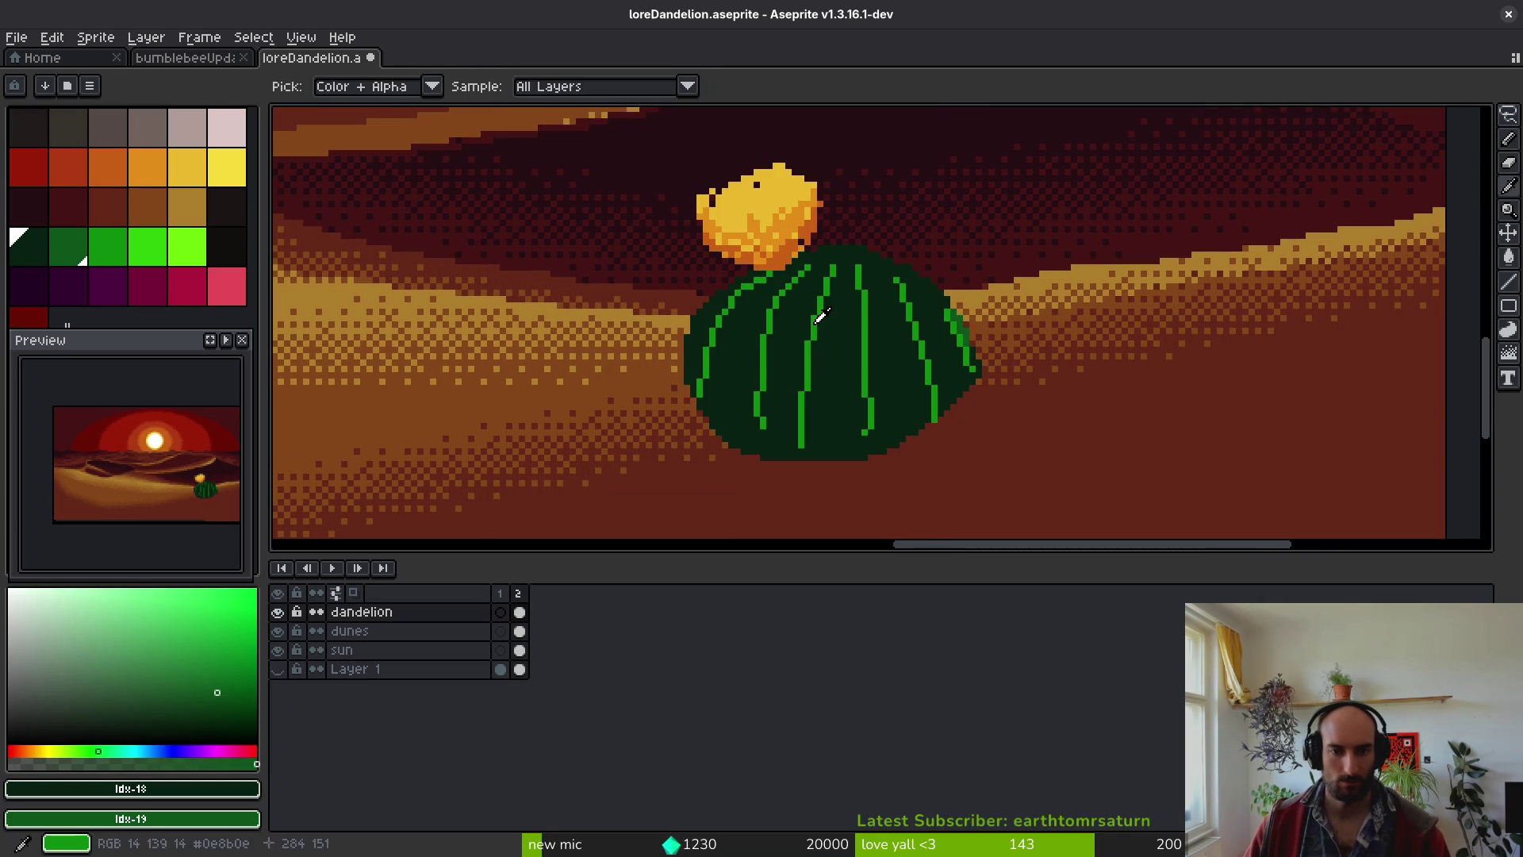
left_click(770, 344, "alt")
key("shift+r")
key("Return")
scroll(758, 384, "down", 5)
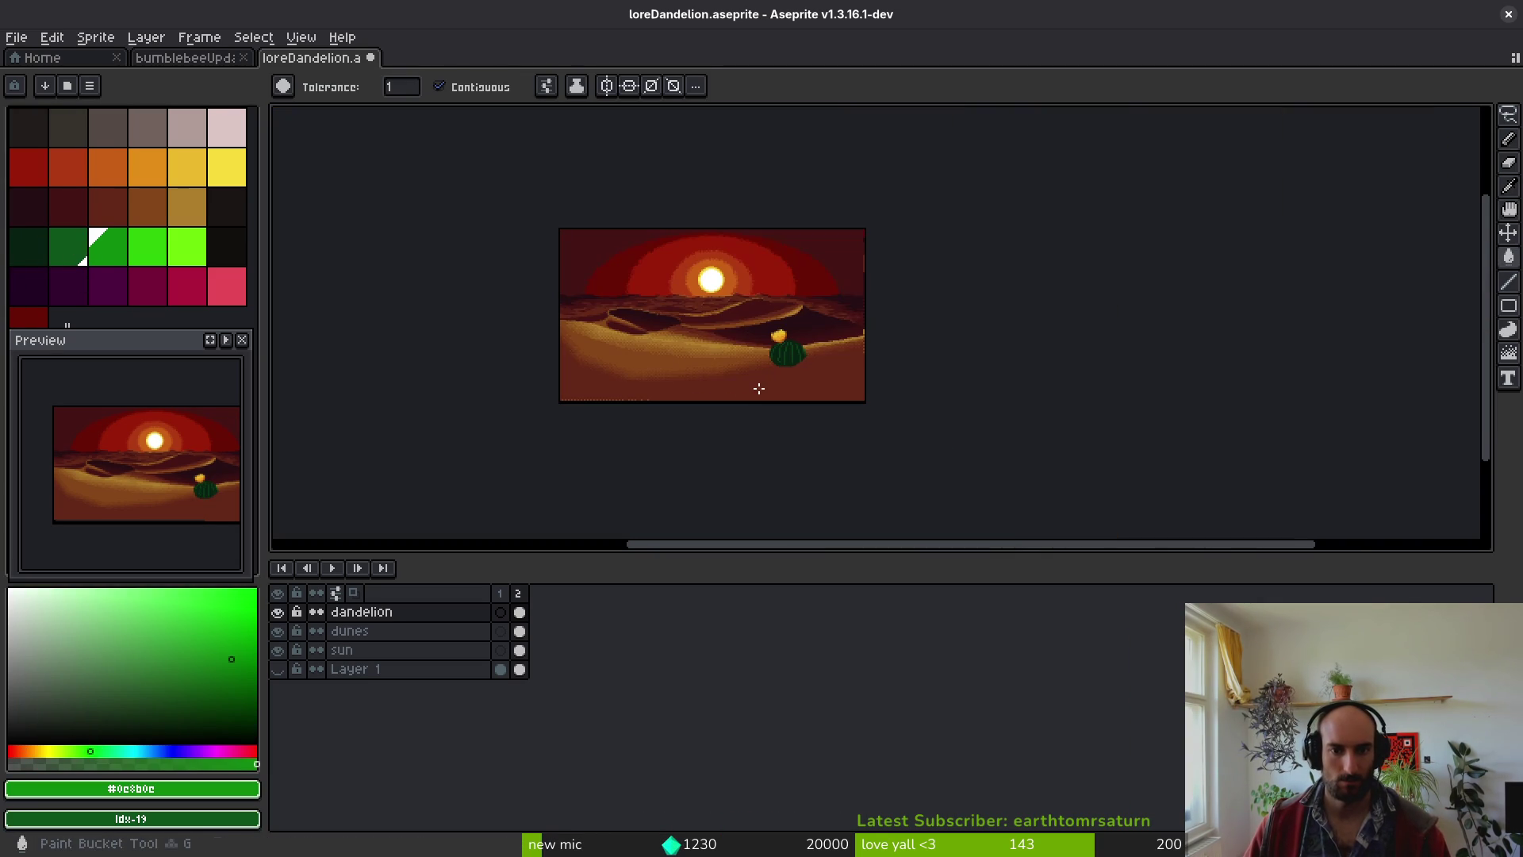
scroll(692, 360, "up", 5)
scroll(692, 359, "up", 1)
- Pencil a bright green rim along the cactus top and right edge
left_click(108, 247)
key("b")
scroll(896, 347, "up", 1)
scroll(897, 347, "up", 1)
mouse_move(887, 295)
left_mouse_down()
mouse_move(714, 204)
mouse_move(520, 188)
mouse_move(735, 218)
left_mouse_up()
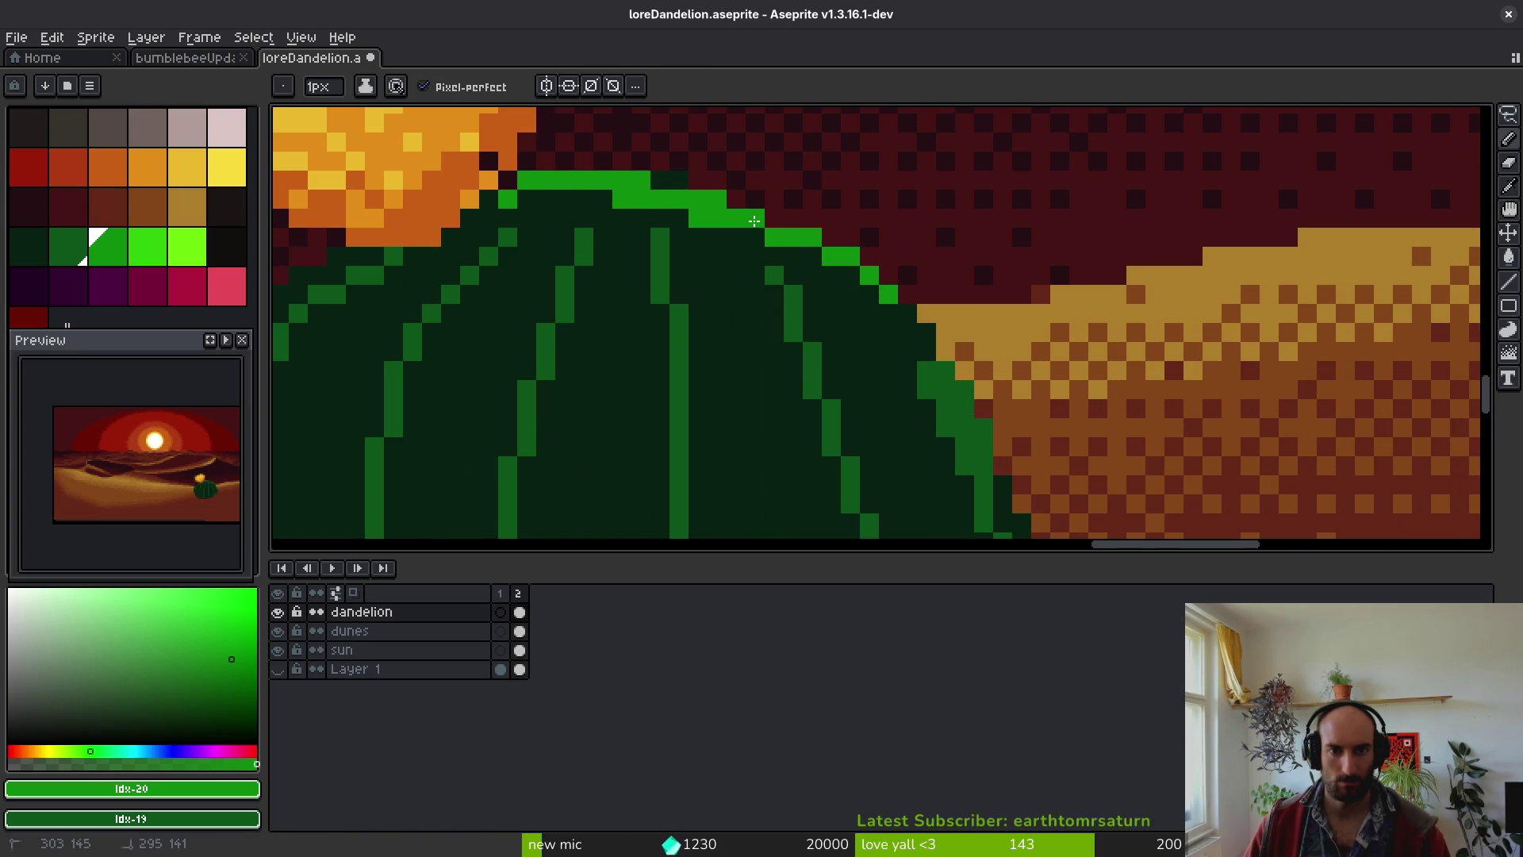
left_click_drag(876, 293, 928, 373)
scroll(873, 318, "down", 2)
left_click_drag(833, 198, 951, 456)
- Add bright green rim pixels along the cactus's upper-left edge
scroll(854, 389, "down", 2)
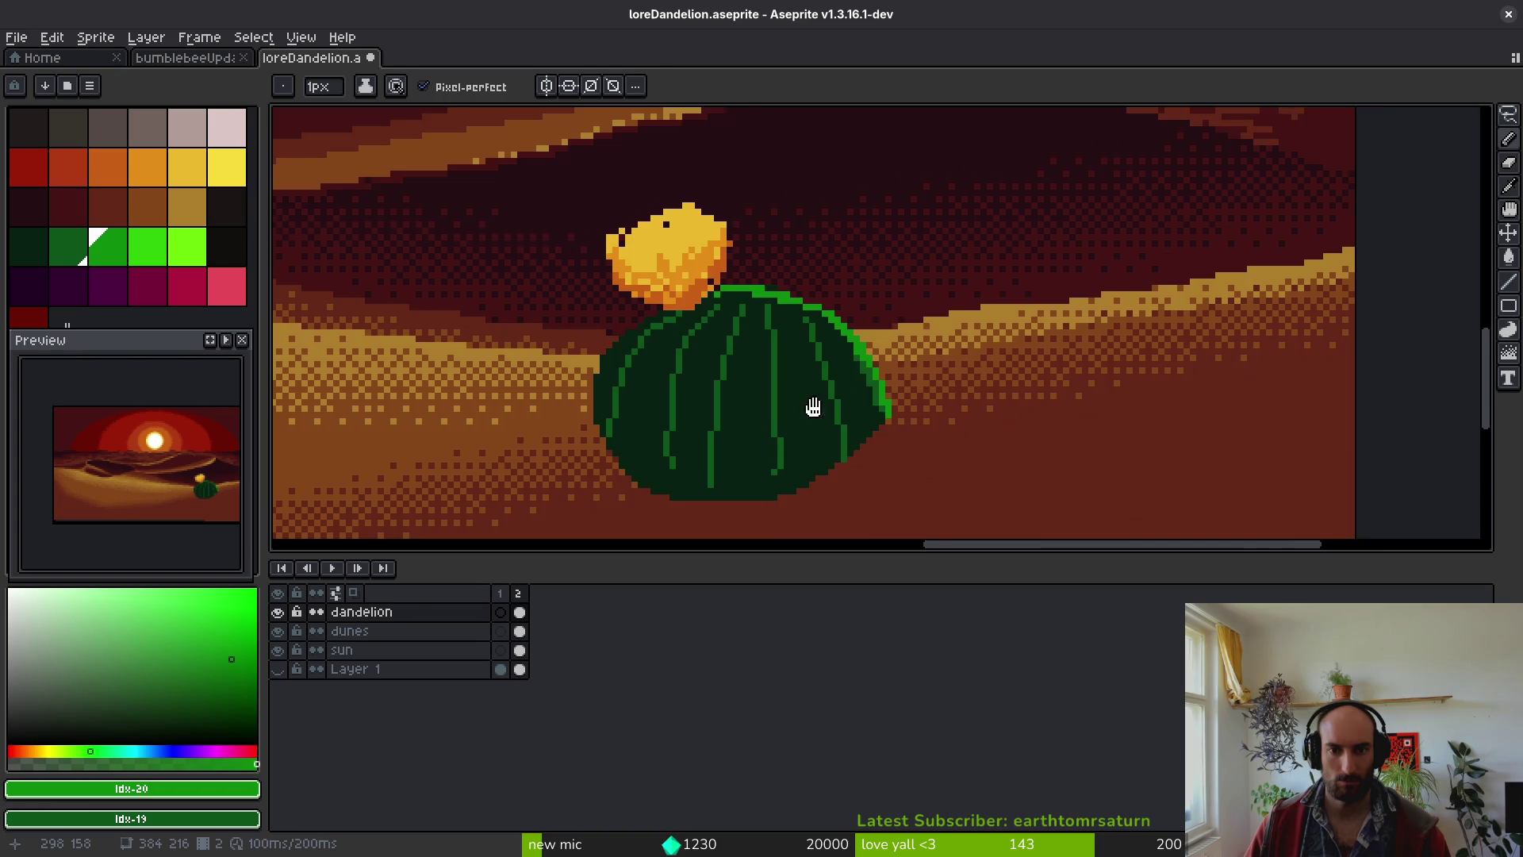
scroll(776, 284, "up", 1)
left_click_drag(802, 275, 752, 310)
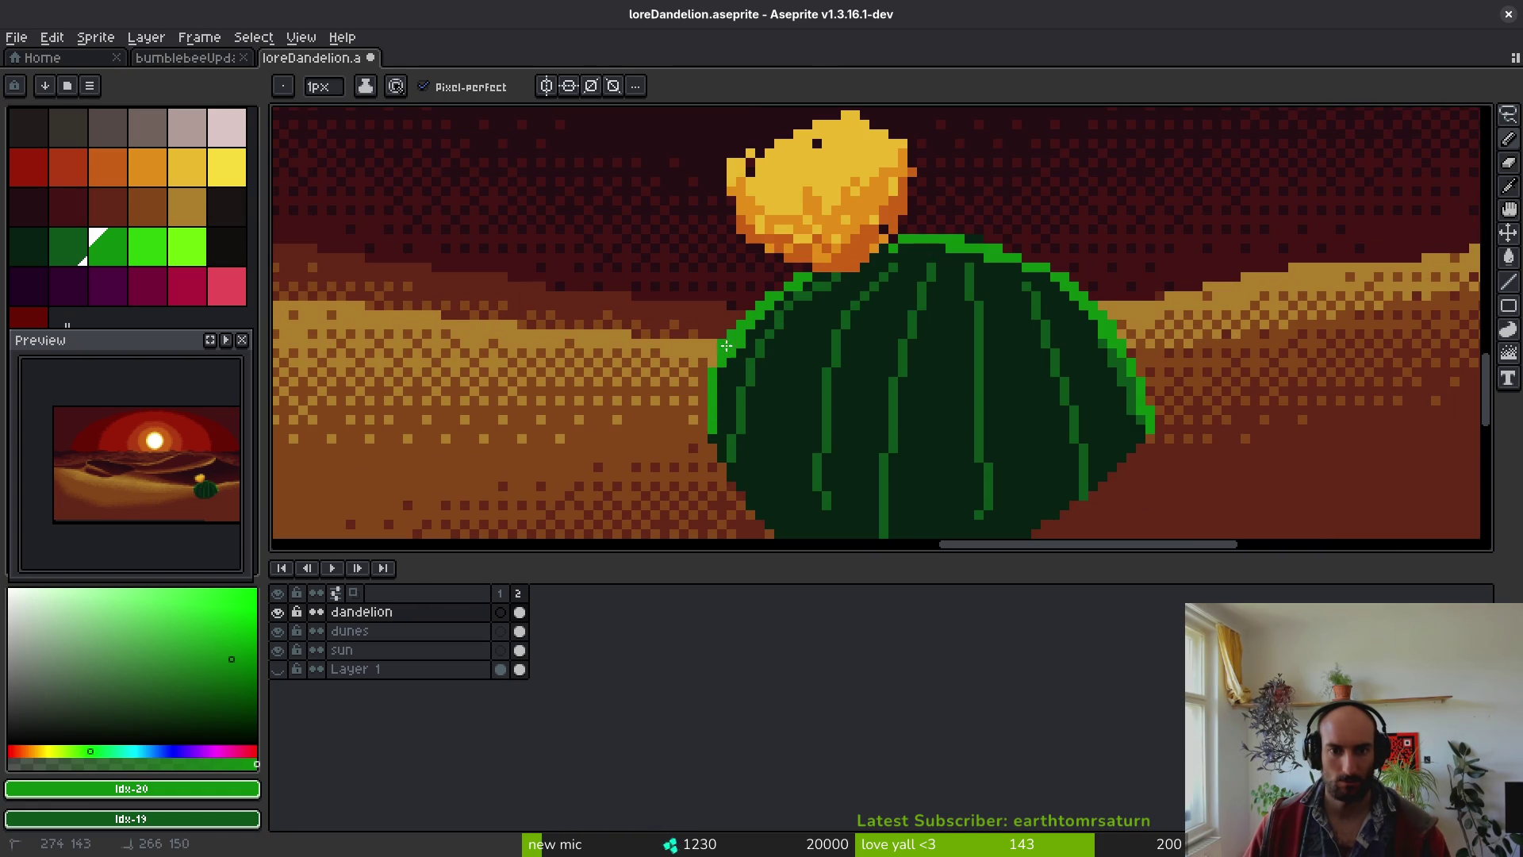
scroll(793, 444, "down", 3)
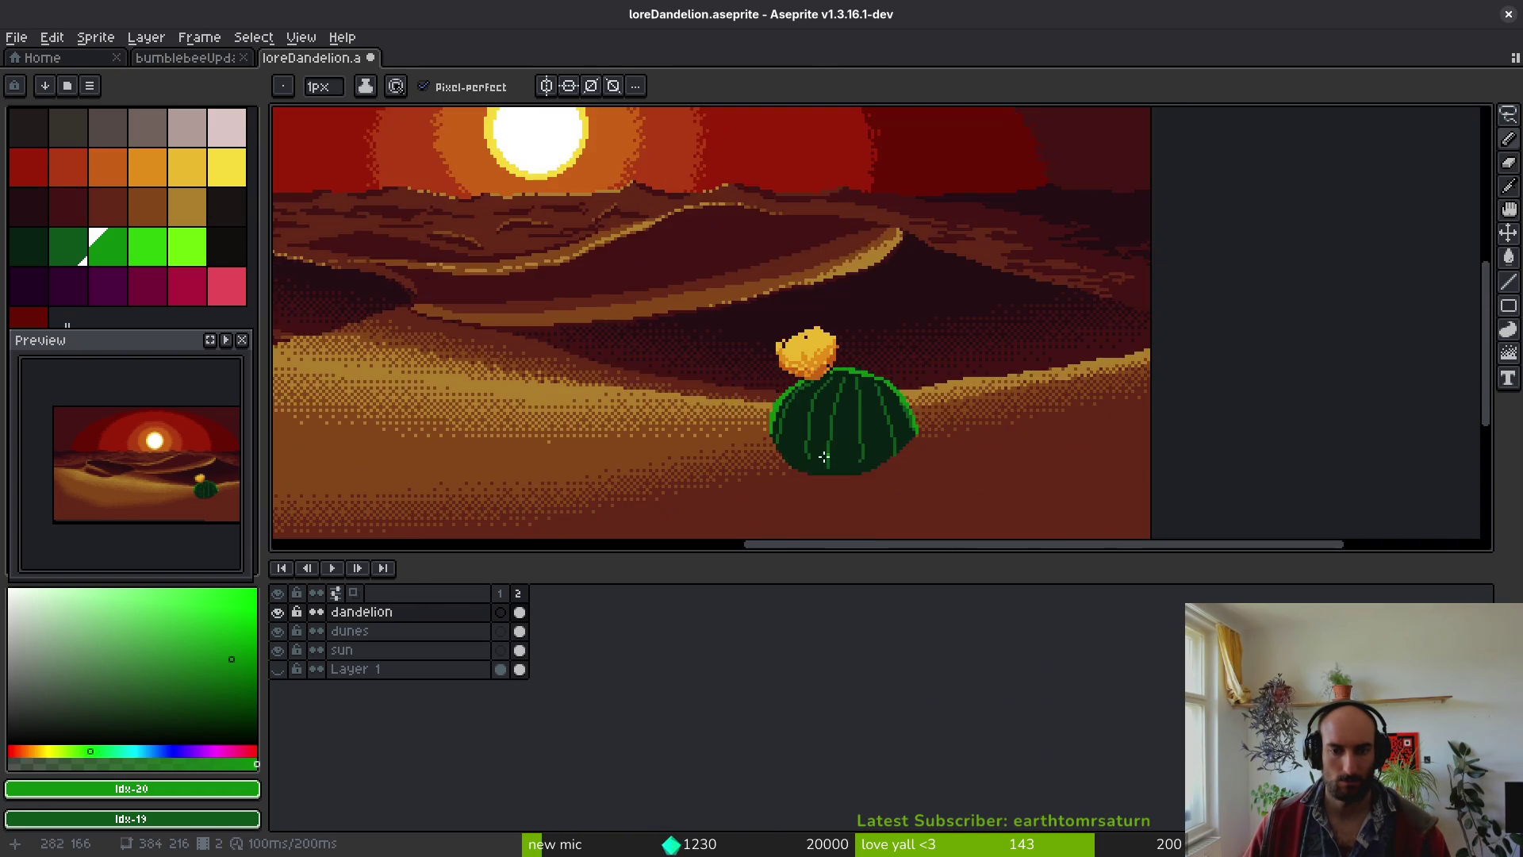
scroll(776, 378, "down", 1)
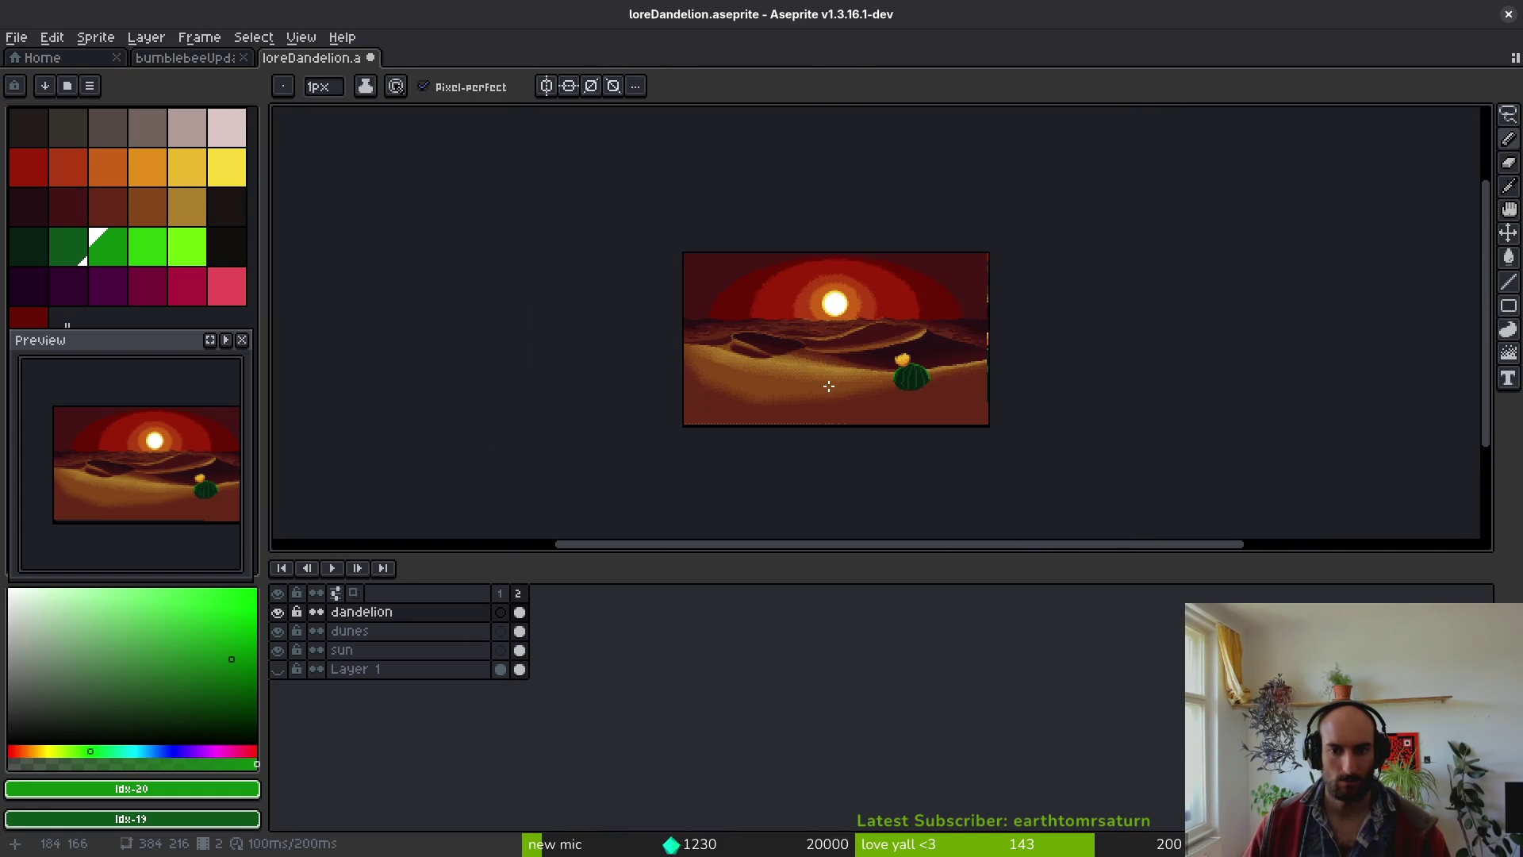
left_click_drag(819, 395, 853, 414)
scroll(851, 406, "up", 1)
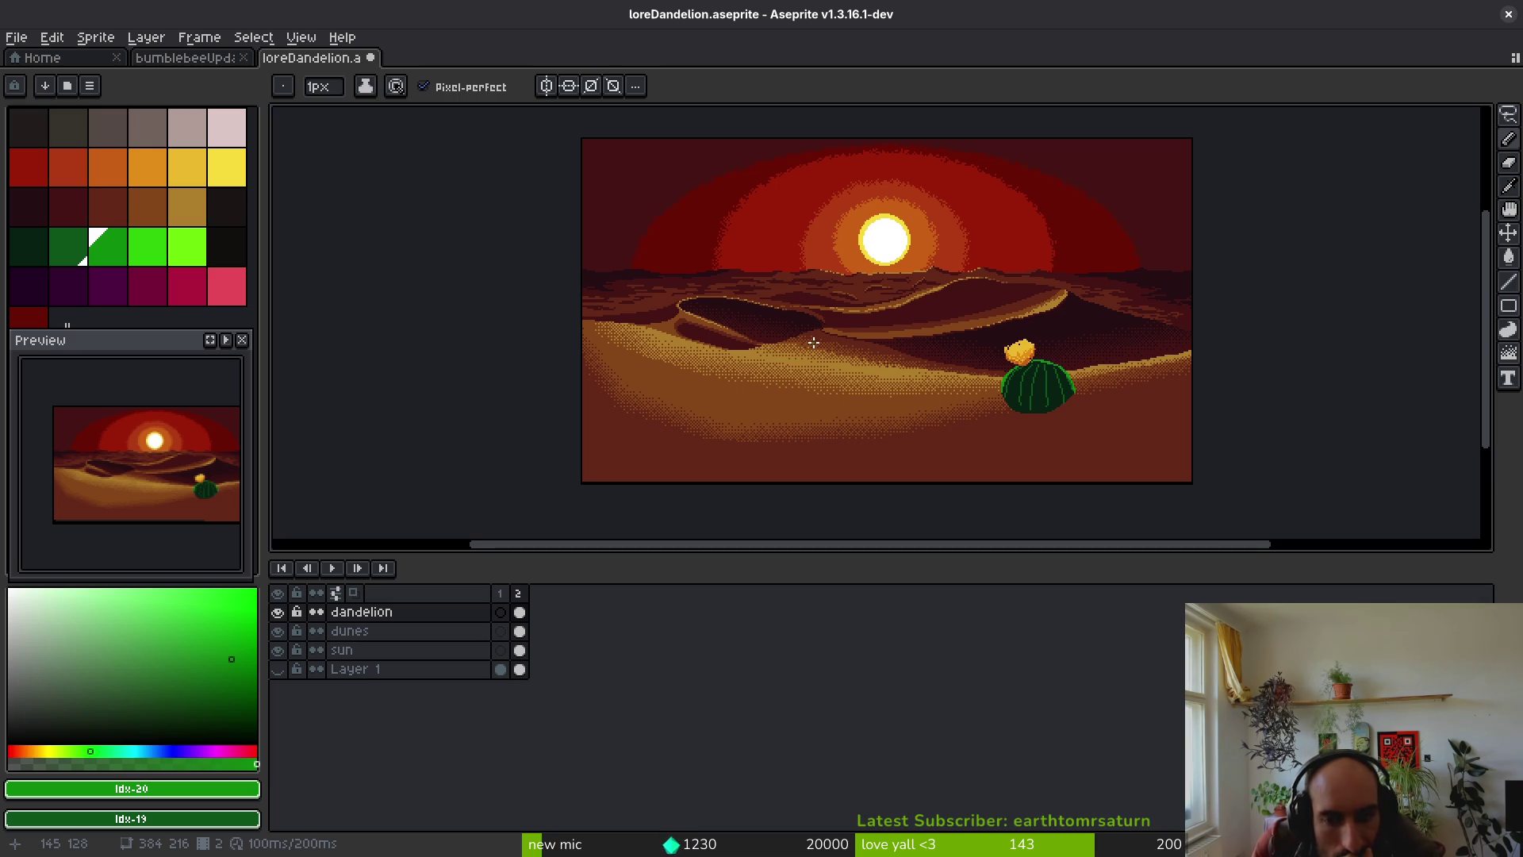
- Eyedrop dark red #431414 from the dunes, then outline and fill a shadow below-right of the cactus
scroll(1126, 318, "up", 2)
scroll(1127, 319, "up", 2)
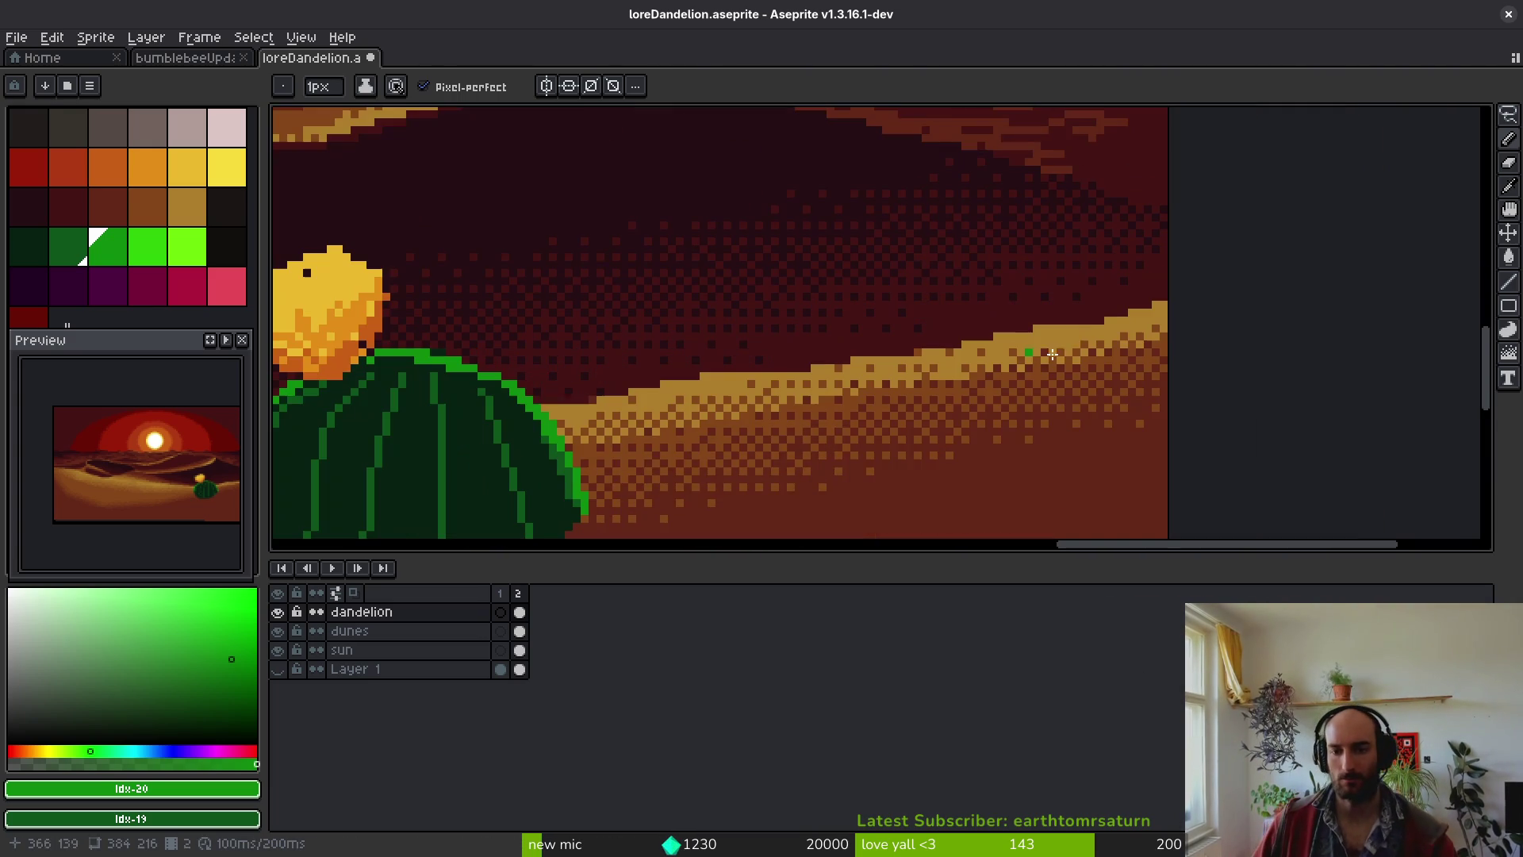
left_click(1094, 299, "alt")
scroll(878, 313, "down", 3)
scroll(878, 314, "left", 3)
scroll(962, 237, "up", 1)
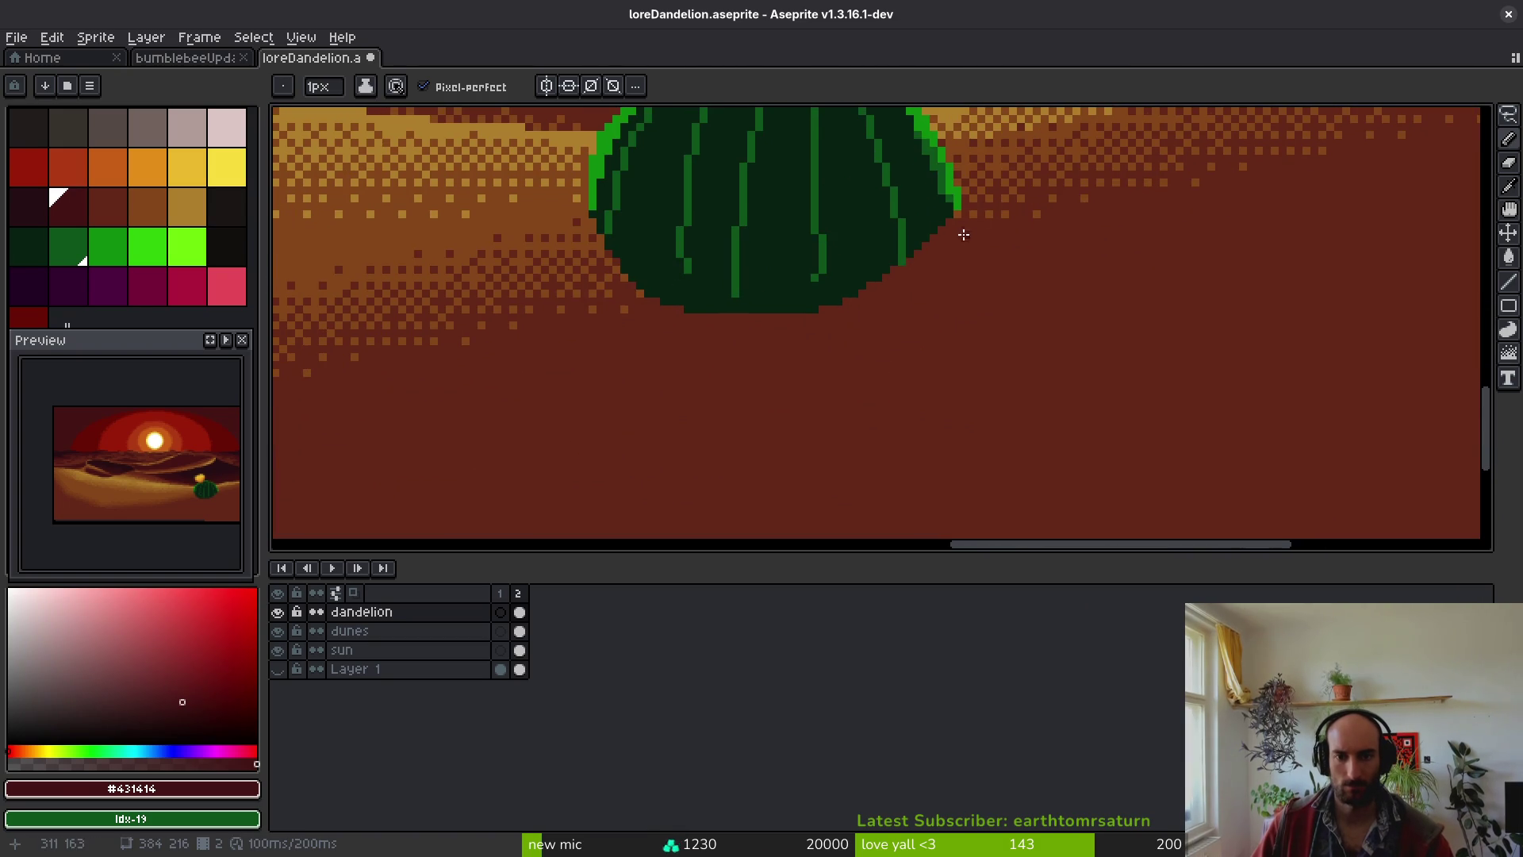
mouse_move(964, 224)
left_mouse_down()
mouse_move(1030, 242)
mouse_move(996, 400)
mouse_move(745, 368)
mouse_move(703, 319)
mouse_move(649, 314)
left_mouse_up()
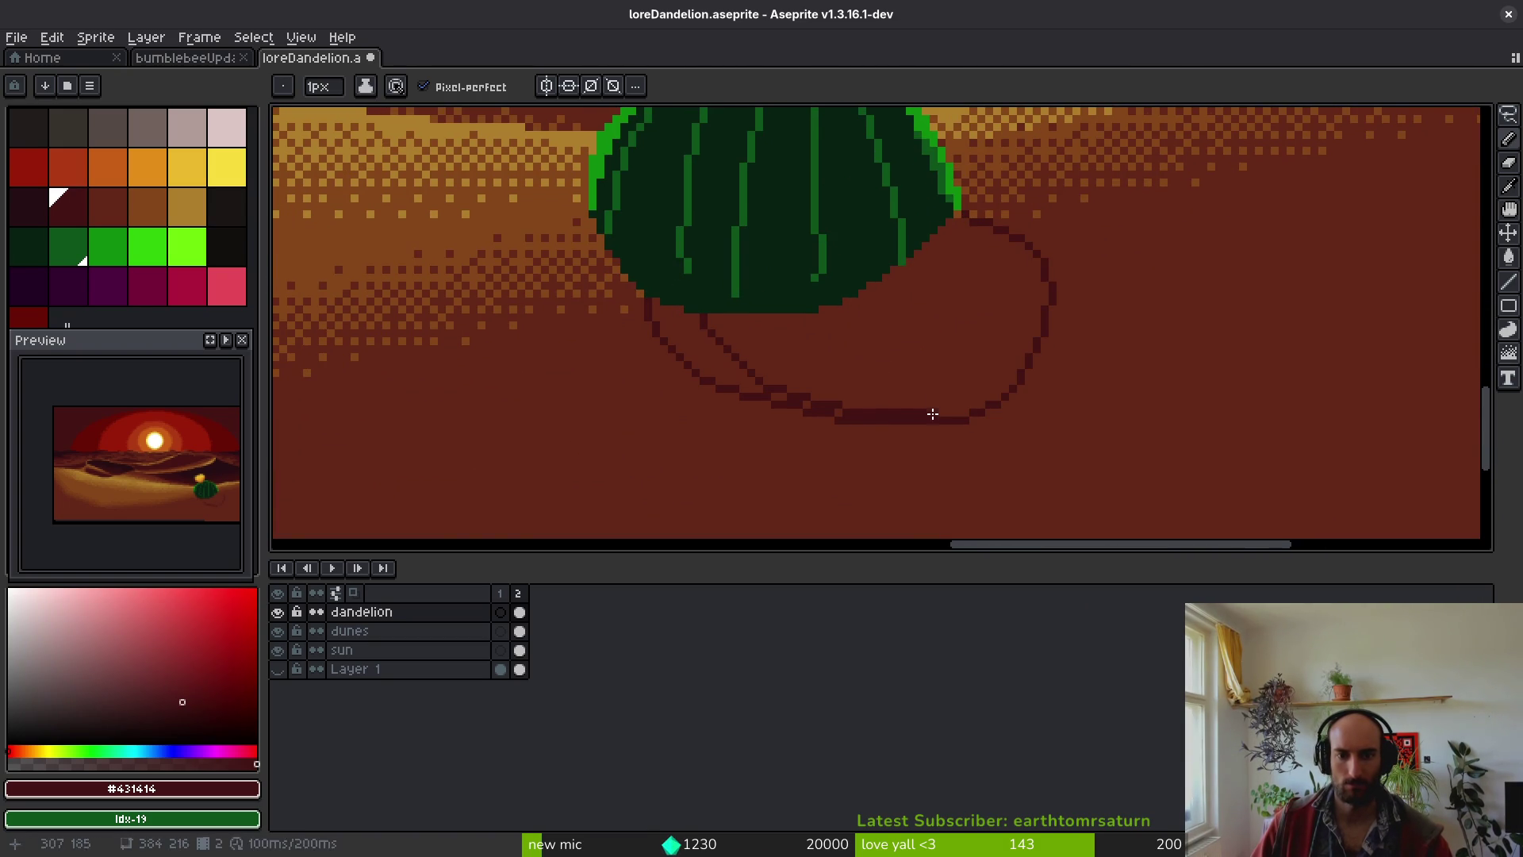
key("g")
left_click(793, 381)
left_click(717, 357)
- Outline and fill an extra dark red shadow section beneath the first shadow
scroll(914, 343, "down", 1)
scroll(953, 378, "up", 2)
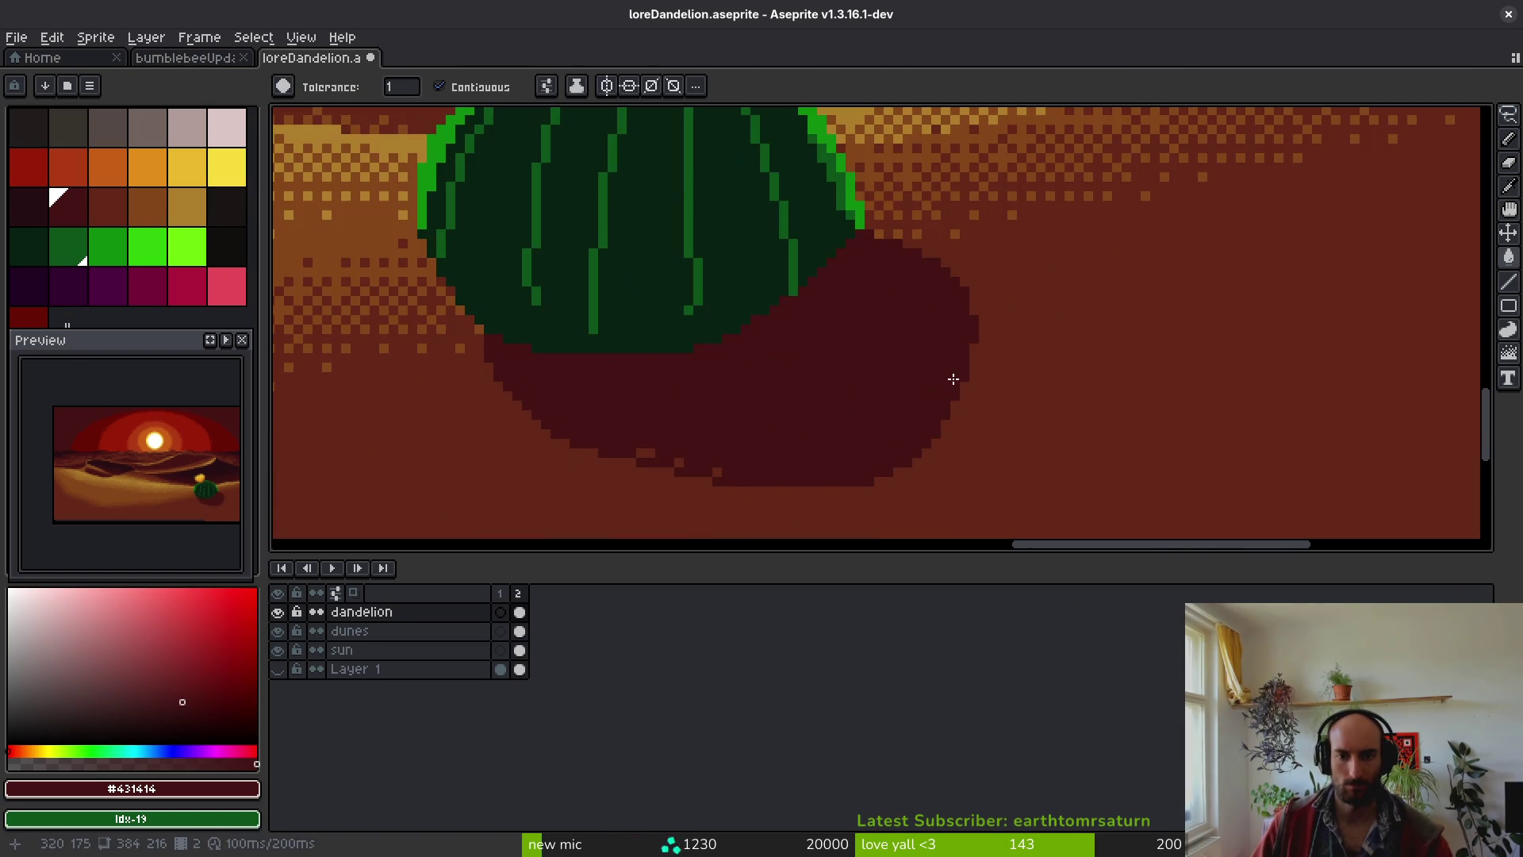
key("b")
scroll(912, 397, "down", 1)
scroll(886, 415, "up", 1)
mouse_move(858, 374)
left_mouse_down()
mouse_move(829, 469)
mouse_move(714, 374)
left_mouse_up()
key("g")
left_click(806, 391)
scroll(816, 445, "down", 5)
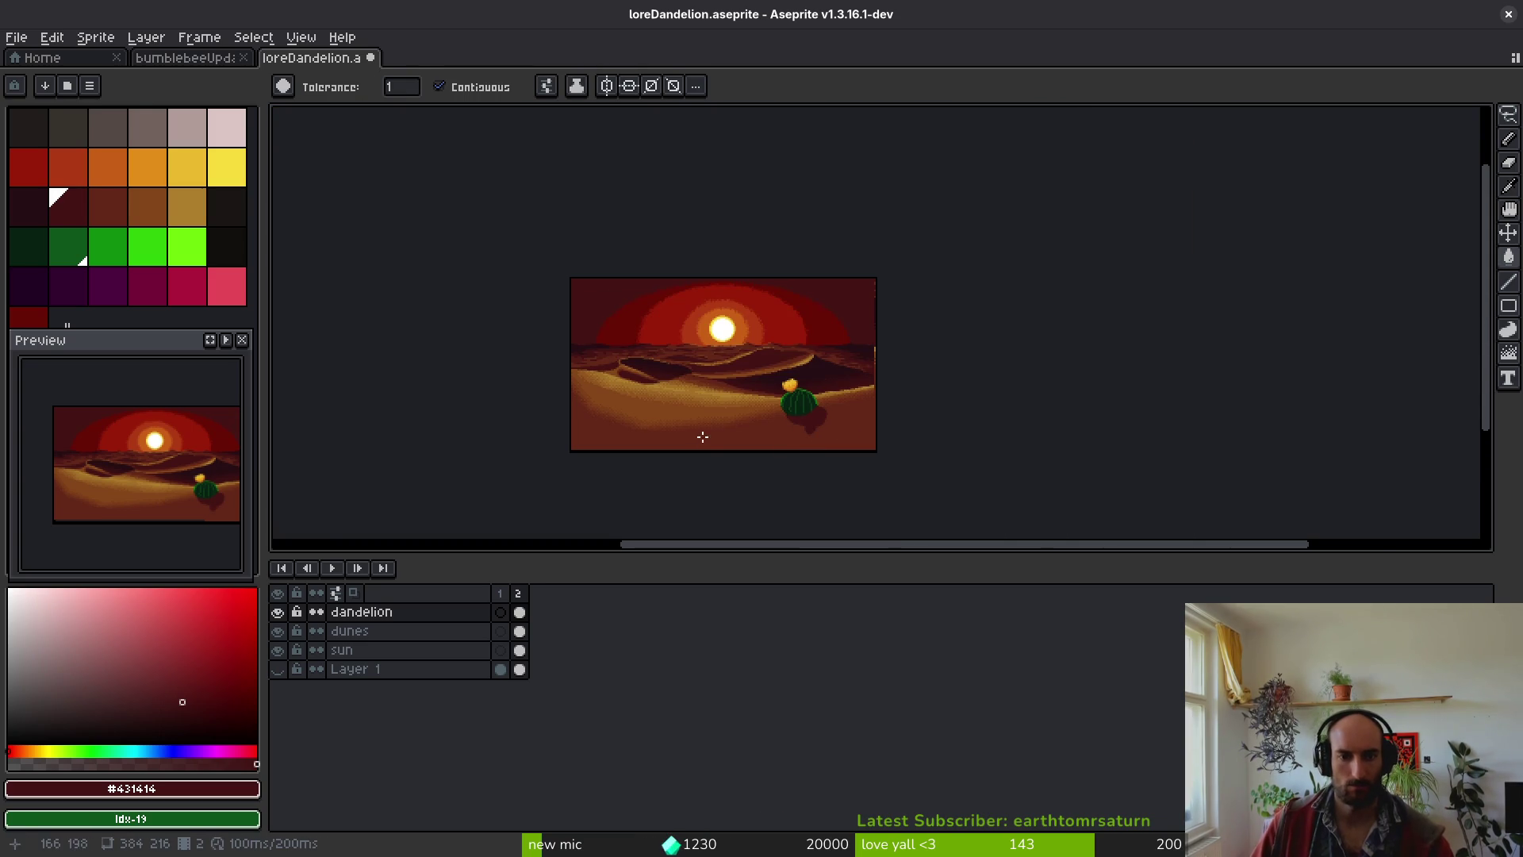
scroll(694, 395, "up", 1)
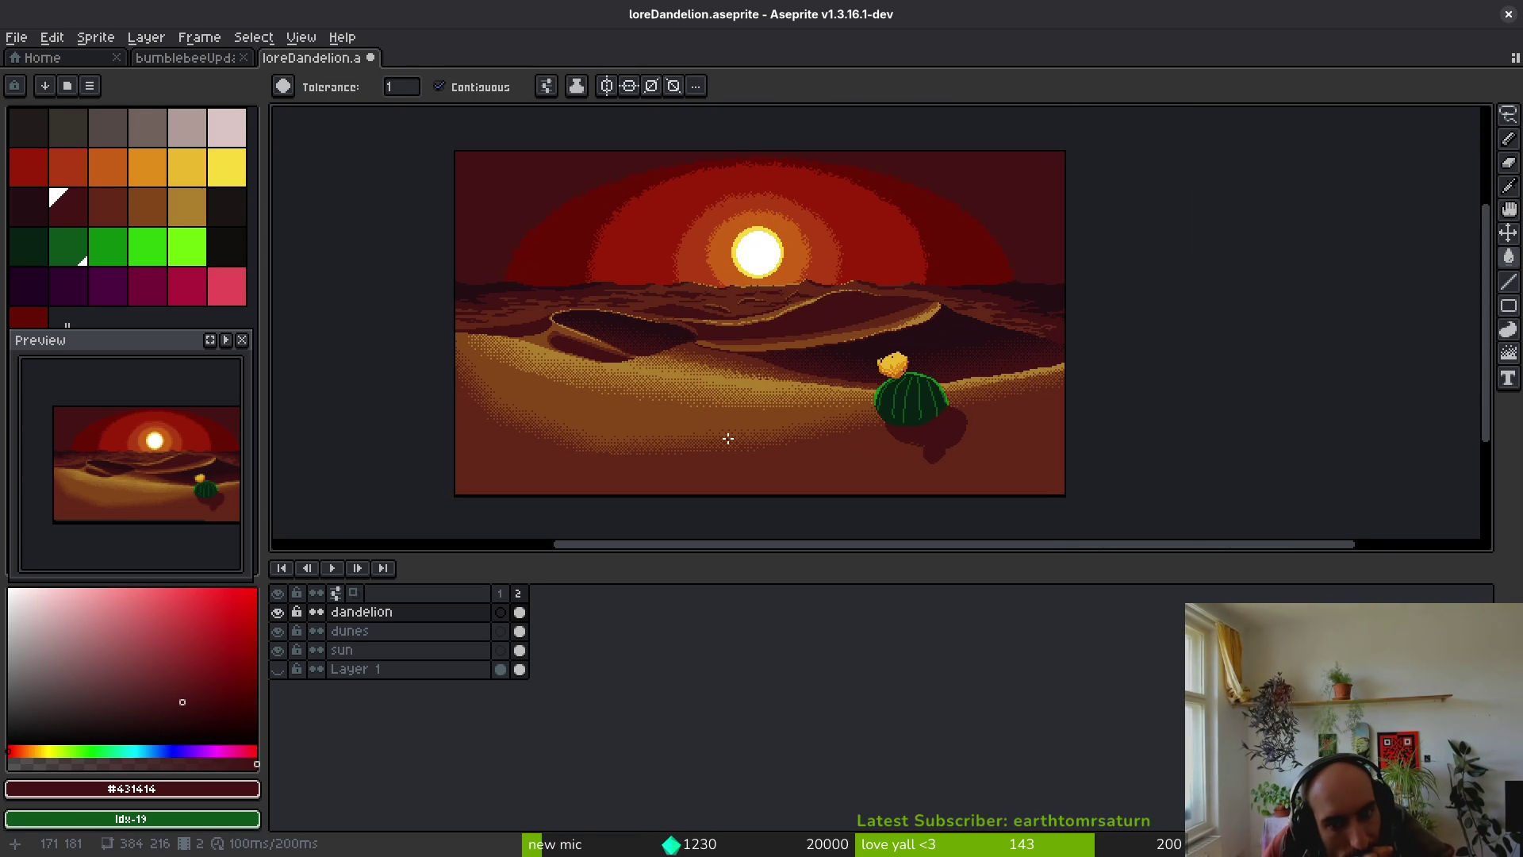
scroll(721, 432, "down", 1)
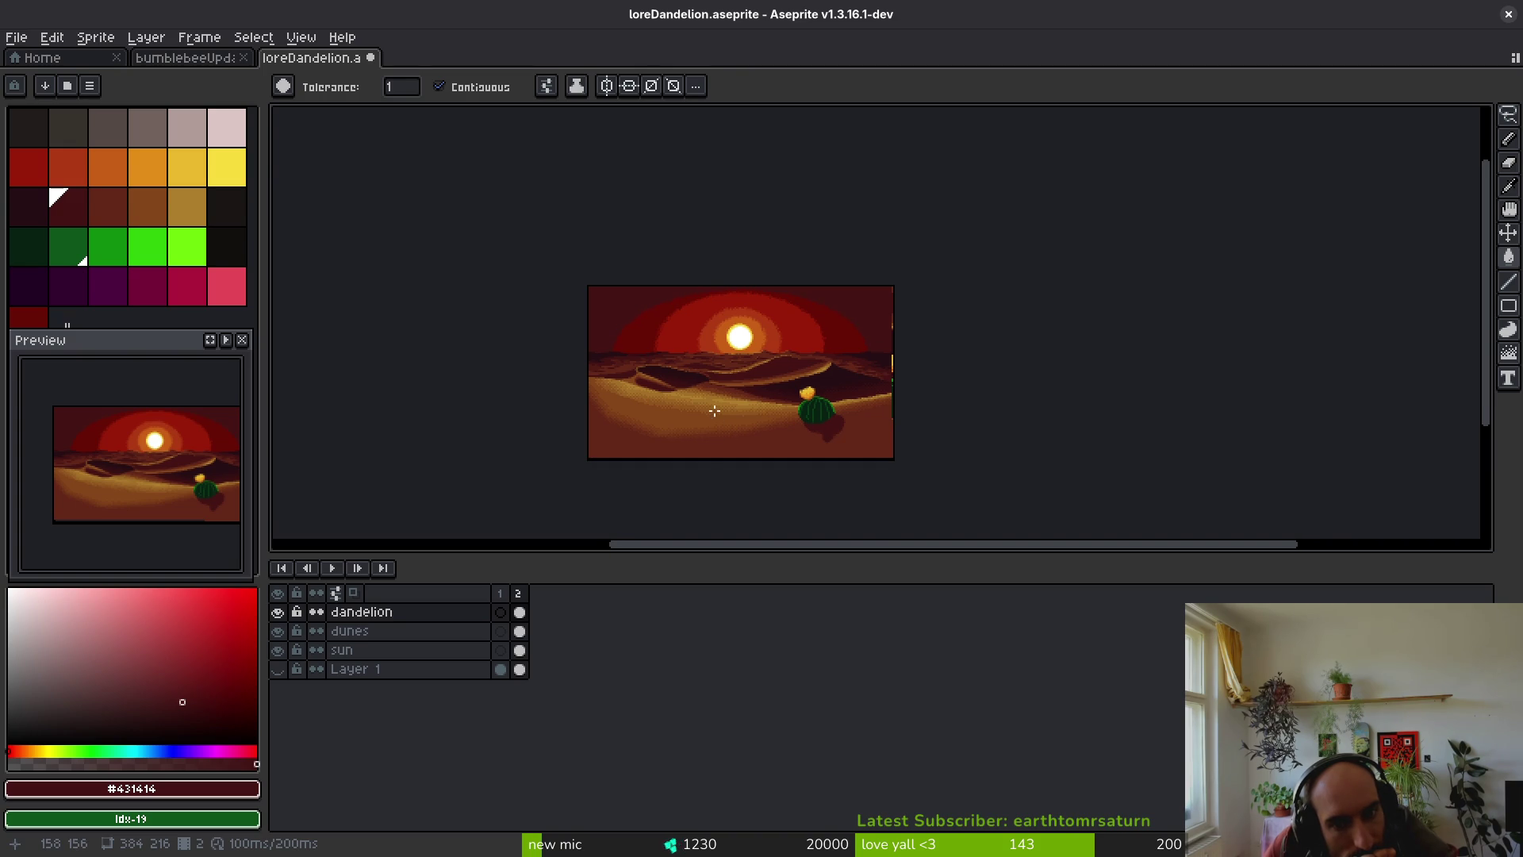
scroll(706, 402, "up", 1)
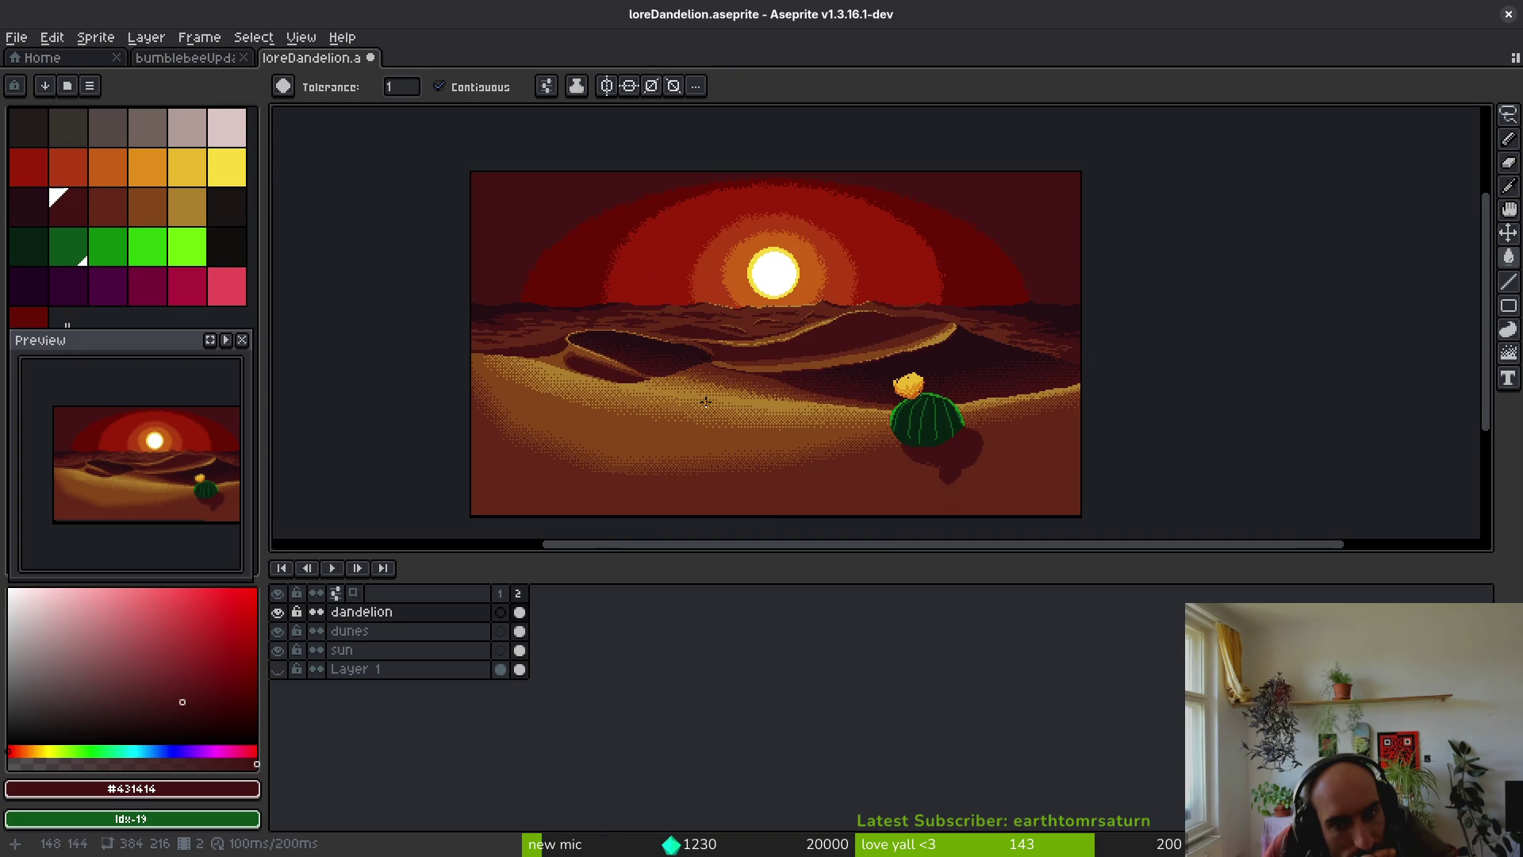
scroll(722, 393, "down", 1)
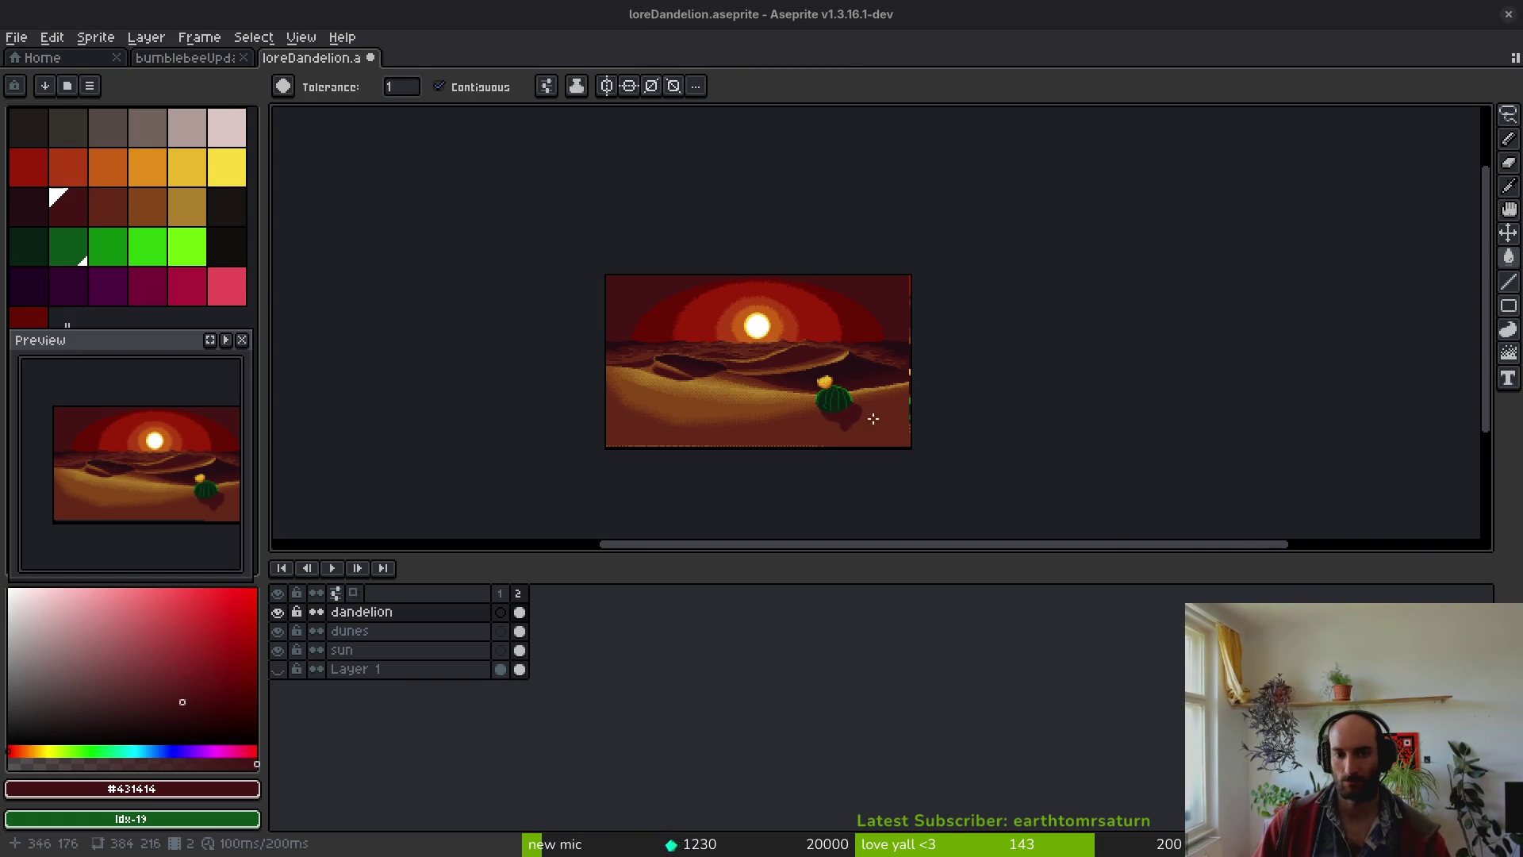
scroll(836, 401, "up", 3)
scroll(836, 401, "down", 4)
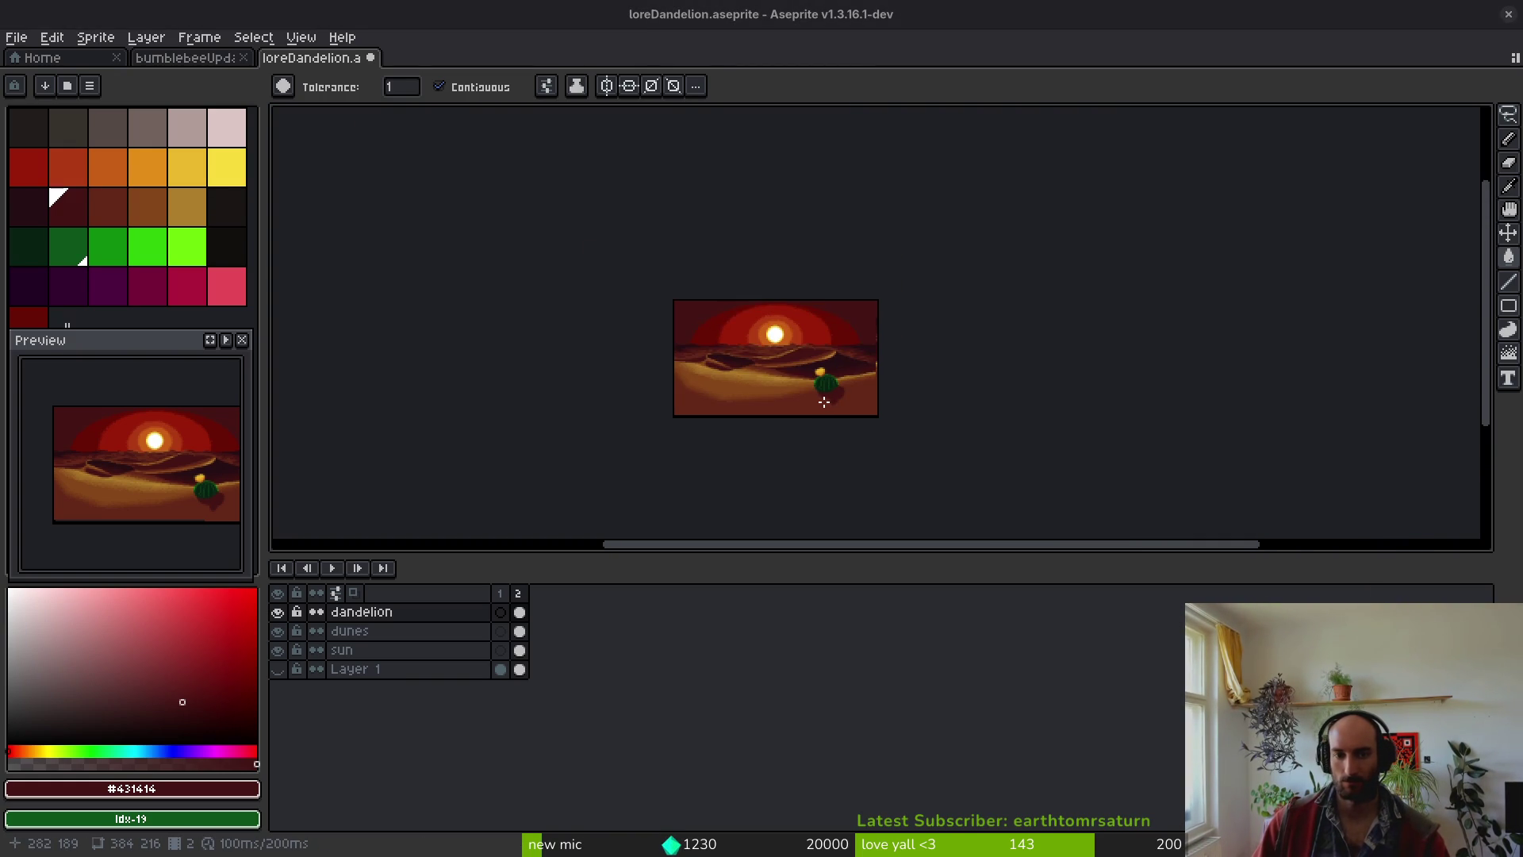
scroll(824, 402, "up", 5)
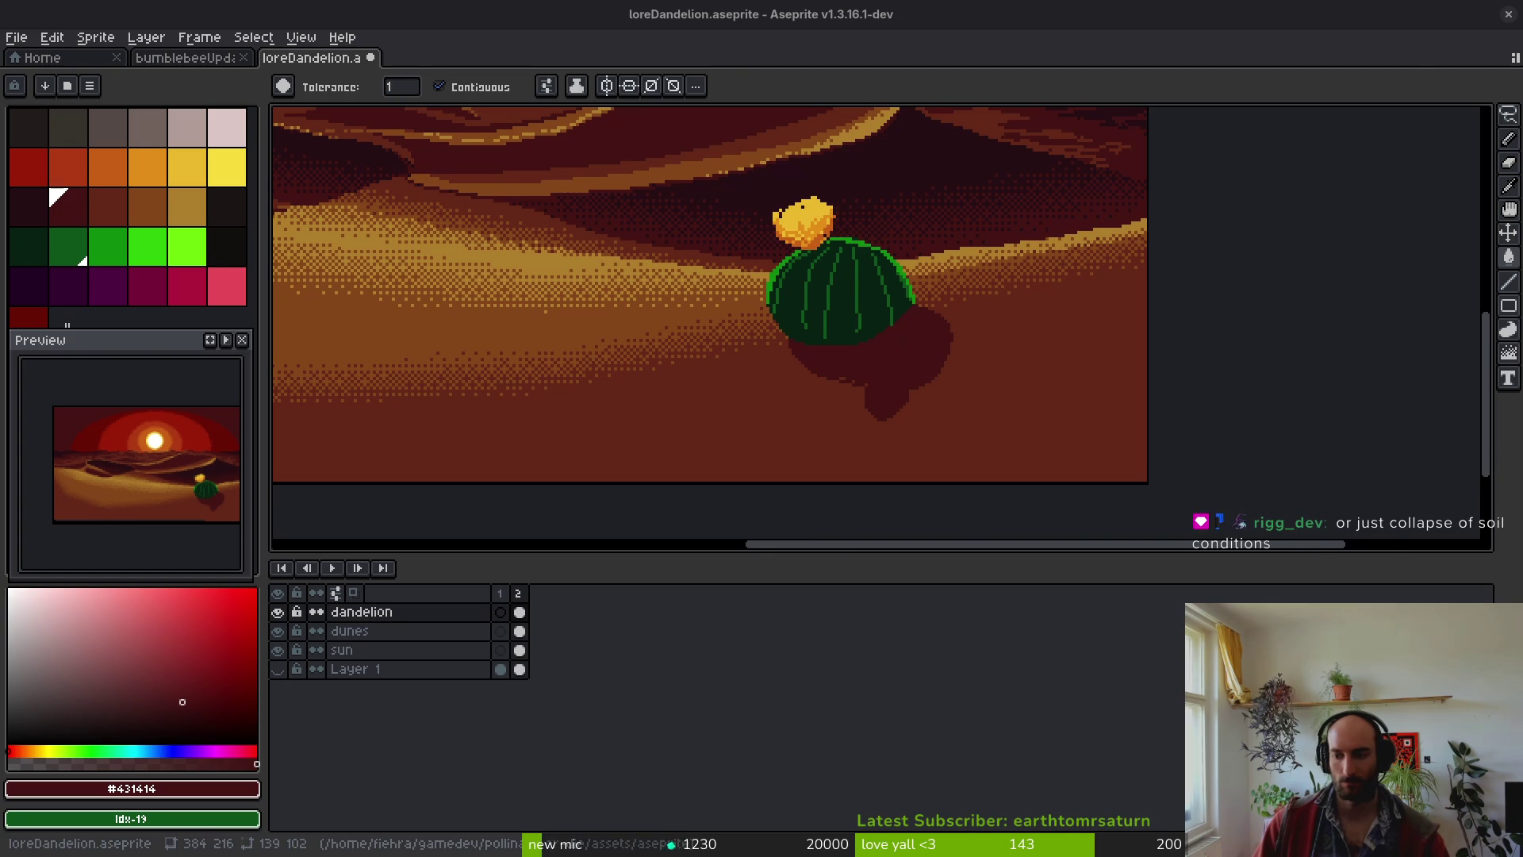
scroll(1055, 363, "down", 5)
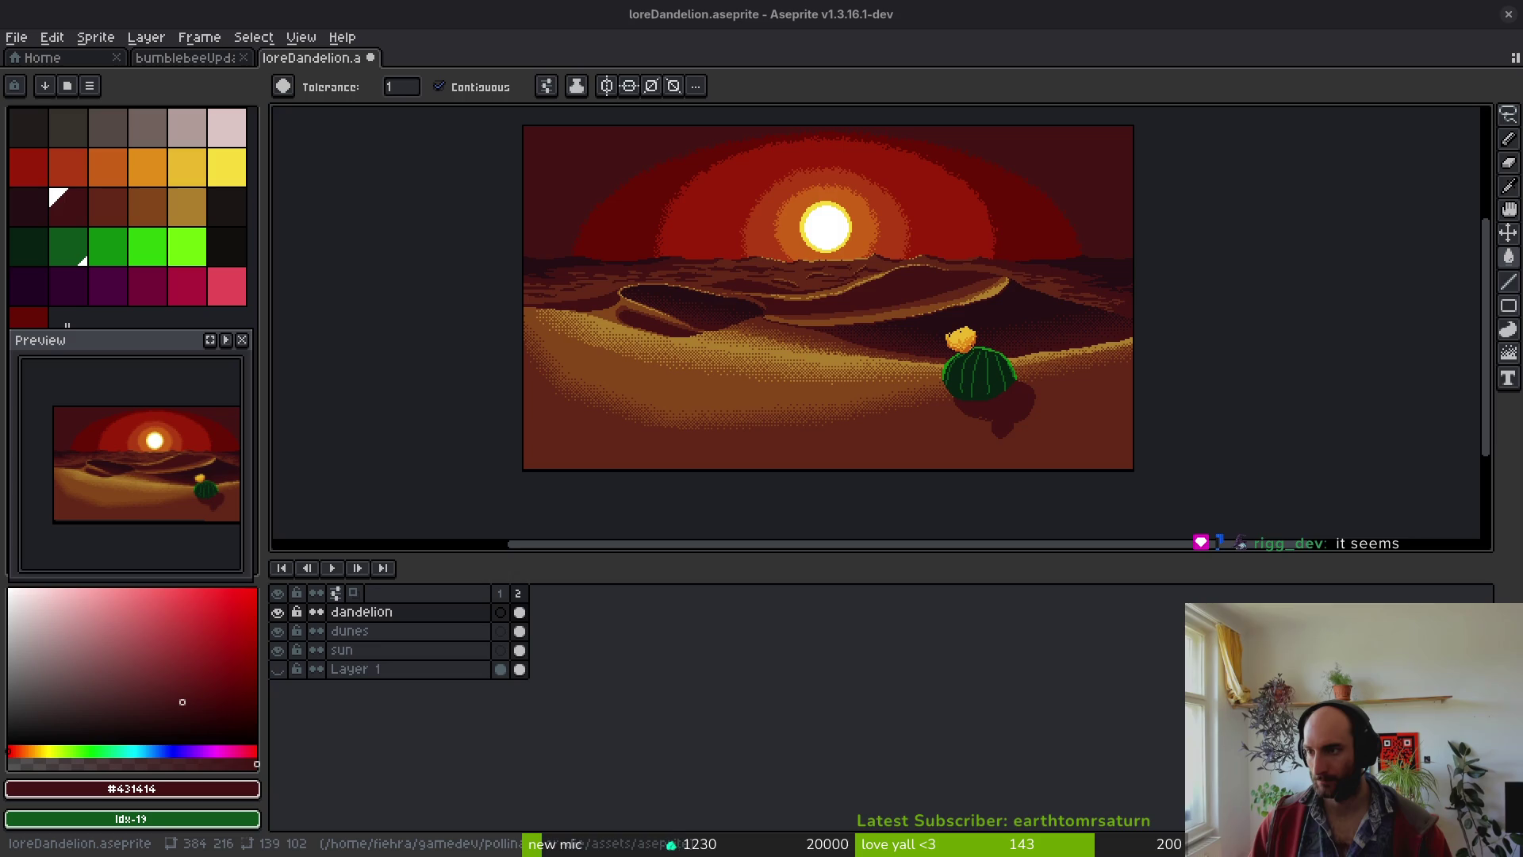
key("alt+Tab")
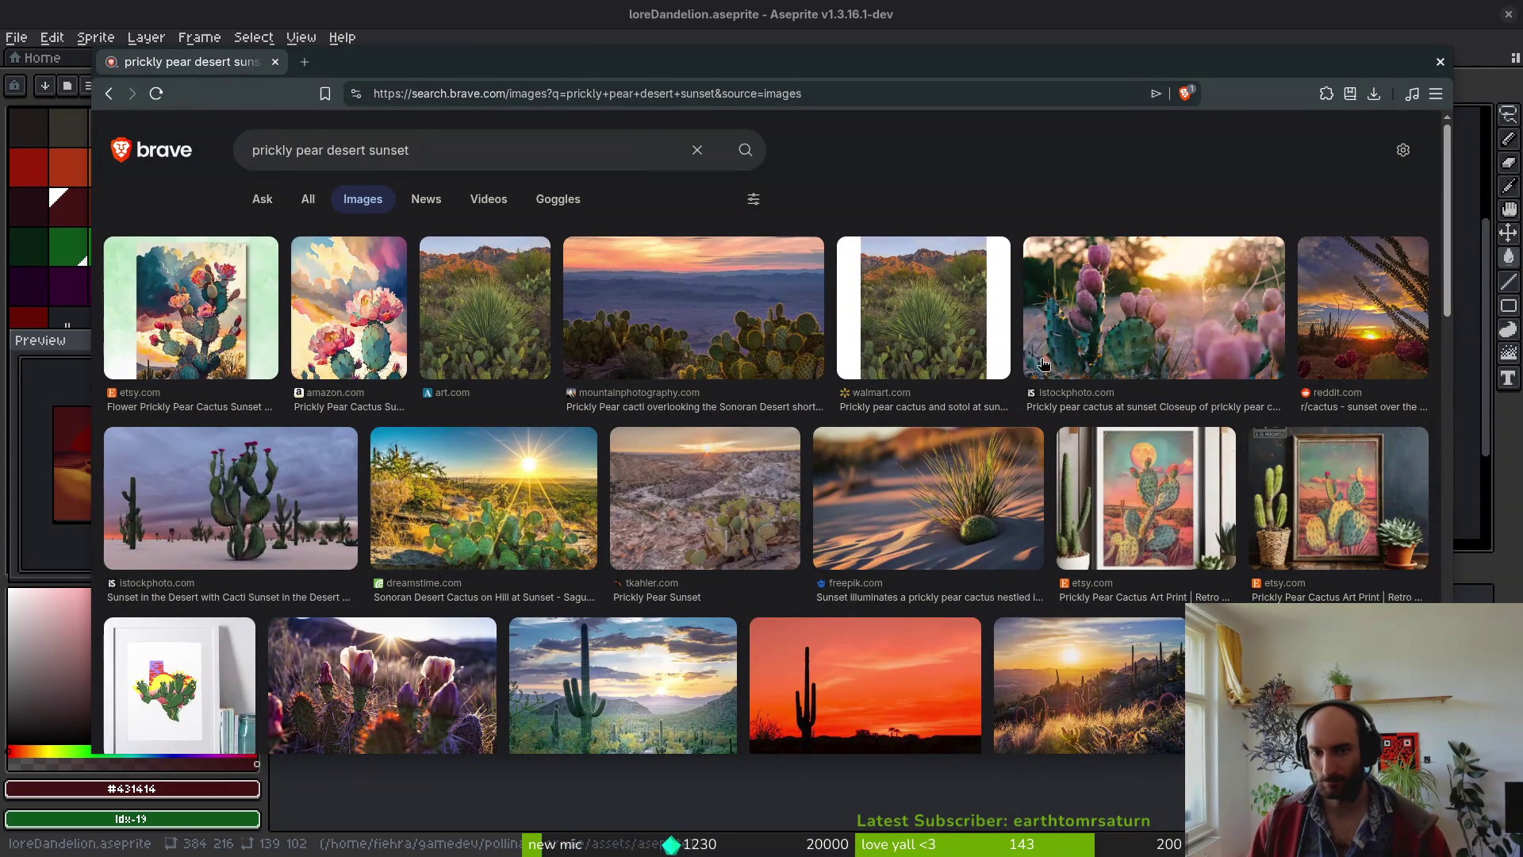
- Preview the Sonoran desert sunset photo in the image results, then close the preview
scroll(905, 374, "down", 2)
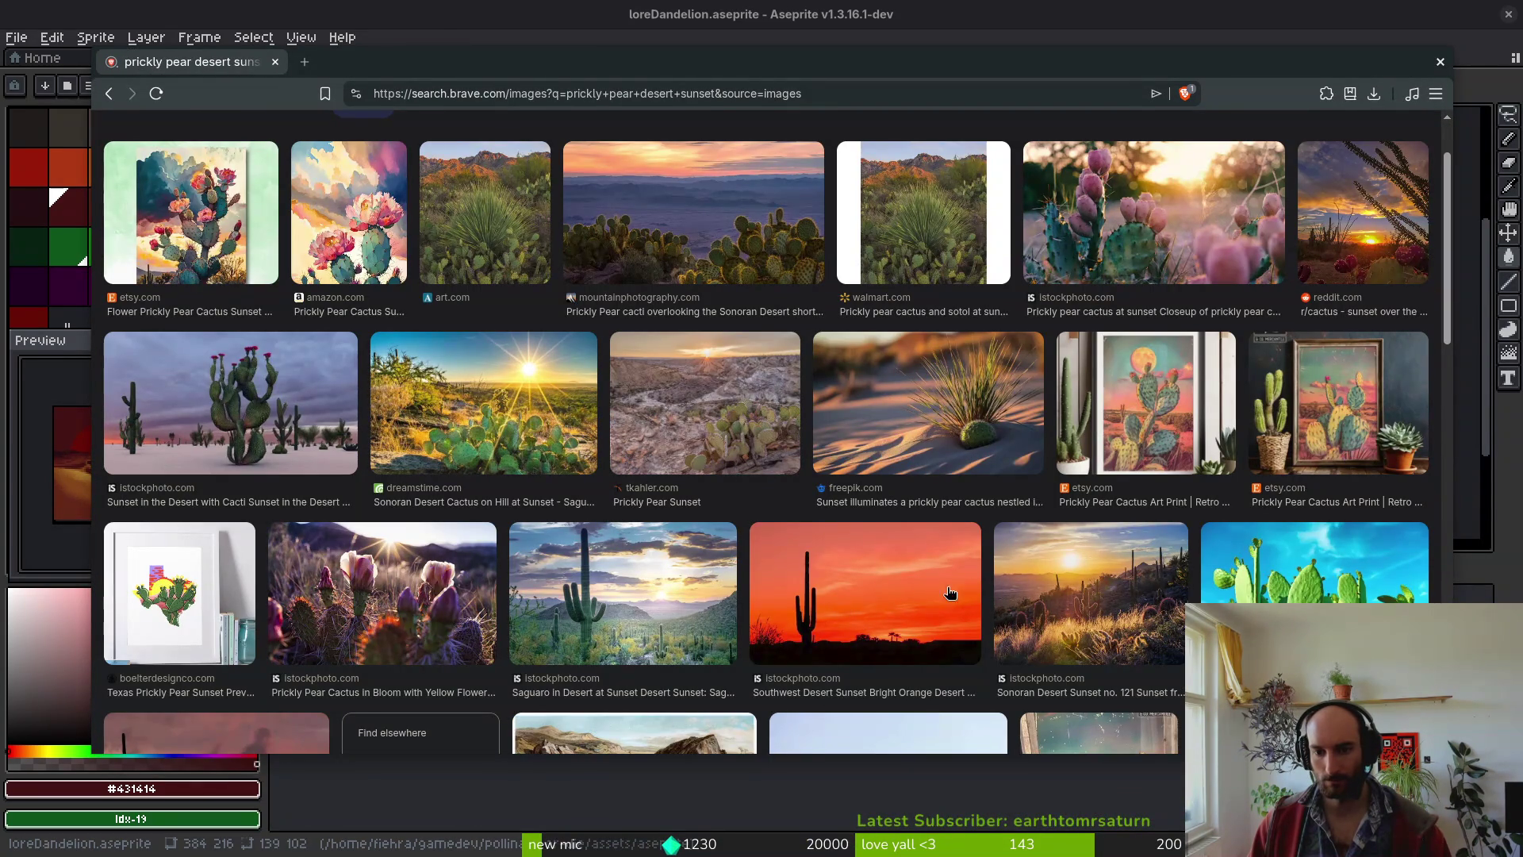
left_click(1094, 607)
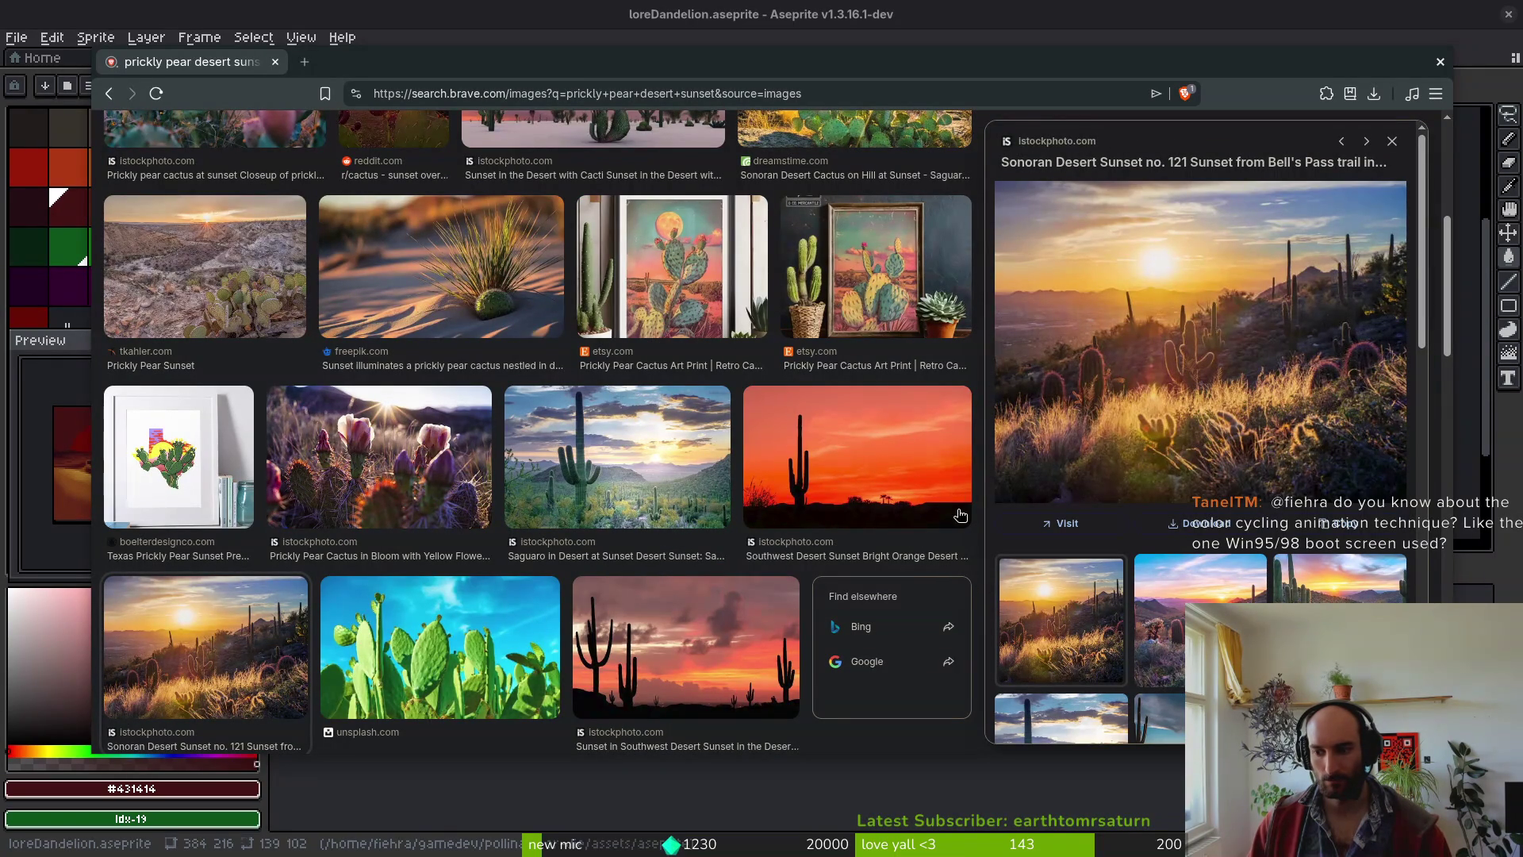
left_click(1392, 142)
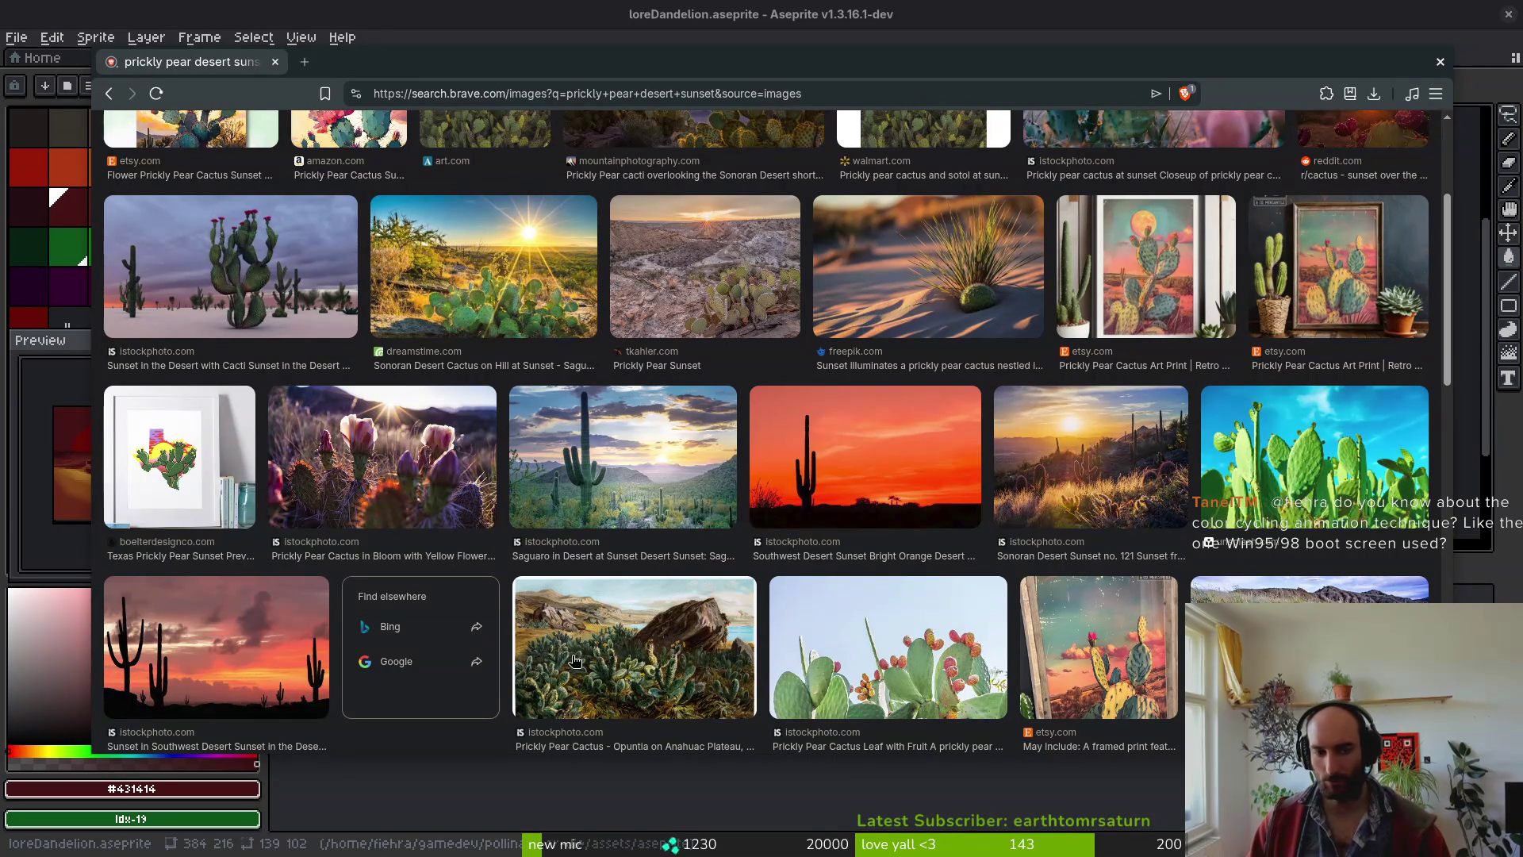
- Preview the prickly pear cactus in bloom photo, browse further results, then return to Aseprite
left_click(394, 483)
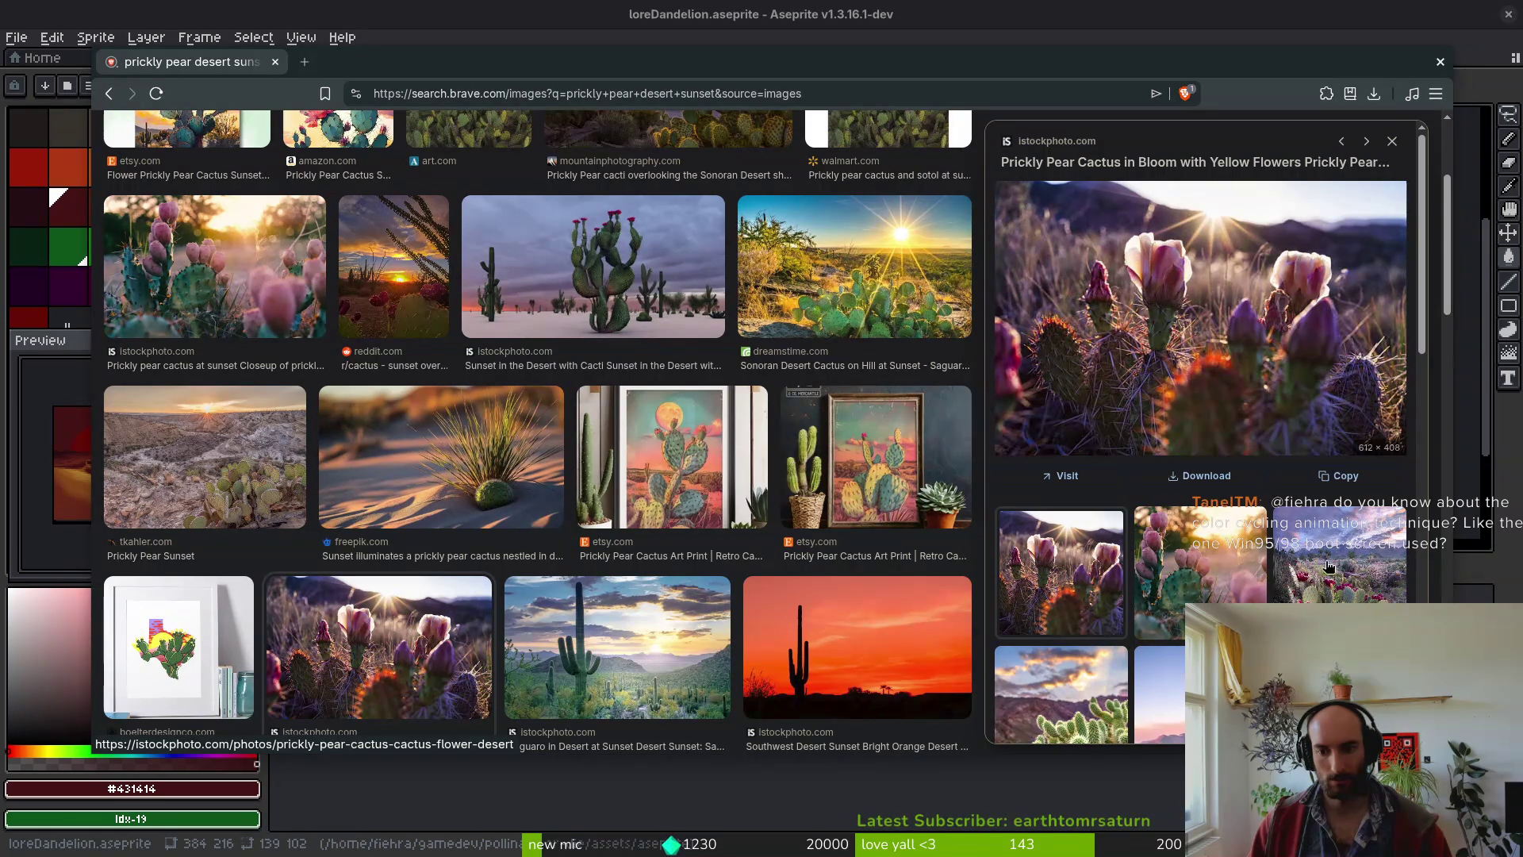
scroll(1252, 508, "down", 3)
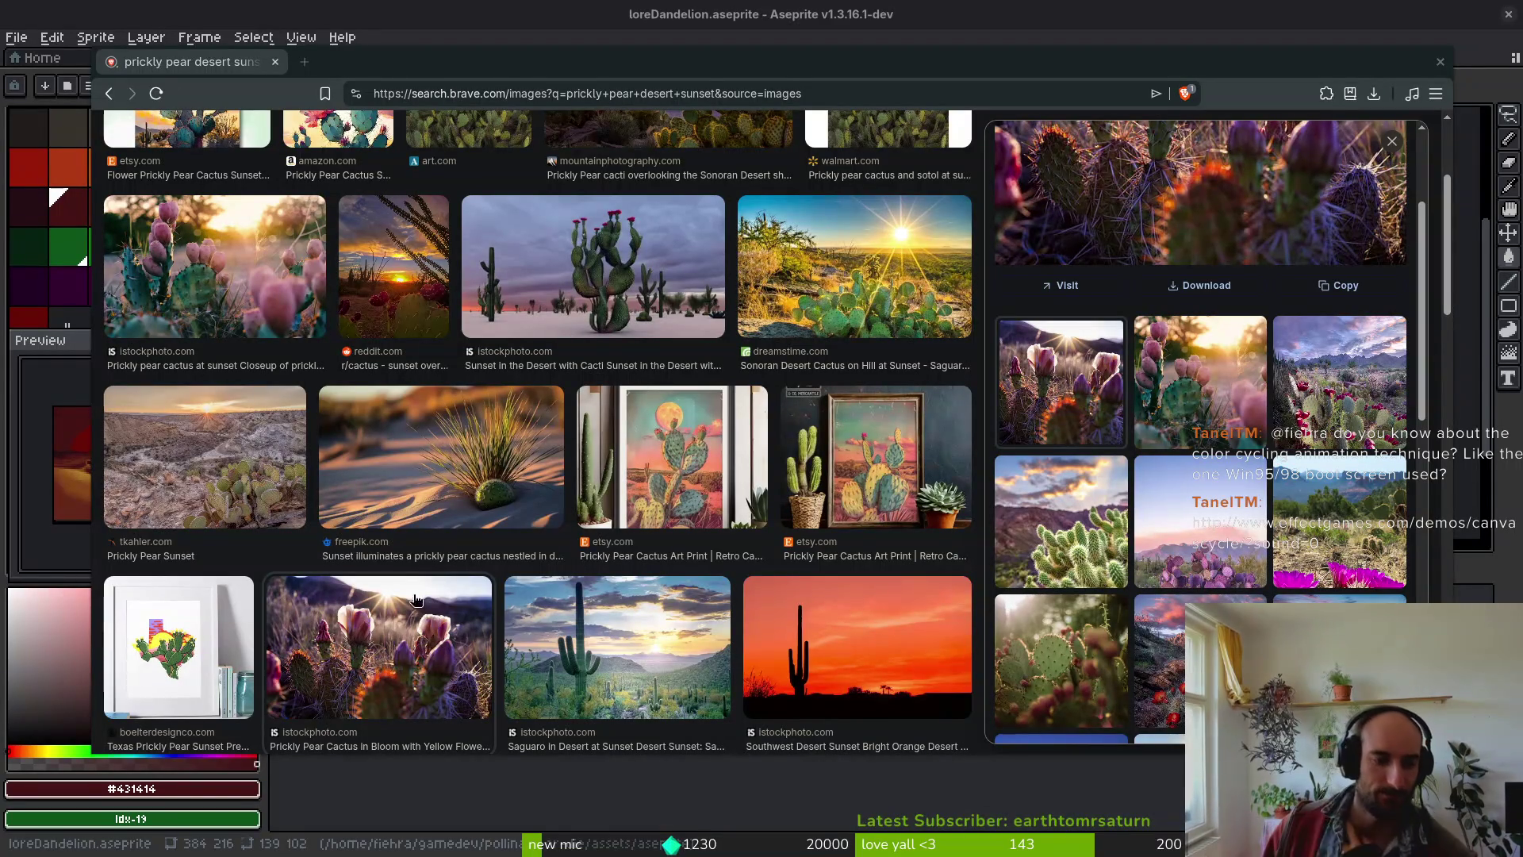
scroll(536, 577, "down", 2)
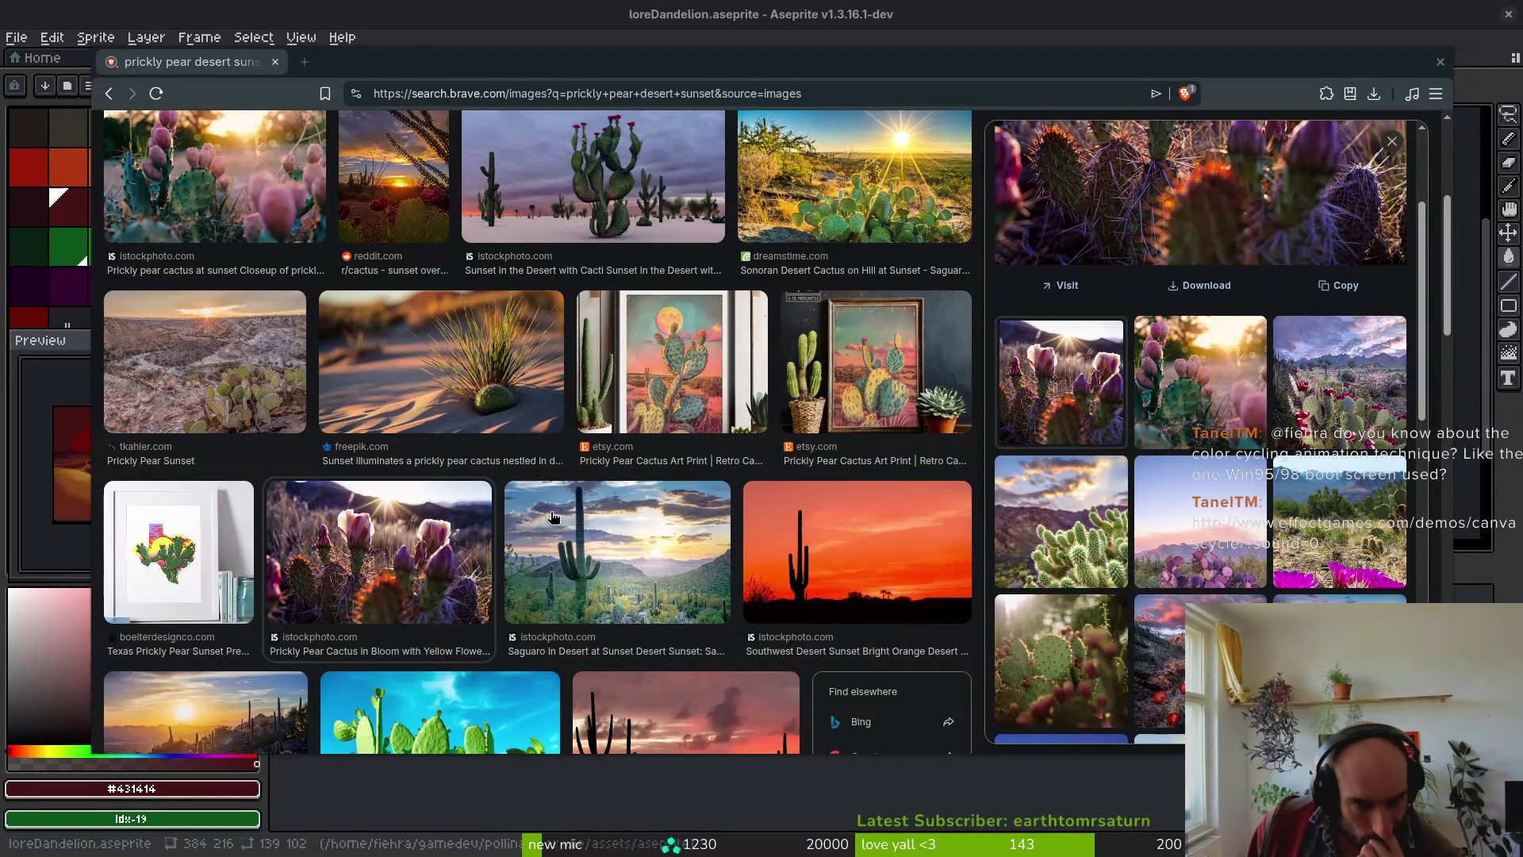
scroll(556, 583, "down", 2)
scroll(581, 589, "down", 4)
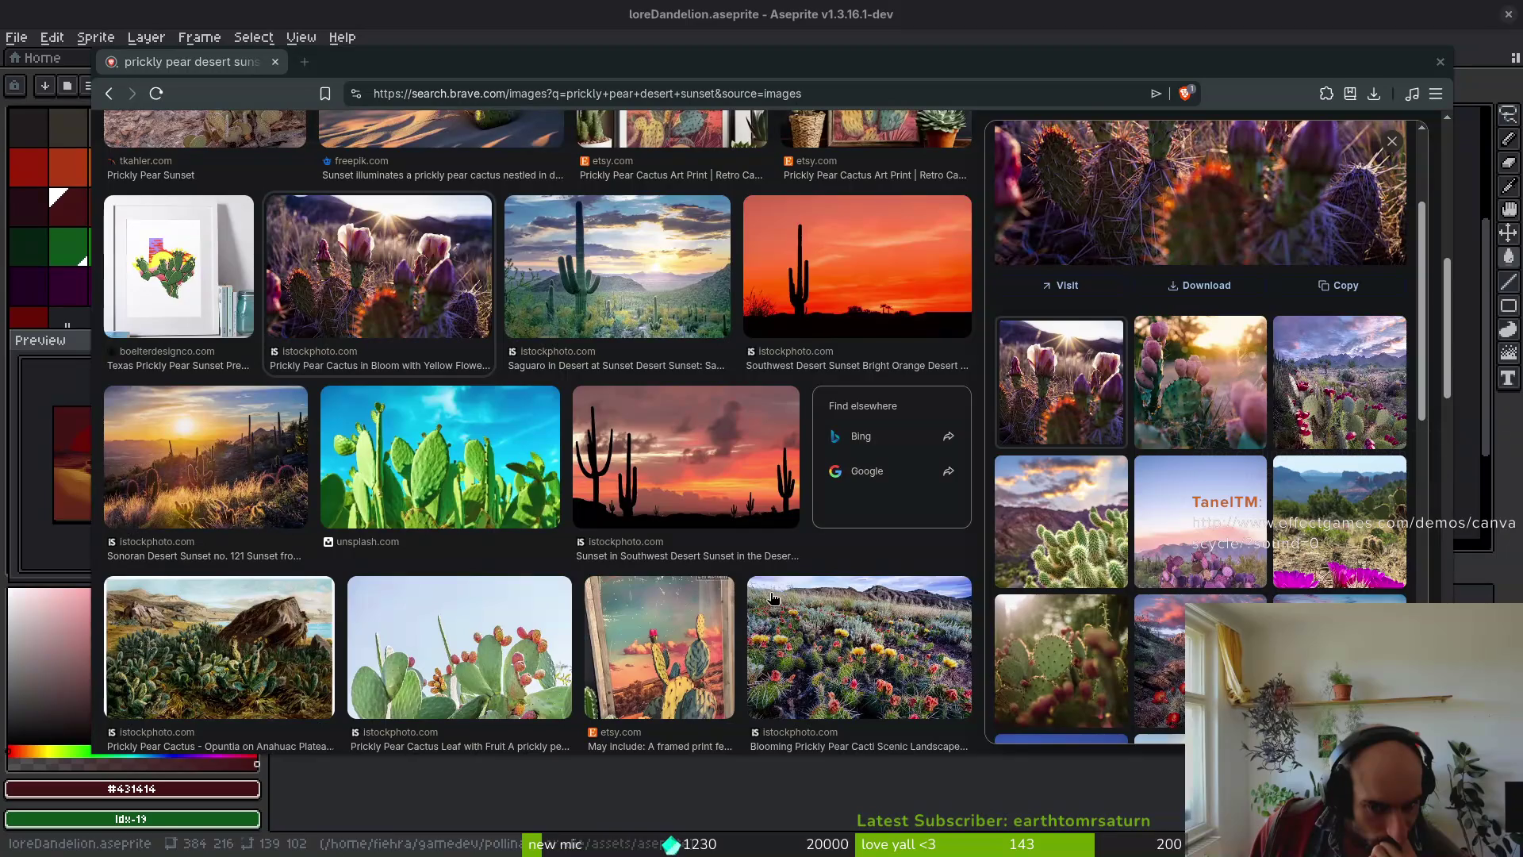
scroll(743, 611, "down", 4)
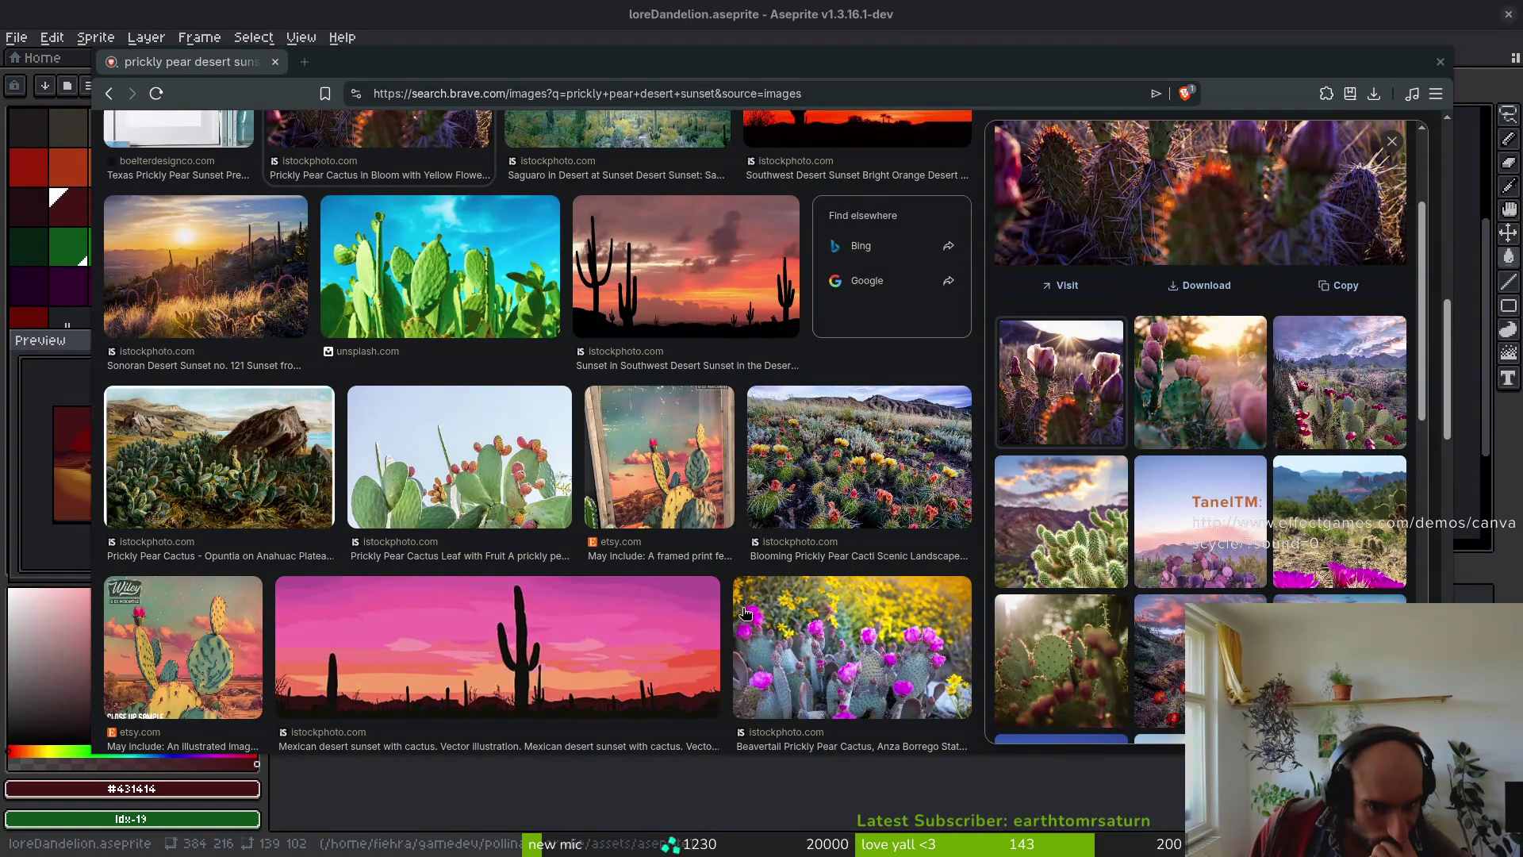
scroll(743, 615, "down", 4)
scroll(700, 597, "down", 4)
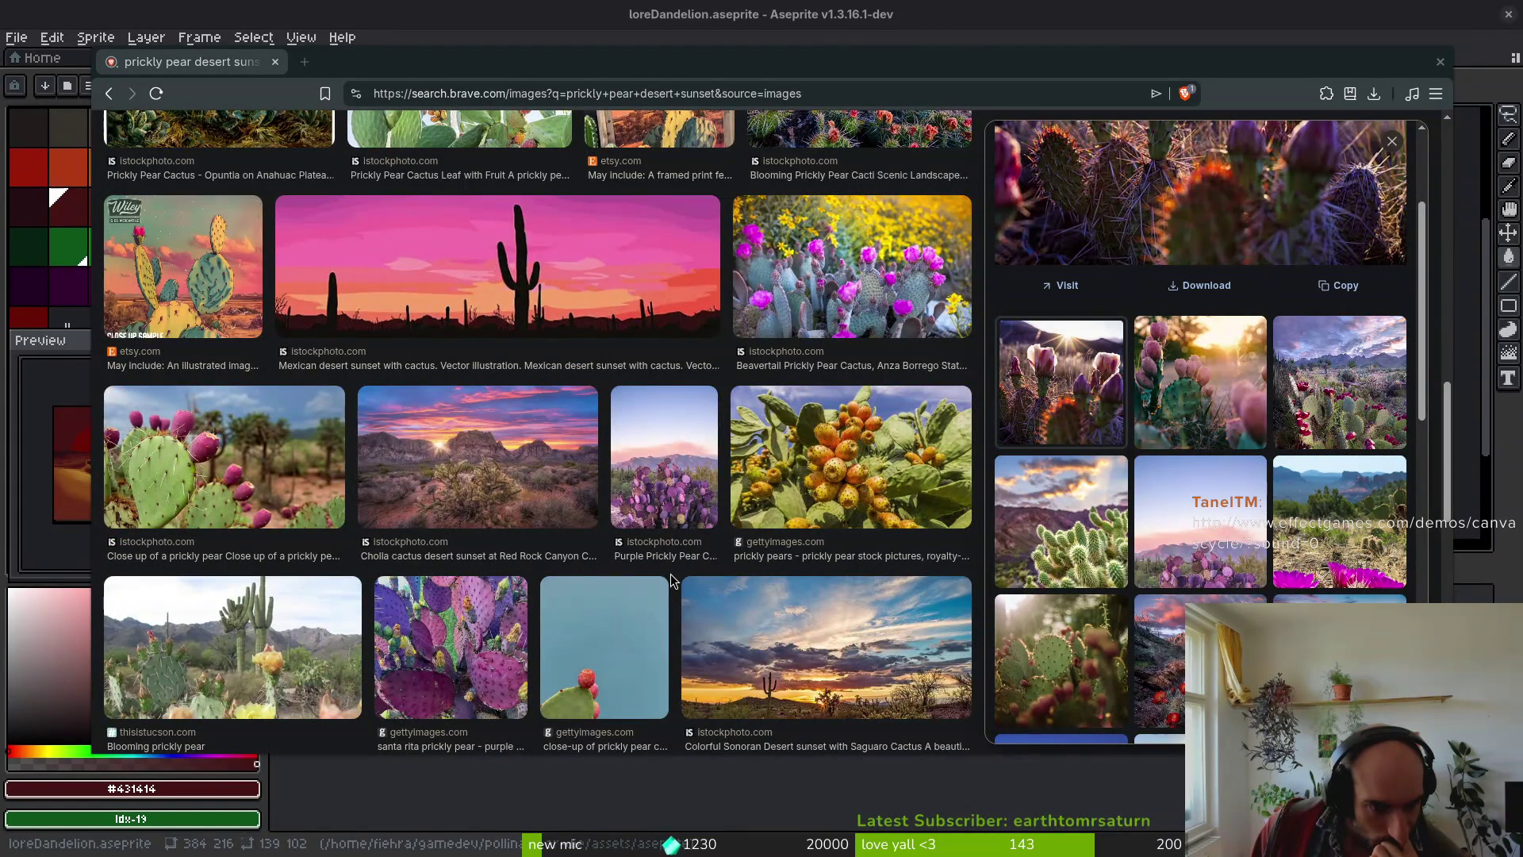
scroll(671, 581, "down", 2)
scroll(671, 581, "down", 2)
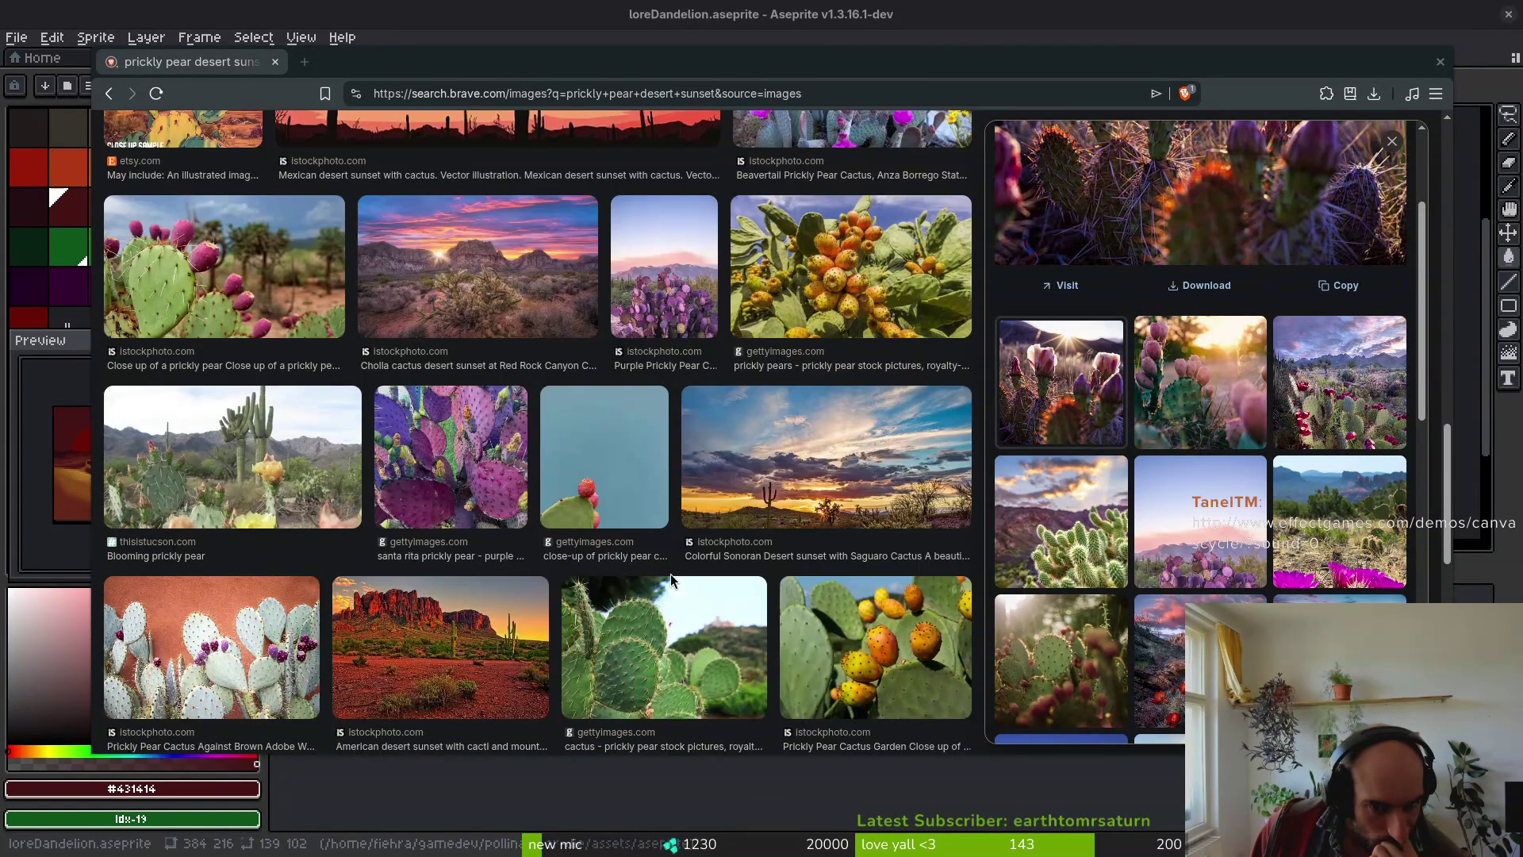
scroll(670, 579, "down", 2)
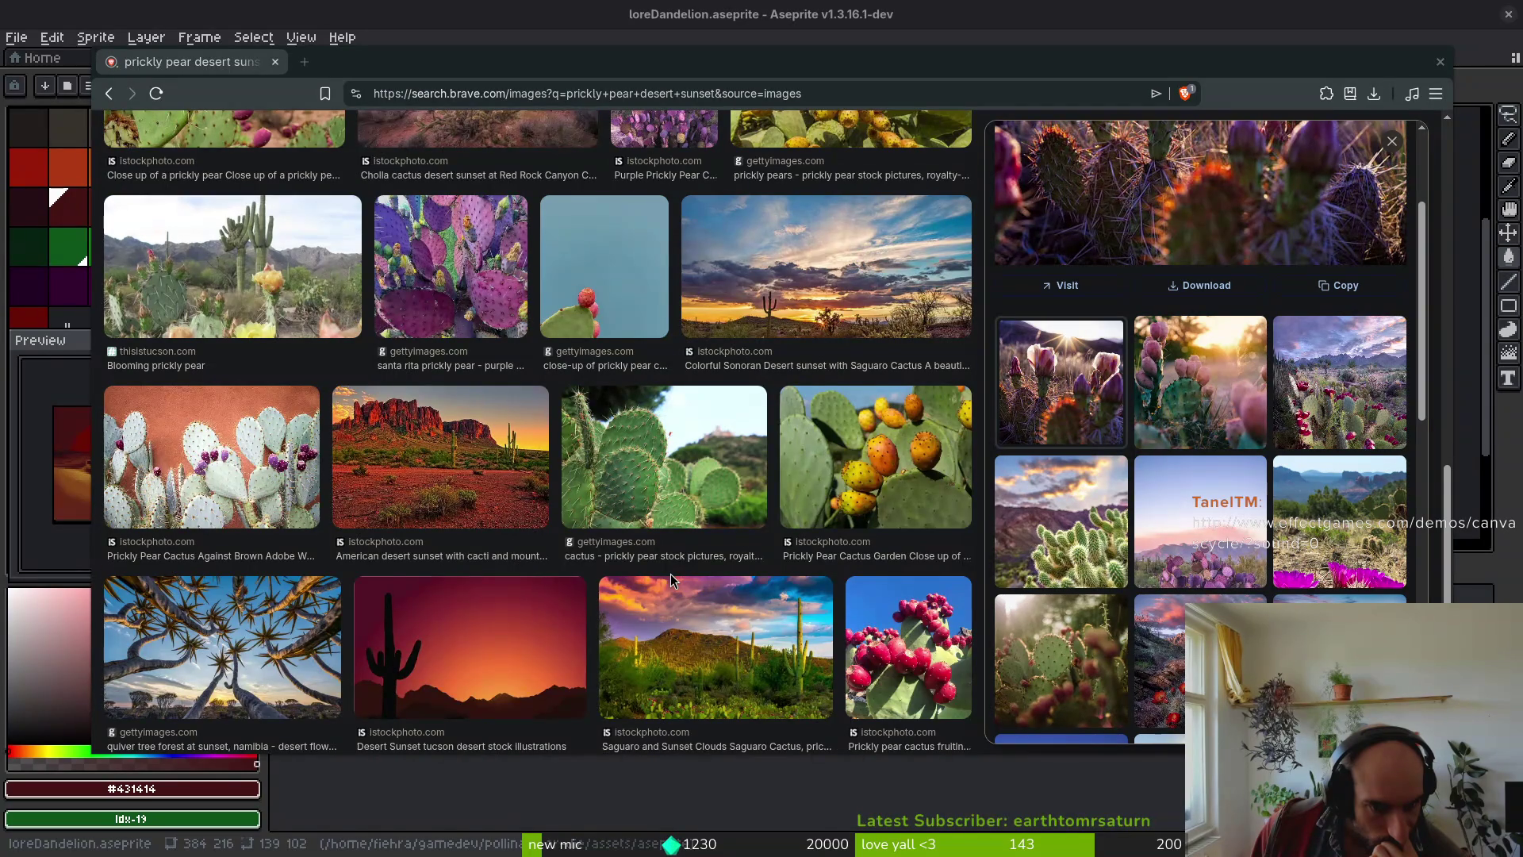
scroll(670, 579, "down", 2)
scroll(673, 581, "down", 2)
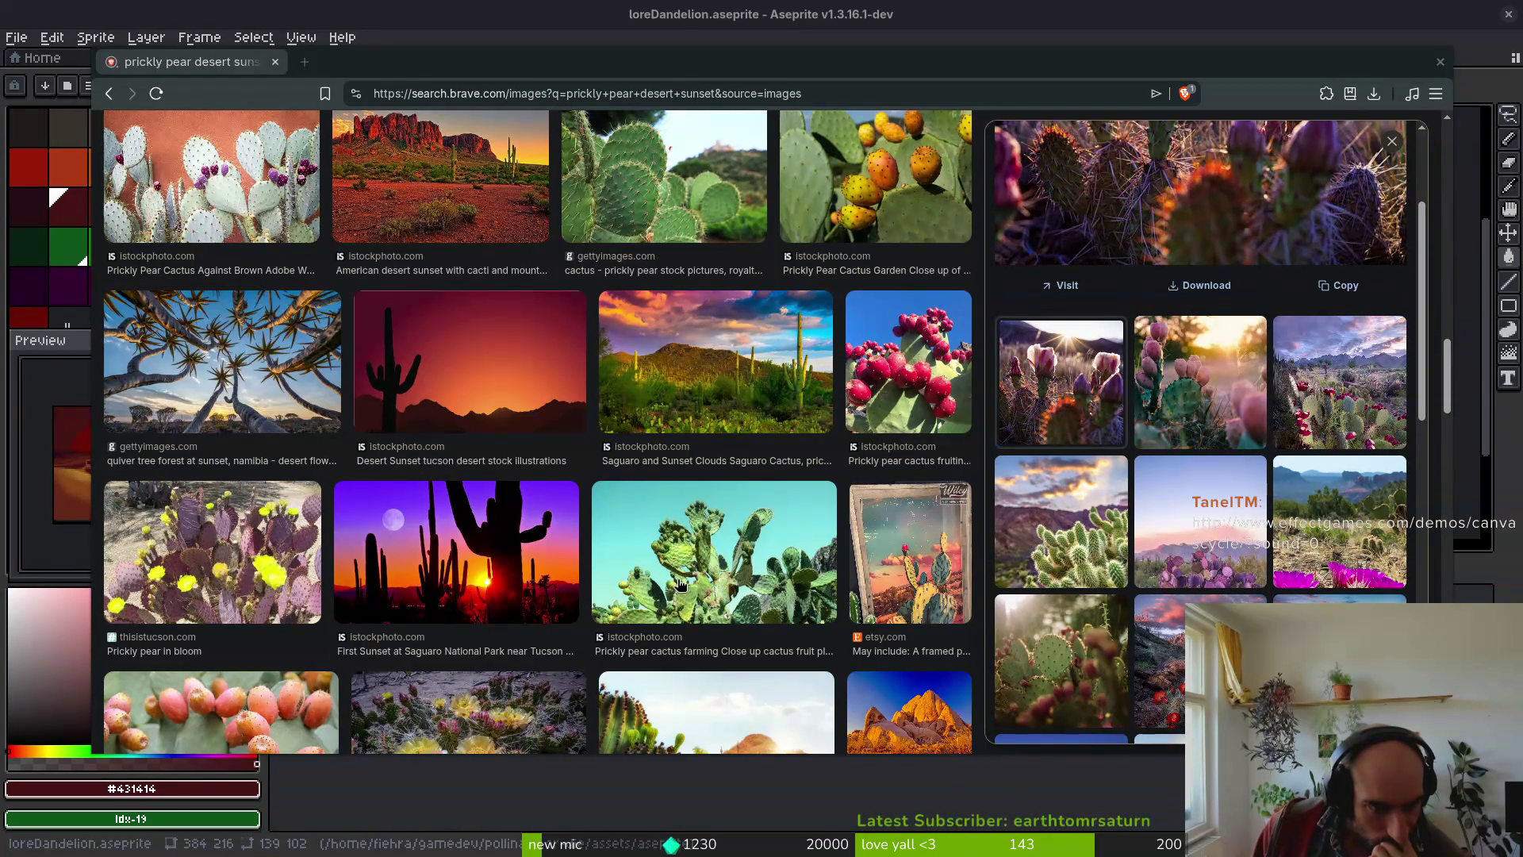
scroll(673, 587, "down", 2)
scroll(716, 570, "down", 2)
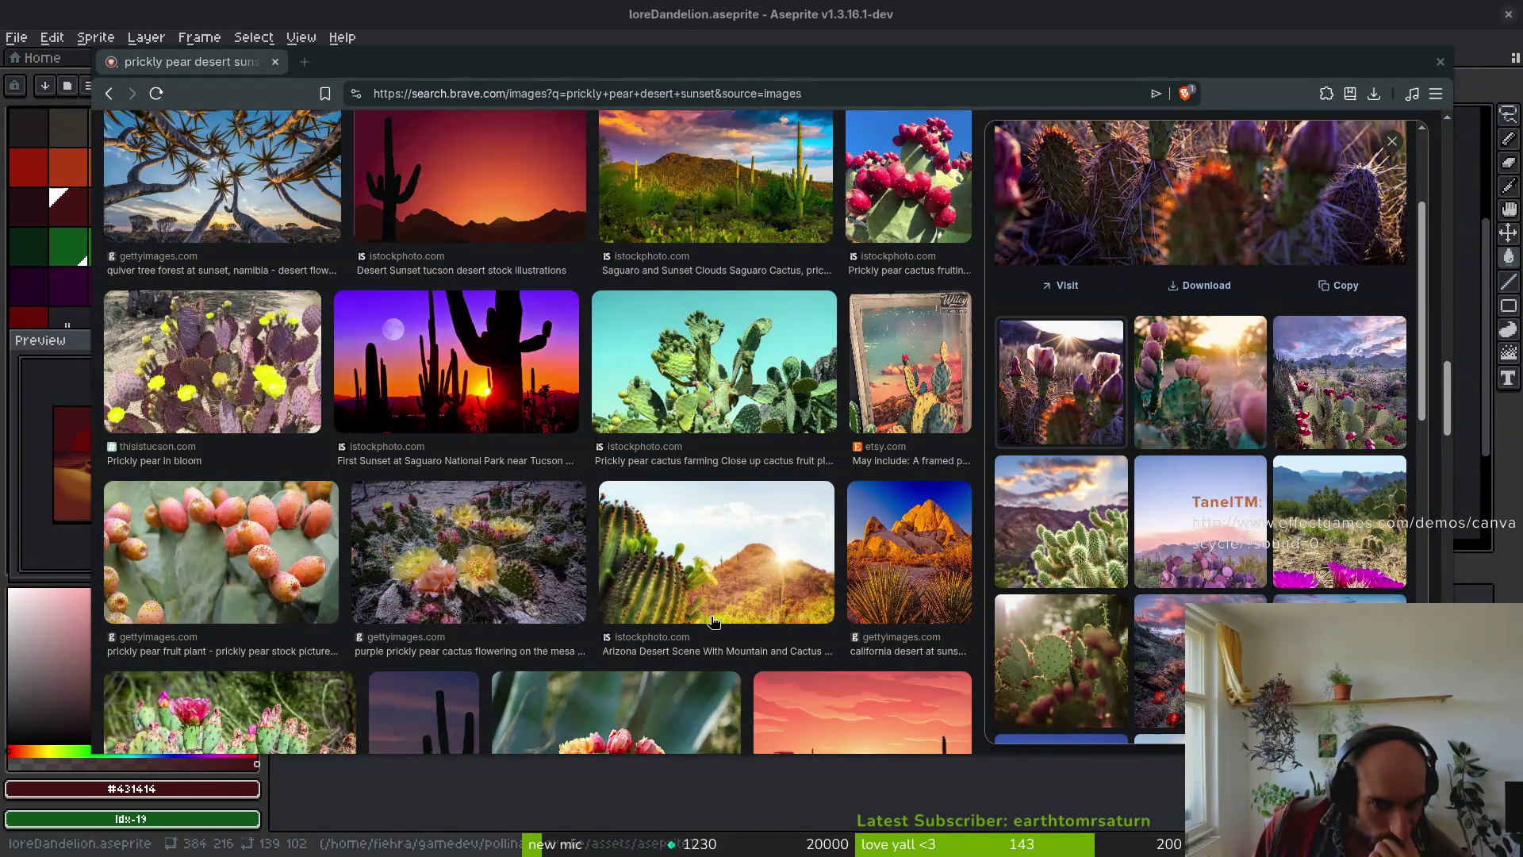
scroll(713, 610, "down", 4)
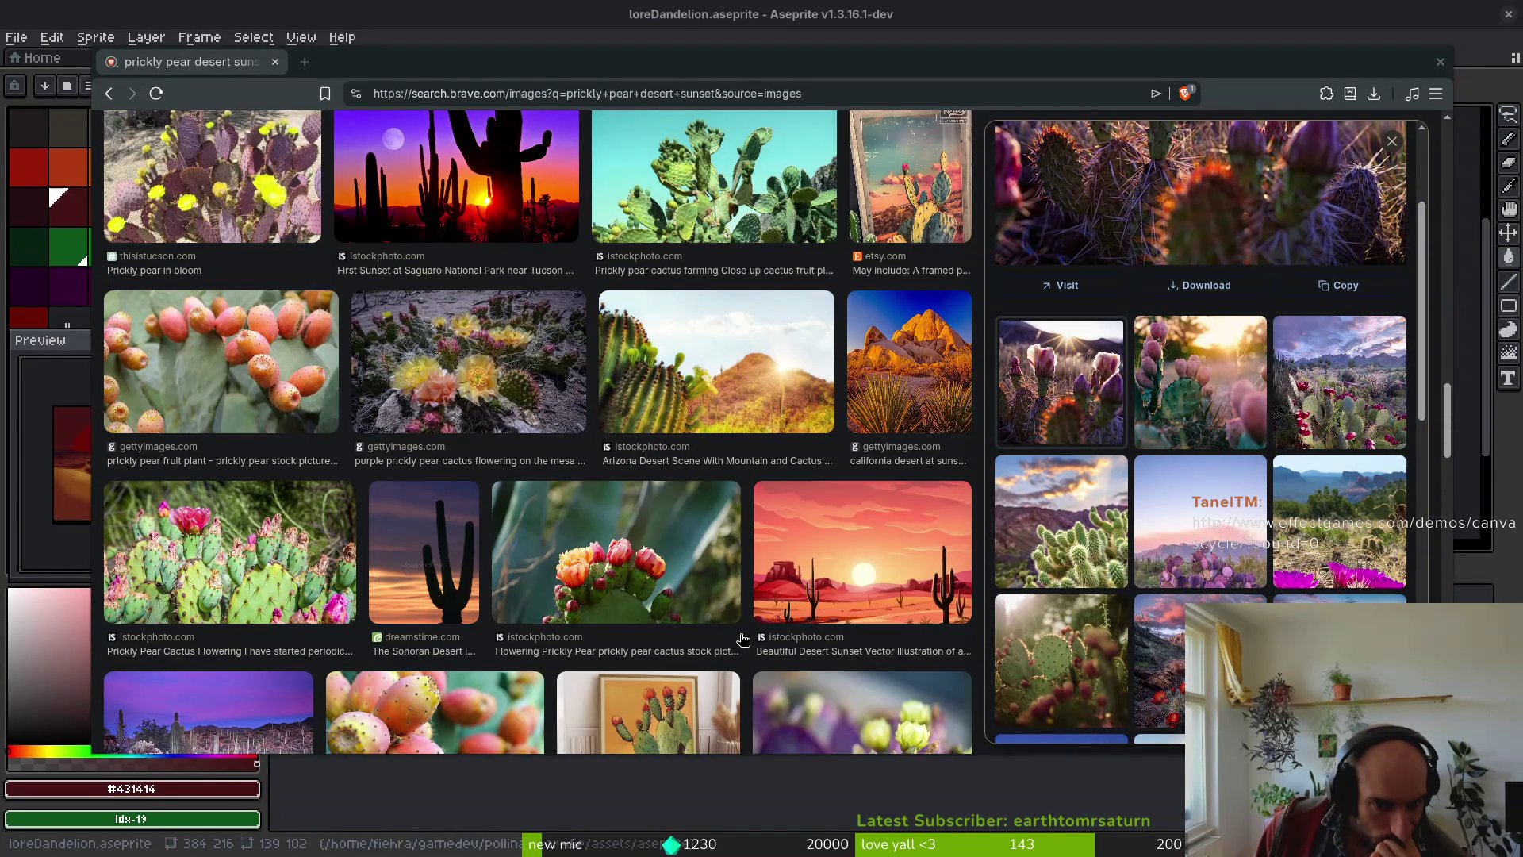
scroll(741, 634, "down", 2)
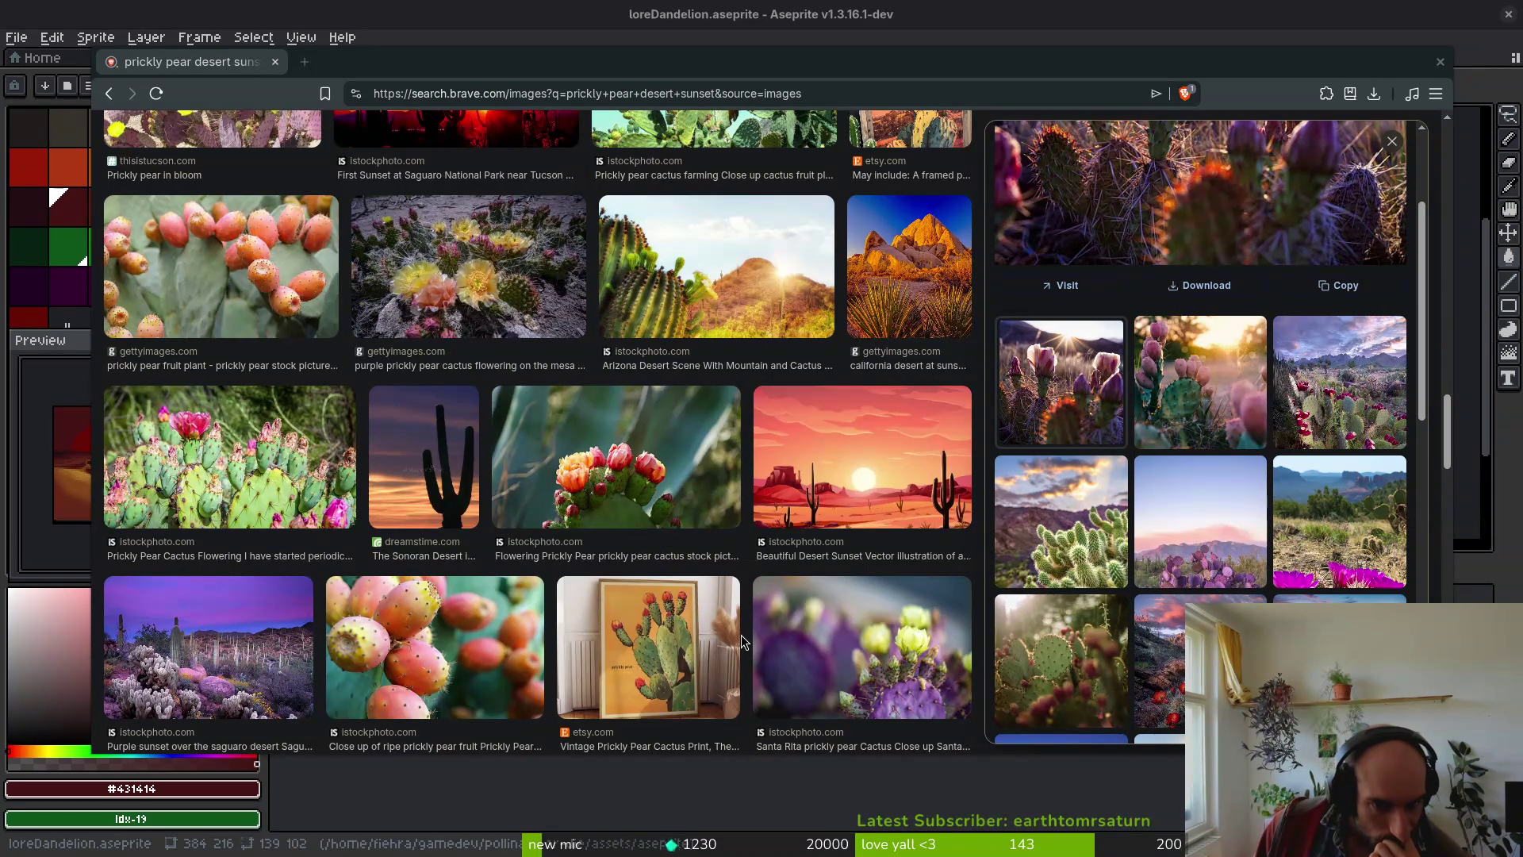
scroll(743, 636, "down", 4)
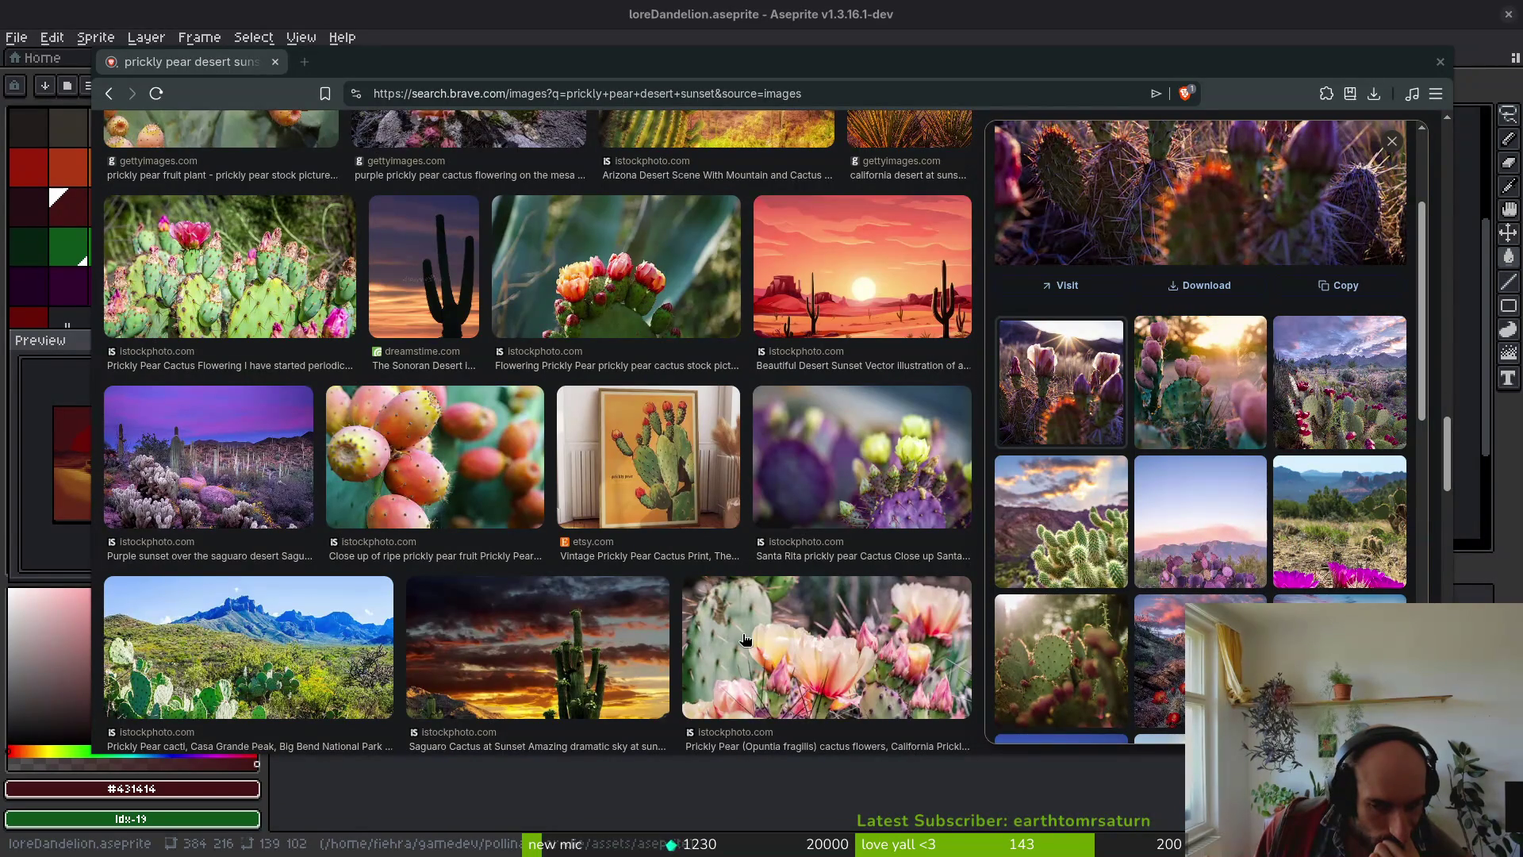
scroll(744, 638, "down", 2)
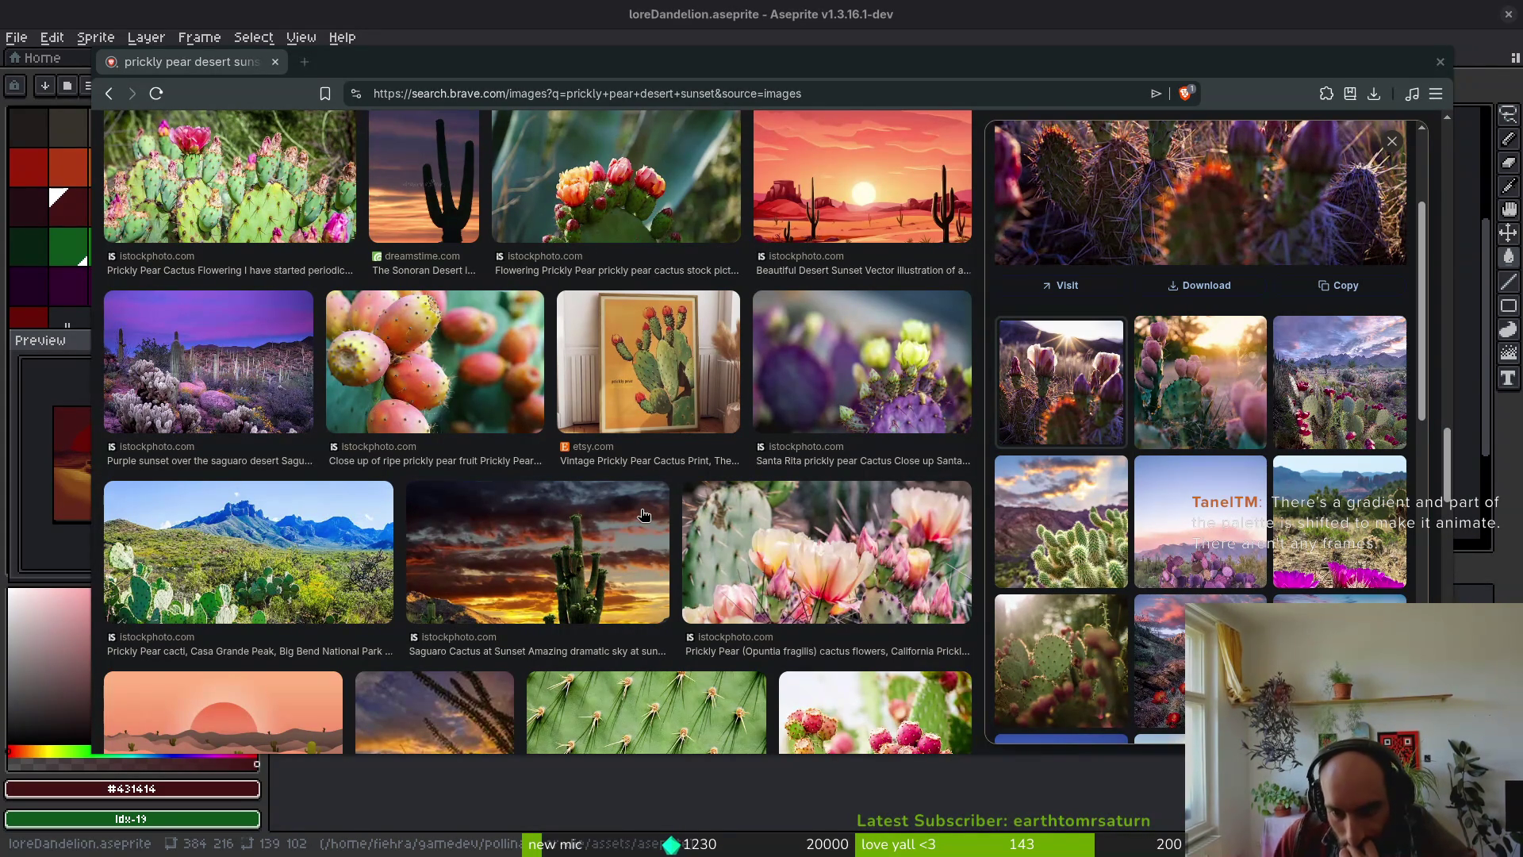
scroll(657, 504, "down", 2)
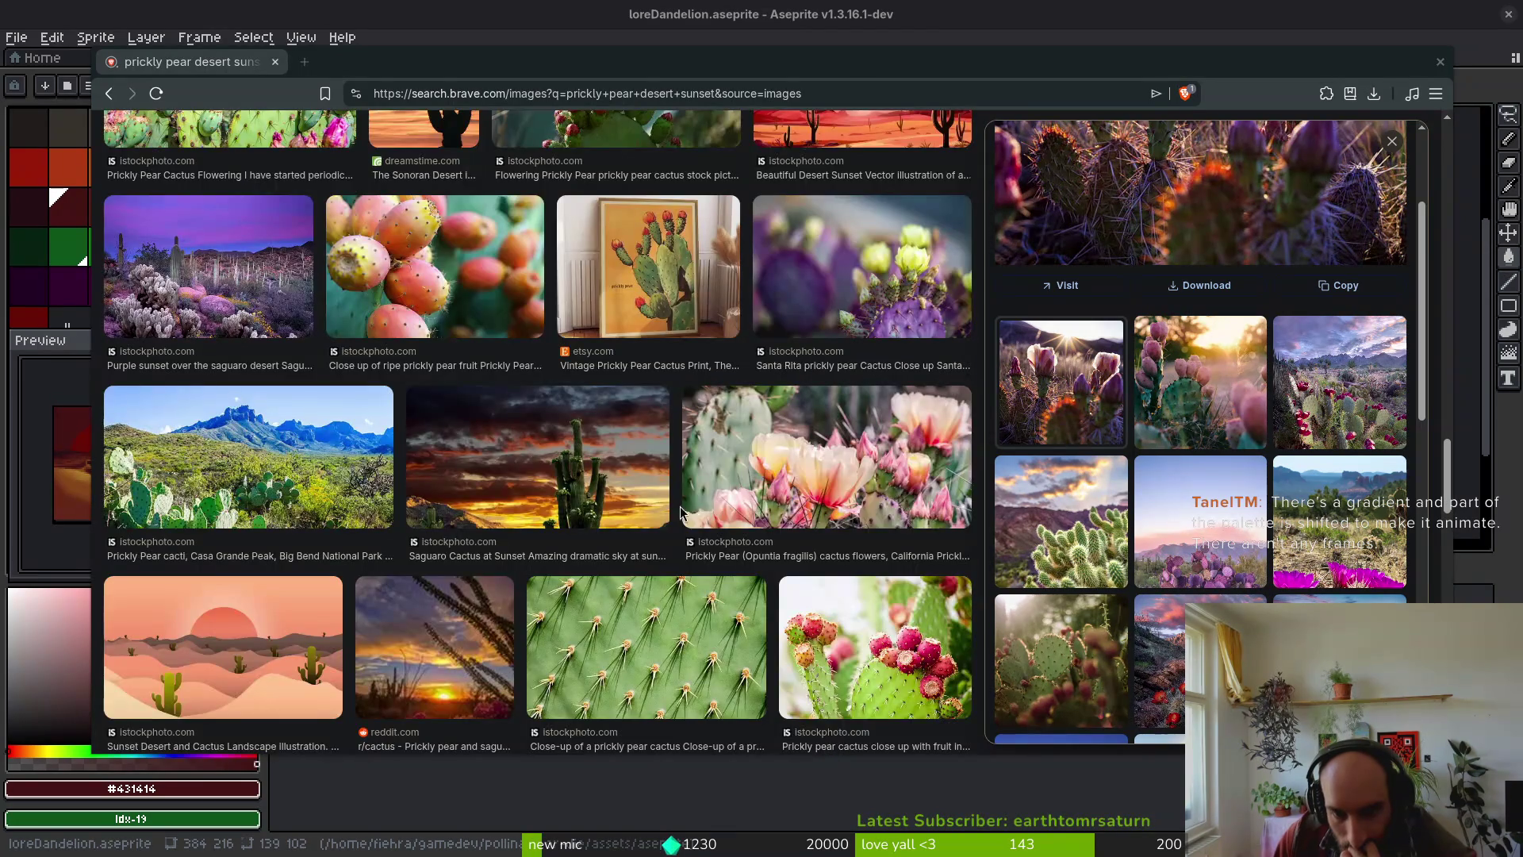
scroll(702, 551, "down", 2)
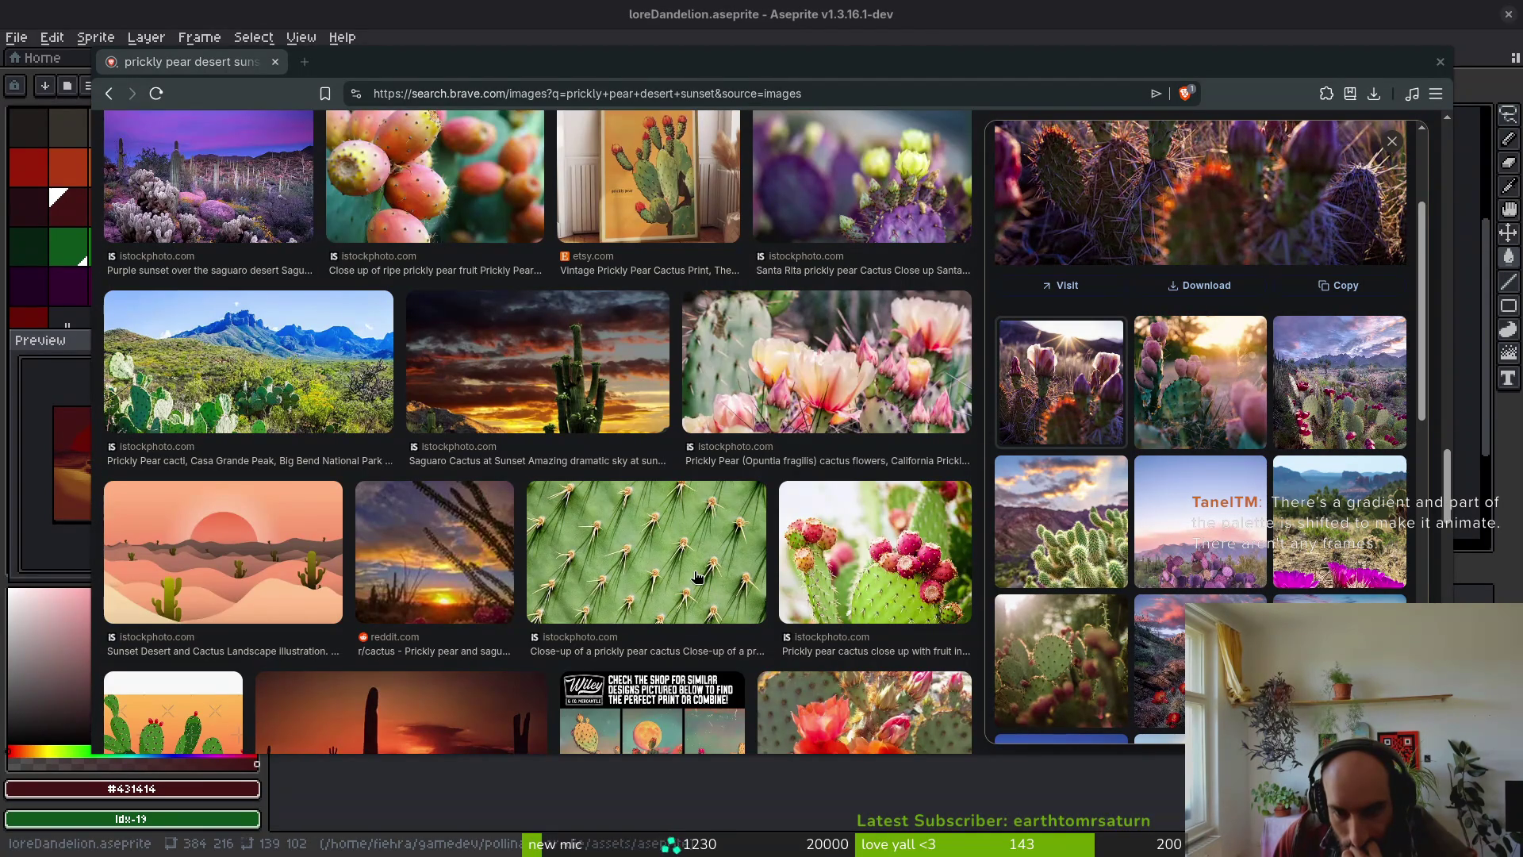
scroll(697, 571, "down", 2)
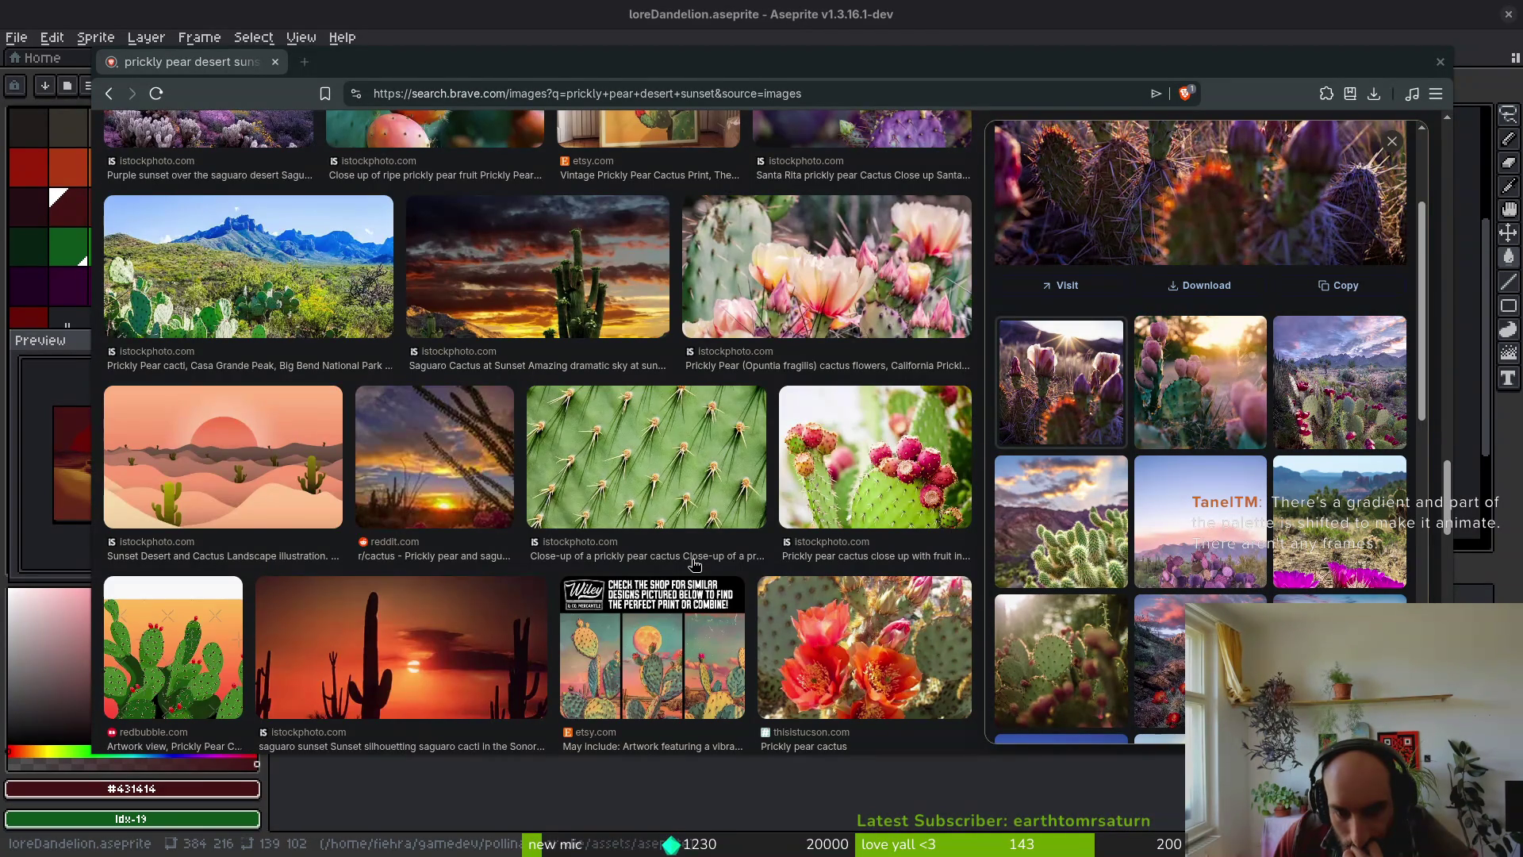
scroll(694, 564, "down", 2)
scroll(695, 565, "down", 2)
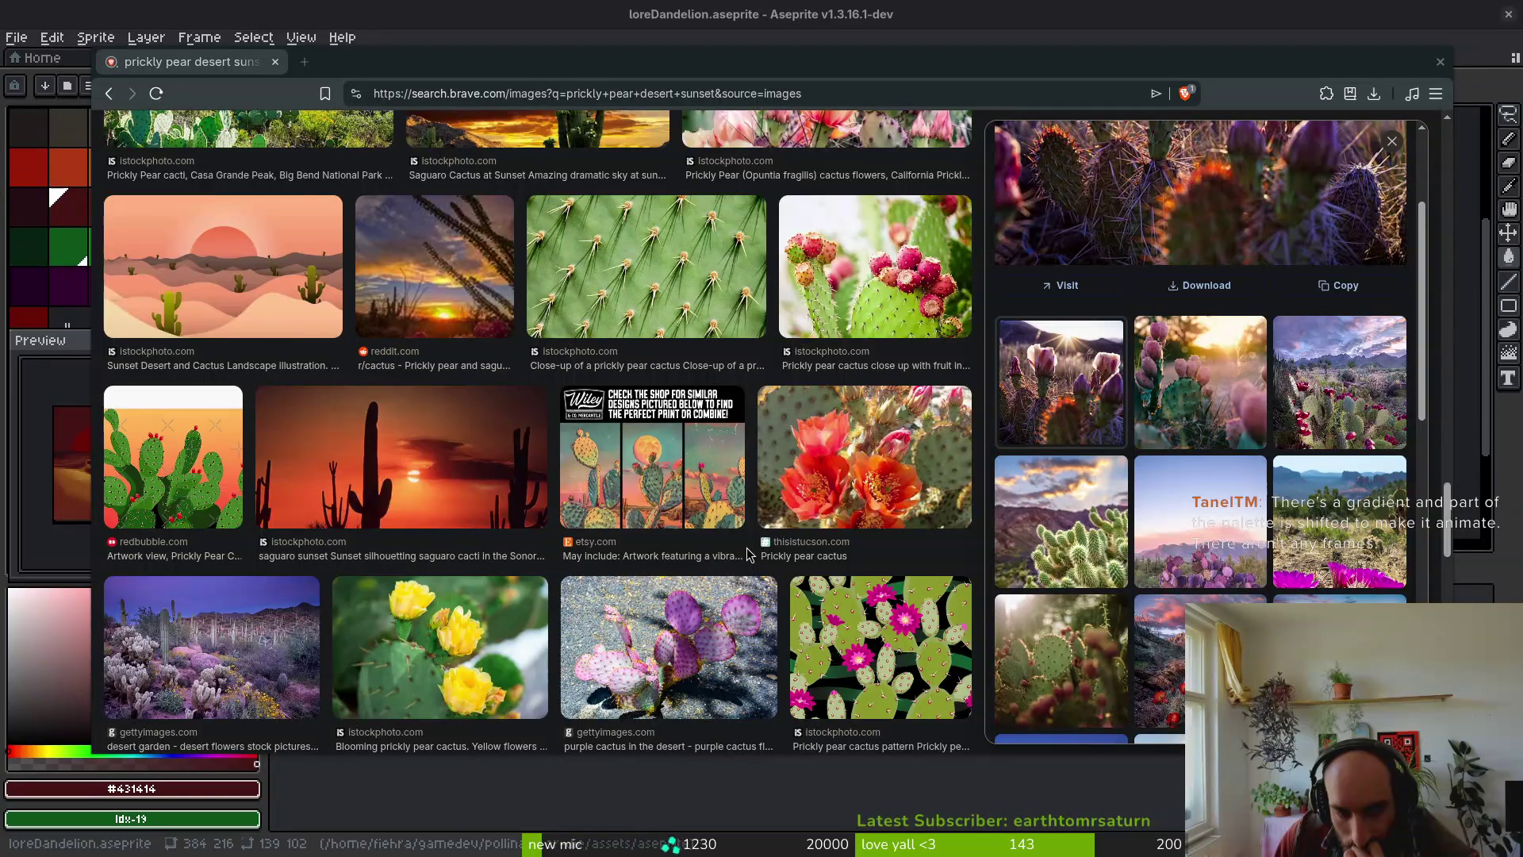
scroll(750, 554, "down", 2)
scroll(749, 554, "down", 2)
scroll(750, 554, "down", 2)
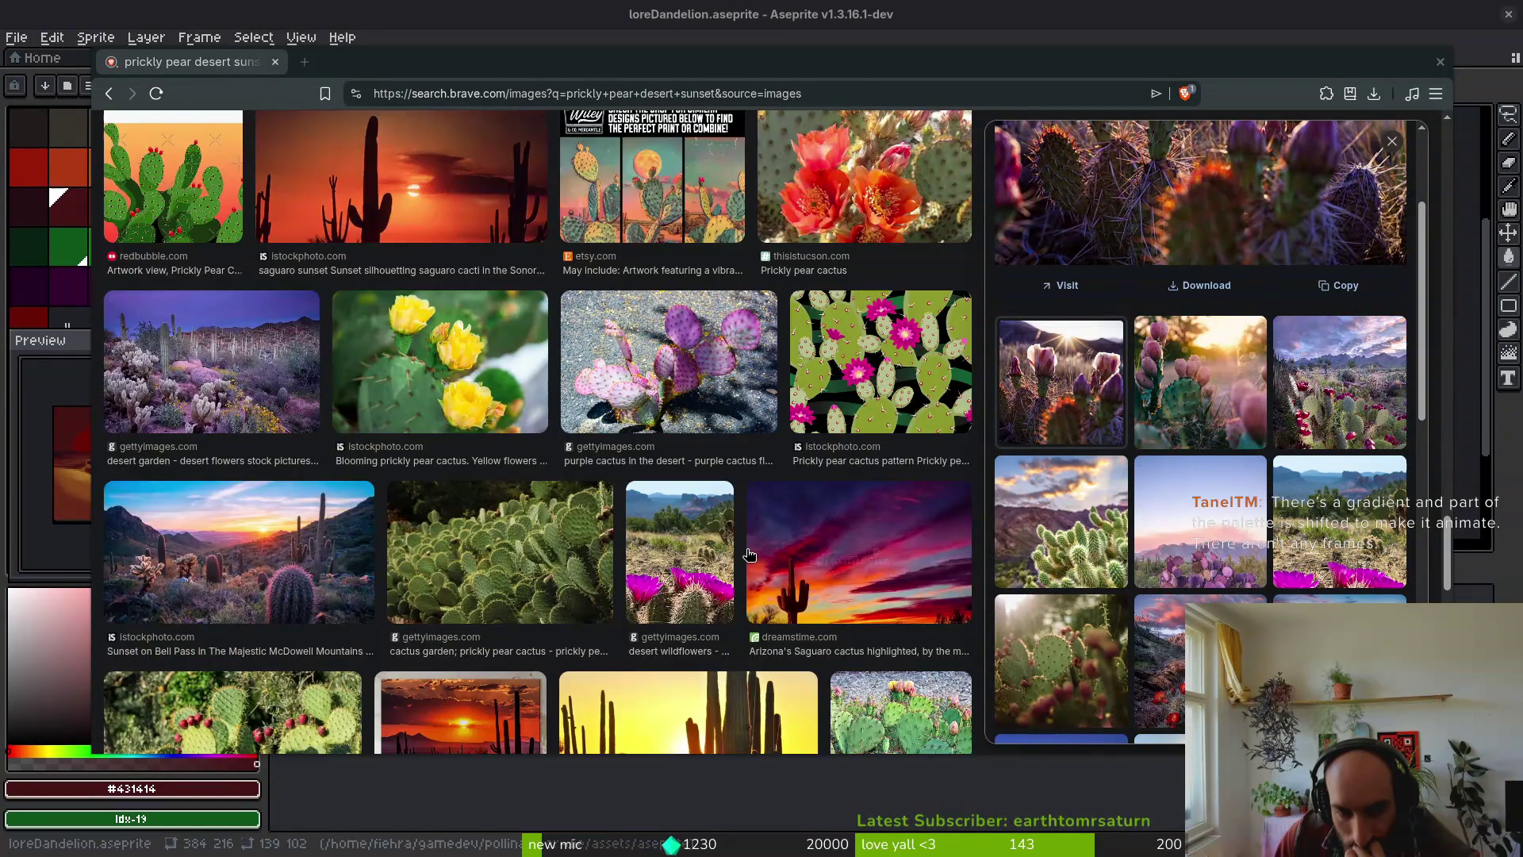
scroll(750, 553, "down", 2)
scroll(749, 554, "down", 2)
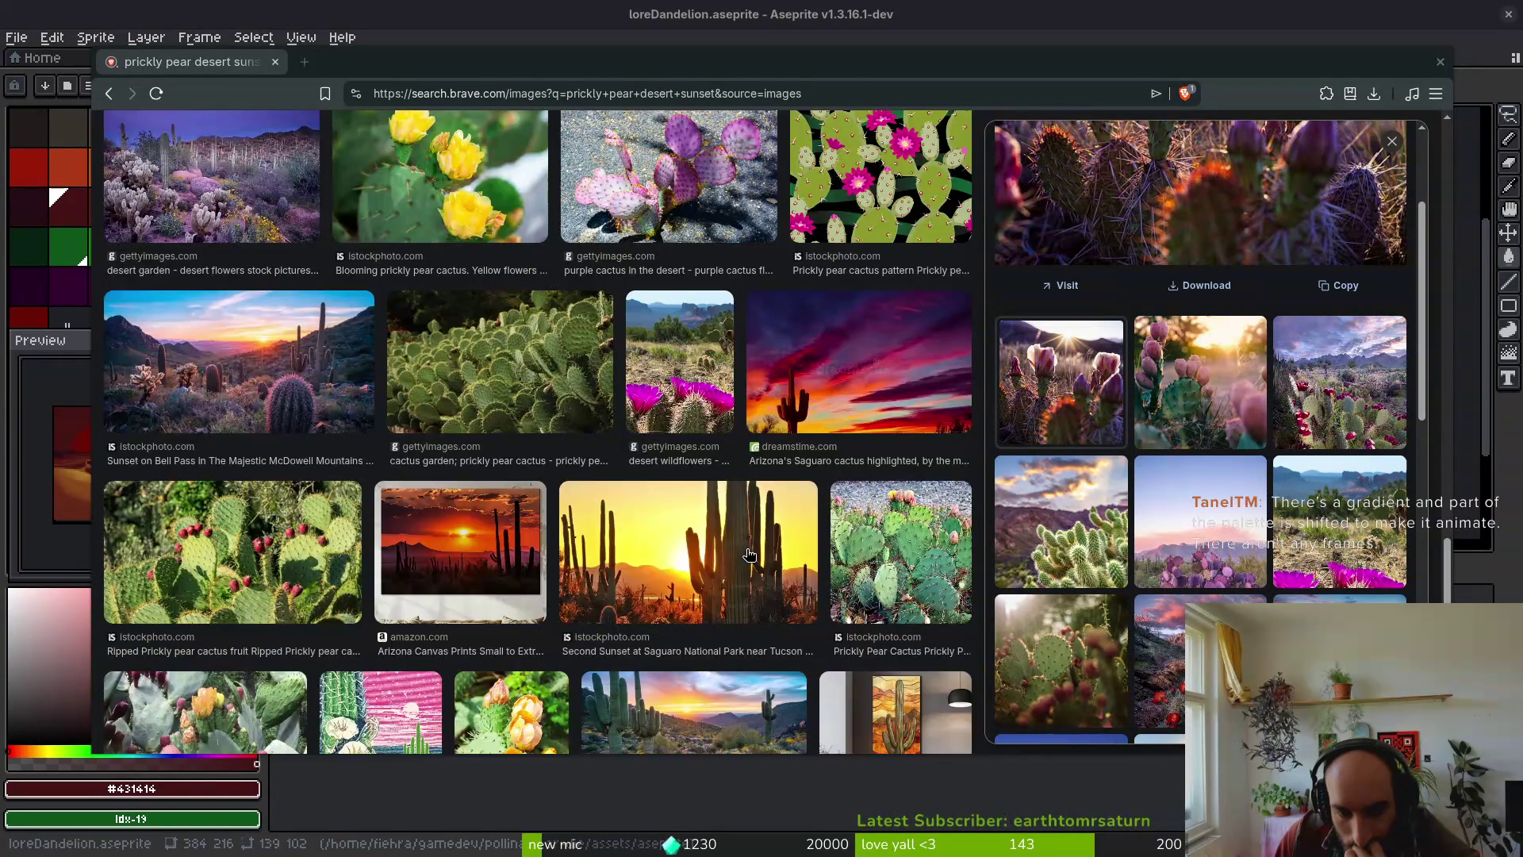
scroll(749, 553, "down", 2)
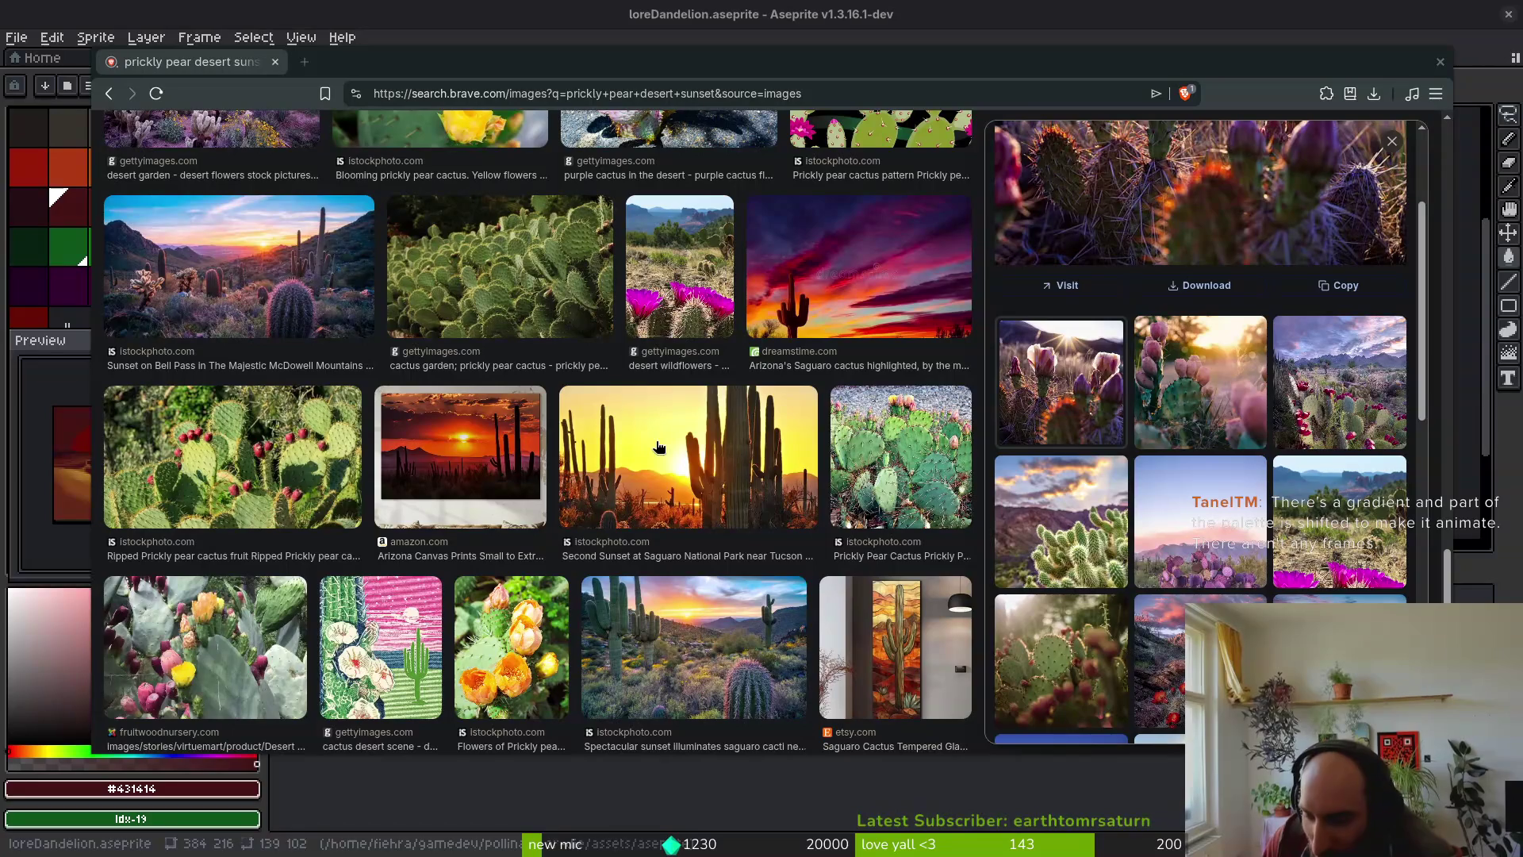
left_click(359, 9)
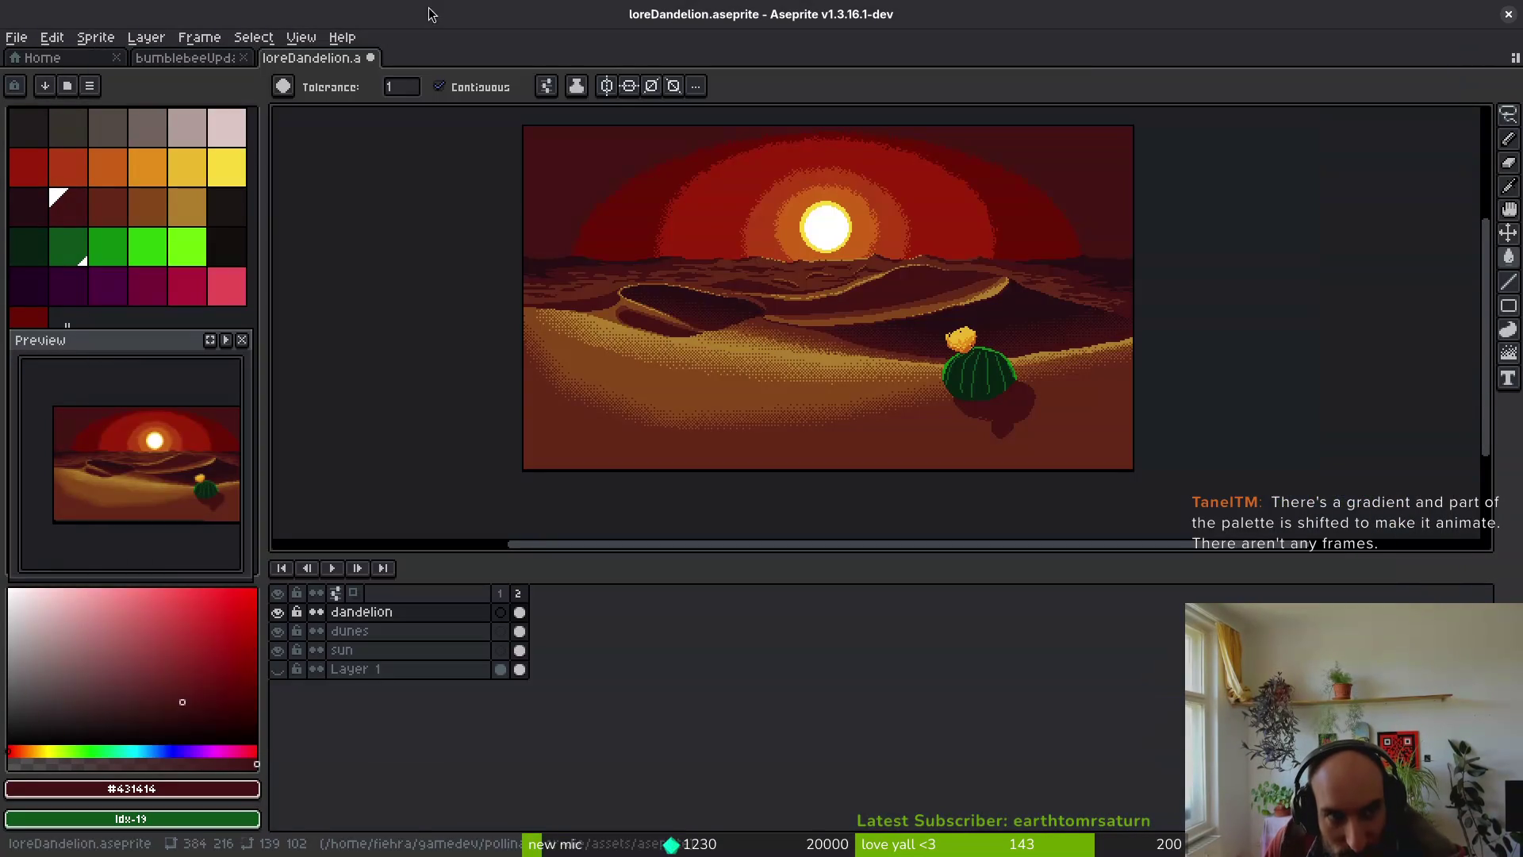
scroll(938, 292, "up", 2)
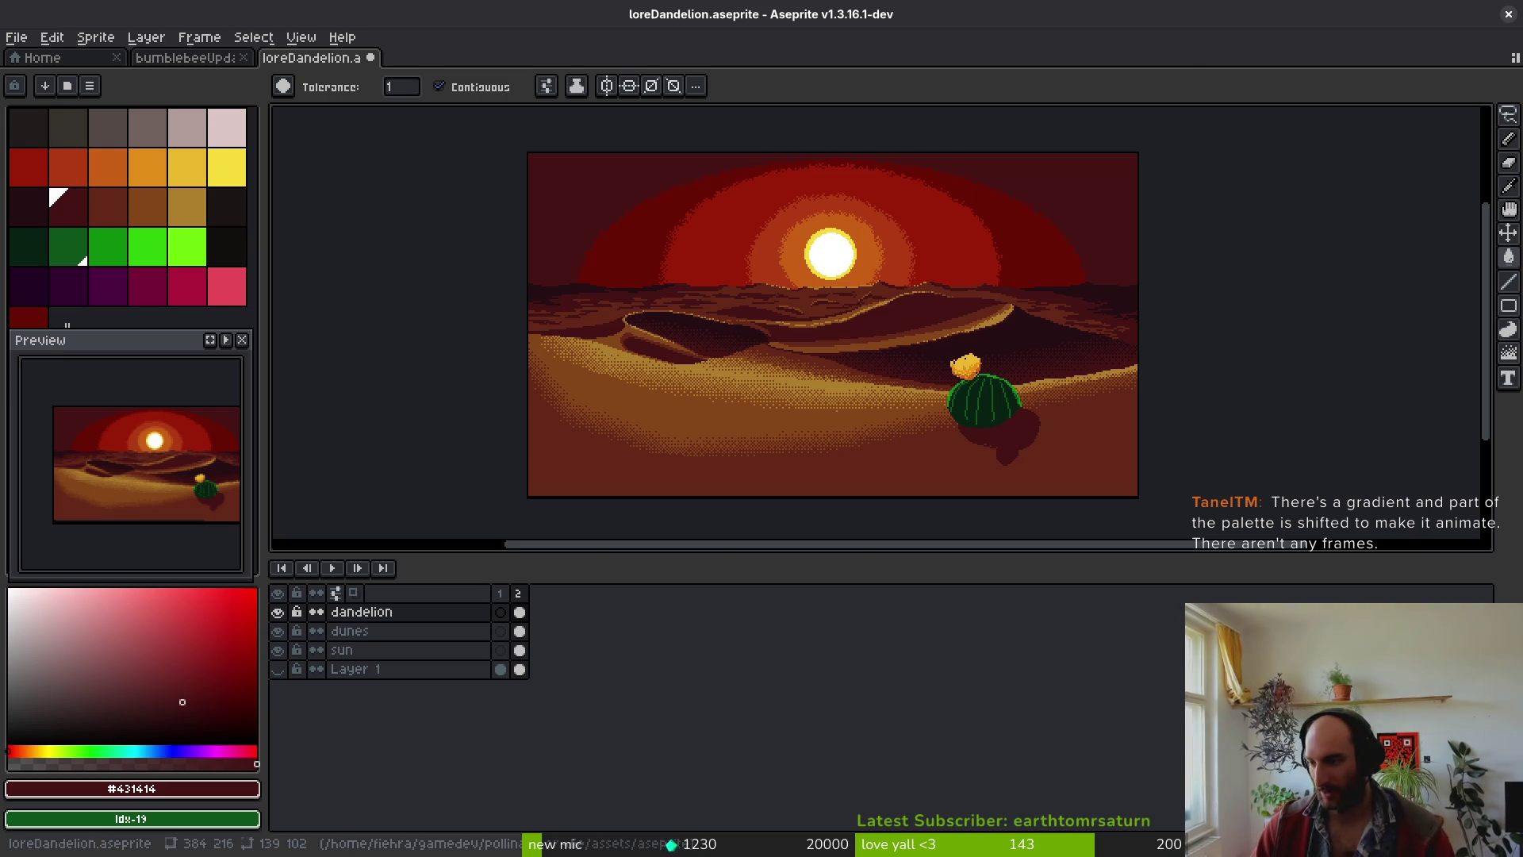
key("alt+Tab")
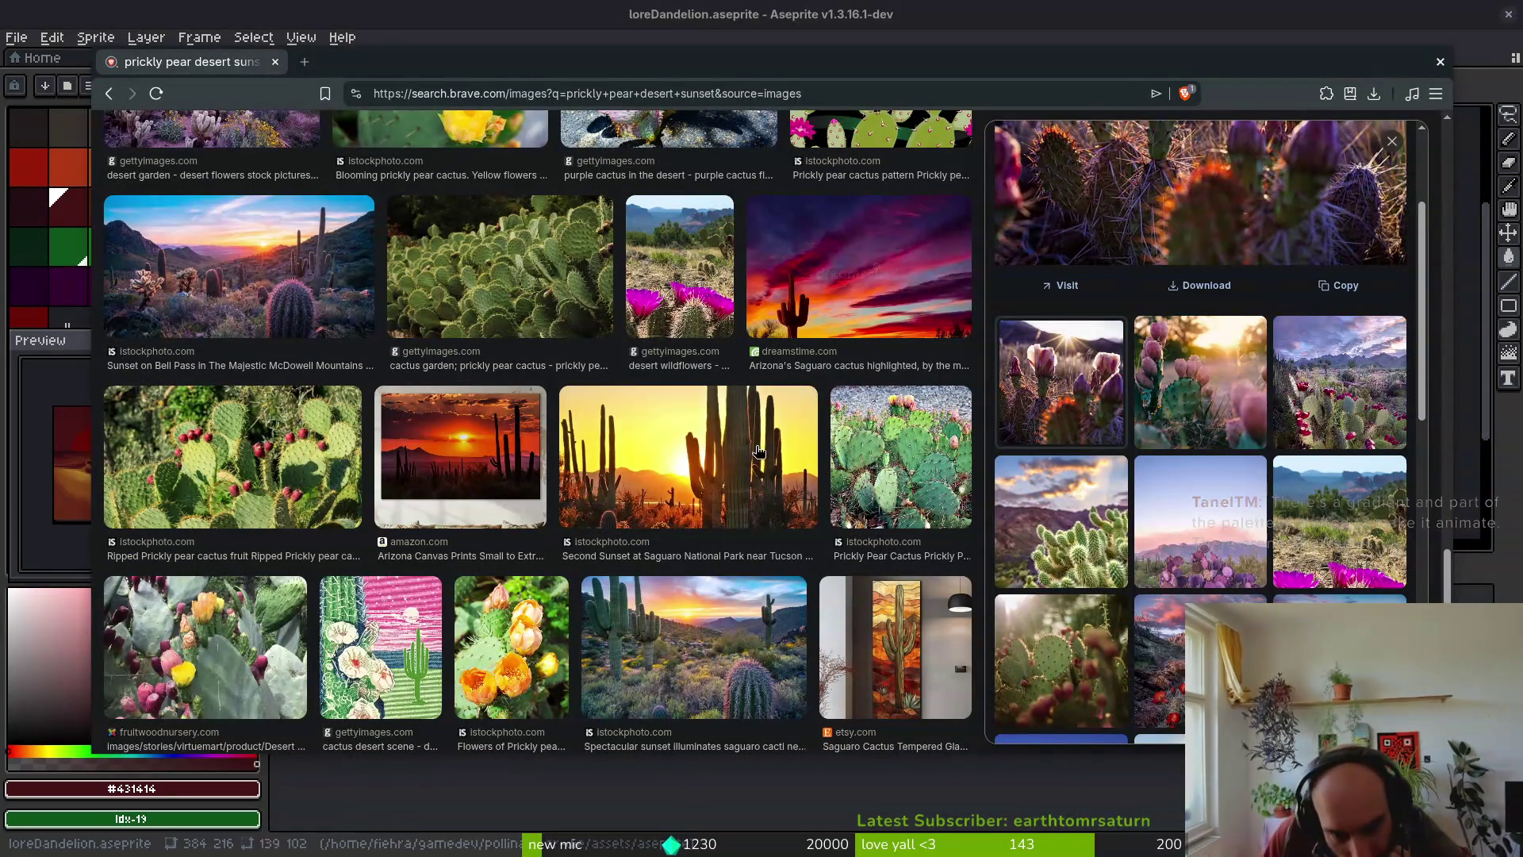
- Preview and close the first related cactus image, then scroll through the image results
left_click(1061, 383)
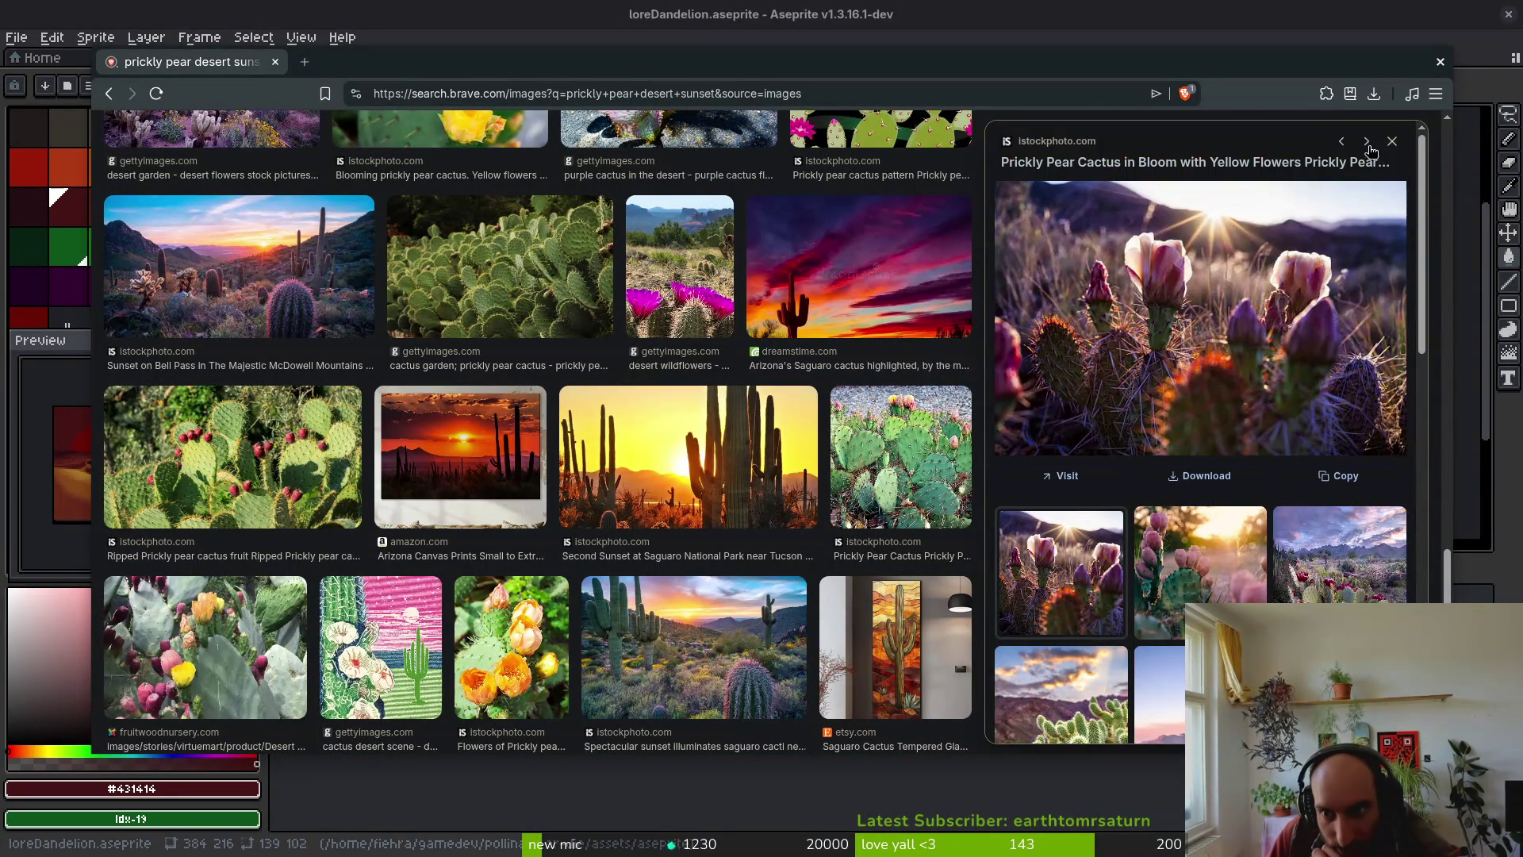
left_click(1390, 145)
scroll(698, 433, "down", 4)
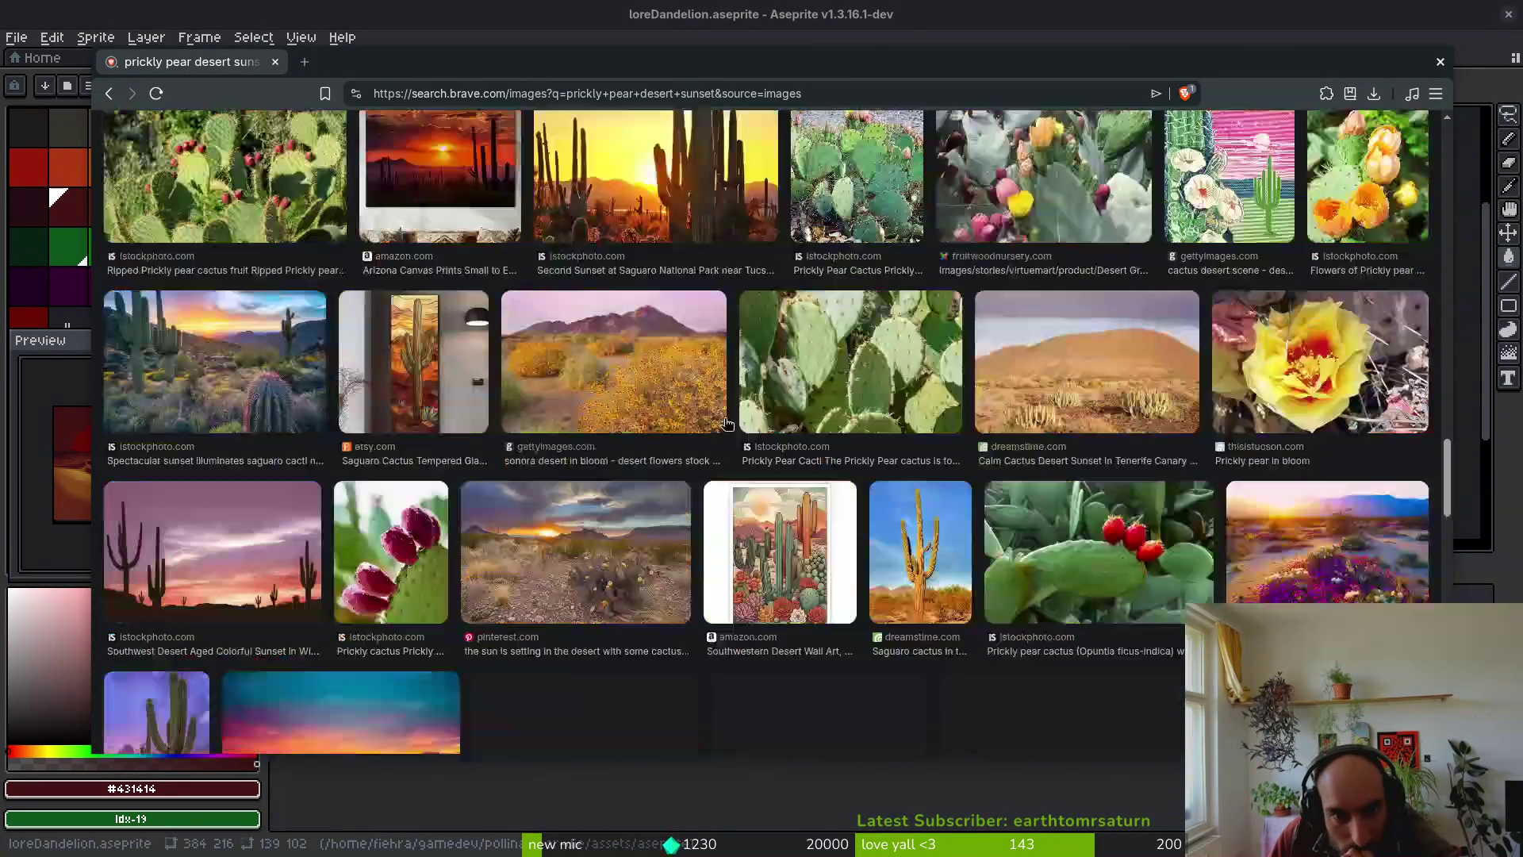
scroll(702, 547, "down", 2)
scroll(706, 519, "down", 2)
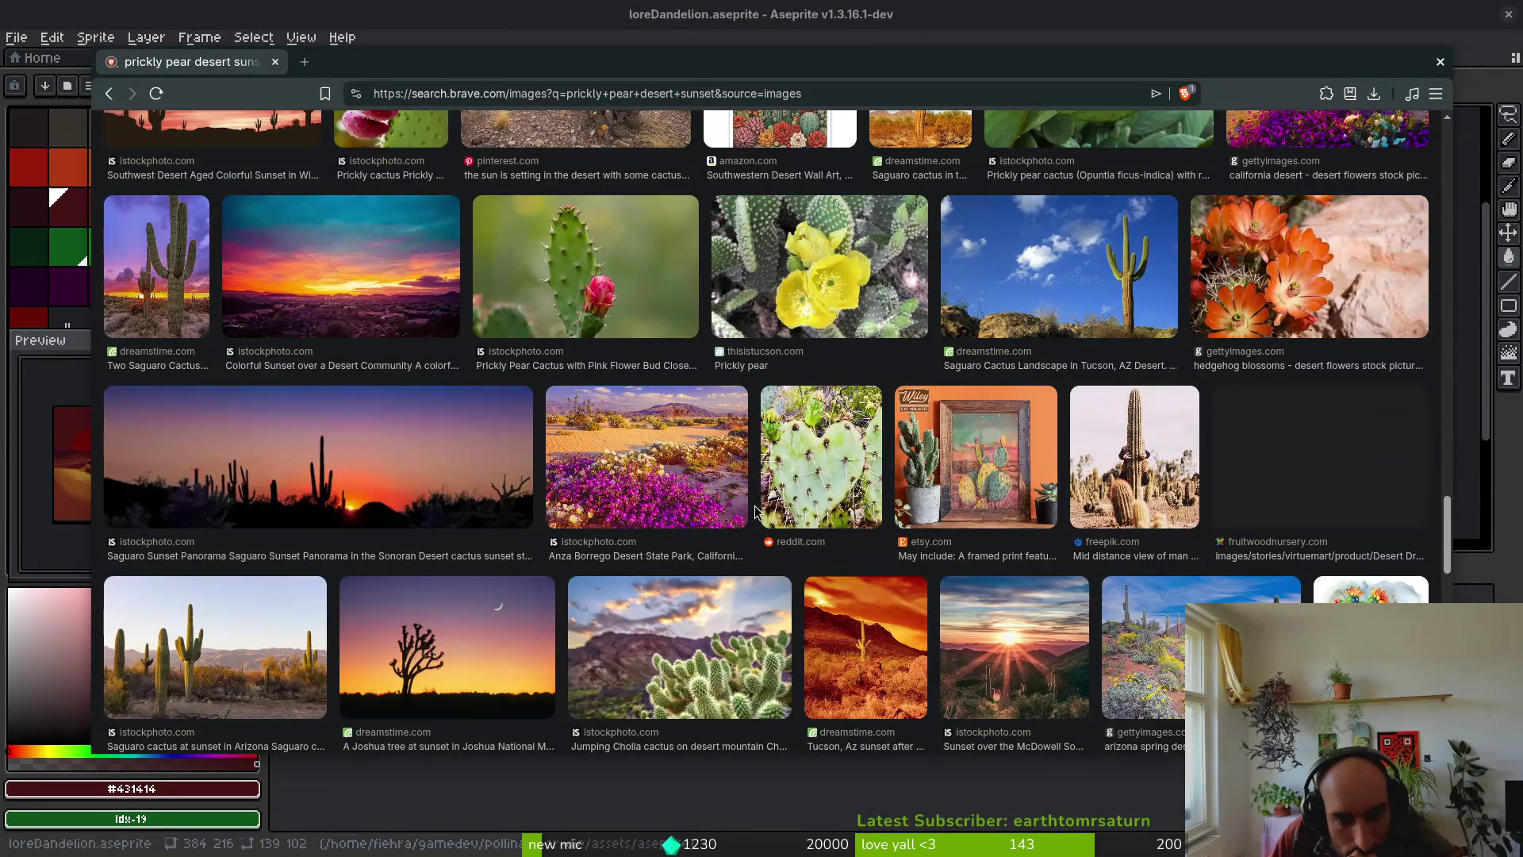
scroll(749, 523, "down", 2)
scroll(755, 524, "down", 1)
scroll(714, 508, "down", 2)
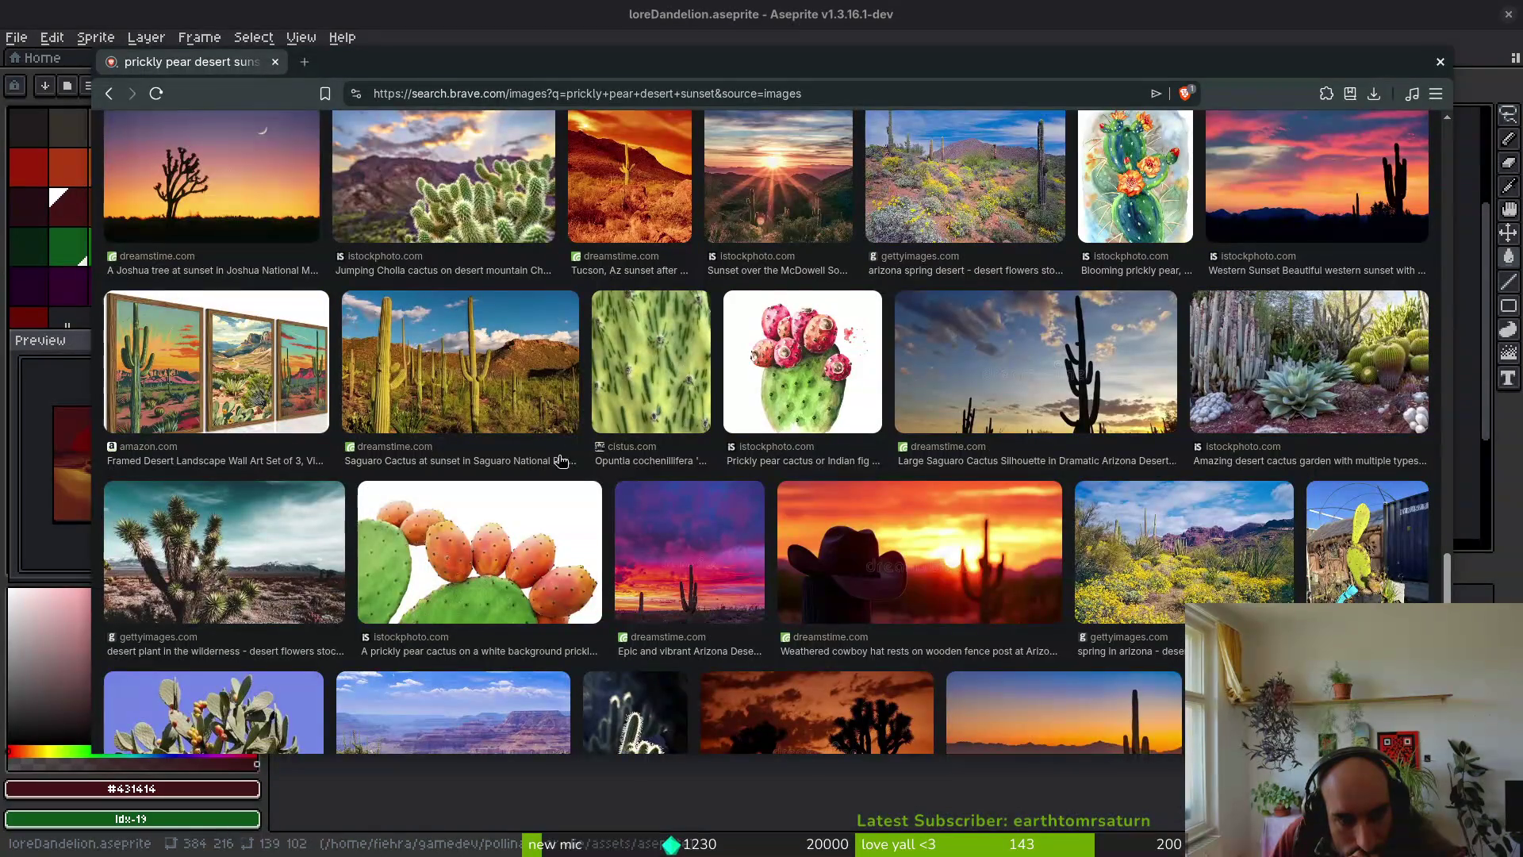
scroll(606, 487, "down", 1)
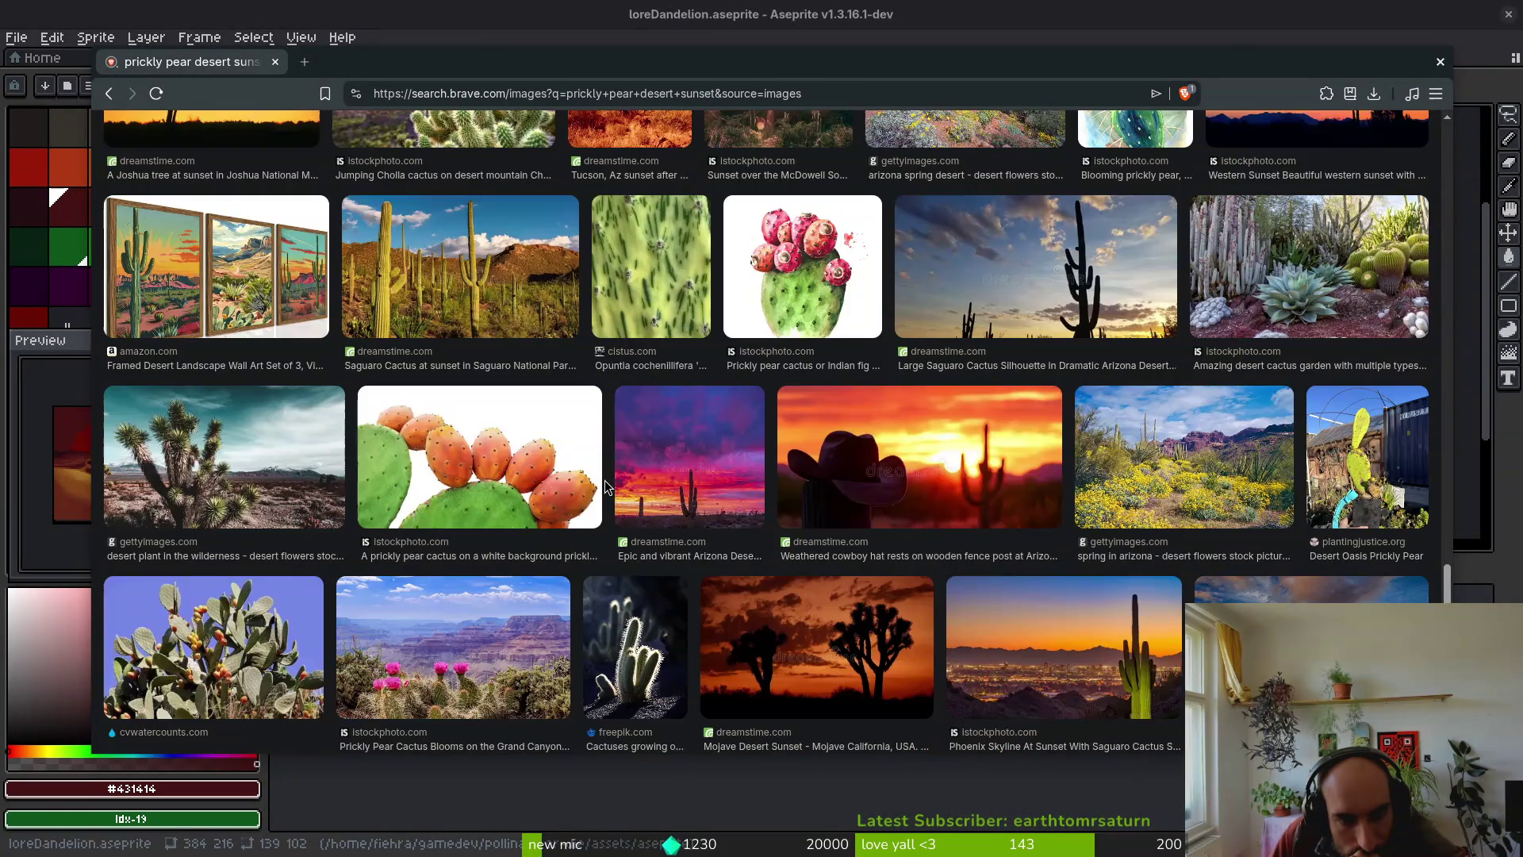
scroll(605, 481, "down", 1)
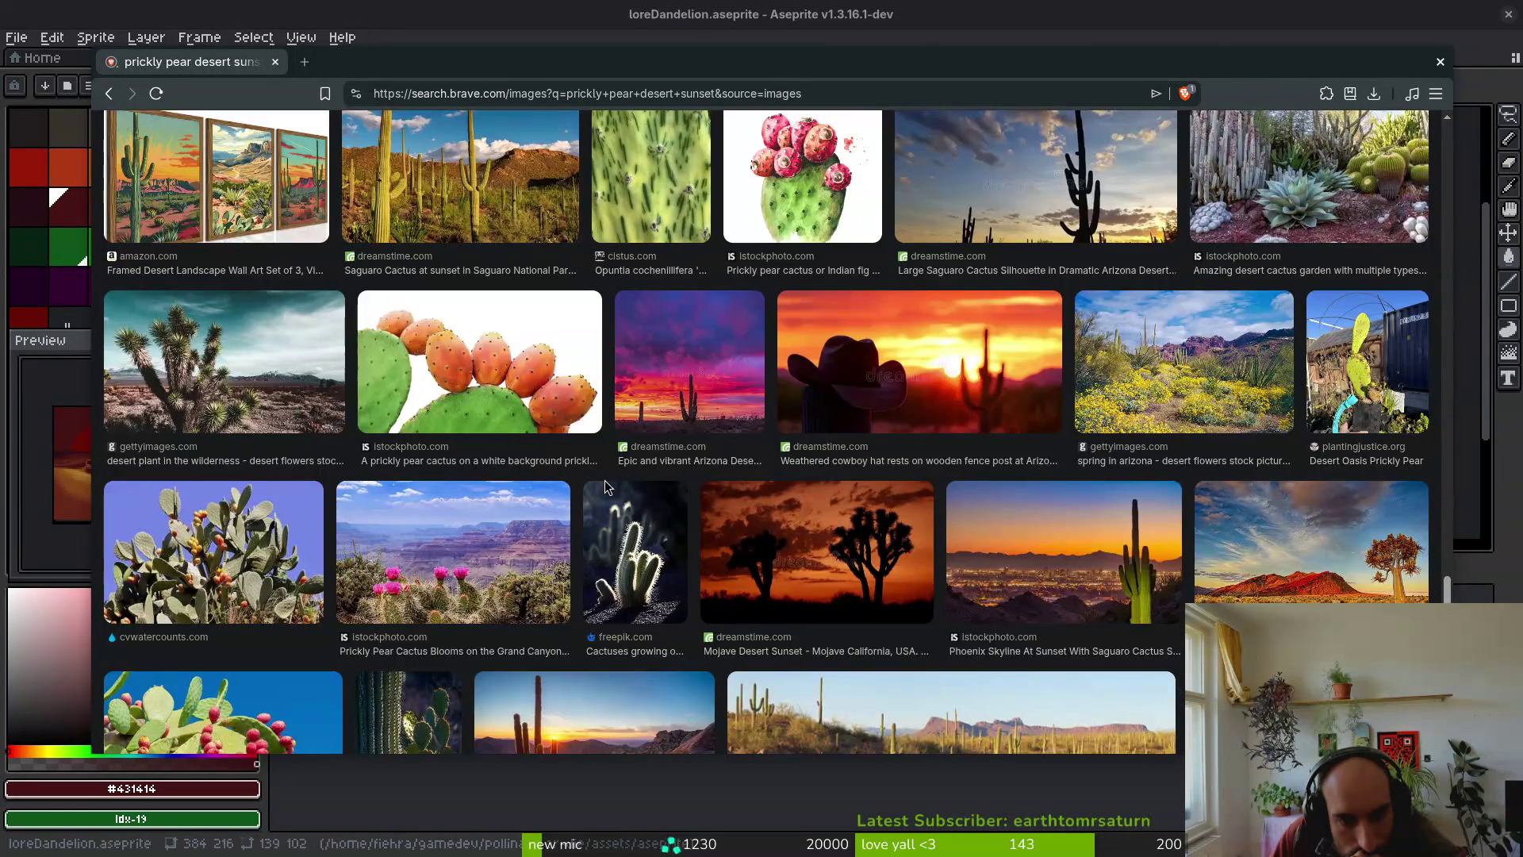
scroll(634, 579, "down", 3)
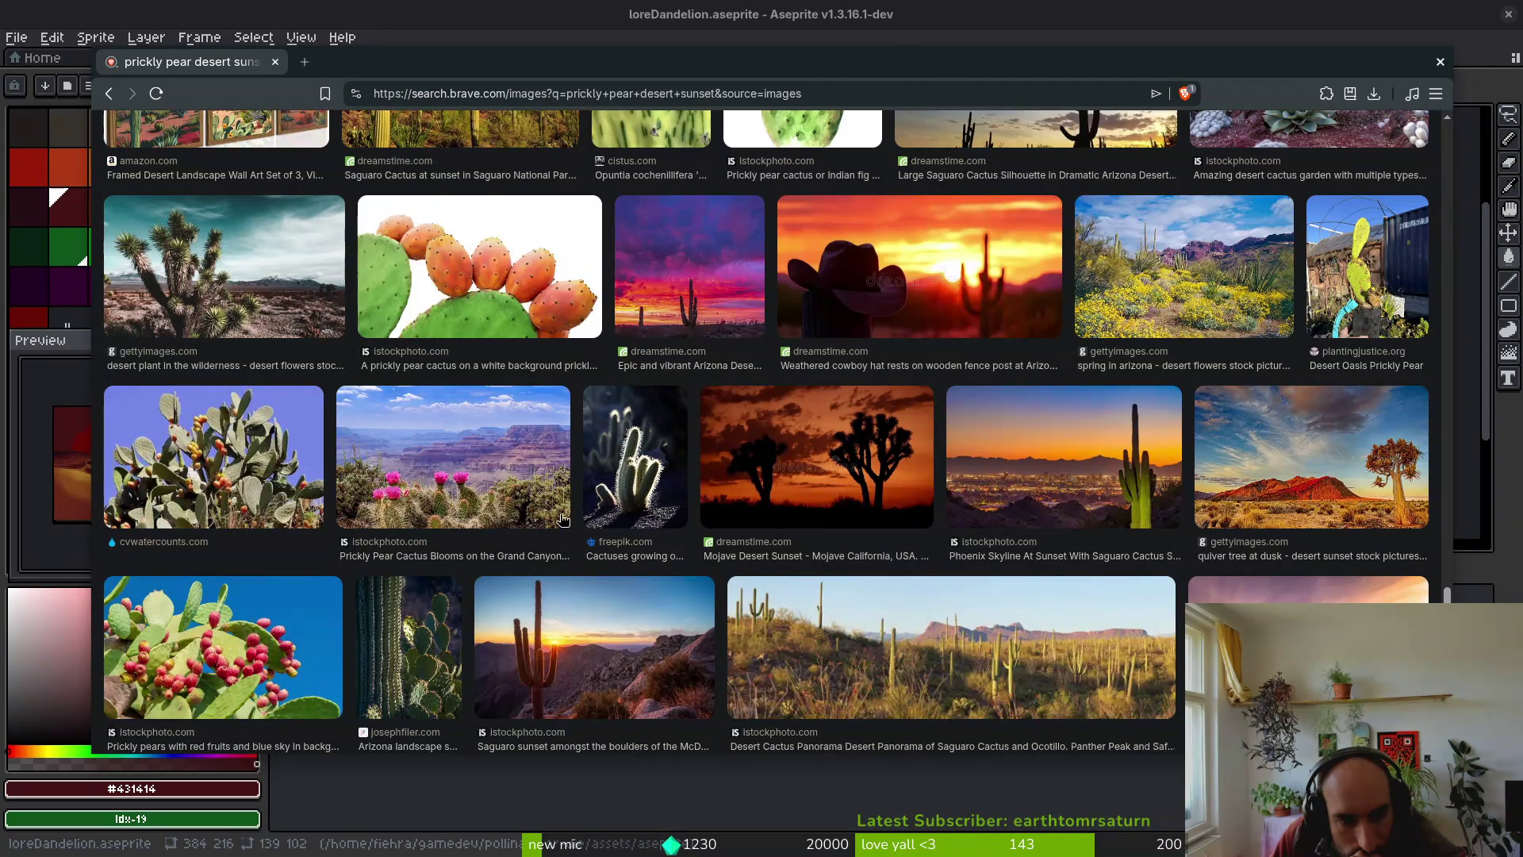
scroll(622, 527, "down", 2)
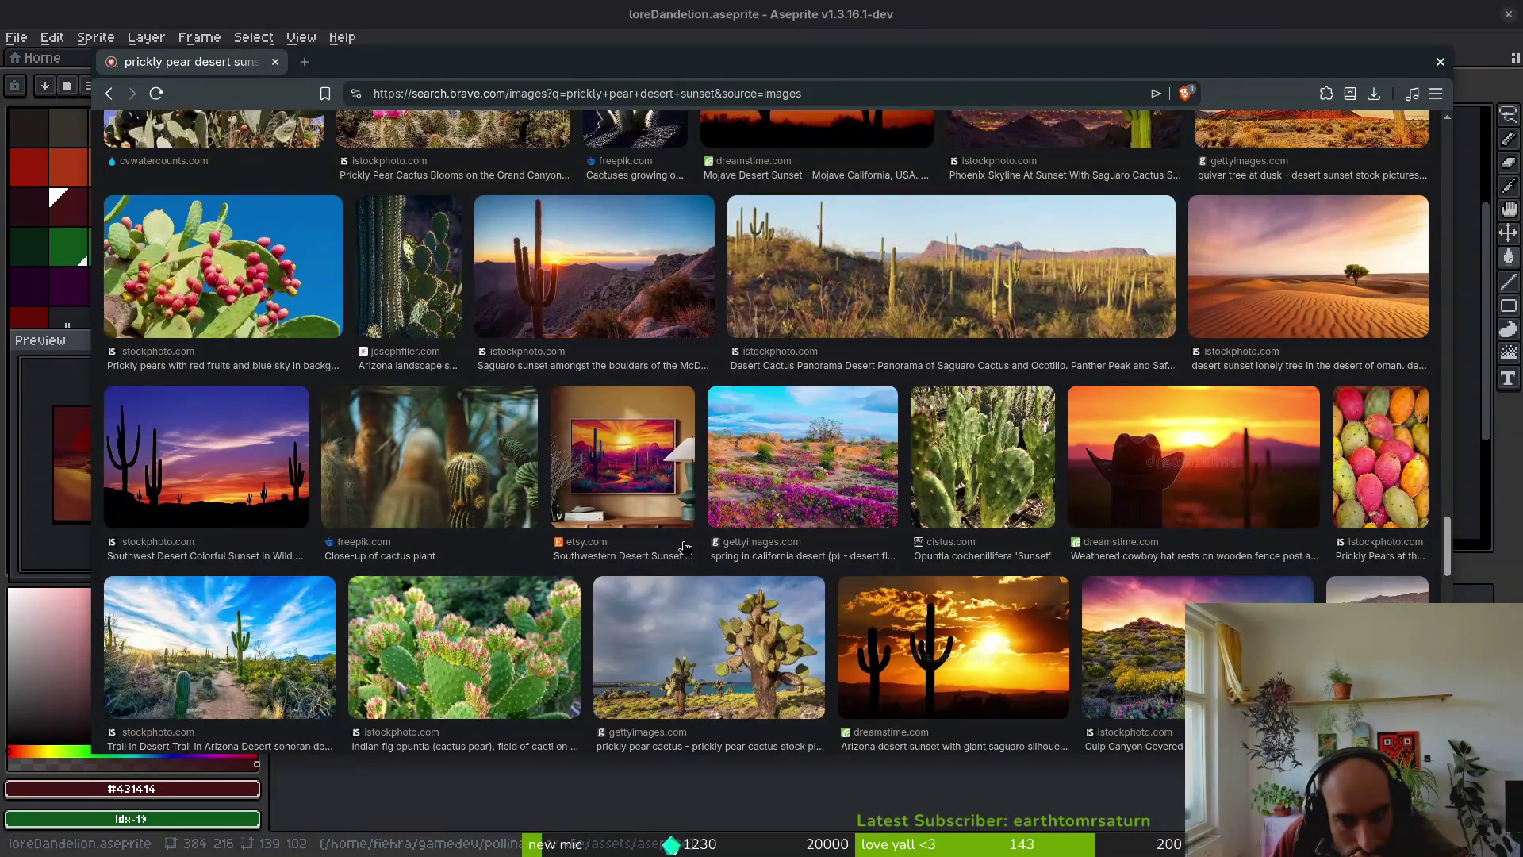
scroll(684, 547, "down", 2)
scroll(684, 547, "down", 2)
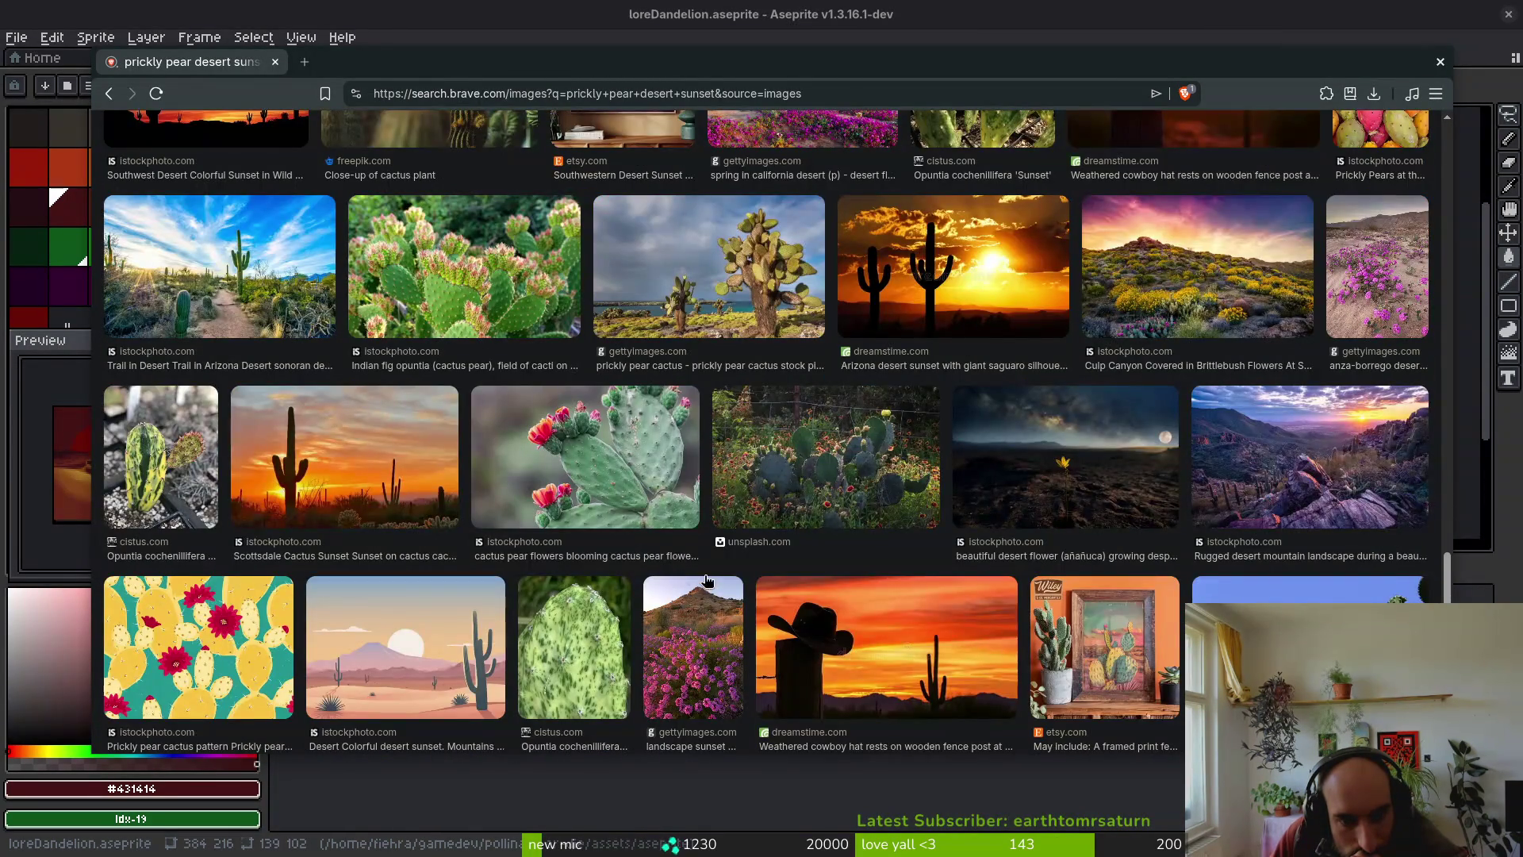
scroll(706, 577, "down", 4)
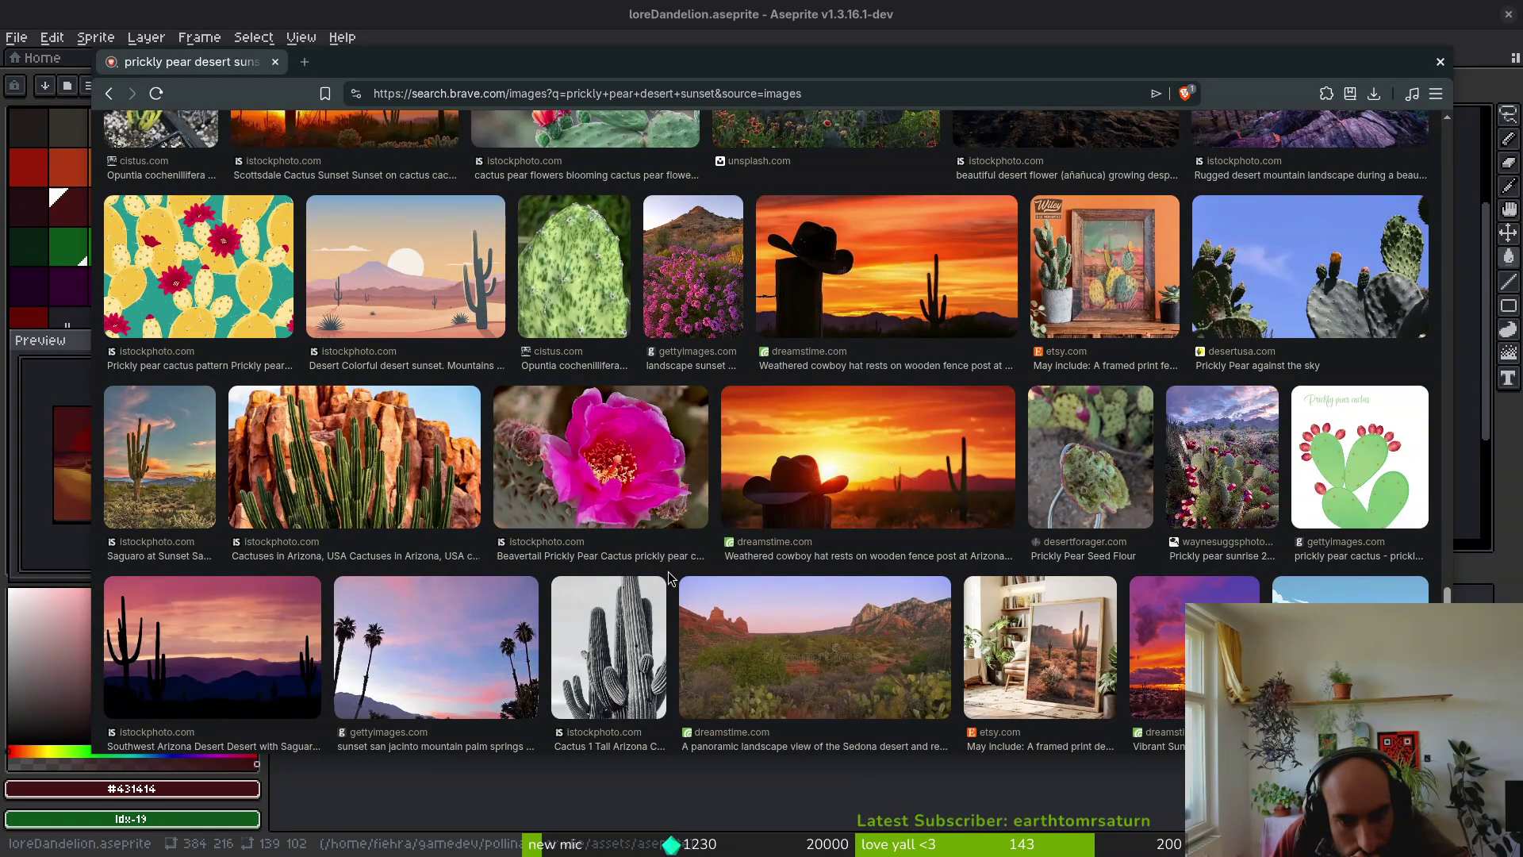
scroll(668, 571, "down", 3)
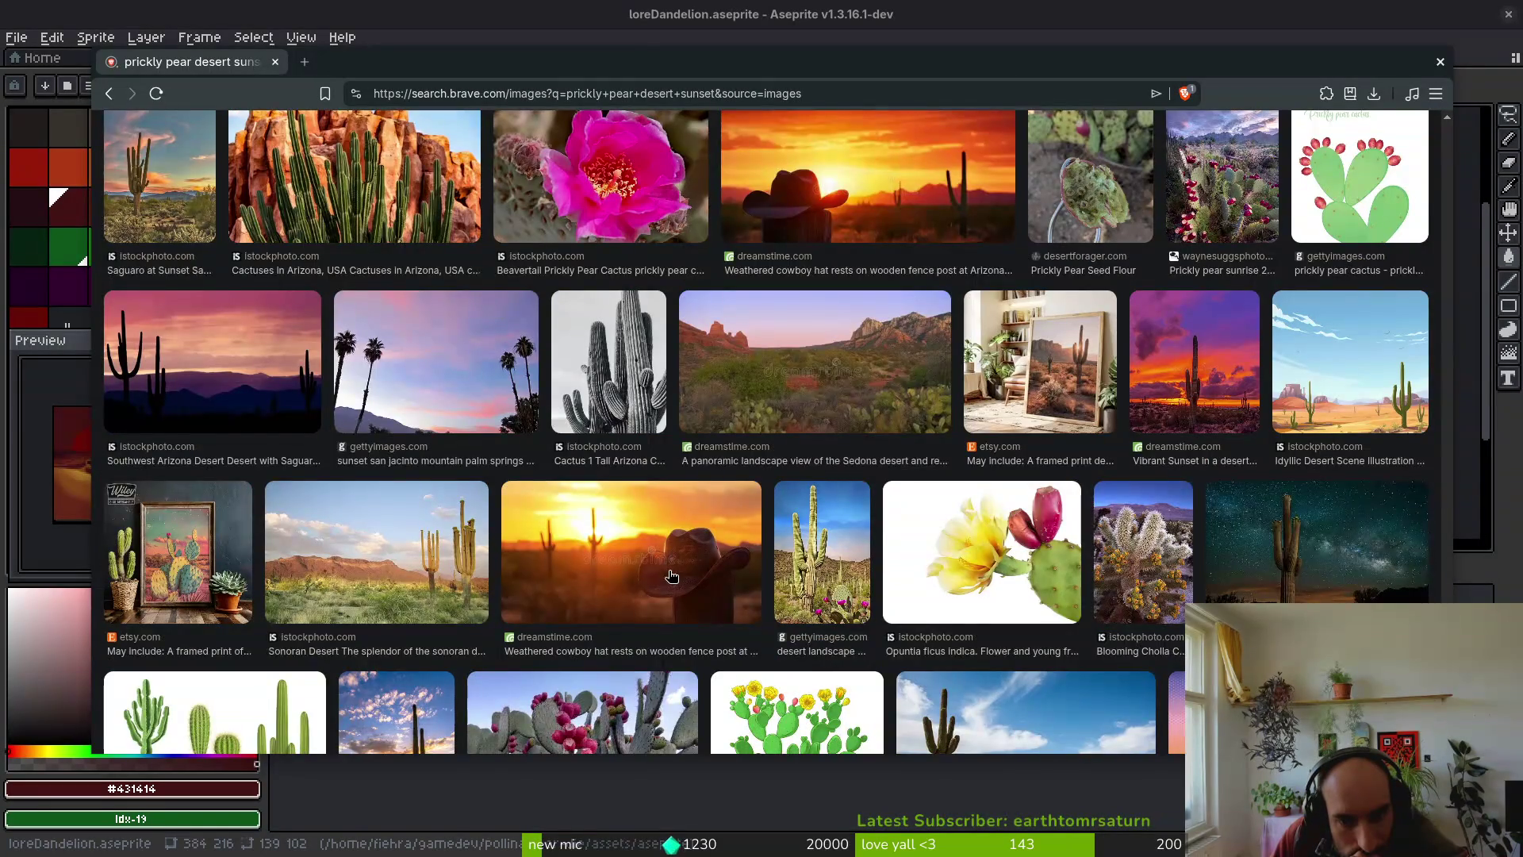
scroll(671, 575, "down", 1)
scroll(670, 575, "down", 4)
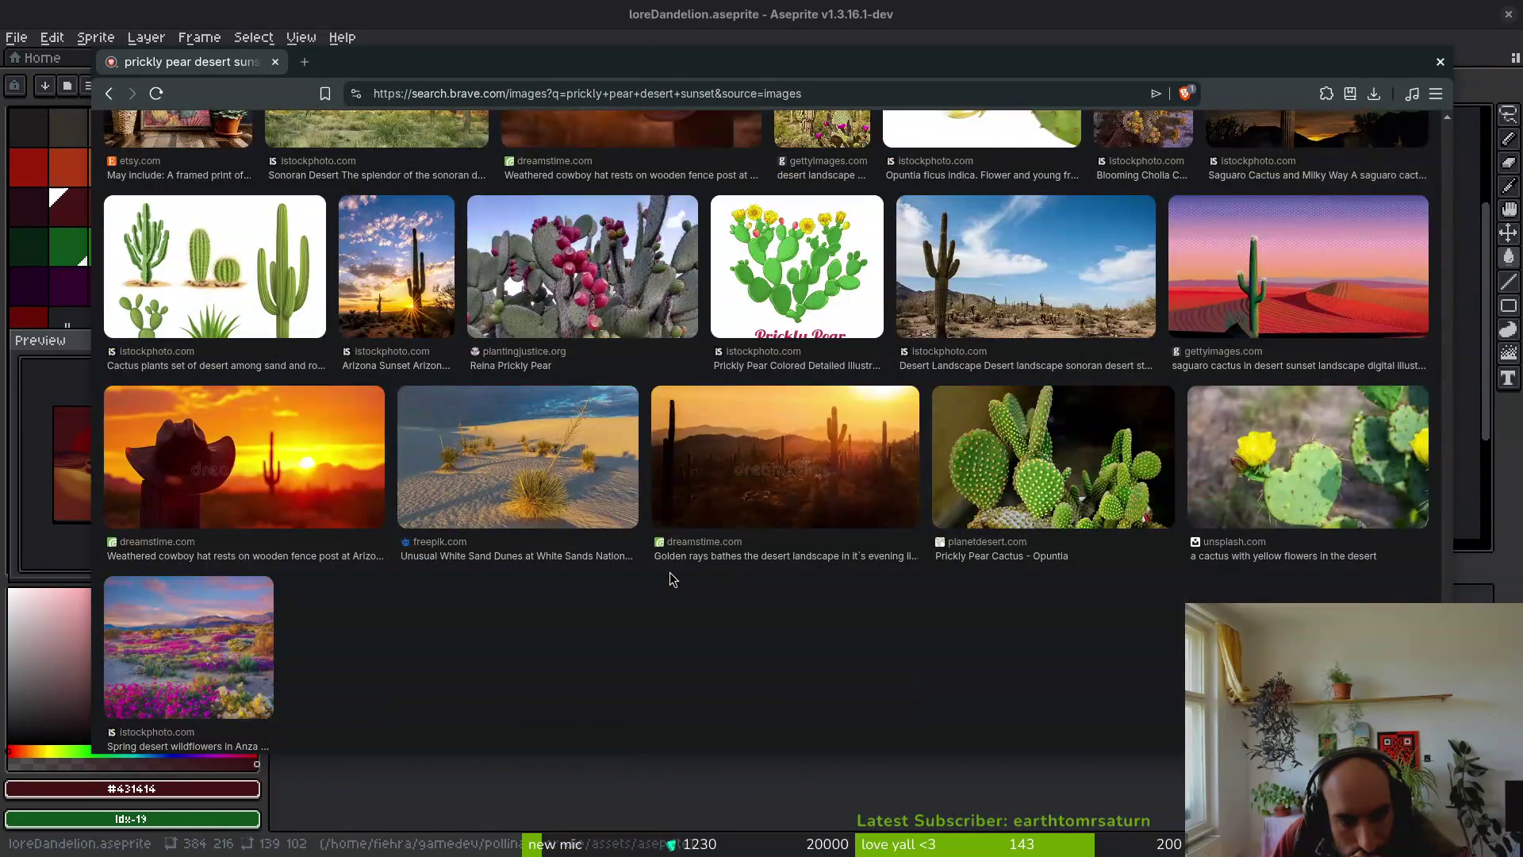
scroll(674, 598, "down", 8)
scroll(651, 562, "up", 15)
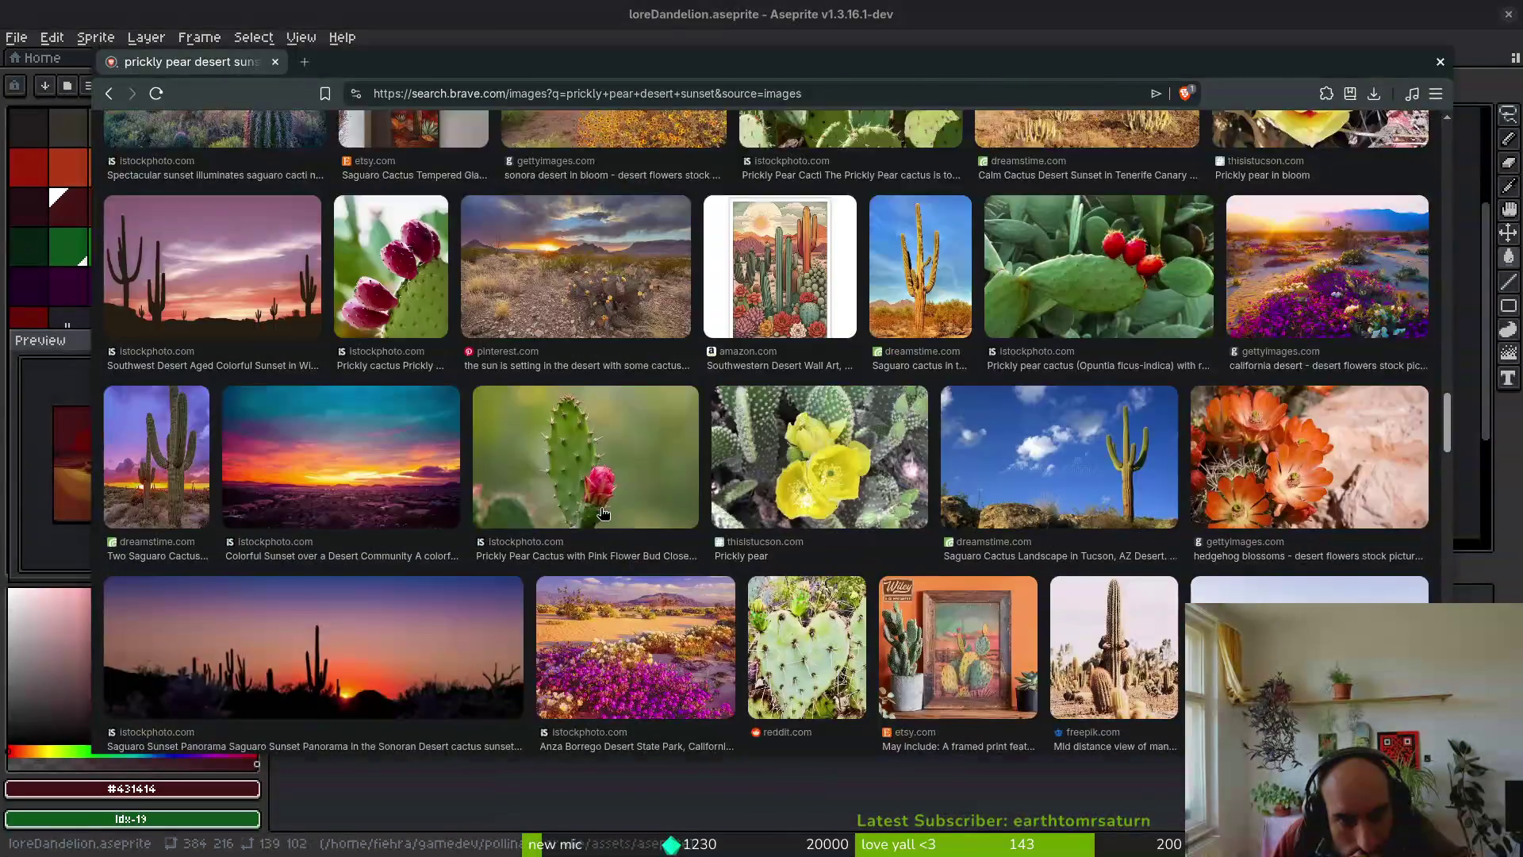
scroll(592, 497, "up", 5)
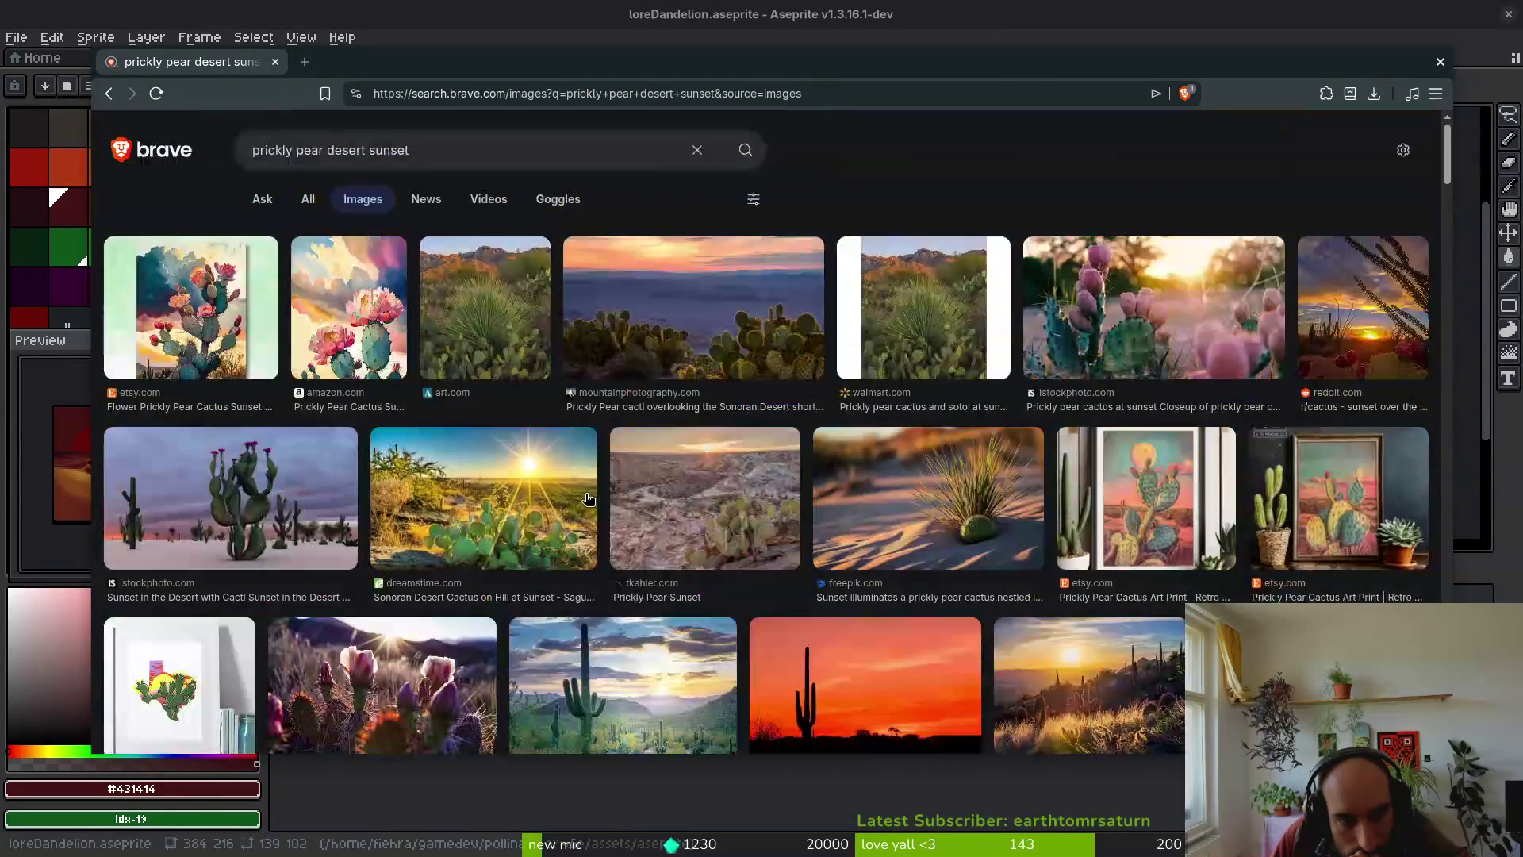
scroll(590, 558, "down", 1)
- Settle on the blooming prickly pear photo as reference and shrink the Brave window
left_click(400, 567)
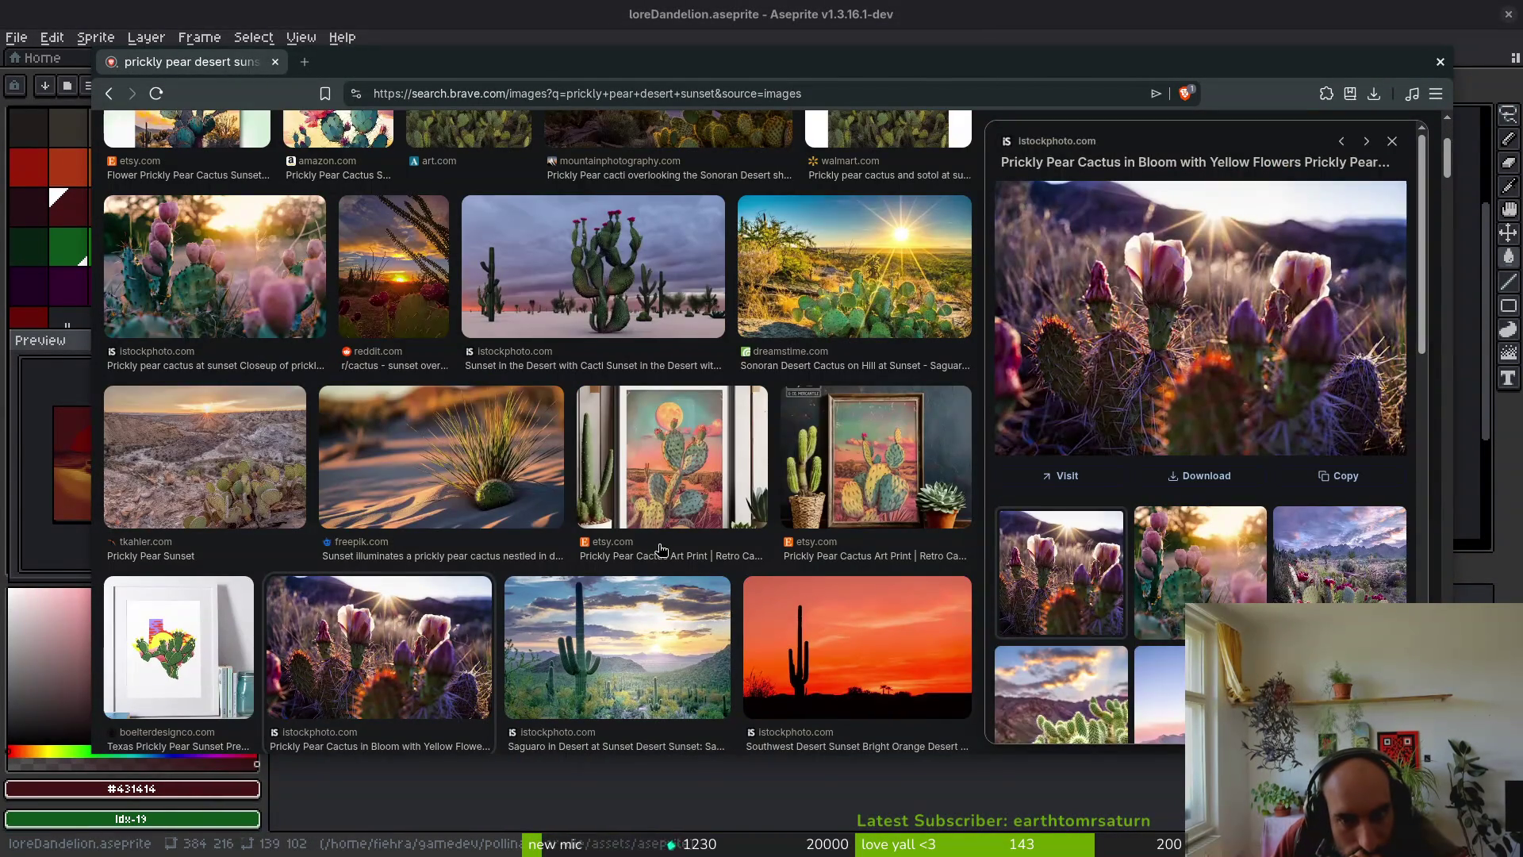
left_click(861, 313)
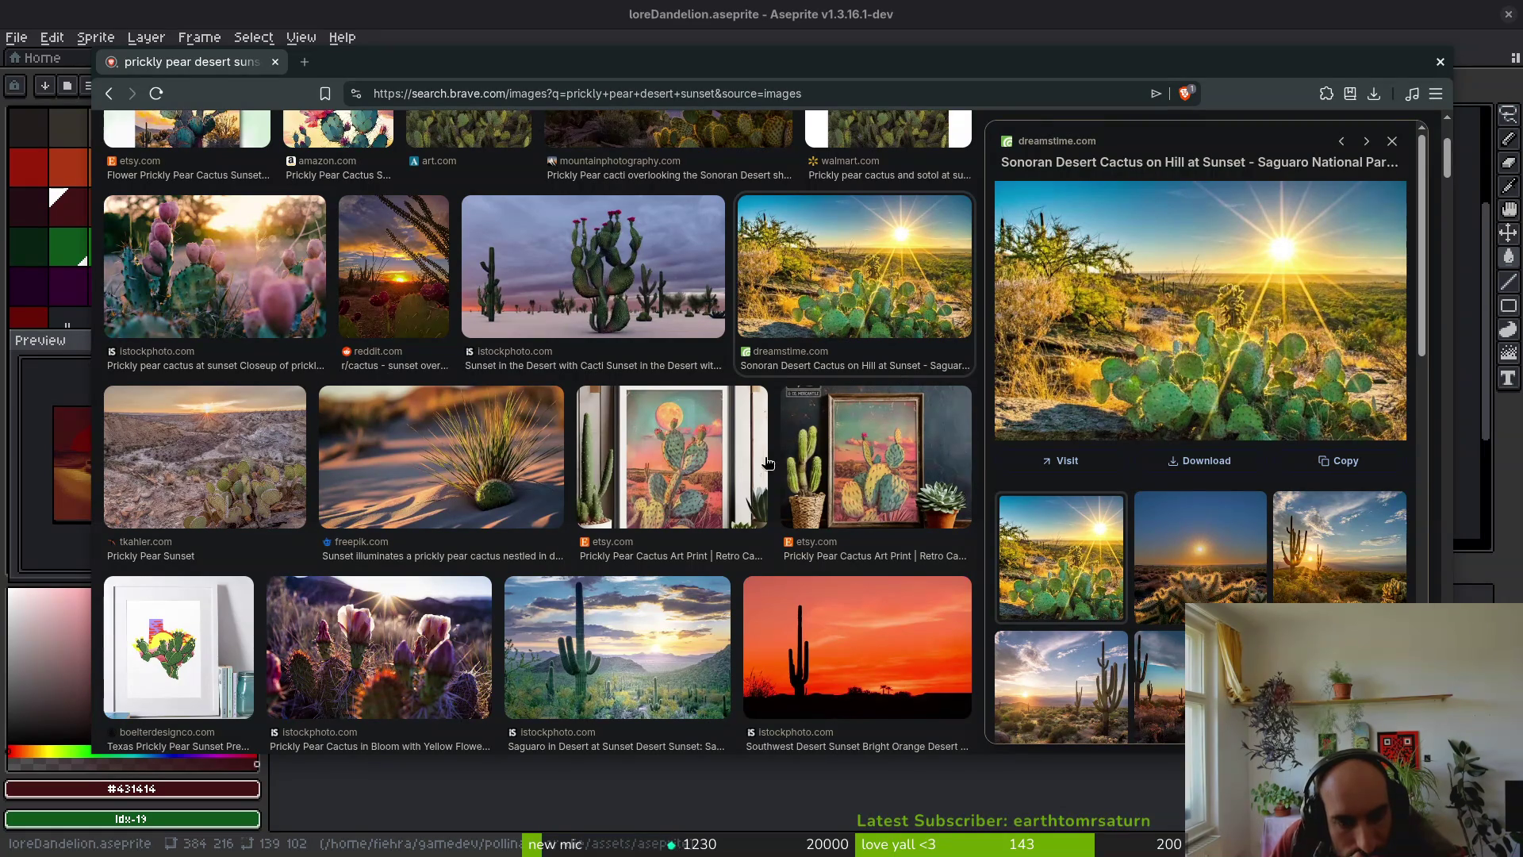
left_click(397, 641)
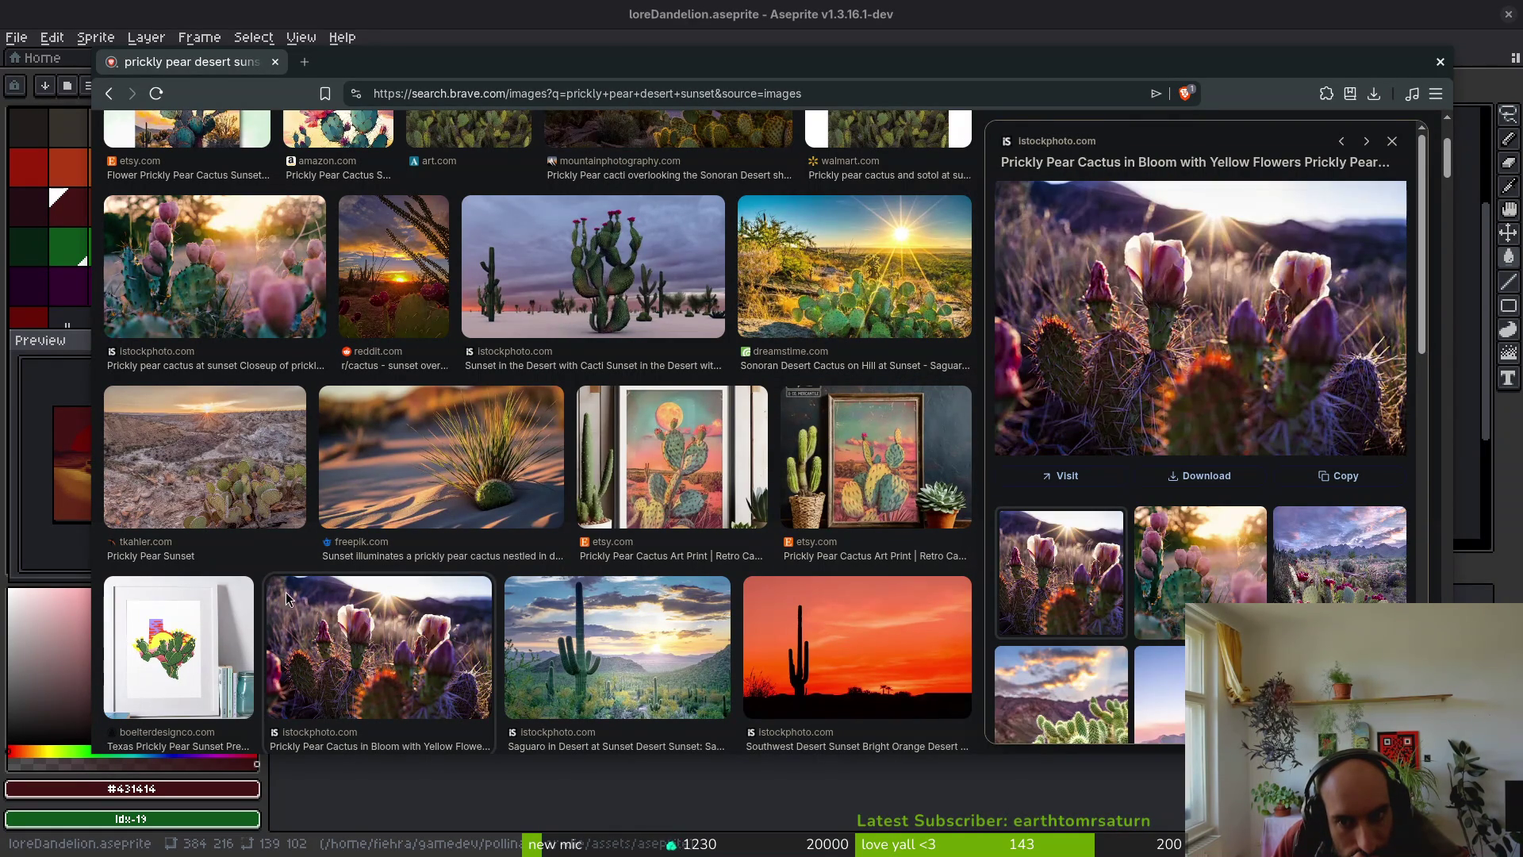
double_click(578, 60)
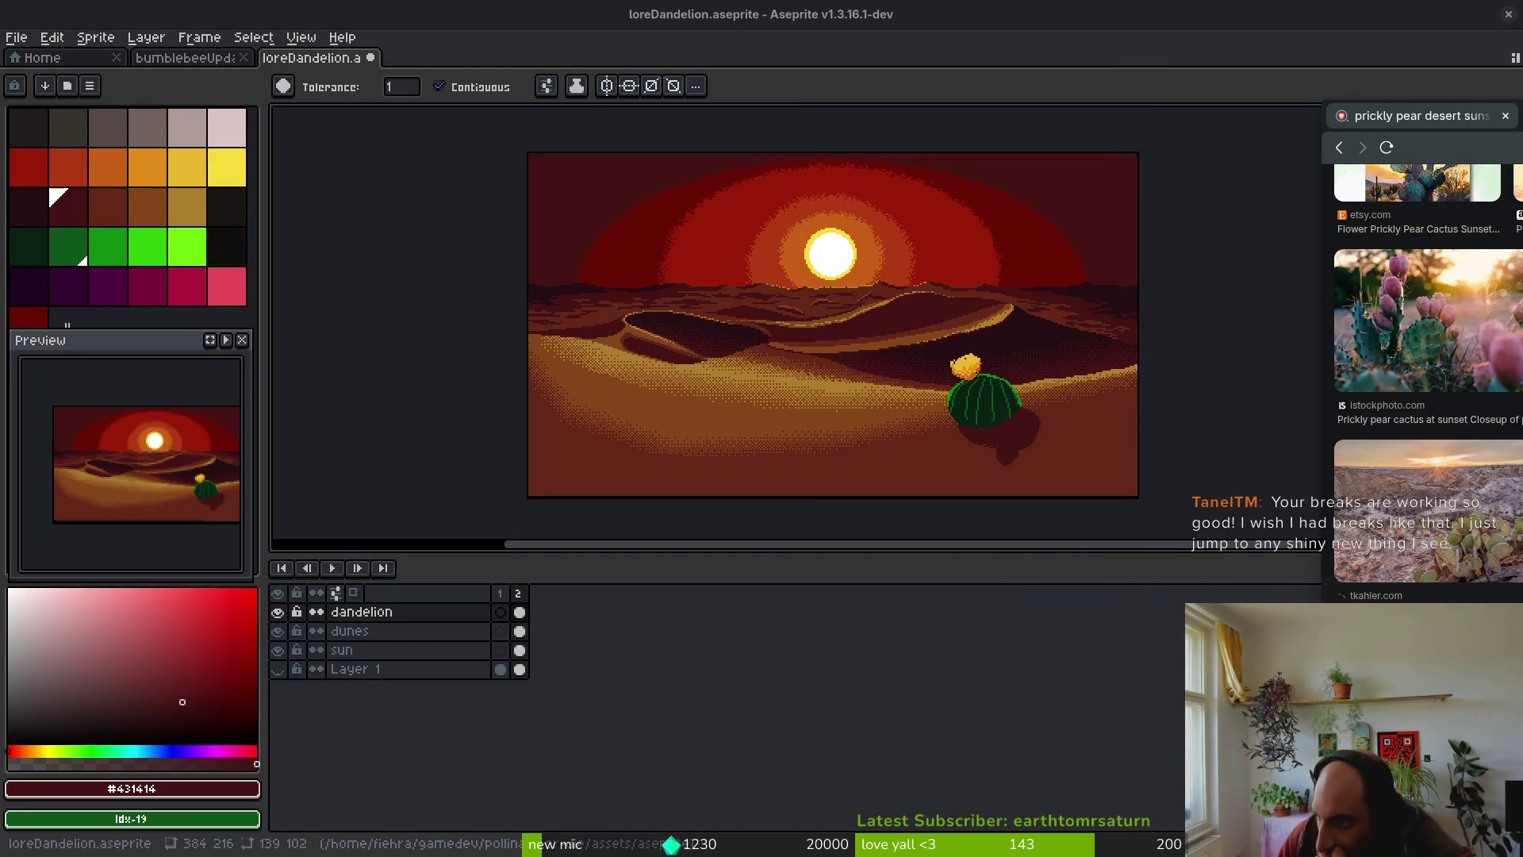
- Save the full-size blooming prickly pear photo to pollinate-or-die/assets/inspiration, then close the browser window
left_click_drag(1411, 115, 831, 136)
left_click(762, 132)
right_click(929, 379)
left_click(1000, 419)
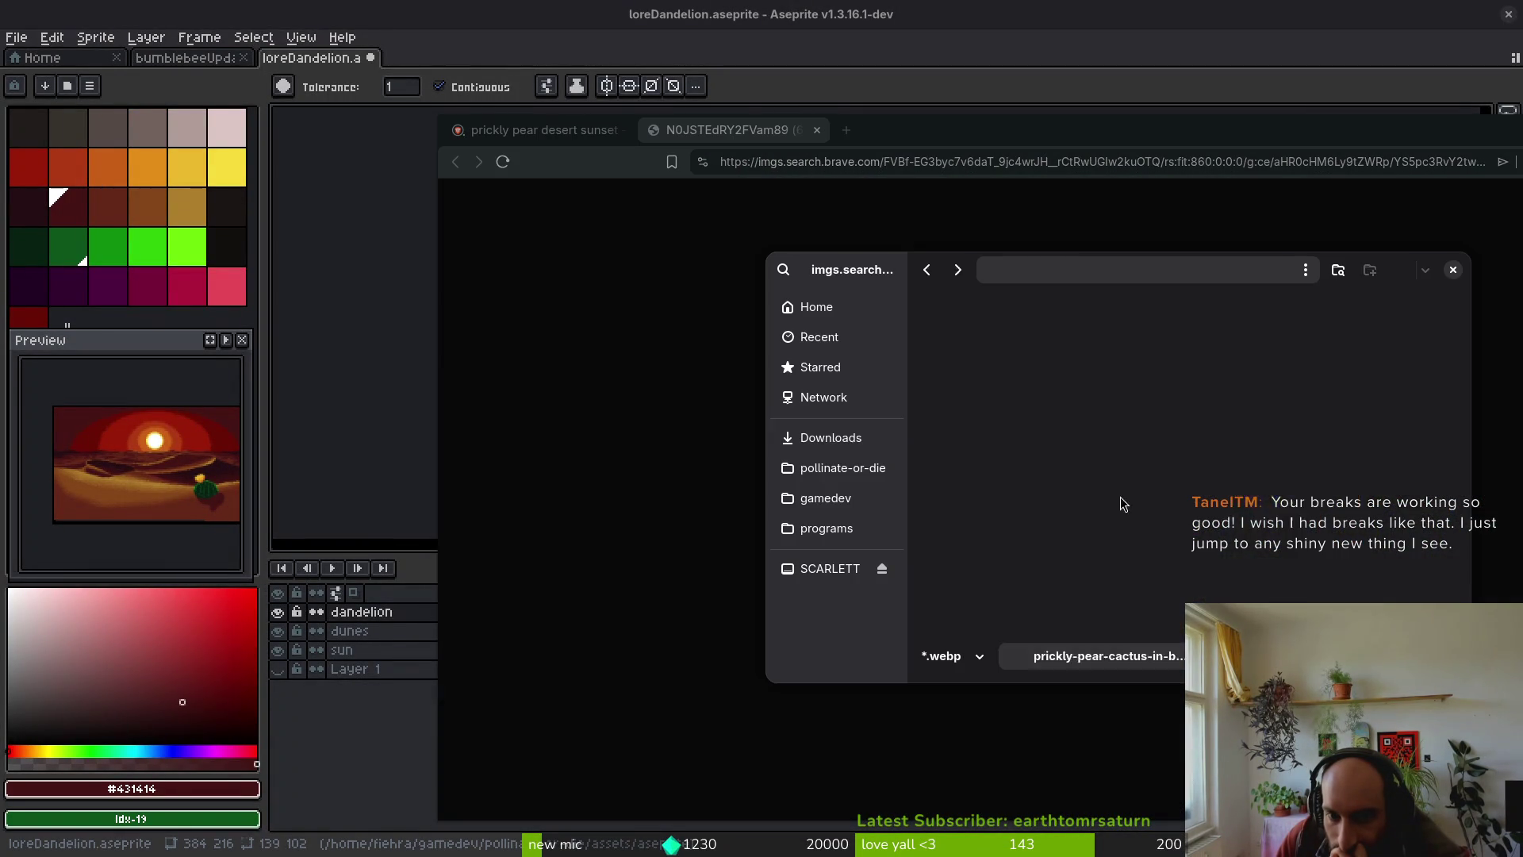
left_click(839, 474)
double_click(1121, 342)
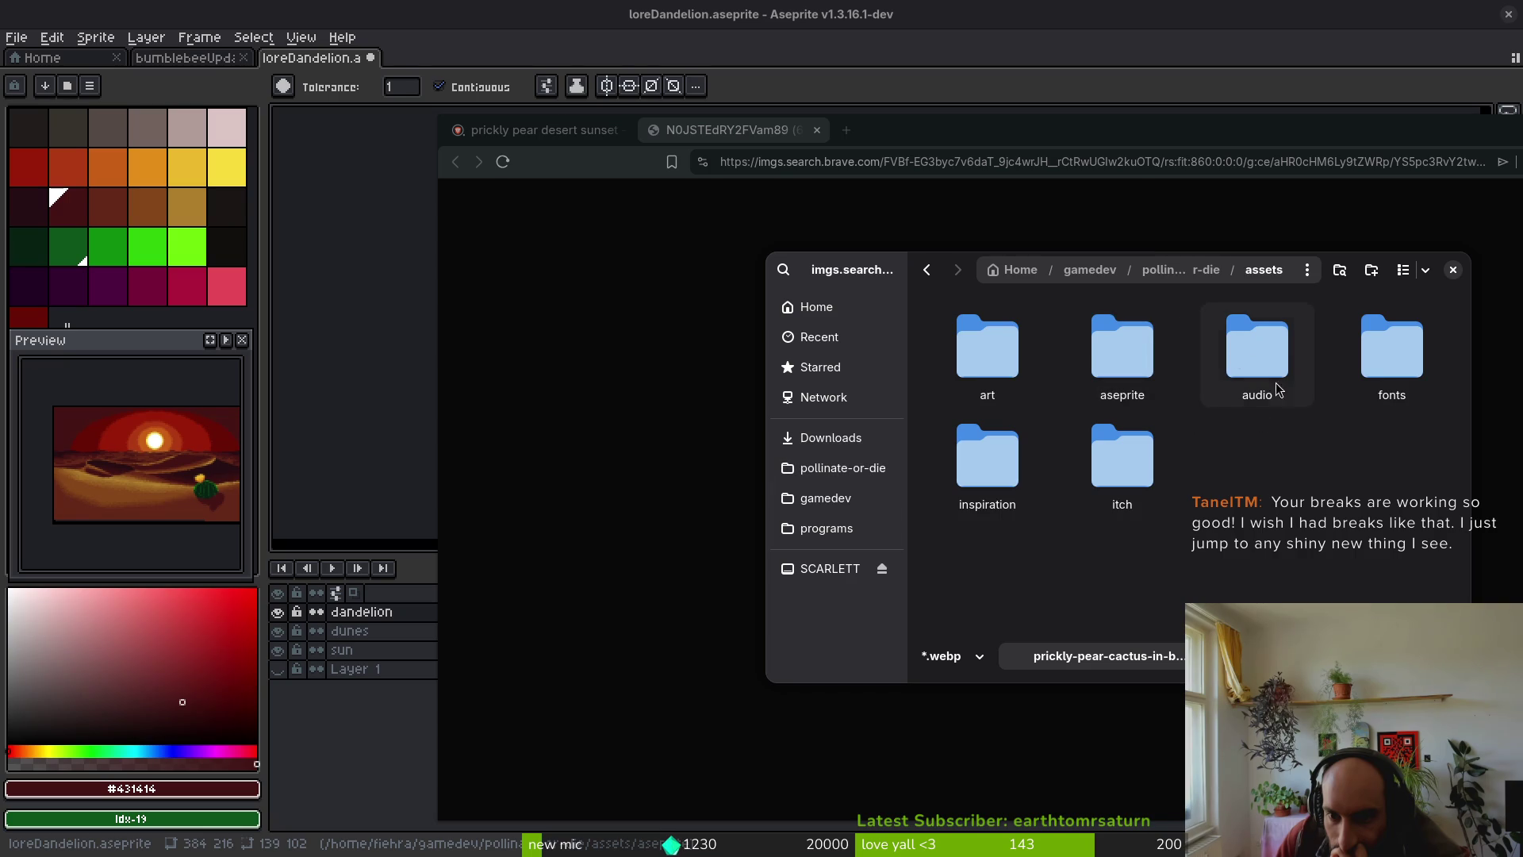
double_click(987, 472)
key("Return")
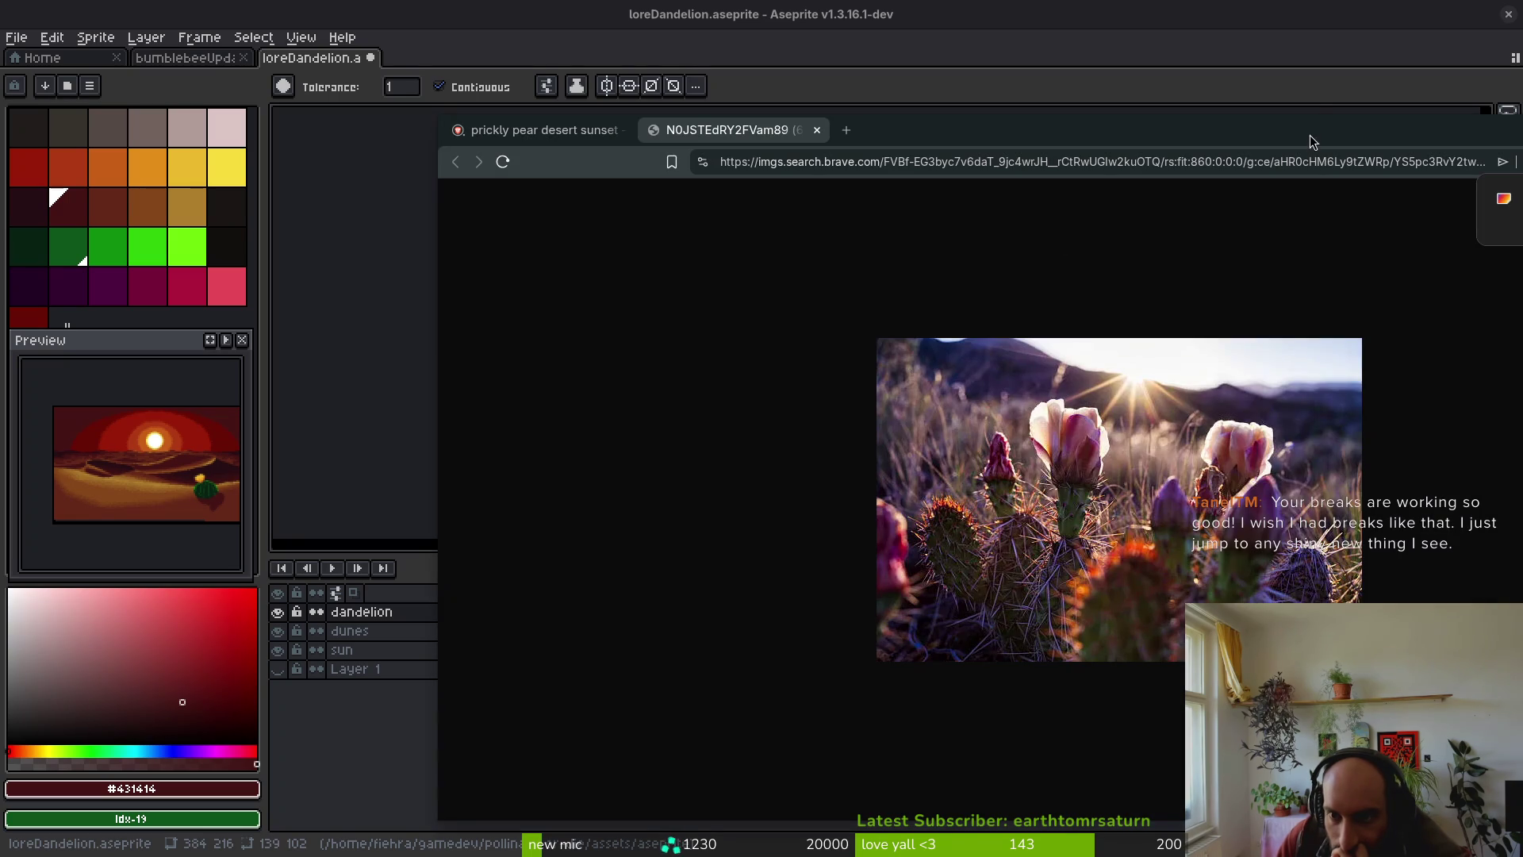
key("ctrl+shift+w")
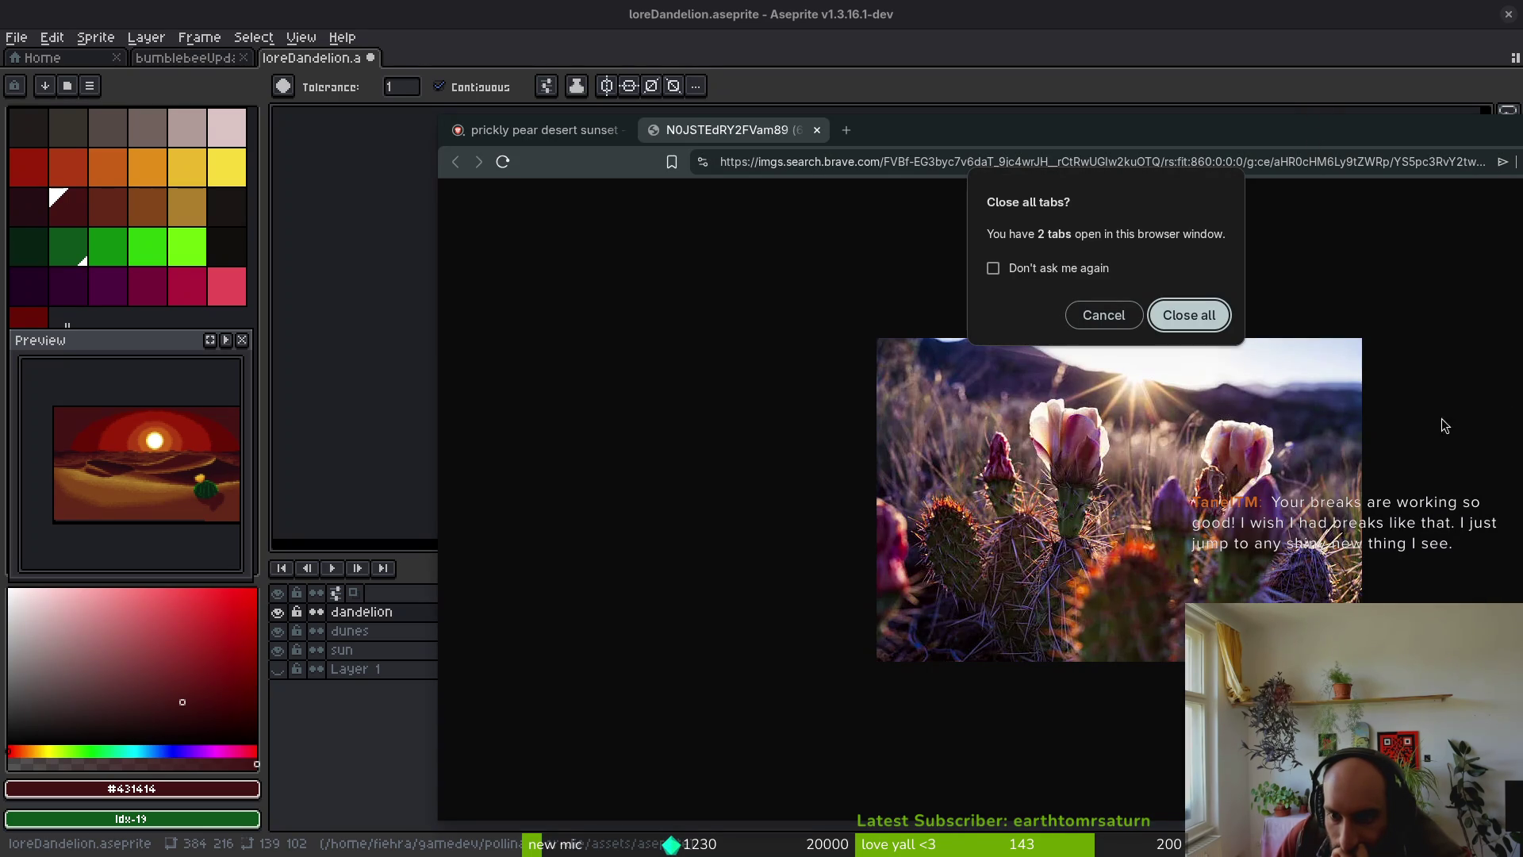
- Confirm closing all Brave tabs and pan the Aseprite canvas back onto the cactus
left_click(1199, 318)
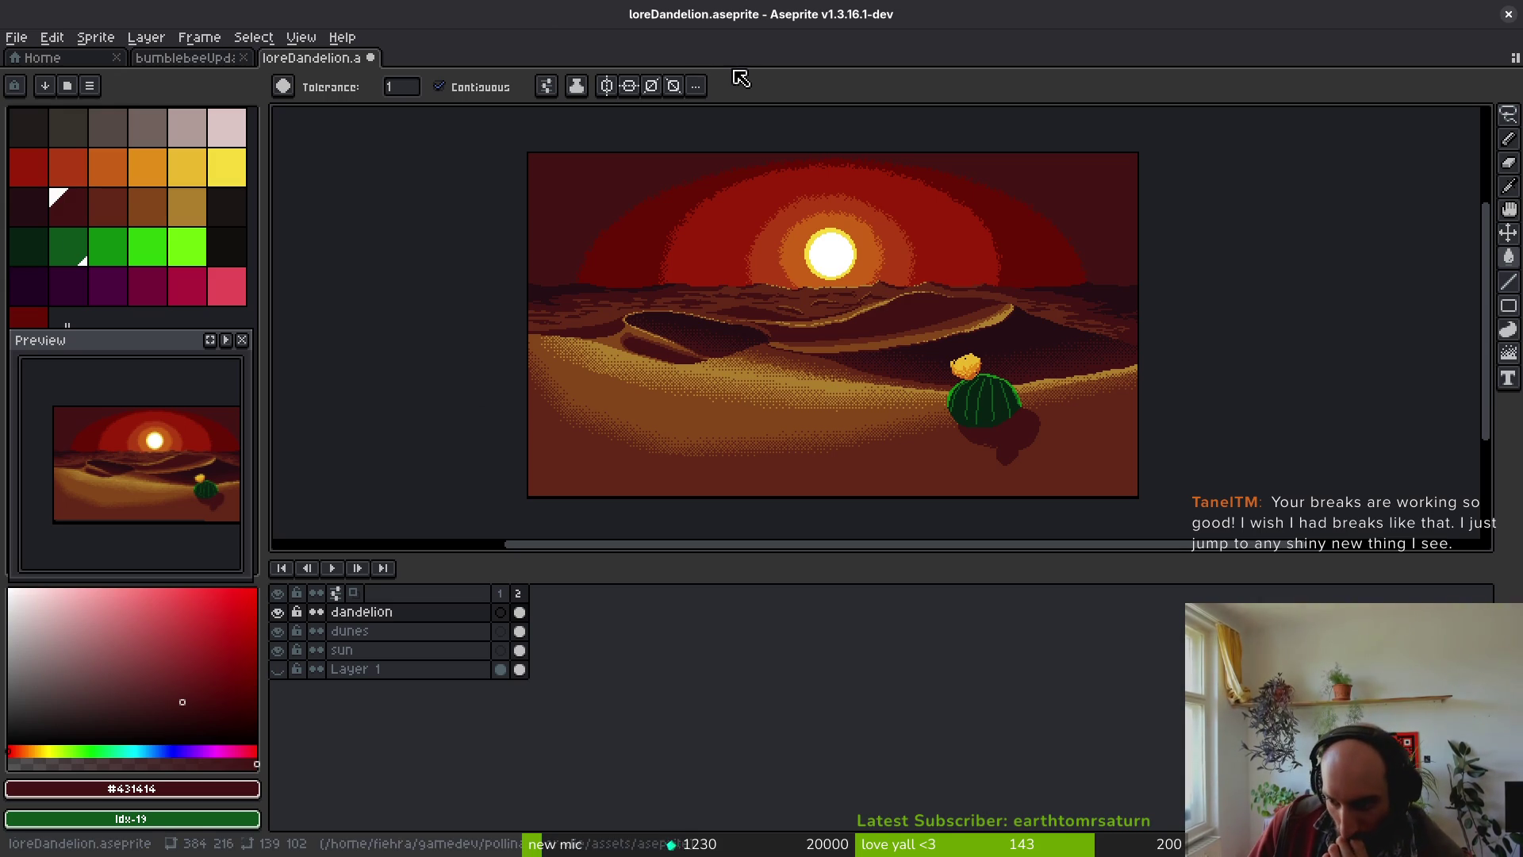
left_click_drag(1025, 289, 993, 266)
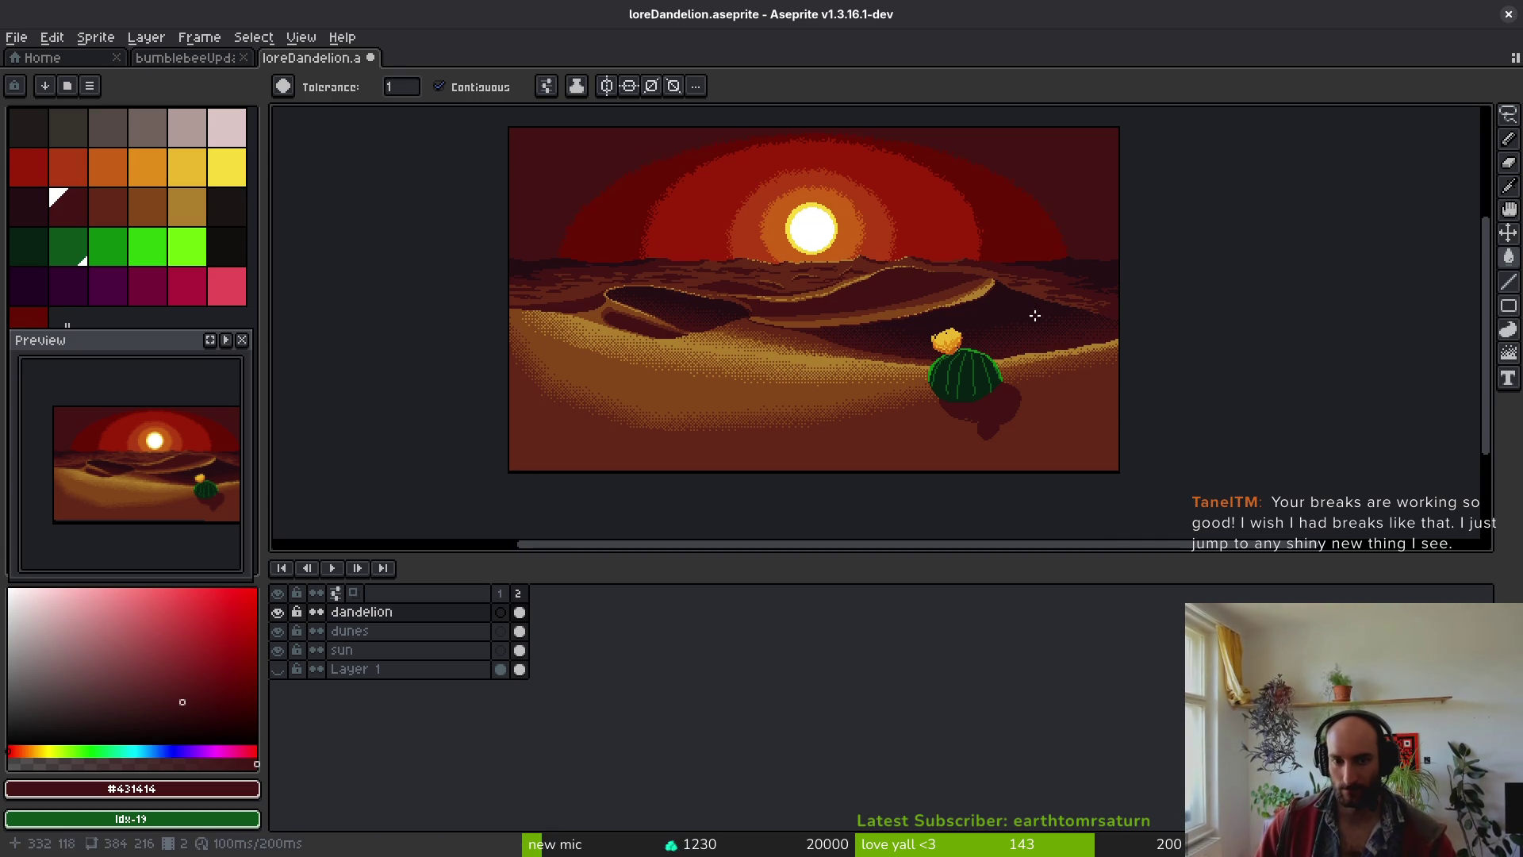
scroll(990, 389, "up", 4)
scroll(990, 389, "down", 2)
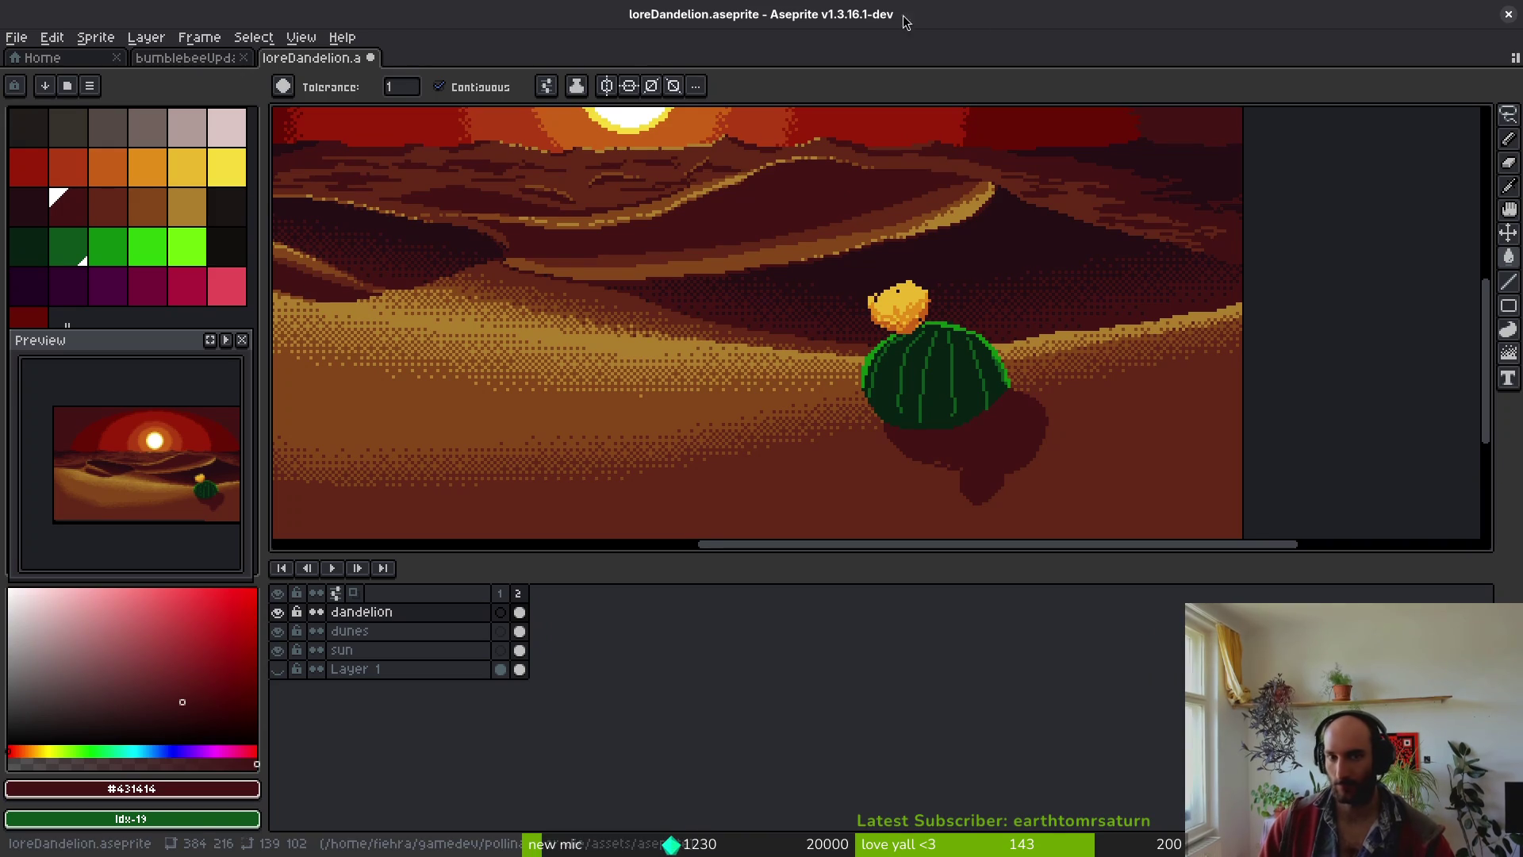
left_click(49, 36)
- Open prickly-pear-cactus-in-bloom-with-yellow-flowers.webp from the assets/inspiration folder
left_click(28, 75)
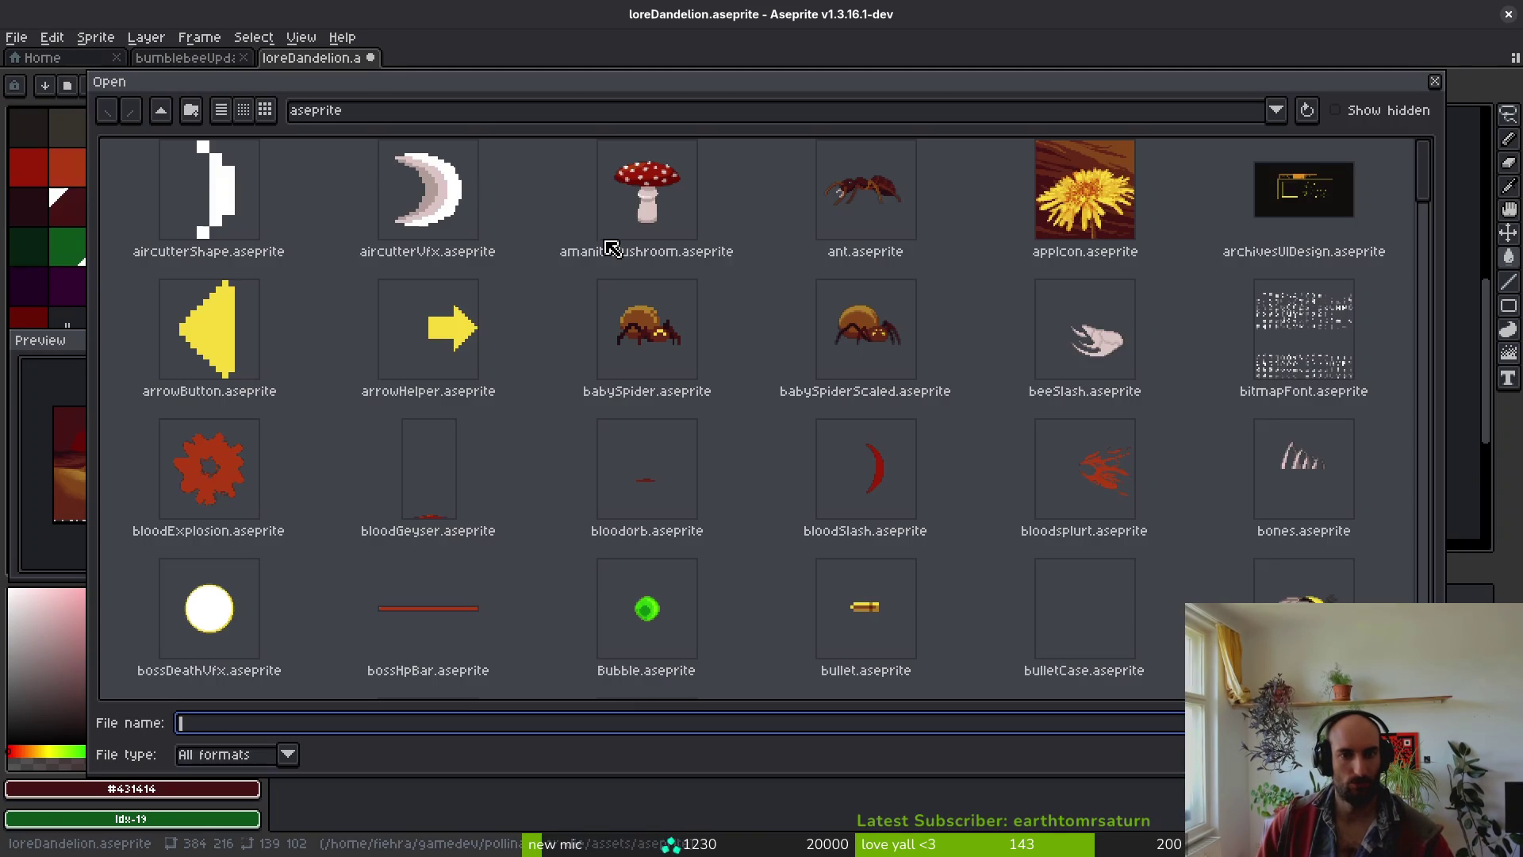
left_click(161, 110)
double_click(593, 211)
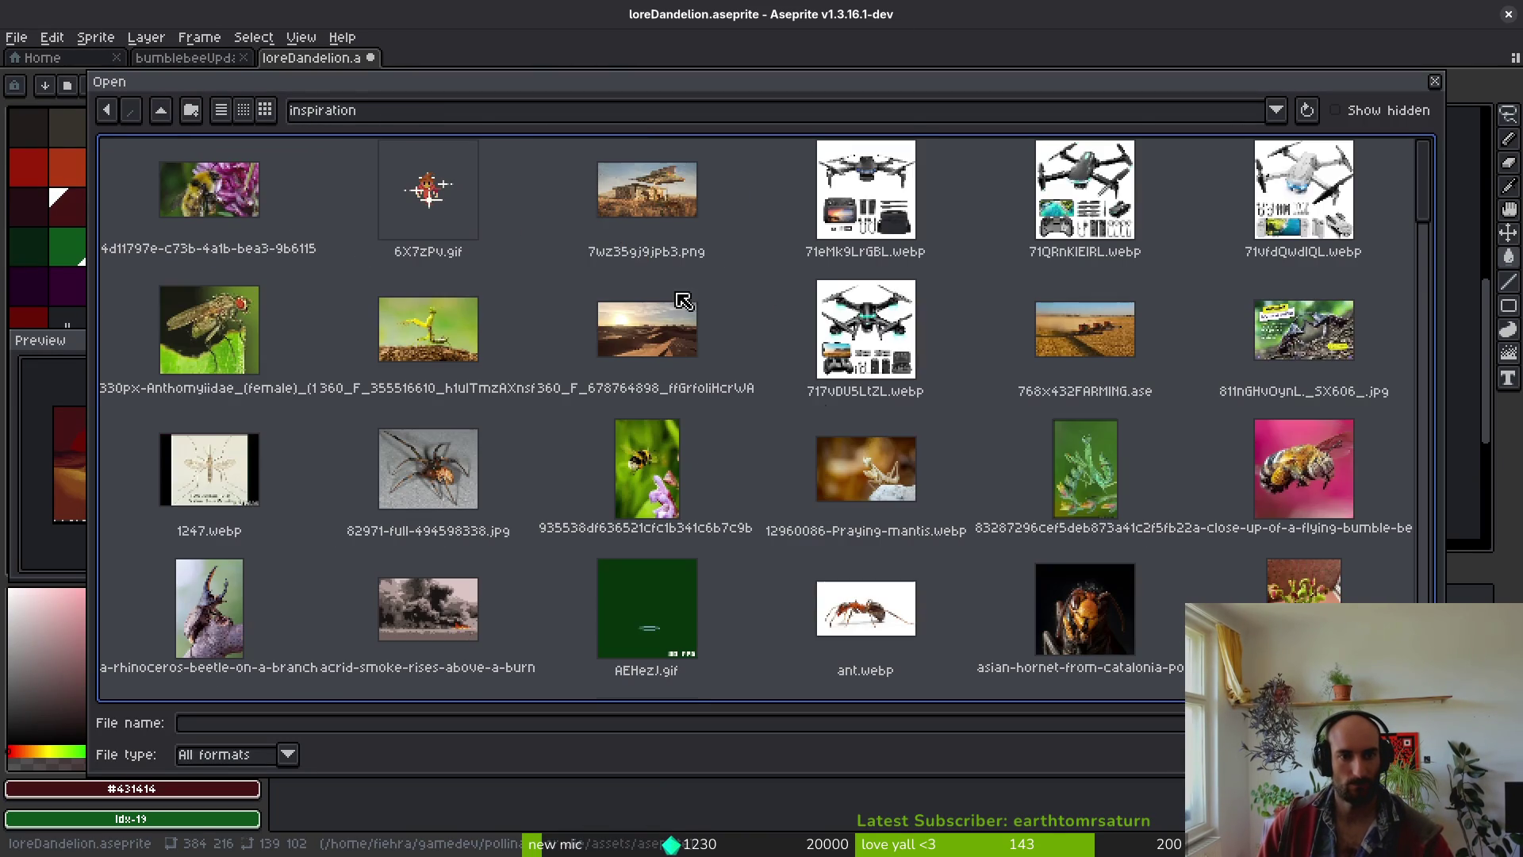
scroll(1001, 431, "down", 5)
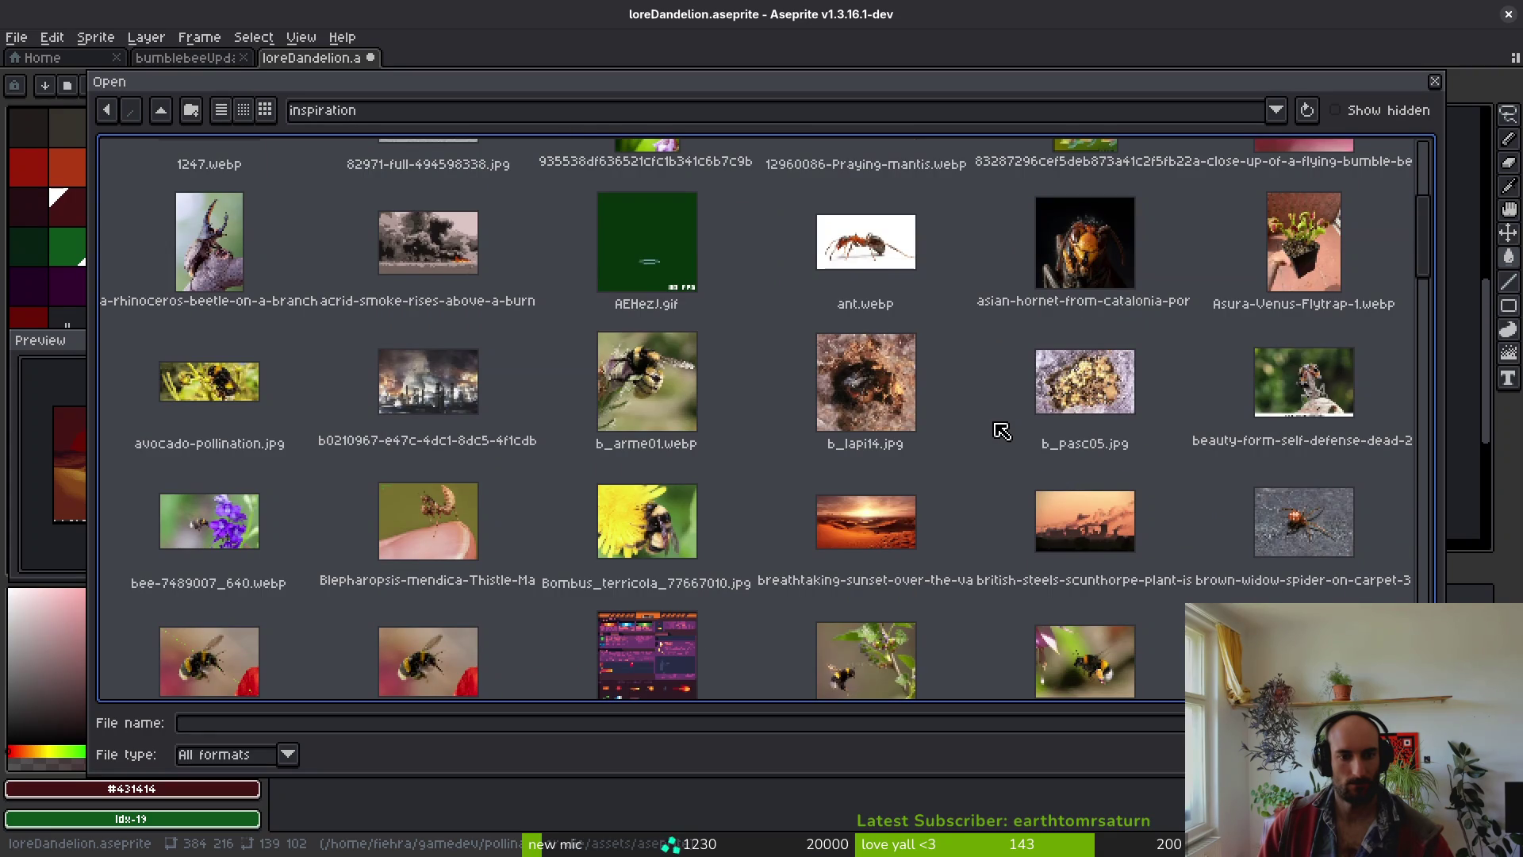
scroll(1000, 430, "down", 5)
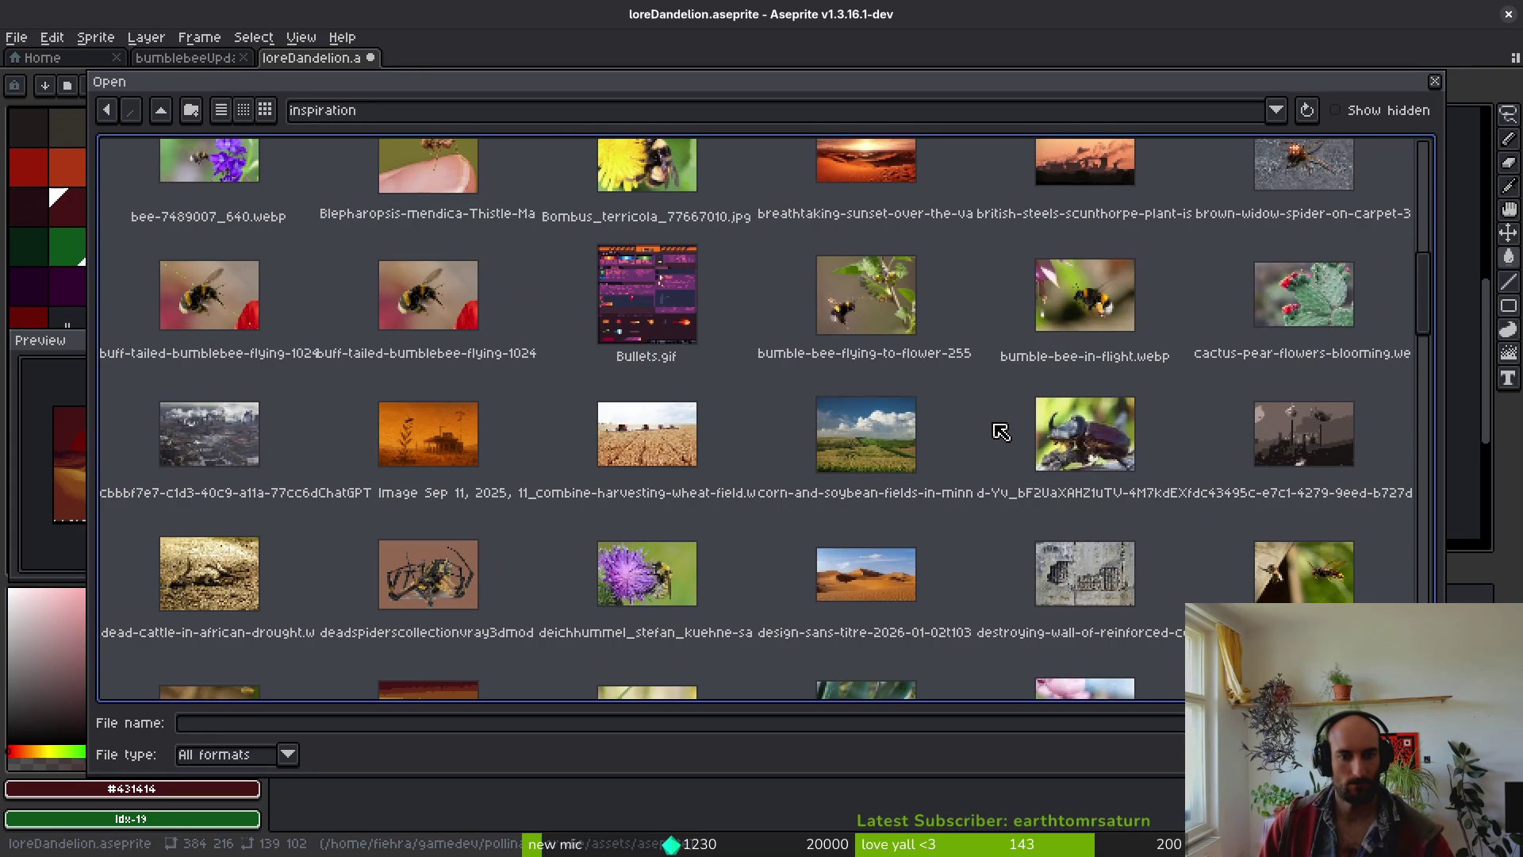
scroll(979, 486, "down", 4)
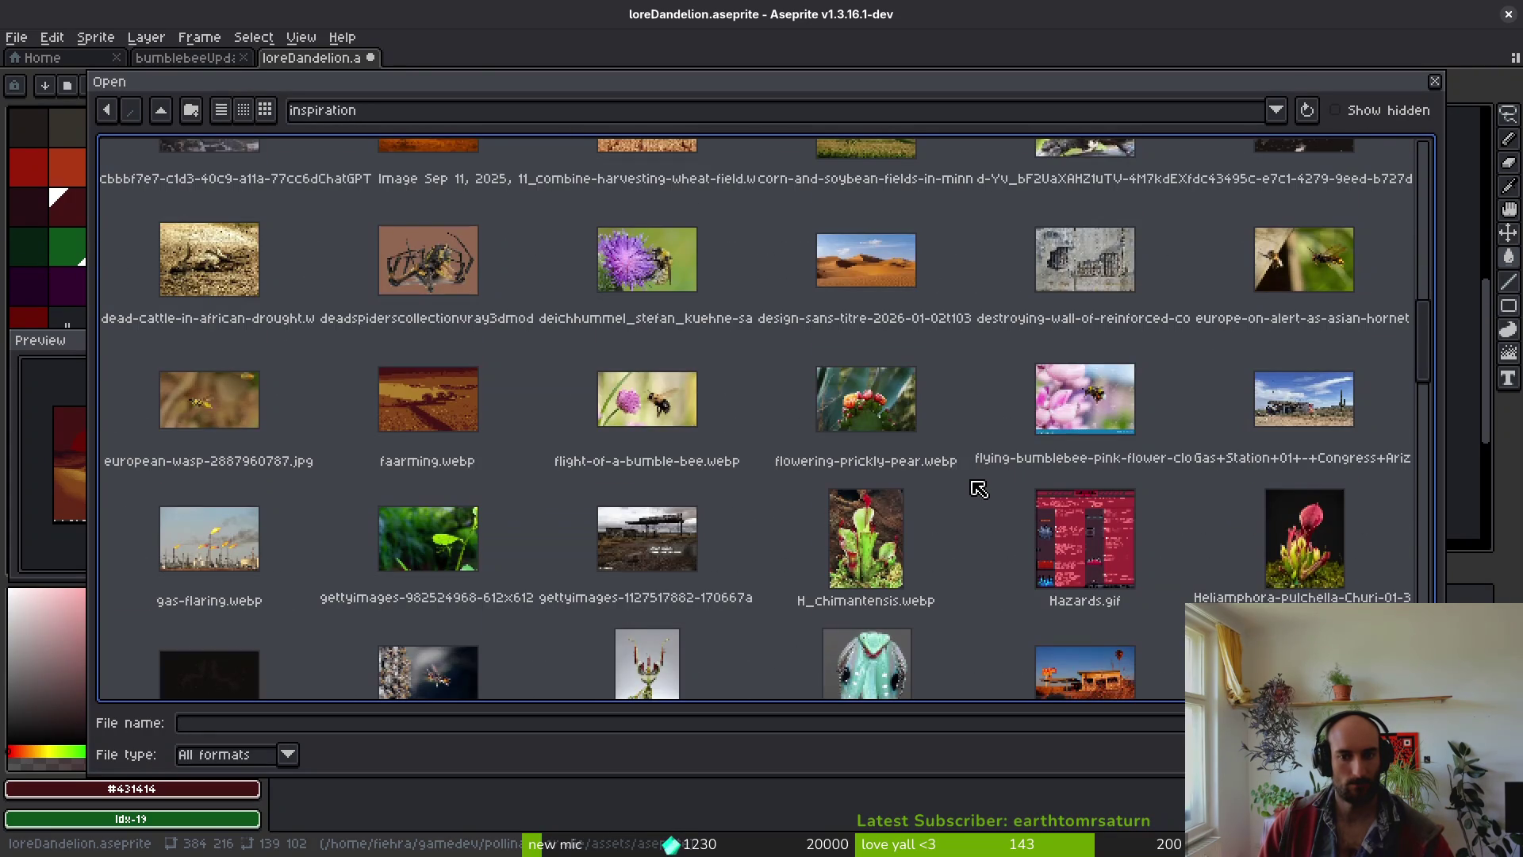
scroll(978, 492, "down", 10)
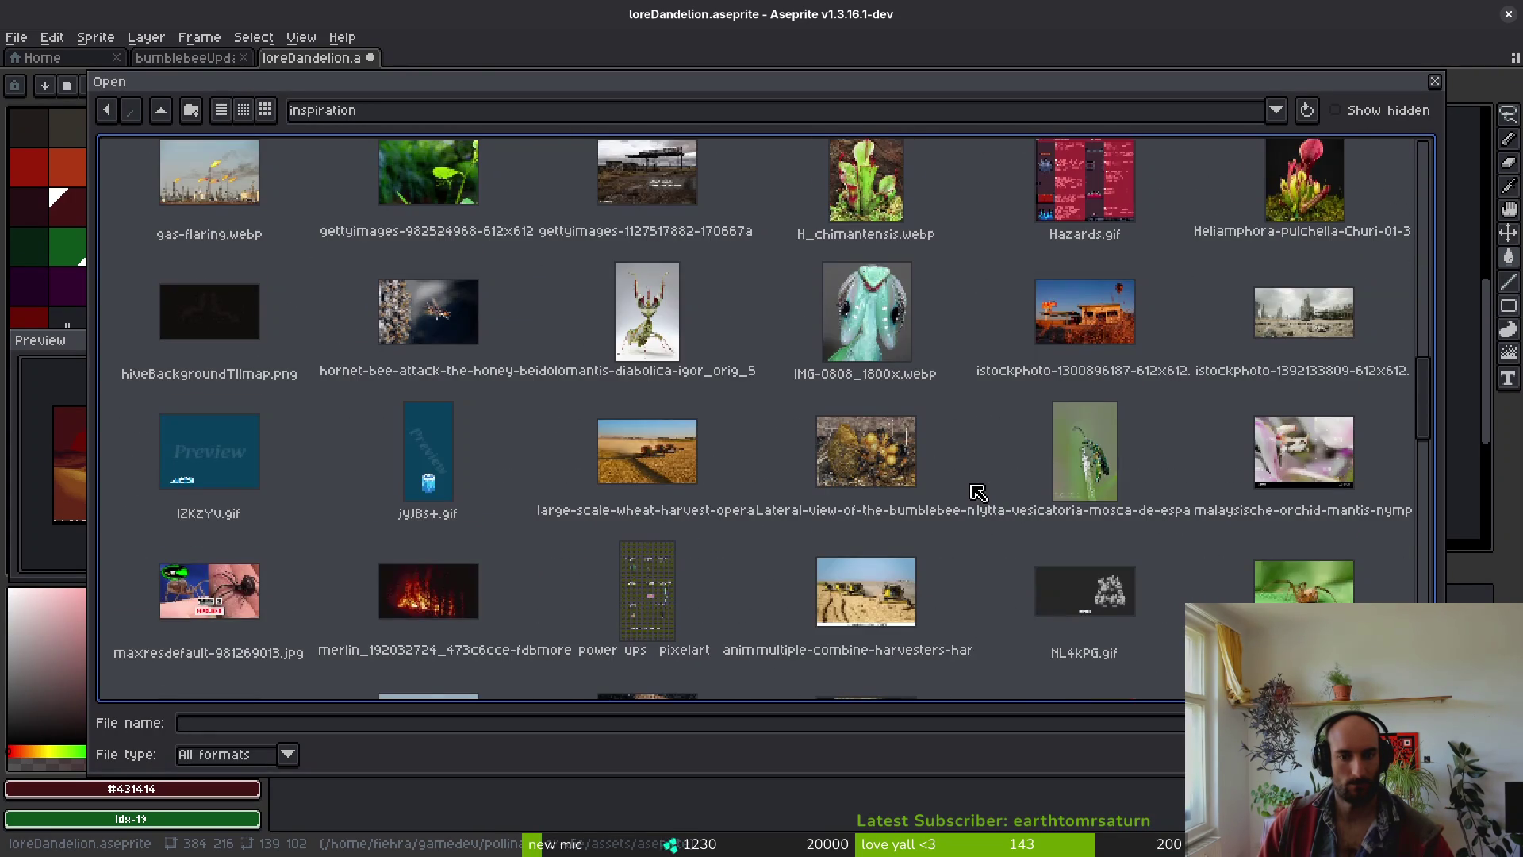
scroll(974, 495, "down", 5)
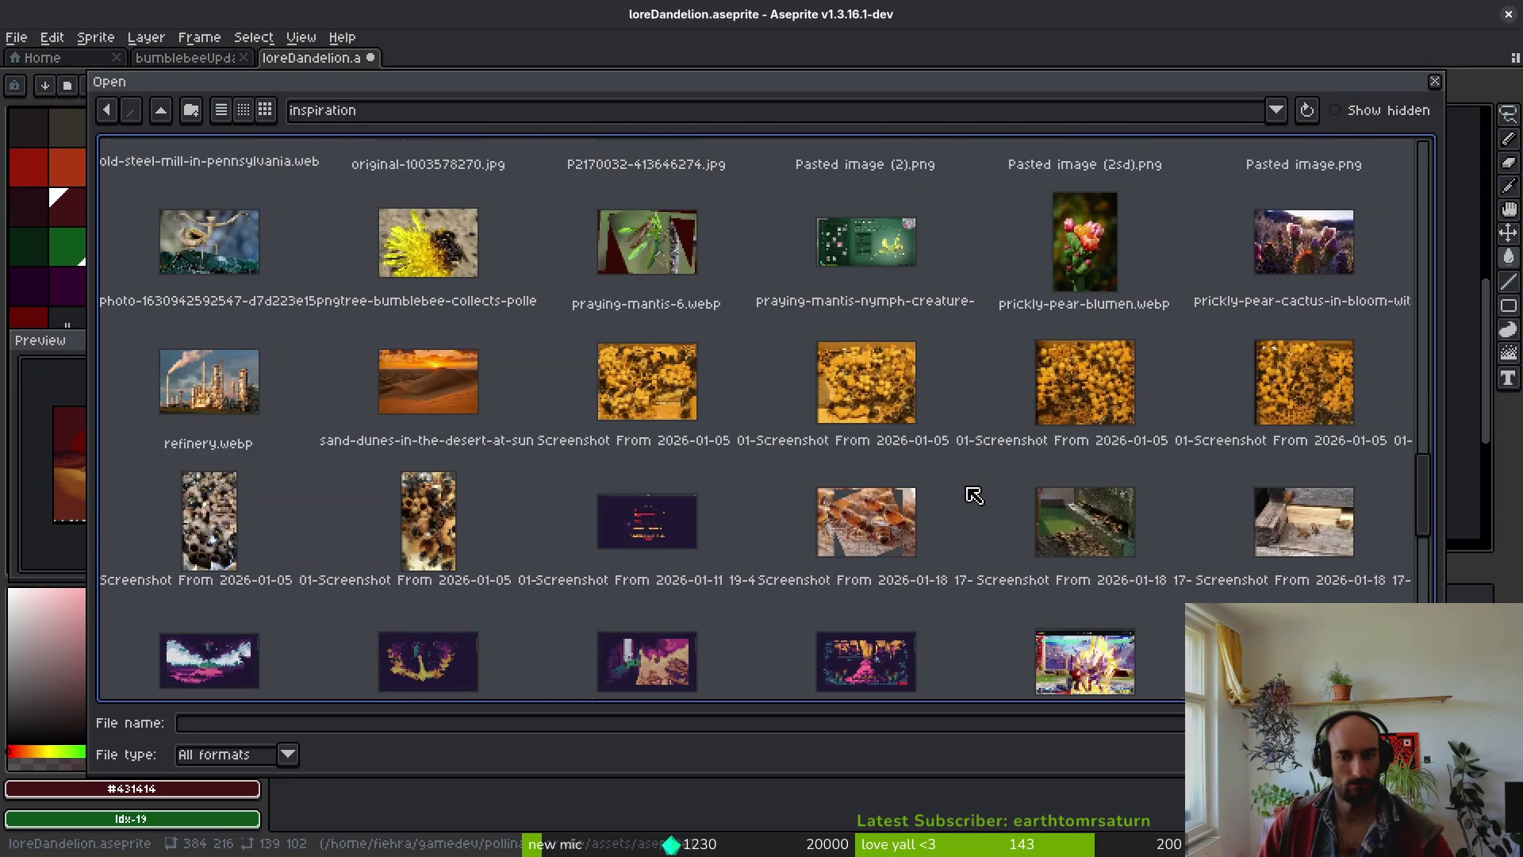
scroll(974, 494, "down", 15)
scroll(974, 499, "down", 2)
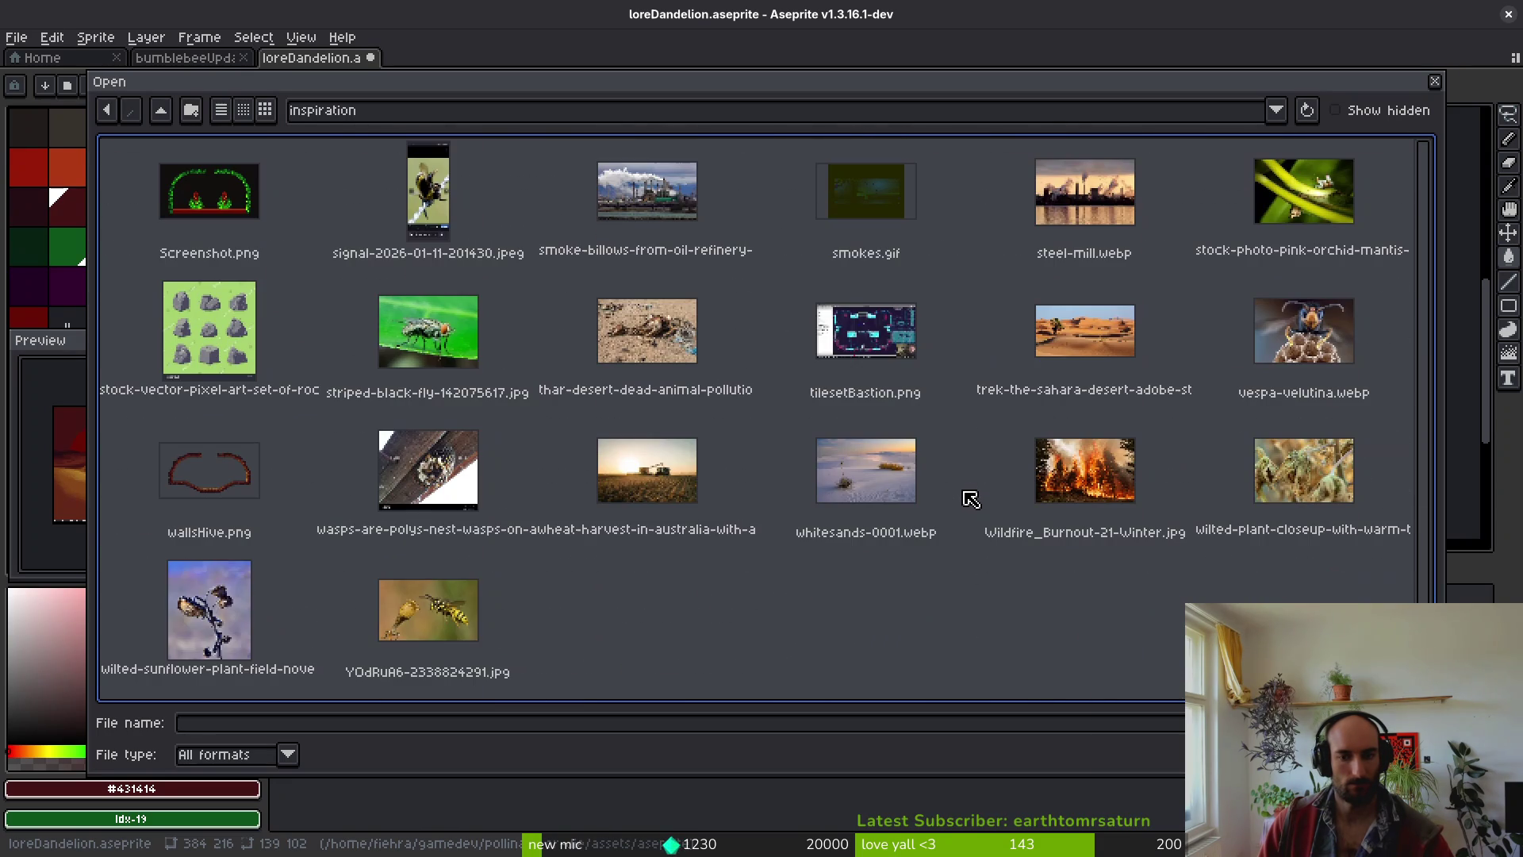
scroll(878, 576, "up", 10)
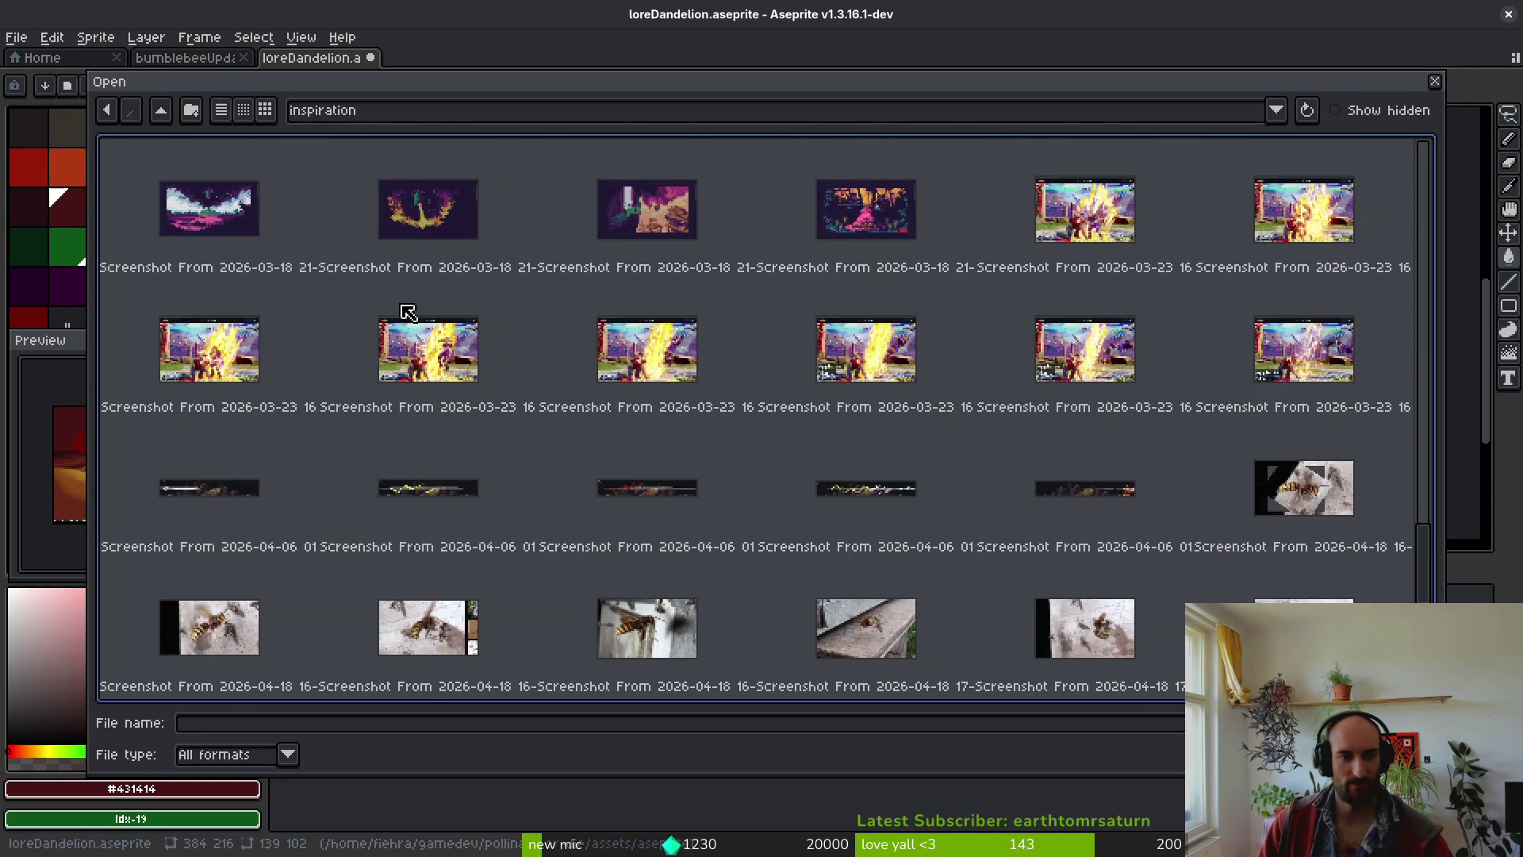
scroll(333, 322, "up", 10)
scroll(833, 429, "up", 8)
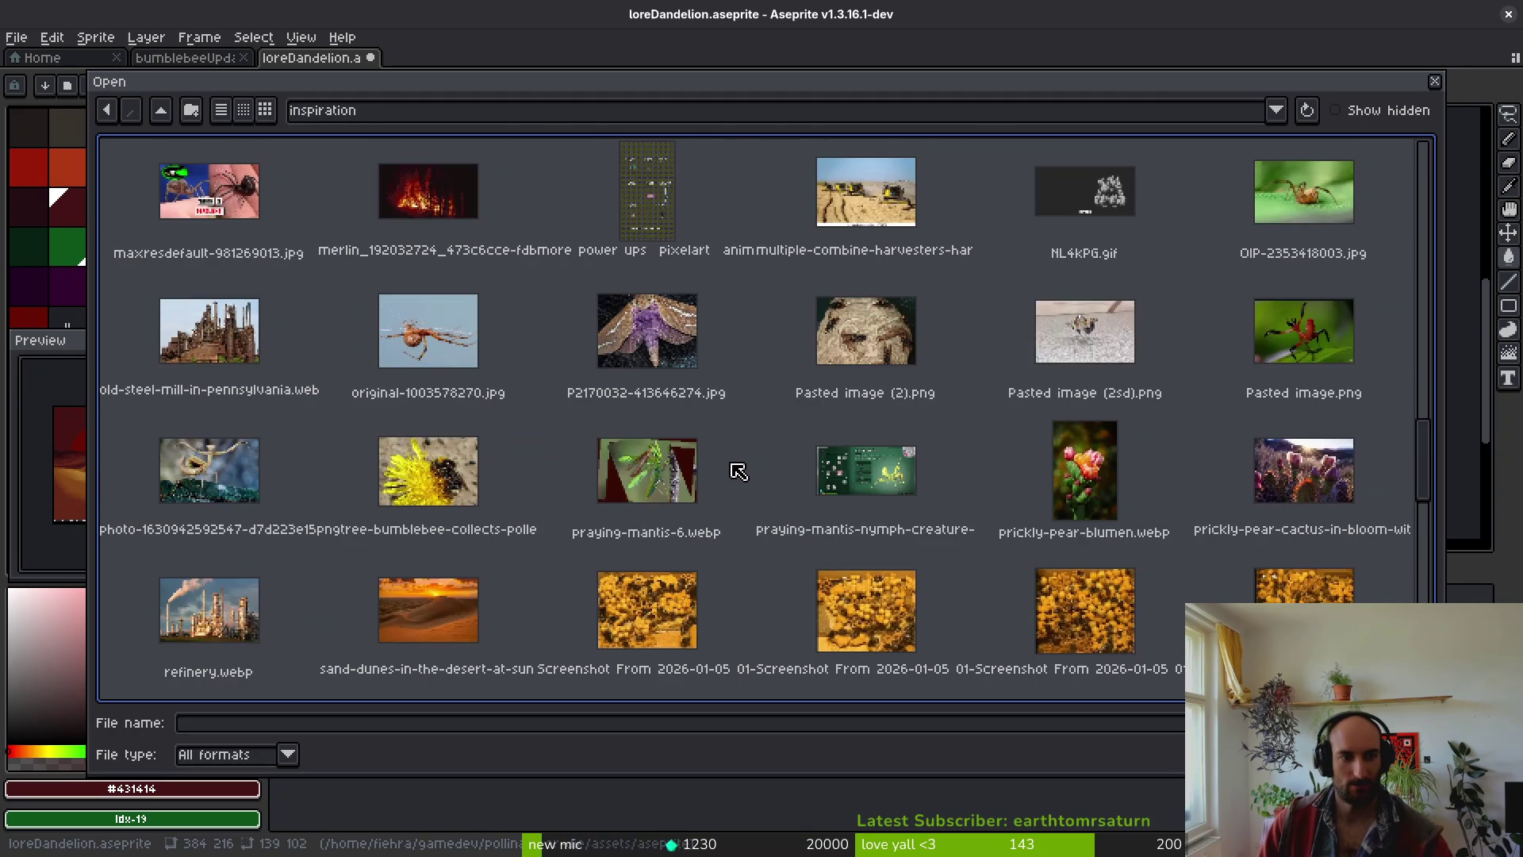
scroll(783, 490, "down", 3)
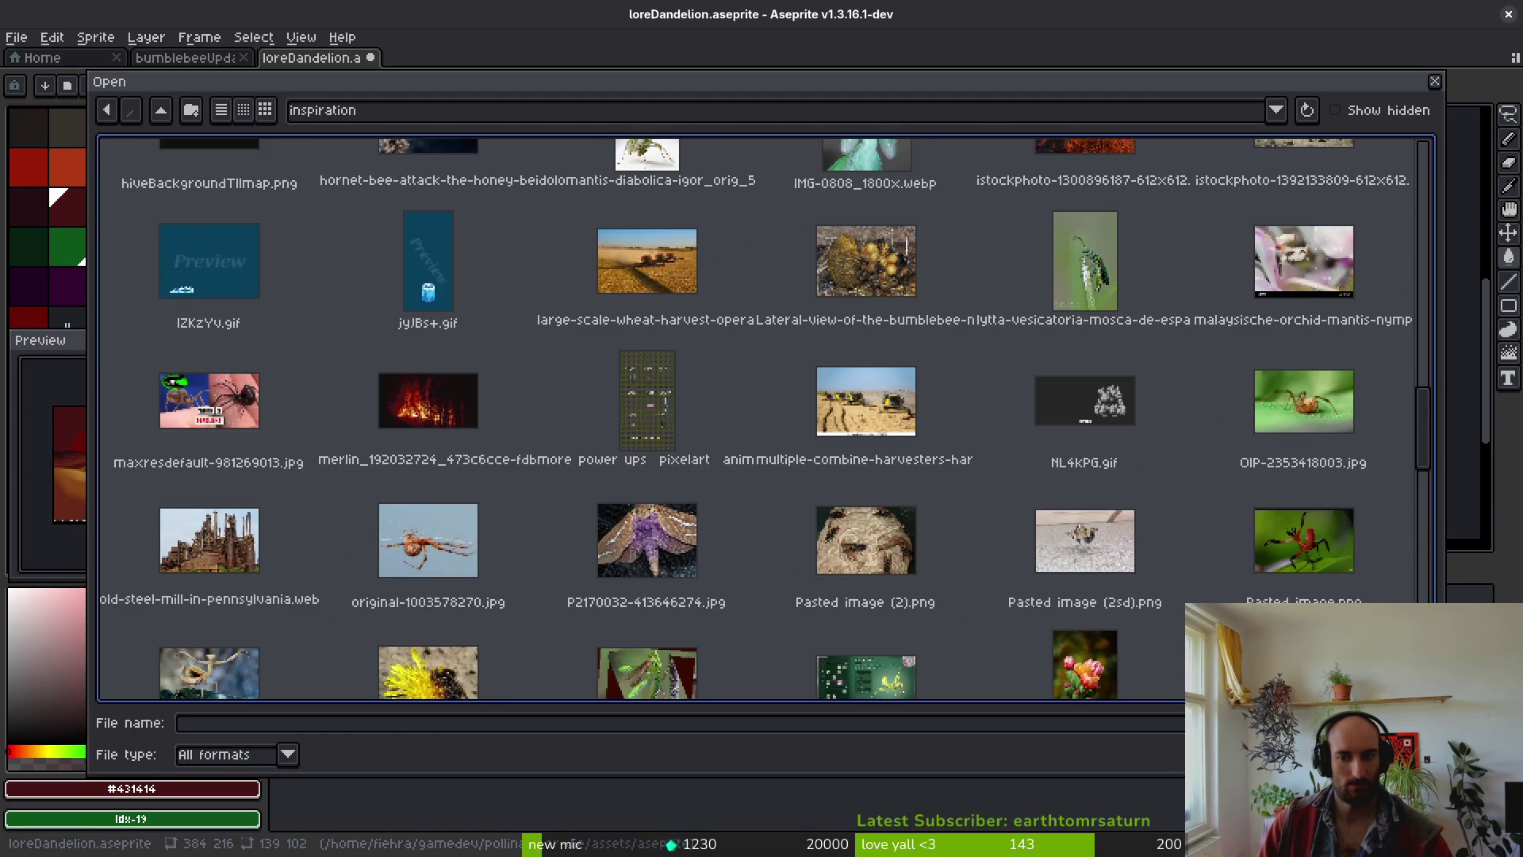
double_click(204, 605)
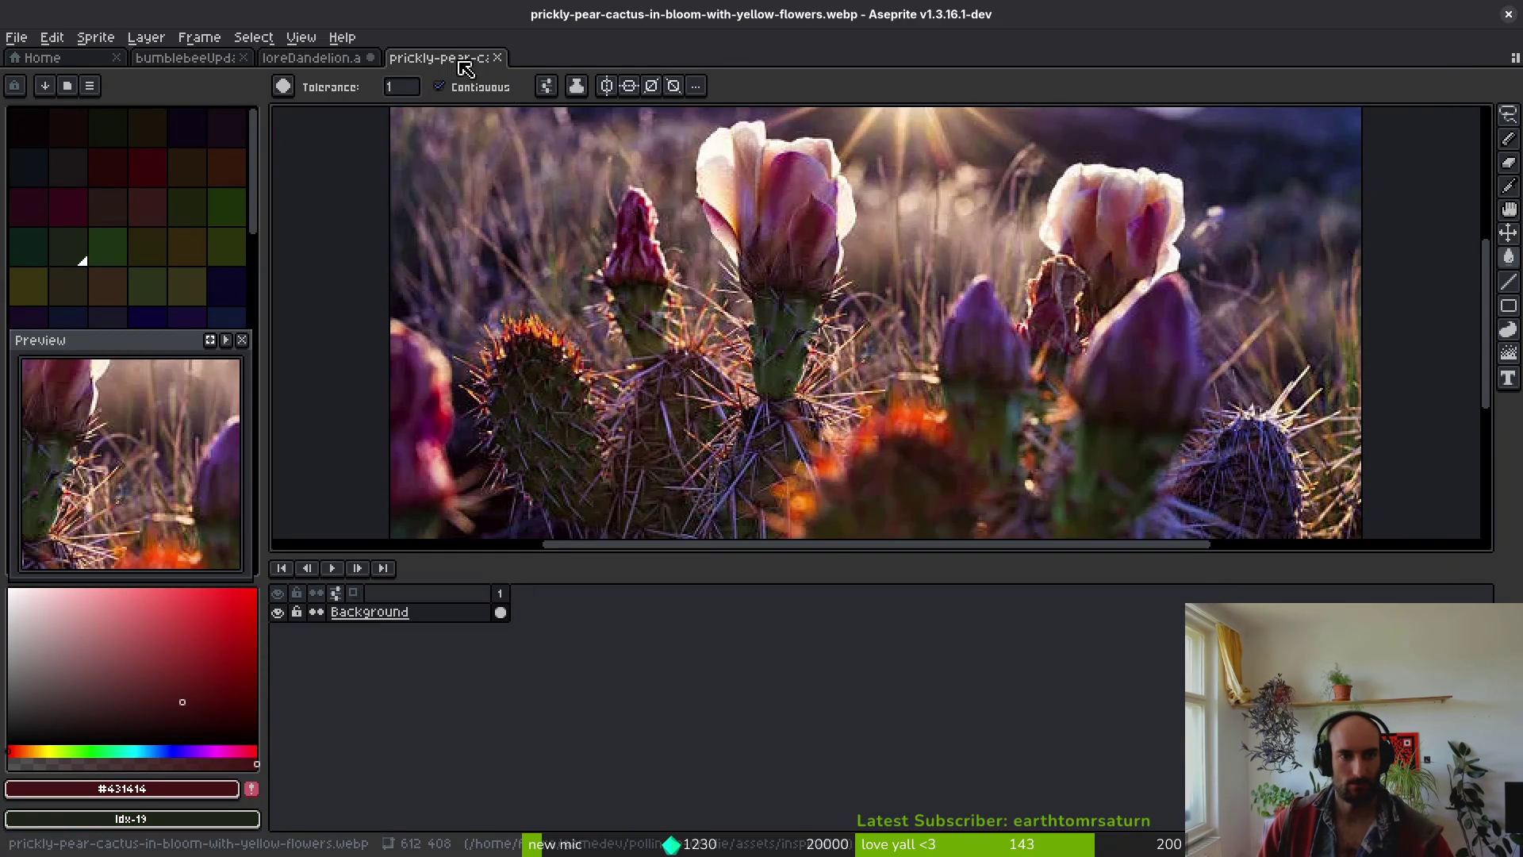
- Dock the prickly pear reference photo to the left of the desert scene canvas
mouse_move(439, 57)
left_mouse_down()
mouse_move(325, 190)
mouse_move(307, 155)
left_mouse_up()
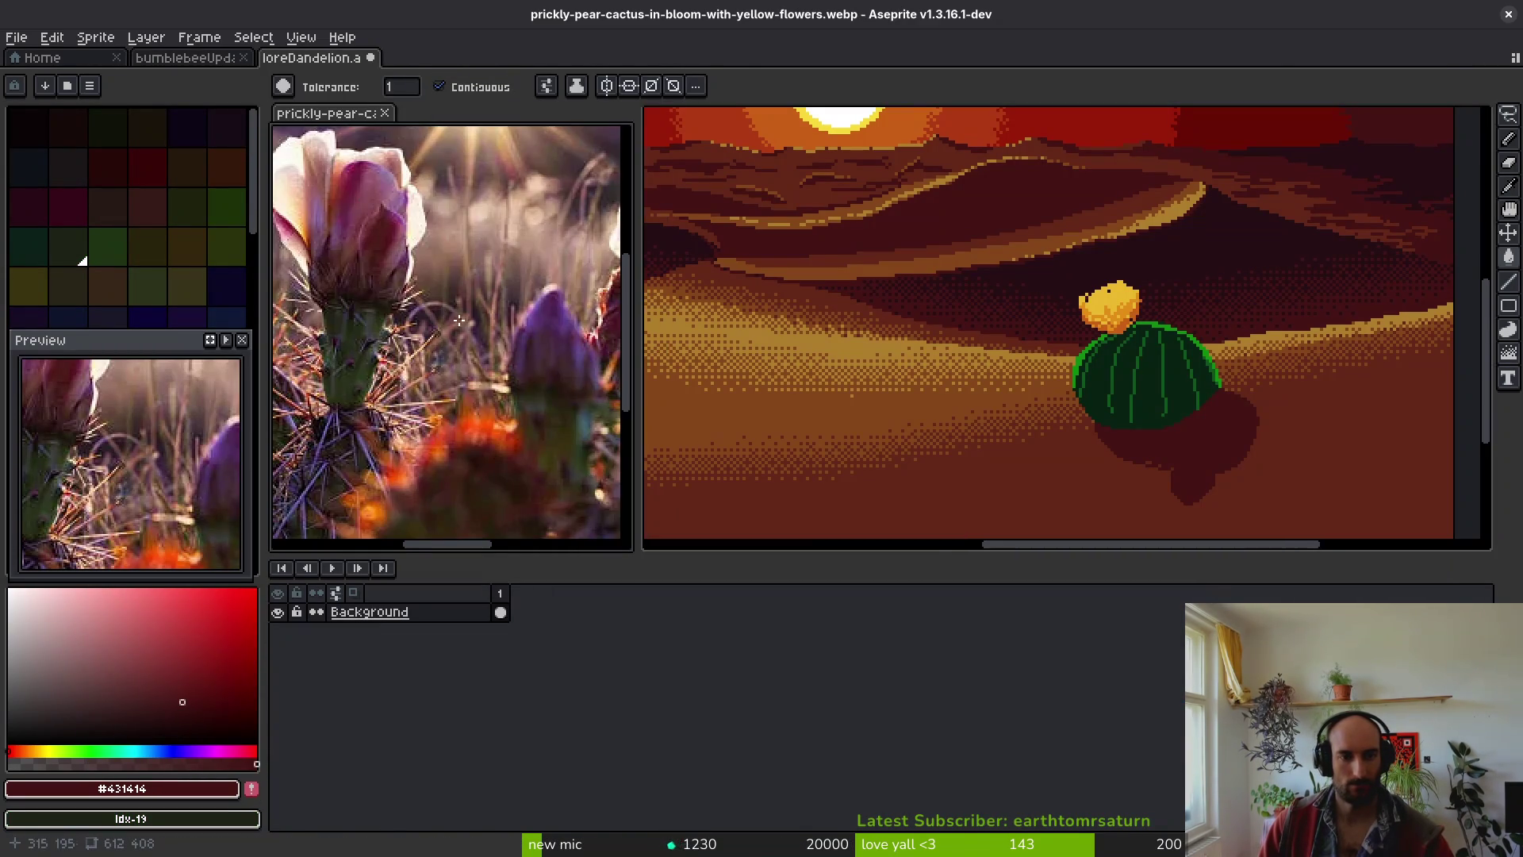
scroll(449, 329, "down", 3)
scroll(448, 329, "up", 4)
scroll(449, 329, "down", 3)
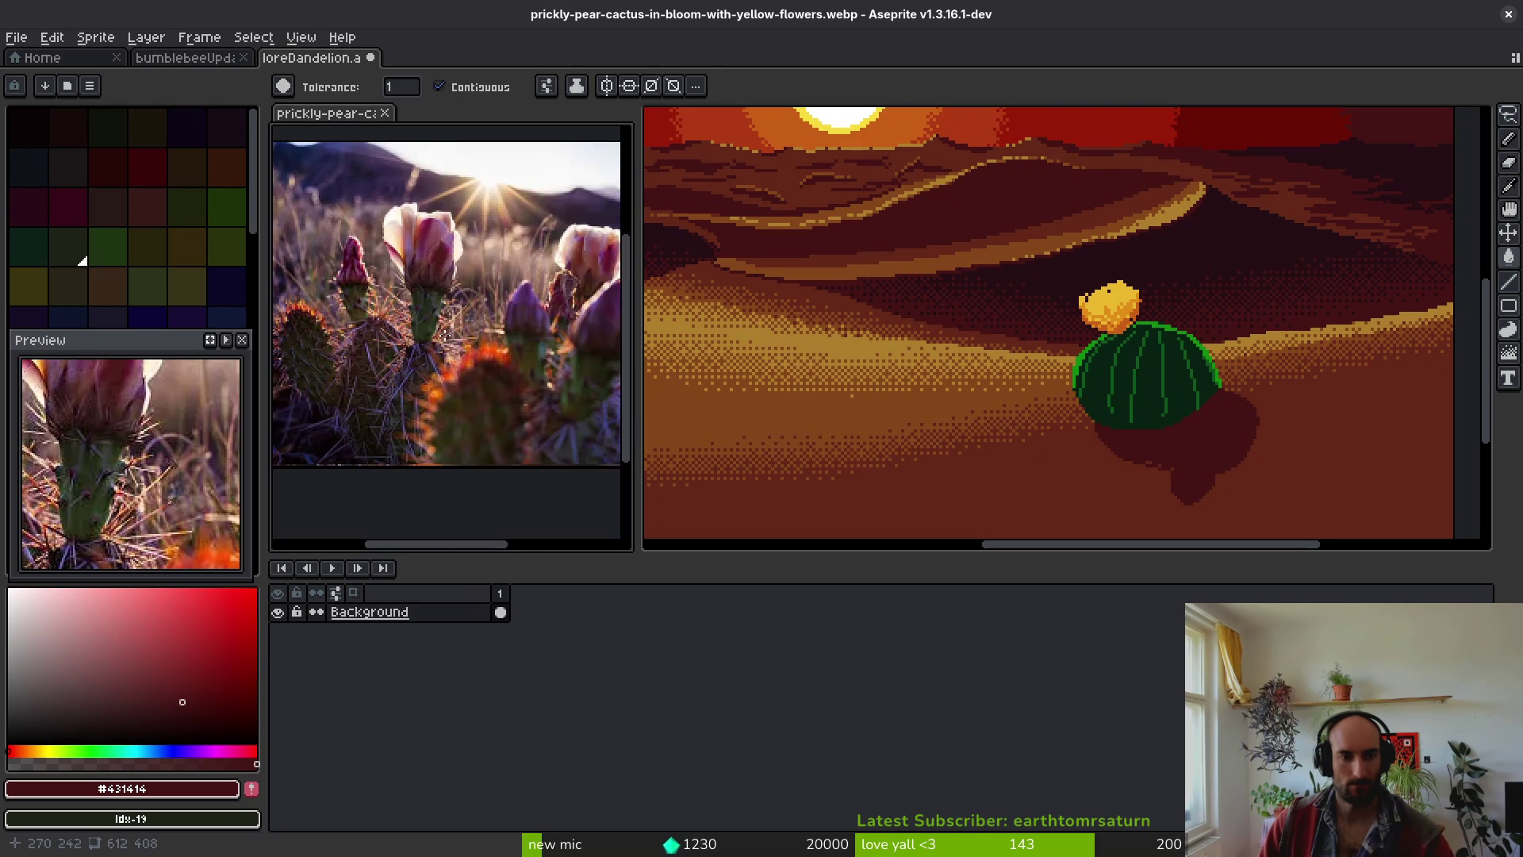
left_click(1139, 435)
scroll(1031, 387, "right", 3)
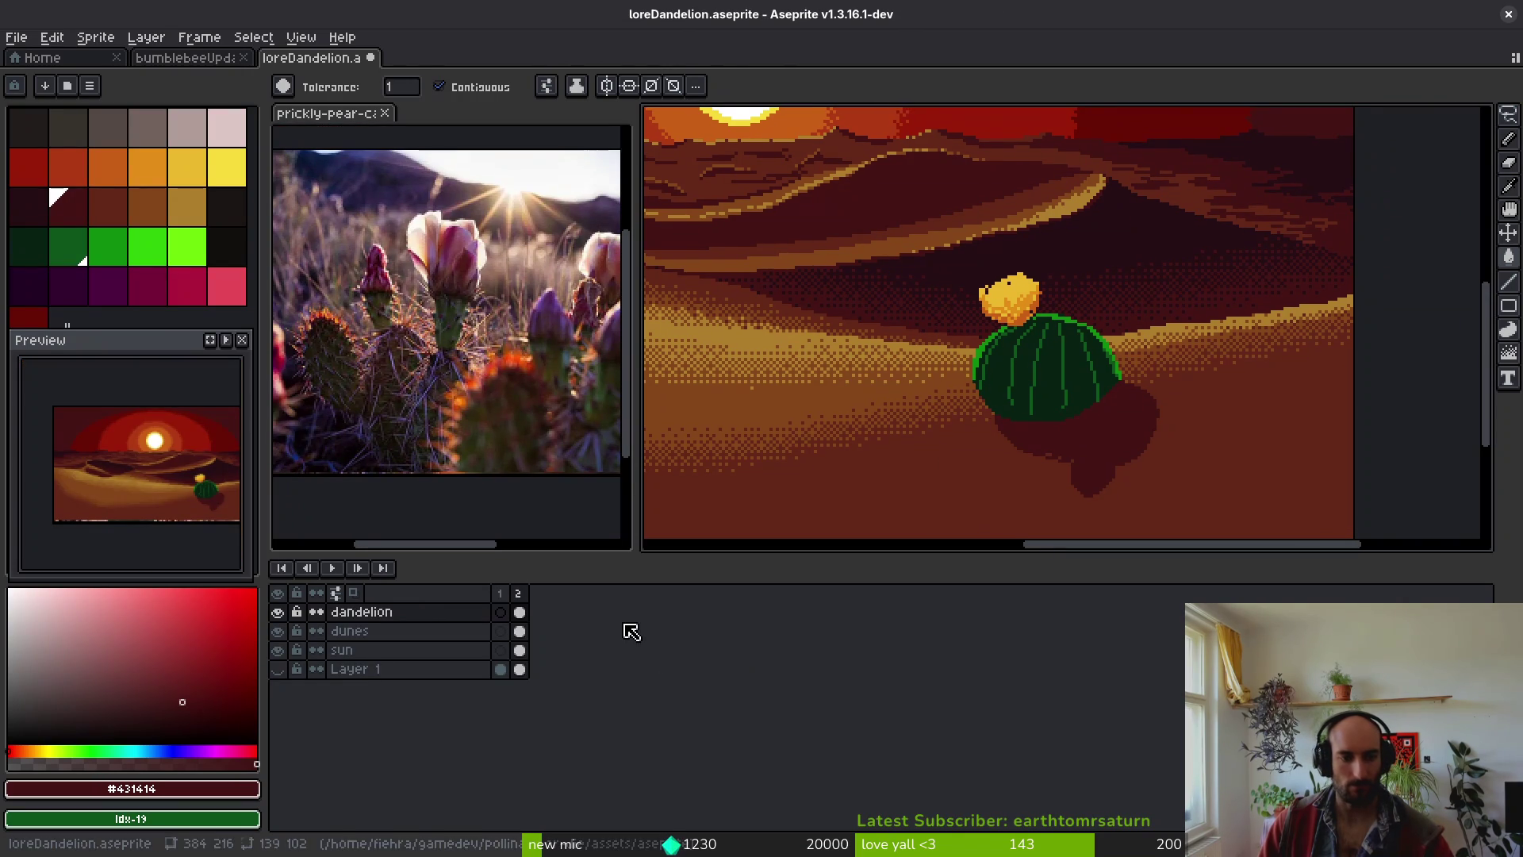
- Rename the dandelion layer to 'cactus' and add a new empty layer above it
double_click(444, 609)
type("cactus")
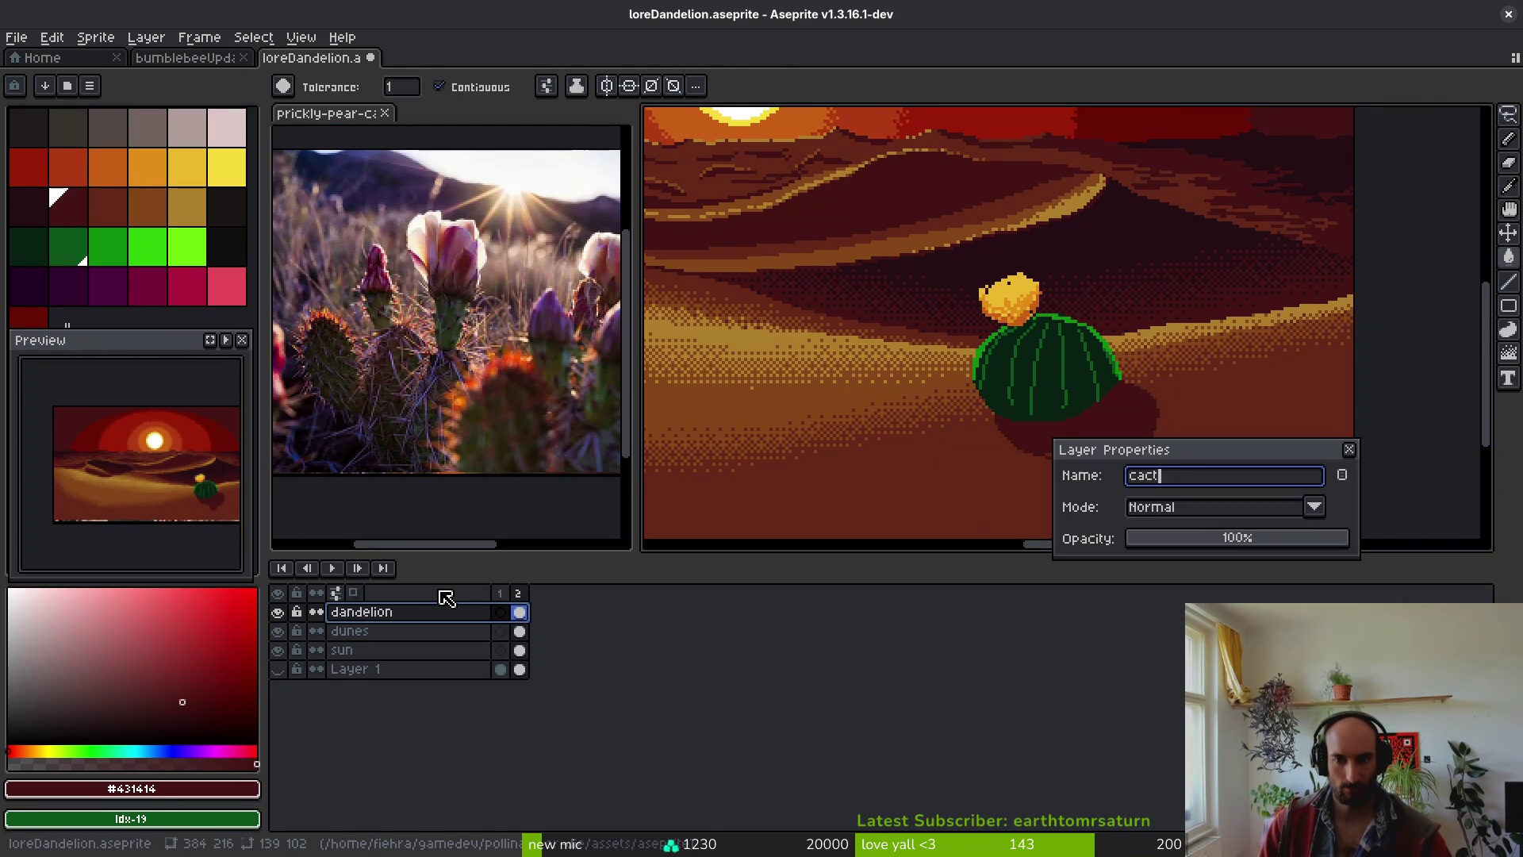
key("Return")
scroll(1023, 377, "down", 3)
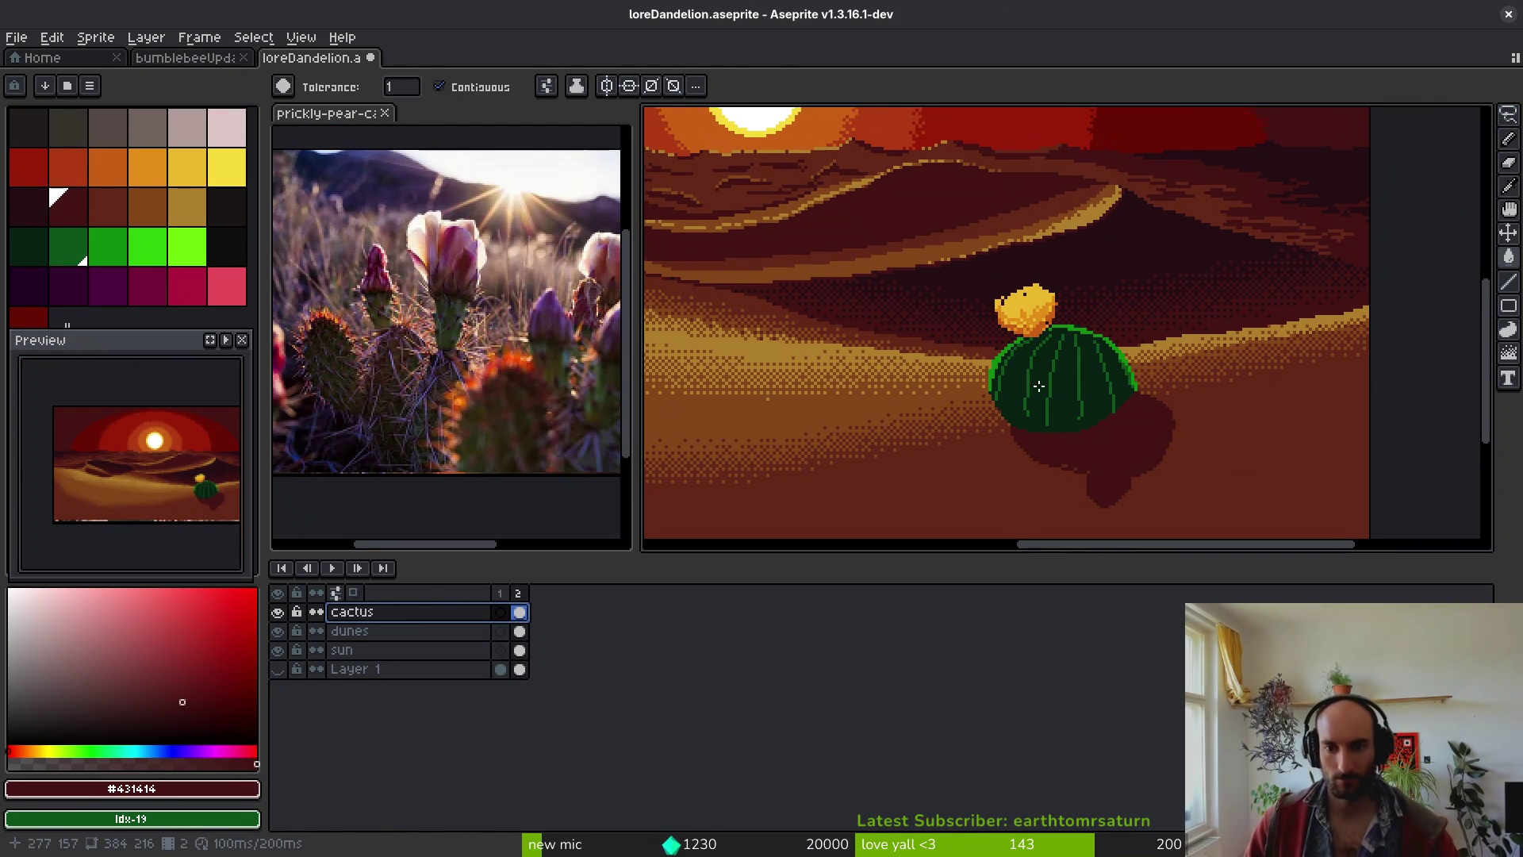
scroll(1221, 446, "up", 6)
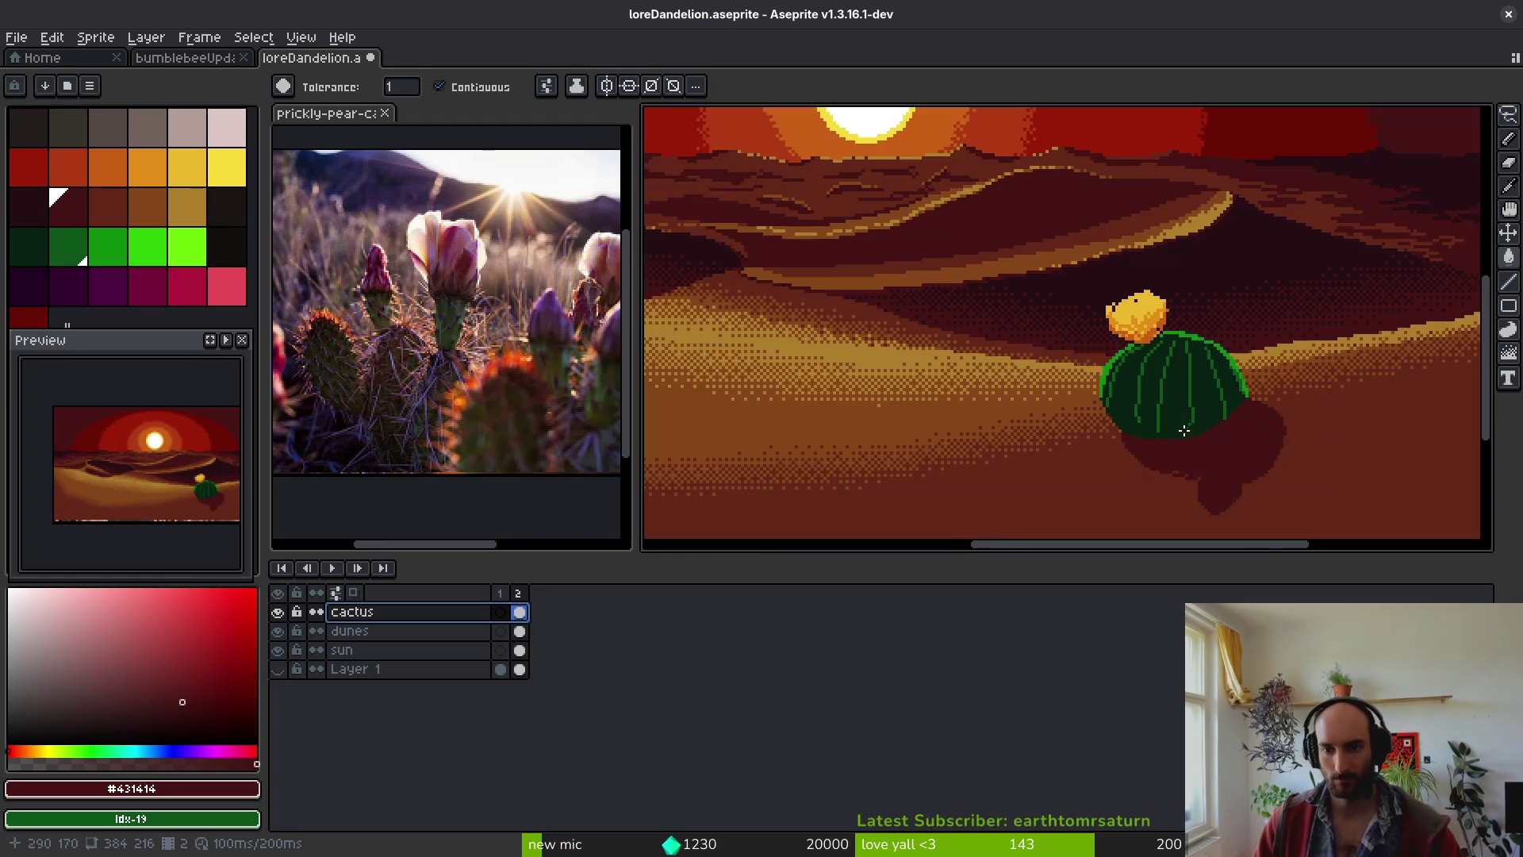
left_click_drag(1030, 387, 1025, 300)
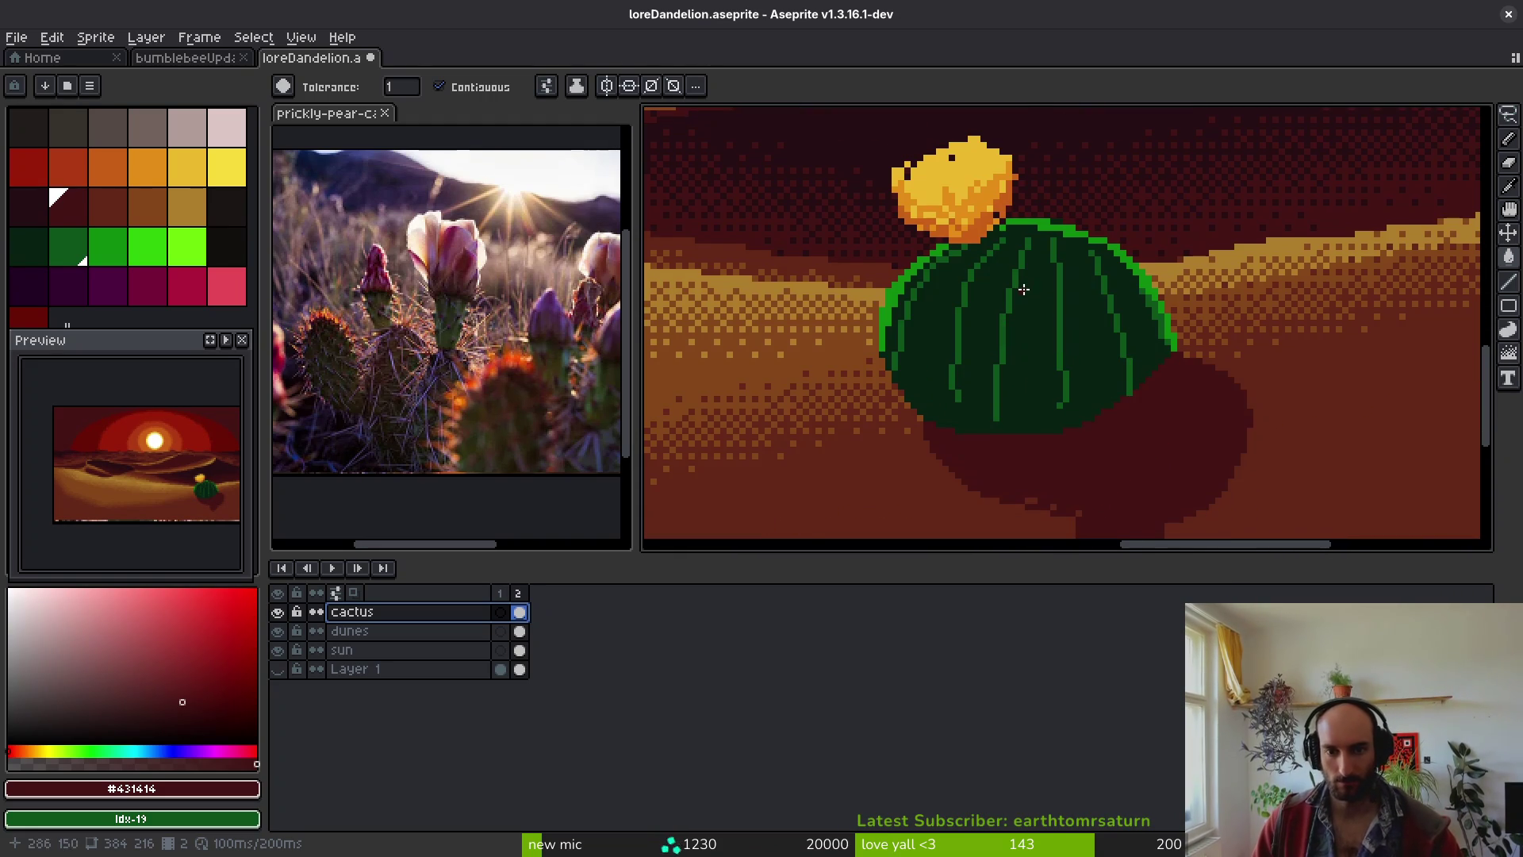
key("shift+n")
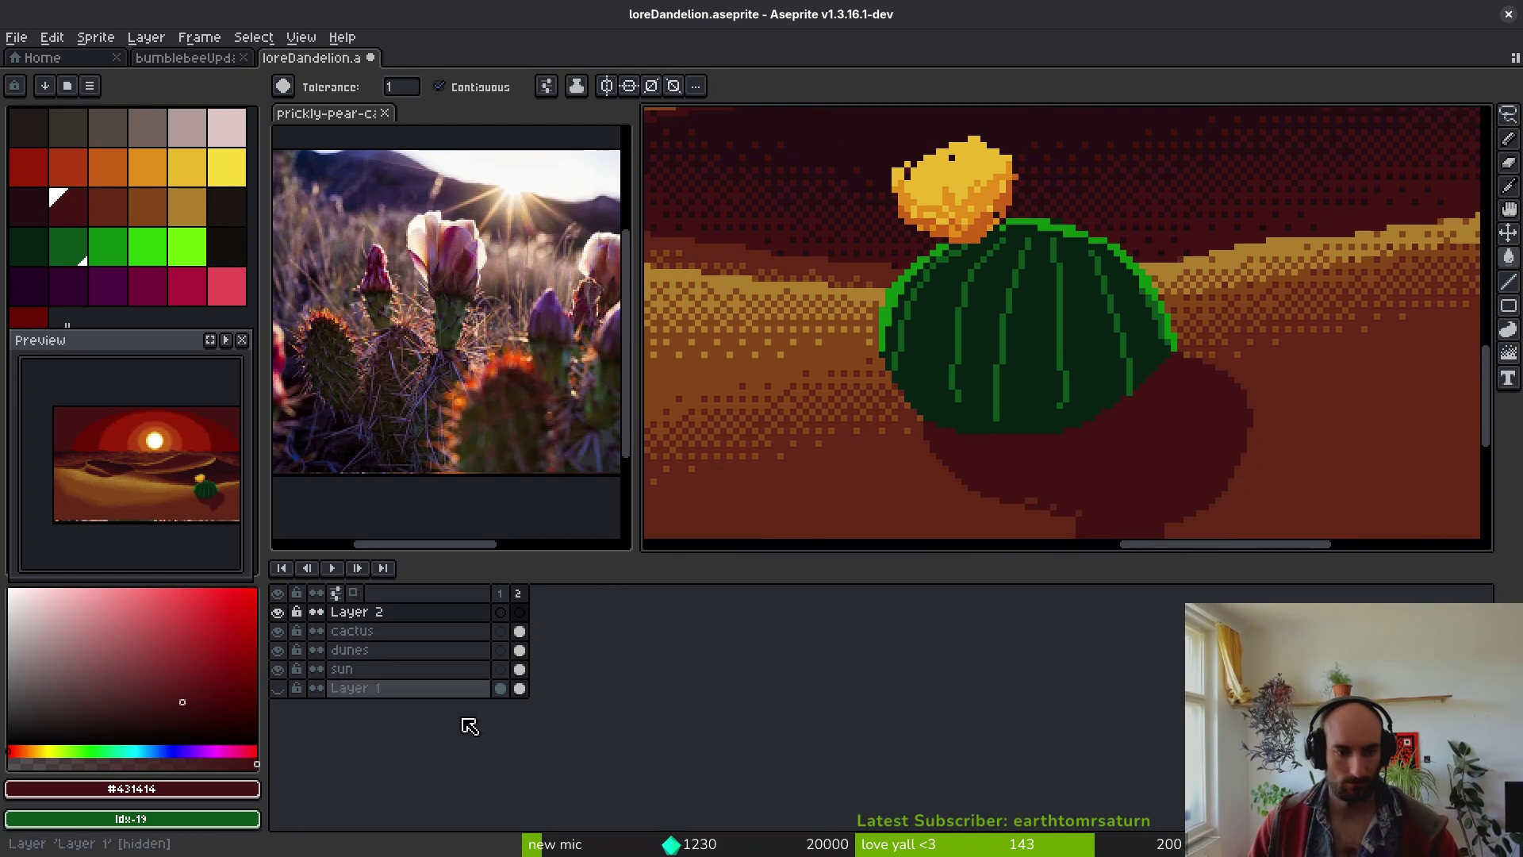
- Hide the old round cactus and switch to the pencil with dark green
left_click(276, 631)
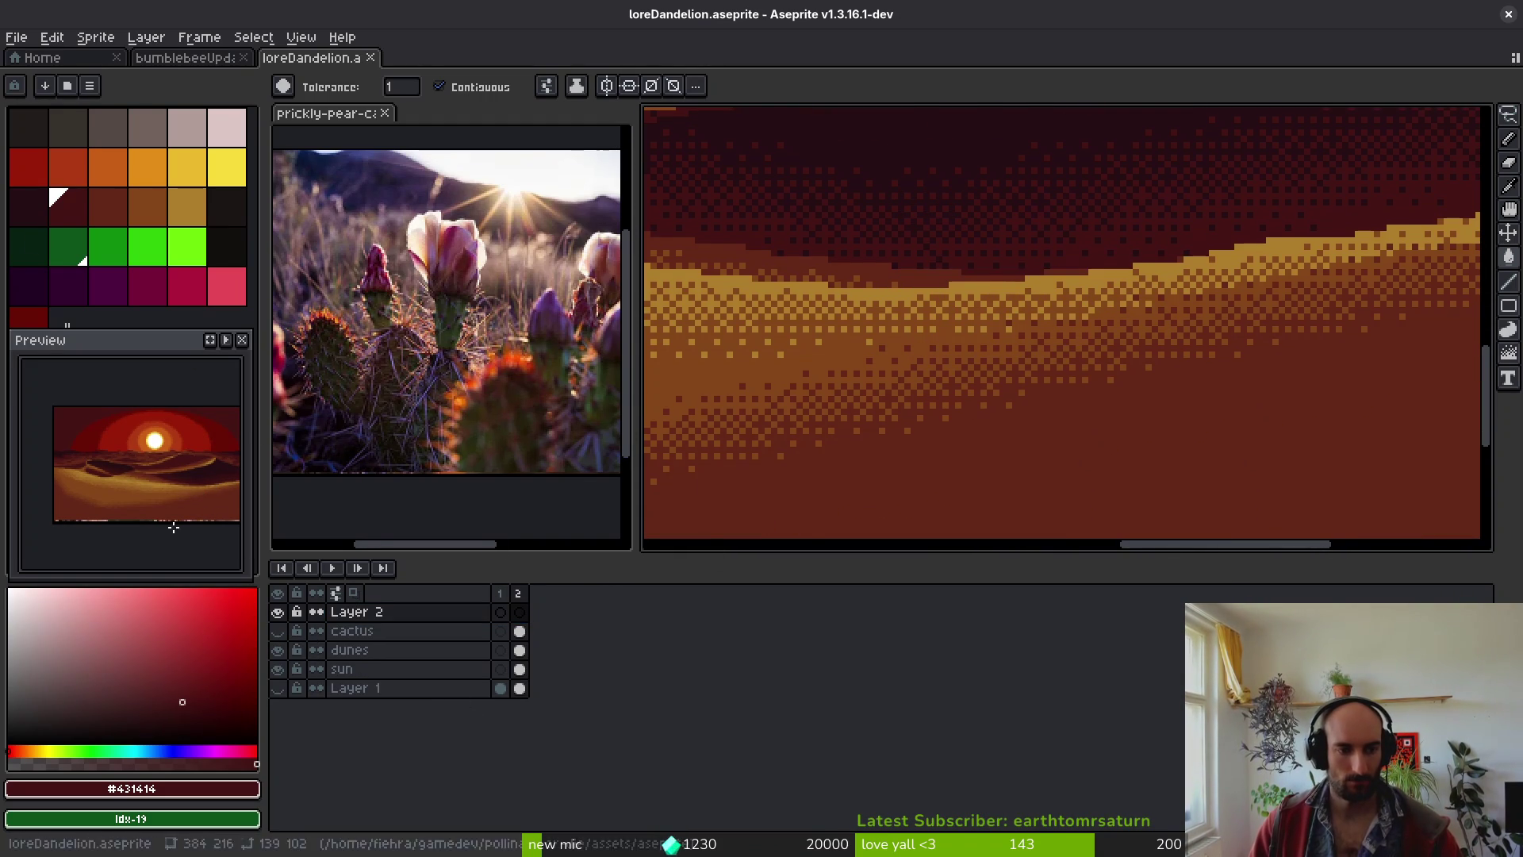
left_click(28, 246)
key("b")
scroll(961, 360, "down", 1)
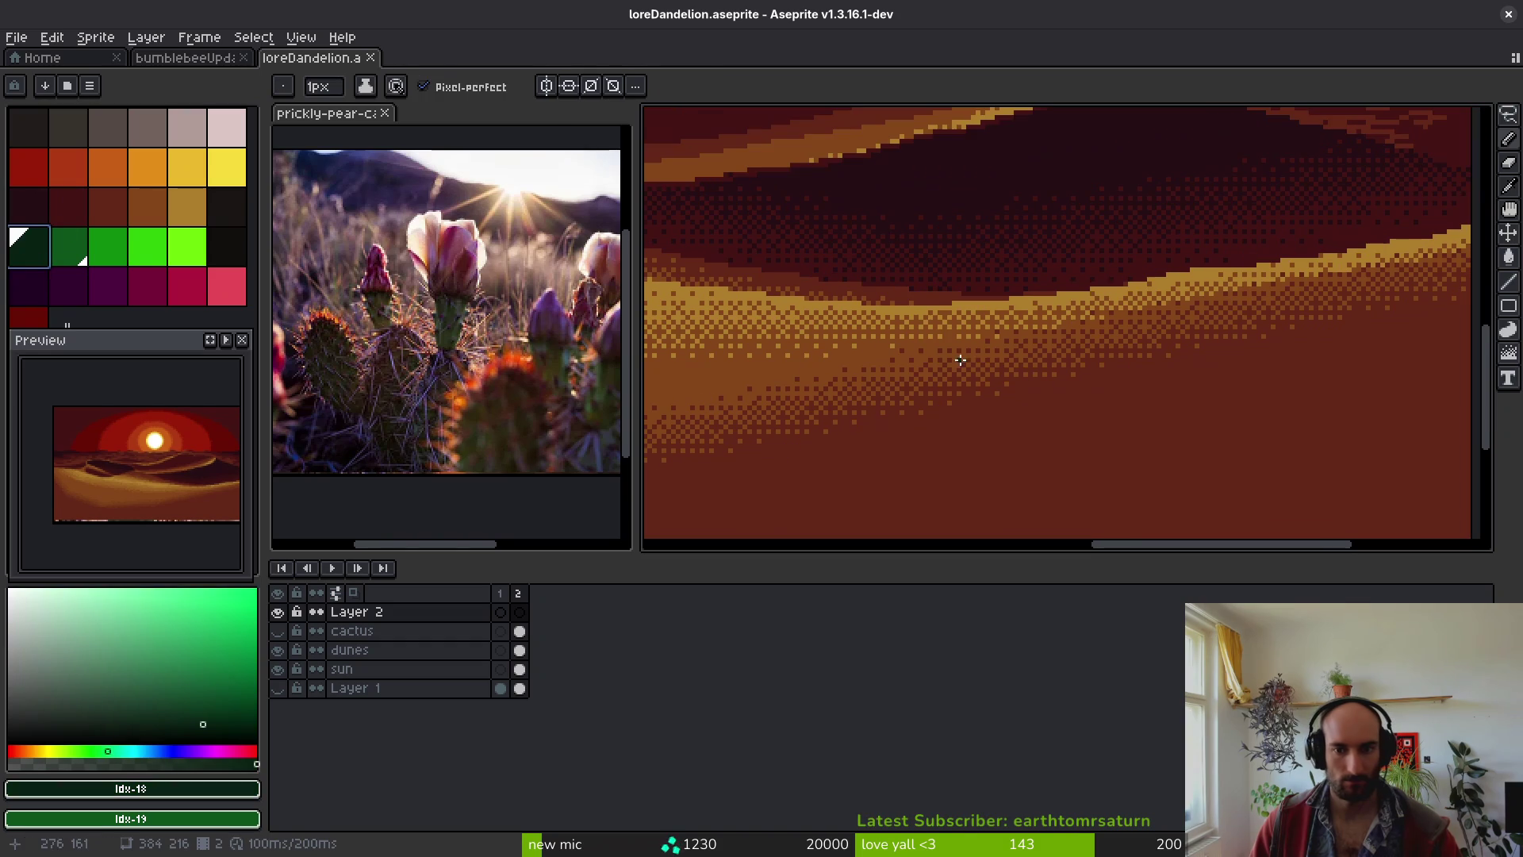
scroll(1025, 411, "up", 1)
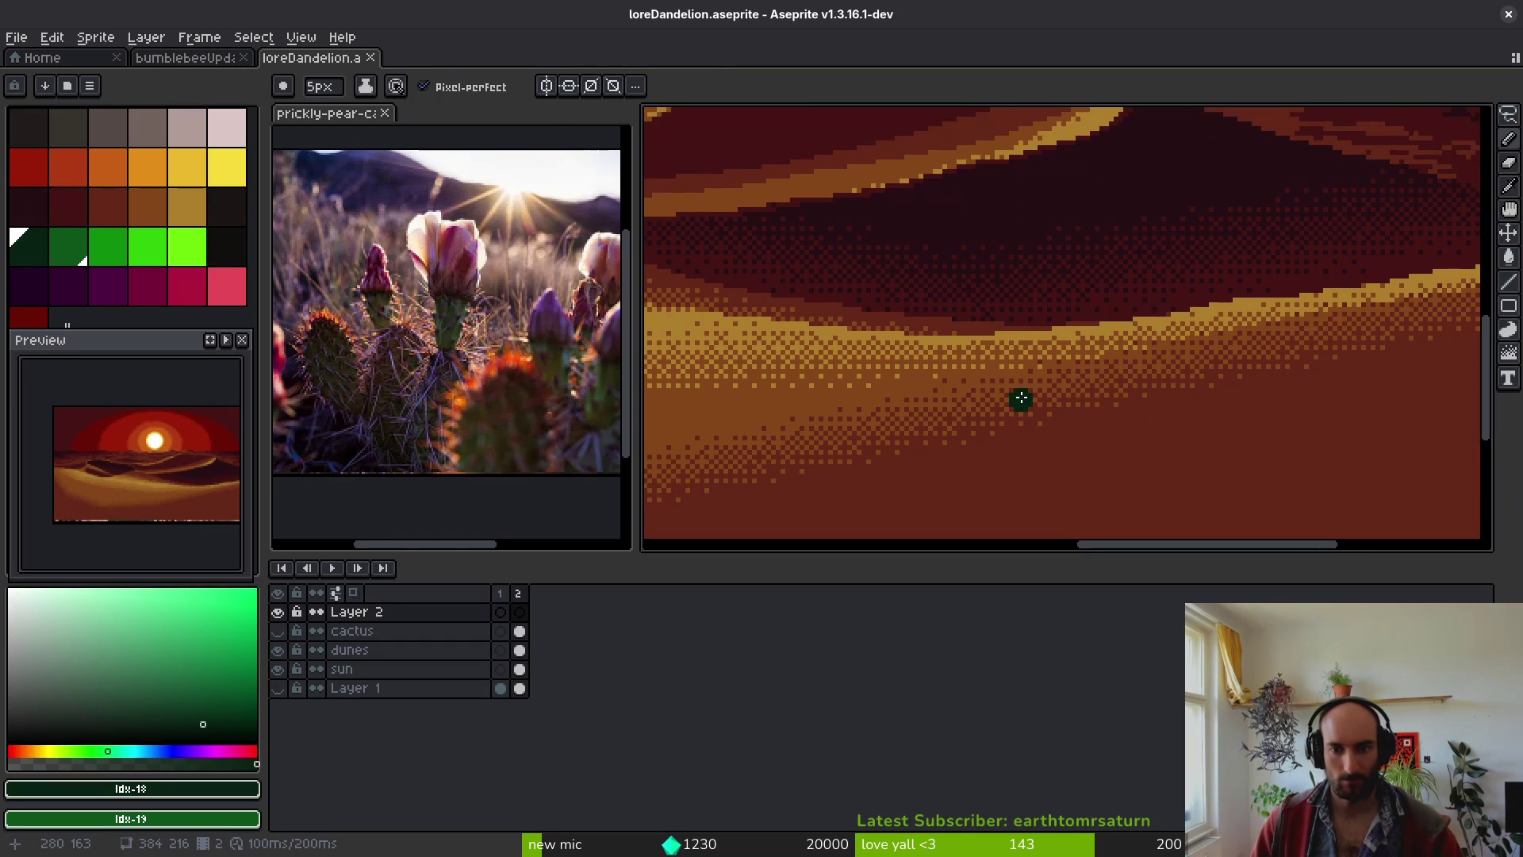
scroll(1020, 398, "down", 1)
scroll(1047, 403, "up", 1)
- Paint a filled oval pad on the dunes, a second pad left of it, and one rising above
mouse_move(1035, 412)
left_mouse_down()
mouse_move(993, 343)
mouse_move(1031, 295)
mouse_move(1057, 379)
mouse_move(1022, 383)
left_mouse_up()
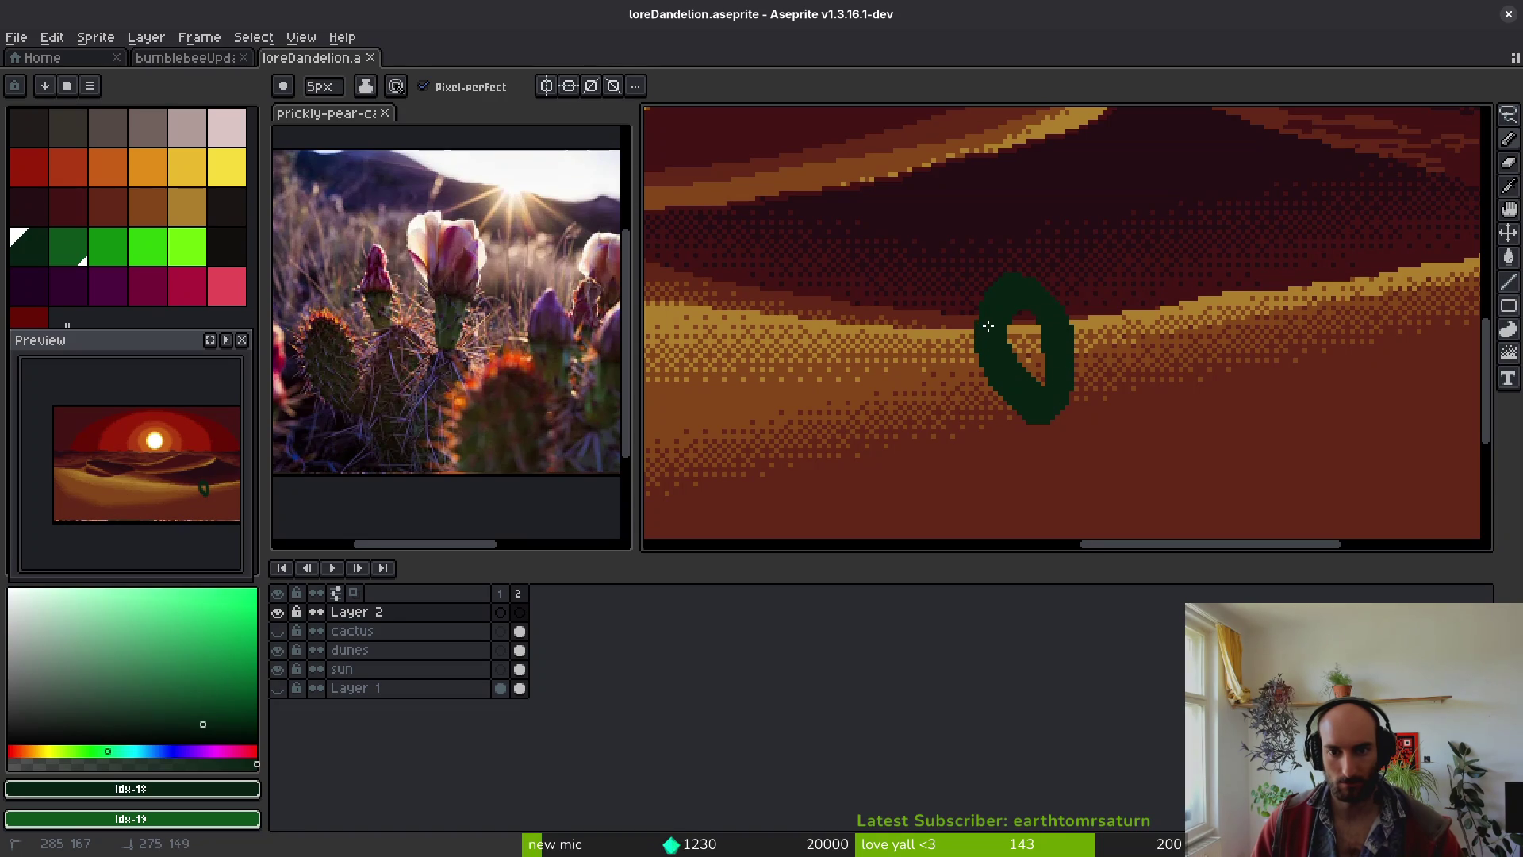
left_click_drag(987, 326, 1032, 372)
scroll(1031, 414, "up", 2)
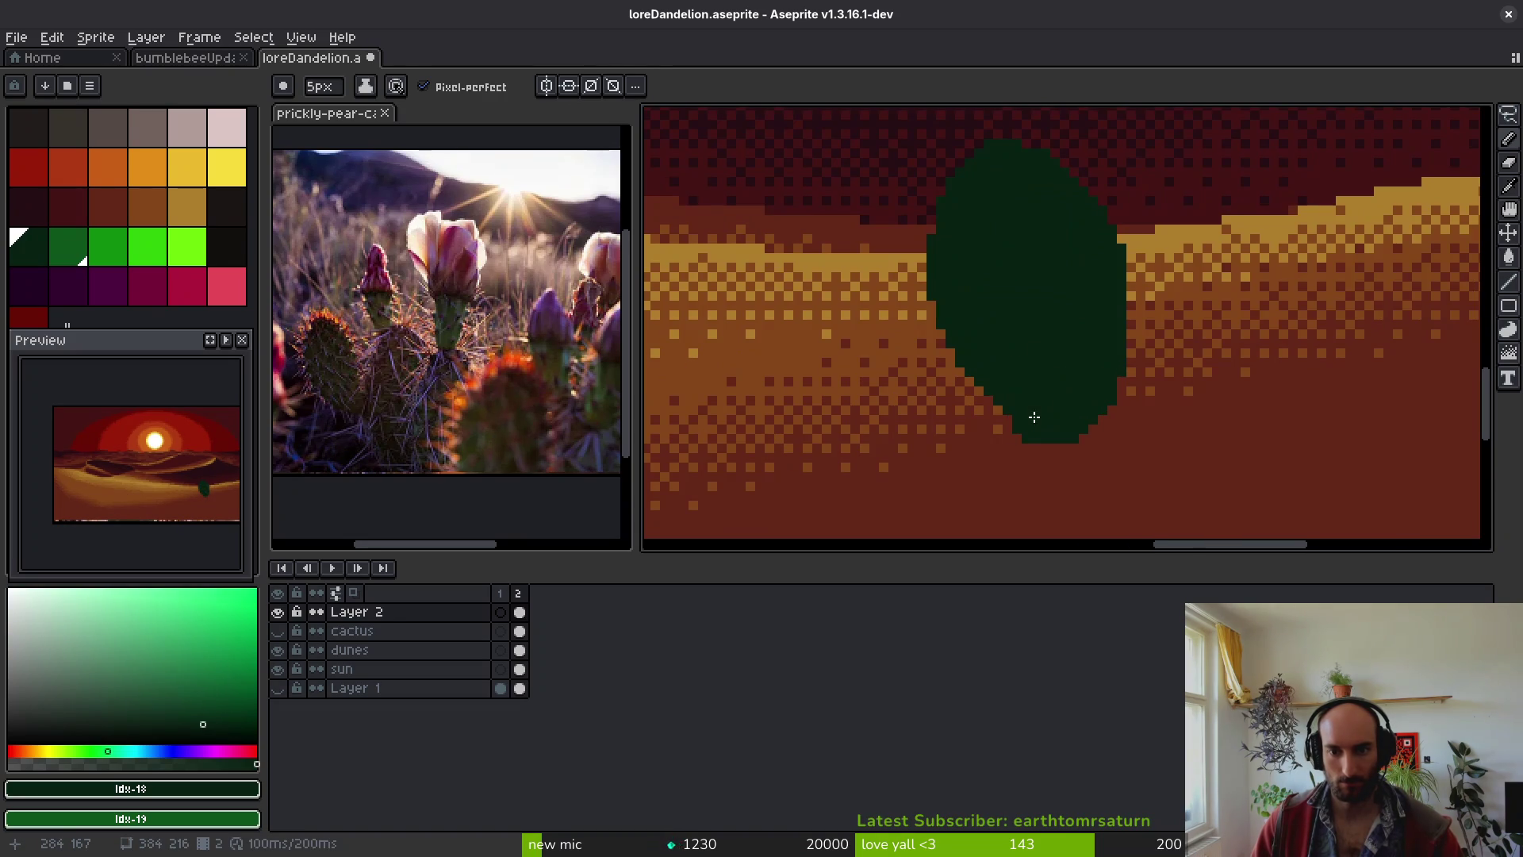
scroll(1023, 384, "down", 1)
scroll(1031, 397, "down", 3)
scroll(1037, 418, "up", 5)
scroll(1030, 401, "down", 2)
mouse_move(1063, 412)
left_mouse_down()
mouse_move(1094, 404)
mouse_move(1012, 317)
mouse_move(989, 381)
mouse_move(1066, 403)
mouse_move(1058, 373)
mouse_move(1020, 357)
left_mouse_up()
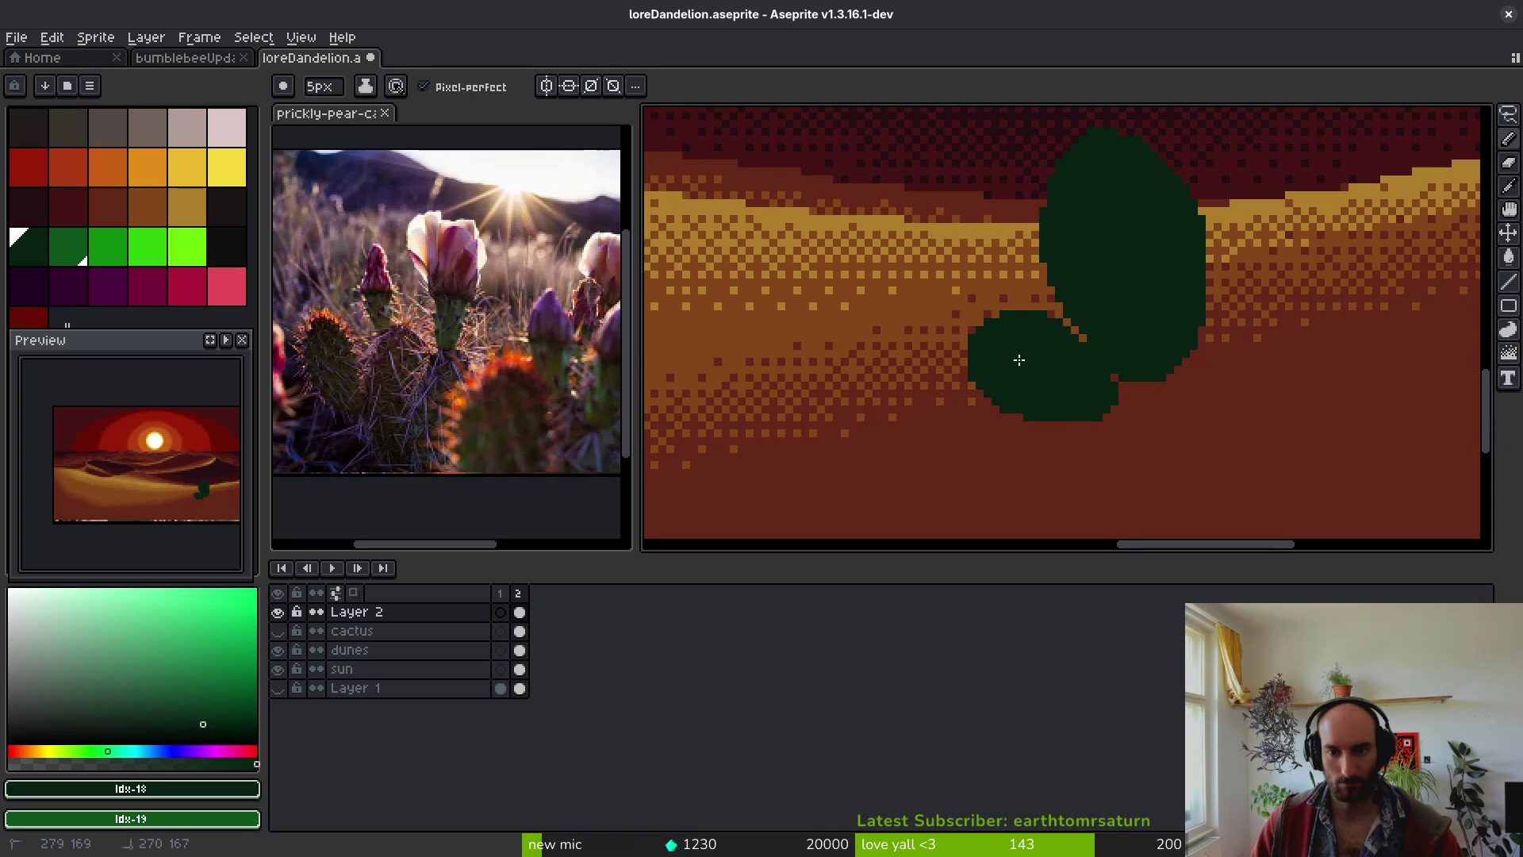
scroll(1013, 435, "up", 5)
left_click_drag(1077, 399, 1132, 294)
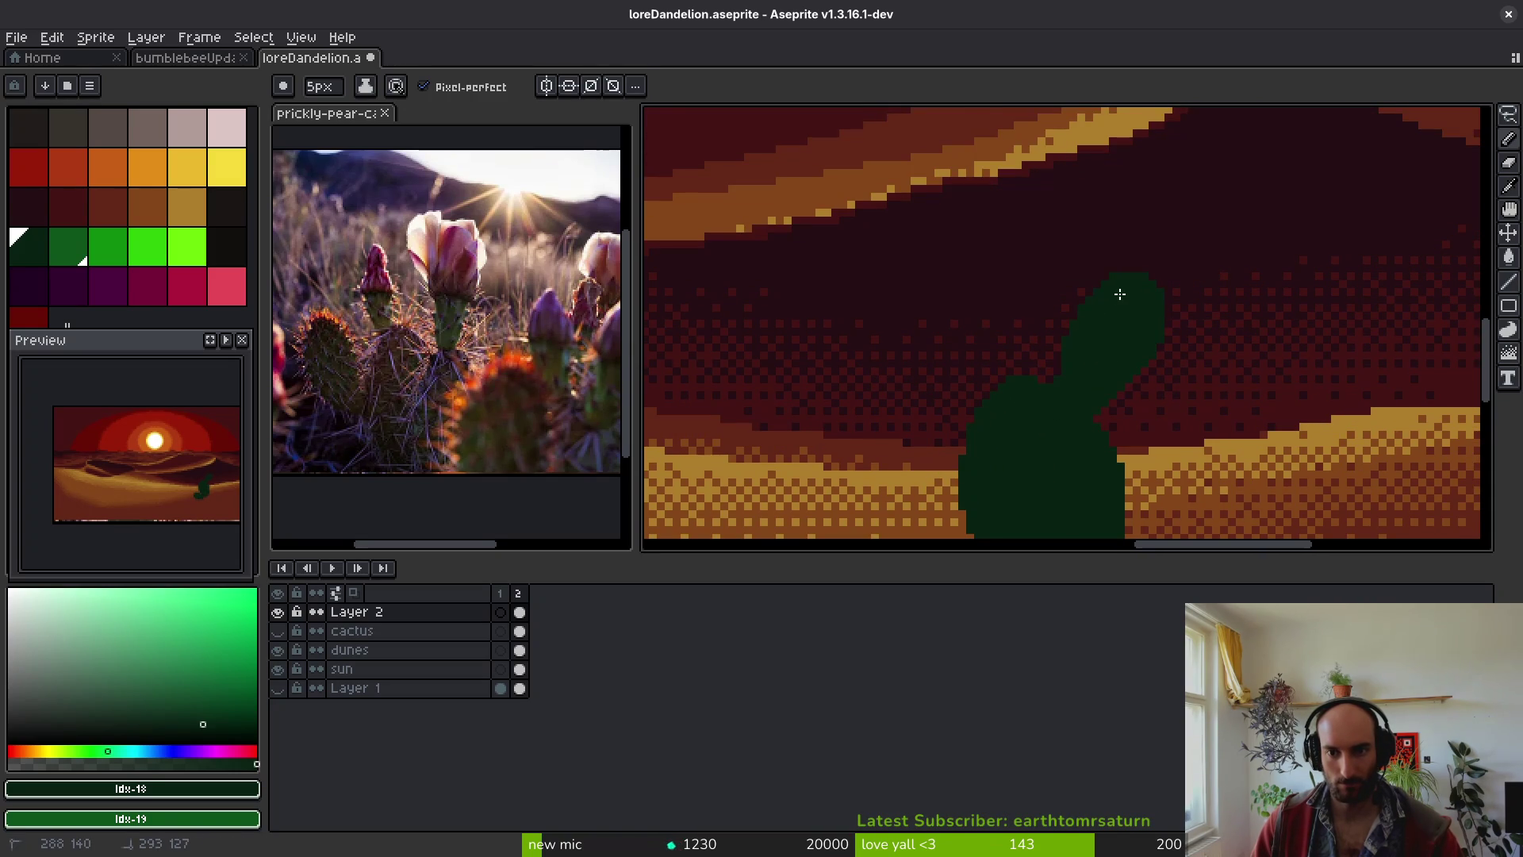
scroll(1112, 413, "down", 2)
scroll(1055, 421, "up", 2)
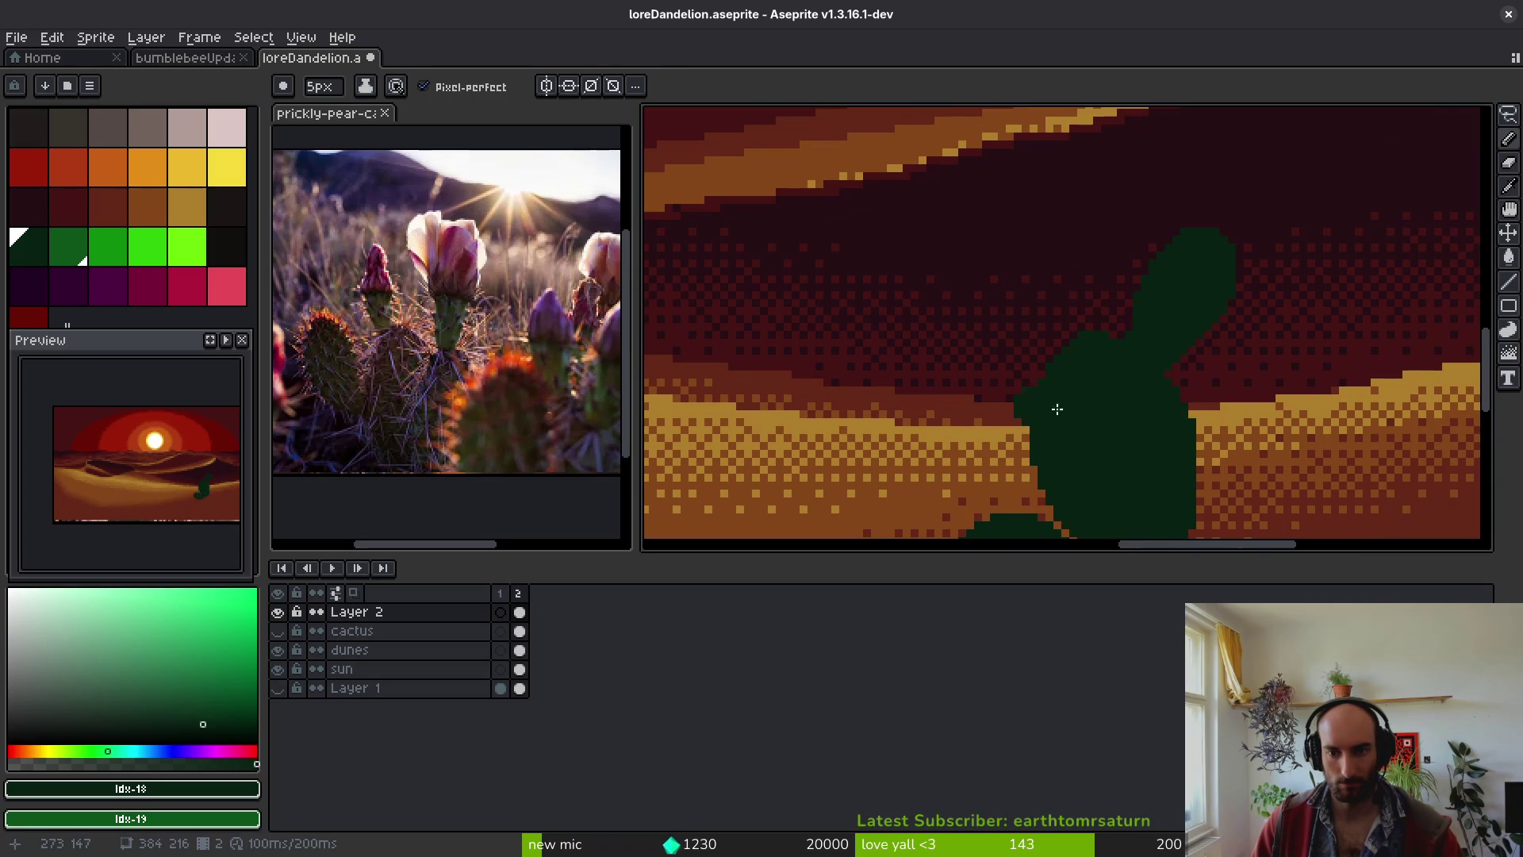
- Add a narrow diagonal pad on the right, fill gaps, and shrink the brush to 4 pixels
left_click(937, 460)
left_click_drag(993, 445, 968, 330)
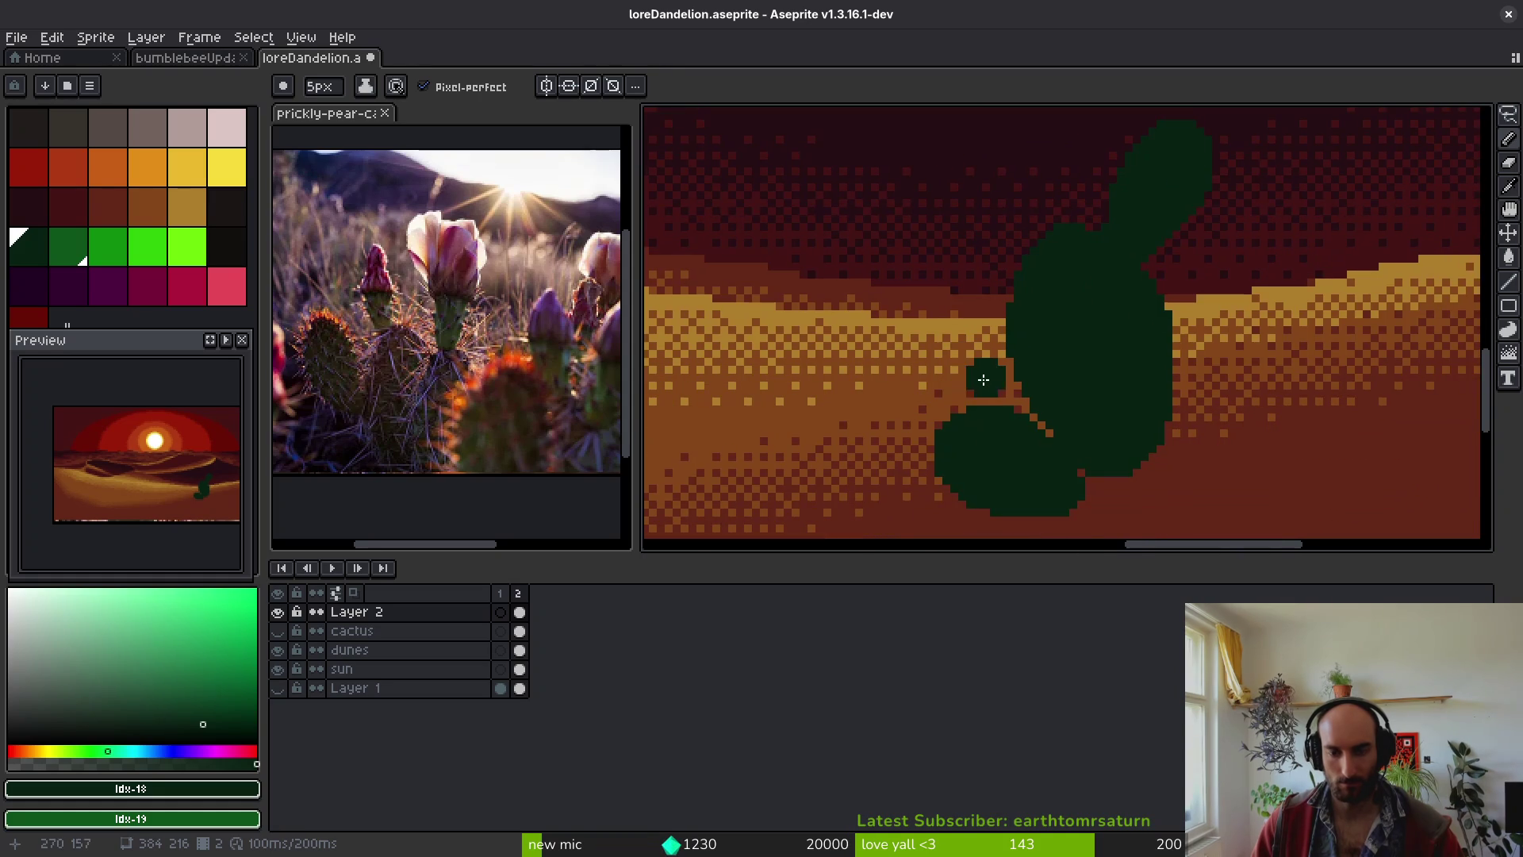
scroll(1158, 425, "down", 1)
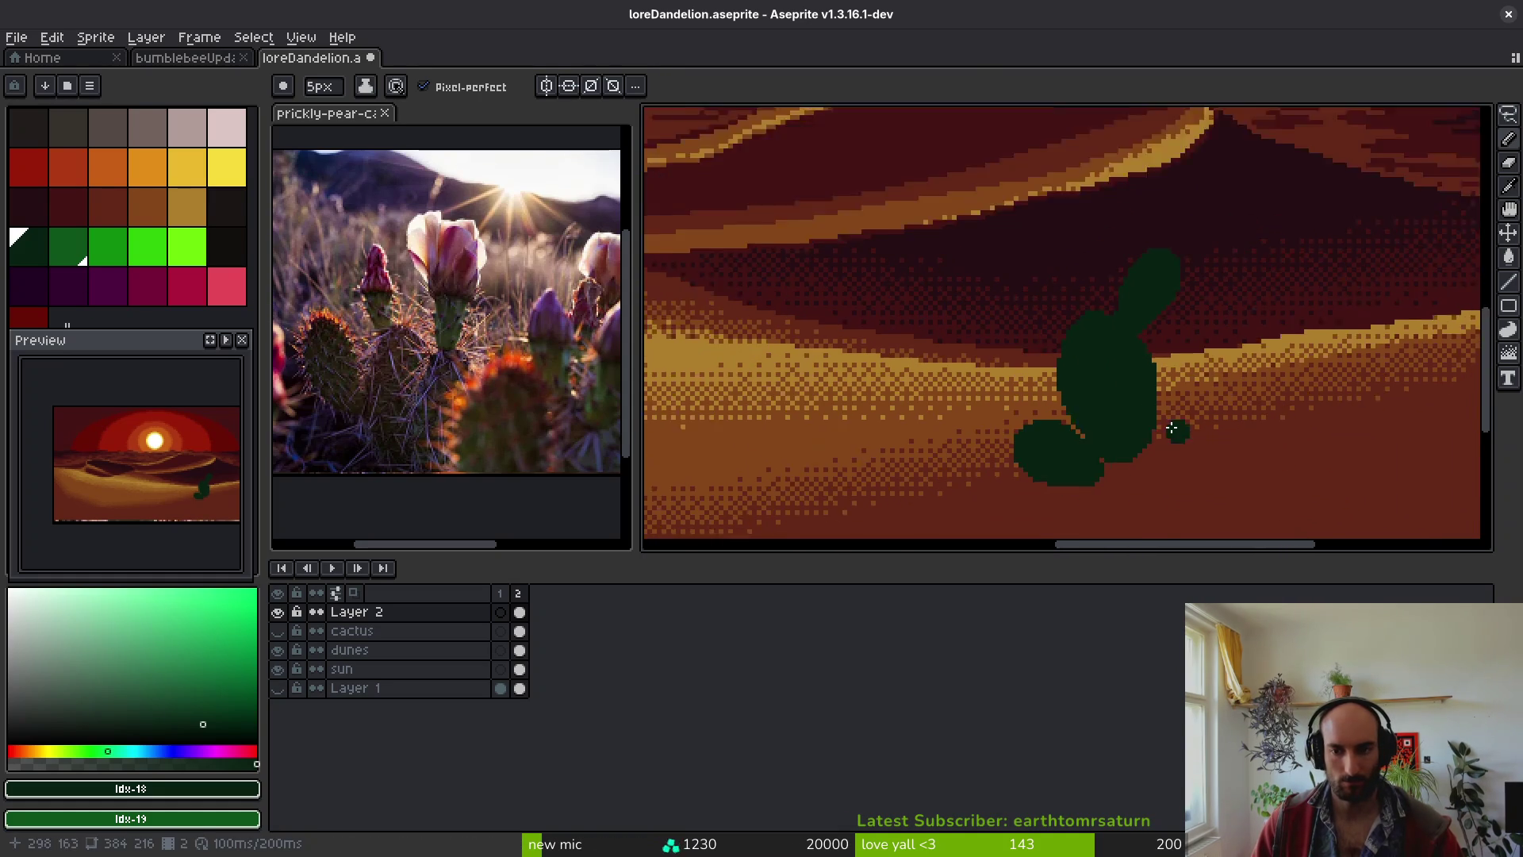
scroll(1122, 412, "up", 2)
left_click(1077, 373)
mouse_move(1077, 373)
left_mouse_down()
mouse_move(1079, 297)
mouse_move(1138, 290)
mouse_move(1067, 390)
left_mouse_up()
key("ctrl+z")
mouse_move(1098, 299)
left_mouse_down()
mouse_move(1067, 373)
mouse_move(1101, 390)
mouse_move(1134, 304)
left_mouse_up()
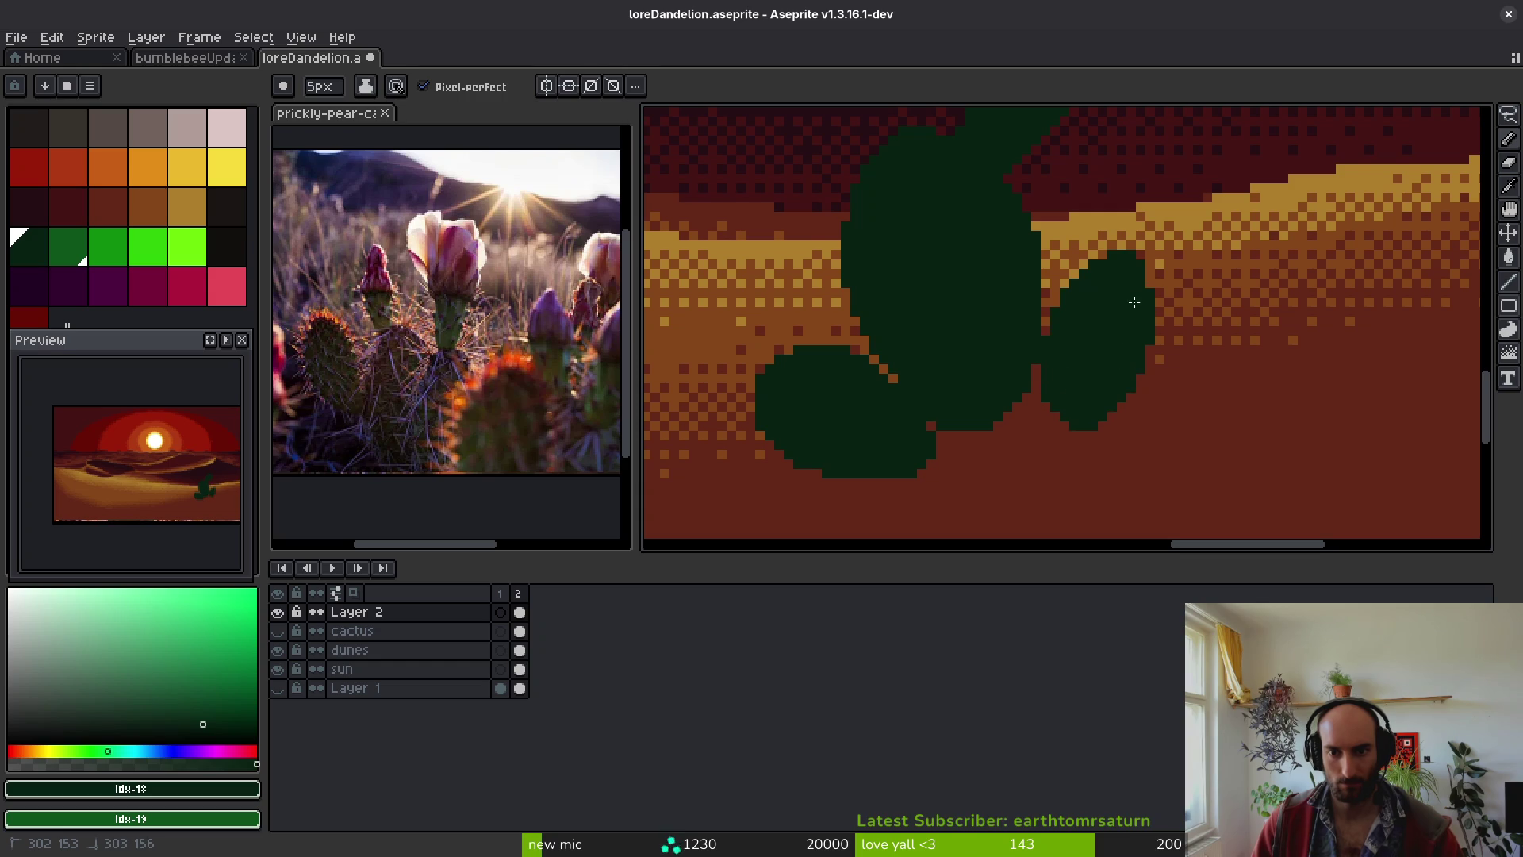
scroll(1047, 383, "down", 1)
left_click(1036, 382)
scroll(1029, 383, "down", 3)
scroll(1029, 383, "up", 3)
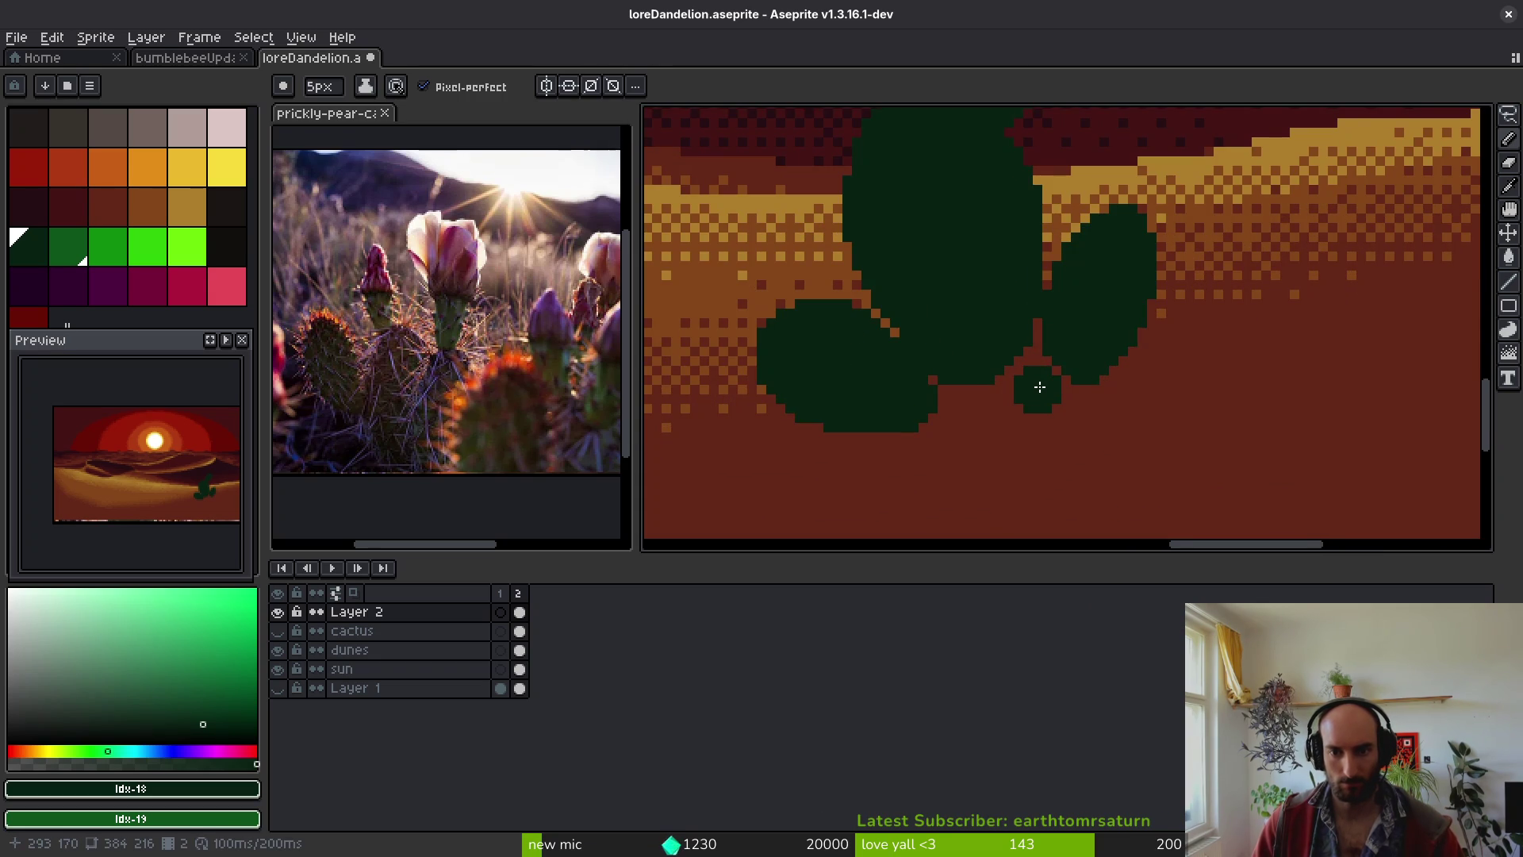
scroll(1040, 386, "down", 4)
scroll(1031, 404, "up", 4)
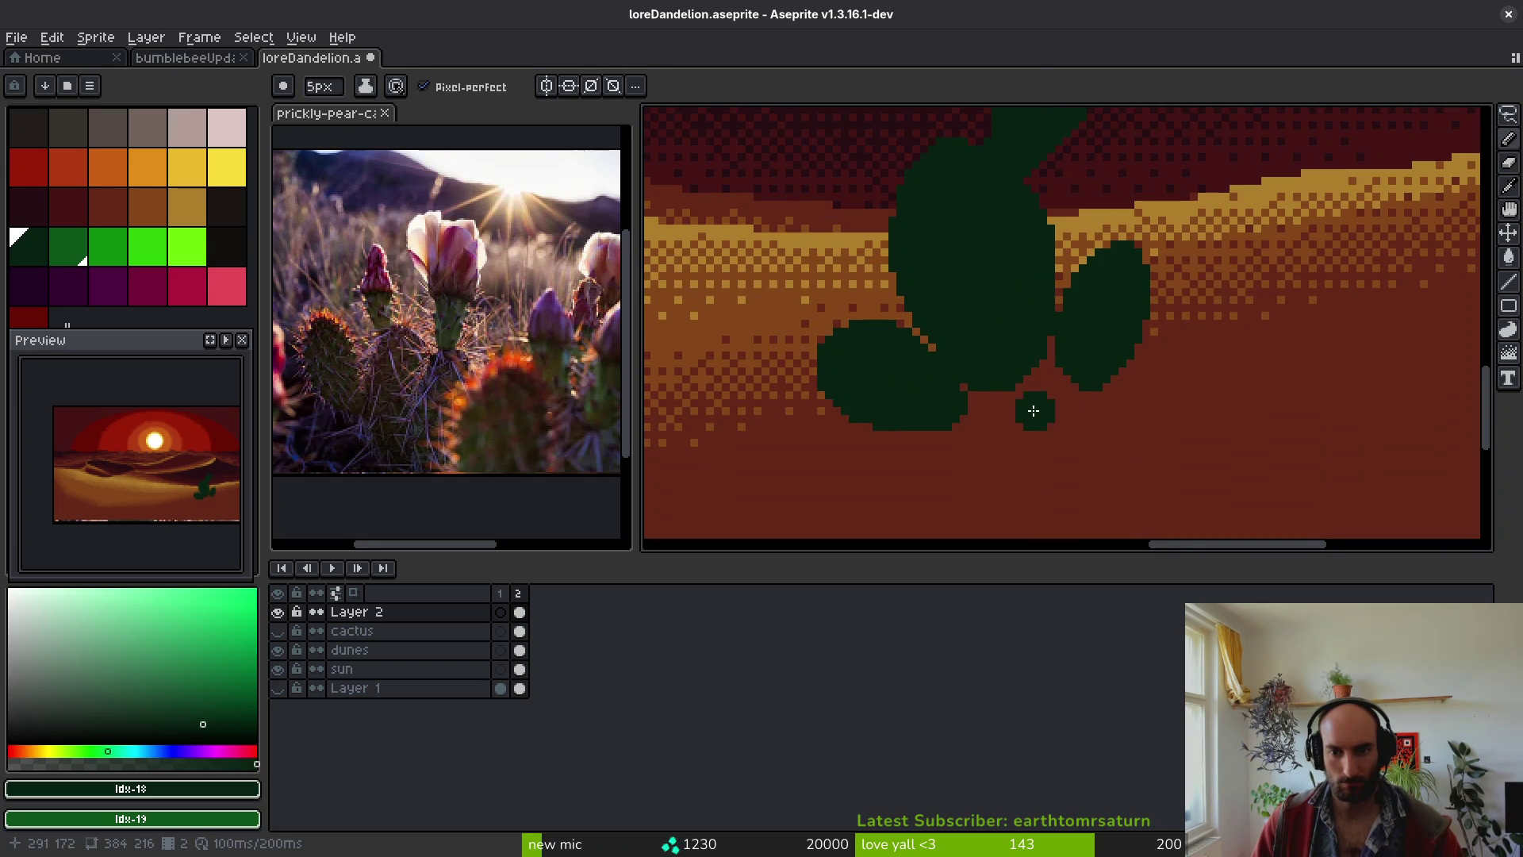
scroll(1008, 405, "down", 4)
scroll(1008, 404, "up", 5)
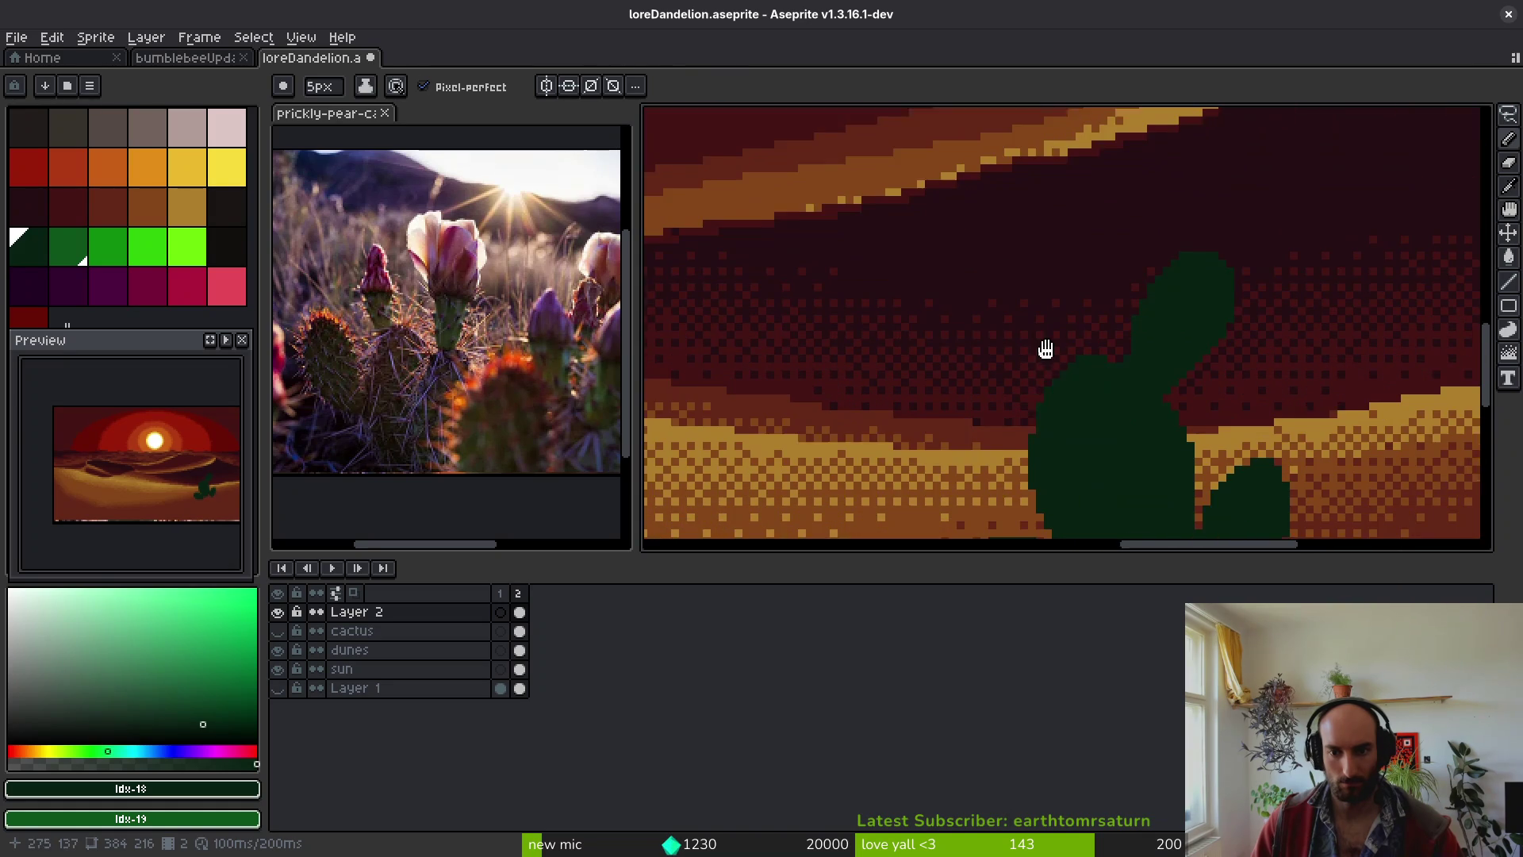
scroll(1055, 379, "down", 2)
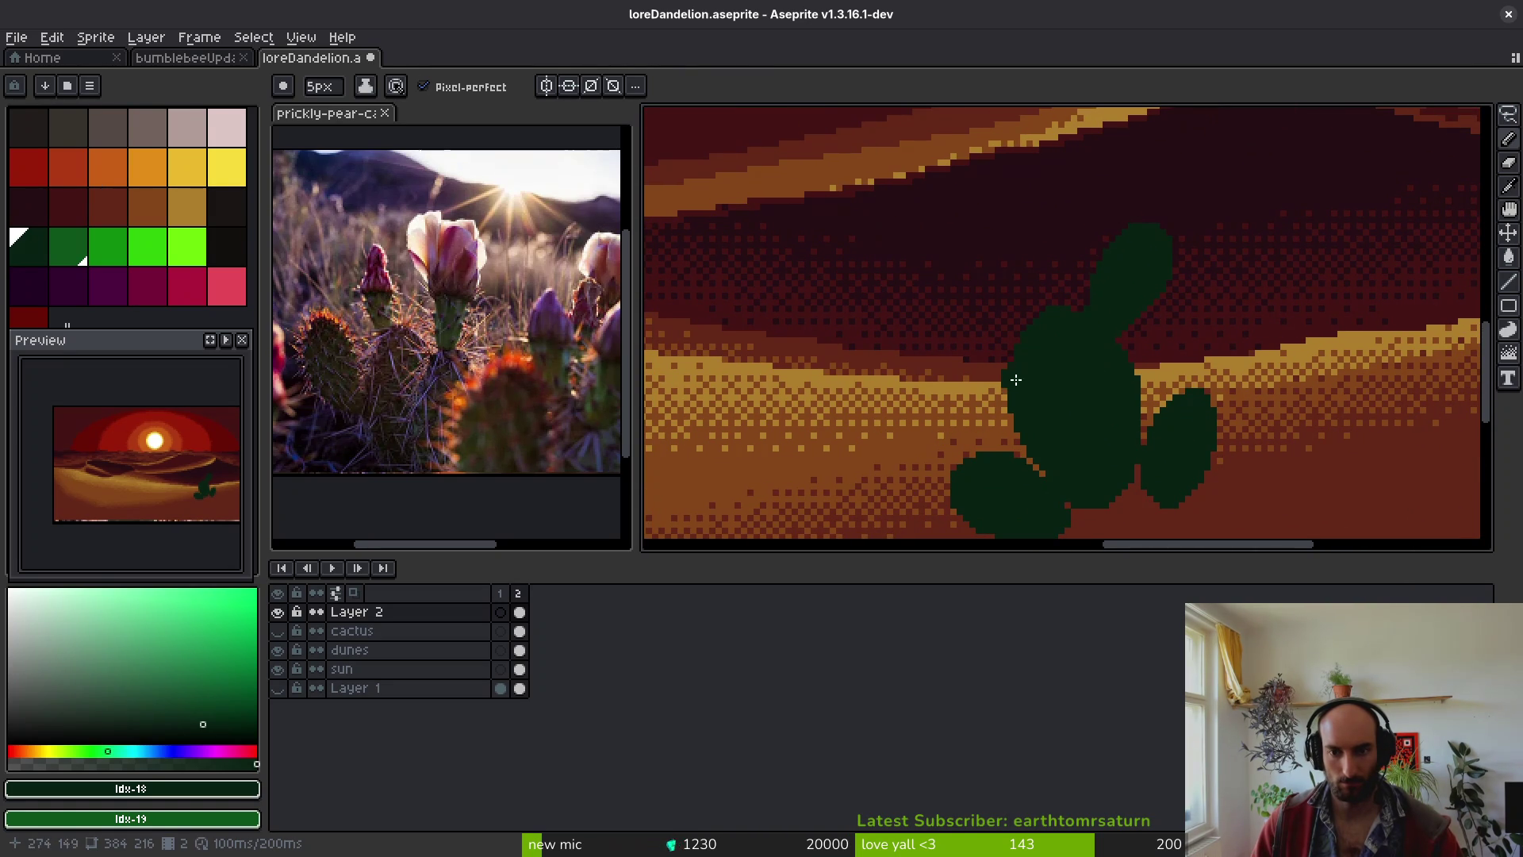
scroll(1003, 401, "down", 1)
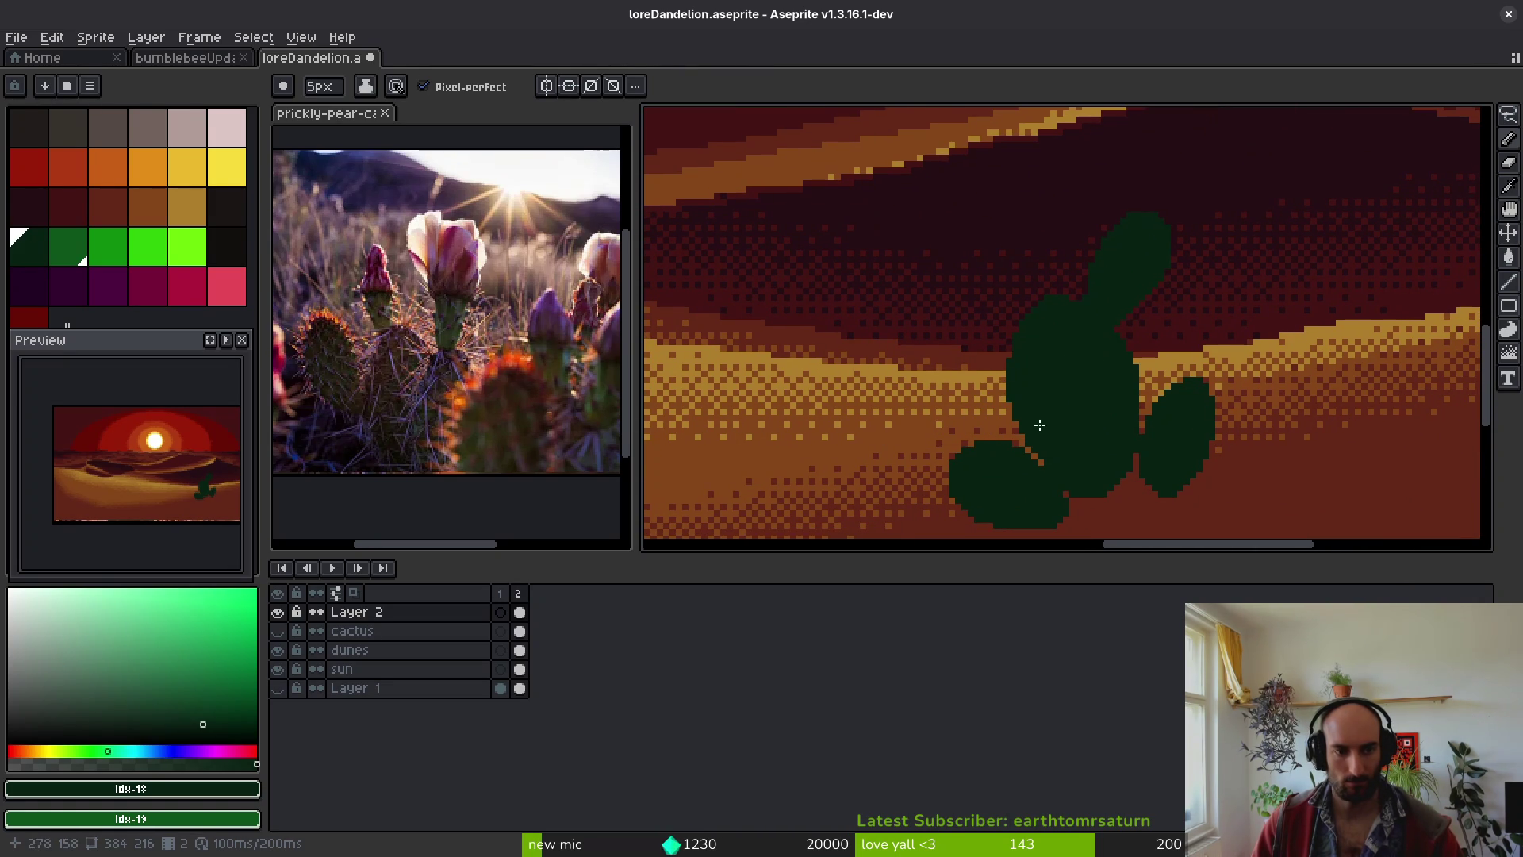
scroll(1047, 417, "up", 1)
key("minus")
- Outline and fill a new dark-green pad arm on the cactus's lower left
mouse_move(961, 460)
left_mouse_down()
mouse_move(893, 379)
mouse_move(959, 385)
mouse_move(982, 461)
left_mouse_up()
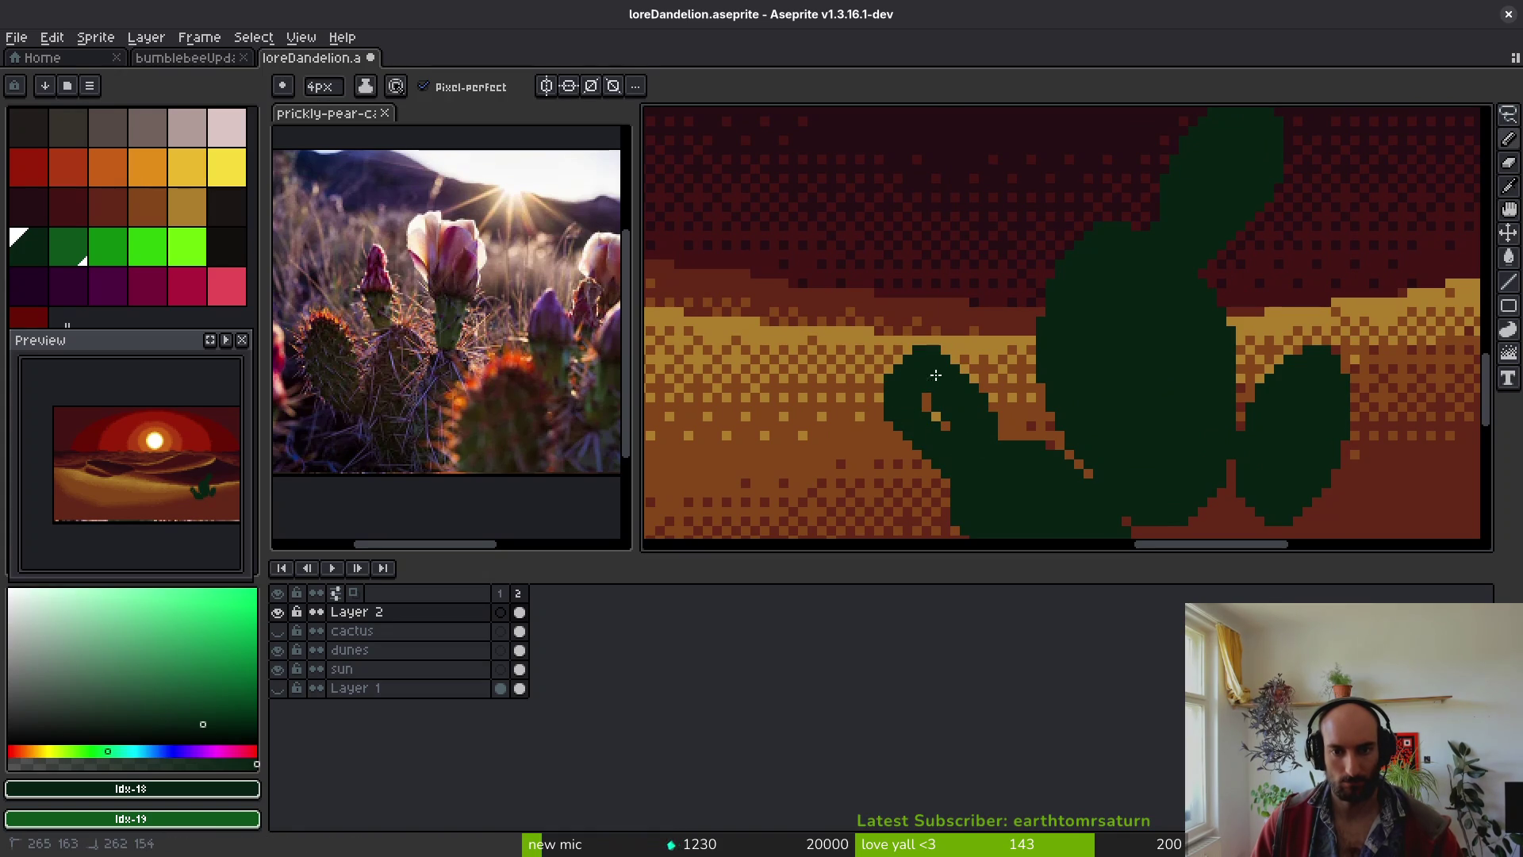
left_click_drag(908, 363, 959, 421)
scroll(980, 449, "down", 1)
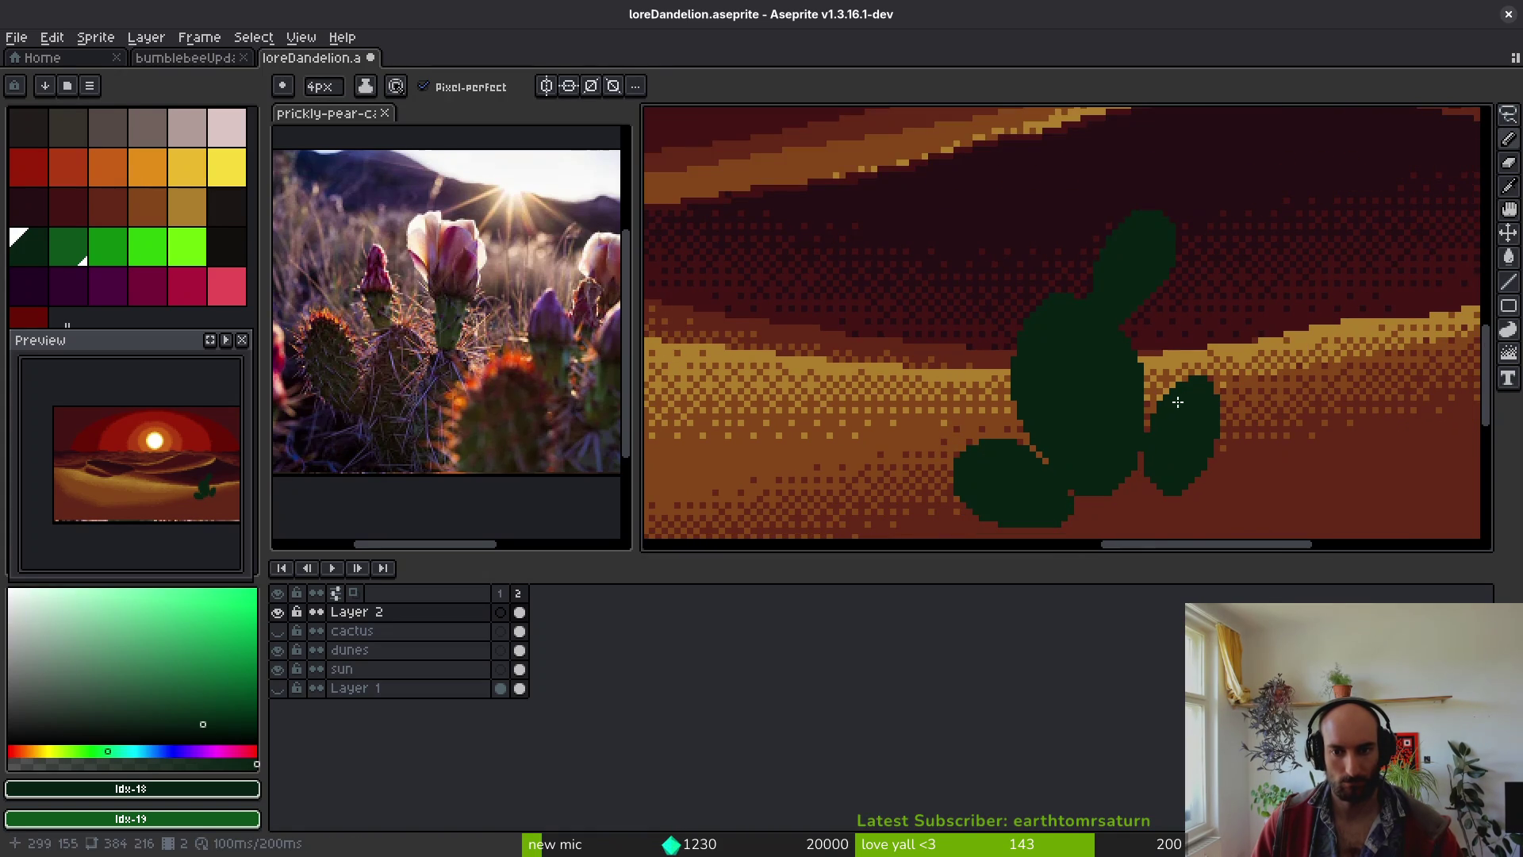
scroll(1178, 403, "up", 2)
scroll(1182, 420, "down", 4)
scroll(1188, 435, "down", 3)
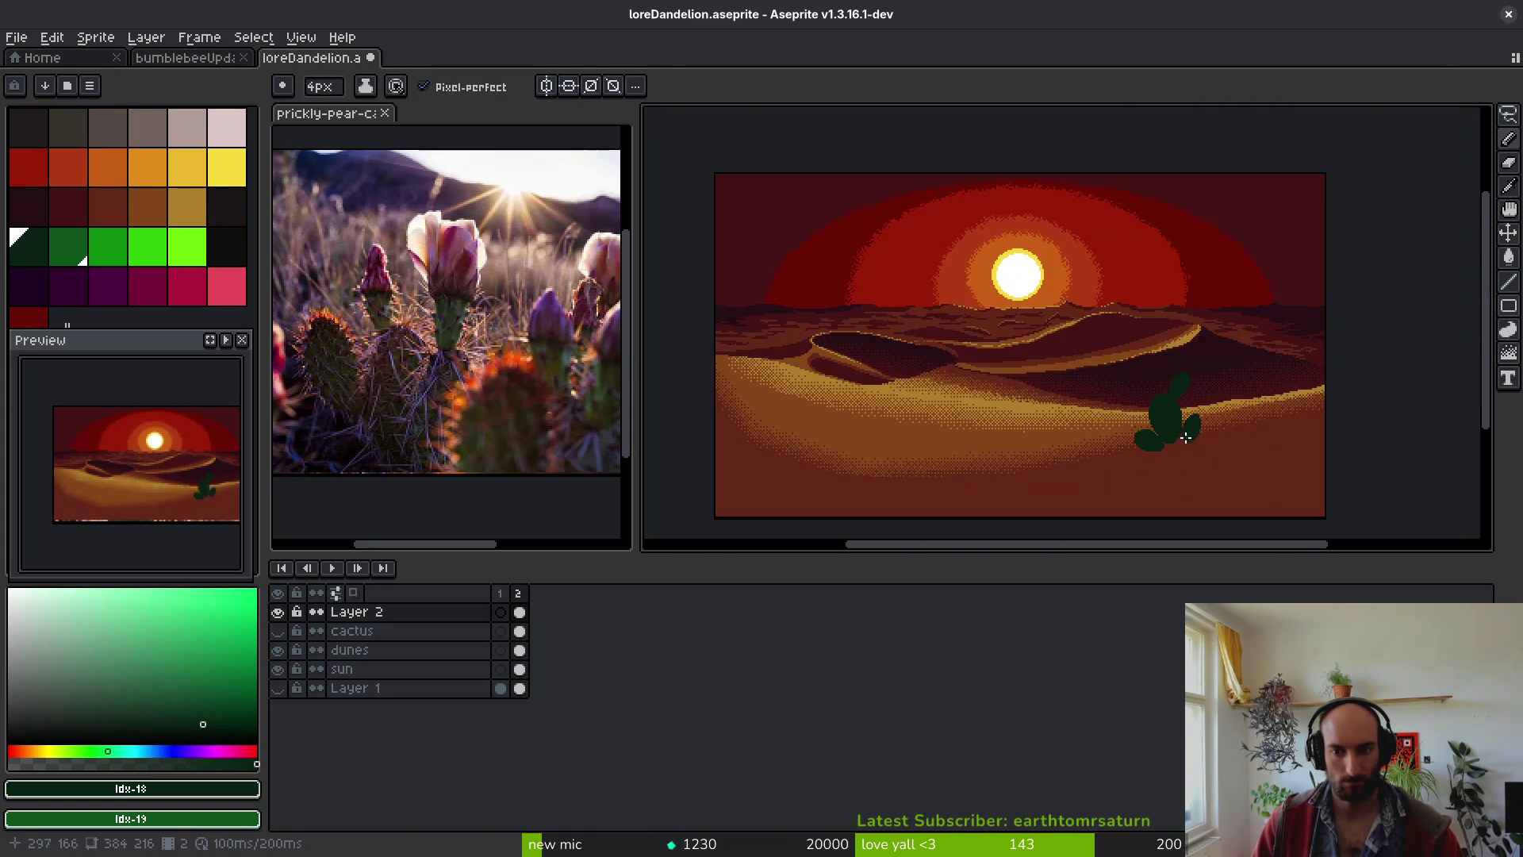
scroll(1182, 428, "up", 3)
scroll(1040, 293, "down", 2)
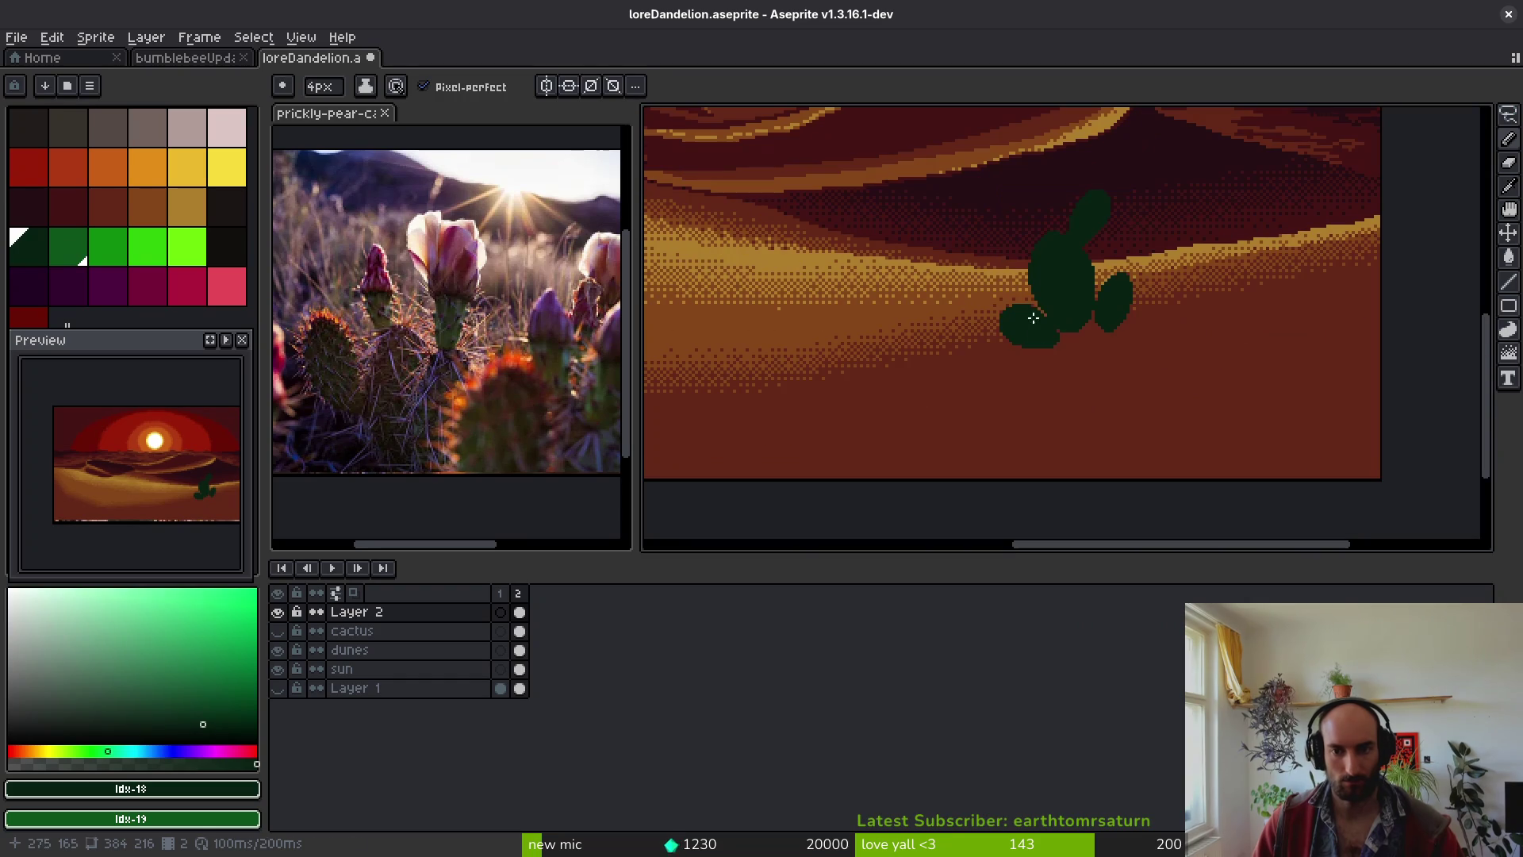
scroll(1055, 357, "up", 1)
- Enlarge the lower-left pad, cover a stray orange pixel, and reshape its top edge
mouse_move(1105, 436)
left_mouse_down()
mouse_move(1063, 365)
mouse_move(995, 321)
mouse_move(943, 317)
mouse_move(991, 397)
mouse_move(1102, 464)
left_mouse_up()
scroll(1001, 386, "up", 1)
scroll(1001, 386, "down", 4)
mouse_move(951, 378)
left_mouse_down()
mouse_move(980, 425)
mouse_move(1039, 448)
left_mouse_up()
left_click(1011, 374)
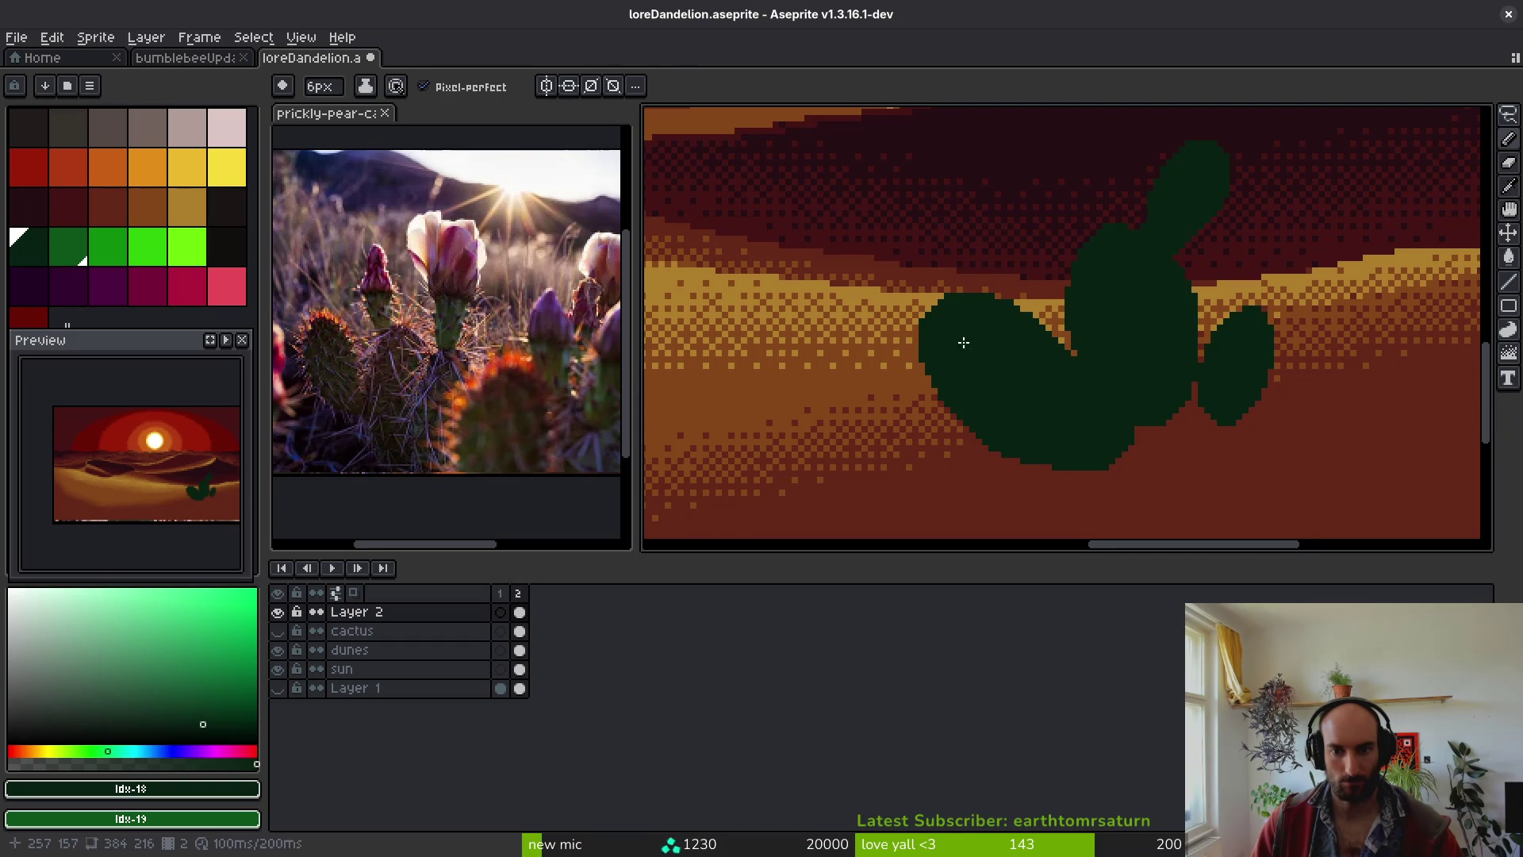
scroll(969, 344, "up", 2)
left_click_drag(919, 331, 941, 316)
key("ctrl+z")
left_click(970, 322)
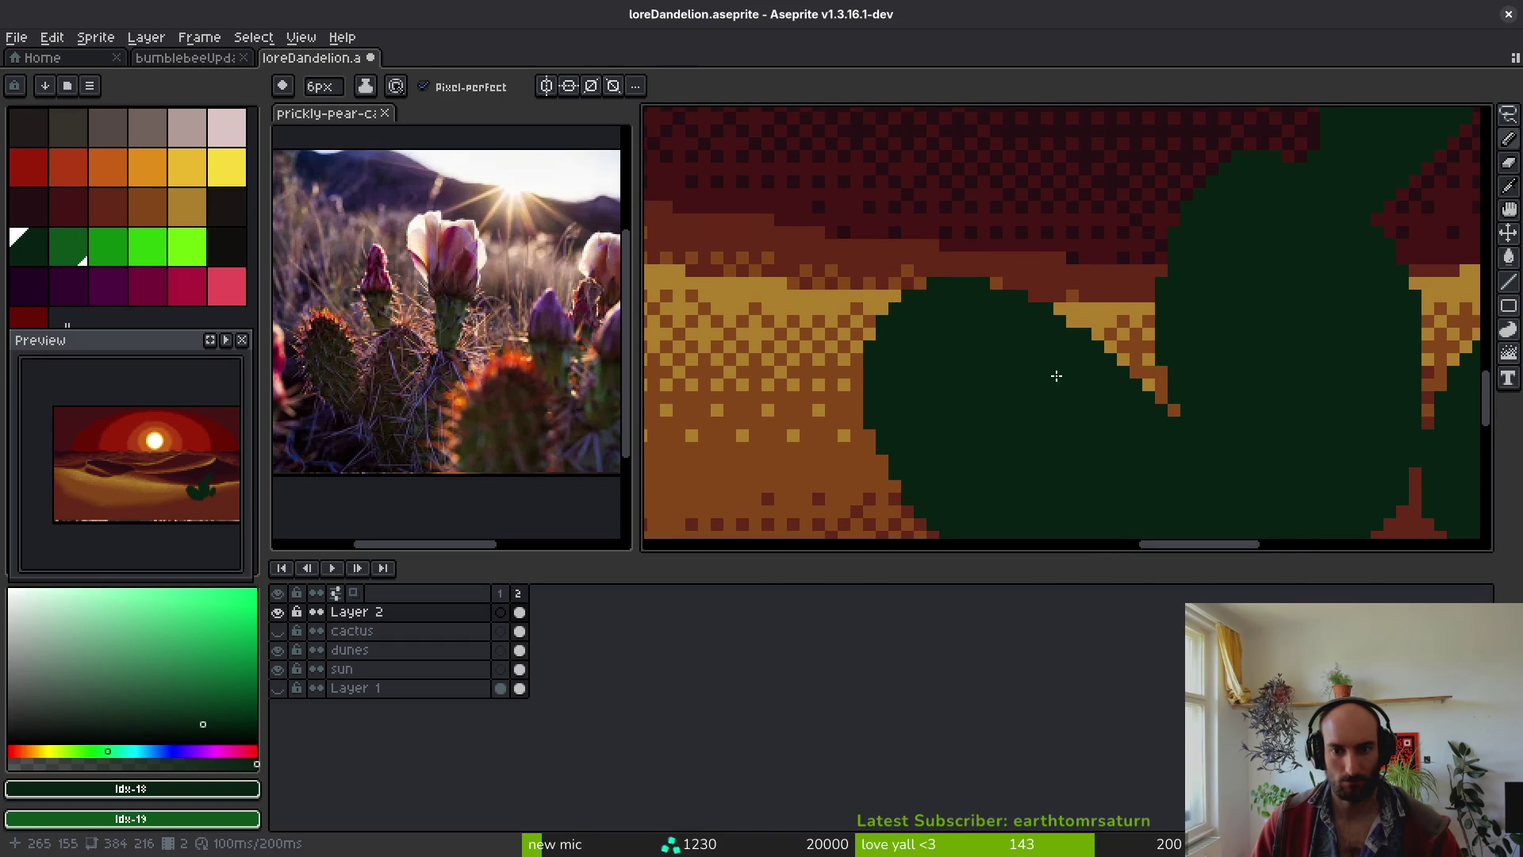
scroll(1030, 434, "down", 3)
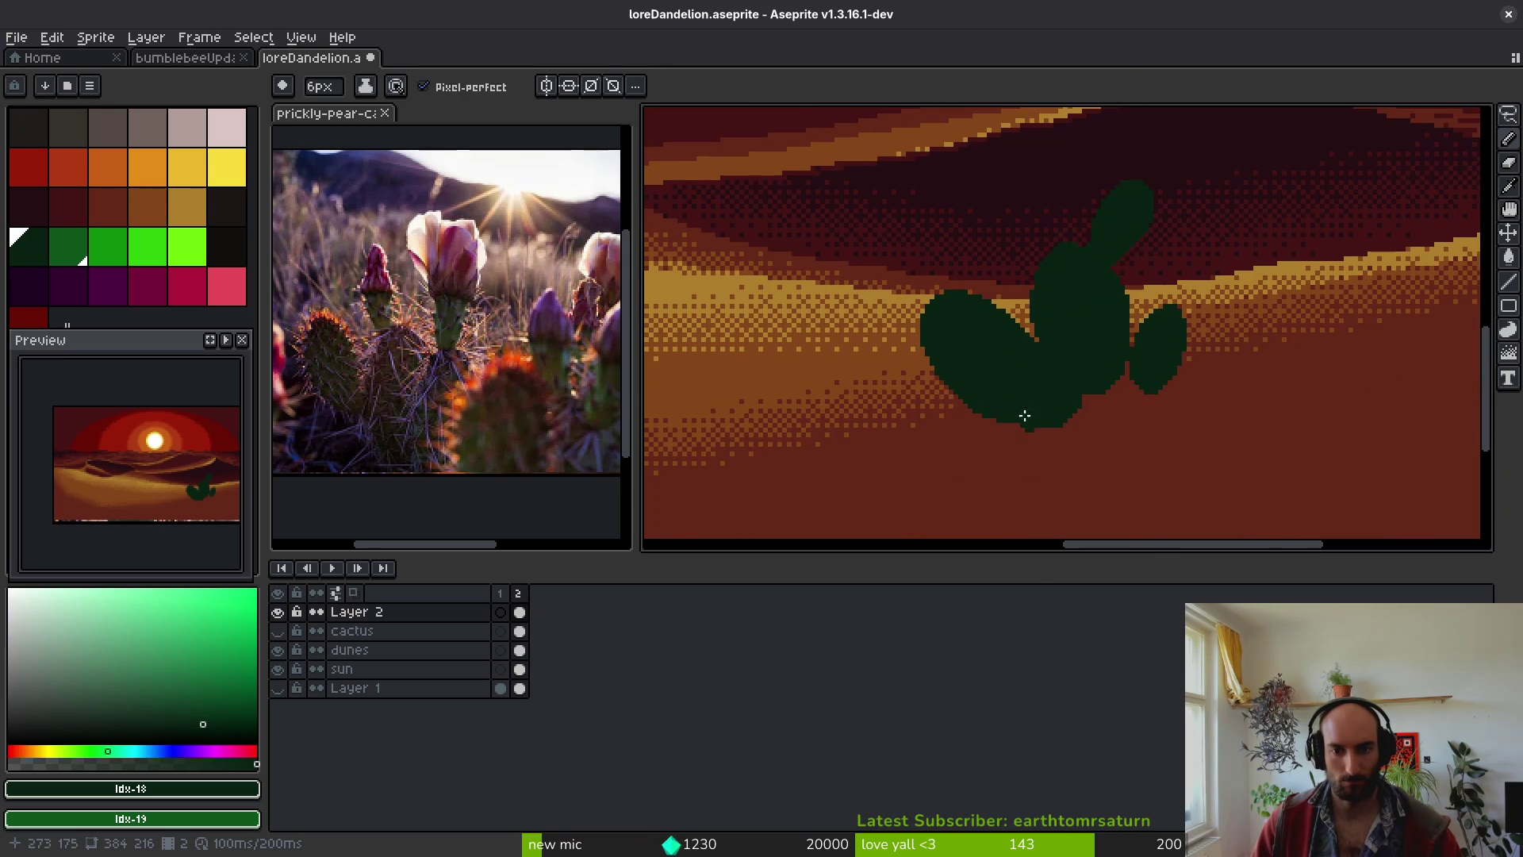
scroll(1033, 414, "up", 3)
- Erase stray pixels, save the artwork, and begin a new pad outline in pencil
key("e")
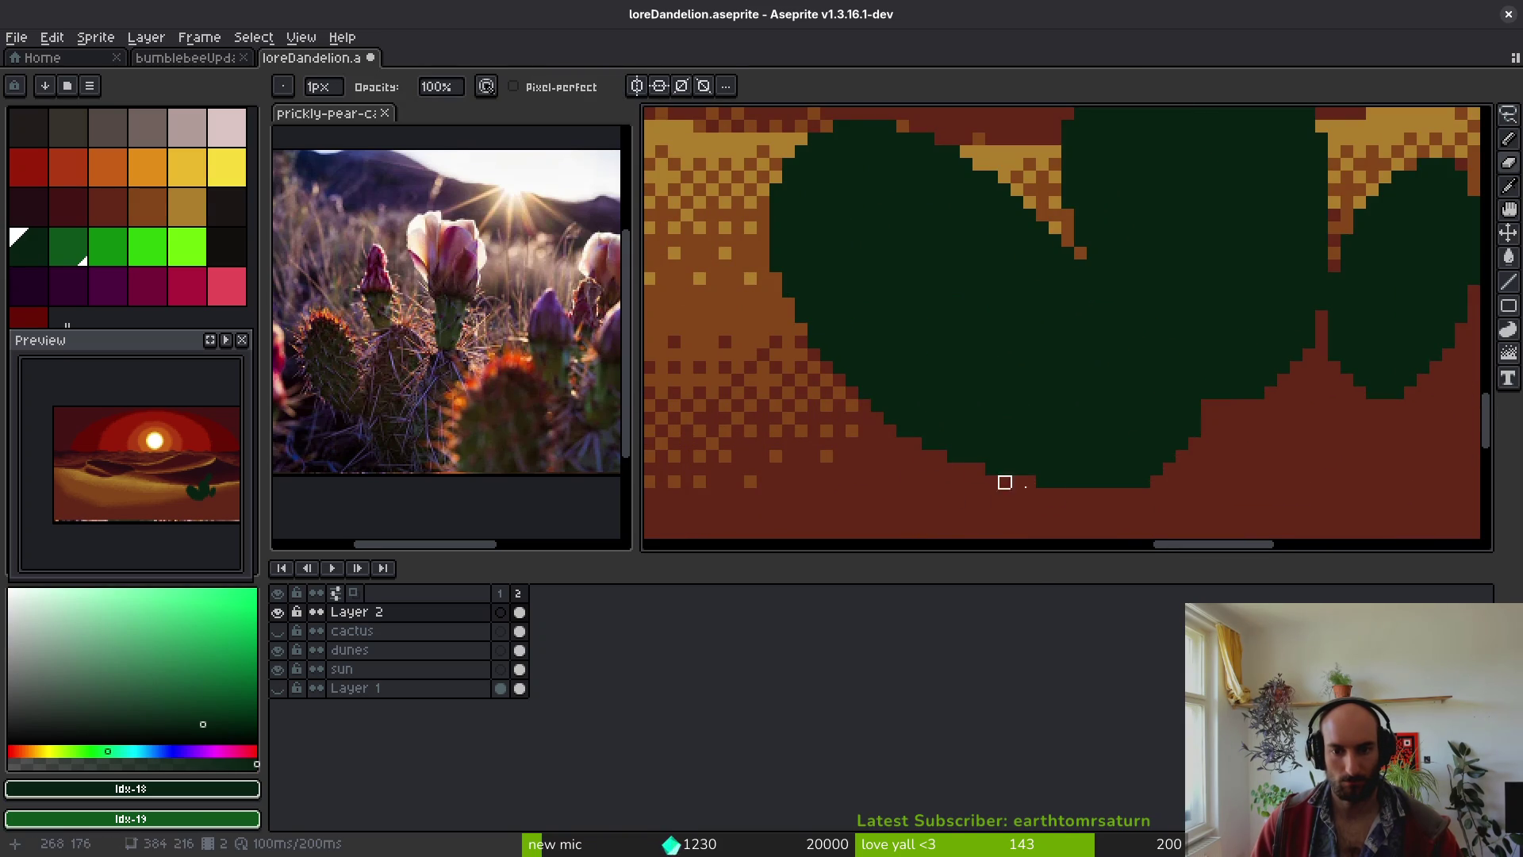
scroll(1054, 465, "down", 2)
key("ctrl+s")
key("b")
scroll(968, 400, "up", 2)
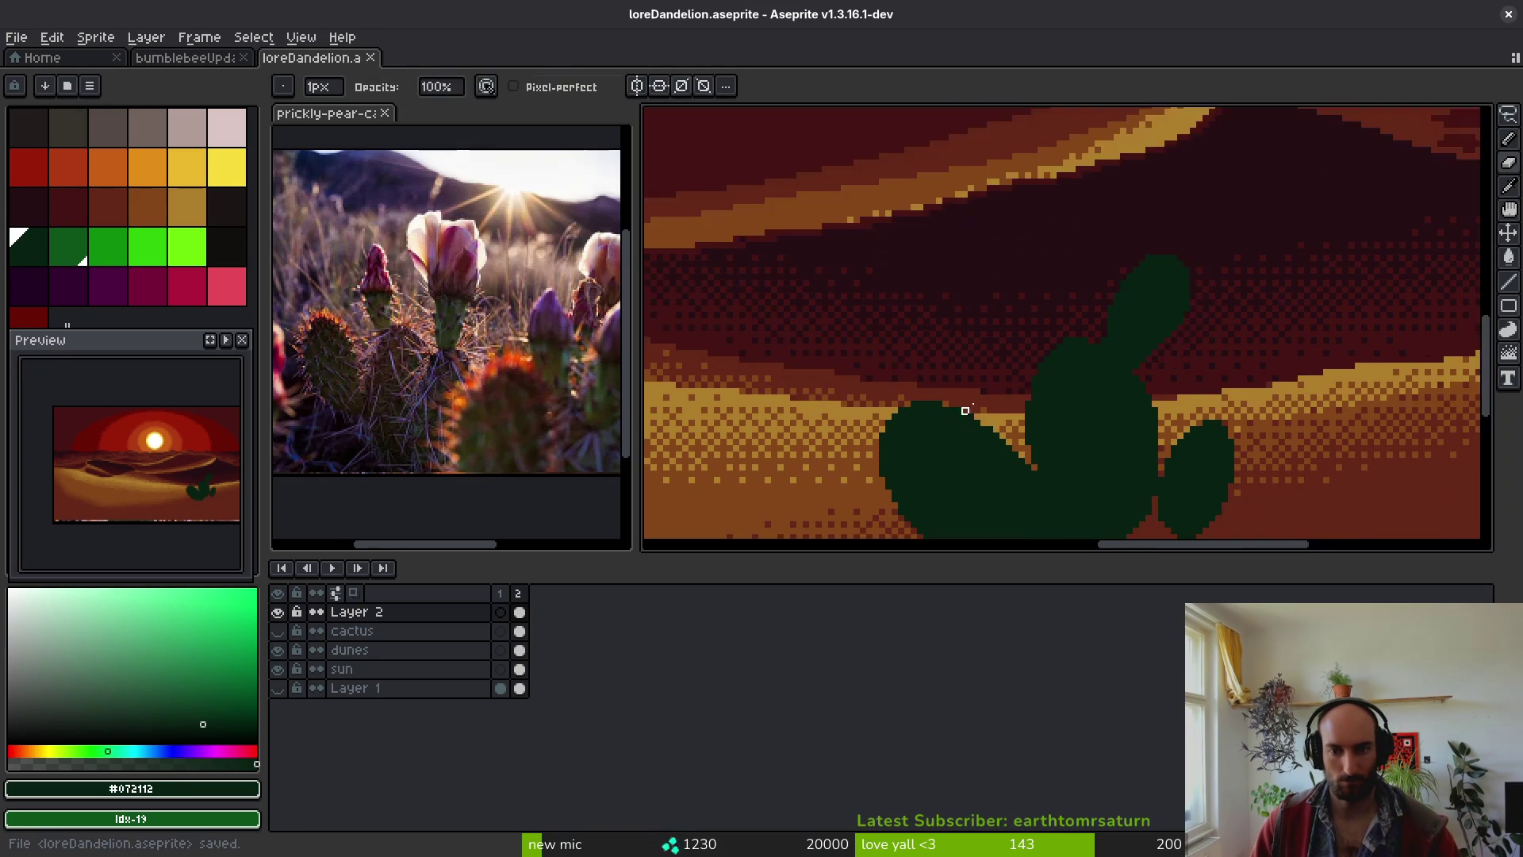
left_click(899, 417)
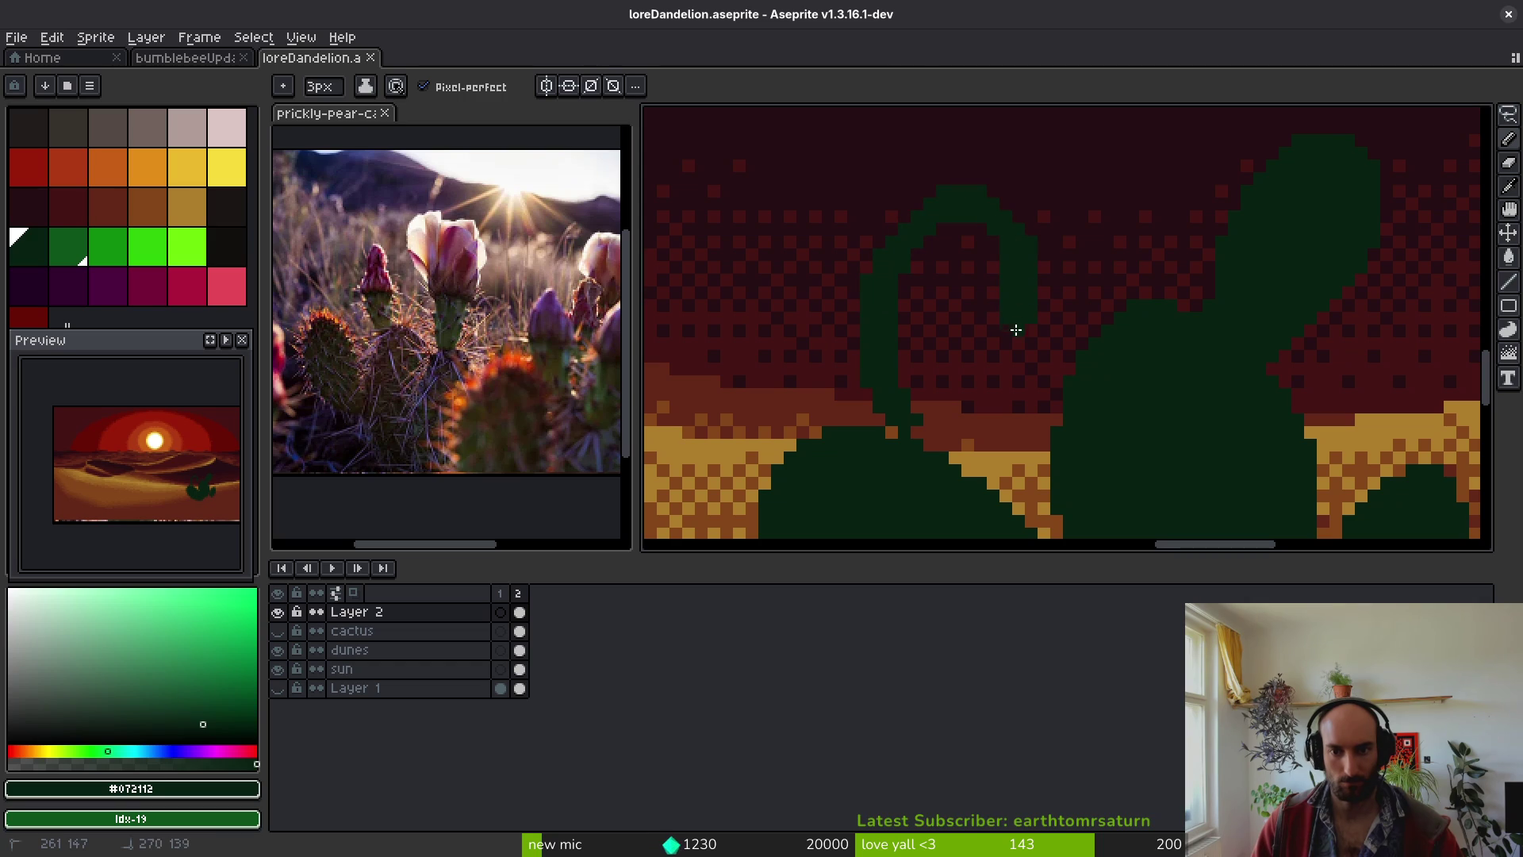
- Outline a tall upright pad with a domed top on the cactus's left side
mouse_move(1007, 343)
left_mouse_down()
mouse_move(957, 435)
mouse_move(896, 312)
left_mouse_up()
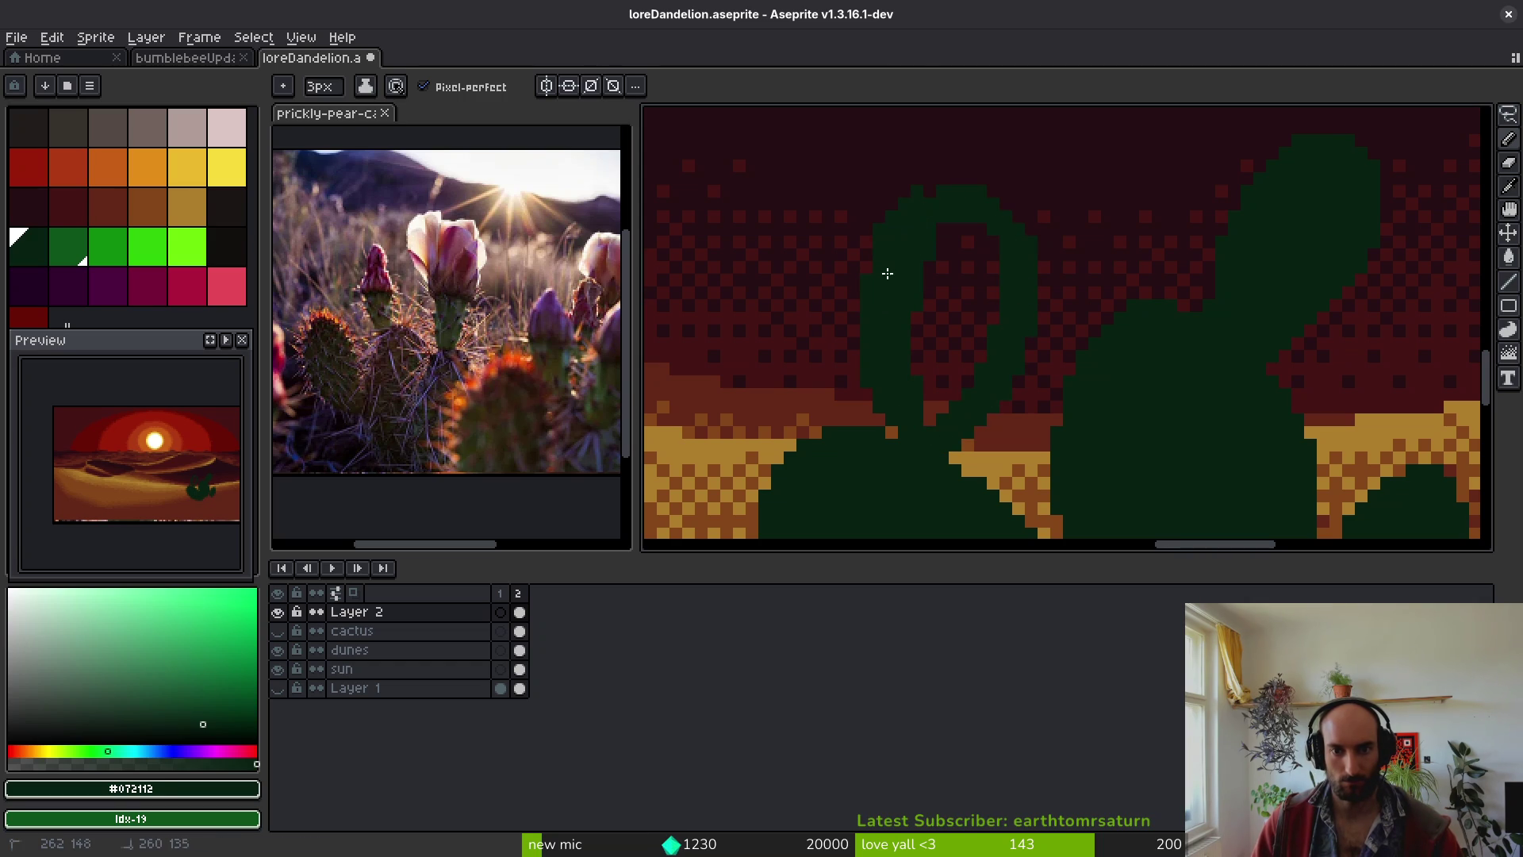
left_click_drag(921, 188, 991, 191)
key("Return")
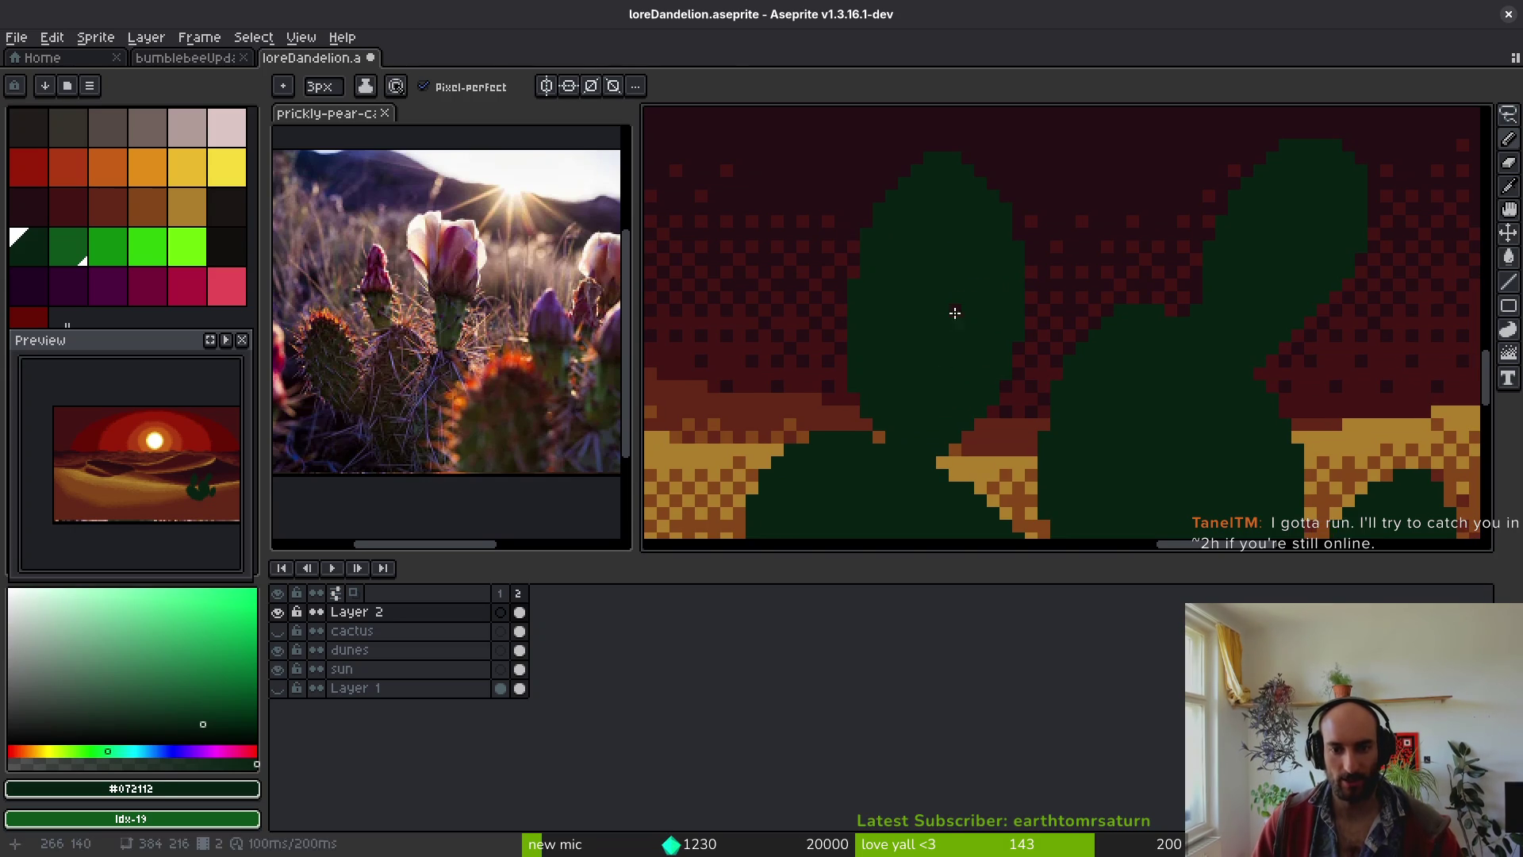
key("b")
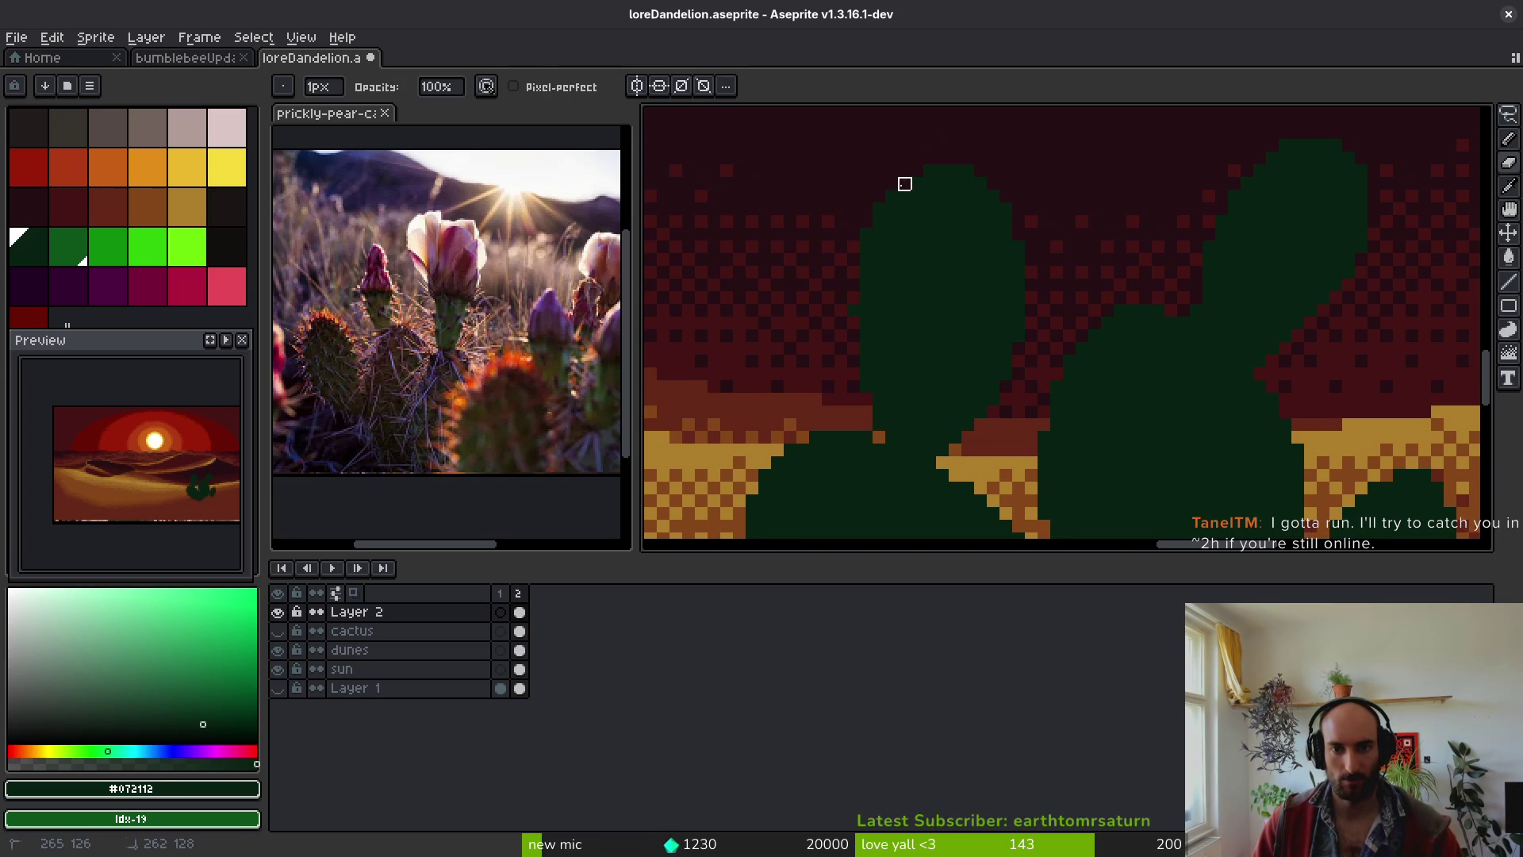
key("e")
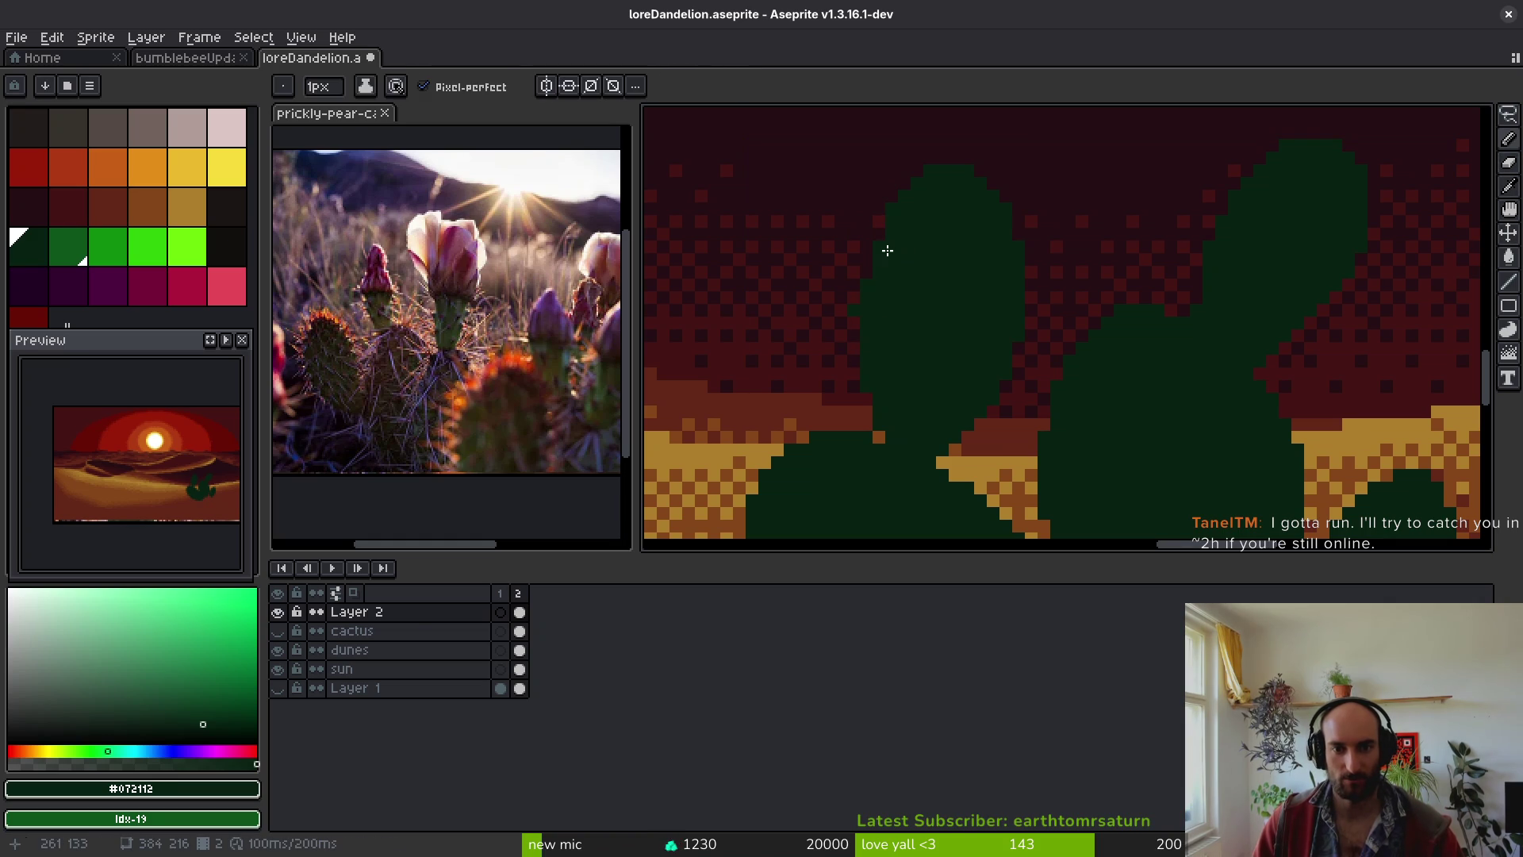
key("e")
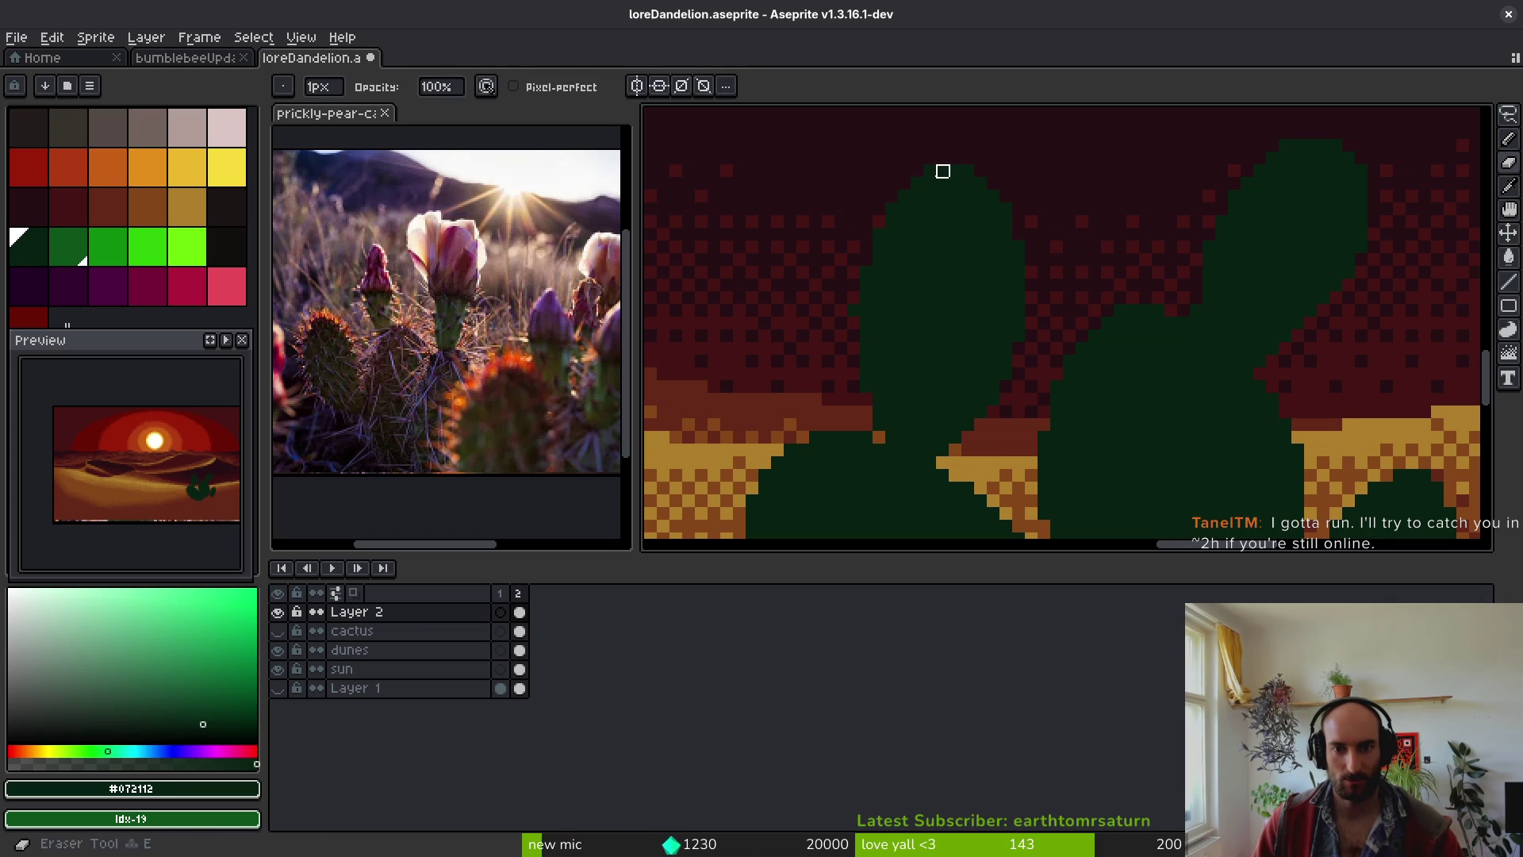
scroll(958, 169, "up", 2)
key("b")
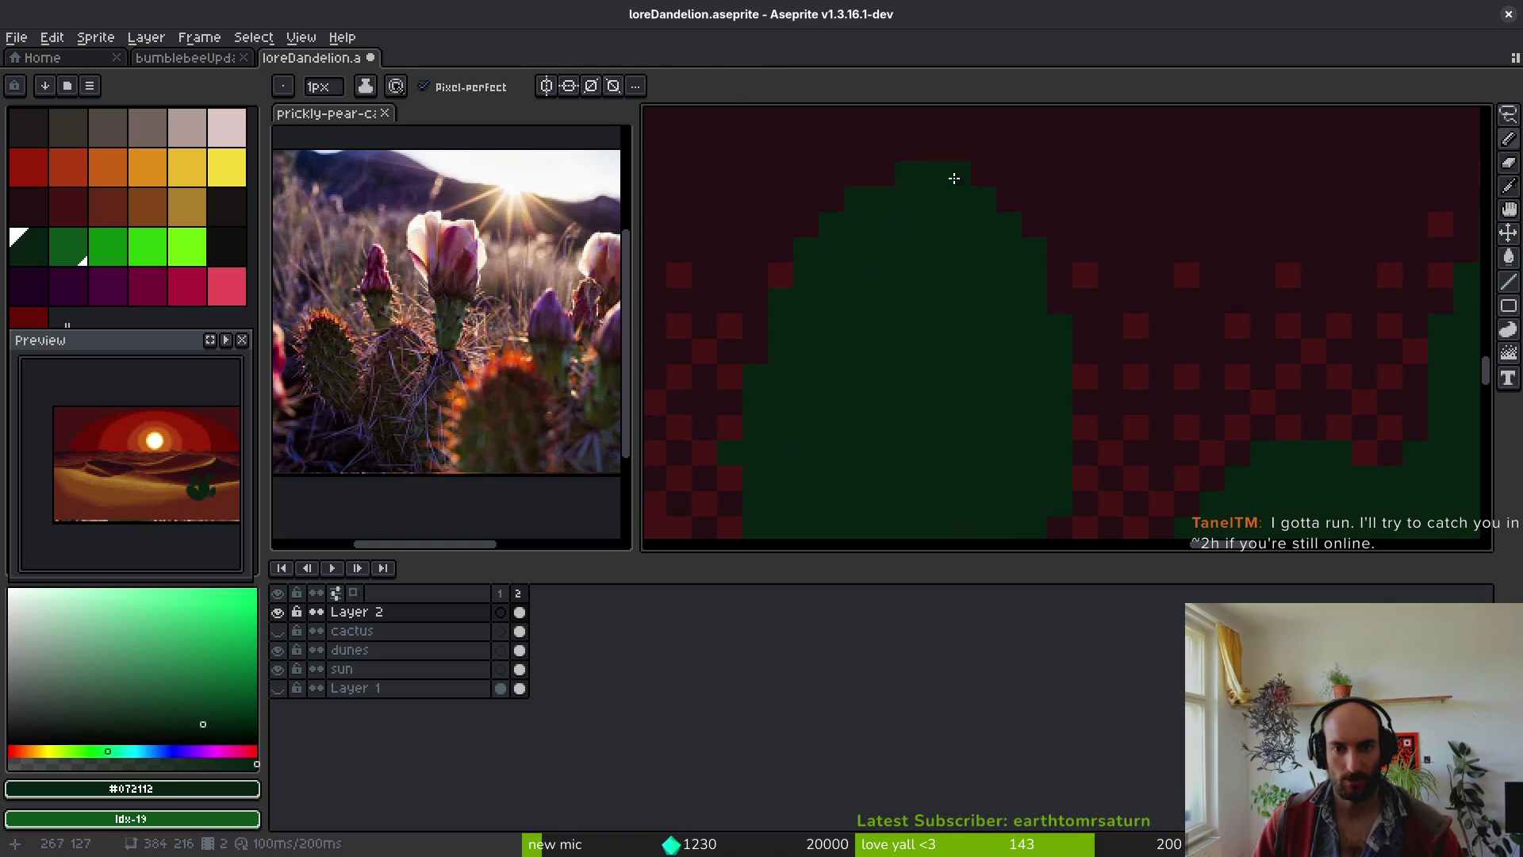
- Tidy the new pad's edges, clear a stray green pixel between pads, and save
key("e")
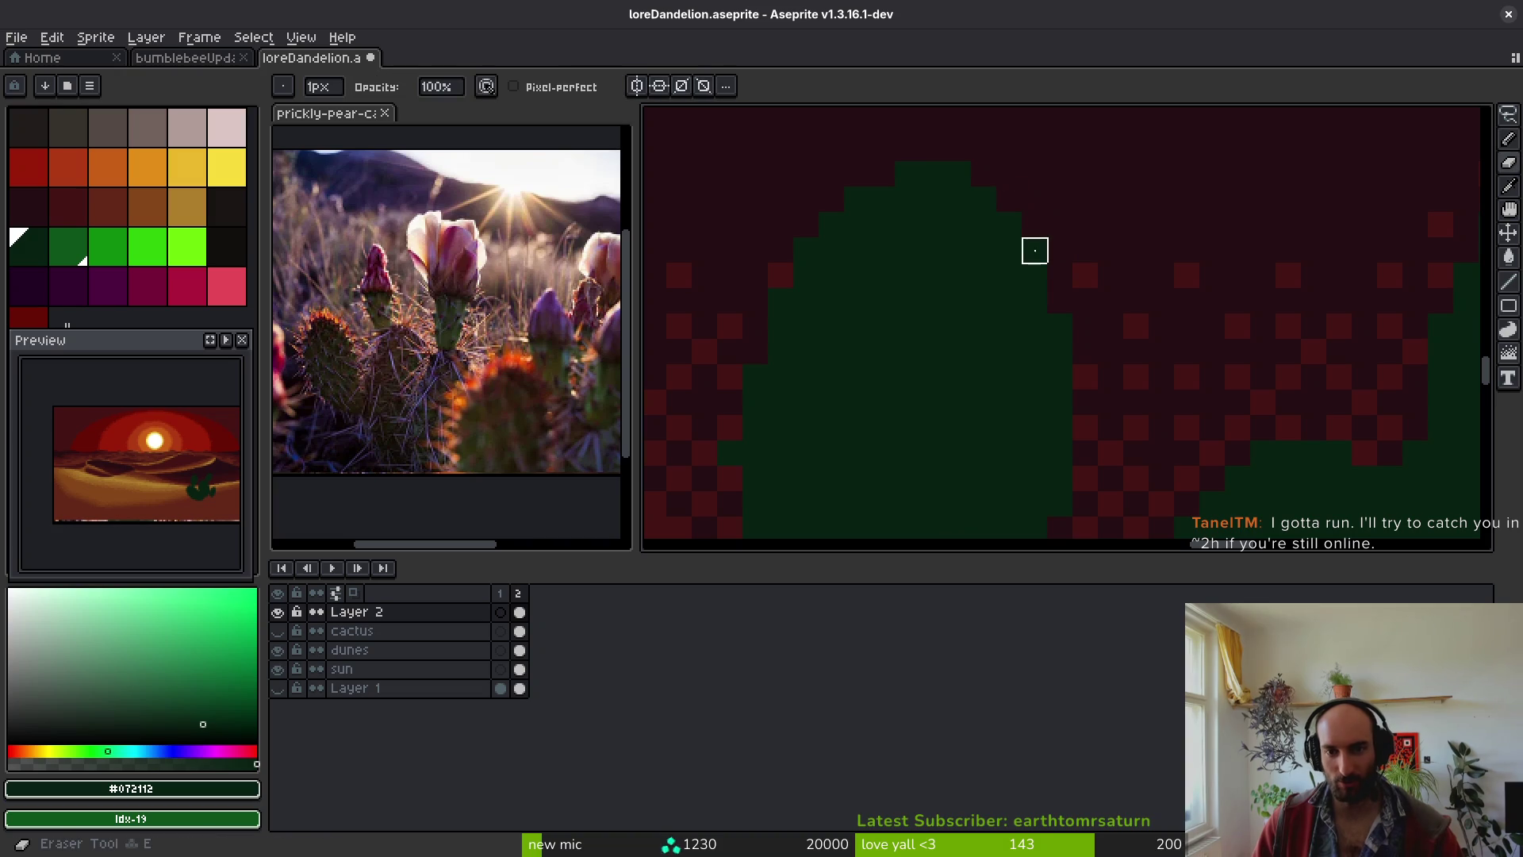
scroll(1057, 326, "down", 2)
key("ctrl+s")
scroll(988, 393, "up", 2)
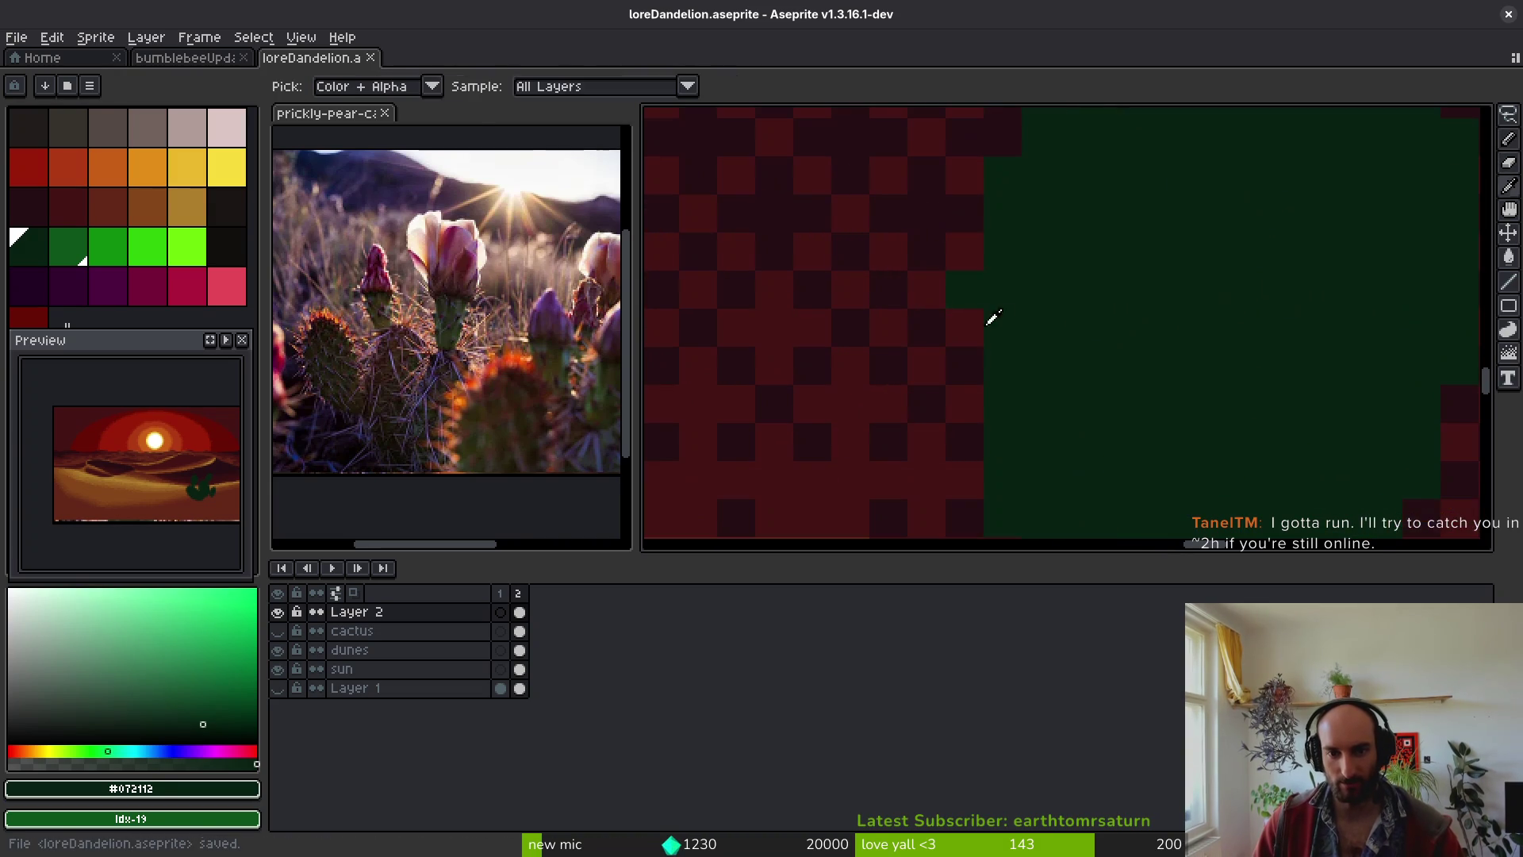
key("b")
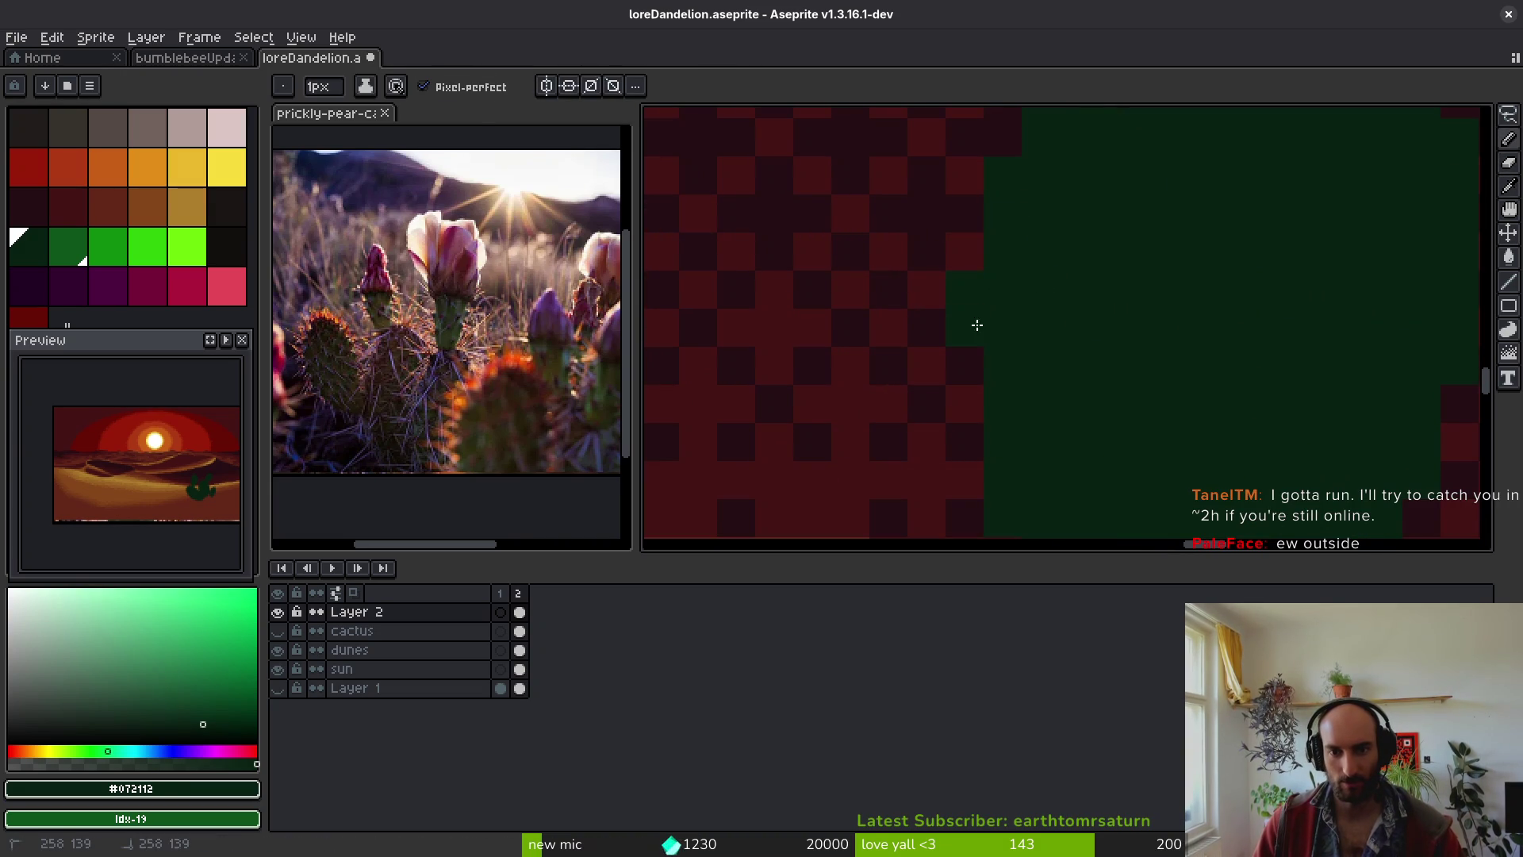
scroll(1002, 326, "down", 2)
key("e")
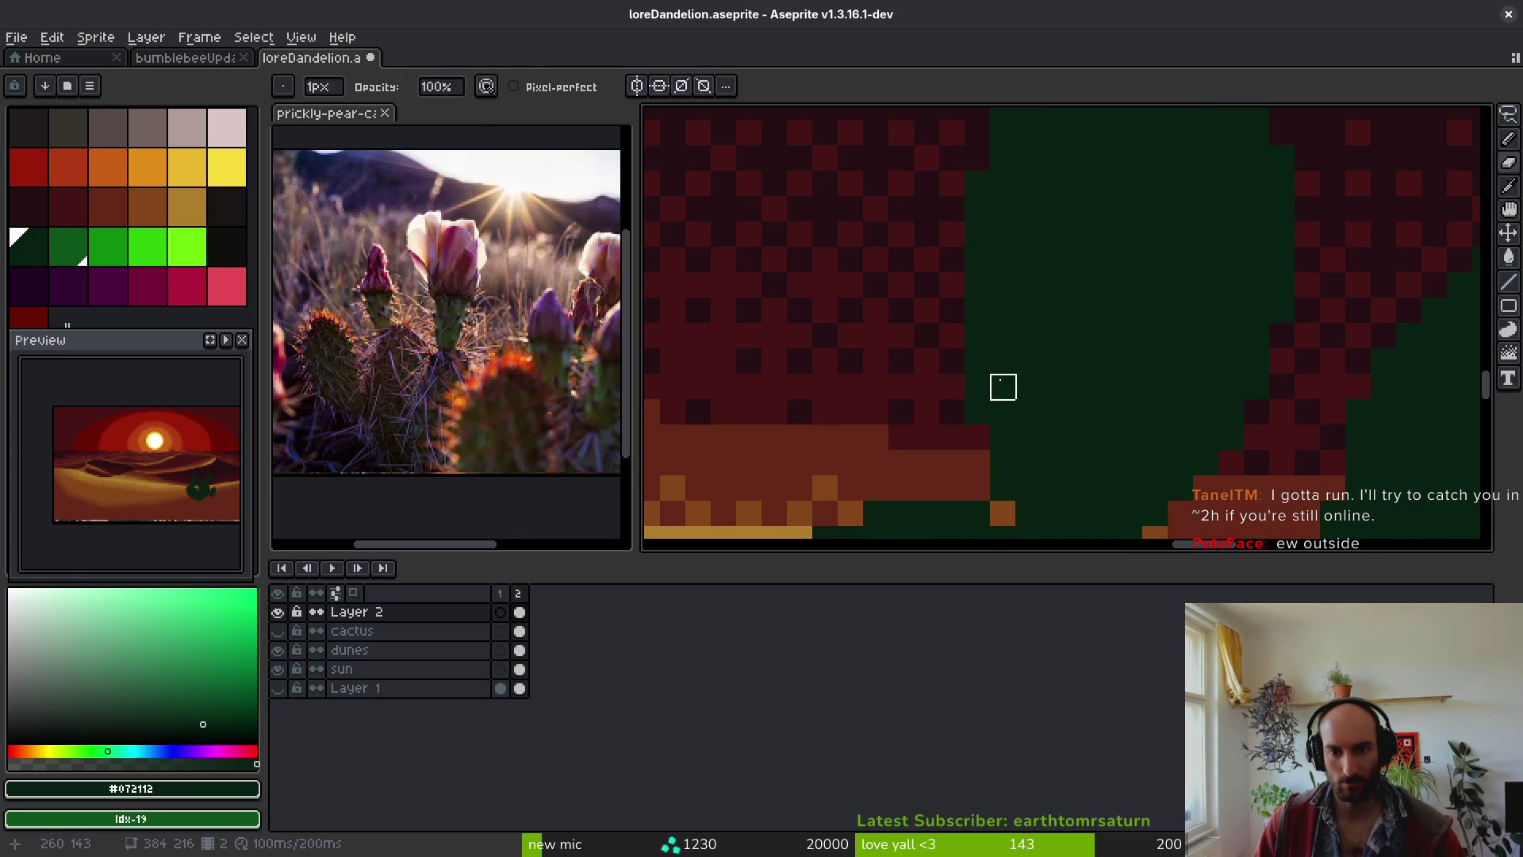
scroll(1042, 389, "down", 2)
scroll(1065, 380, "up", 3)
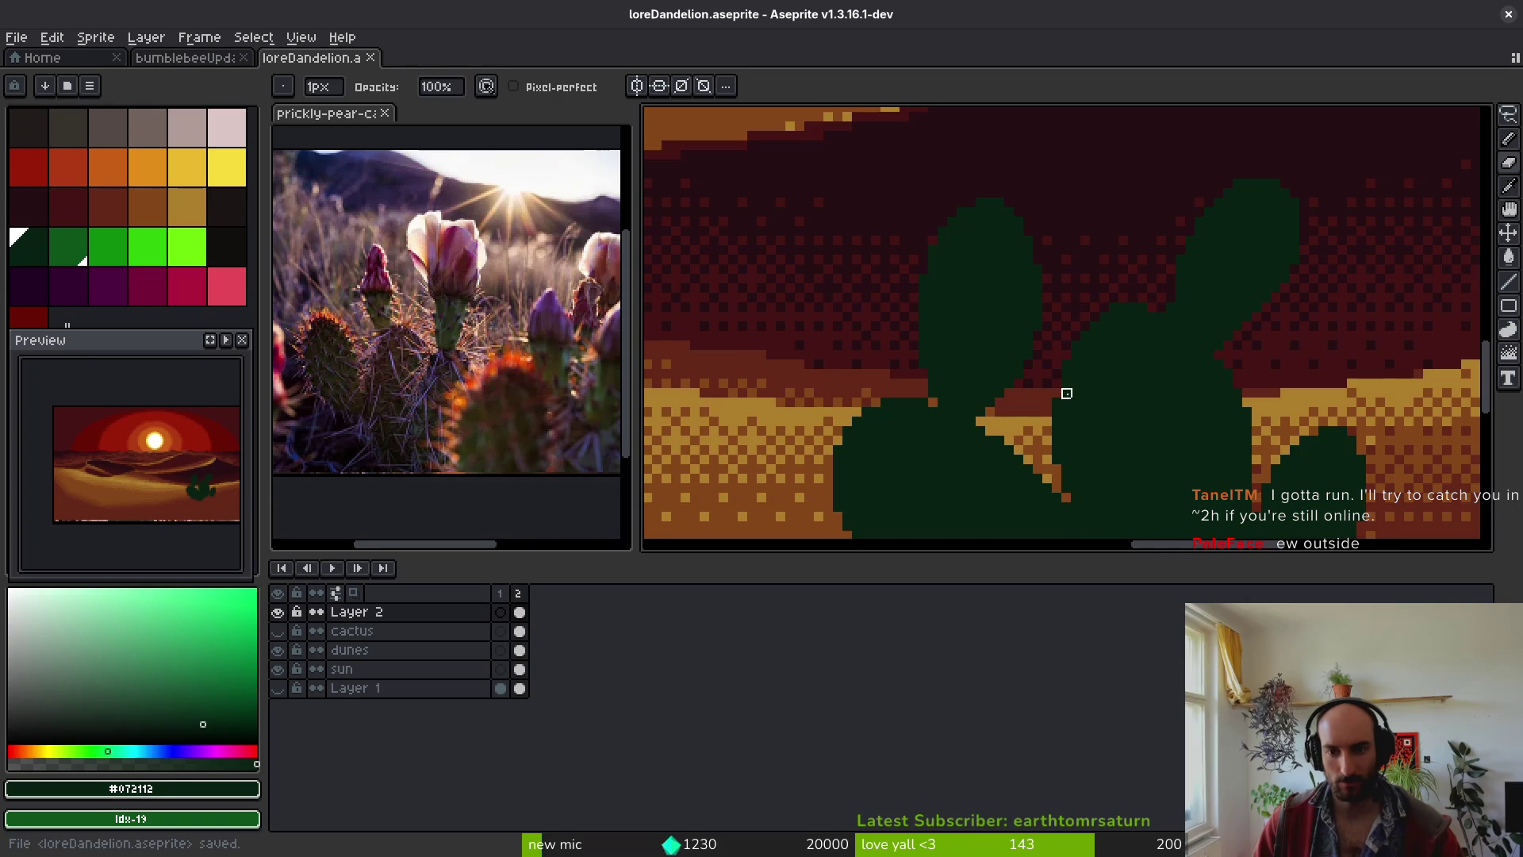
key("b")
left_click(980, 399)
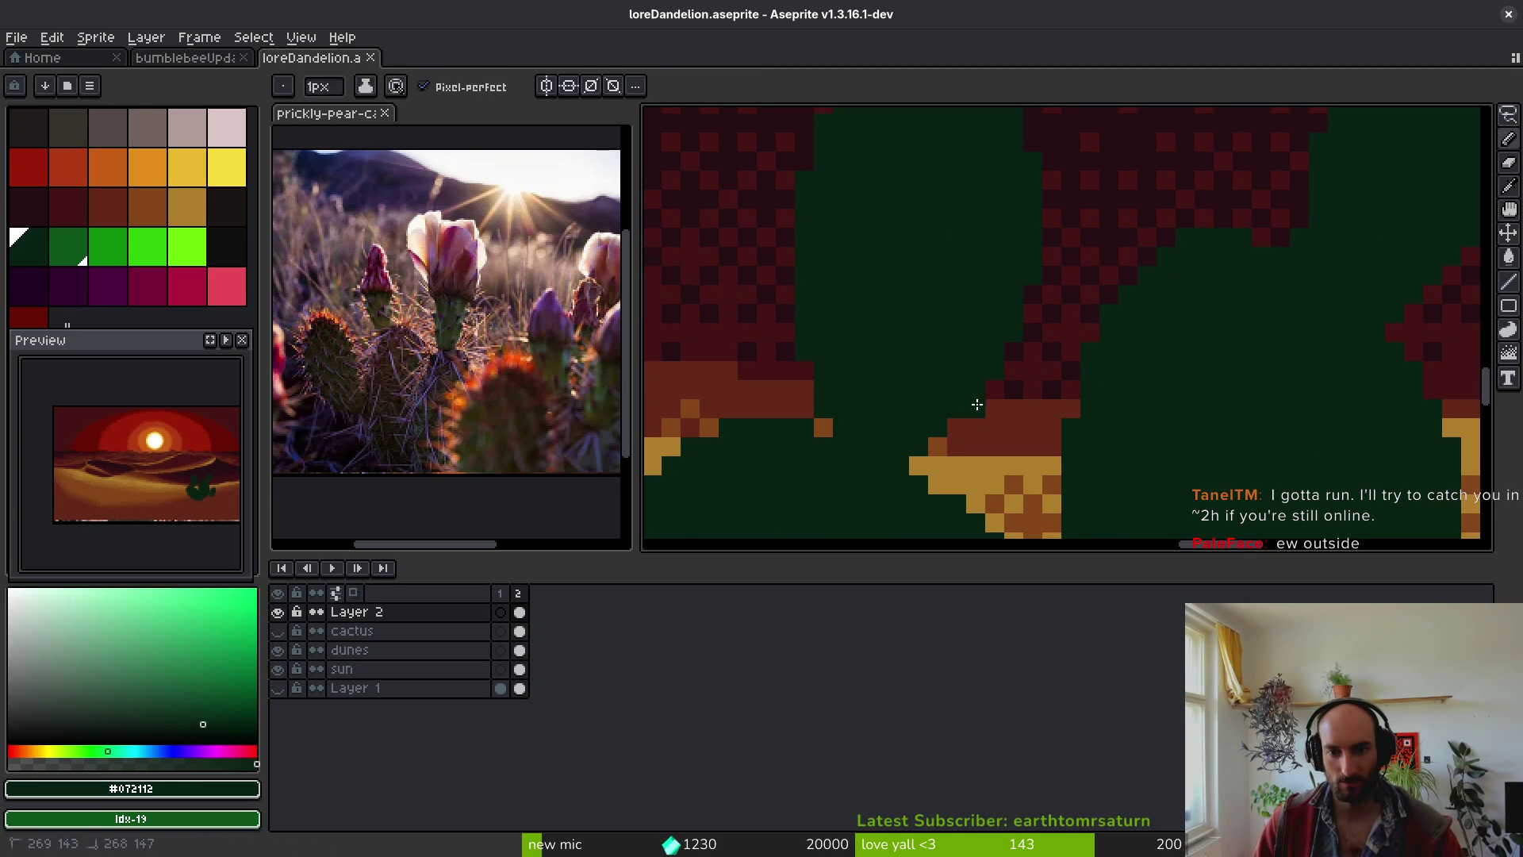
scroll(940, 432, "down", 2)
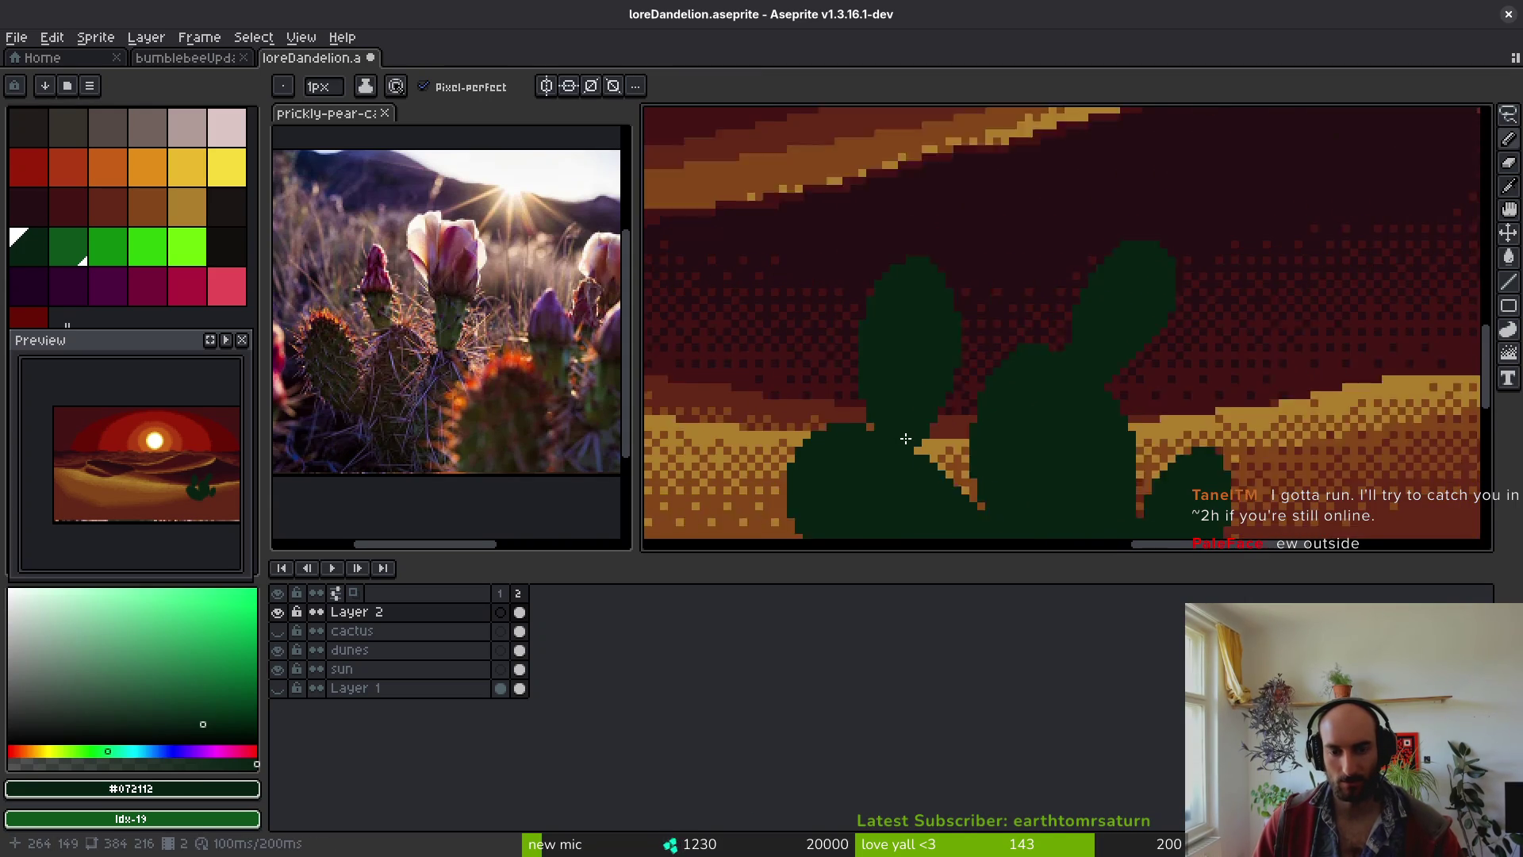
key("ctrl+s")
- Start outlining a small oval pad at the cactus's lower left
scroll(936, 418, "down", 4)
scroll(892, 373, "up", 5)
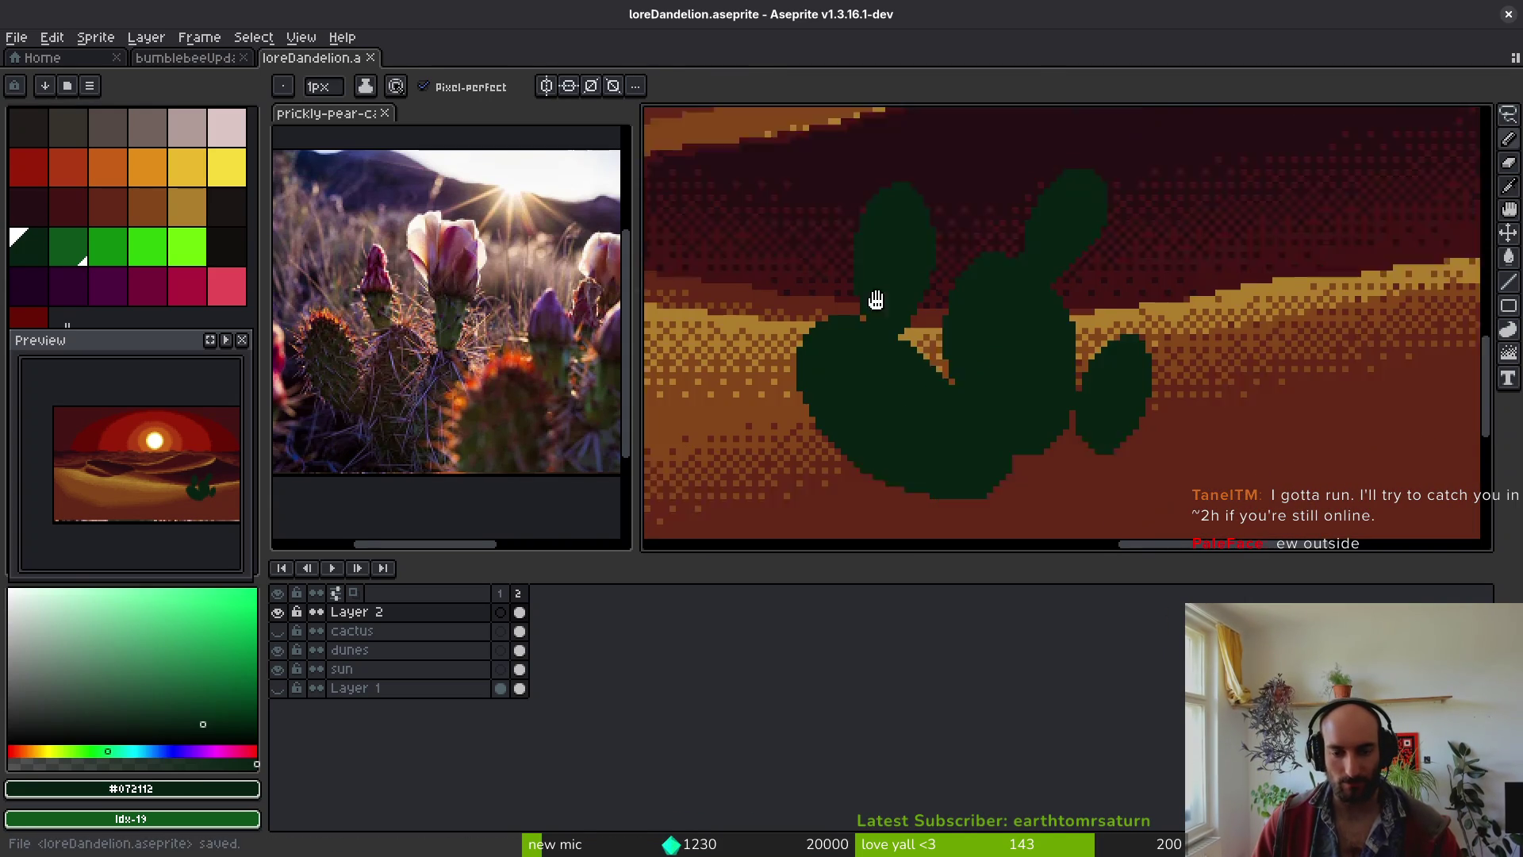
scroll(834, 390, "up", 2)
left_click_drag(995, 305, 918, 425)
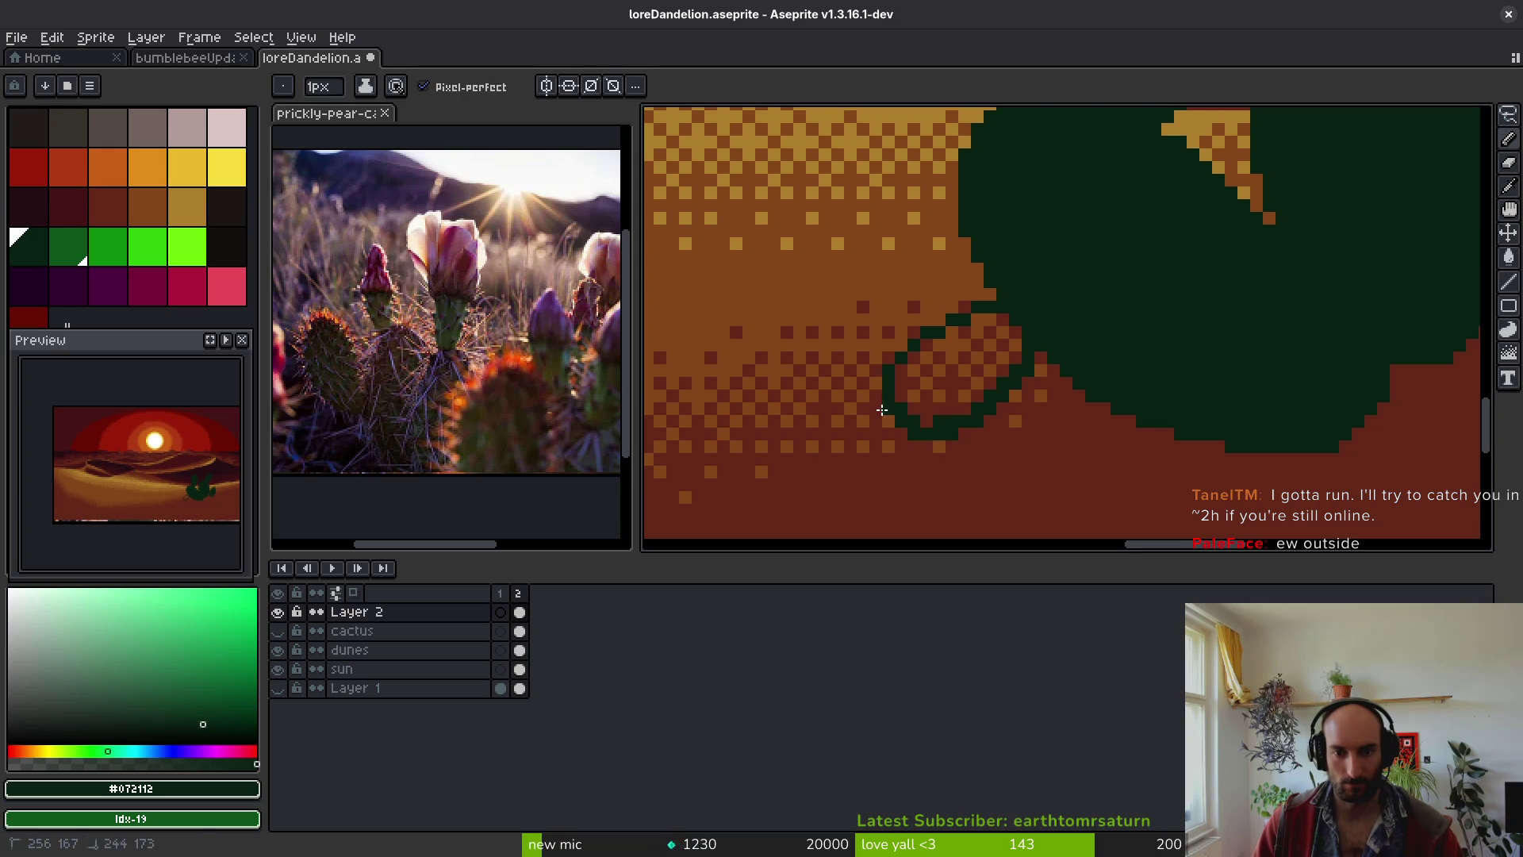
- Close the small lower-left pad's outline and bucket-fill it solid dark green
left_click(891, 416)
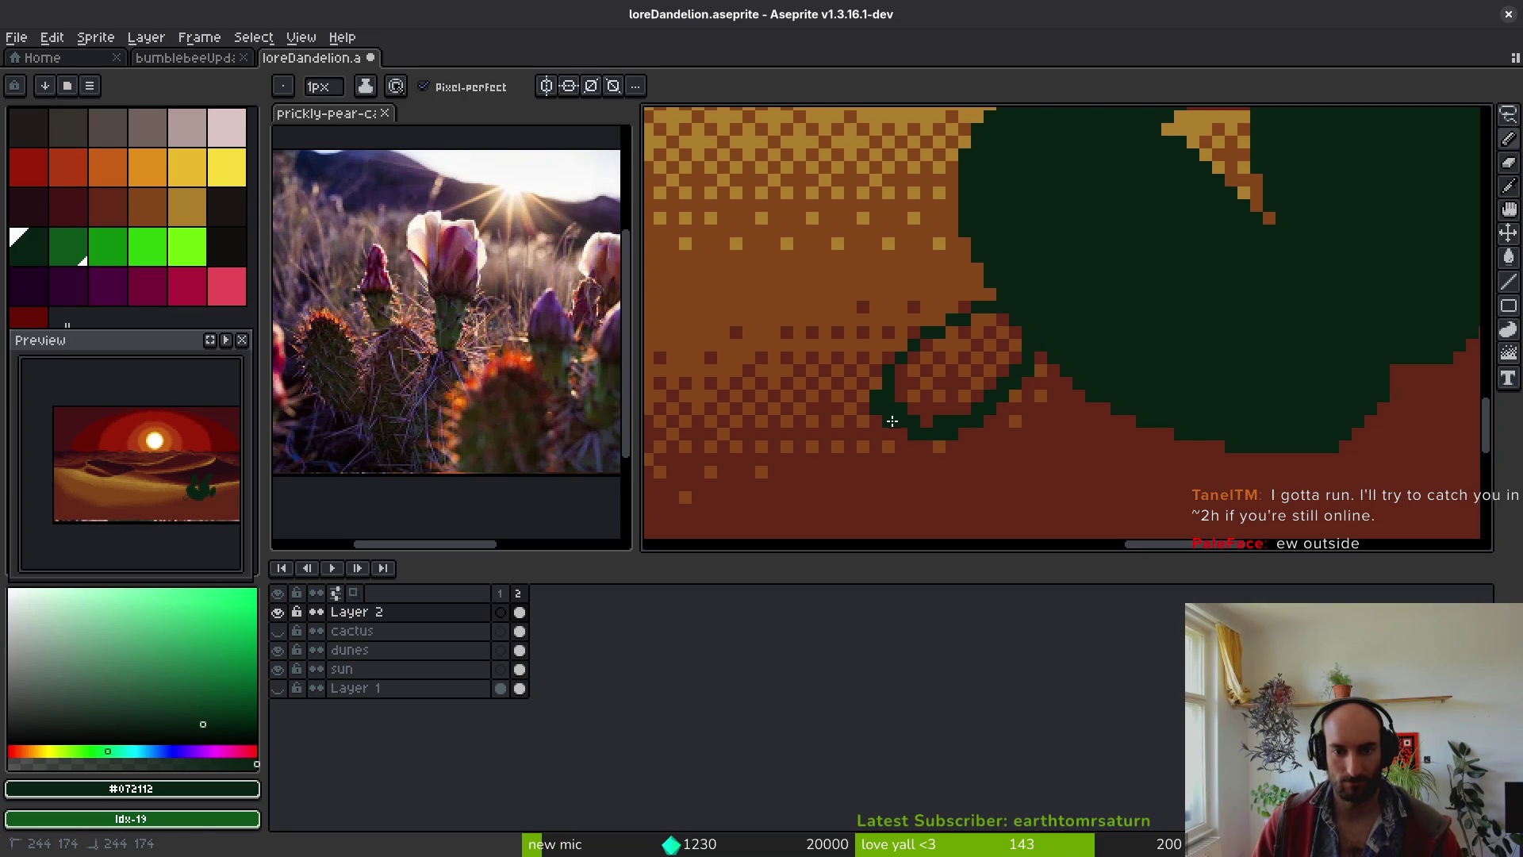
left_click(891, 420)
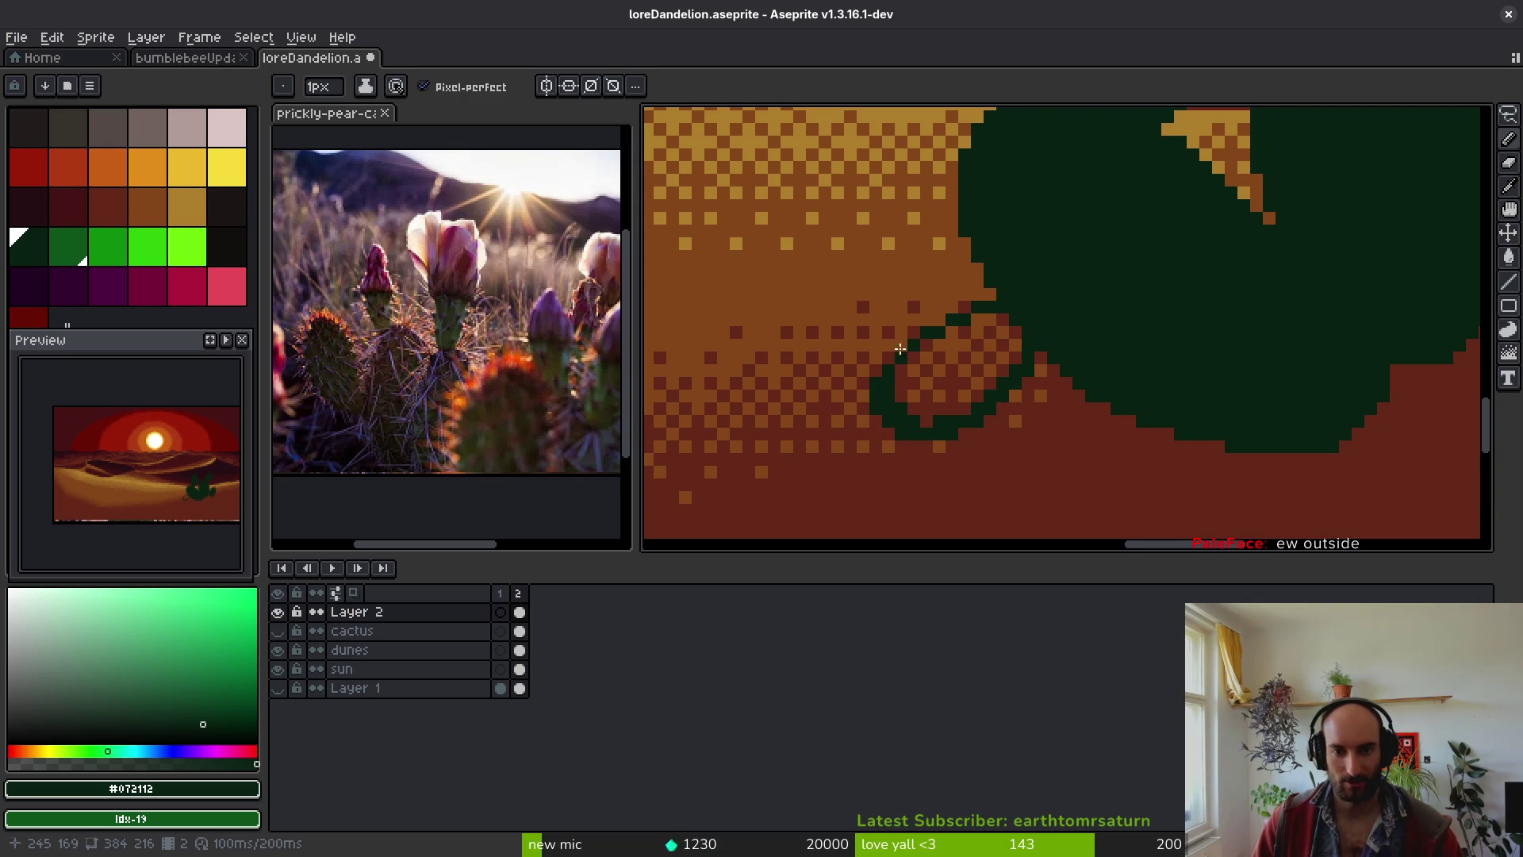
key("g")
left_click(970, 386)
scroll(1000, 373, "down", 8)
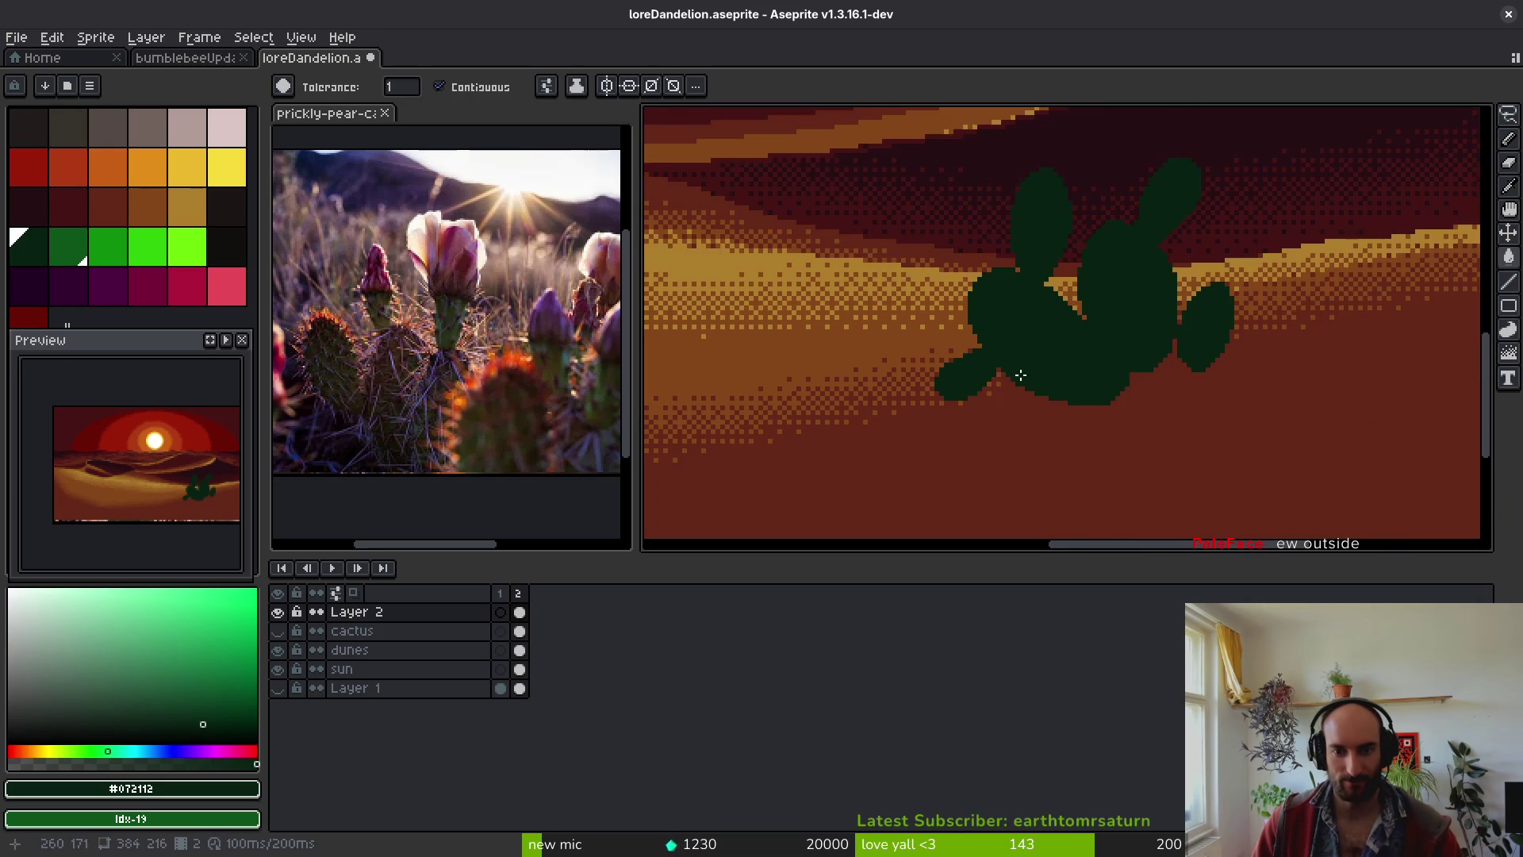
scroll(1026, 362, "up", 6)
- Bucket-fill the upper-left pad loop dark green, save, and select dark red (palette index 13)
key("b")
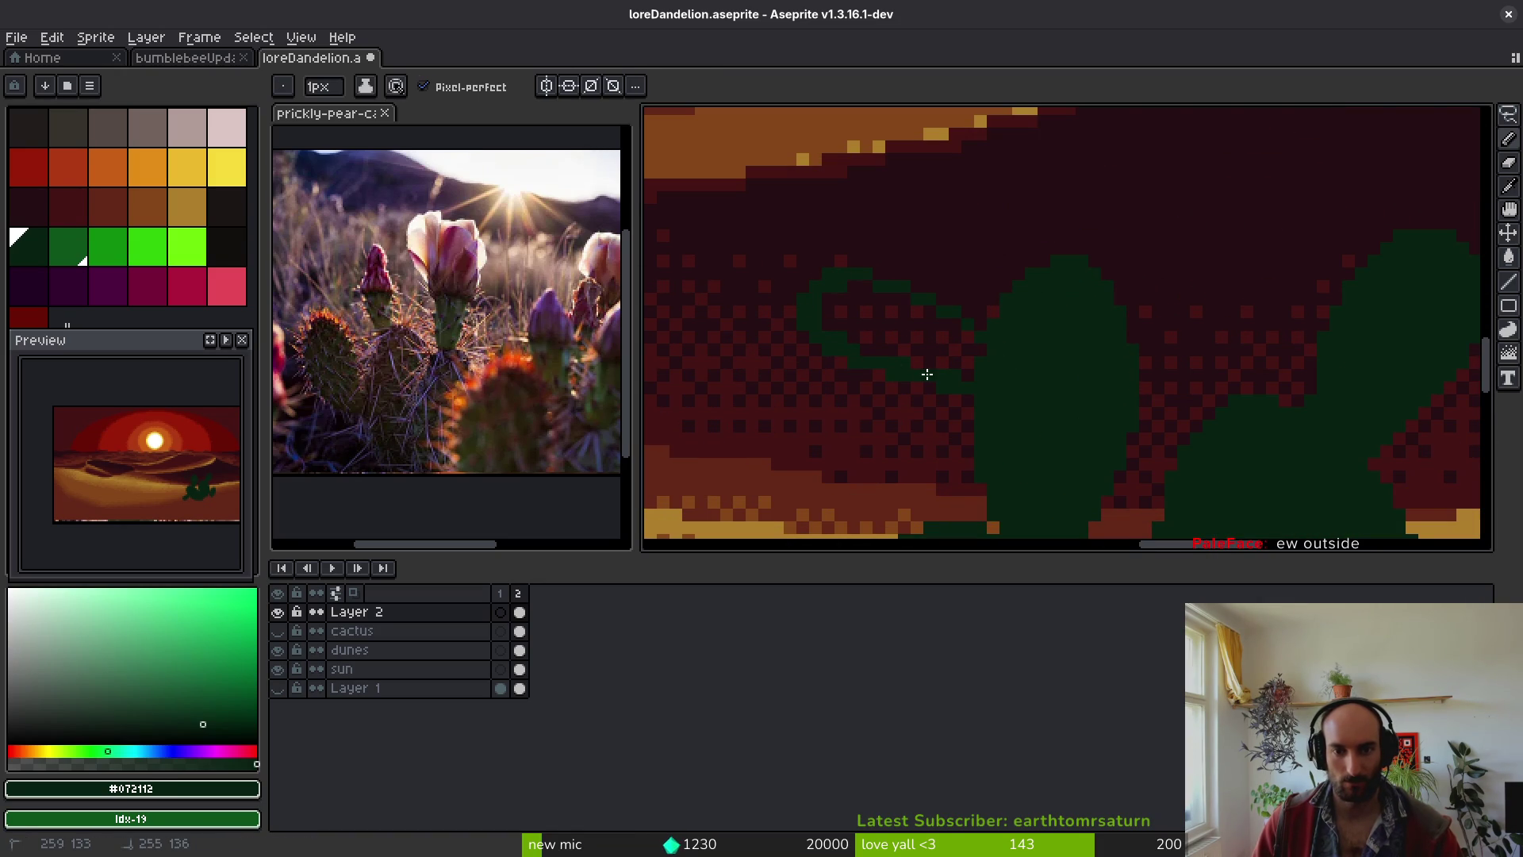
key("g")
left_click(911, 340)
scroll(941, 373, "down", 2)
key("ctrl+s")
scroll(942, 374, "down", 5)
scroll(903, 387, "up", 5)
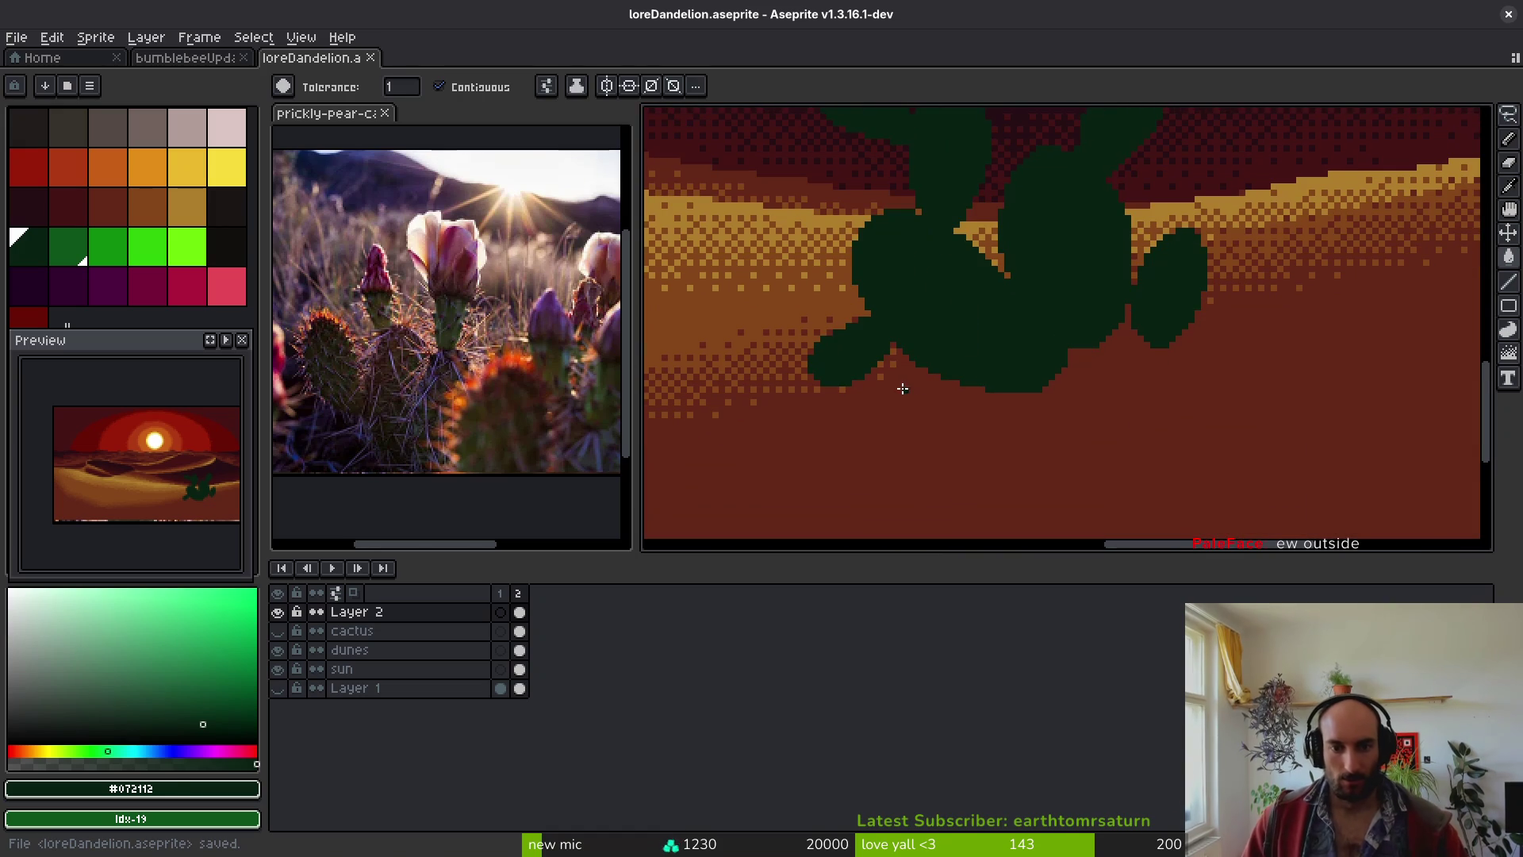
left_click(69, 208)
- Begin the dark red shadow outline right of the cactus, redoing a first attempt
key("b")
scroll(1037, 428, "up", 3)
left_click(1027, 402)
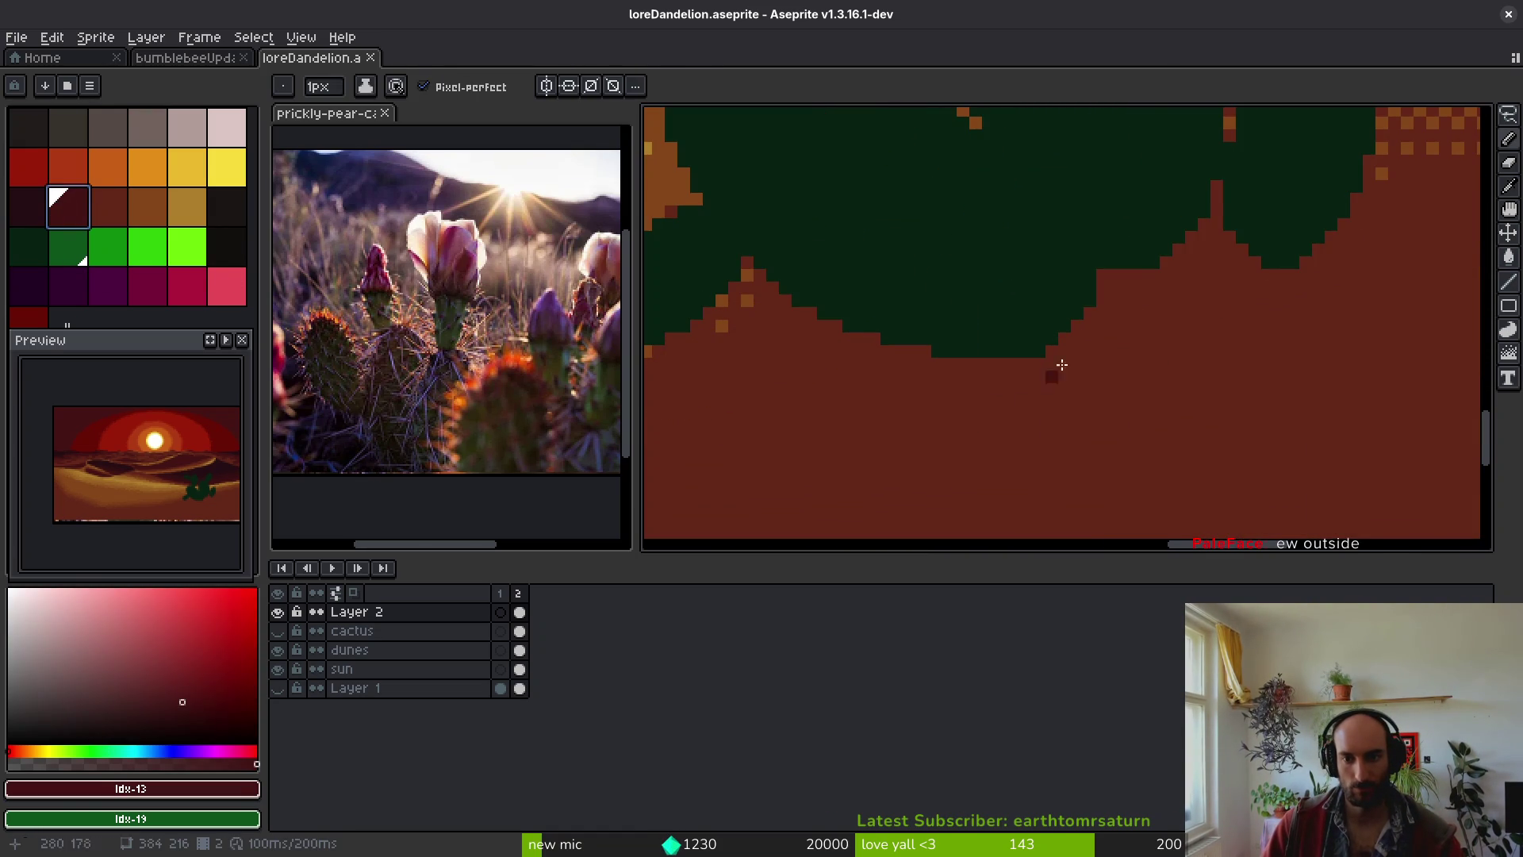
scroll(1043, 385, "down", 2)
scroll(1126, 295, "up", 2)
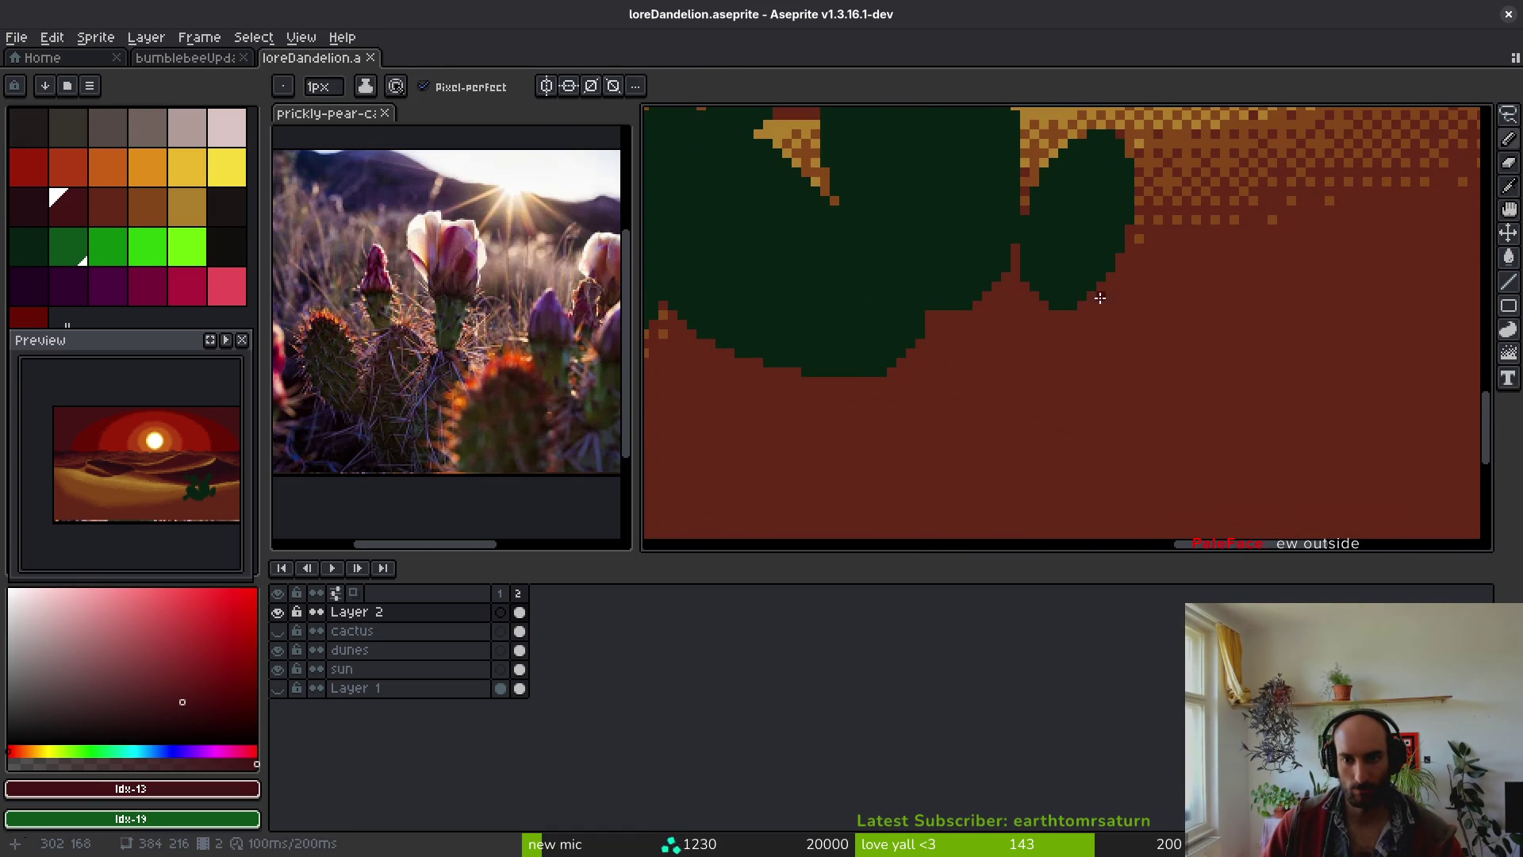
left_click(1148, 274, "shift")
left_click(1081, 355, "shift")
scroll(1097, 373, "down", 5)
scroll(1099, 366, "up", 4)
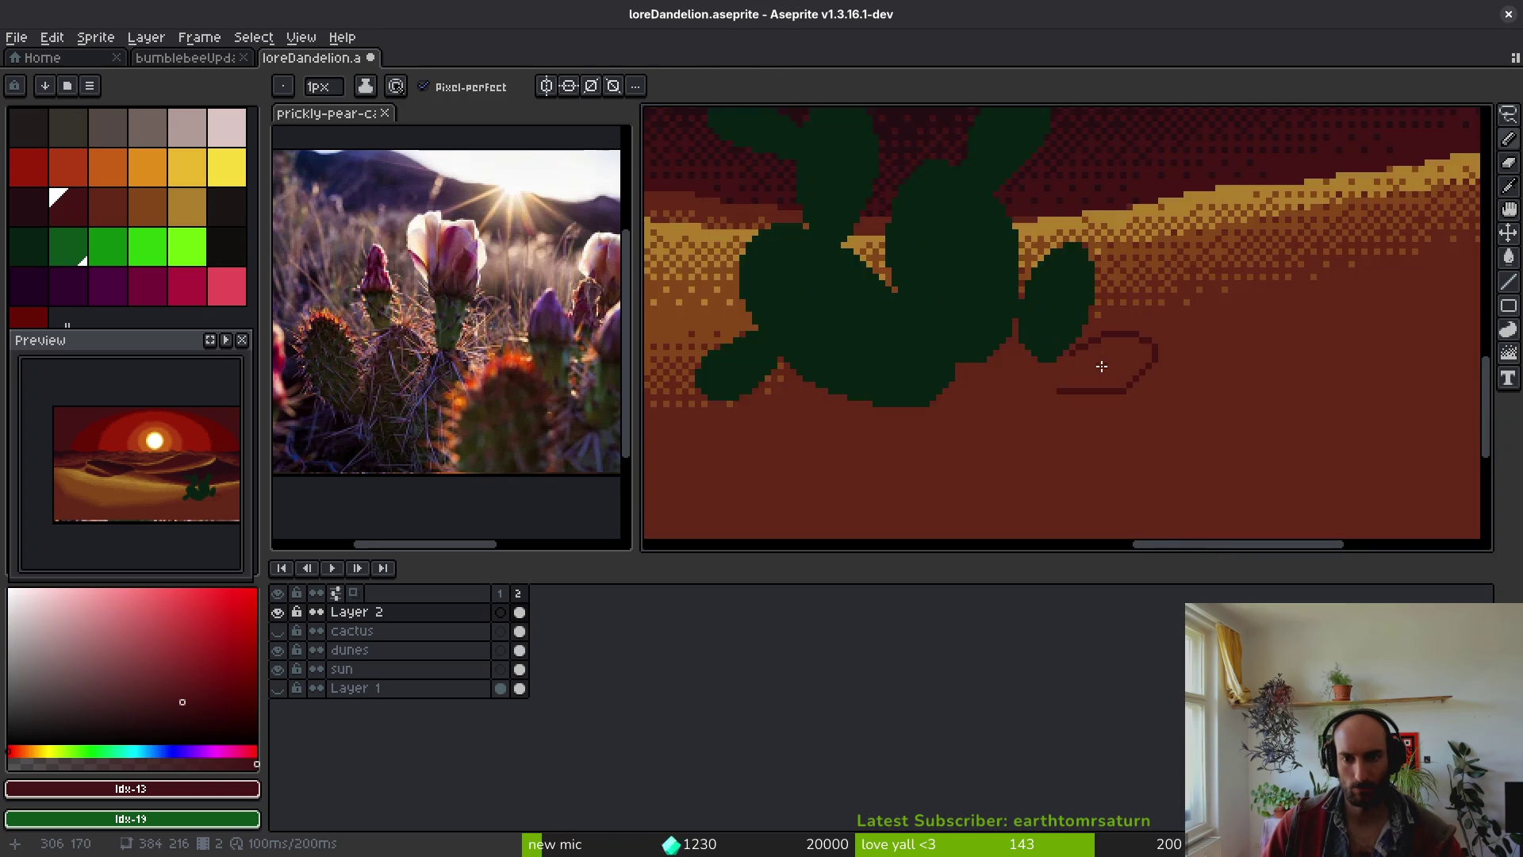
scroll(1099, 366, "up", 1)
key("ctrl+z")
key("ctrl+z")
key("ctrl+z")
left_click_drag(1039, 328, 1051, 326)
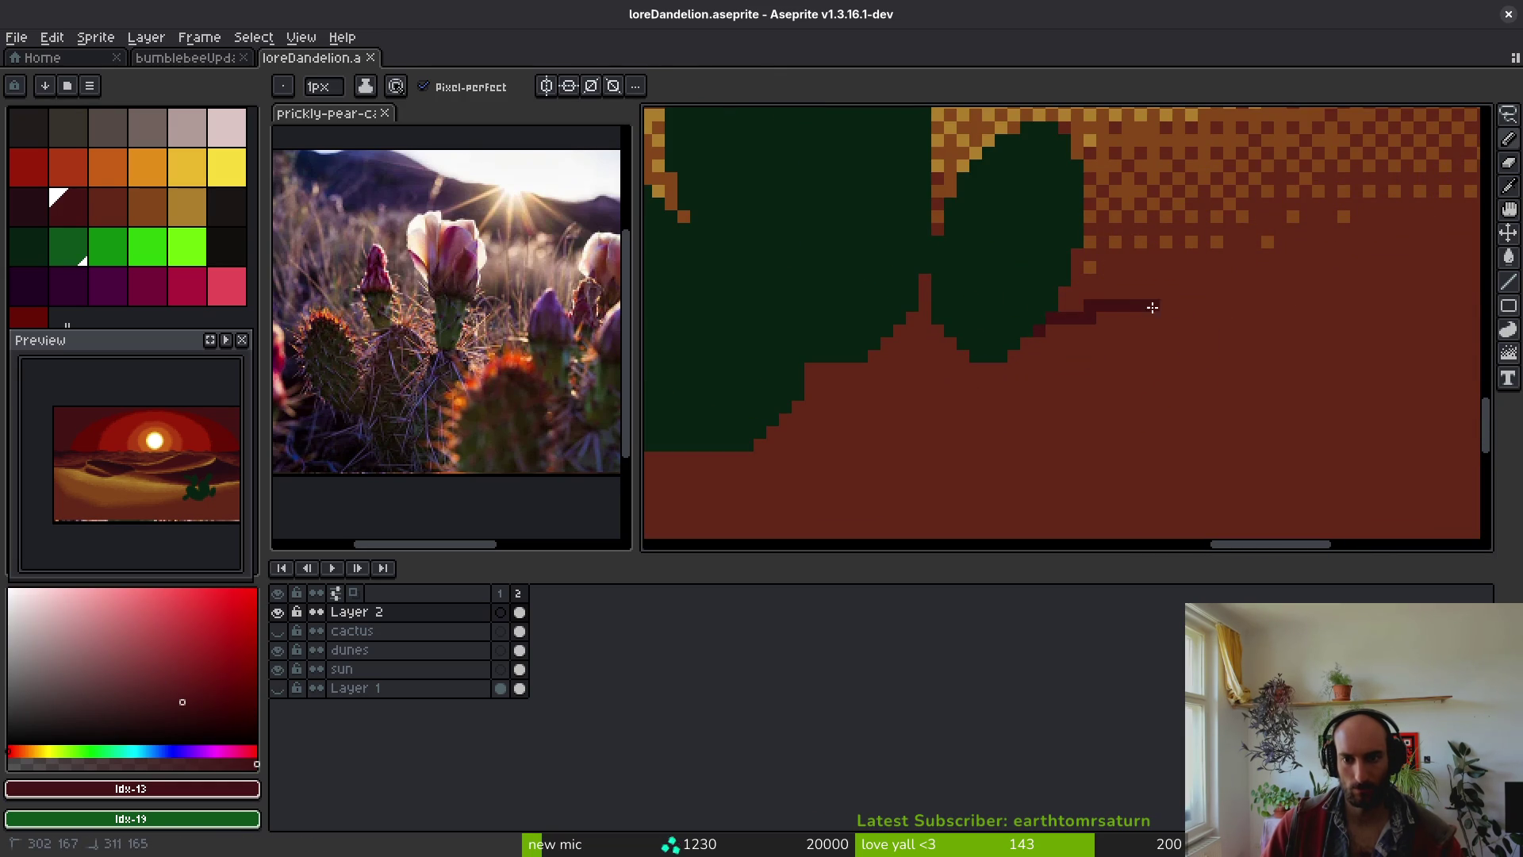
left_click_drag(1187, 391, 998, 401)
scroll(1222, 361, "up", 1)
- Draw the shadow loop's right side, lower curve, and a dark row beneath it
mouse_move(1208, 325)
left_mouse_down()
mouse_move(1211, 384)
mouse_move(1116, 431)
left_mouse_up()
scroll(1218, 377, "down", 1)
scroll(1199, 401, "up", 1)
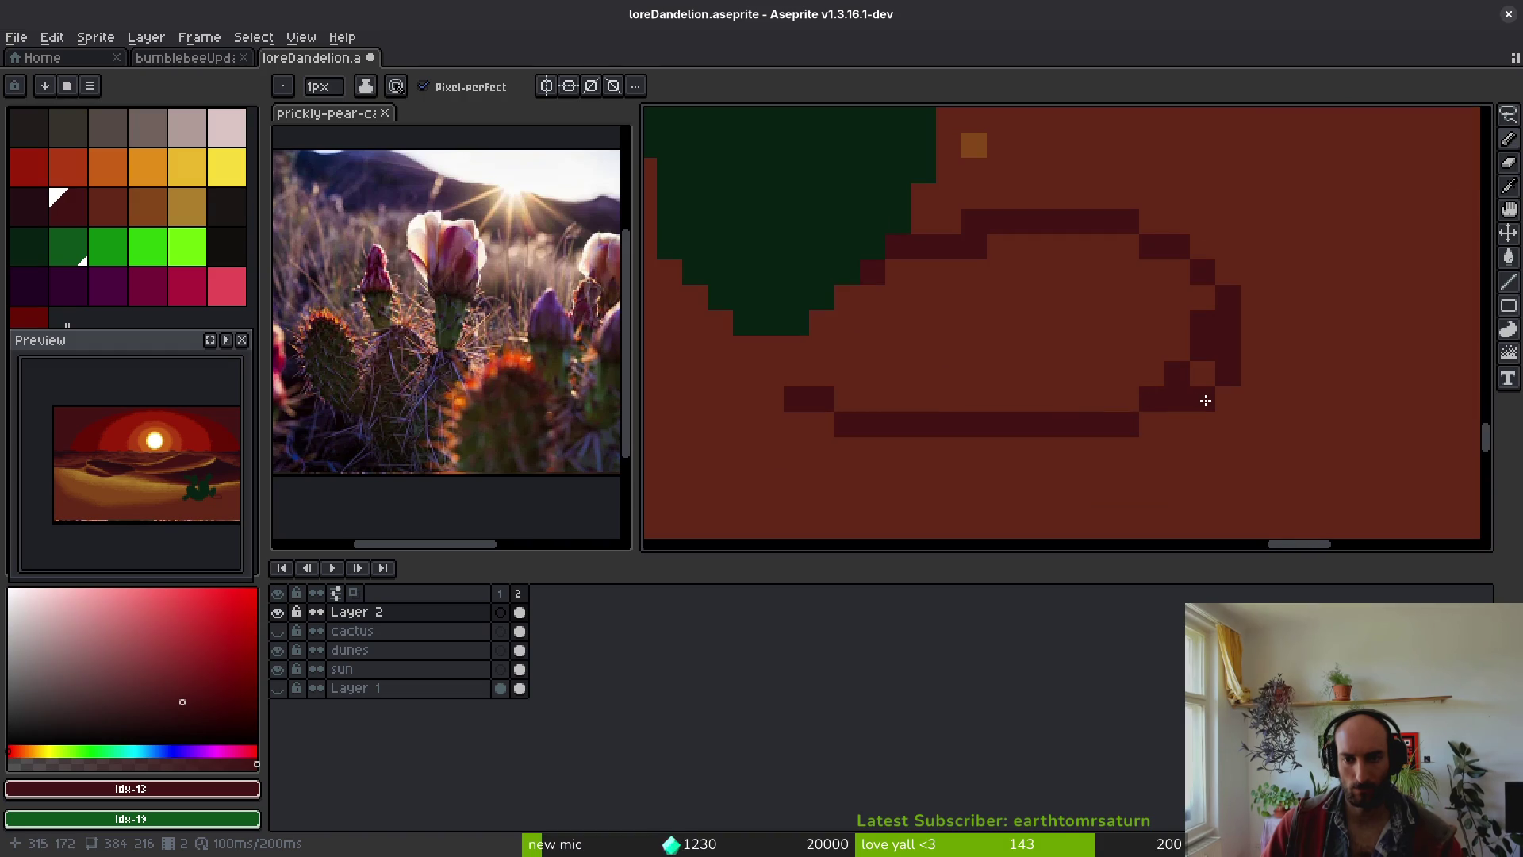
left_click_drag(1239, 343, 1196, 404)
left_click_drag(1111, 449, 943, 448)
scroll(1132, 330, "down", 5)
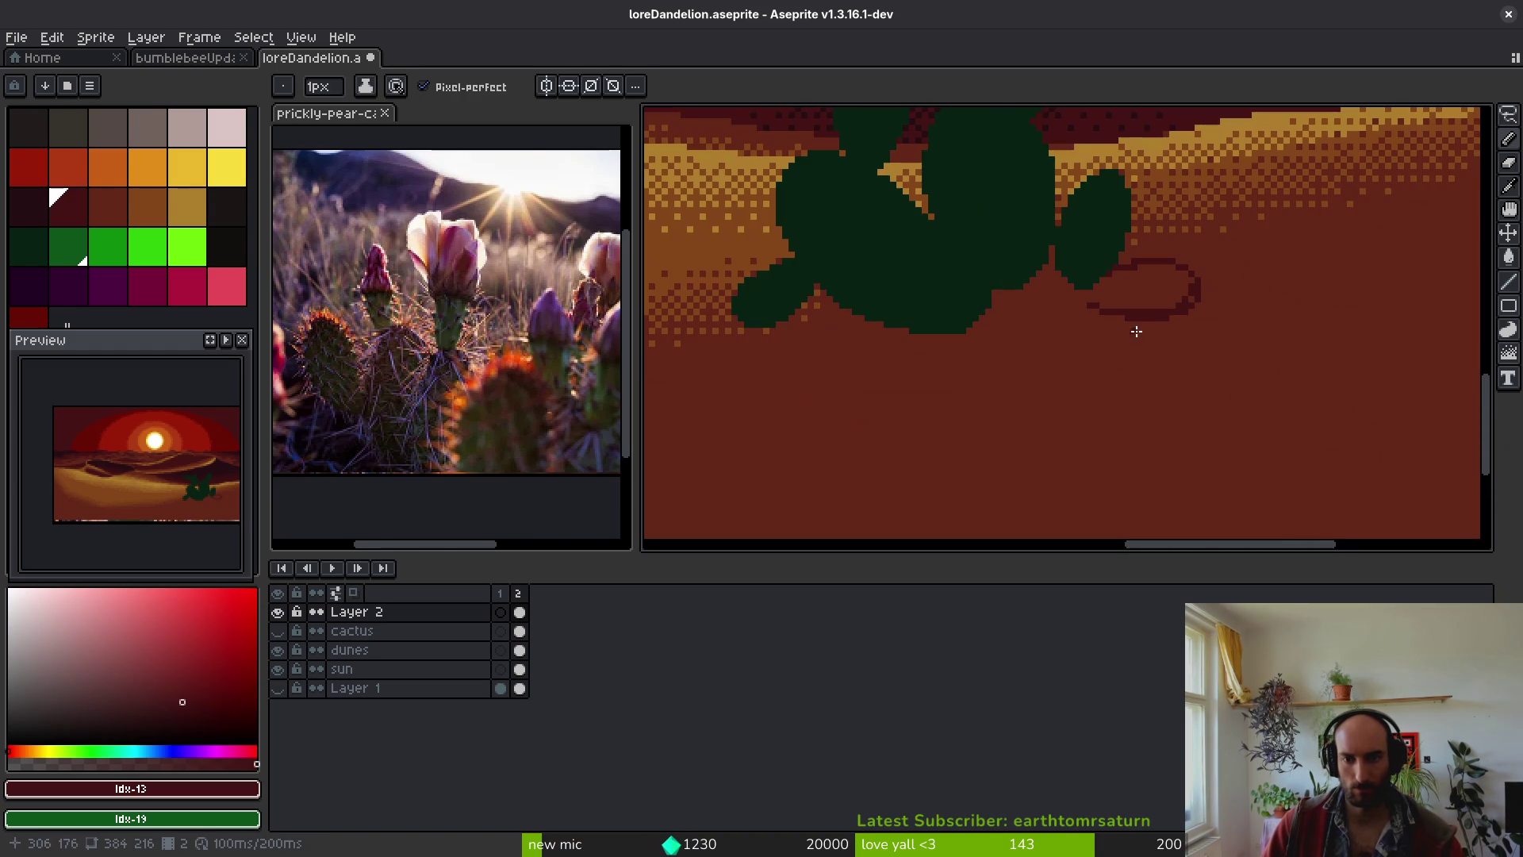
scroll(1122, 323, "up", 1)
scroll(1097, 326, "down", 1)
scroll(1097, 326, "up", 2)
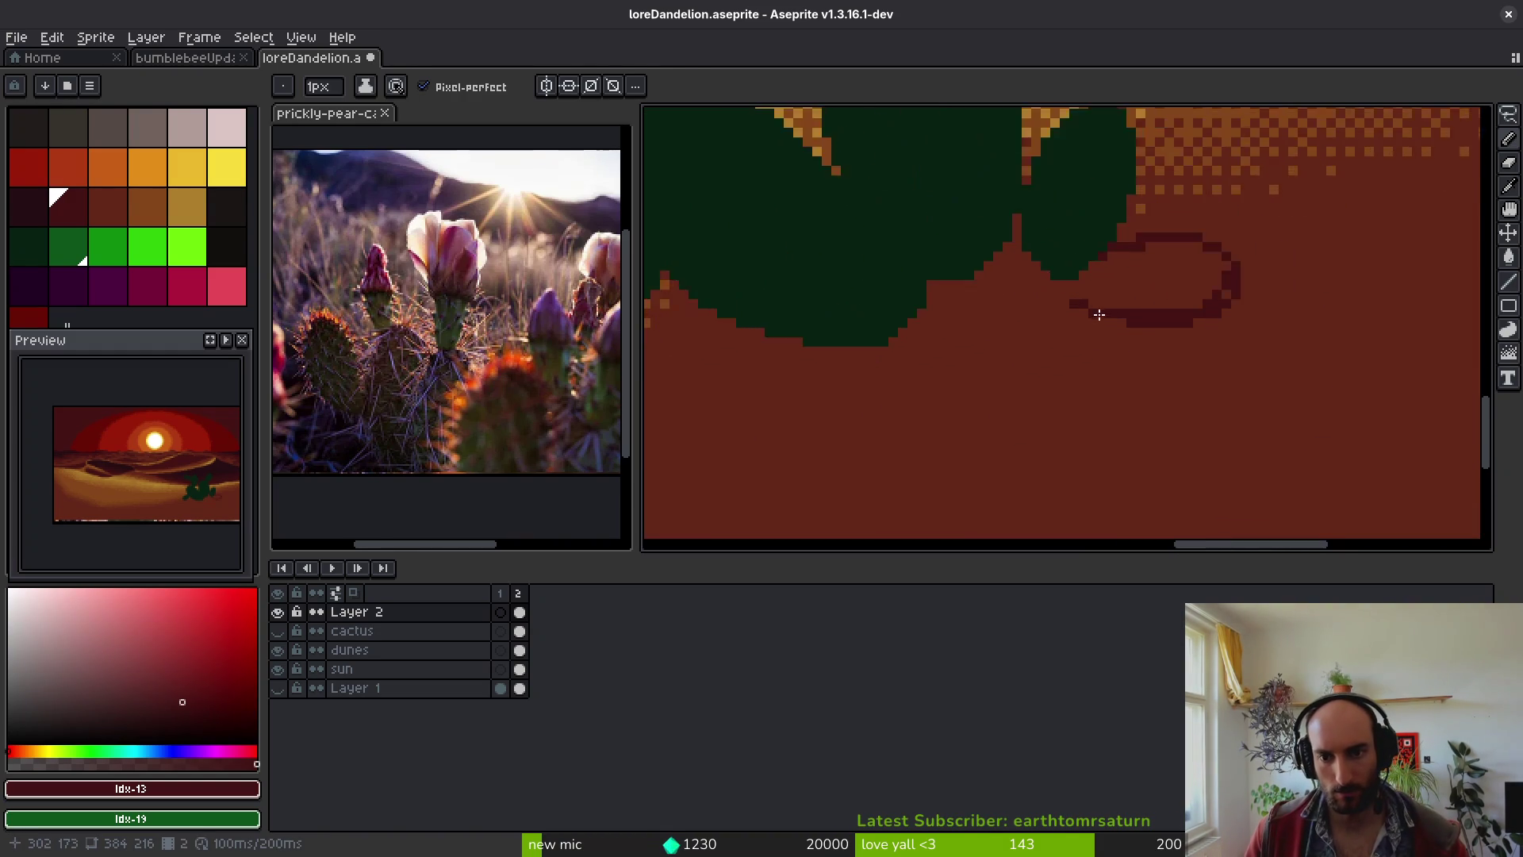
- Add diagonal and side shadow strokes, close a small loop, and fill it dark red
mouse_move(1068, 306)
left_mouse_down()
mouse_move(1193, 368)
mouse_move(1259, 471)
mouse_move(1203, 379)
left_mouse_up()
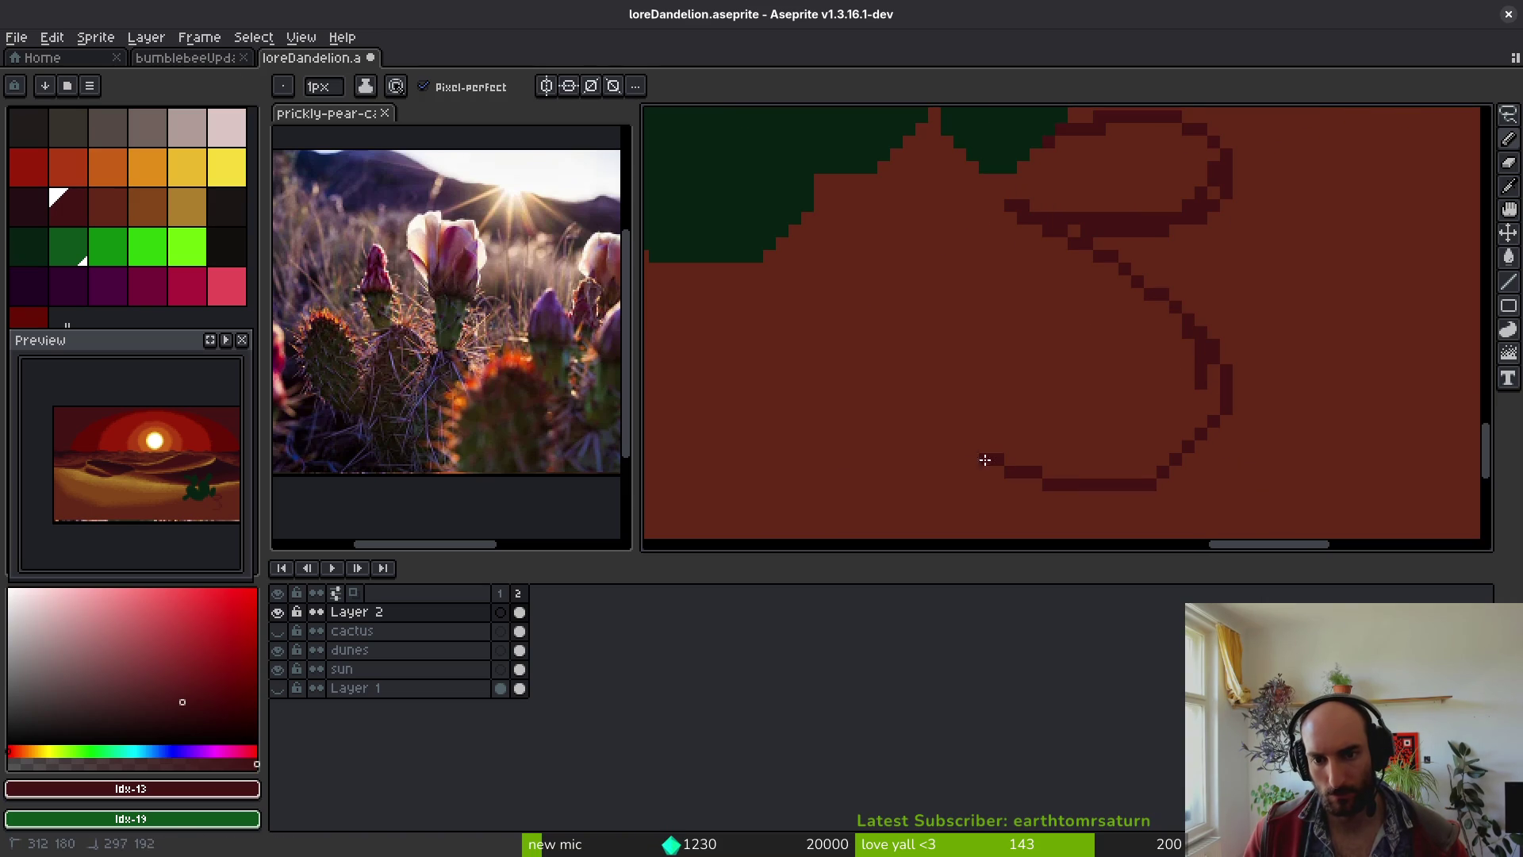
left_click_drag(884, 340, 842, 231)
scroll(1007, 381, "down", 5)
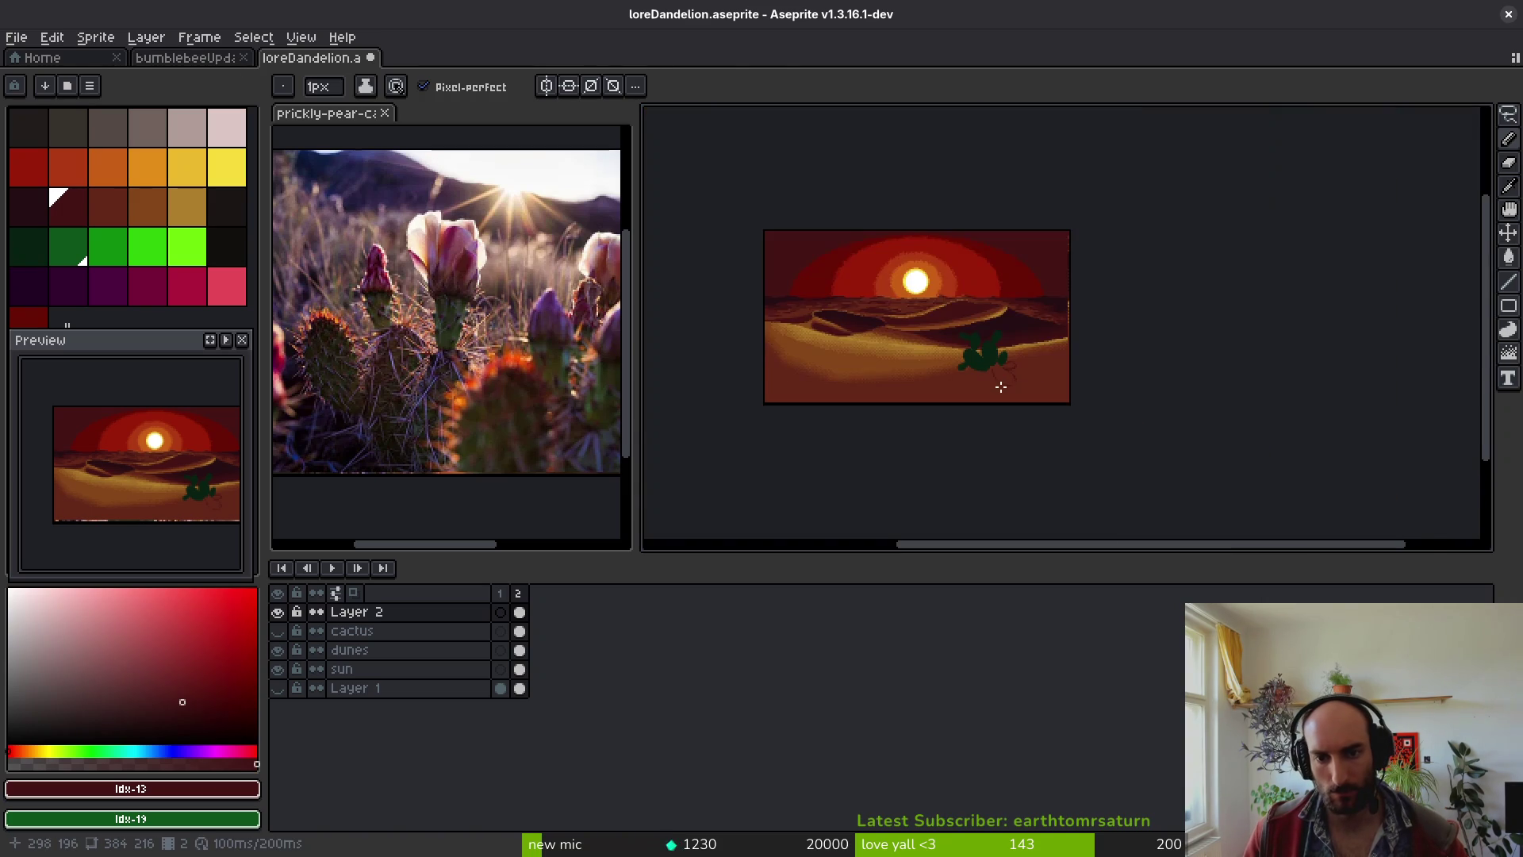
scroll(997, 395, "up", 5)
left_click_drag(1034, 396, 1099, 381)
left_click_drag(1070, 435, 1031, 430)
key("g")
left_click(1048, 412)
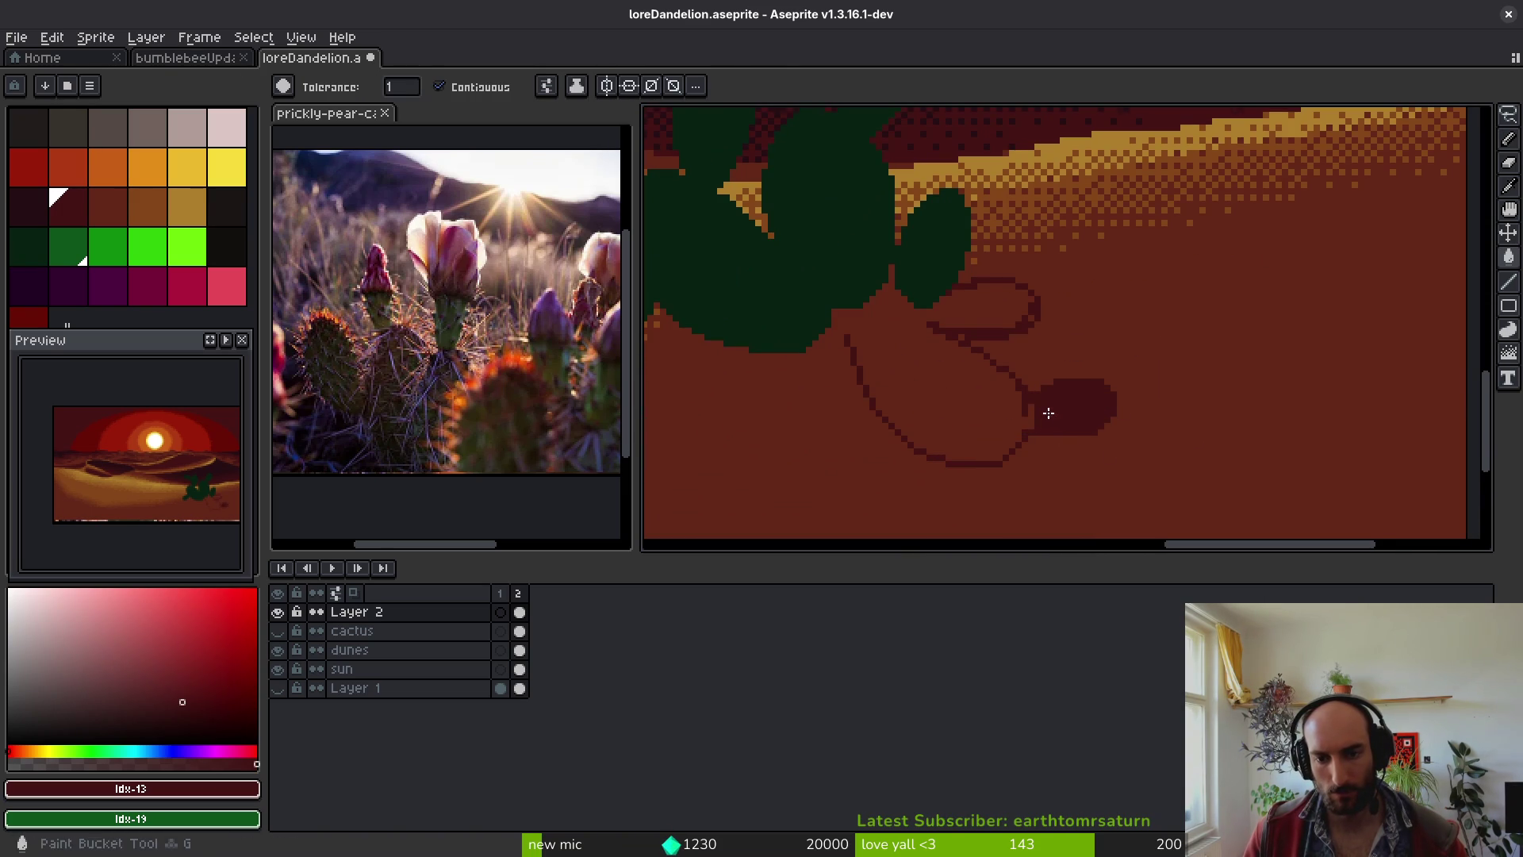
- Bucket-fill the large shadow outline loop solid dark red
scroll(1047, 412, "down", 4)
scroll(1004, 412, "up", 3)
scroll(950, 387, "up", 2)
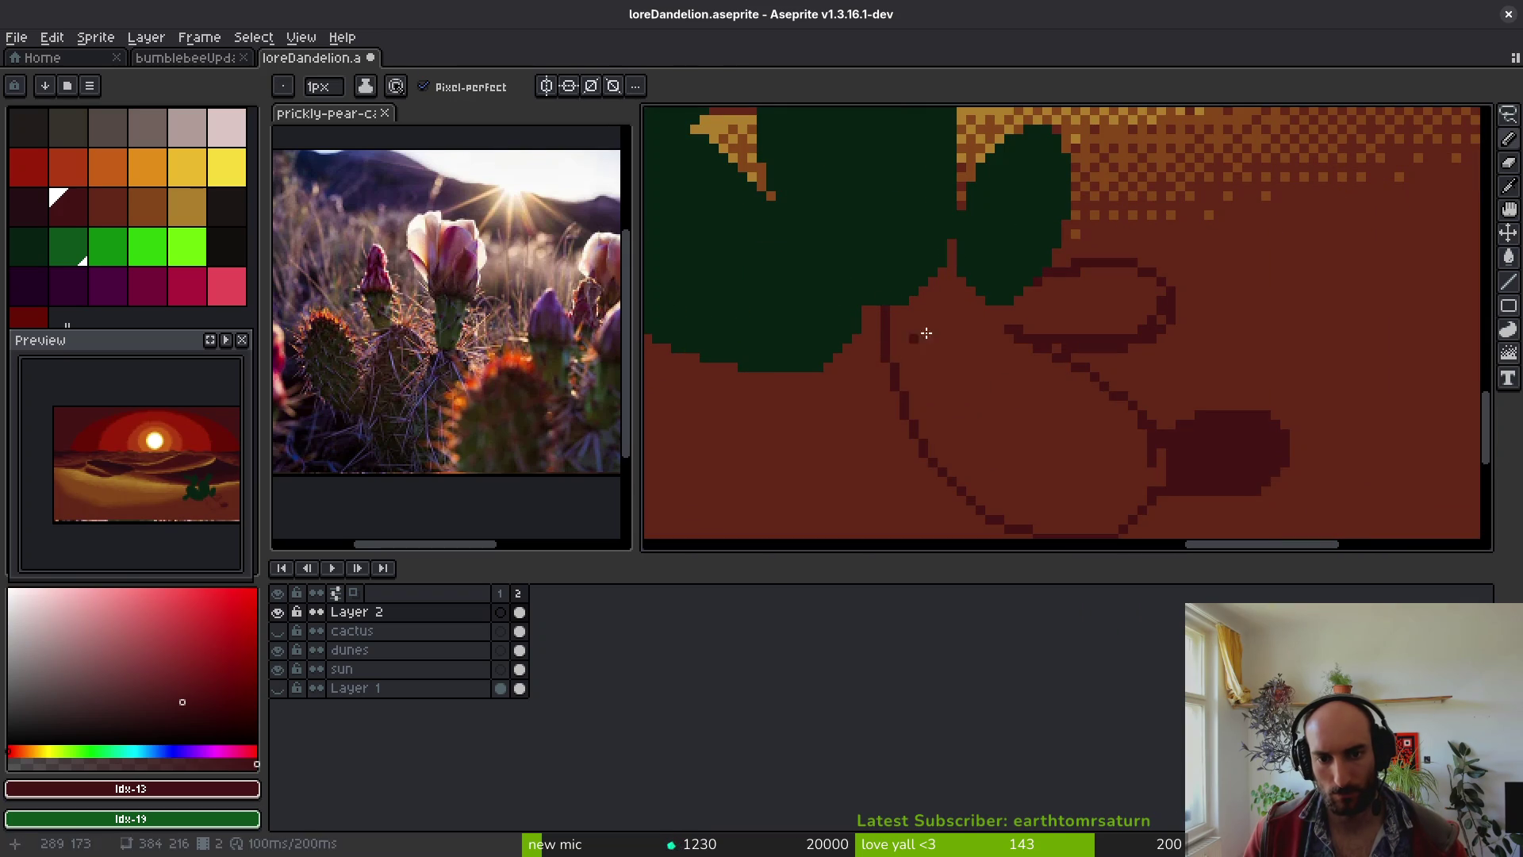
left_click(941, 361)
scroll(943, 365, "down", 3)
scroll(1061, 391, "up", 3)
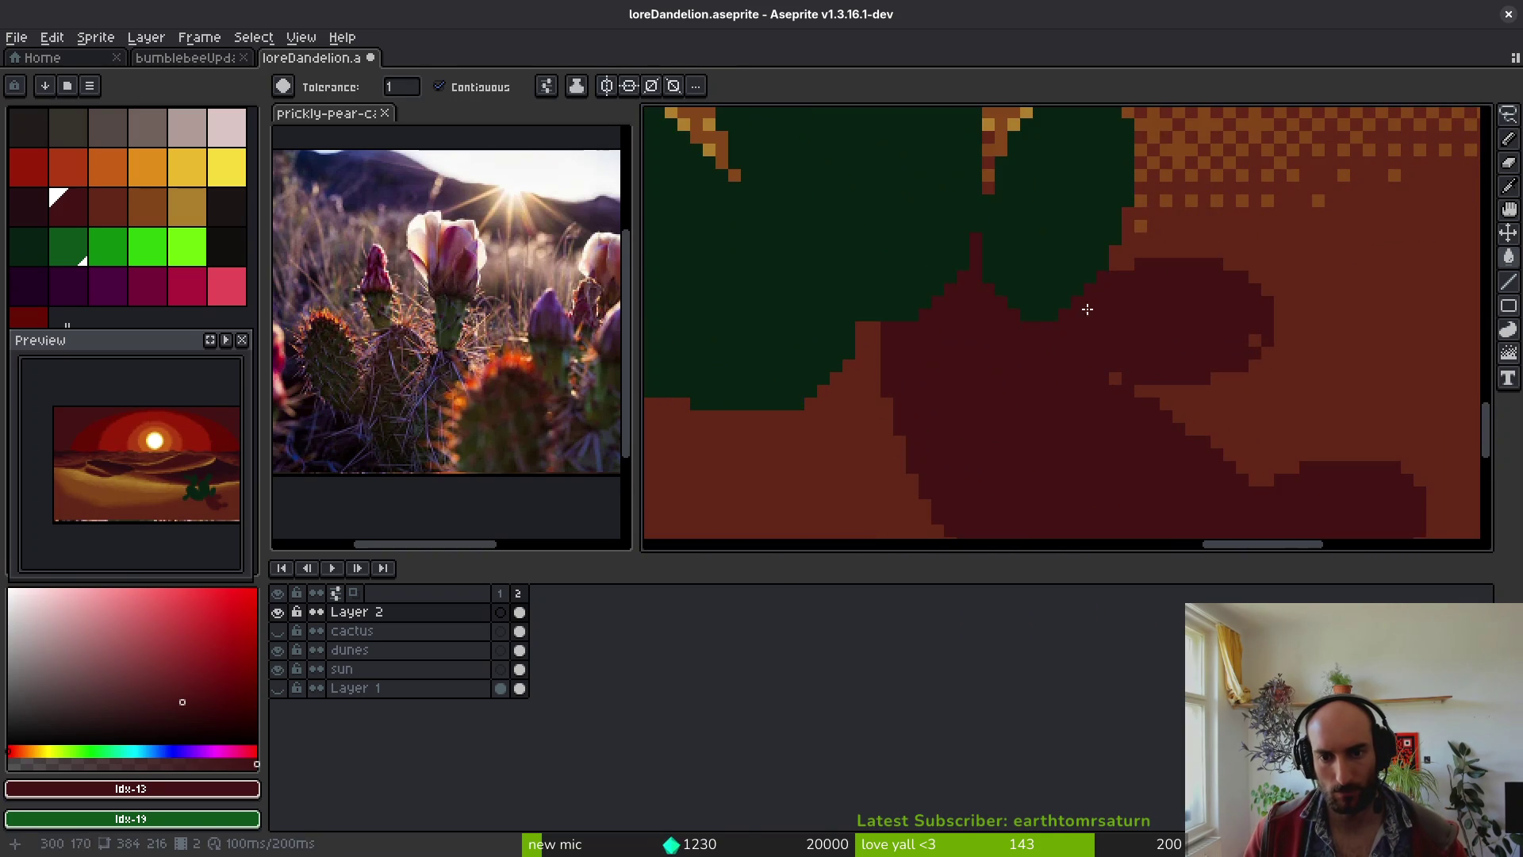
- Fix stray pixels, repainting one sand brown and one dark red
key("b")
left_click(1007, 286, "alt")
scroll(1007, 286, "up", 1)
left_click_drag(973, 268, 967, 222)
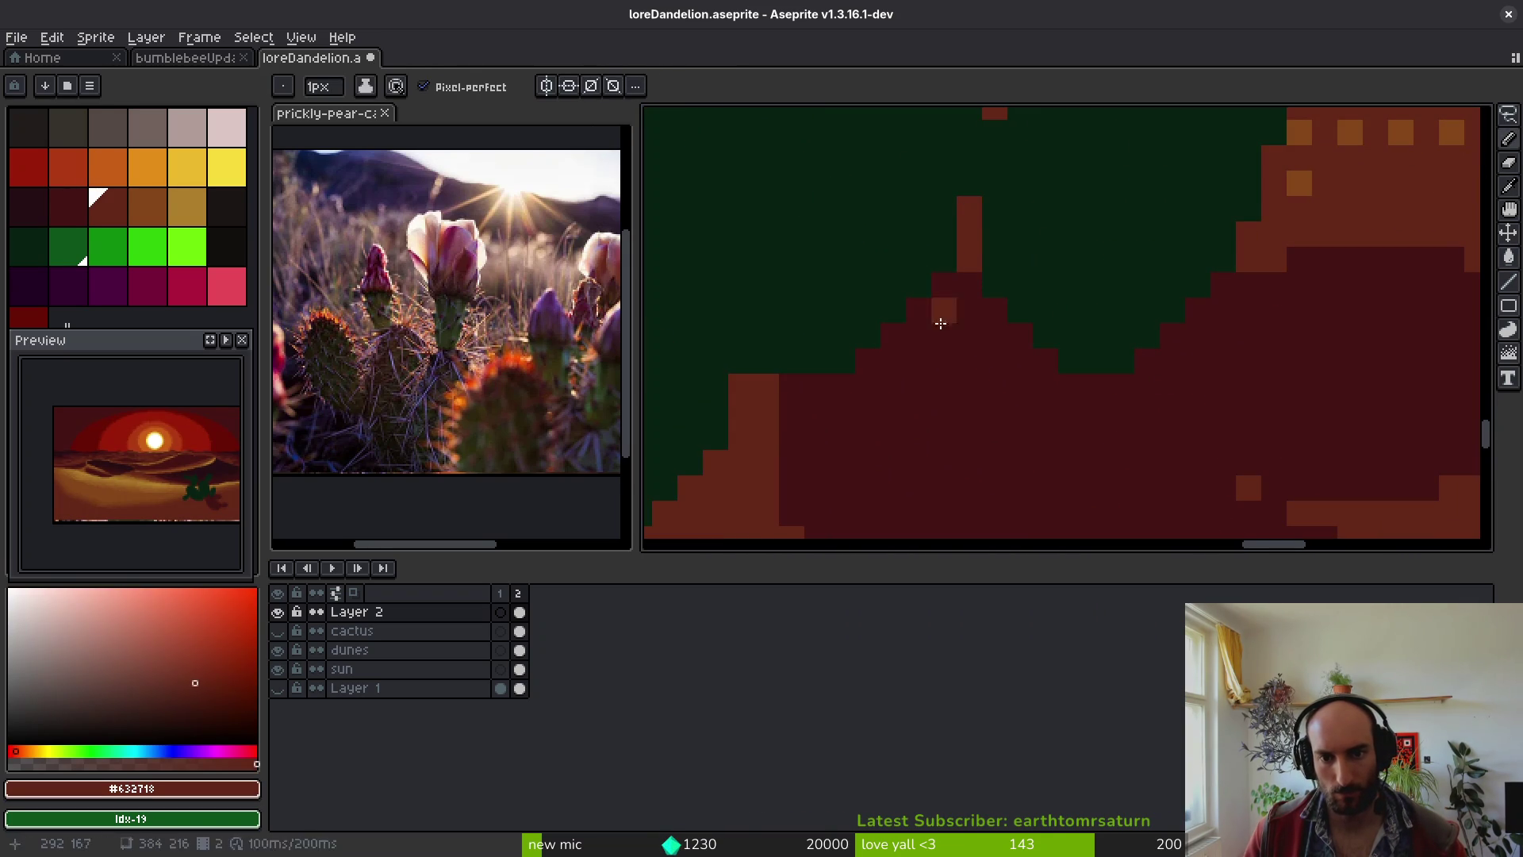
left_click(960, 285, "alt")
left_click(968, 255)
scroll(996, 384, "down", 3)
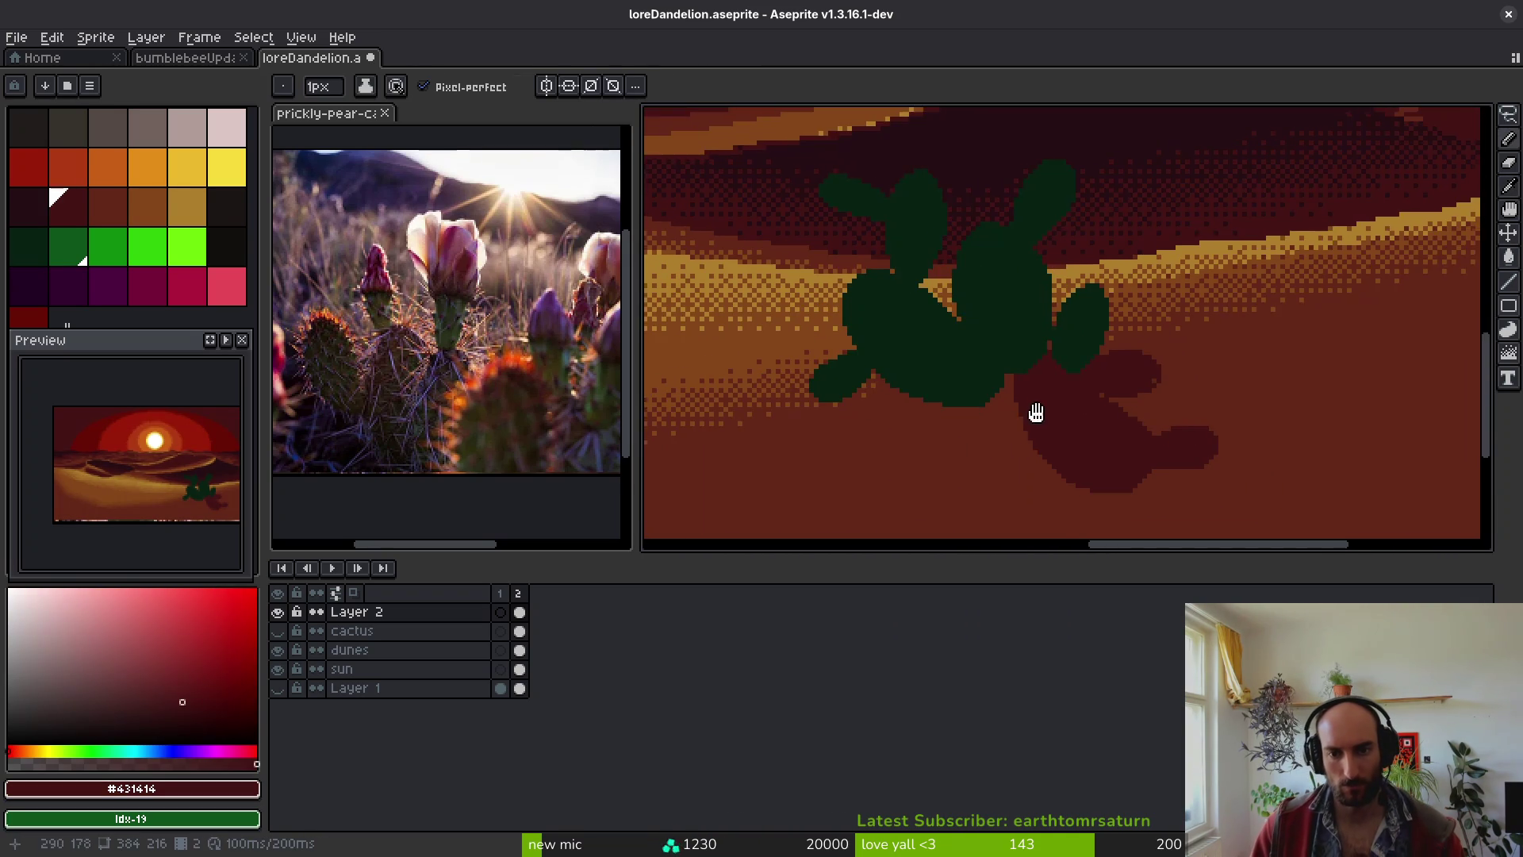
scroll(1046, 400, "up", 3)
scroll(944, 310, "down", 1)
- Outline an extra shadow lobe under the cactus base with a vertical line and curve
left_click_drag(944, 311, 942, 383)
left_click_drag(1054, 413, 1088, 369)
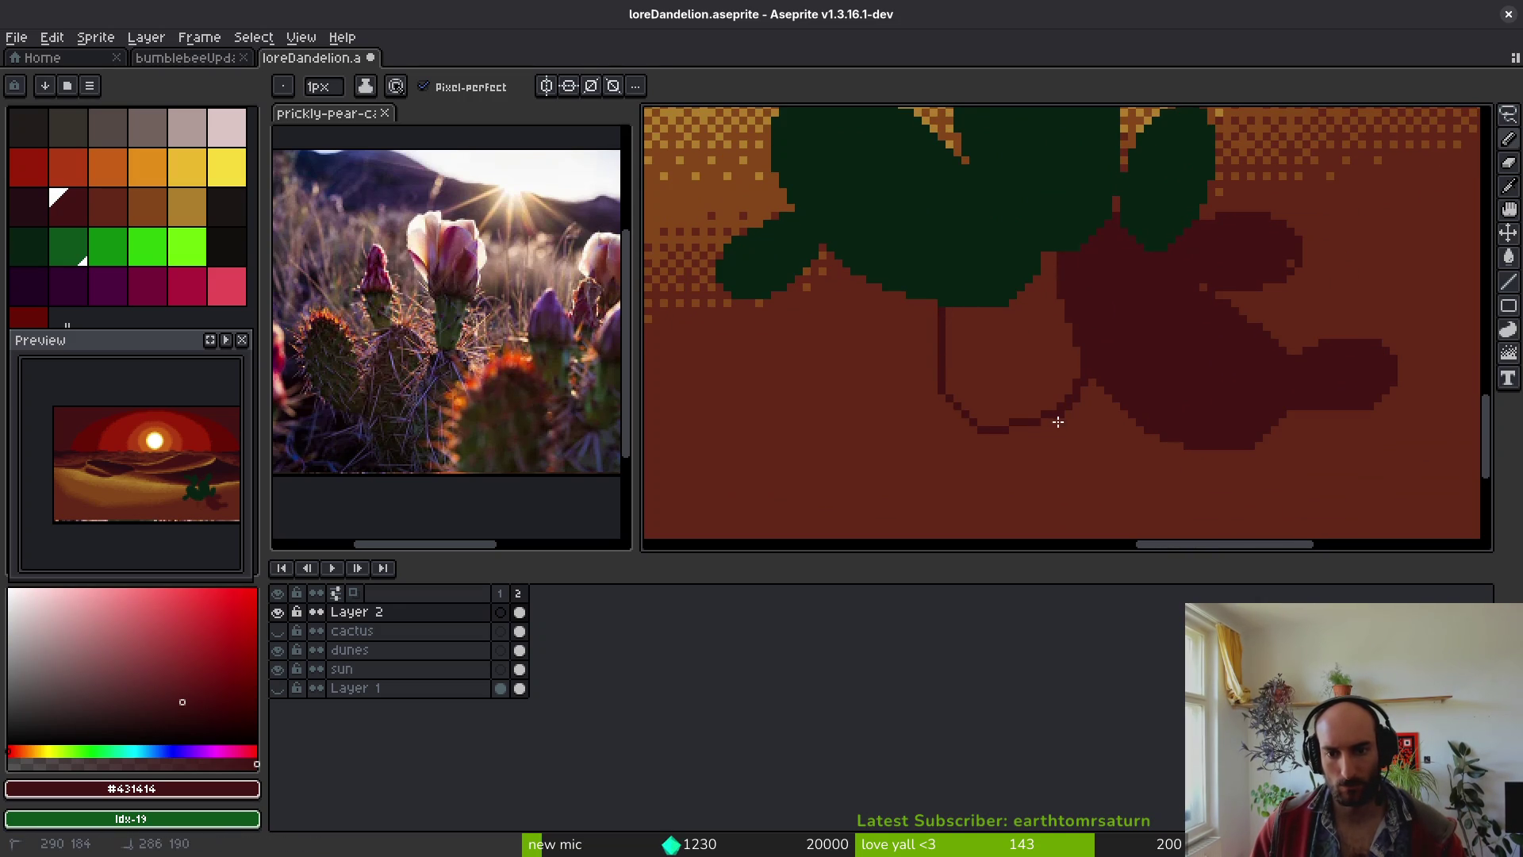
scroll(916, 342, "left", 2)
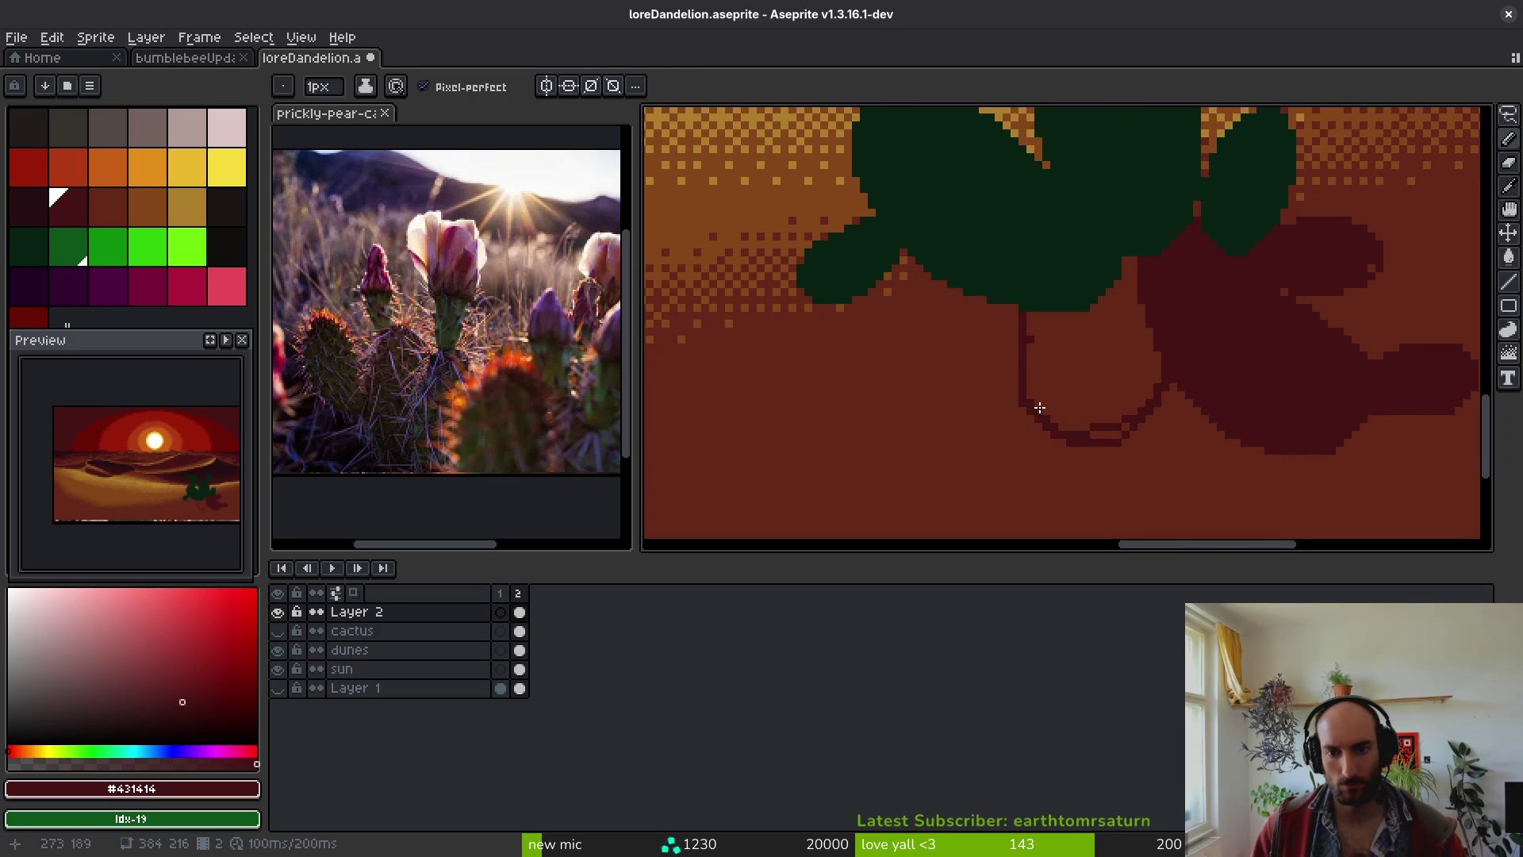
mouse_move(1032, 360)
left_mouse_down()
mouse_move(986, 431)
mouse_move(1047, 413)
left_mouse_up()
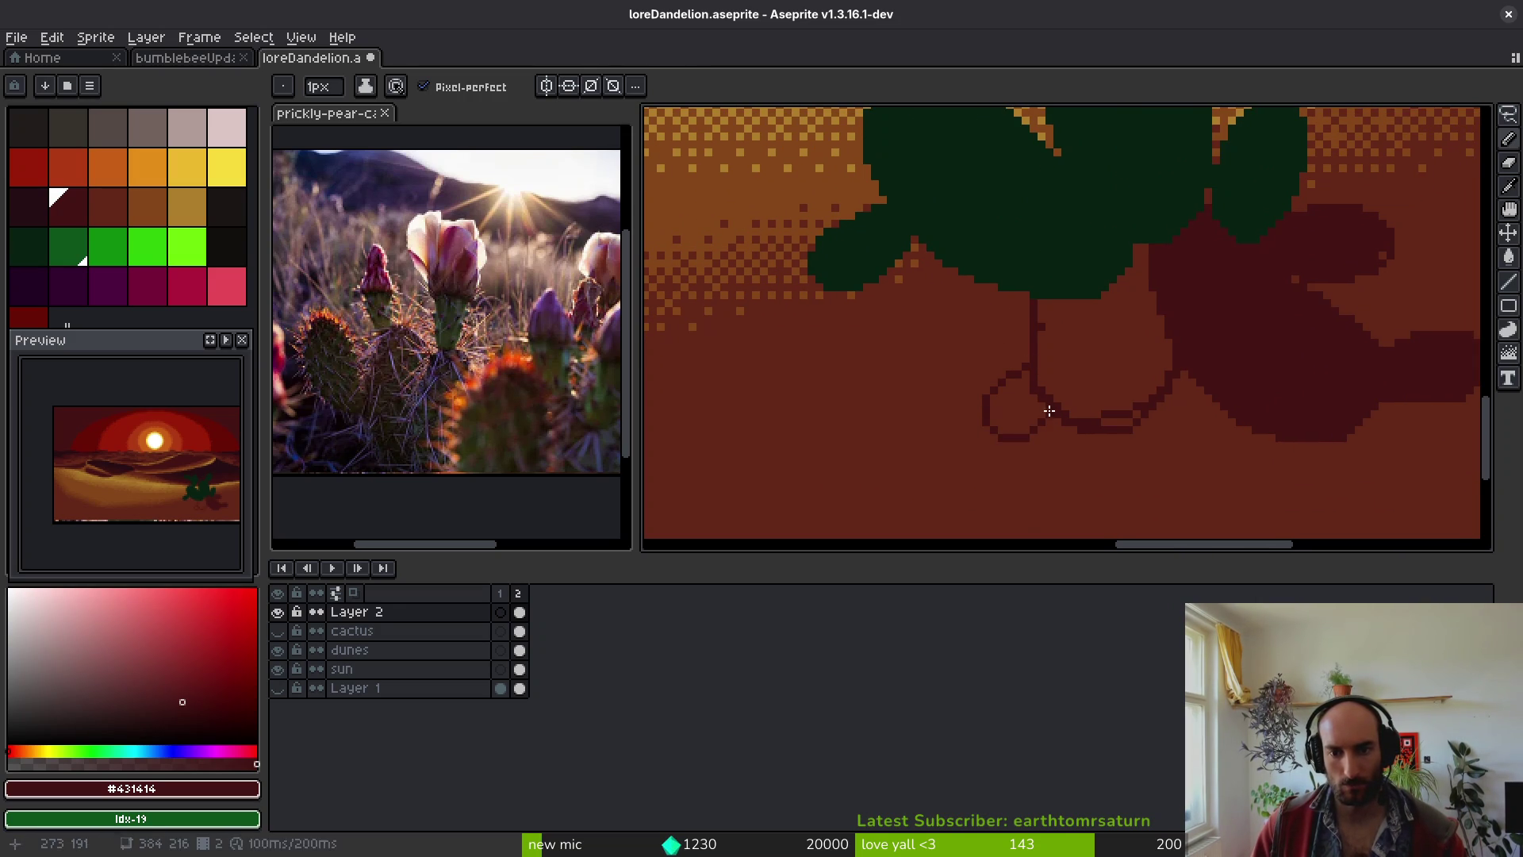
scroll(1019, 425, "up", 2)
key("ctrl+z")
mouse_move(1046, 263)
left_mouse_down()
mouse_move(949, 317)
mouse_move(1016, 397)
mouse_move(1031, 381)
left_mouse_up()
mouse_move(914, 315)
left_mouse_down()
mouse_move(1023, 270)
mouse_move(914, 307)
left_mouse_up()
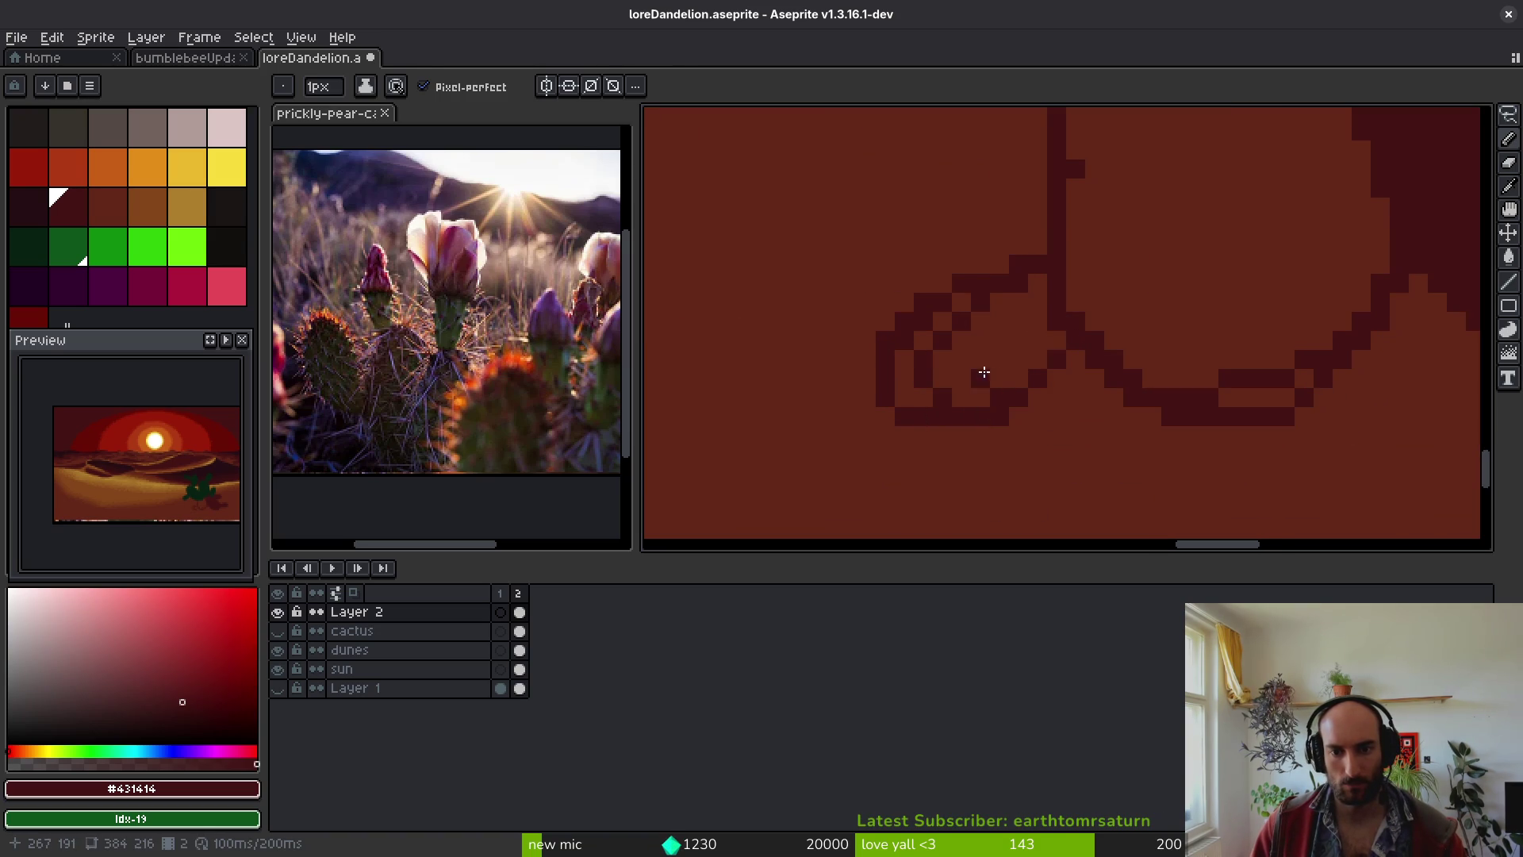
- Fill the new lobe's interior and the left pocket dark red
key("g")
left_click(999, 349)
scroll(952, 357, "up", 1)
left_click(909, 333)
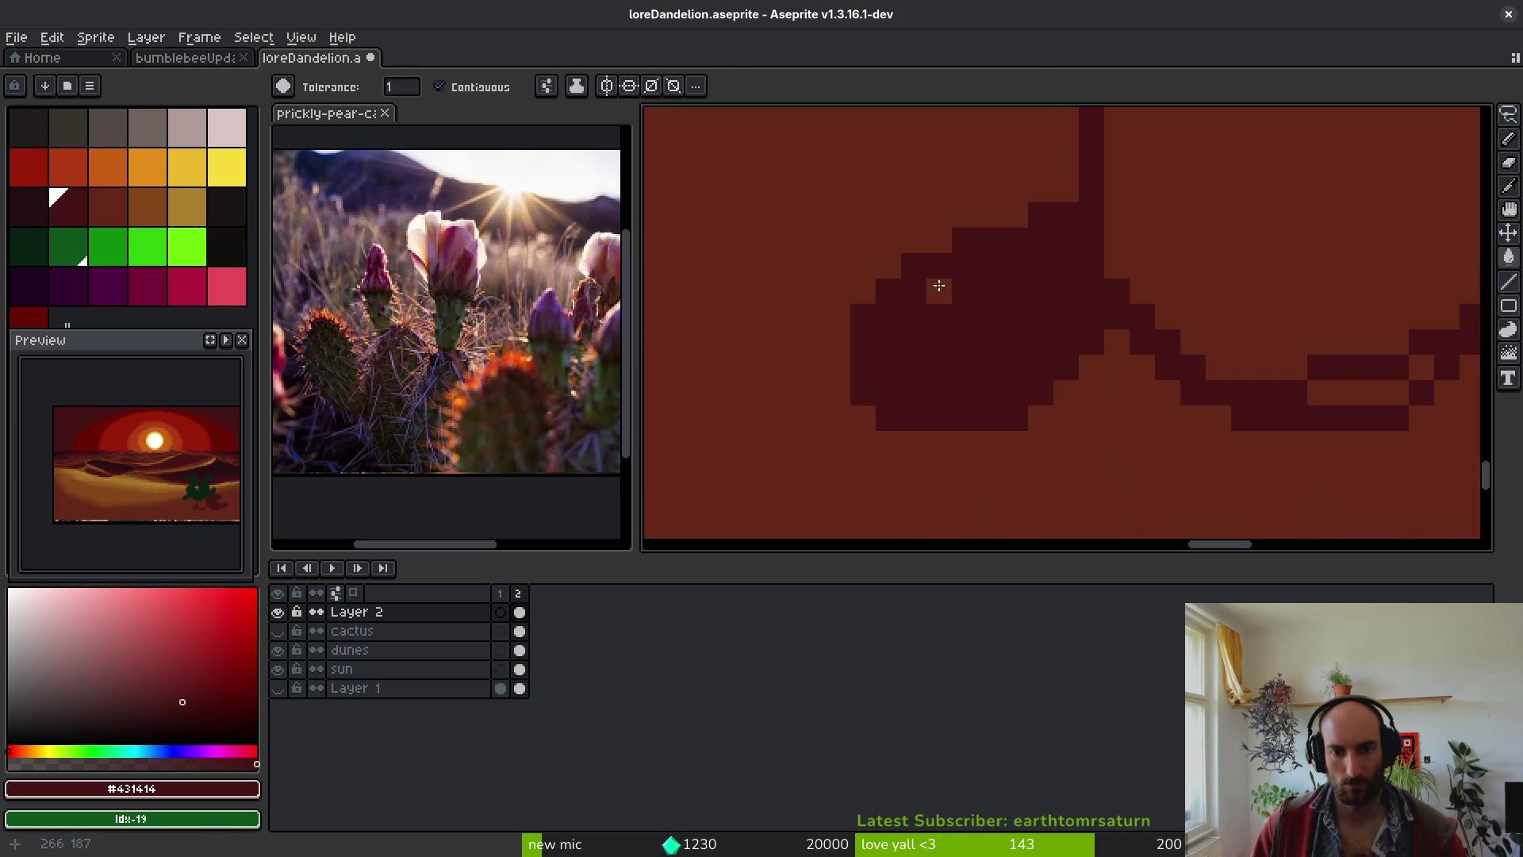
- Repaint the column's top pixel sand brown and add two dark pixels up-right
key("b")
left_click(1055, 408, "alt")
scroll(1023, 369, "down", 2)
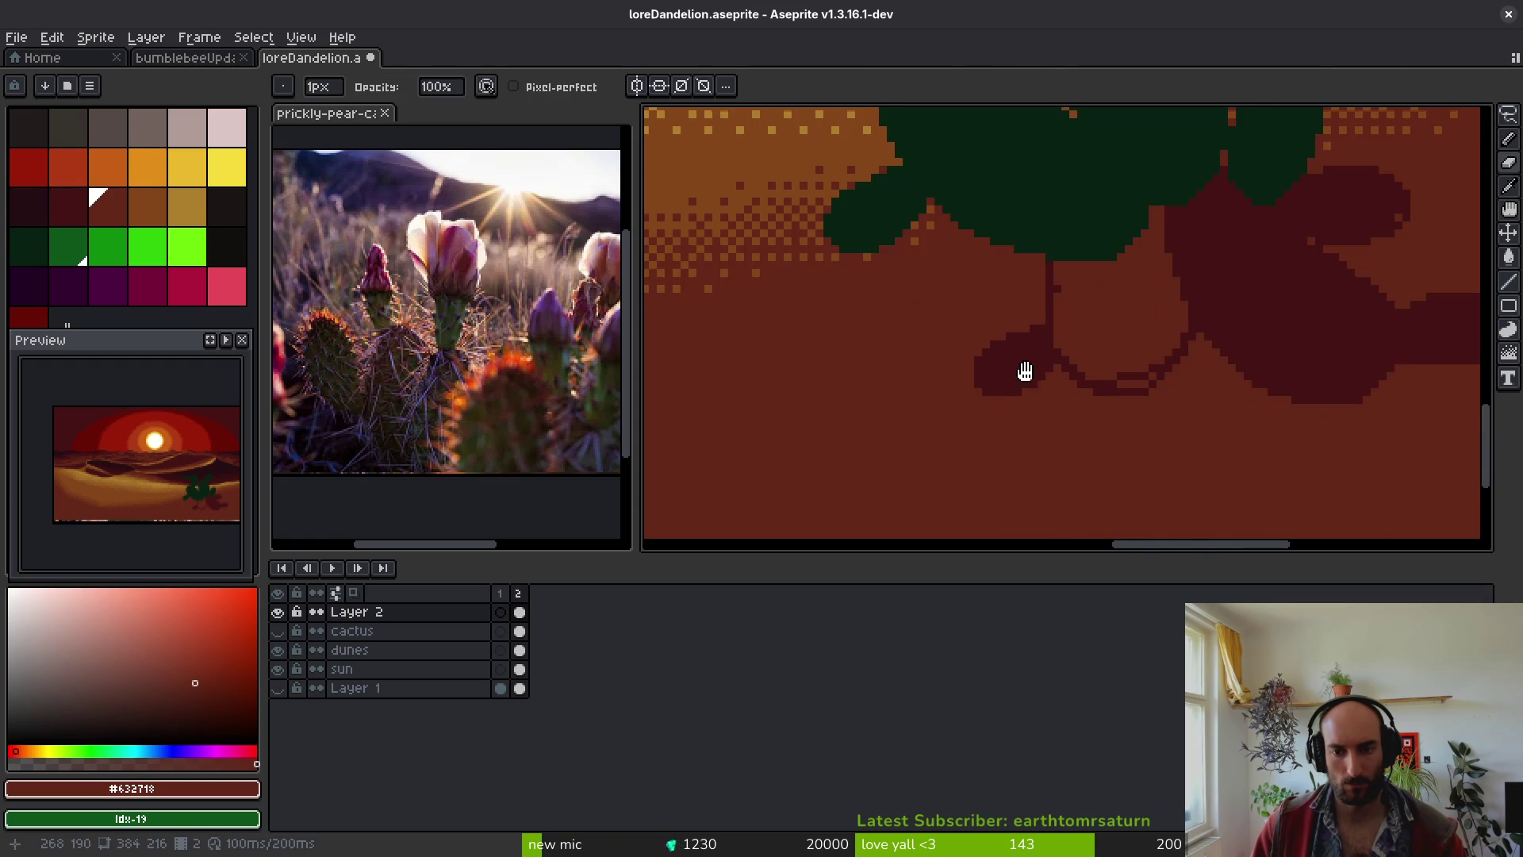
scroll(1058, 337, "up", 2)
left_click(1068, 329)
left_click(1068, 369, "alt")
left_click_drag(1087, 329, 1094, 306)
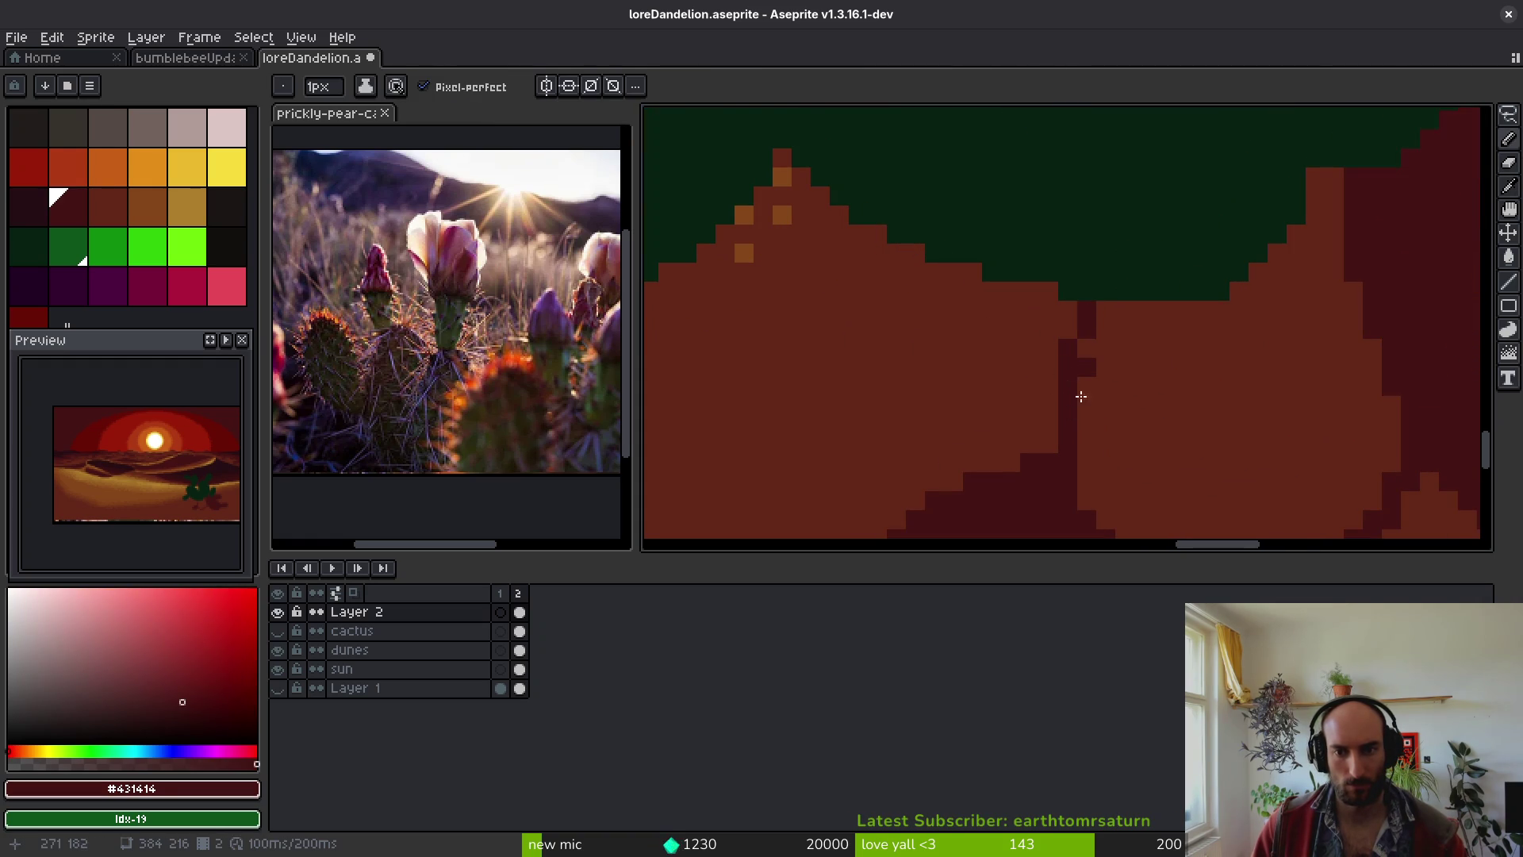
- Paint dark red pixels along the shadow's left edge
scroll(1072, 405, "down", 10)
scroll(960, 287, "up", 6)
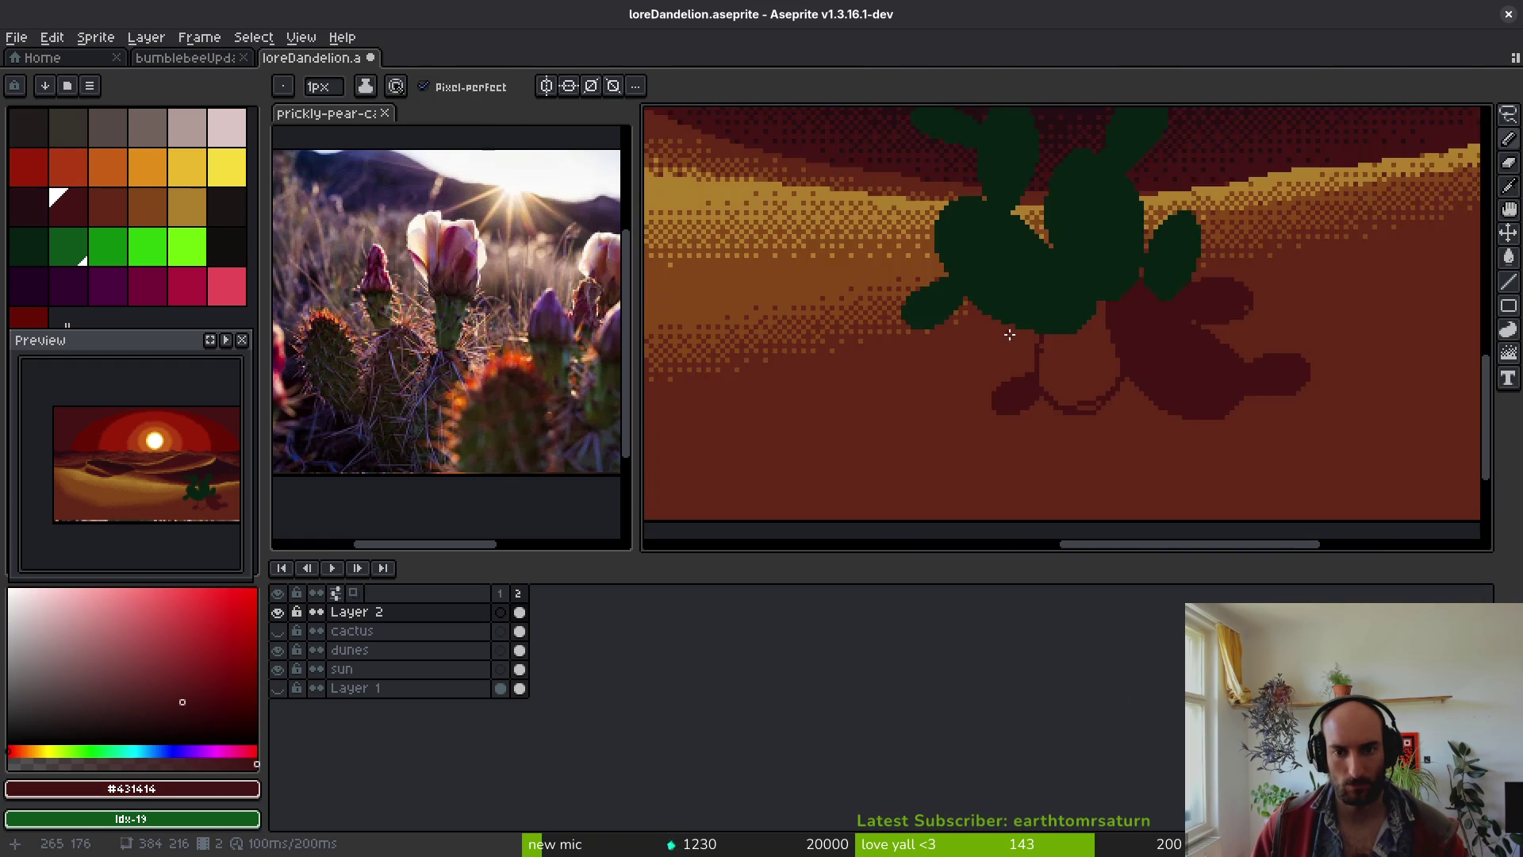
scroll(1062, 325, "down", 2)
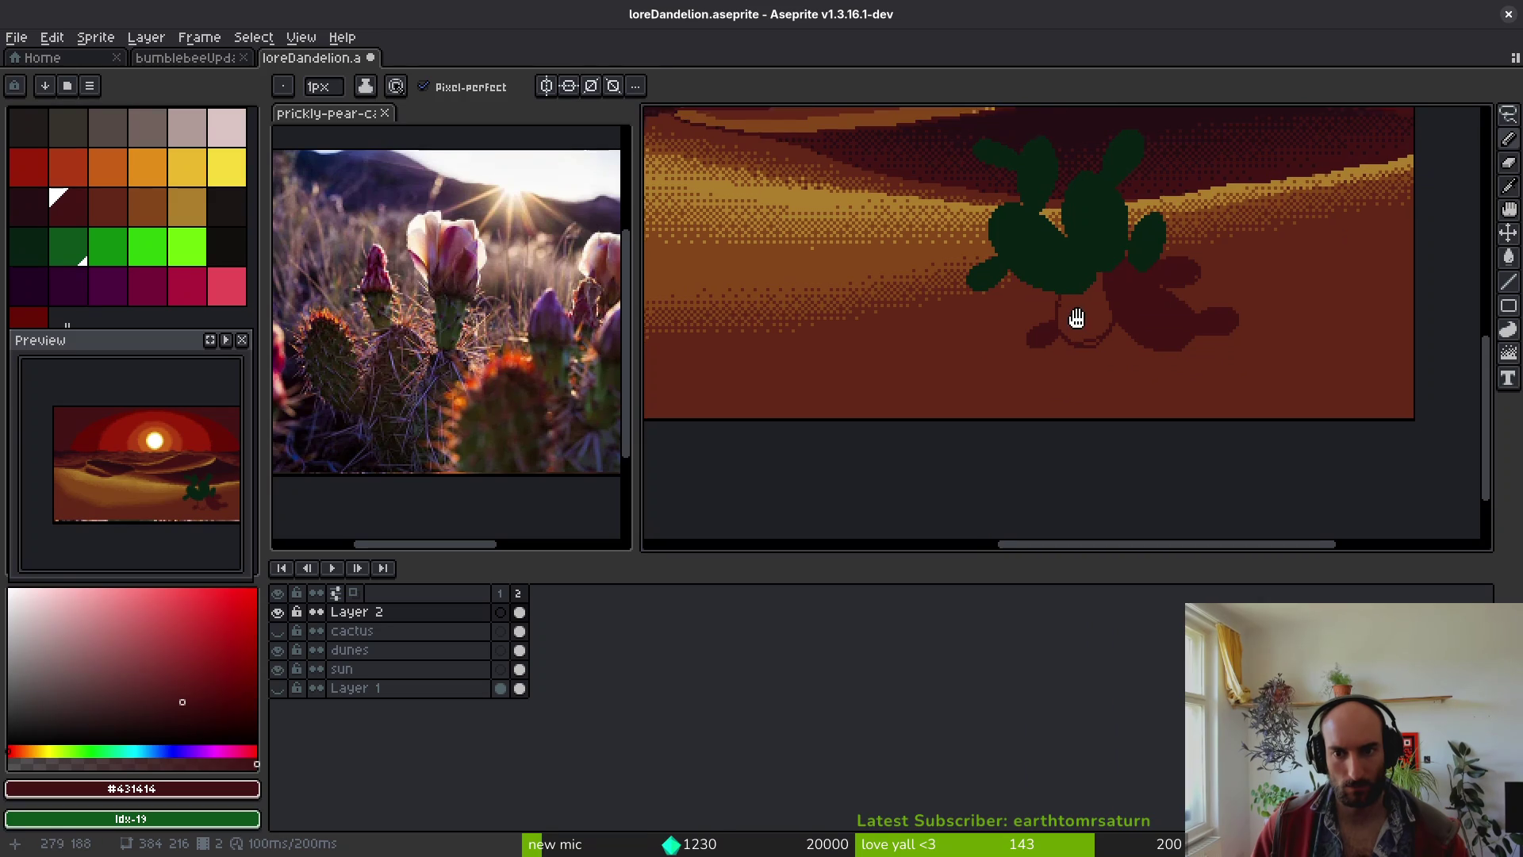
scroll(1081, 335, "up", 2)
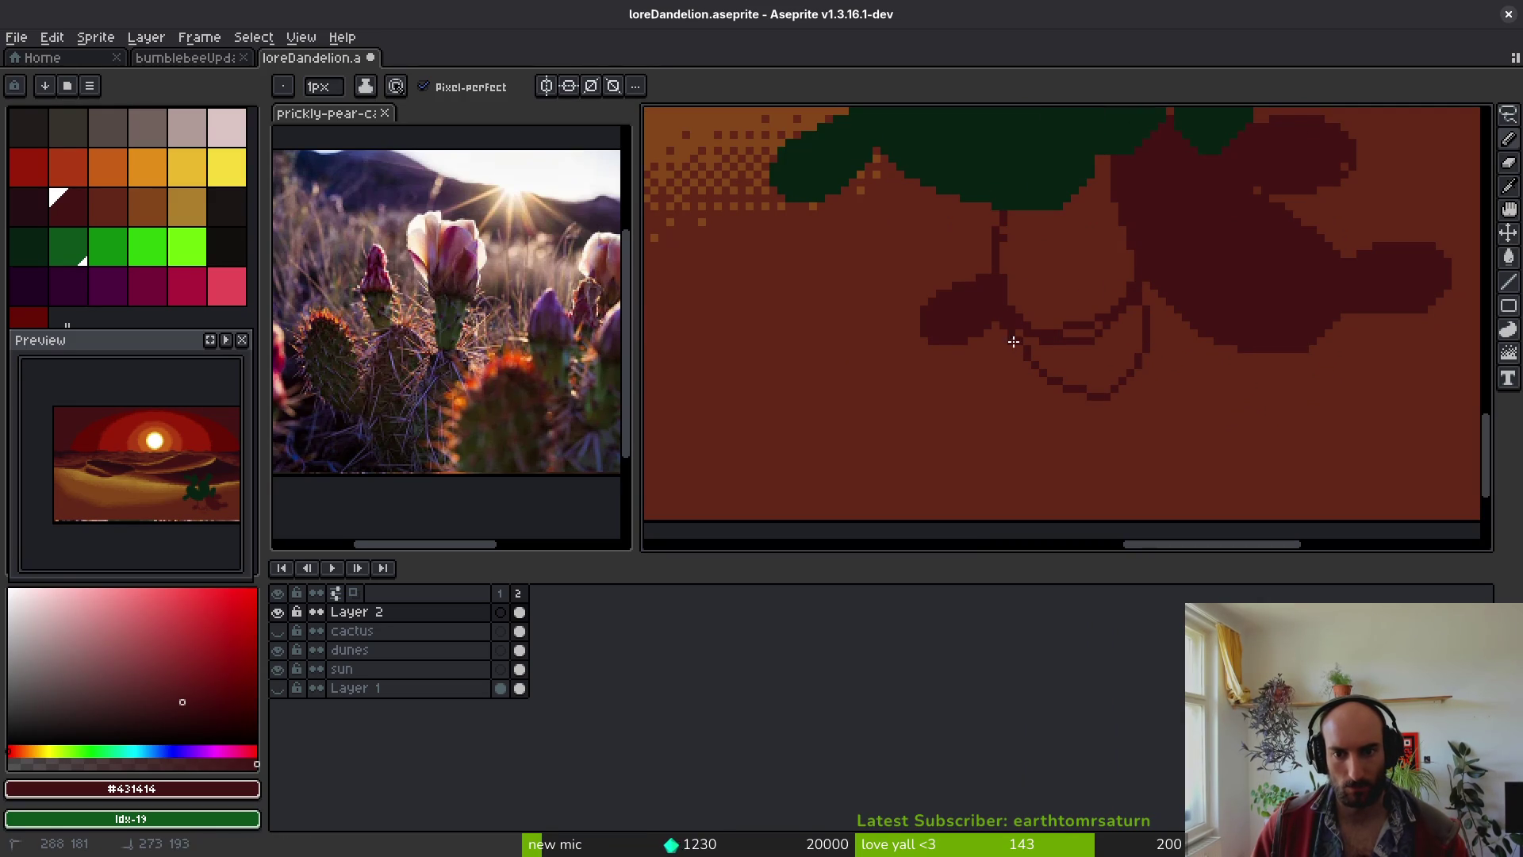
scroll(1060, 386, "up", 2)
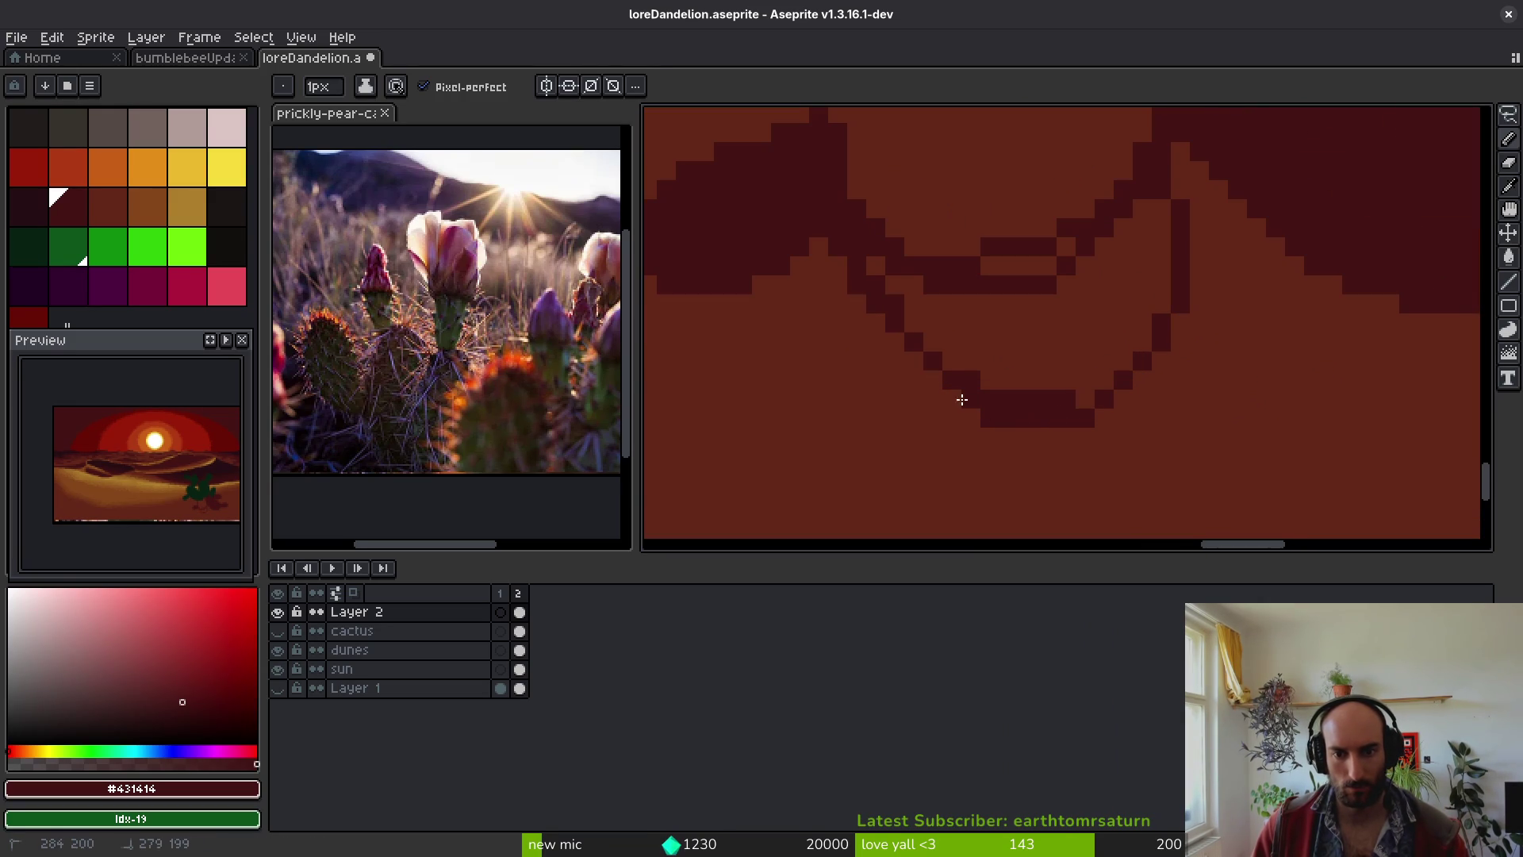
left_click_drag(904, 353, 879, 285)
scroll(1031, 341, "up", 2)
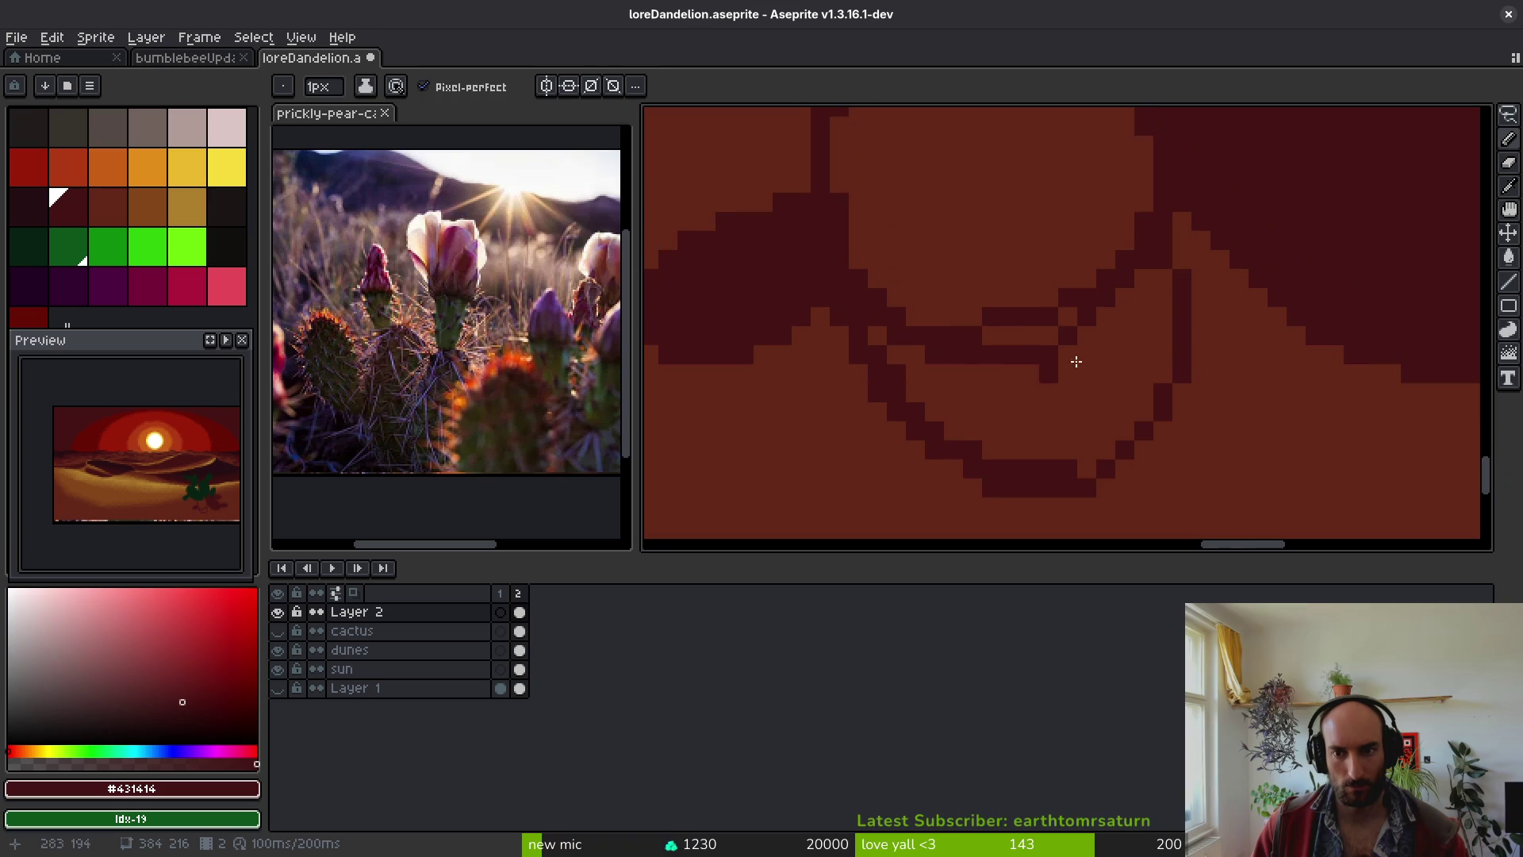
scroll(991, 314, "down", 2)
scroll(966, 340, "up", 1)
- Lasso the dark shadow lobe and move it down-right
key("q")
left_click_drag(1020, 214, 1001, 321)
mouse_move(981, 322)
left_mouse_down()
mouse_move(983, 381)
mouse_move(1010, 415)
mouse_move(1020, 401)
left_mouse_up()
key("ctrl+d")
- Fill the light region inside the shadow dark and draw a dark vertical stem line
key("i")
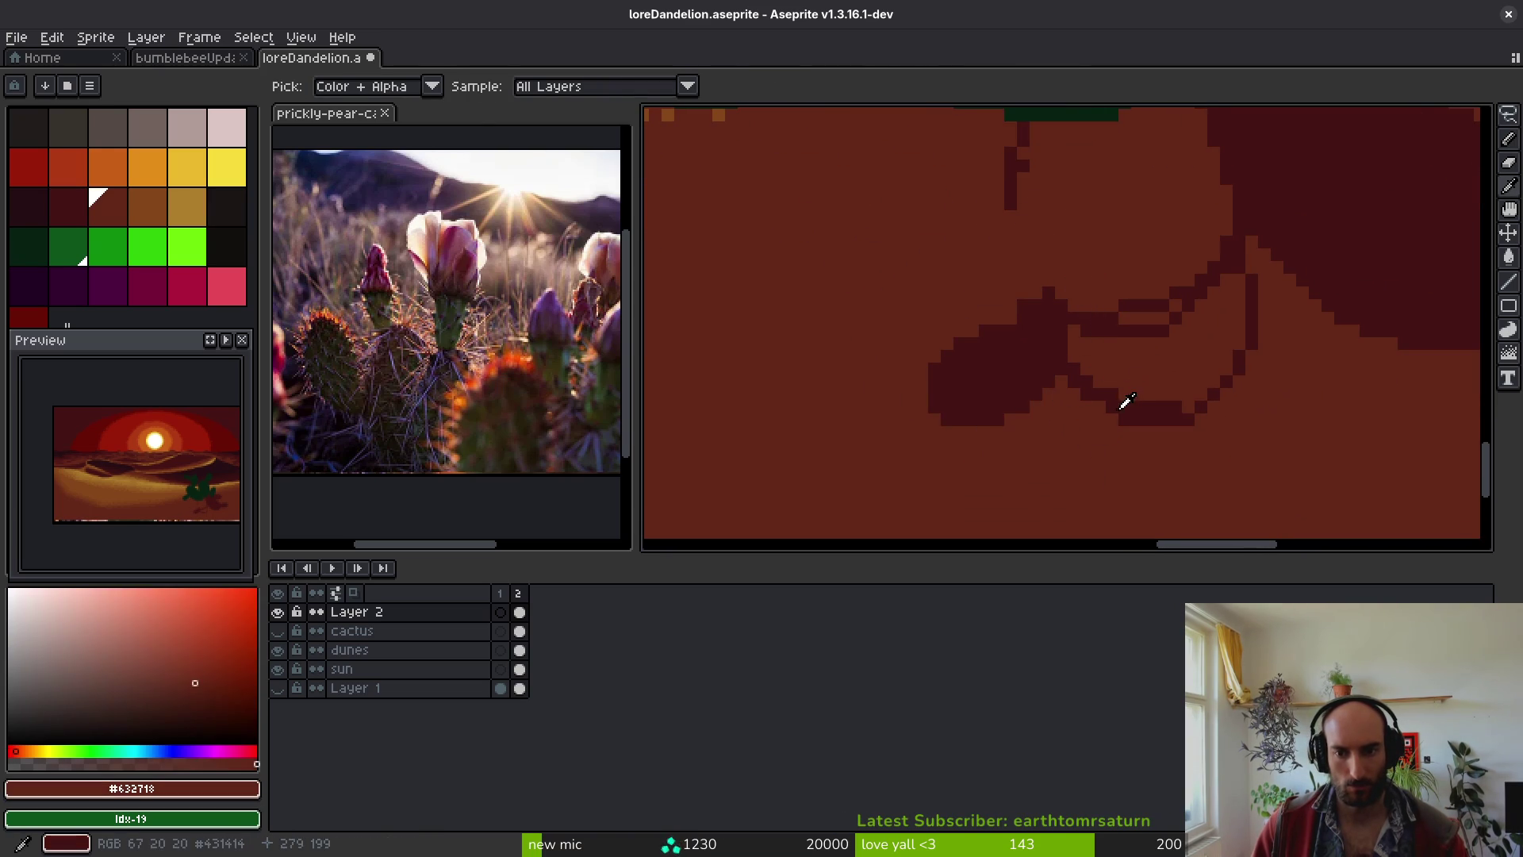
key("g")
left_click(1158, 366)
key("b")
left_click_drag(1023, 284, 1009, 229)
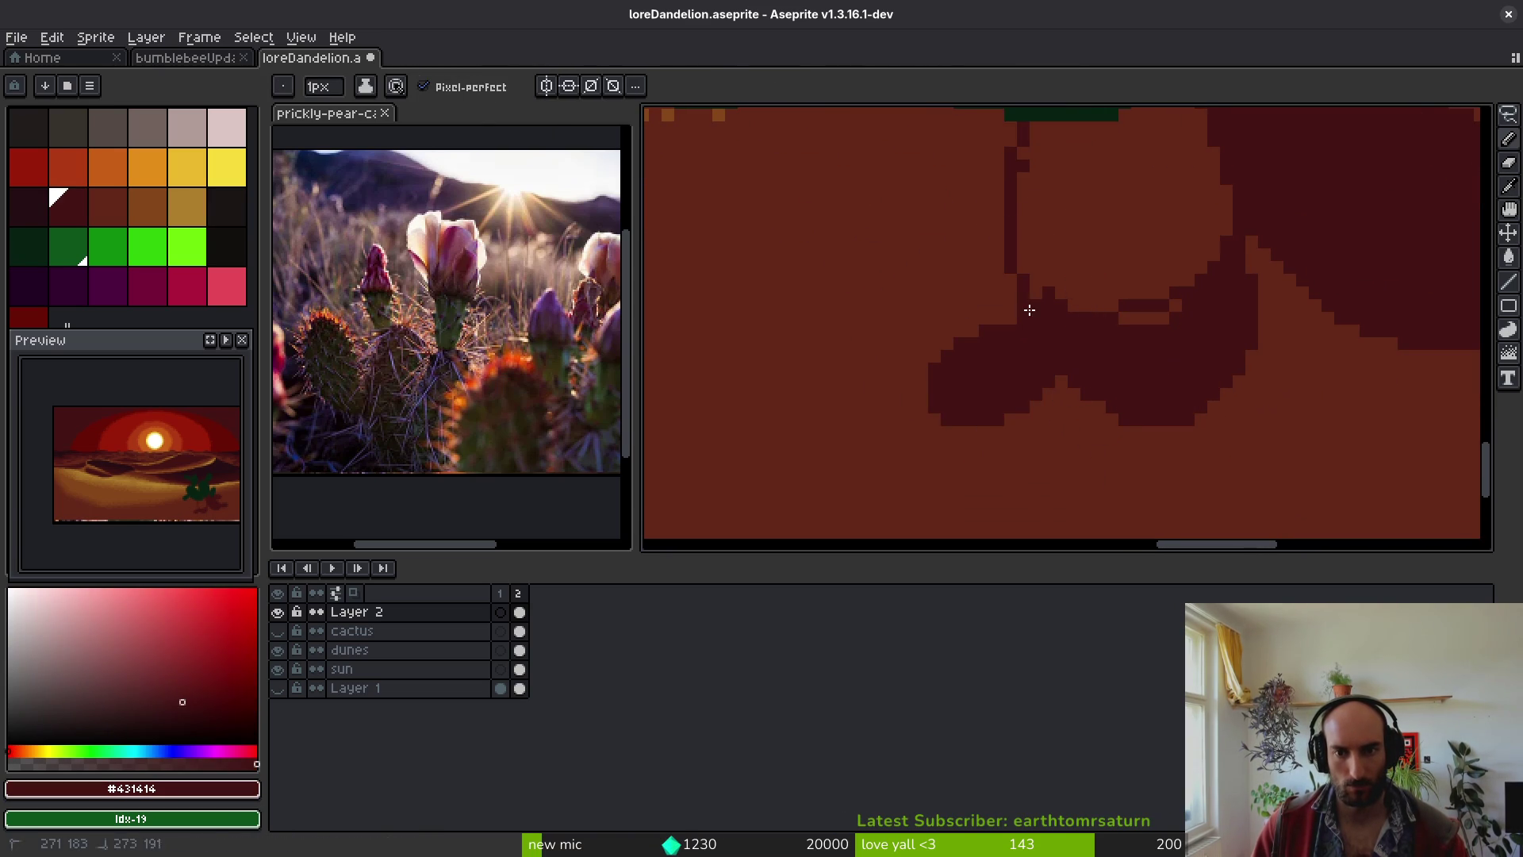
scroll(1038, 291, "down", 1)
scroll(1038, 291, "up", 2)
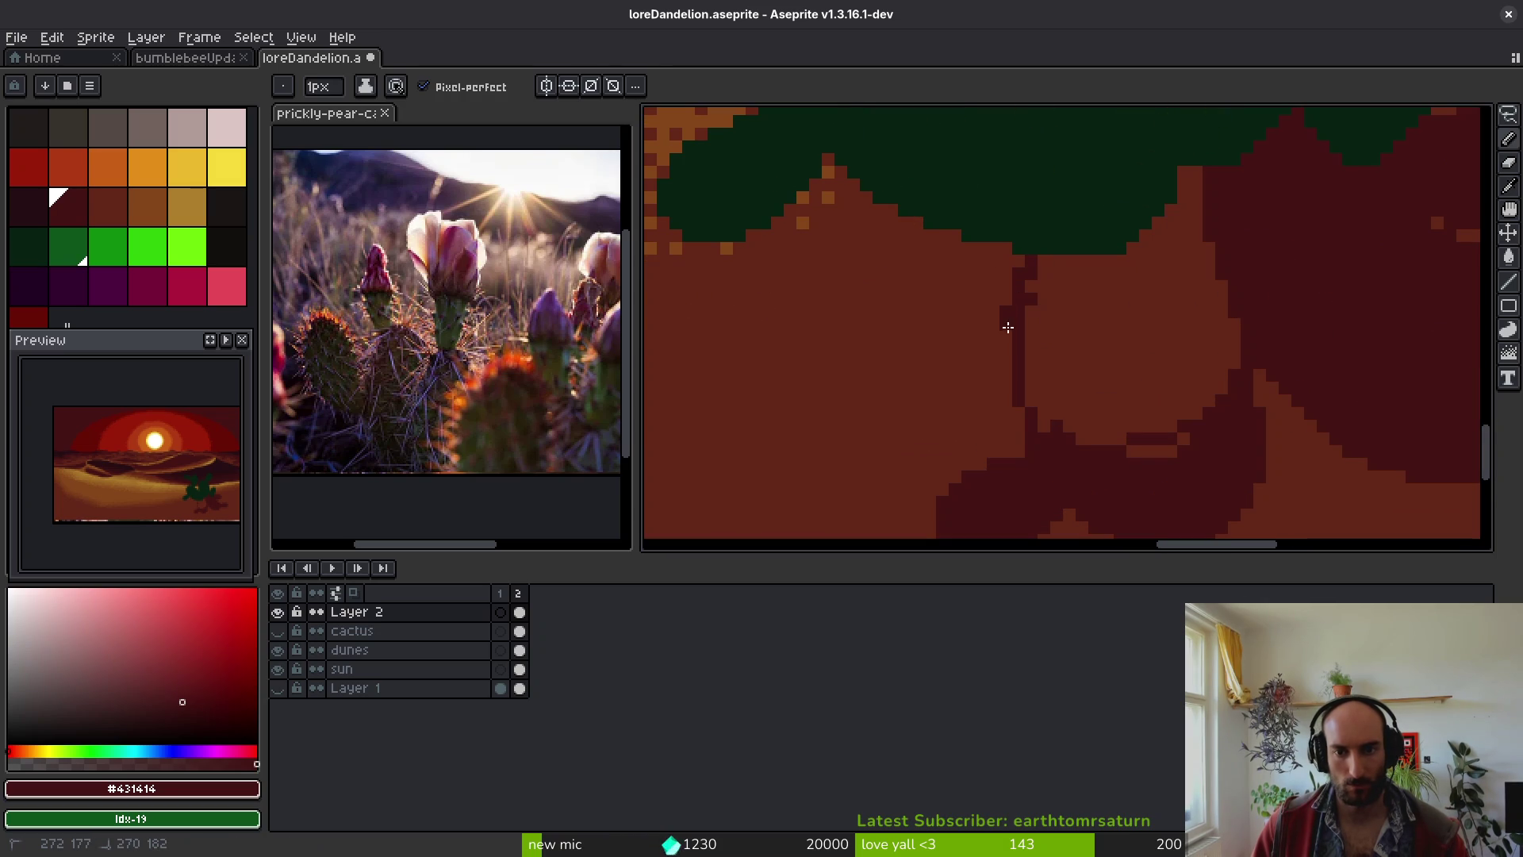
- Fill the remaining light interior dark red and thicken the shadow's bottom edge
key("g")
left_click(1097, 407)
scroll(1132, 394, "down", 1)
scroll(1120, 409, "up", 1)
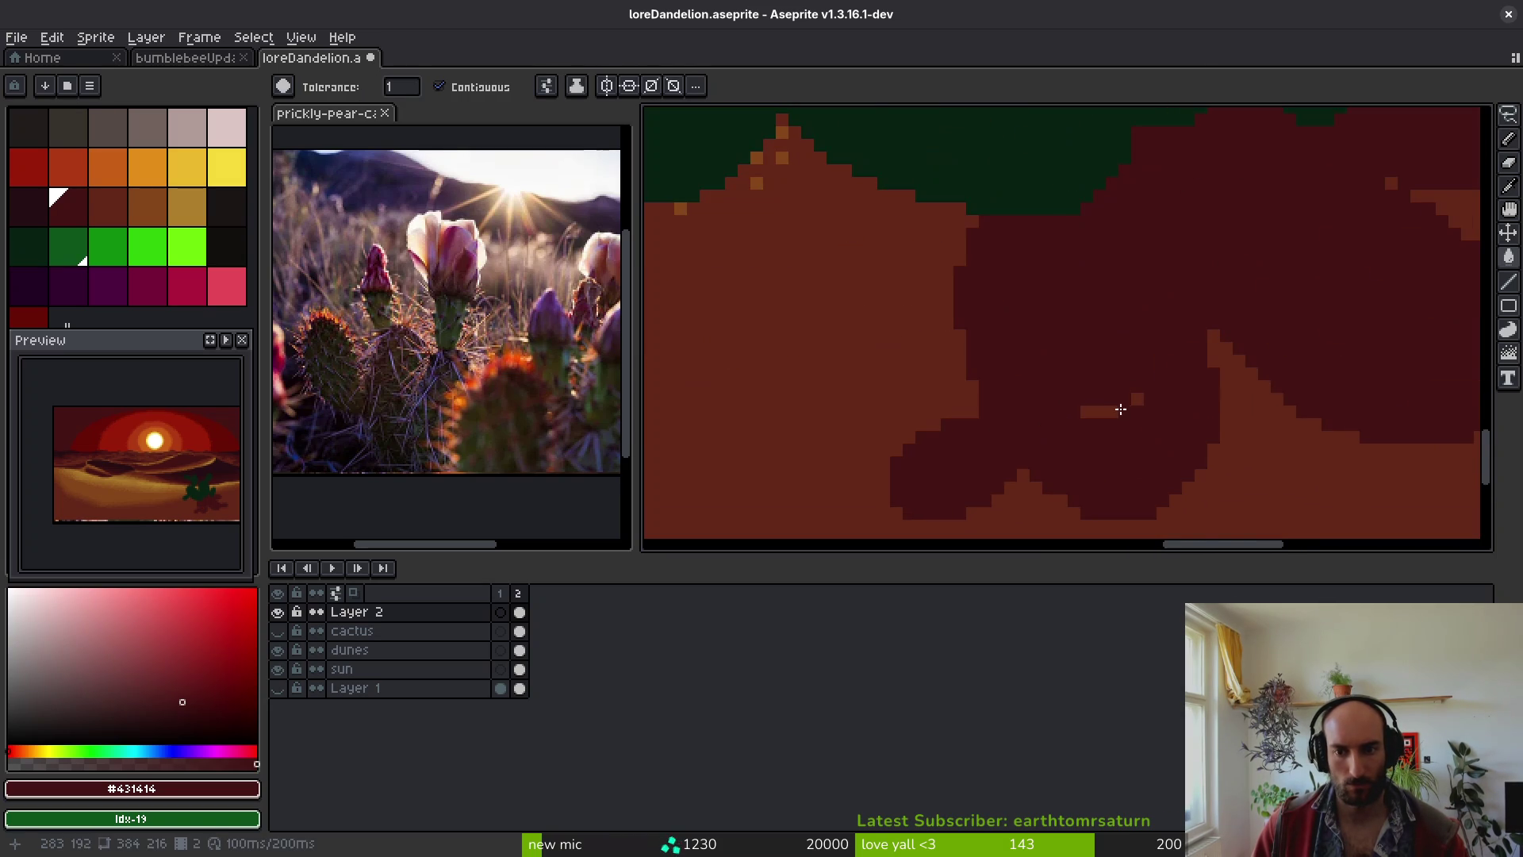
scroll(1081, 282, "down", 2)
scroll(1142, 384, "up", 3)
key("b")
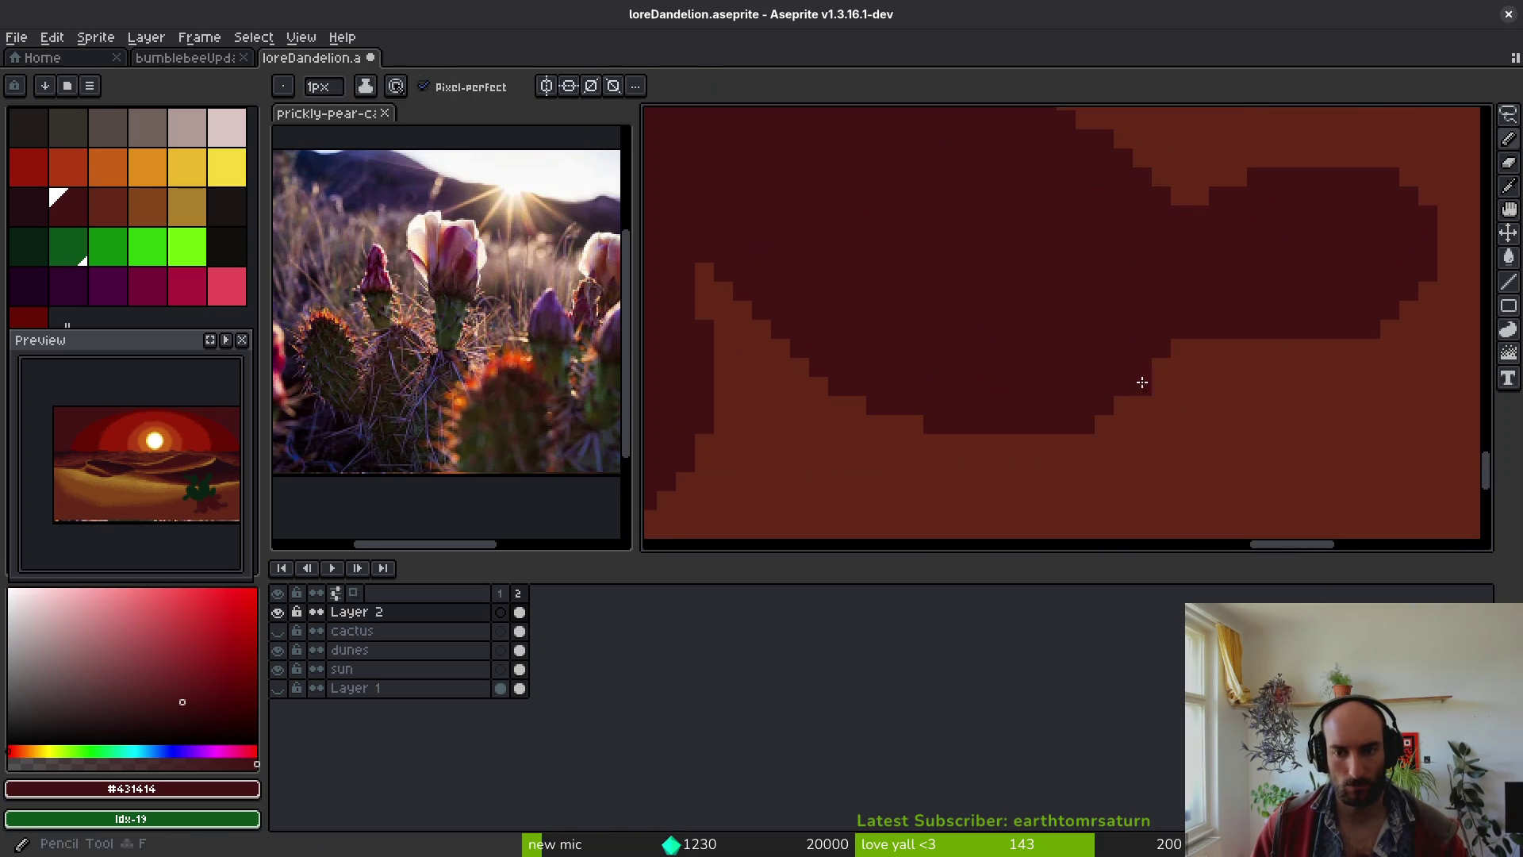
left_click_drag(1091, 427, 1001, 441)
scroll(1046, 347, "down", 2)
scroll(1121, 347, "up", 2)
- Touch up the shadow edges with the eraser and save the sprite
key("e")
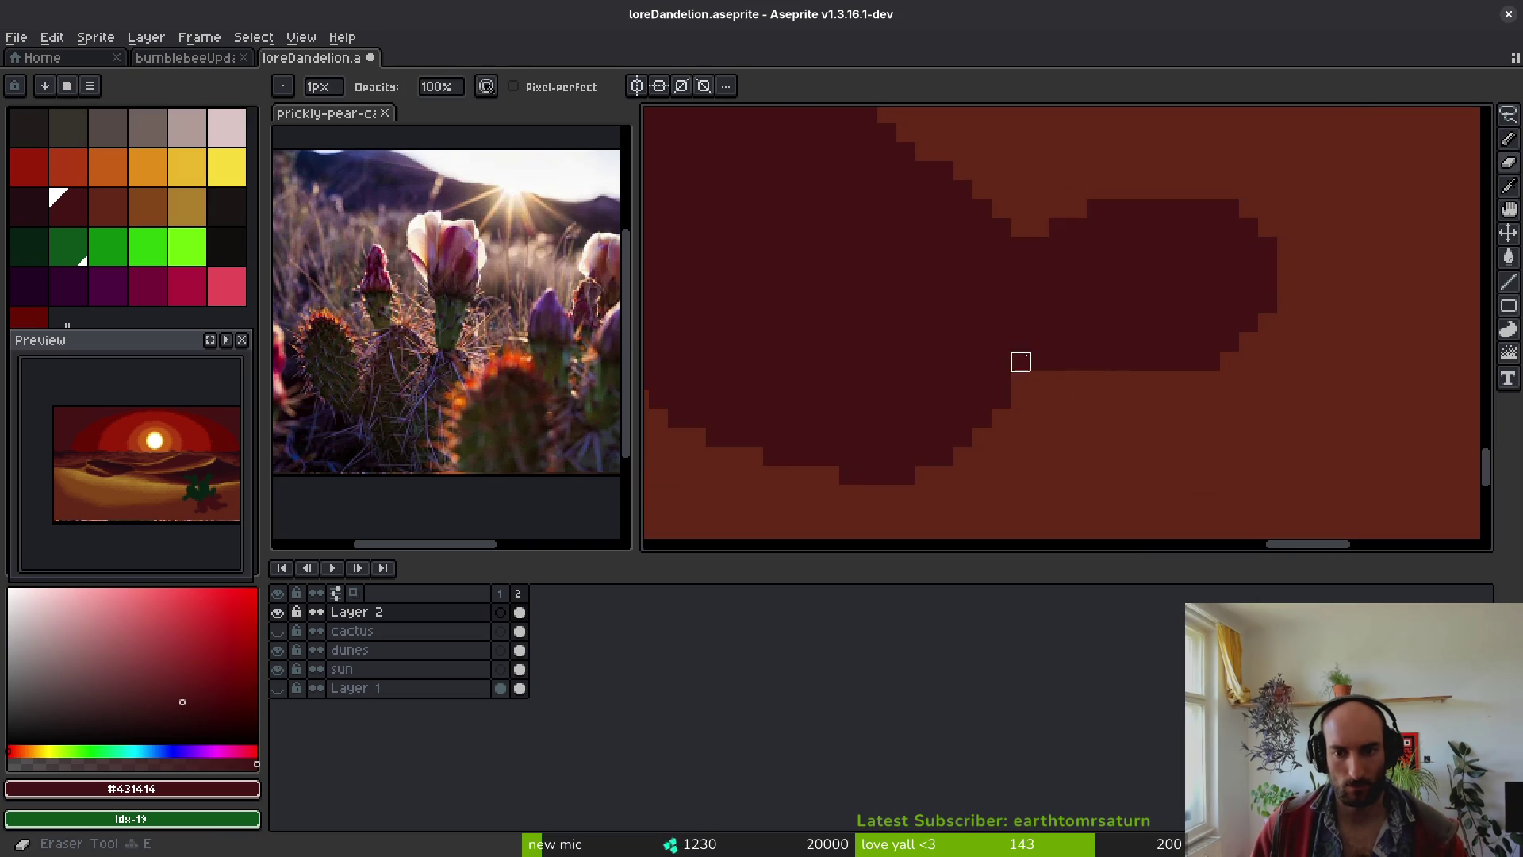
key("b")
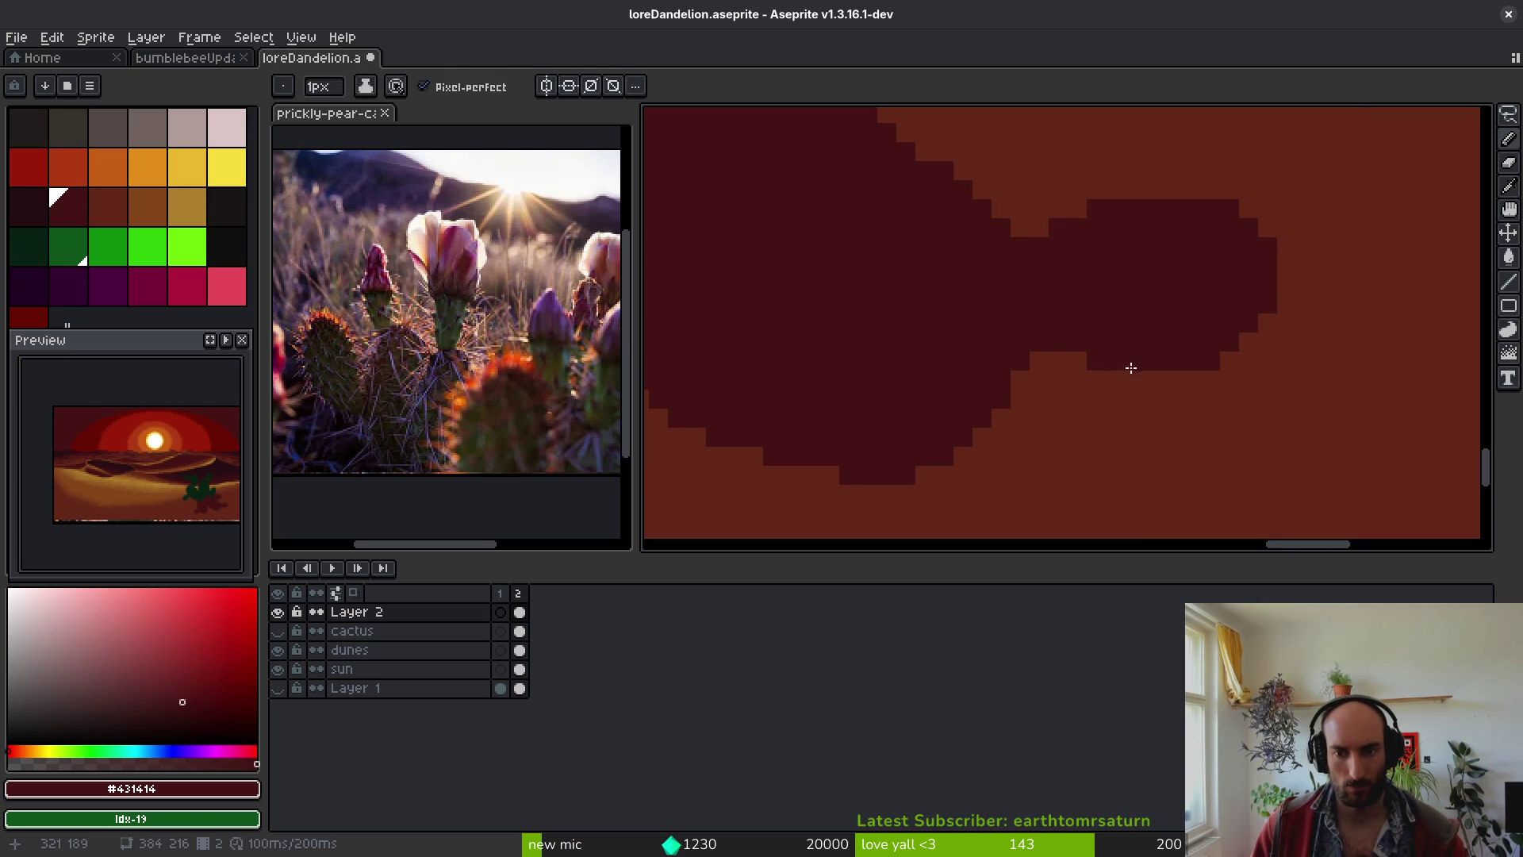
scroll(1129, 341, "down", 2)
scroll(1129, 341, "up", 2)
key("e")
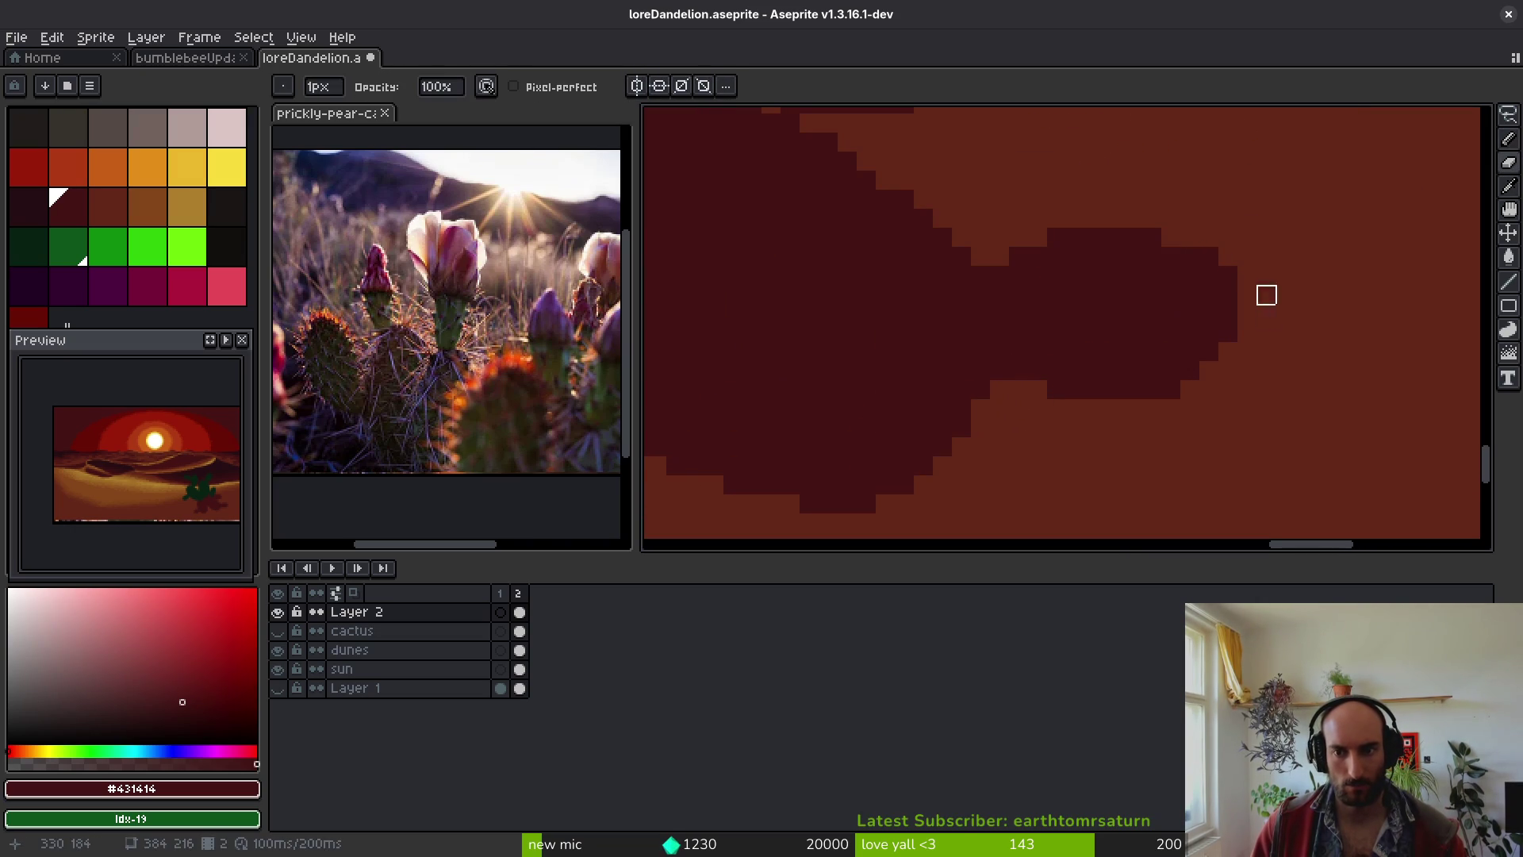
scroll(1122, 343, "down", 2)
key("ctrl+s")
scroll(1172, 380, "up", 2)
scroll(1115, 315, "down", 2)
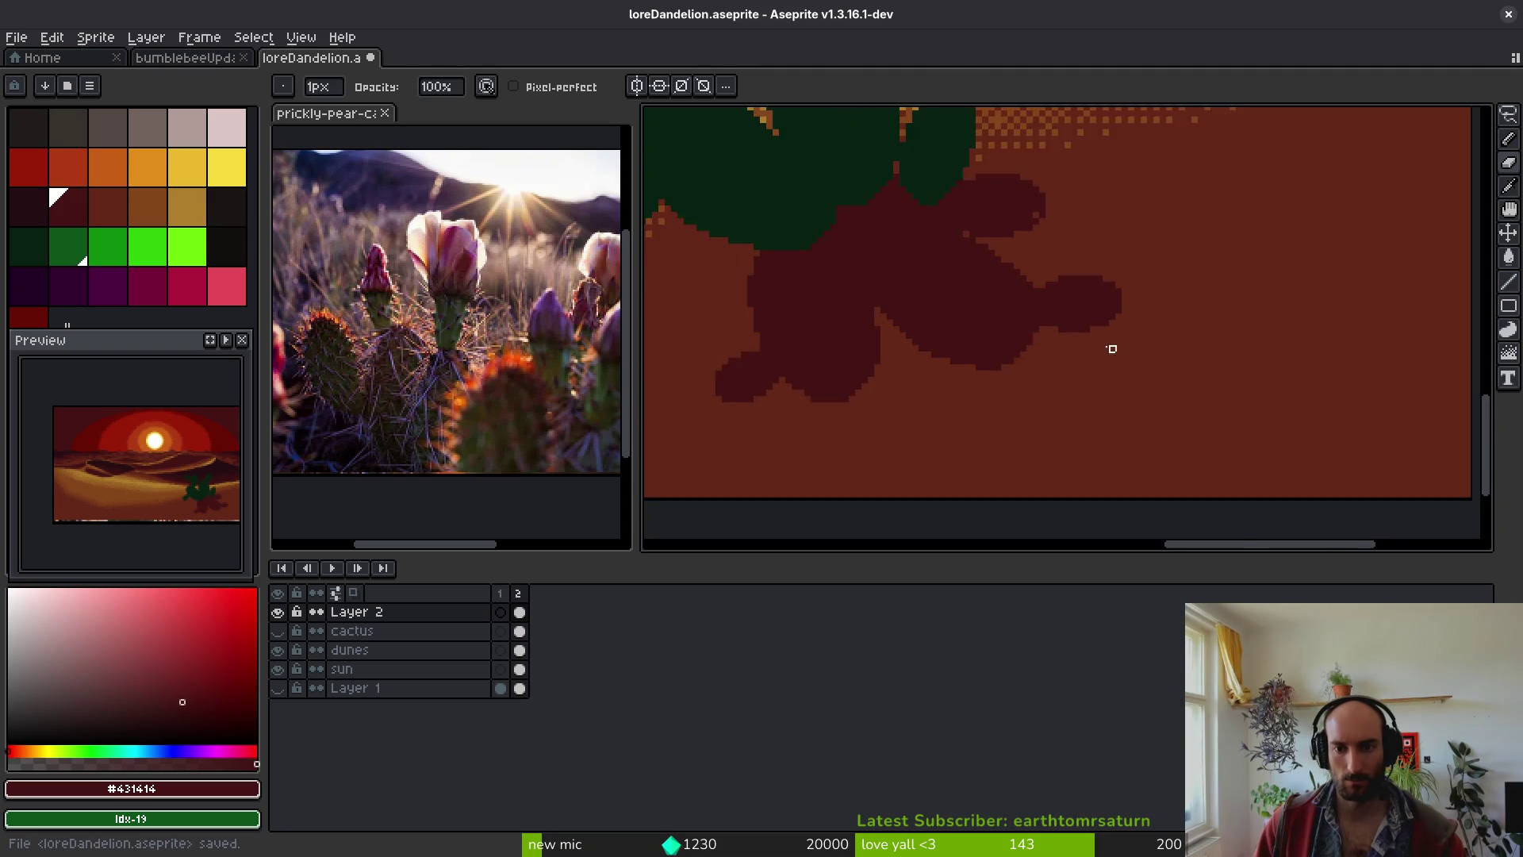
scroll(1115, 315, "up", 2)
- Make further eraser touch-ups and save the sprite again
key("b")
scroll(1086, 317, "down", 2)
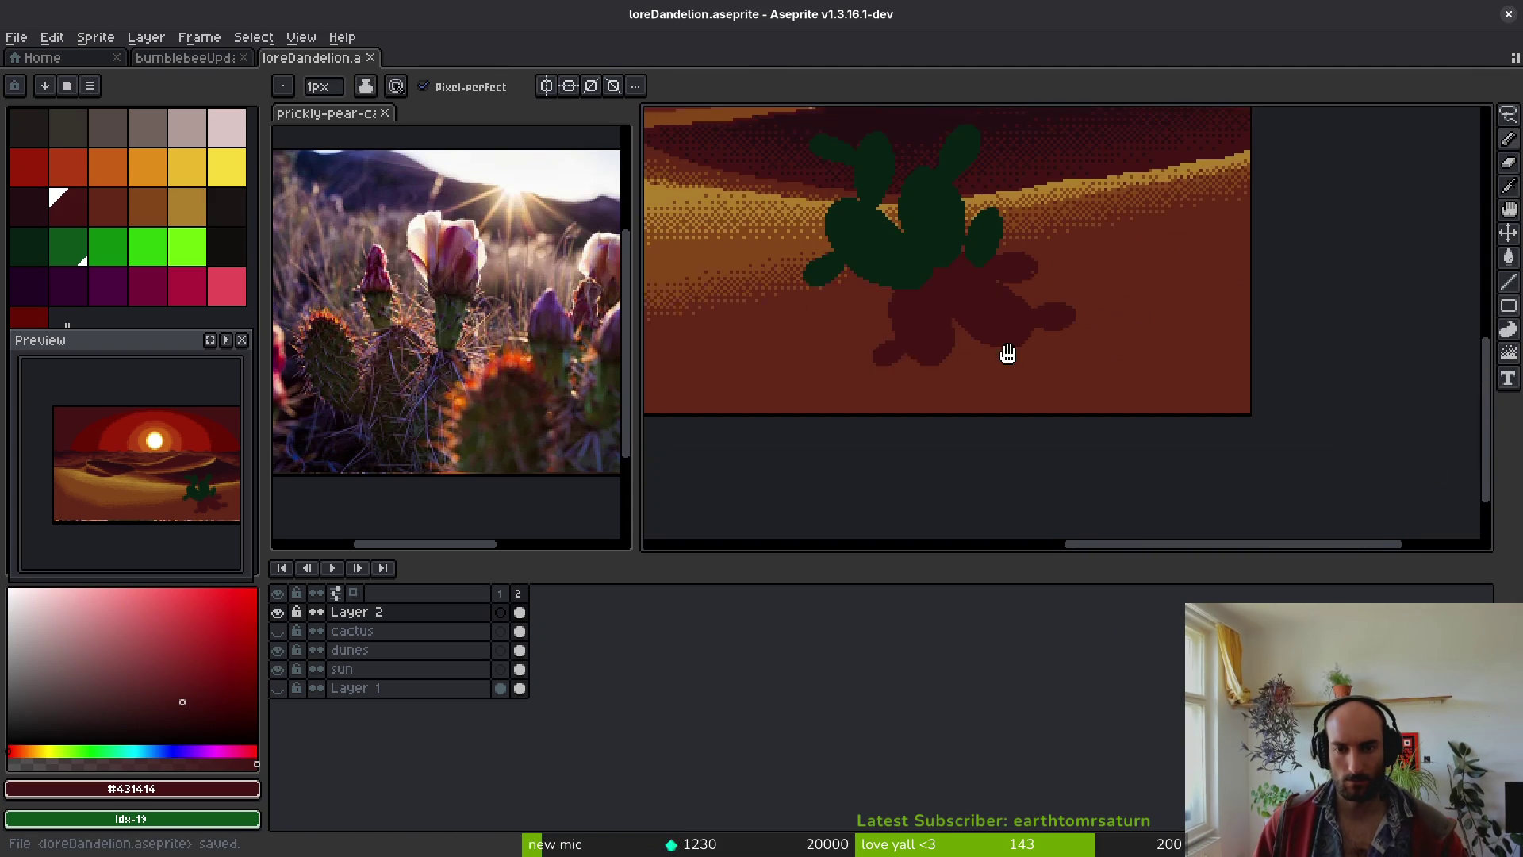
scroll(1081, 333, "up", 2)
key("e")
scroll(1064, 322, "up", 1)
scroll(1121, 343, "down", 2)
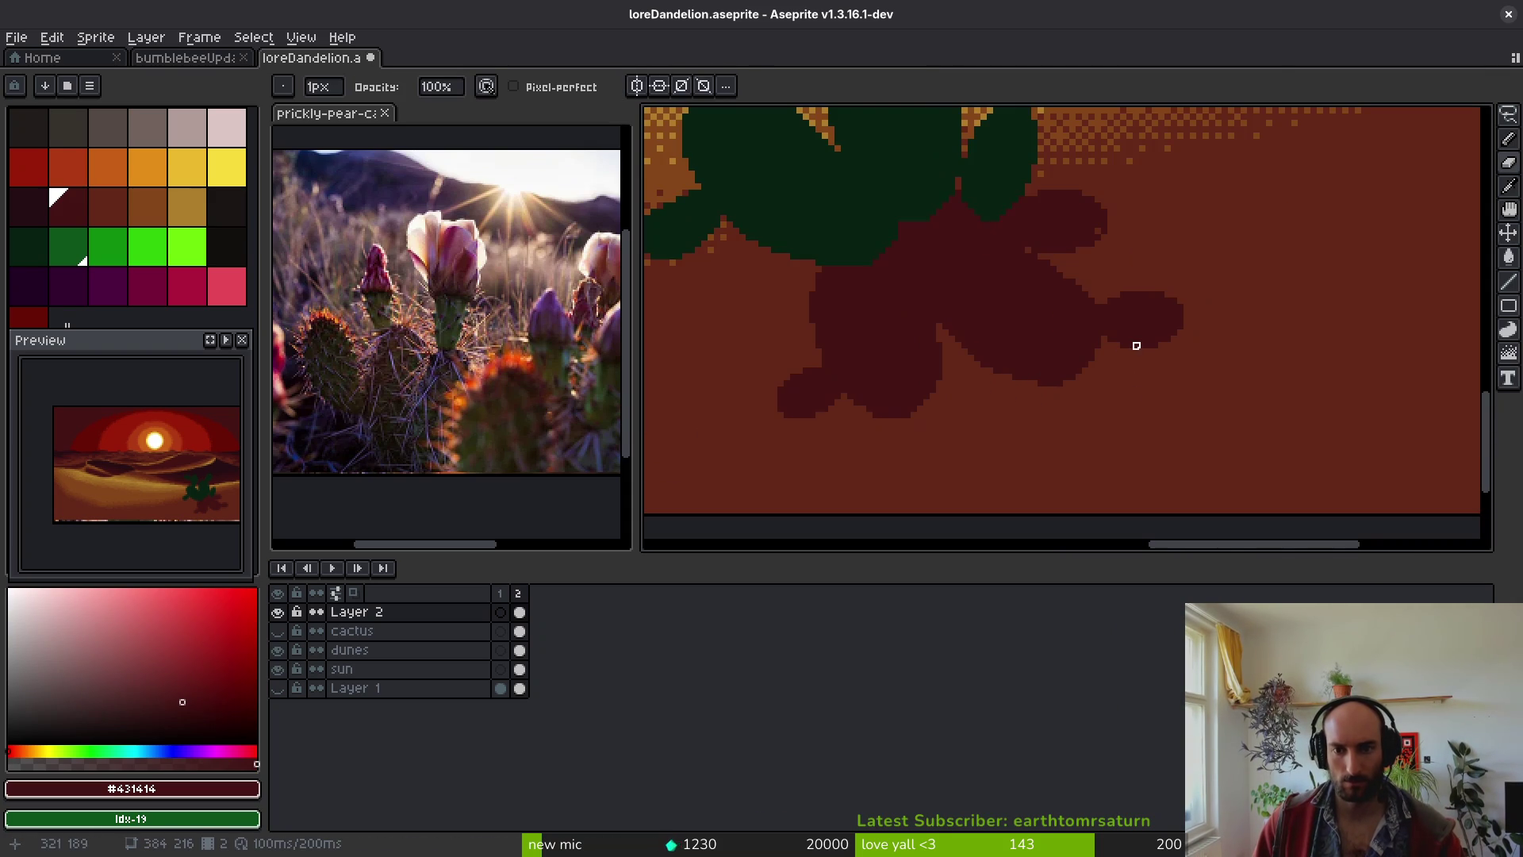
scroll(1135, 339, "up", 2)
scroll(1150, 329, "down", 2)
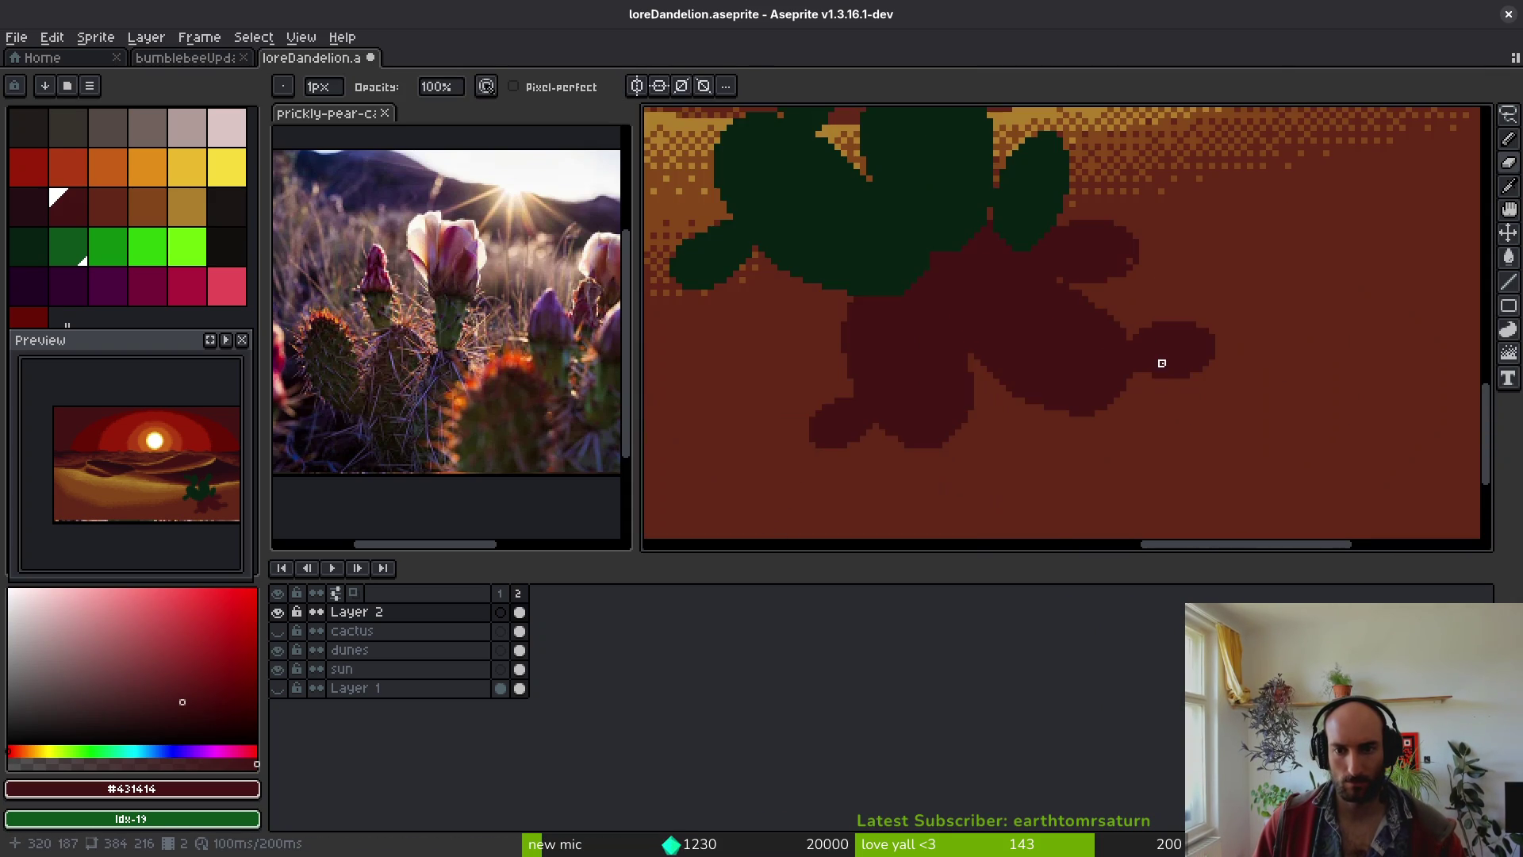
scroll(1111, 237, "up", 1)
key("b")
key("ctrl+s")
- Zoom in and out to inspect the finished dark red shadow edges
scroll(962, 299, "down", 1)
scroll(908, 299, "down", 1)
scroll(974, 340, "down", 2)
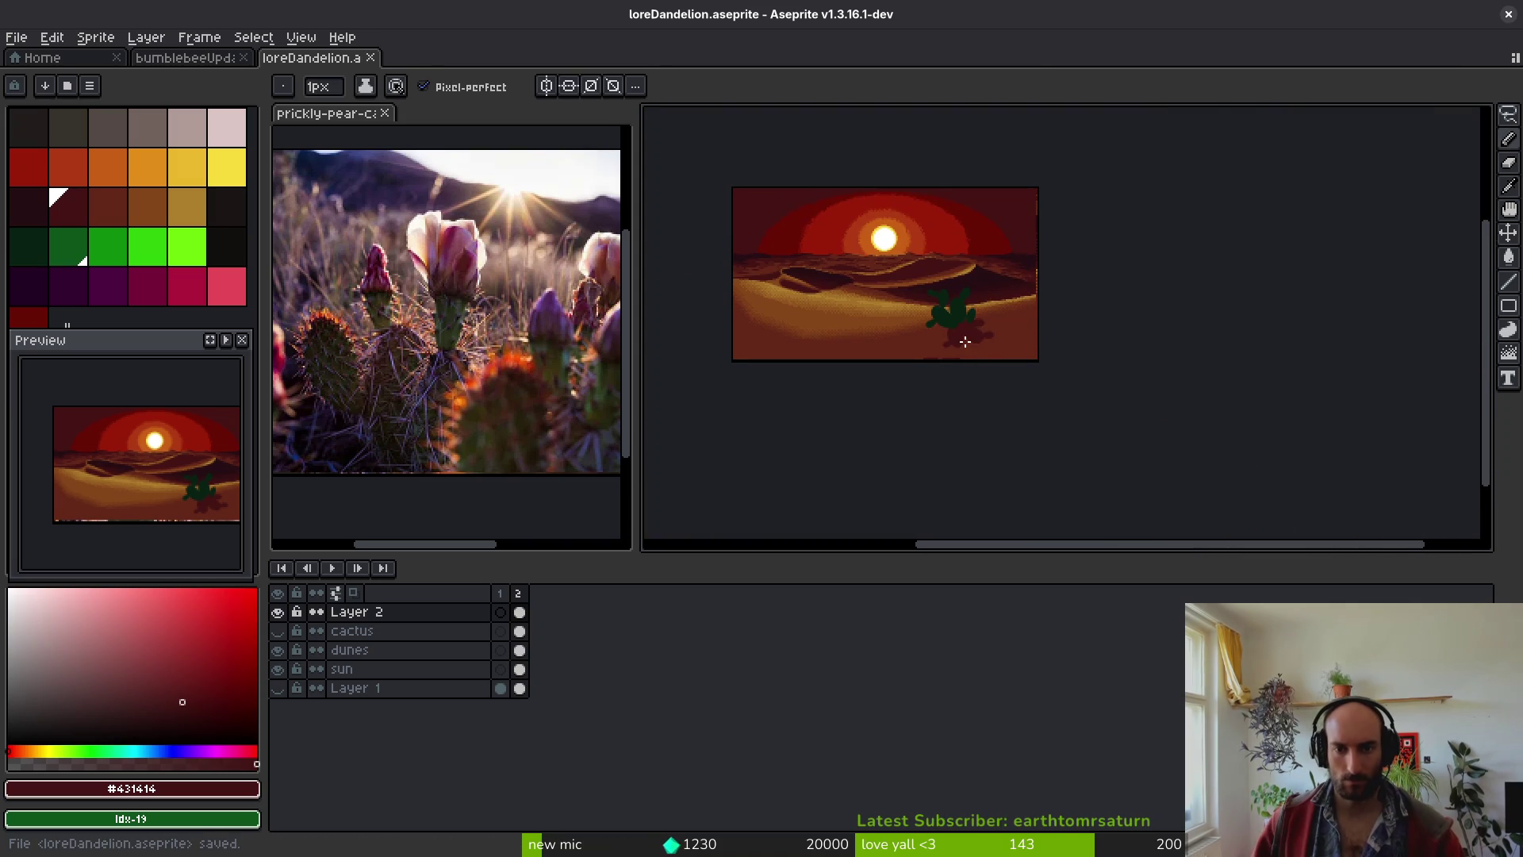
scroll(972, 317, "up", 7)
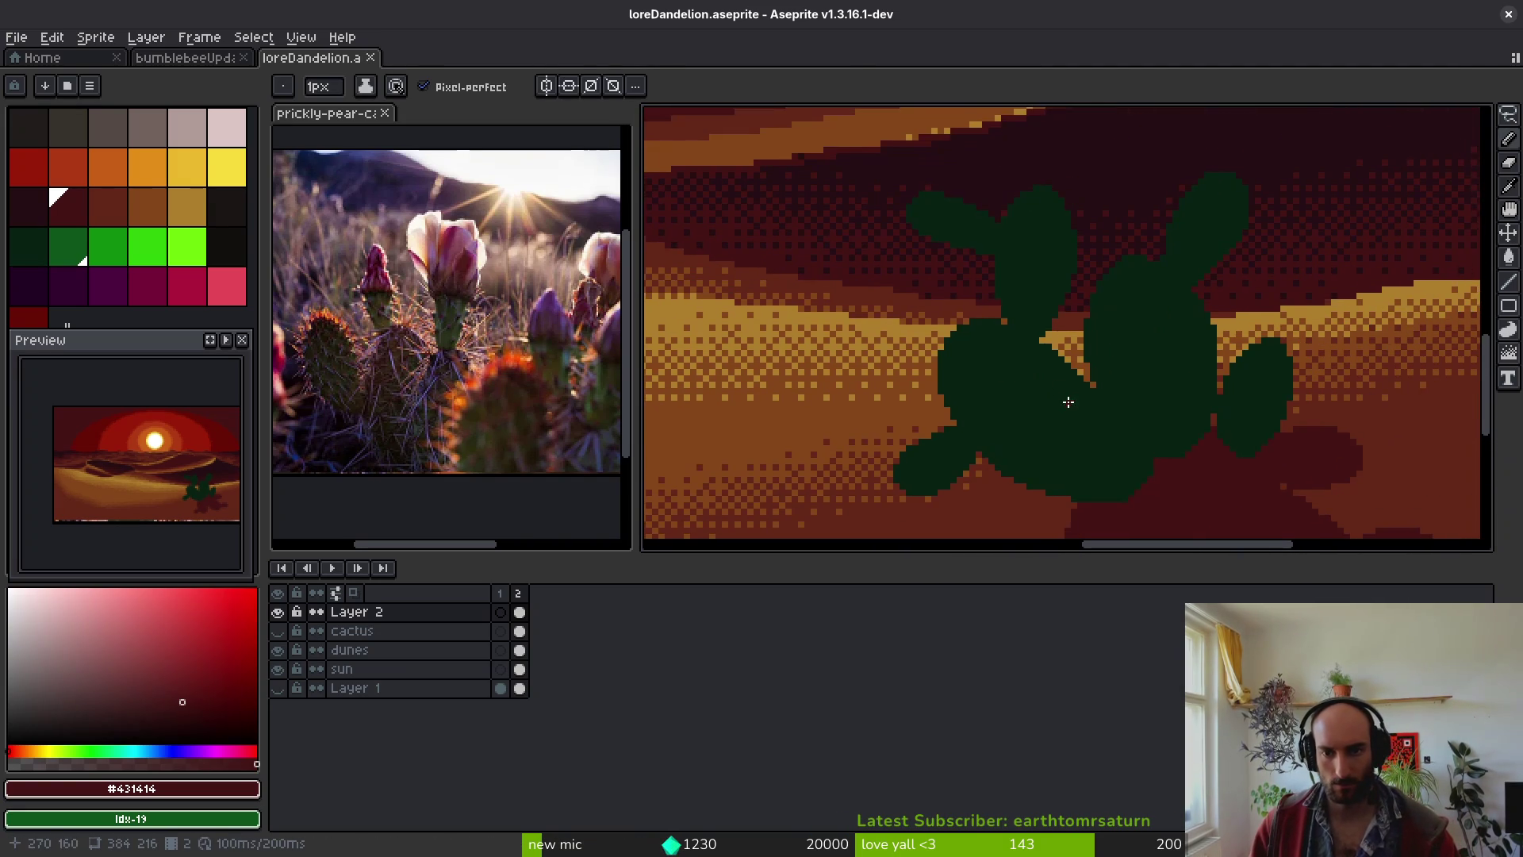
scroll(1067, 400, "down", 3)
scroll(1105, 333, "right", 2)
scroll(1029, 346, "down", 6)
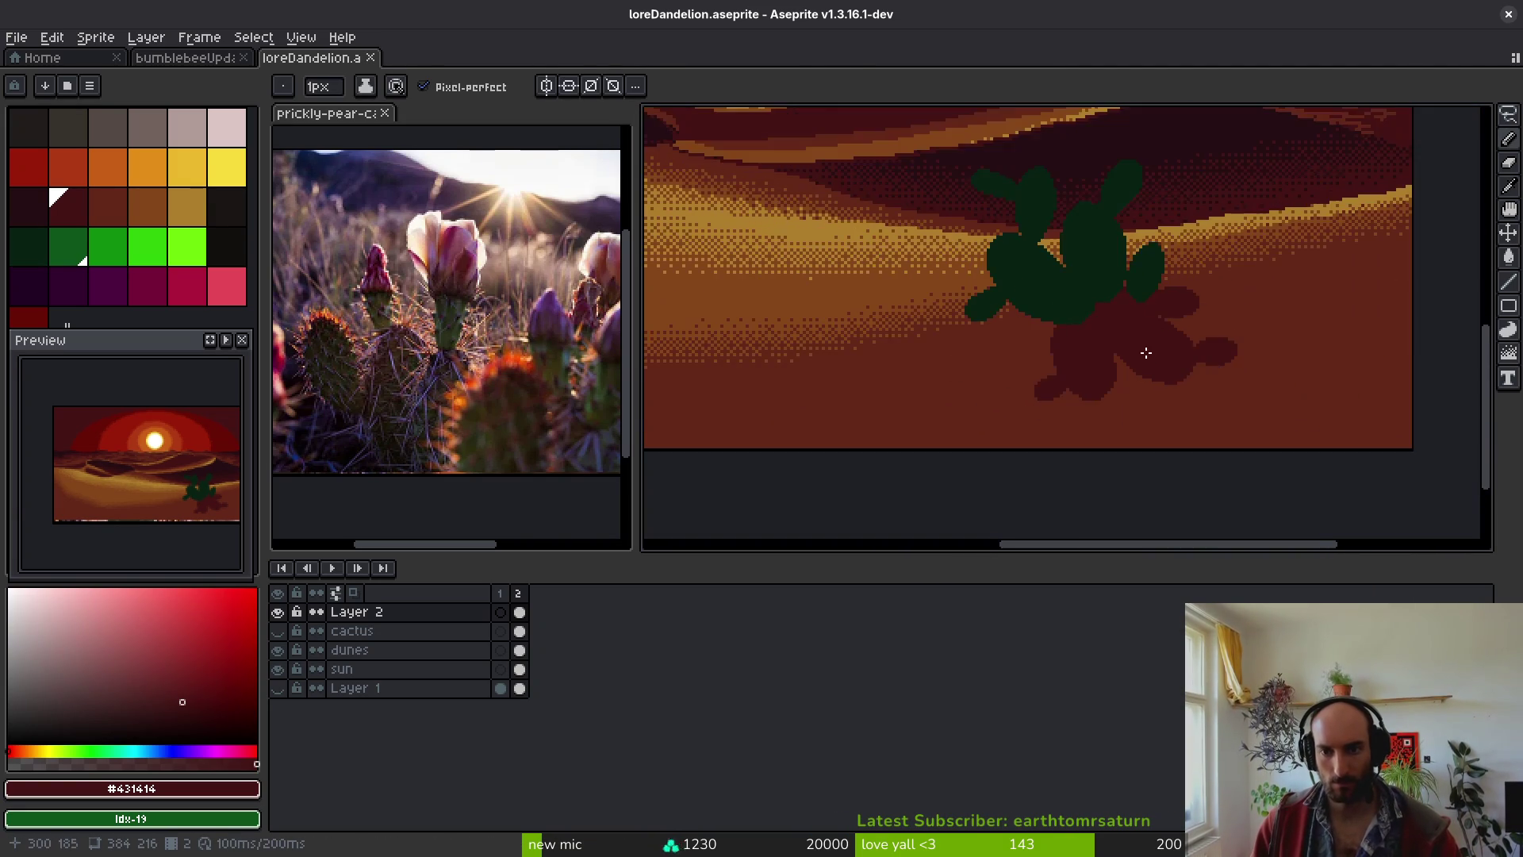
scroll(1150, 357, "up", 6)
scroll(1126, 356, "down", 1)
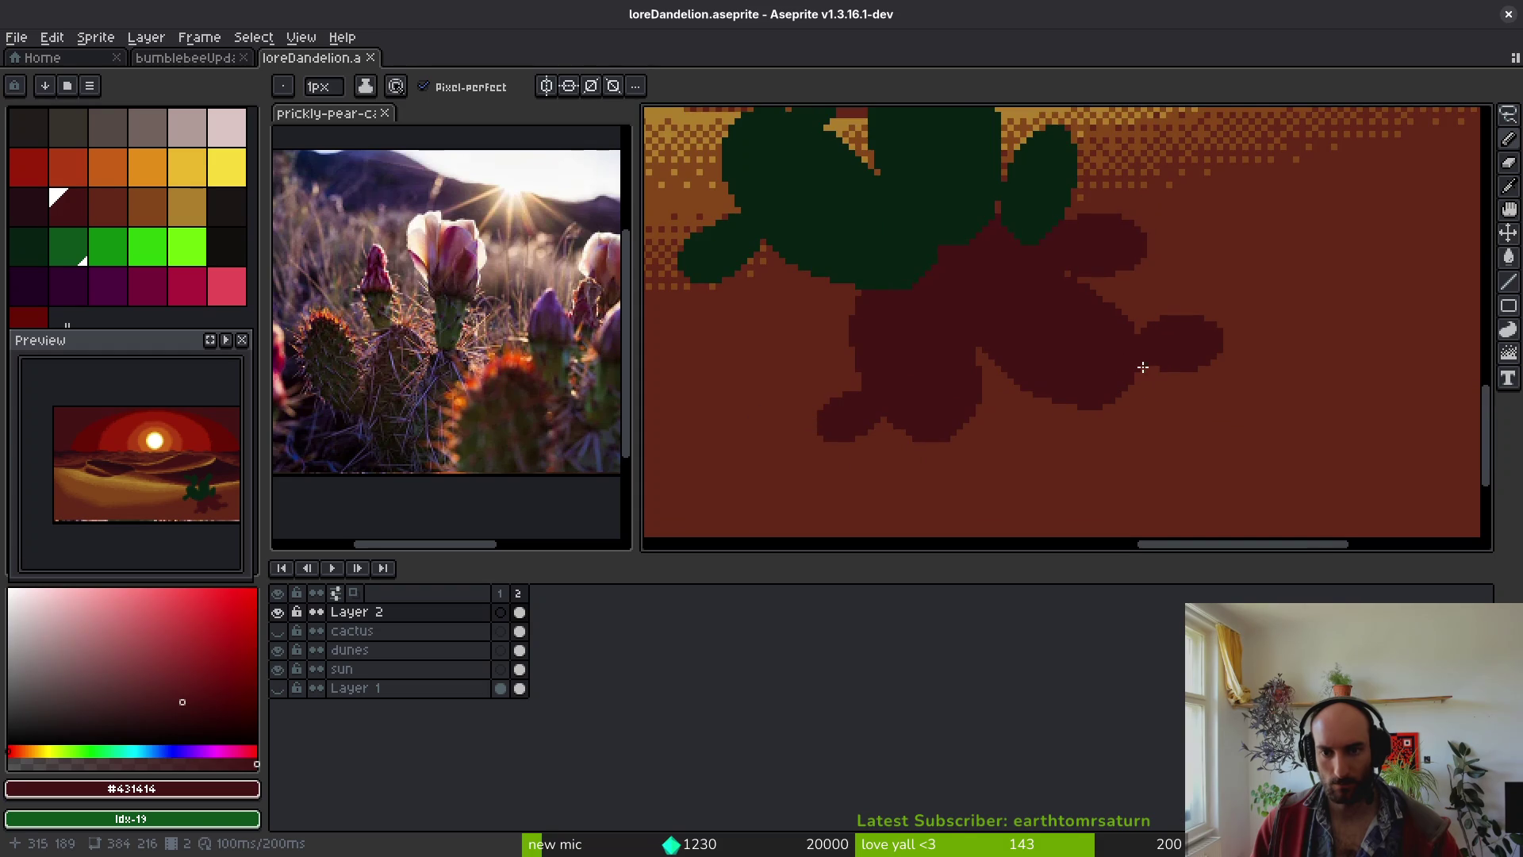
key("m")
scroll(1224, 323, "up", 1)
scroll(1235, 312, "down", 1)
scroll(1177, 346, "down", 2)
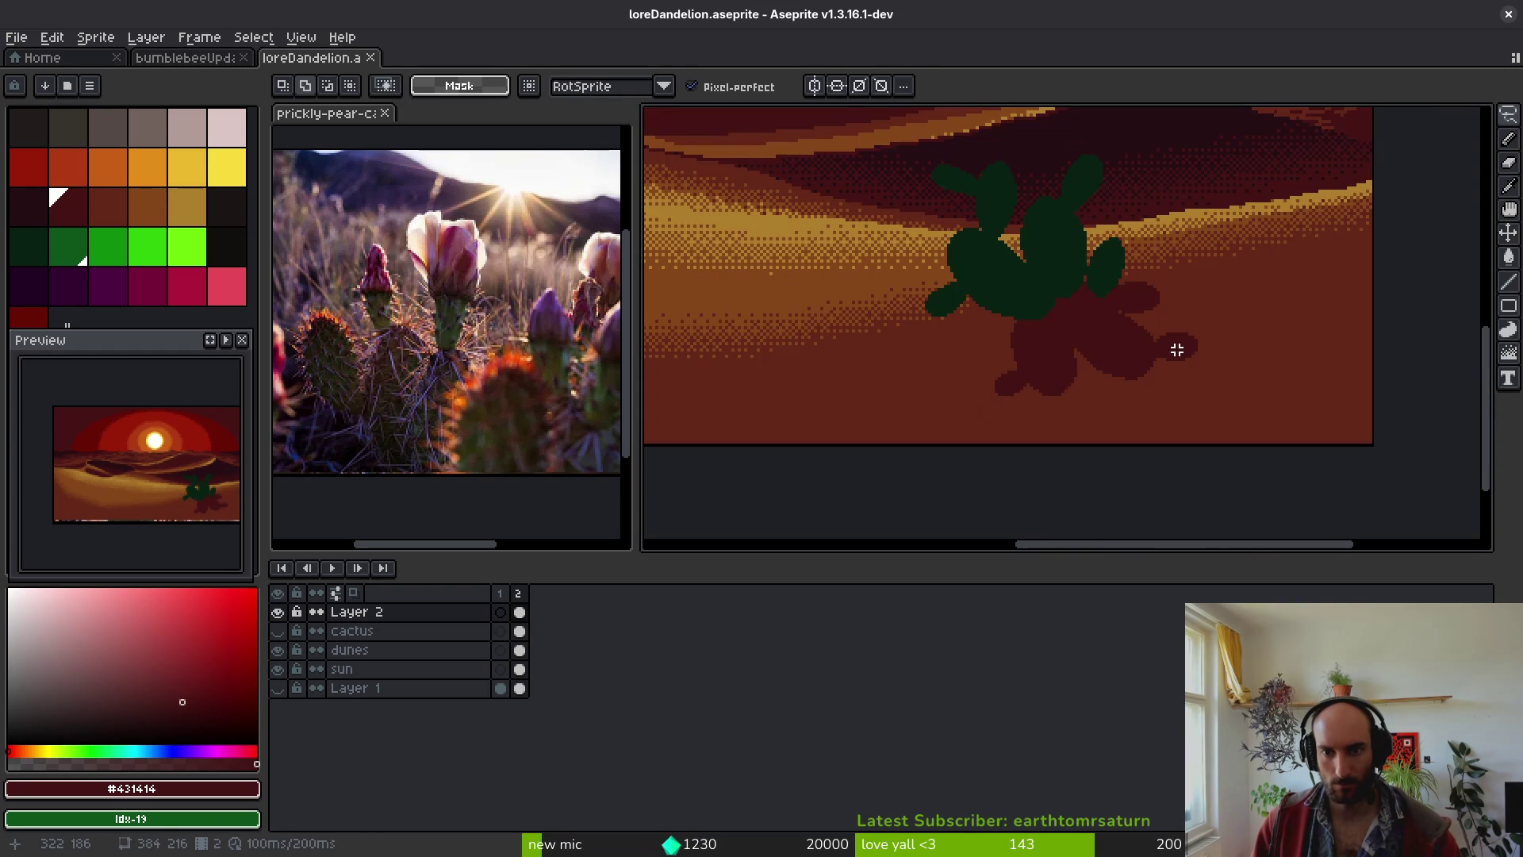
- Select the rightmost shadow blob, then paint dark red pixels along the shadow edge
scroll(1181, 372, "up", 2)
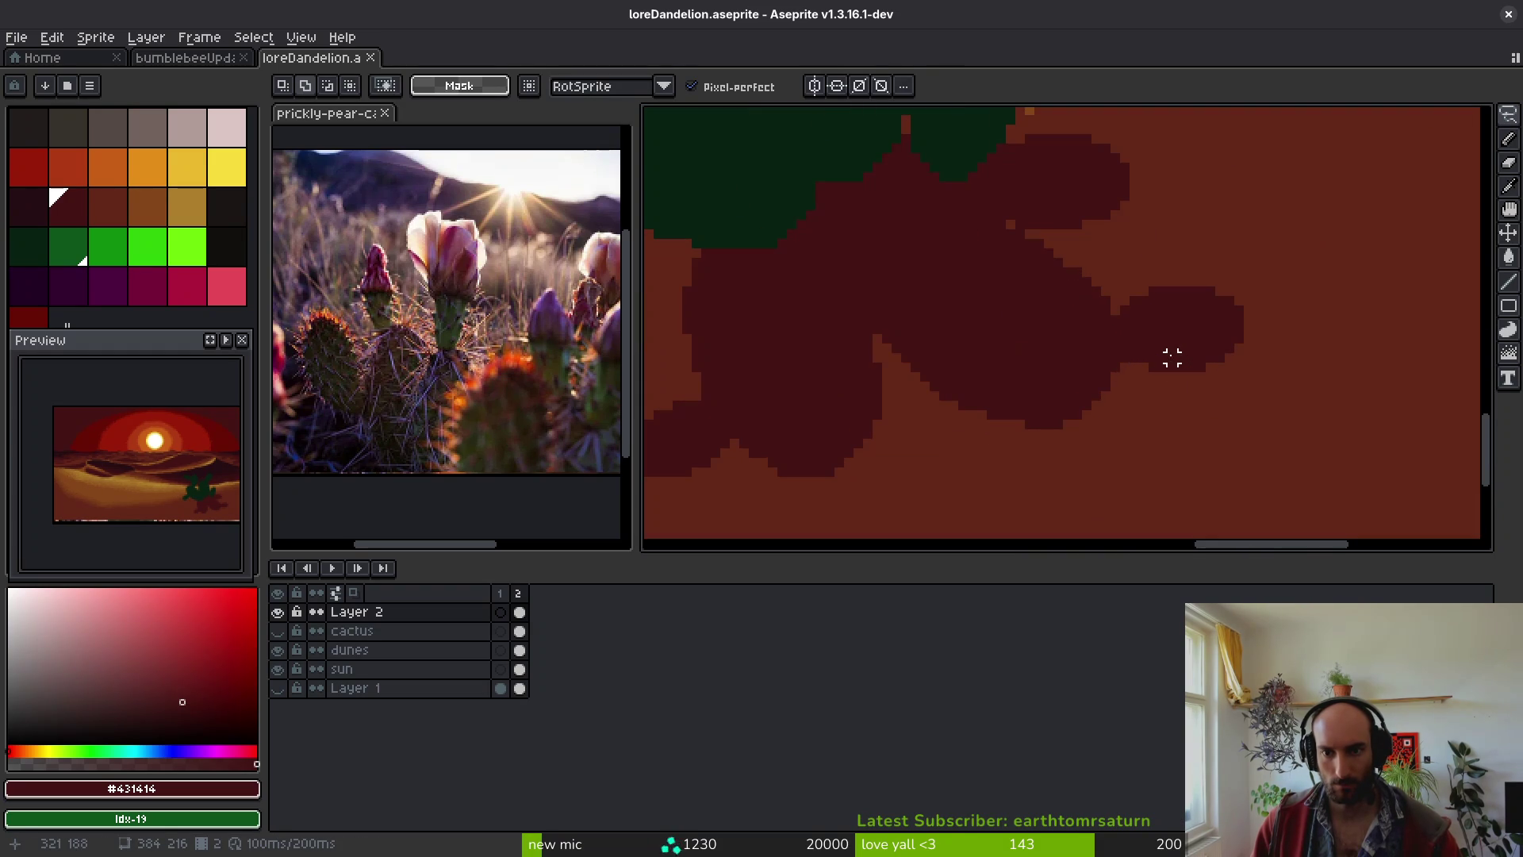
mouse_move(1192, 272)
left_mouse_down()
mouse_move(1286, 357)
mouse_move(1162, 250)
left_mouse_up()
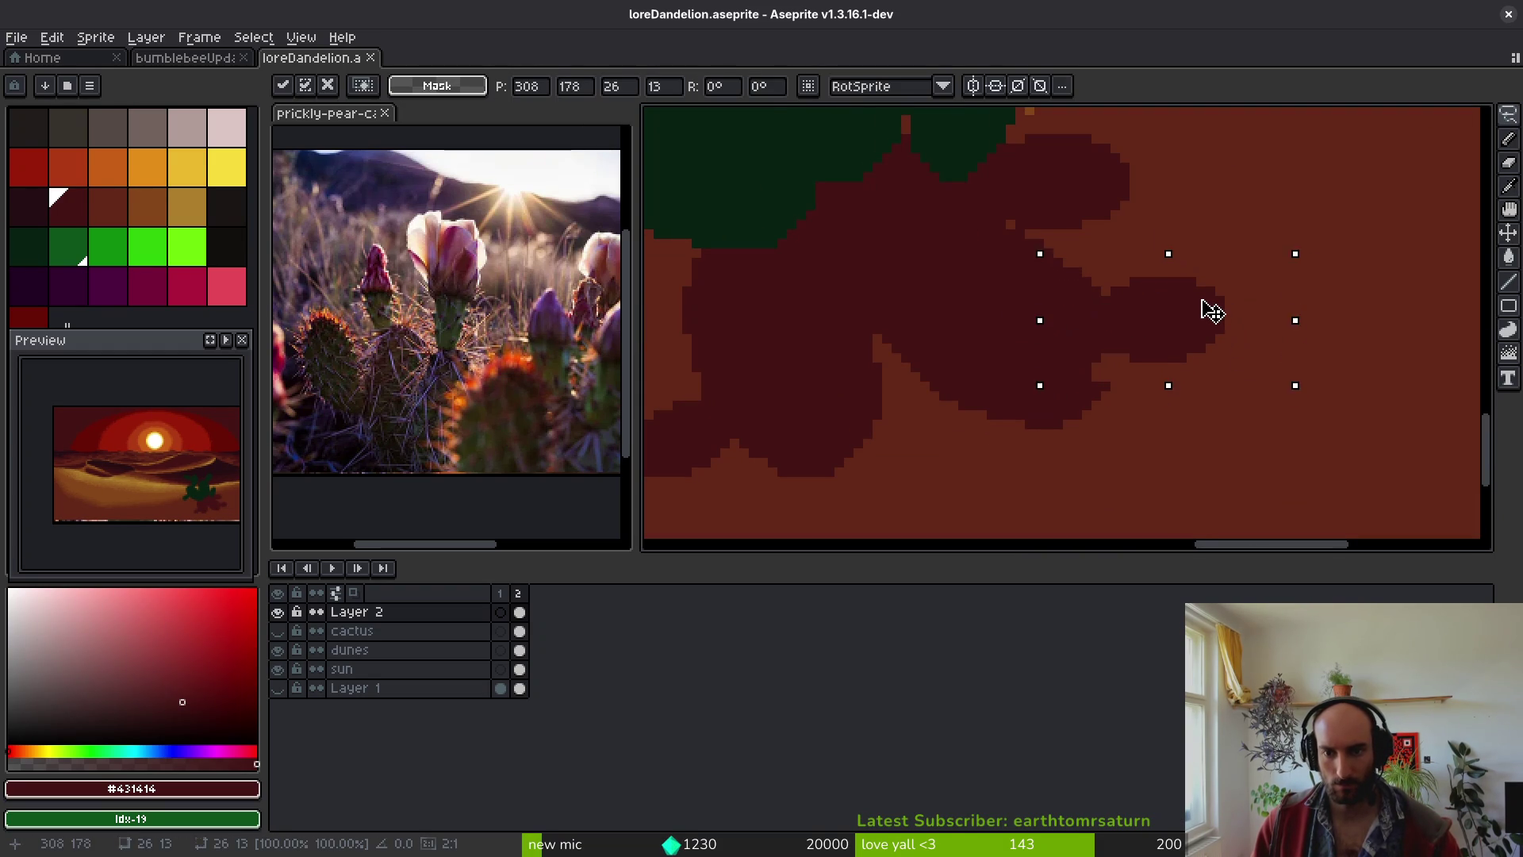
key("b")
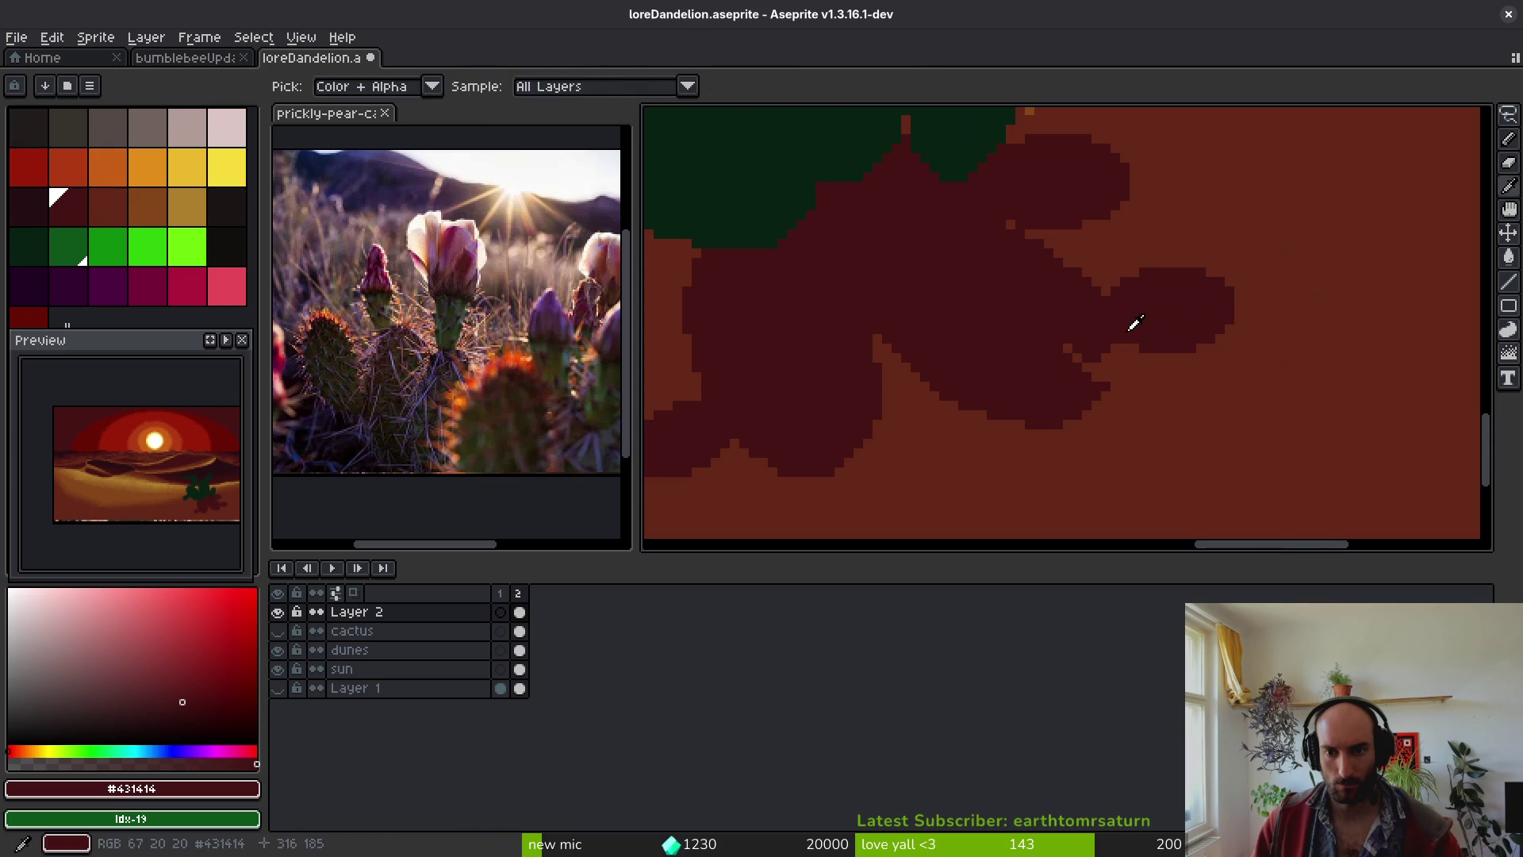
scroll(1105, 351, "up", 2)
mouse_move(1105, 397)
left_mouse_down()
mouse_move(1096, 435)
mouse_move(1076, 419)
left_mouse_up()
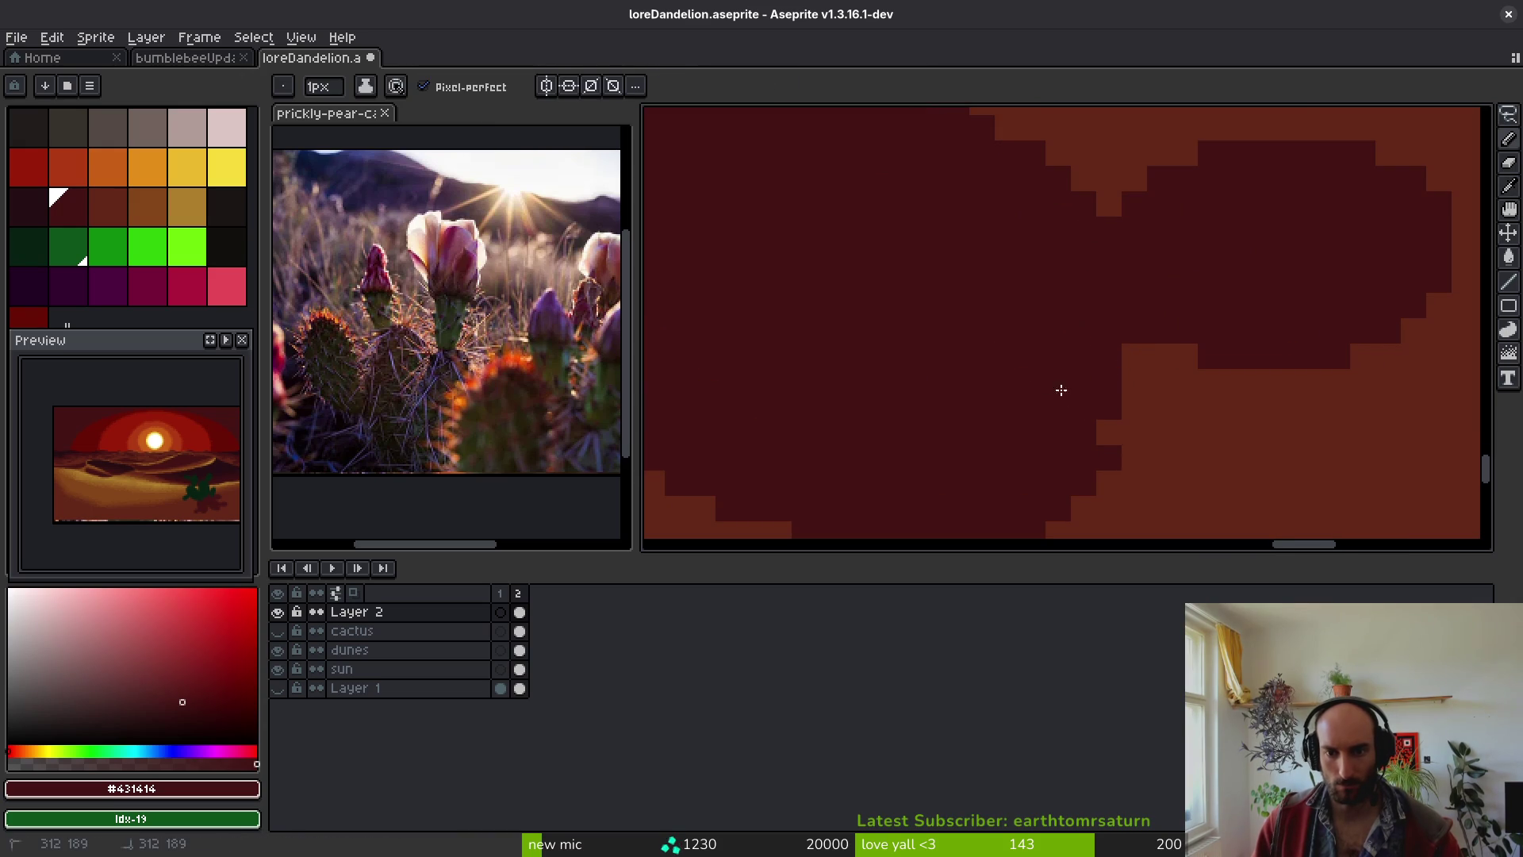
scroll(1173, 391, "down", 2)
- Erase stray dark pixels along the shadow's diagonal edge and save
key("e")
left_click_drag(1135, 365, 1009, 442)
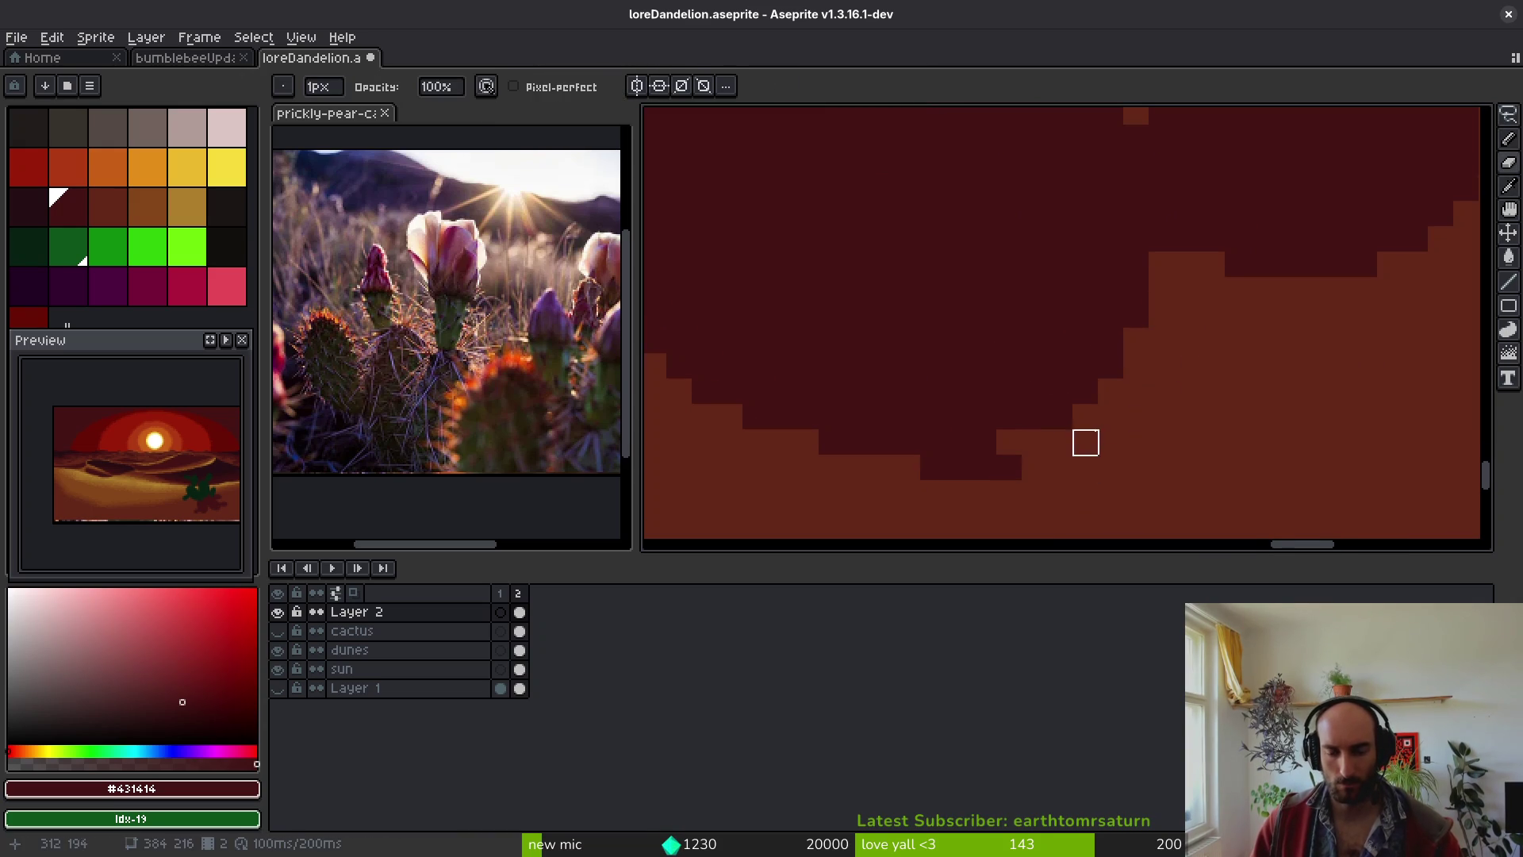
scroll(1085, 442, "down", 2)
mouse_move(1088, 373)
left_mouse_down()
mouse_move(683, 269)
mouse_move(911, 374)
mouse_move(964, 375)
left_mouse_up()
left_click(1015, 401)
scroll(1142, 373, "down", 3)
key("ctrl+s")
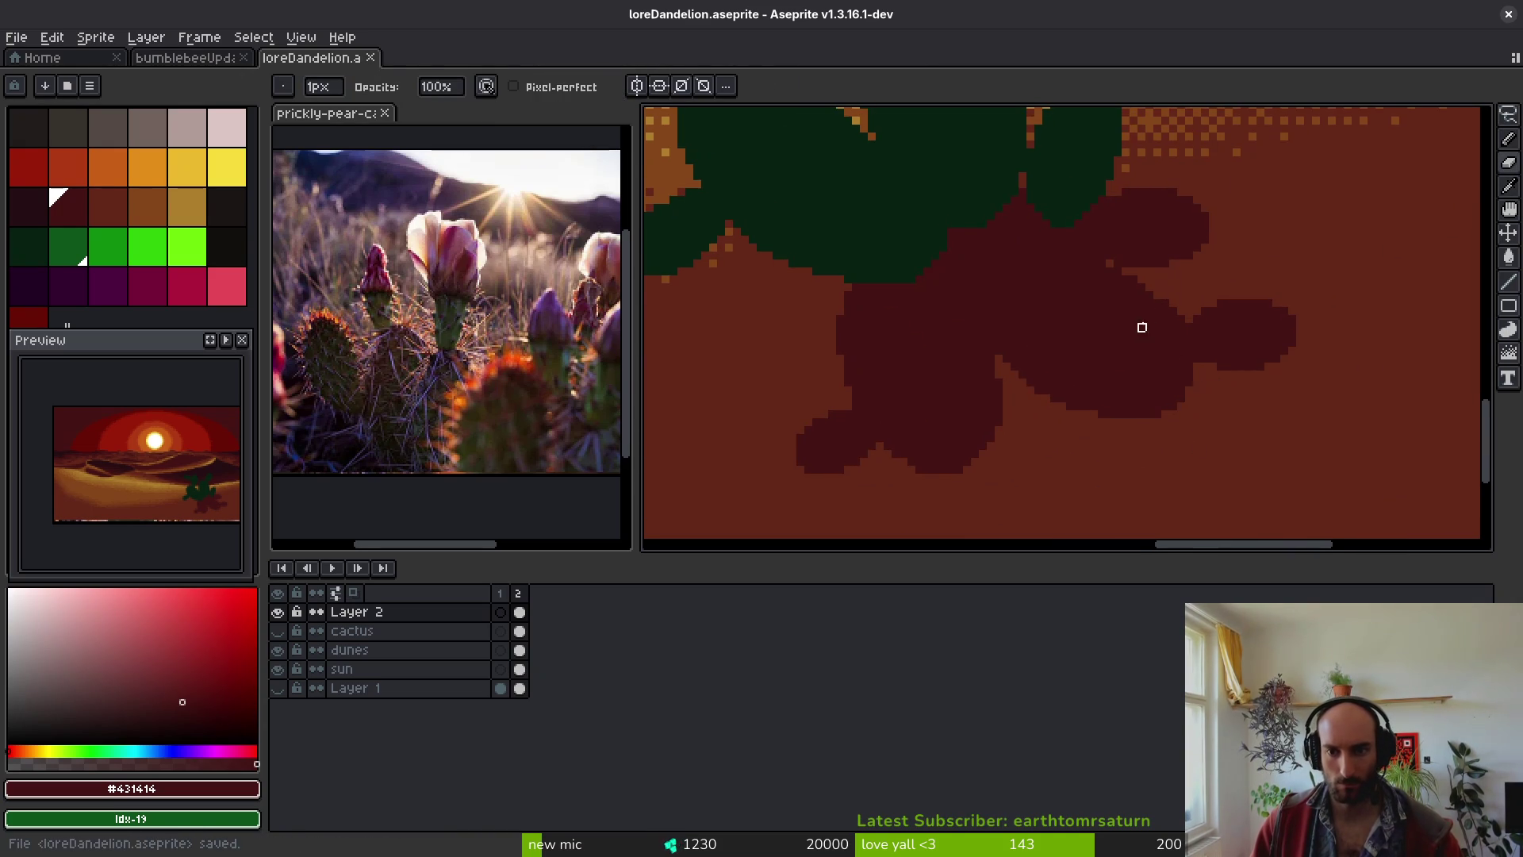
scroll(1115, 274, "up", 3)
scroll(1150, 317, "down", 4)
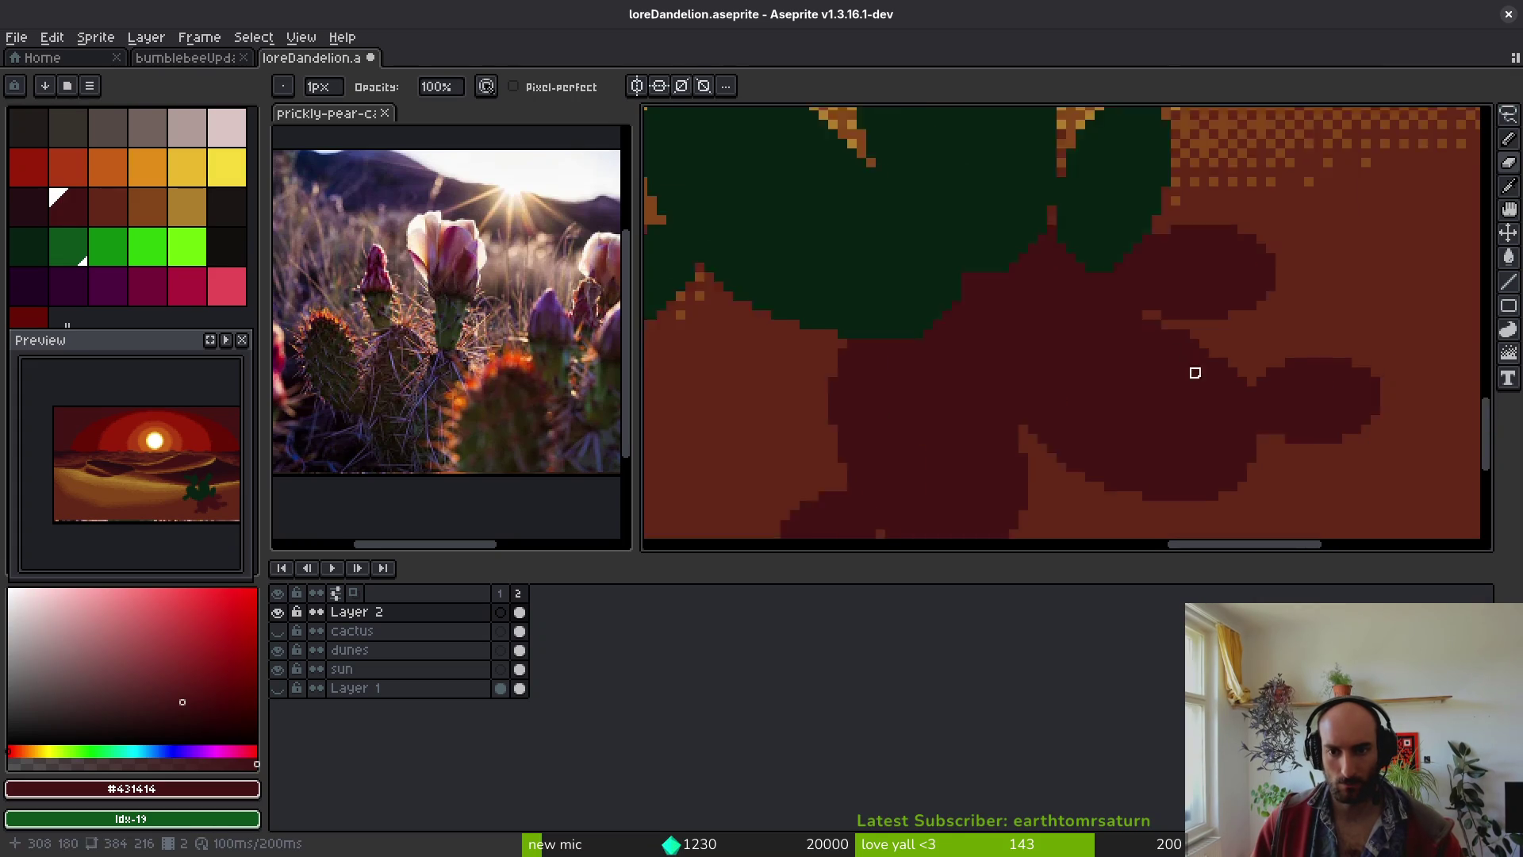
- Draw dark red lines outlining a new pad shape hanging below the shadow
left_click_drag(1169, 426, 1154, 387)
scroll(1126, 365, "up", 4)
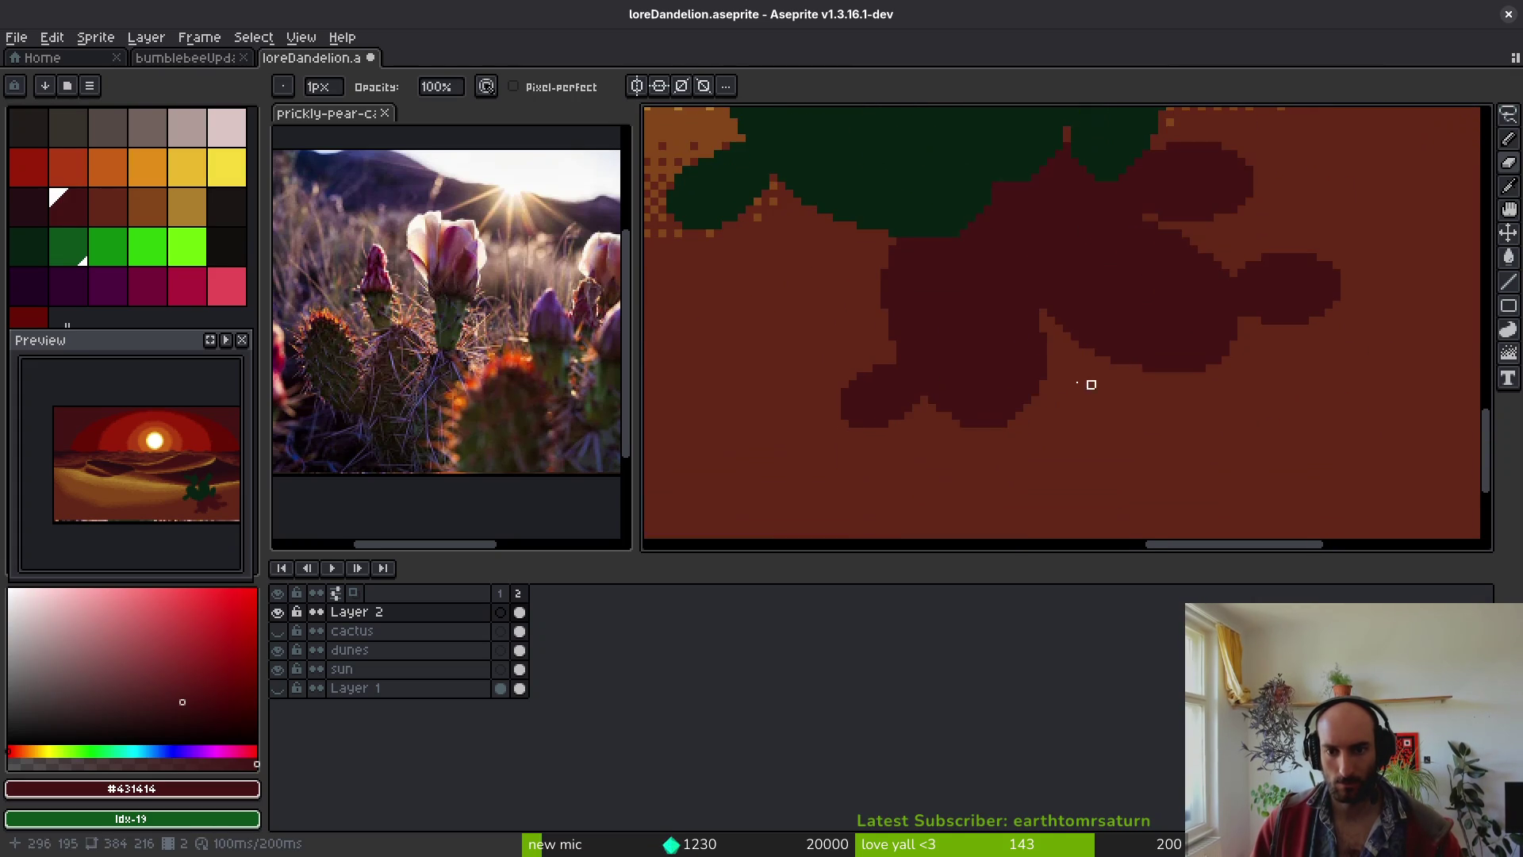
key("f")
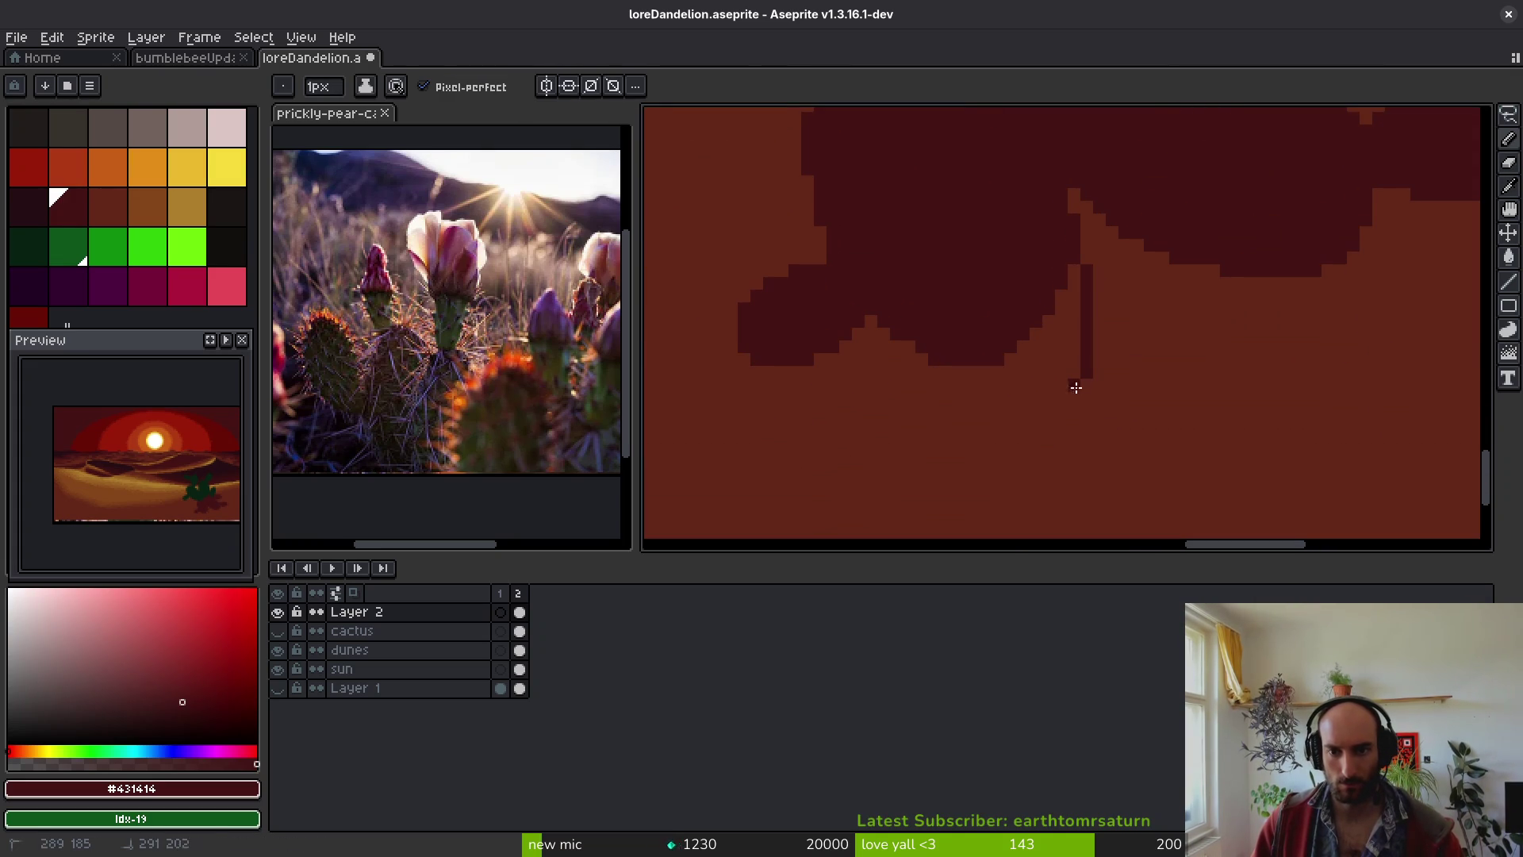
scroll(1040, 387, "down", 5)
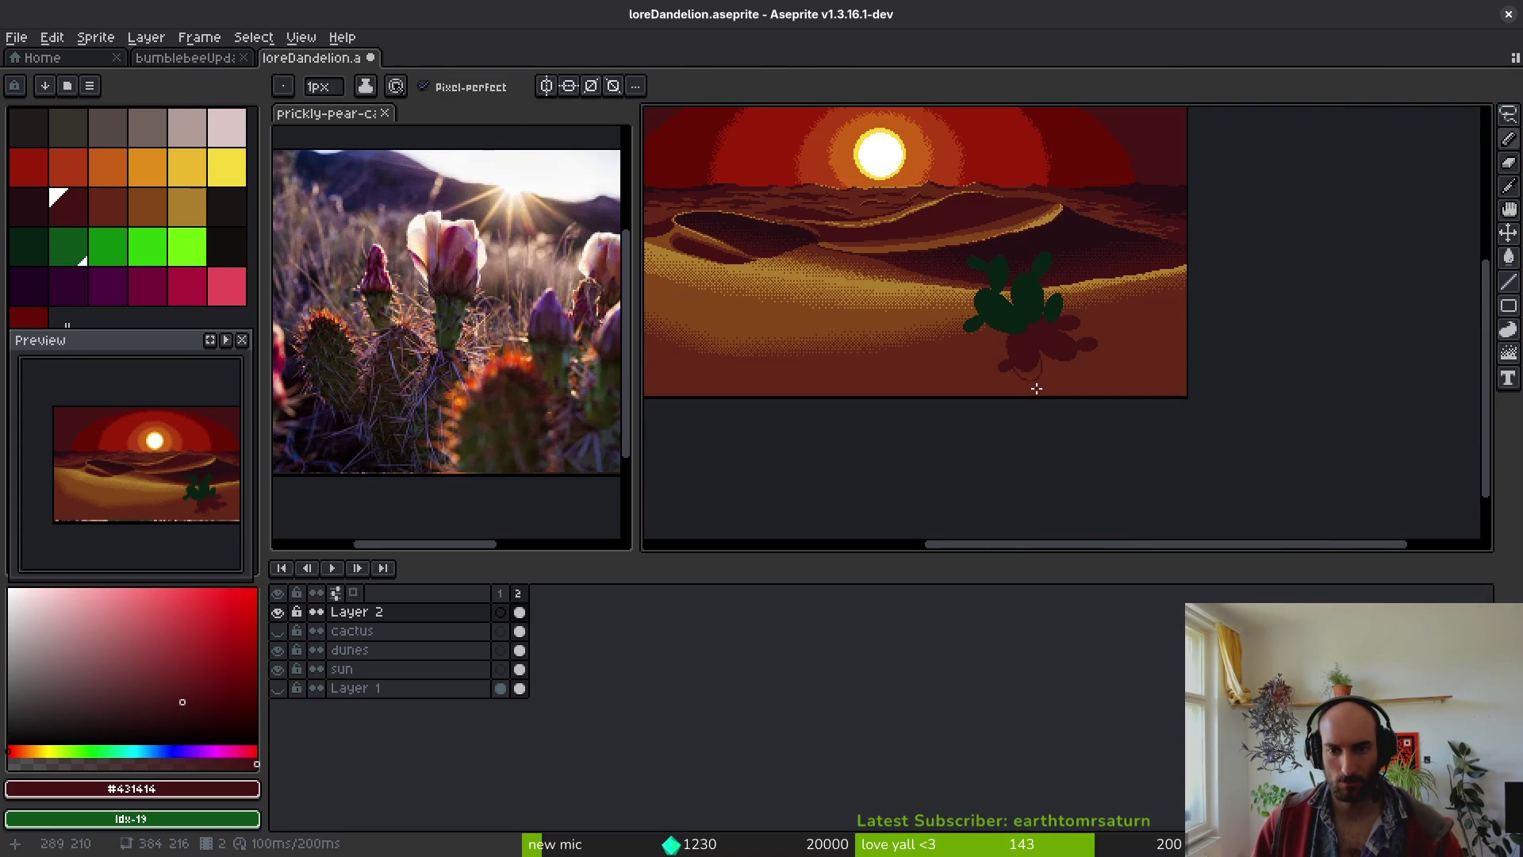
scroll(1055, 371, "up", 5)
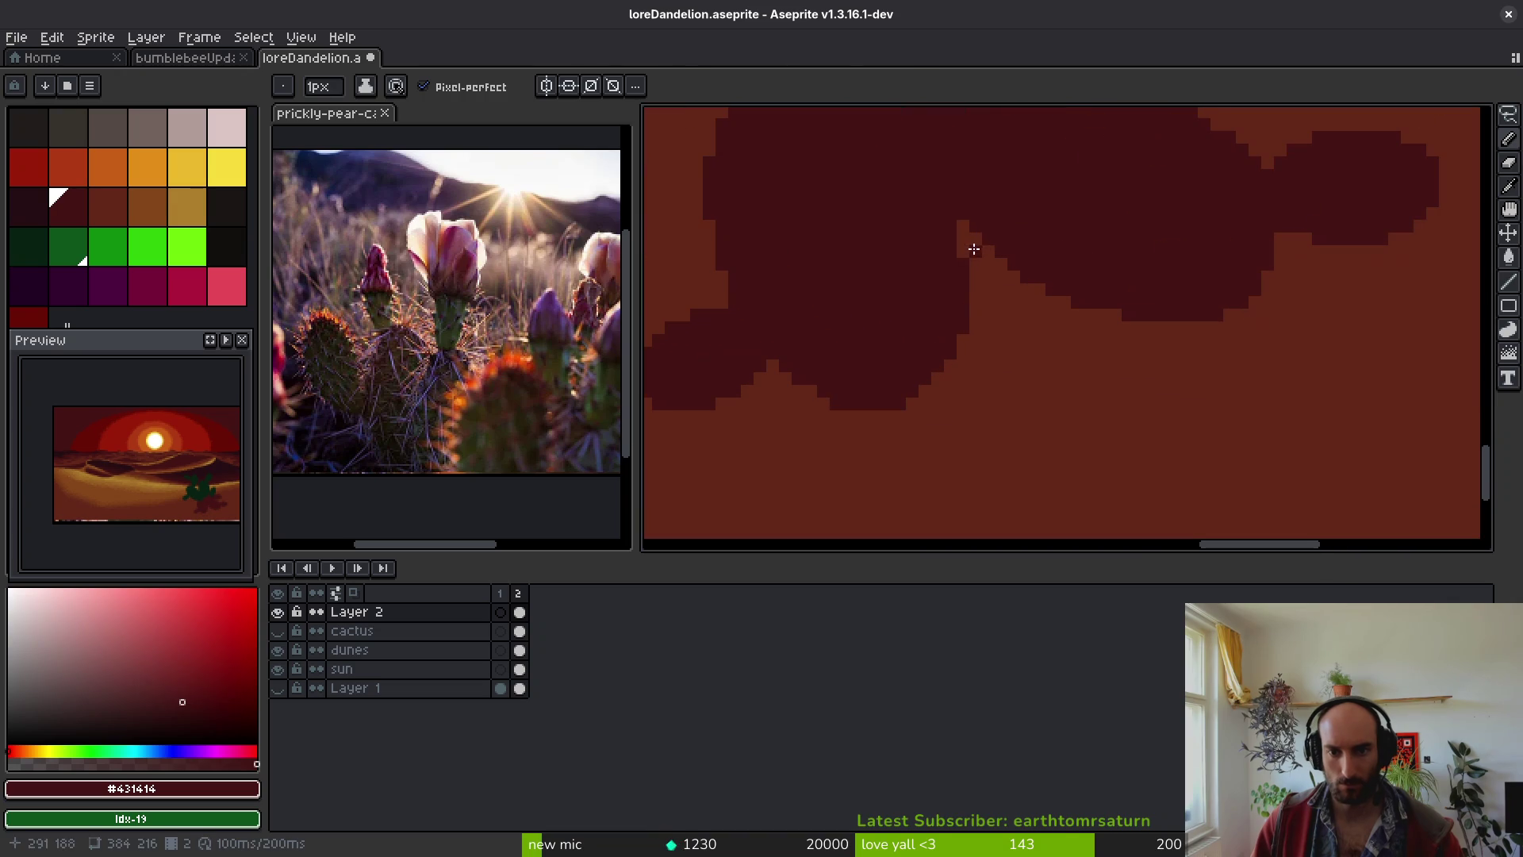
left_click_drag(947, 212, 980, 284)
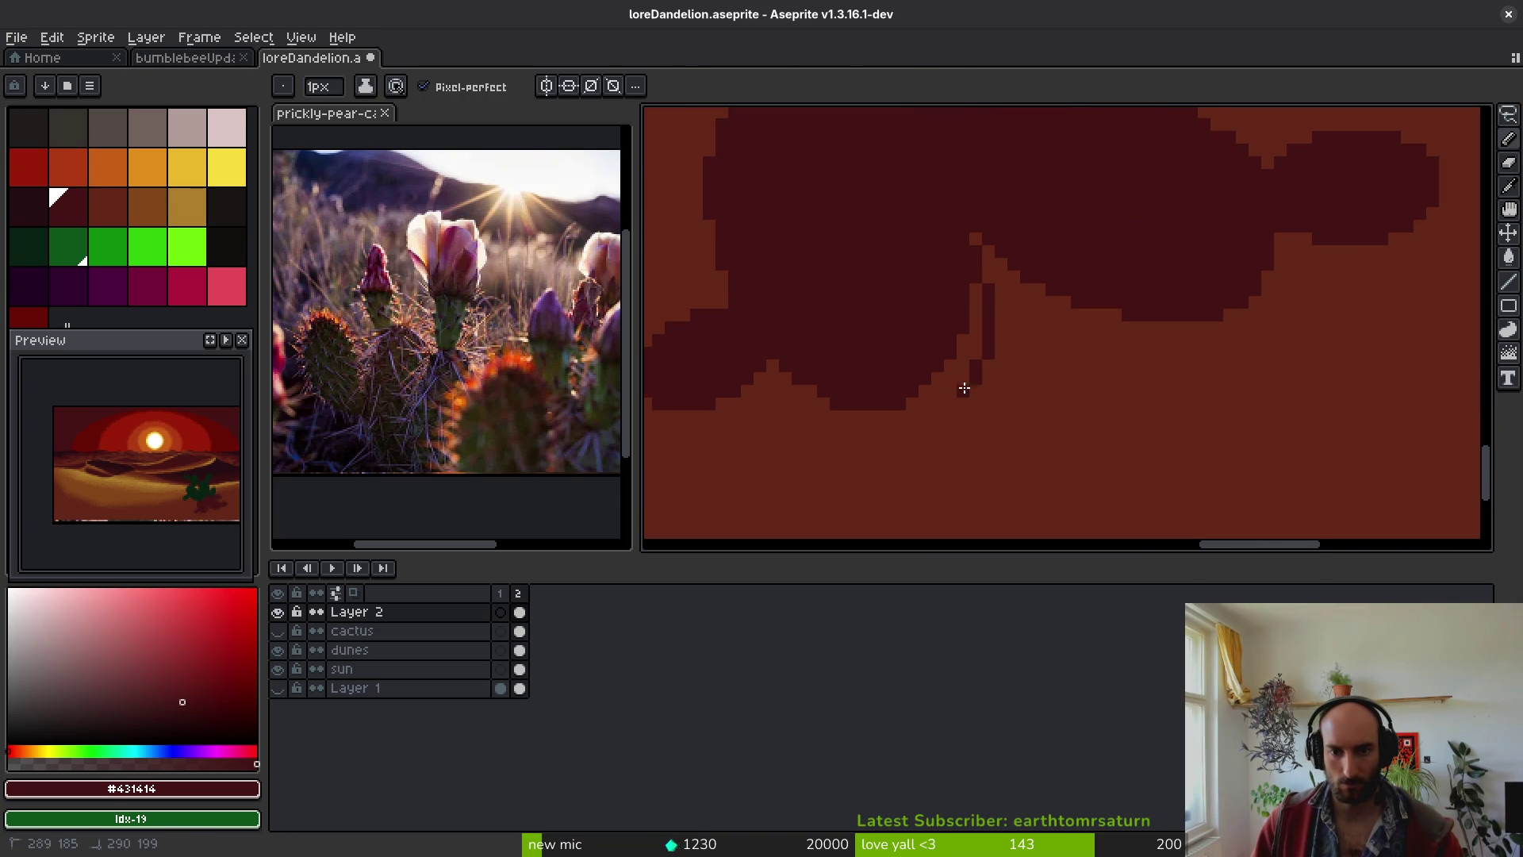
left_click_drag(871, 421, 768, 361)
scroll(983, 371, "down", 3)
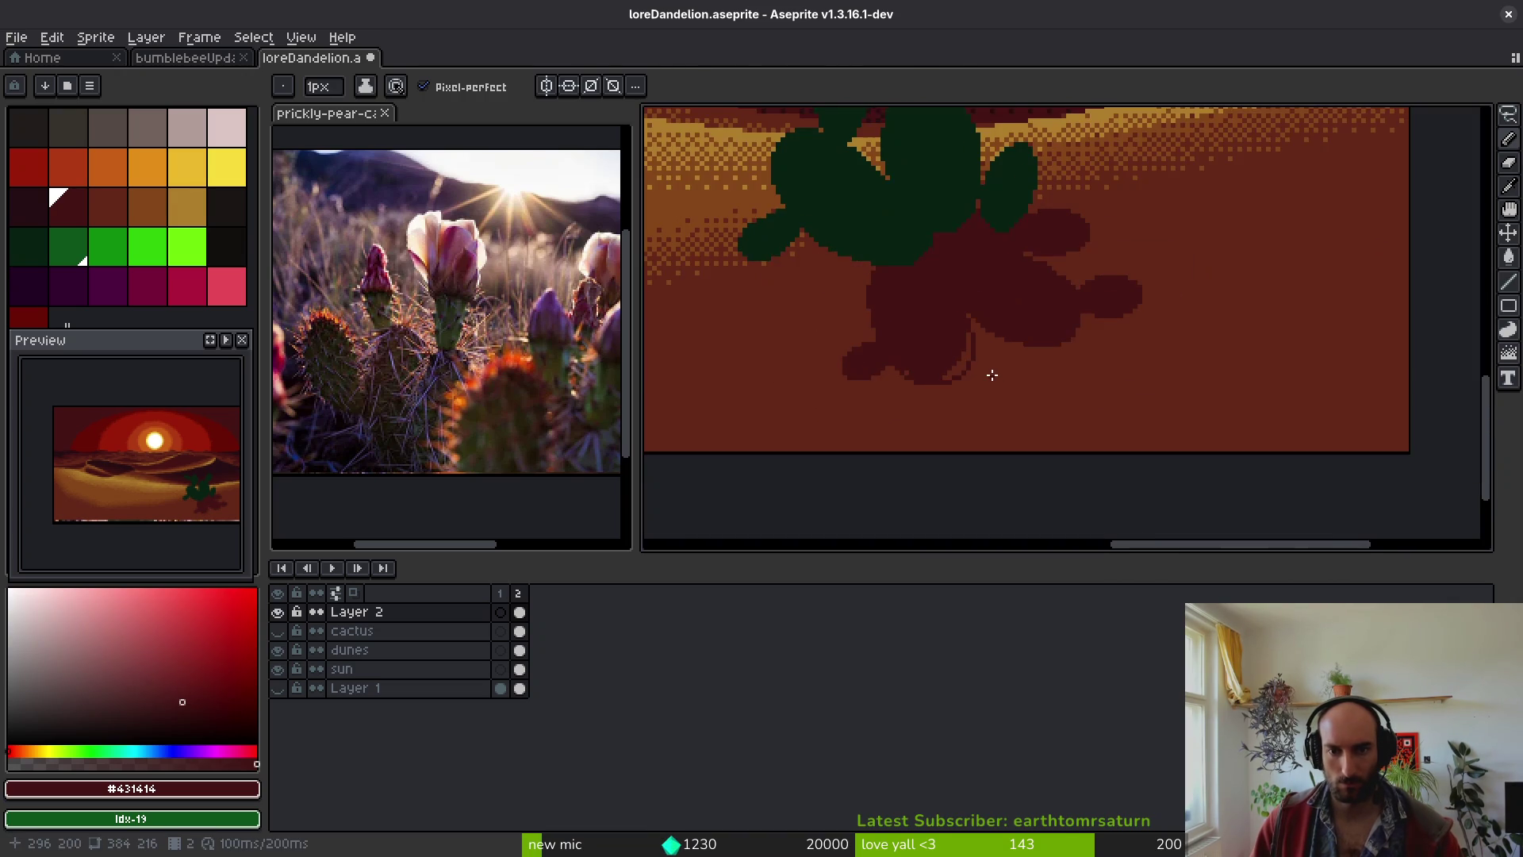
scroll(1034, 312, "up", 3)
left_click_drag(1005, 295, 1117, 331)
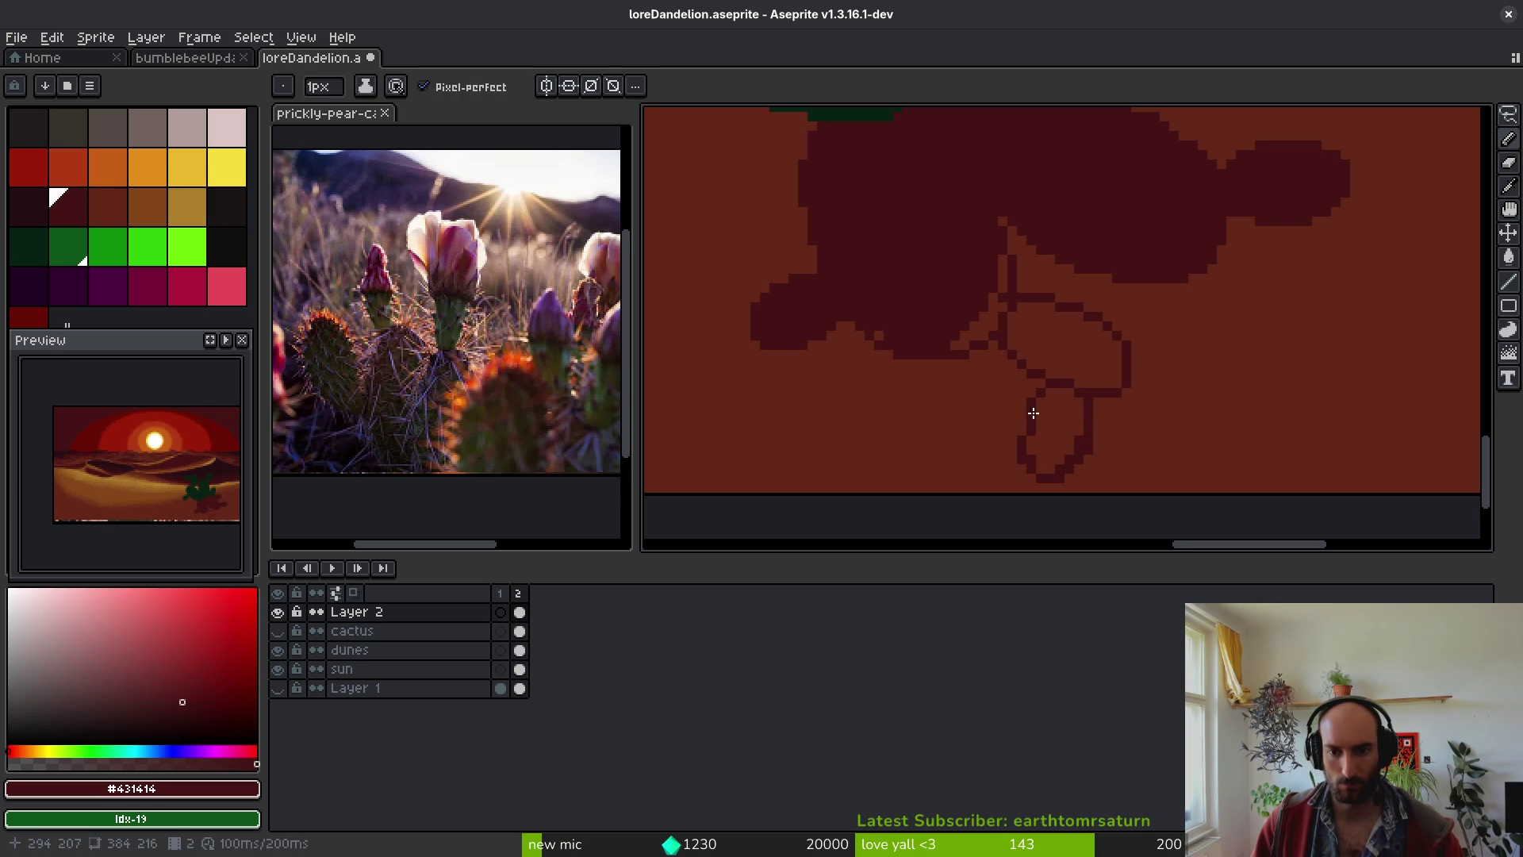
- Bucket-fill the outlined shadow pad, the sand gap between pads, and the stem loop dark red
scroll(1026, 437, "down", 3)
scroll(1067, 402, "up", 3)
key("g")
left_click(1067, 401)
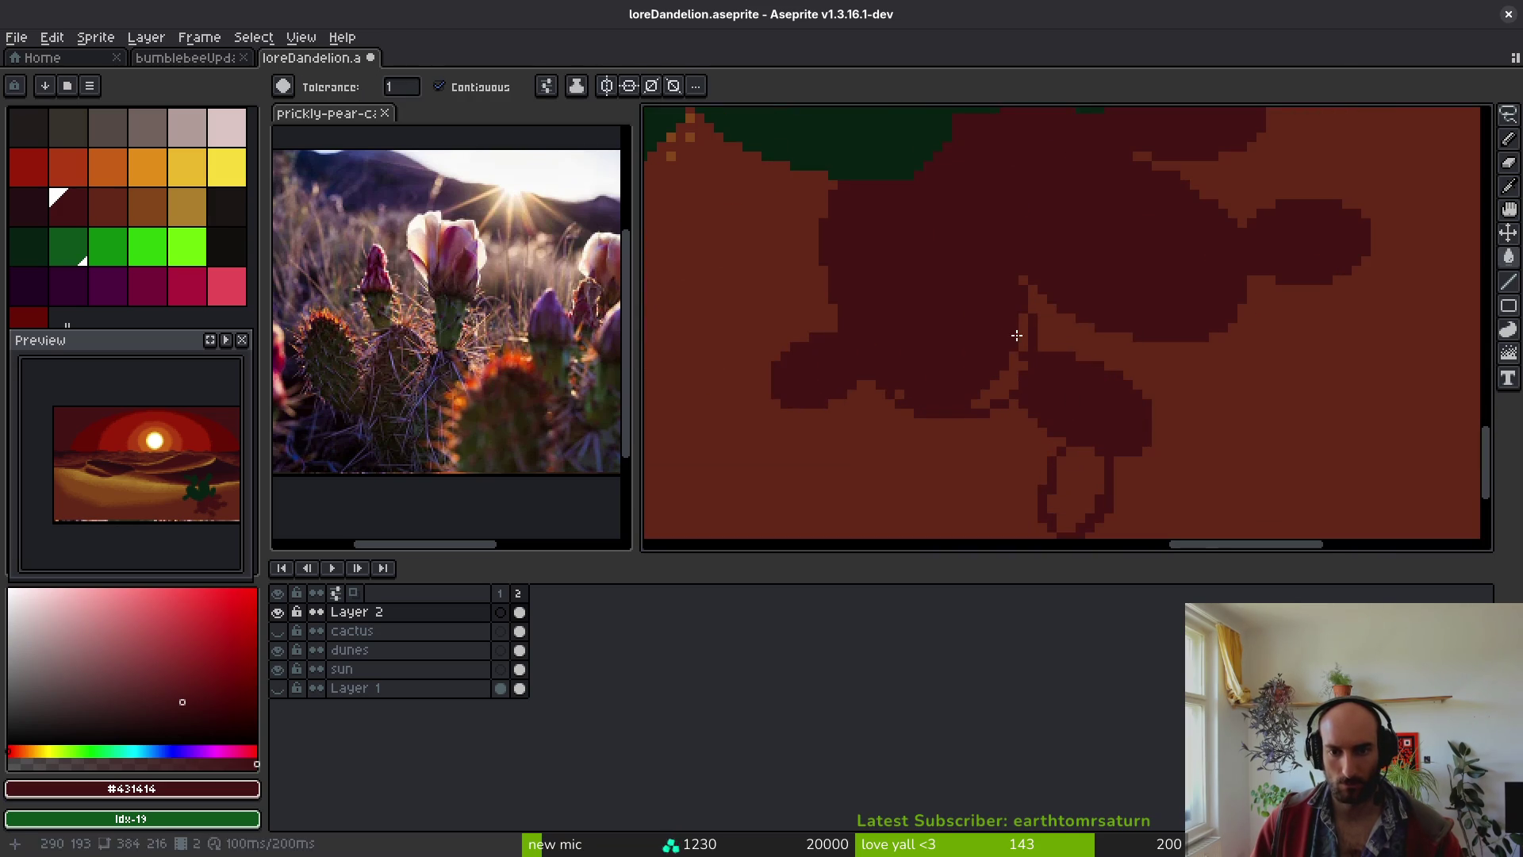
left_click(1007, 374)
left_click(1063, 476)
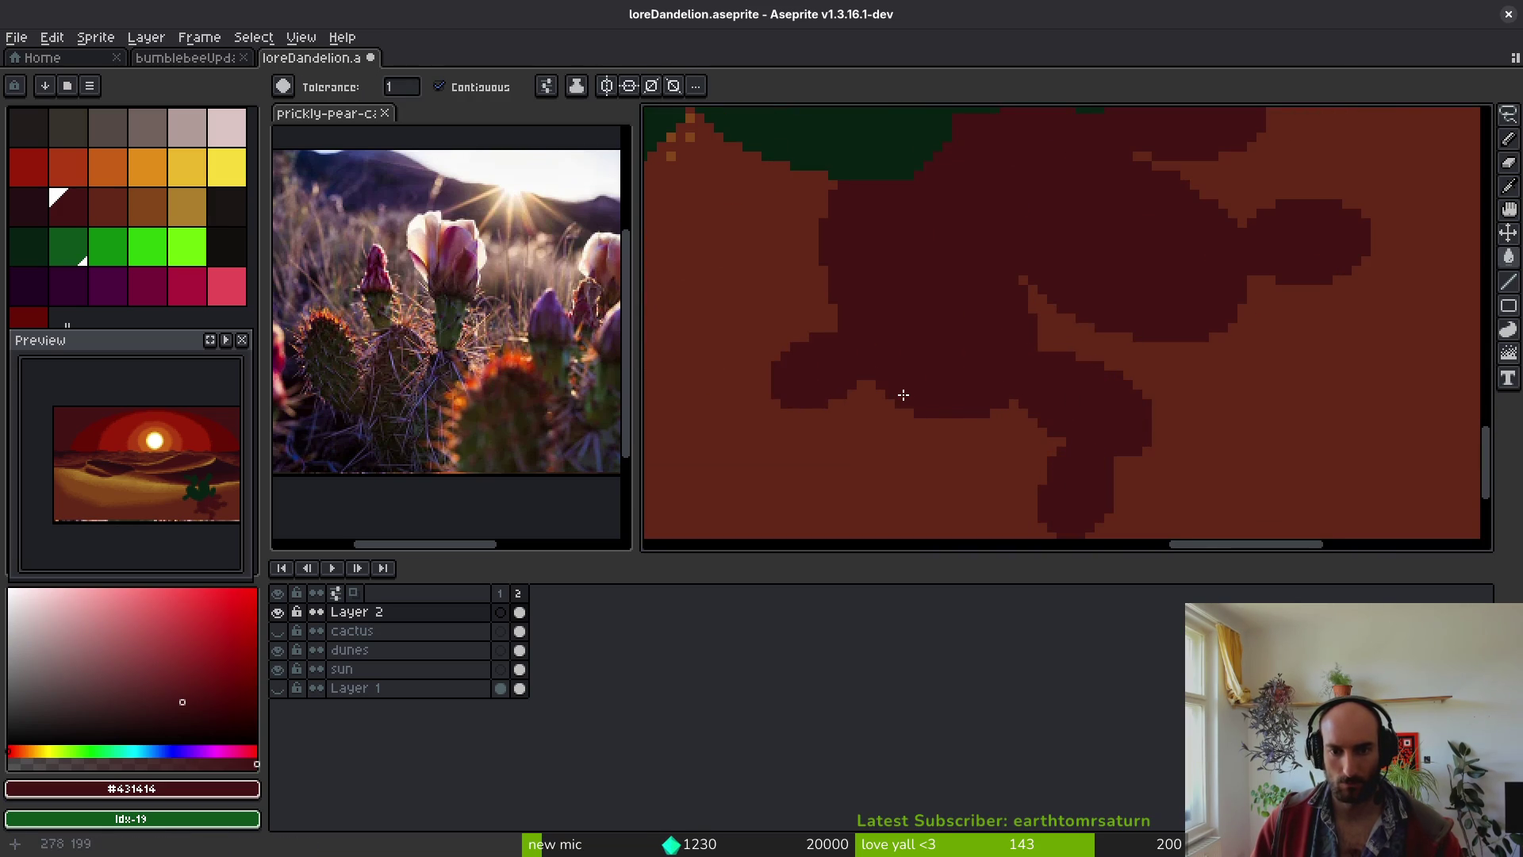
- Magic Wand-select the connected dark shadow area, clear it, and save the sprite
scroll(903, 394, "down", 4)
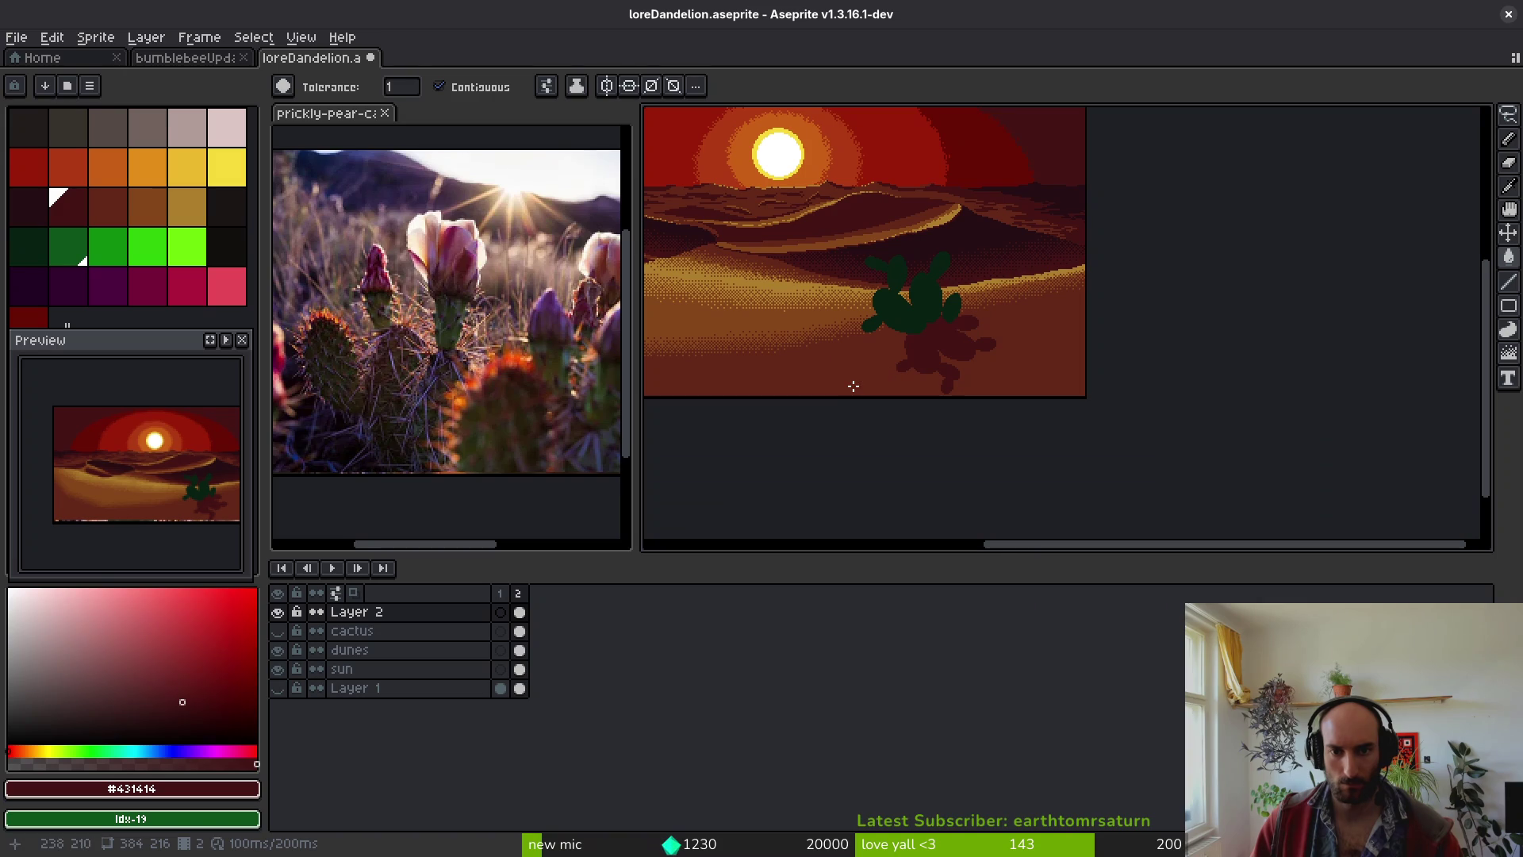
scroll(838, 370, "down", 1)
scroll(843, 375, "up", 4)
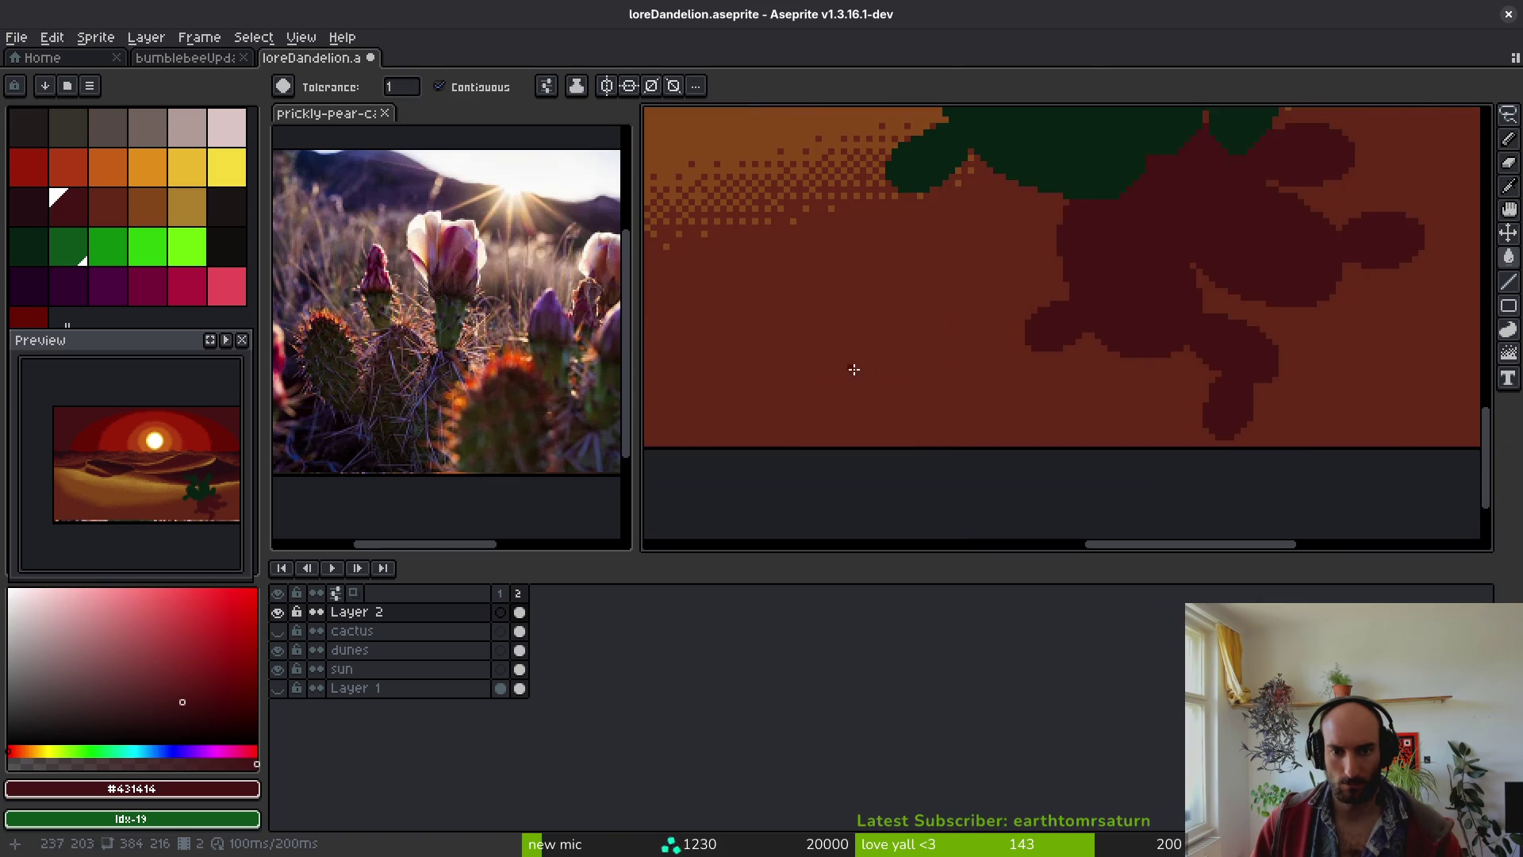
scroll(1091, 326, "up", 2)
key("e")
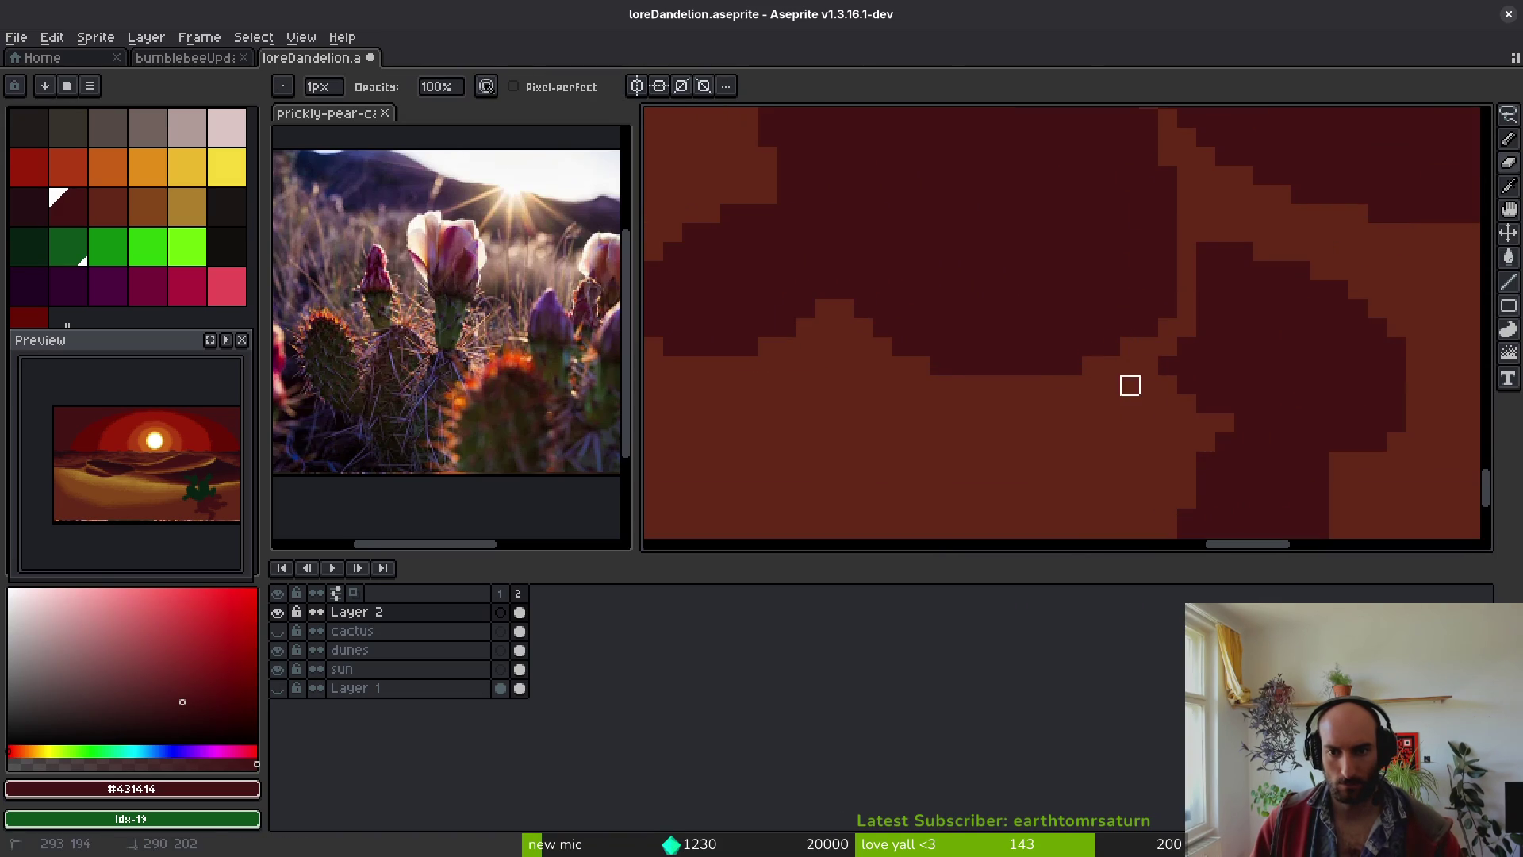
scroll(1185, 299, "right", 3)
key("w")
left_click(1204, 355)
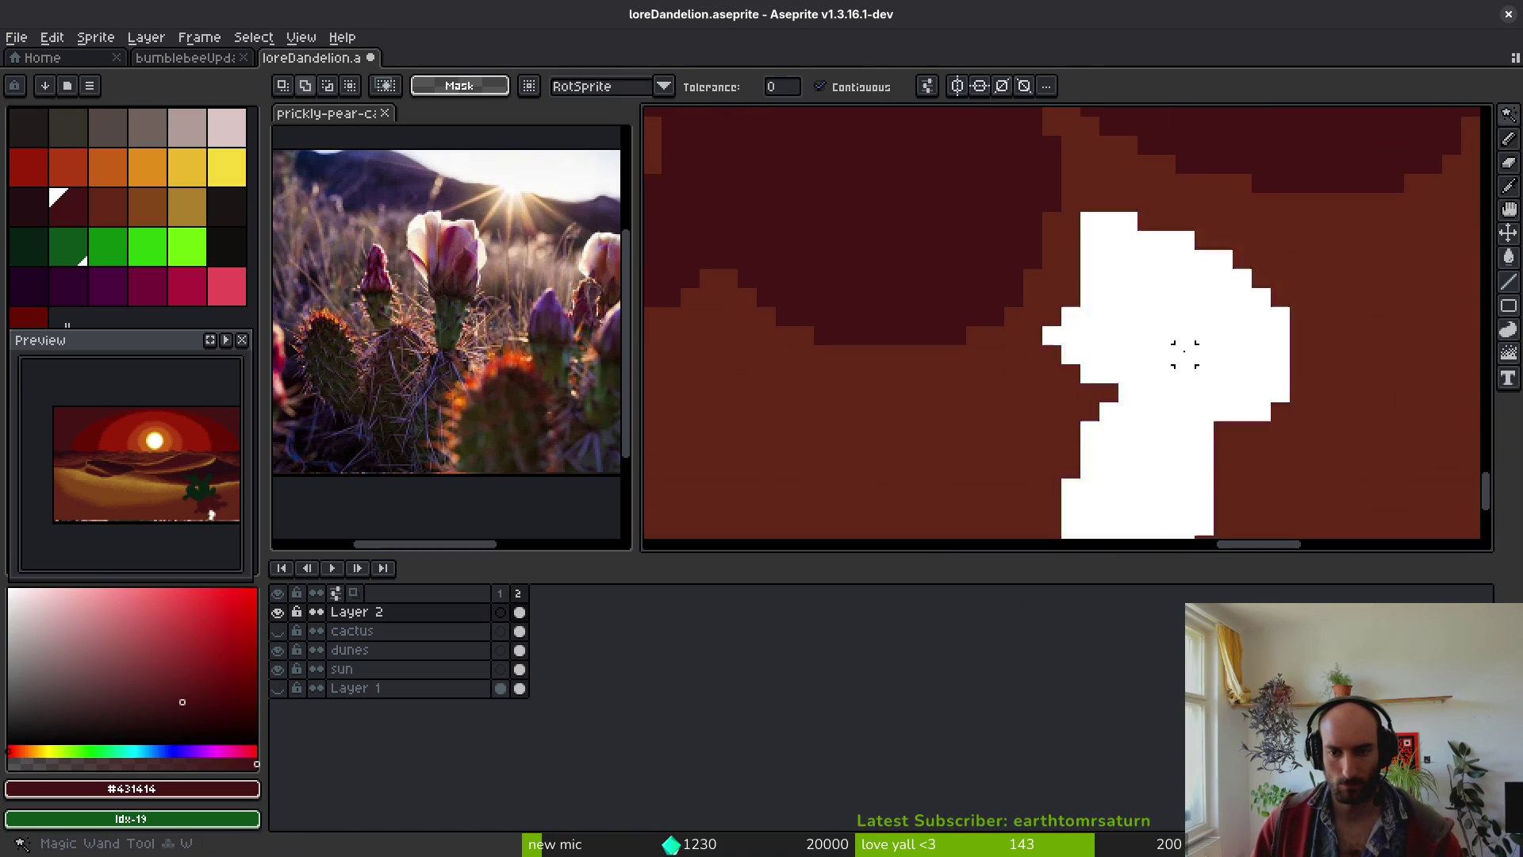
key("Delete")
key("ctrl+s")
- Undo to restore the dark red shadow, select the green cactus body, press Delete, and save
scroll(1280, 394, "down", 2)
scroll(1206, 265, "up", 4)
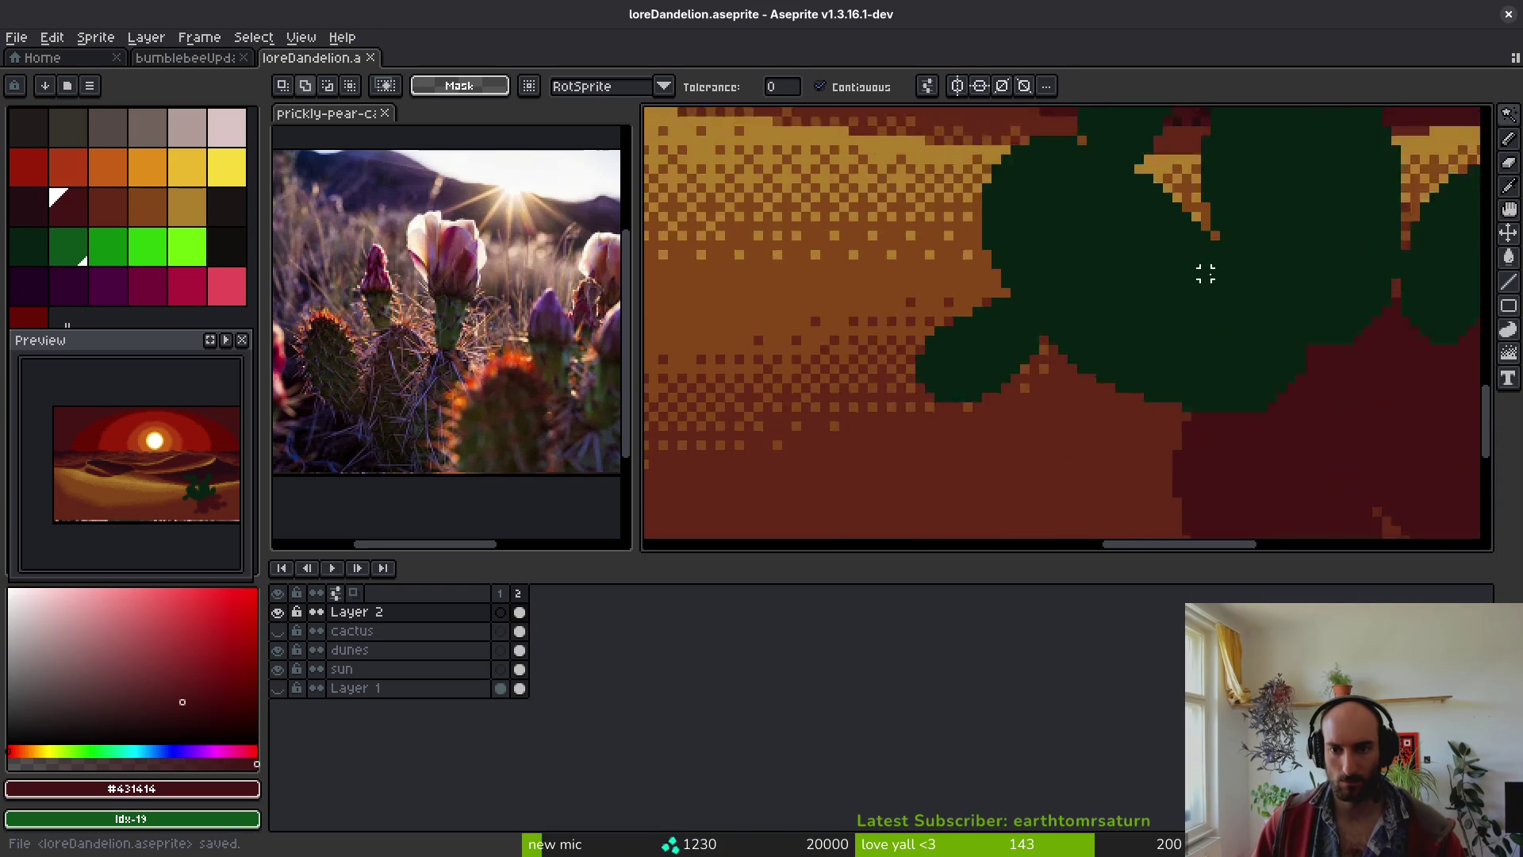
scroll(1010, 390, "up", 1)
key("e")
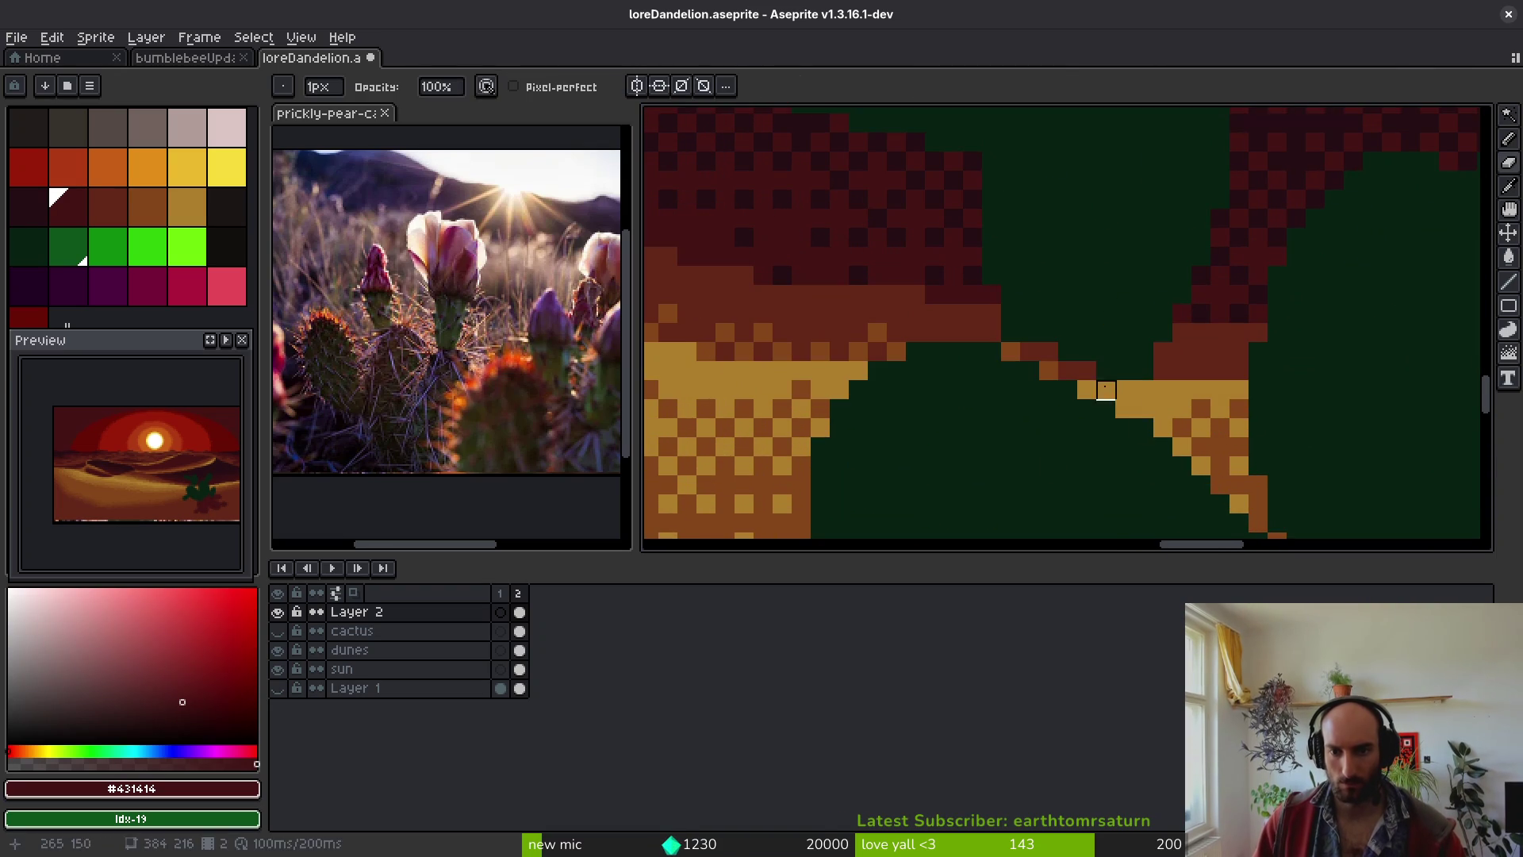
key("ctrl+z")
key("w")
left_click(1128, 303)
key("Delete")
key("ctrl+s")
scroll(1122, 287, "down", 5)
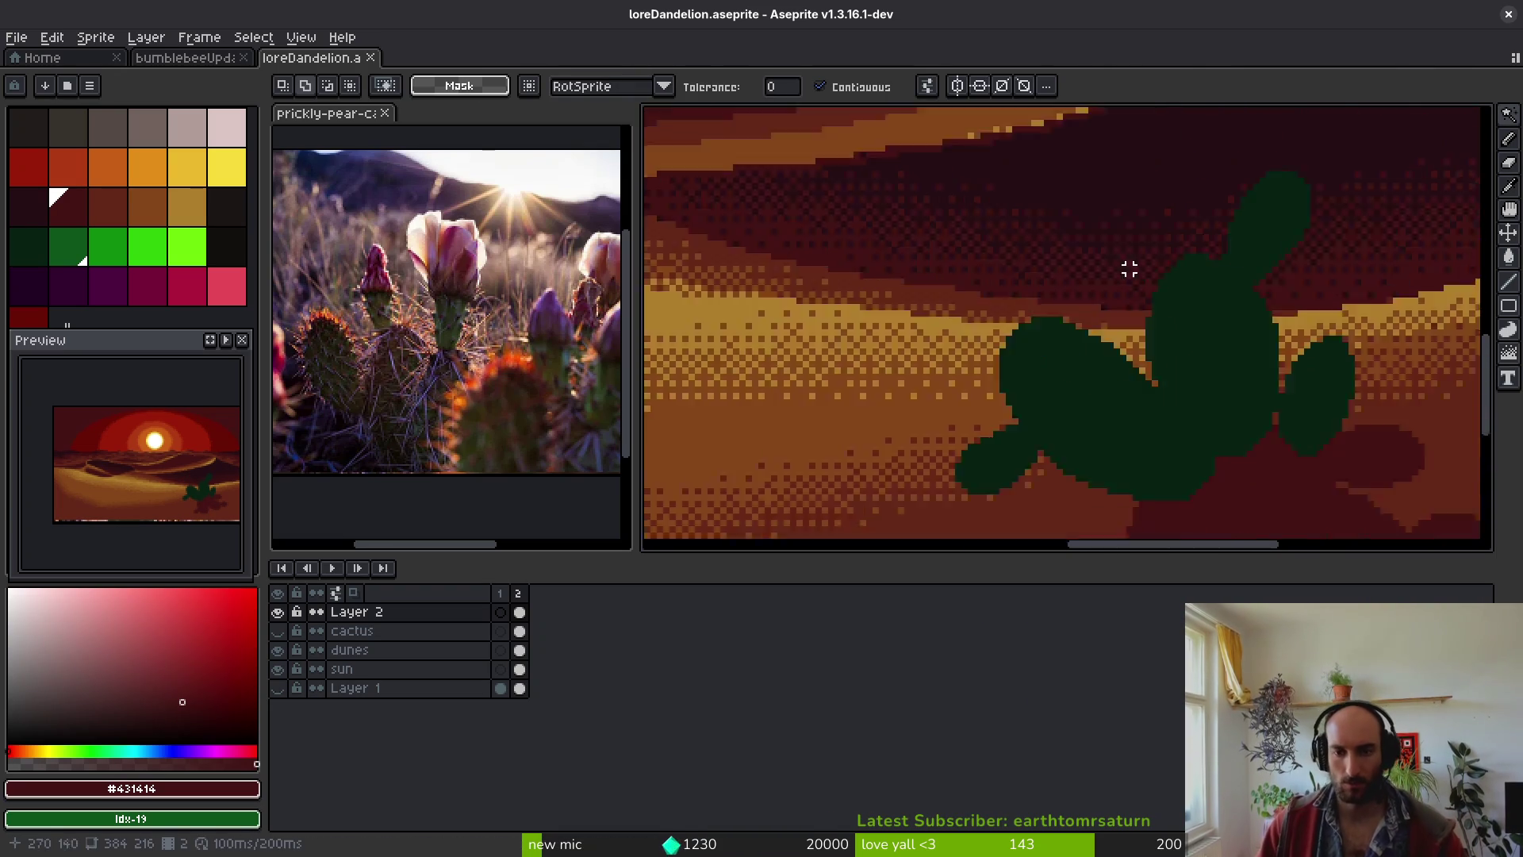
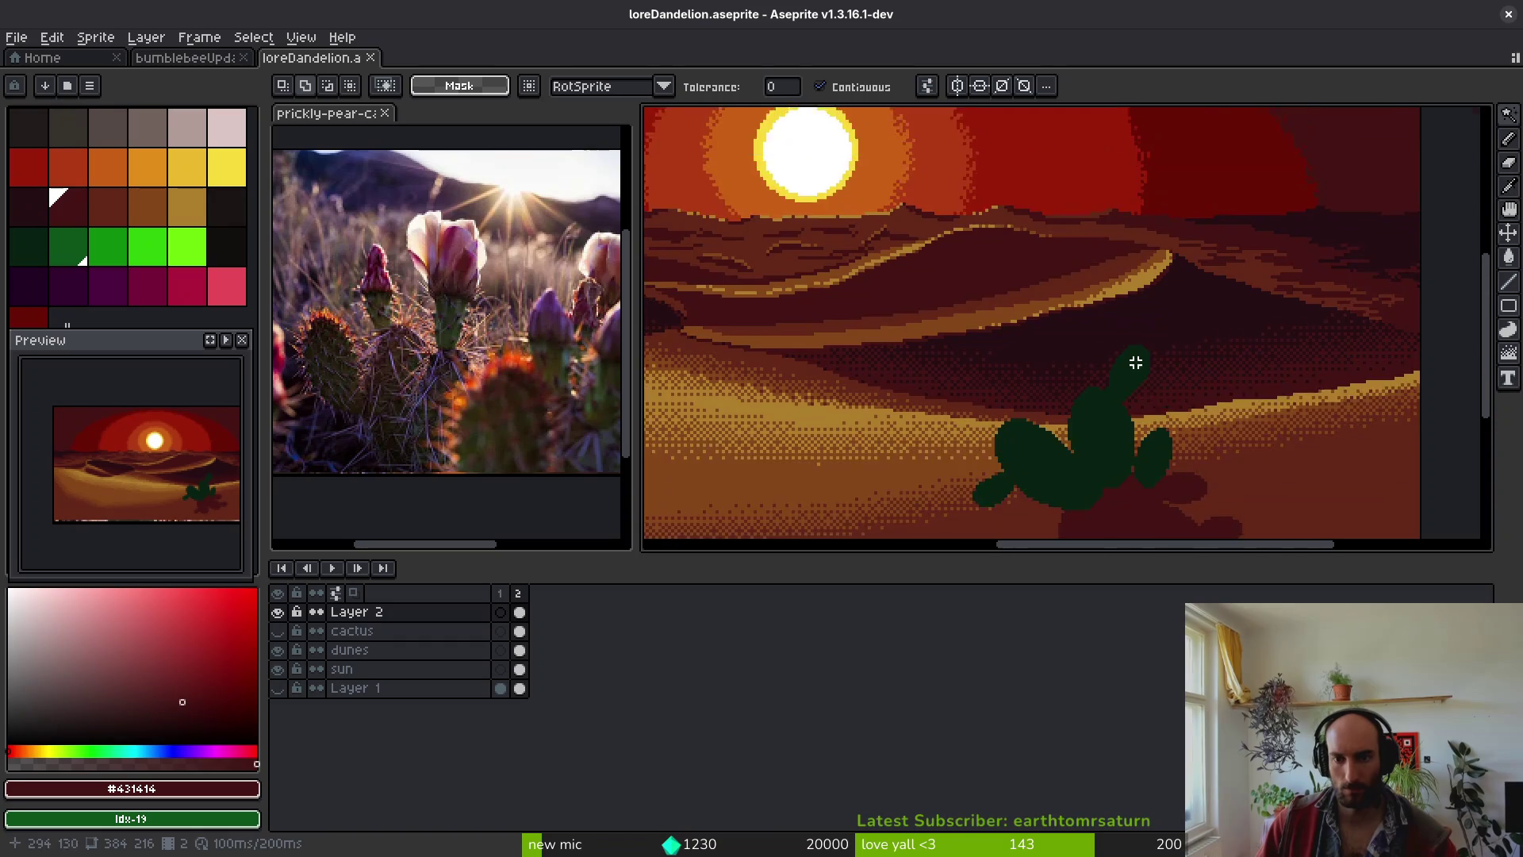
- Lasso the top cactus pad, rotate it 180° and move it up-left
scroll(1218, 348, "up", 5)
key("shift+w")
left_click_drag(1180, 291, 1047, 397)
left_click_drag(1074, 481, 1074, 442)
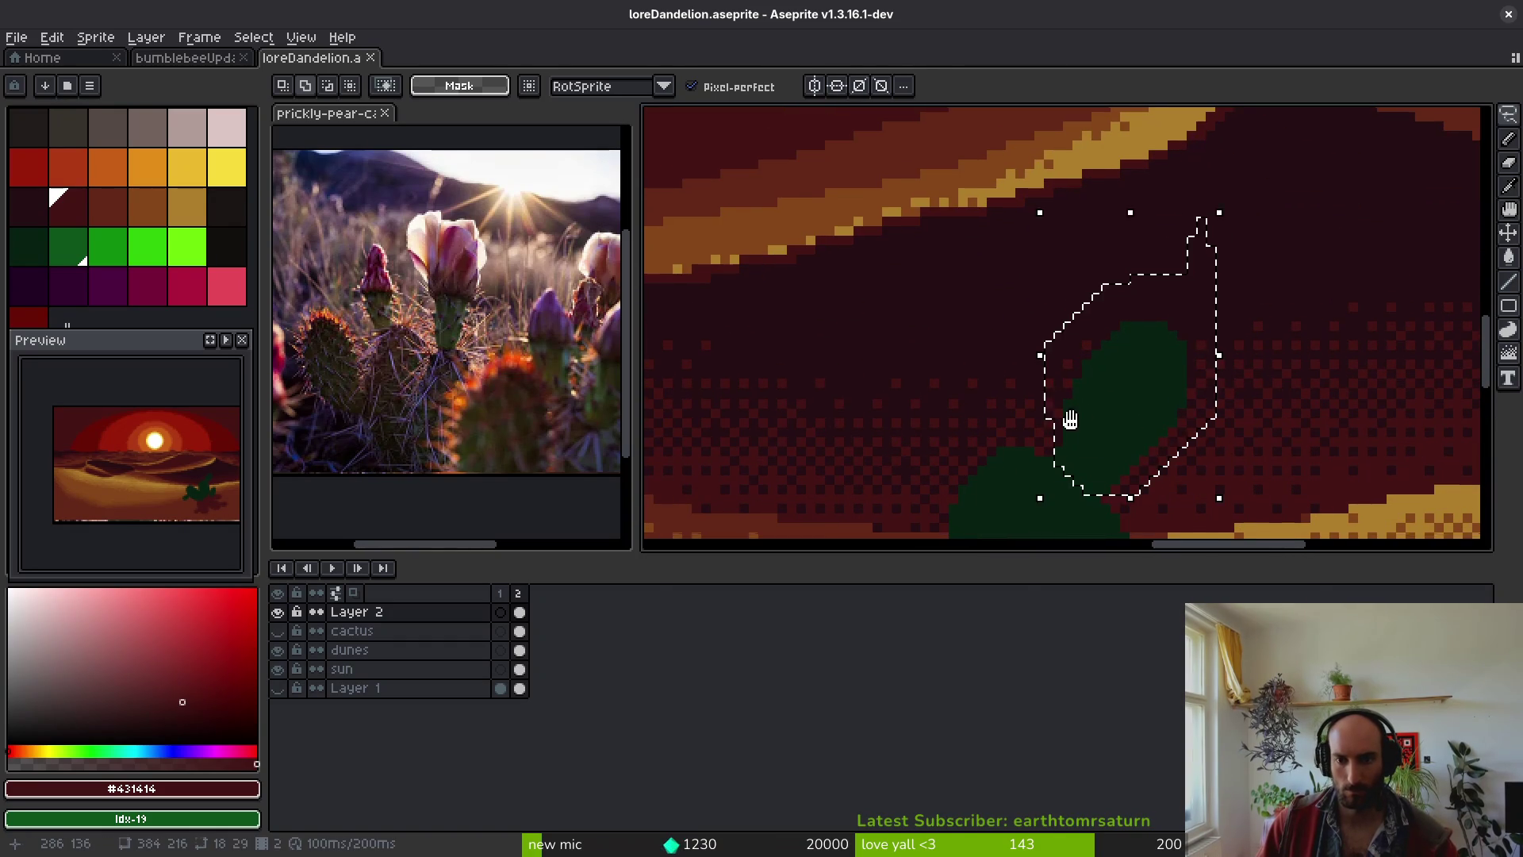
key("shift+v")
key("shift+h")
mouse_move(1141, 324)
left_mouse_down()
mouse_move(955, 316)
mouse_move(986, 292)
left_mouse_up()
key("Return")
- Lasso one maroon shadow lobe, rotate it -90° and shift it down-left
scroll(993, 367, "down", 3)
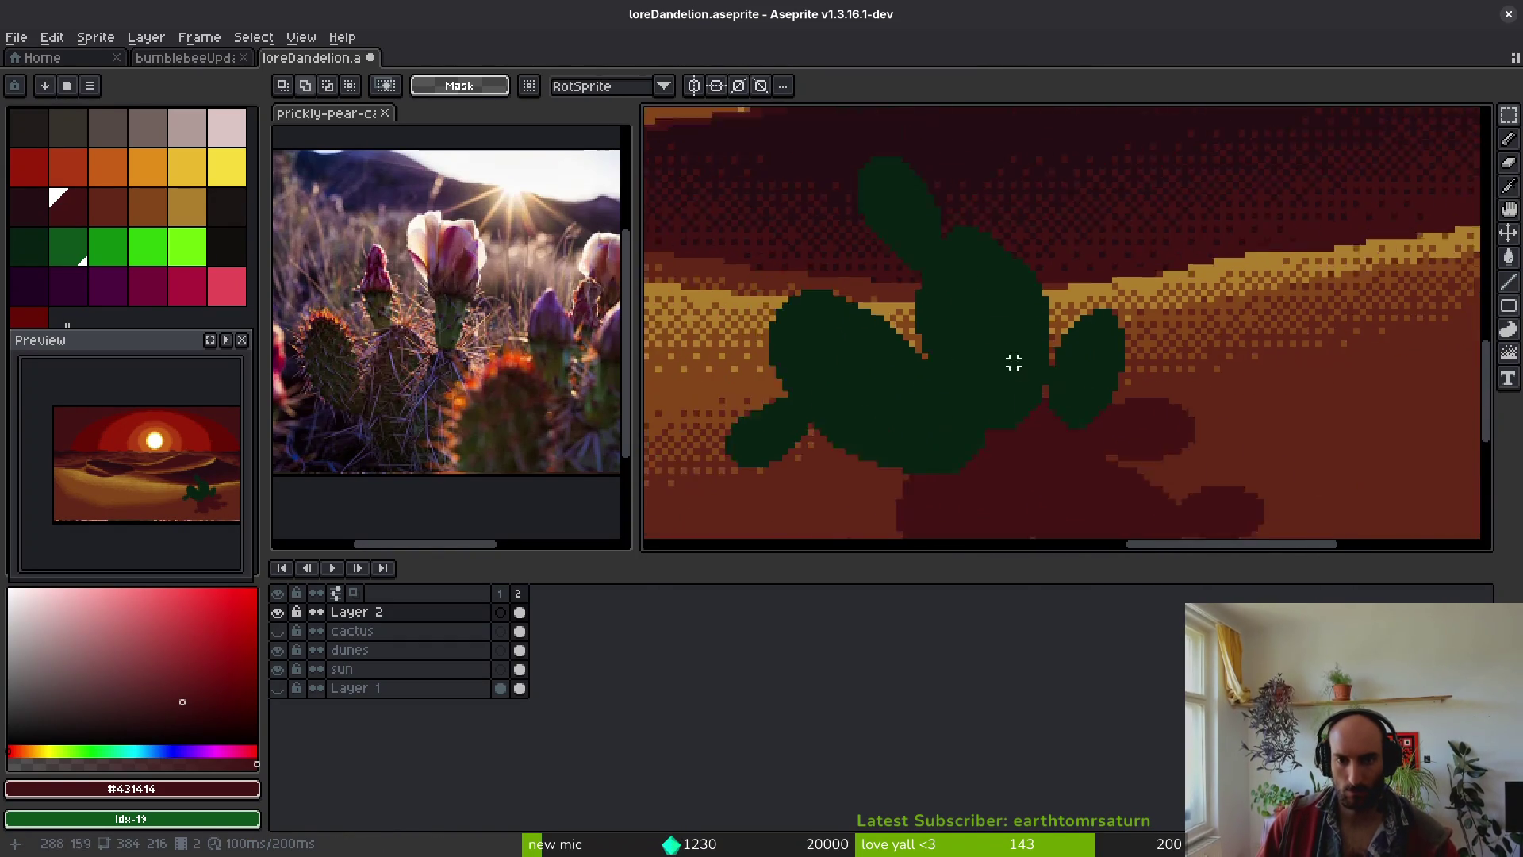
scroll(1019, 371, "up", 3)
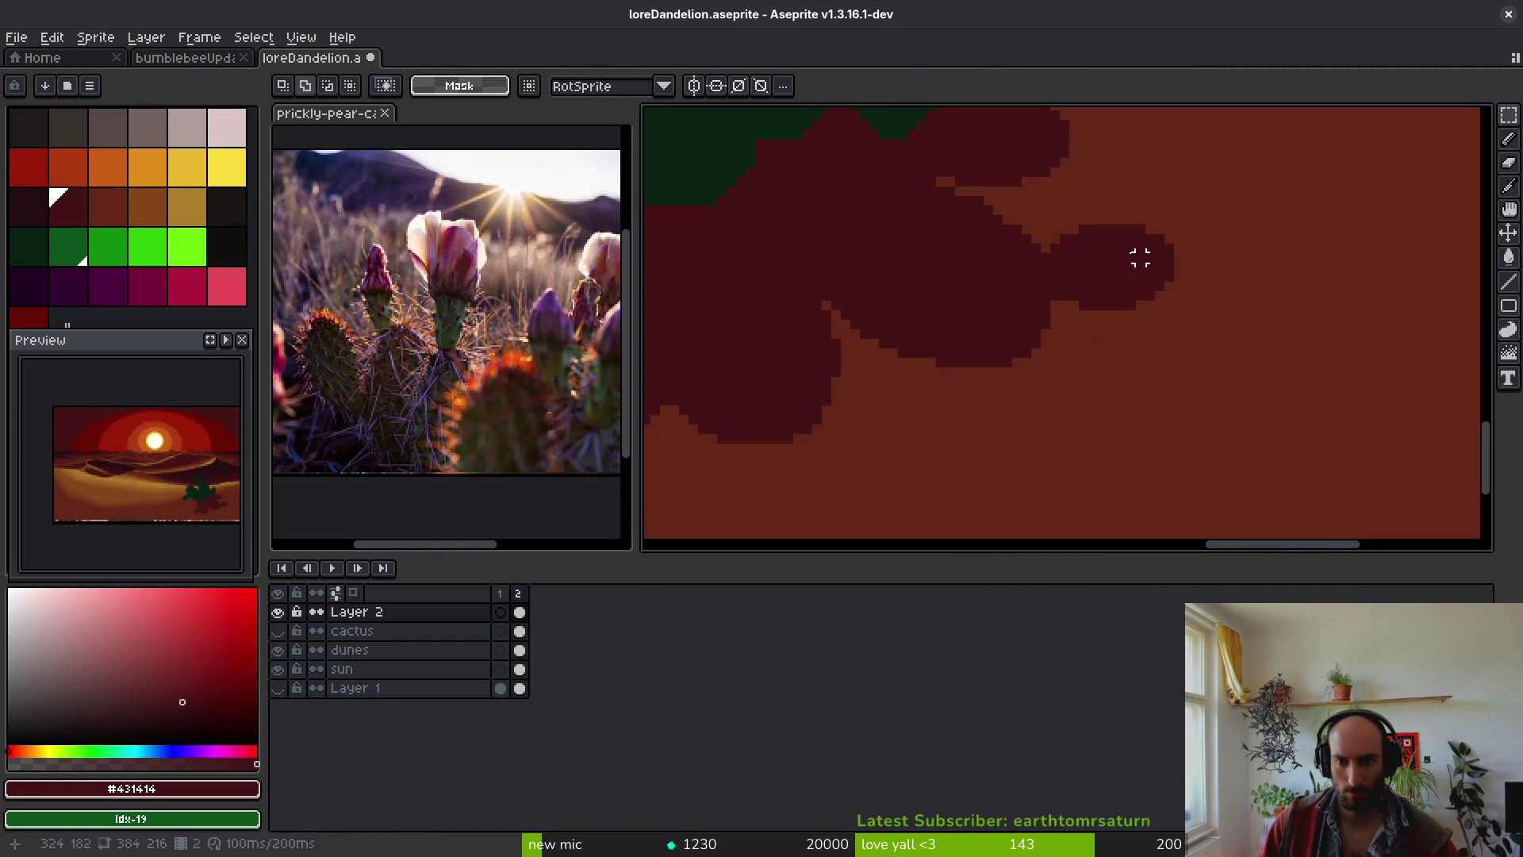
key("shift+w")
mouse_move(1074, 315)
left_mouse_down()
mouse_move(1169, 245)
mouse_move(1145, 339)
left_mouse_up()
mouse_move(1126, 269)
left_mouse_down()
mouse_move(941, 453)
mouse_move(968, 419)
mouse_move(994, 435)
left_mouse_up()
key("Return")
- Commit the rotated shadow lobe and pencil dark pixels along its edge
scroll(983, 428, "up", 3)
key("b")
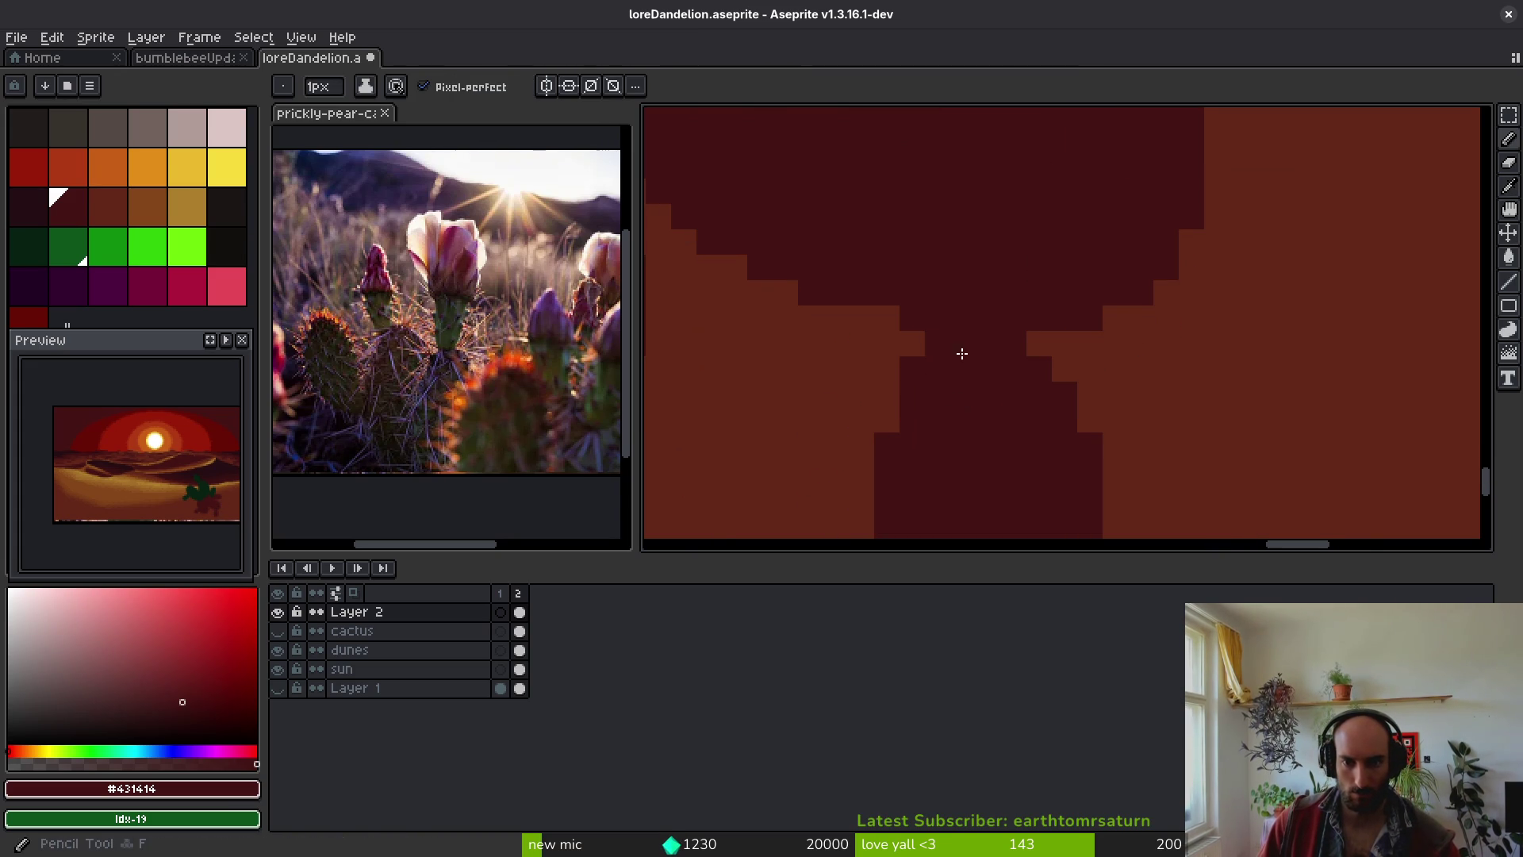
scroll(1020, 456, "down", 3)
scroll(1015, 397, "up", 3)
left_click_drag(1035, 415, 1031, 365)
- Erase stray pixels along the shadow edge, then save the drawing
scroll(1046, 429, "down", 2)
scroll(1013, 238, "up", 2)
key("e")
left_click_drag(948, 238, 976, 317)
scroll(1047, 428, "down", 2)
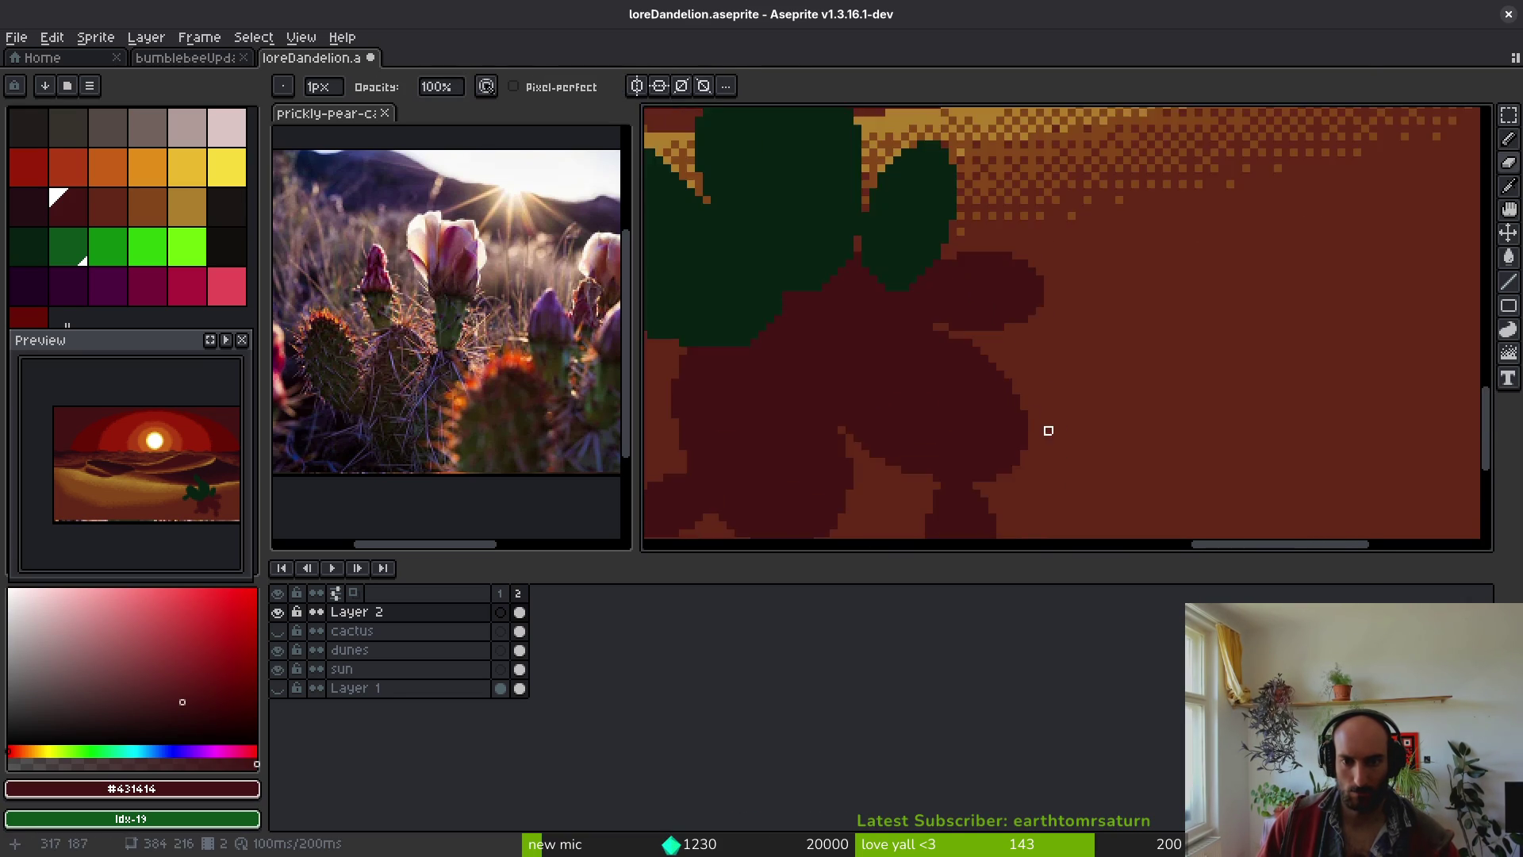
scroll(945, 340, "up", 2)
key("b")
scroll(983, 371, "down", 2)
scroll(989, 349, "up", 1)
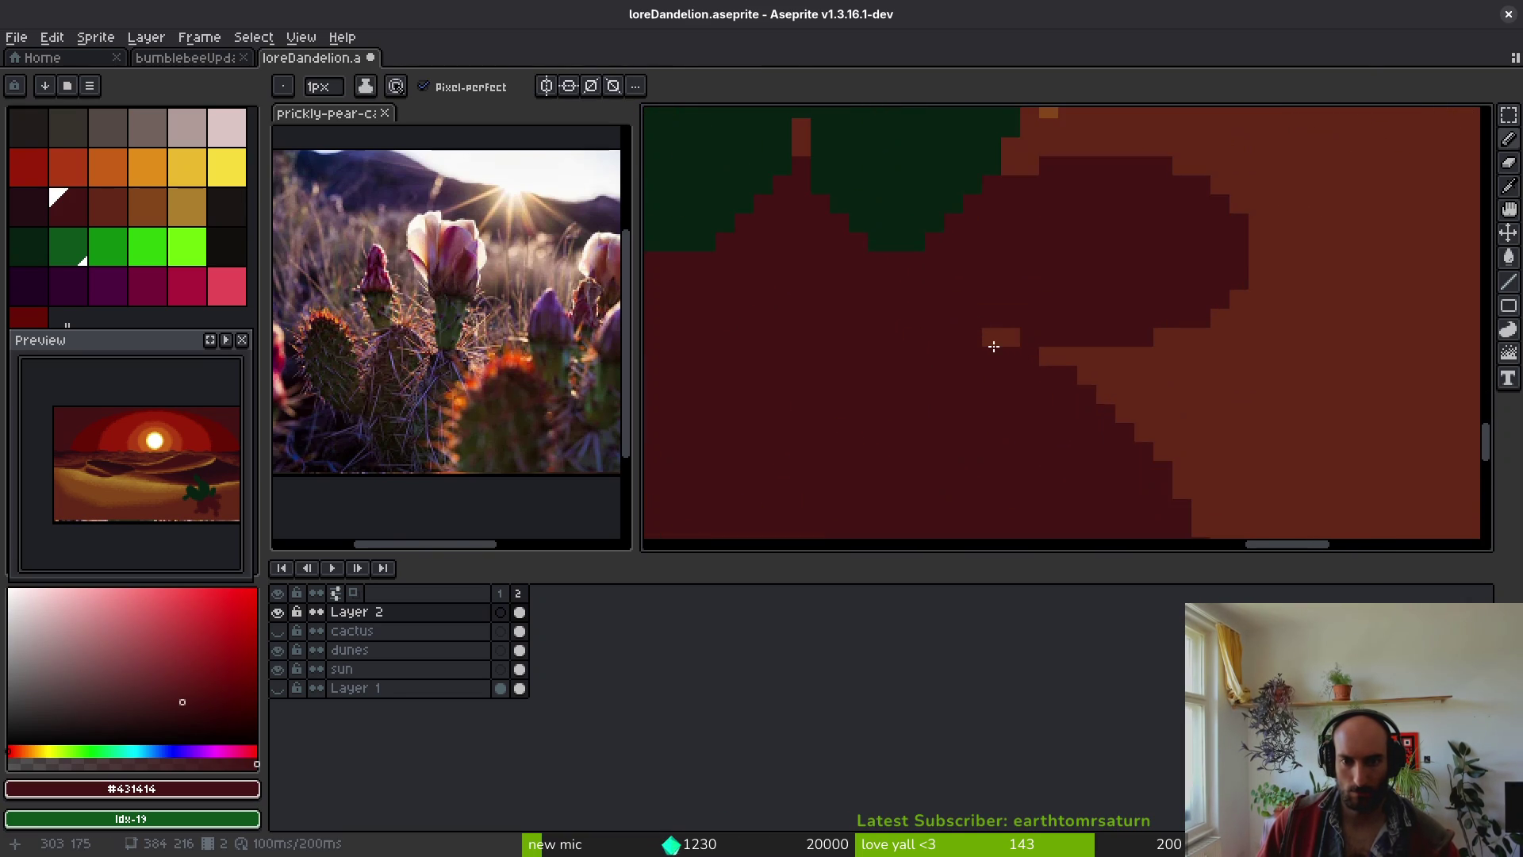
scroll(966, 385, "down", 4)
scroll(933, 388, "up", 5)
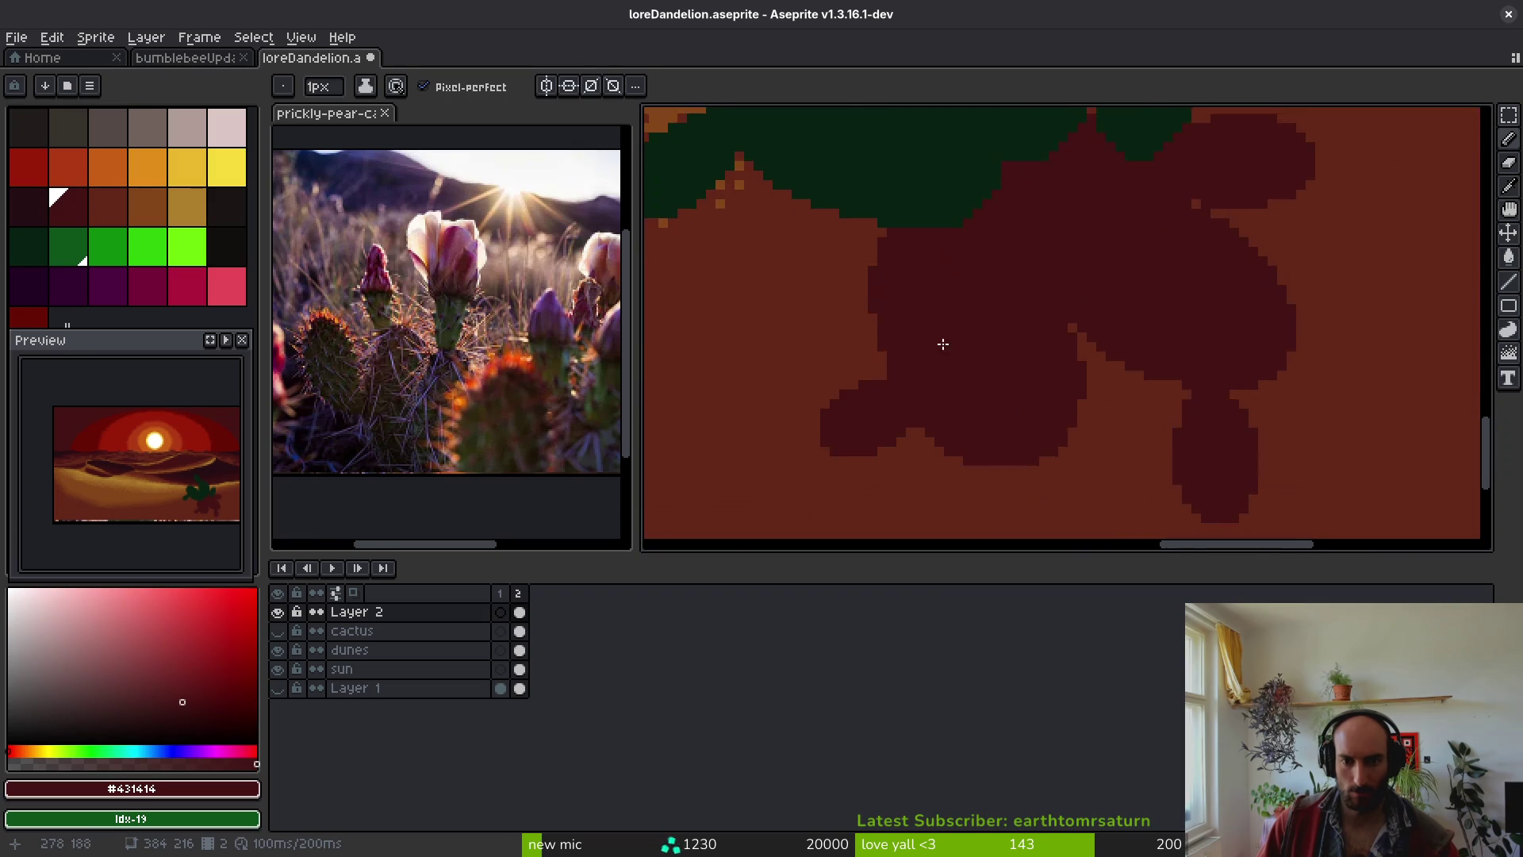
scroll(857, 180, "down", 1)
key("e")
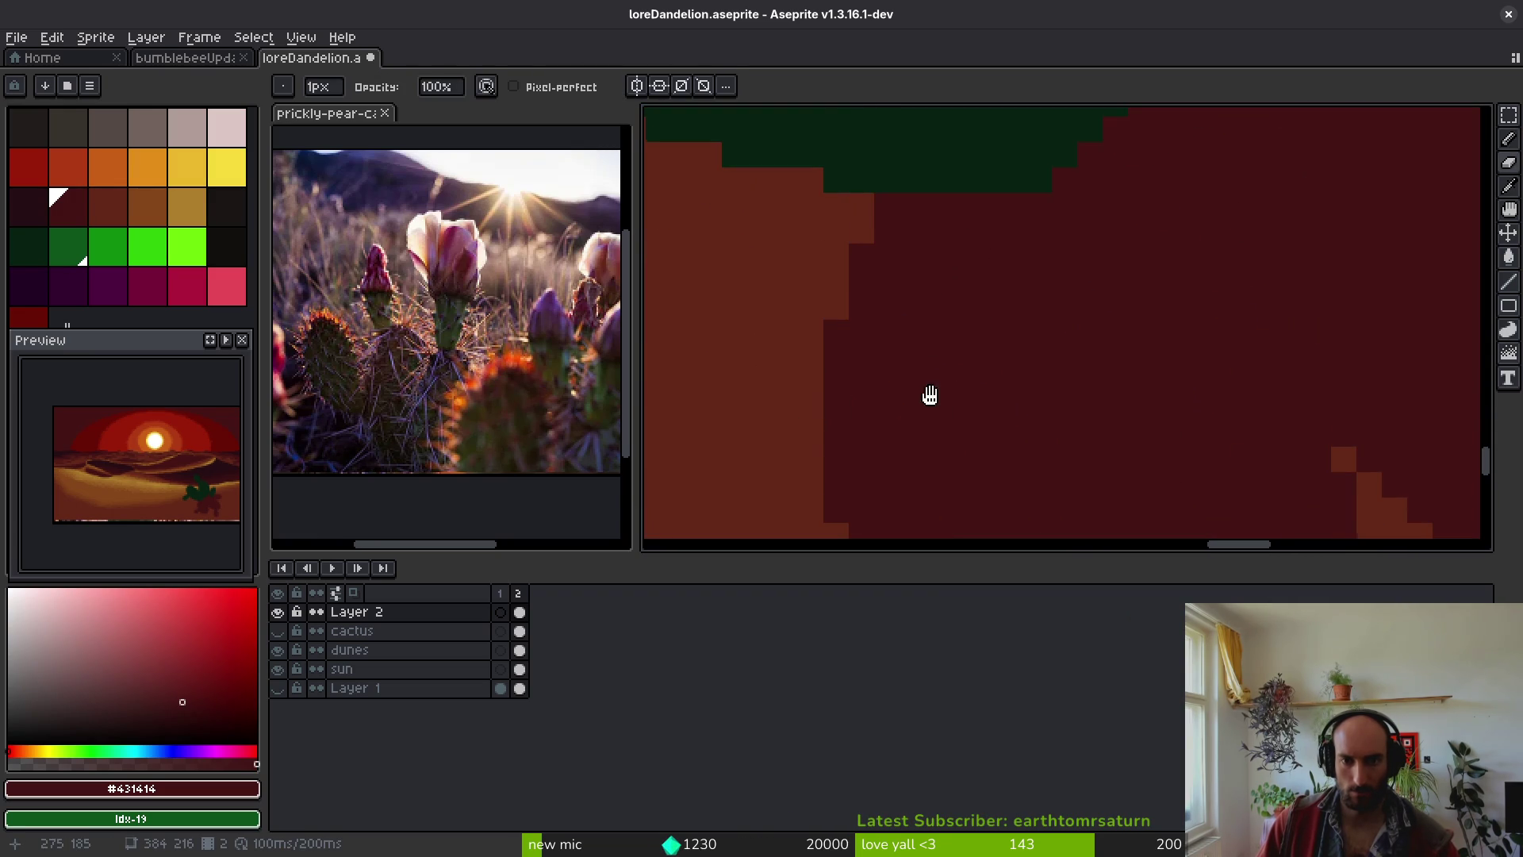
scroll(939, 370, "down", 1)
scroll(1020, 391, "down", 3)
key("ctrl+s")
- Fill two missing shadow pixels along the edge and pick a darker shadow colour
scroll(1046, 449, "up", 3)
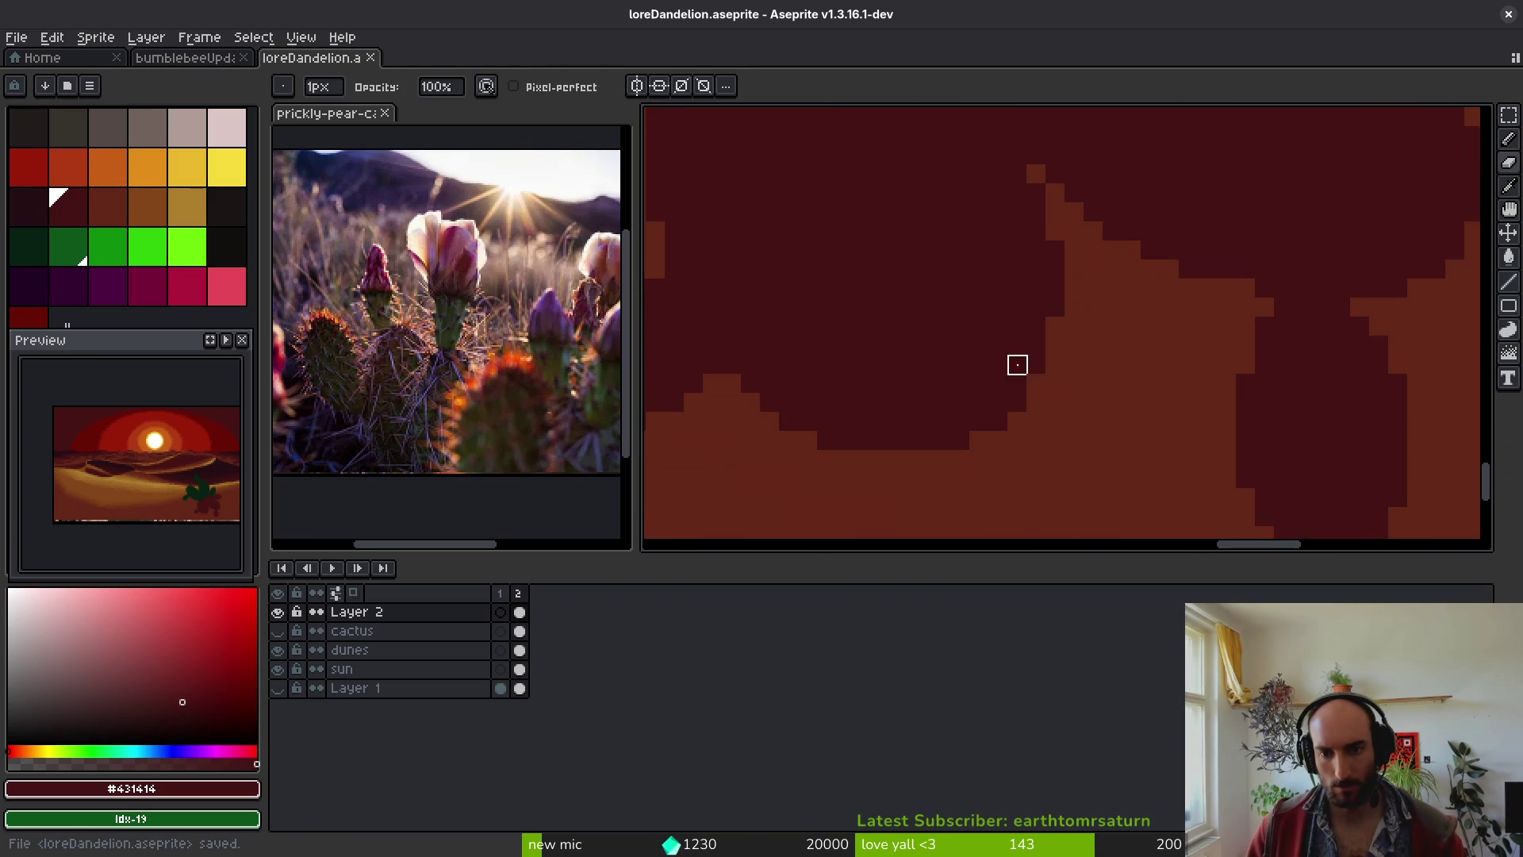
key("b")
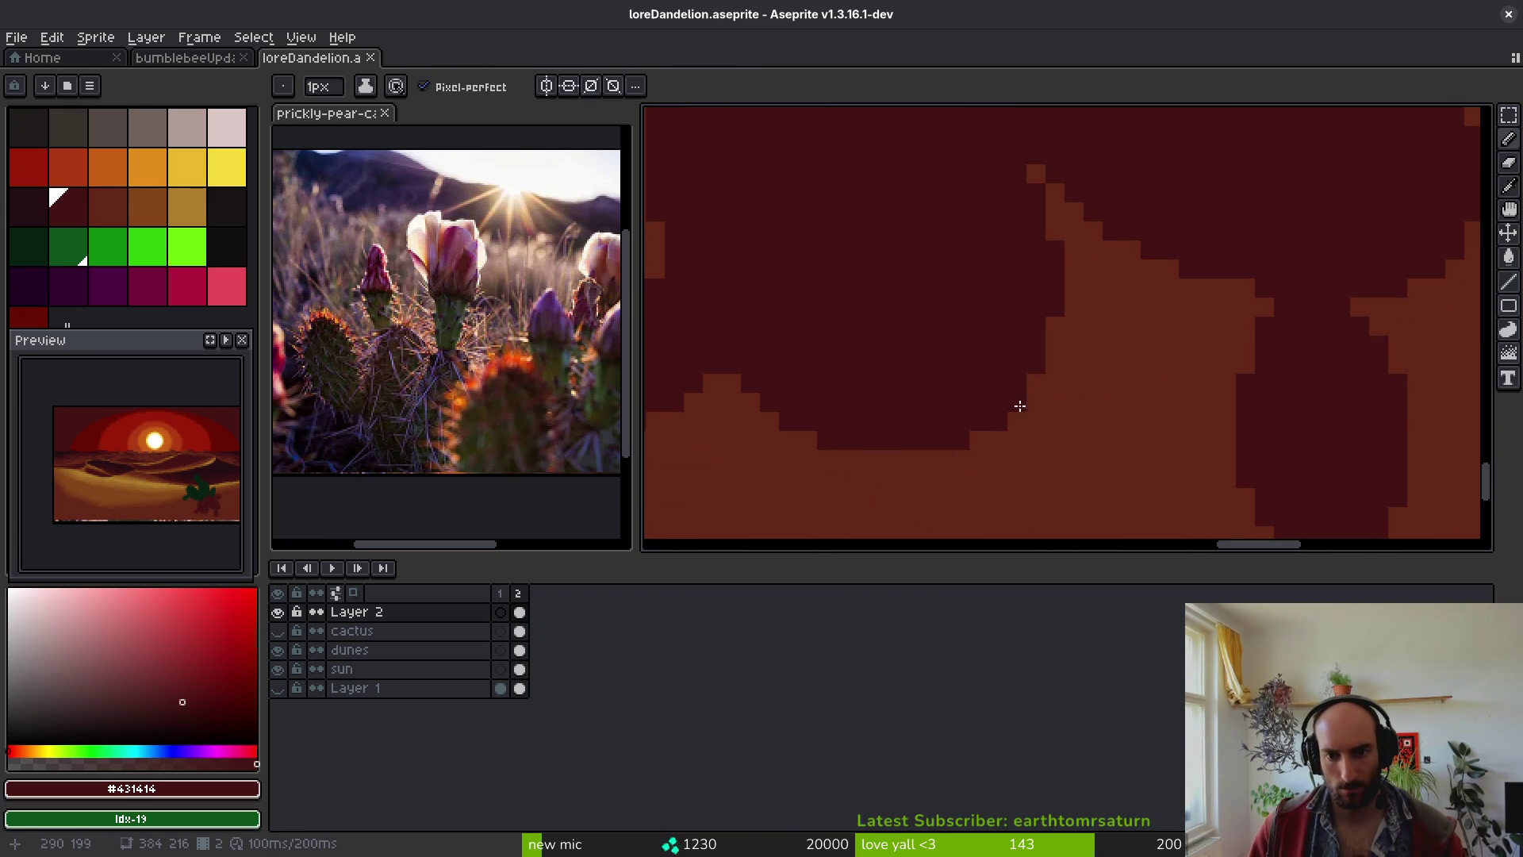
left_click(1016, 421)
left_click(997, 440)
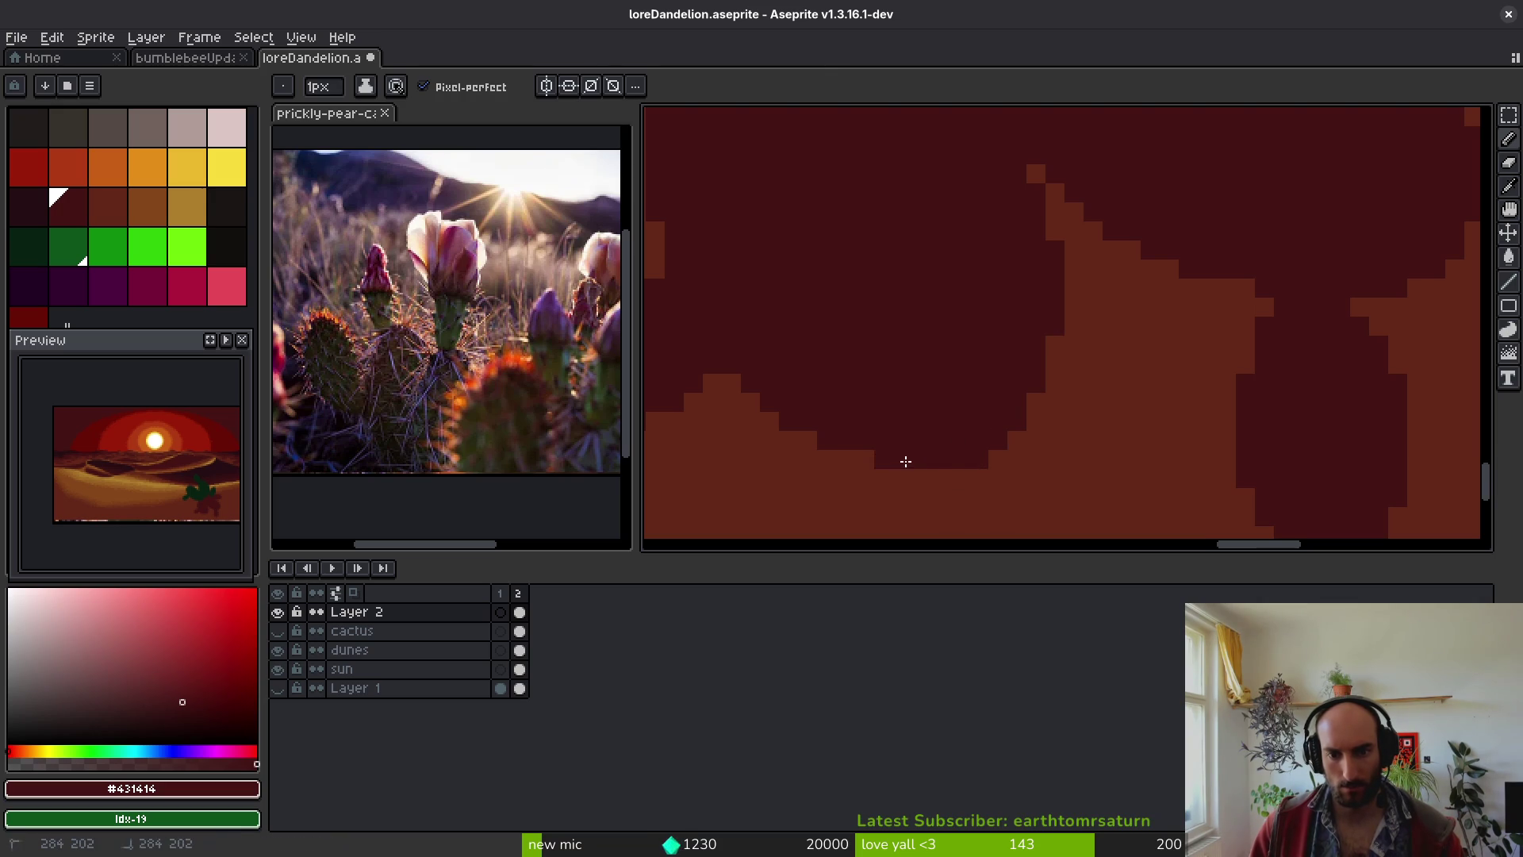
scroll(1060, 468, "down", 1)
scroll(1061, 468, "down", 2)
scroll(1101, 499, "up", 4)
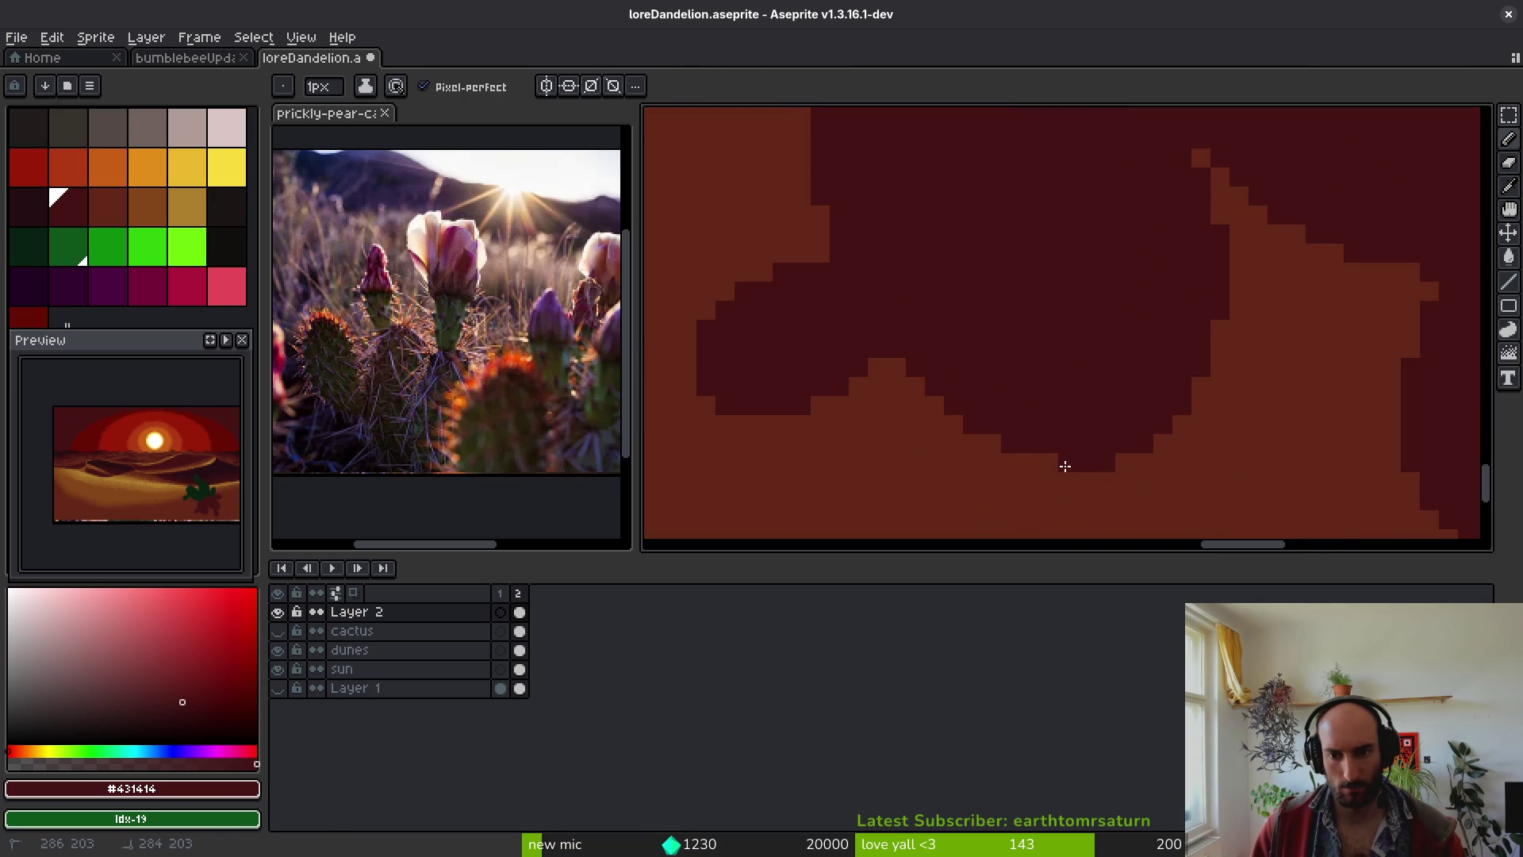
scroll(1120, 500, "down", 6)
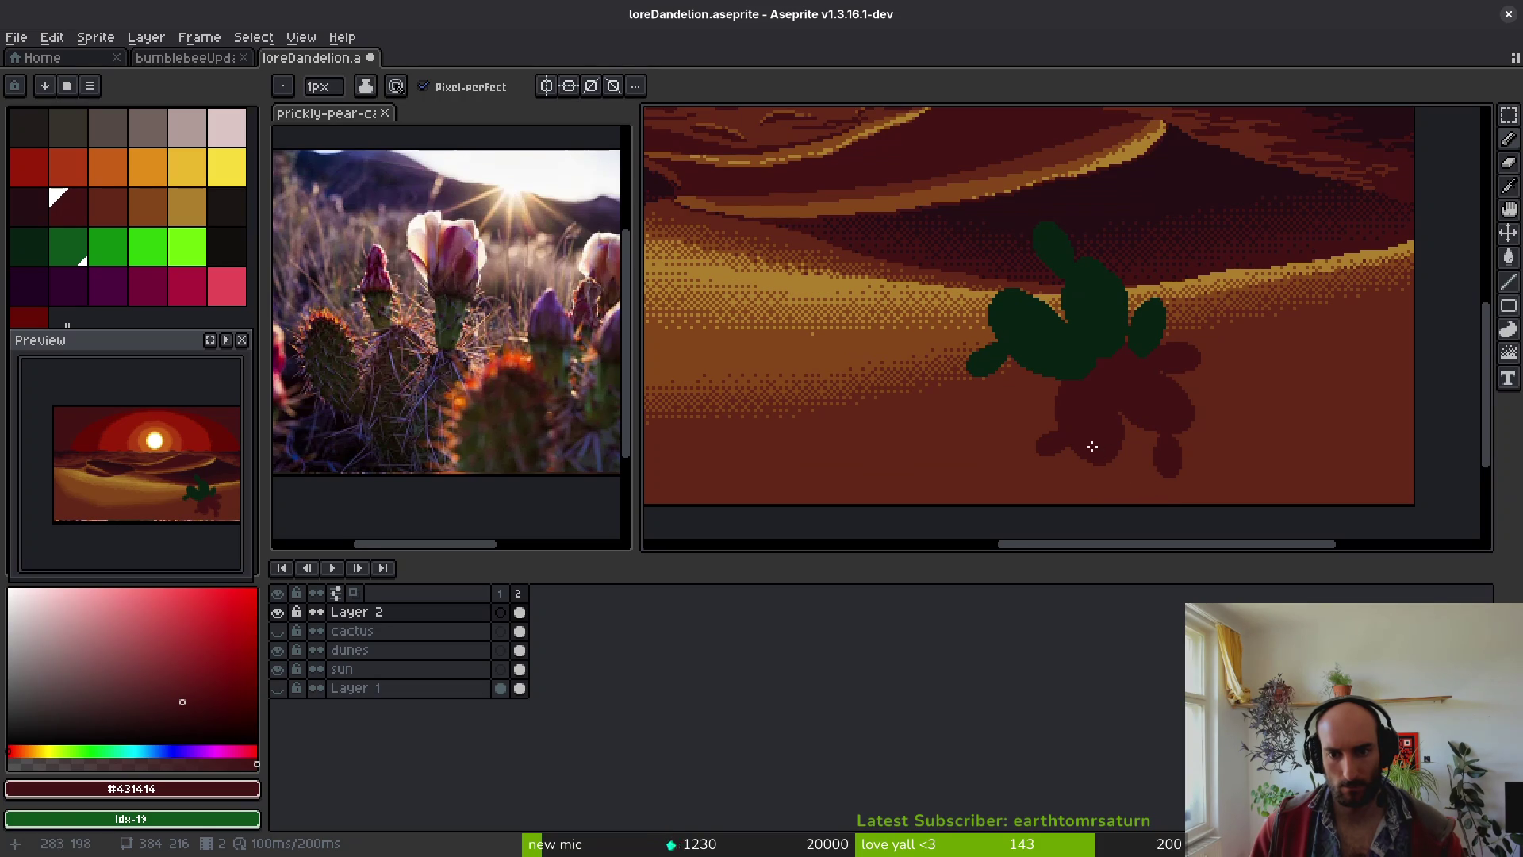
scroll(1081, 421, "up", 4)
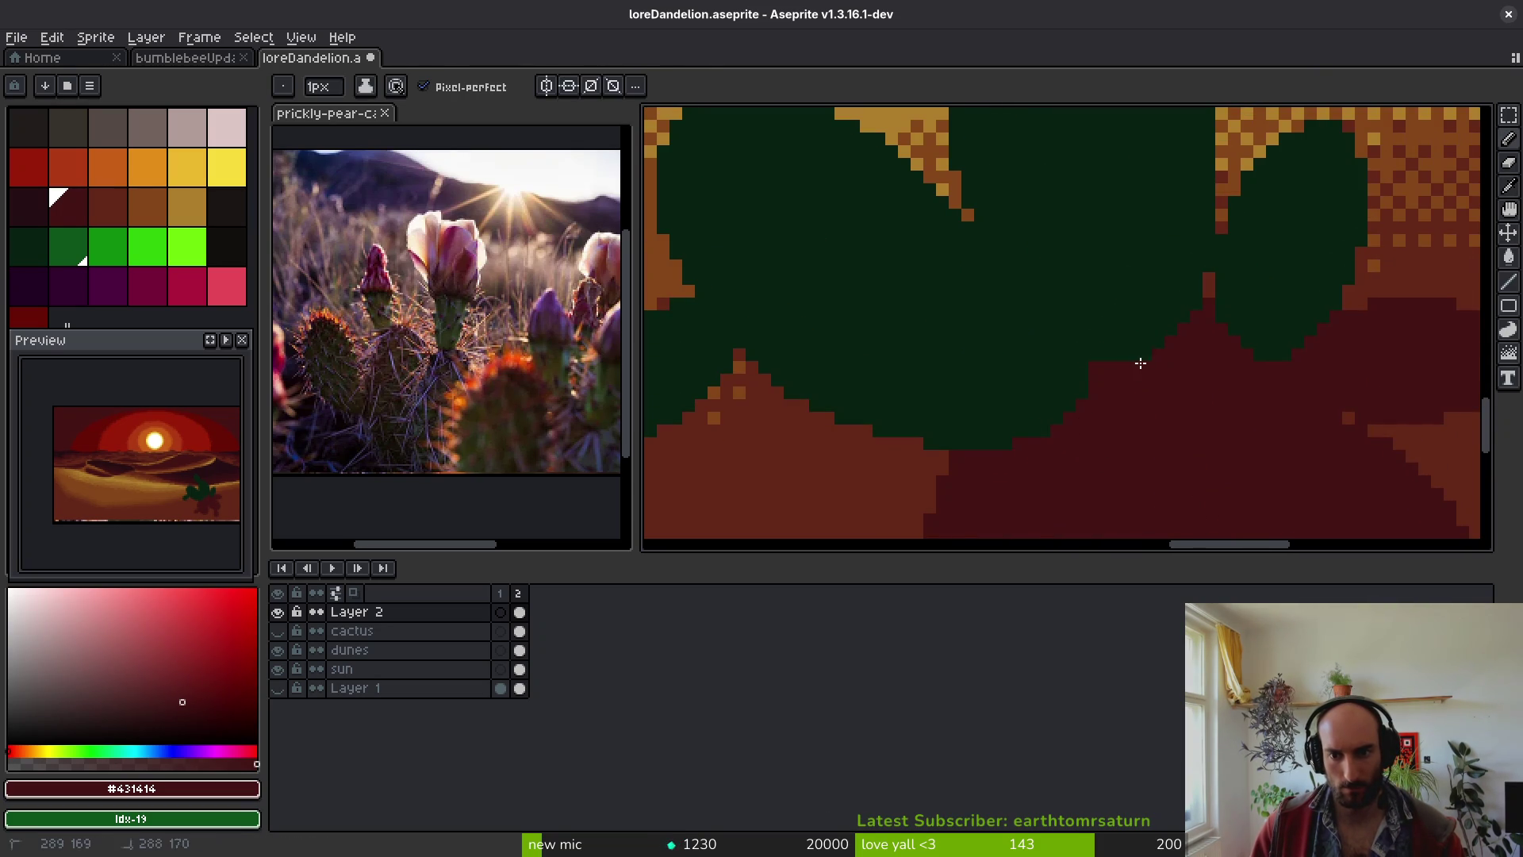
scroll(1144, 355, "down", 4)
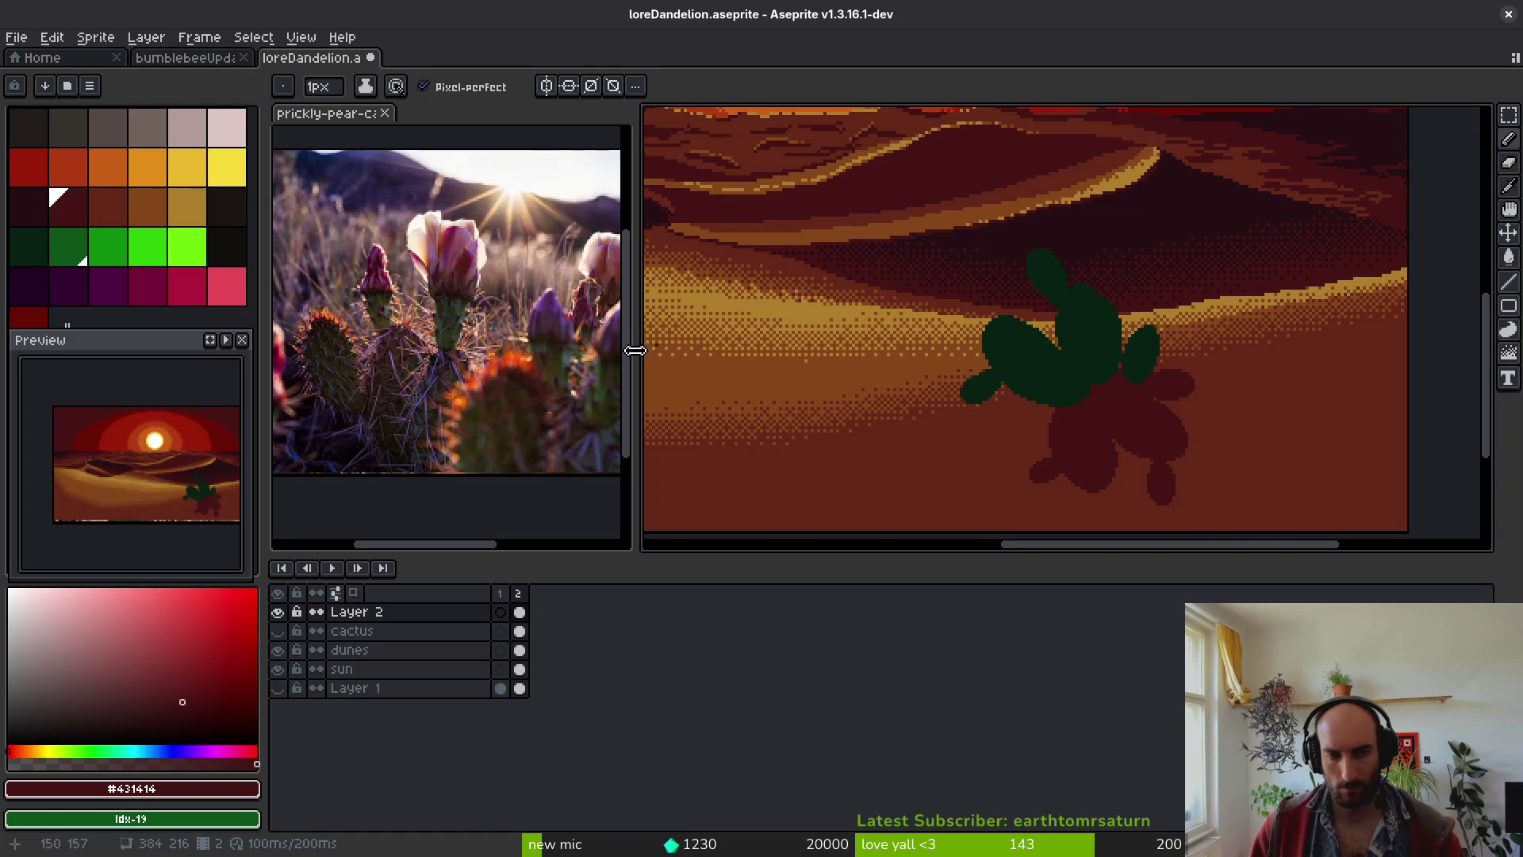
left_click(1110, 444, "alt")
scroll(1088, 332, "up", 3)
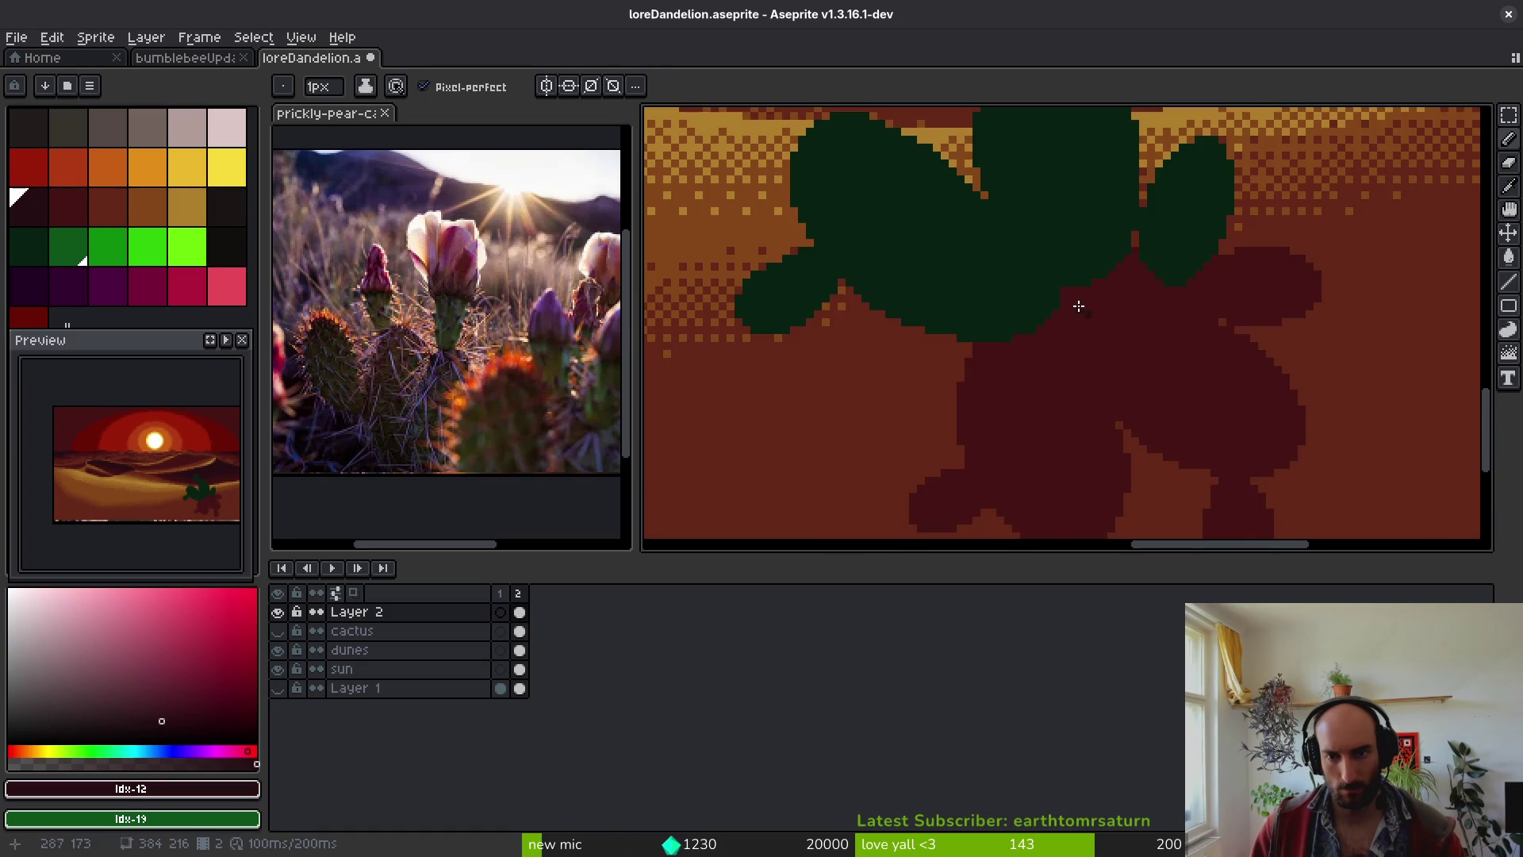
- Paint darker pixels and lines along the cactus and shadow border
scroll(1088, 331, "up", 2)
left_click(1178, 314)
mouse_move(1157, 343)
left_mouse_down()
mouse_move(1043, 383)
mouse_move(1055, 401)
left_mouse_up()
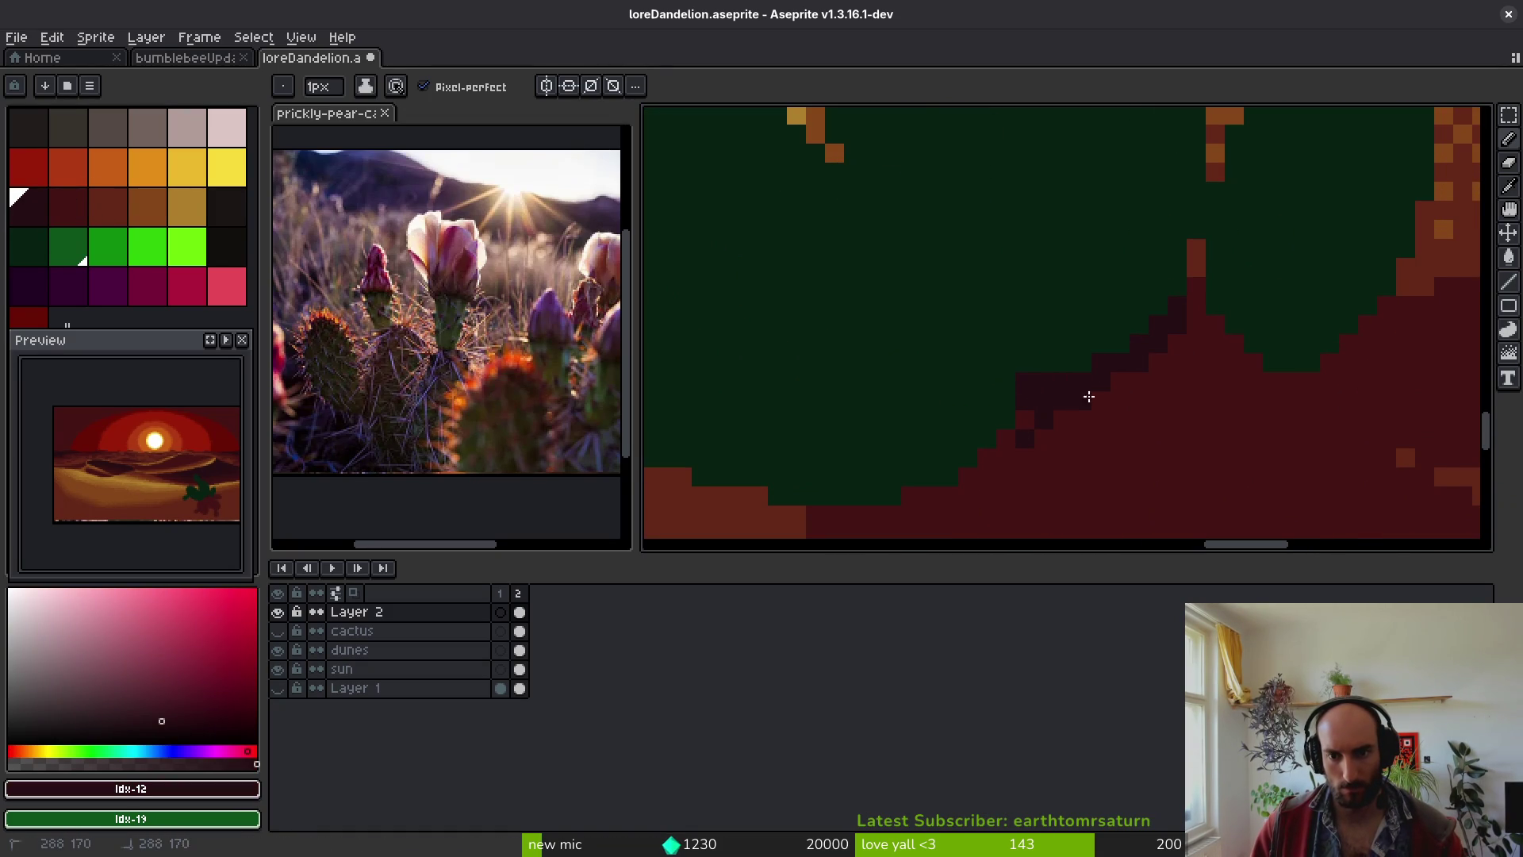
mouse_move(918, 508)
left_mouse_down()
mouse_move(903, 461)
mouse_move(1125, 405)
mouse_move(1040, 413)
left_mouse_up()
mouse_move(1046, 322)
left_mouse_down()
mouse_move(1110, 380)
mouse_move(924, 452)
left_mouse_up()
scroll(1039, 481, "down", 3)
scroll(1039, 482, "down", 2)
scroll(1019, 485, "up", 4)
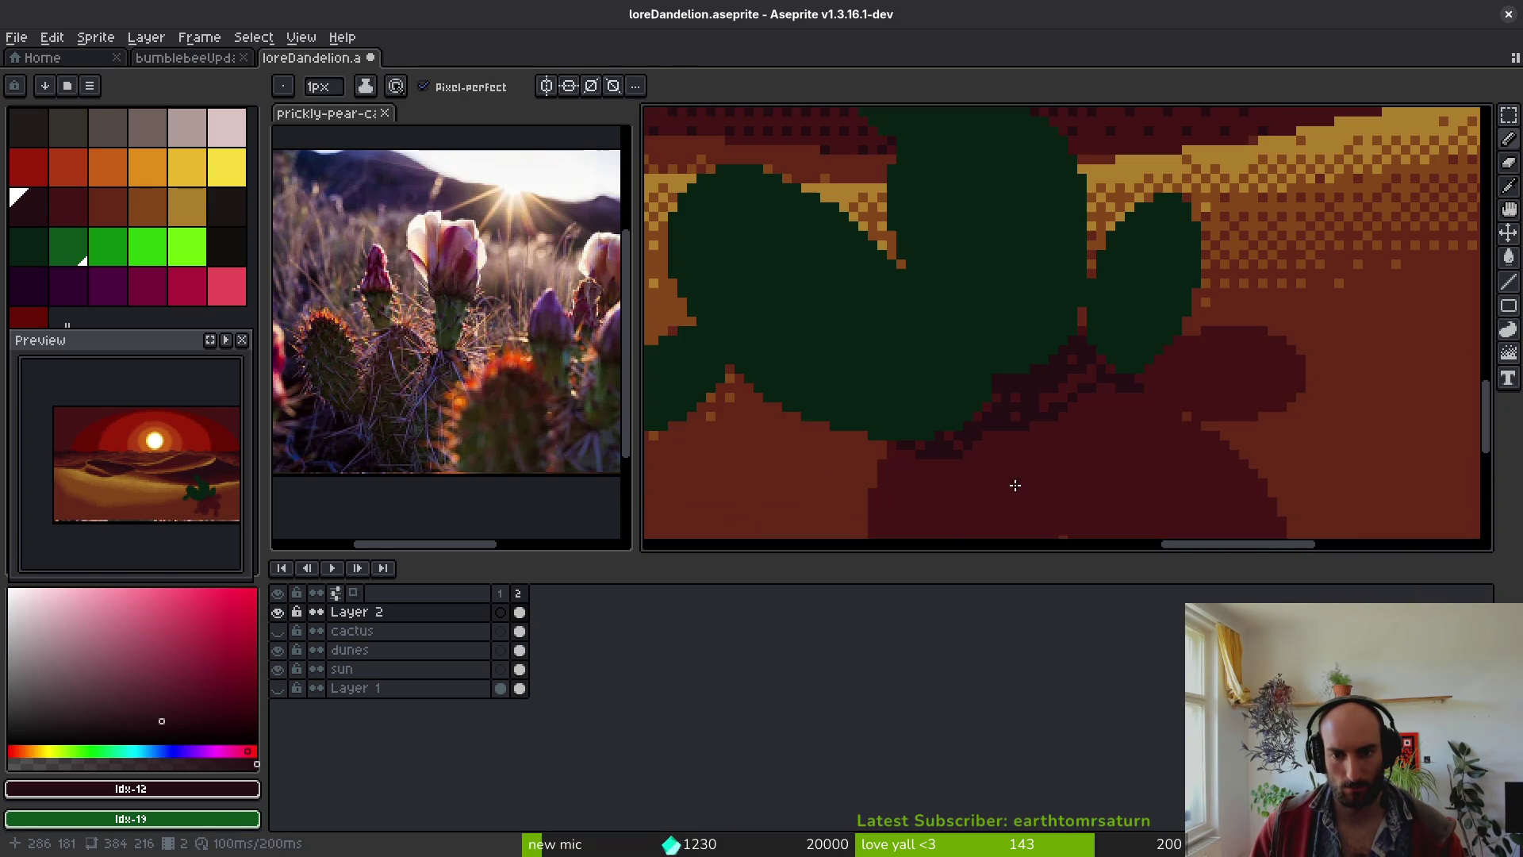
scroll(1028, 470, "down", 2)
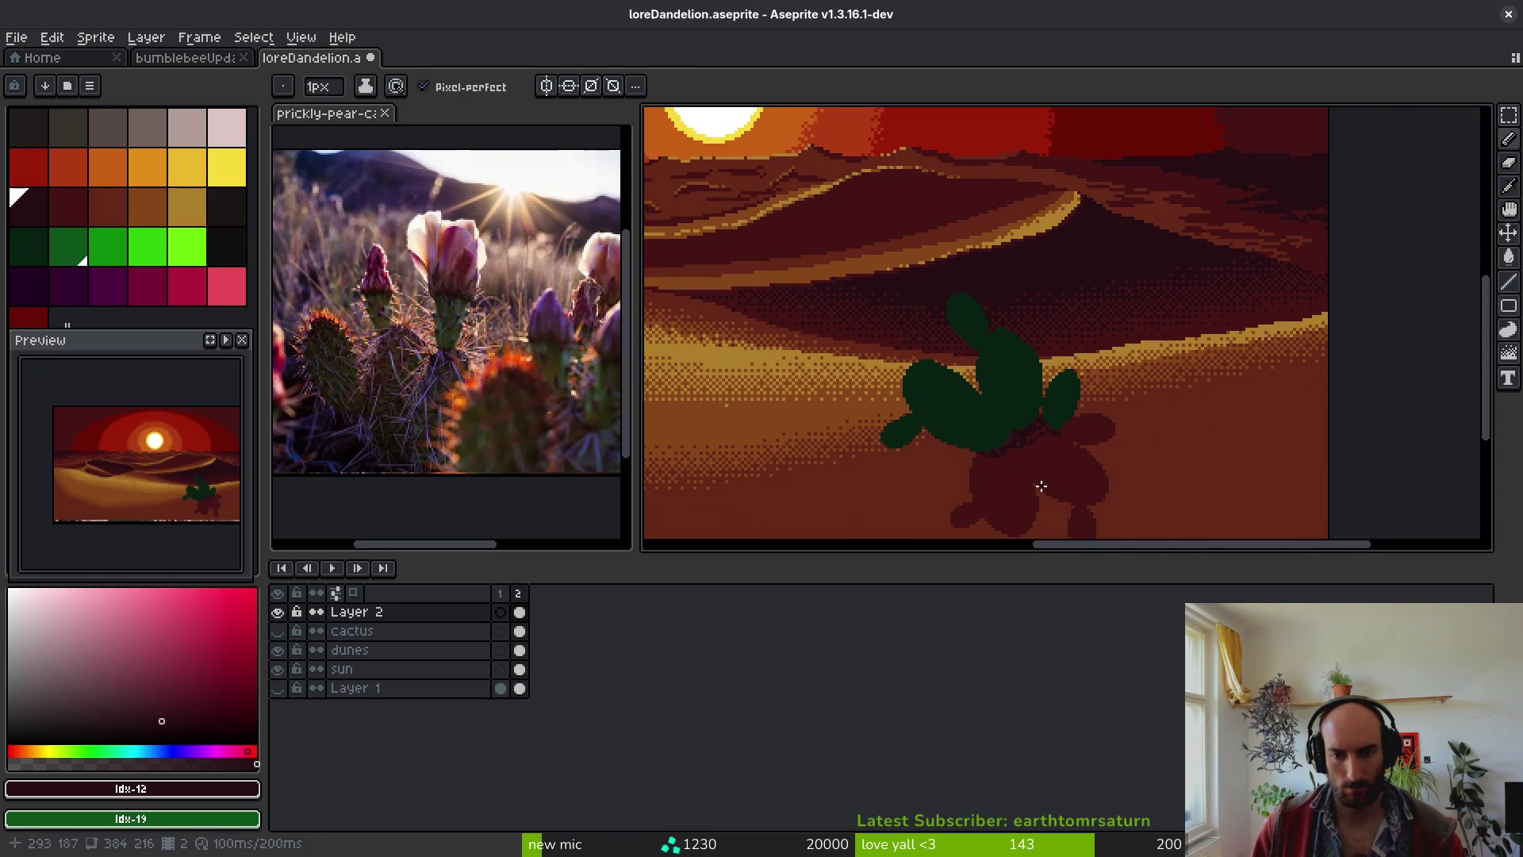
scroll(1041, 486, "up", 4)
- Eyedrop the shadow red and repaint several dark pixels along the shadow edge
left_click(1051, 394, "alt")
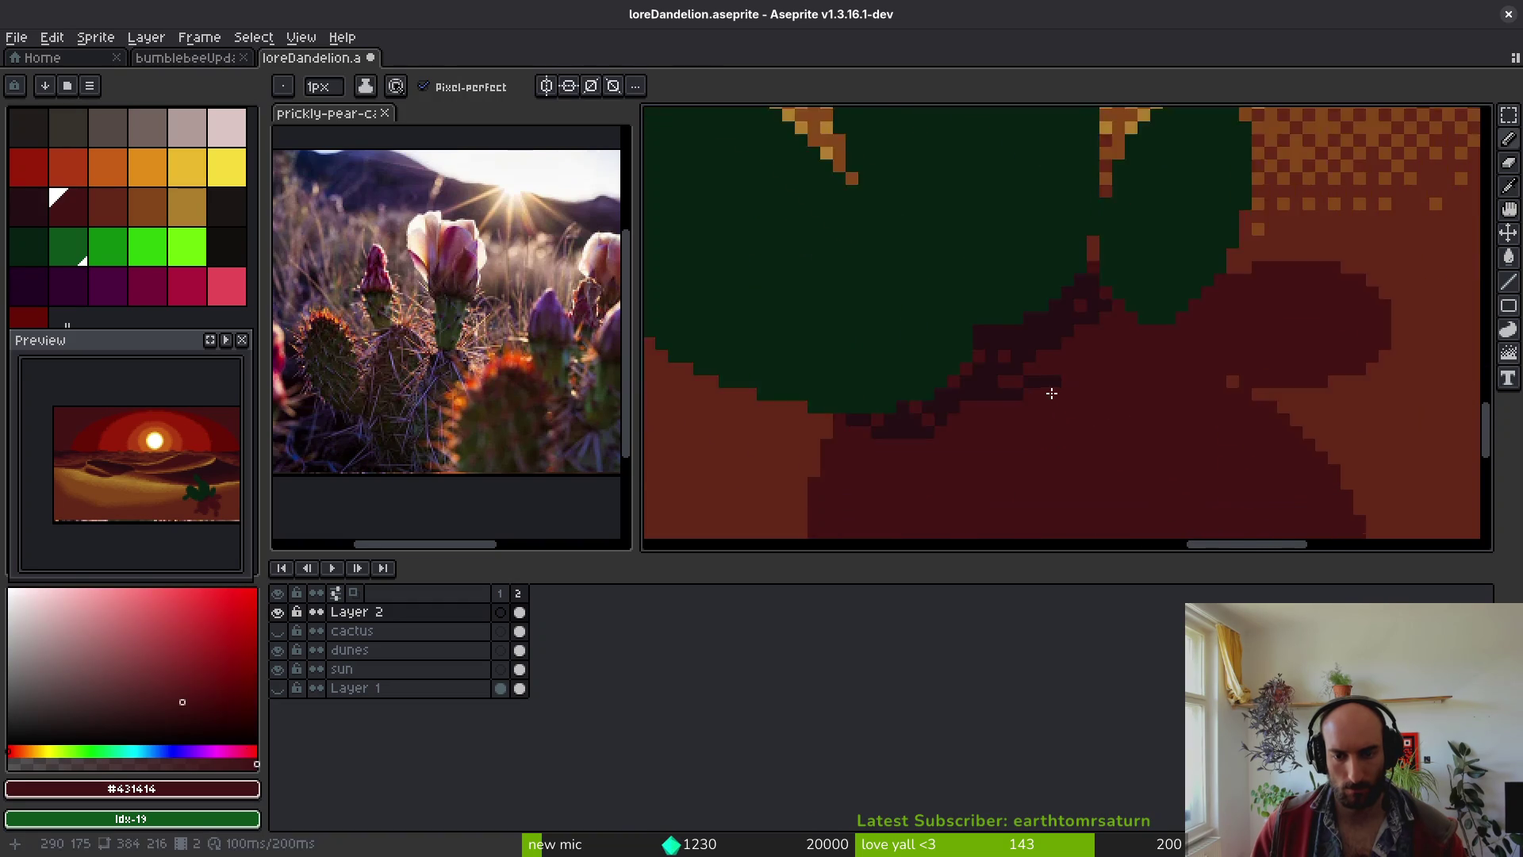
scroll(1051, 395, "up", 3)
left_click_drag(1016, 425, 955, 470)
left_click(904, 512)
left_click(912, 371)
left_click(782, 472)
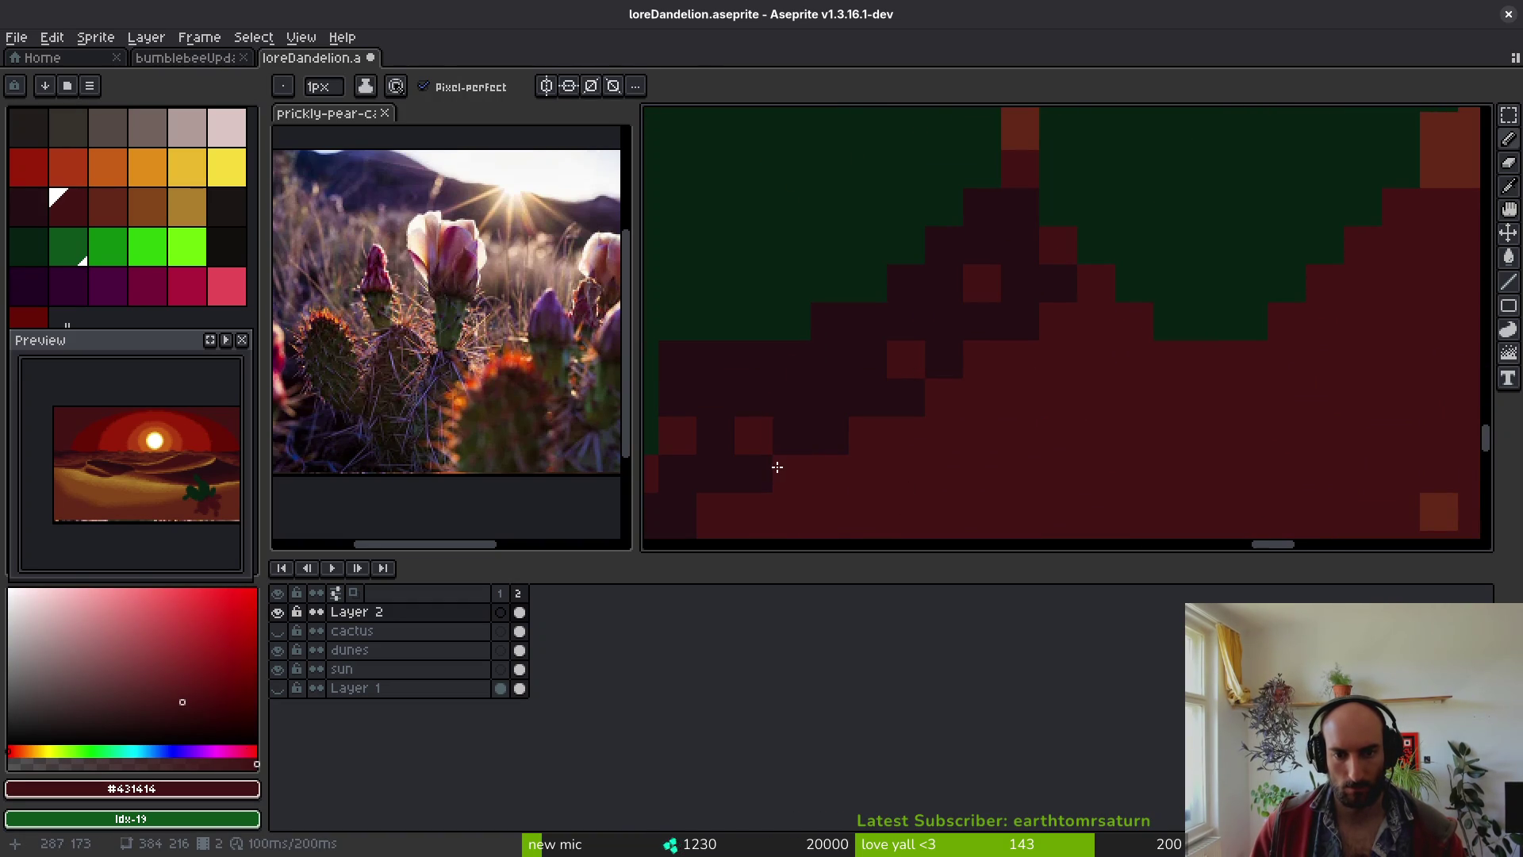
left_click_drag(818, 372, 891, 344)
left_click(902, 368)
scroll(1086, 304, "down", 1)
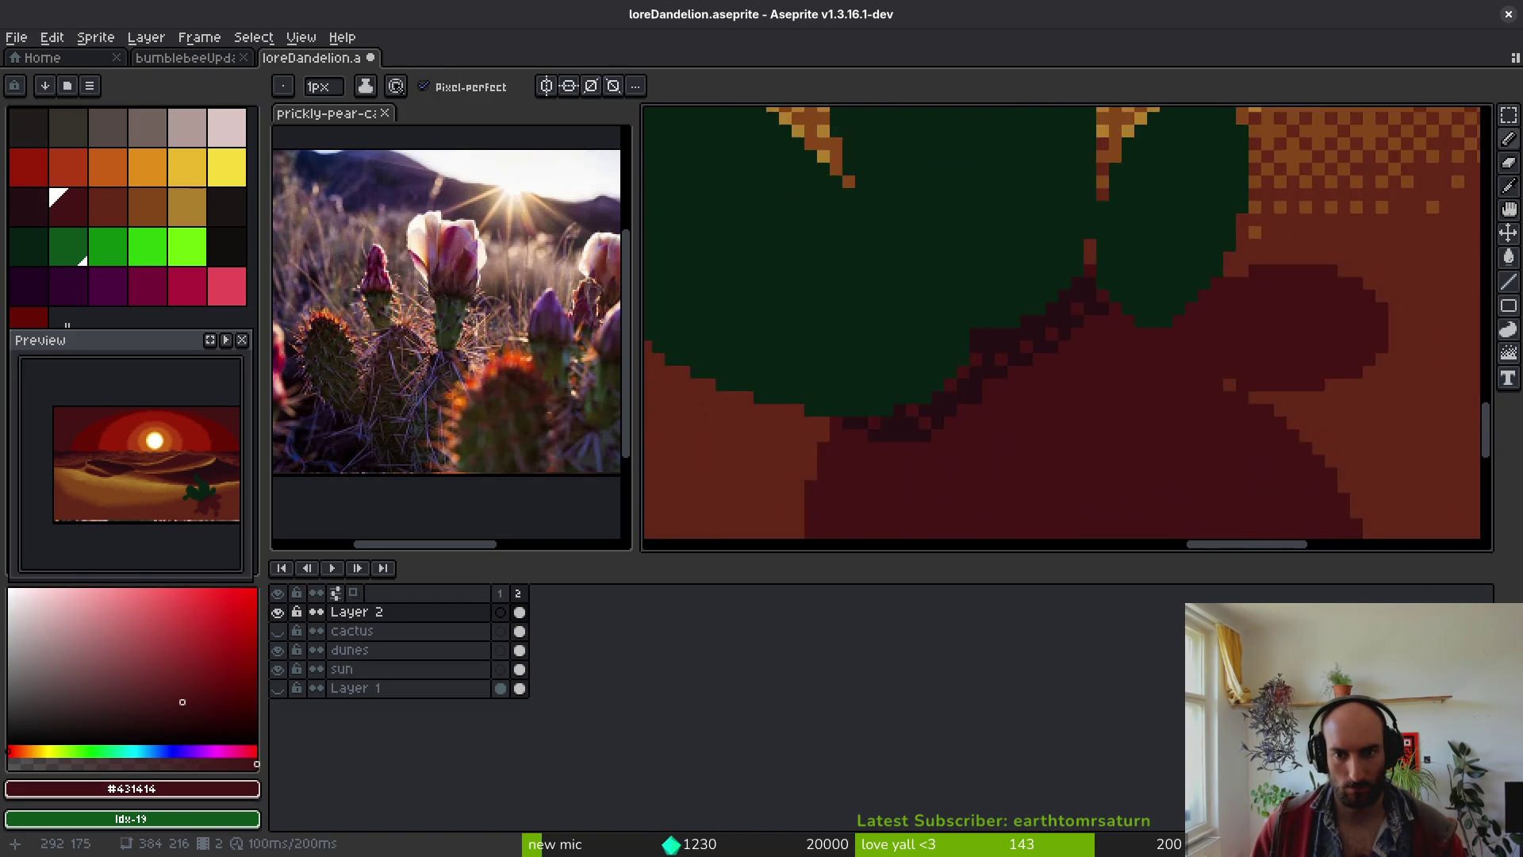
scroll(1098, 323, "up", 1)
left_click_drag(1044, 204, 874, 385)
left_click(853, 409)
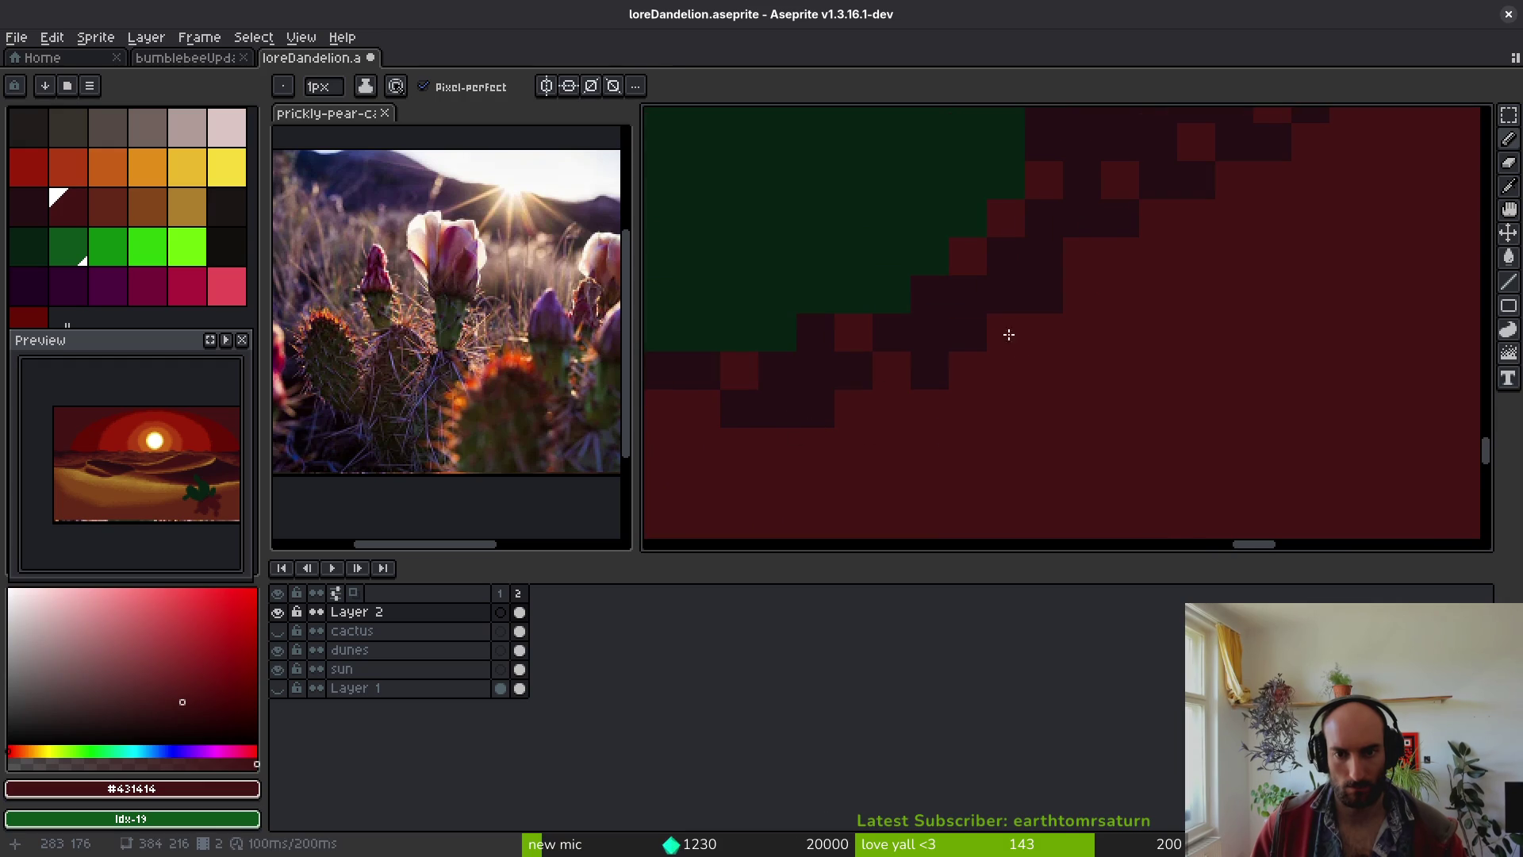
scroll(1040, 299, "down", 8)
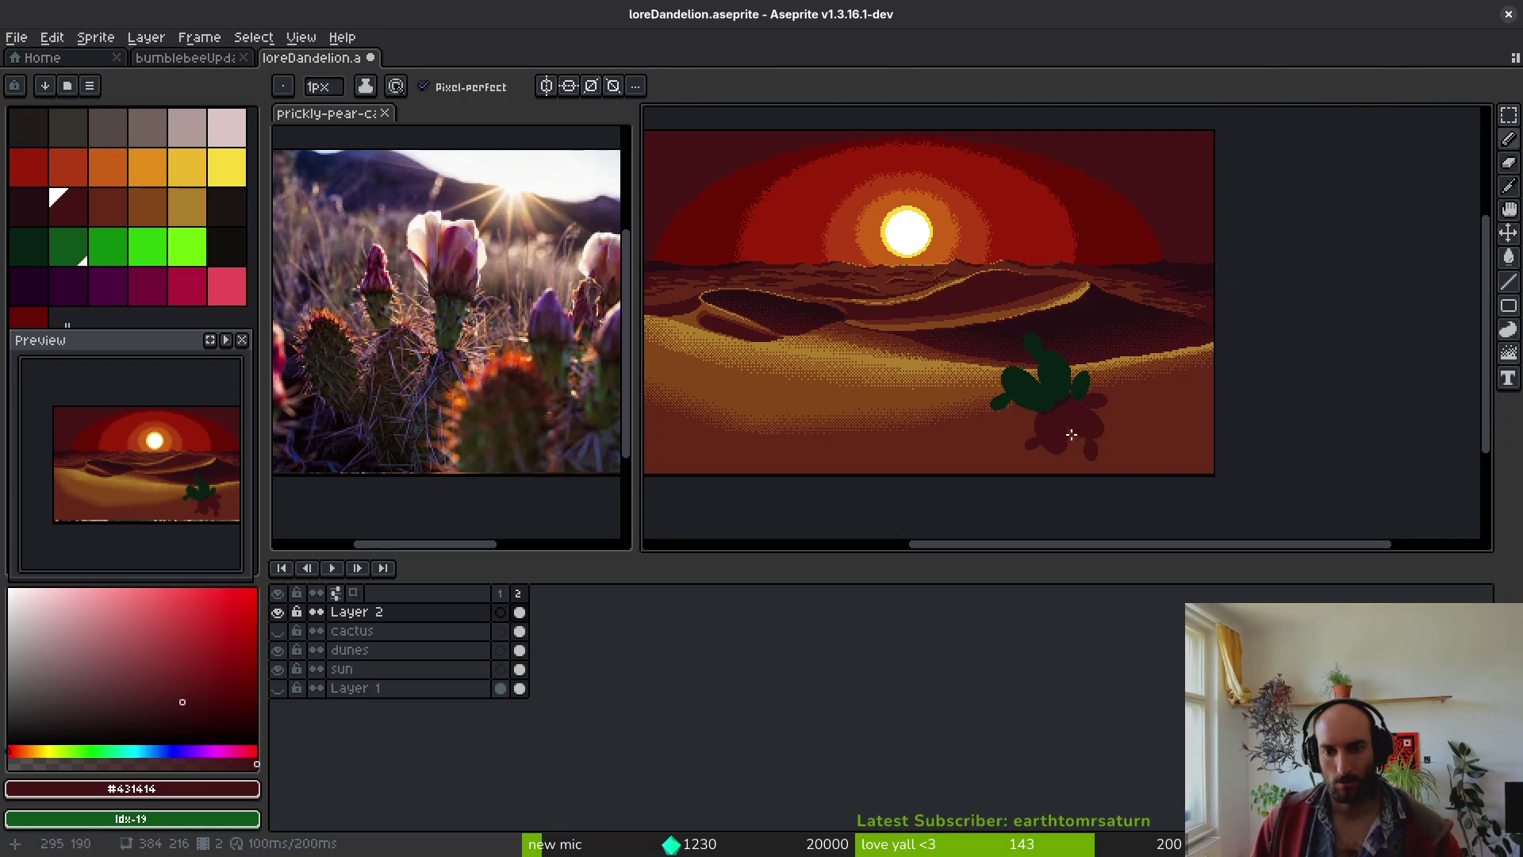
scroll(1086, 408, "up", 5)
scroll(1086, 409, "up", 2)
- Eyedrop the darkest shadow colour and paint a row and diagonal under the pad edge
left_click(1013, 221, "alt")
scroll(1007, 238, "up", 1)
left_click_drag(1071, 306, 1182, 305)
scroll(1183, 304, "up", 2)
scroll(1182, 304, "right", 2)
left_click(873, 412)
left_click_drag(1166, 372, 1307, 281)
left_click(1307, 281)
- Paint a dark stroke beneath the cactus pad and dark pixels along the shadow edge
left_click(1230, 207, "alt")
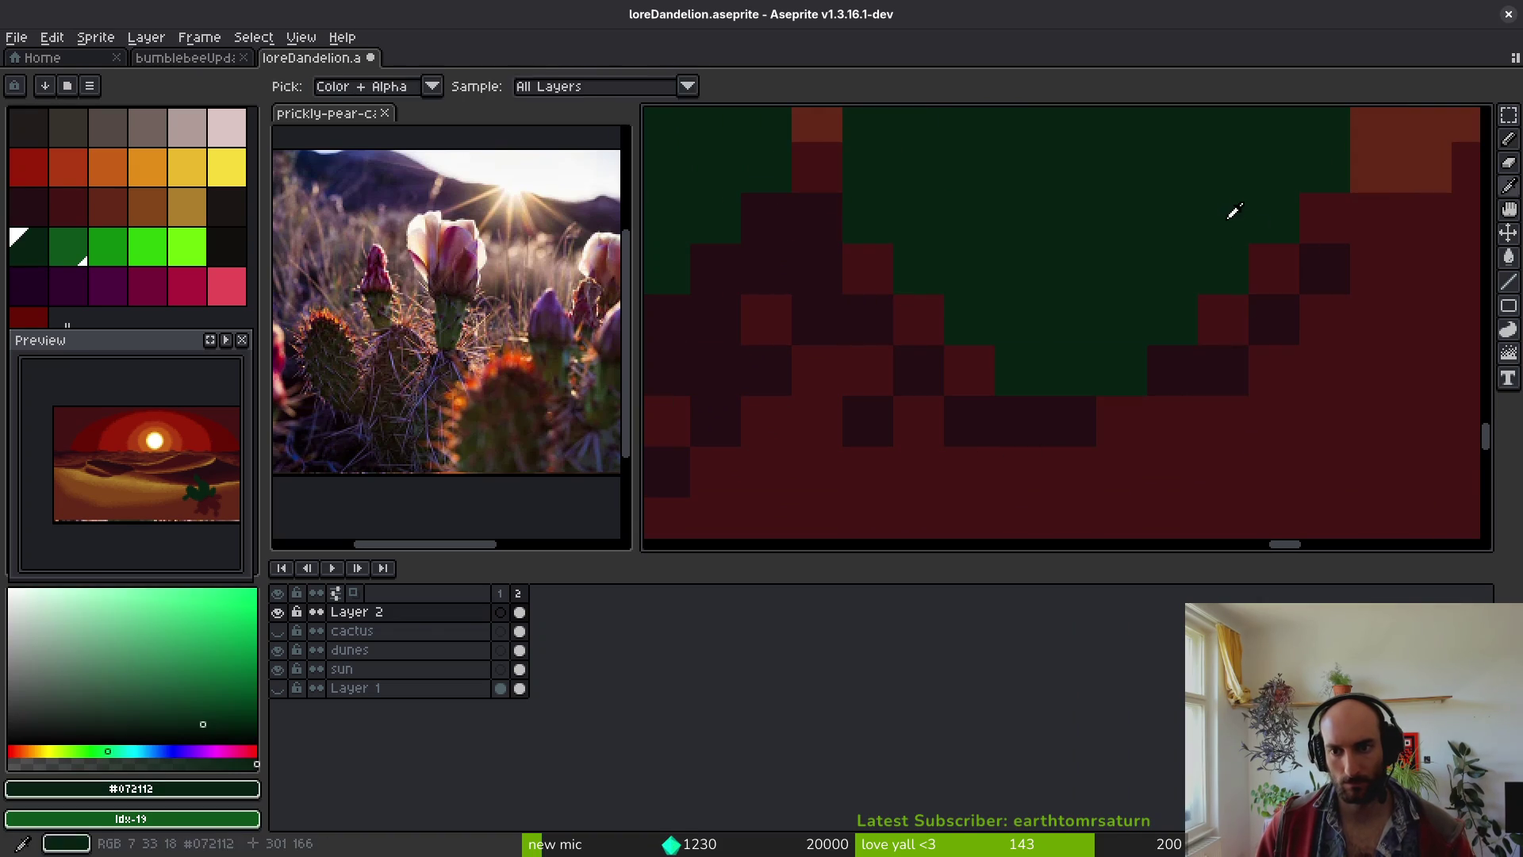
scroll(1033, 472, "down", 4)
scroll(1057, 442, "up", 1)
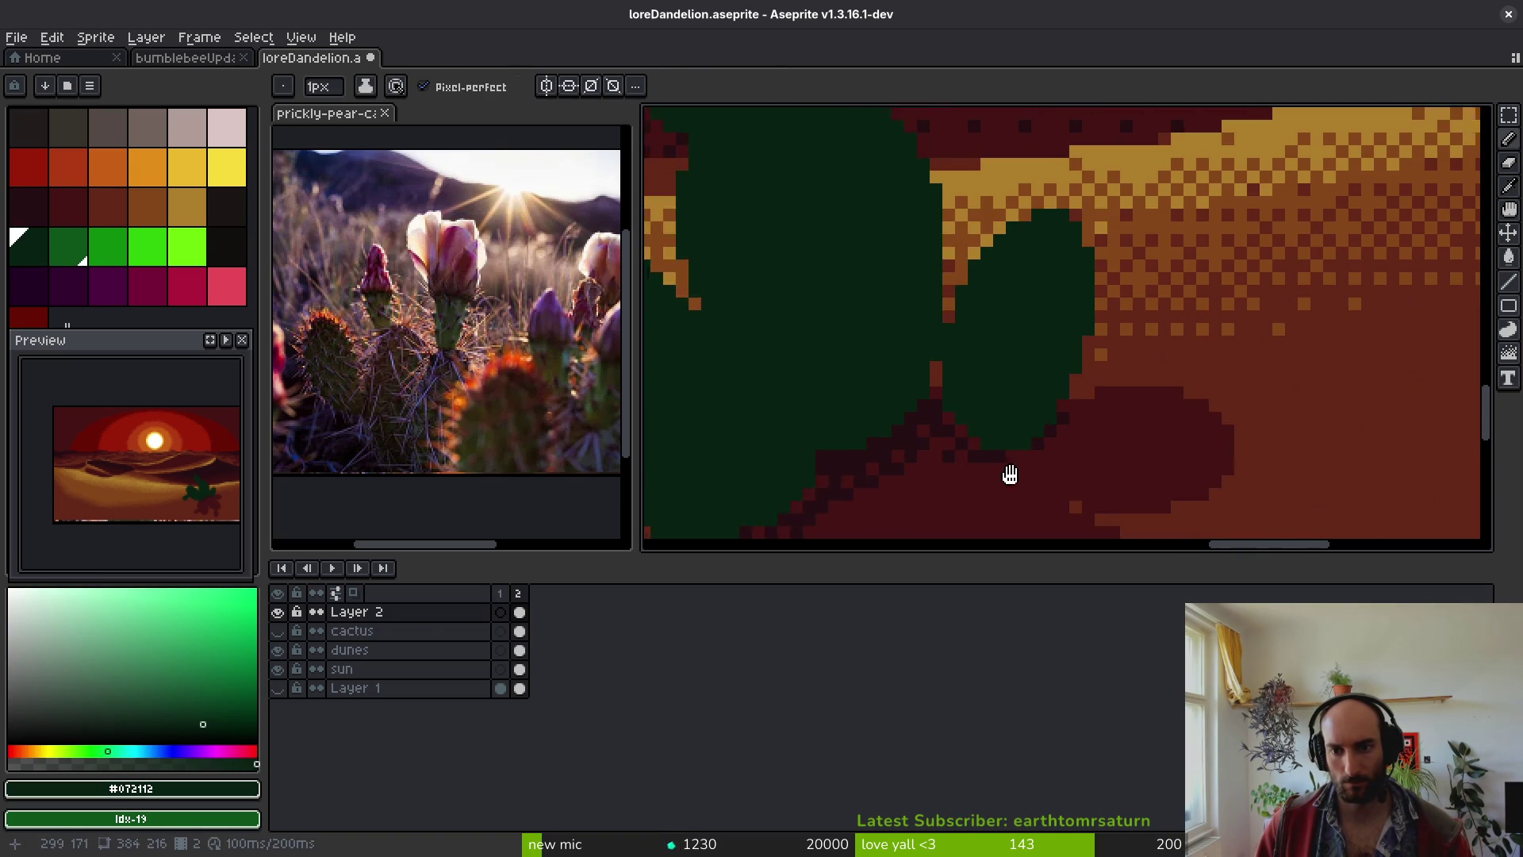
scroll(1023, 480, "up", 2)
scroll(1023, 480, "down", 1)
left_click(1022, 442, "alt")
scroll(1019, 436, "up", 3)
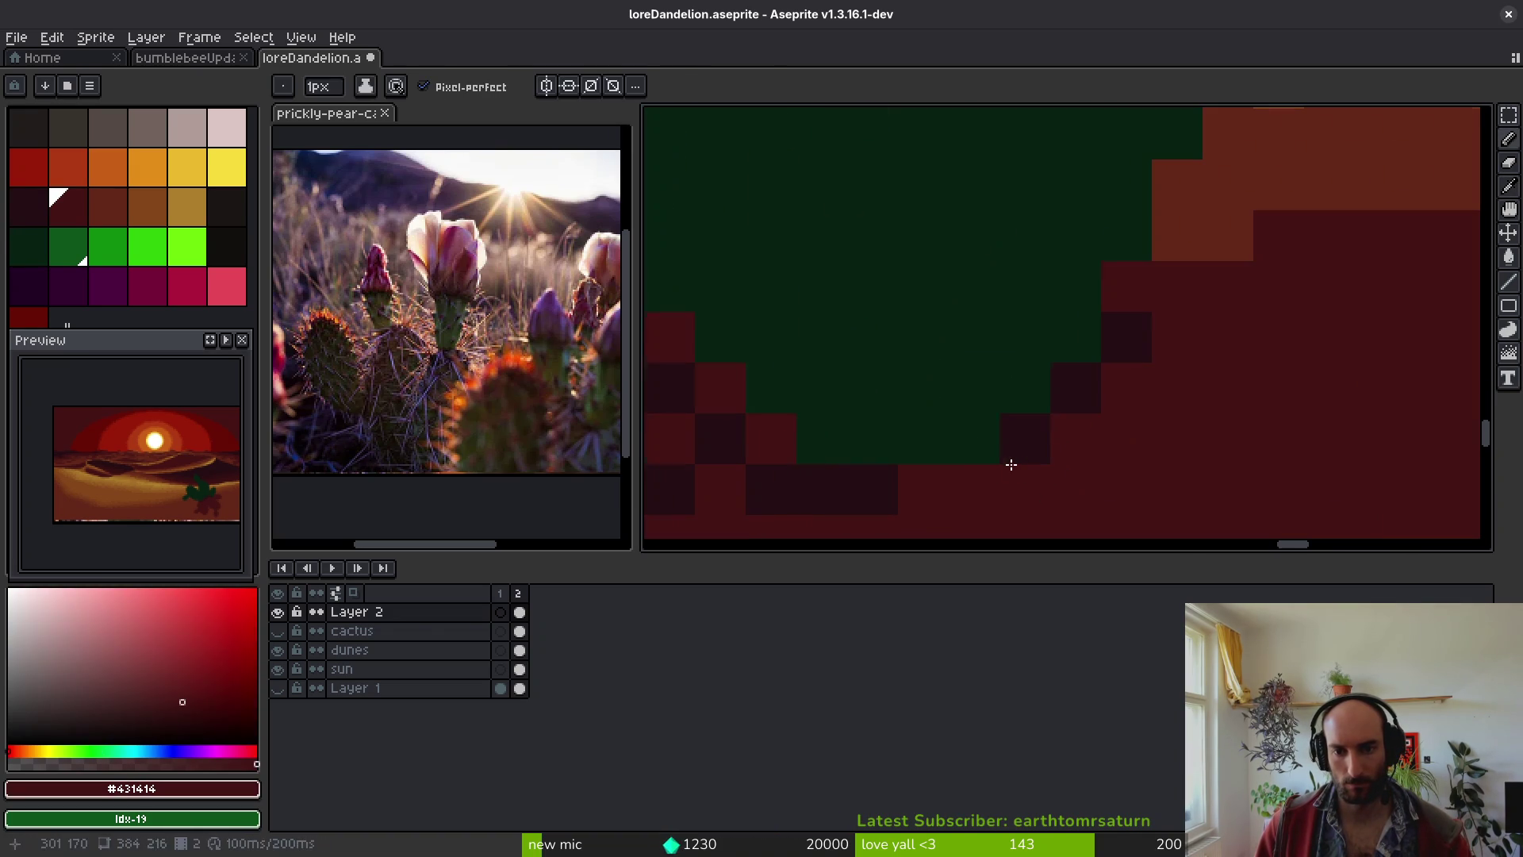
mouse_move(923, 400)
left_mouse_down()
mouse_move(1145, 248)
mouse_move(968, 401)
mouse_move(989, 402)
left_mouse_up()
left_click(799, 461)
left_click(855, 485)
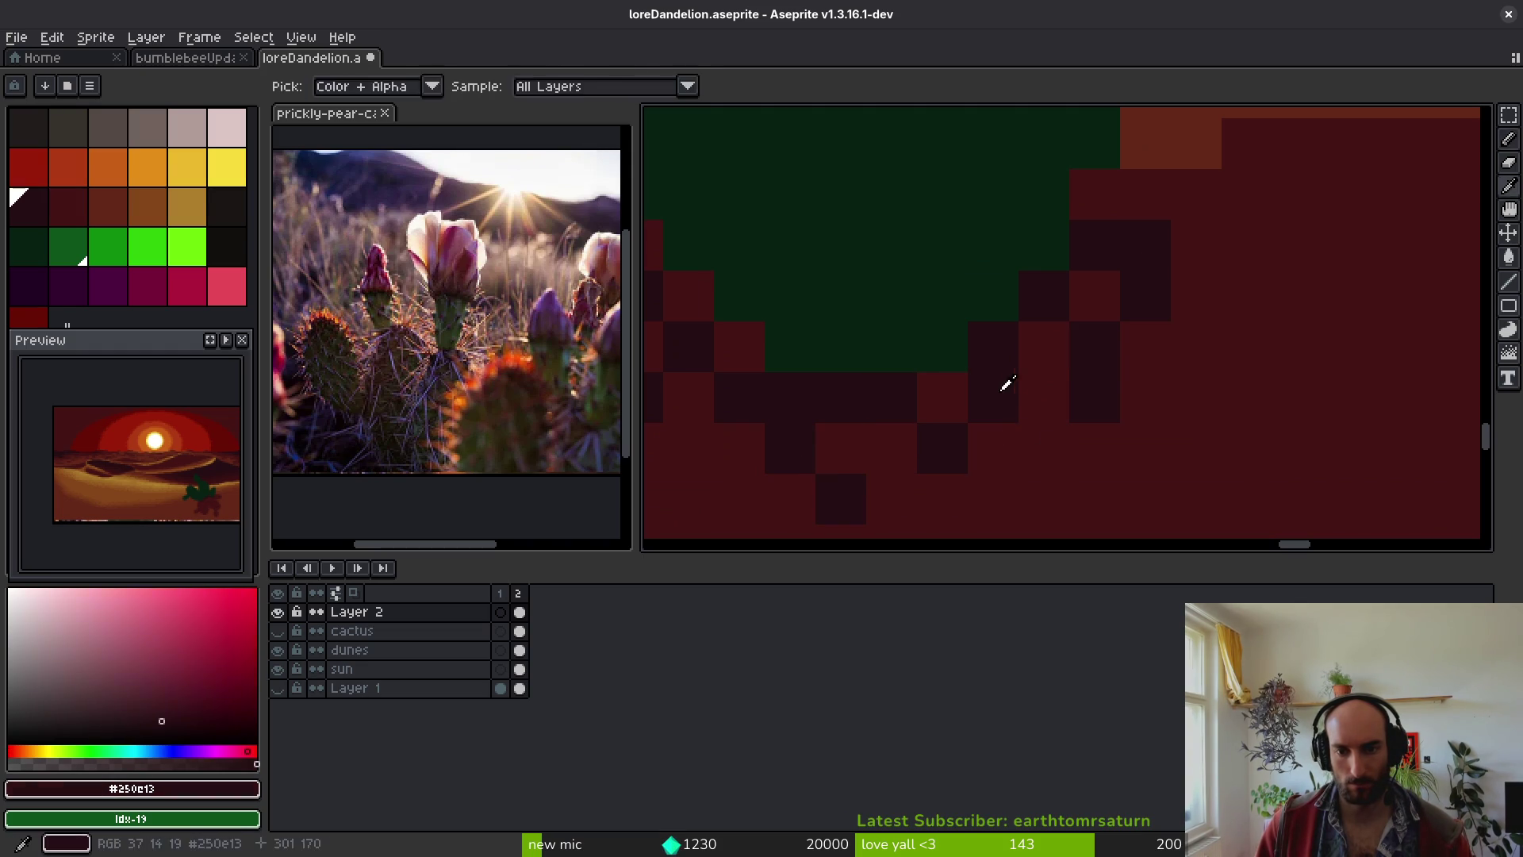
left_click(1047, 346)
- Touch up pixels near the pad base, alternating darkest shade and #431414 shadow red
scroll(1094, 192, "down", 2)
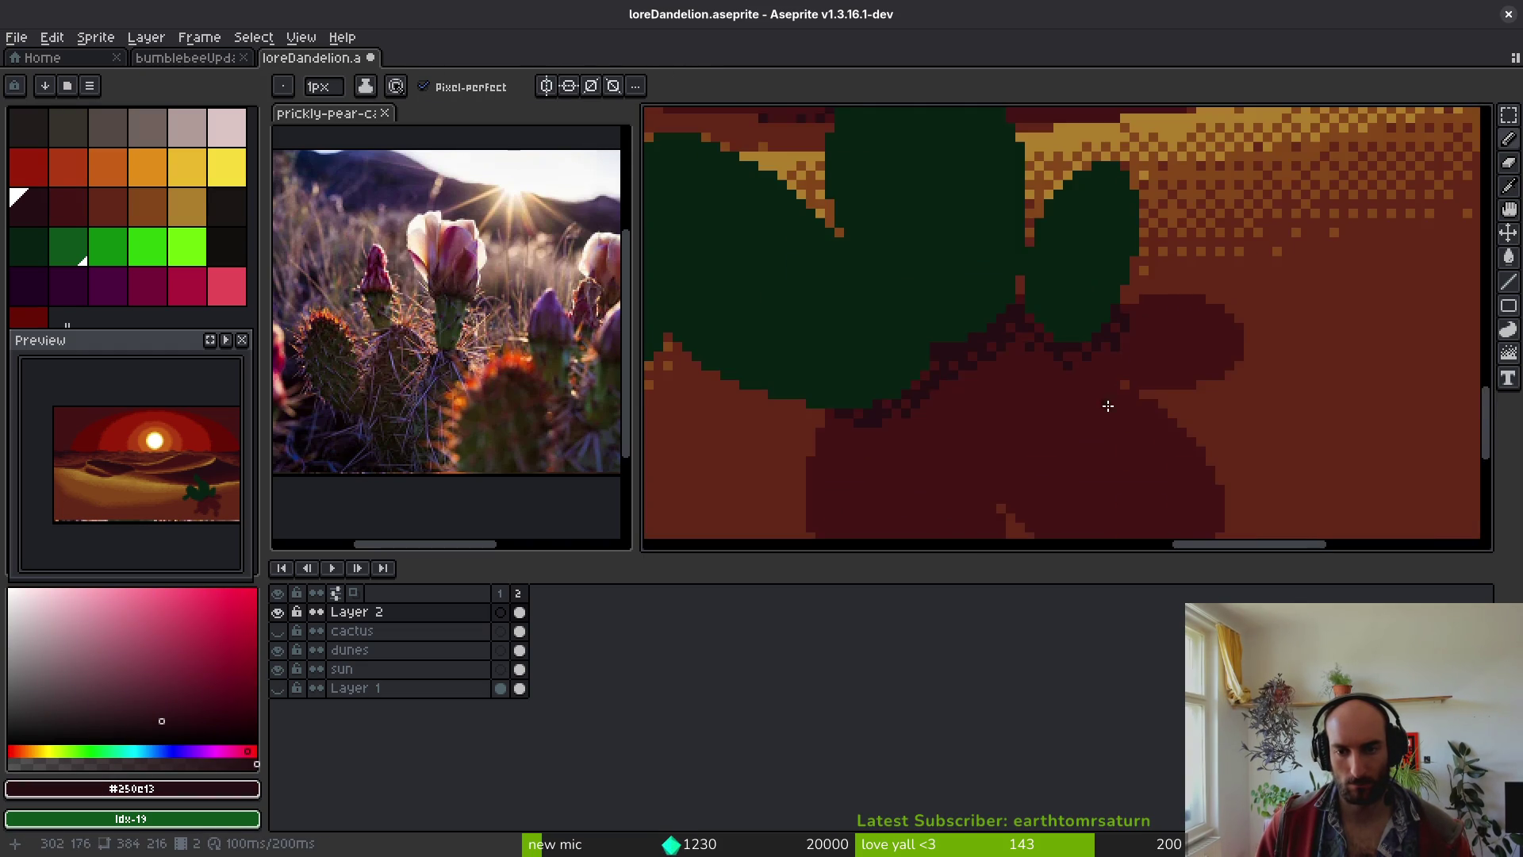
scroll(1026, 339, "up", 2)
left_click(1061, 281)
left_click(1068, 299)
right_click(1023, 331)
left_click(1097, 324)
left_click(1104, 320, "alt")
left_click(1077, 329)
left_click(1106, 357, "alt")
left_click(1099, 317)
left_click(1077, 364)
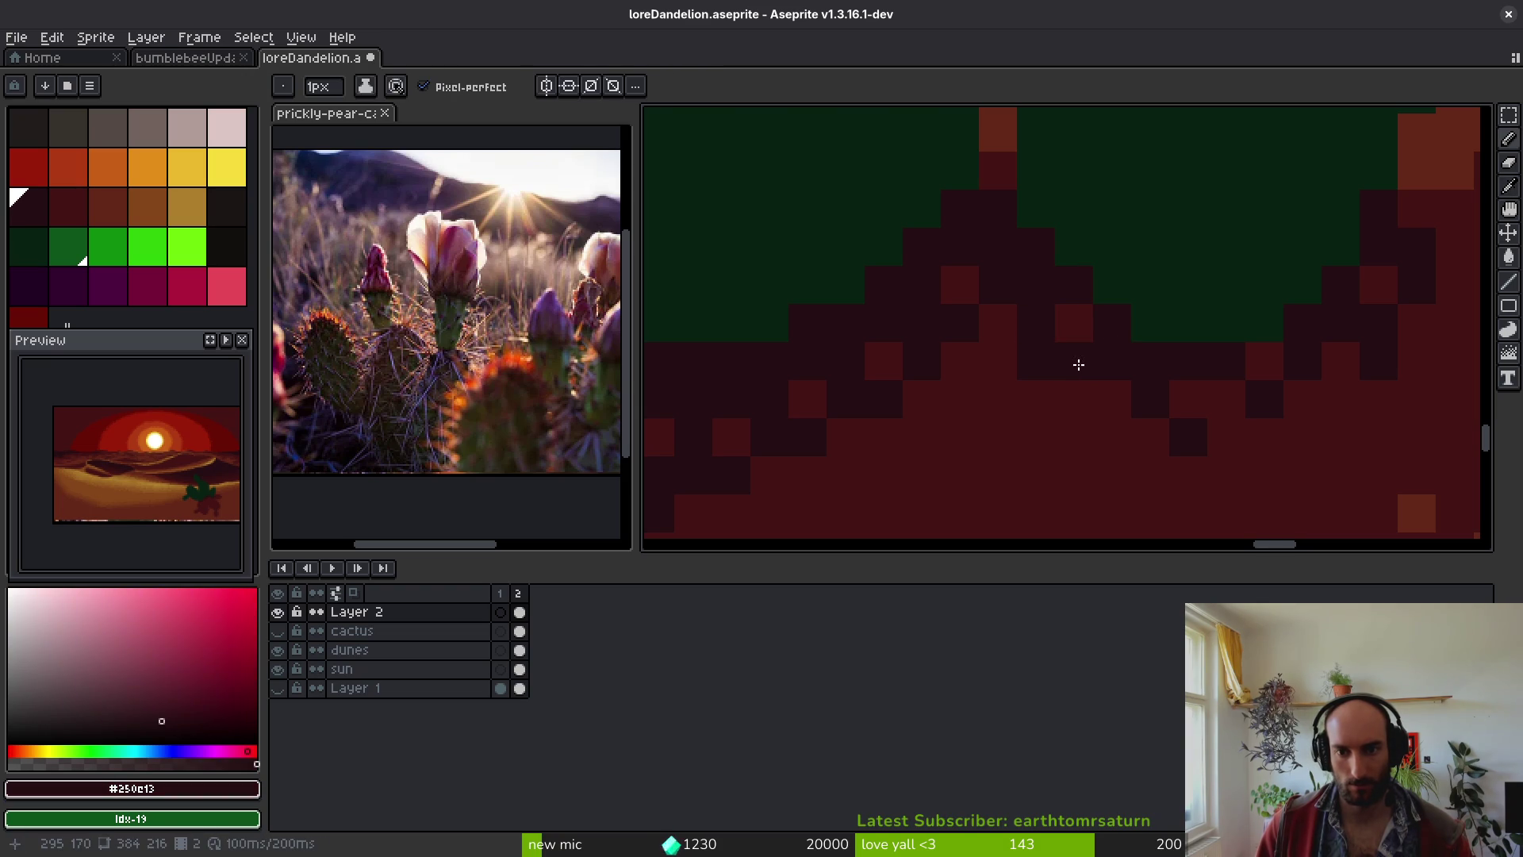
left_click(1081, 315, "alt")
- Save the artwork and repaint one more shadow pixel
key("ctrl+s")
scroll(1069, 414, "down", 4)
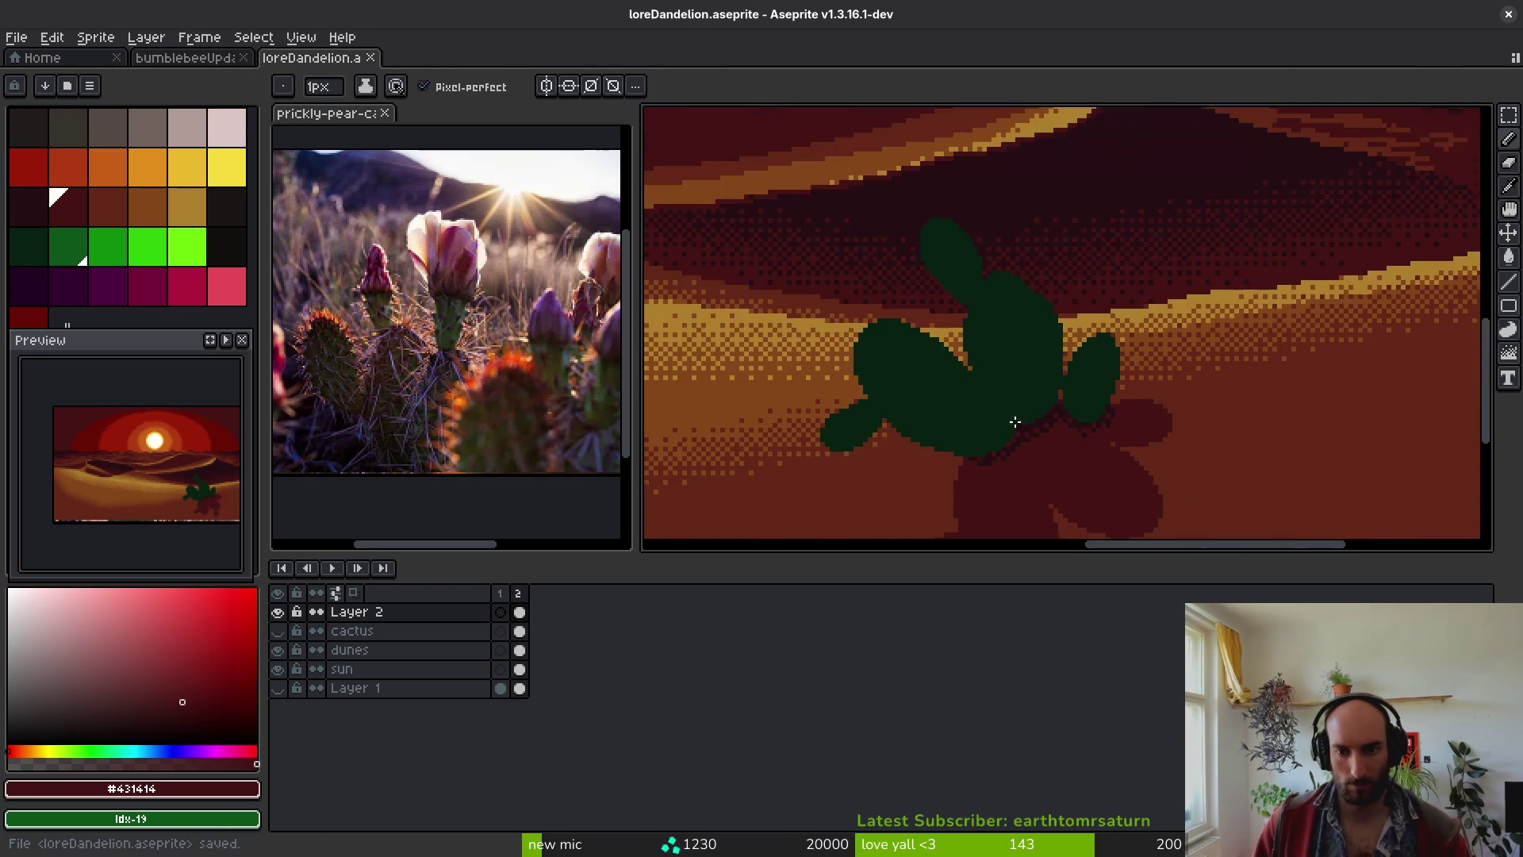
scroll(1059, 435, "up", 4)
left_click(950, 381)
scroll(1054, 433, "down", 5)
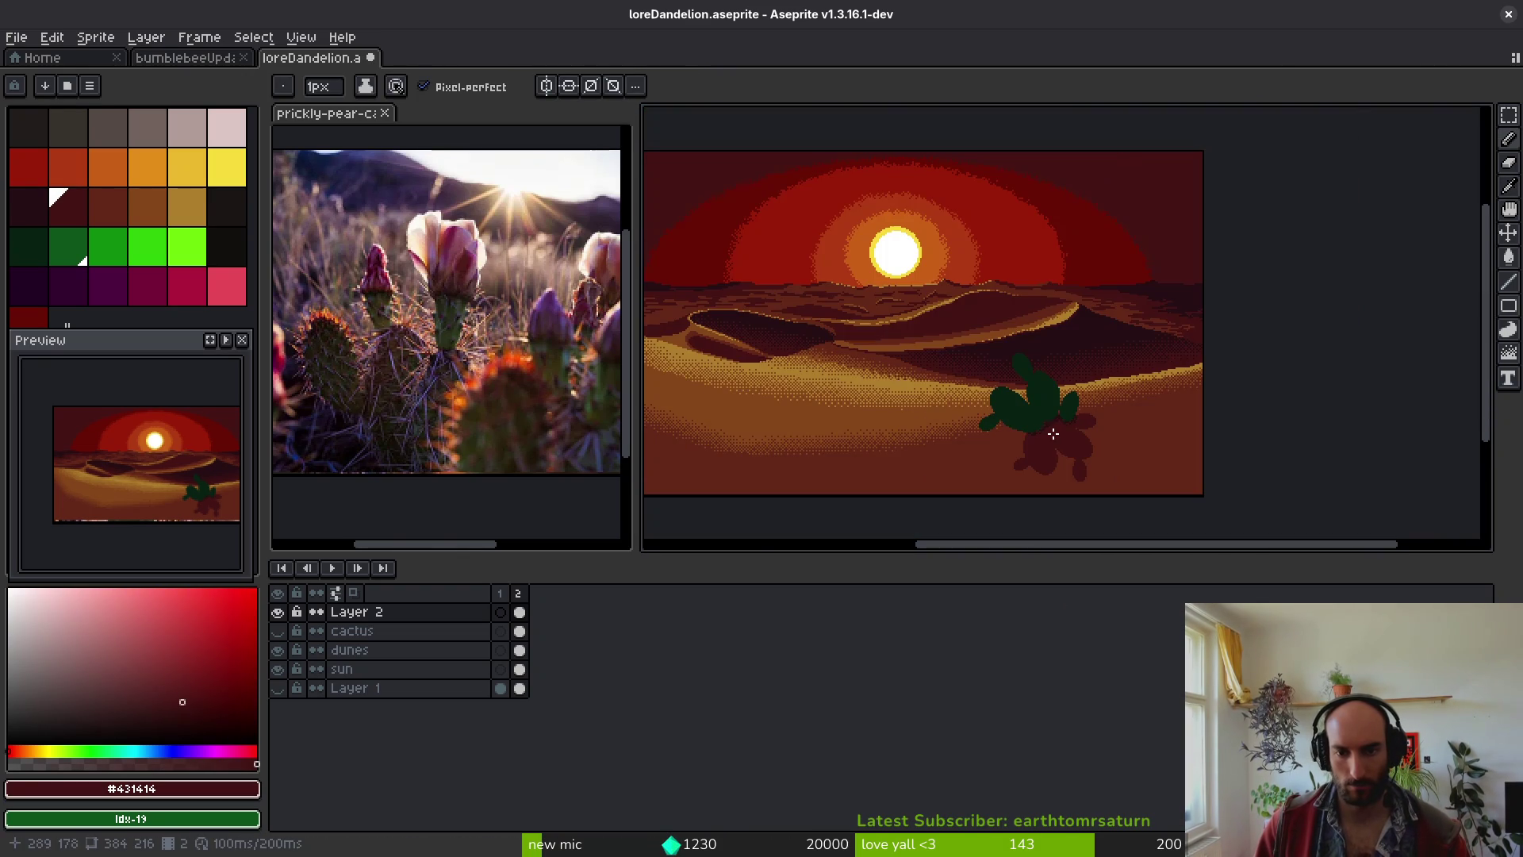
scroll(1053, 437, "up", 5)
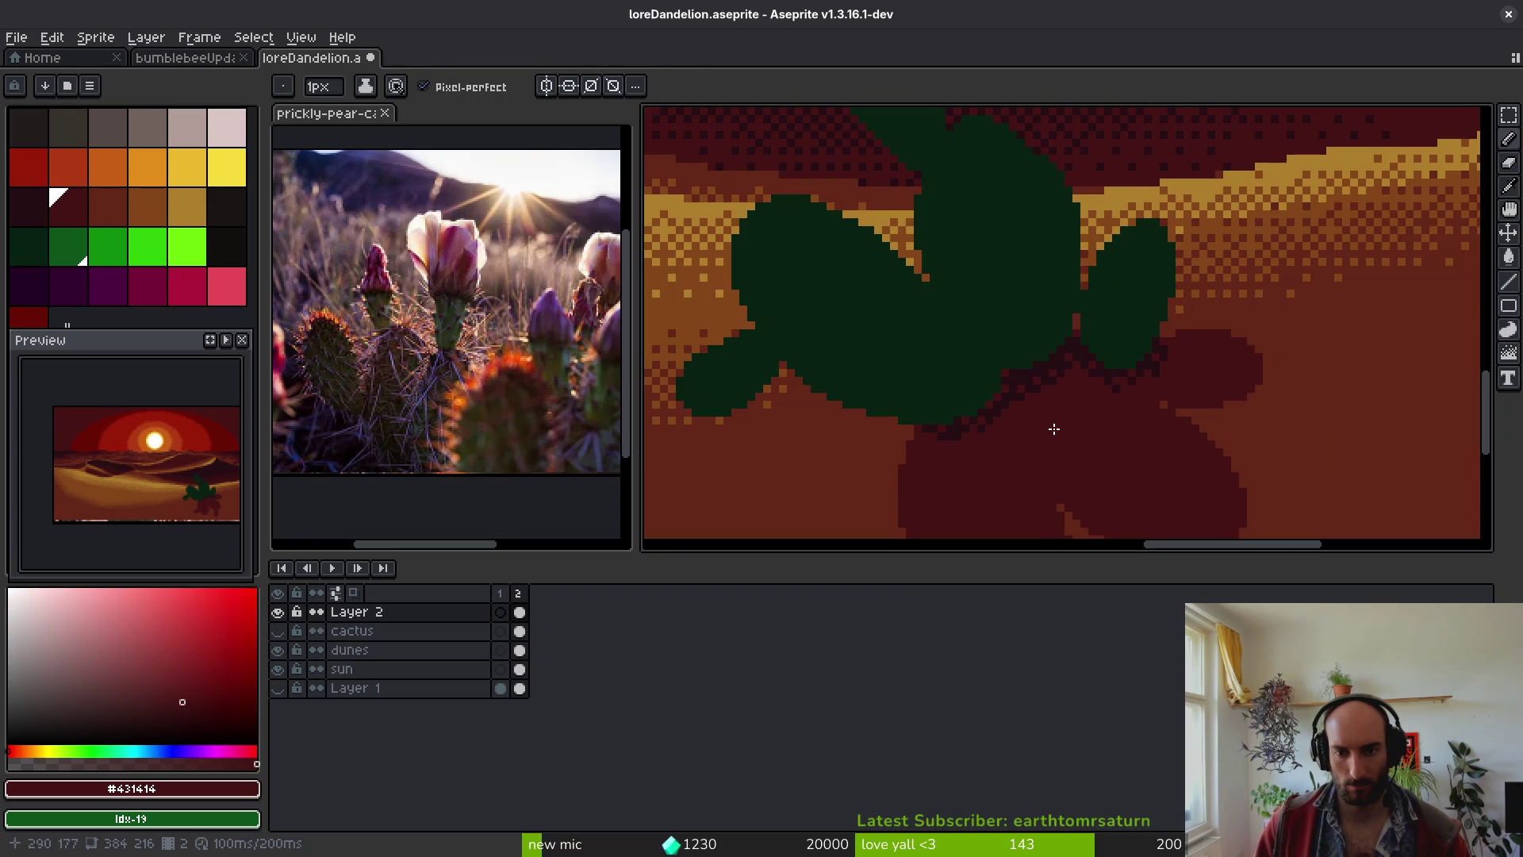
- Replace #250e13 with #431414 inside the lassoed shadow area, then save
key("q")
mouse_move(1020, 272)
left_mouse_down()
mouse_move(1143, 415)
mouse_move(1055, 237)
left_mouse_up()
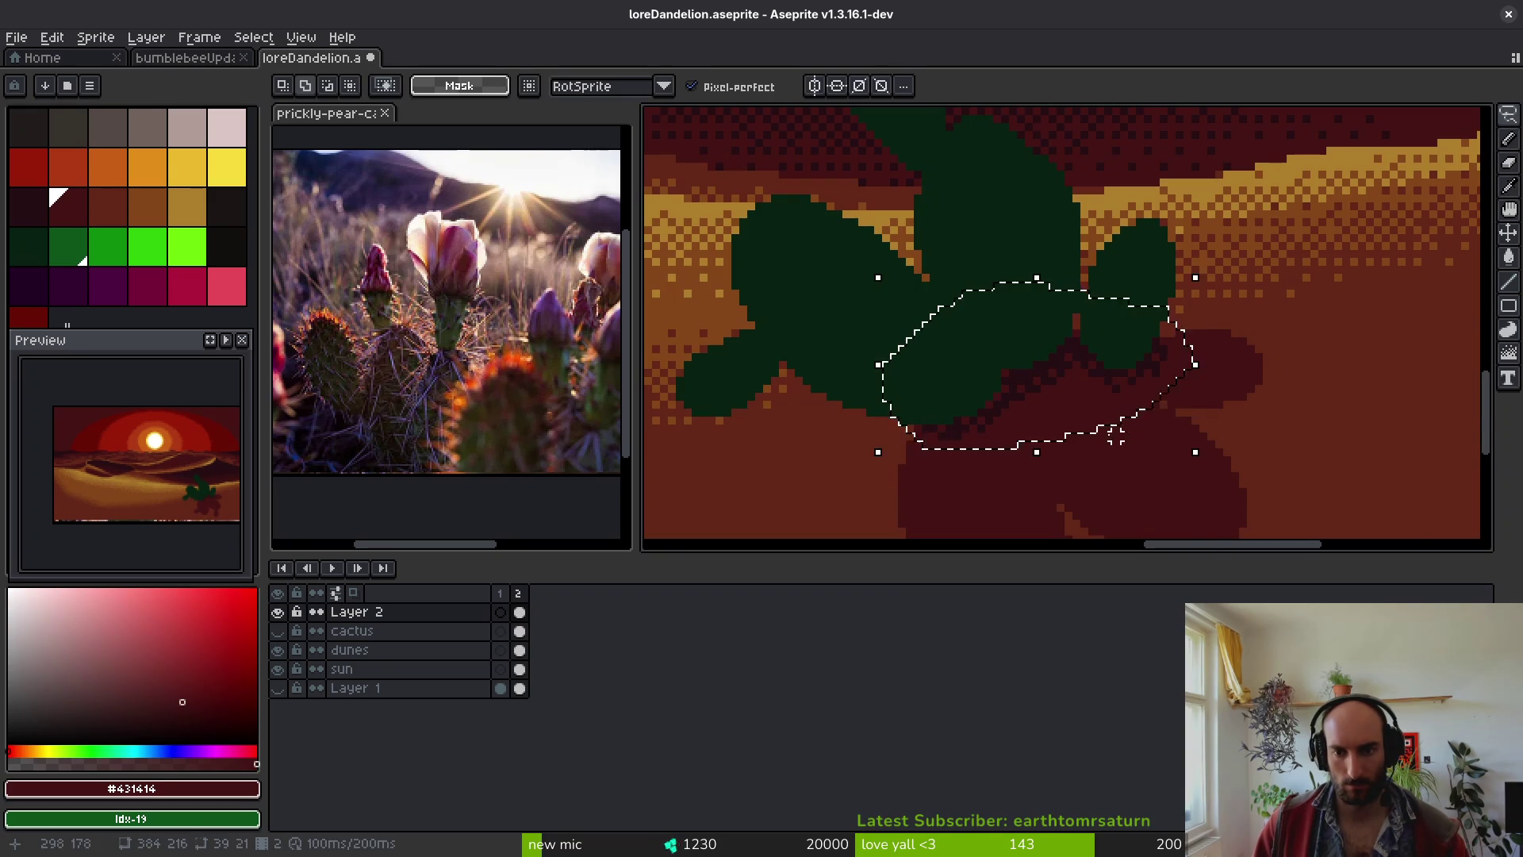
scroll(1053, 237, "up", 2)
key("i")
left_click(1053, 236)
right_click(1023, 313)
key("shift+r")
scroll(1053, 391, "down", 4)
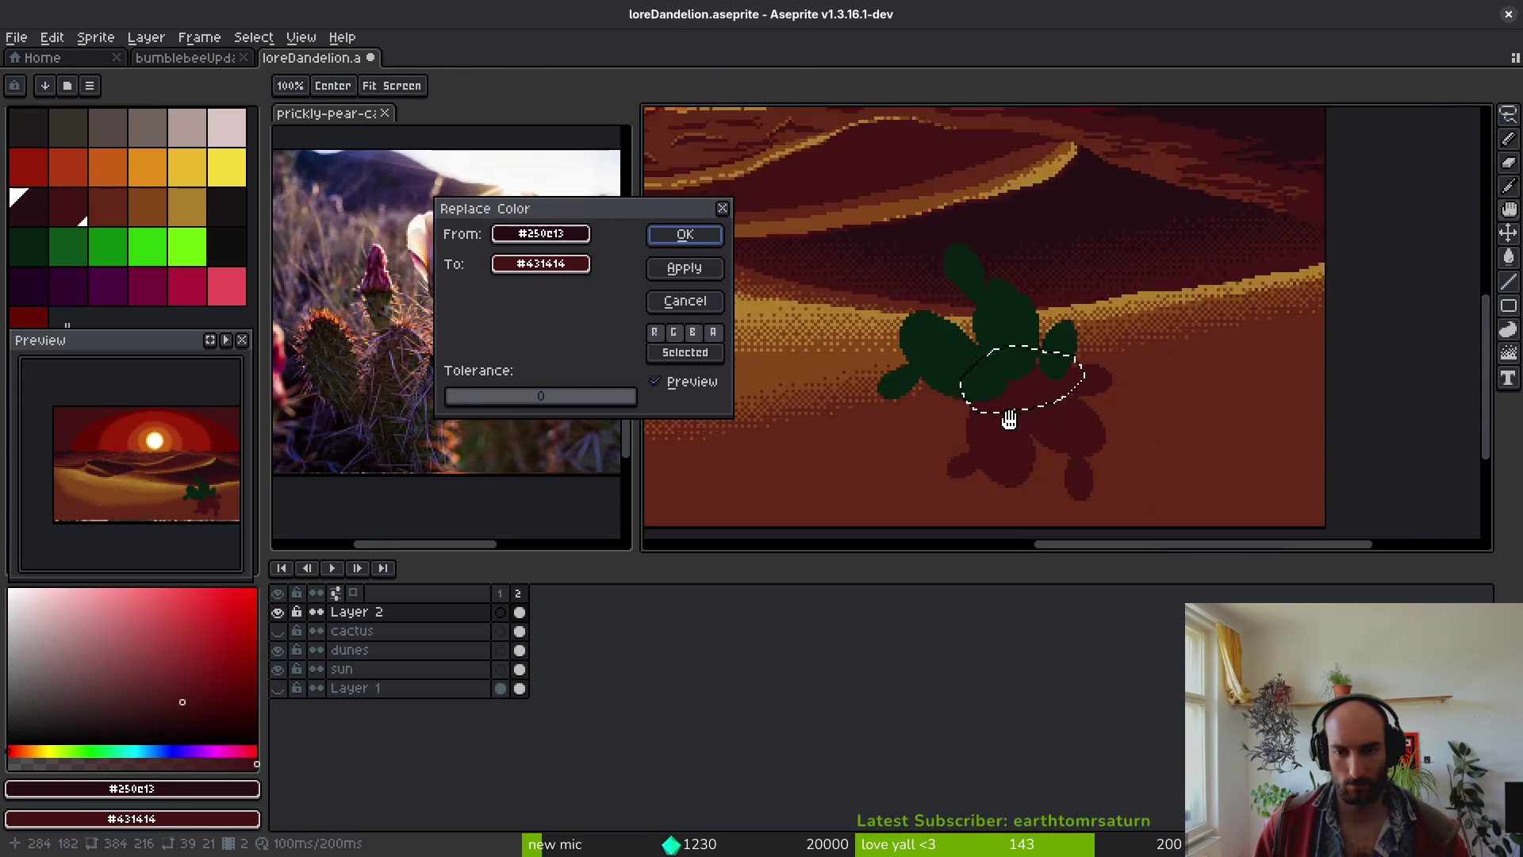
left_click(685, 235)
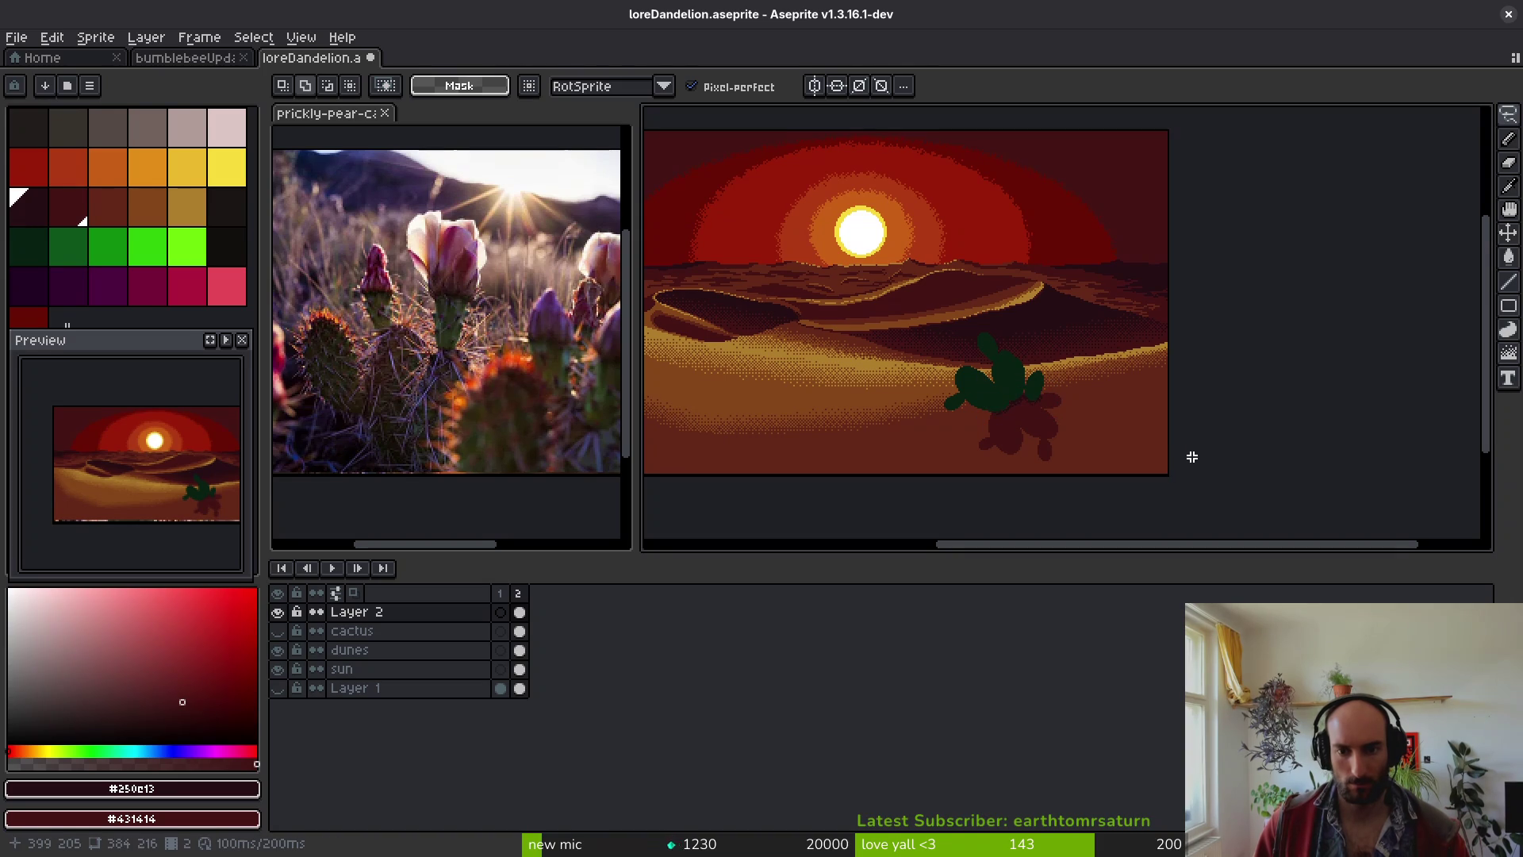
key("ctrl+s")
- Pick dark green #072112 and repaint stray pixels along the cactus edge
scroll(1009, 411, "up", 8)
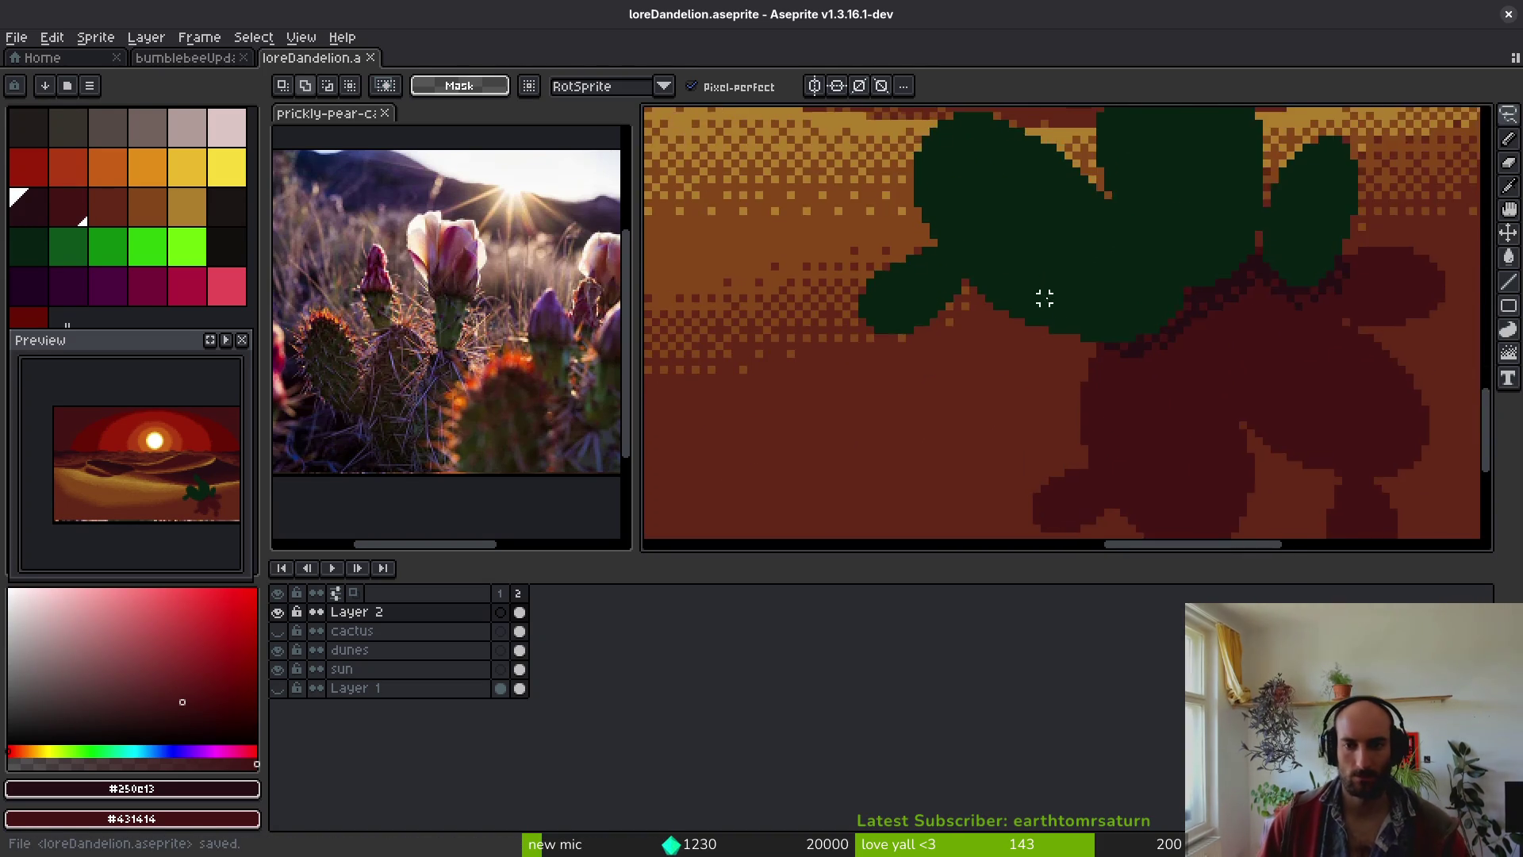
left_click(980, 375, "alt")
scroll(980, 375, "up", 1)
key("b")
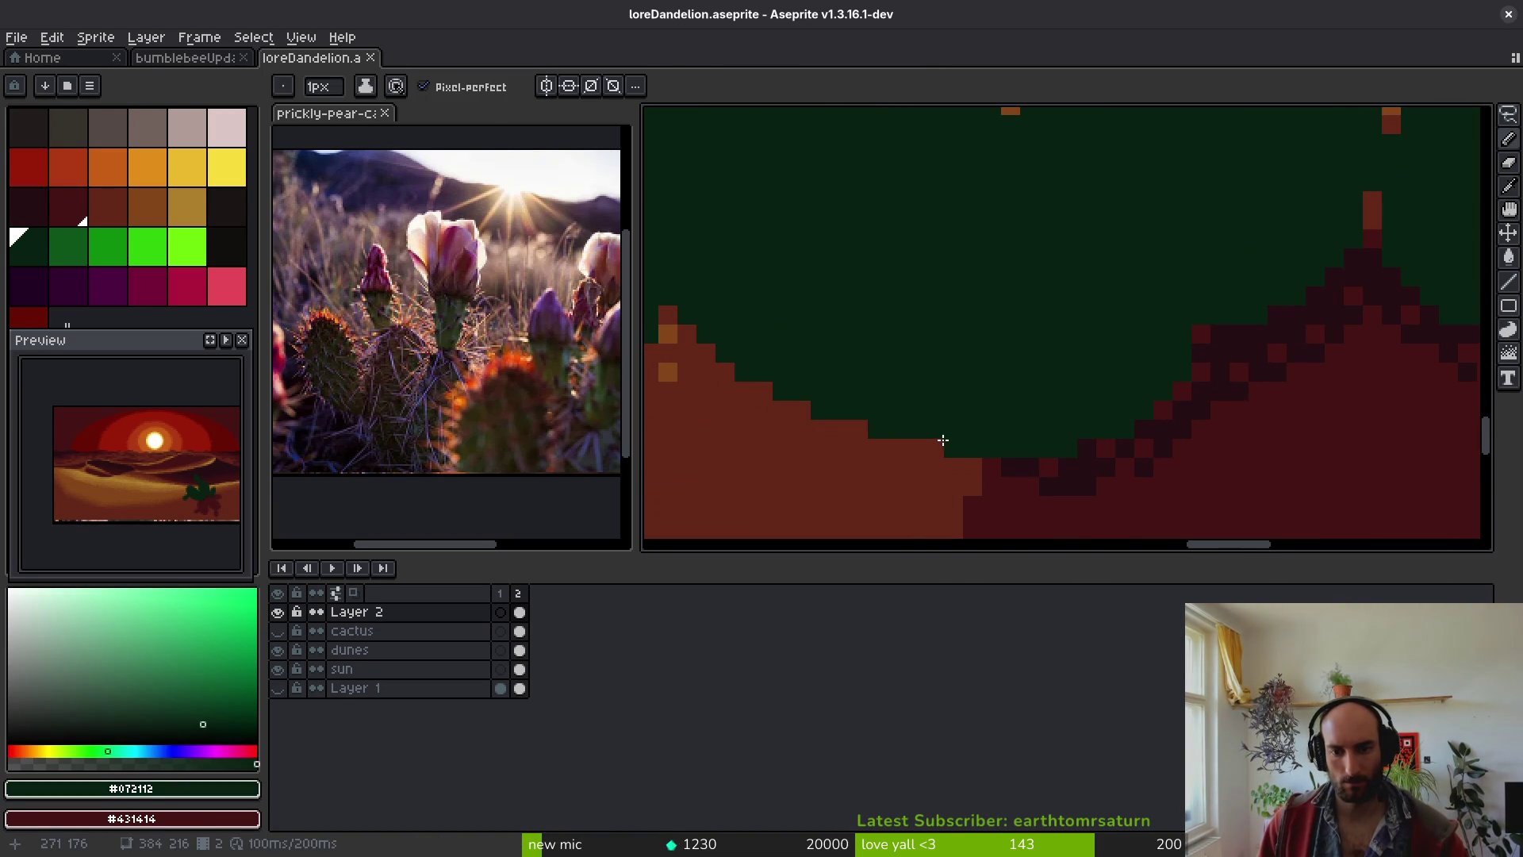
scroll(995, 458, "down", 2)
scroll(736, 426, "up", 2)
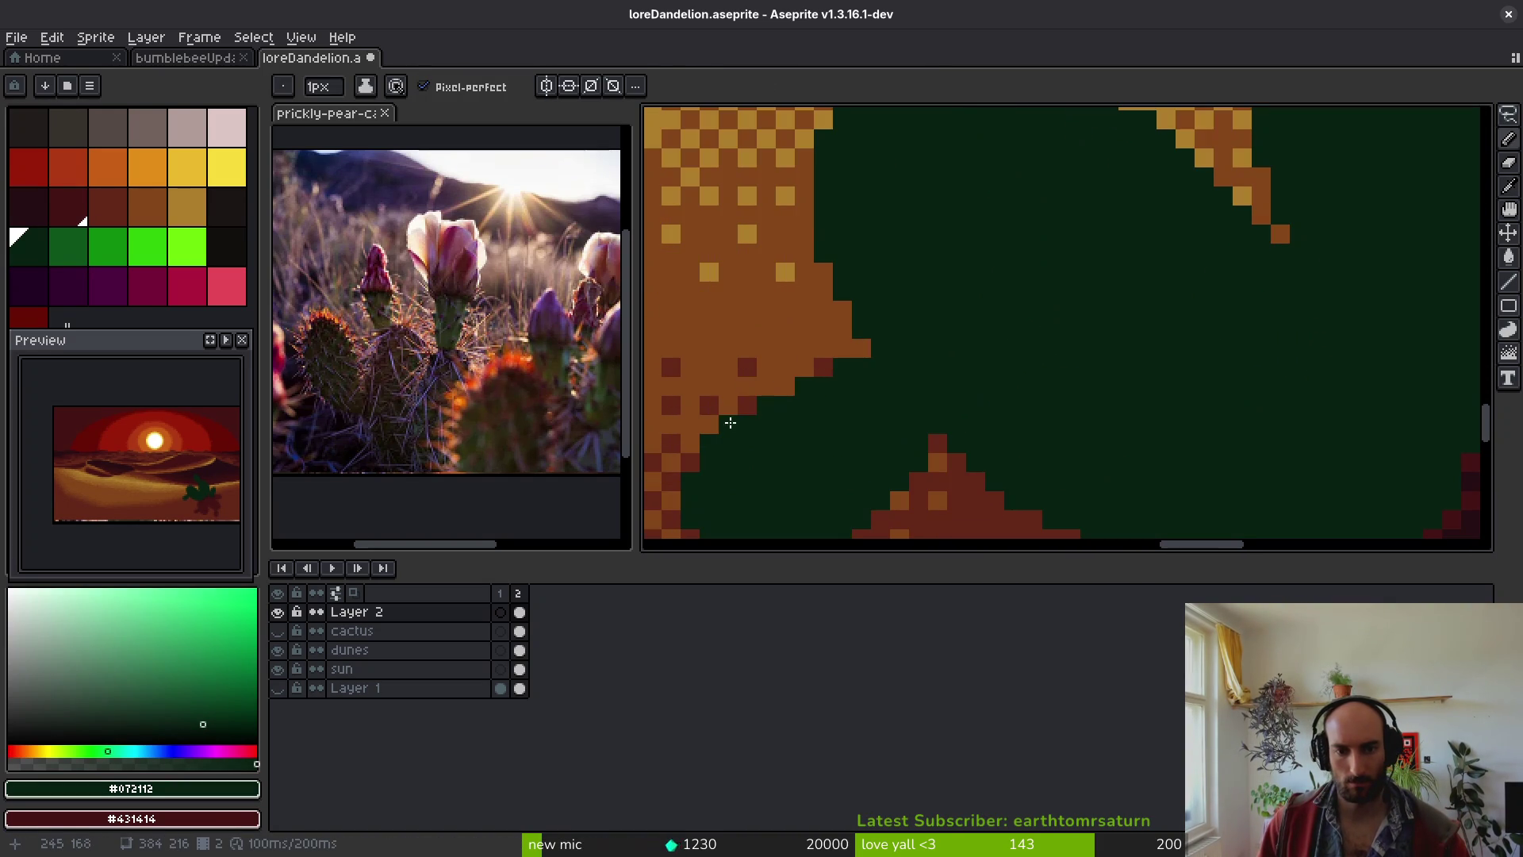
scroll(757, 399, "down", 2)
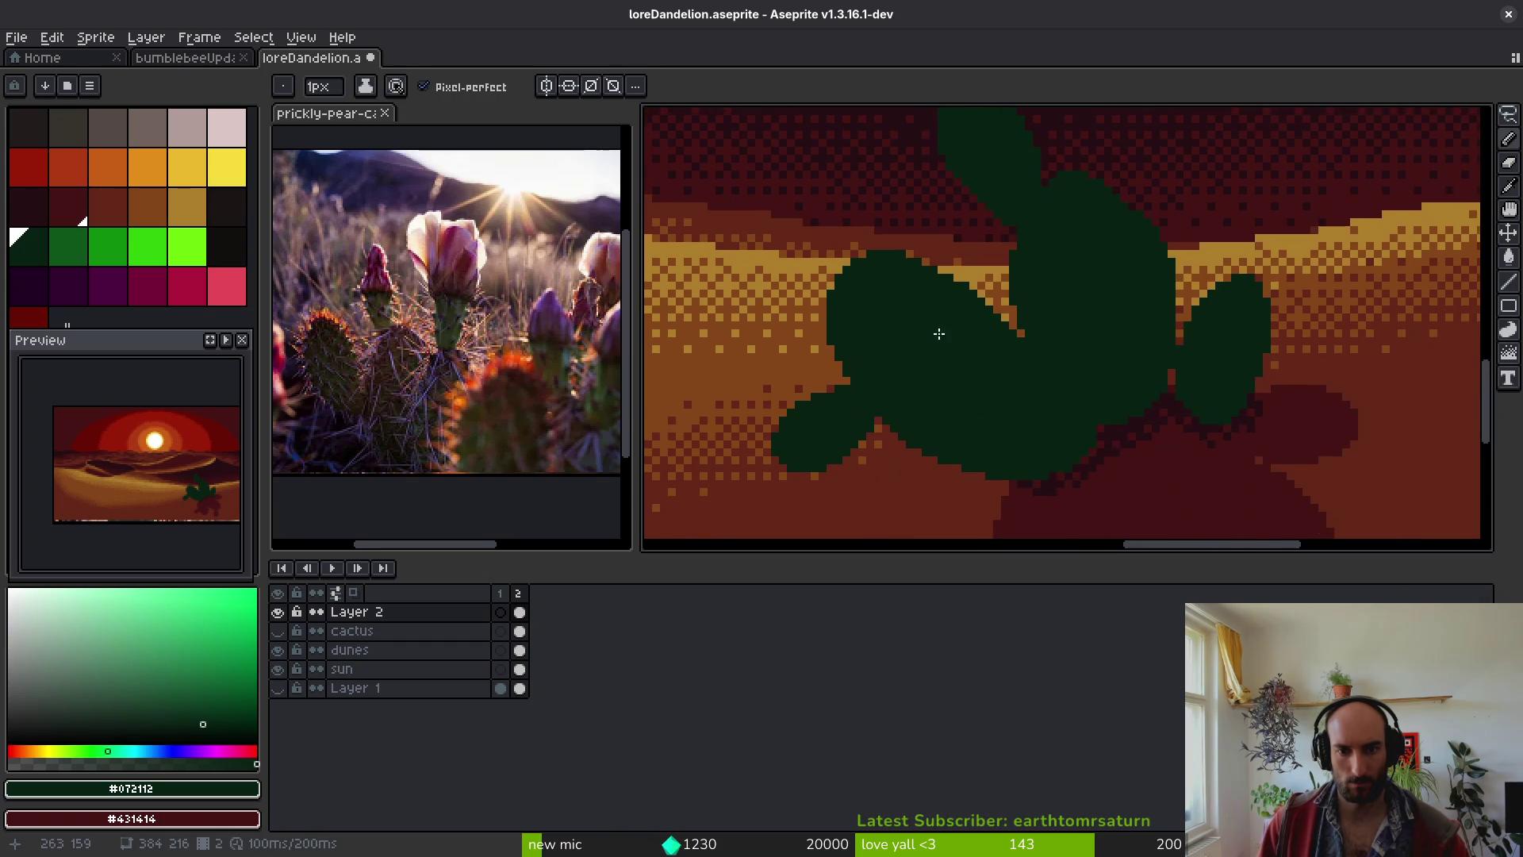
scroll(948, 384, "up", 2)
mouse_move(949, 384)
left_mouse_down()
mouse_move(963, 401)
mouse_move(882, 362)
left_mouse_up()
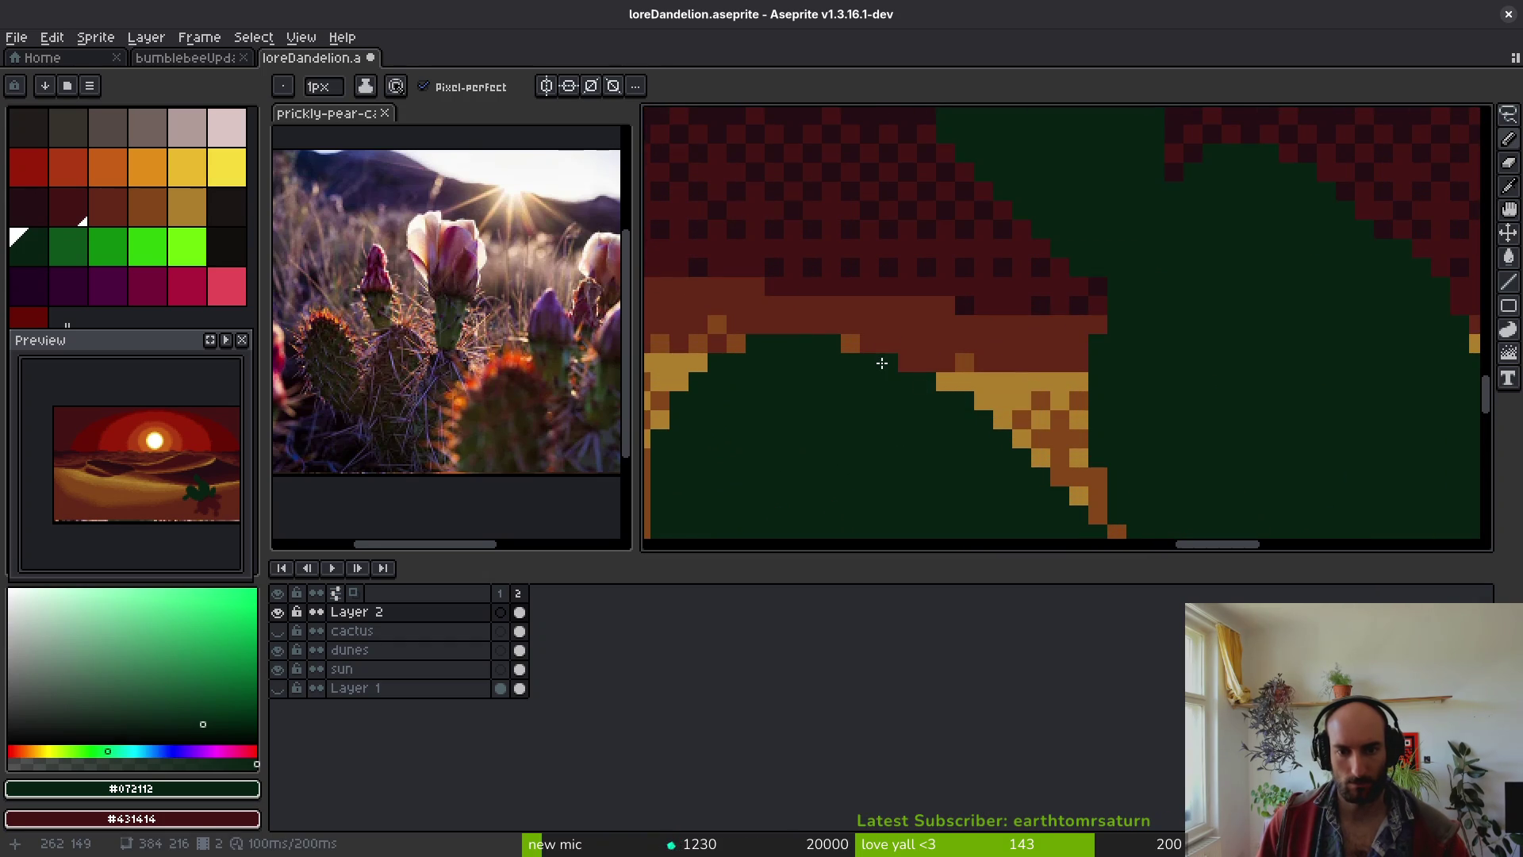
- Add a dark green pixel on the cactus top edge
scroll(874, 391, "down", 2)
scroll(948, 380, "up", 1)
scroll(994, 283, "up", 2)
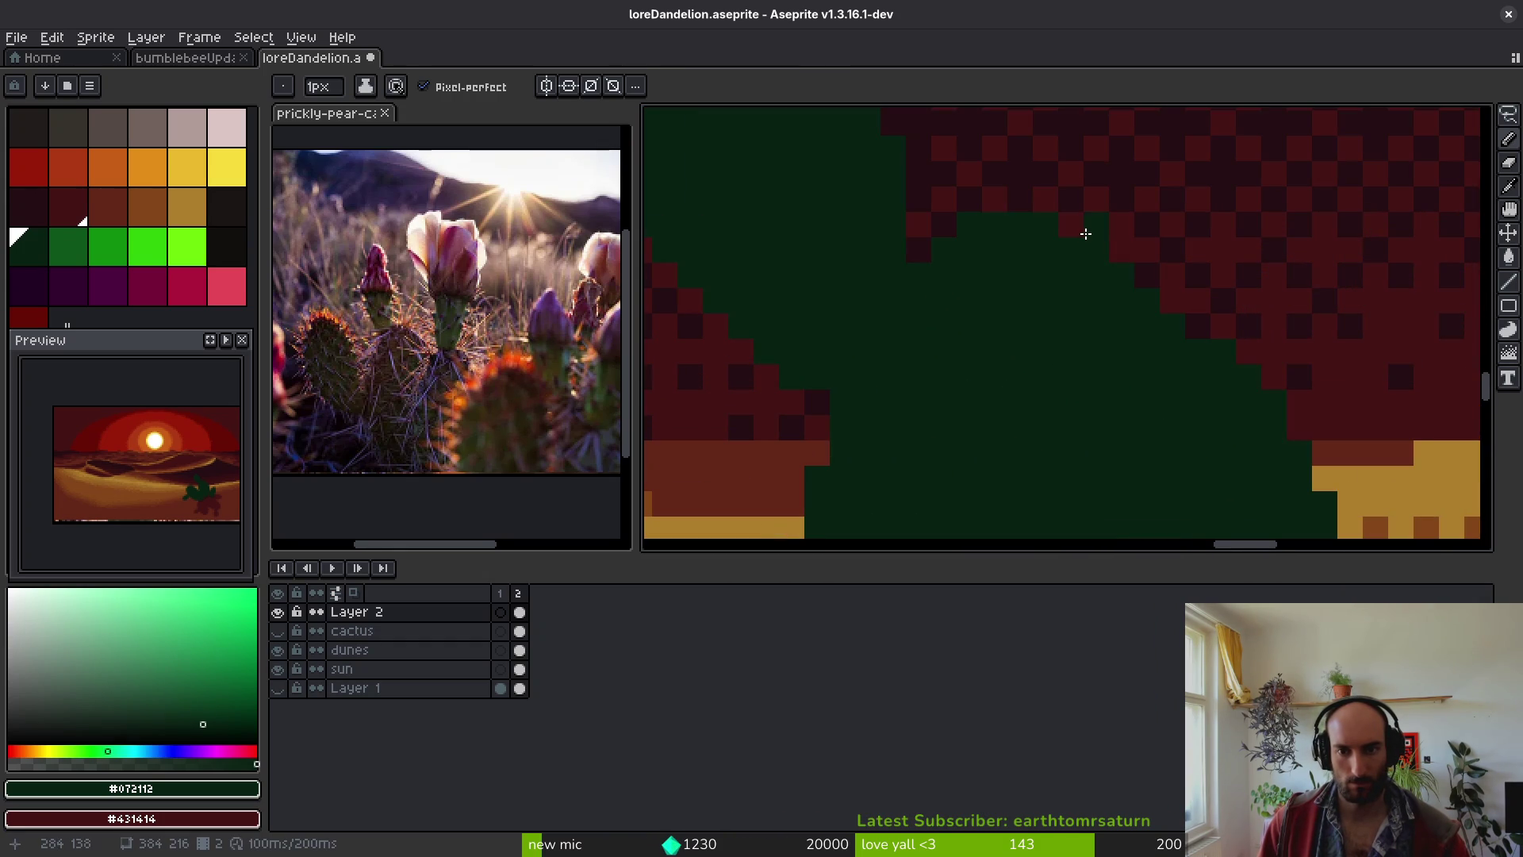
left_click(1175, 303)
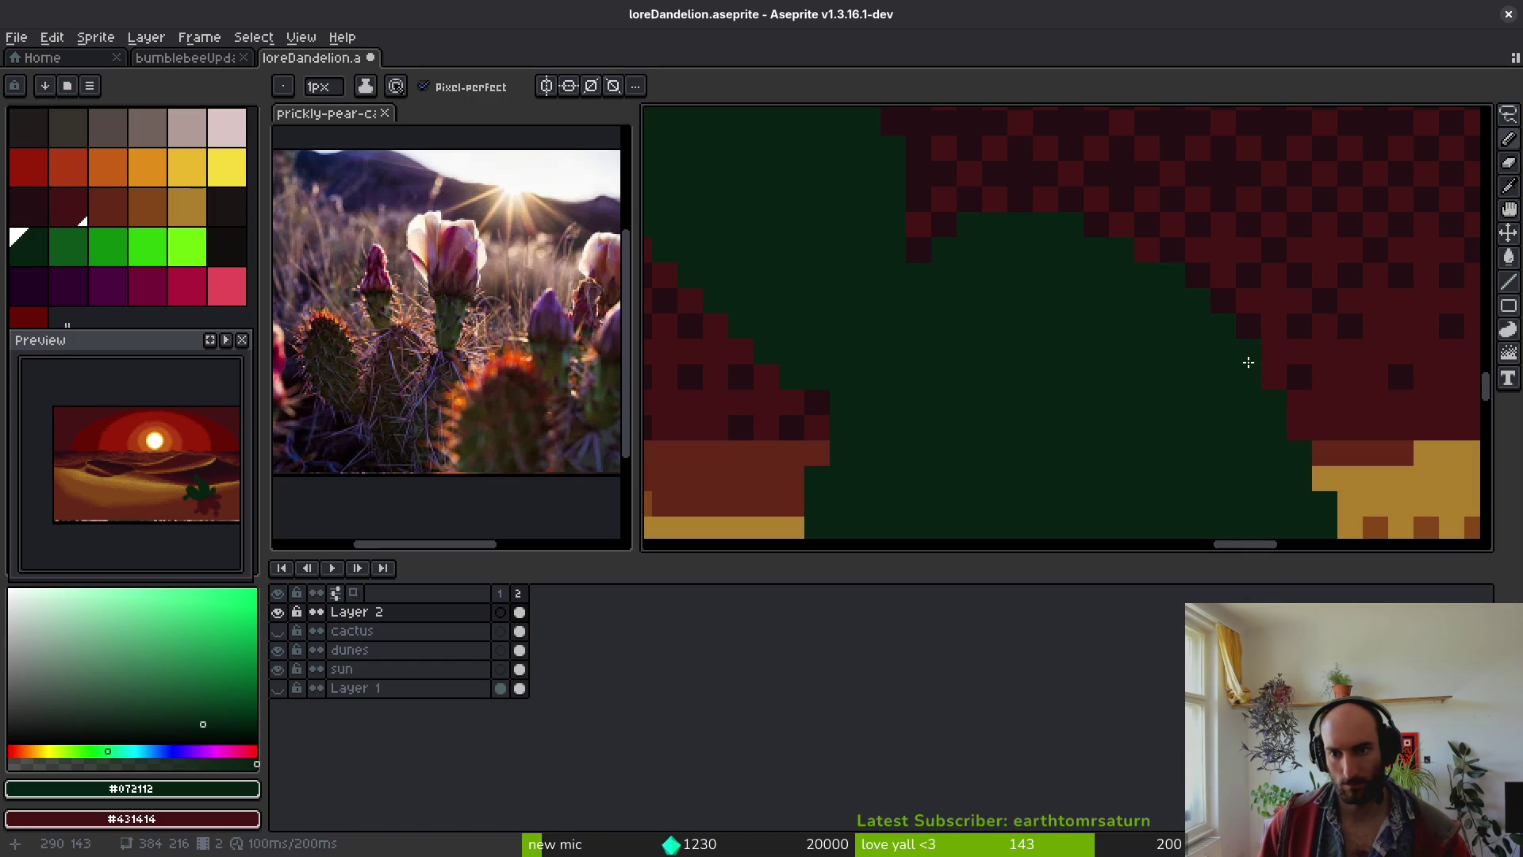
scroll(1234, 475, "down", 5)
scroll(1187, 414, "up", 2)
scroll(1206, 339, "up", 3)
key("e")
scroll(1245, 366, "down", 1)
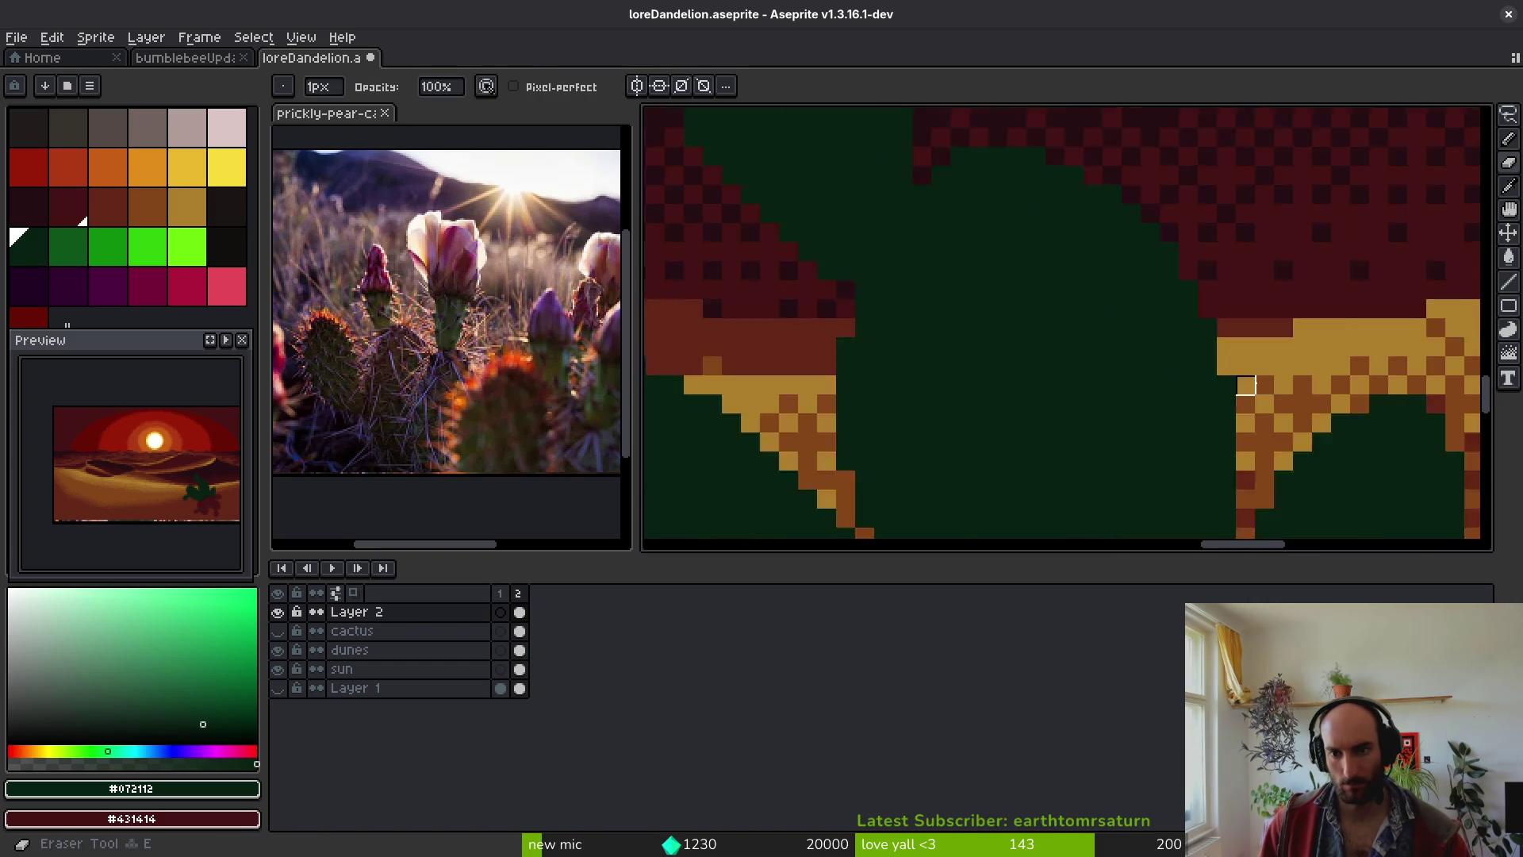
scroll(1122, 374, "down", 3)
key("f")
scroll(1148, 290, "up", 3)
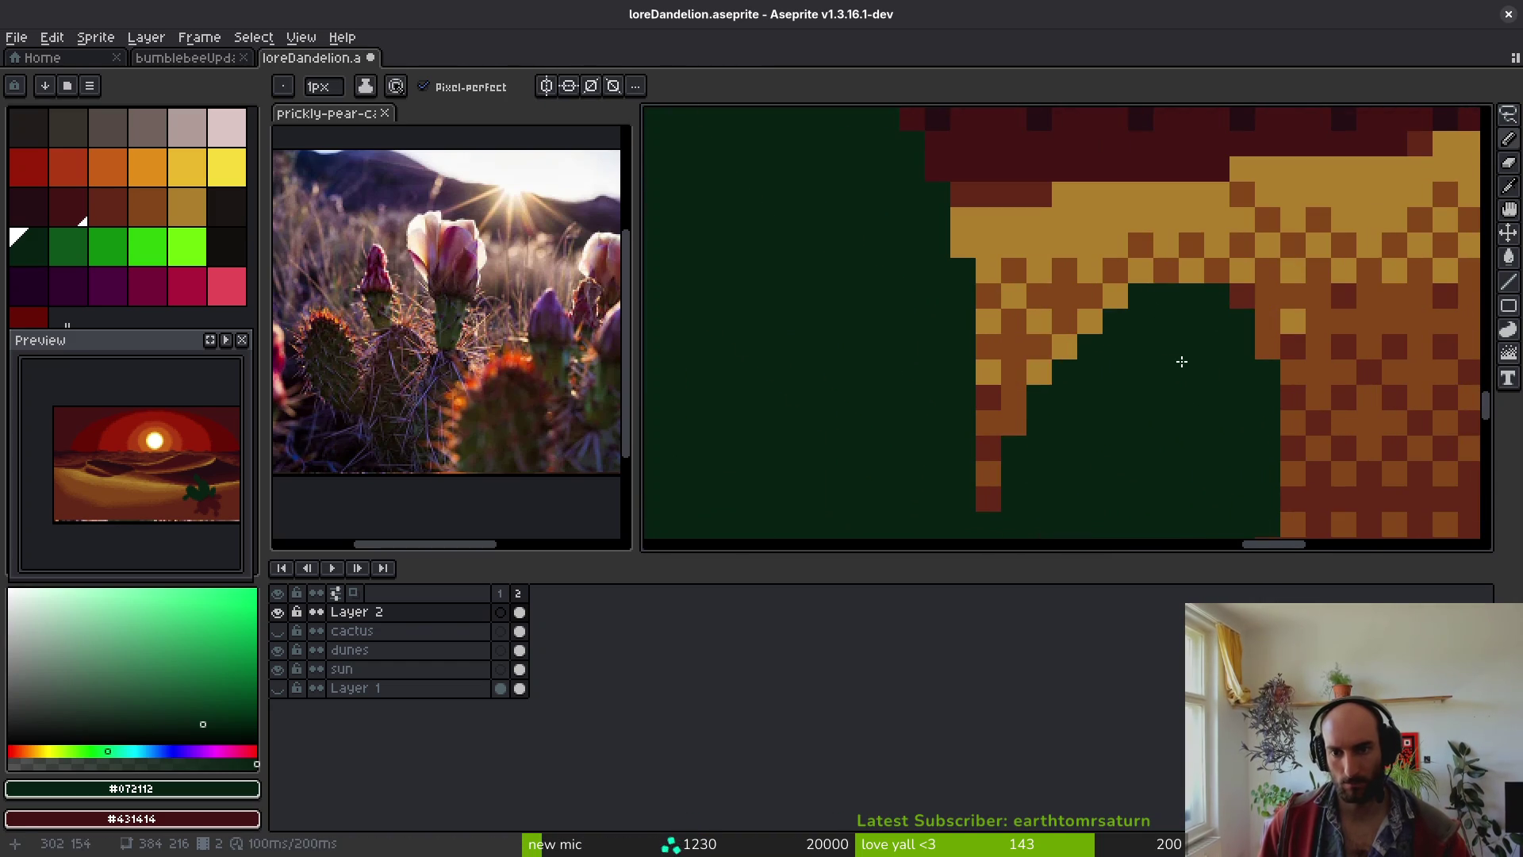
- Save loreDandelion.aseprite and pick the bright green rim-light colour
scroll(1180, 361, "down", 5)
key("ctrl+s")
left_click(64, 252)
scroll(1061, 391, "up", 5)
left_click(108, 247)
left_click_drag(1095, 357, 938, 298)
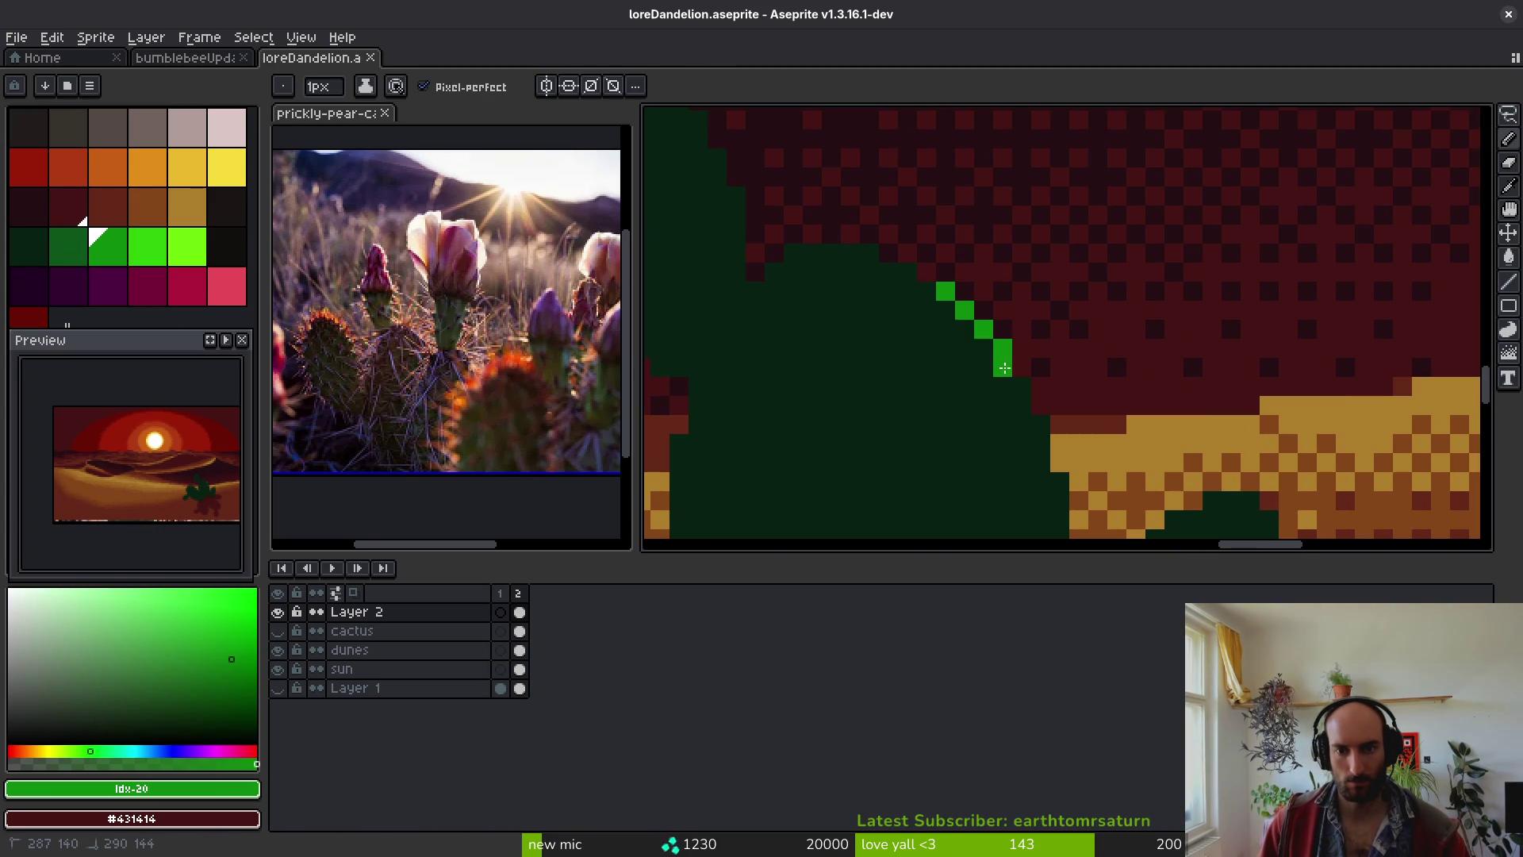
- Draw a bright green rim along the prickly-pear pad's top and down its side
left_click_drag(859, 266, 819, 257)
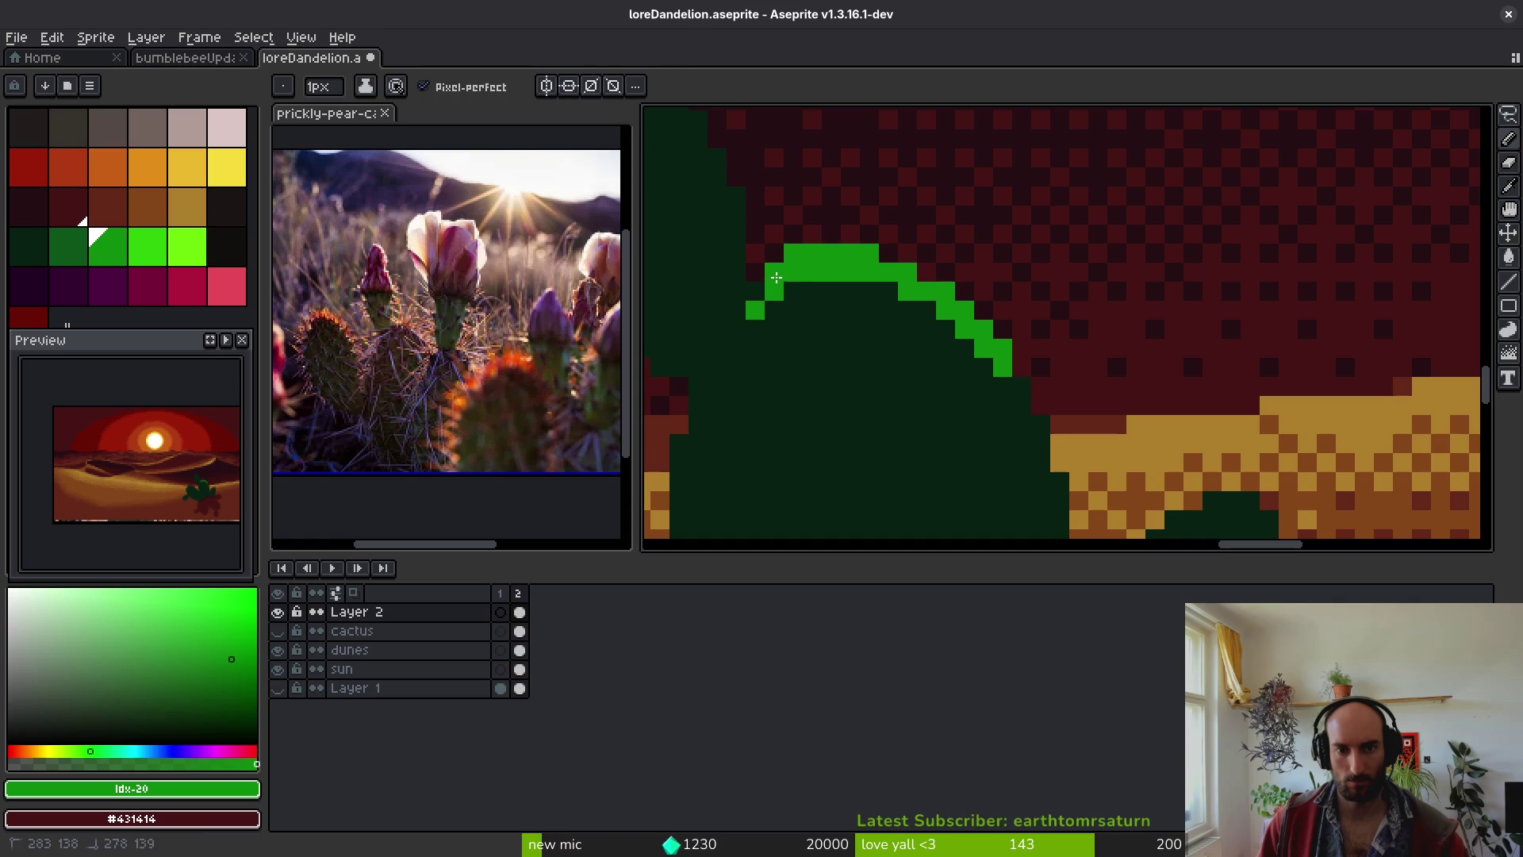
left_click_drag(828, 324, 749, 240)
left_click_drag(919, 305, 930, 314)
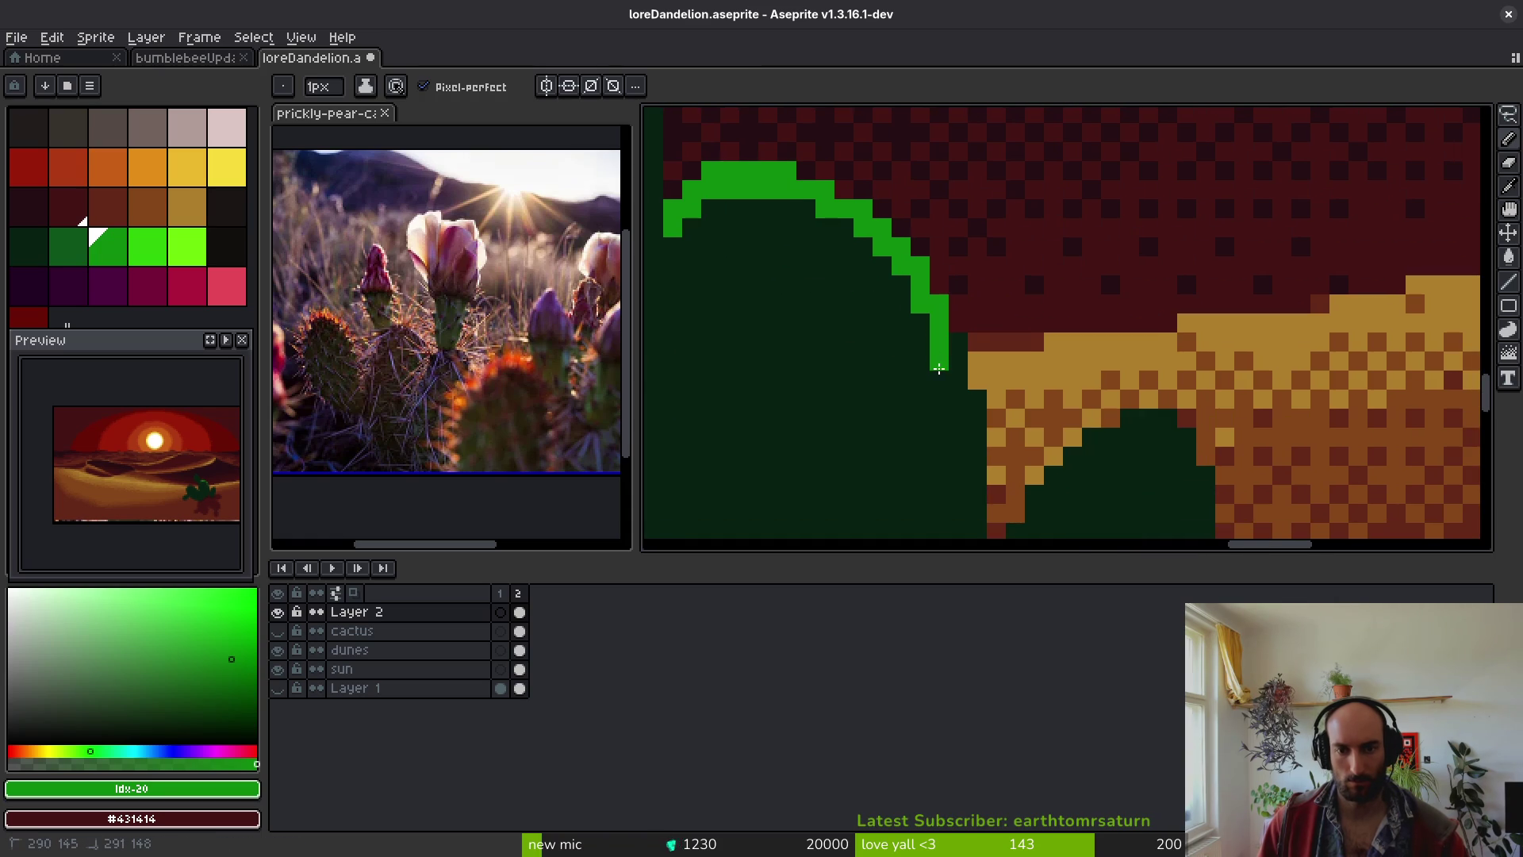
mouse_move(950, 393)
left_mouse_down()
mouse_move(903, 280)
mouse_move(930, 278)
mouse_move(916, 451)
mouse_move(931, 457)
left_mouse_up()
left_click_drag(912, 376, 897, 242)
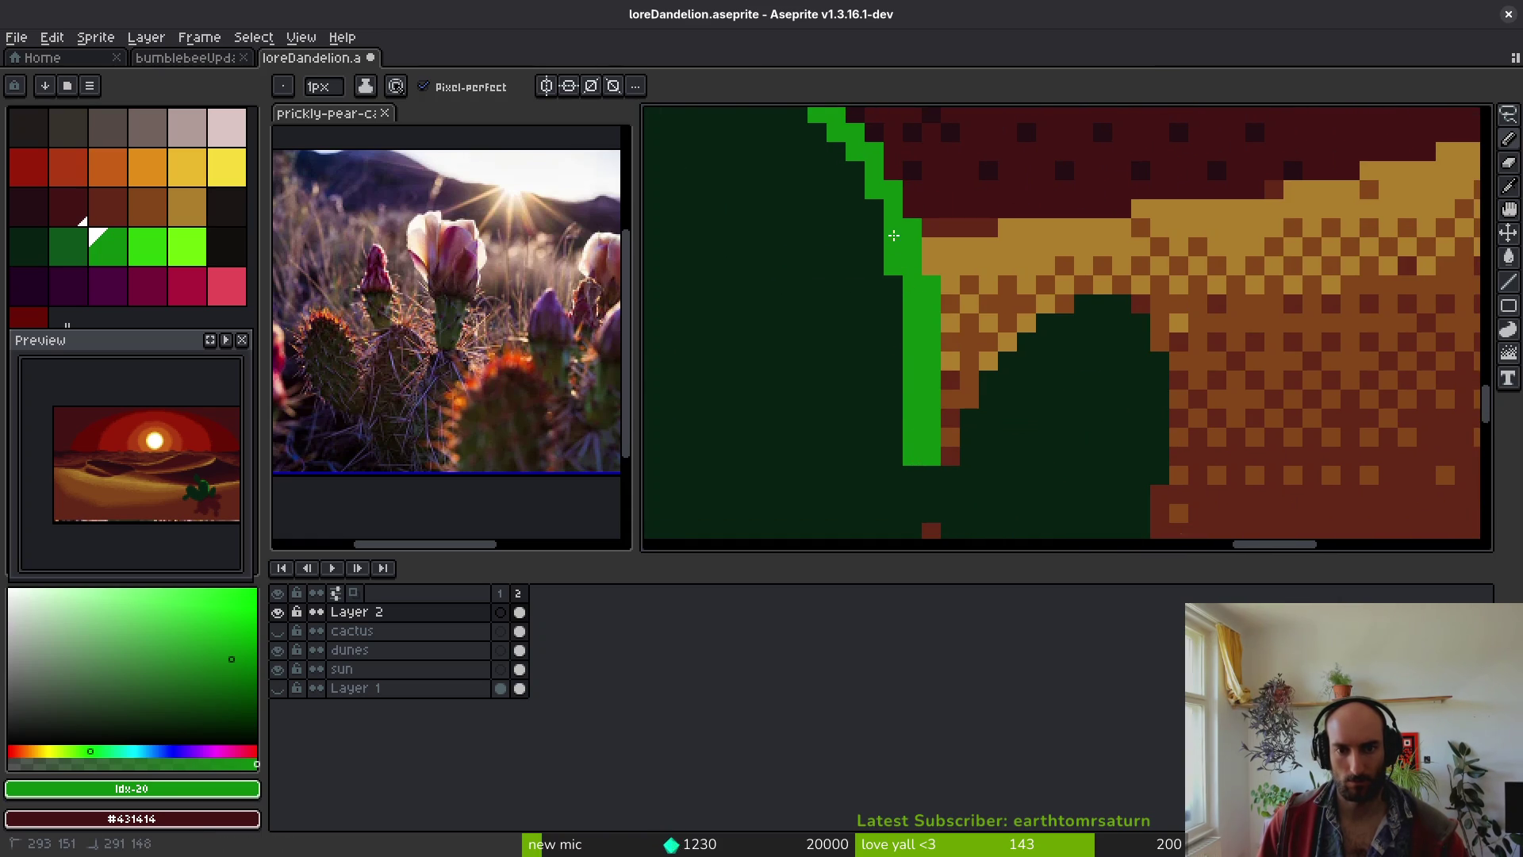
scroll(894, 268, "up", 1)
scroll(894, 269, "left", 1)
left_click(893, 267)
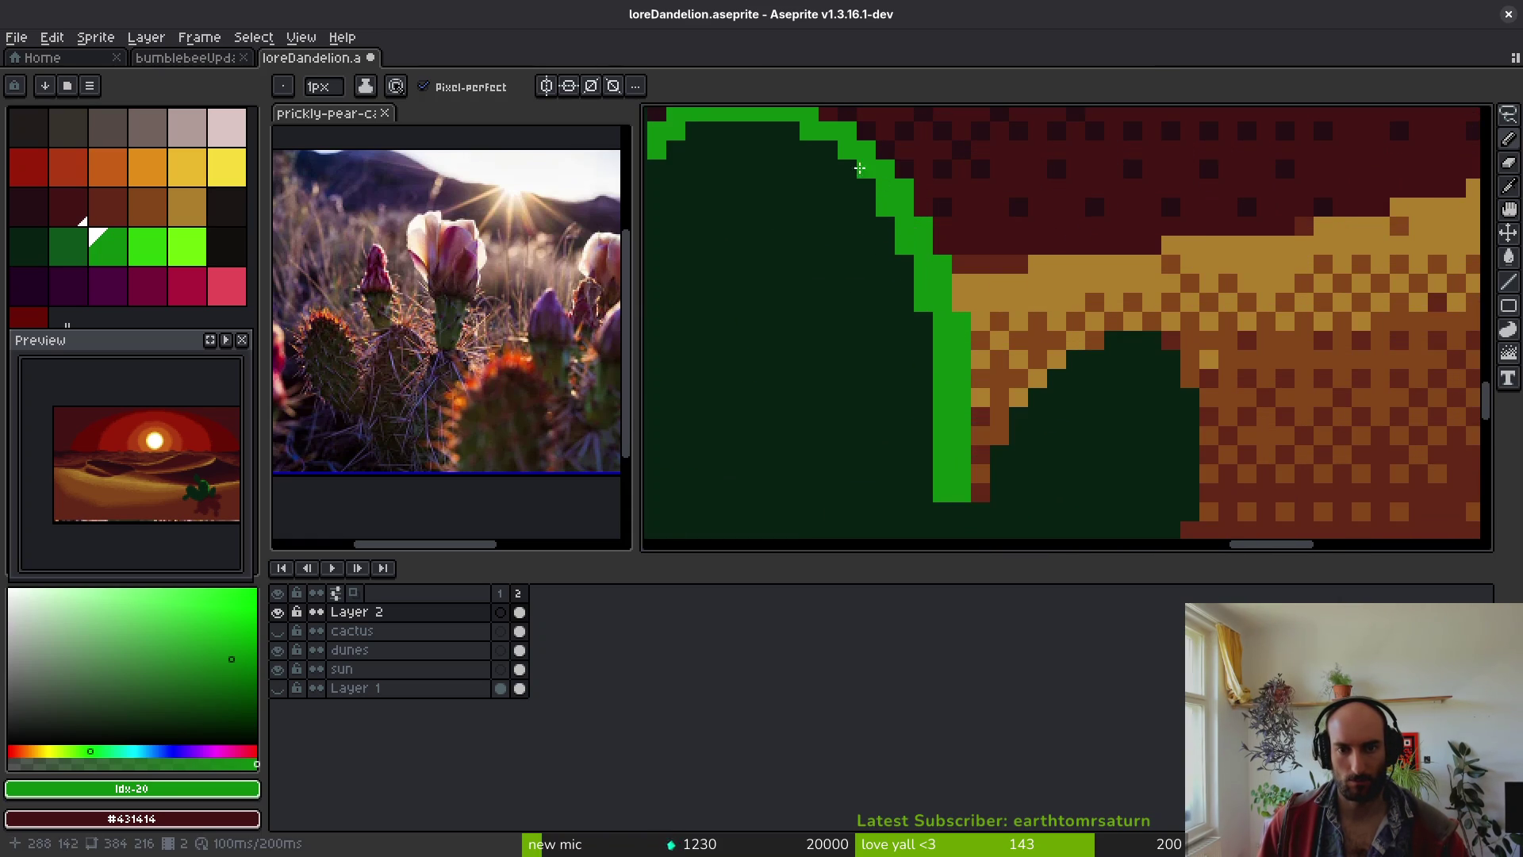
- Thin the rim column and add #0e8b0e rim pixels along the pad's lower edge
scroll(867, 173, "down", 2)
scroll(911, 285, "up", 2)
scroll(913, 236, "up", 1)
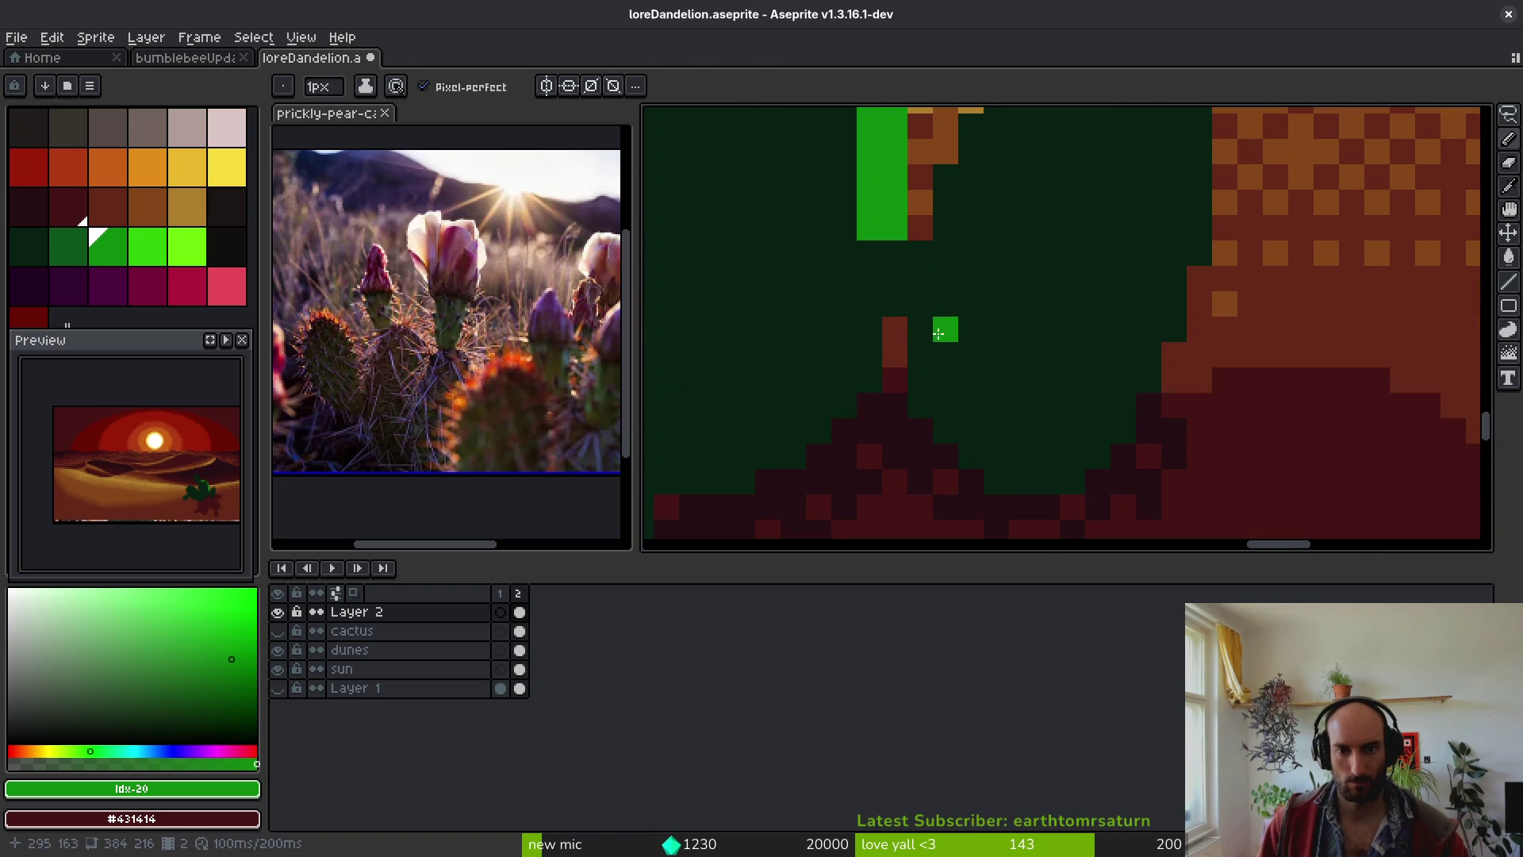
mouse_move(892, 238)
left_mouse_down()
mouse_move(886, 269)
mouse_move(869, 235)
left_mouse_up()
left_click(887, 274, "alt")
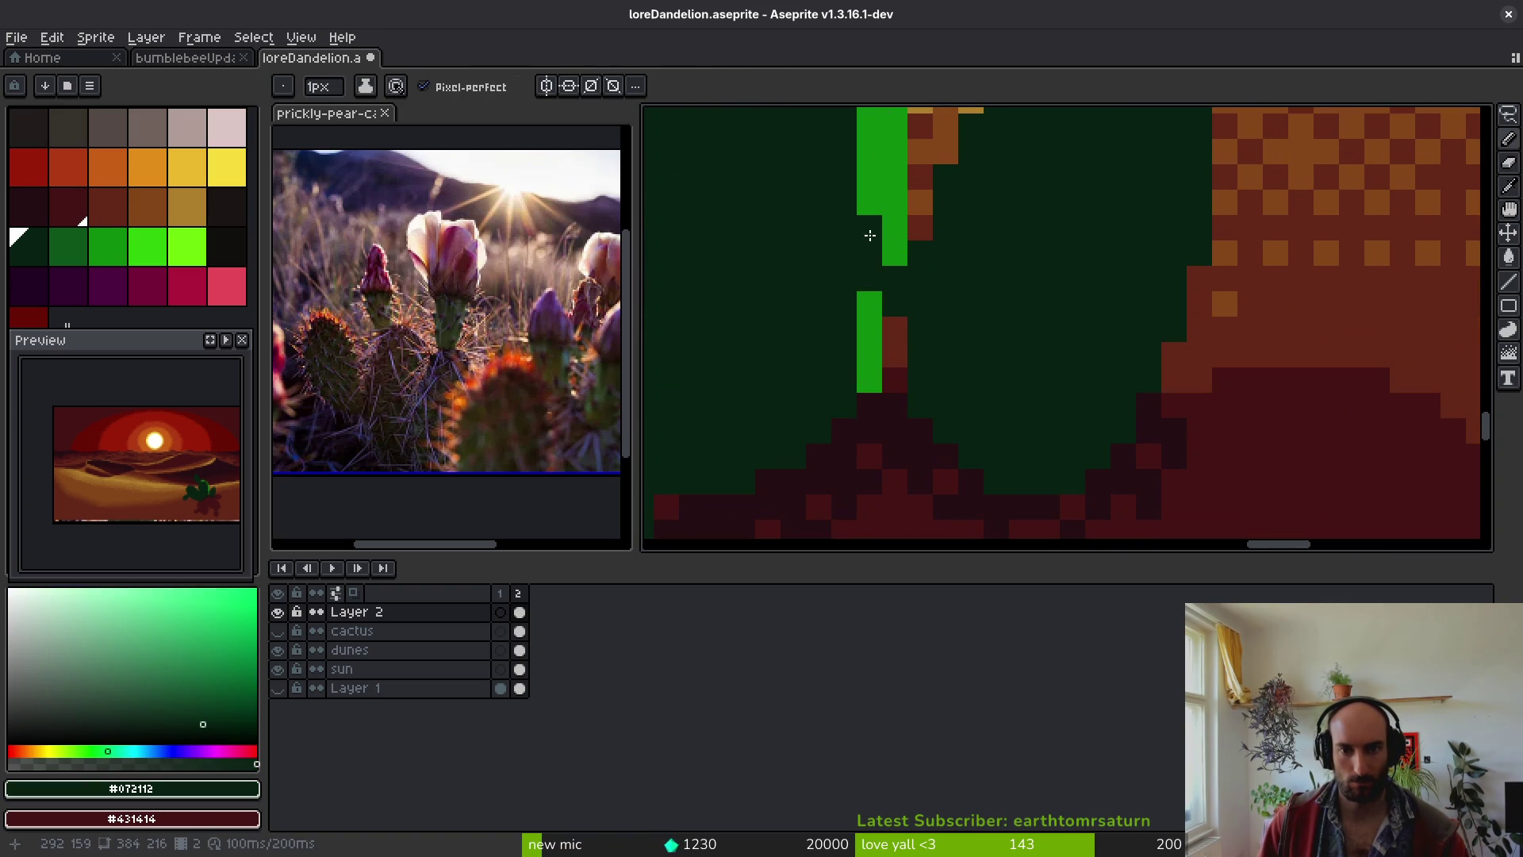
left_click(878, 322, "alt")
left_click(895, 305)
left_click(945, 305)
mouse_move(933, 282)
left_mouse_down()
mouse_move(853, 373)
mouse_move(860, 308)
left_mouse_up()
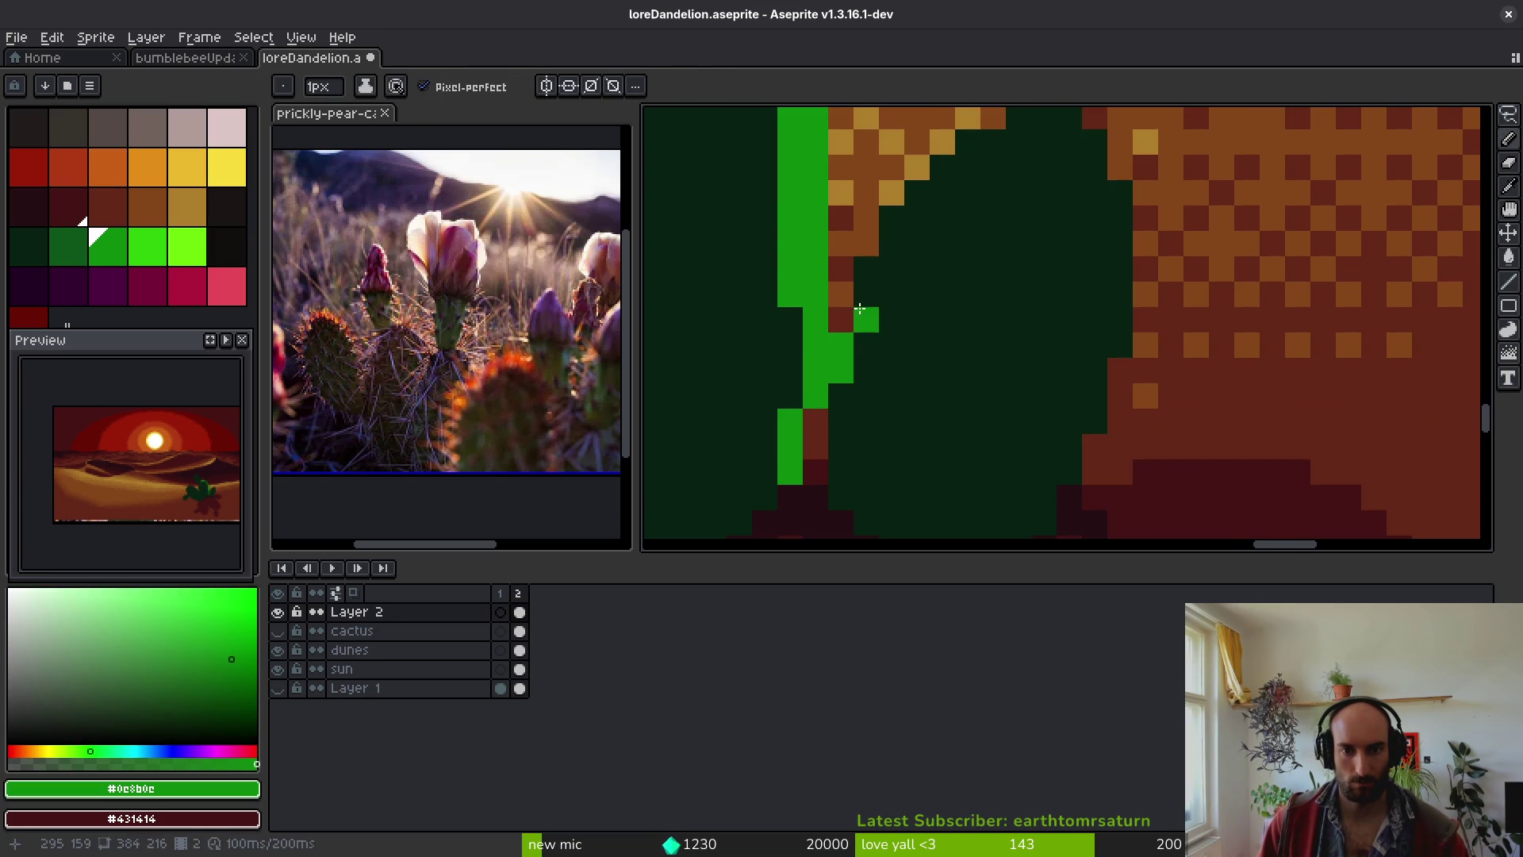
- Repaint stray rim pixels dark green and add rim pixels lower and higher on the edge
key("alt")
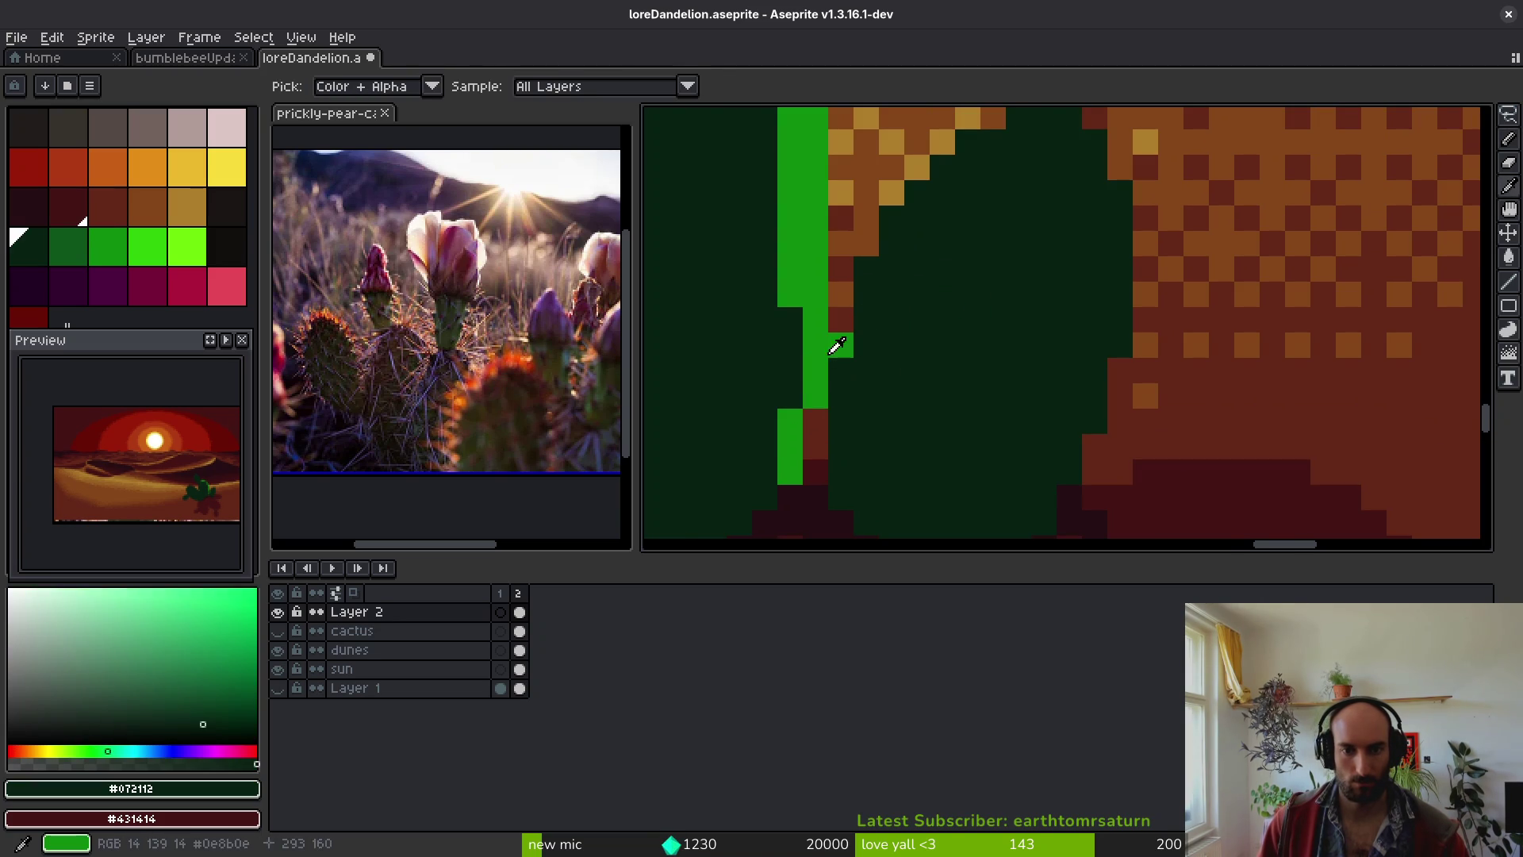
left_click_drag(842, 369, 819, 366)
left_click(823, 354)
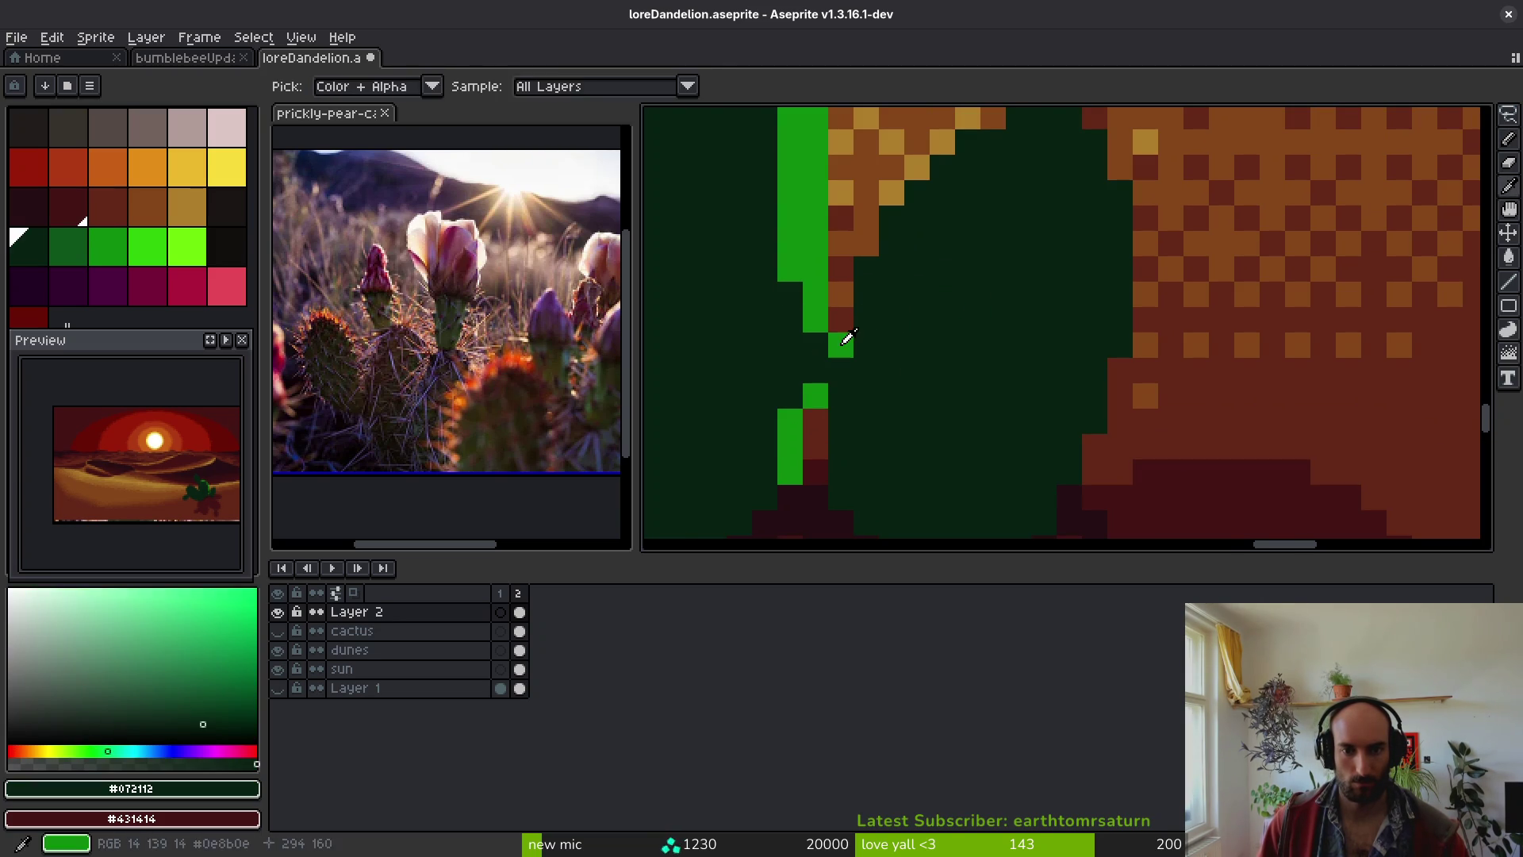
left_click(842, 343, "alt")
left_click(842, 417)
left_click_drag(916, 393, 874, 459)
left_click(849, 469, "alt")
left_click(790, 487)
left_click(801, 410, "alt")
left_click(838, 362)
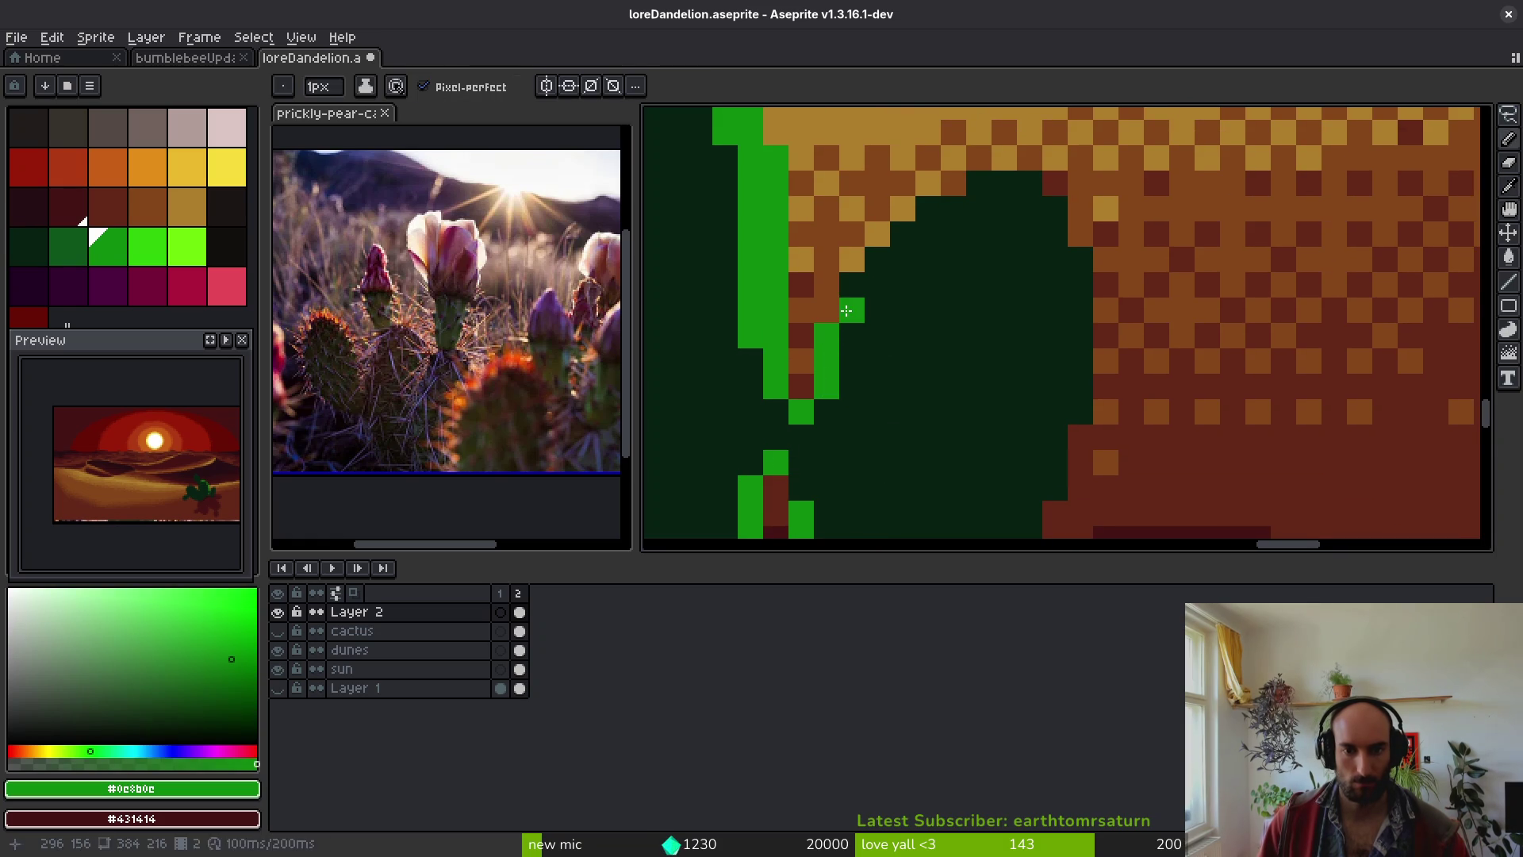
- Extend the green rim diagonally up the pad, across its top and down the right edge
left_click_drag(847, 311, 877, 263)
mouse_move(946, 209)
left_mouse_down()
mouse_move(1019, 184)
mouse_move(1055, 212)
mouse_move(1078, 270)
mouse_move(1074, 409)
mouse_move(1053, 278)
mouse_move(1035, 287)
mouse_move(1008, 406)
left_mouse_up()
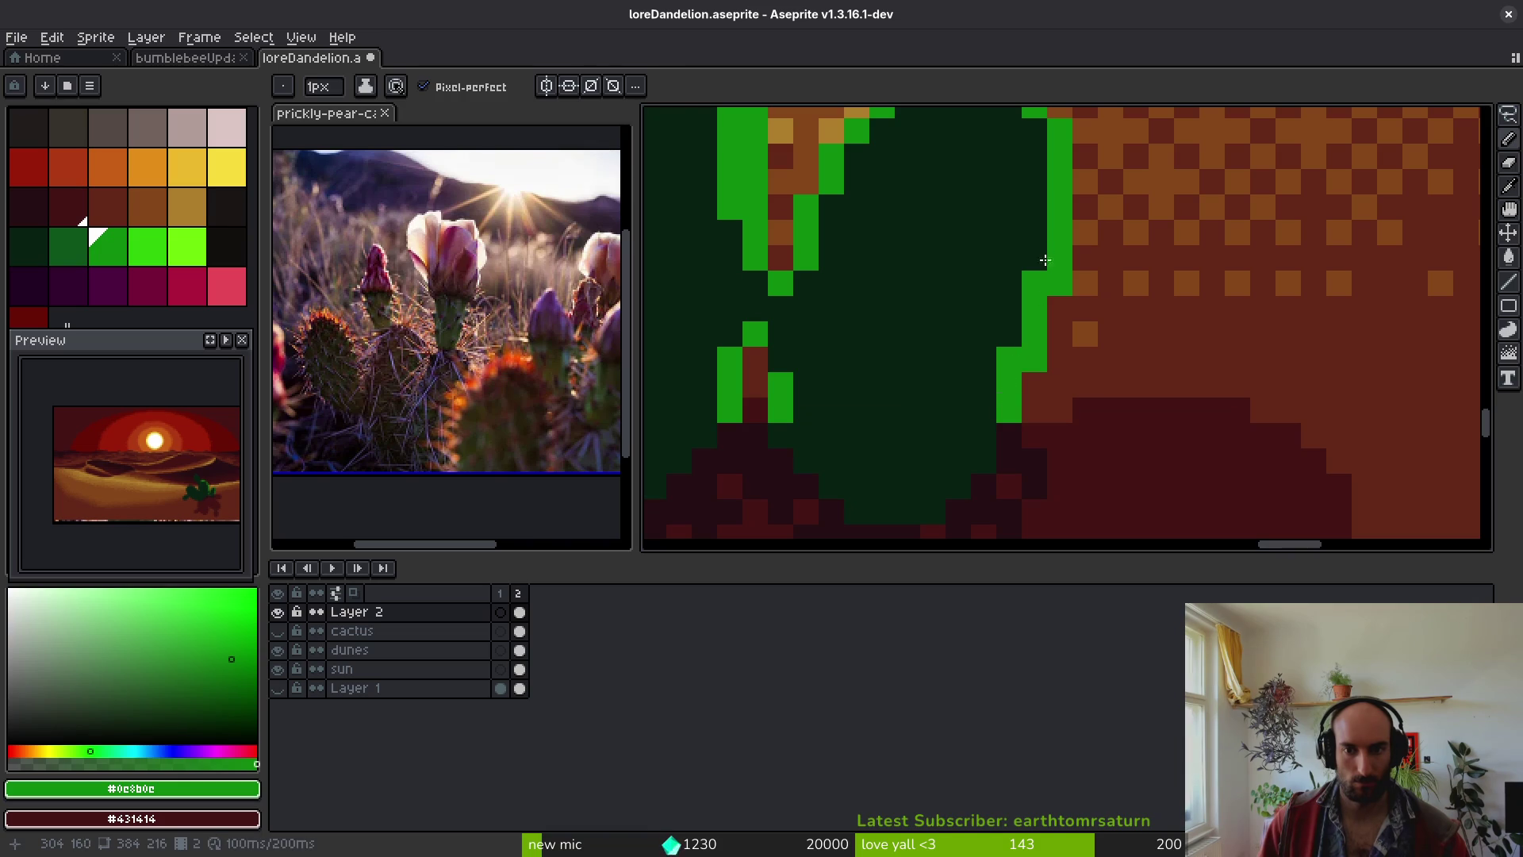
left_click_drag(1035, 255, 1011, 350)
mouse_move(1012, 349)
left_mouse_down()
mouse_move(1007, 211)
mouse_move(968, 177)
mouse_move(864, 219)
left_mouse_up()
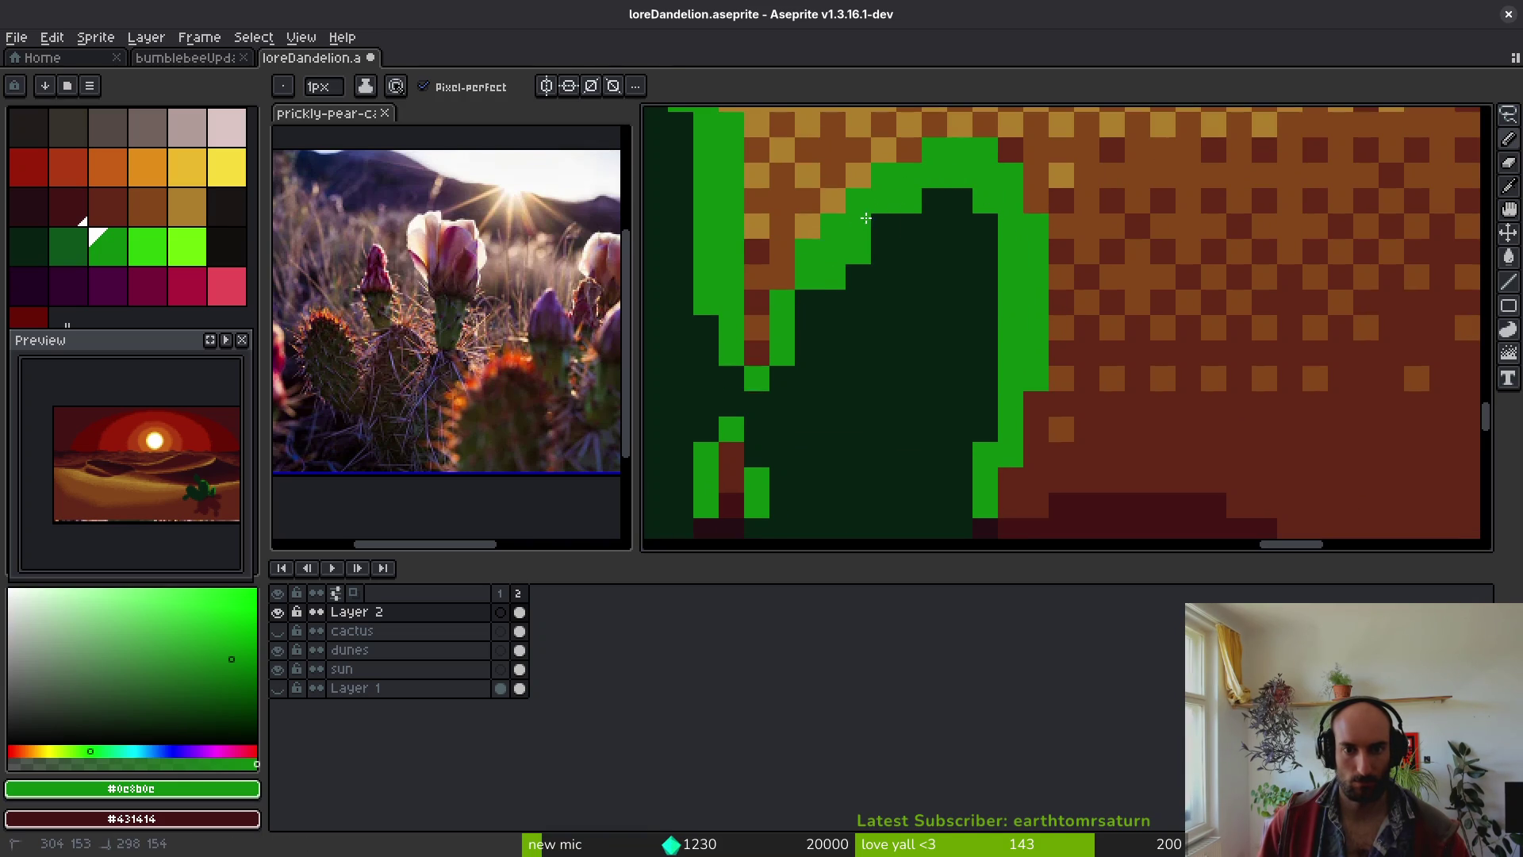
left_click_drag(807, 323, 787, 369)
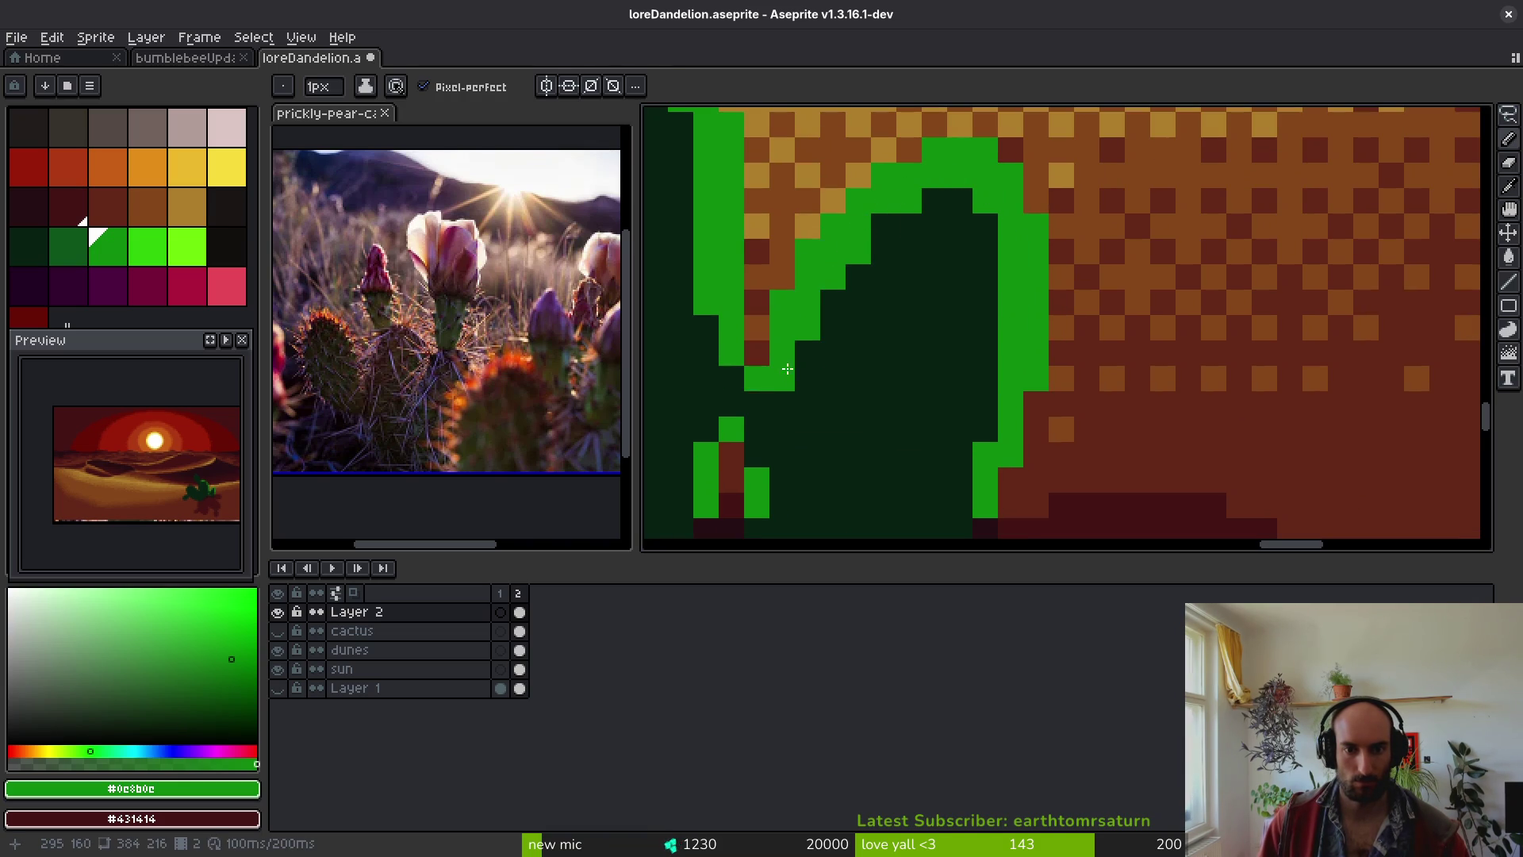
- Trim inner rim pixels back to dark green #072112 and save the drawing
left_click(934, 221, "alt")
left_click_drag(933, 203, 903, 238)
key("ctrl+s")
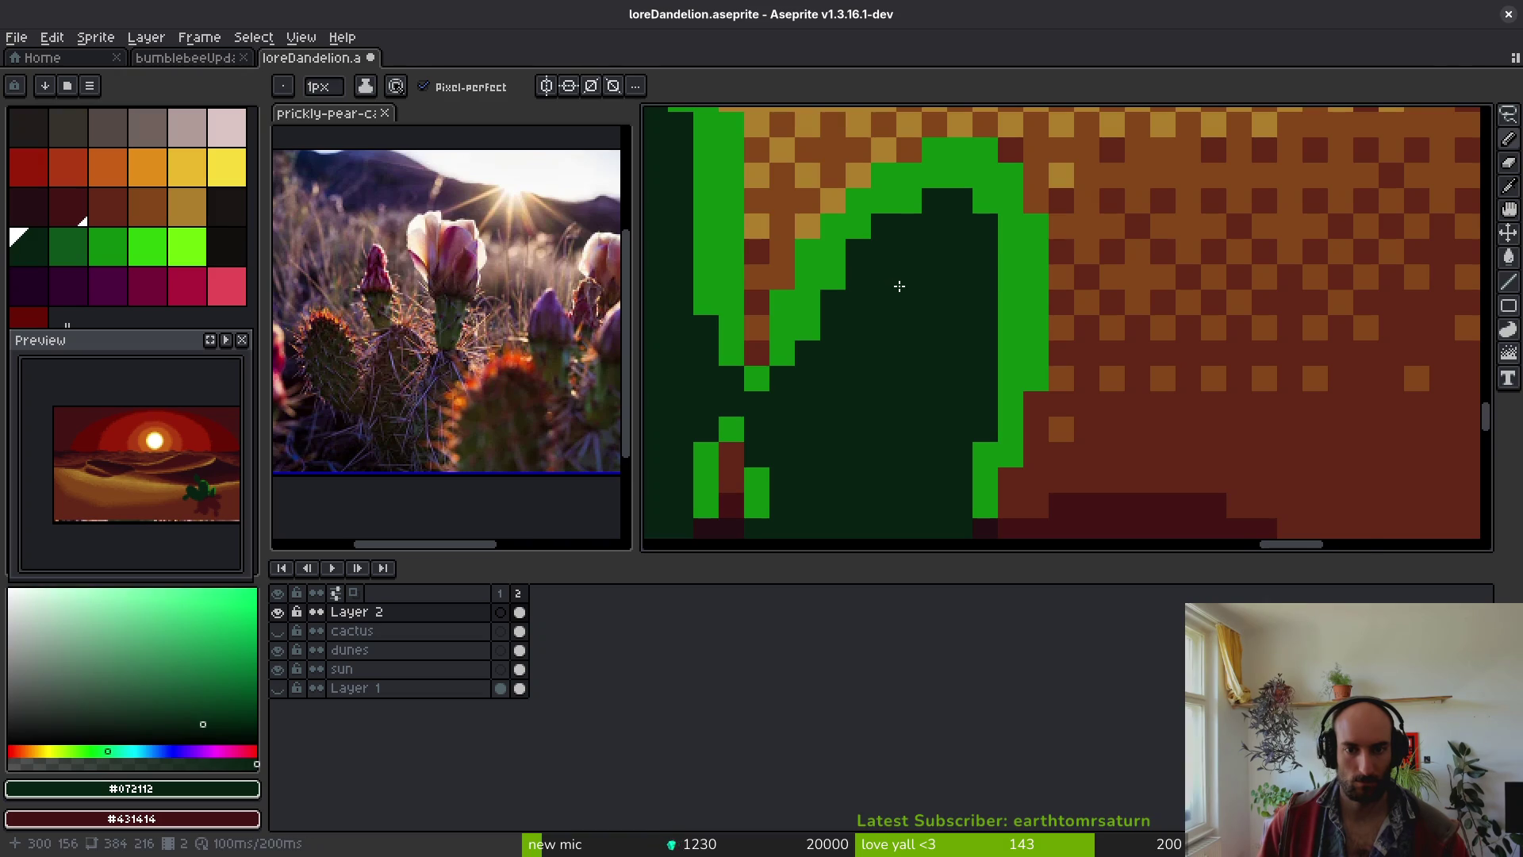
scroll(916, 343, "down", 7)
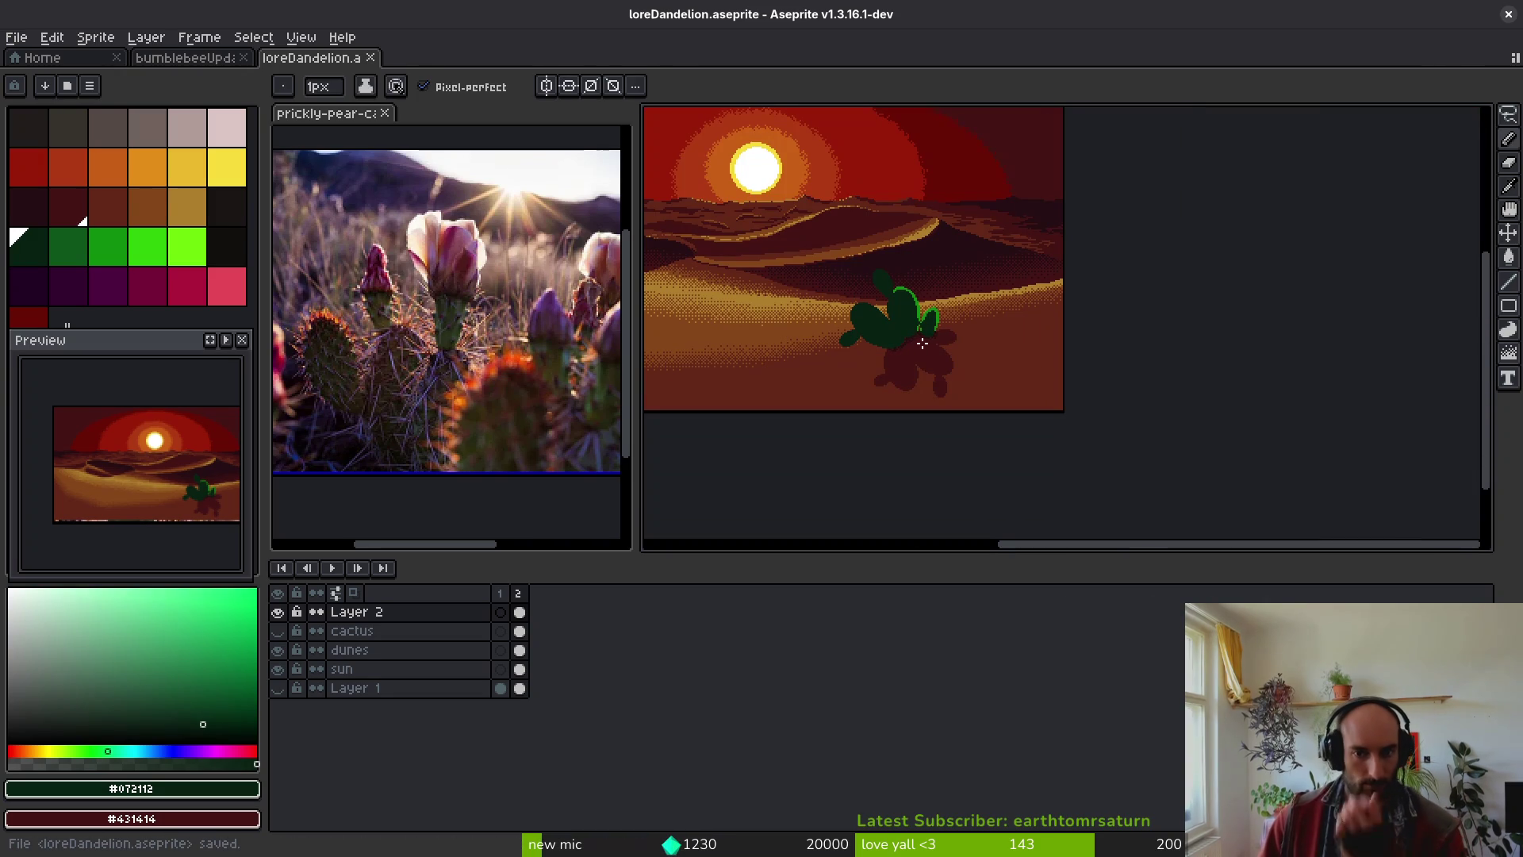
- Repaint stray bright green pixels on the cactus edge in dark green #072112
scroll(915, 343, "up", 7)
scroll(898, 328, "up", 2)
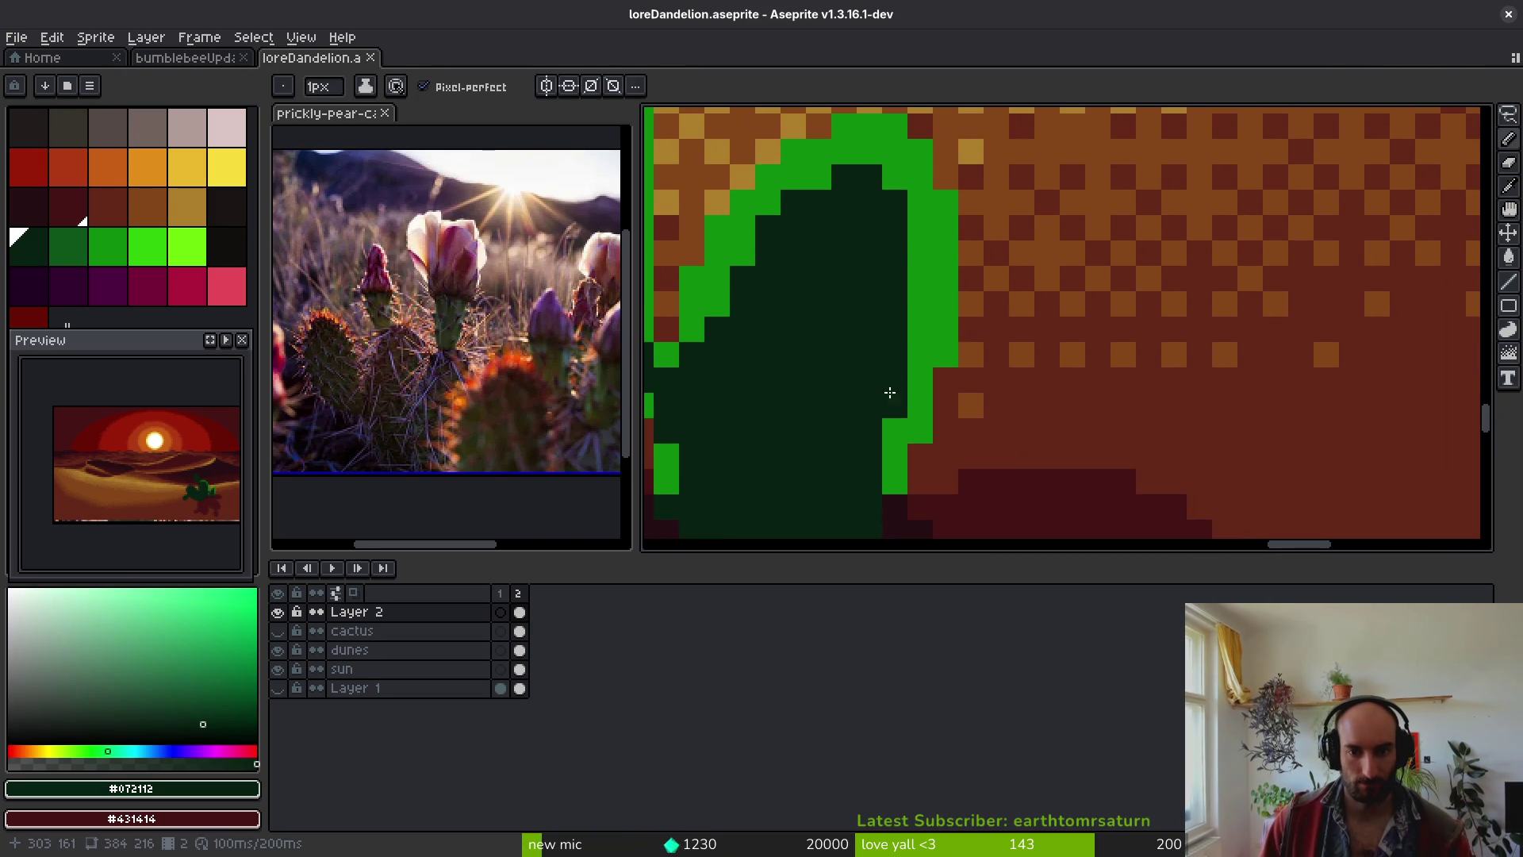
mouse_move(911, 308)
left_mouse_down()
mouse_move(918, 329)
mouse_move(900, 199)
mouse_move(921, 280)
left_mouse_up()
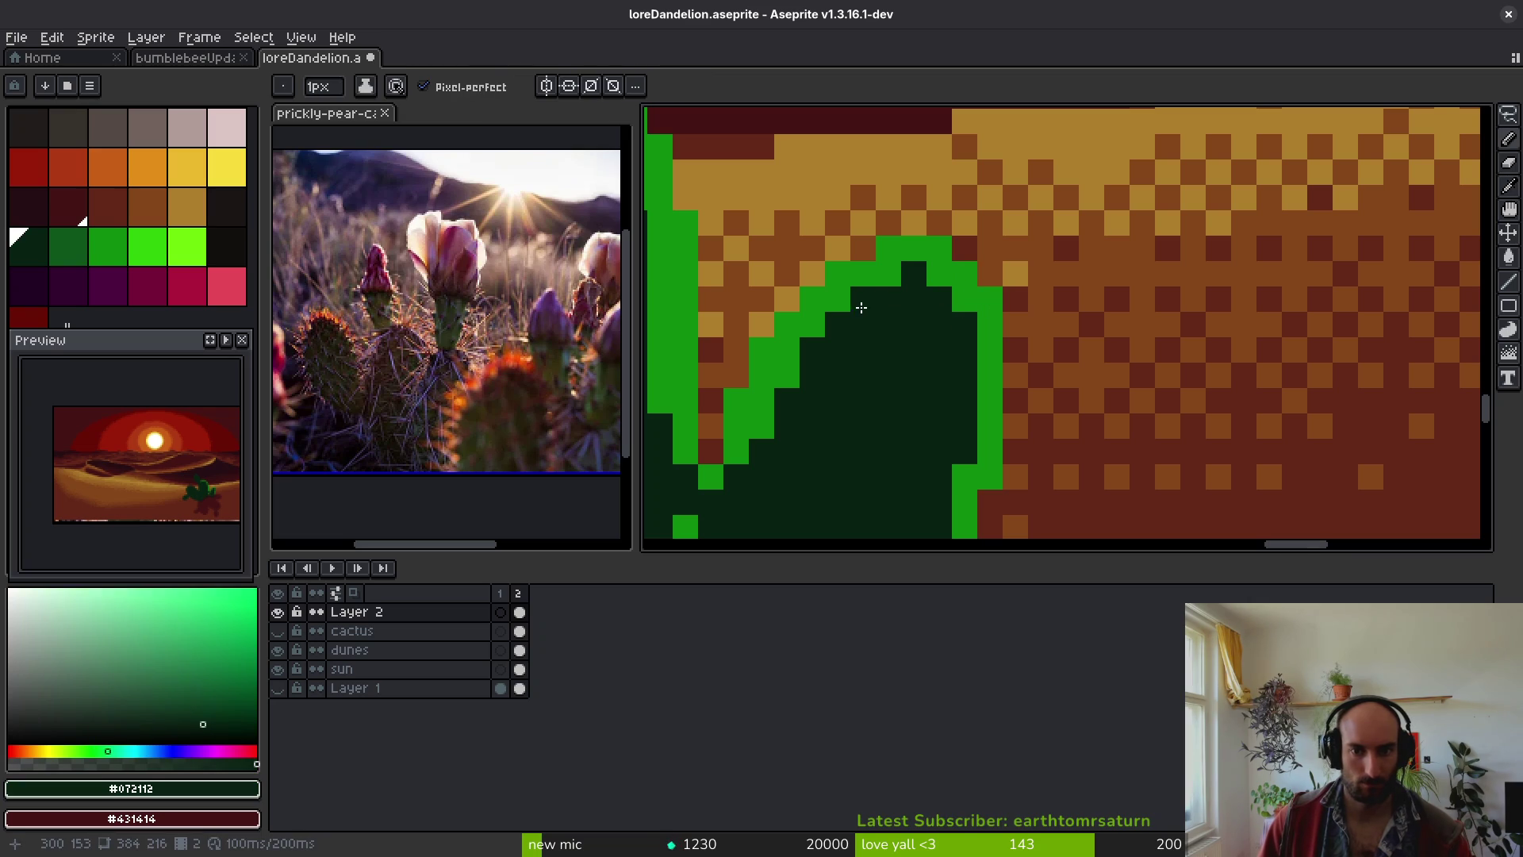
key("ctrl+z")
left_click(790, 370)
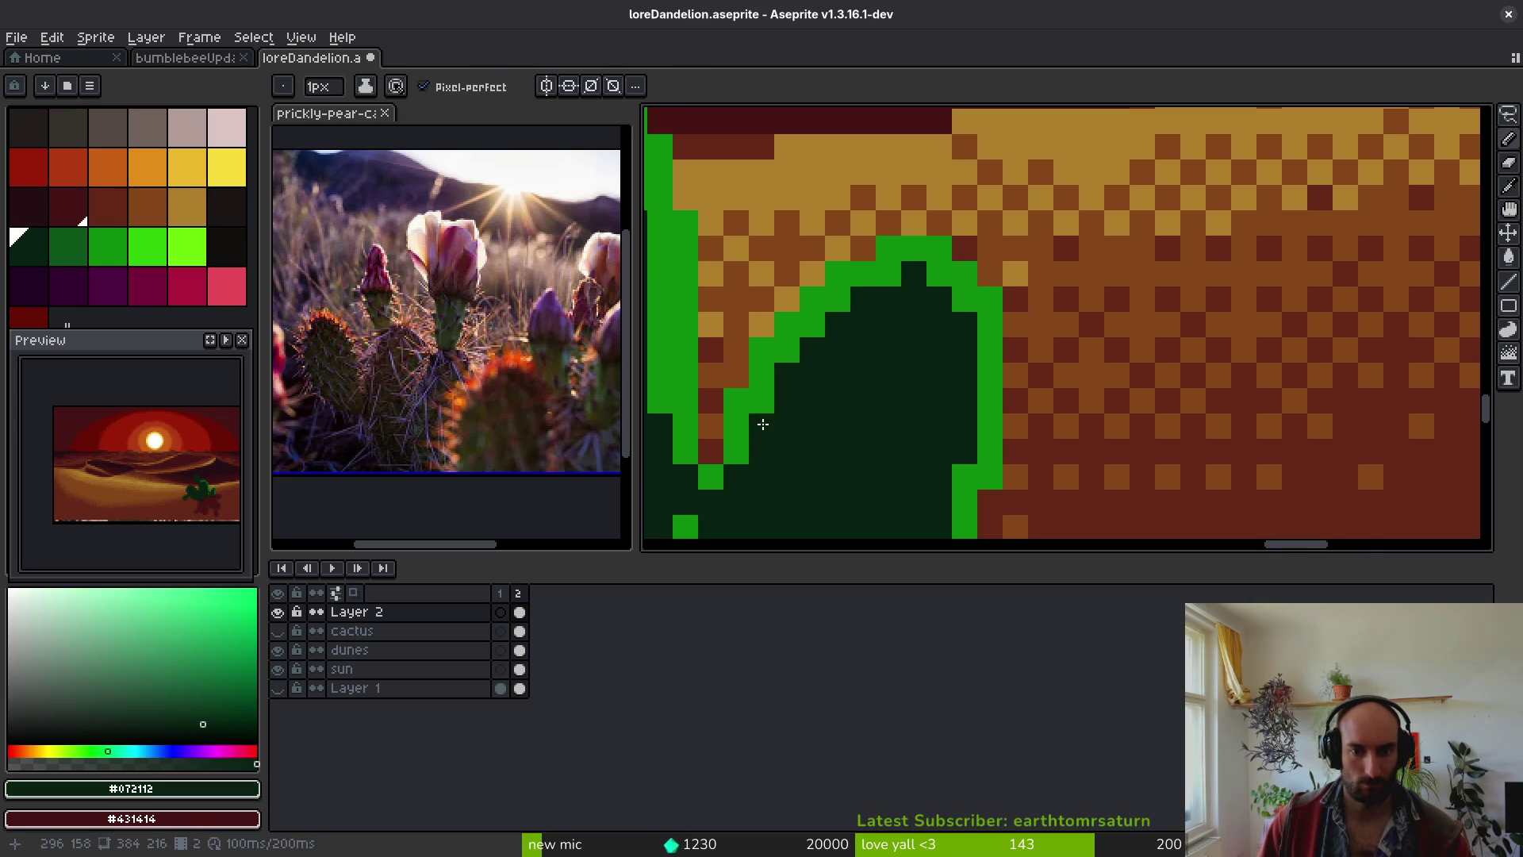
scroll(763, 422, "down", 3)
scroll(816, 326, "up", 3)
scroll(846, 339, "down", 3)
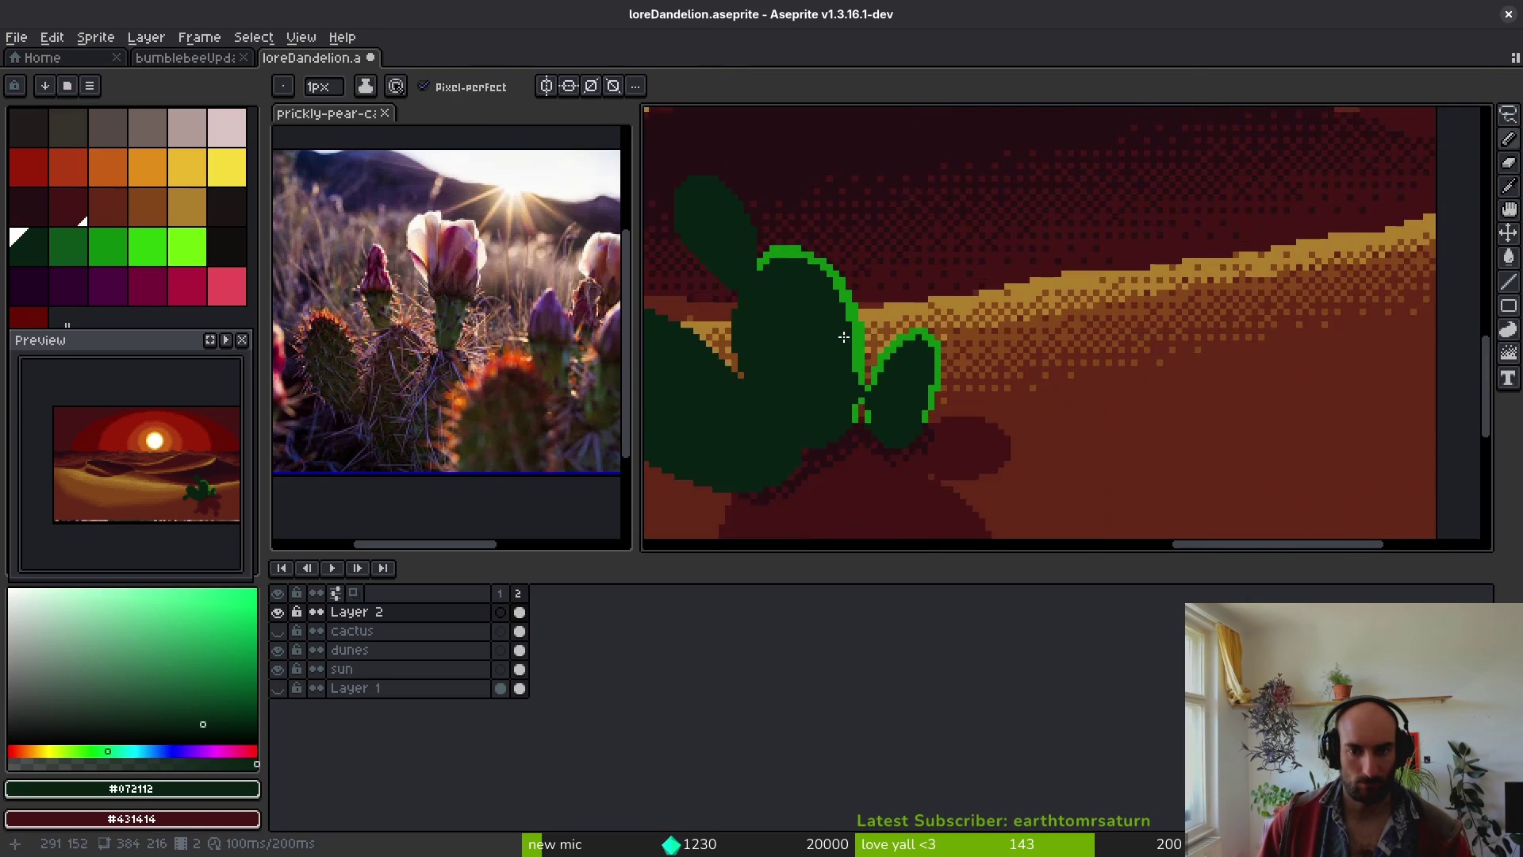
scroll(846, 339, "down", 3)
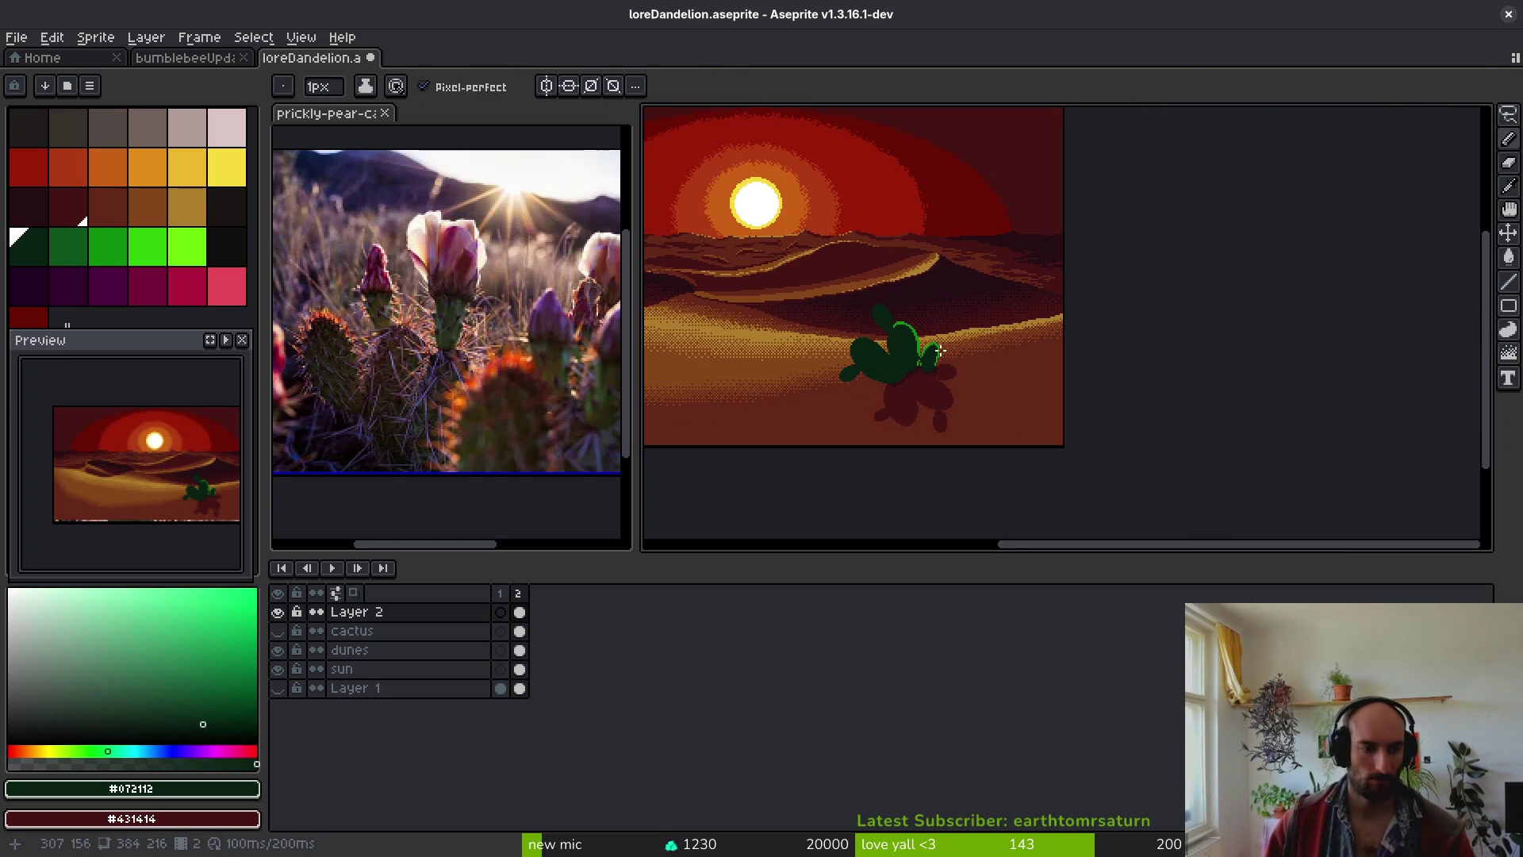
scroll(870, 350, "up", 5)
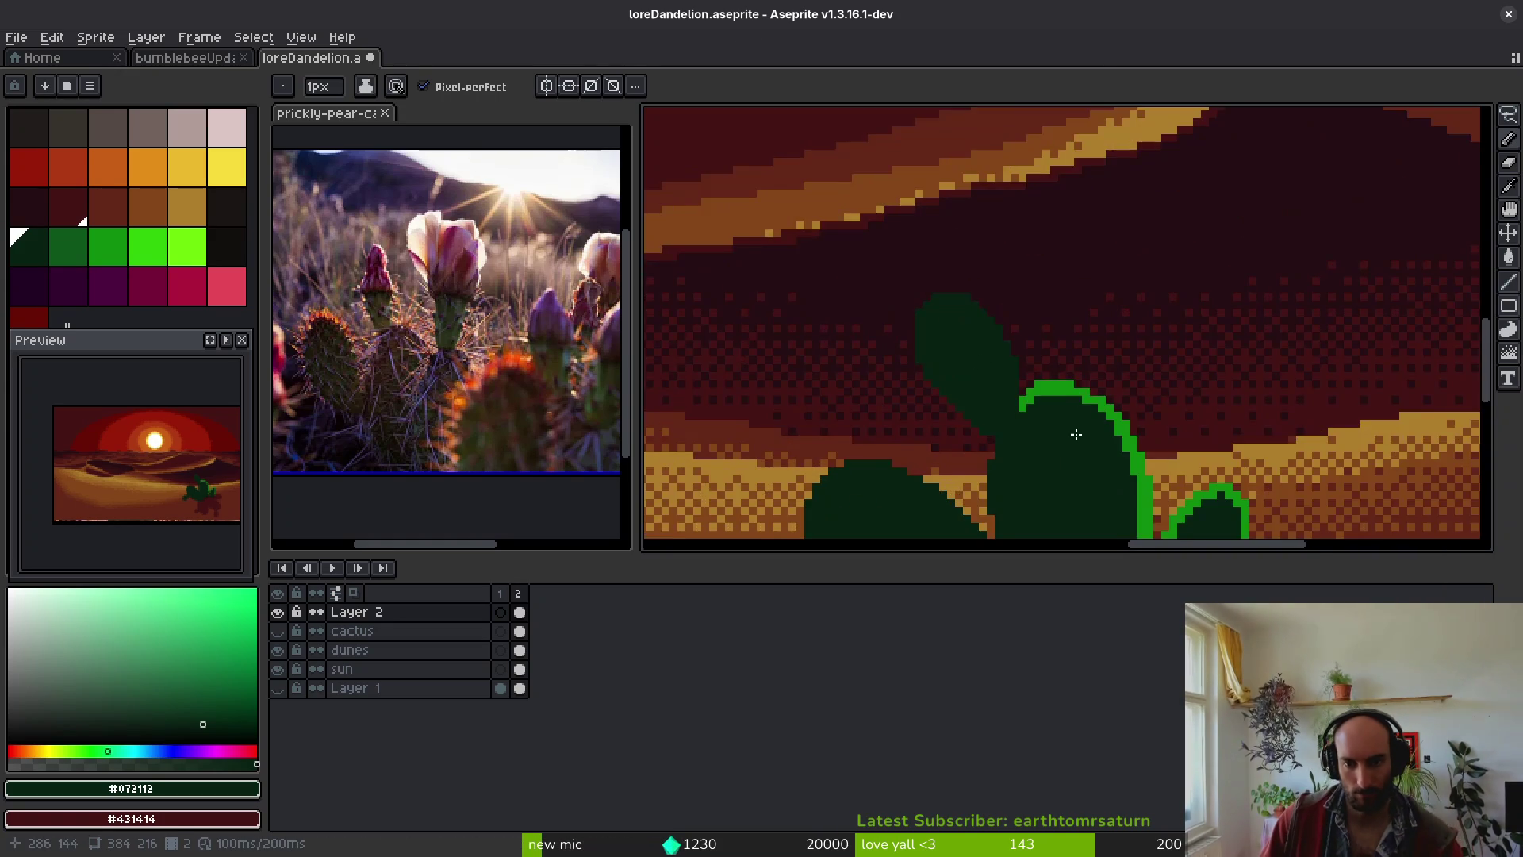
left_click_drag(936, 349, 934, 332)
left_click(1072, 332)
- Darken more stray green pixels along the upper cactus outline
left_click_drag(1019, 358, 904, 323)
left_click(917, 259, "alt")
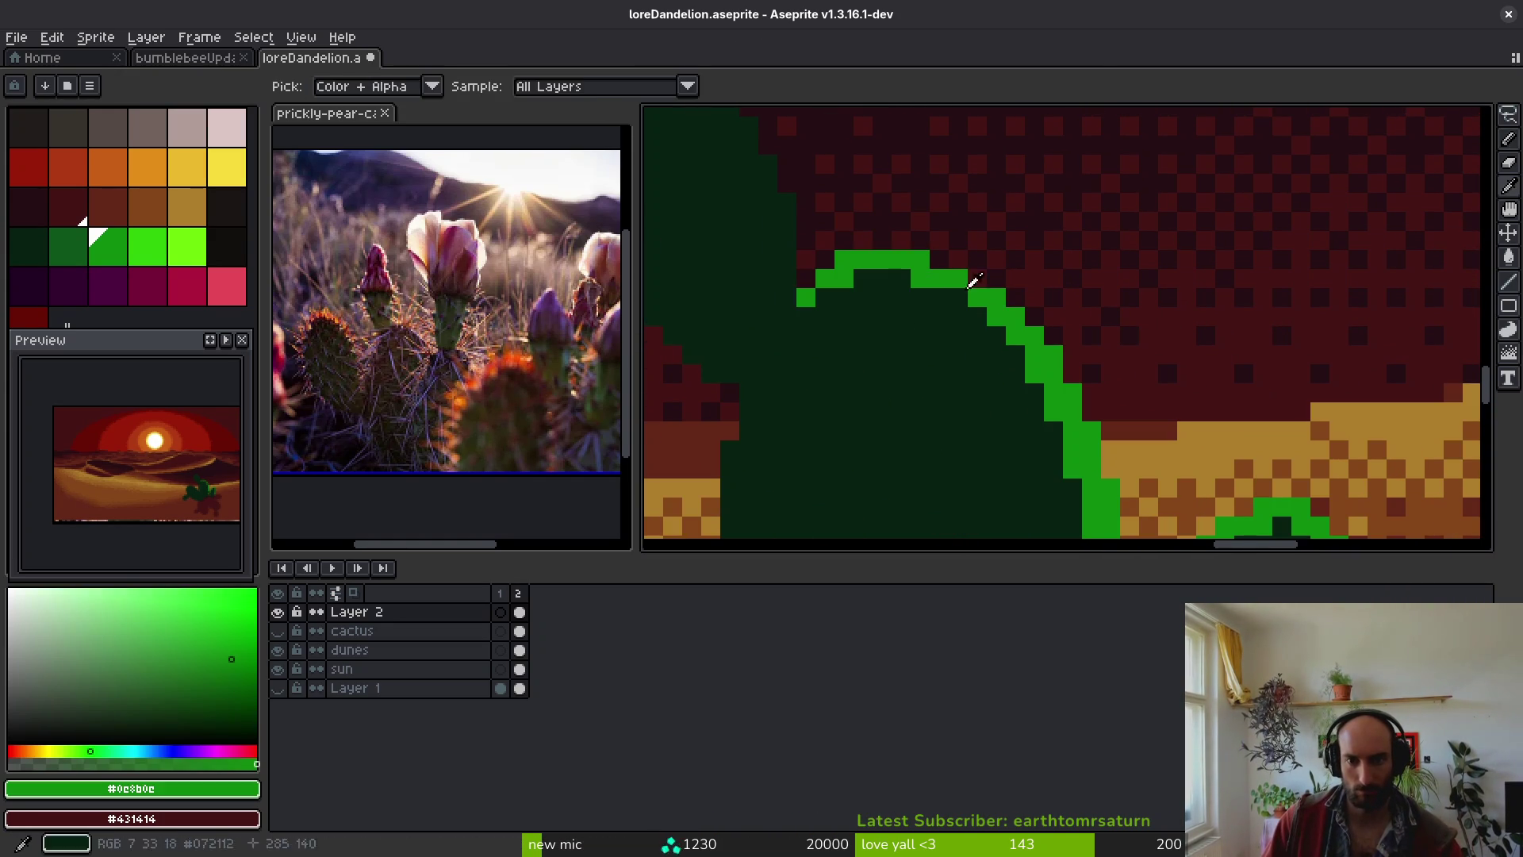
left_click(1025, 369, "alt")
left_click(1054, 412)
left_click_drag(1054, 412, 948, 278)
left_click(981, 339)
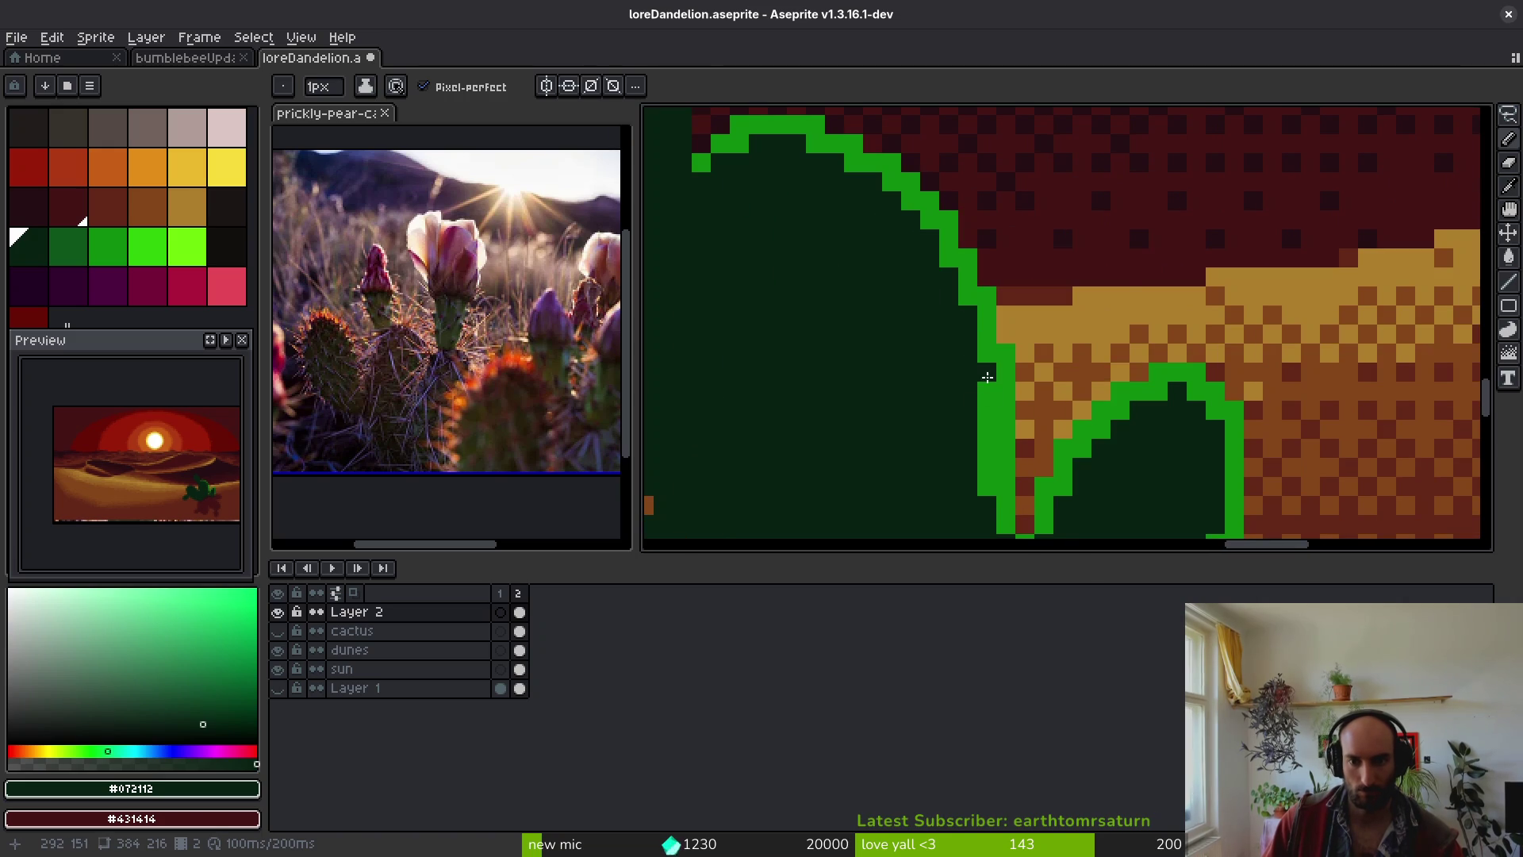
left_click_drag(986, 378, 988, 509)
scroll(987, 365, "down", 5)
scroll(987, 359, "up", 2)
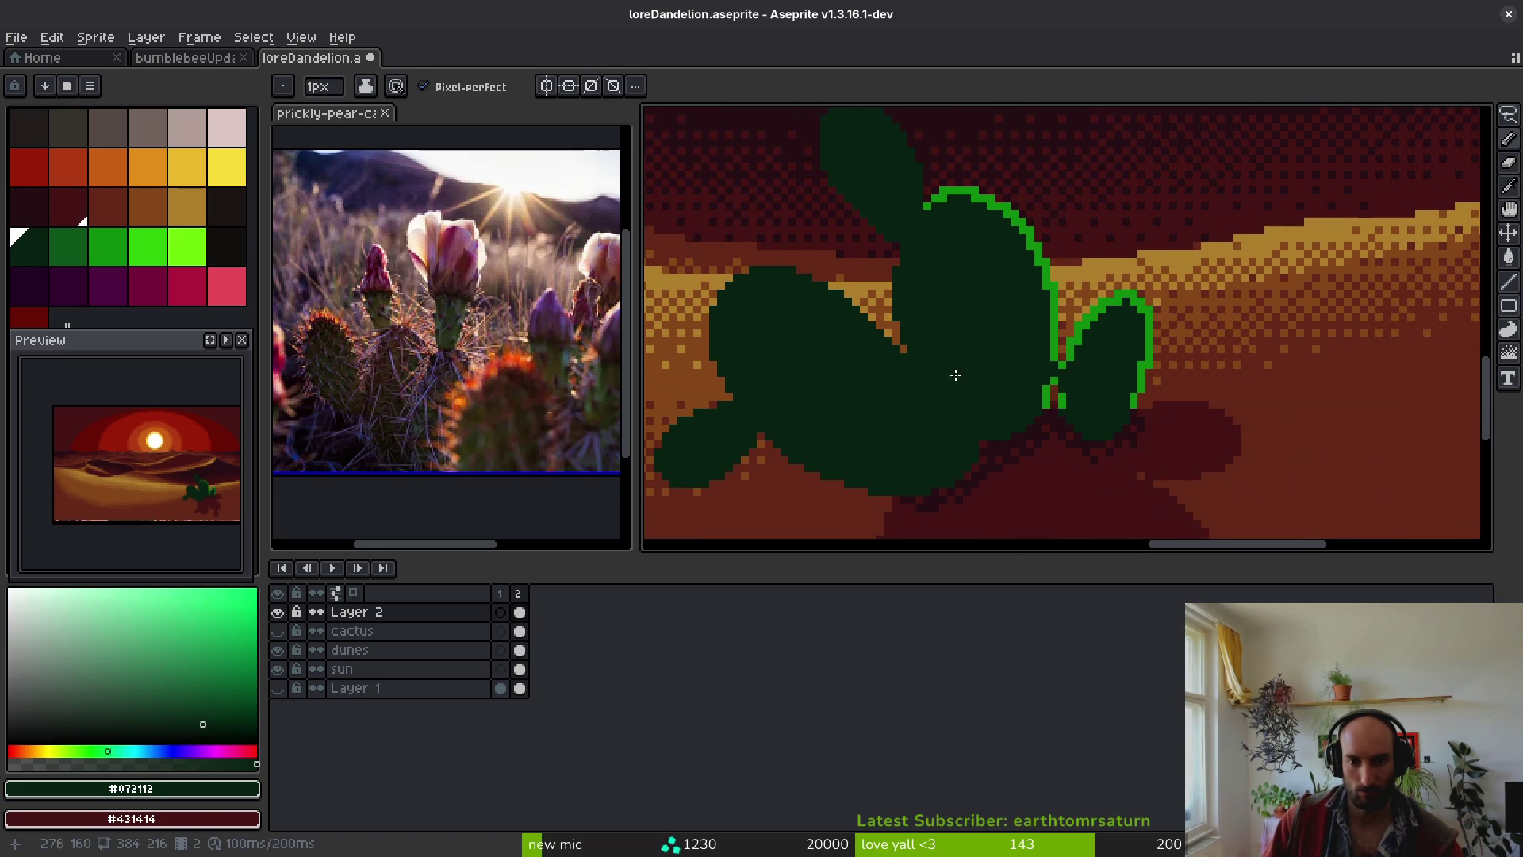
- Draw a bright green #0e8b0e rim line down the cactus pad edge
left_click(993, 224, "alt")
scroll(922, 281, "up", 2)
left_click(996, 125, "alt")
left_click(933, 213)
left_click_drag(922, 254, 939, 215)
mouse_move(920, 279)
left_mouse_down()
mouse_move(920, 361)
mouse_move(895, 446)
left_mouse_up()
scroll(912, 445, "down", 3)
left_click(887, 360)
left_click_drag(887, 360, 930, 457)
- Clear stray green pixels in dark green, then add a rim pixel on the pad edge
mouse_move(930, 374)
left_mouse_down()
mouse_move(912, 365)
mouse_move(883, 208)
left_mouse_up()
left_click(962, 316, "alt")
left_click(912, 236)
left_click(911, 194, "alt")
left_click(881, 372)
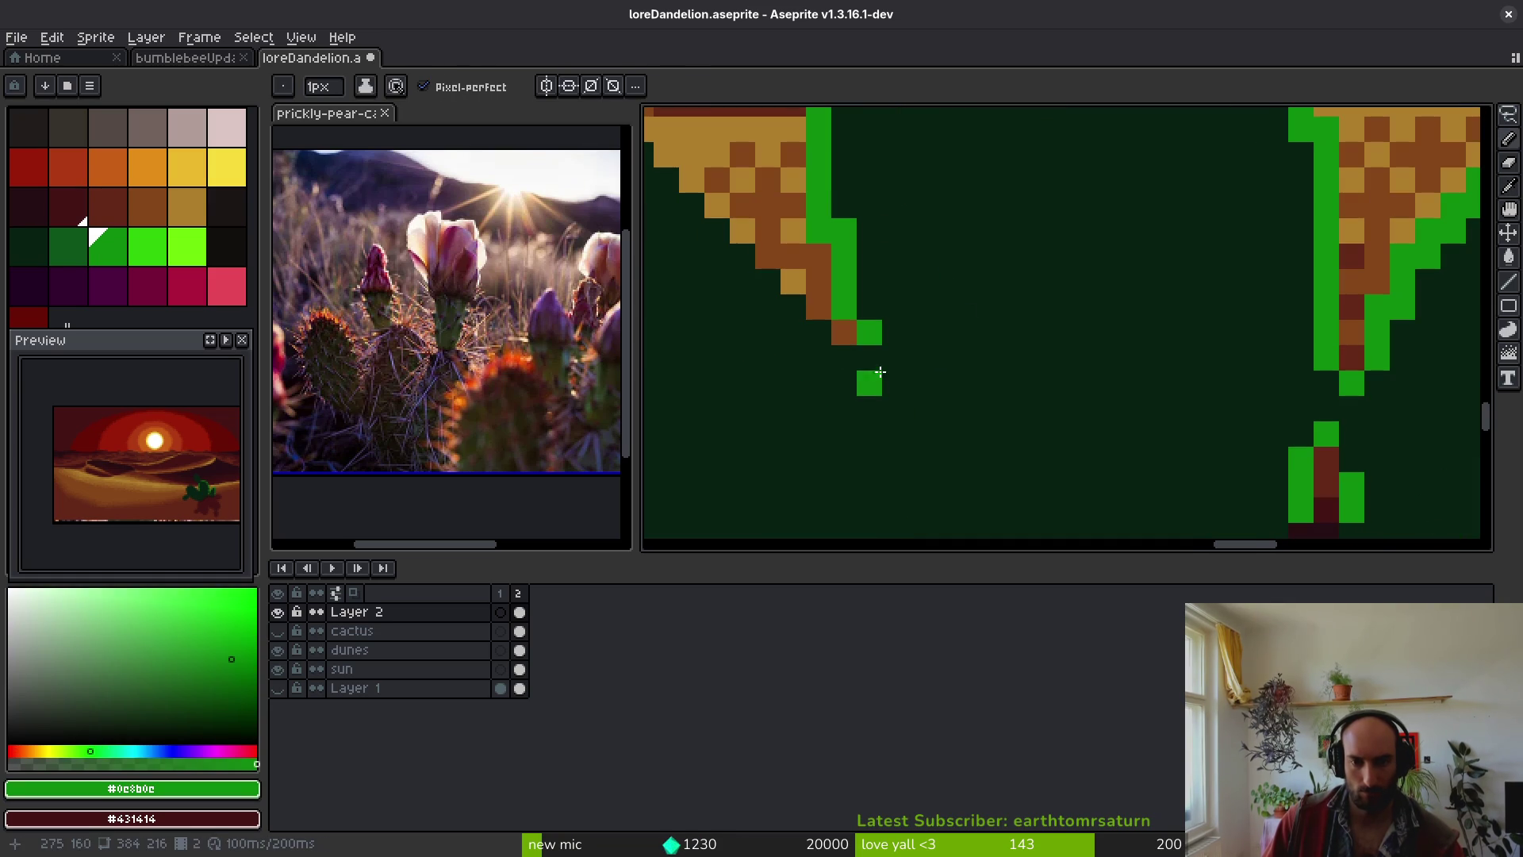
- Draw green rim rows along the pad and down its left edge
mouse_move(819, 340)
left_mouse_down()
mouse_move(682, 214)
mouse_move(948, 455)
left_mouse_up()
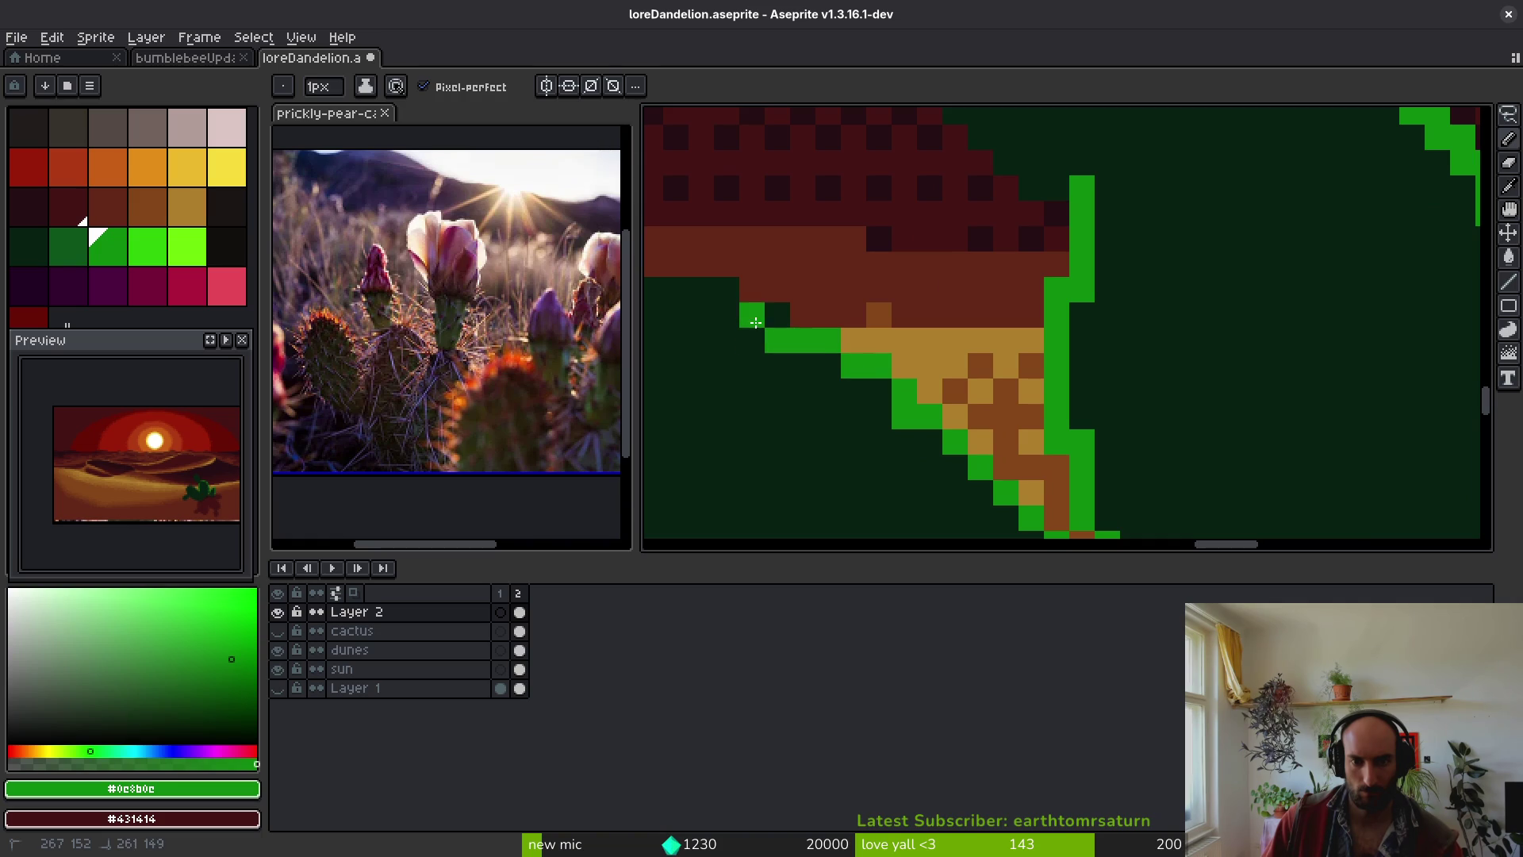
left_click(714, 295)
left_click_drag(714, 295, 995, 327)
left_click_drag(880, 321, 968, 321)
mouse_move(829, 347)
left_mouse_down()
mouse_move(874, 347)
mouse_move(799, 394)
left_mouse_up()
left_click(803, 372)
mouse_move(754, 448)
left_mouse_down()
mouse_move(778, 475)
mouse_move(754, 500)
left_mouse_up()
mouse_move(754, 499)
left_mouse_down()
mouse_move(755, 384)
mouse_move(731, 429)
left_mouse_up()
left_click(757, 349)
left_click_drag(770, 440, 786, 361)
- Redraw the left rim as a straight column and darken a stray green pixel
key("ctrl+z")
left_click_drag(769, 277, 769, 408)
left_click(795, 331, "alt")
left_click(796, 281)
left_click(814, 208, "alt")
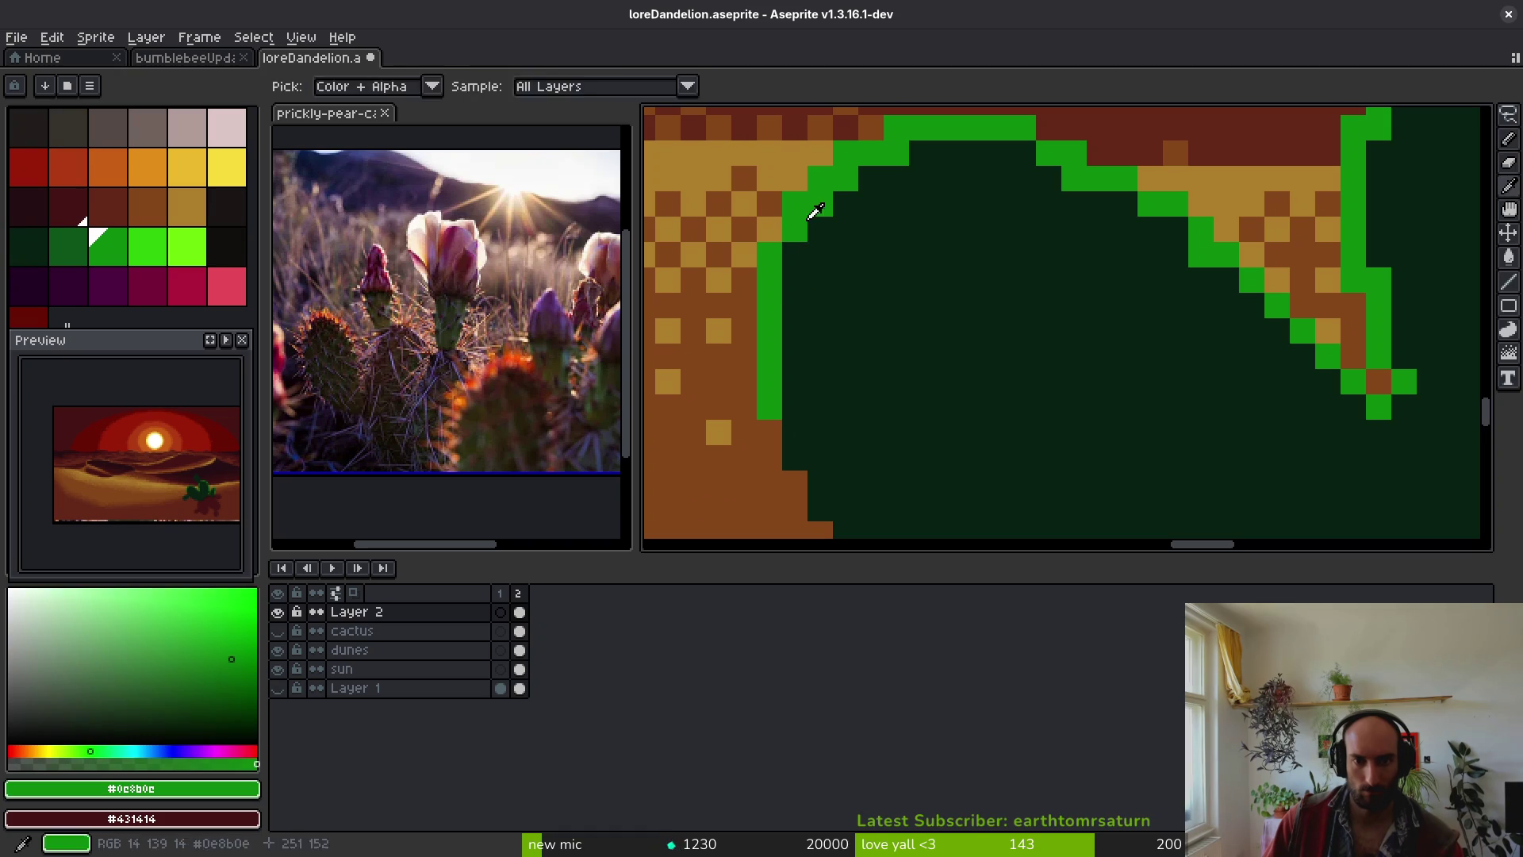
- Switch between the dark green and bright green colours to continue the rim
scroll(947, 279, "up", 1)
scroll(947, 279, "right", 1)
left_click(976, 294, "alt")
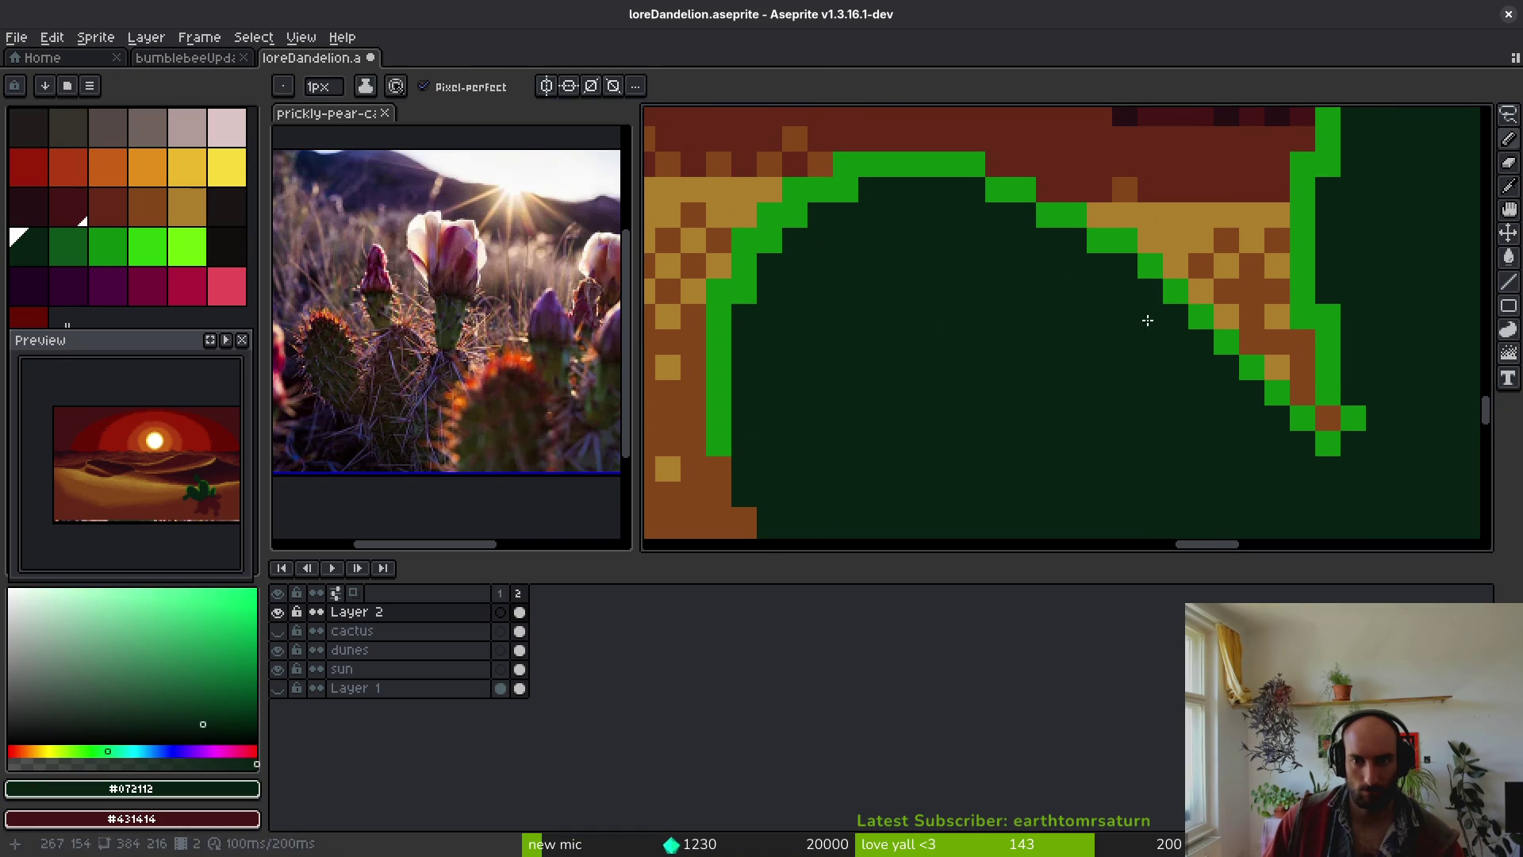
left_click(1151, 267, "alt")
scroll(1152, 267, "down", 5)
scroll(1221, 381, "up", 4)
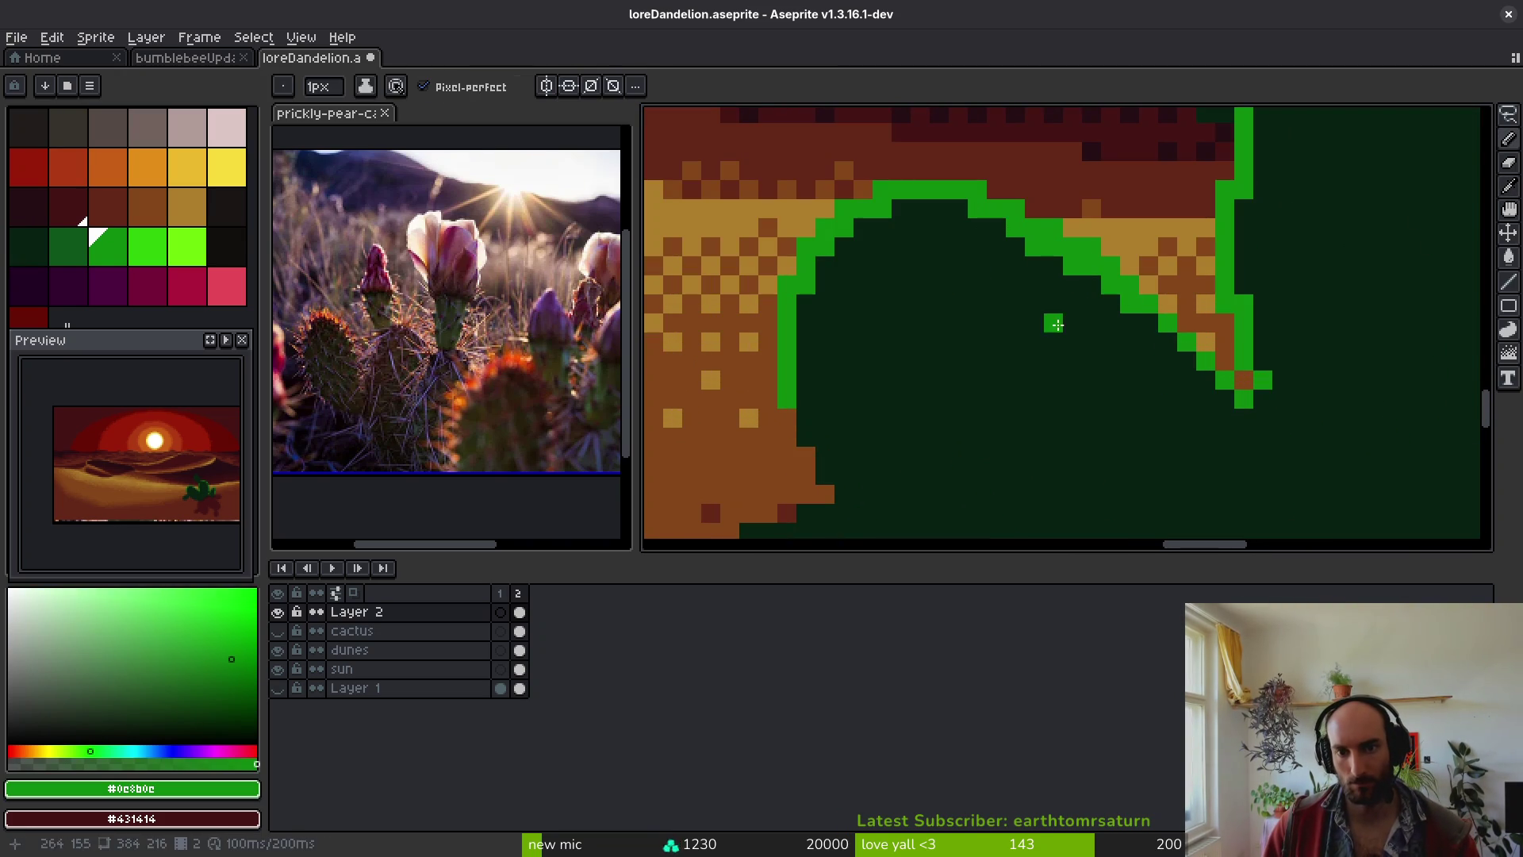
left_click(1051, 322, "alt")
left_click(1142, 308, "alt")
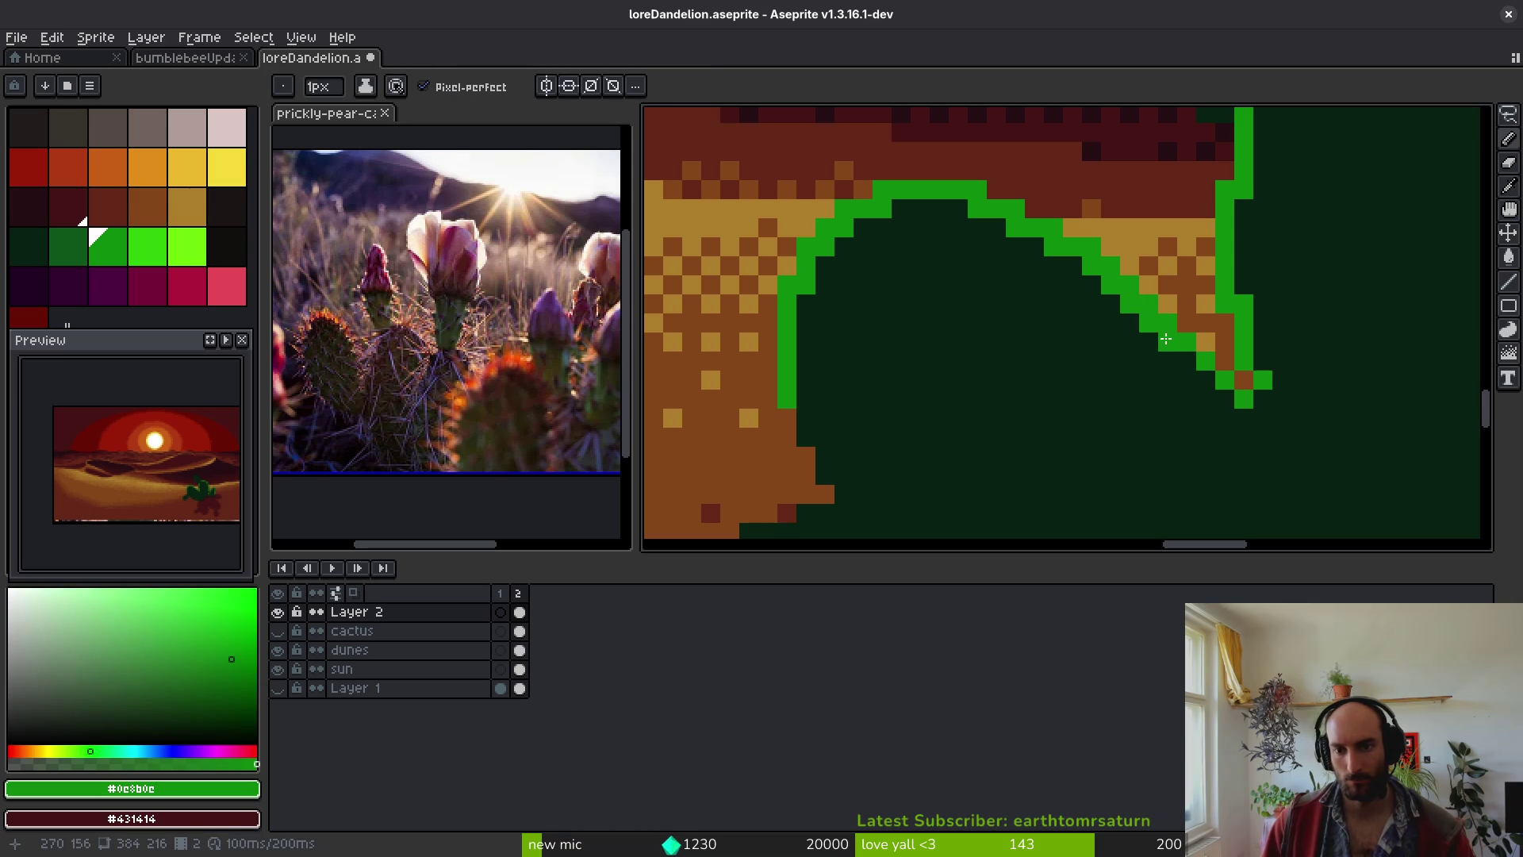
scroll(1158, 396, "down", 3)
scroll(1060, 453, "up", 5)
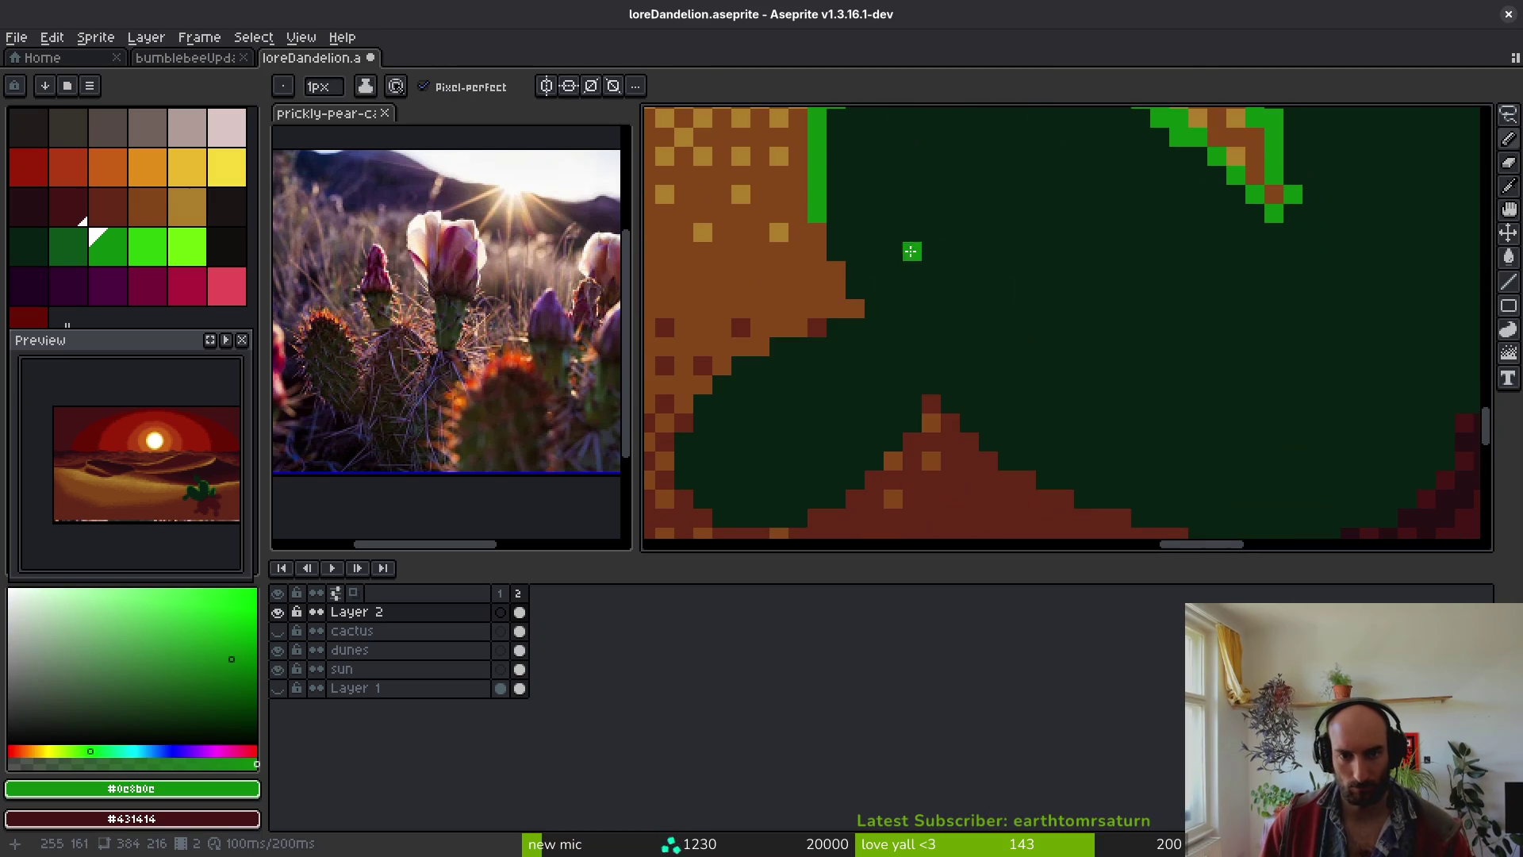
- Draw the green rim diagonally down the pad and darken pixels along the pad bottom
mouse_move(838, 252)
left_mouse_down()
mouse_move(893, 327)
mouse_move(793, 346)
mouse_move(827, 348)
mouse_move(722, 385)
mouse_move(682, 485)
mouse_move(749, 519)
mouse_move(823, 505)
left_mouse_up()
left_click(920, 309, "alt")
left_click(894, 309)
left_click(893, 325, "alt")
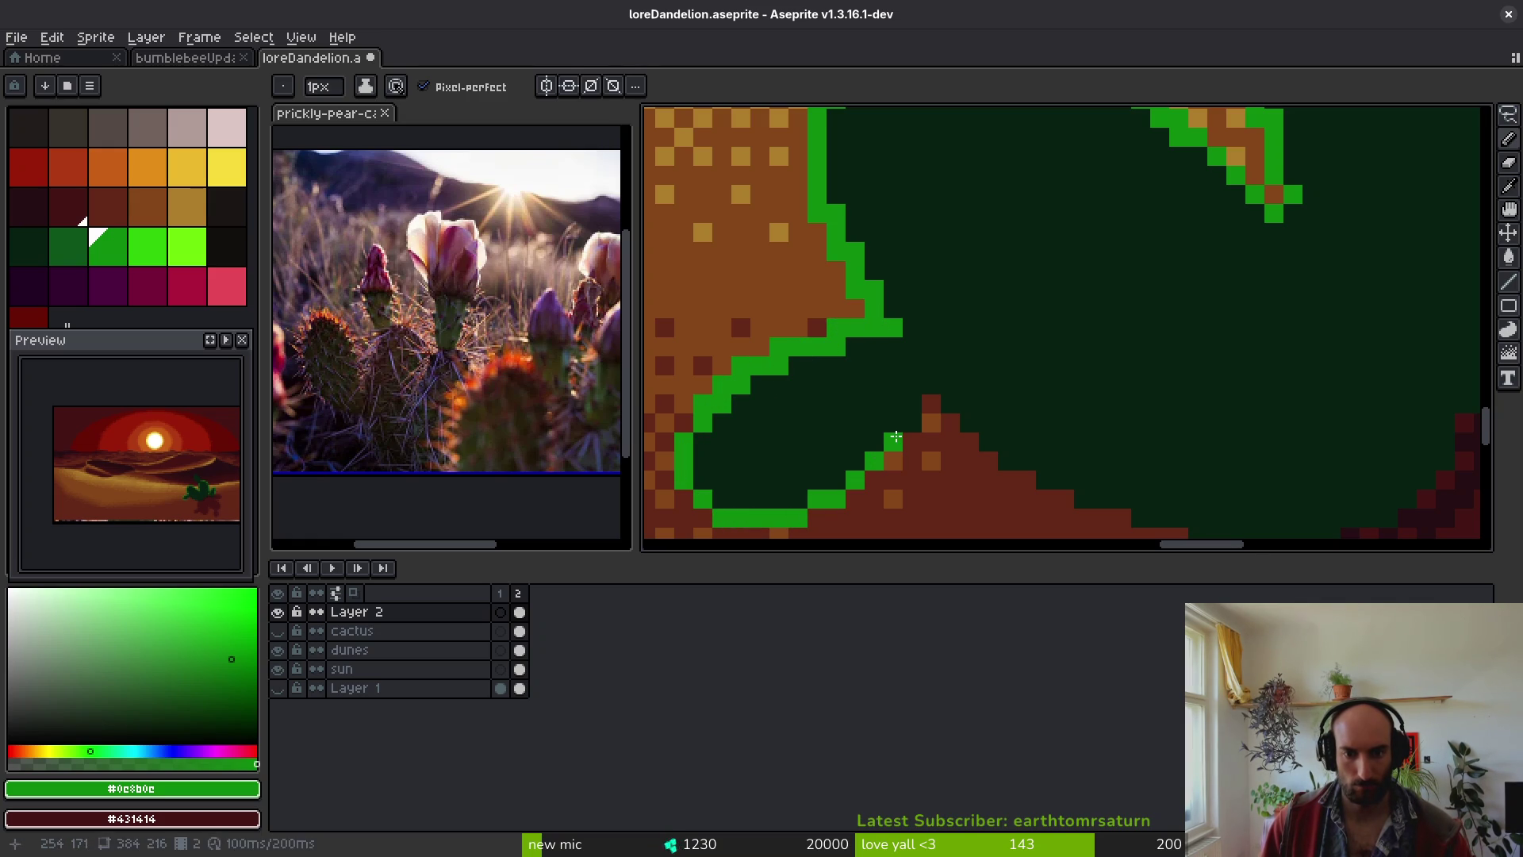
scroll(917, 404, "down", 5)
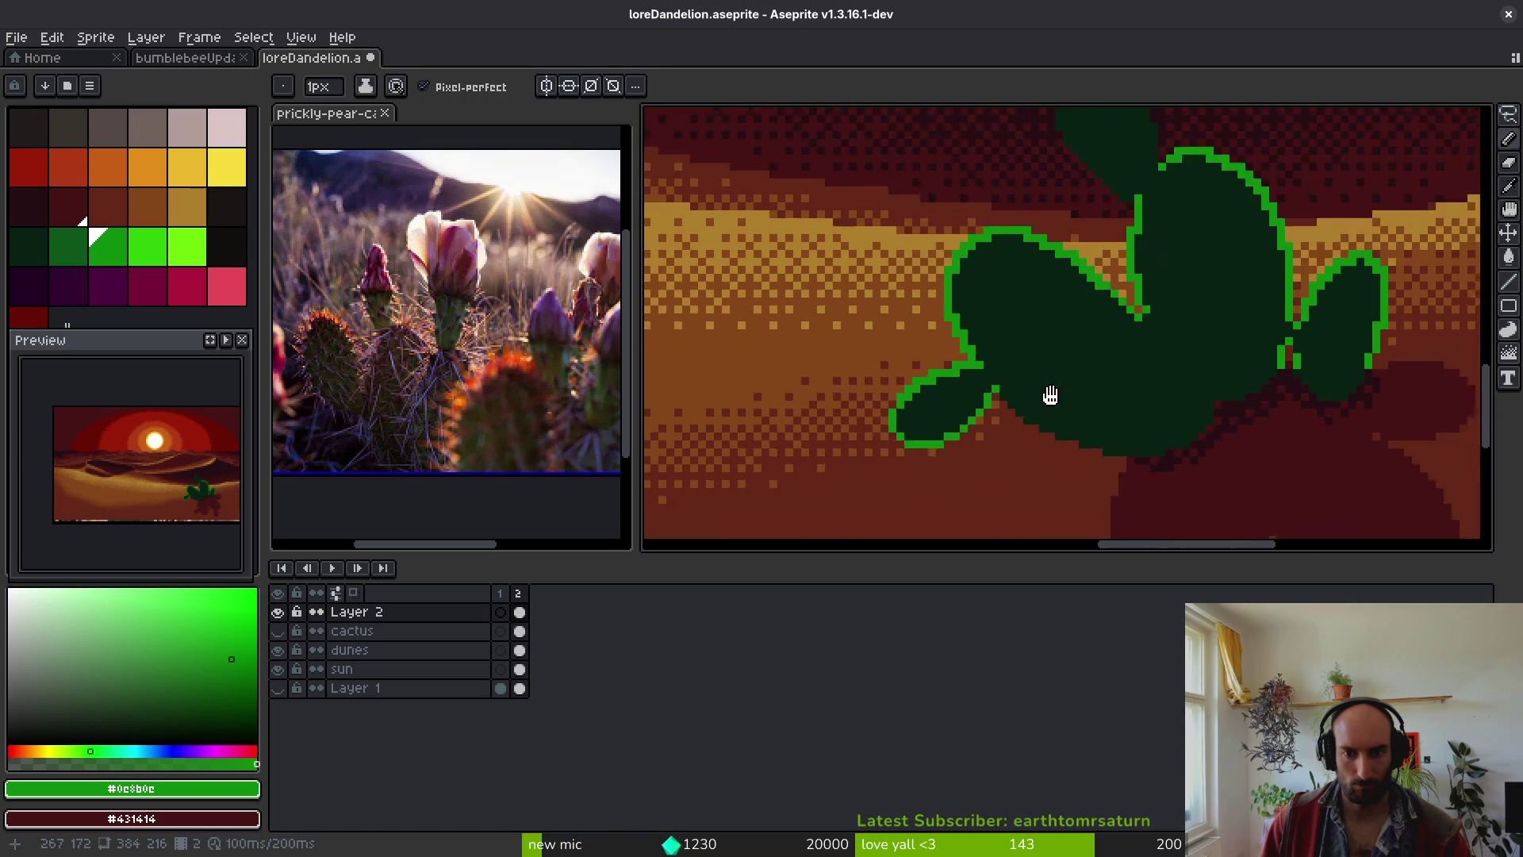
scroll(903, 346, "up", 3)
scroll(903, 347, "up", 2)
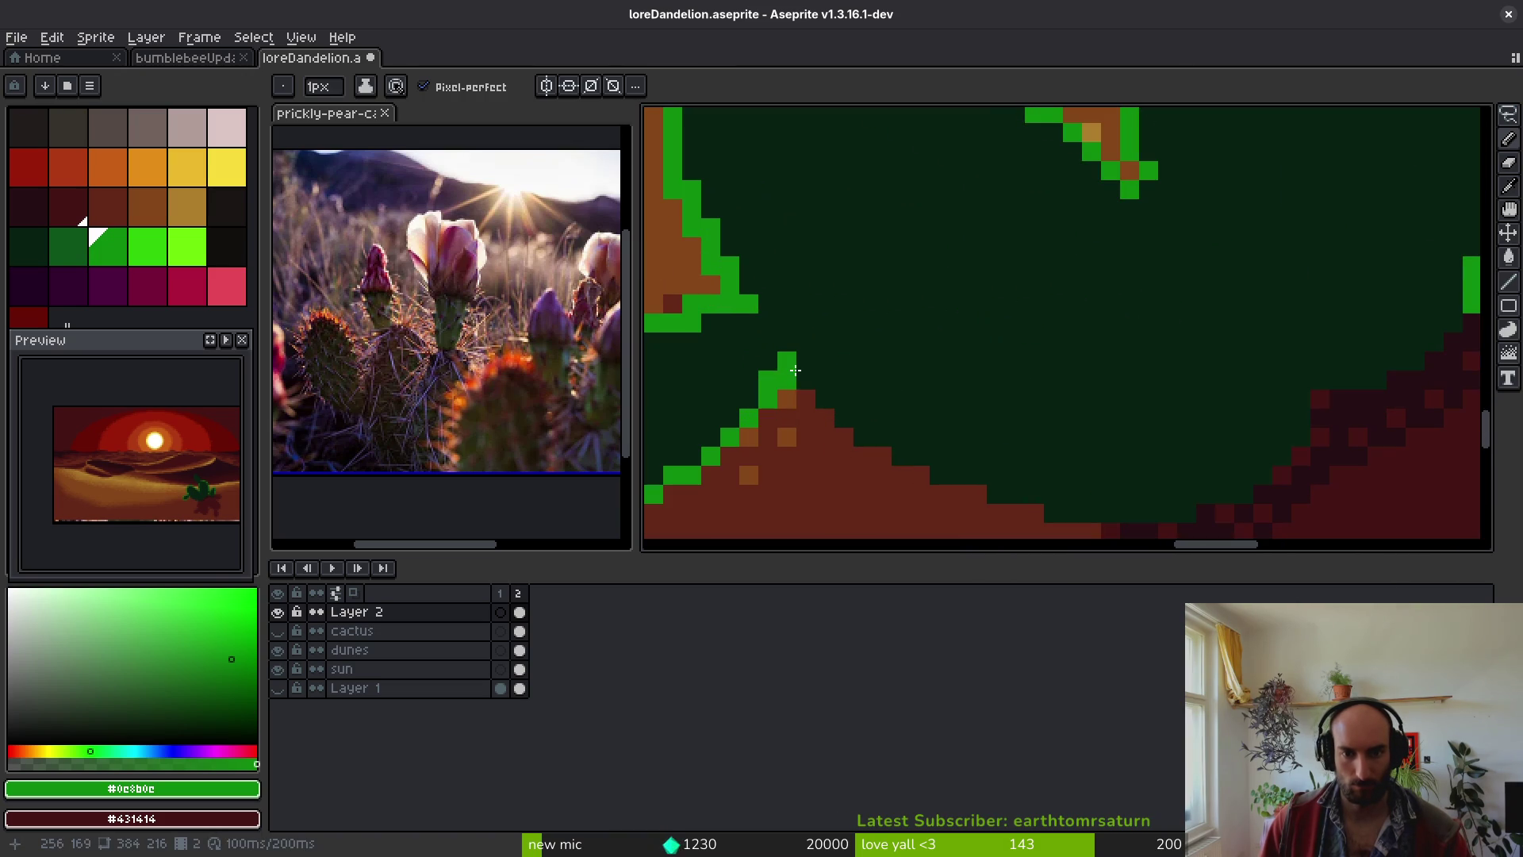
- Run the green rim along the cactus slope and darken a stray pixel with the dark green
mouse_move(810, 383)
left_mouse_down()
mouse_move(904, 456)
mouse_move(833, 407)
mouse_move(864, 425)
left_mouse_up()
left_click_drag(953, 462, 1003, 462)
left_click(831, 404)
left_click(795, 385, "alt")
left_click(829, 401)
scroll(976, 363, "down", 3)
scroll(928, 401, "up", 2)
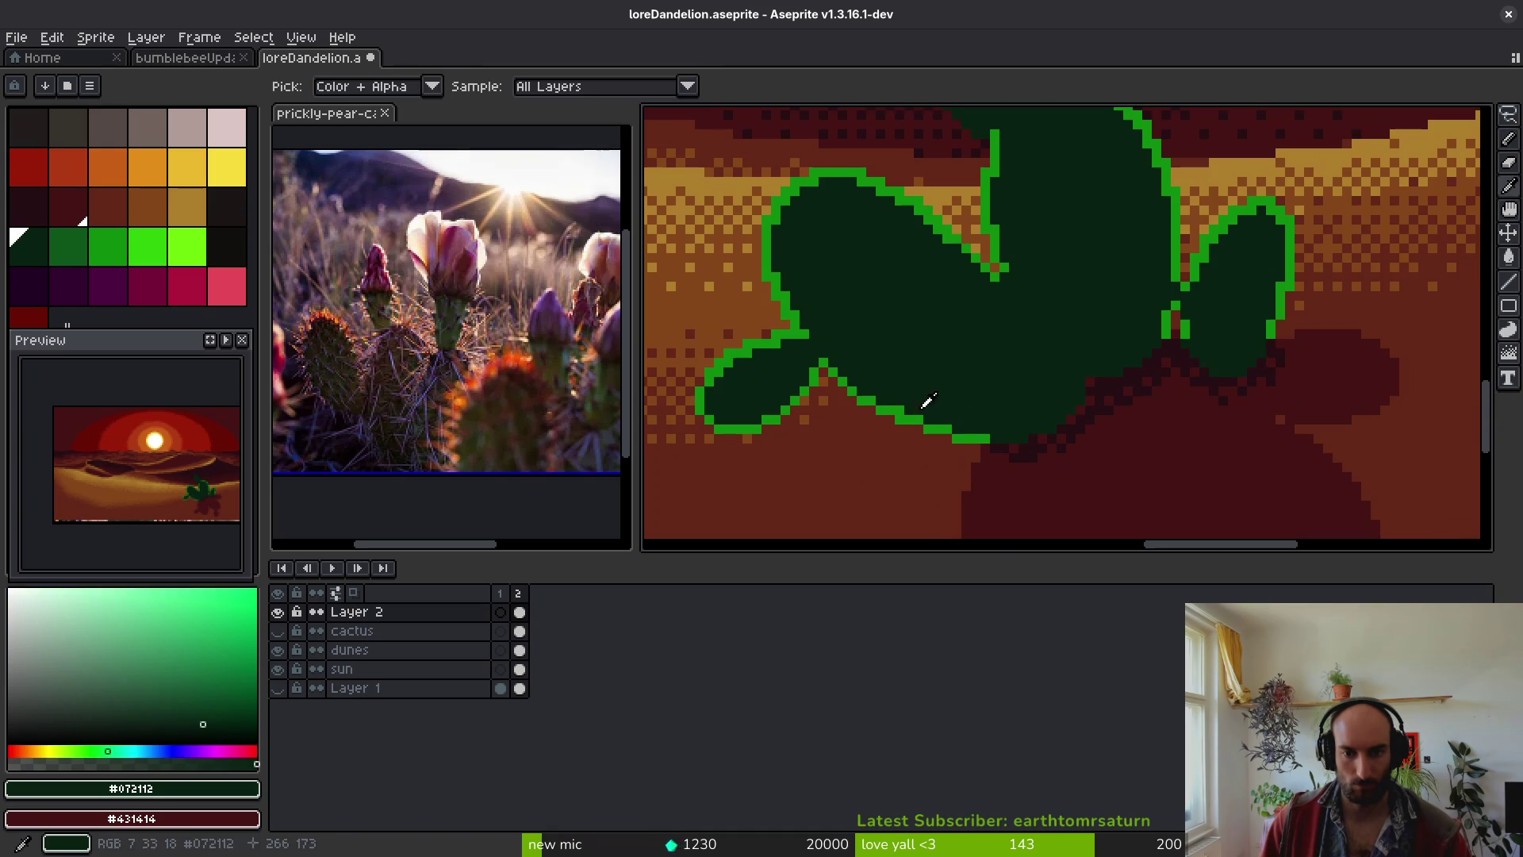
- Return to bright green #0e8b0e, erase a dark pixel off the edge, and add a rim pixel
left_click(95, 238)
scroll(1002, 258, "up", 2)
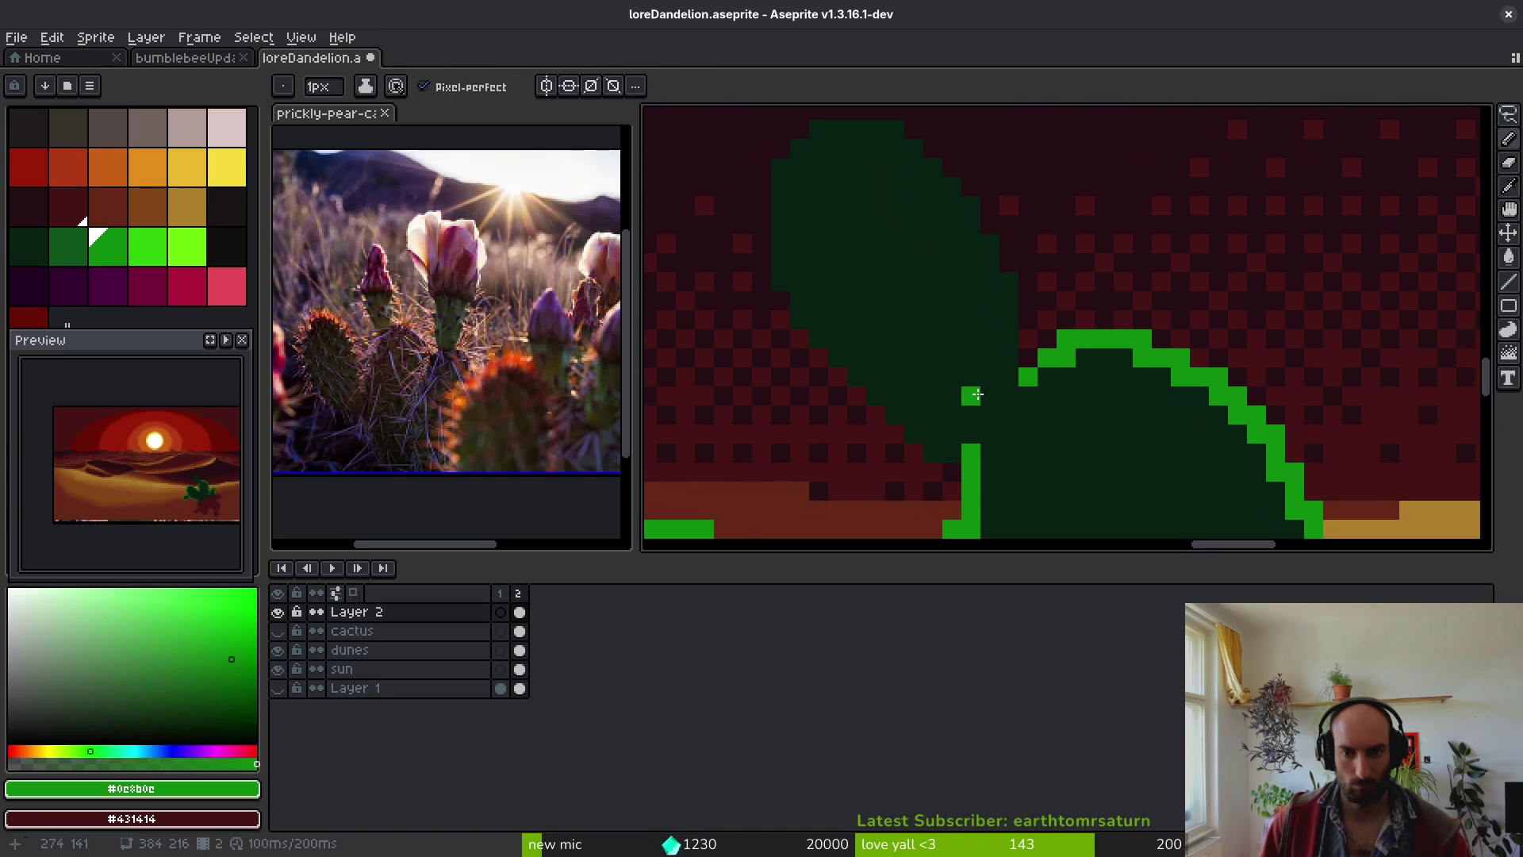
key("e")
left_click(927, 432)
key("b")
left_click(933, 414)
- Fill gaps in the upper-left pad's green rim and clear a stray pixel beside it
key("i")
mouse_move(914, 414)
left_mouse_down()
mouse_move(895, 414)
mouse_move(789, 288)
left_mouse_up()
left_click(780, 225)
right_click(761, 225)
scroll(792, 278, "up", 2)
- Add bright green rim pixels at the pad's top-left and top-right, removing strays and an unwanted inner contour
key("b")
left_click(809, 229)
left_click(826, 212)
left_click_drag(903, 231, 903, 214)
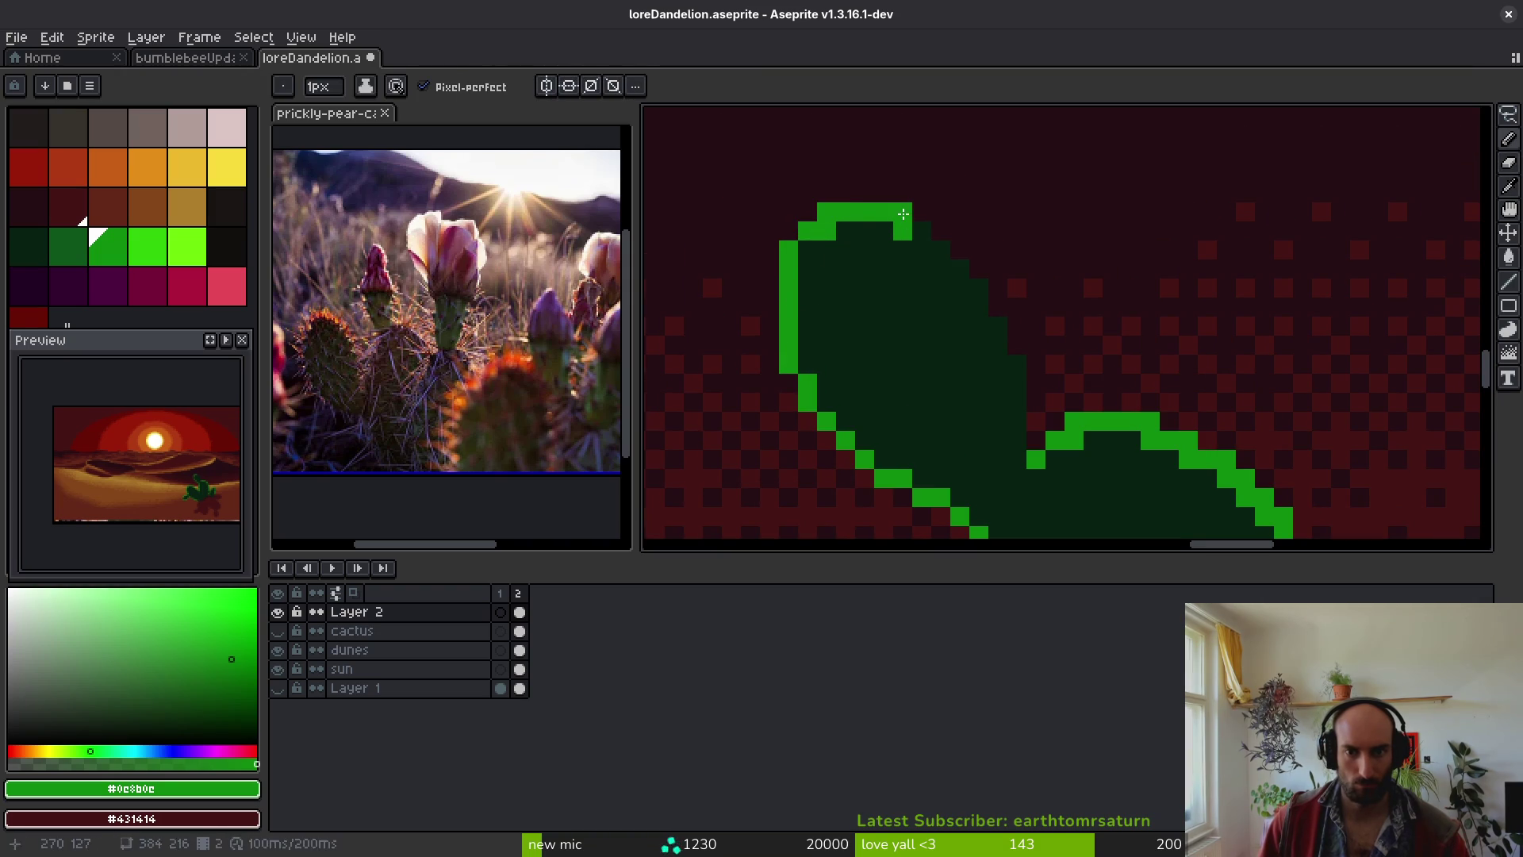
right_click(980, 327)
left_click_drag(940, 325, 877, 305)
key("ctrl+z")
key("ctrl+z")
- Extend the green rim down the pad's right edge into the lower pad and save the drawing
left_click_drag(998, 339, 996, 363)
left_click(1016, 432)
key("e")
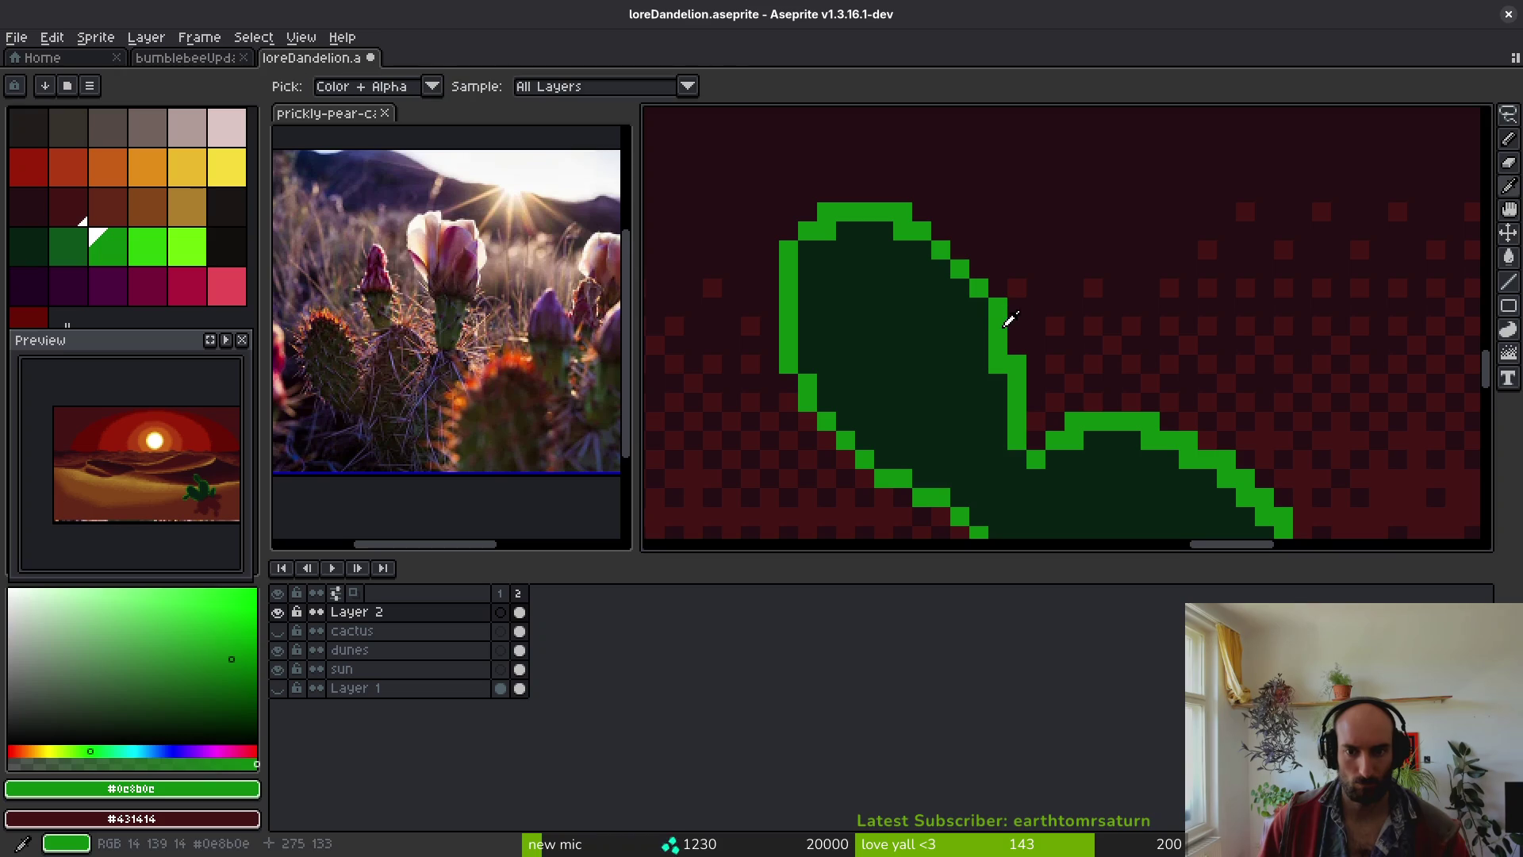
key("b")
key("ctrl+s")
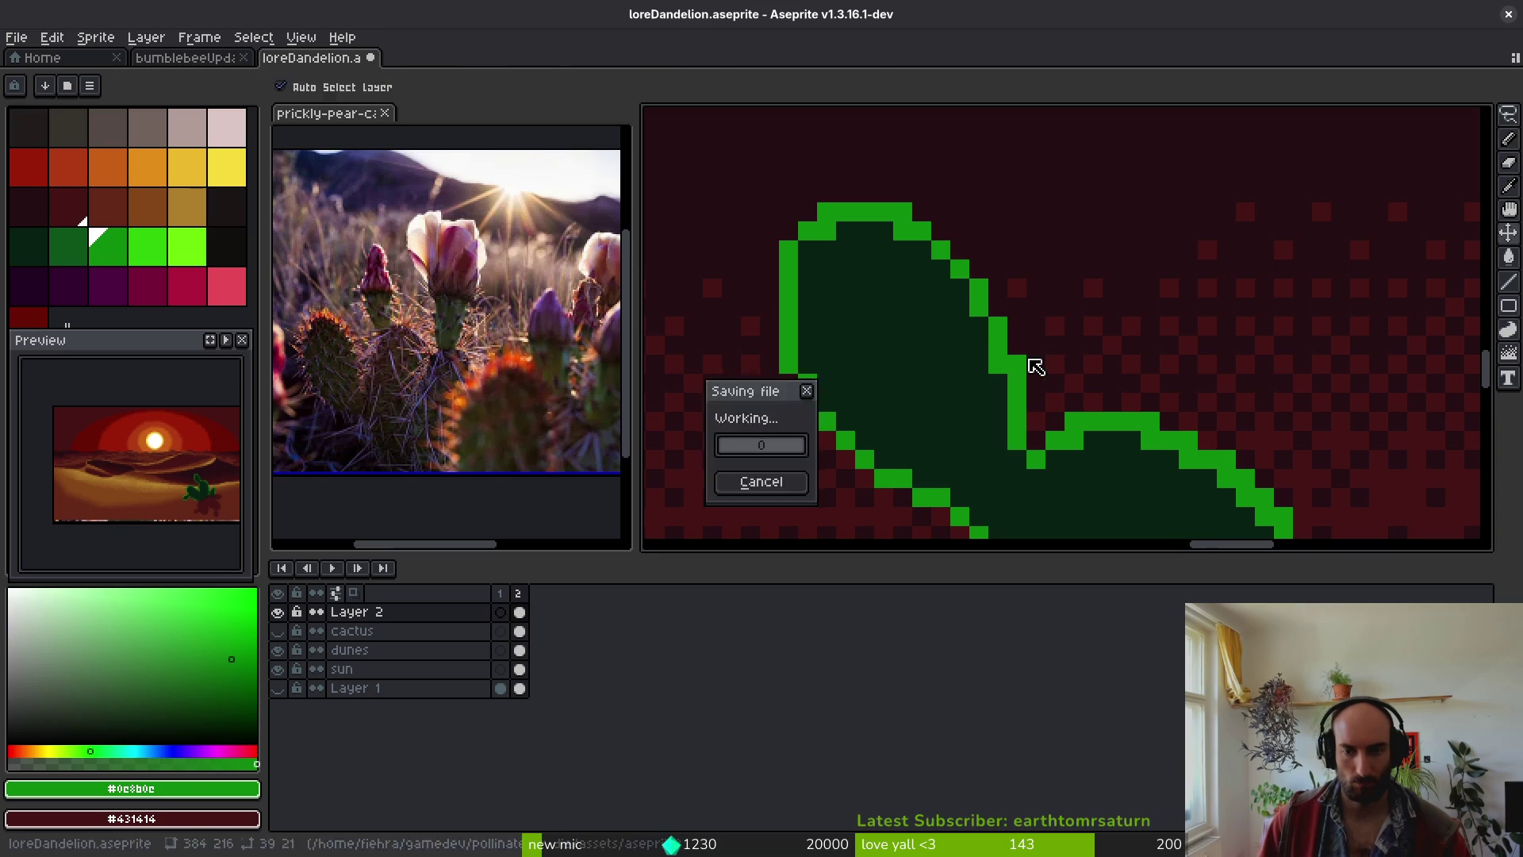
- Draw a vertical mid-green streak inside the central pad using a darker palette green
scroll(1043, 445, "down", 5)
scroll(1043, 450, "up", 3)
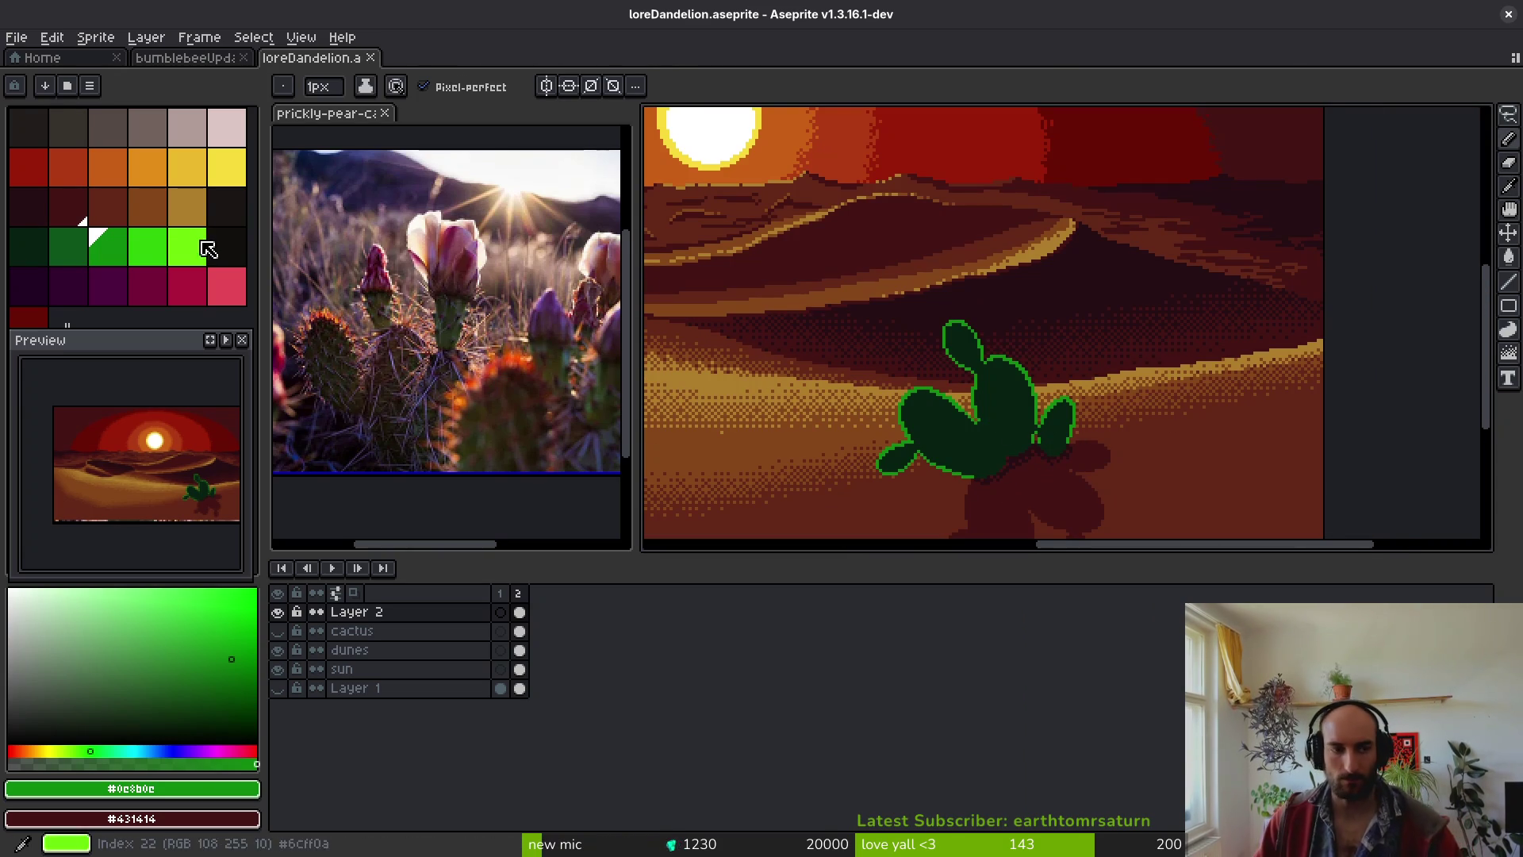
left_click(80, 238)
scroll(958, 384, "up", 3)
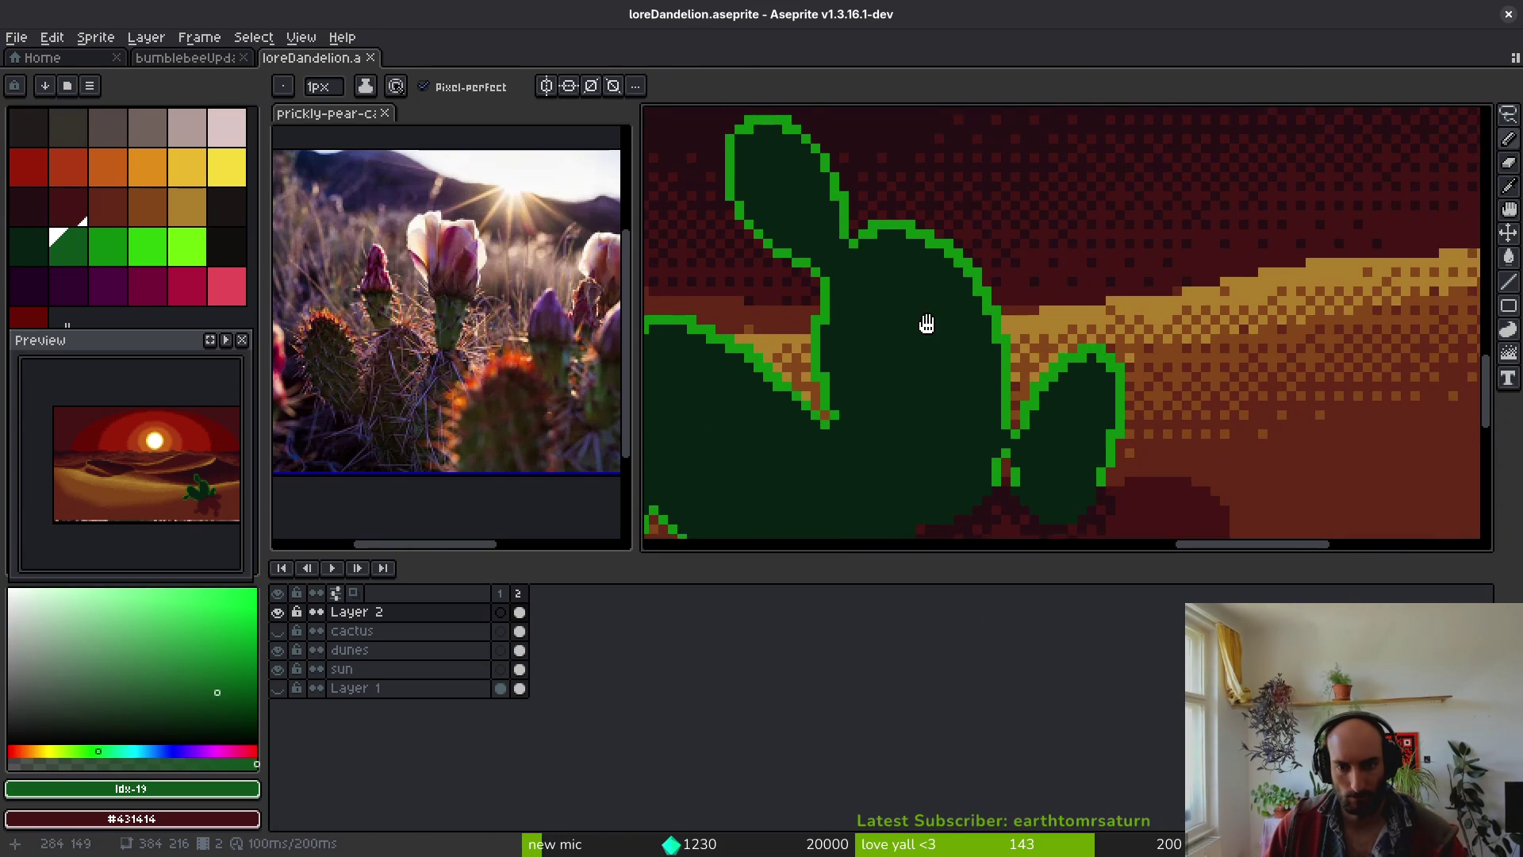
scroll(922, 252, "up", 1)
left_click_drag(952, 242, 983, 512)
scroll(982, 384, "down", 2)
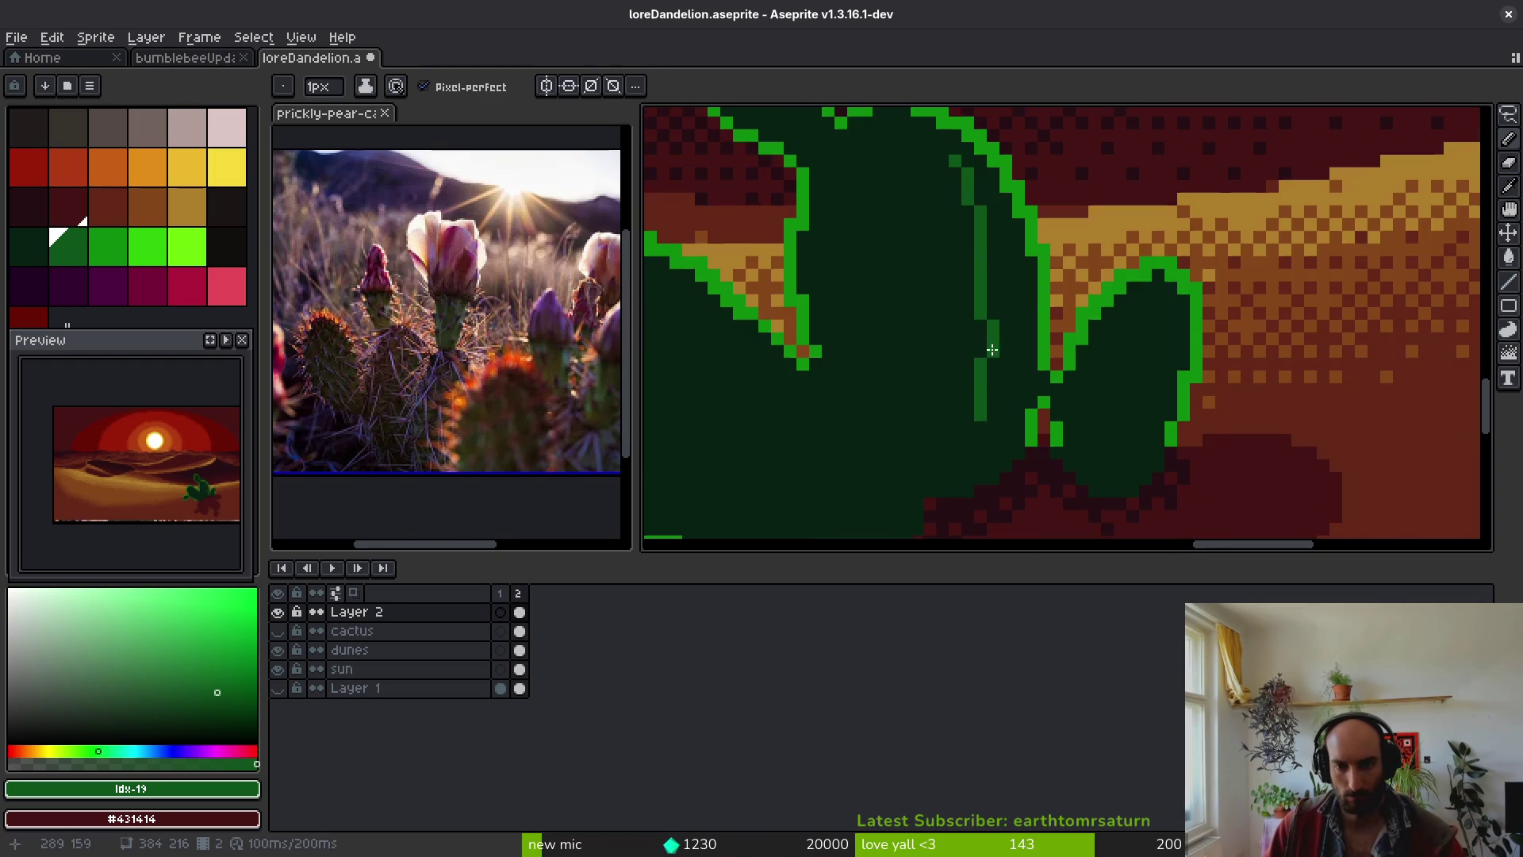